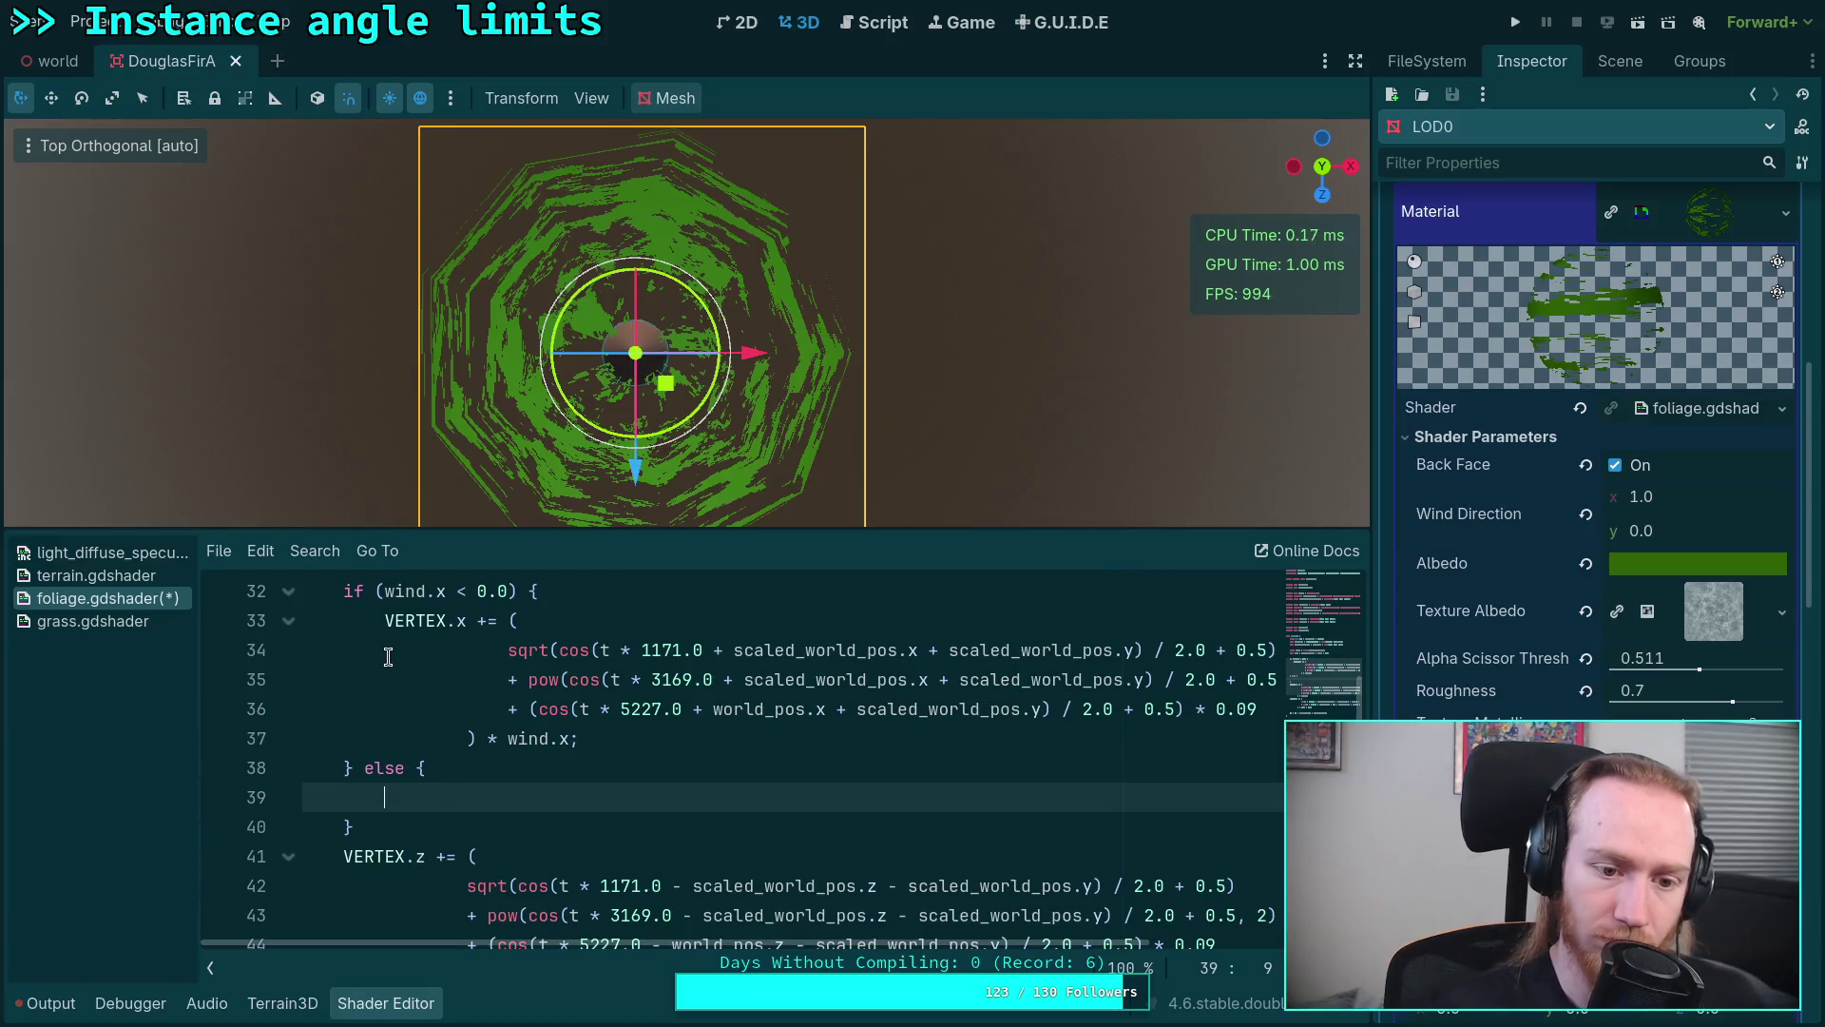
Step: Copy the if-branch VERTEX.x sway block into the empty else line
drag(385, 620, 596, 720)
right_click(597, 721)
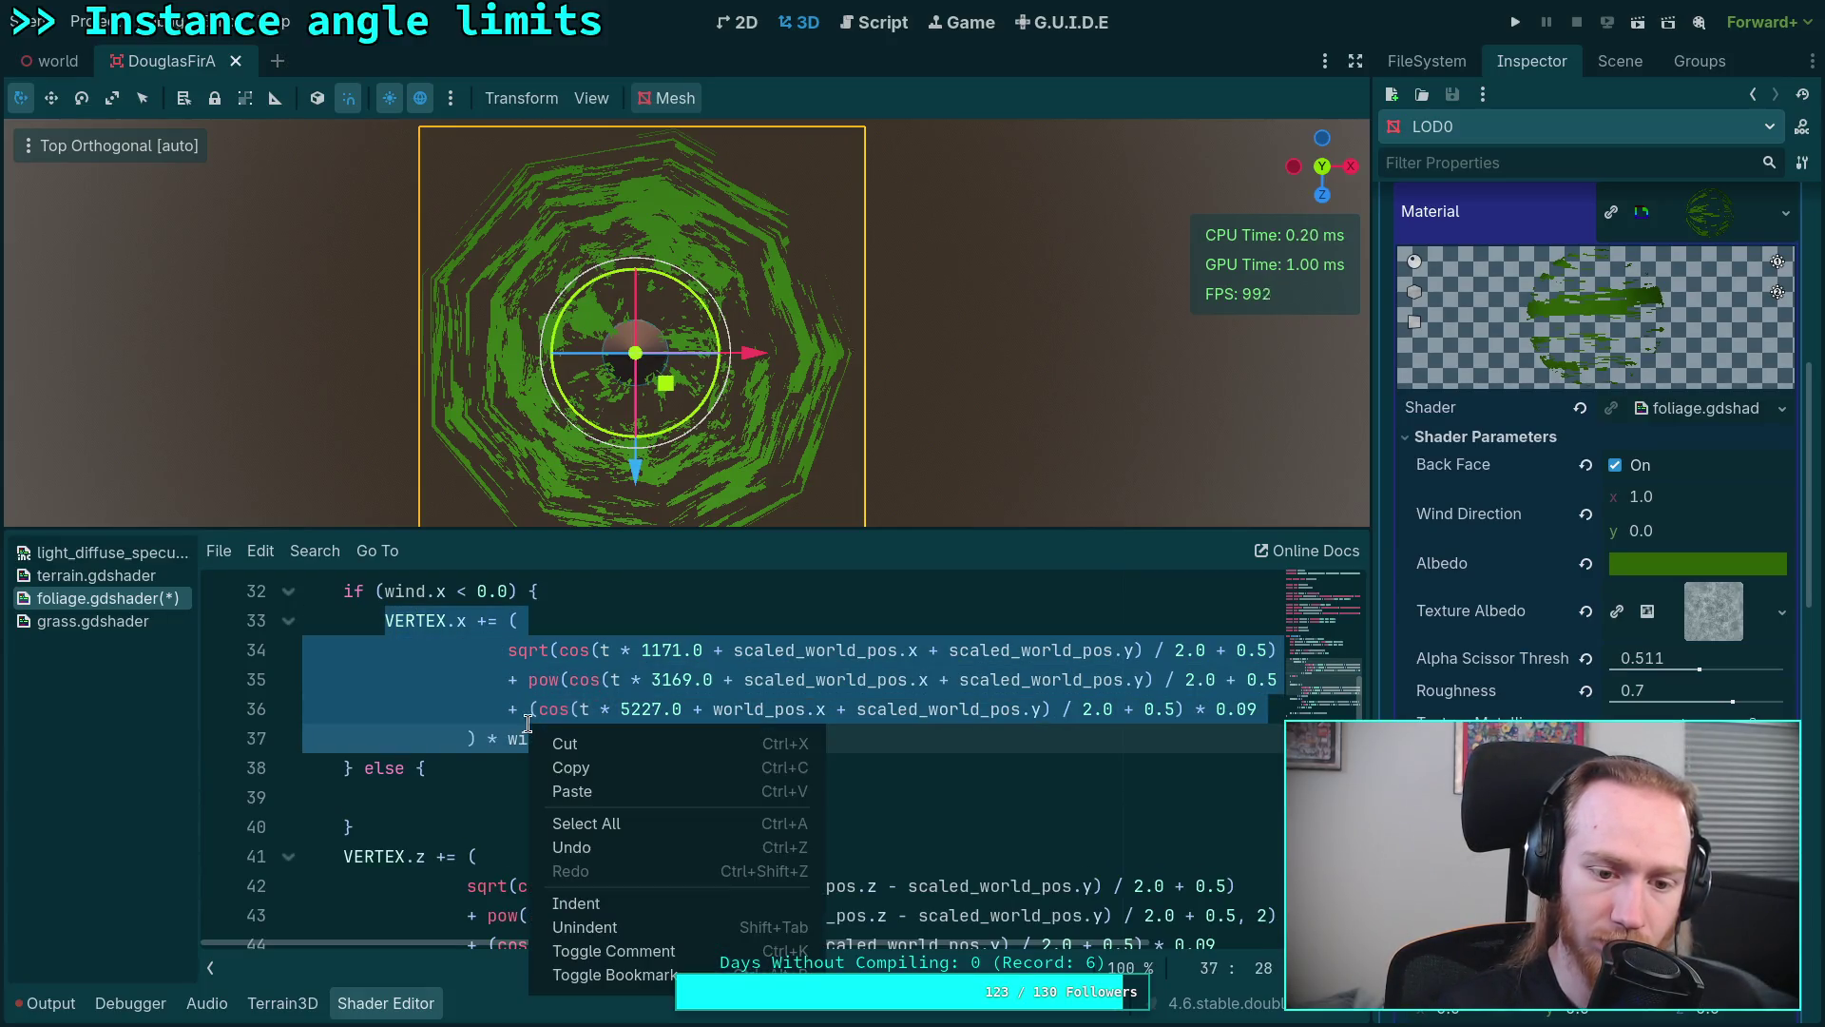
click(571, 765)
click(571, 796)
key(ctrl+v)
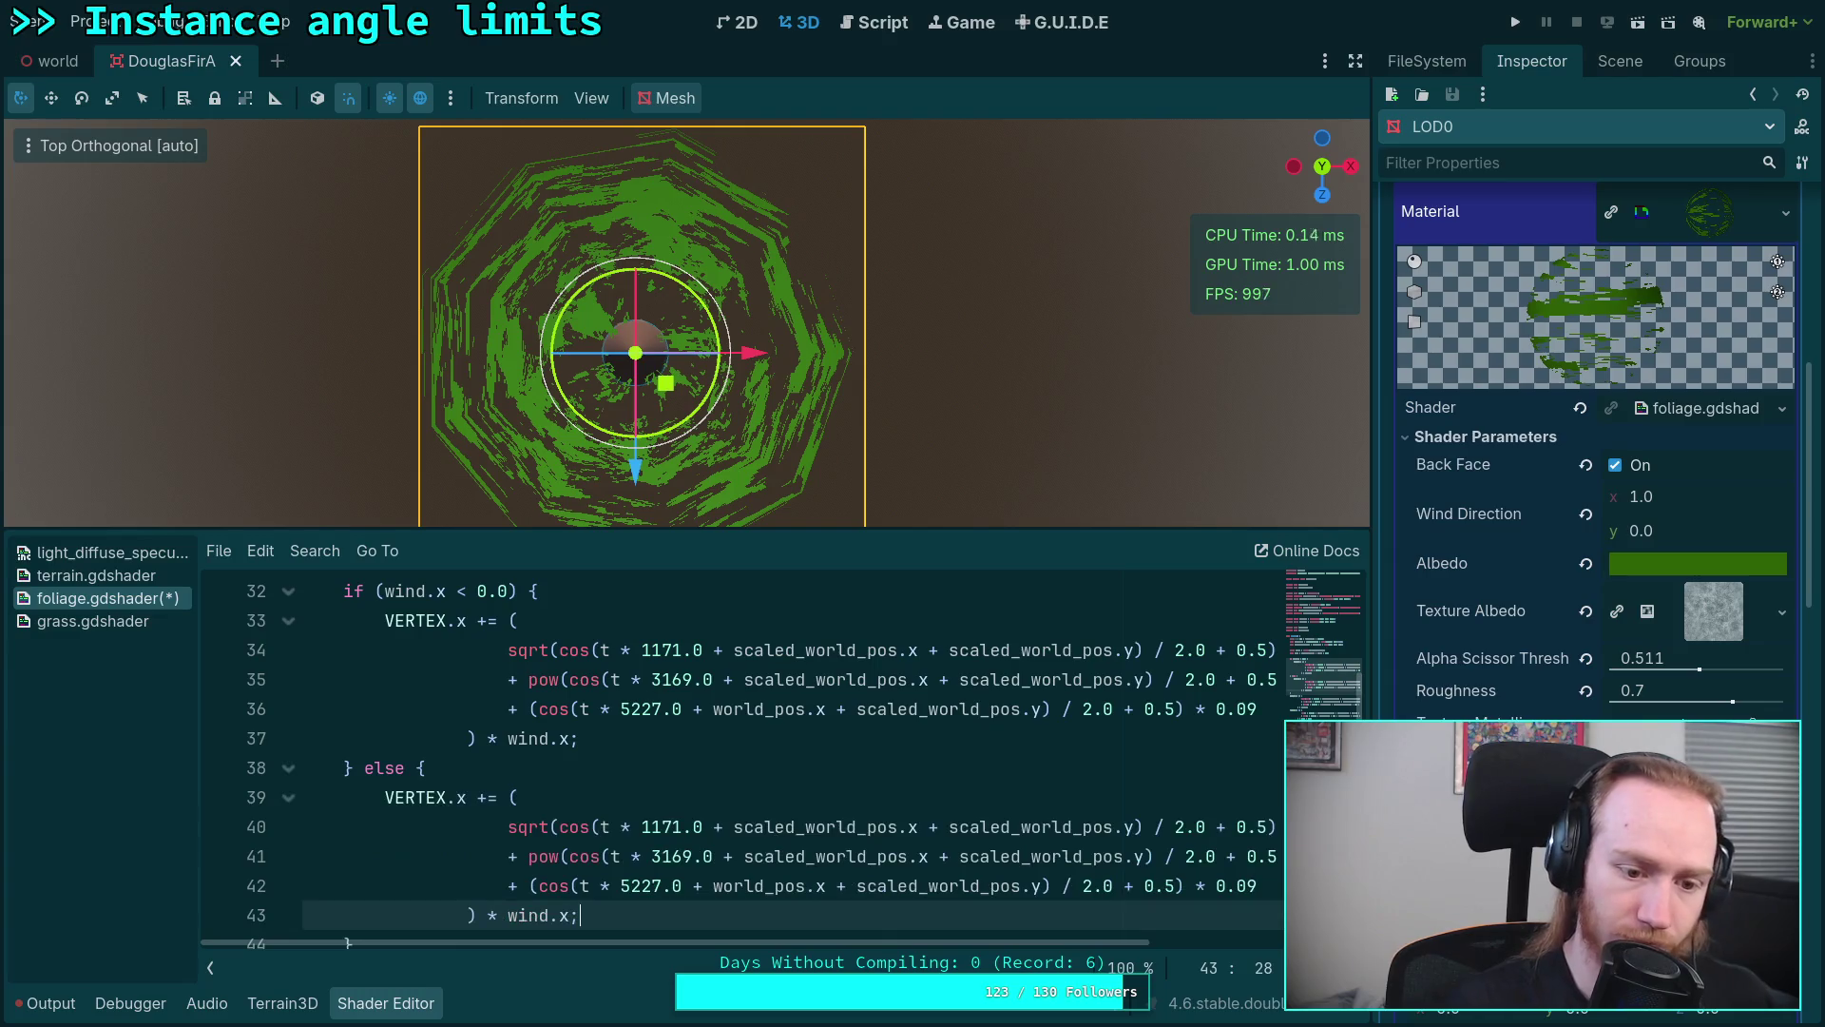
Step: Remove the plus signs after 1171.0, 3169.0 and 5227.0 in the pasted block so the terms subtract
click(724, 827)
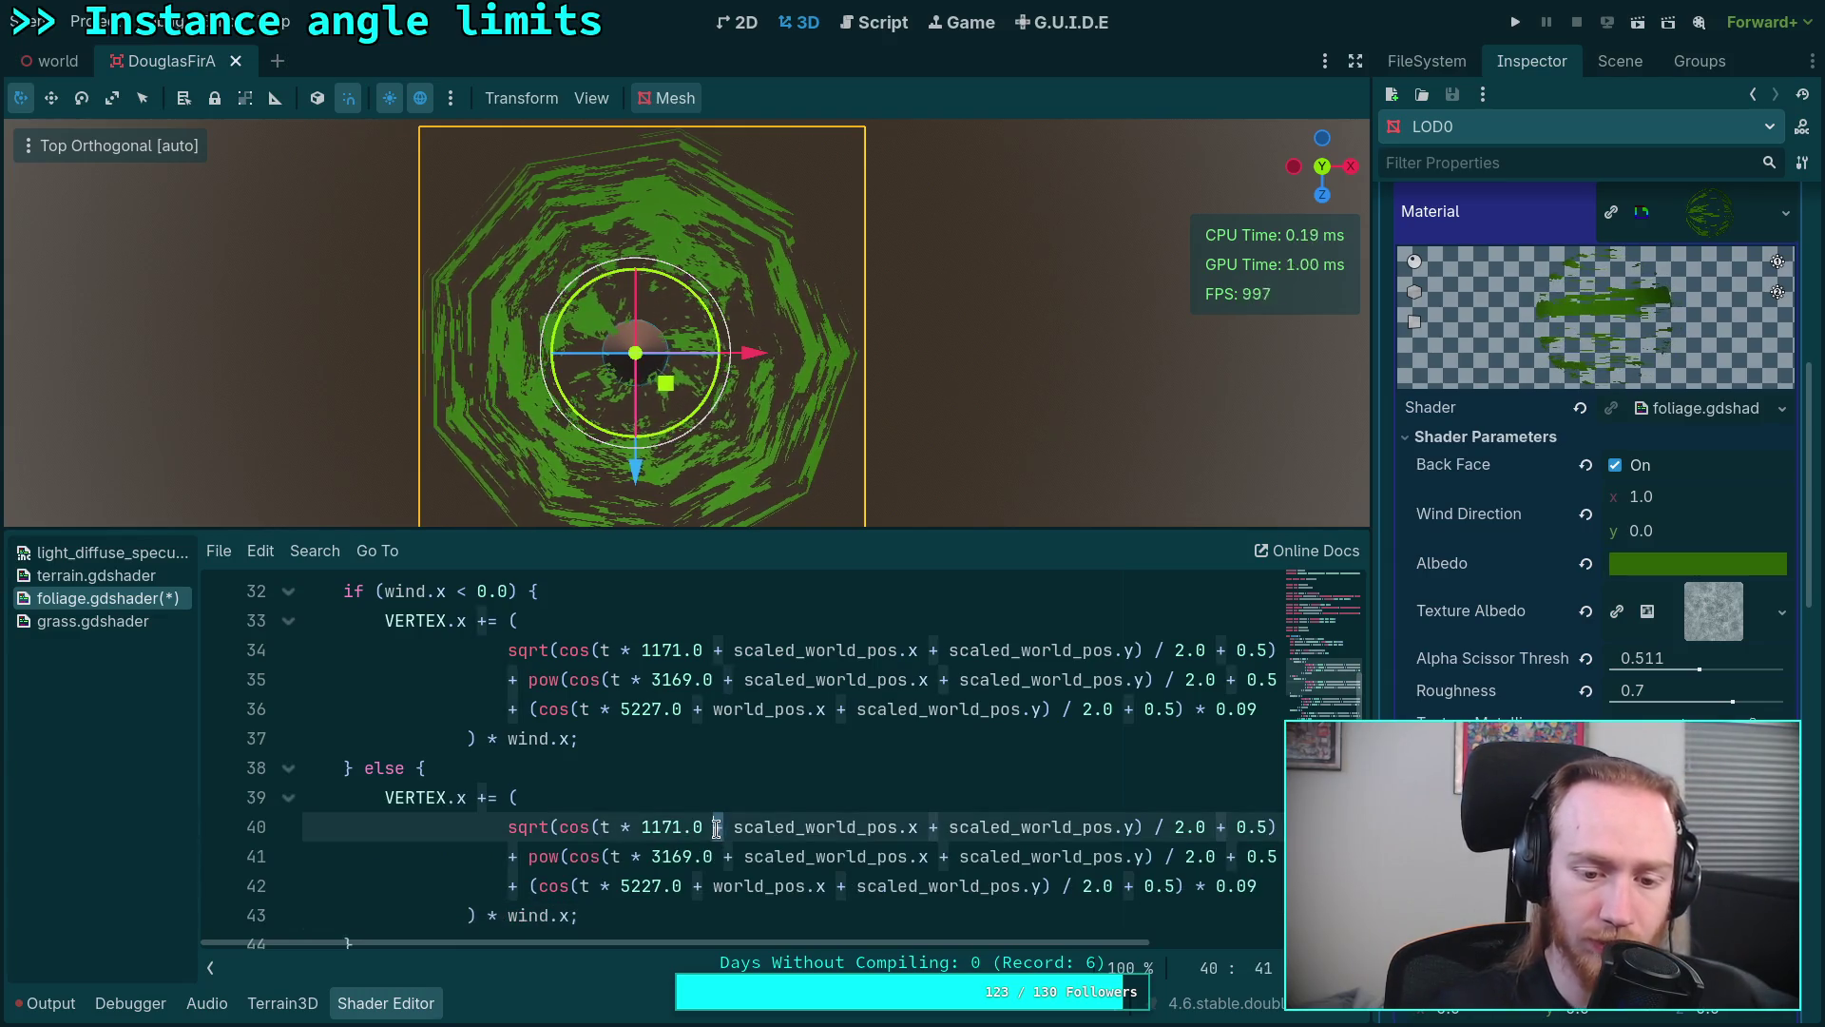
key(BackSpace)
text(-)
click(725, 856)
key(BackSpace)
text(-)
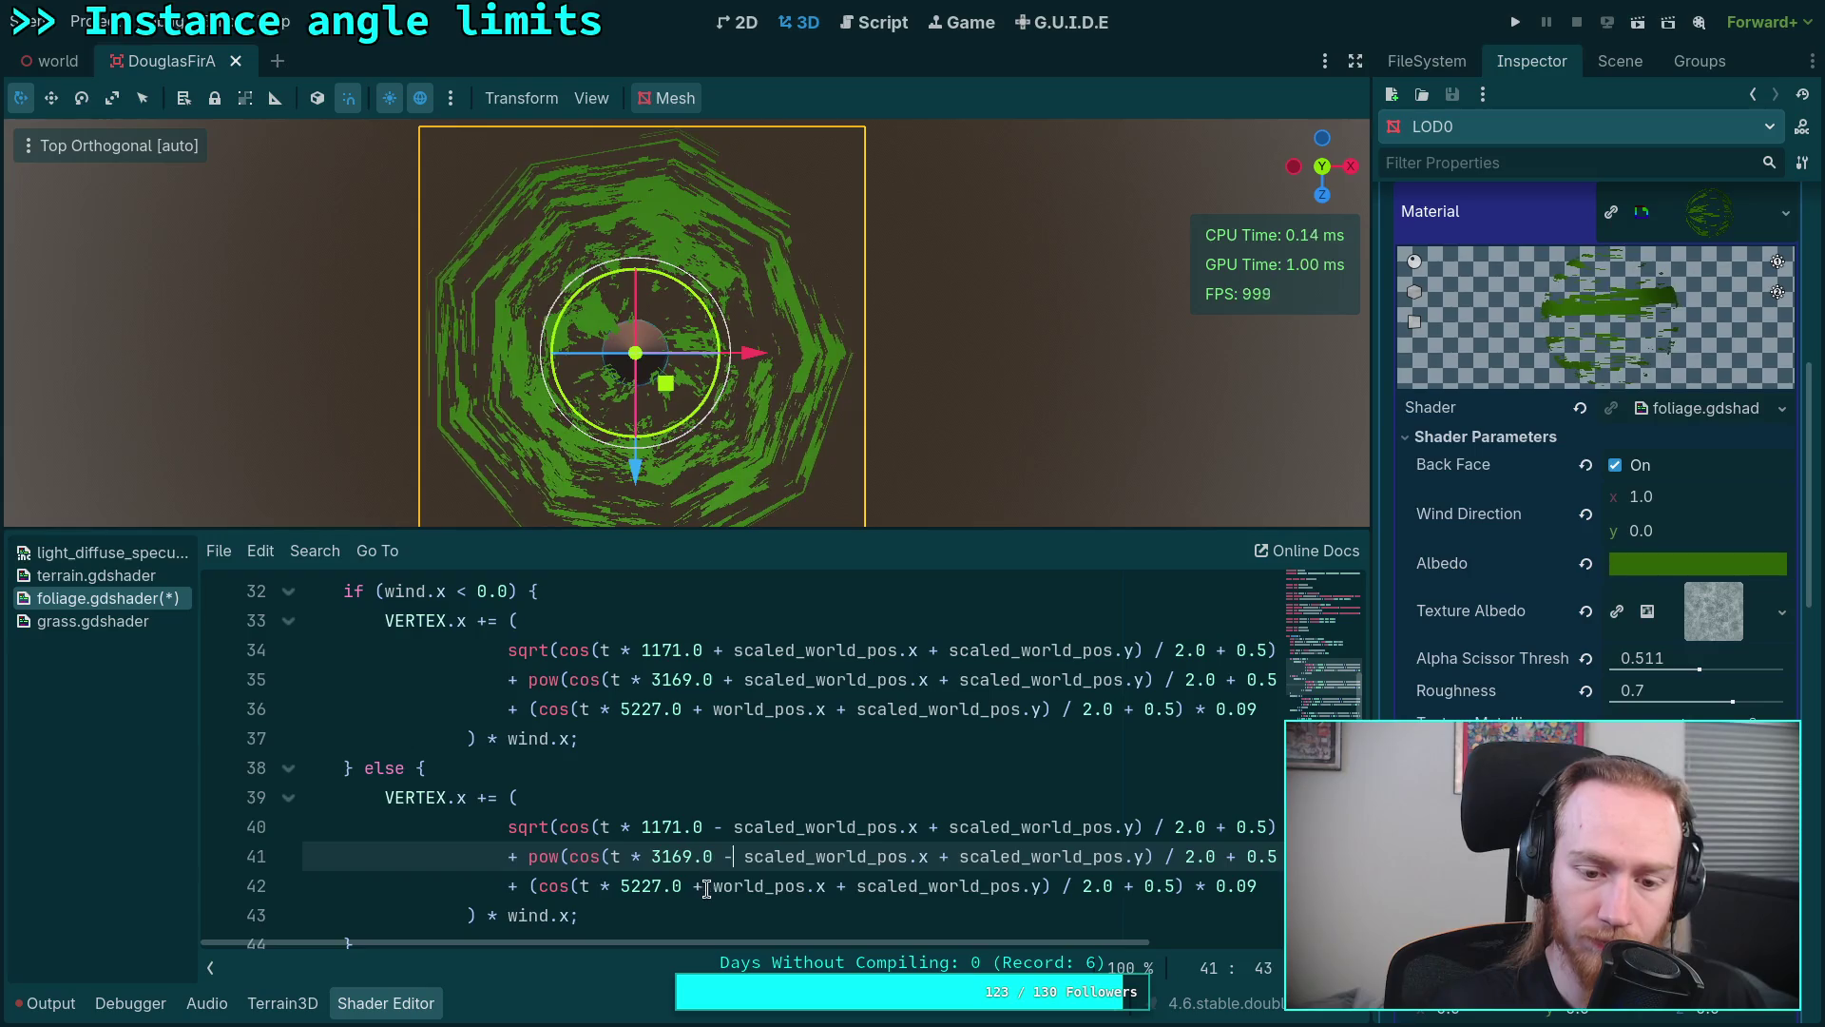
click(700, 885)
key(BackSpace)
text(-)
click(842, 886)
key(BackSpace)
text(-)
click(937, 856)
key(BackSpace)
text(-)
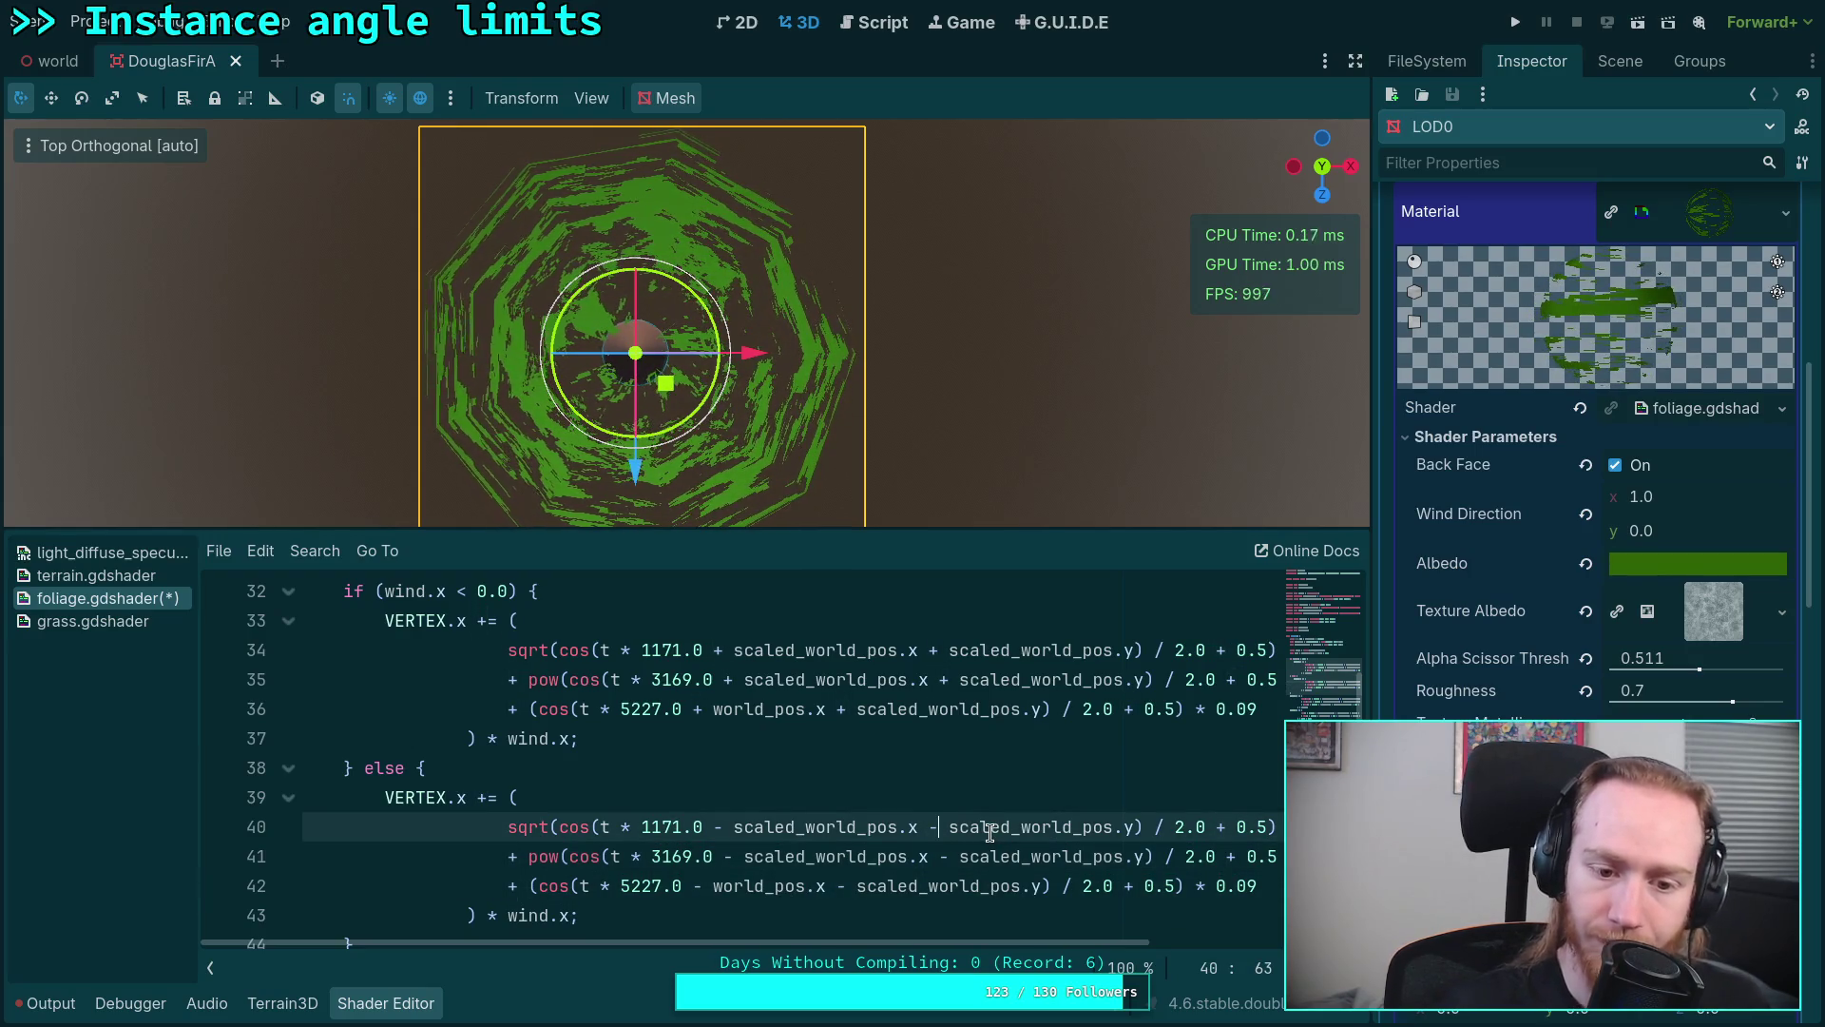
Step: Set the foliage material's Wind Direction x to -1.0
click(1698, 505)
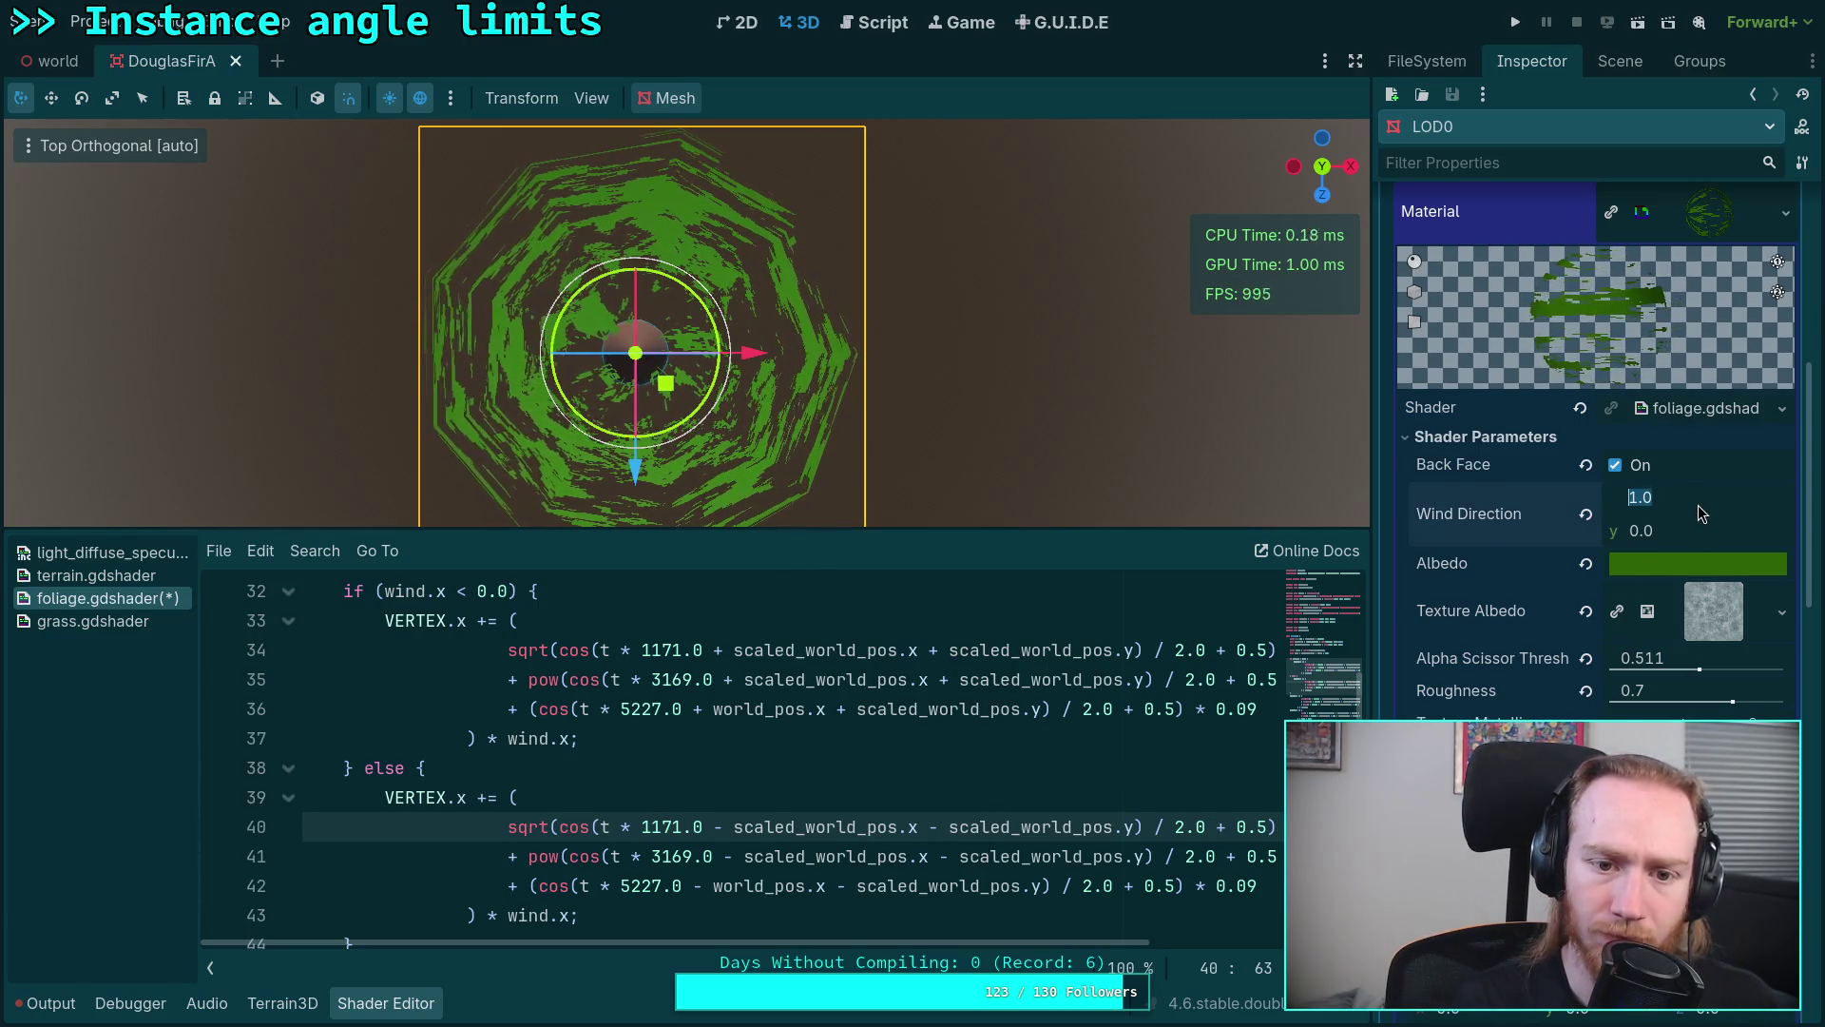
text(-1)
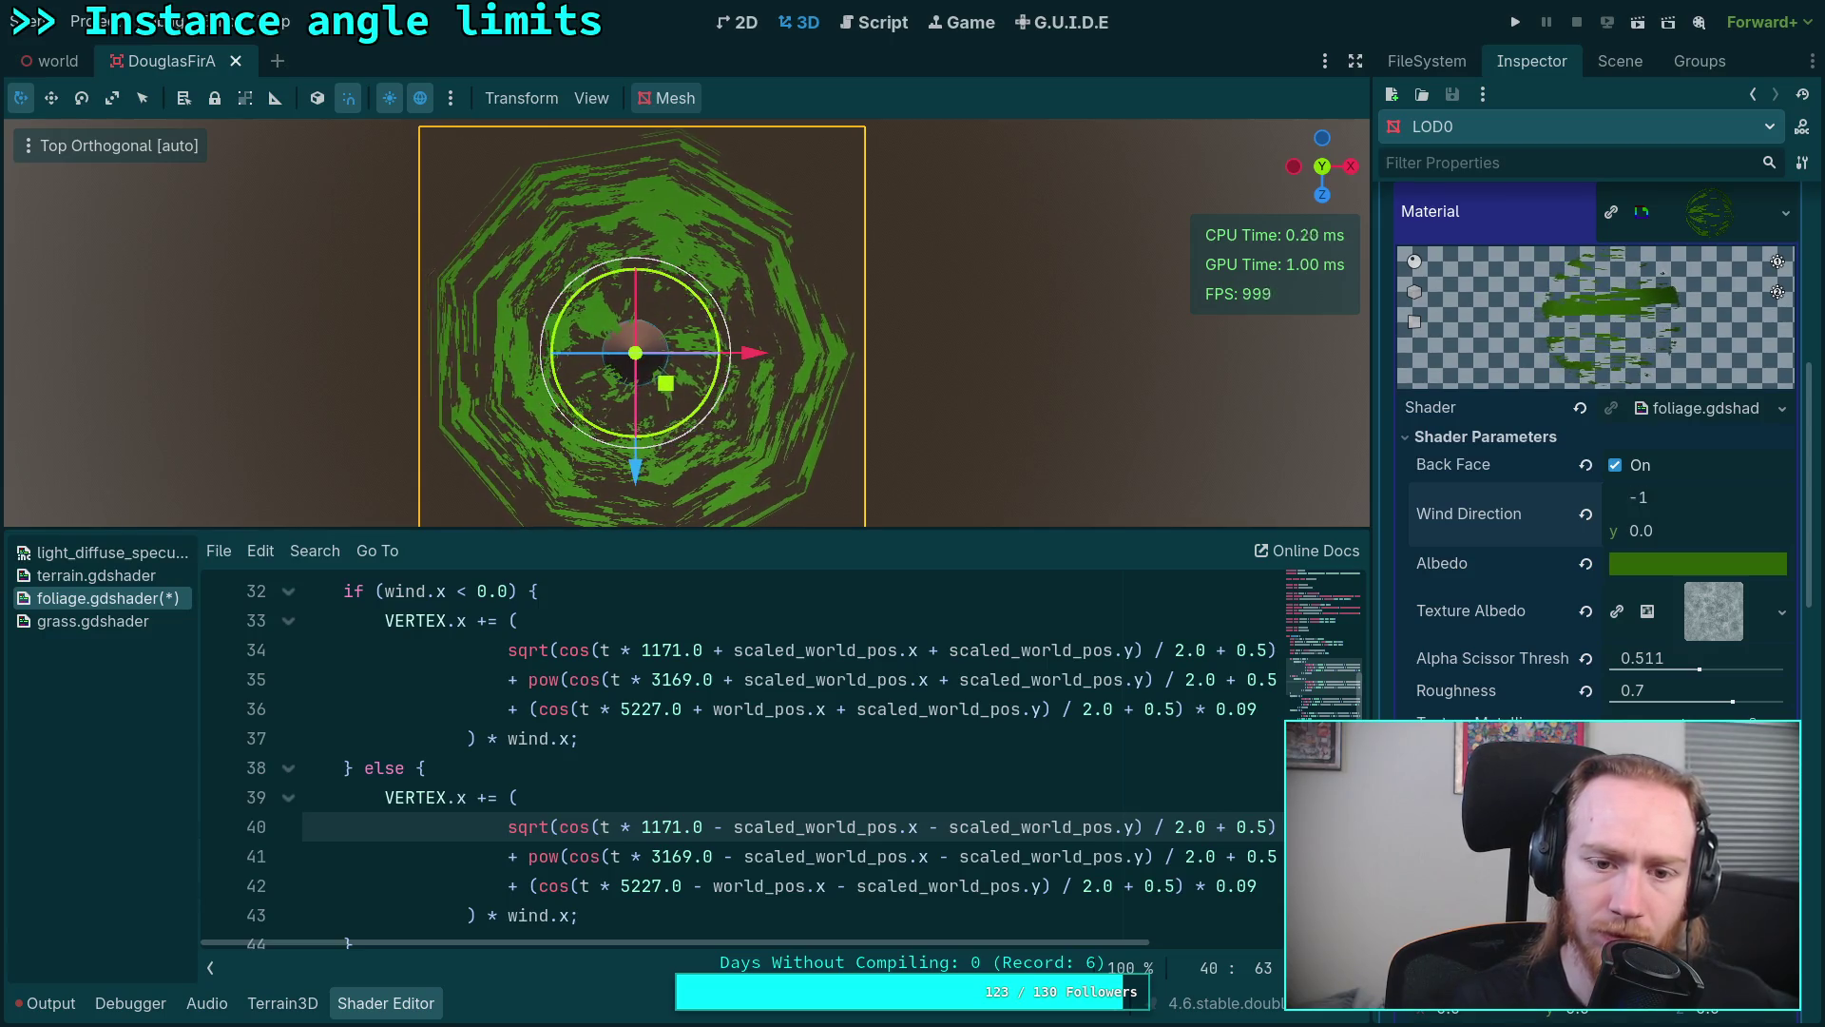
key(Return)
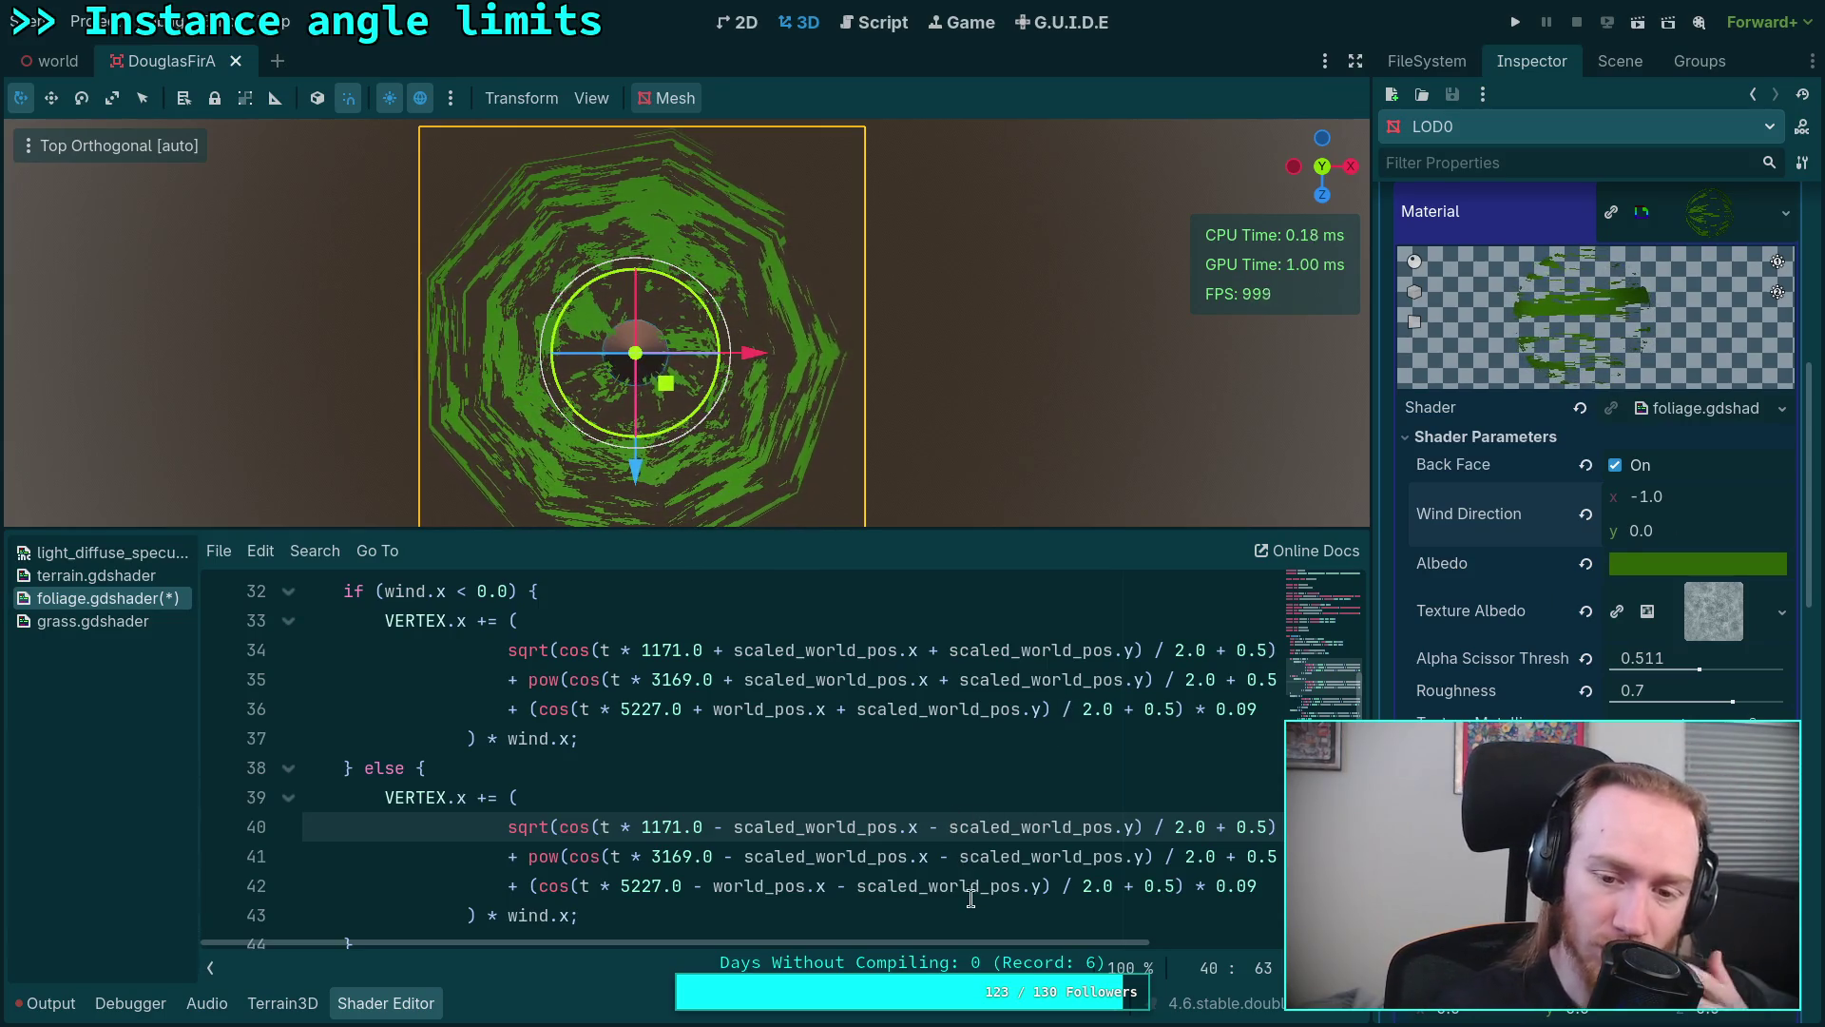
mouse_move(969, 944)
mouse_down()
mouse_move(1109, 924)
mouse_move(976, 927)
mouse_up()
scroll(883, 862, down, 3)
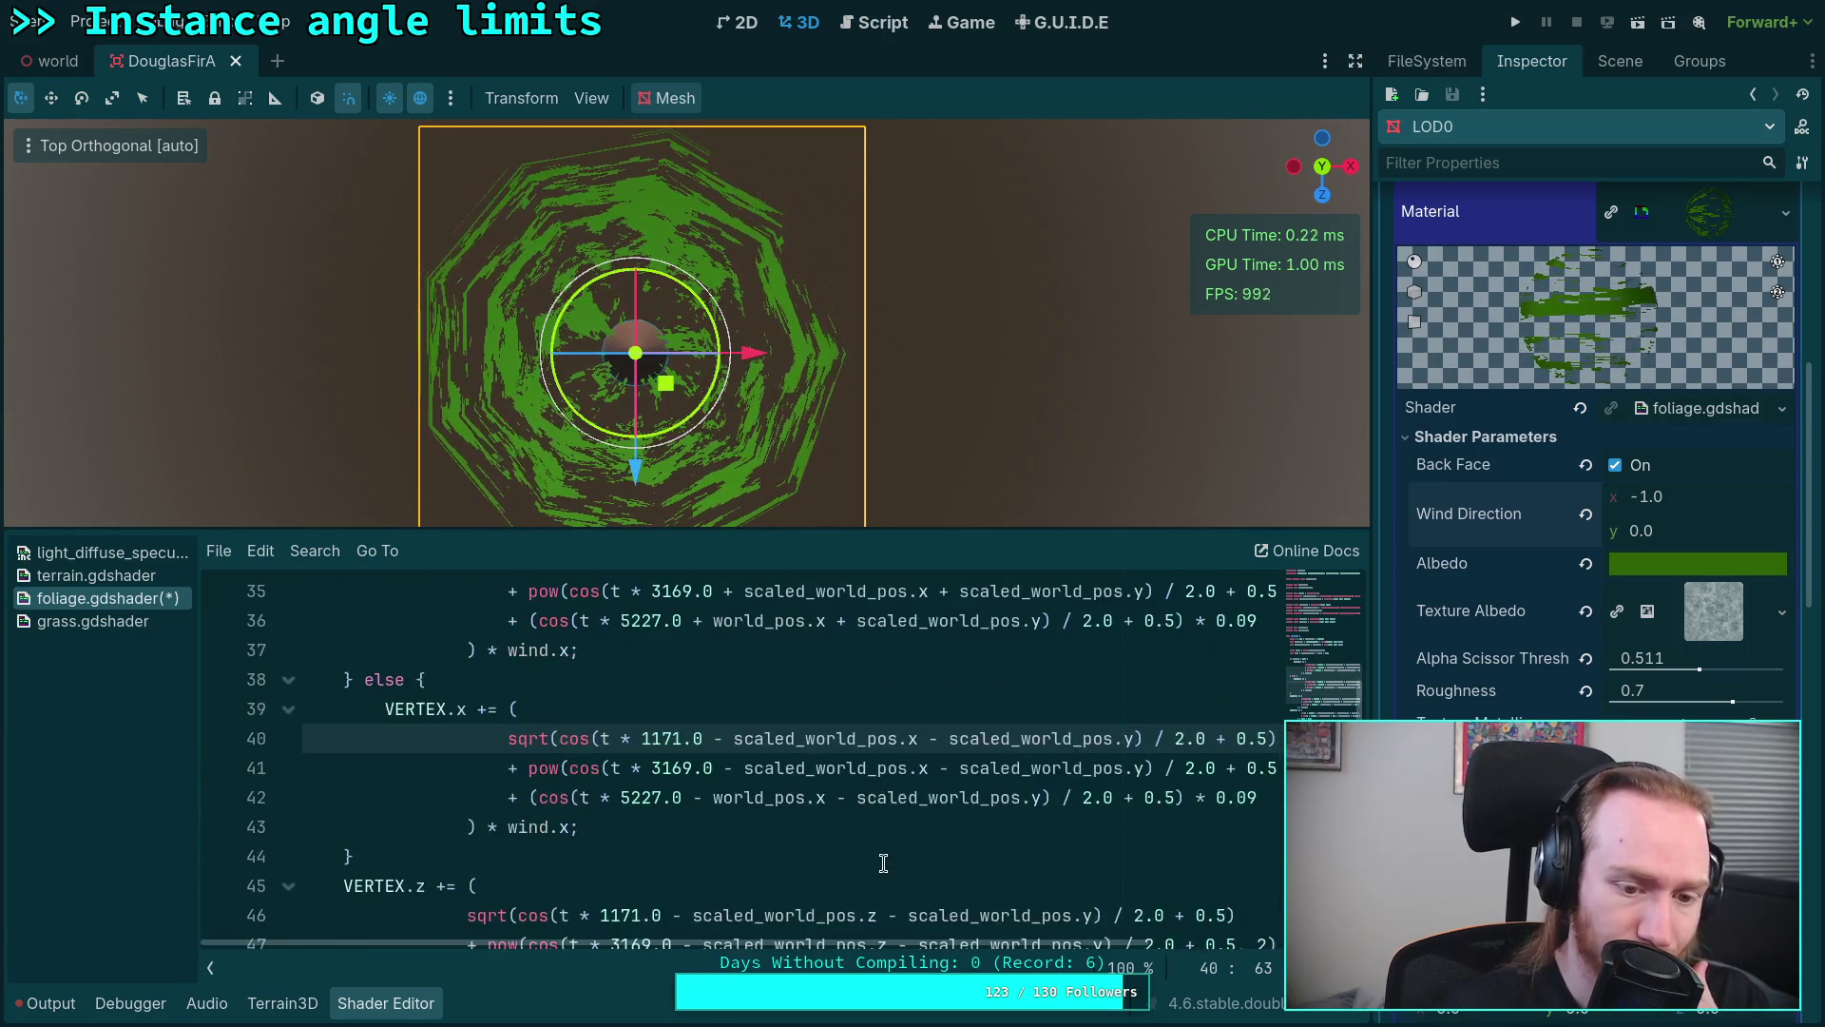
scroll(873, 845, down, 2)
click(581, 680)
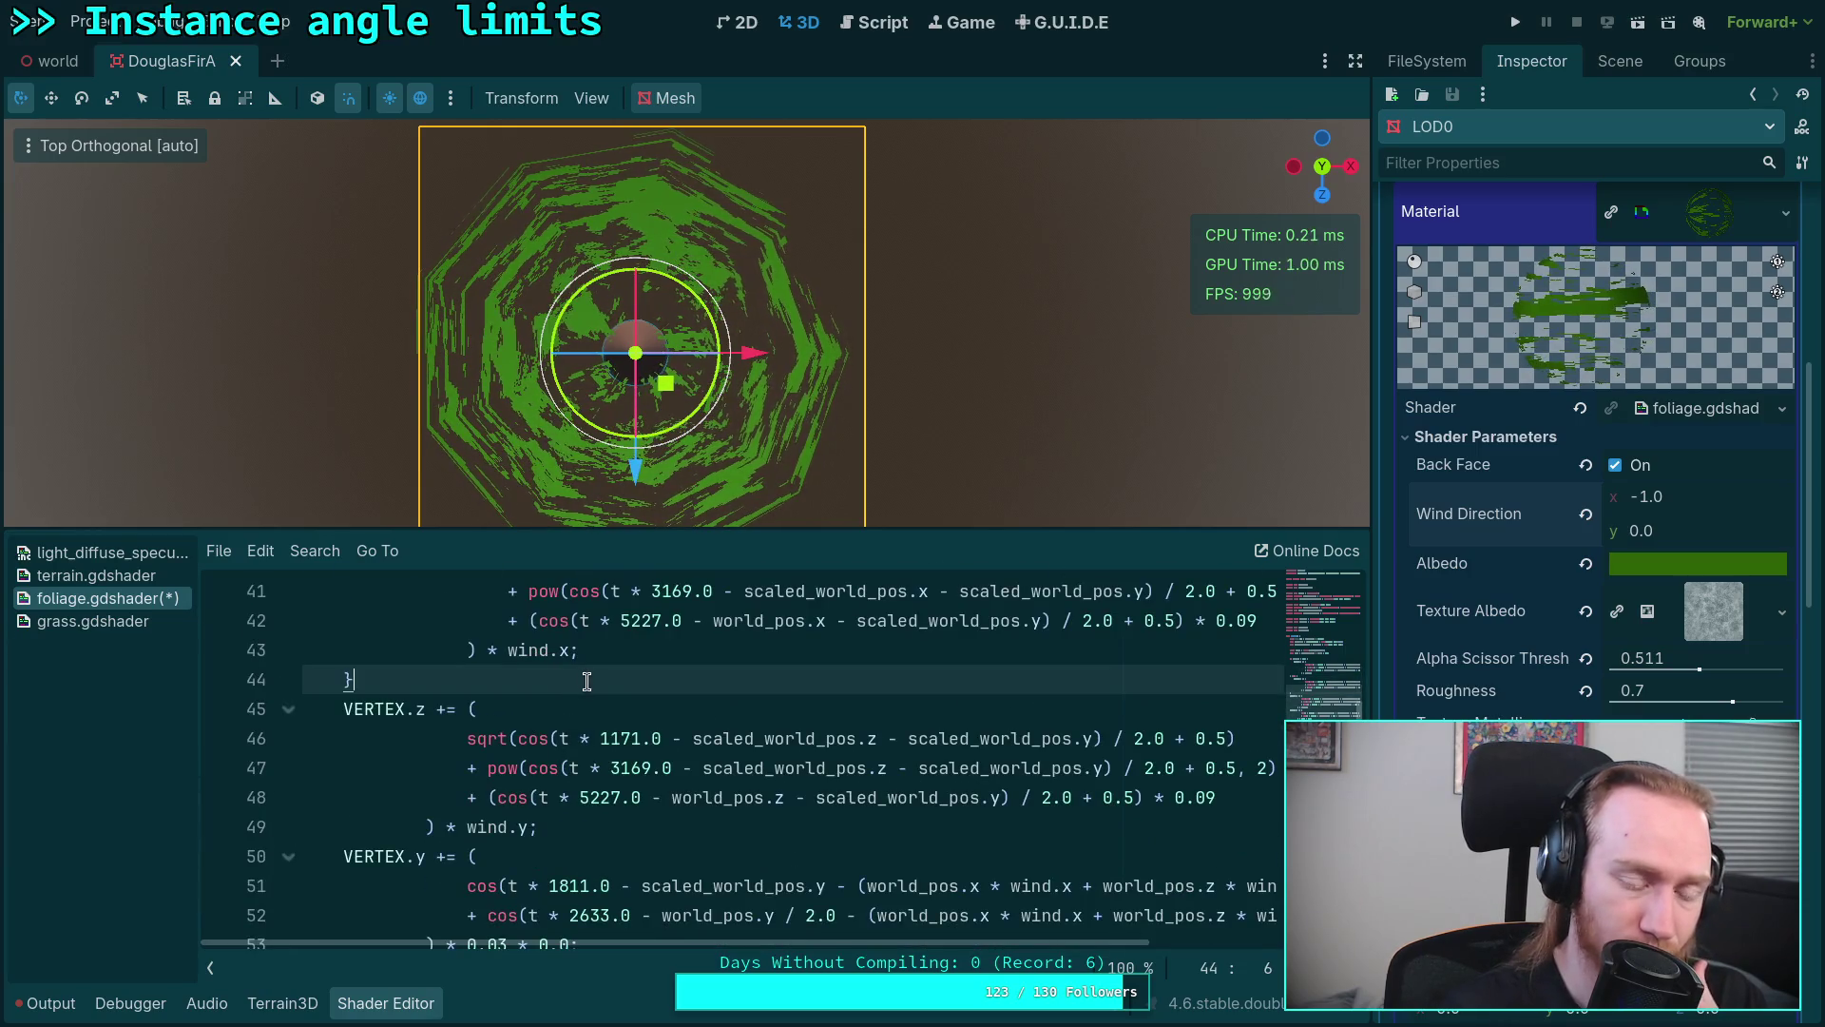
scroll(738, 716, down, 1)
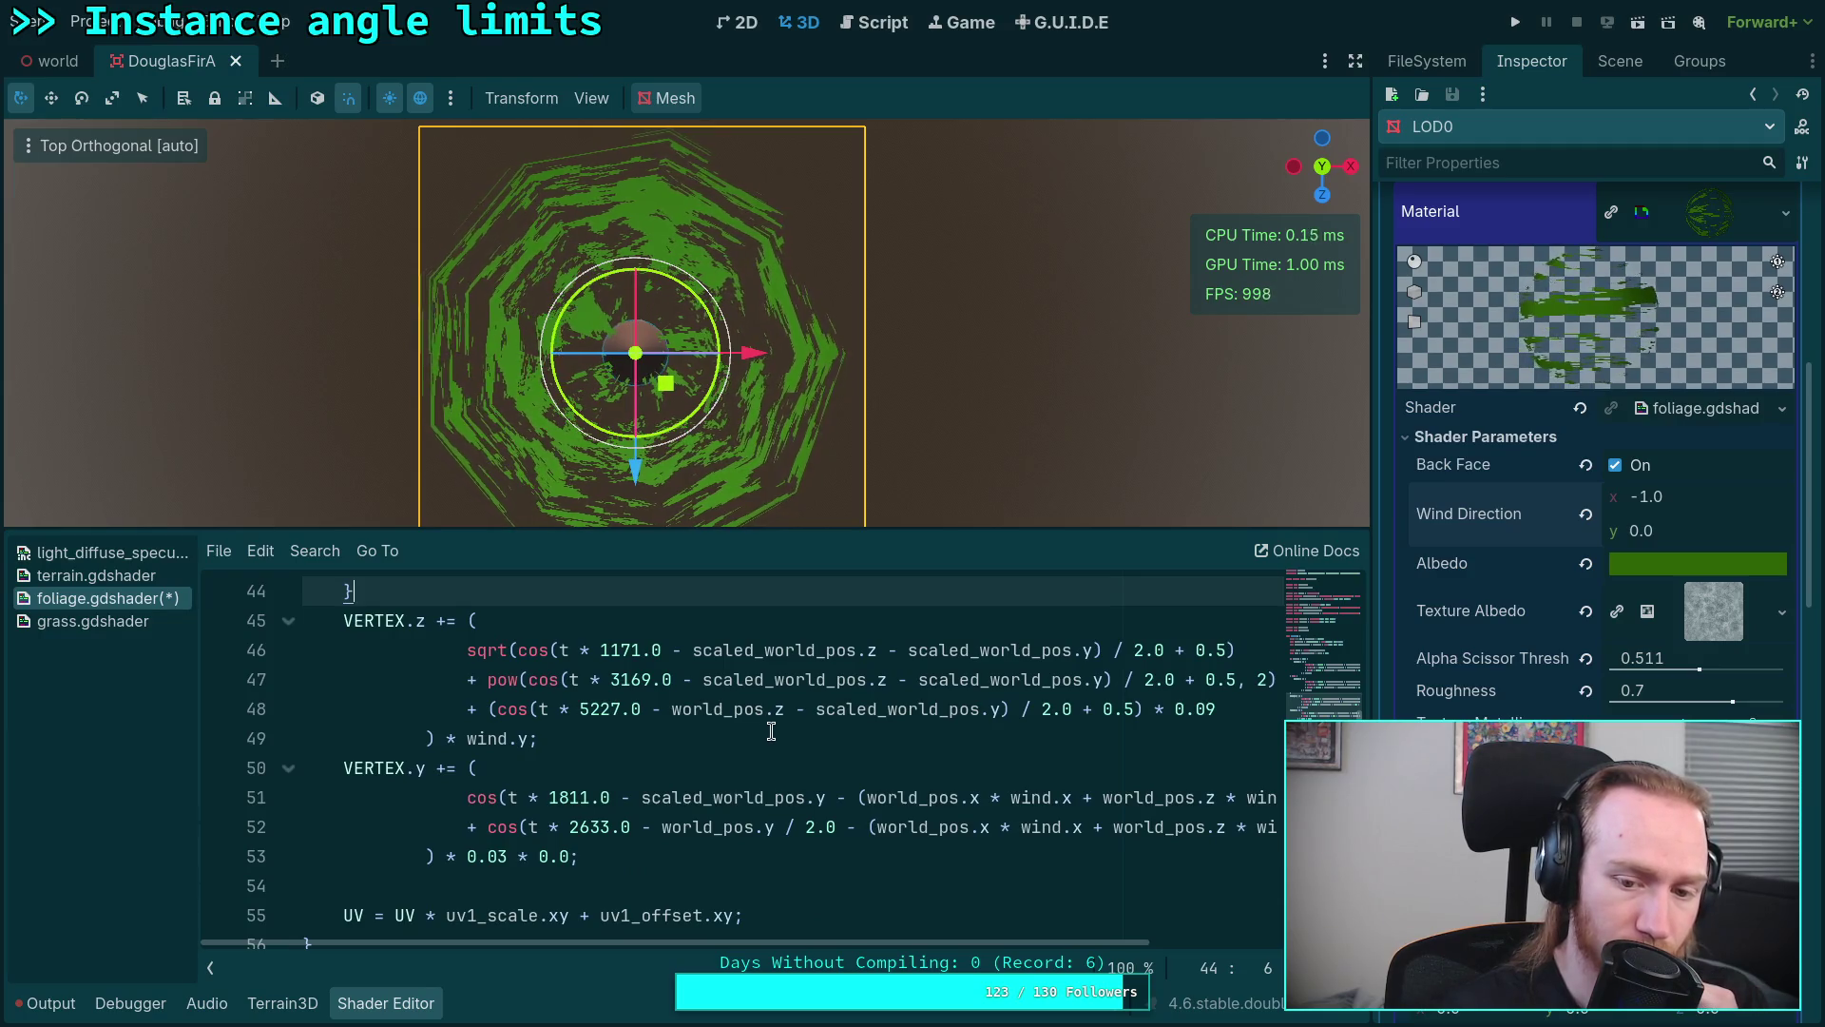
mouse_move(904, 943)
mouse_down()
mouse_move(1019, 942)
mouse_move(916, 937)
mouse_up()
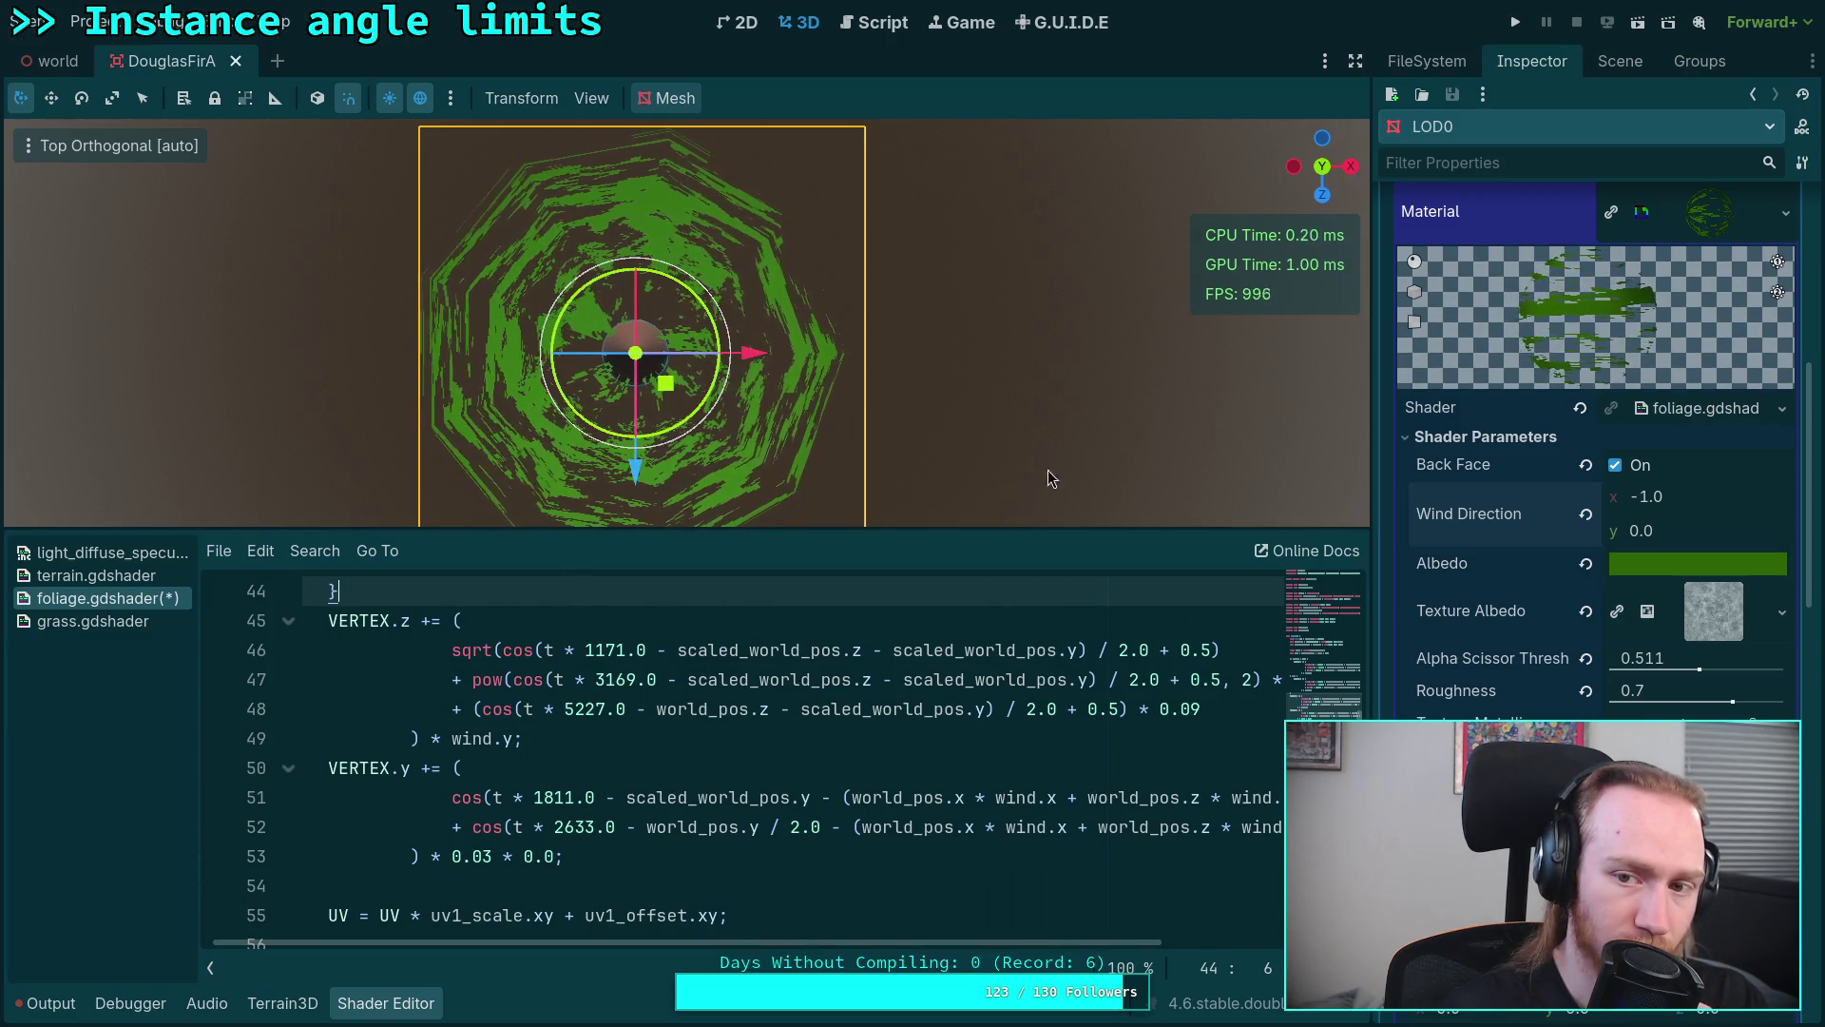
Step: View the tree from the front and drop the * 0.0 so VERTEX.y sway ends with * 0.03
click(1321, 196)
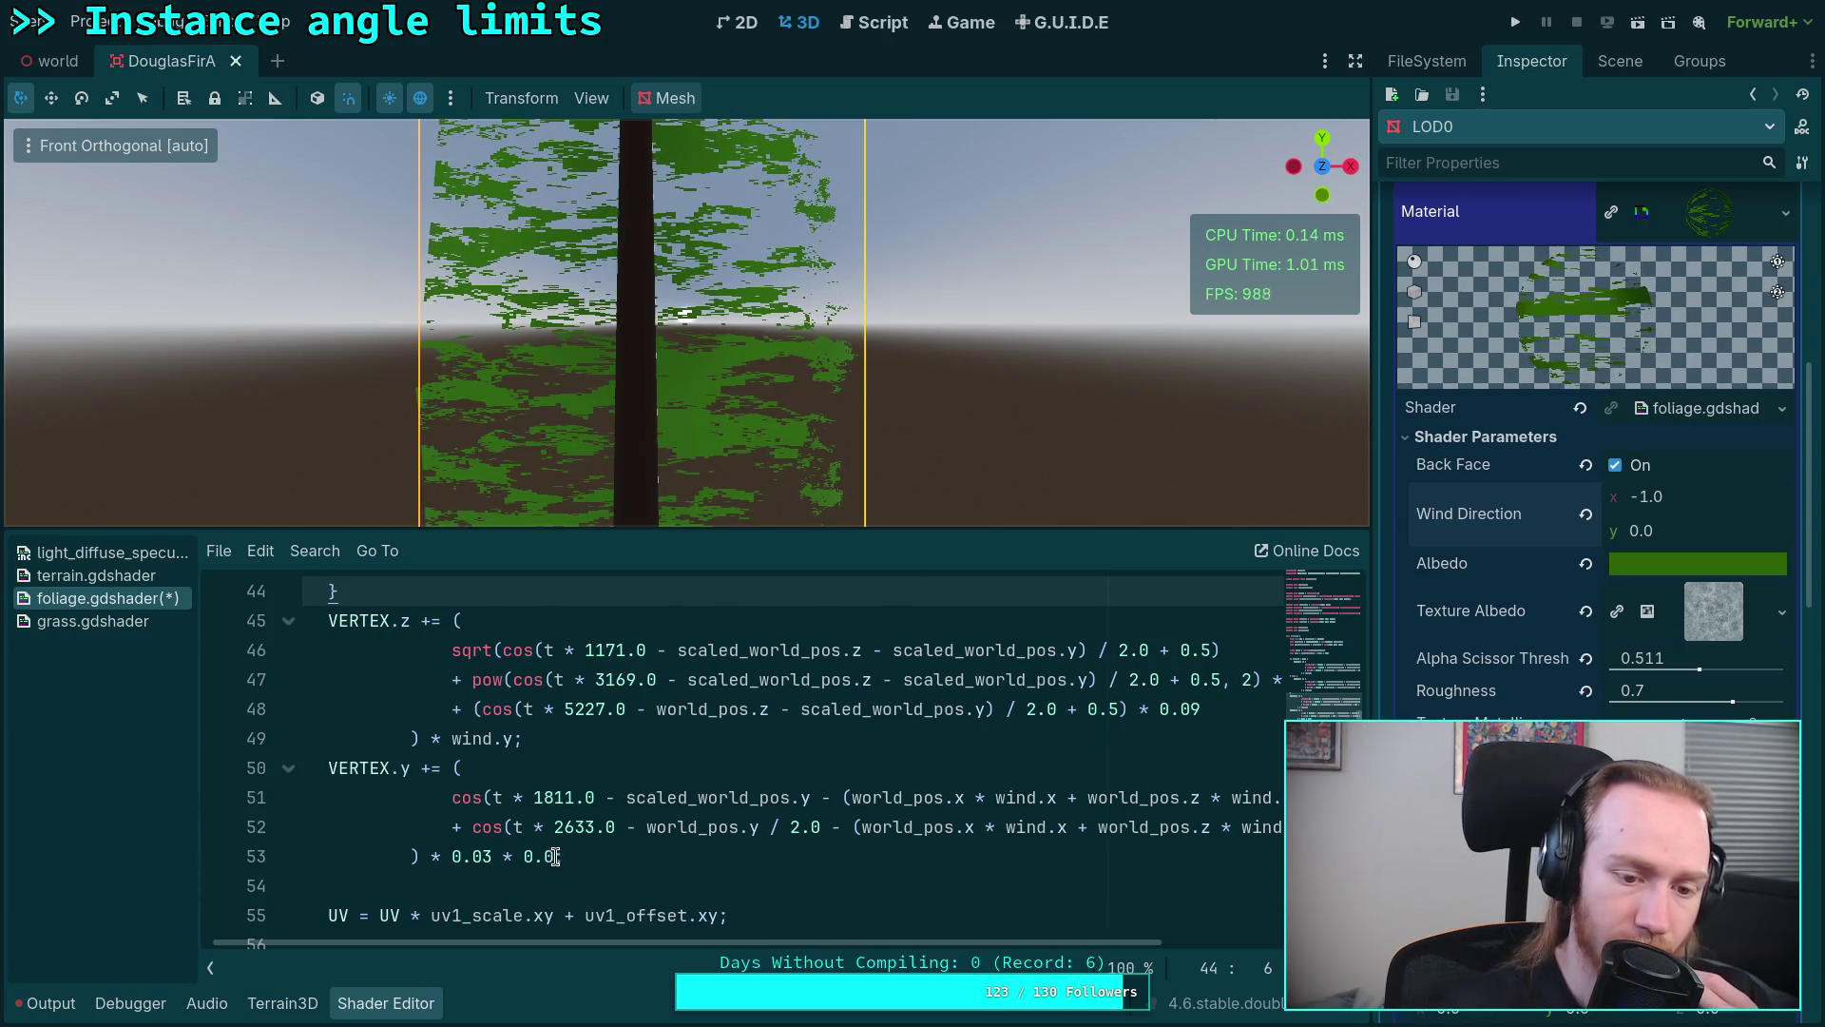
scroll(566, 853, up, 1)
scroll(790, 858, down, 1)
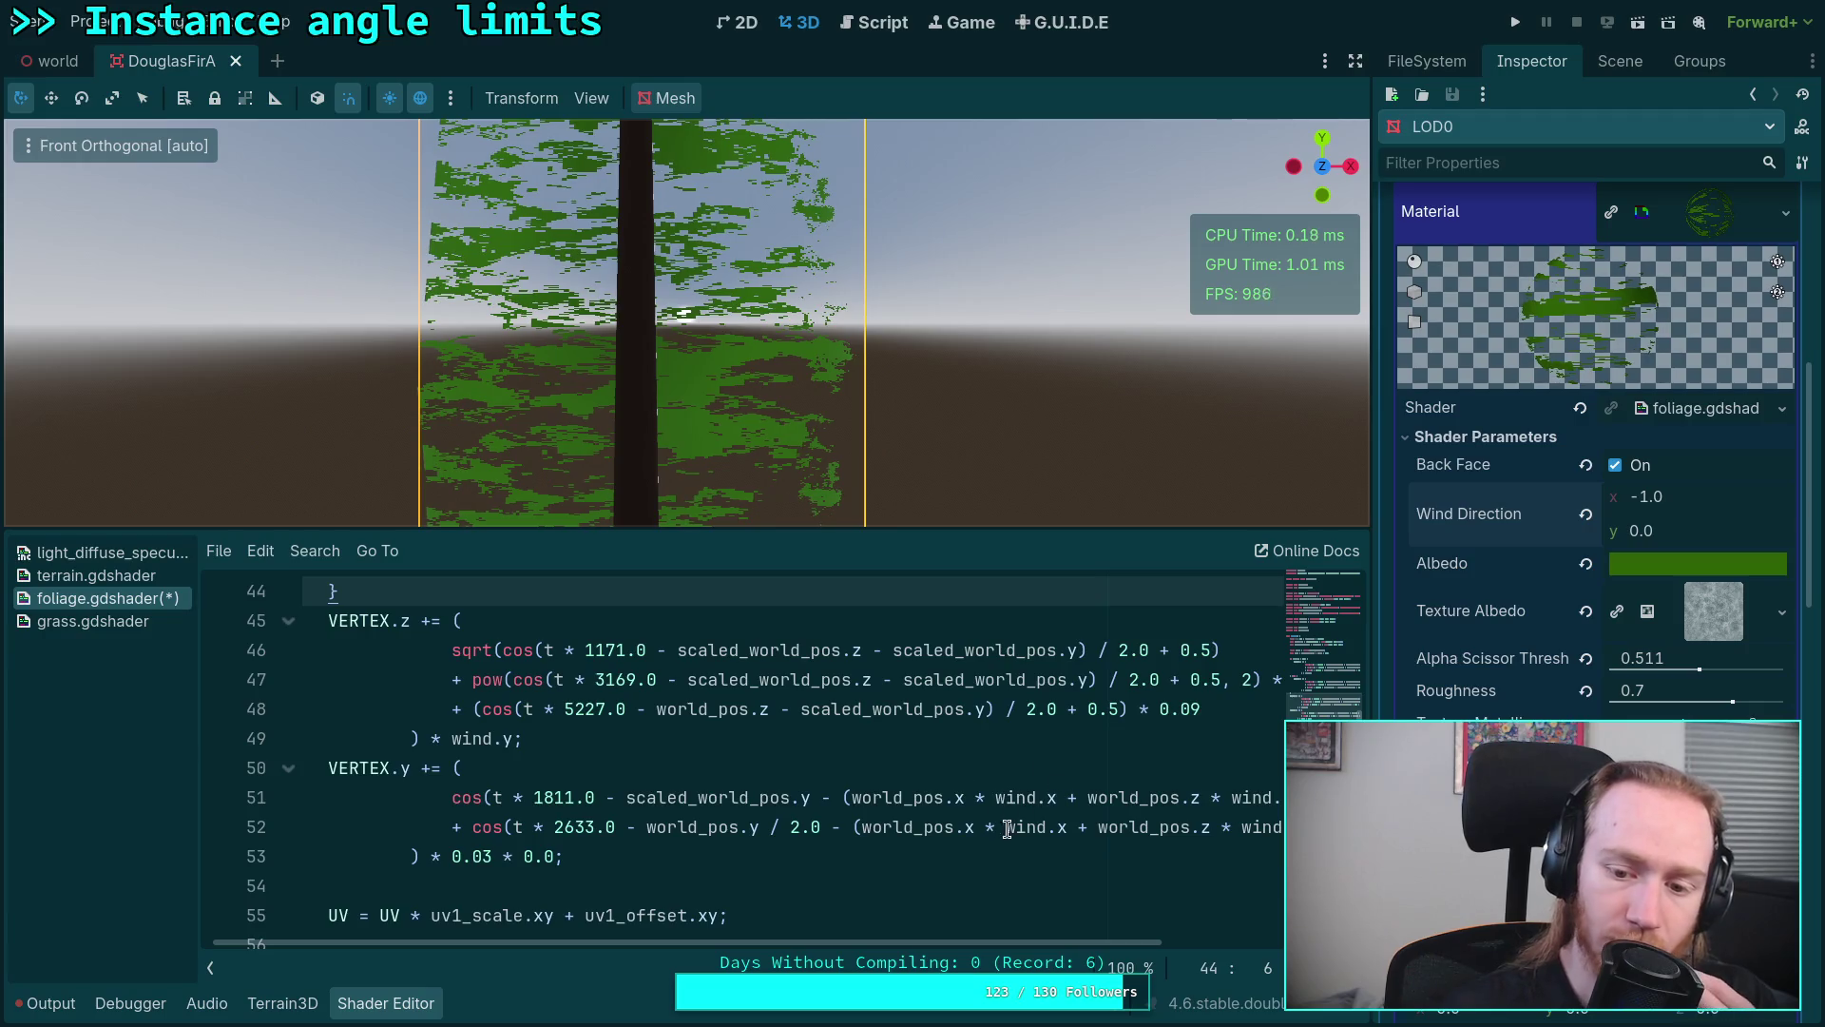
scroll(1080, 944, right, 2)
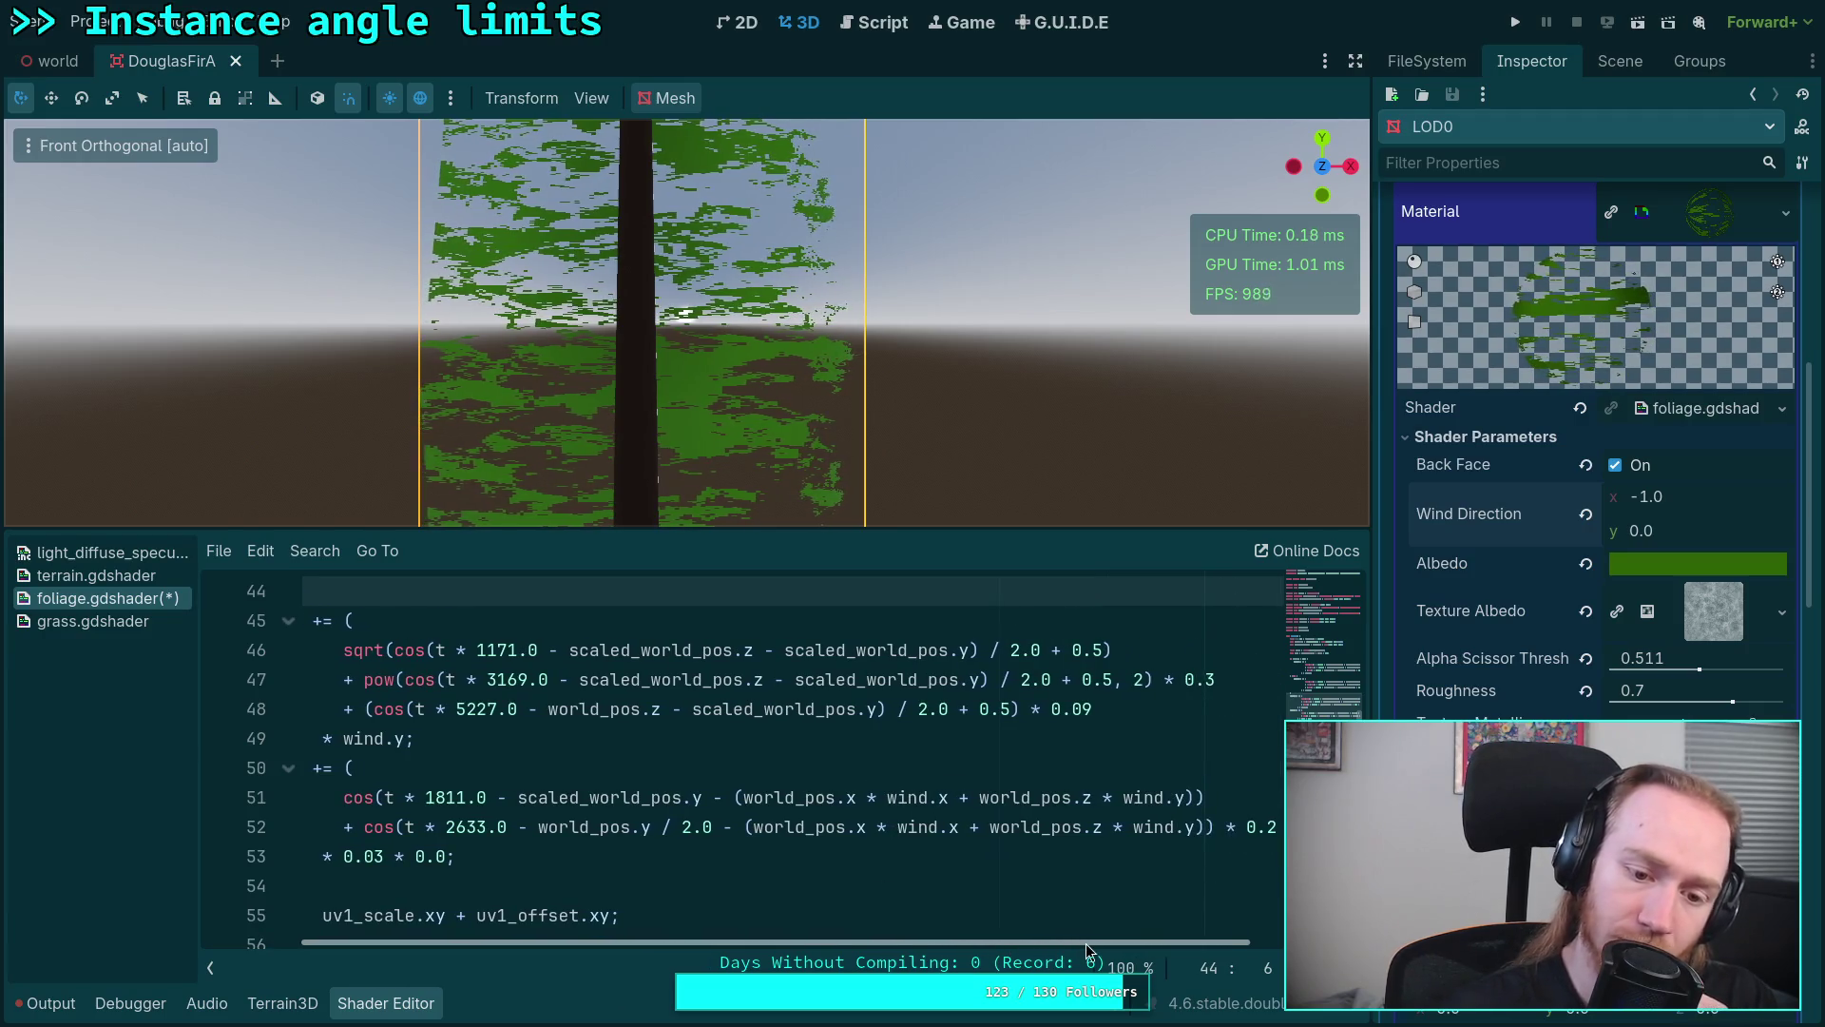
scroll(1062, 942, right, 1)
scroll(1040, 942, left, 2)
scroll(1026, 943, left, 1)
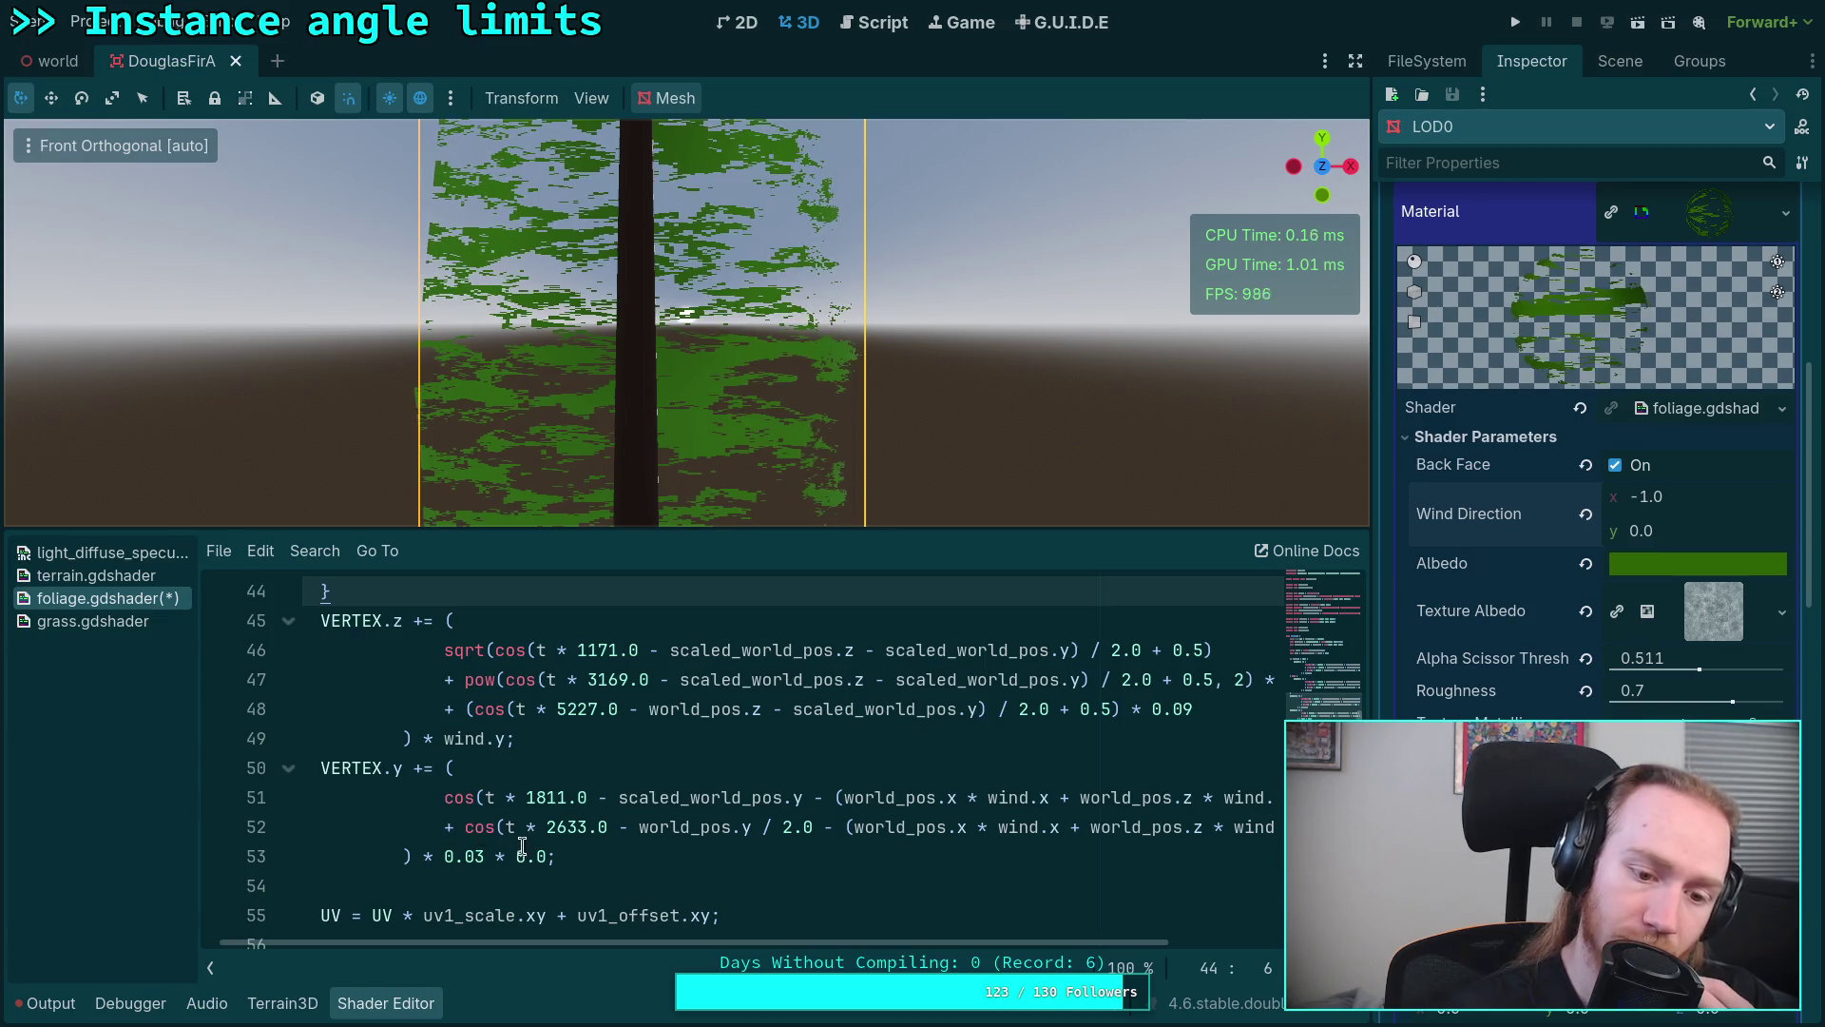
drag(485, 856, 554, 851)
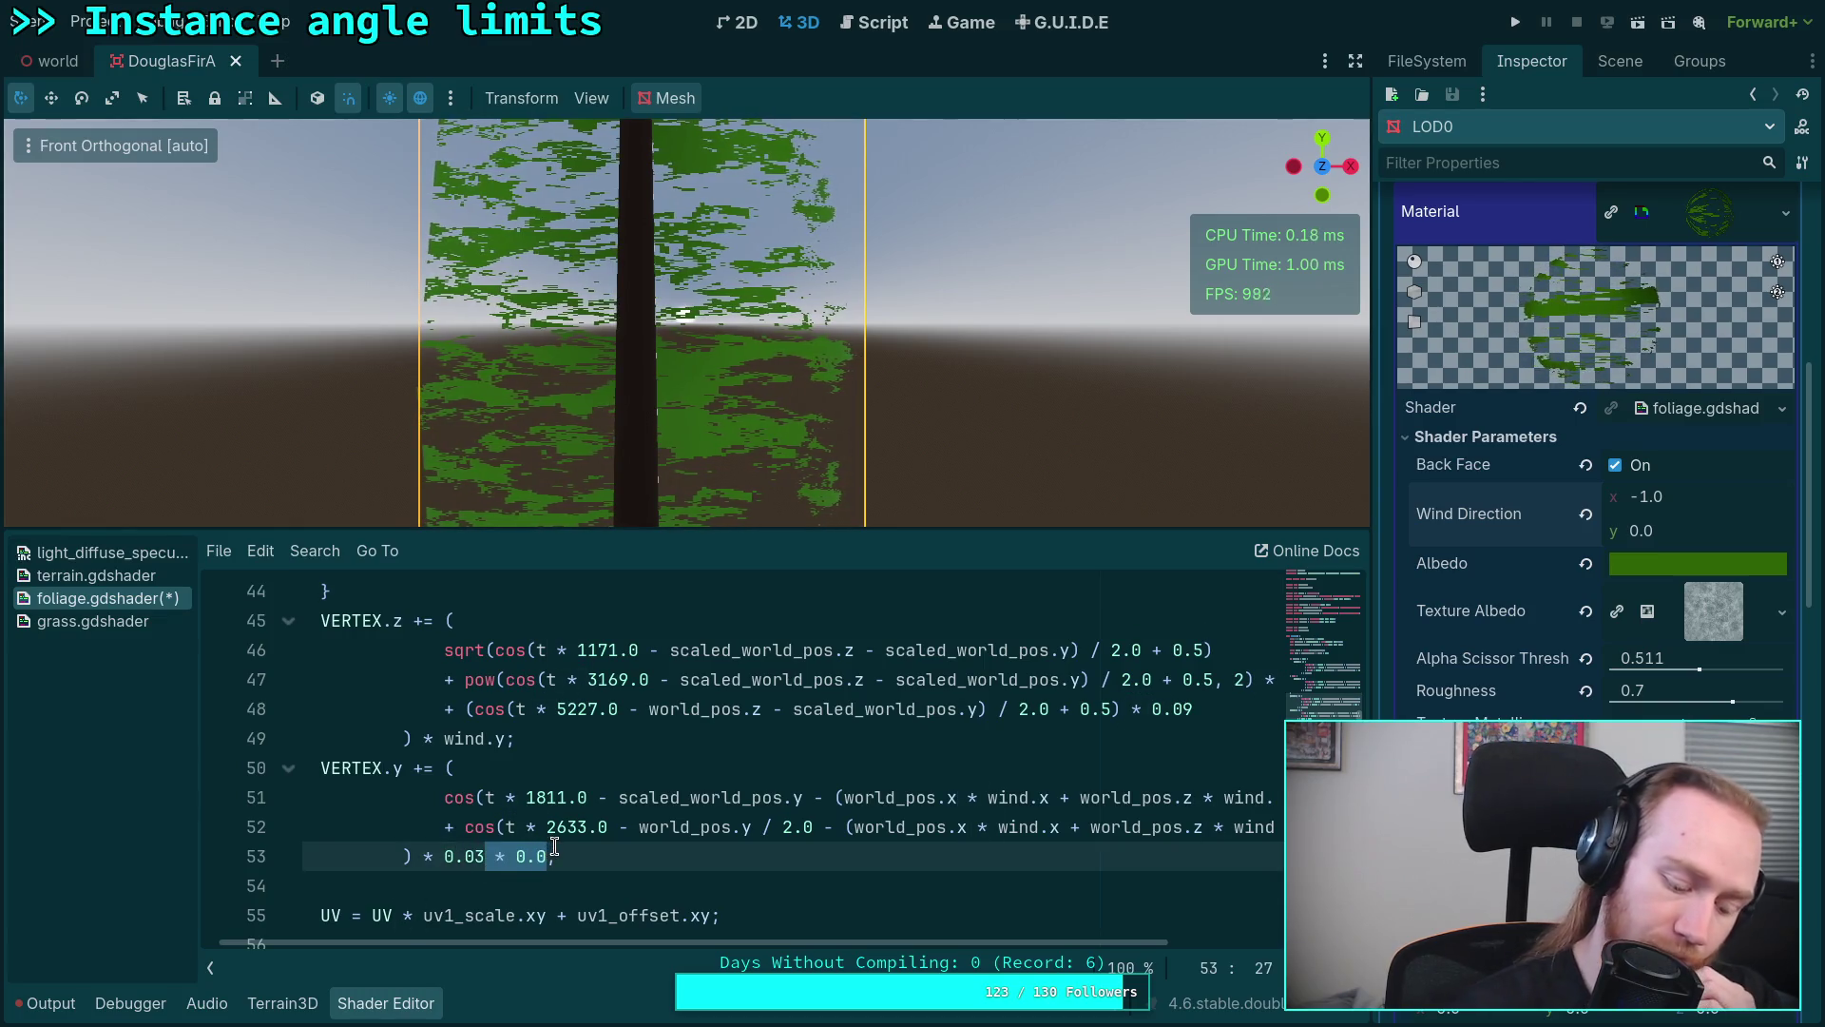
key(BackSpace)
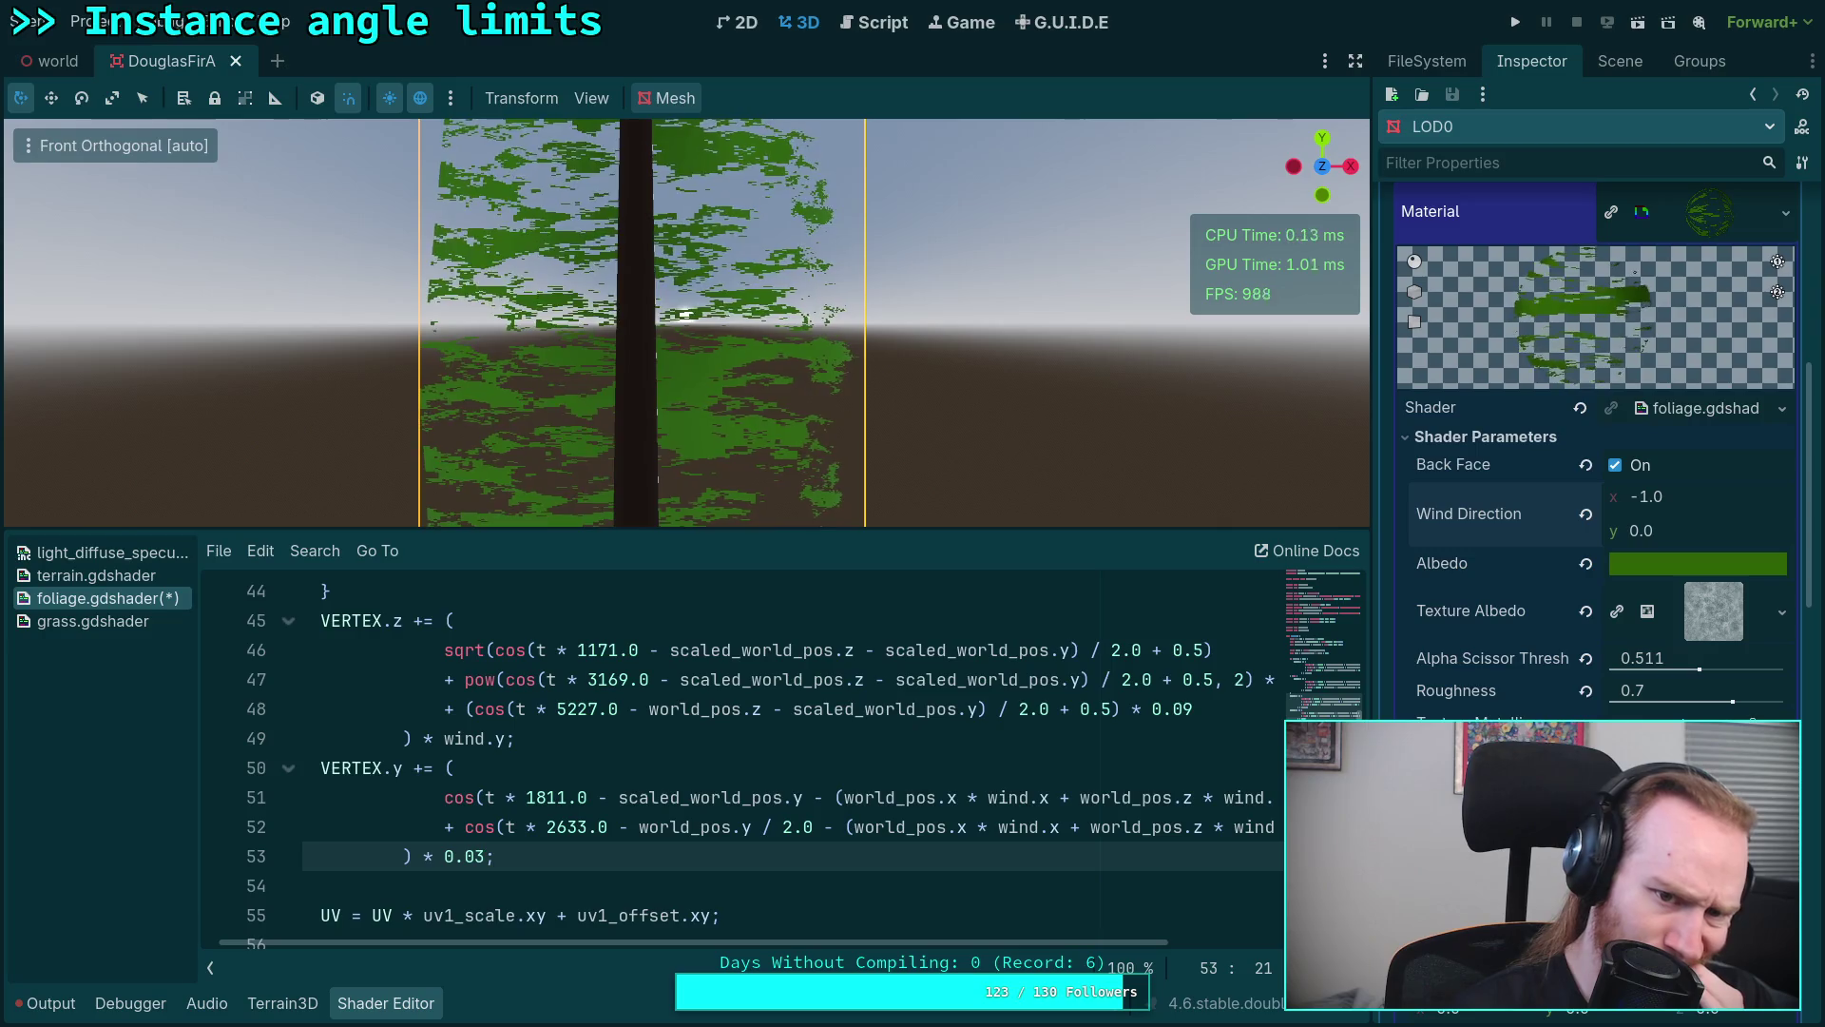
scroll(433, 769, up, 1)
scroll(433, 768, up, 2)
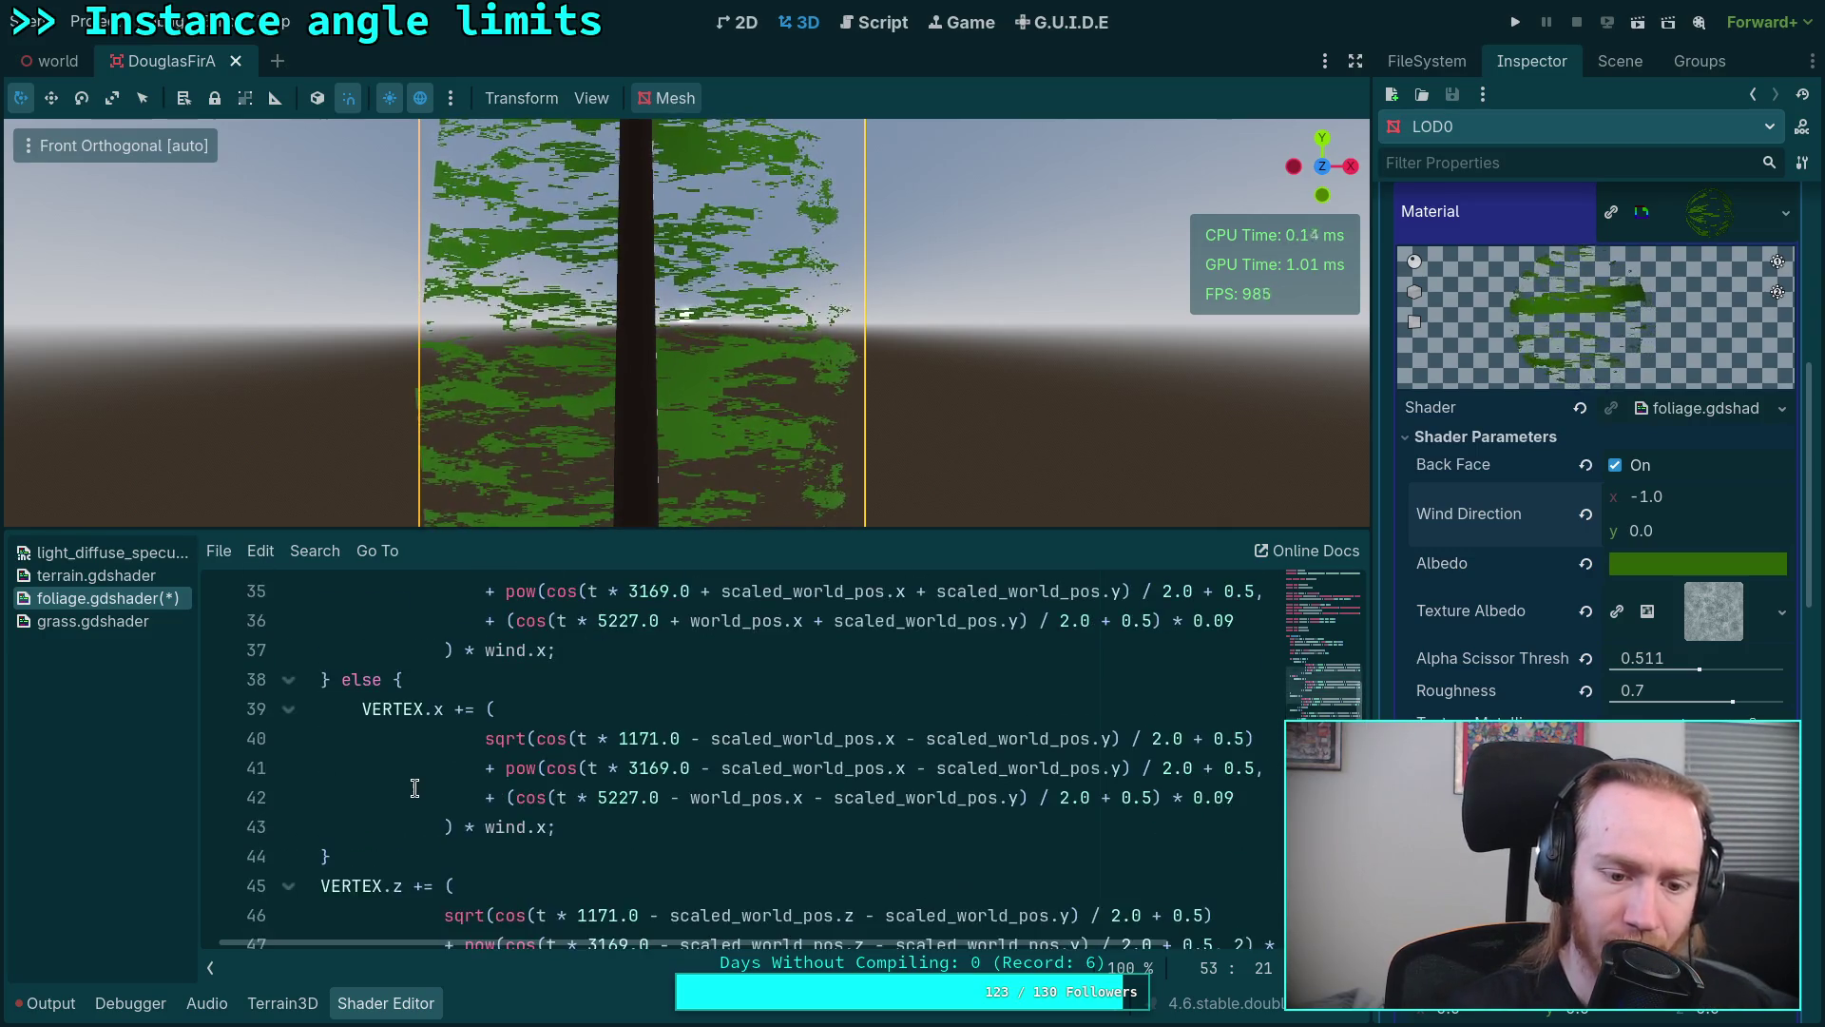
scroll(432, 768, up, 2)
scroll(478, 782, down, 1)
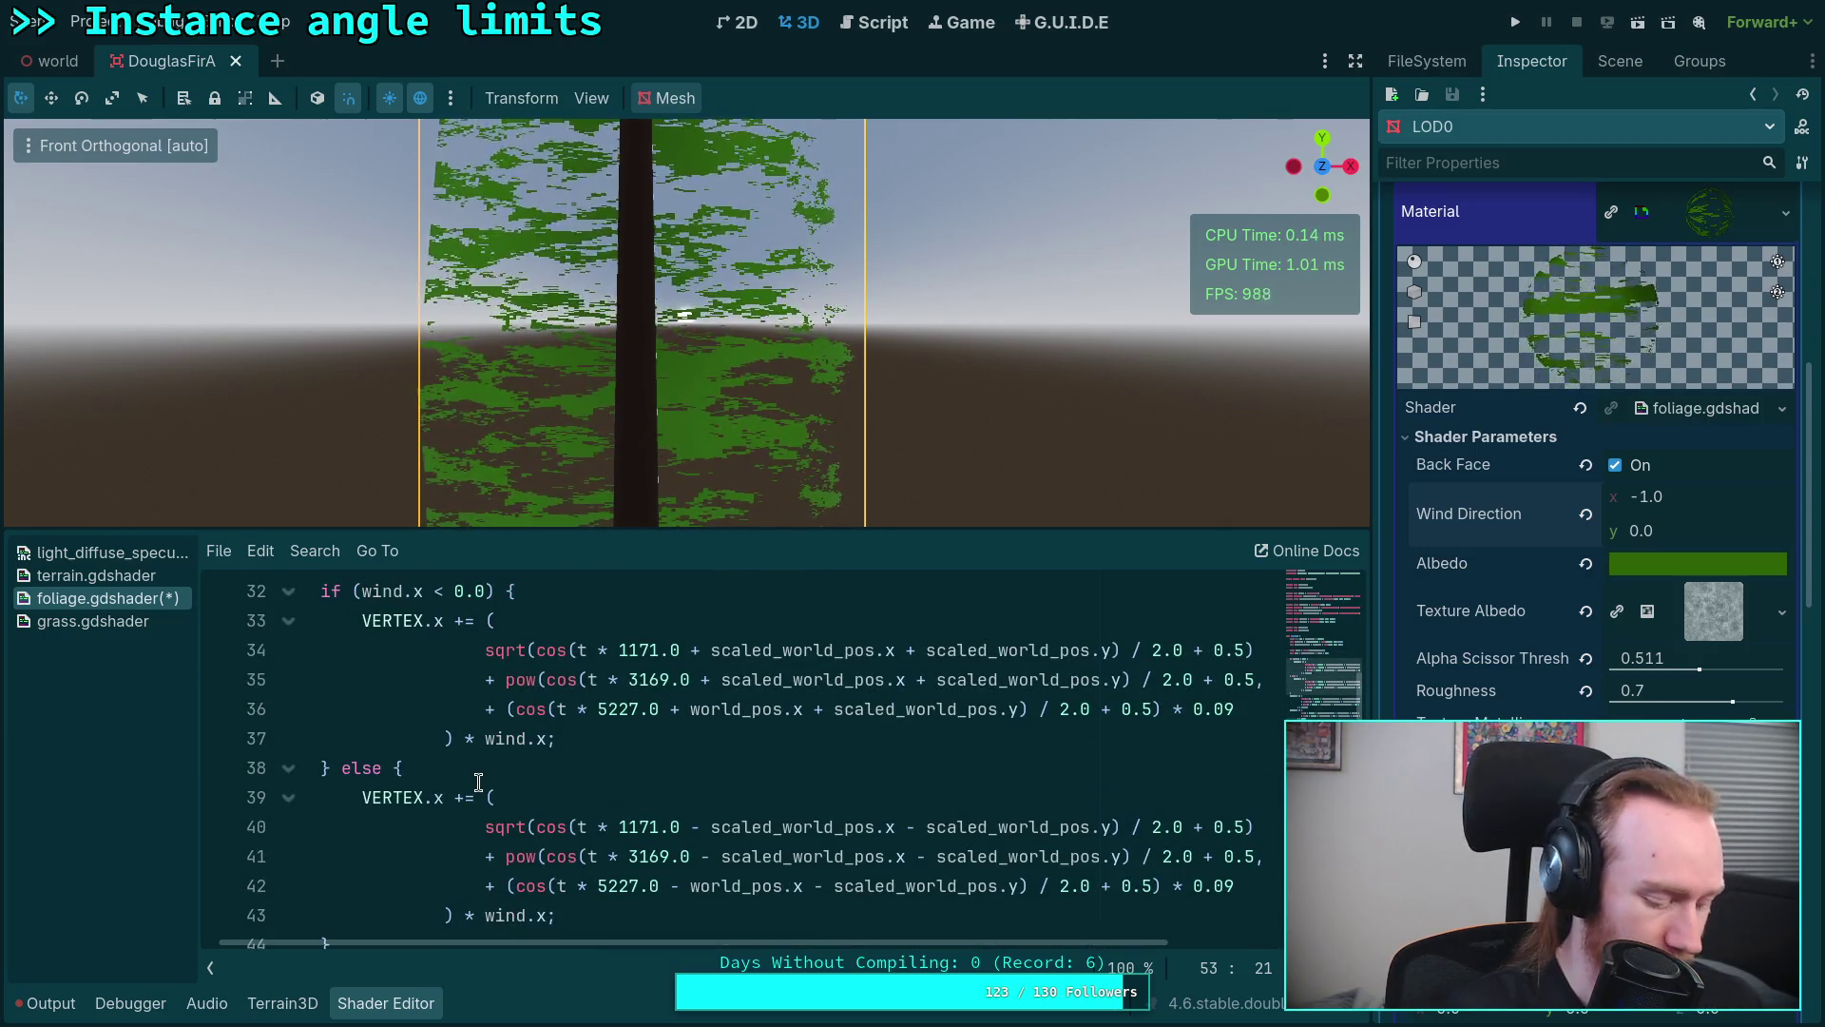
scroll(477, 781, up, 1)
Step: Review the wind declaration and VERTEX.x sway lines, undoing a stray blank line after line 30
click(742, 627)
key(Return)
key(BackSpace)
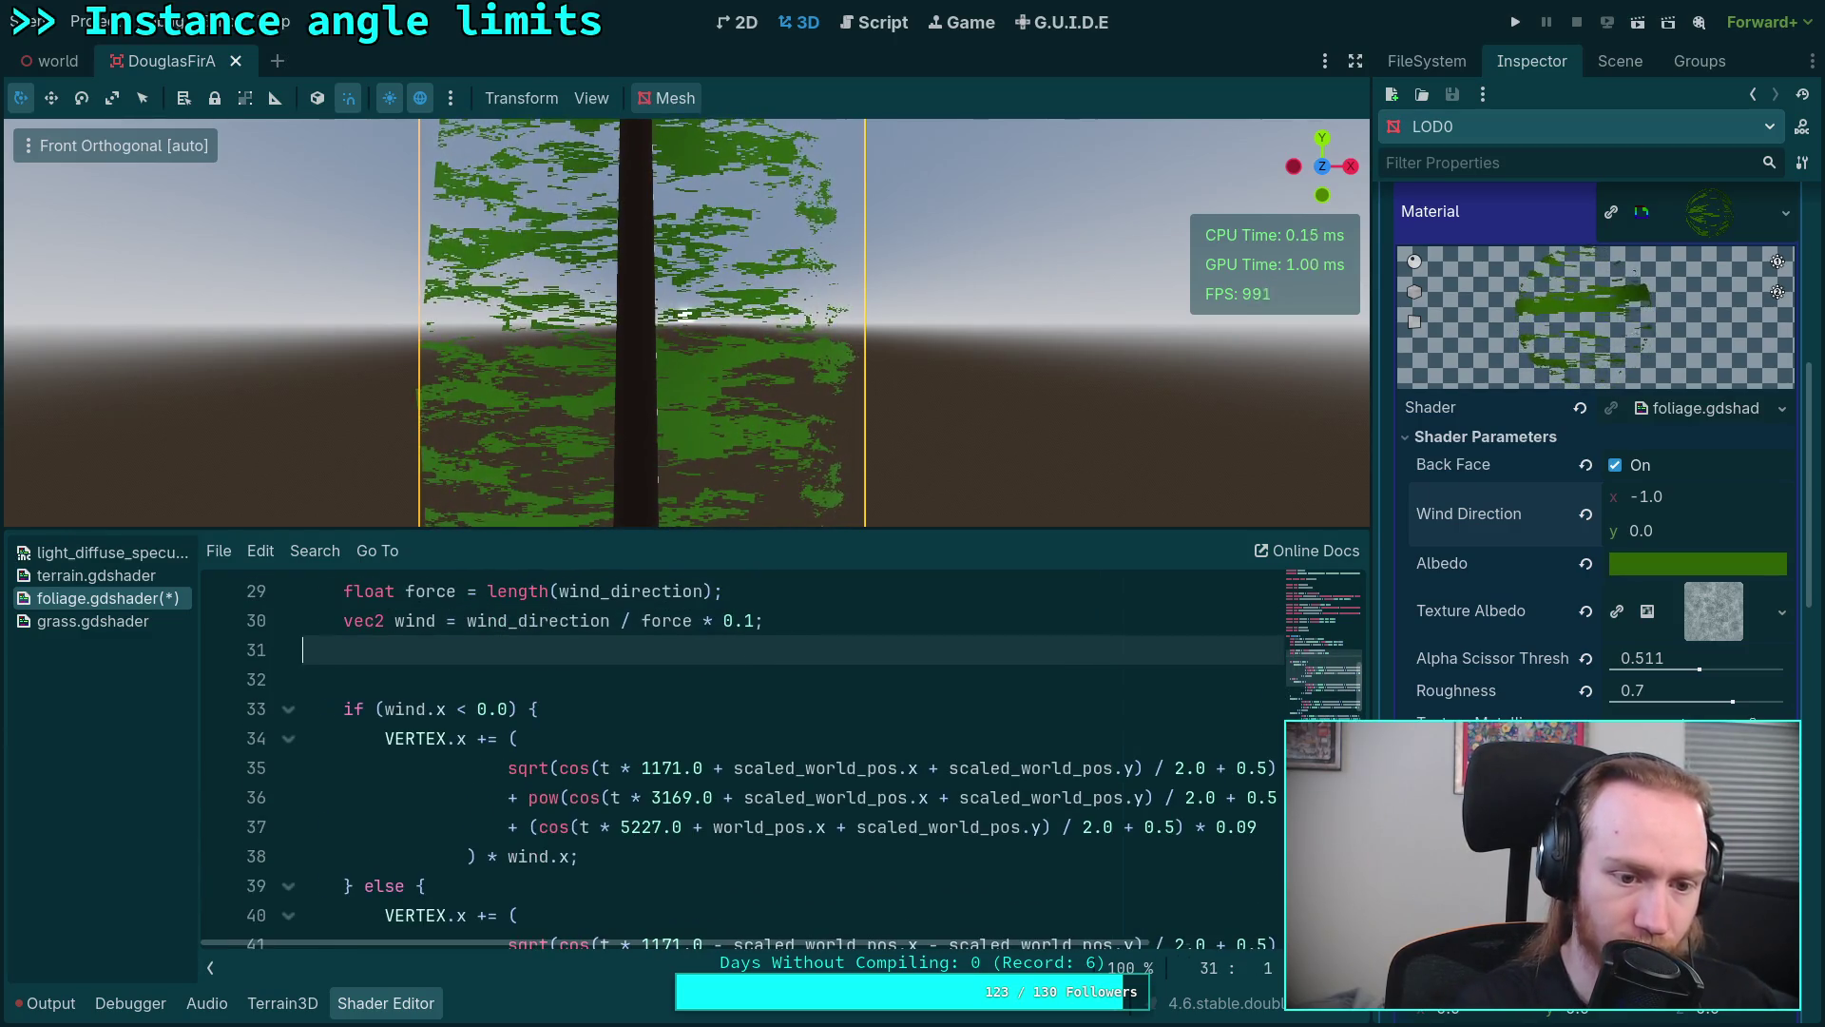
key(BackSpace)
scroll(714, 681, down, 1)
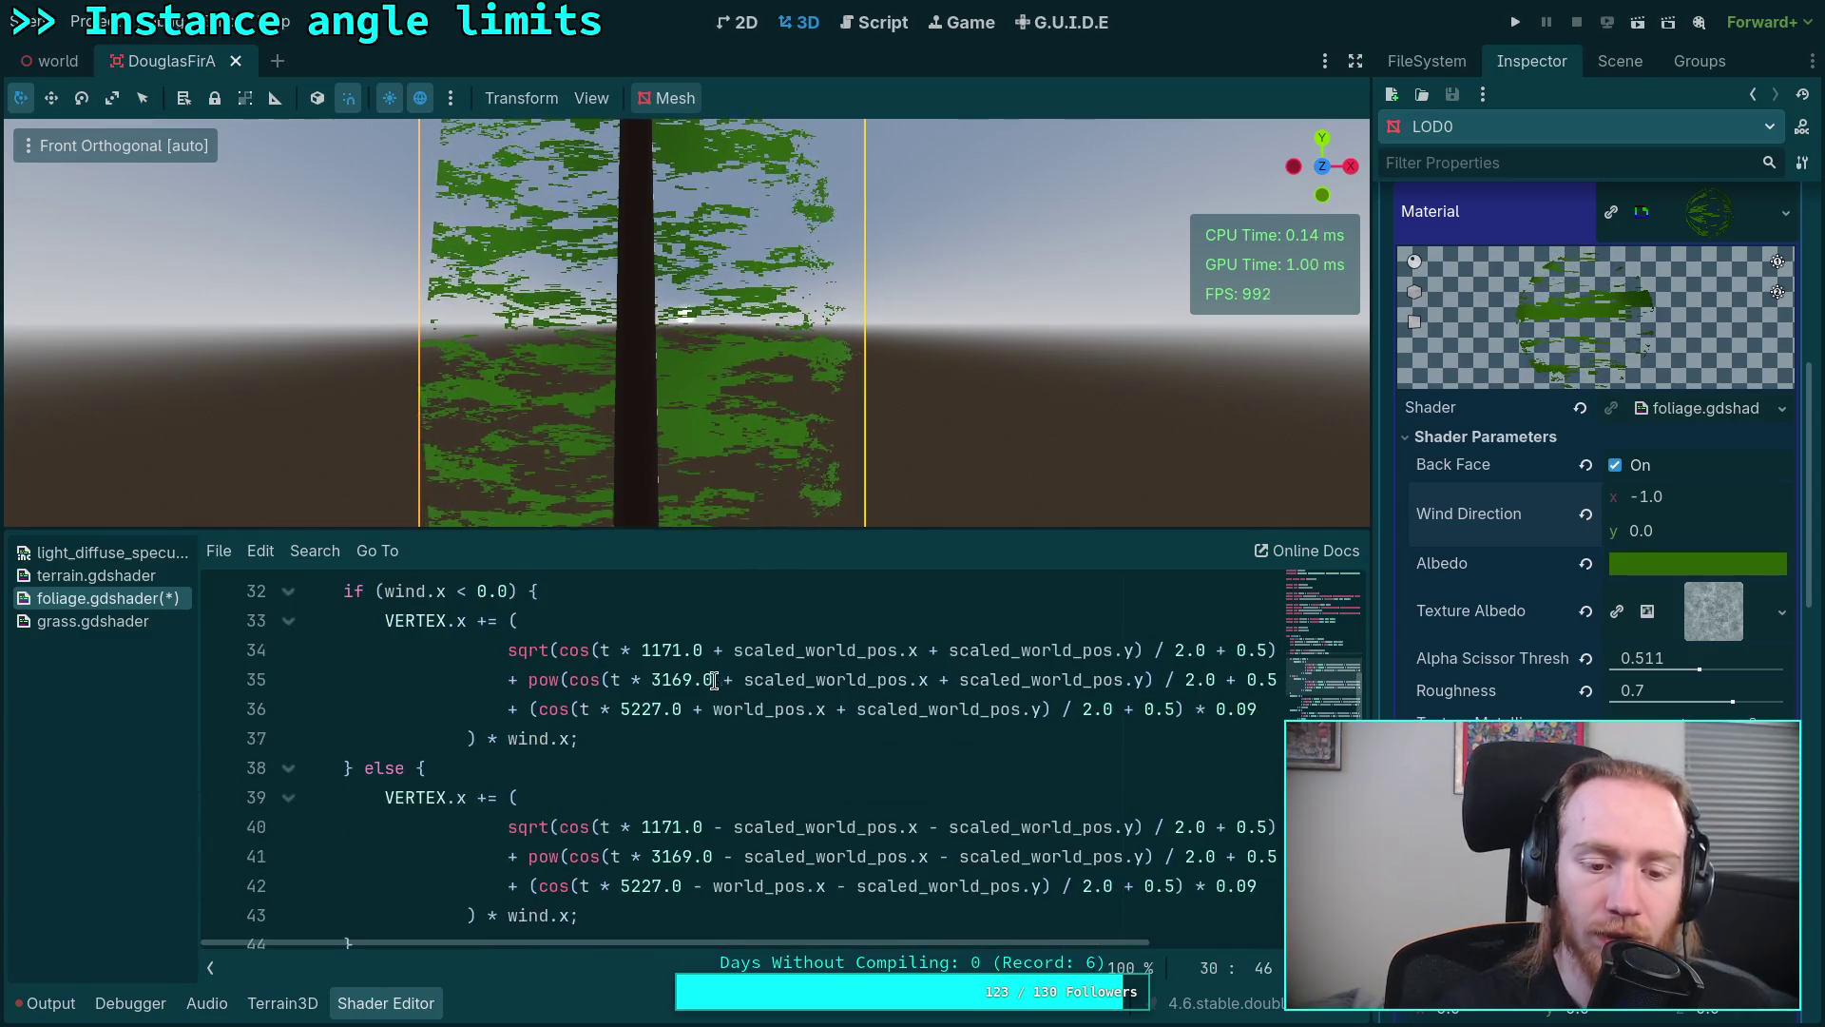
click(570, 739)
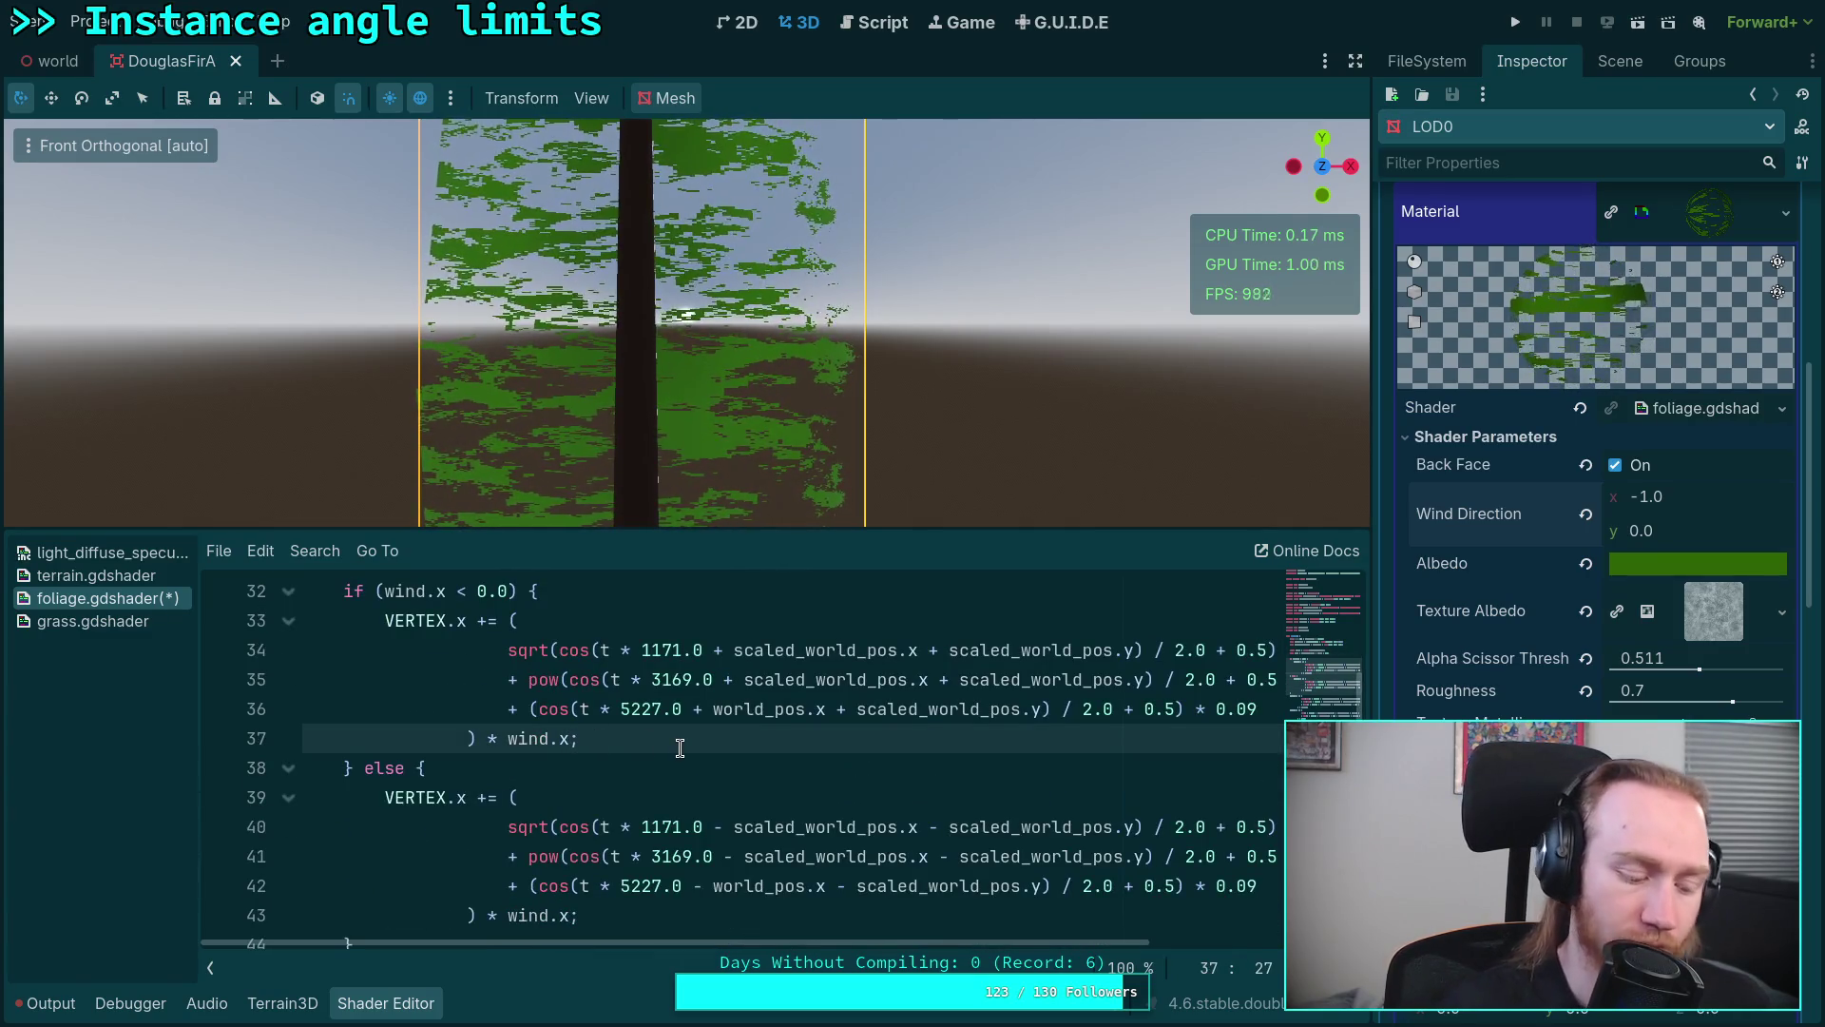
click(572, 913)
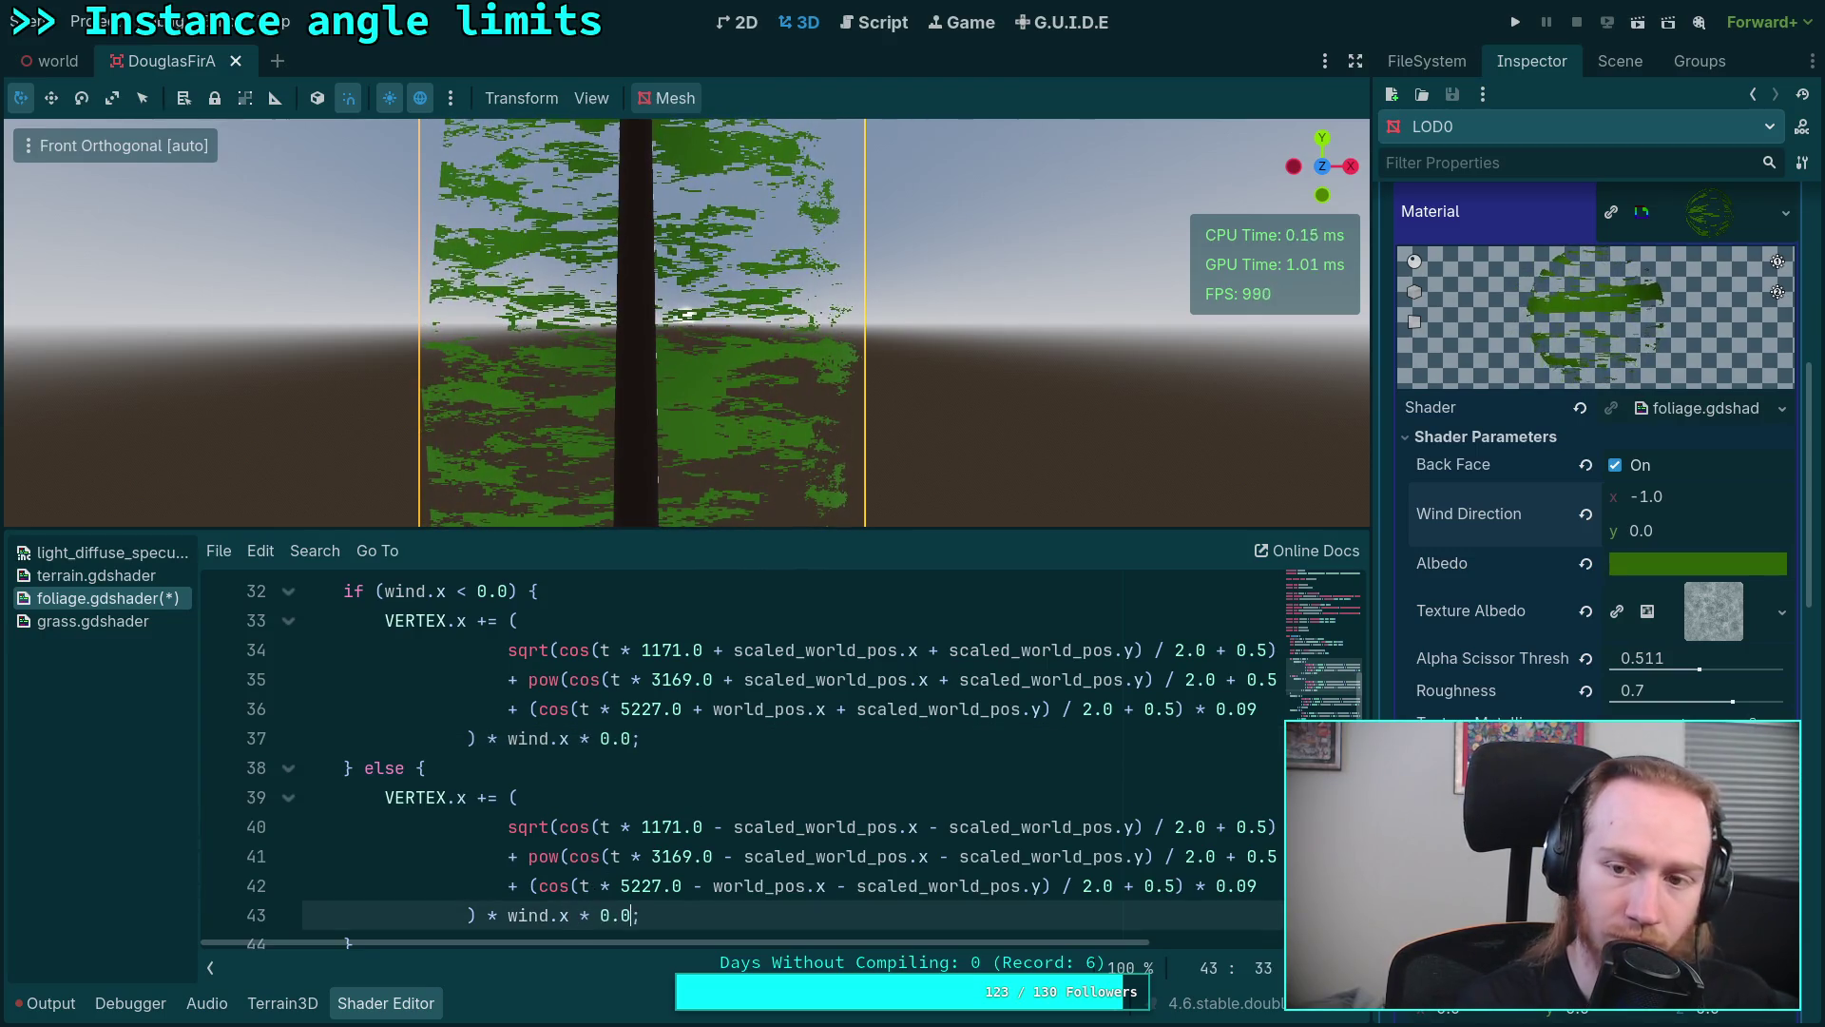
click(529, 856)
scroll(676, 808, down, 3)
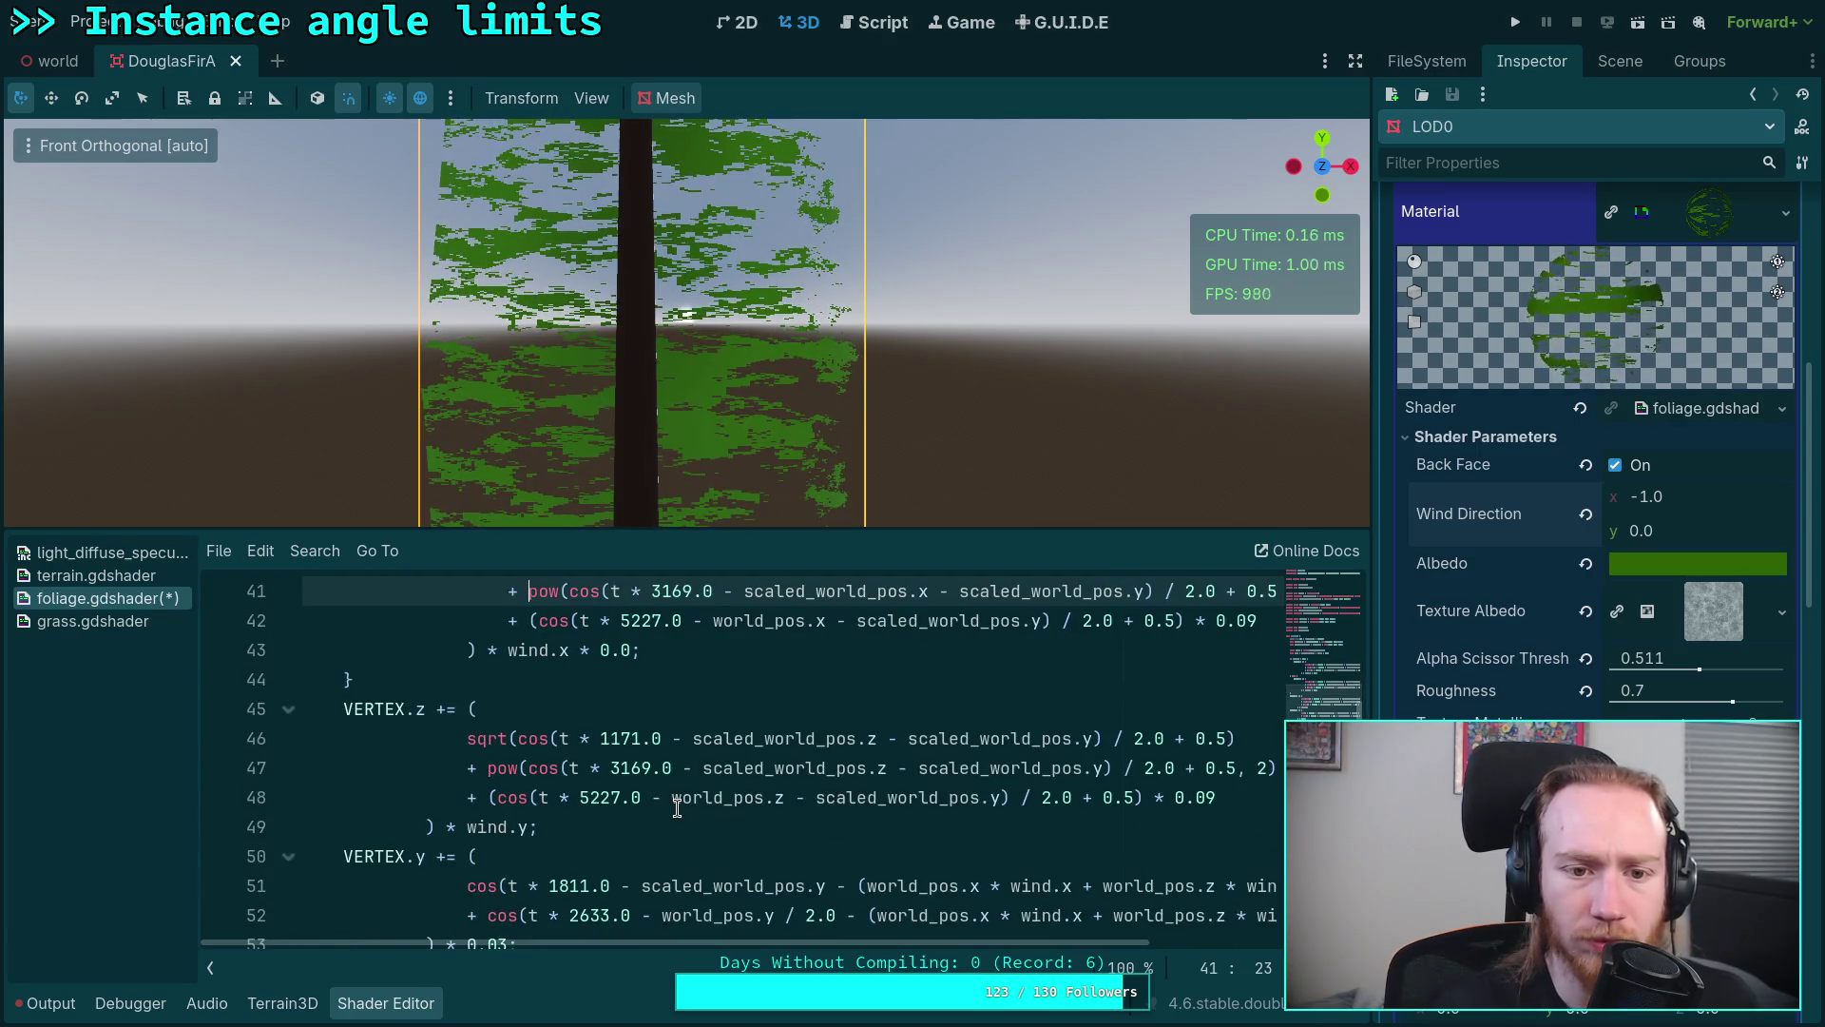
scroll(676, 808, down, 2)
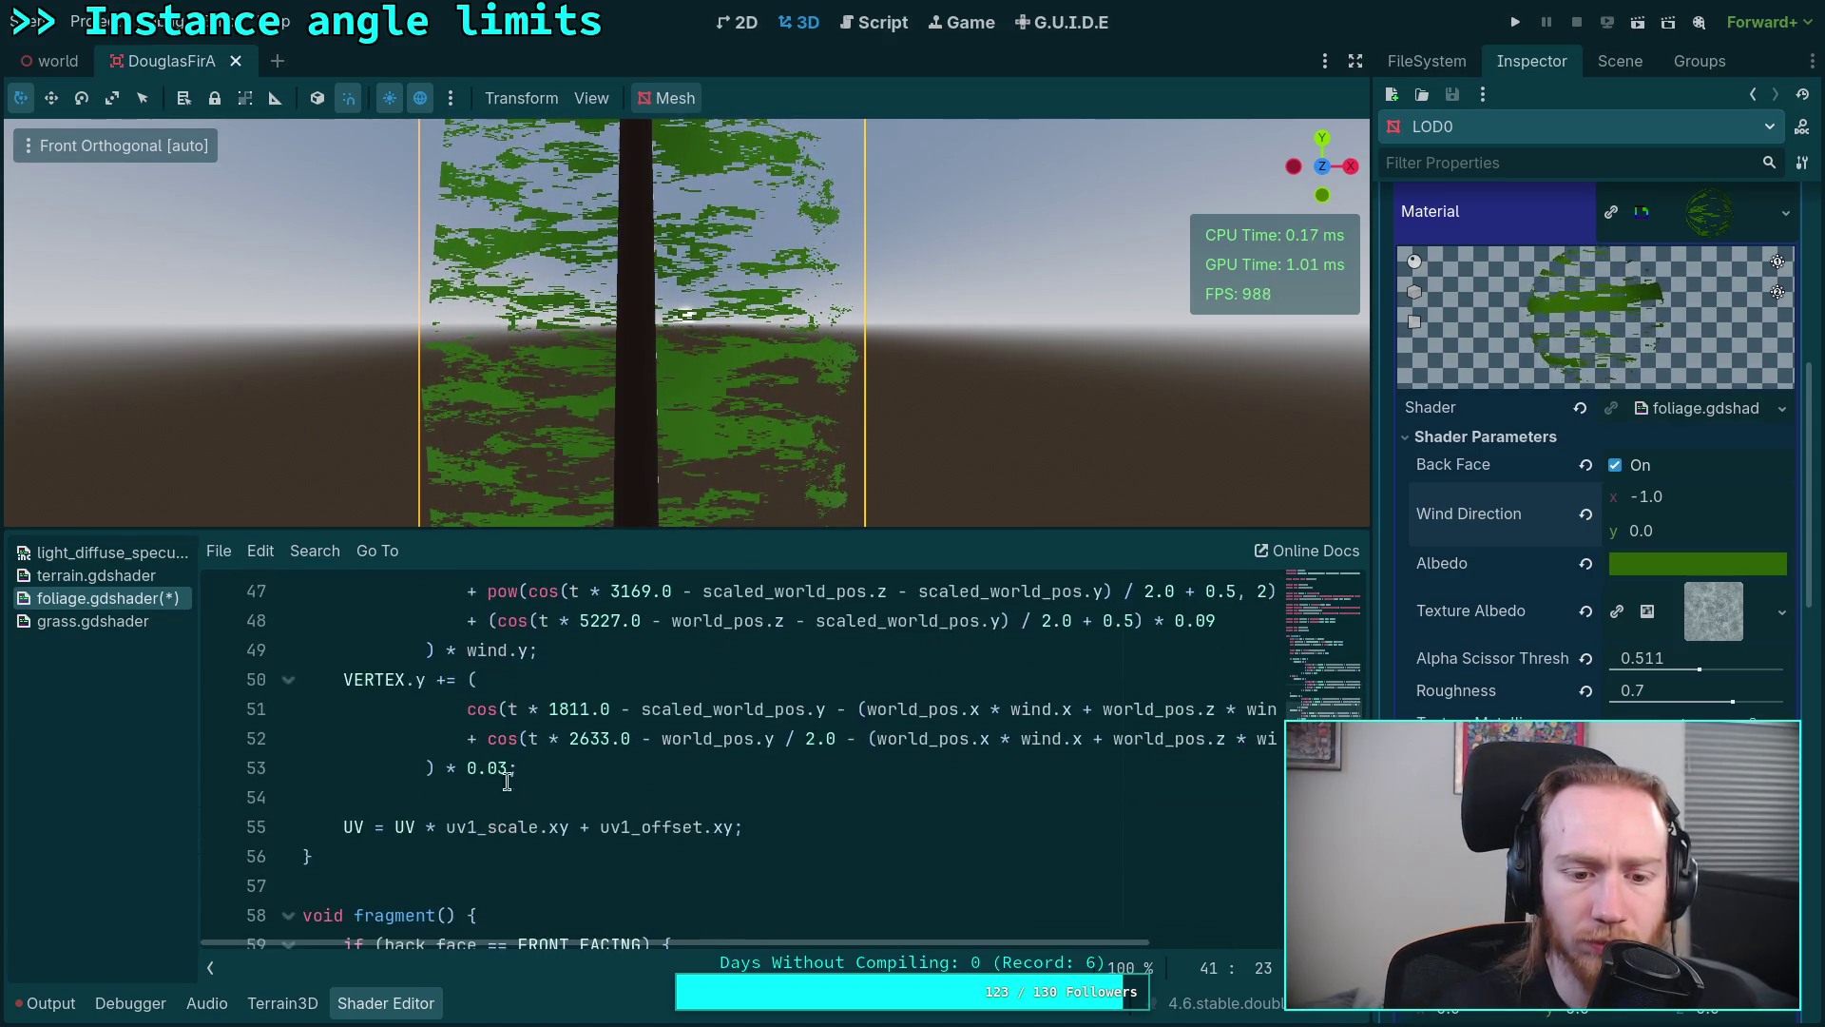
click(489, 770)
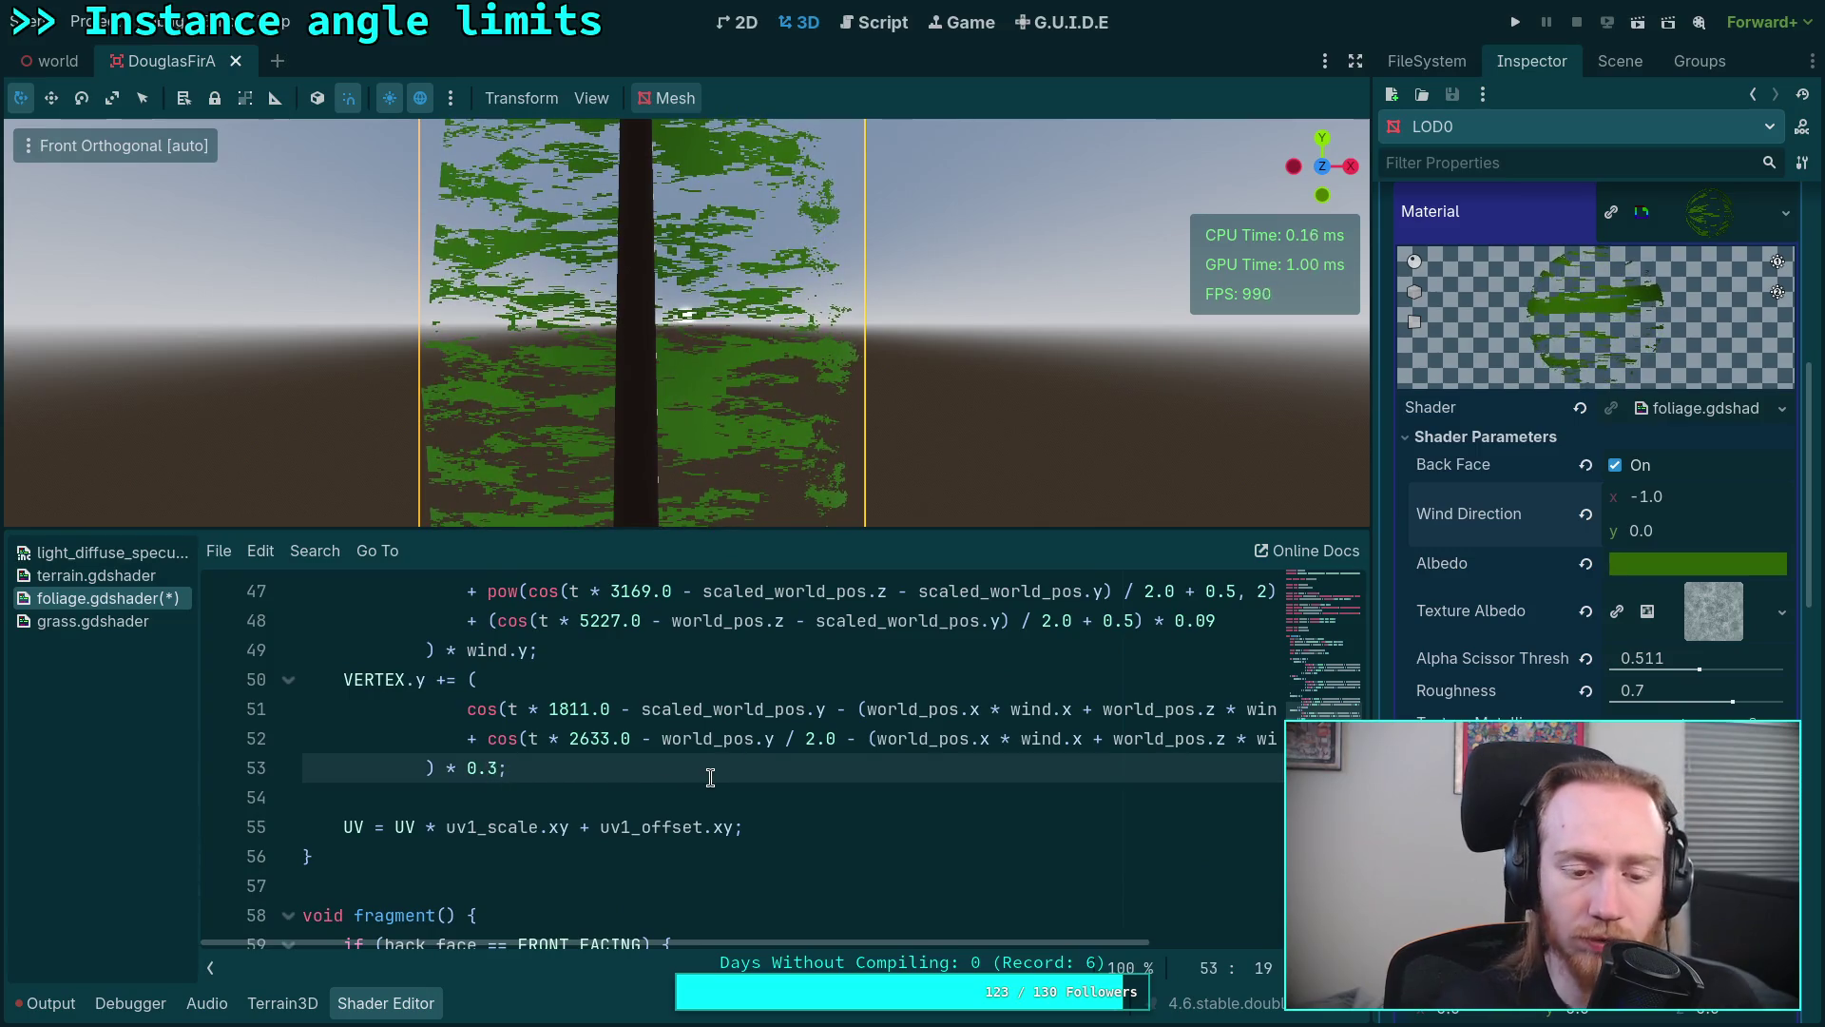
scroll(709, 777, up, 1)
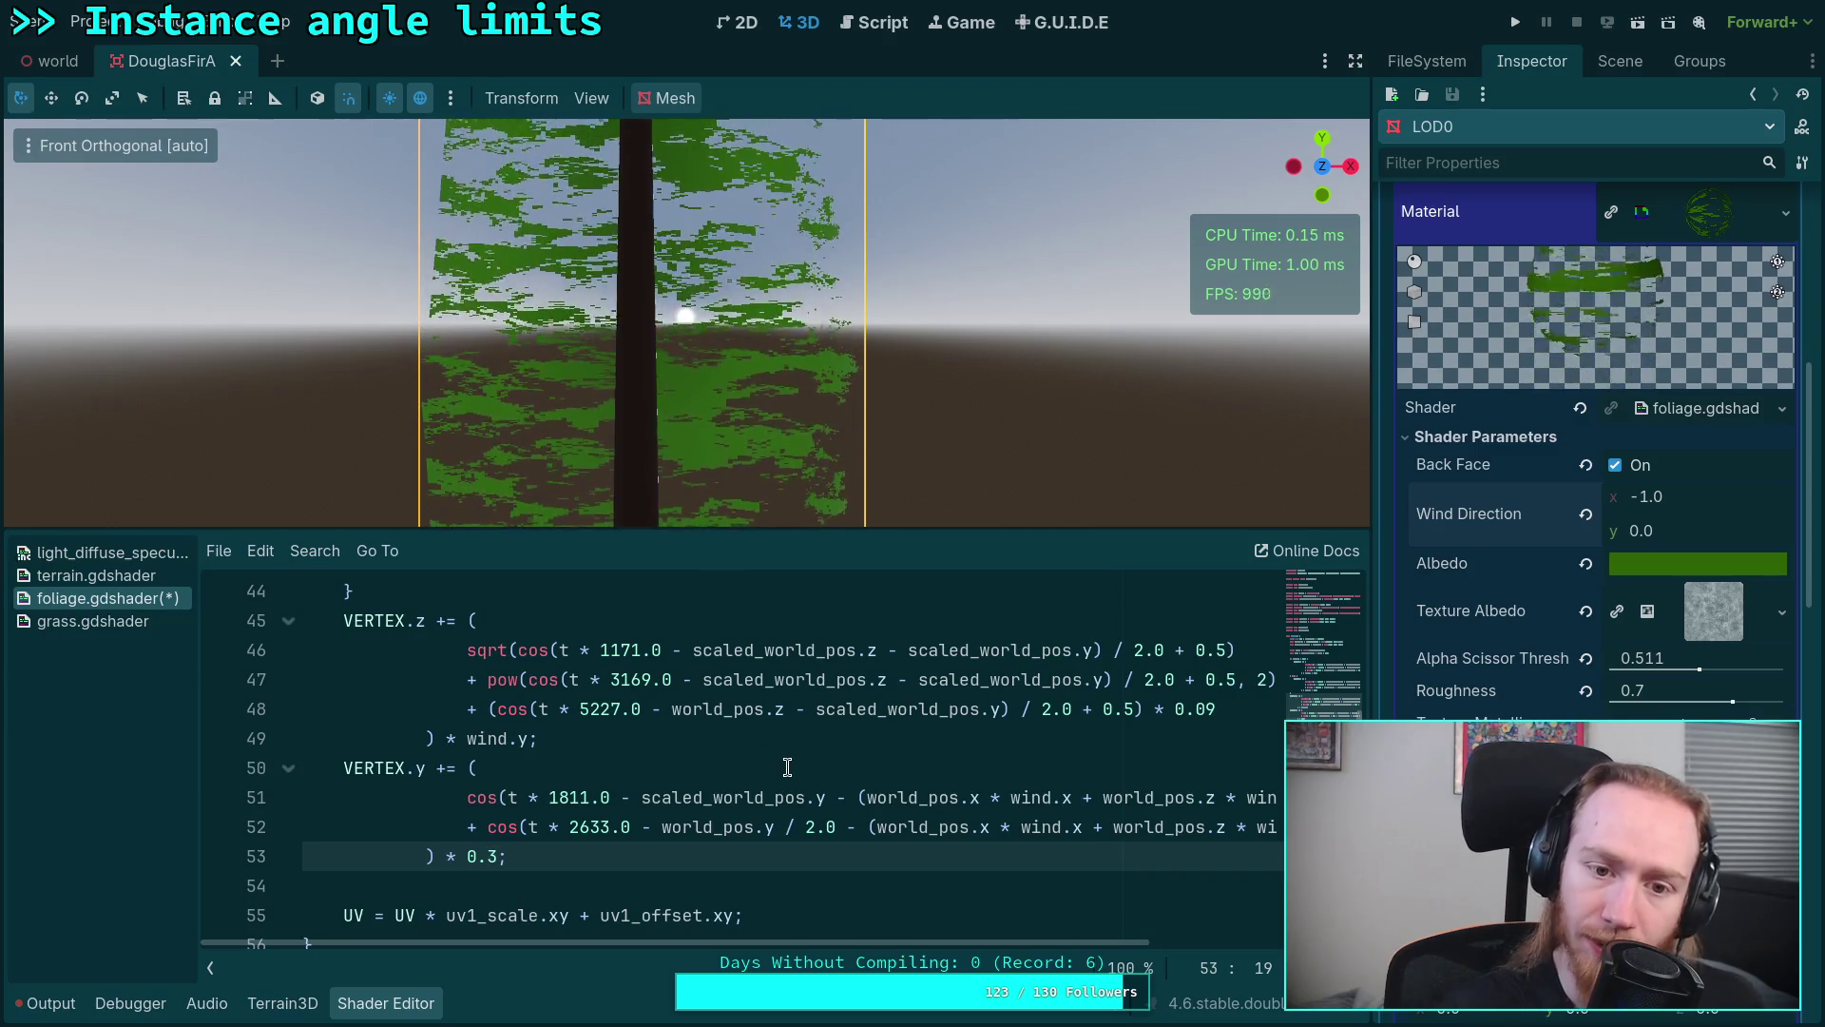
Step: Set Wind Direction x back to 1.0 and trim the vertical sway multiplier to 0.03
click(1655, 496)
text(1)
key(Return)
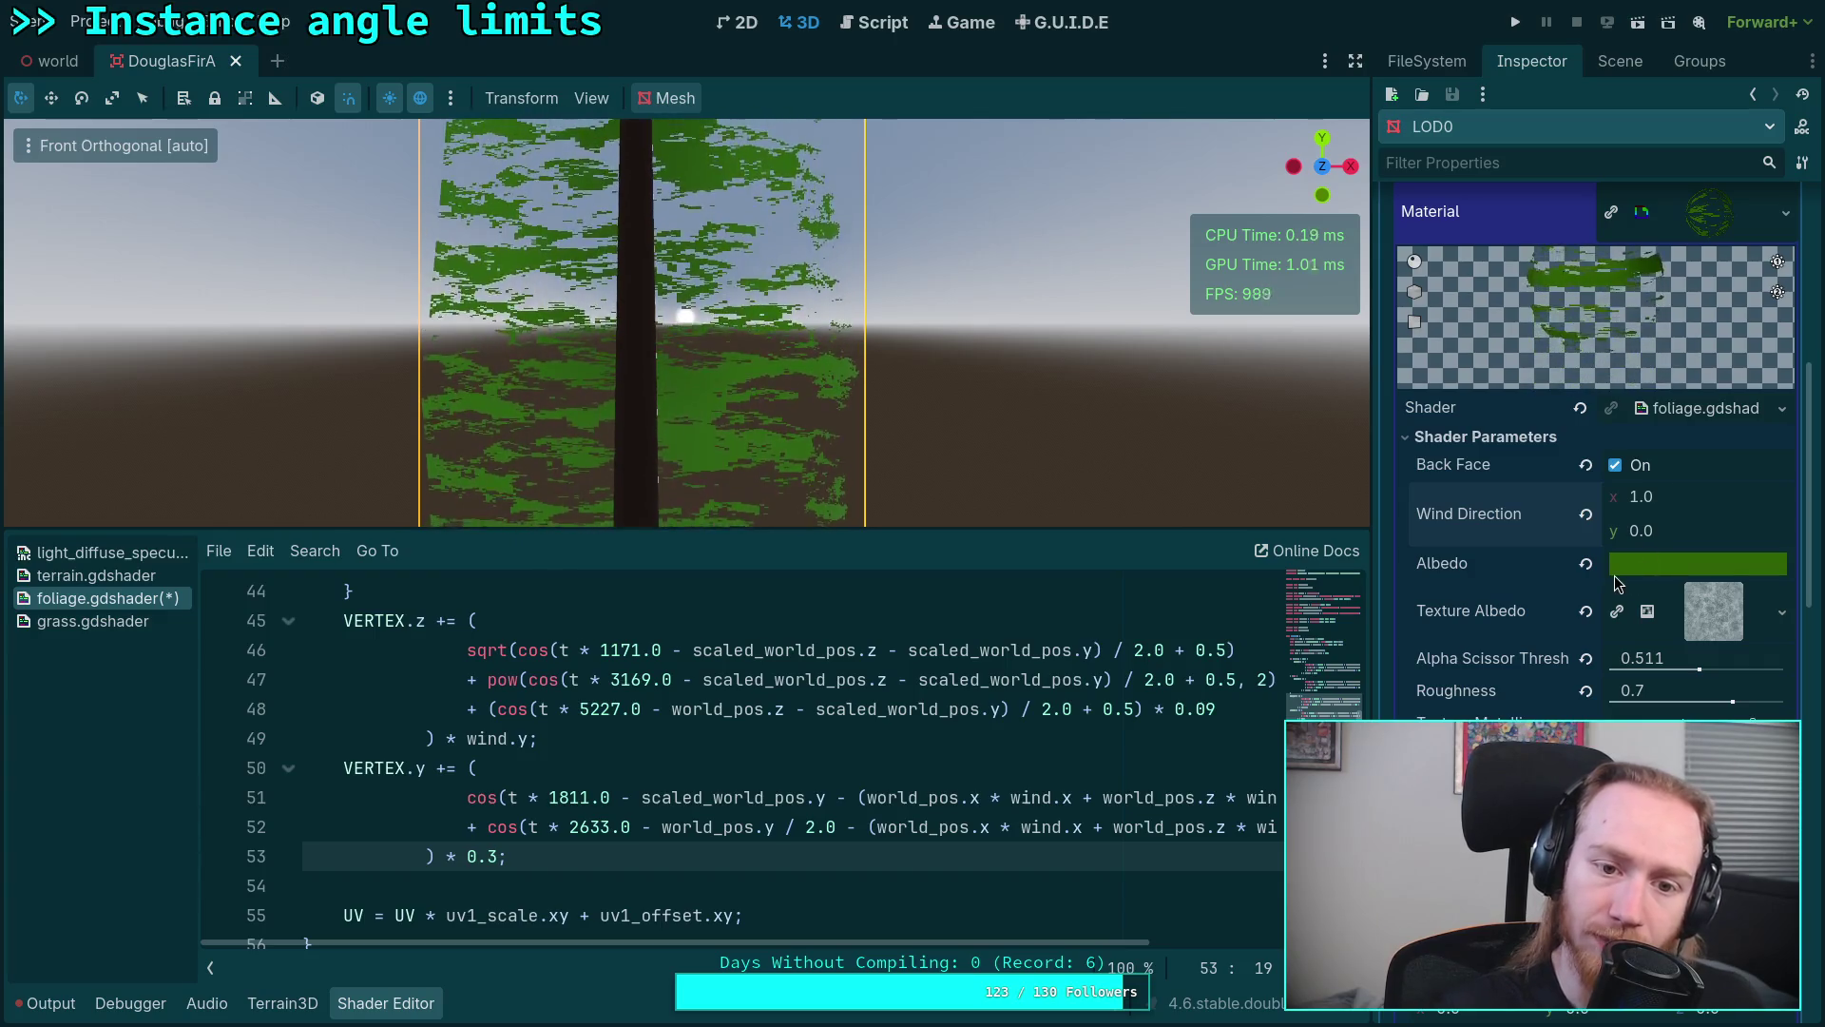
click(1687, 509)
click(486, 858)
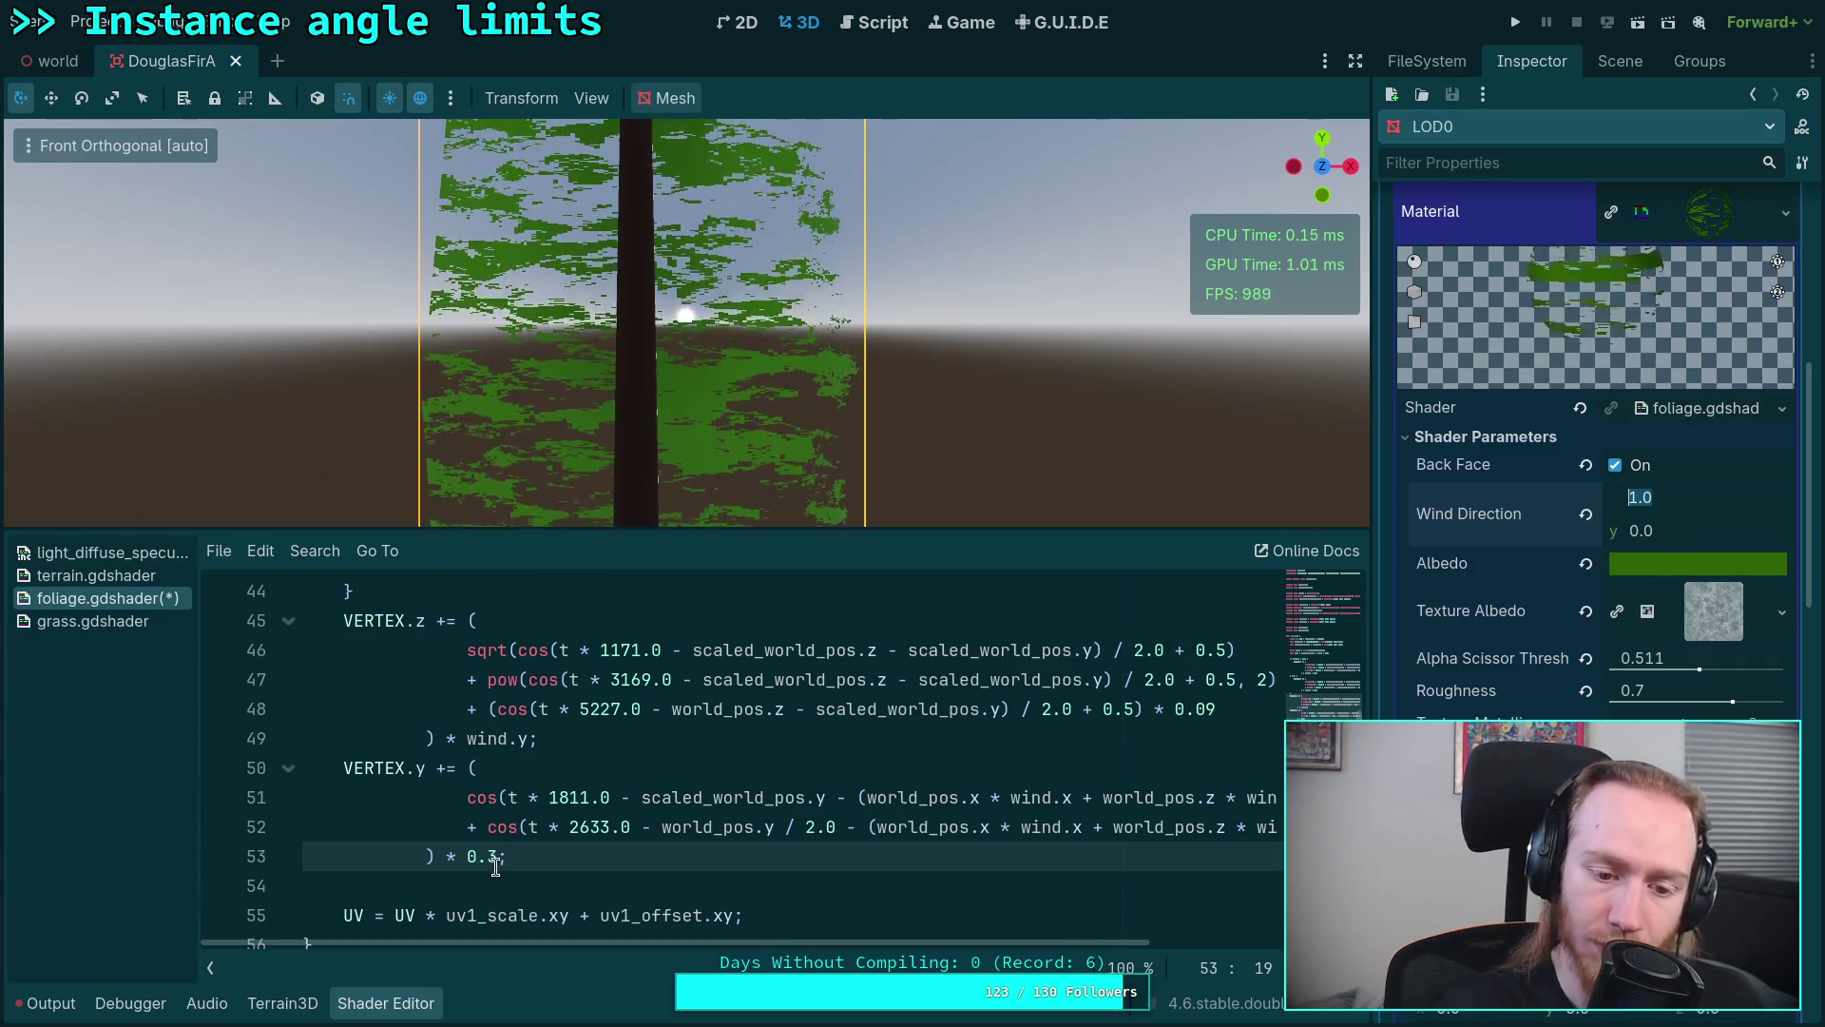
key(BackSpace)
text(03)
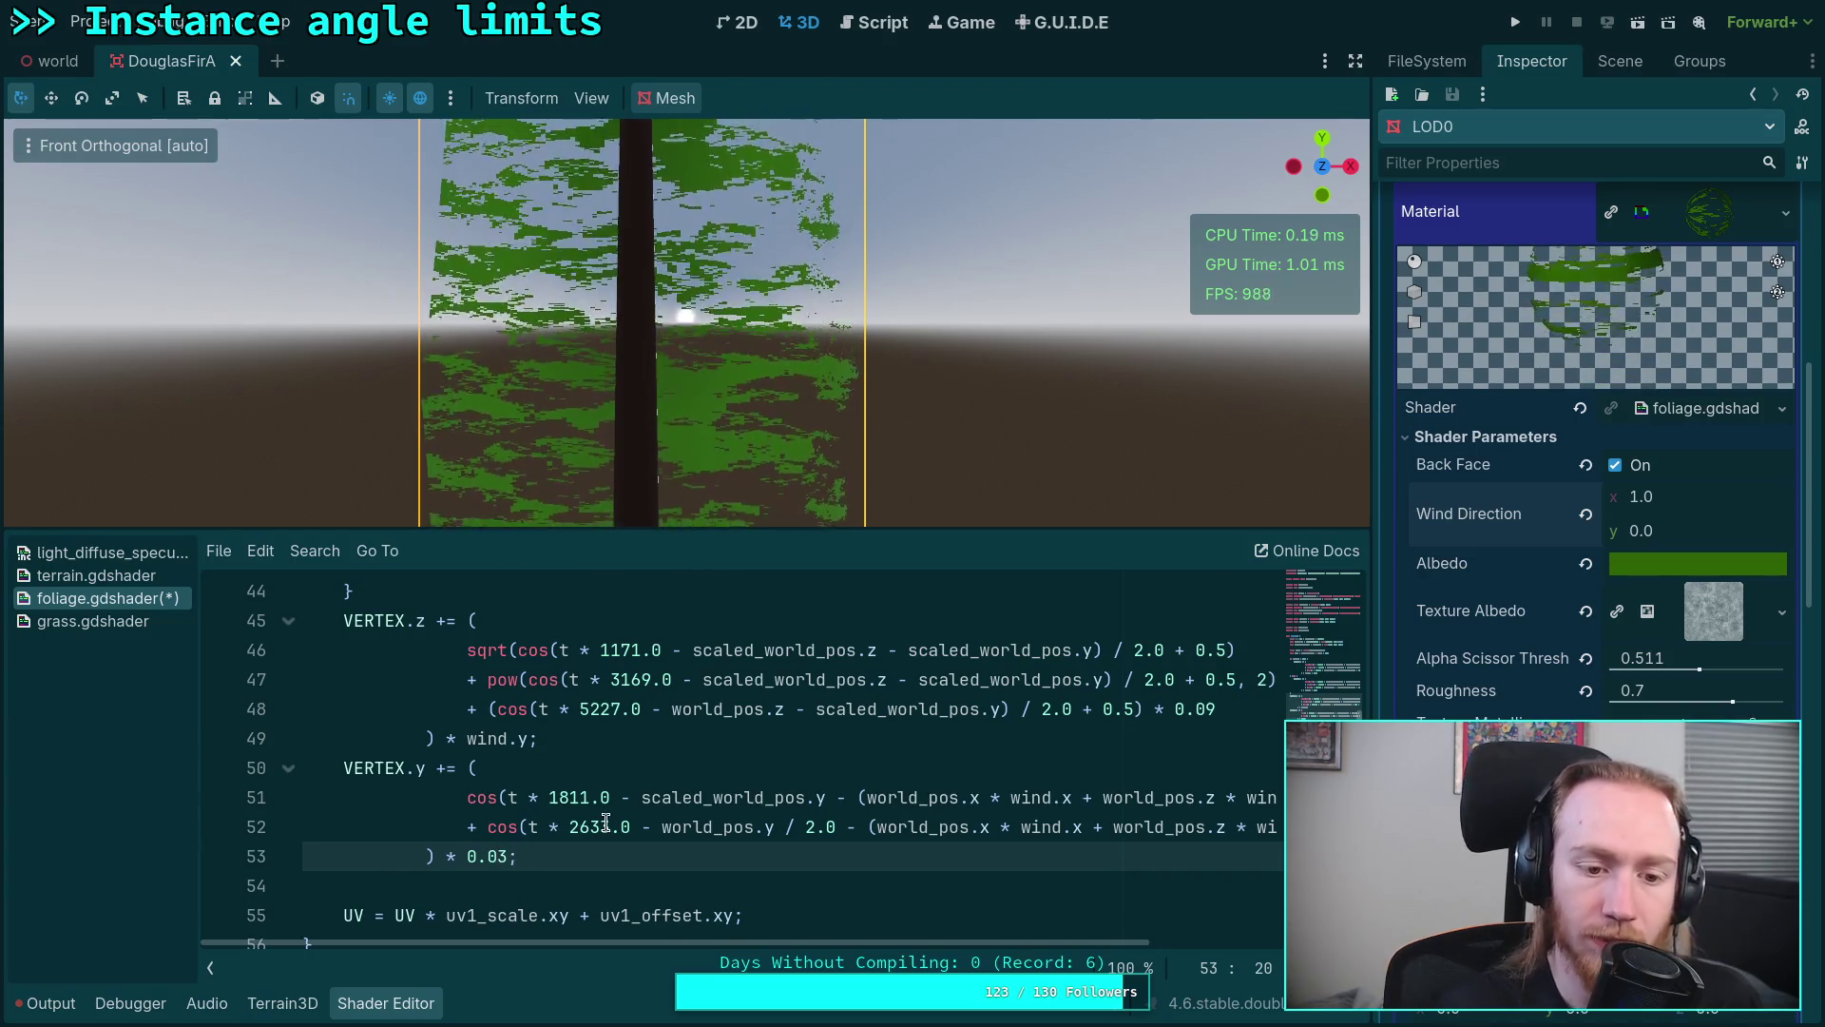
Step: Delete the zero multipliers on lines 37 and 43 and add a blank line after the closing brace
click(543, 745)
scroll(524, 787, up, 3)
scroll(499, 799, up, 2)
click(629, 825)
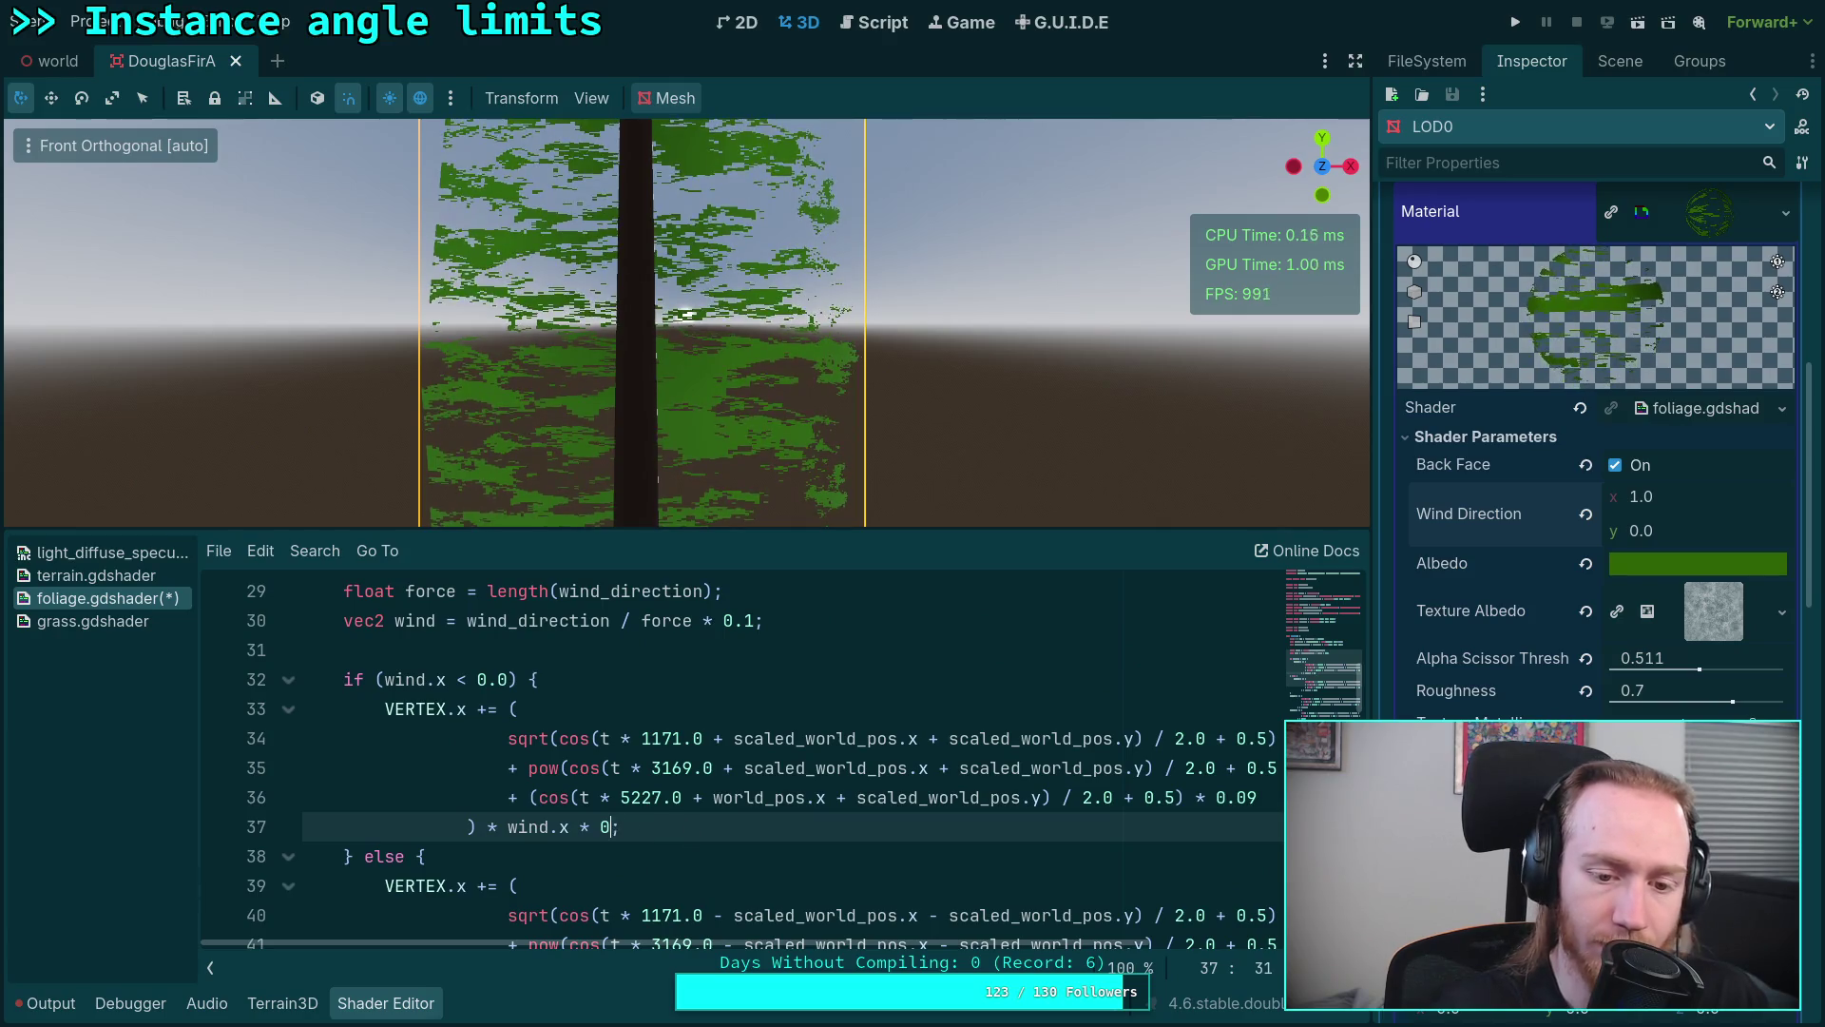
key(BackSpace)
scroll(636, 818, down, 3)
click(572, 770)
key(Delete)
key(Delete)
key(Delete)
scroll(467, 794, up, 3)
scroll(641, 797, down, 1)
scroll(761, 797, down, 2)
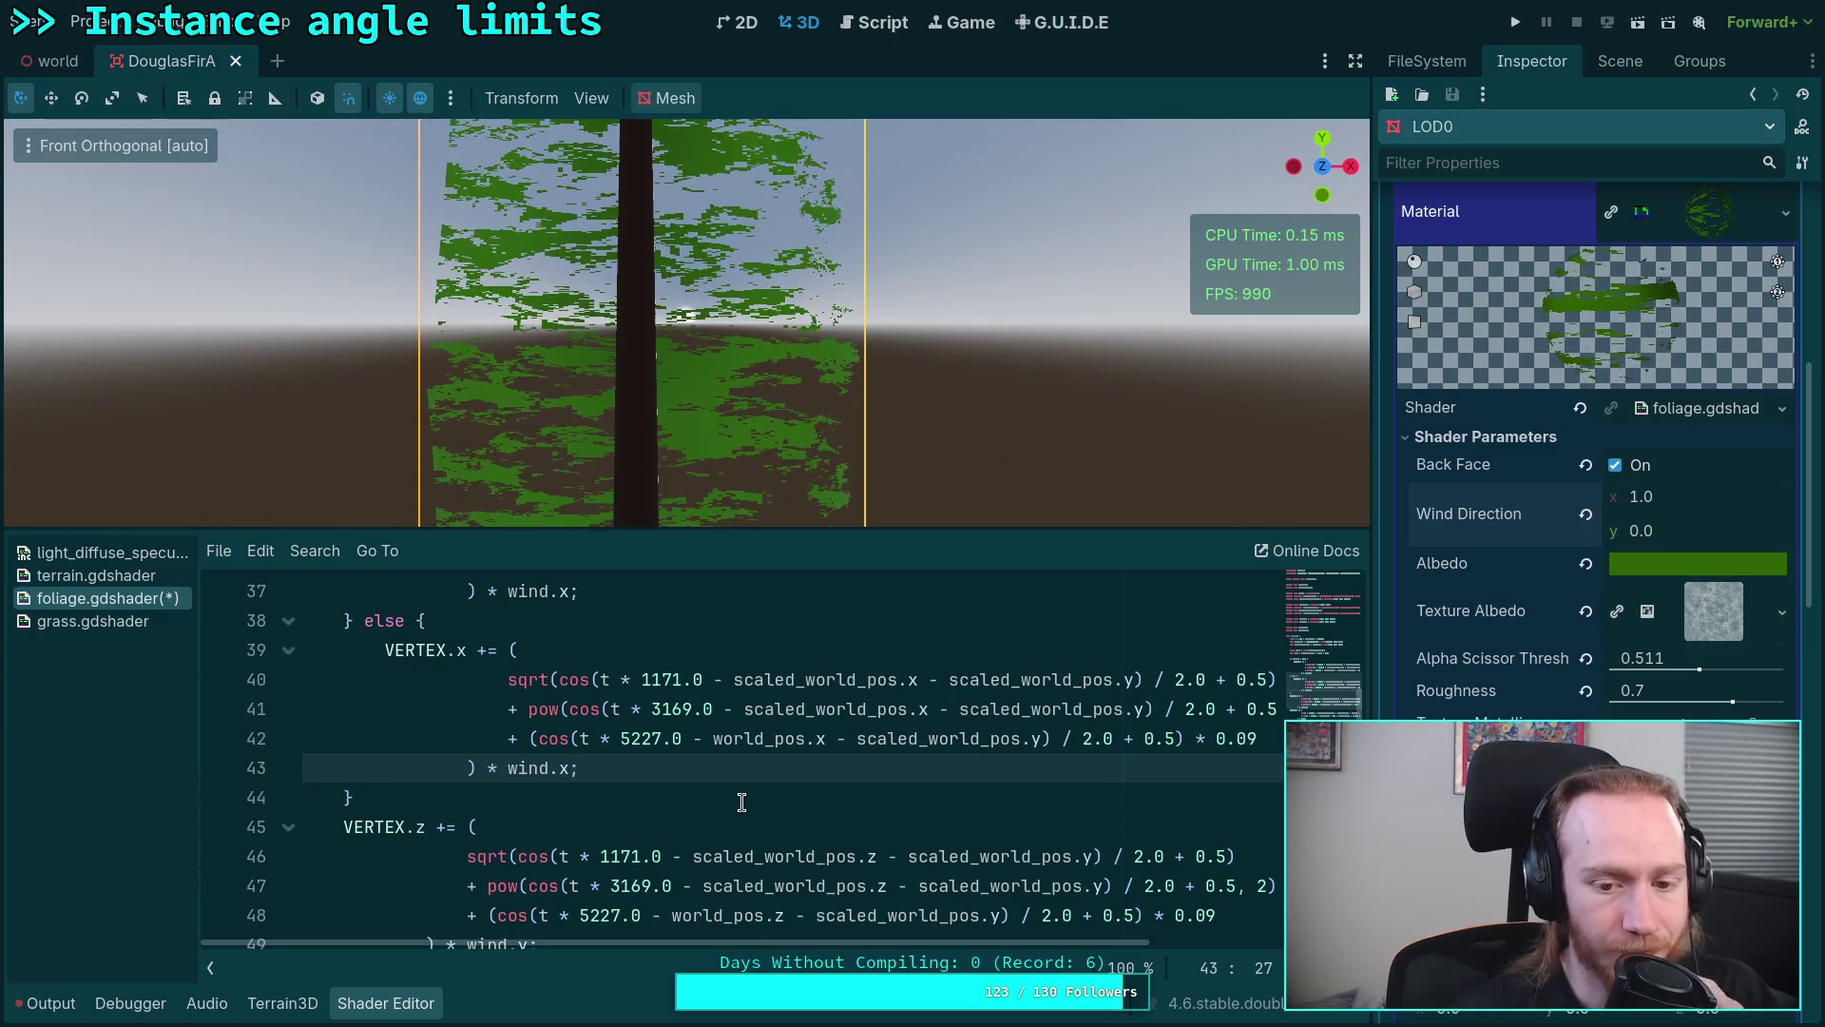
scroll(664, 771, down, 3)
click(437, 711)
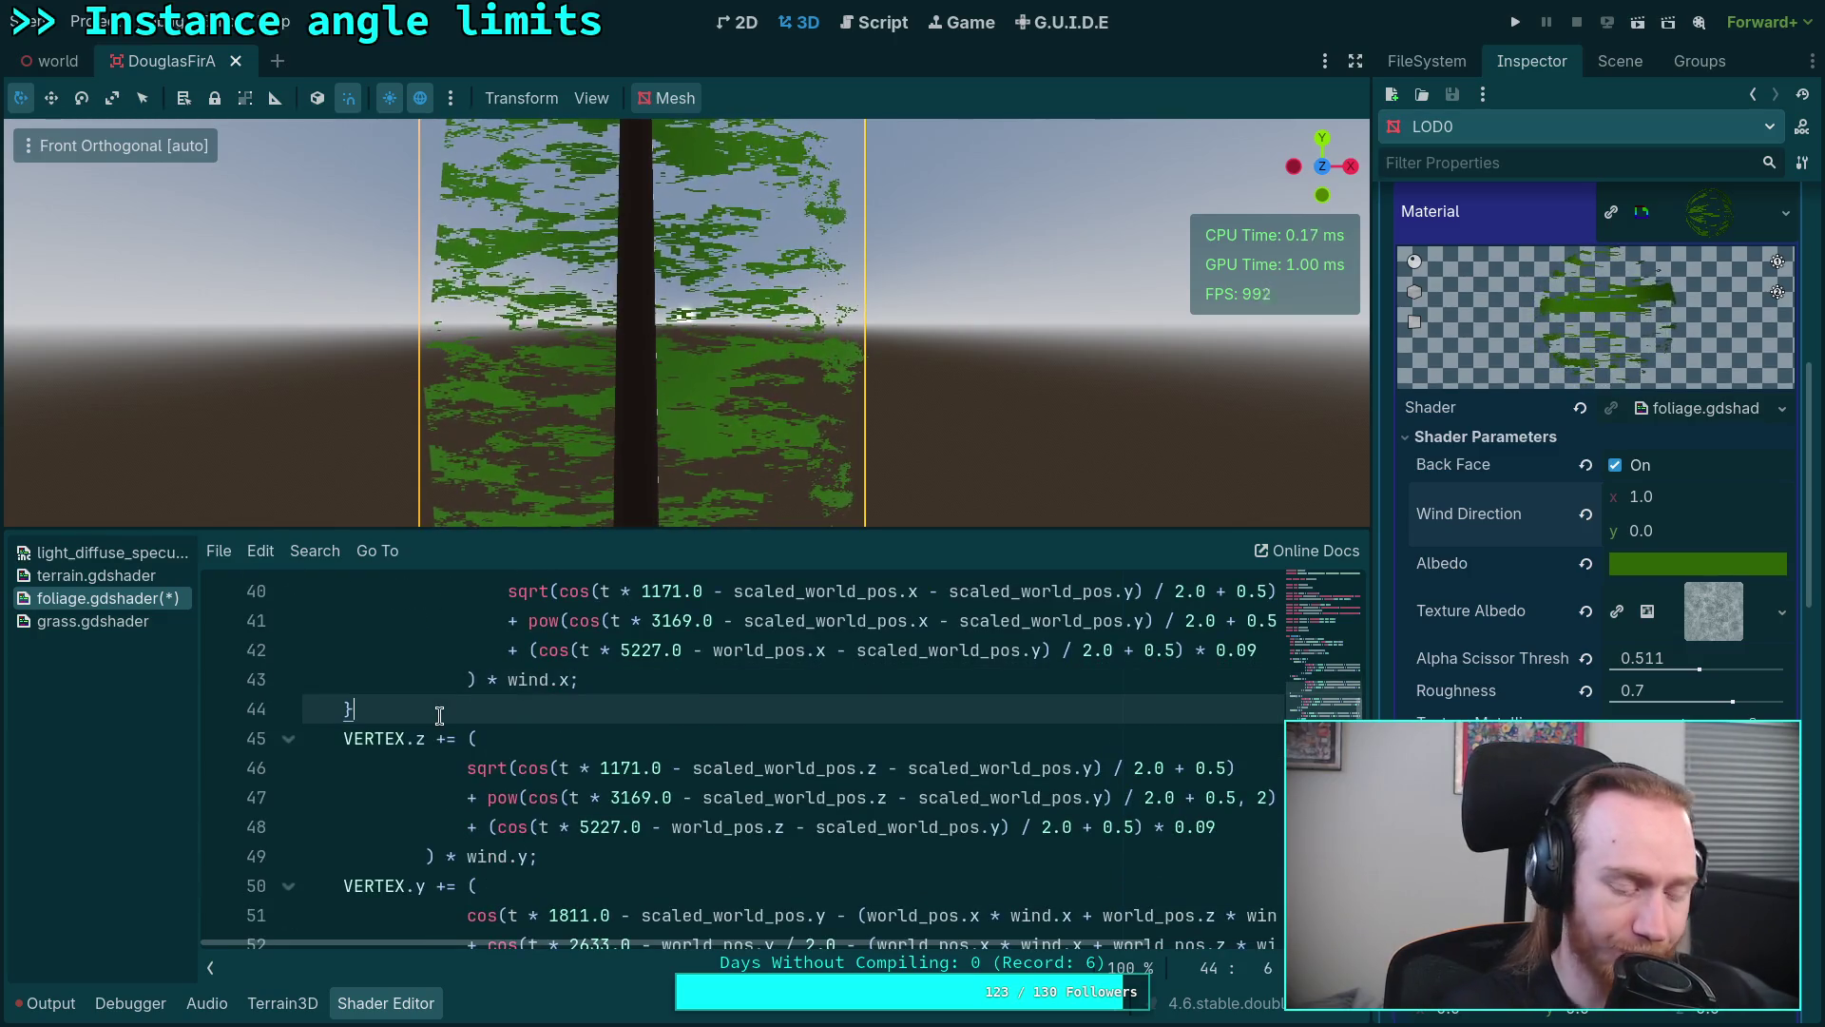
key(Return)
Step: Wrap the VERTEX.z sway in an if (wind.y < 0.0) block, indented, with an empty else block after it
key(BackSpace)
text((wind.z)
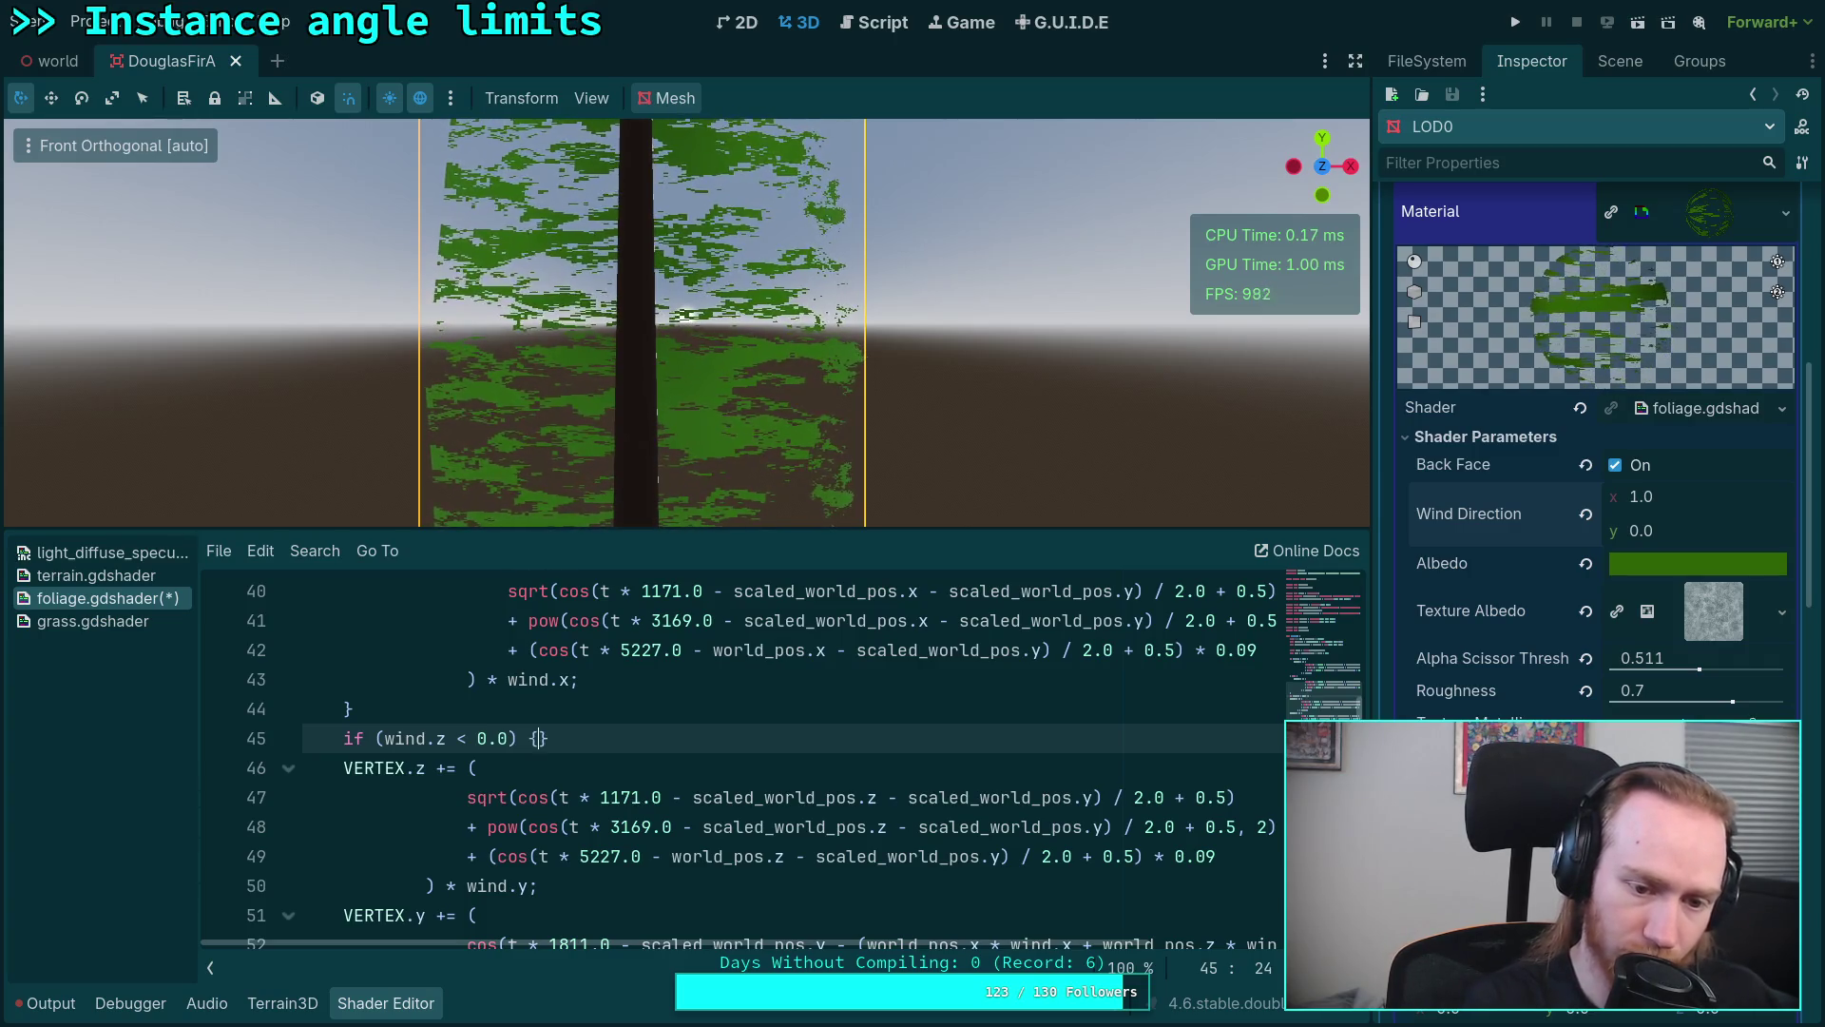
key(Return)
key(alt+Down)
key(alt+Down)
key(alt+Down)
key(alt+Down)
key(alt+Down)
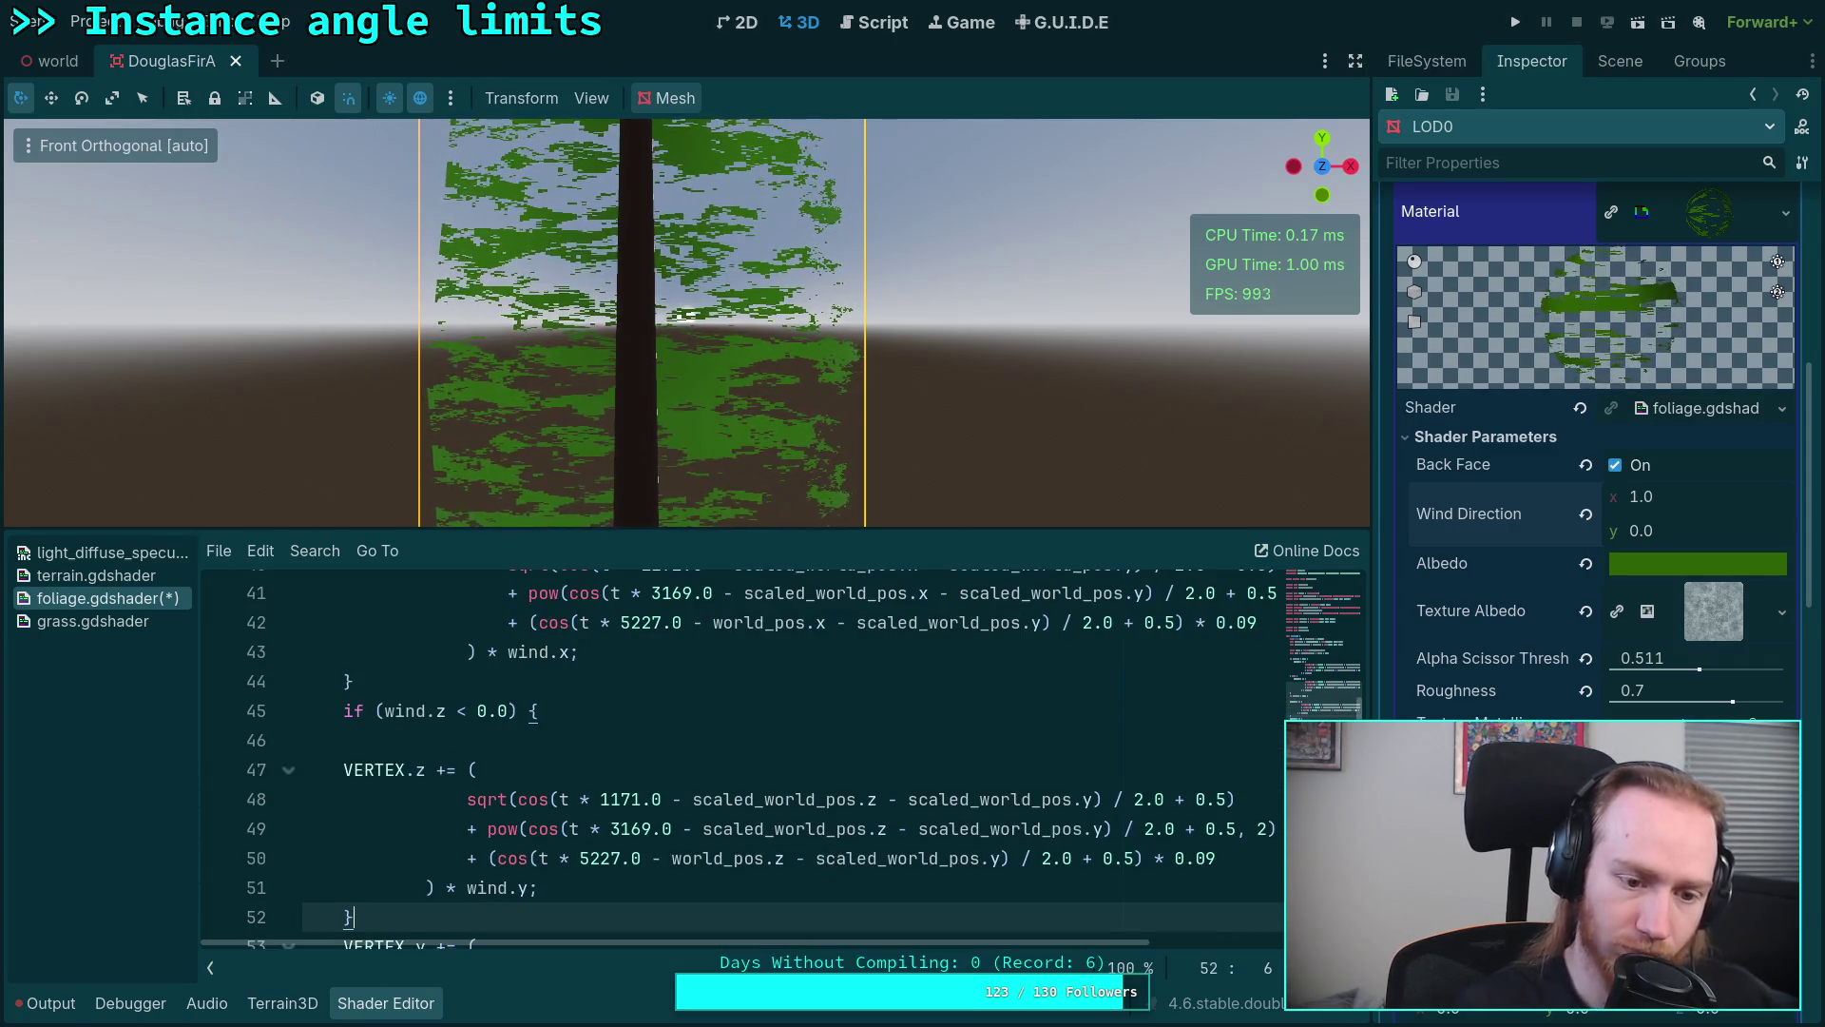
click(453, 744)
key(BackSpace)
drag(582, 857, 377, 744)
key(Tab)
click(360, 878)
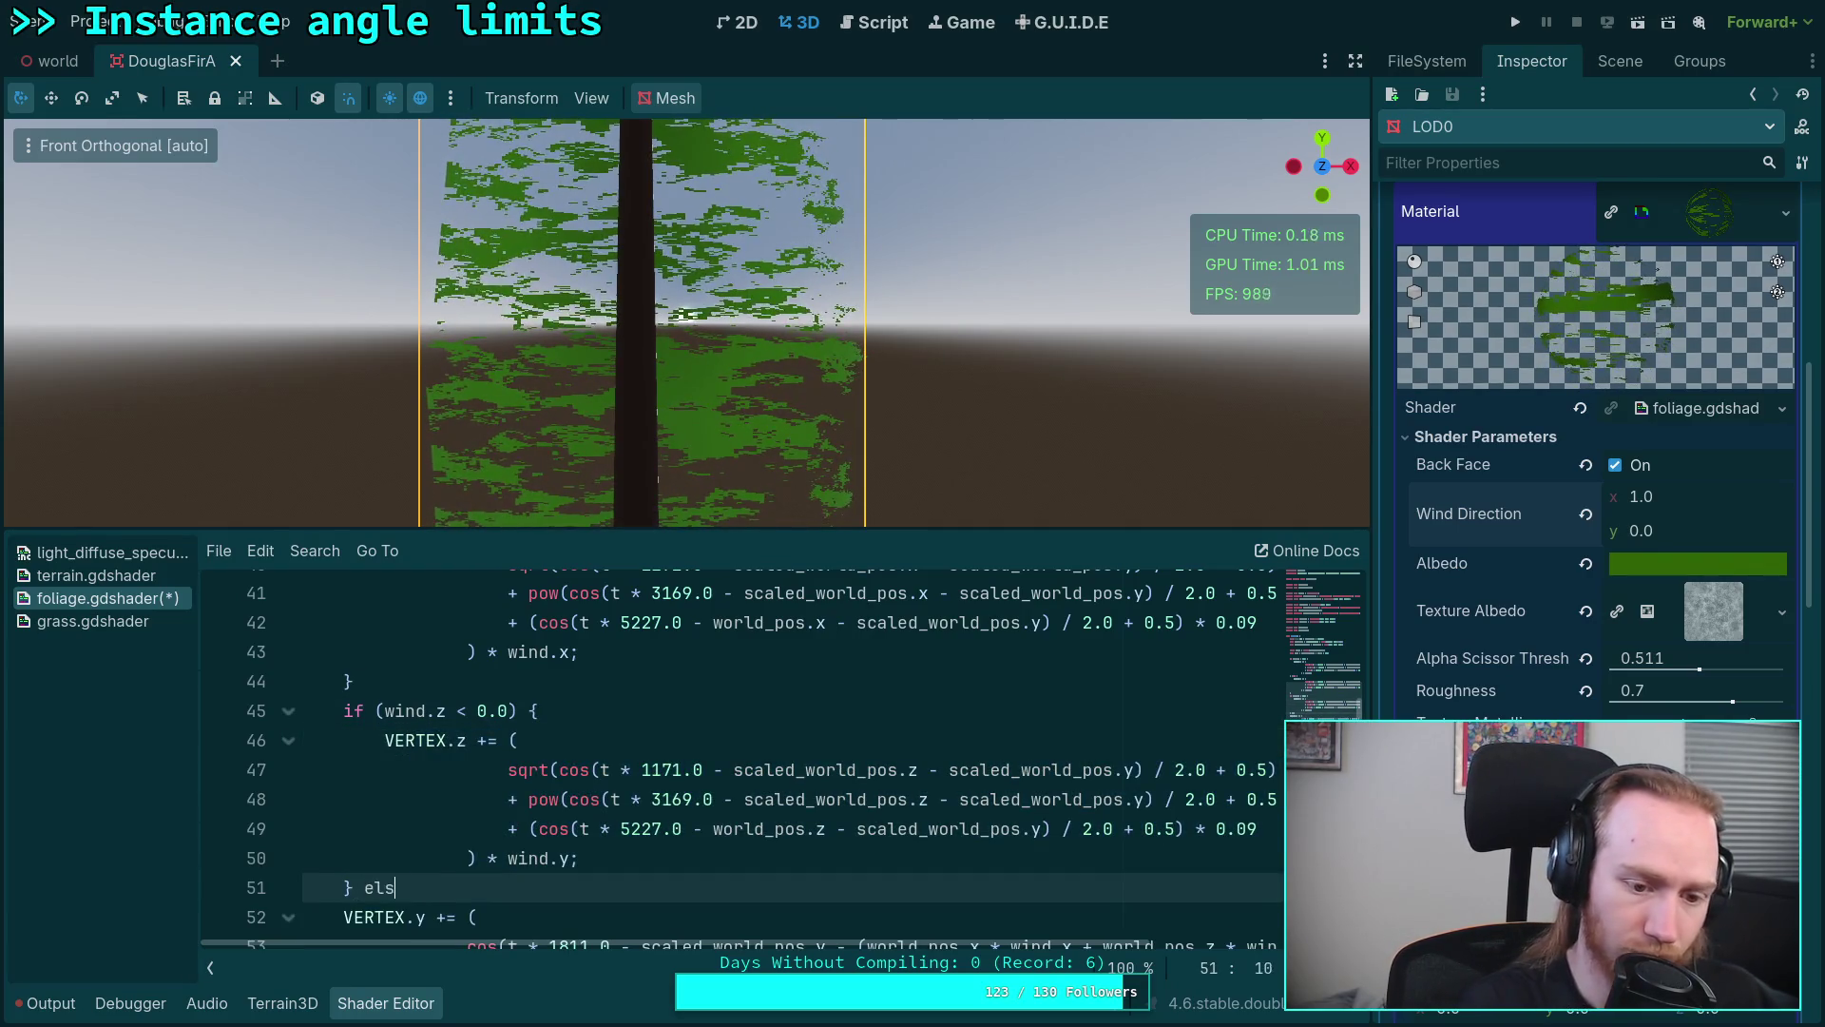
text({)
key(Return)
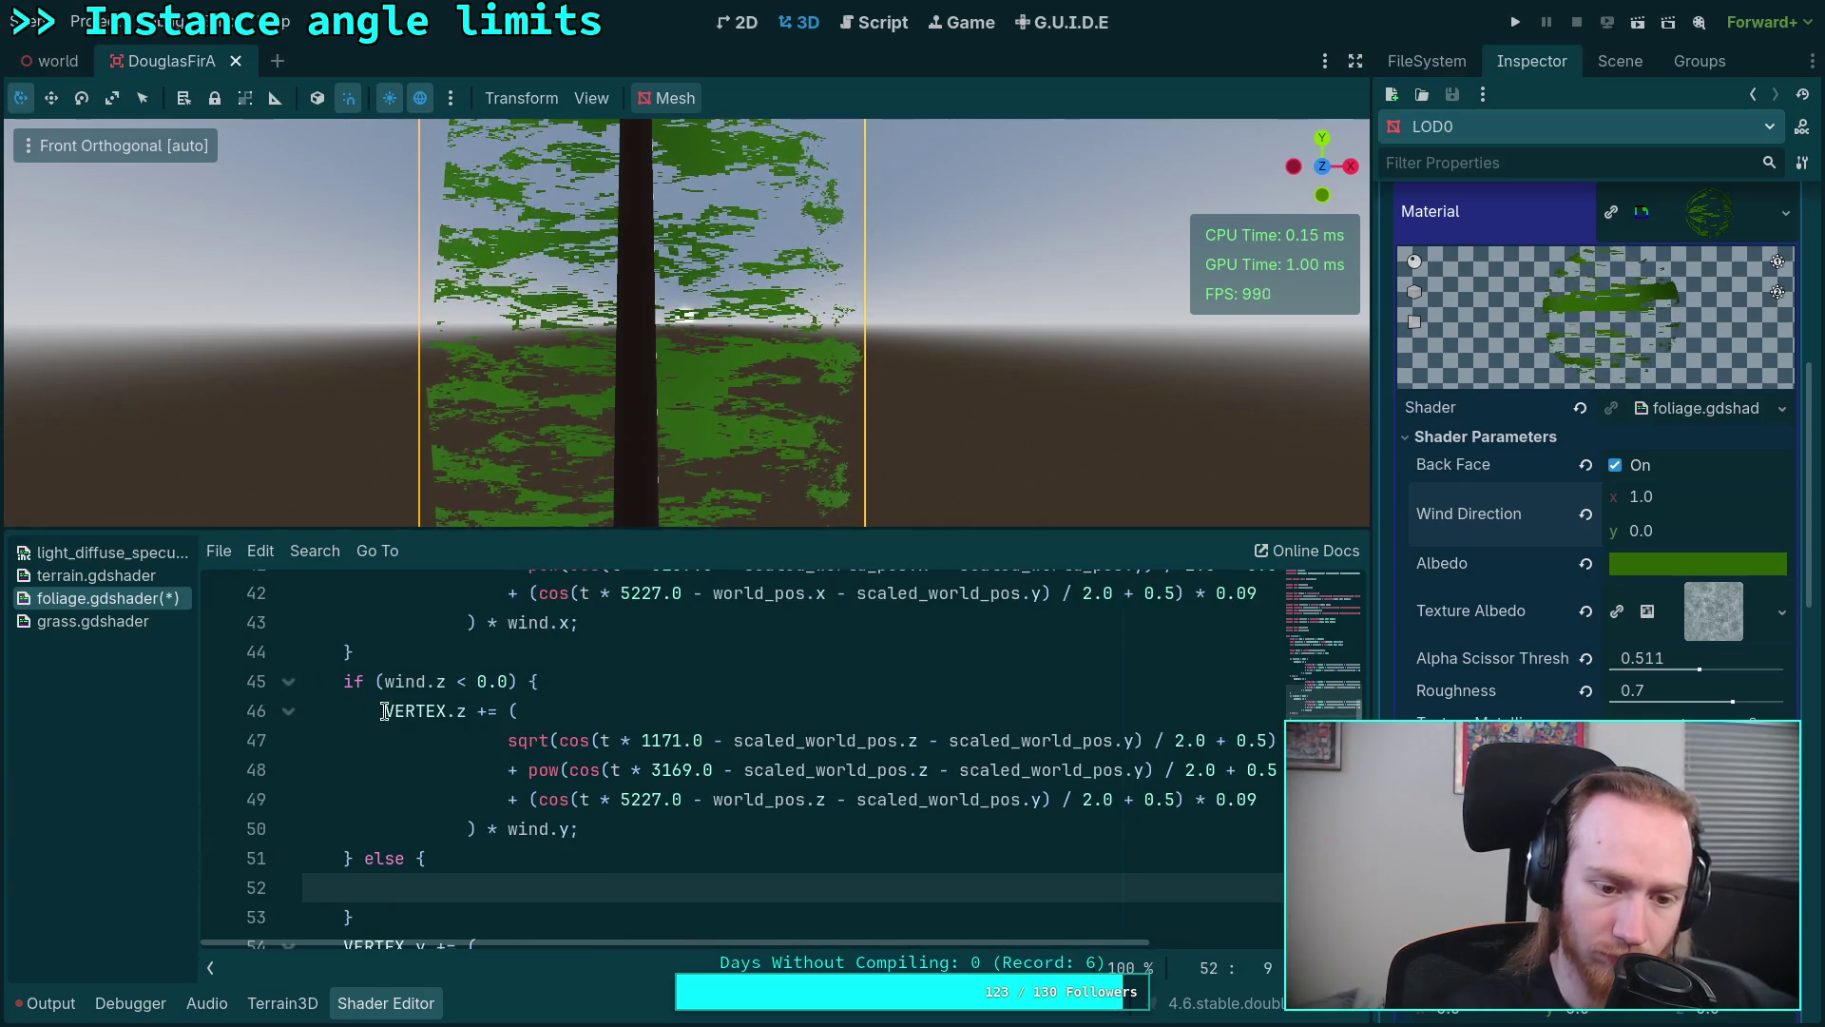
Step: Copy the VERTEX.z block into the else branch, fixing the condition to test wind.y
drag(383, 710, 570, 828)
right_click(568, 828)
click(639, 794)
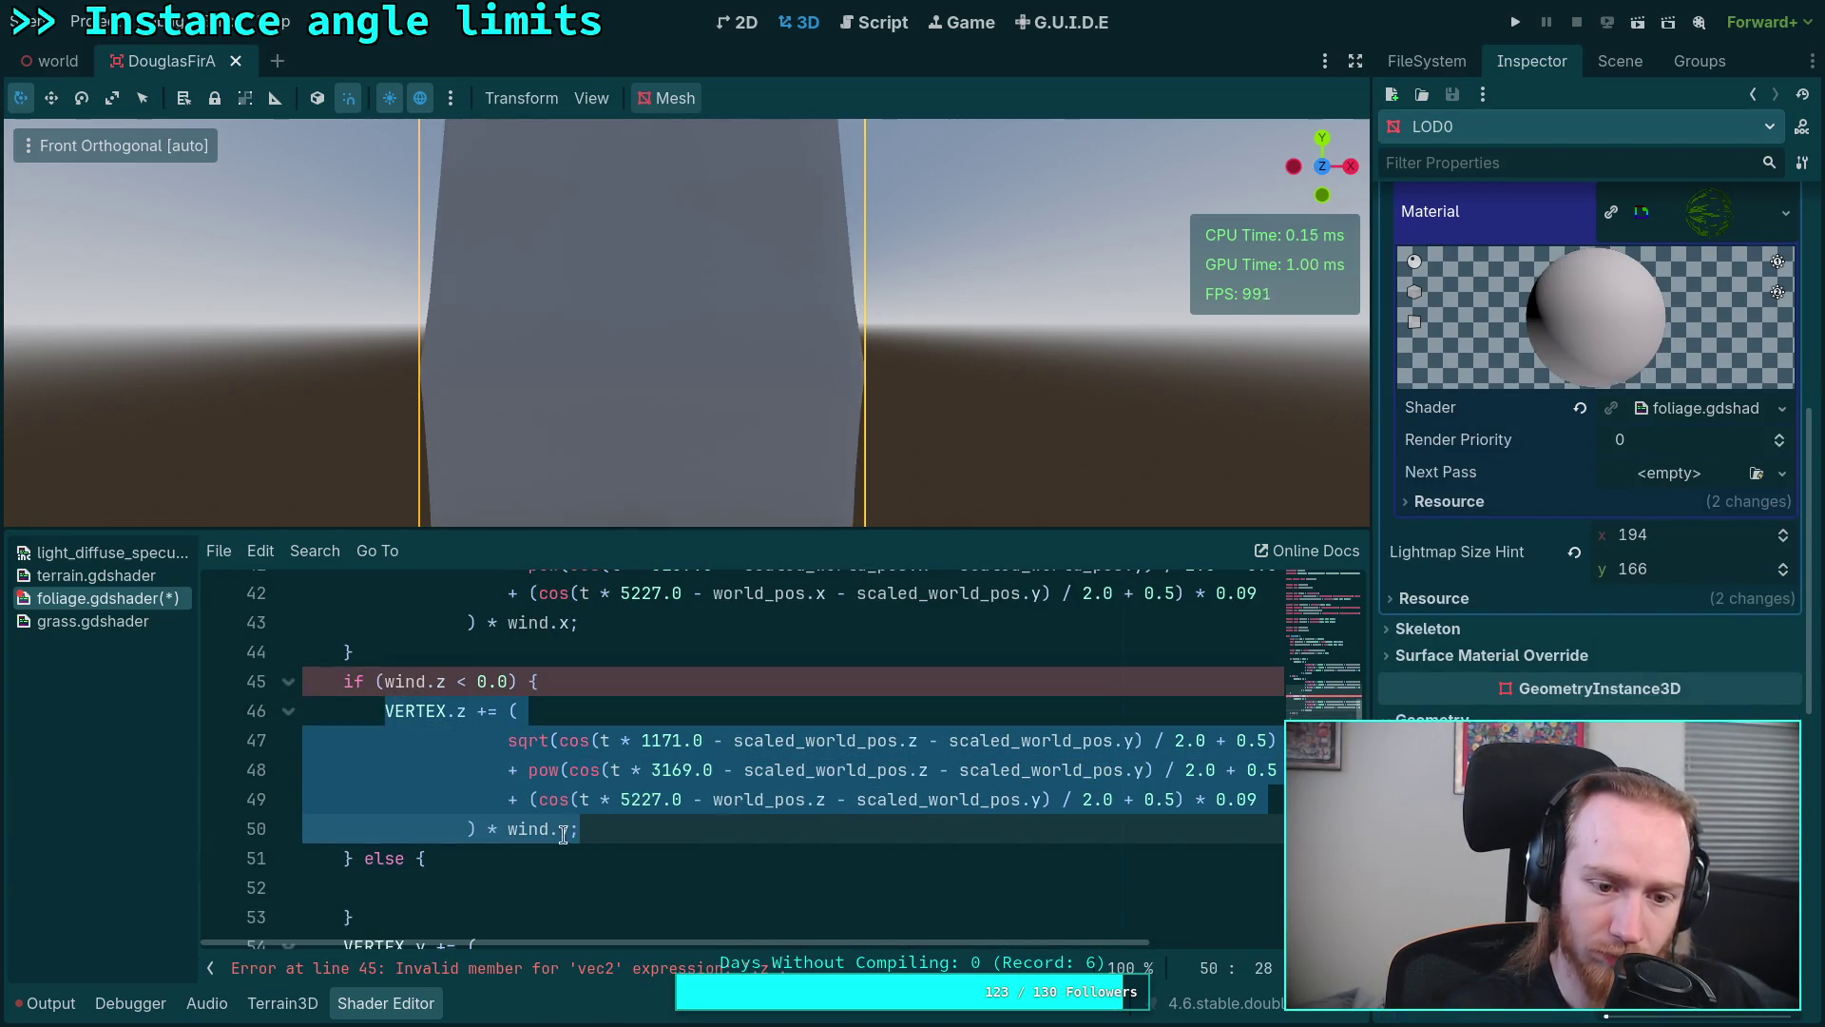
click(476, 884)
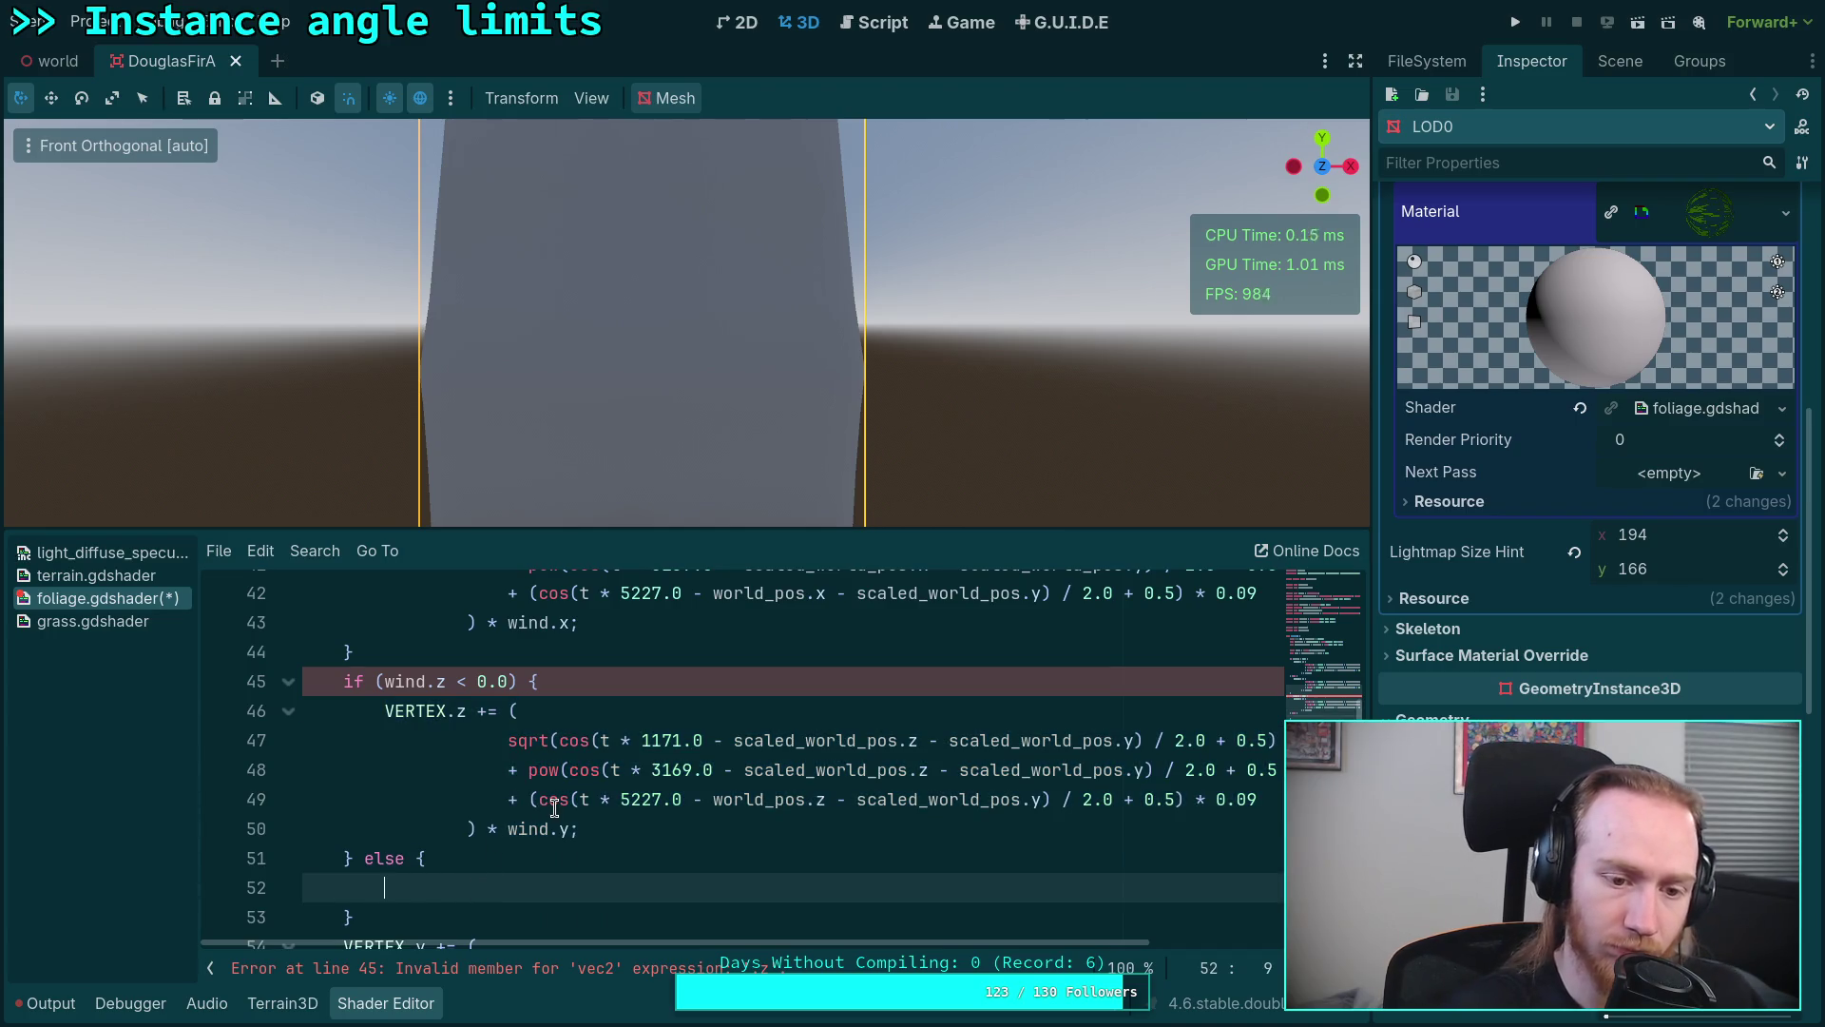
click(446, 680)
key(BackSpace)
text(f)
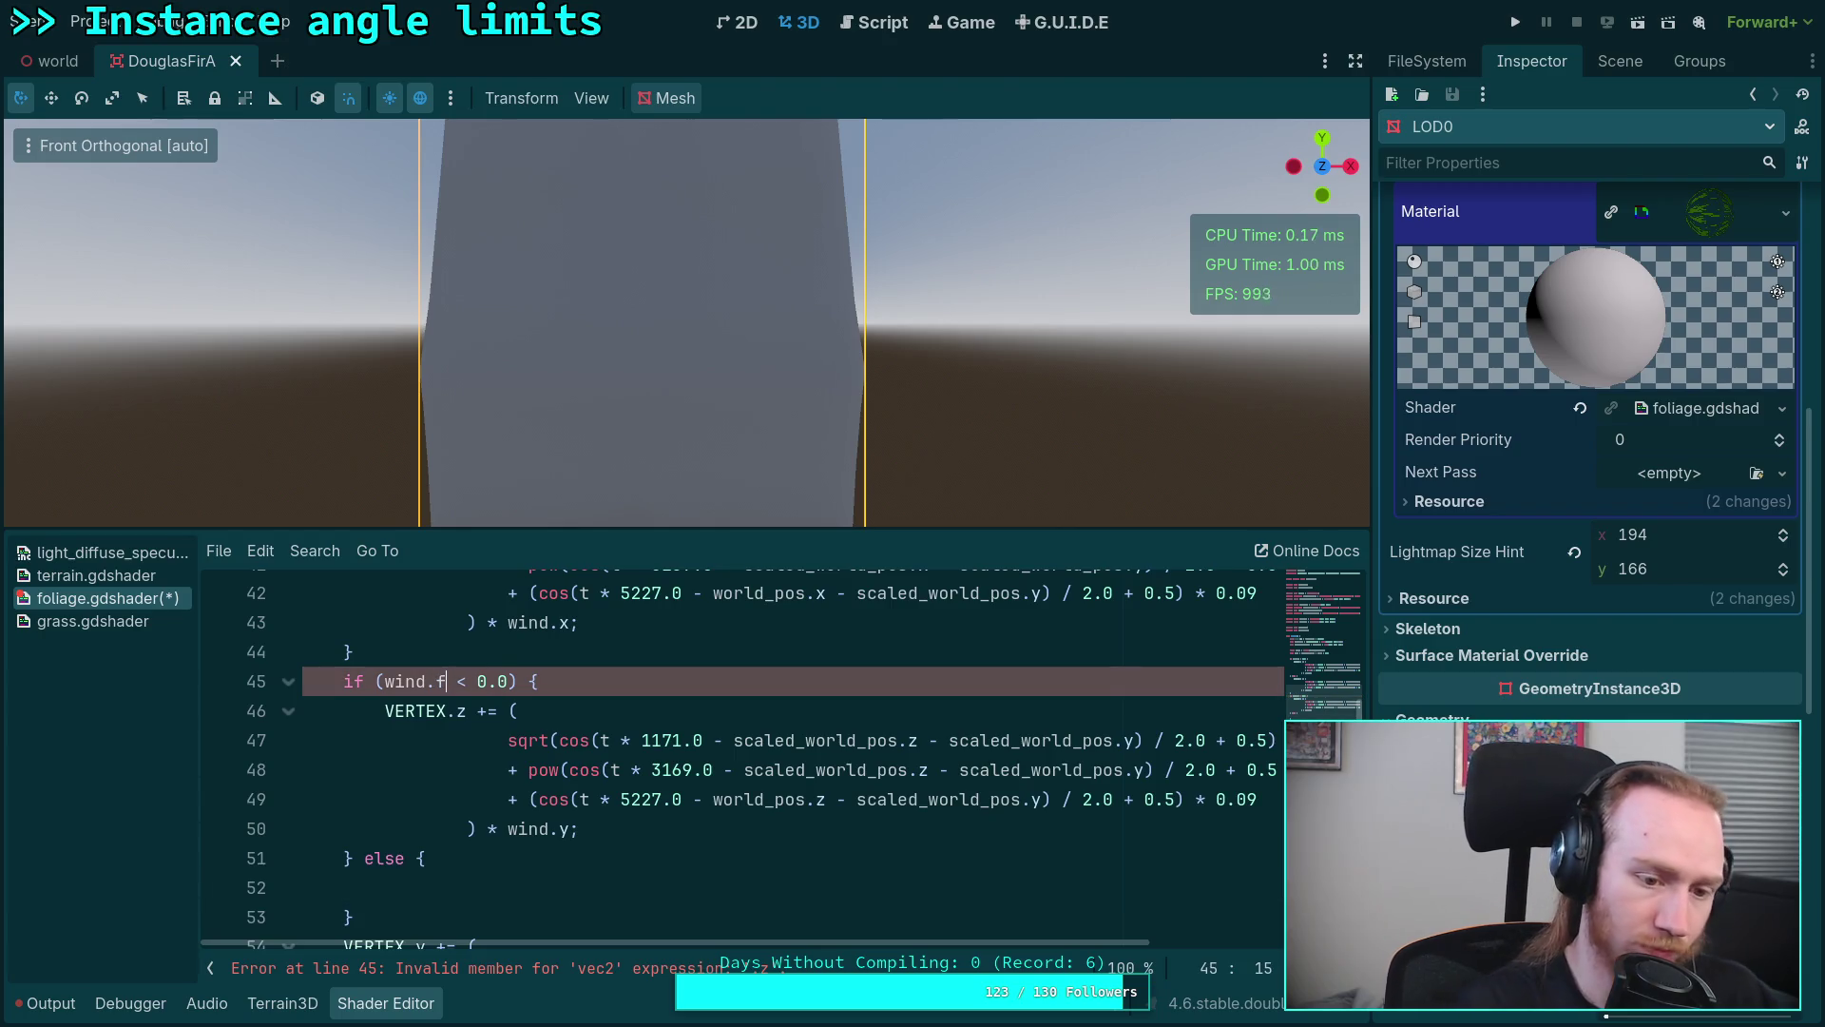
text(y)
click(475, 886)
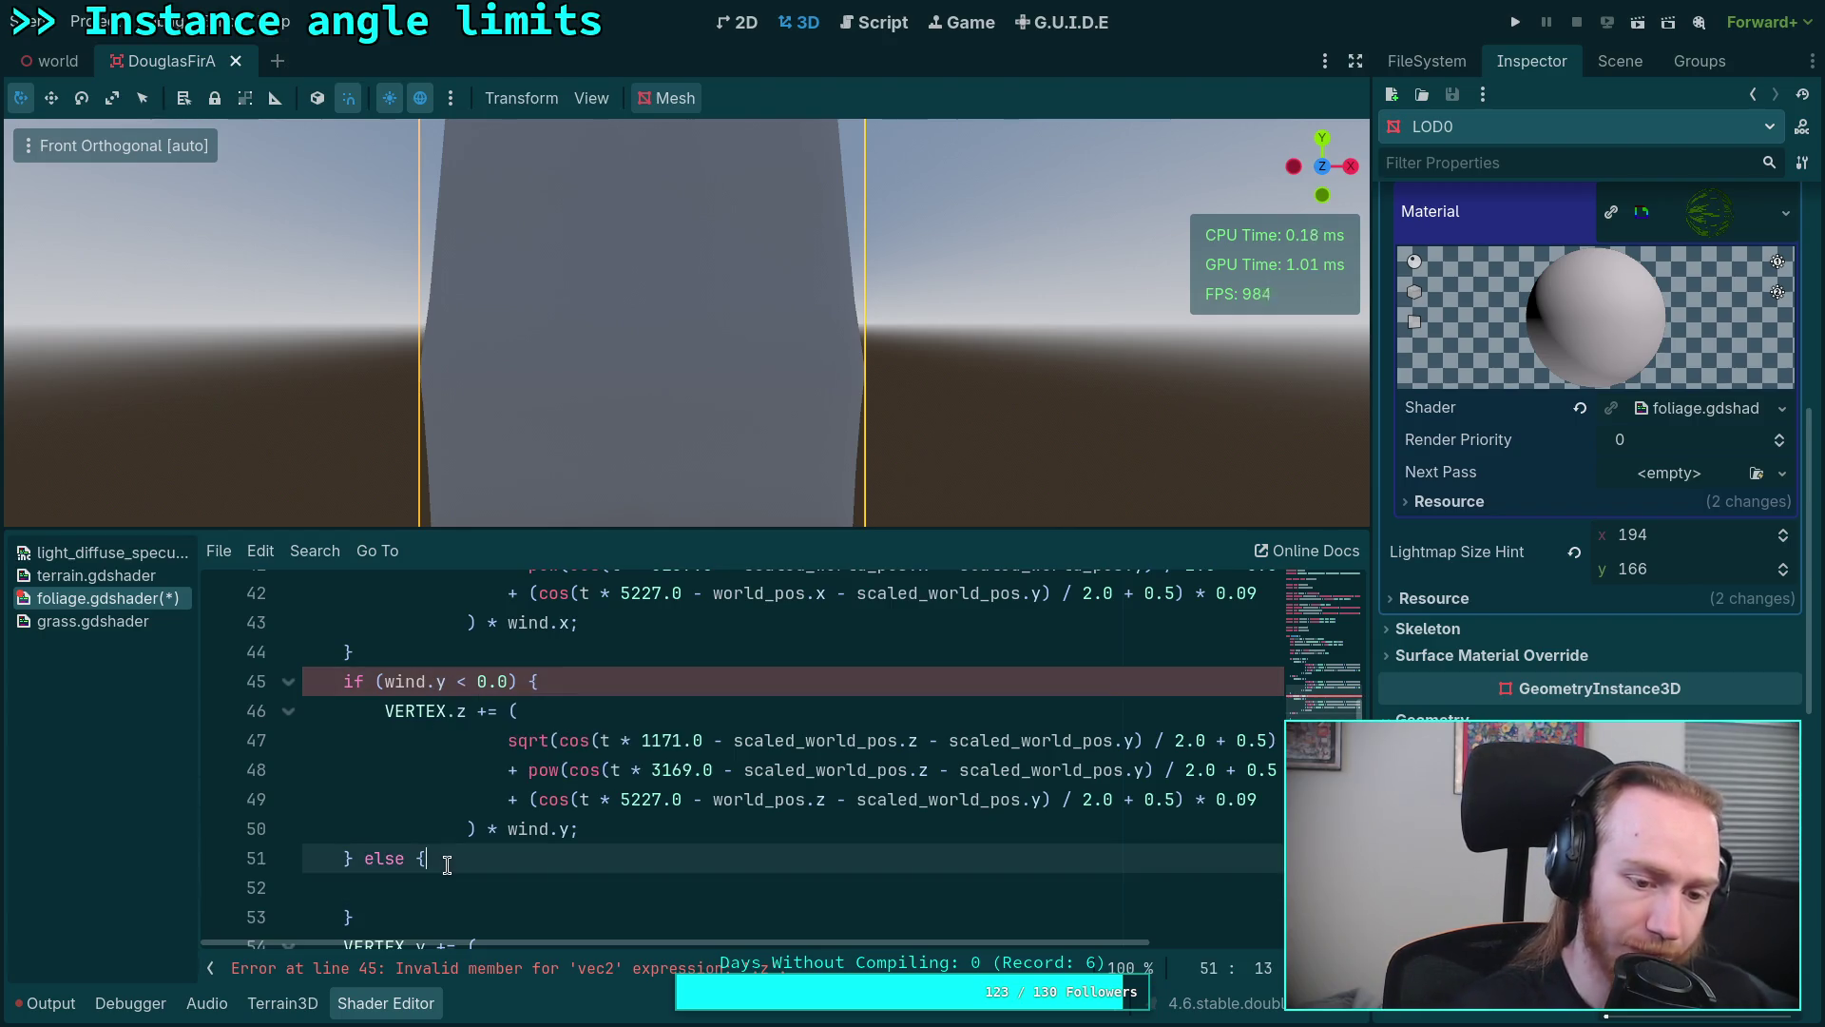
key(ctrl+v)
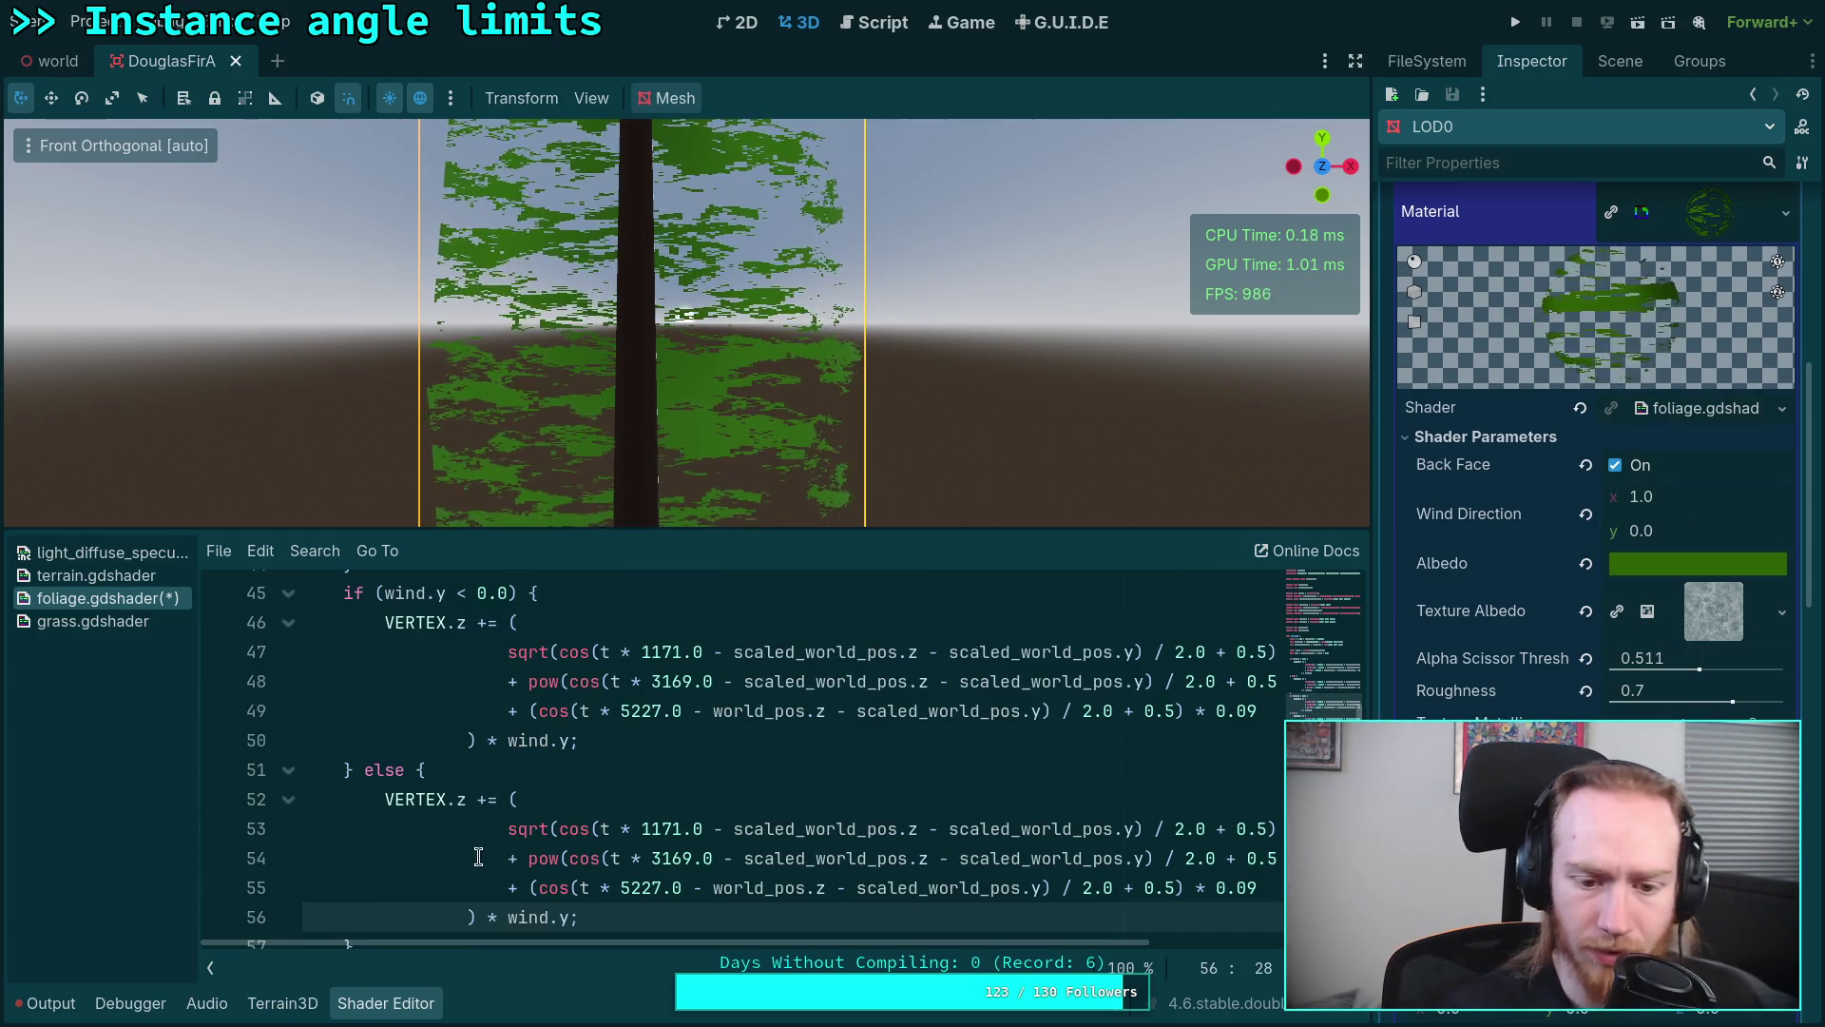
Step: Flip the else branch's minus signs to plus on lines 53-55 and save the foliage shader
double_click(716, 836)
text(+)
double_click(723, 857)
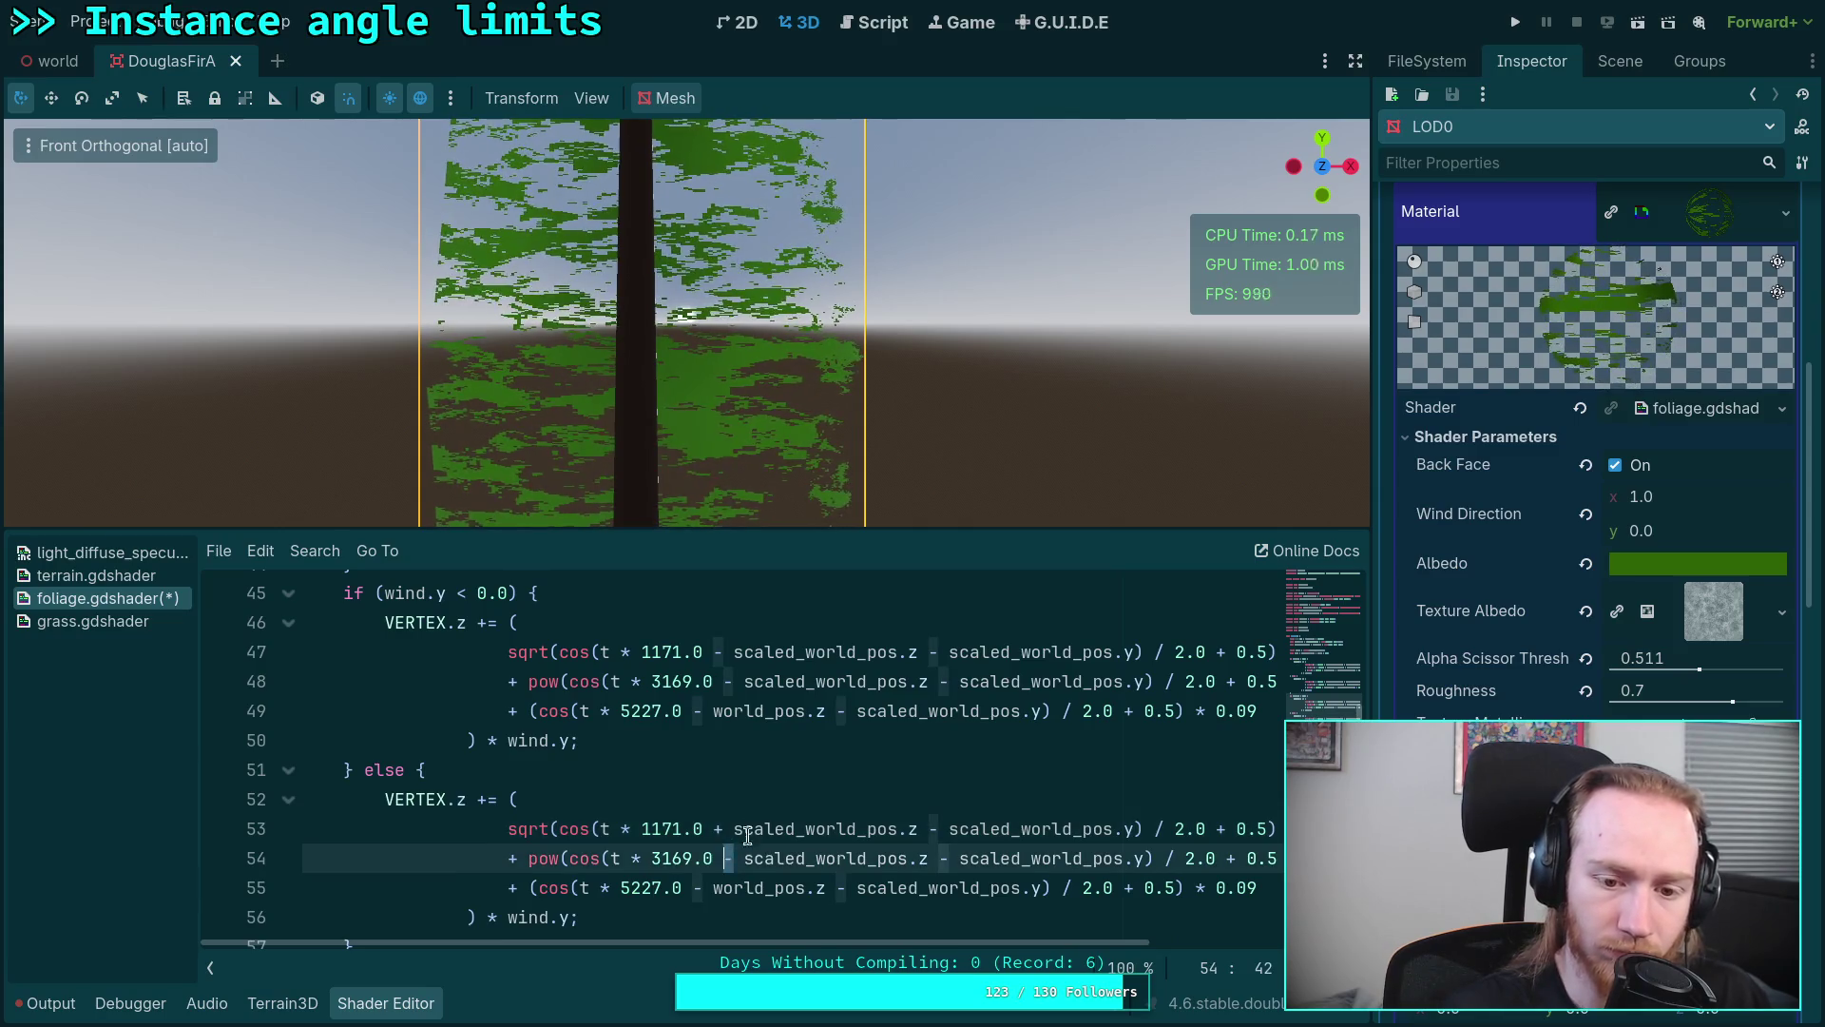
text(+)
scroll(805, 739, up, 3)
scroll(816, 741, down, 2)
scroll(713, 855, down, 2)
double_click(699, 889)
text(+)
double_click(841, 889)
text(+)
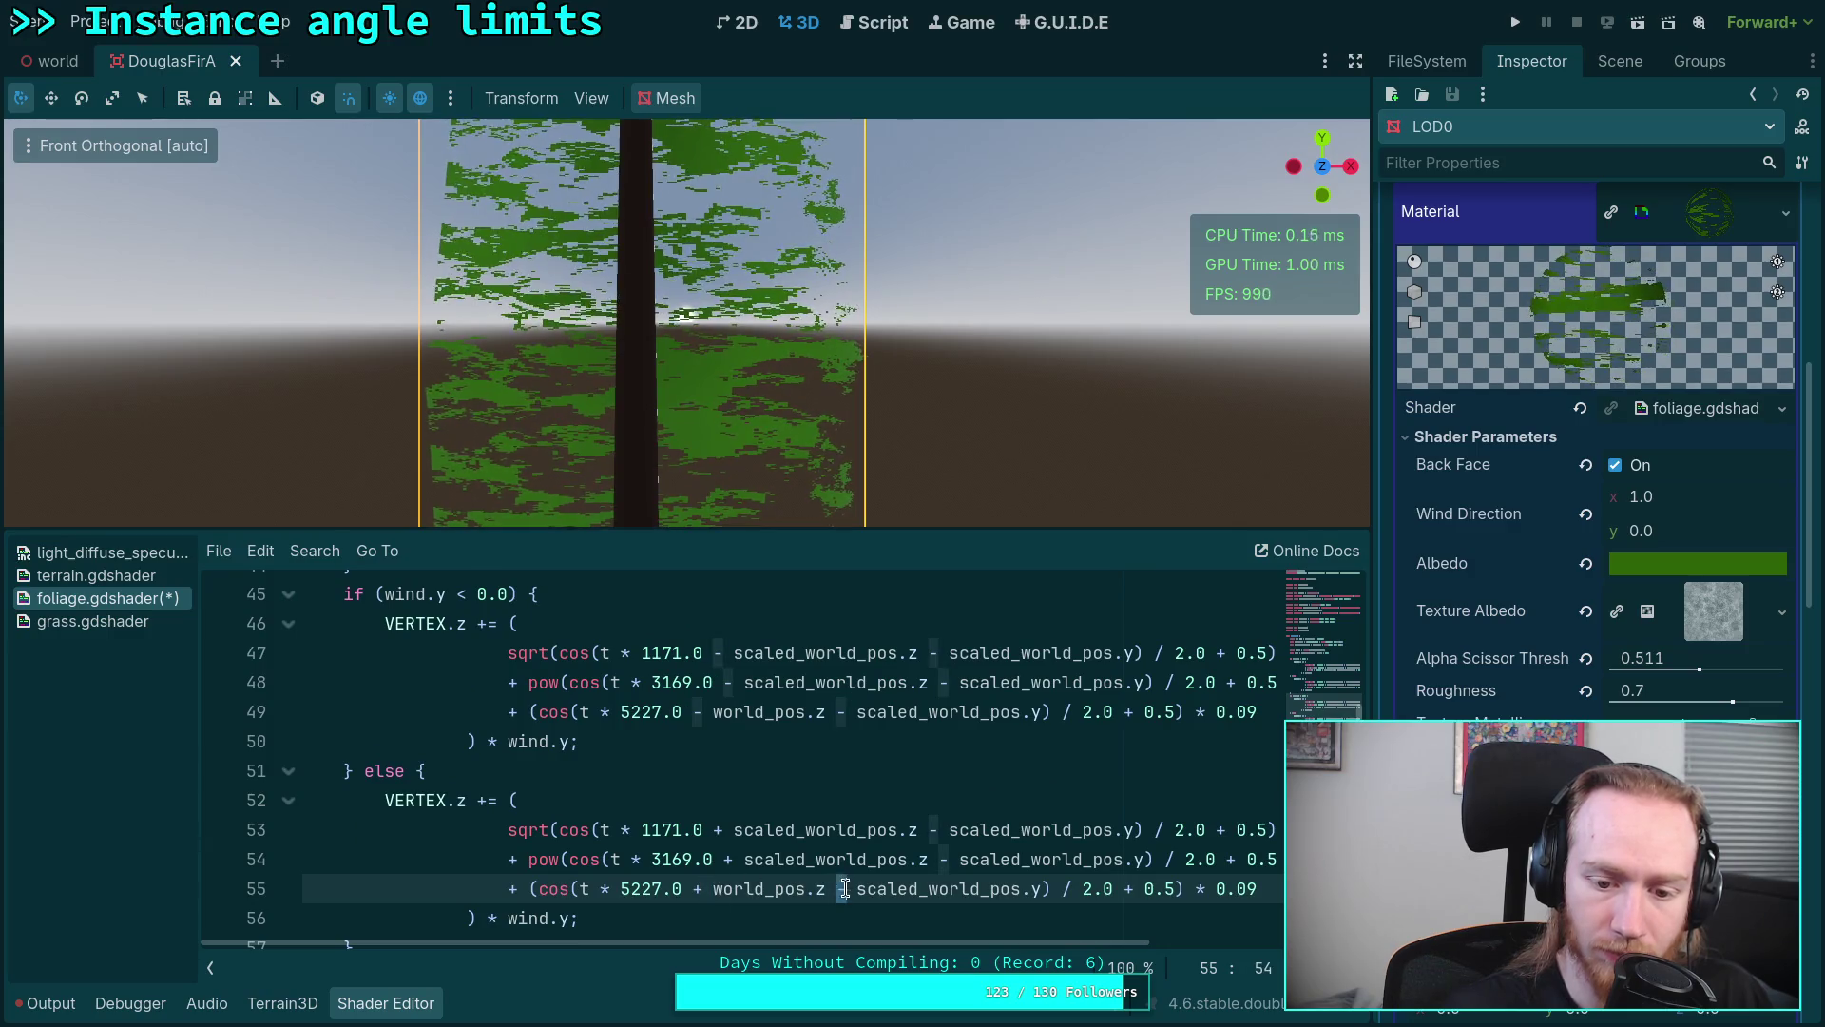
double_click(943, 858)
text(++)
text(+)
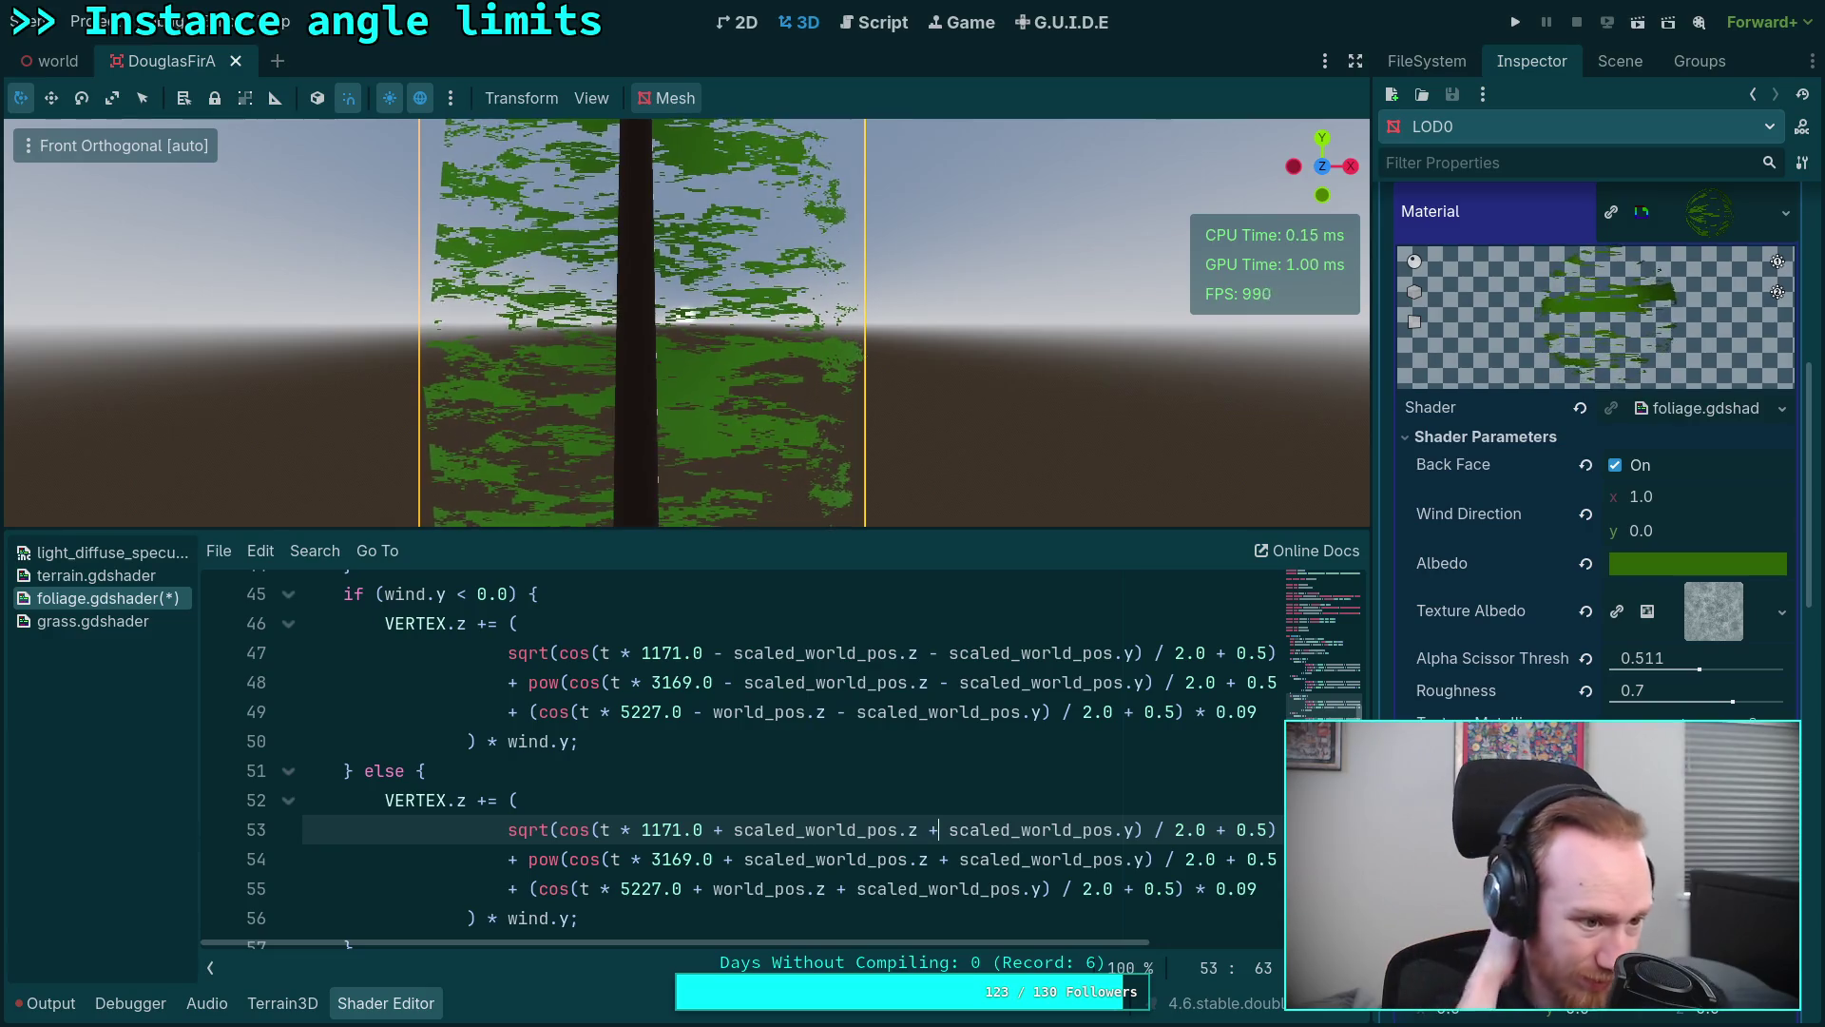
click(942, 802)
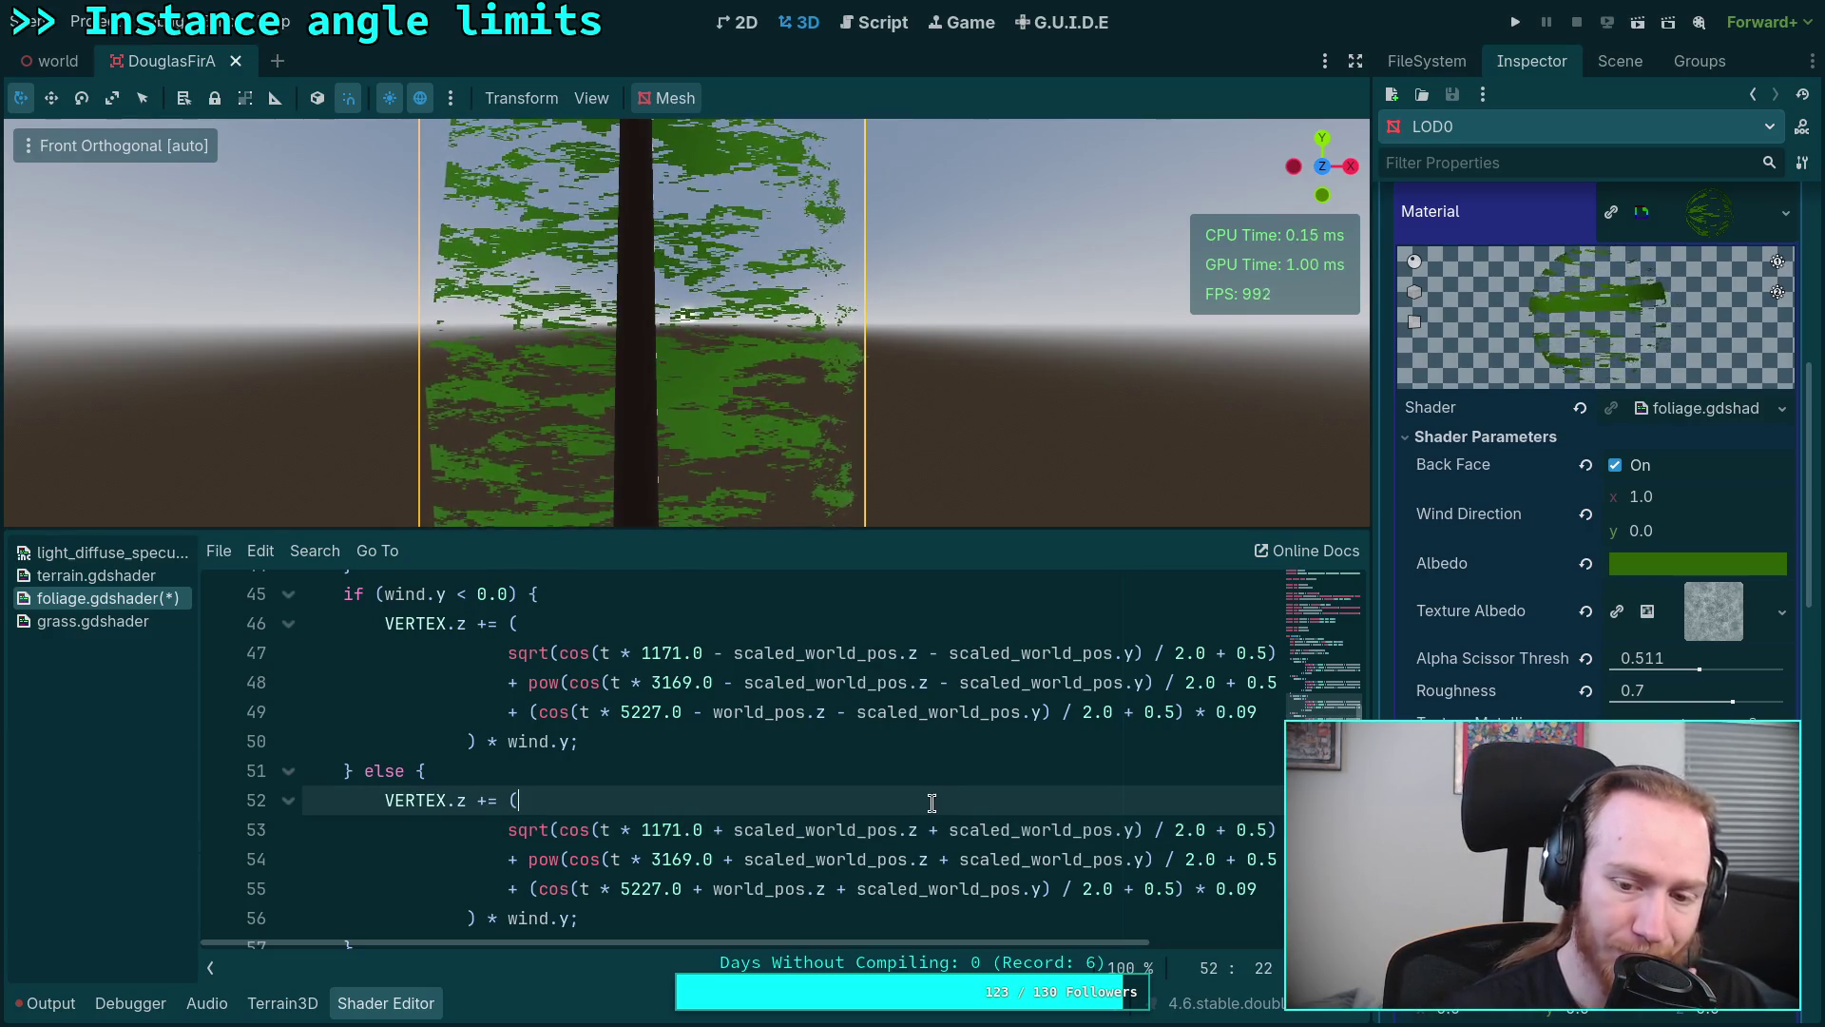
key(ctrl+s)
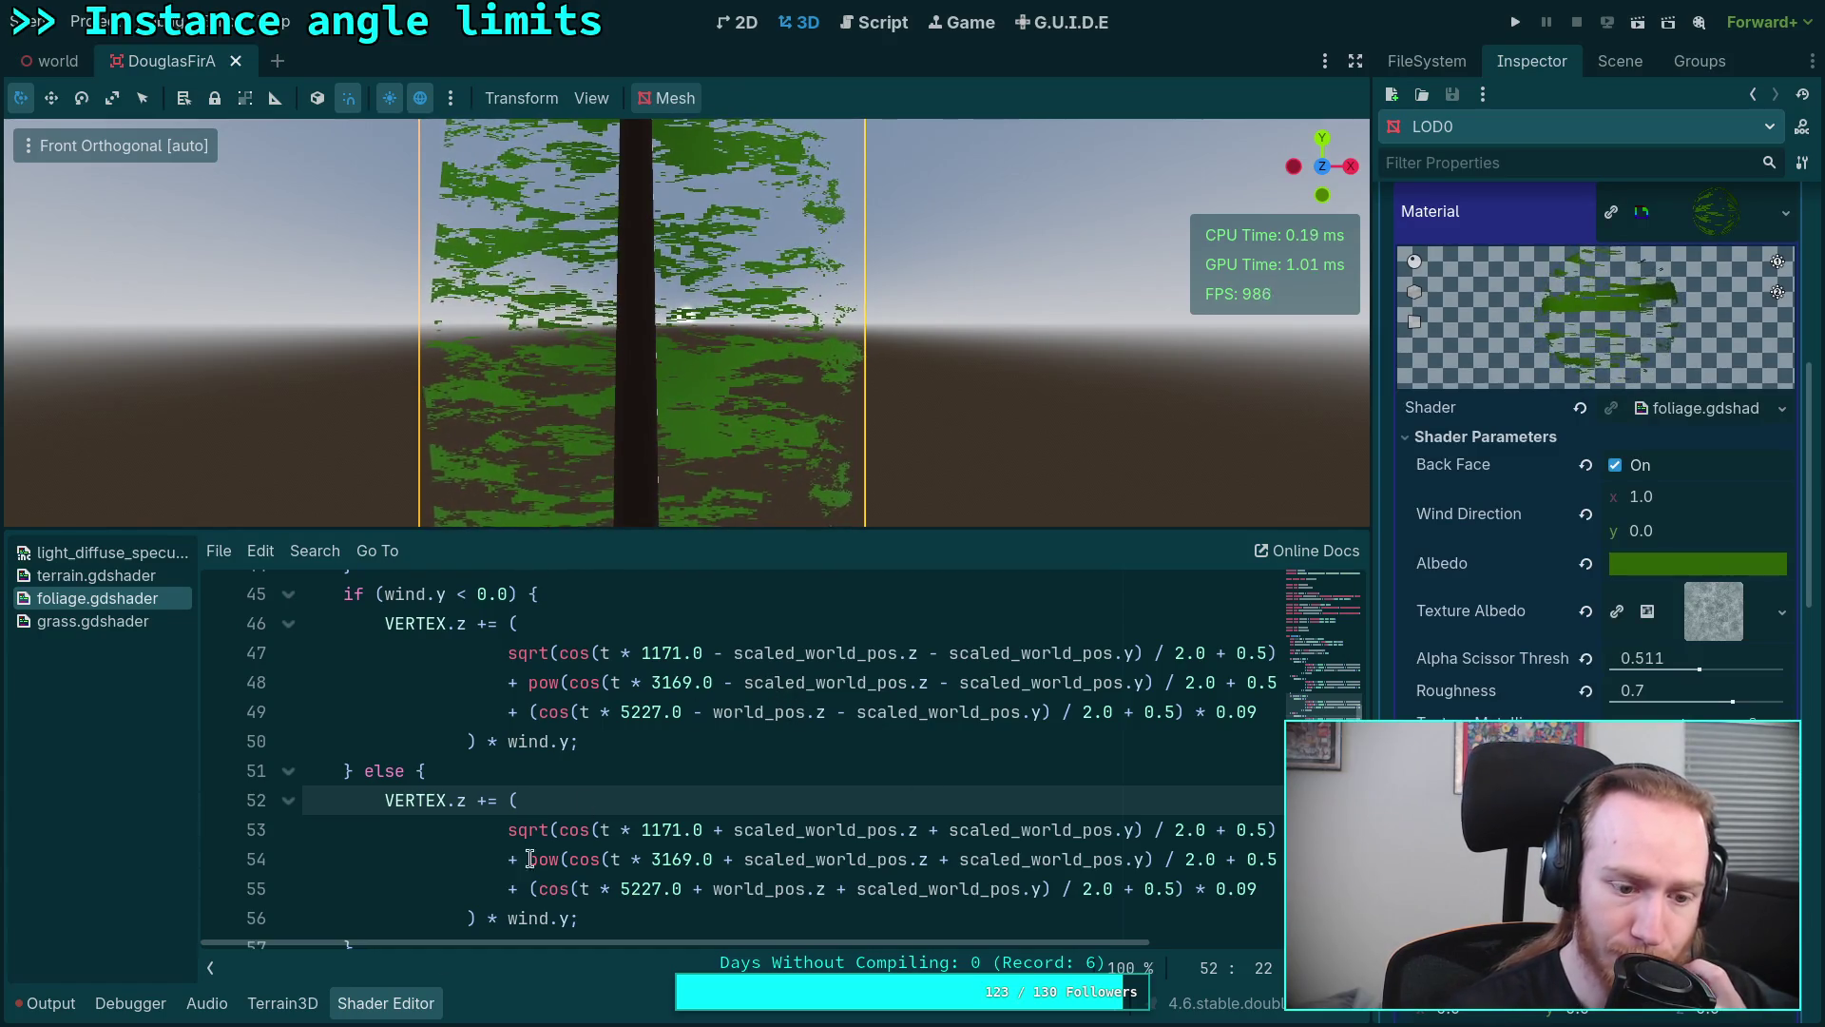
click(415, 1004)
scroll(715, 628, down, 5)
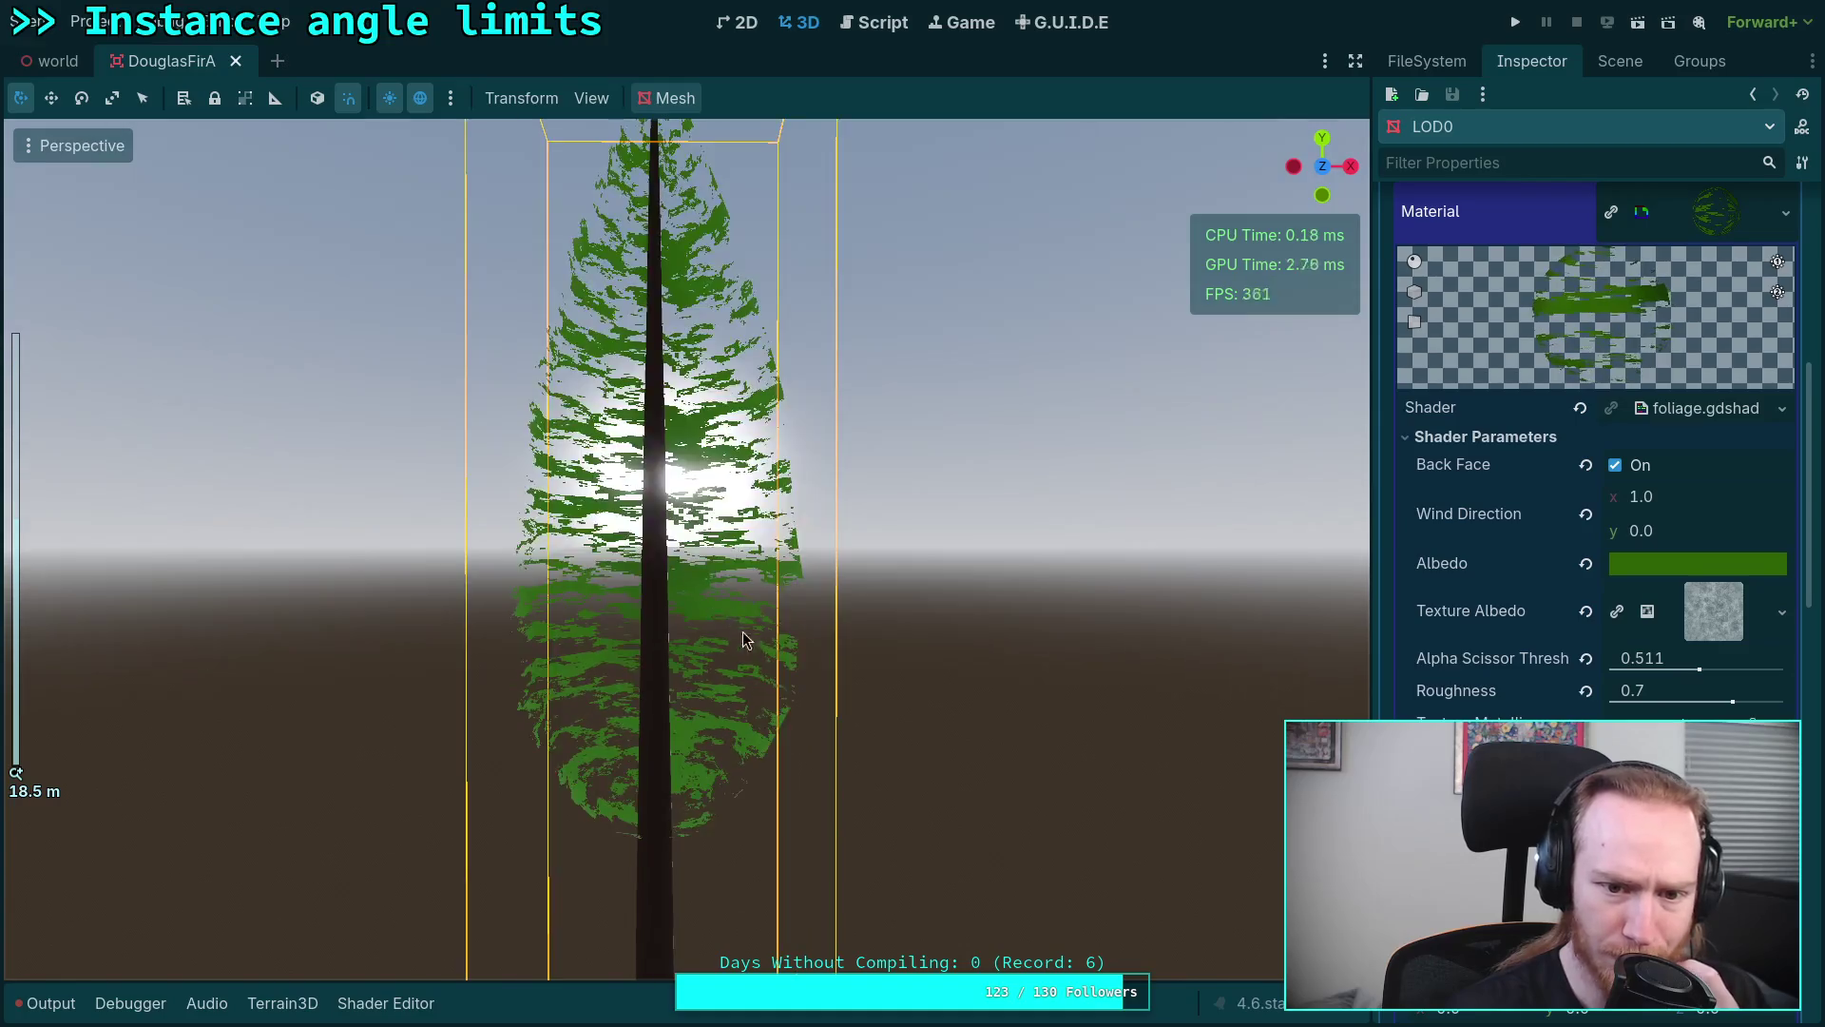
Step: Set Wind Direction y to 1.0 and orbit around the swaying tree from base to top
drag(734, 634, 762, 666)
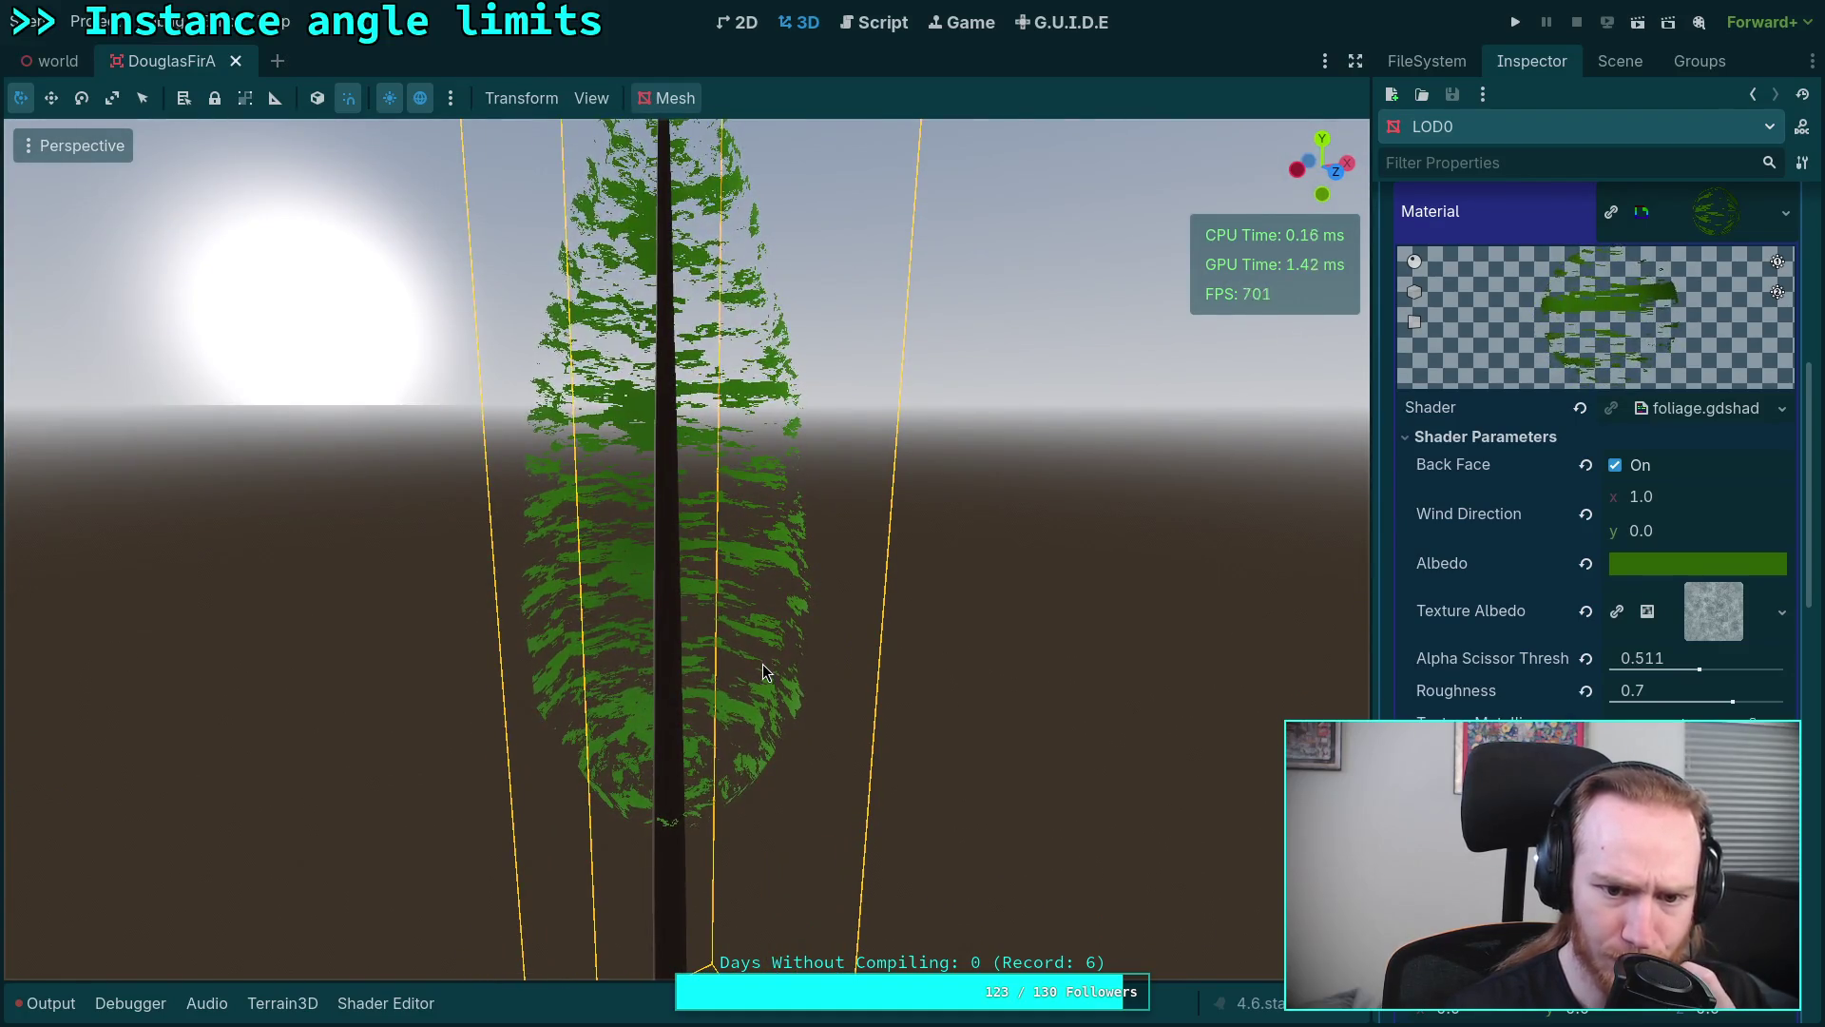
click(1687, 528)
text(1)
key(Return)
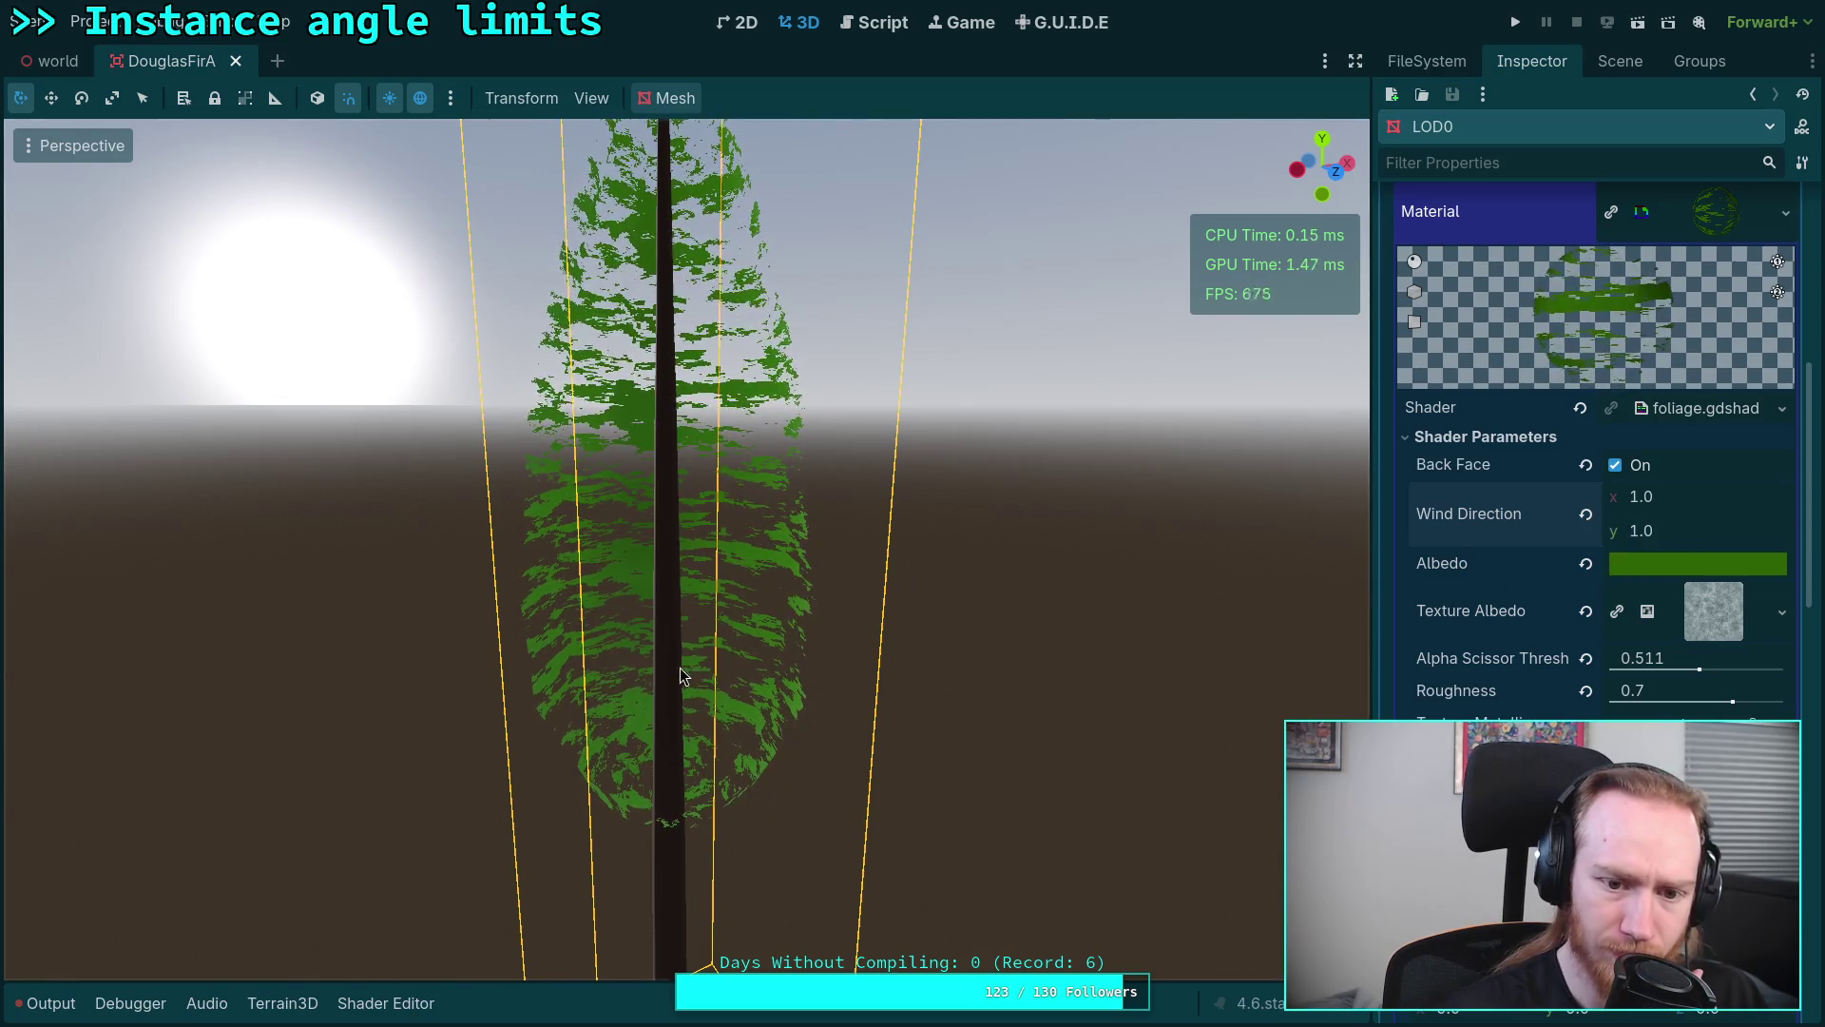
drag(681, 673, 906, 728)
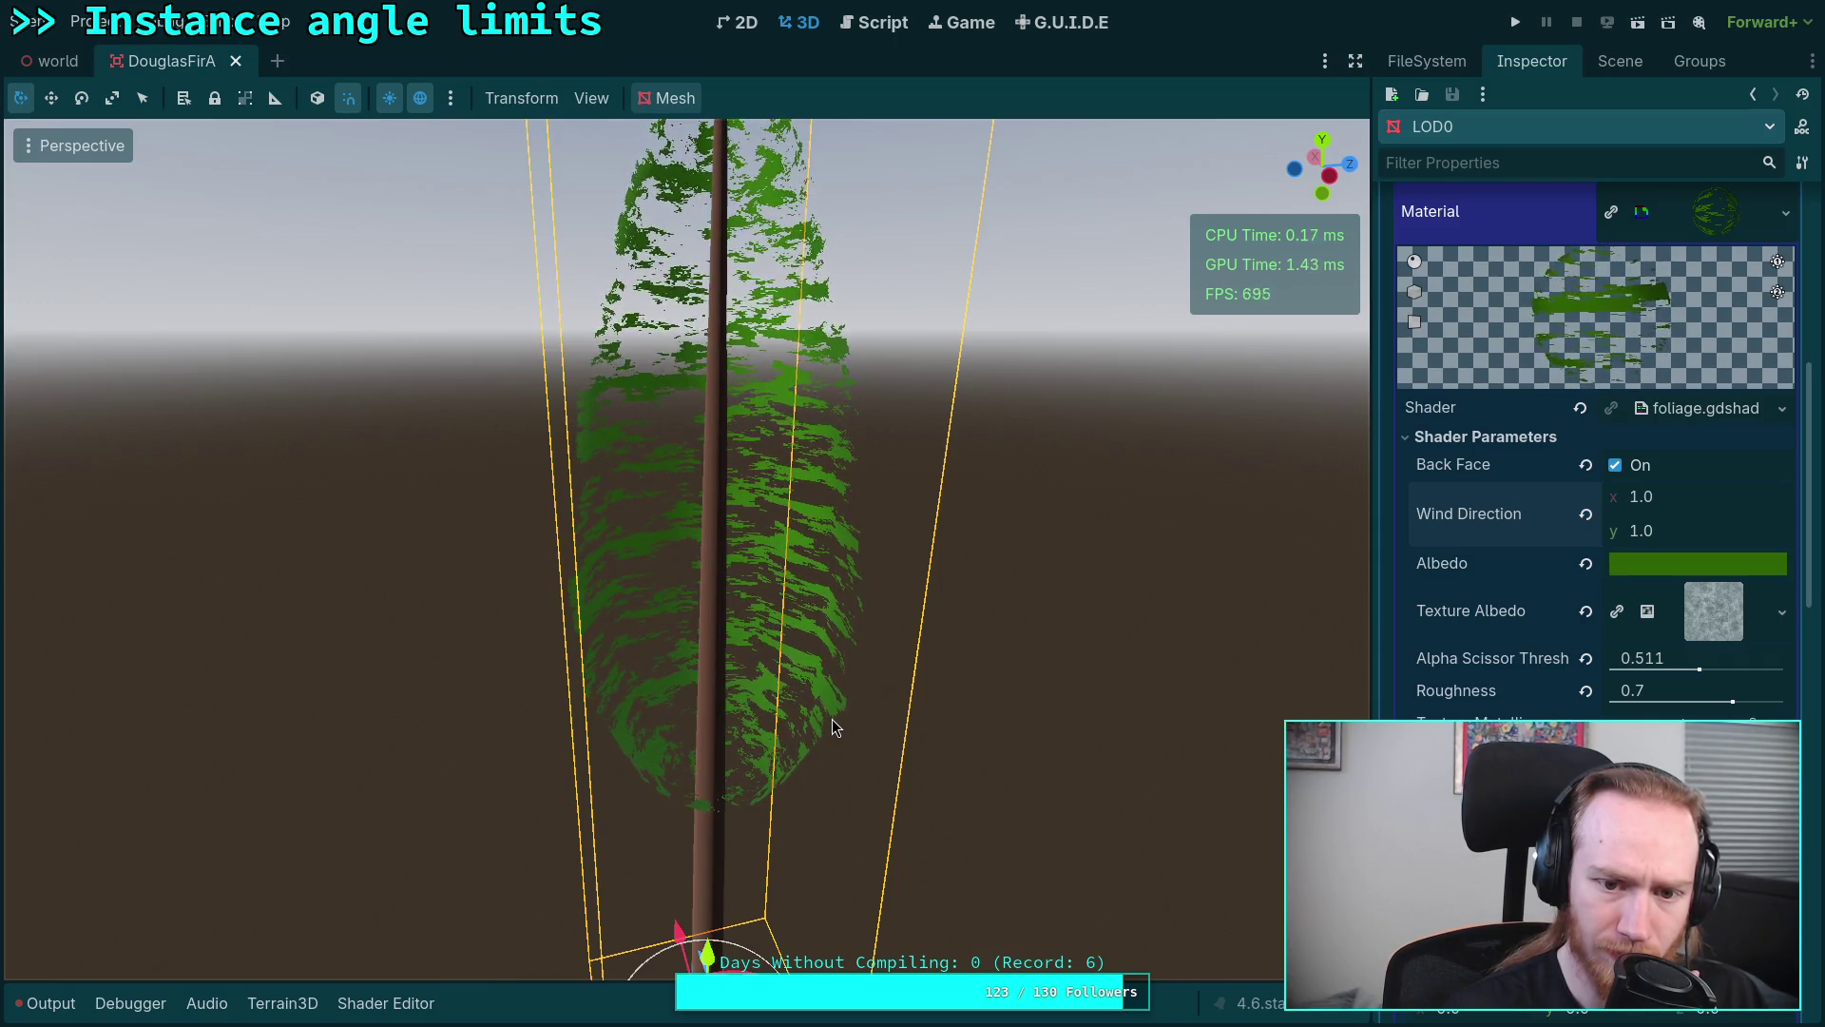
drag(831, 713, 960, 626)
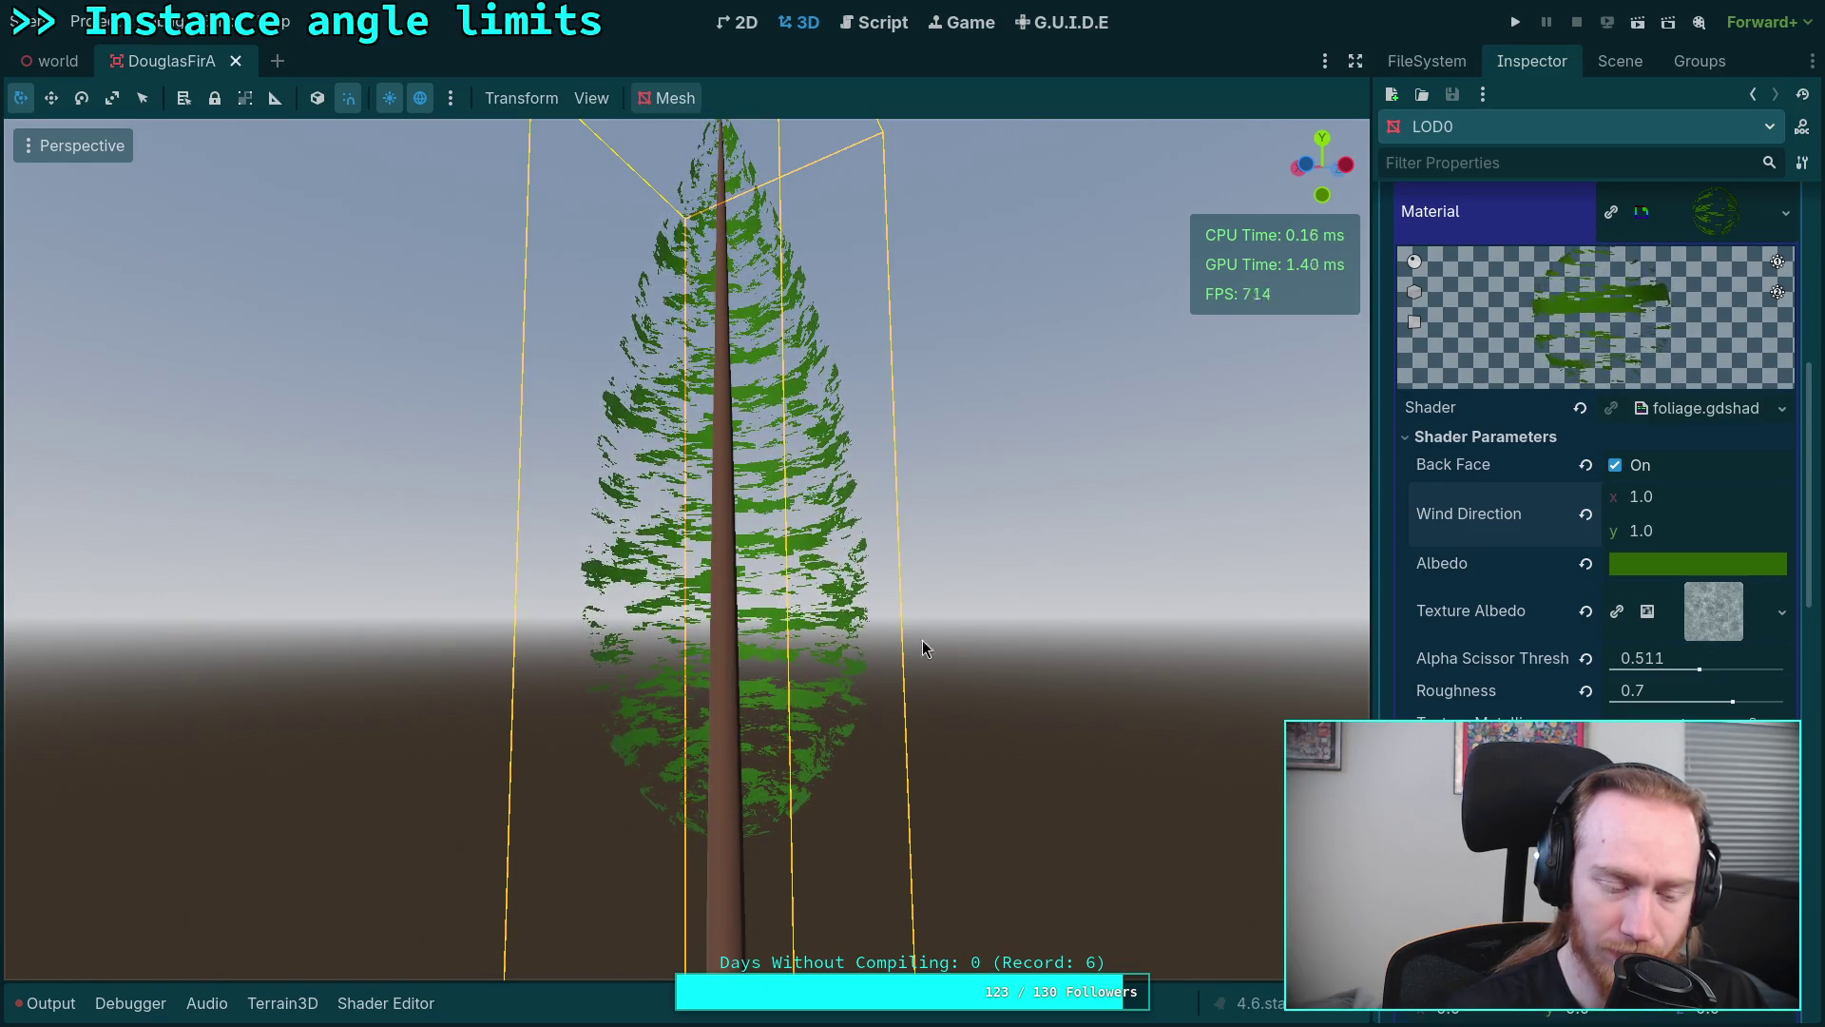
click(385, 1003)
scroll(613, 748, down, 2)
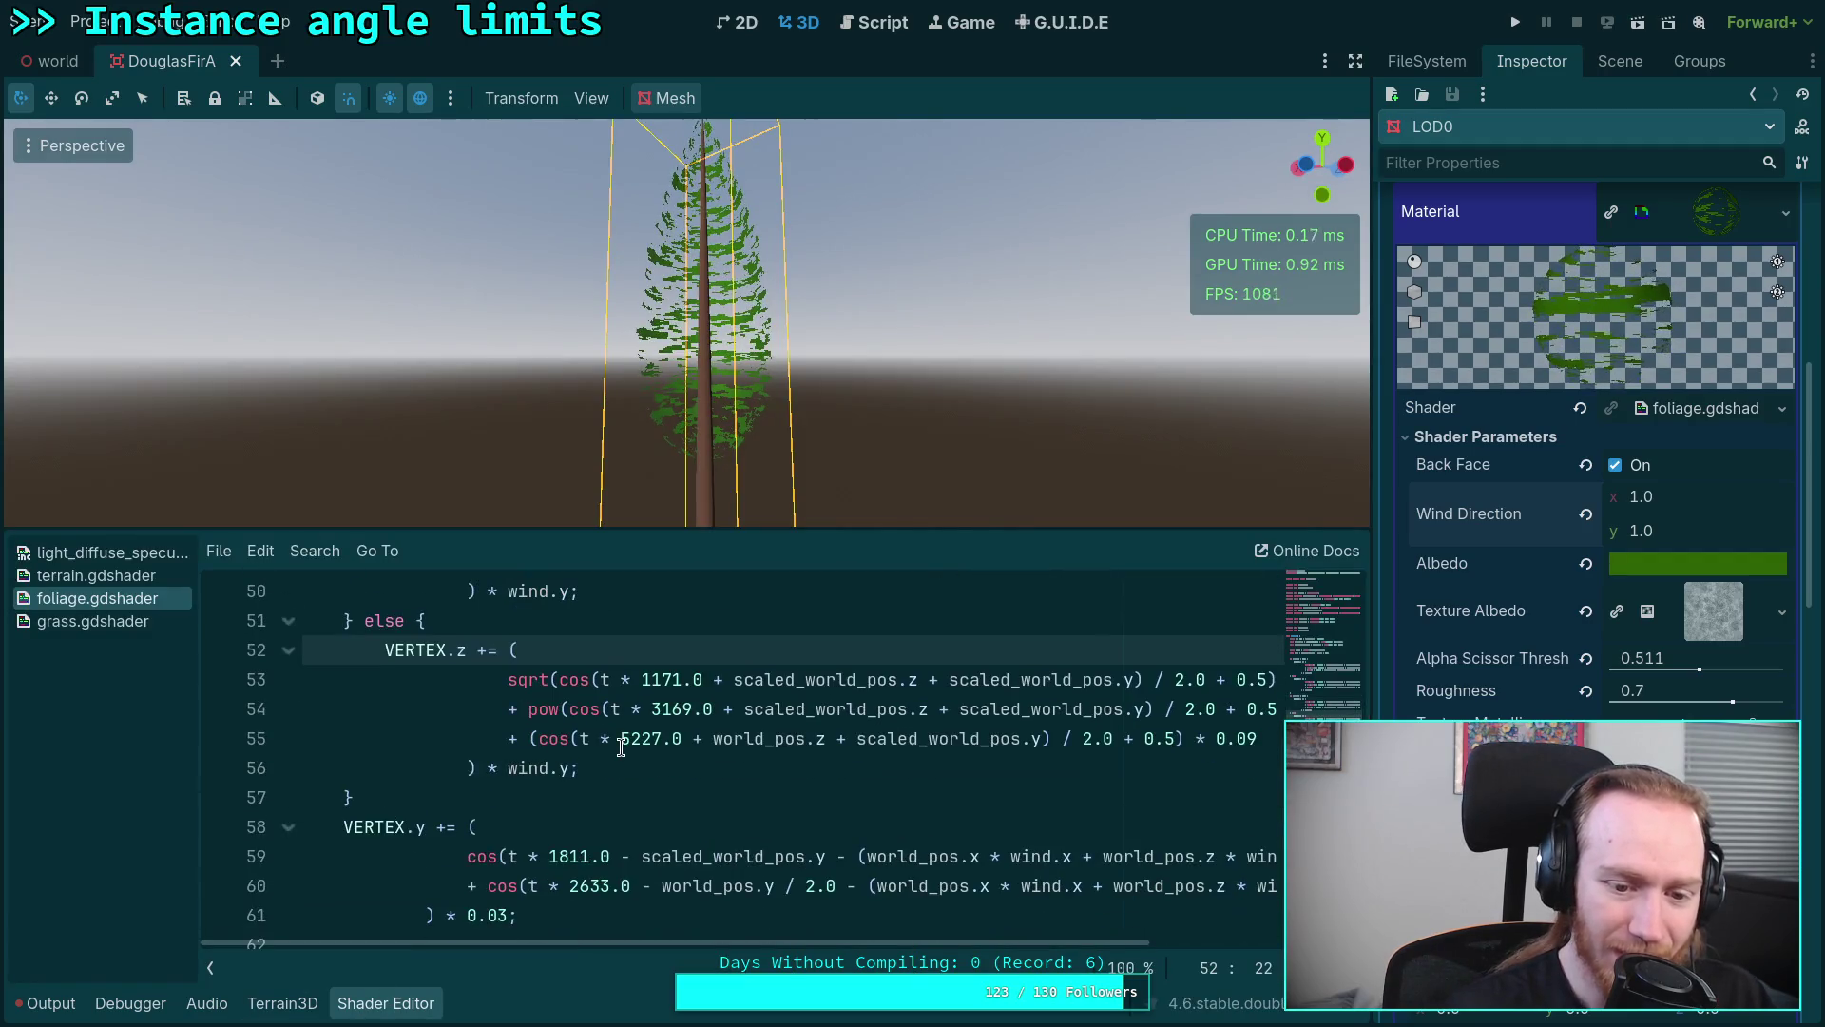
scroll(685, 799, down, 1)
scroll(757, 856, down, 1)
scroll(814, 913, up, 1)
drag(820, 941, 959, 943)
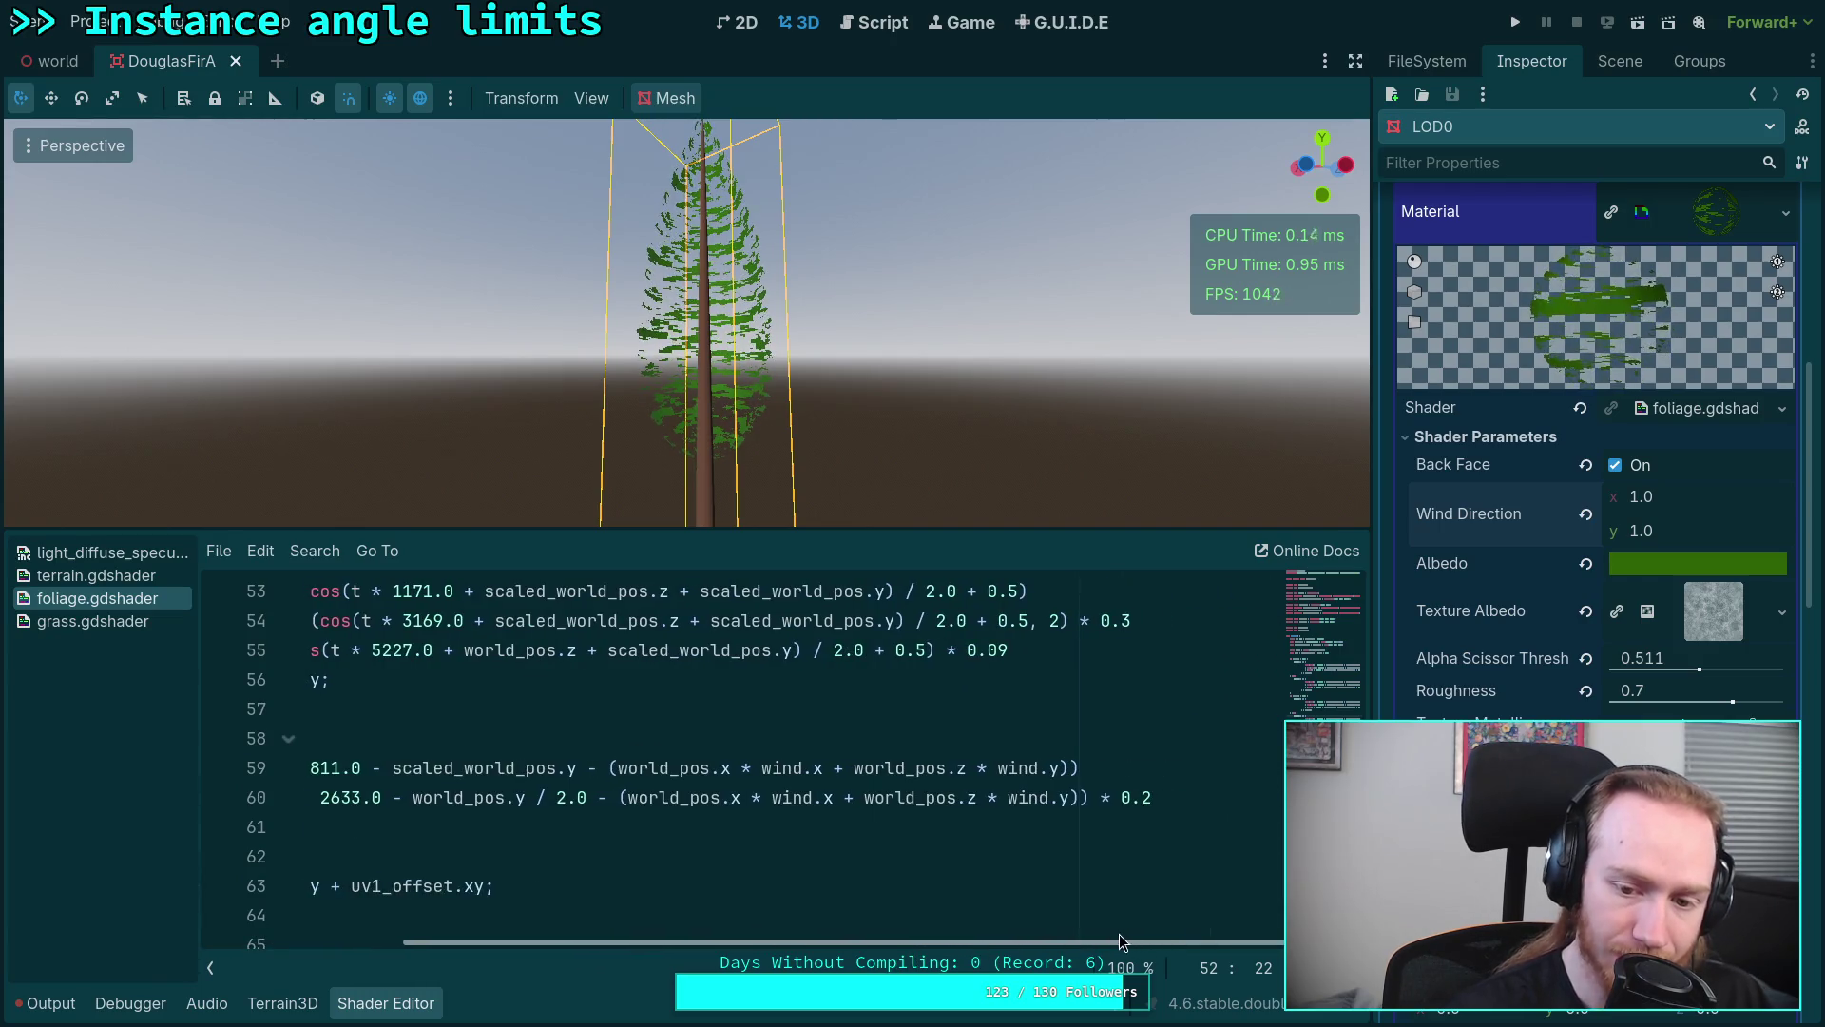
scroll(984, 856, up, 5)
scroll(755, 847, up, 3)
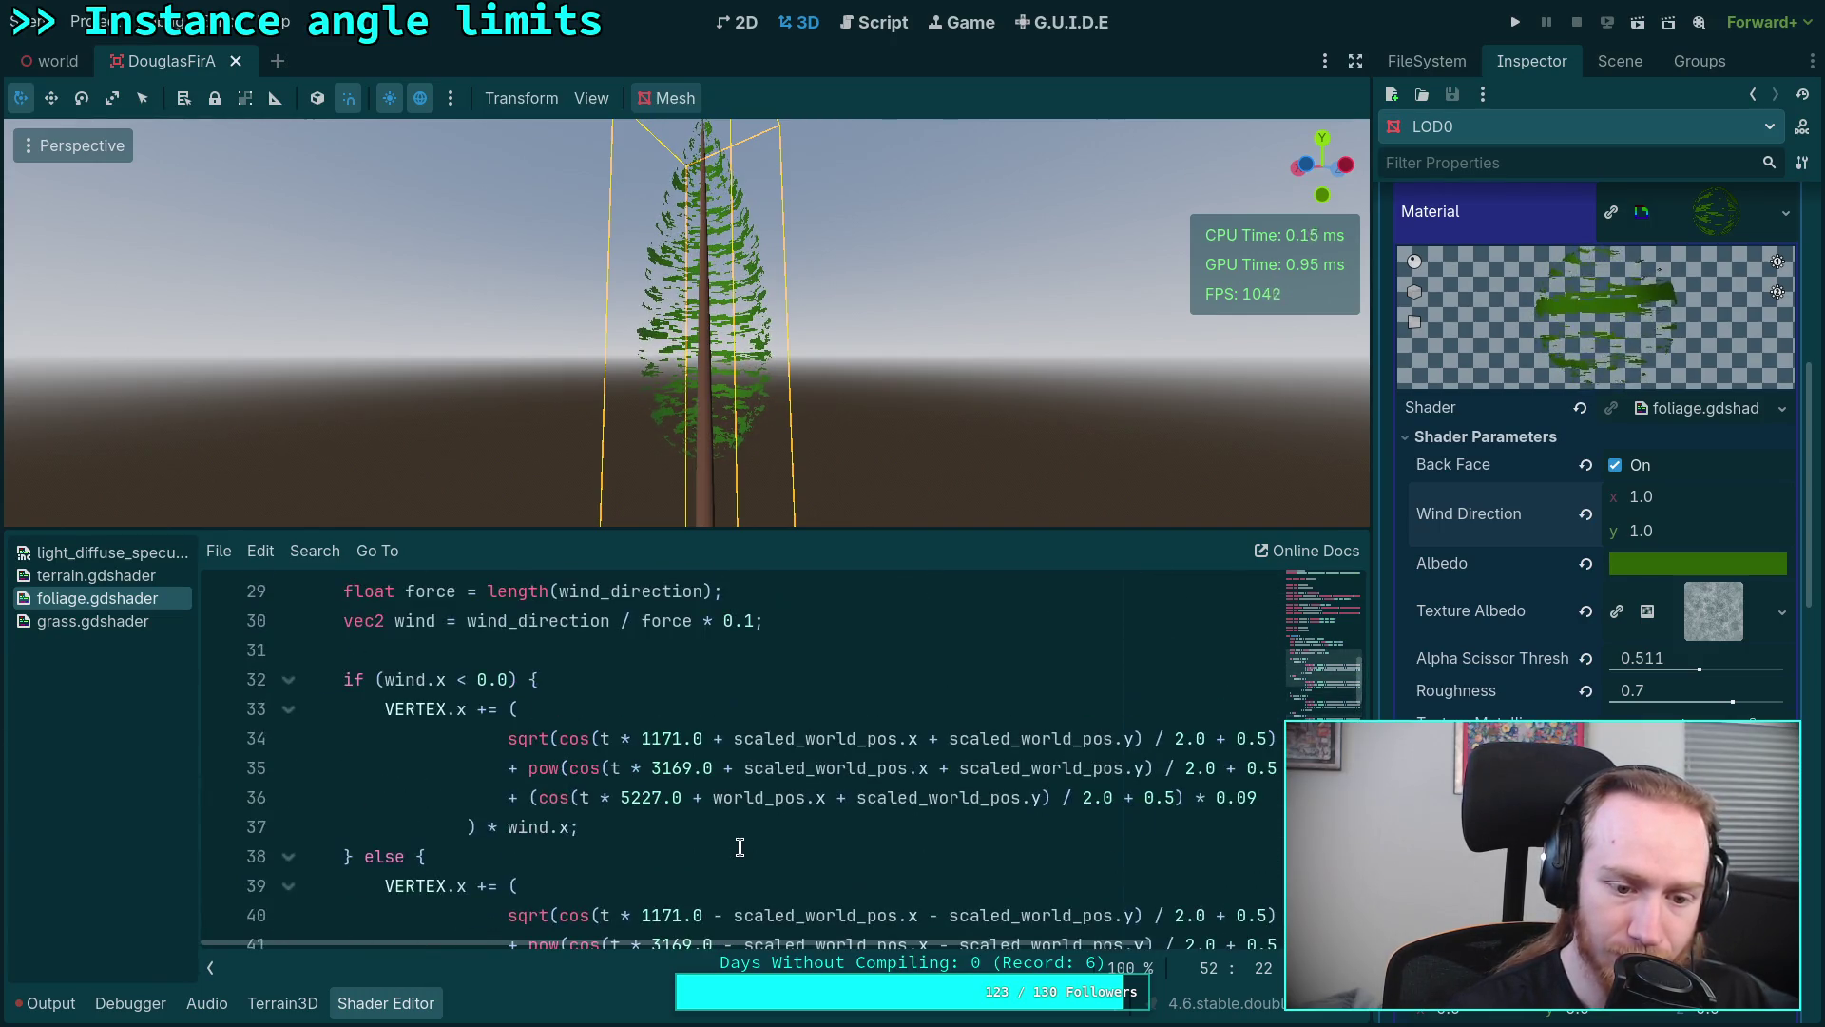
scroll(738, 847, down, 2)
scroll(739, 847, down, 1)
scroll(737, 834, up, 4)
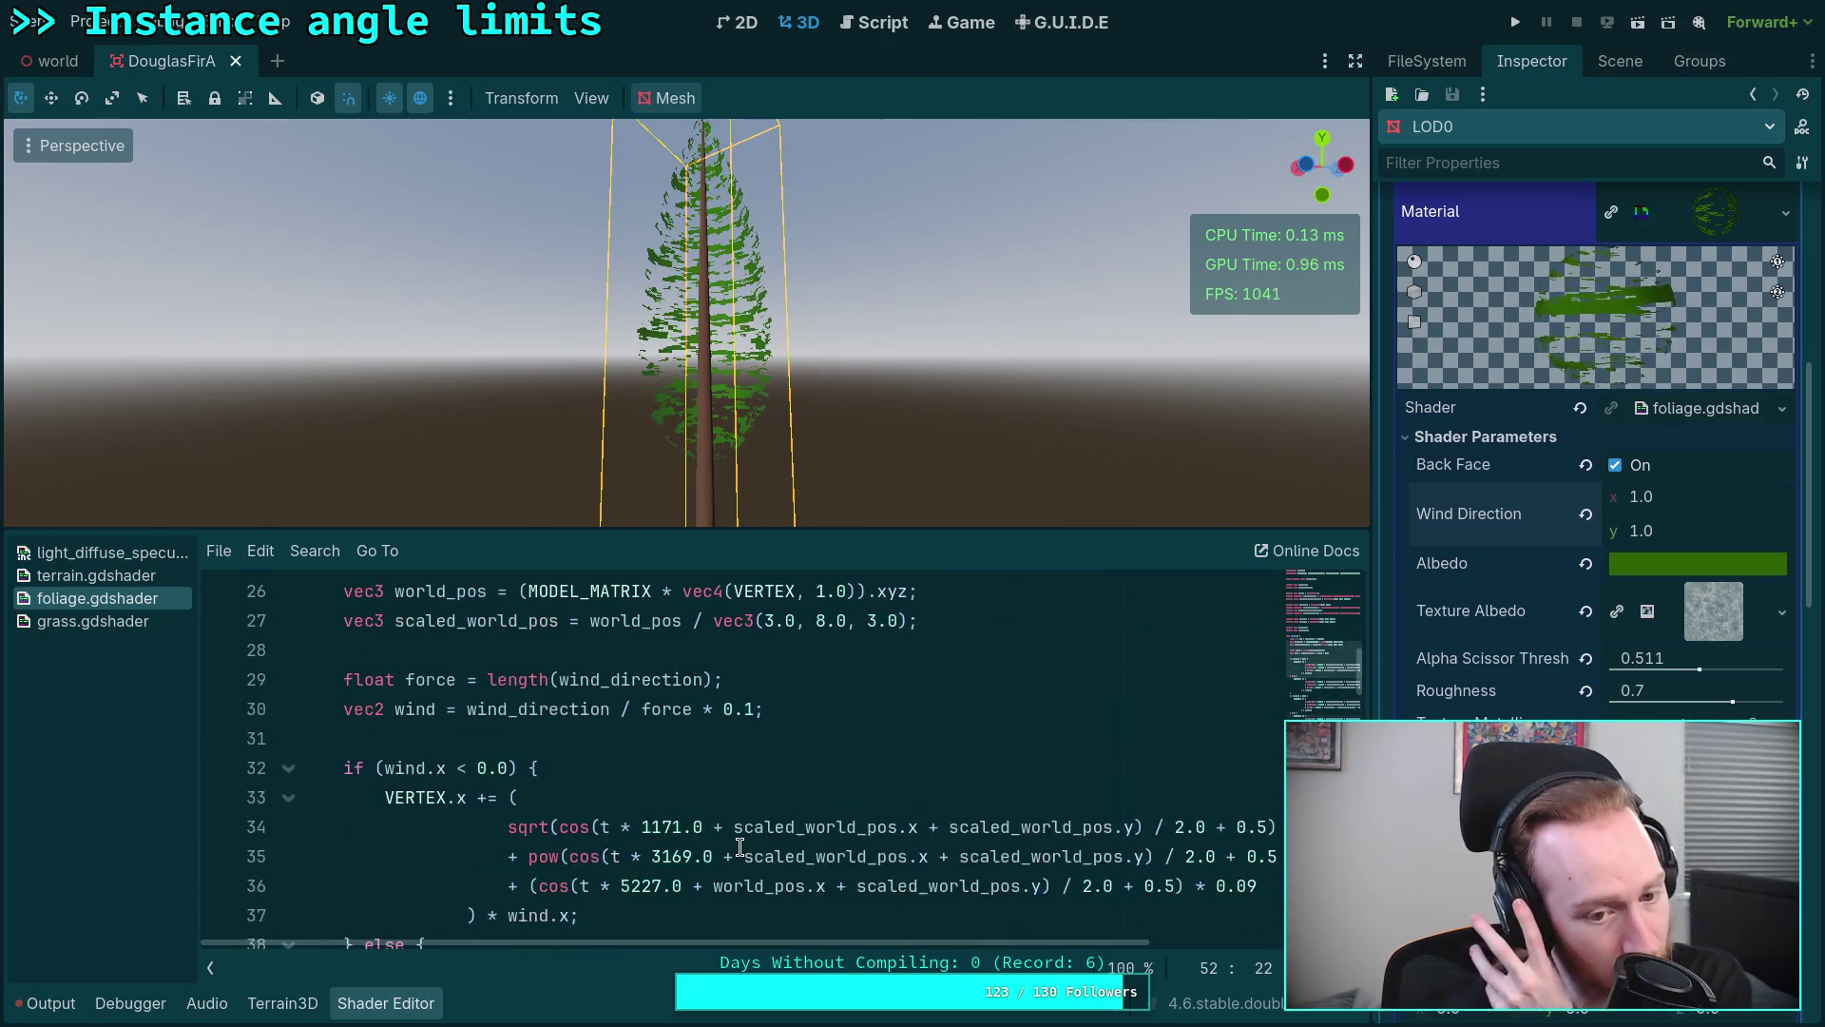
scroll(737, 822, up, 1)
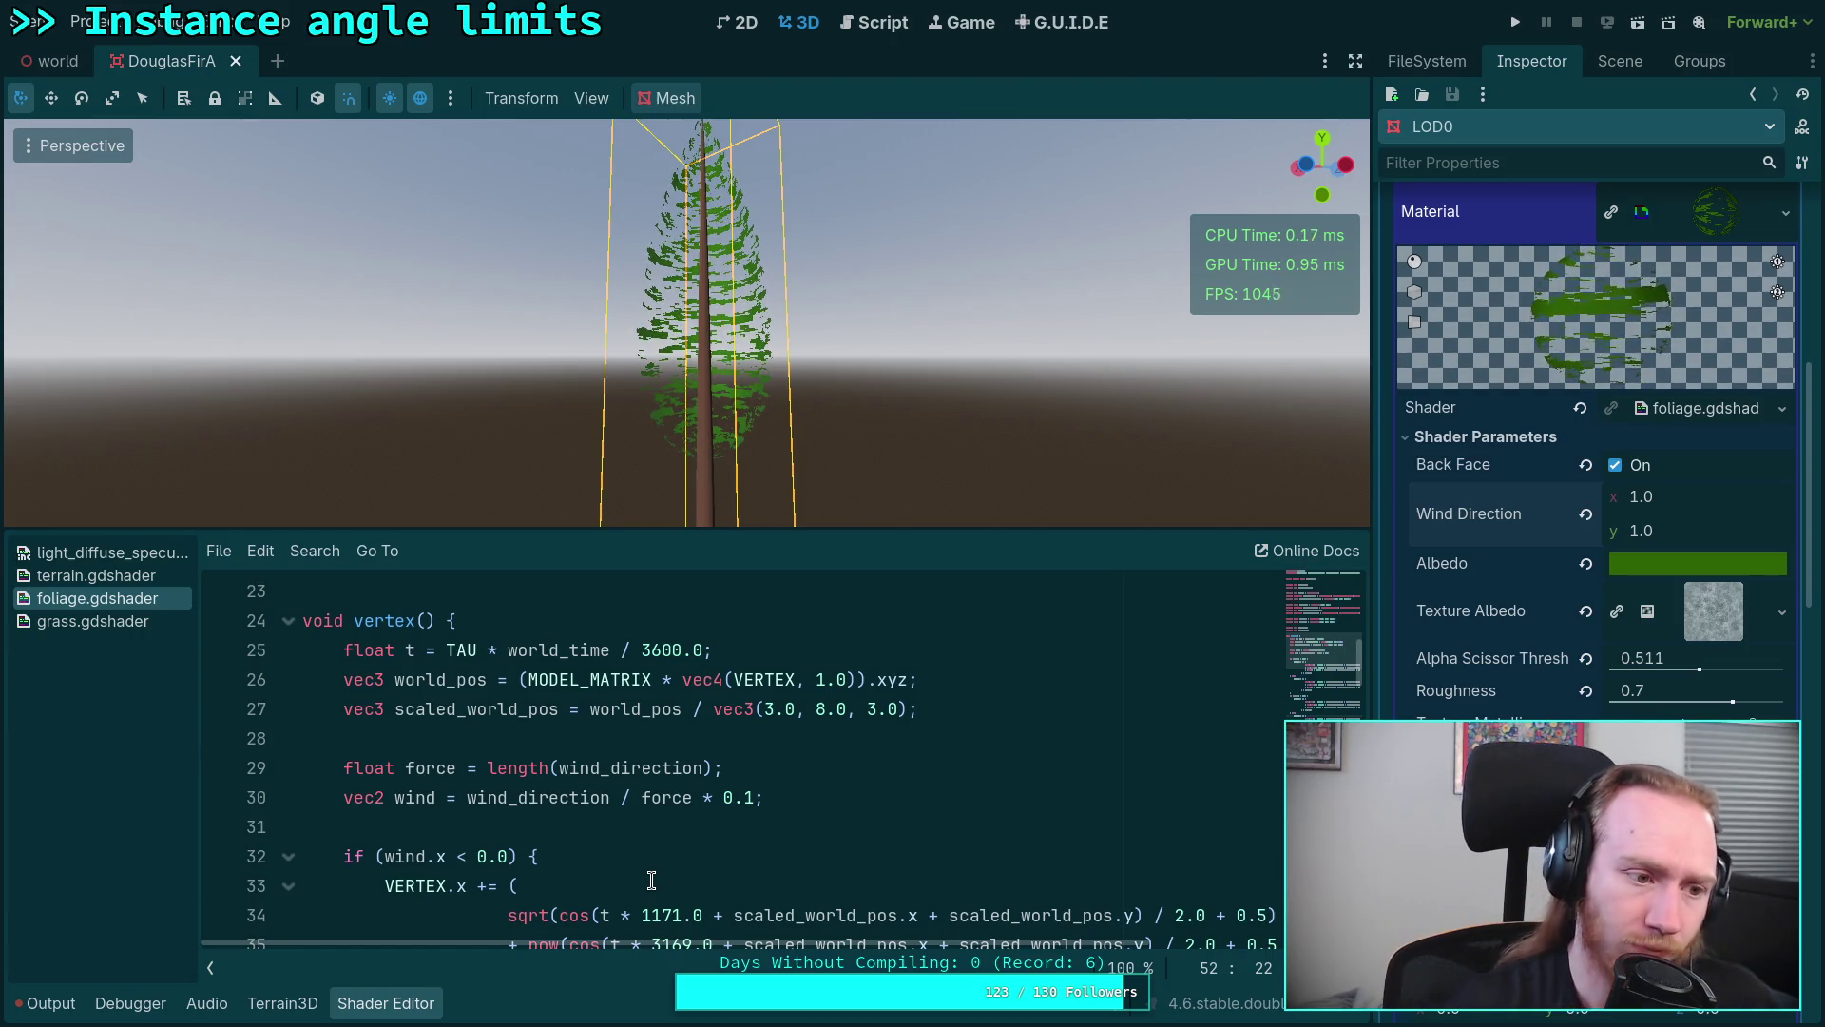
Step: Collapse the Shader Editor so the Douglas fir fills the 3D view
click(382, 1004)
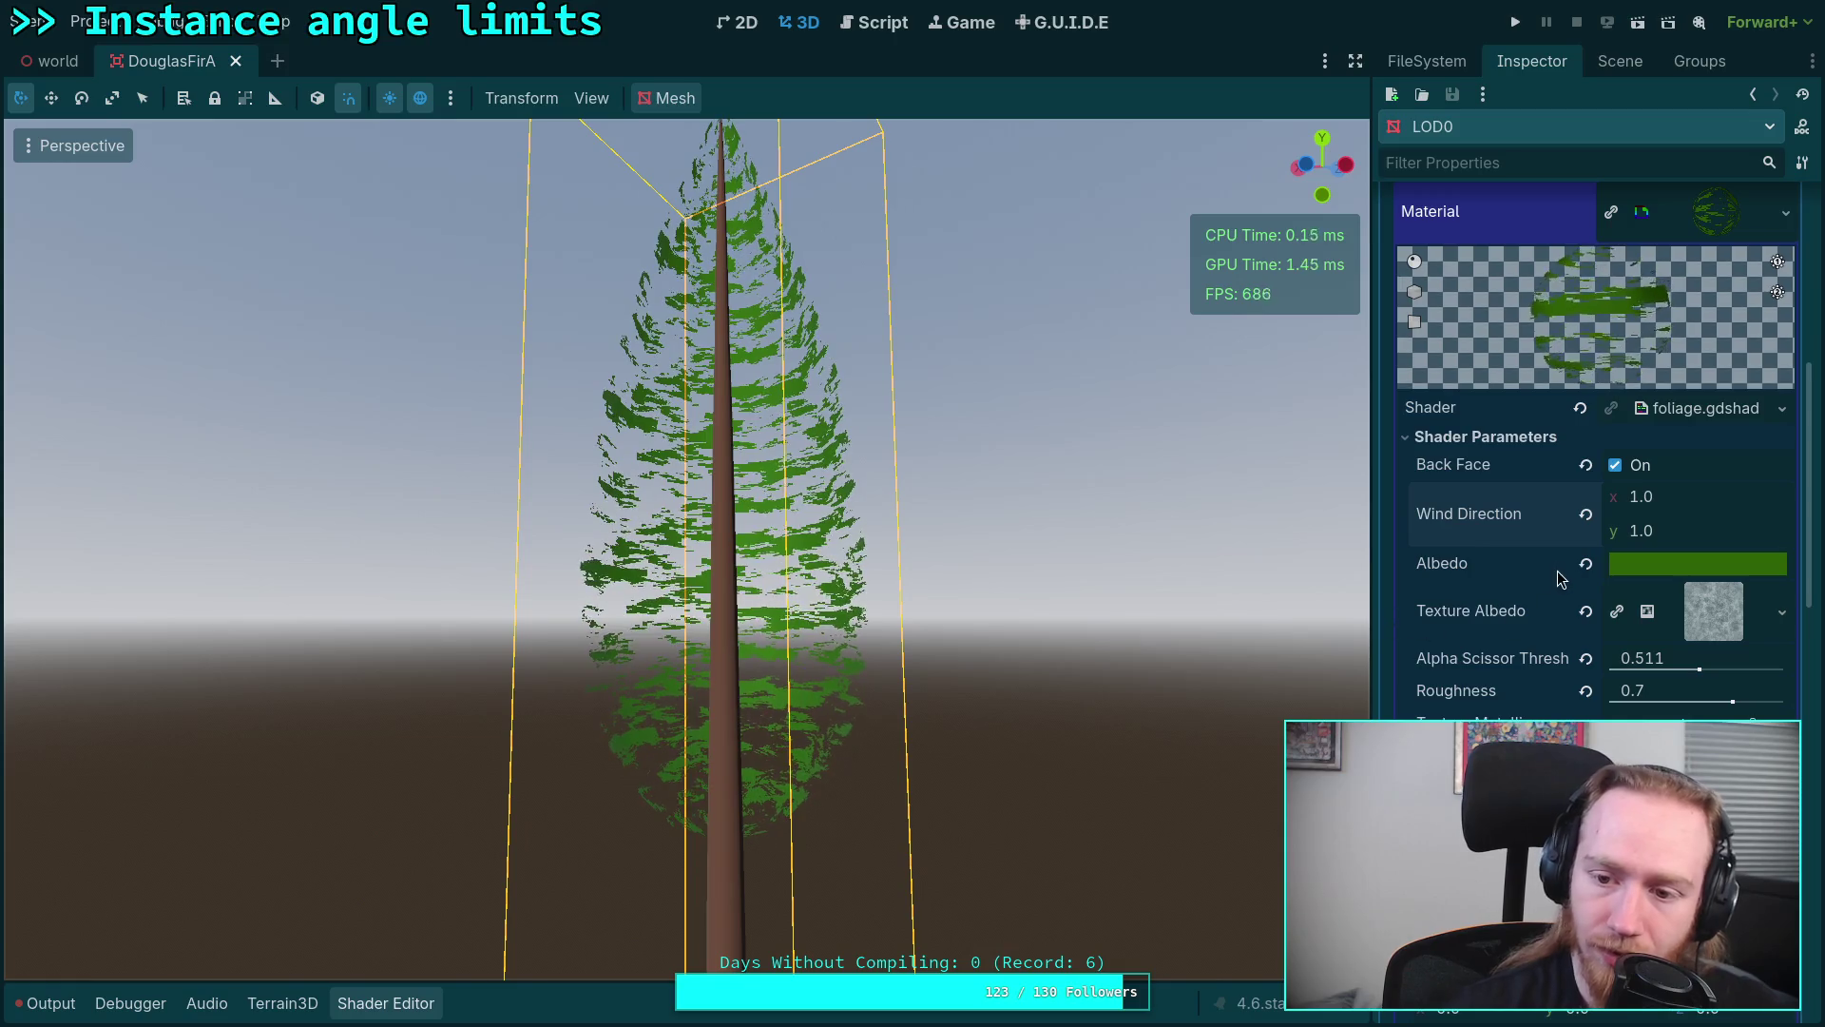
scroll(1569, 571, up, 2)
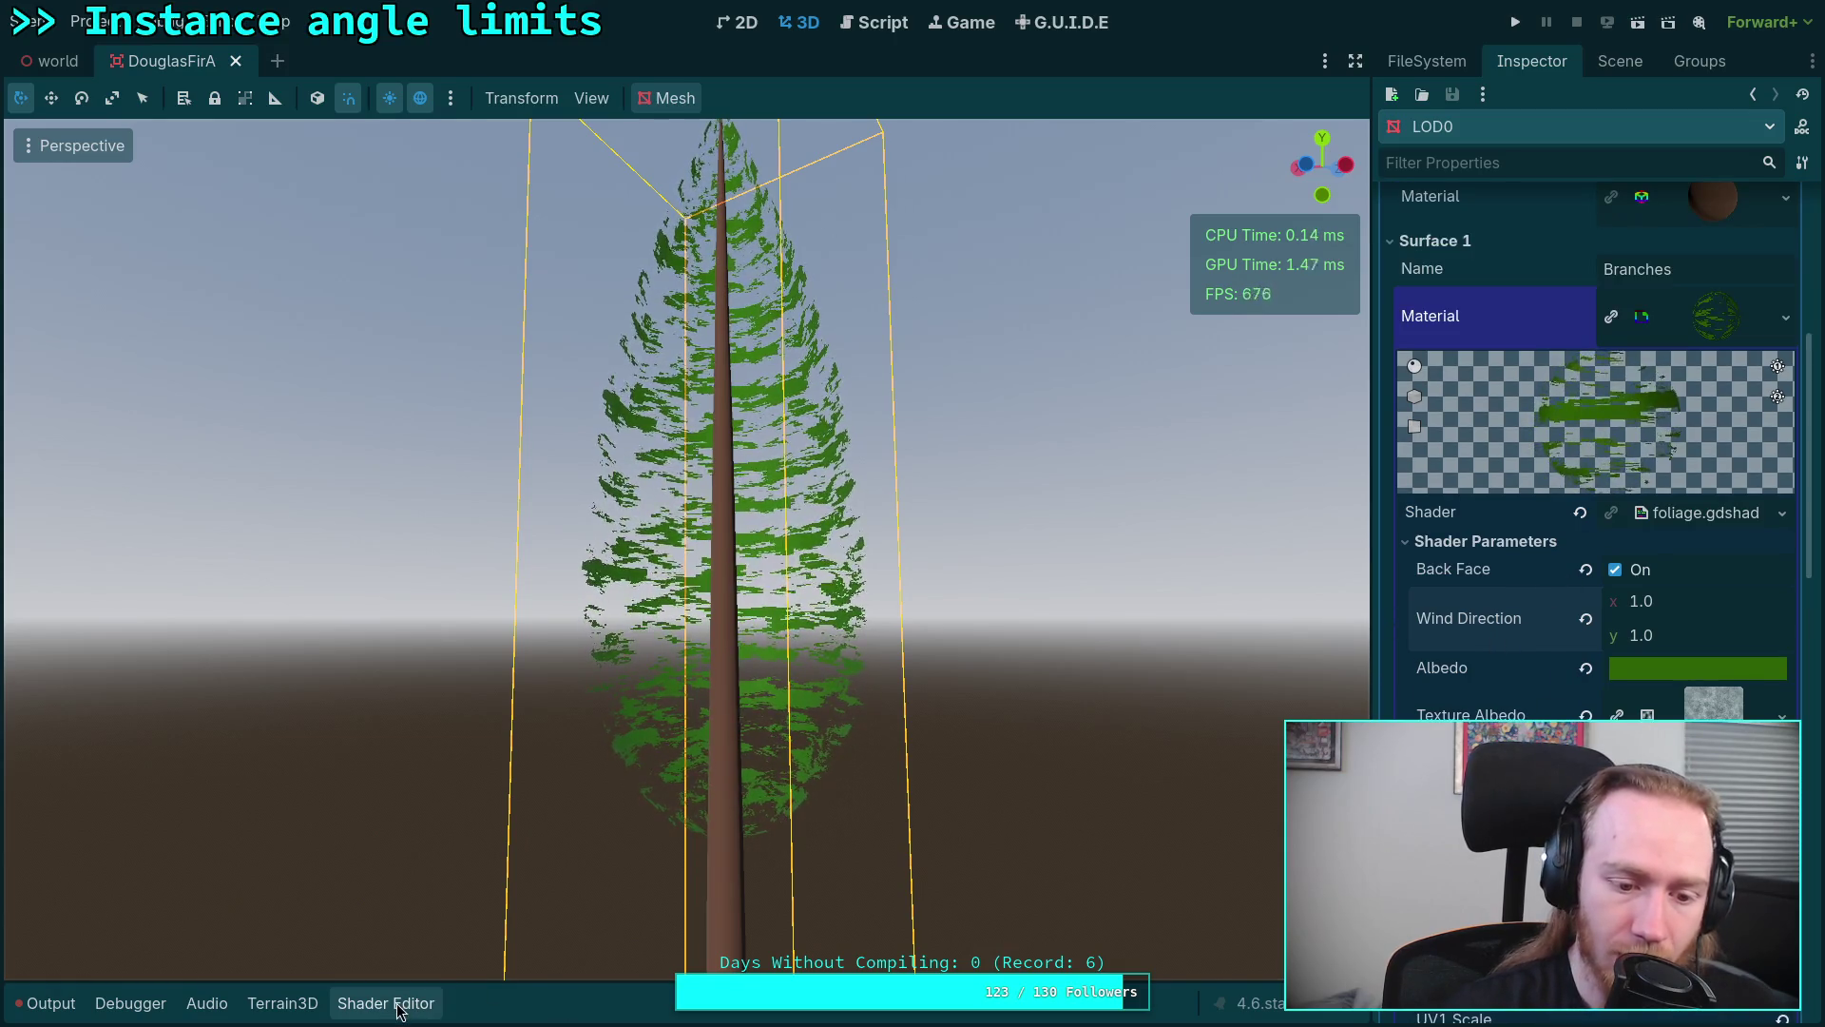
Step: Start a 'global uniform vec2 world_wind;' line below the world_time declaration
click(387, 1002)
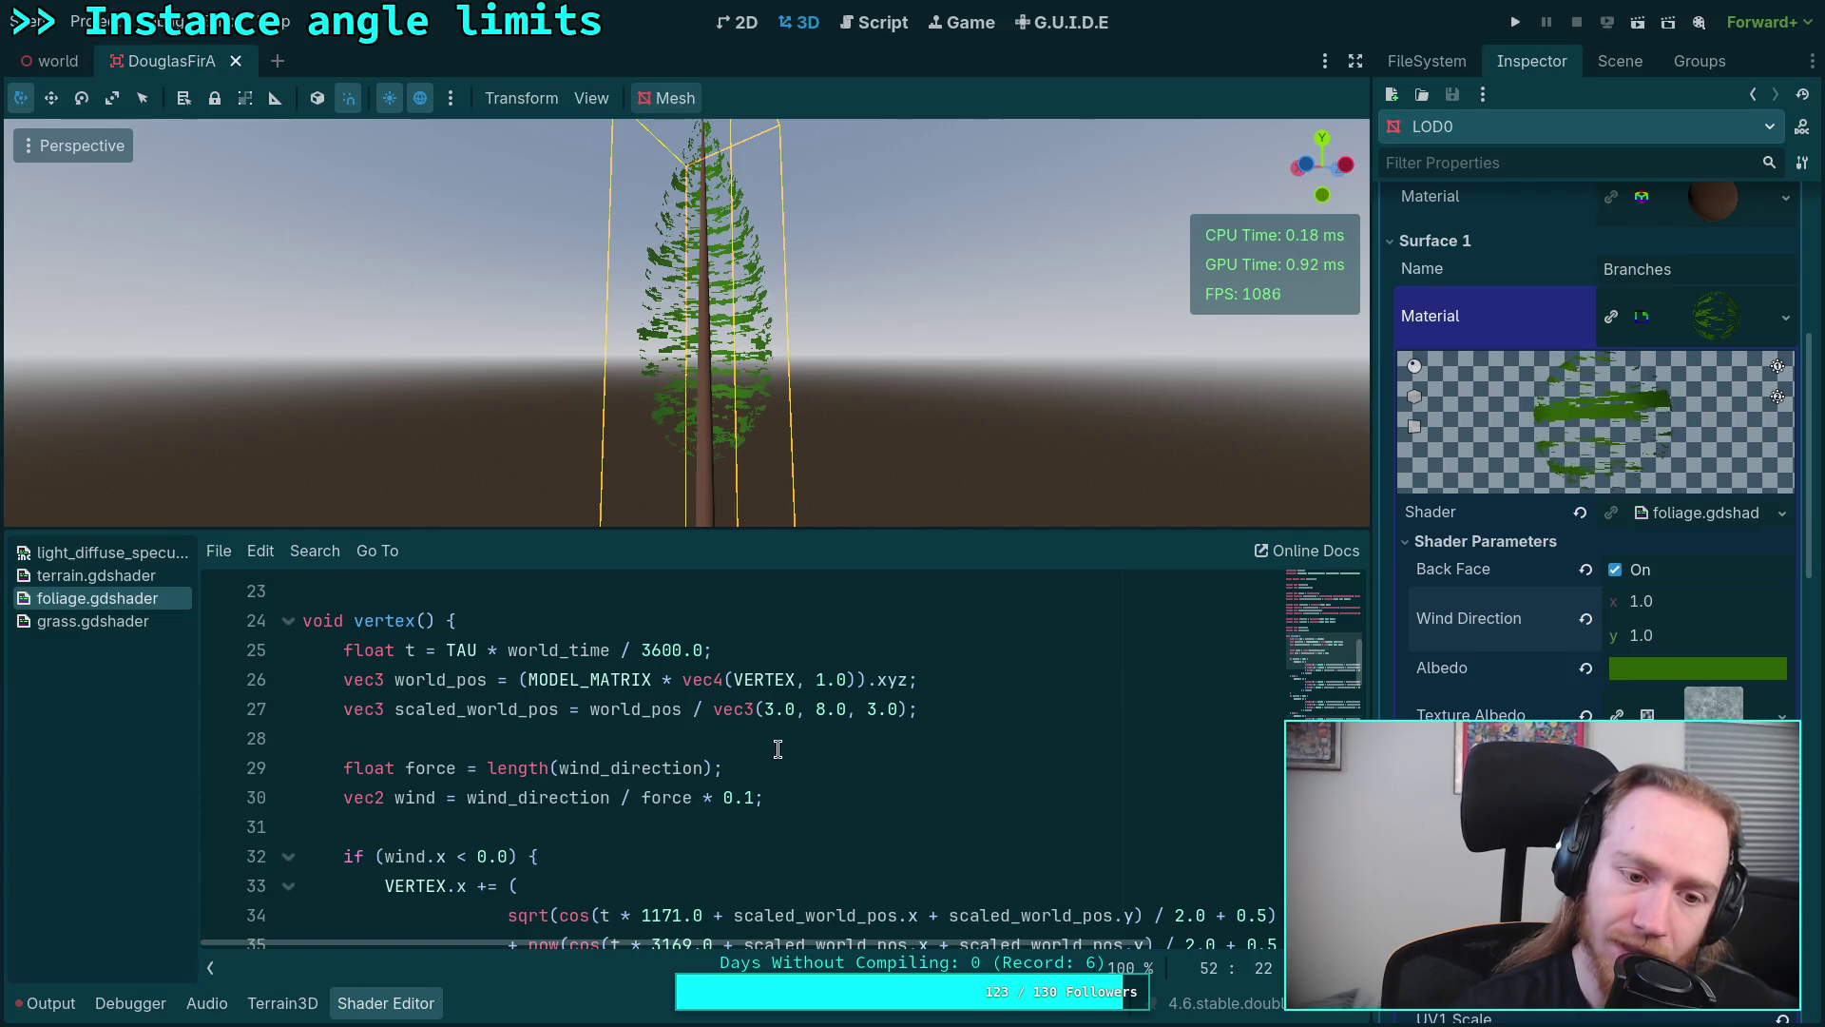
scroll(742, 764, up, 5)
scroll(706, 756, up, 3)
click(670, 680)
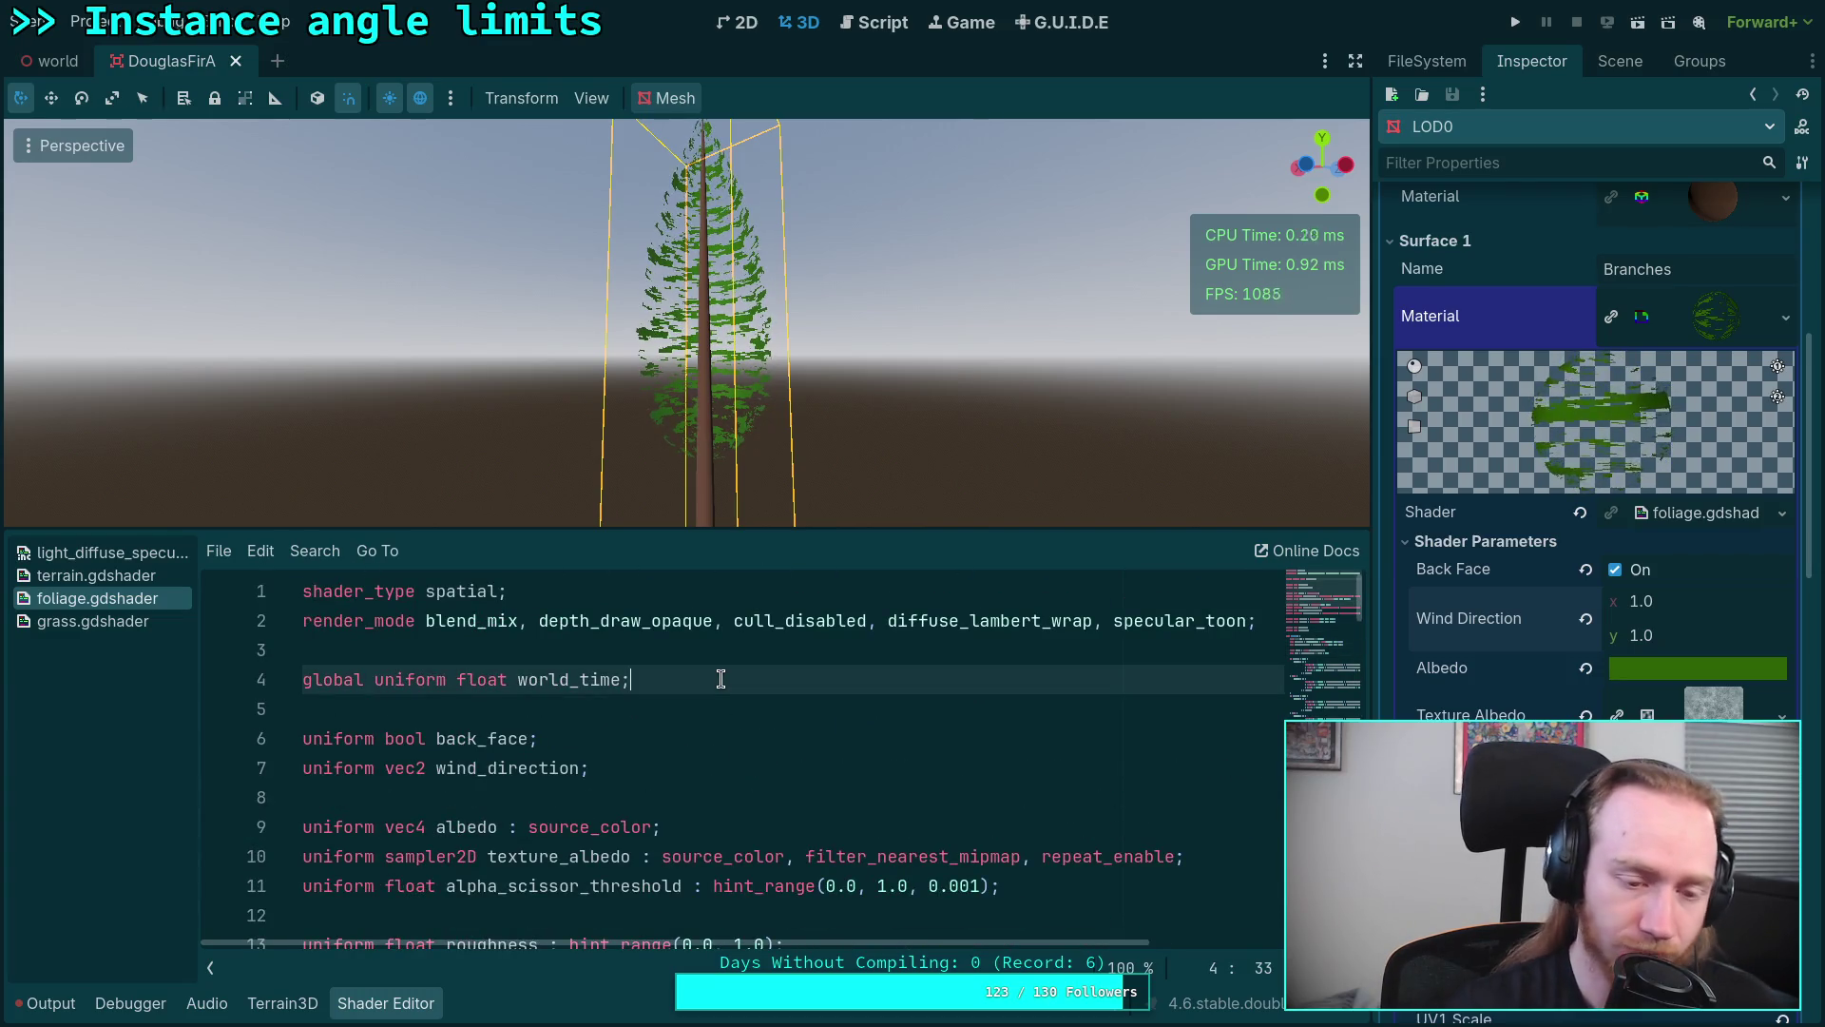
key(Return)
text(glob)
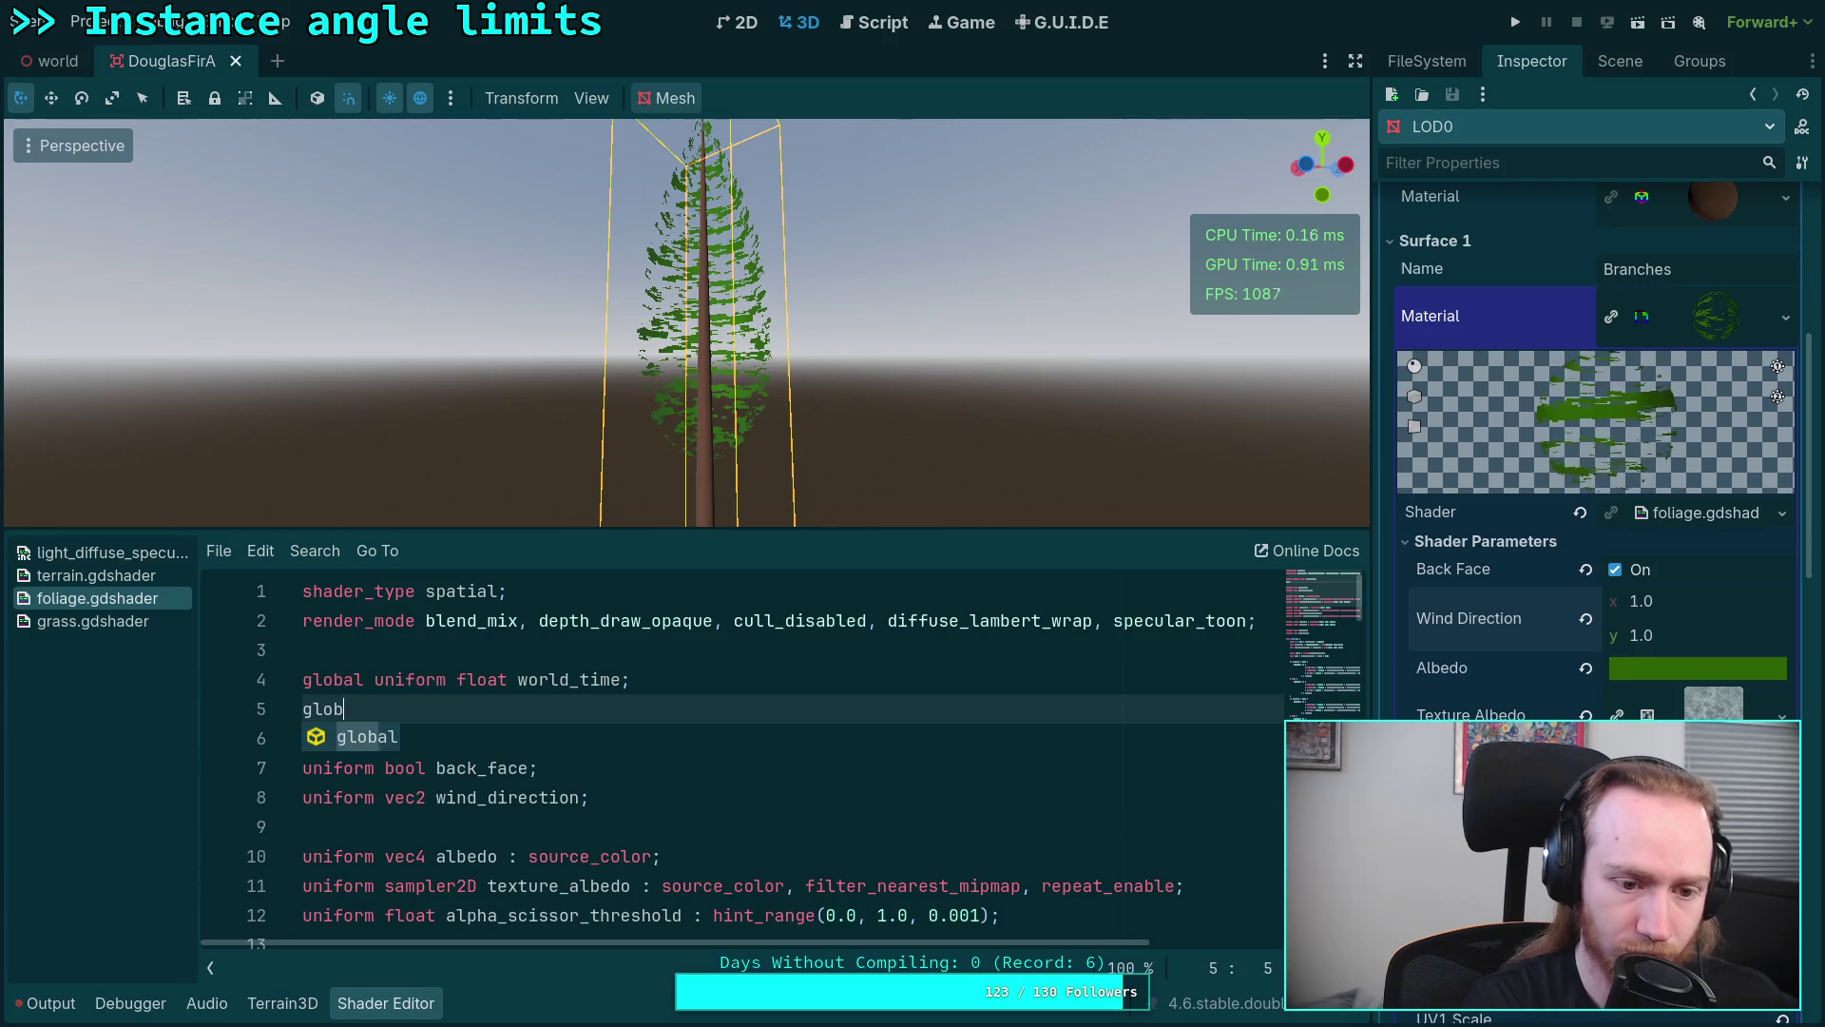
text(al un)
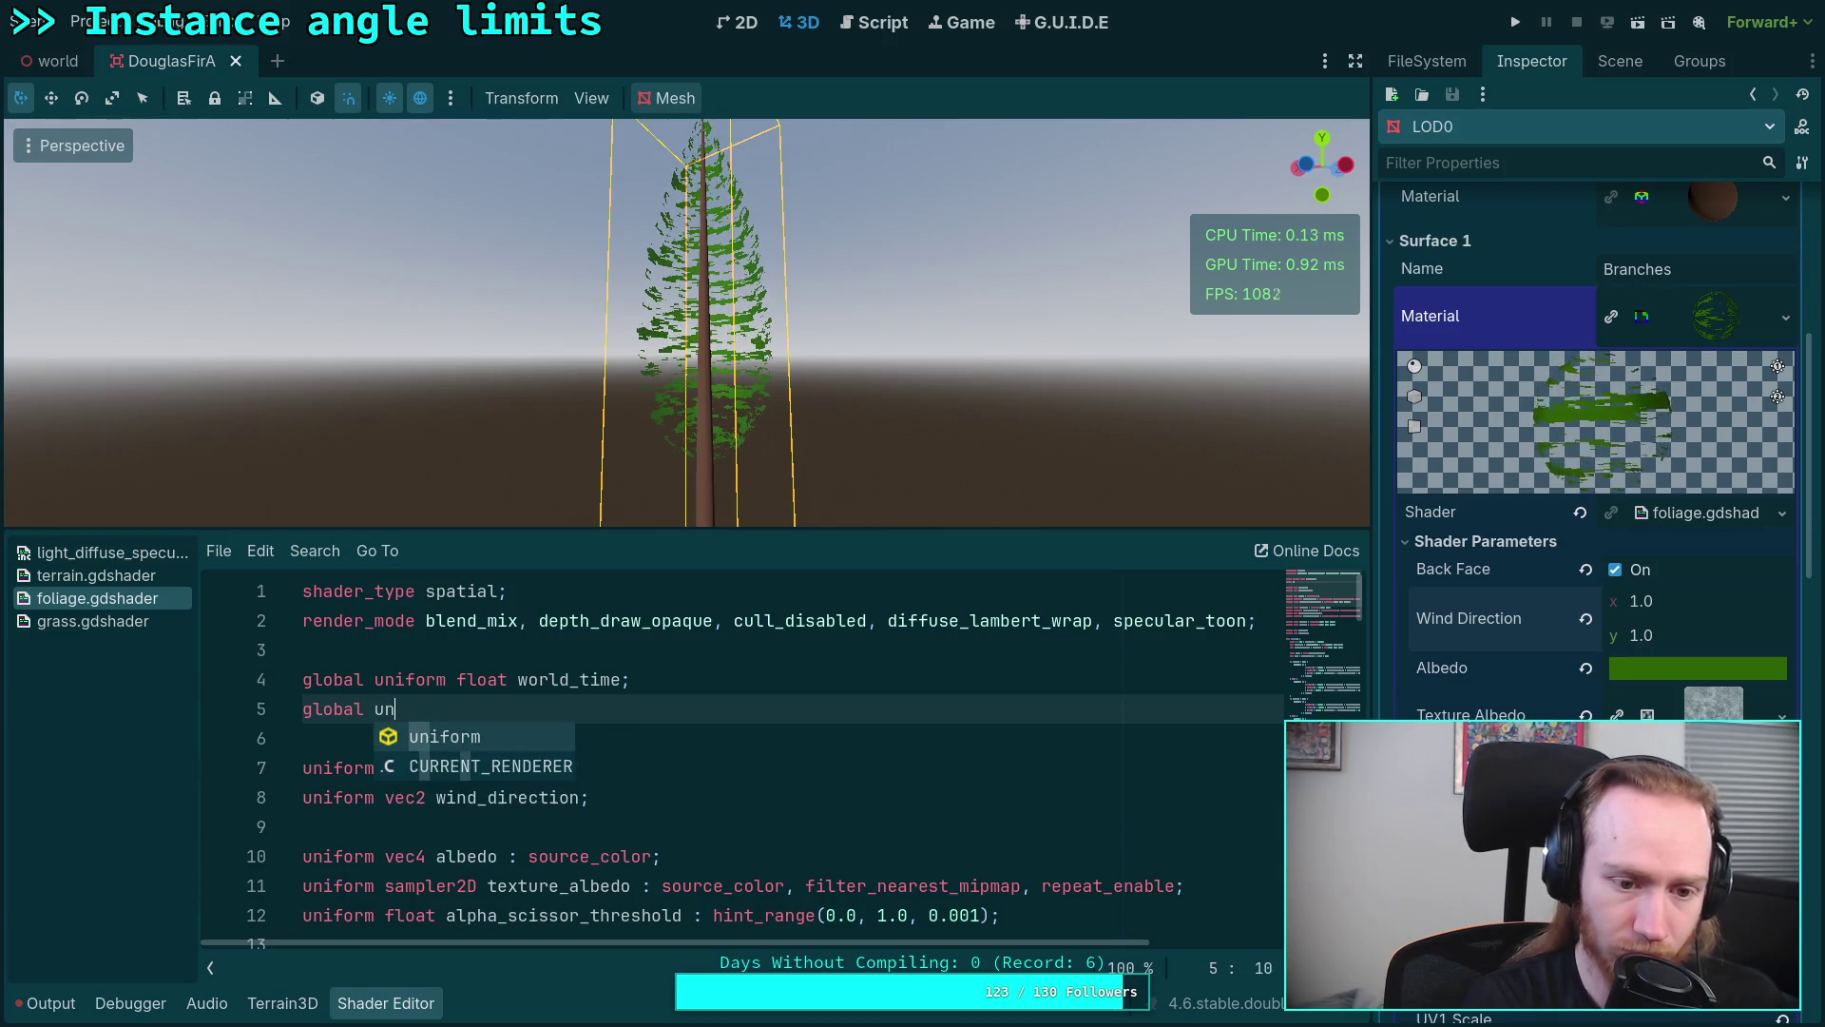
text(iform vec)
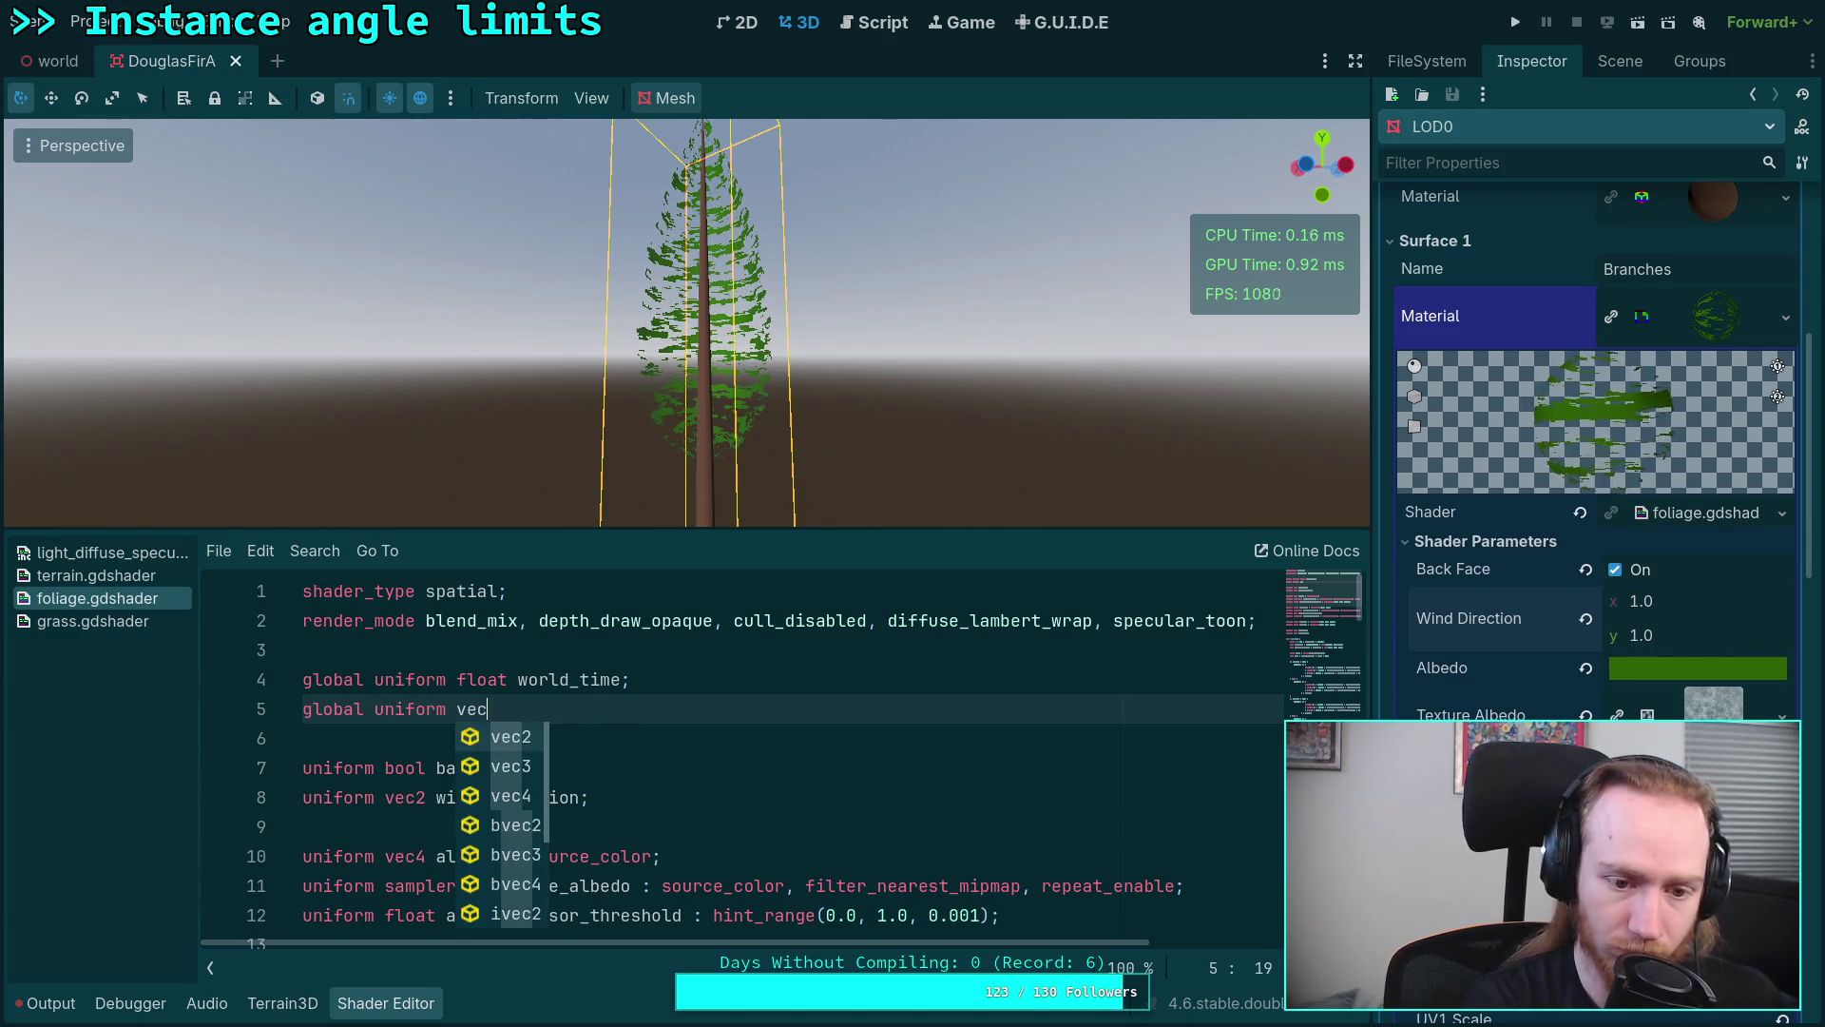
text(2 wind_)
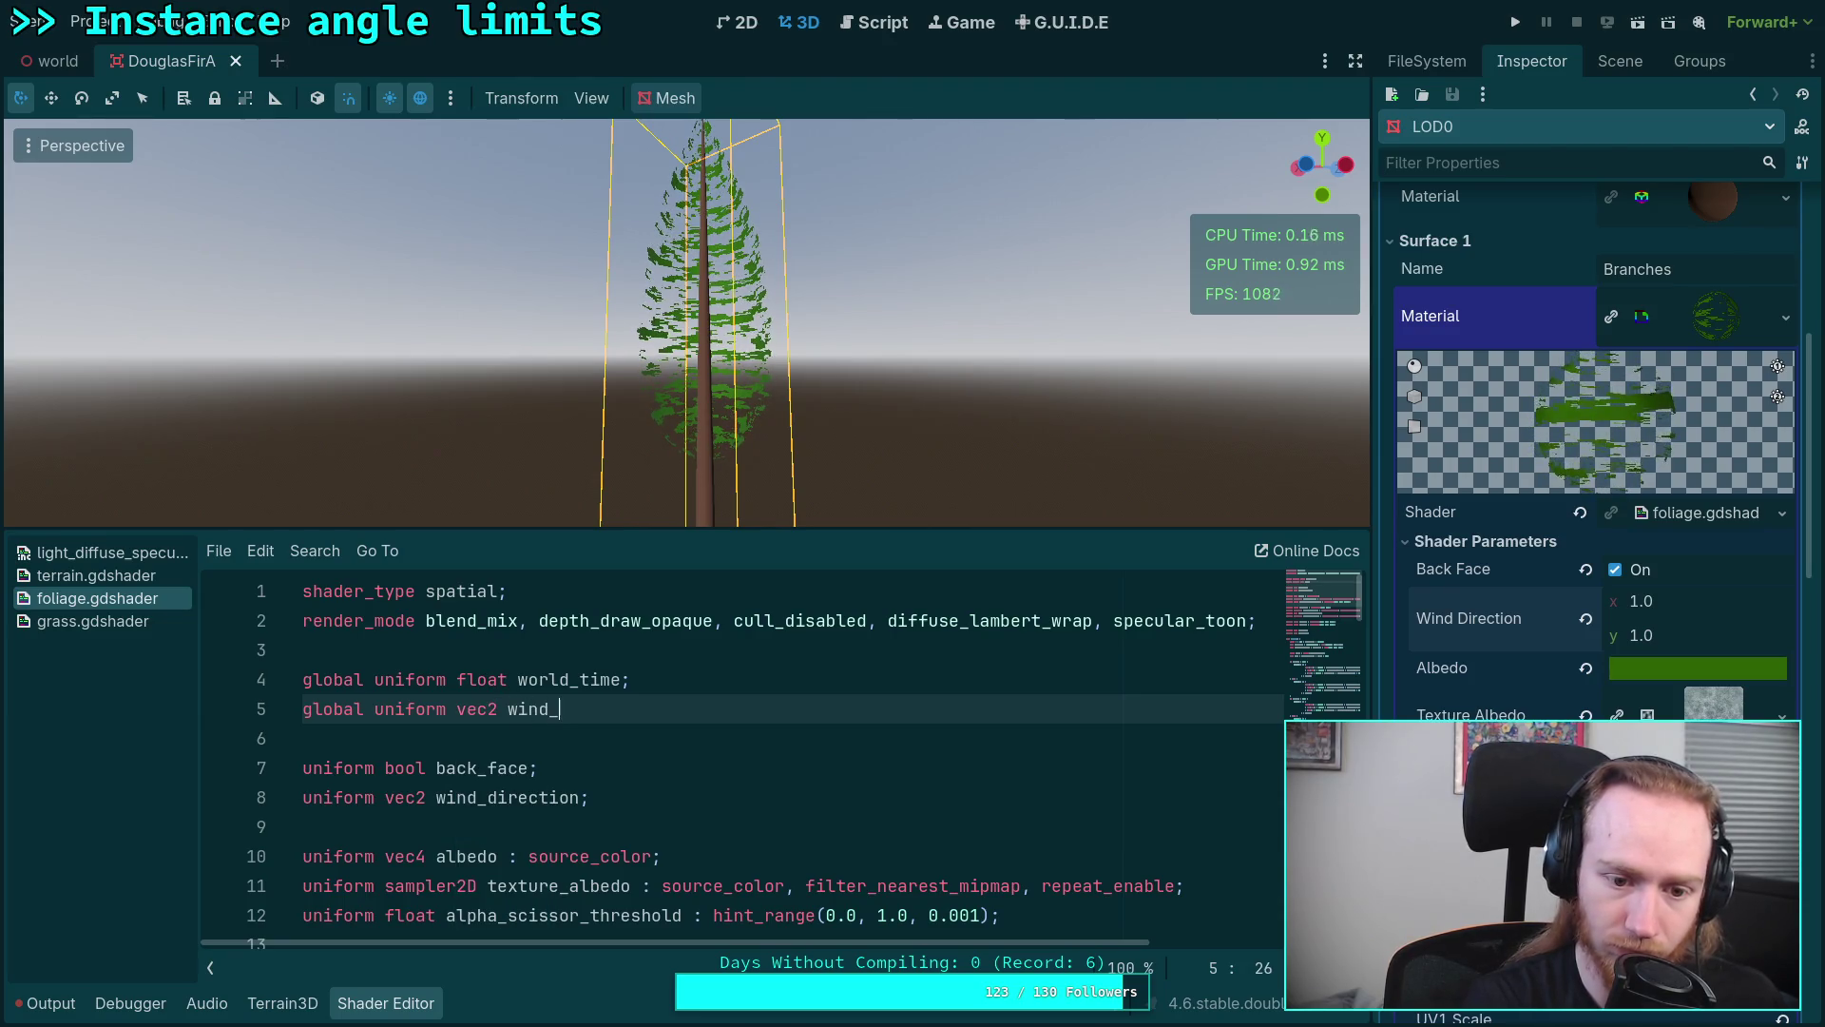
key(BackSpace)
key(BackSpace)
key(BackSpace)
key(BackSpace)
key(BackSpace)
key(BackSpace)
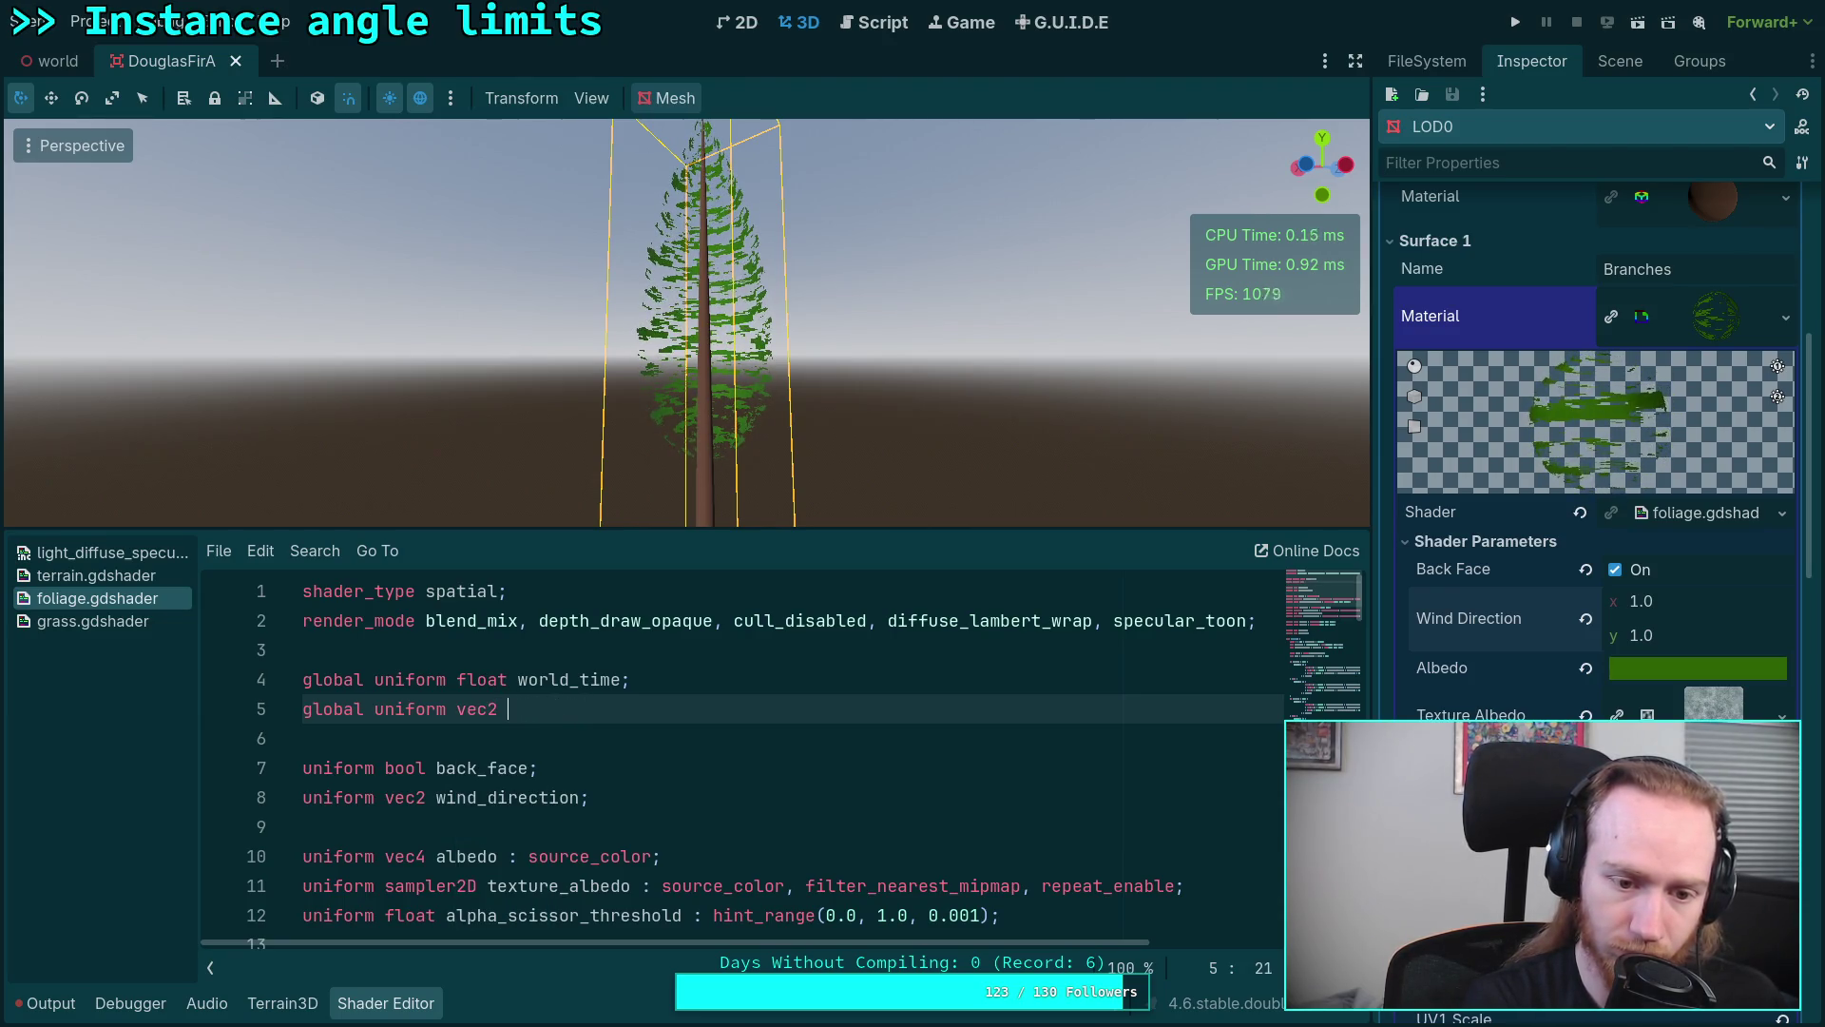
text(world_wind;)
scroll(685, 678, down, 5)
scroll(685, 678, down, 2)
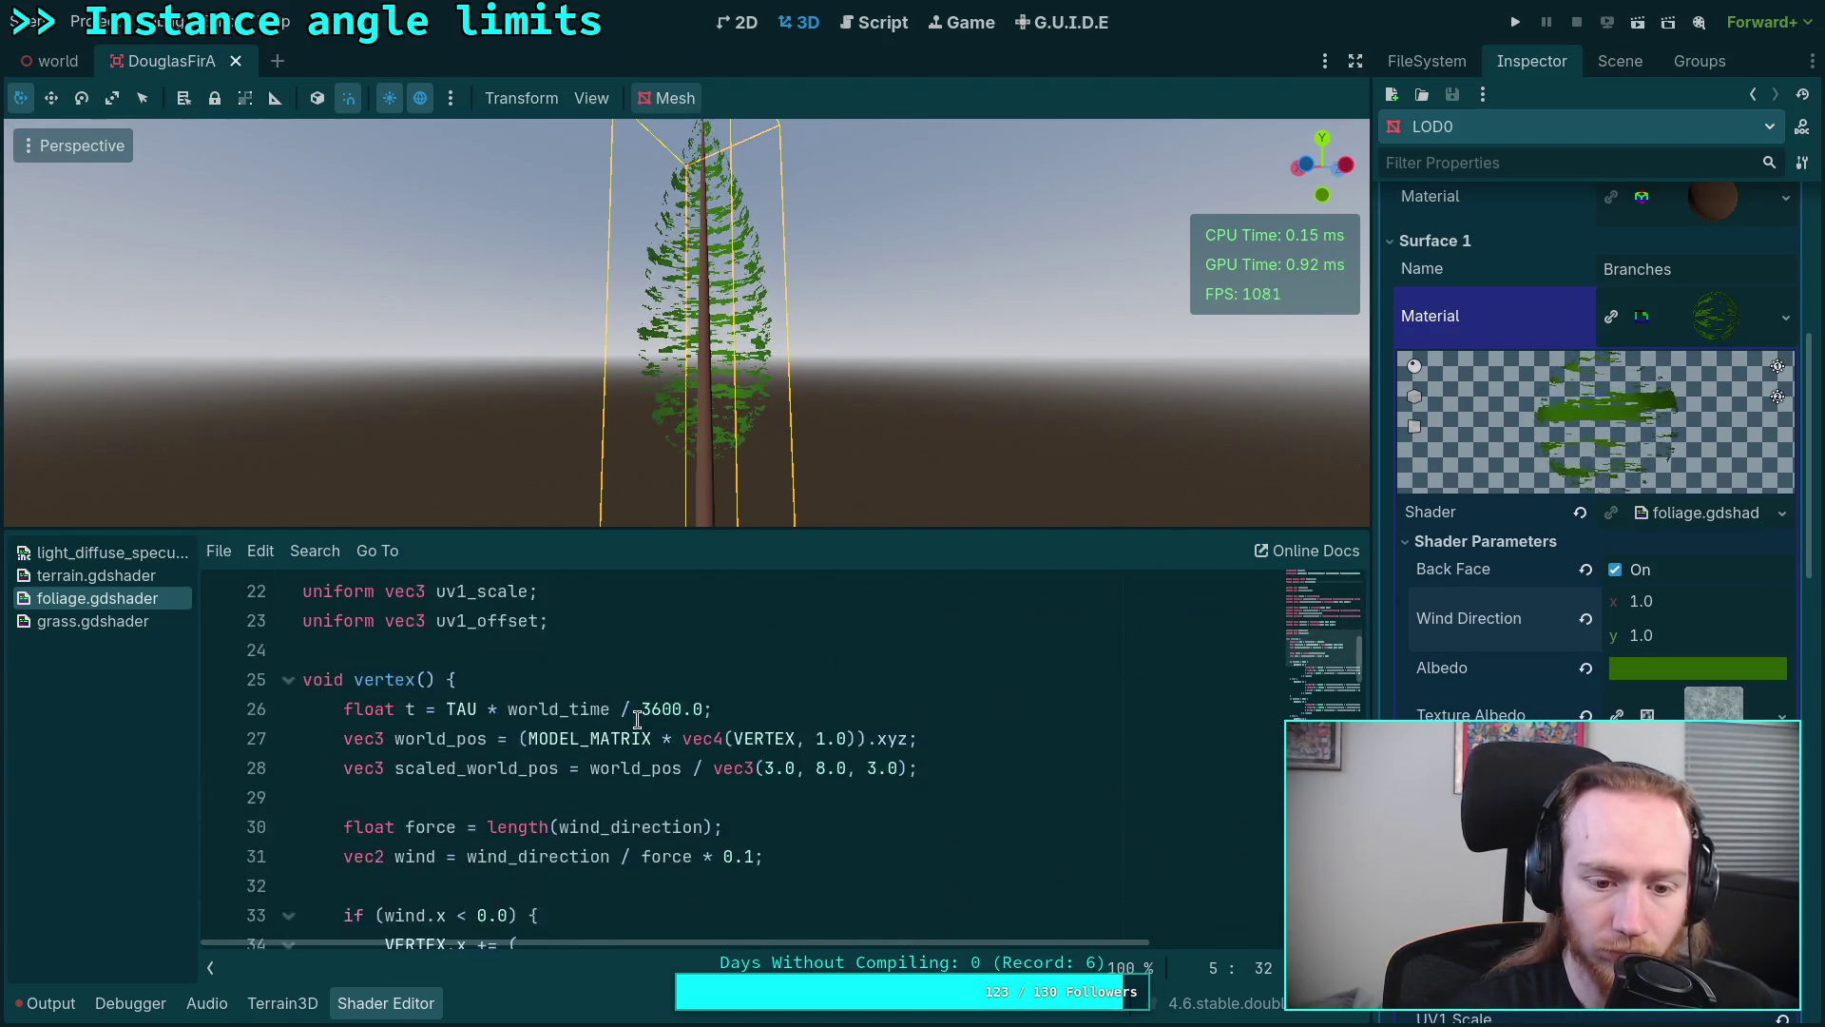
scroll(761, 710, down, 1)
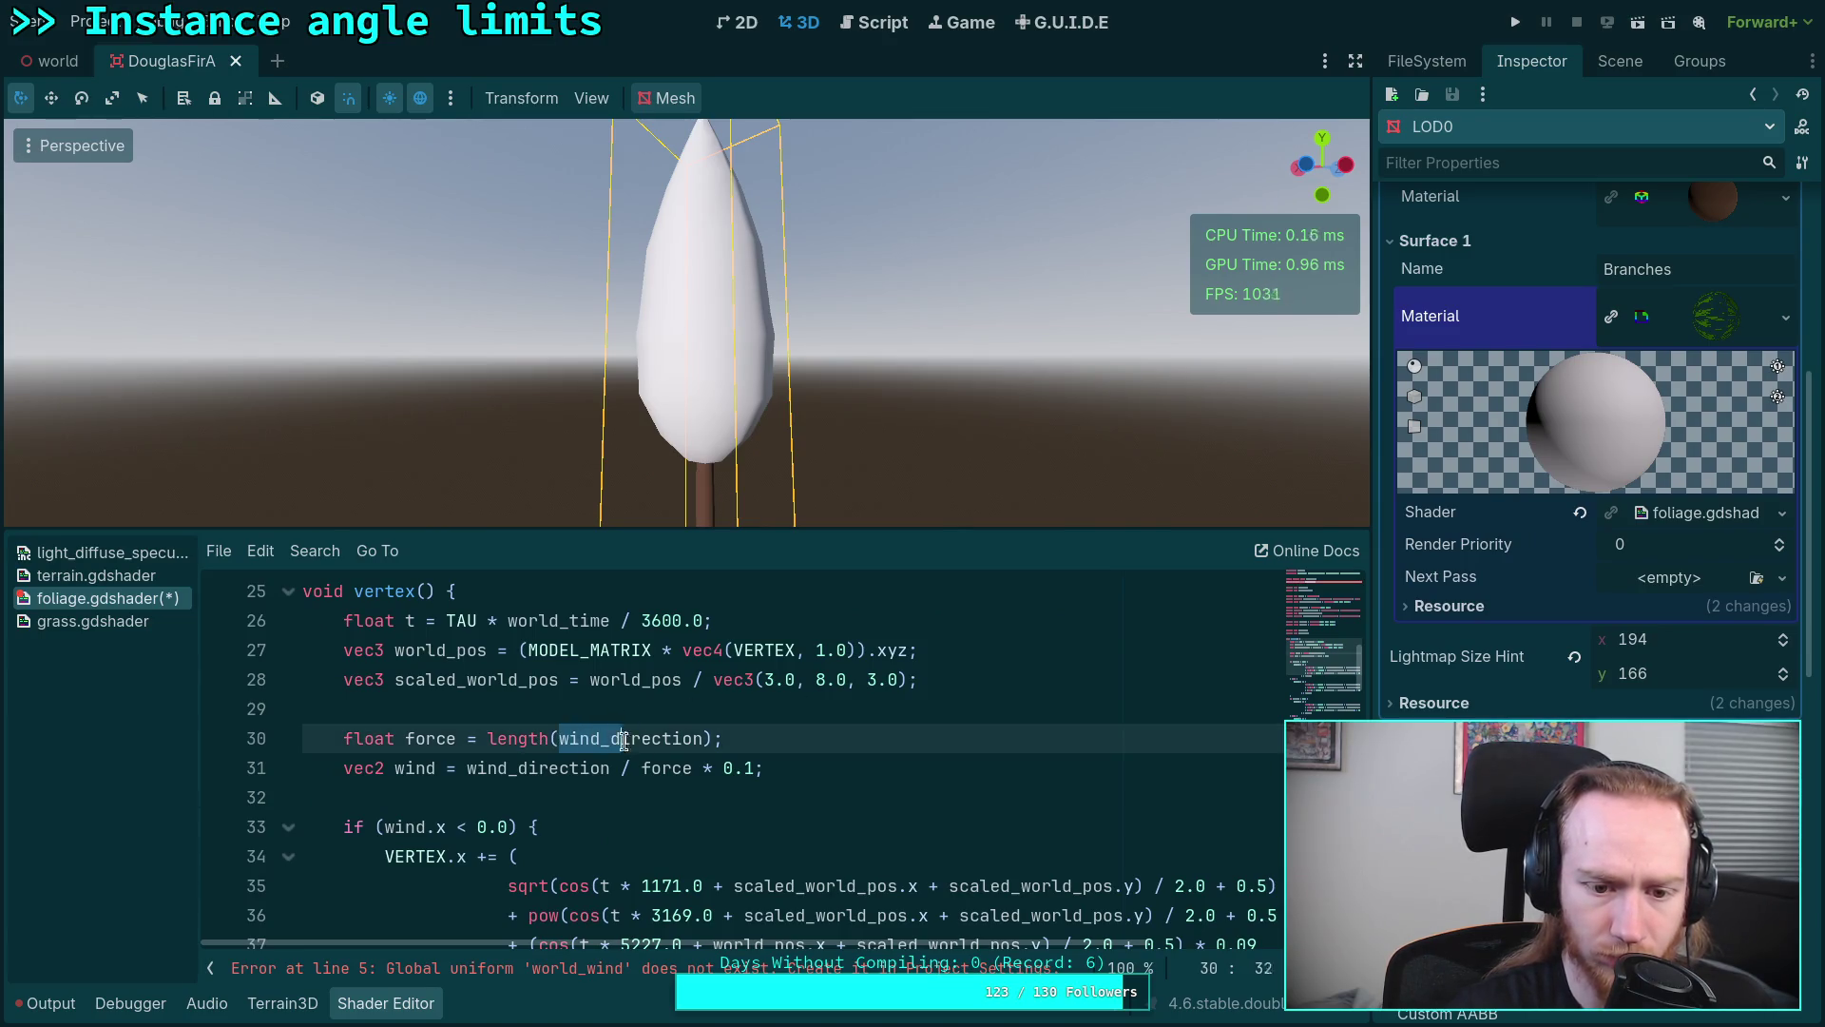
Step: Replace wind_direction with world_wind in the force and wind calculations on lines 30-31
drag(558, 739, 708, 739)
text(world_wind)
drag(466, 768, 613, 767)
text(world_wind)
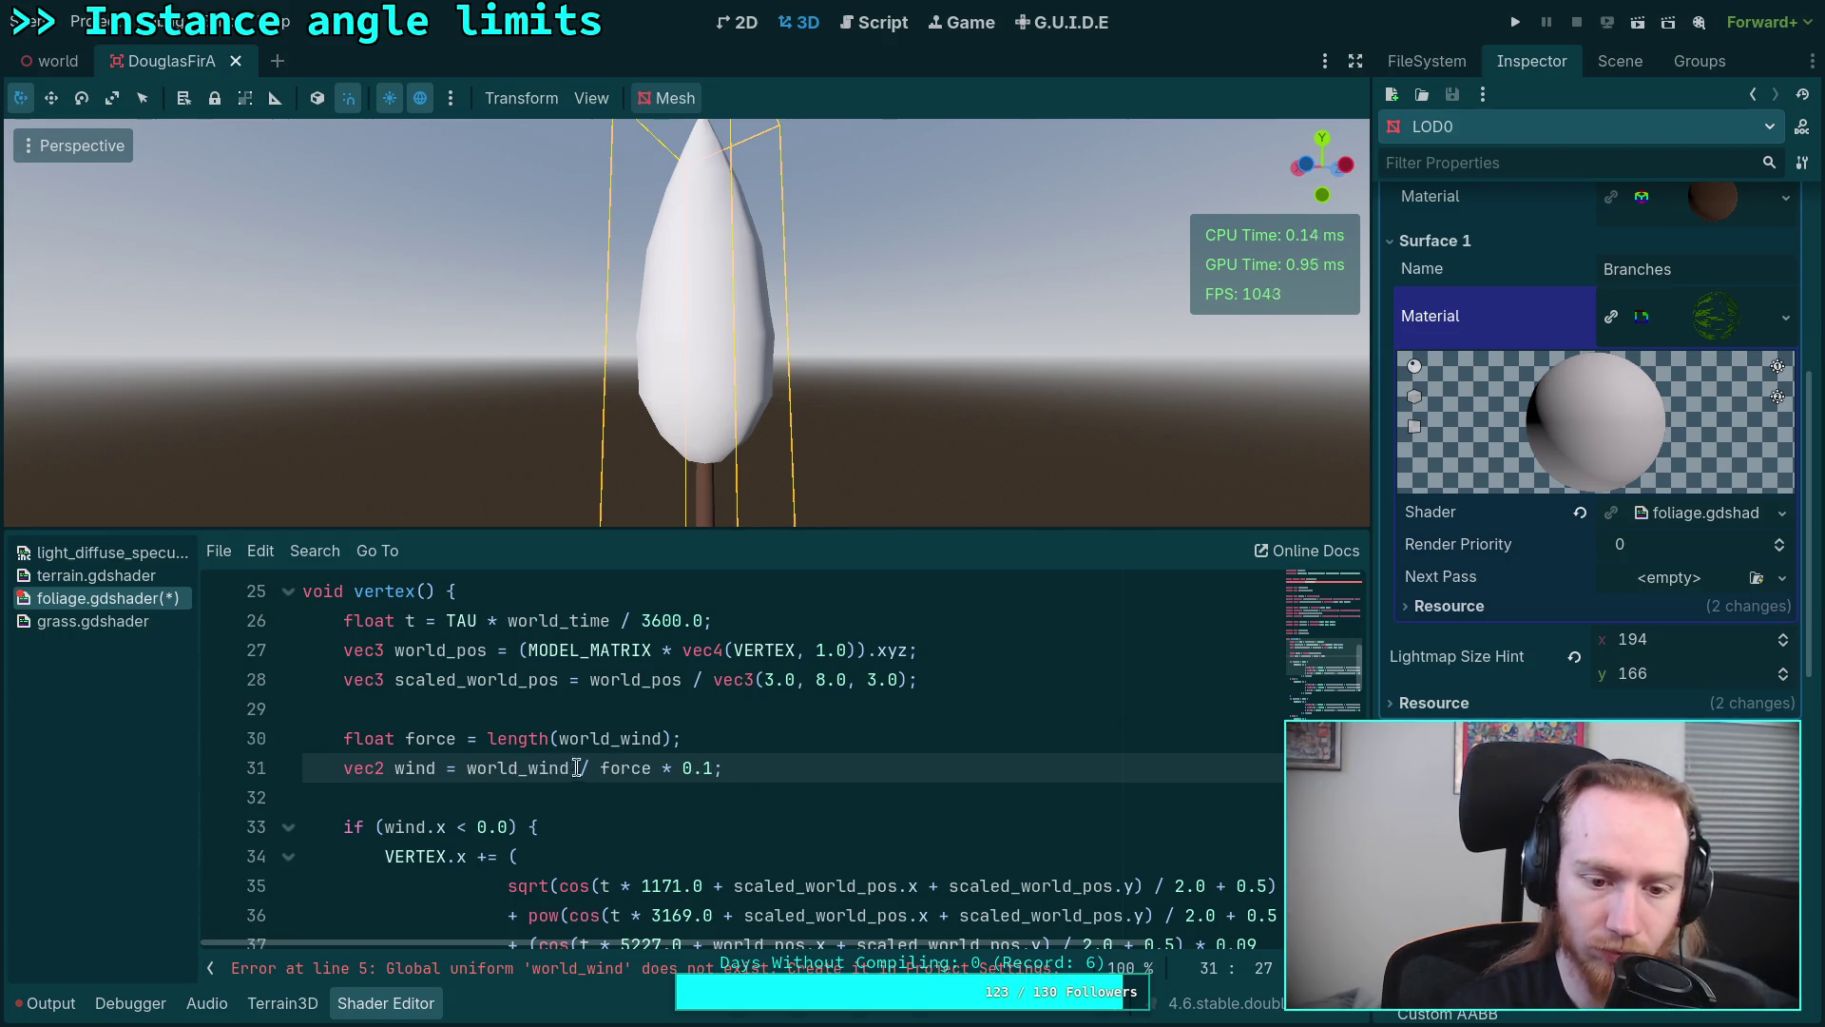
click(645, 792)
scroll(649, 792, down, 3)
scroll(650, 792, down, 2)
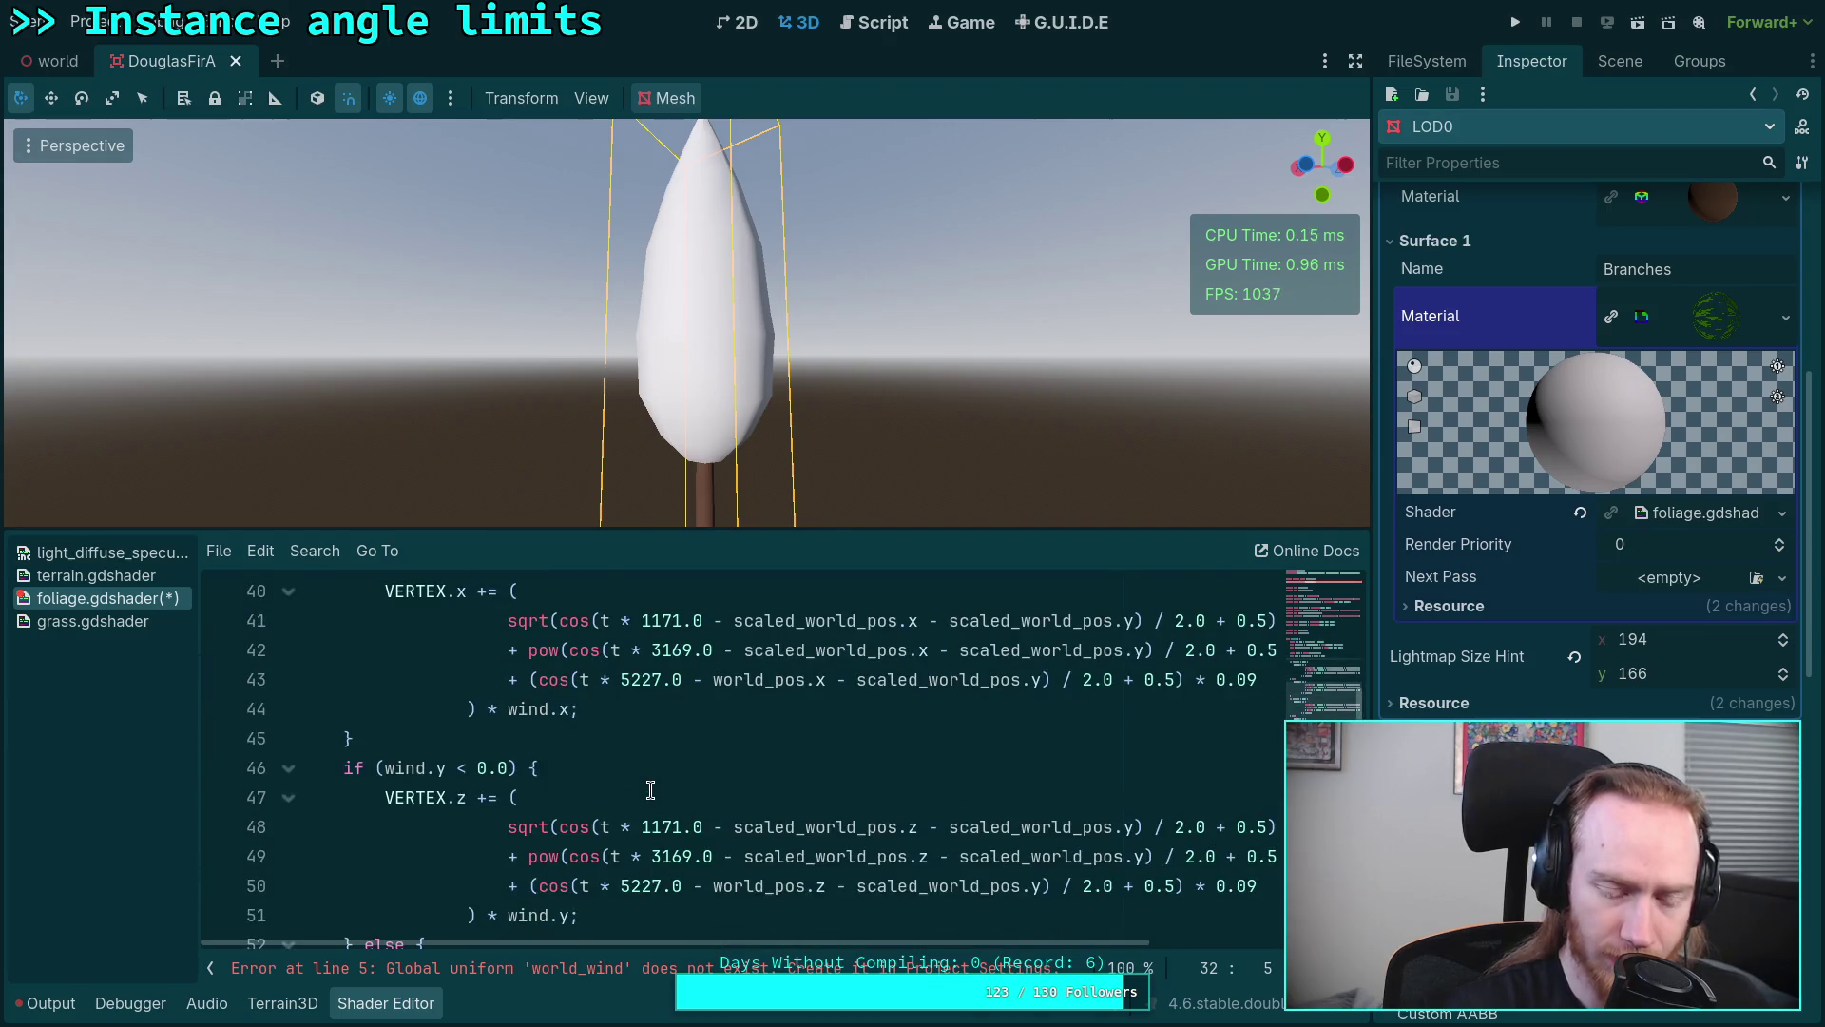
scroll(659, 789, down, 2)
scroll(659, 789, down, 2)
scroll(660, 788, down, 2)
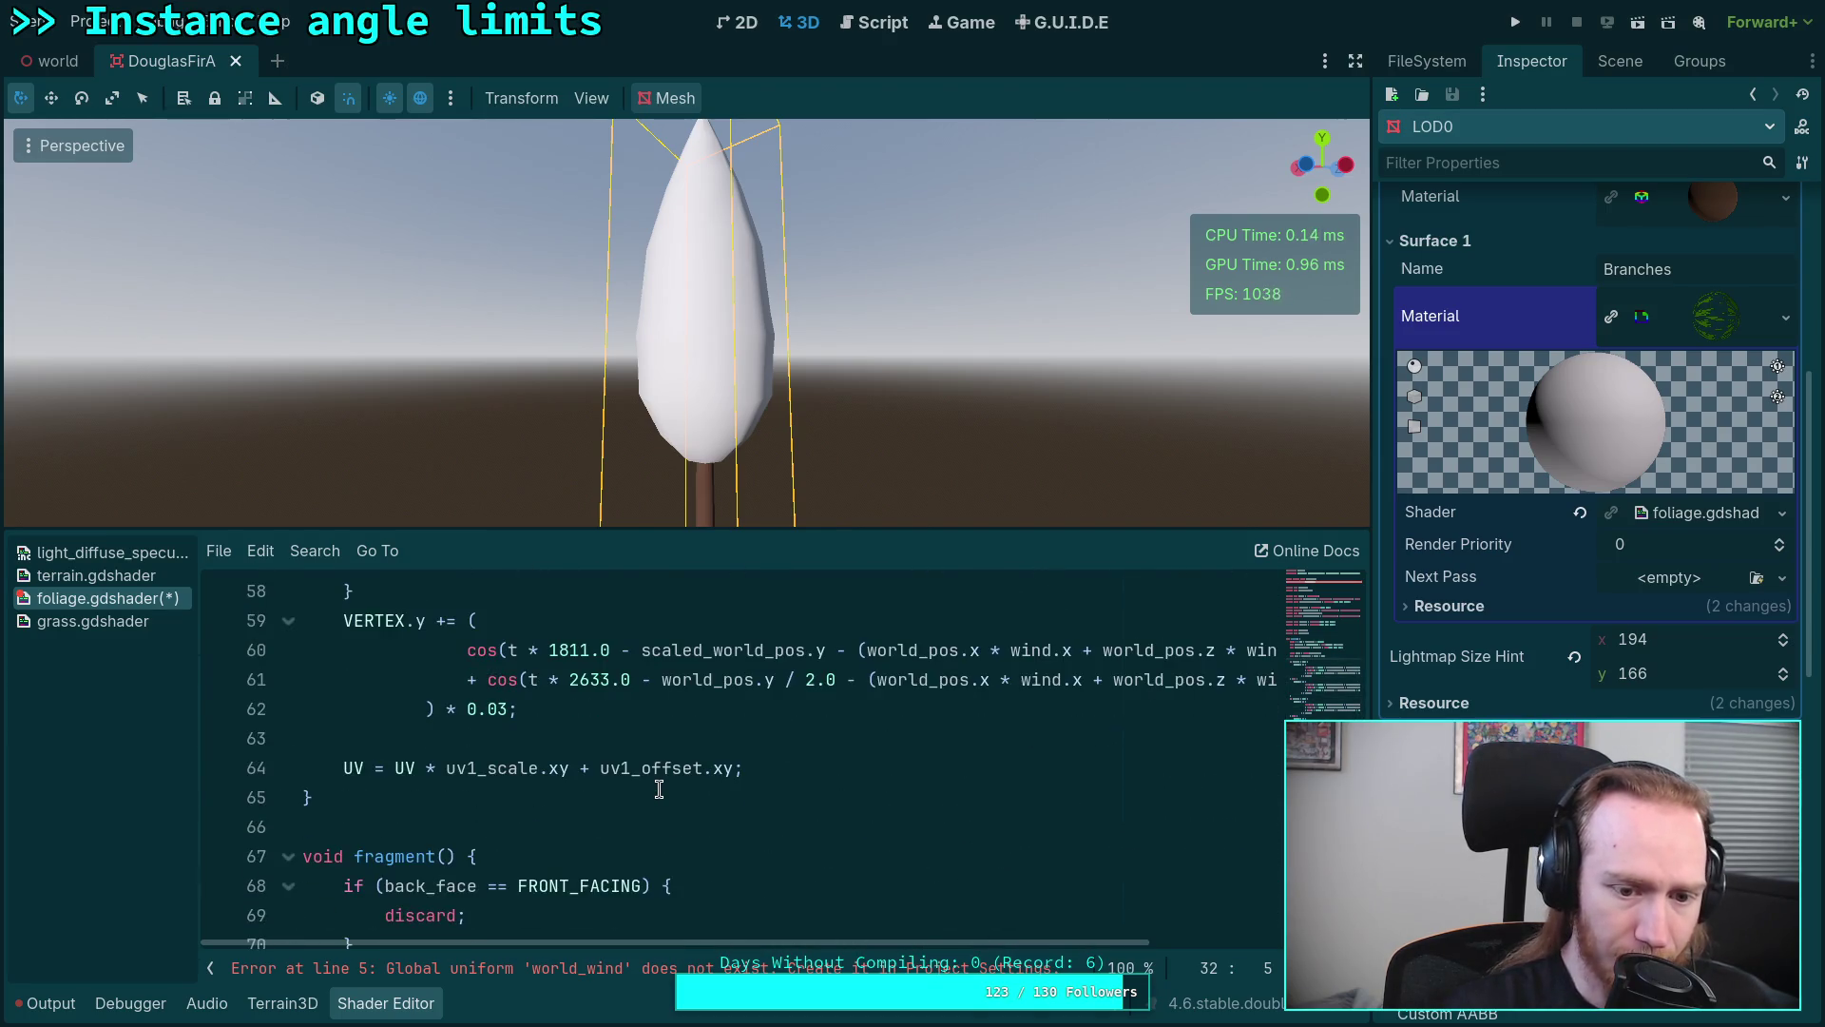
scroll(660, 789, up, 7)
scroll(658, 788, up, 4)
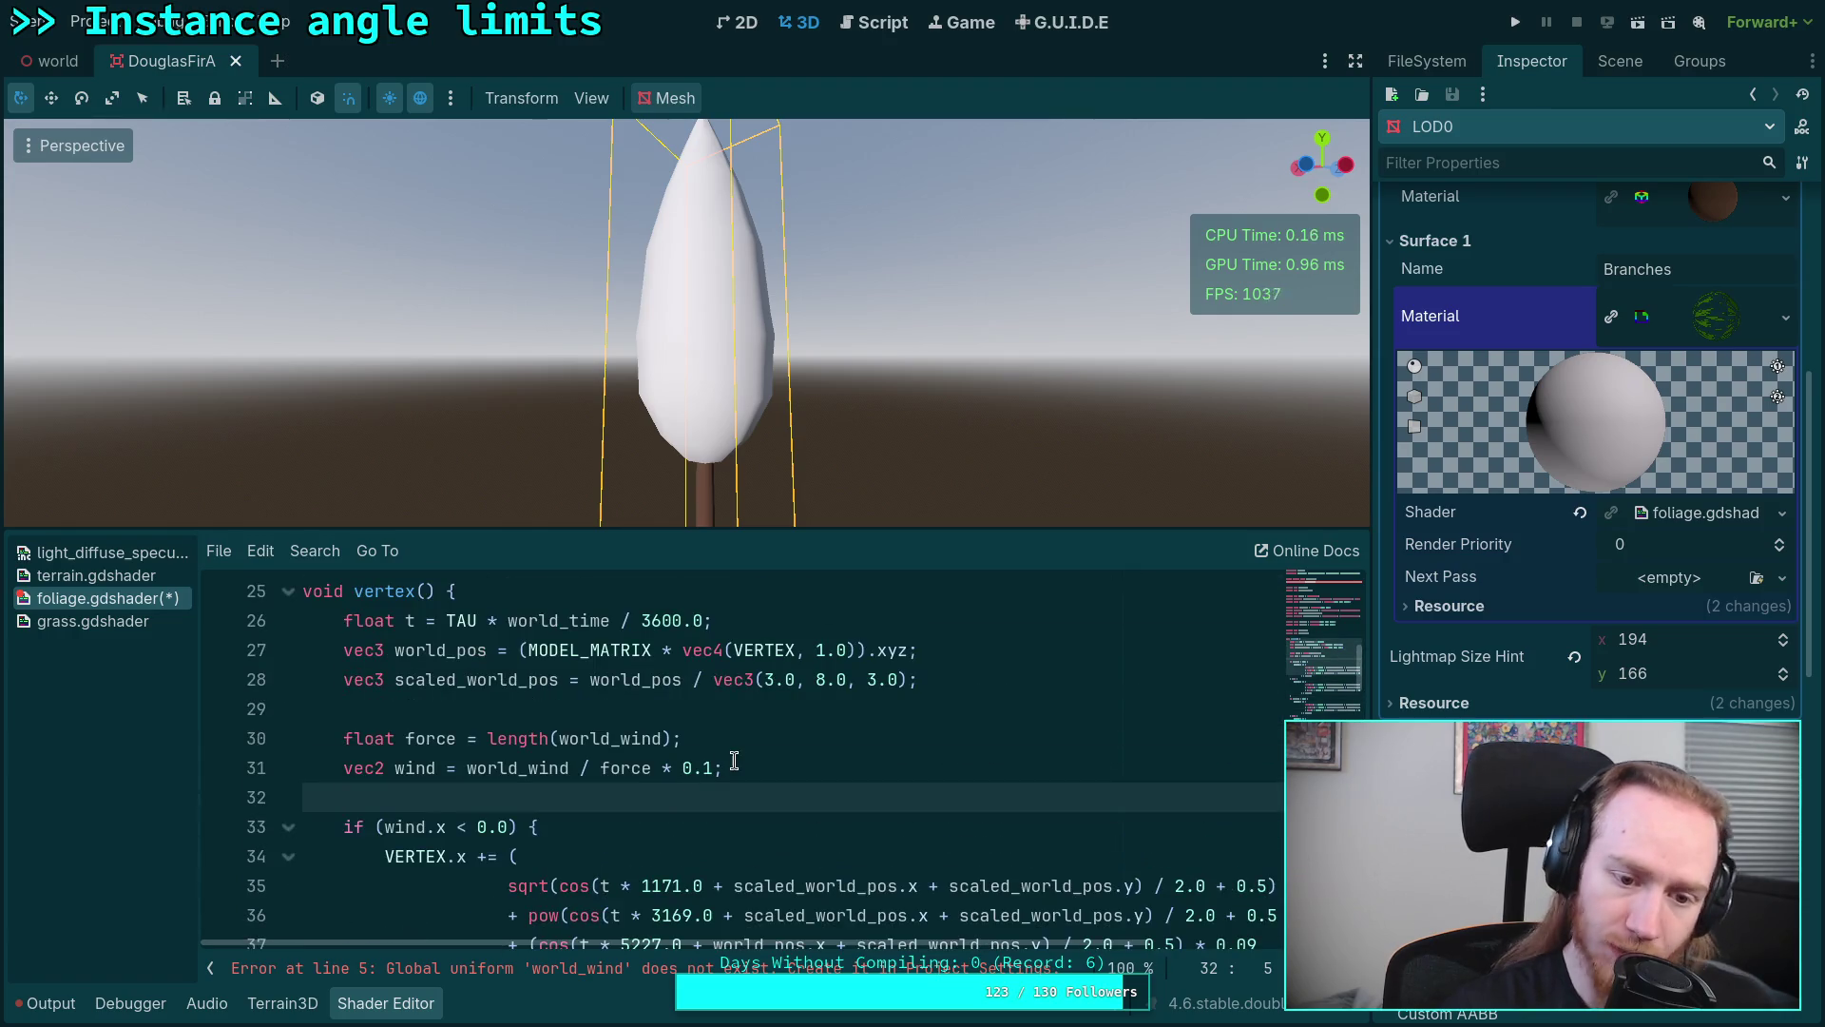
click(784, 767)
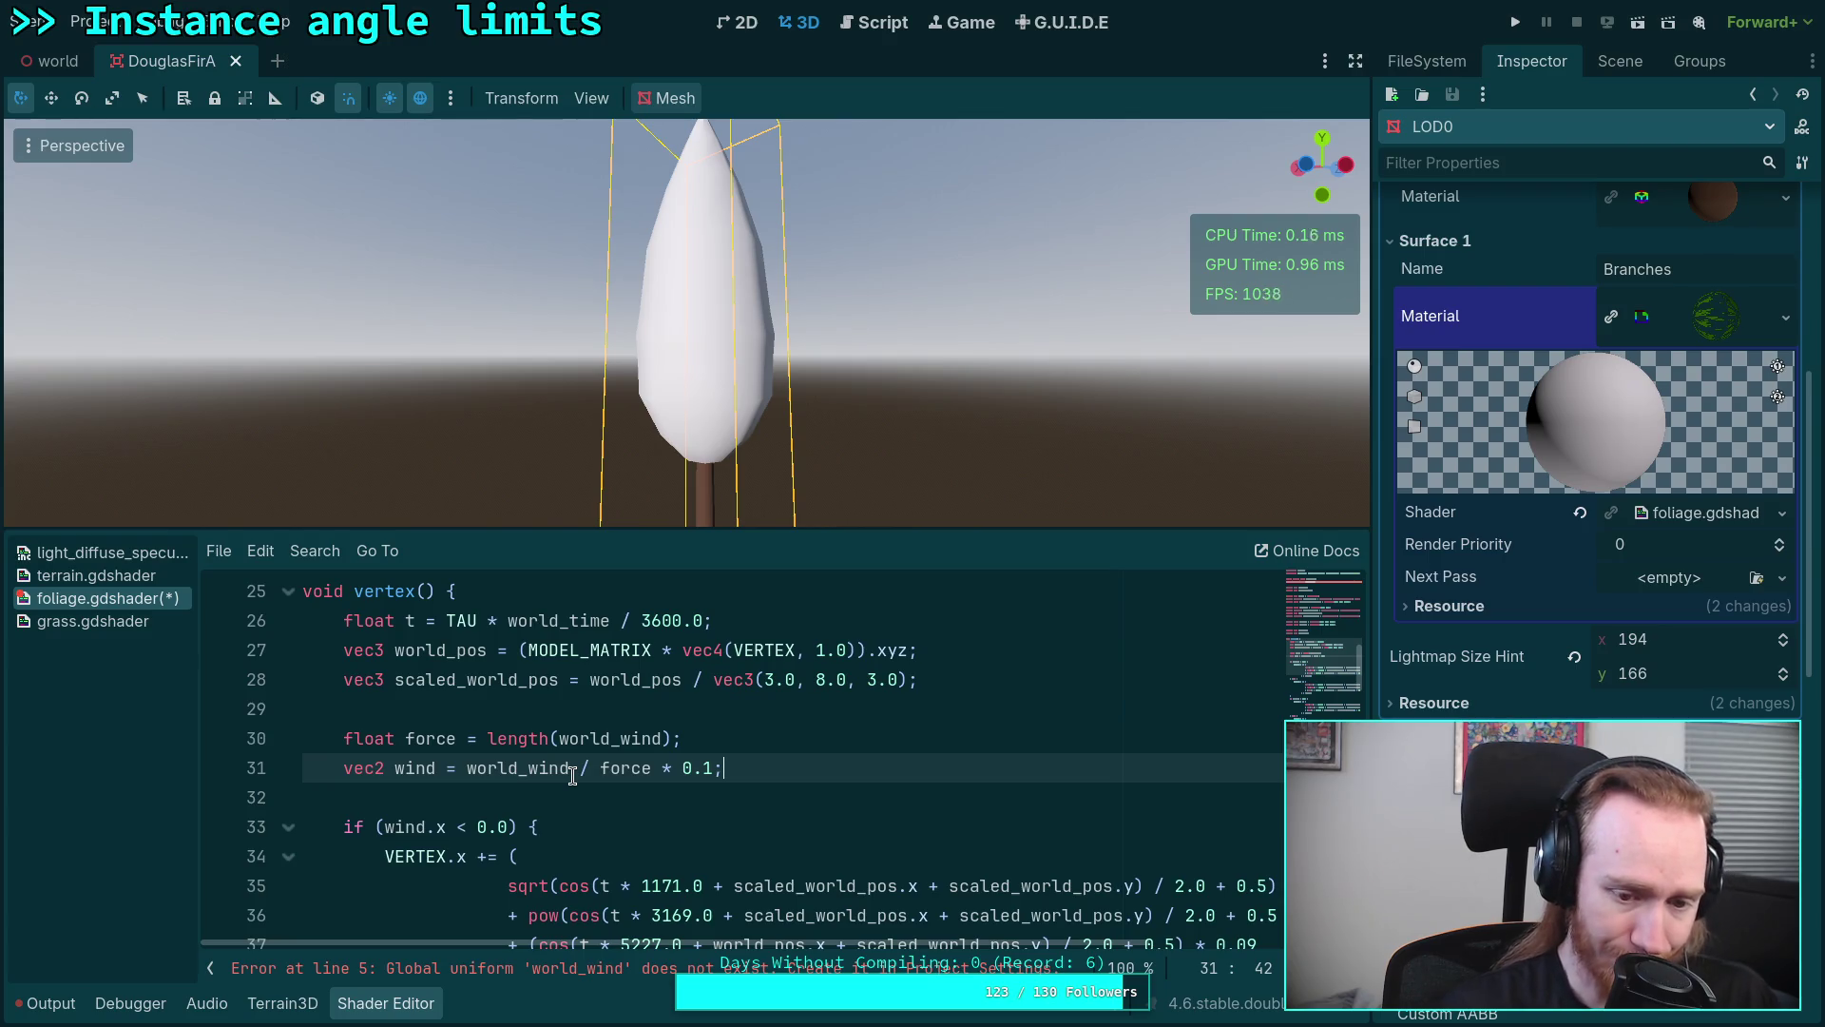
scroll(572, 774, down, 1)
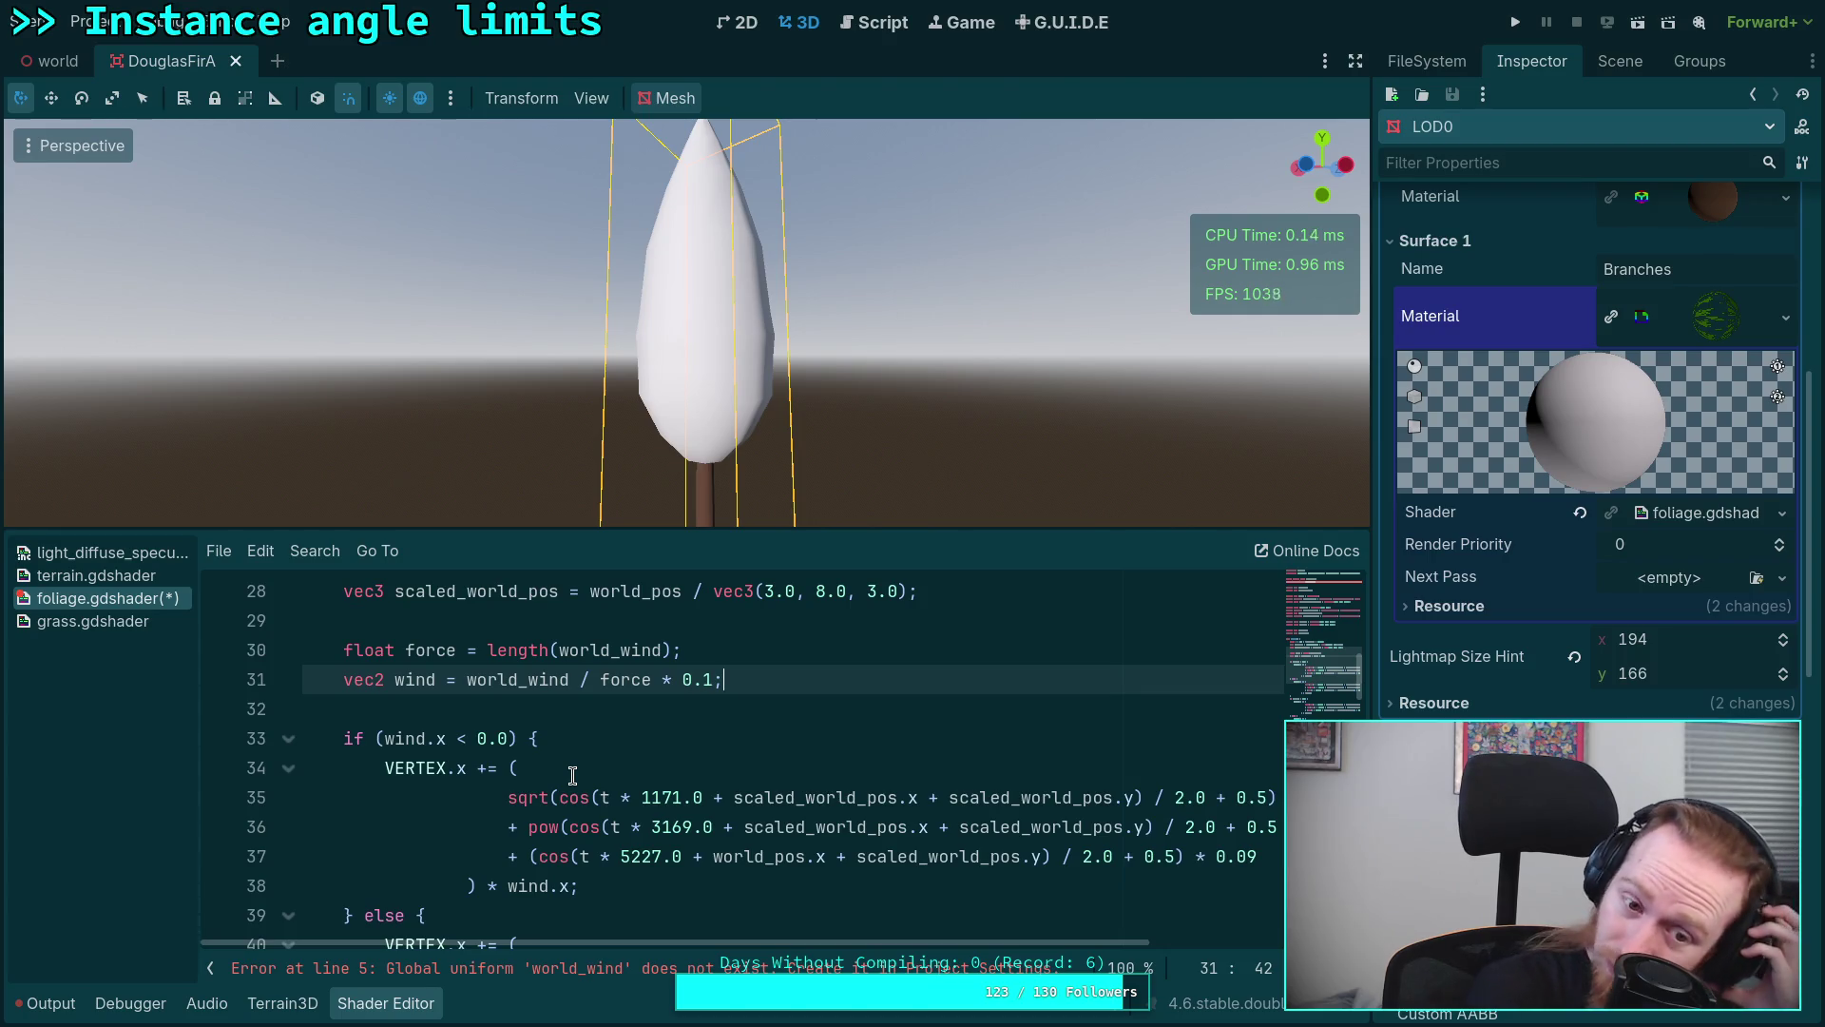
shift+click(534, 629)
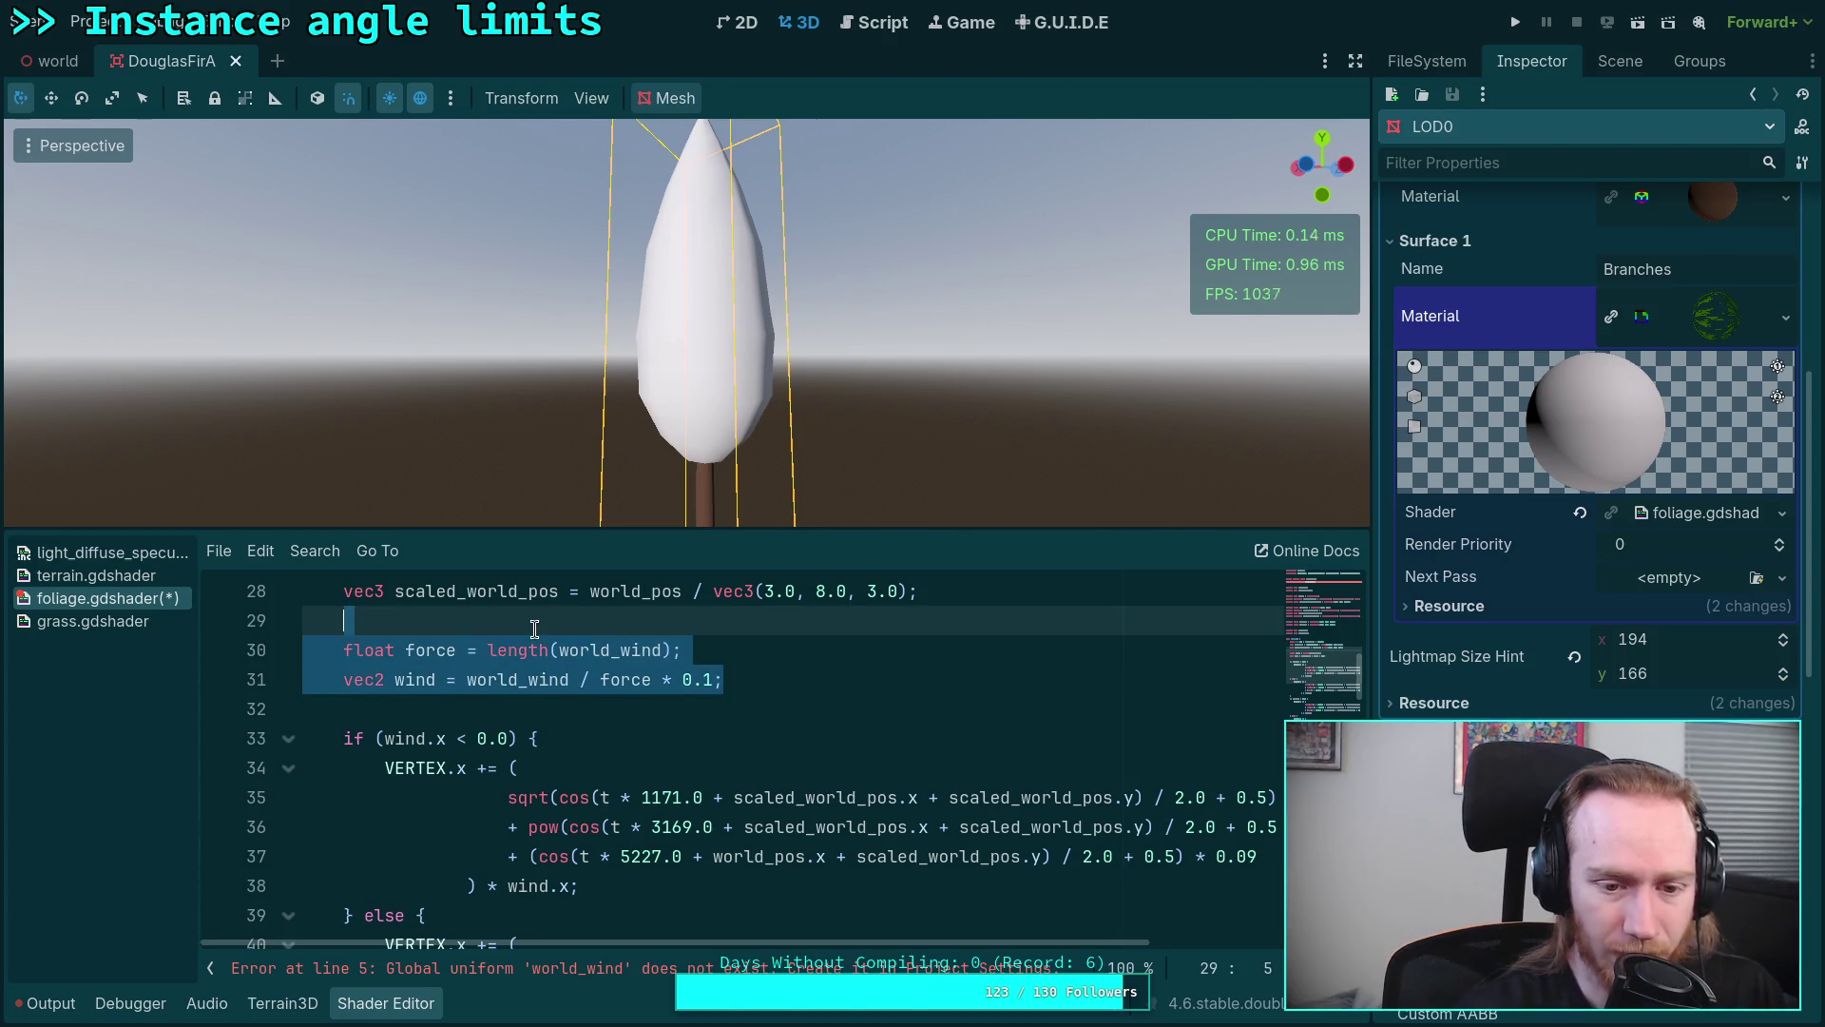
click(694, 693)
key(shift+Up)
key(shift+Up)
key(shift+Home)
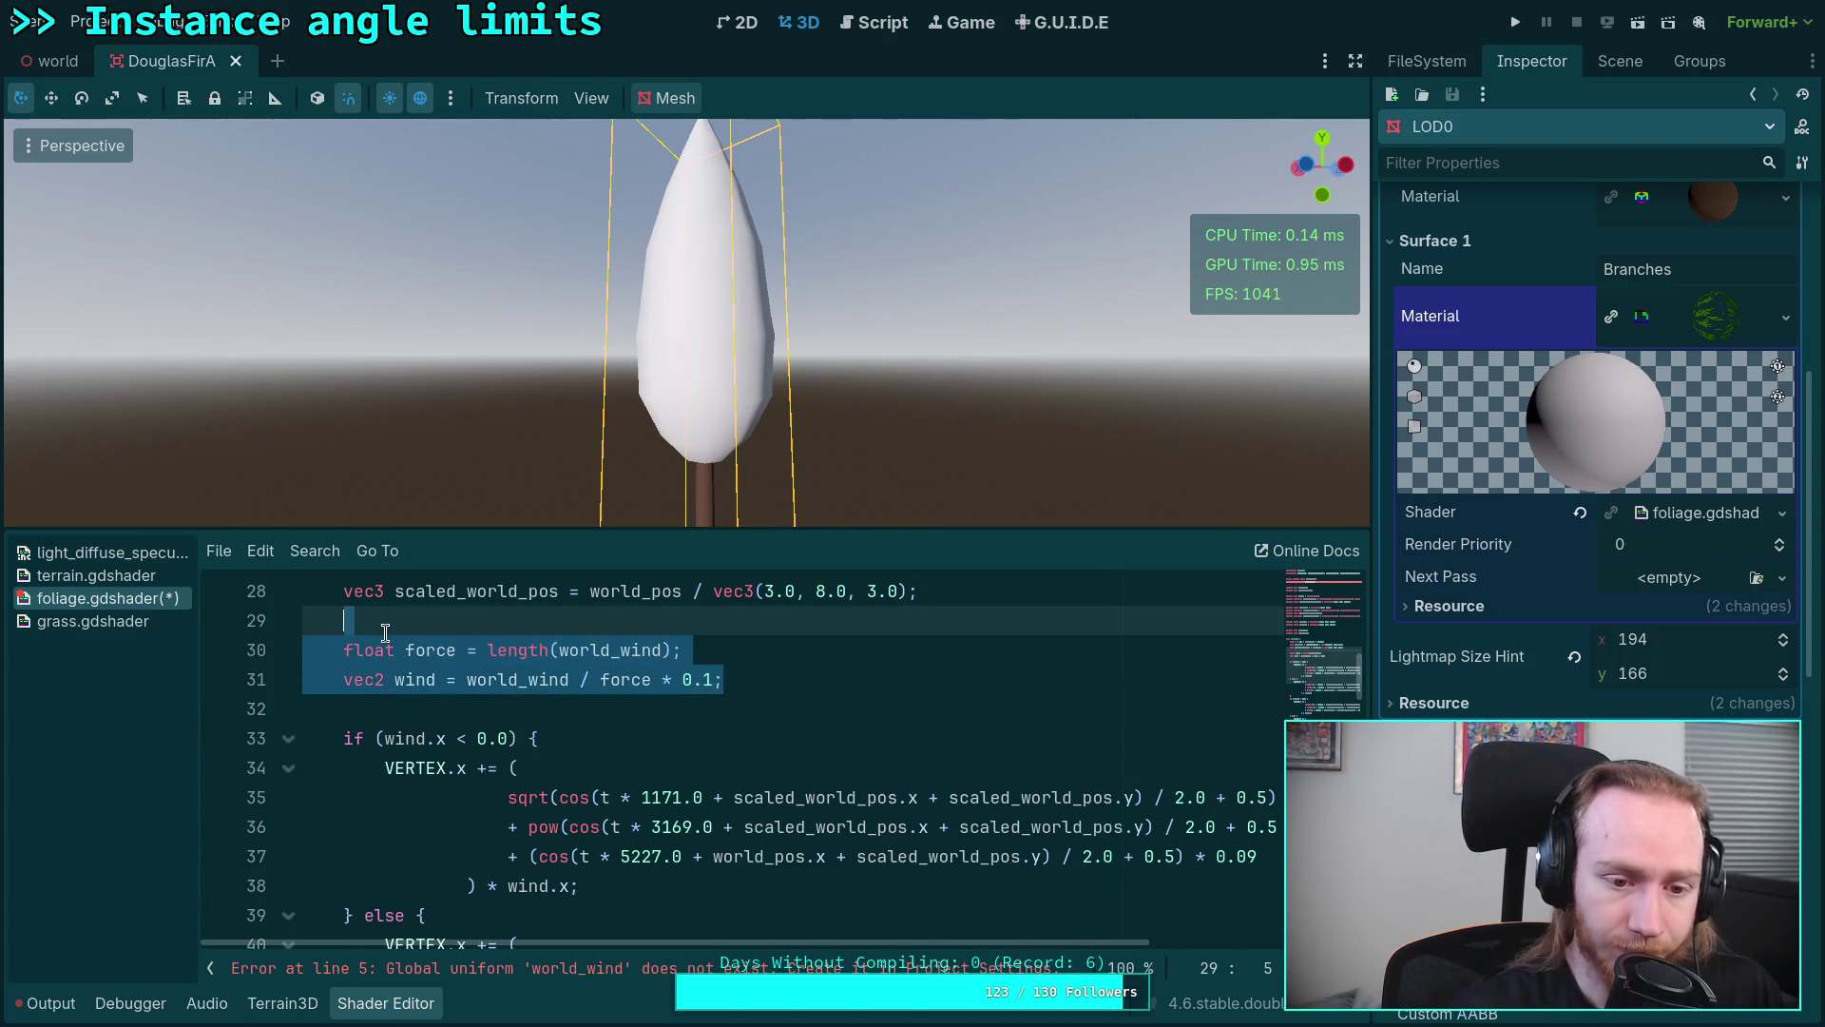
key(BackSpace)
key(BackSpace)
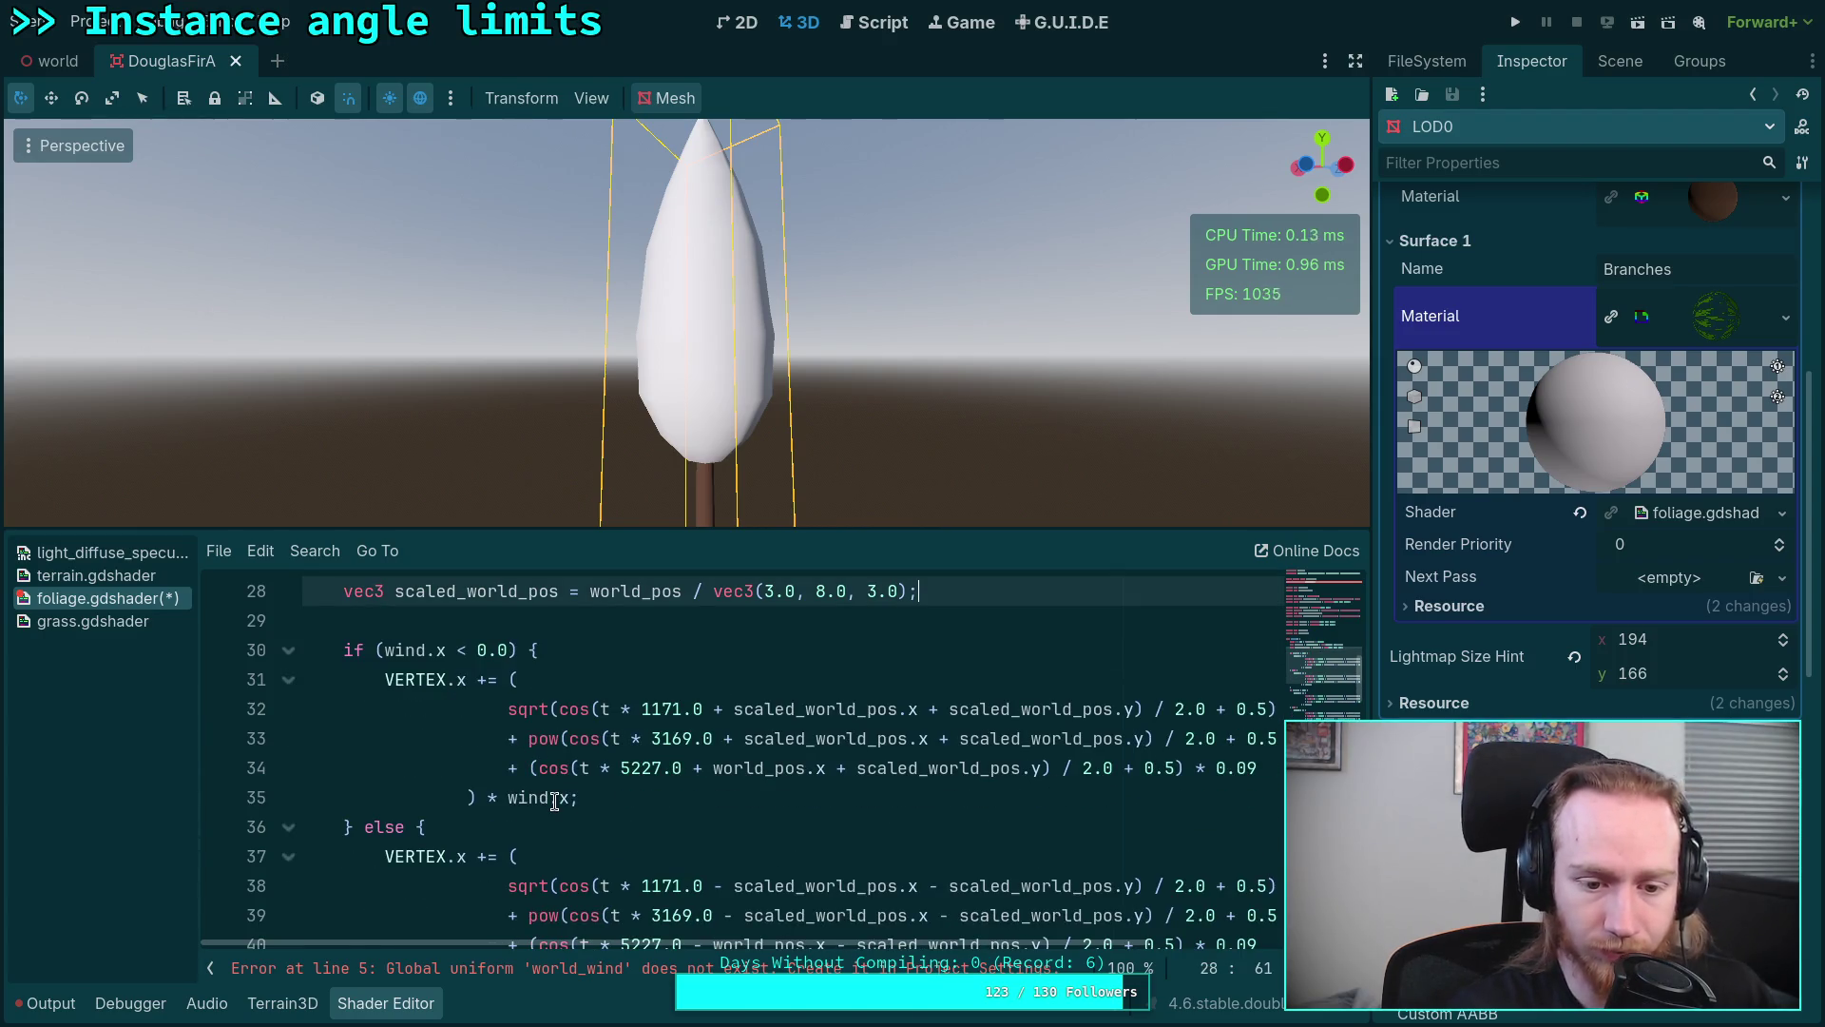
click(558, 797)
text(m)
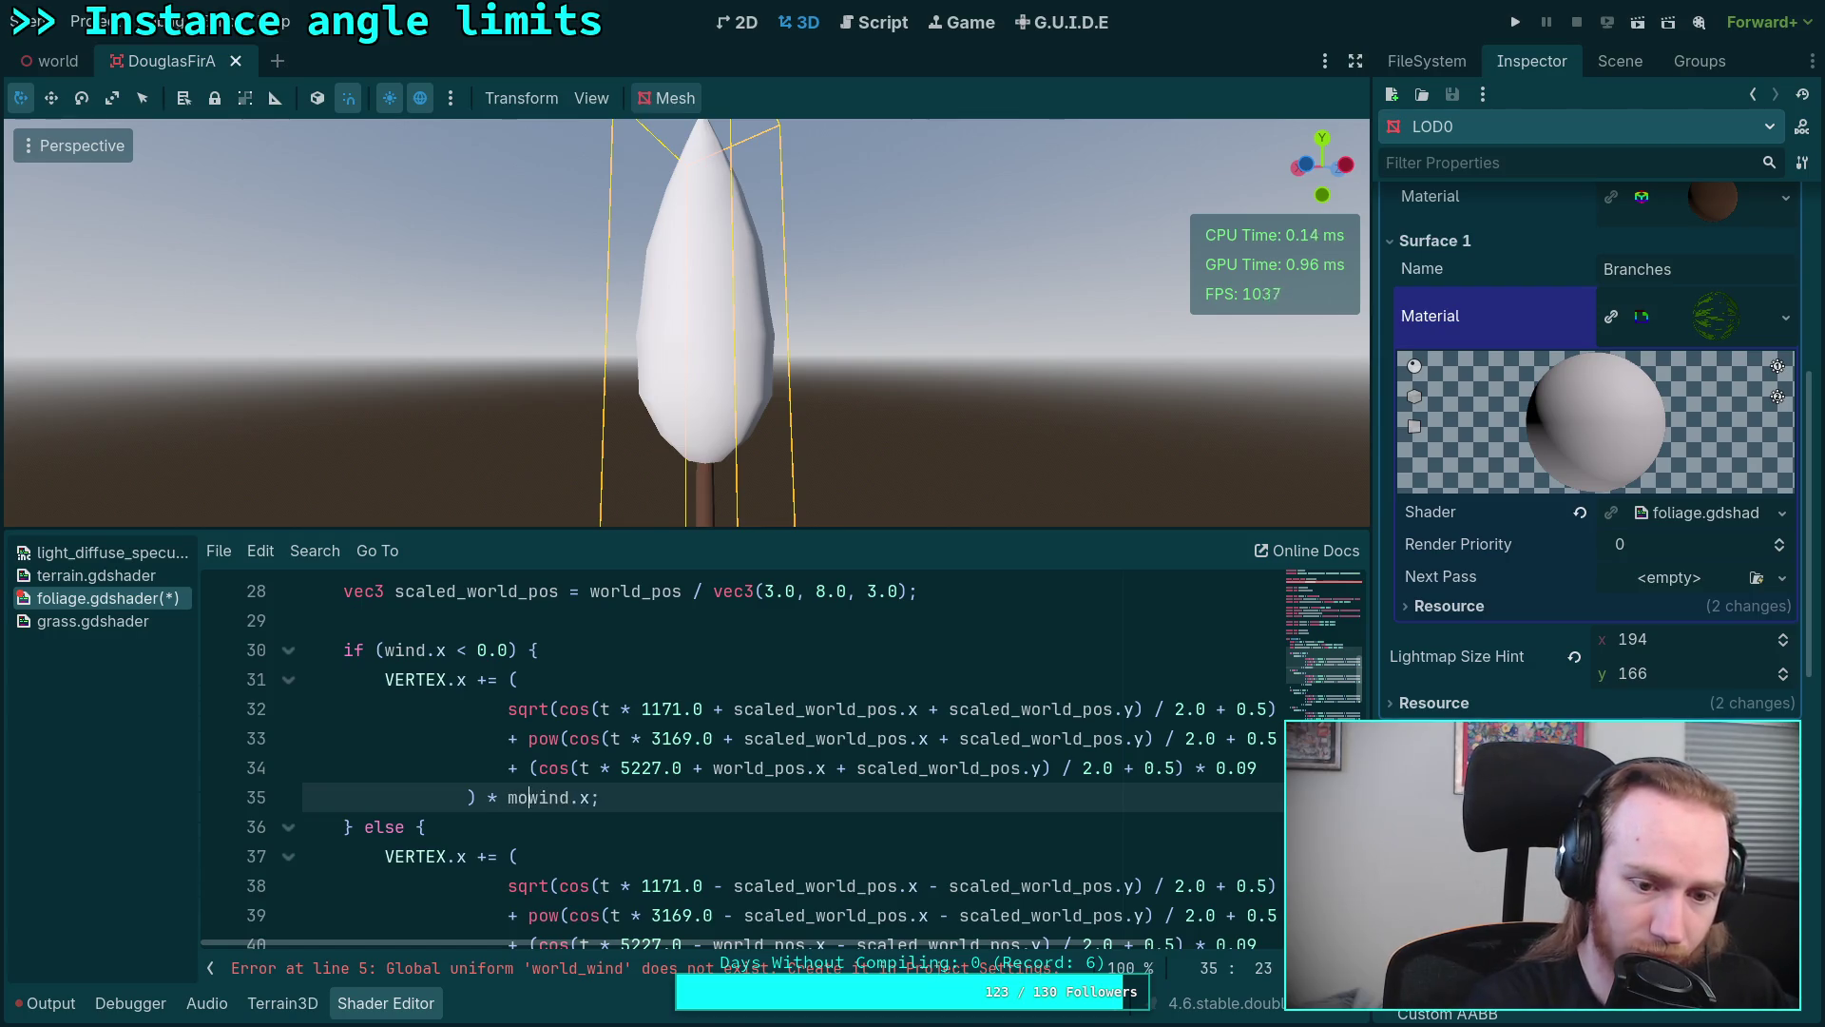
text(o)
key(BackSpace)
key(BackSpace)
text(world_)
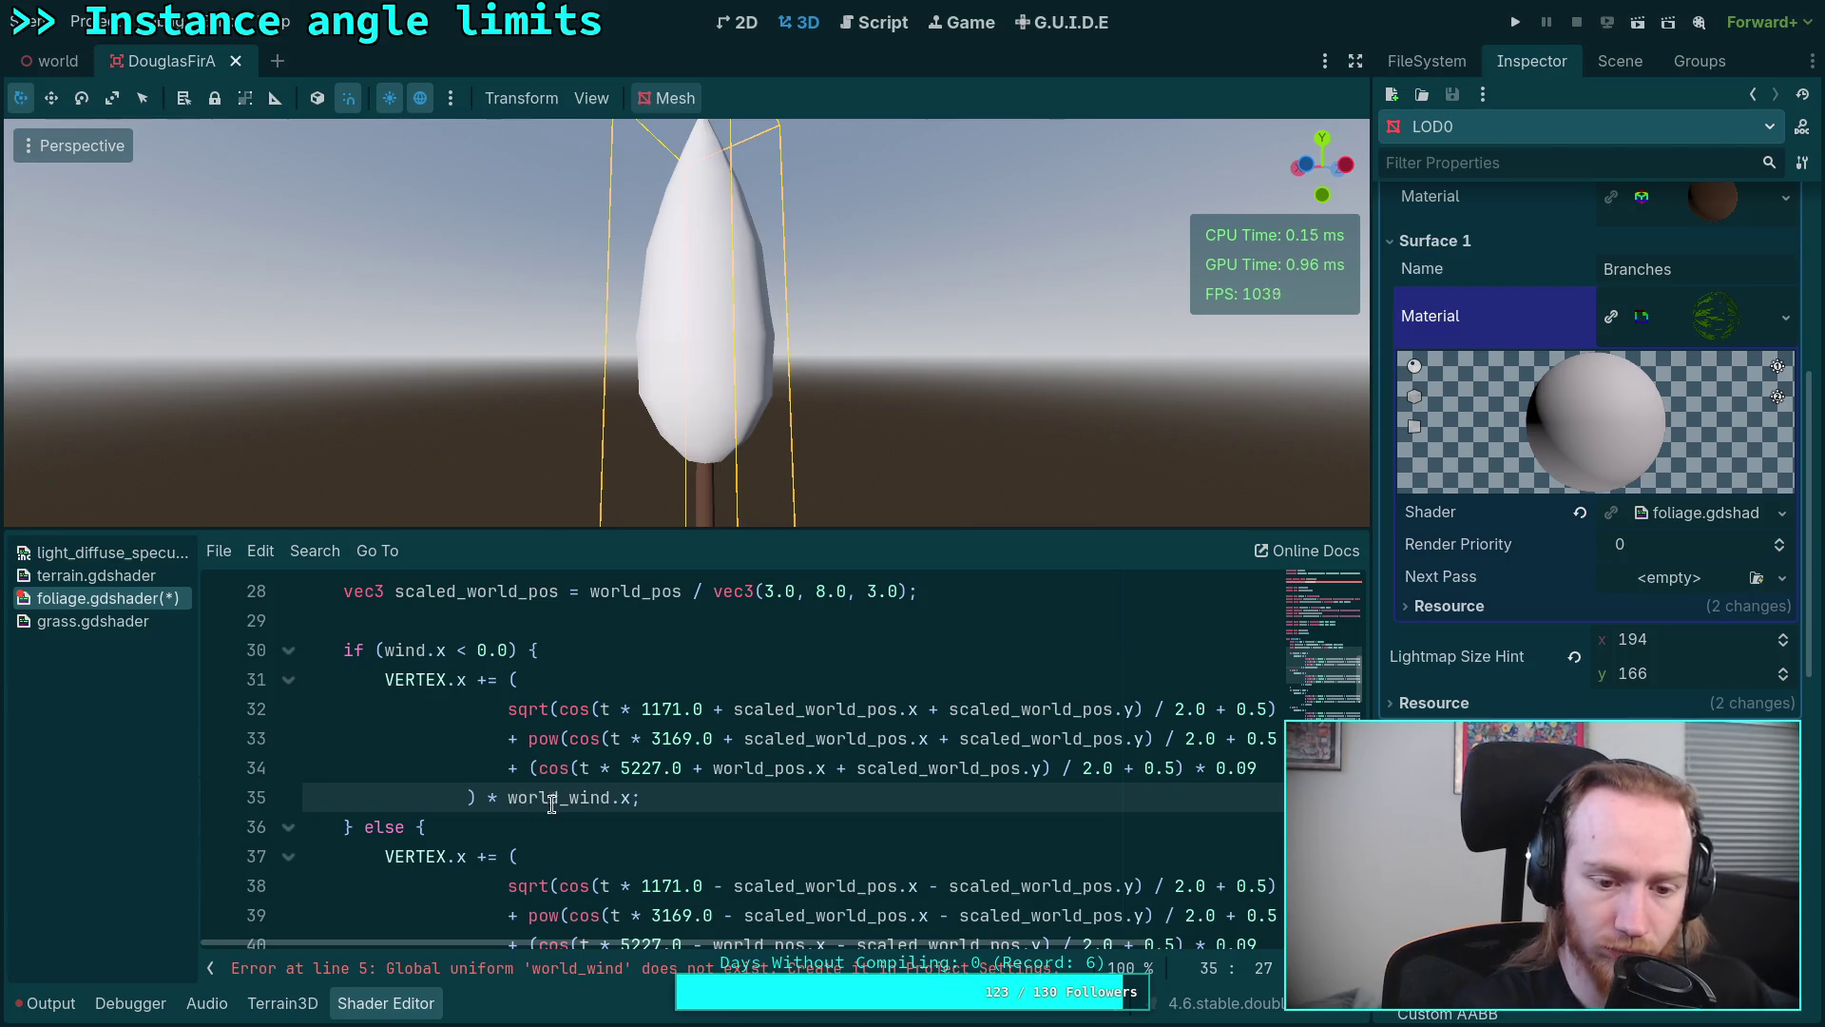
scroll(532, 807, down, 2)
click(533, 807)
double_click(540, 619)
key(ctrl+c)
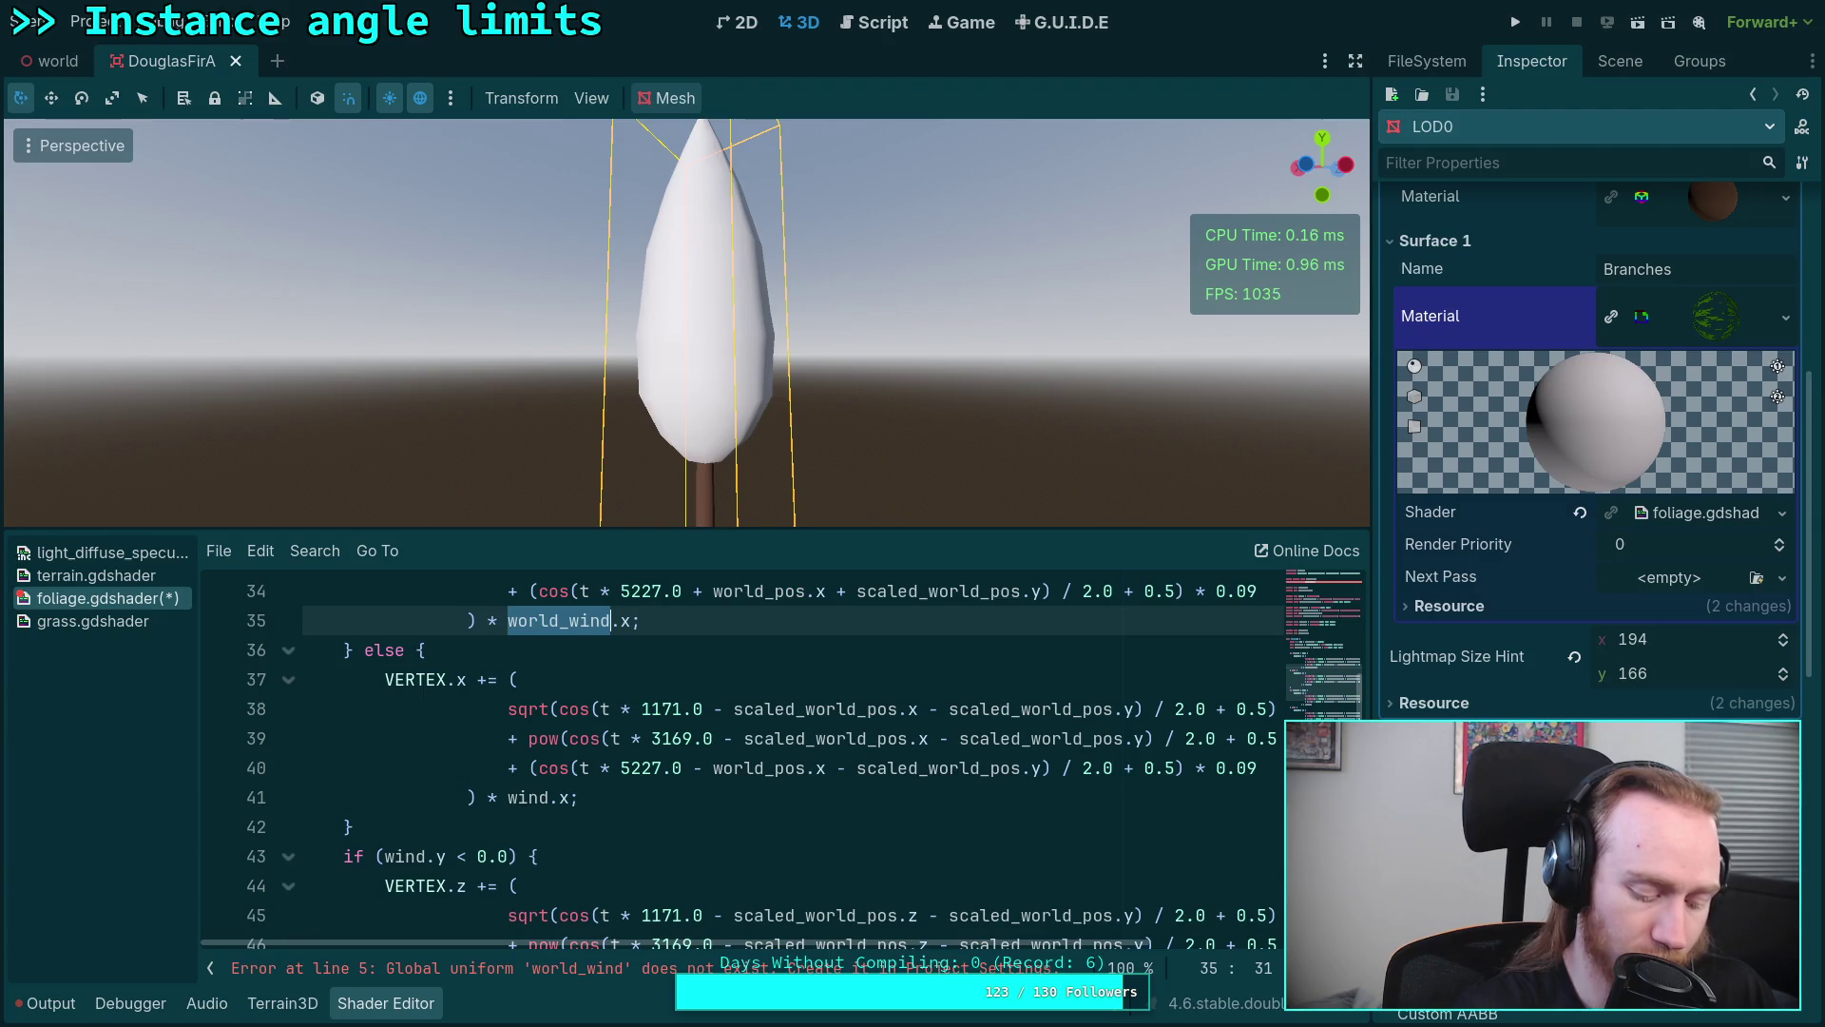
double_click(535, 803)
key(ctrl+v)
scroll(493, 803, down, 2)
double_click(397, 681)
key(ctrl+v)
scroll(441, 718, up, 4)
double_click(408, 646)
key(ctrl+v)
scroll(626, 709, down, 4)
double_click(528, 827)
scroll(528, 828, down, 3)
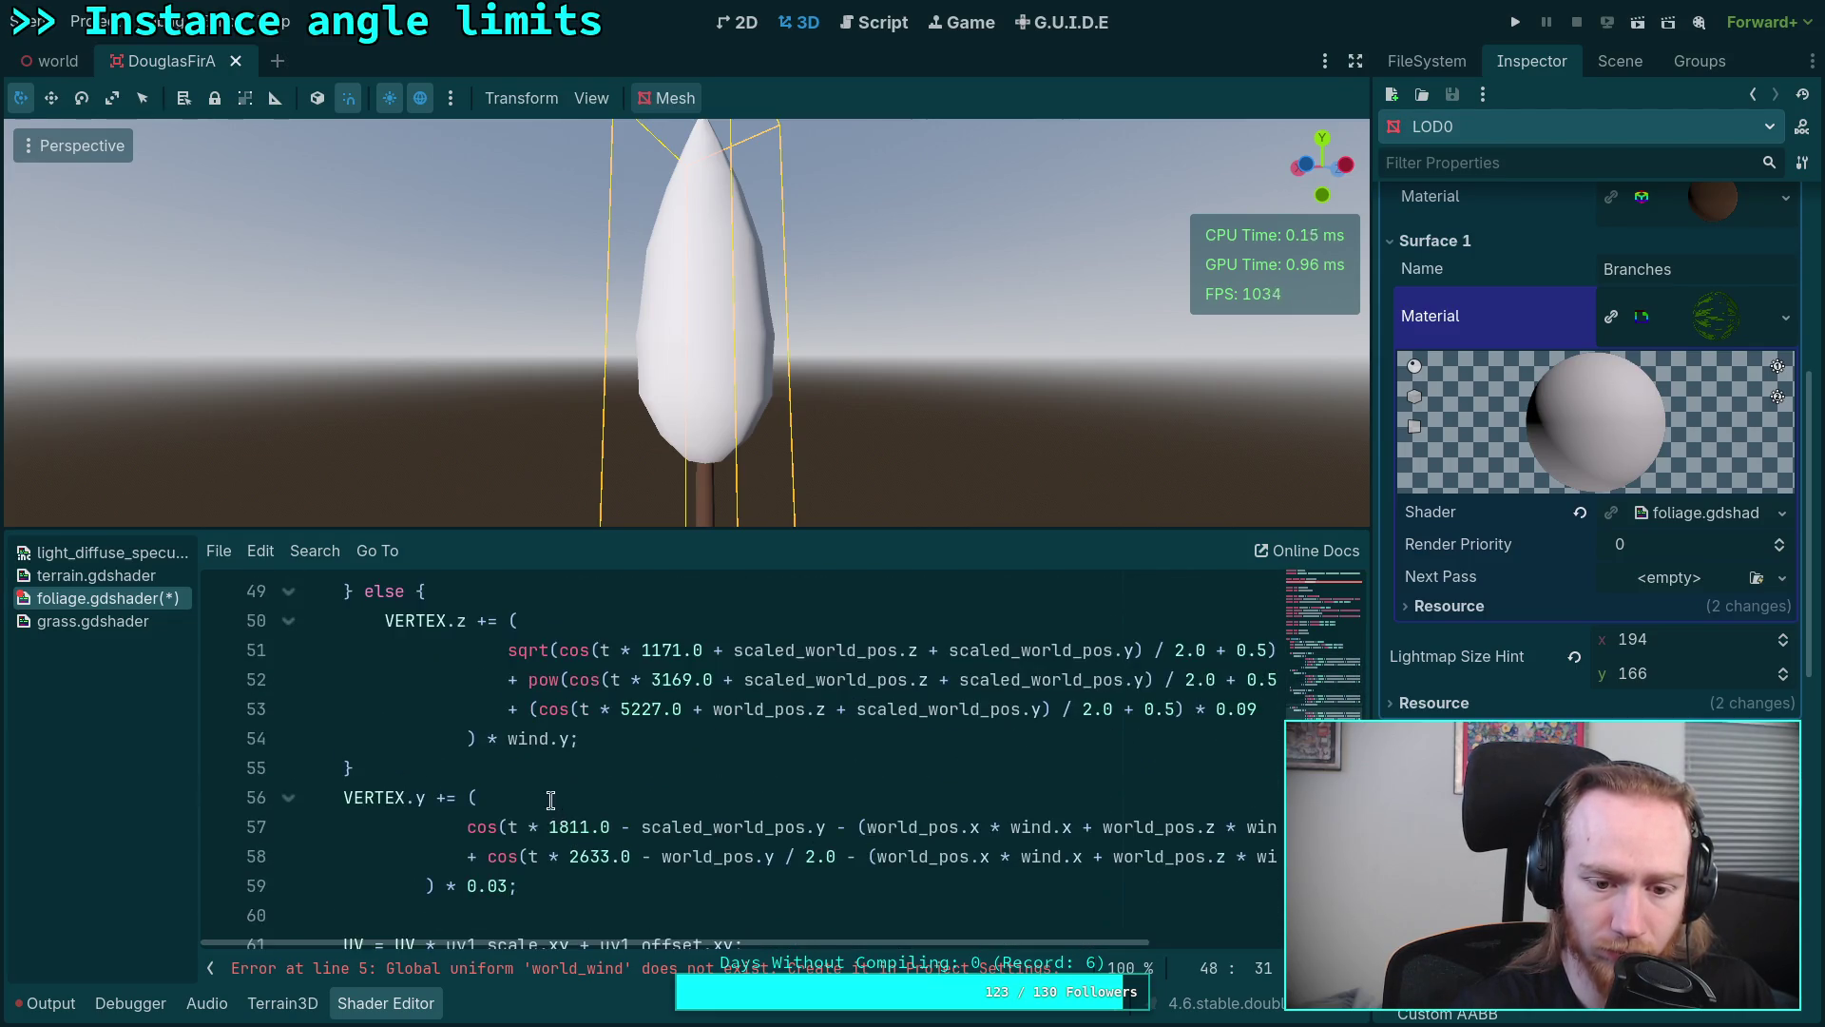
double_click(527, 739)
key(ctrl+v)
double_click(1034, 828)
key(ctrl+v)
scroll(896, 875, right, 3)
double_click(855, 857)
key(ctrl+v)
double_click(1141, 855)
key(ctrl+v)
double_click(1141, 827)
key(ctrl+v)
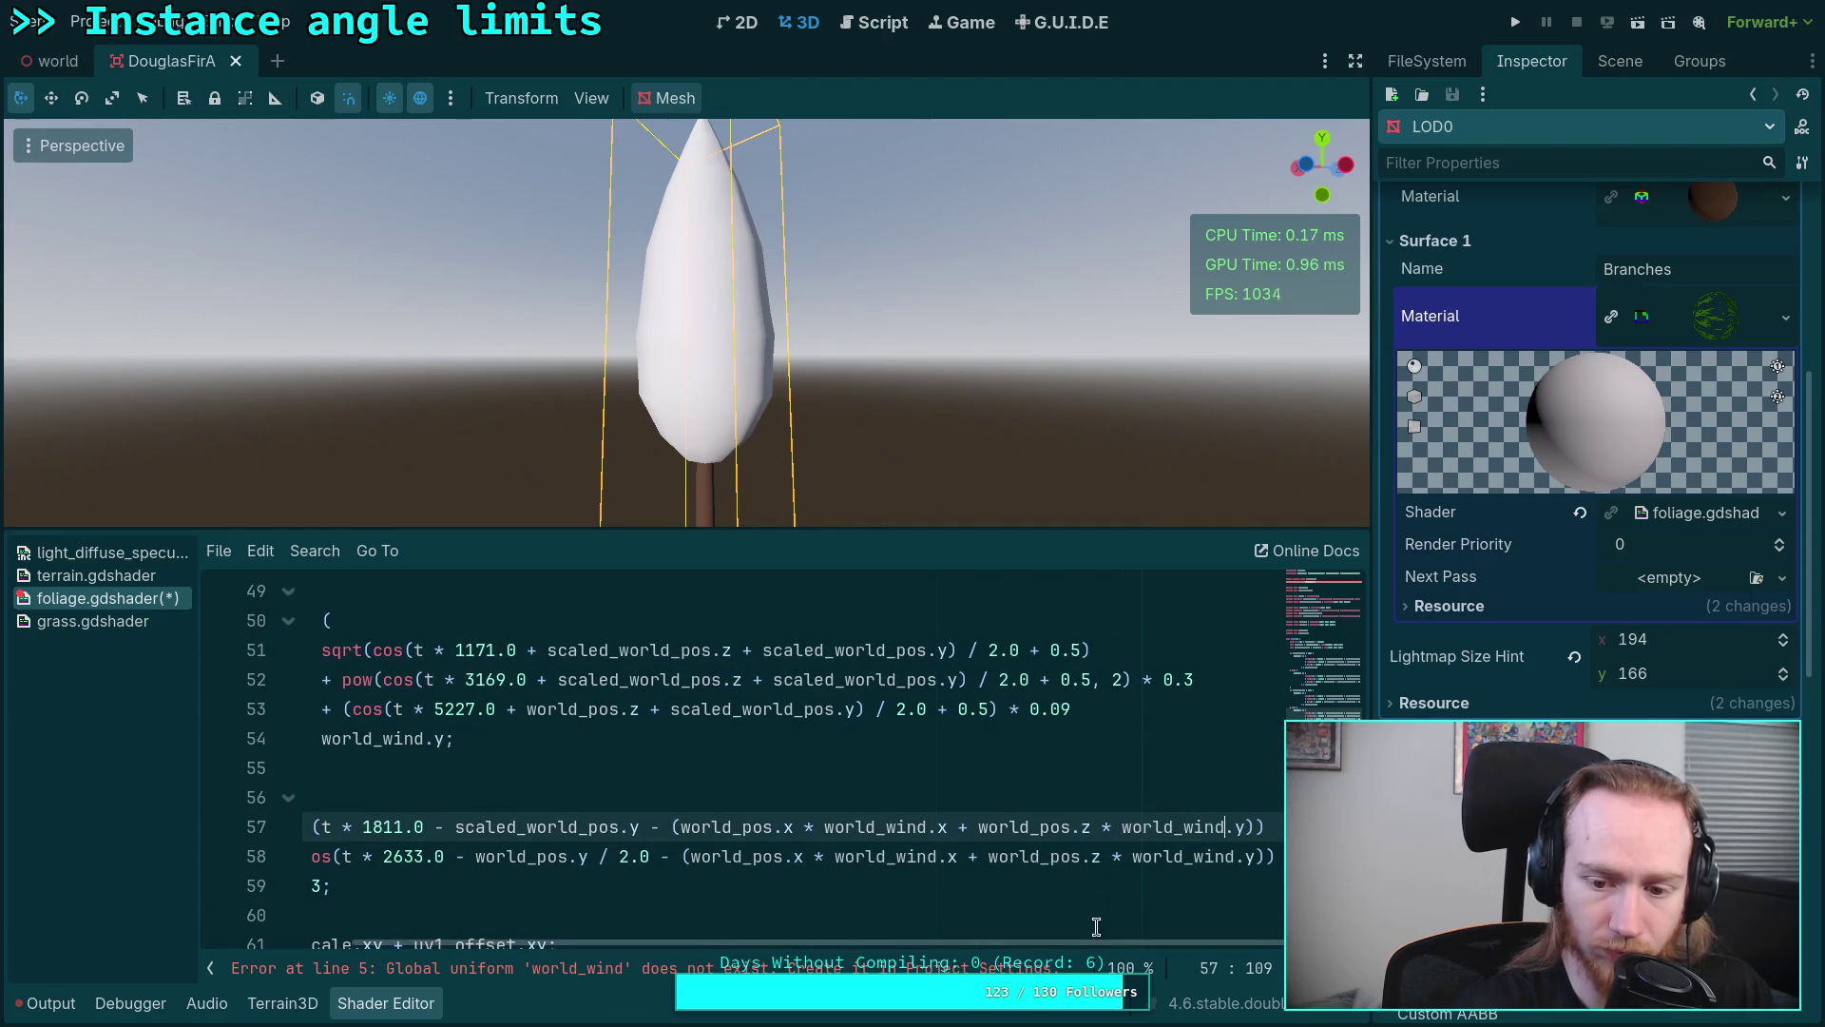
scroll(794, 914, left, 3)
scroll(742, 861, down, 1)
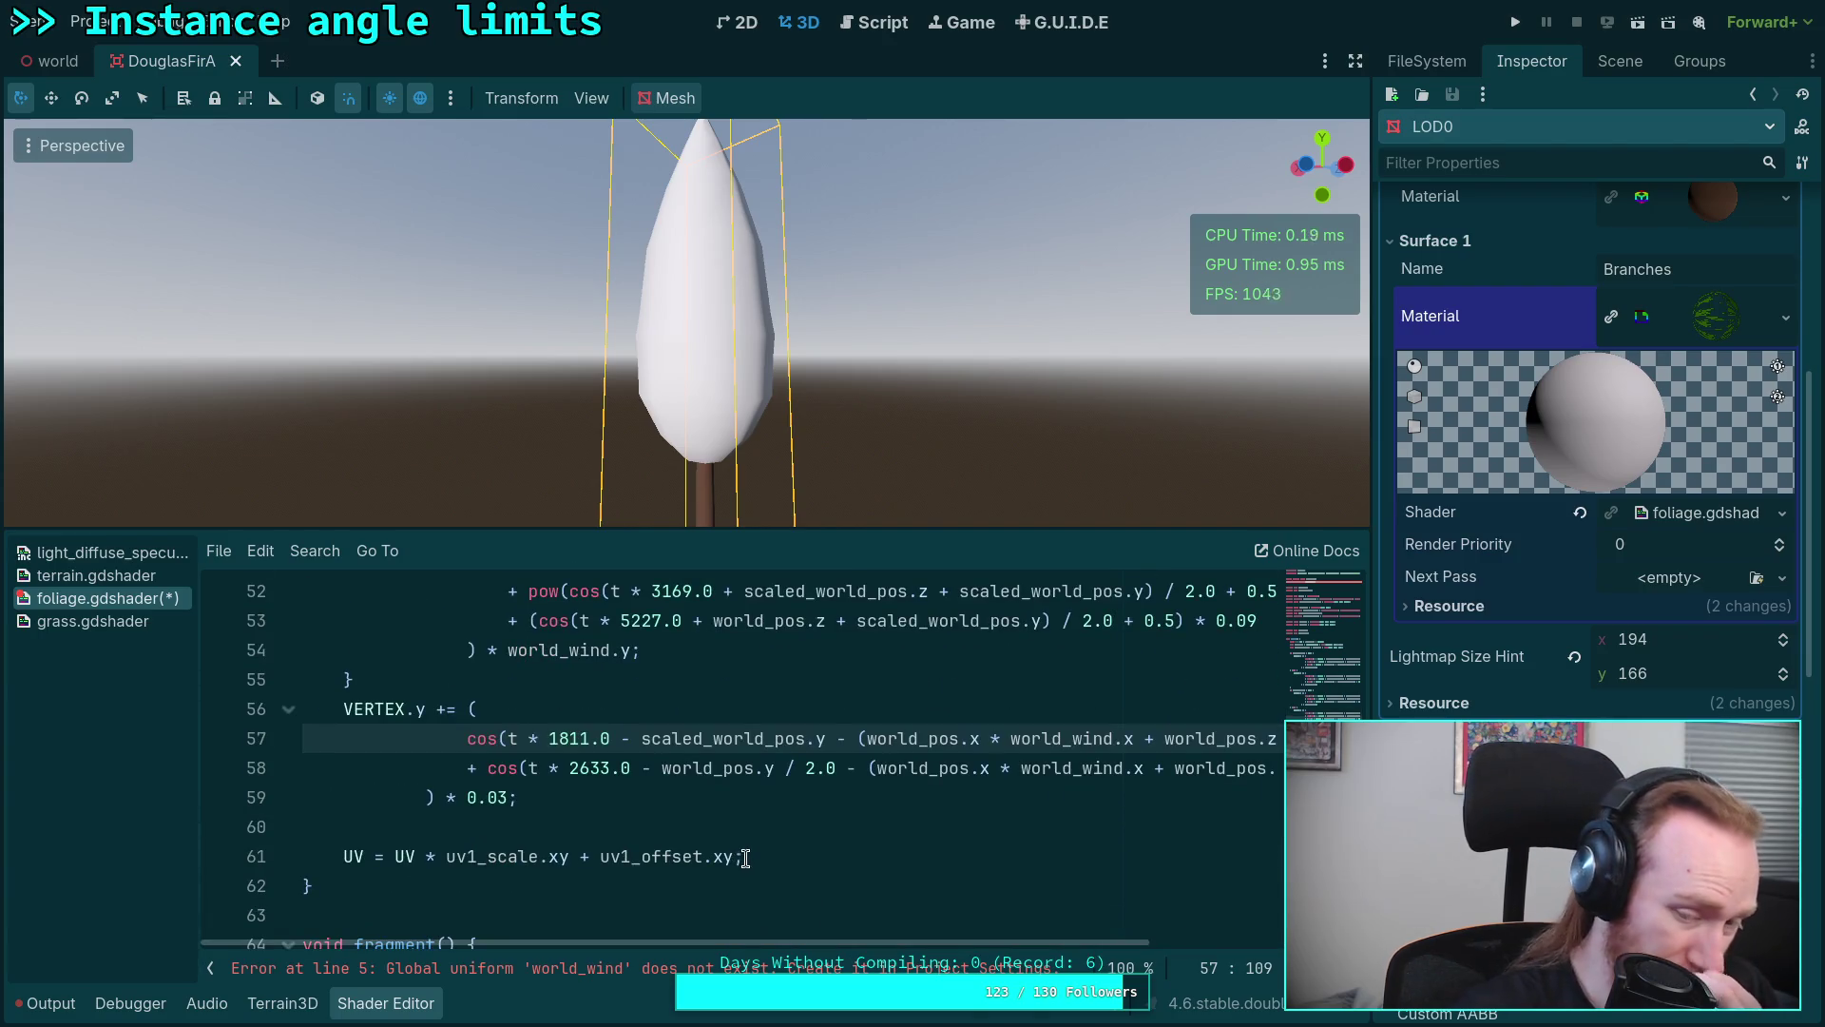
drag(955, 941, 1199, 935)
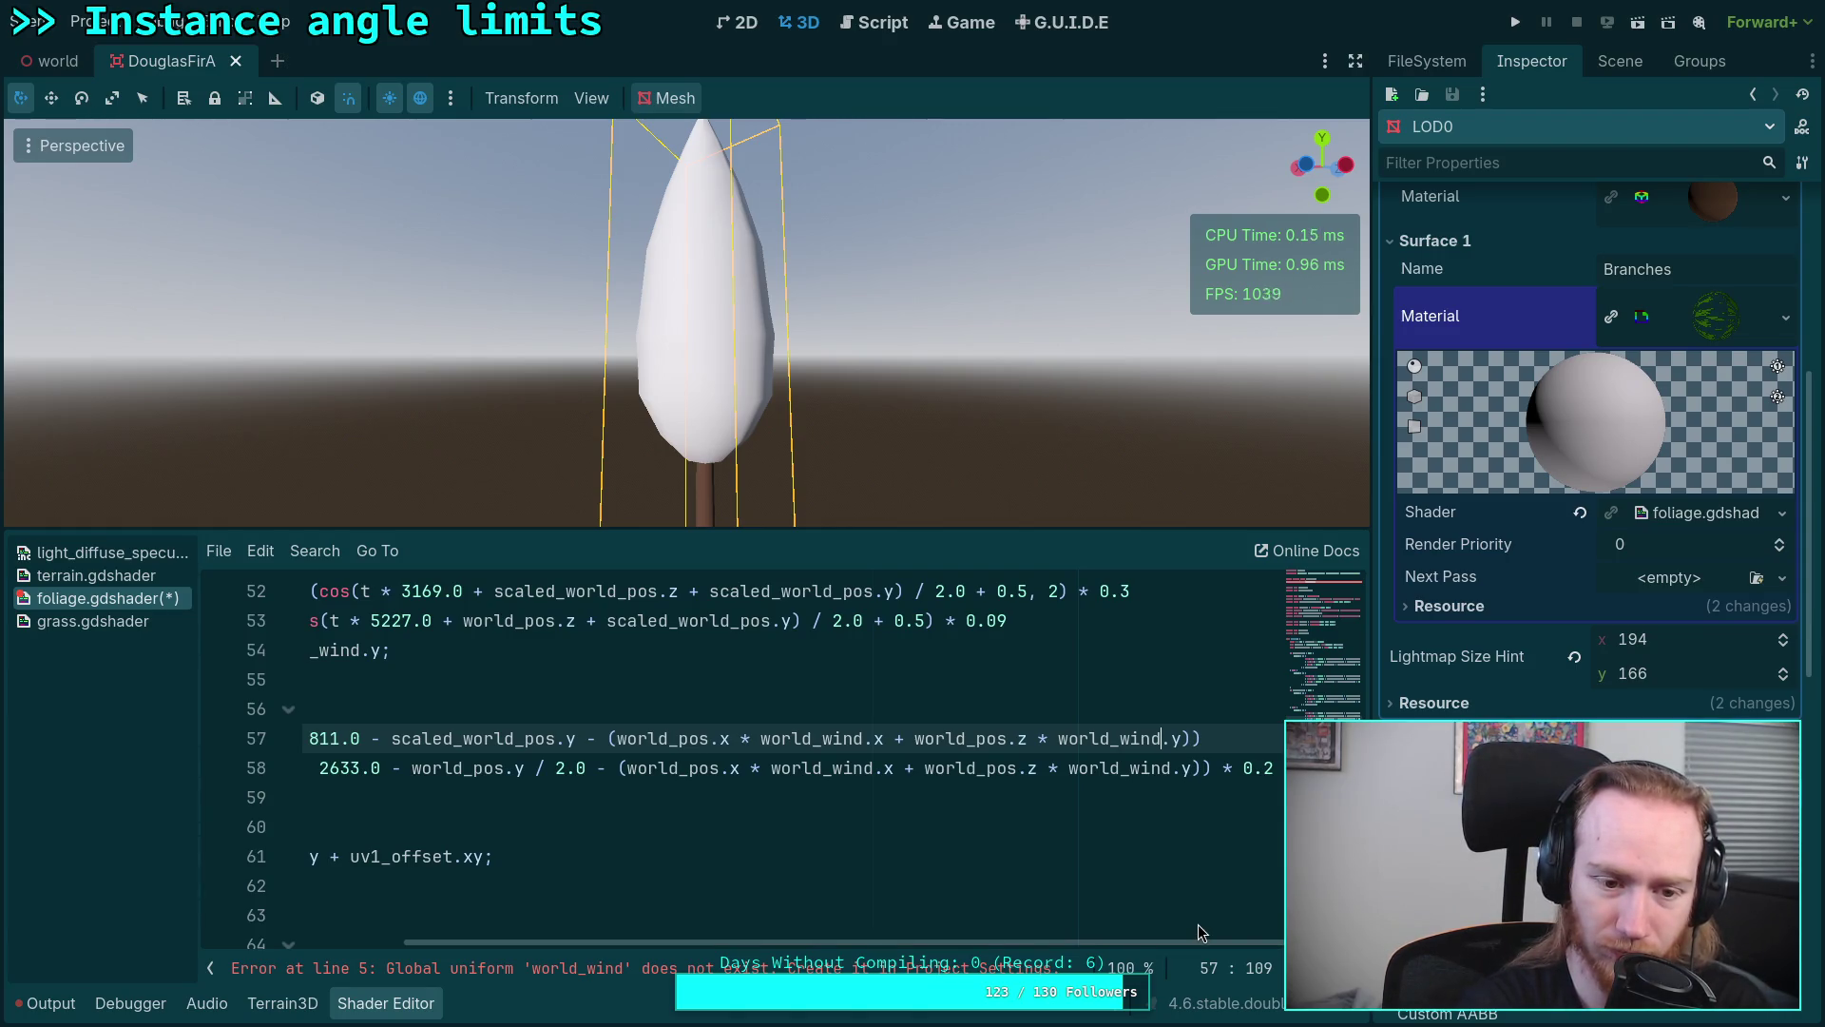
scroll(999, 835, up, 2)
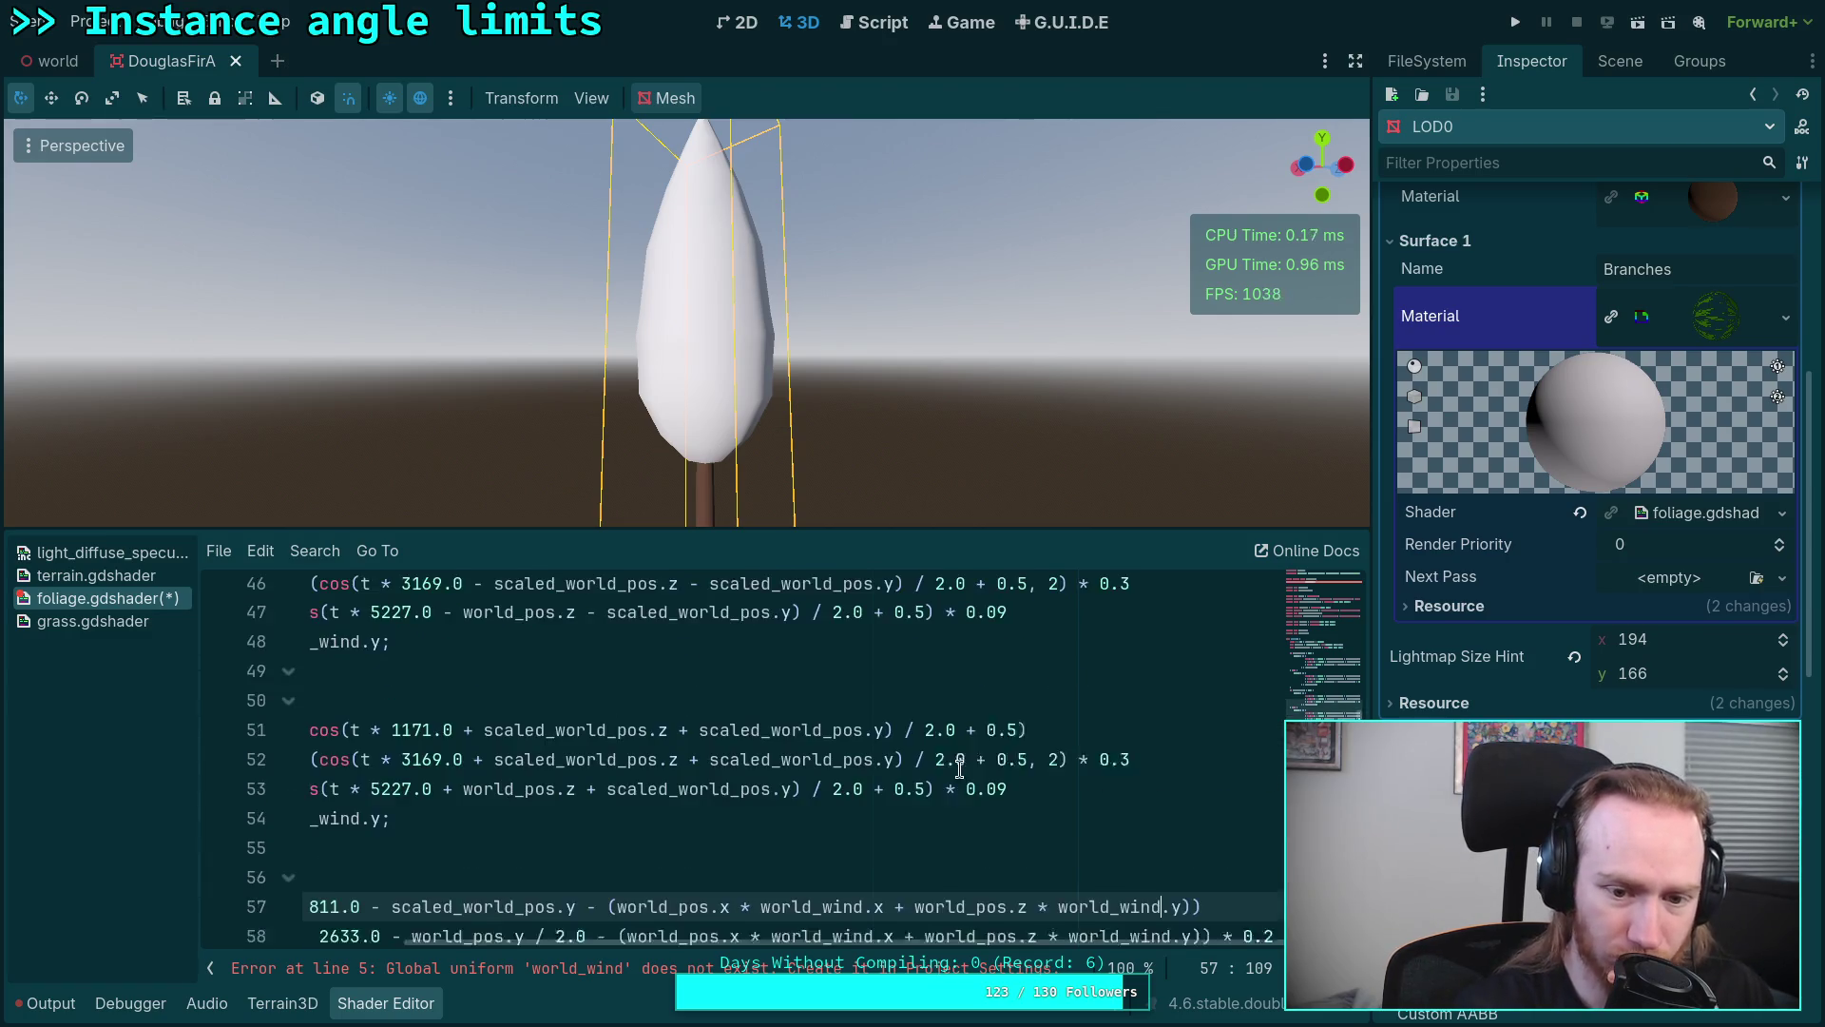
scroll(924, 881, up, 1)
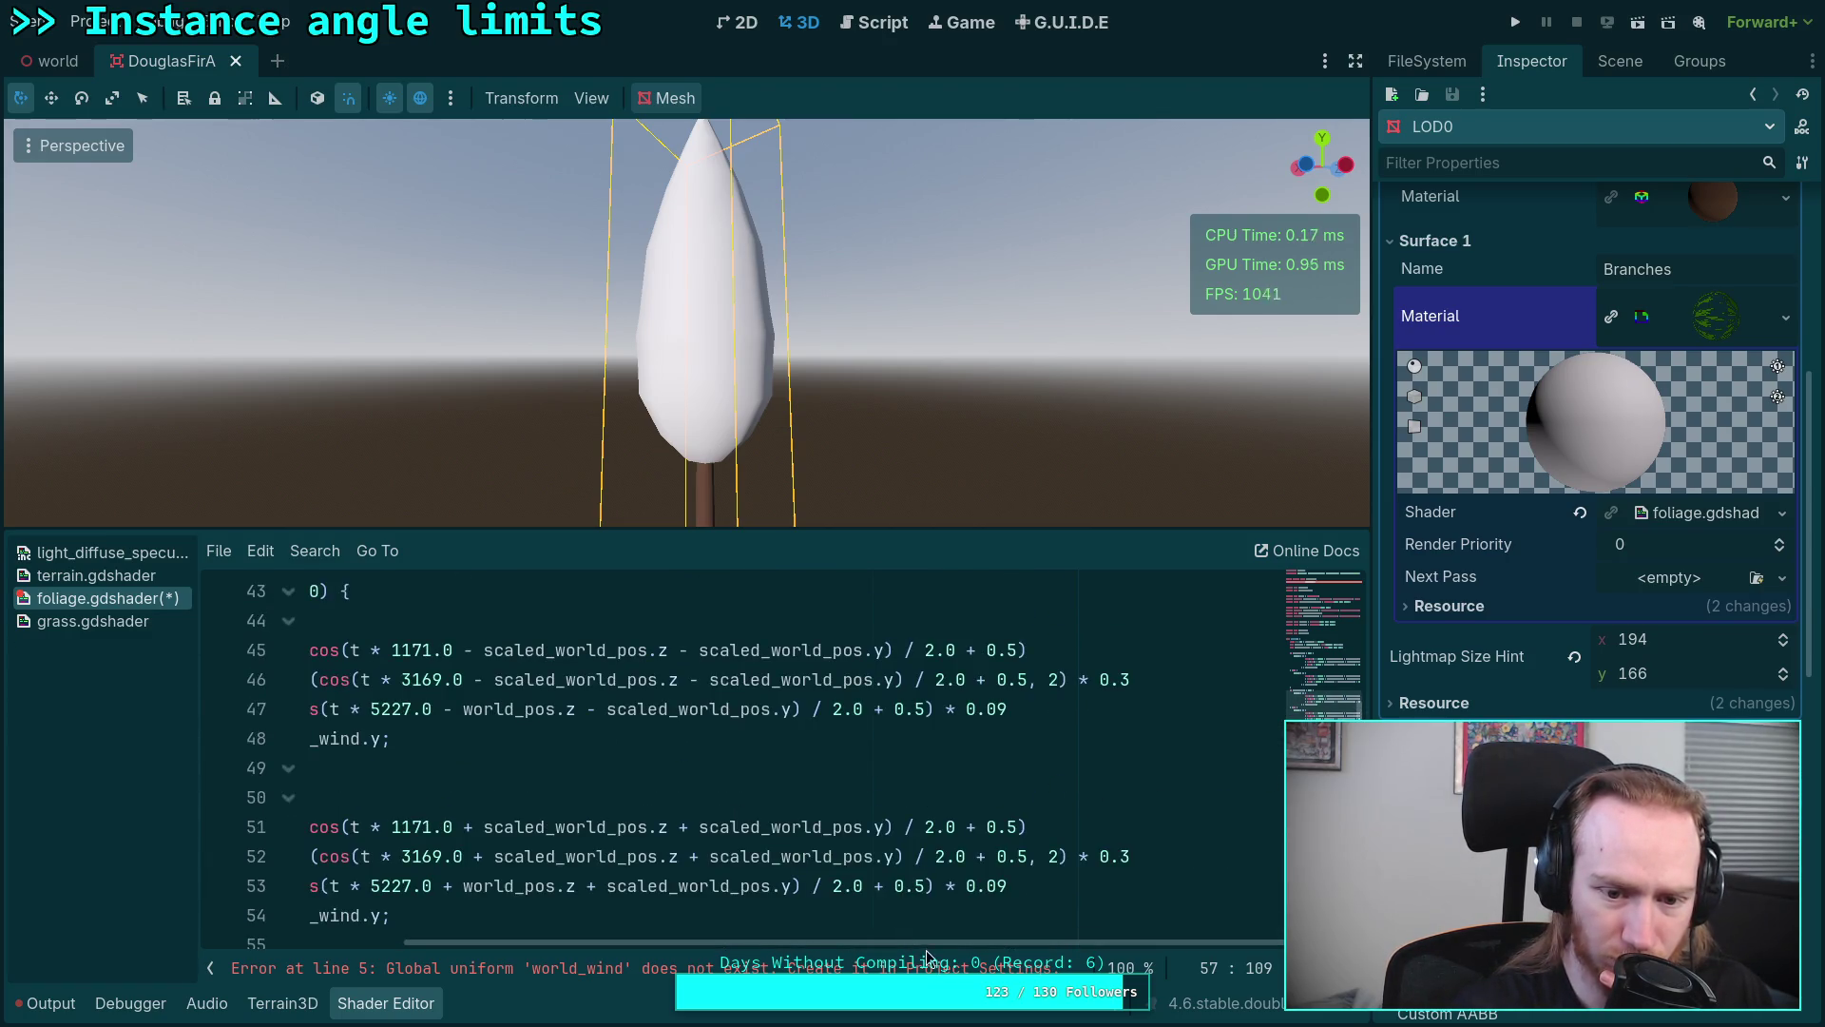
drag(960, 941, 748, 945)
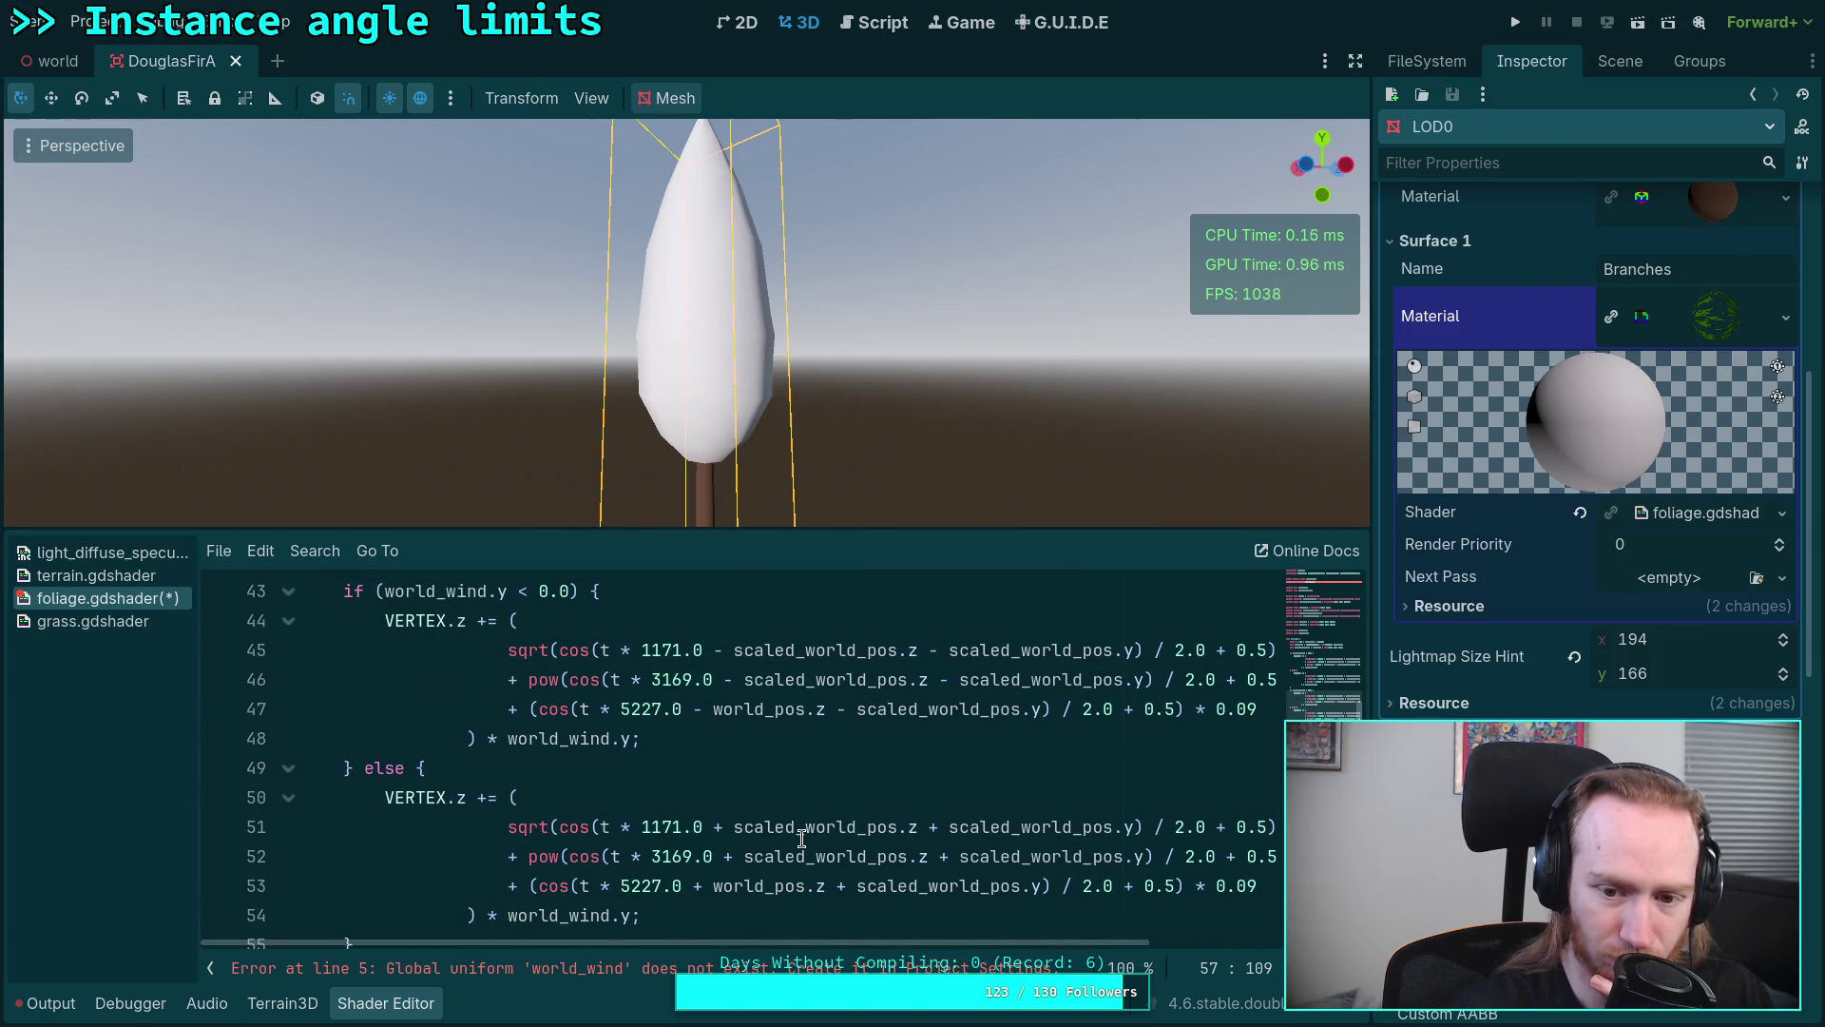
scroll(802, 841, up, 1)
scroll(801, 839, up, 1)
scroll(803, 842, up, 2)
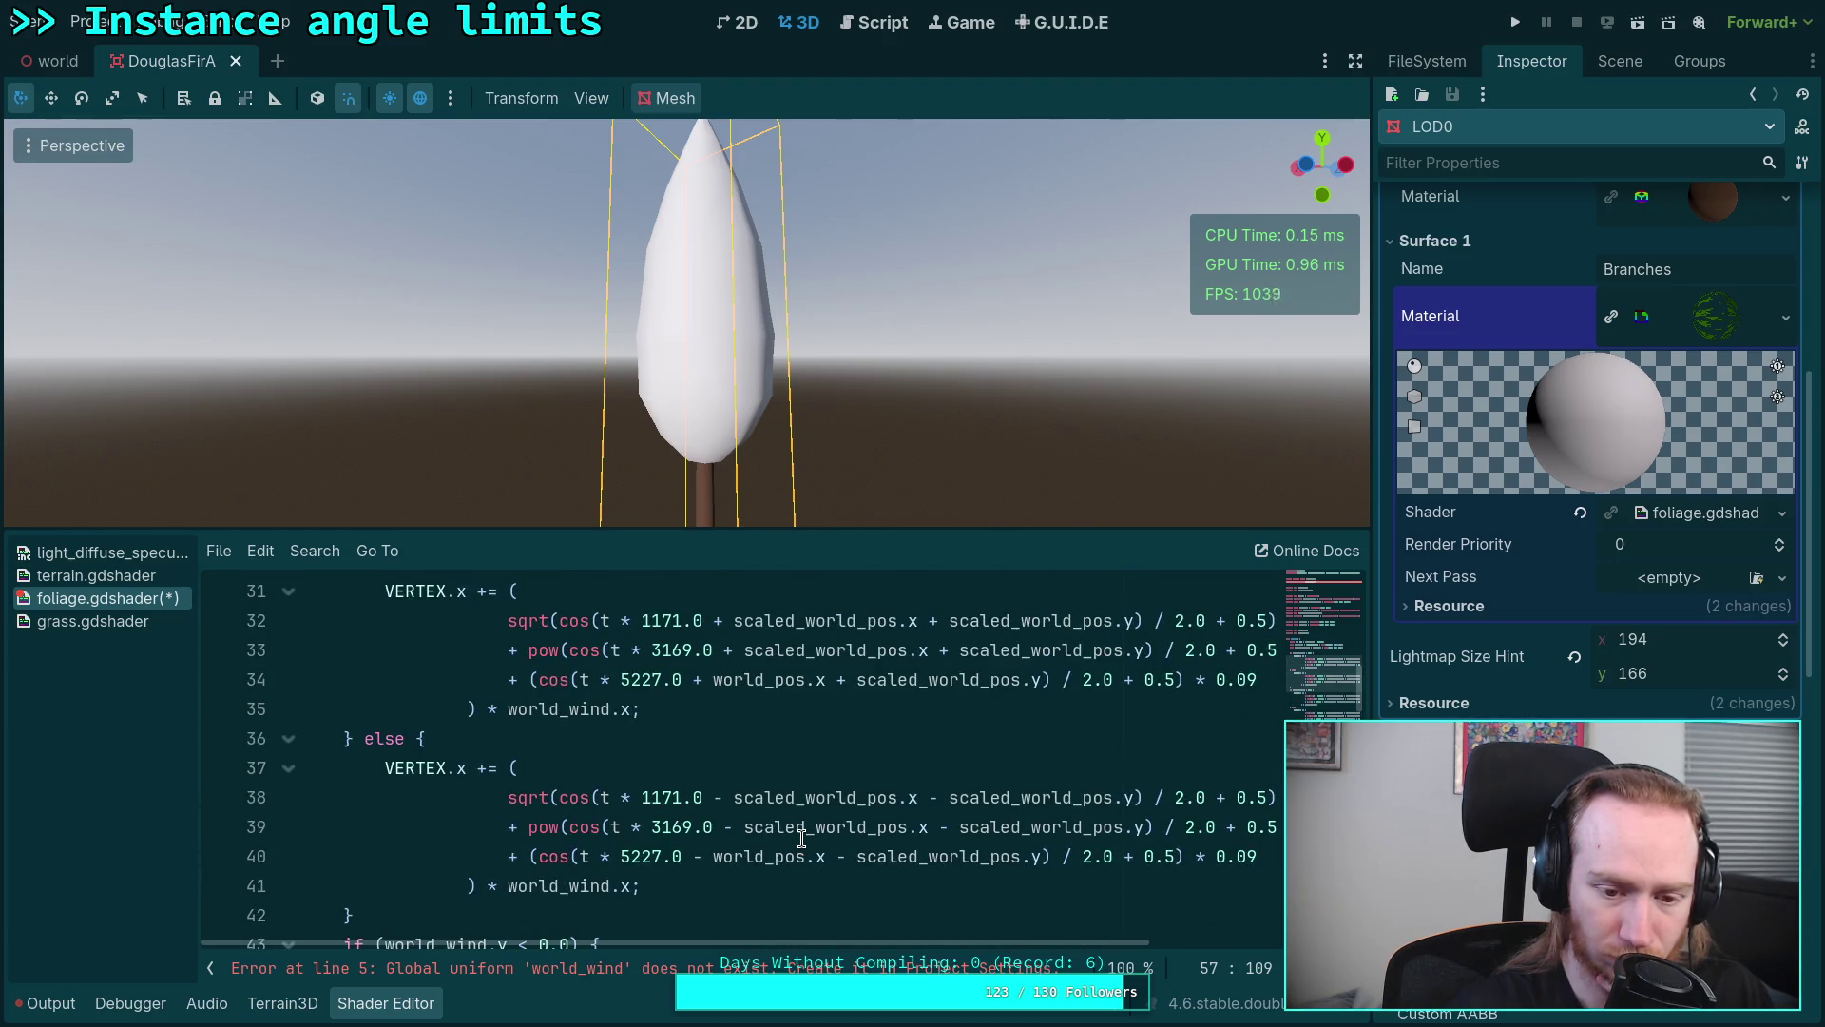
scroll(801, 840, up, 2)
scroll(802, 840, up, 1)
Step: Start a float x_offset = sign(world_wind.x) * (...) line below scaled_world_pos
click(1020, 770)
scroll(1023, 780, down, 1)
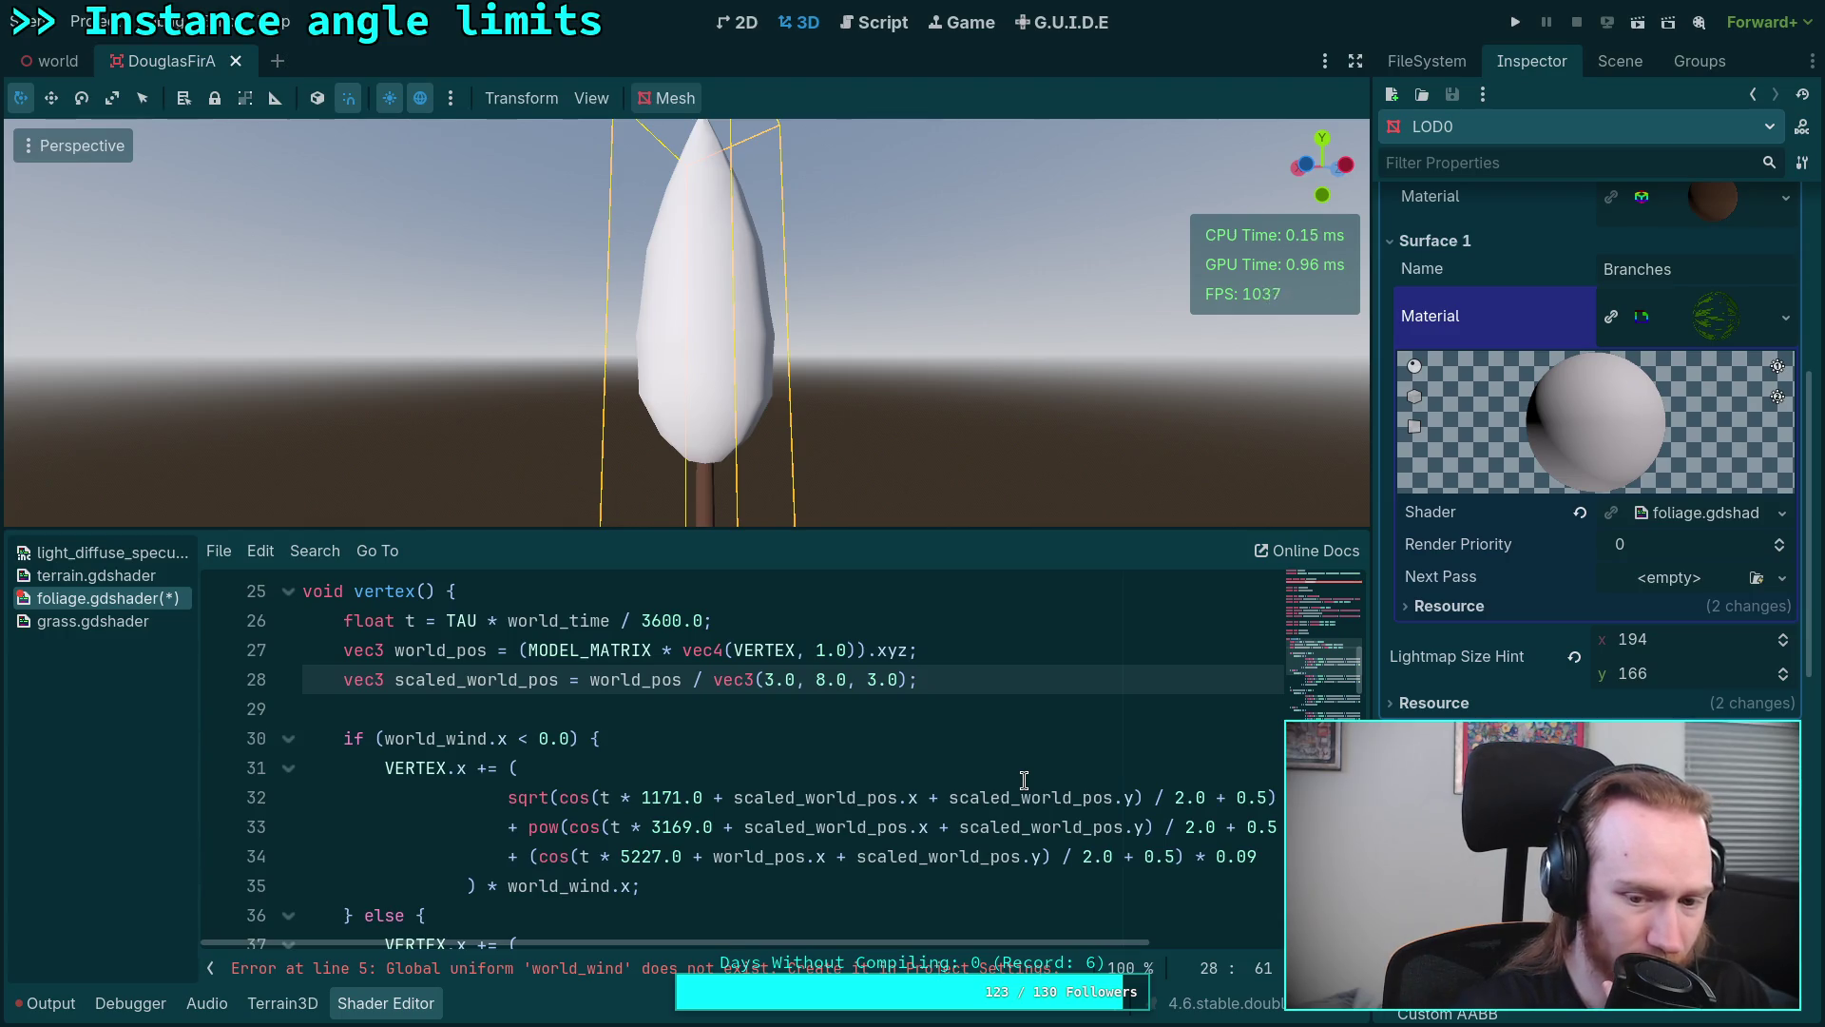
key(Return)
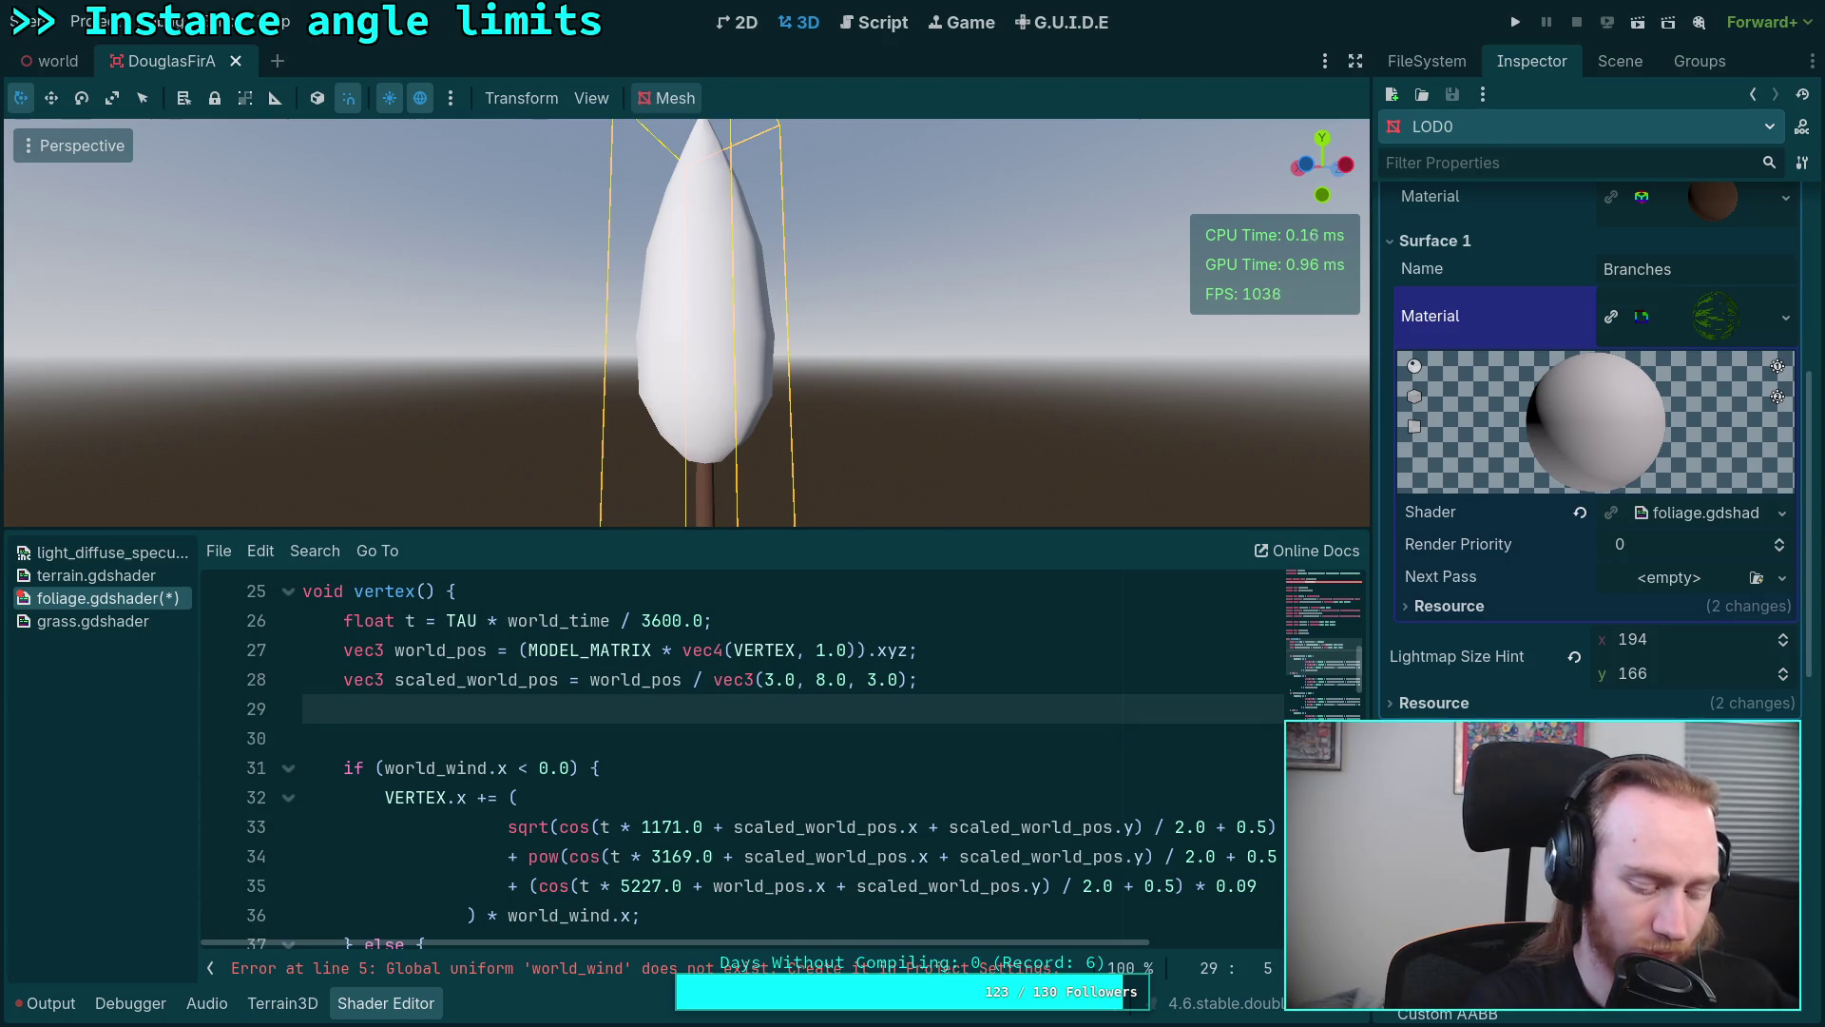
text(float x_)
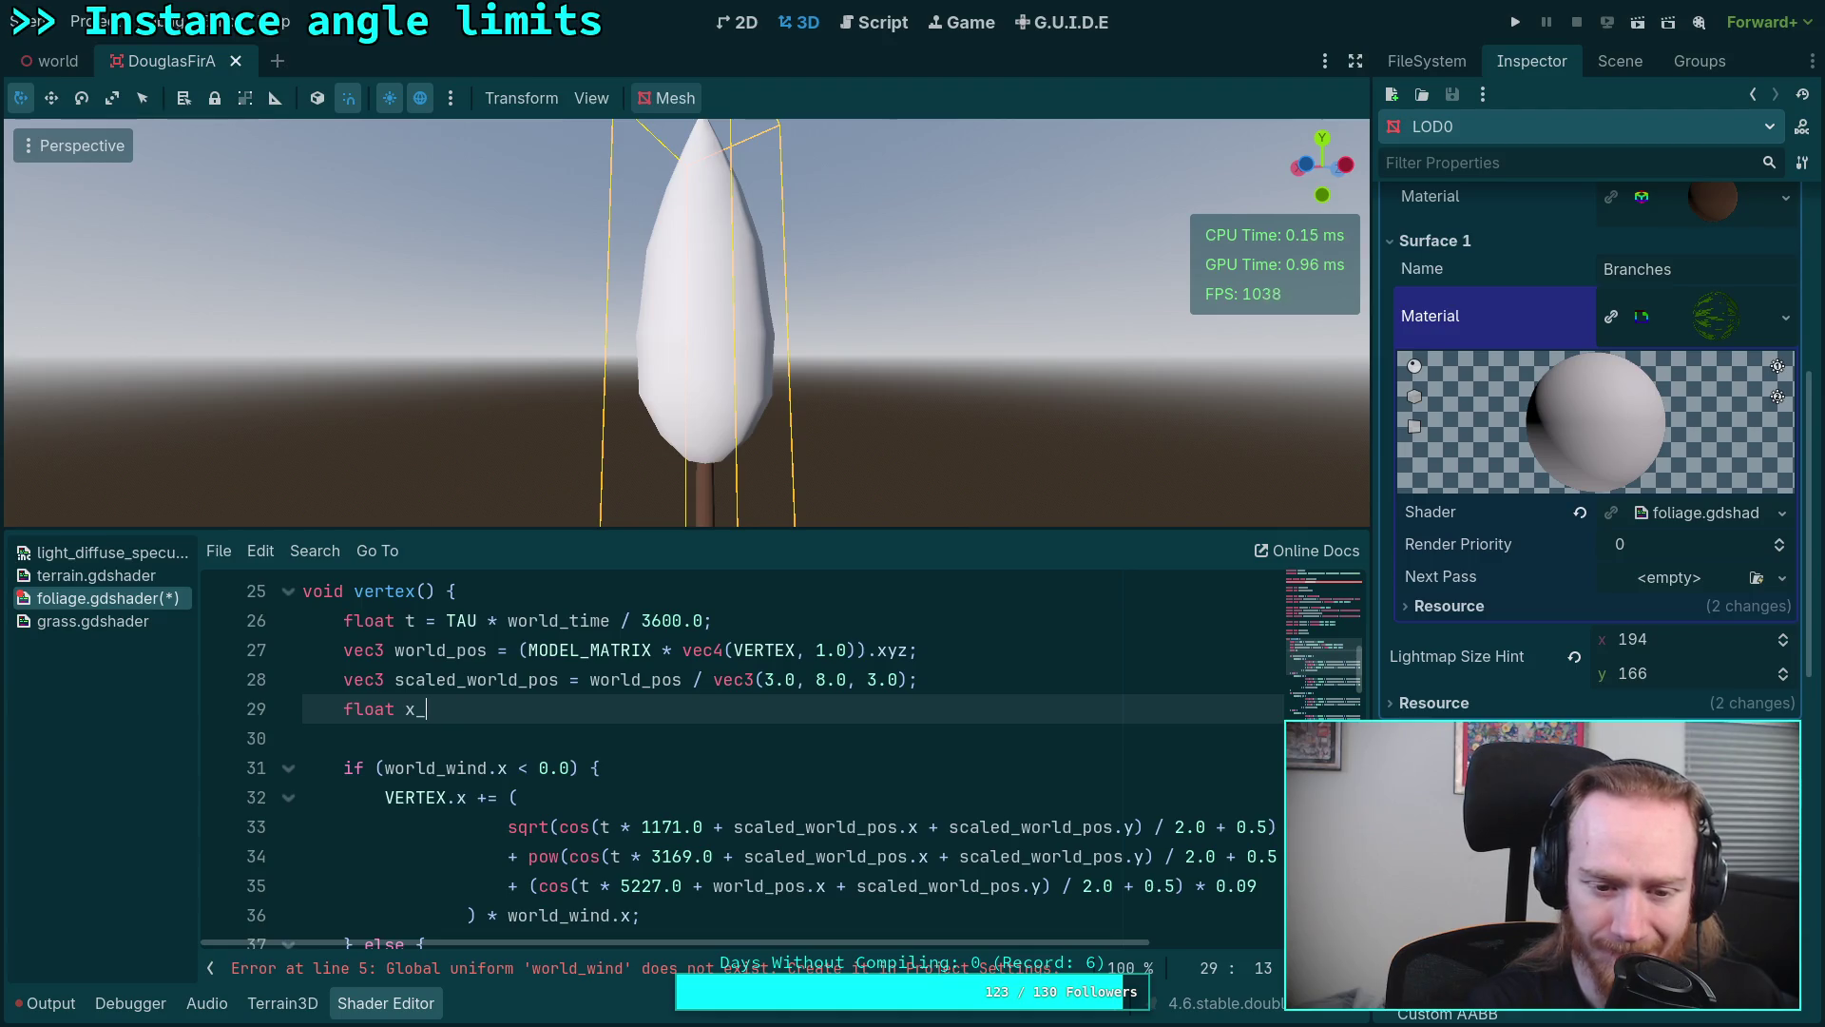
text(offset)
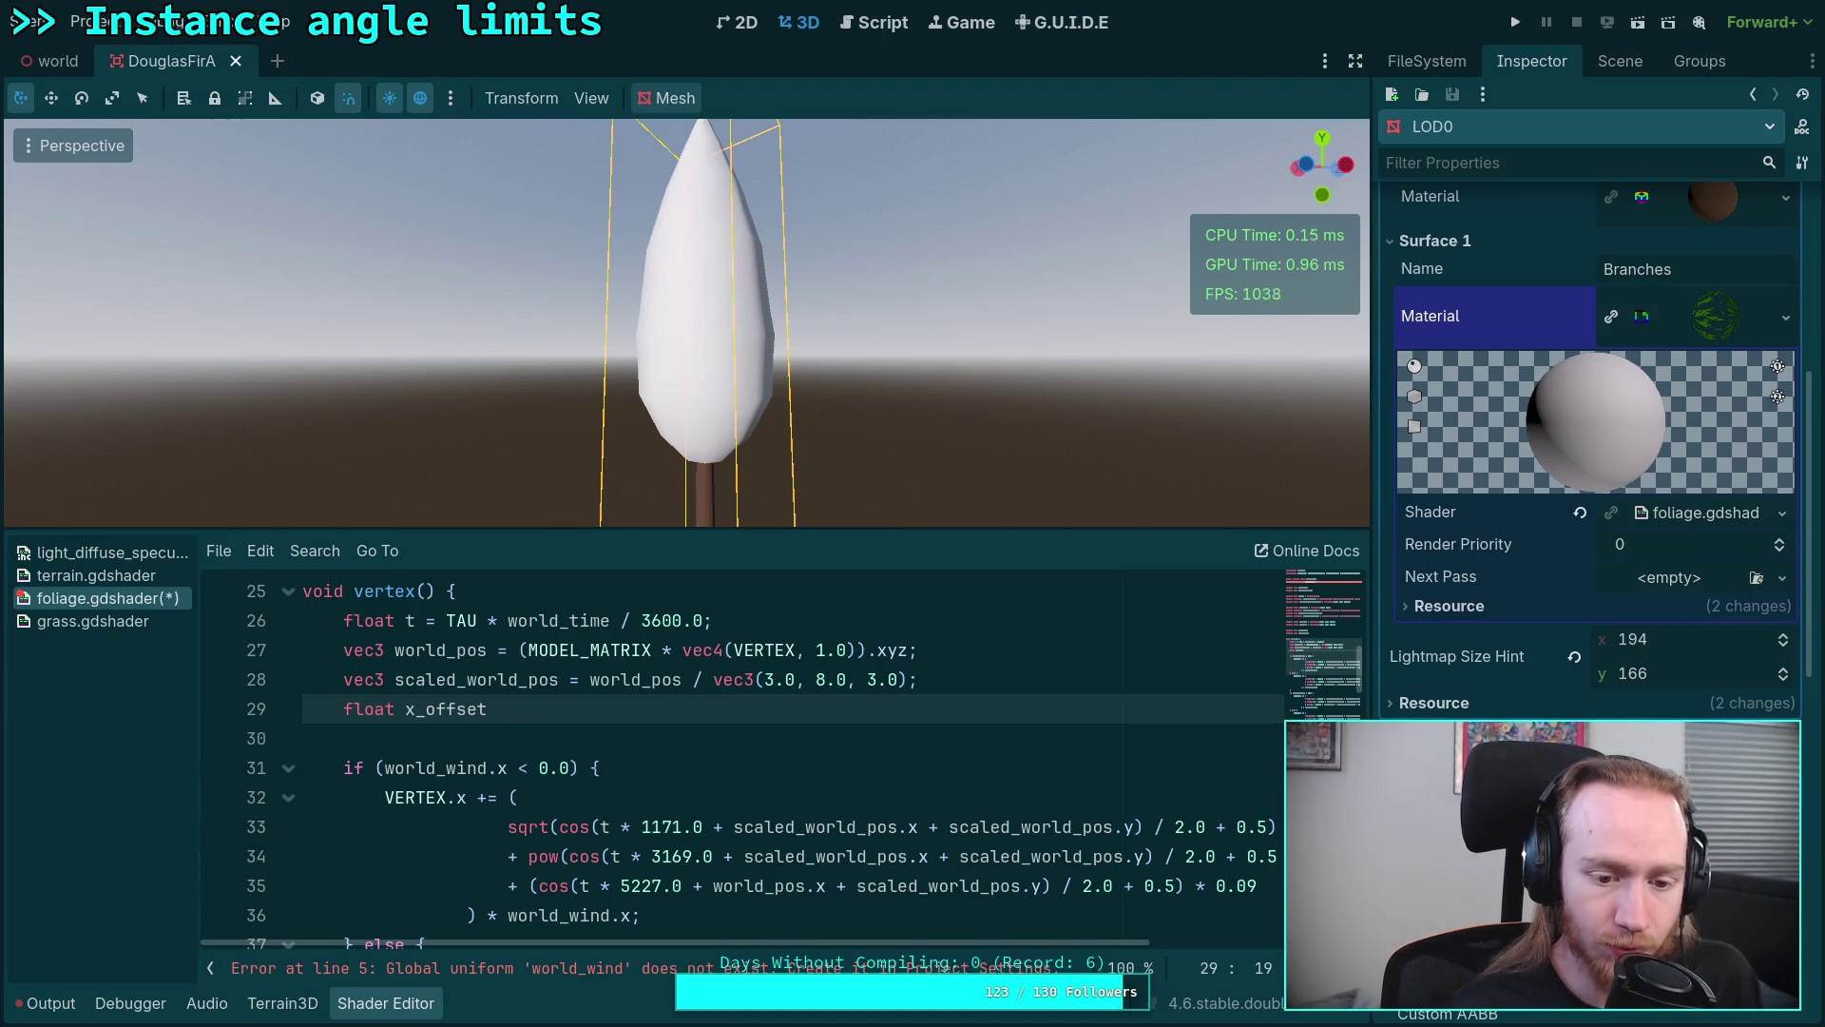
text( = sign()
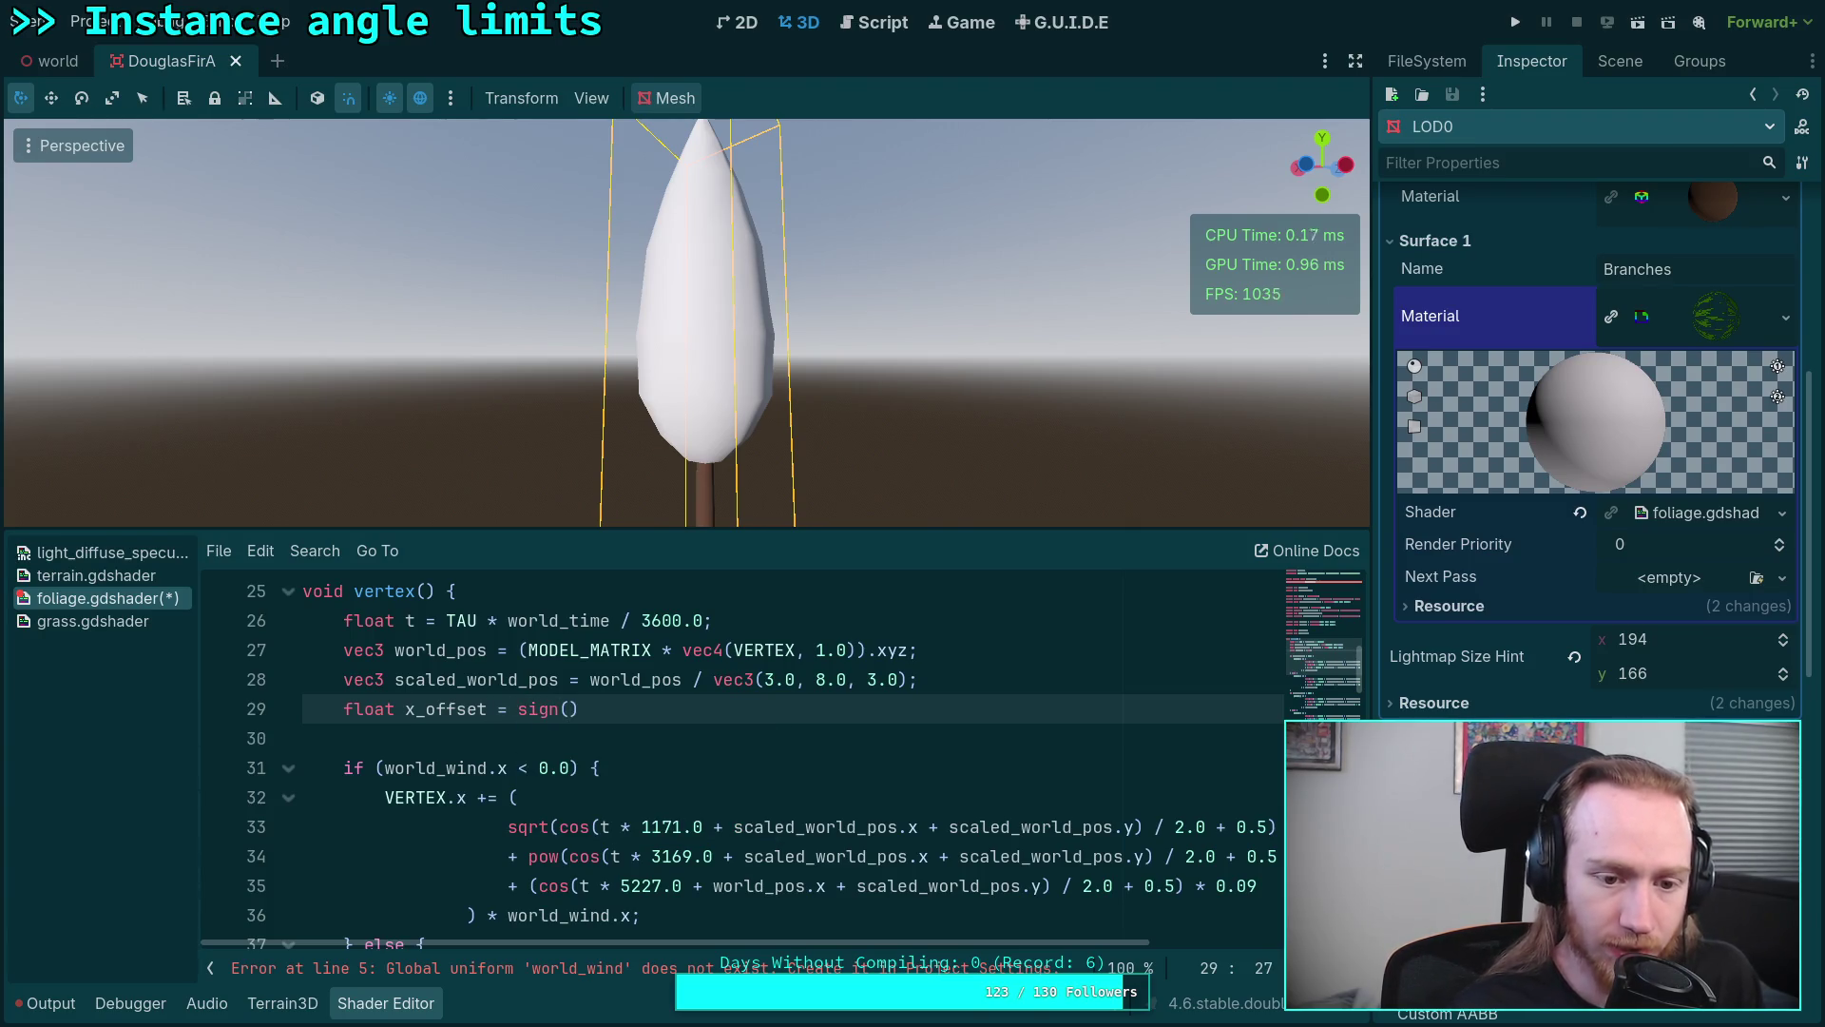
text(world_wind.x))
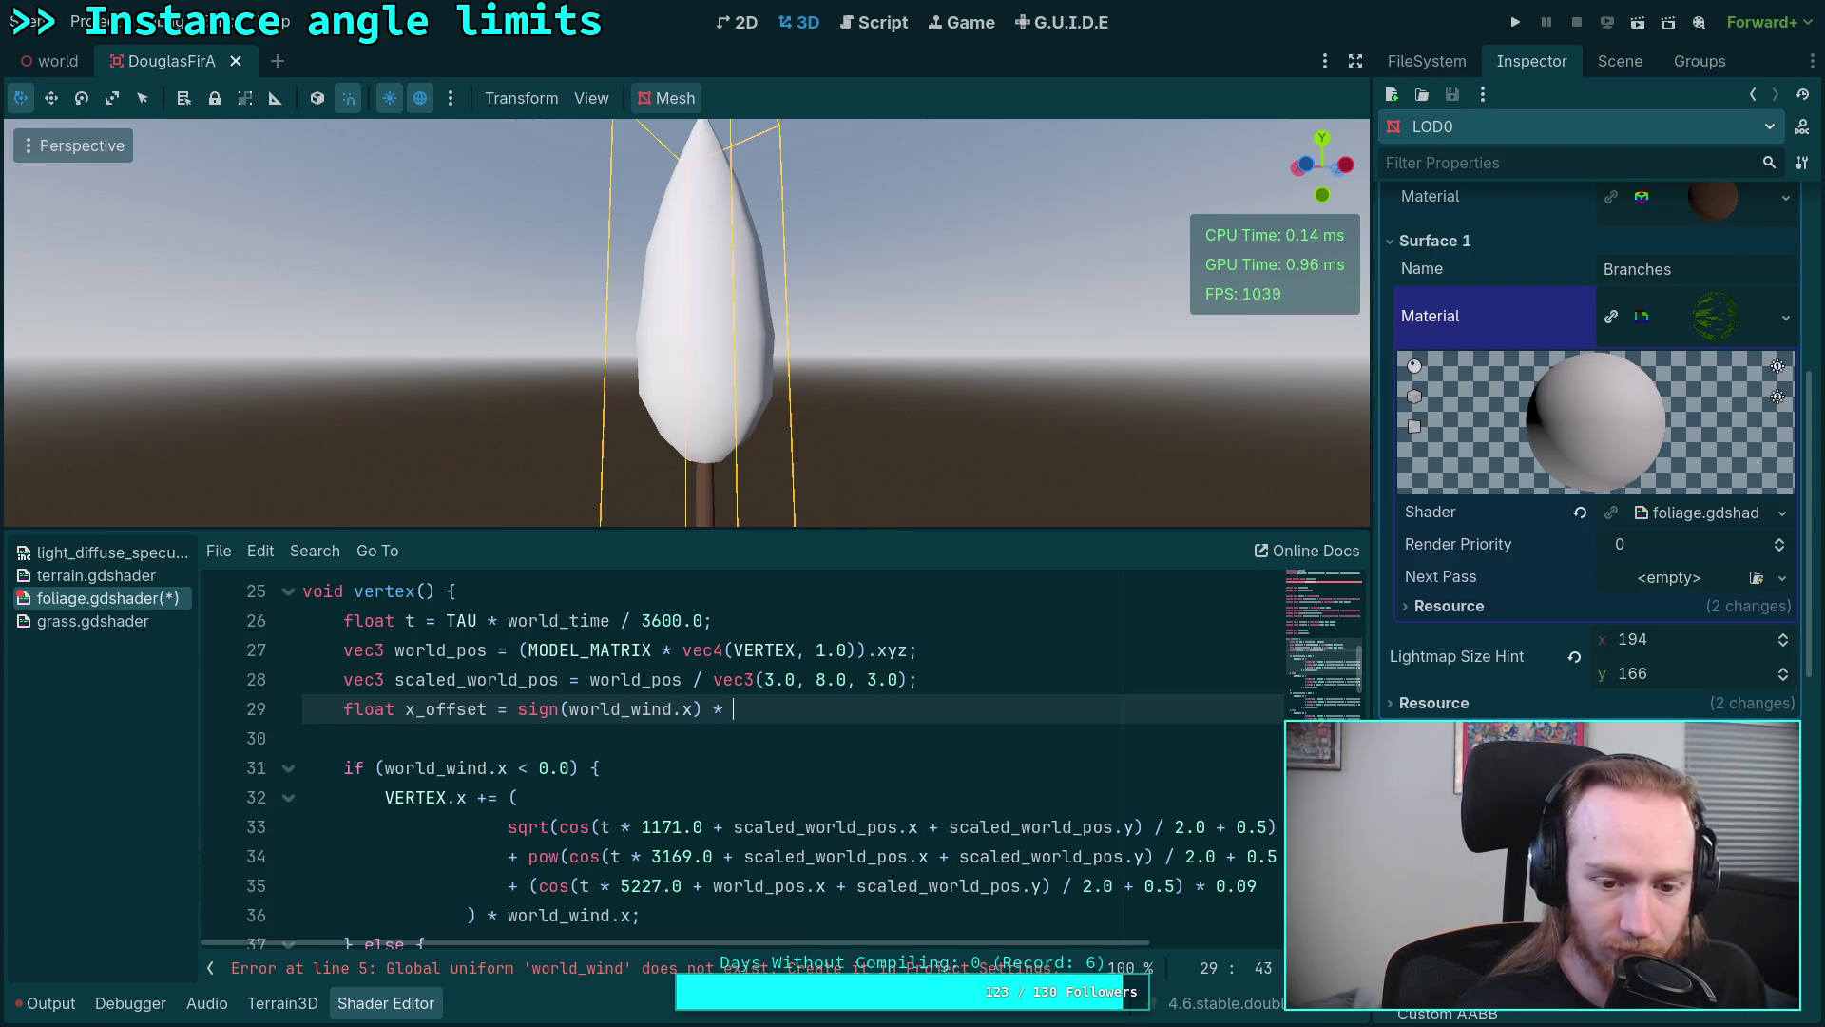
text(caled_world_pos.x)
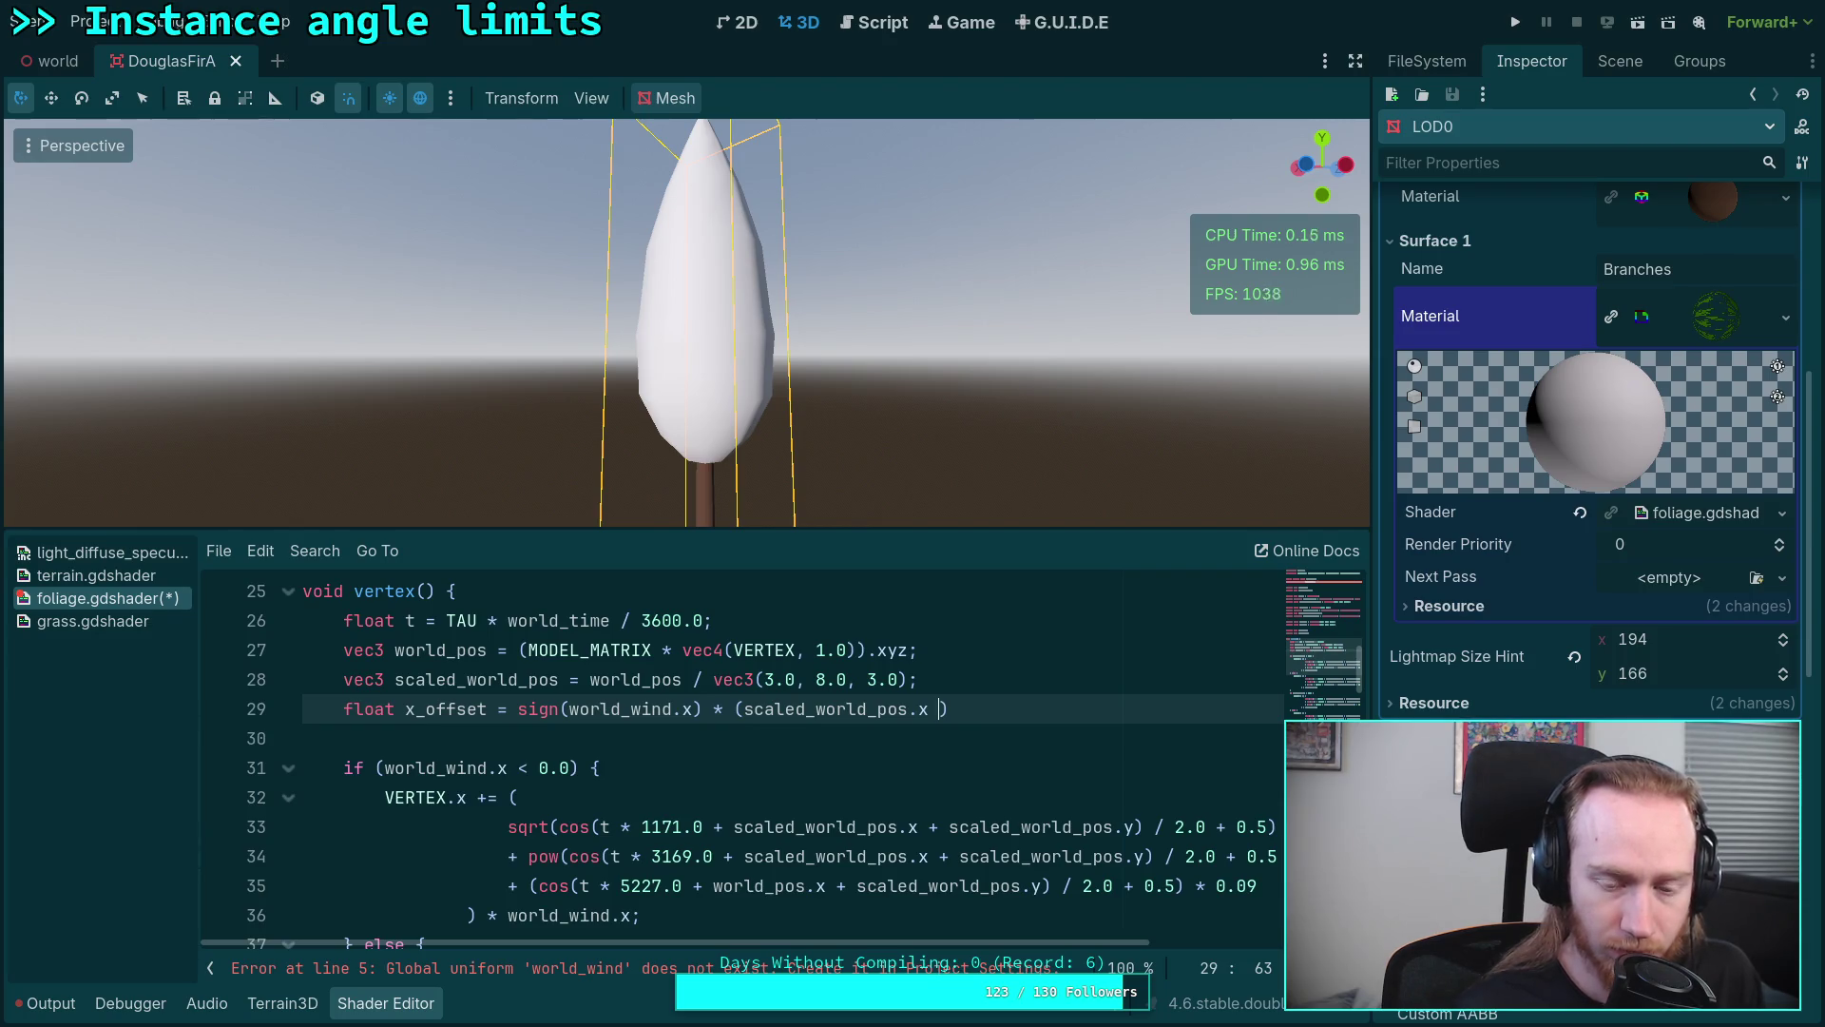
text(scaled_world_pos.y)
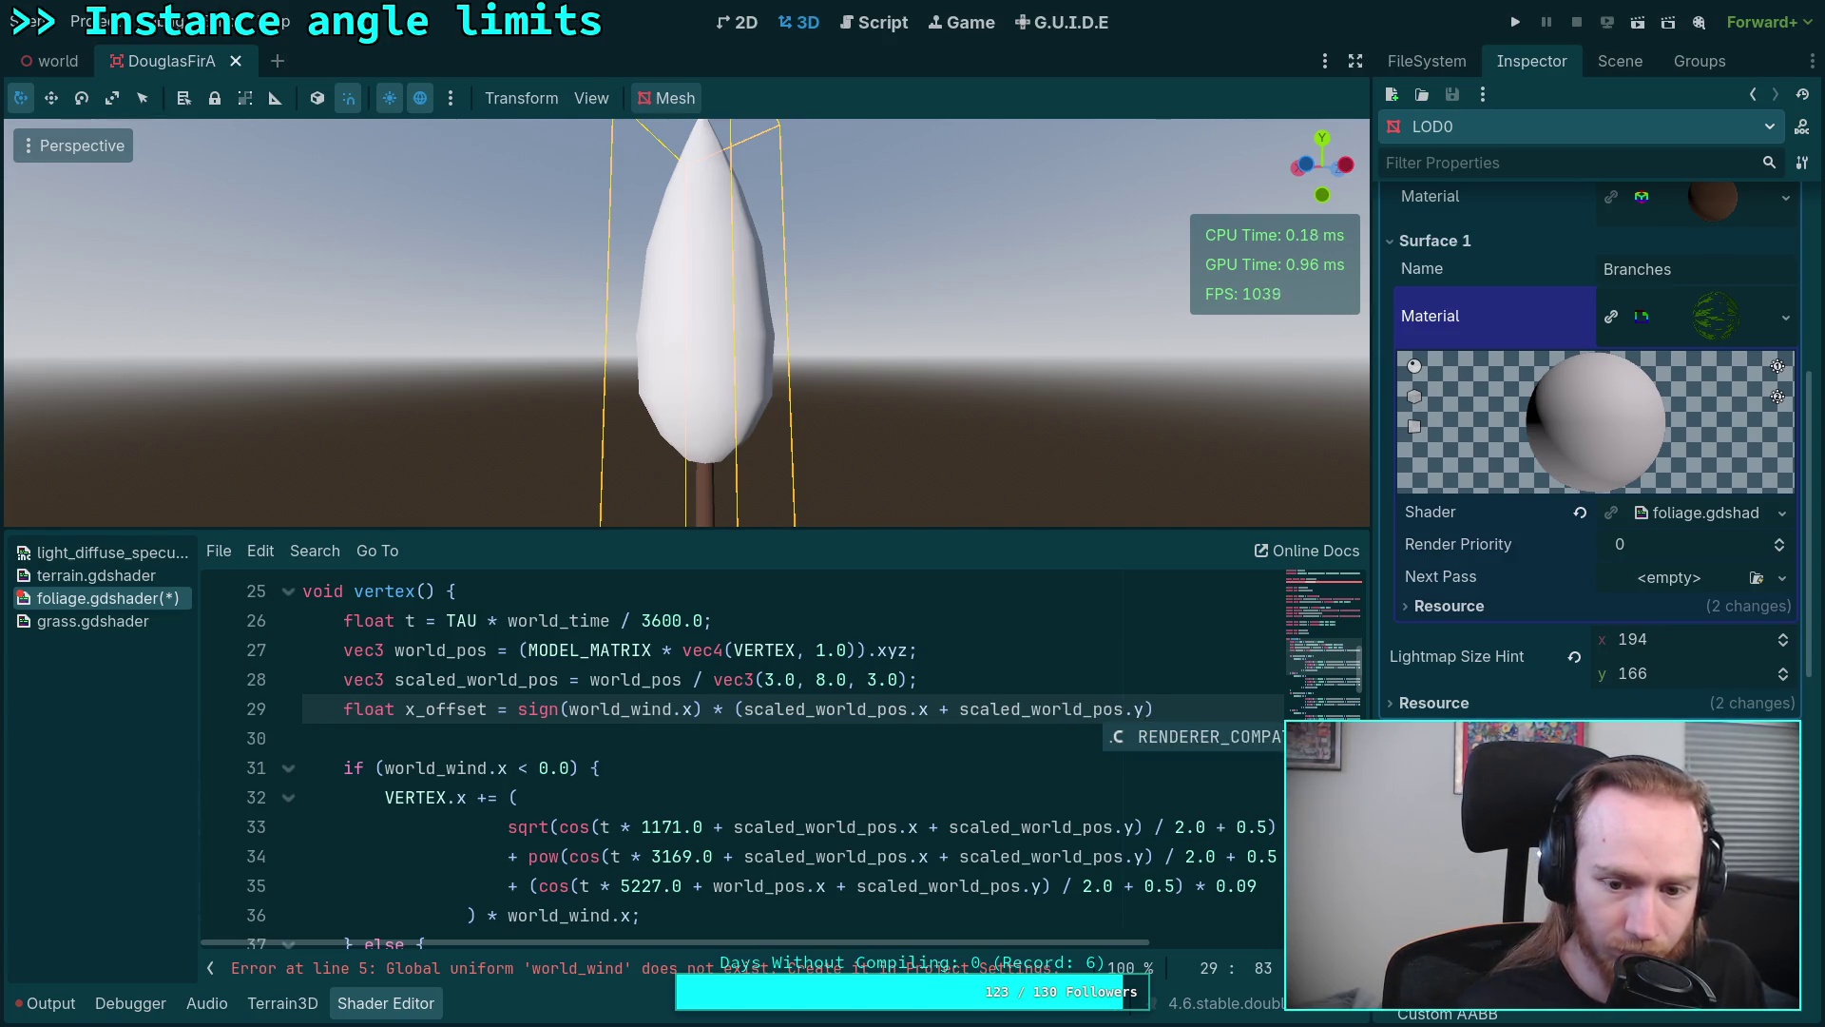
text();)
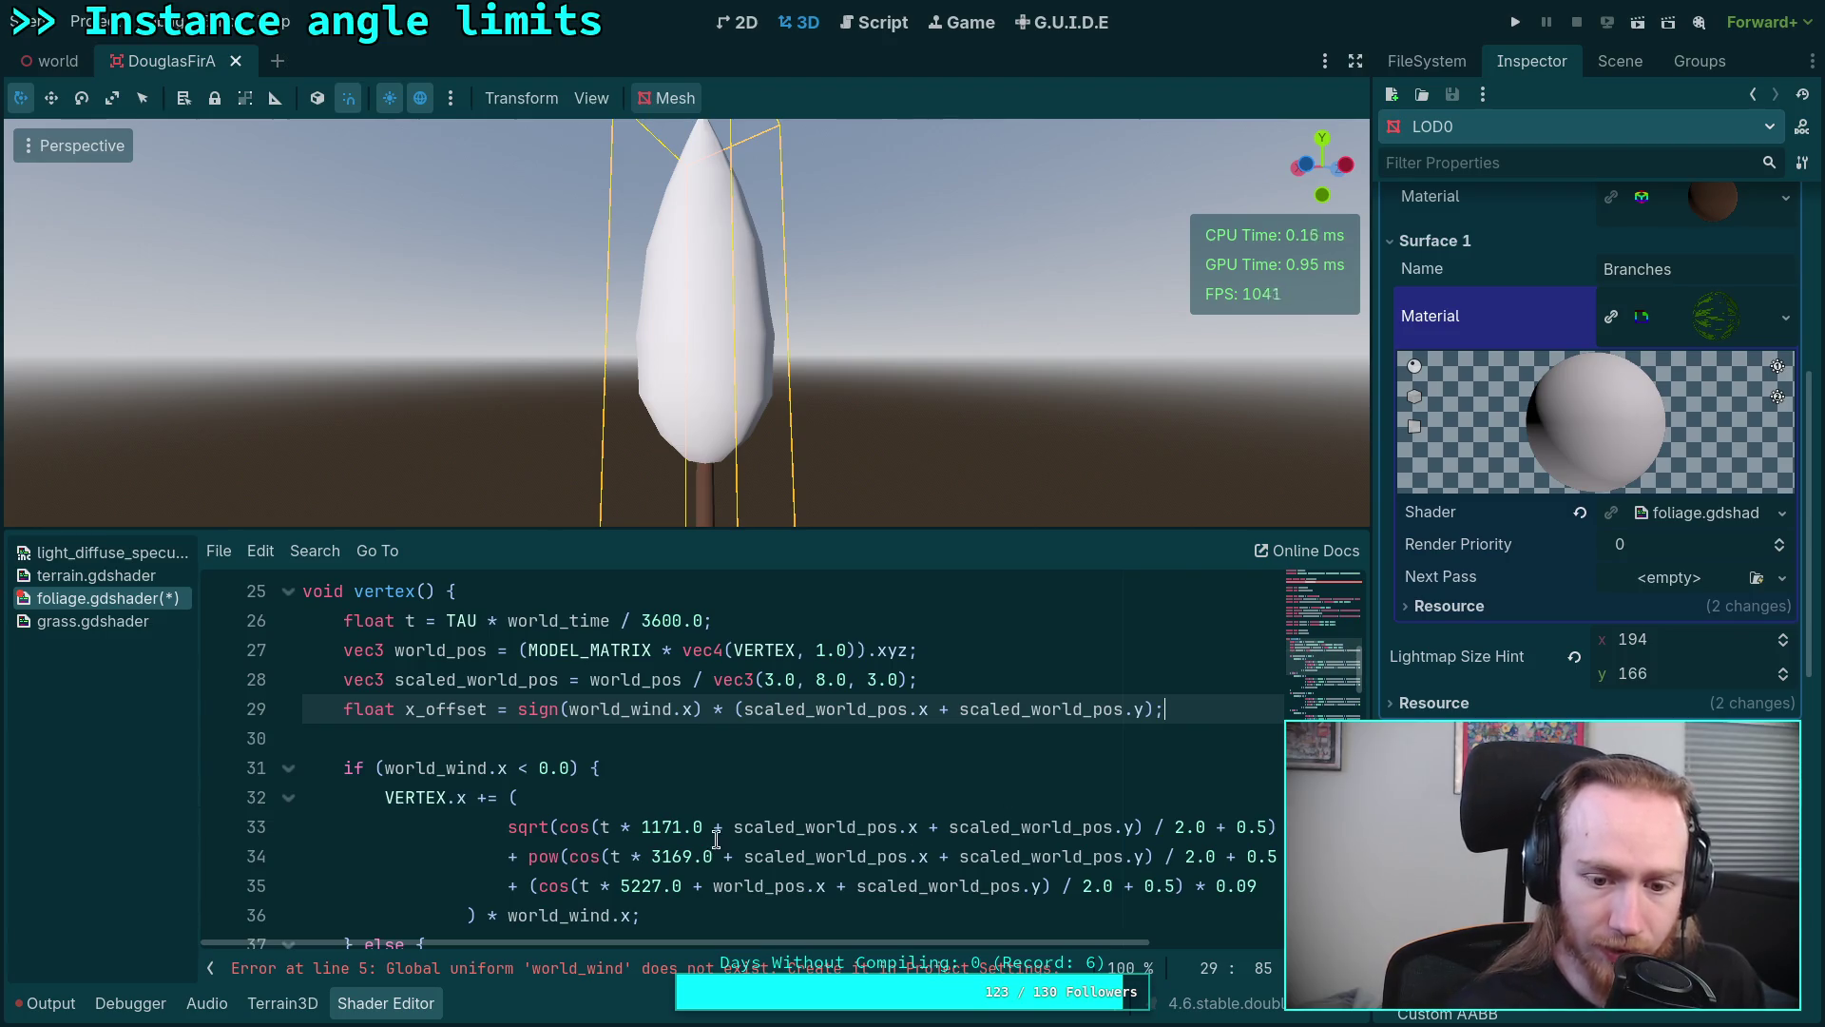
Step: Delete the if/else around VERTEX.x and dedent the remaining block one level
click(715, 830)
scroll(466, 712, down, 2)
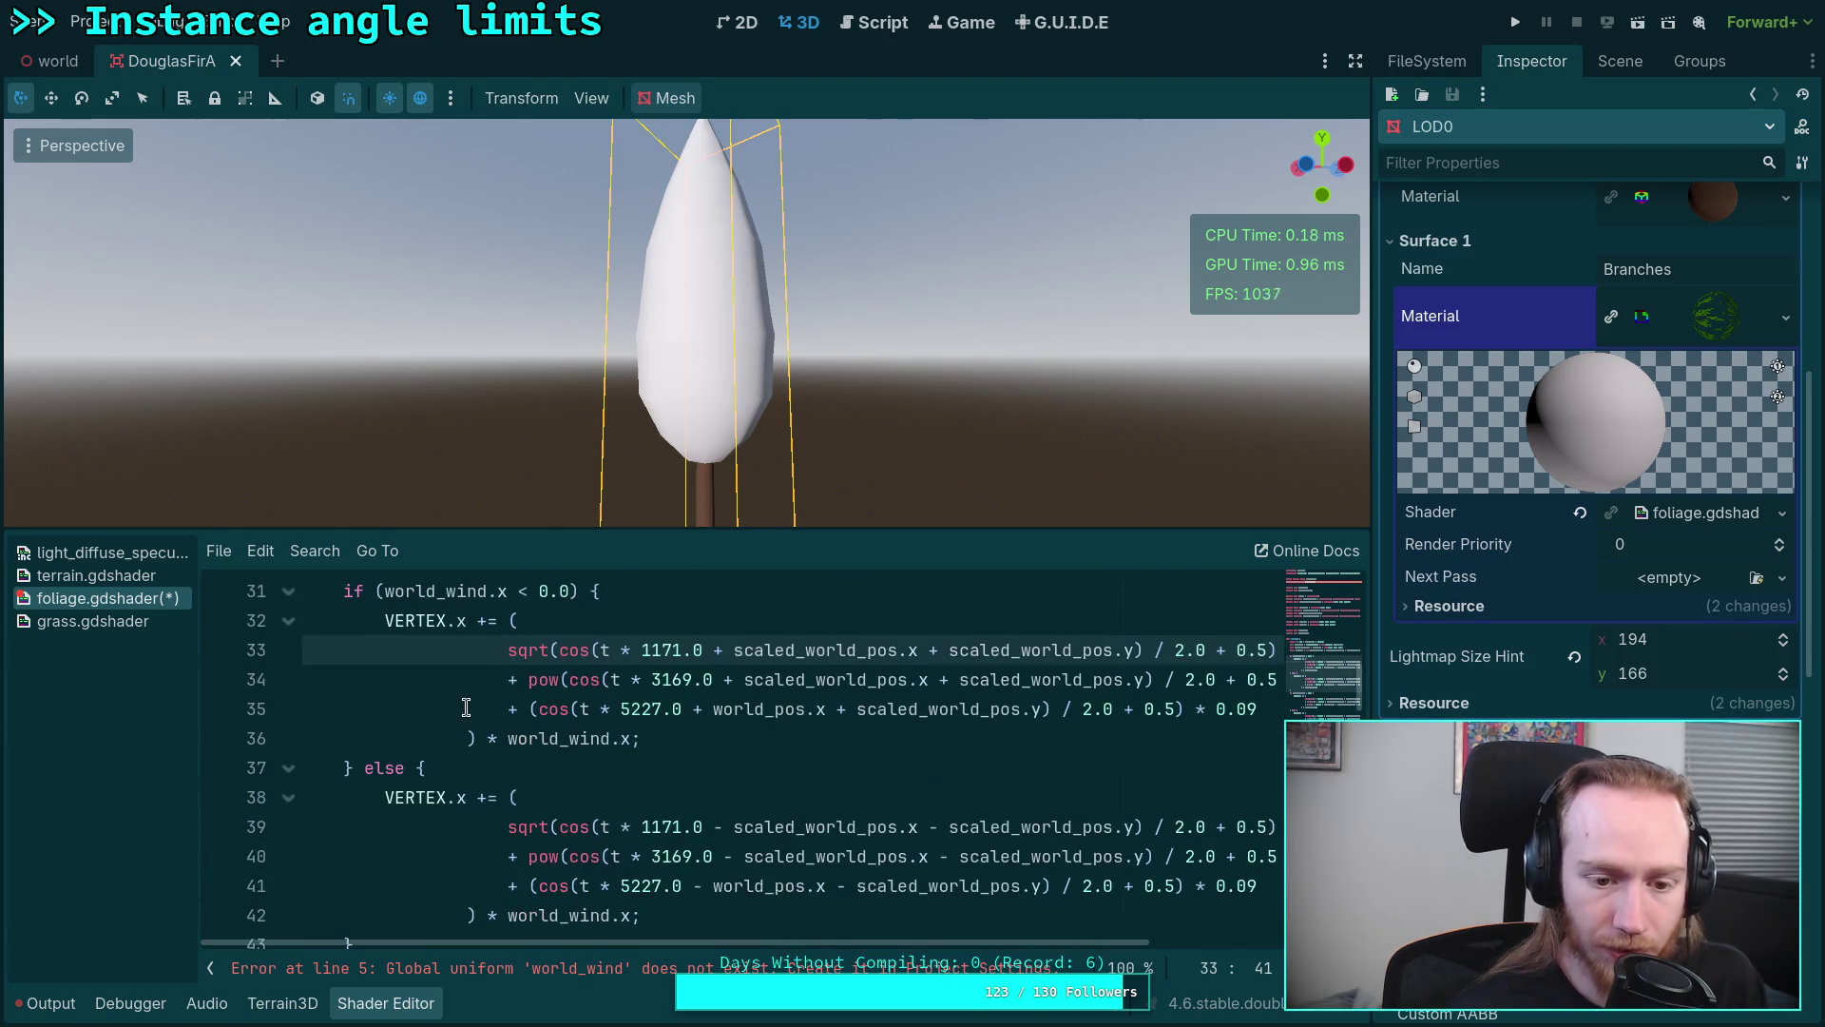
scroll(466, 712, up, 1)
mouse_move(436, 710)
mouse_down()
mouse_move(500, 827)
mouse_move(345, 768)
mouse_up()
key(Tab)
key(shift+Tab)
key(shift+Up)
key(shift+Up)
key(shift+Up)
key(BackSpace)
key(BackSpace)
key(BackSpace)
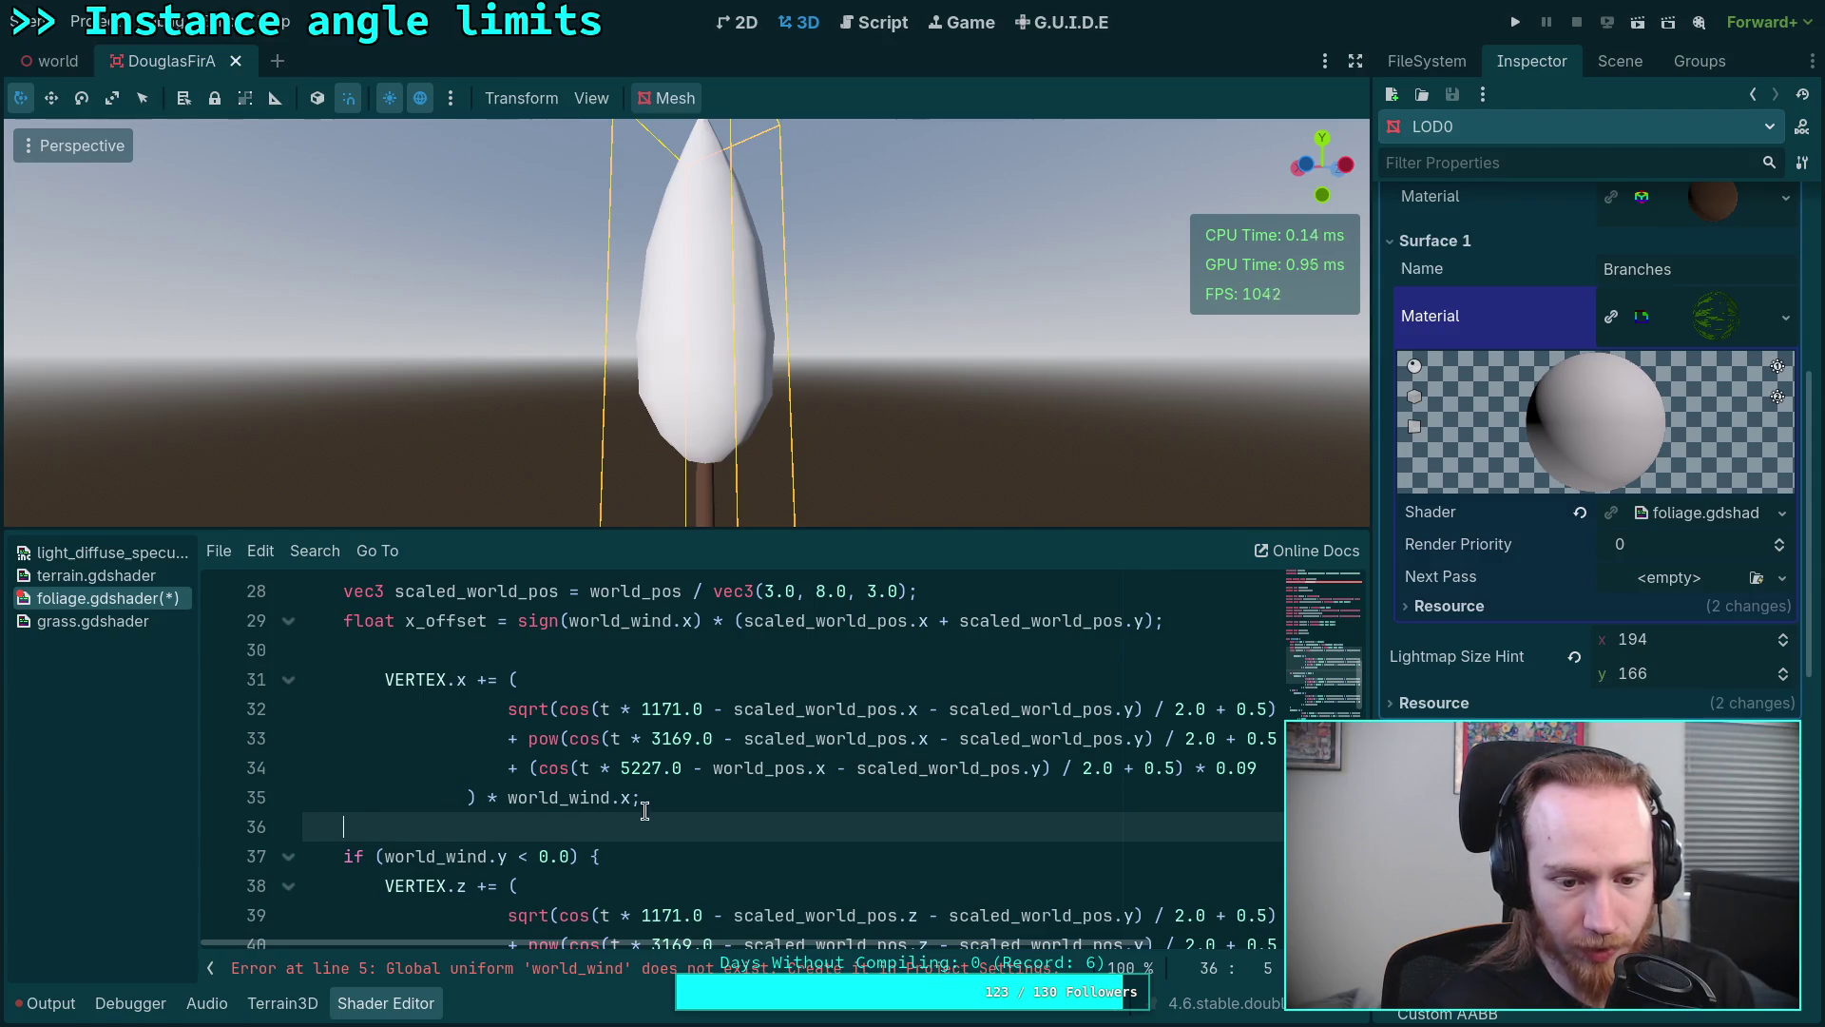
key(BackSpace)
key(BackSpace)
key(BackSpace)
drag(644, 799, 459, 683)
key(shift+Tab)
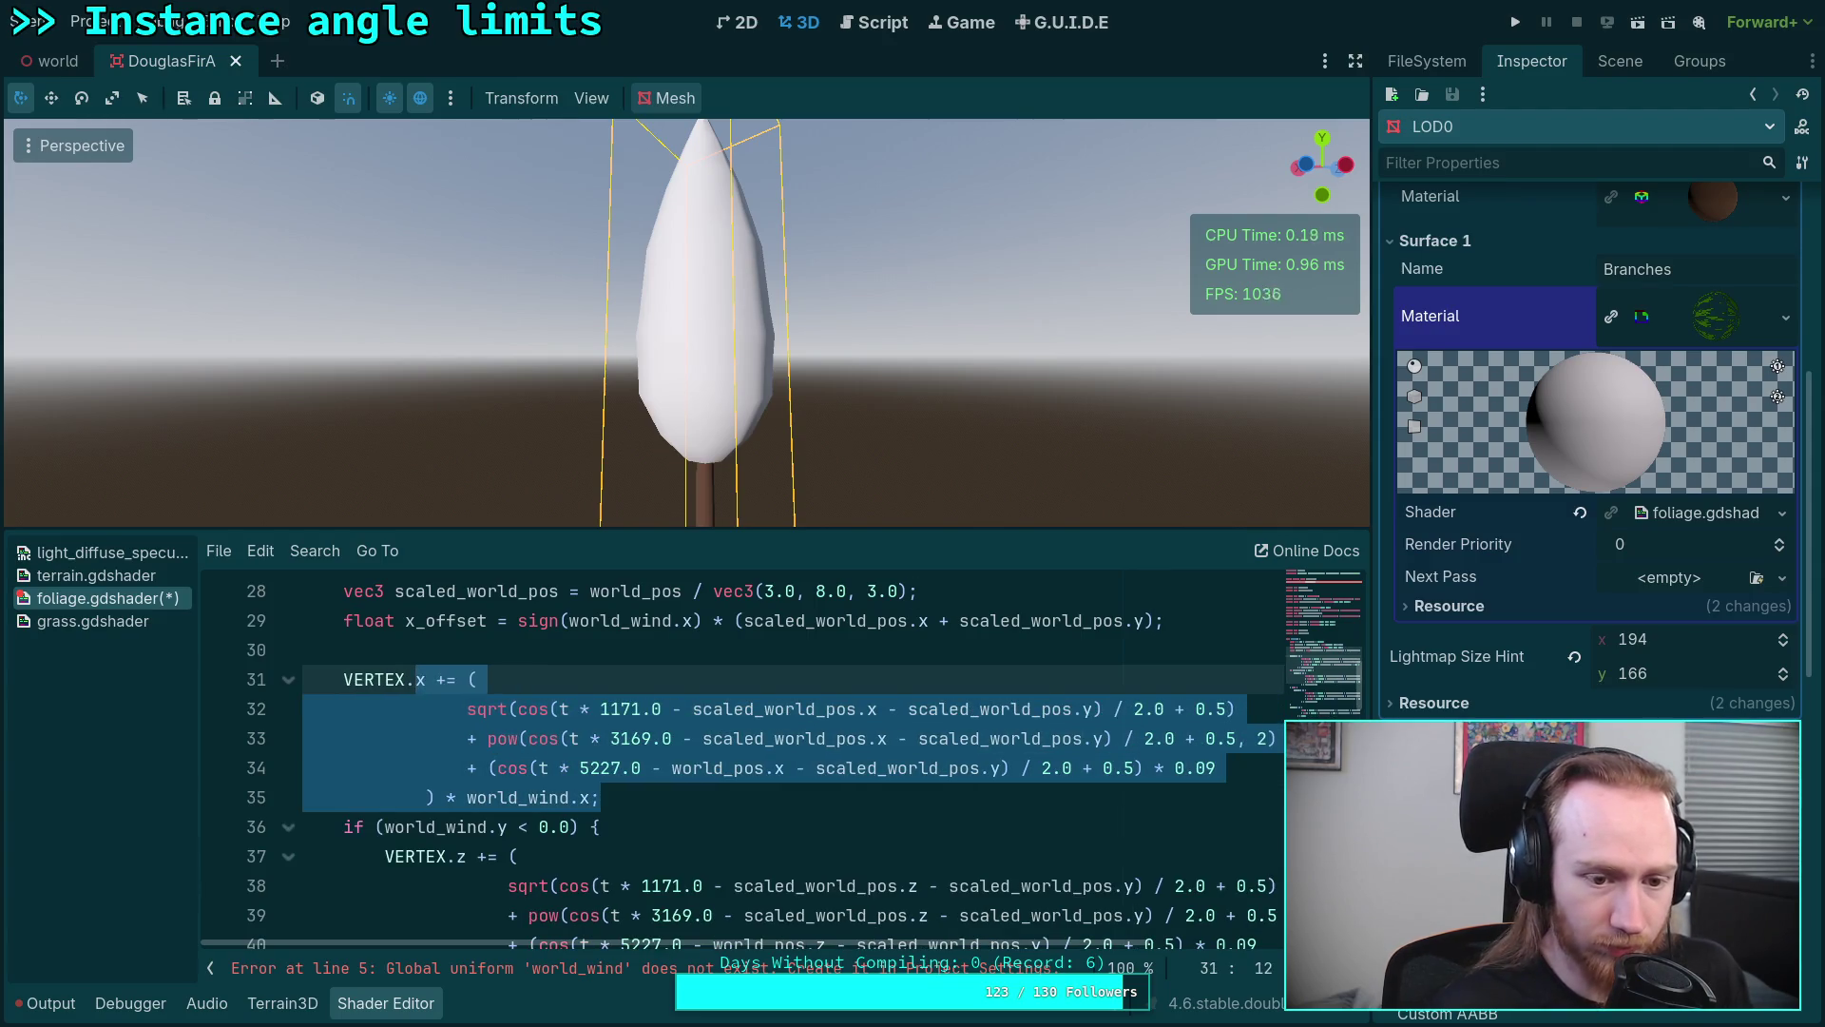
click(625, 765)
Step: Replace the first cosine term's scaled position difference with x_offset and copy that name
click(695, 710)
drag(696, 709, 1089, 713)
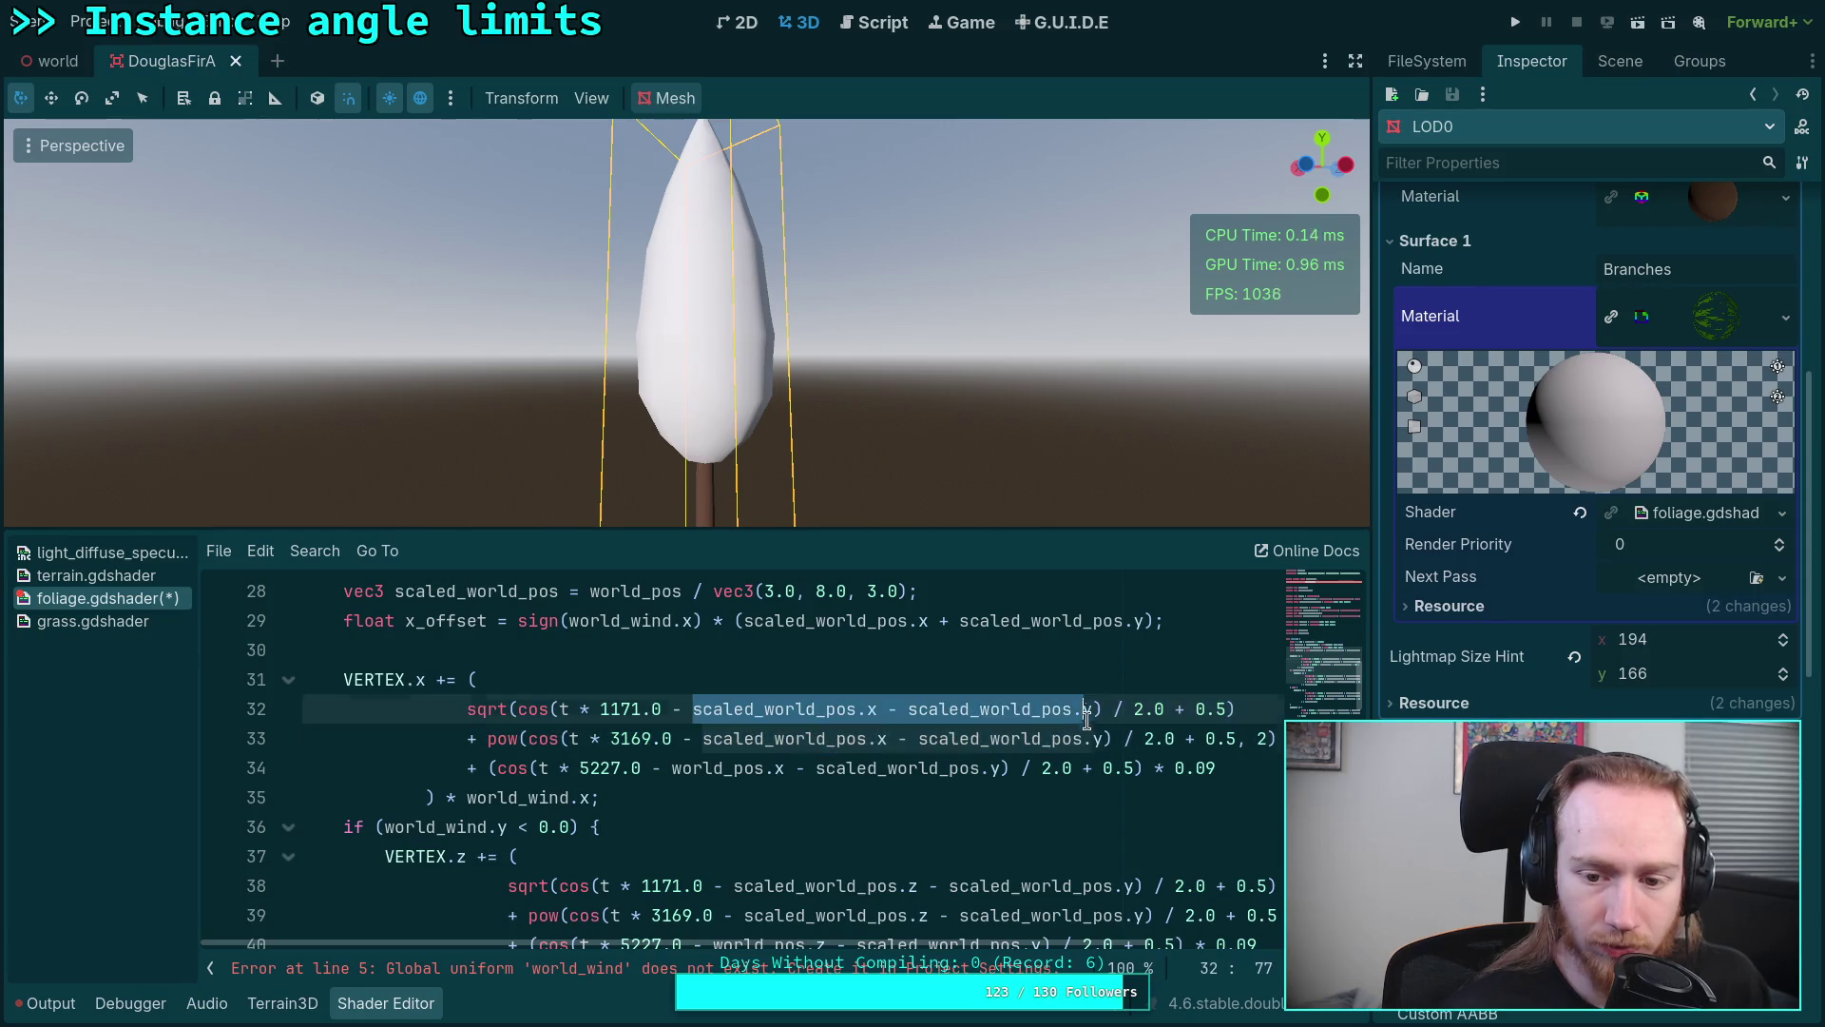
key(BackSpace)
text(x_offset)
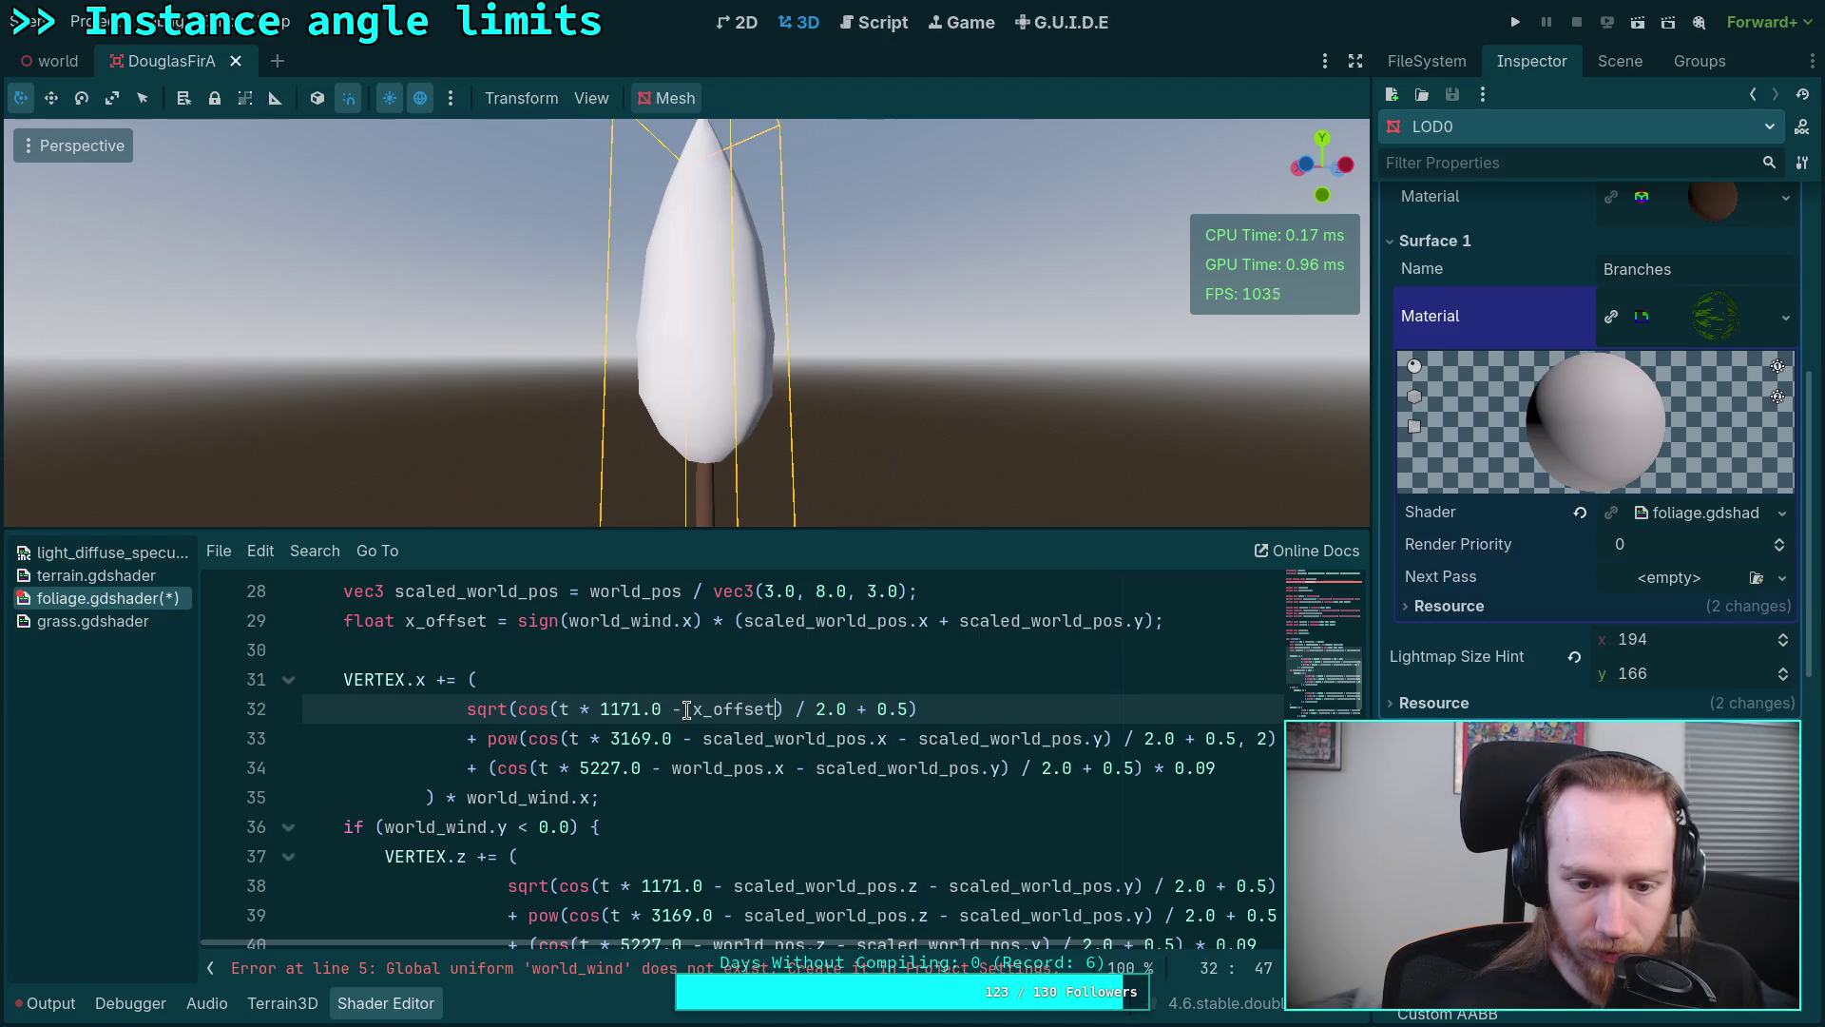
double_click(734, 709)
right_click(755, 709)
click(797, 754)
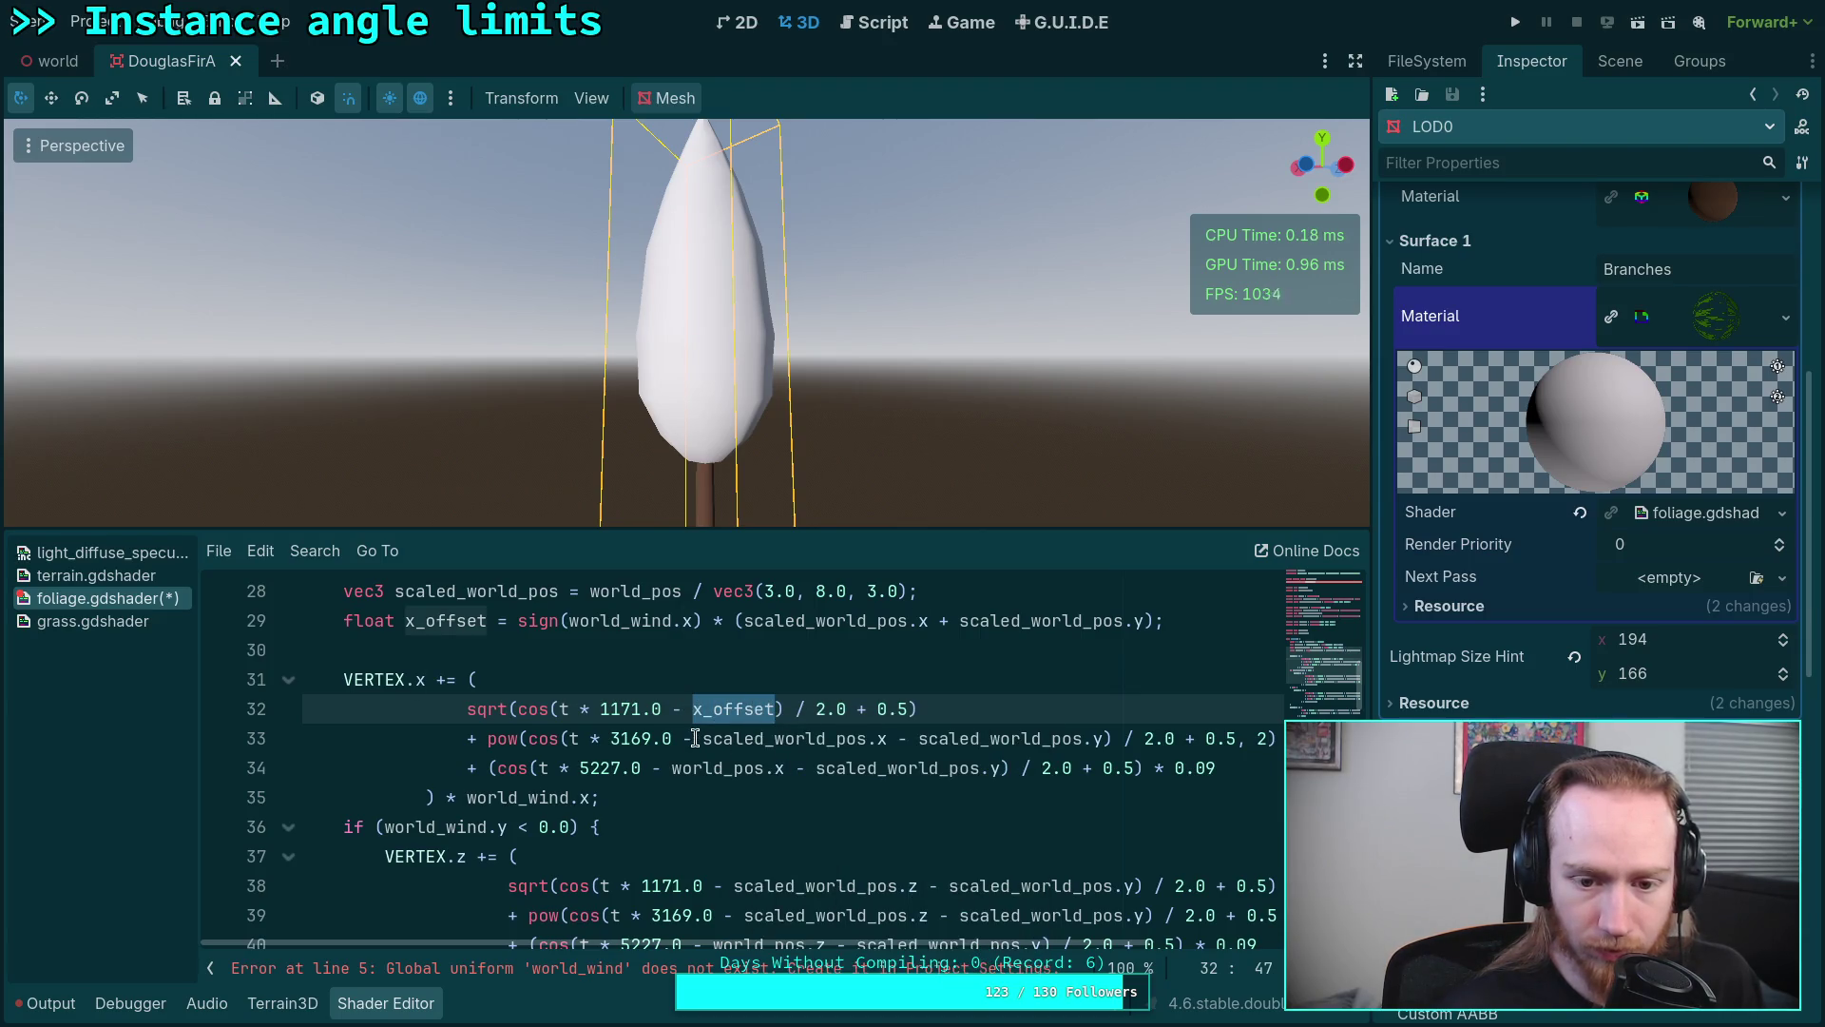
scroll(701, 737, up, 1)
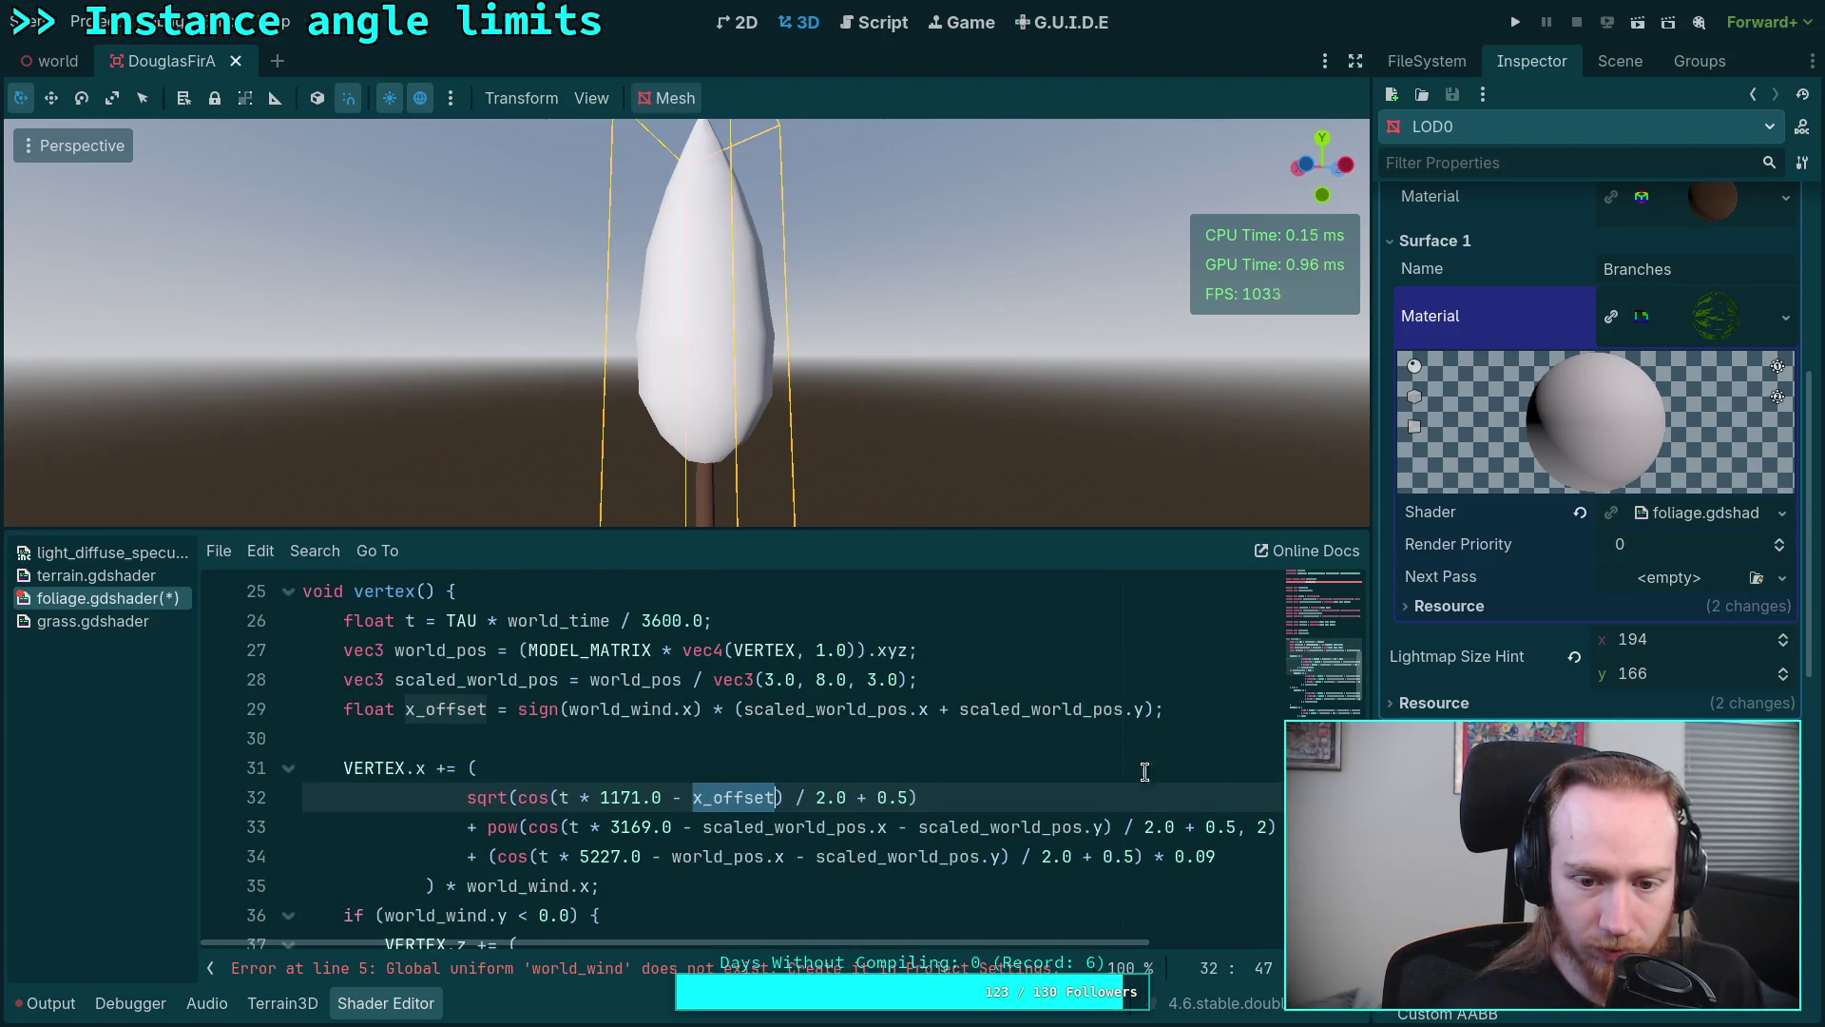
Step: Begin a scratch sign(vec2(0.0)) test line after the x_offset declaration
click(1216, 719)
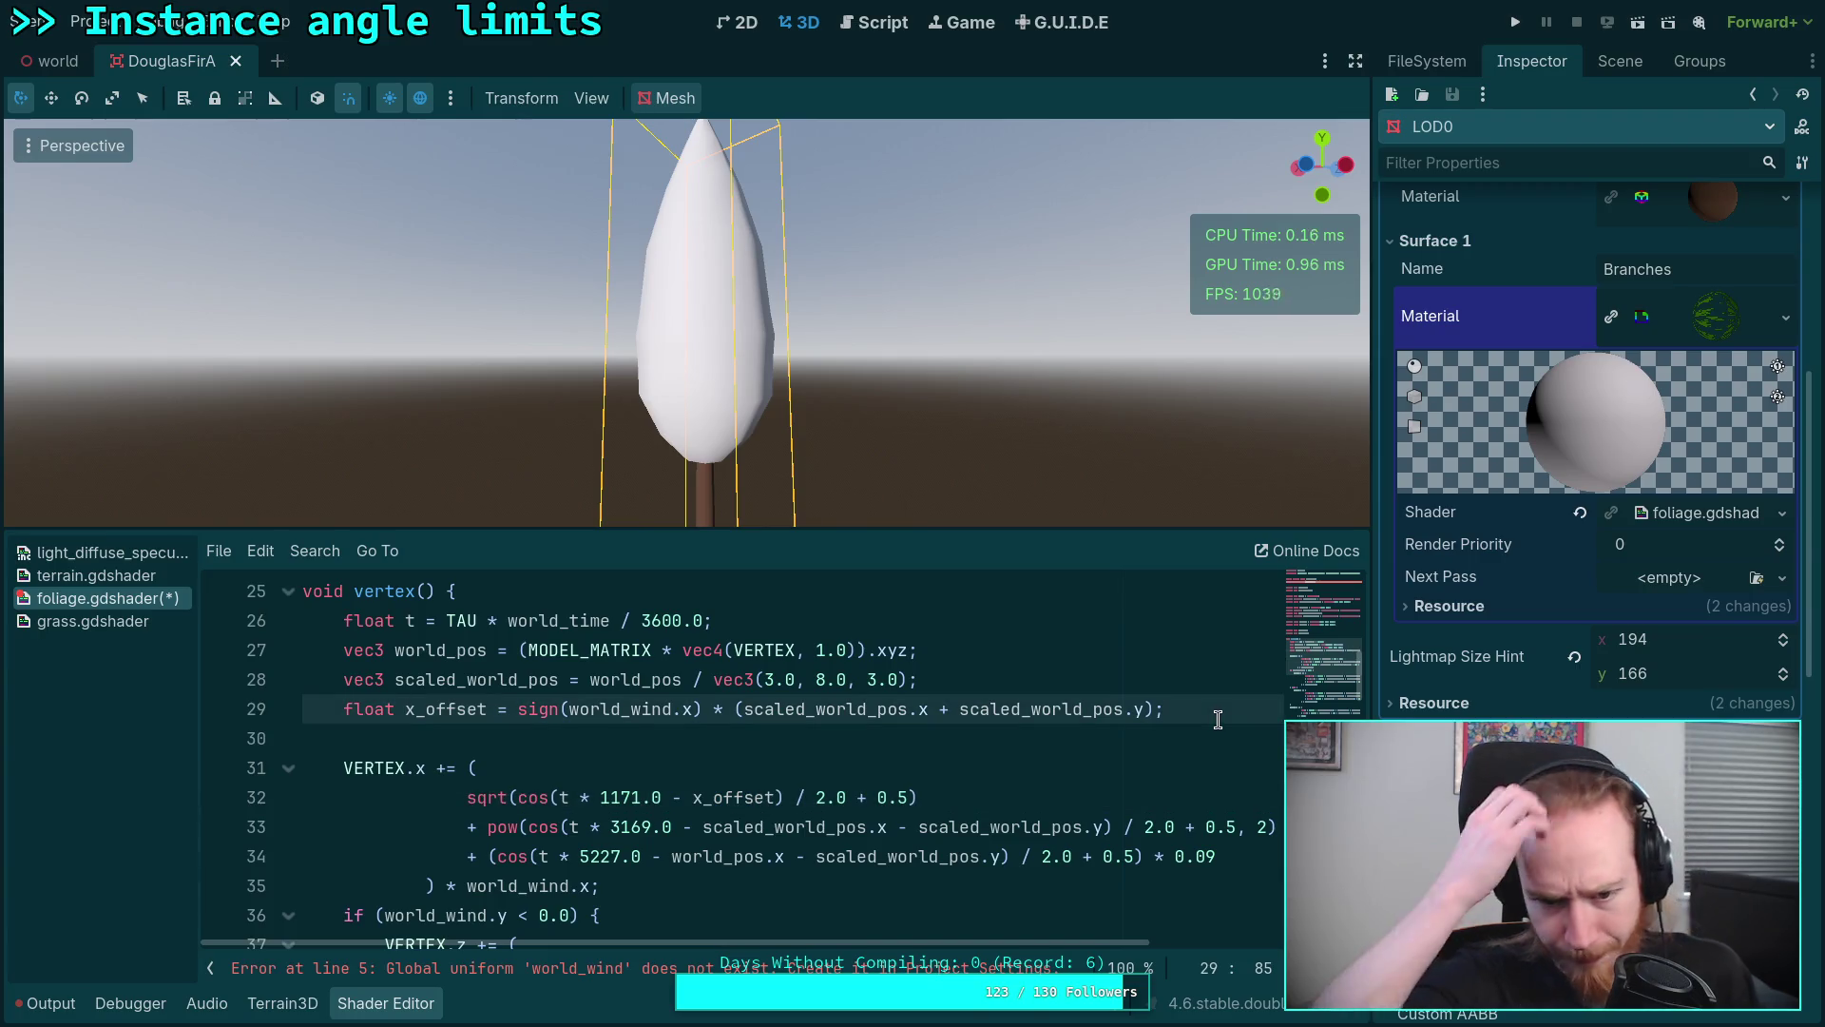
key(Return)
text(sign()
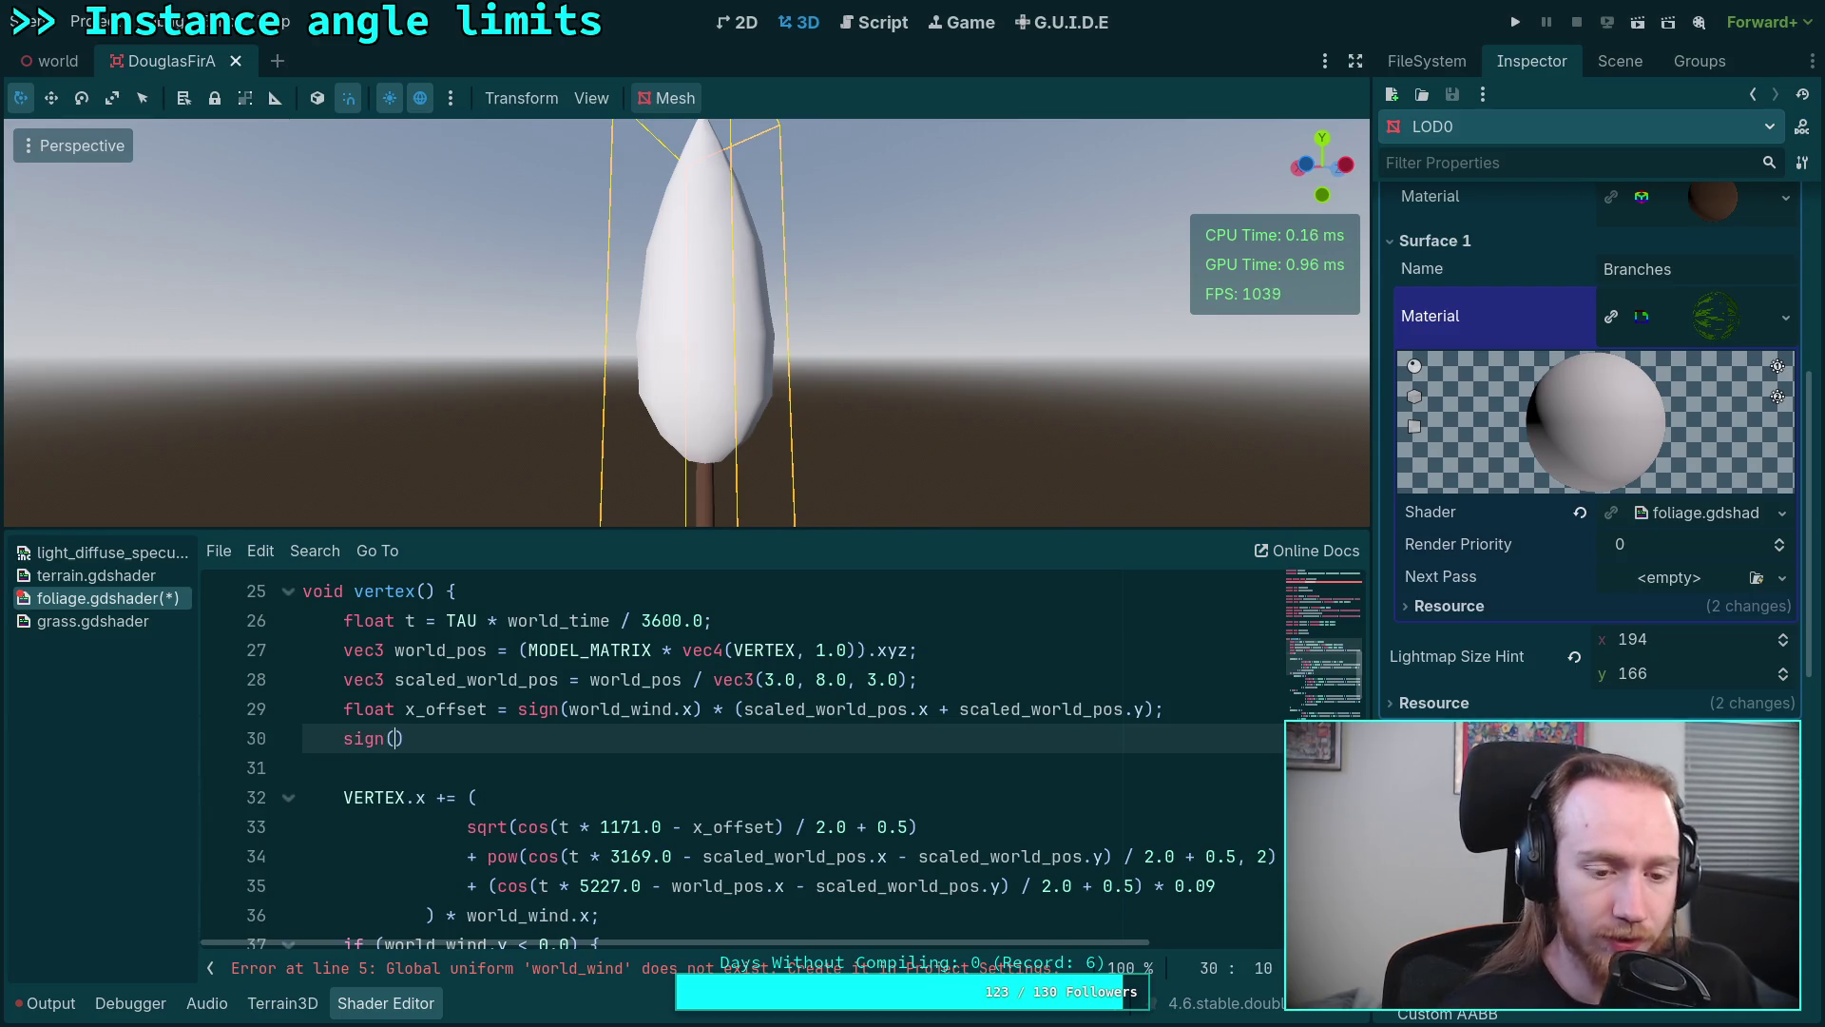
text(vec)
text(()))
text(0.0)
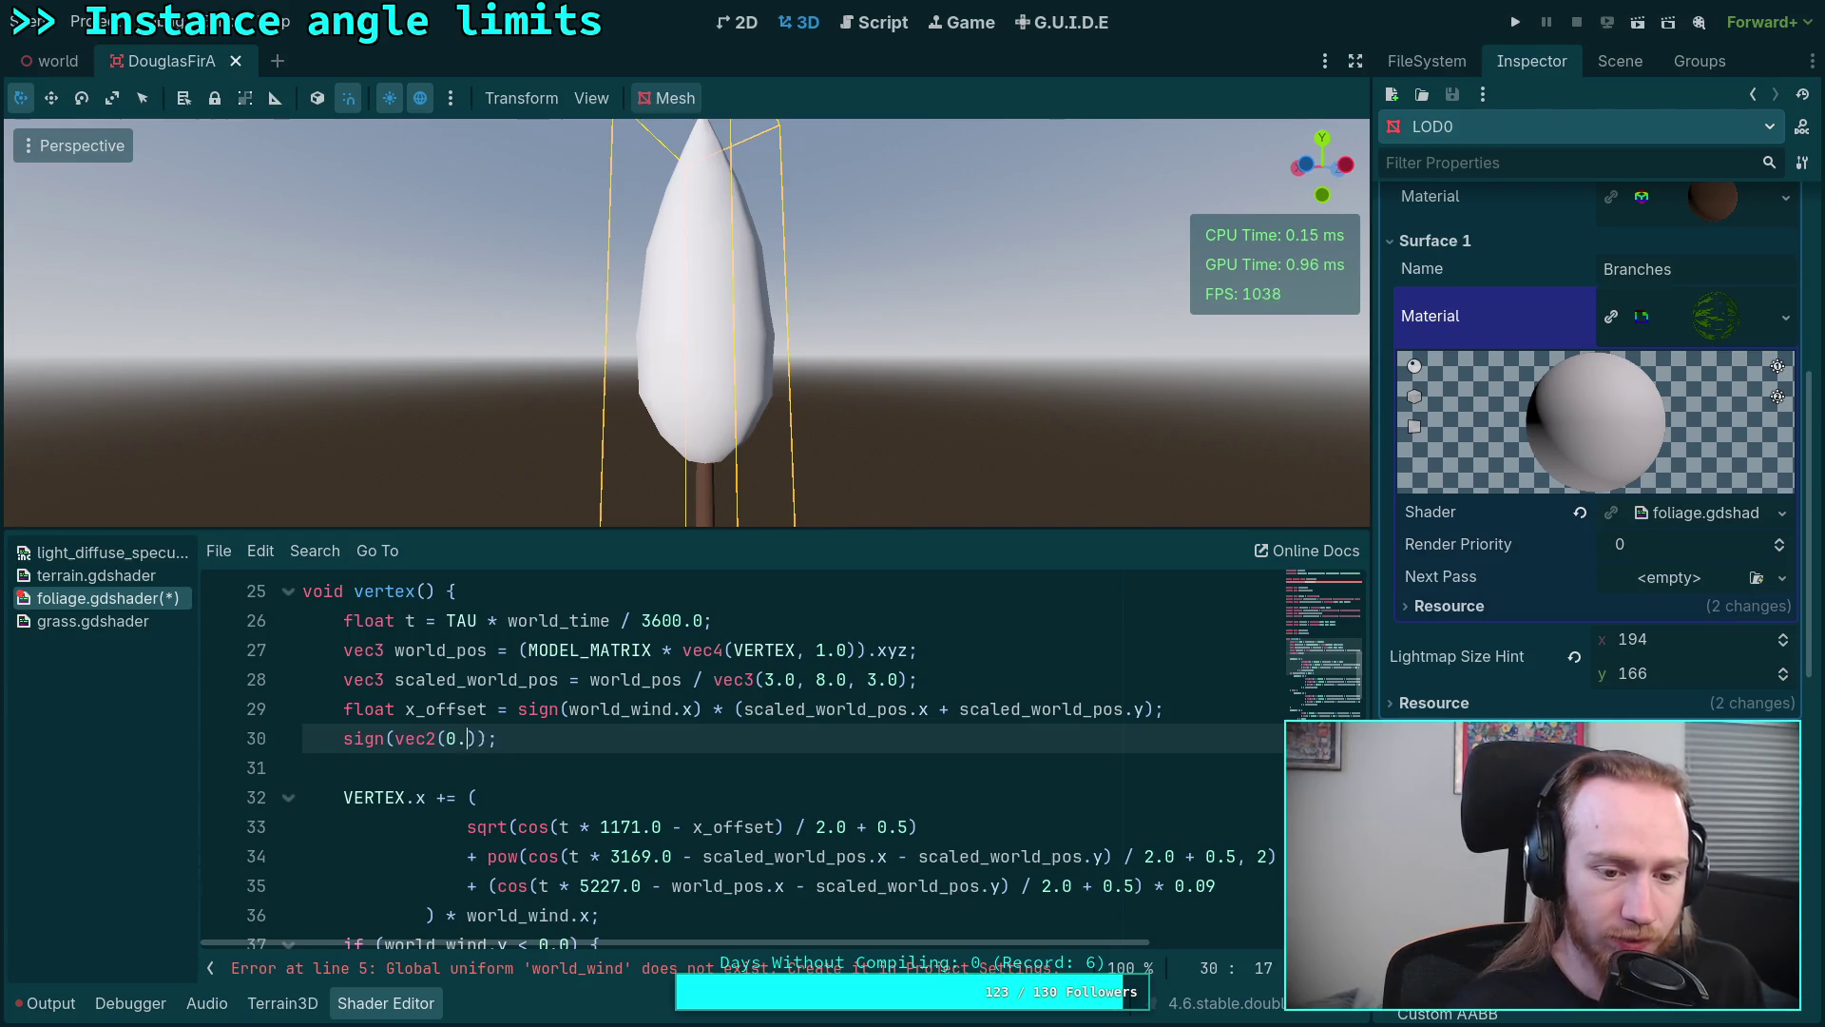
click(906, 761)
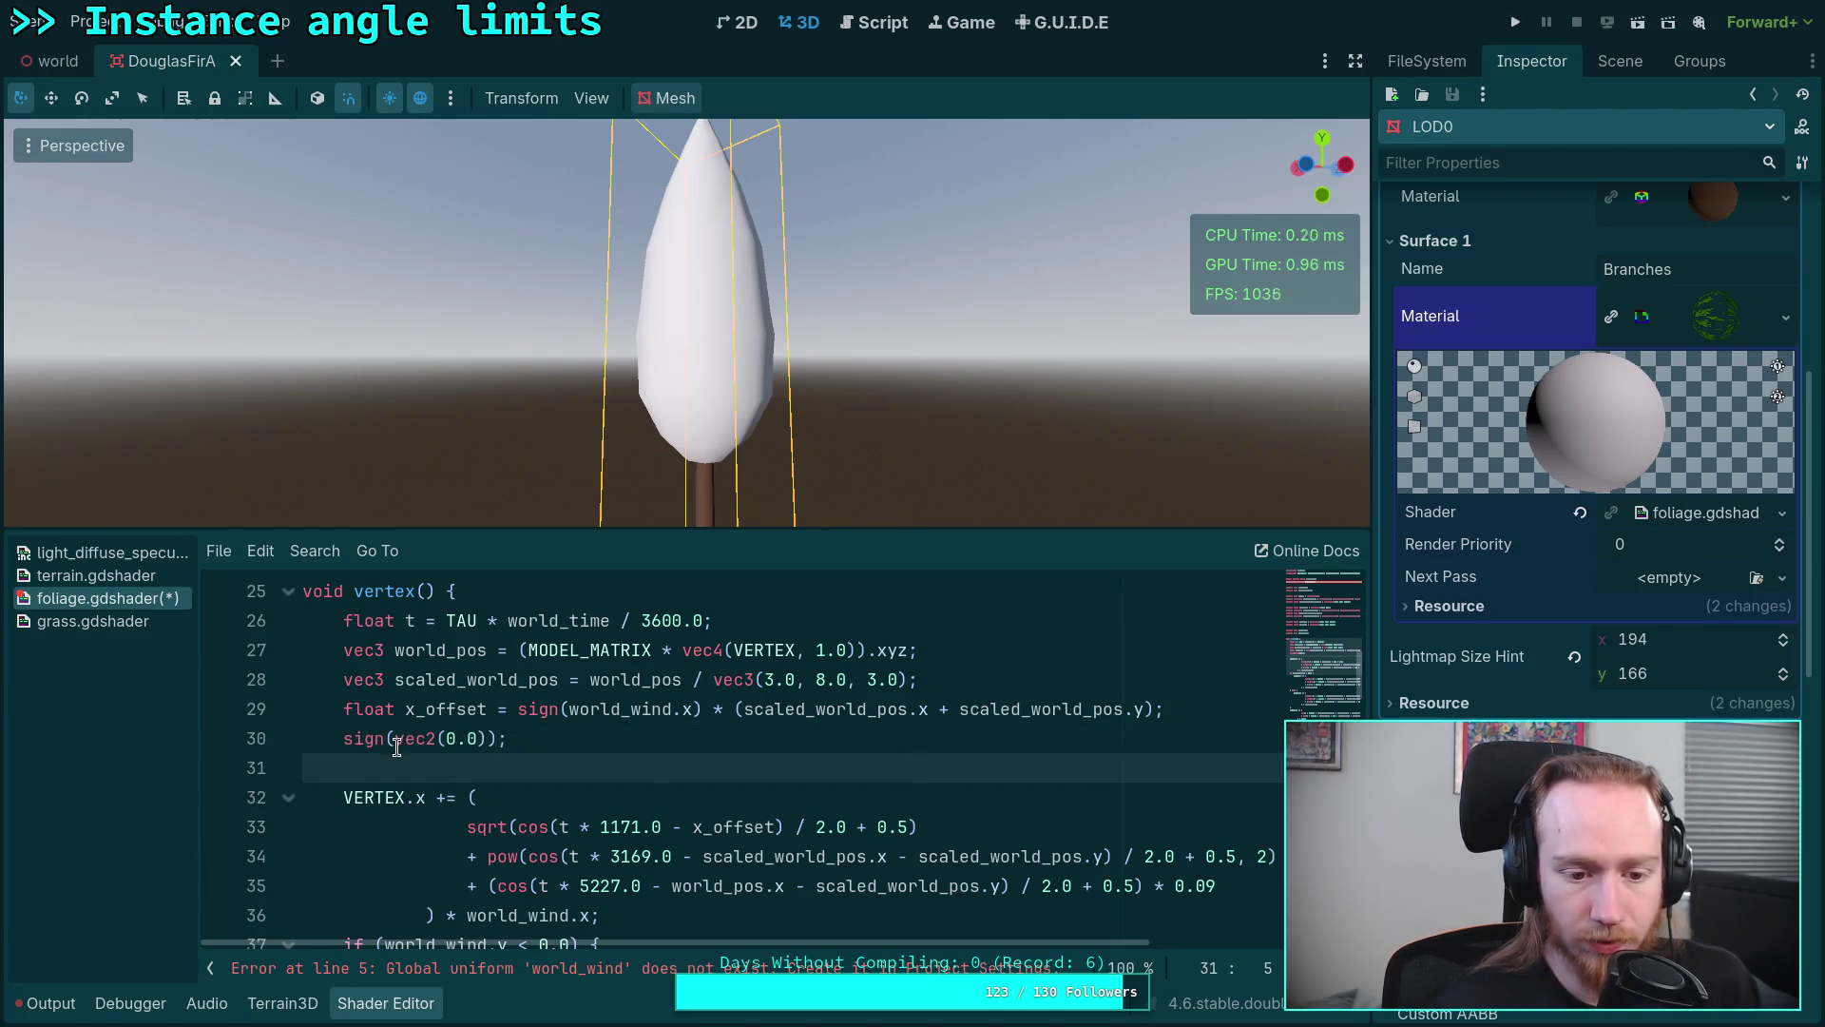
click(350, 736)
text(oe)
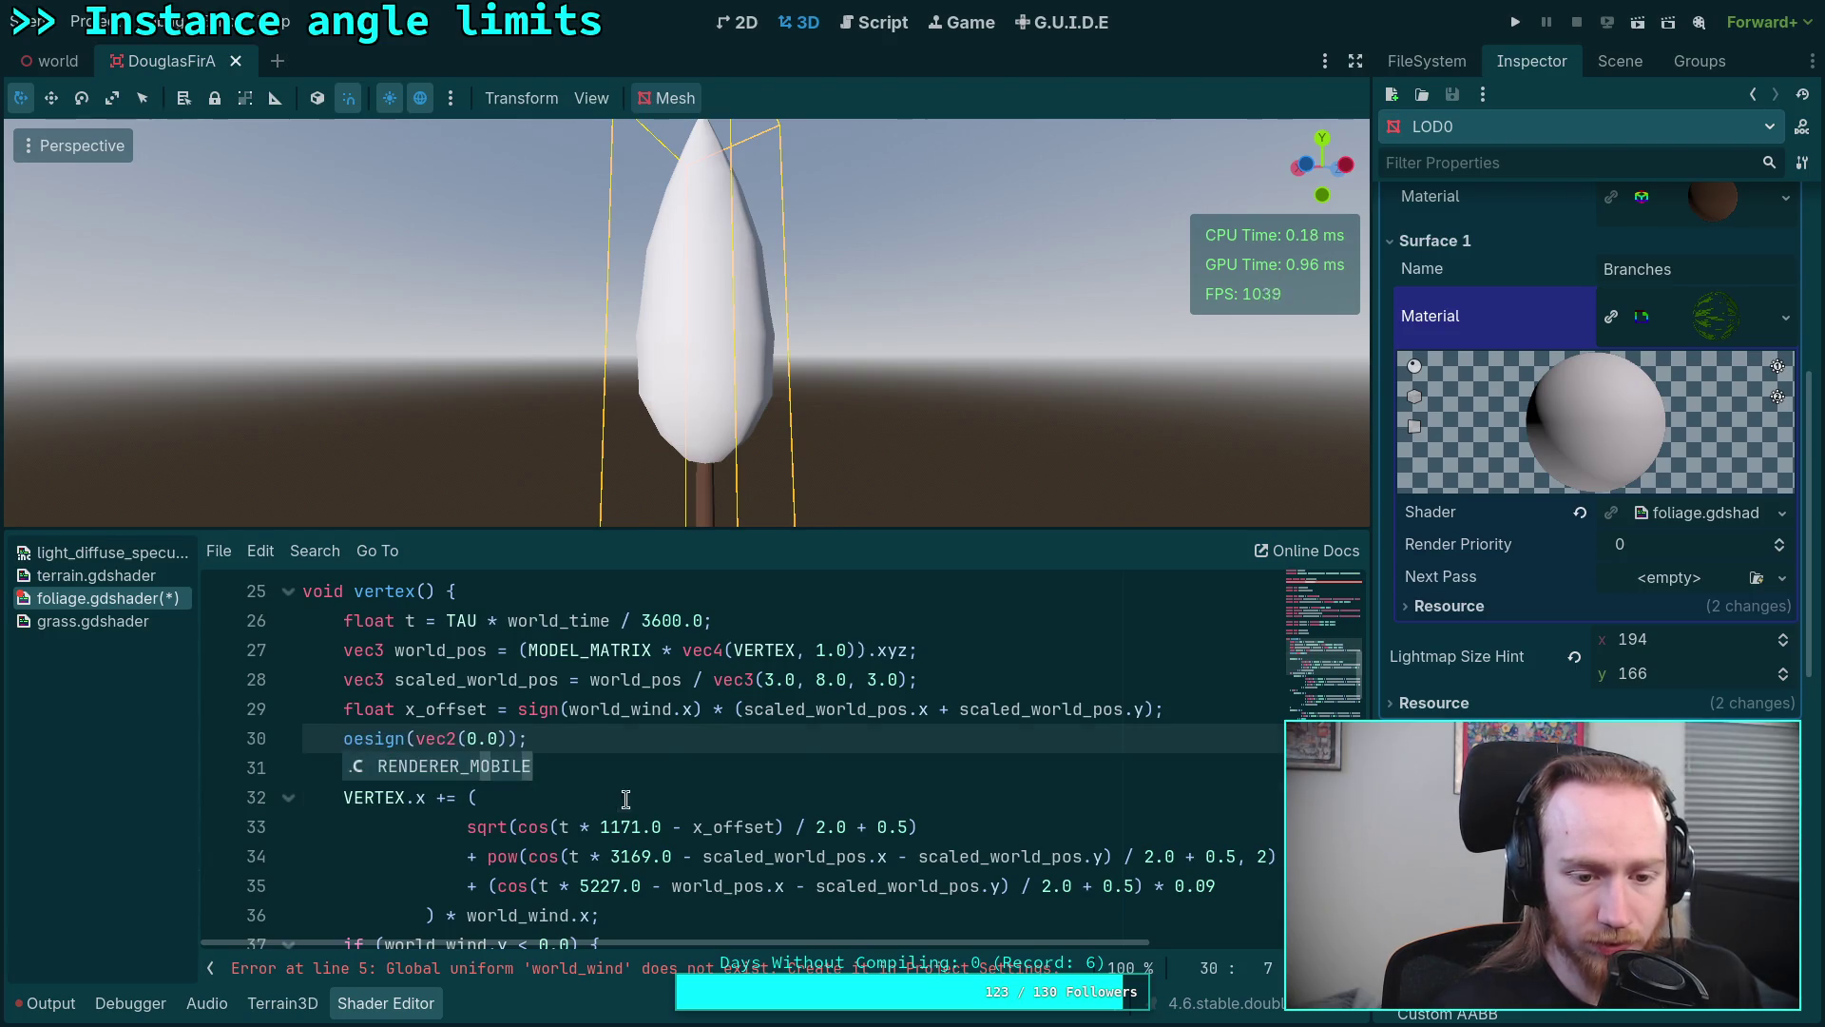
click(636, 798)
scroll(636, 798, up, 2)
scroll(593, 782, up, 3)
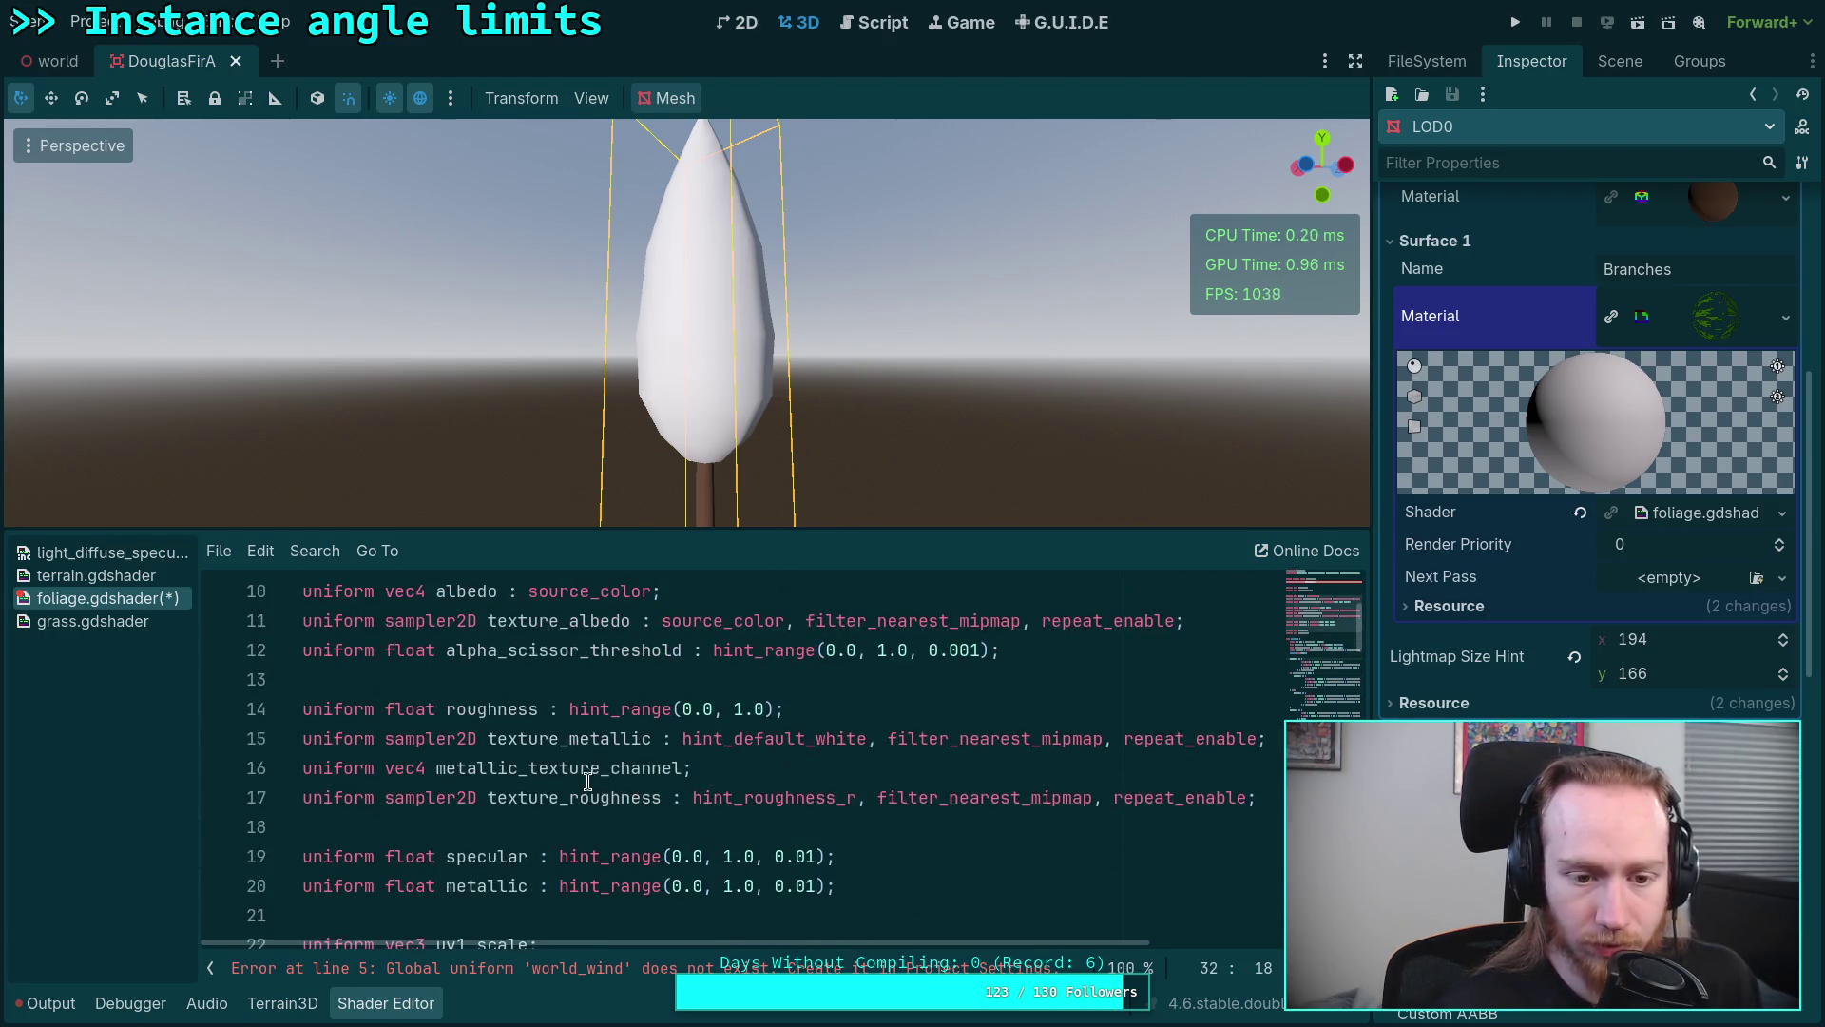
scroll(586, 779, up, 3)
scroll(342, 729, down, 7)
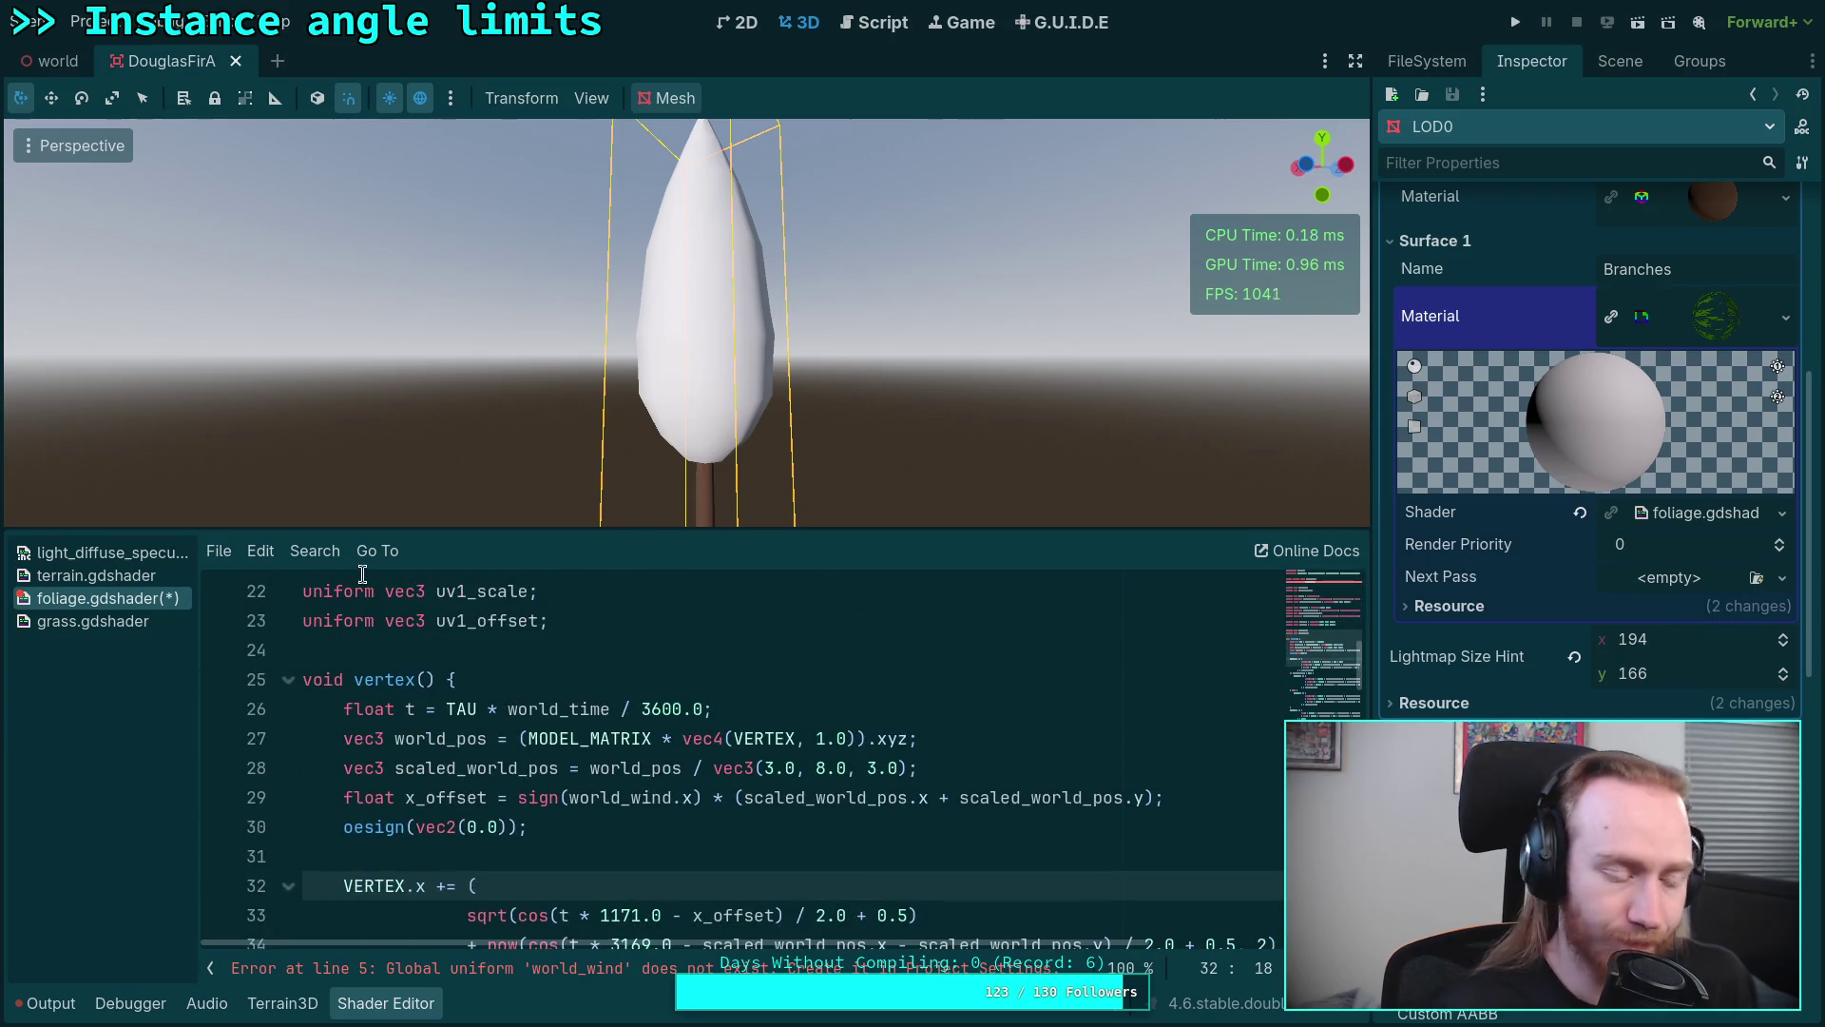
Step: Add a vec2 shader global named world_wind in Project Settings > Shader Globals and return to the code
click(90, 22)
click(171, 58)
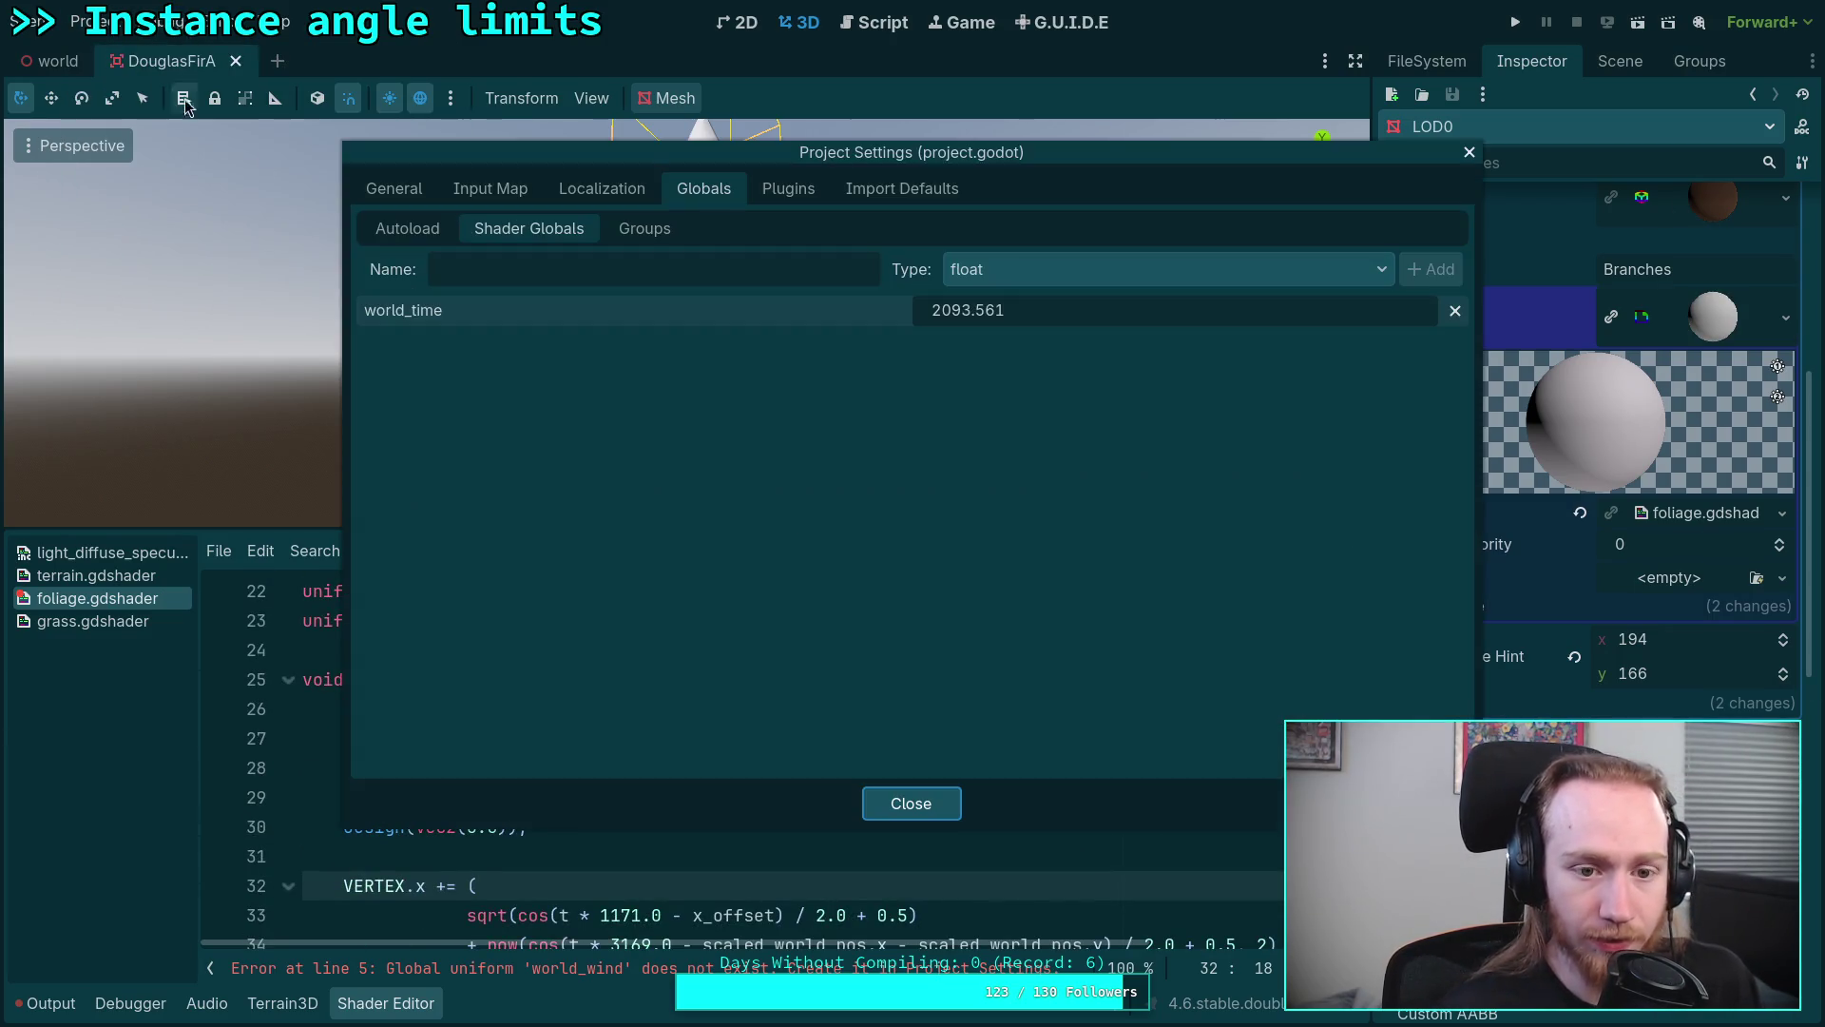
click(608, 265)
text(world_wind)
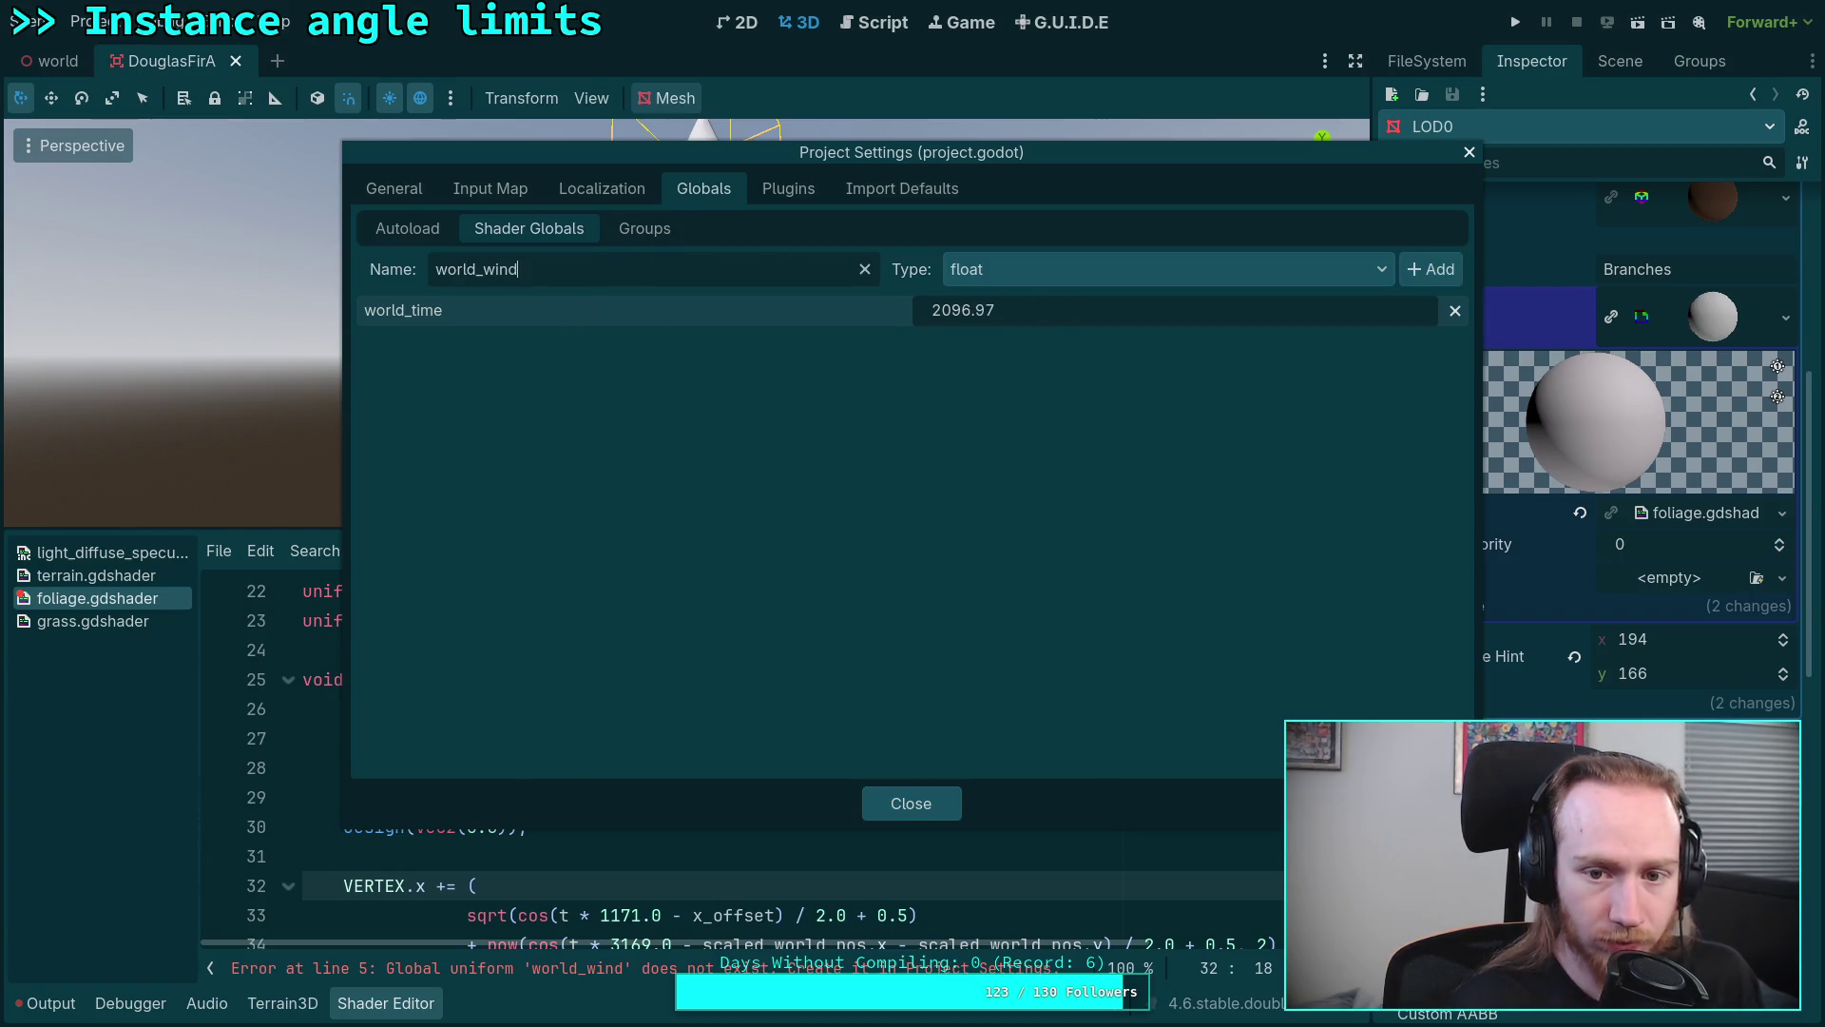
click(1268, 276)
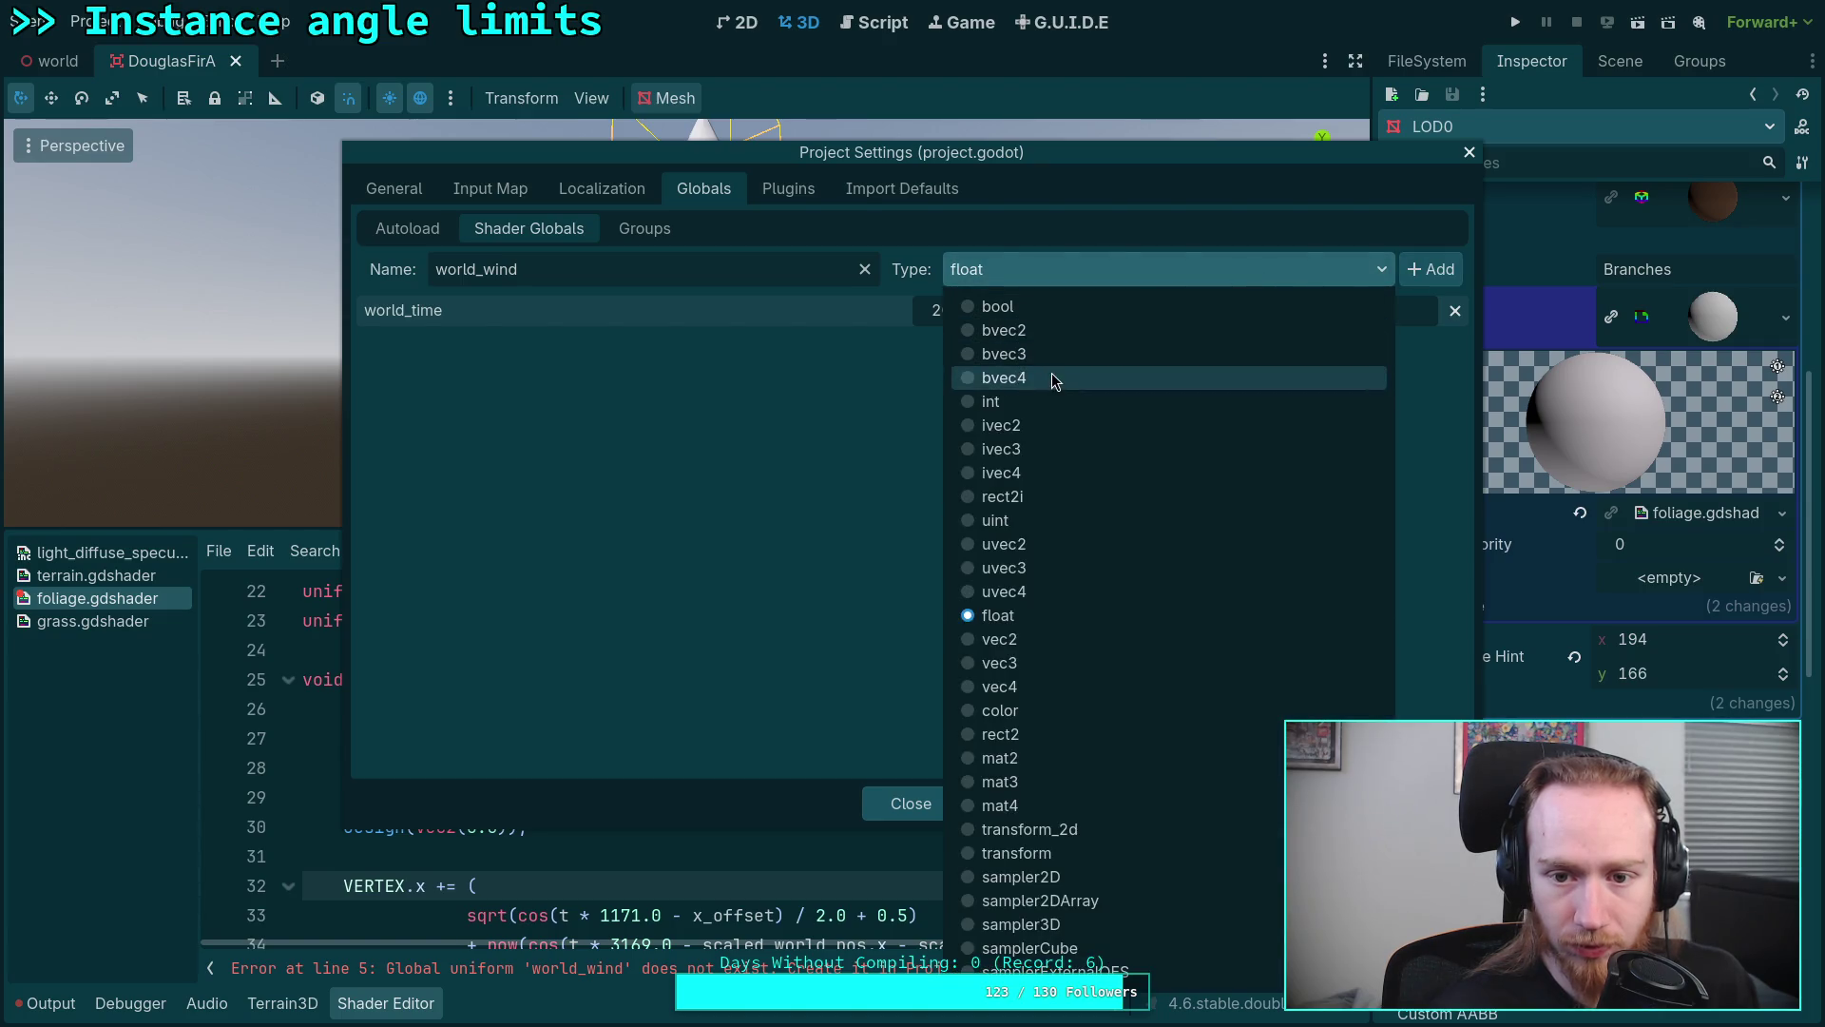
click(1023, 651)
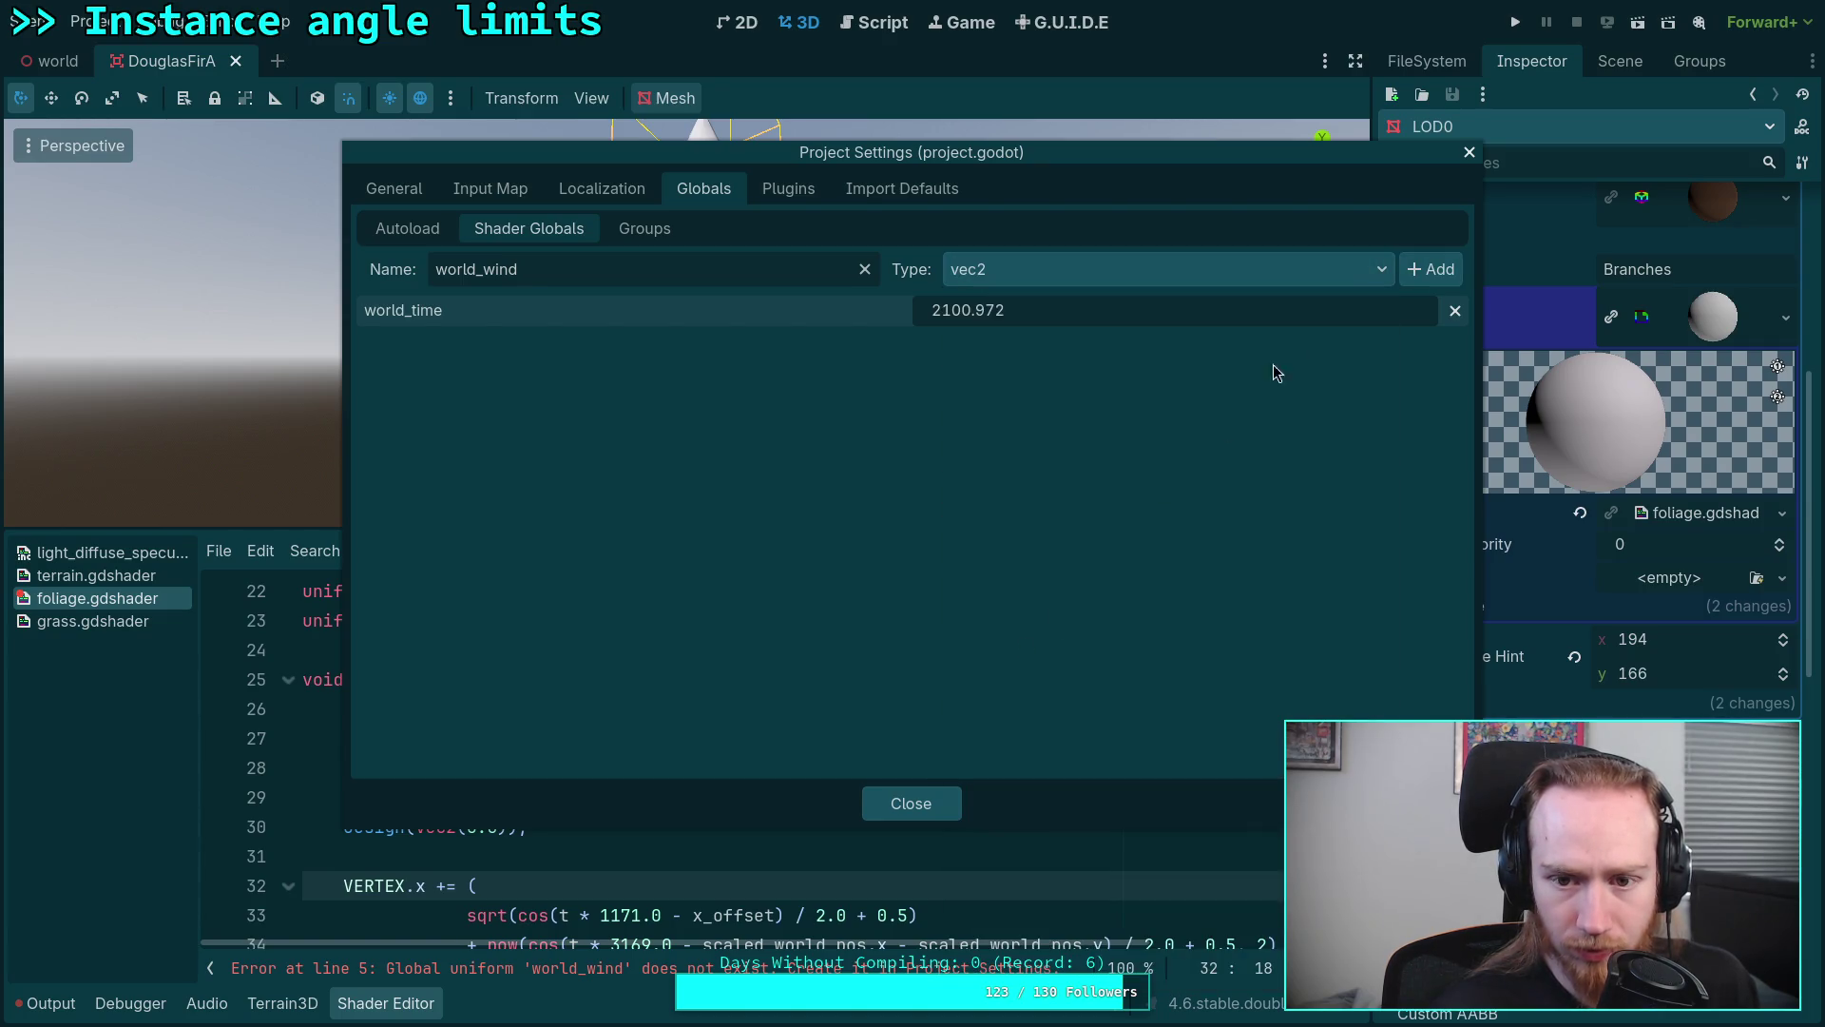
click(1439, 274)
click(911, 803)
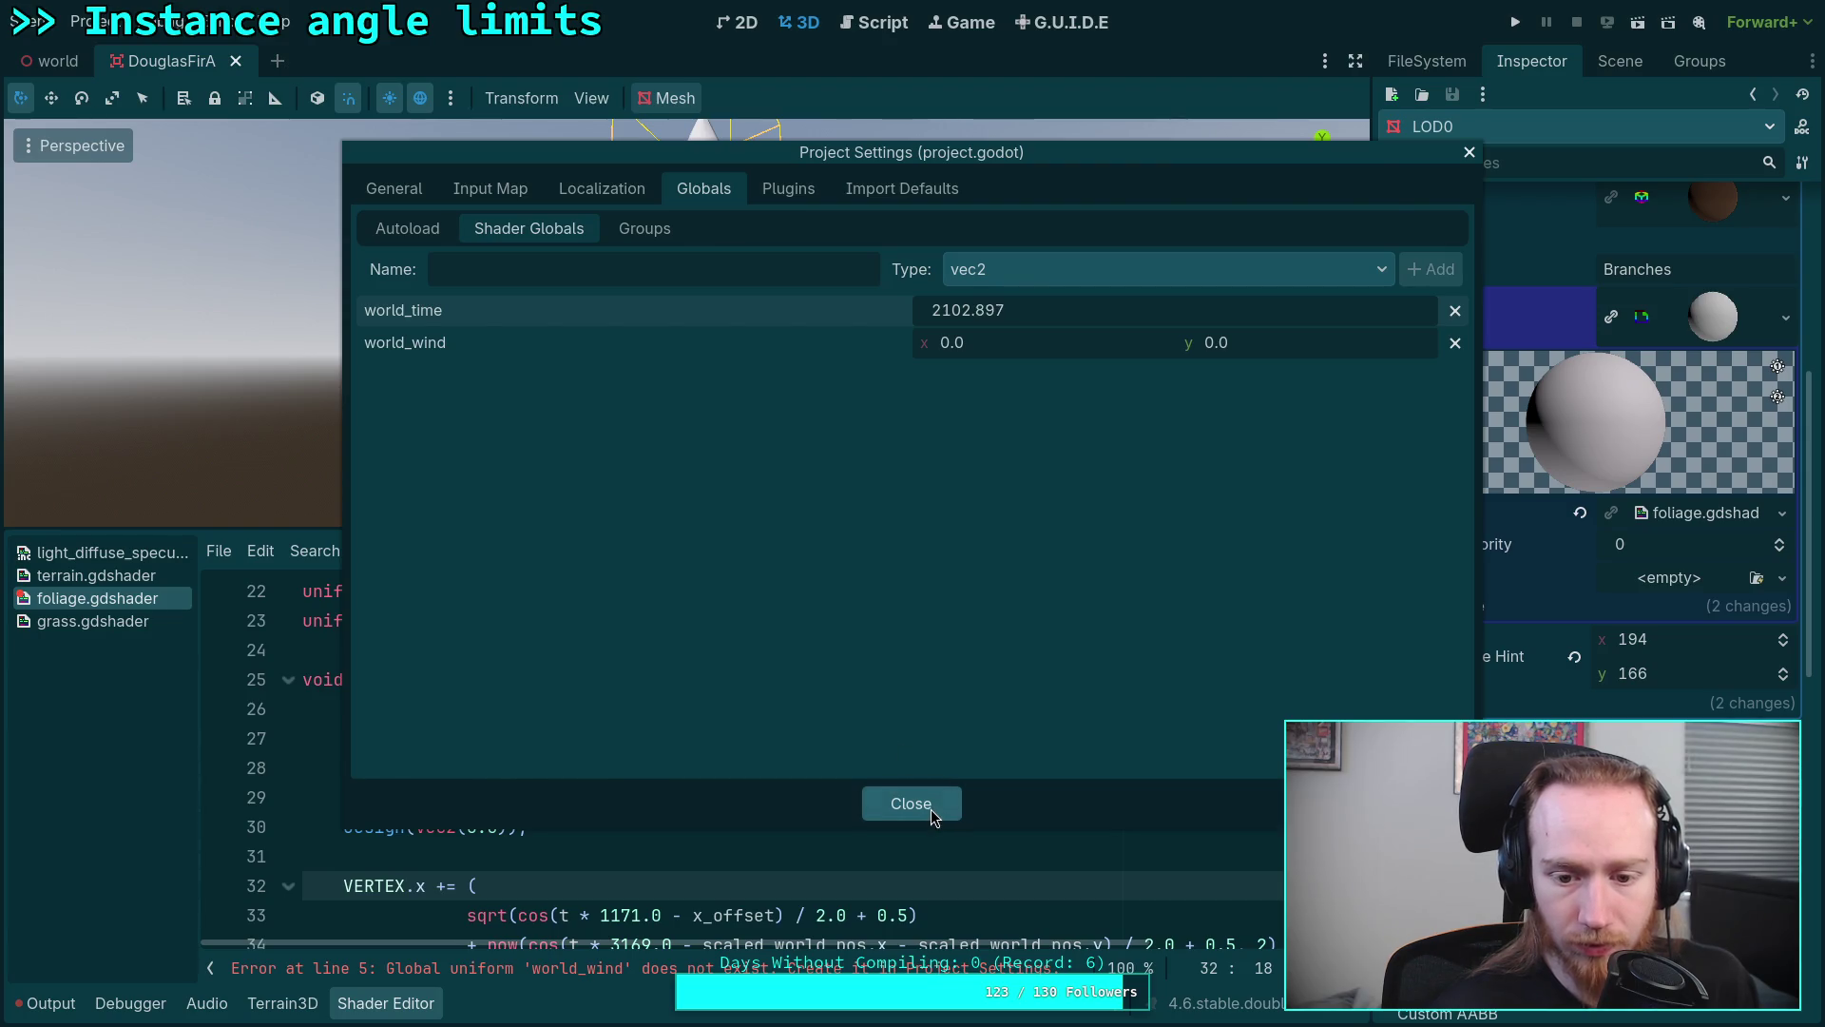
click(766, 742)
scroll(742, 735, up, 3)
scroll(716, 729, up, 4)
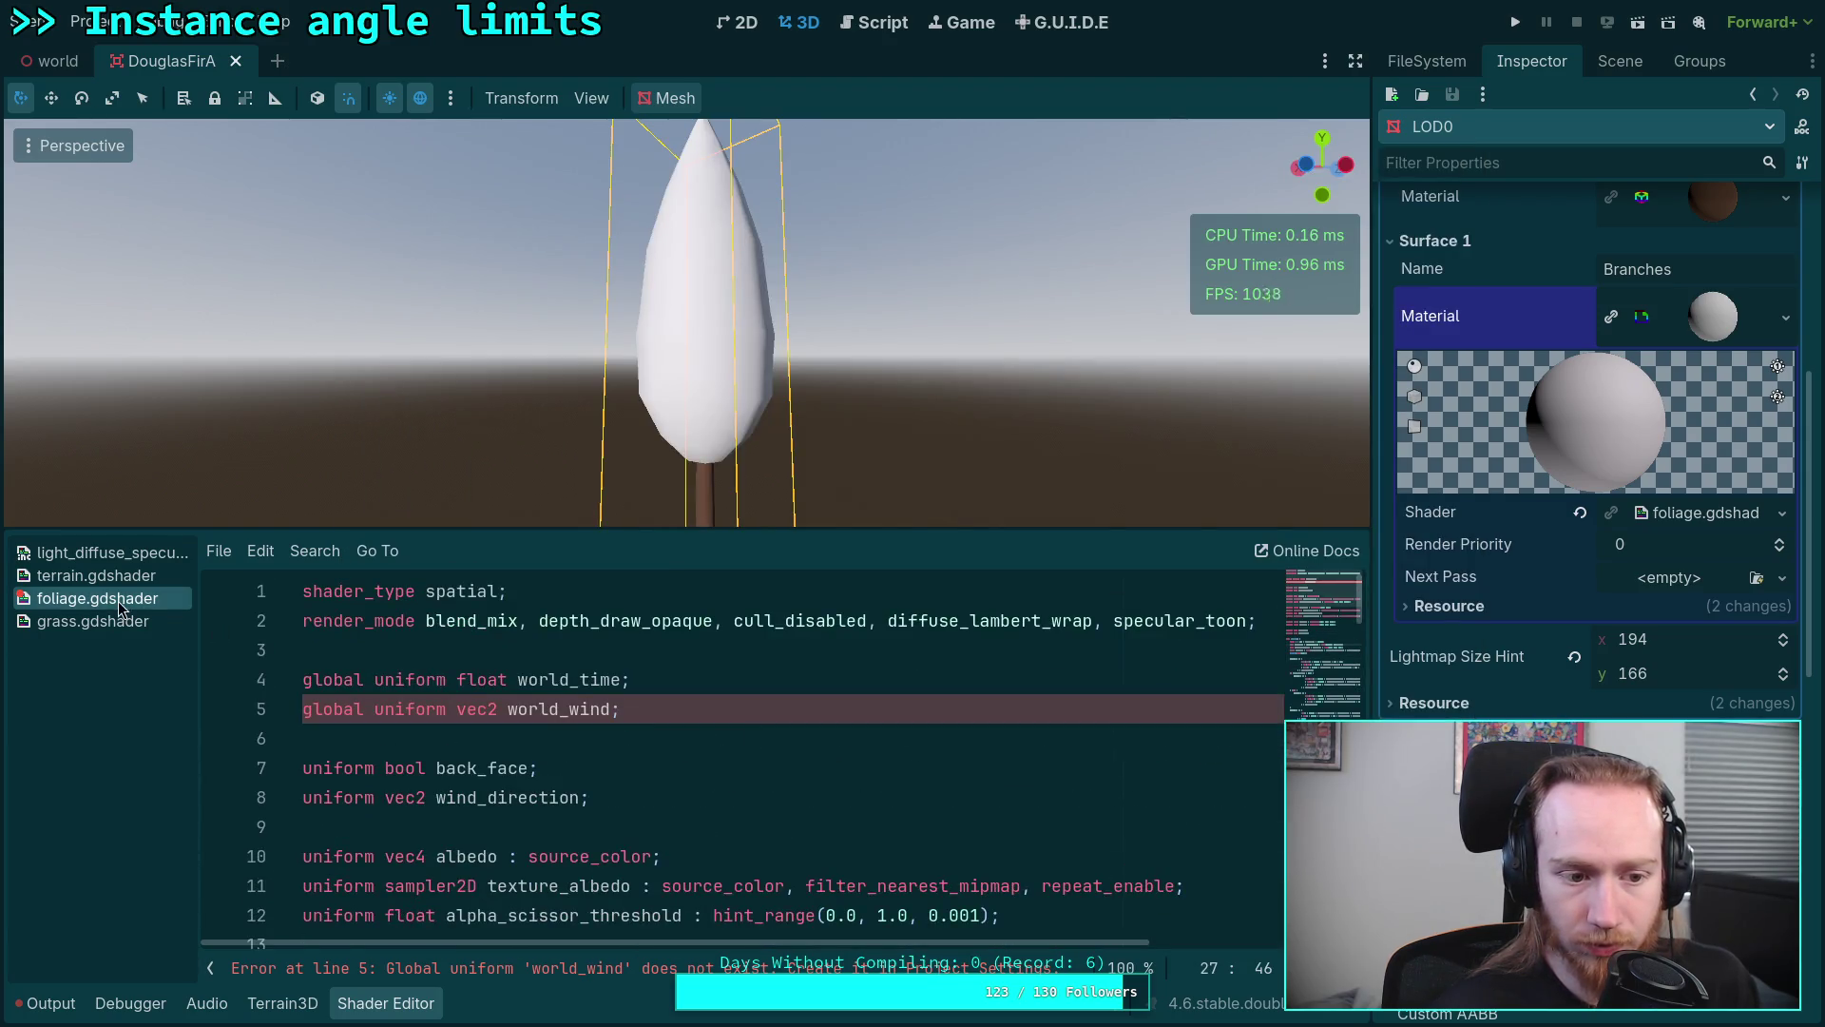
Step: Close and reopen foliage.gdshader from the material's Shader field, then delete the stray 'o' on line 30
click(456, 679)
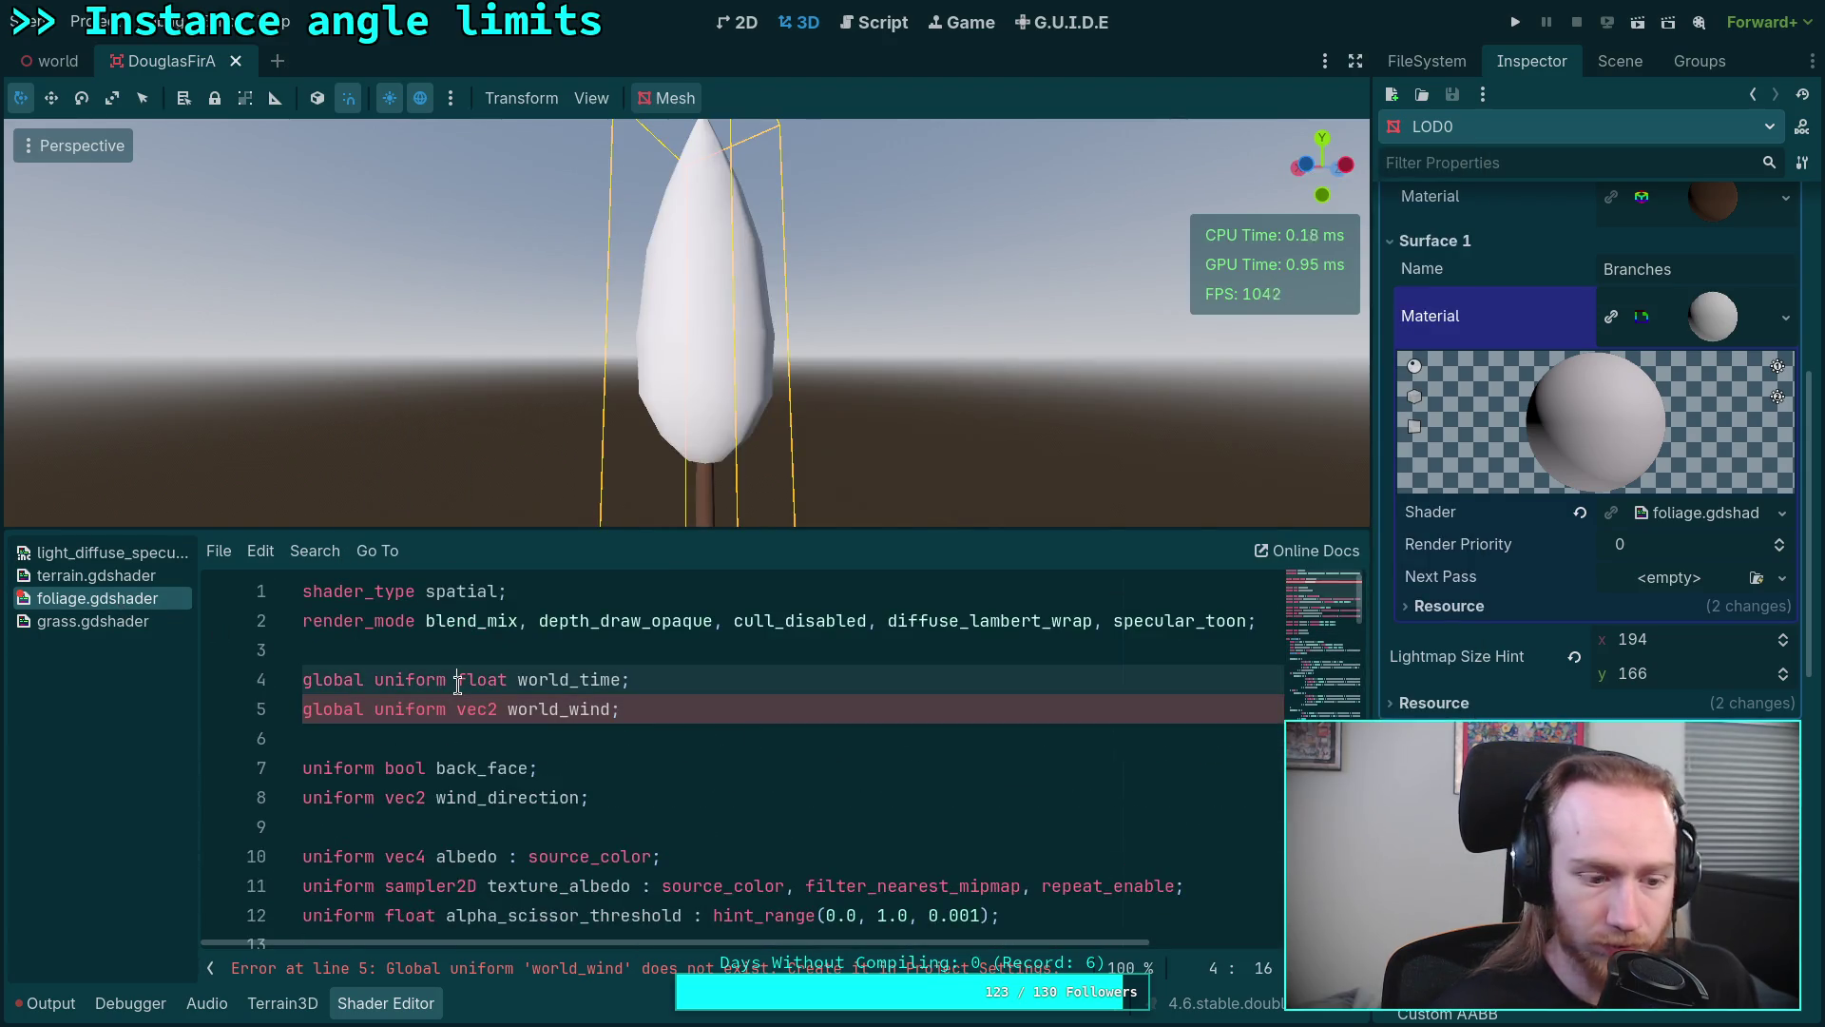
right_click(98, 598)
click(134, 678)
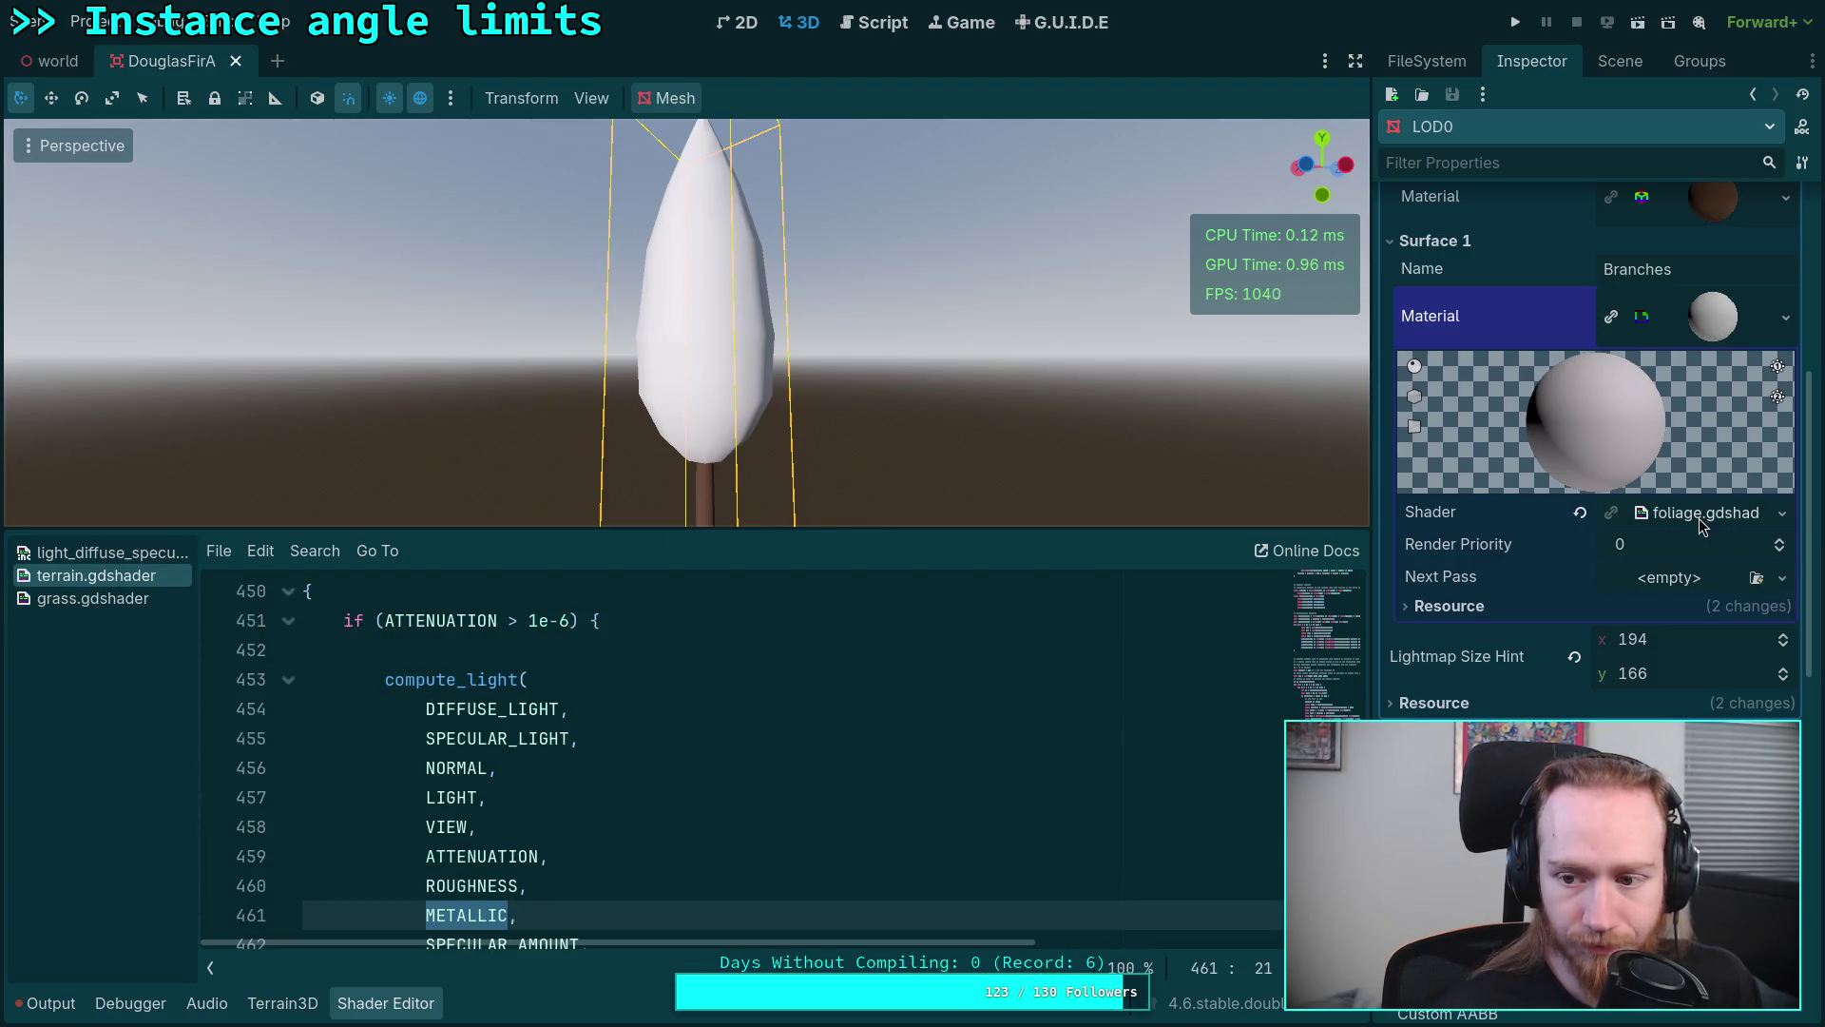
click(1700, 514)
scroll(606, 733, down, 9)
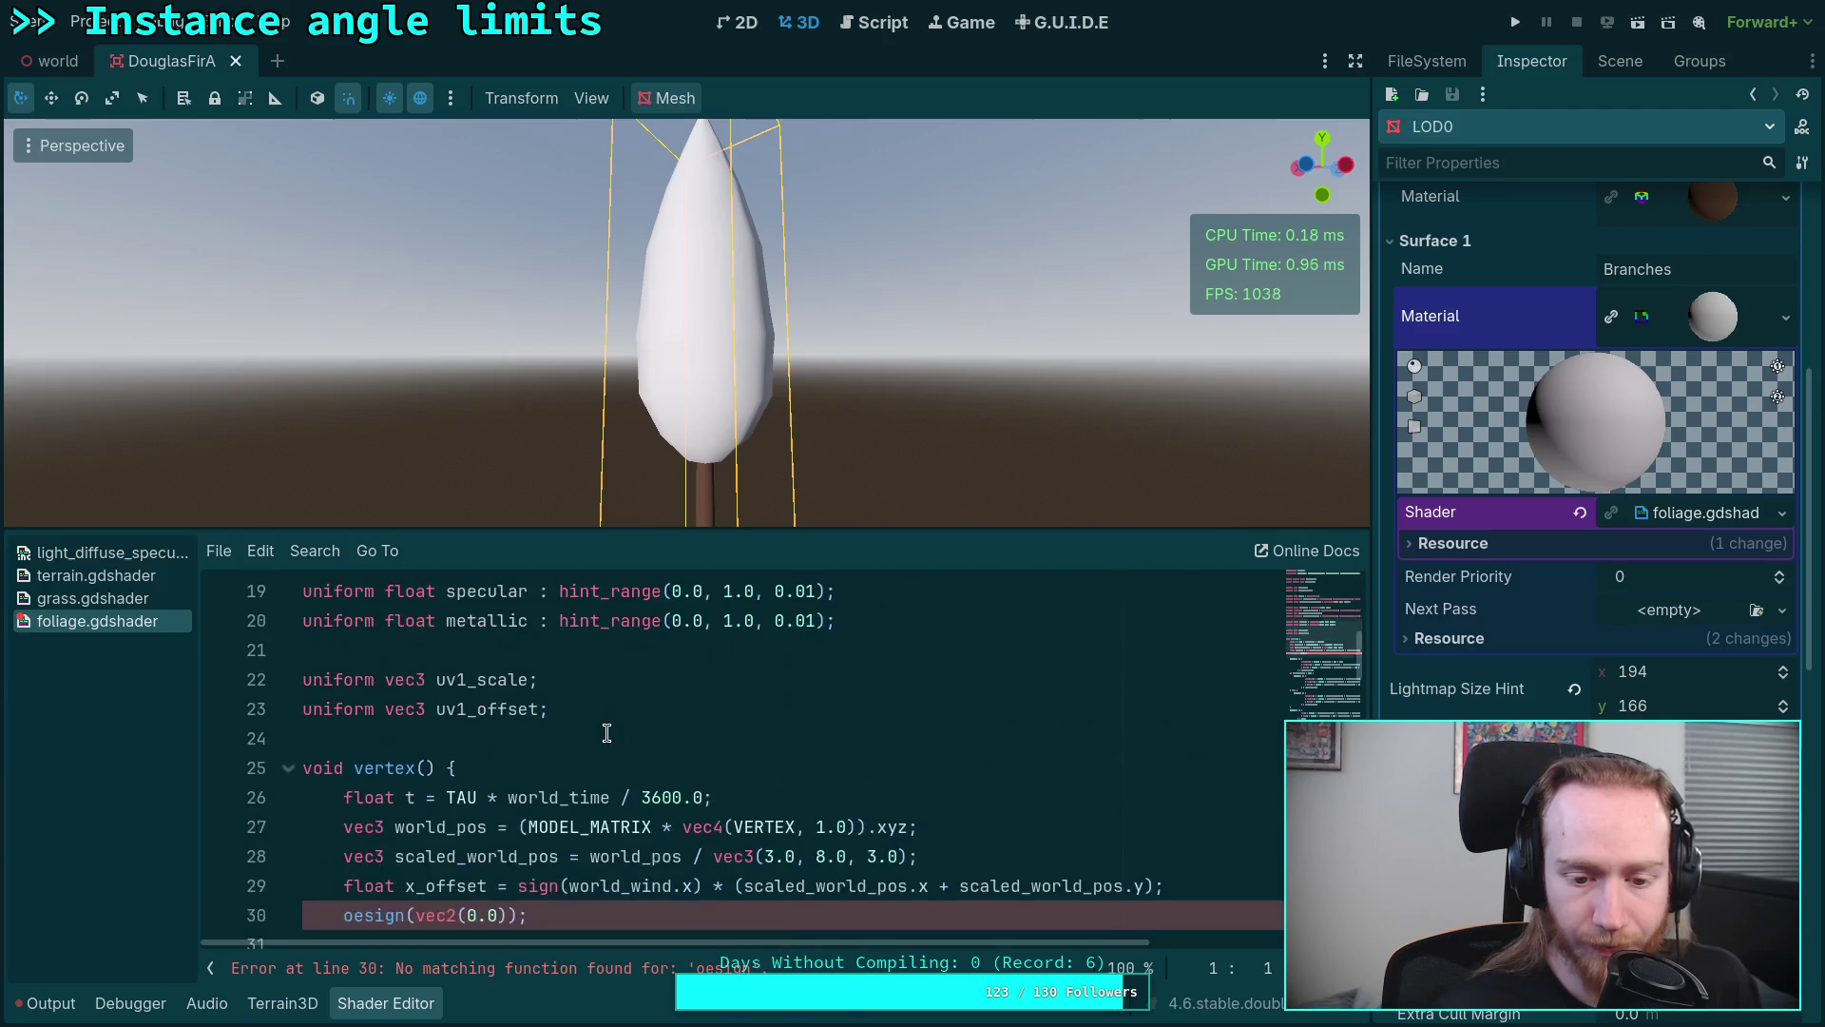
click(354, 651)
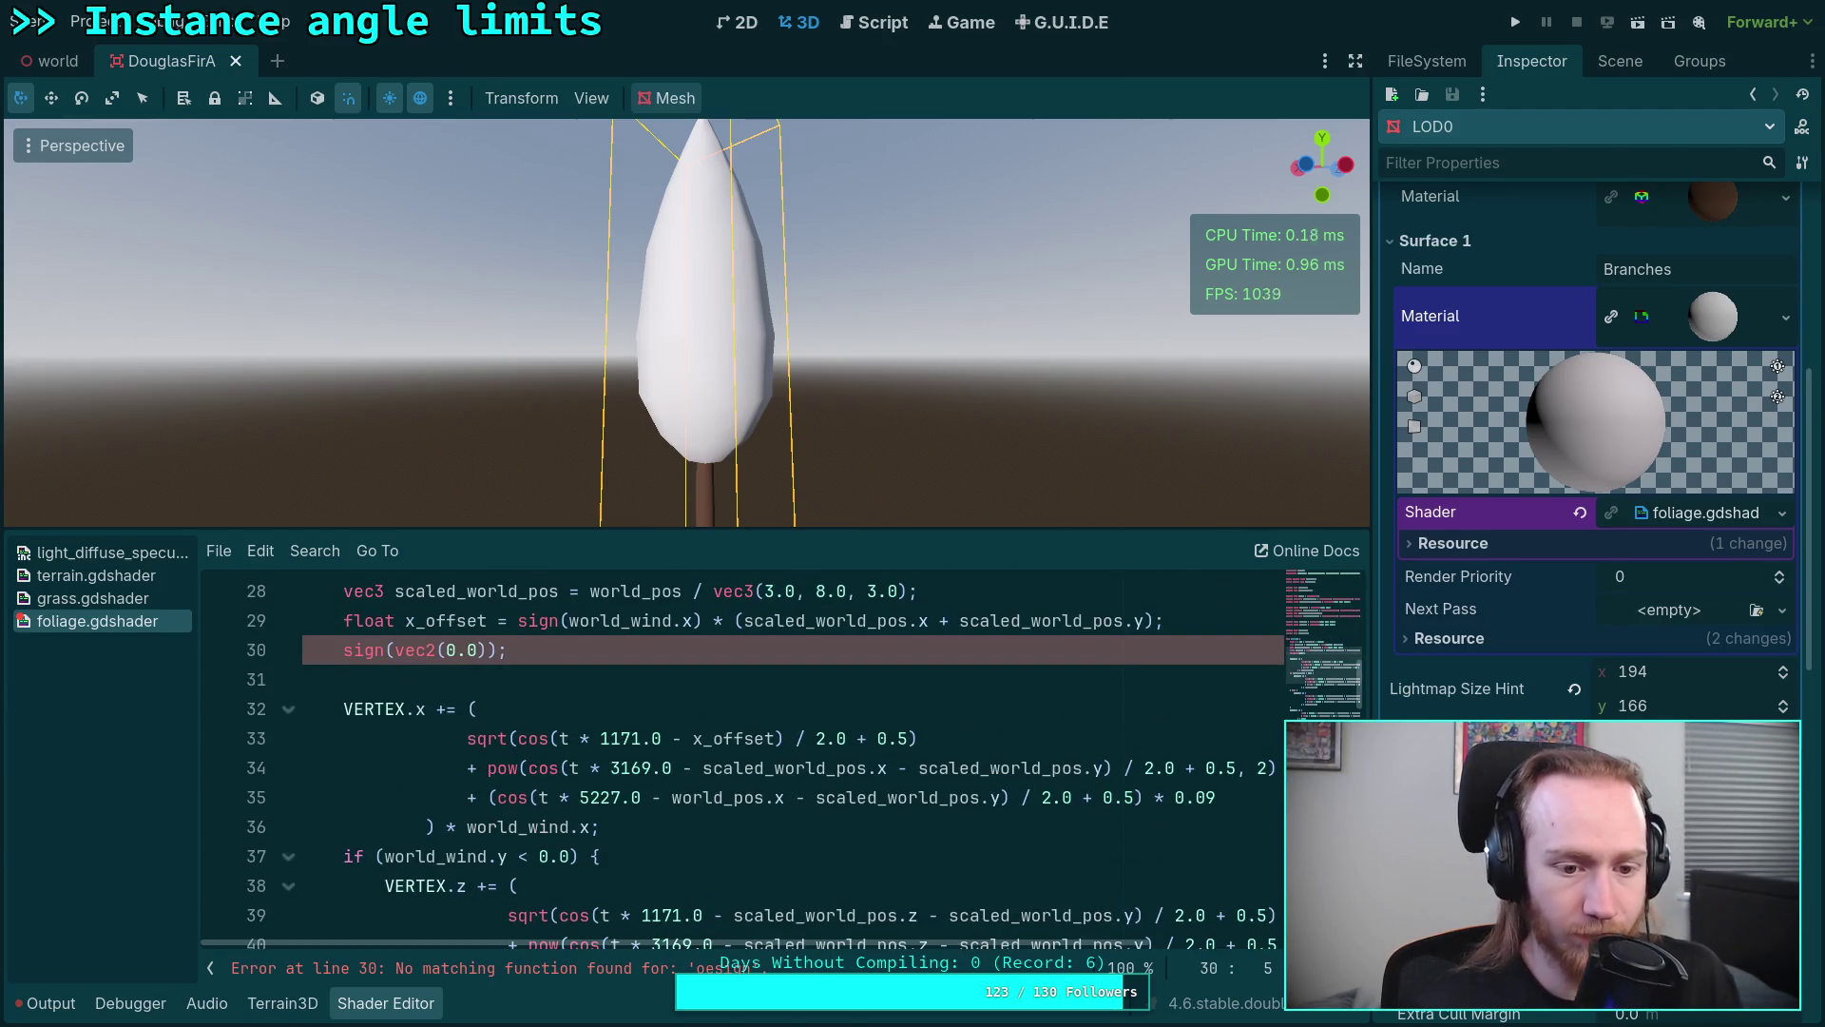
key(BackSpace)
click(363, 652)
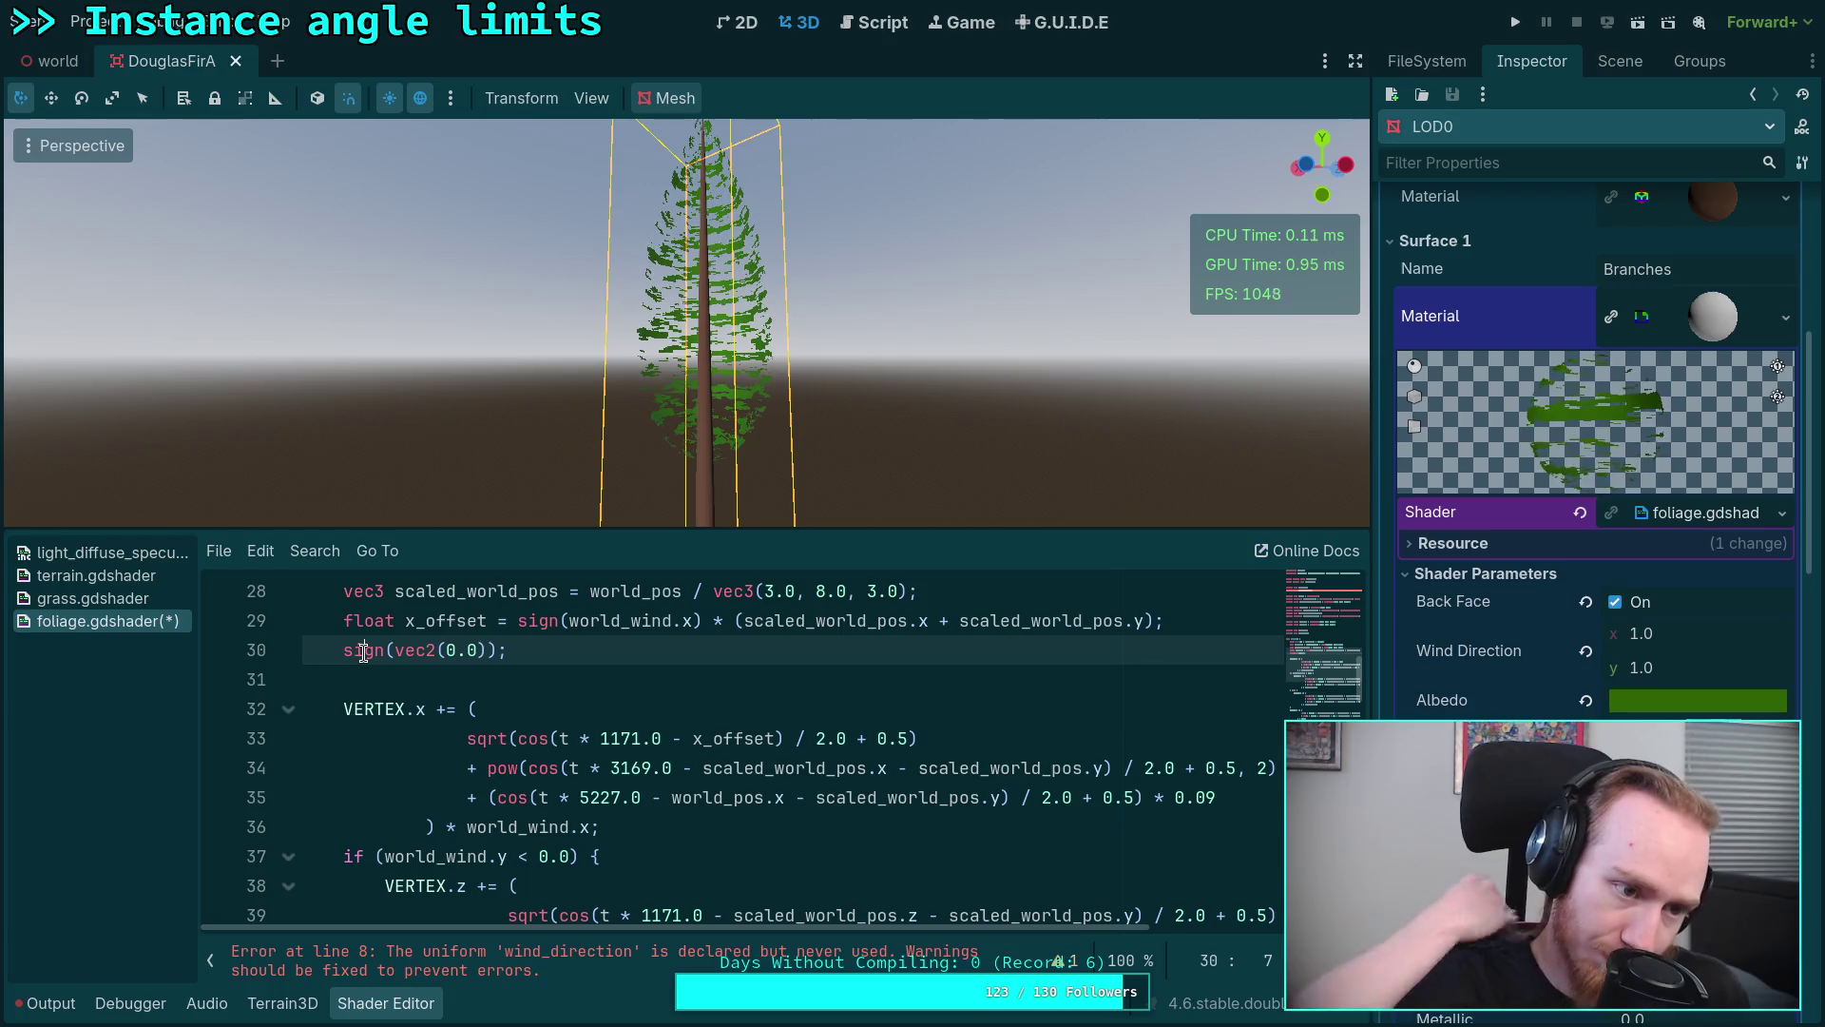
scroll(364, 652, up, 1)
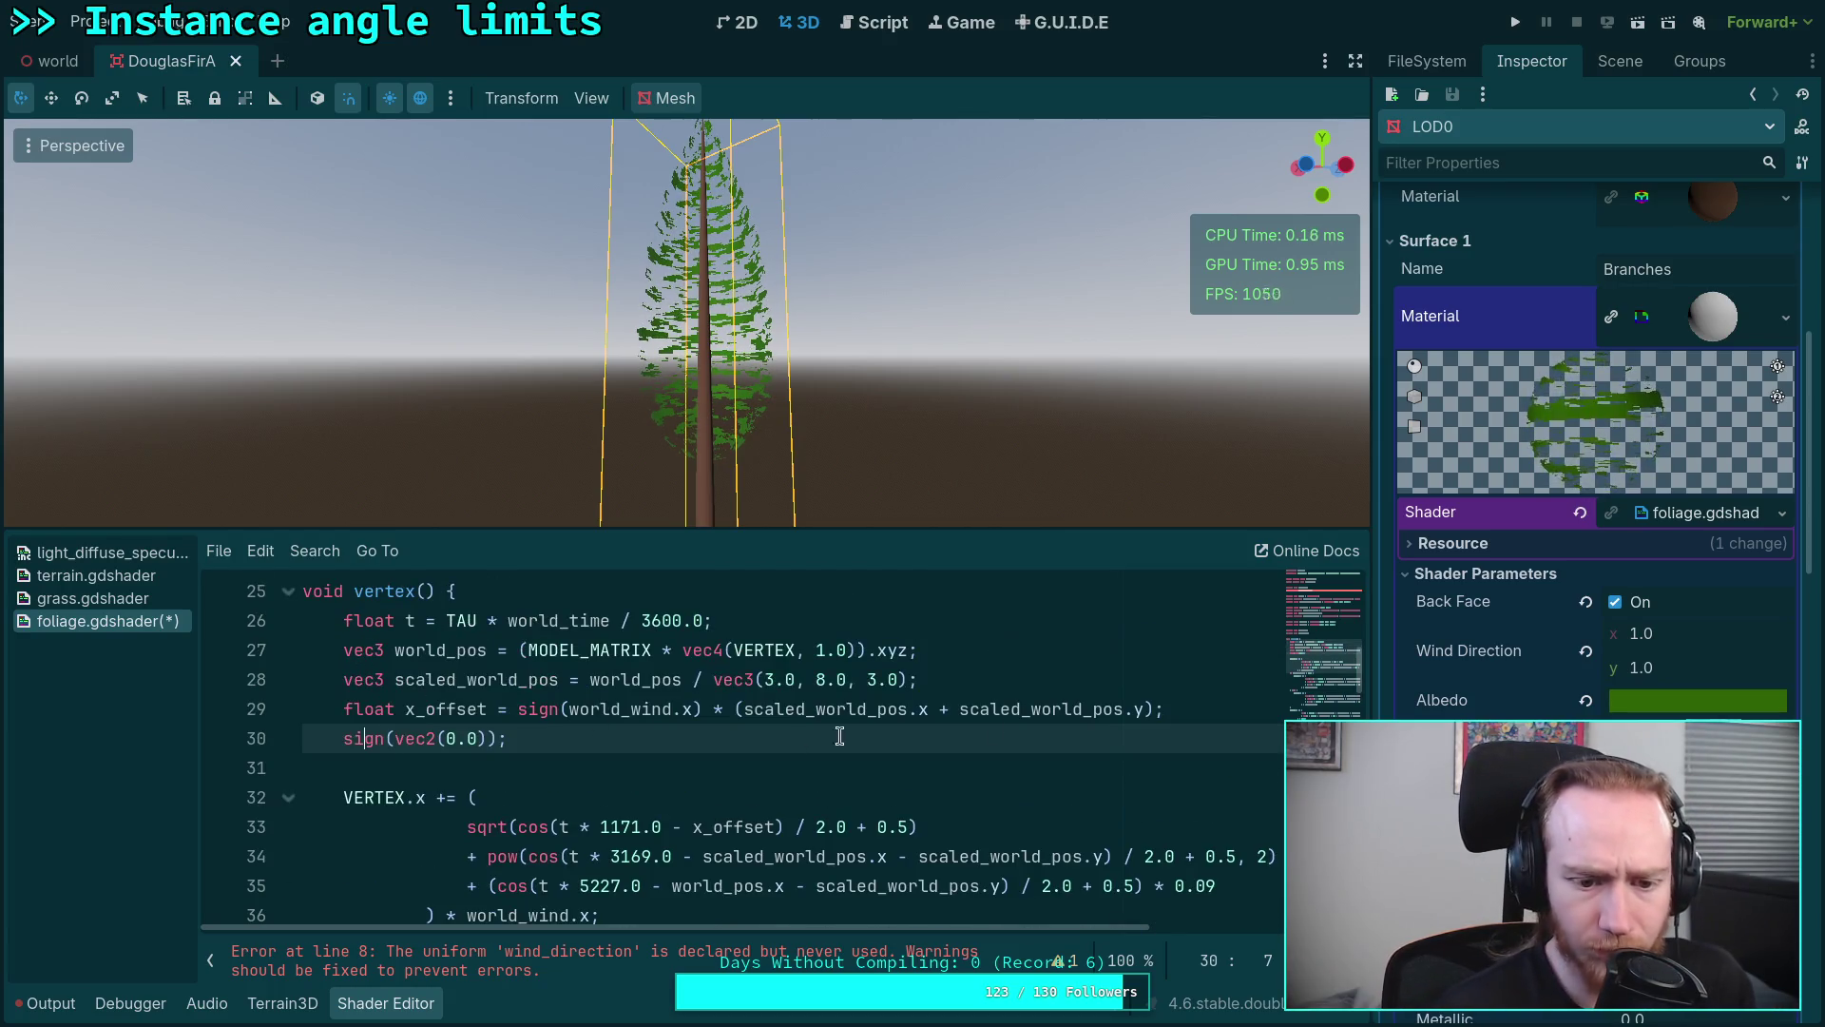
Step: Add a vec2 offset line from sign(world_wind), scaled_world_pos.xz and scaled_world_pos.y below x_offset
key(Up)
key(End)
key(Return)
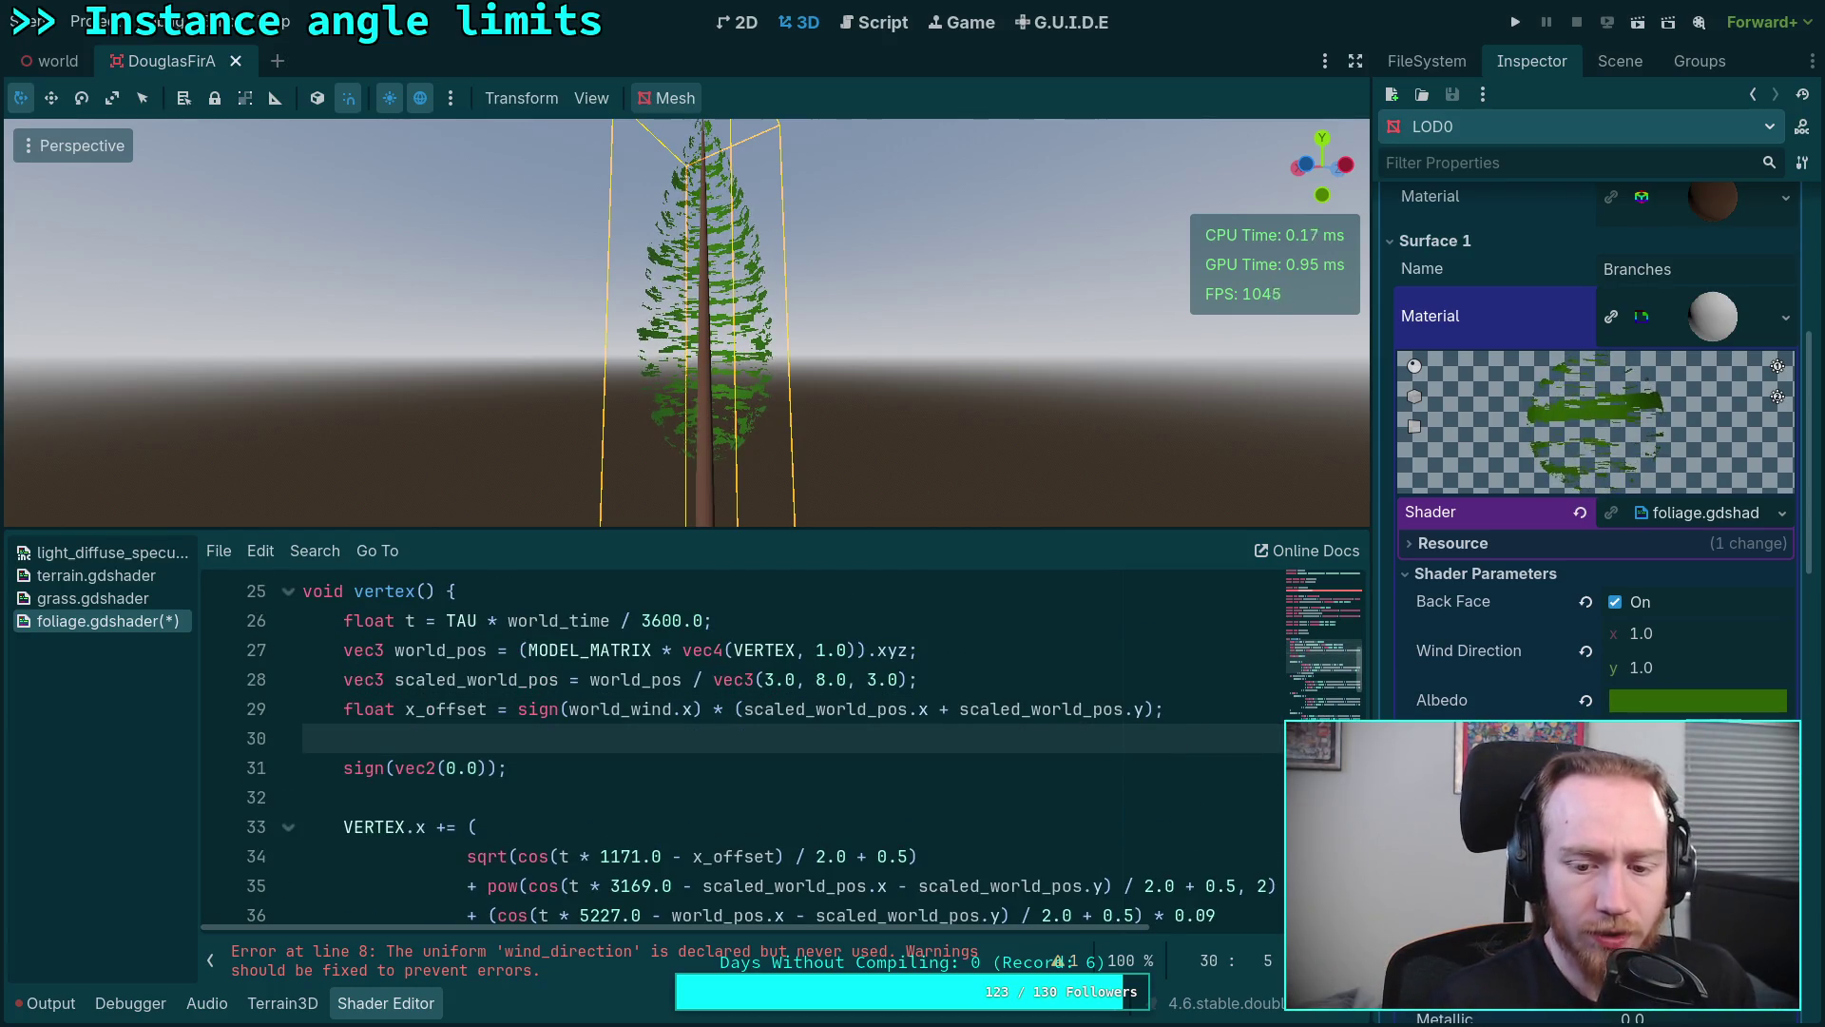
scroll(1011, 693, down, 1)
scroll(1024, 763, up, 1)
scroll(1025, 763, down, 1)
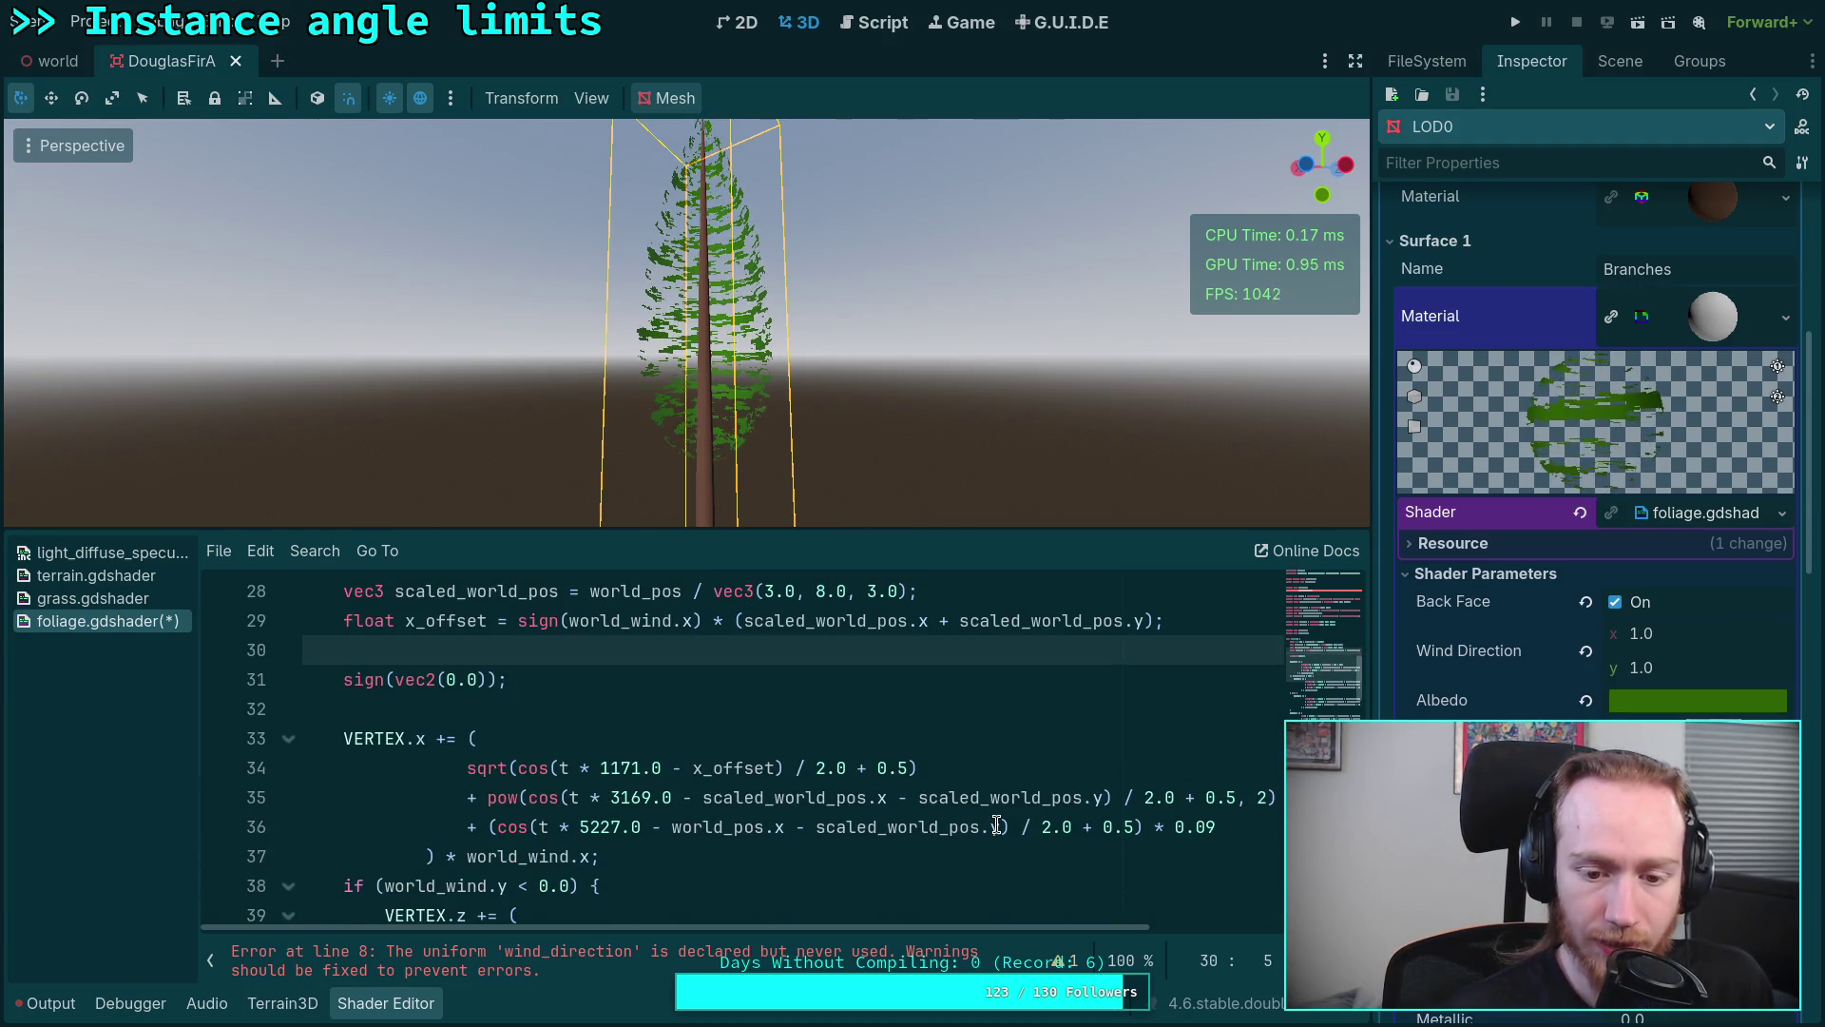
text(float)
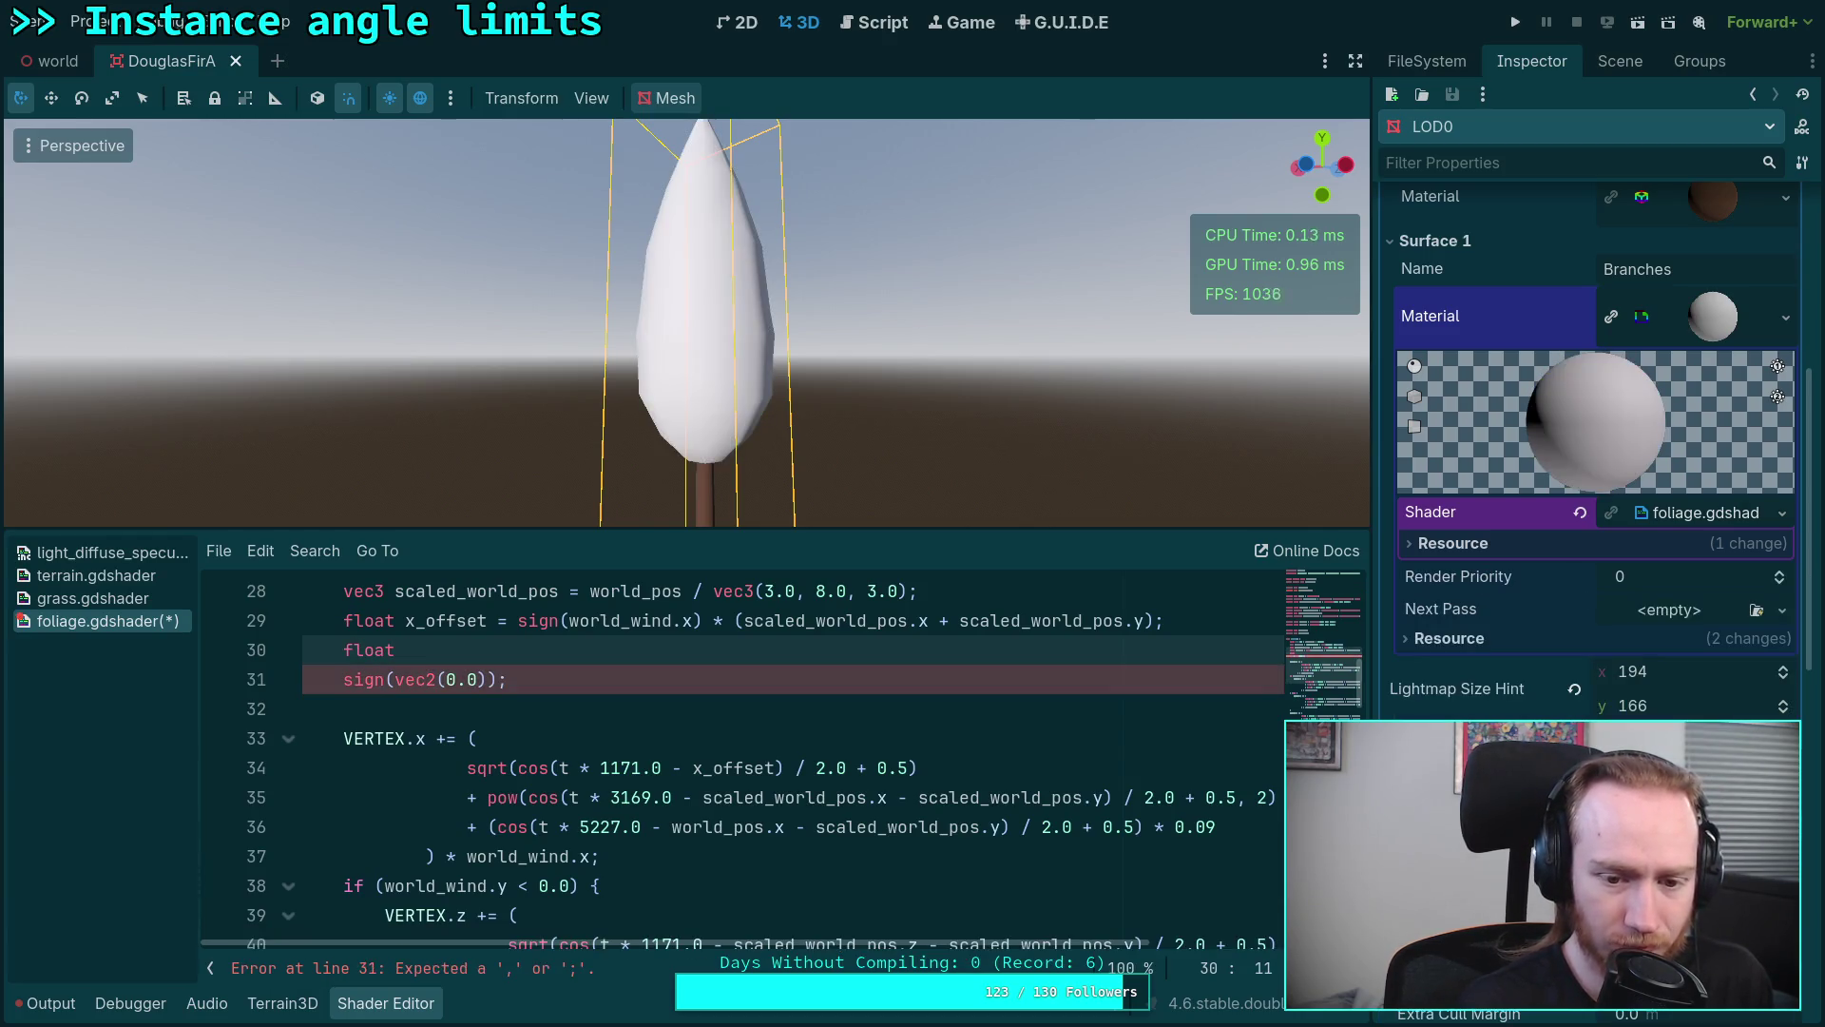
key(BackSpace)
key(BackSpace)
key(BackSpace)
text(vec2 o)
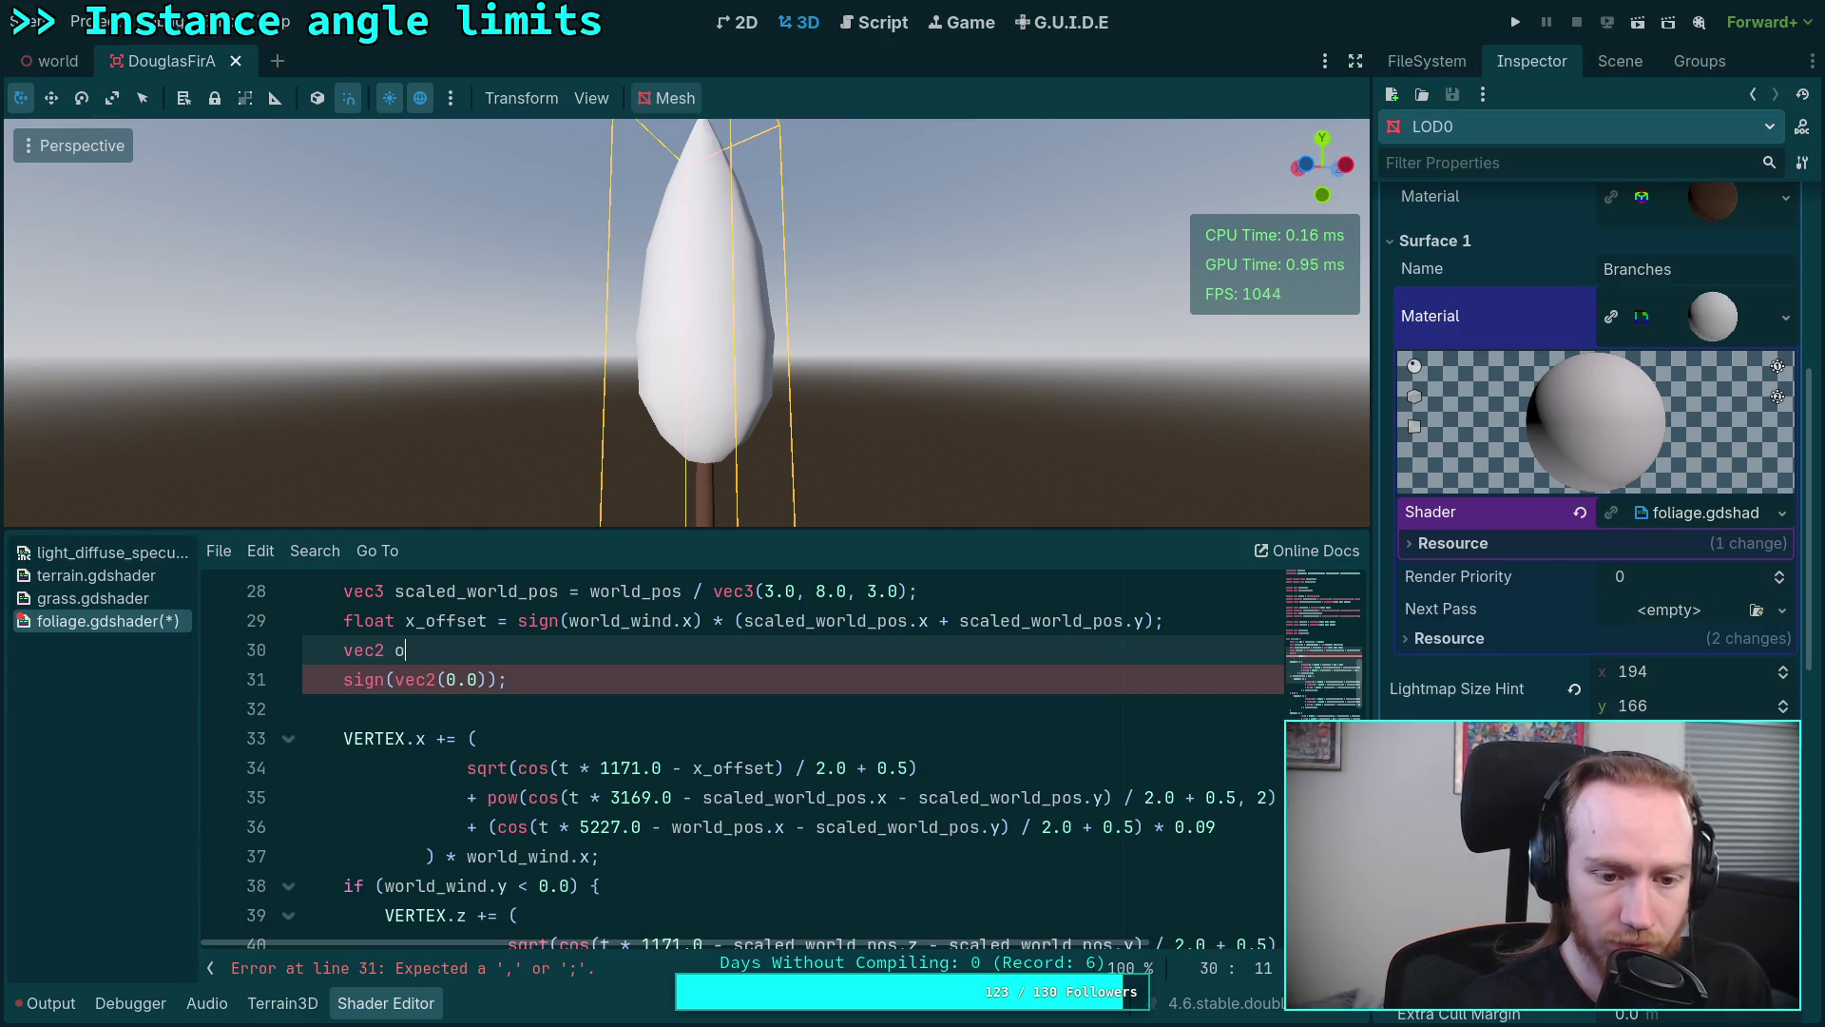
text(ffset)
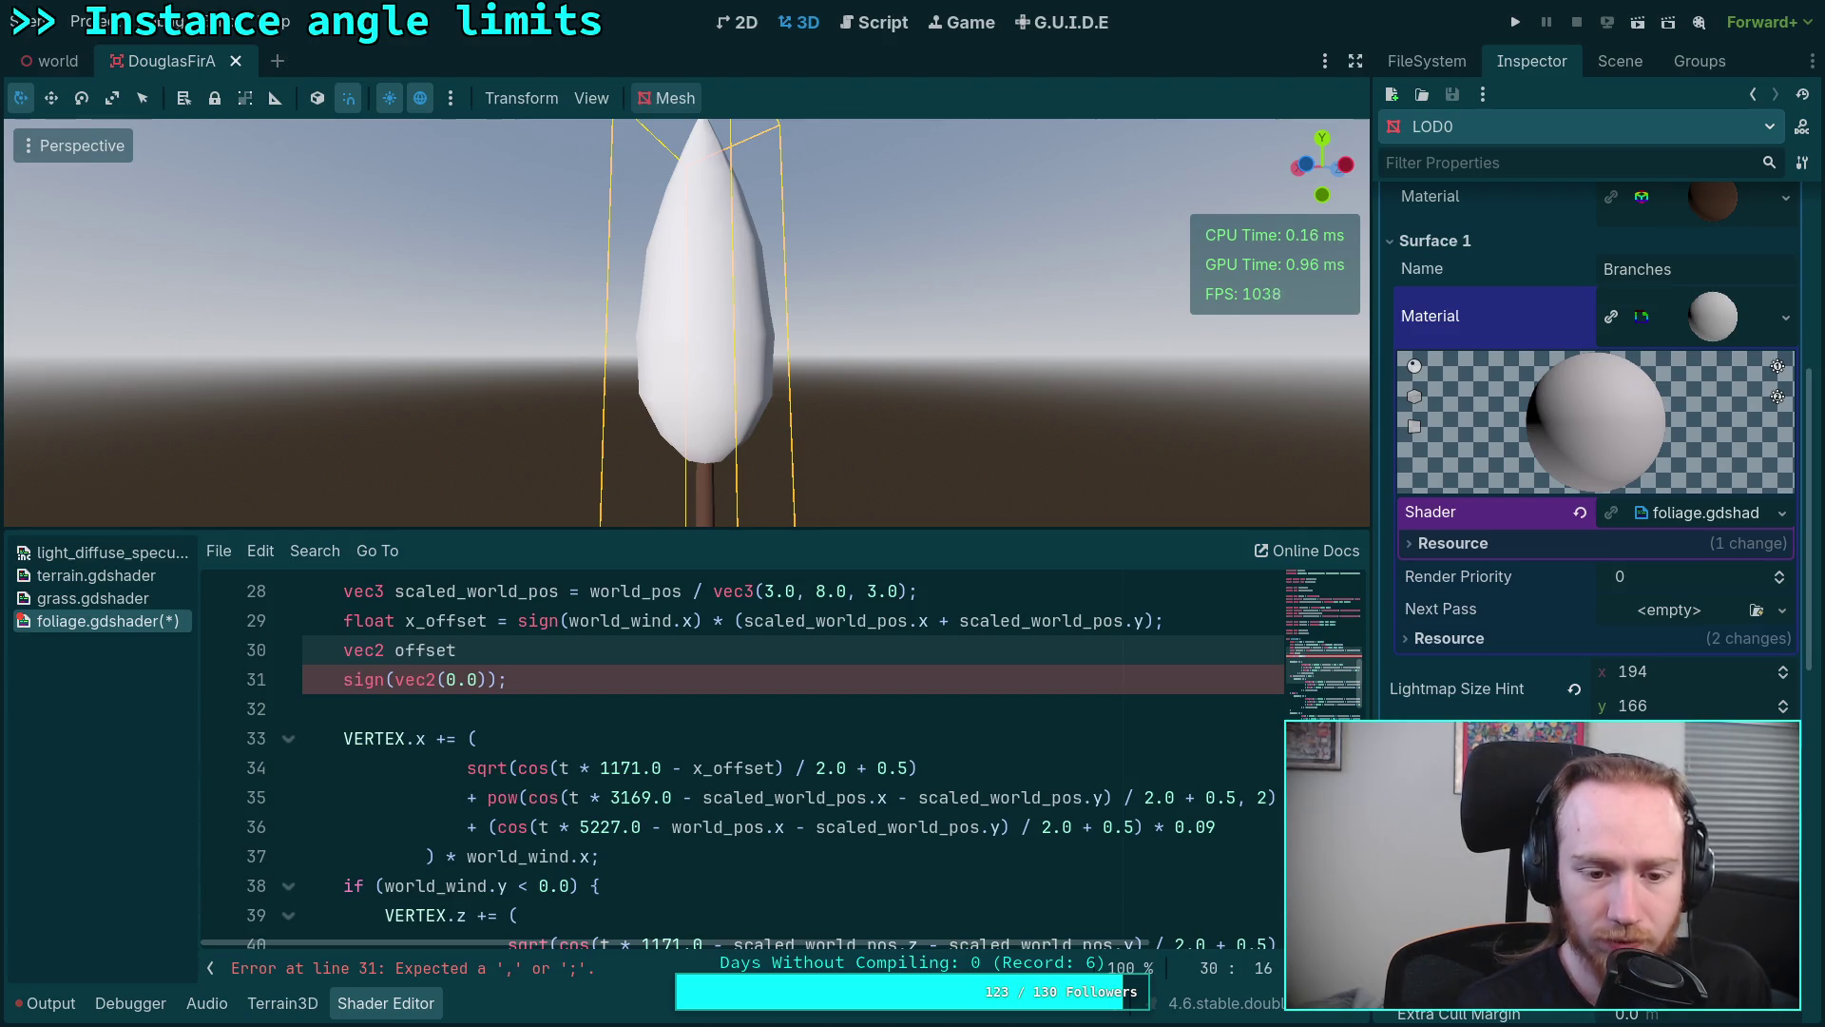
text( = sign)
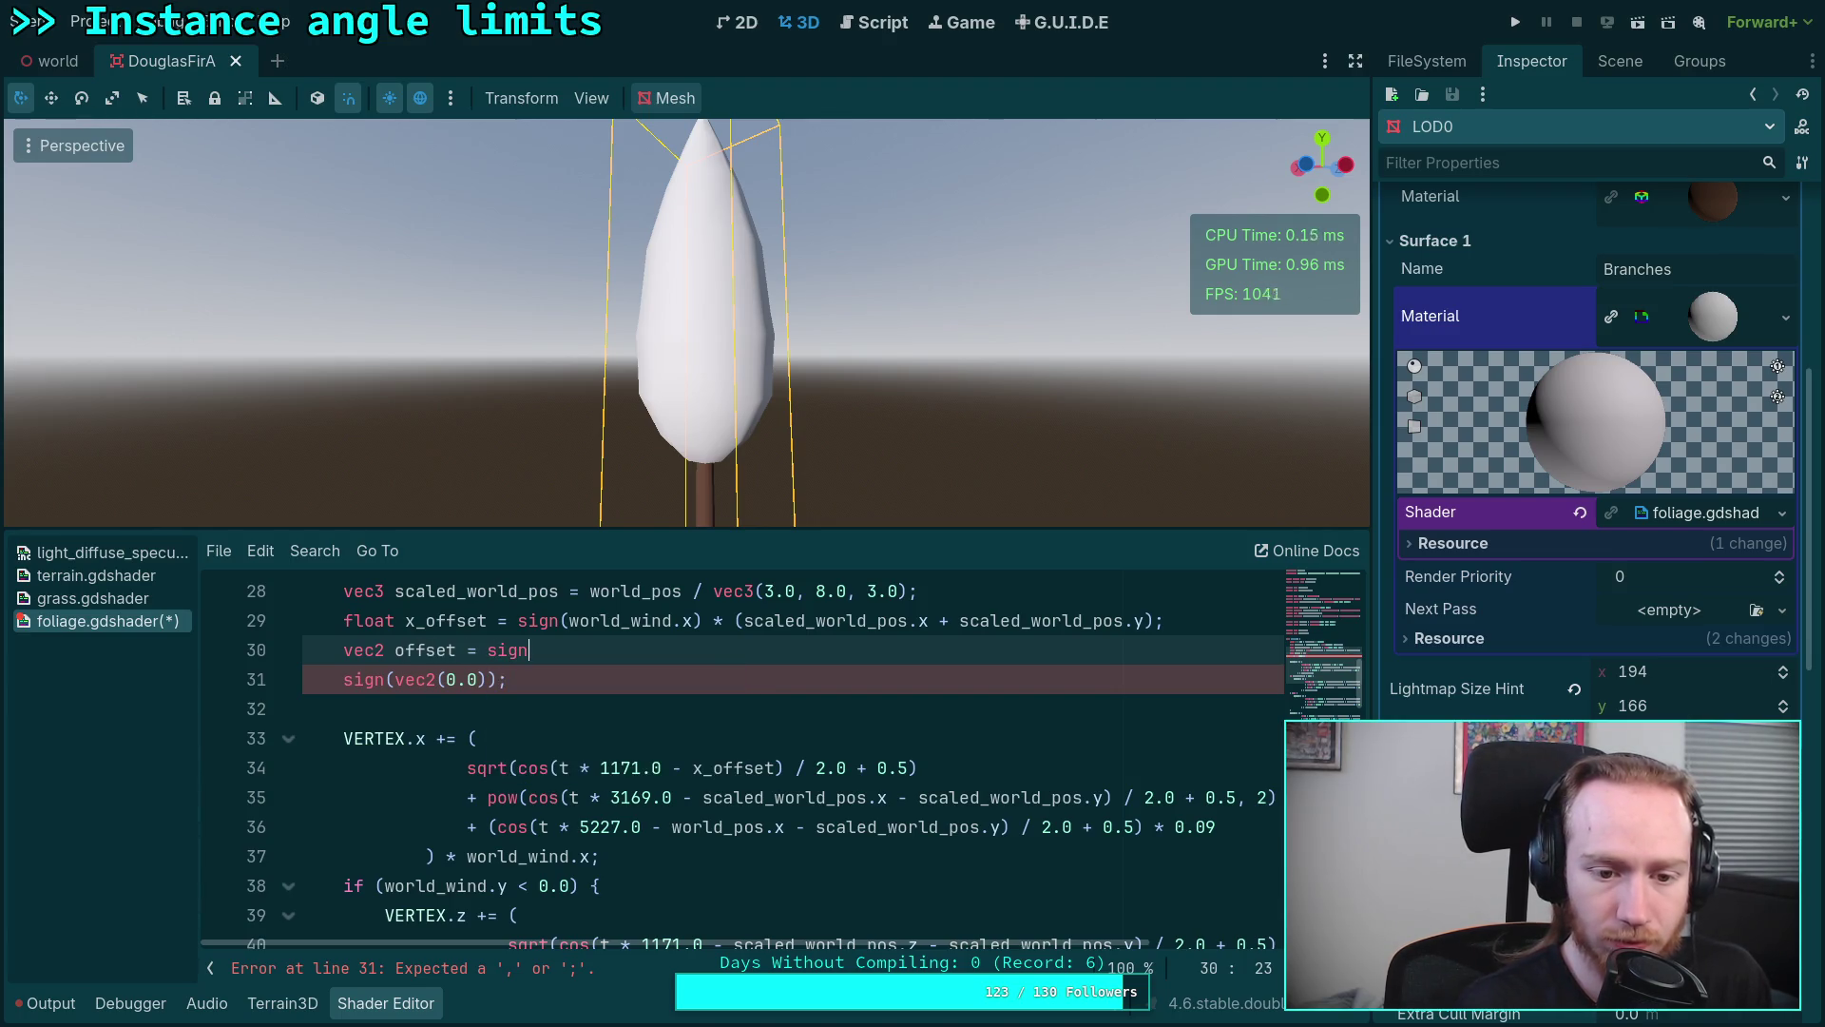
text((world_wi)
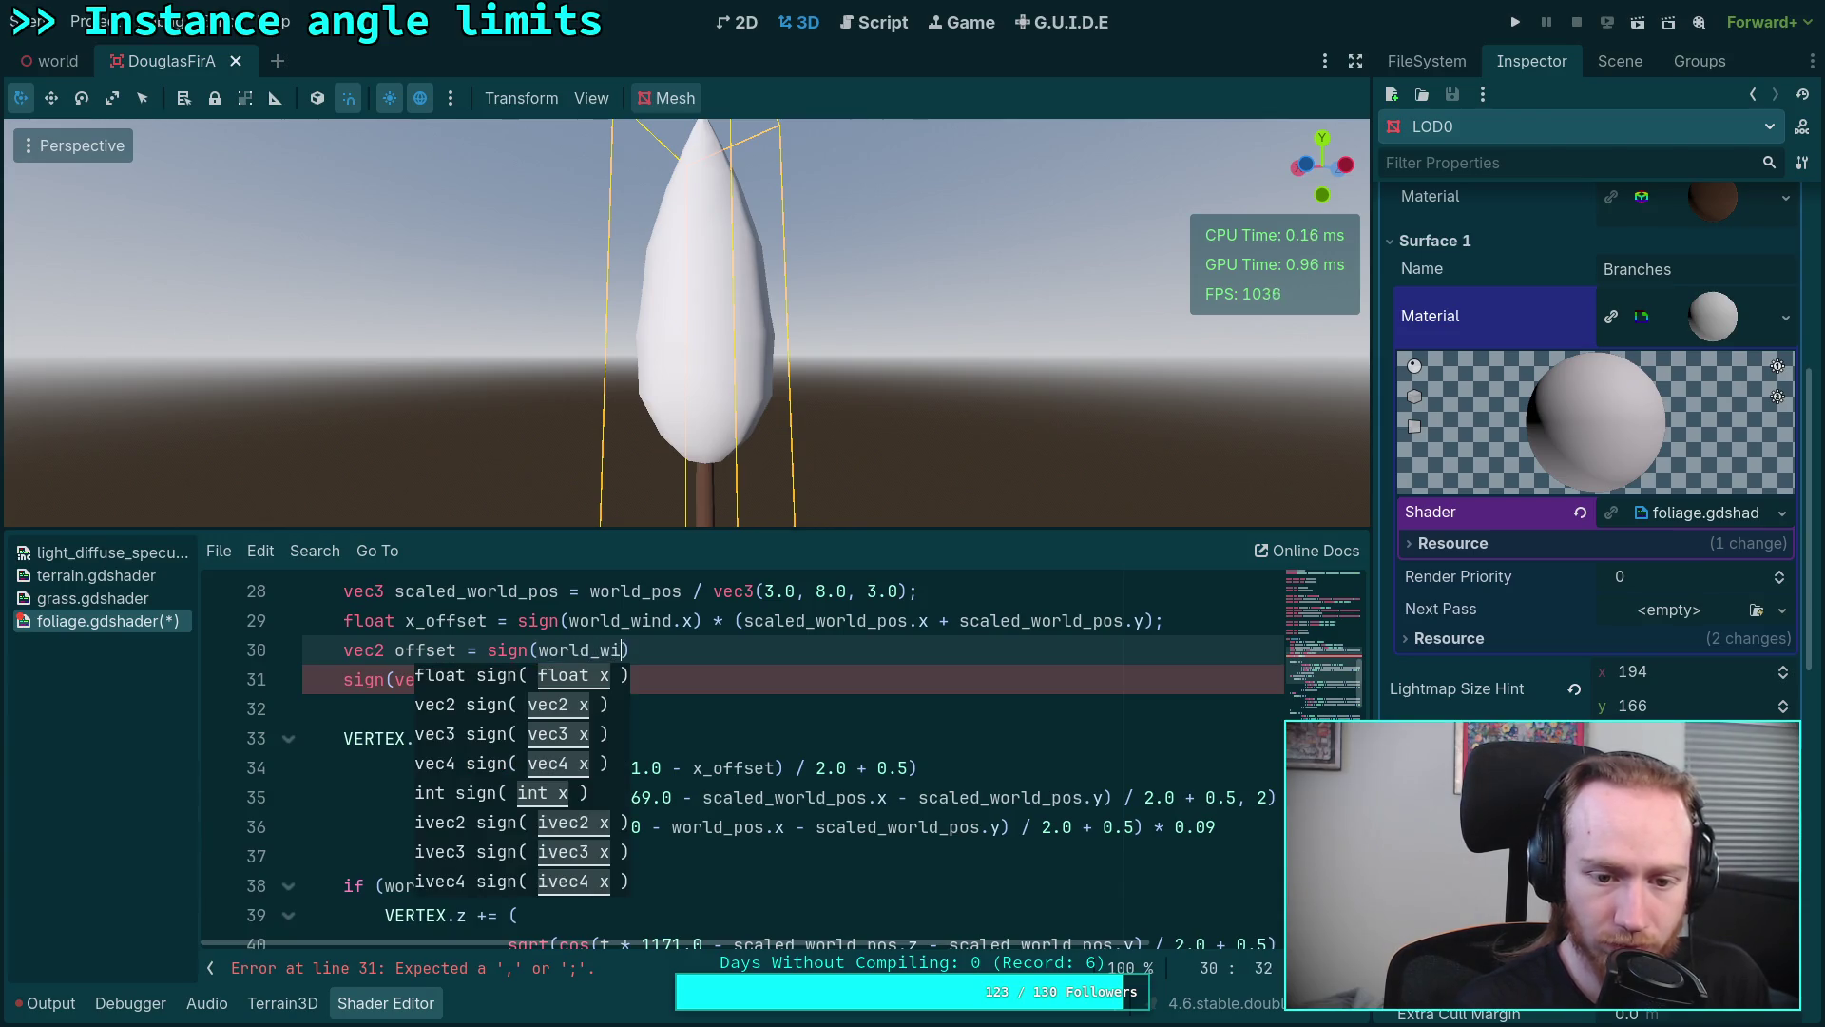
text(nd)
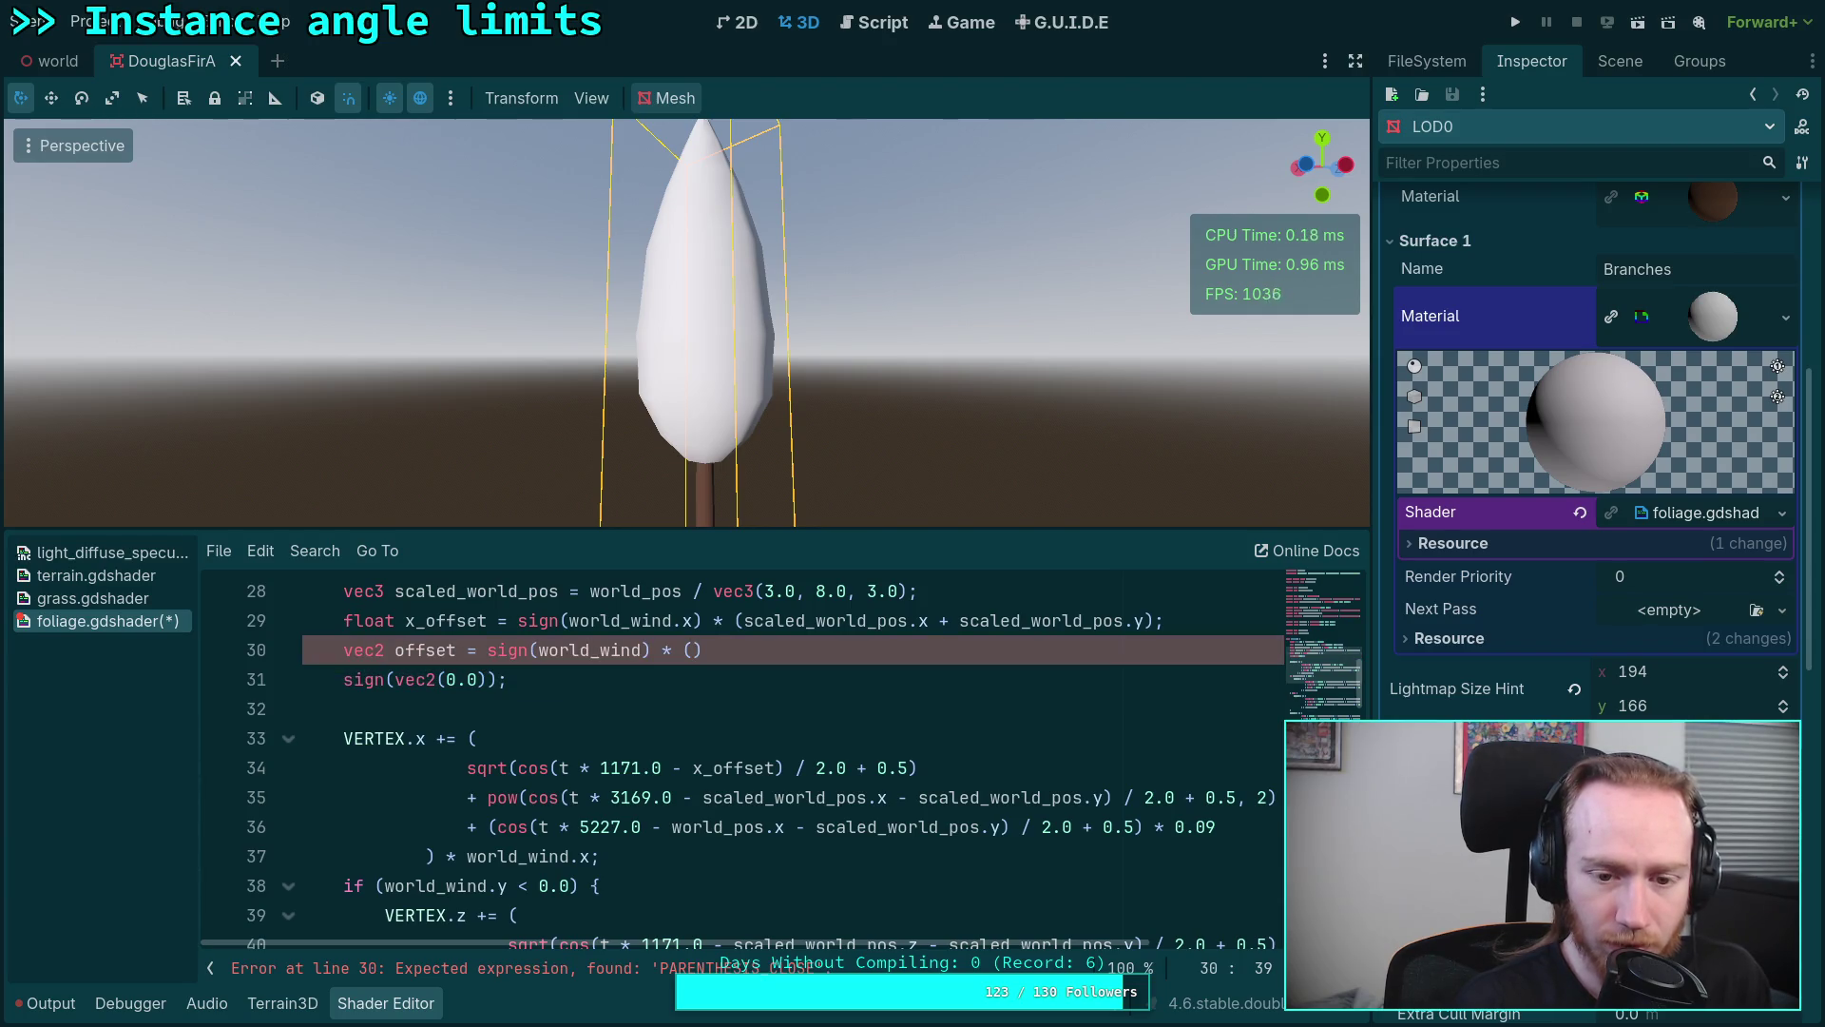
text(_ow)
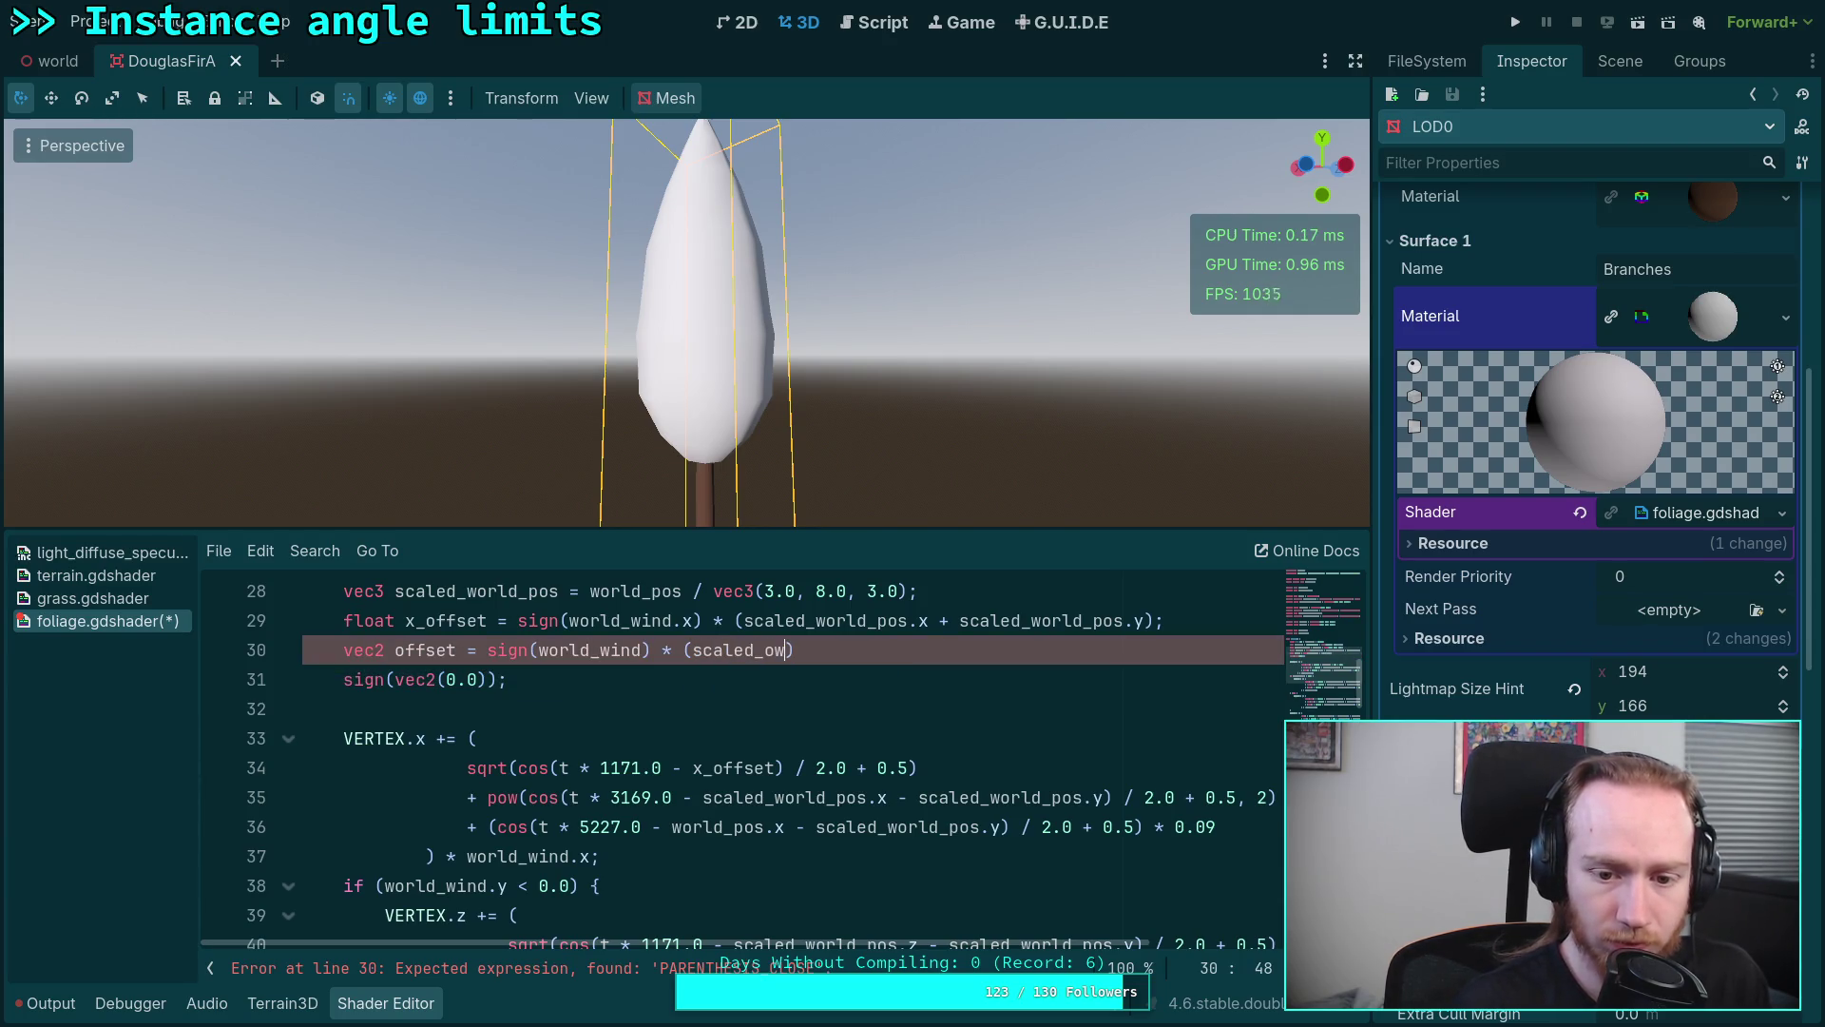
key(BackSpace)
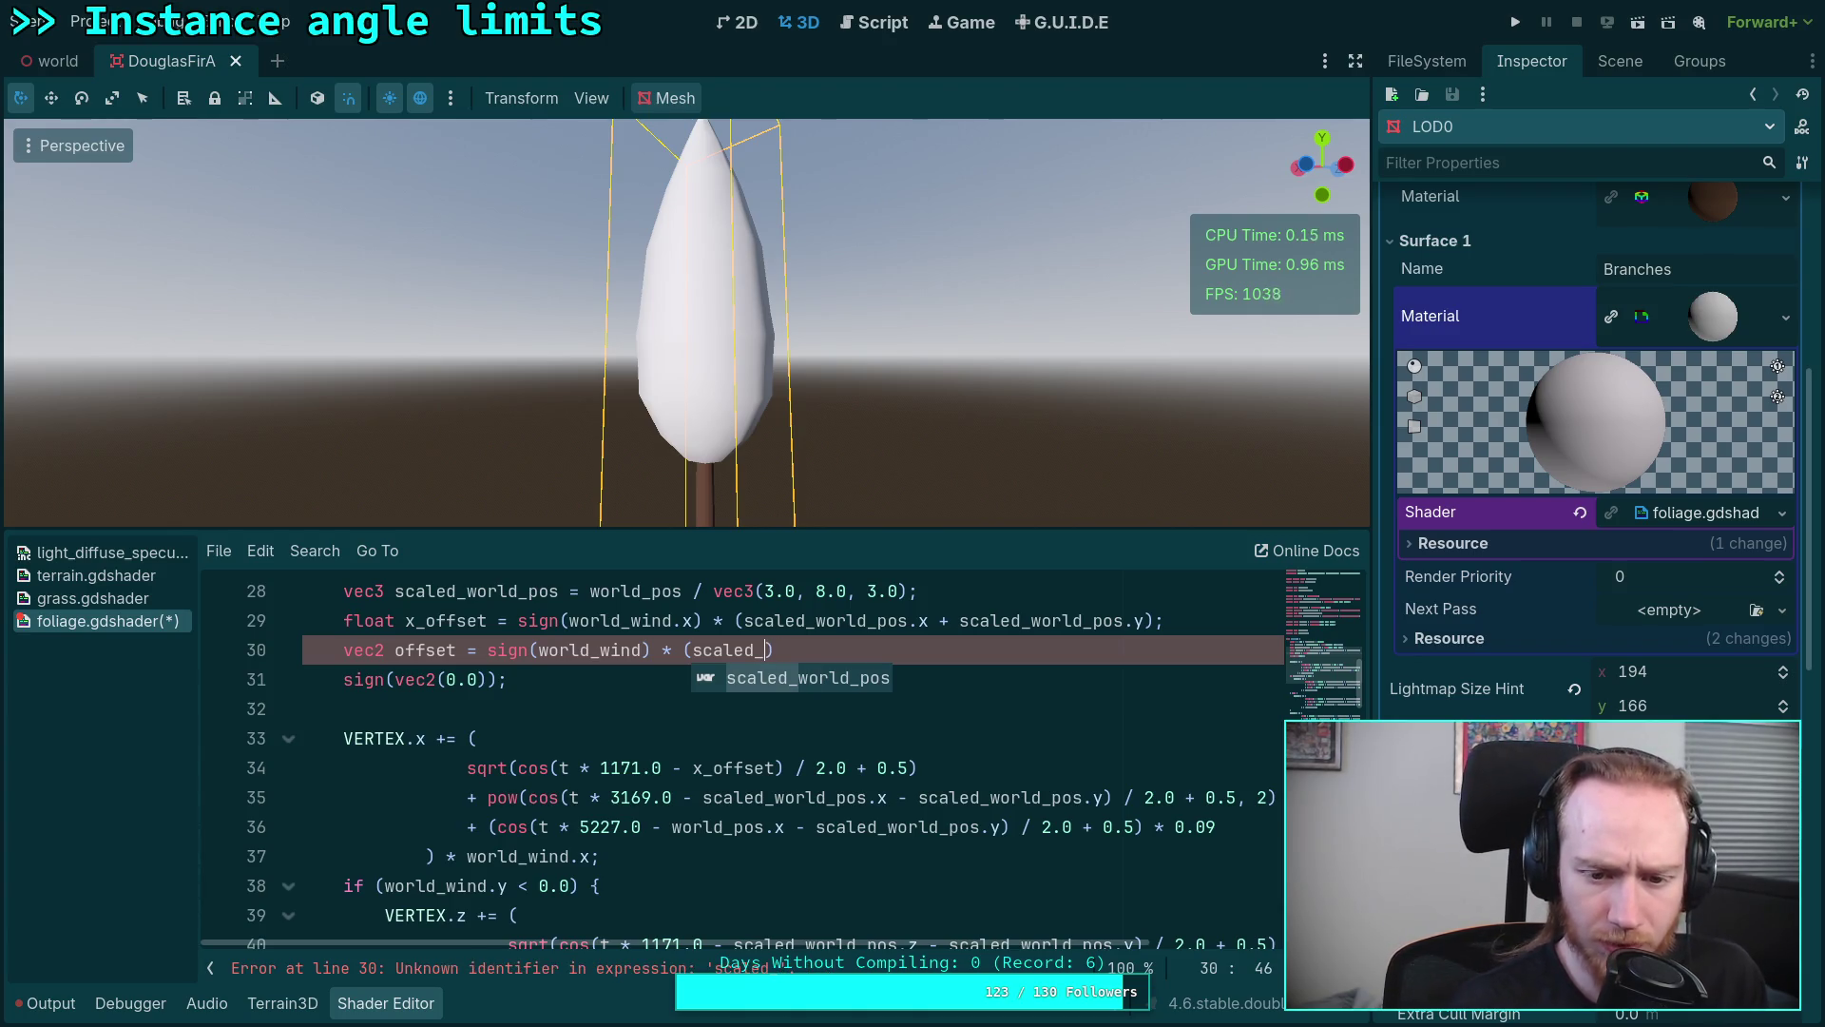
scroll(843, 754, up, 1)
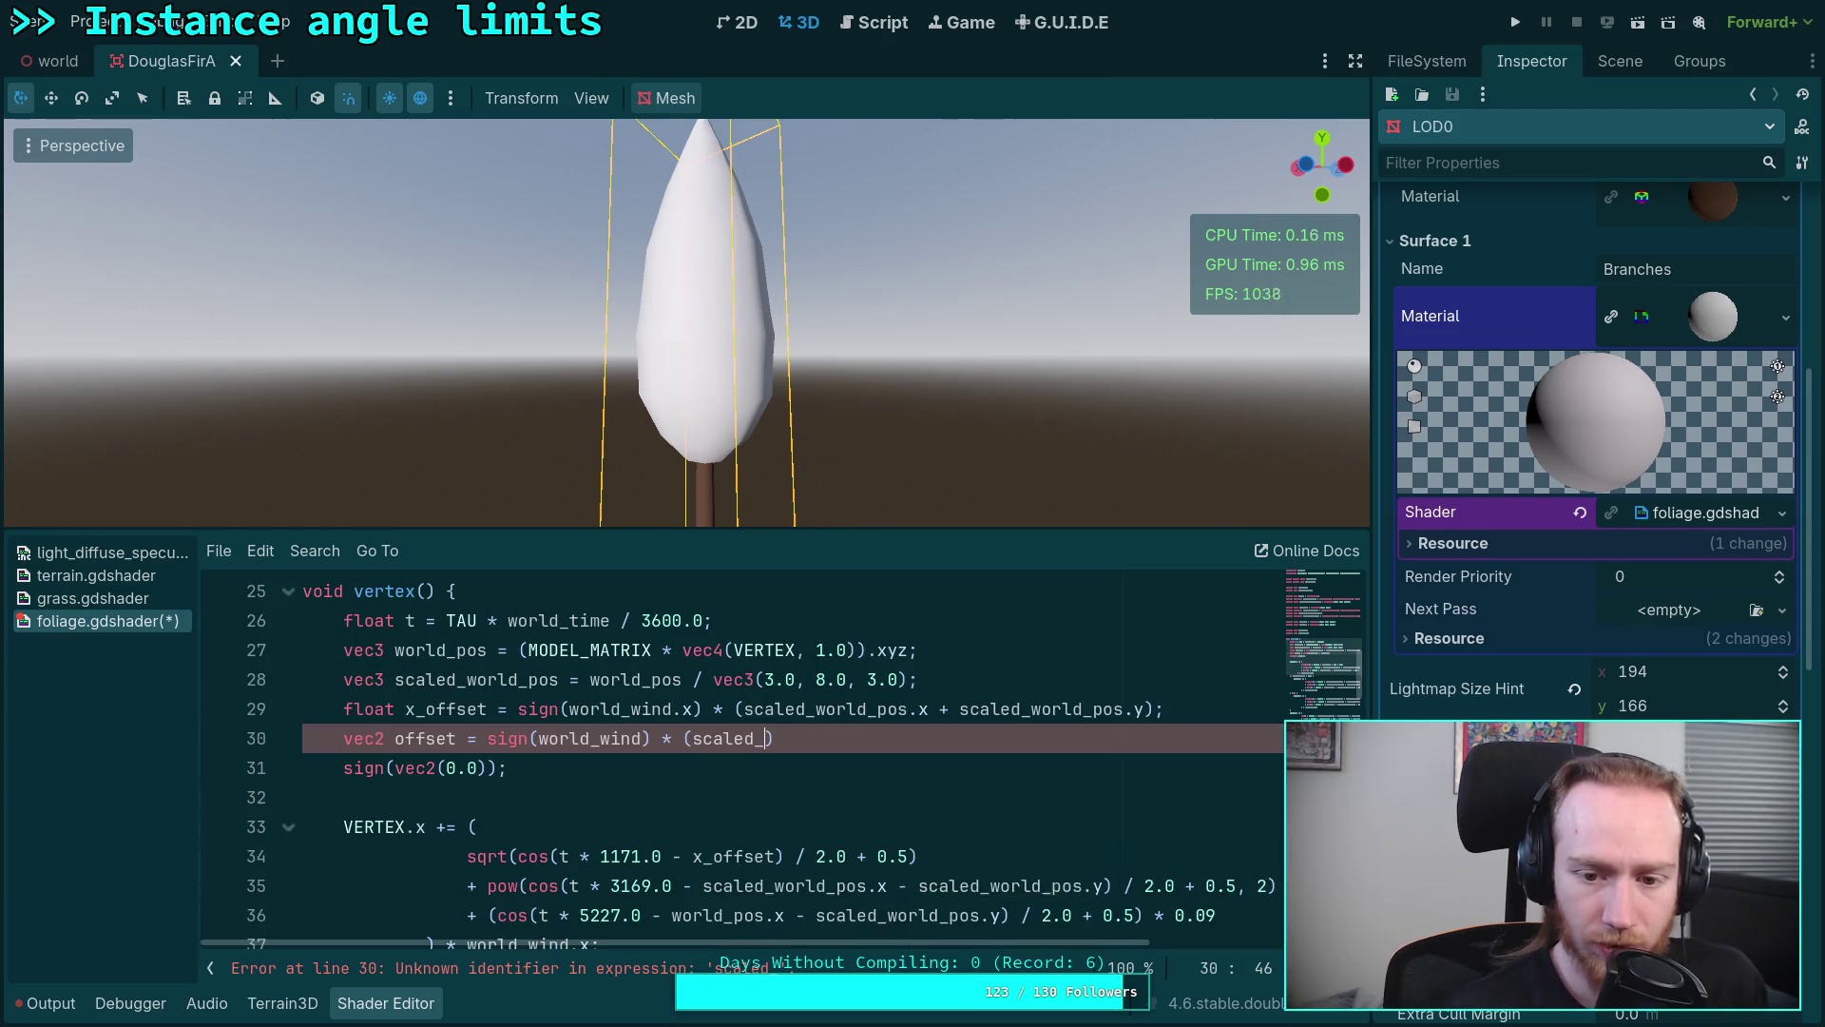
click(1053, 687)
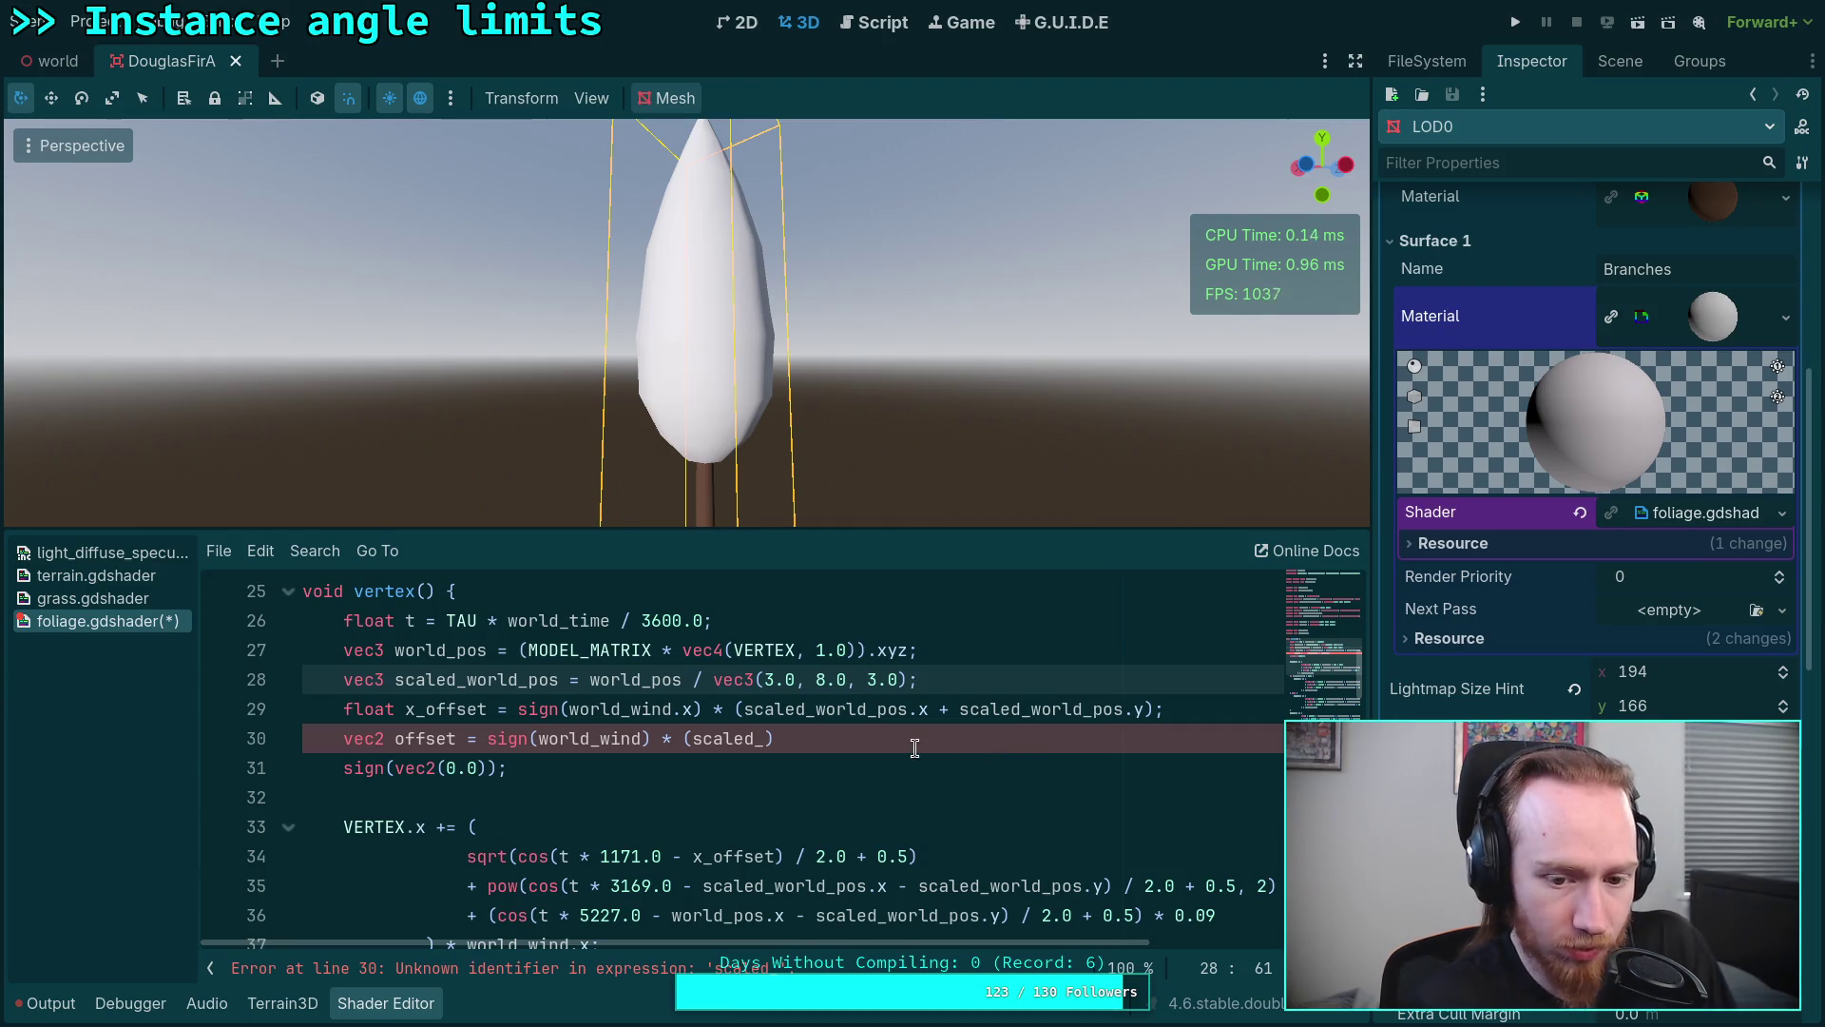
click(827, 742)
key(Left)
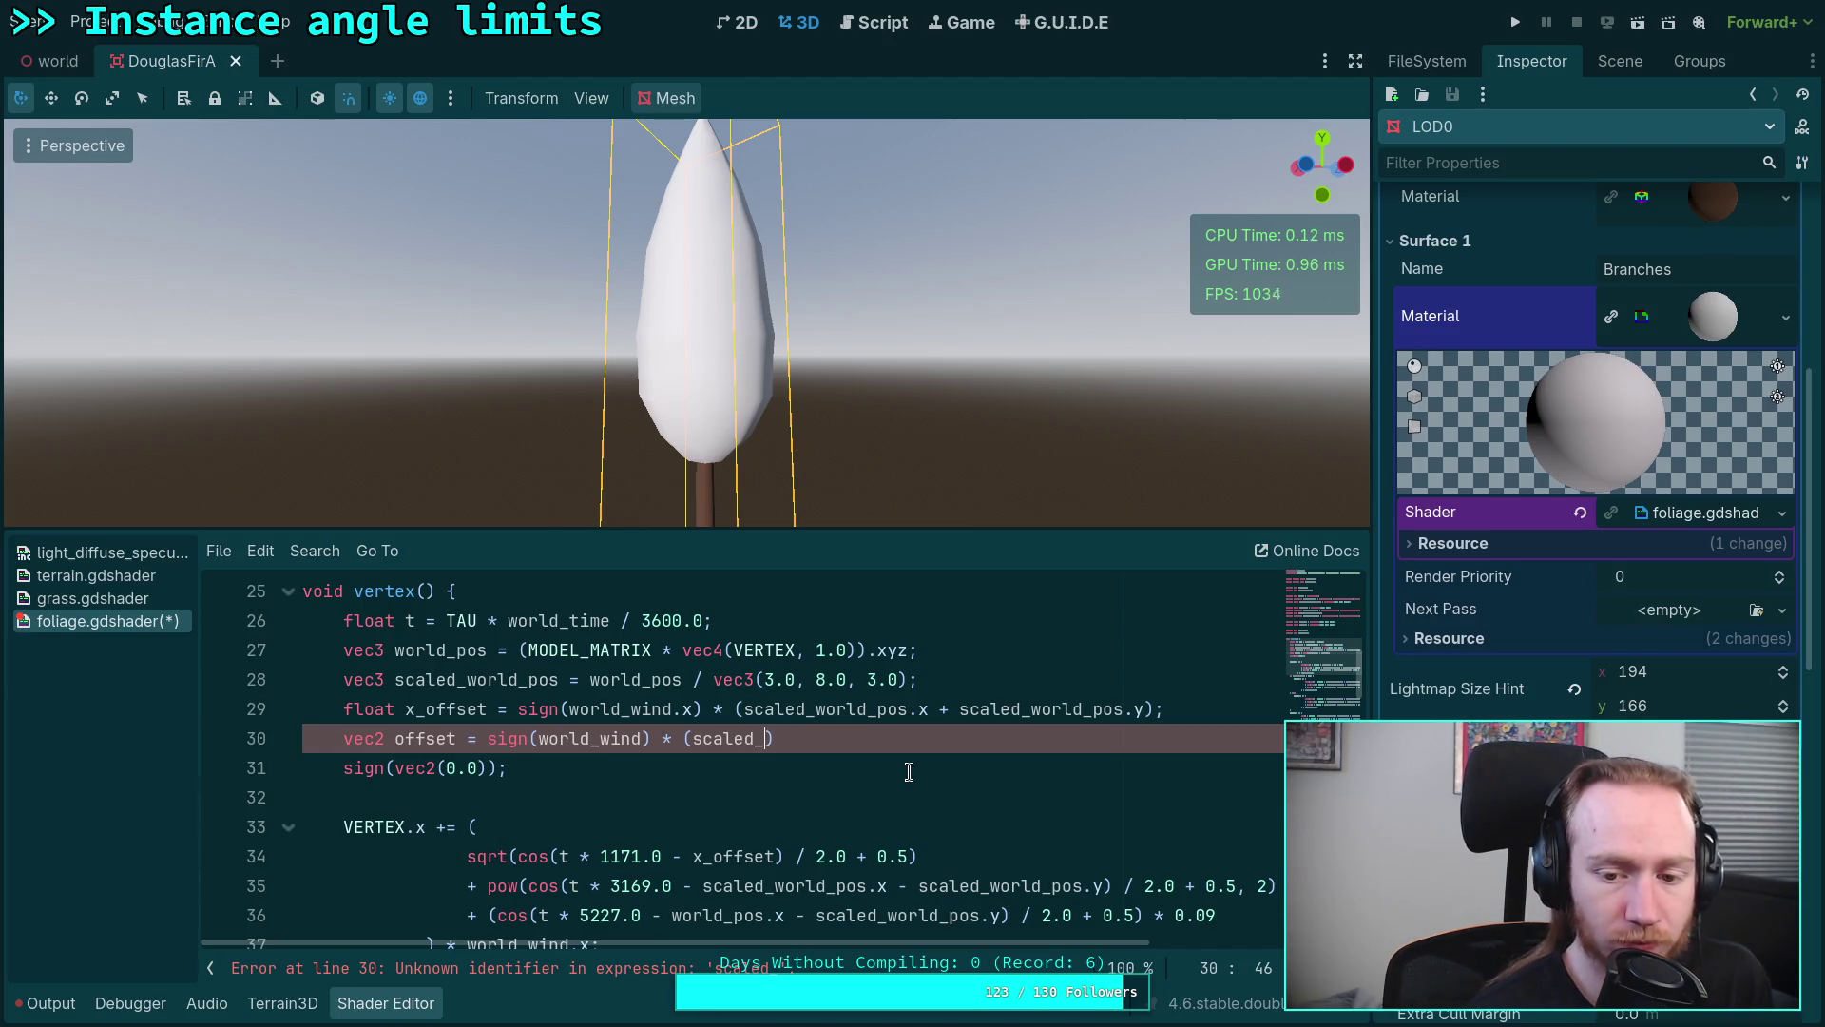
text(wor)
key(Return)
text(.xz + )
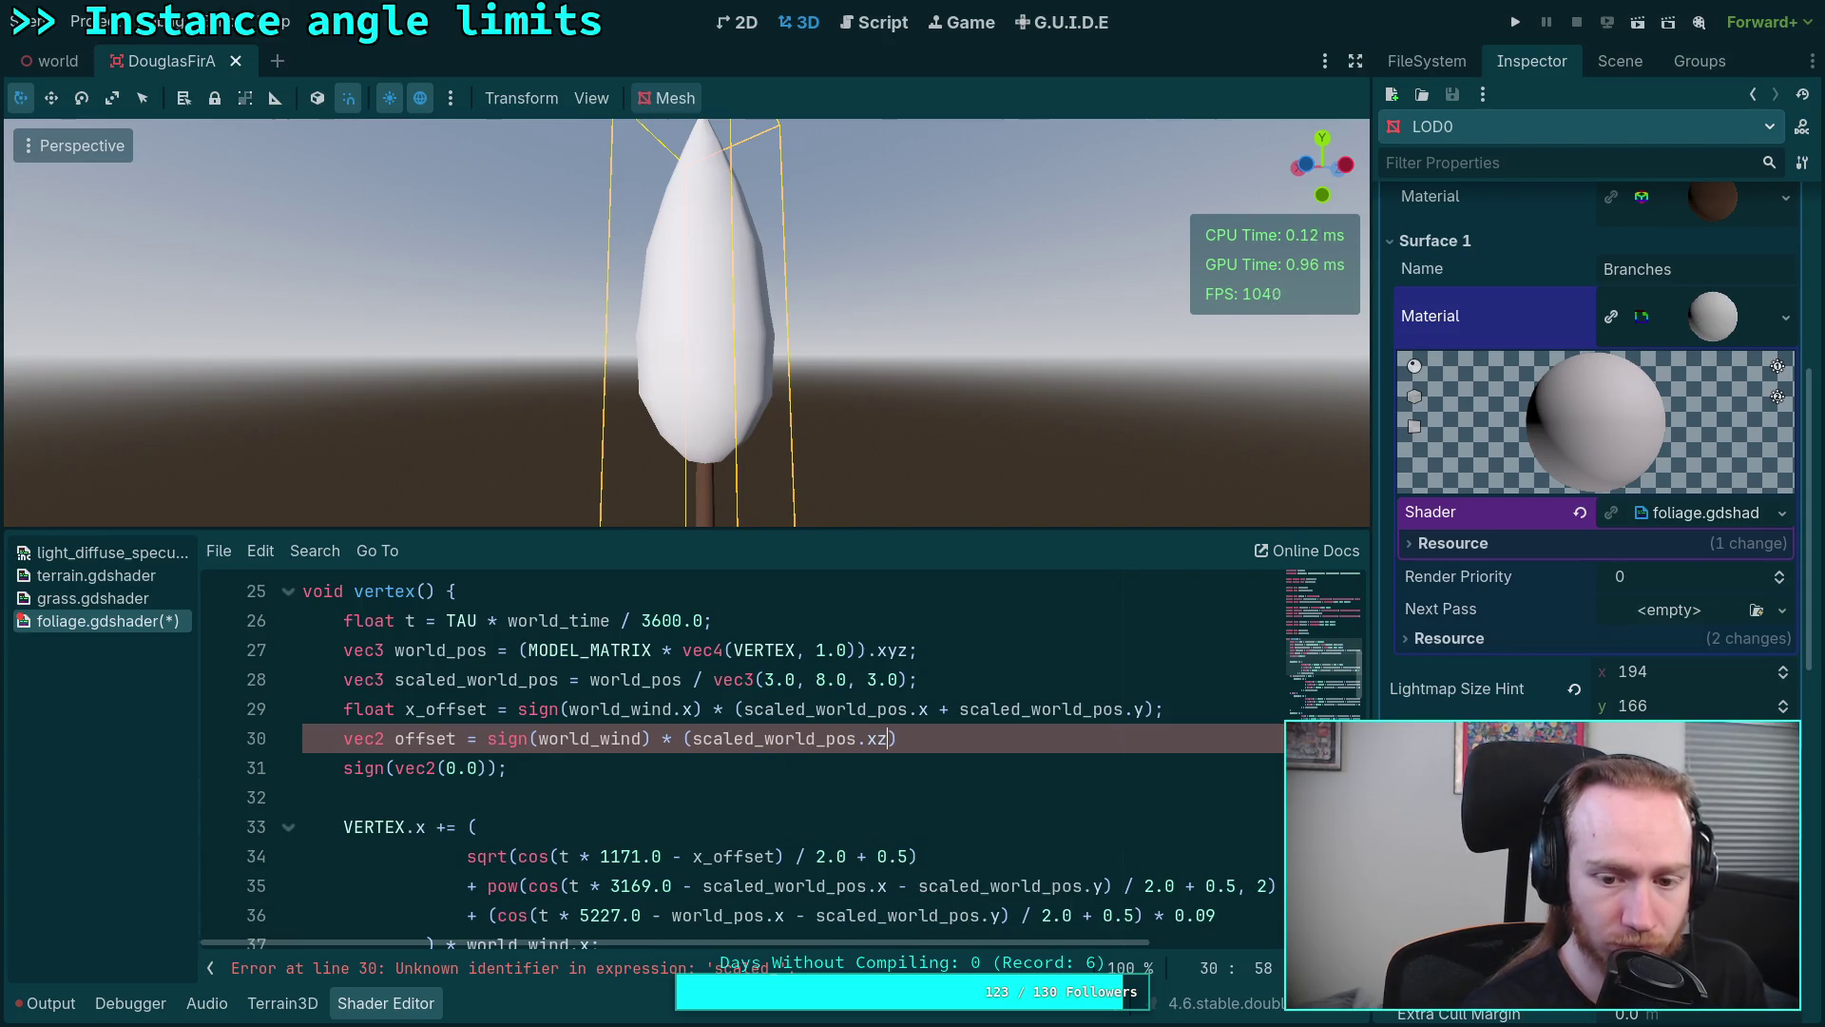
text(scaled_)
key(Return)
text(.y);)
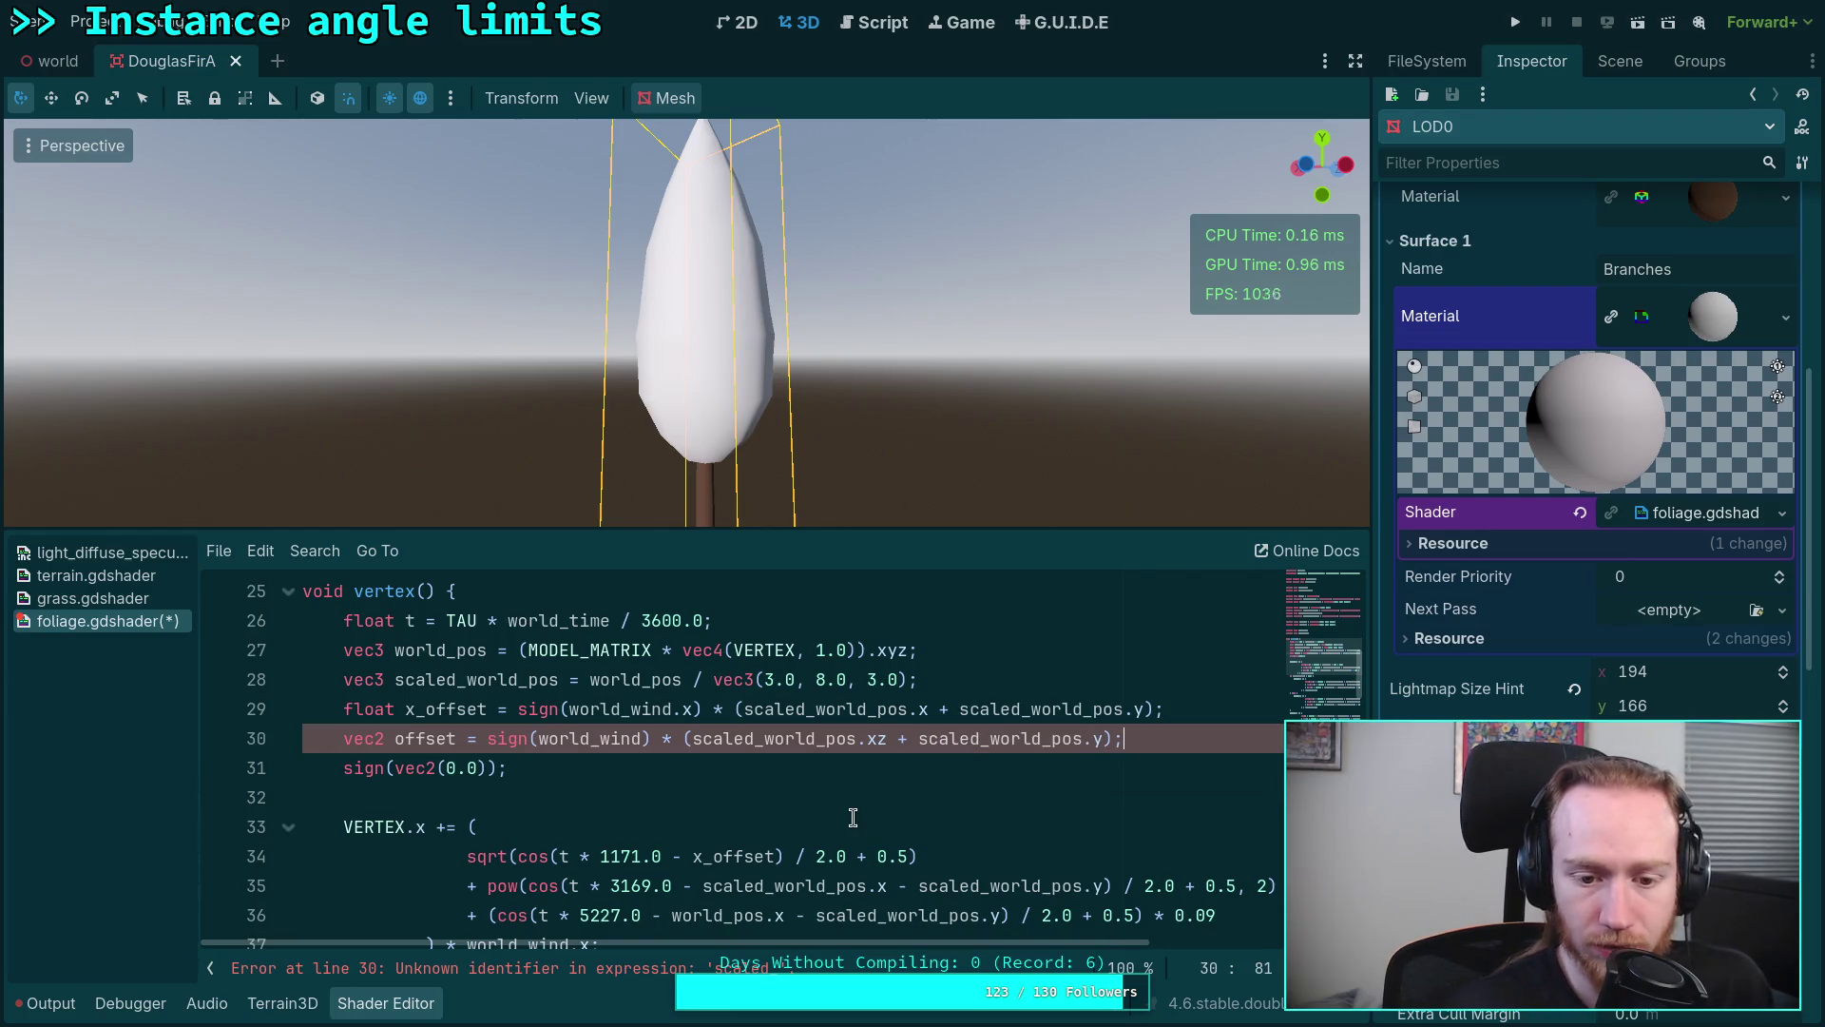
click(755, 798)
scroll(754, 798, down, 1)
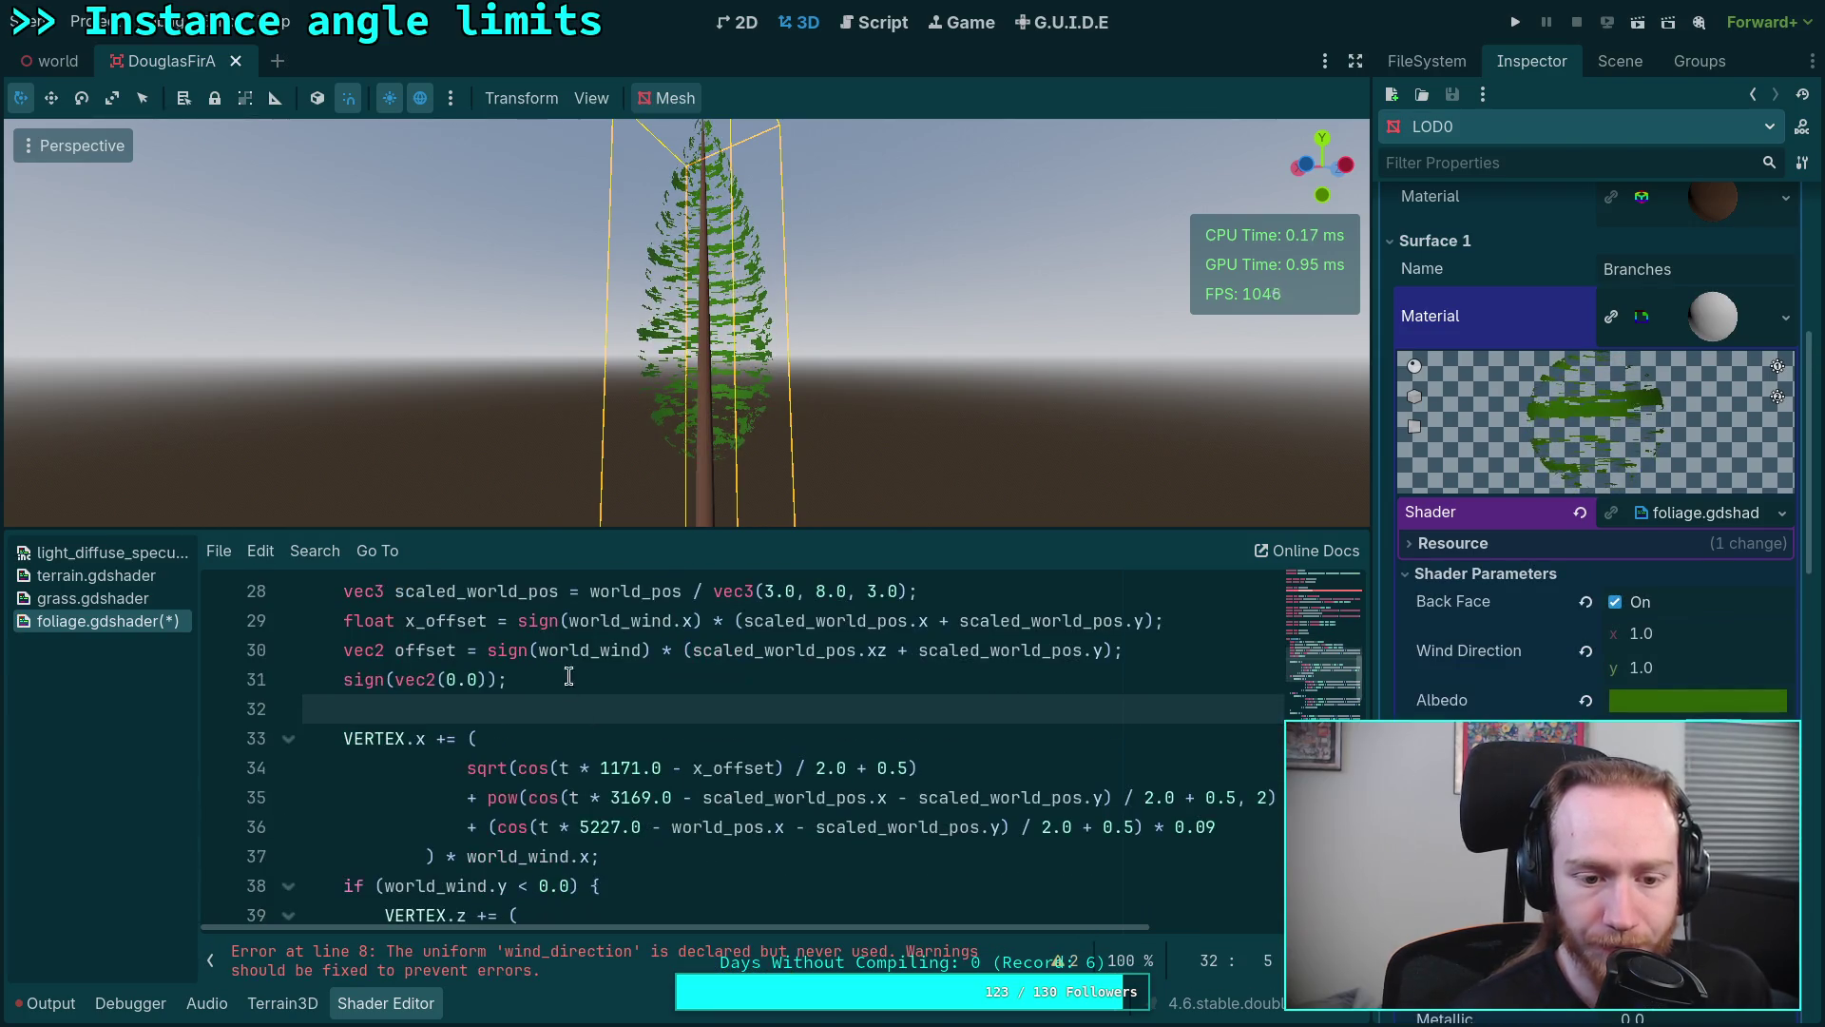
drag(1183, 679, 1194, 652)
Step: Delete the leftover sign(vec2(0.0)) line and the unused wind_direction uniform, renaming x_offset to offset
key(BackSpace)
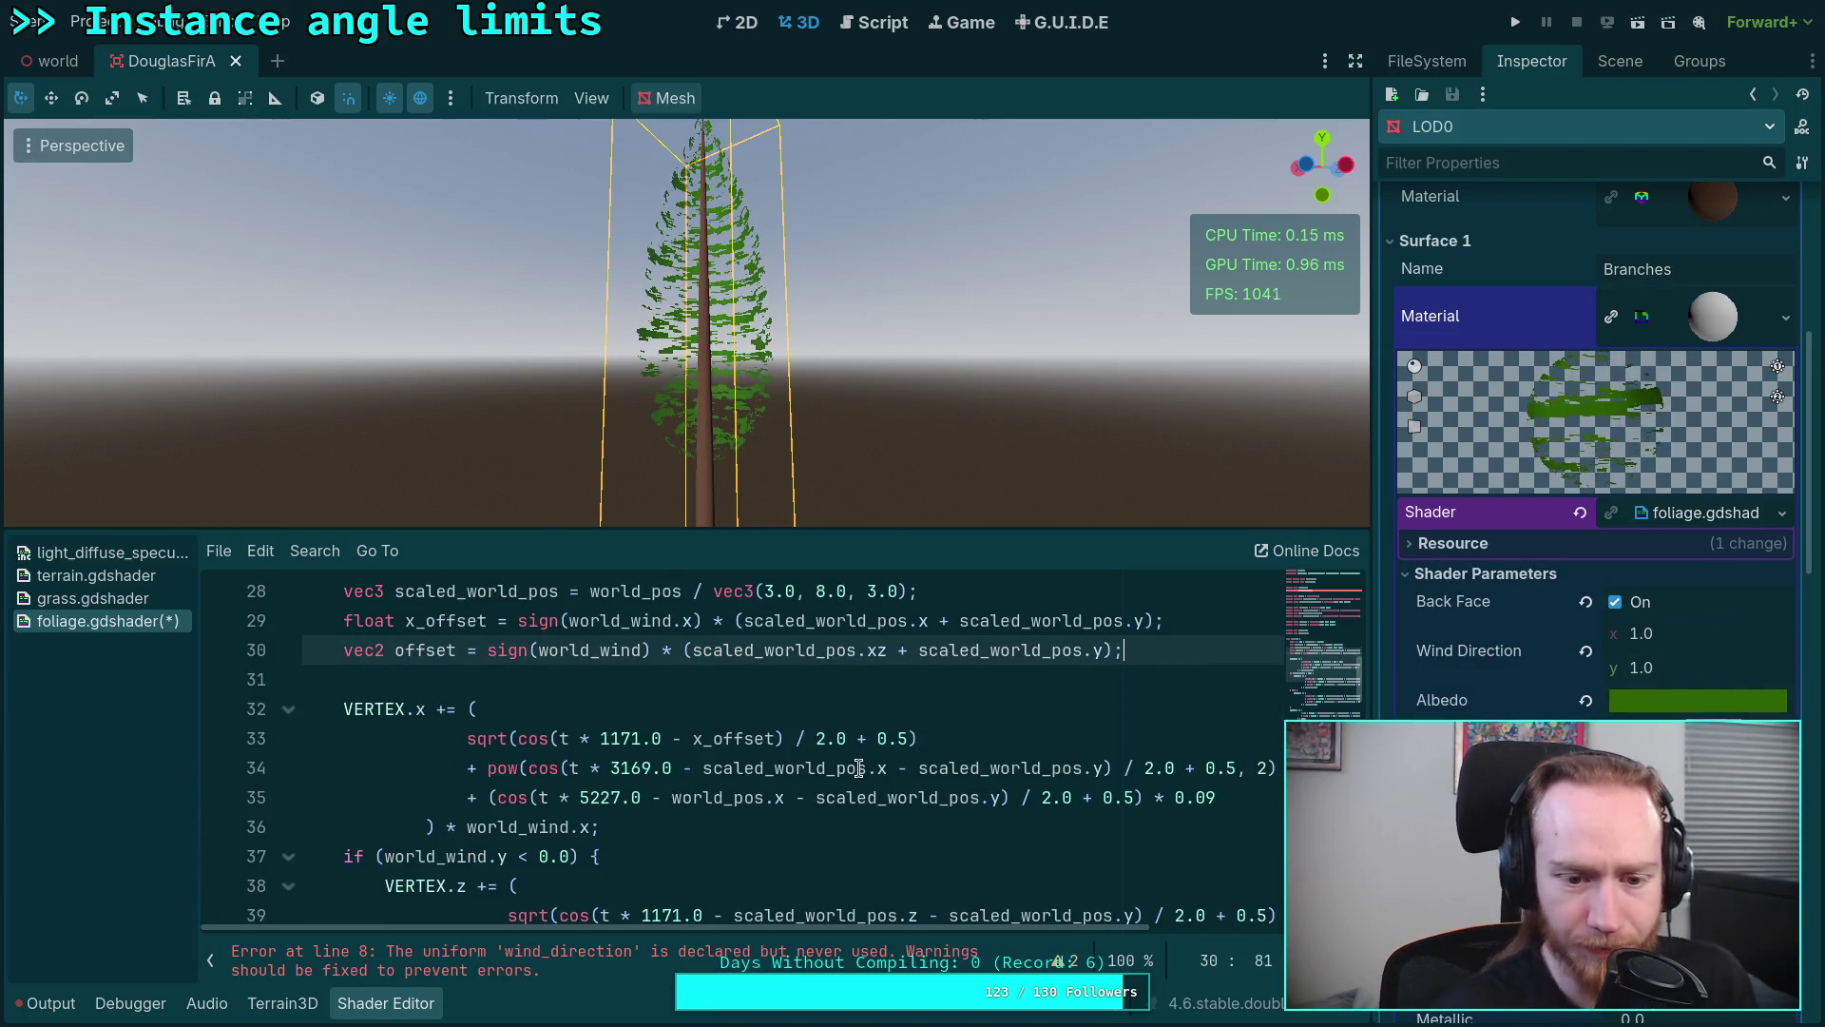
click(709, 738)
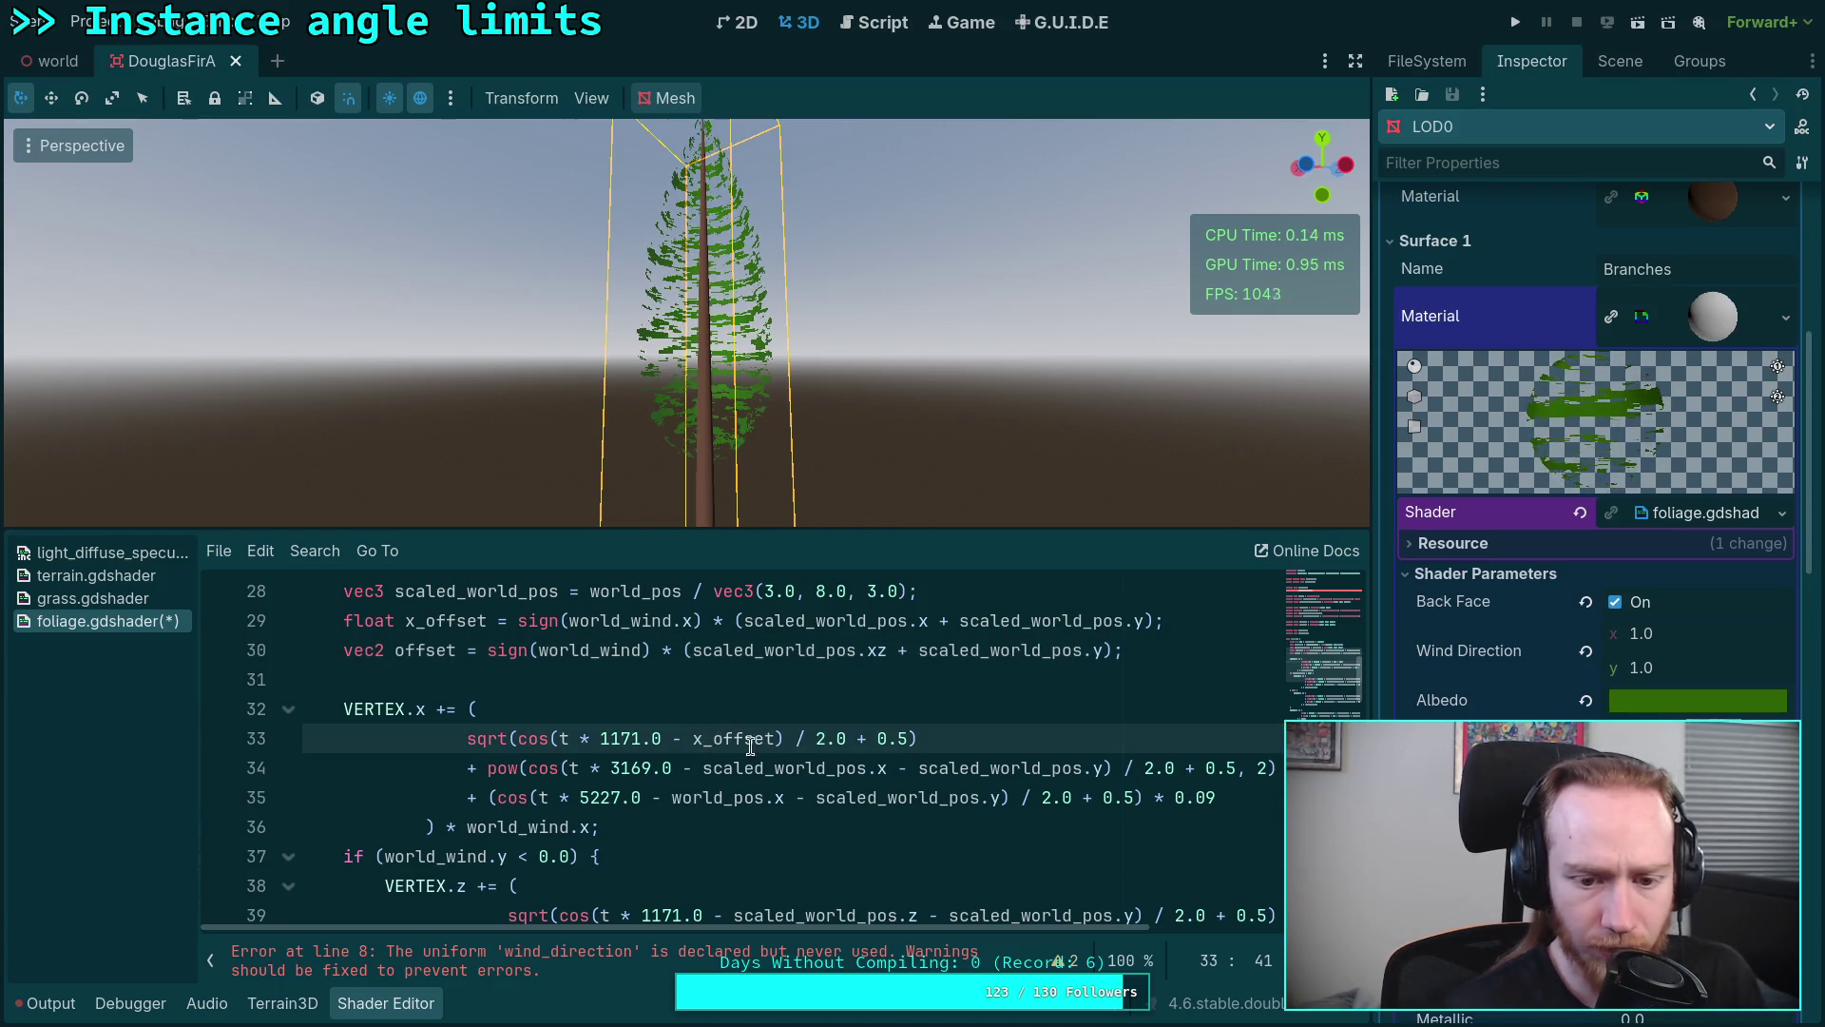
key(BackSpace)
key(BackSpace)
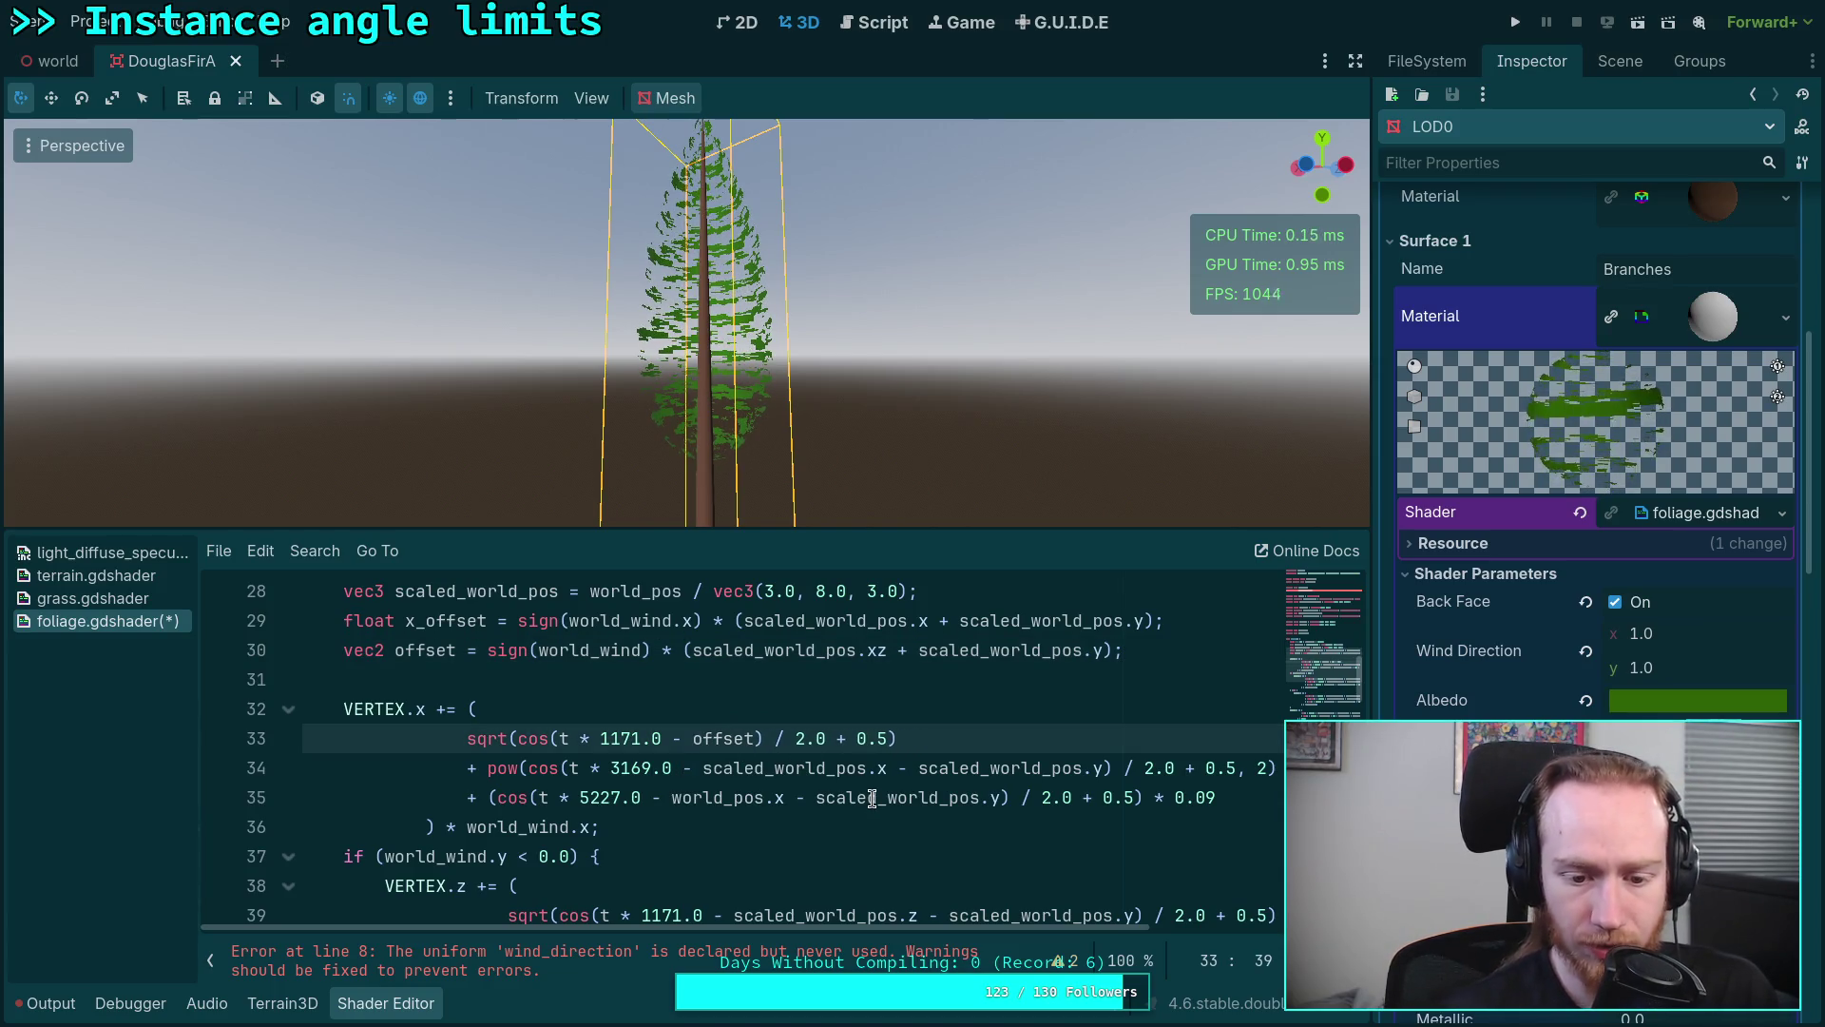
scroll(796, 800, up, 7)
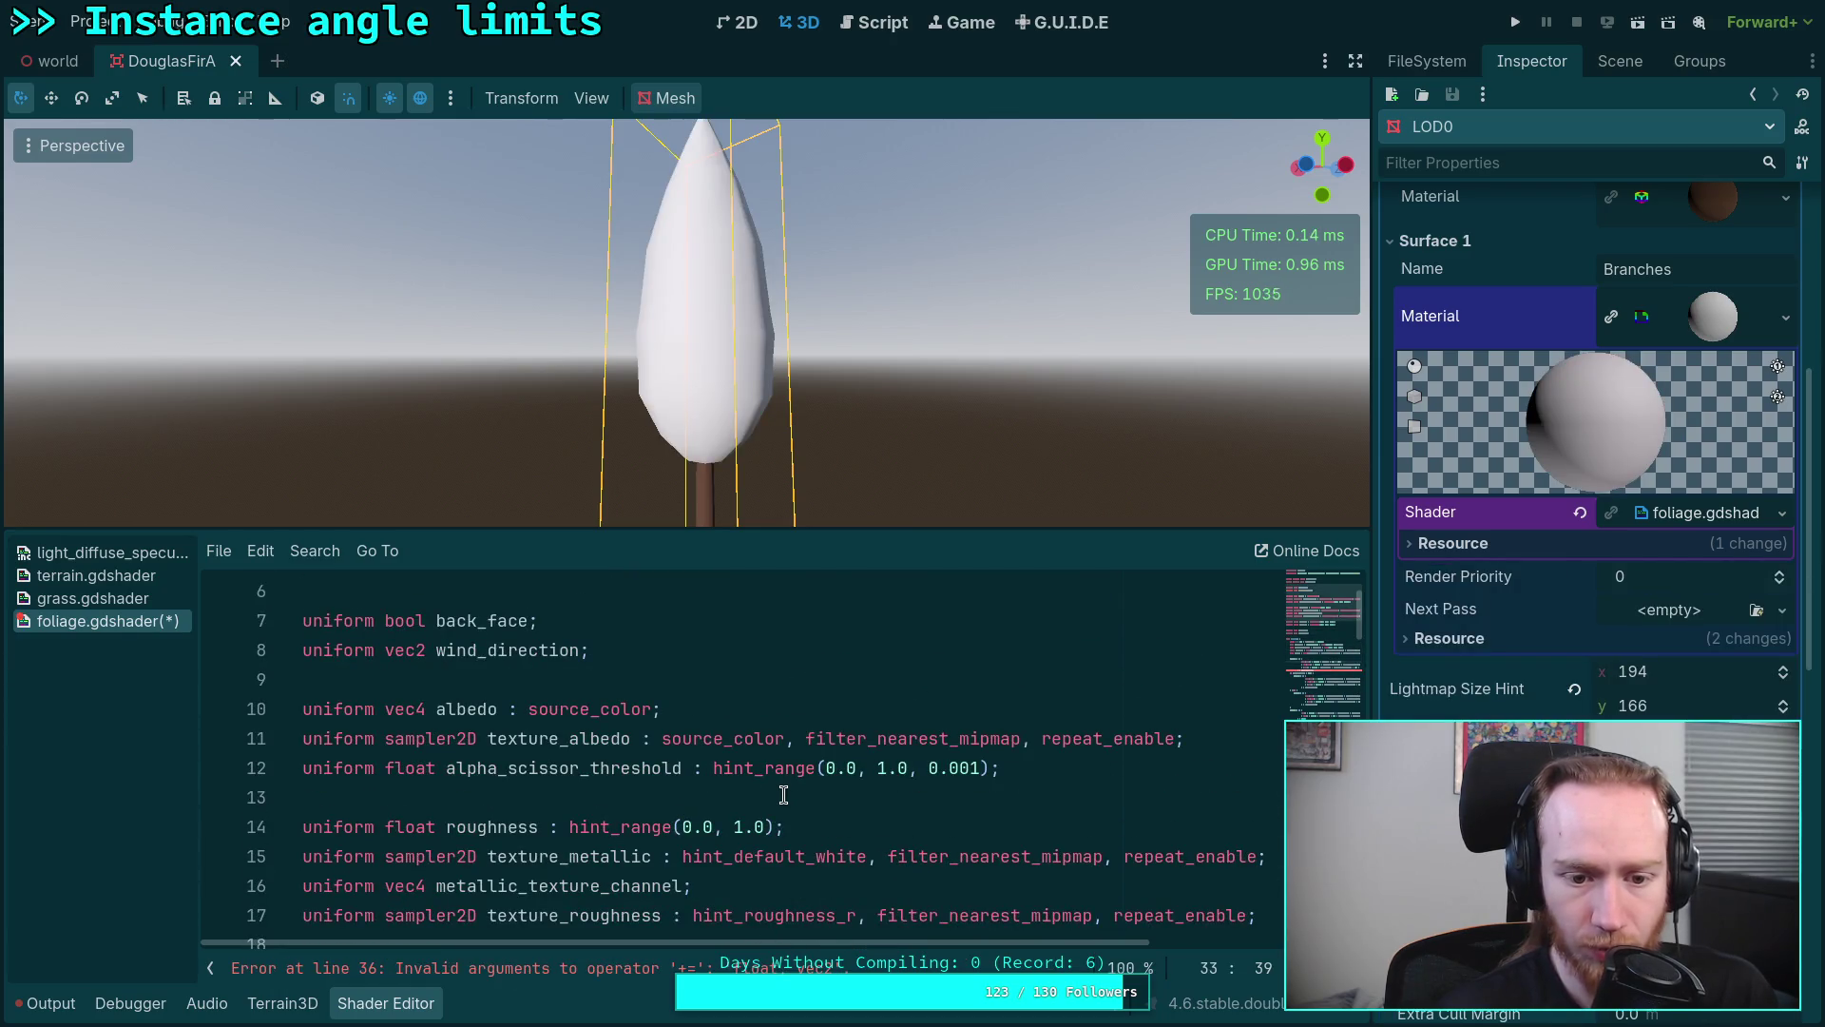
scroll(784, 795, down, 5)
scroll(783, 794, down, 1)
scroll(707, 799, up, 3)
scroll(656, 781, up, 5)
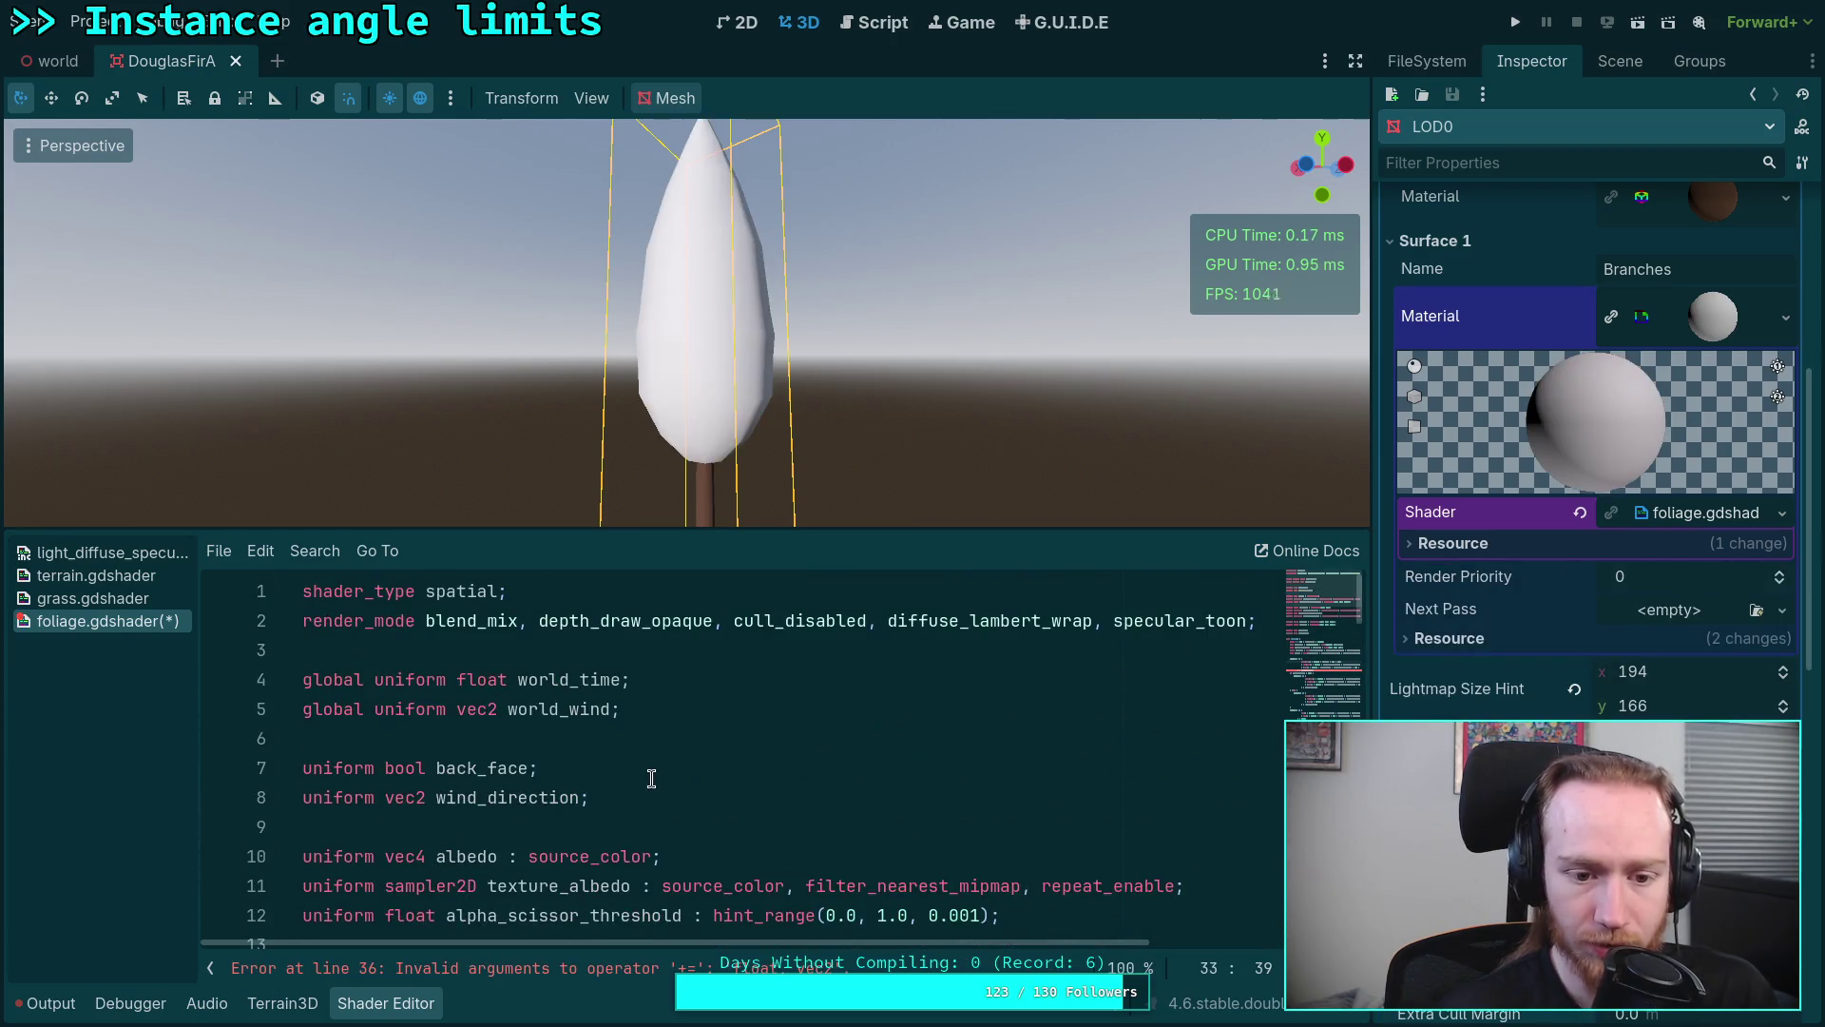
click(657, 797)
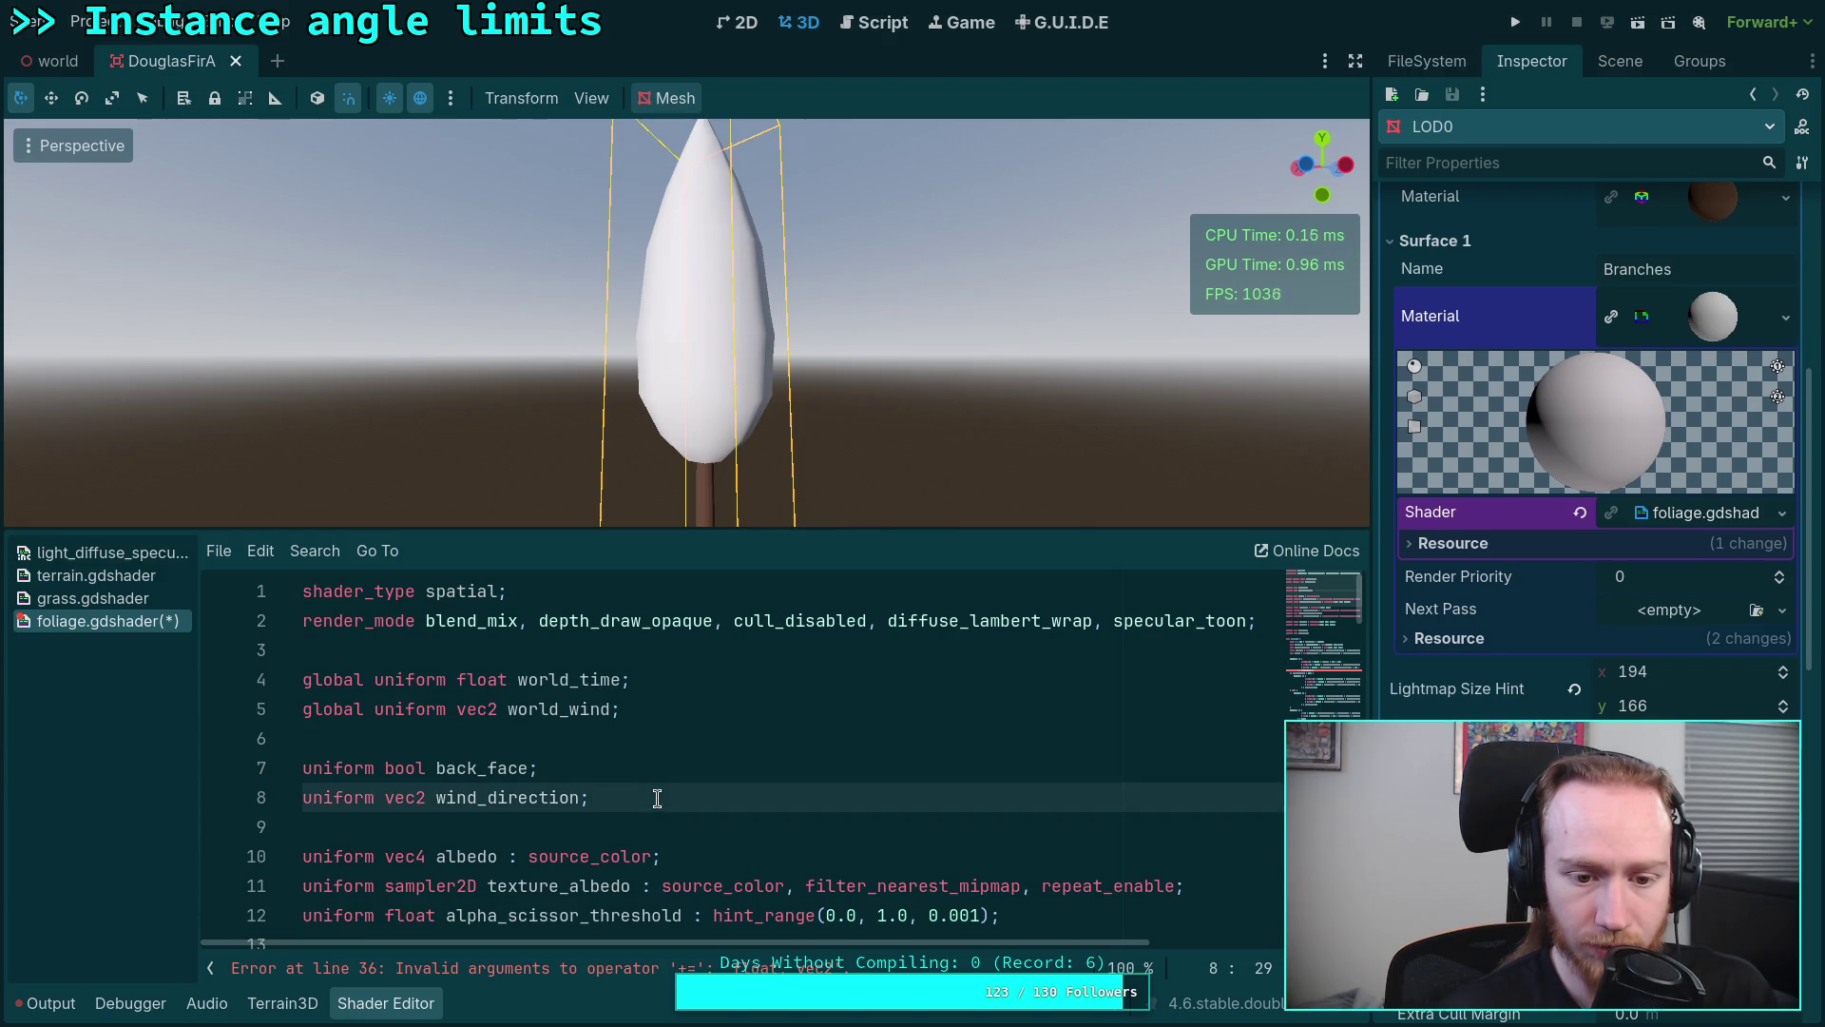
key(shift+Up)
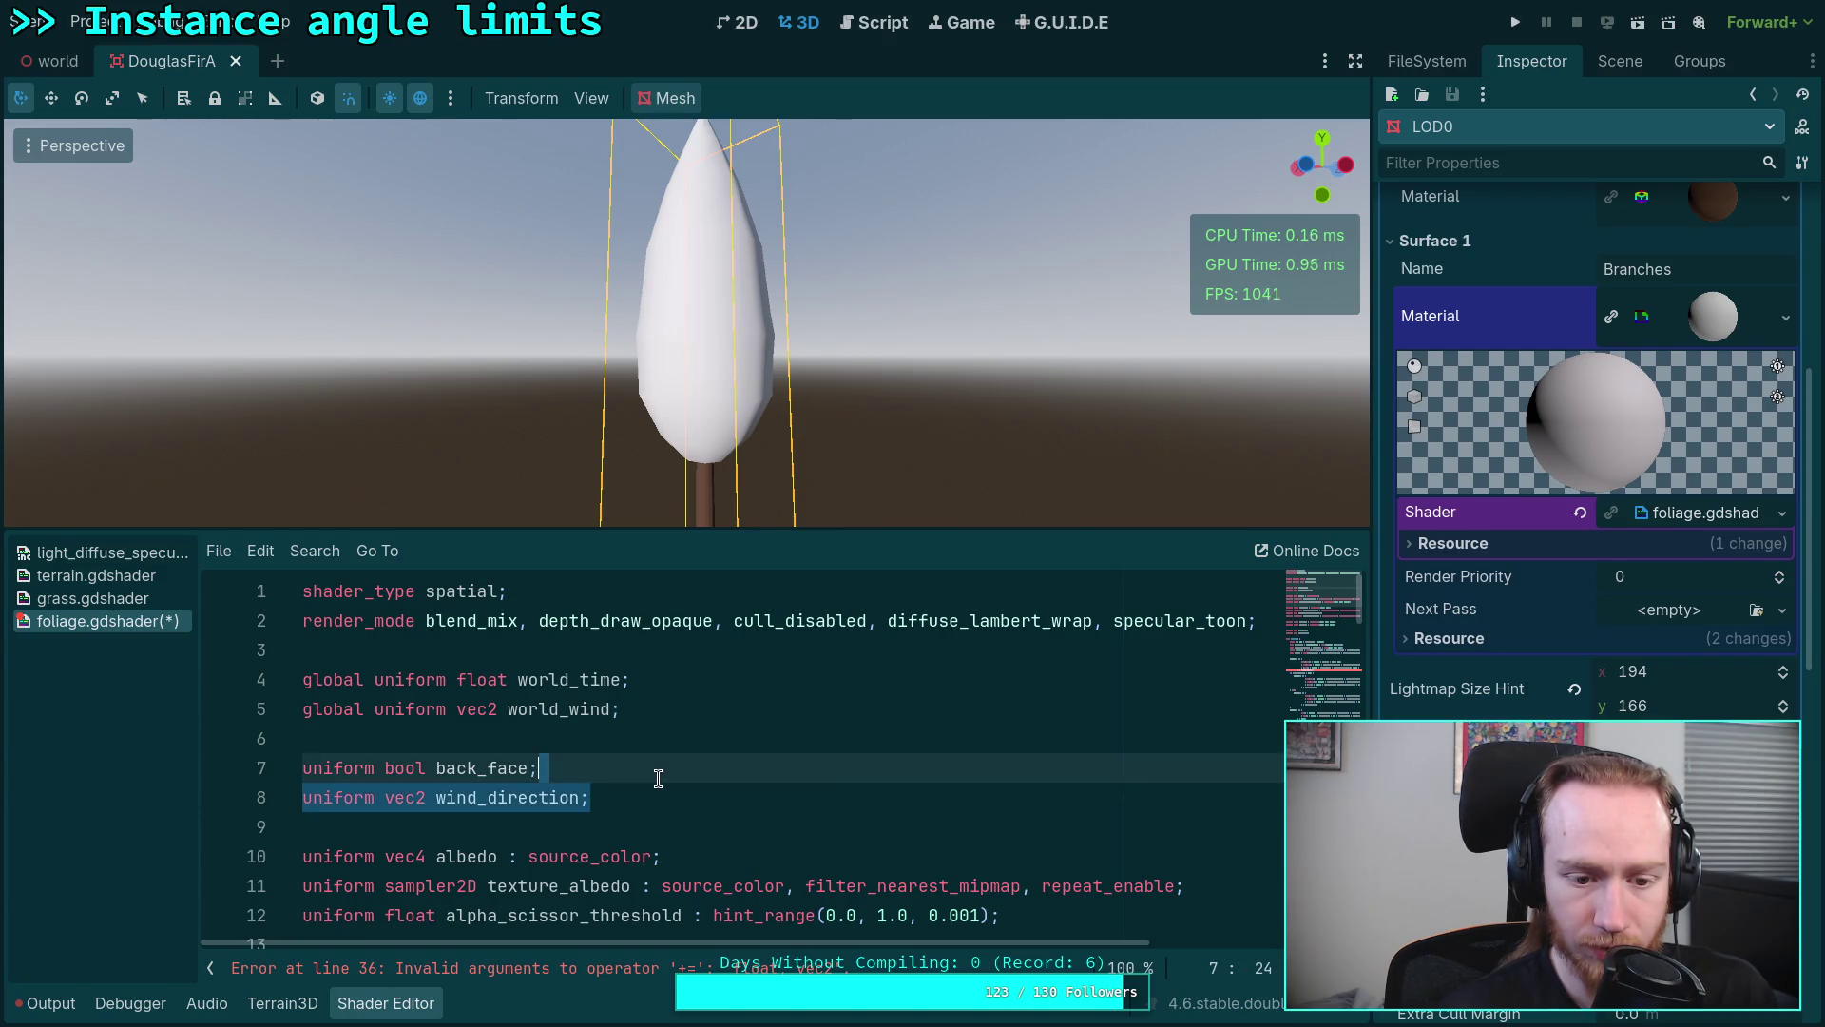
key(BackSpace)
scroll(656, 798, down, 4)
scroll(656, 796, down, 3)
scroll(657, 777, down, 3)
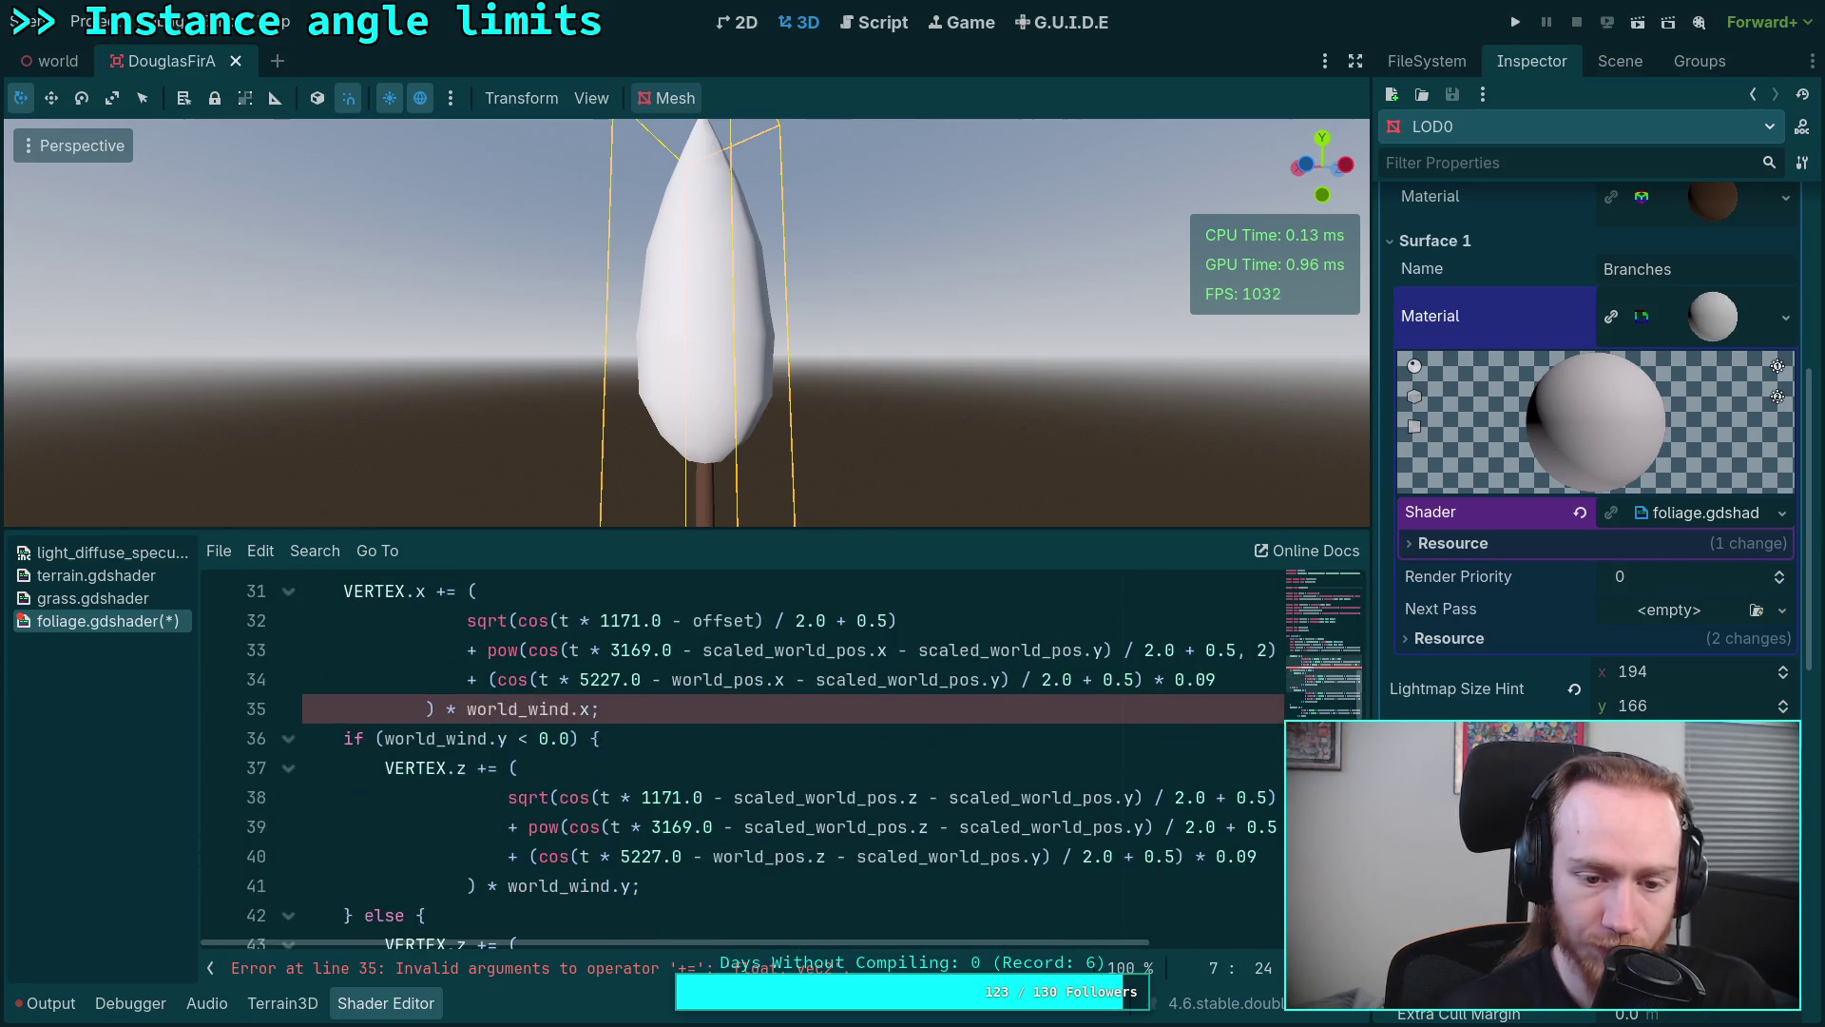
scroll(616, 781, up, 1)
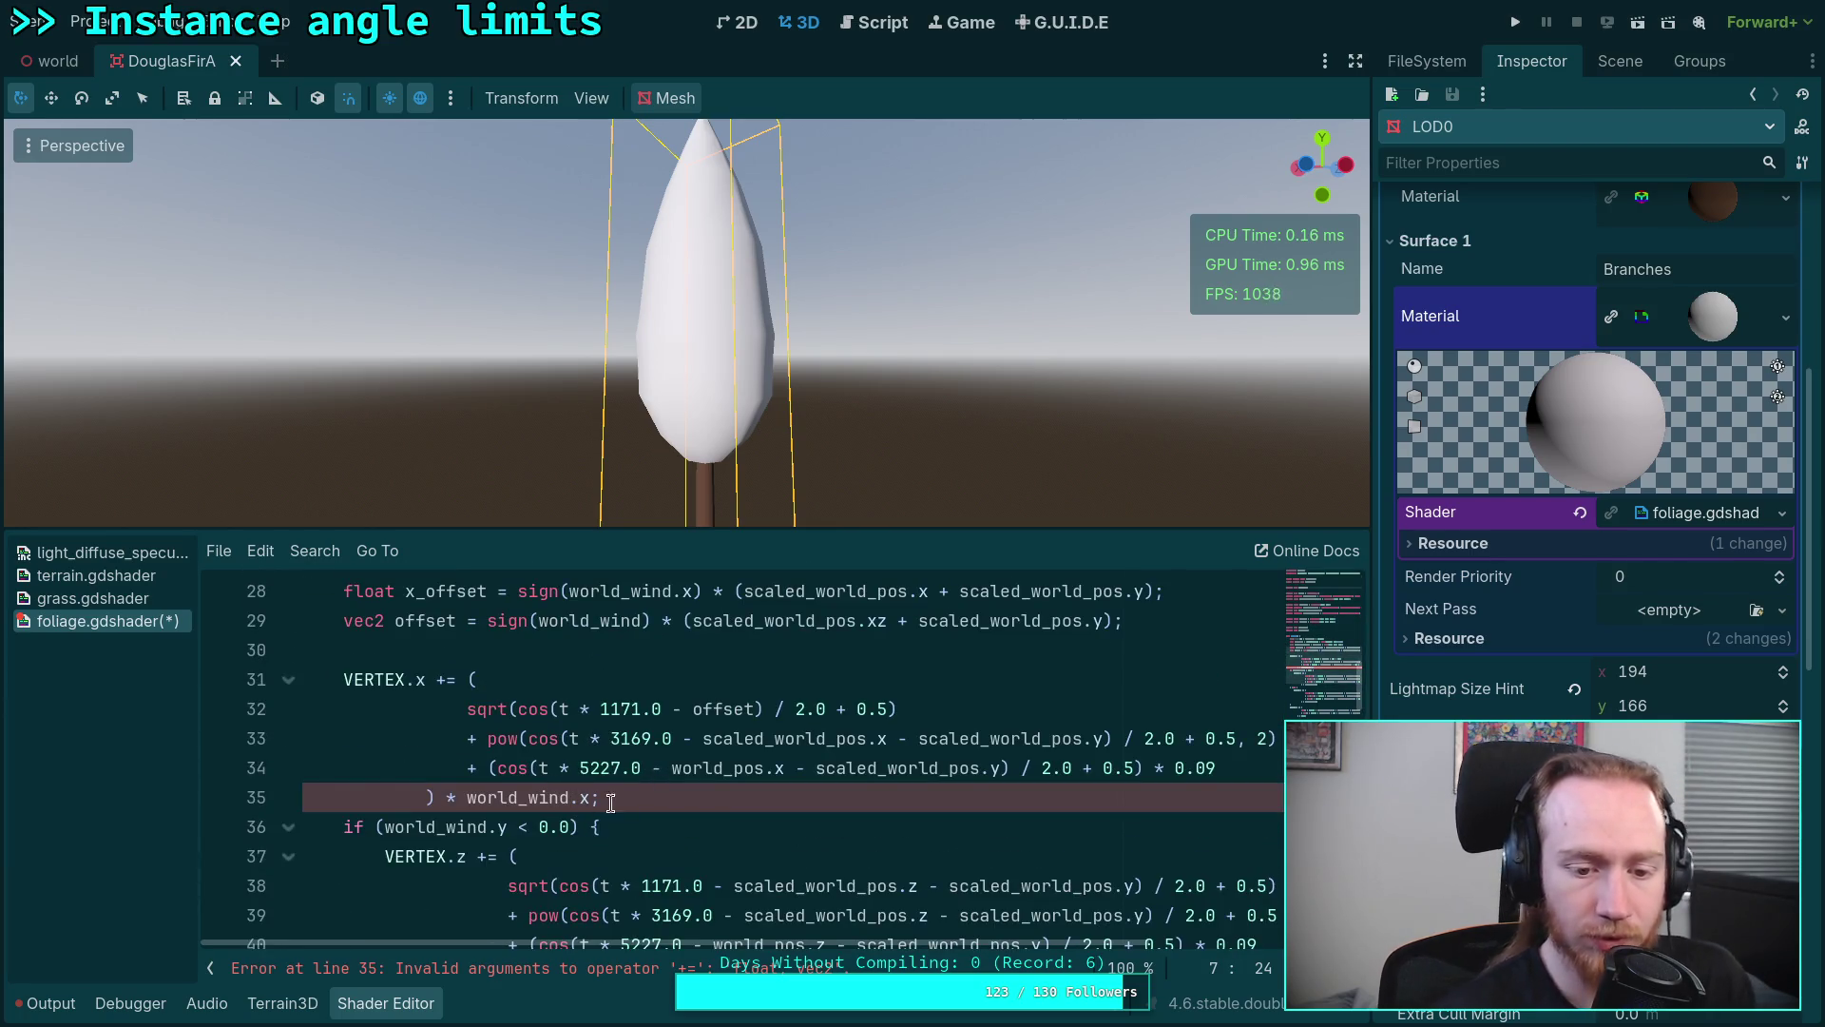
Step: Make the first two VERTEX.x cosine terms subtract offset.x instead of the scaled_world_pos terms
click(605, 767)
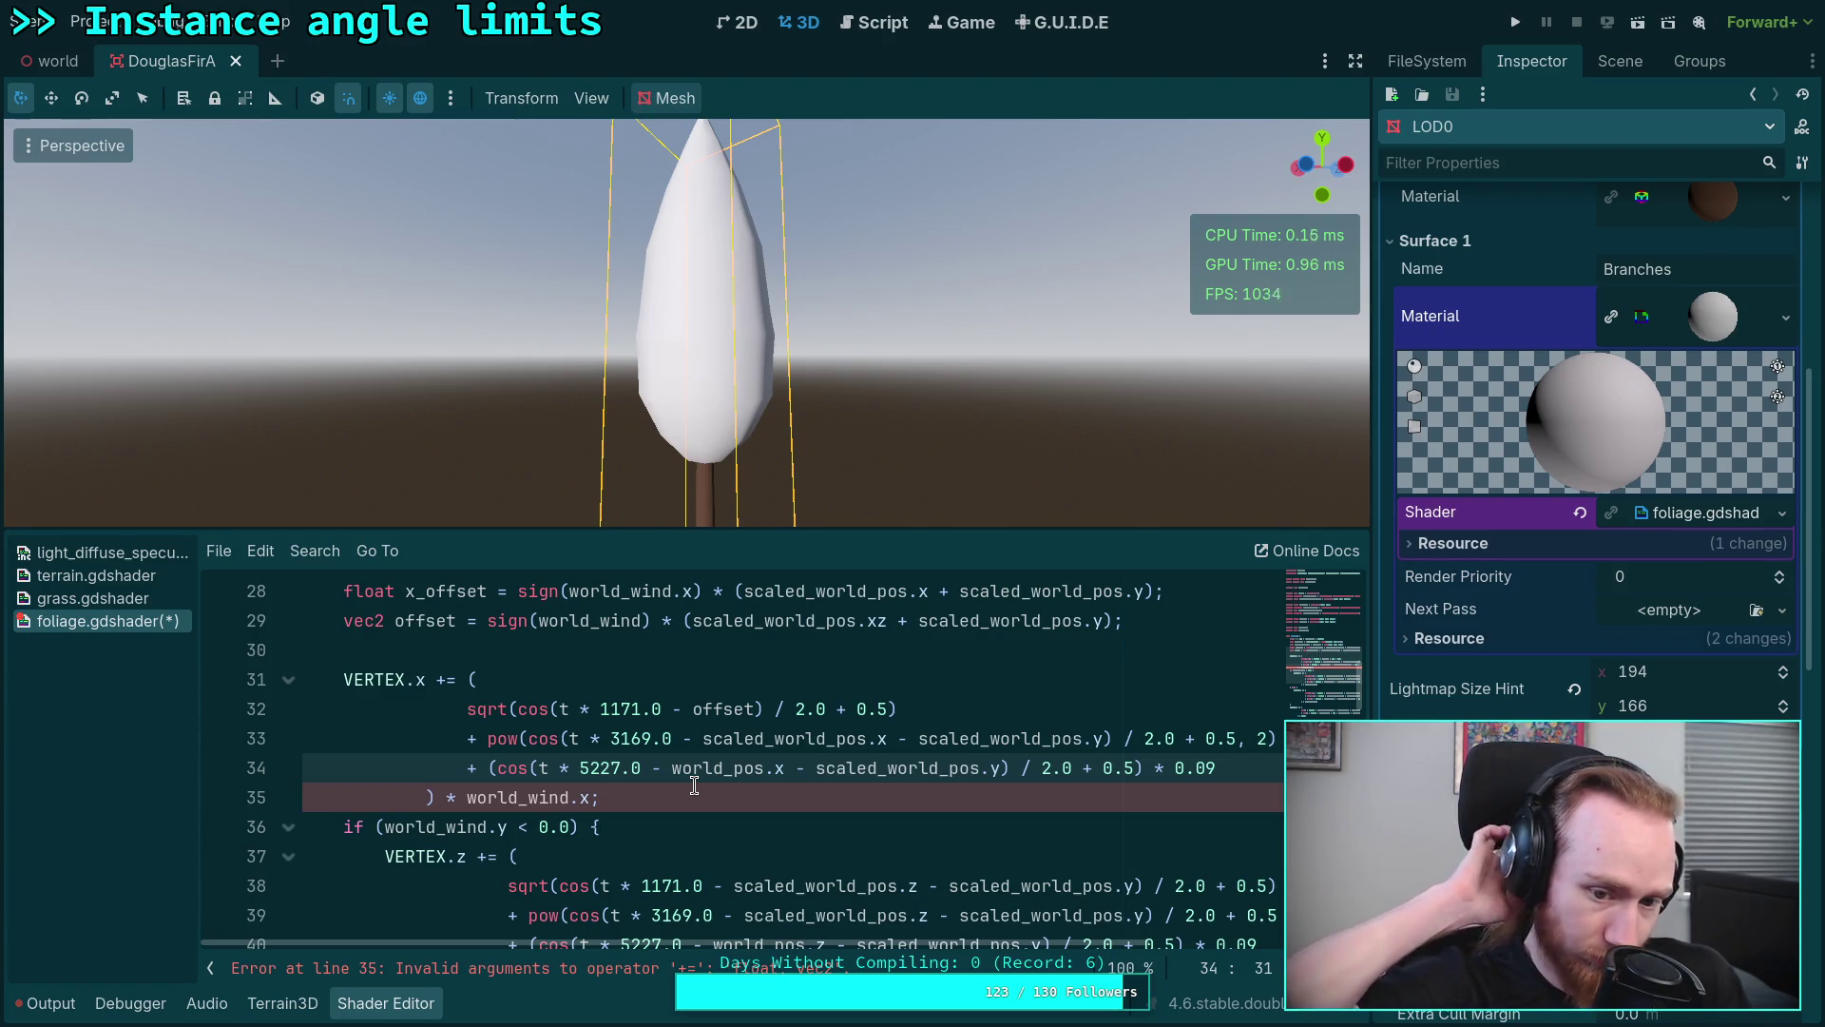
click(756, 708)
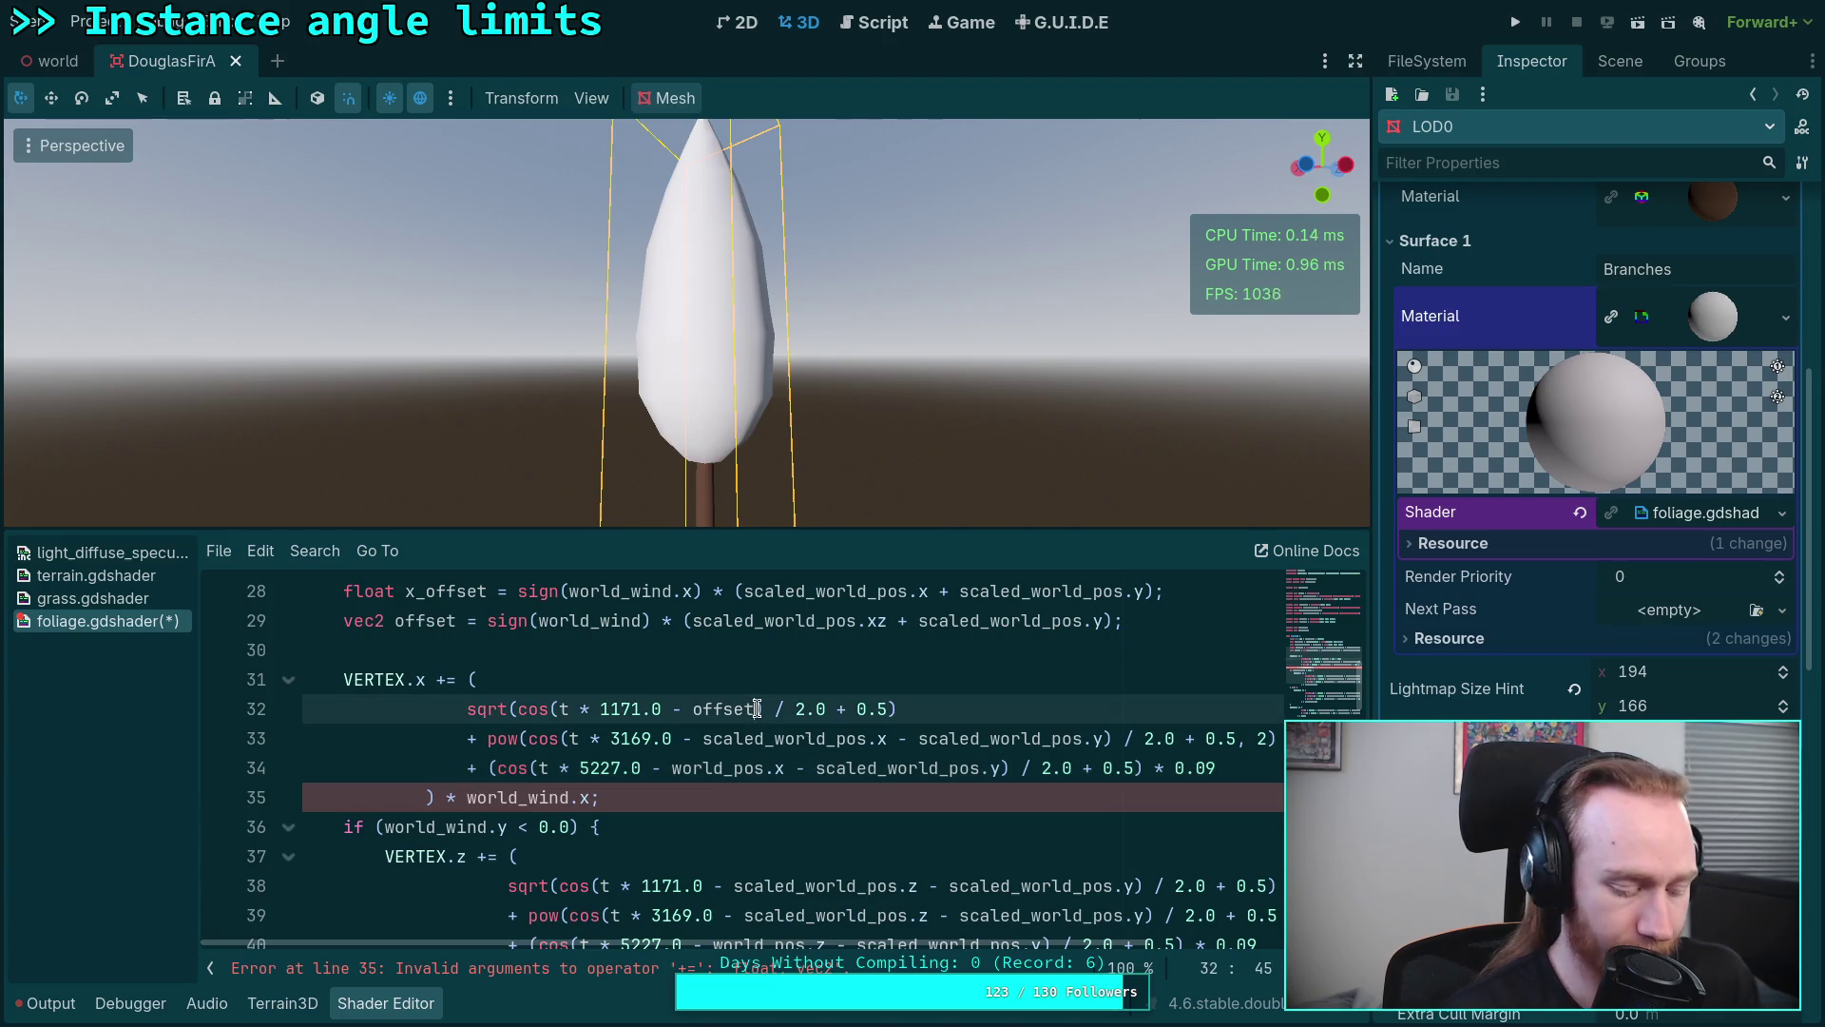
text(.x)
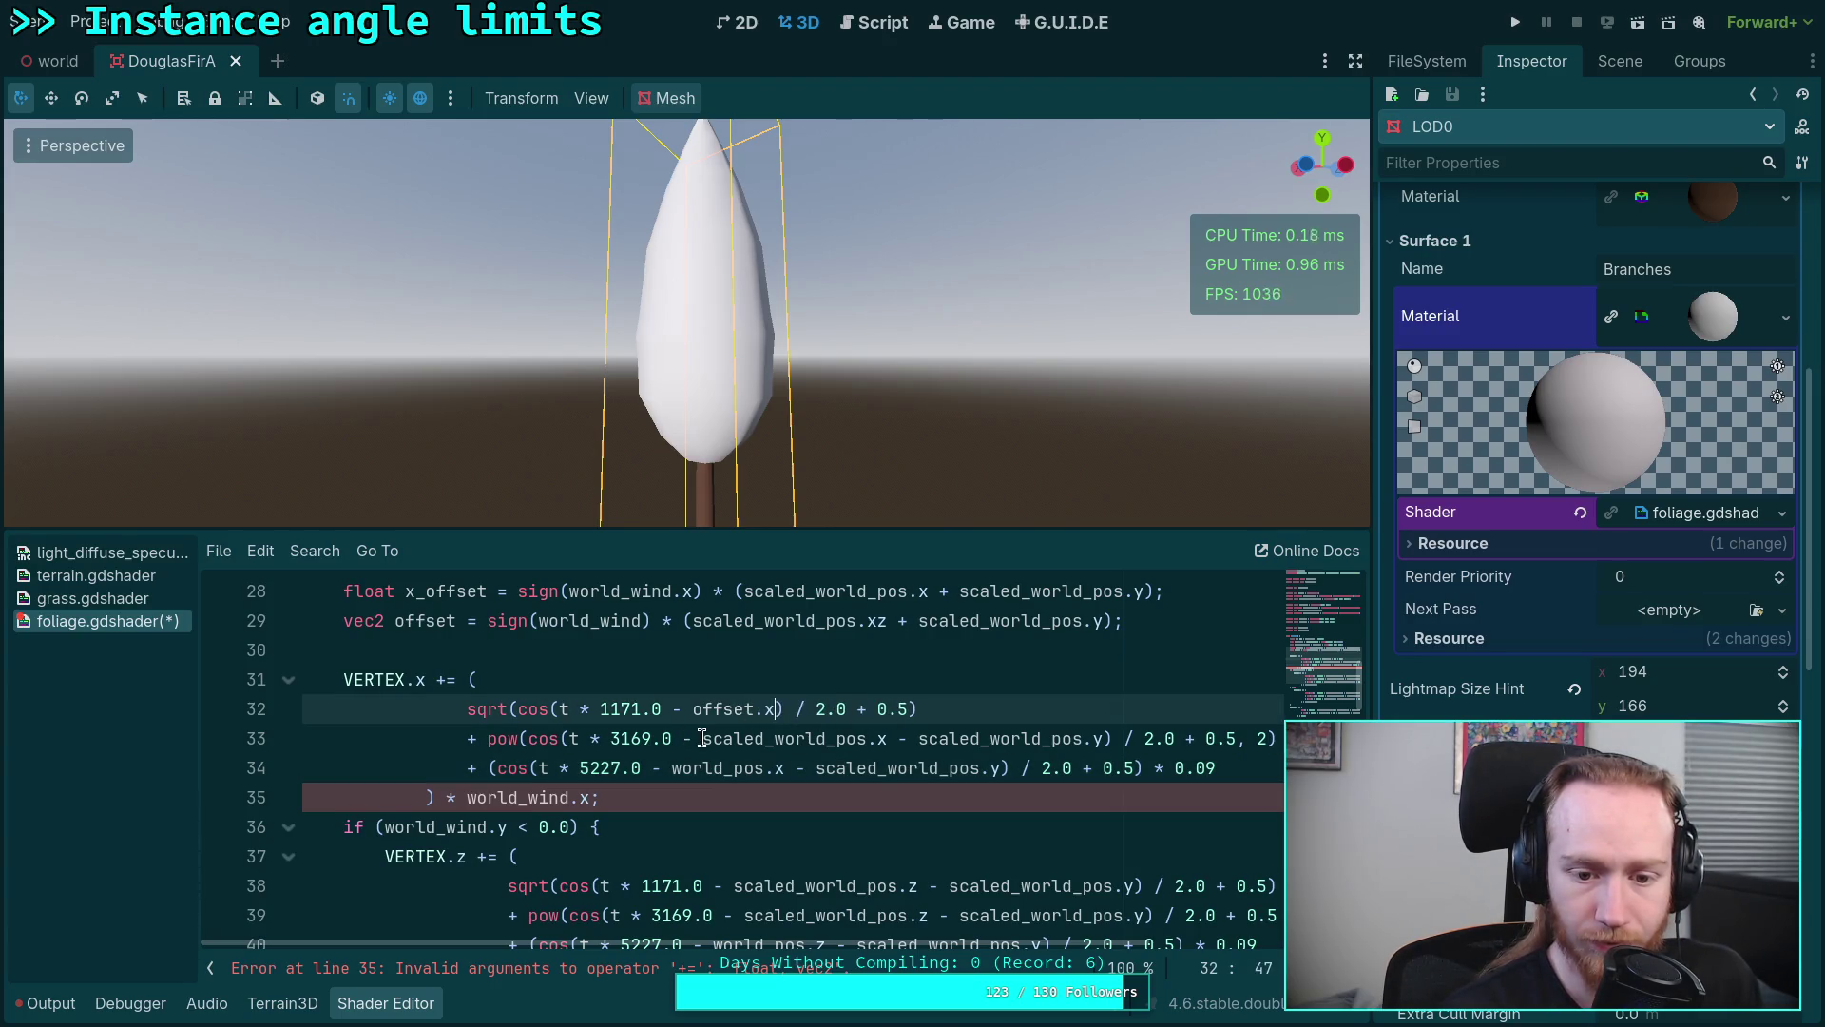
drag(702, 737, 734, 738)
drag(877, 737, 868, 738)
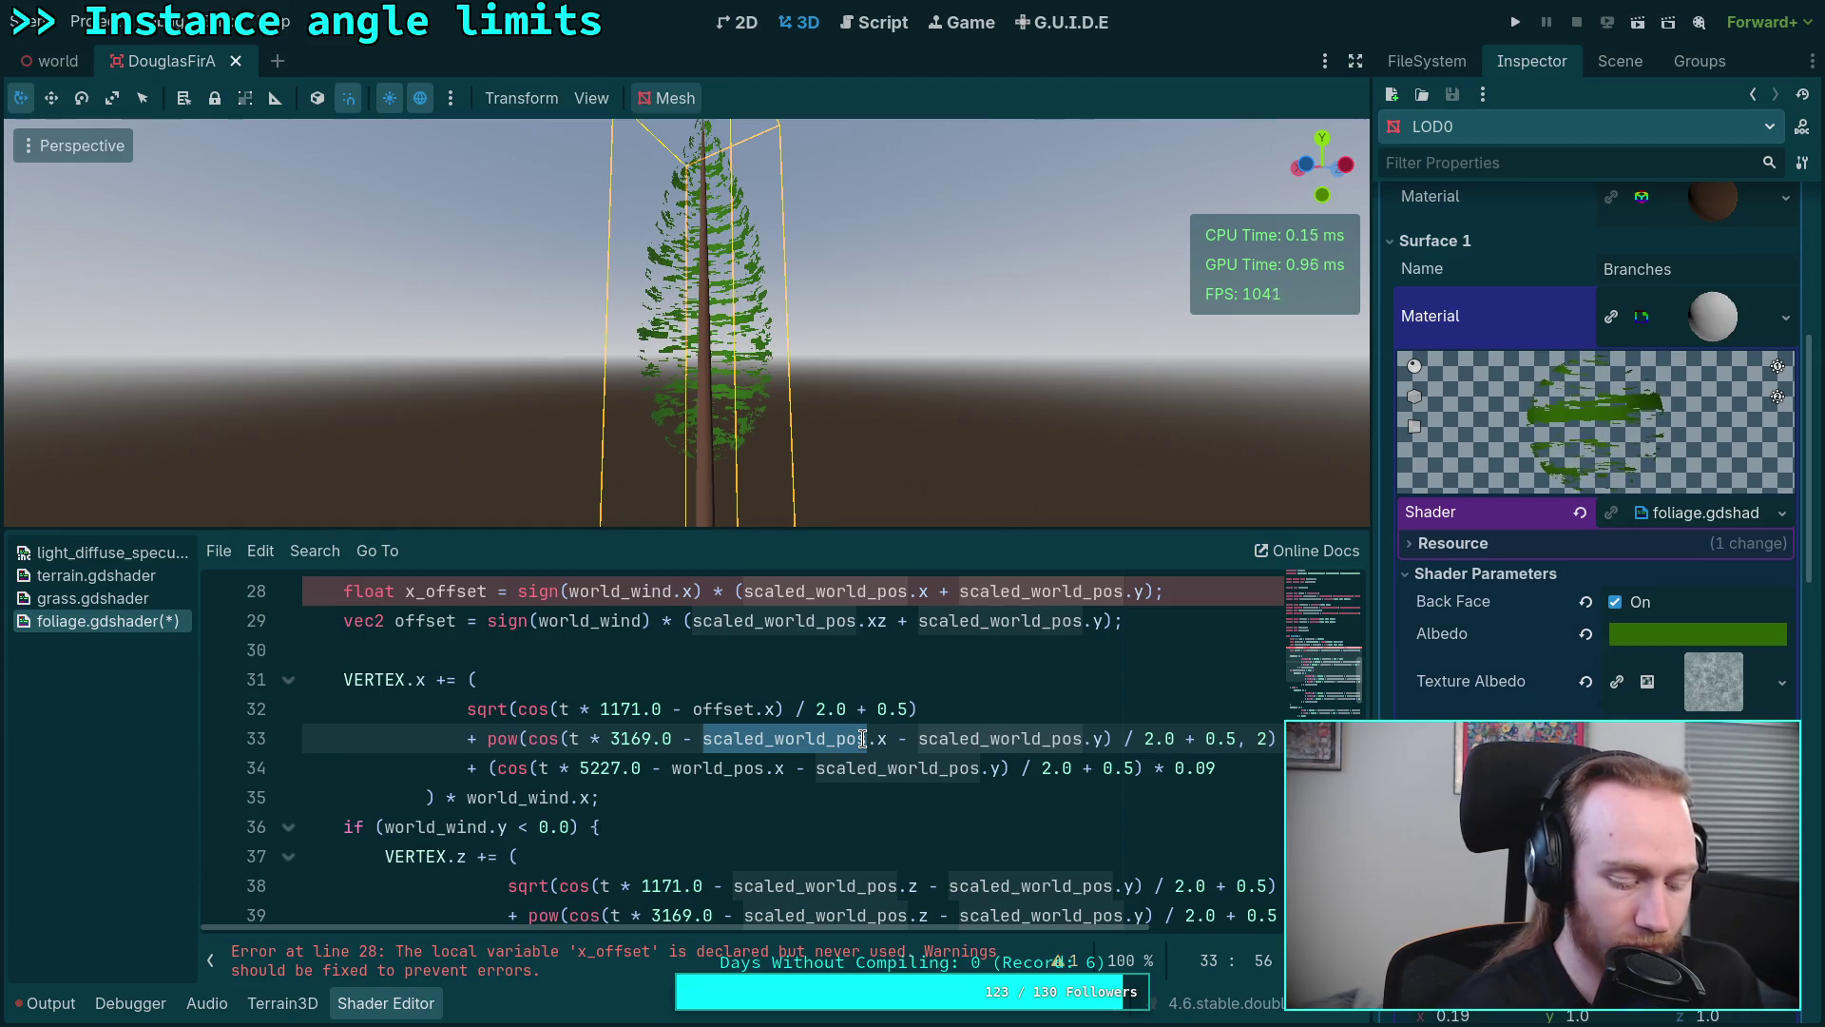
text(offset)
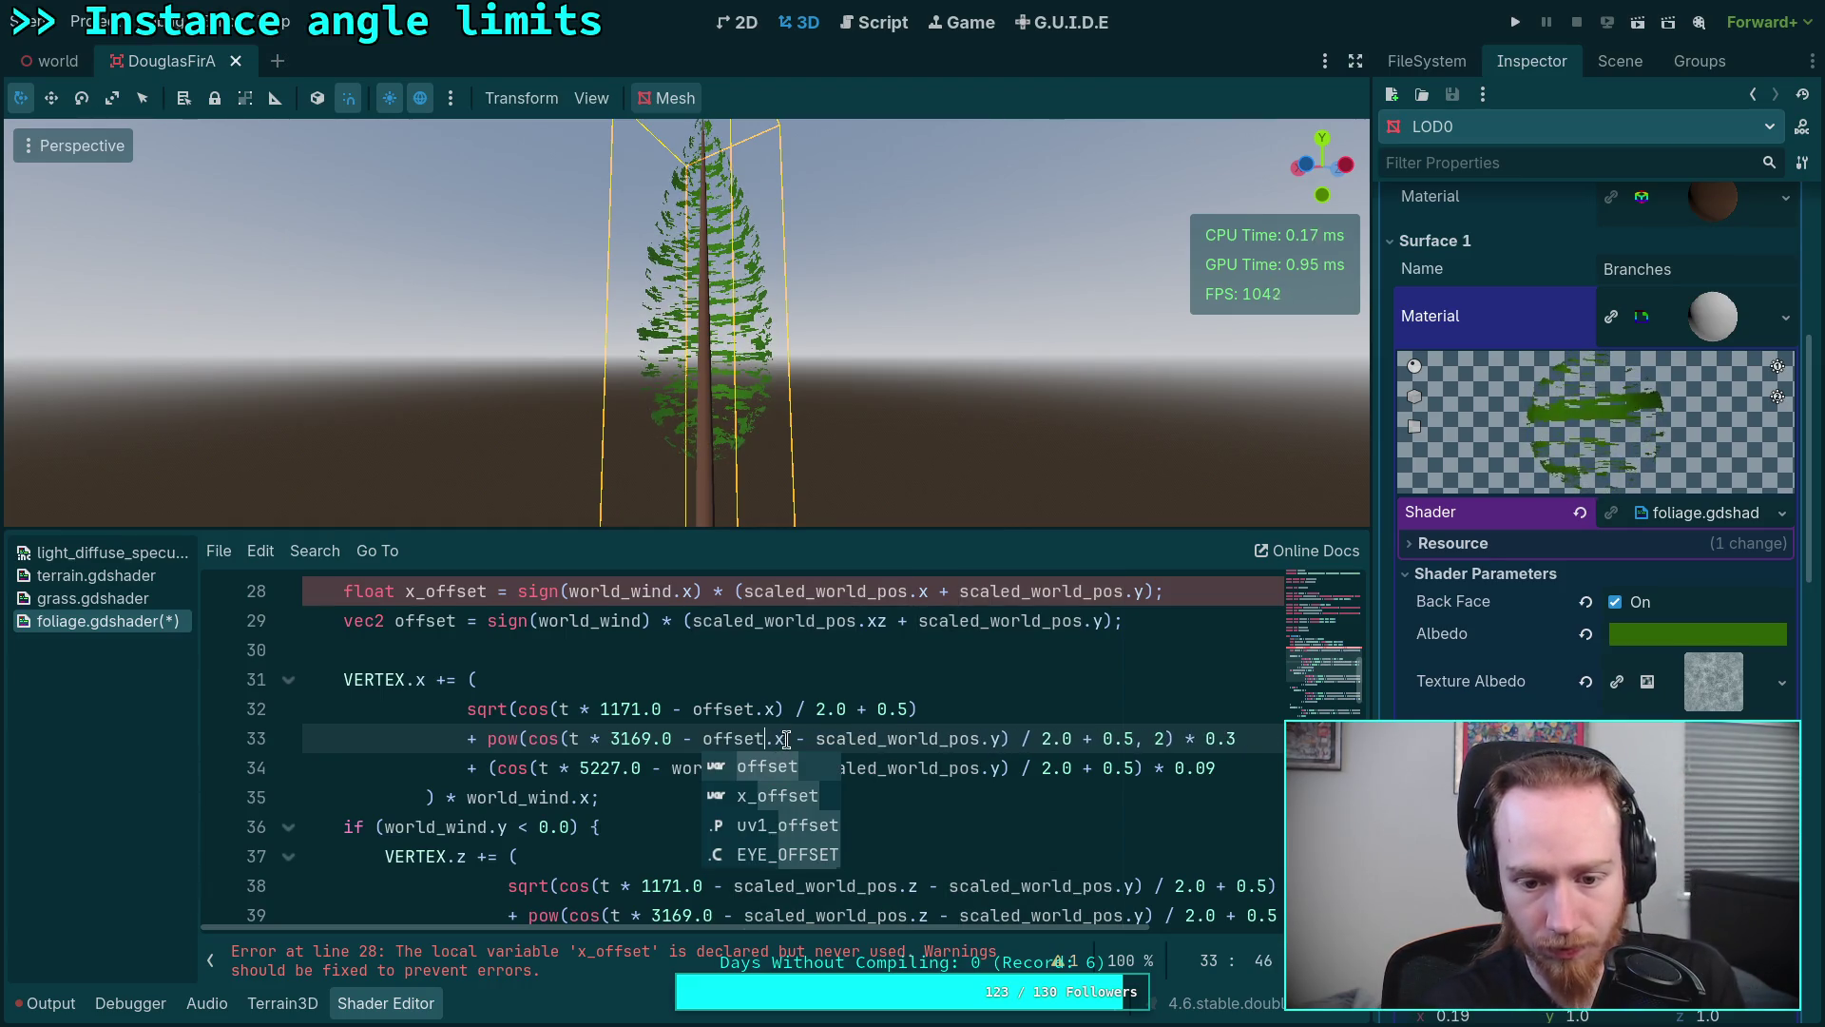
drag(786, 738, 1006, 738)
key(BackSpace)
scroll(970, 770, up, 1)
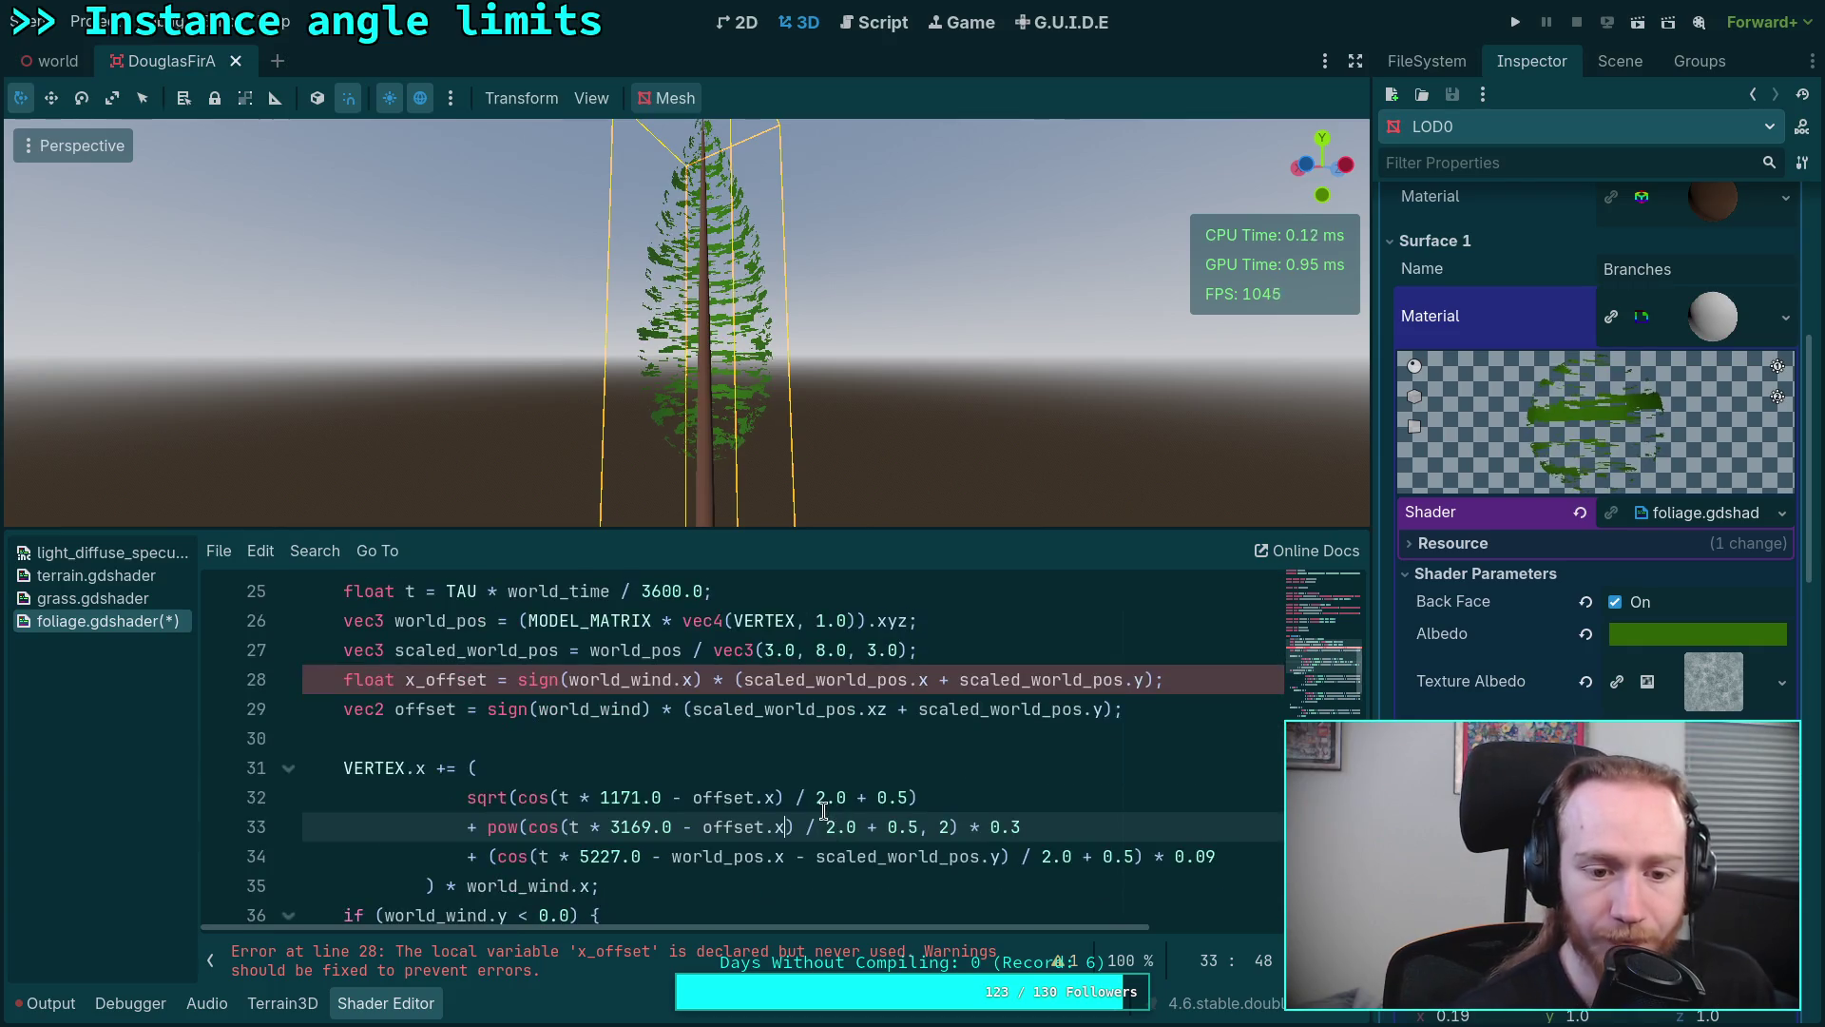
triple_click(1007, 679)
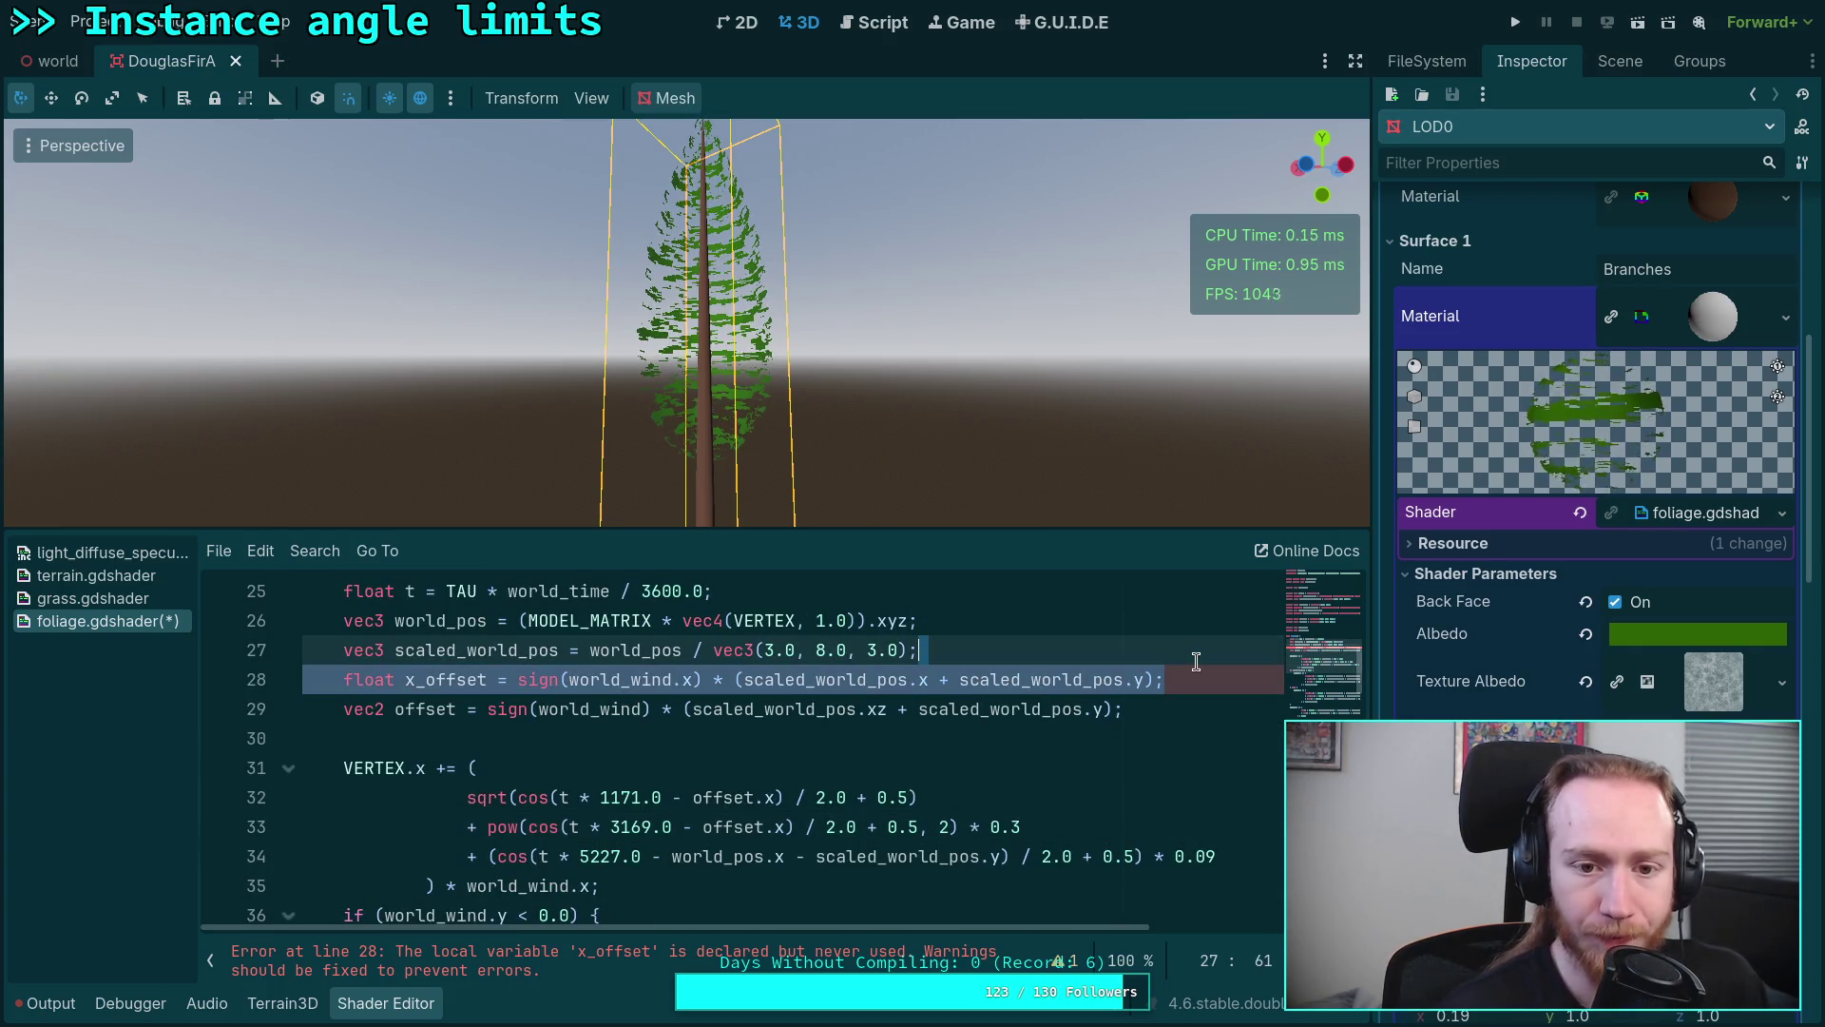
Step: Delete the unused x_offset declaration and review the shared vec2 offset line
key(BackSpace)
key(BackSpace)
click(1182, 681)
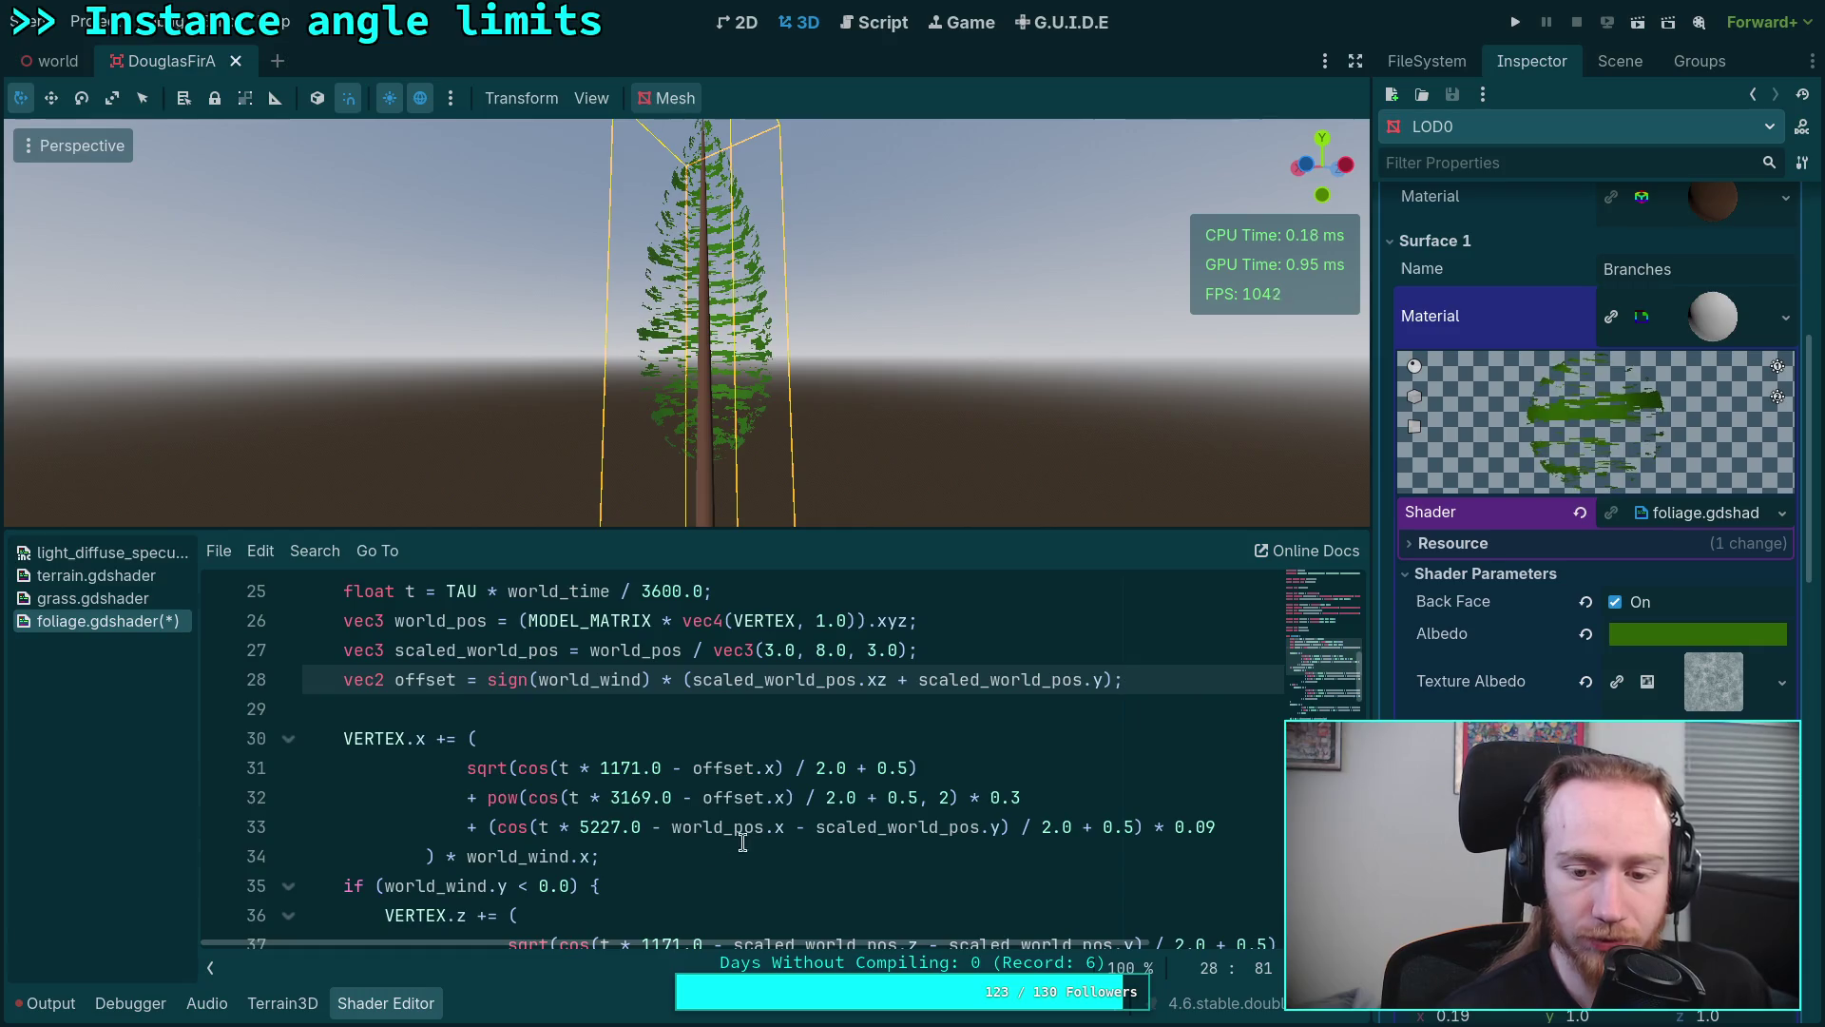
drag(671, 827, 1084, 827)
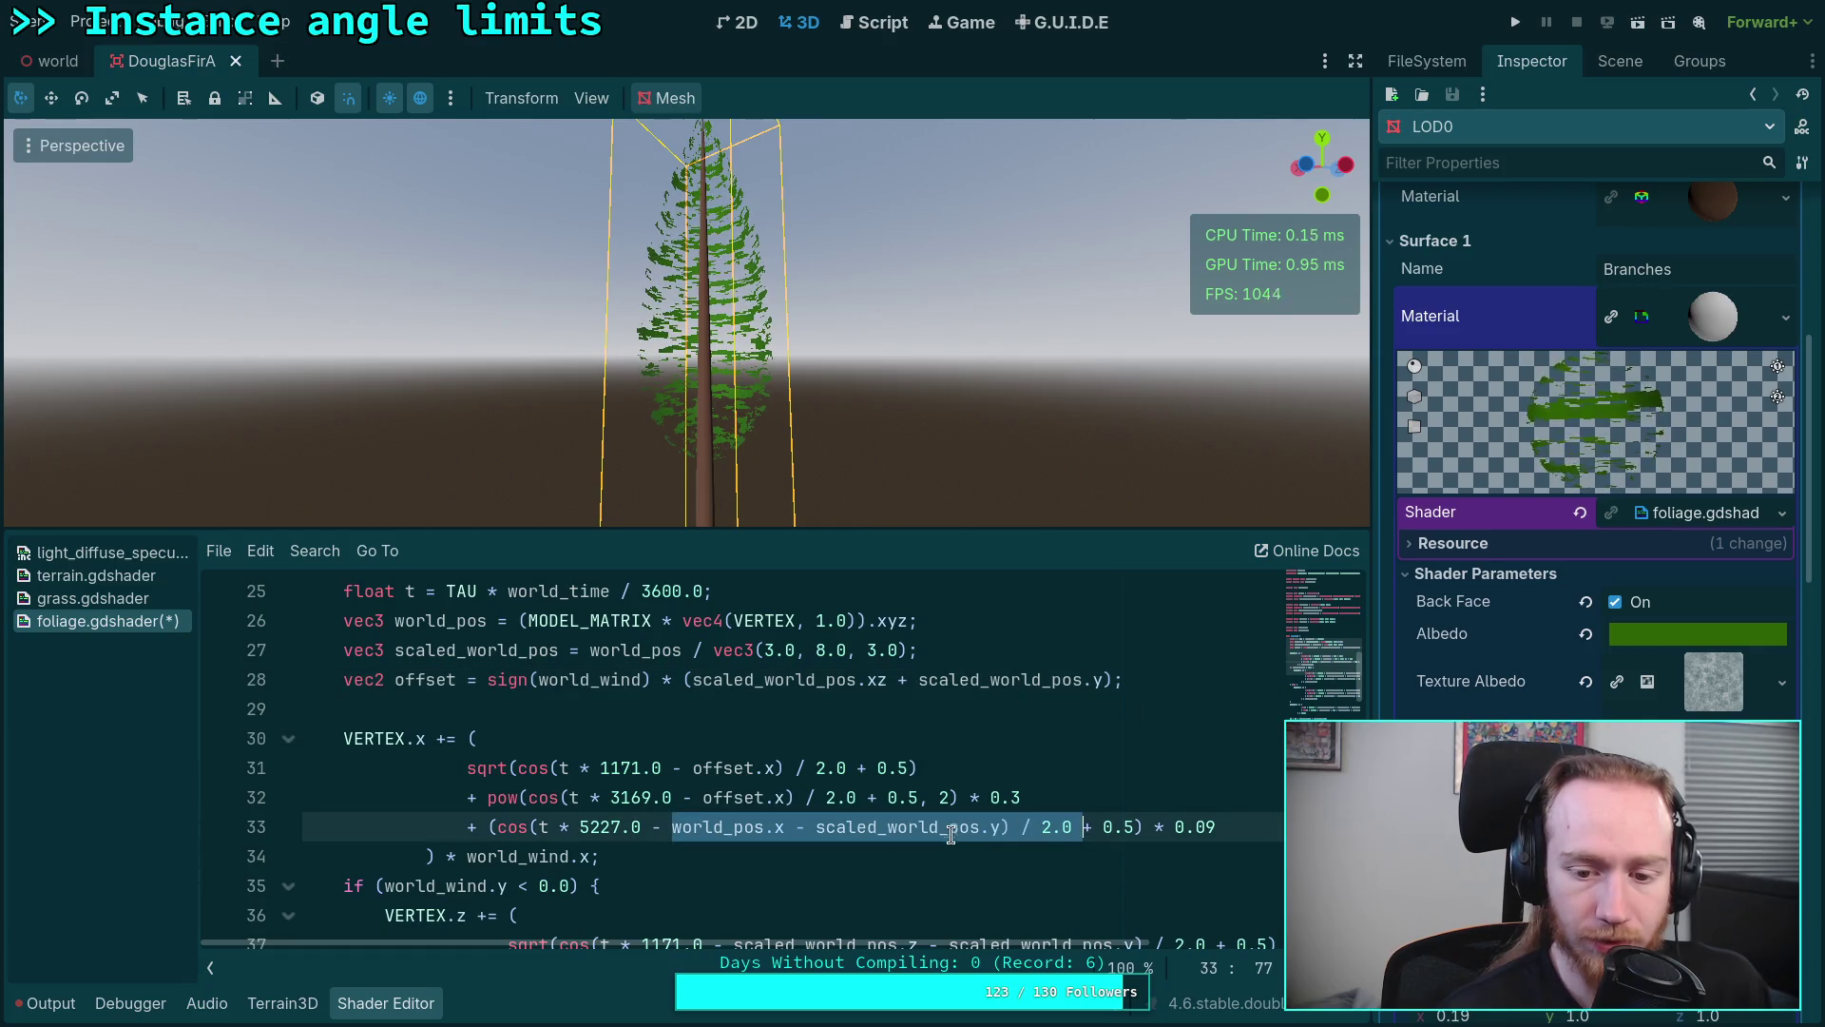
click(1201, 686)
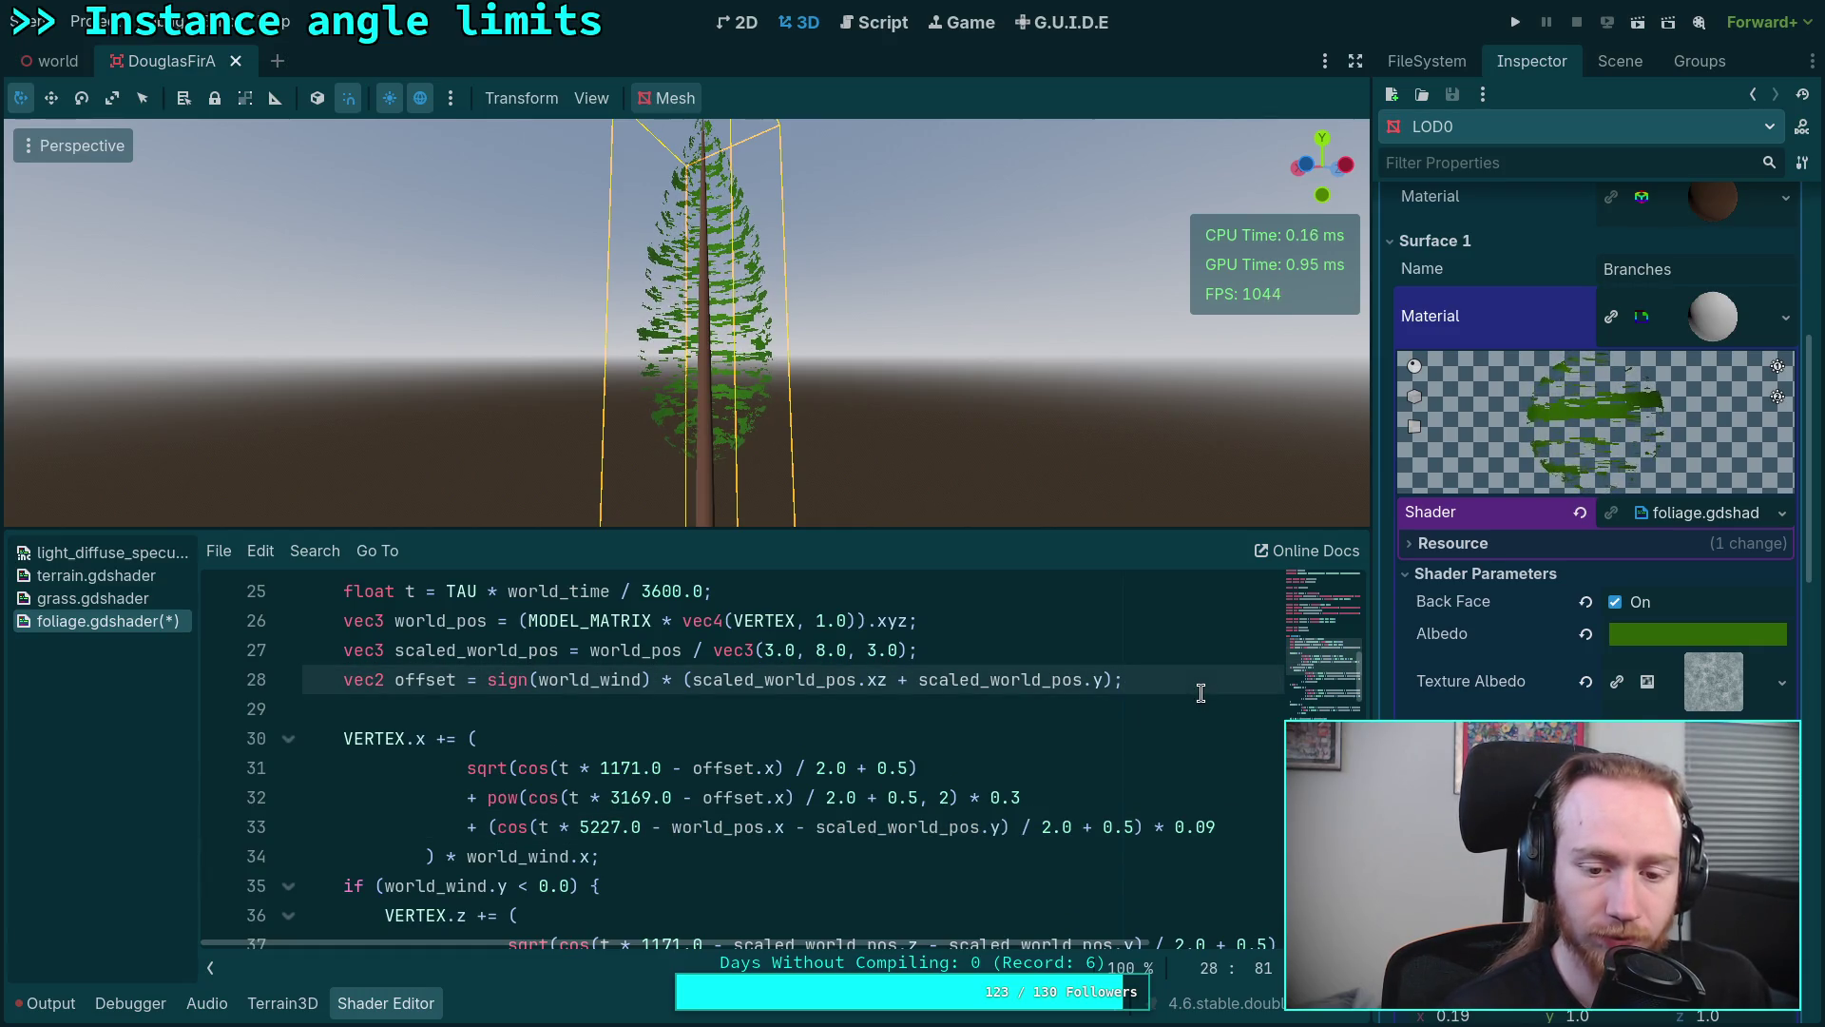
Step: Abandon a half-typed sign() edit on line 33 and move down to the VERTEX.y sway block
click(659, 826)
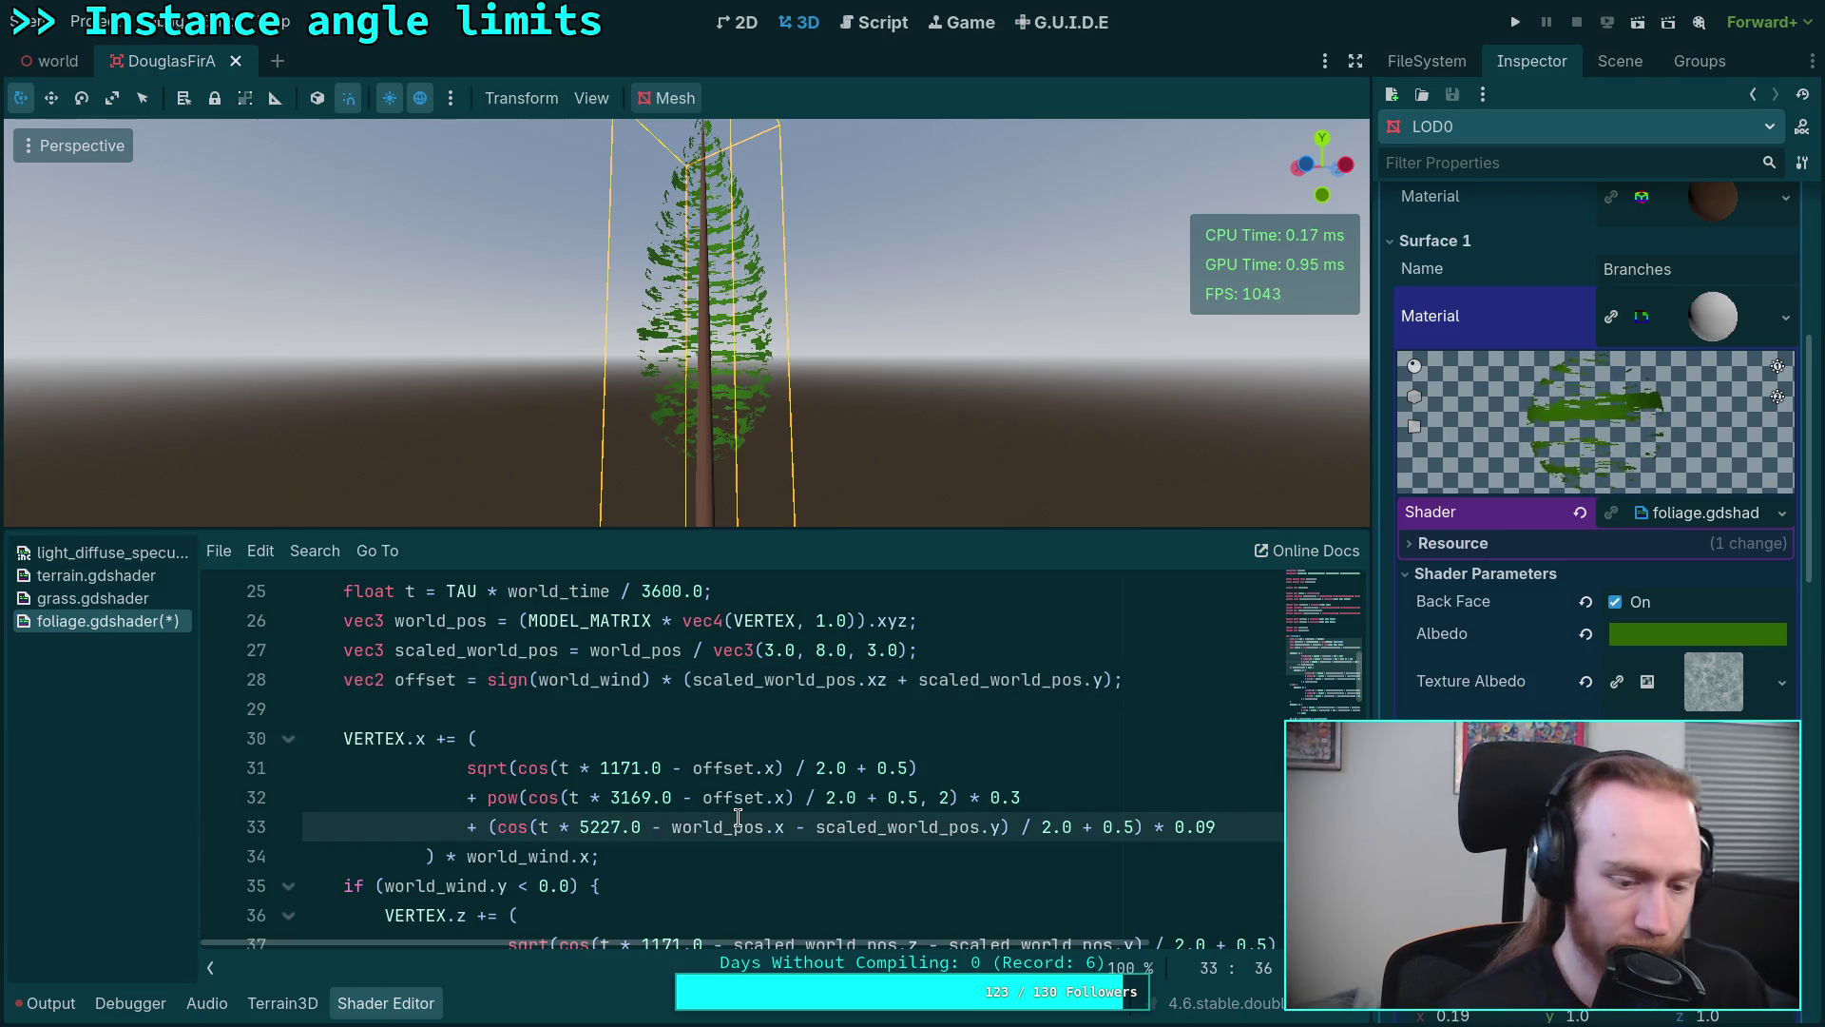
text(- sign()
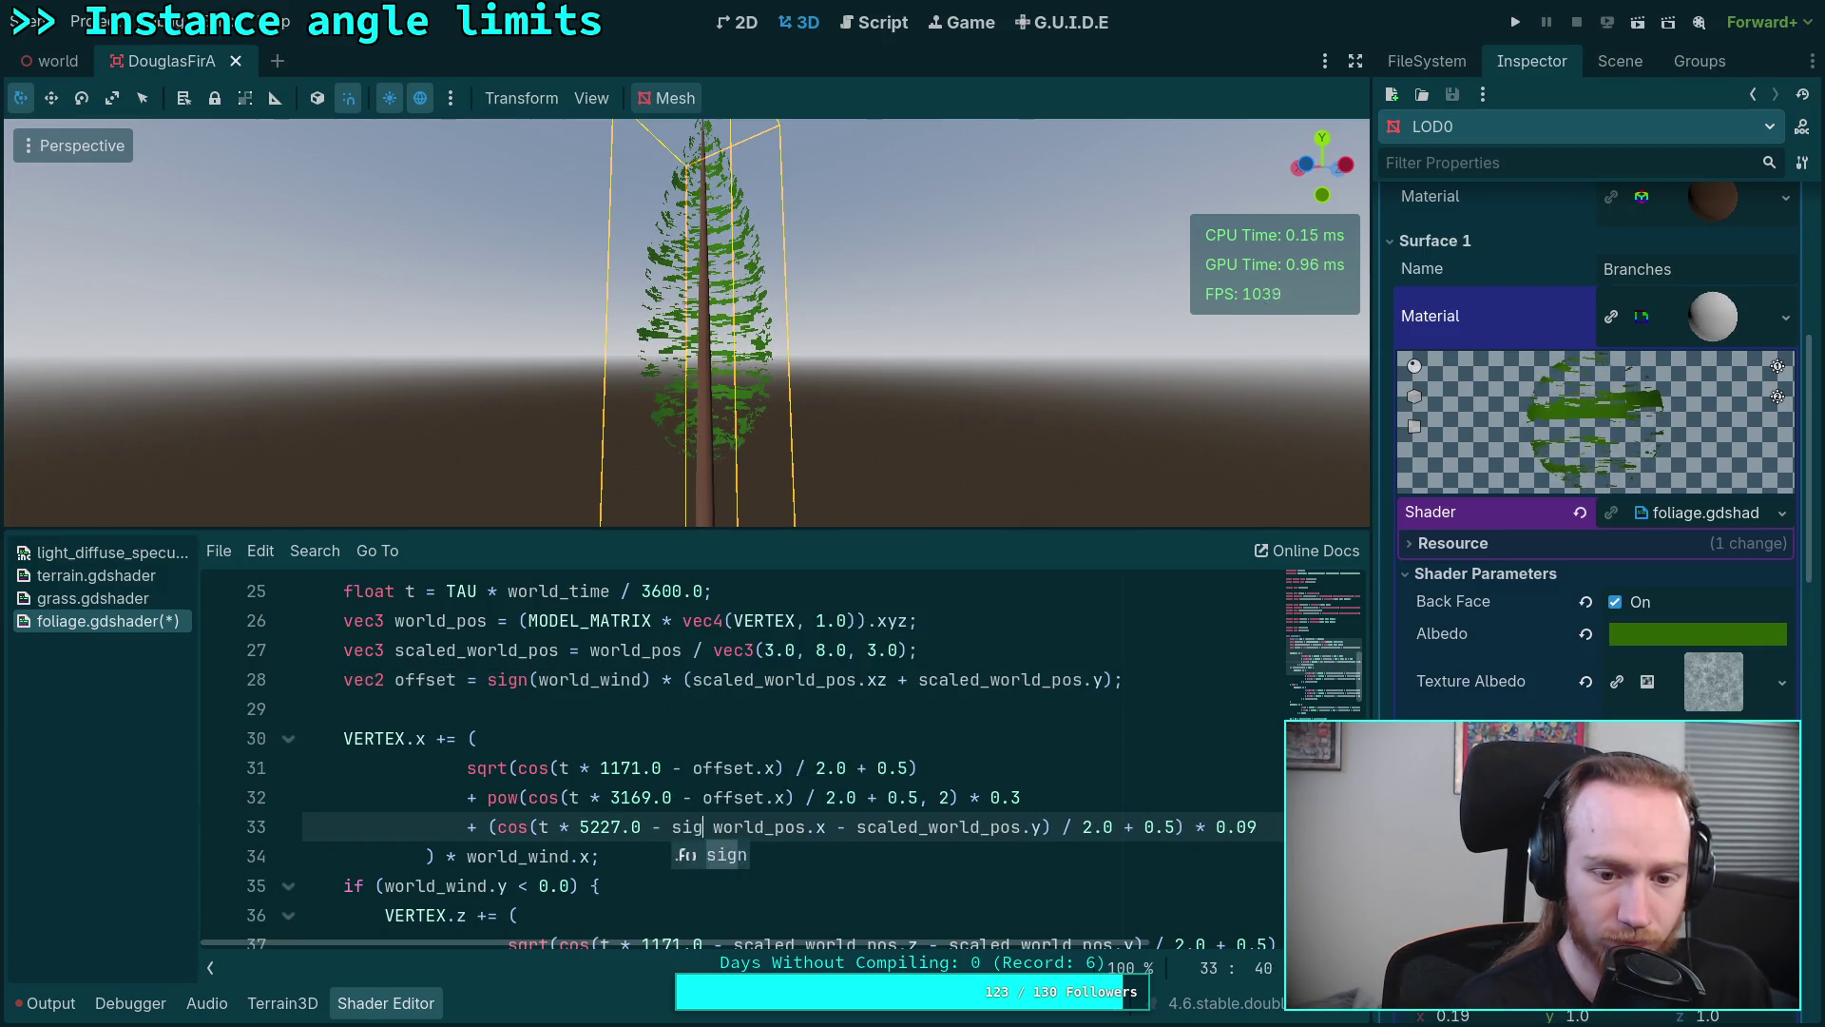
text(world_)
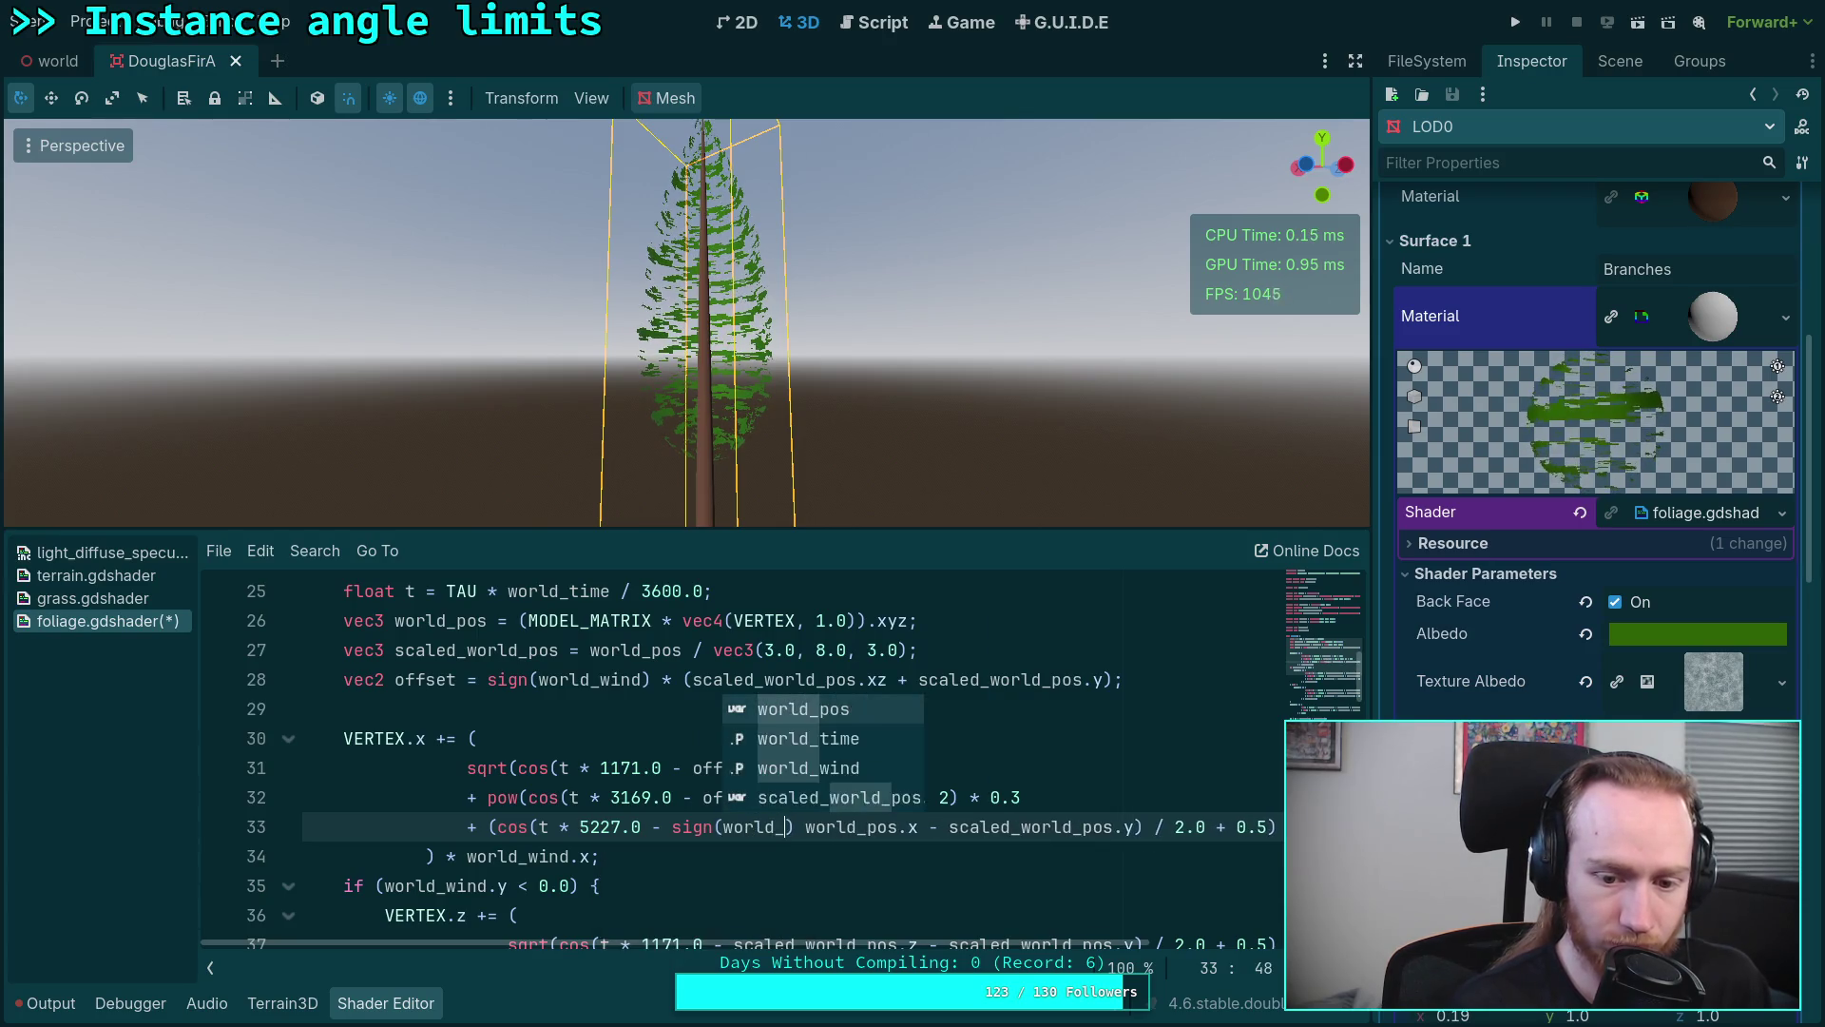
key(BackSpace)
key(BackSpace)
key(BackSpace)
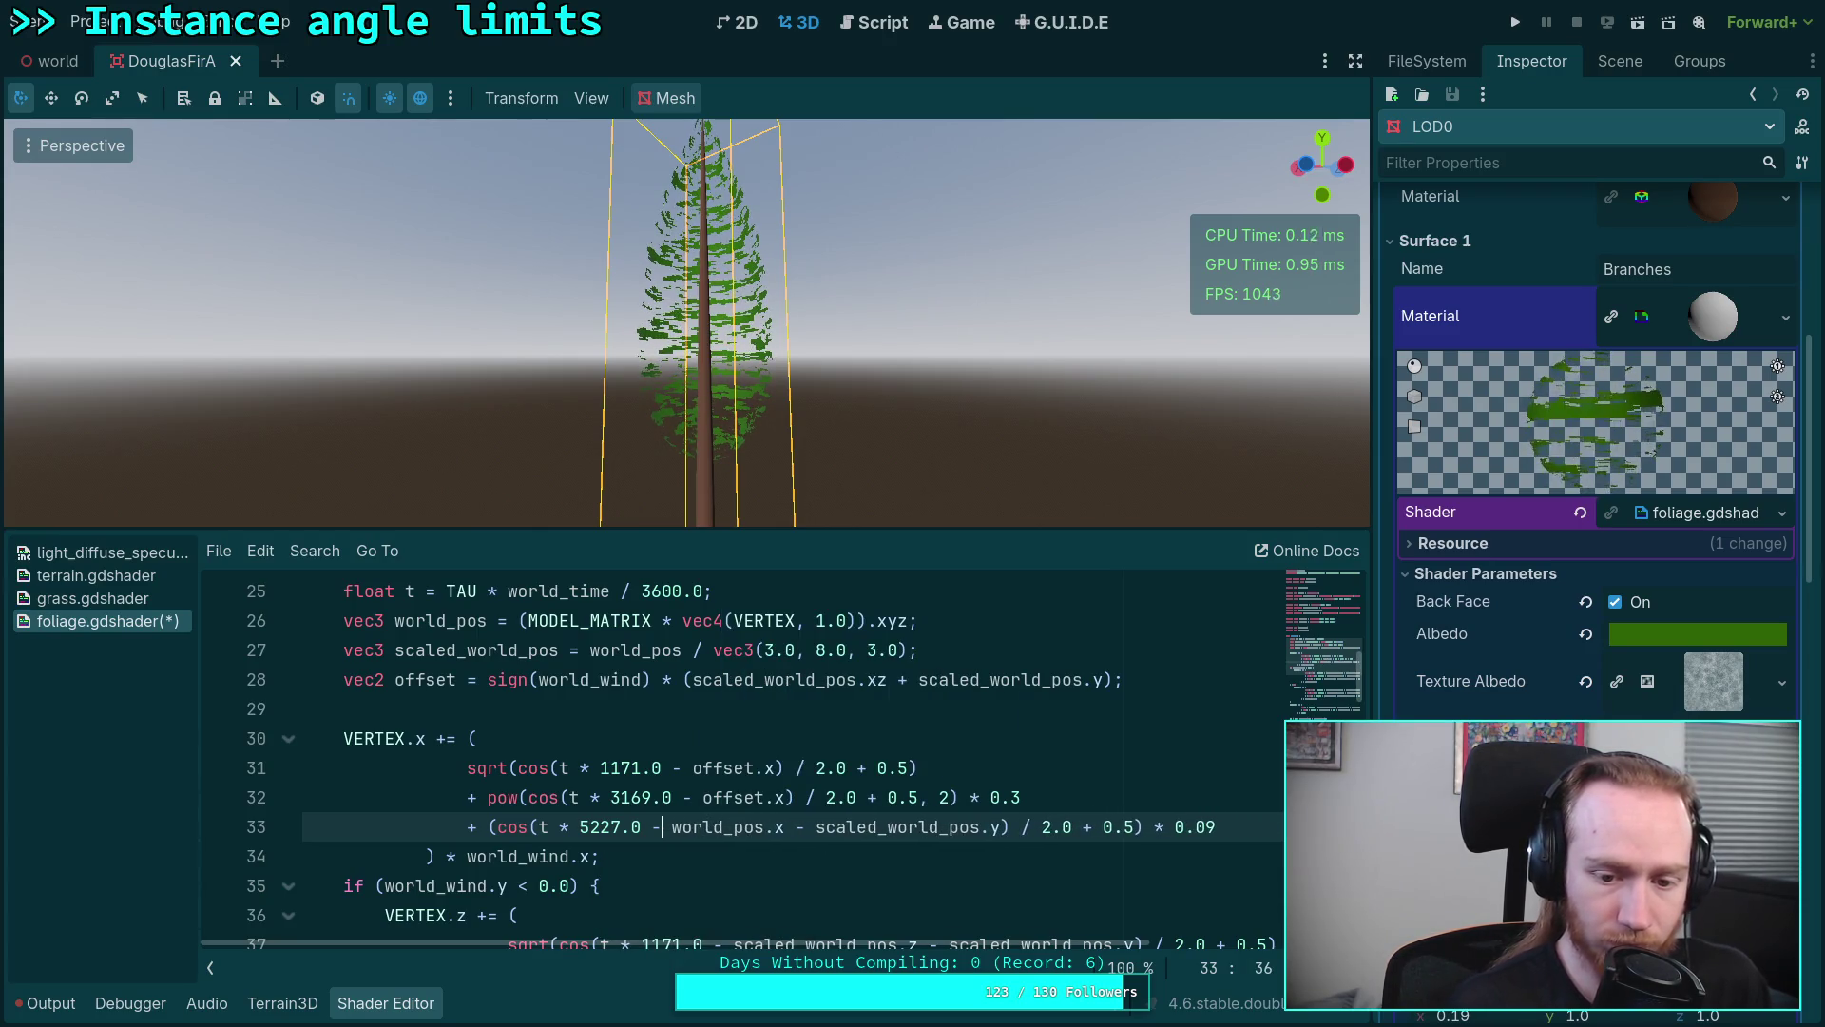
scroll(741, 811, down, 2)
scroll(741, 812, down, 2)
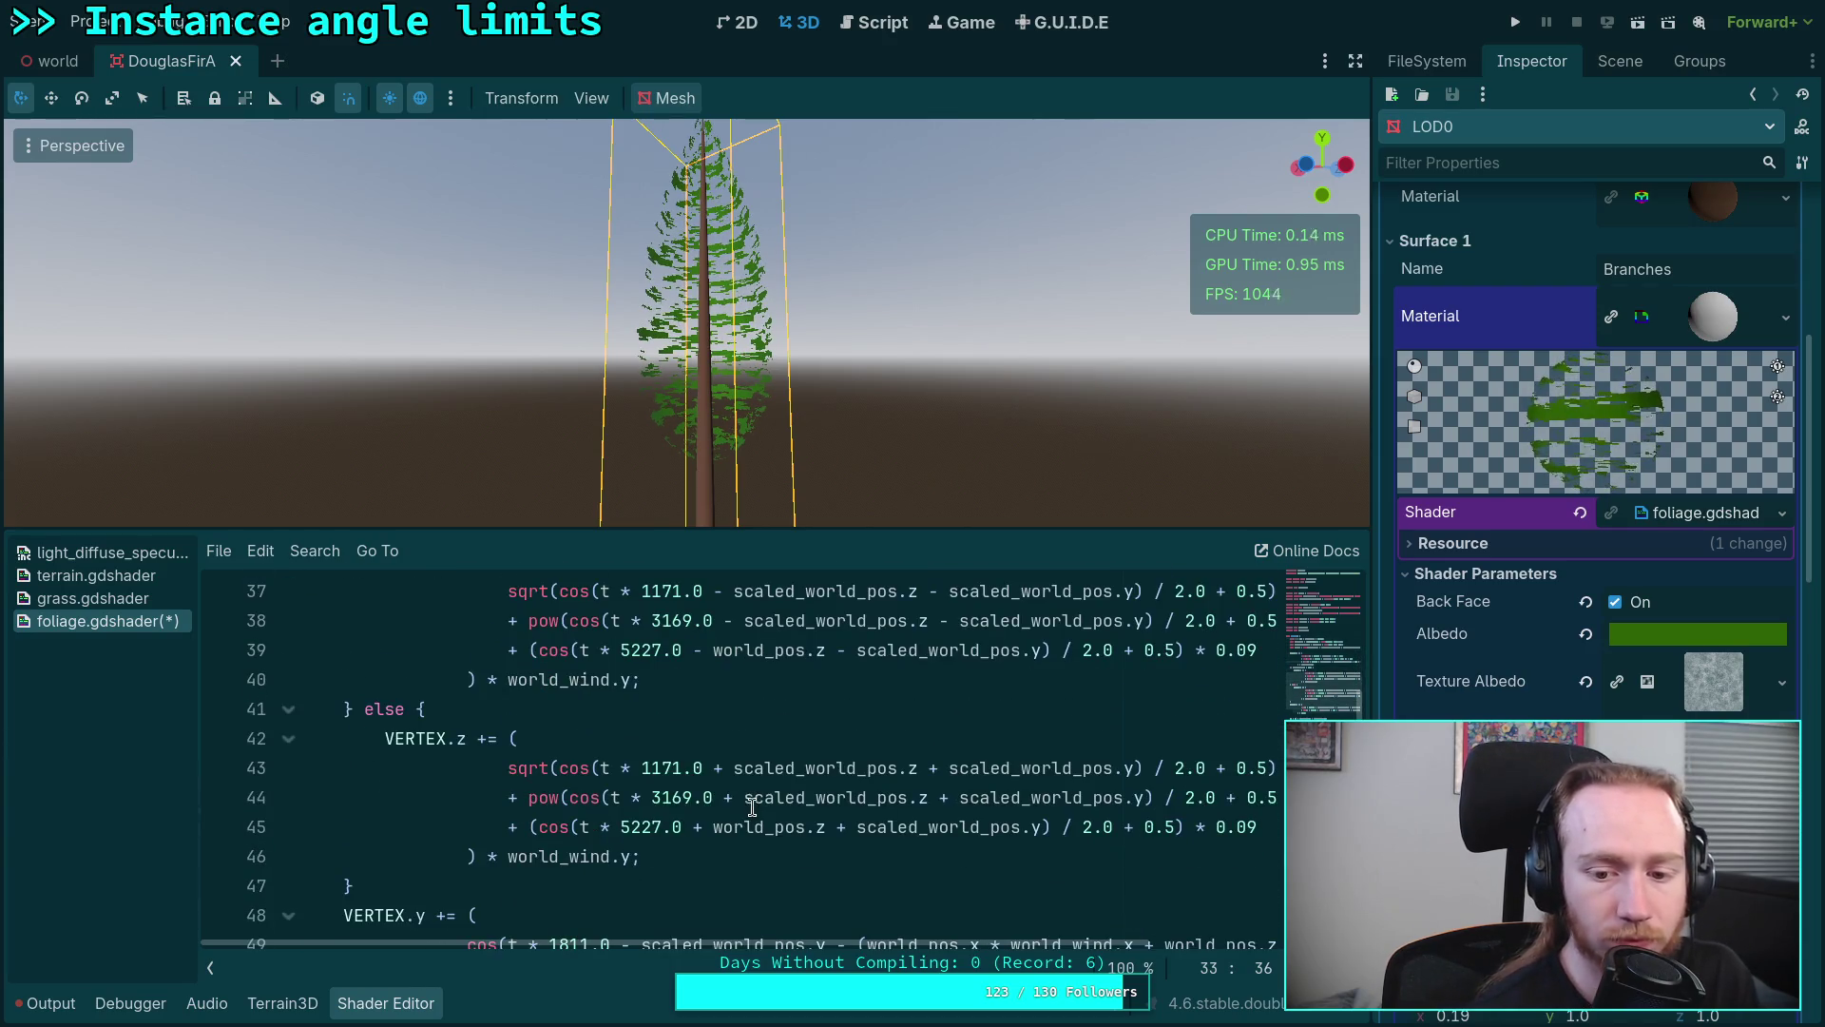
scroll(749, 805, down, 1)
scroll(751, 802, down, 1)
mouse_move(1061, 945)
mouse_down()
mouse_move(1210, 960)
mouse_move(1176, 962)
mouse_up()
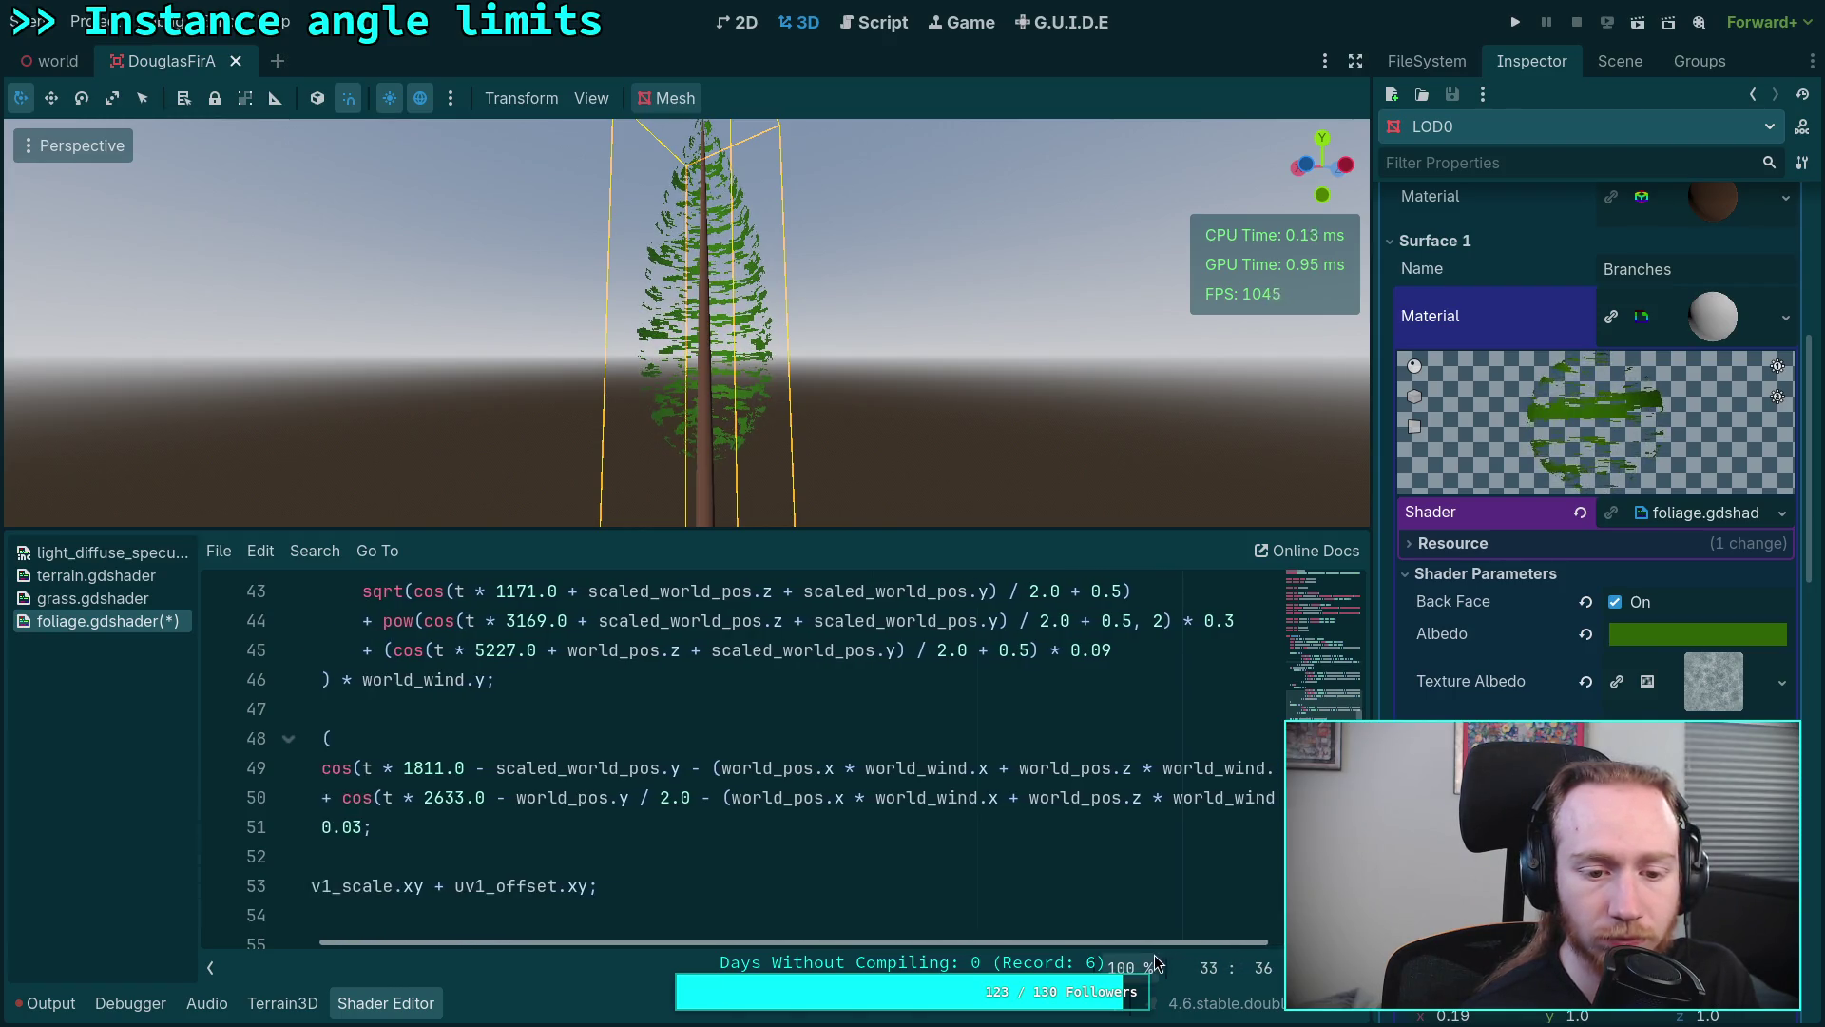
drag(1177, 963, 999, 954)
click(518, 709)
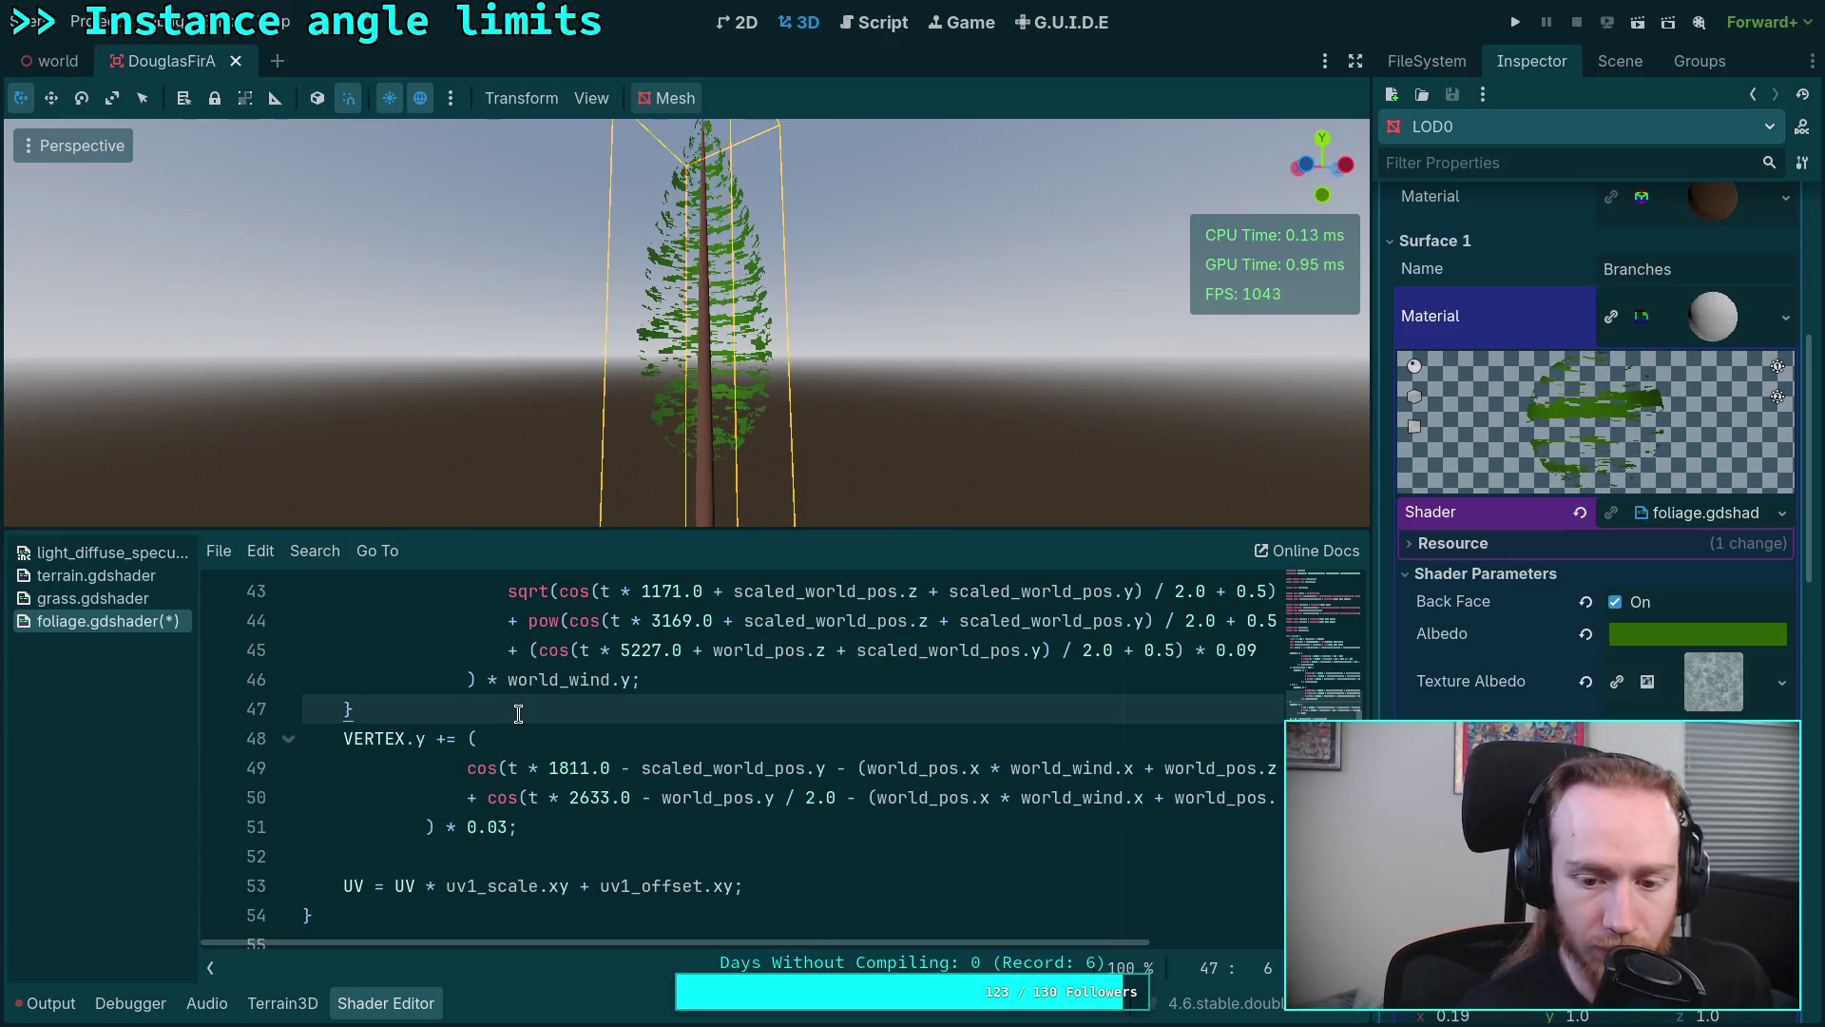
Step: Declare float y_offset = dot(world_pos.xz, world_wind) on a new line 48
key(Return)
text(voc)
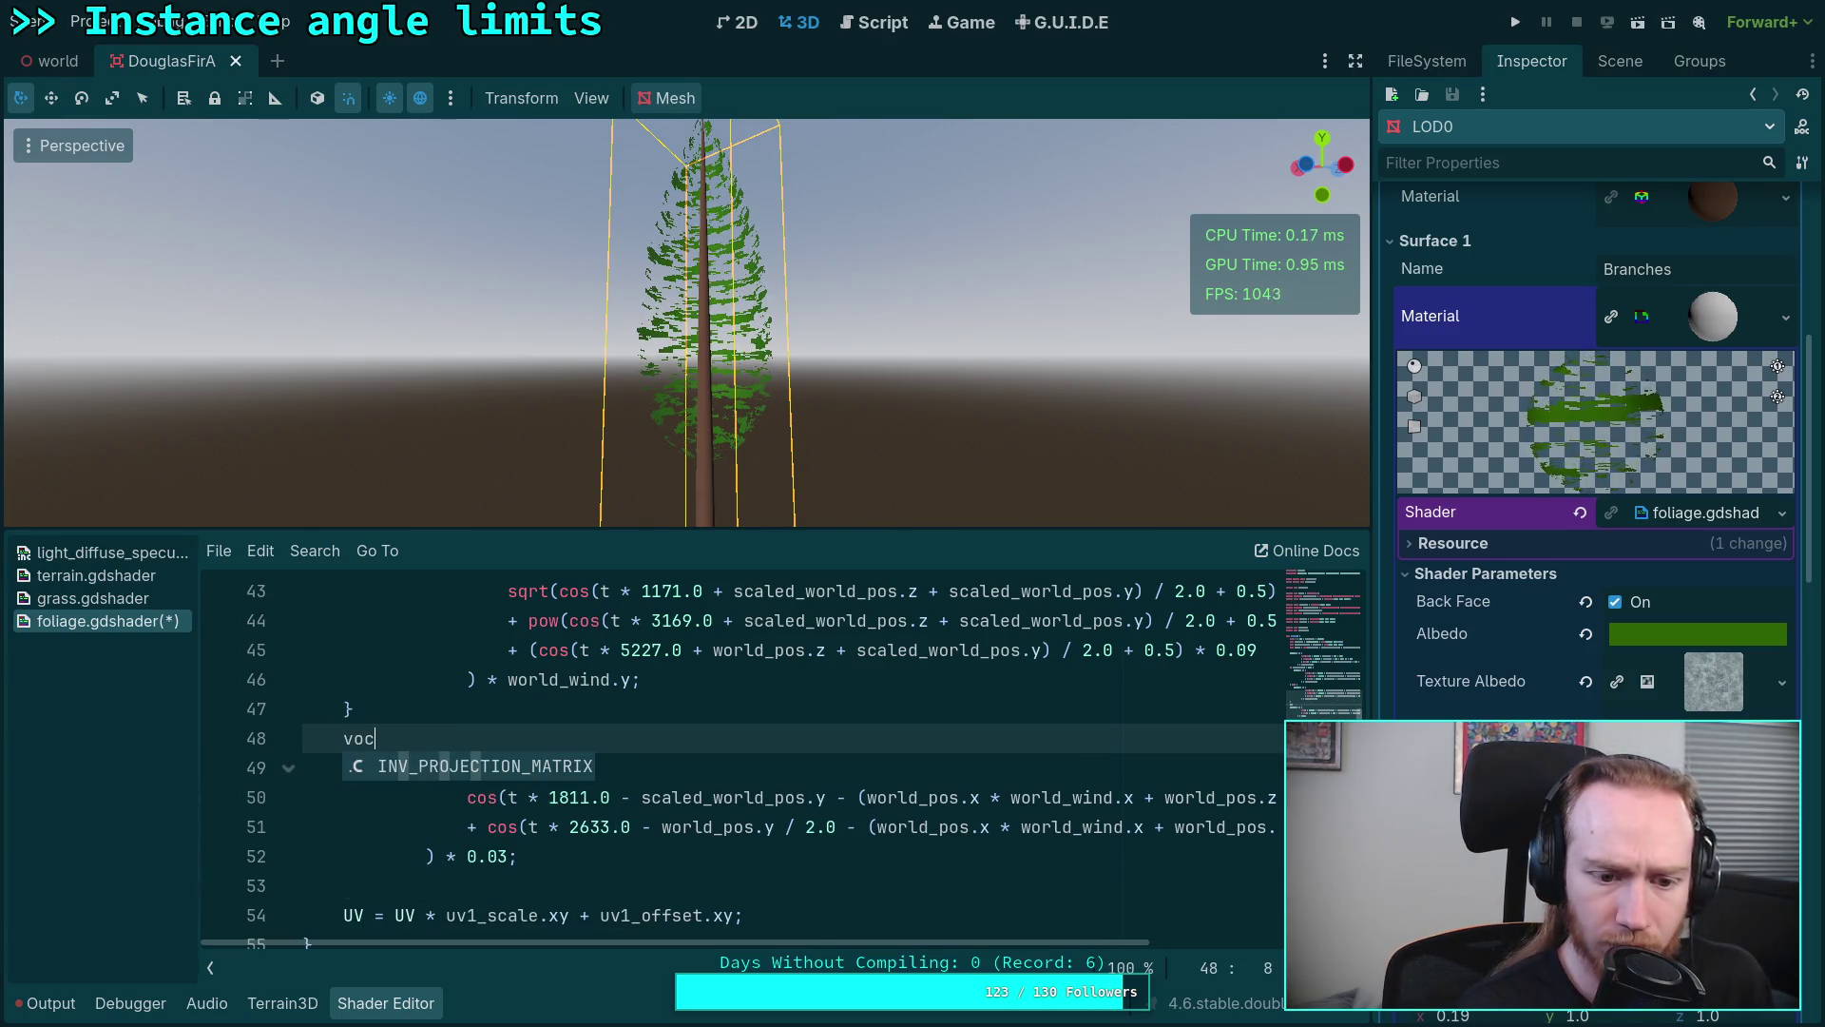
text(vec)
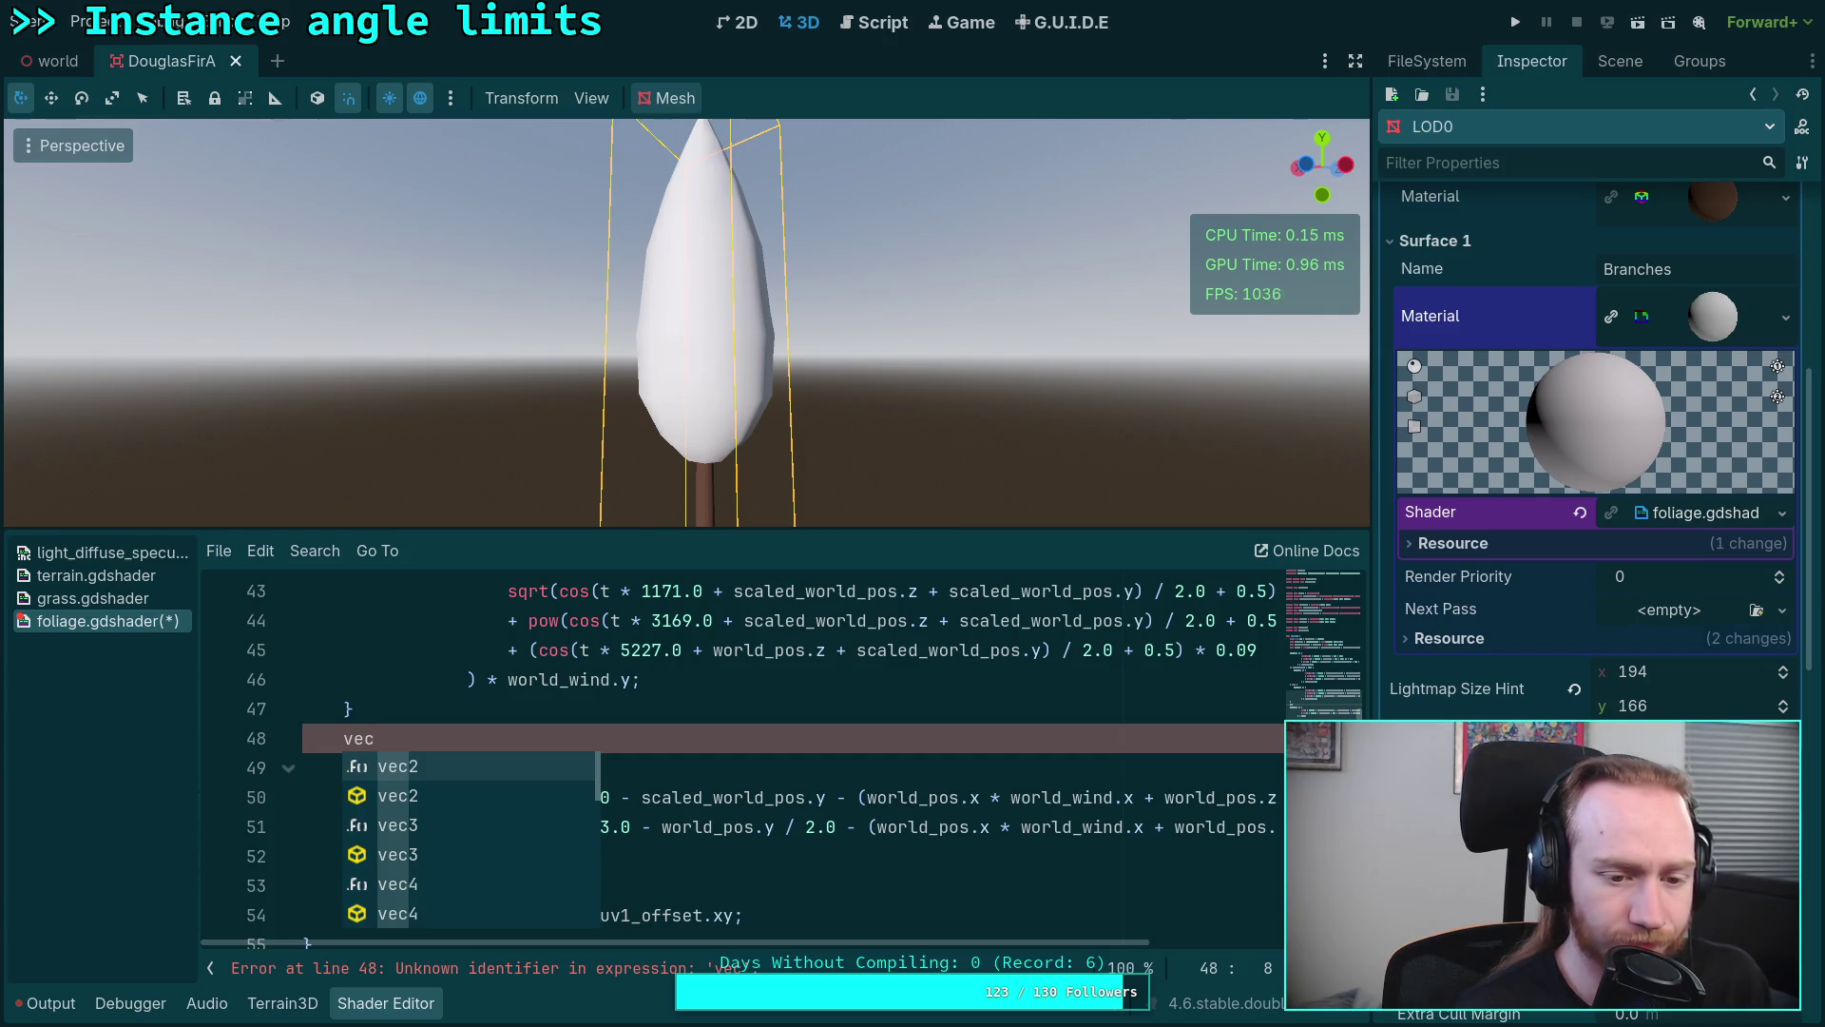
key(BackSpace)
key(BackSpace)
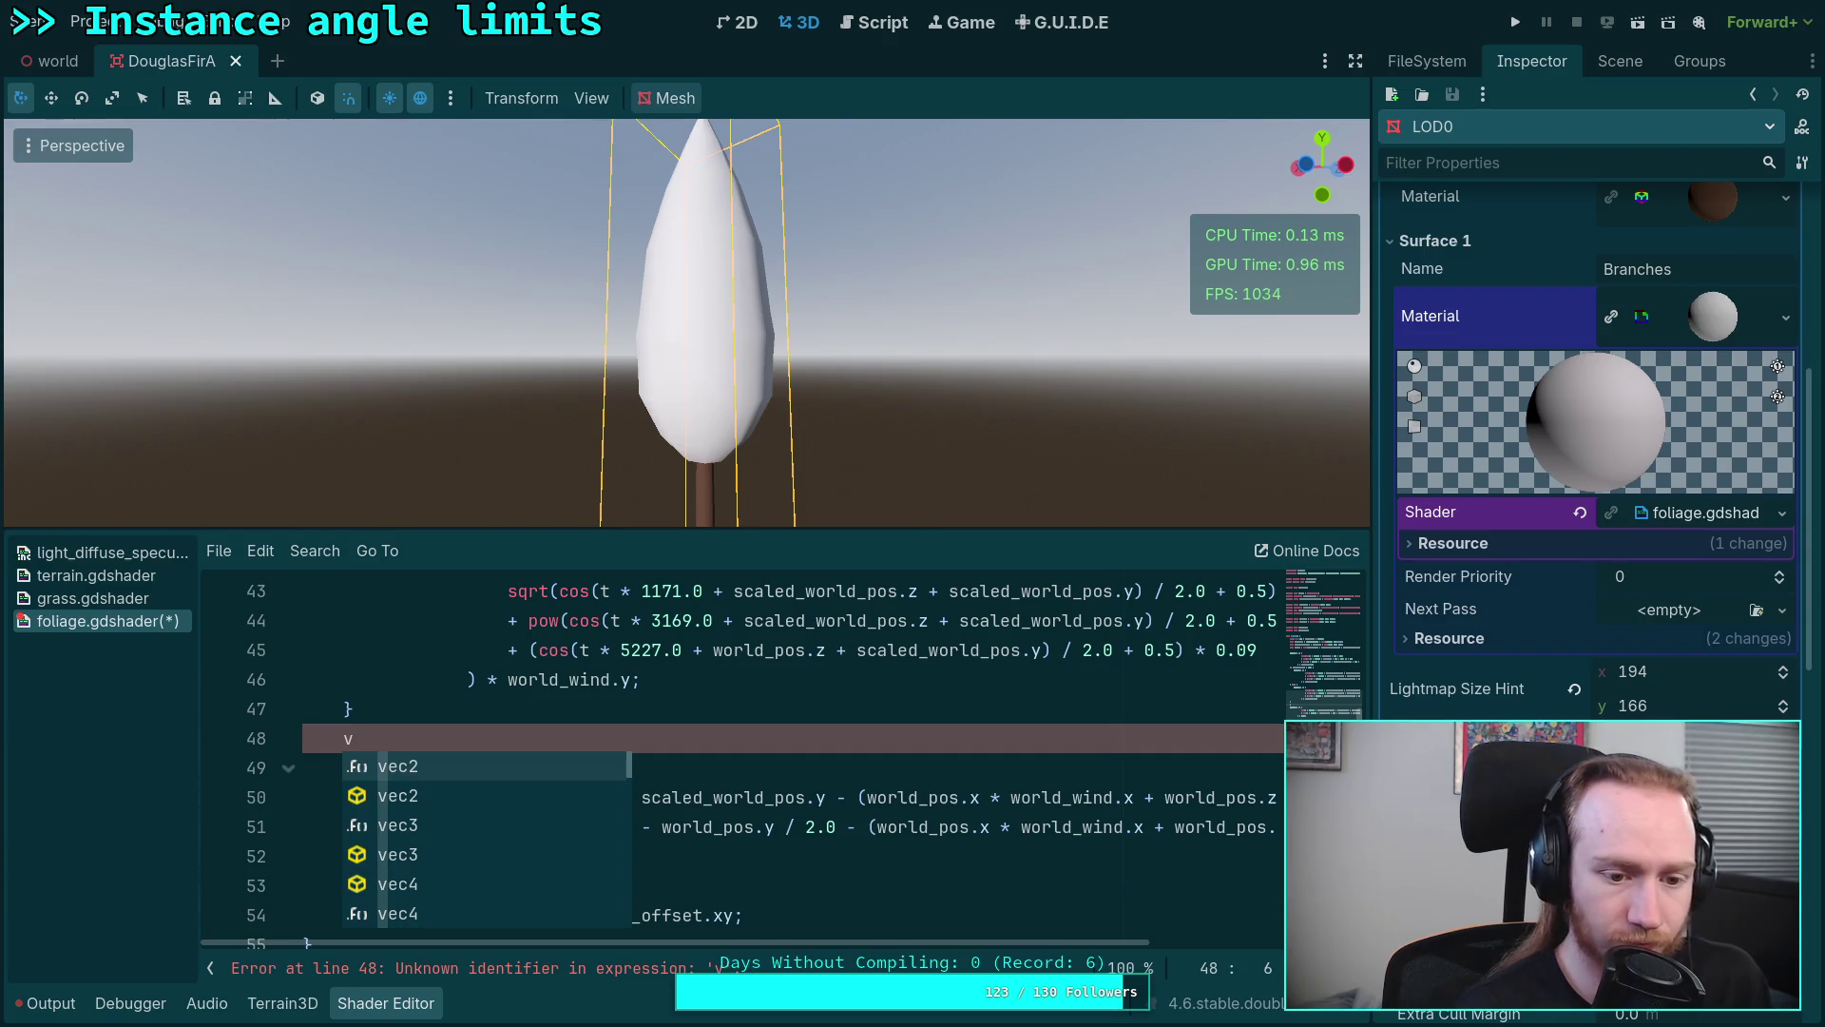
text(ec)
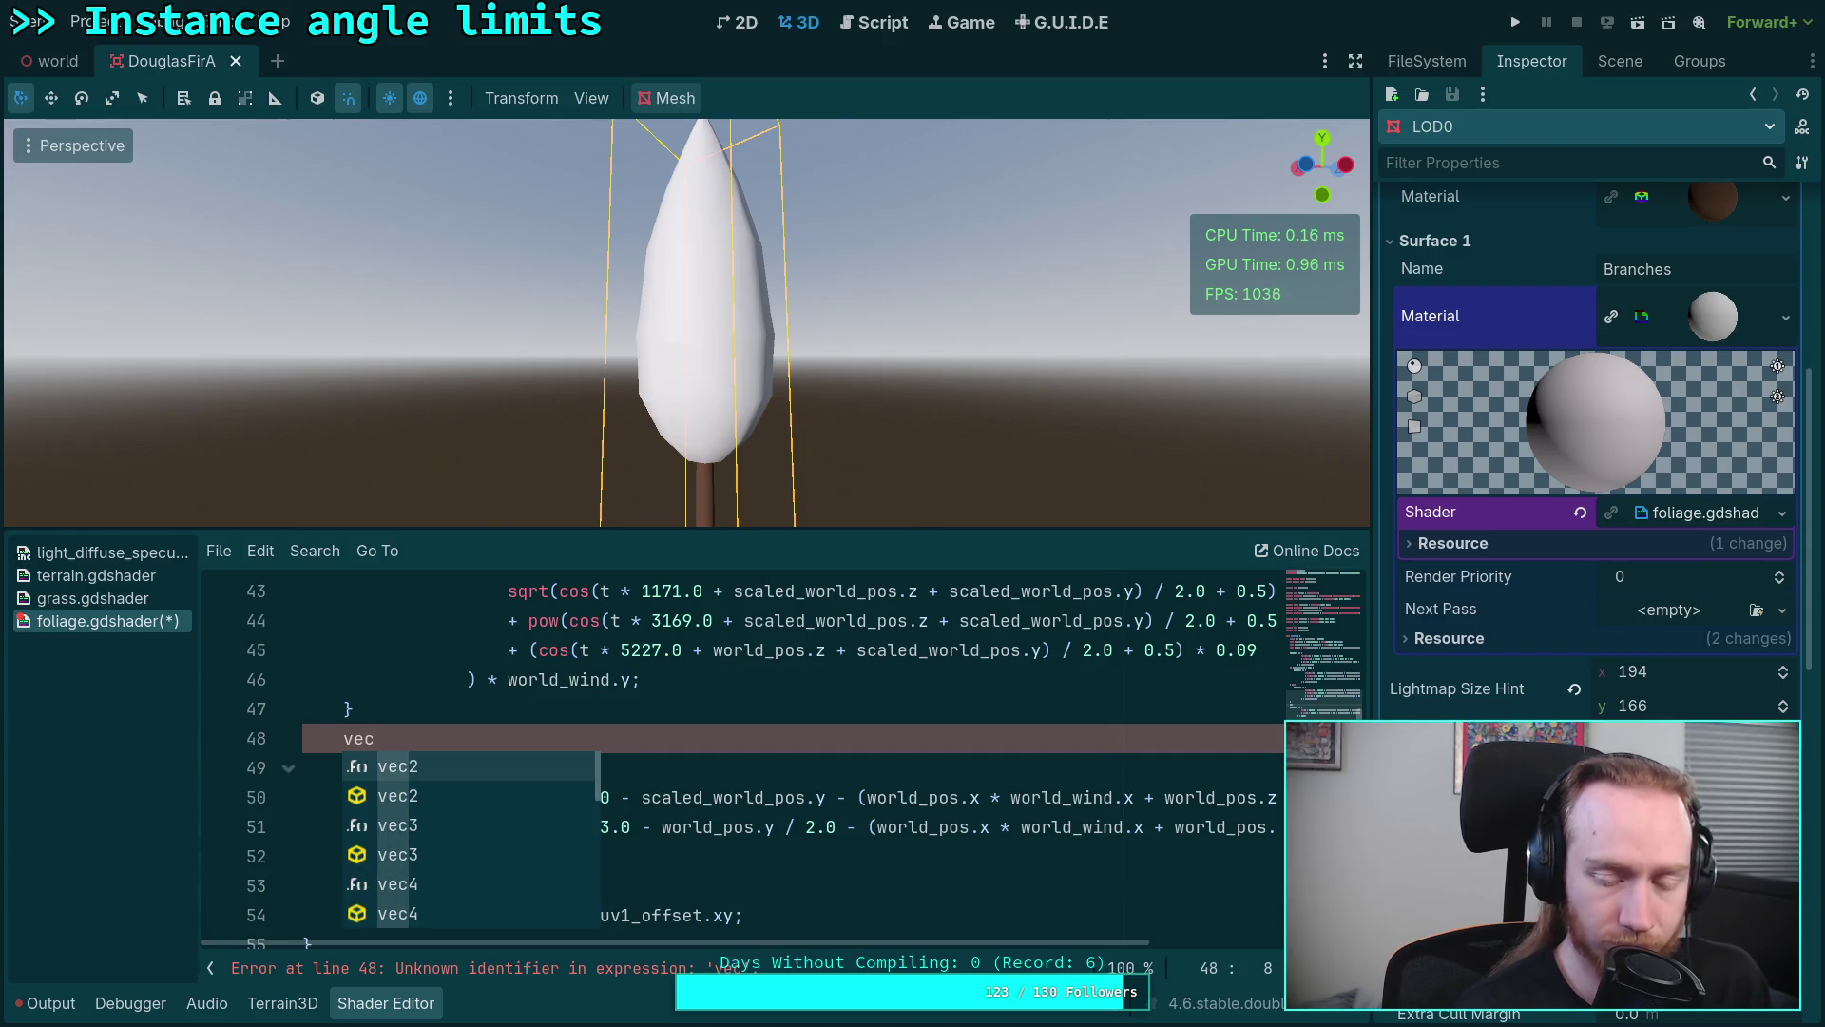
key(BackSpace)
key(BackSpace)
text(float)
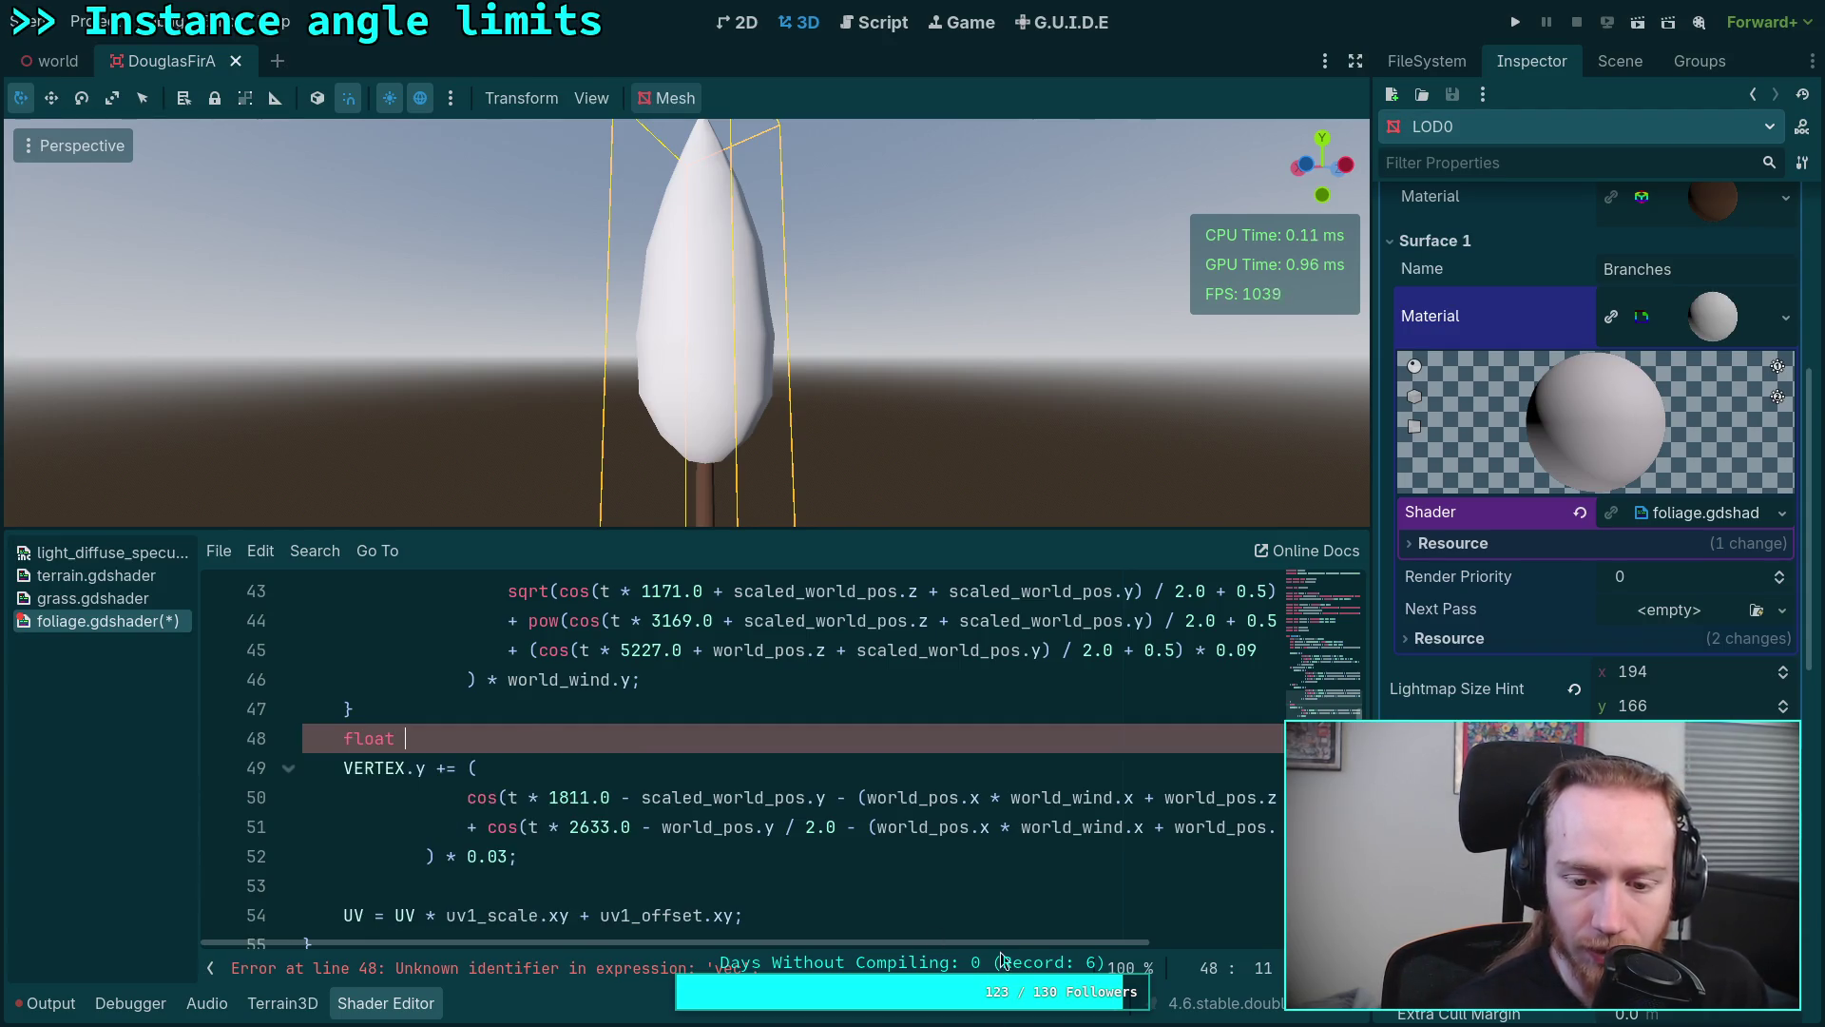
mouse_move(1086, 946)
mouse_down()
mouse_move(1283, 949)
mouse_move(1084, 948)
mouse_up()
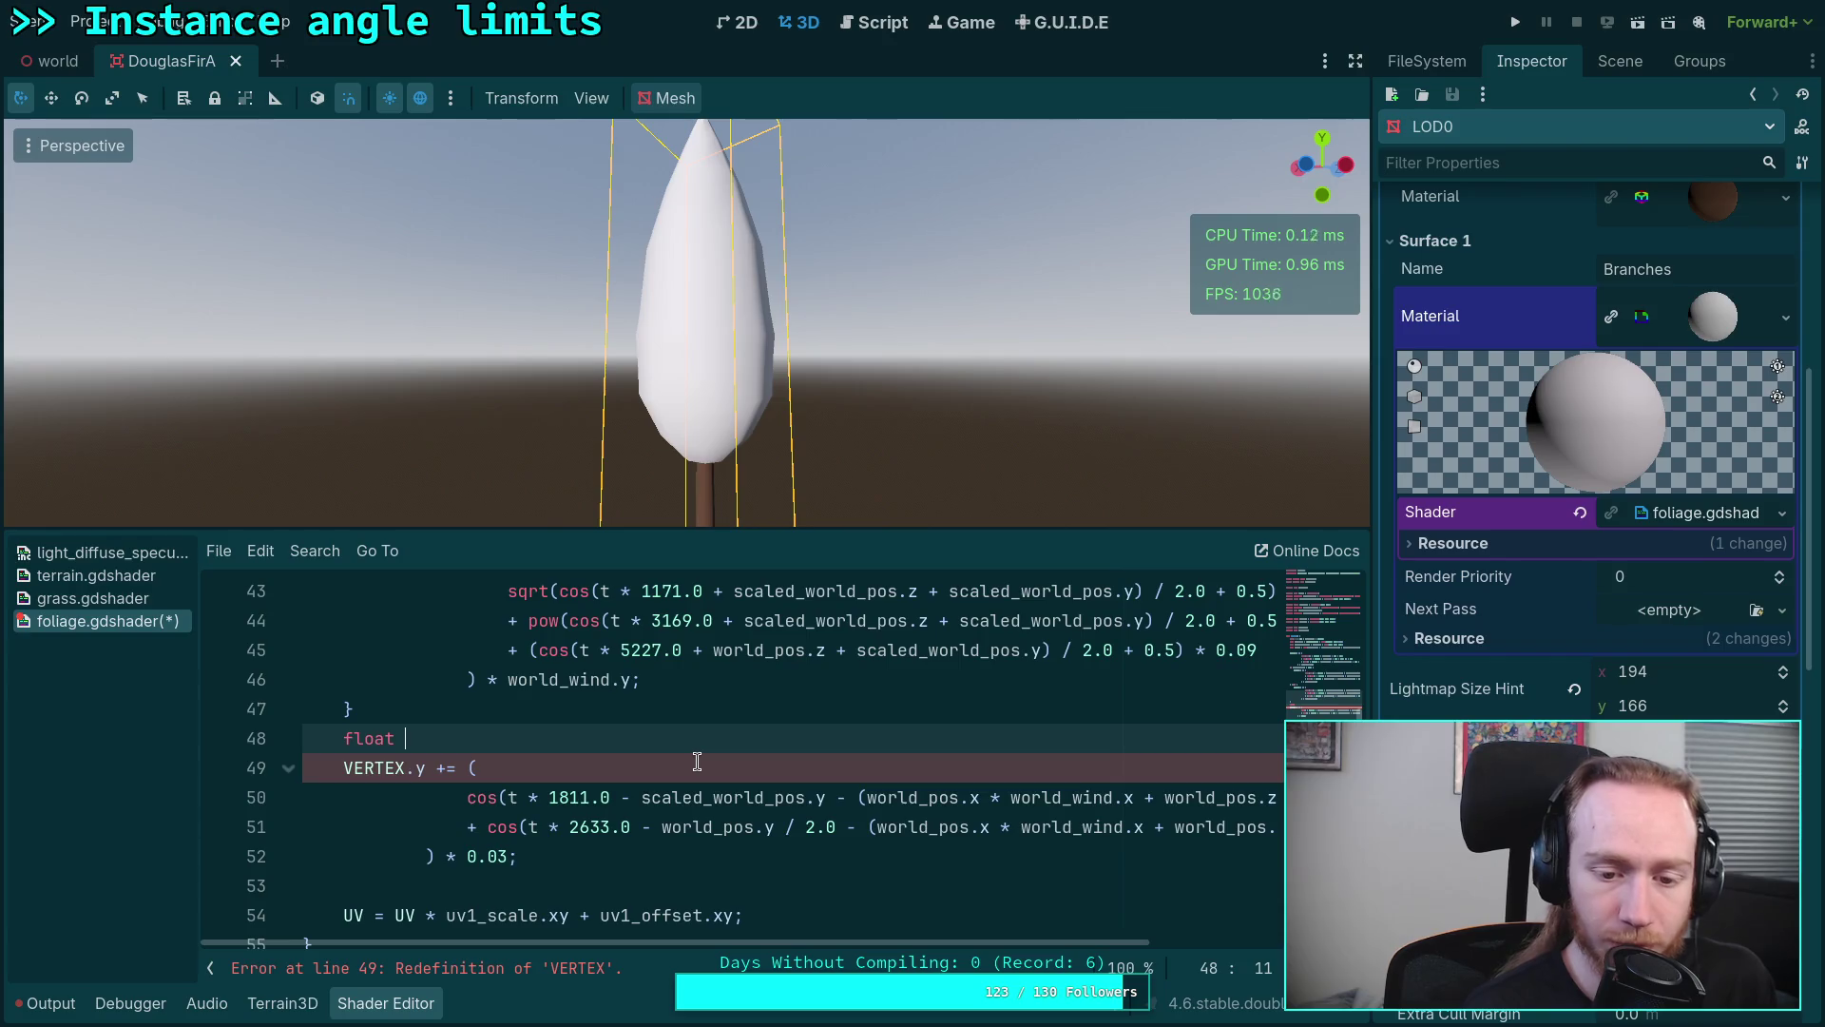
text(y_offset)
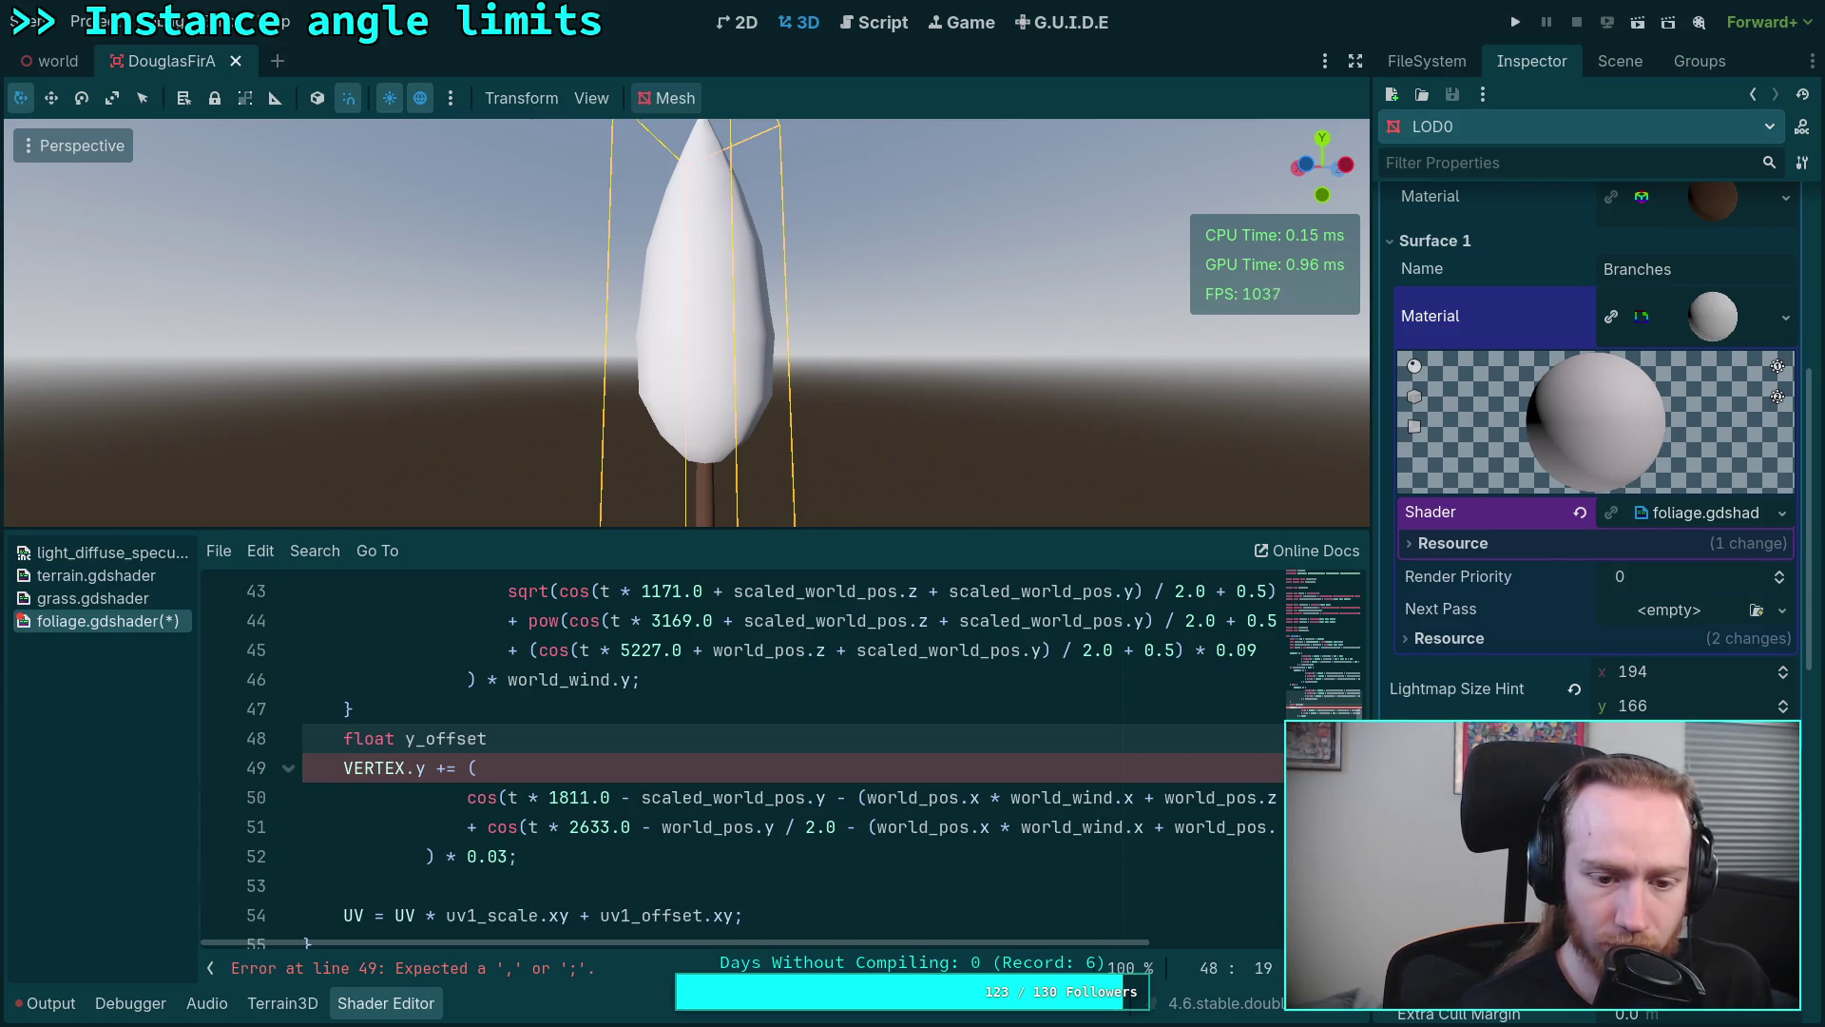
text( = dot)
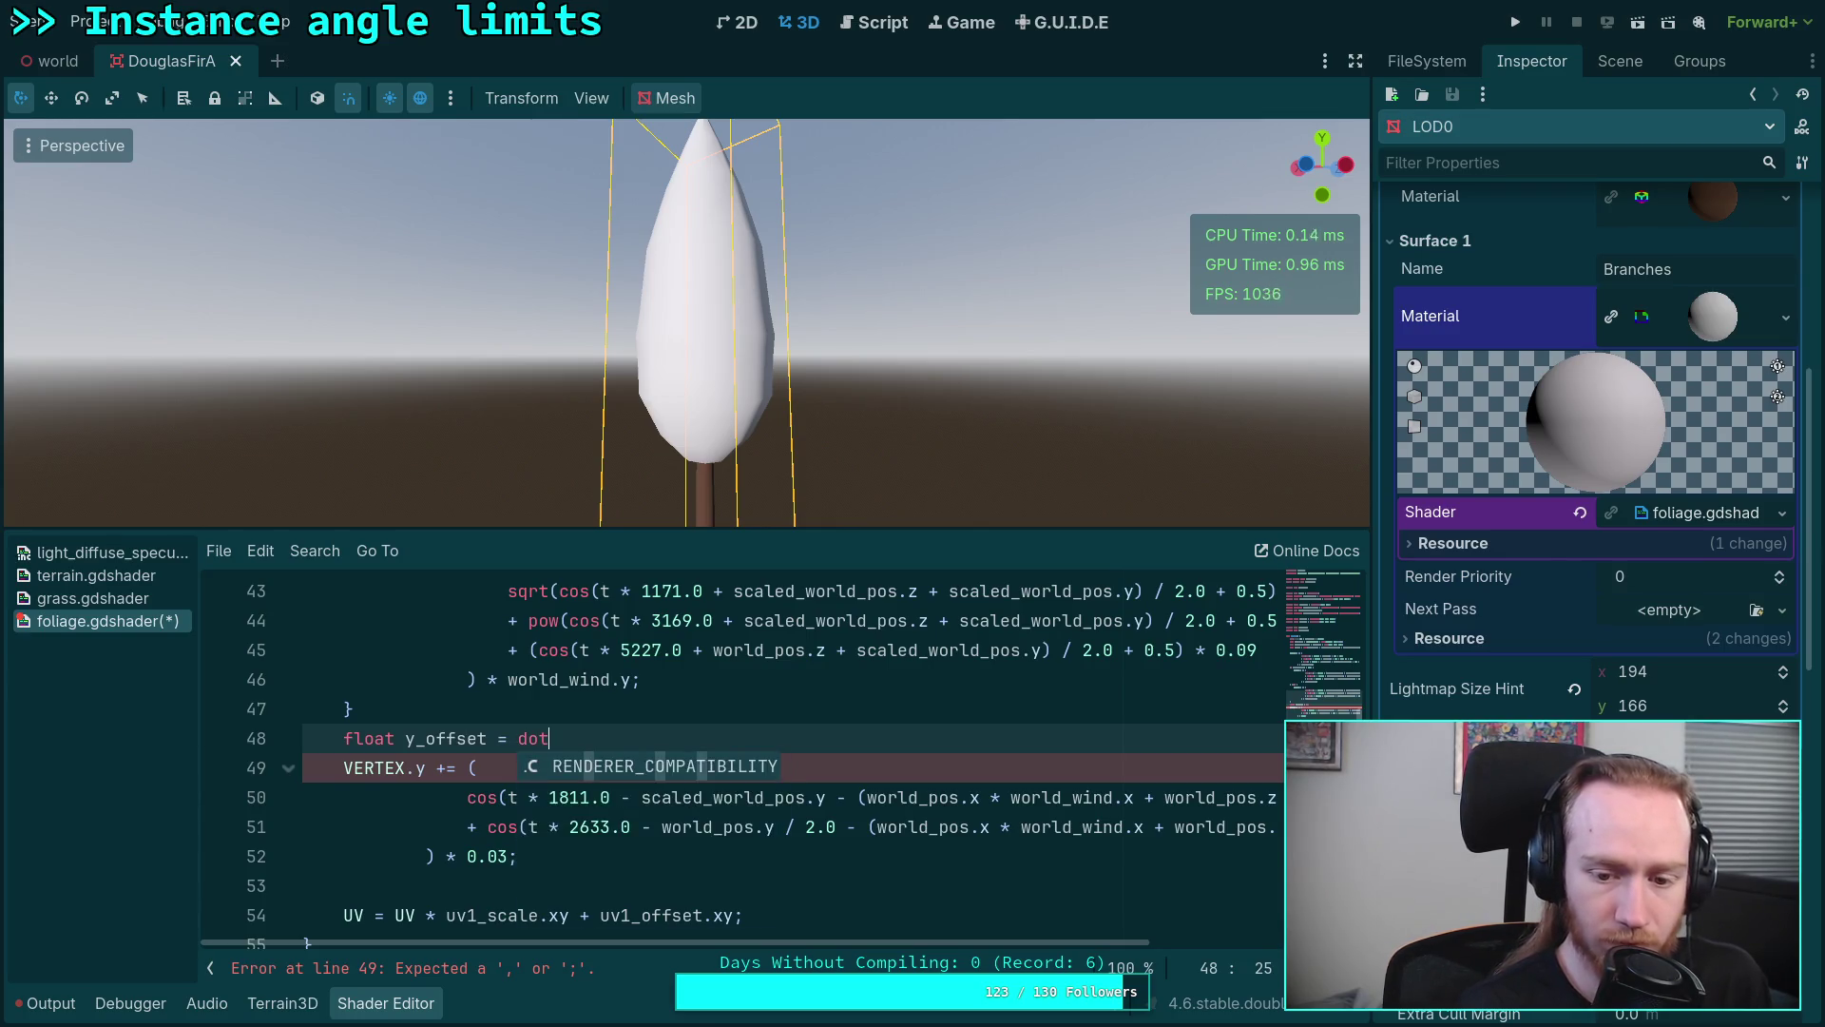
text((world_pos.xz,)
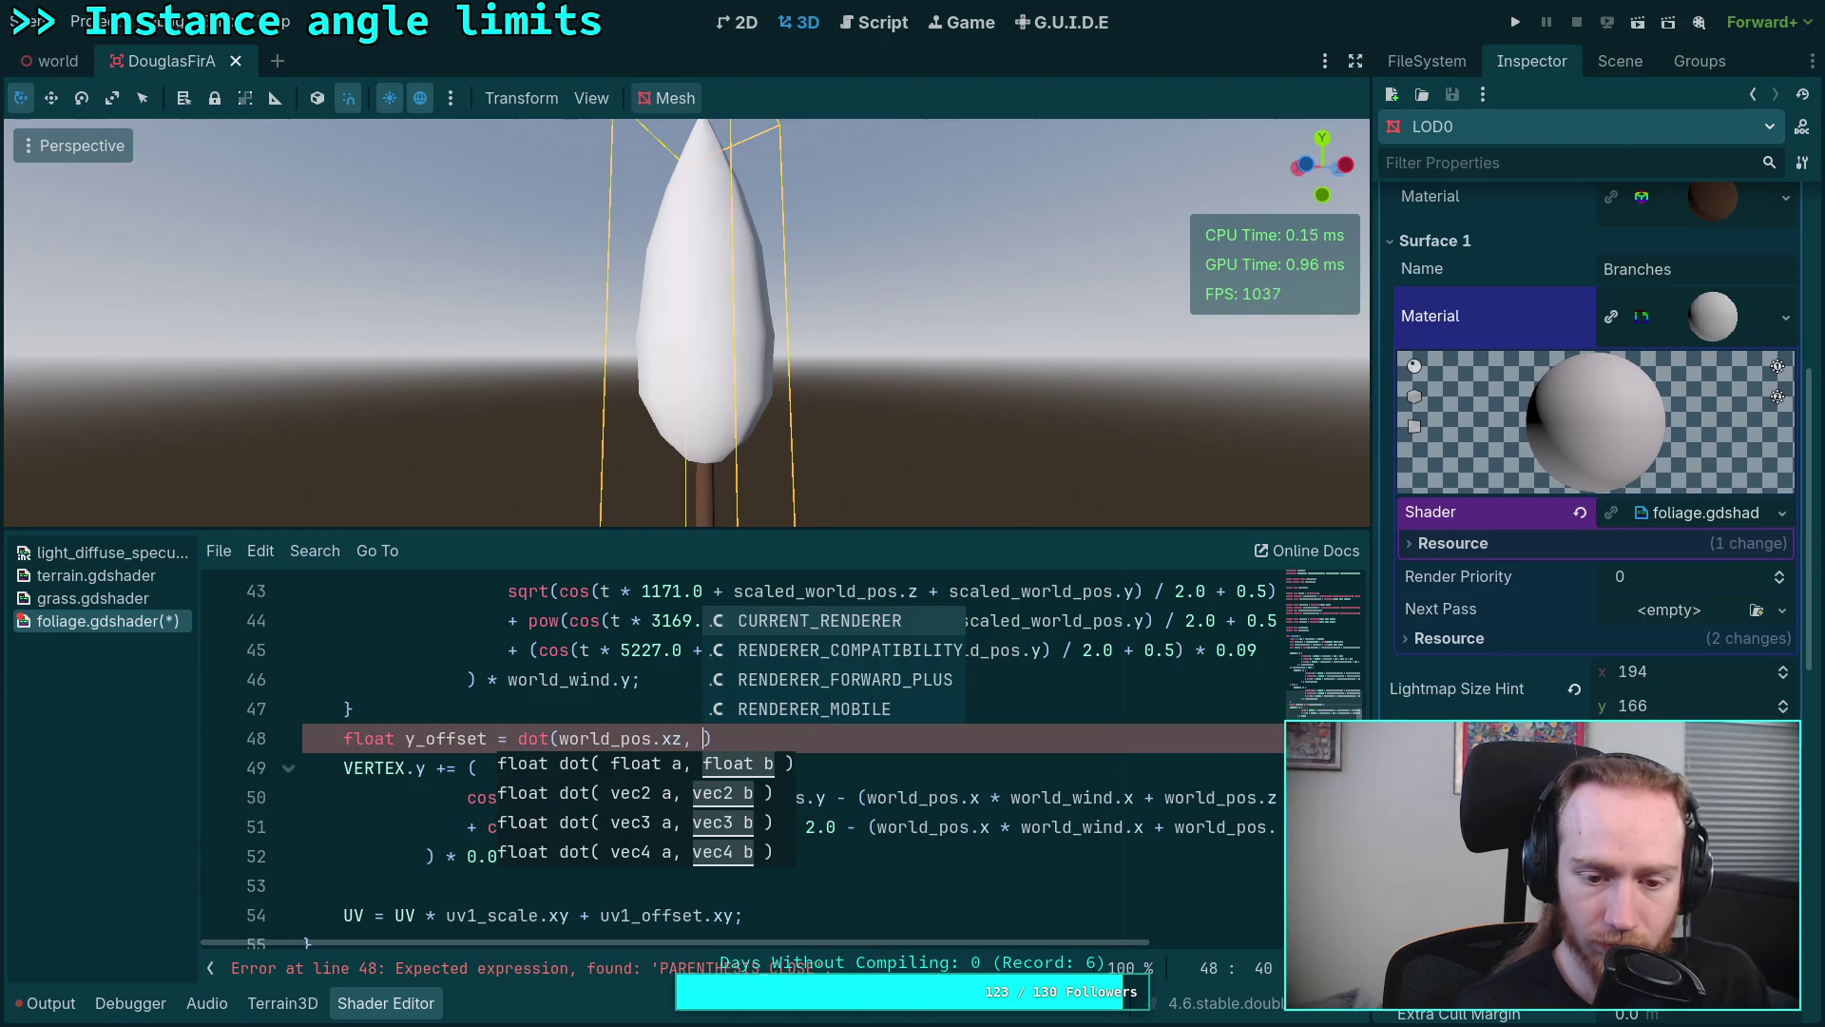
mouse_move(906, 944)
mouse_down()
mouse_move(1052, 944)
mouse_move(1065, 962)
mouse_up()
text(world_wind);)
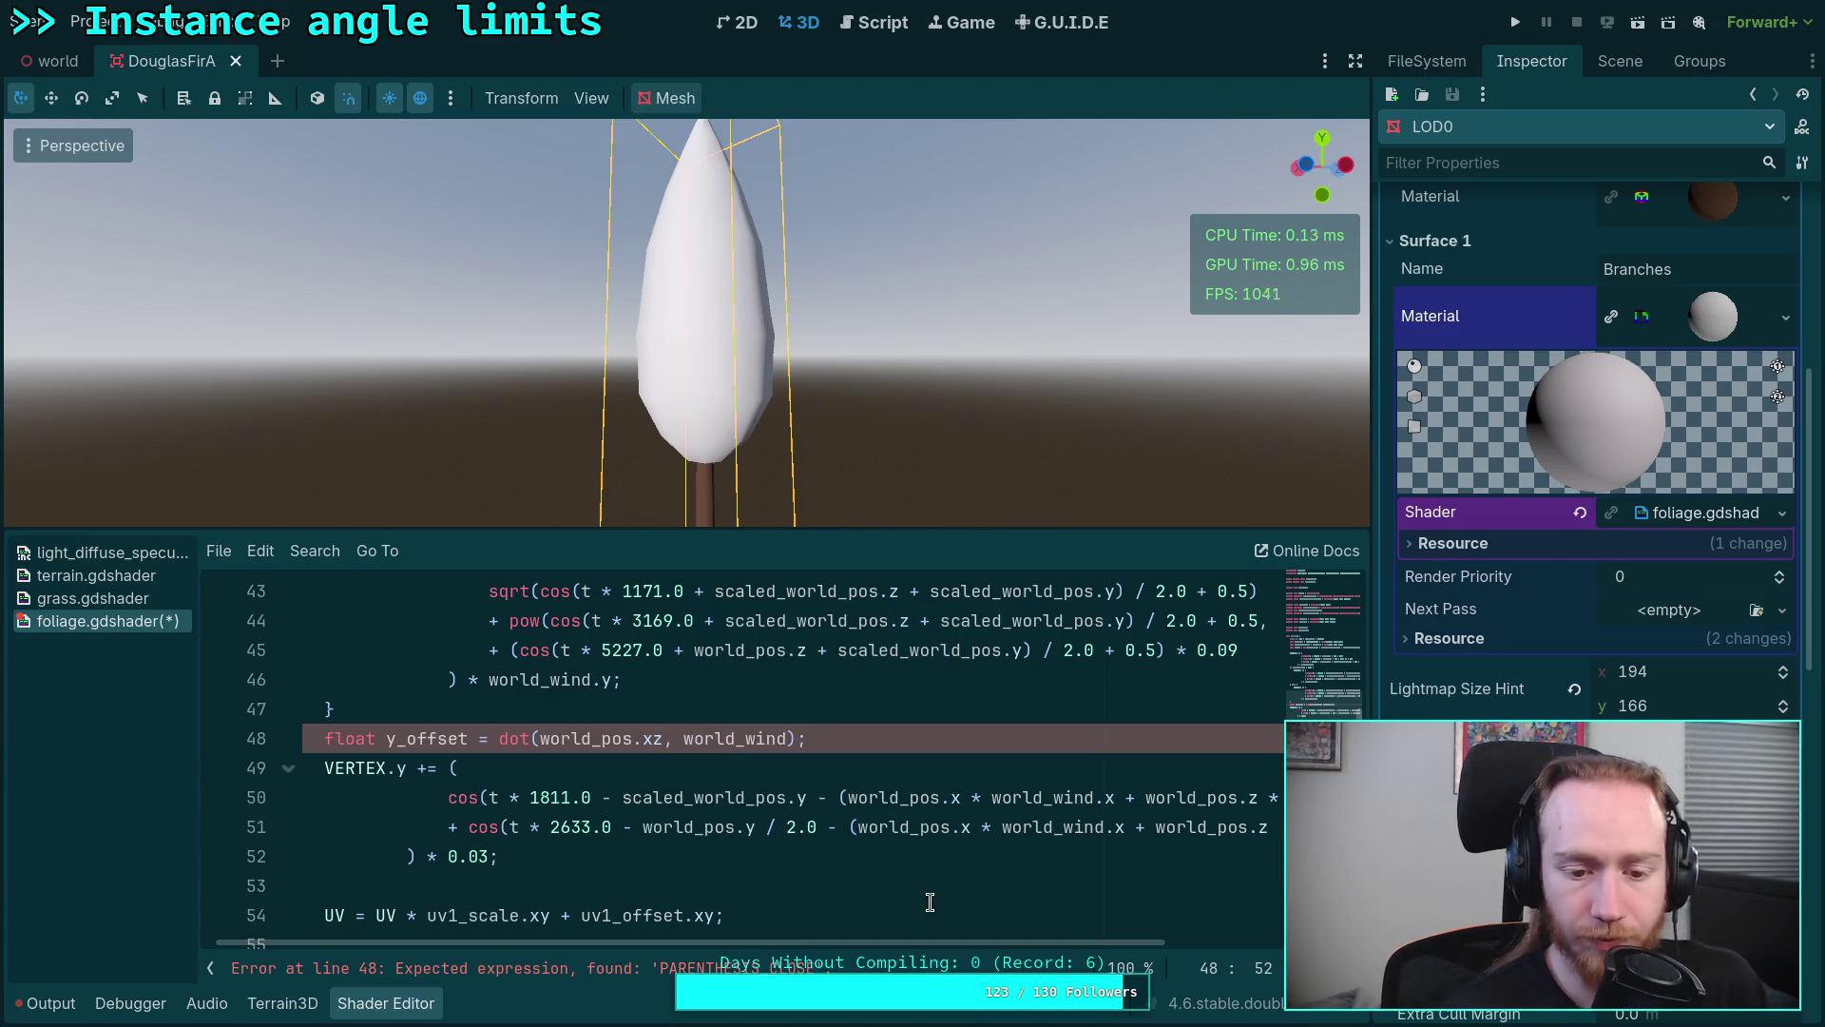
drag(958, 940, 1093, 941)
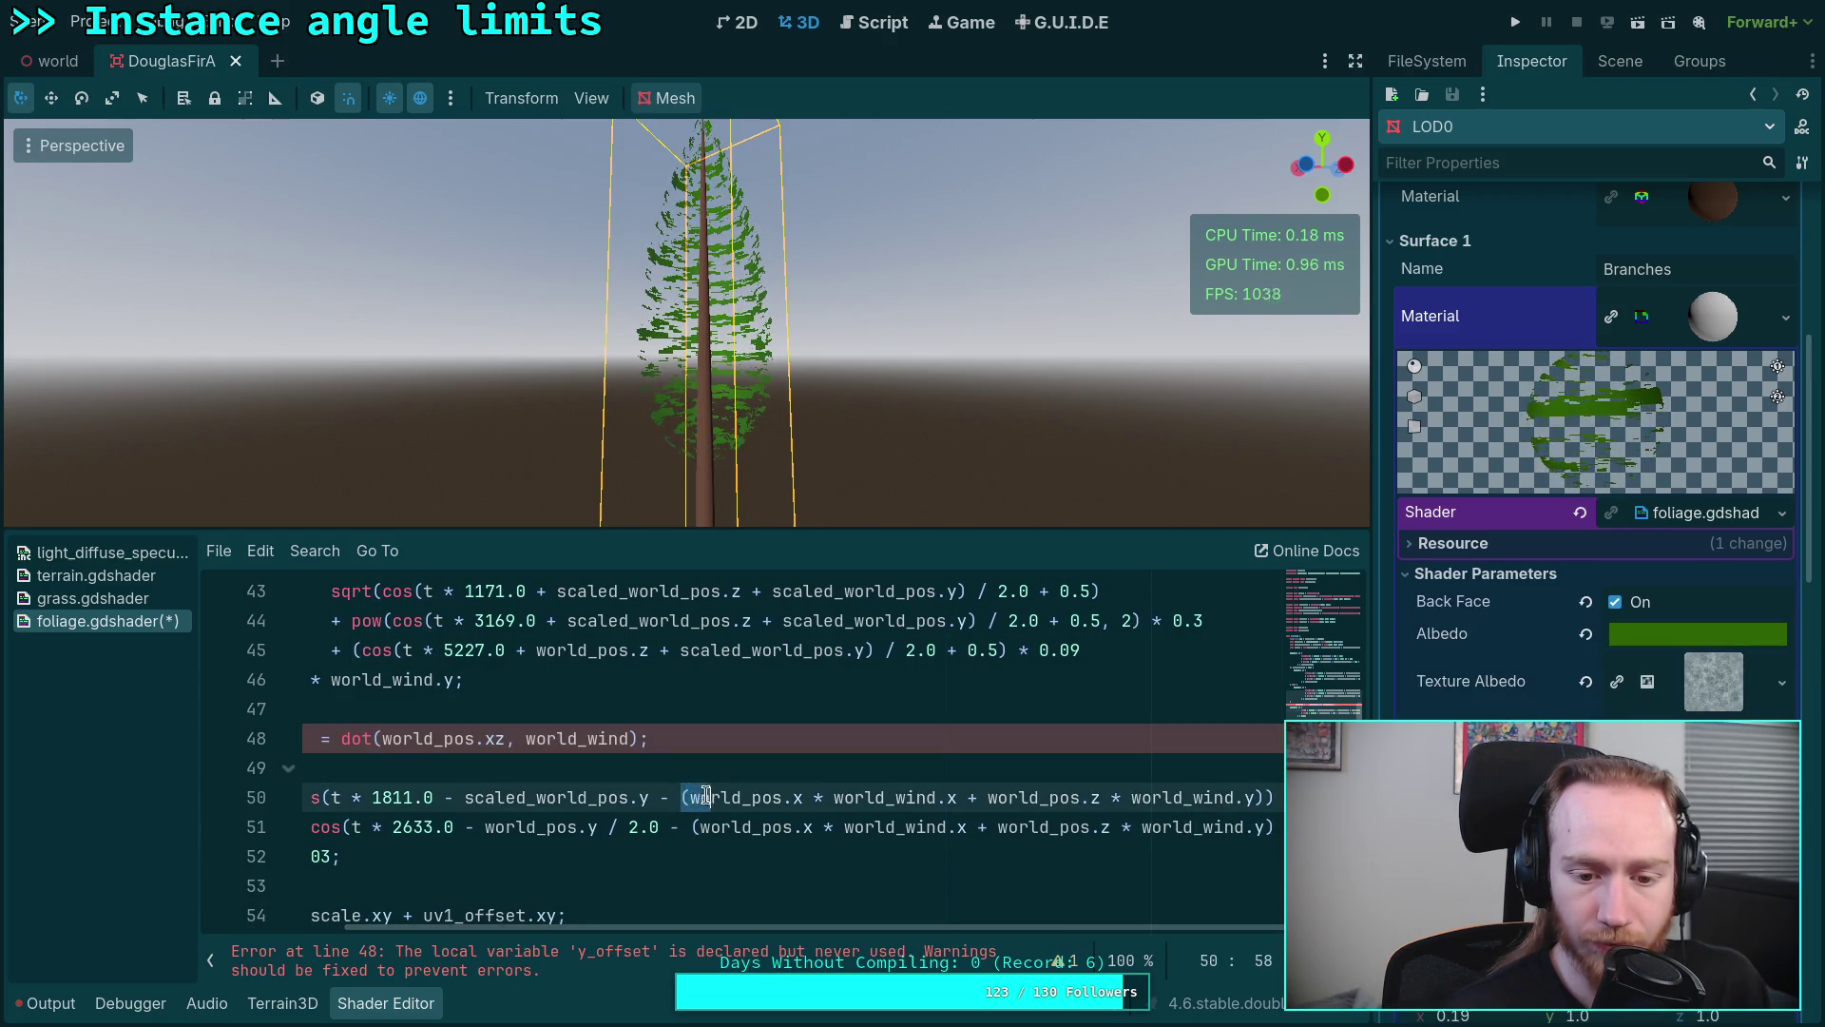
Step: Replace the long wind expressions on lines 50 and 51 with y_offset
drag(679, 795, 1257, 796)
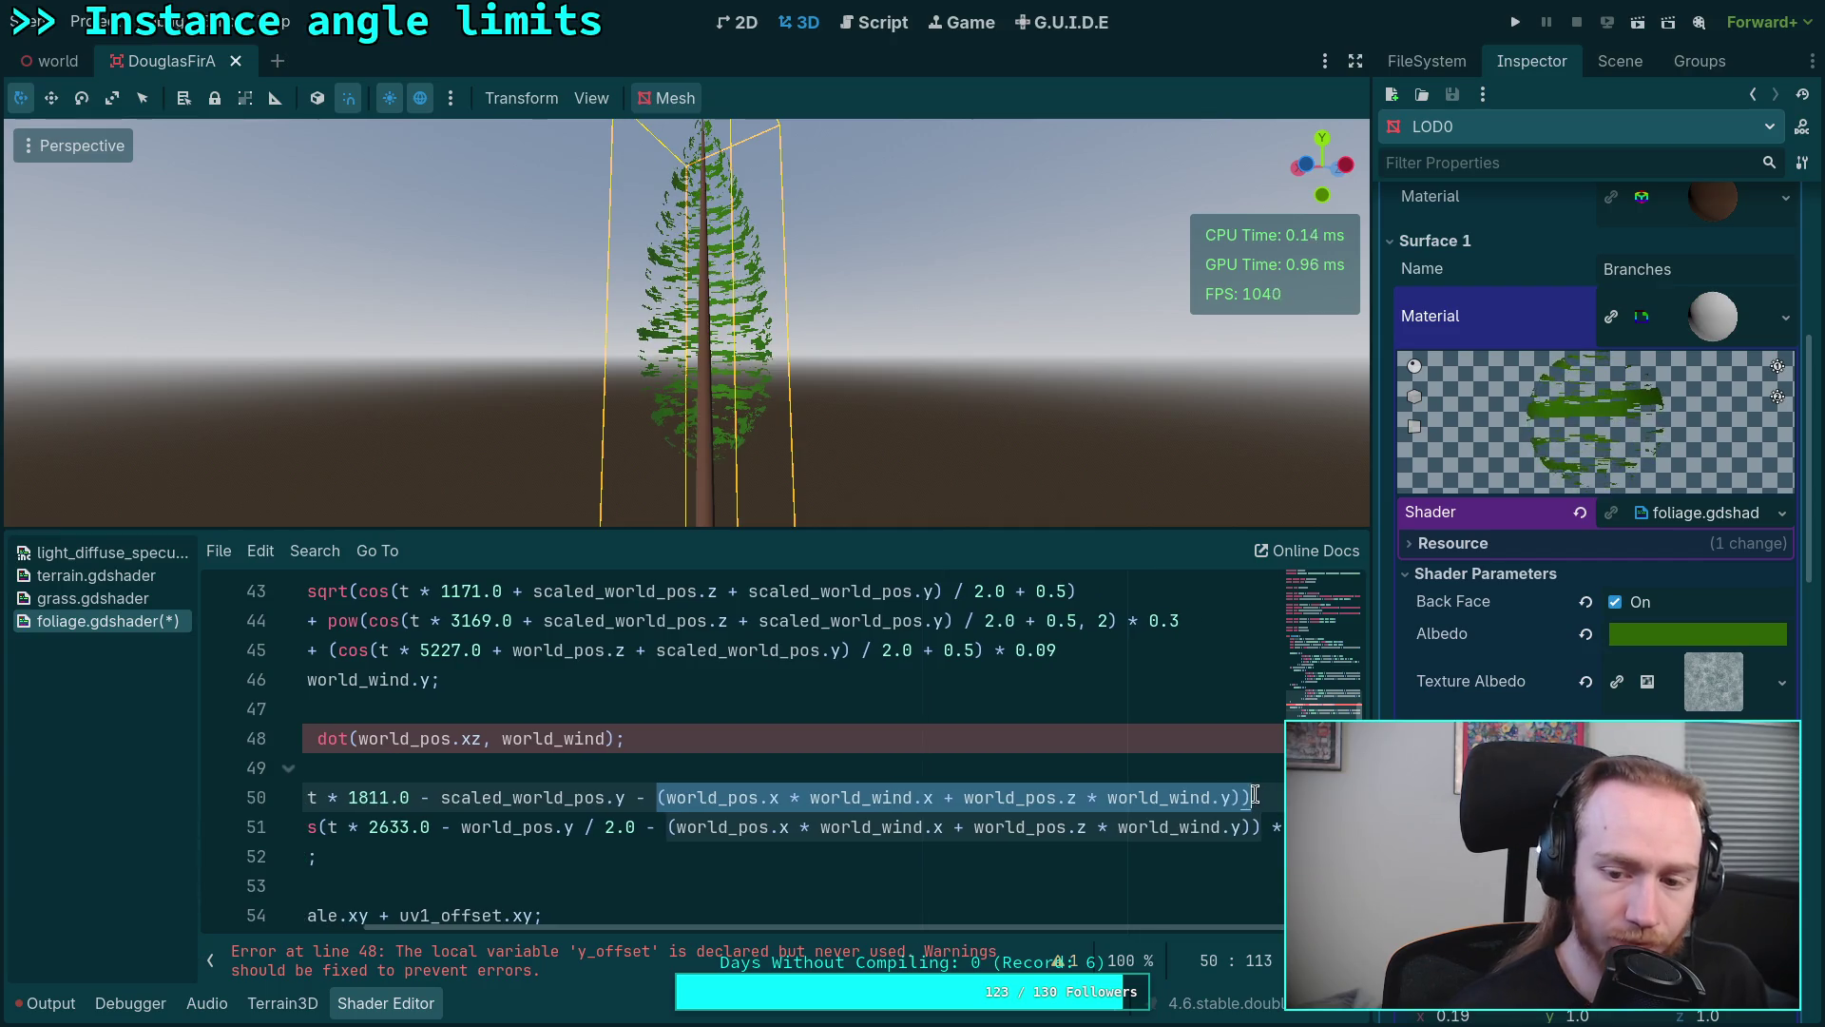
text(y - y)
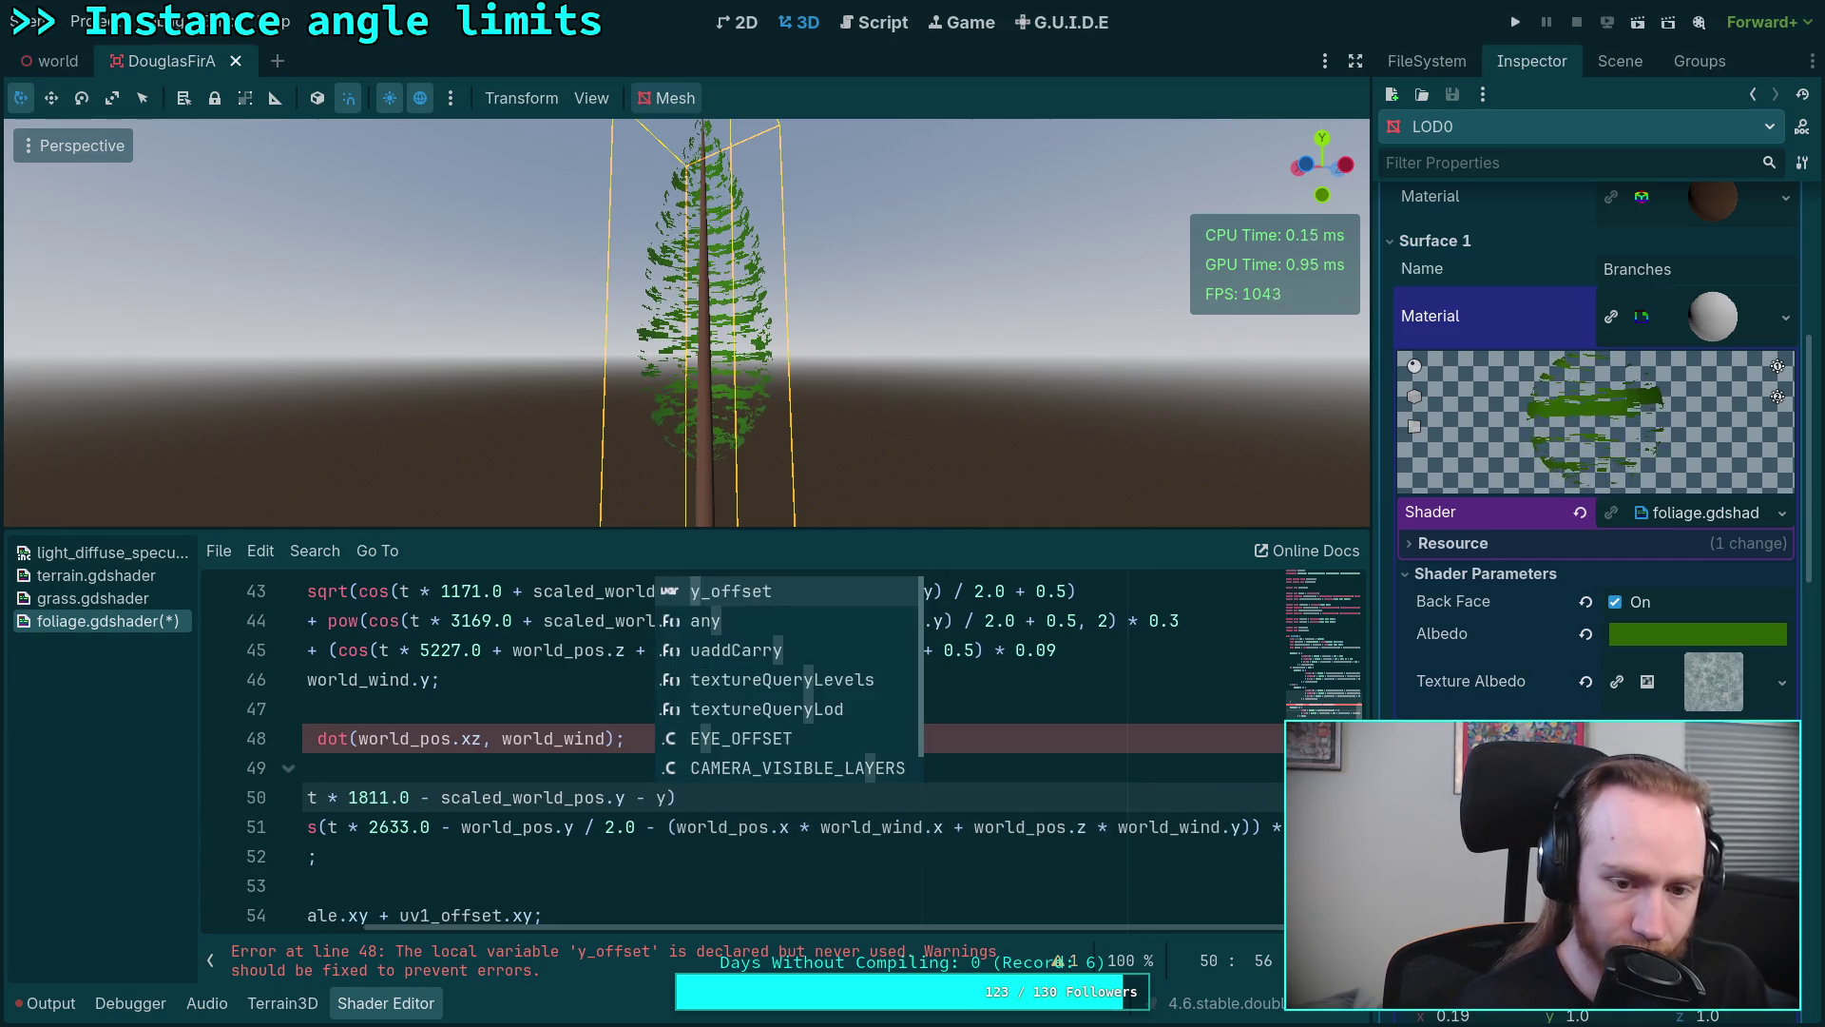
key(Return)
drag(667, 827, 1249, 825)
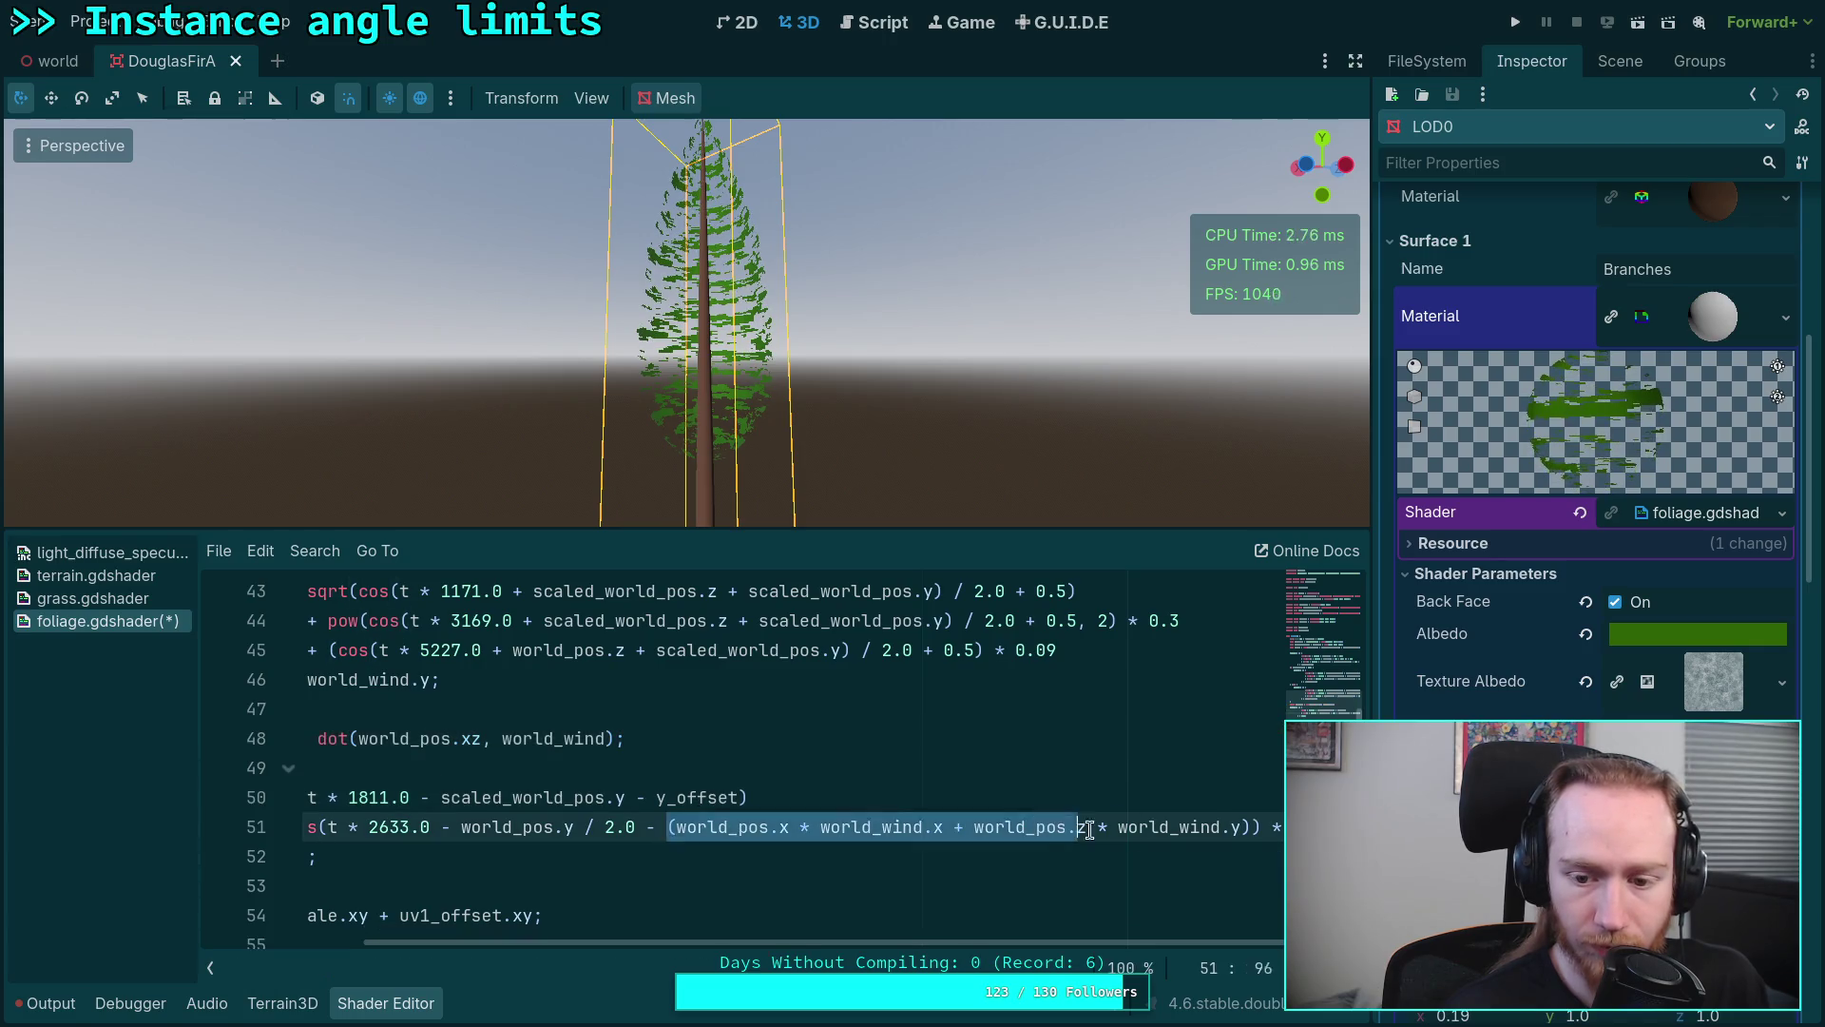
text(y / 2.0 - y_offset) * 0.2)
key(Return)
scroll(741, 943, left, 3)
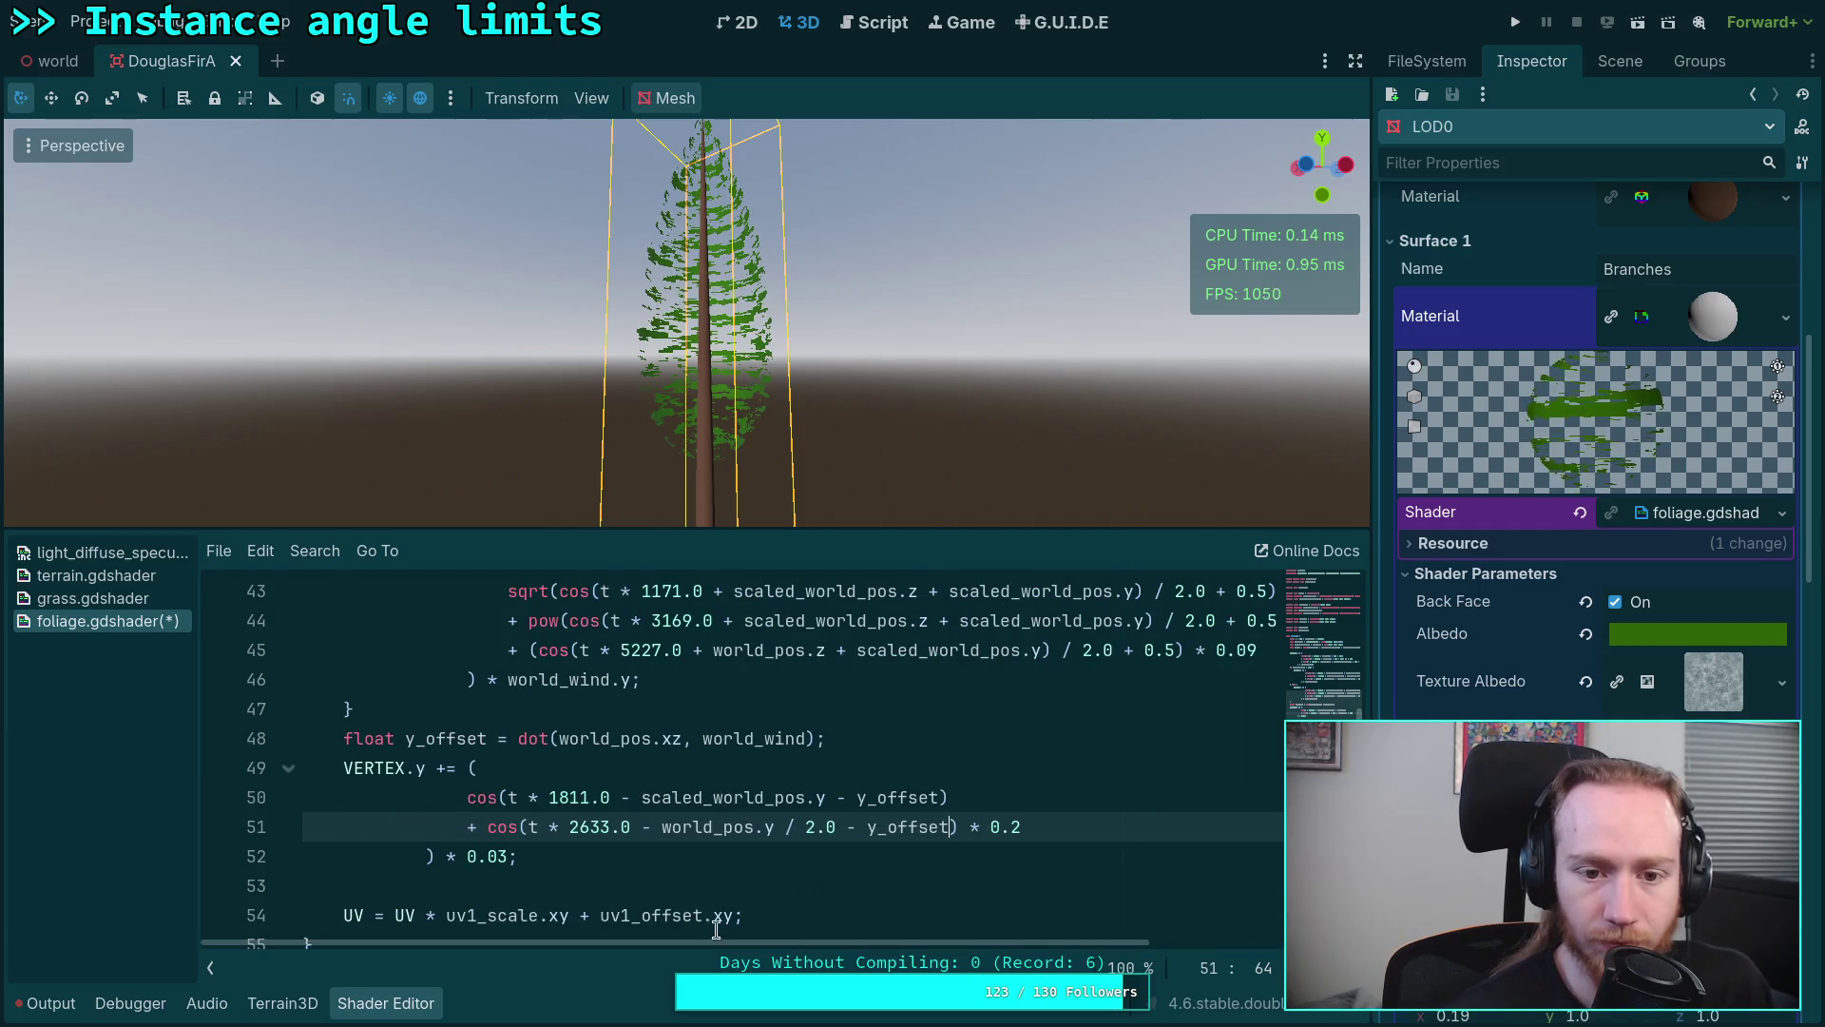
click(929, 795)
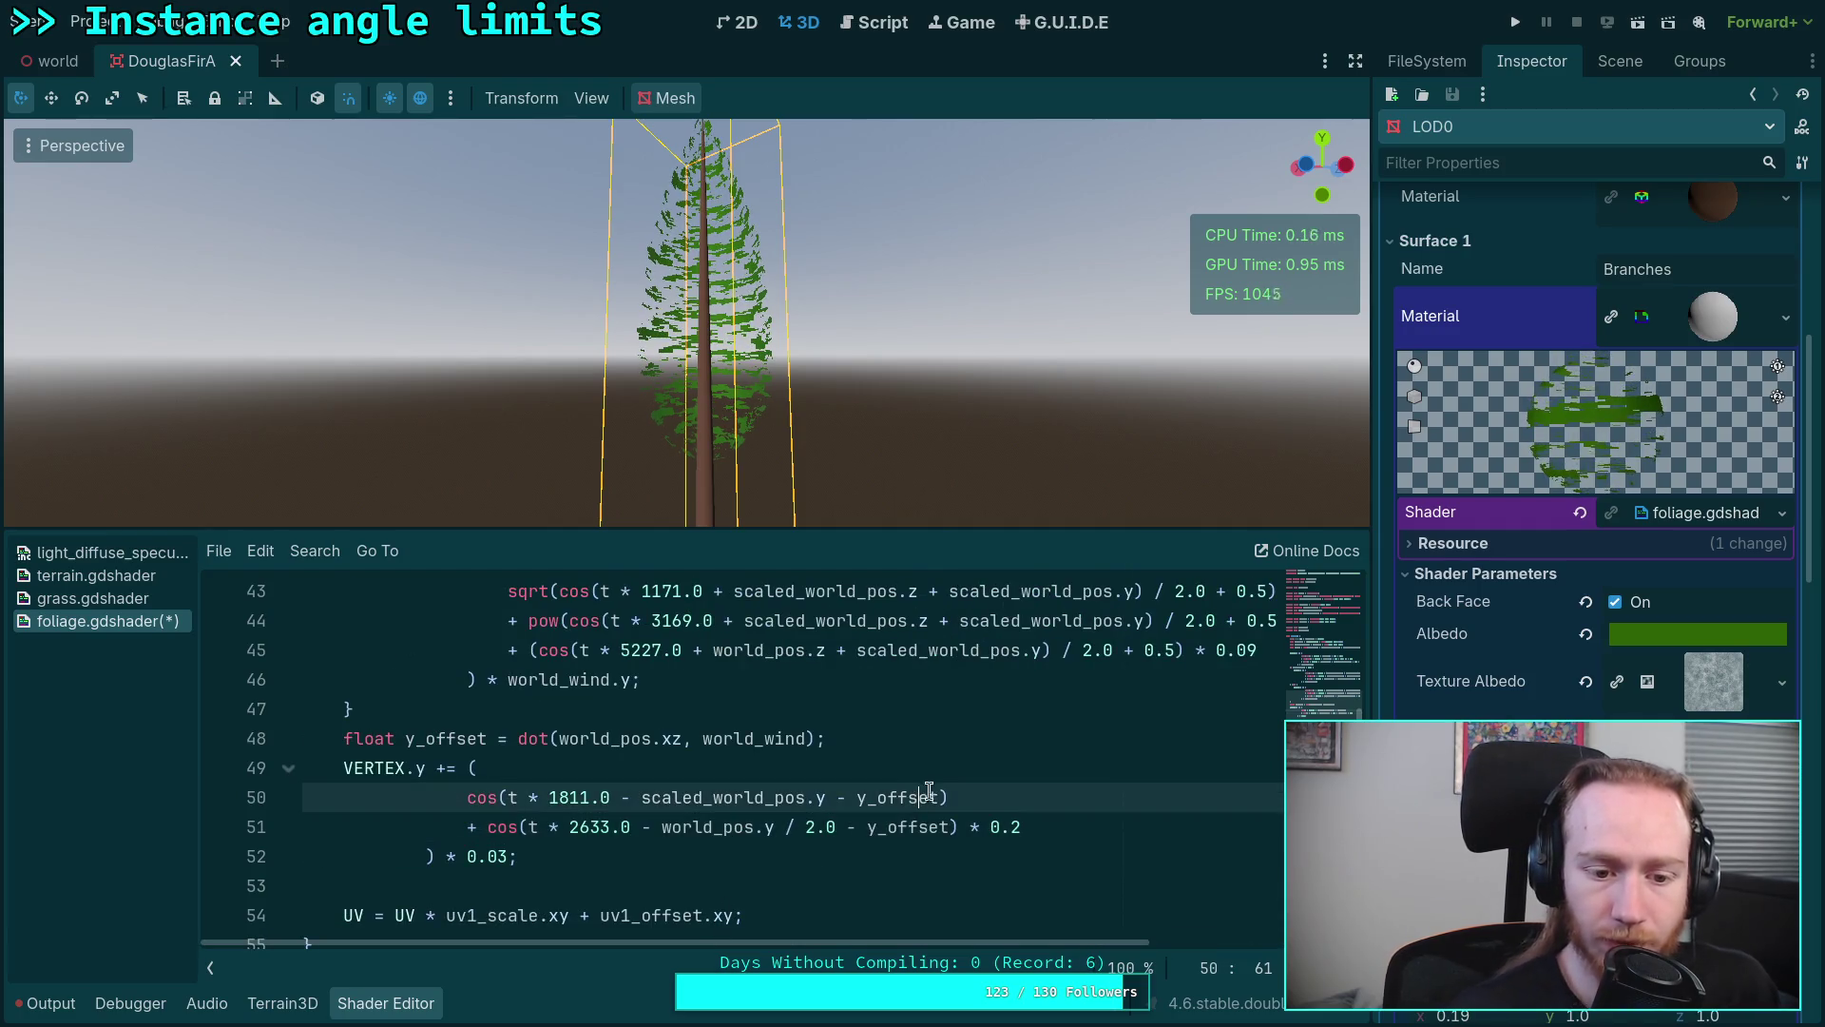
scroll(873, 811, down, 1)
click(865, 805)
scroll(870, 804, up, 1)
scroll(889, 794, up, 2)
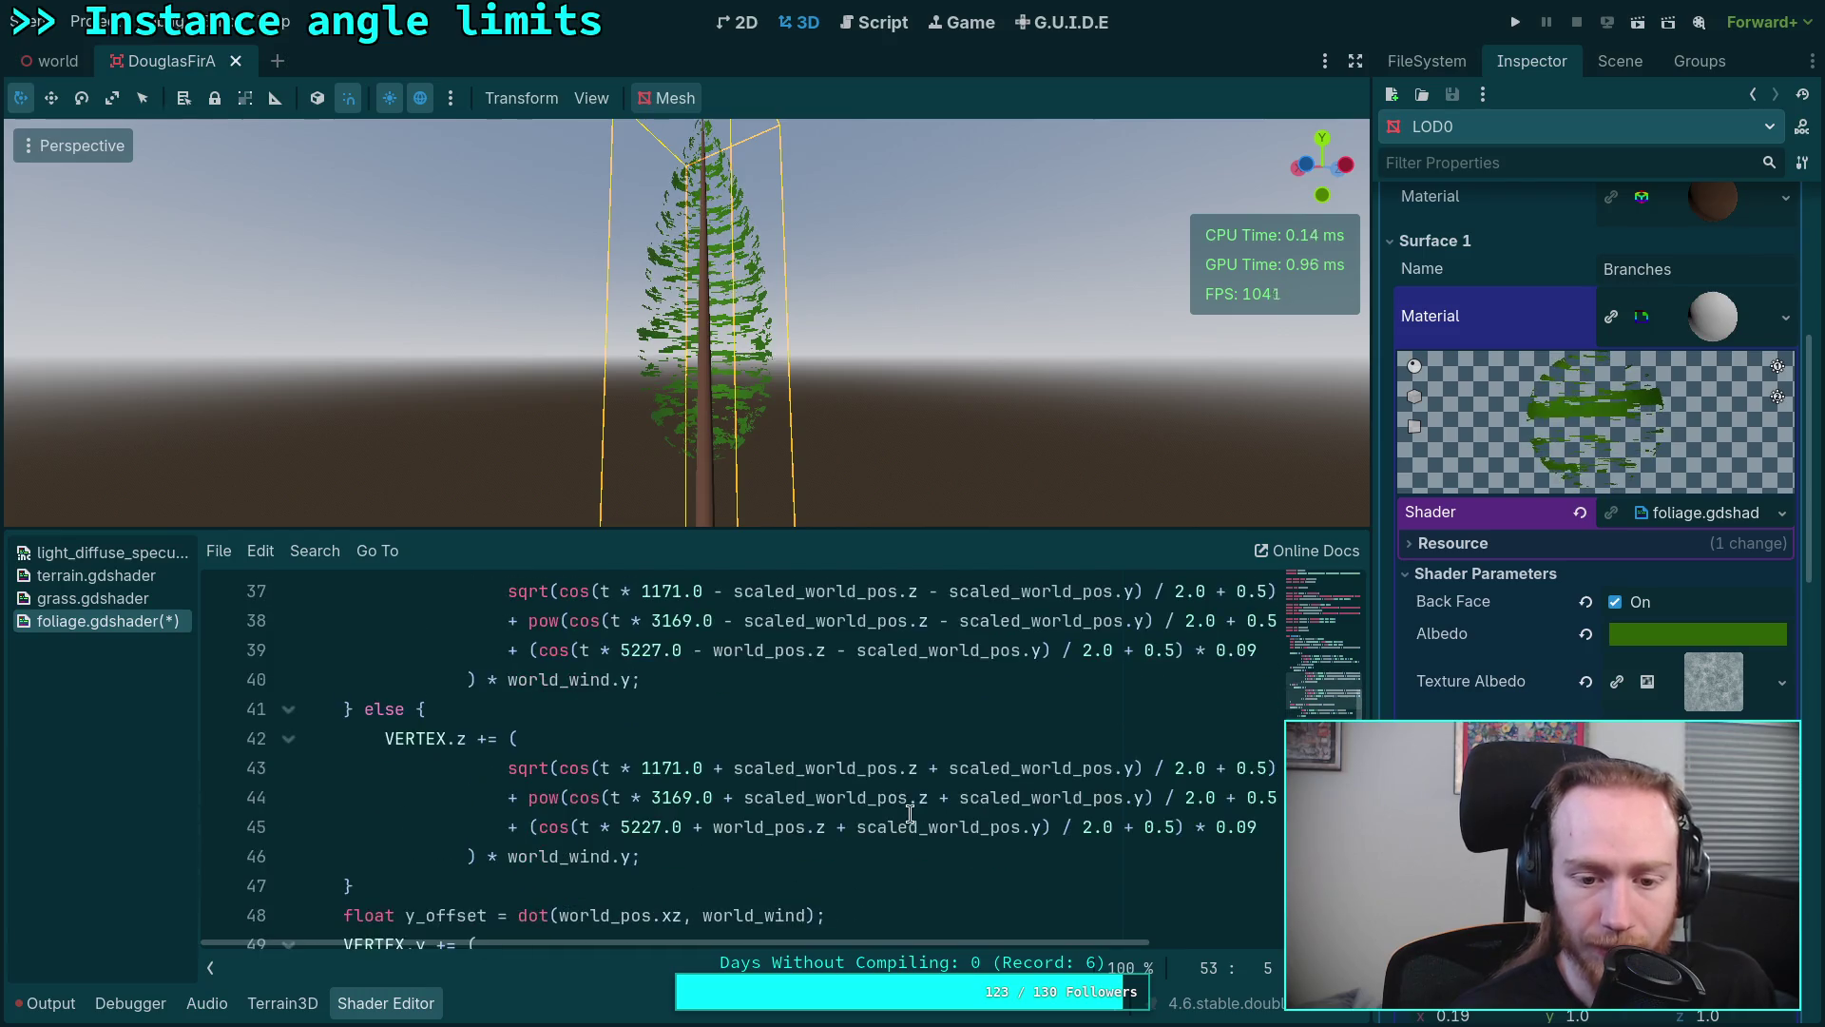
scroll(899, 799, up, 2)
scroll(907, 803, up, 2)
scroll(881, 808, down, 1)
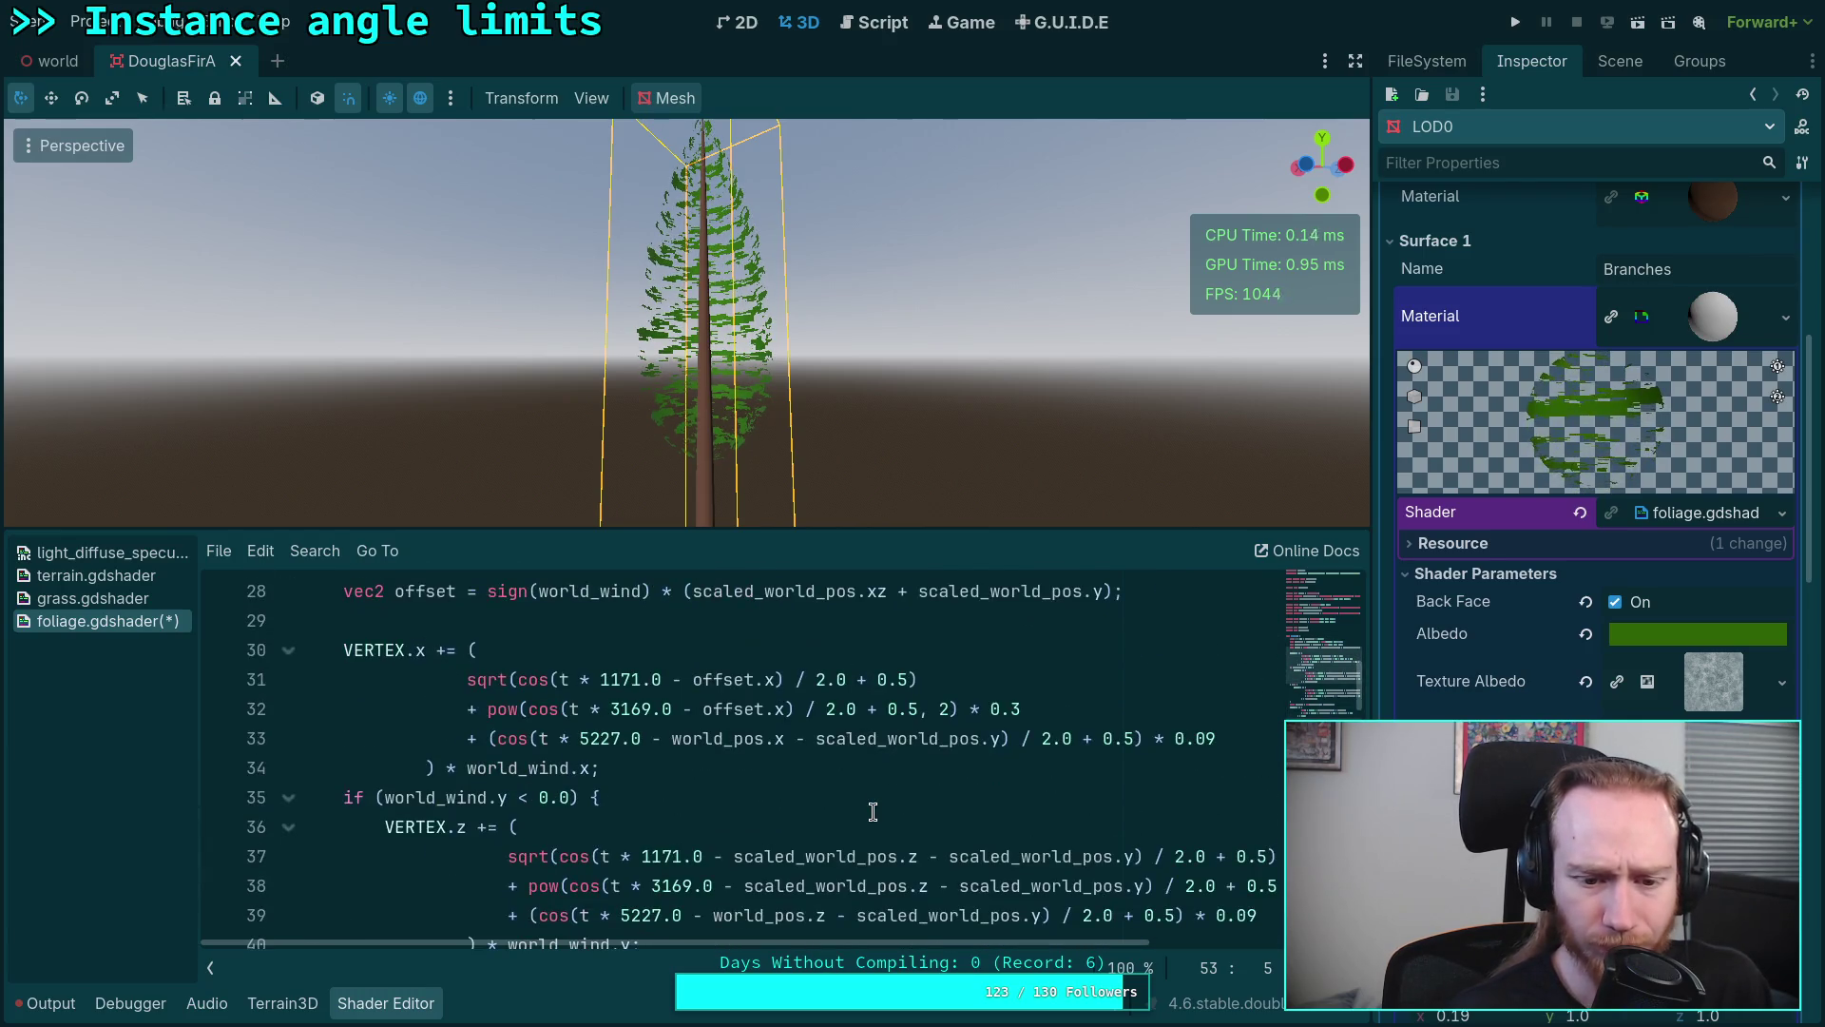
scroll(855, 812, down, 1)
scroll(770, 751, down, 2)
drag(429, 737, 530, 856)
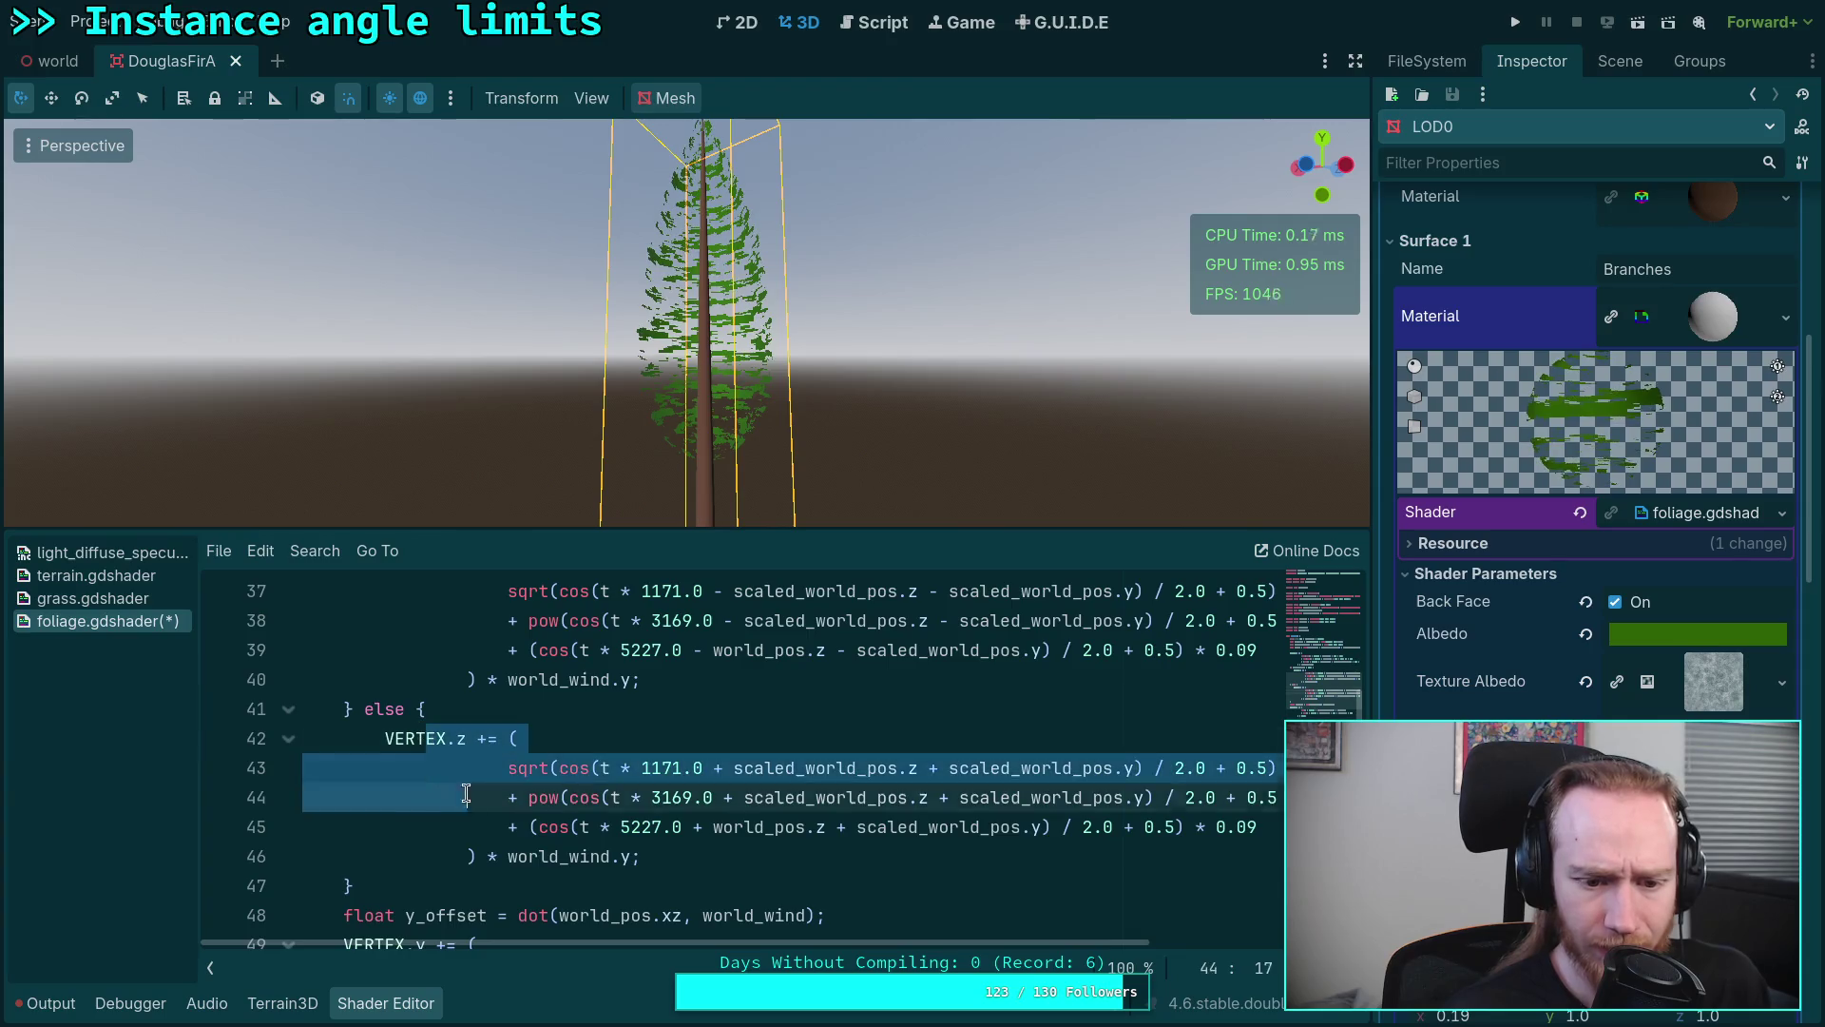
Step: Unindent the else-branch VERTEX.z block and delete the if-branch, '} else {' line and stray brace
key(shift+Tab)
click(353, 886)
key(BackSpace)
key(BackSpace)
click(467, 708)
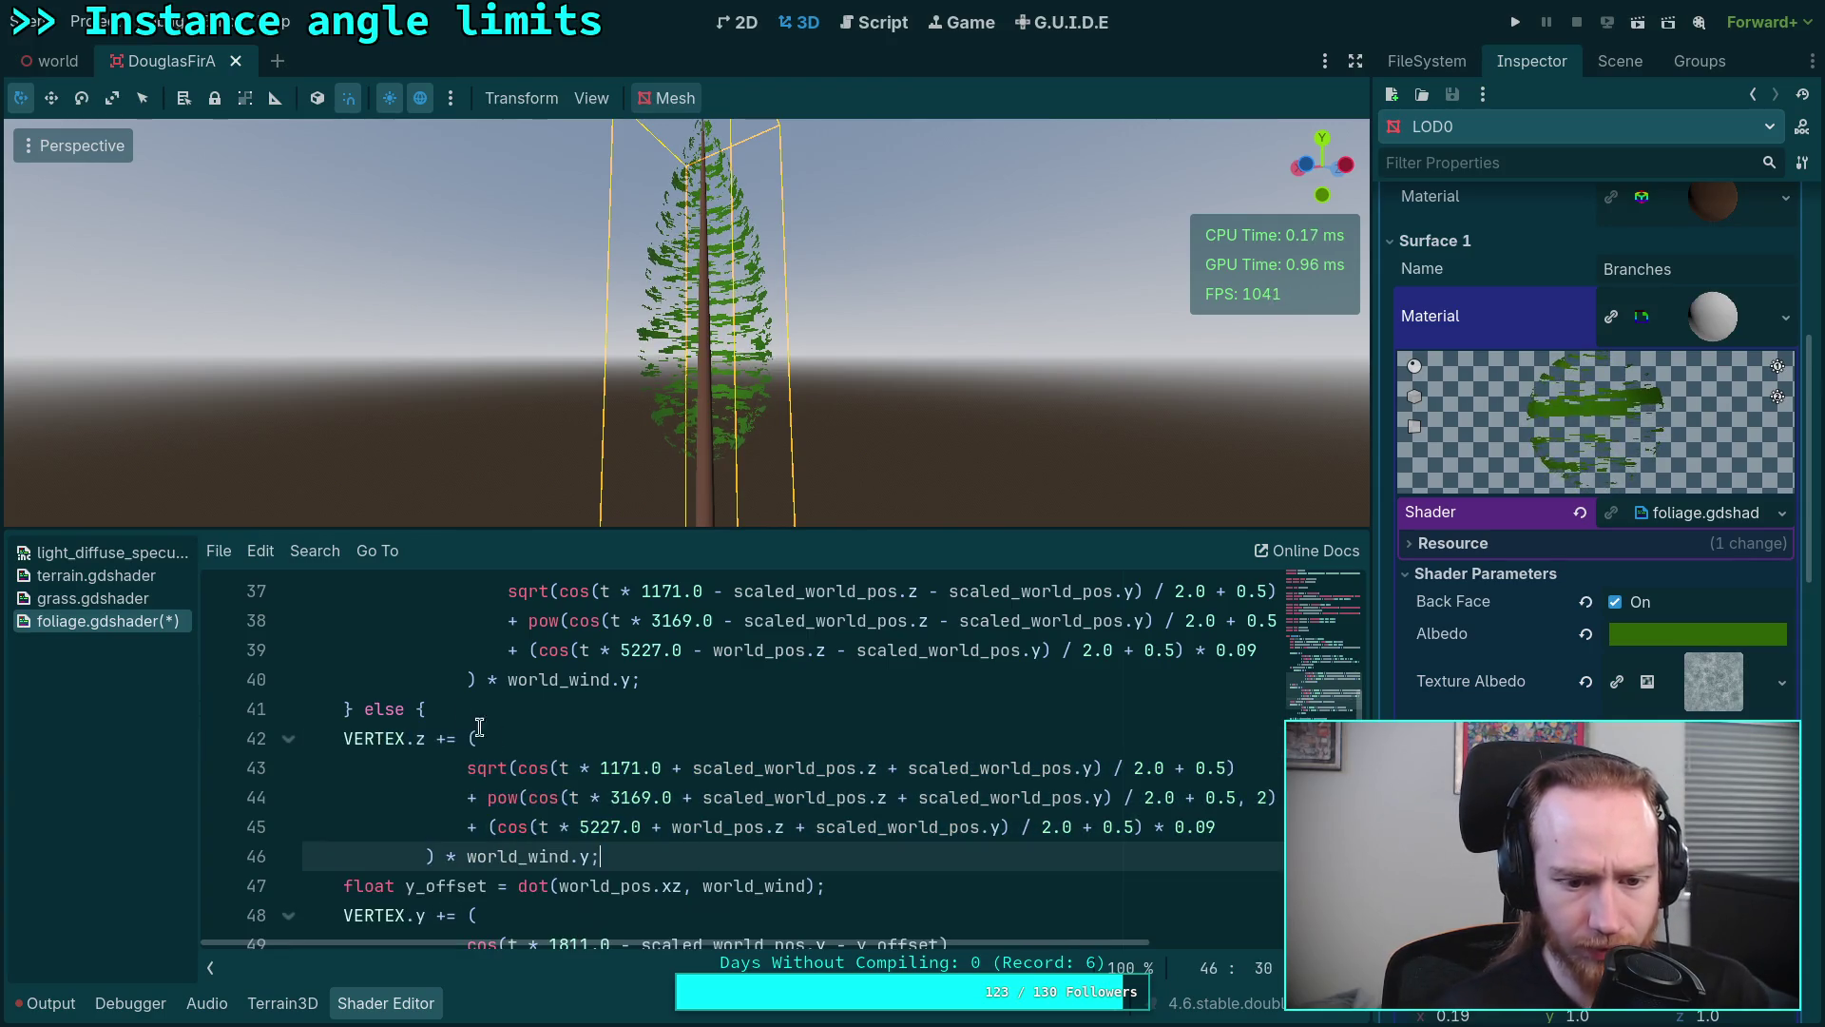
drag(466, 709, 343, 709)
key(BackSpace)
key(BackSpace)
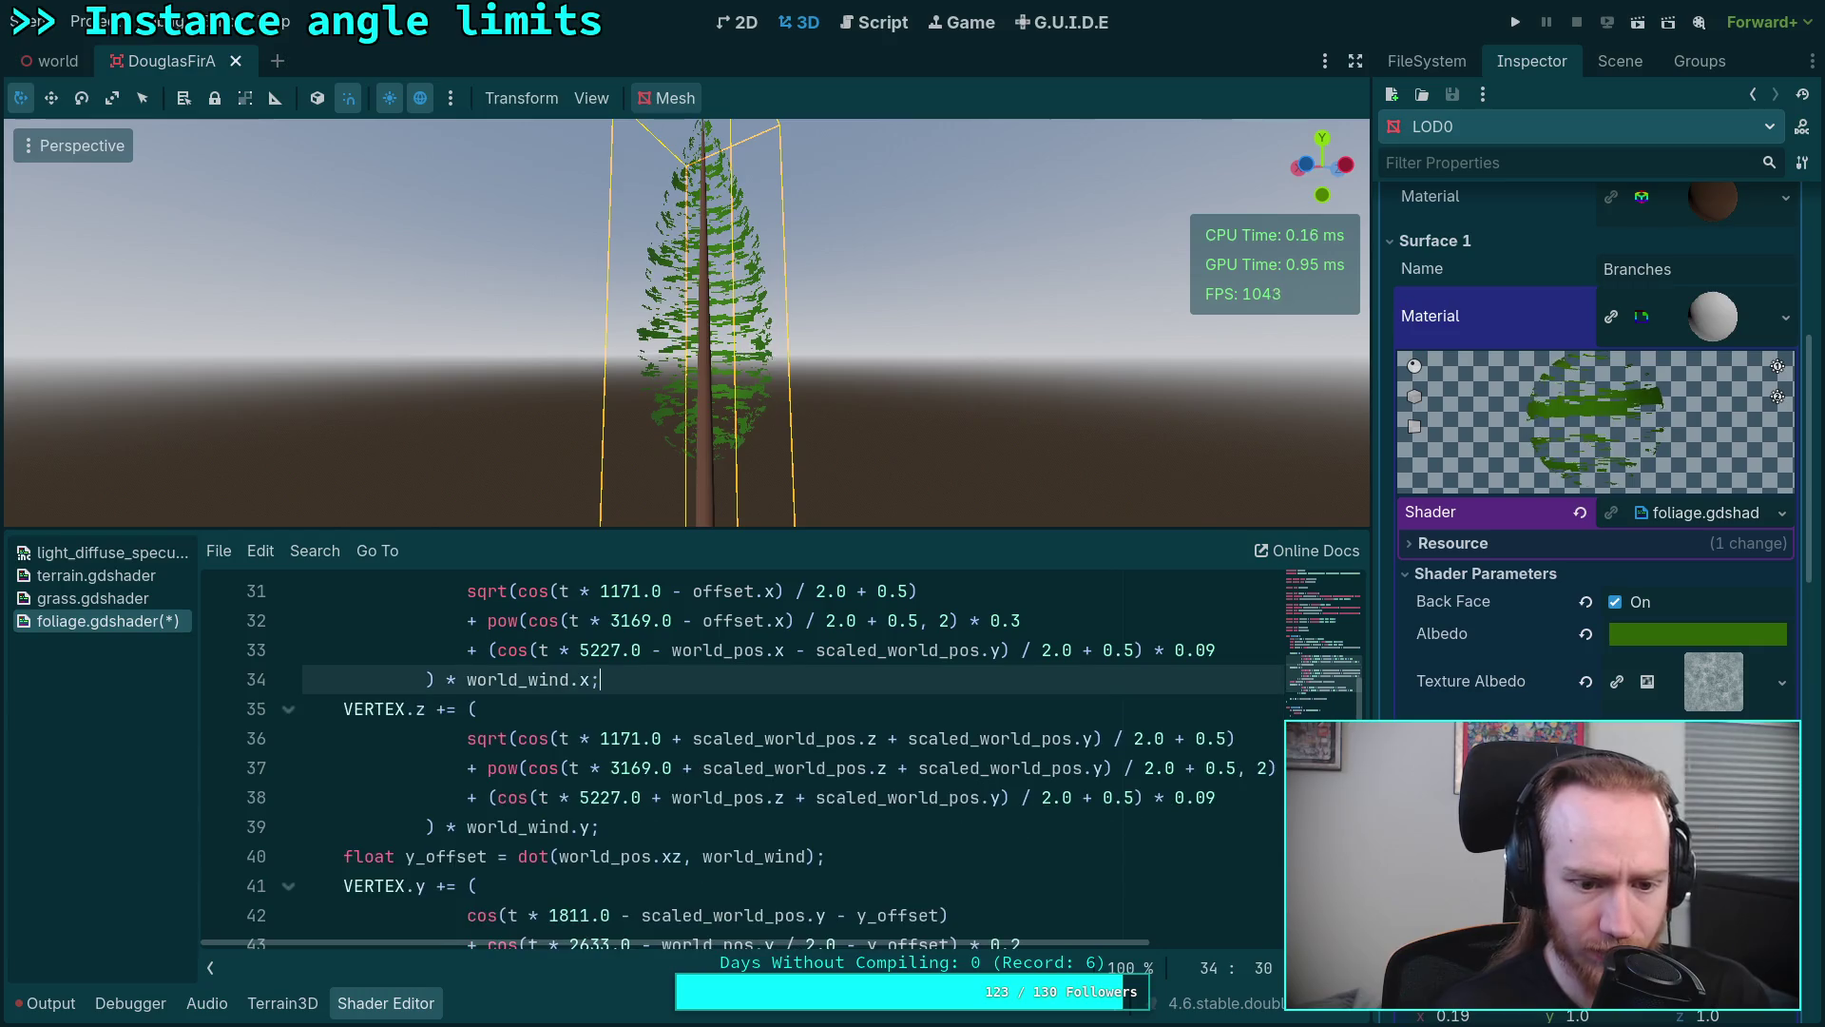
key(Down)
key(Down)
key(Down)
key(Home)
key(Down)
scroll(699, 778, up, 1)
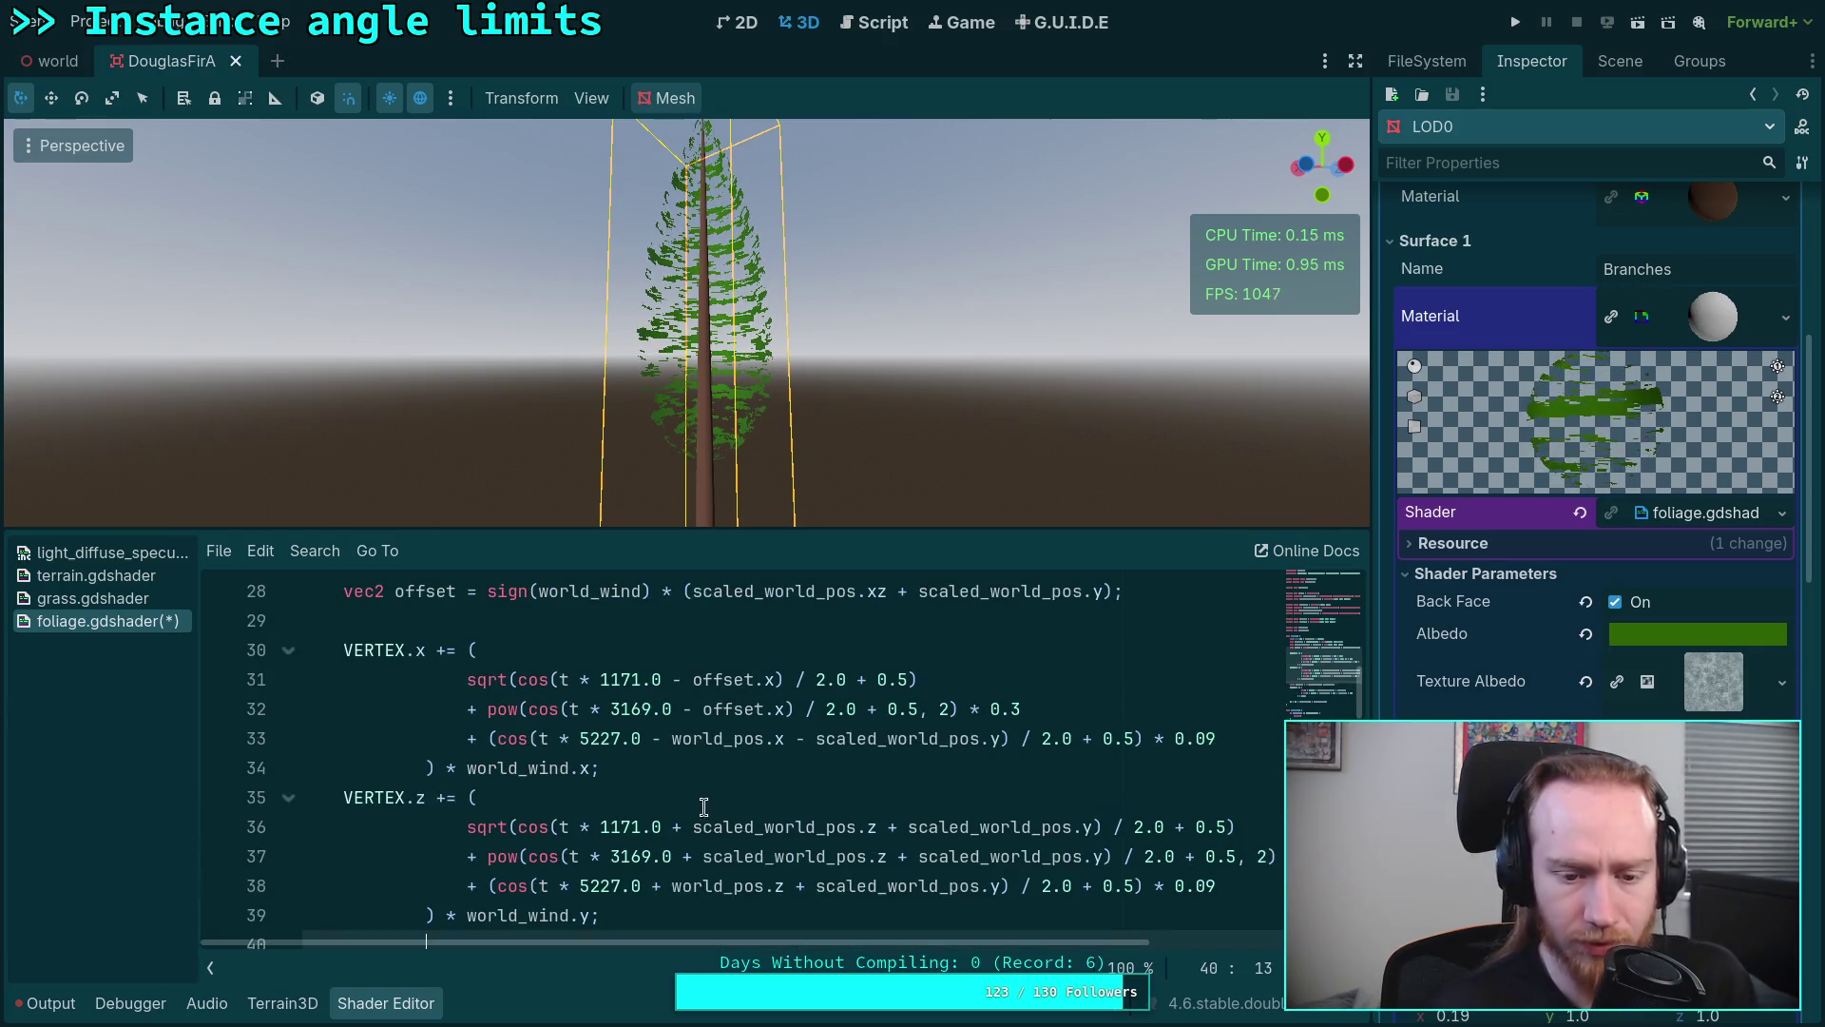
drag(692, 825, 1088, 823)
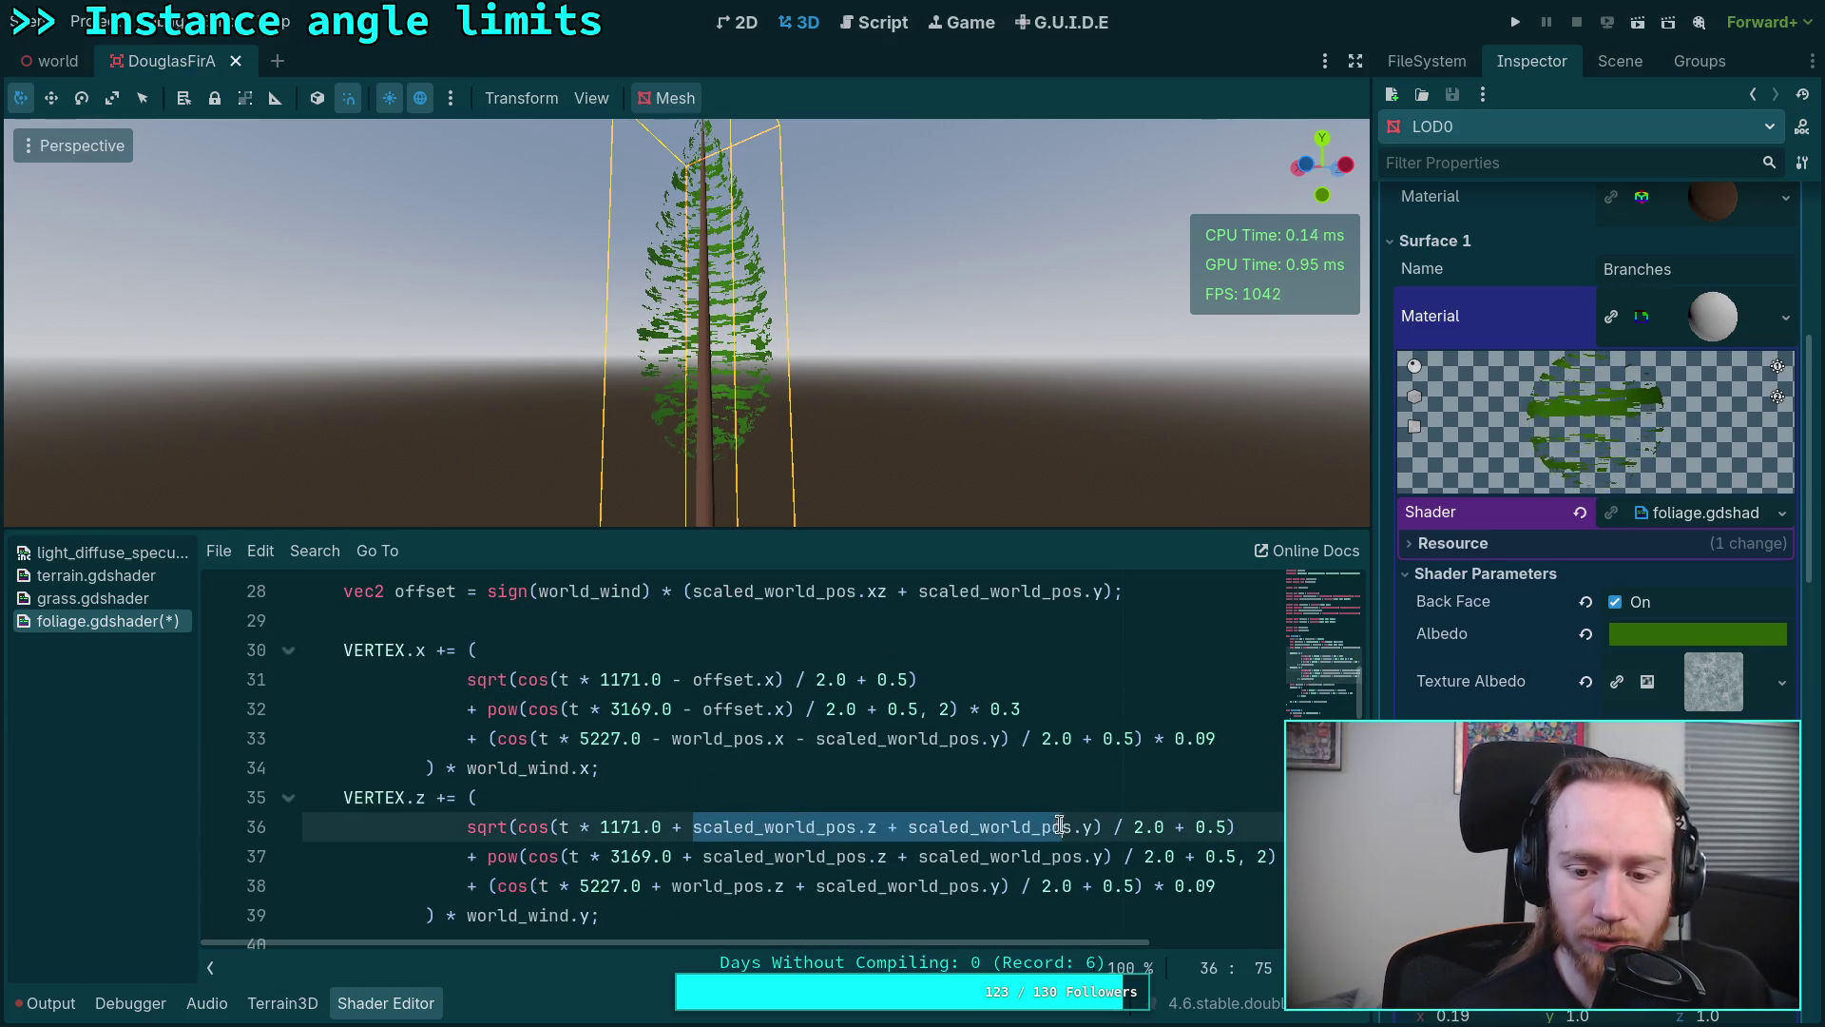
Step: Replace the scaled_world_pos sums in the first two VERTEX.z cosine terms with the shared offset
click(827, 826)
double_click(828, 826)
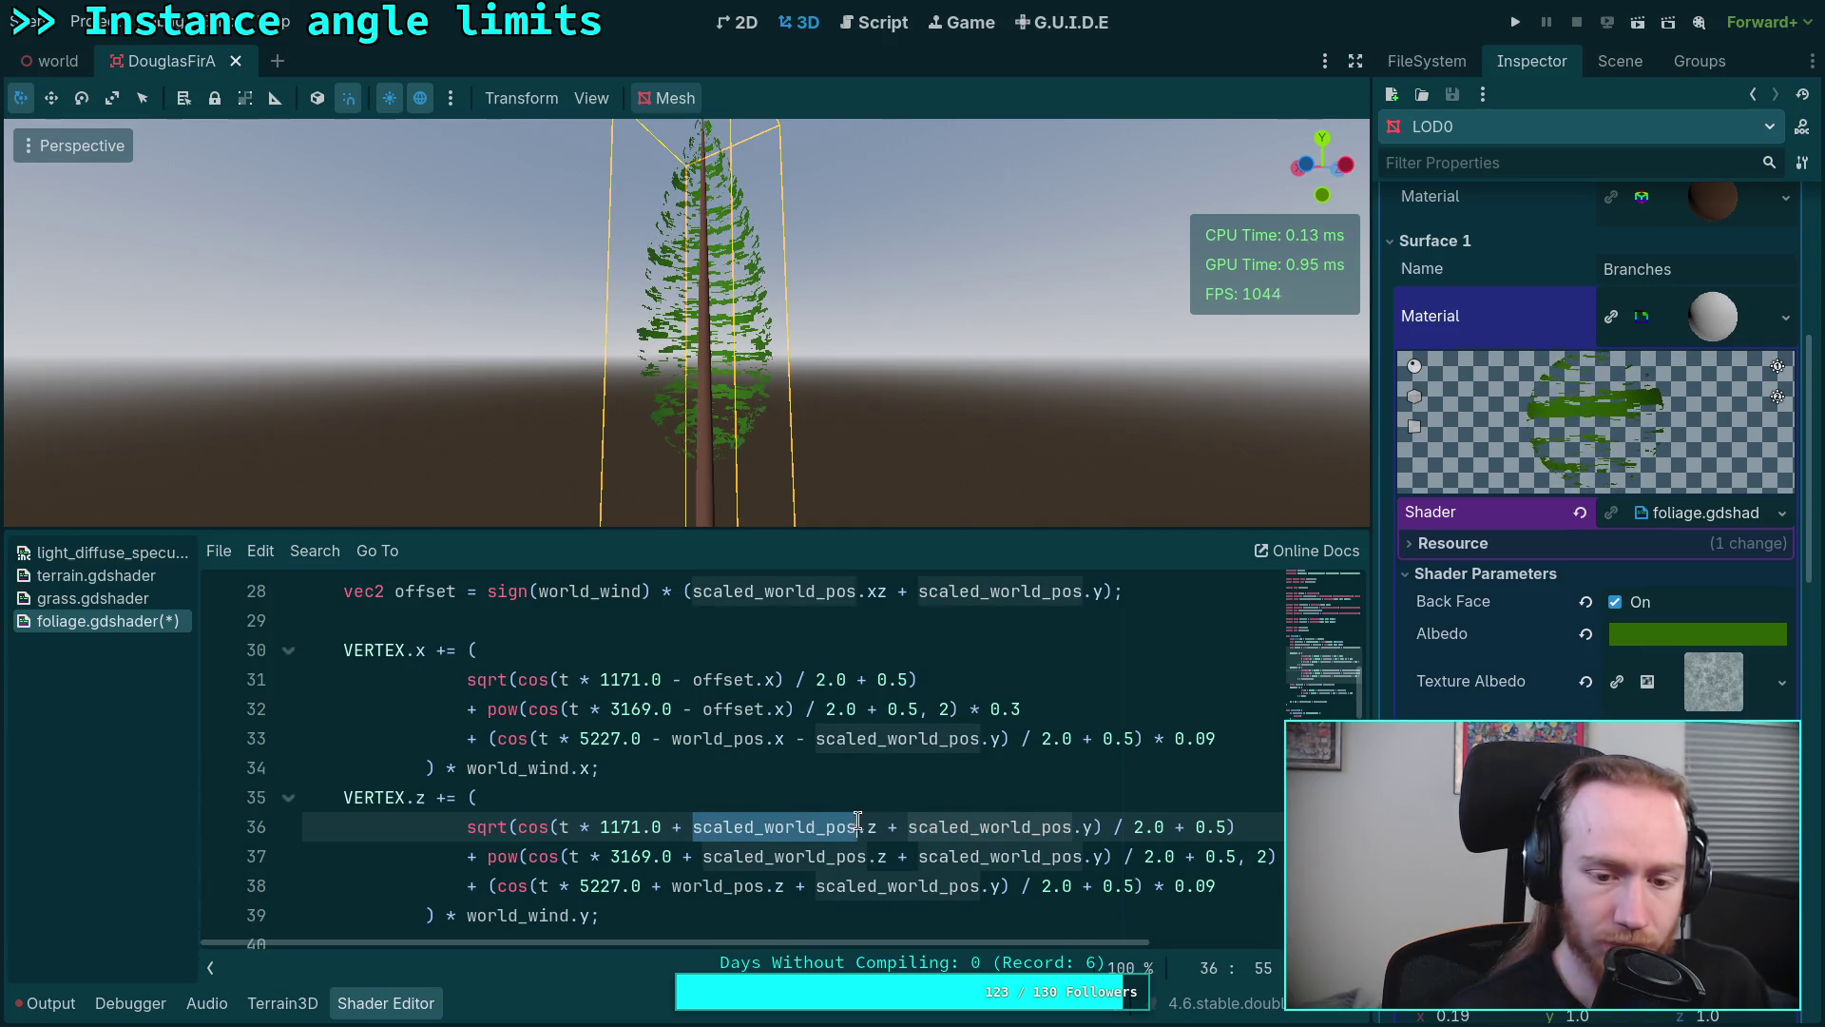
text(offset)
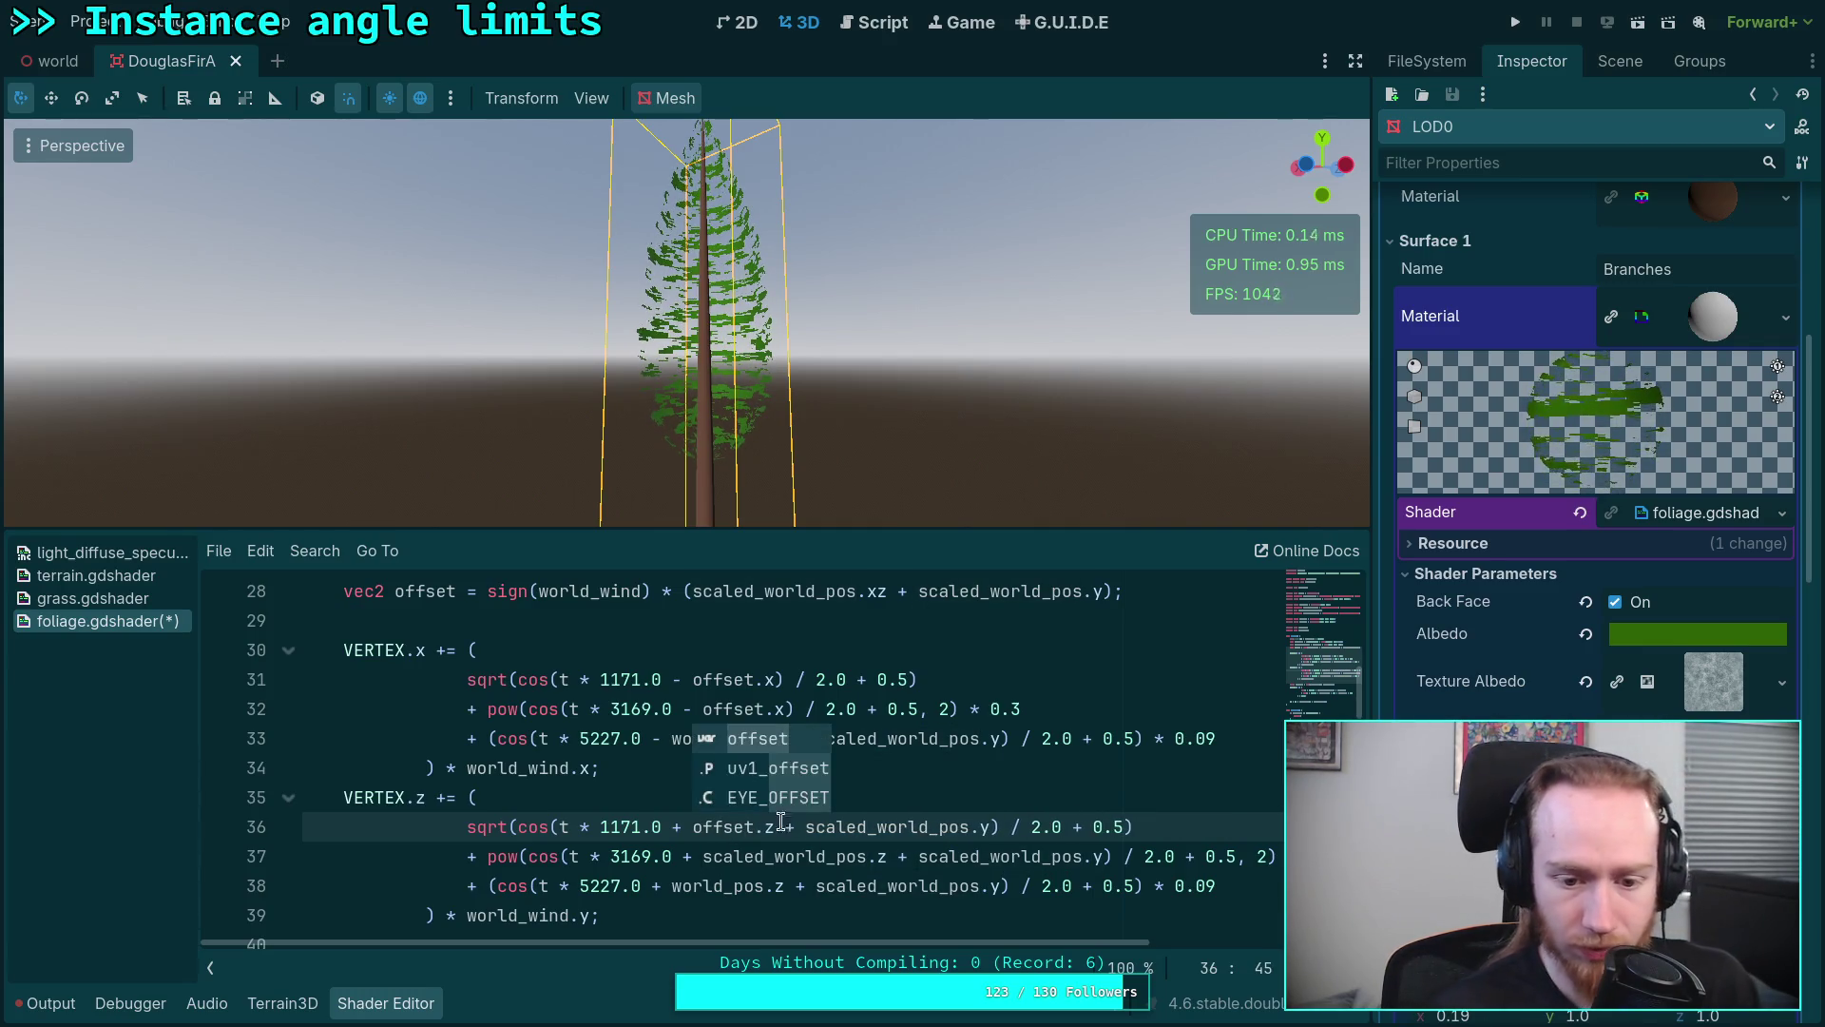
key(Delete)
text(-)
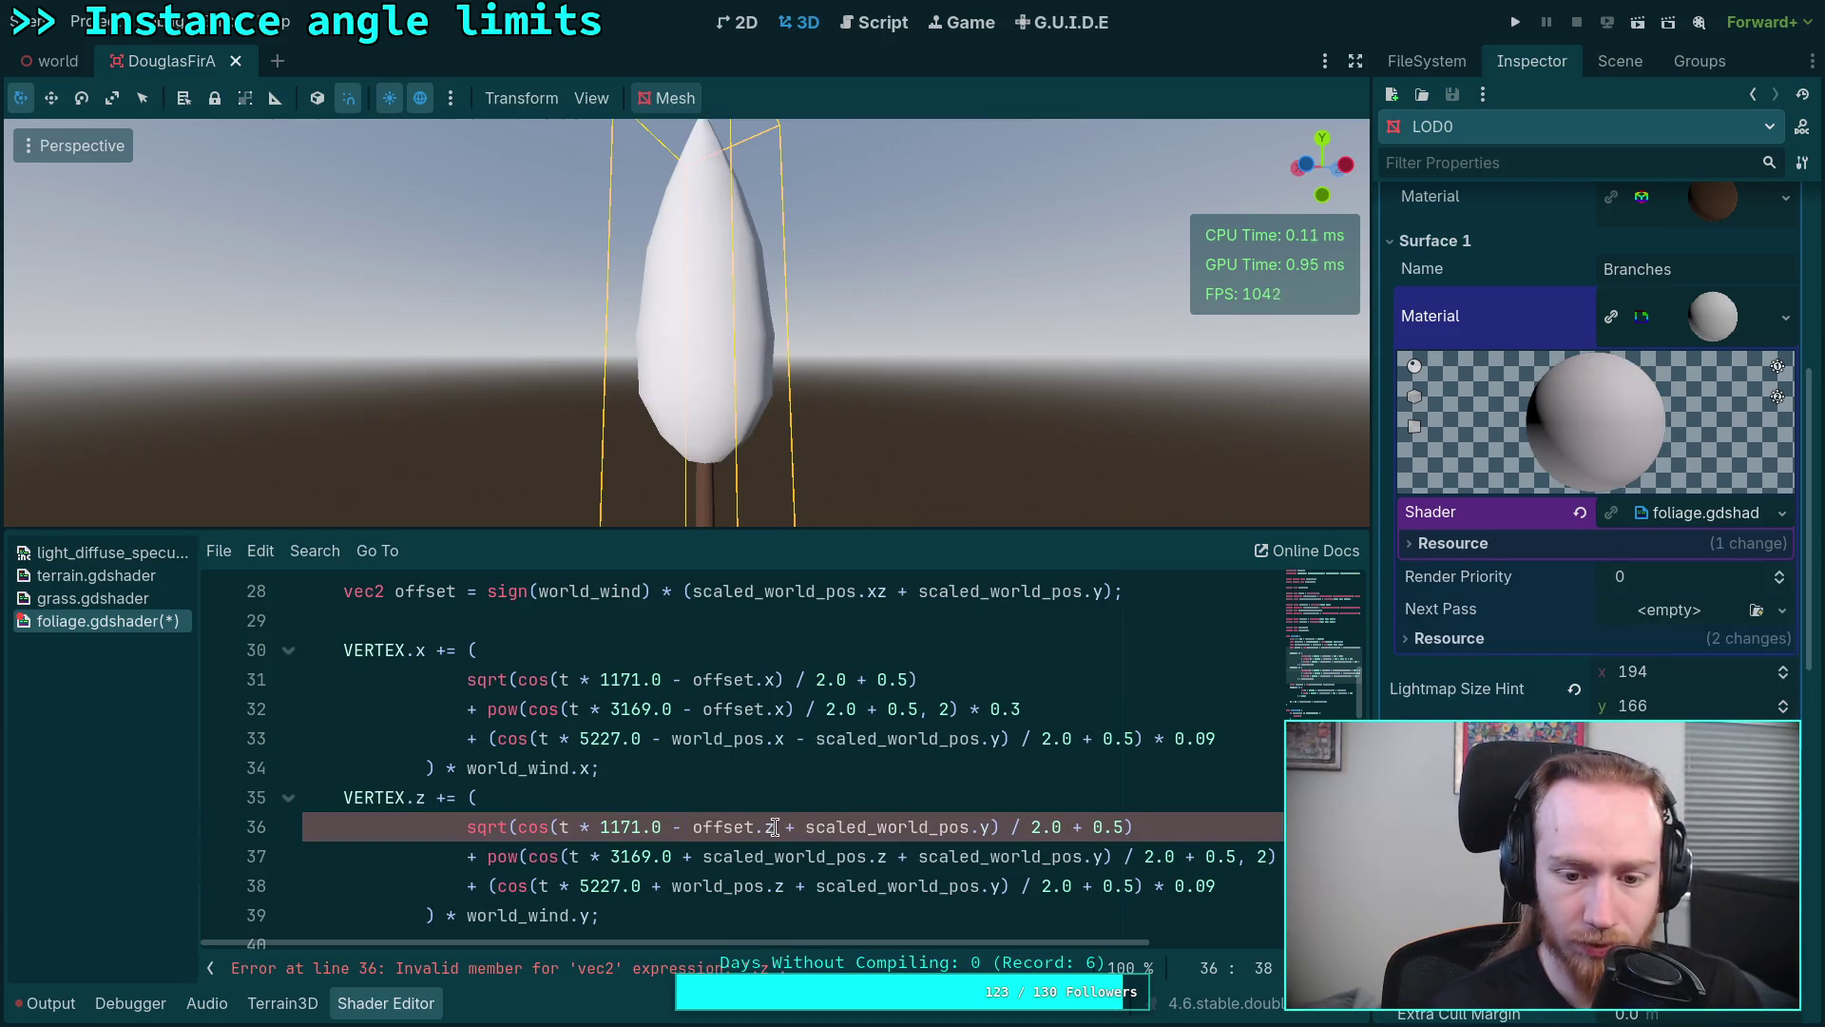
drag(780, 826, 985, 827)
key(Delete)
click(687, 857)
key(BackSpace)
text(-)
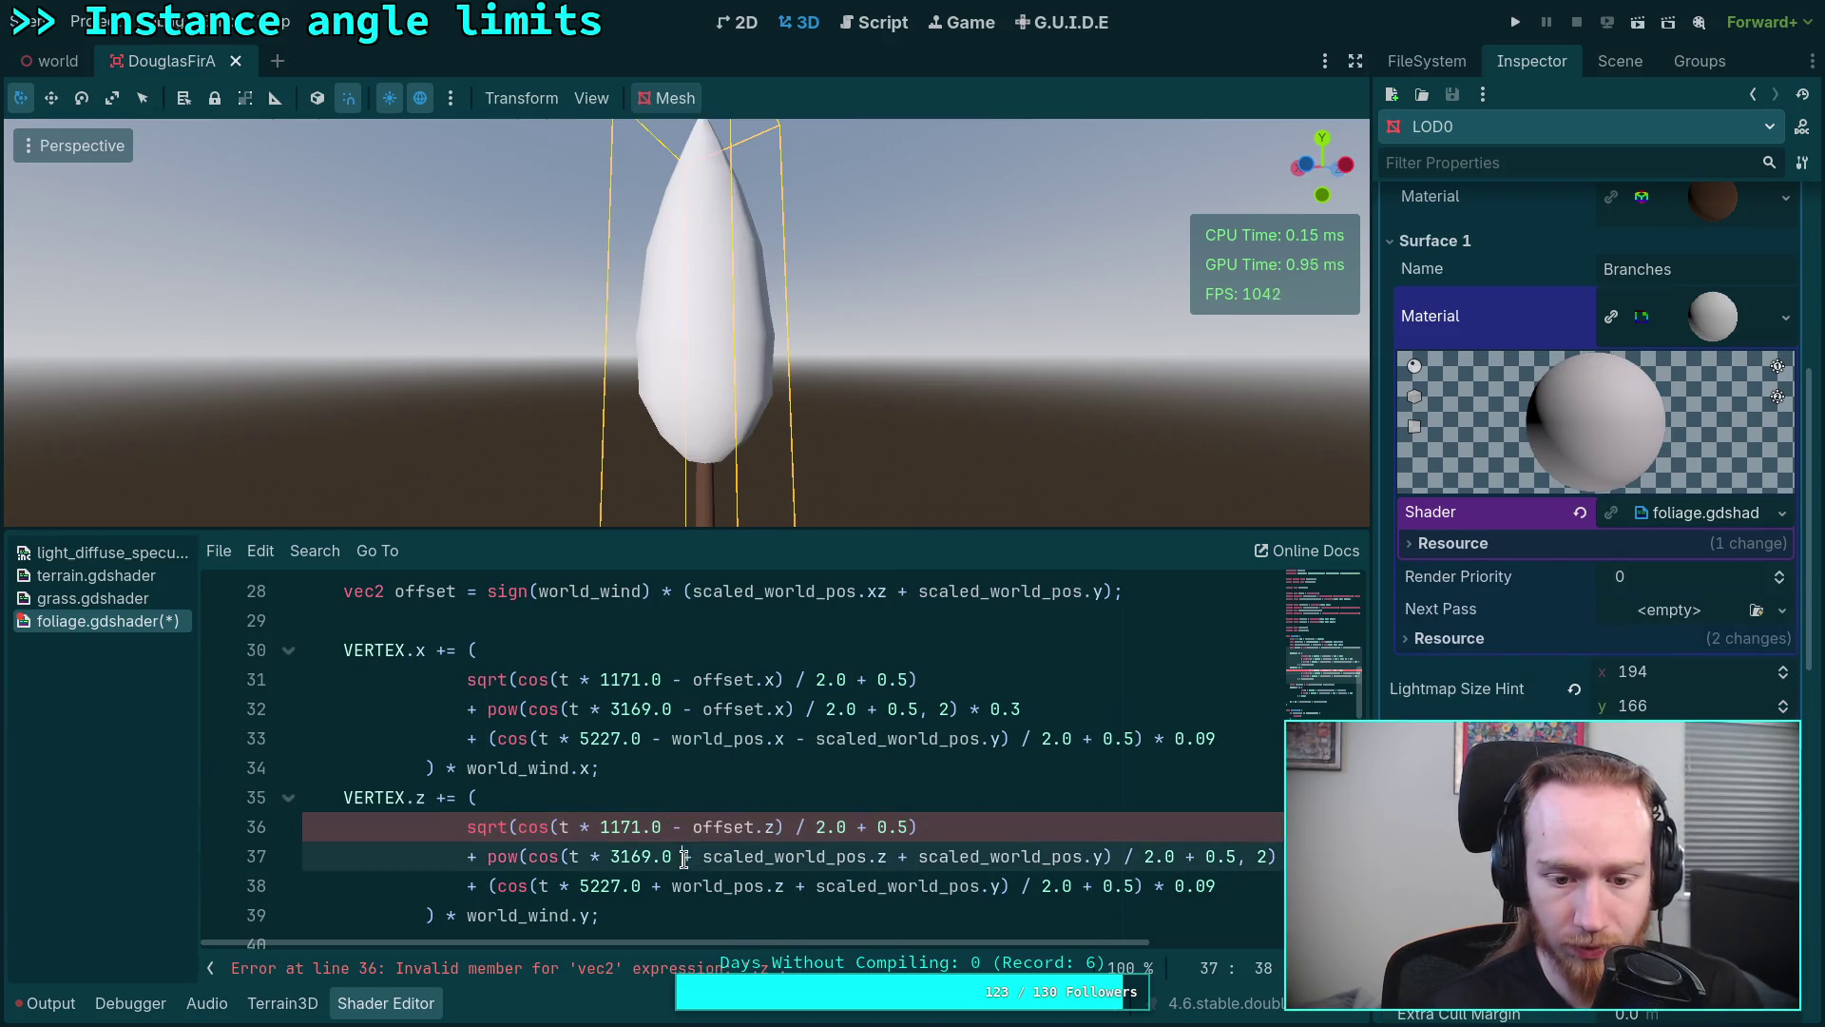
double_click(773, 855)
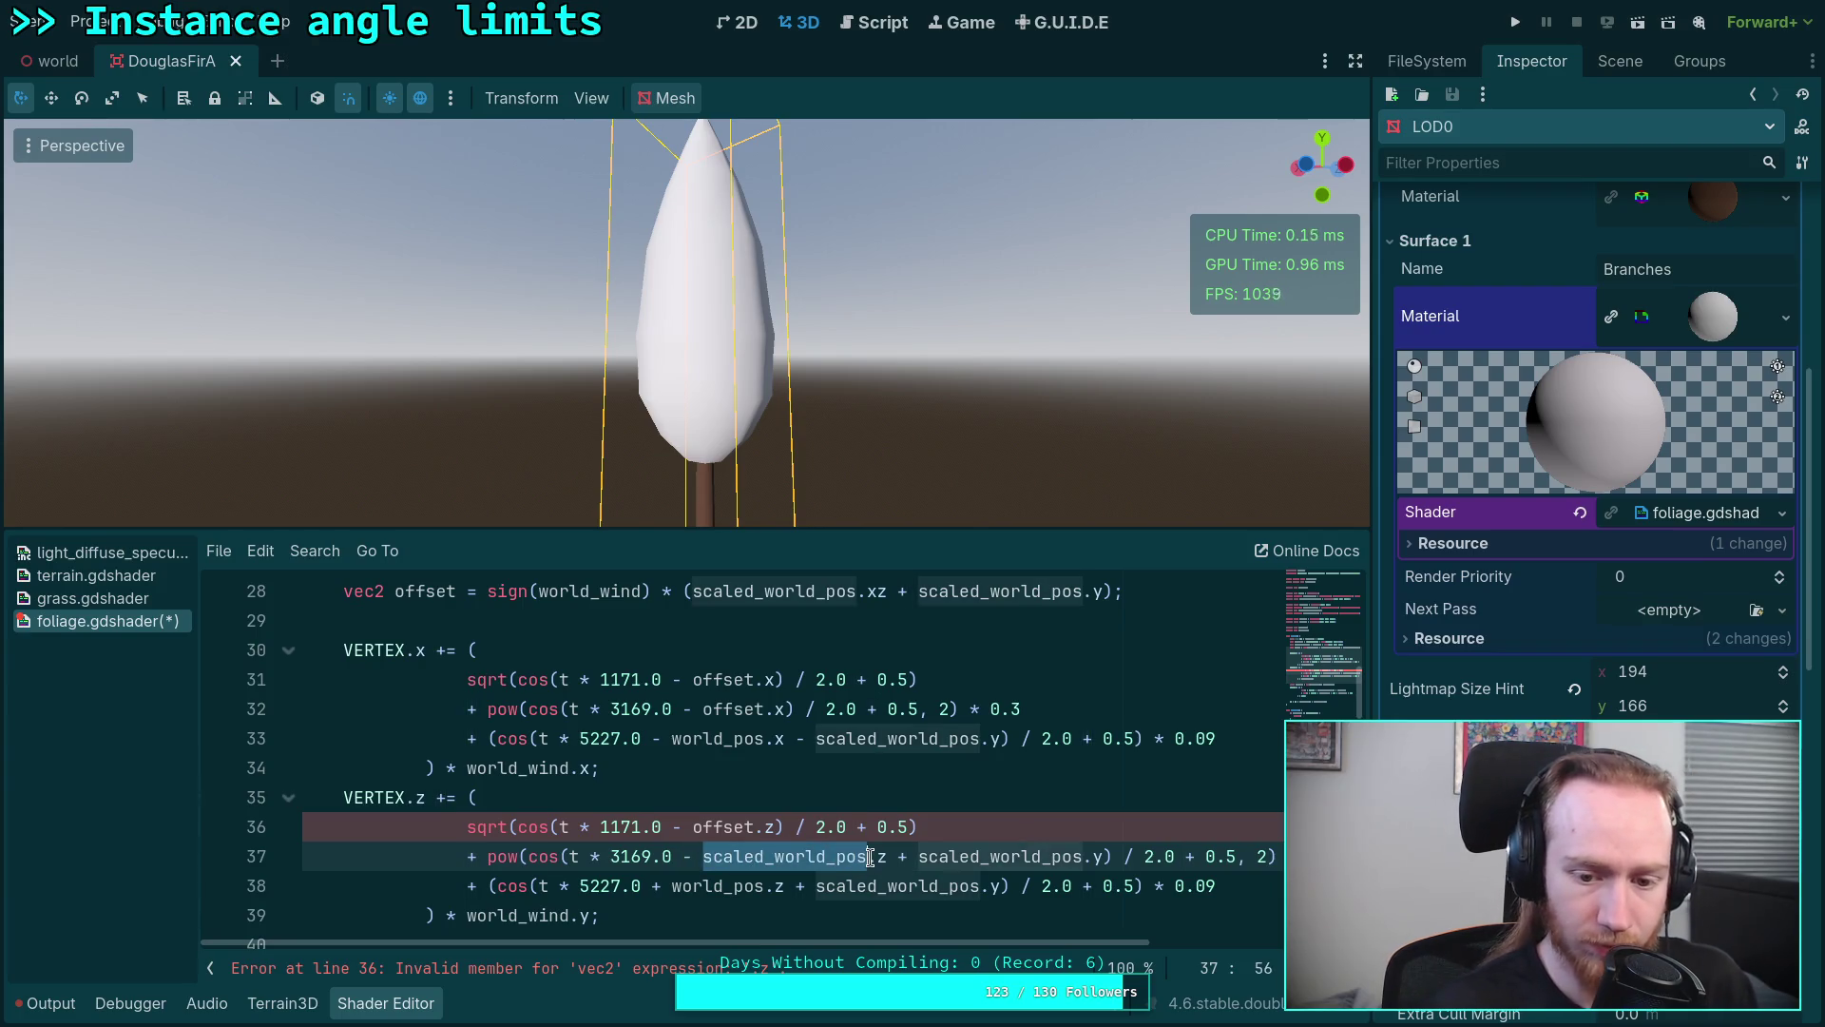
text(offset)
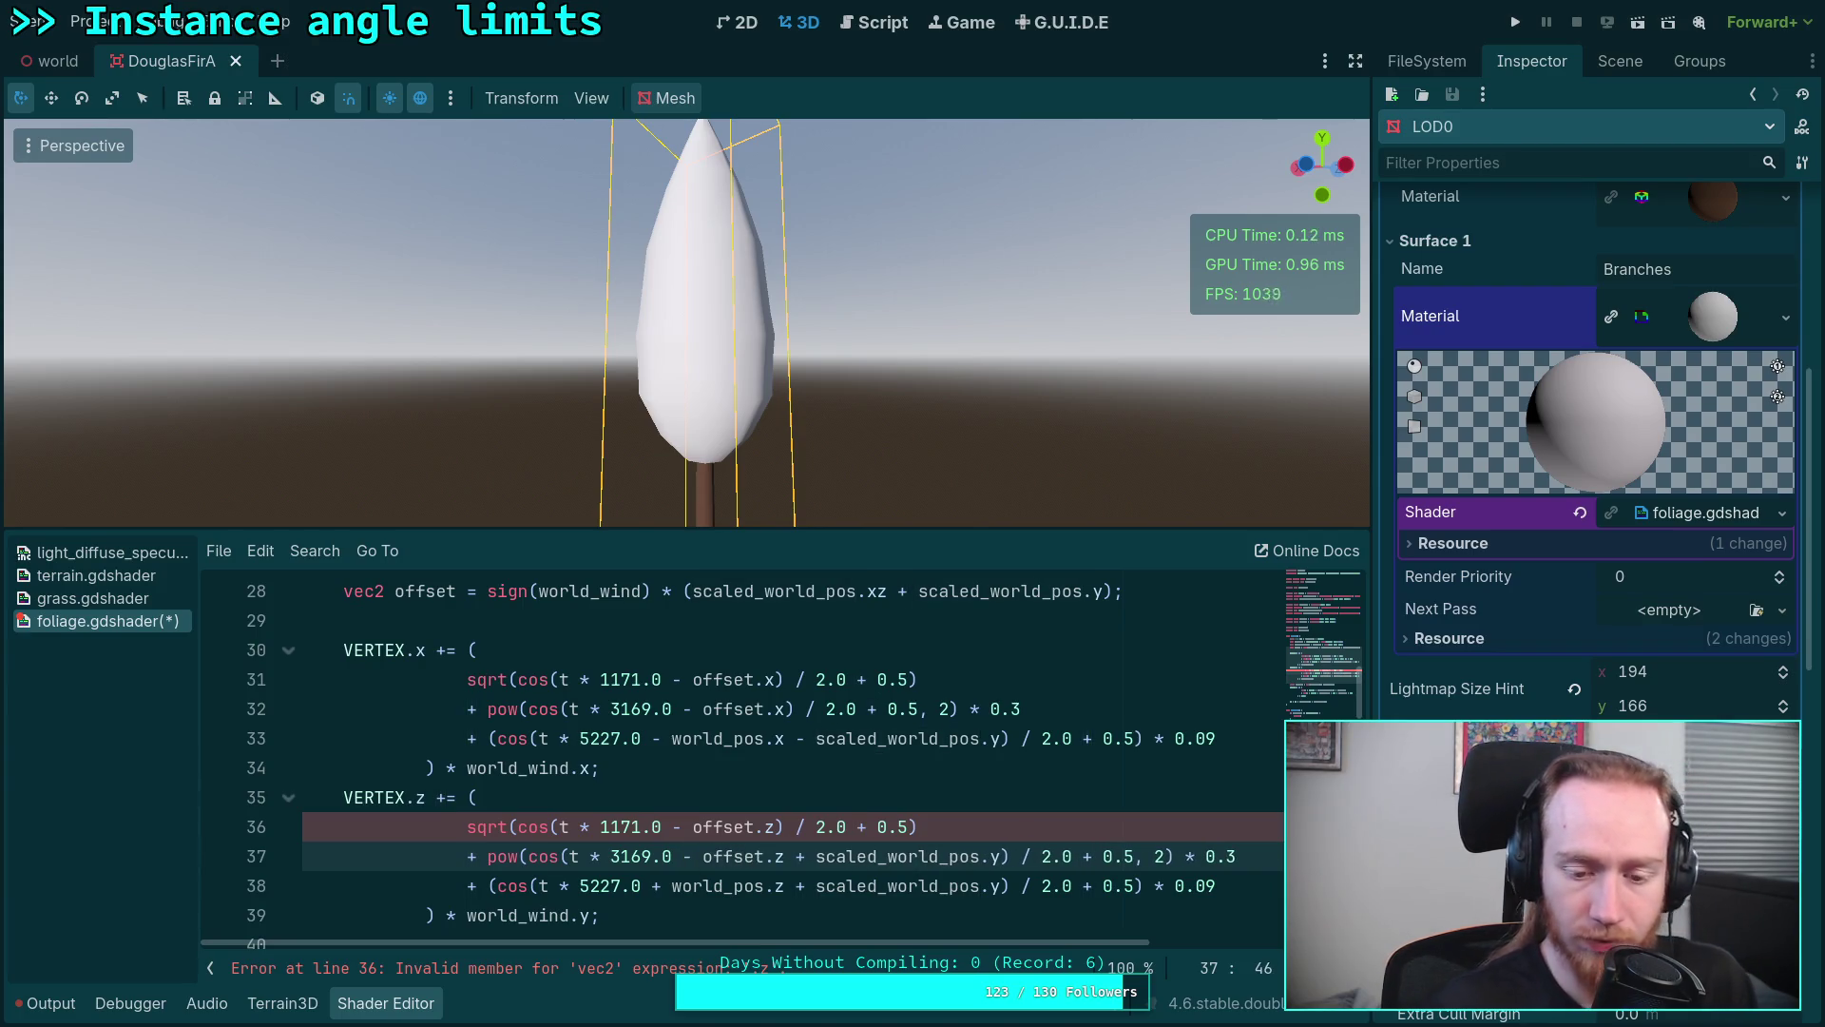
drag(785, 855, 1007, 856)
key(Delete)
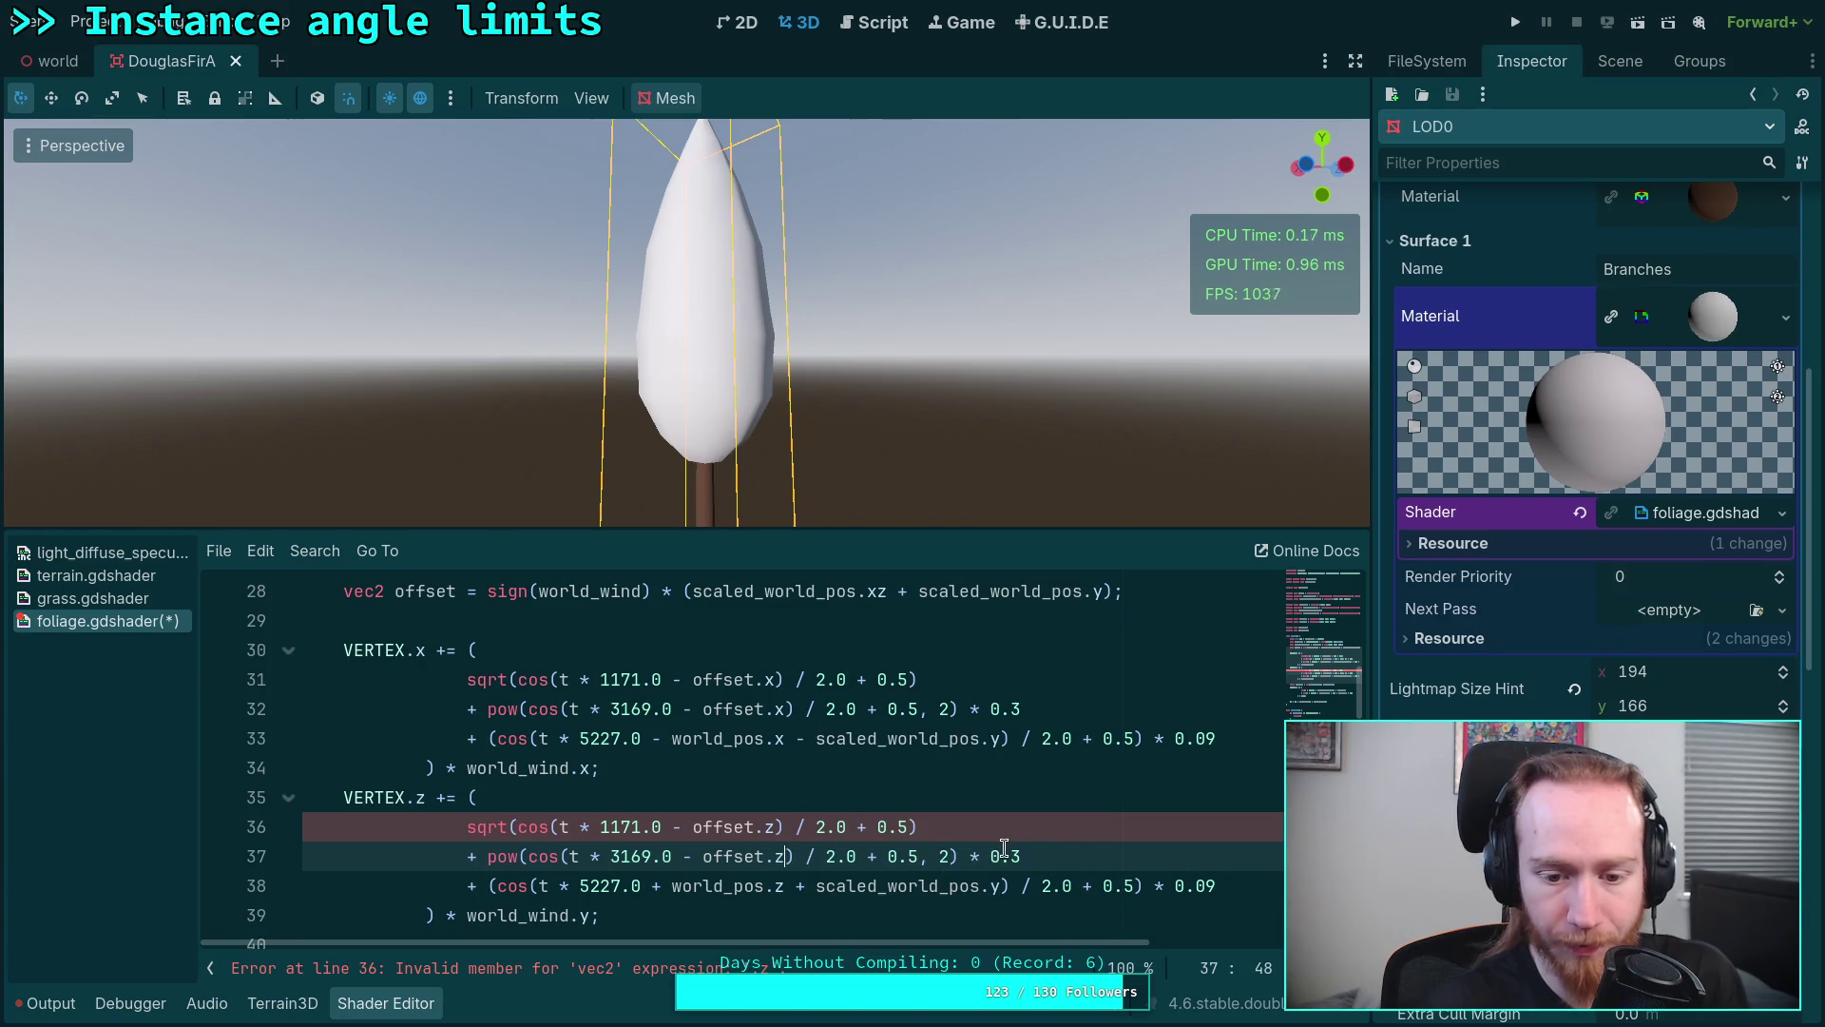
Step: Correct both VERTEX.z terms to use the offset.y component so the shader recompiles
click(1038, 826)
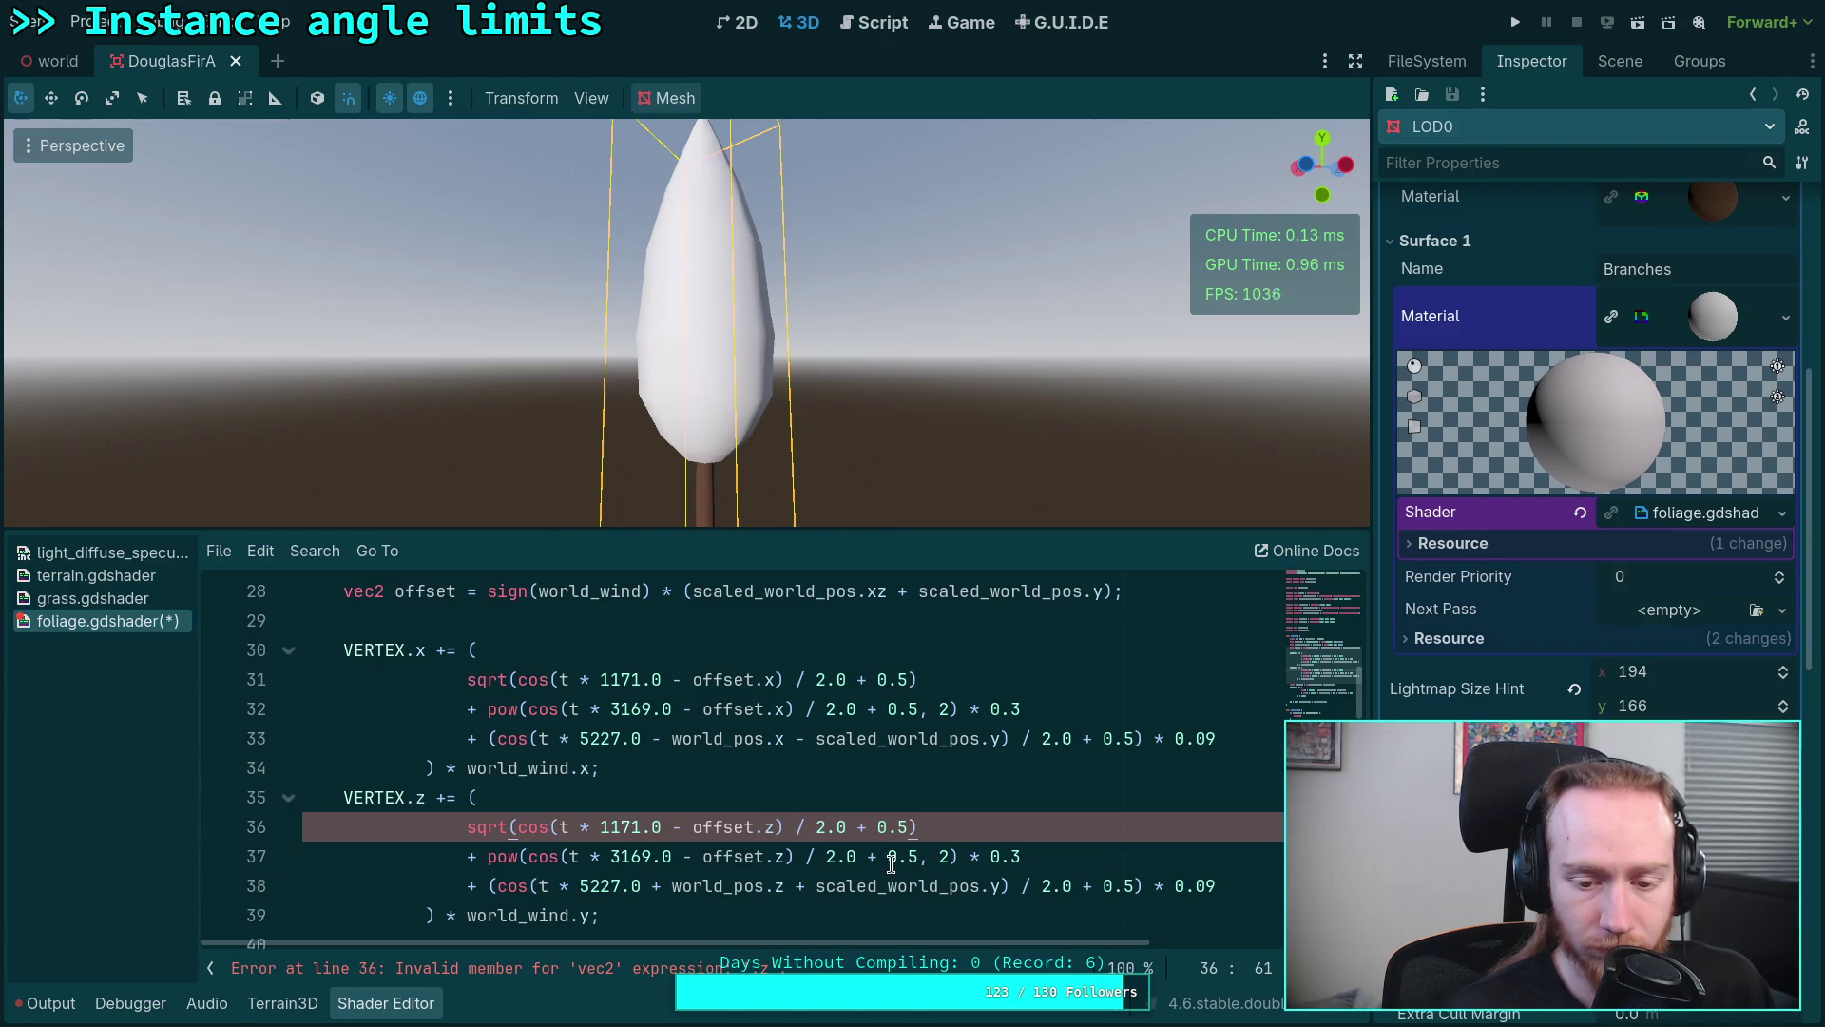
double_click(772, 827)
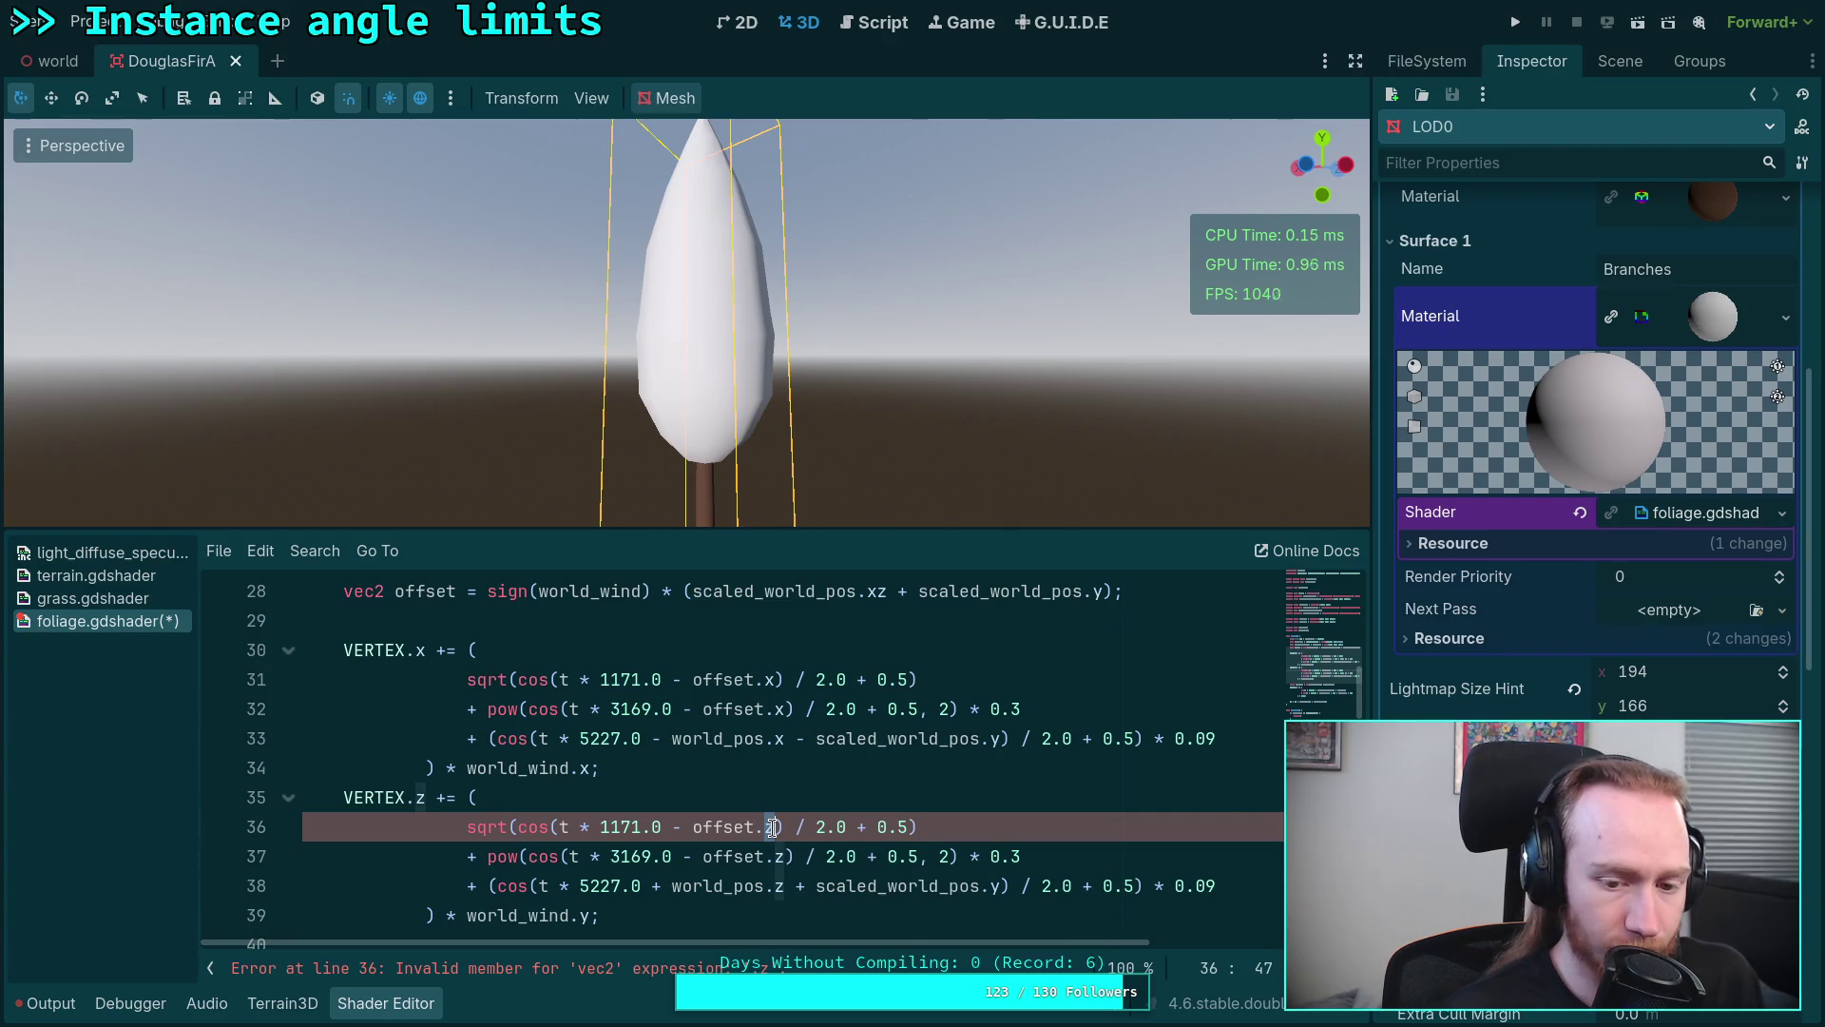
text(fset.y)
click(767, 799)
double_click(782, 852)
text(y)
click(679, 799)
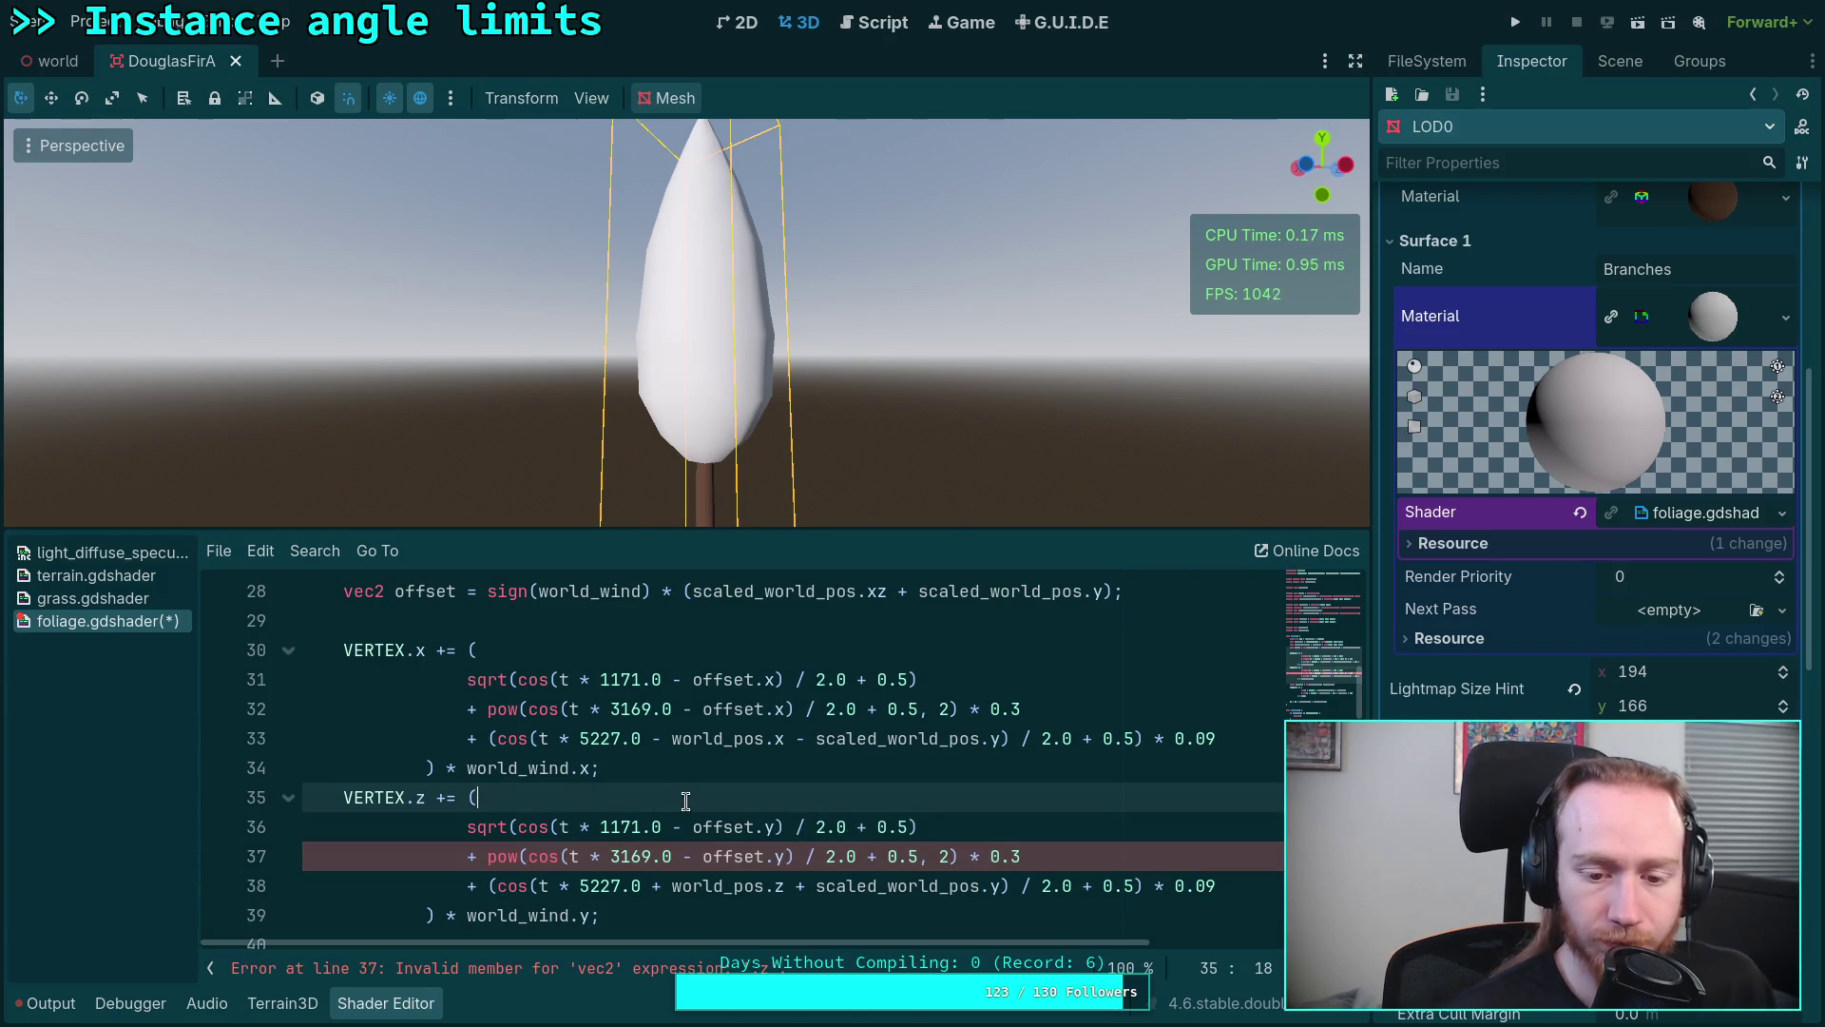
scroll(688, 798, up, 1)
scroll(689, 798, down, 1)
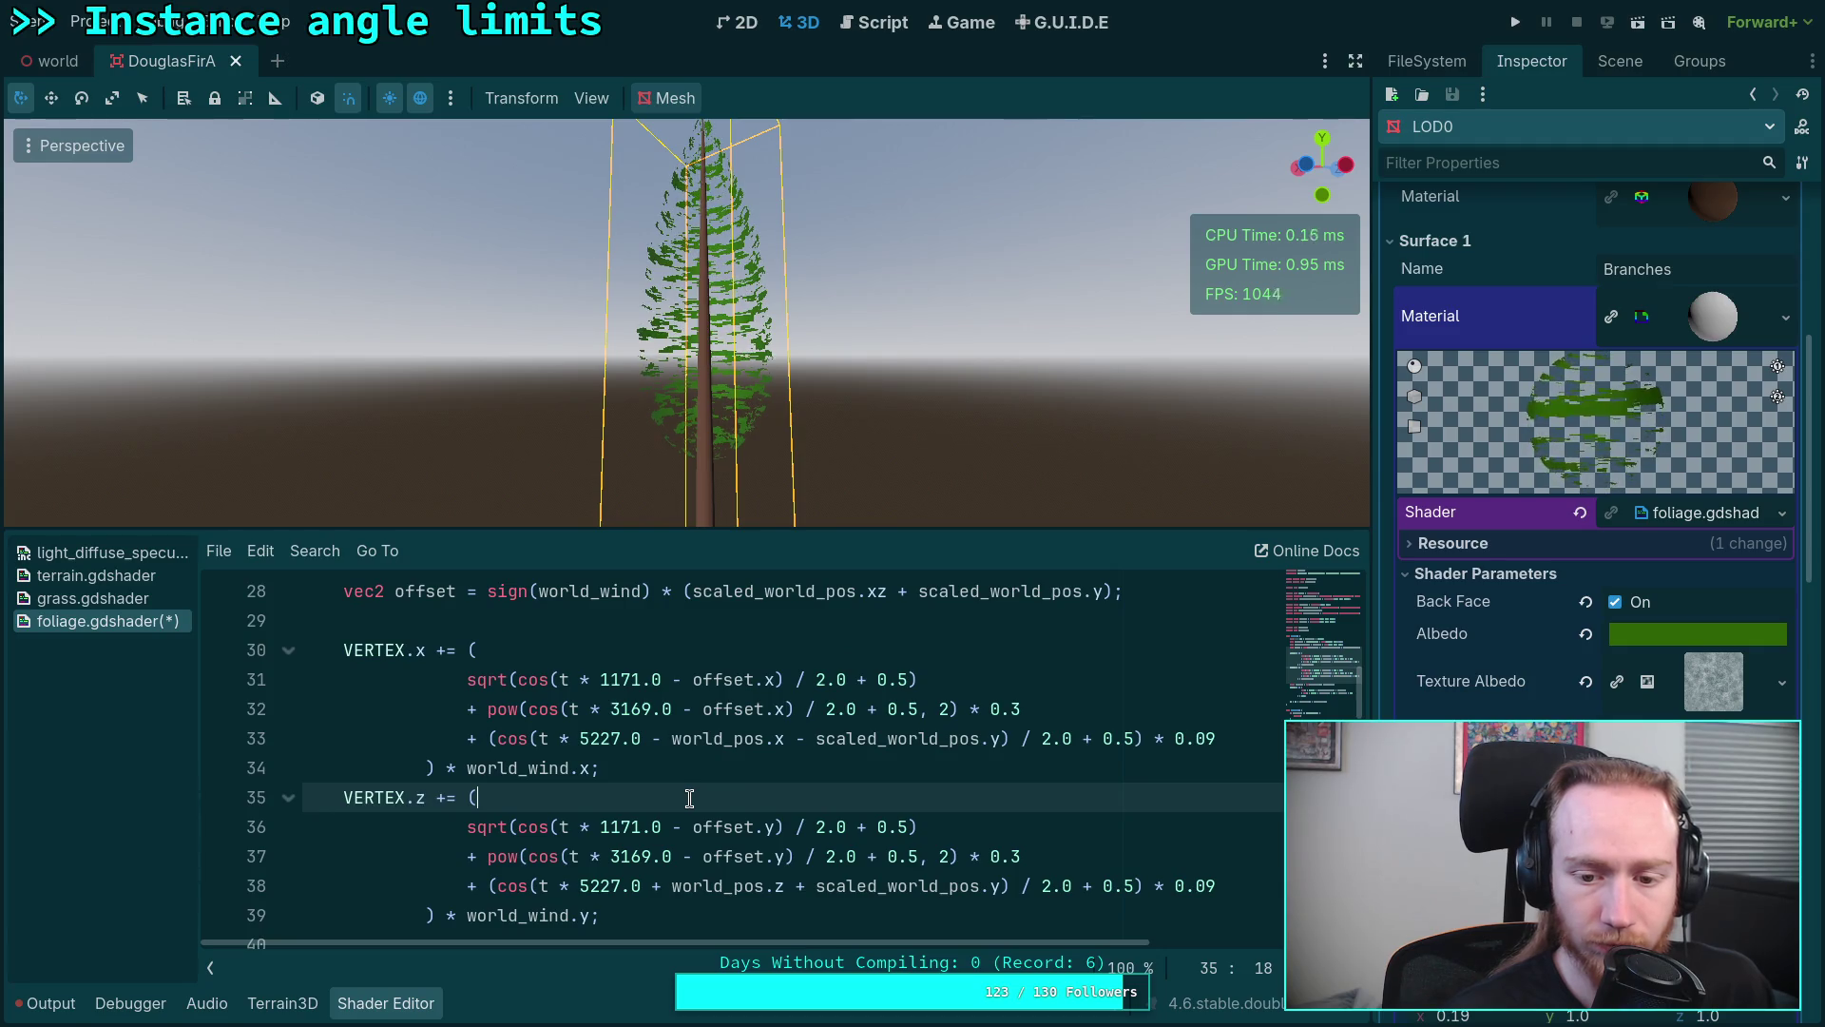
scroll(689, 797, down, 1)
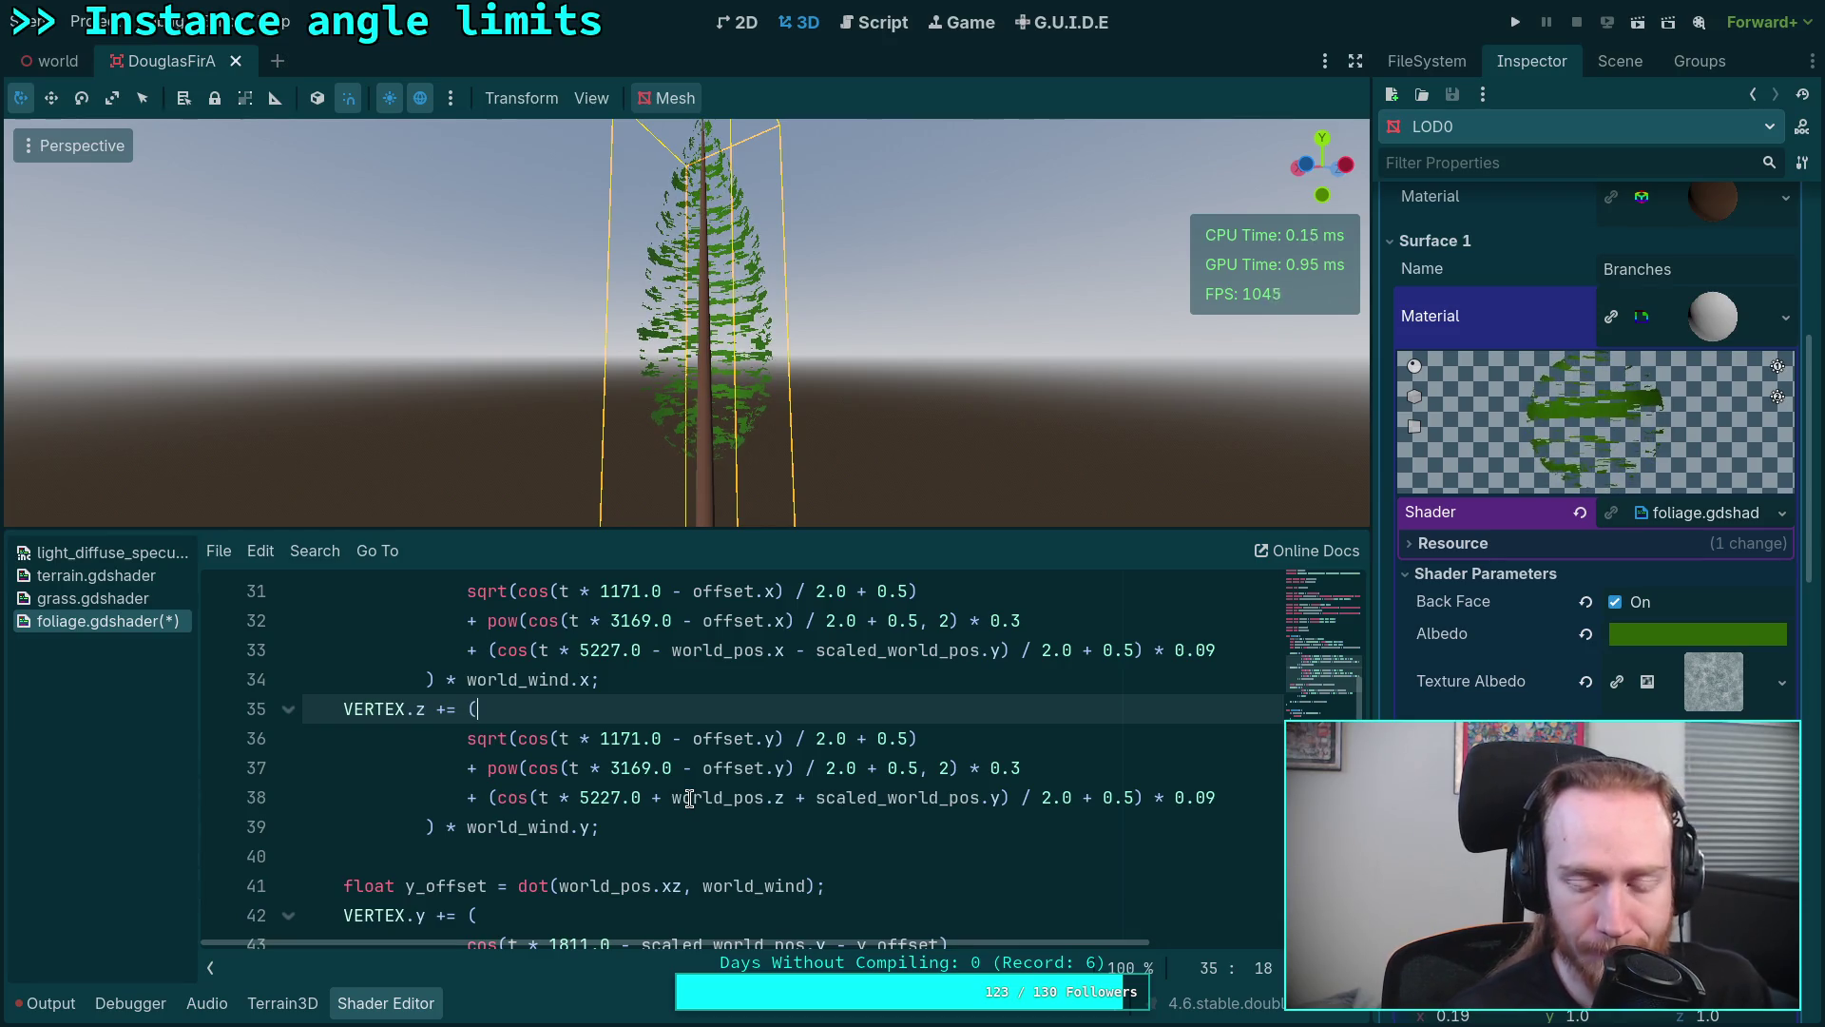
Step: Start a cos( line below the offset declaration, remove it, and switch to the web browser
click(687, 831)
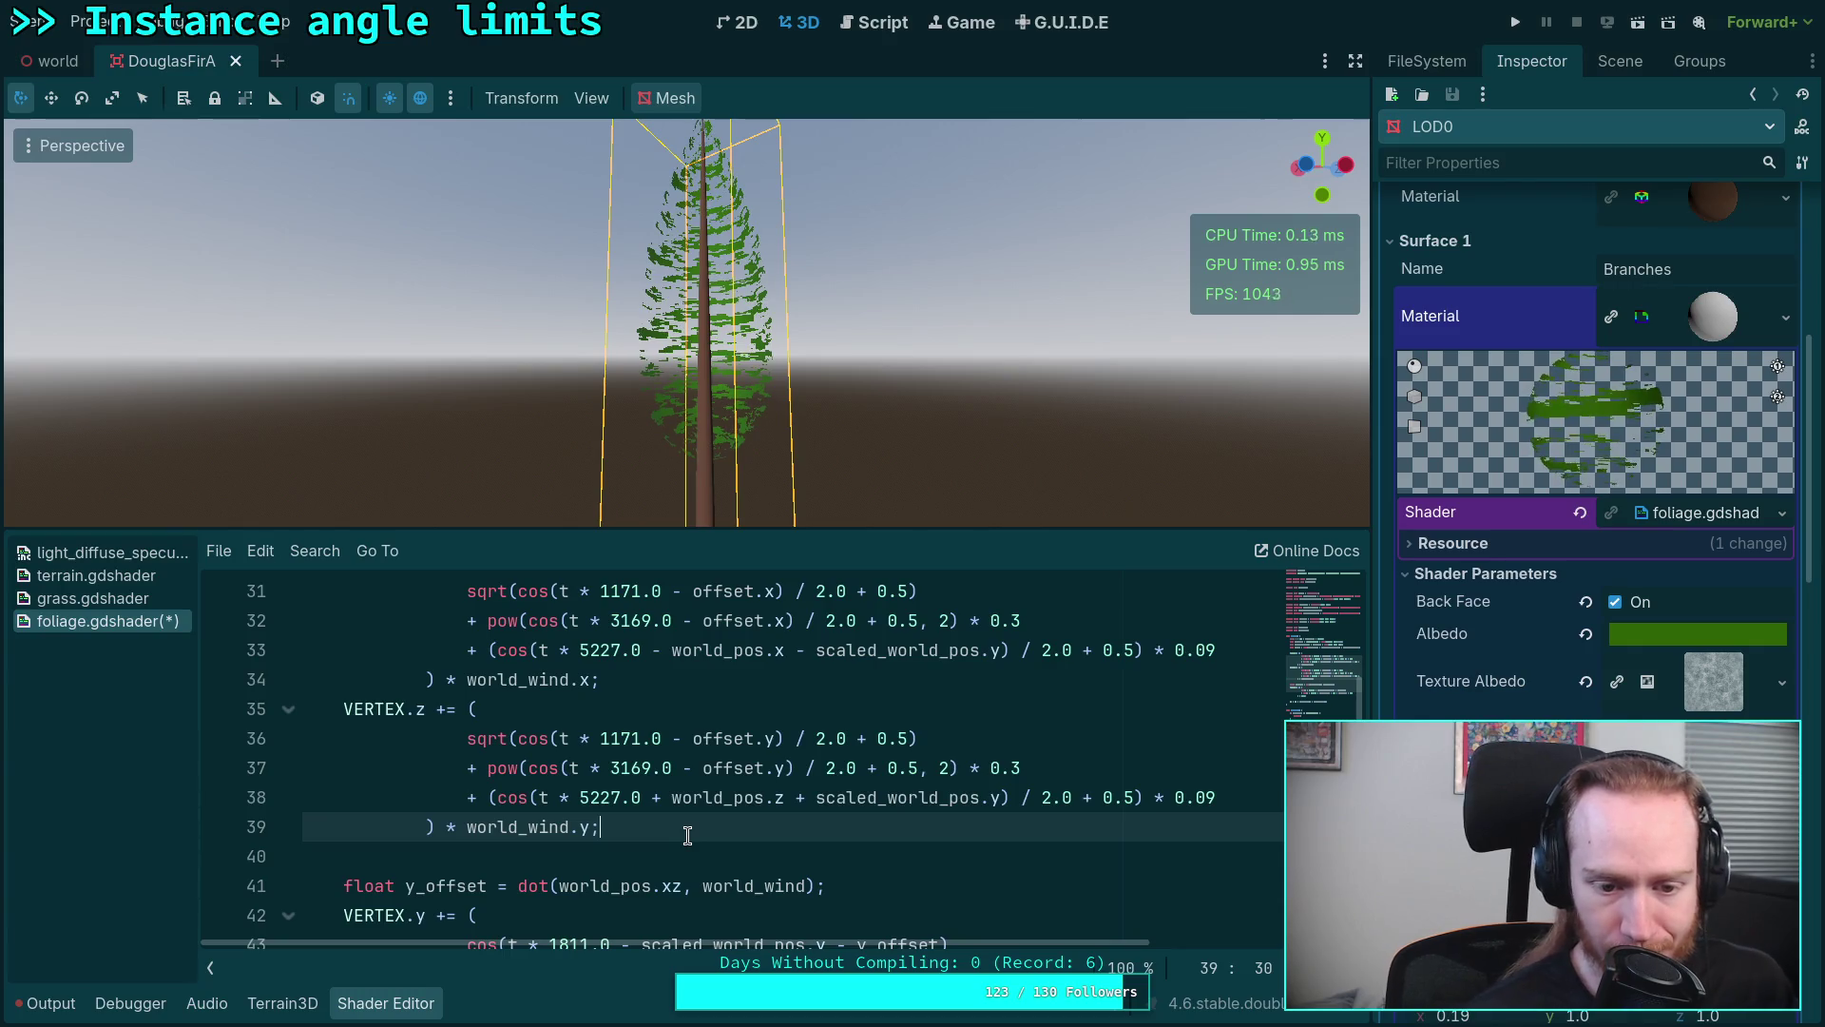
scroll(638, 789, up, 2)
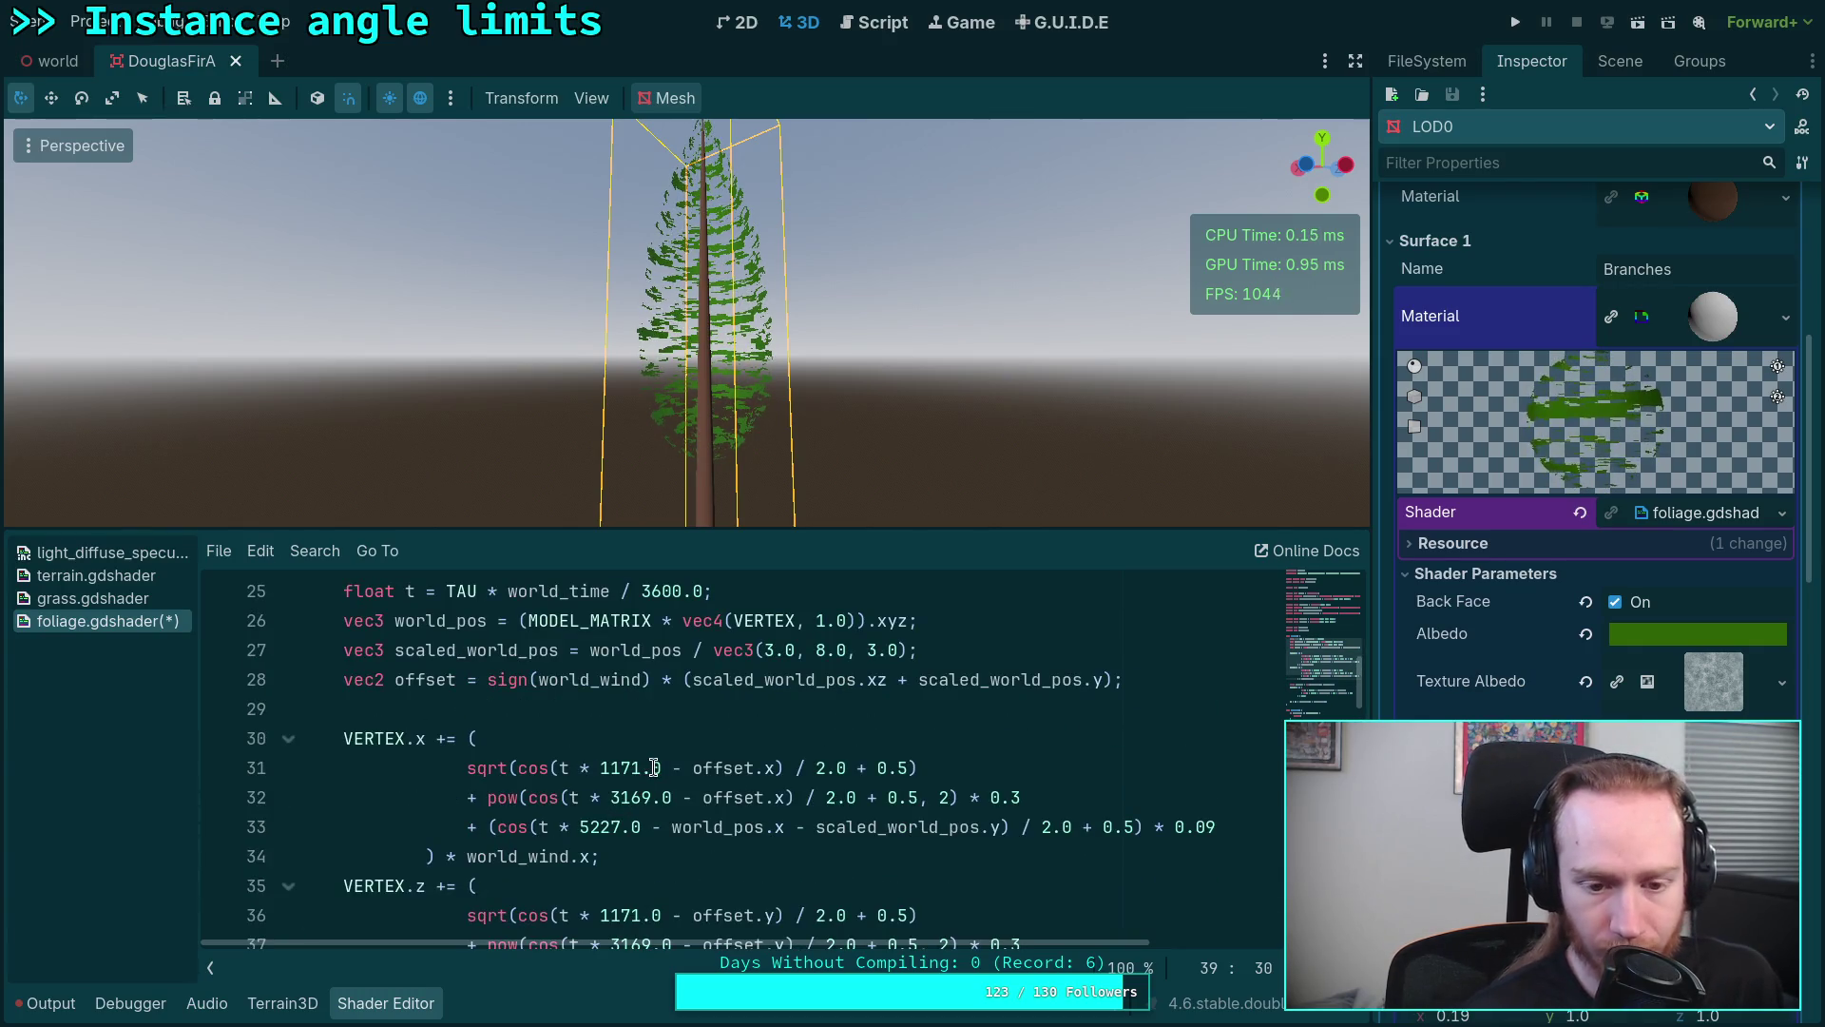
click(1168, 687)
key(Return)
text(cos()
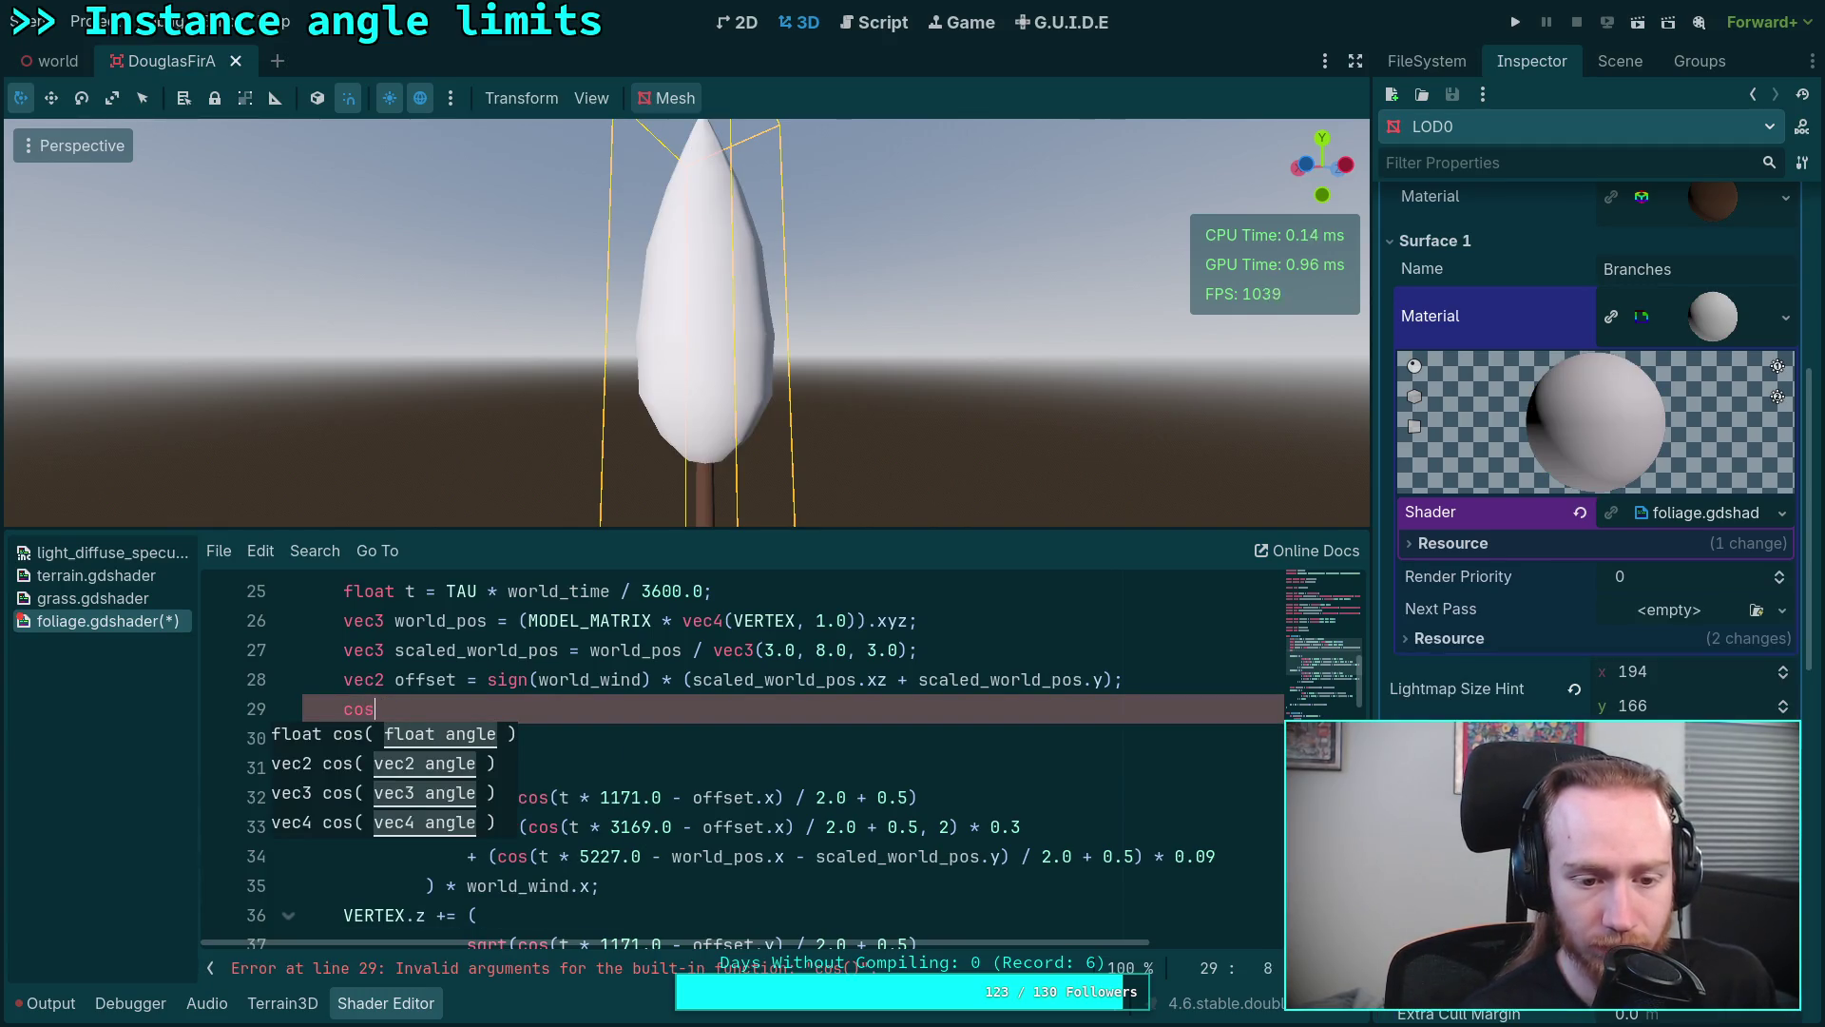
key(BackSpace)
key(BackSpace)
key(BackSpace)
key(alt+Tab)
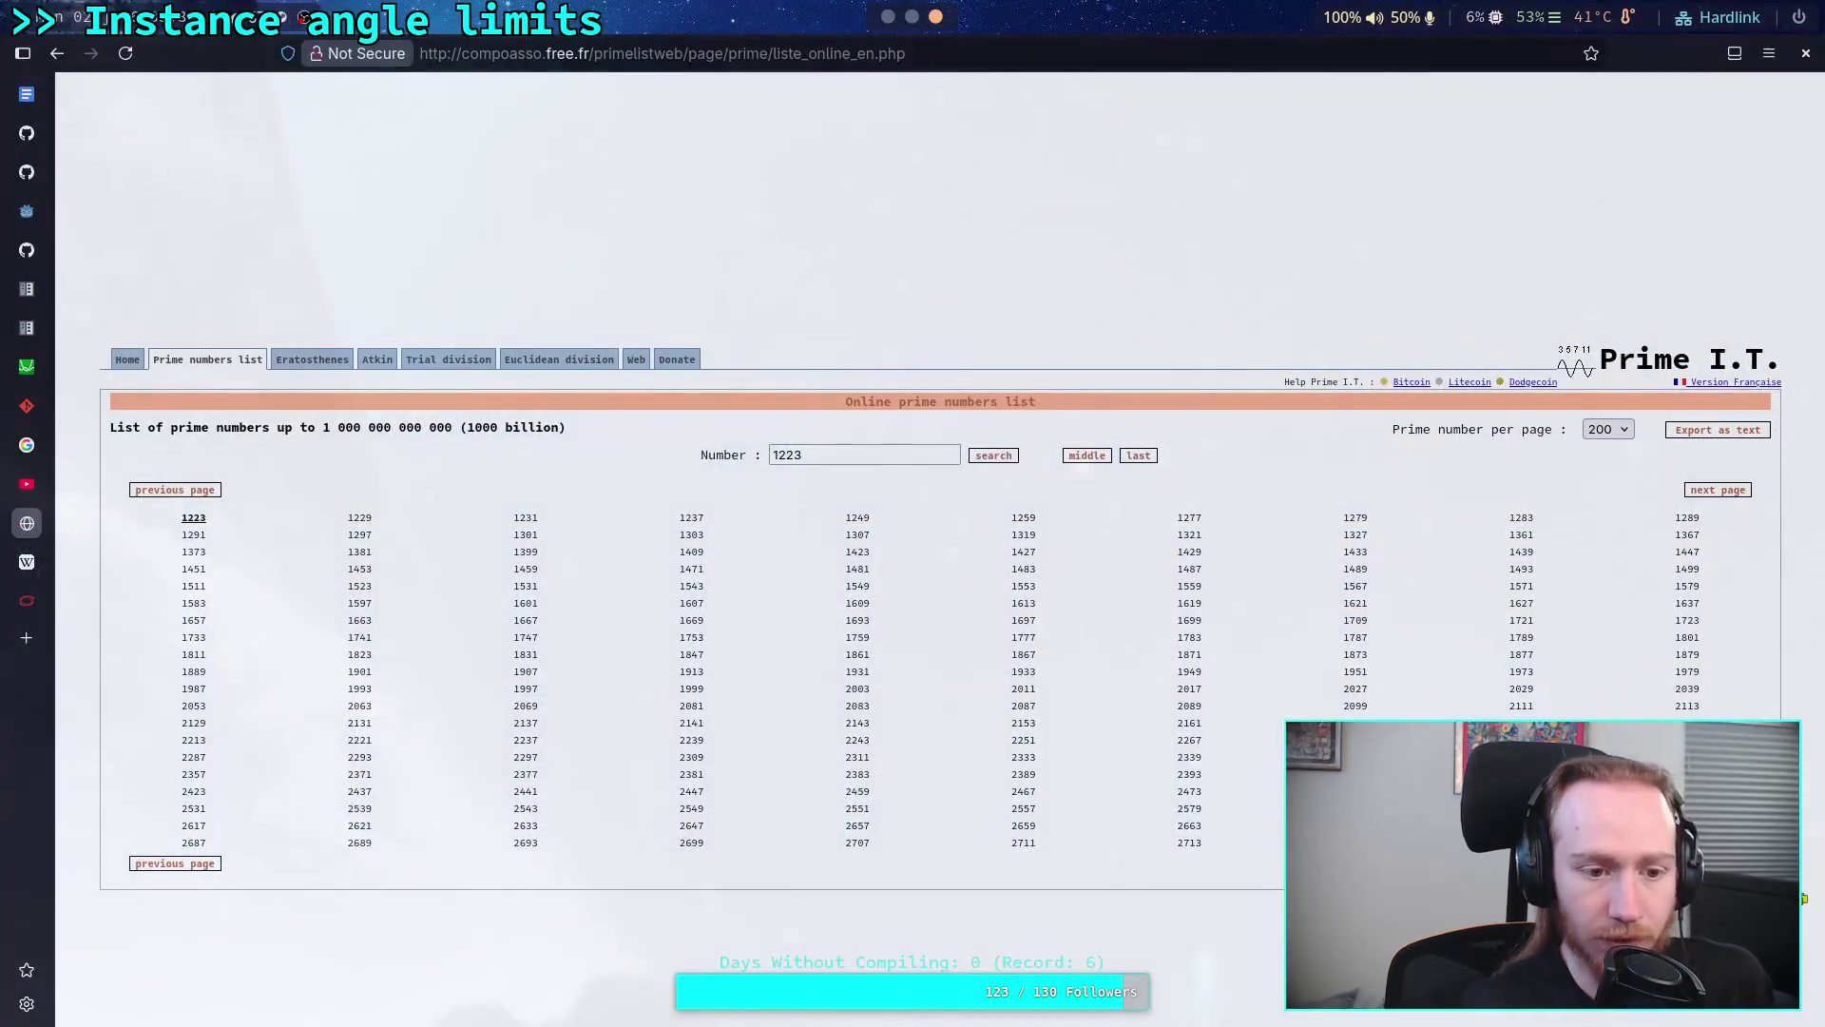
Step: Load the Khronos cos reference page by editing the reflect page URL, then return to Godot
click(28, 601)
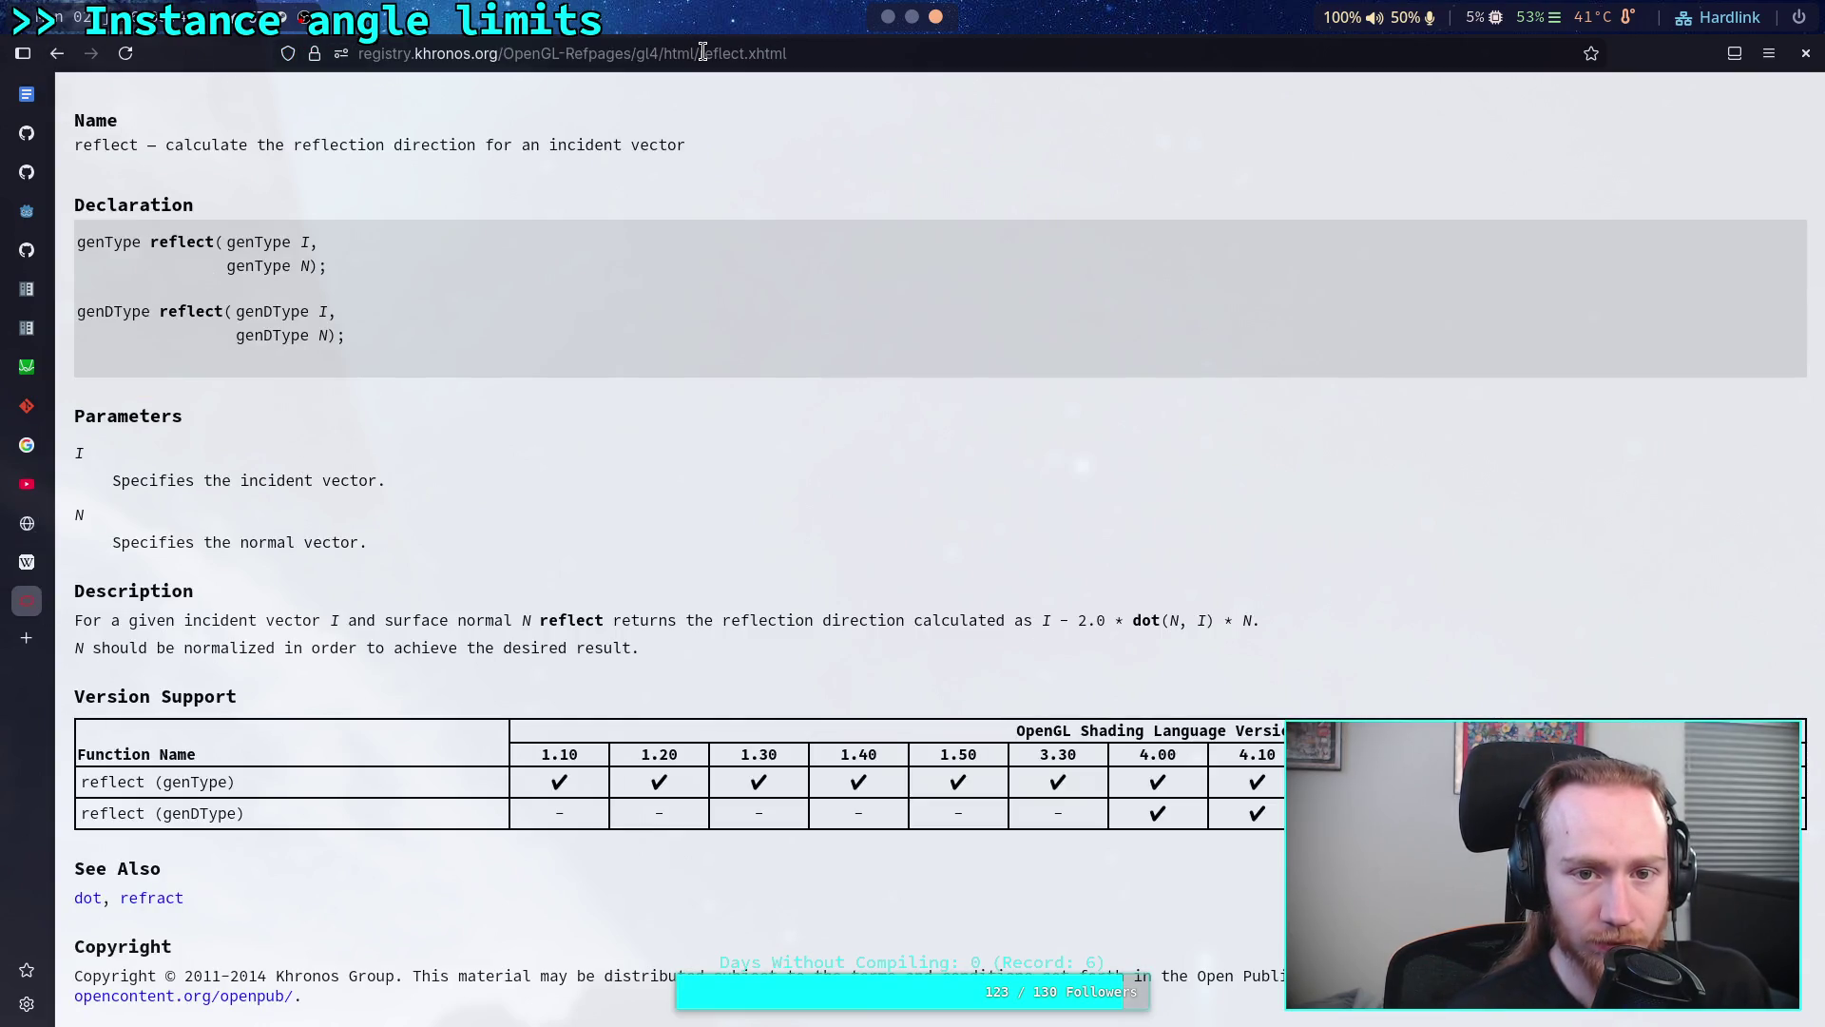
drag(702, 54, 751, 53)
key(BackSpace)
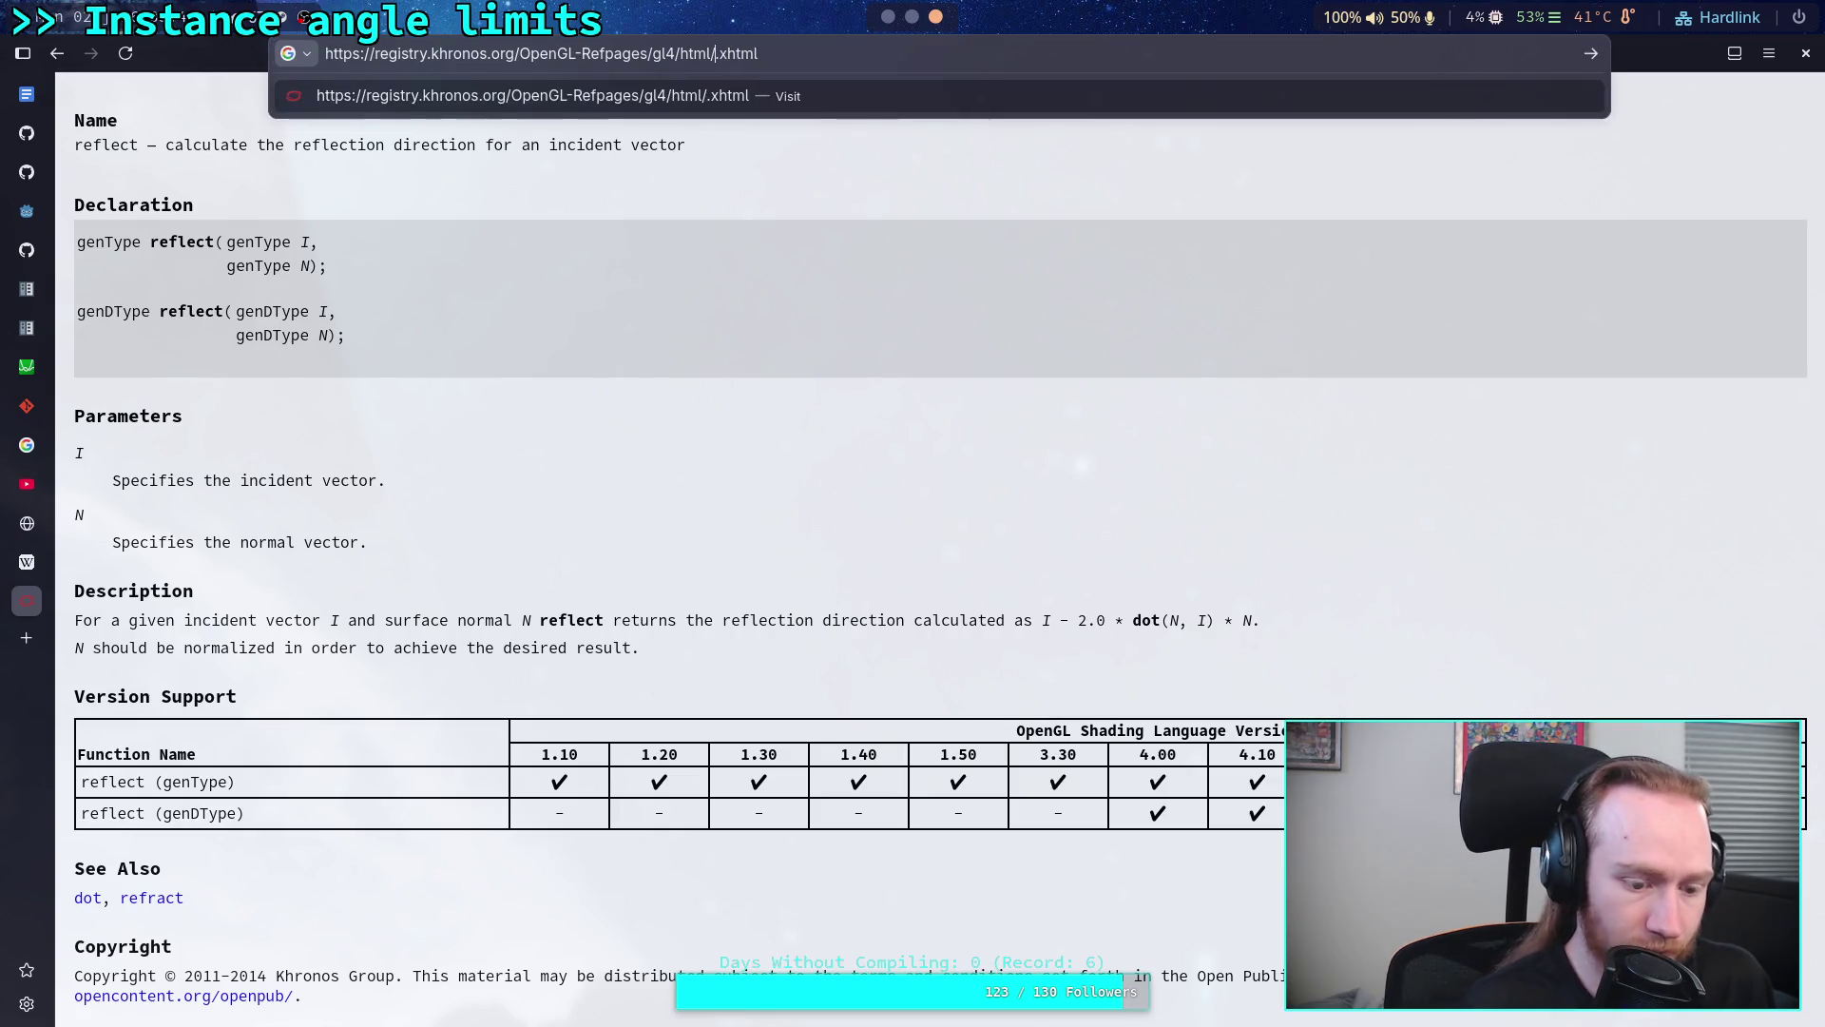
text(cos)
key(Return)
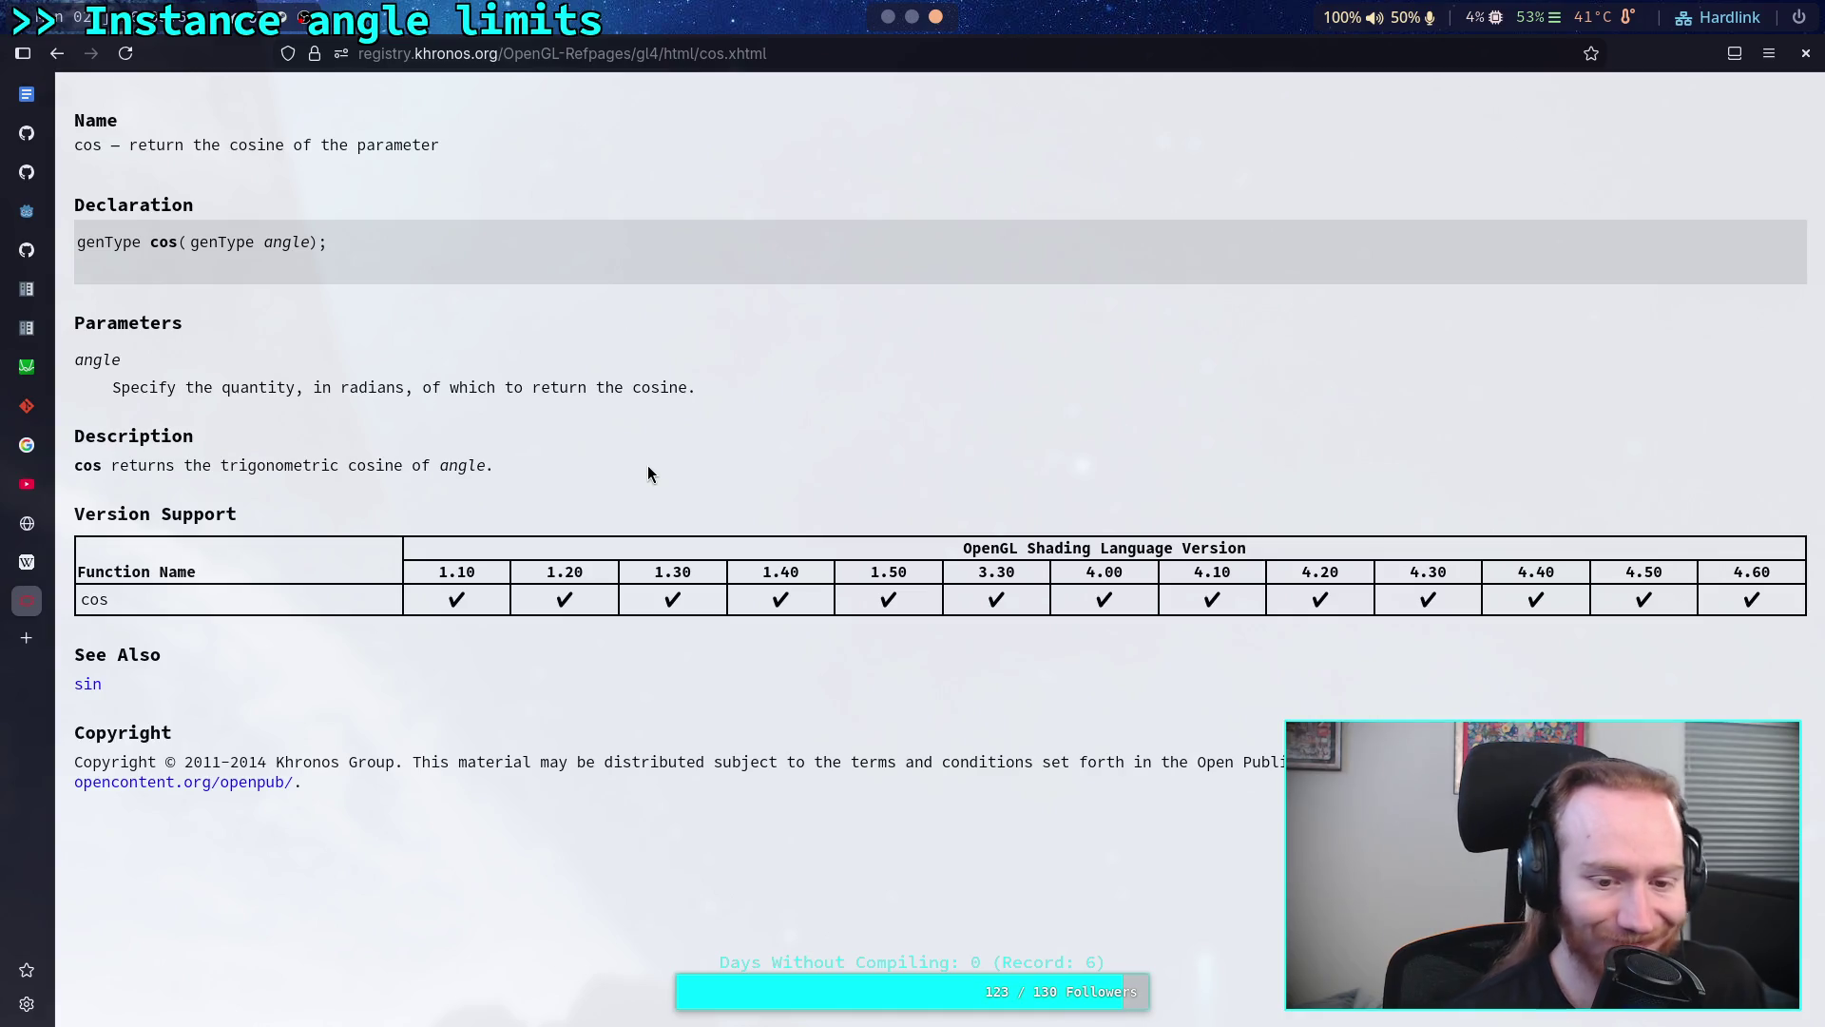
key(alt+Tab)
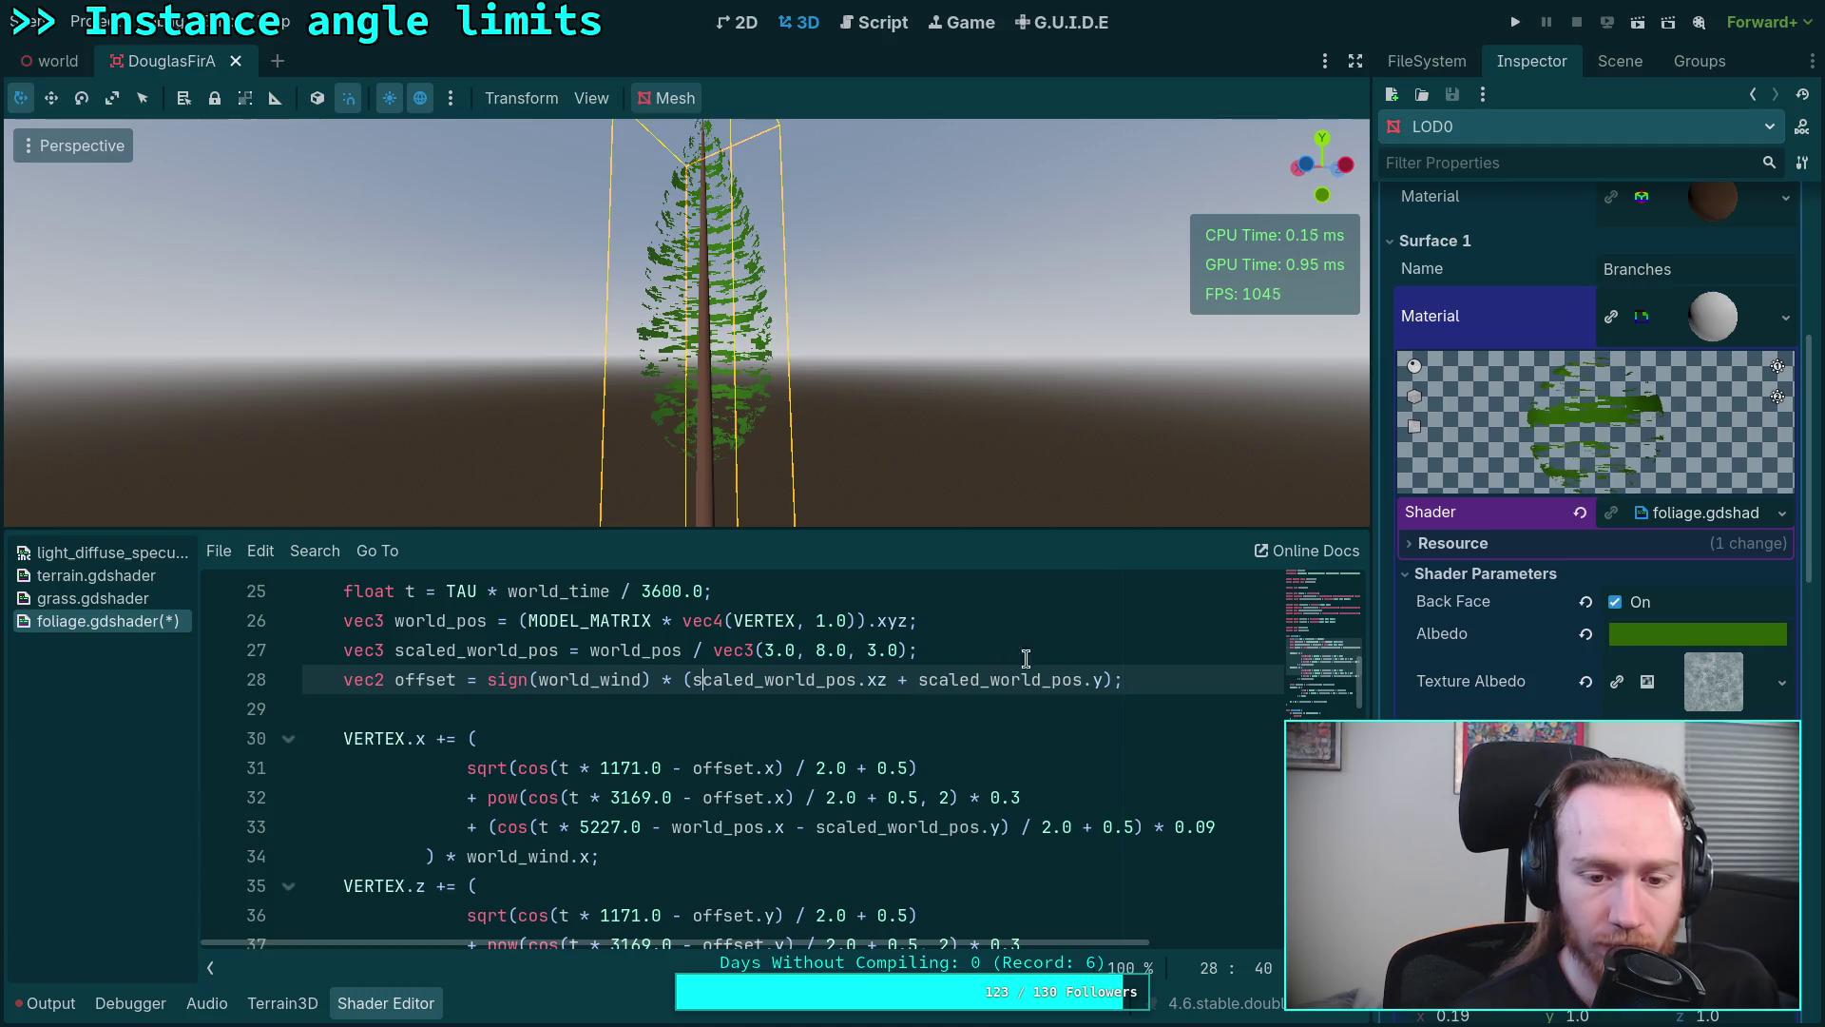
Step: Add 'vec2 large = sqrt(cos(t * 1171.0 - offset) / 2.0 + 0.5);' on line 29
click(1195, 678)
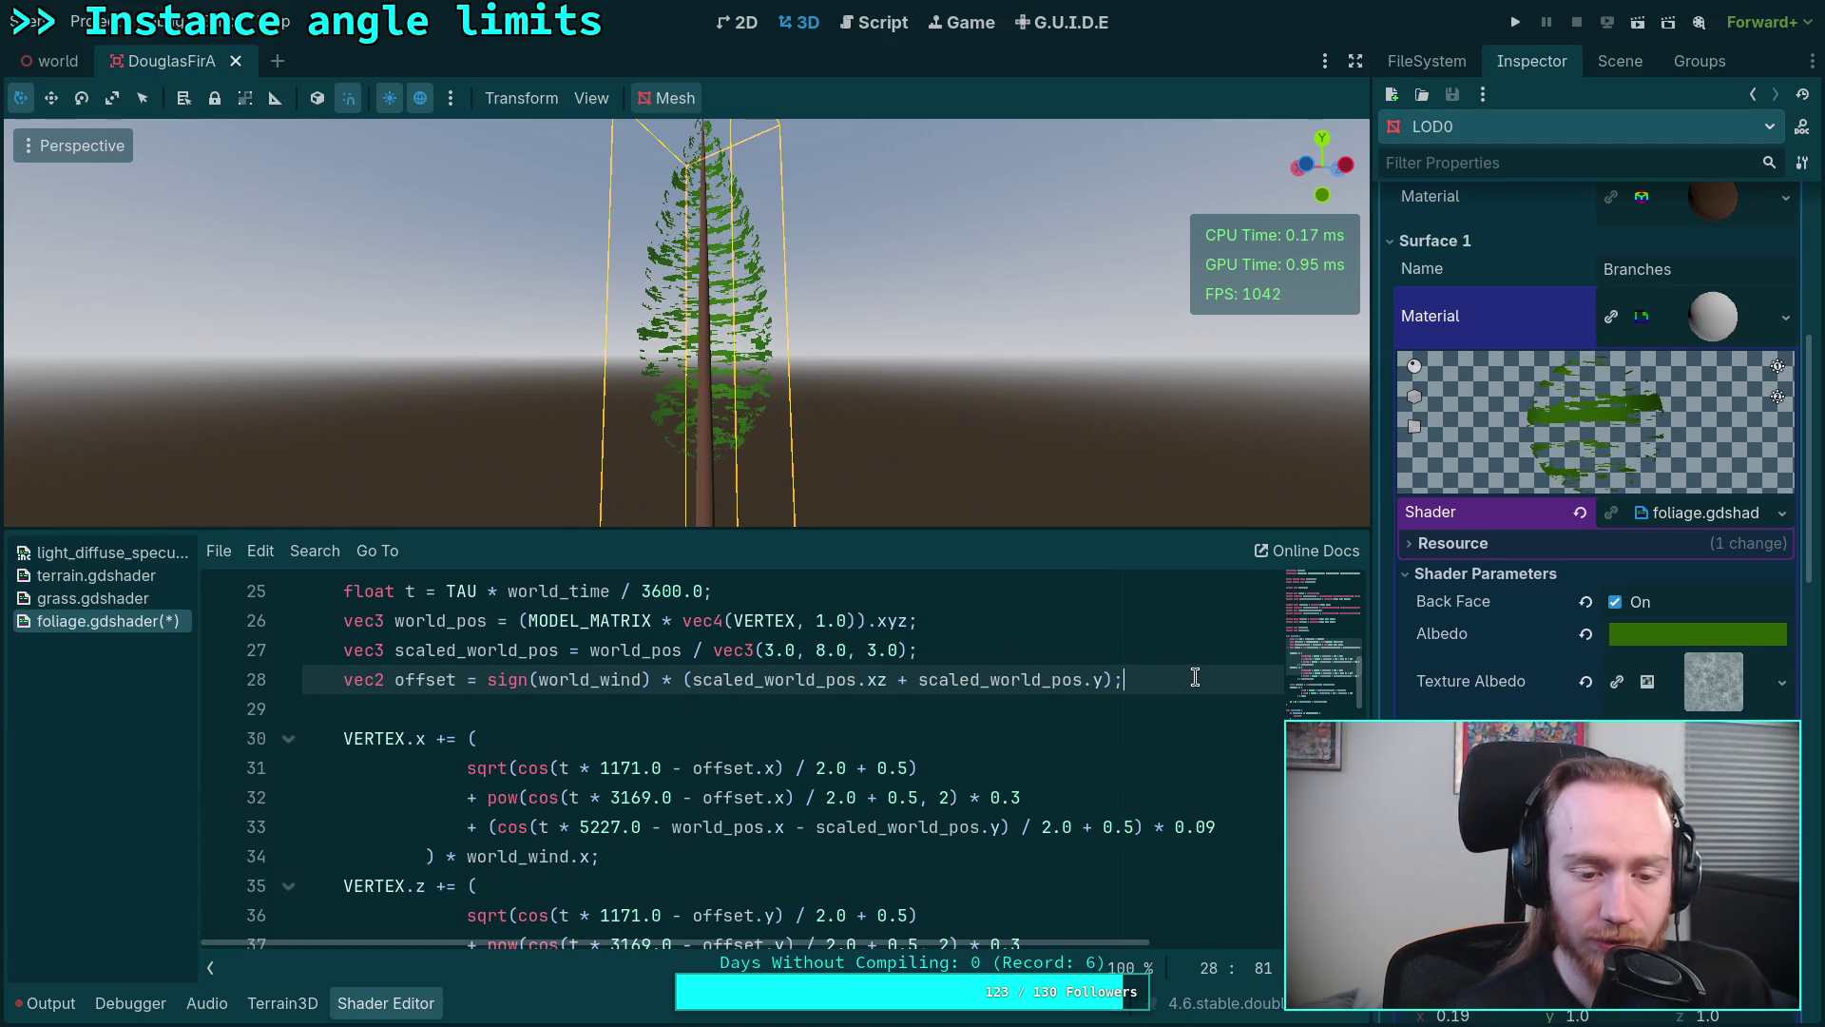
key(Return)
text(voc)
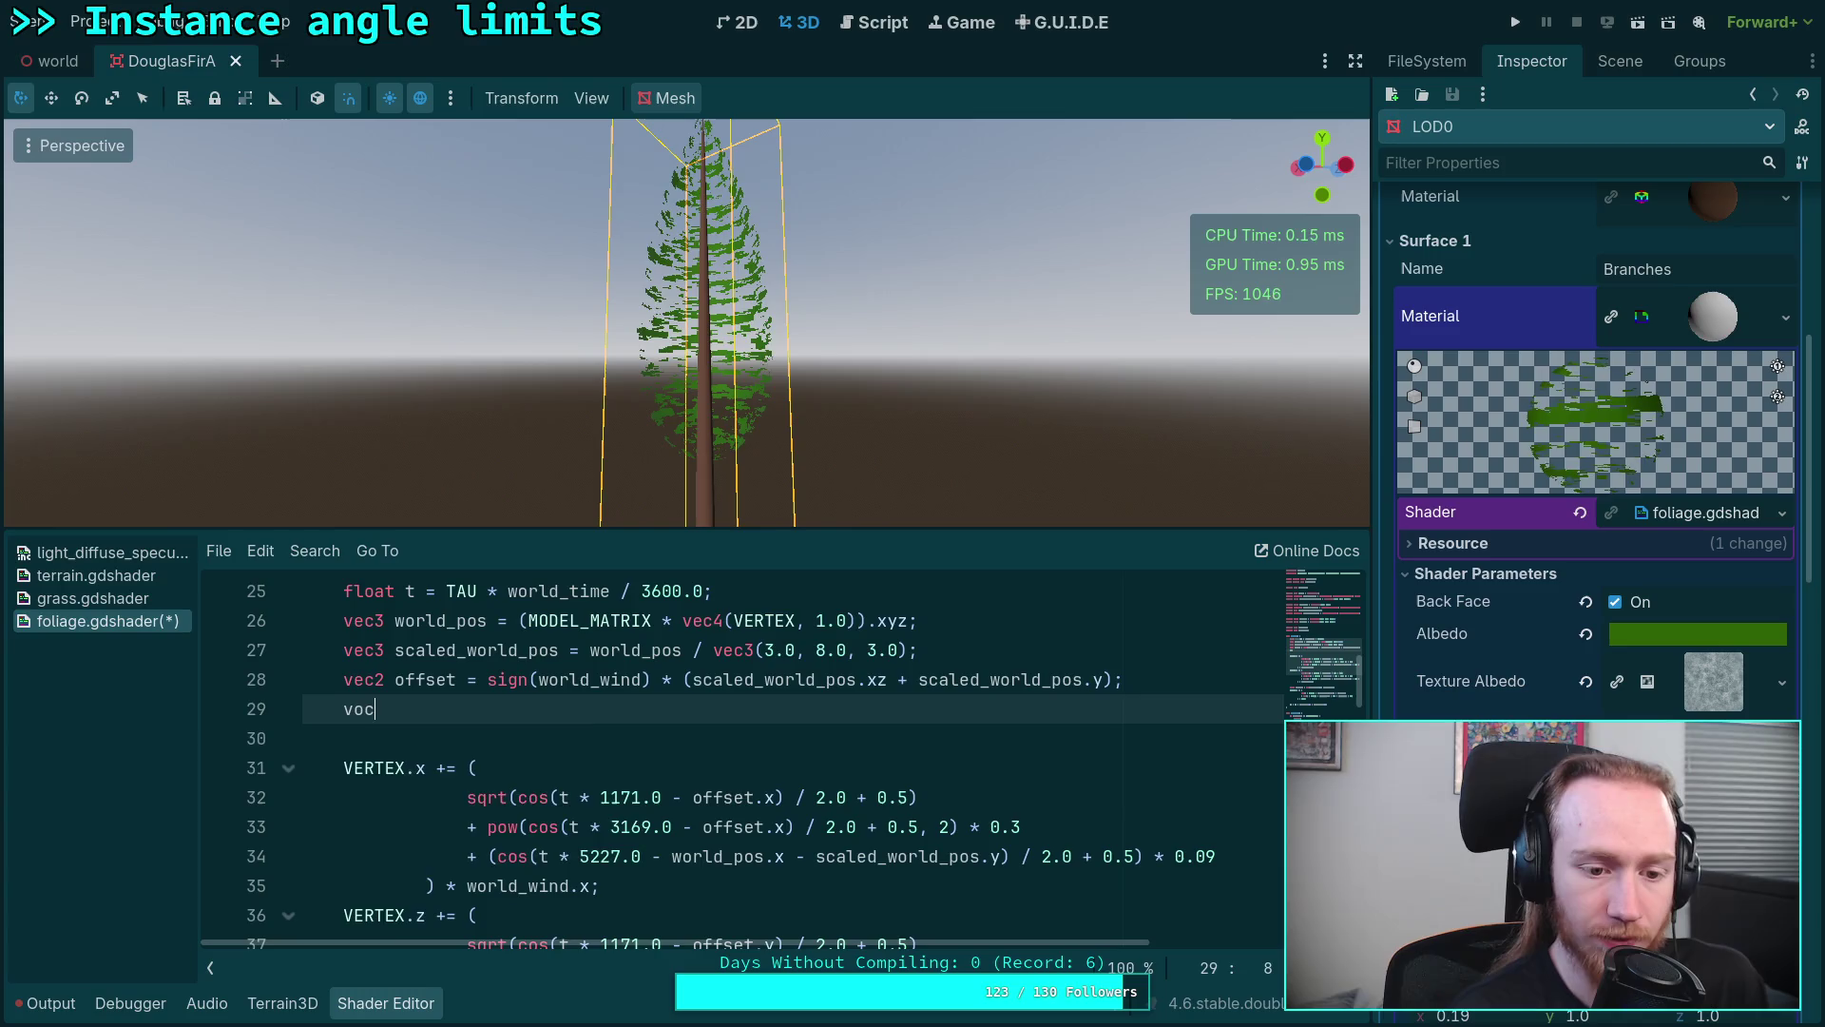
key(BackSpace)
key(BackSpace)
text(ec)
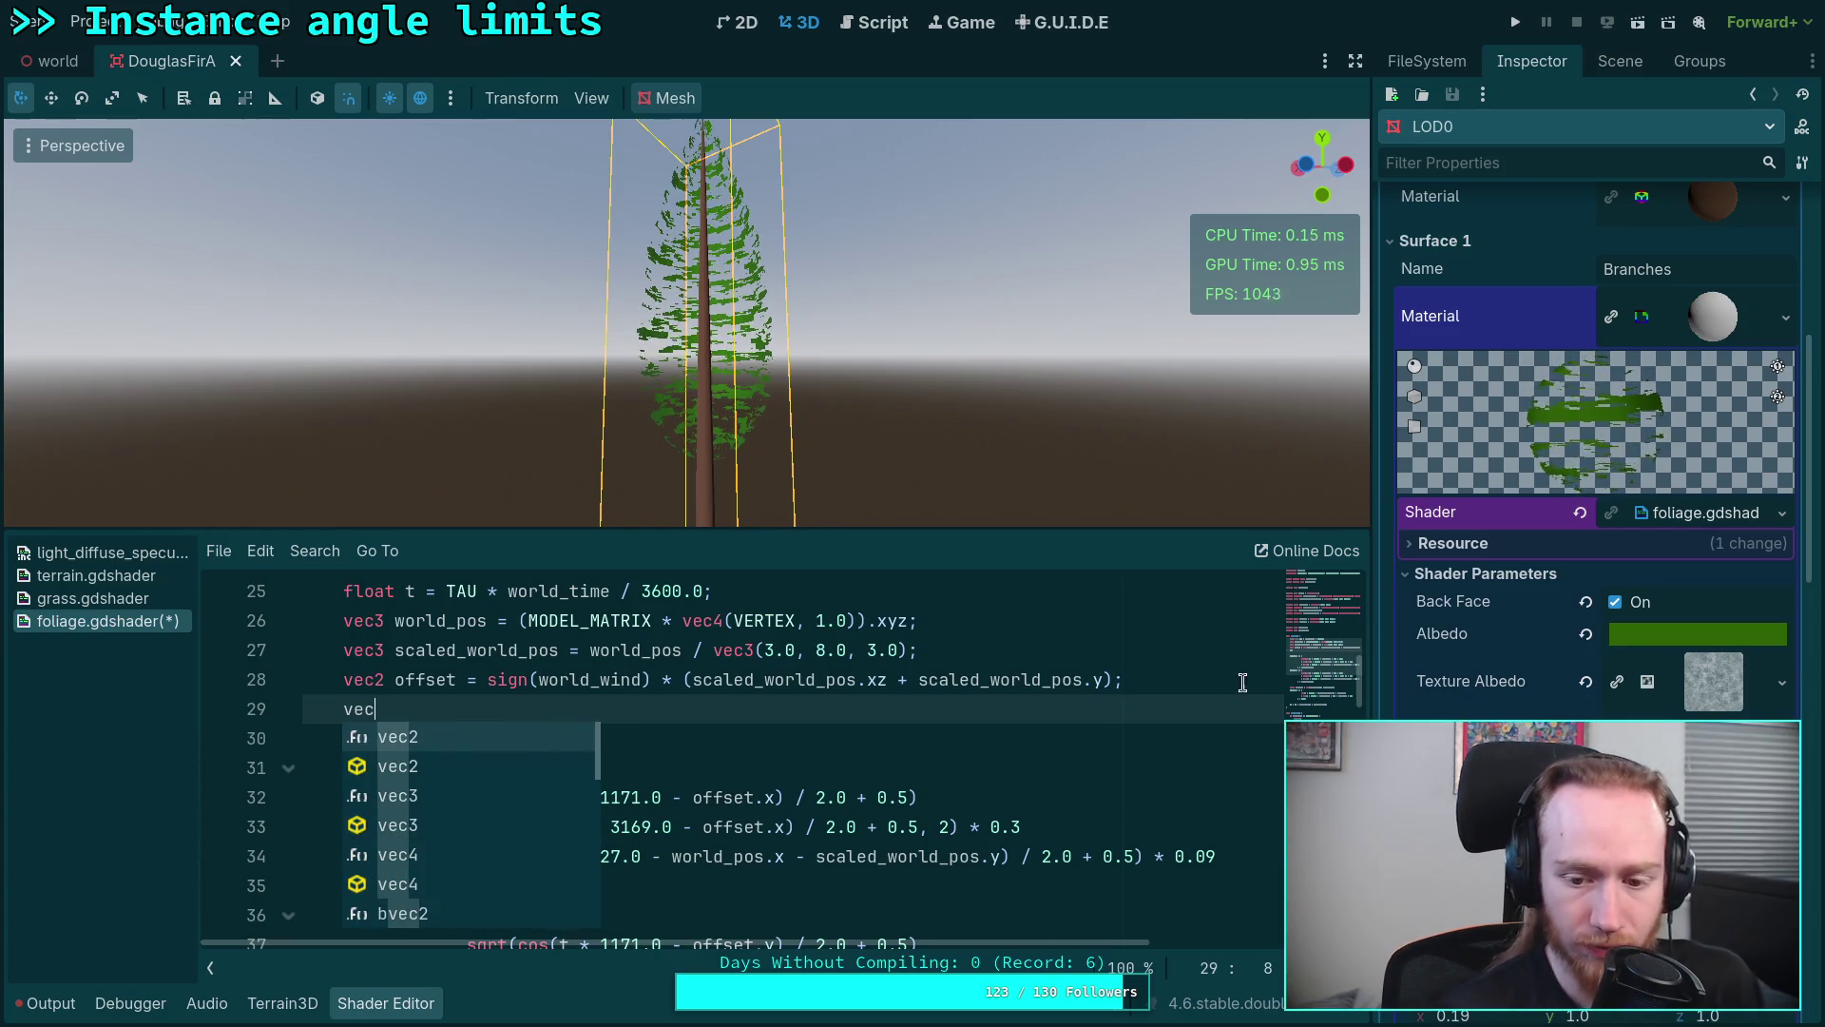
scroll(1120, 742, down, 2)
click(1080, 731)
scroll(1080, 724, down, 2)
scroll(1083, 730, up, 3)
scroll(1083, 731, up, 2)
click(565, 705)
text(2 larce)
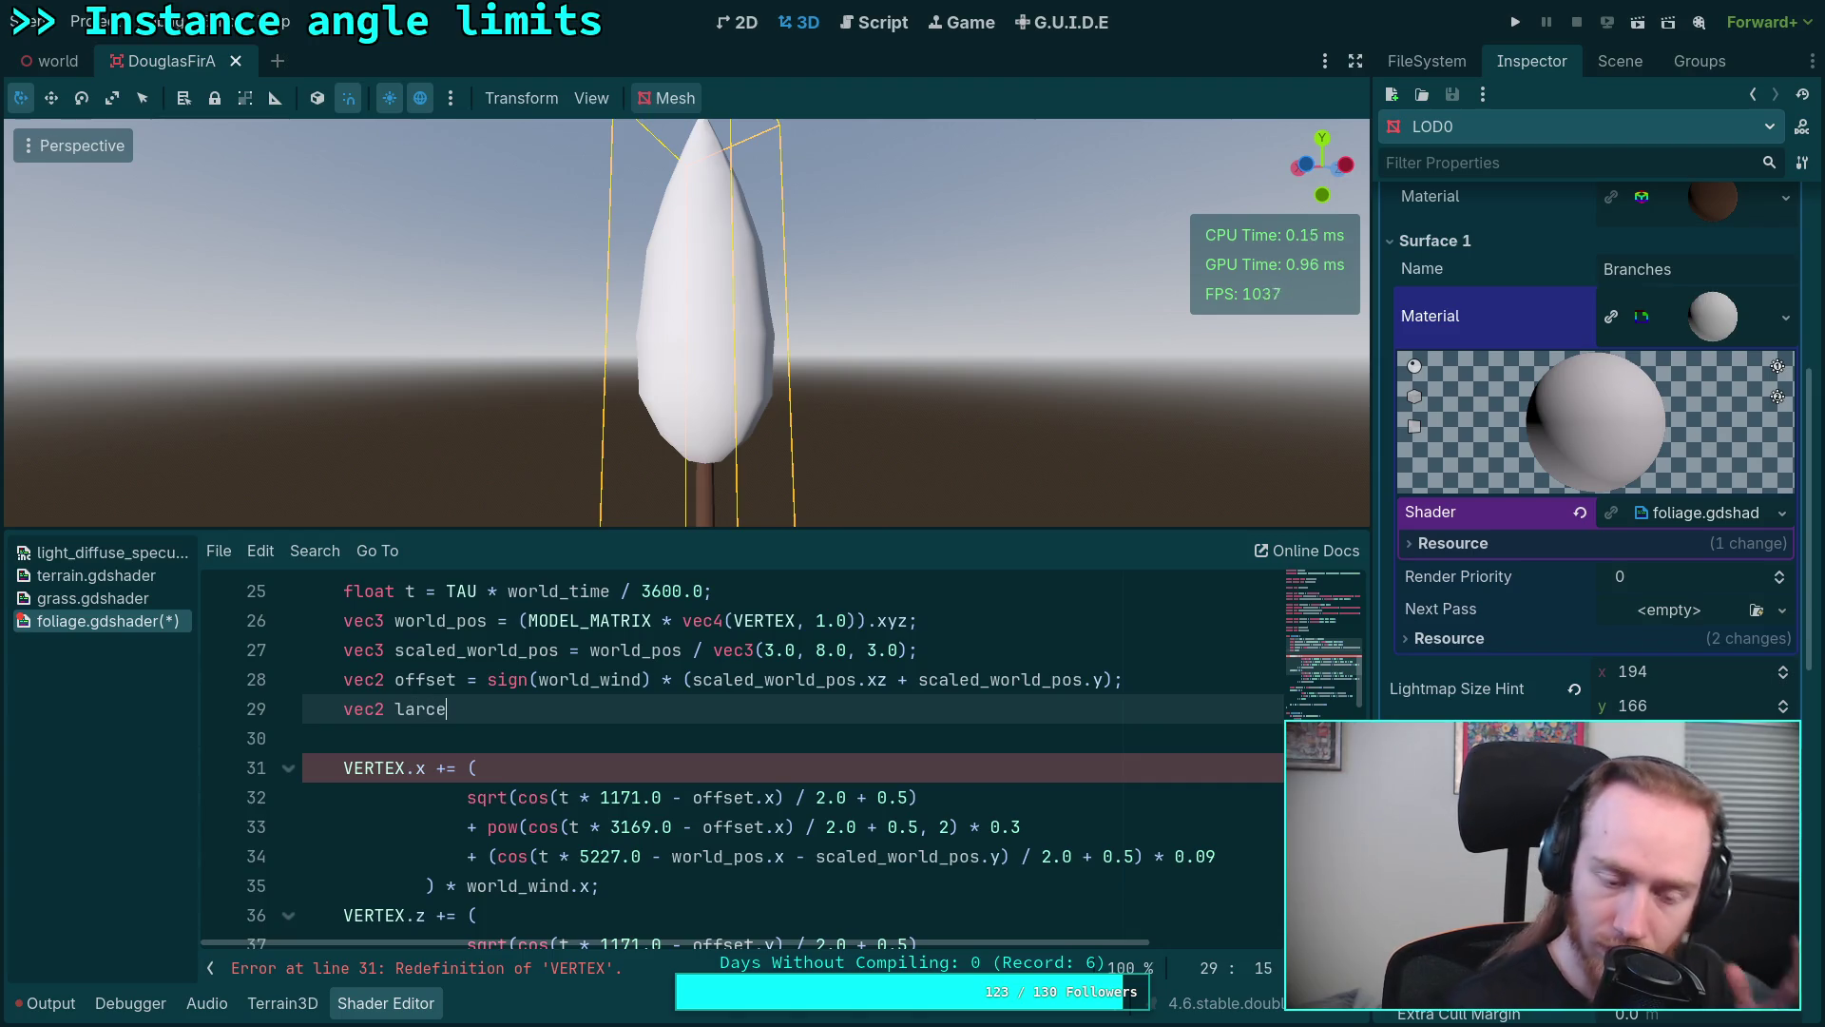
text(f)
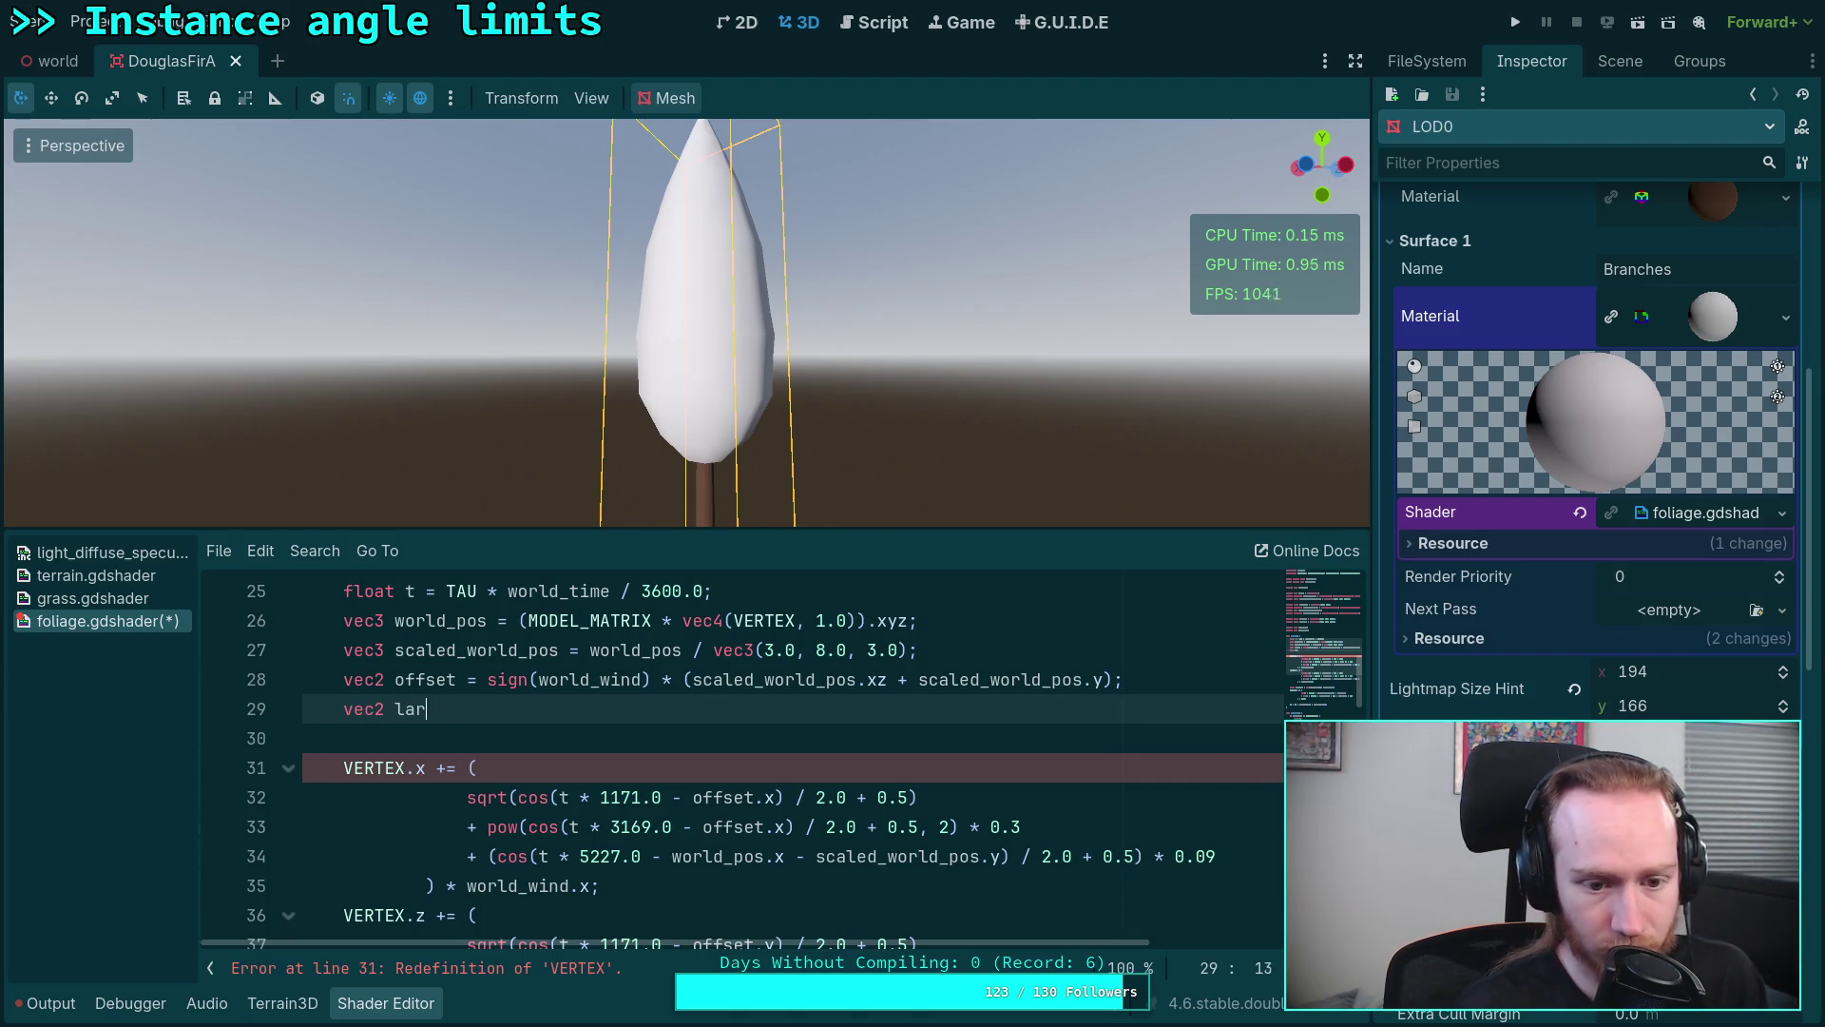
text(sqrt()
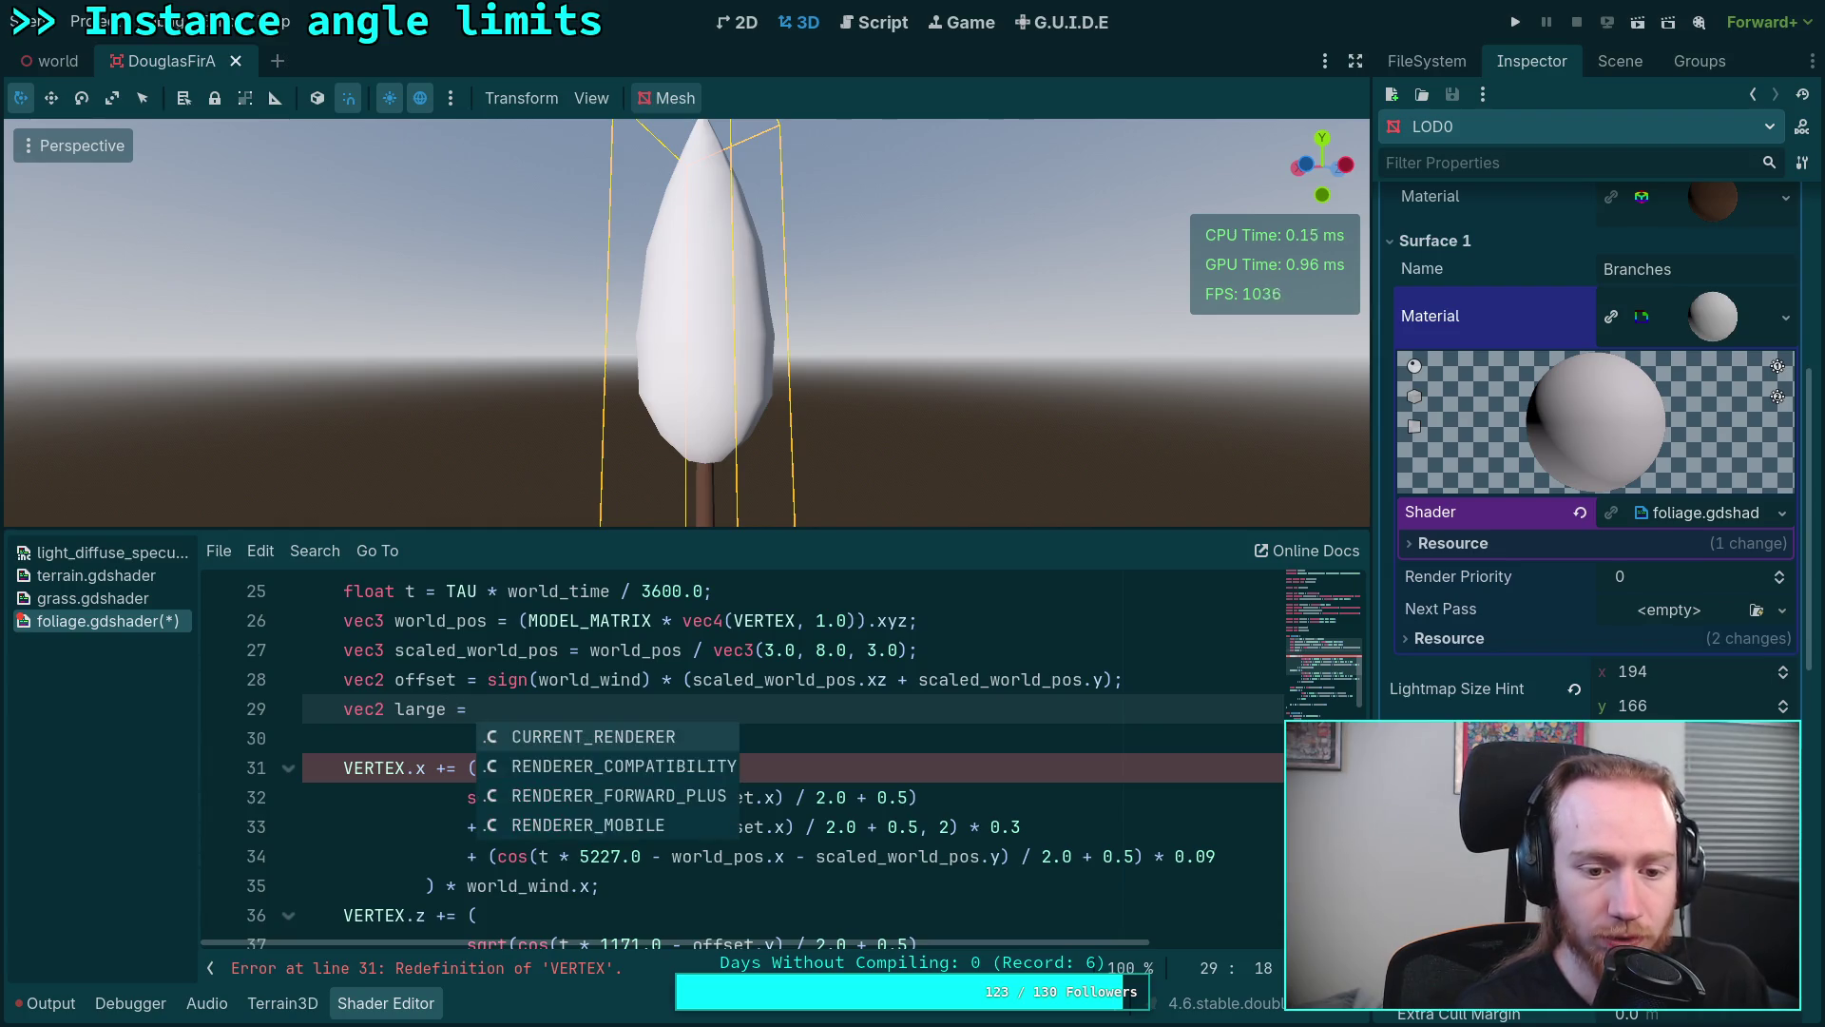
text(cos(t ()
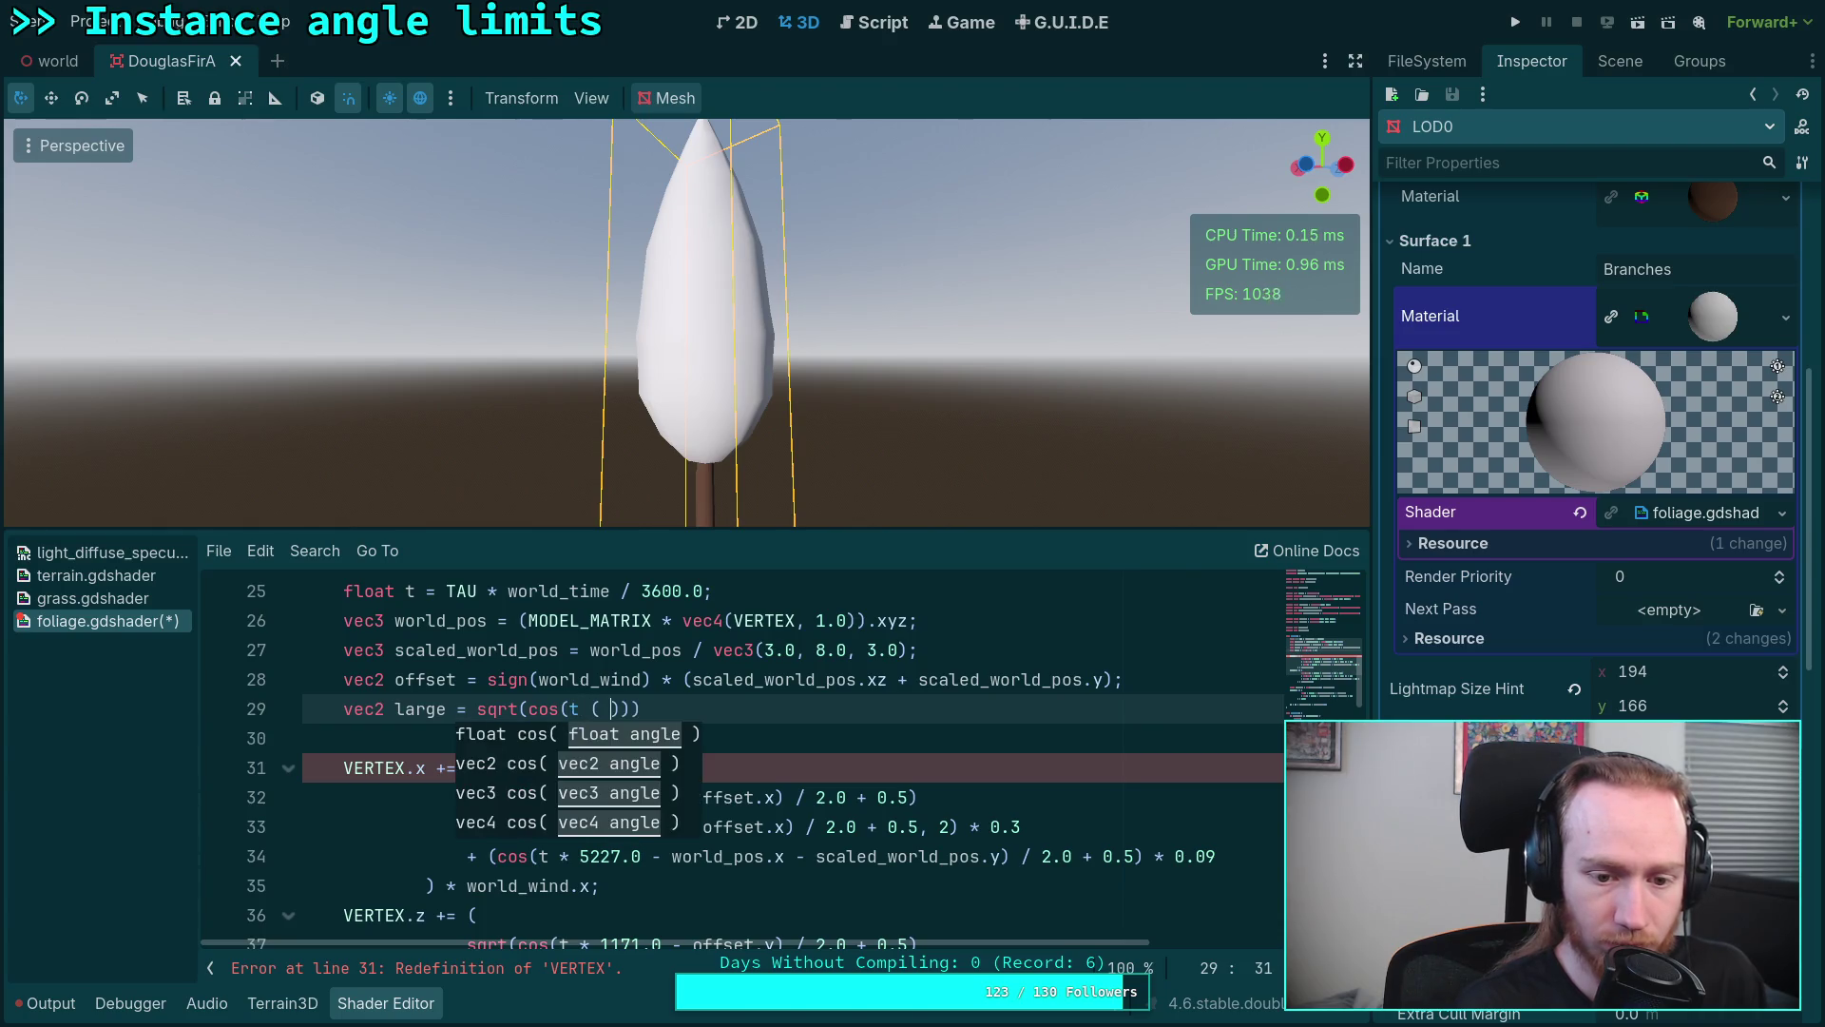
key(BackSpace)
key(BackSpace)
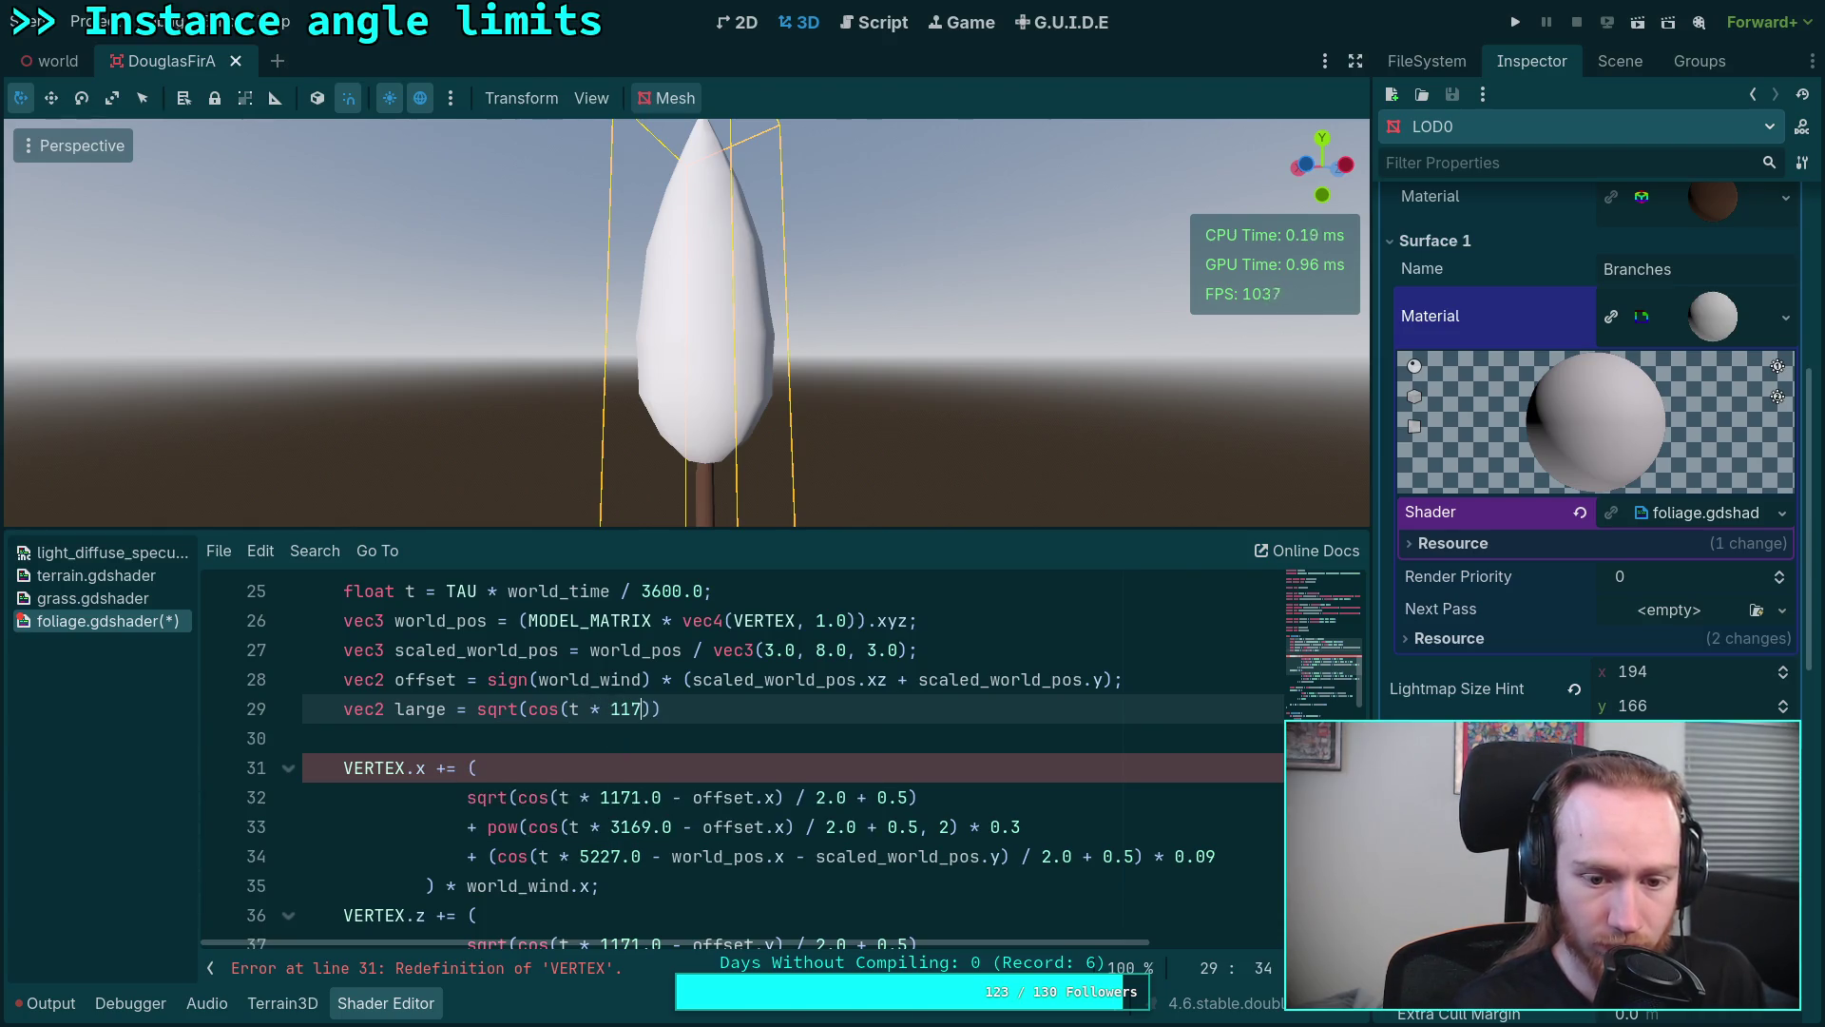
text(1.0 - o)
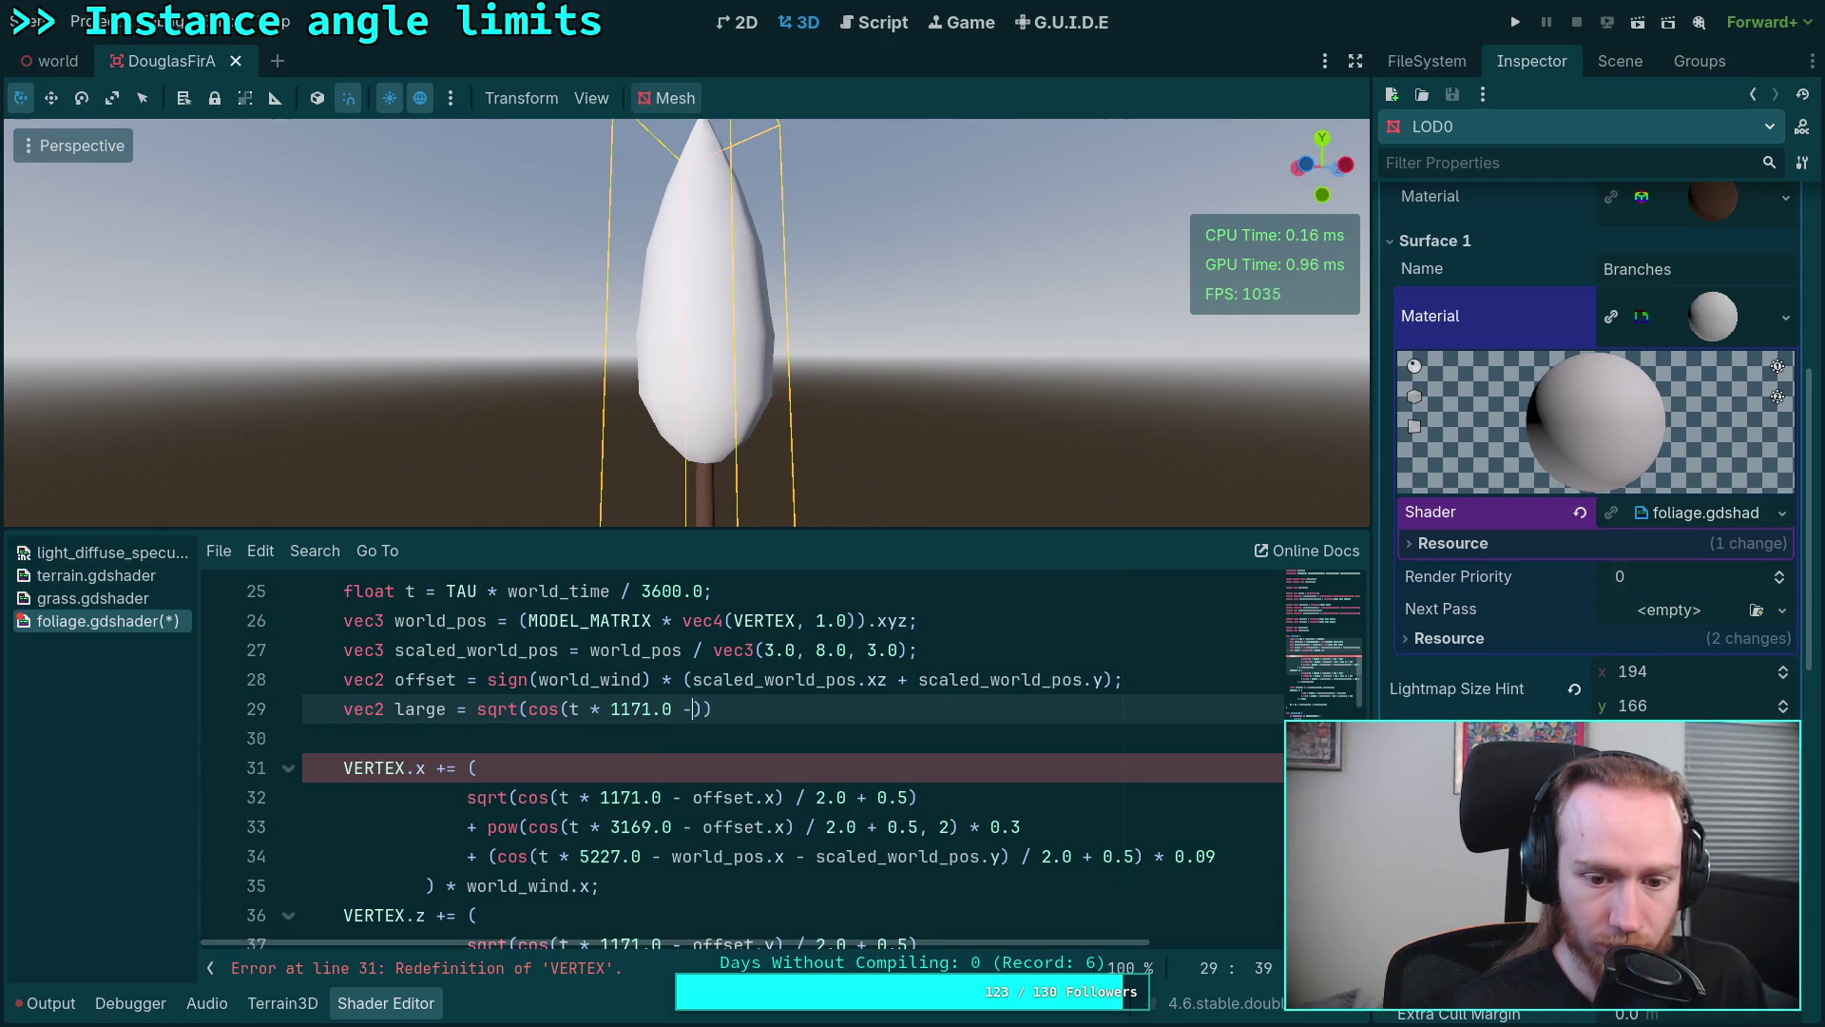
text(ffset))
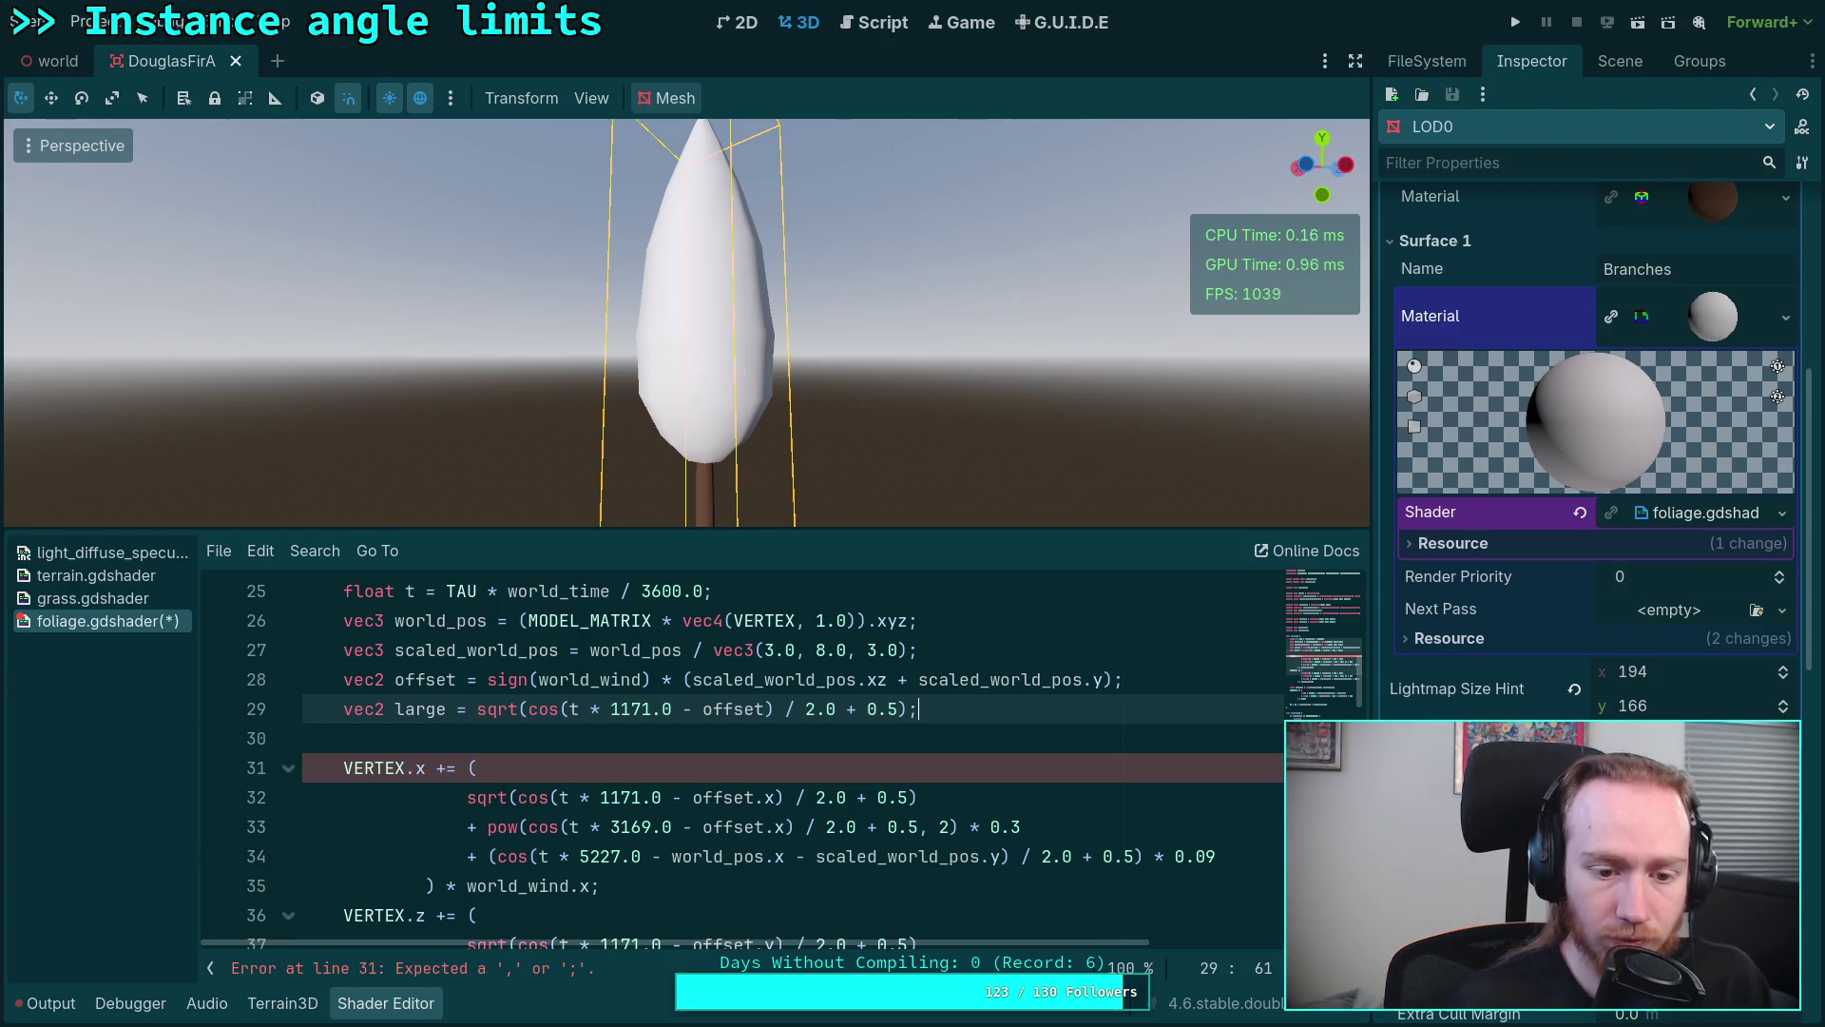
text(;)
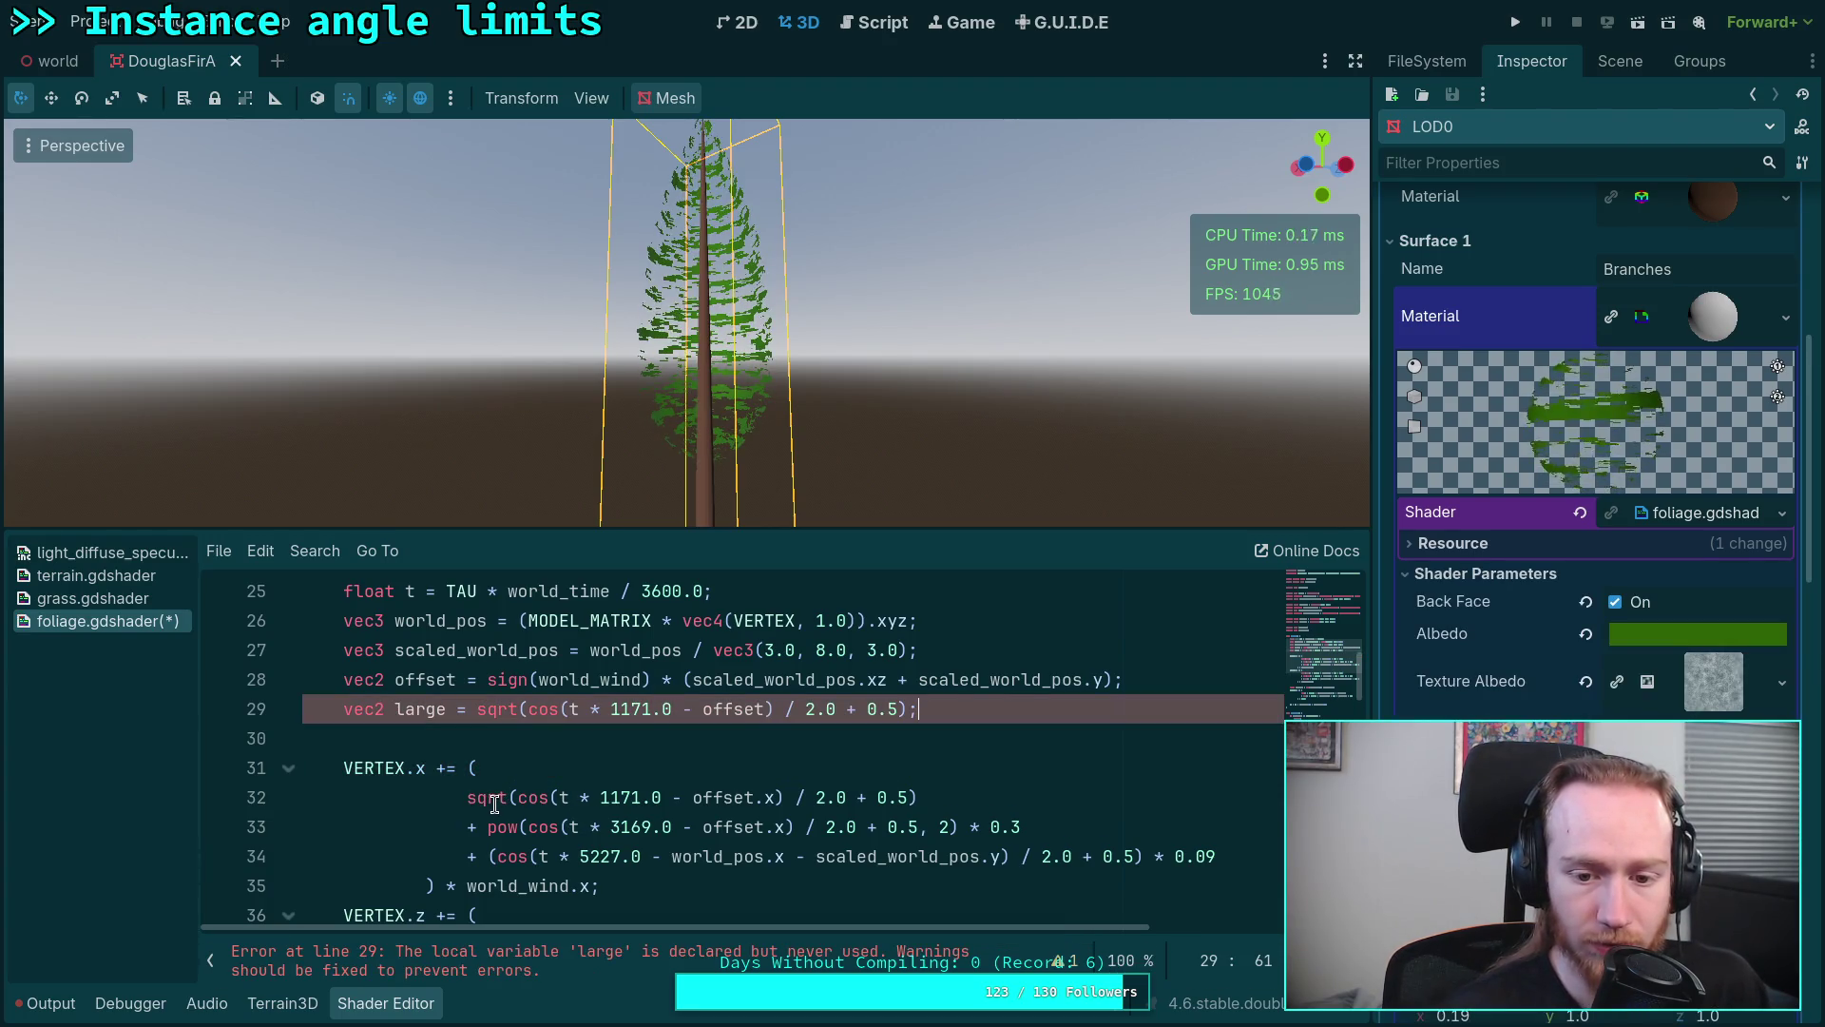
Step: Replace line 32's first sqrt term with large.x so the shader recompiles
drag(467, 799, 921, 800)
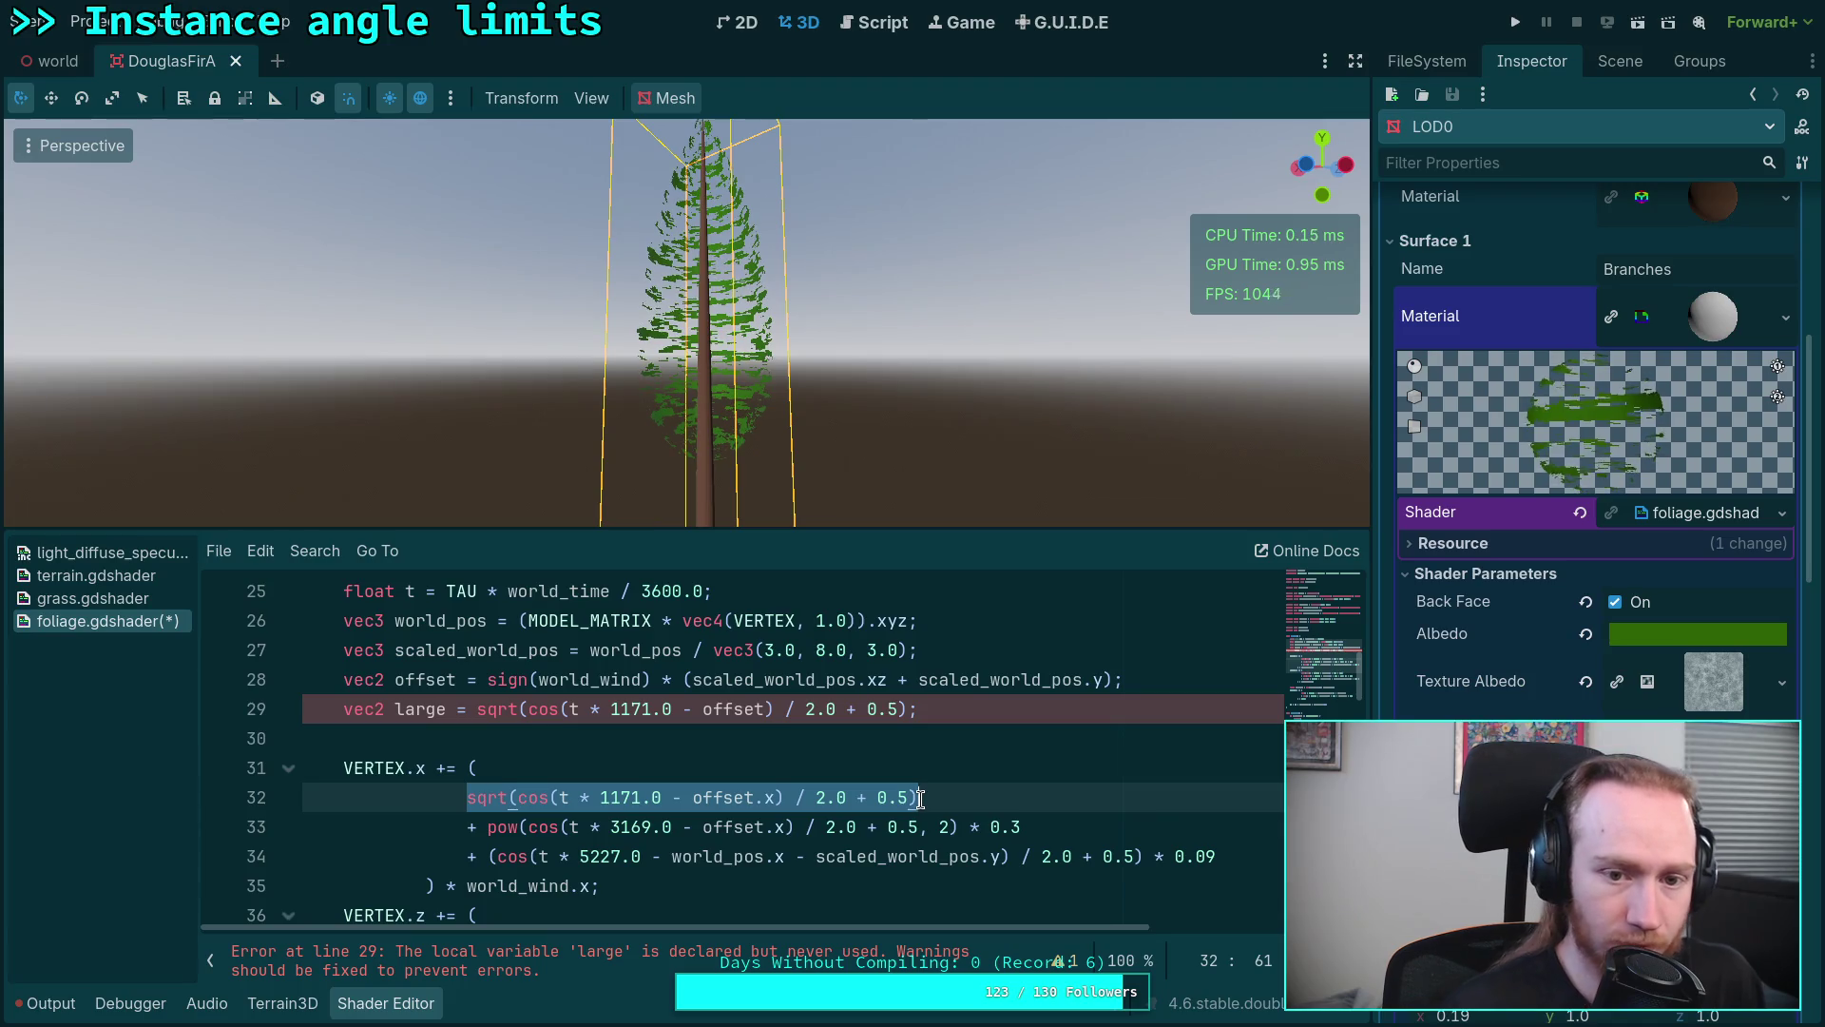
text(large)
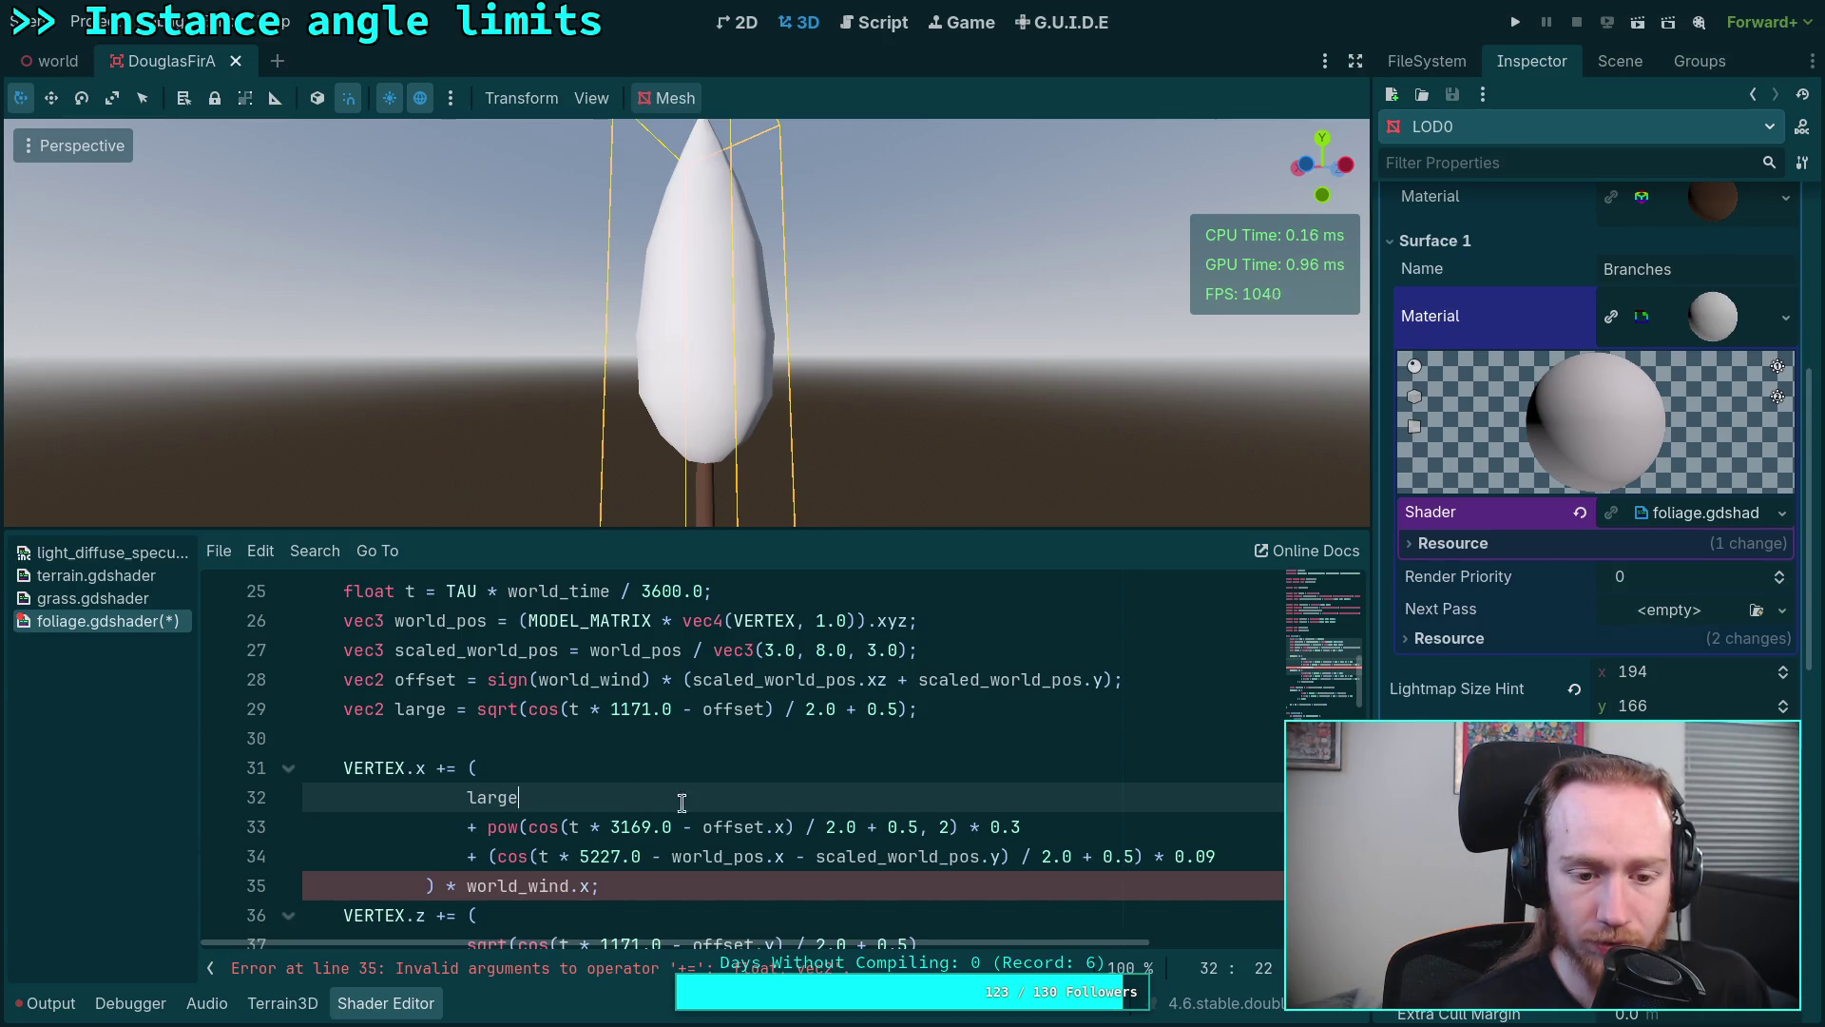
text(.k)
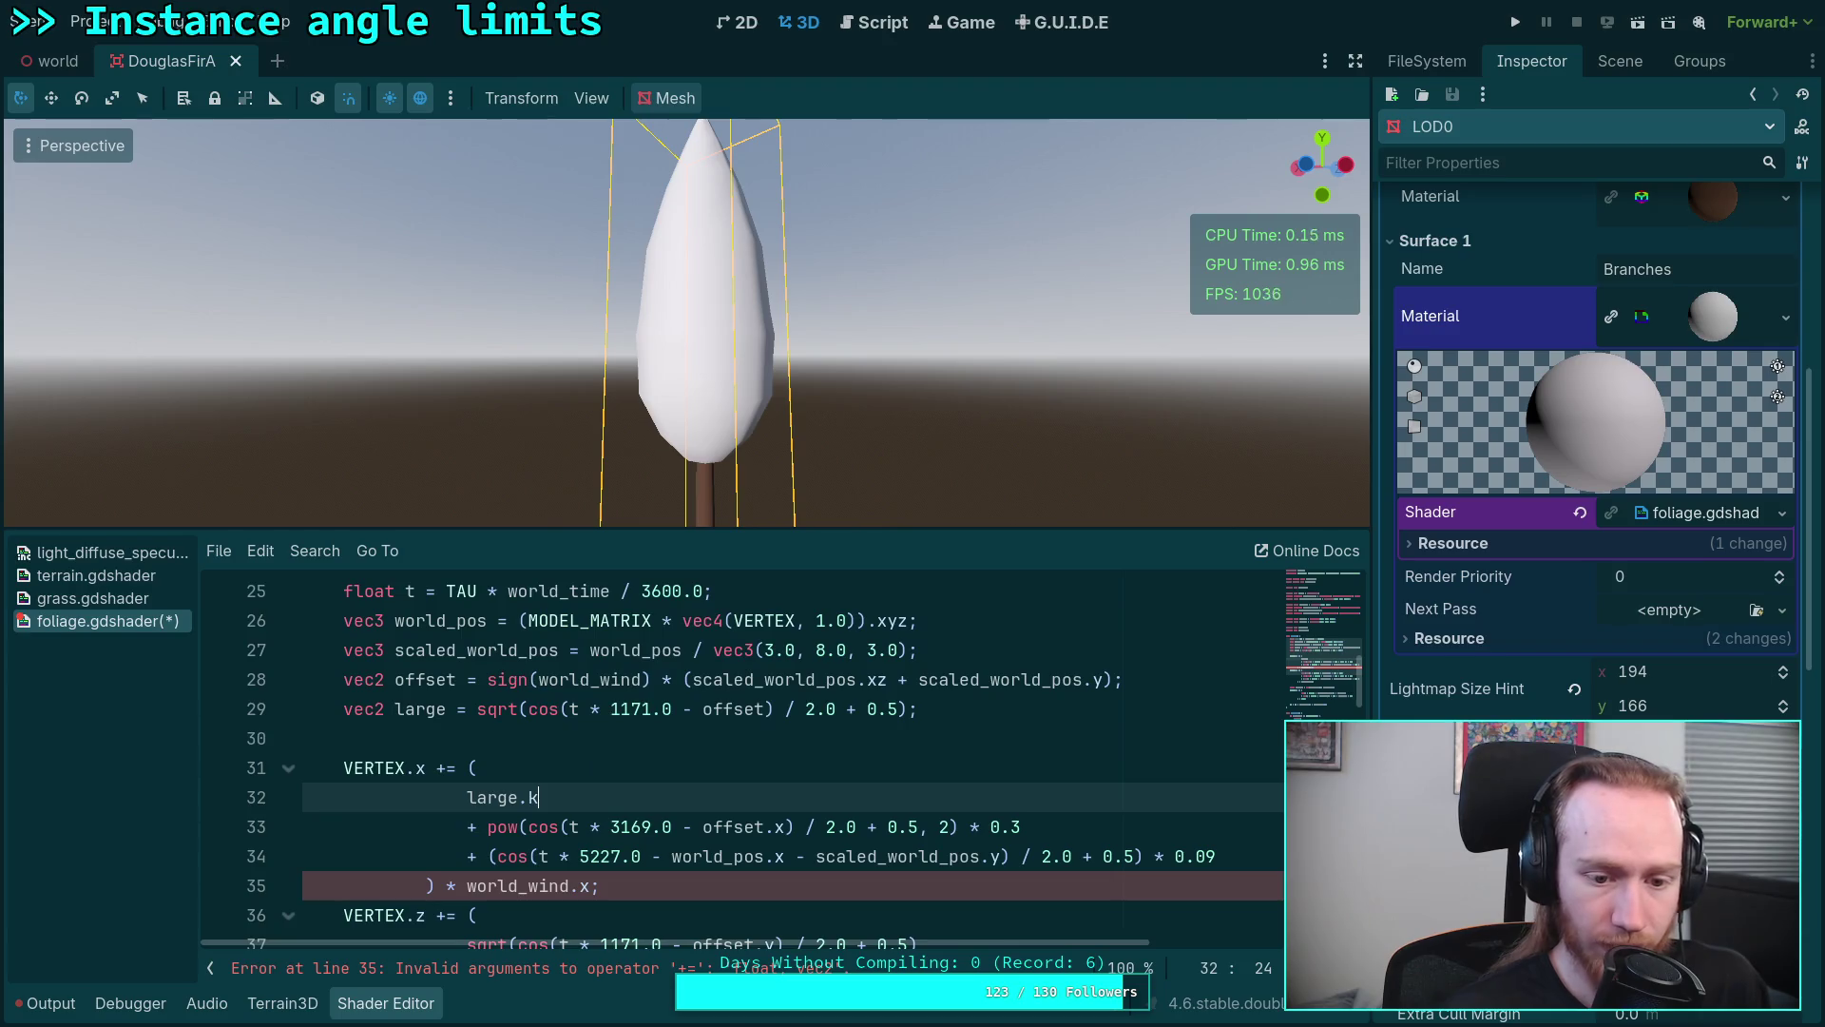
click(564, 753)
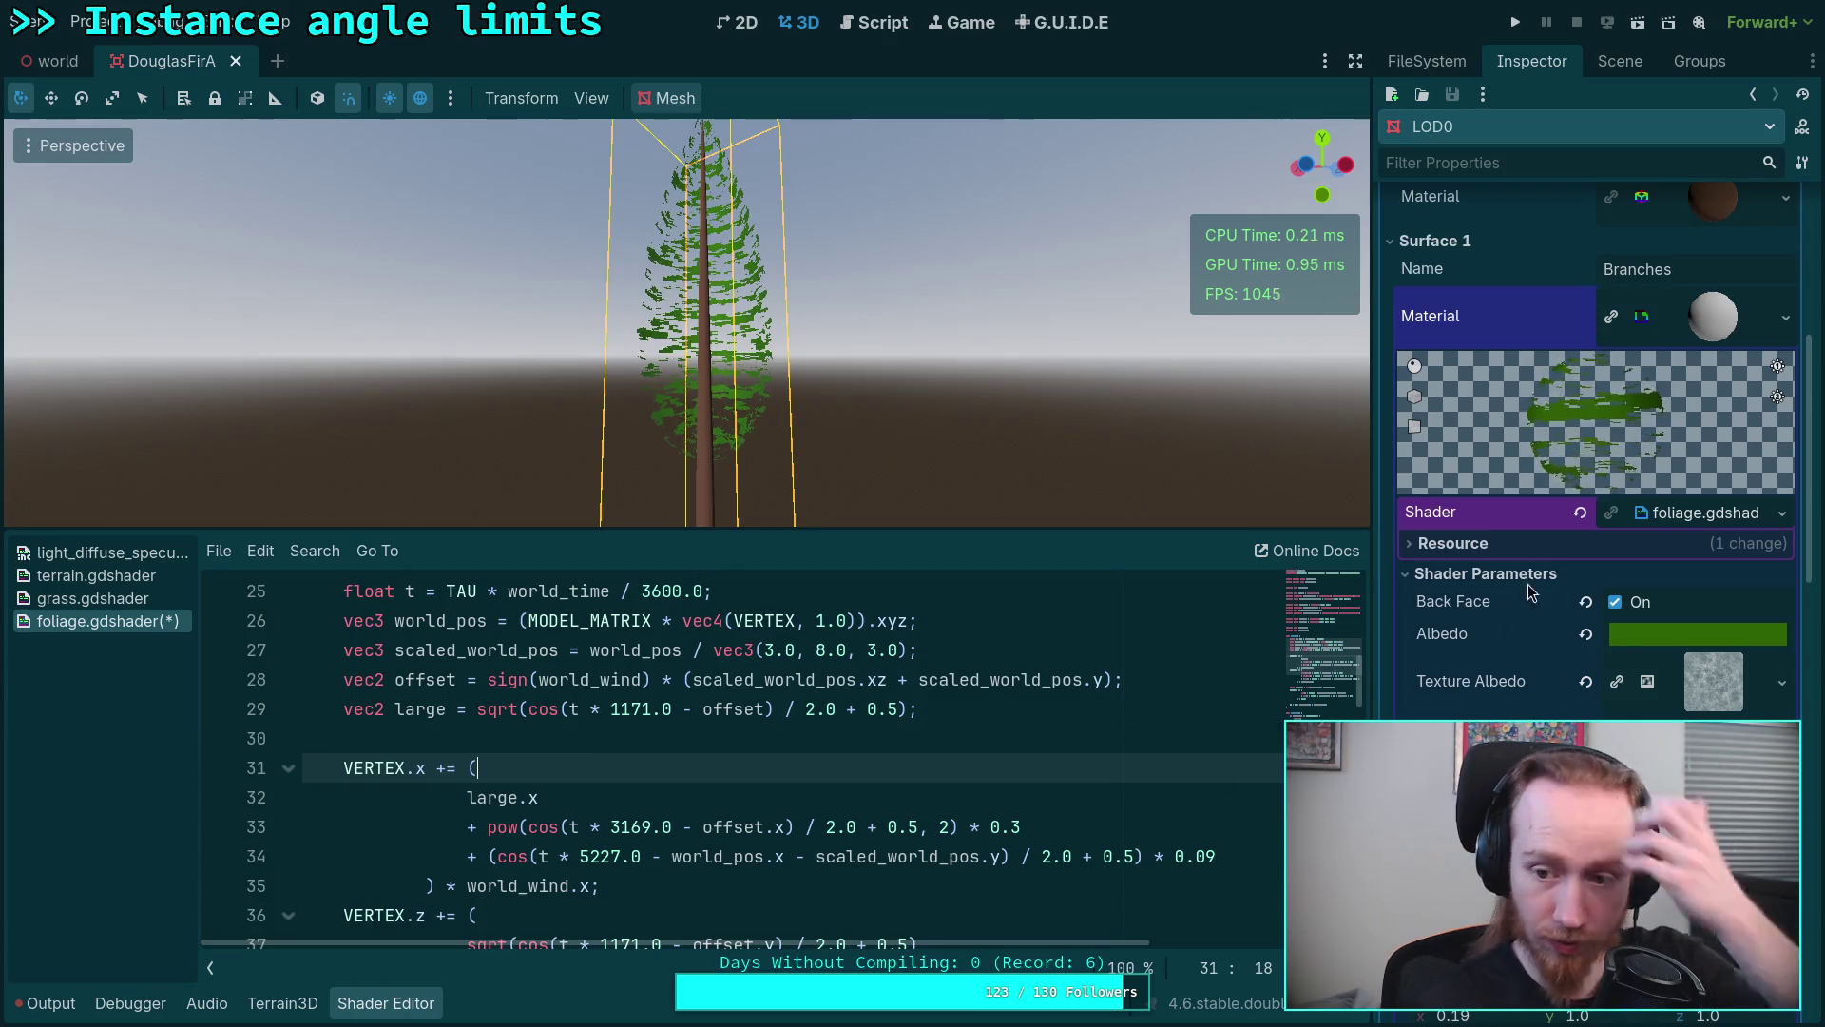
scroll(1548, 638, down, 5)
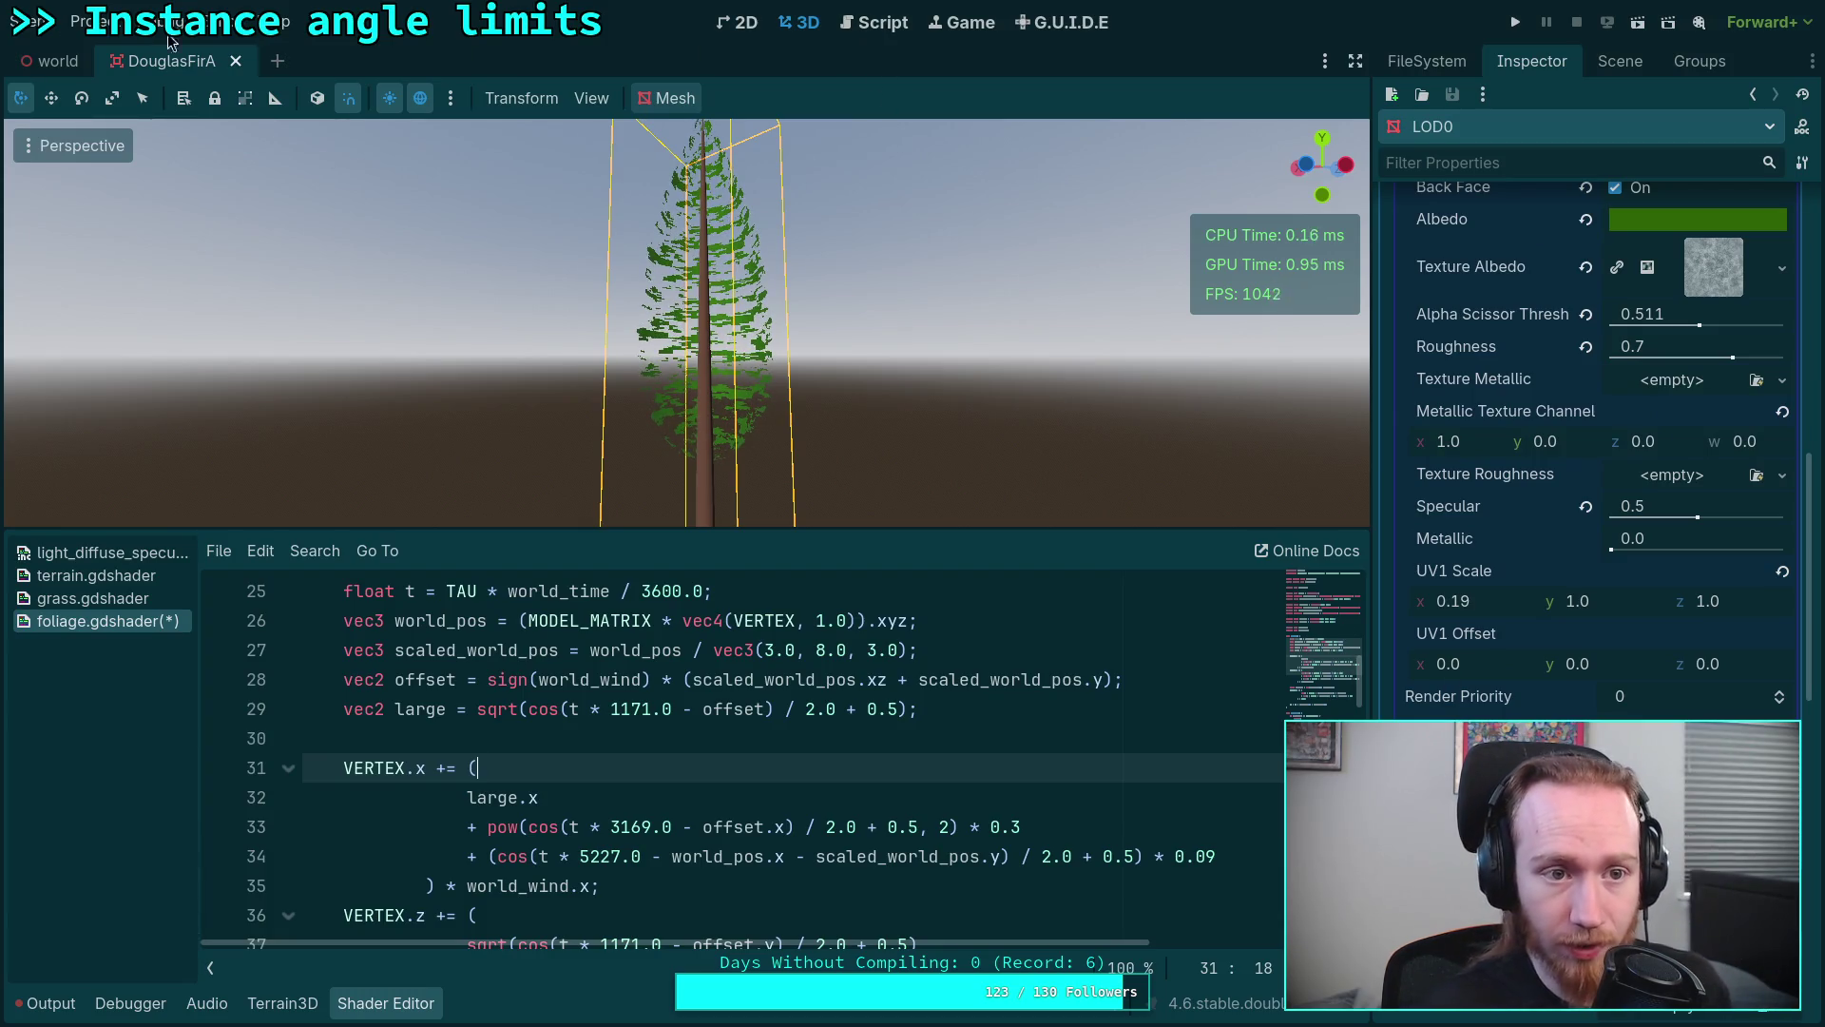
click(122, 25)
Step: Set the world_wind shader global's x and y values and close Project Settings
click(1027, 353)
text(1)
click(1296, 351)
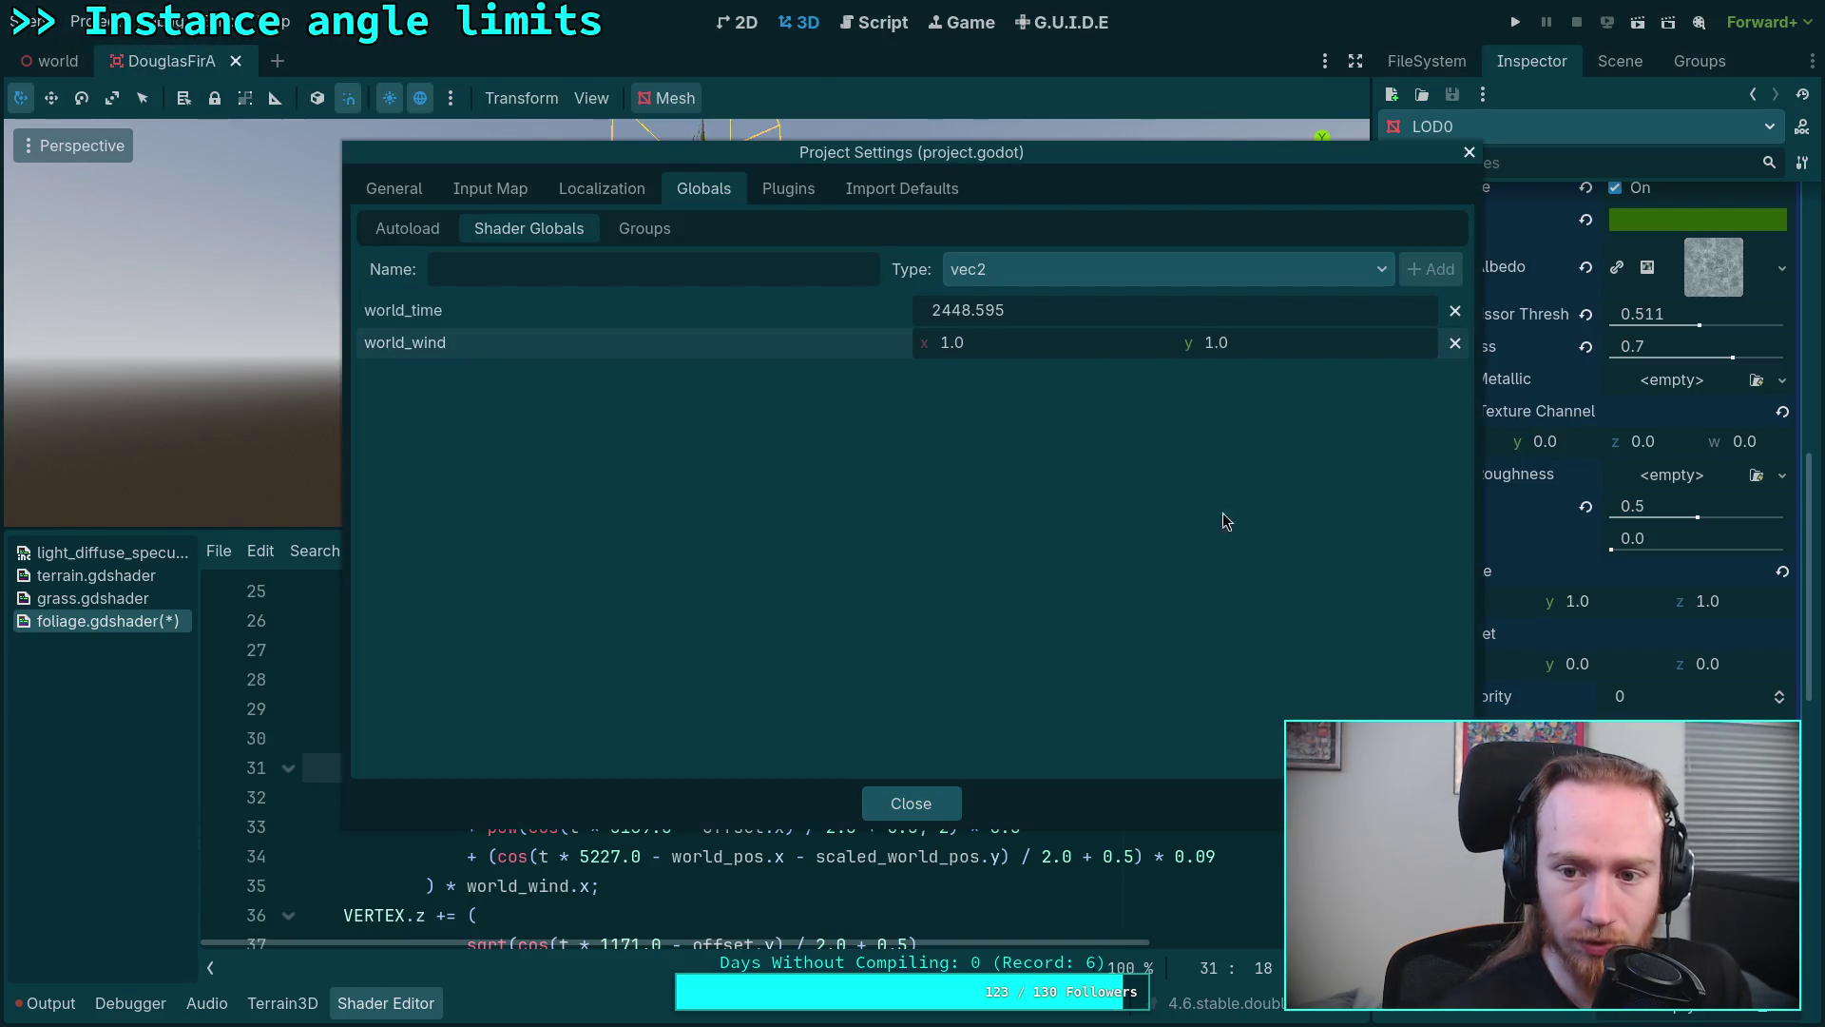
click(911, 804)
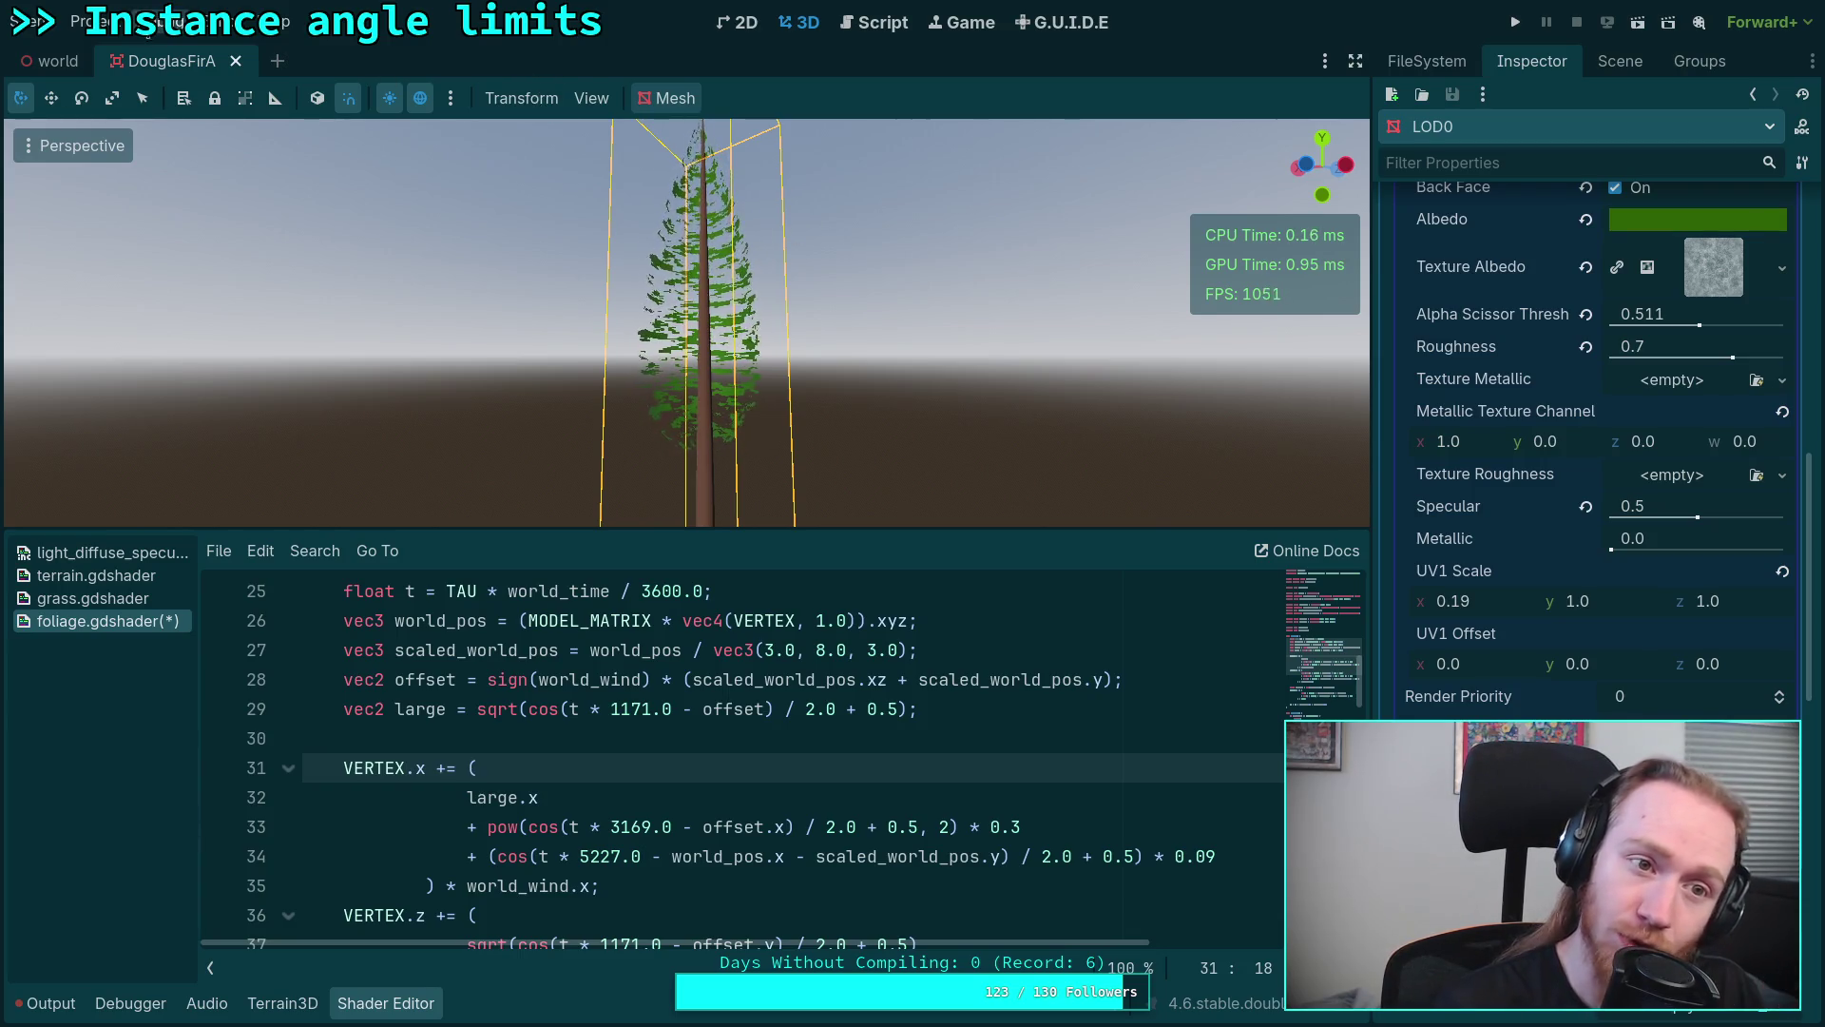
Step: Recheck the shader globals, then switch the 3D view to a top orthogonal view of the tree
click(88, 20)
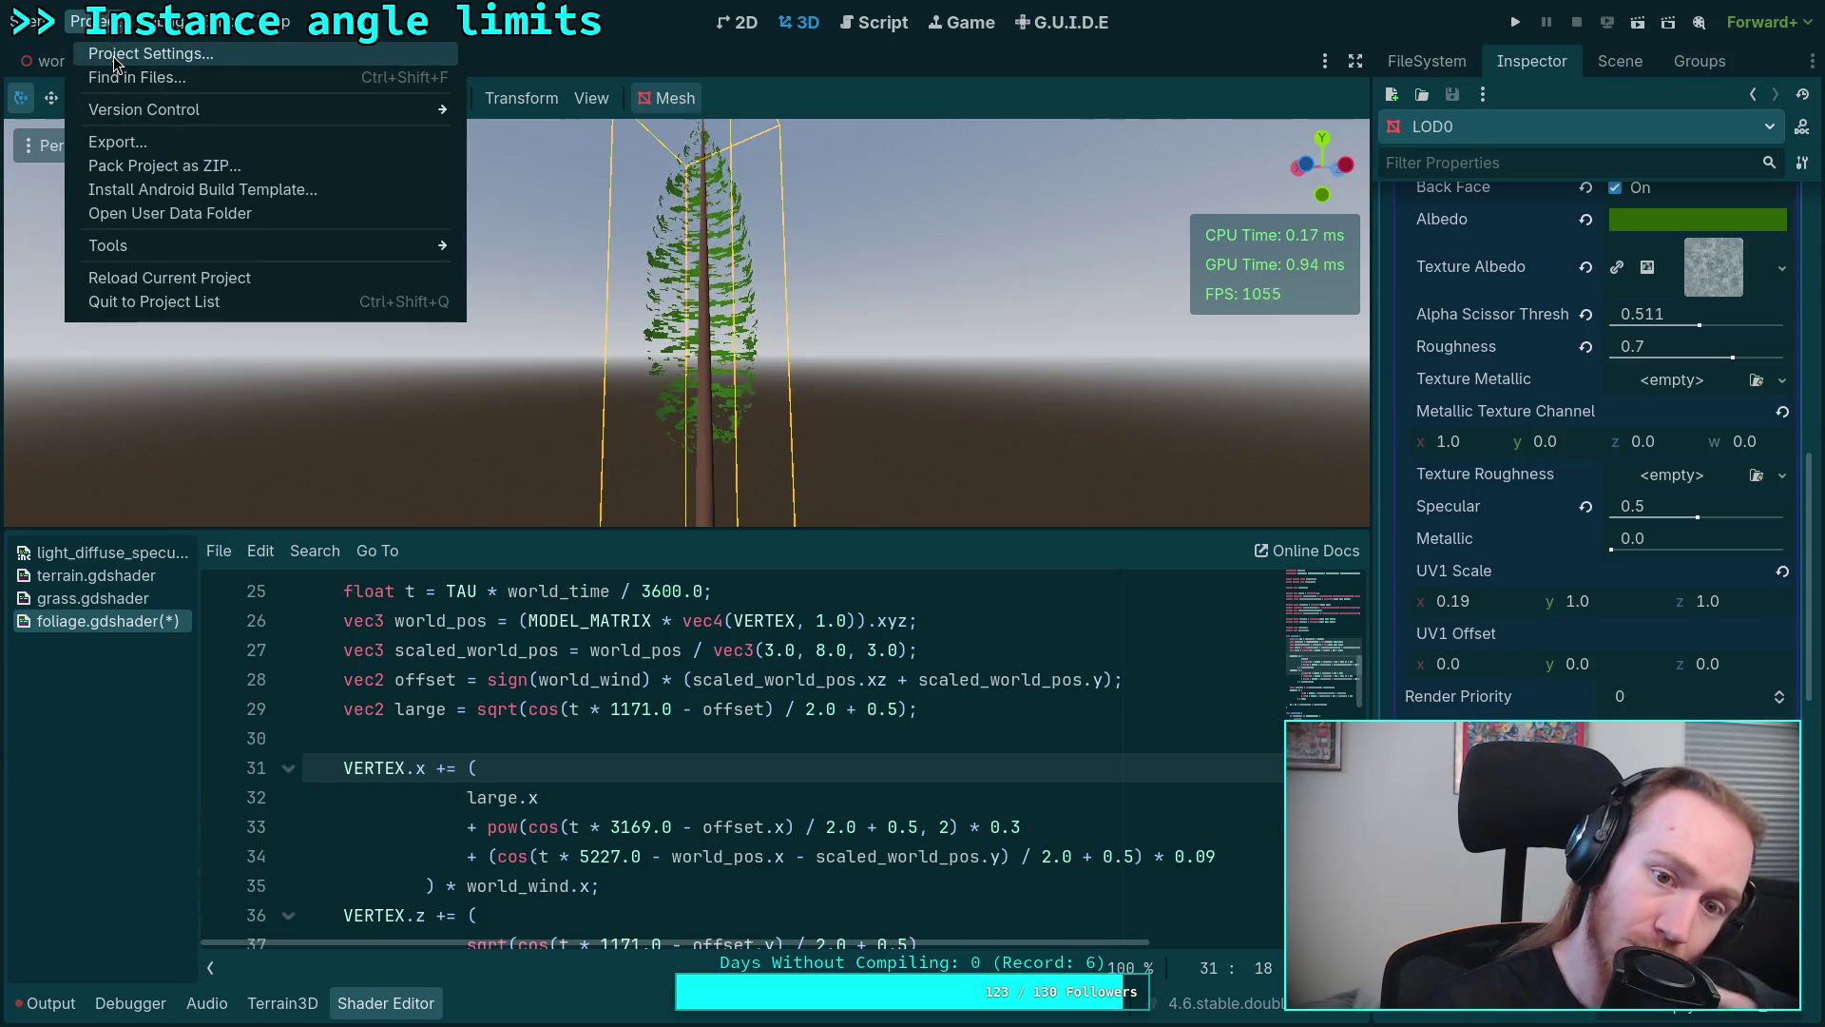
click(128, 53)
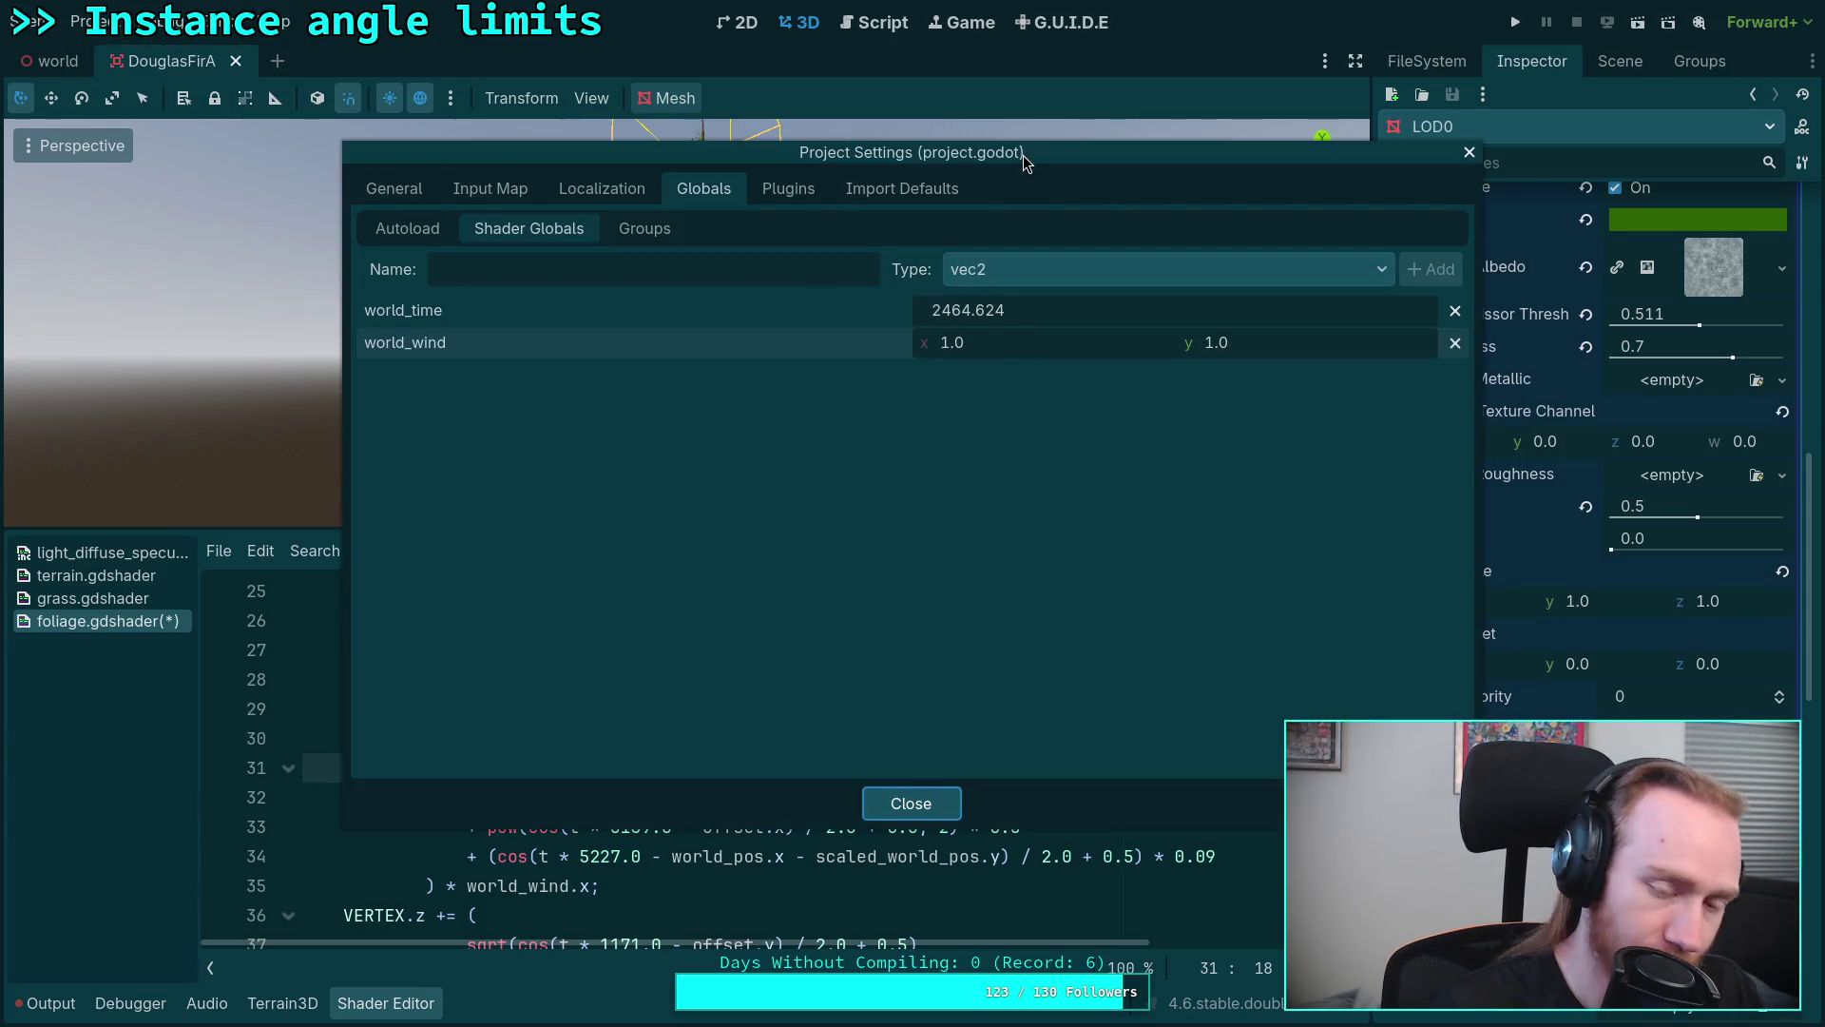
drag(1023, 162, 852, 360)
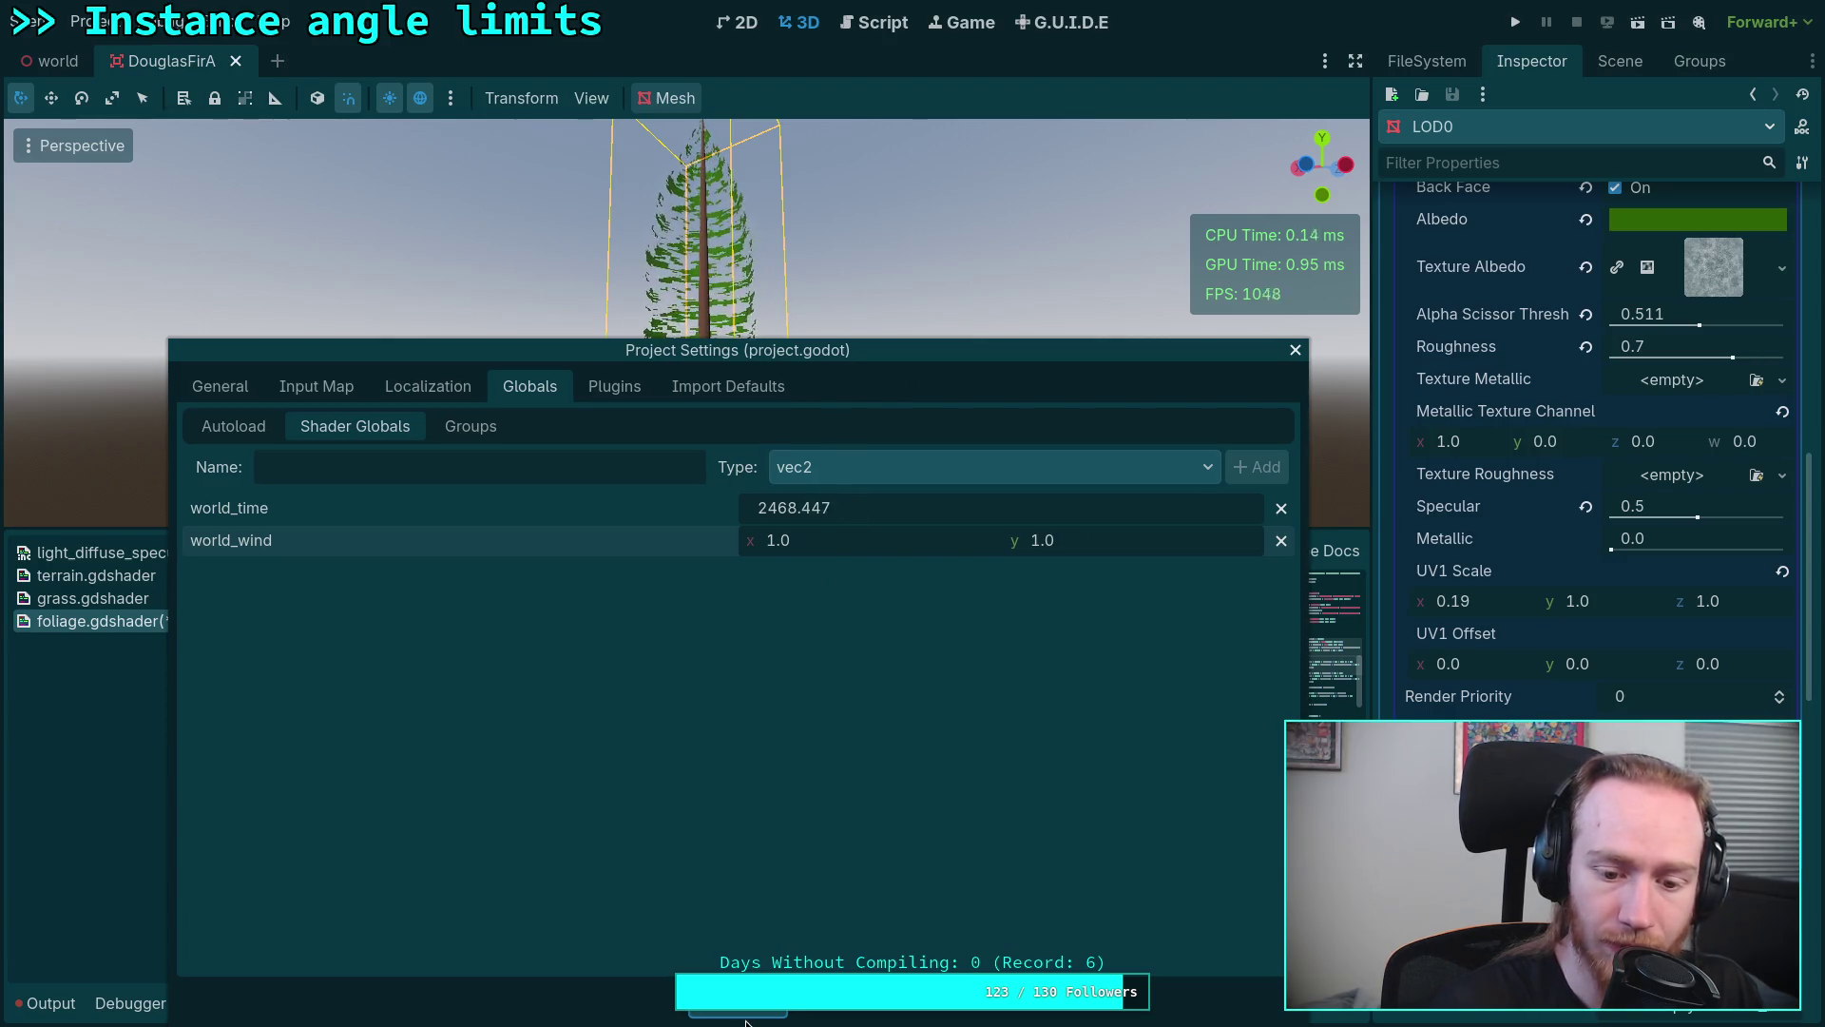
key(Escape)
drag(1321, 186, 1320, 157)
click(1322, 149)
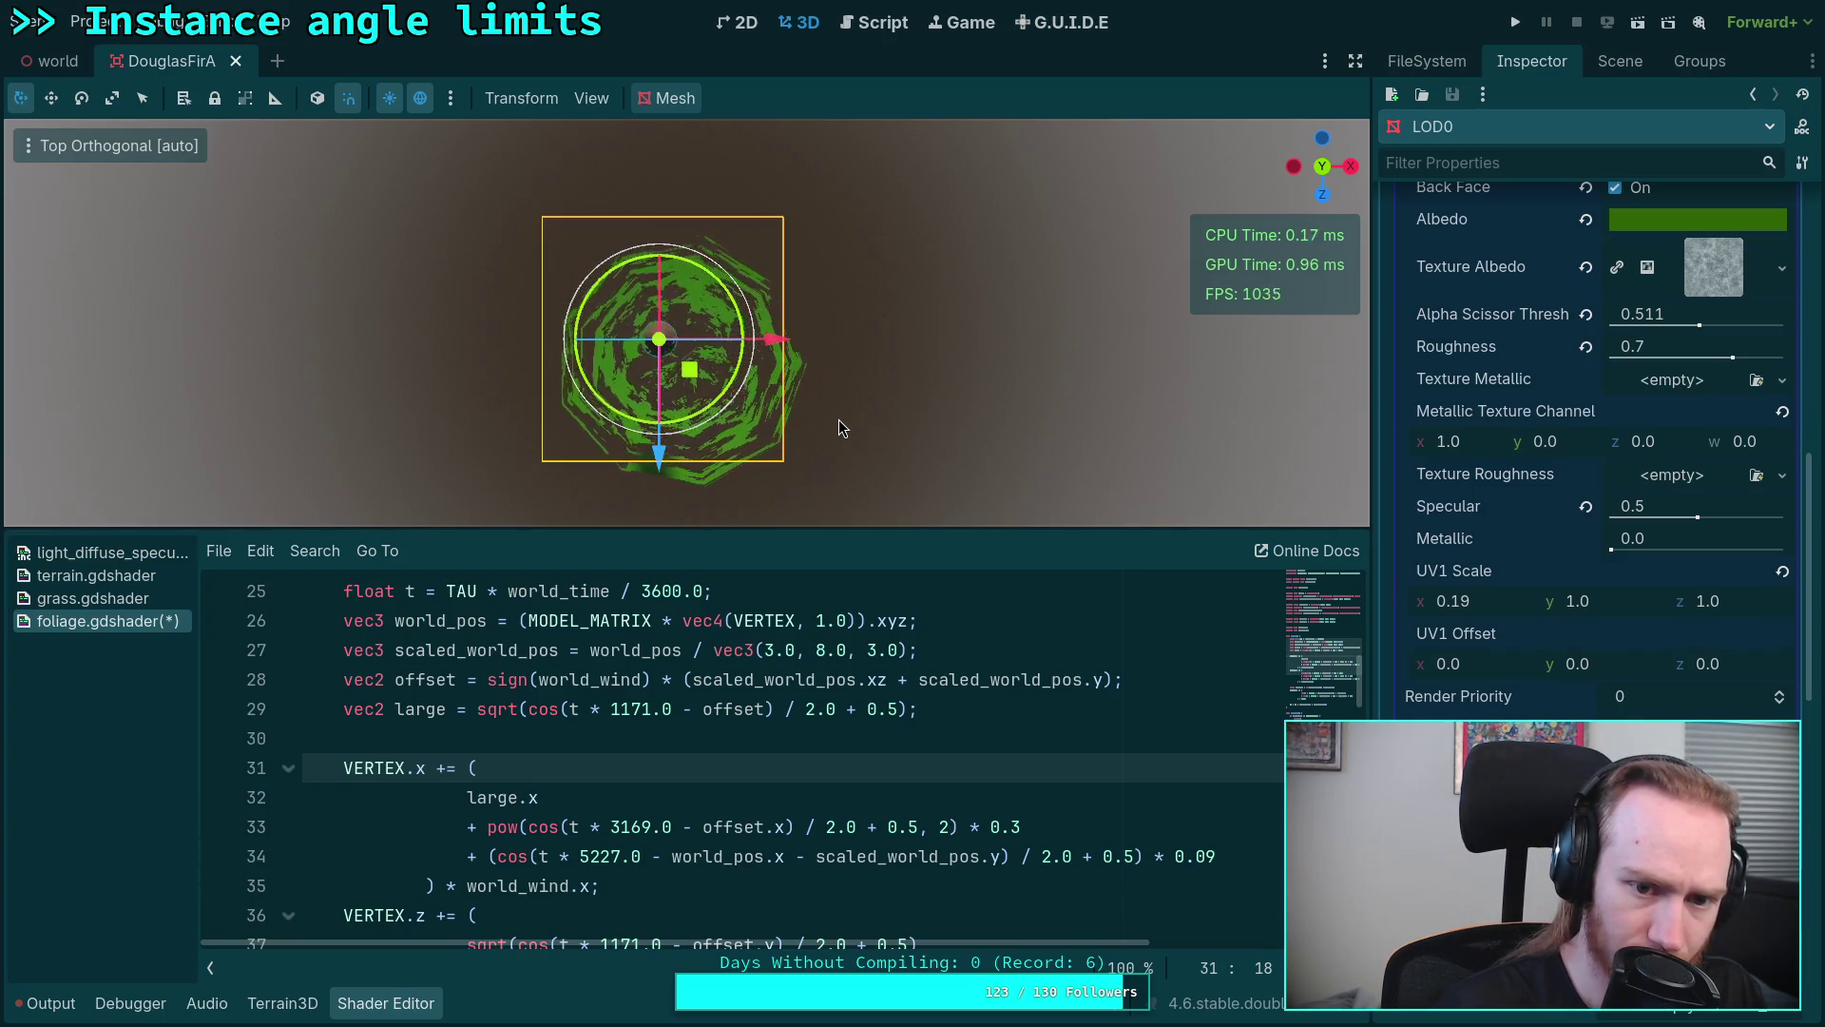
Step: Set world_wind to 0.7 on both axes in Shader Globals and return to the line defining large
click(94, 21)
click(157, 54)
click(813, 550)
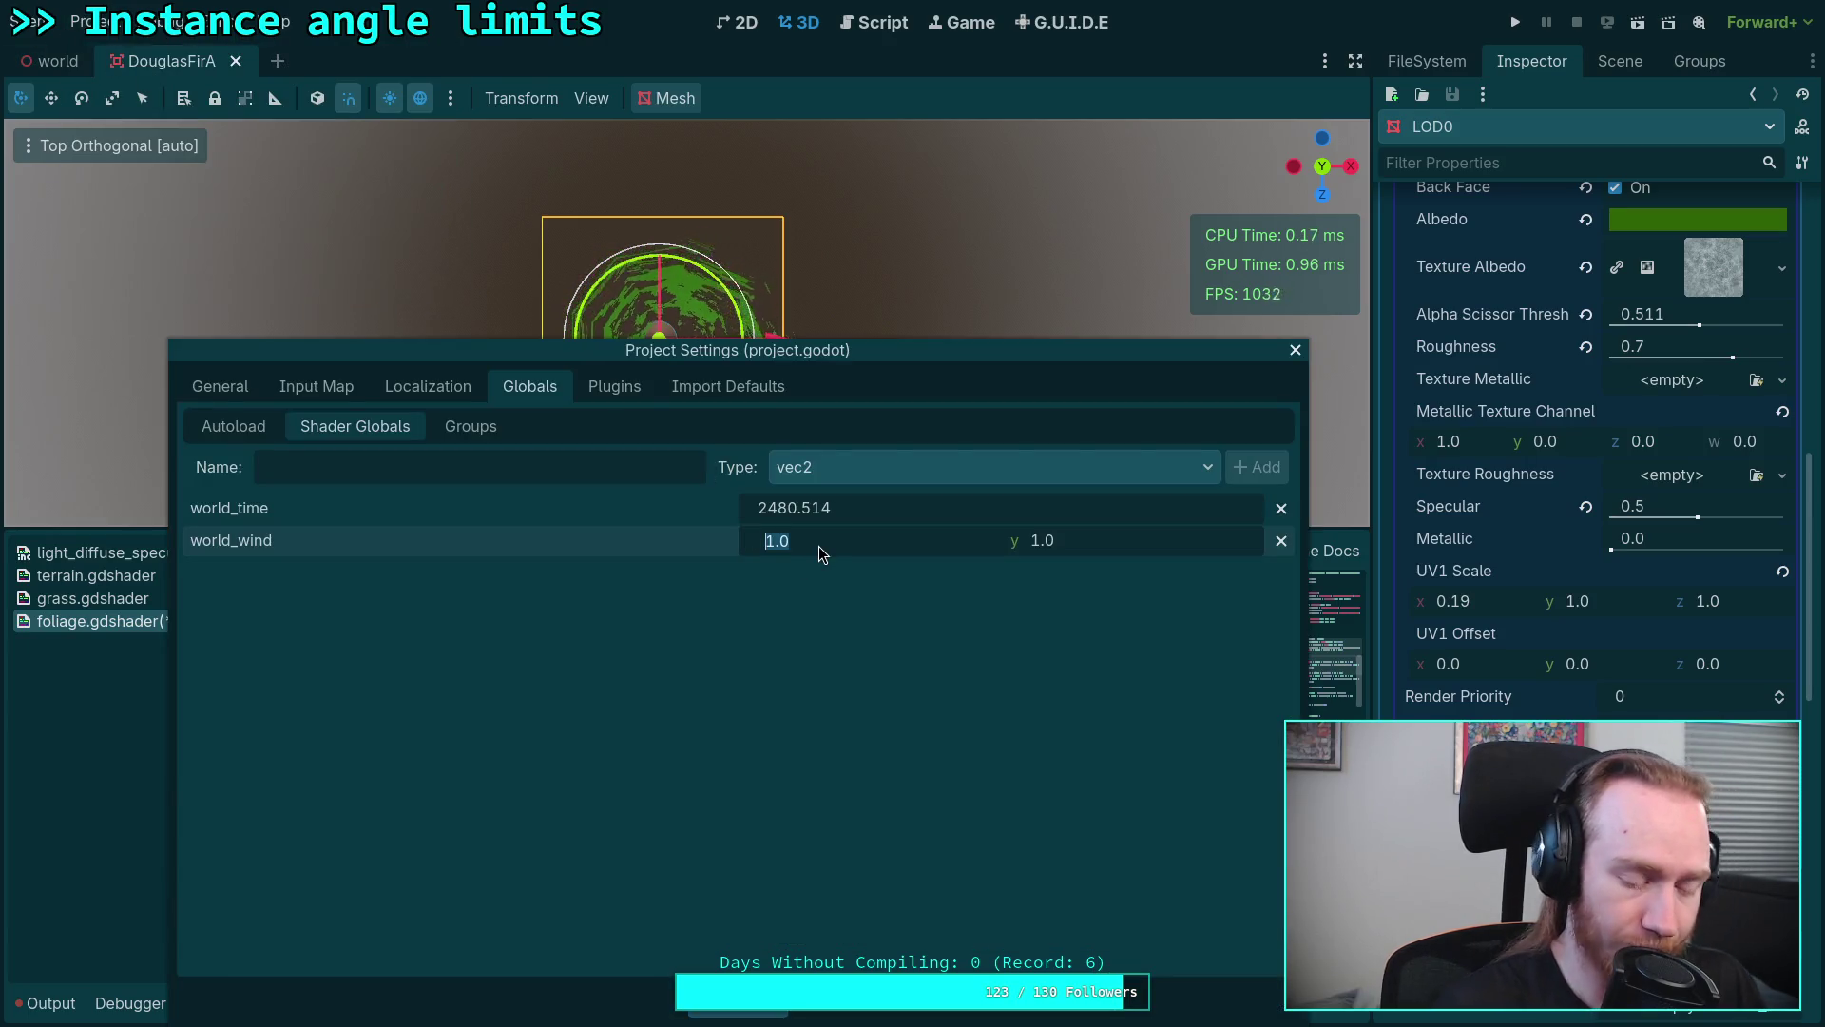
text(.6)
key(BackSpace)
text(7)
click(1093, 543)
text(.7)
key(Return)
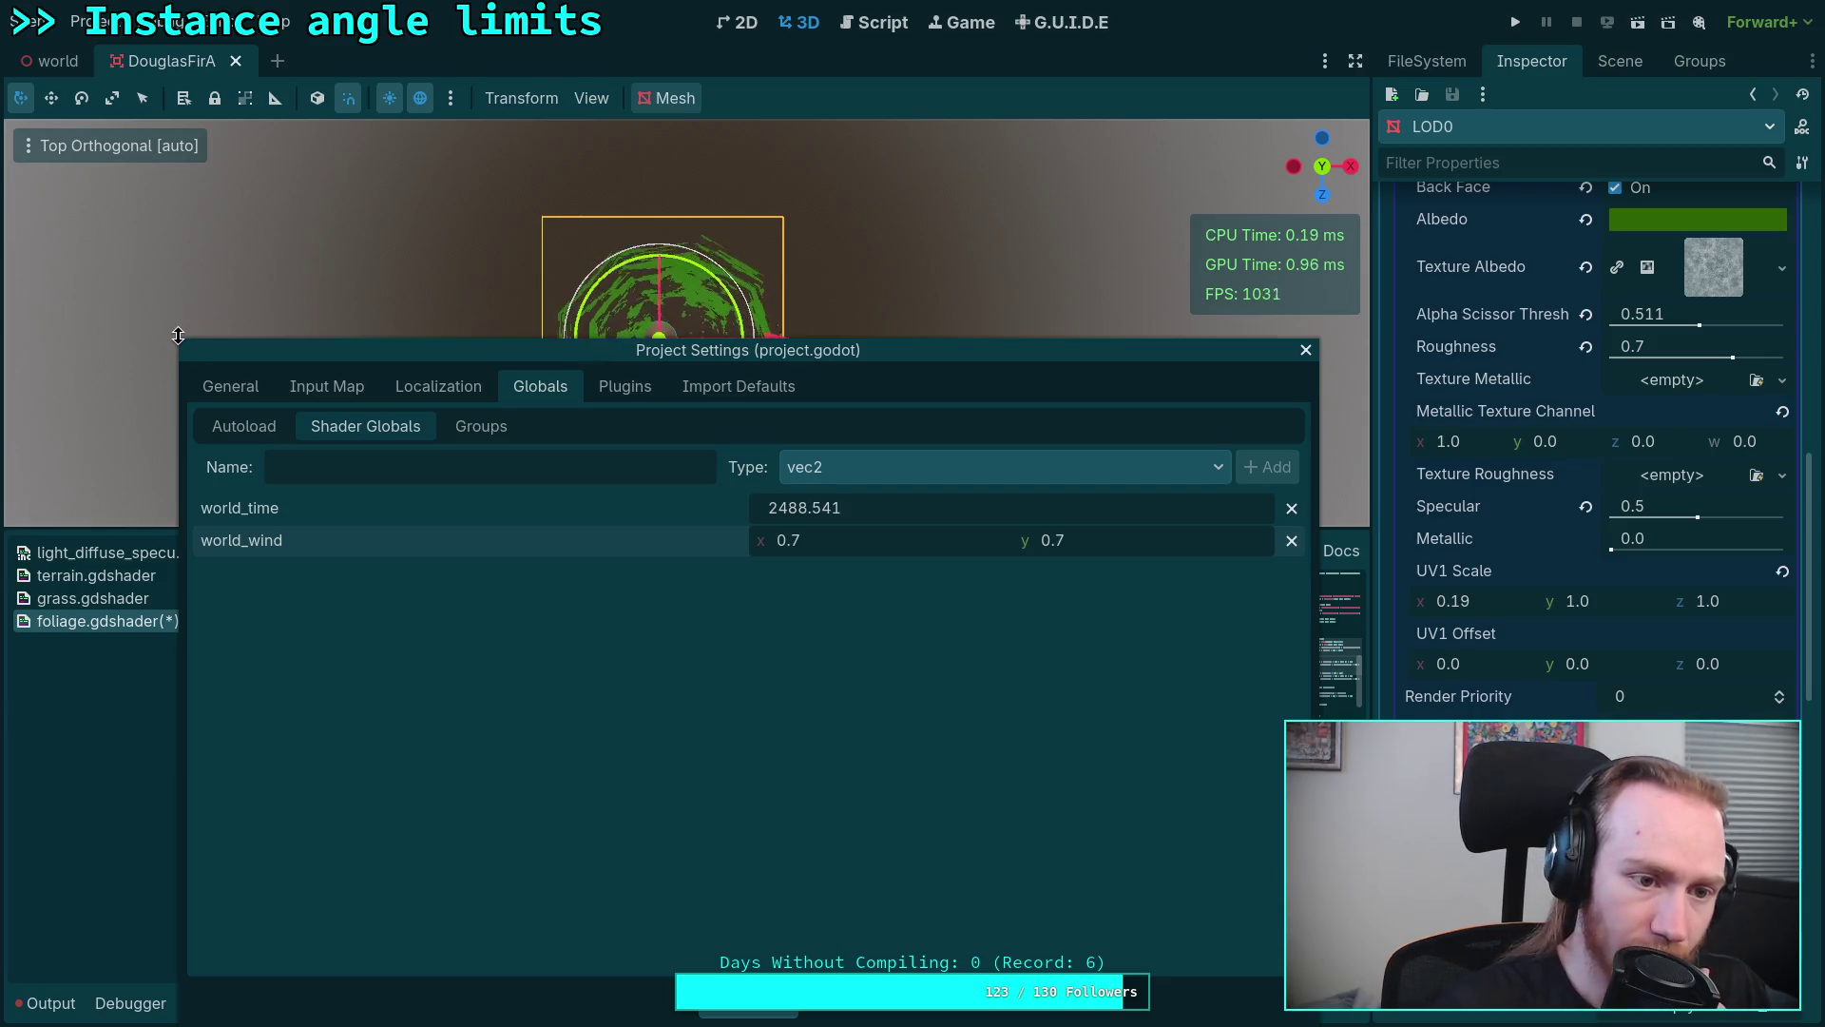
drag(178, 335, 393, 528)
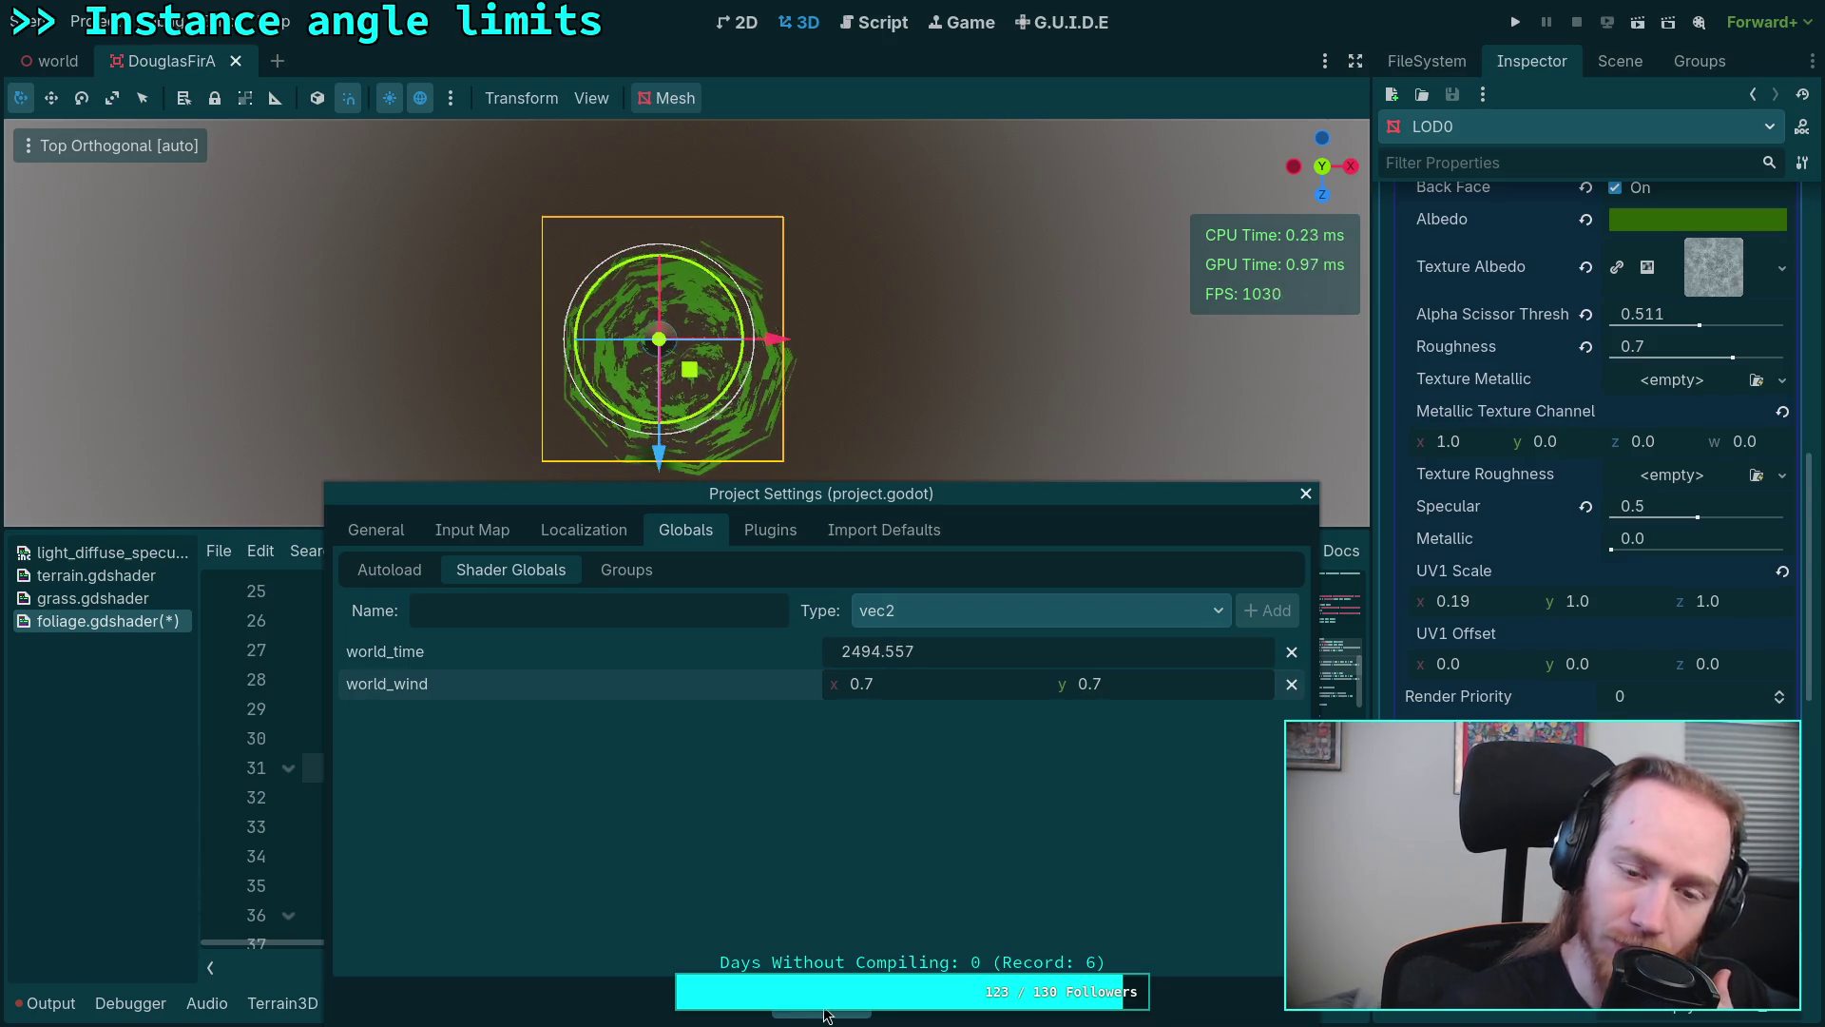
key(Escape)
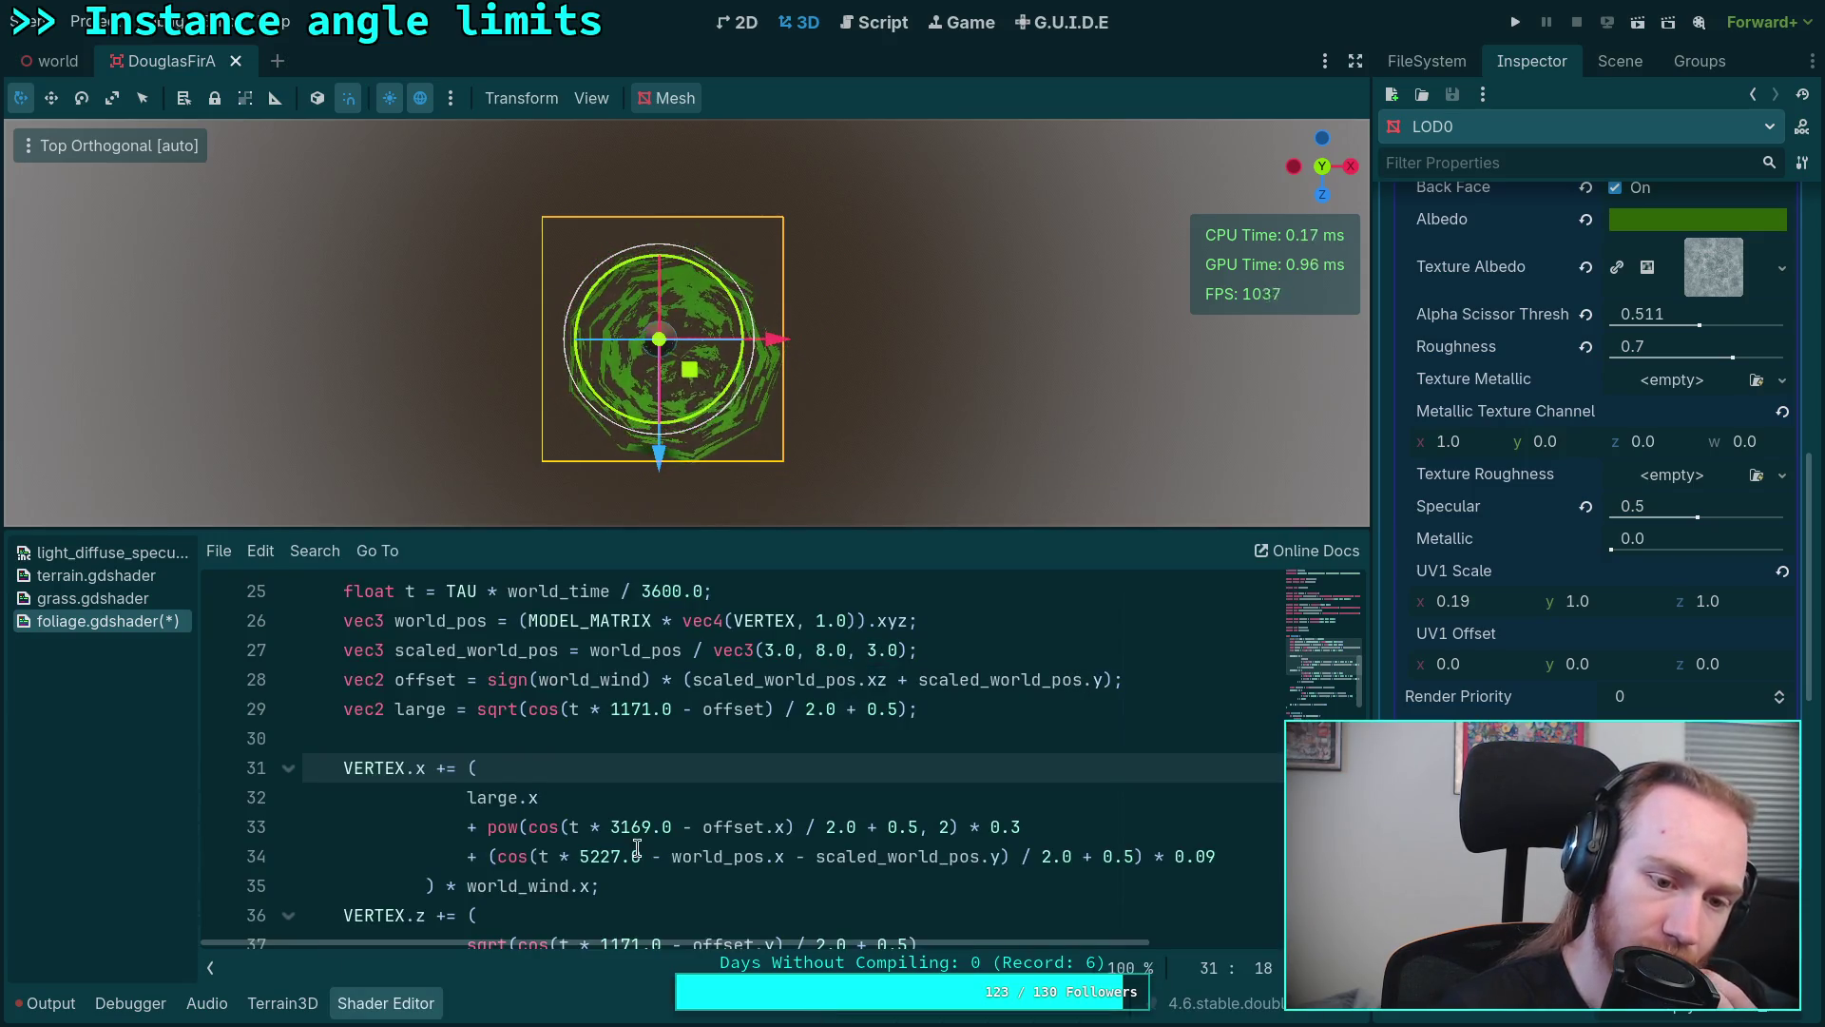
key(Up)
key(Up)
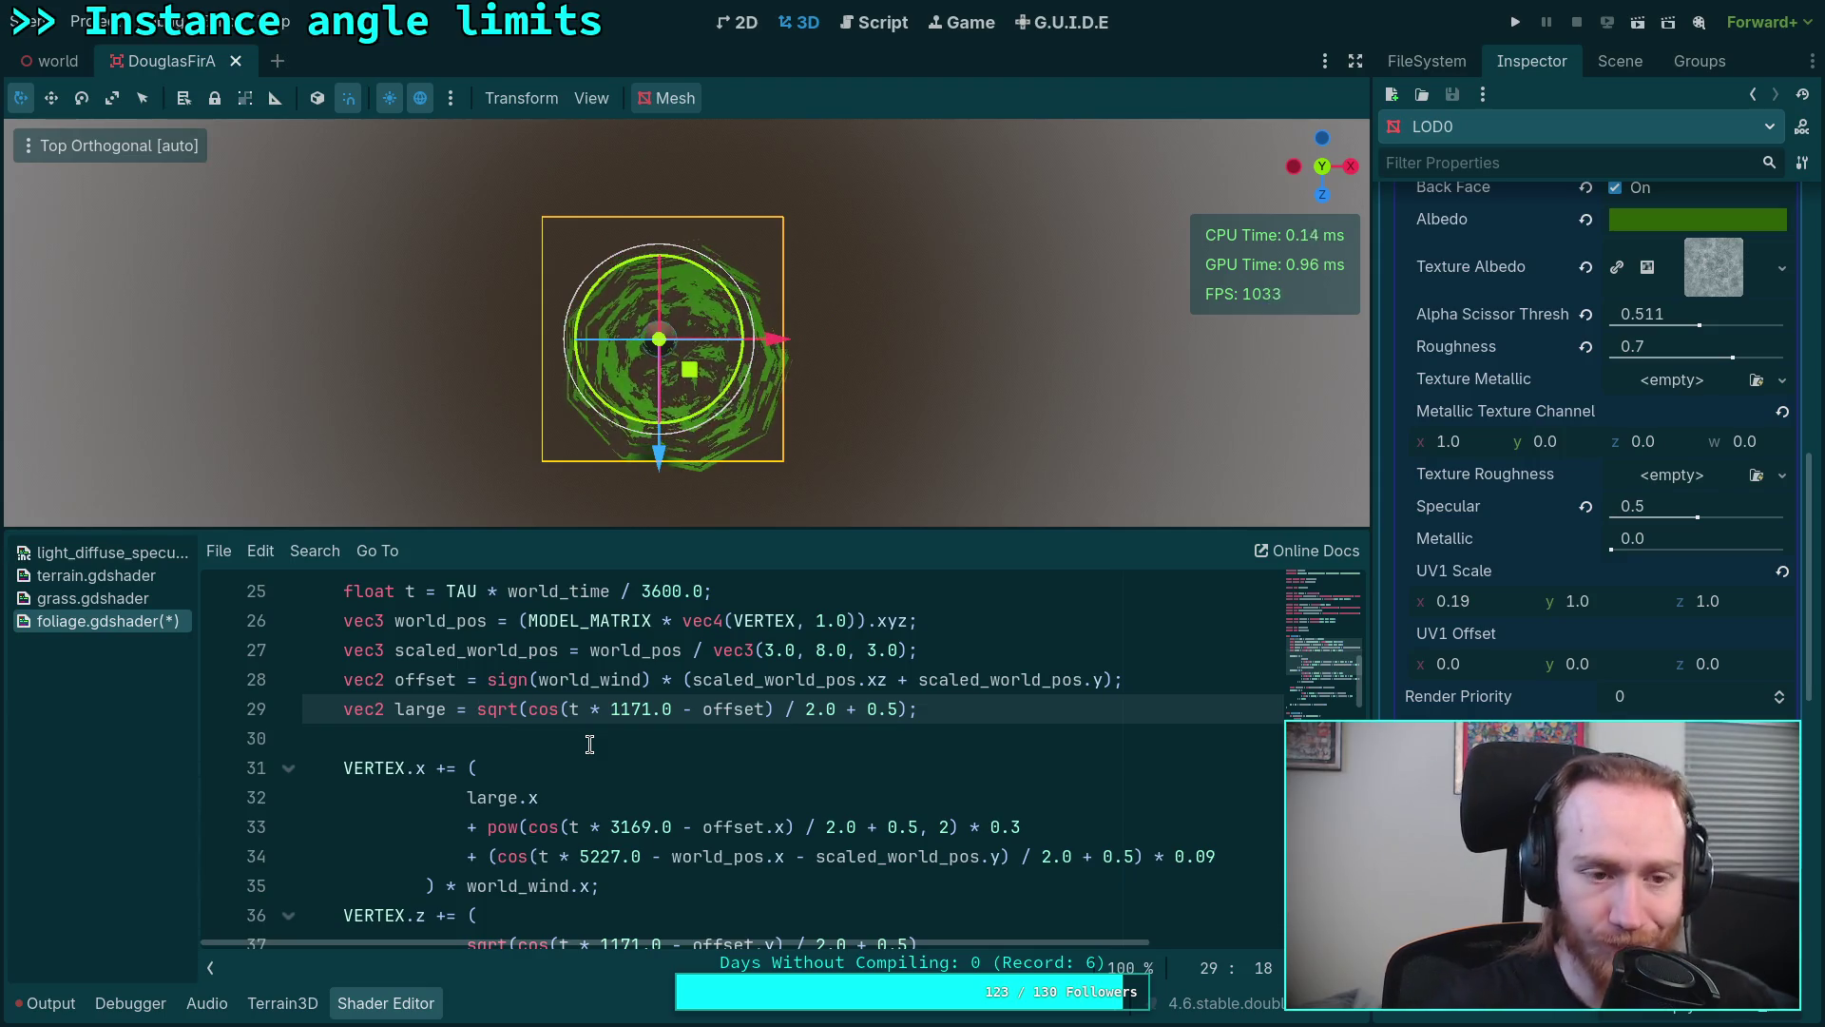
Step: Set the world_wind shader global to 0.1 on x and y in Shader Globals, then close settings
click(93, 22)
click(142, 49)
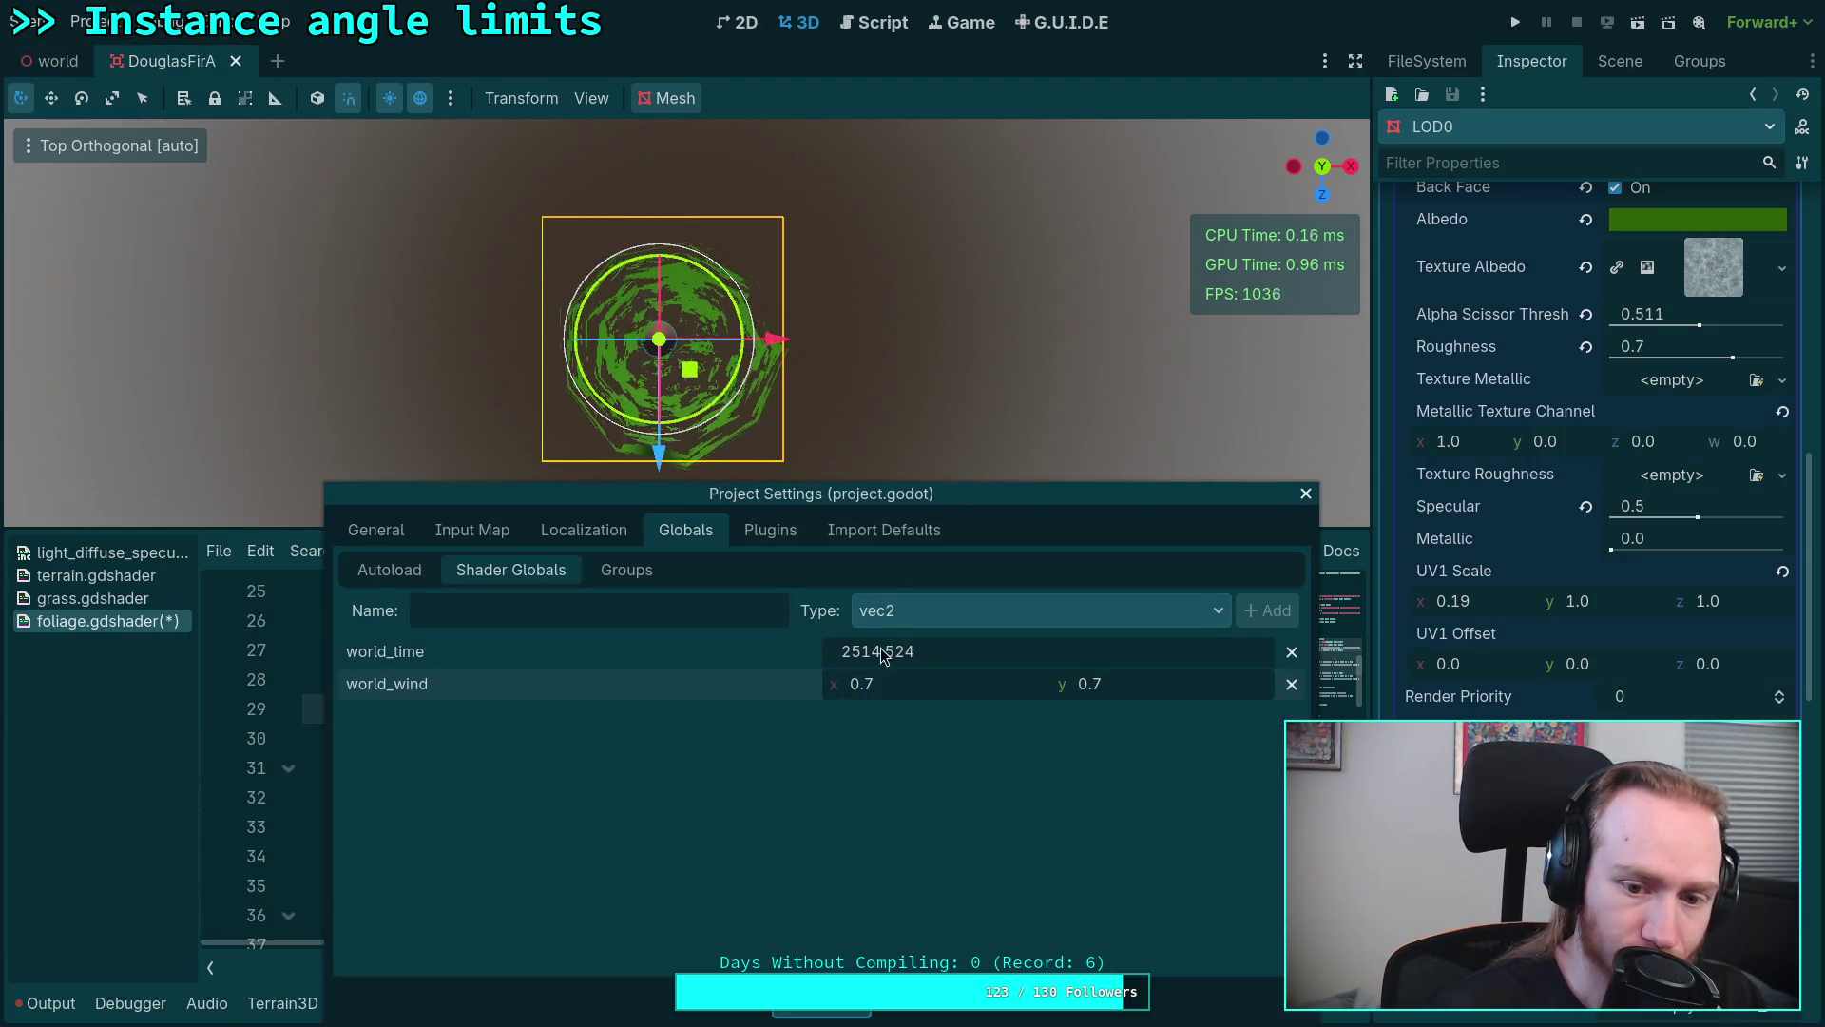
double_click(890, 680)
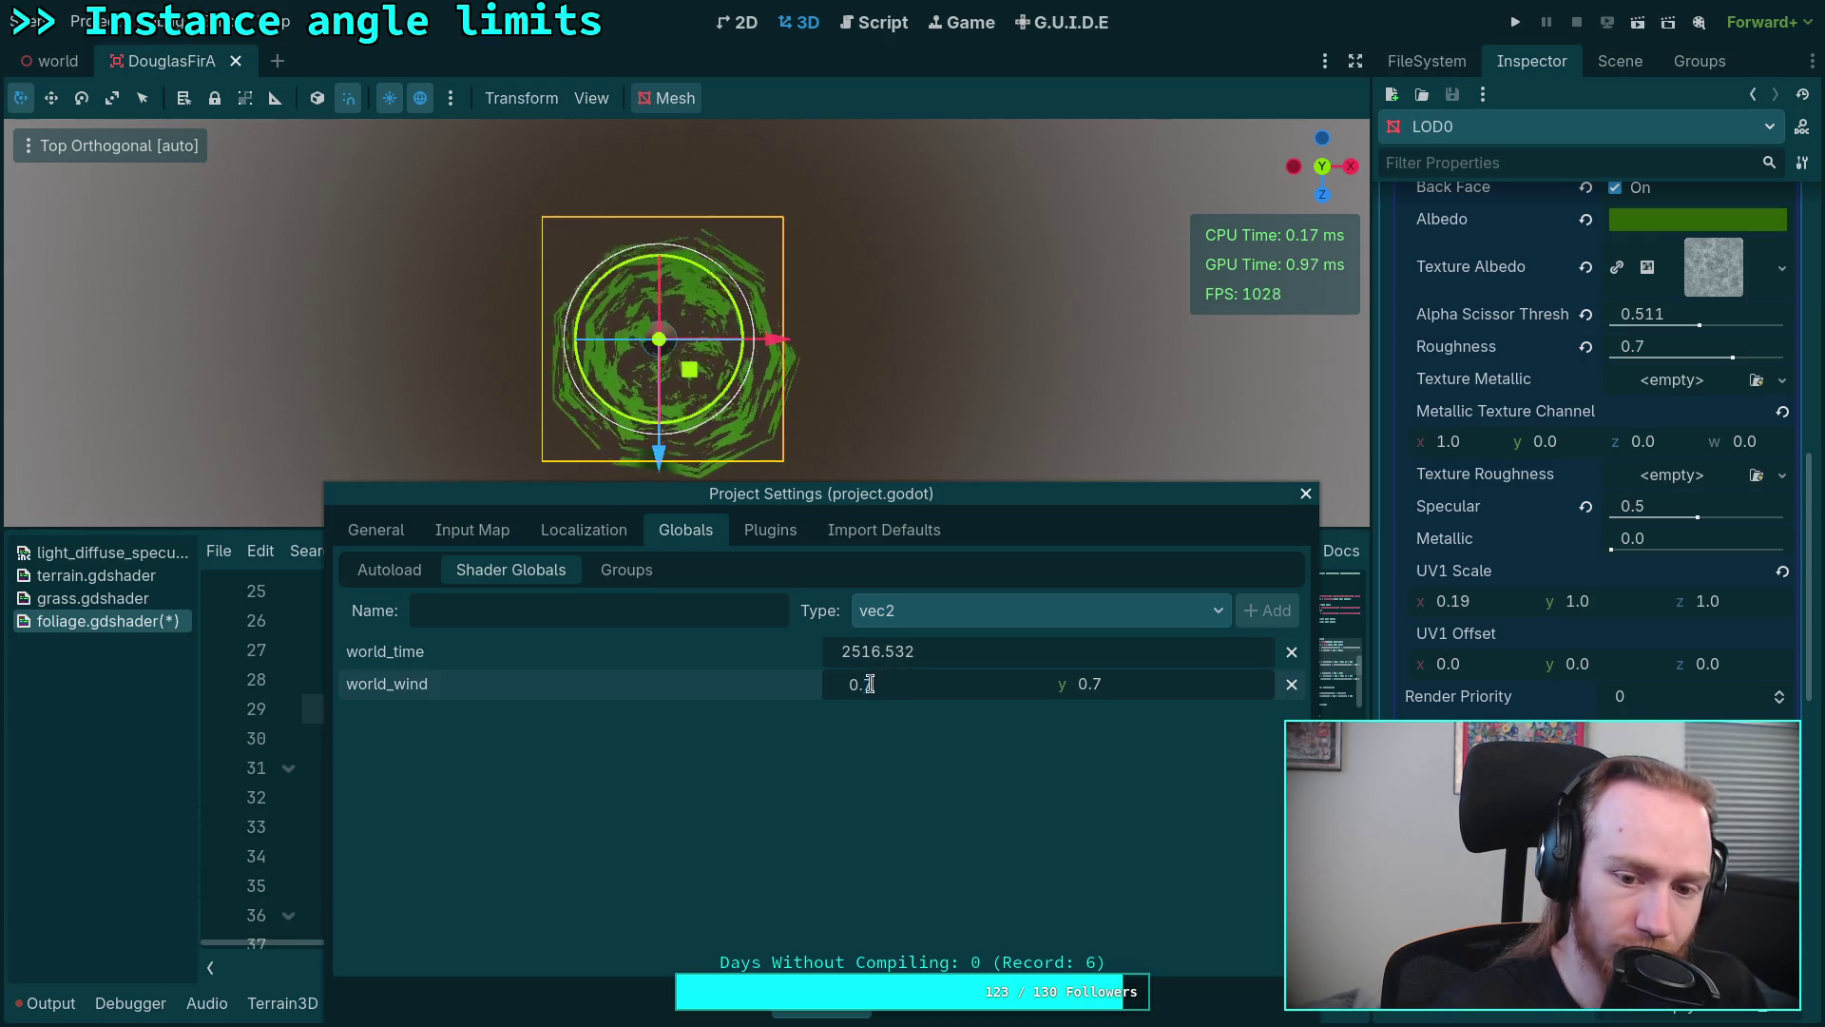
text(0)
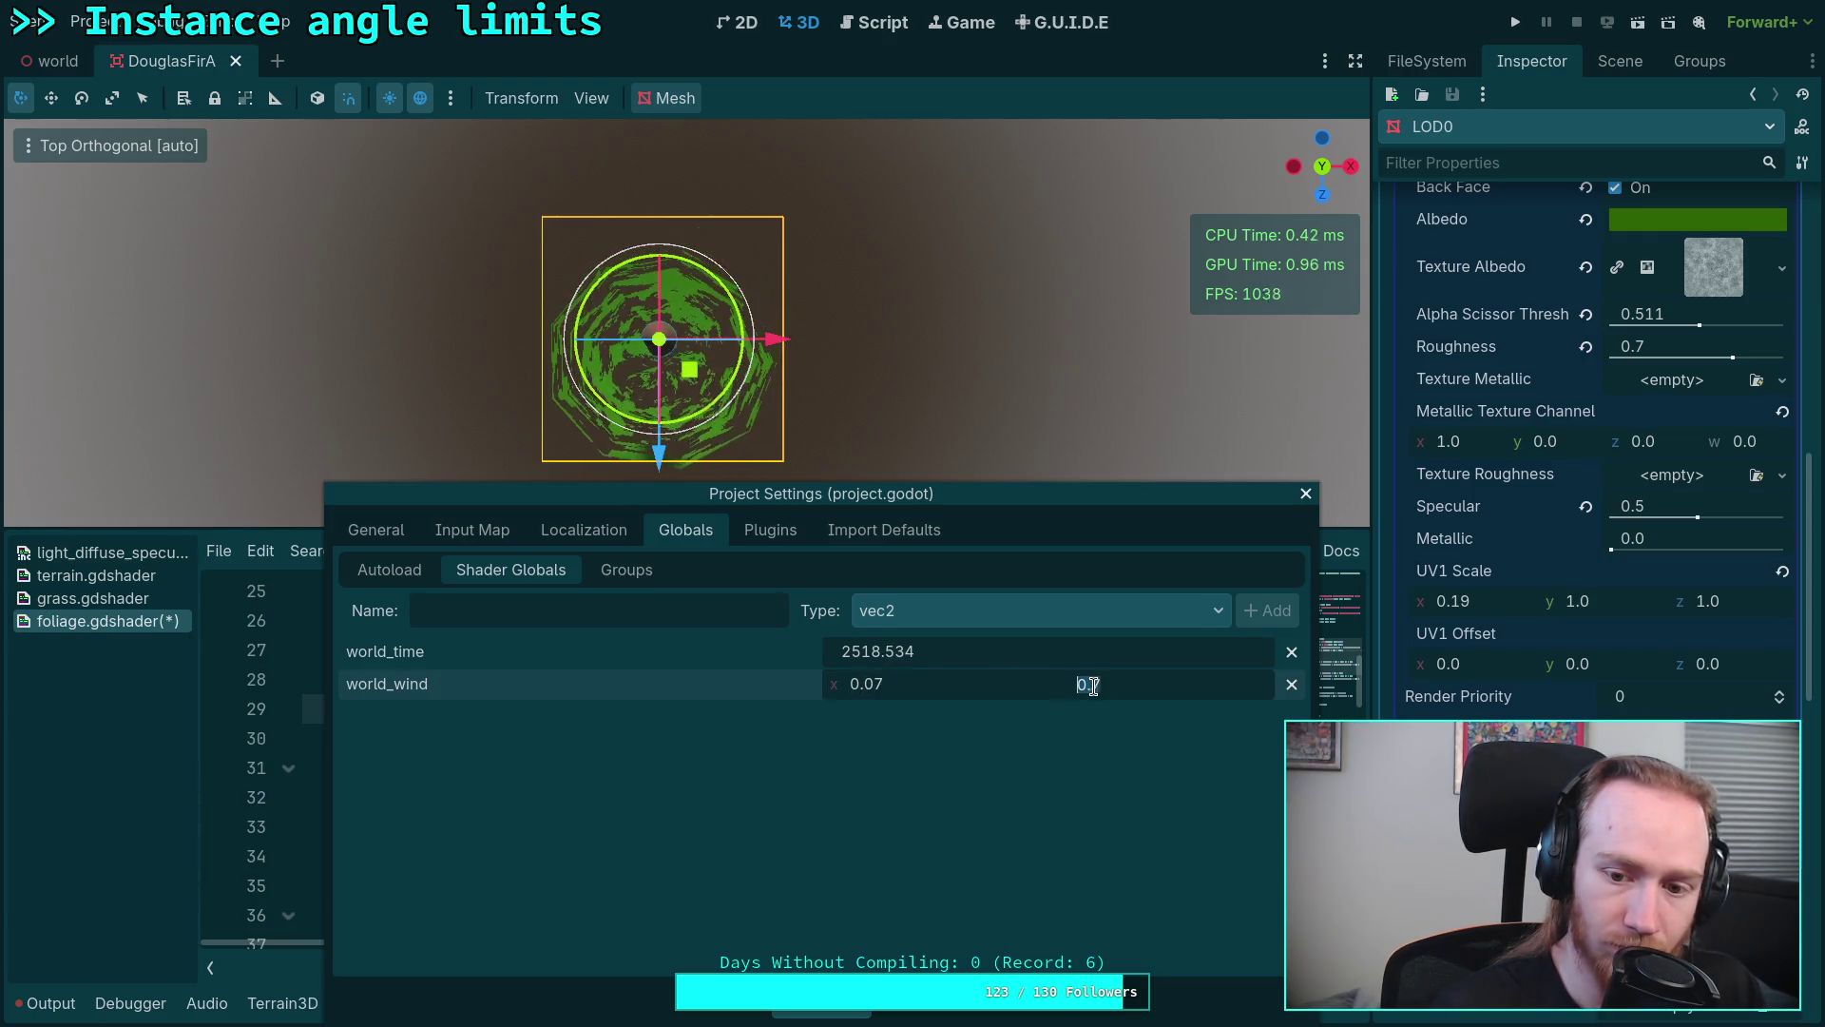
click(967, 688)
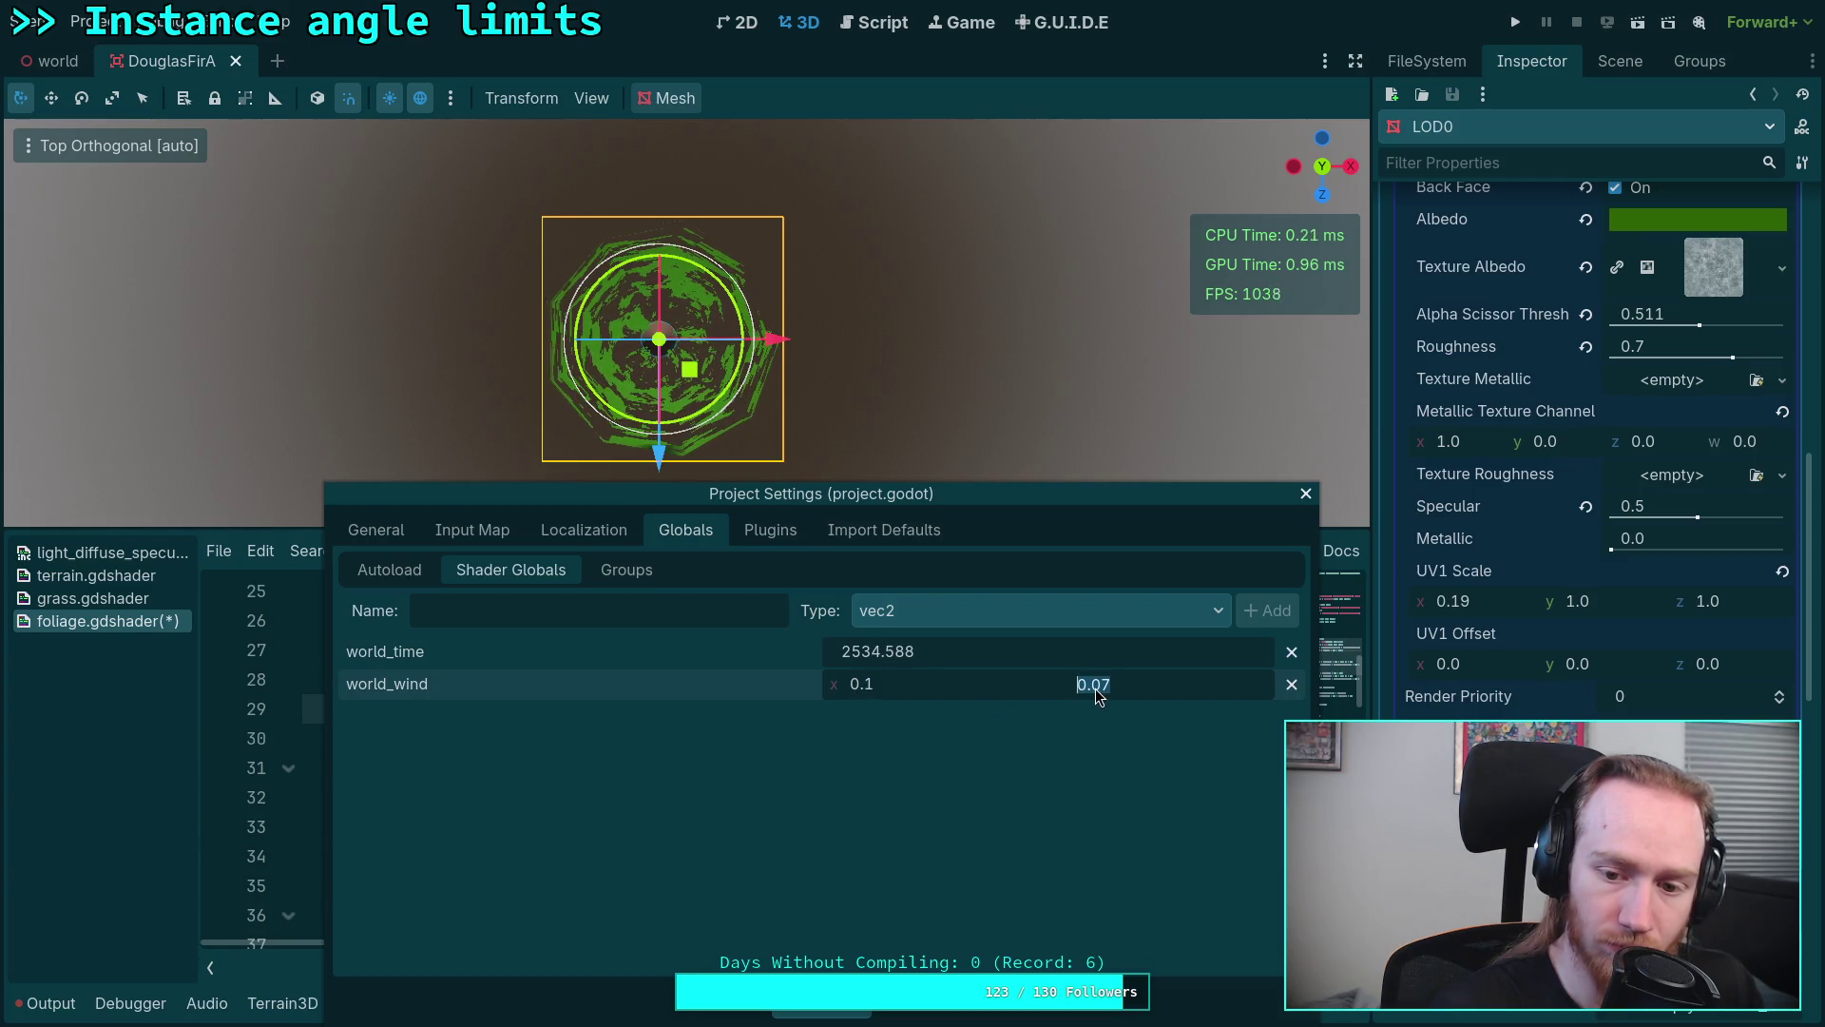
text(0.1)
click(1014, 699)
click(1002, 735)
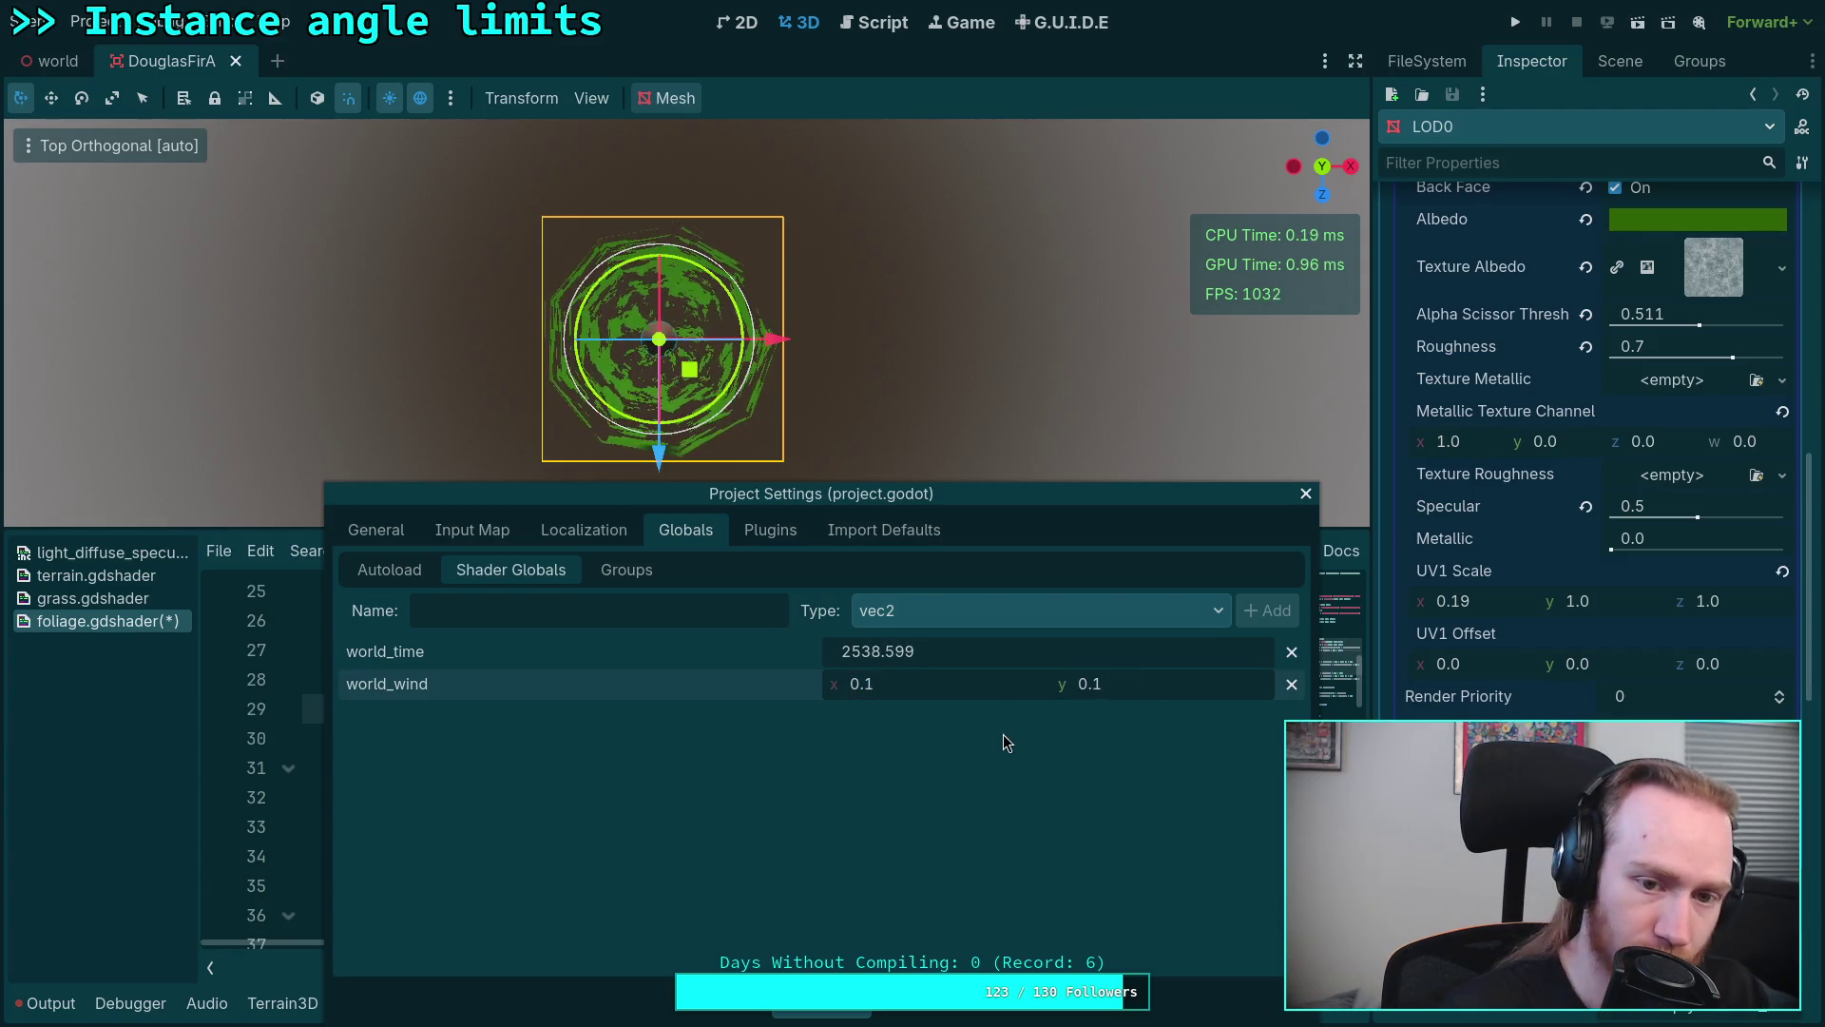
key(Escape)
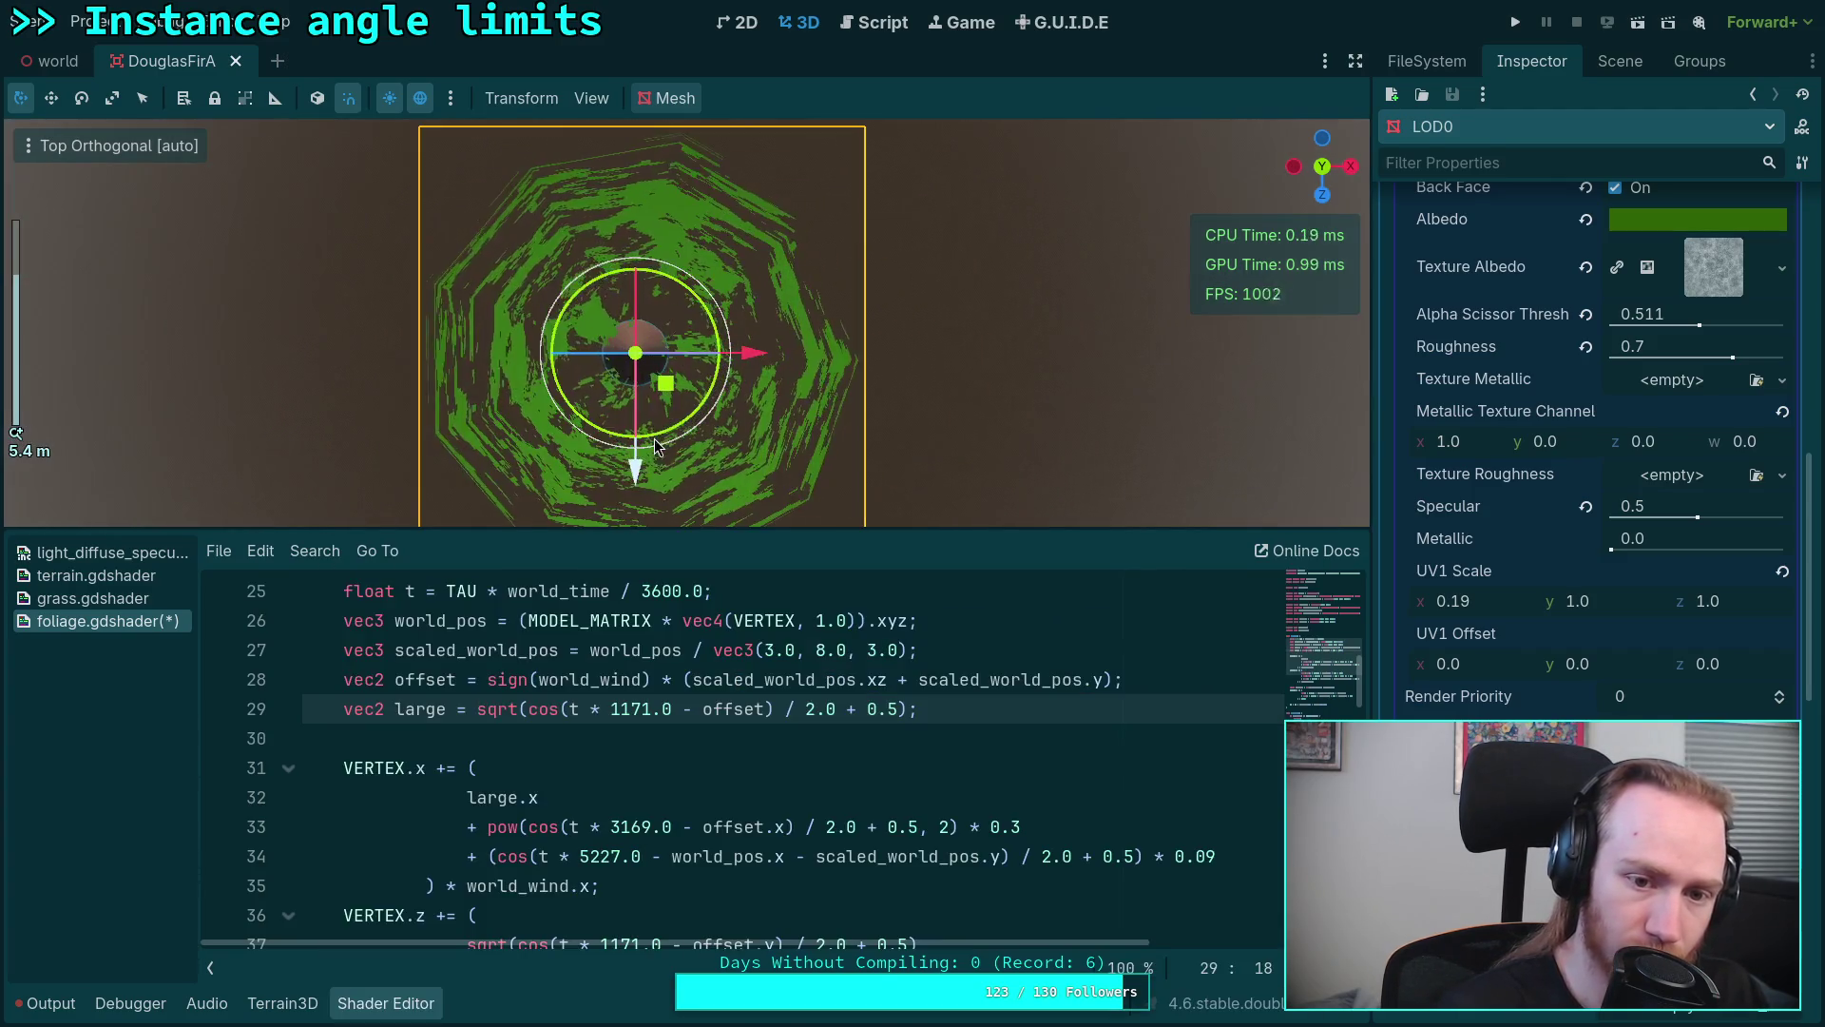
Step: Tilt and orbit the 3D view to see the fir tree side-on and edge-on as it sways
drag(748, 420, 722, 365)
scroll(722, 364, up, 5)
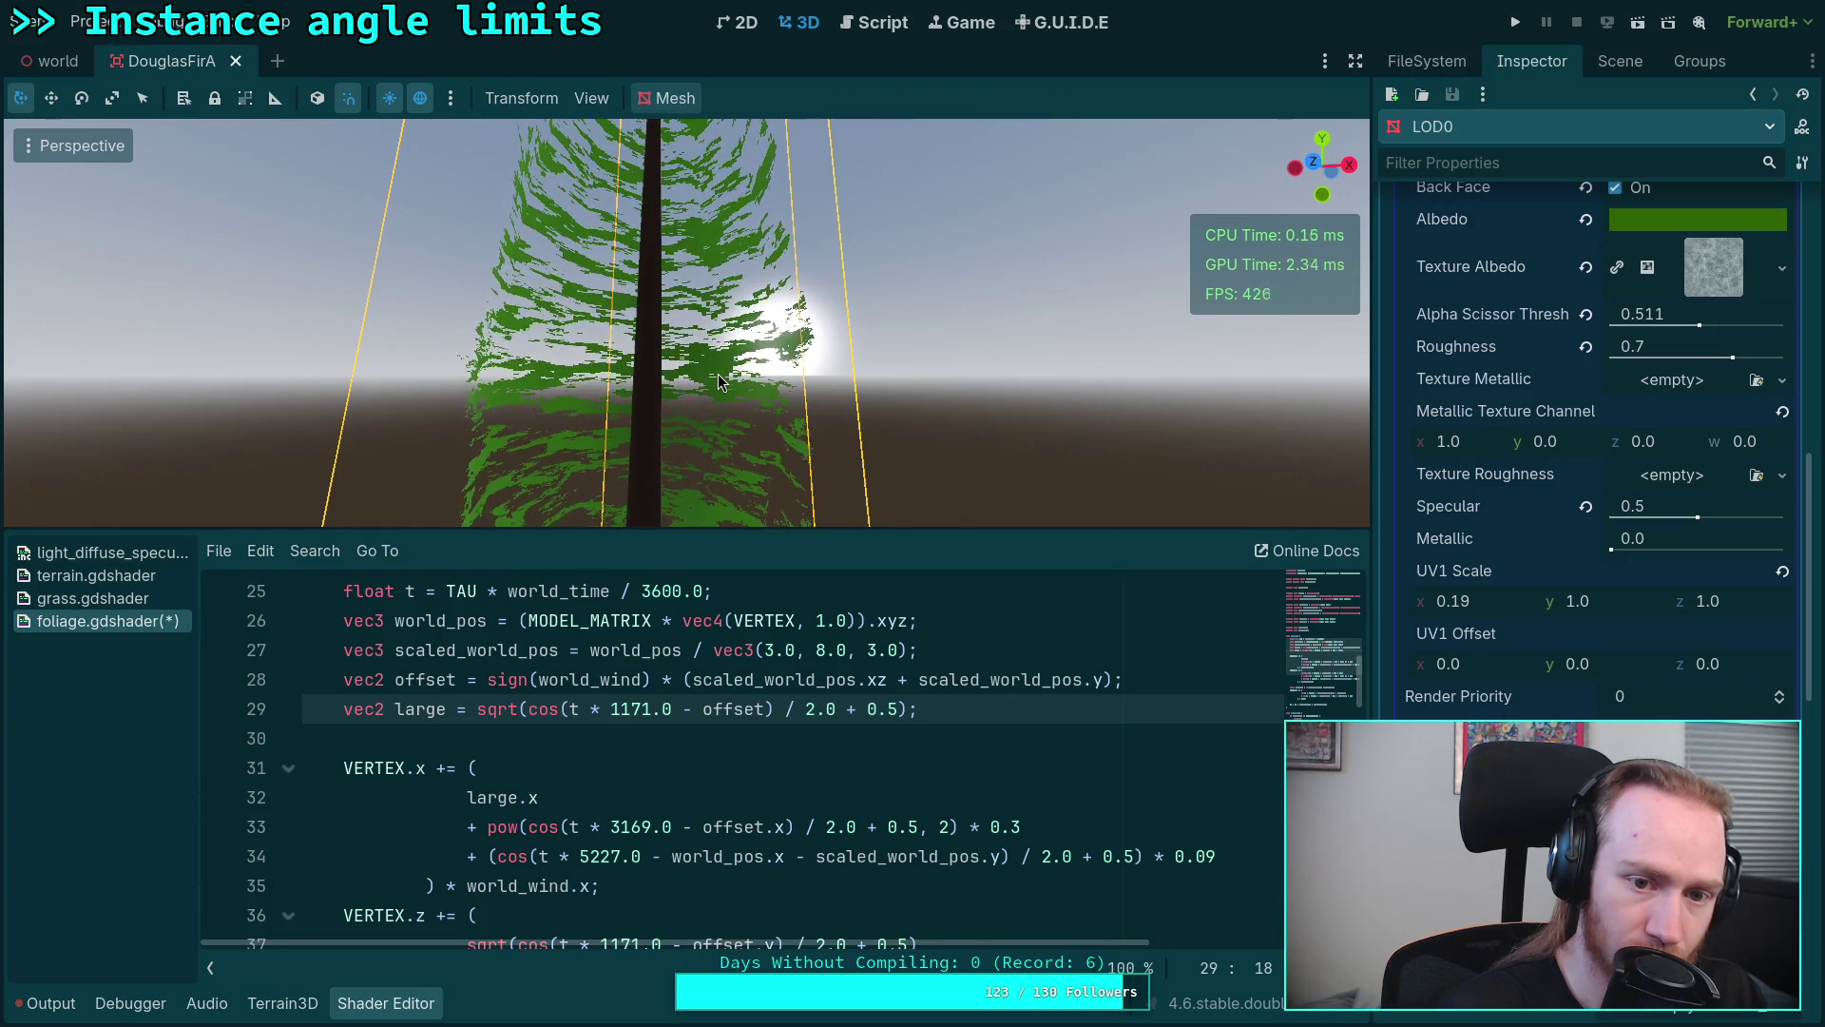
drag(720, 383, 957, 409)
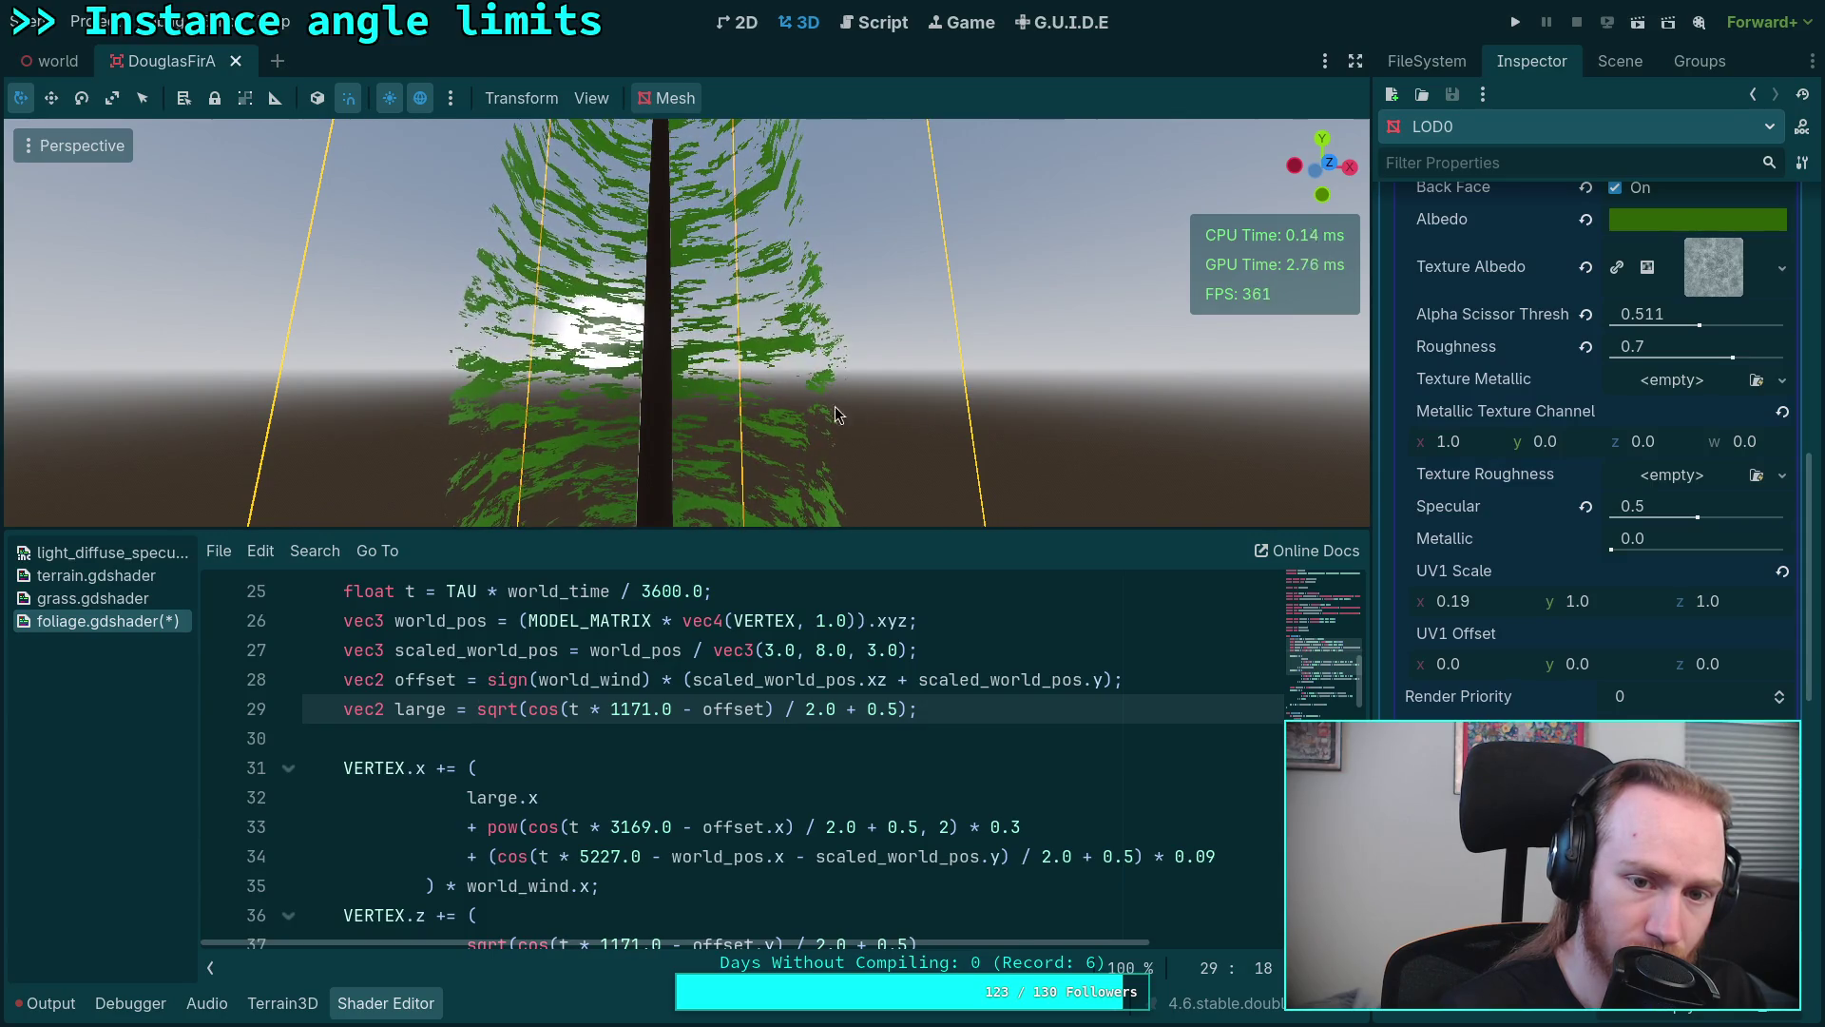
drag(927, 419, 737, 383)
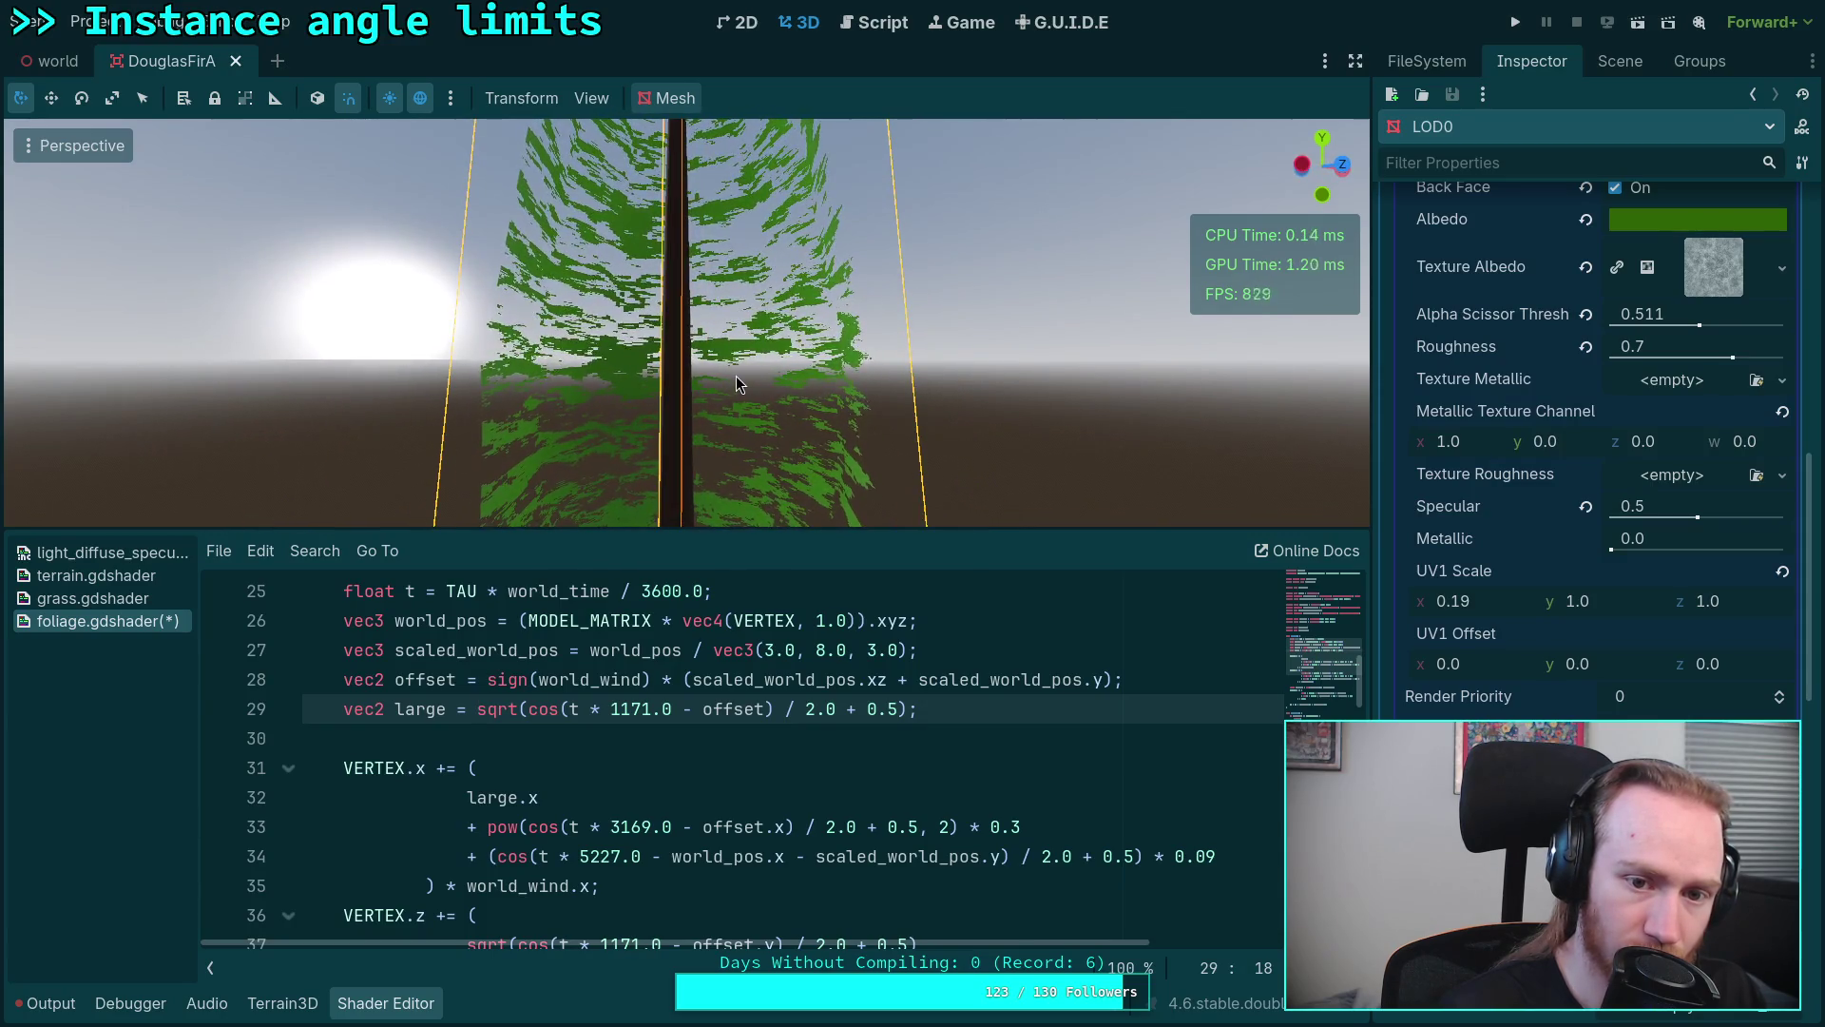
mouse_move(736, 375)
mouse_down()
mouse_move(458, 389)
mouse_move(1026, 396)
mouse_up()
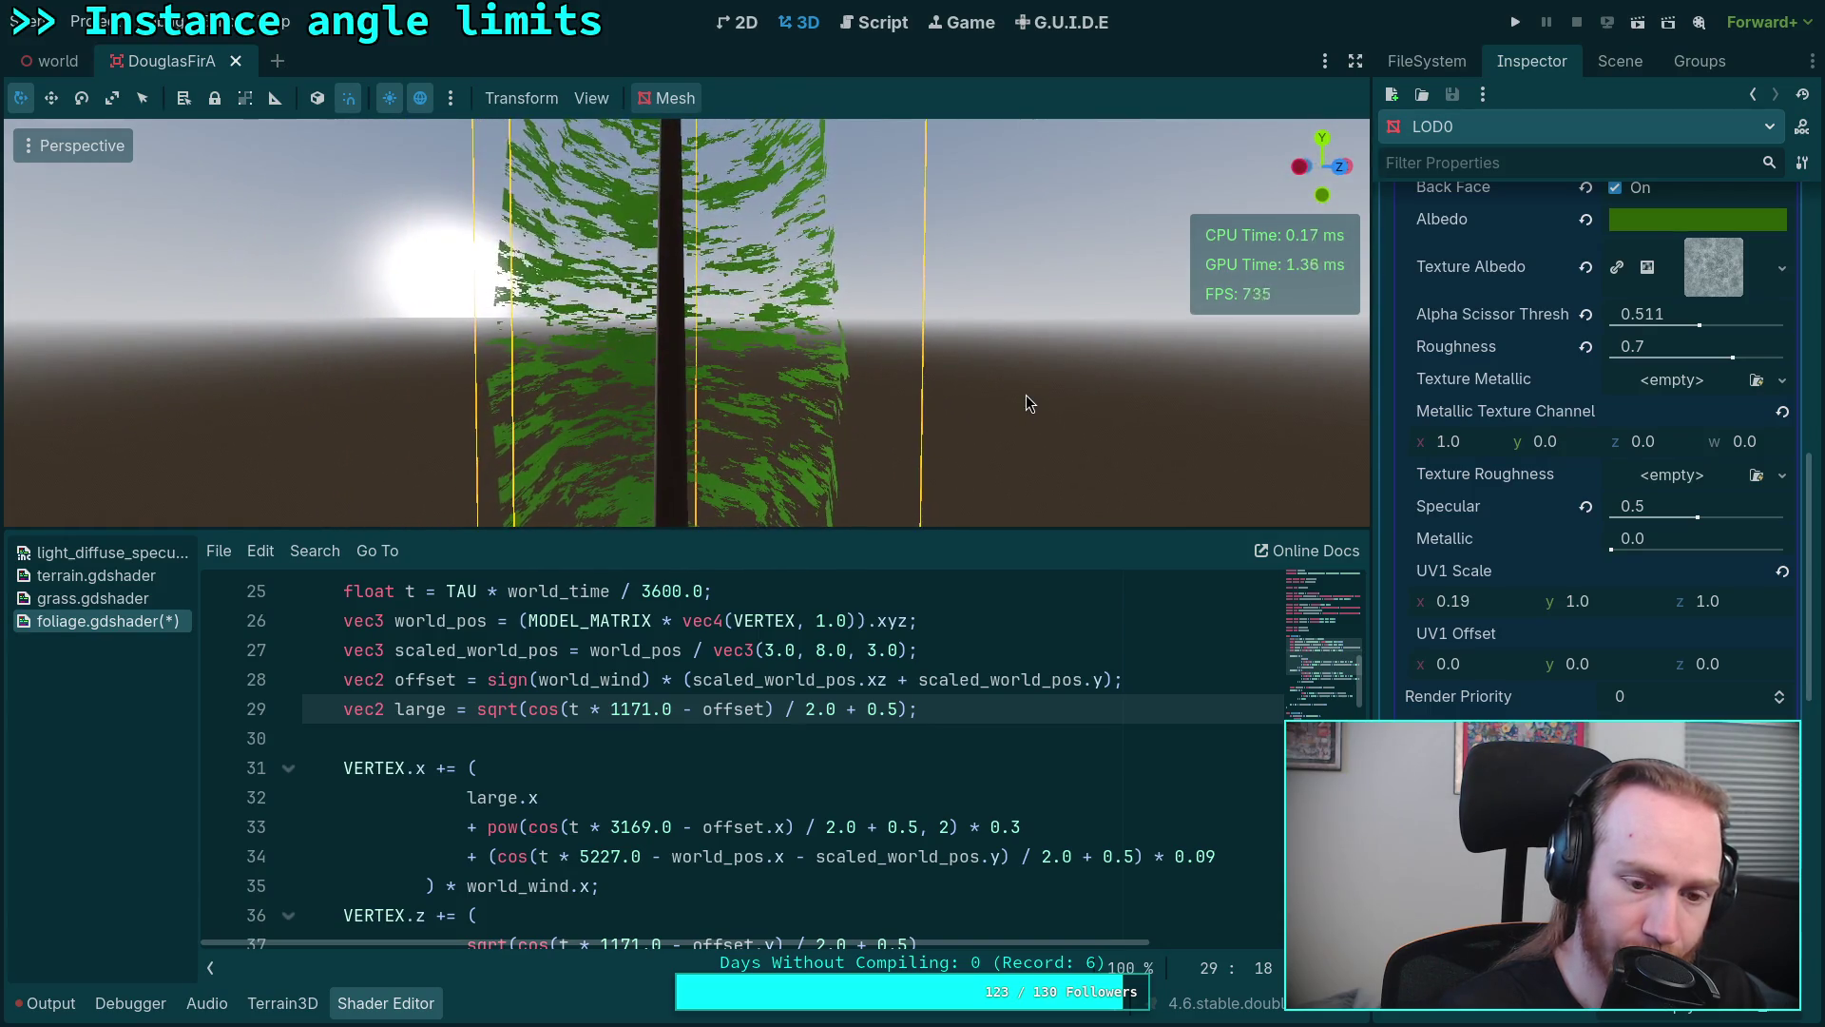
scroll(821, 748, down, 2)
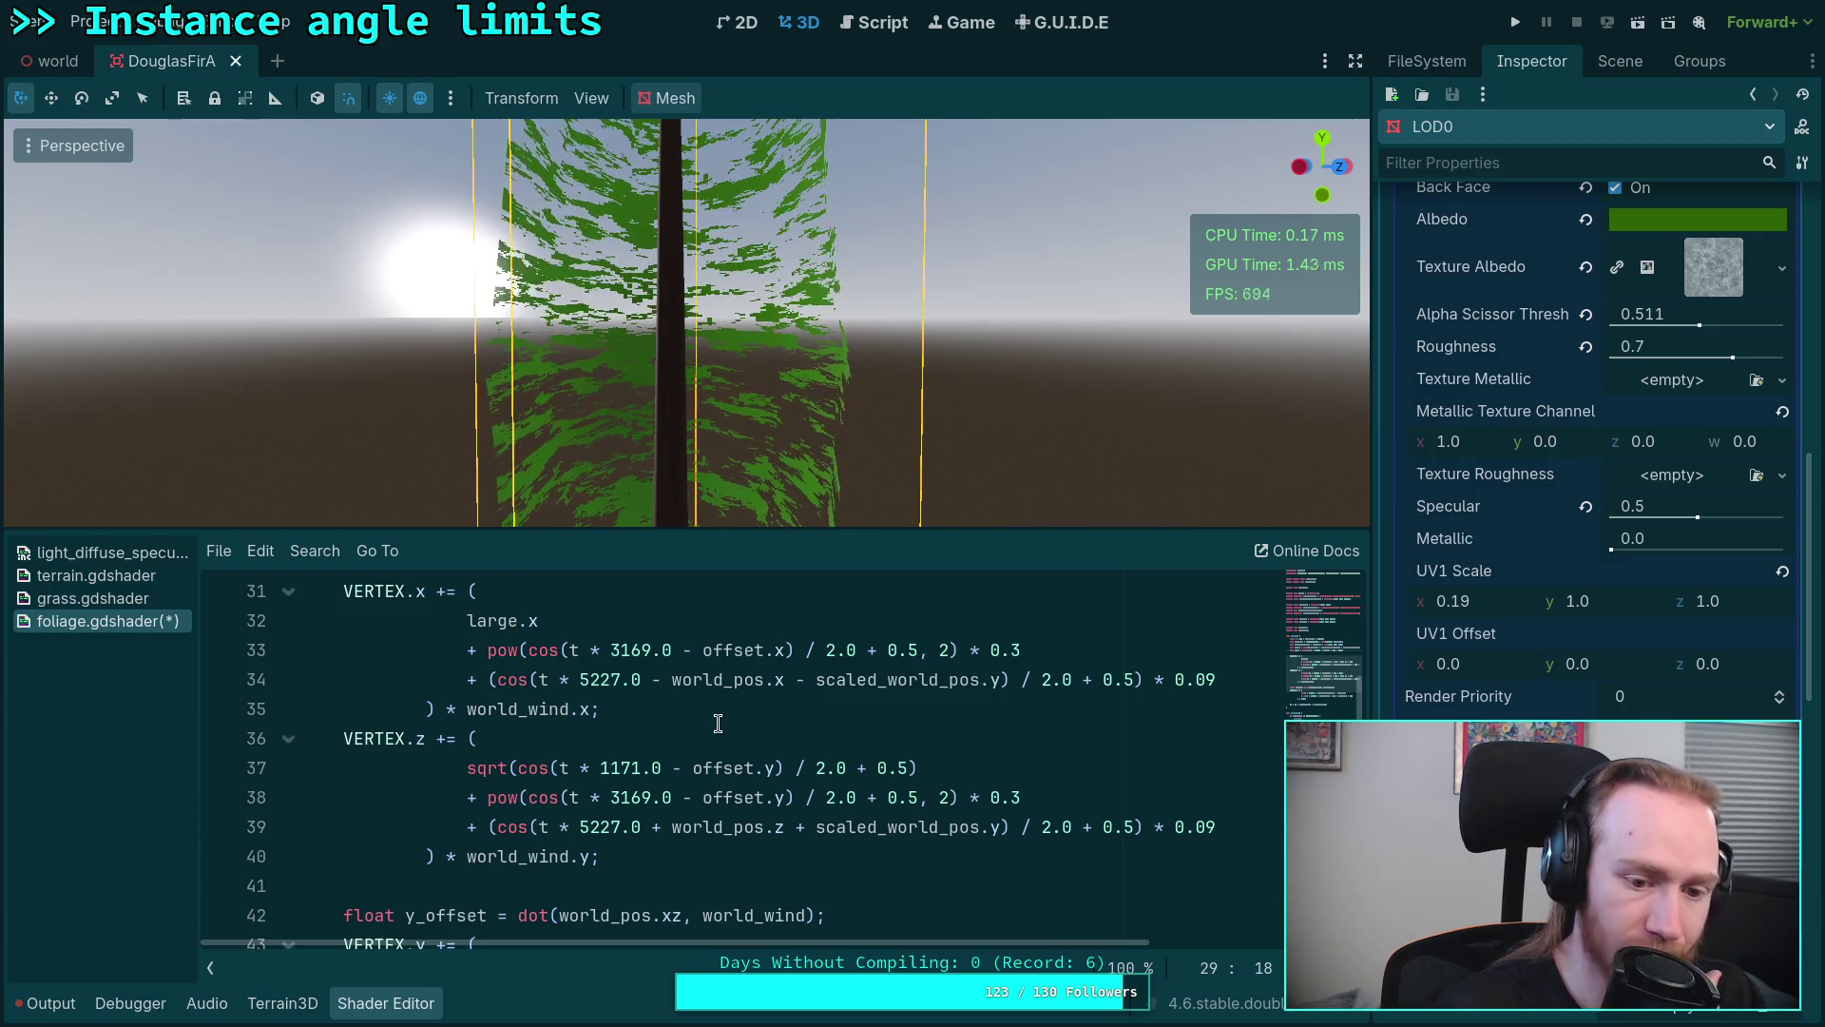
scroll(717, 720, up, 1)
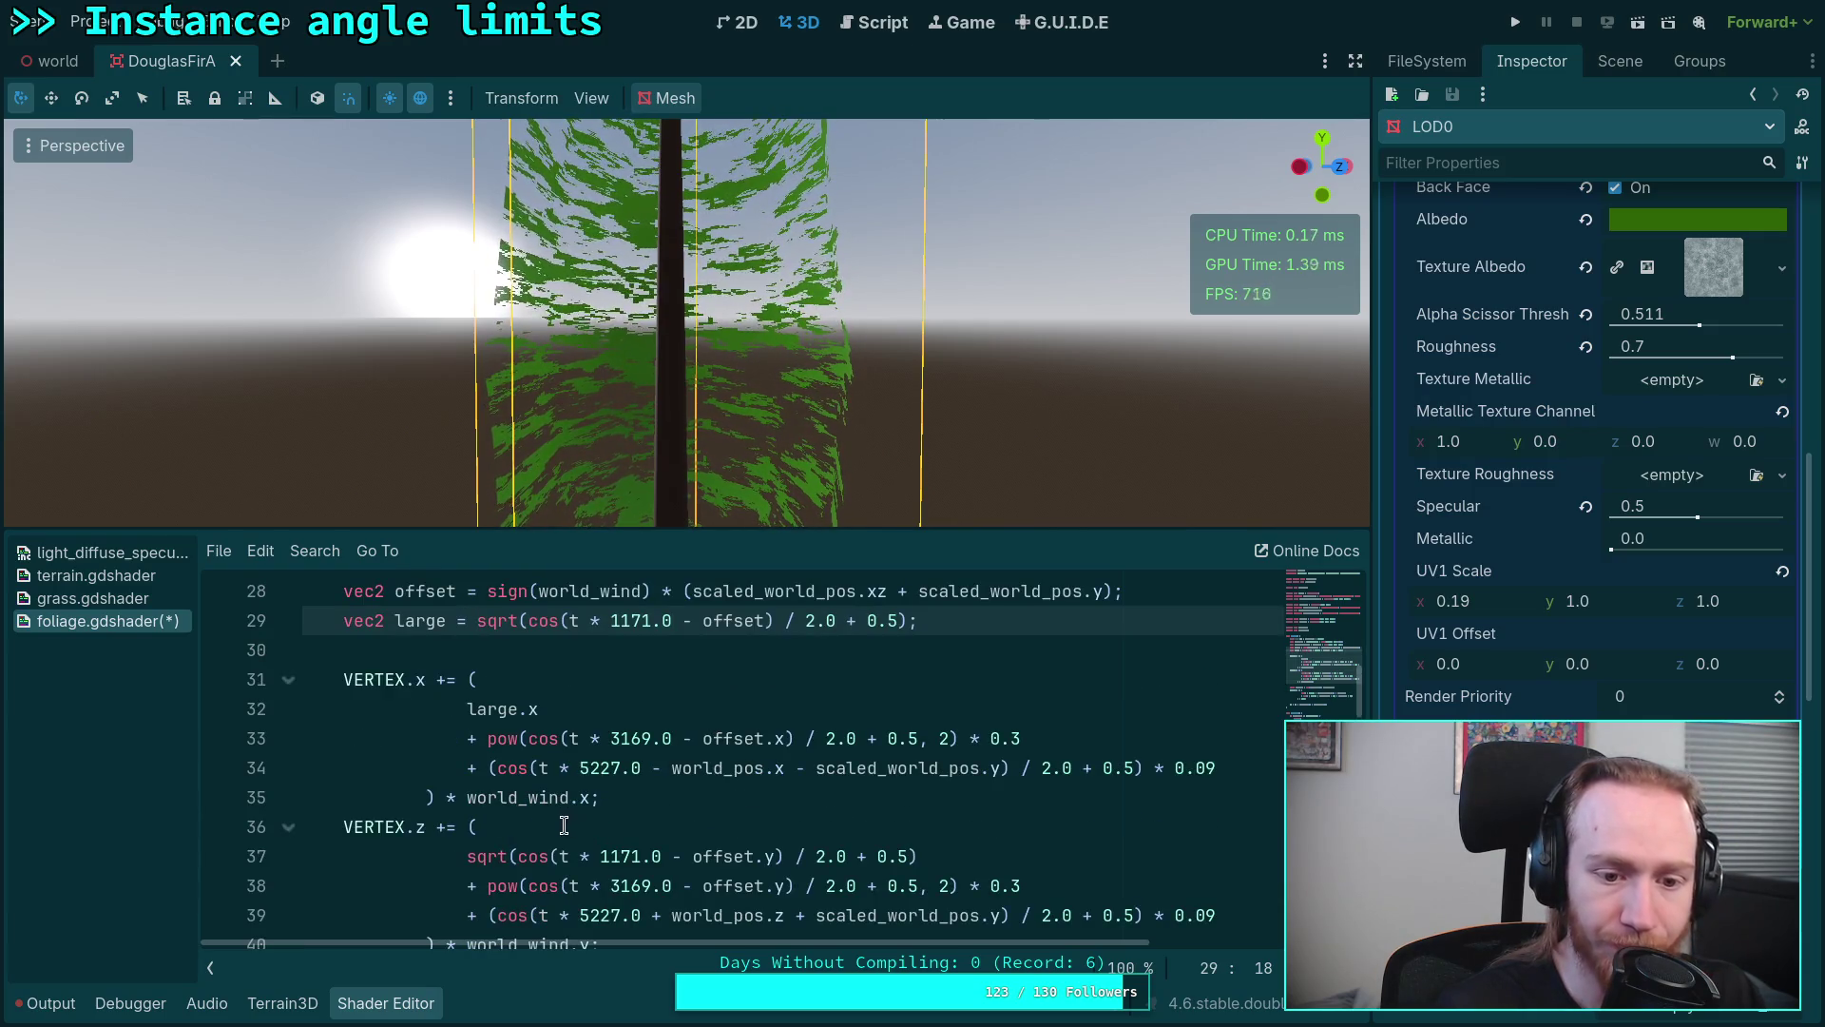
Step: Replace the VERTEX.z sqrt-cosine term with the shared large.y value
drag(466, 855, 918, 856)
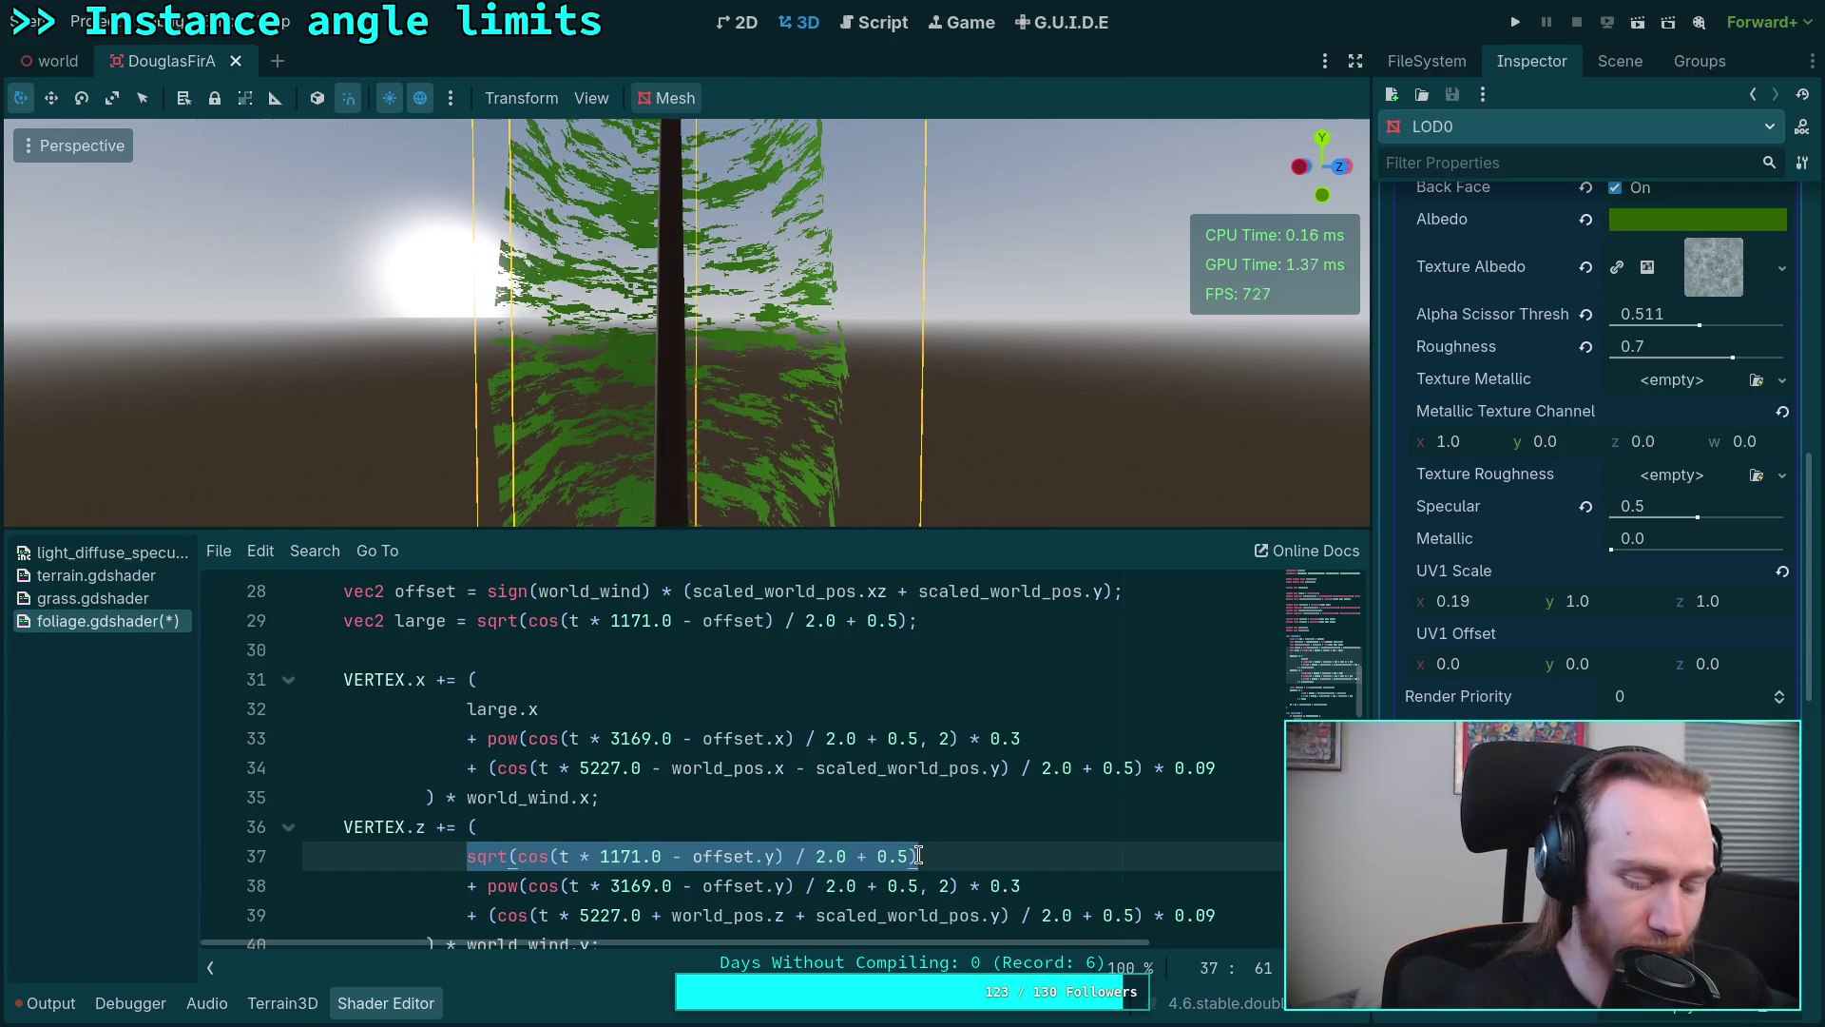
text(lar)
key(Return)
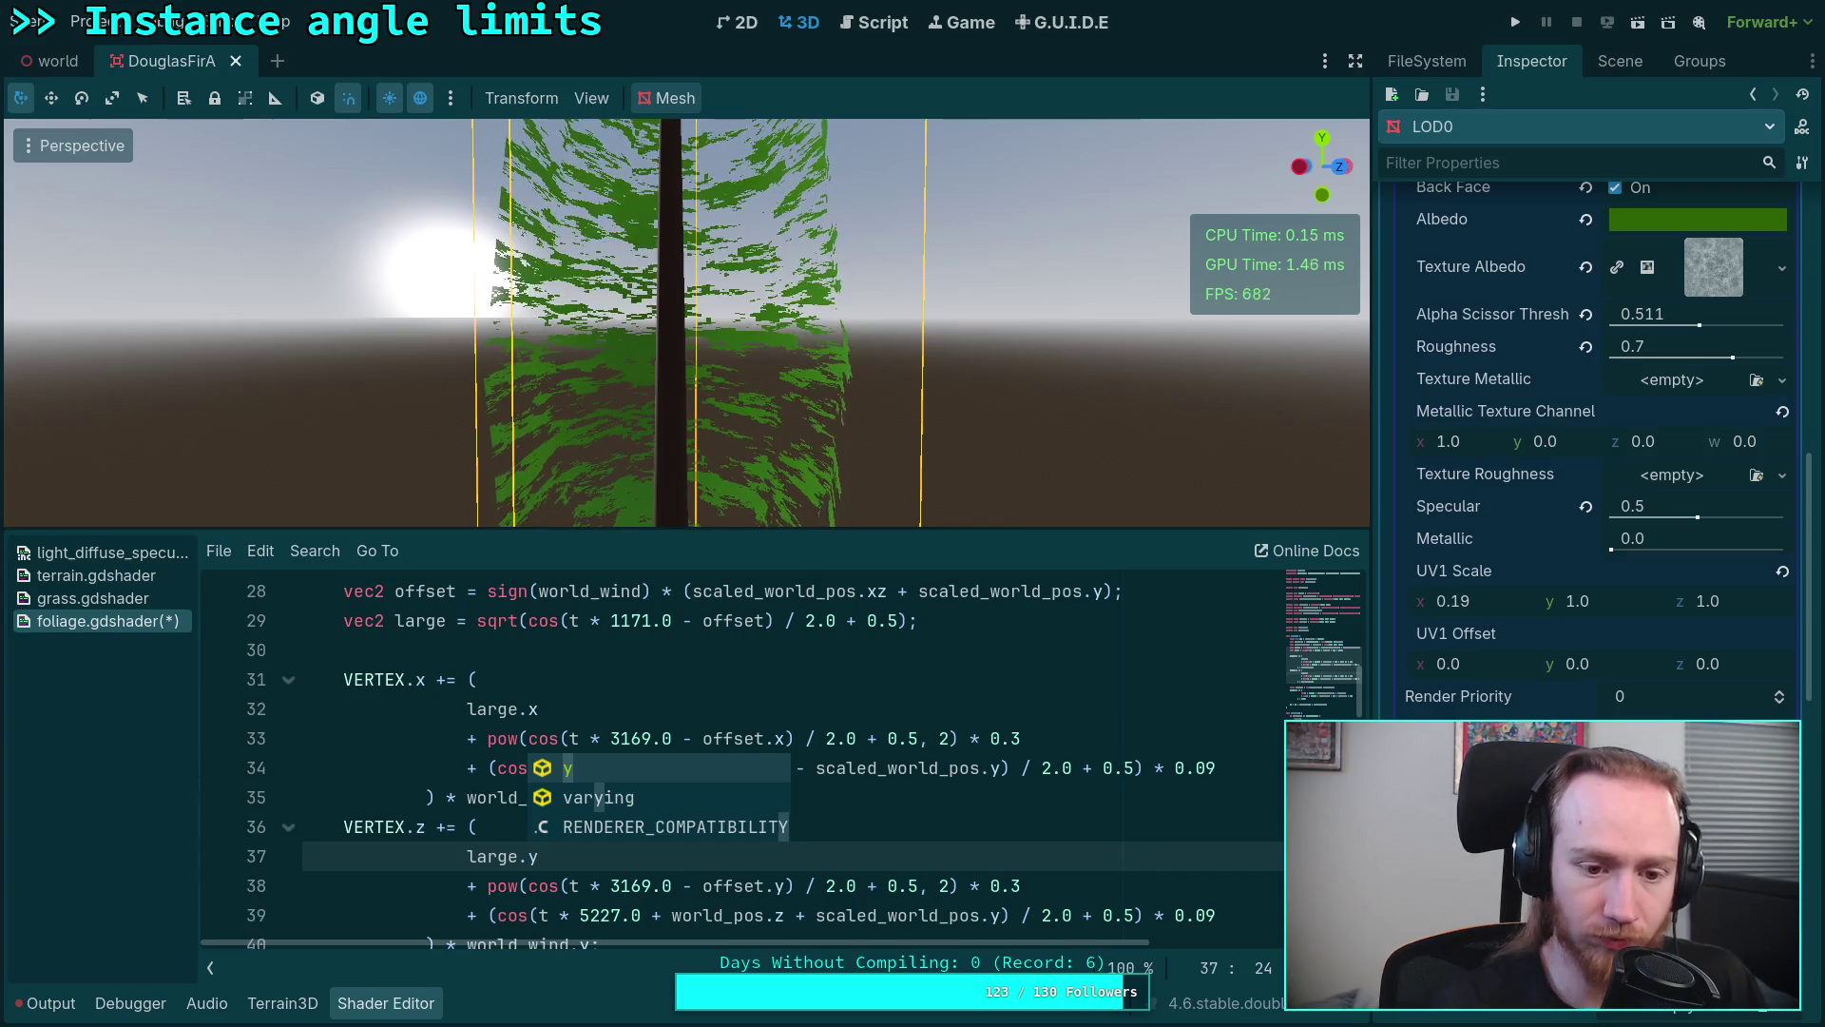
click(973, 630)
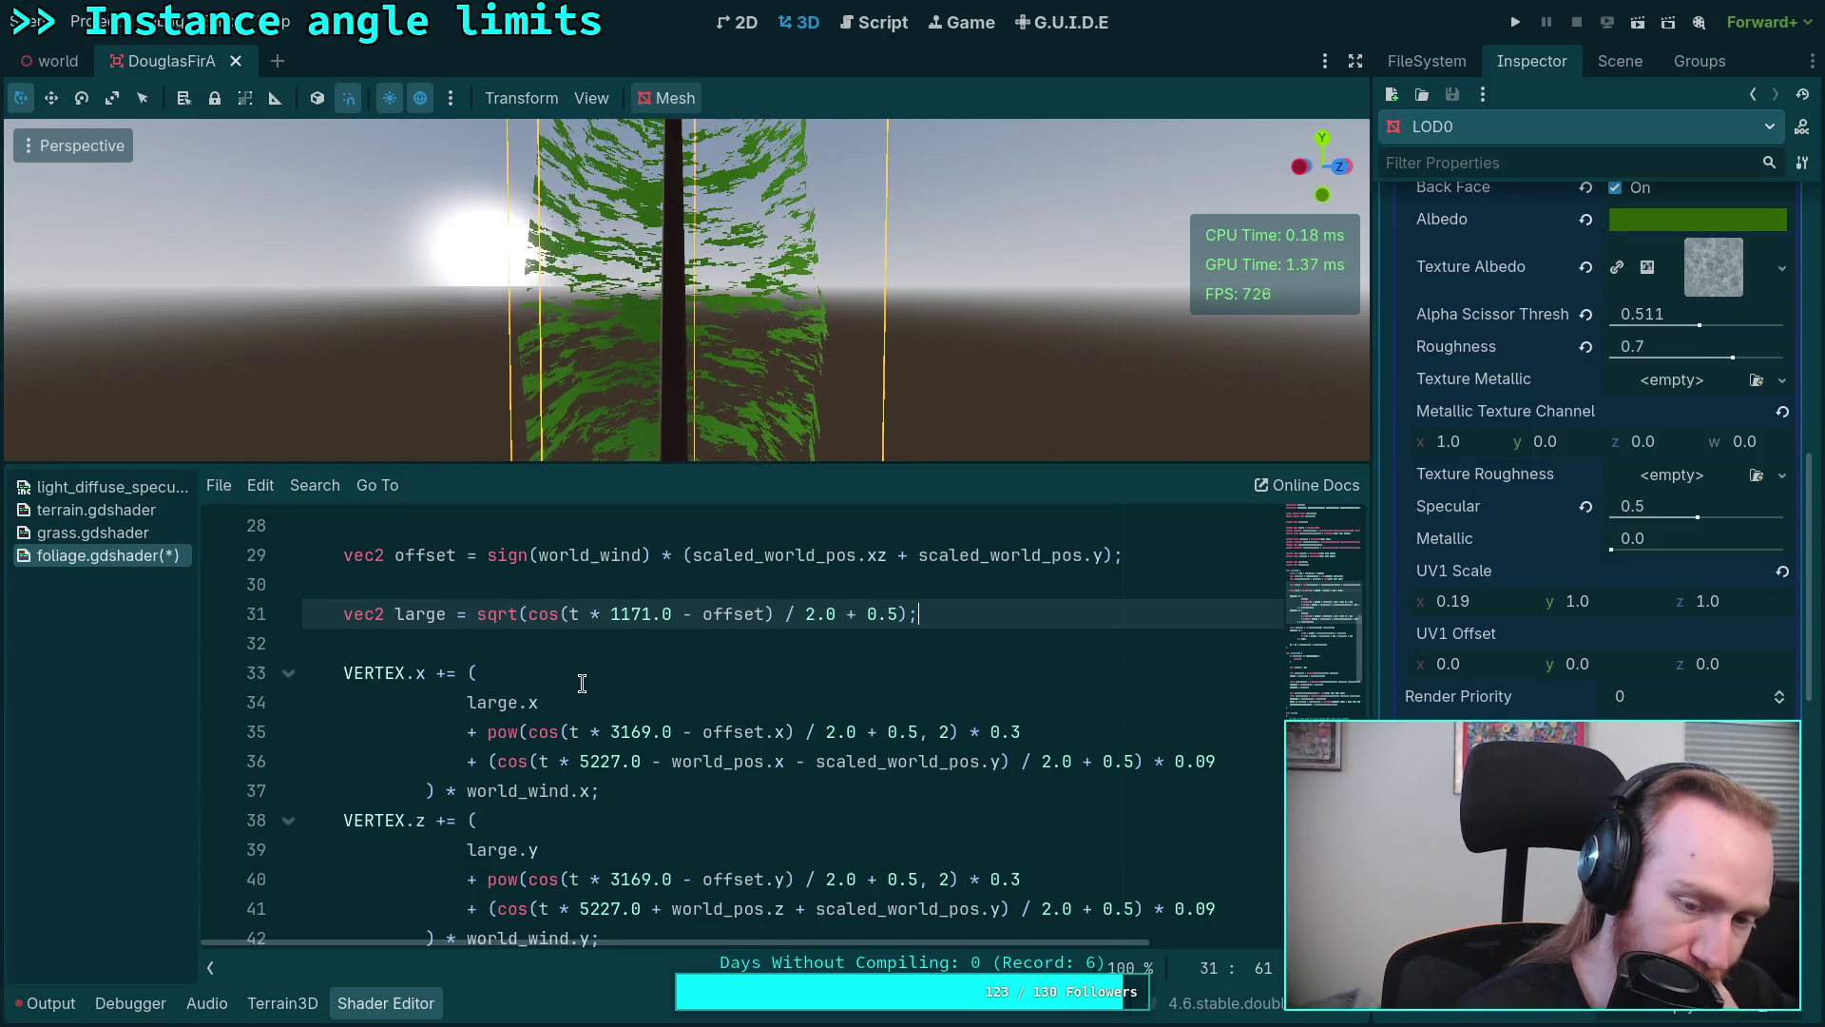
click(730, 645)
Step: Write a new VERTEX.xz += block with sqrt(cos(t * 117.0 - offset) / 2.0 + 0.5) + 0.0 below the offset line
click(1171, 574)
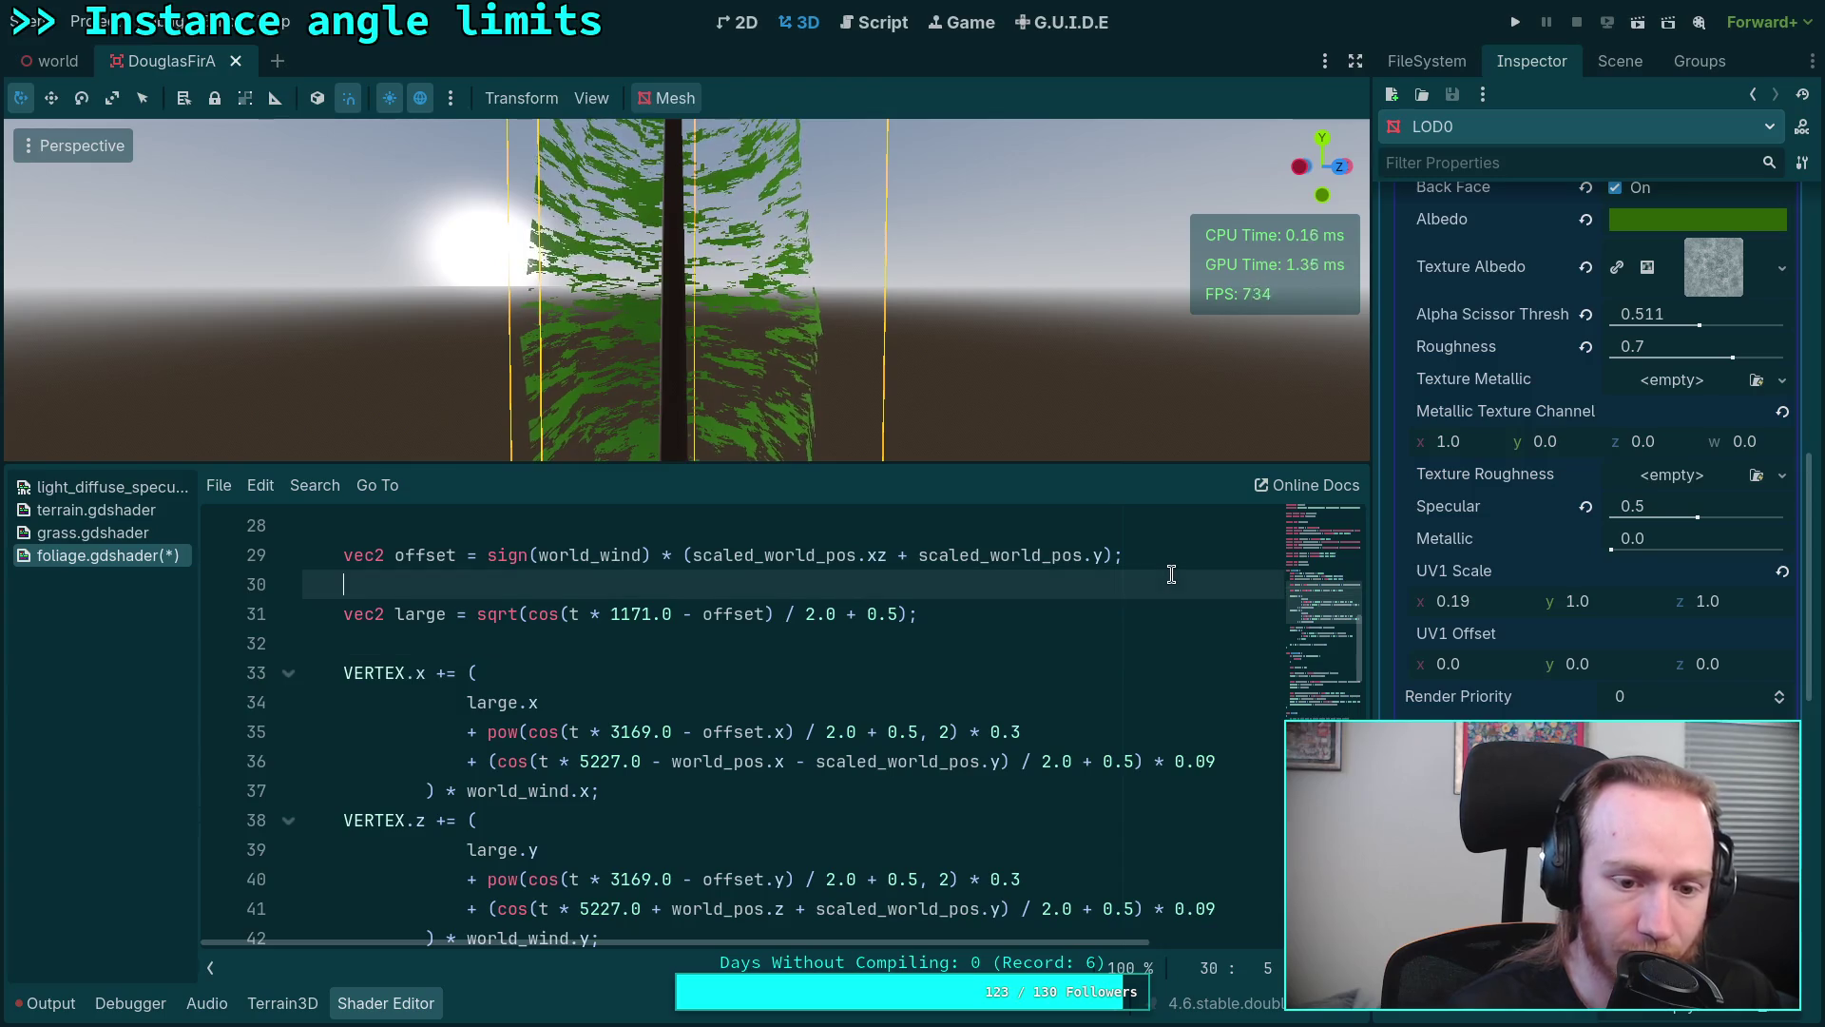
key(Return)
key(Return)
key(Up)
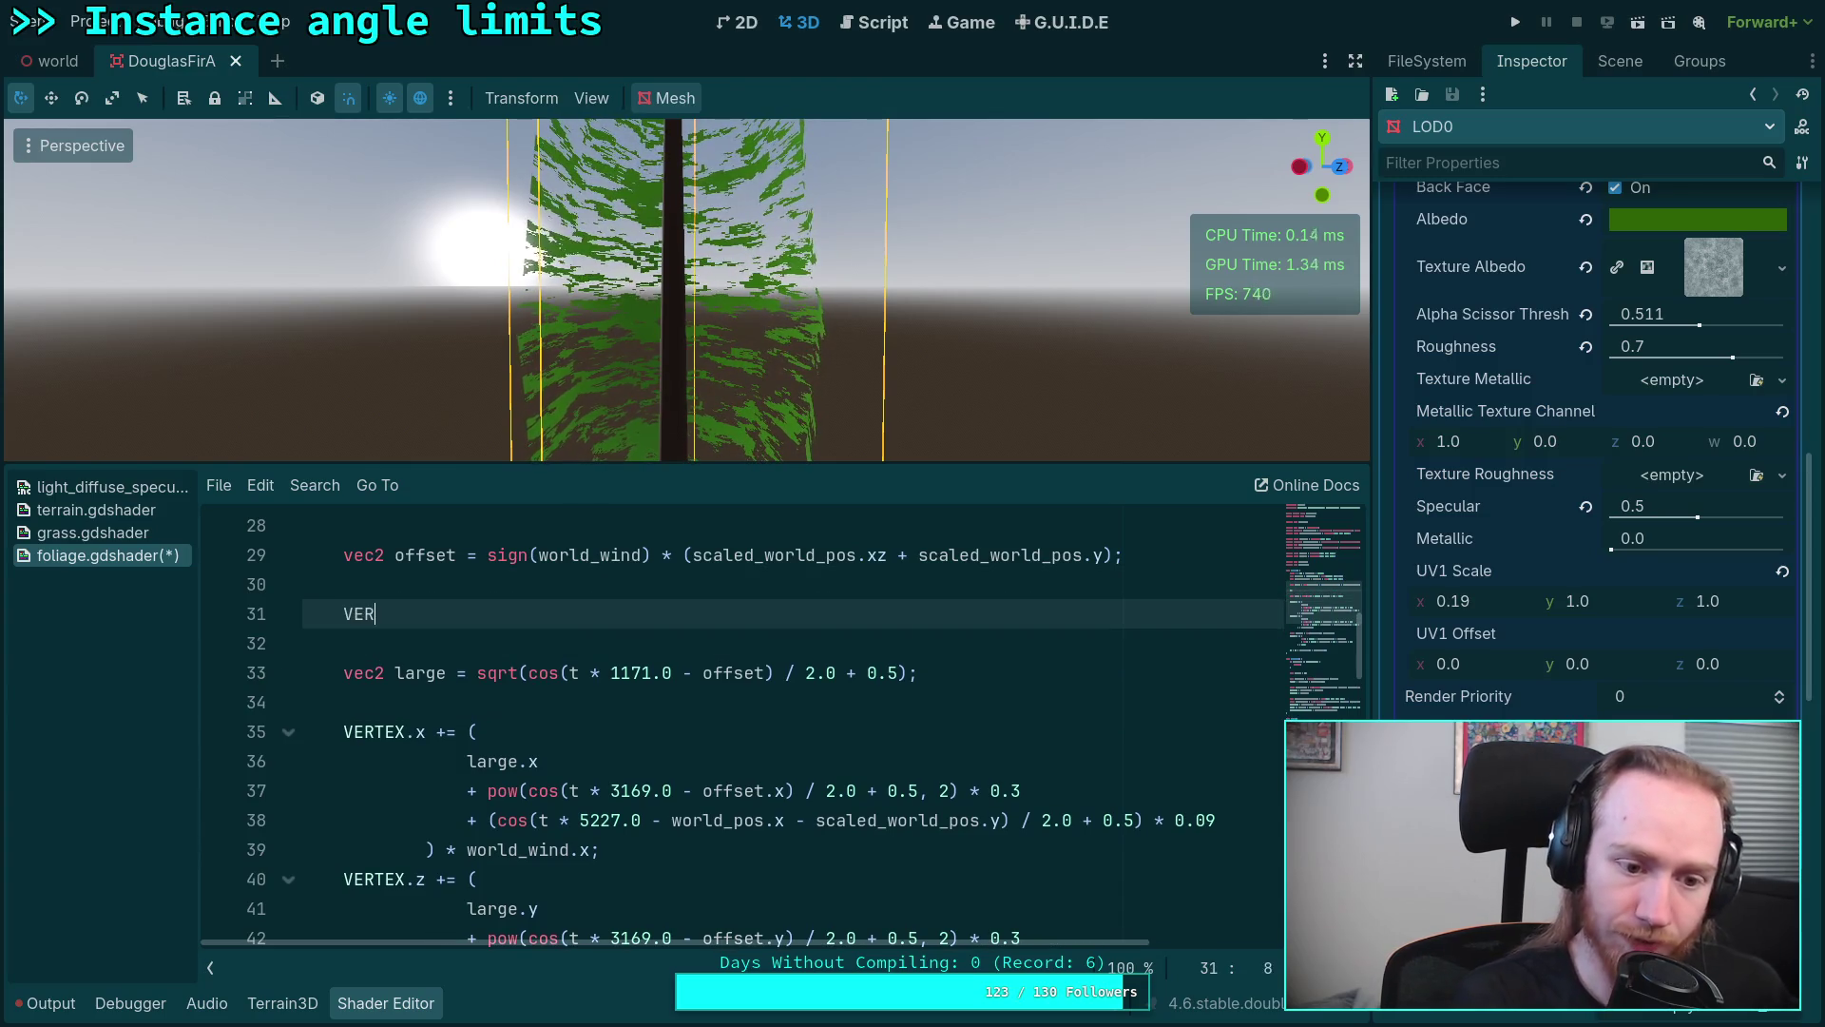
text(TEX.xz +=)
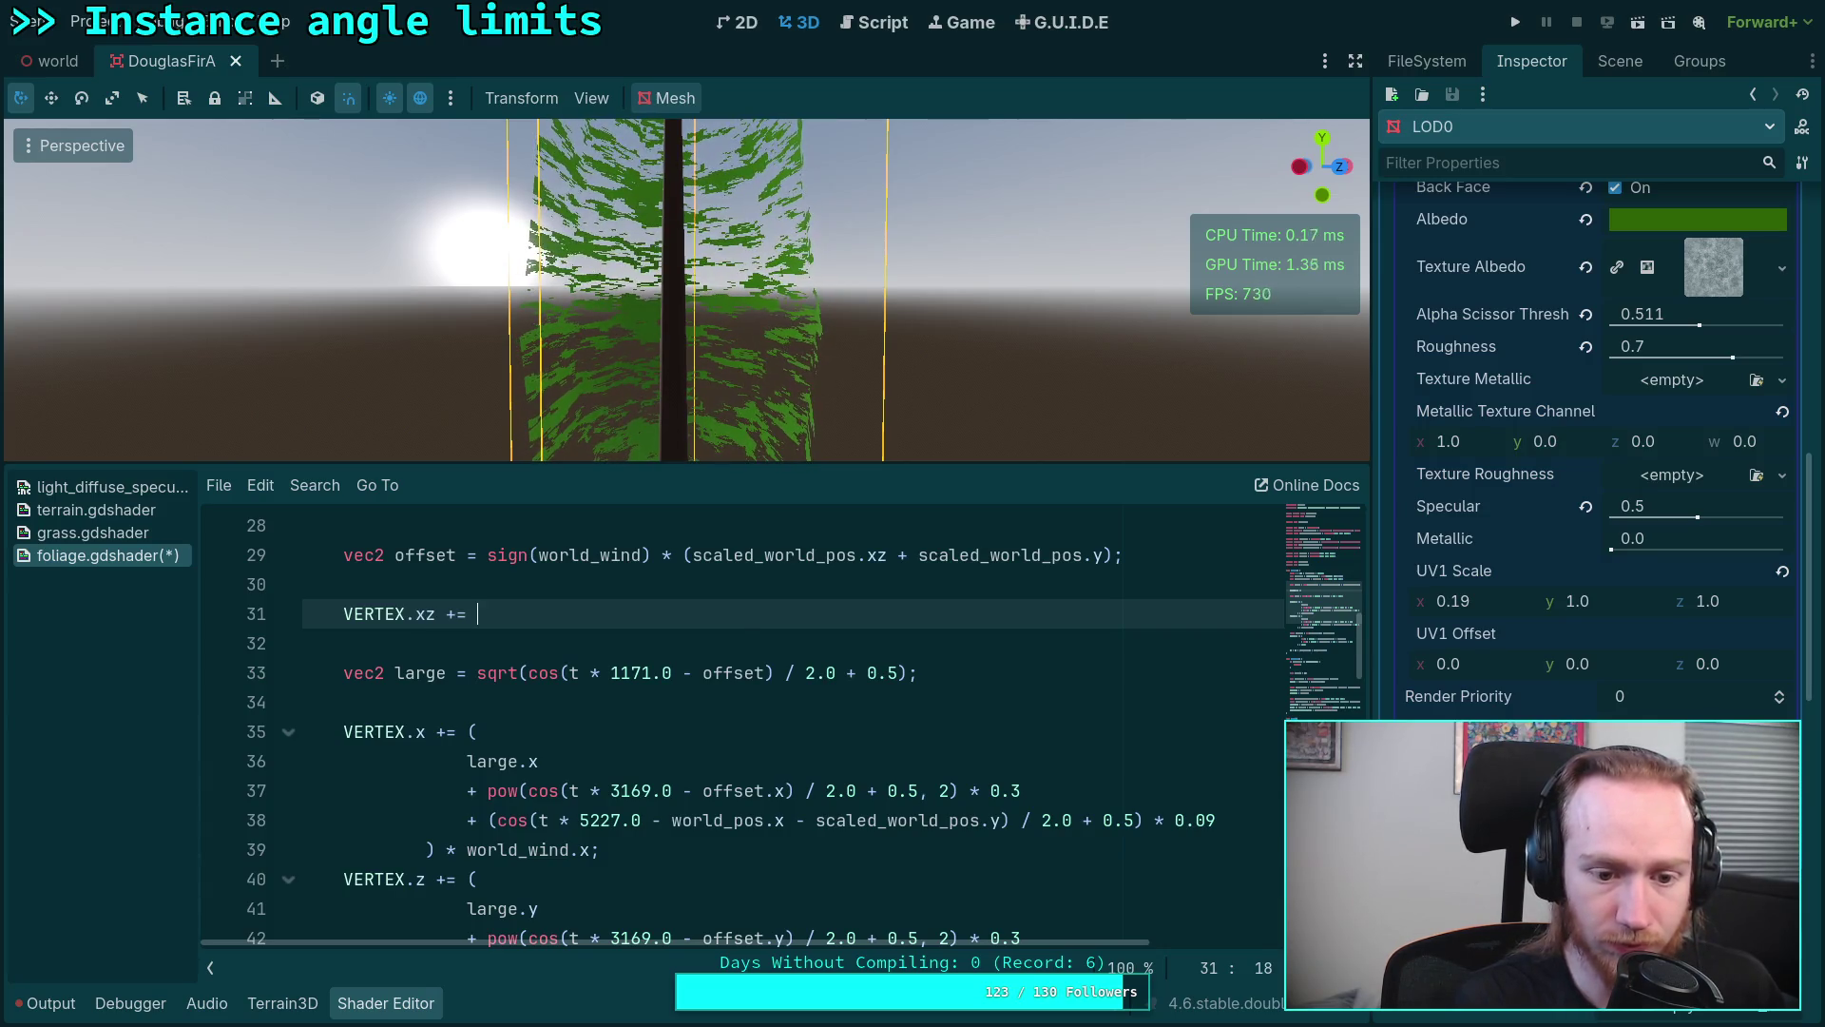
text(();)
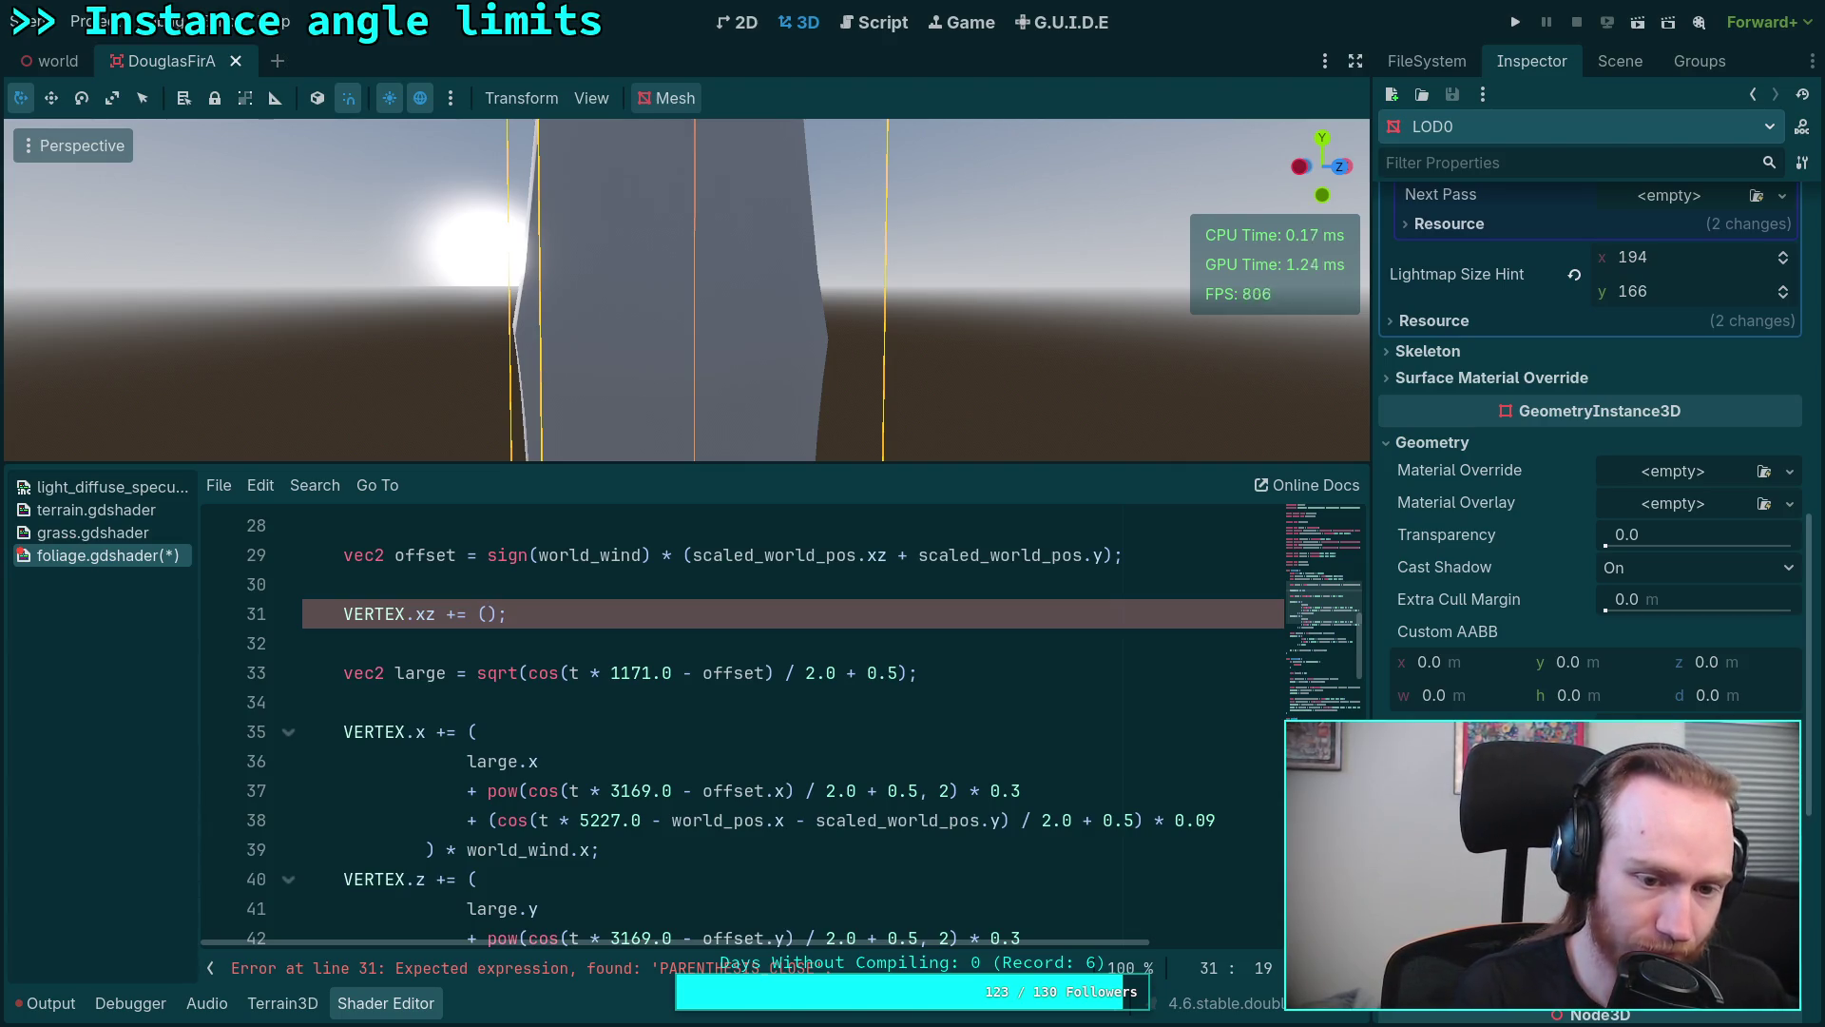
key(Return)
key(BackSpace)
text(qrt(cos()
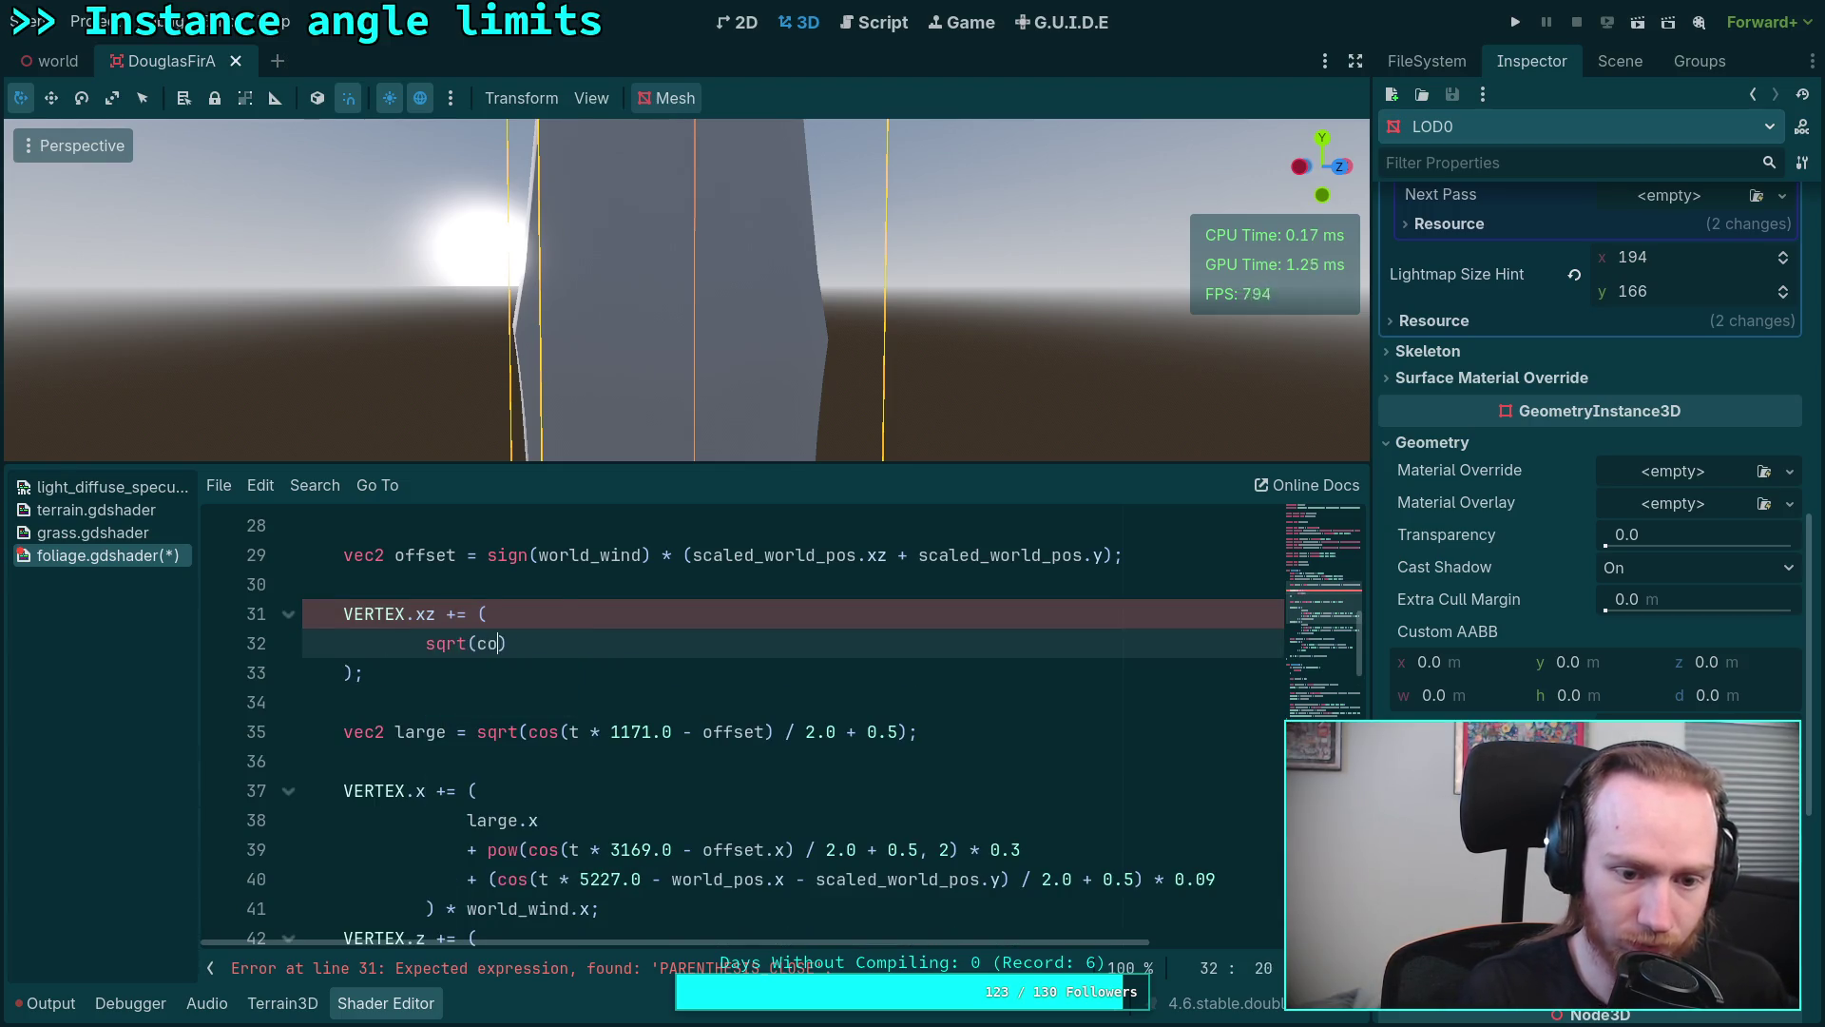
text(t * 117.0 - offset)
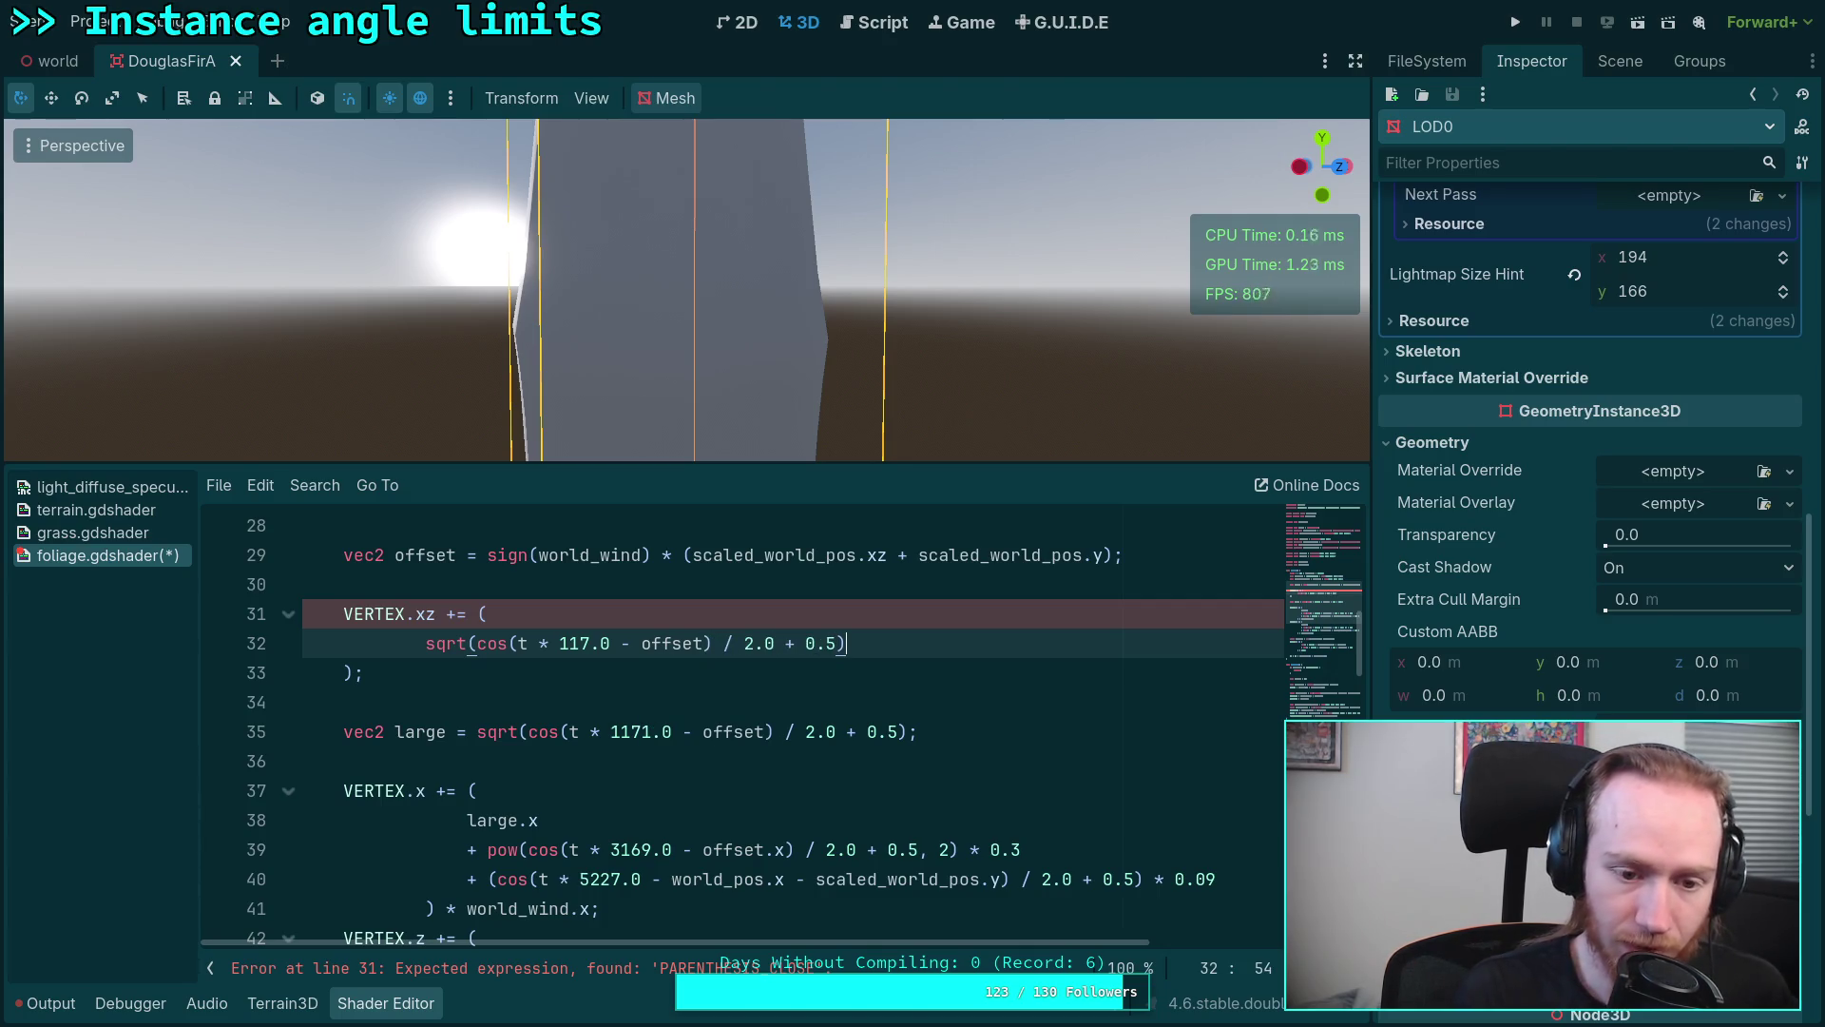
key(Return)
text(+)
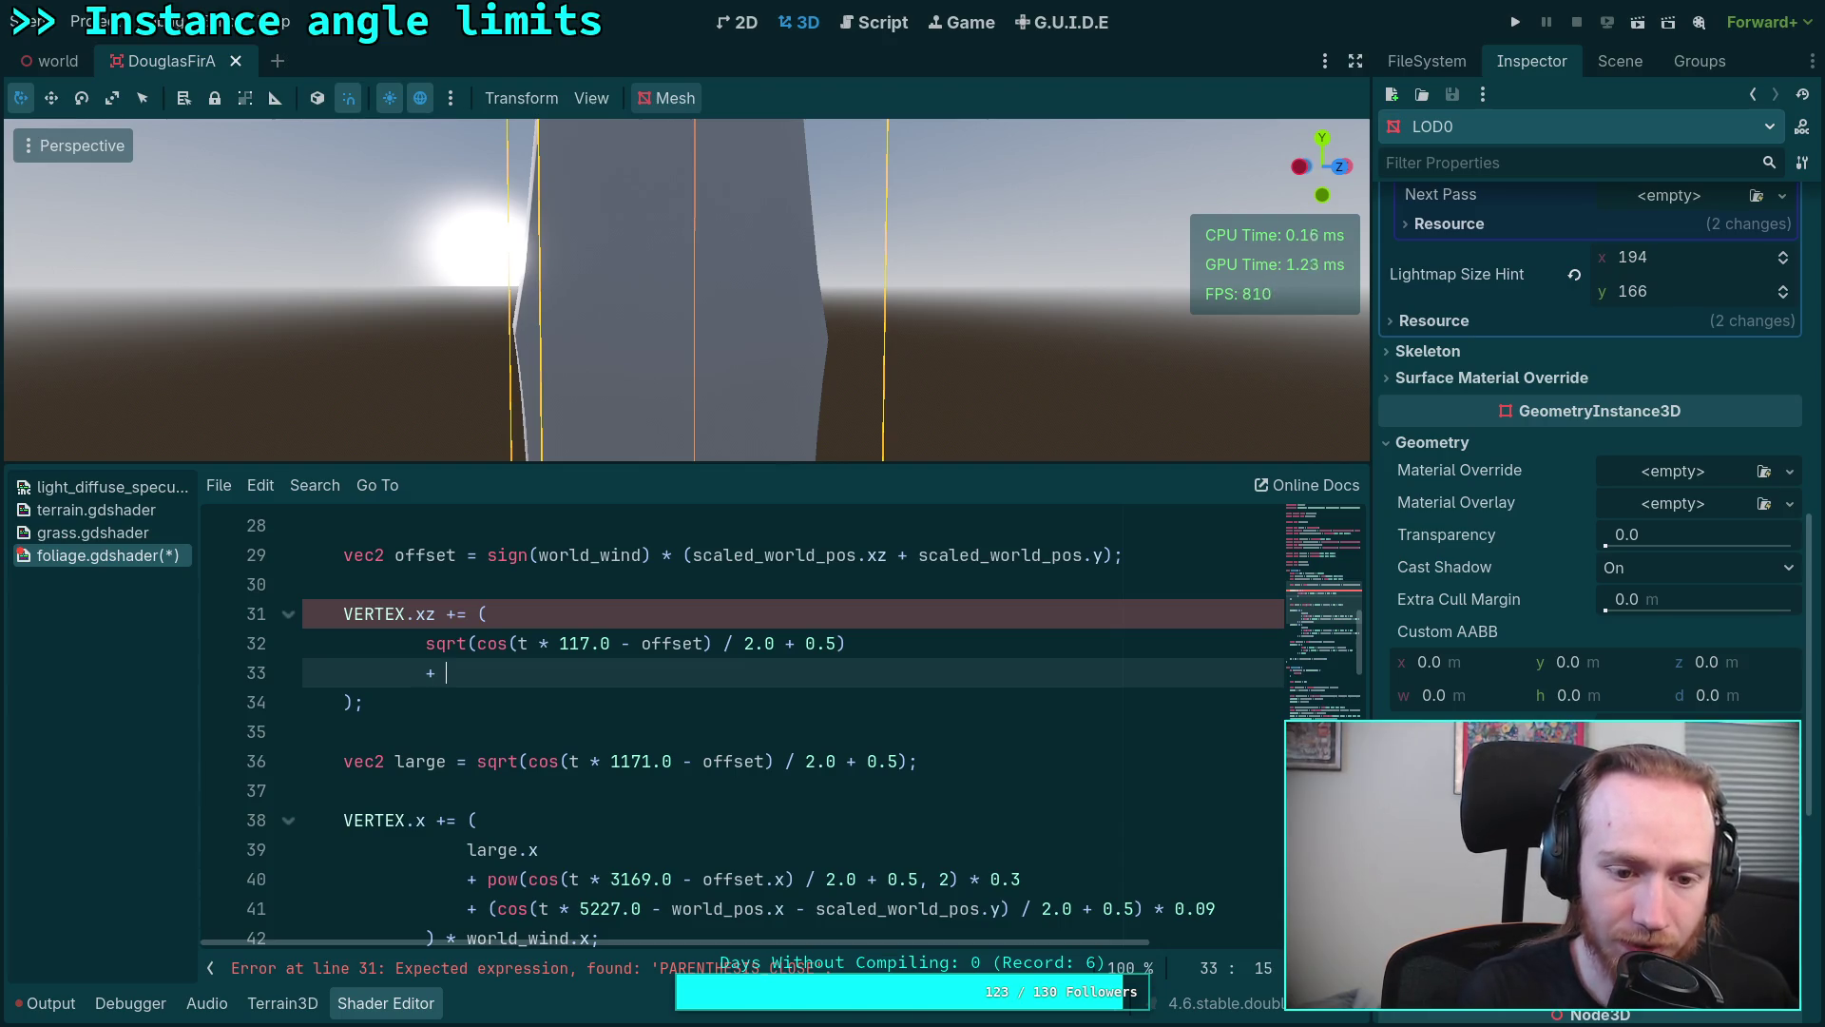
text(1)
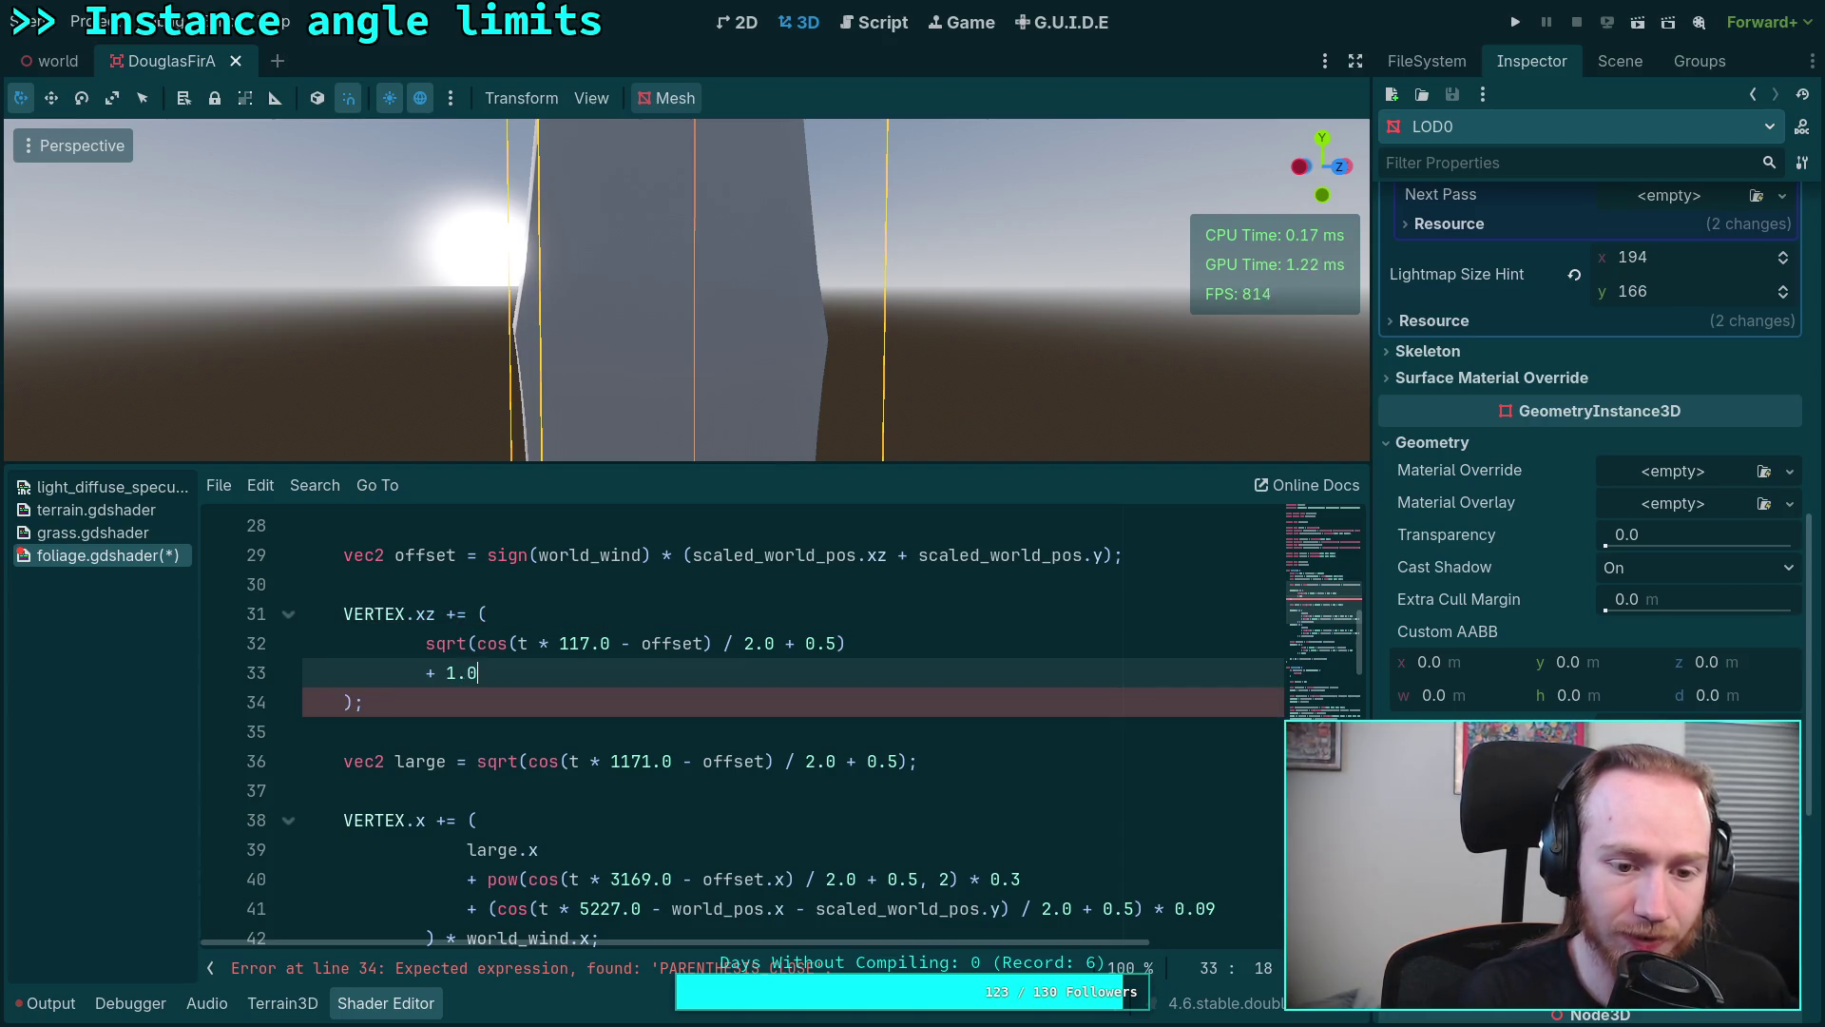
text(.0)
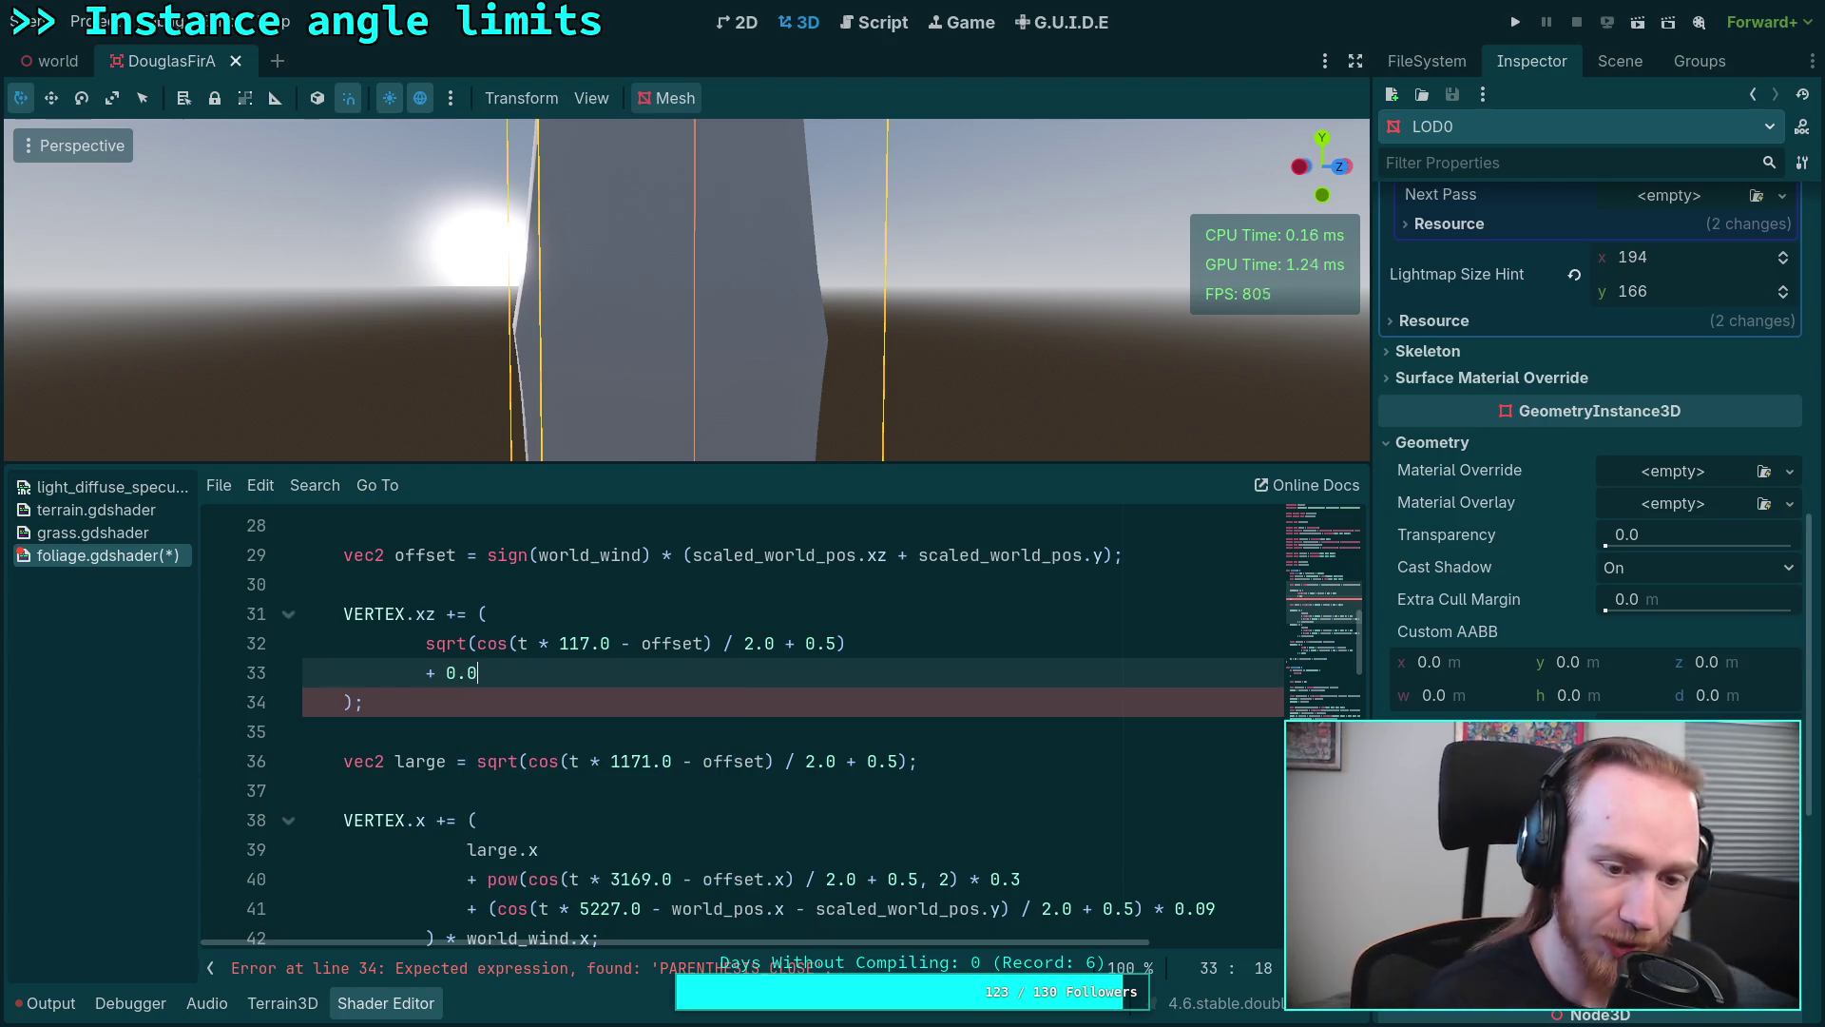
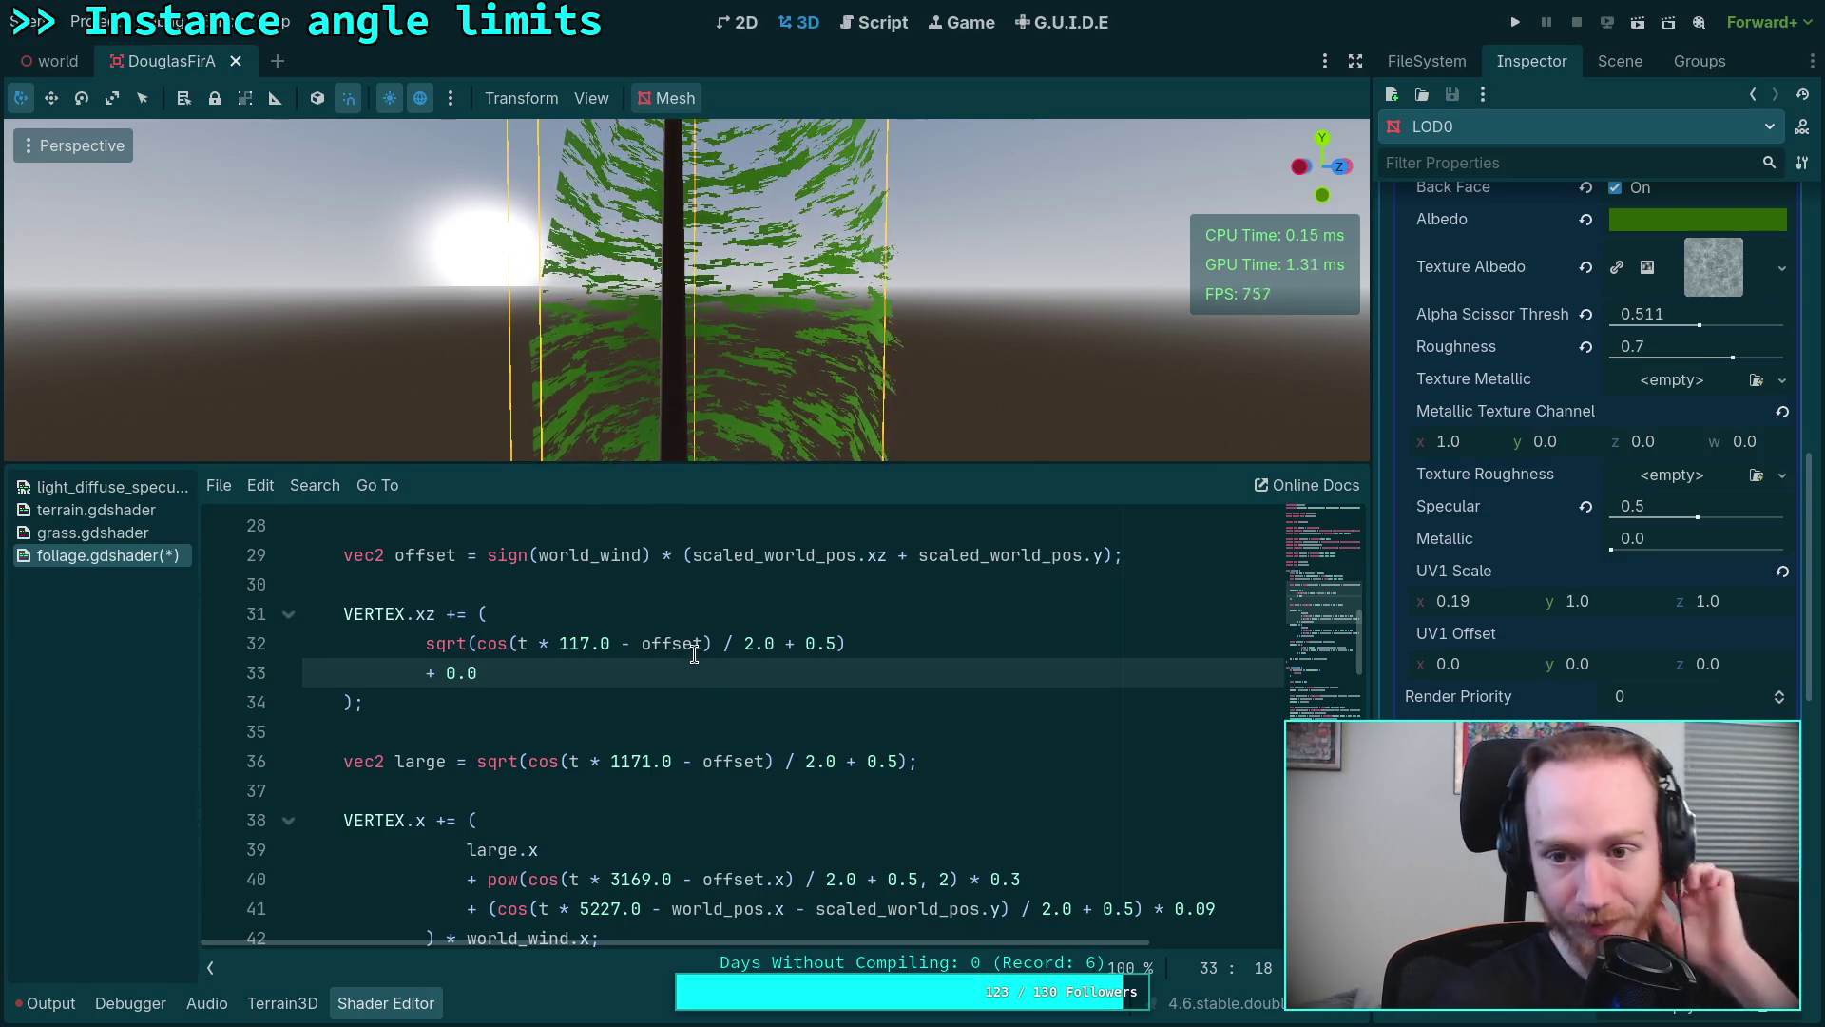
Step: Replace the 0.0 placeholder with pow(cos(t * 3169.0 - offset) / 2.0 + 0.5, vec2(2))
key(BackSpace)
key(BackSpace)
key(BackSpace)
text(pow)
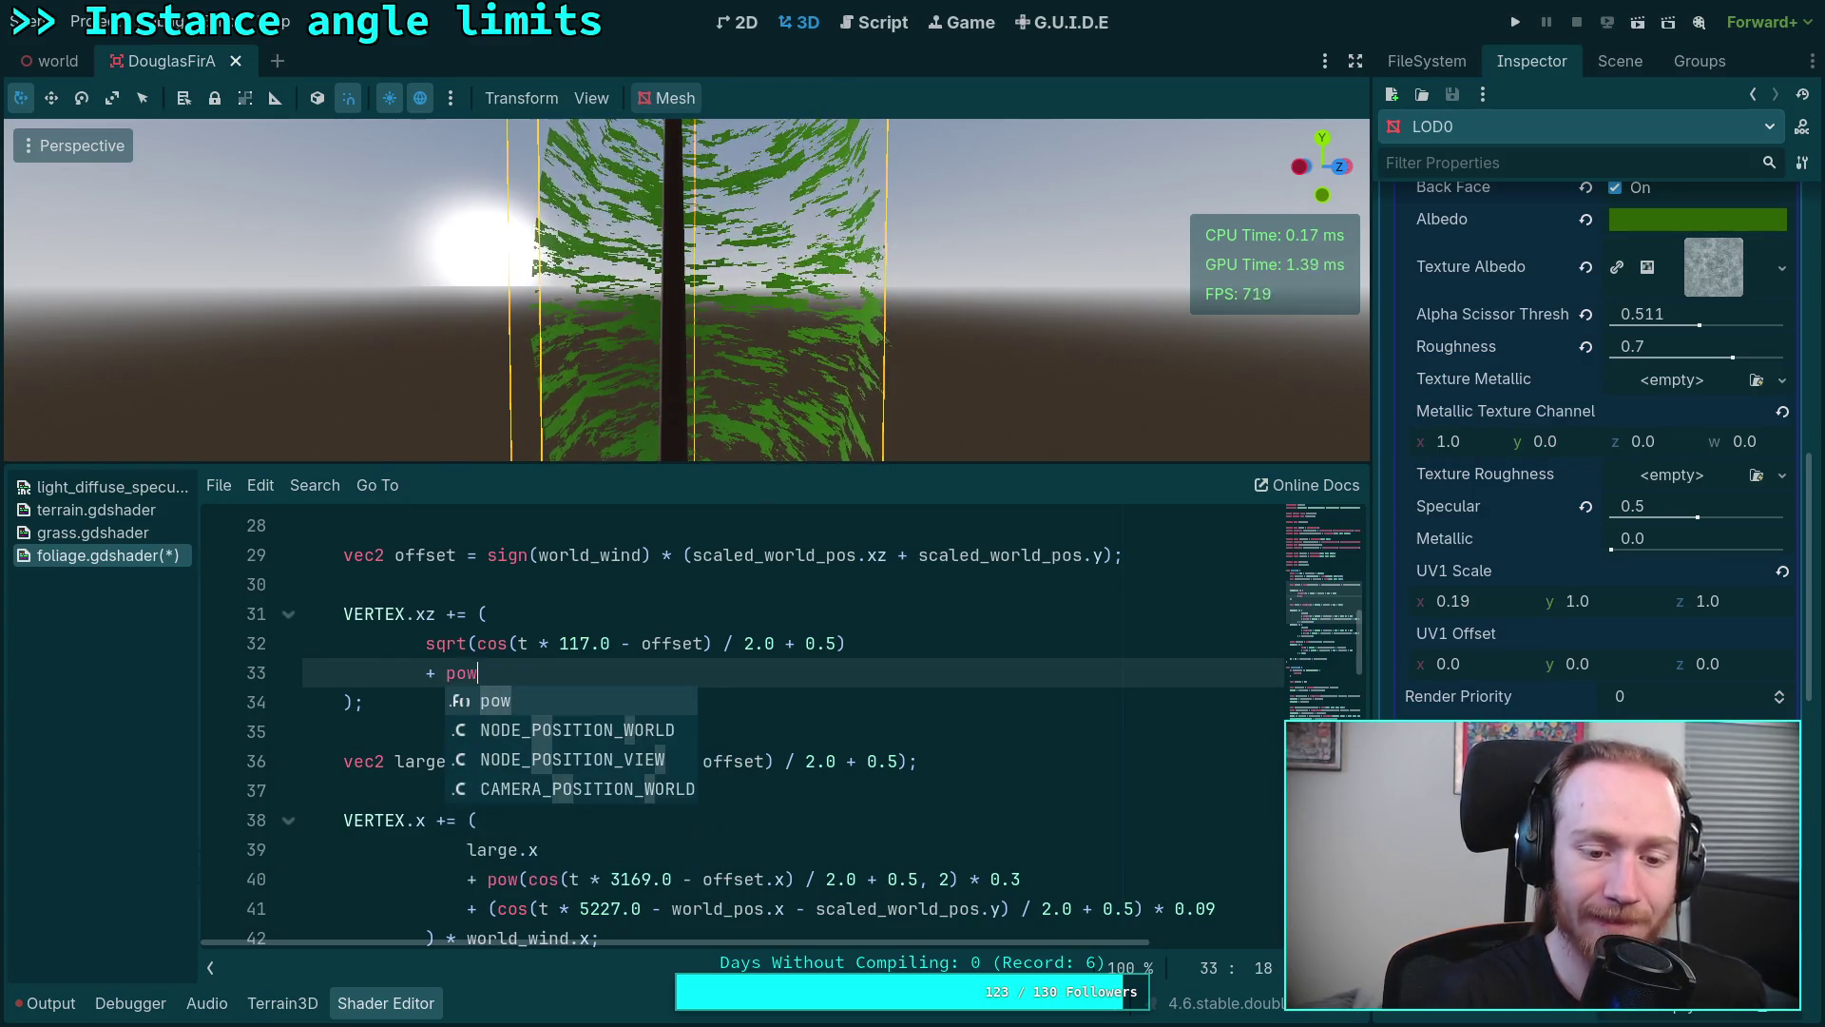
text(()
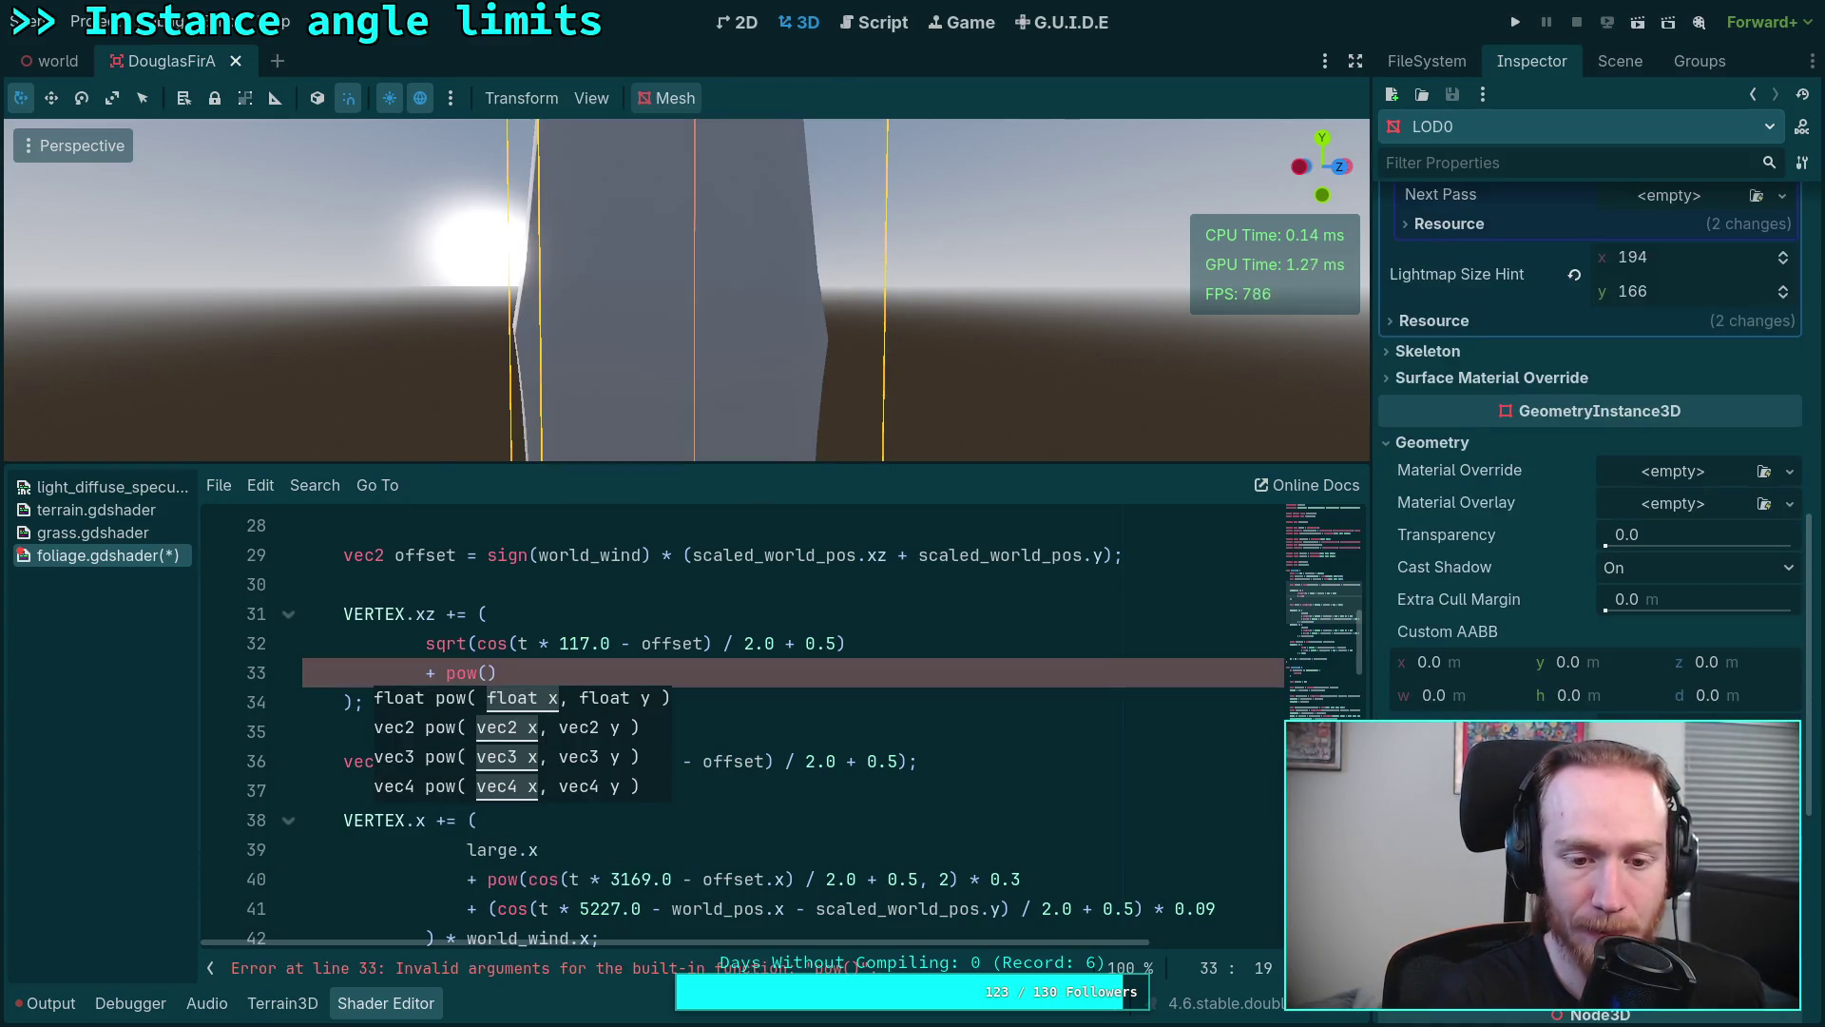
text((t * )
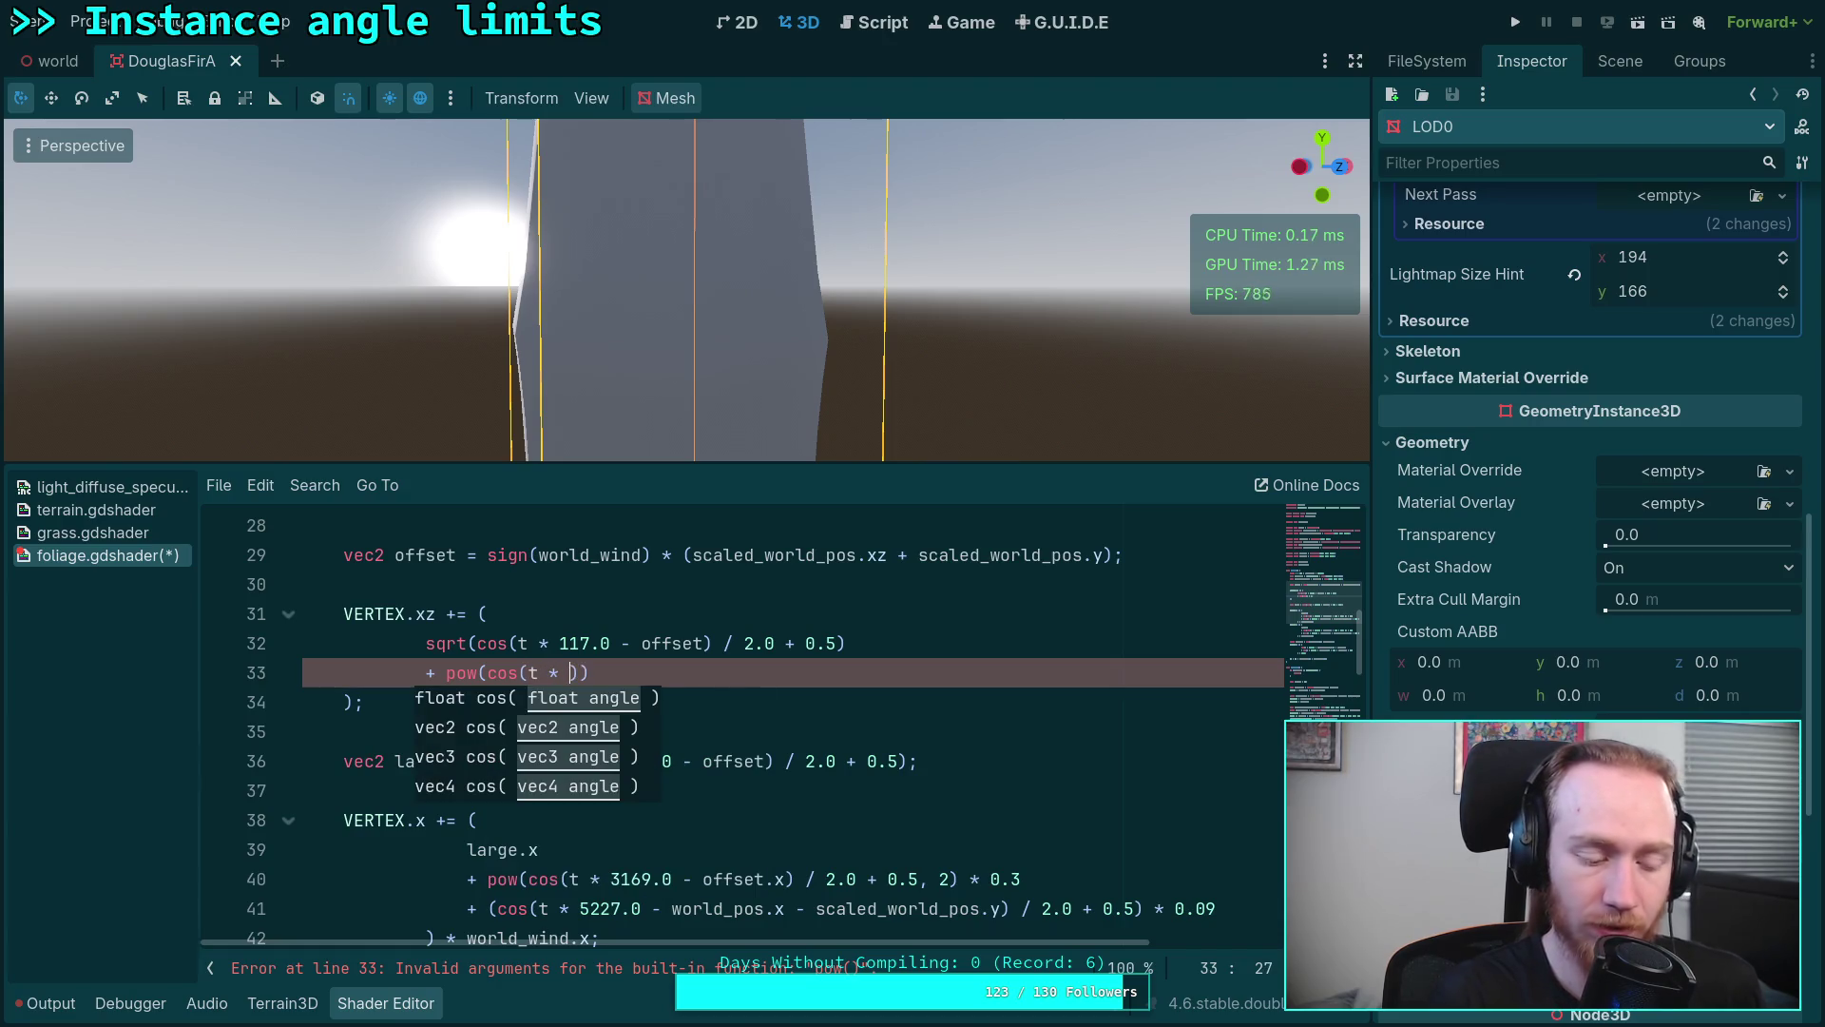
text(2)
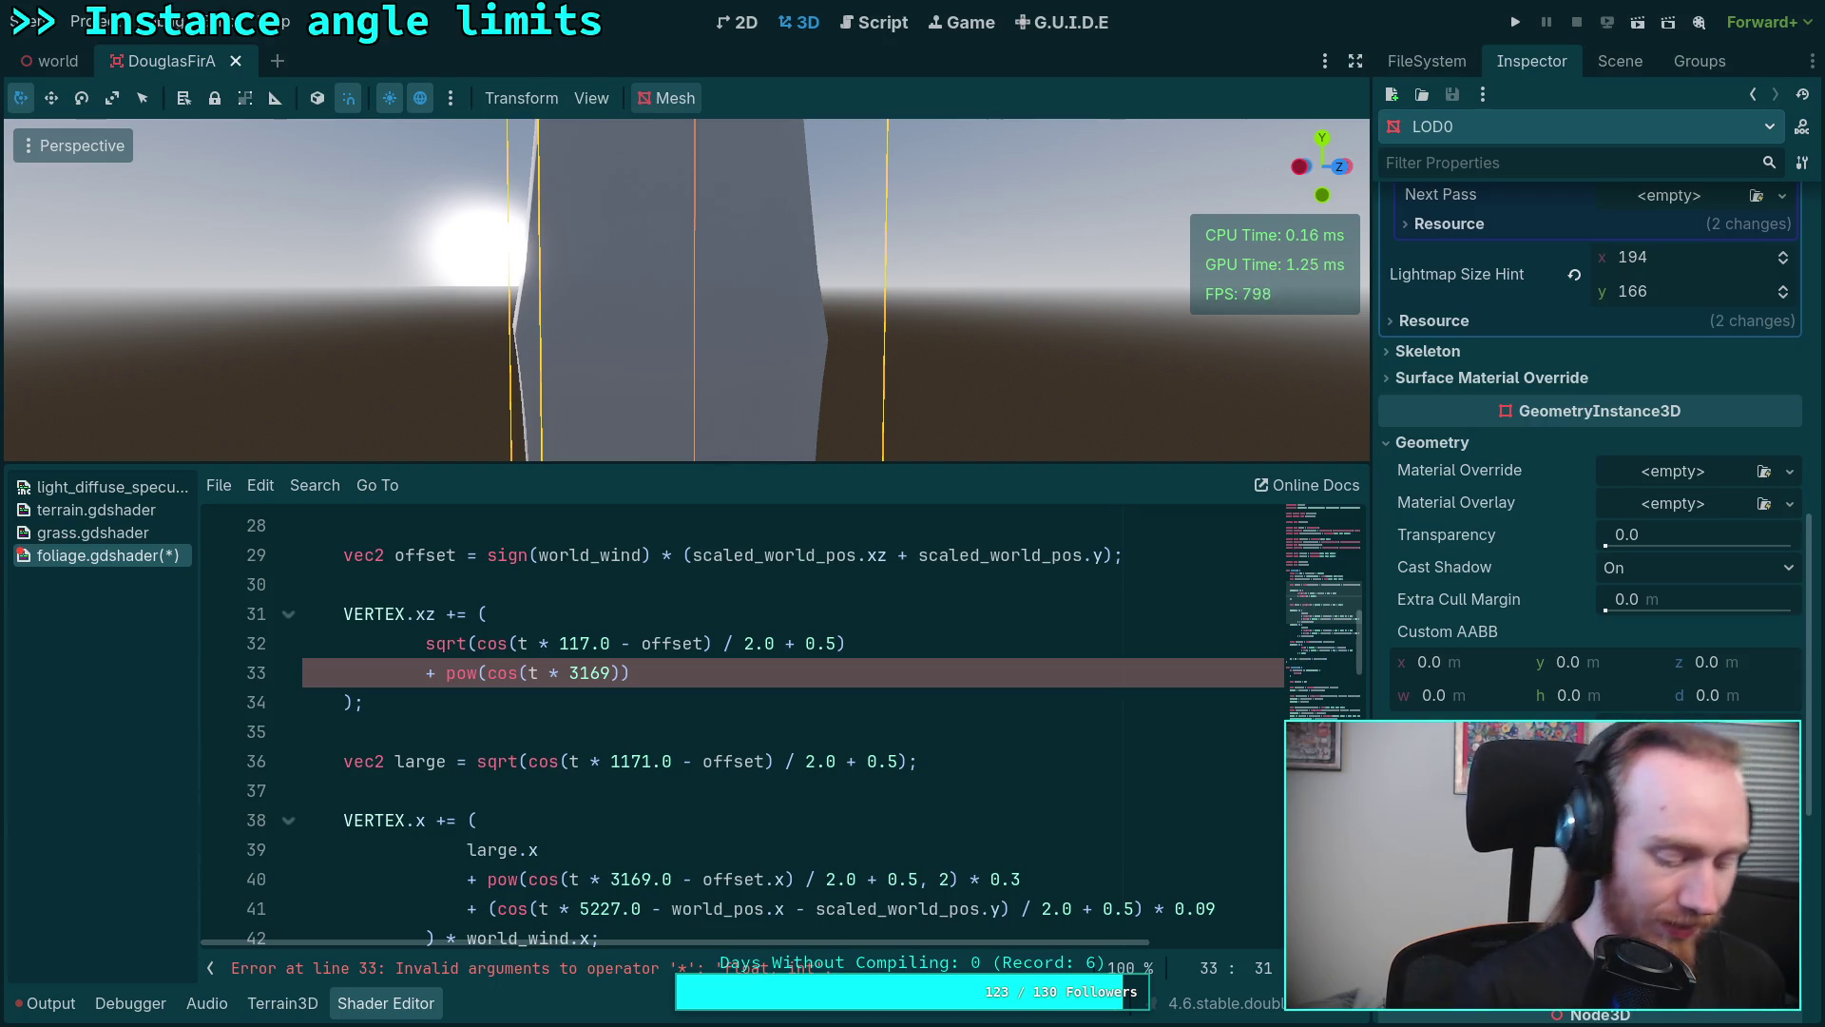
text(6)
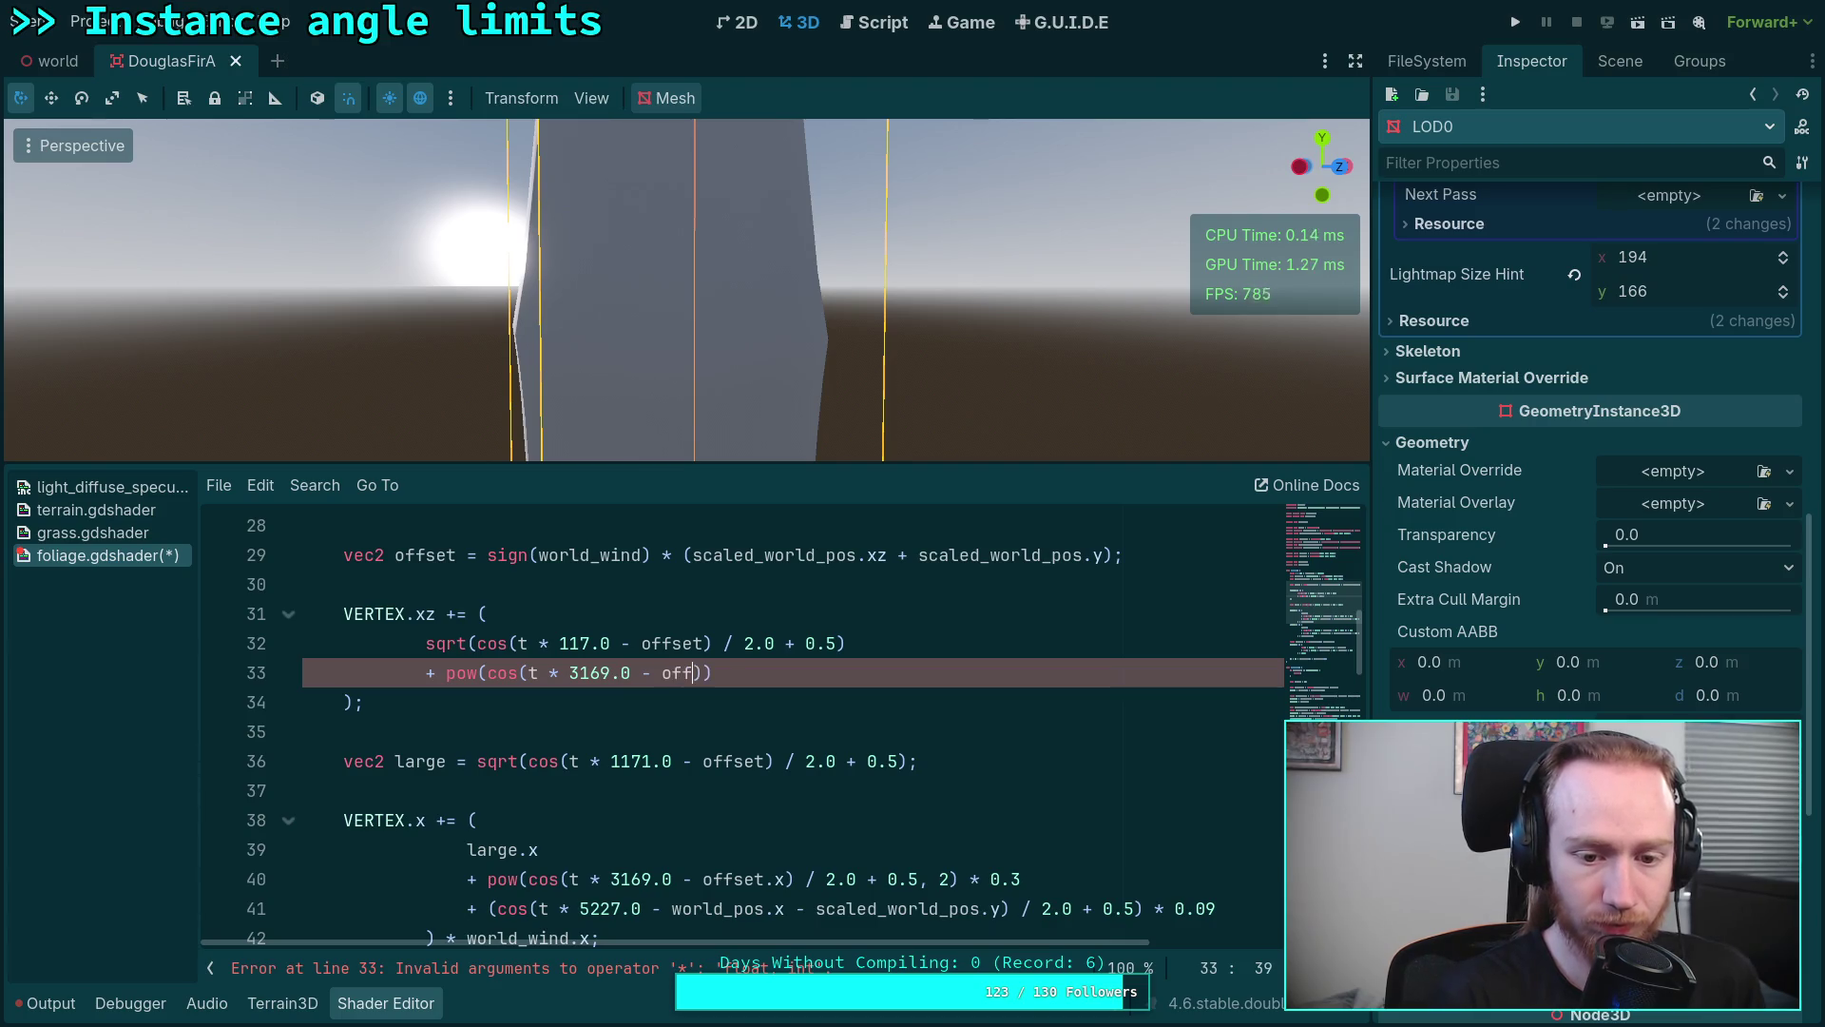
key(Right)
text(0.5)
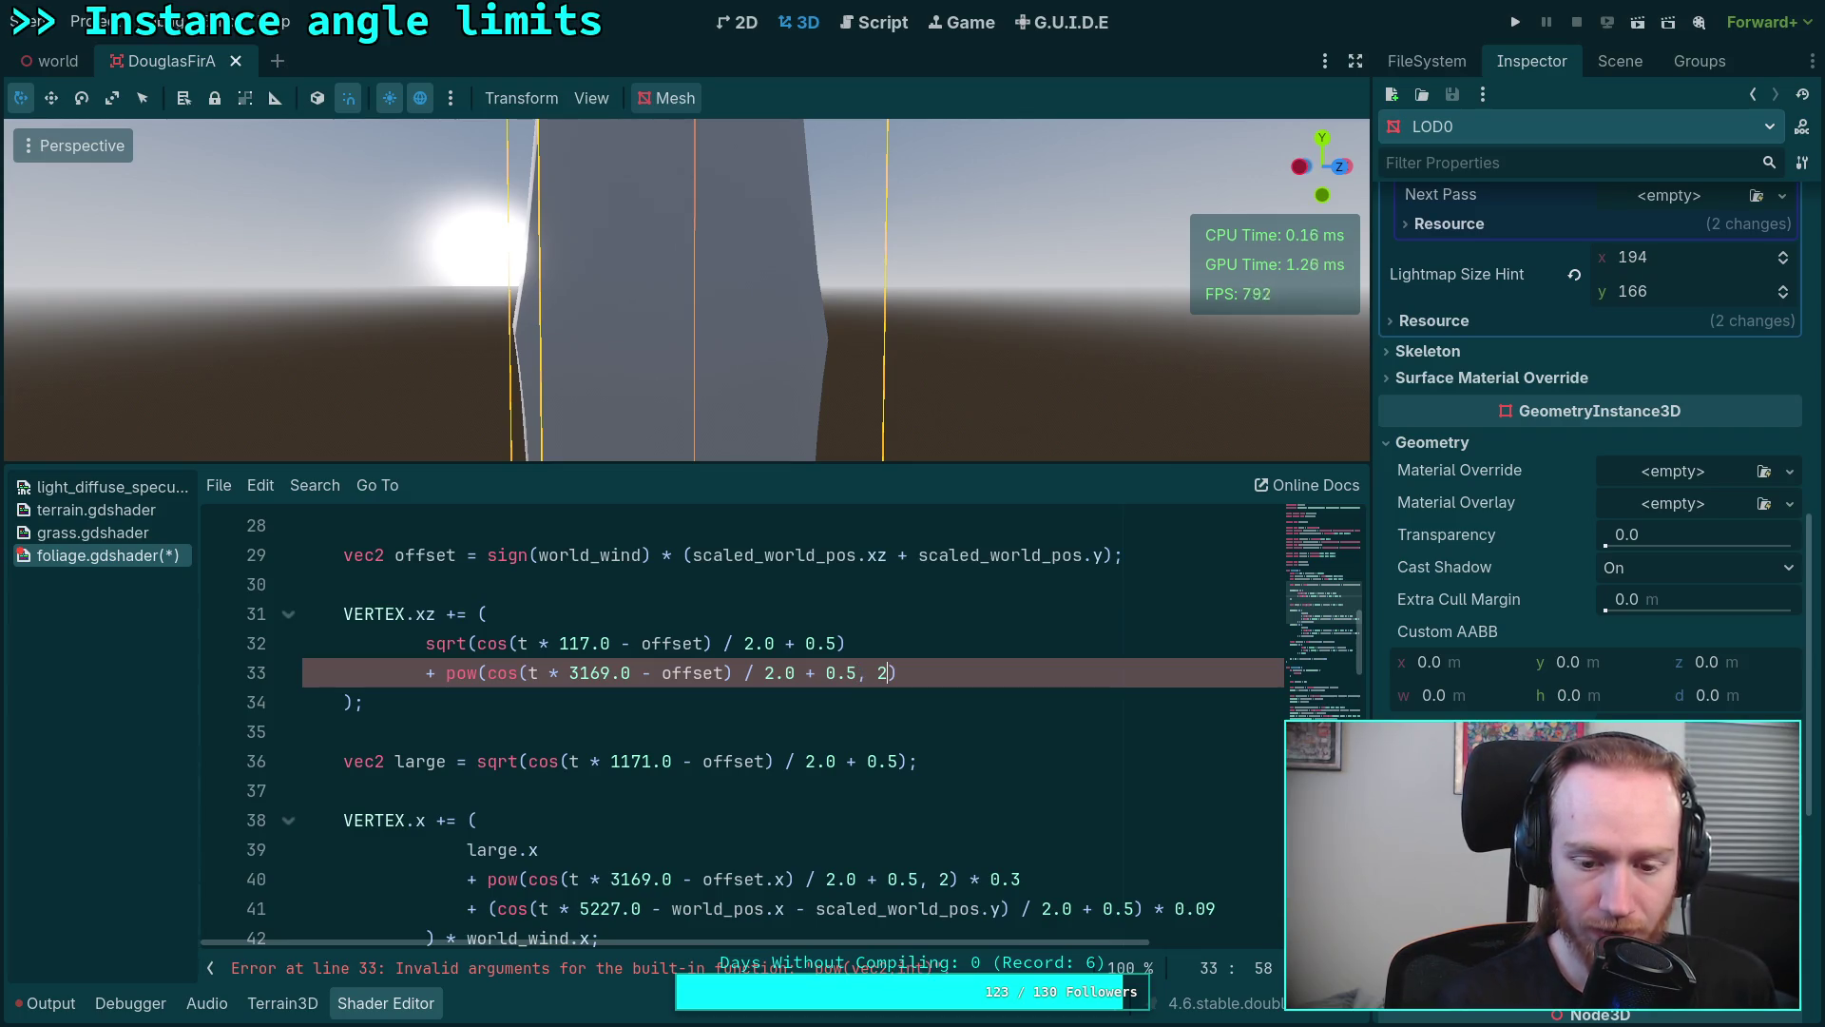
text(vec2)
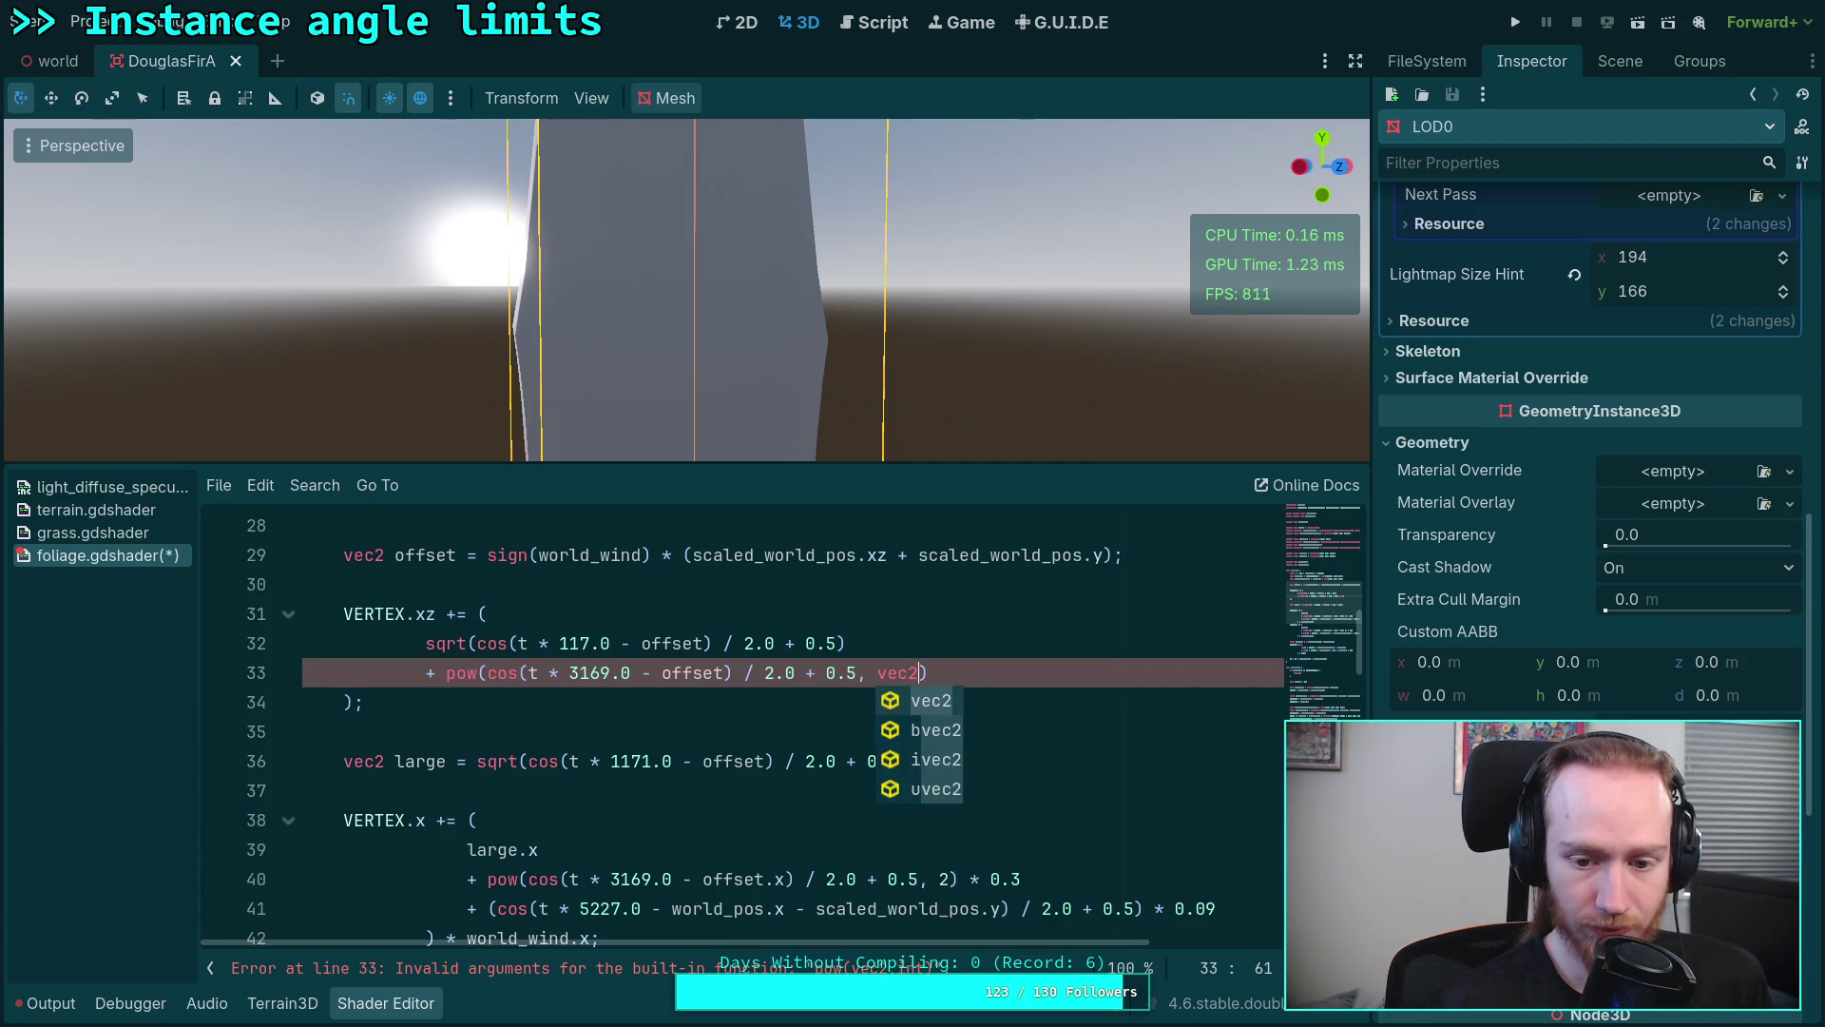
key(Down)
key(Down)
key(Return)
text(2(2)
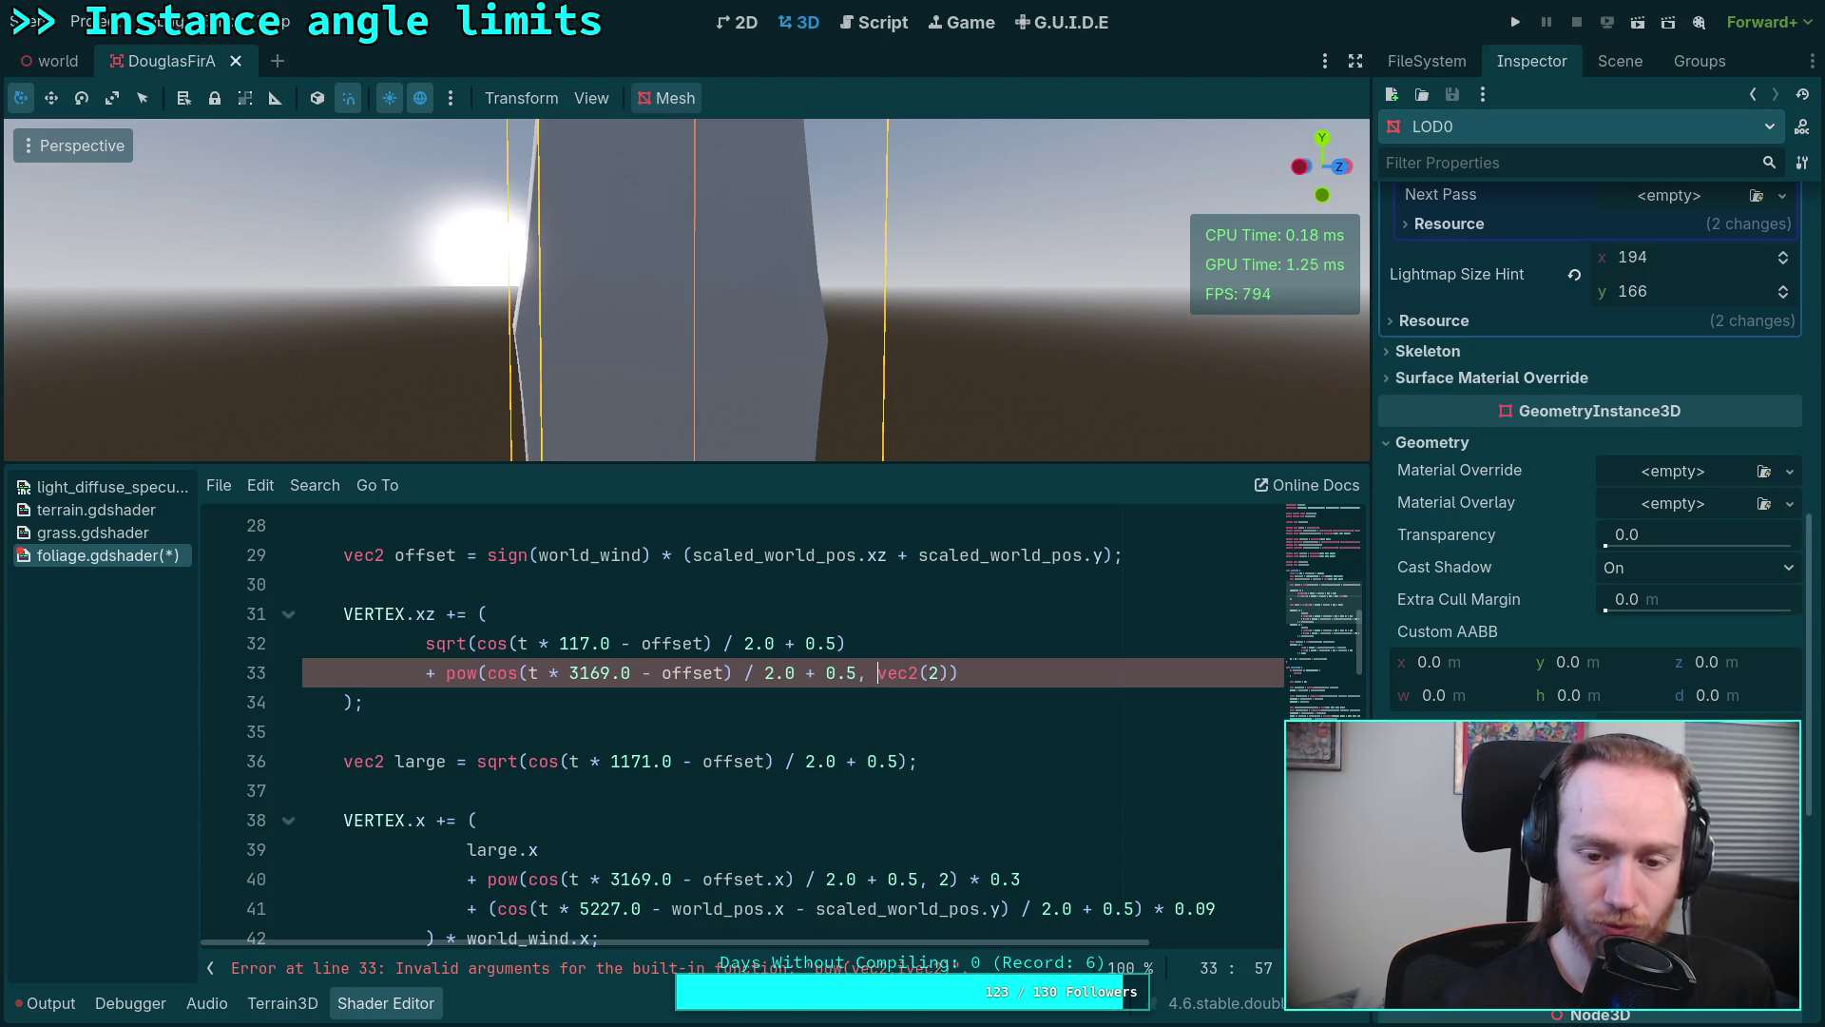
key(End)
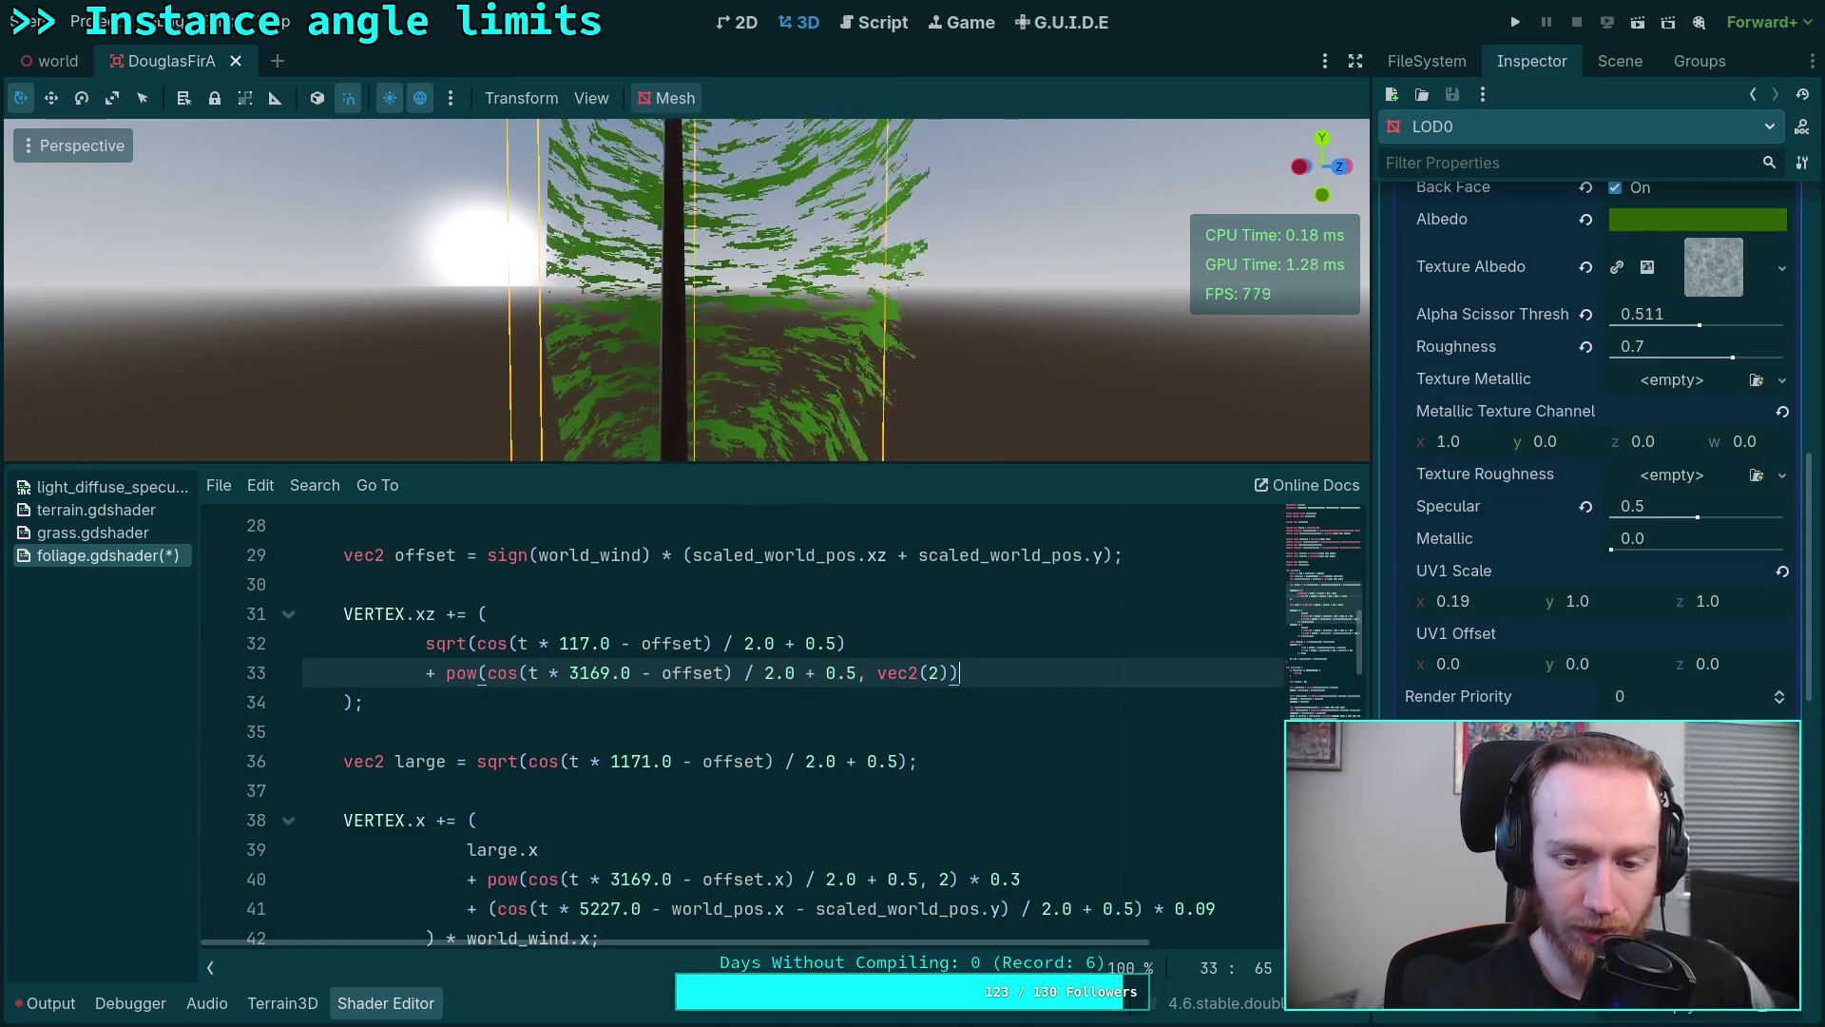
text() * 0.3)
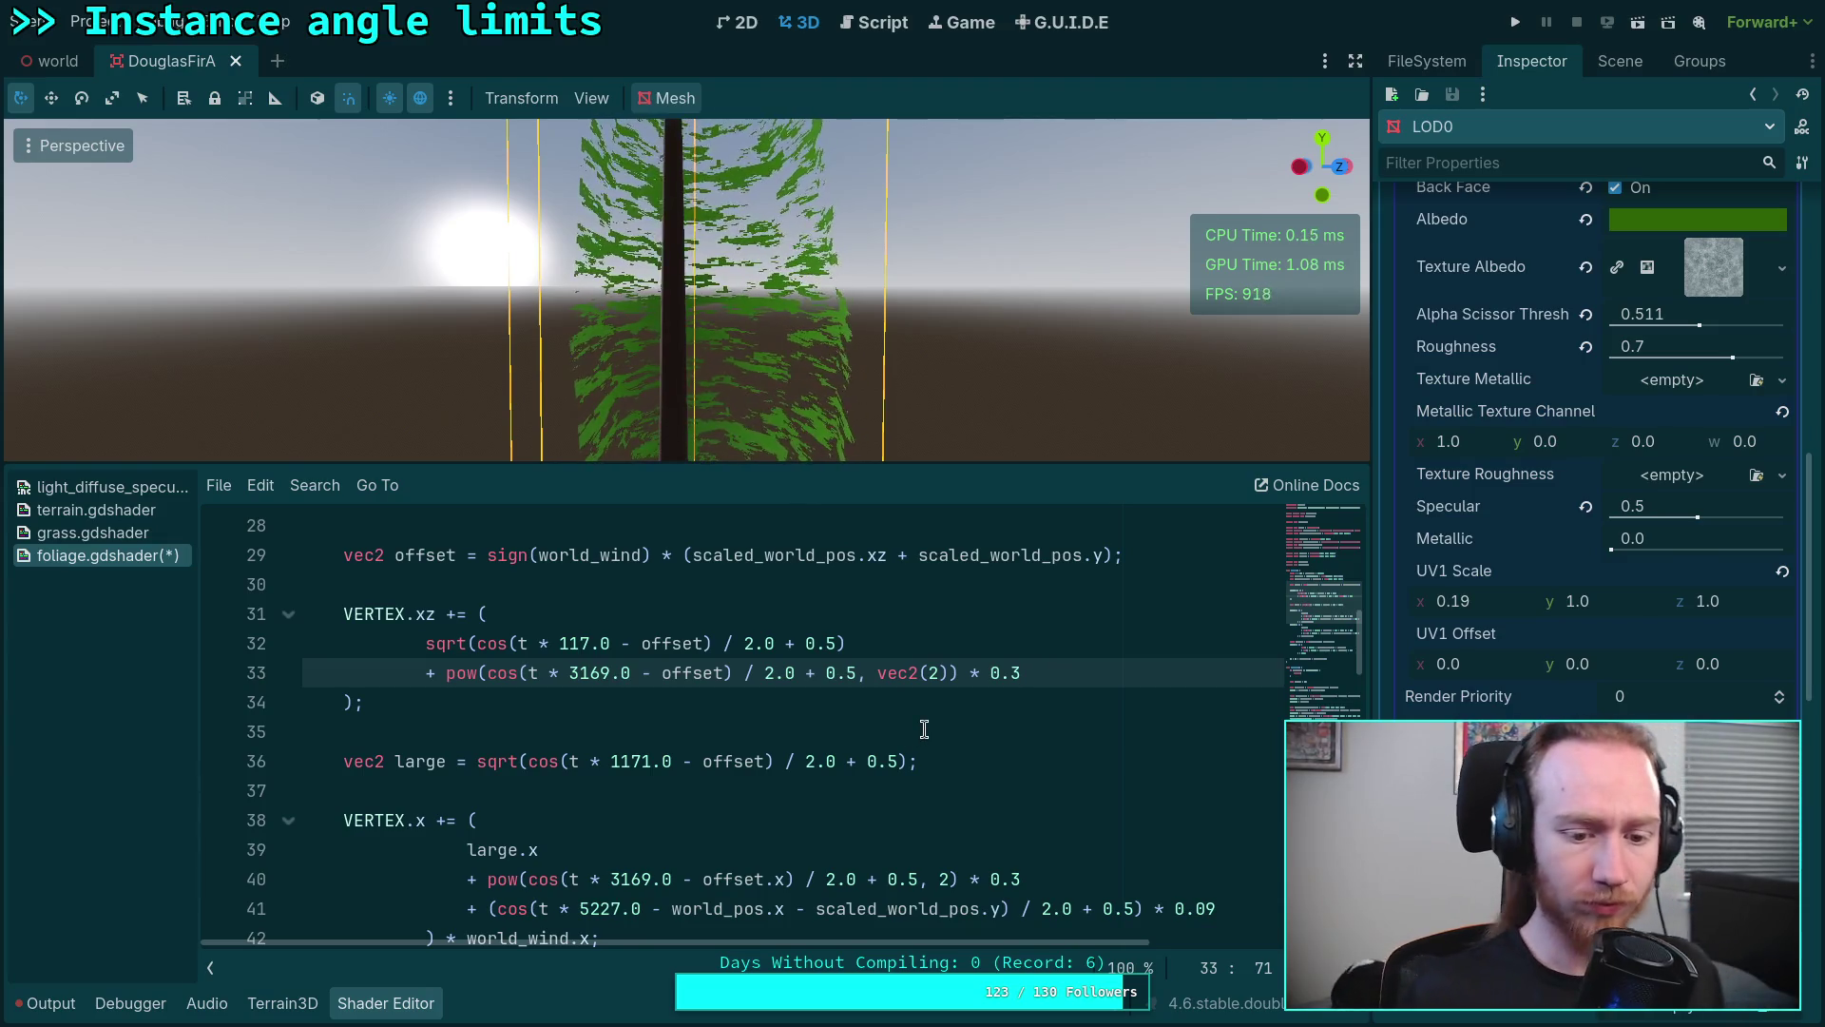
Step: Append ) * 0.3 to the squared term and start a + (cos(t * 5227.0 - )) term on a new line
key(Return)
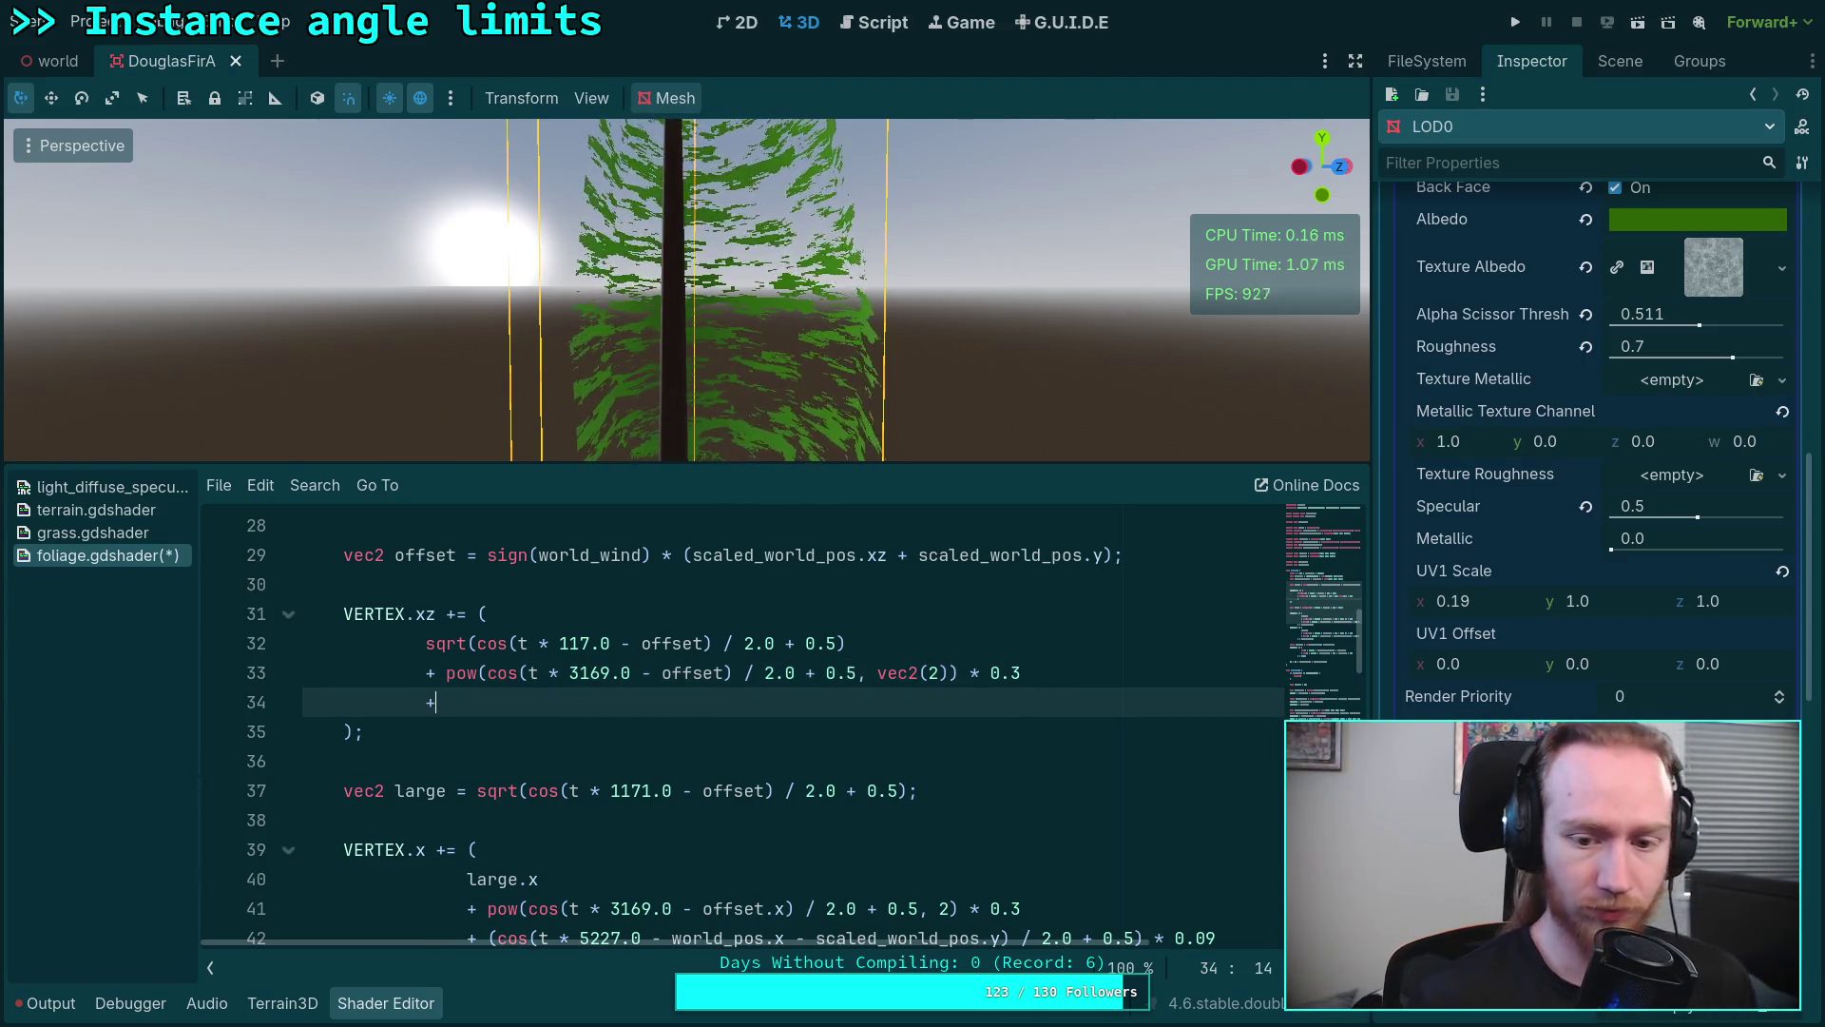
scroll(964, 725, down, 1)
text(+ ()
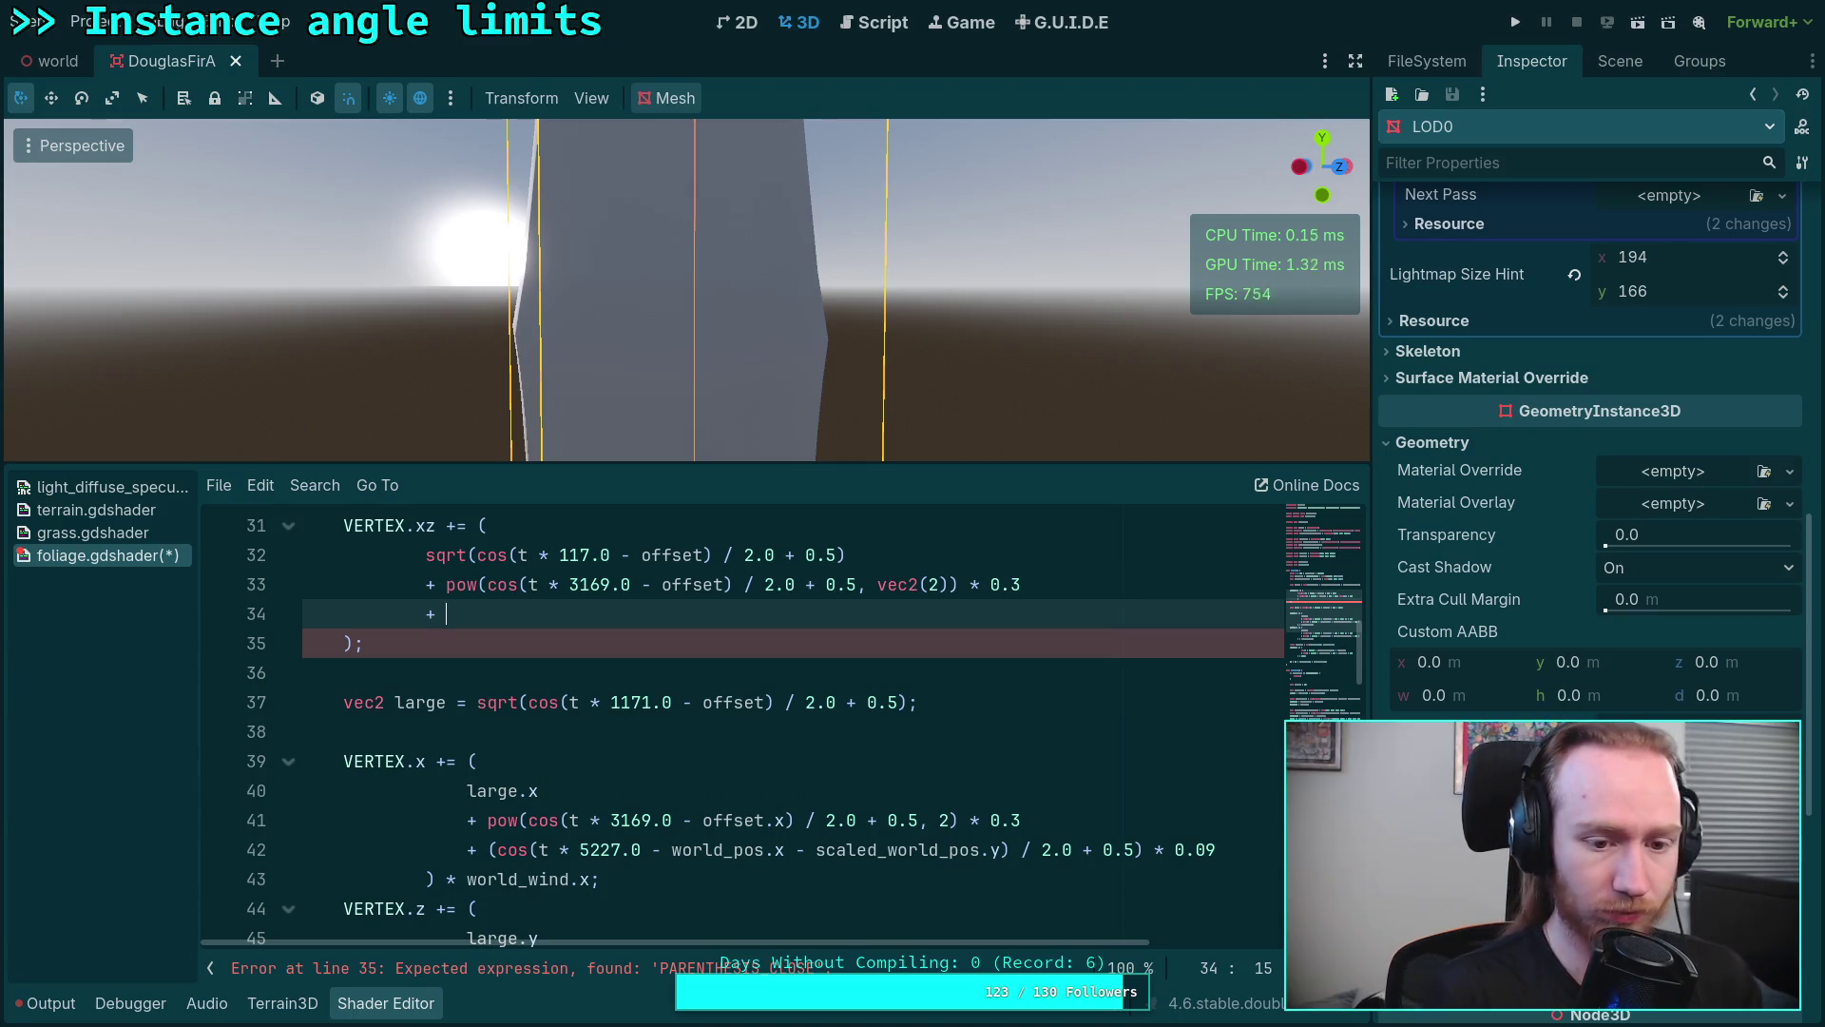
text(cos(t * 5227.0 -)
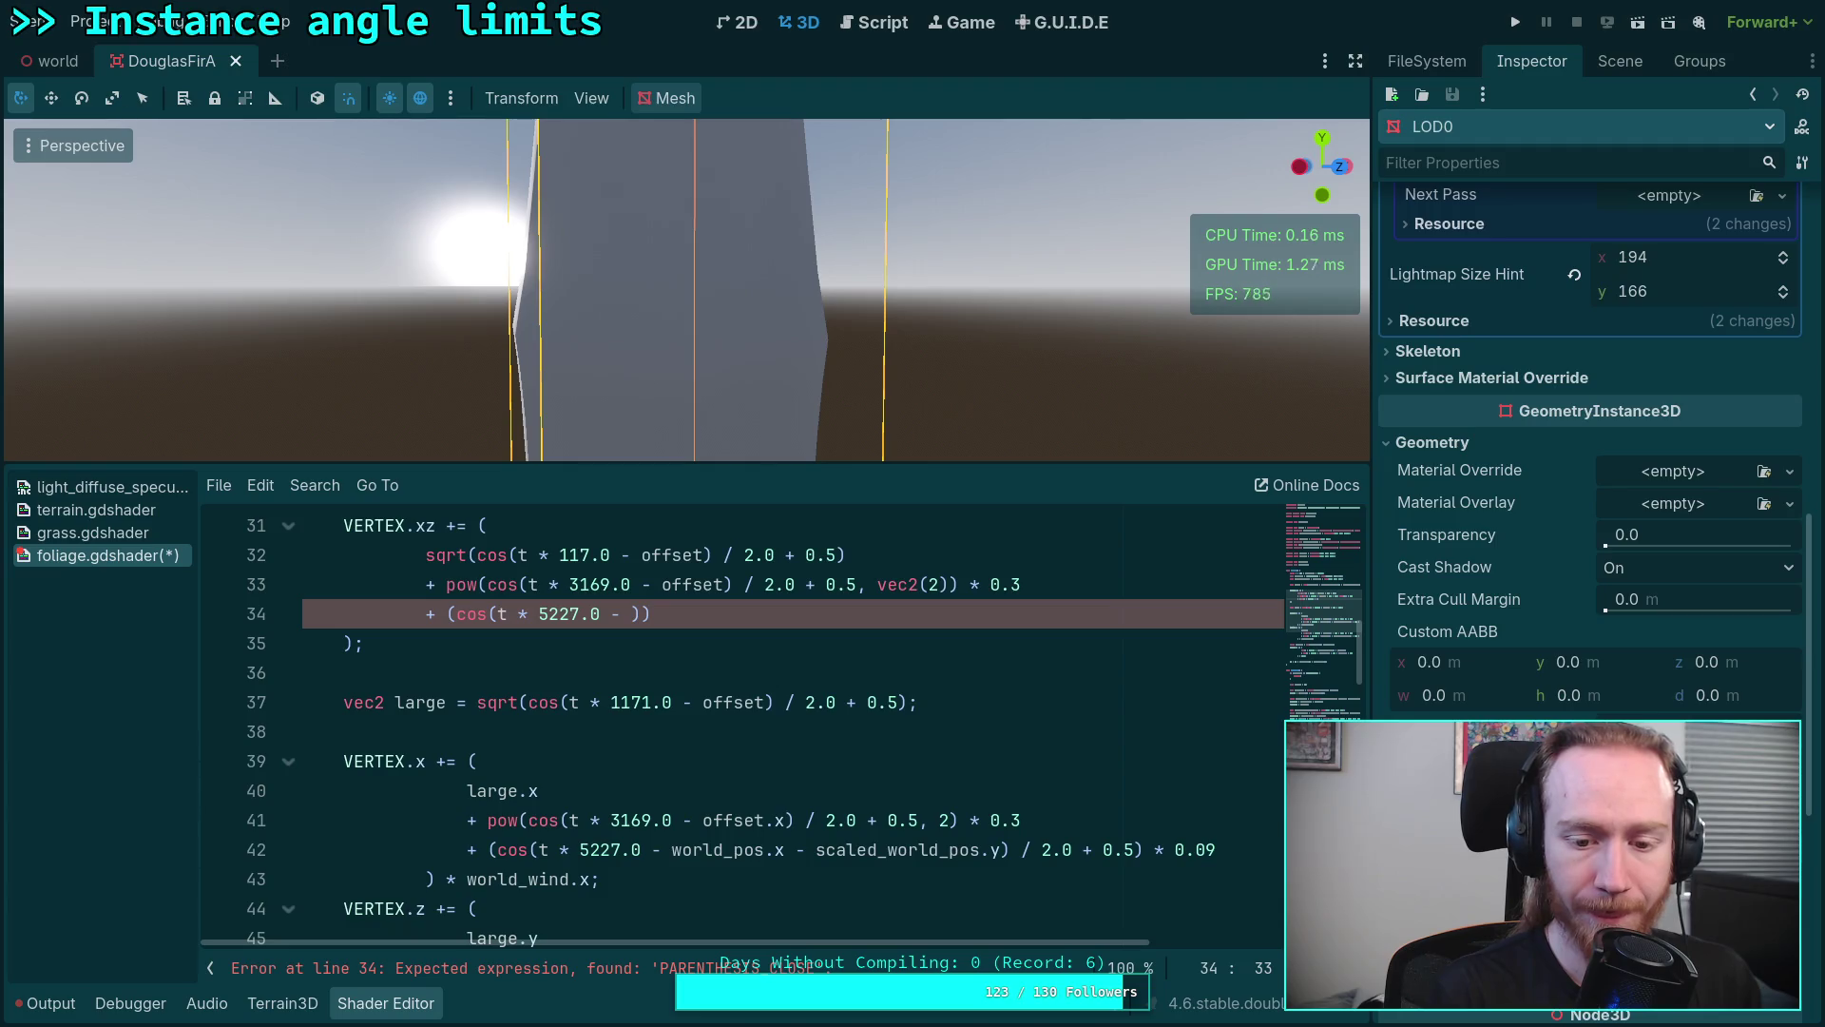
scroll(1060, 813, up, 1)
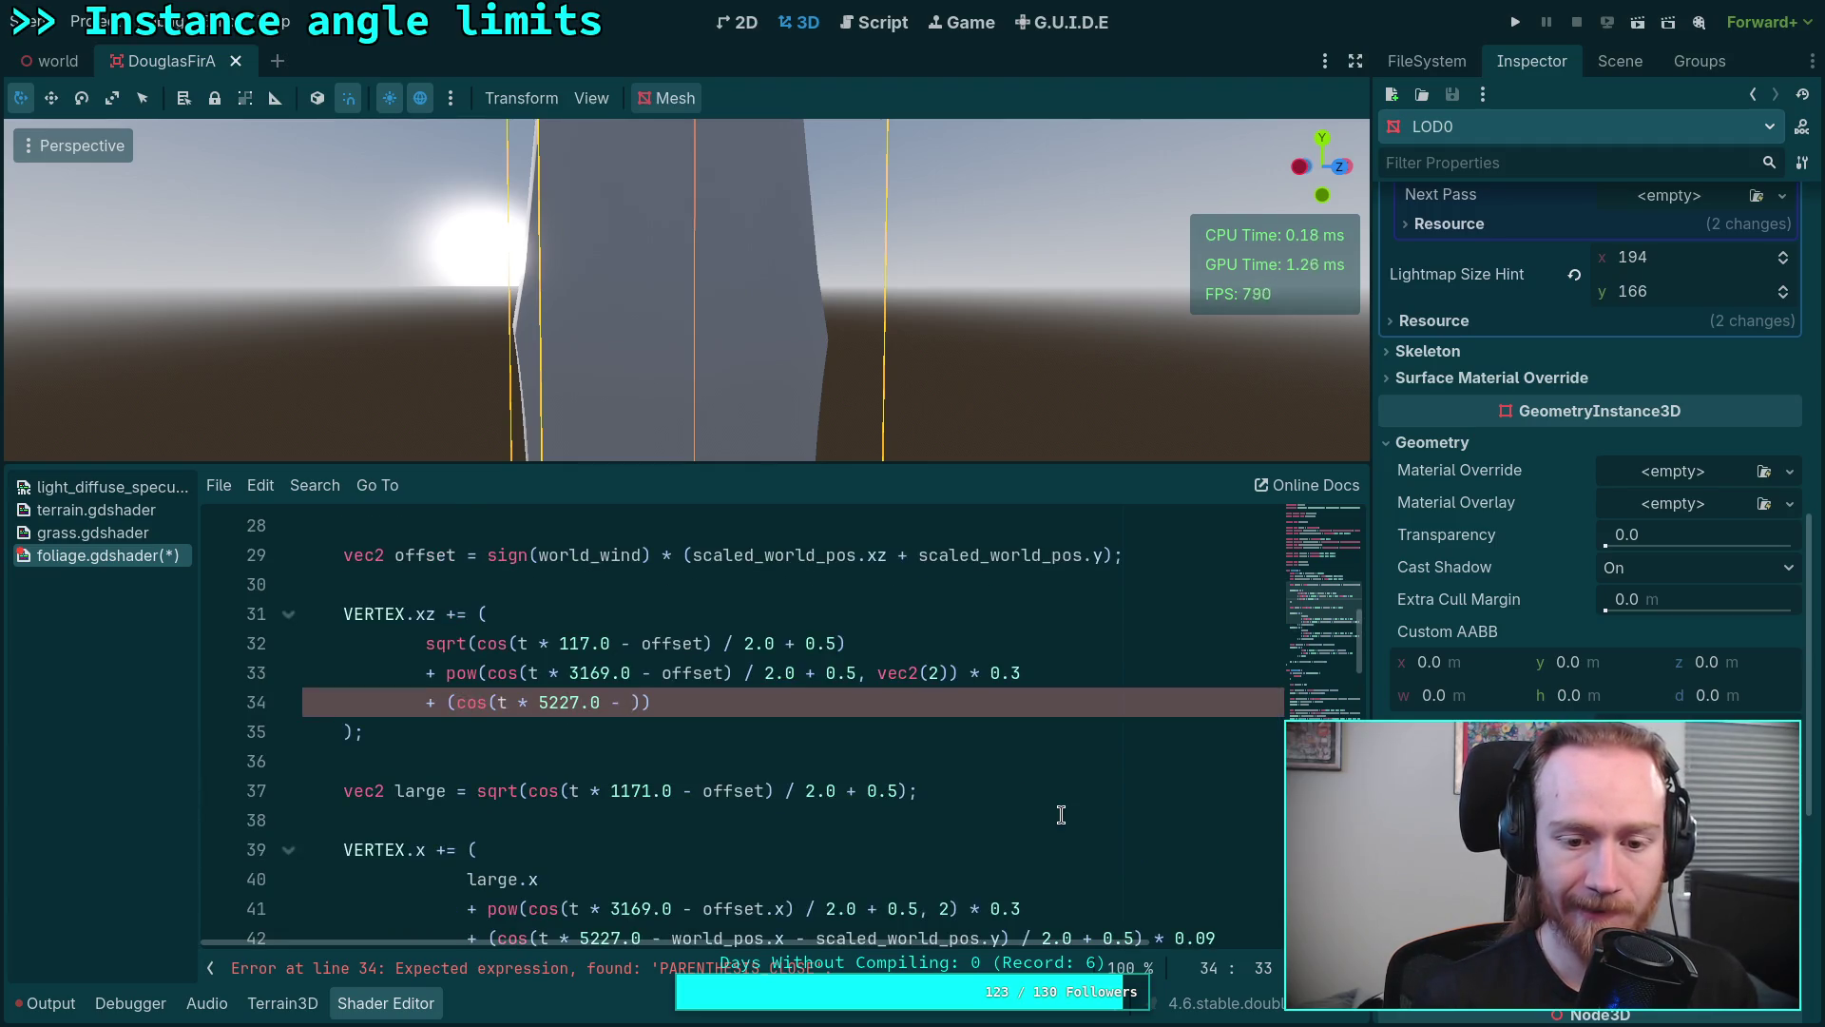
scroll(1060, 813, down, 1)
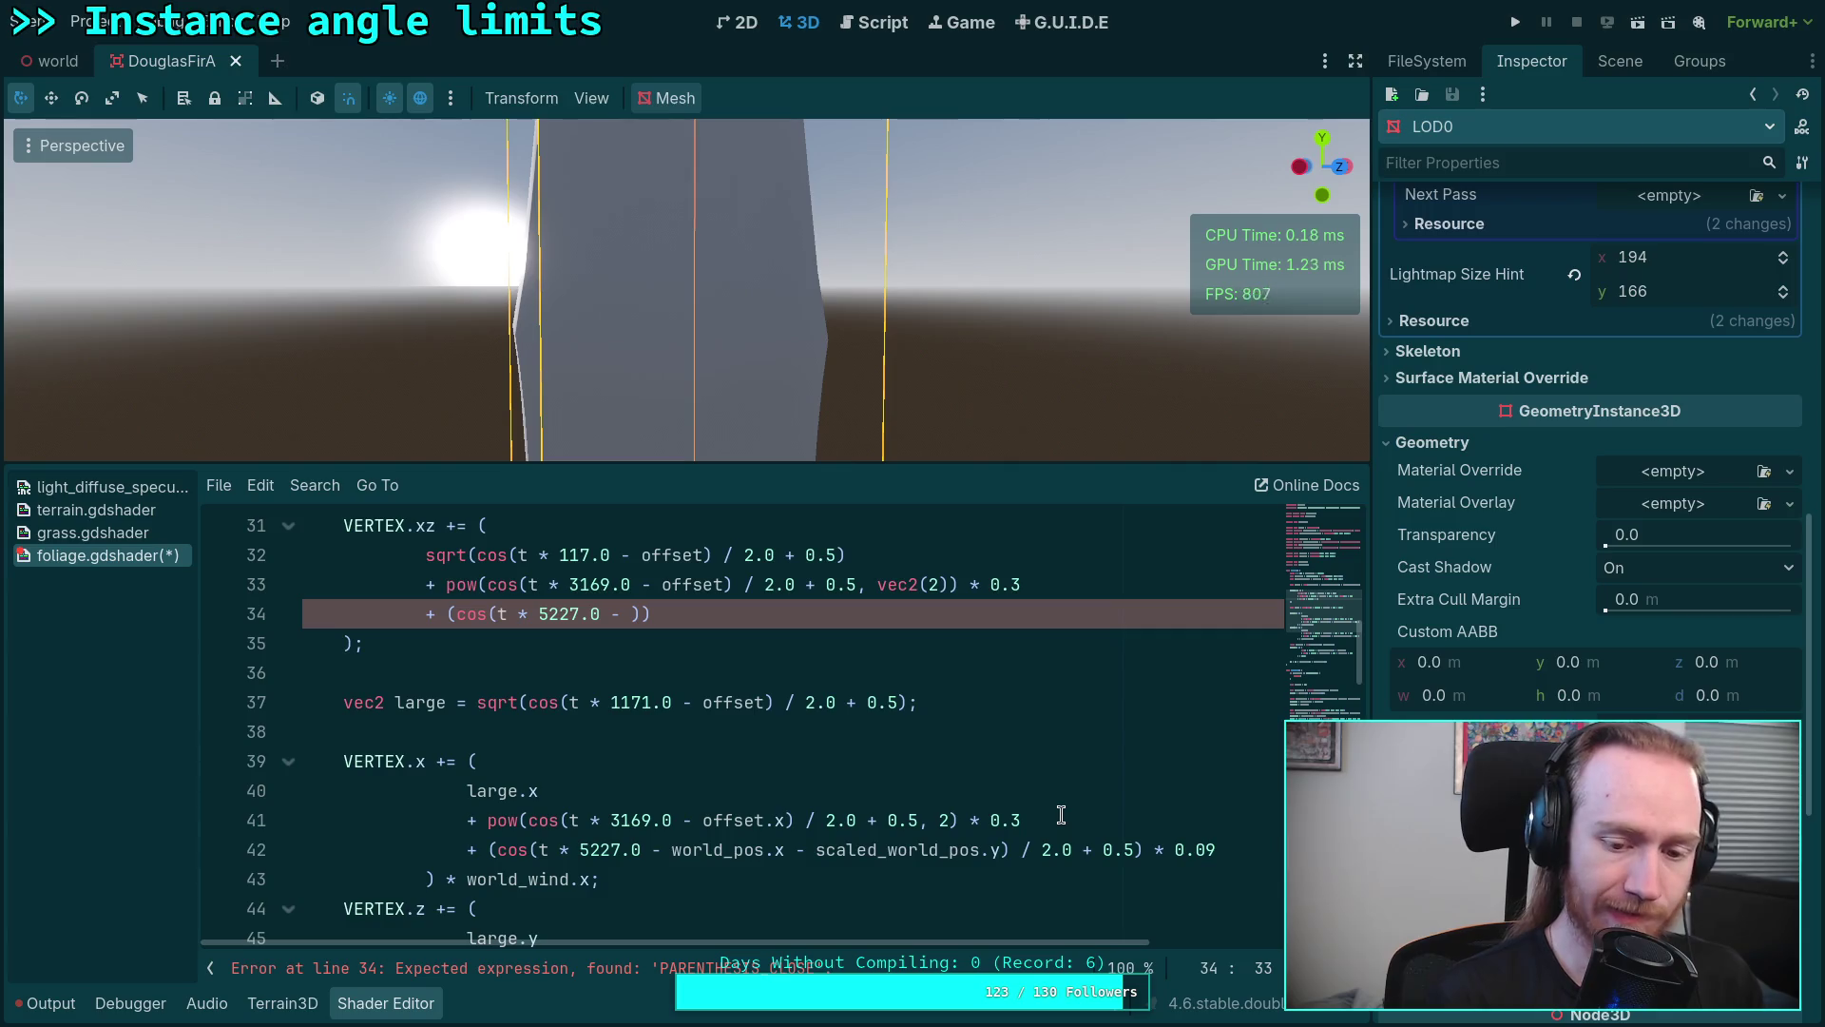
scroll(999, 759, up, 1)
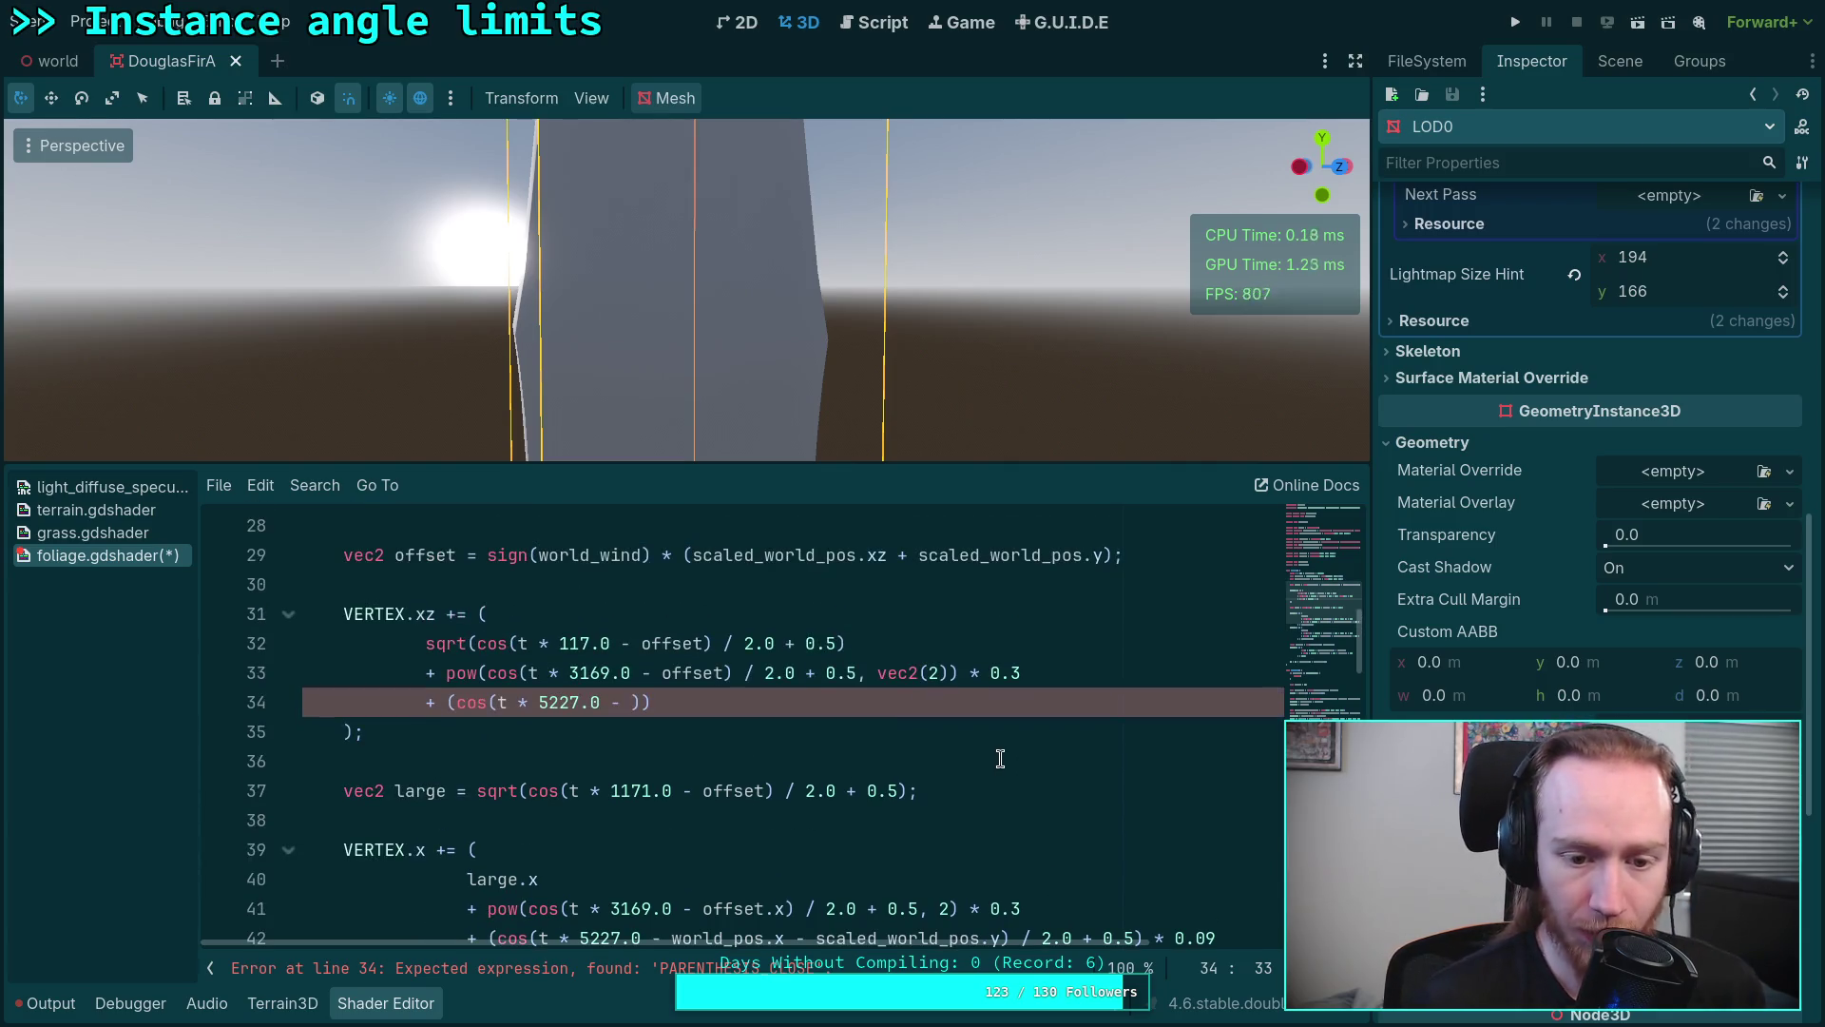
scroll(1000, 759, up, 1)
click(1182, 646)
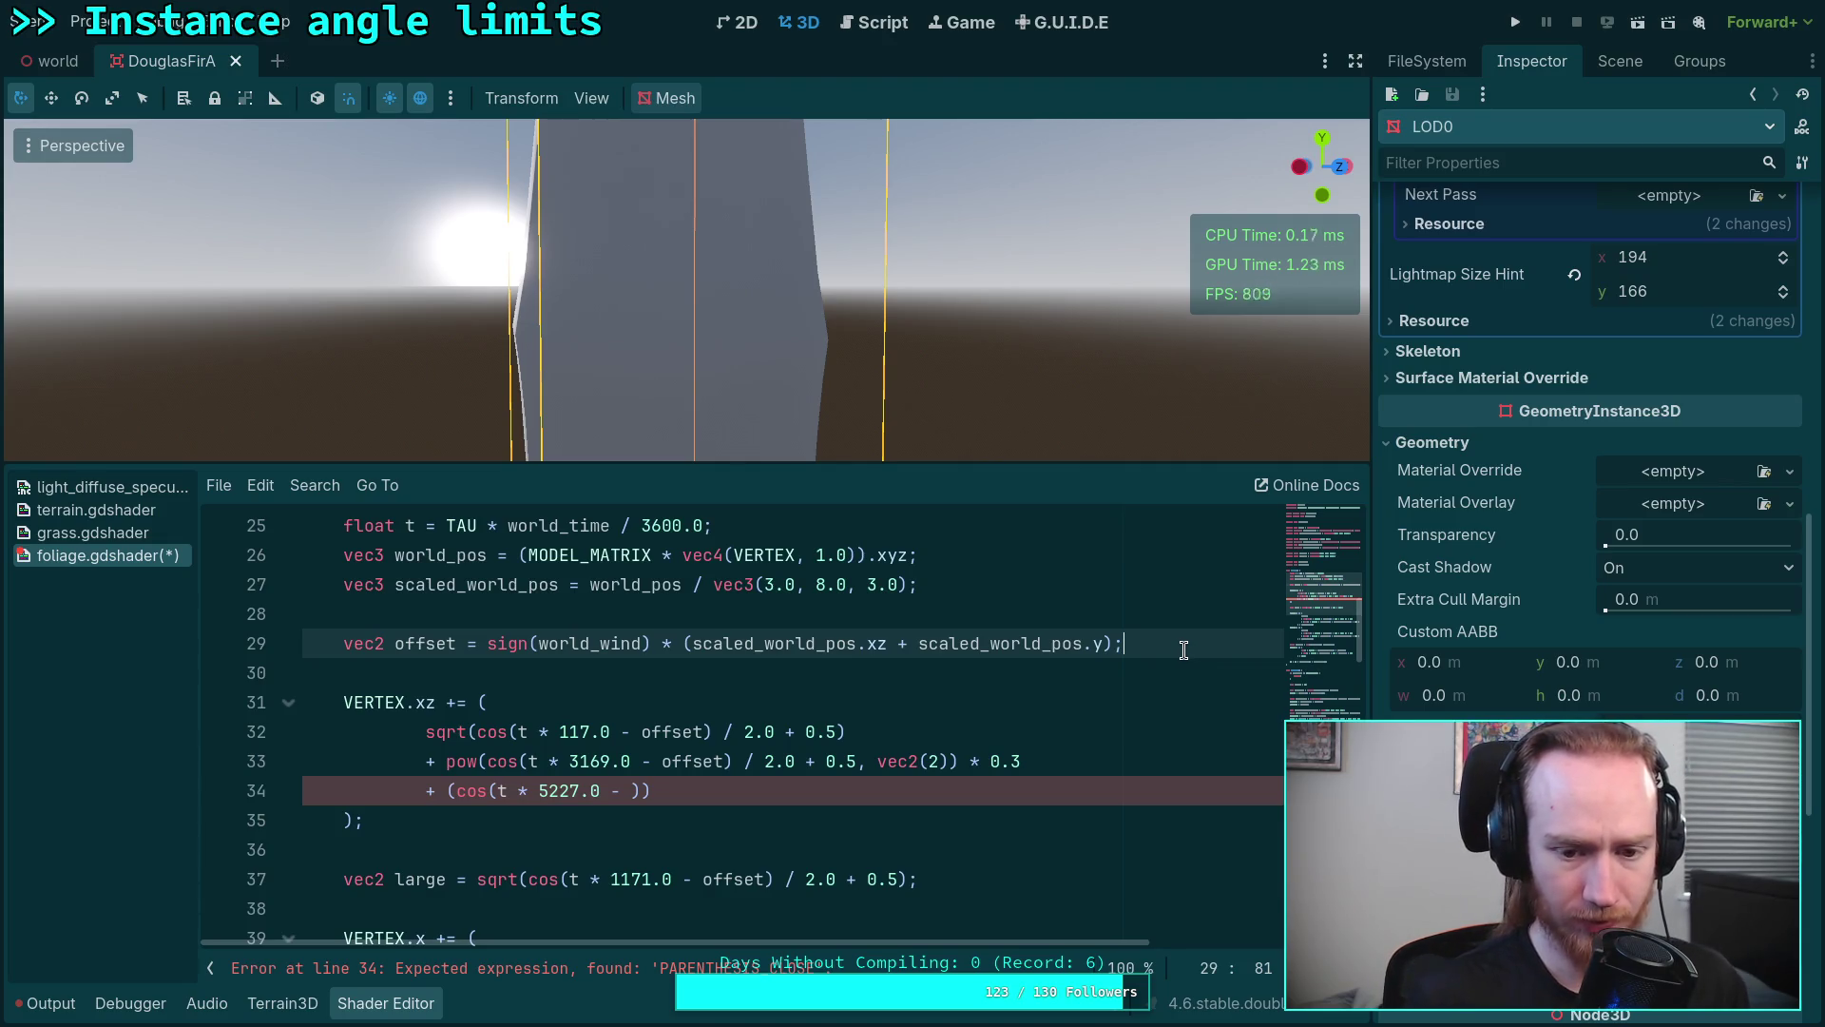
Step: Rename offset to so and add vec2 o = sign(world_wind) * (world_pos.xz + scaled_world_pos.y)
key(Delete)
key(Delete)
key(Delete)
key(Delete)
key(Delete)
text(so)
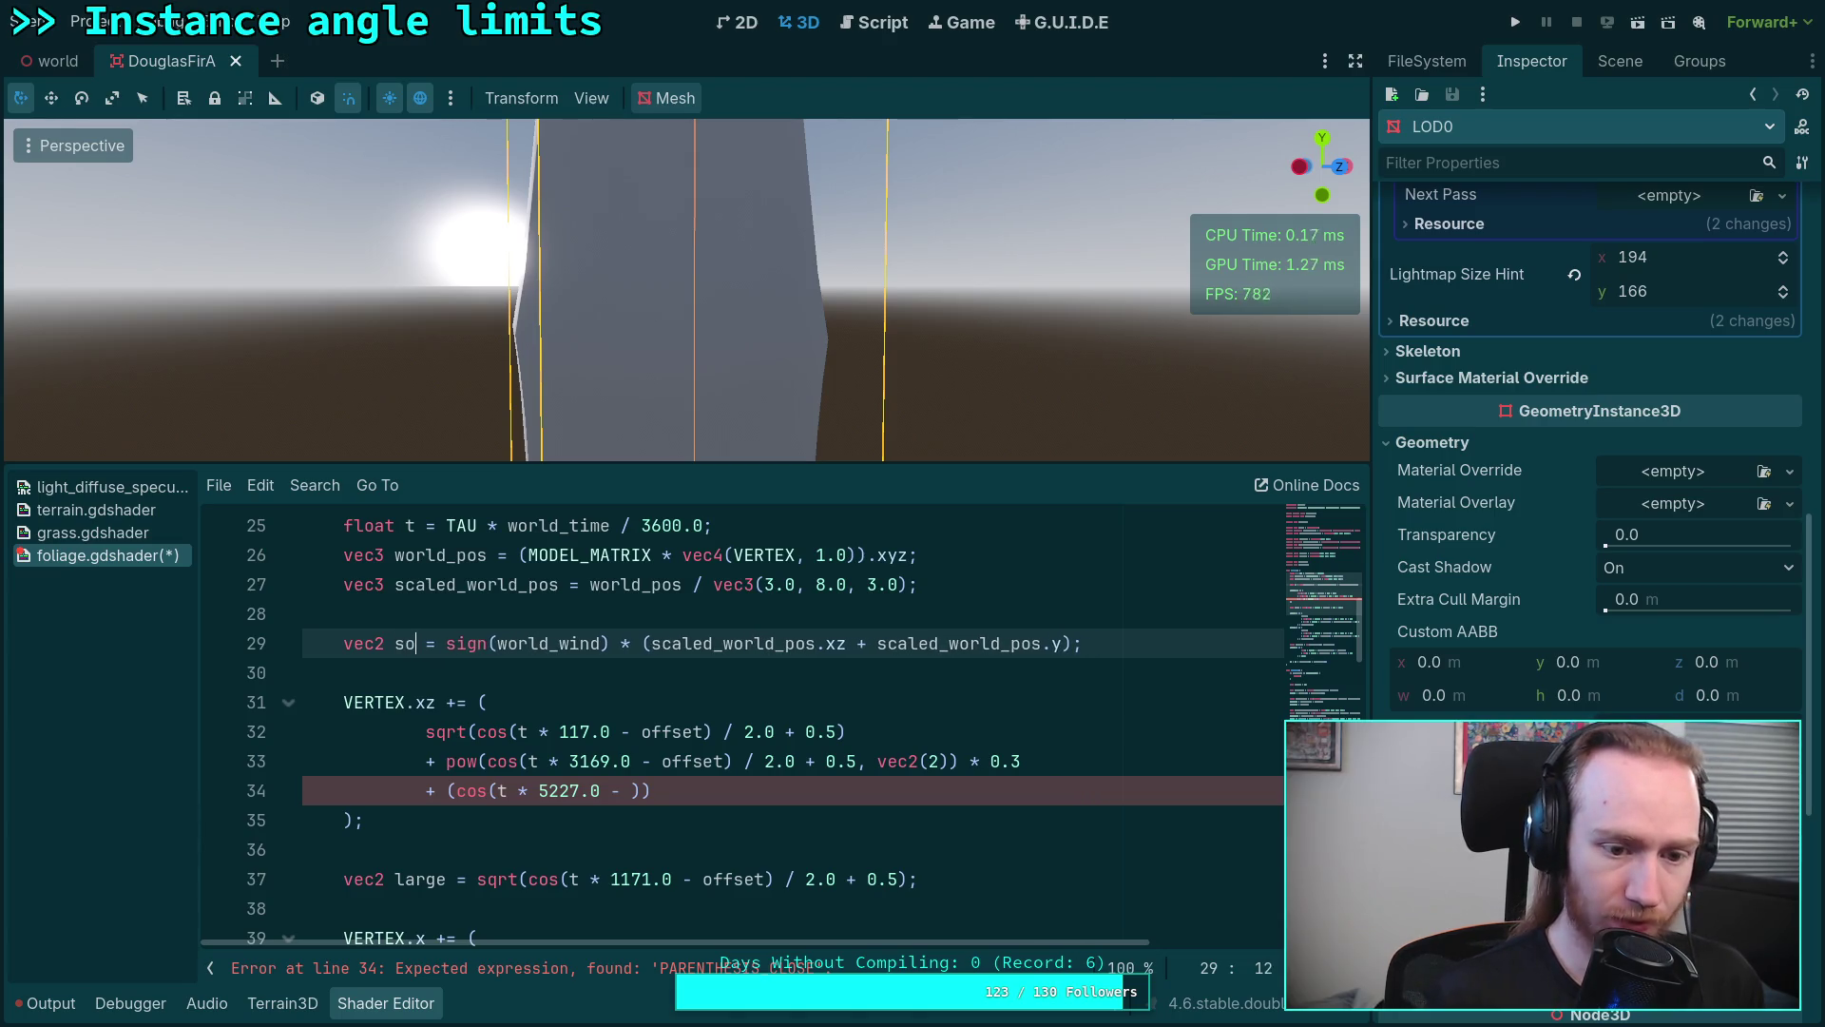
key(End)
key(Return)
text(2 o = )
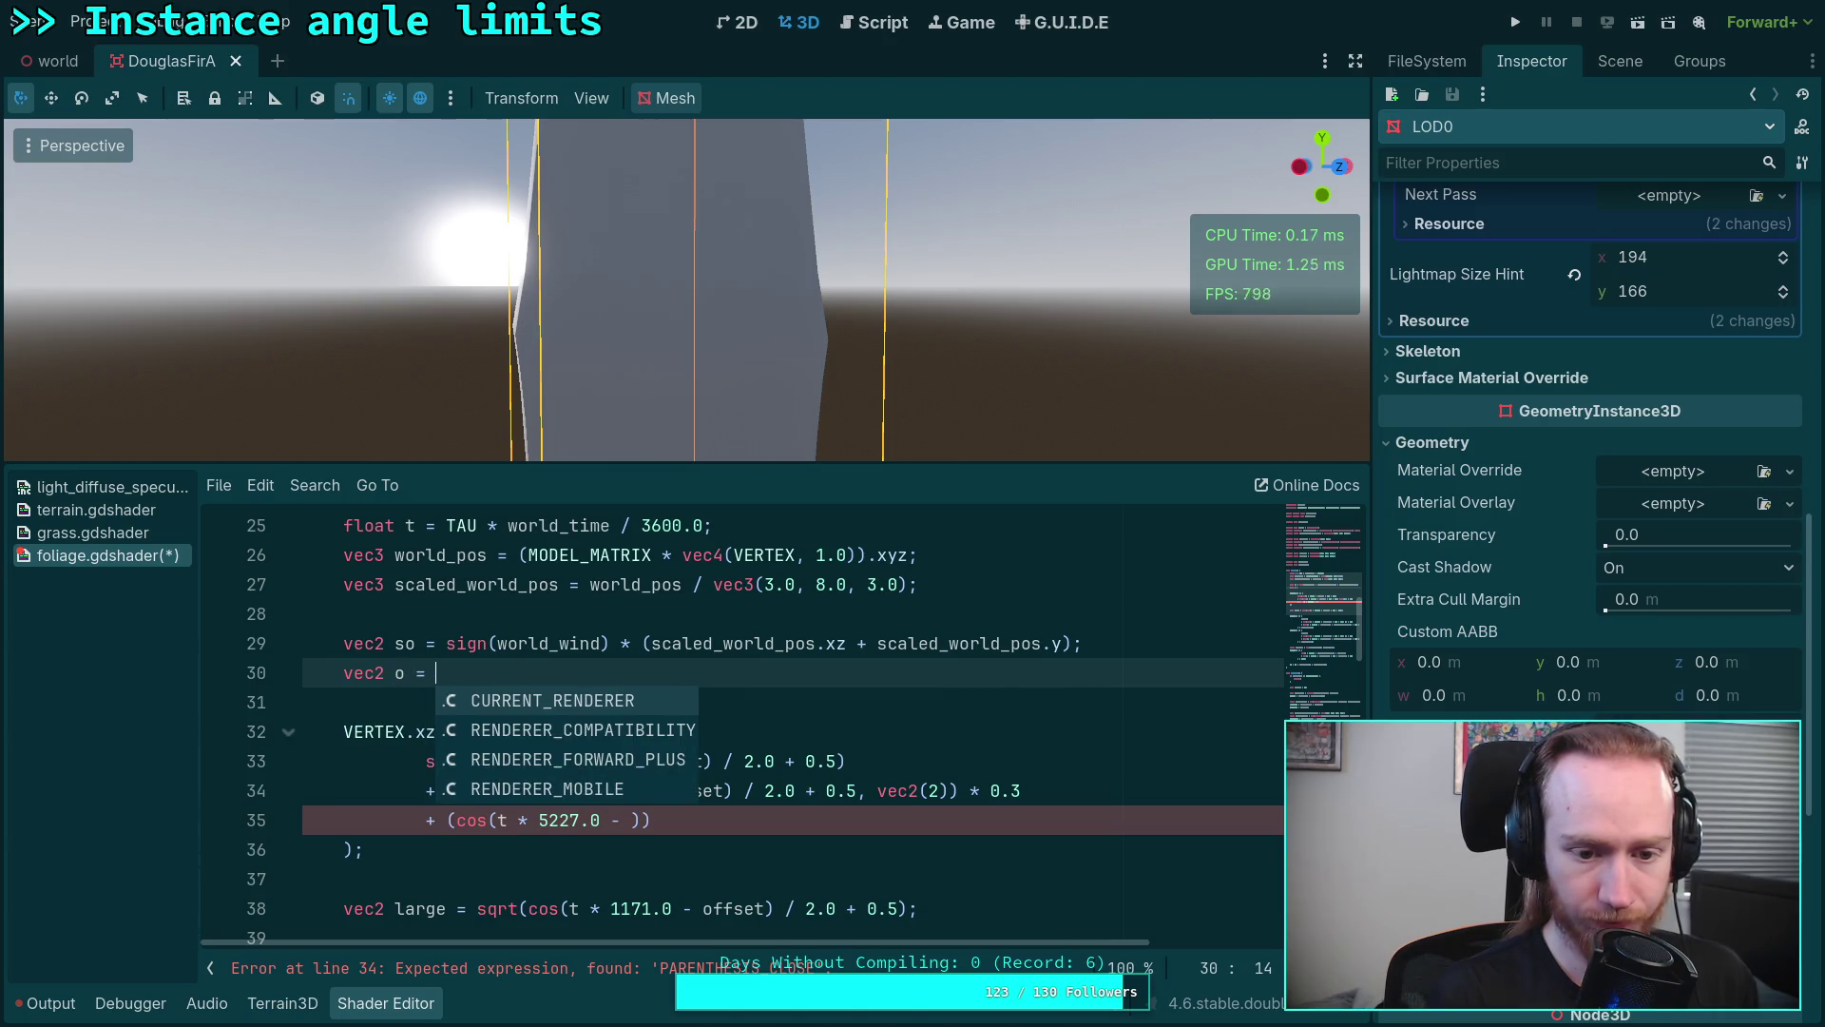
text(sign)
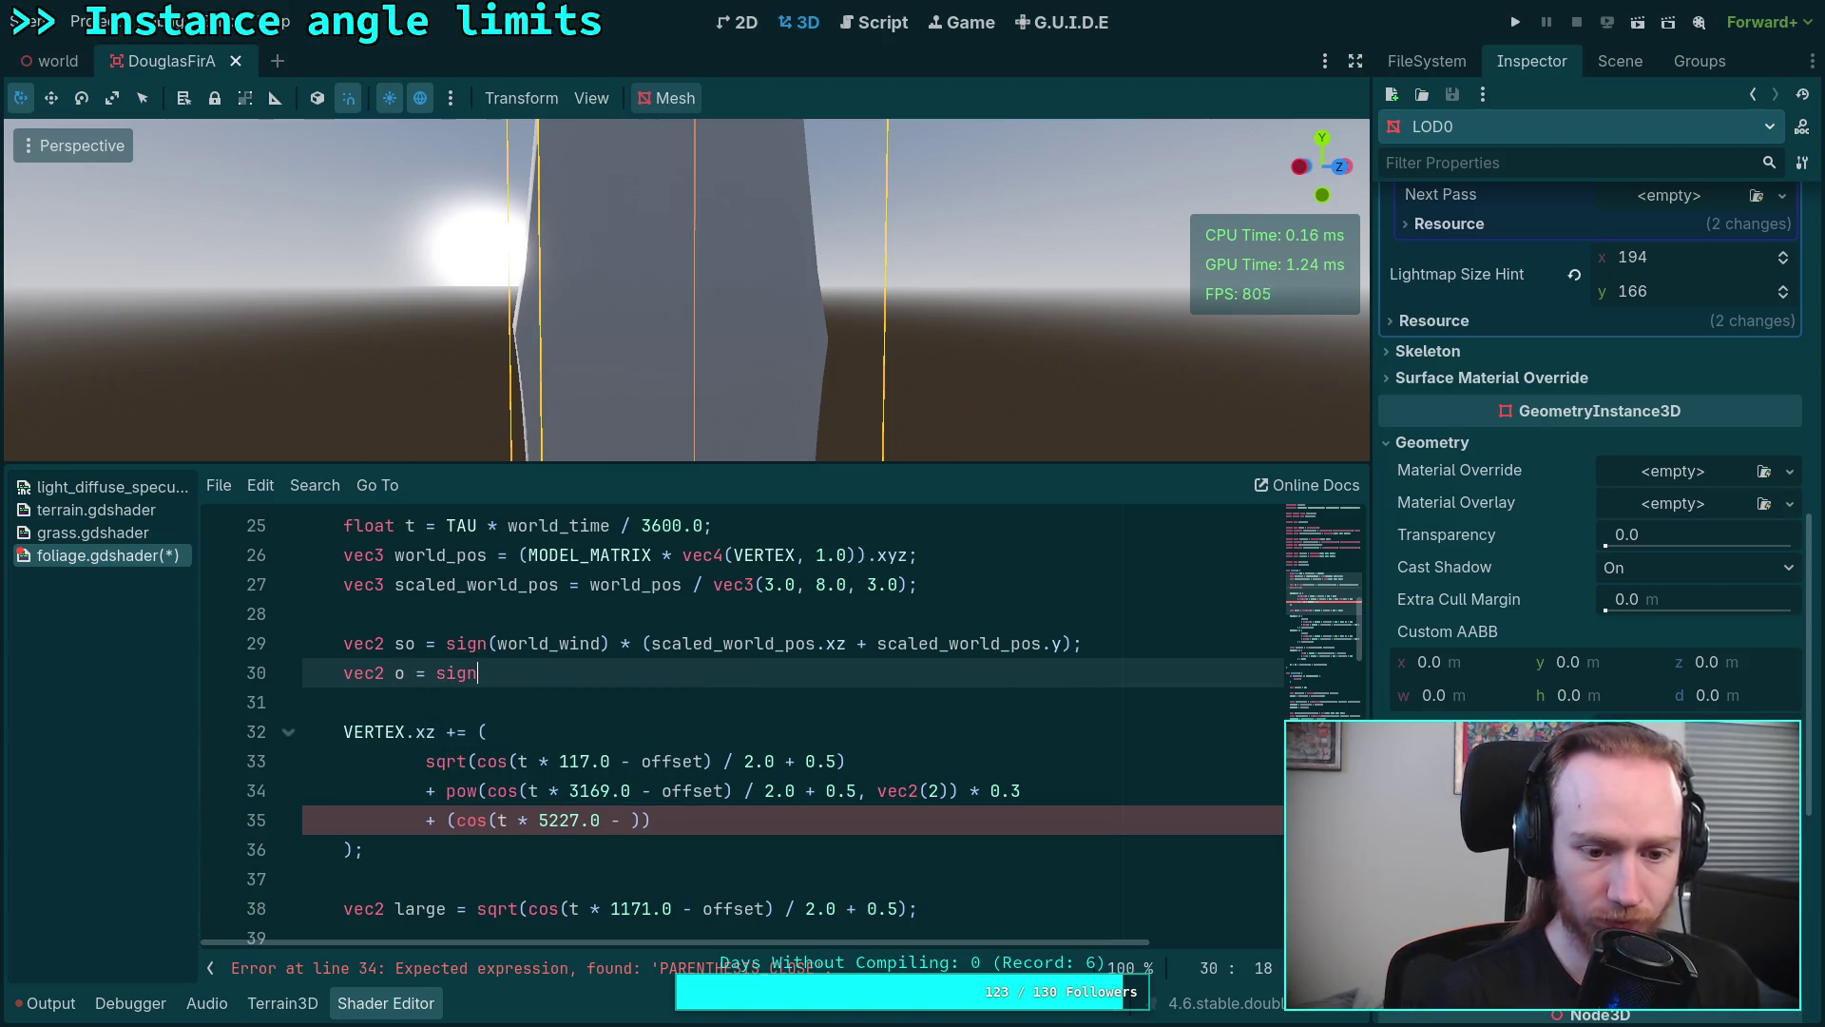
text((world_wind) * ()
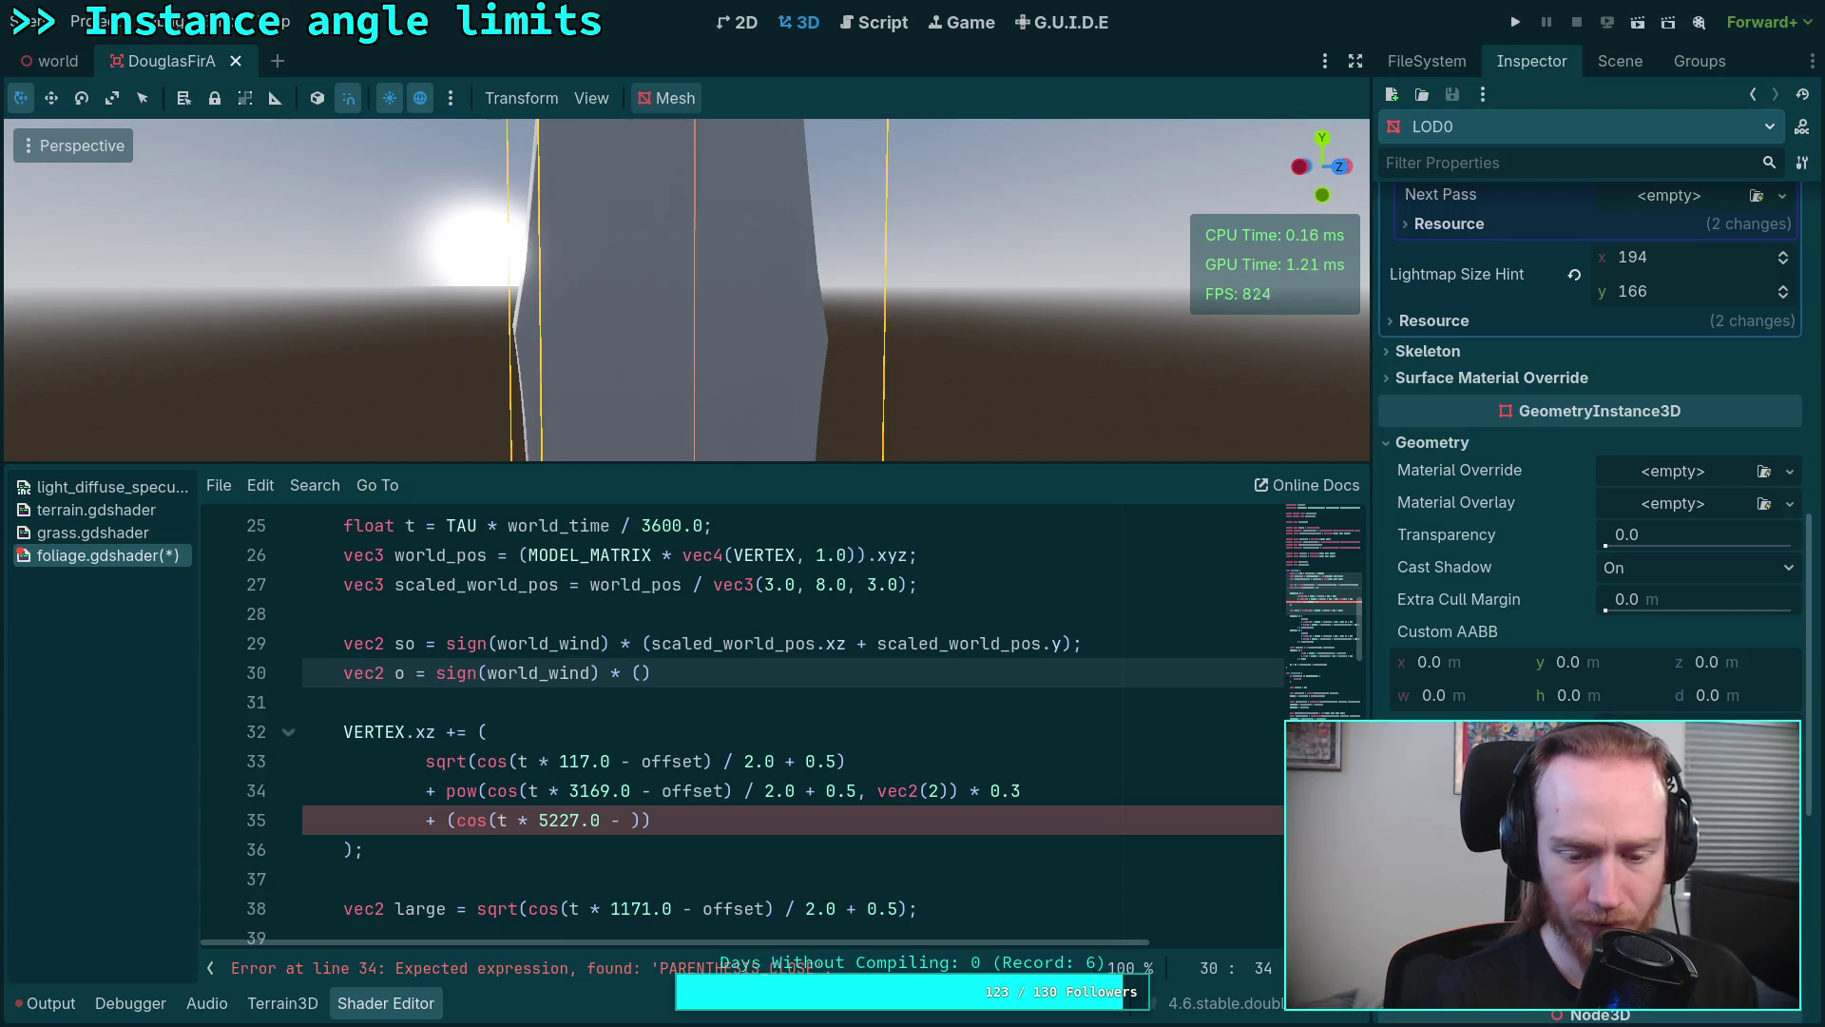
scroll(754, 731, down, 2)
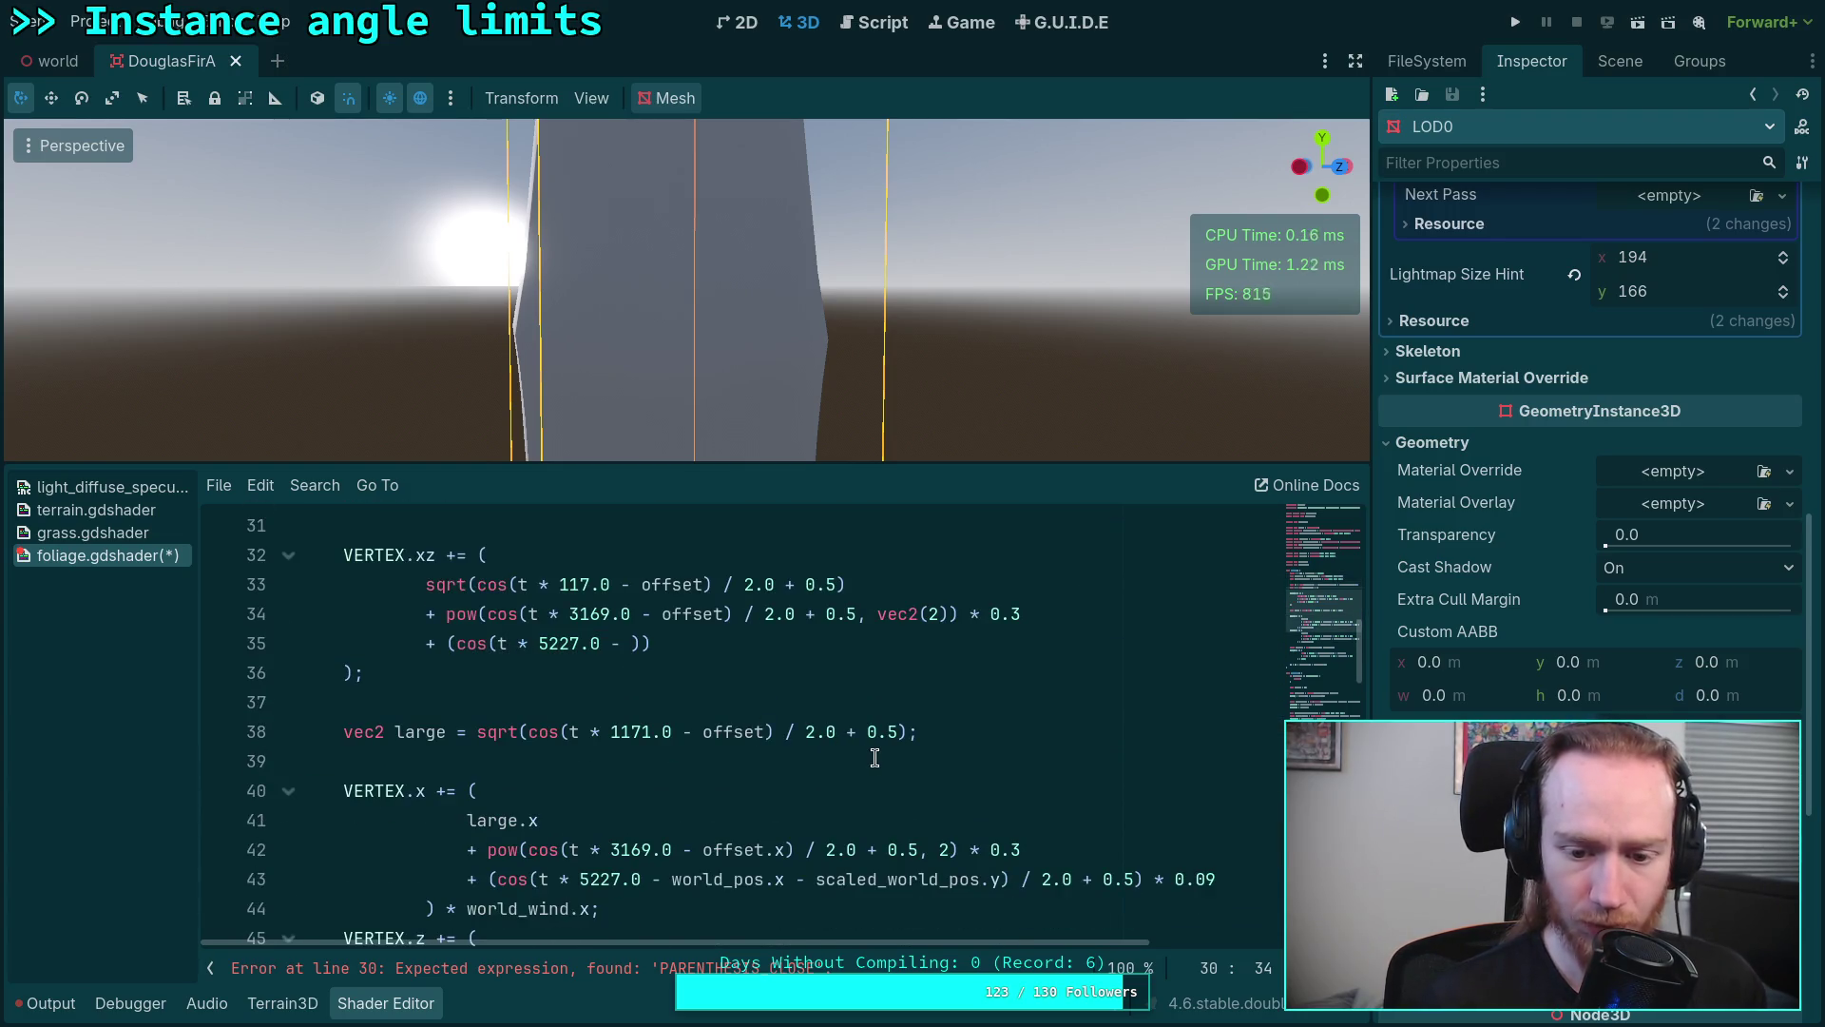
scroll(902, 739, up, 2)
text(w)
text(_pos.xz + sca)
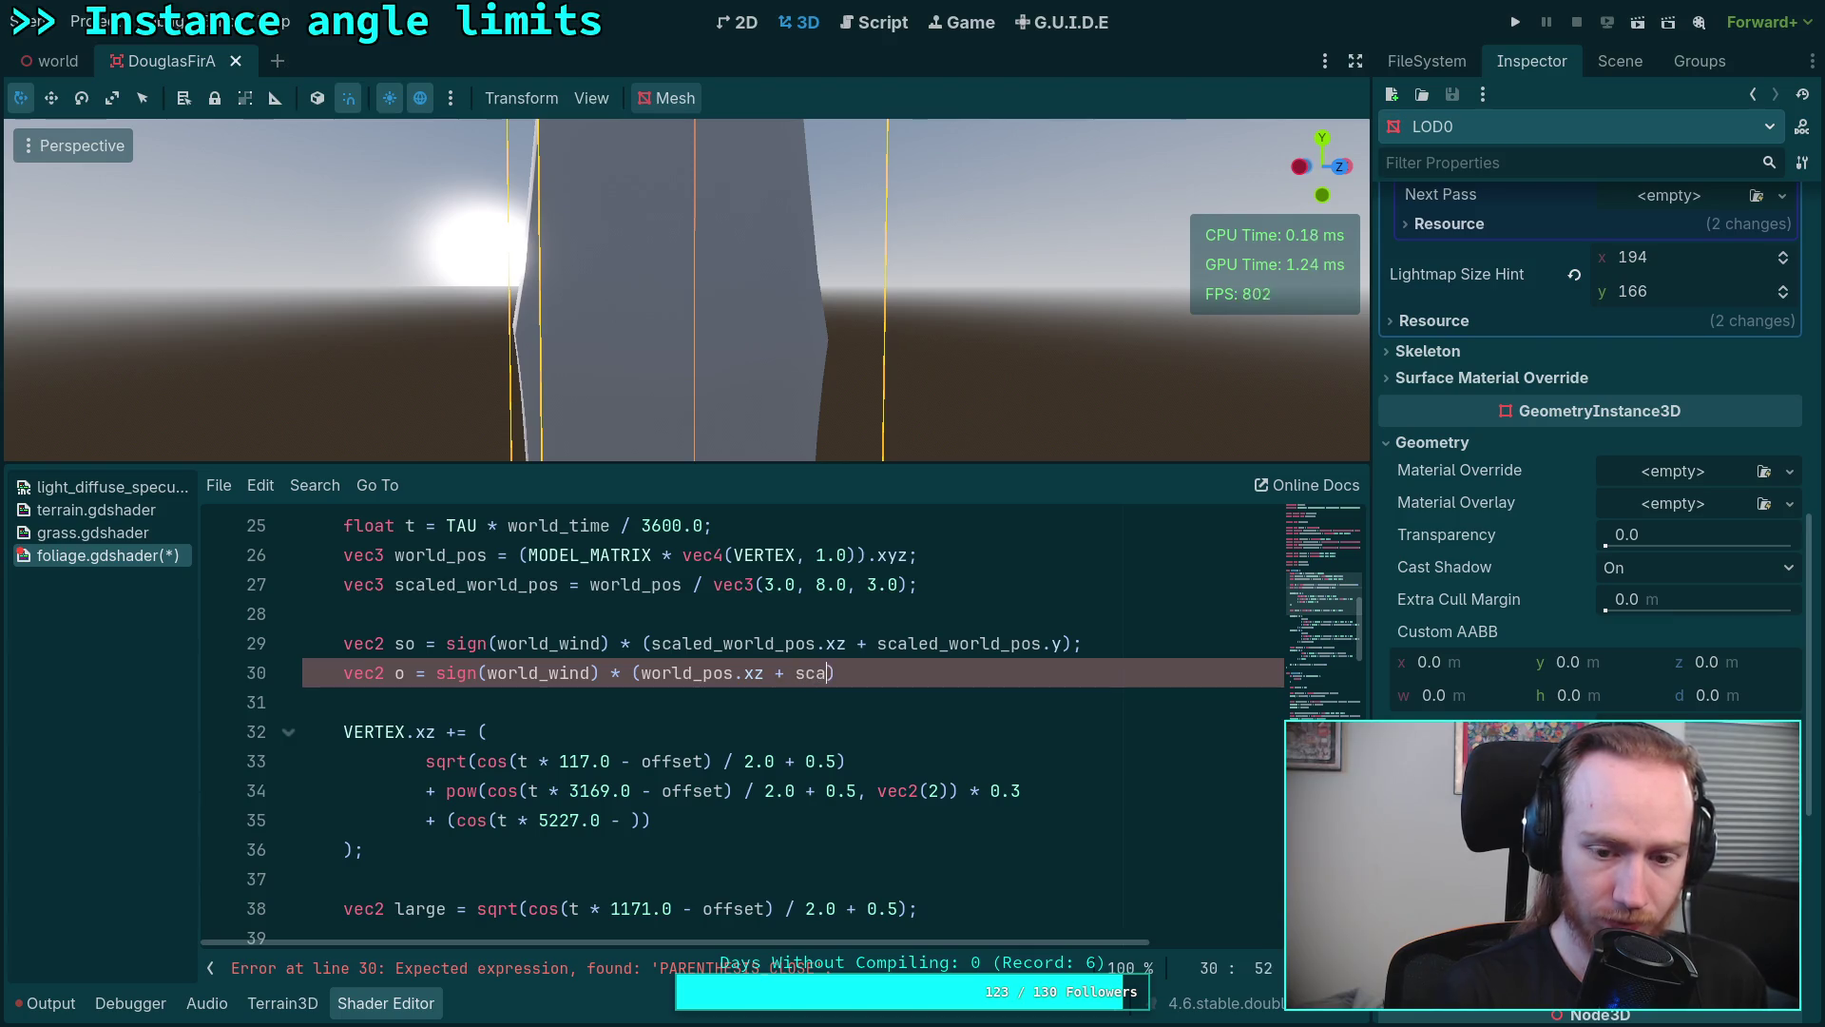
text(_w)
key(Return)
text(.y);)
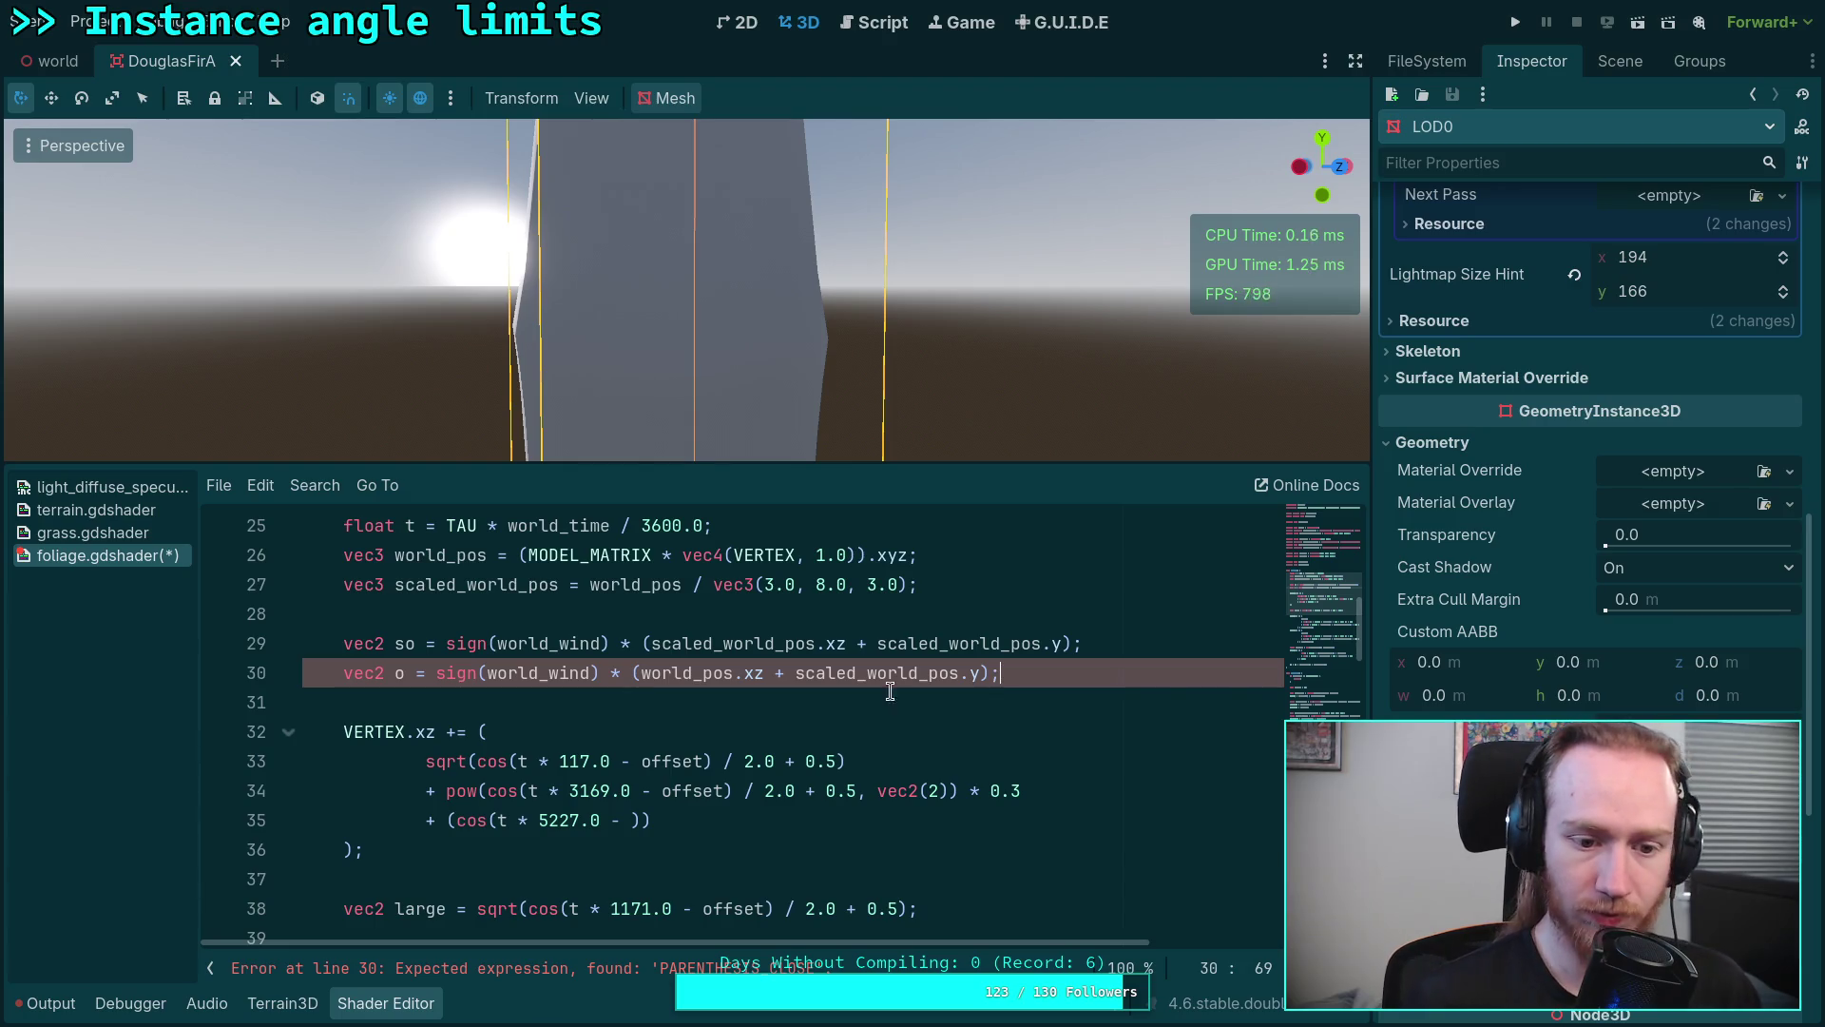
scroll(871, 724, down, 1)
scroll(871, 723, down, 2)
mouse_move(644, 672)
mouse_down()
mouse_move(706, 673)
mouse_move(724, 703)
mouse_up()
text(so)
Step: Replace offset with so in the first two sway terms
key(Escape)
text(so)
click(637, 731)
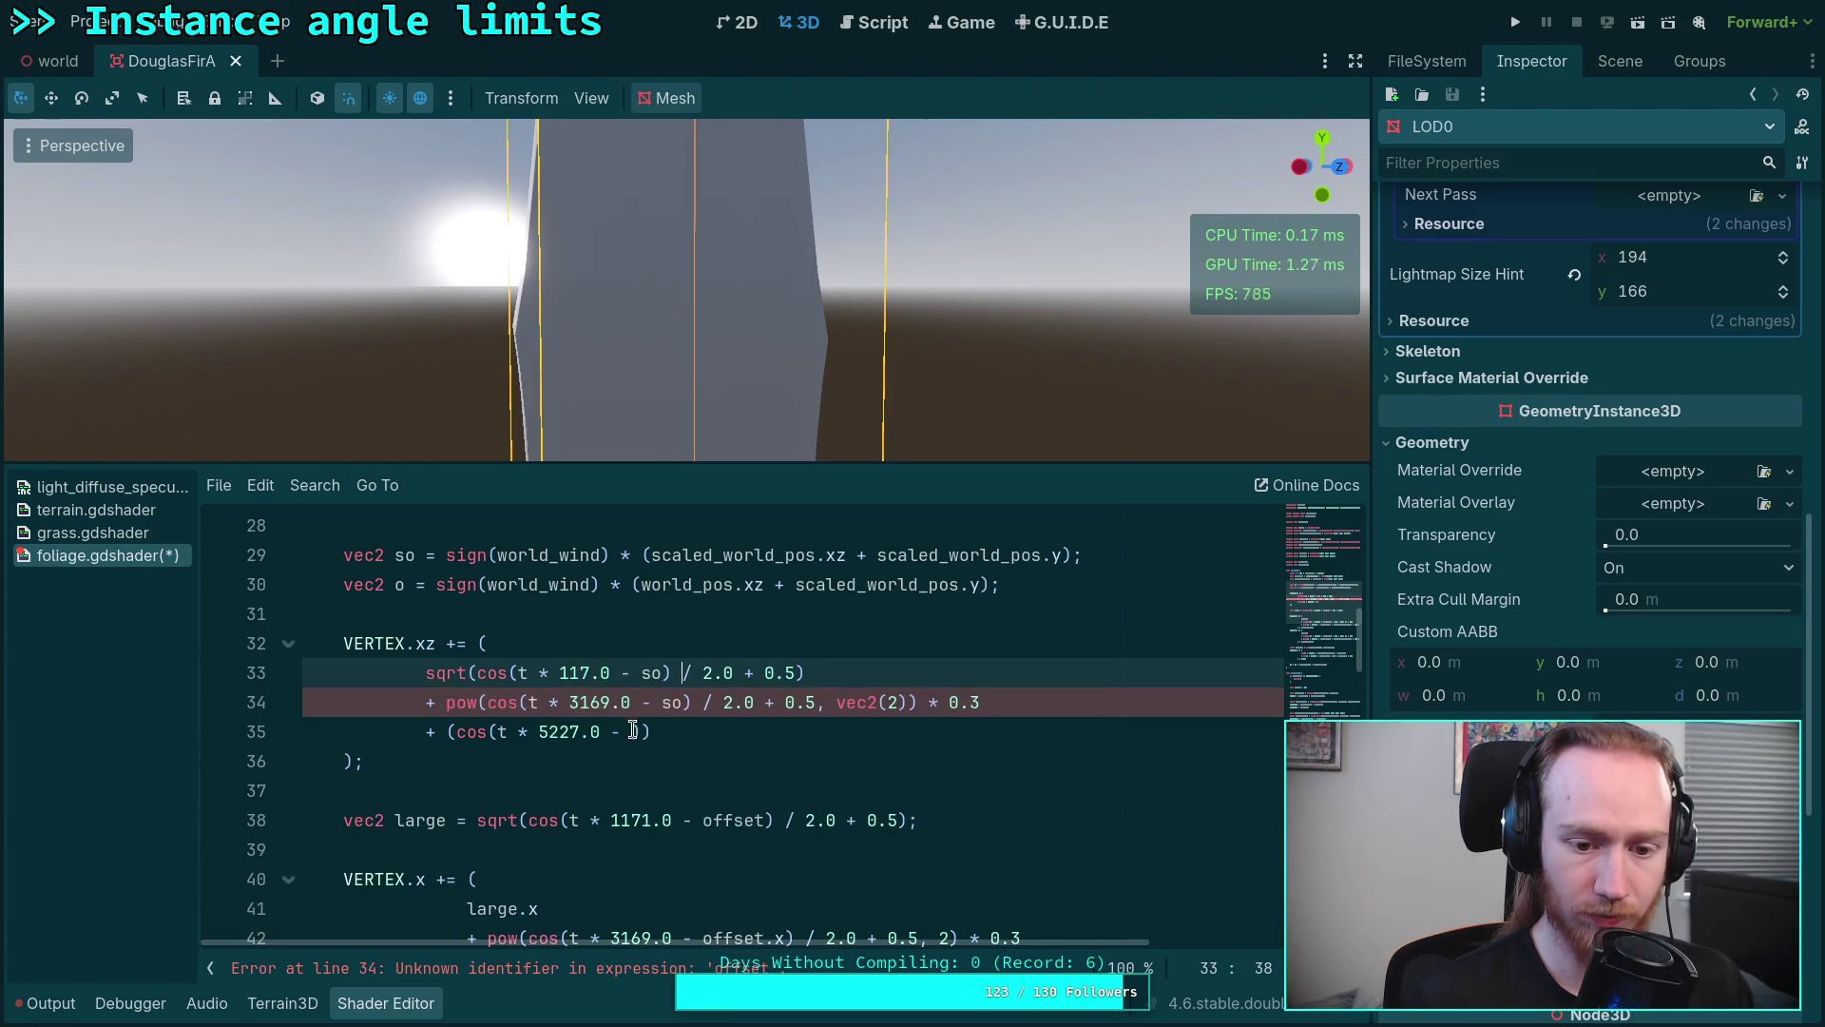
text(o)
Step: Multiply the XZ sway on line 36 by world_wind
key(Escape)
scroll(799, 741, down, 3)
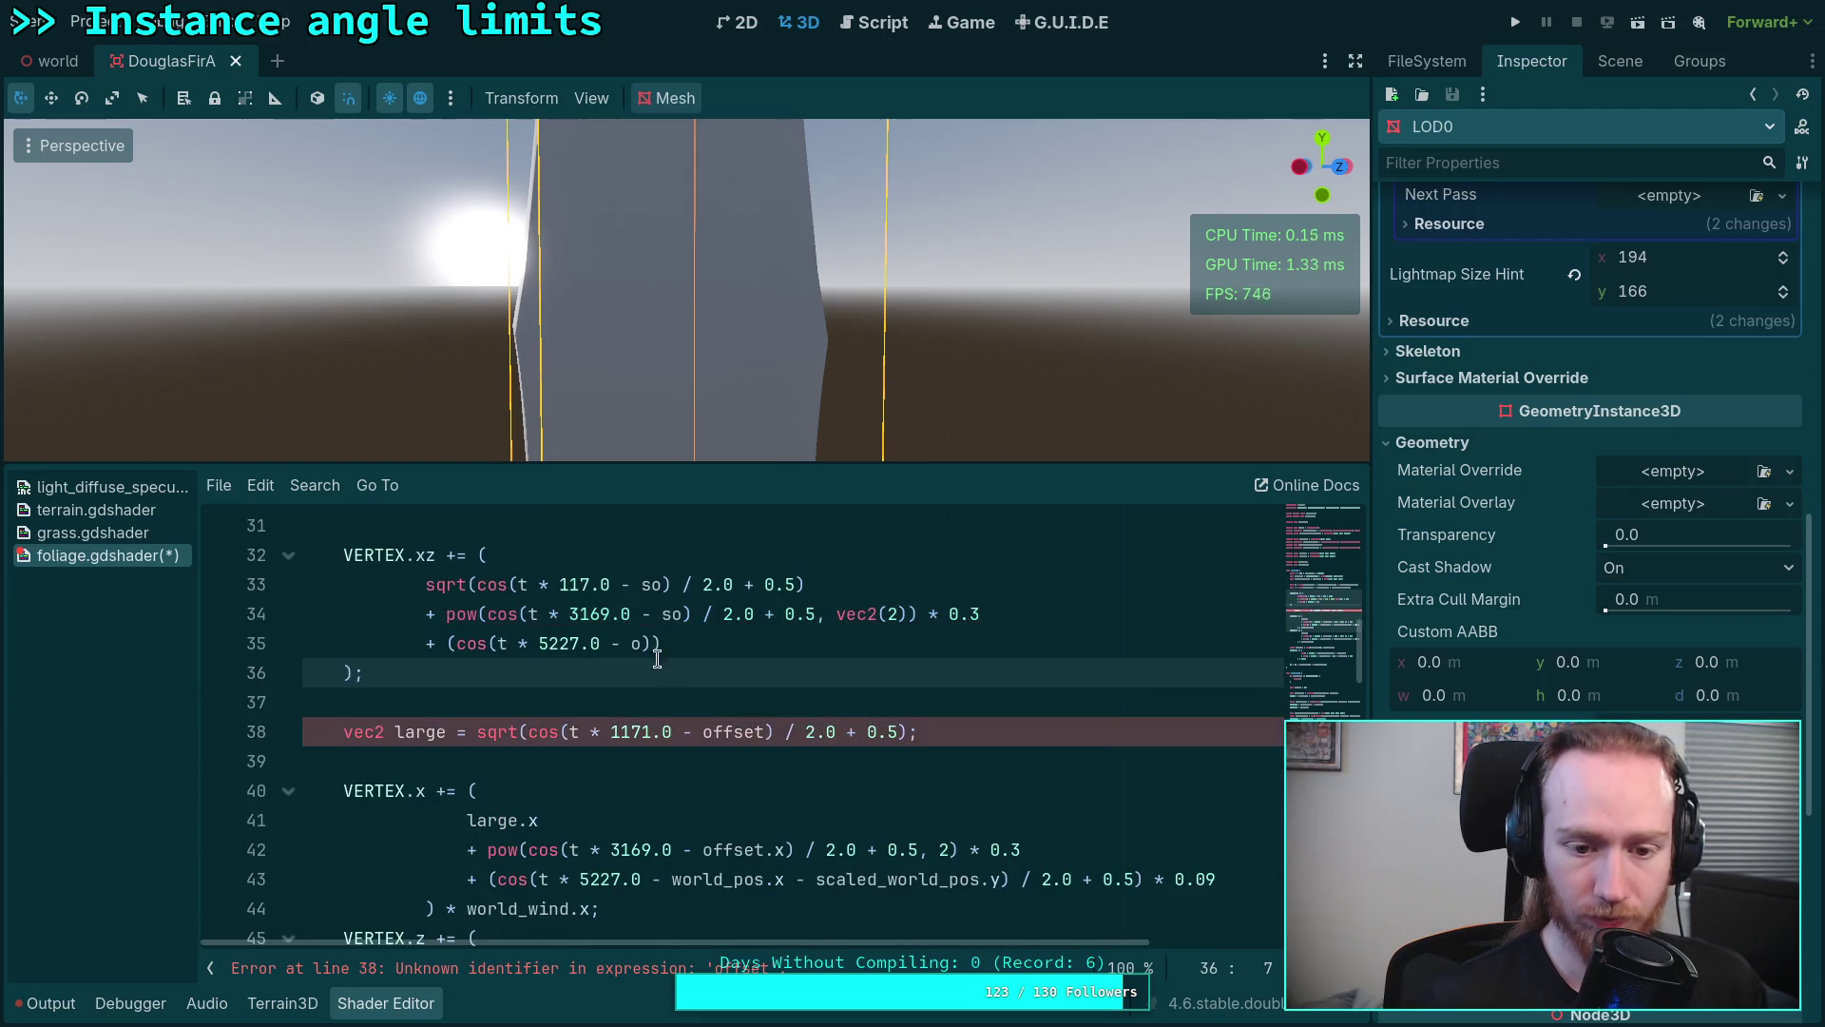
key(Right)
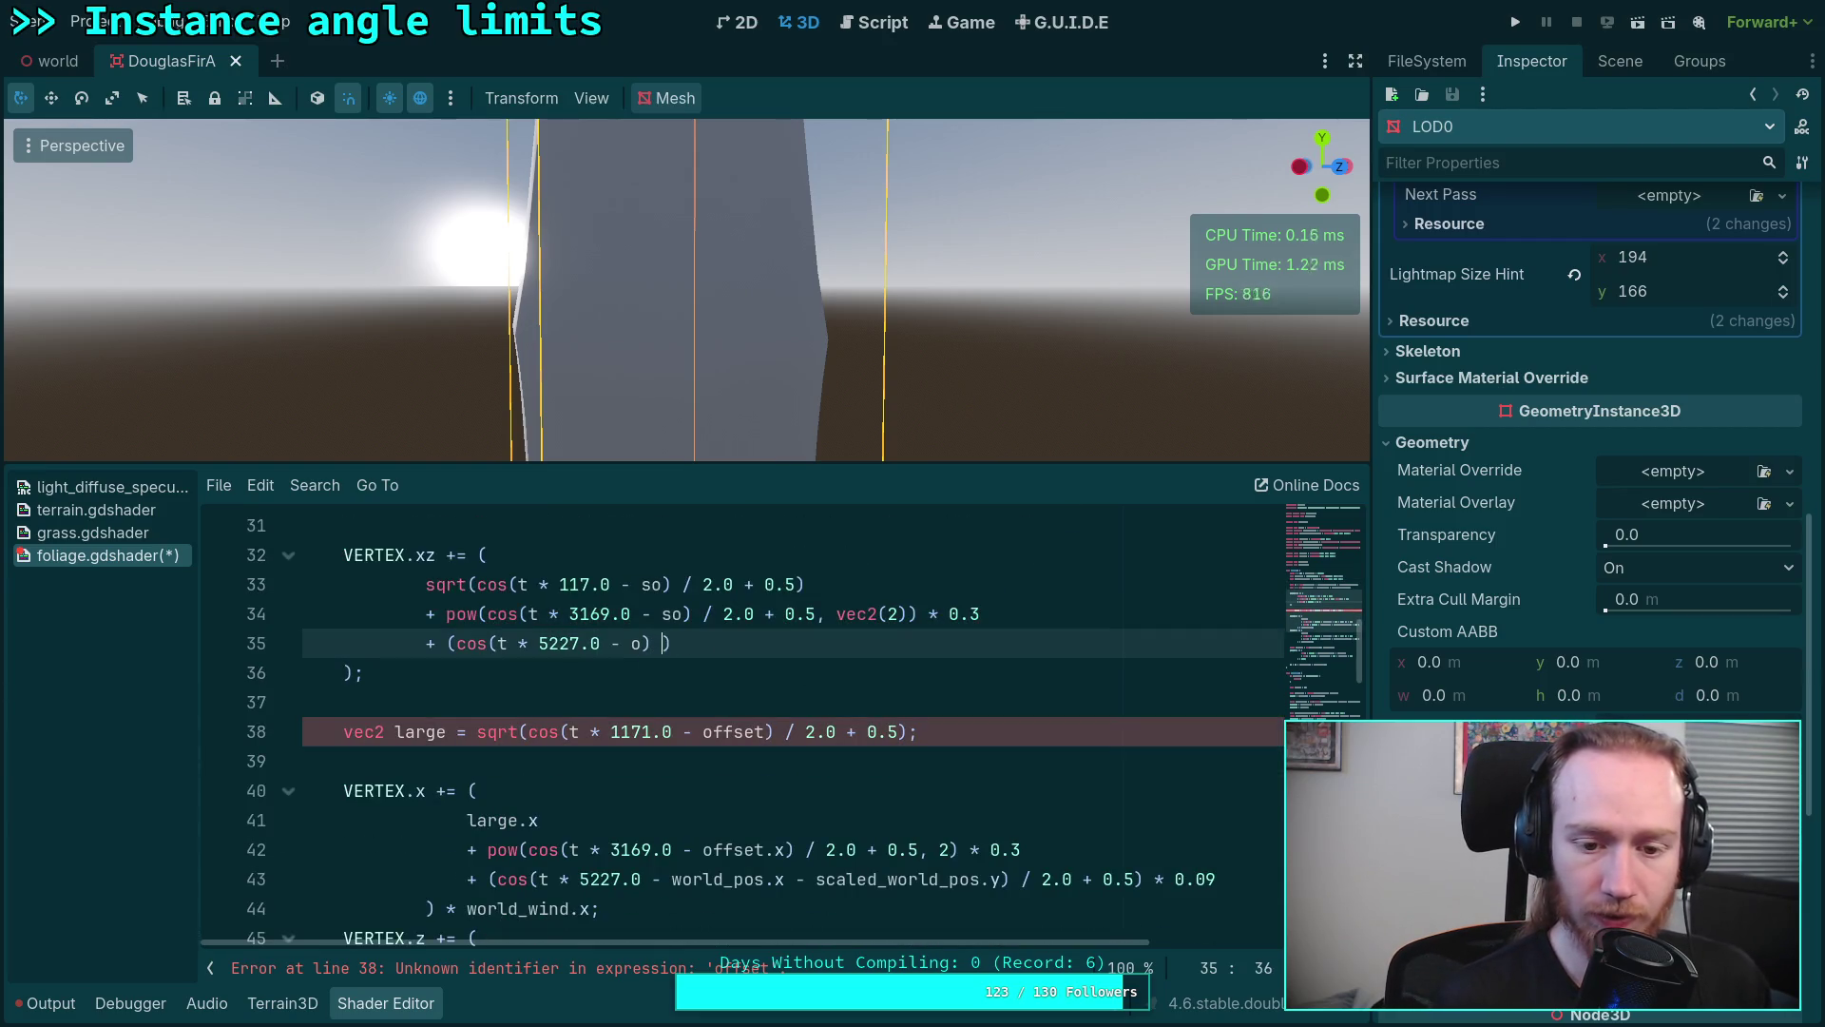
text(.5)
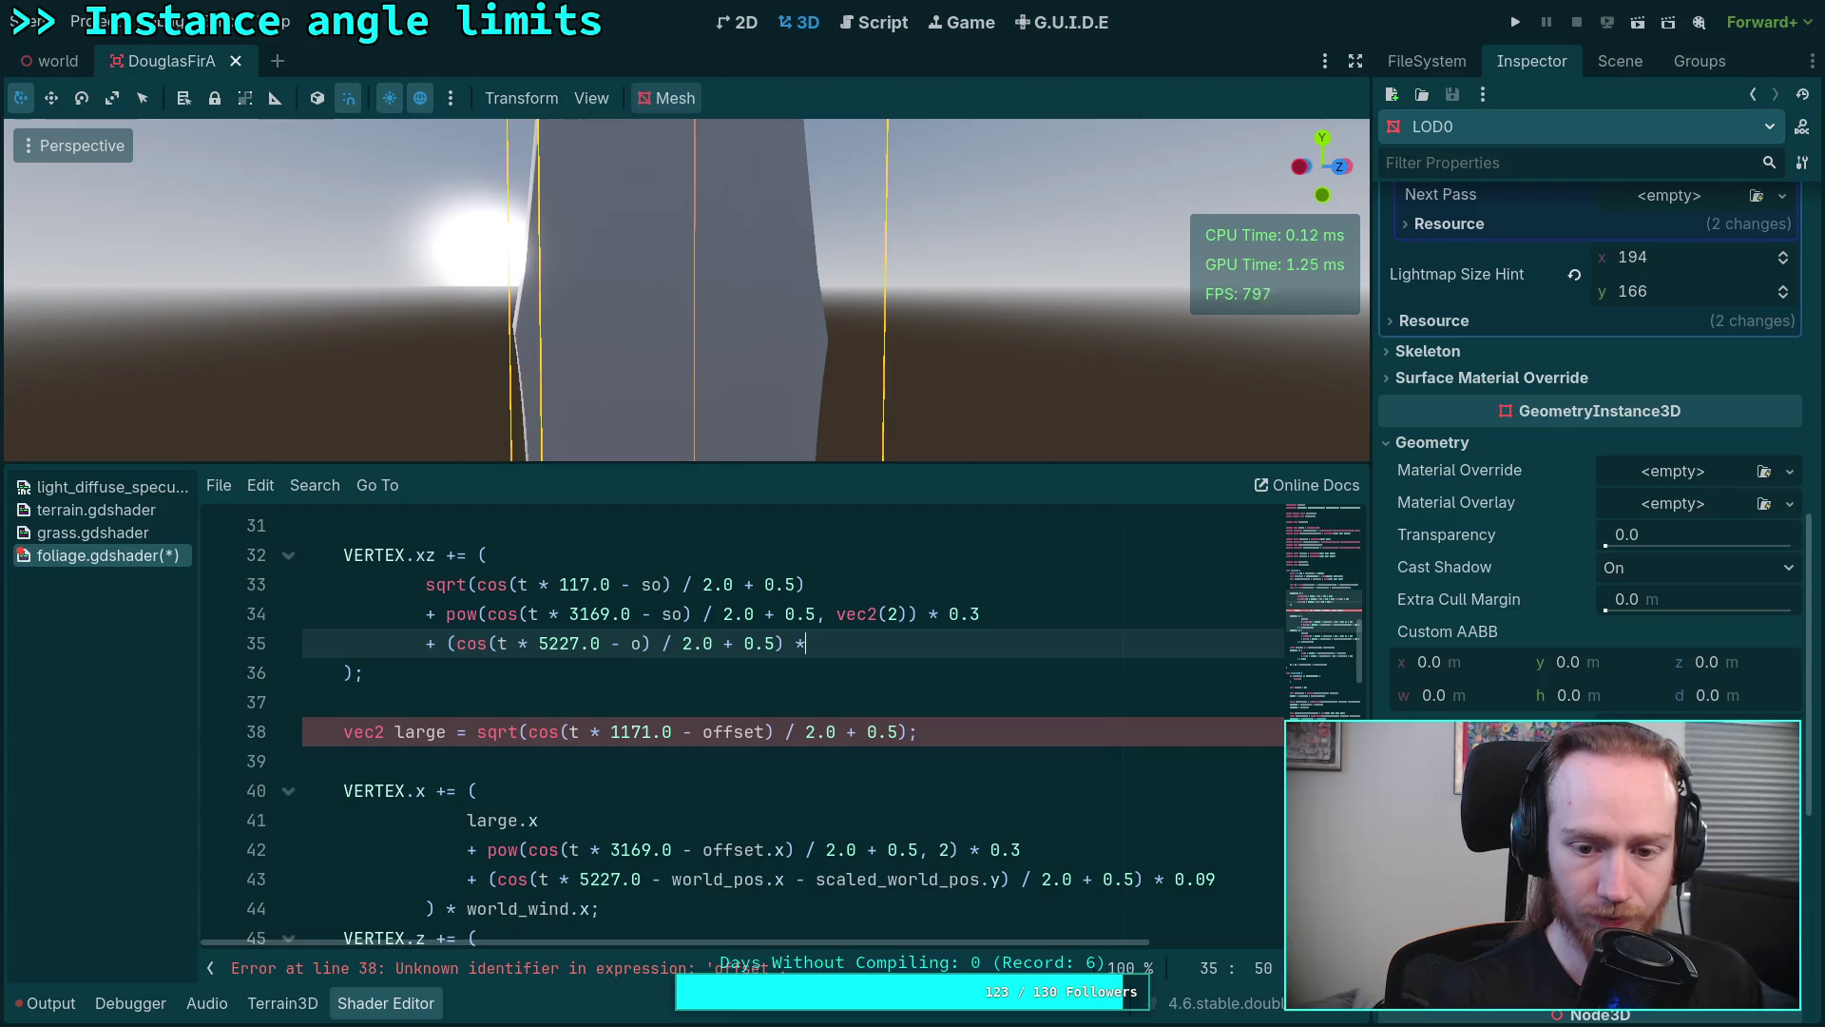
text(,)
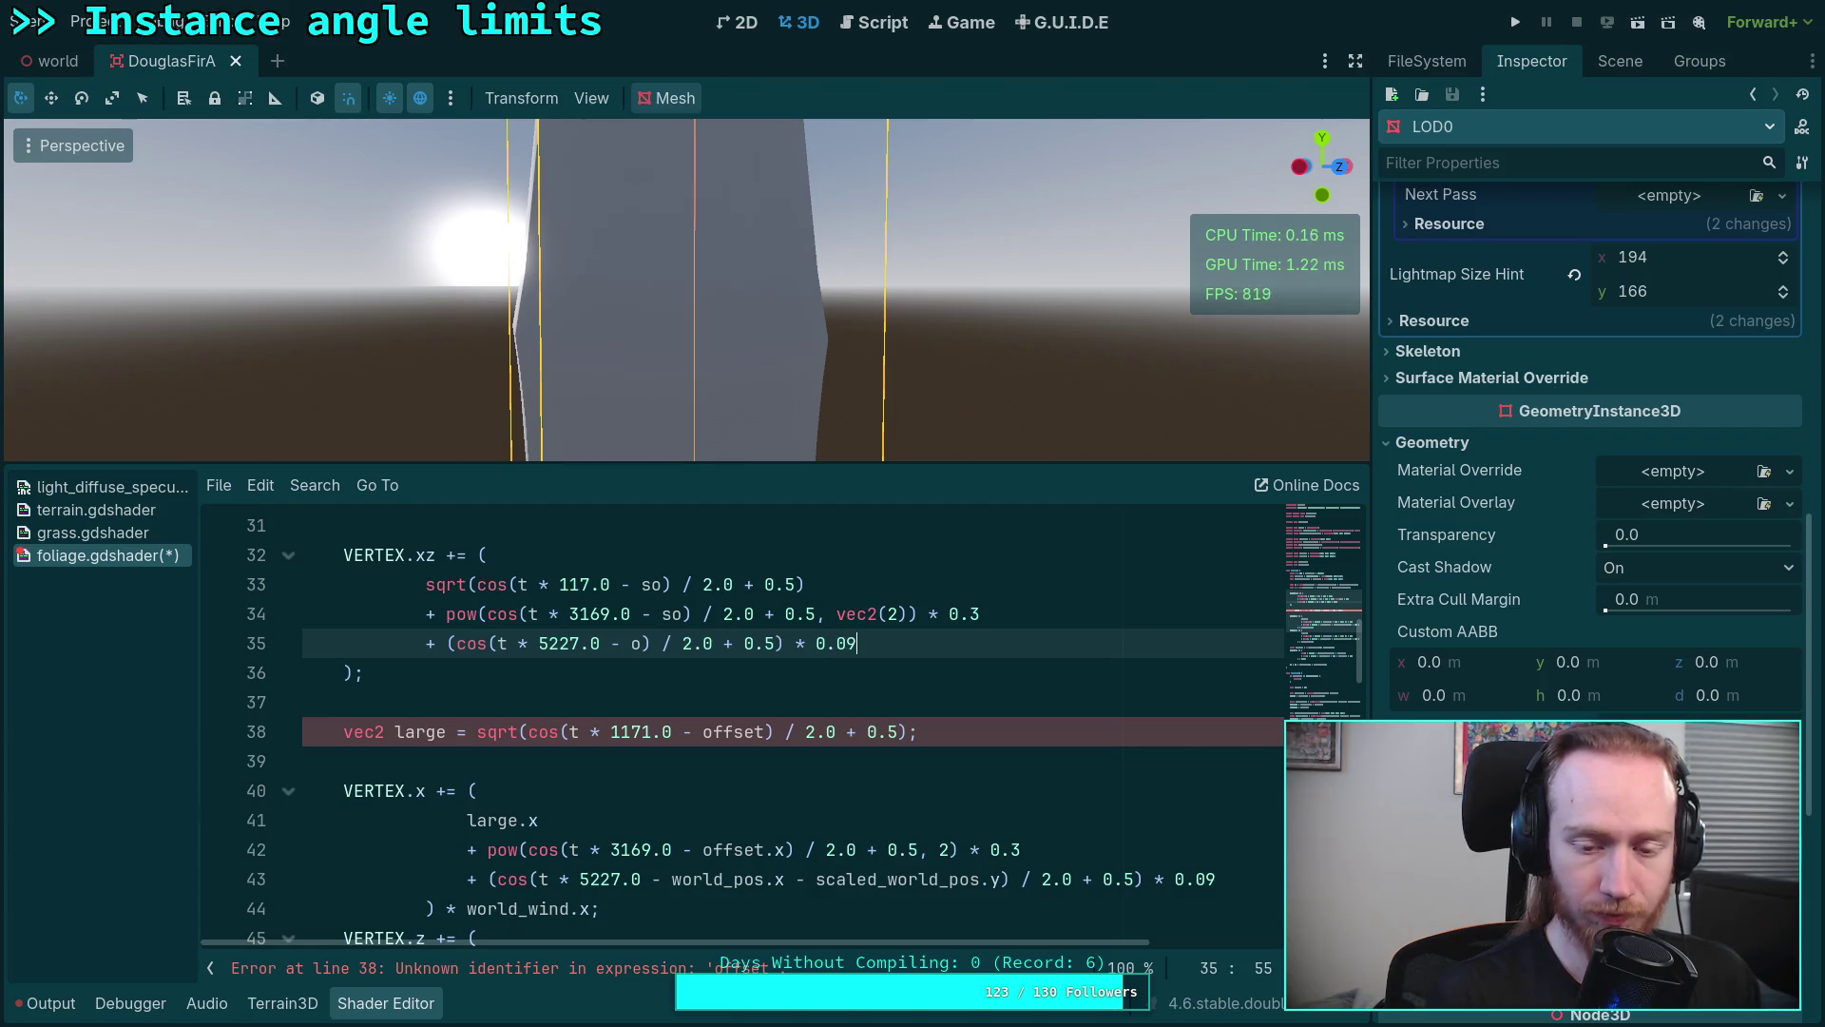
click(777, 707)
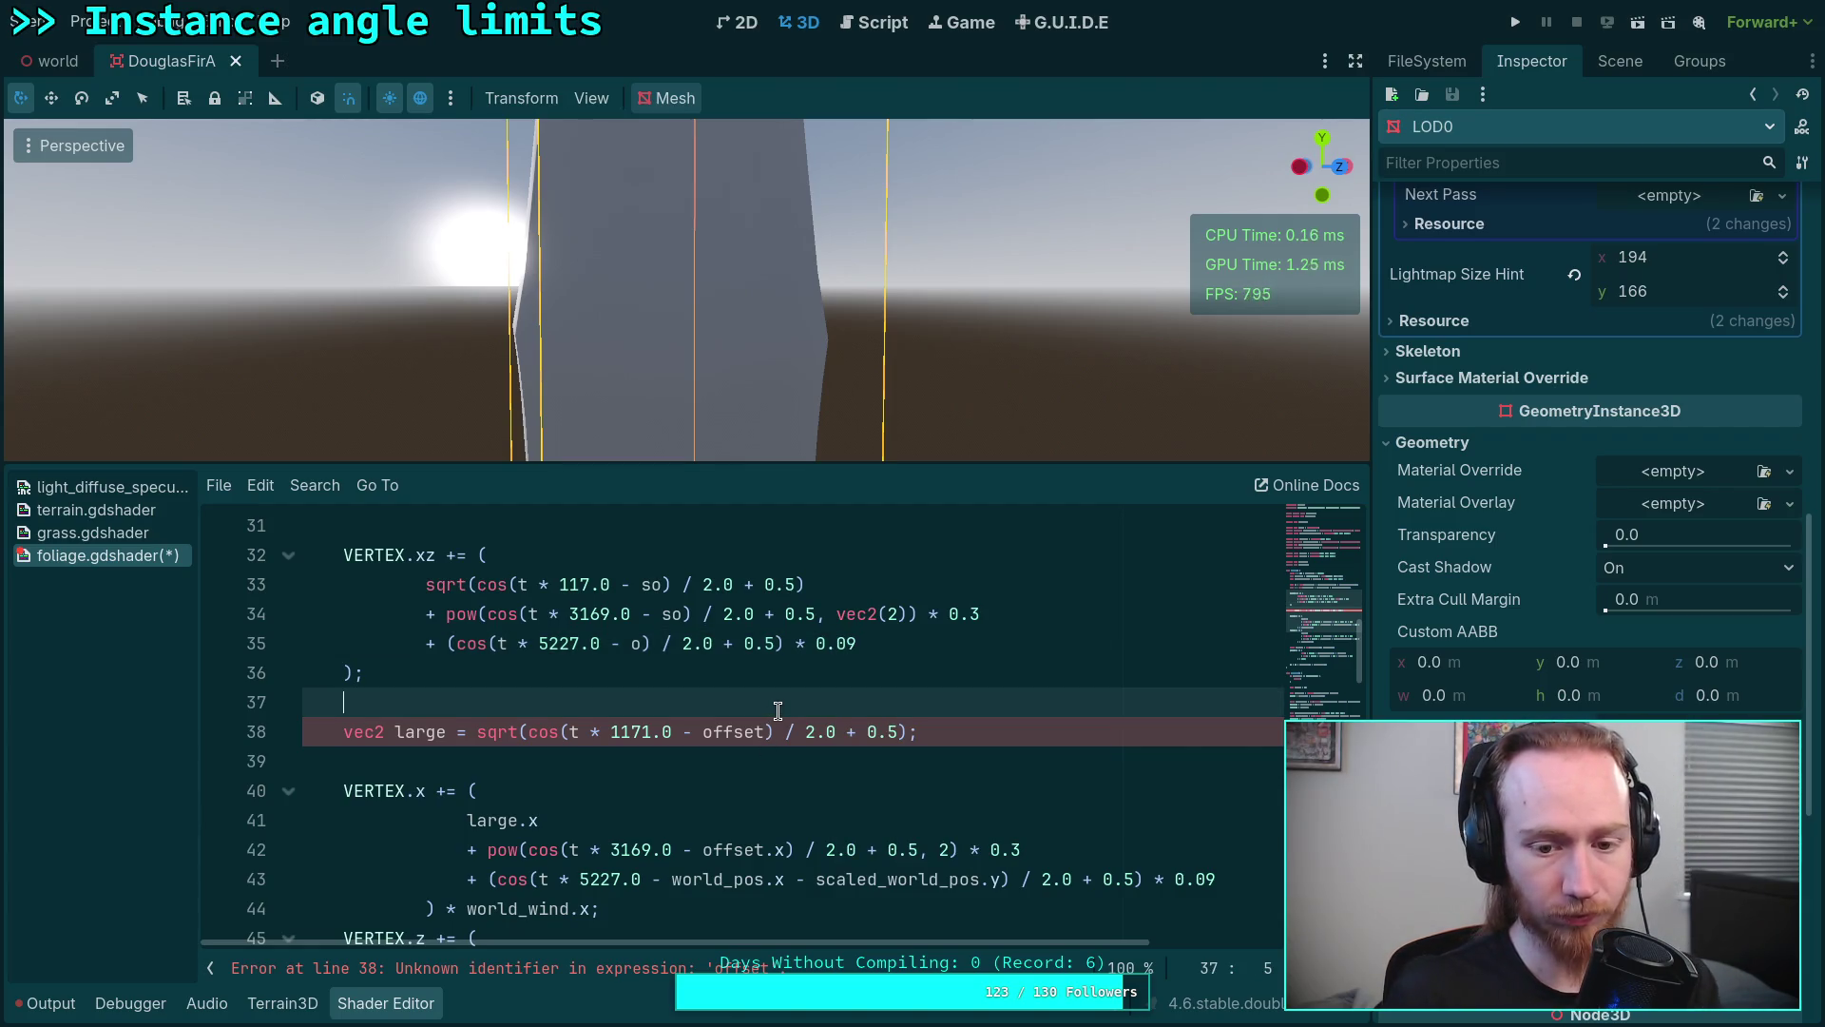
click(884, 644)
scroll(902, 714, down, 1)
scroll(903, 713, down, 3)
scroll(758, 729, down, 1)
click(644, 781)
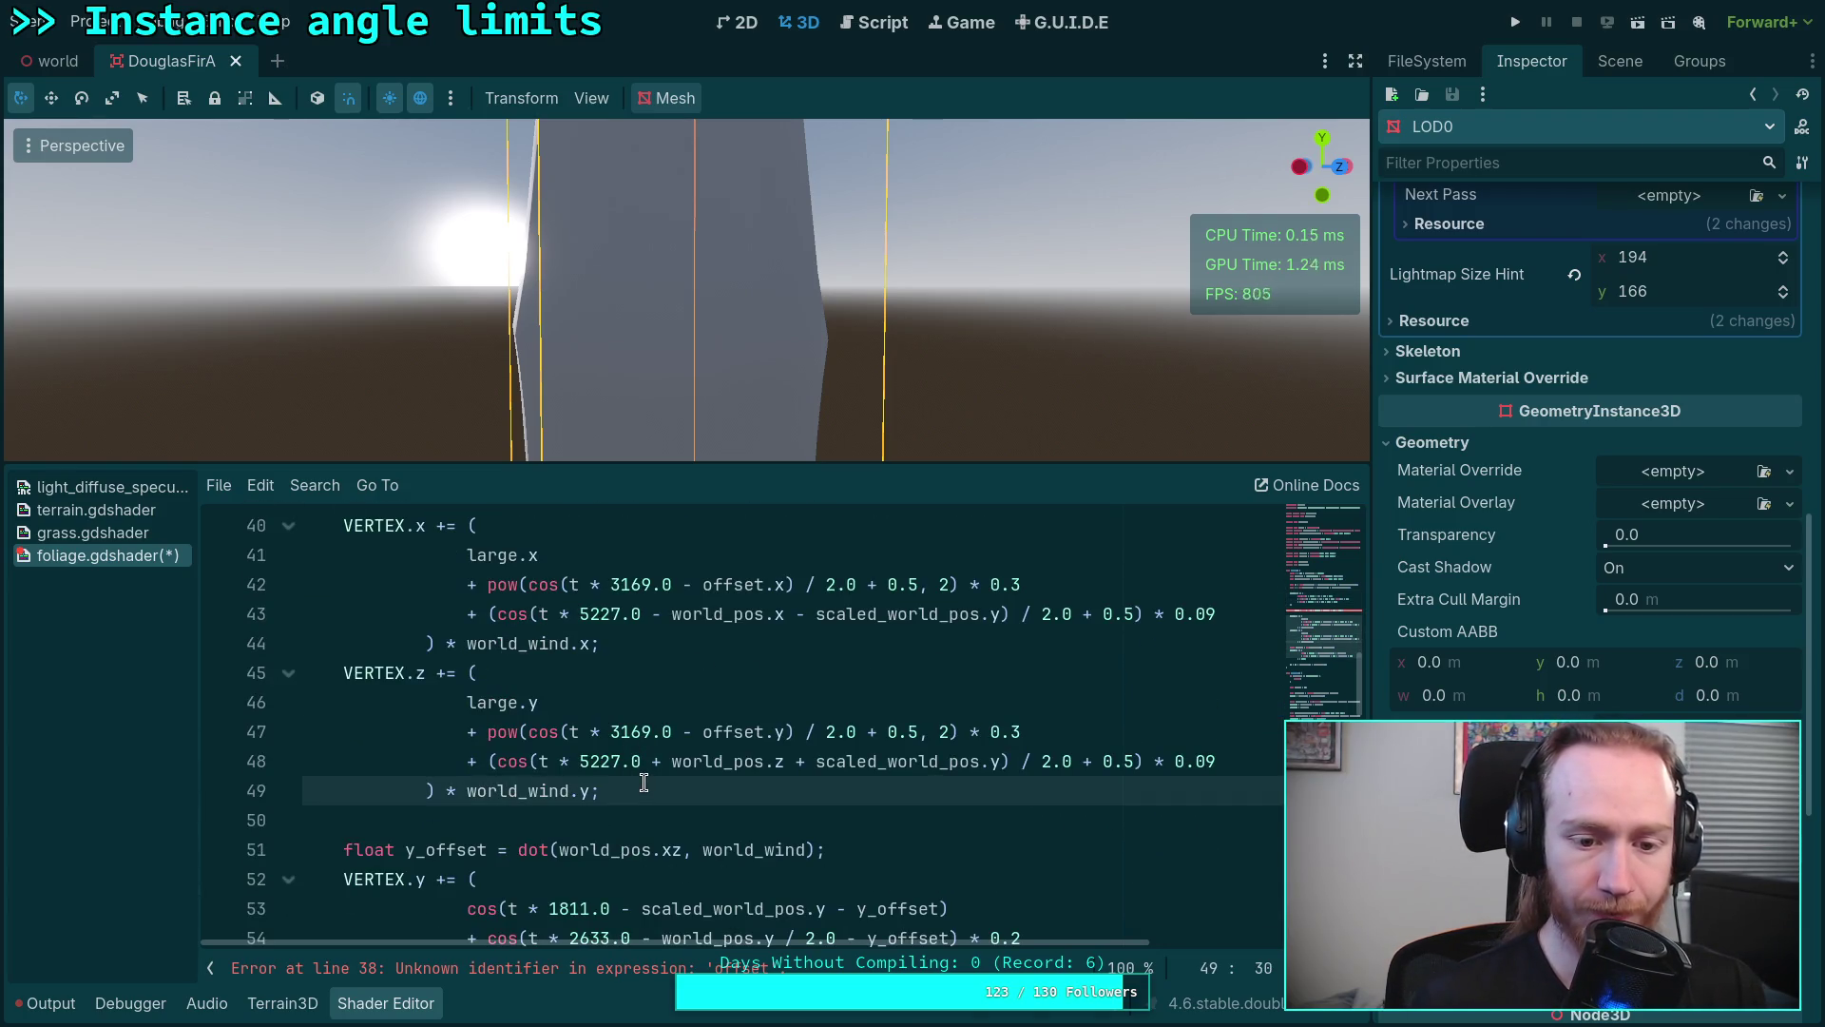
scroll(643, 781, up, 1)
scroll(677, 751, up, 2)
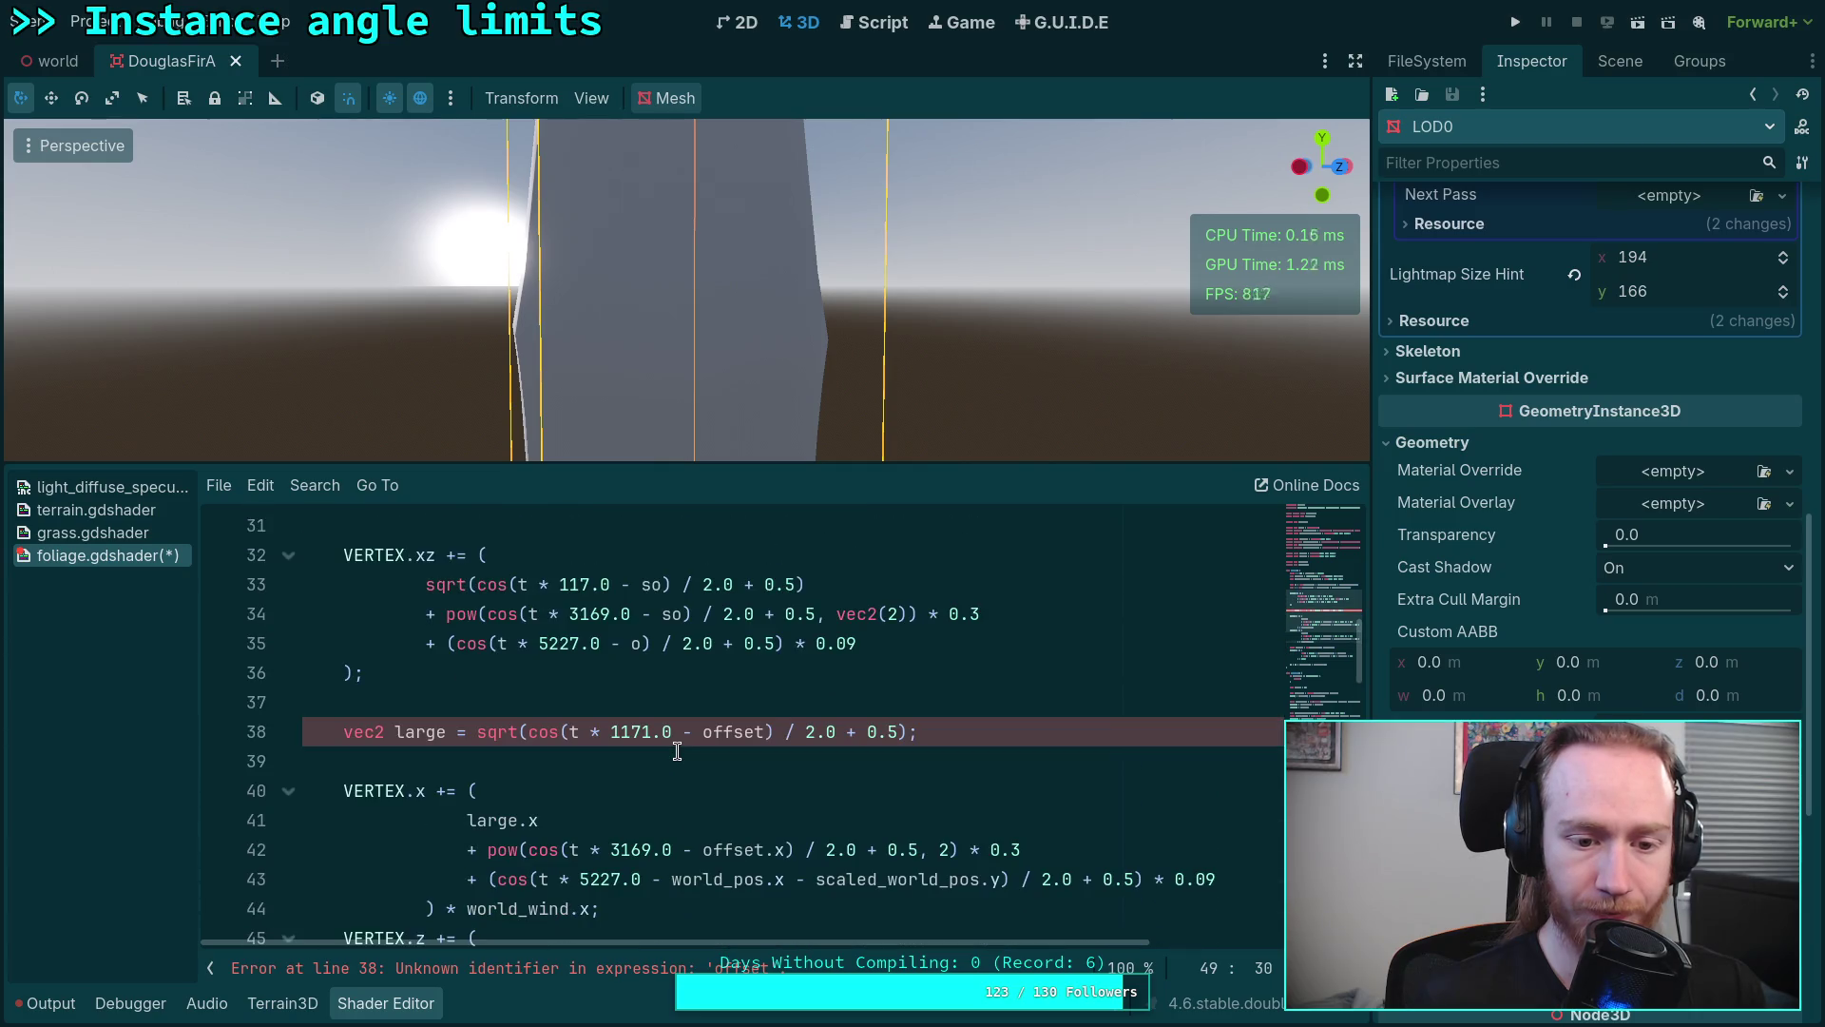
Step: Delete the old per-axis wind code on lines 38–45 so the shader compiles again
click(402, 672)
key(Left)
text(* world_wind)
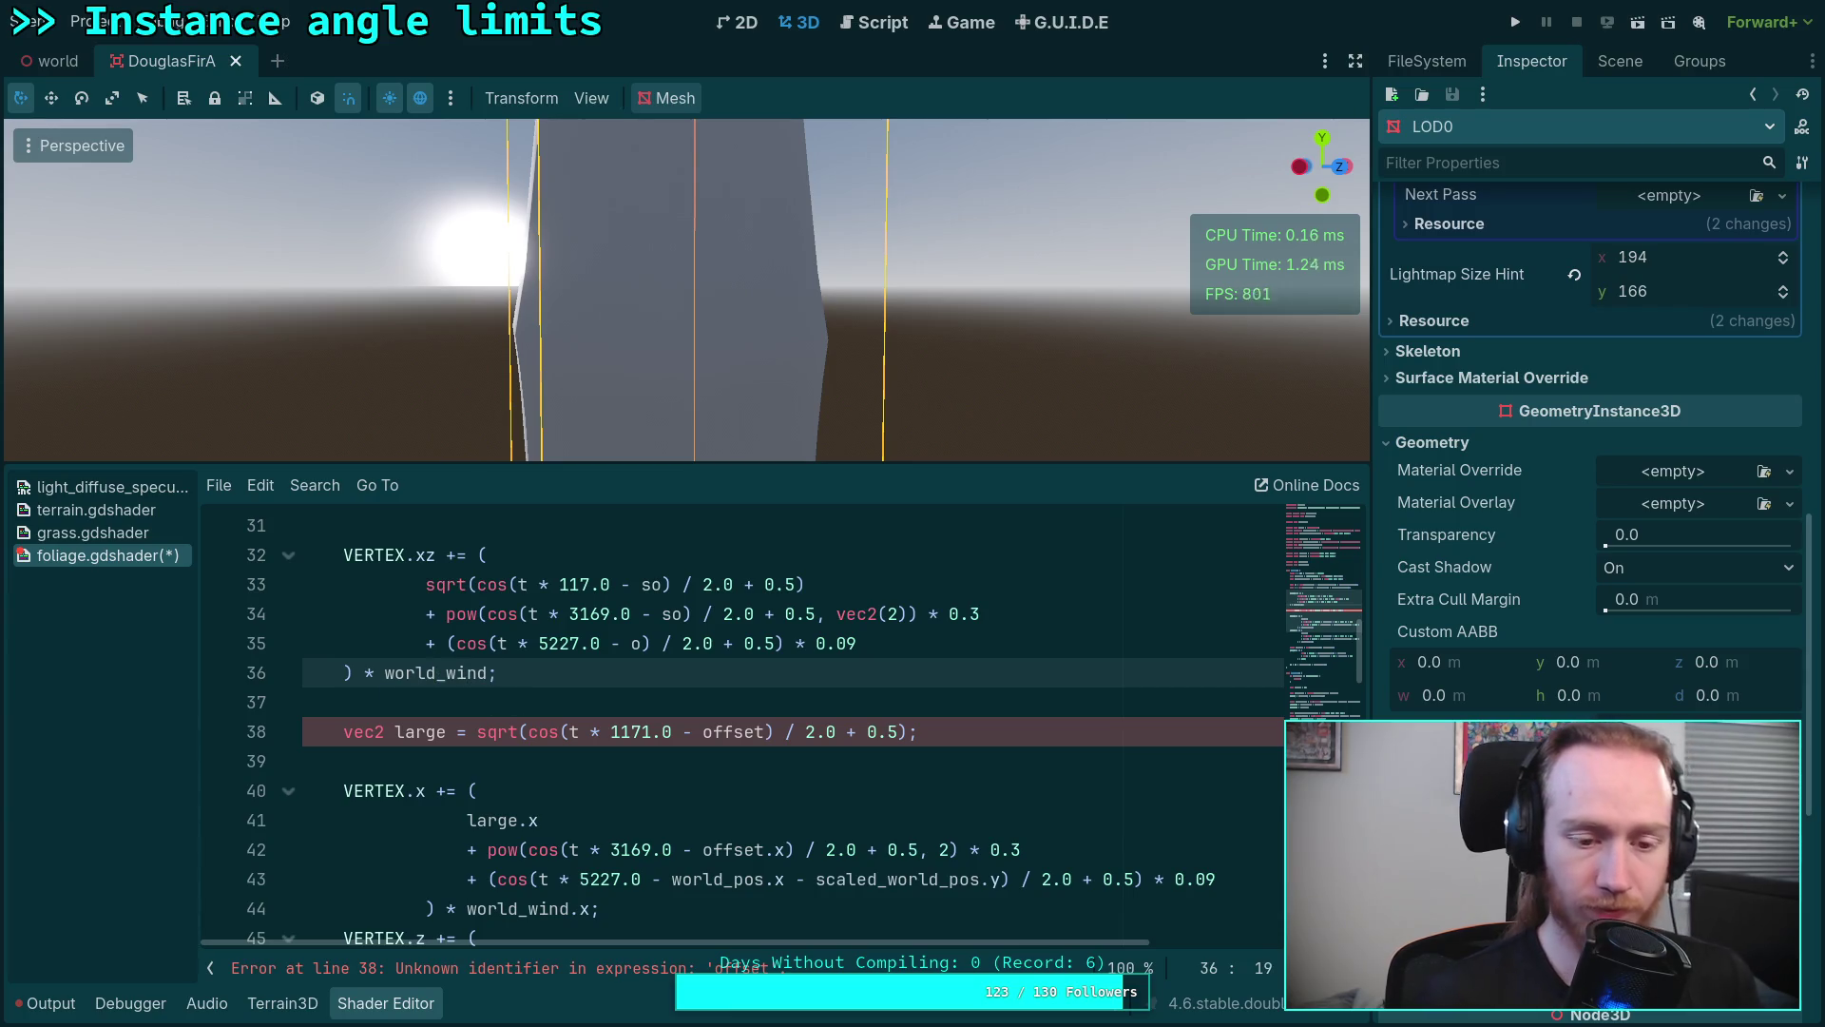
scroll(555, 742, down, 3)
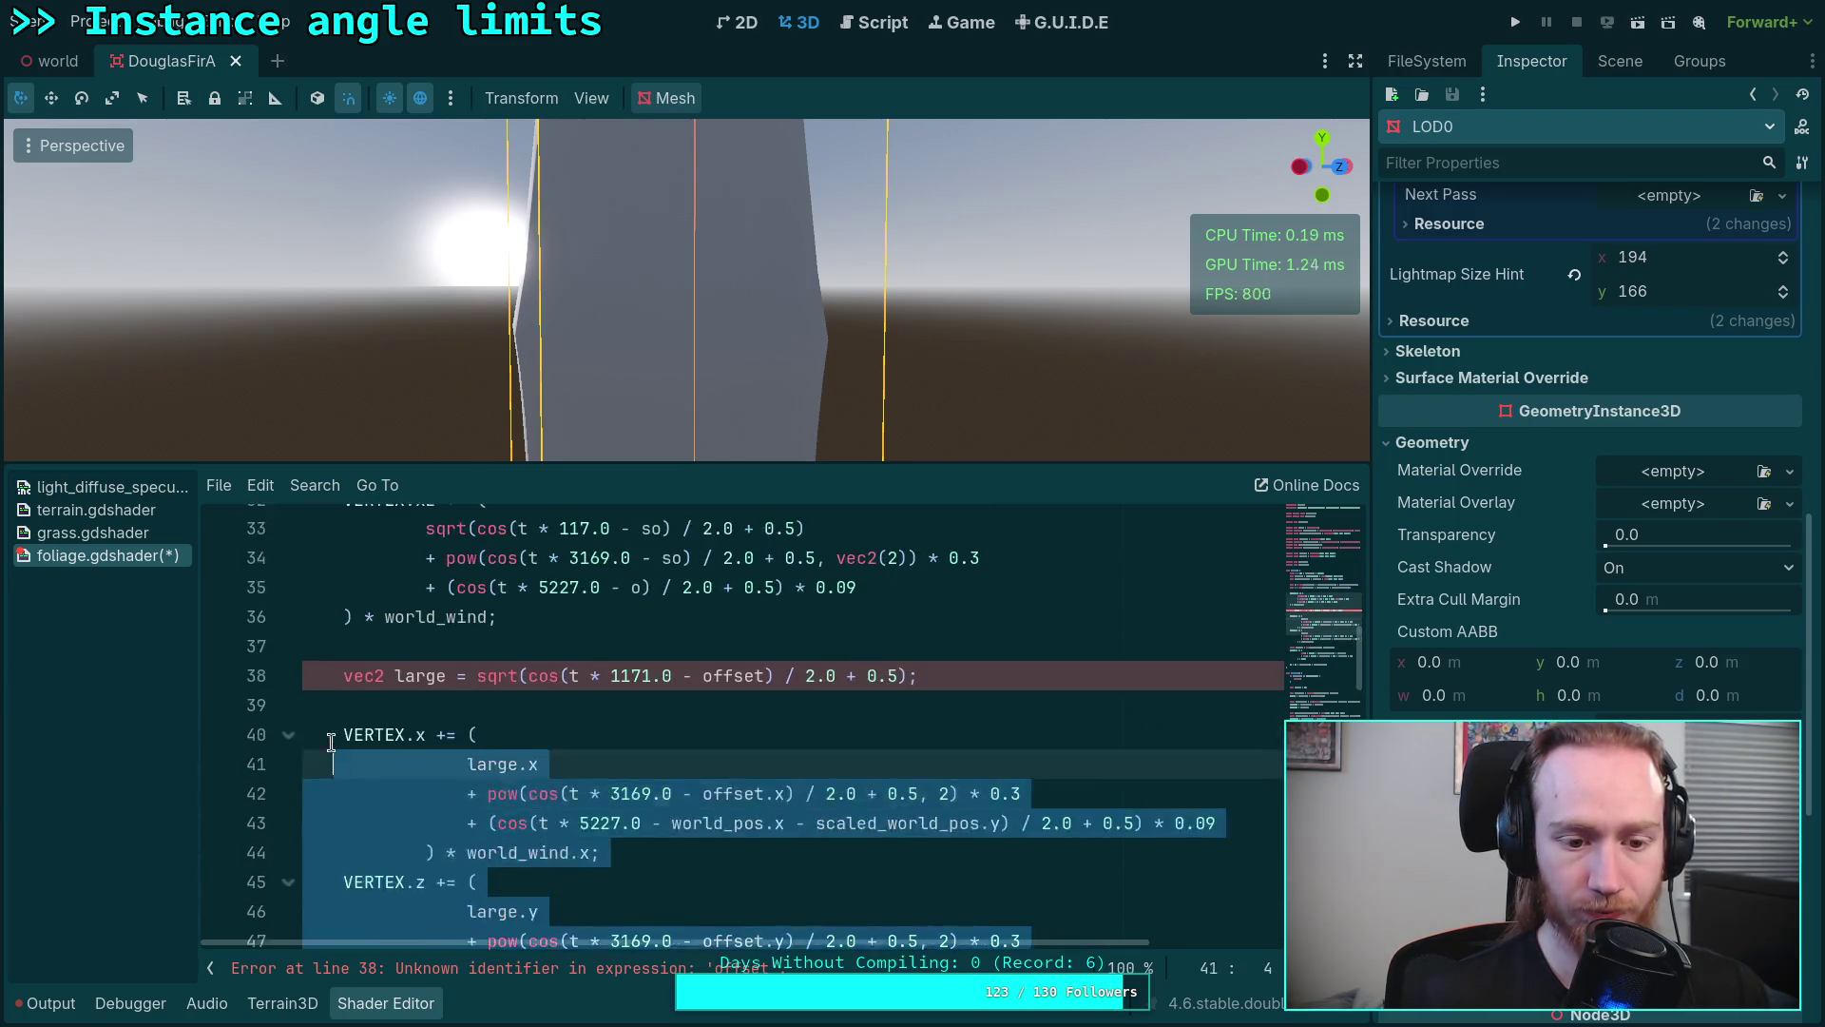
drag(554, 742, 270, 738)
key(BackSpace)
key(Up)
key(Up)
key(End)
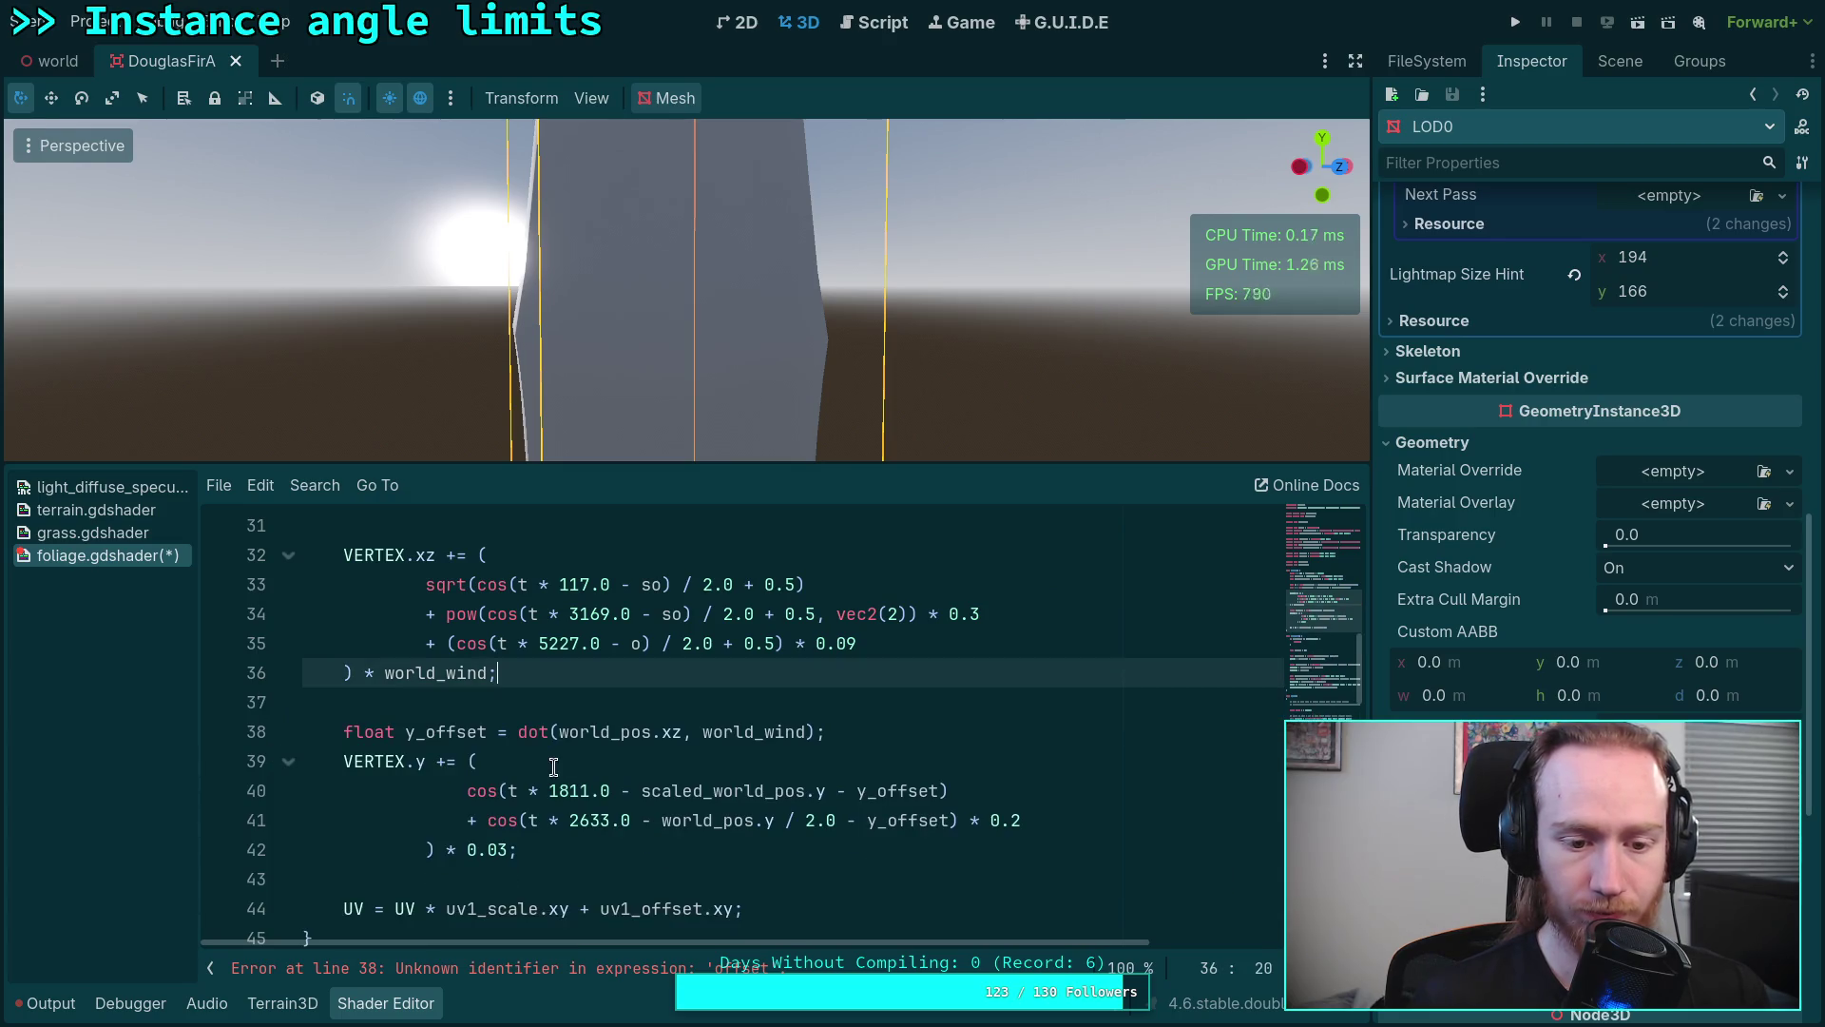
scroll(660, 772, up, 1)
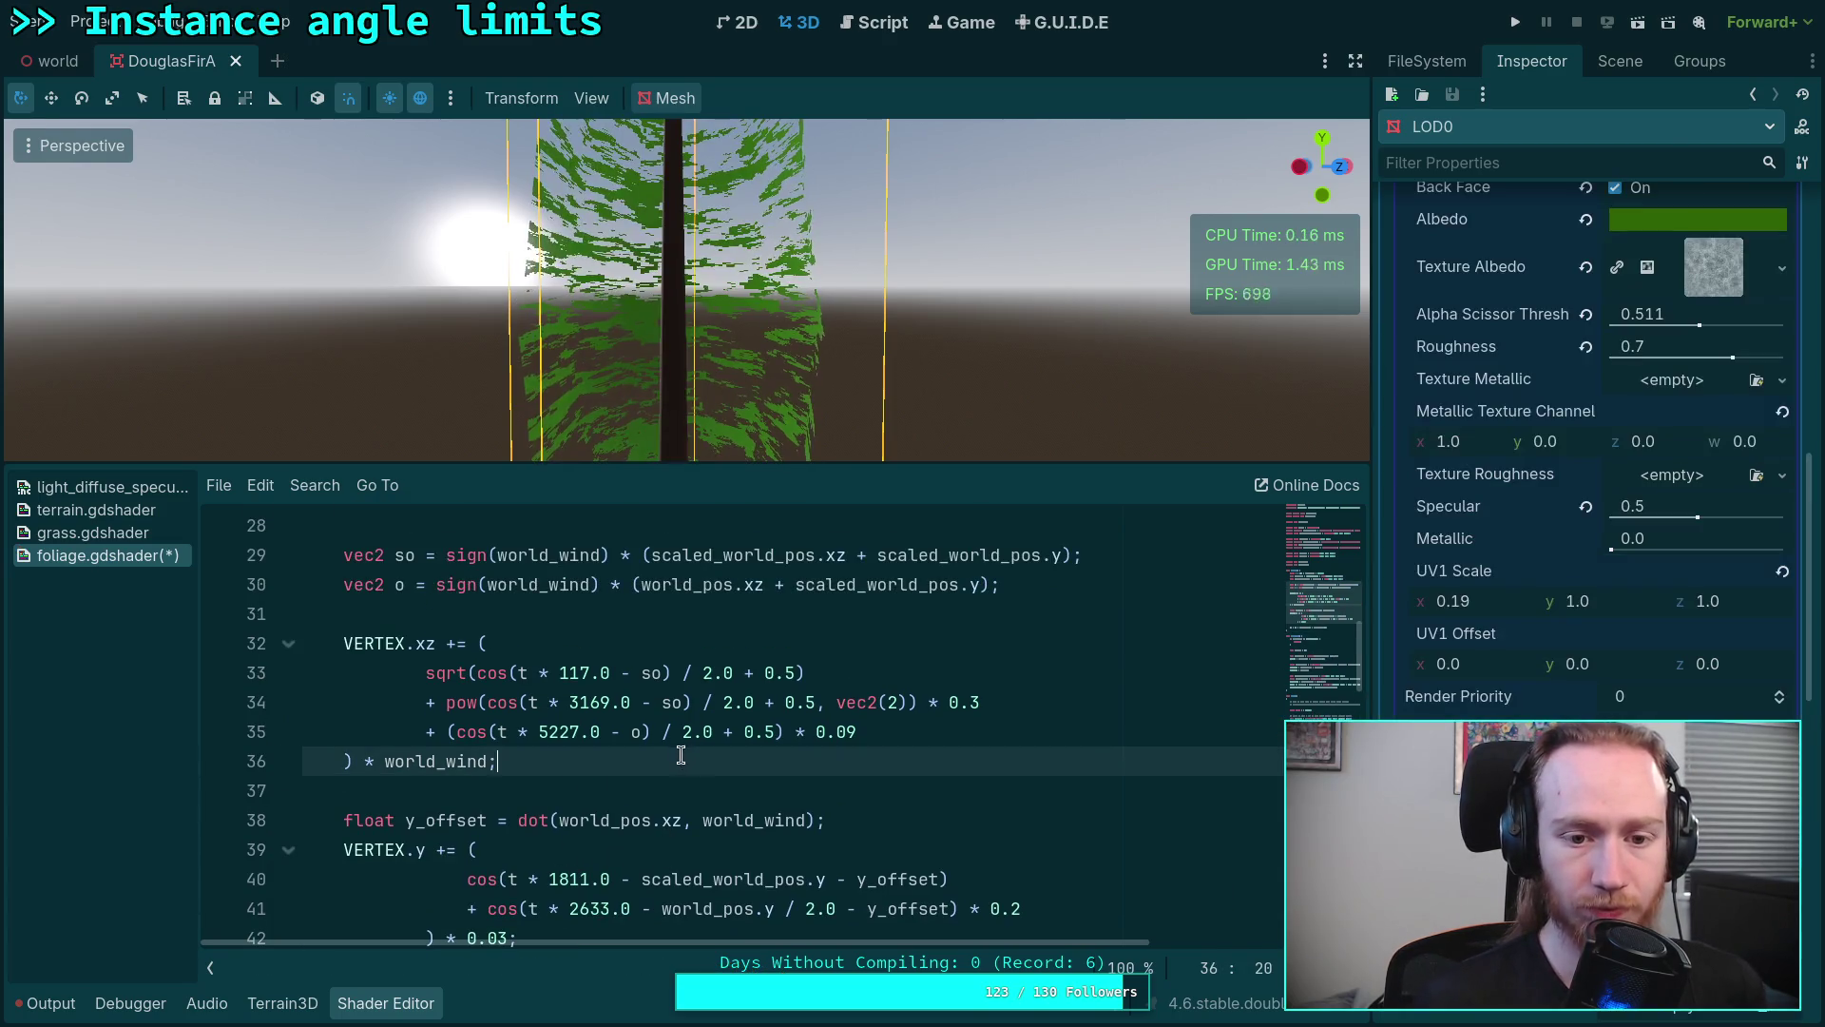
scroll(1490, 690, up, 5)
scroll(1489, 690, up, 3)
scroll(1491, 690, up, 3)
scroll(1490, 691, up, 3)
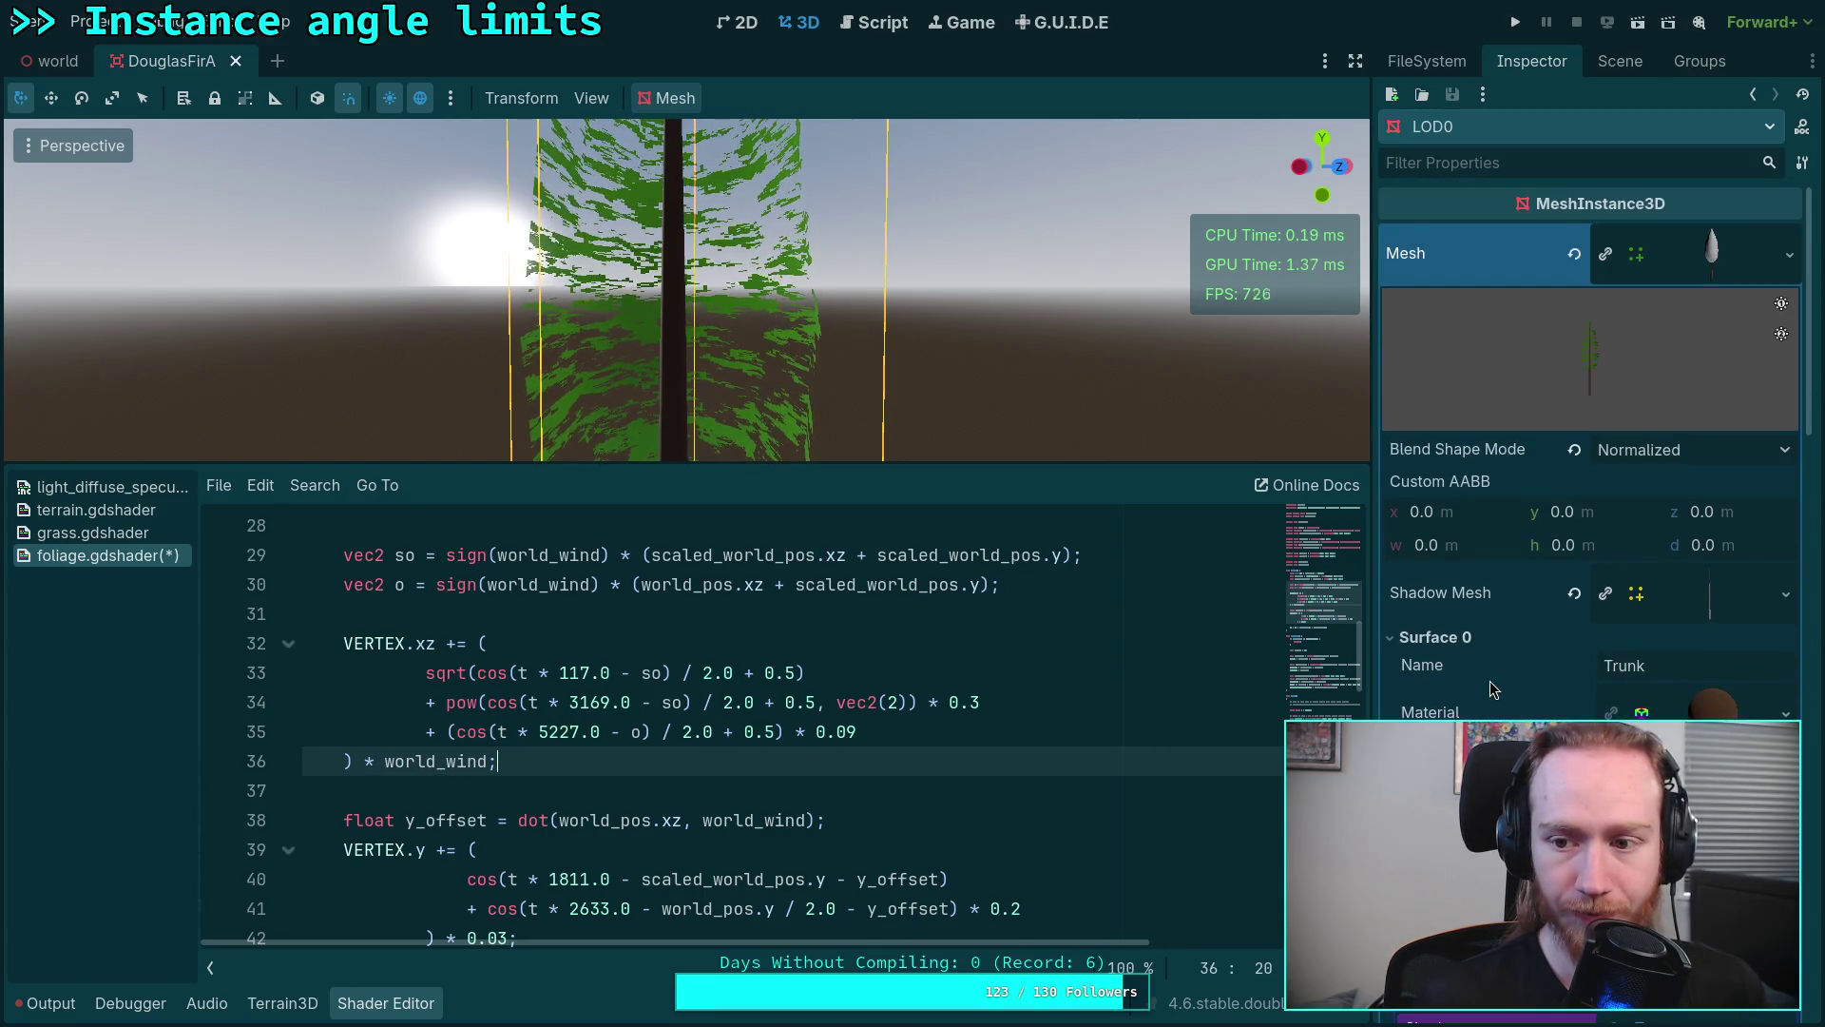
scroll(1490, 681, down, 3)
scroll(1489, 681, down, 3)
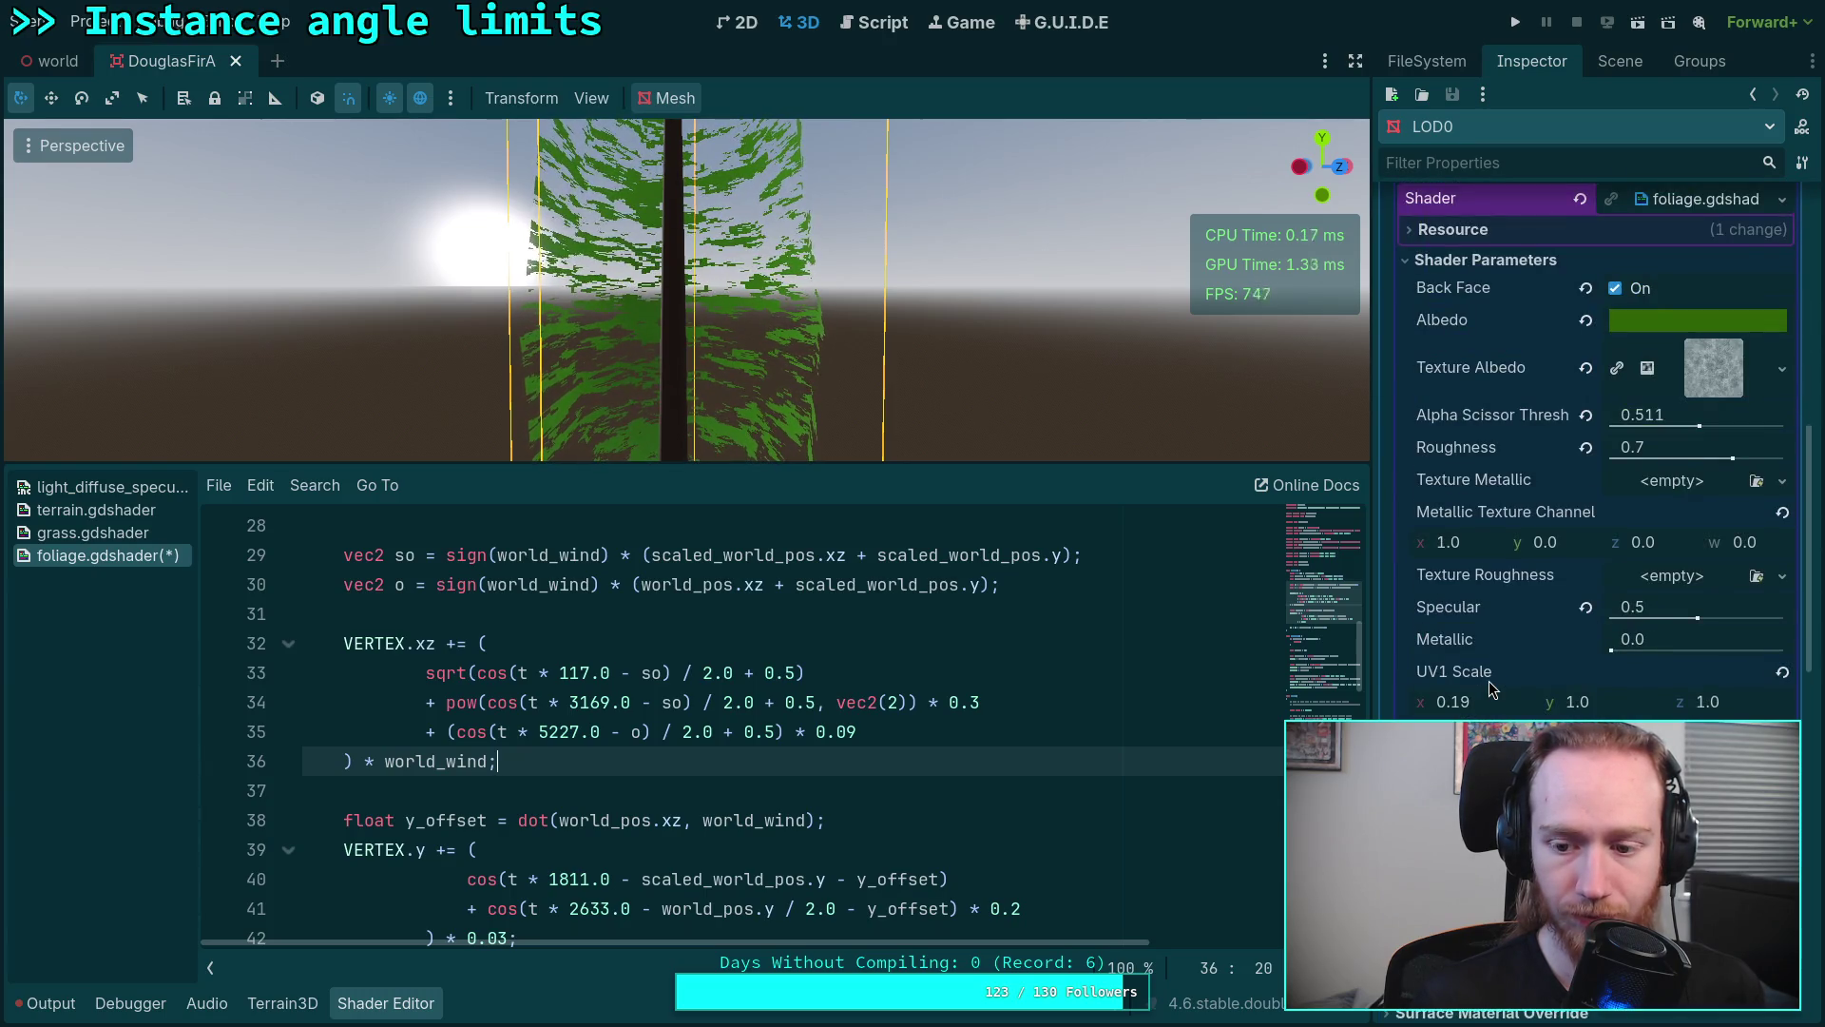
scroll(1488, 681, down, 3)
scroll(1489, 680, up, 3)
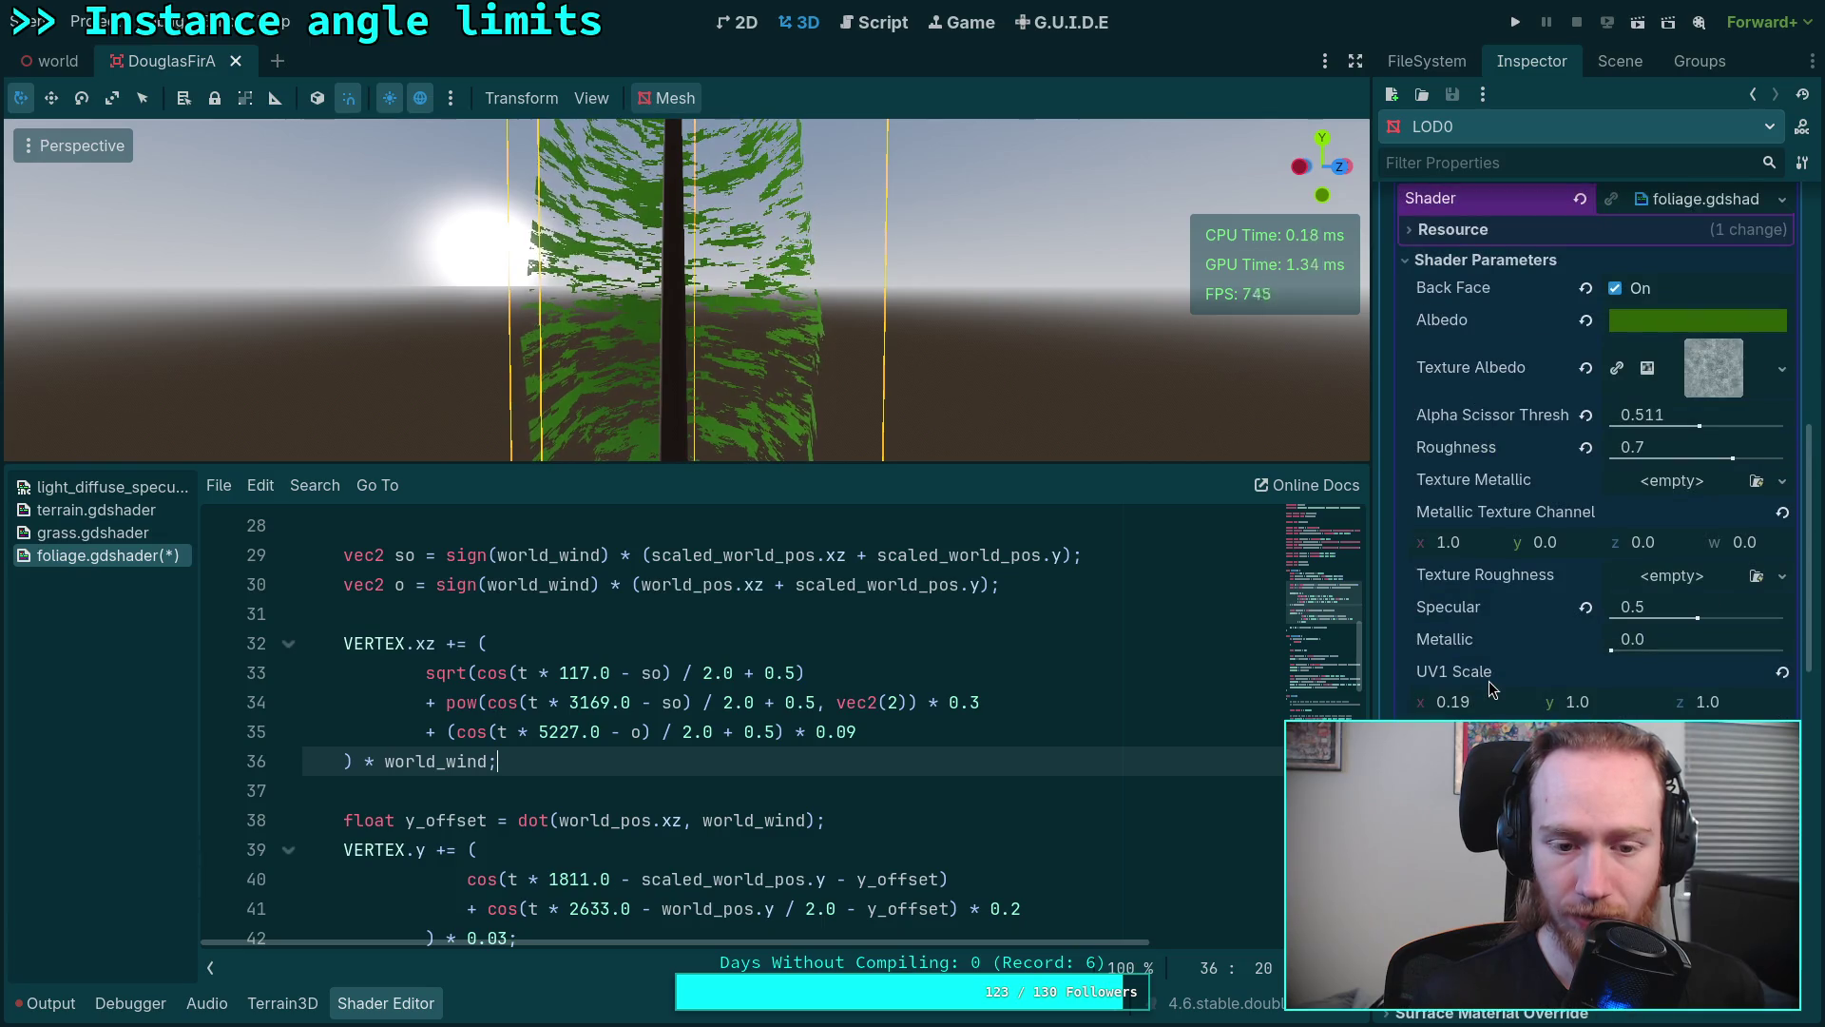
Step: View the tree from front and right-side orthographic views to check the sway
mouse_move(713, 356)
mouse_down()
mouse_move(709, 459)
mouse_move(717, 355)
mouse_move(894, 309)
mouse_up()
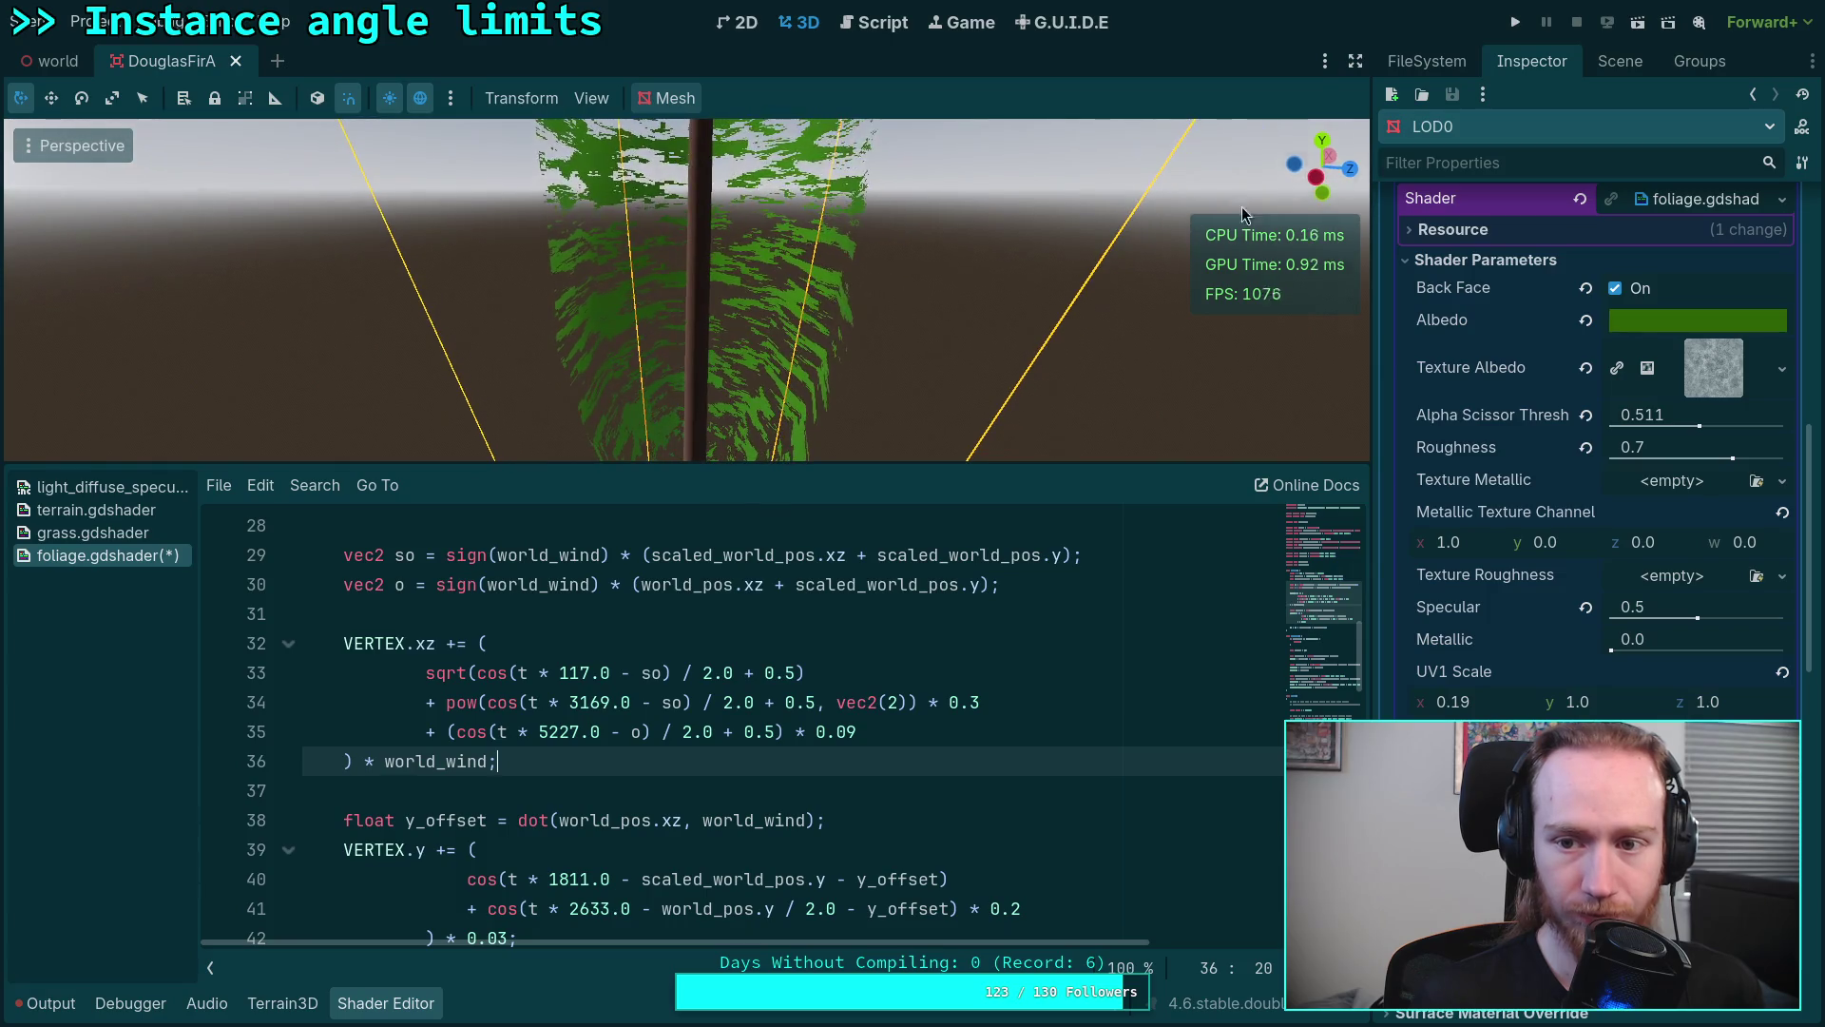
key(KP_1)
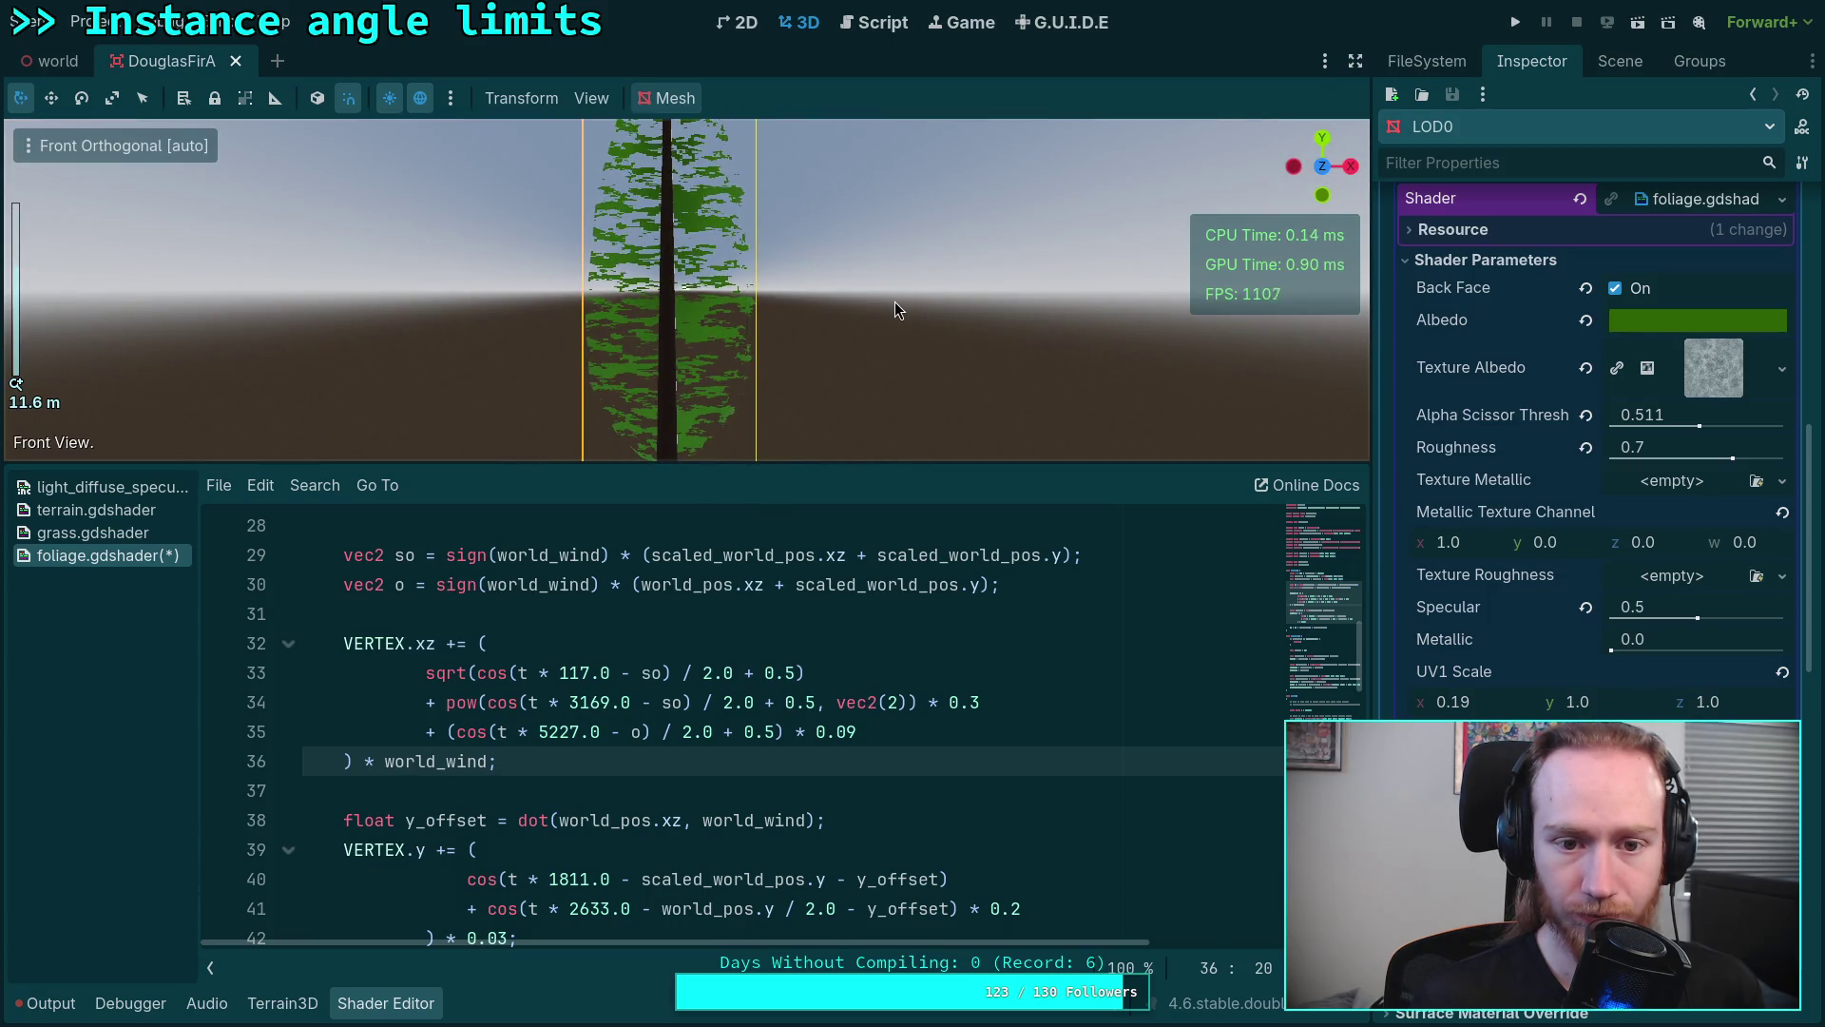
scroll(894, 309, up, 5)
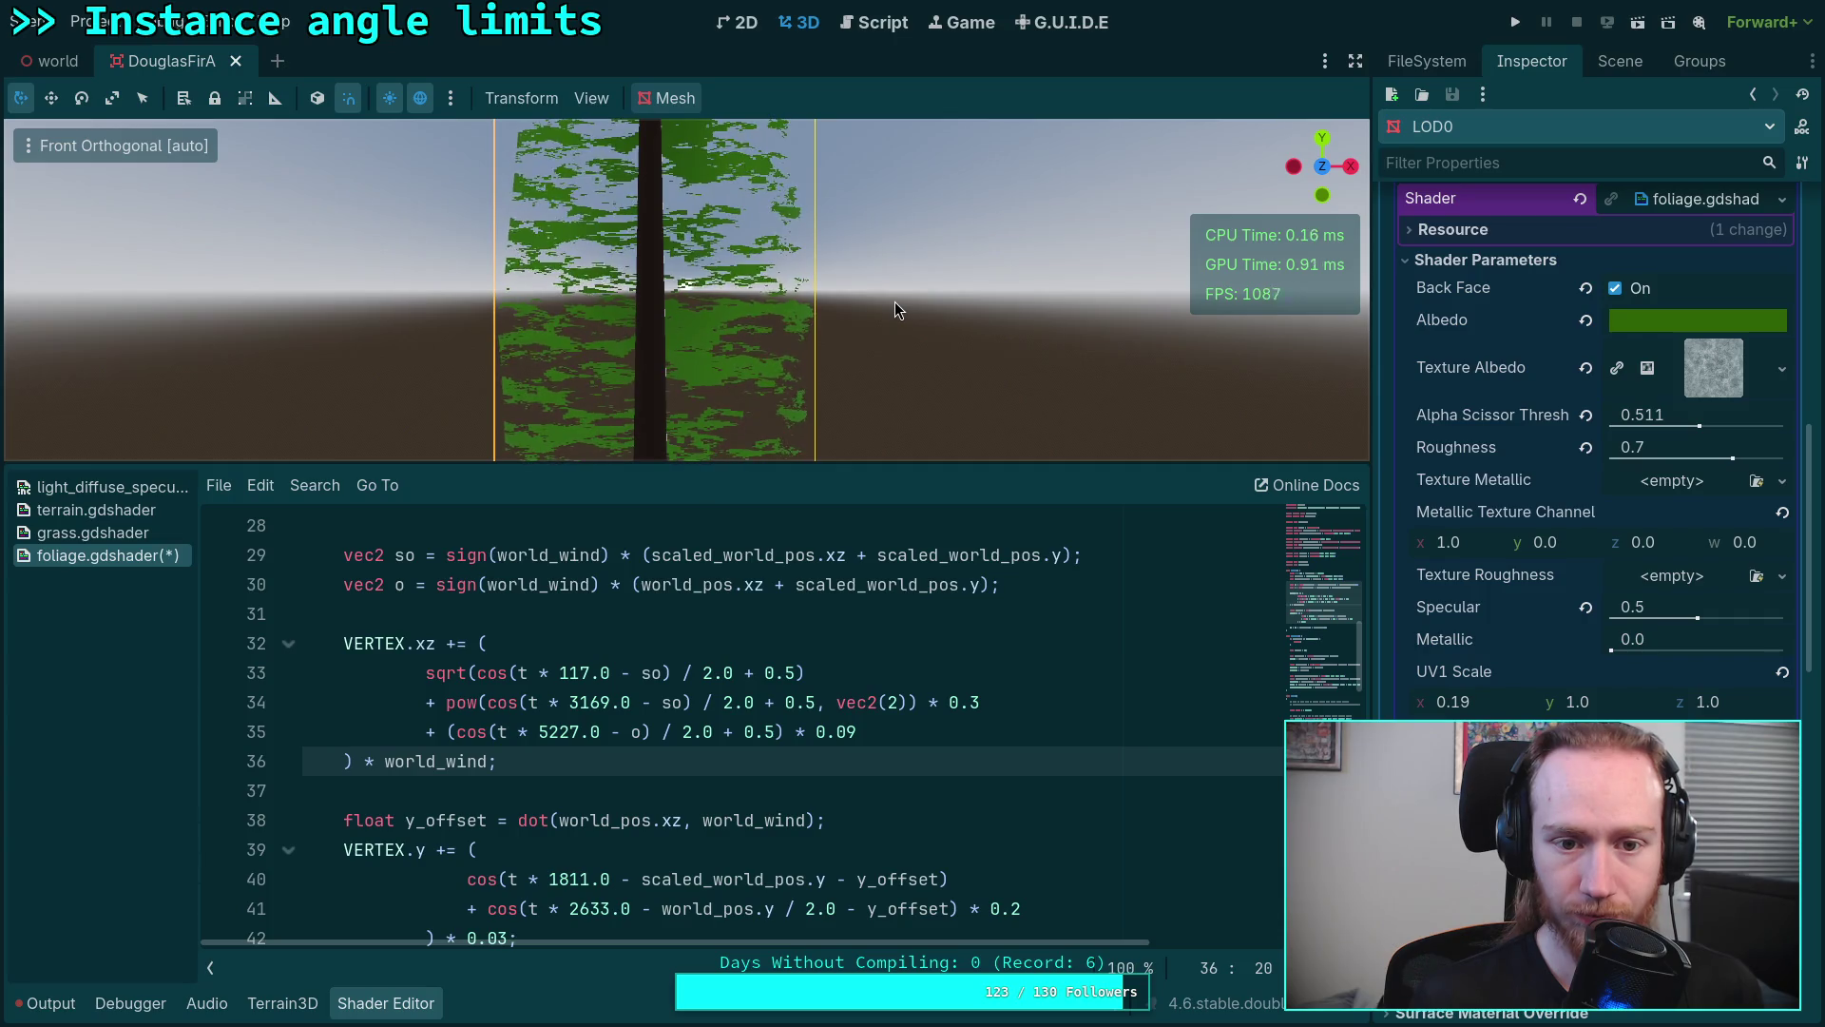
click(1352, 168)
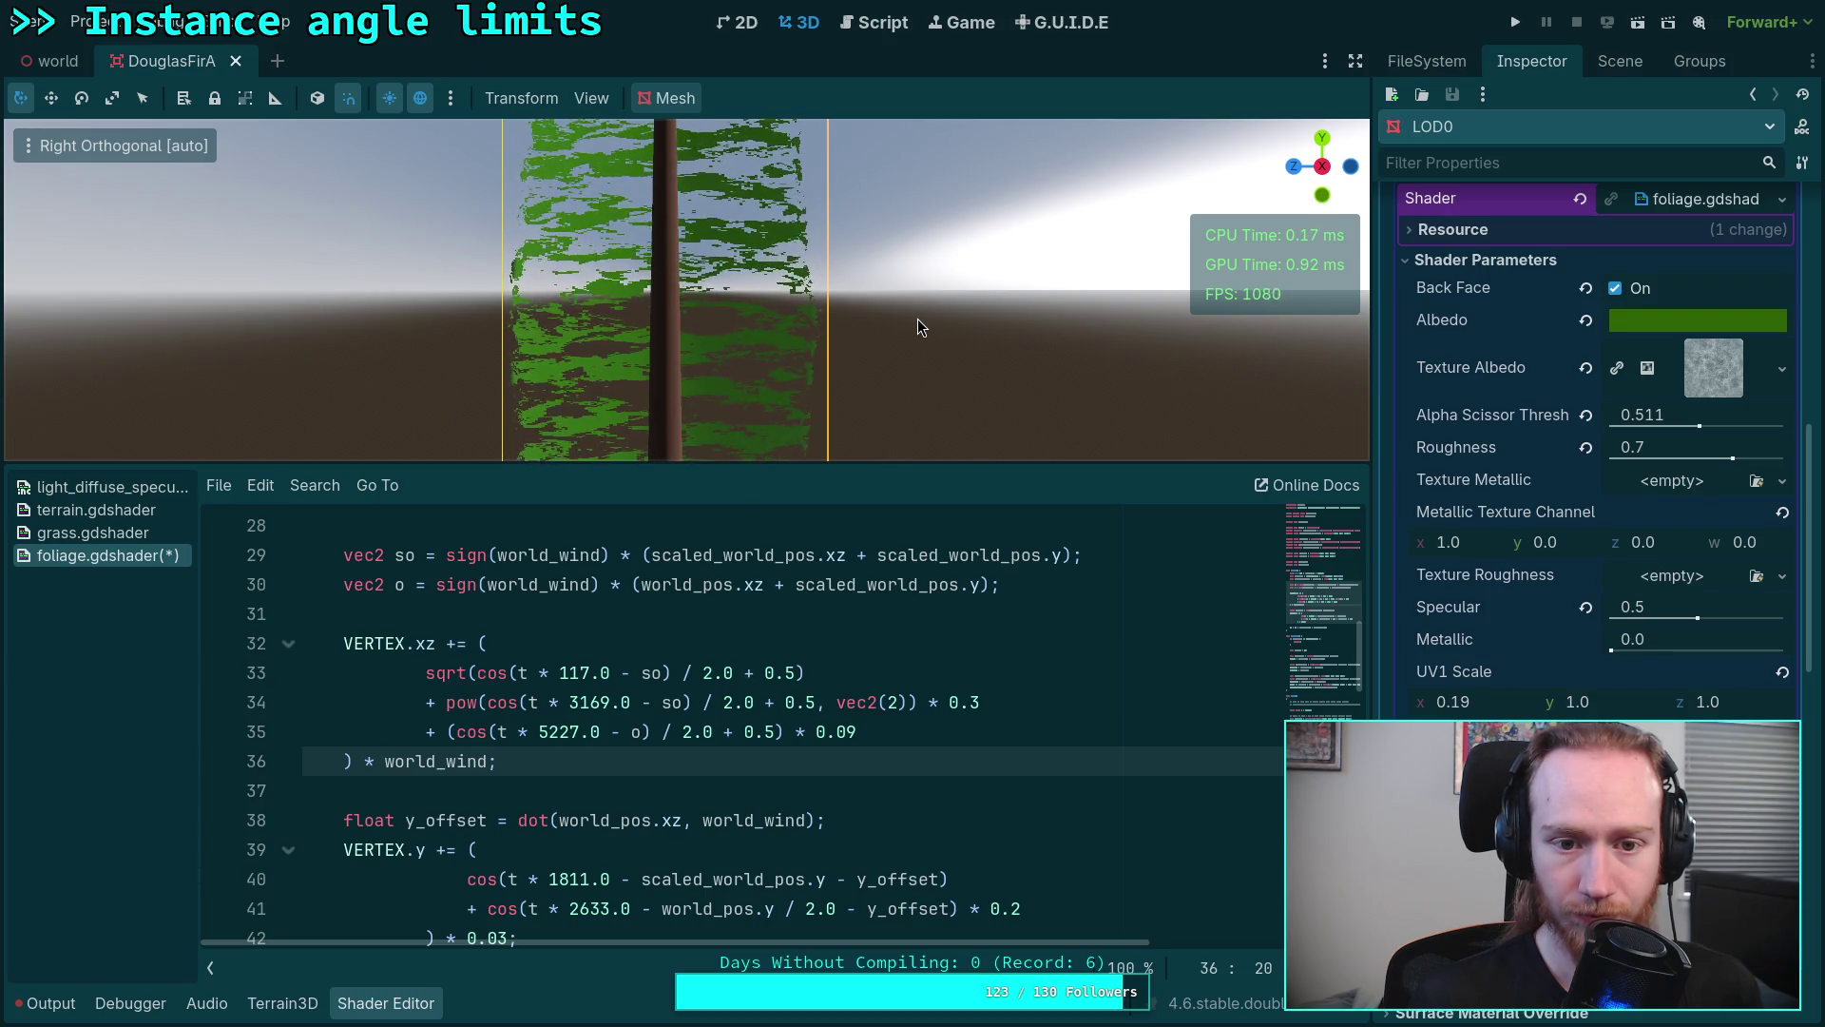
scroll(806, 684, down, 2)
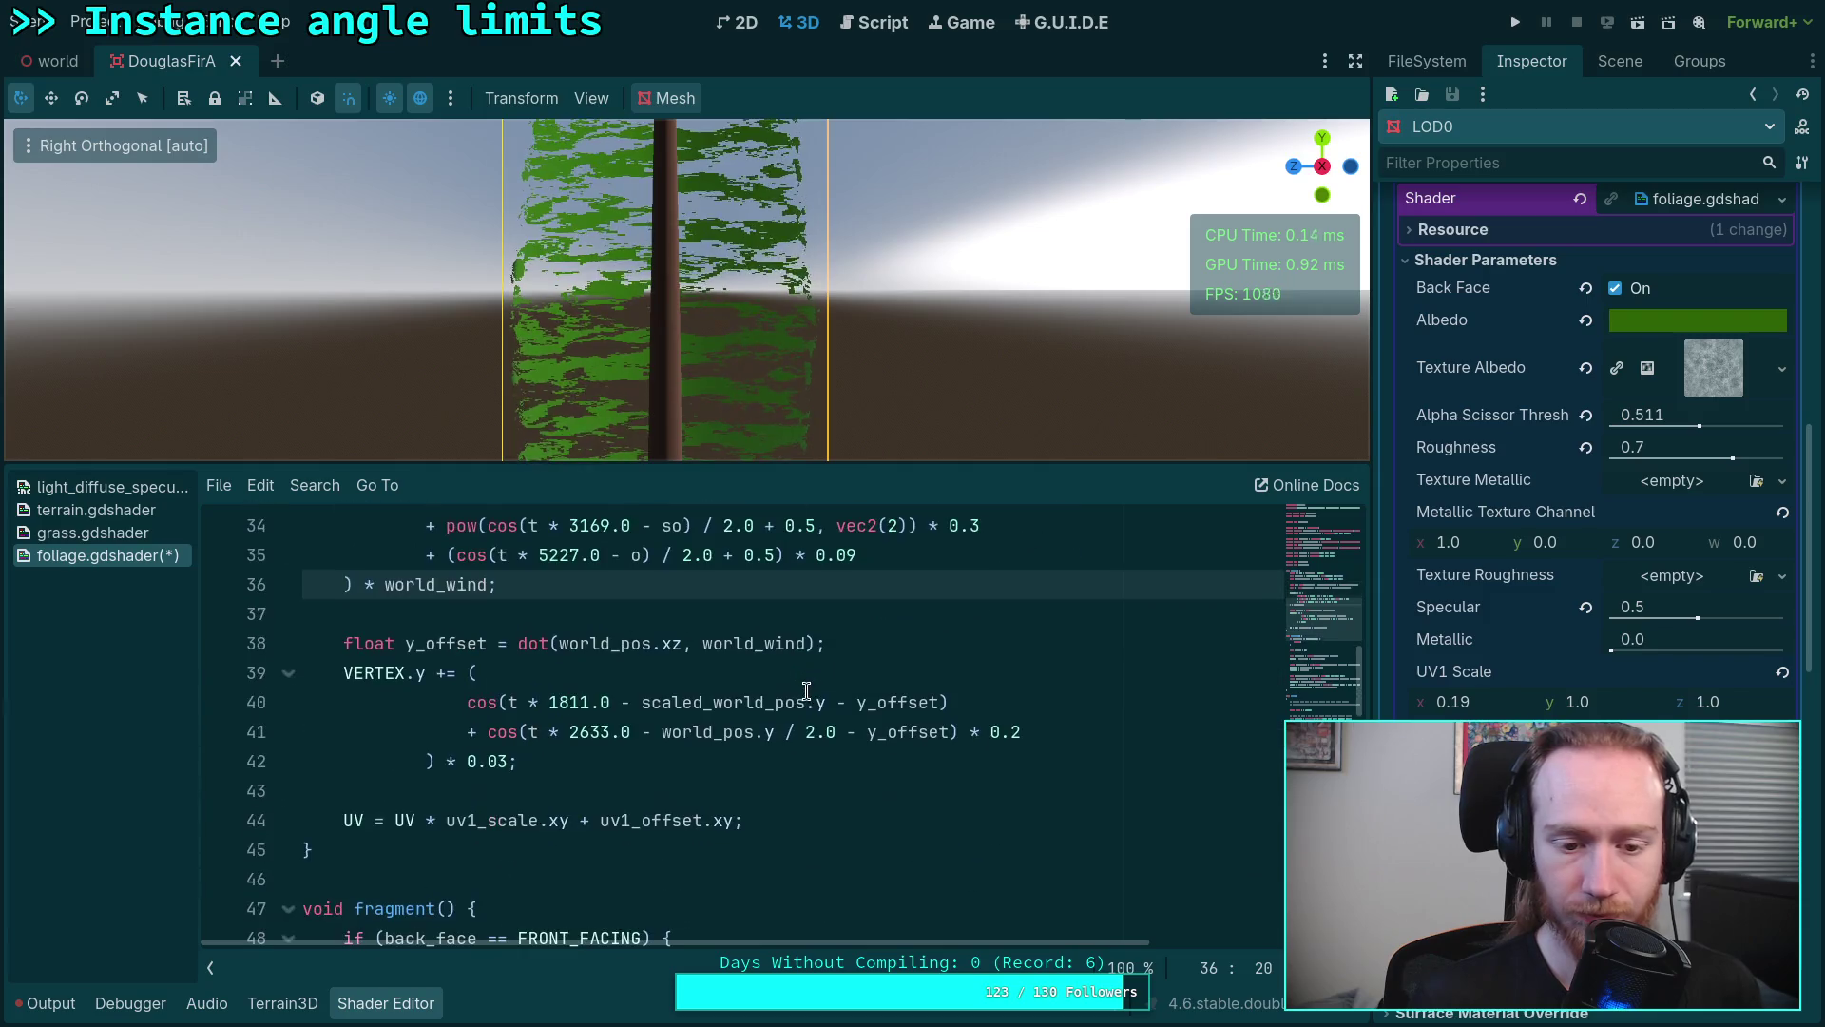
scroll(806, 683, up, 1)
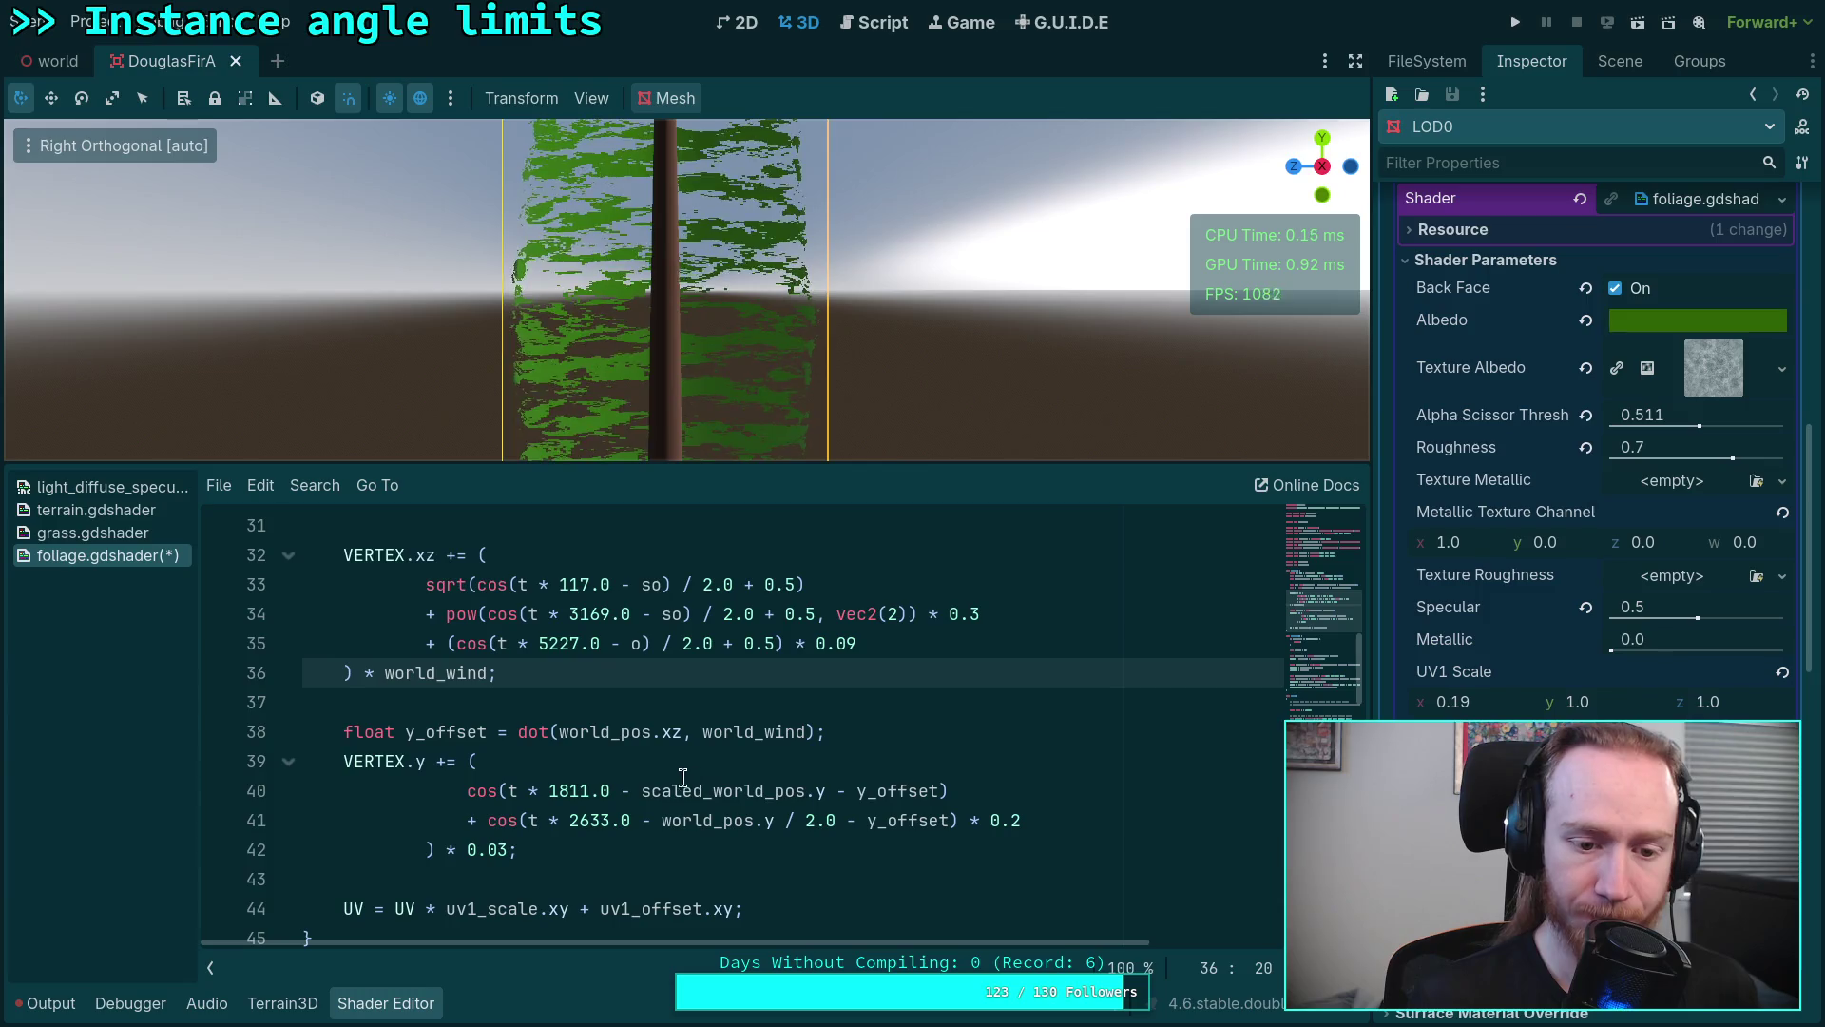
Step: Change the first sway frequency from 117.0 to 1171.0
double_click(445, 731)
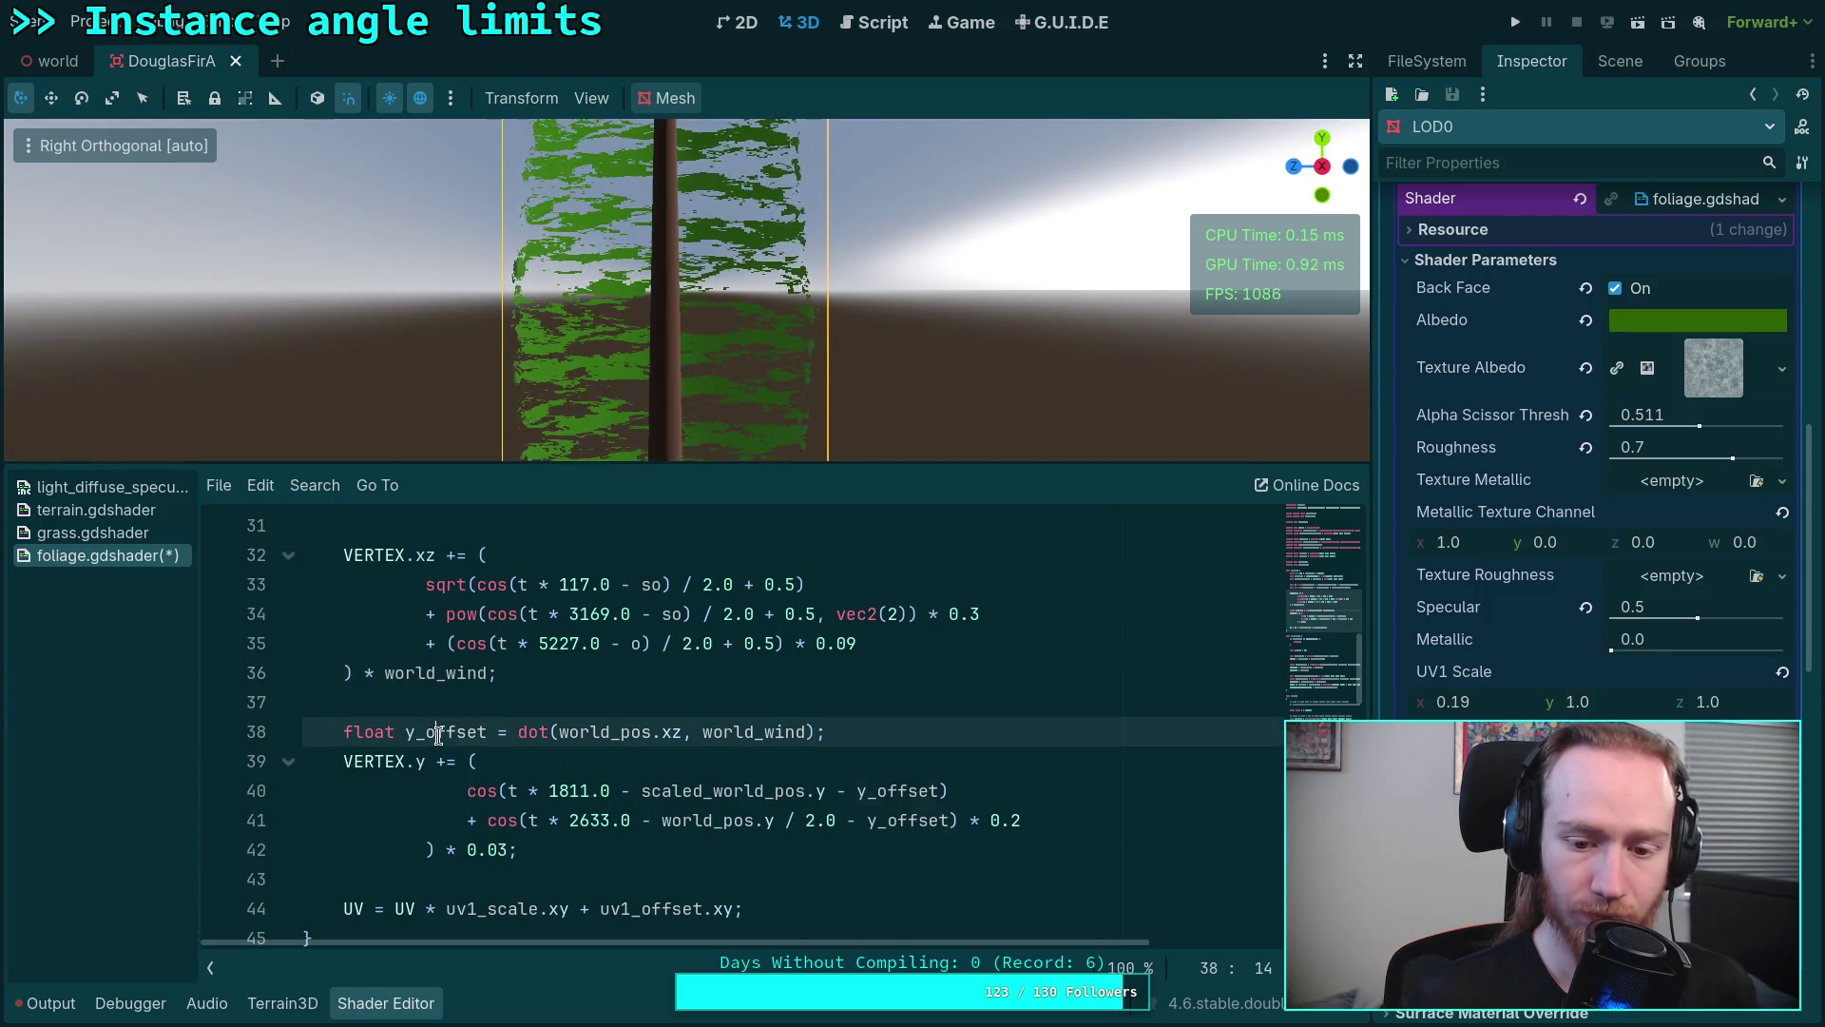
click(650, 866)
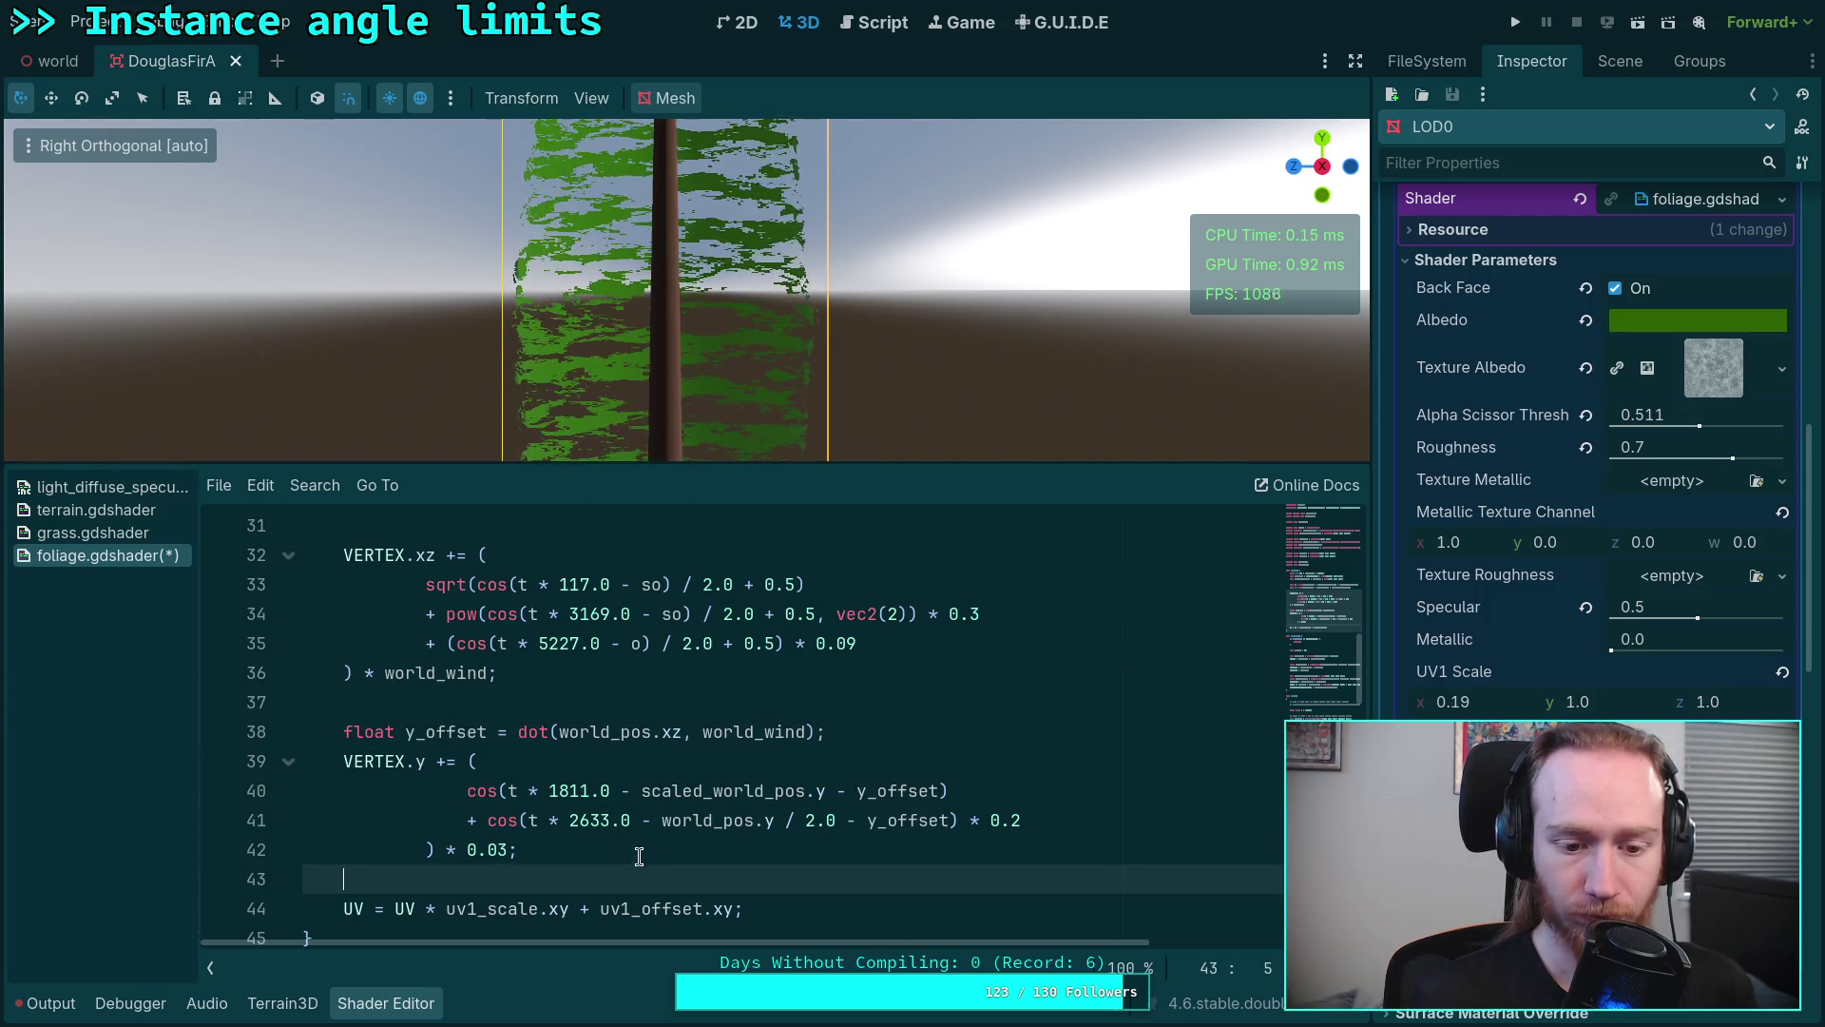
click(598, 846)
scroll(662, 836, up, 2)
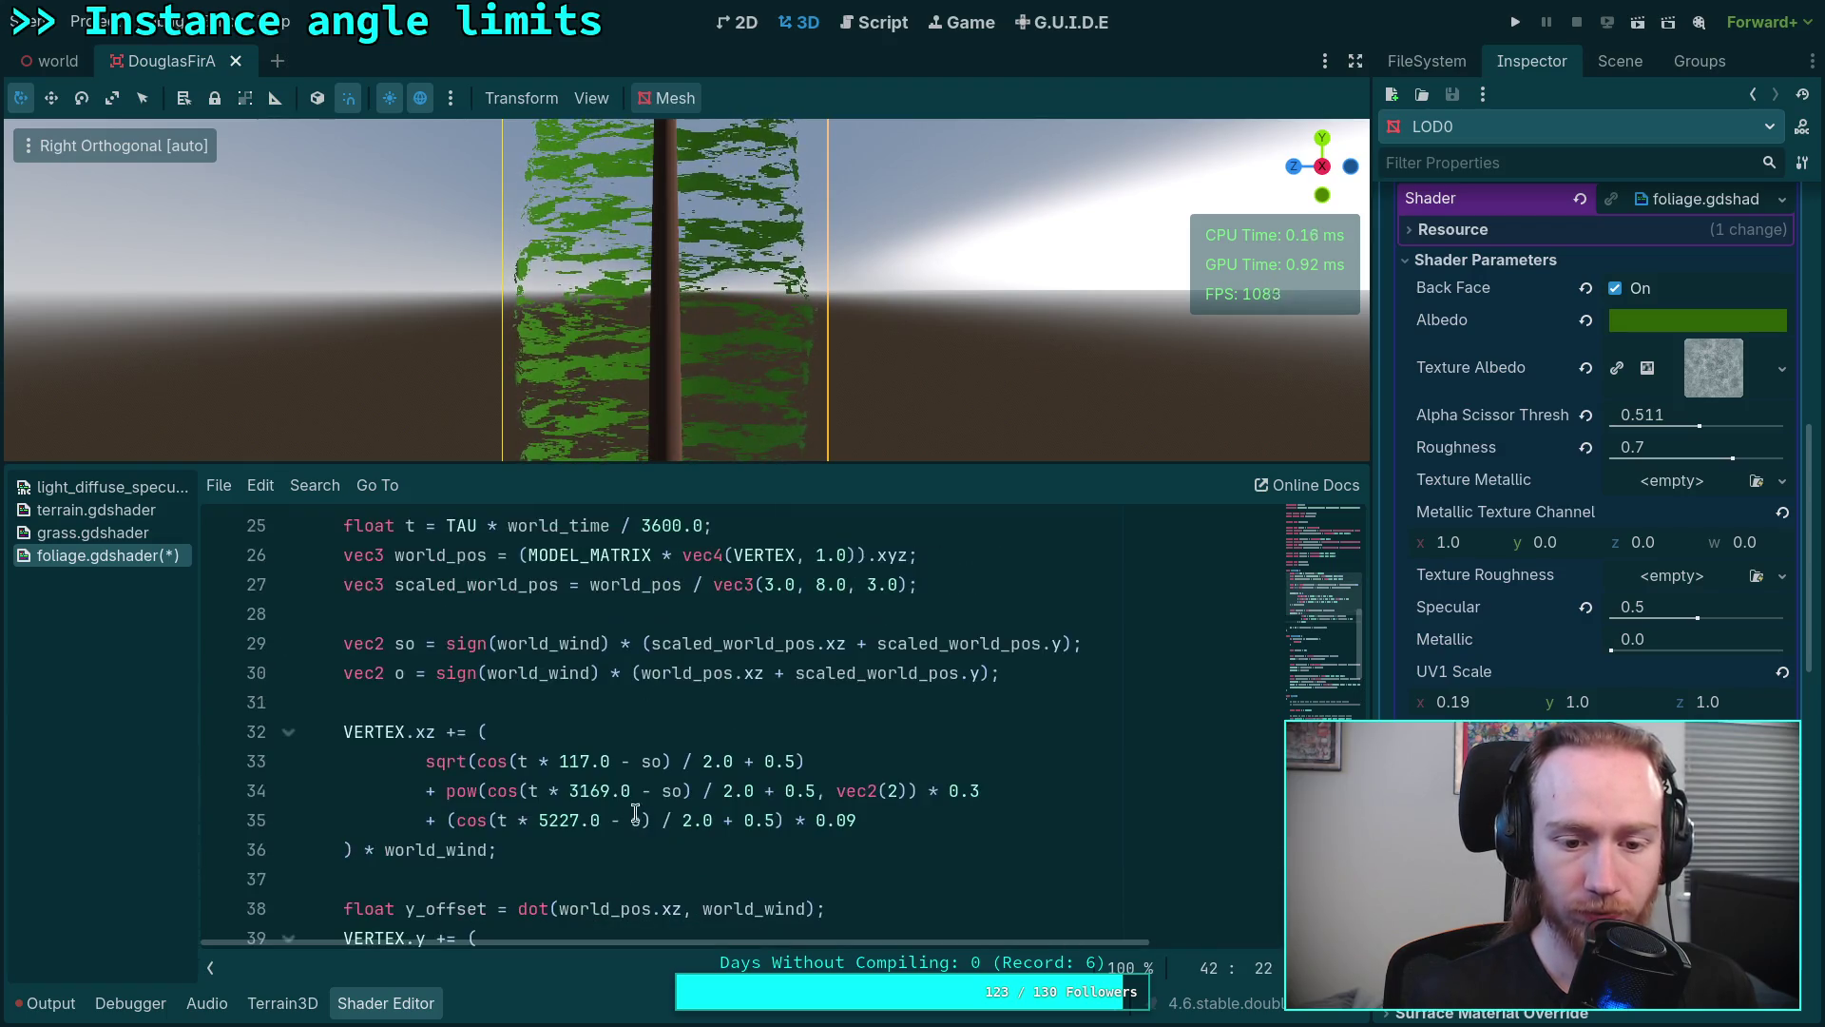
click(591, 761)
text(1)
click(618, 819)
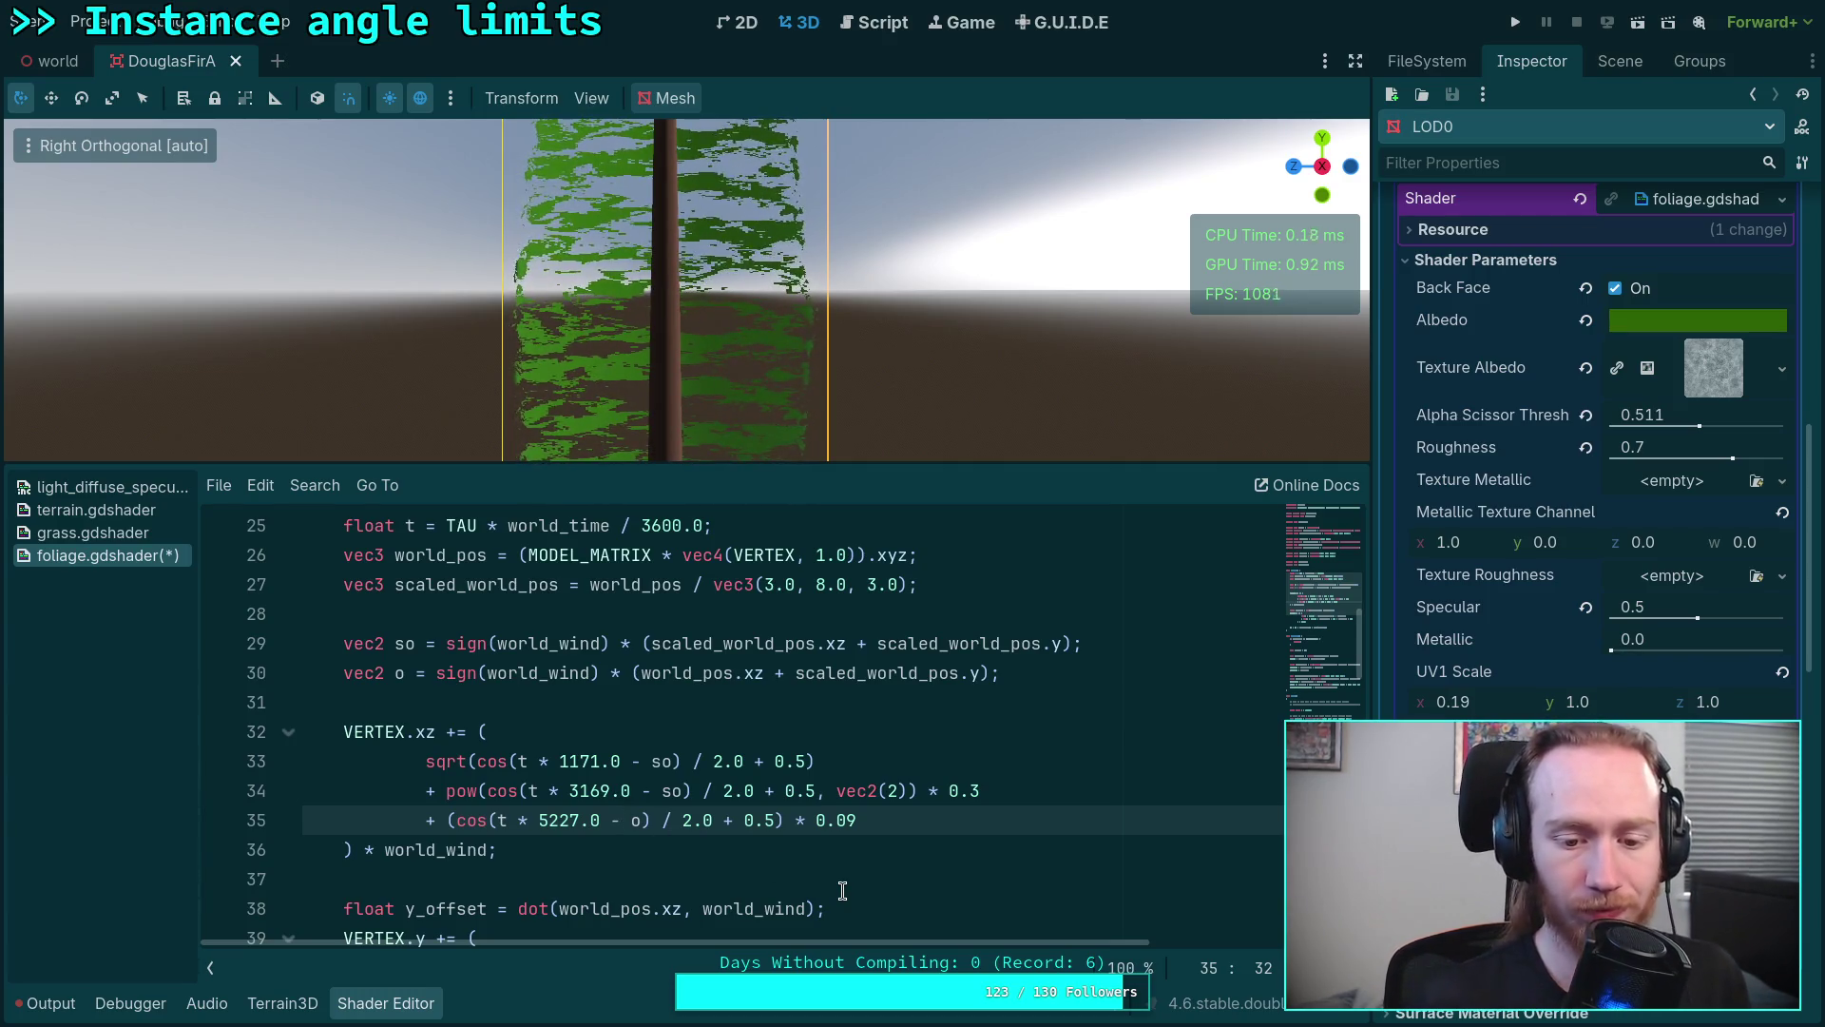
click(558, 873)
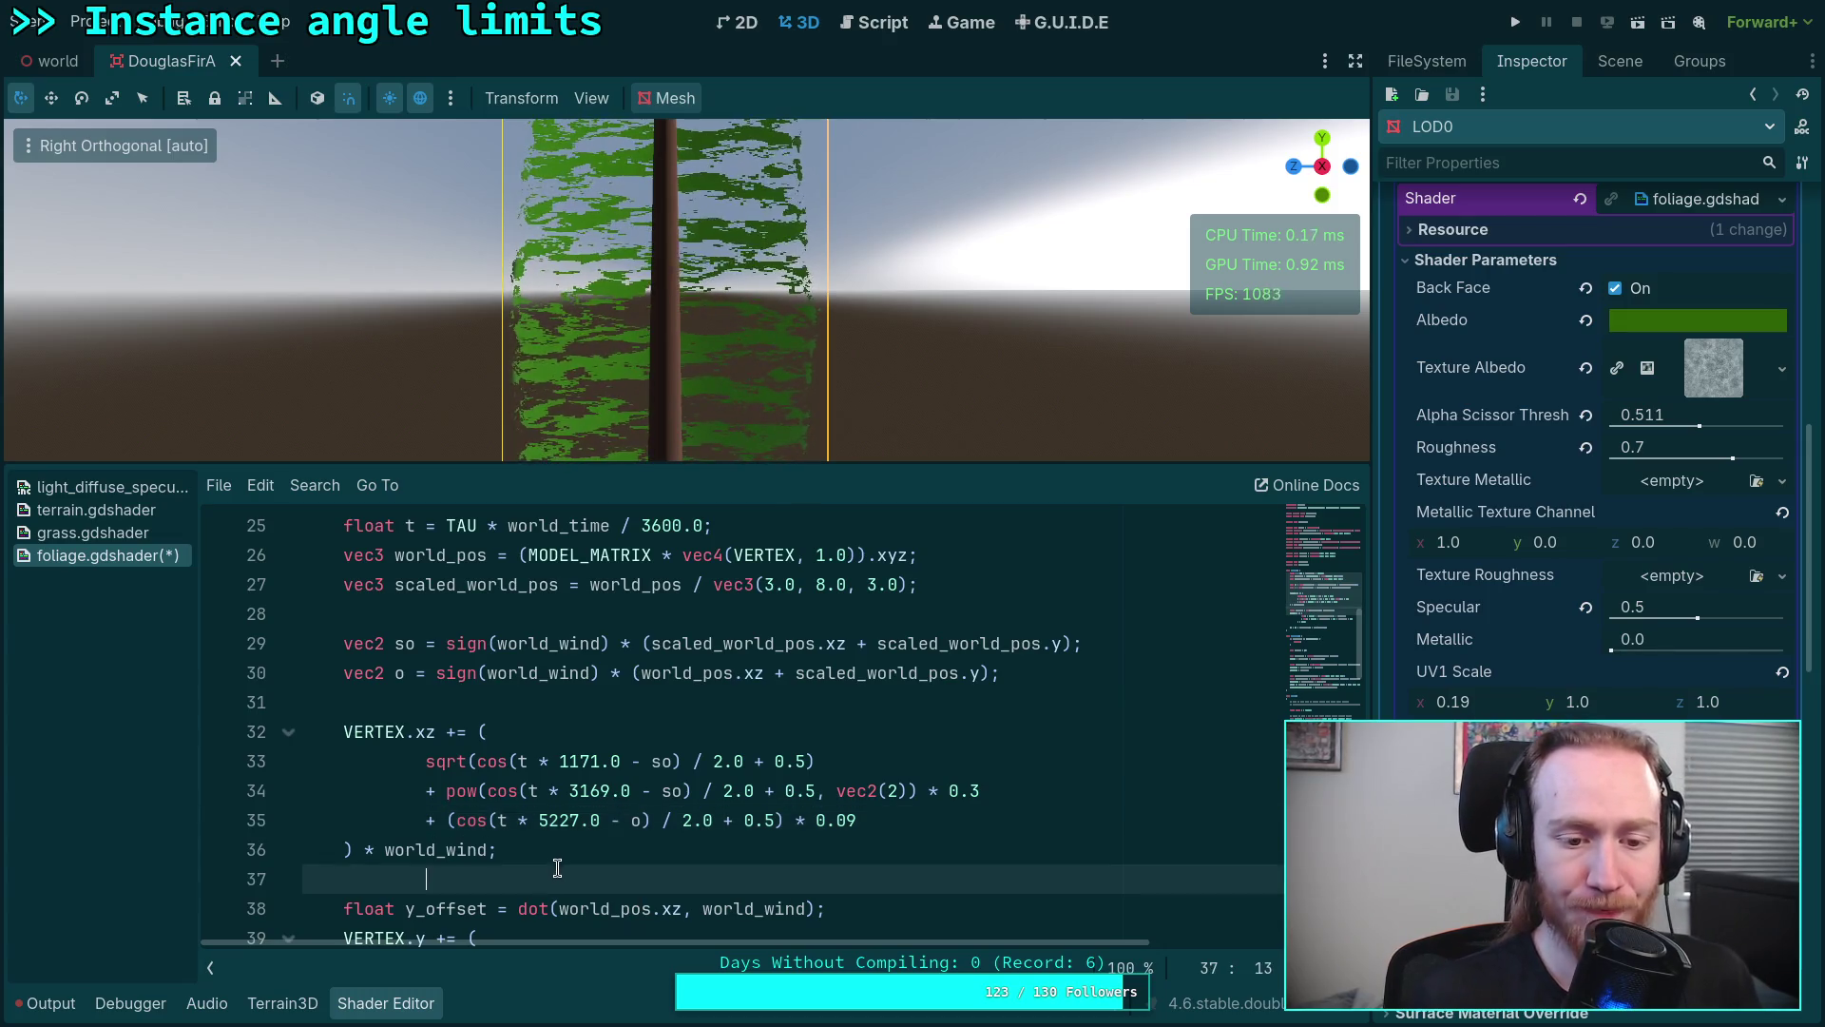
scroll(556, 862, up, 3)
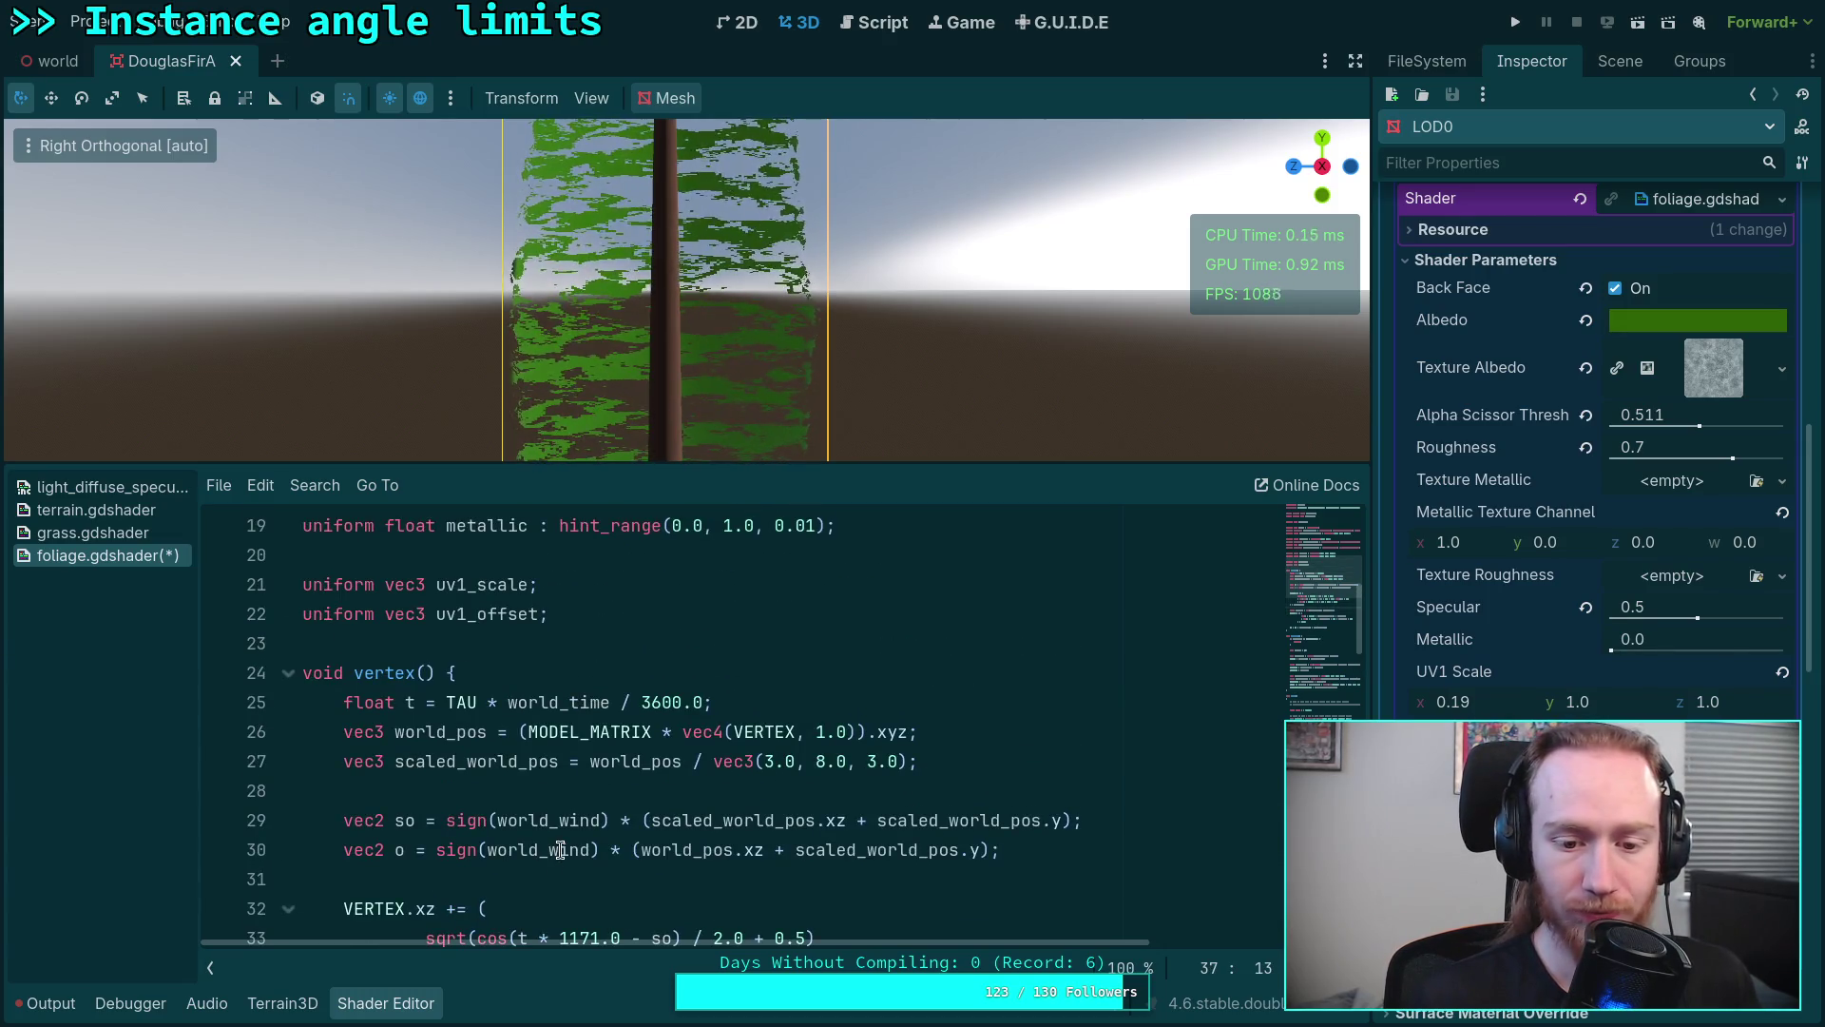
scroll(679, 812, down, 1)
scroll(704, 798, down, 2)
scroll(706, 799, up, 2)
Step: Change the vertical world-position scale from 8.0 to 7.0, save foliage.gdshader and hide the shader editor
drag(823, 683, 817, 679)
click(793, 720)
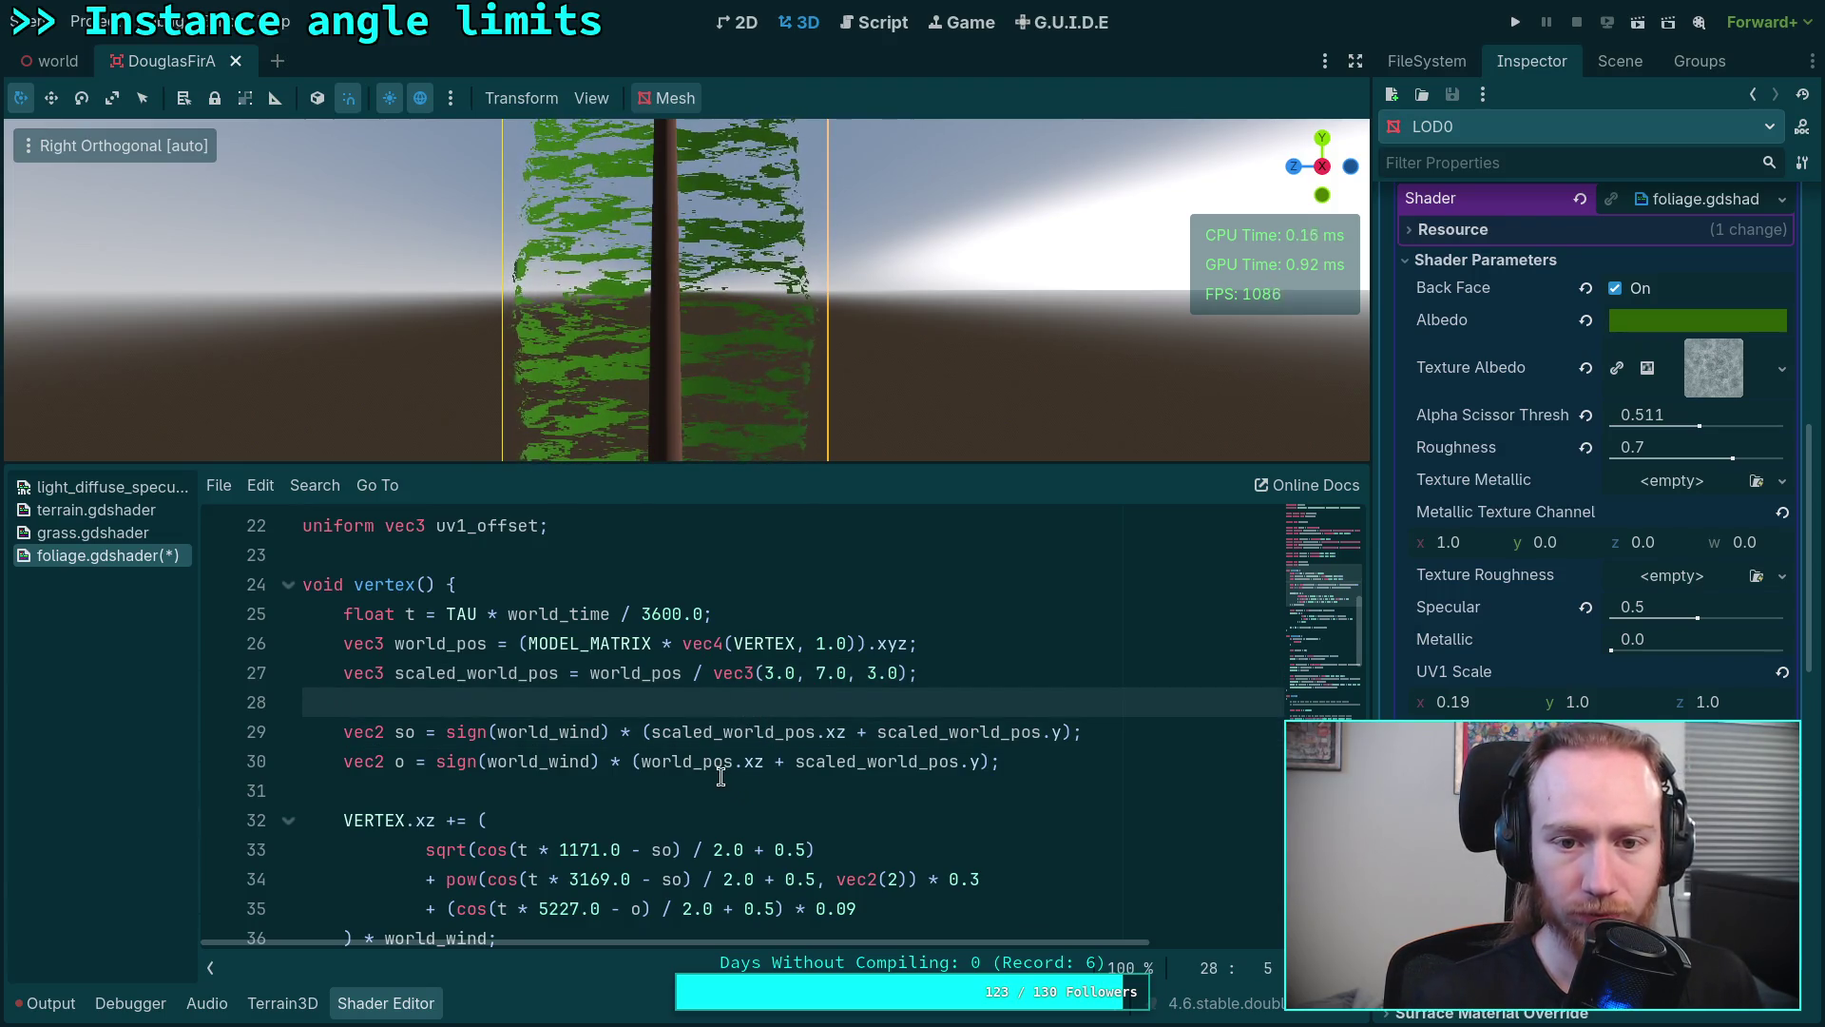
scroll(719, 776, down, 3)
scroll(721, 776, down, 2)
scroll(720, 776, up, 1)
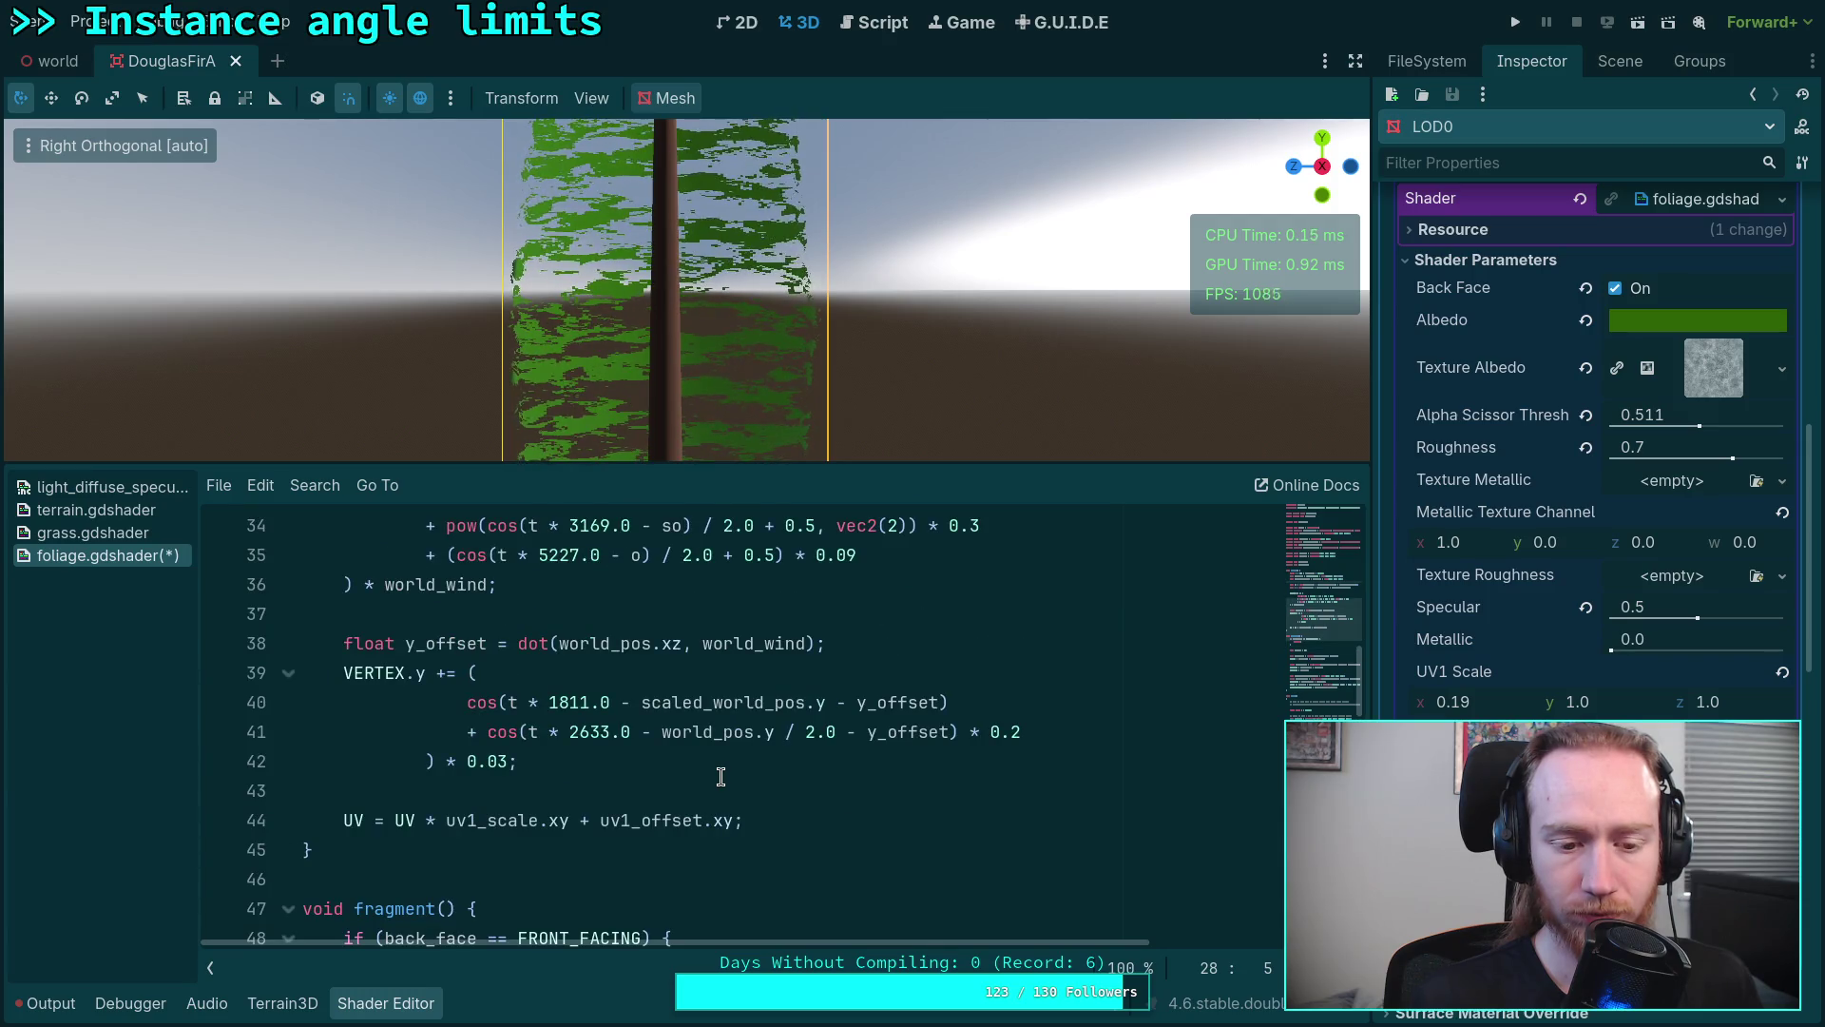
key(ctrl+s)
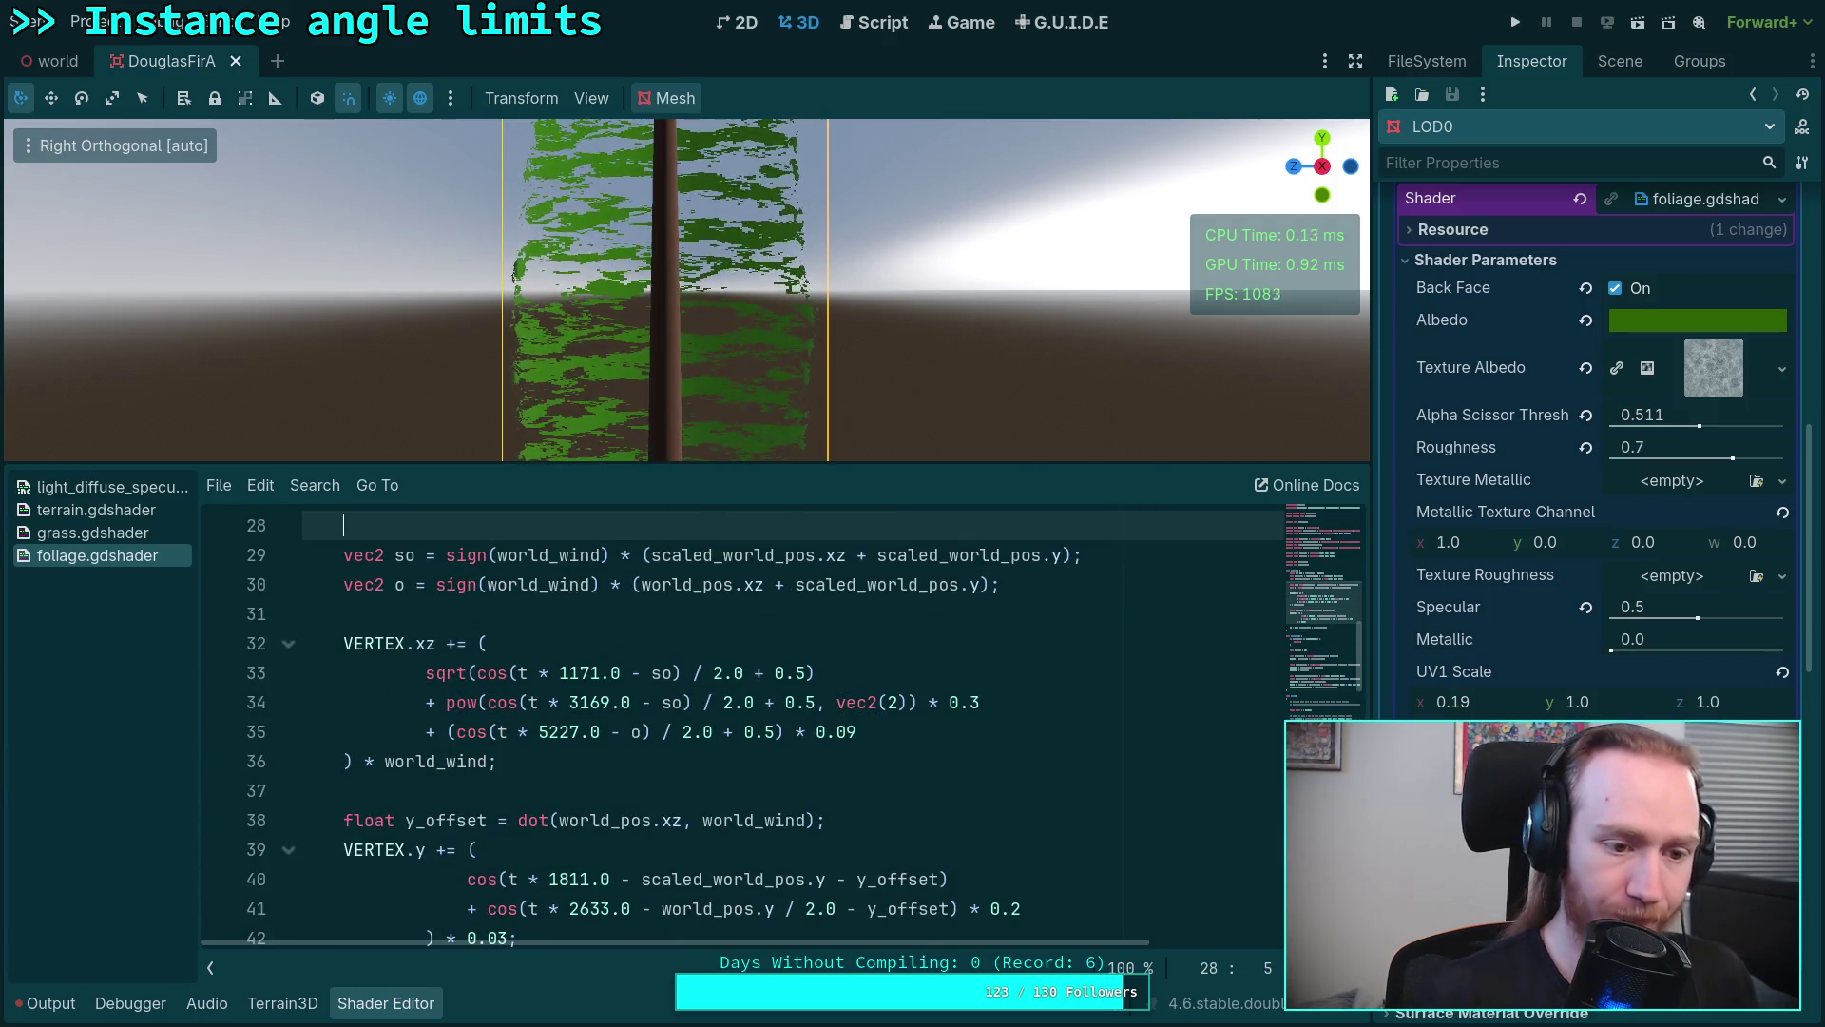
click(375, 1005)
mouse_move(658, 564)
mouse_down()
mouse_move(847, 661)
mouse_move(571, 499)
mouse_up()
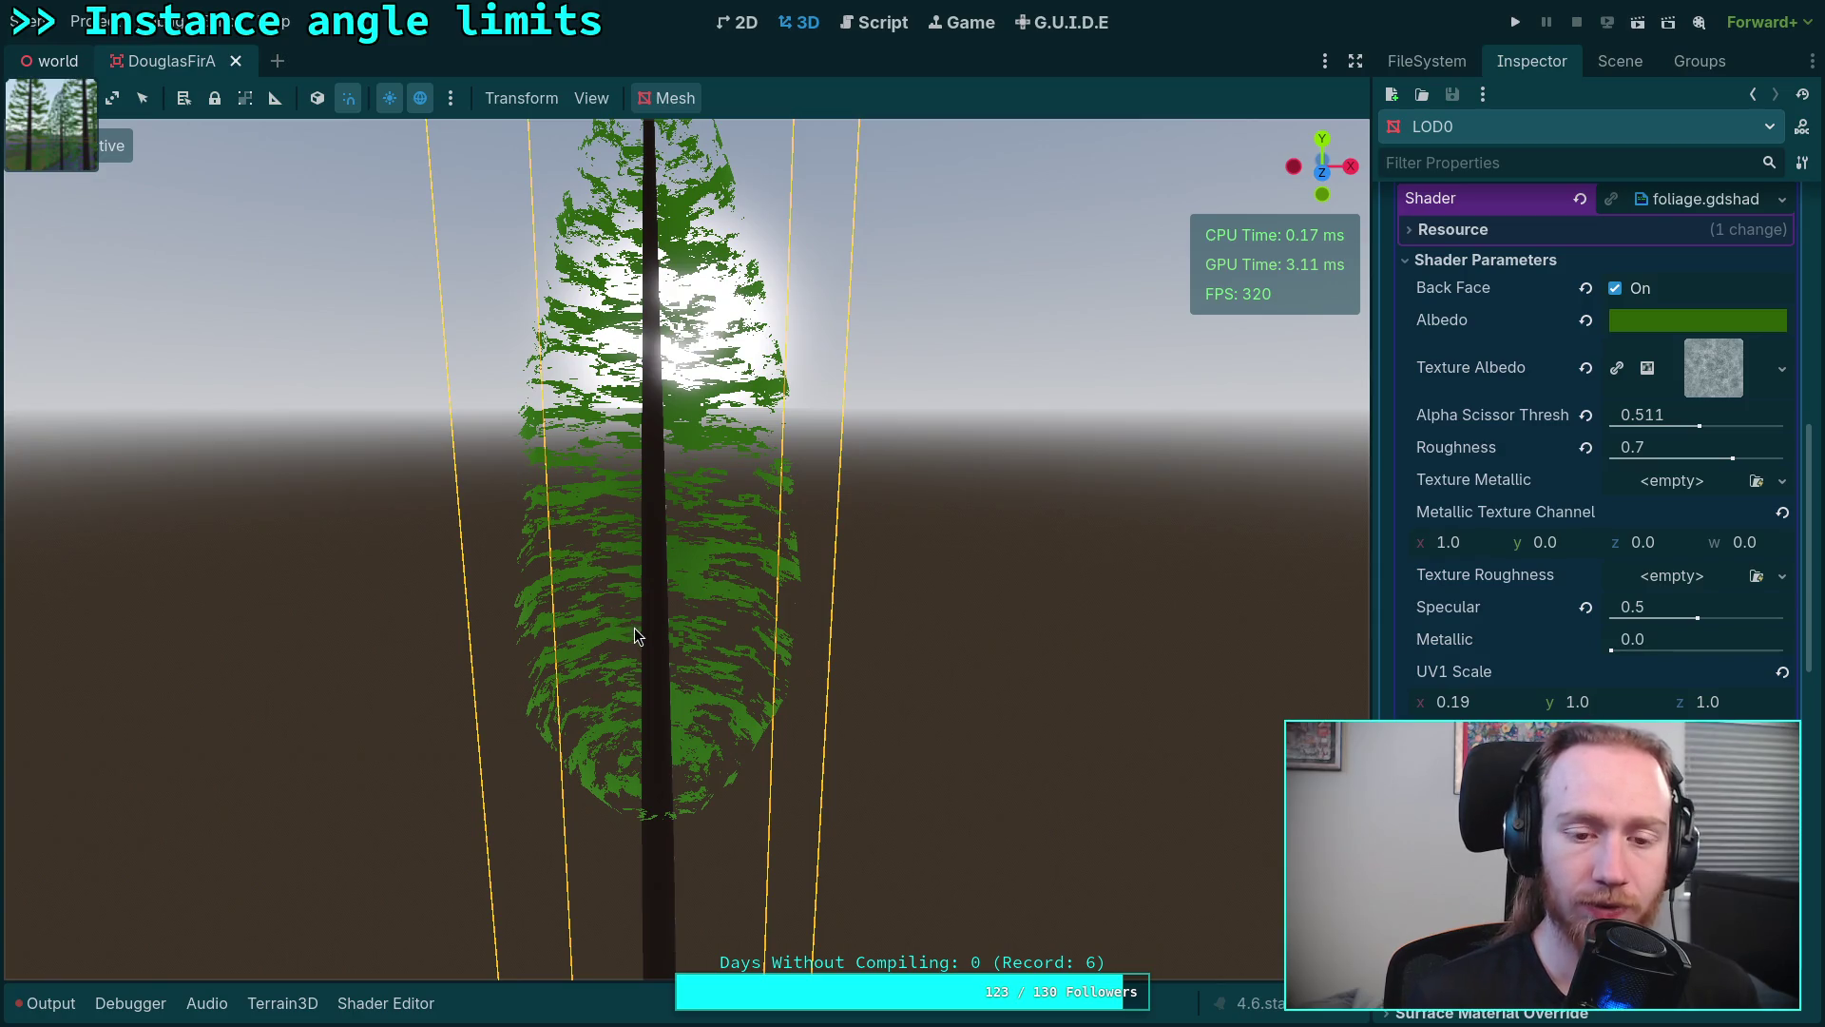
Step: Switch to the world scene and fly through the forest, tilting up to the treetops and down to the trunks
key(ctrl+Tab)
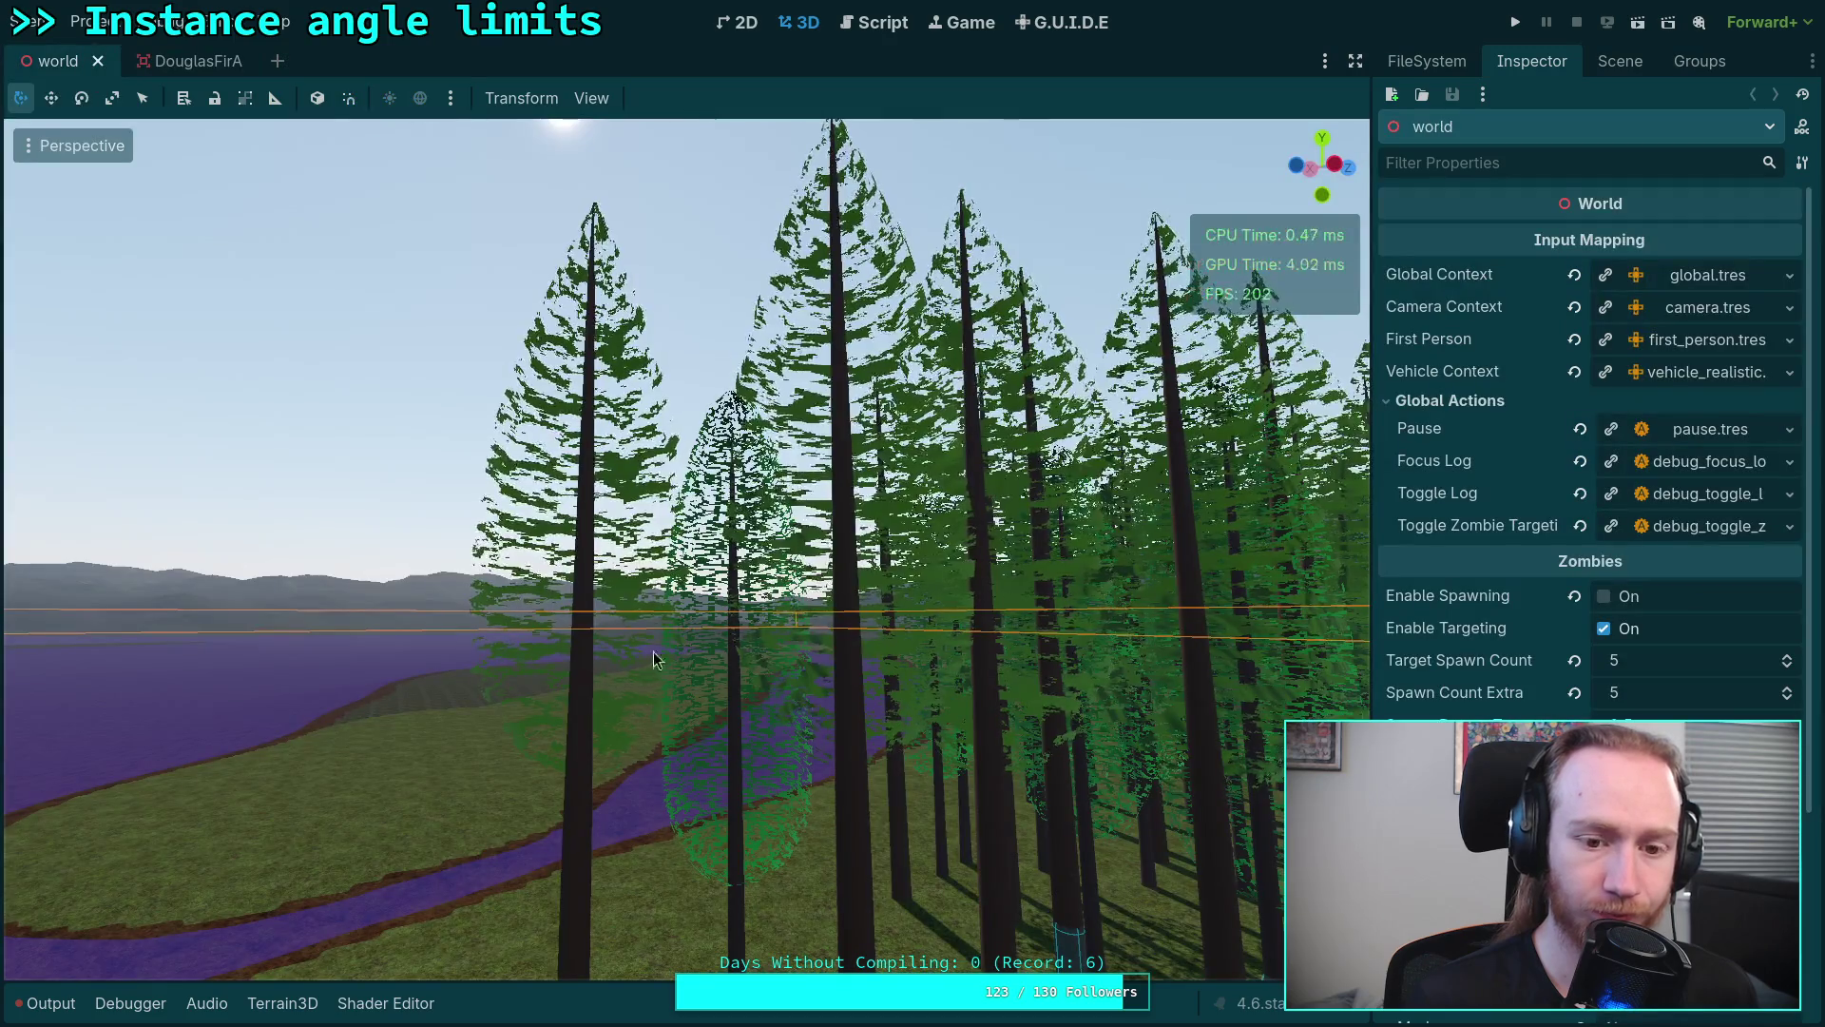
key(w)
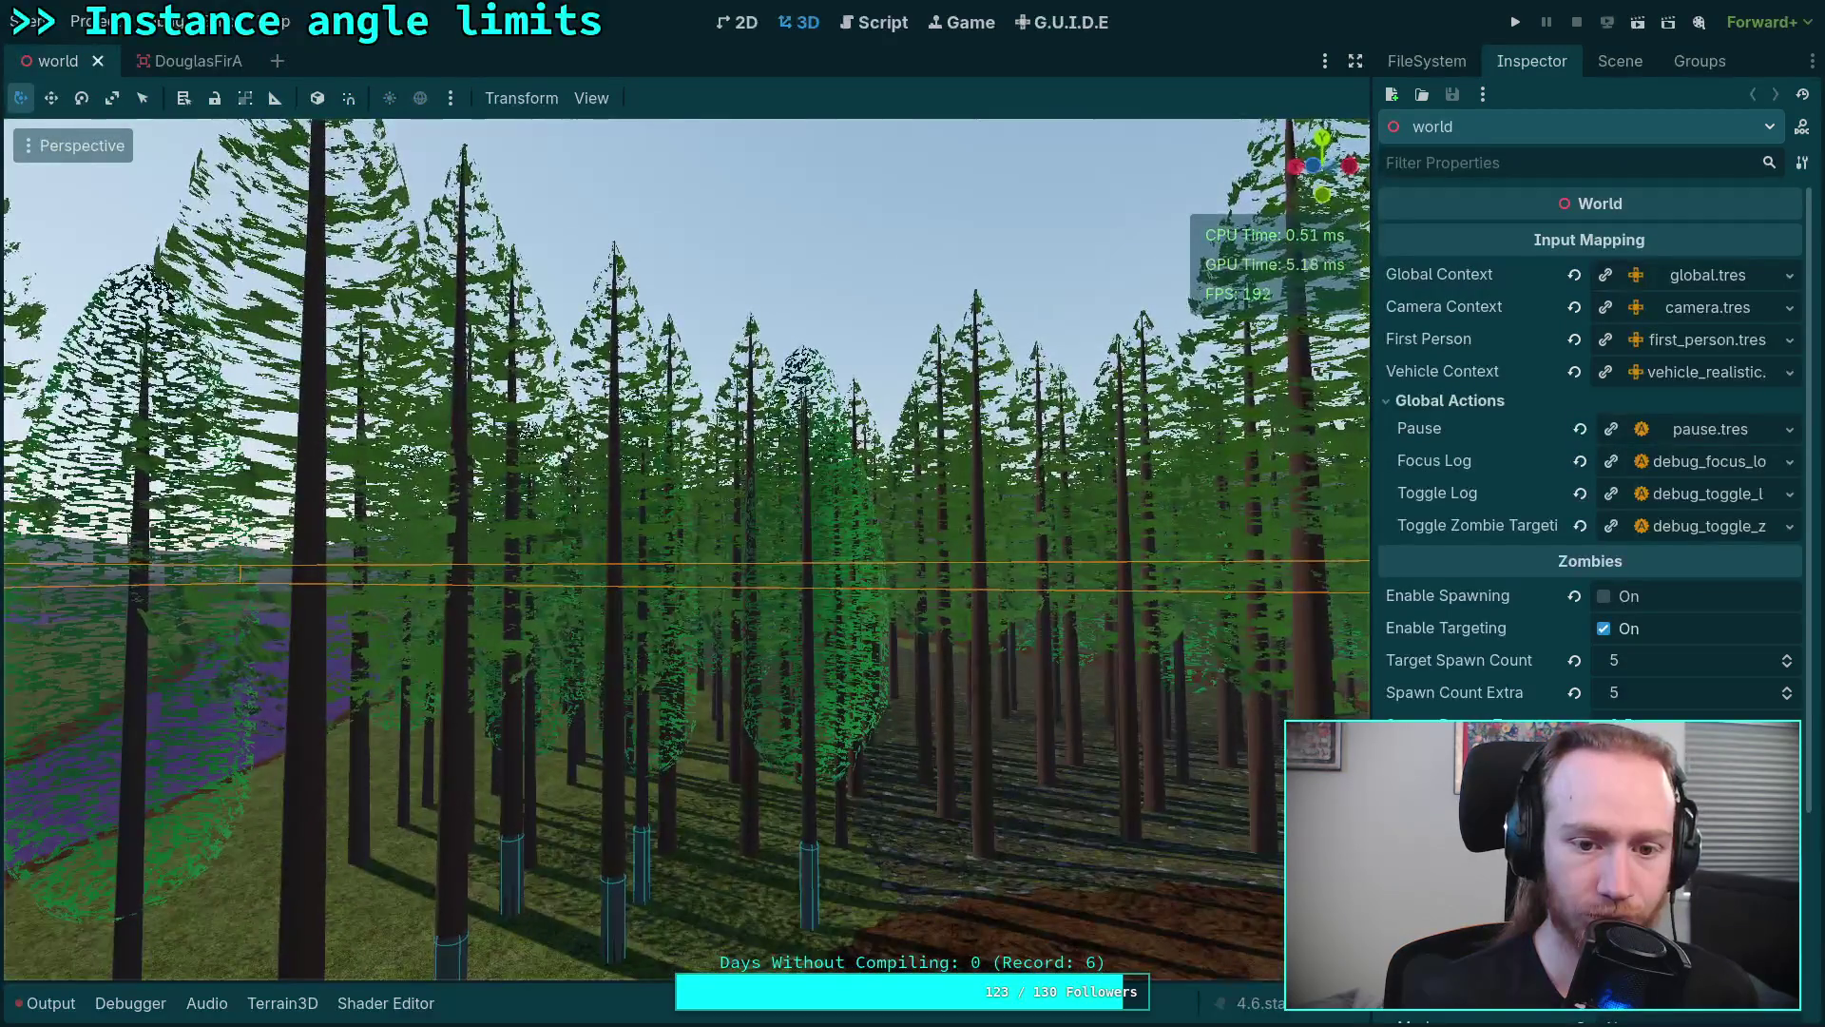
key(w)
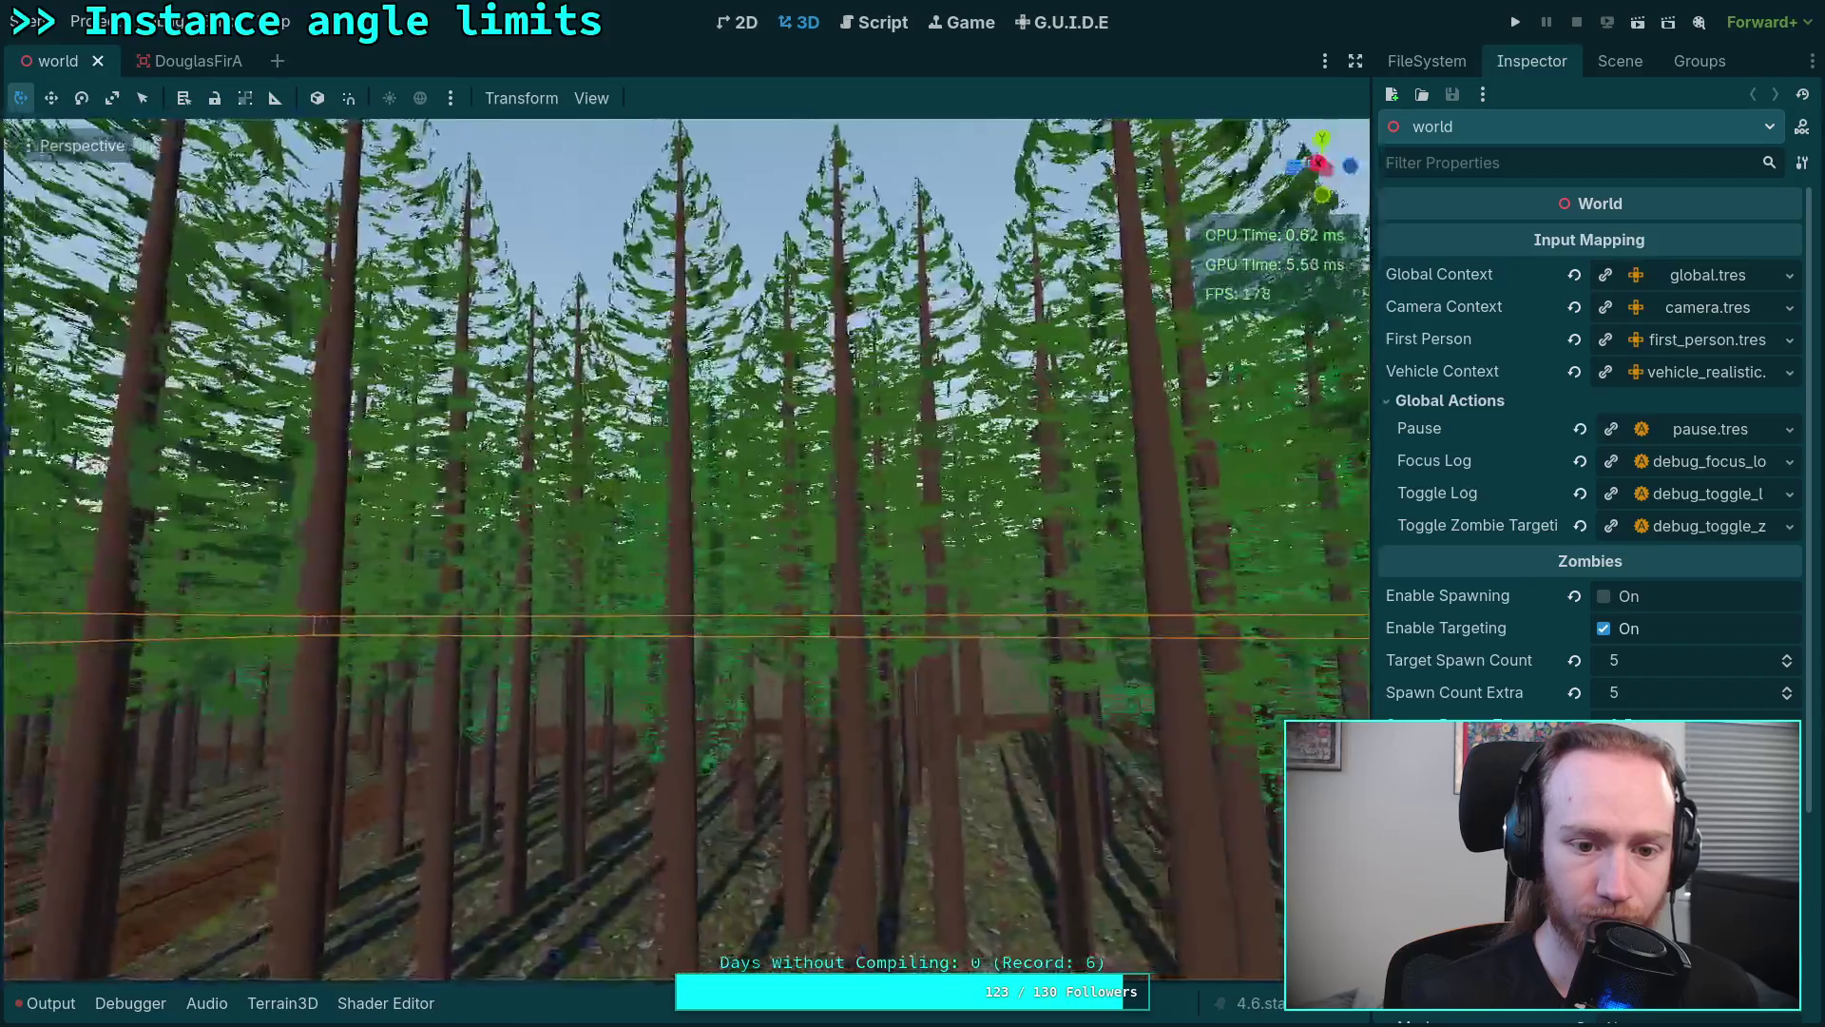
key(w)
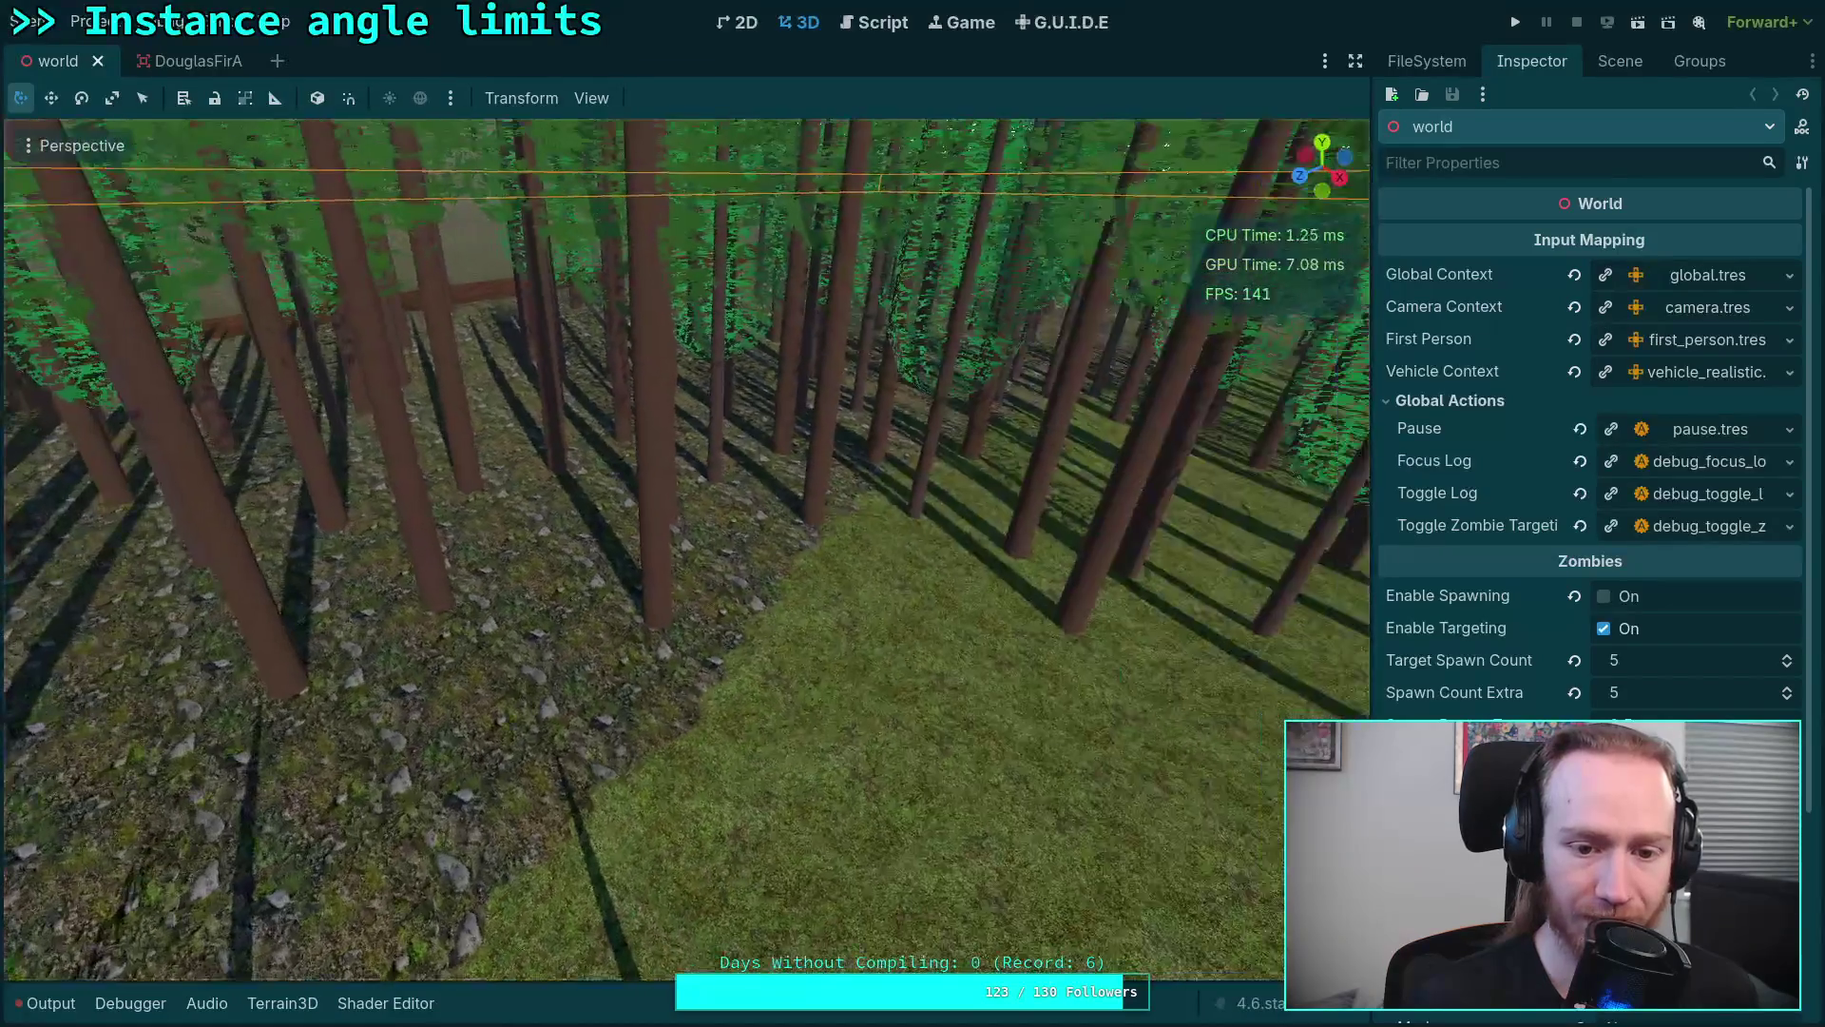
key(w)
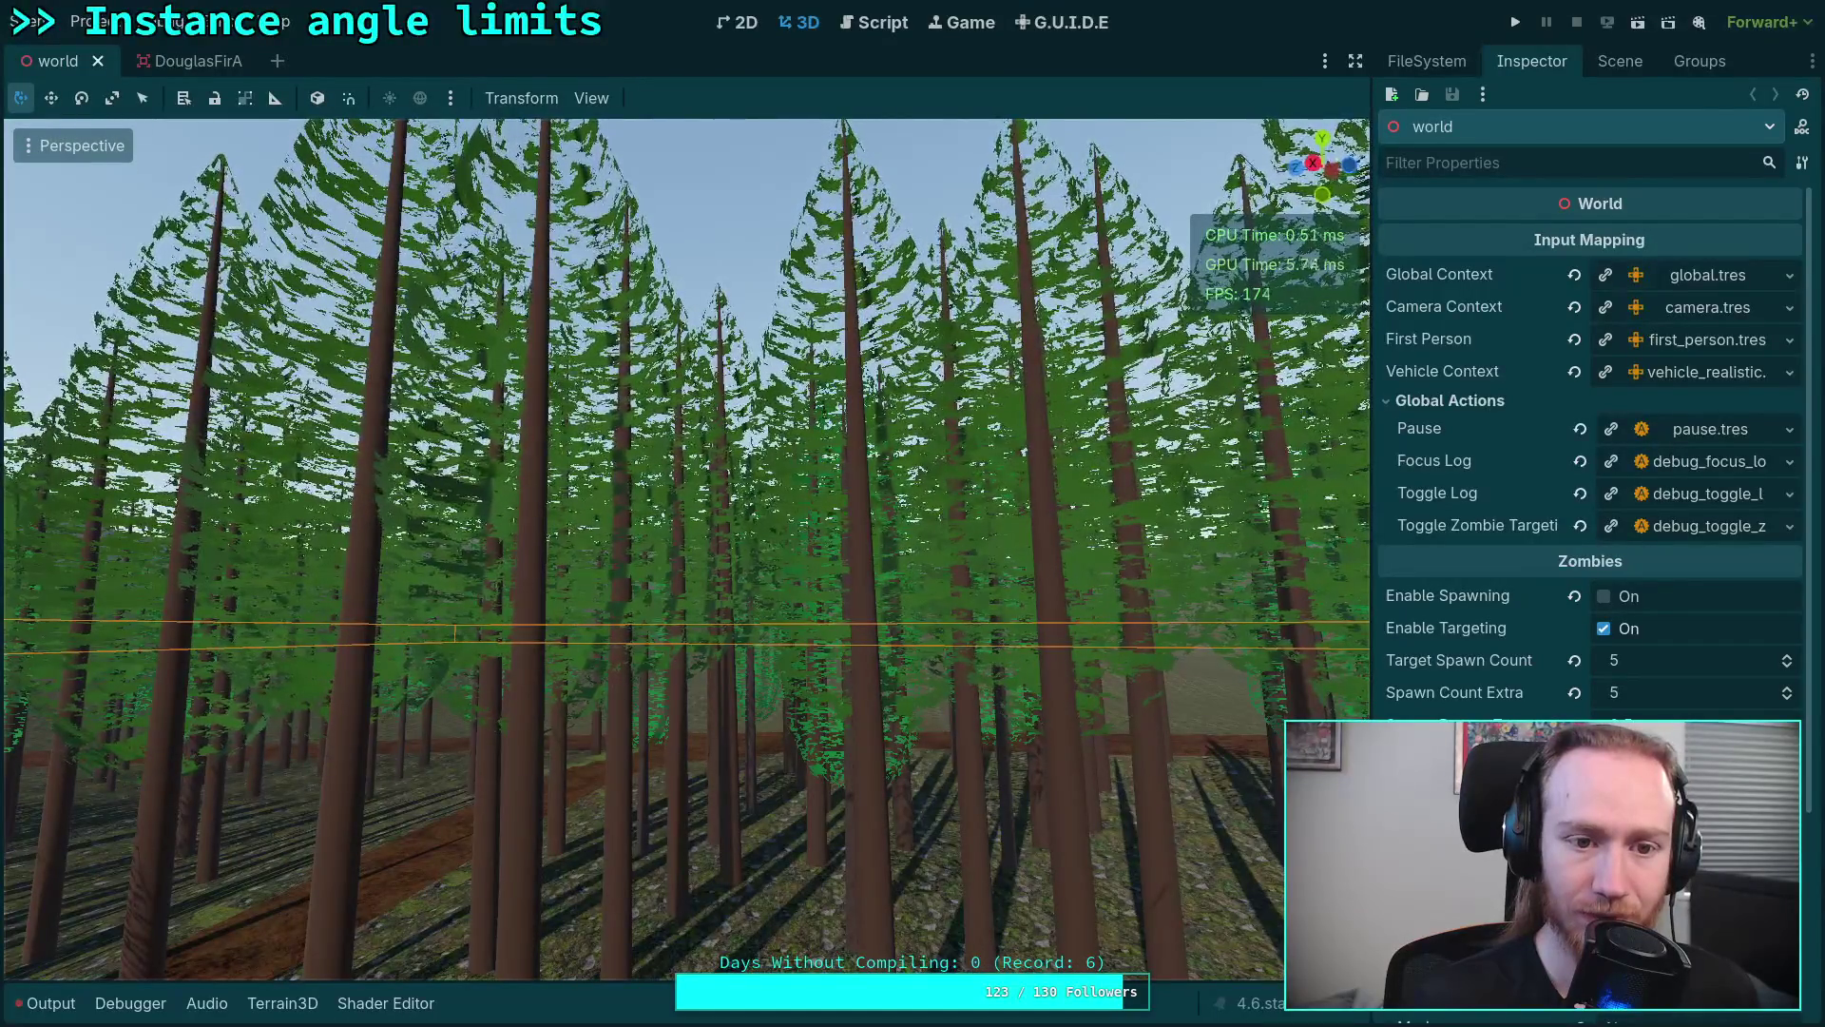
drag(690, 646, 690, 542)
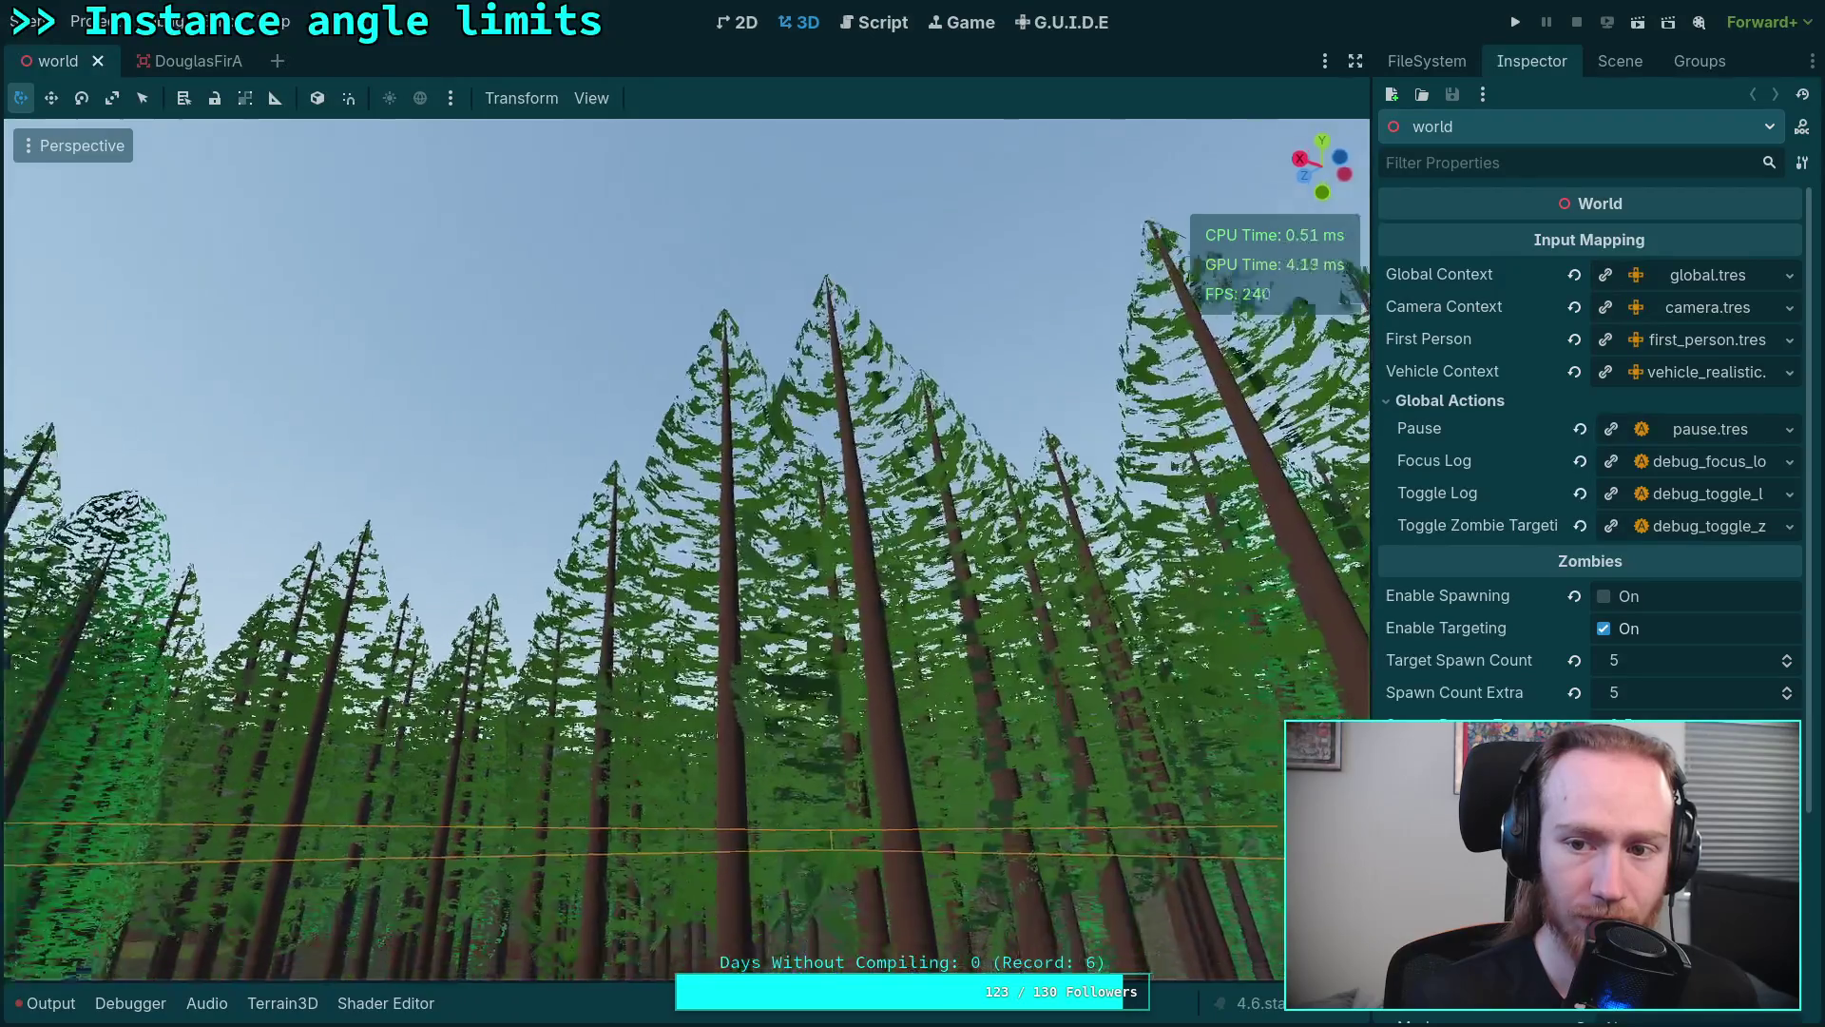
drag(691, 646, 690, 799)
scroll(813, 632, down, 10)
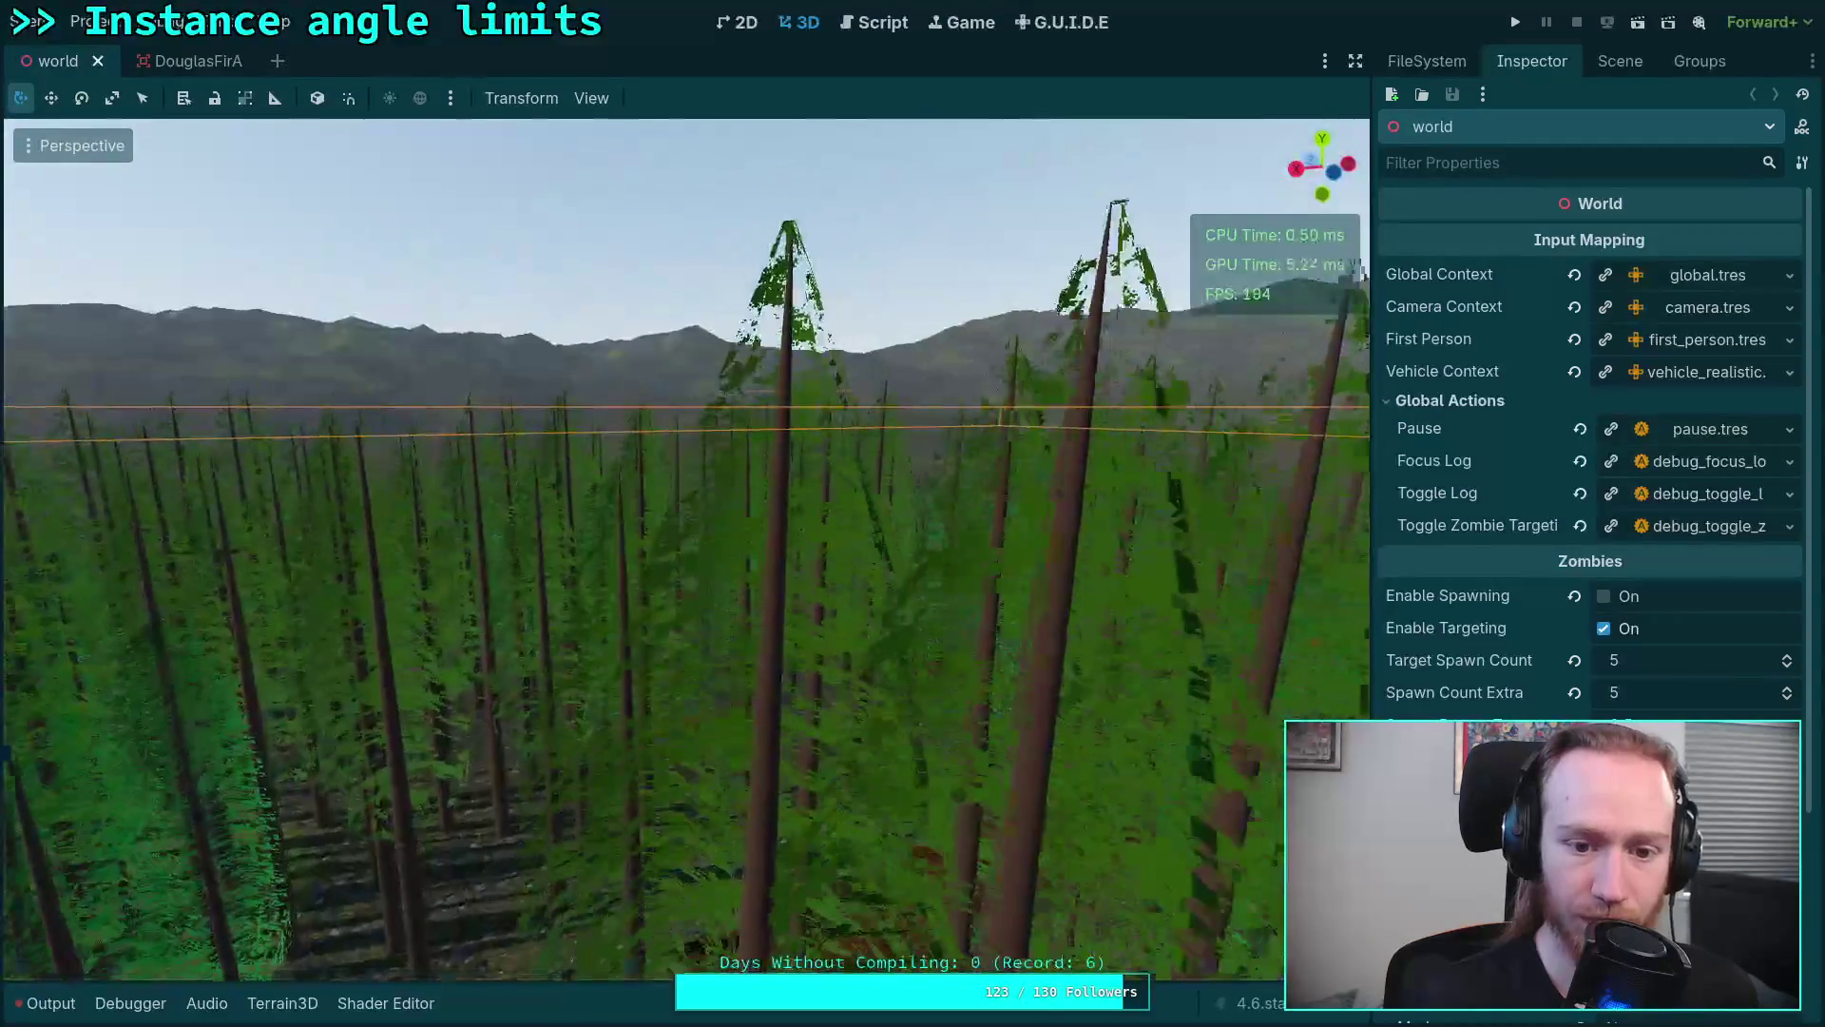
Step: Quit Godot via Scene > Quit and bring up the zombie-game terminal
click(36, 21)
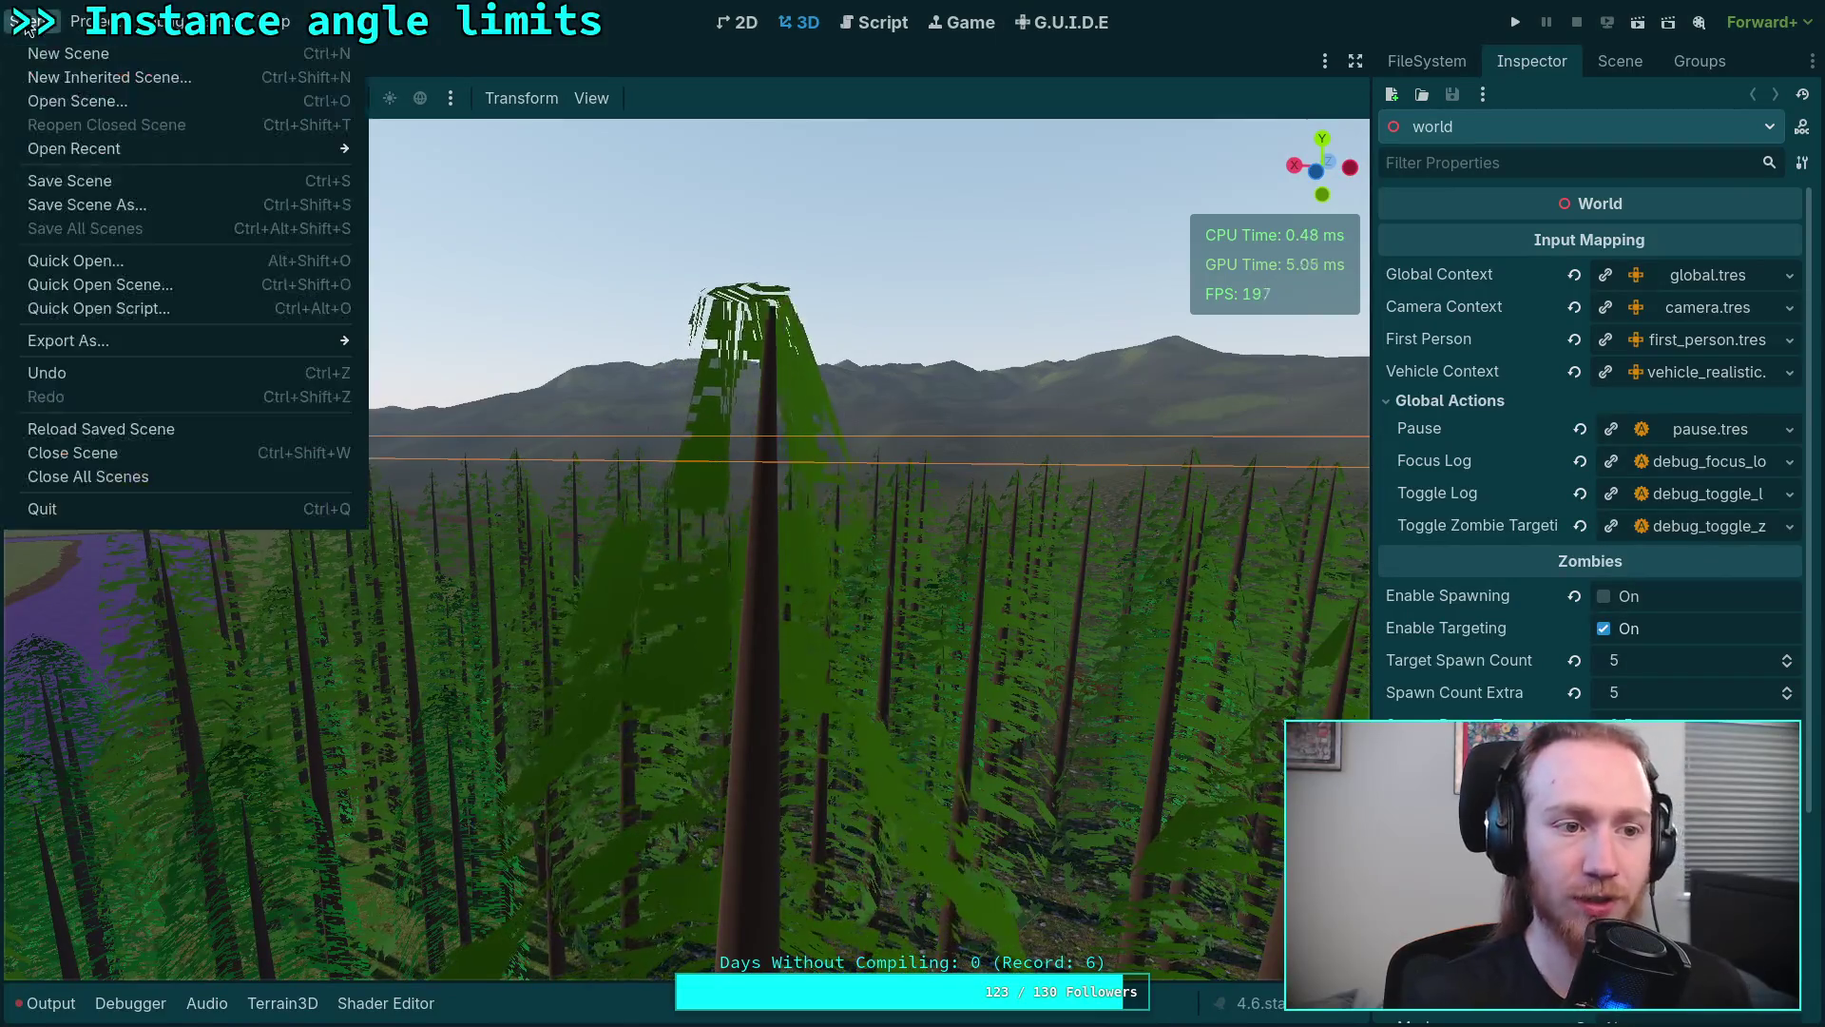
click(328, 509)
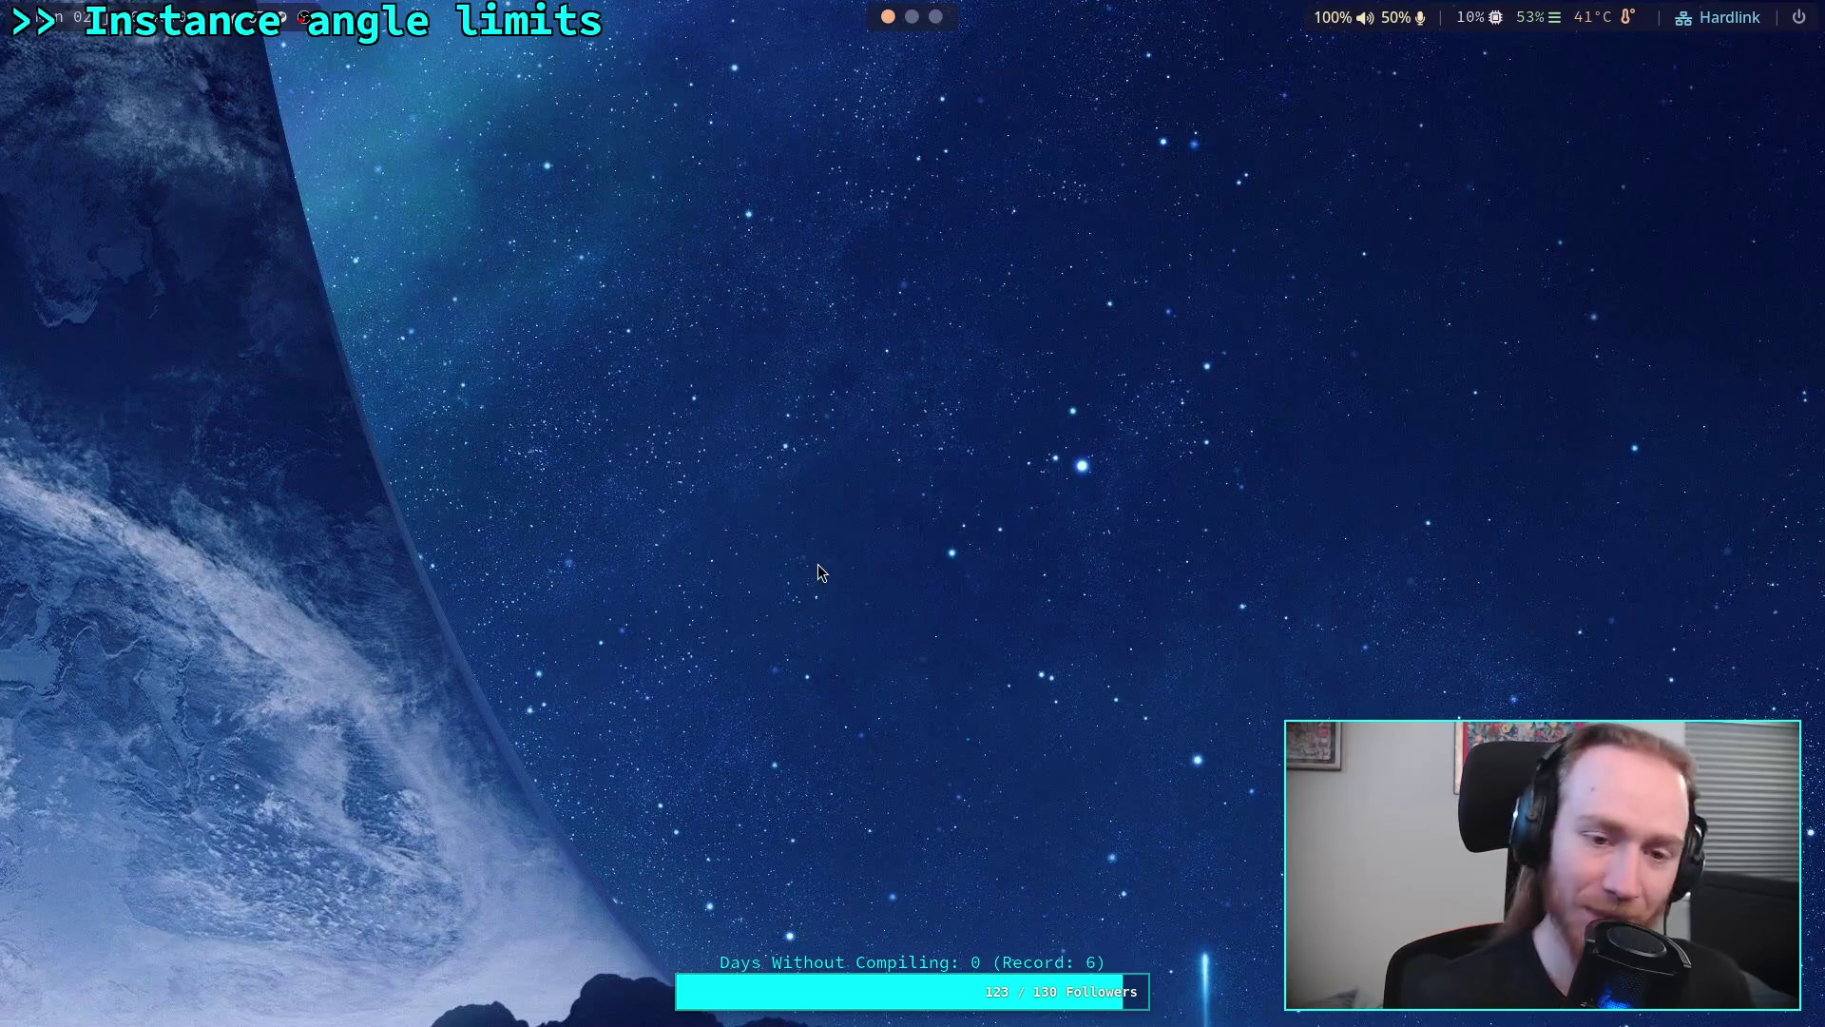
key(super+4)
key(super+4)
key(super+4)
click(783, 55)
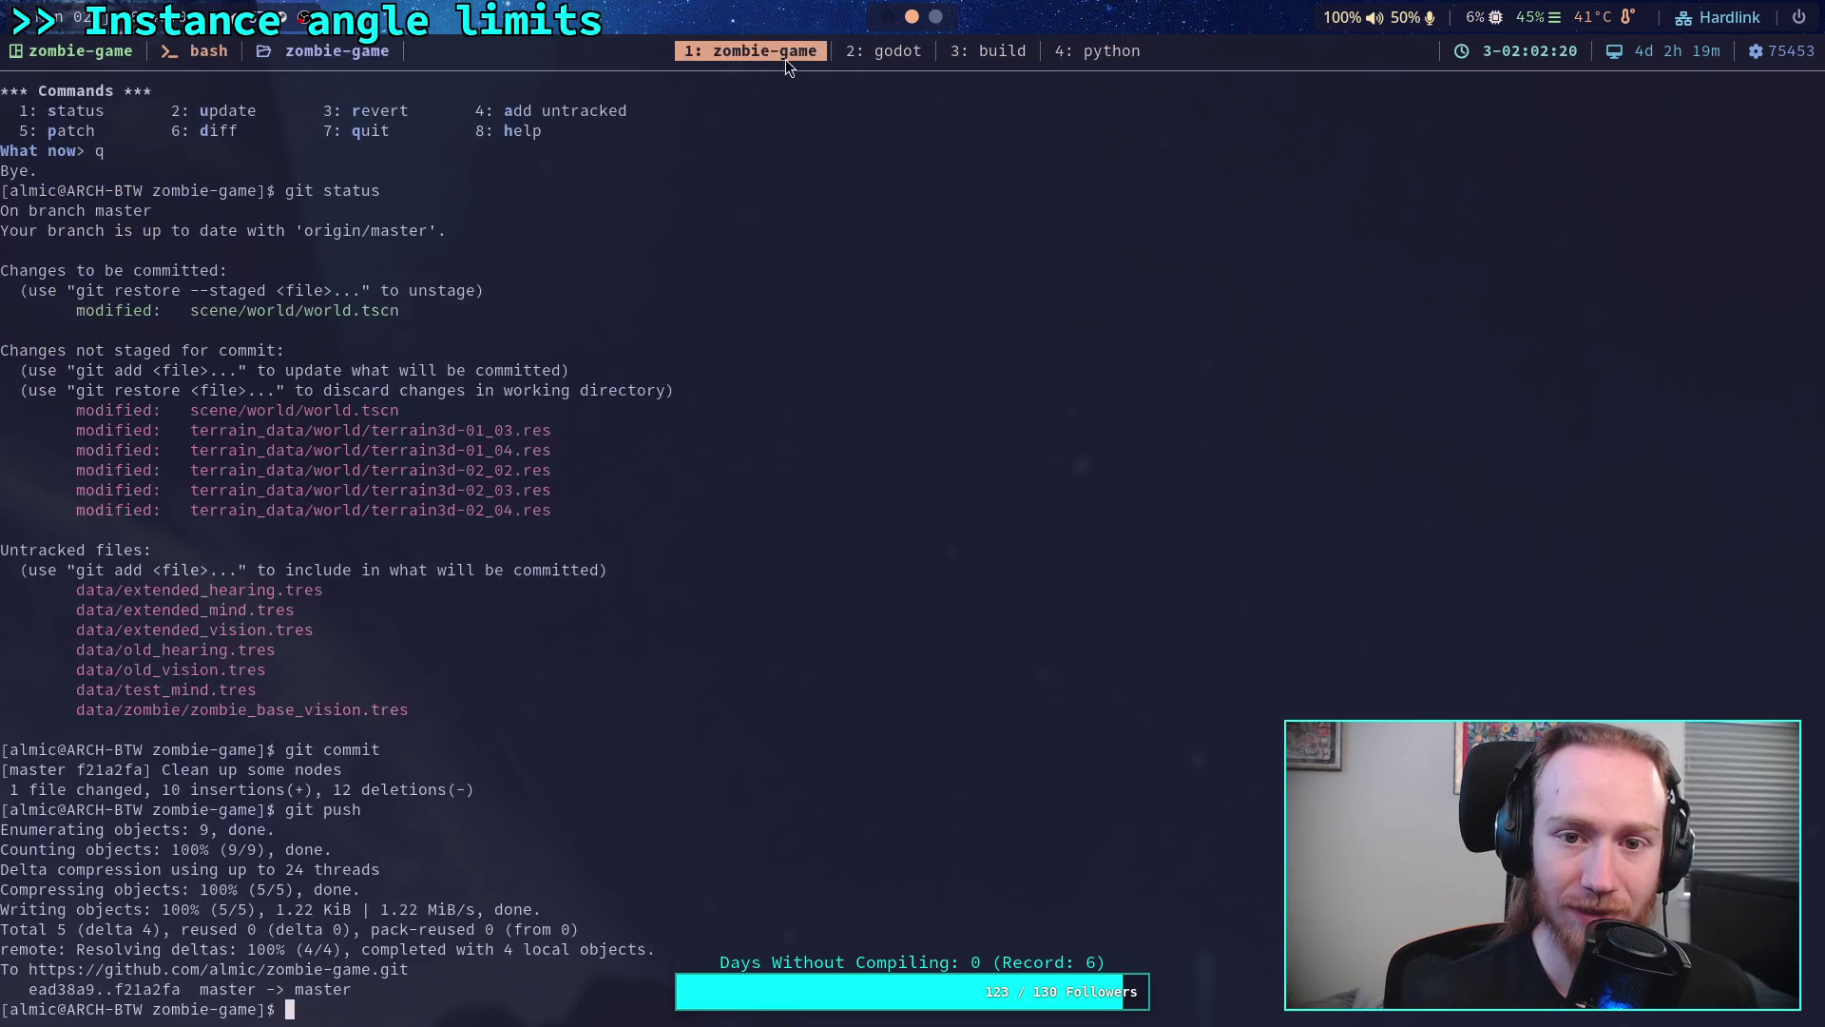
text(git status)
Step: Run git status, git restore terrain_material.tres, then relaunch godot
key(Return)
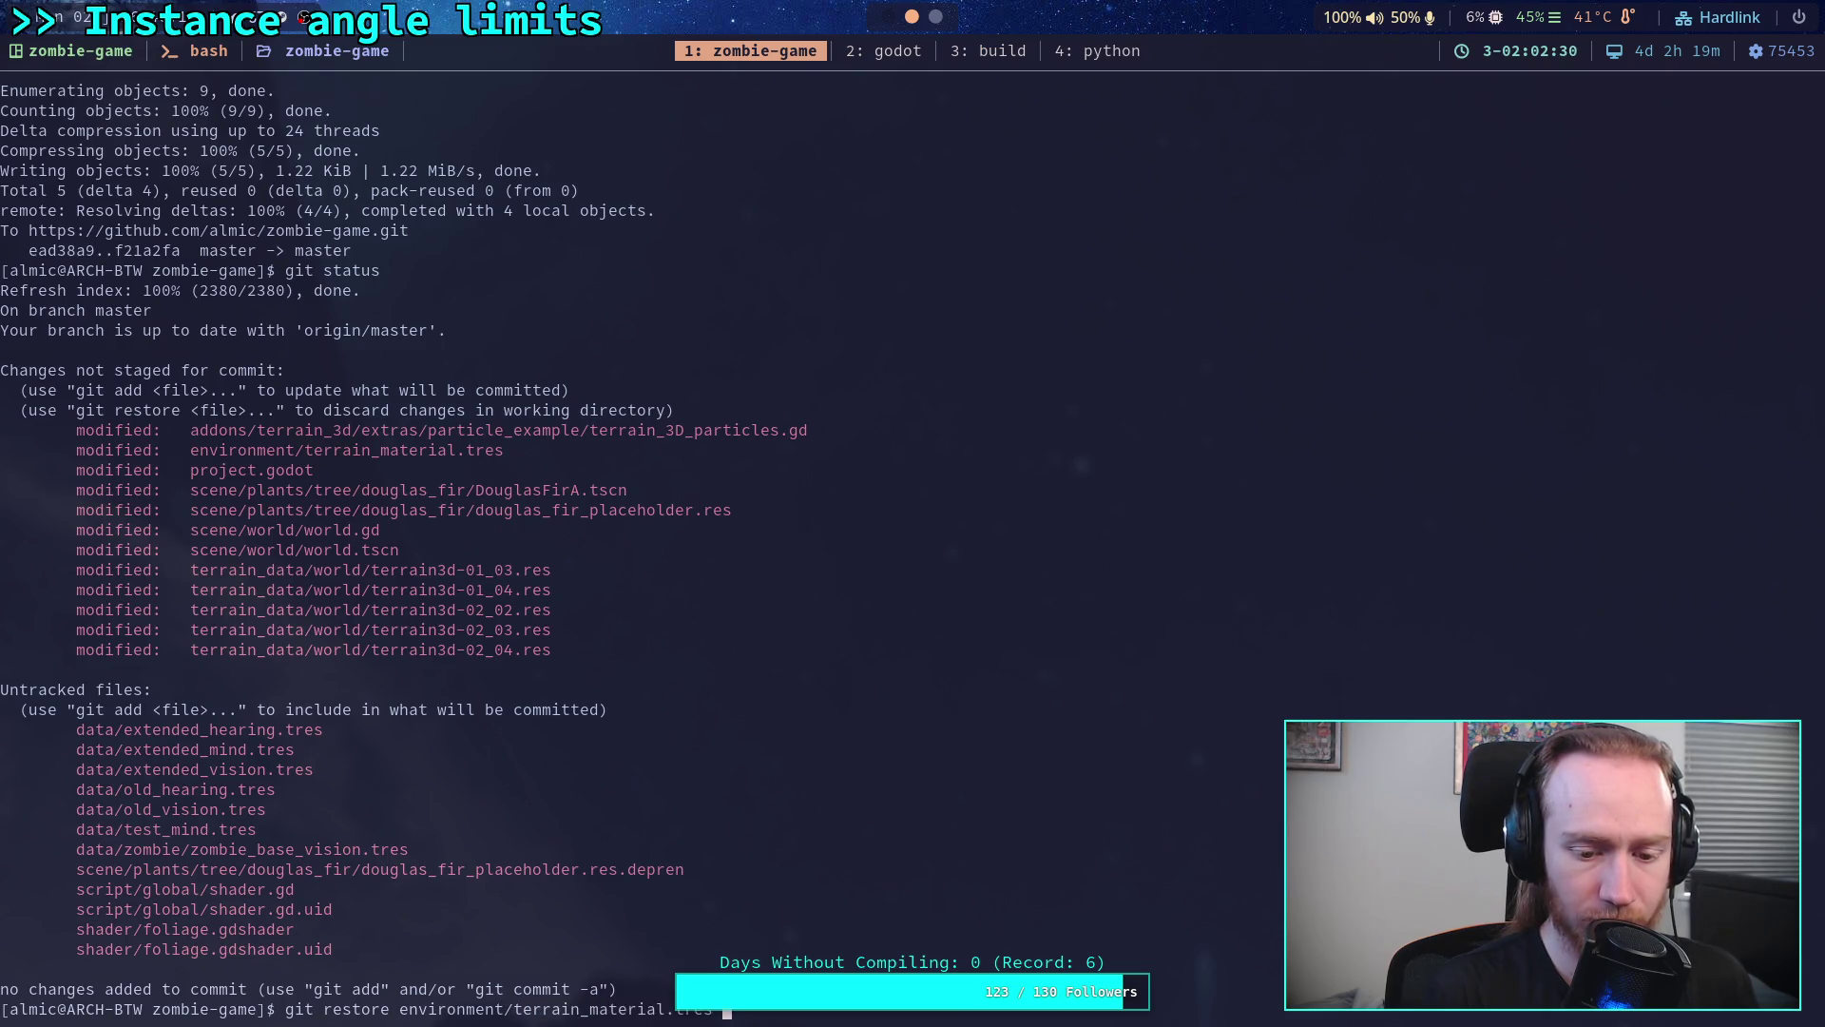
key(Return)
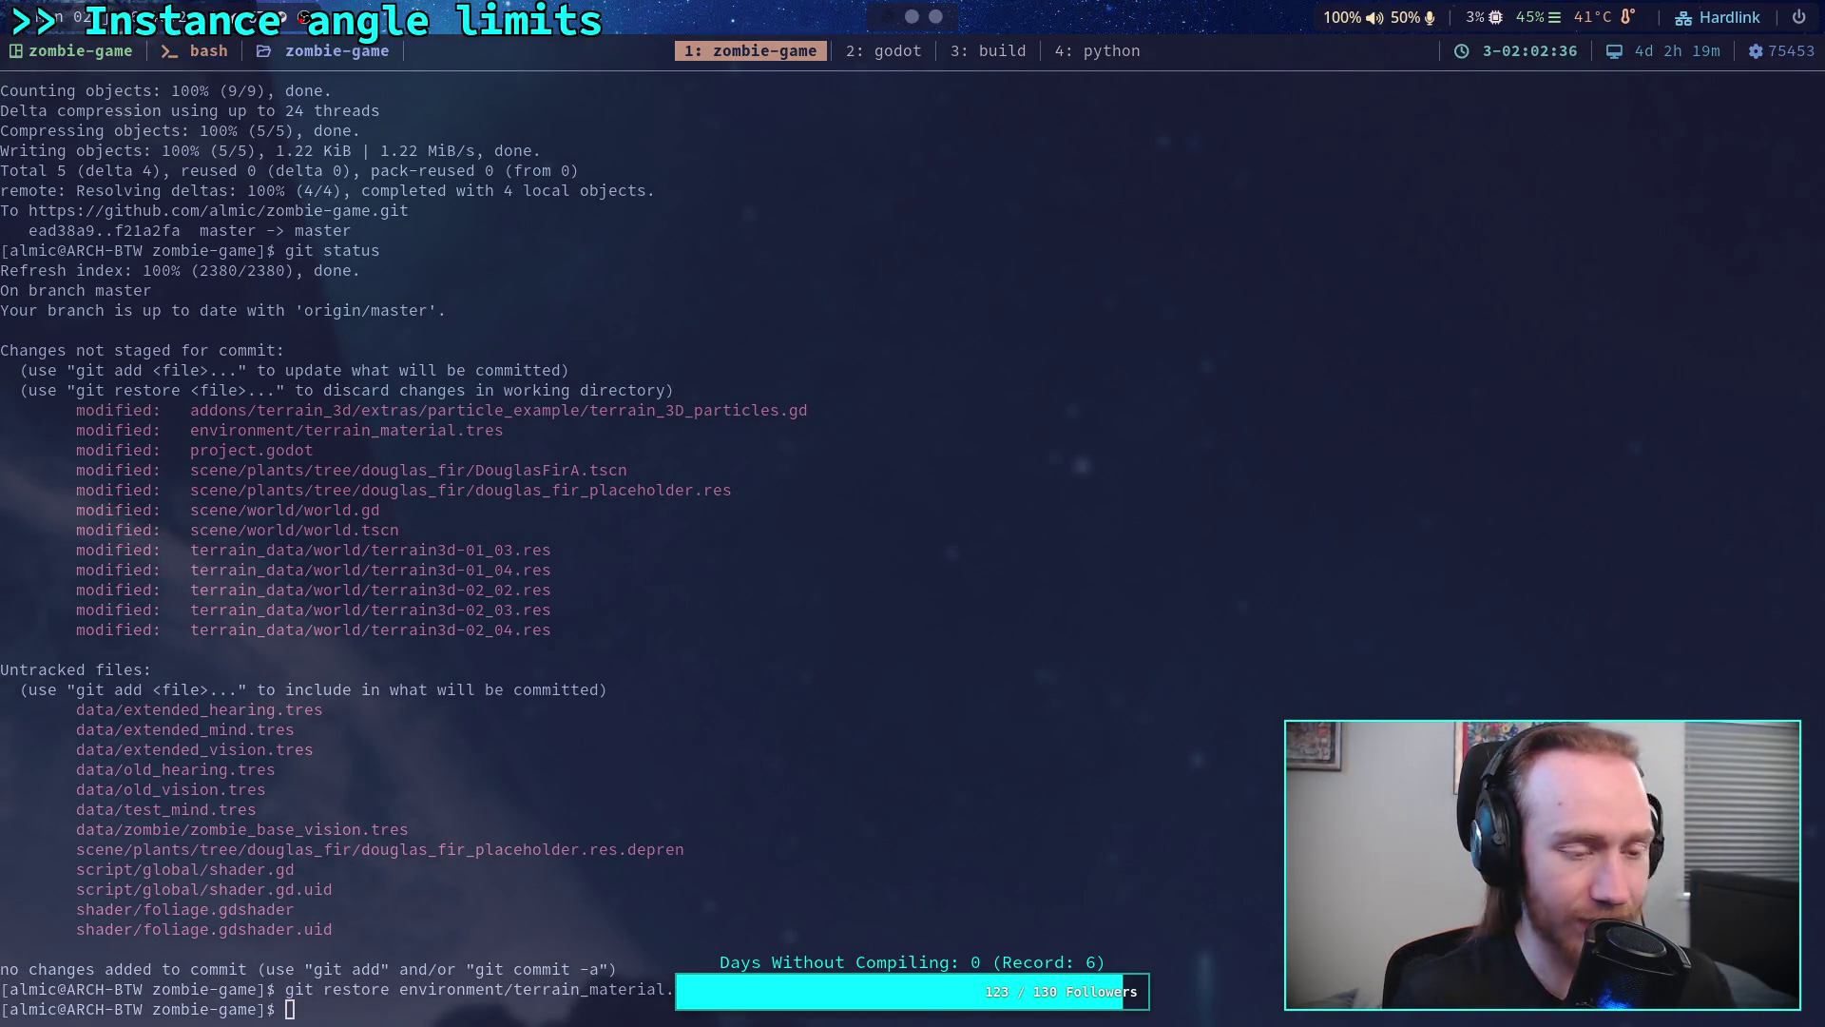
key(super+g)
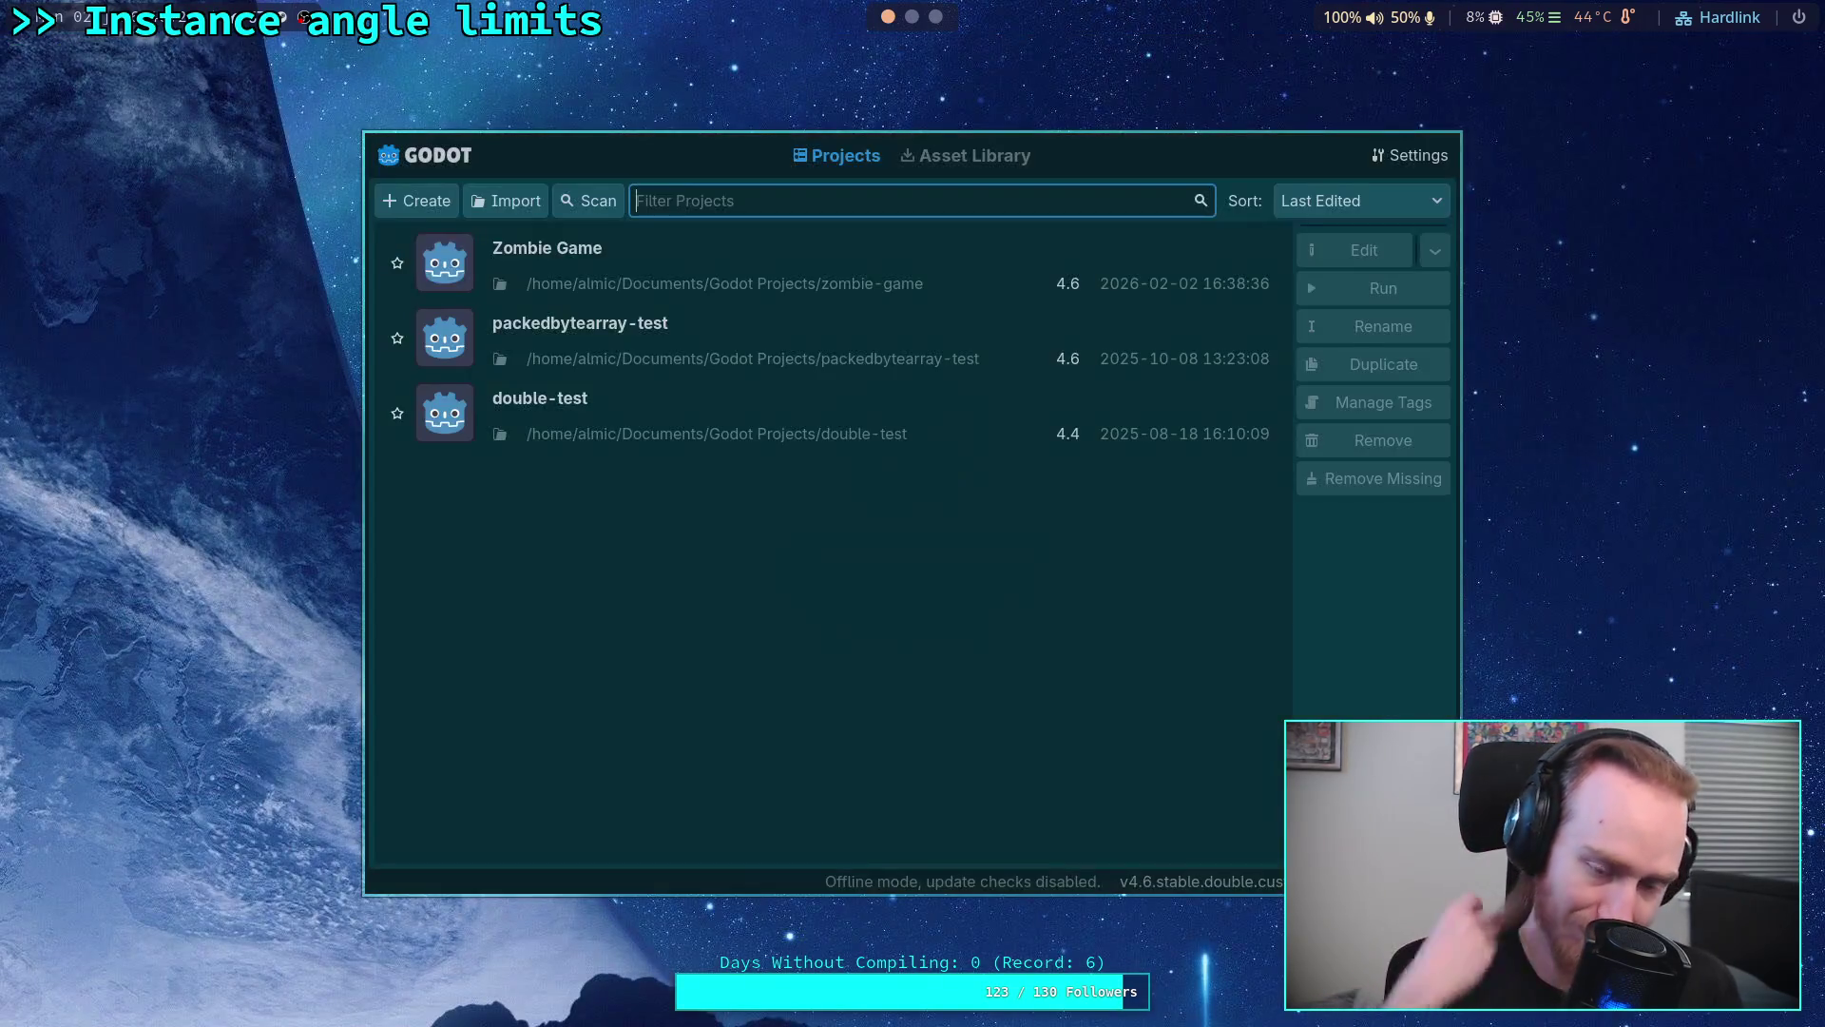
Step: Open the Zombie Game project from the Project Manager list
double_click(1280, 257)
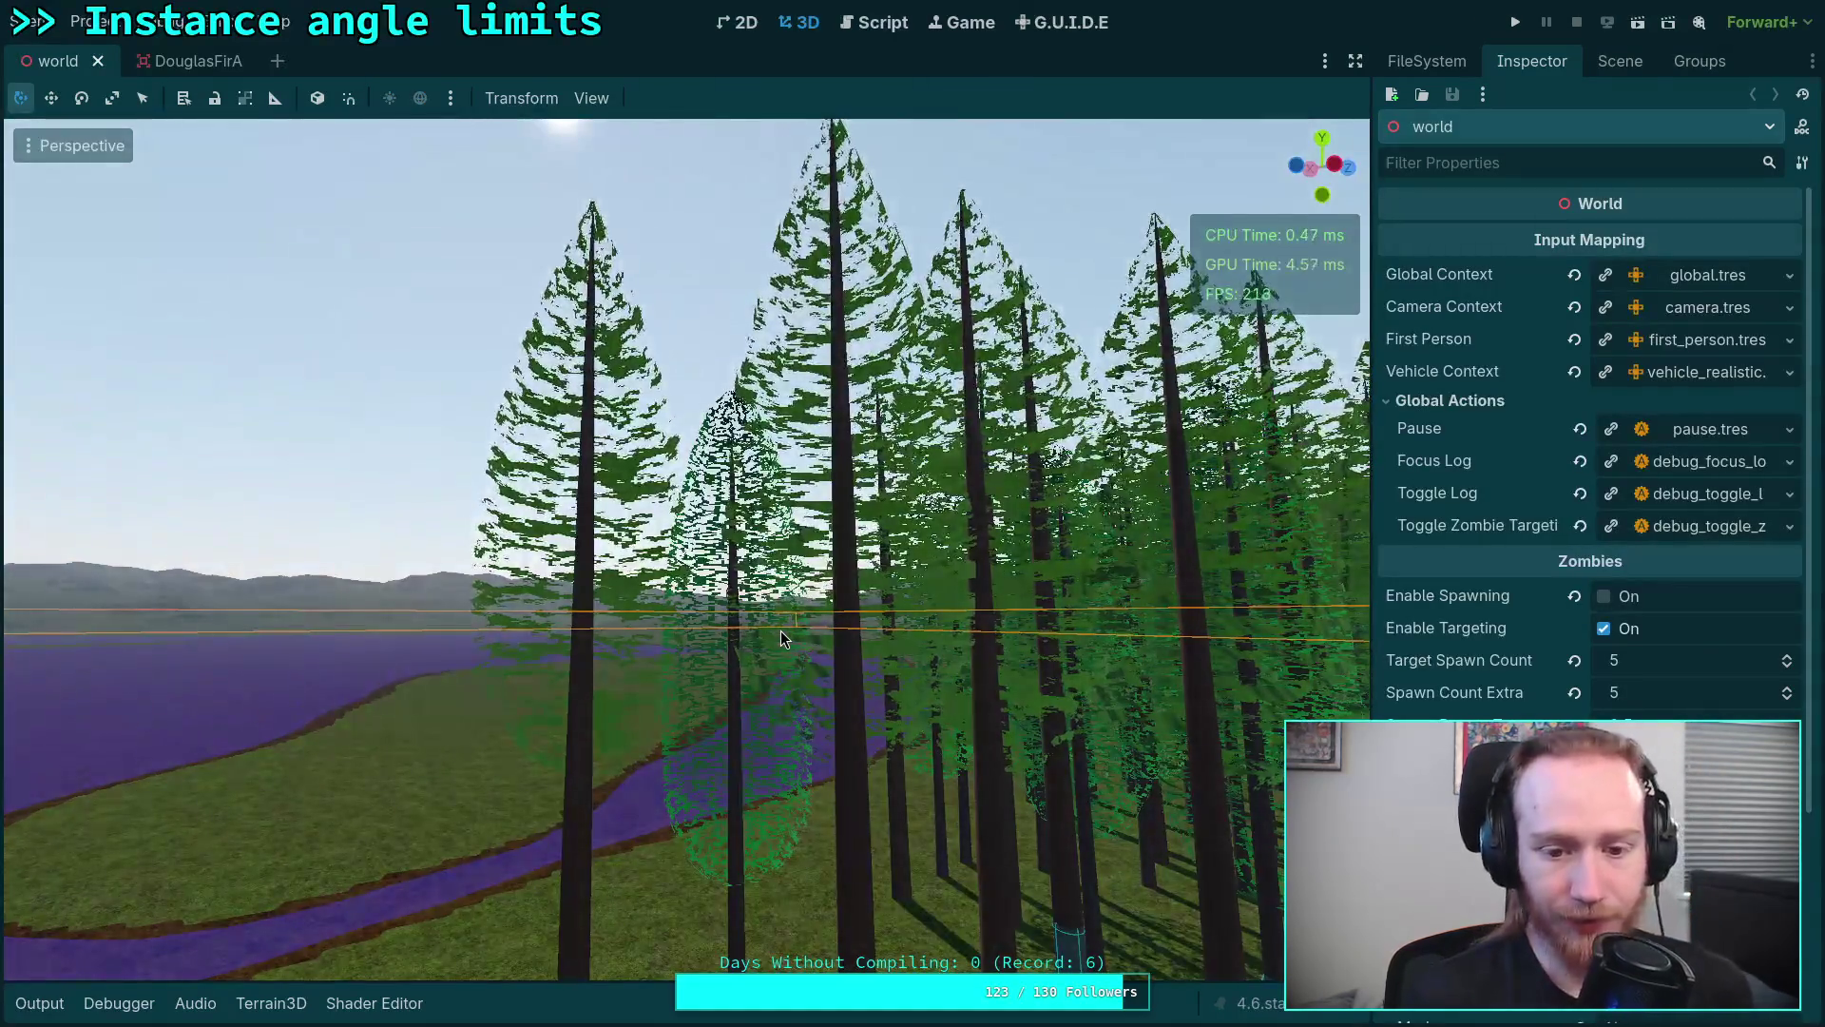
Step: Fly into the forest, show the Scene dock and briefly select the MainArea node
key(w)
key(w)
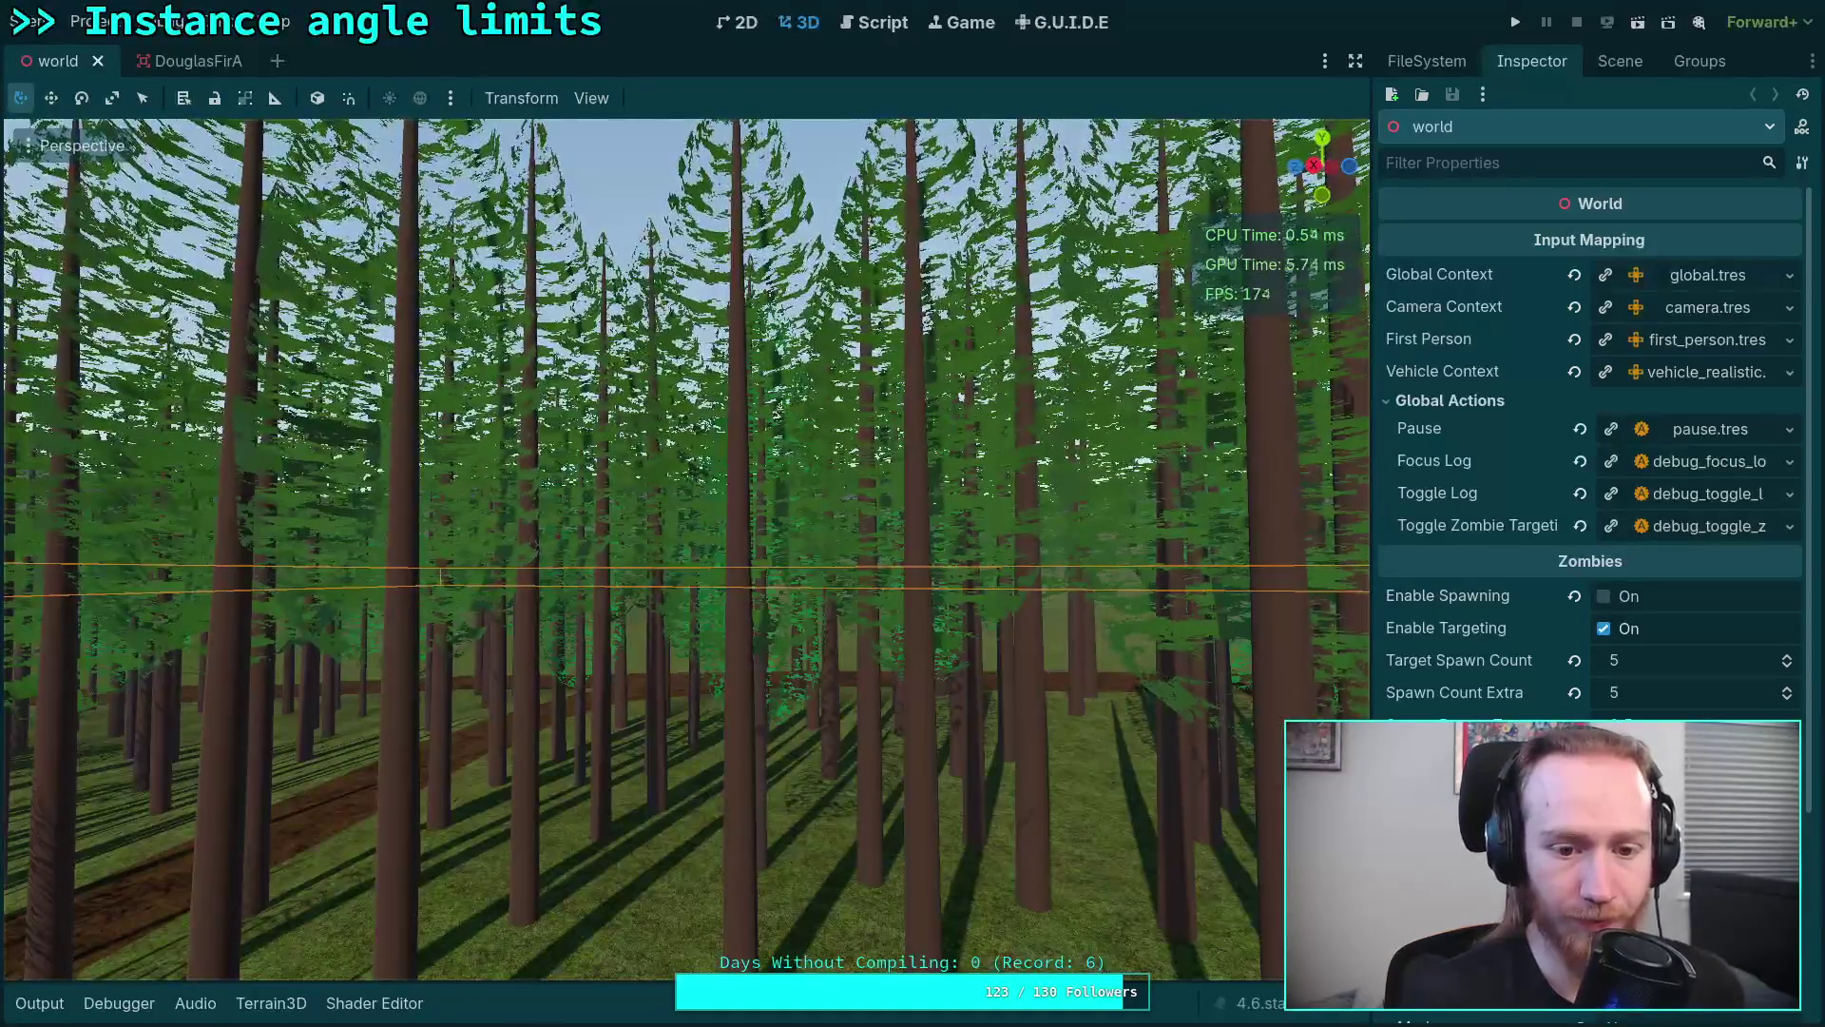
key(w)
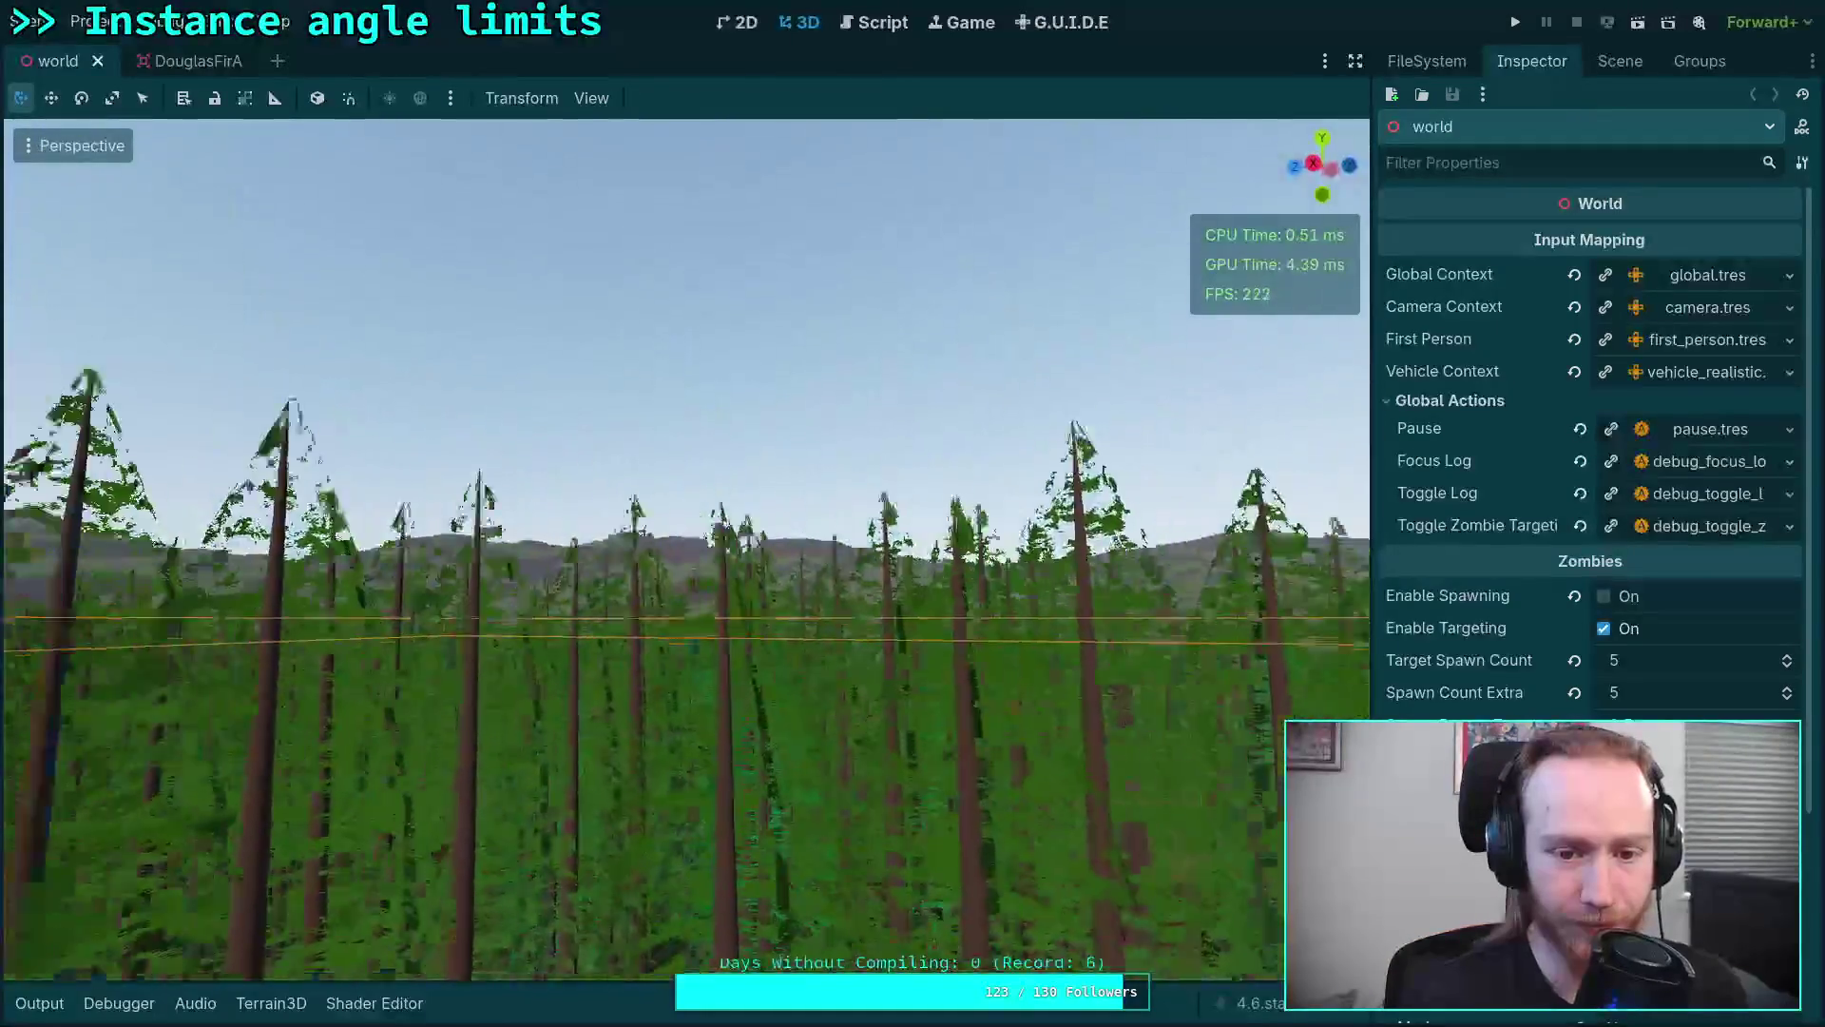
click(1621, 60)
click(1497, 527)
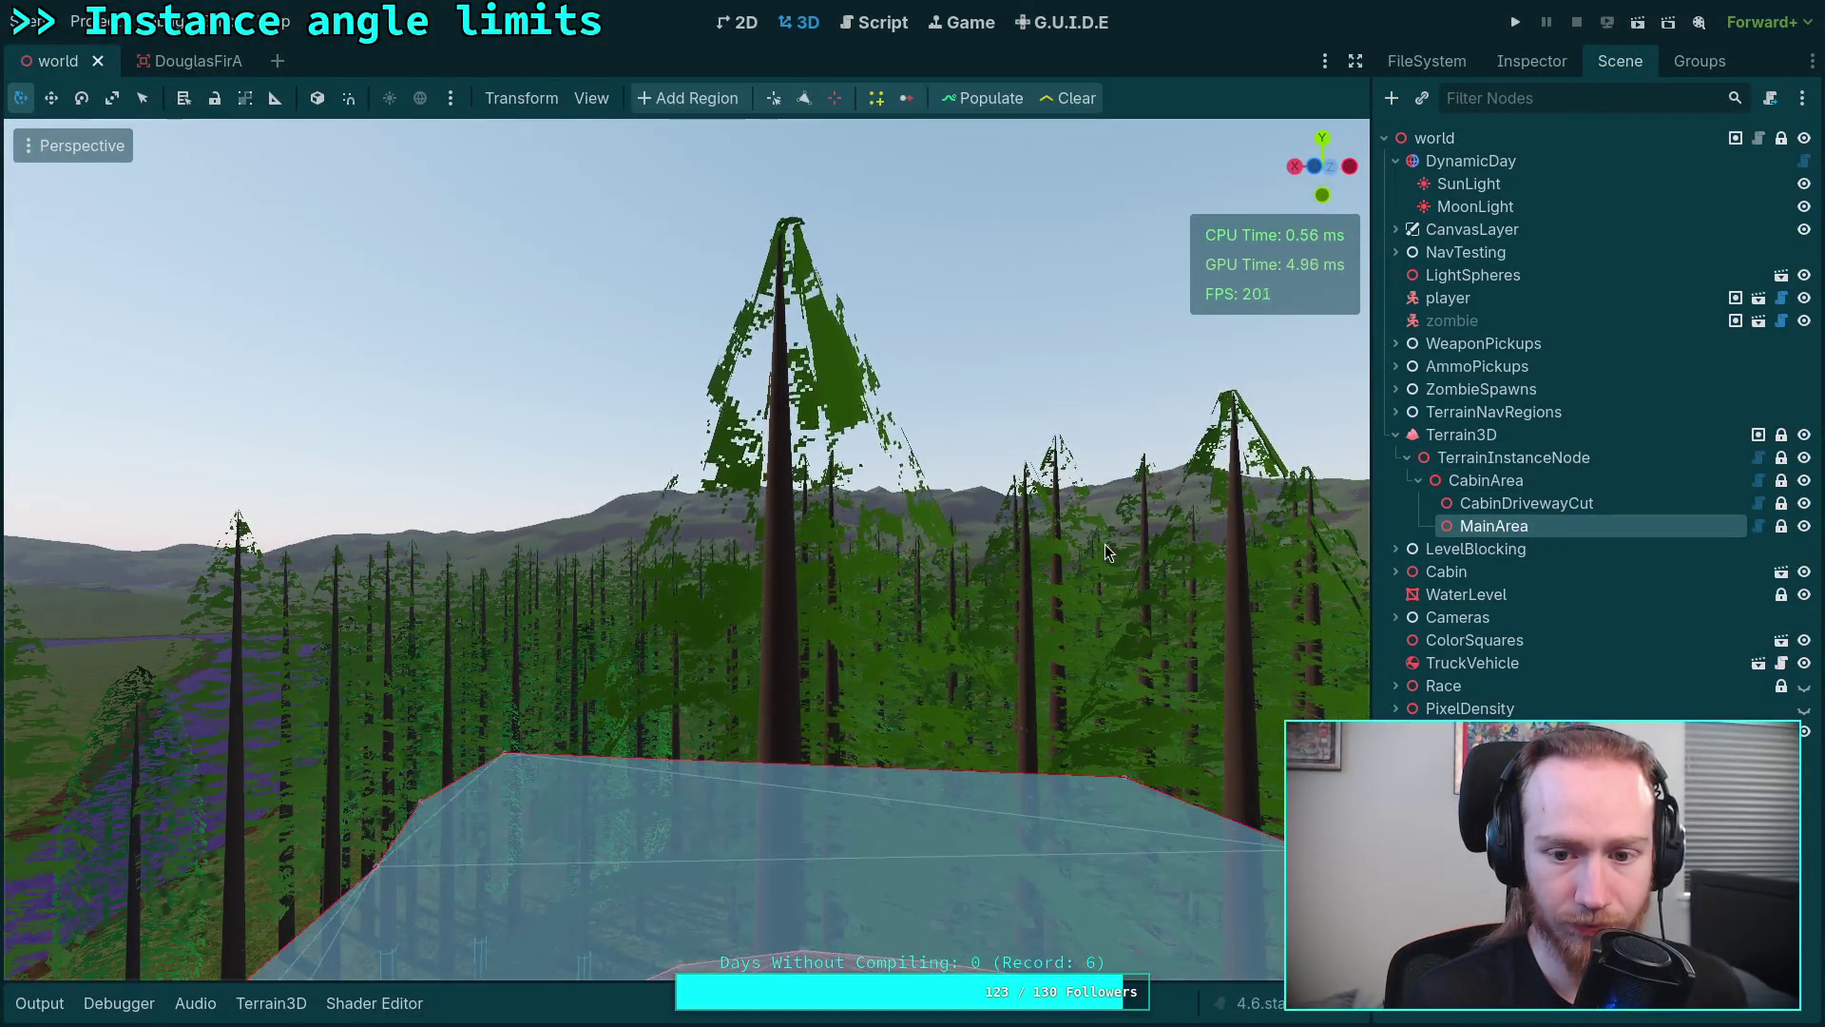
click(685, 570)
Step: Fly forward through the trees and rise above the forest canopy
key(w)
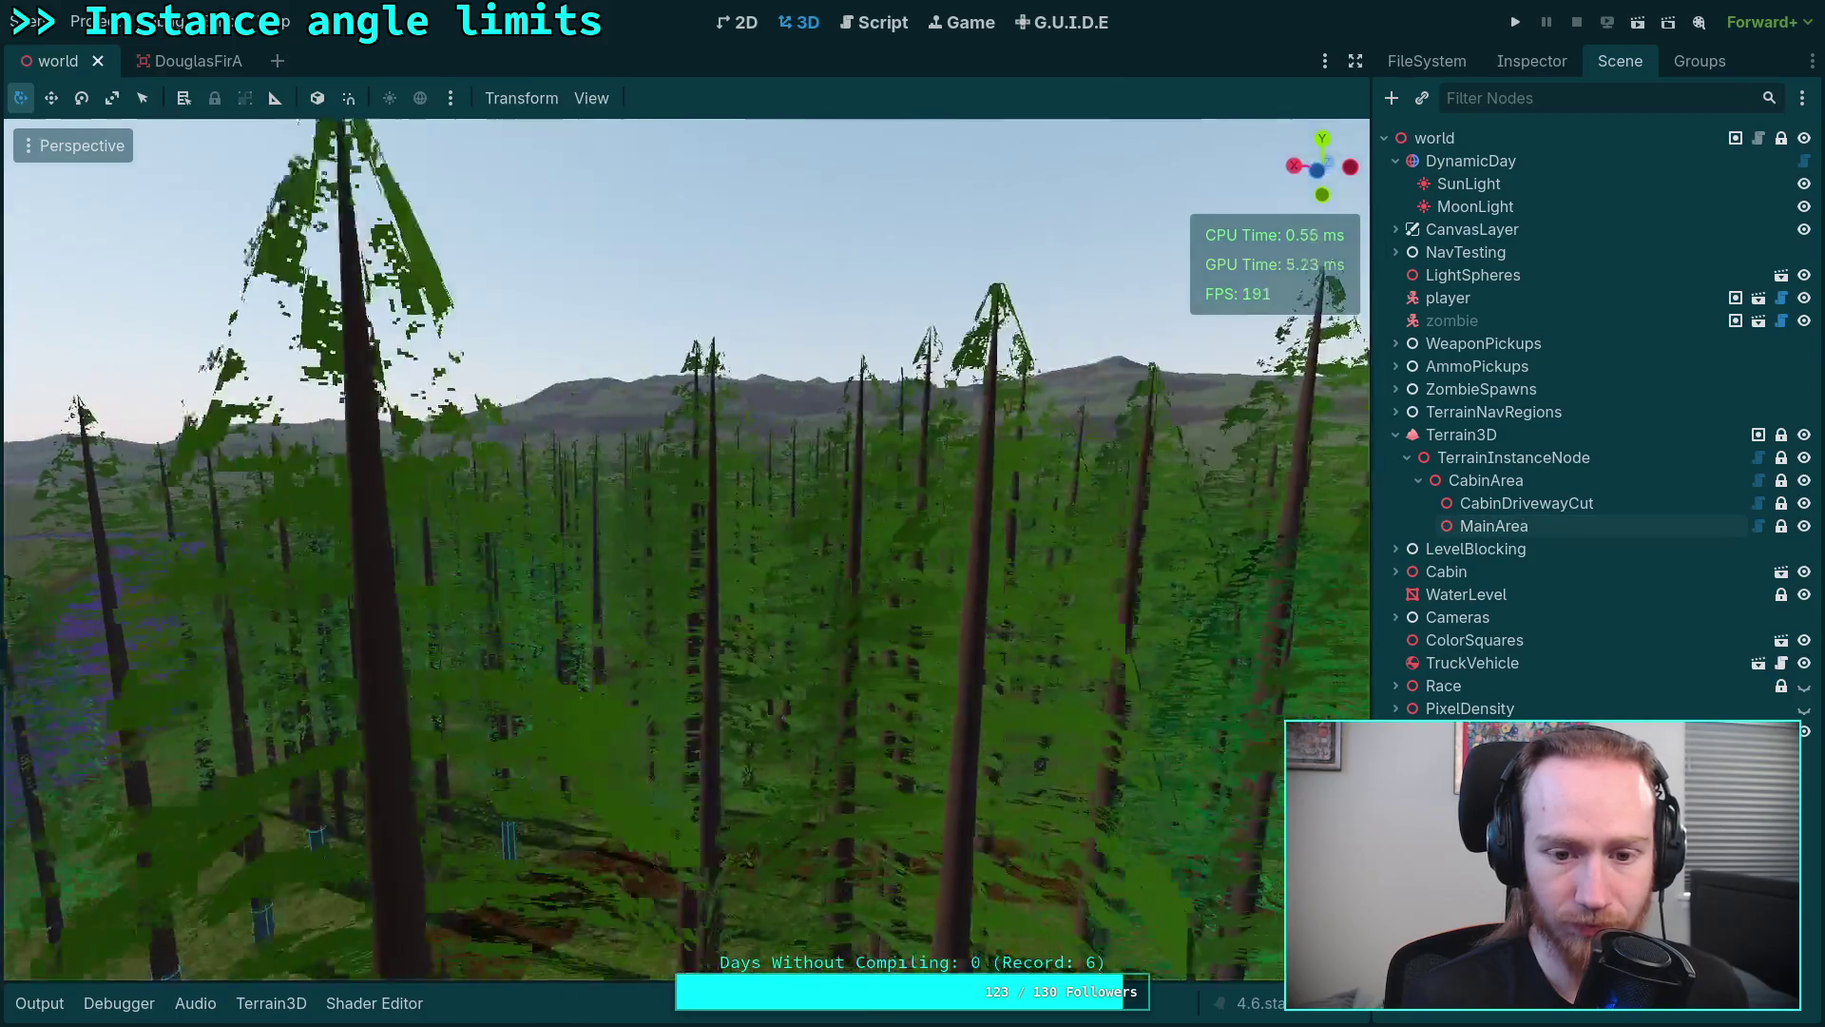
key(w)
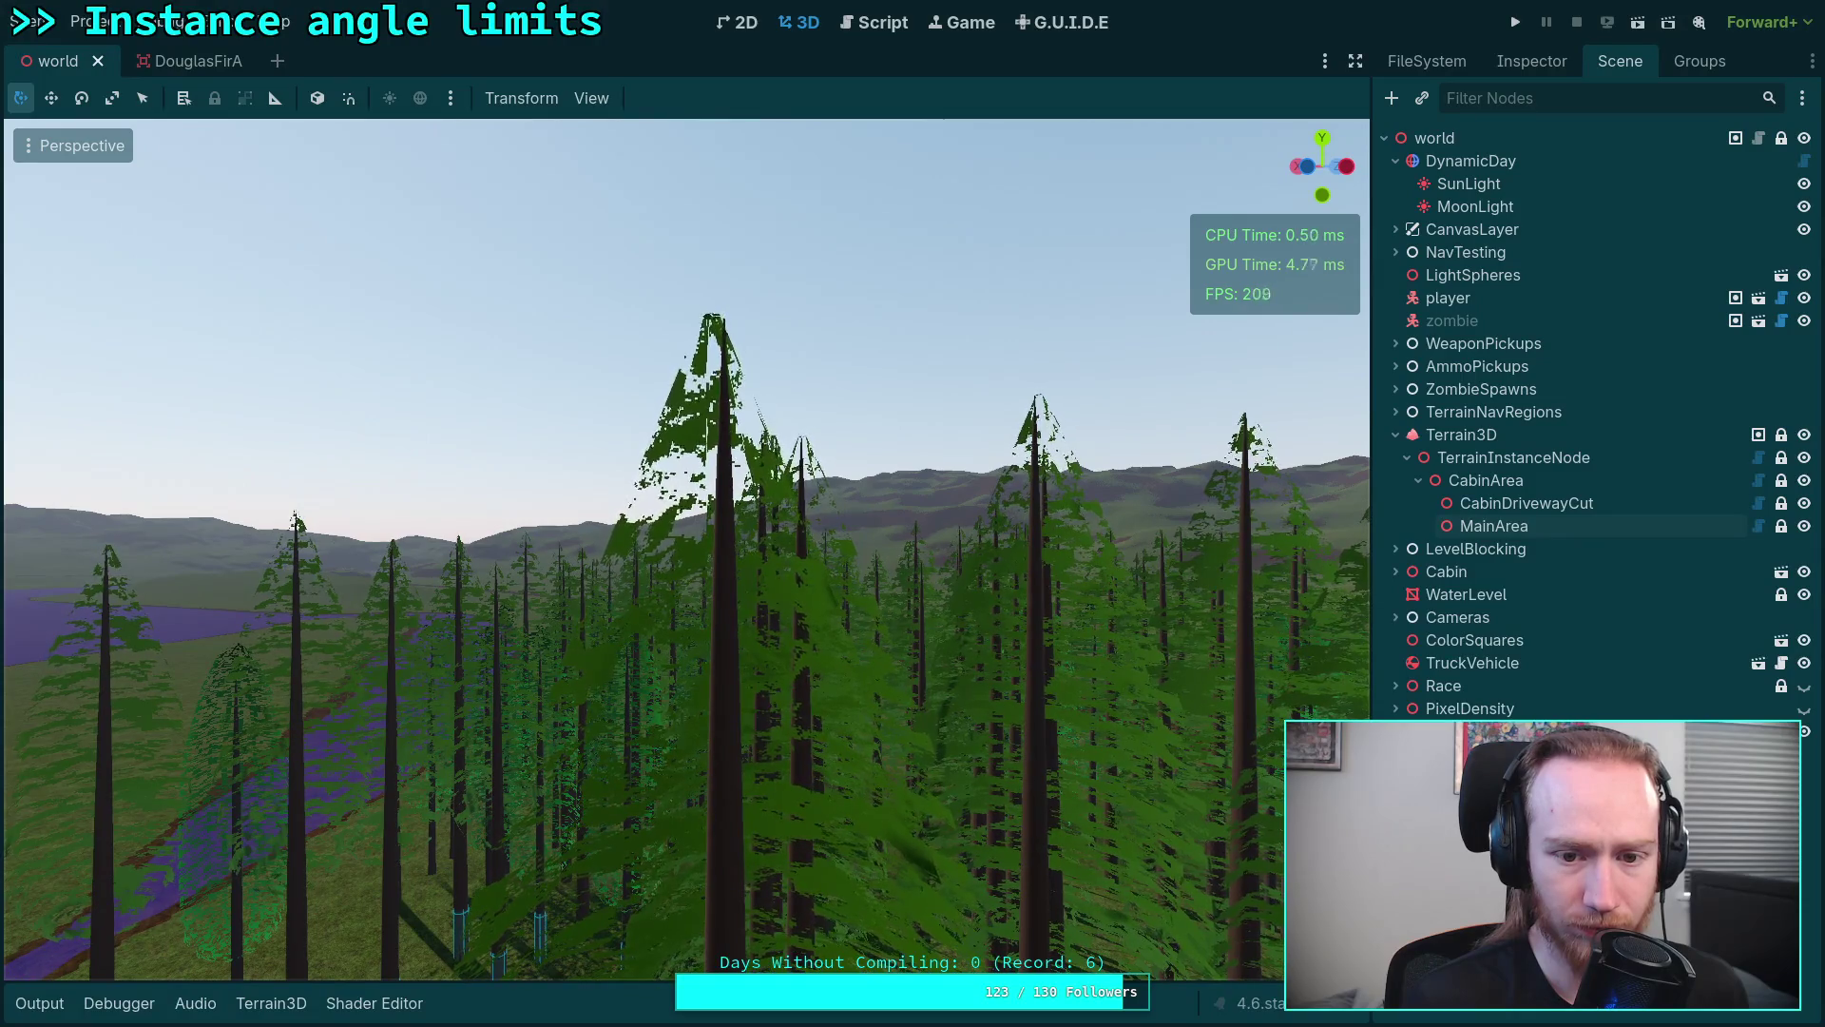
key(d)
key(w)
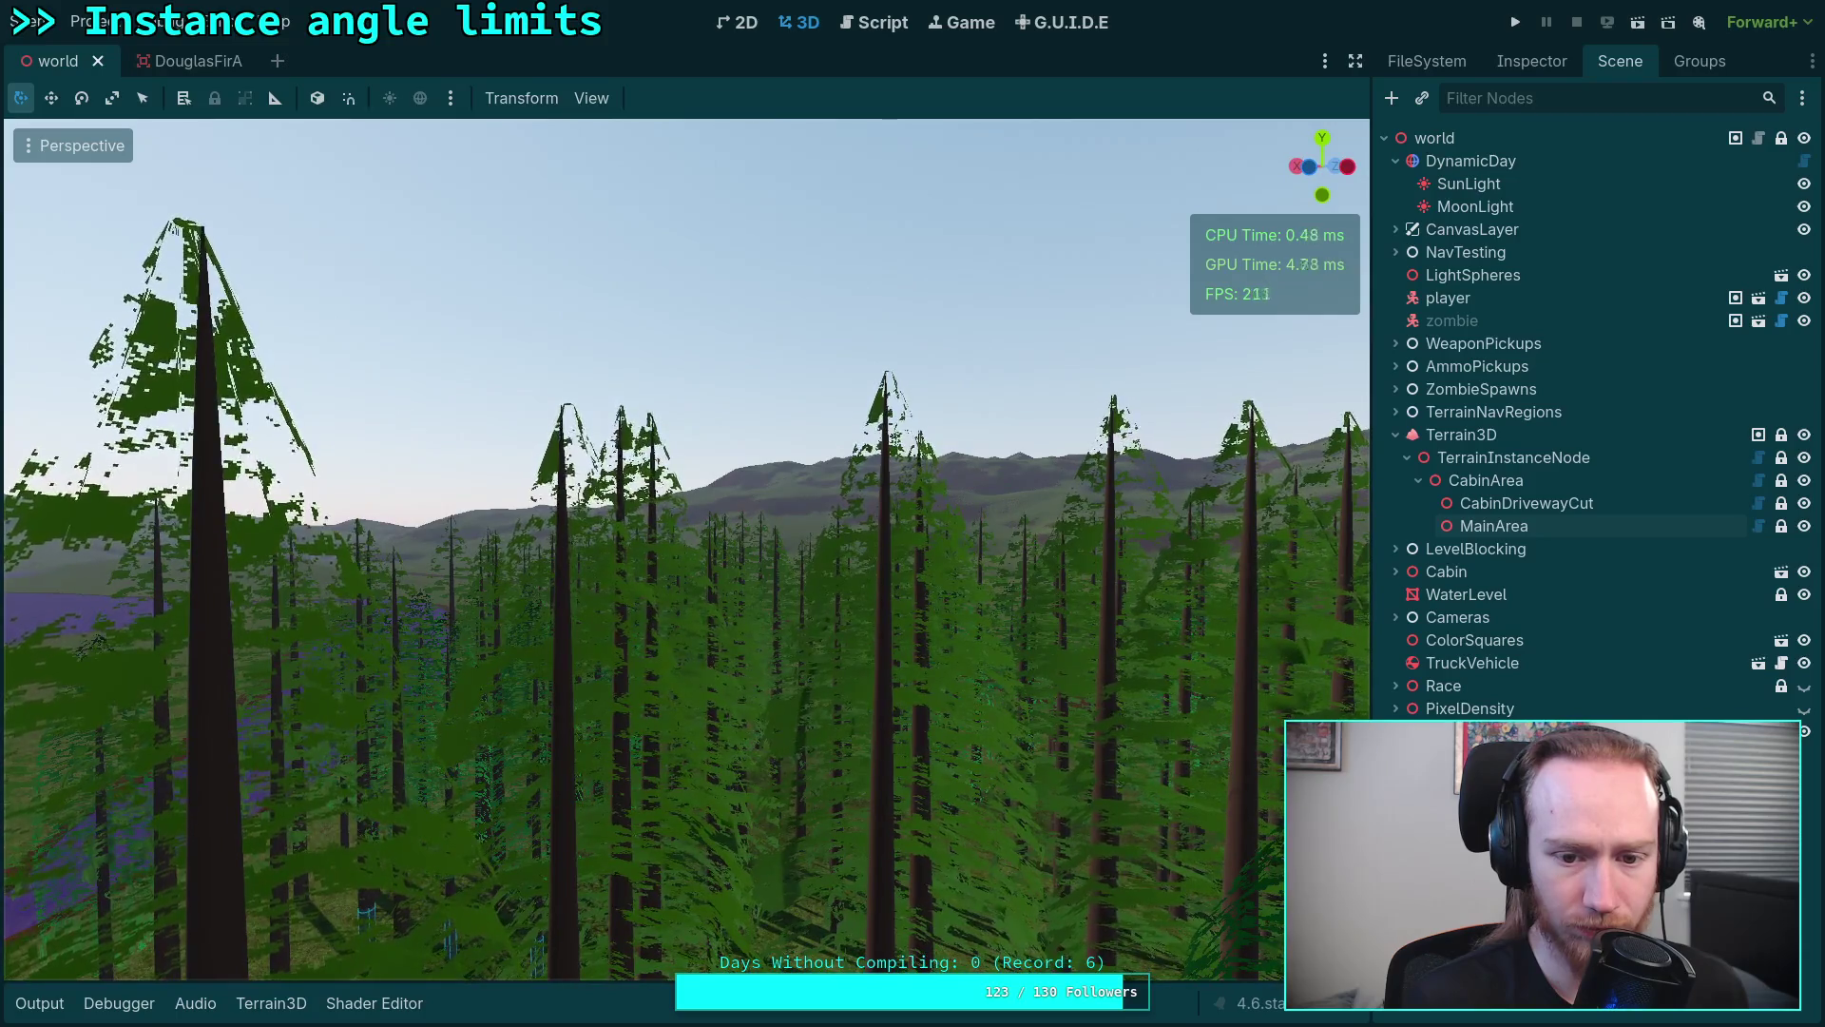
key(w)
key(e)
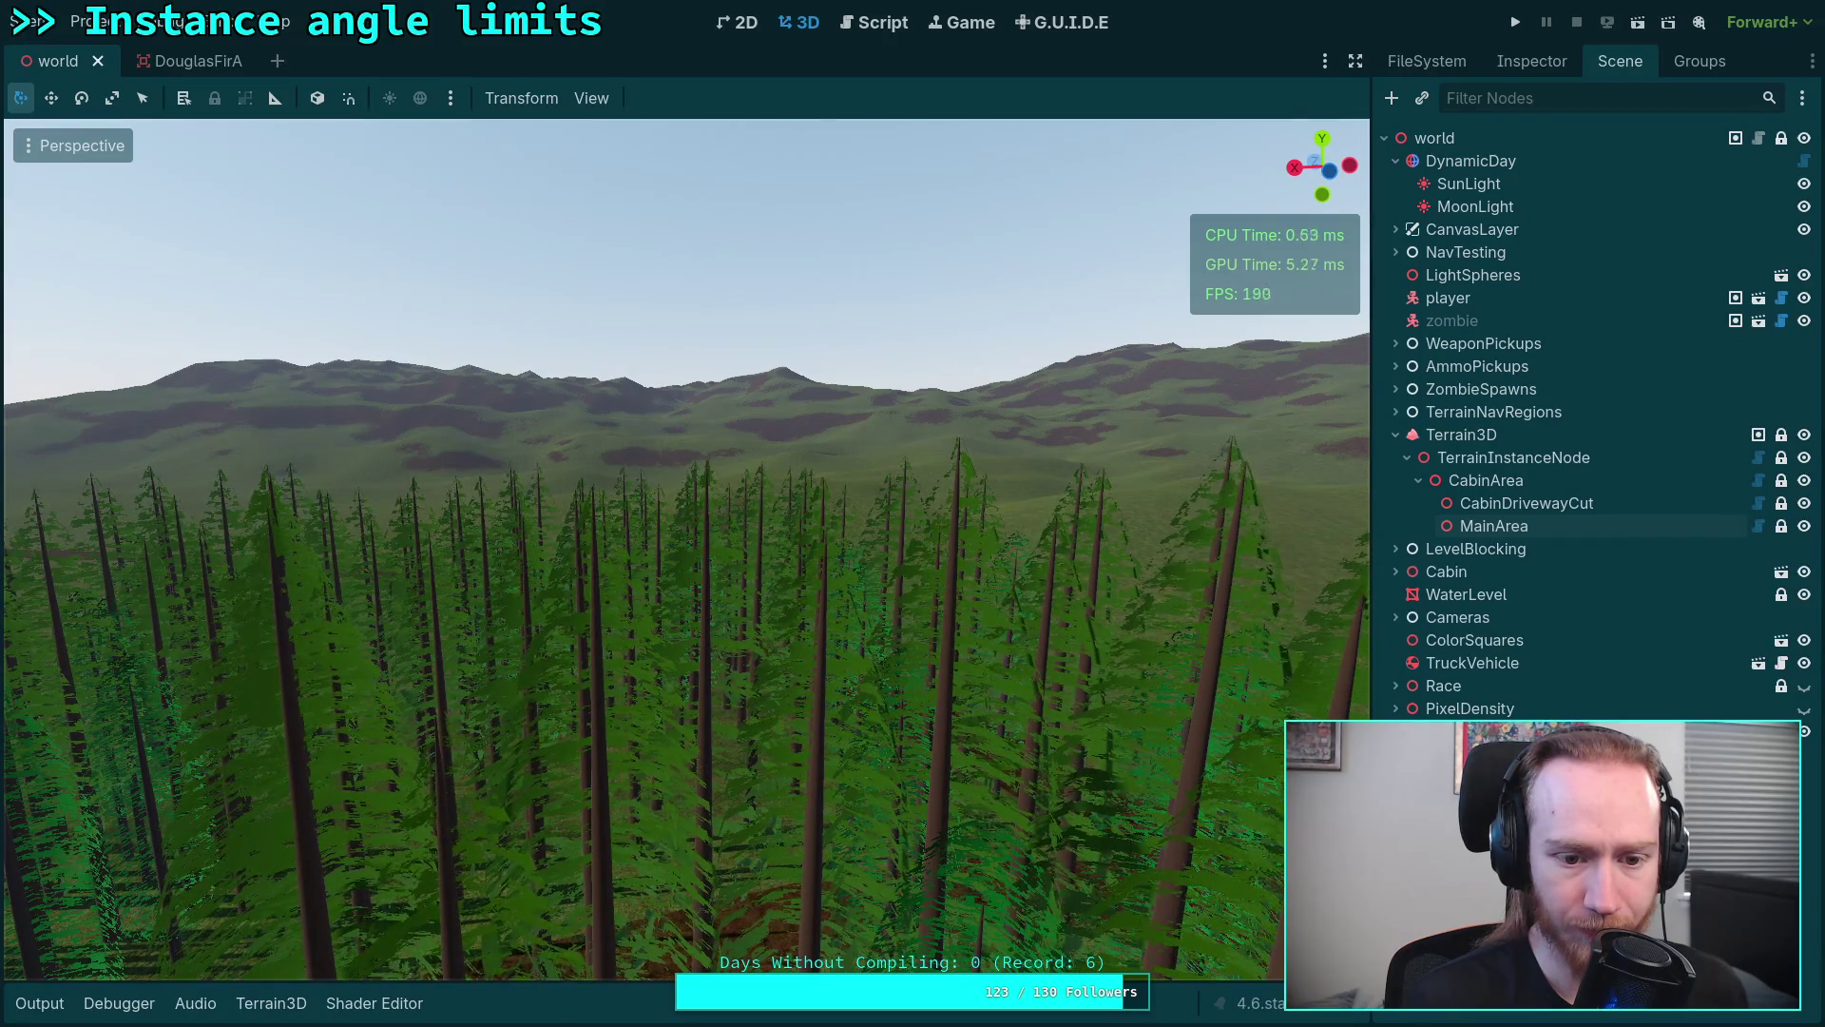
key(e)
key(w)
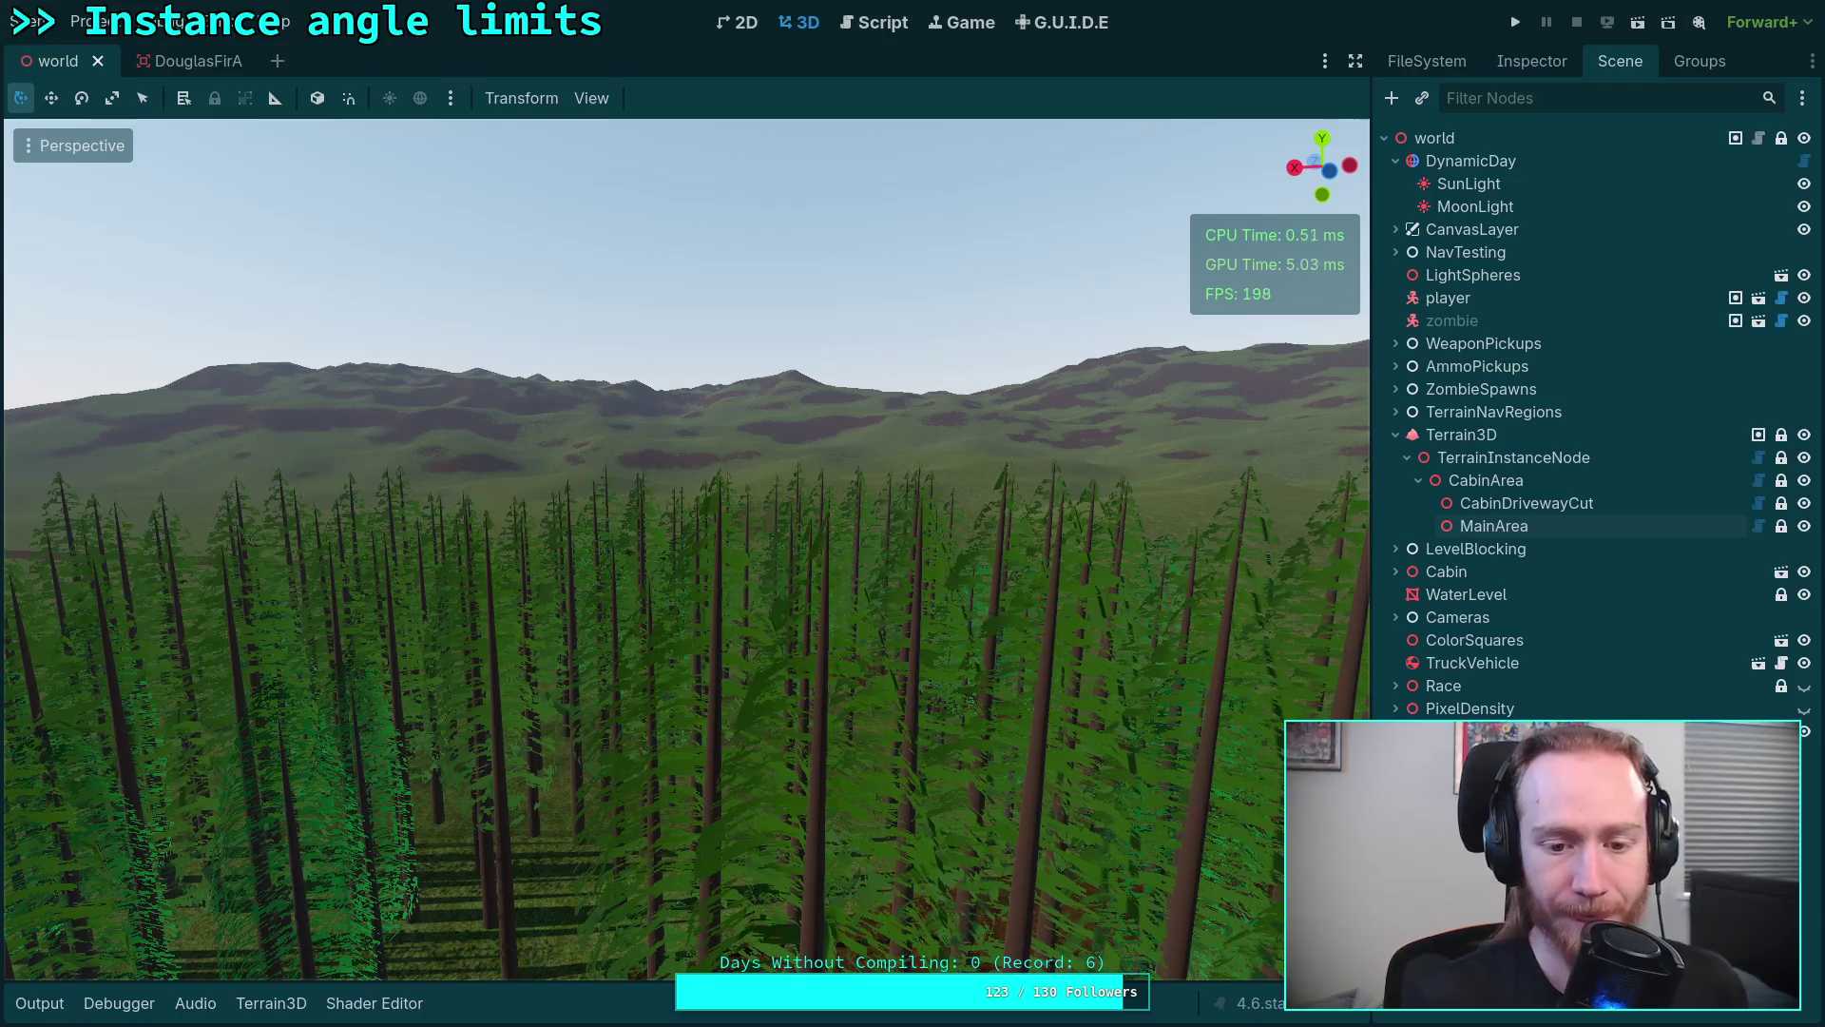
Step: Drop to ground level around the cabin clearing and water, then switch to the Script workspace
key(f)
key(w)
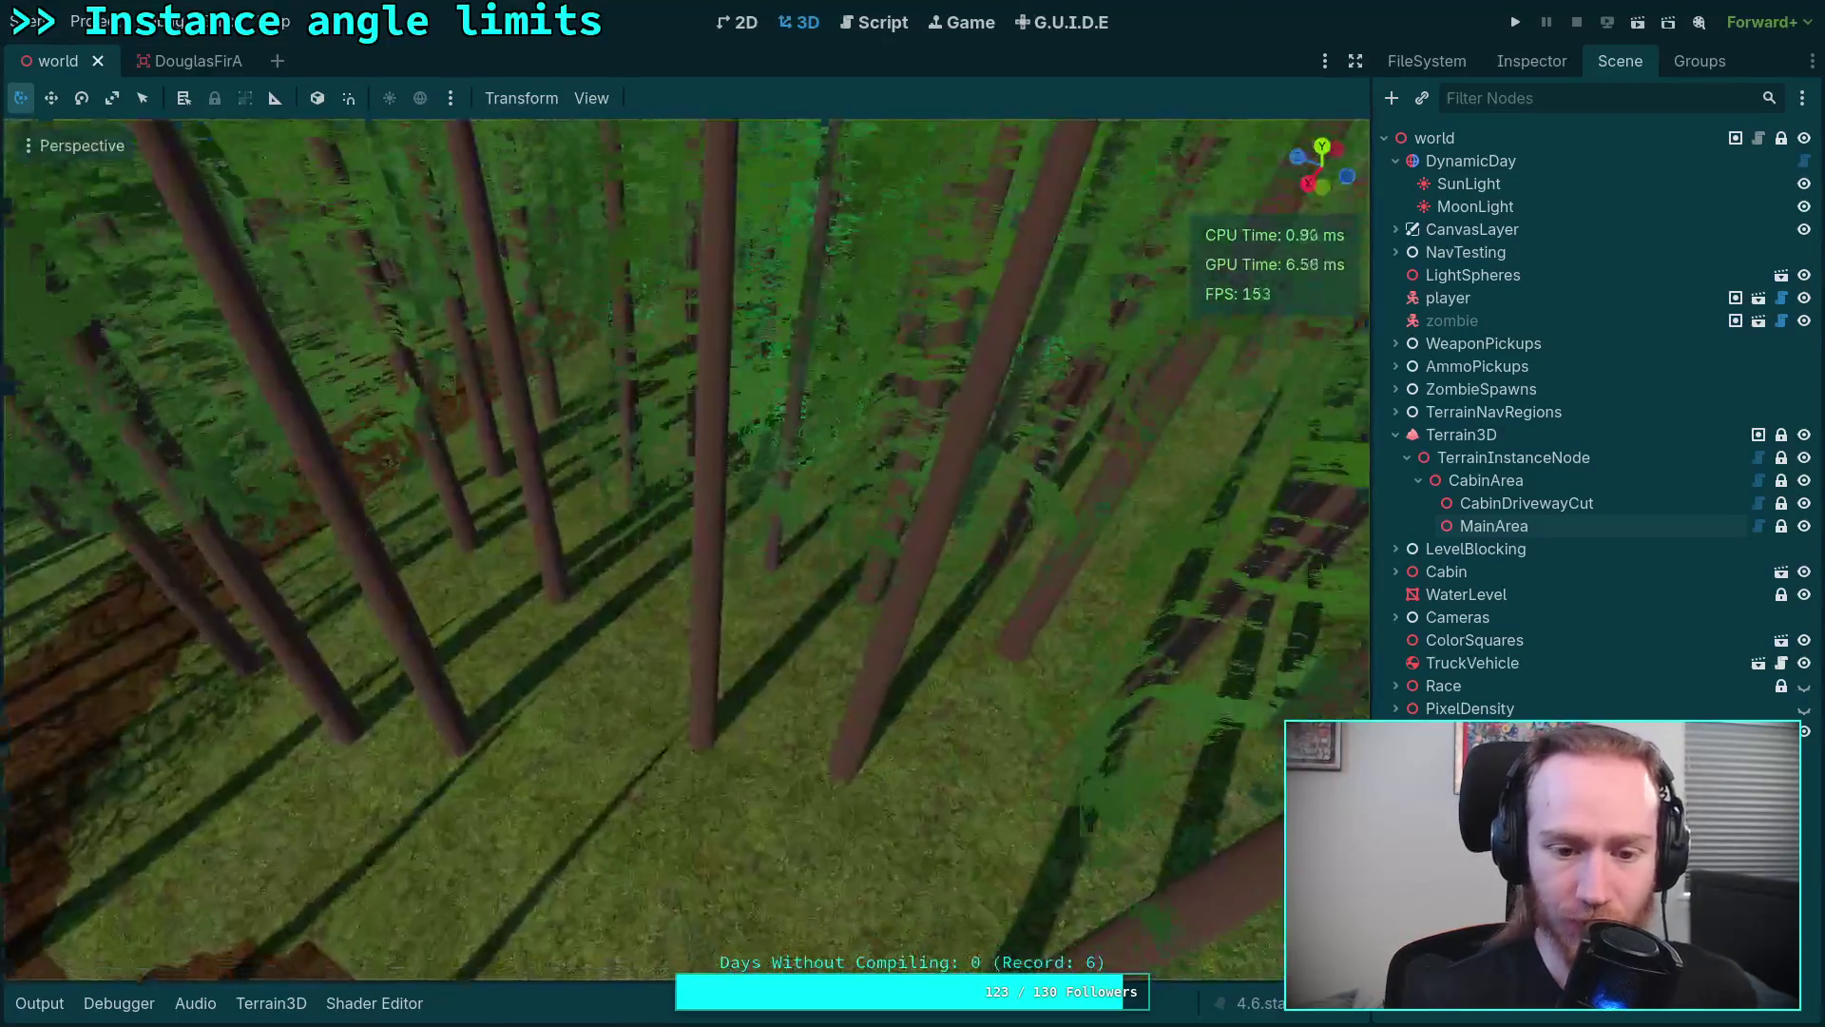
key(w)
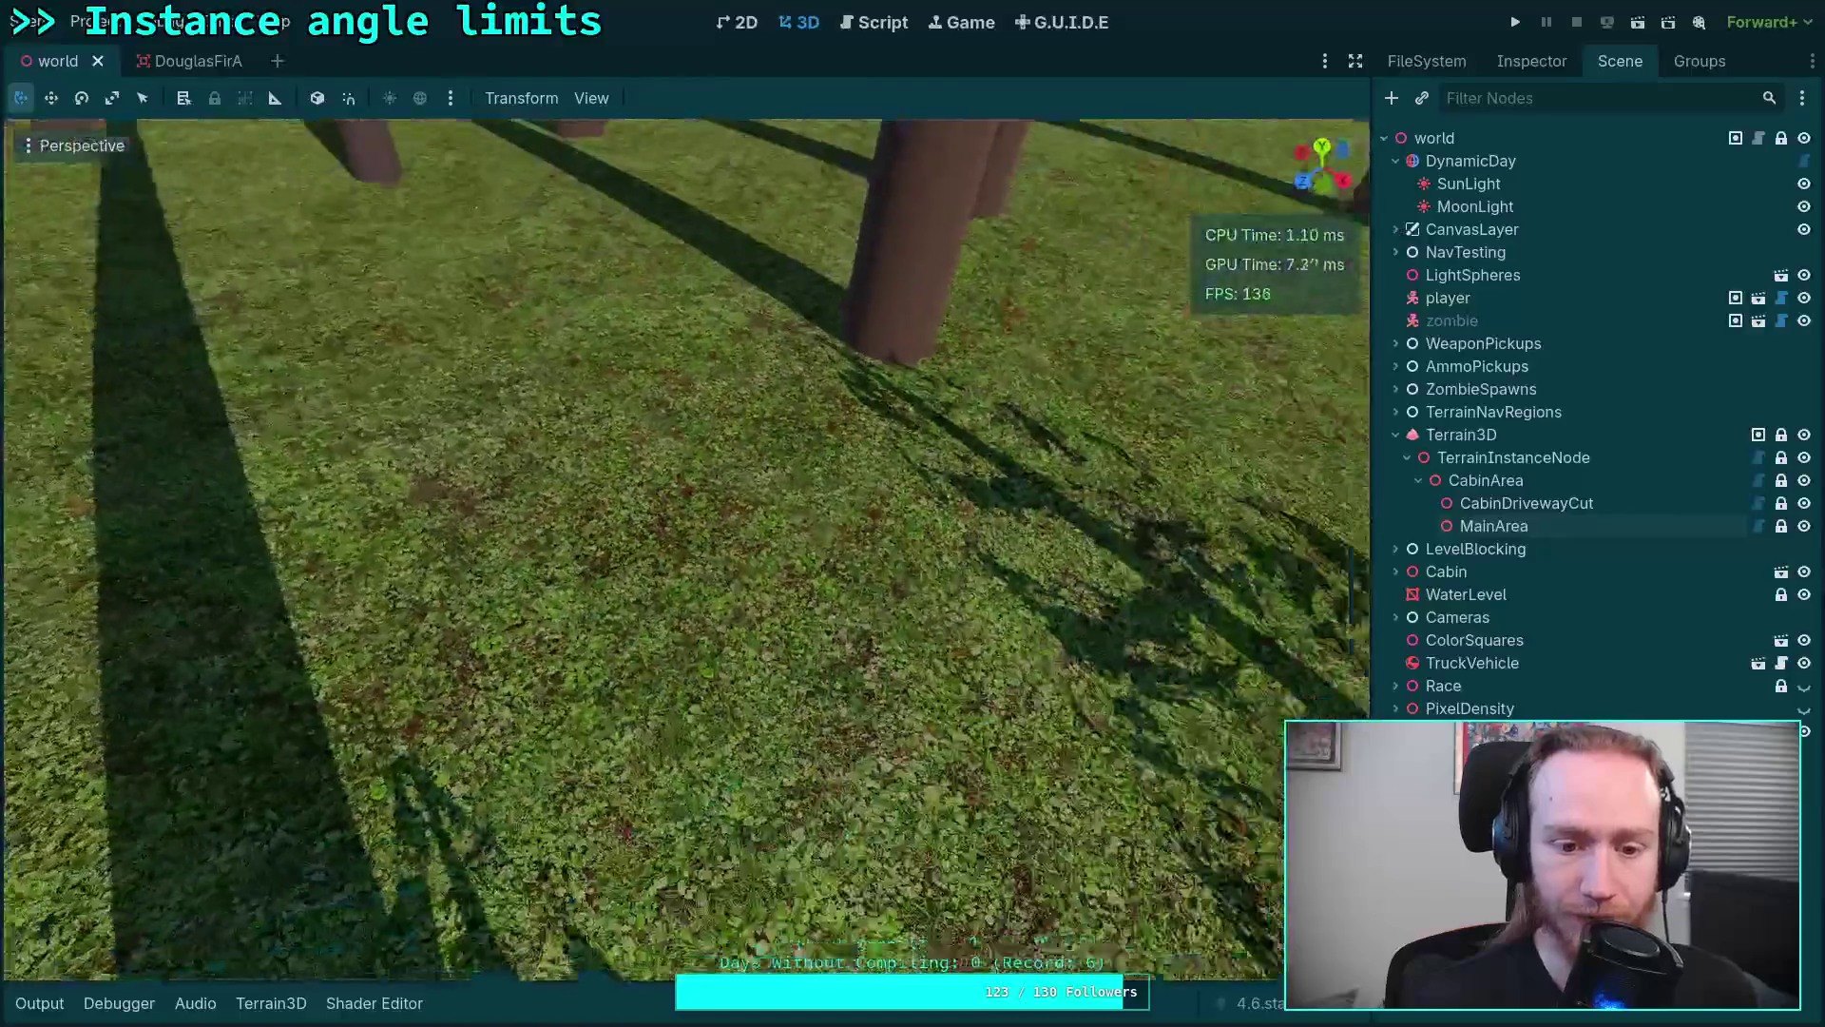
key(w)
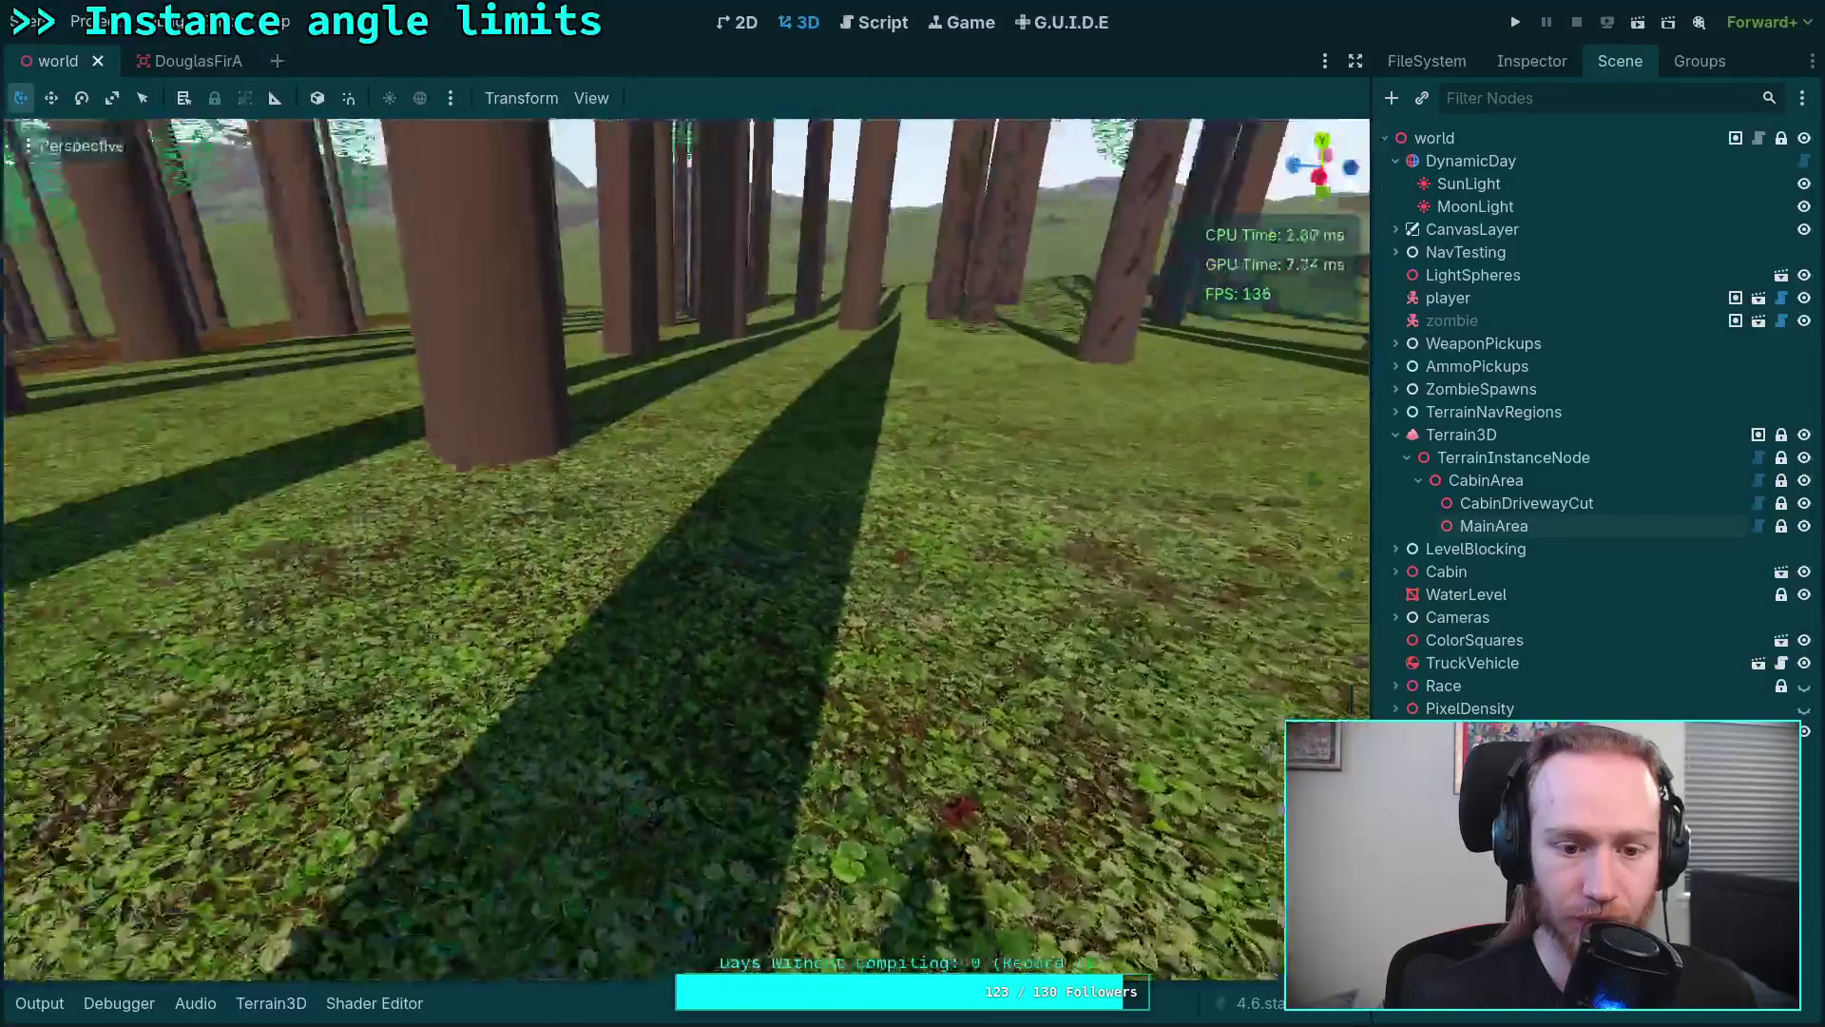
key(s)
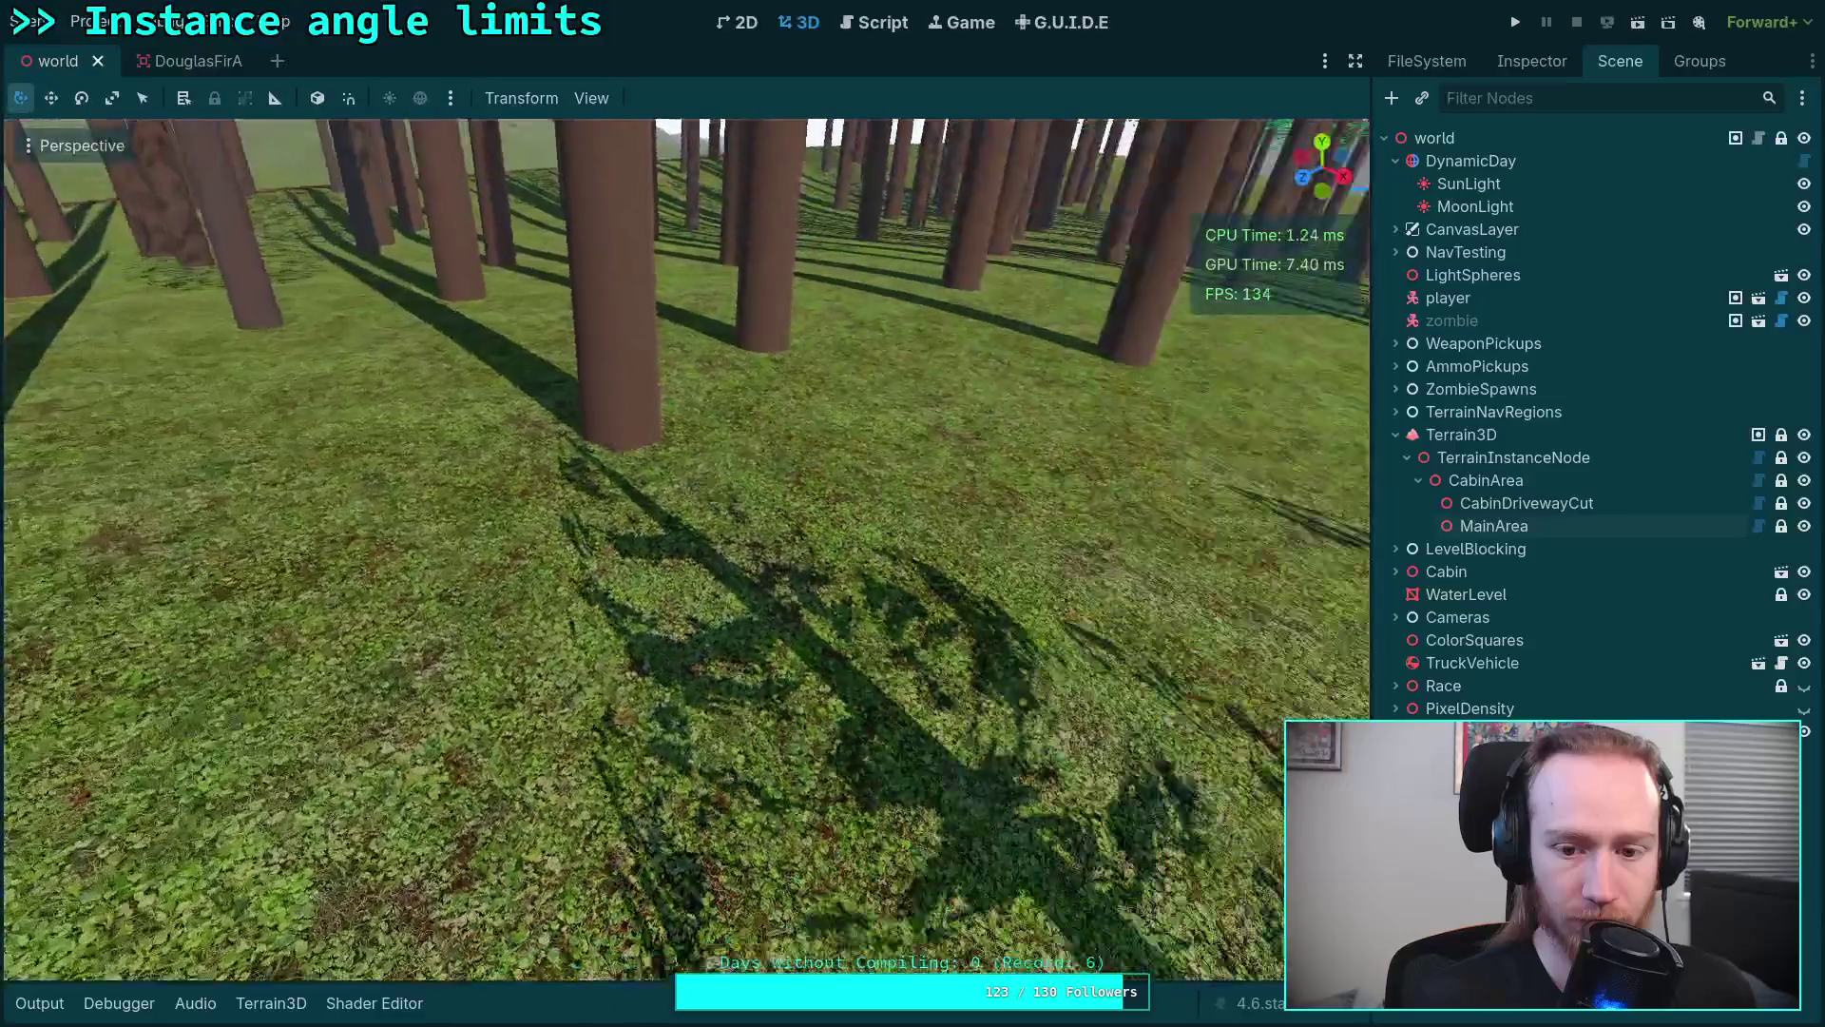
key(w)
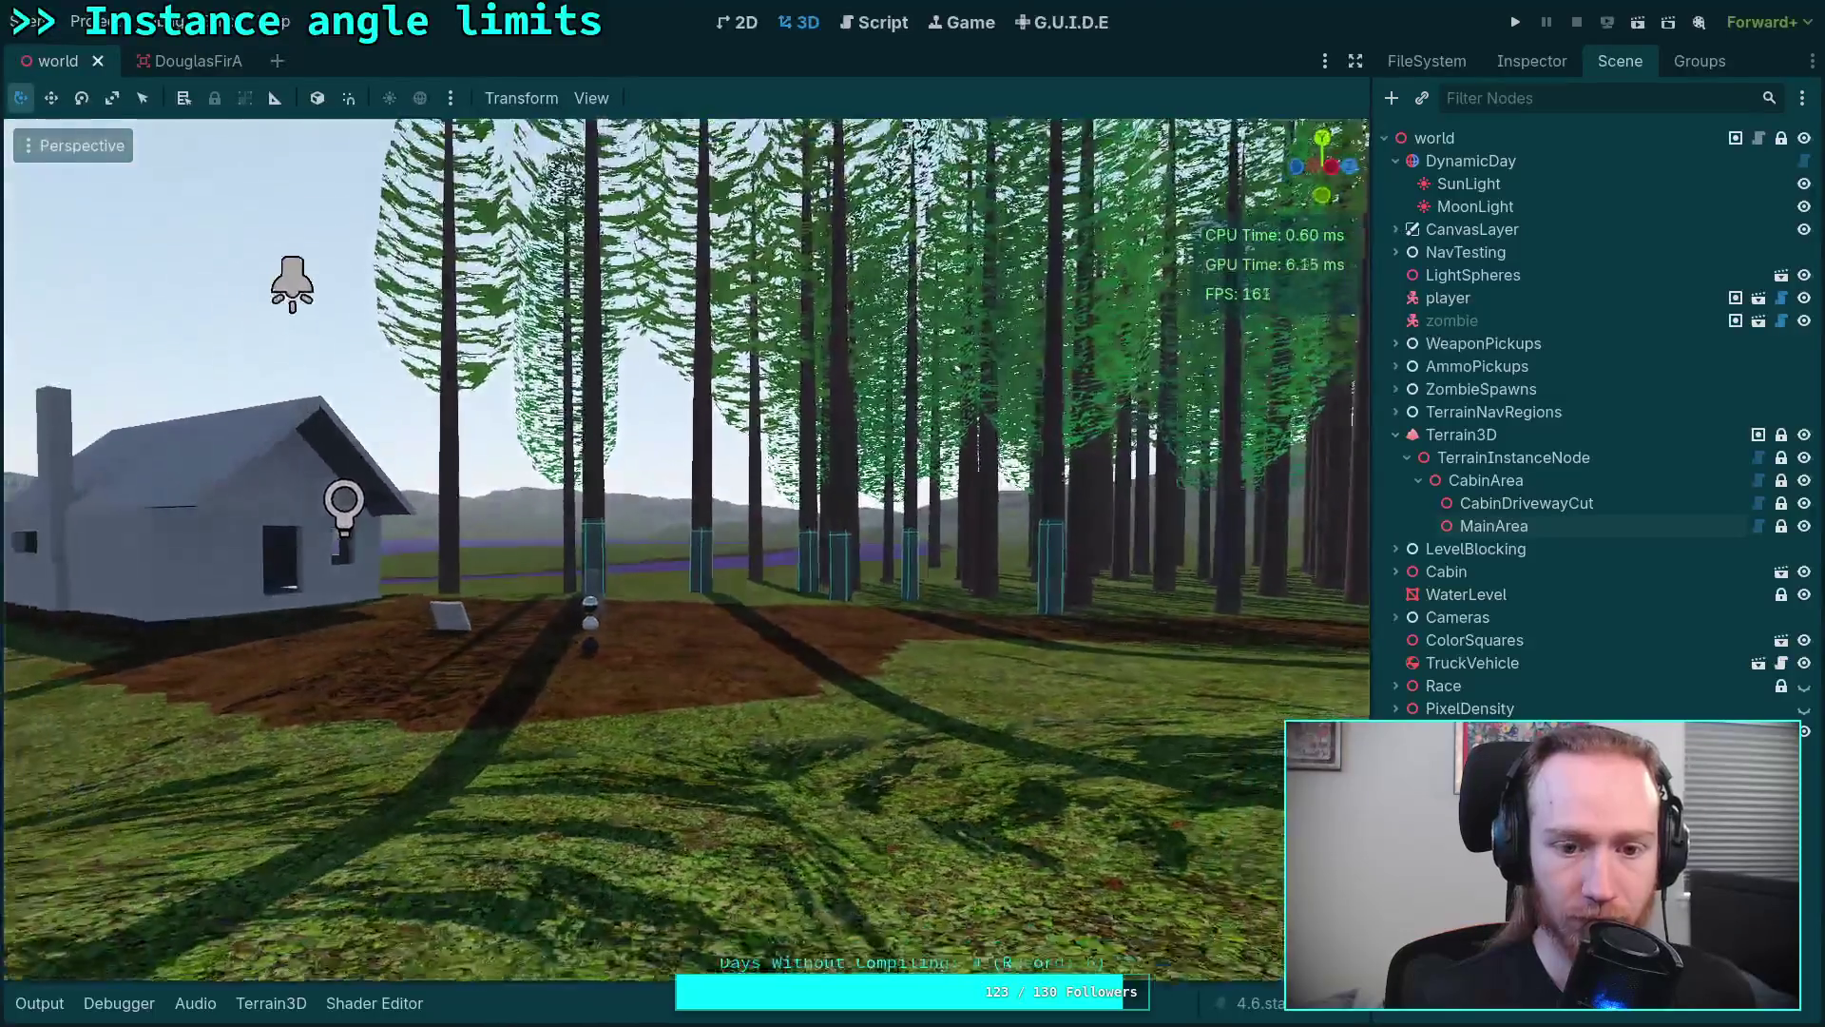
key(w)
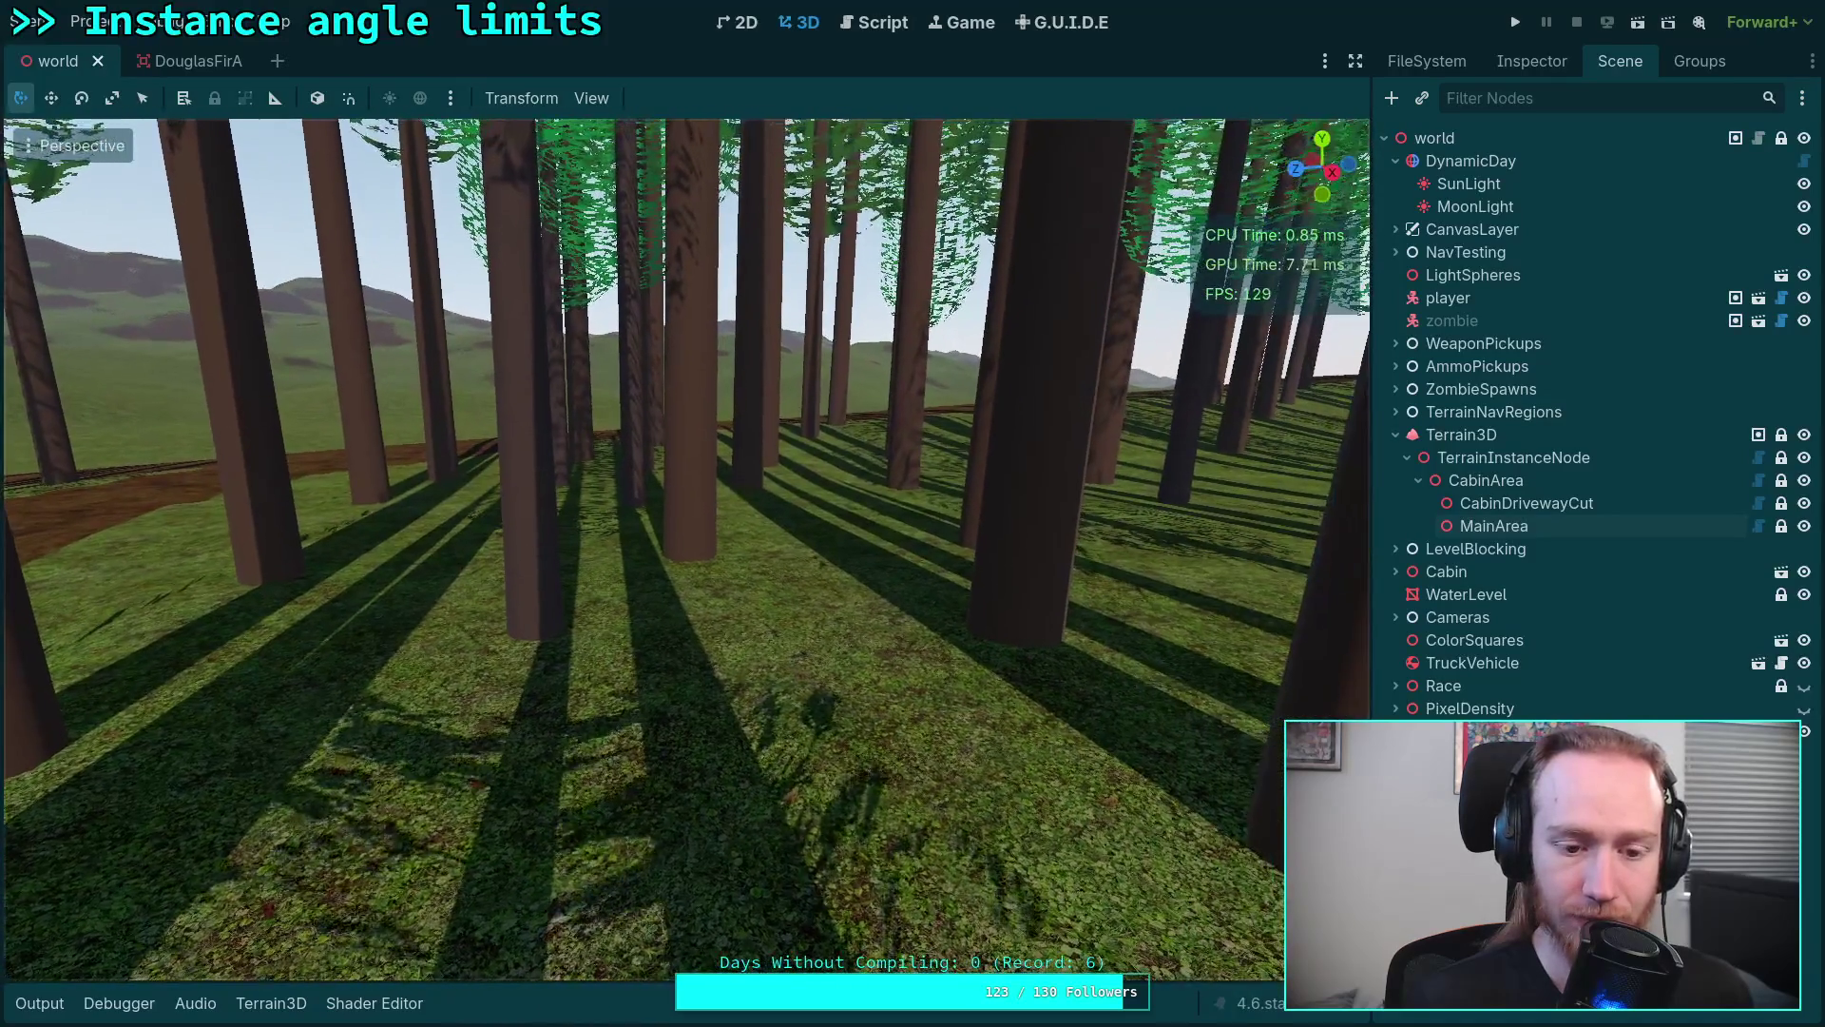
click(873, 24)
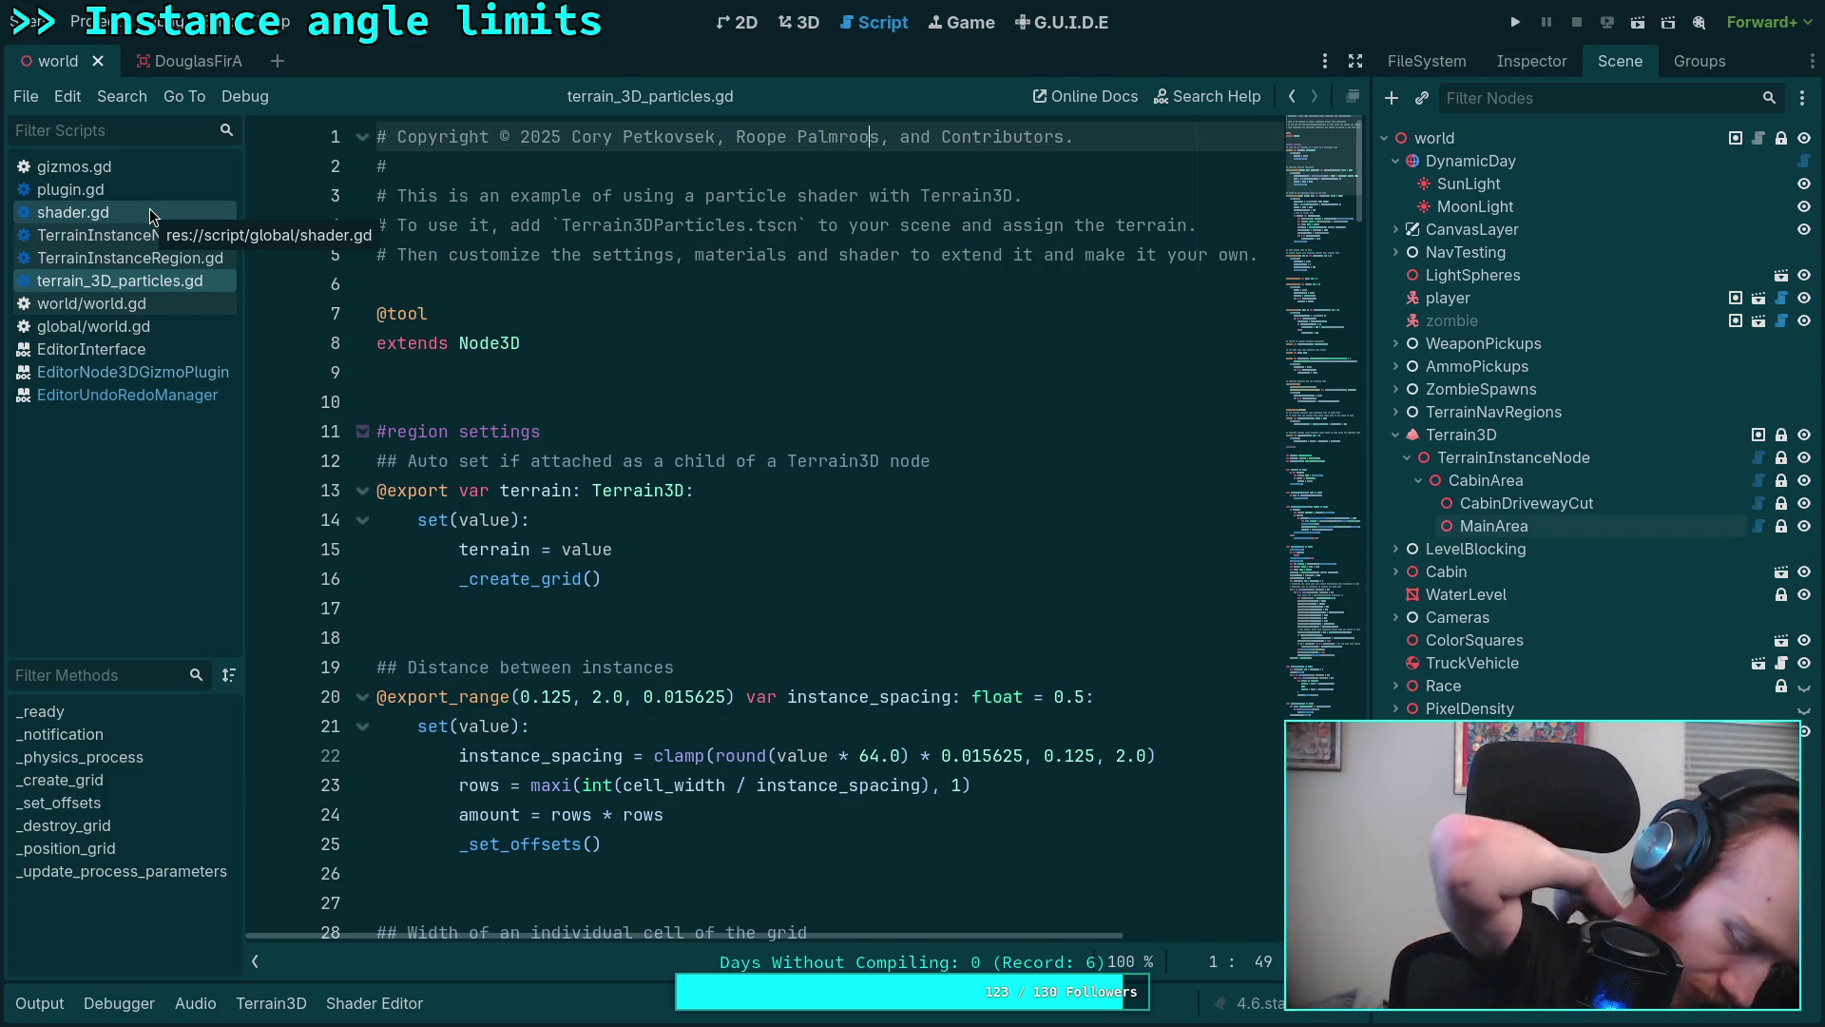
Step: Take another look up at the foliage in the 3D view, then return to terrain_3D_particles.gd
click(800, 21)
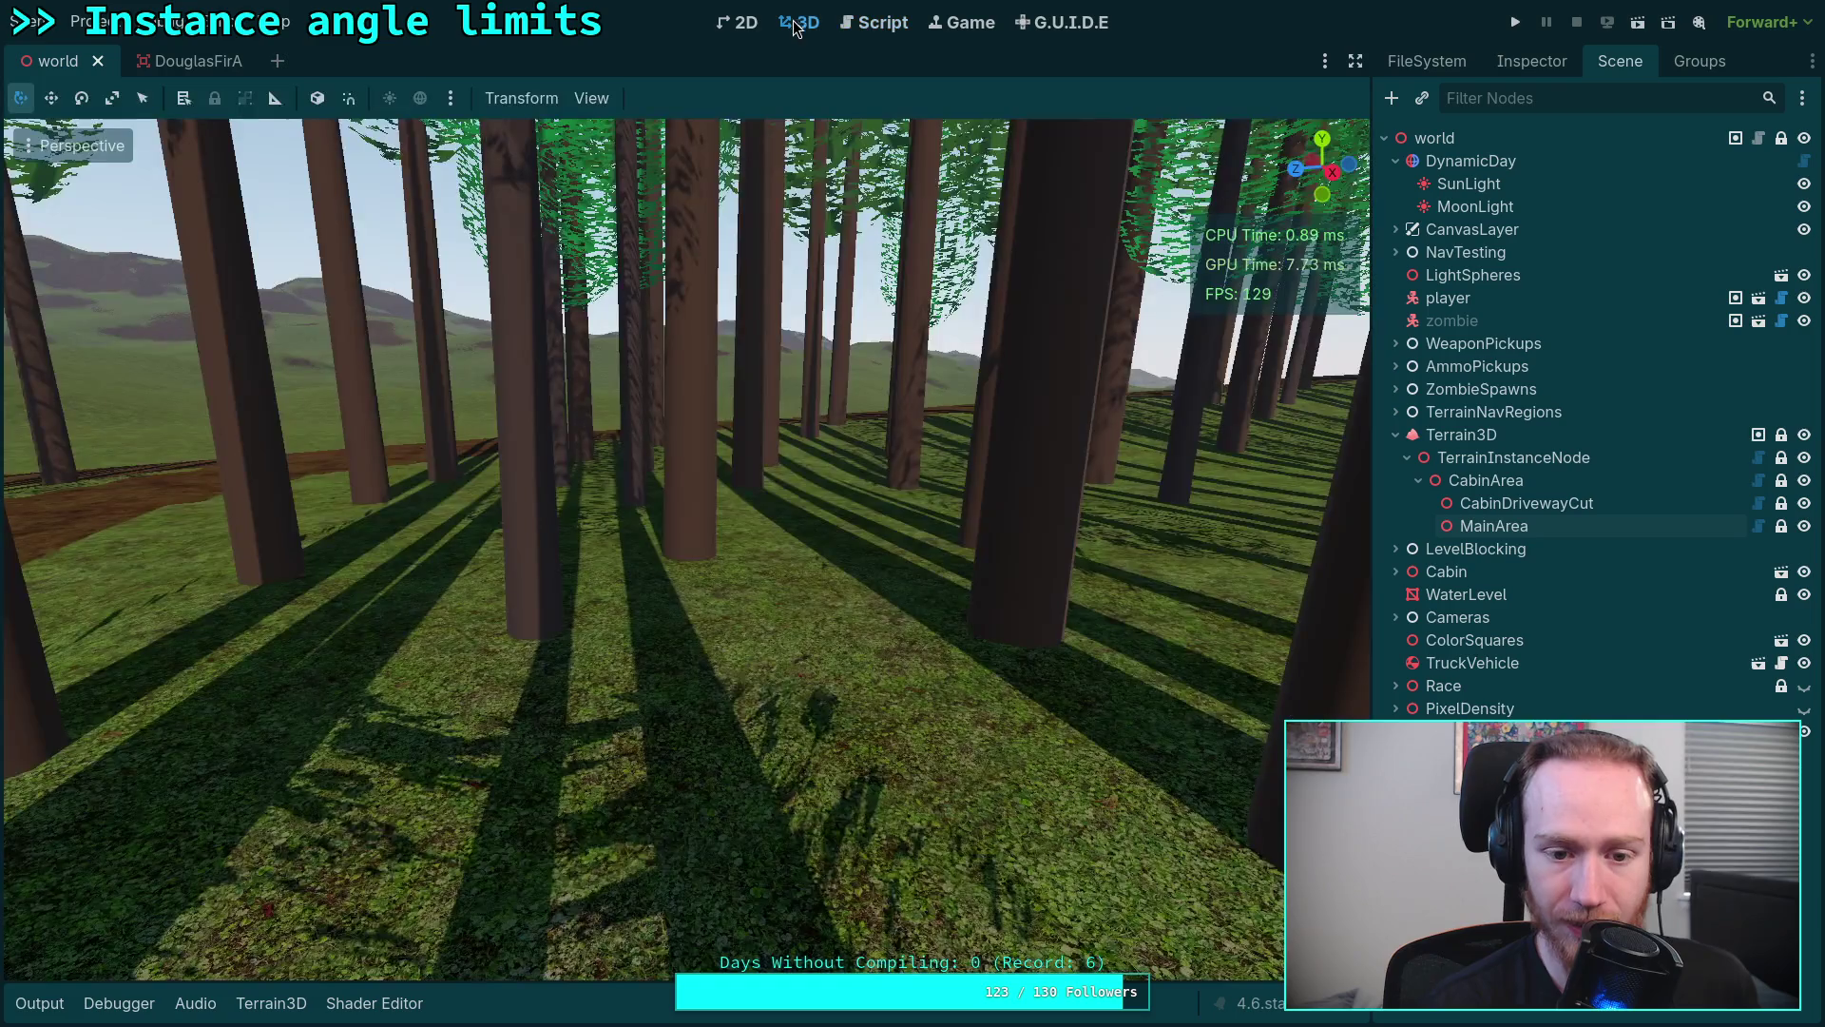
mouse_move(684, 548)
mouse_down()
mouse_move(685, 428)
mouse_move(684, 548)
mouse_move(684, 485)
mouse_up()
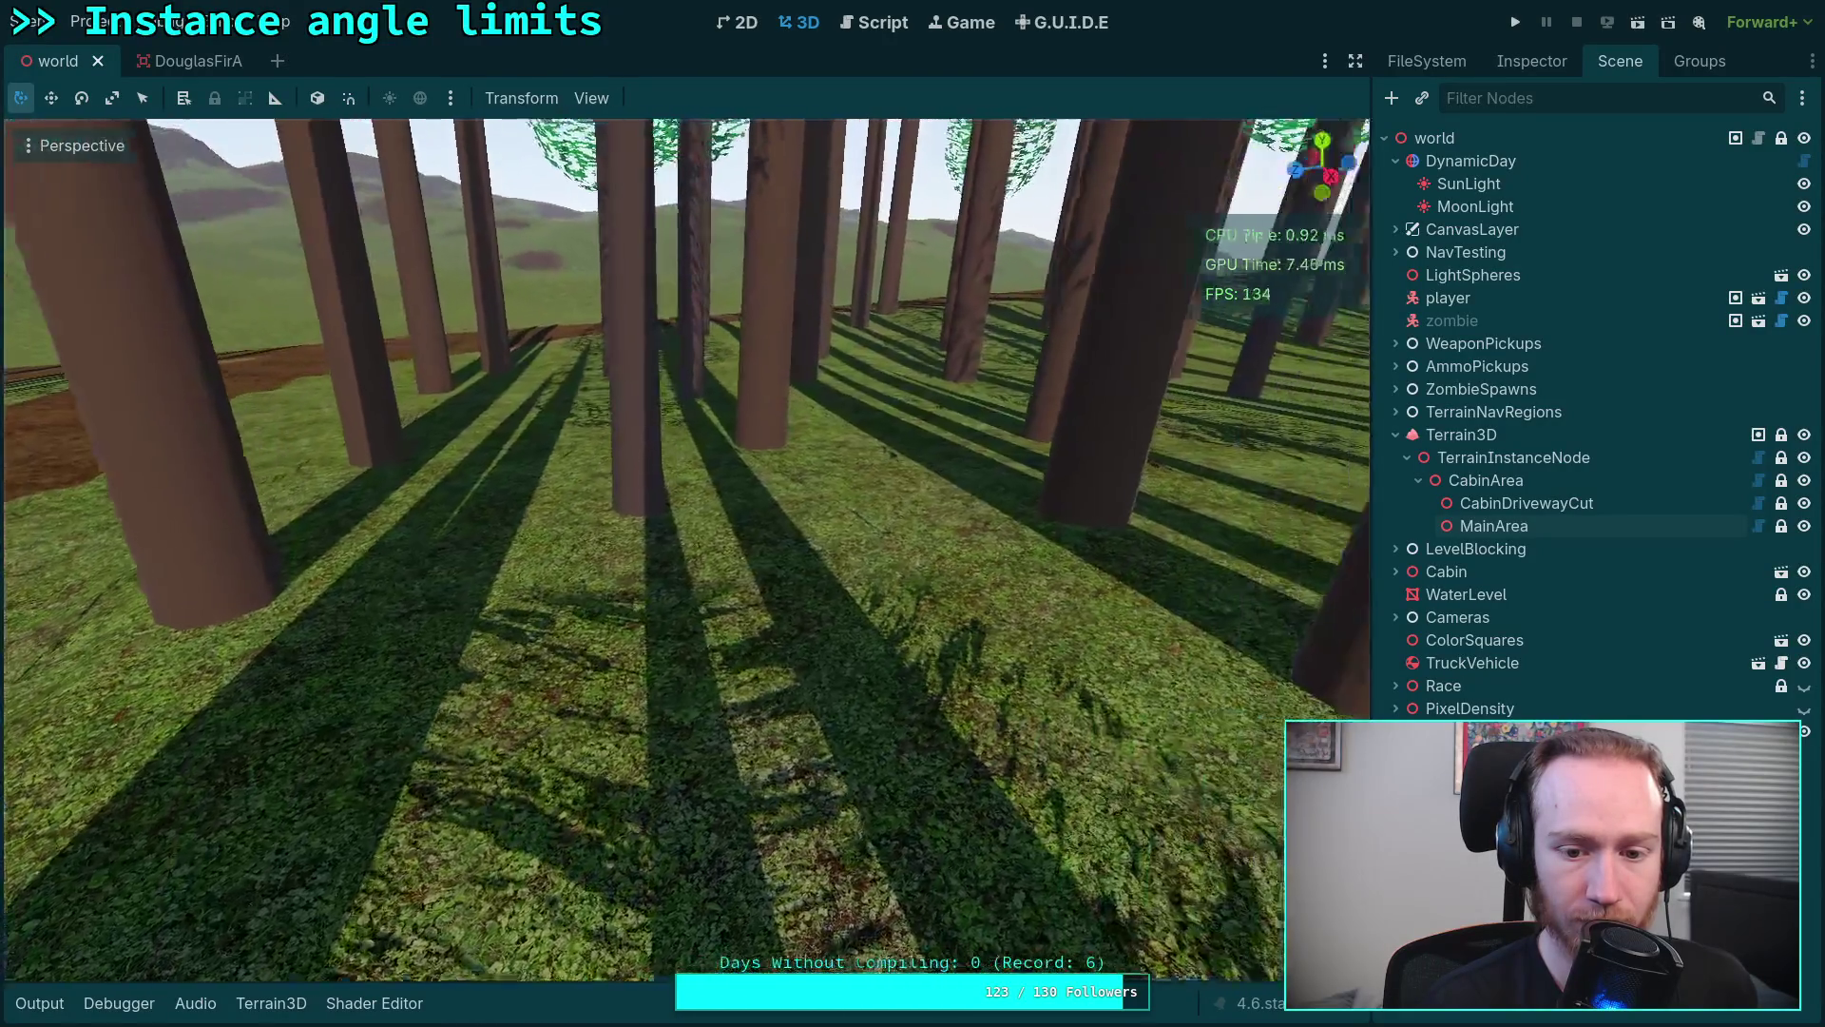
drag(686, 485, 684, 549)
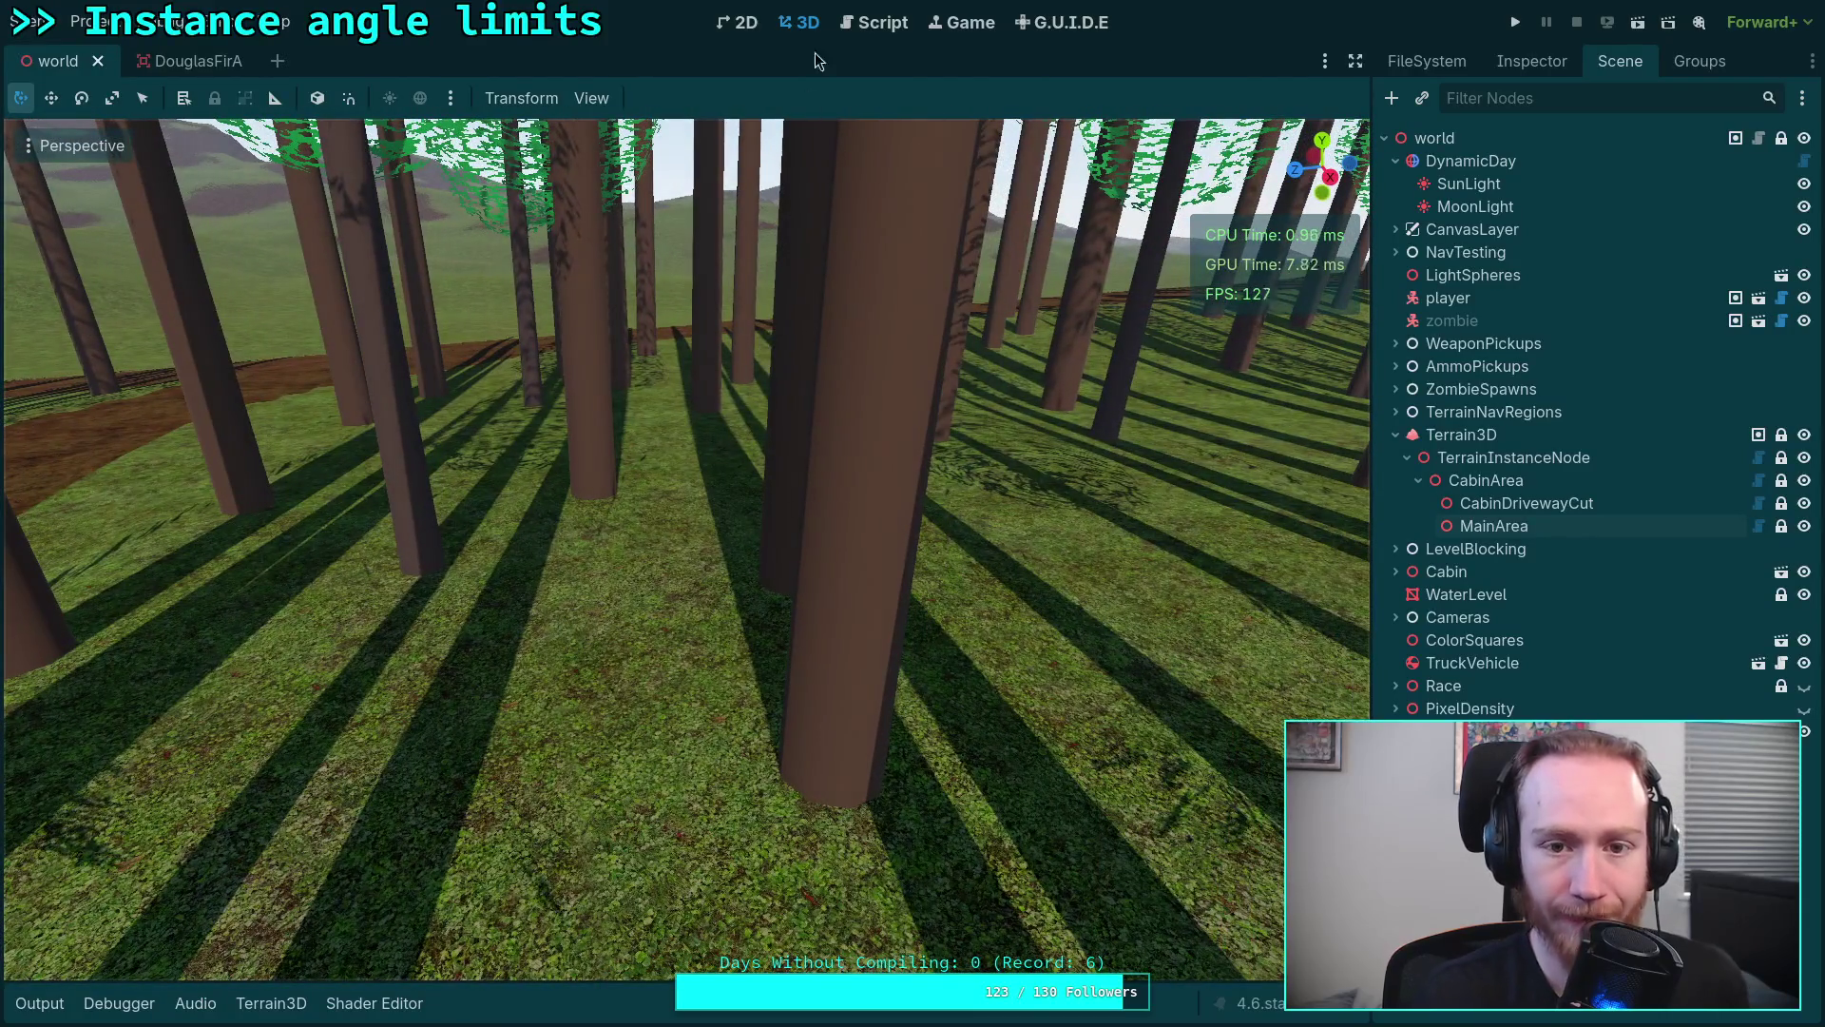
click(873, 24)
click(1531, 60)
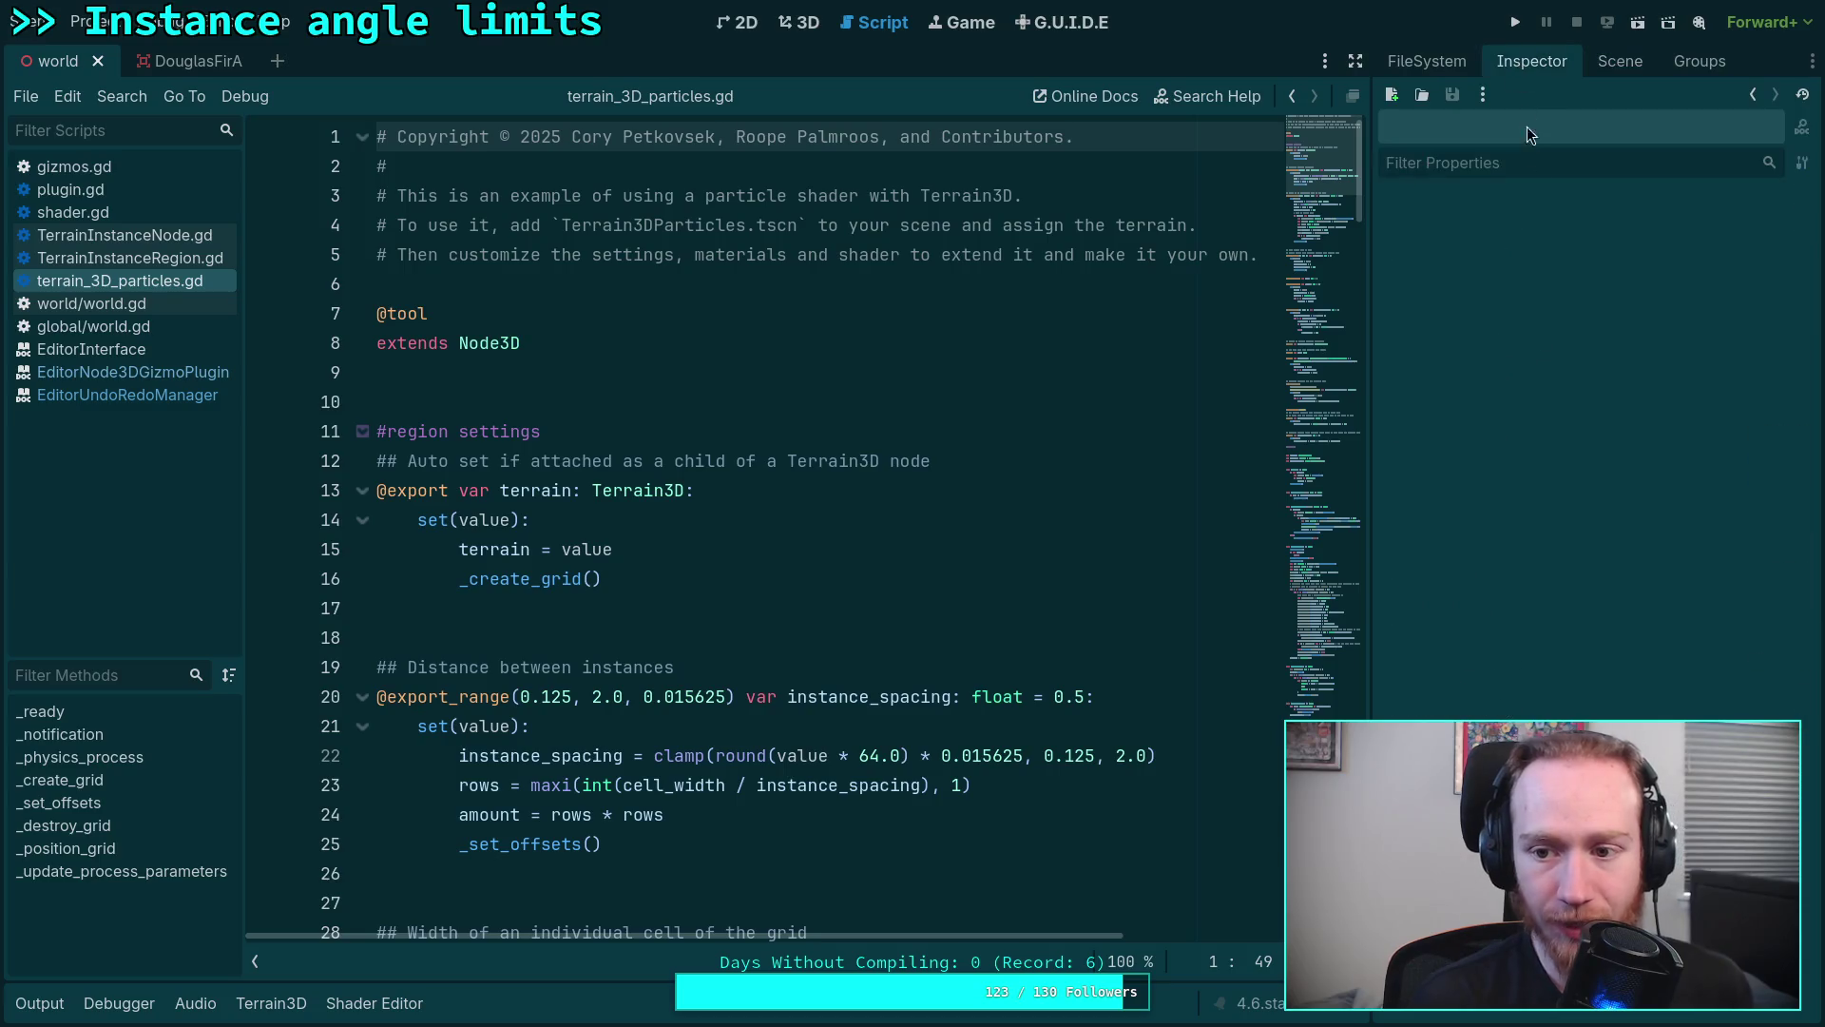
Step: Bring up foliage.gdshader and change its cull render mode from disabled to cull_front
click(1434, 58)
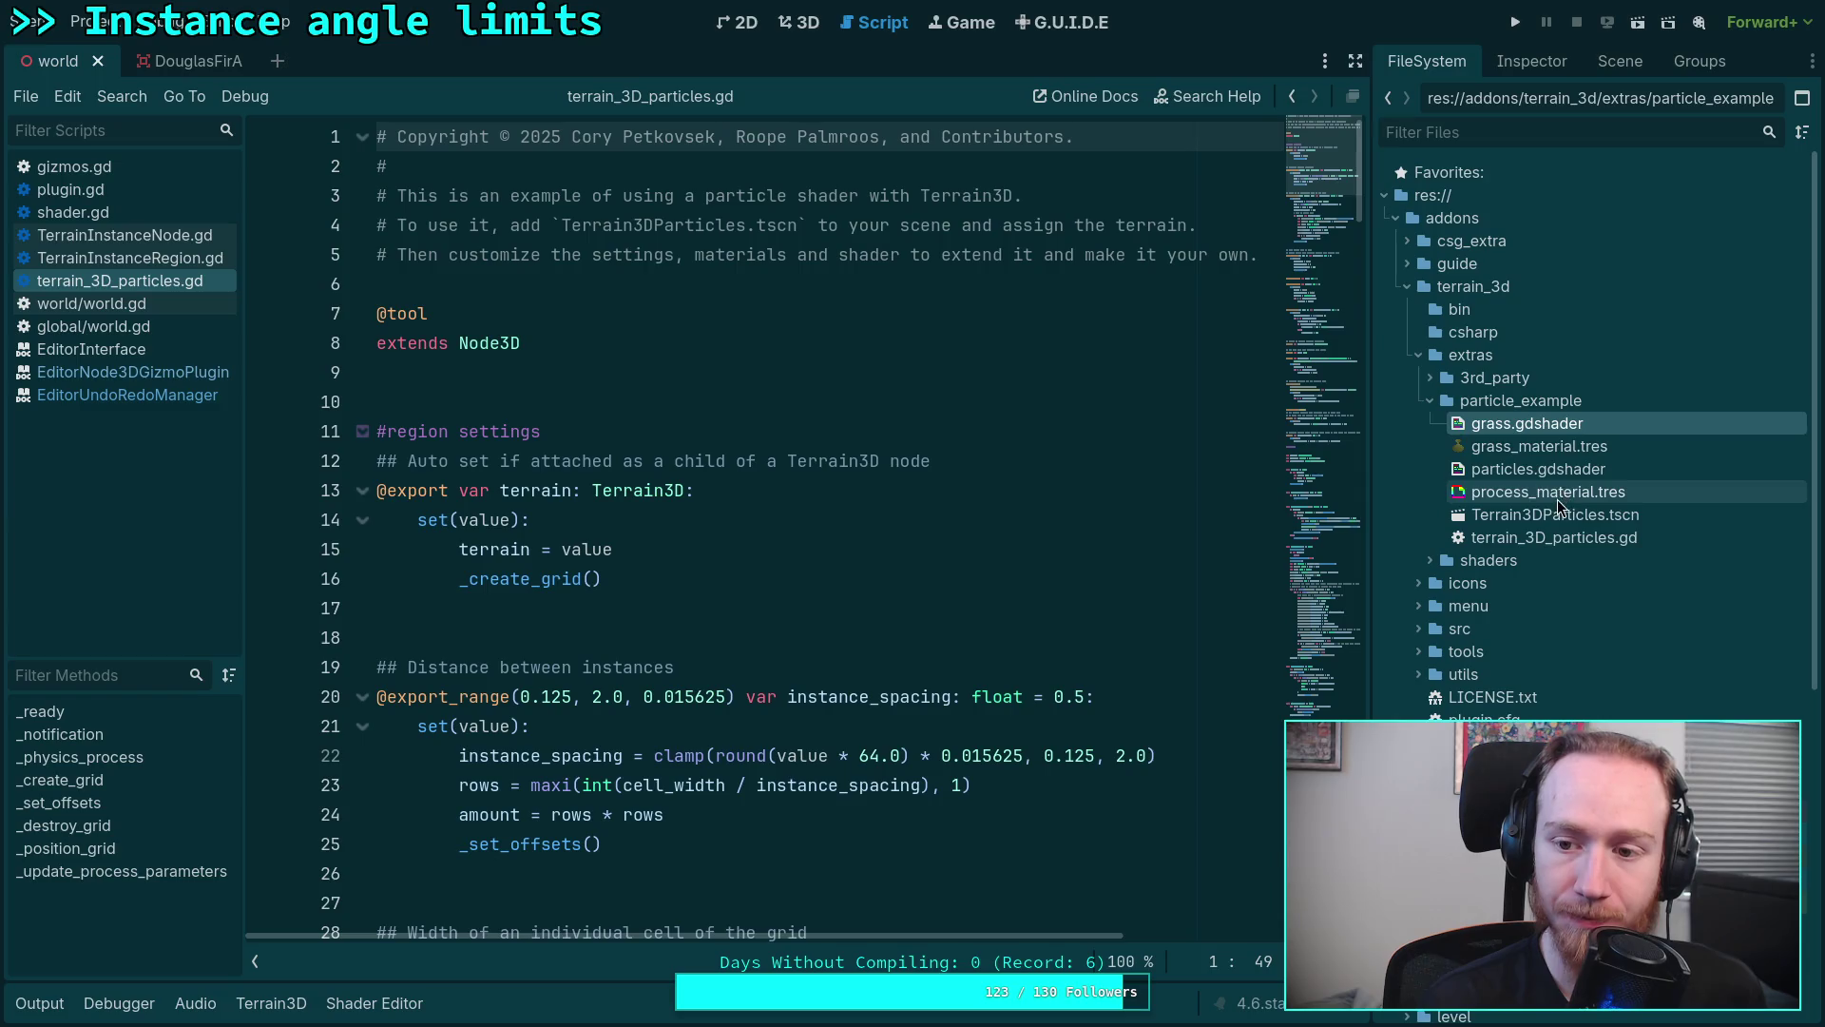
click(1438, 409)
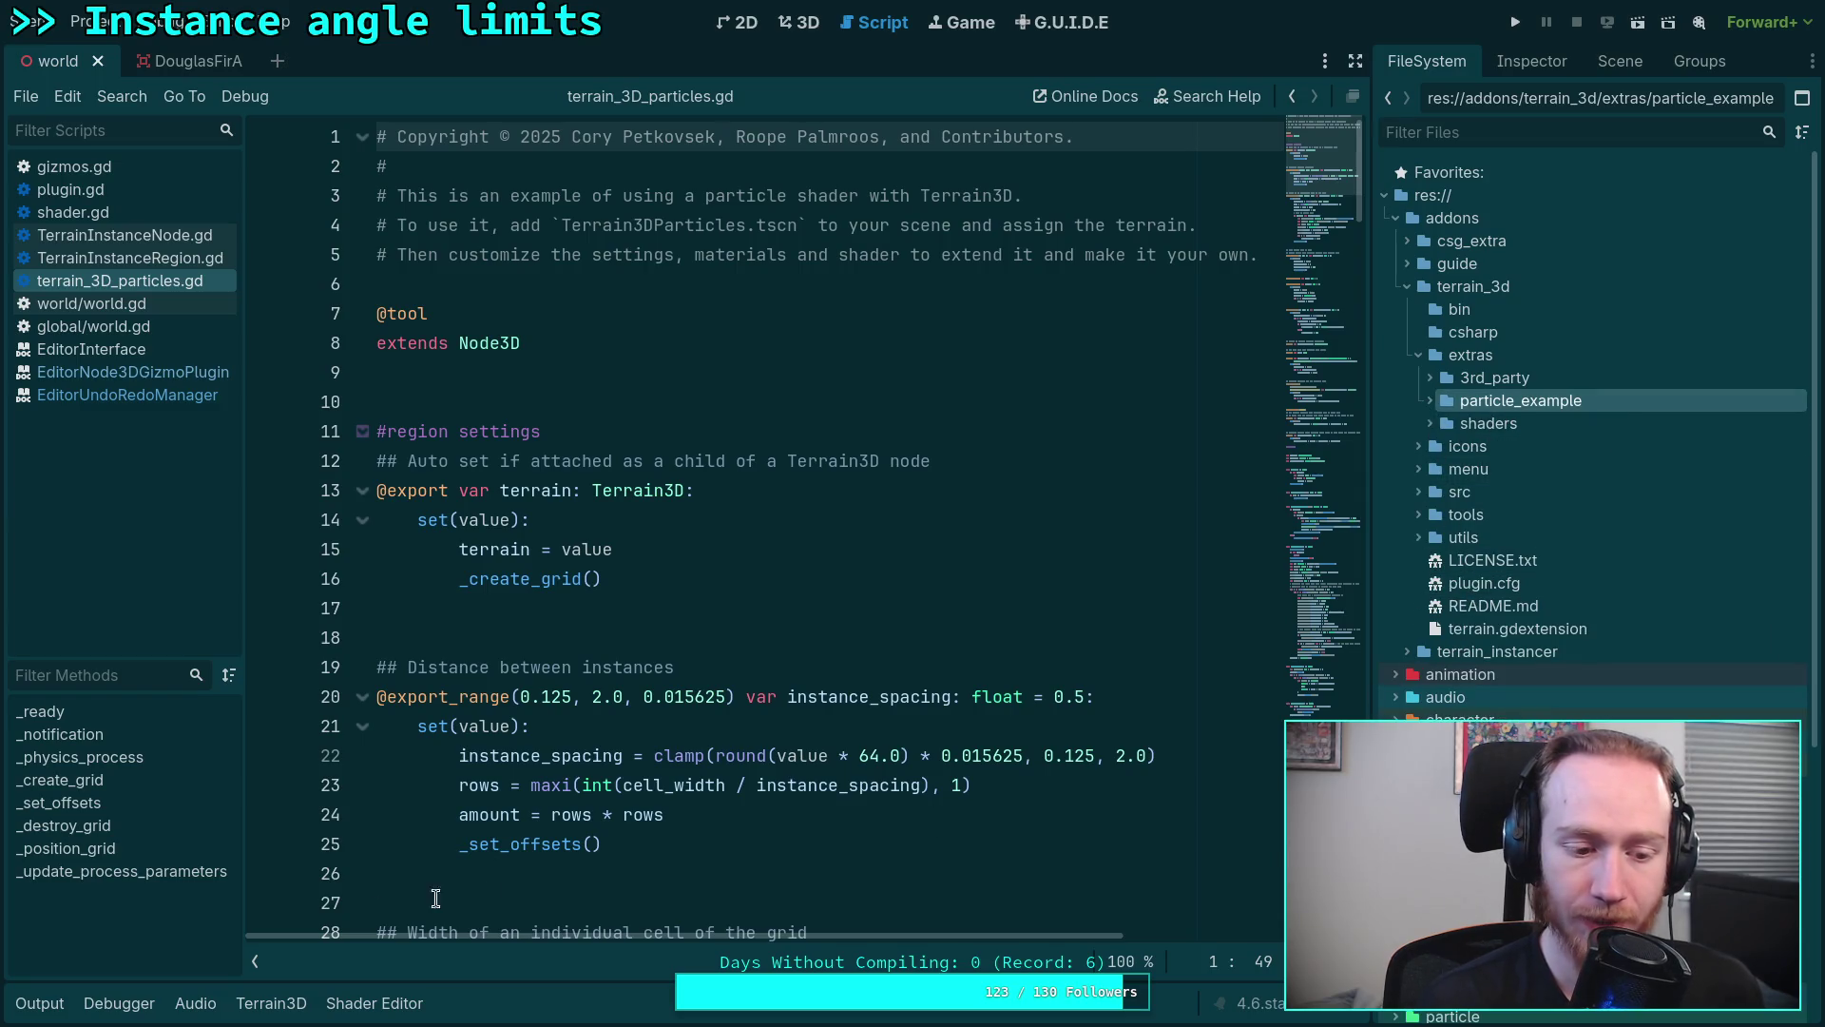
click(37, 1013)
click(360, 1003)
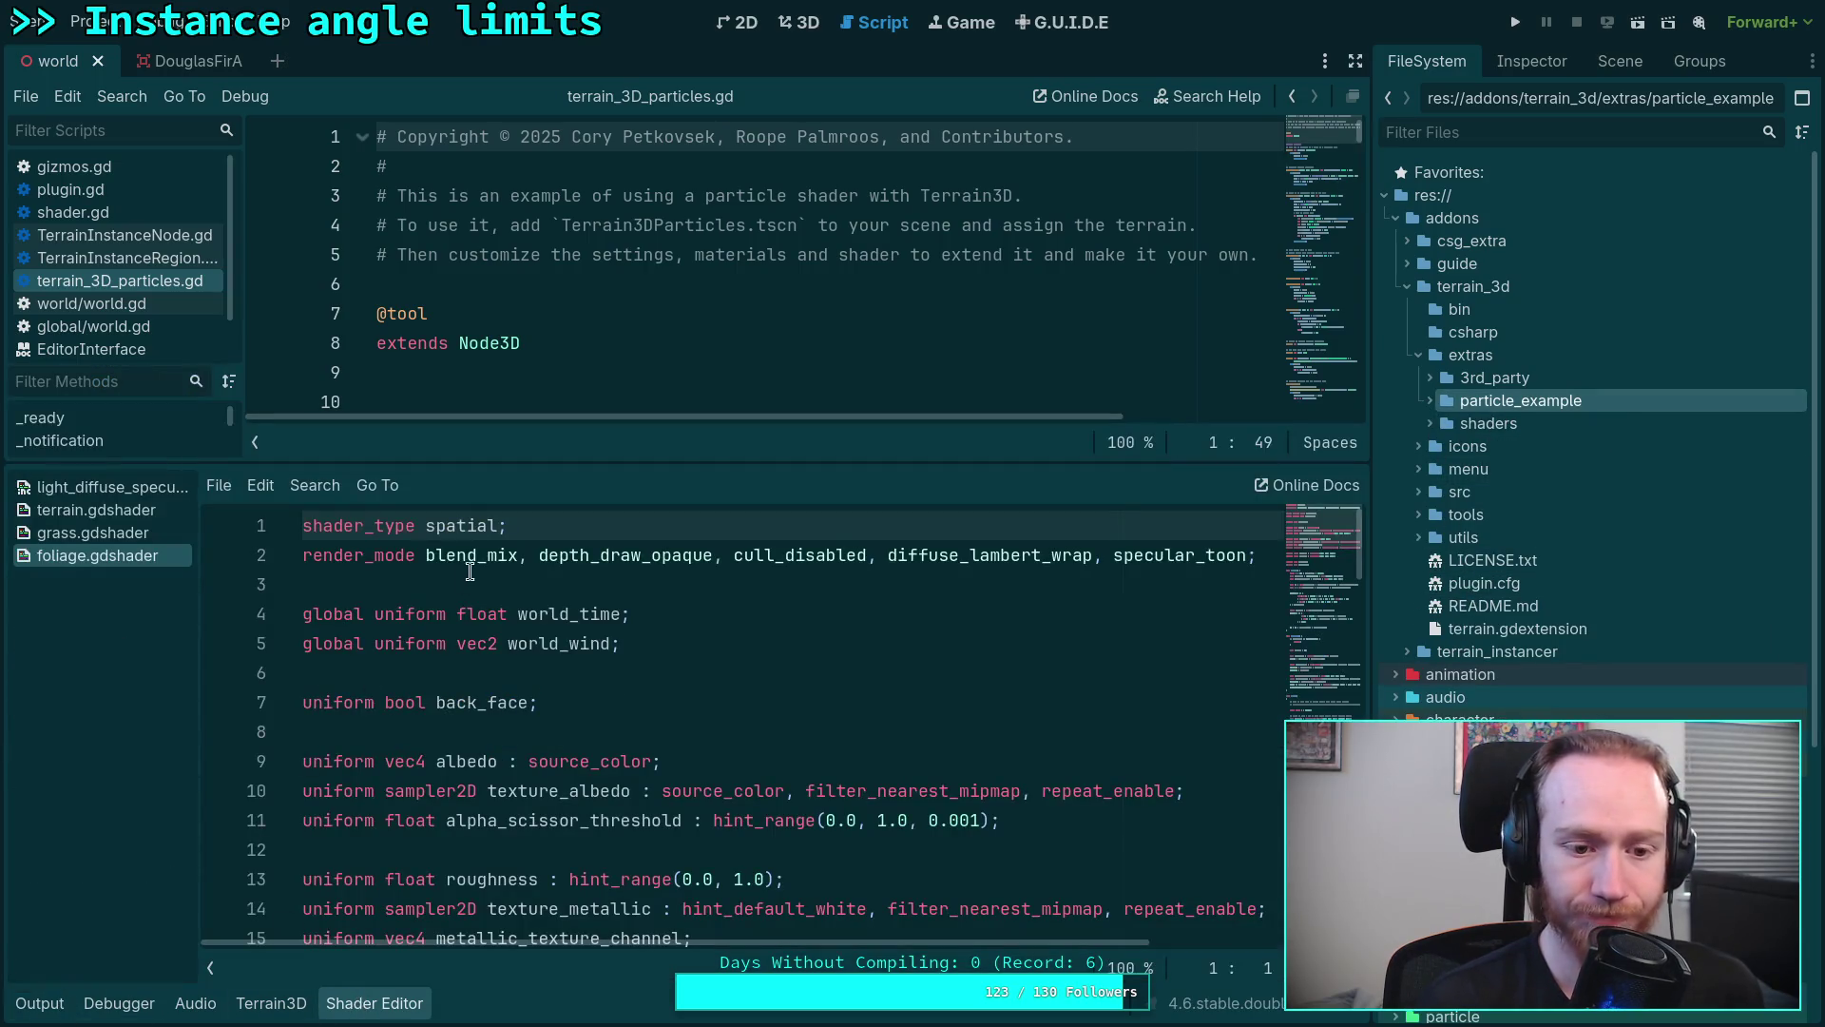
click(784, 558)
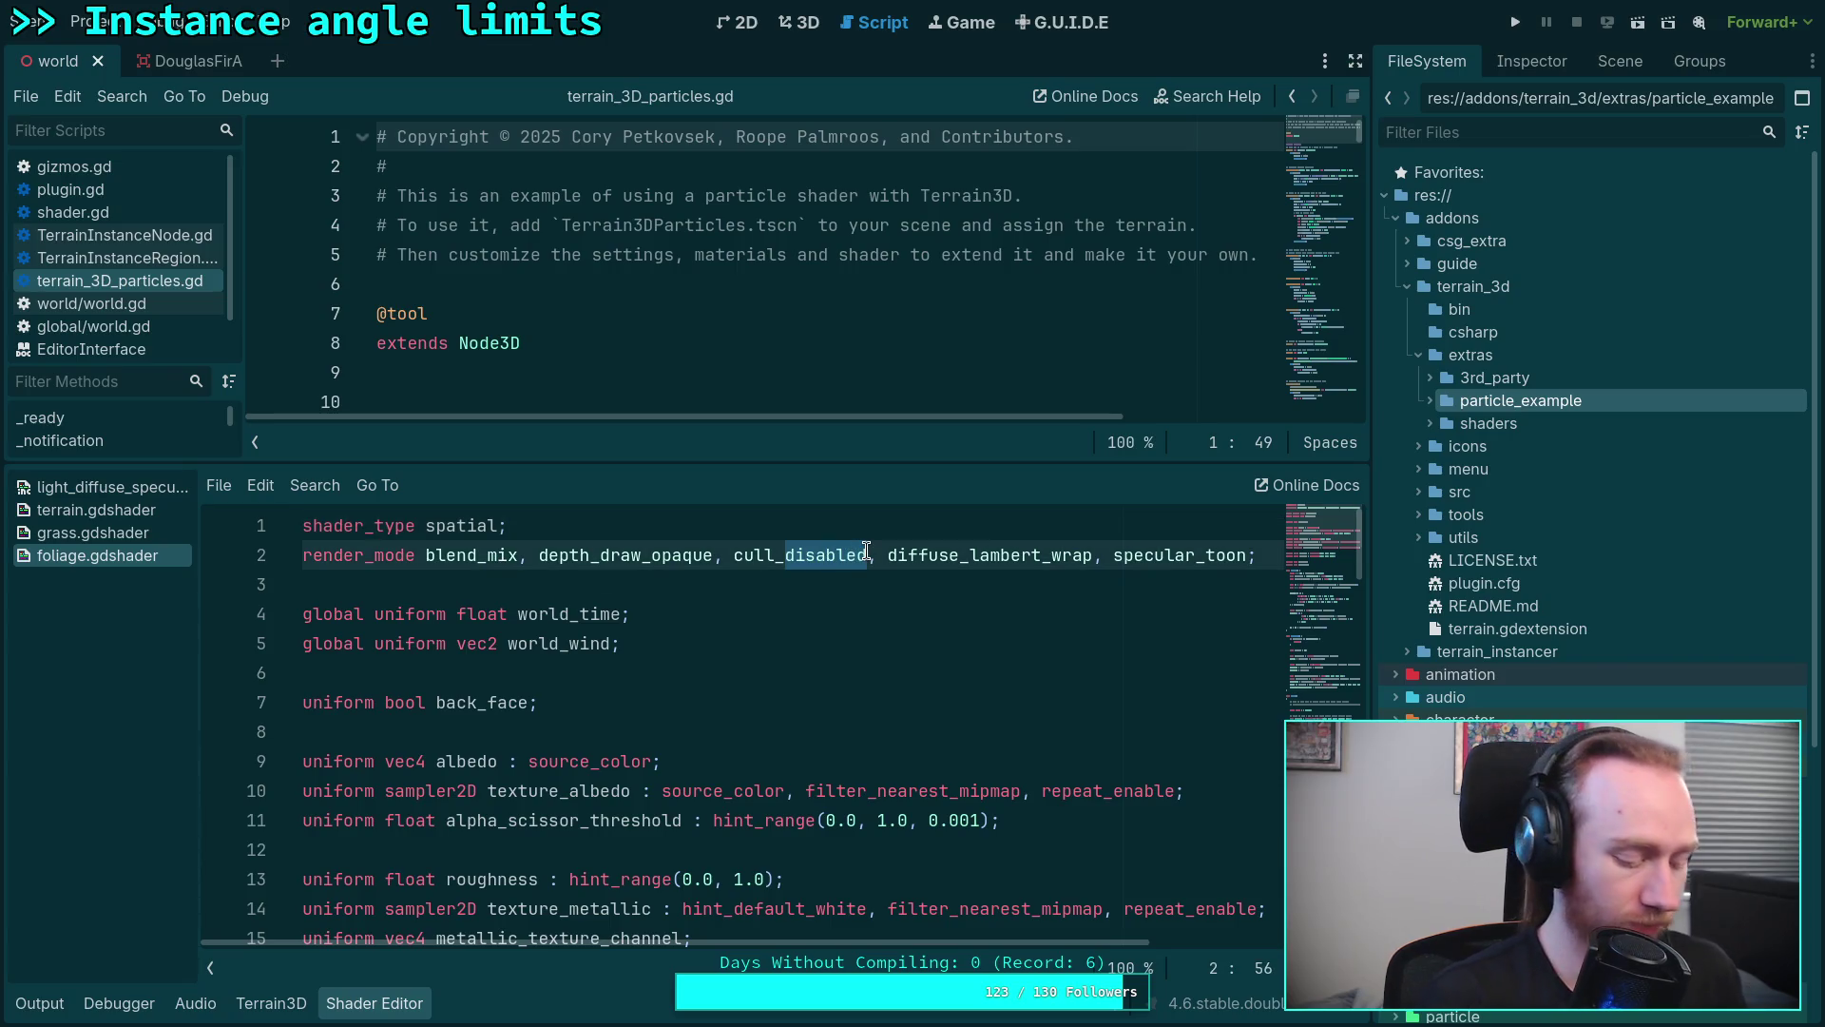
text(fr)
key(Return)
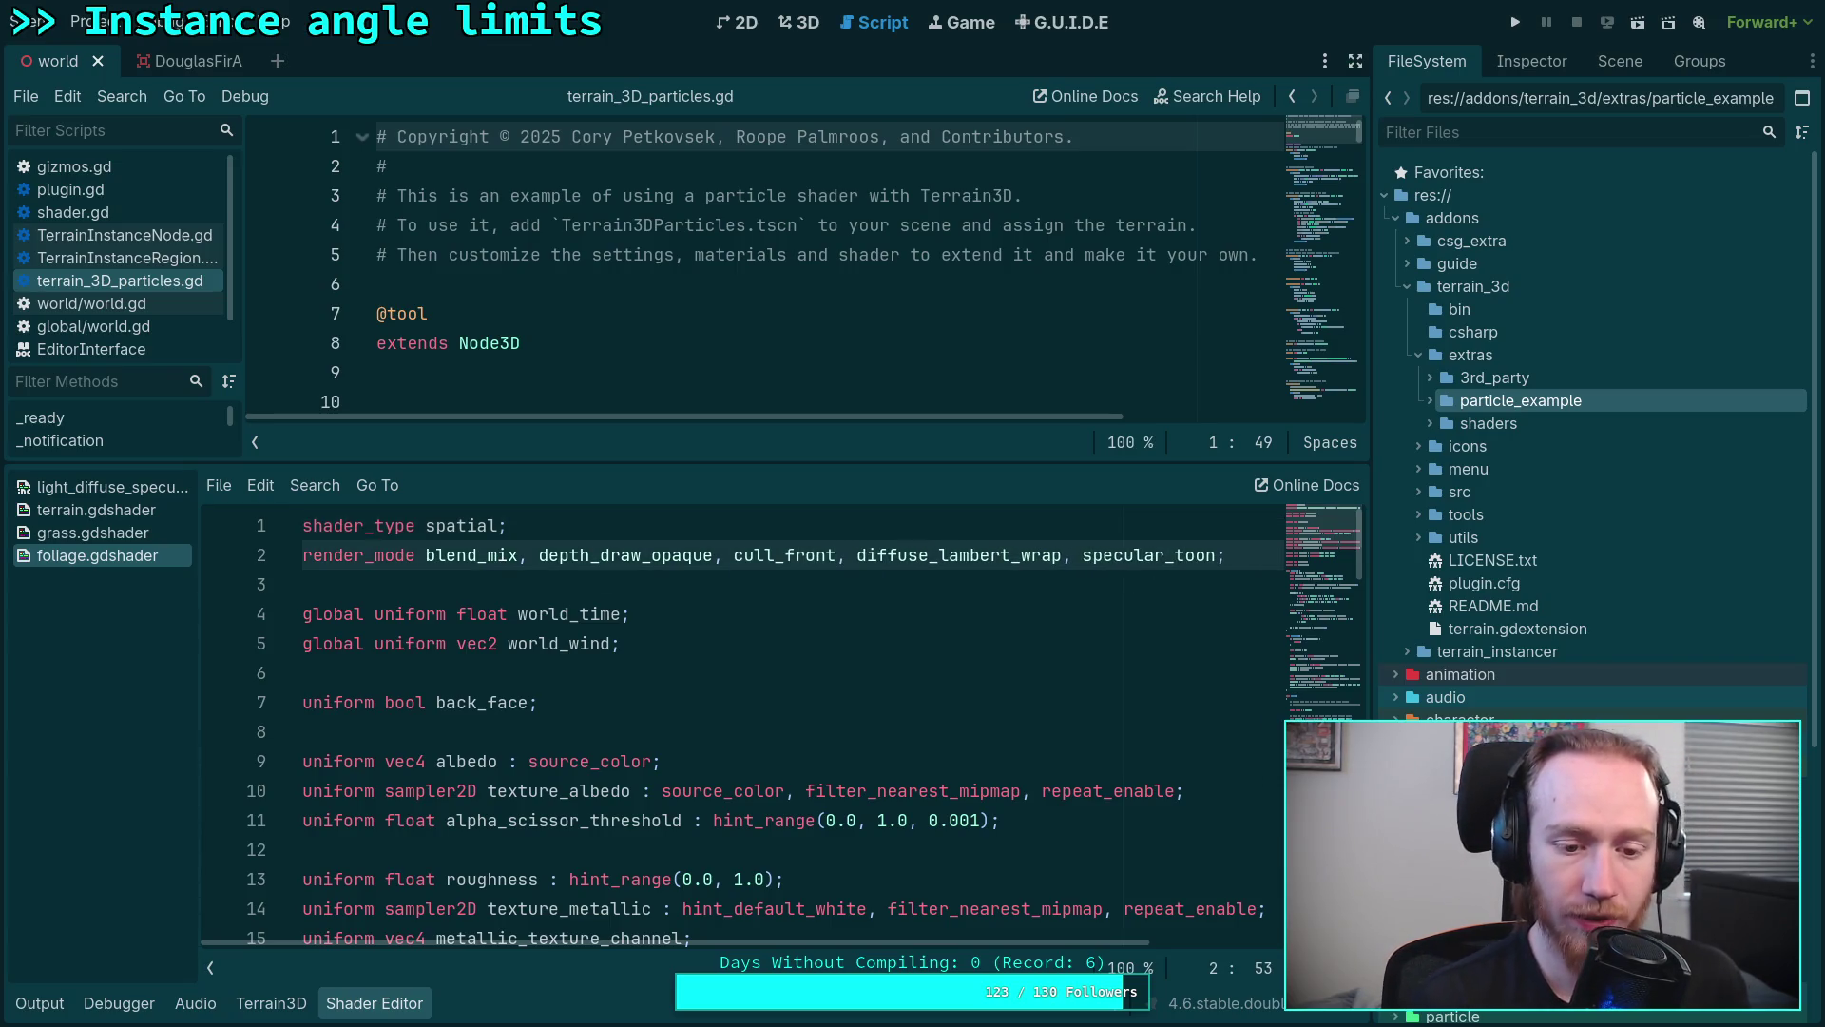
Step: Remove the back_face uniform line and the if/discard check from fragment()
triple_click(540, 702)
key(BackSpace)
key(BackSpace)
key(BackSpace)
scroll(660, 702, down, 6)
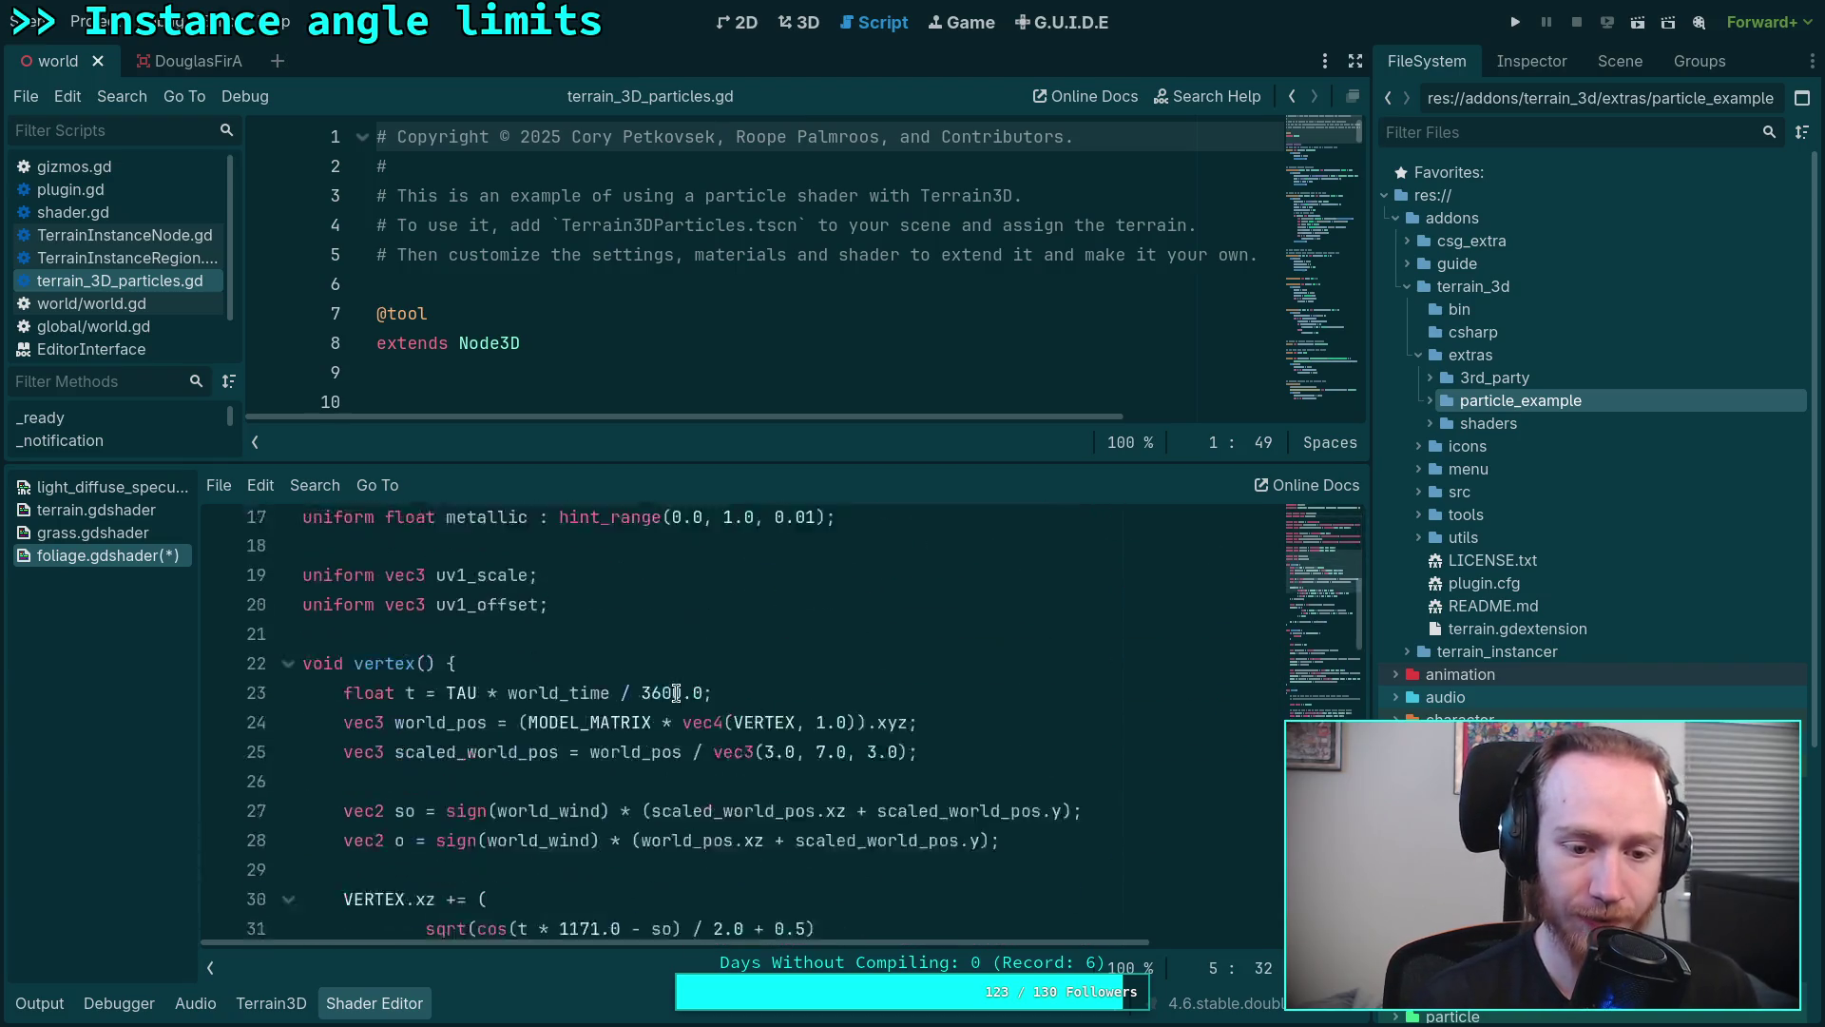
scroll(659, 703, down, 3)
scroll(653, 699, down, 2)
scroll(652, 699, down, 2)
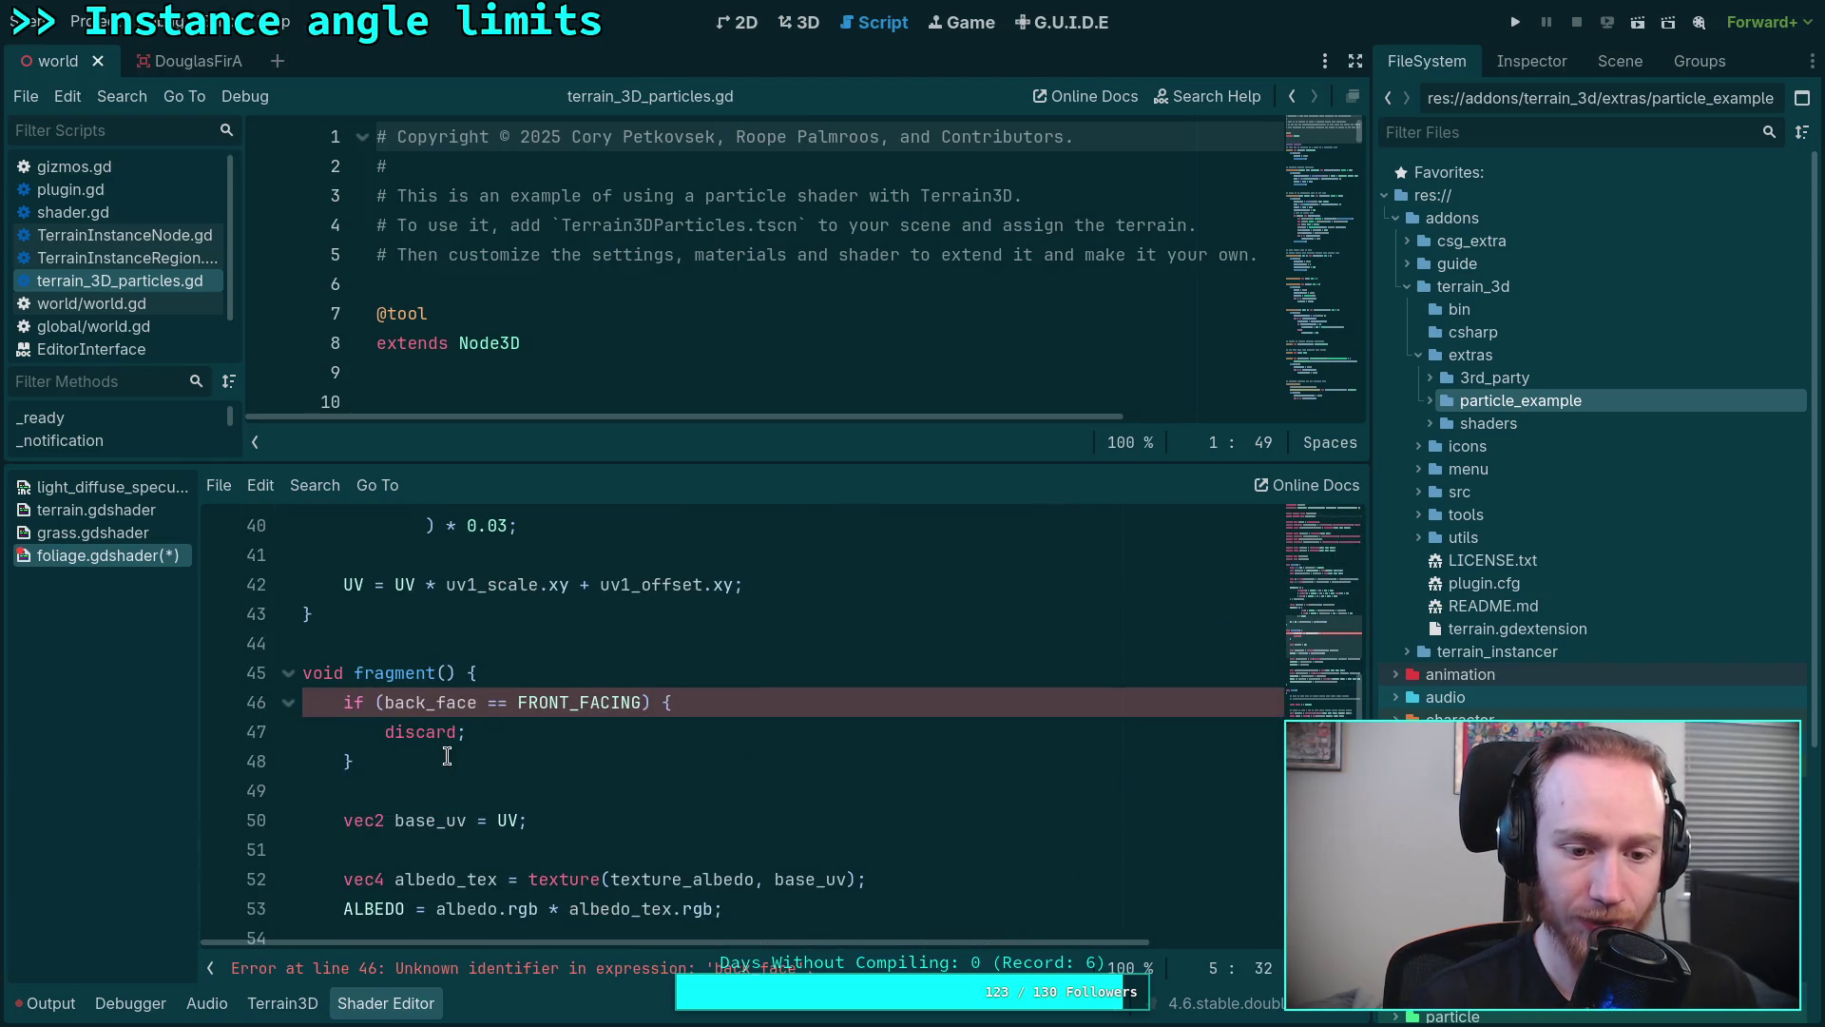
drag(441, 756, 584, 676)
key(BackSpace)
click(532, 700)
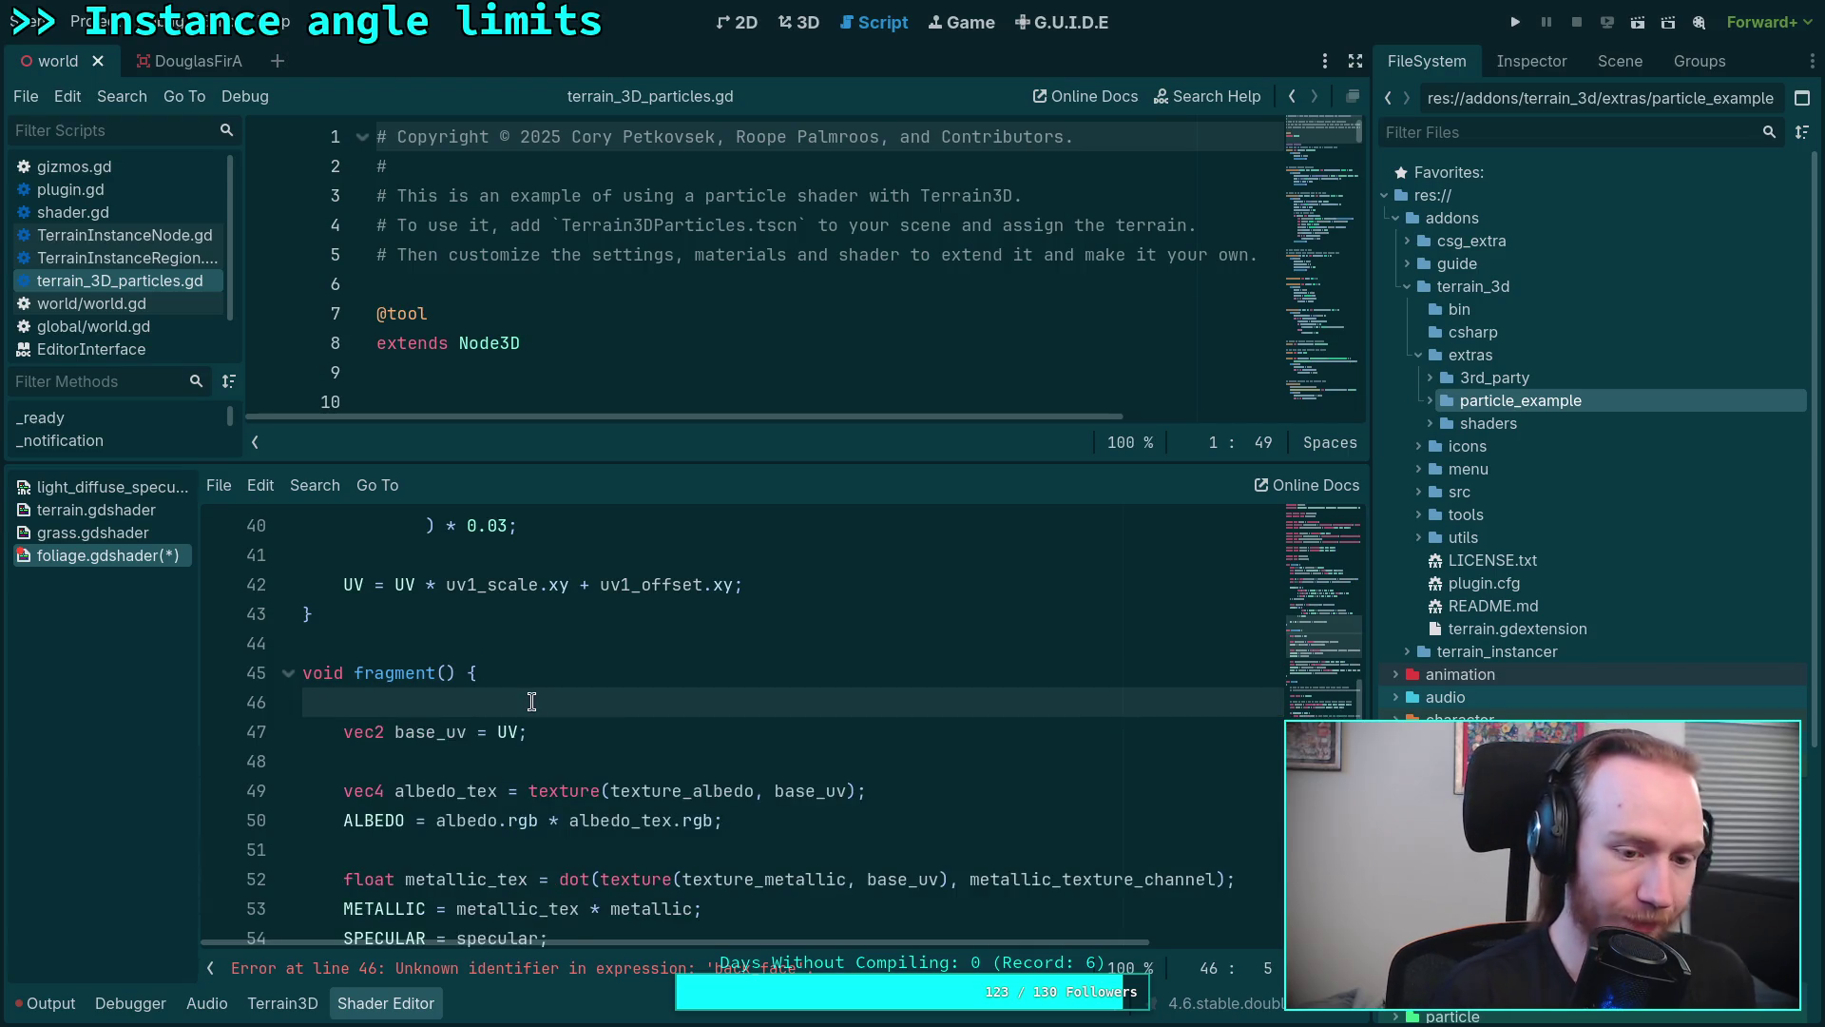
key(BackSpace)
key(BackSpace)
Step: Save the shader and return to the 3D forest view
key(ctrl+s)
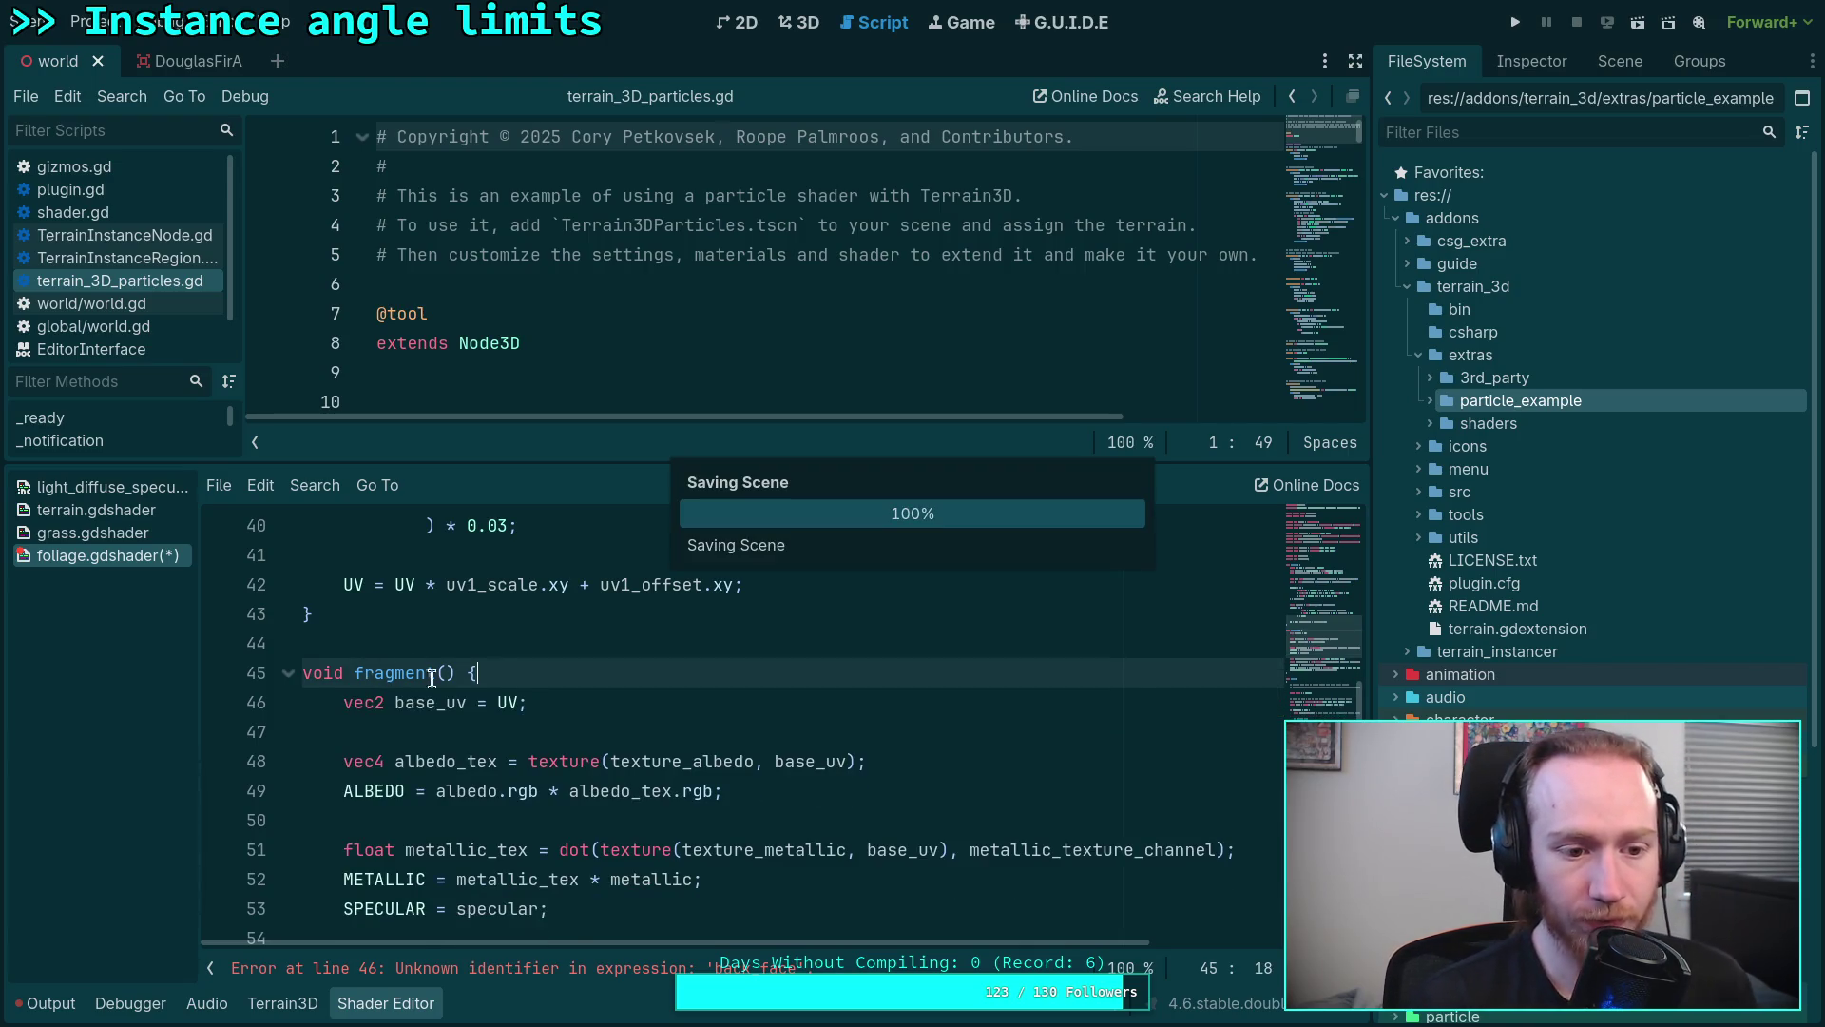
click(583, 643)
scroll(855, 614, up, 3)
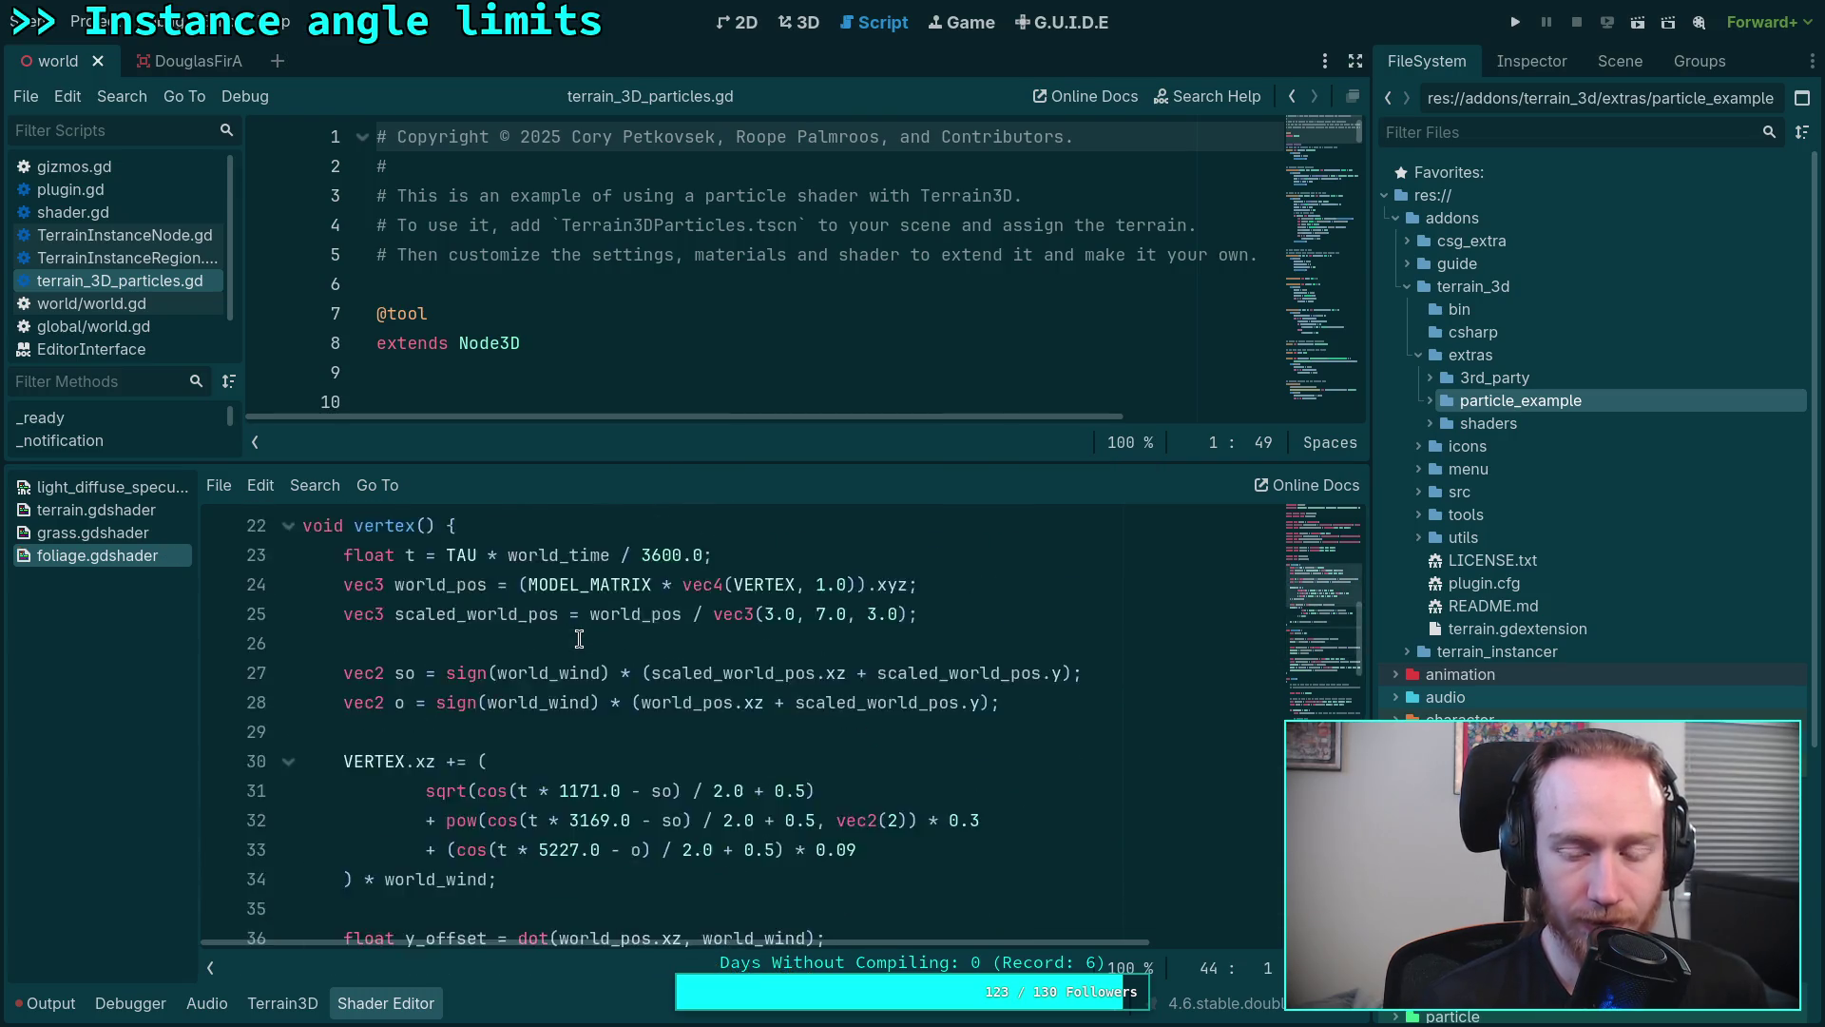
scroll(1109, 576, up, 8)
click(782, 28)
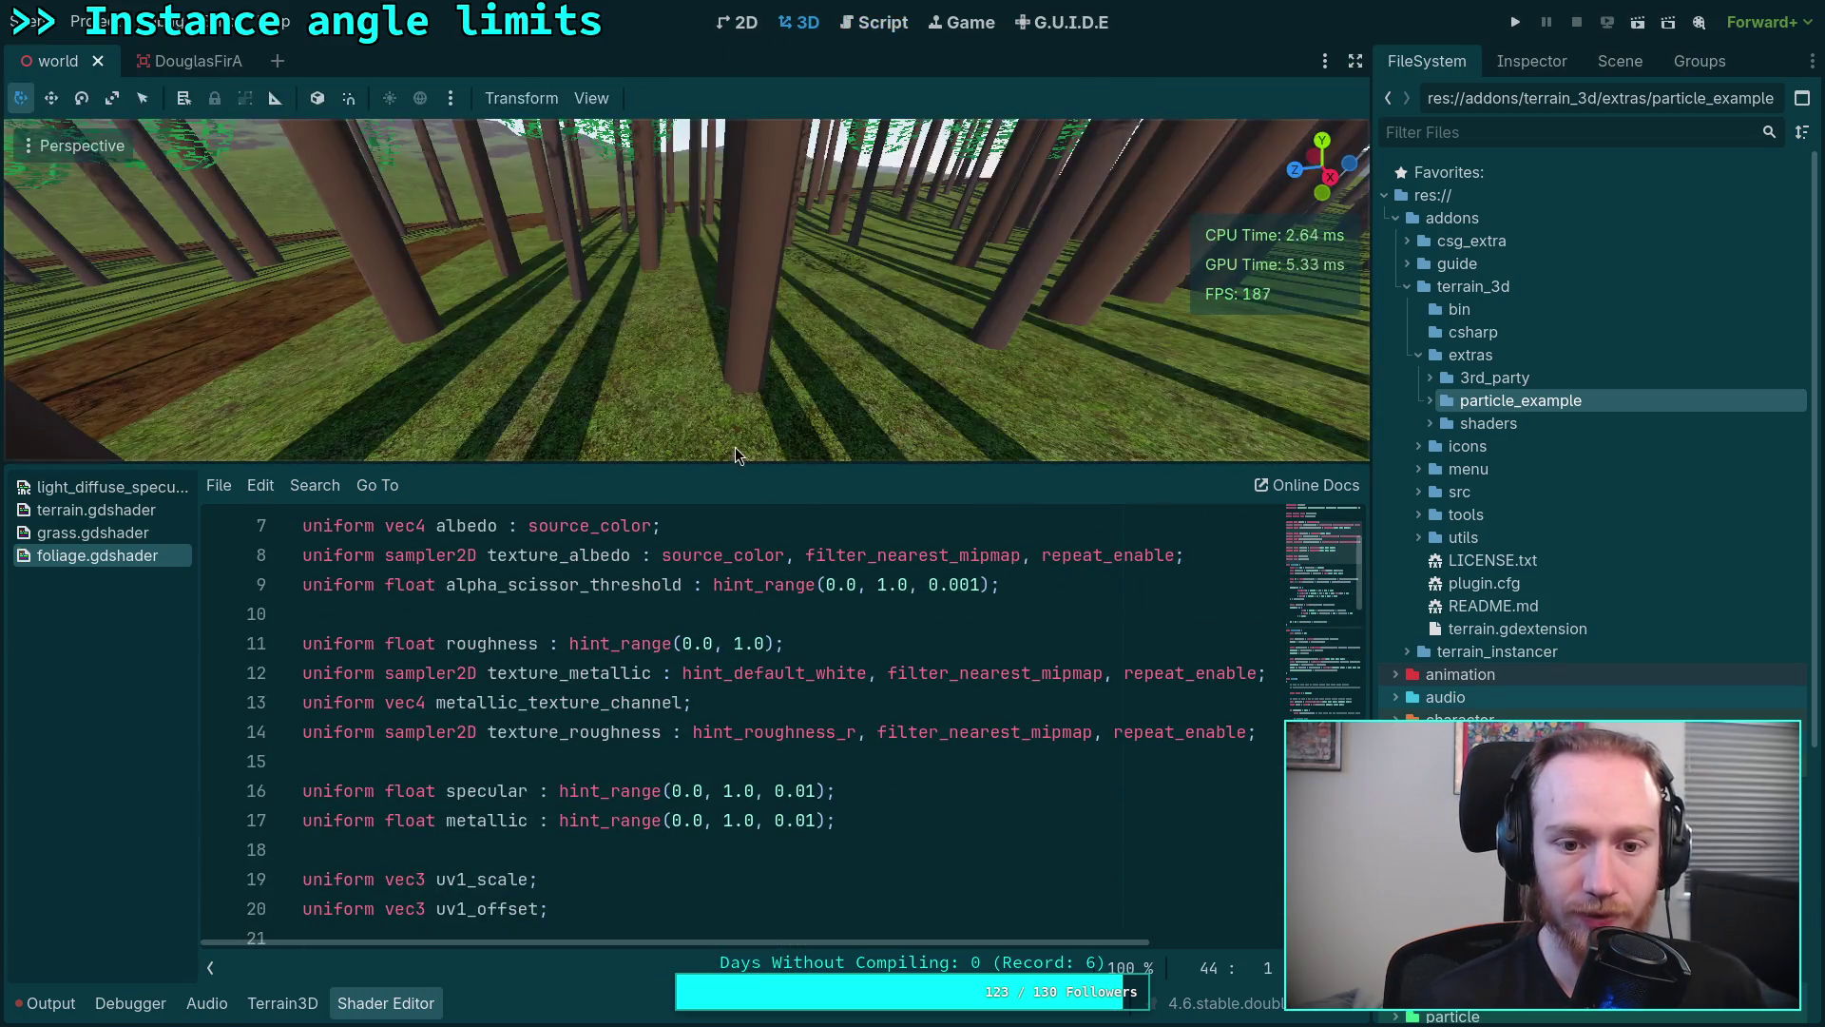
Step: Fly the camera through the pines, checking canopies, grass and the horizon
click(435, 1006)
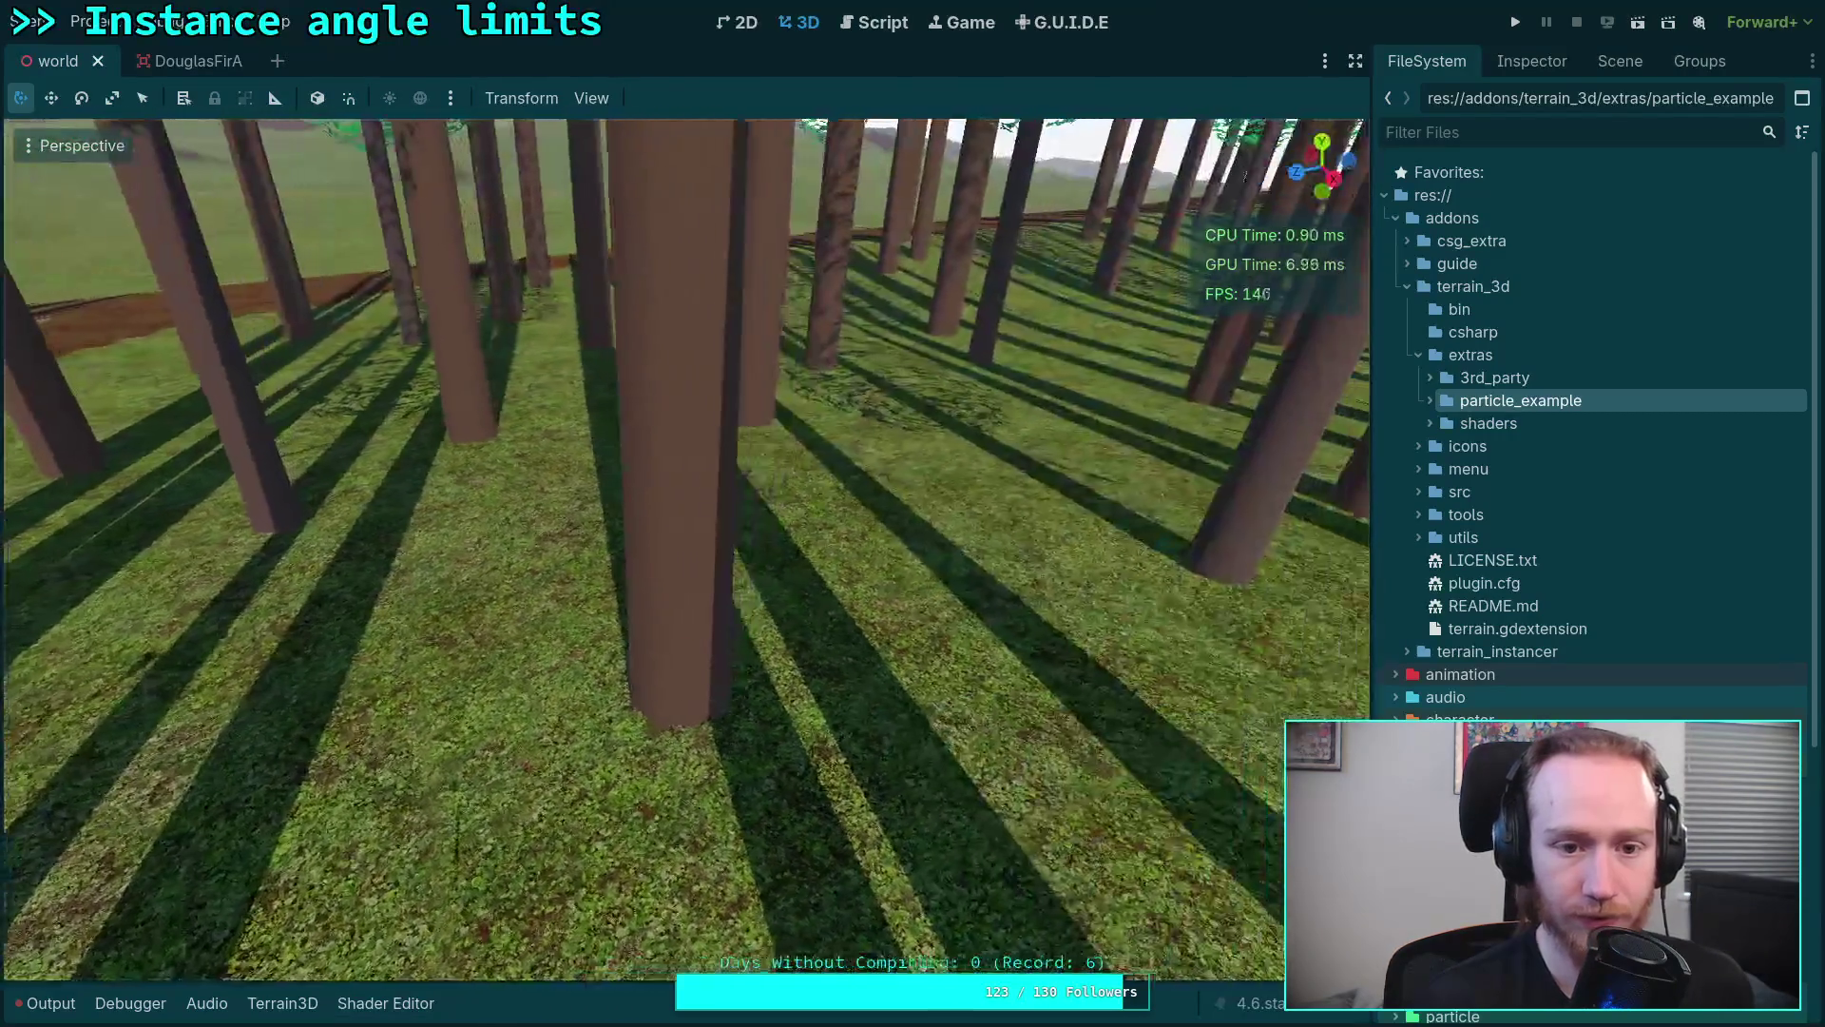
key(w)
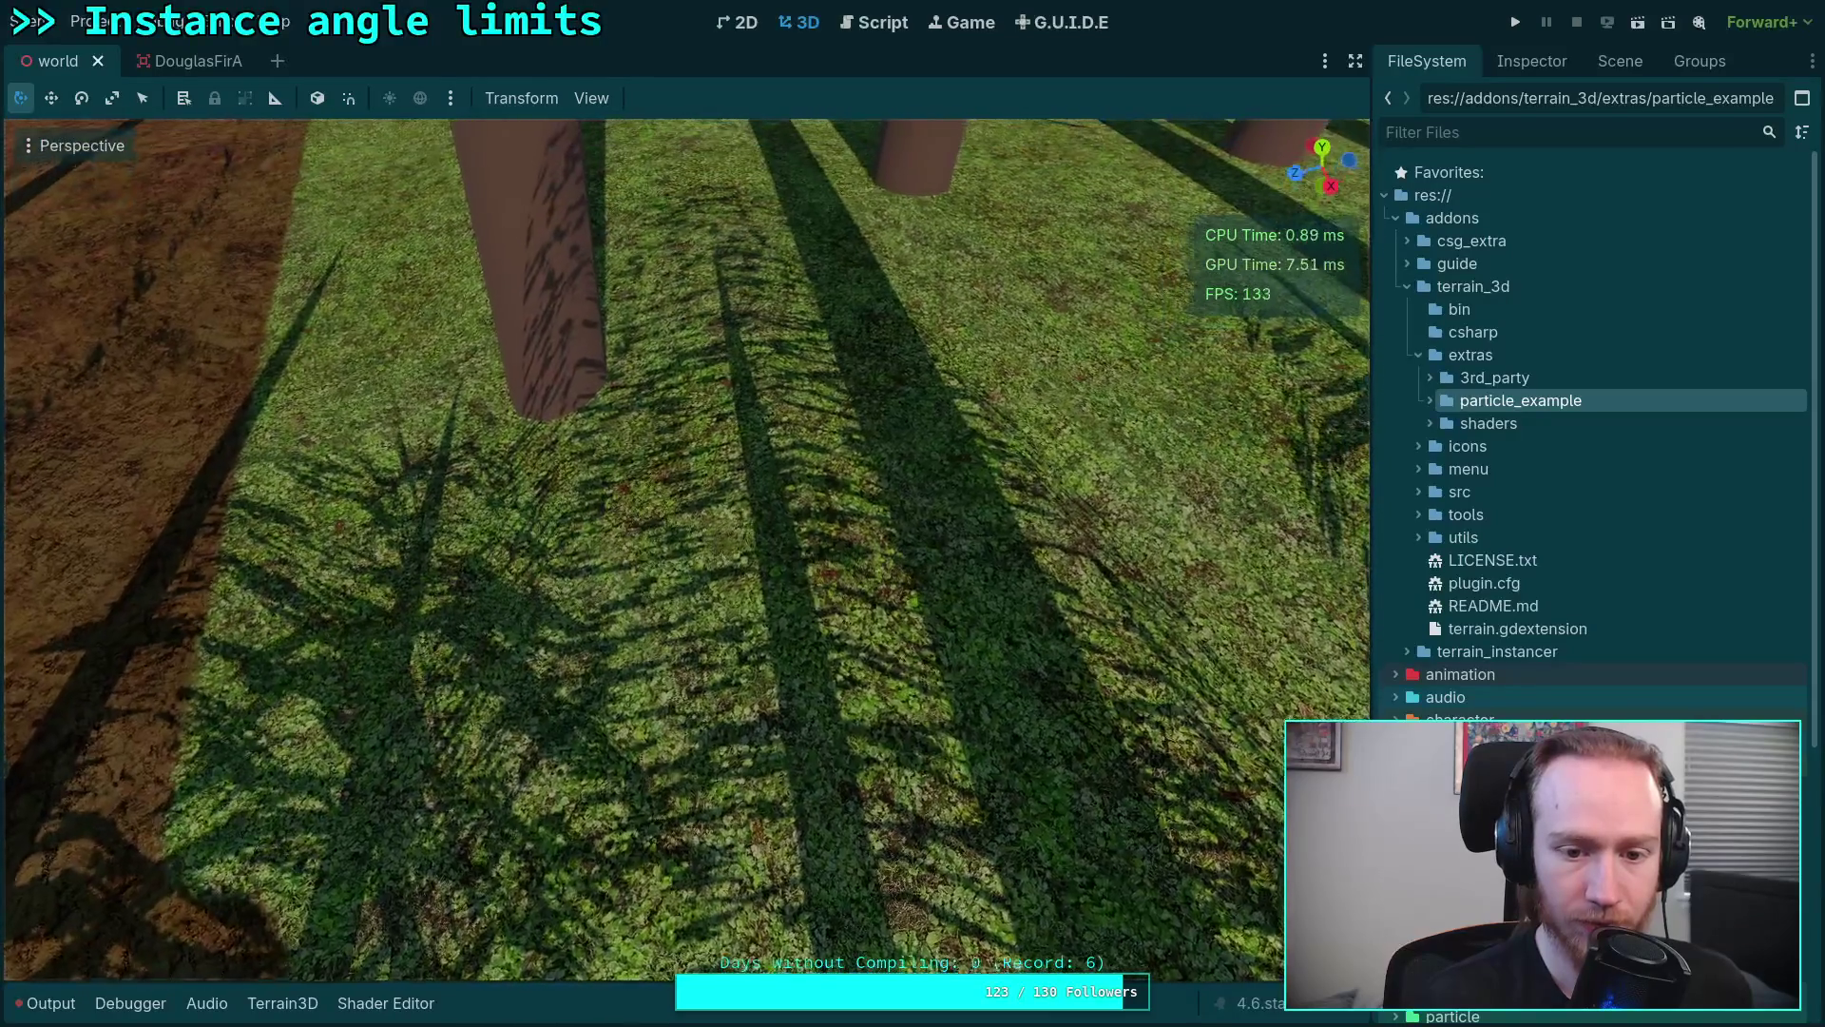
key(s)
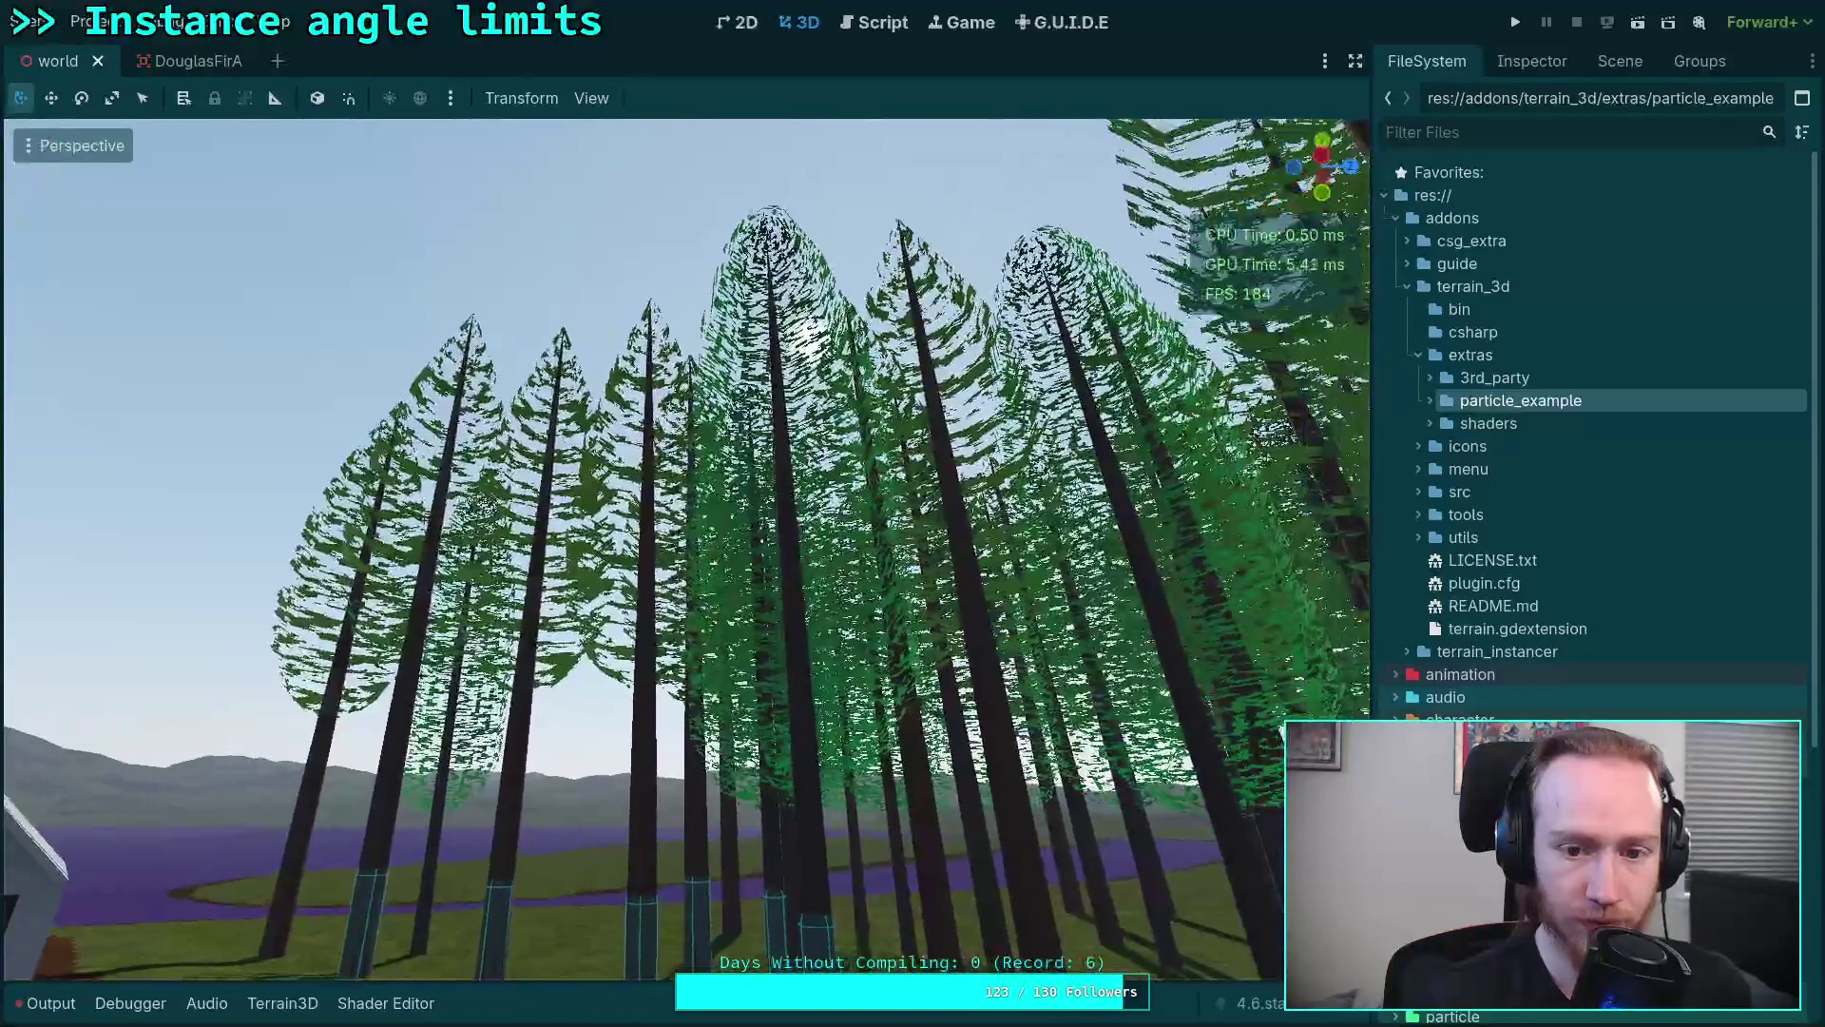
key(w)
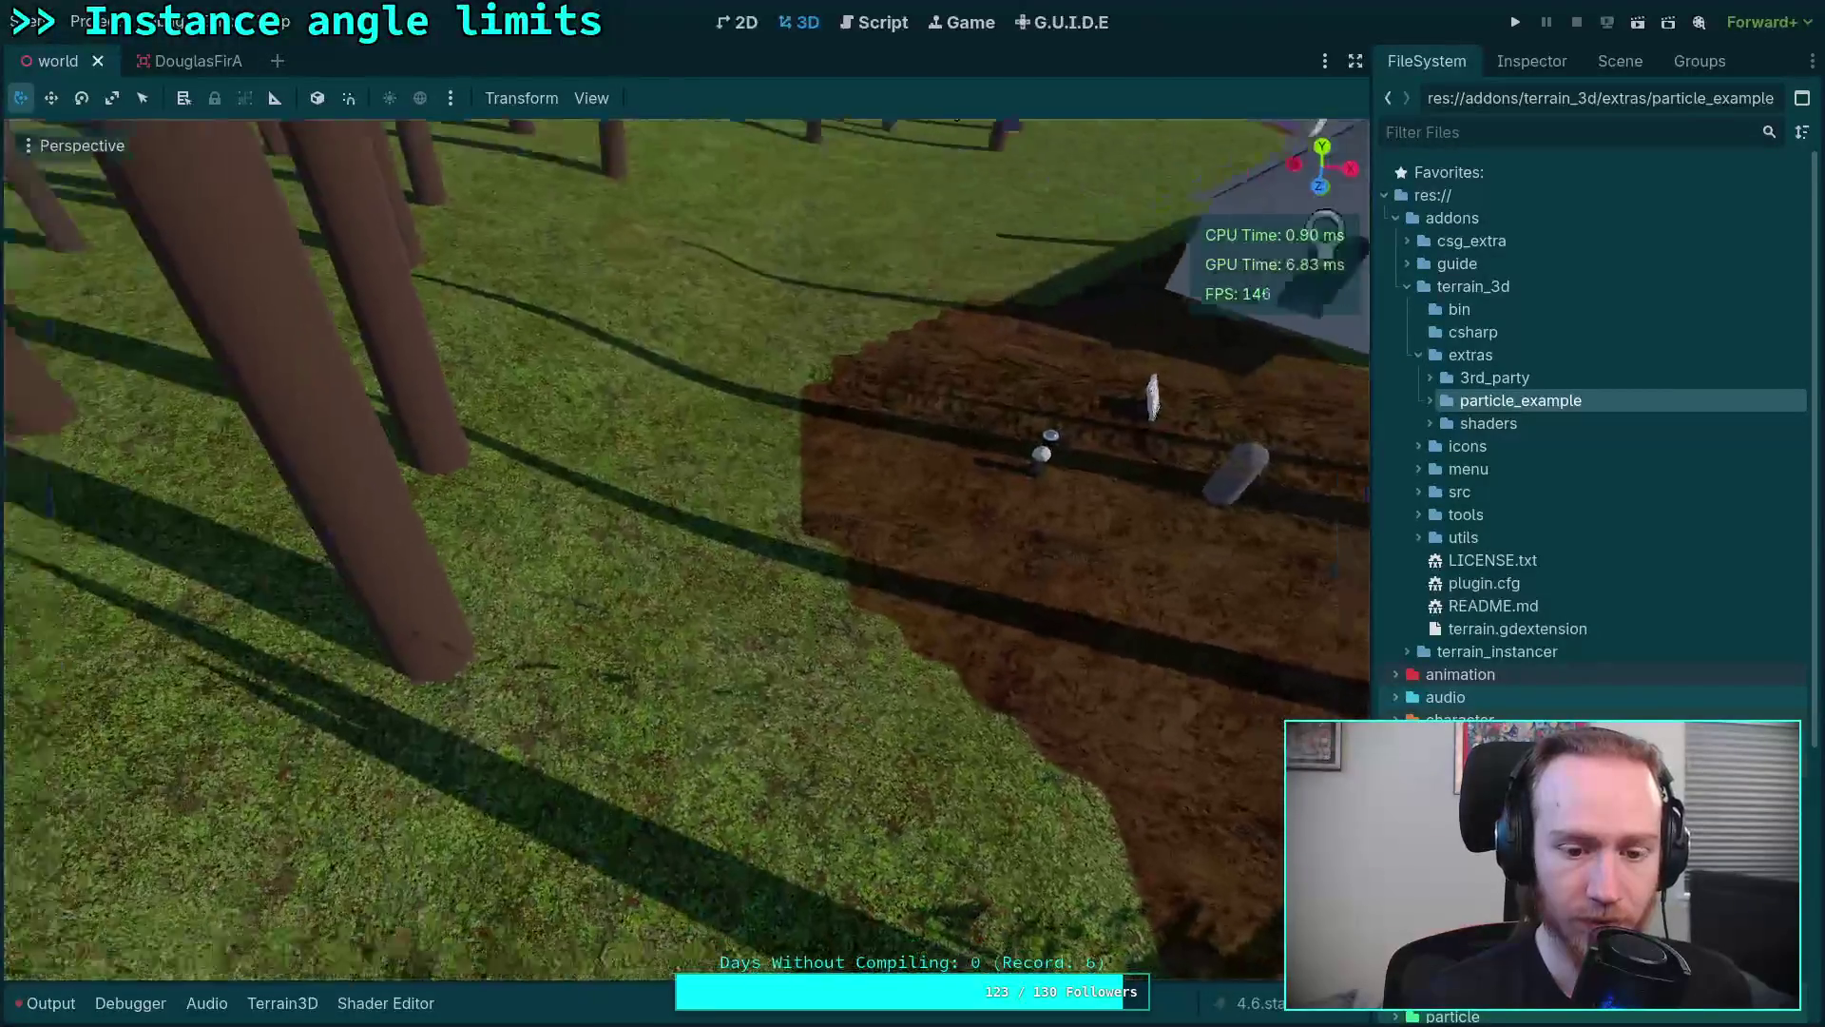
key(w)
key(s)
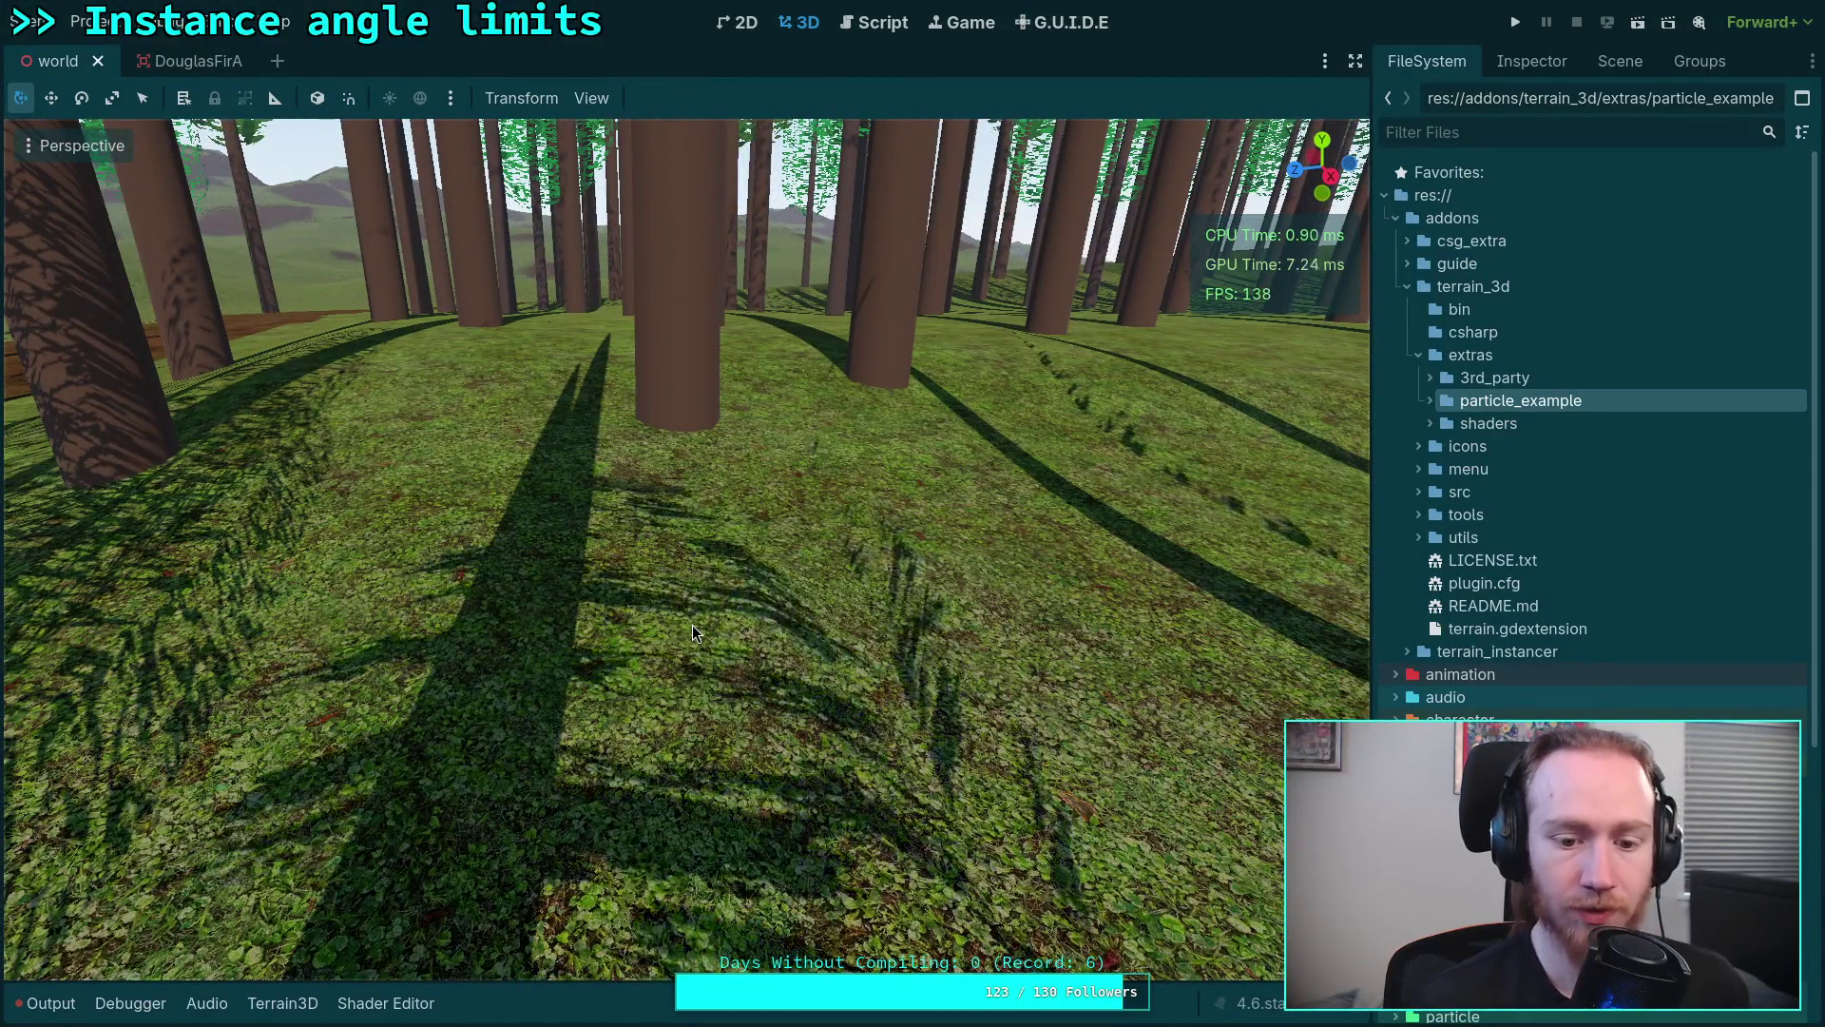
key(w)
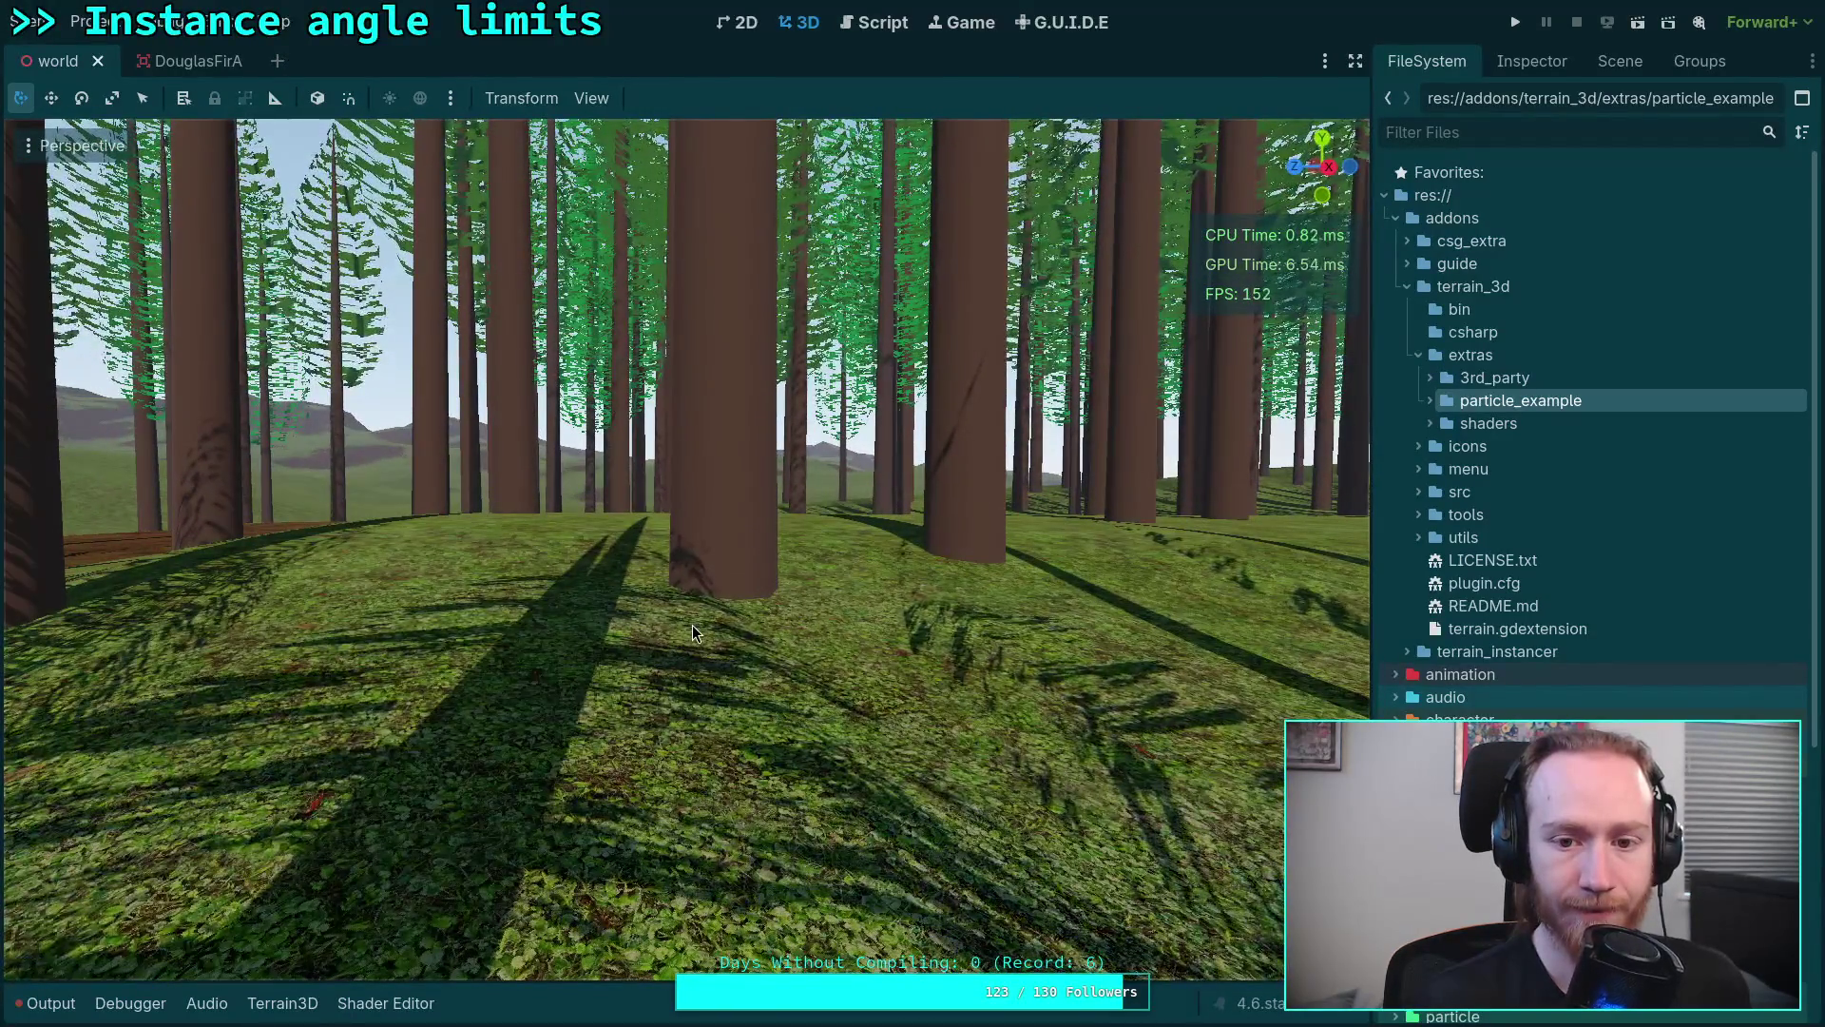
key(w)
key(w)
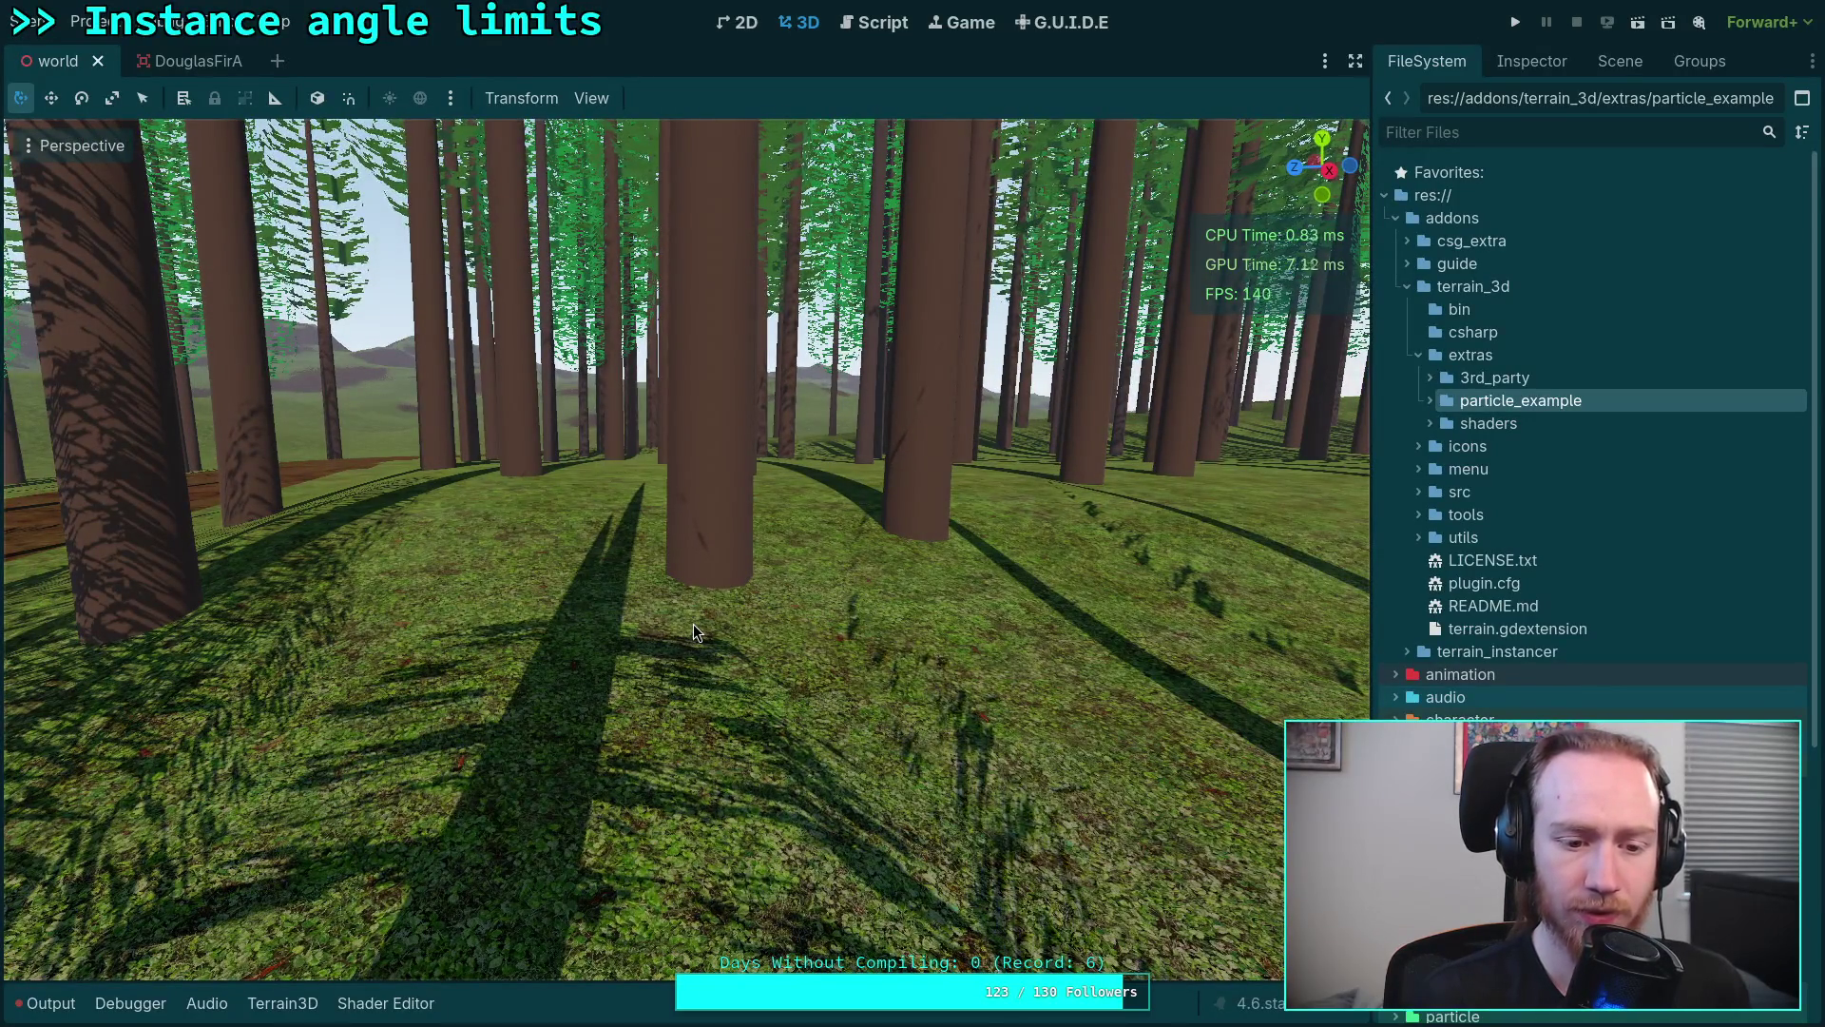
Step: Visit the script editor briefly and come back to the 3D view
key(ctrl+F3)
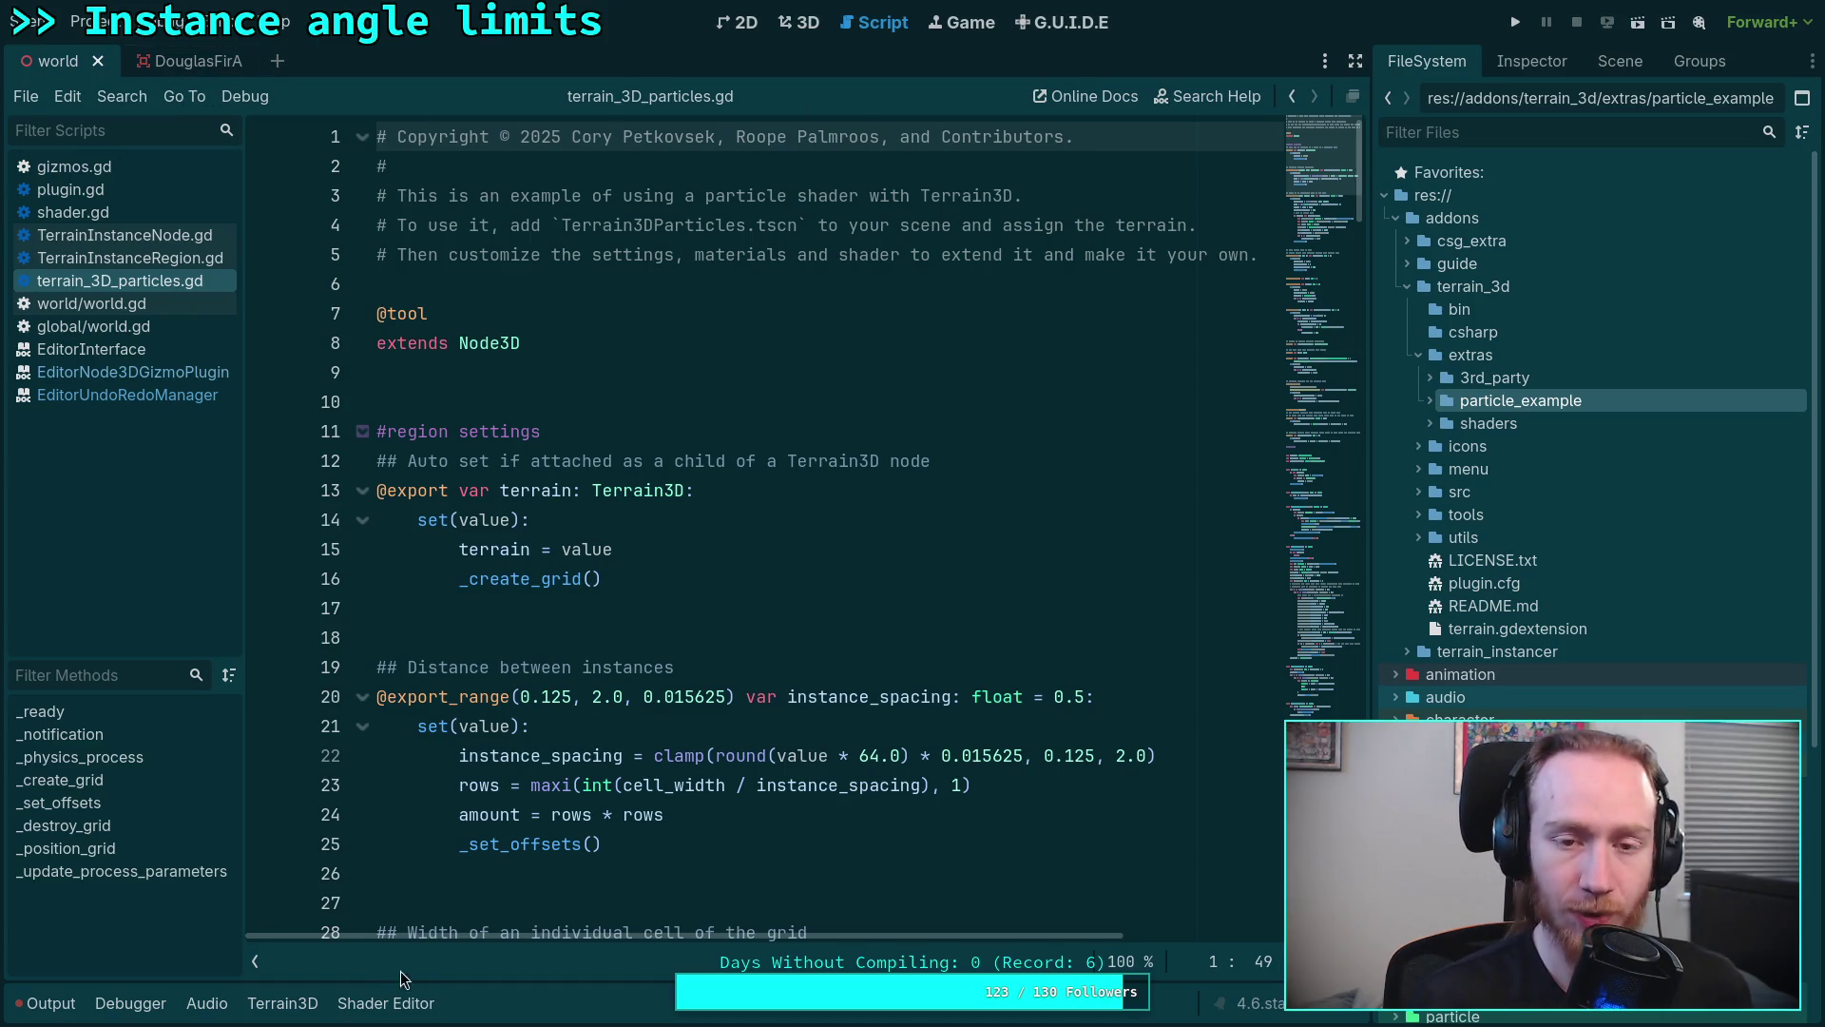
click(807, 23)
Step: Restore the back_face check in the foliage shader and save it
click(406, 1002)
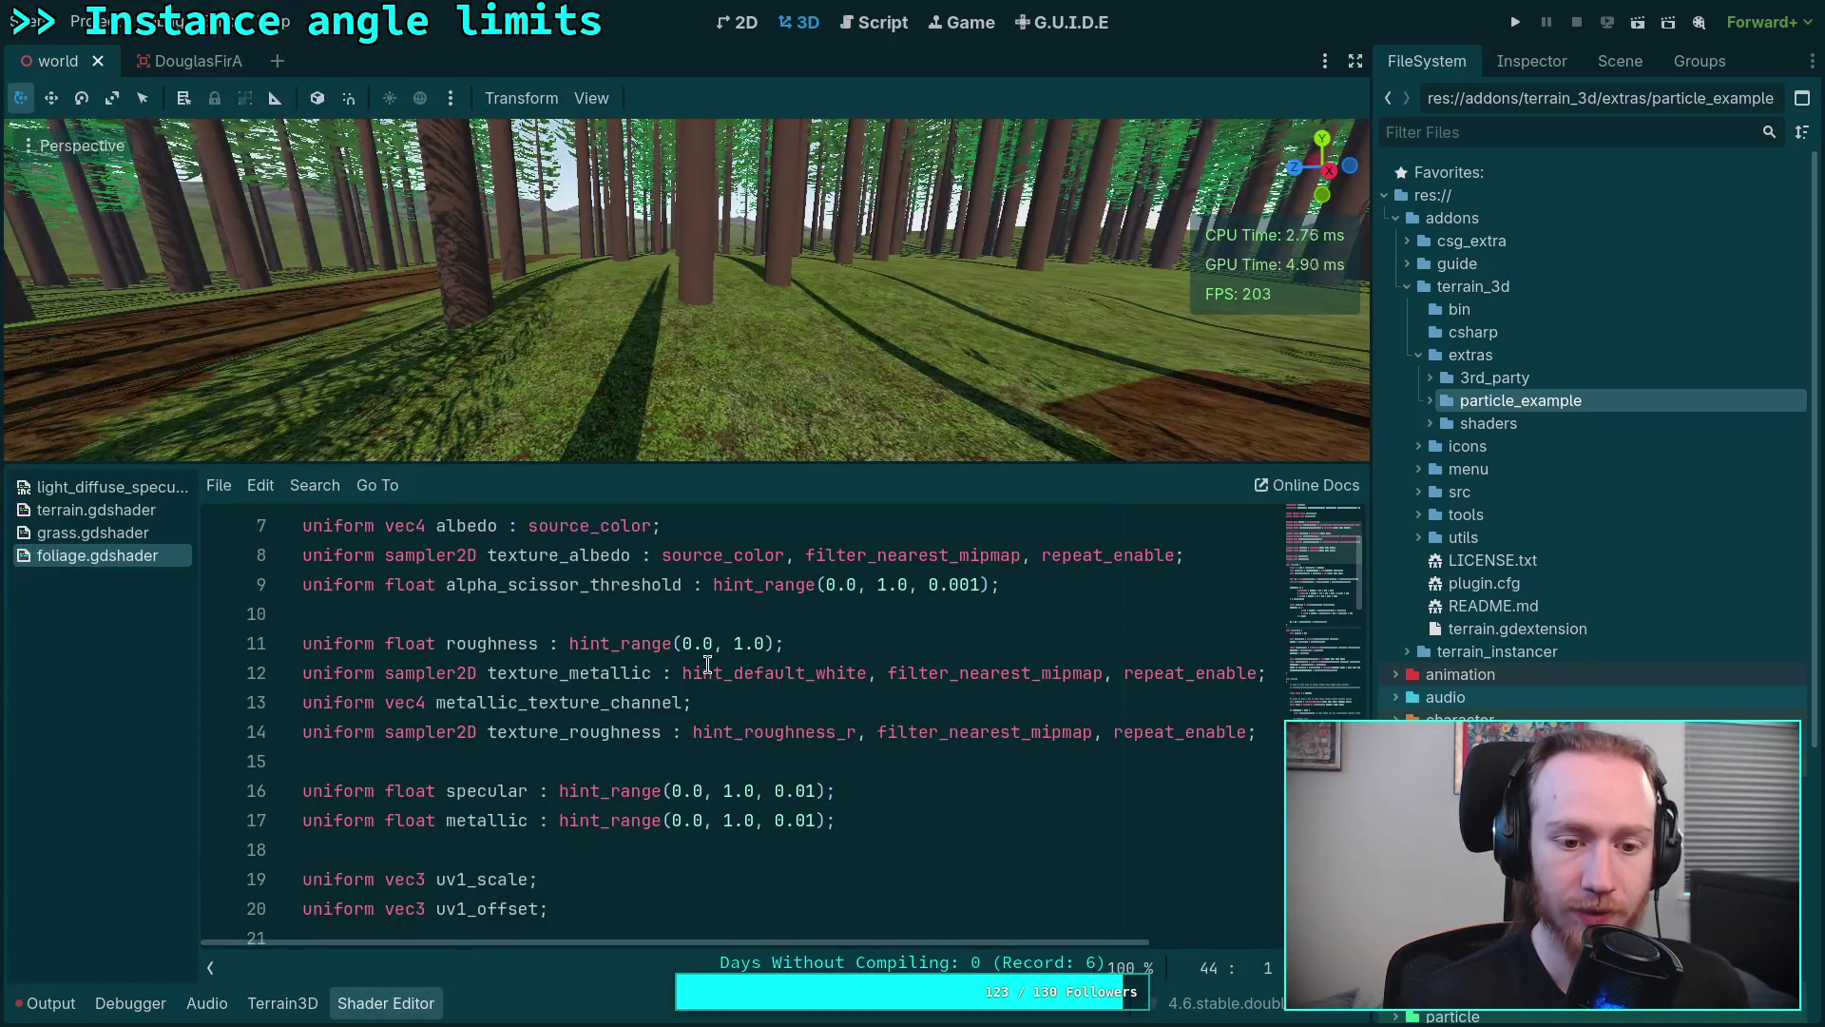
click(707, 668)
scroll(774, 686, up, 2)
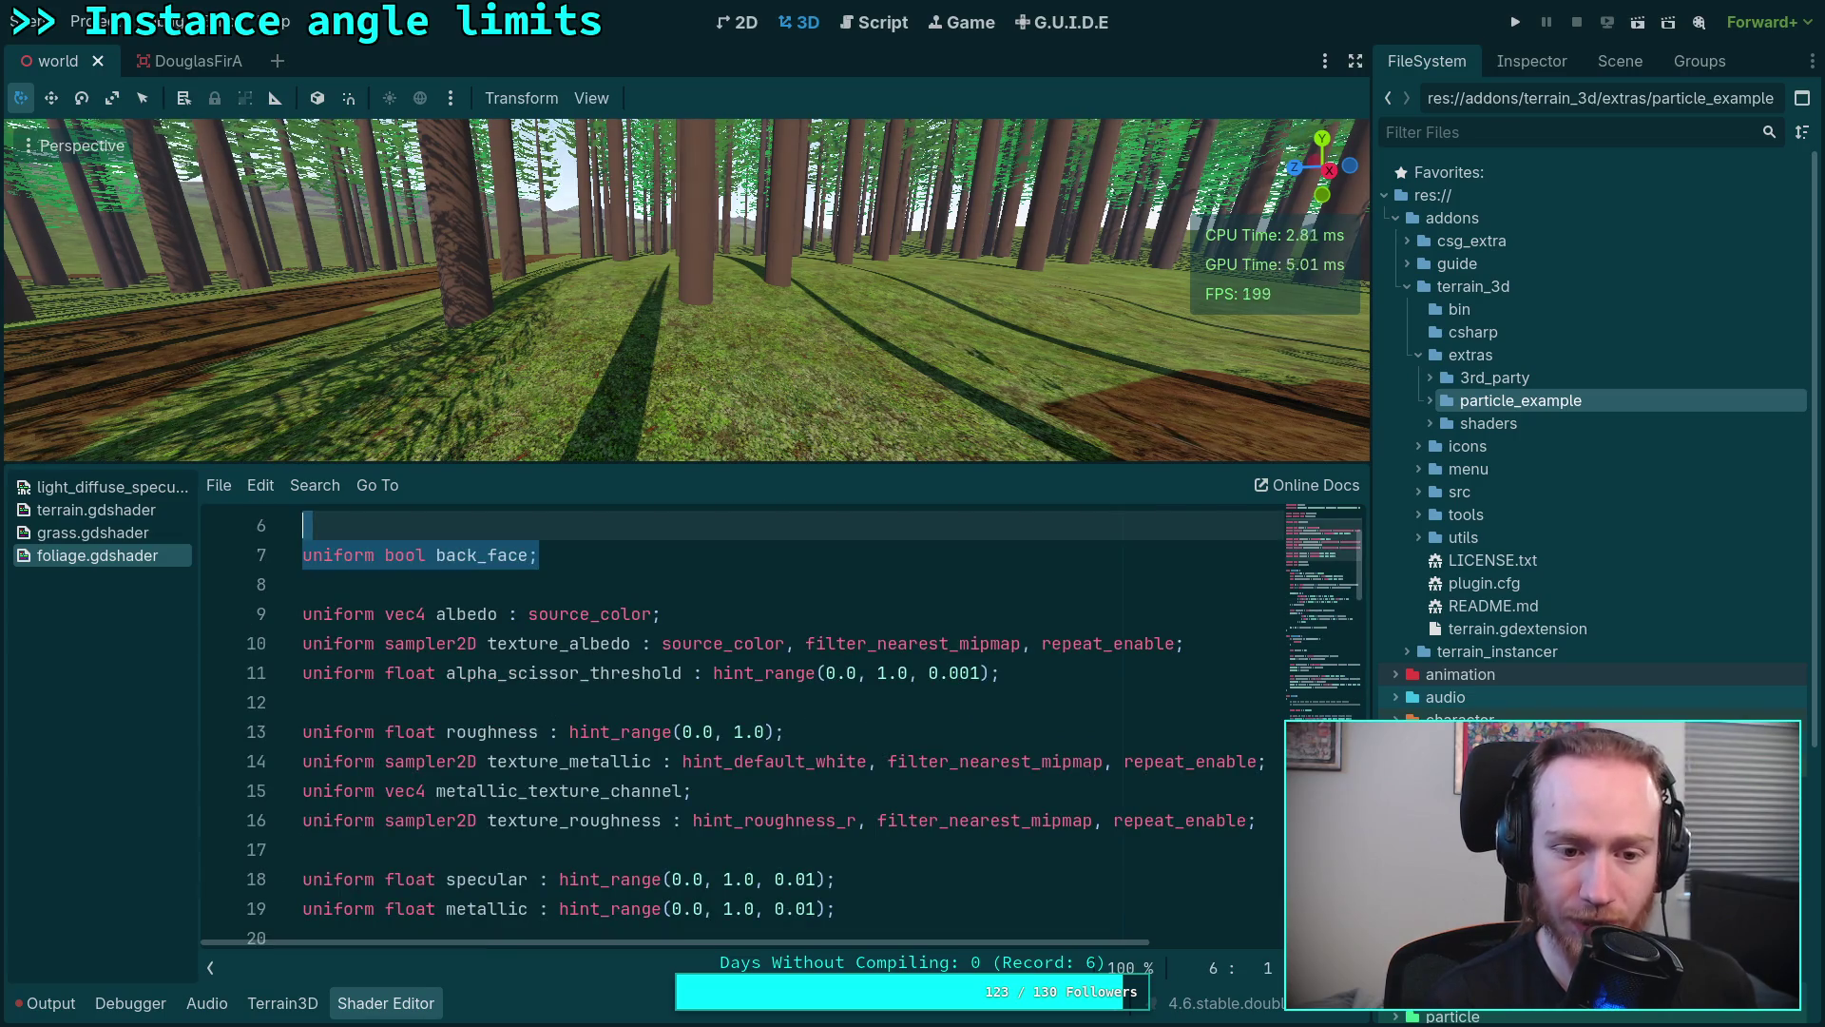
click(733, 701)
key(ctrl+s)
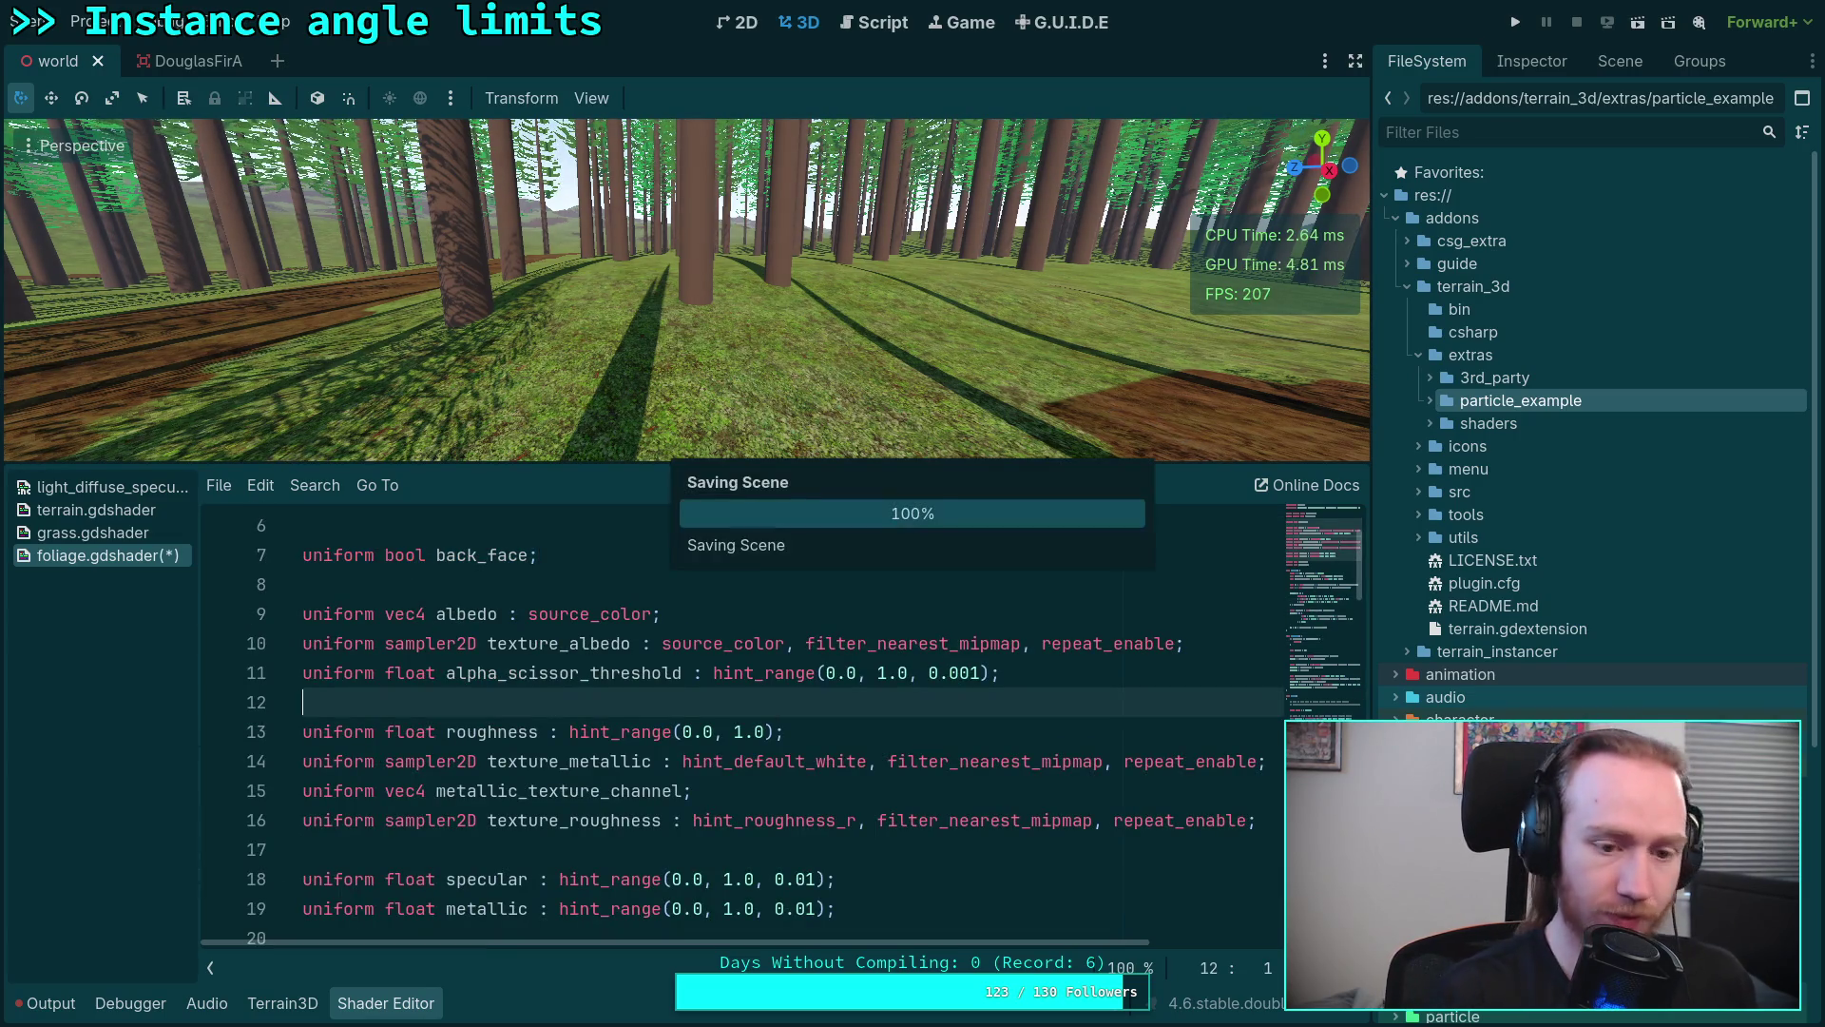
Step: Inspect the DouglasFirA LOD0 mesh's foliage material shader parameters
click(187, 60)
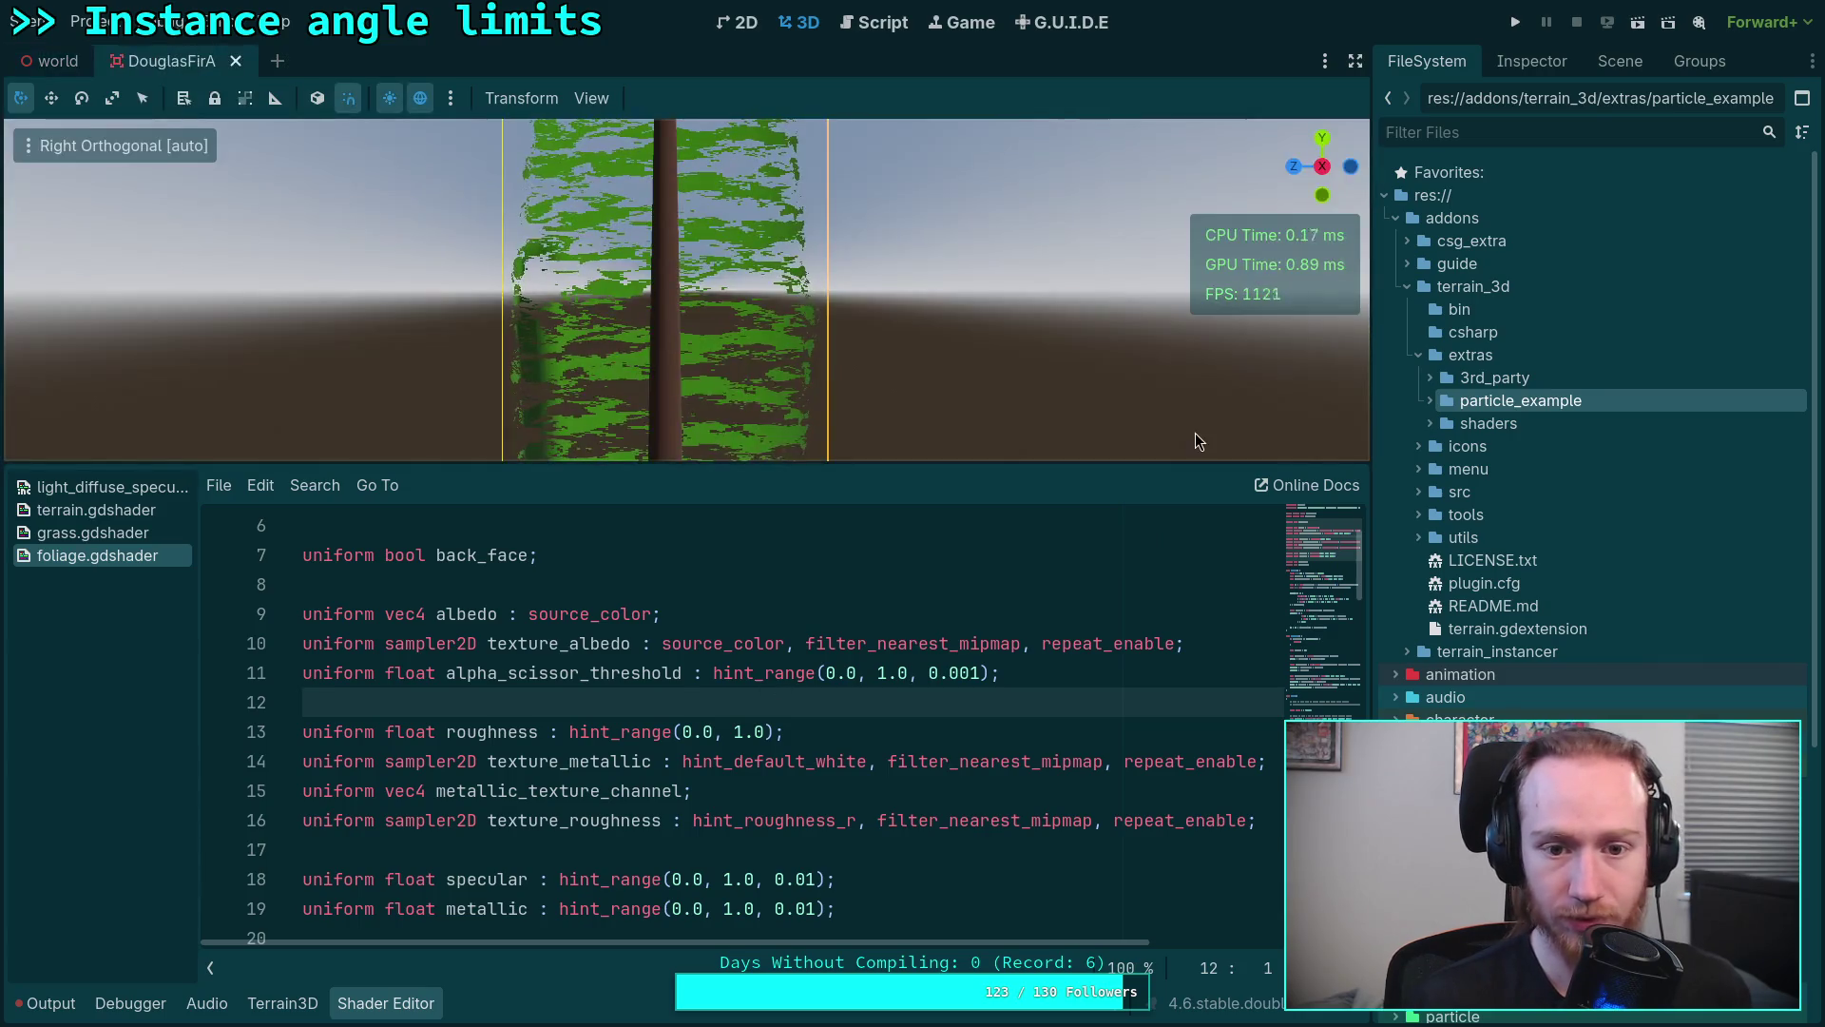
click(1537, 67)
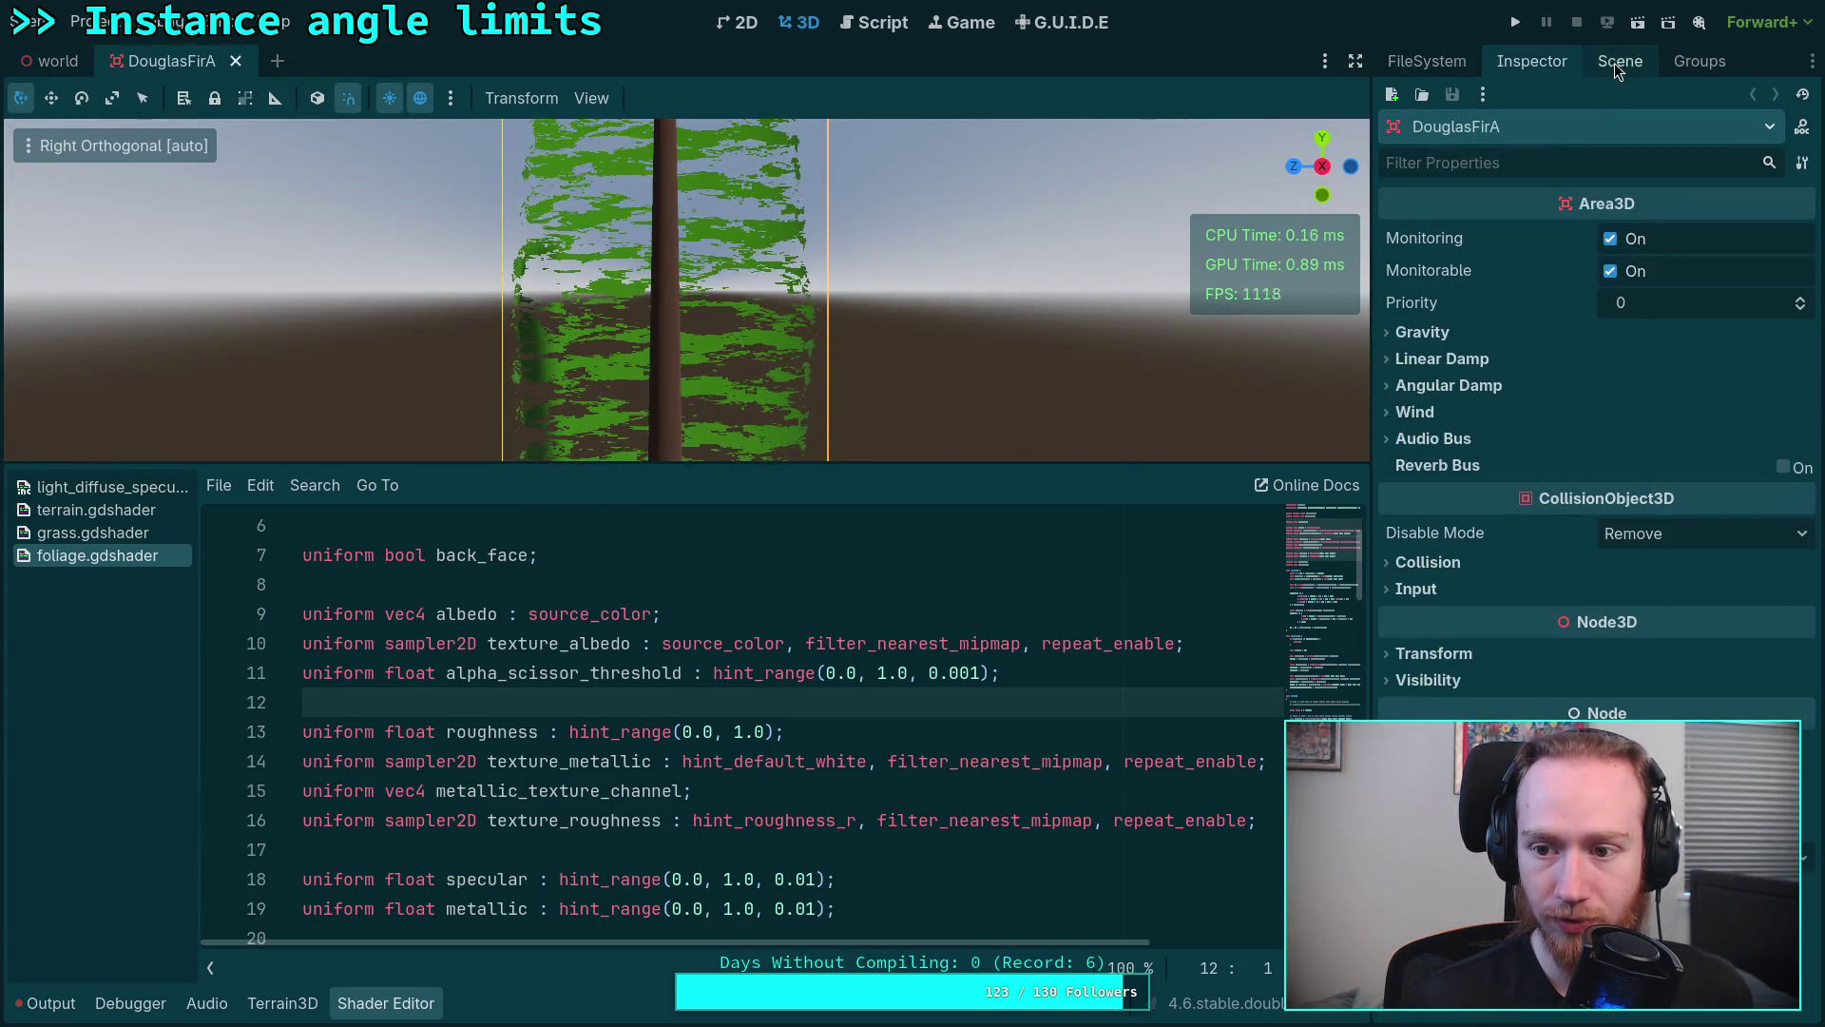
click(1621, 61)
click(1488, 181)
click(1433, 156)
click(1532, 60)
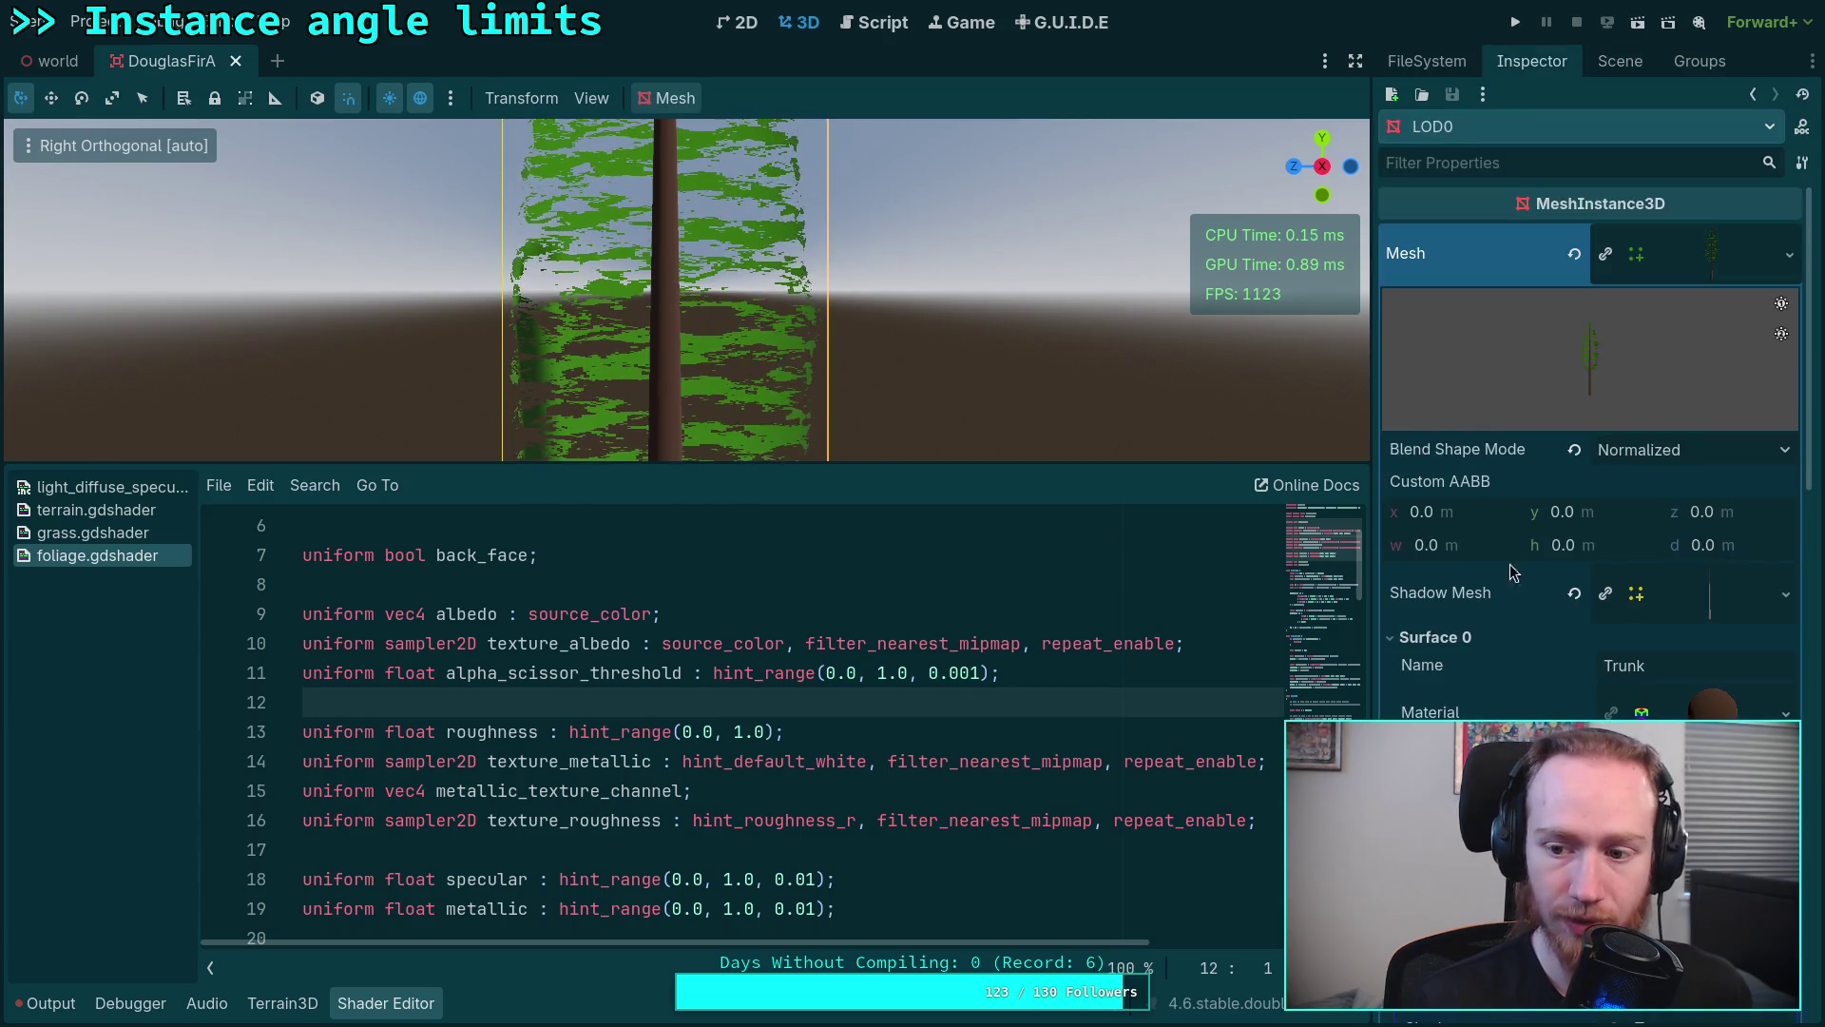
scroll(1509, 569, down, 5)
click(1554, 438)
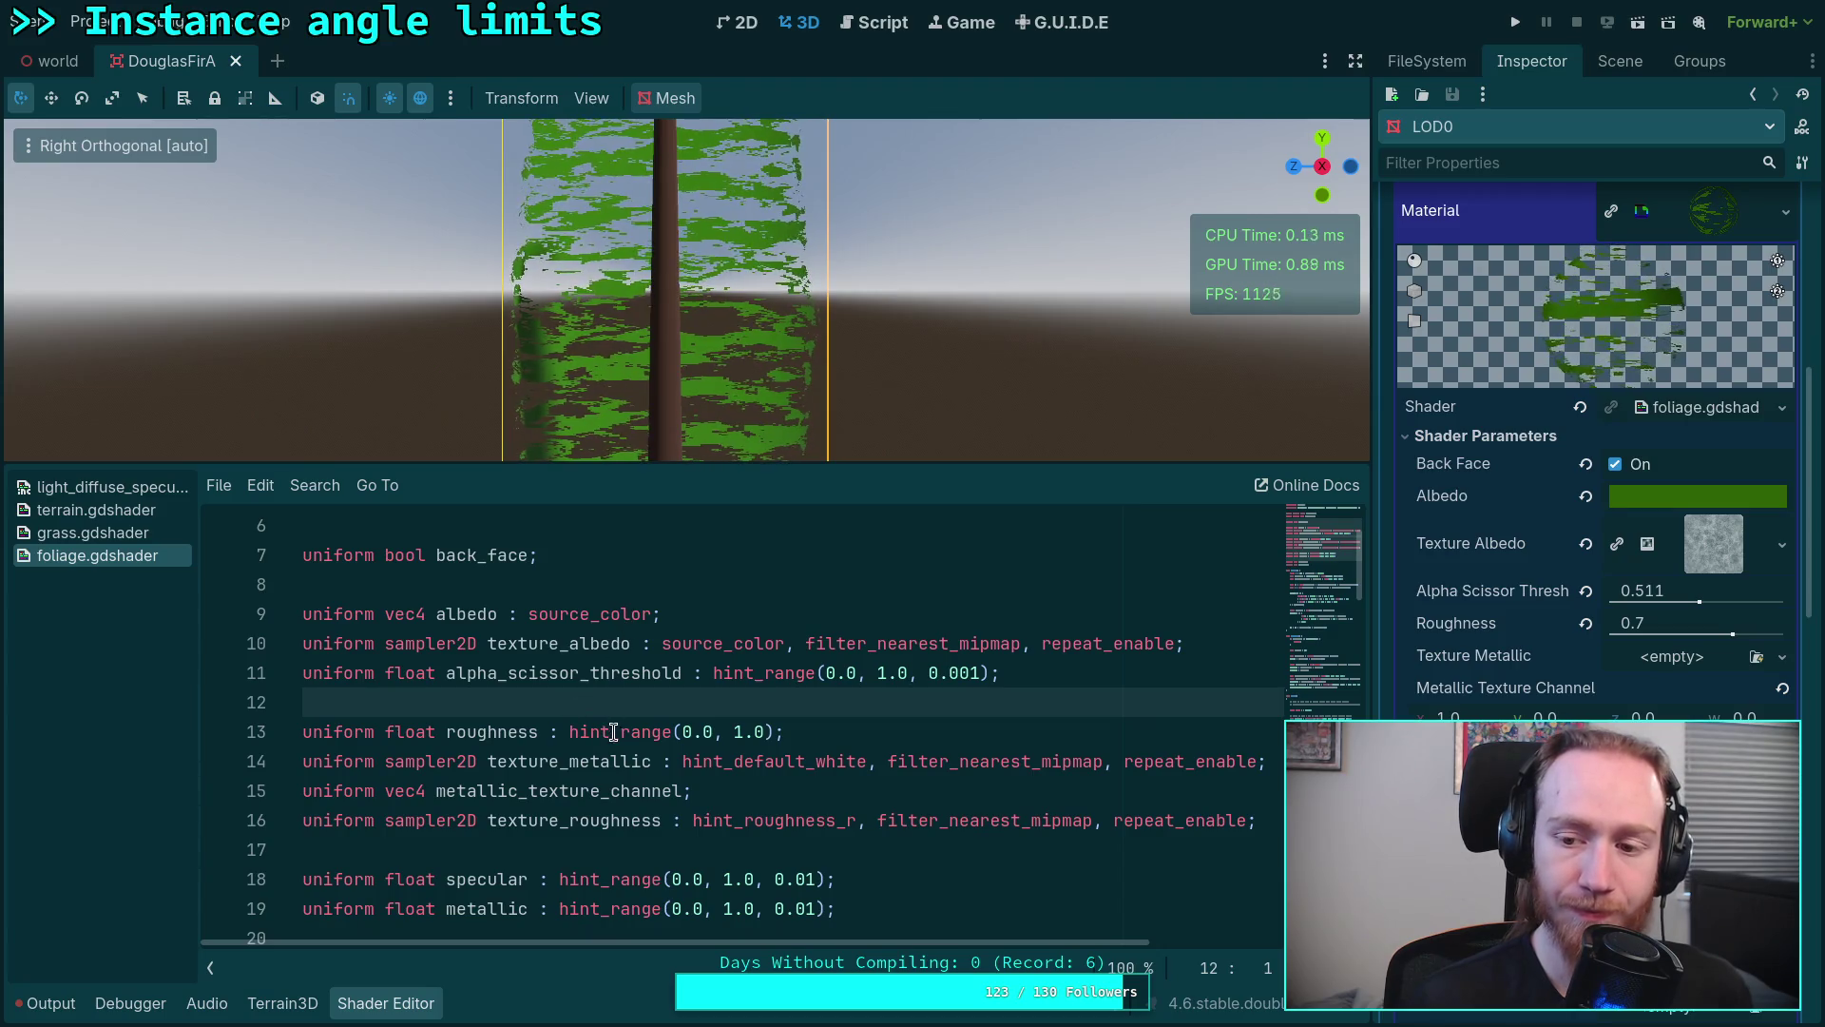
scroll(614, 732, down, 5)
scroll(614, 731, down, 3)
scroll(613, 732, down, 2)
scroll(608, 732, down, 4)
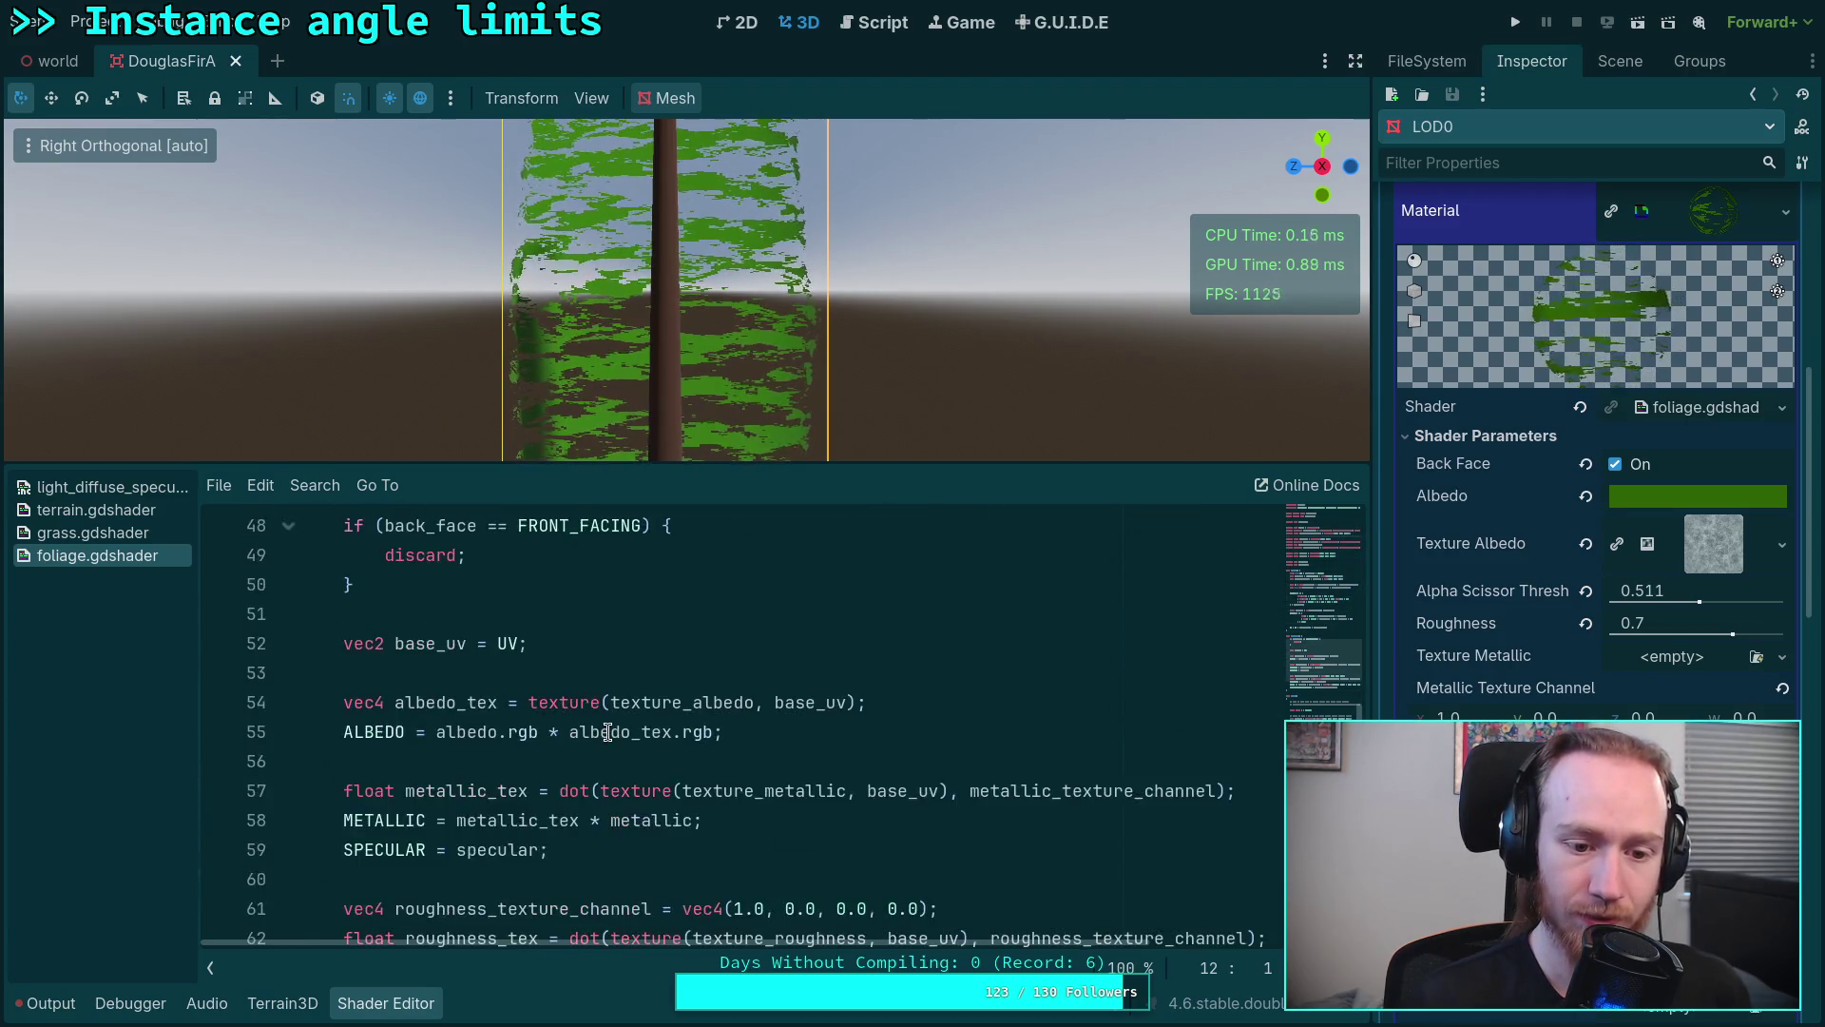
scroll(608, 731, down, 4)
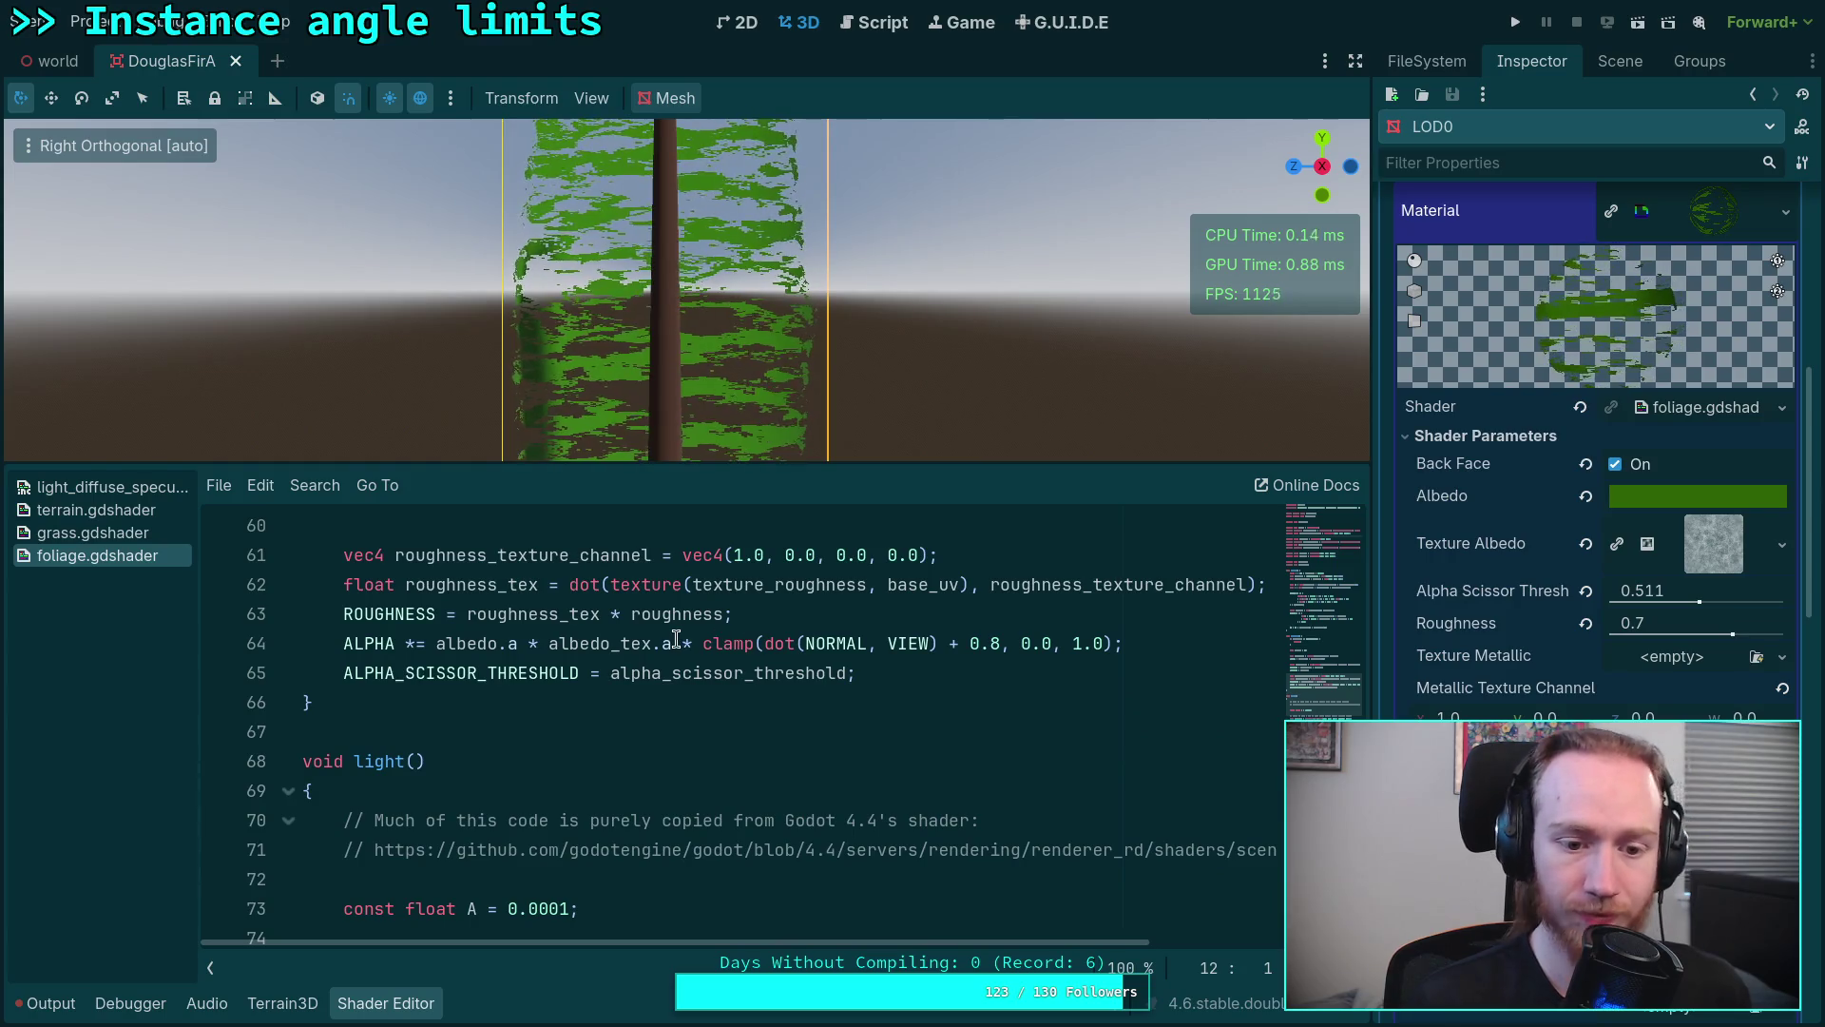
Step: Delete the clamp(dot(NORMAL, VIEW)...) term from the ALPHA line, save, and return to the world scene
drag(680, 643, 1123, 642)
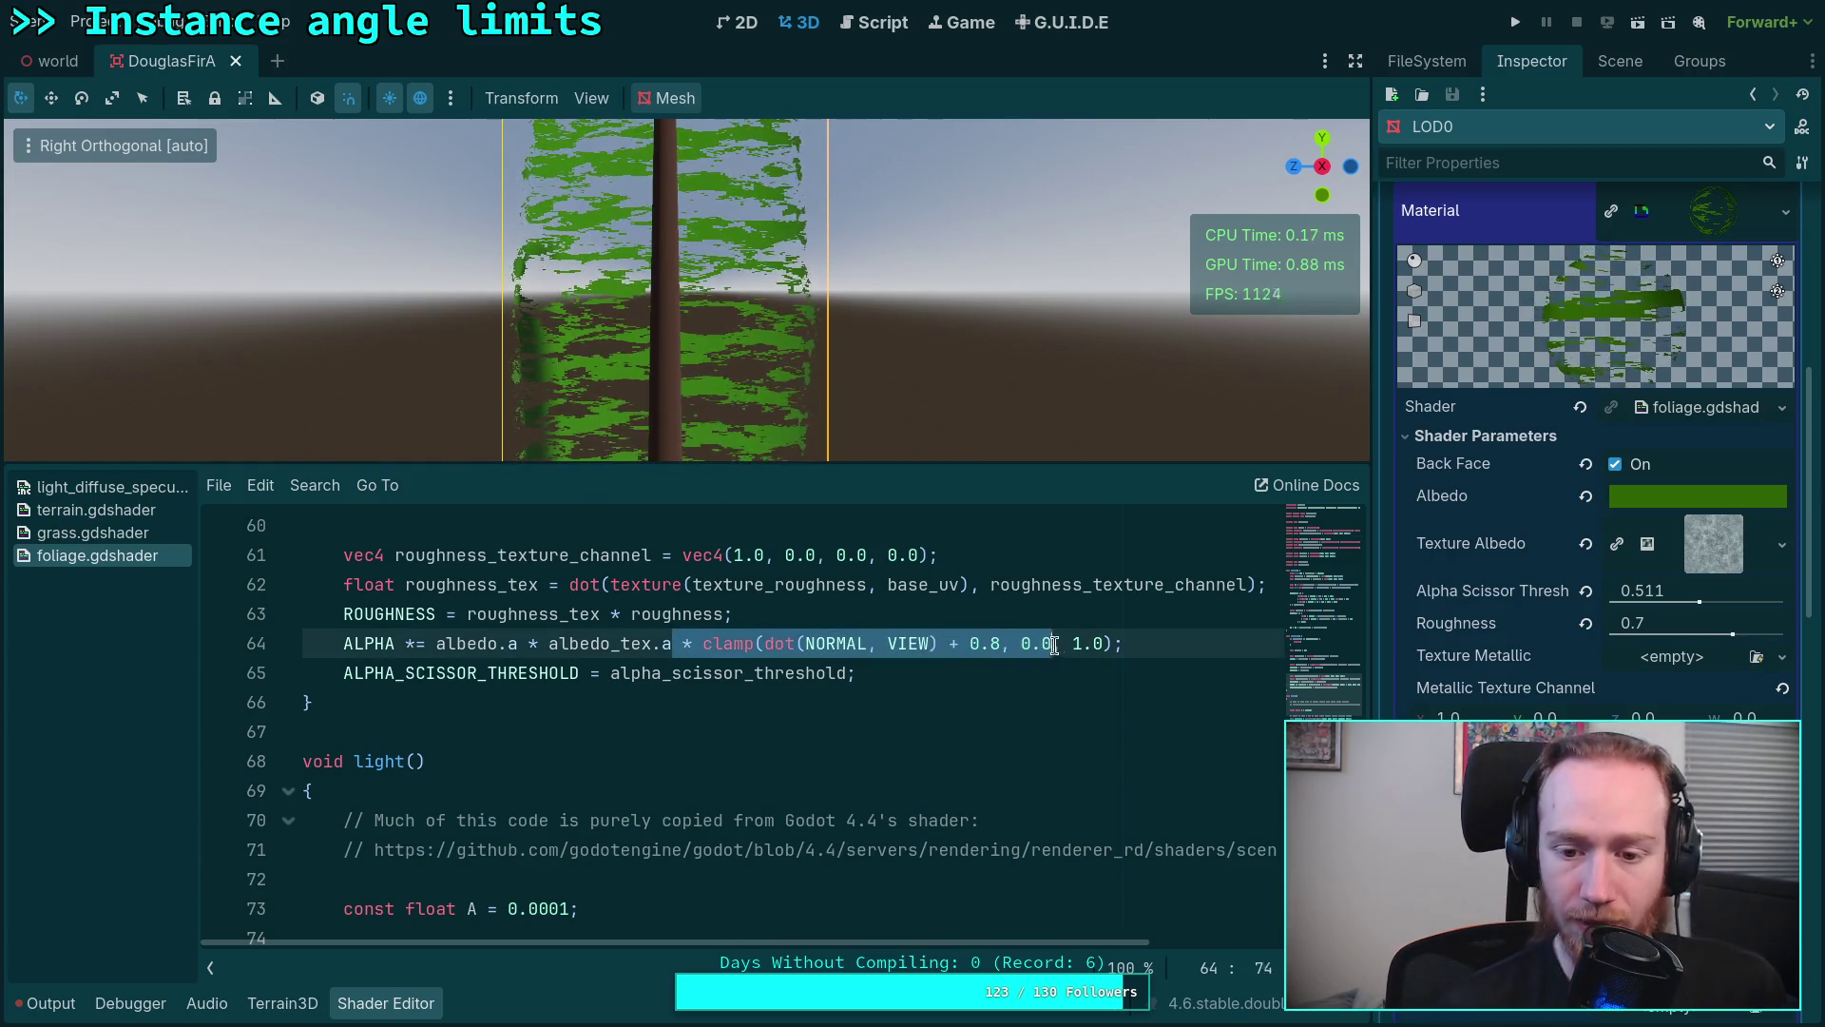
key(BackSpace)
key(ctrl+s)
text(;)
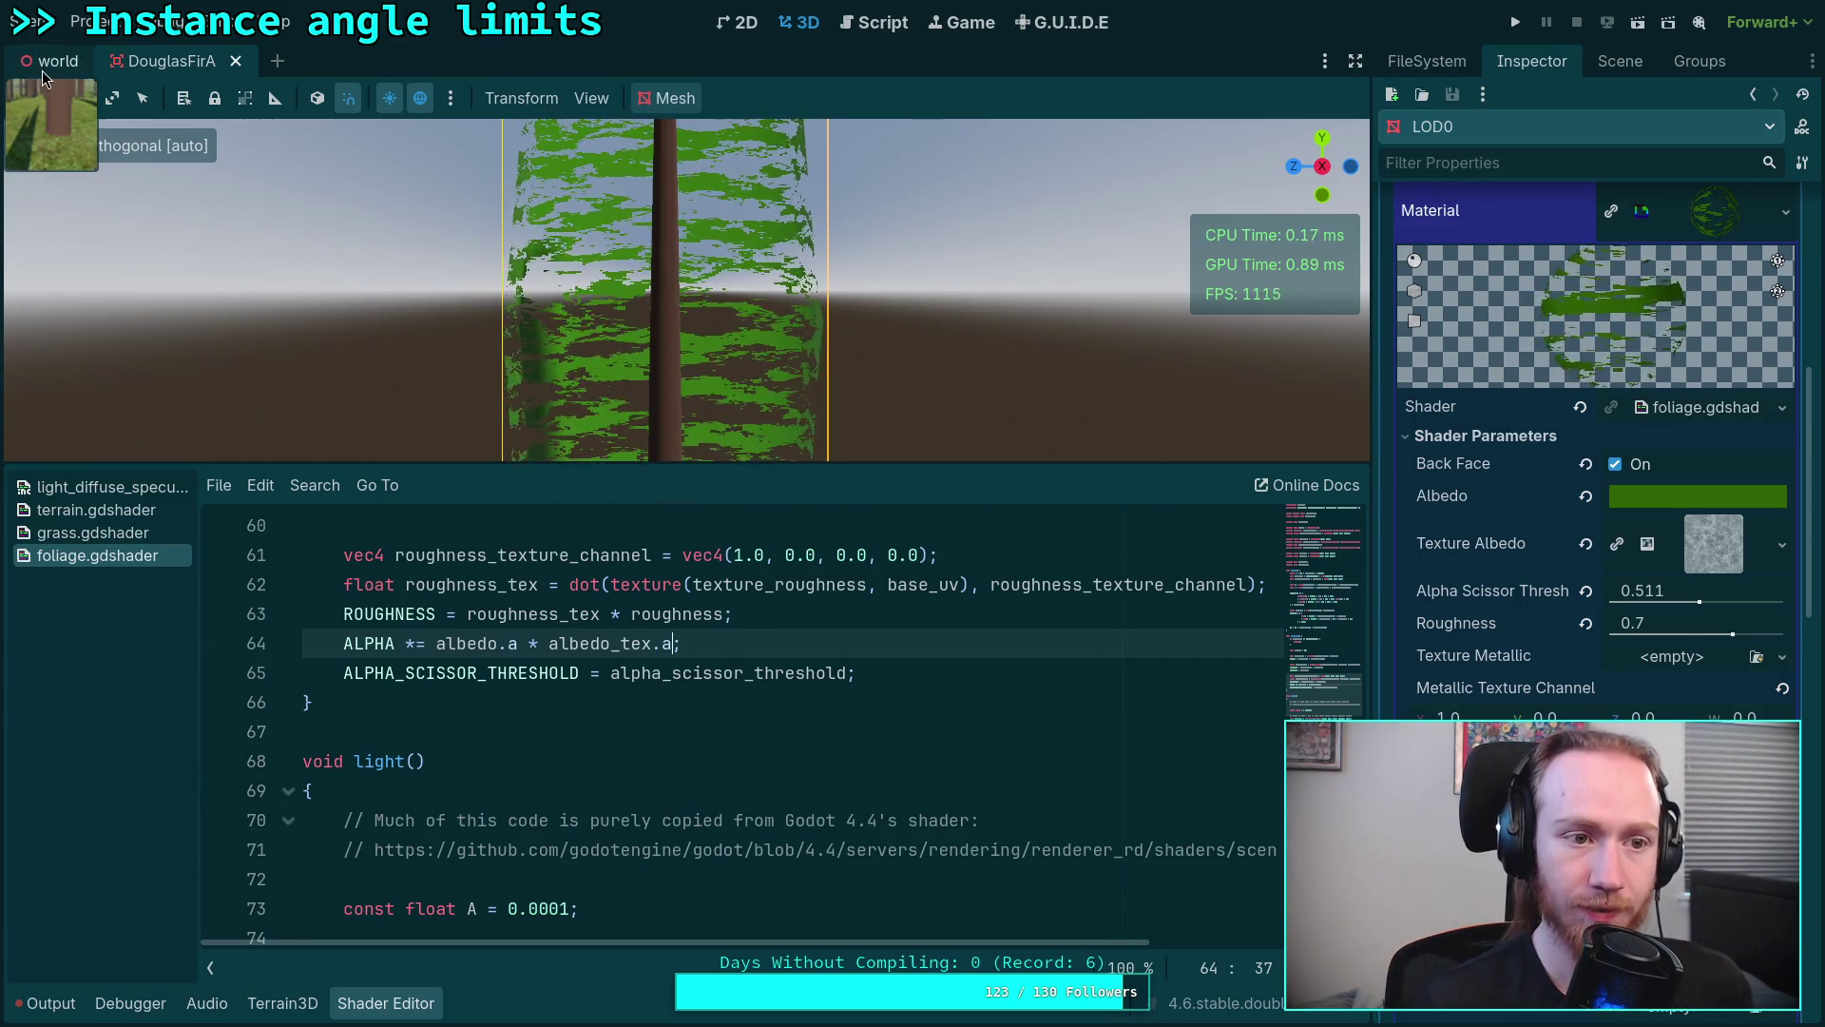
key(ctrl+Tab)
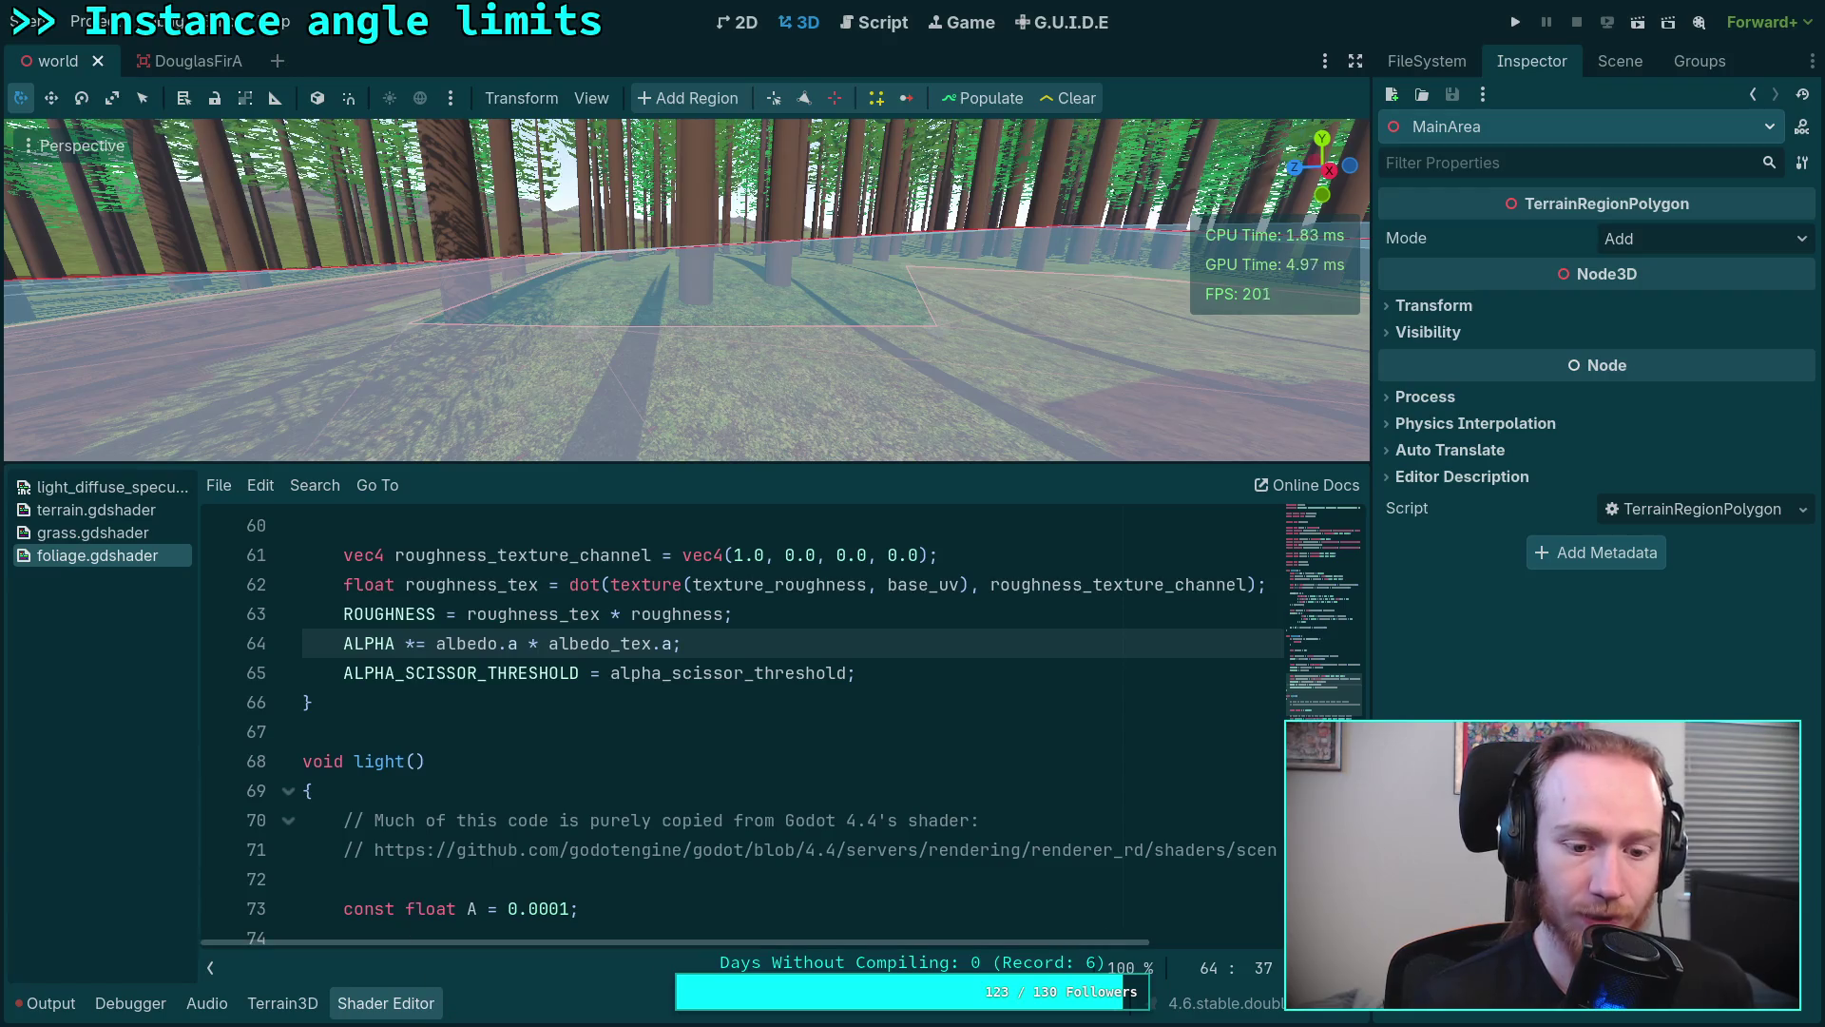
click(386, 1002)
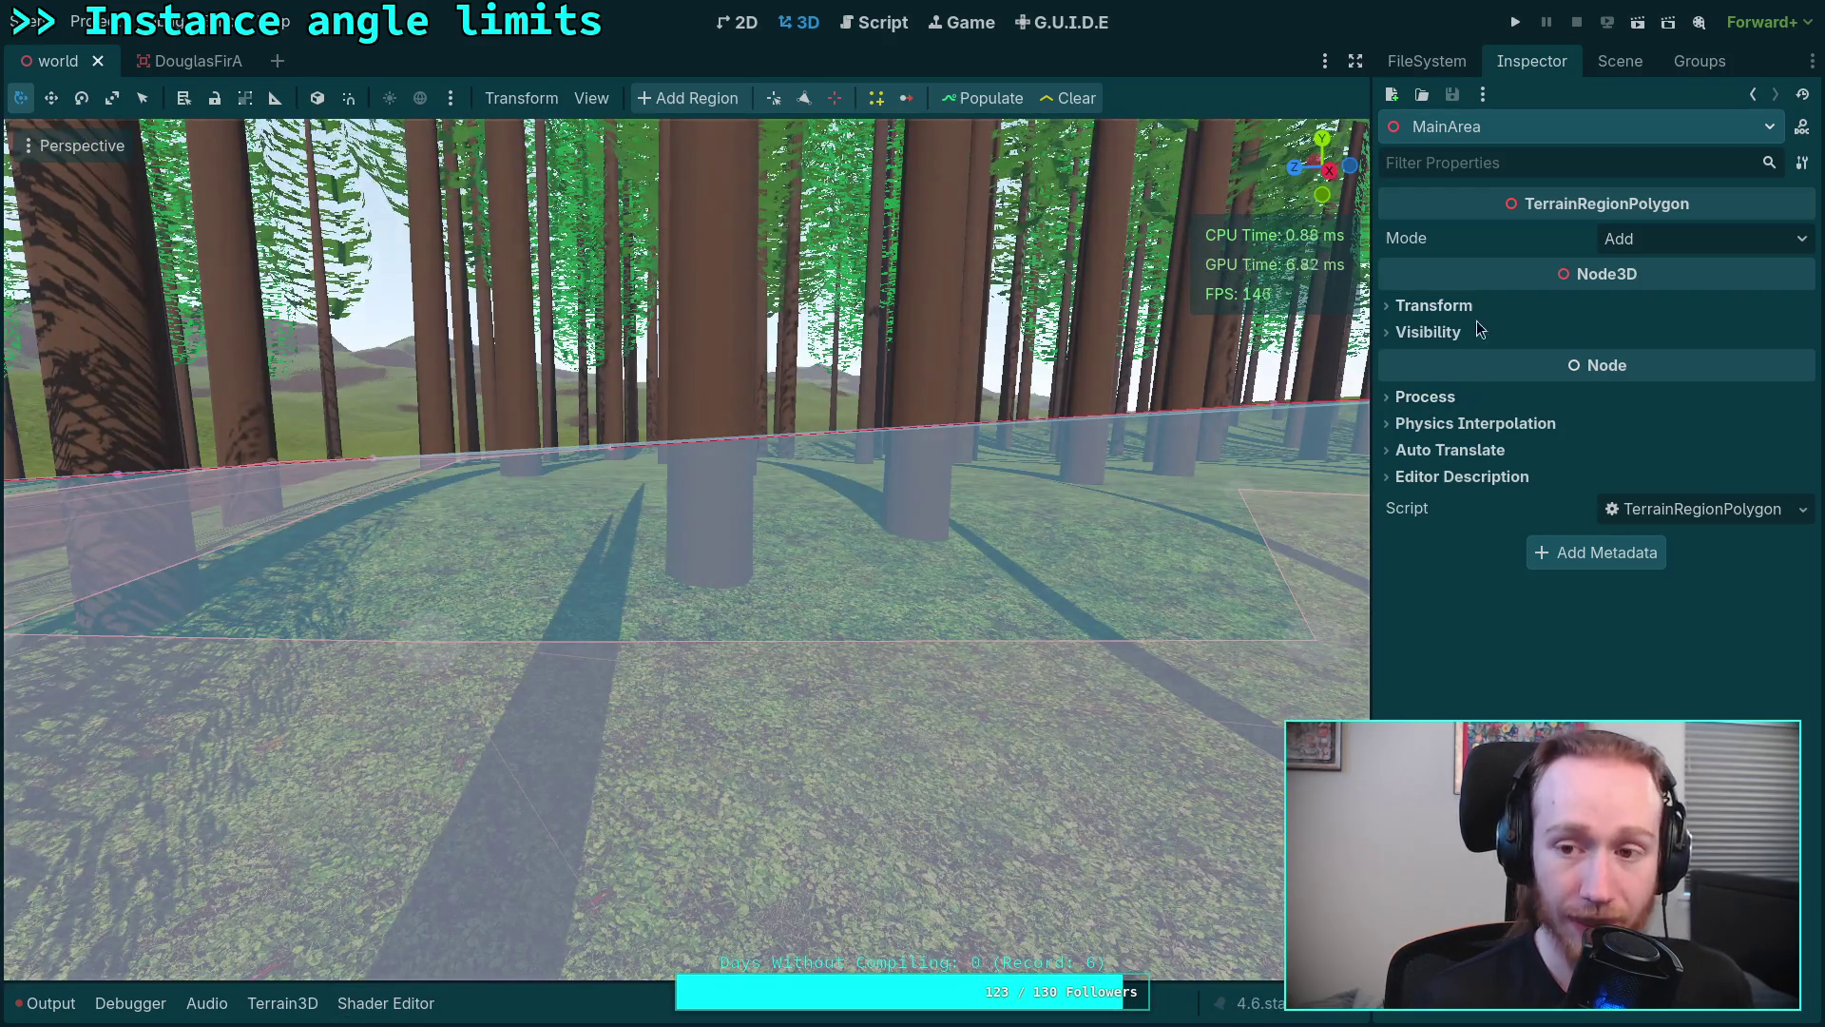
Step: Select ColorSquares, fly over the trees and grass, then switch to terrain_3D_particles.gd
click(1621, 63)
click(1553, 638)
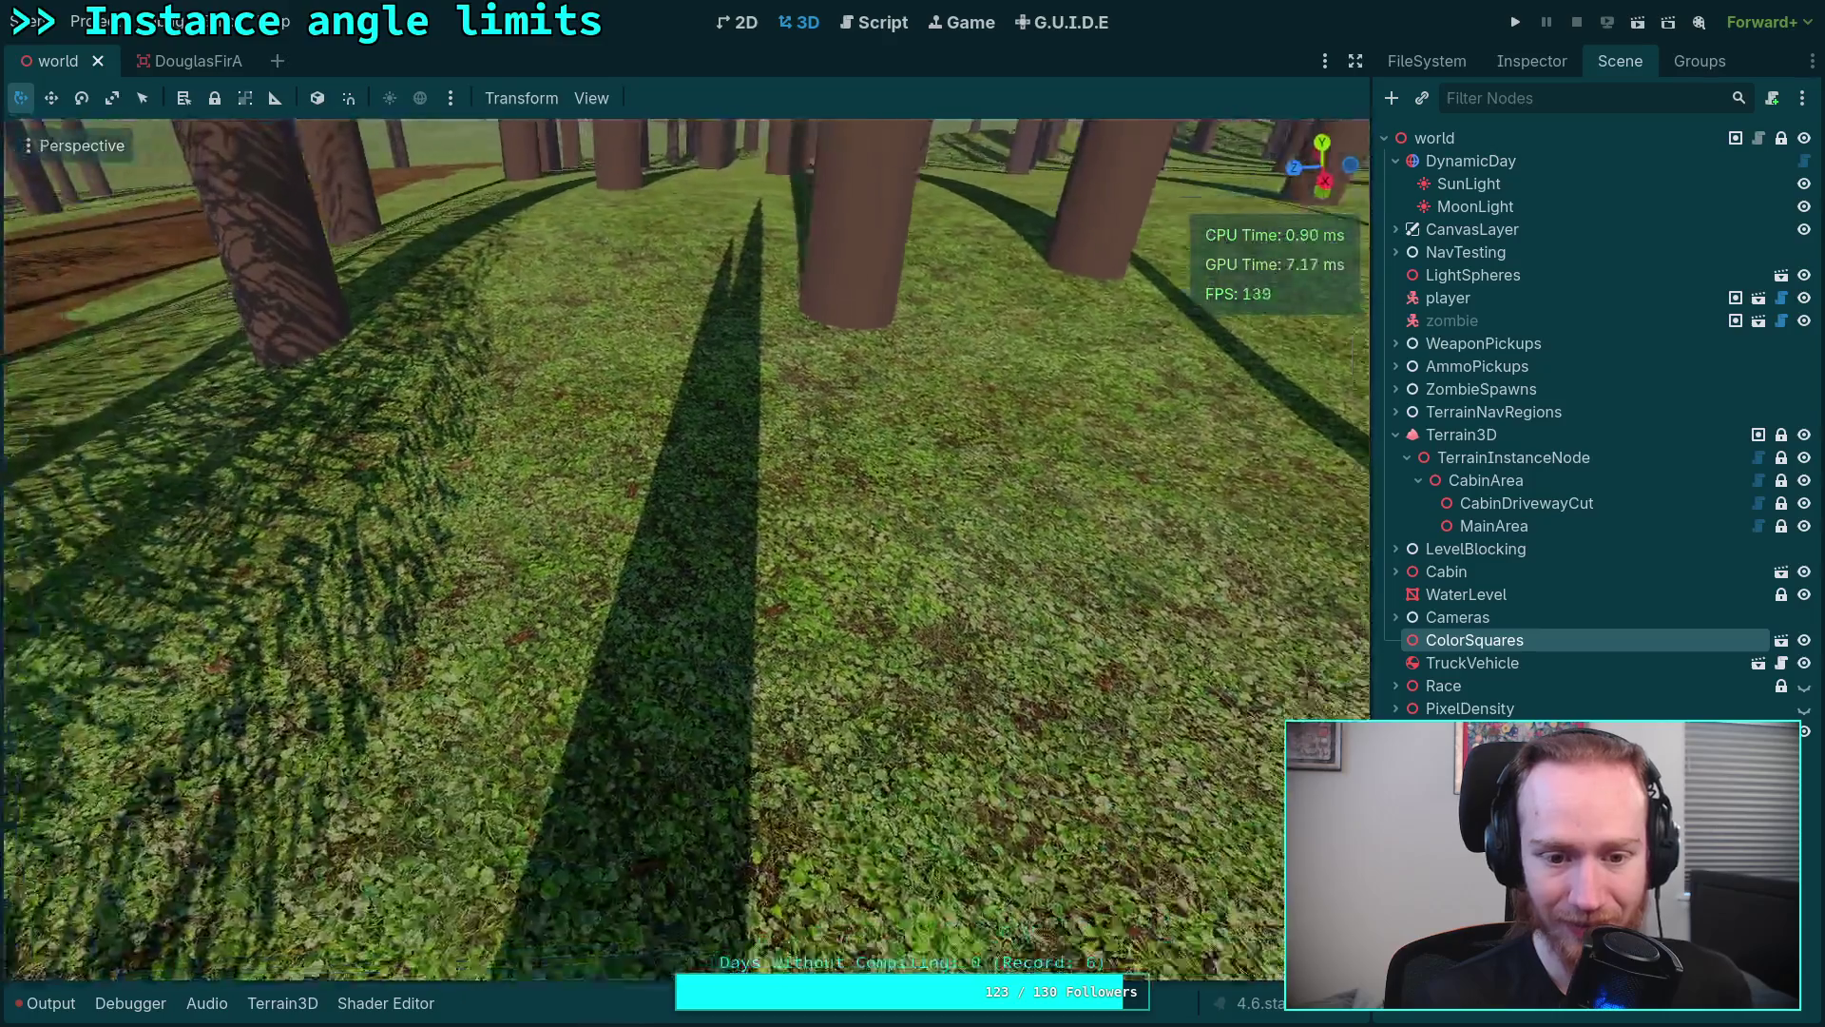
key(w)
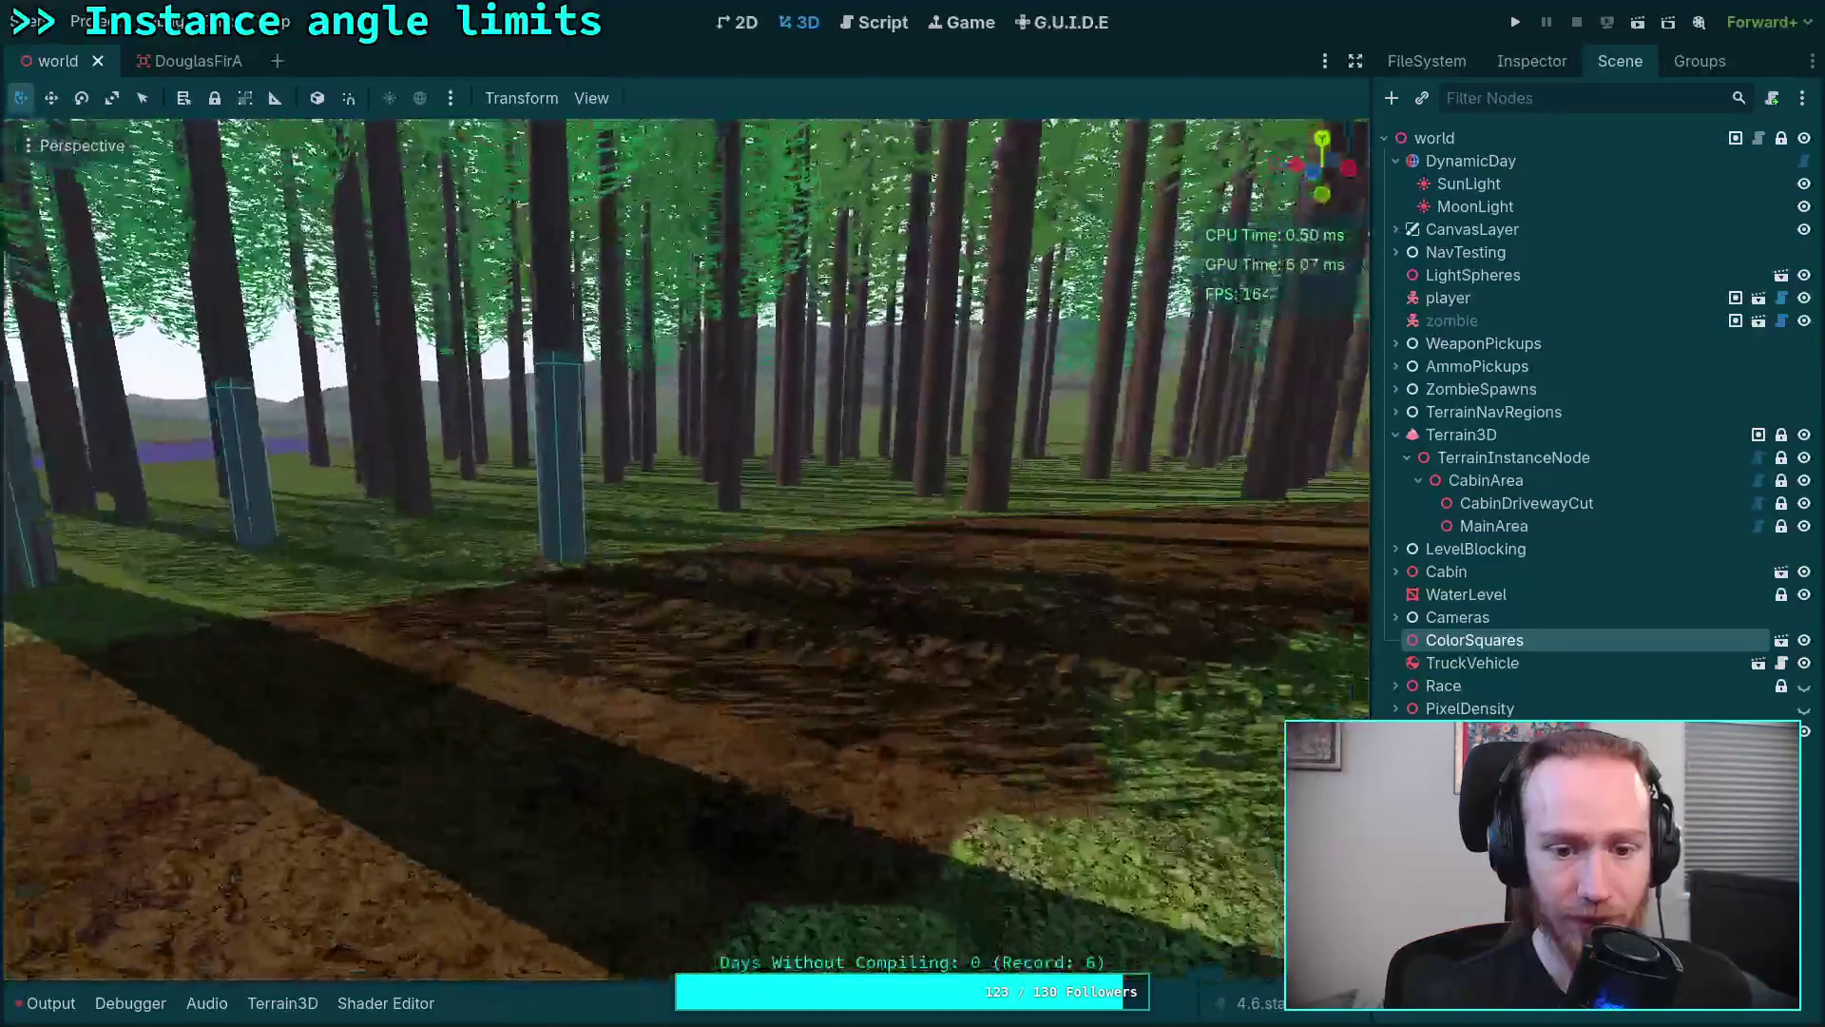
key(w)
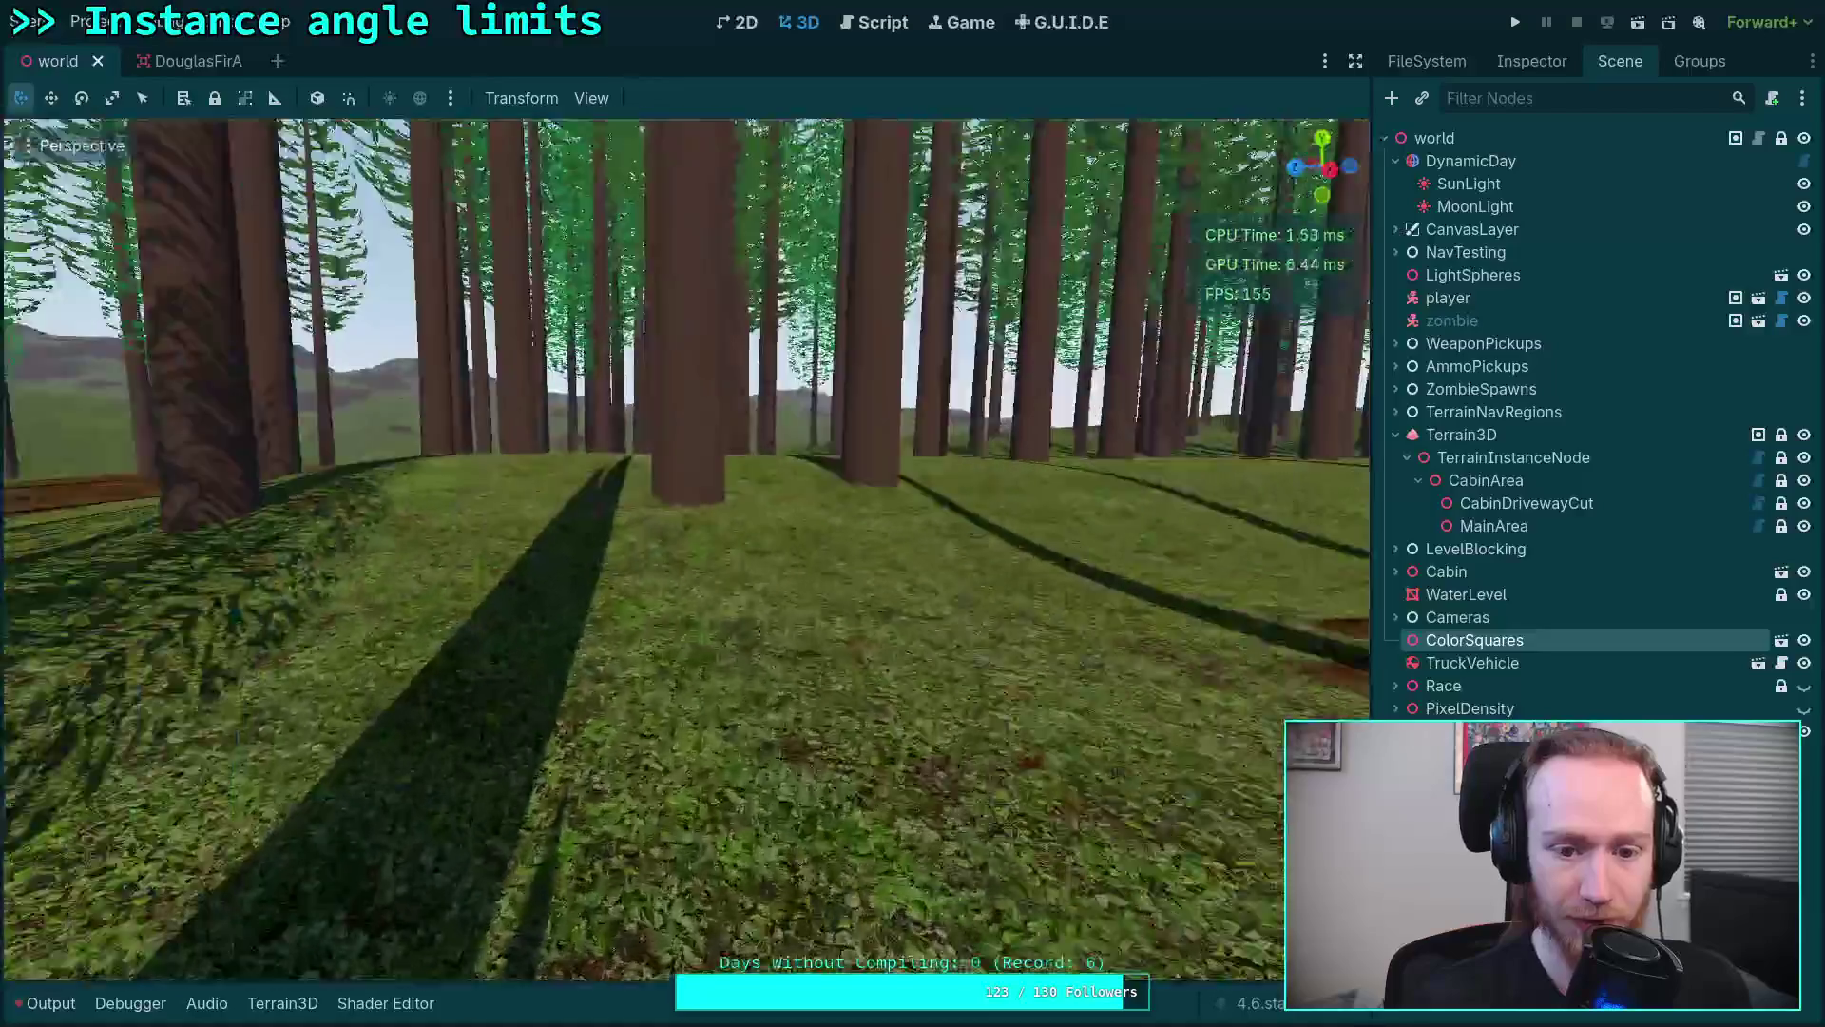
key(w)
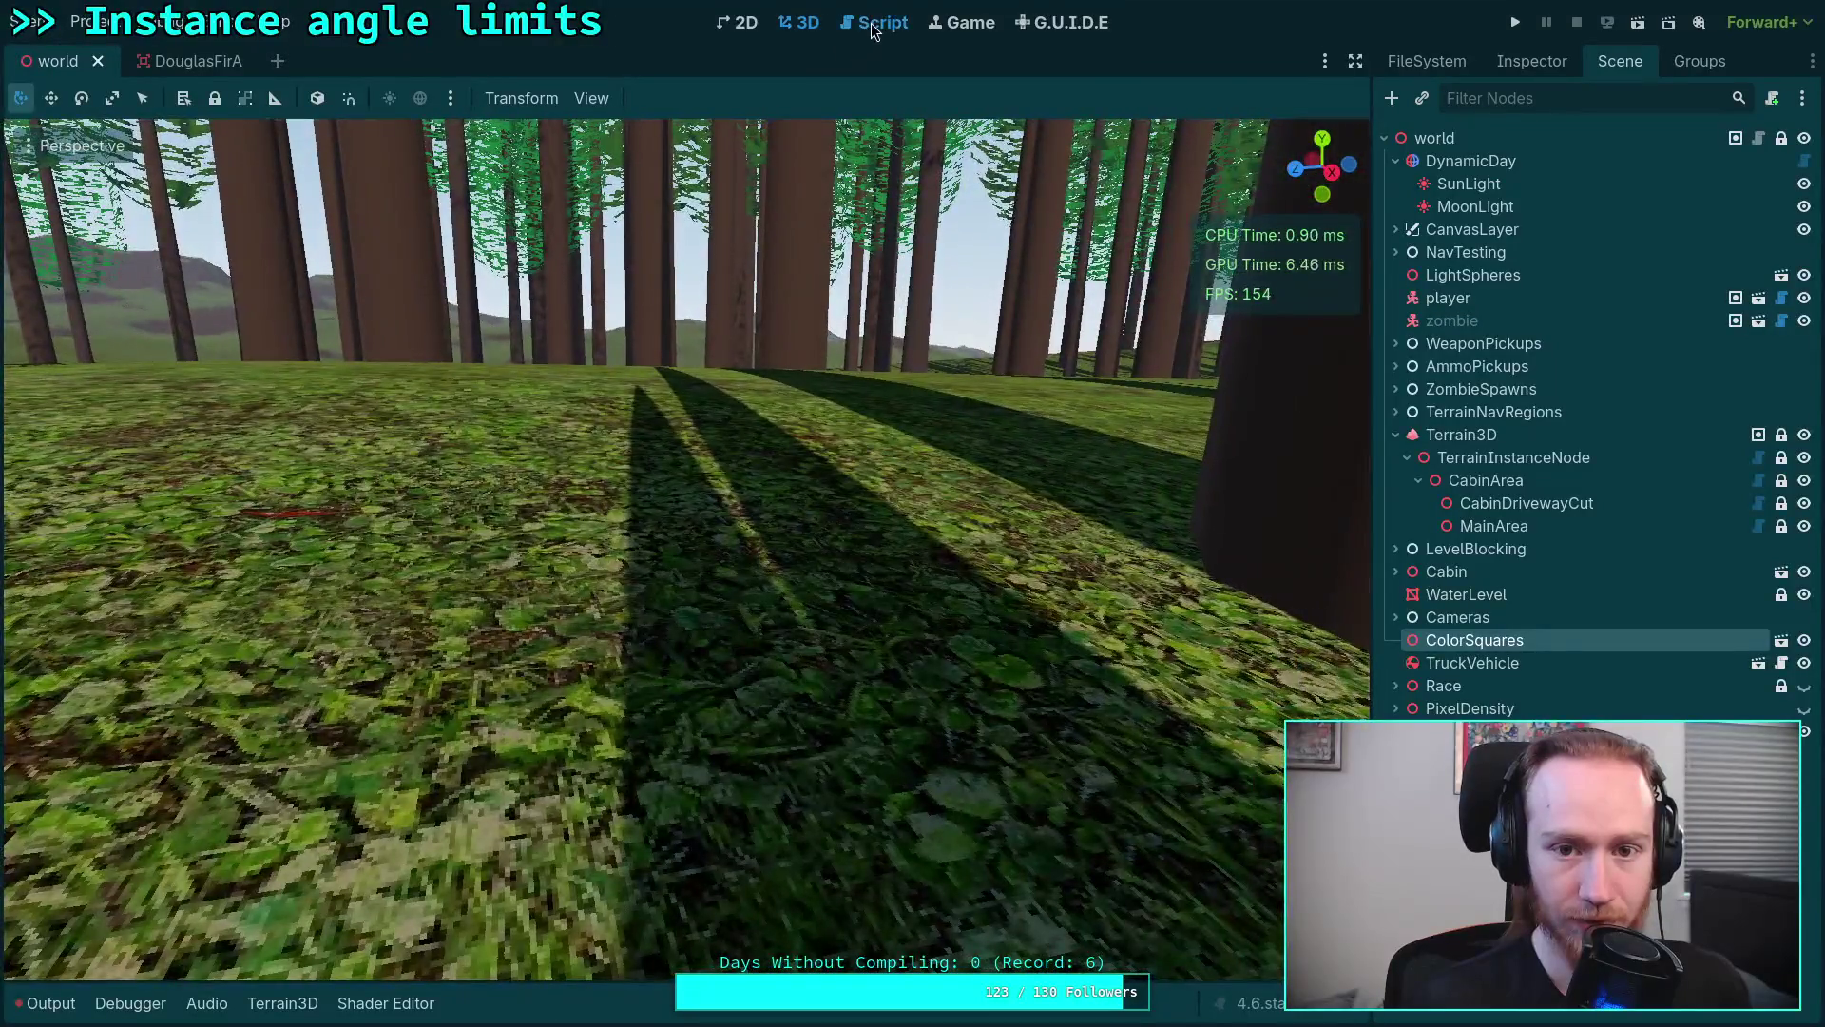
click(875, 24)
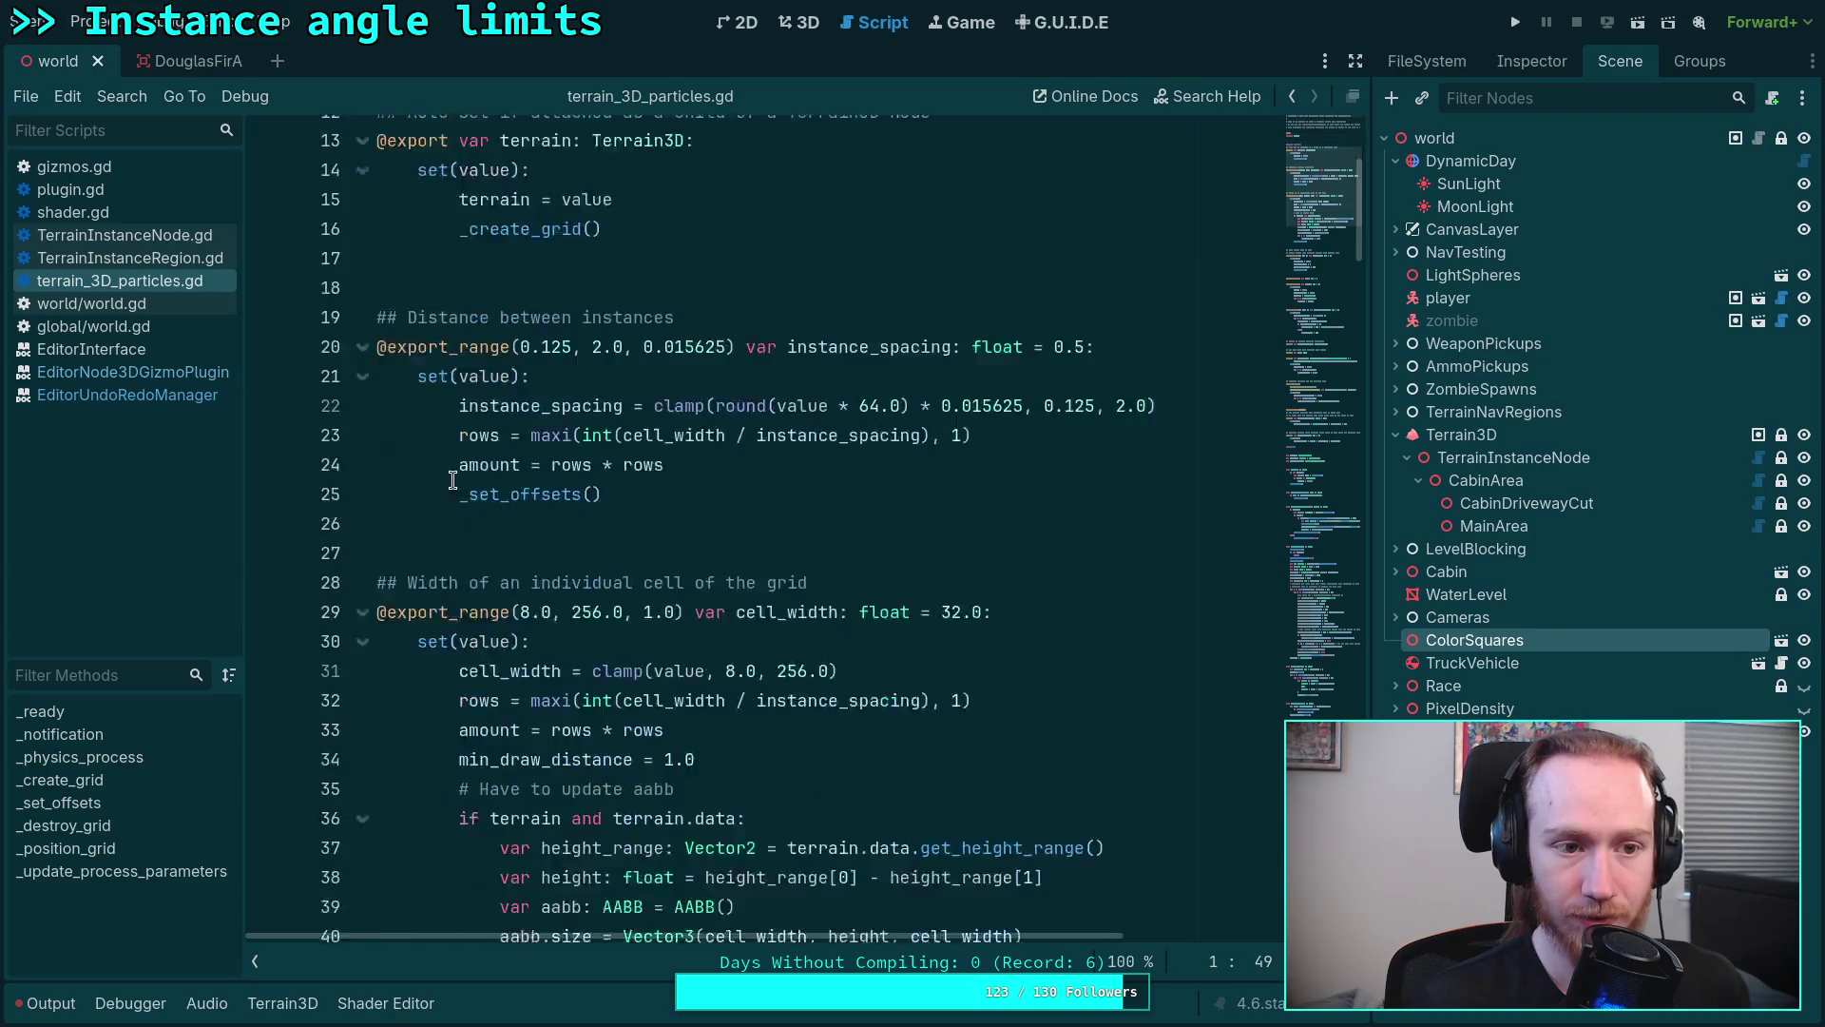
scroll(713, 499, down, 12)
Step: Check the DouglasFirA shader compile error in Output and review foliage.gdshader, saving the scene
click(175, 65)
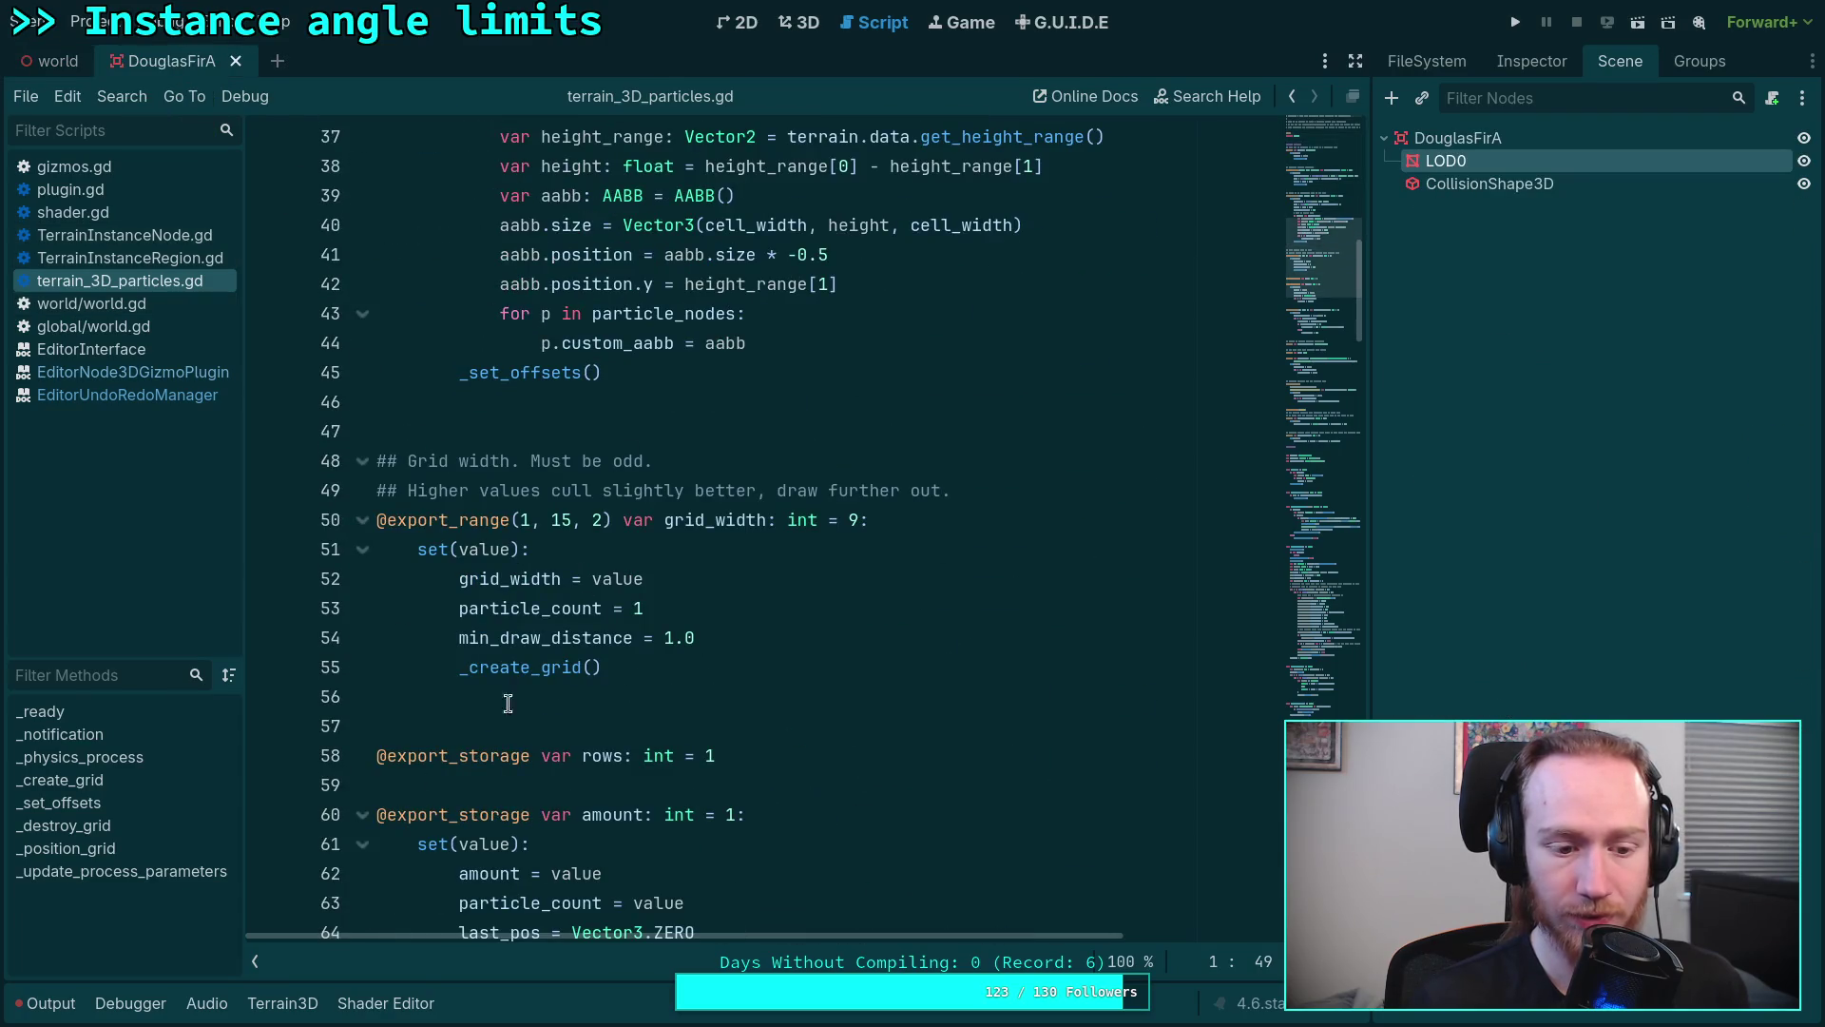
click(50, 1002)
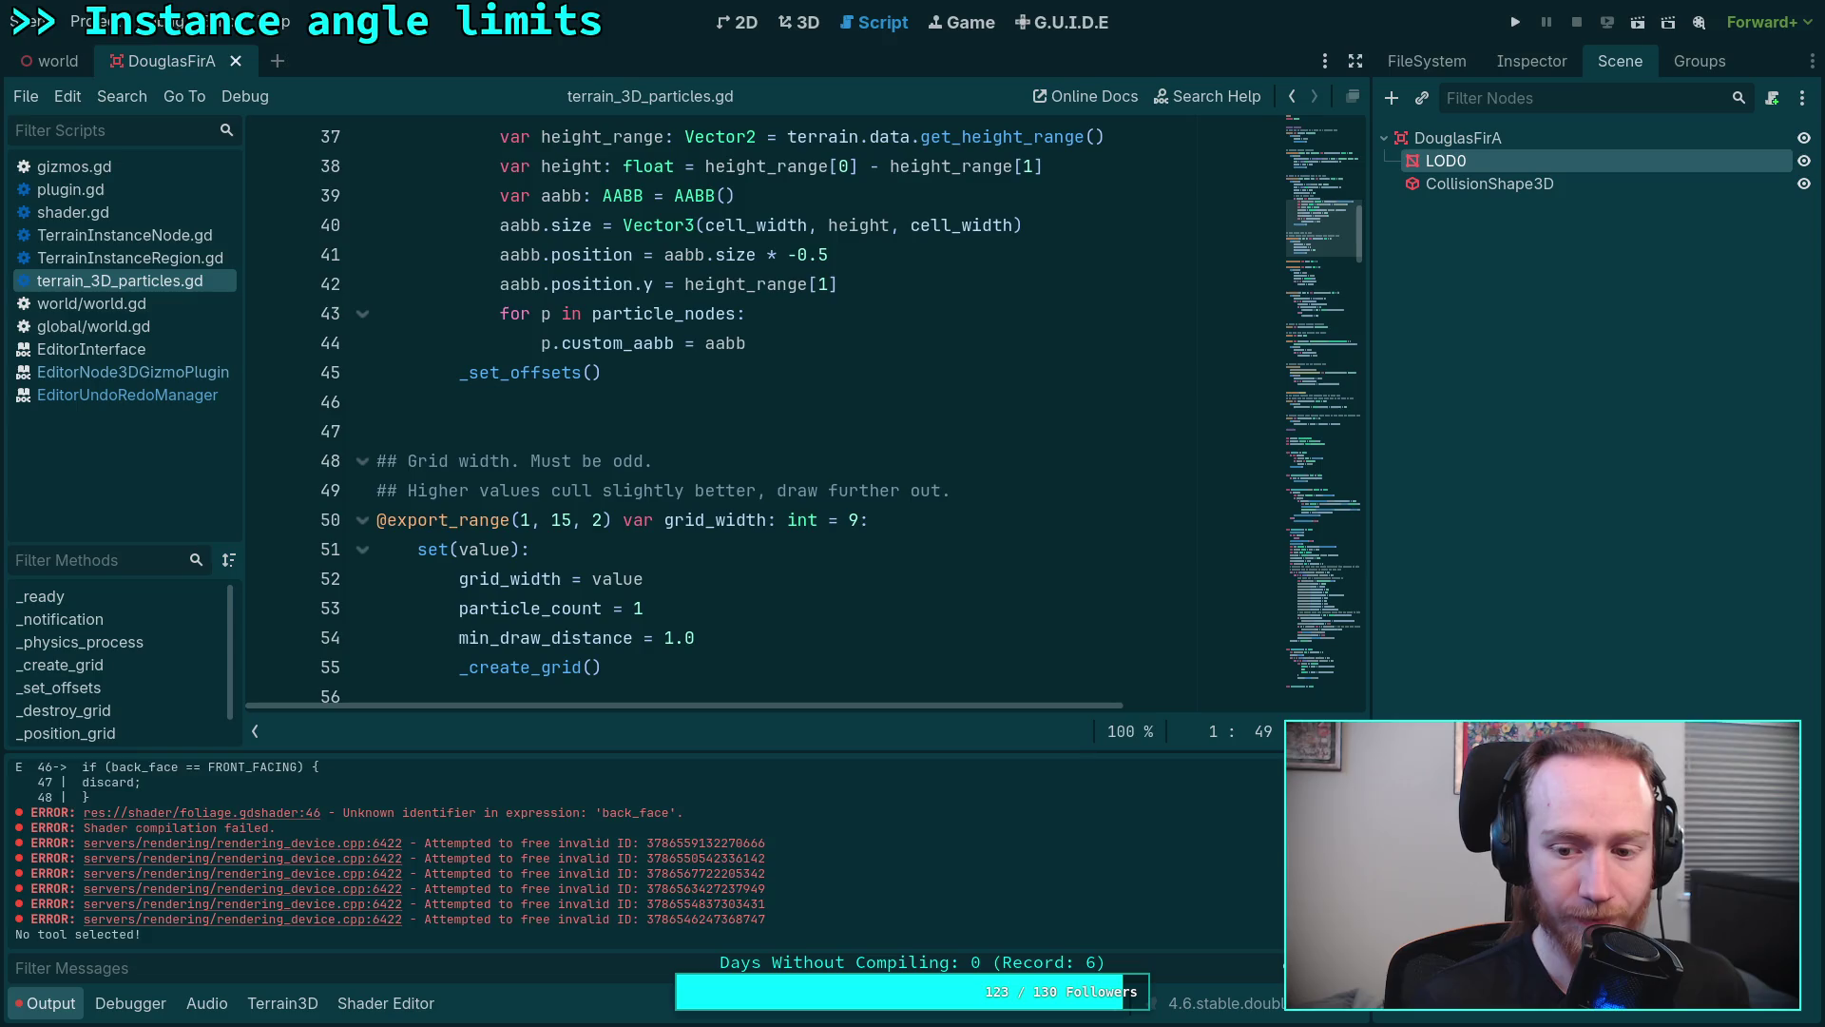
click(377, 1002)
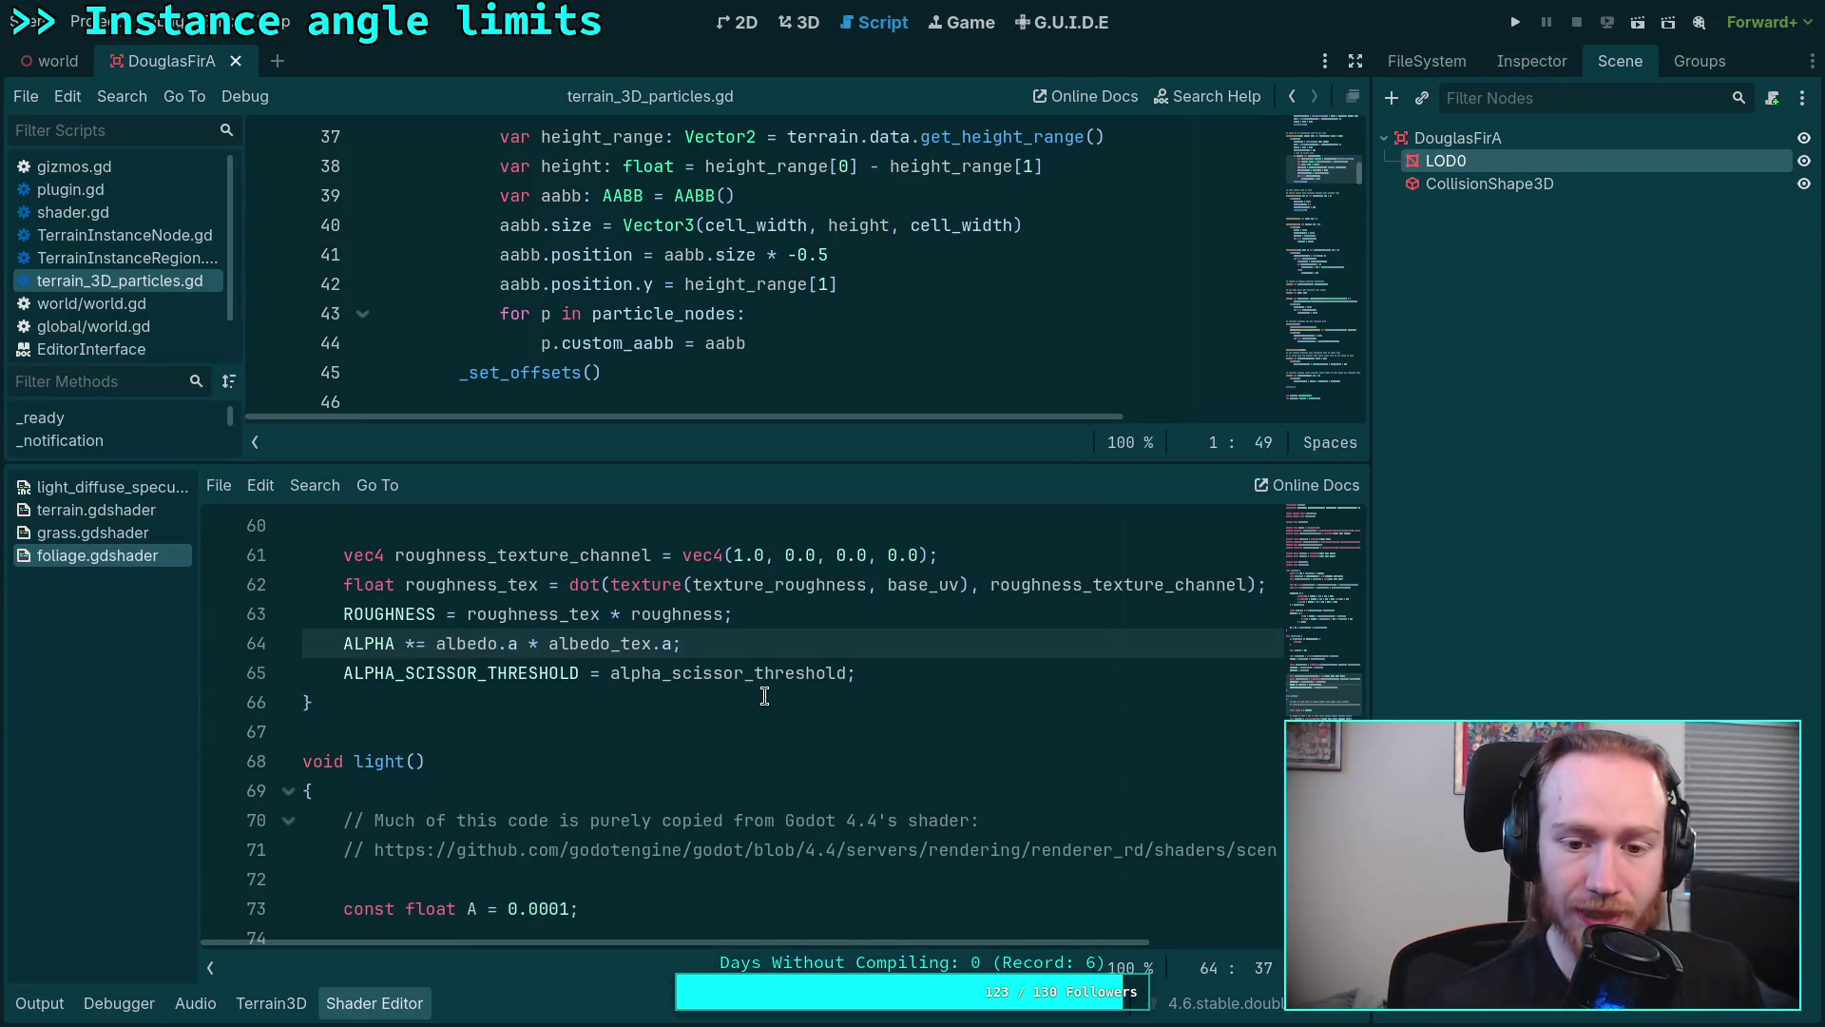
scroll(765, 696, down, 3)
scroll(770, 696, down, 3)
scroll(773, 696, down, 2)
scroll(782, 698, down, 2)
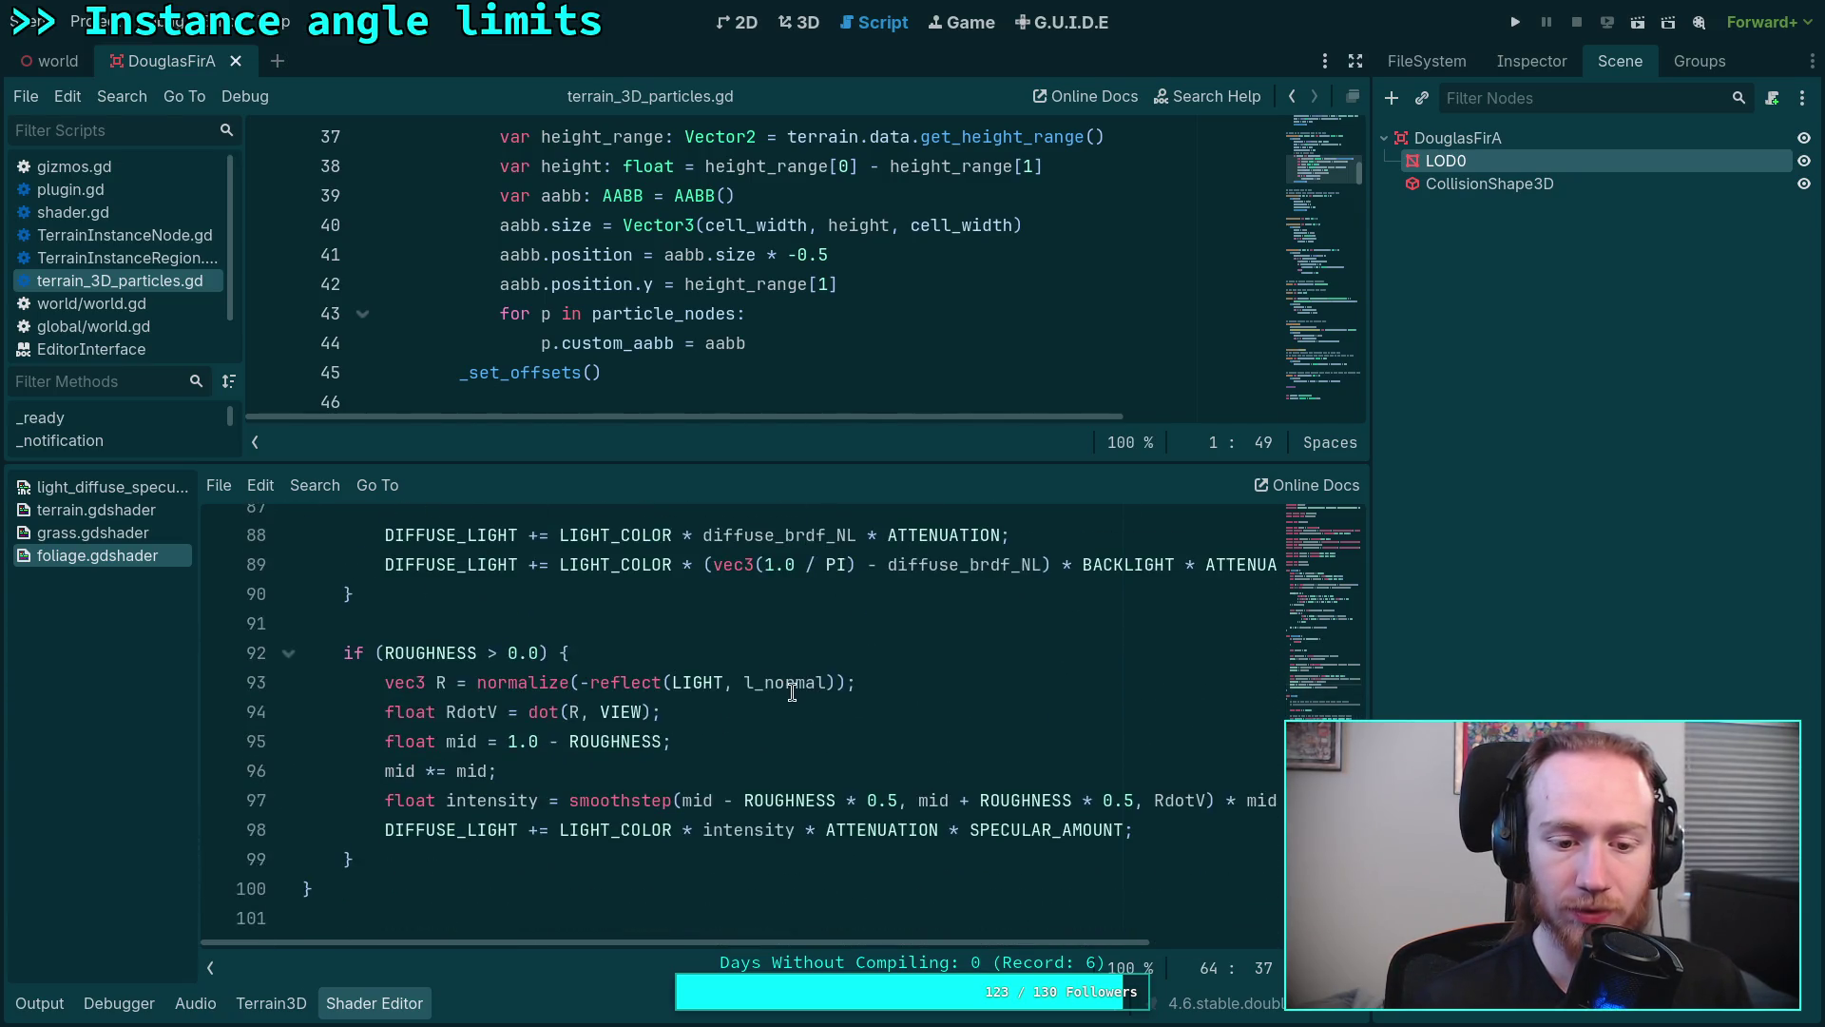
scroll(792, 692, up, 4)
scroll(791, 692, up, 8)
scroll(792, 692, up, 2)
scroll(791, 691, up, 1)
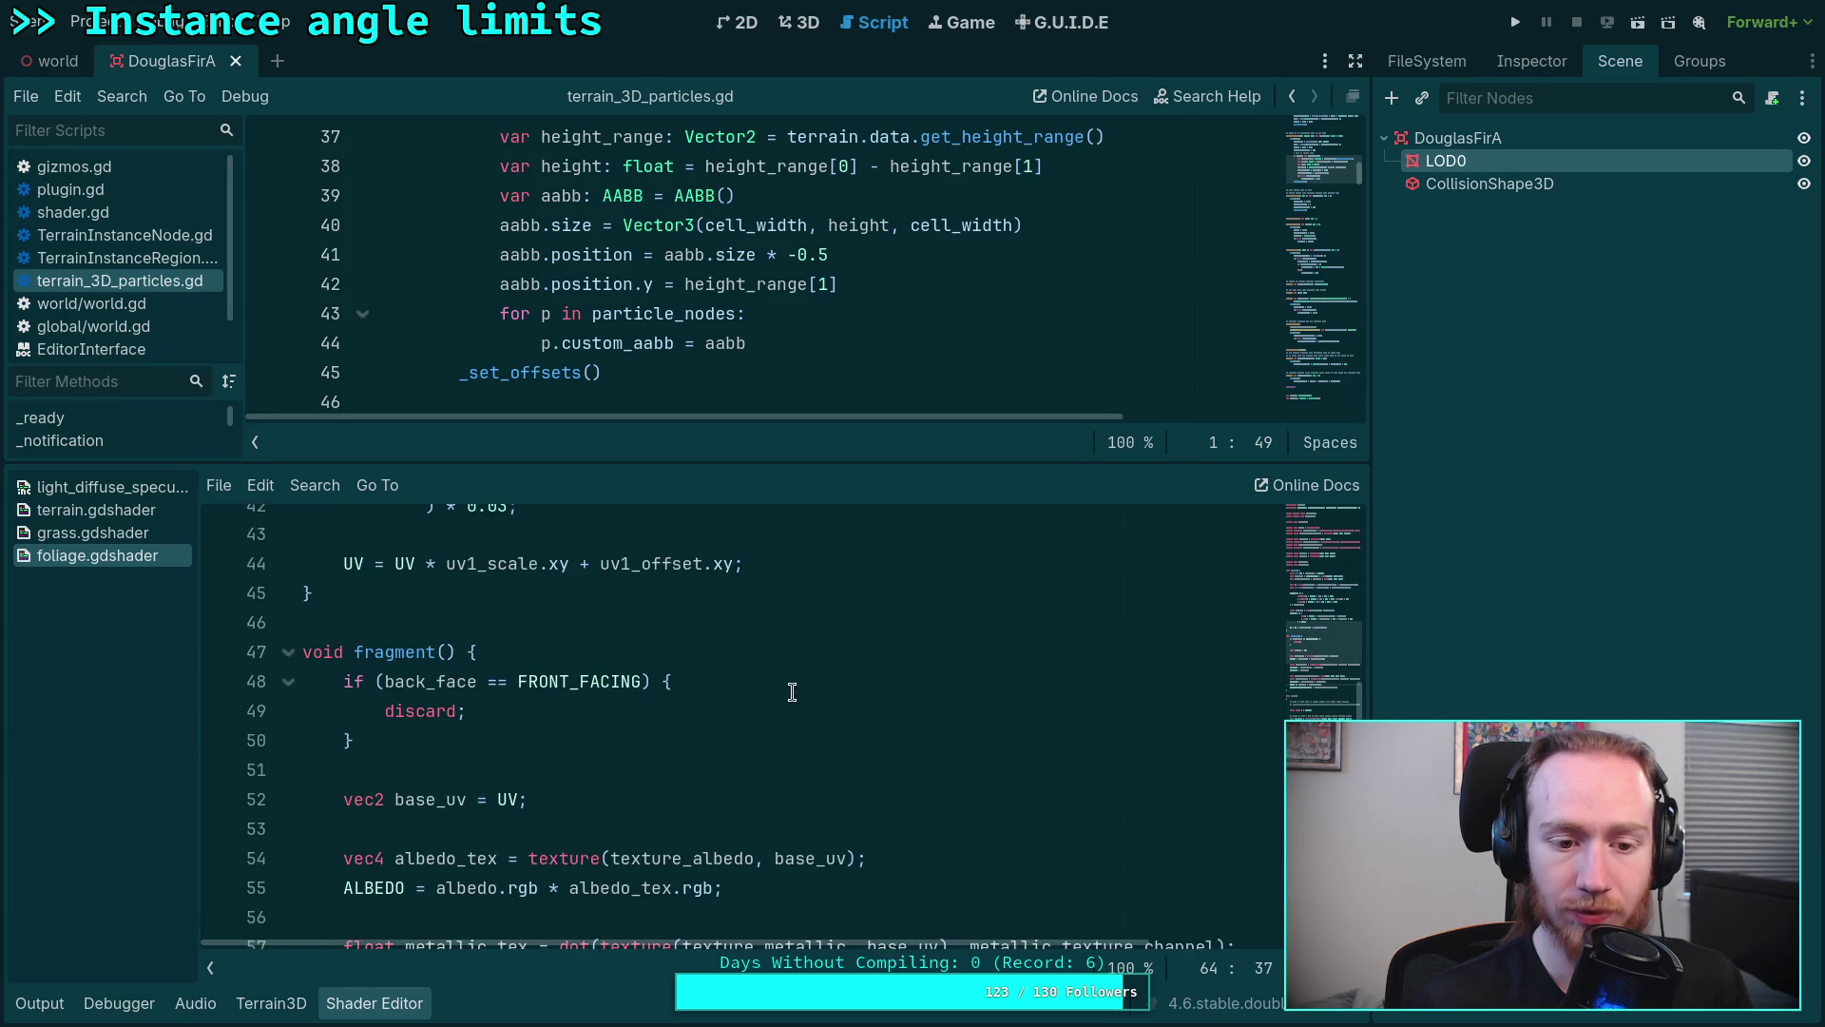
scroll(792, 692, up, 3)
scroll(790, 692, up, 1)
scroll(792, 692, up, 1)
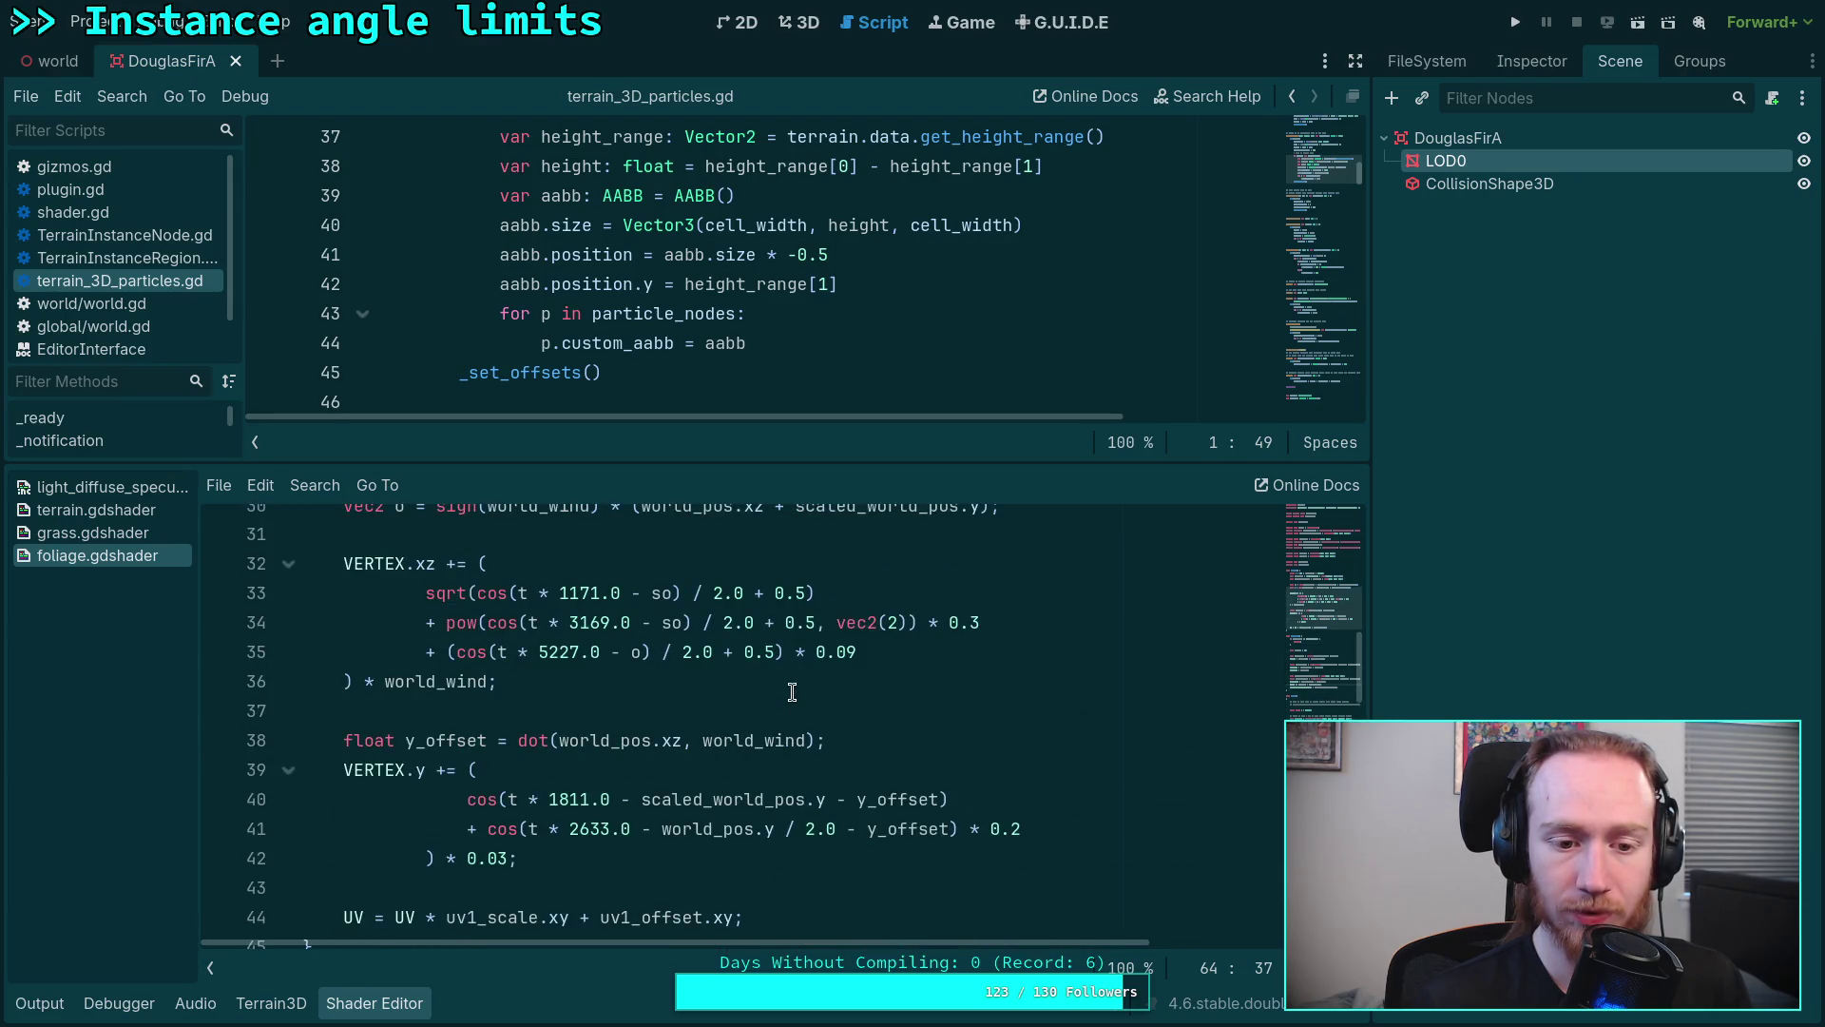
scroll(791, 691, up, 3)
scroll(792, 692, up, 1)
key(ctrl+s)
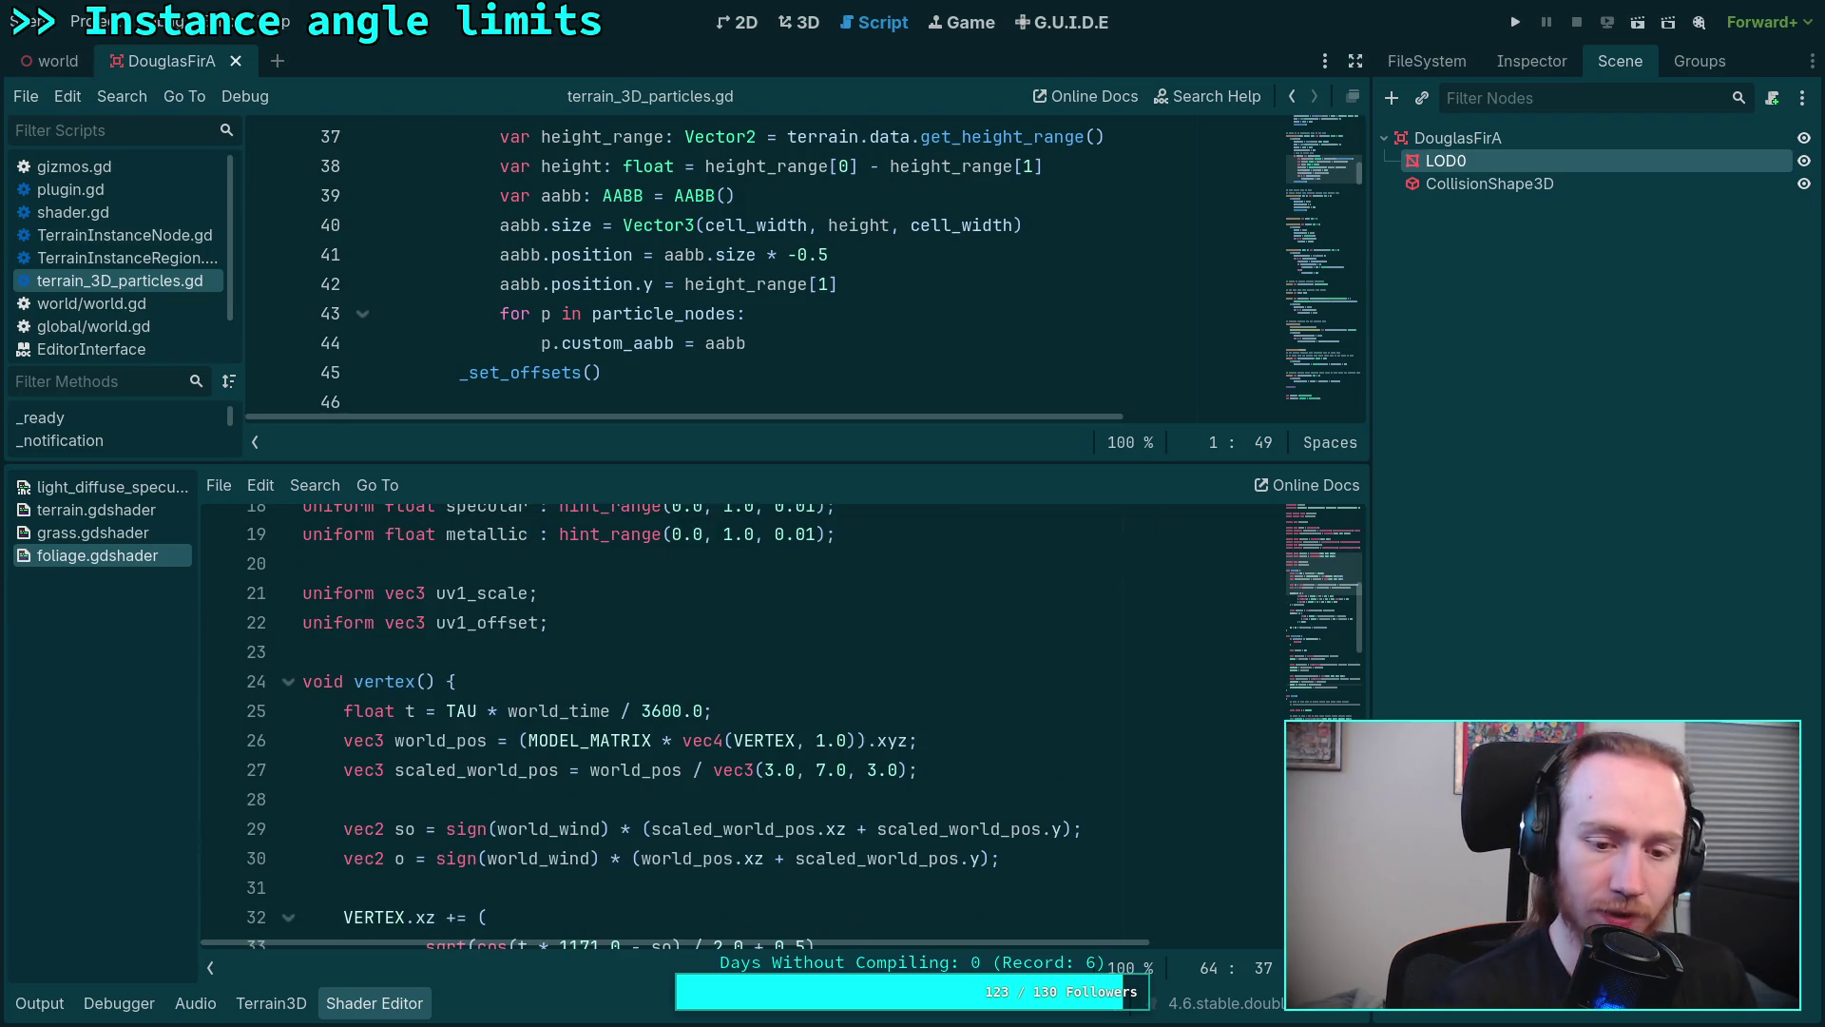
scroll(792, 691, down, 2)
scroll(742, 711, down, 3)
scroll(743, 710, down, 2)
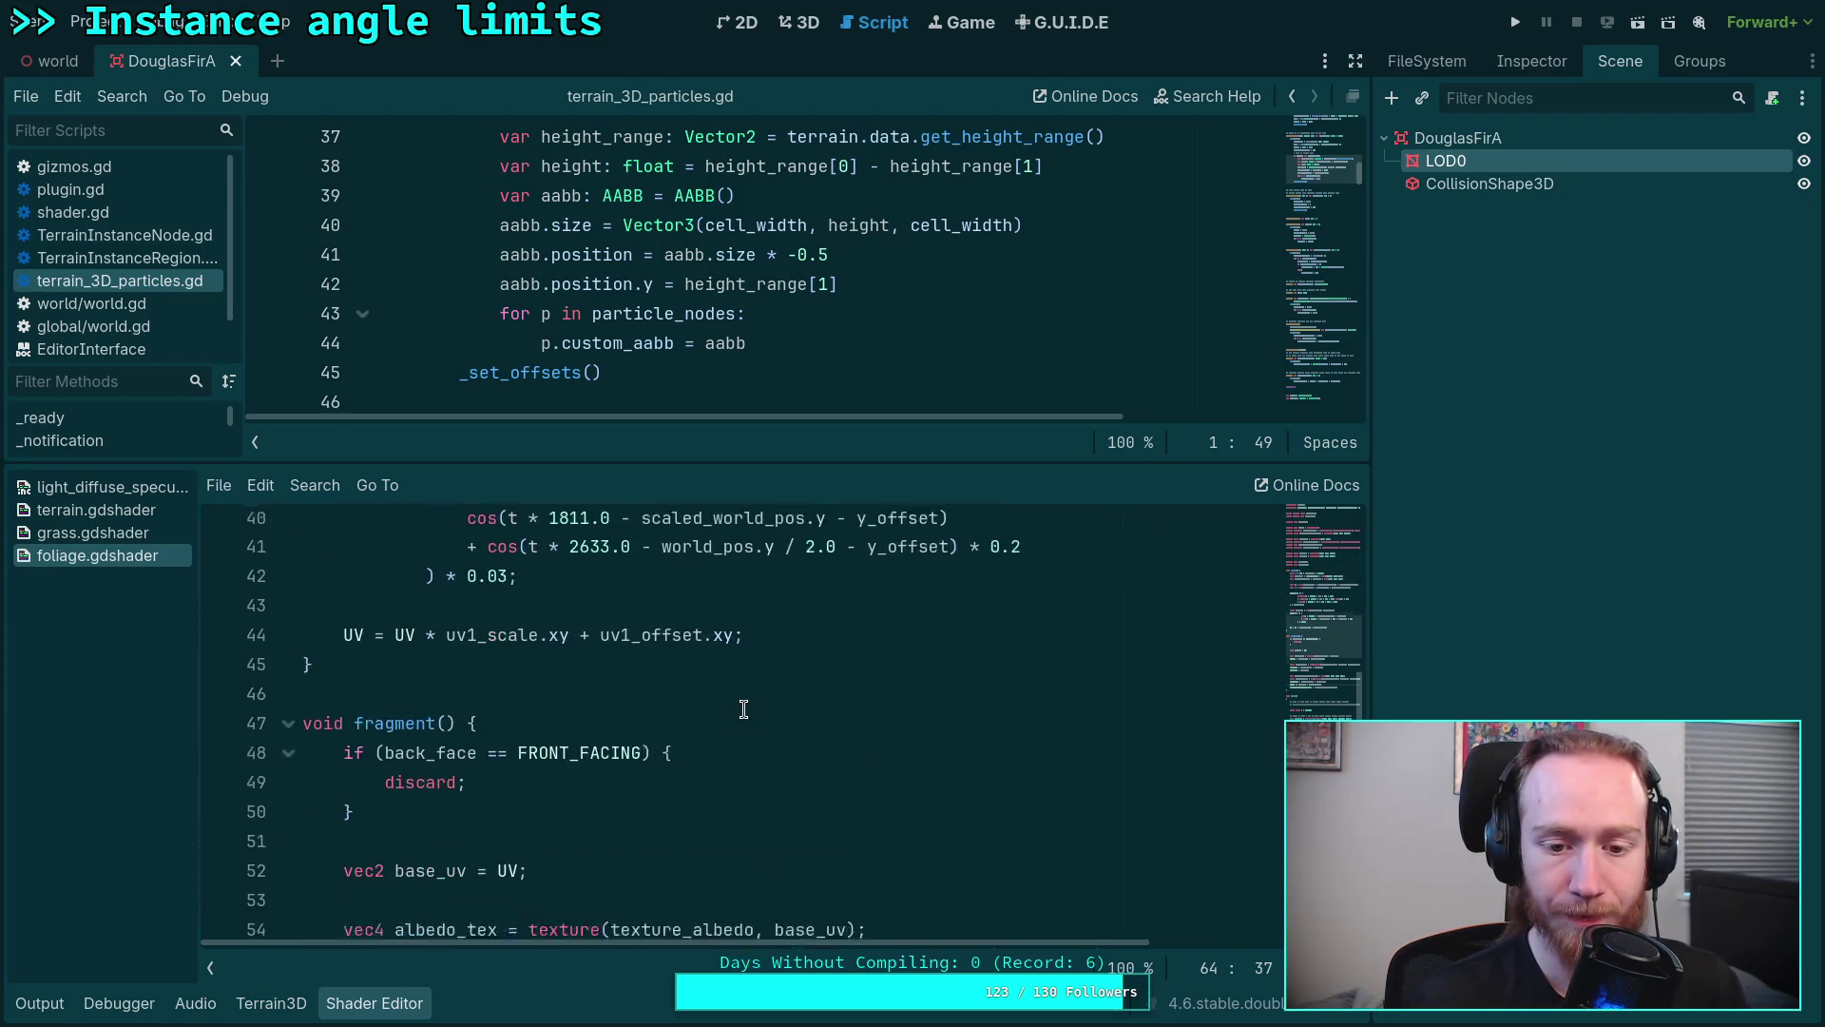
scroll(742, 710, down, 3)
scroll(755, 734, down, 2)
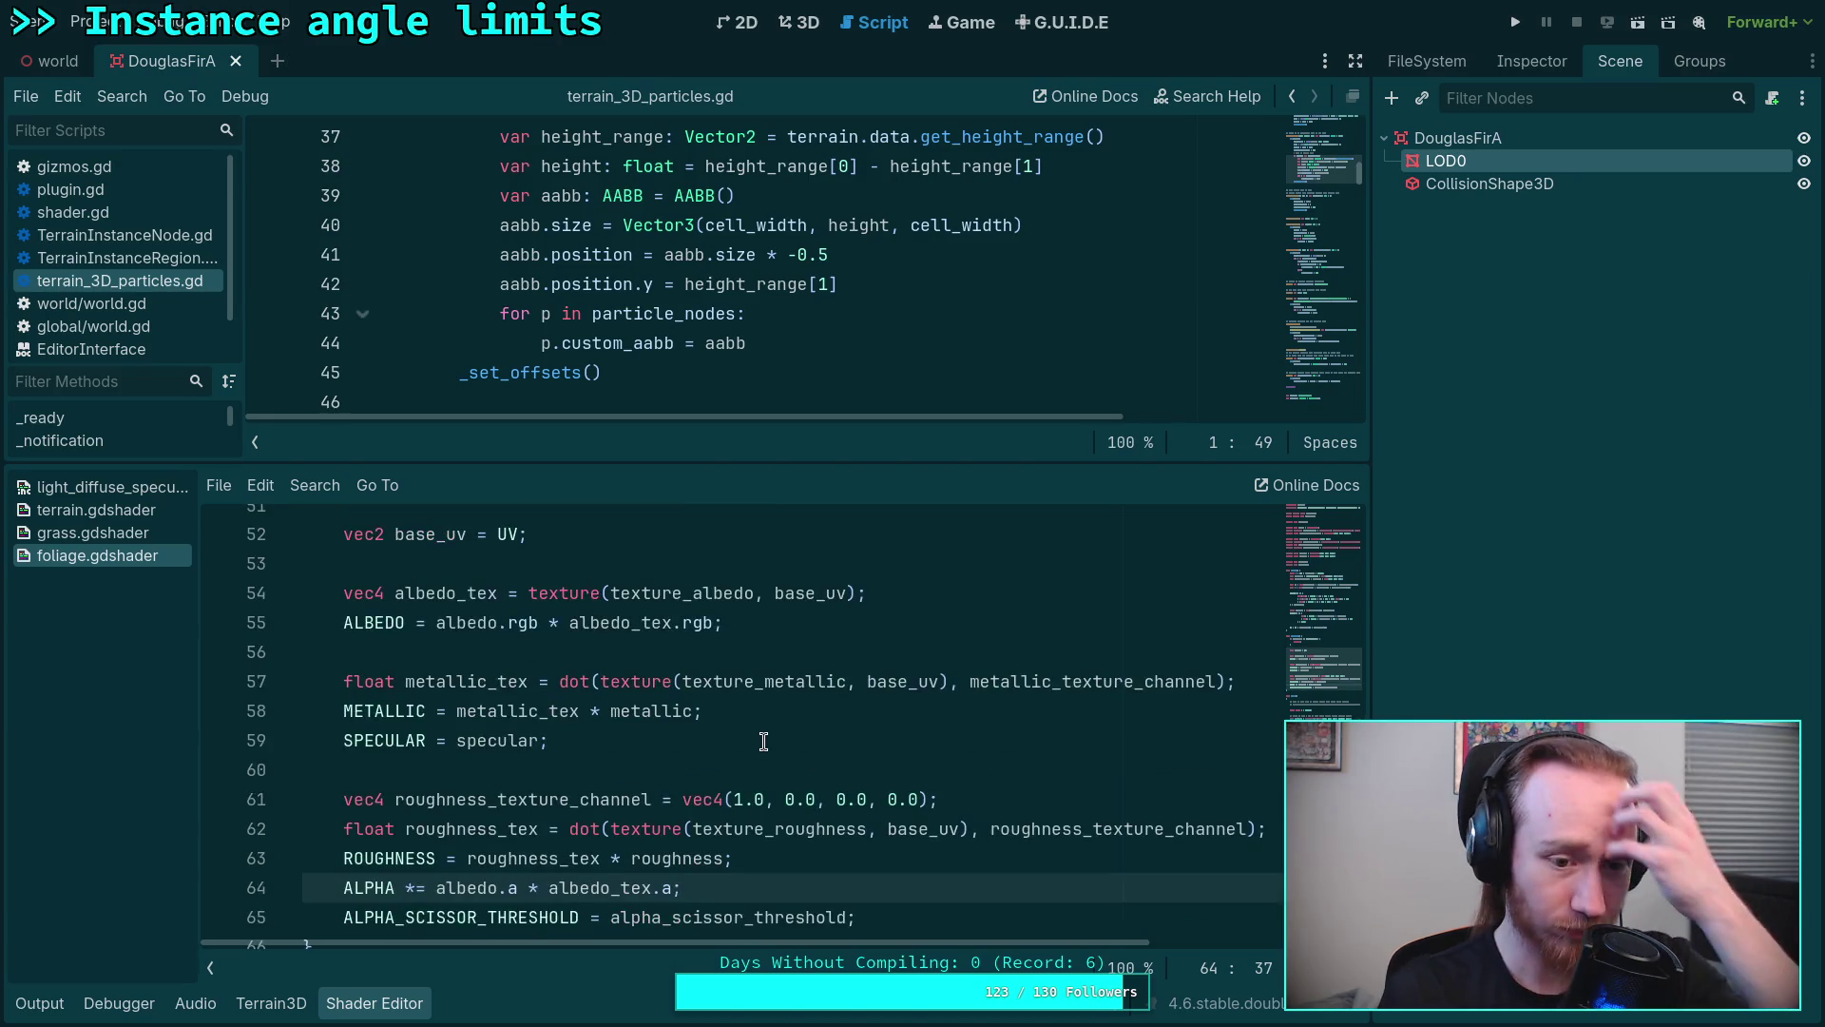
scroll(755, 734, down, 2)
scroll(765, 739, down, 3)
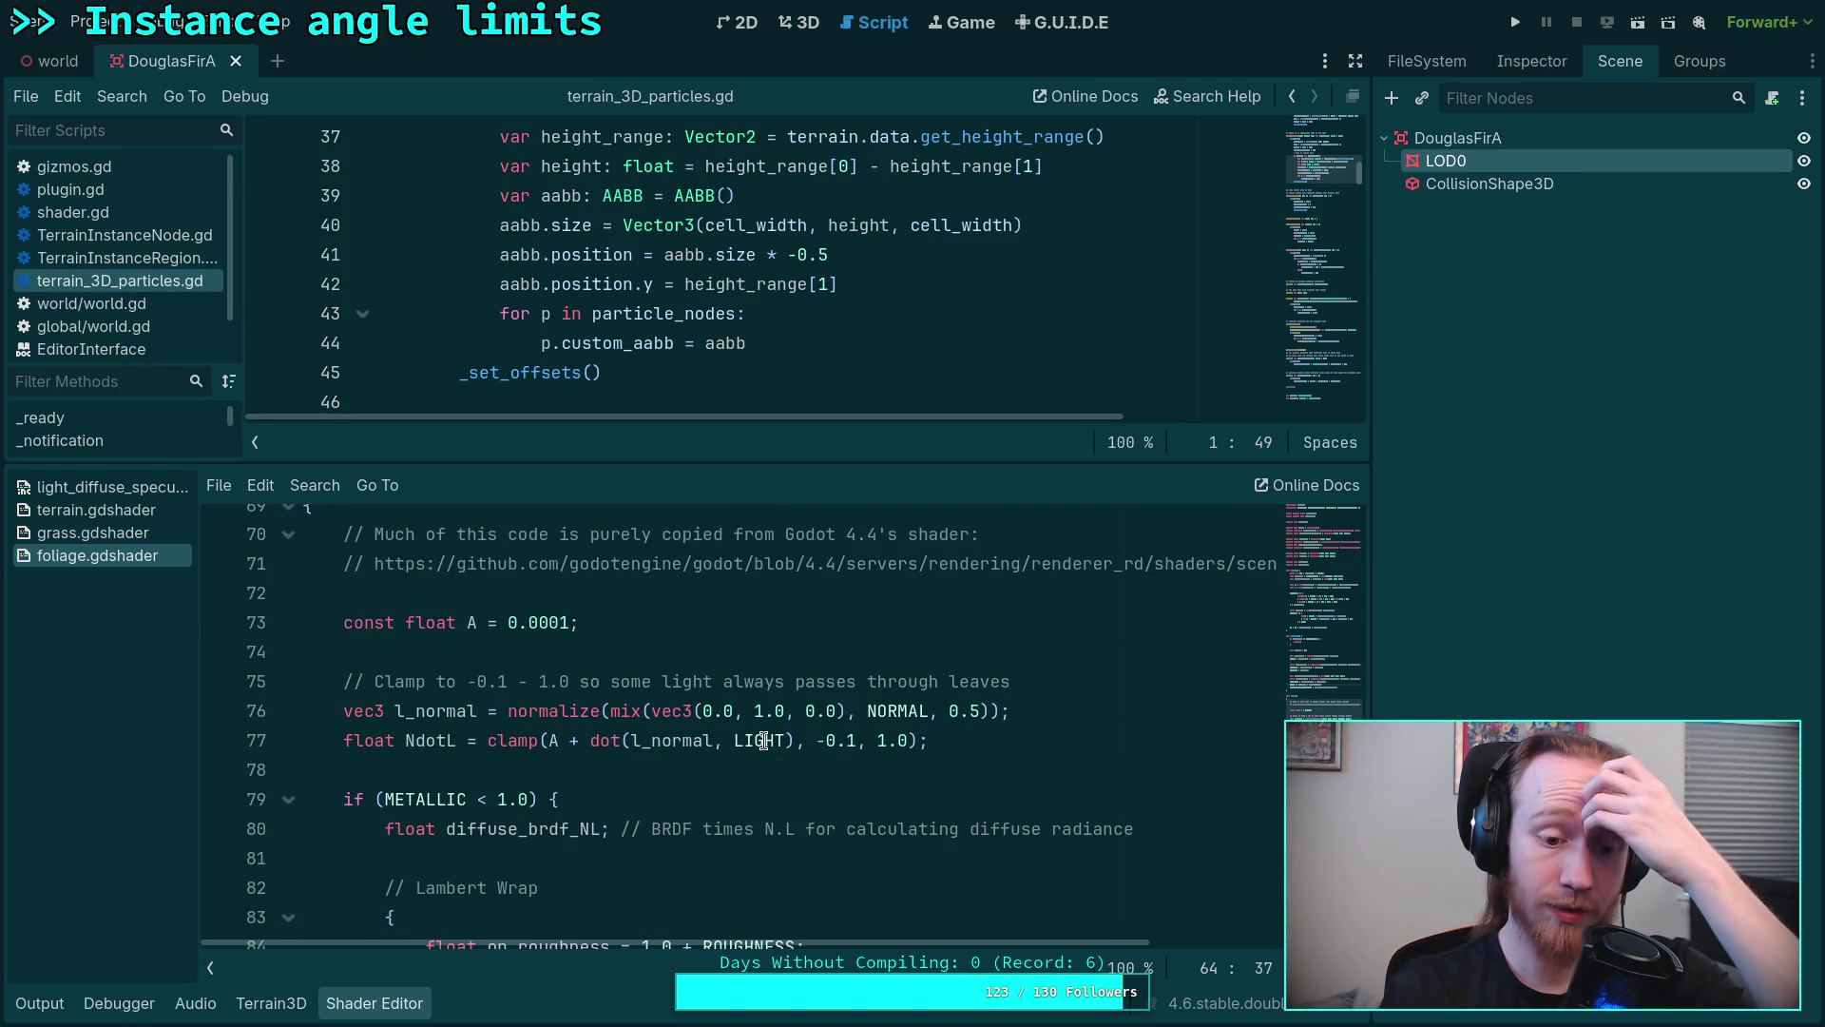
scroll(766, 738, up, 5)
scroll(765, 738, up, 7)
scroll(763, 740, up, 1)
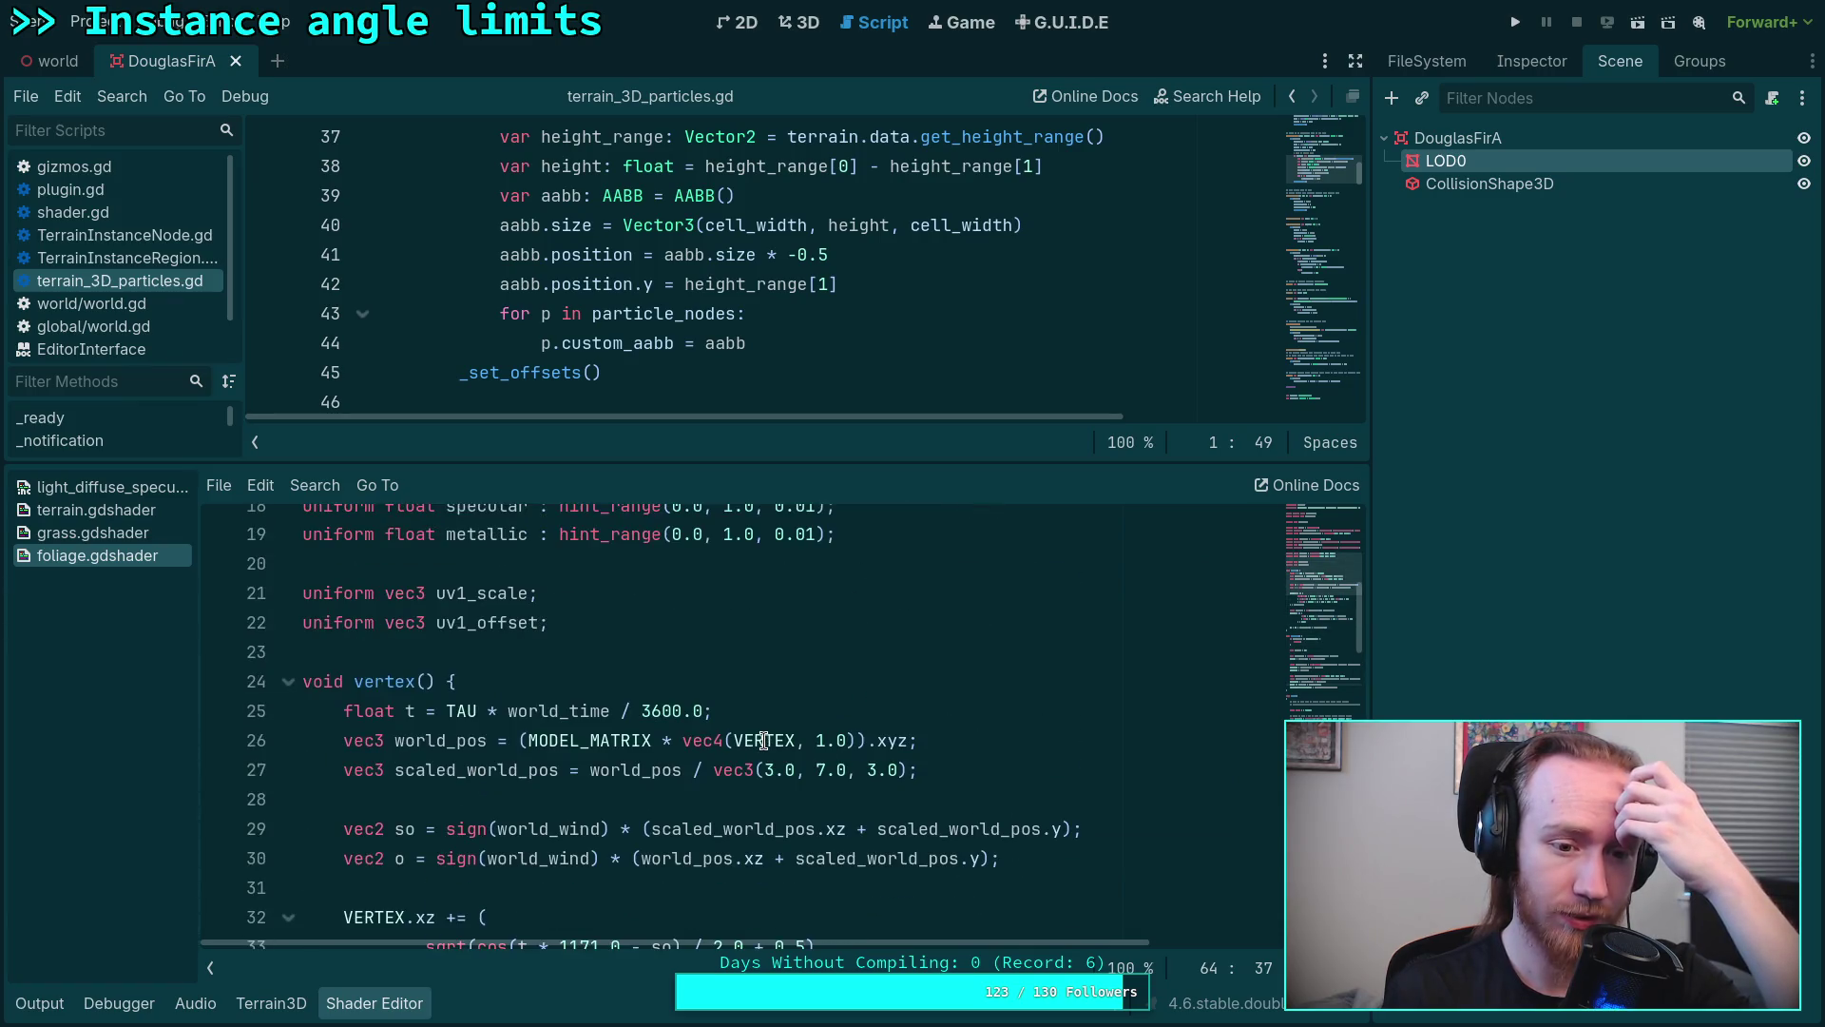
scroll(764, 741, down, 1)
scroll(764, 740, down, 9)
scroll(762, 740, up, 1)
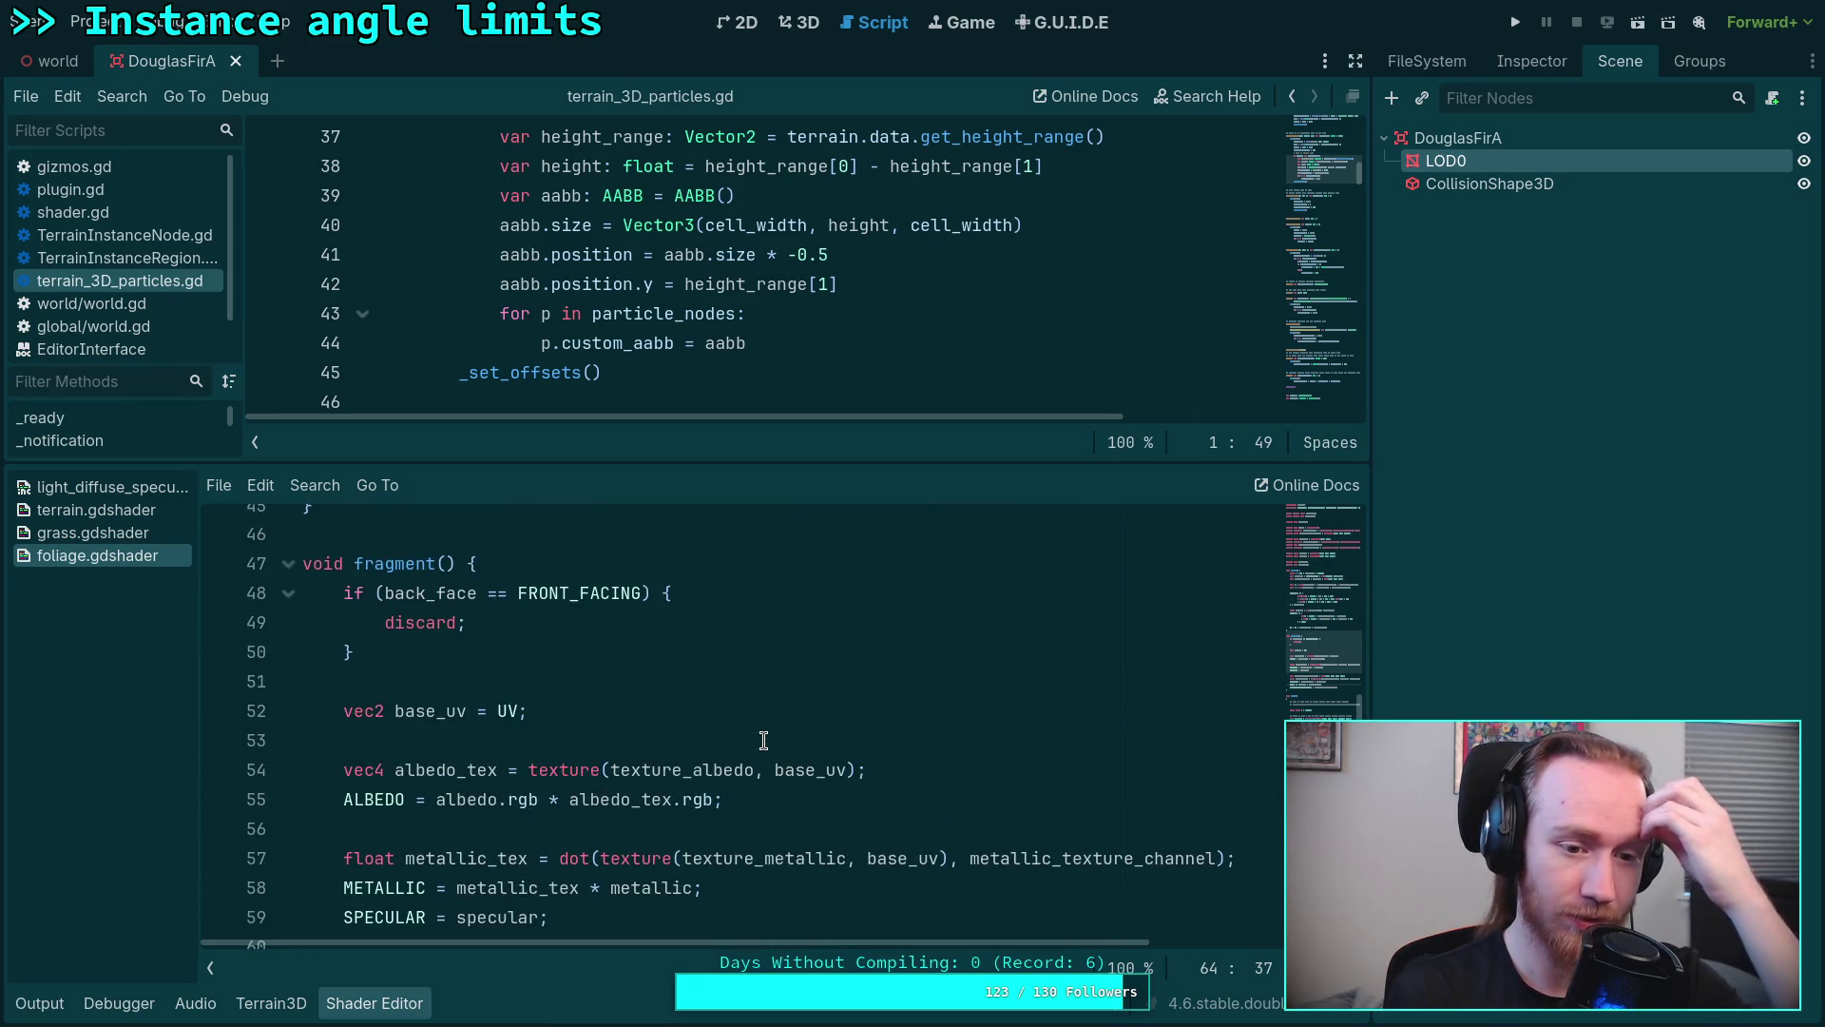
click(766, 672)
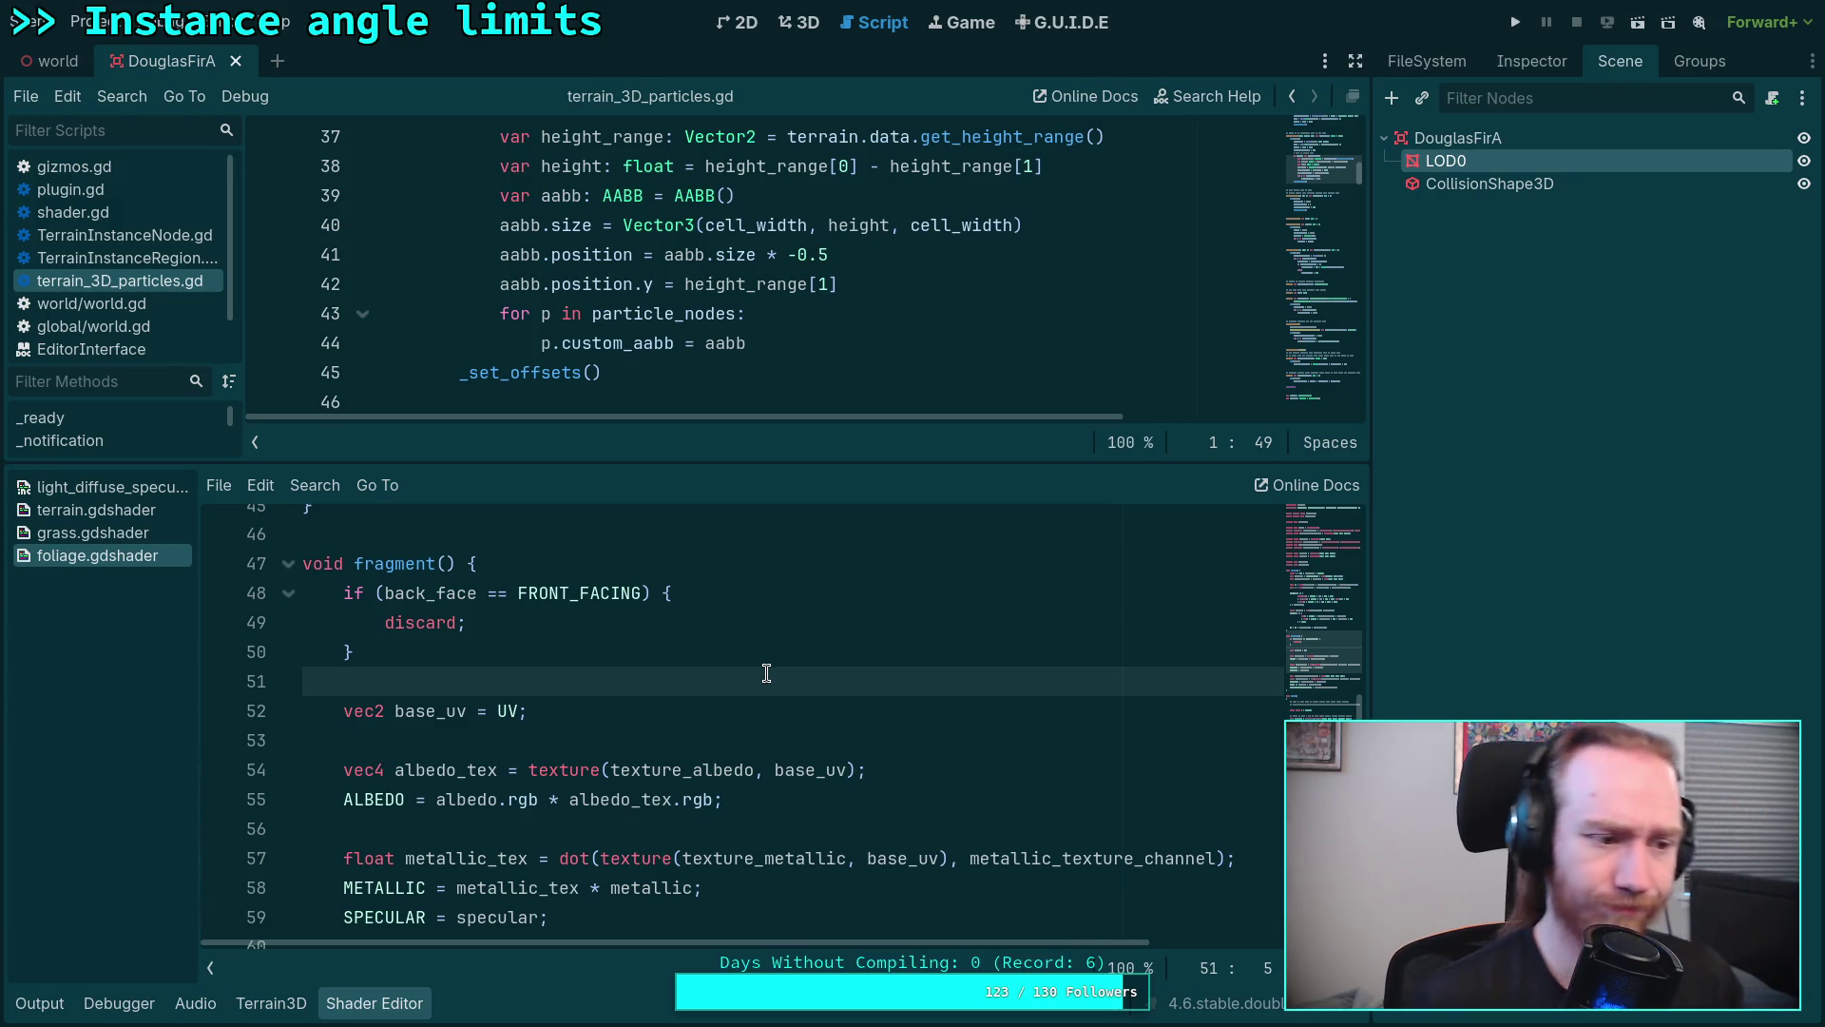
Step: Fly low over the water among the firs in the world scene, then return to the script
click(799, 21)
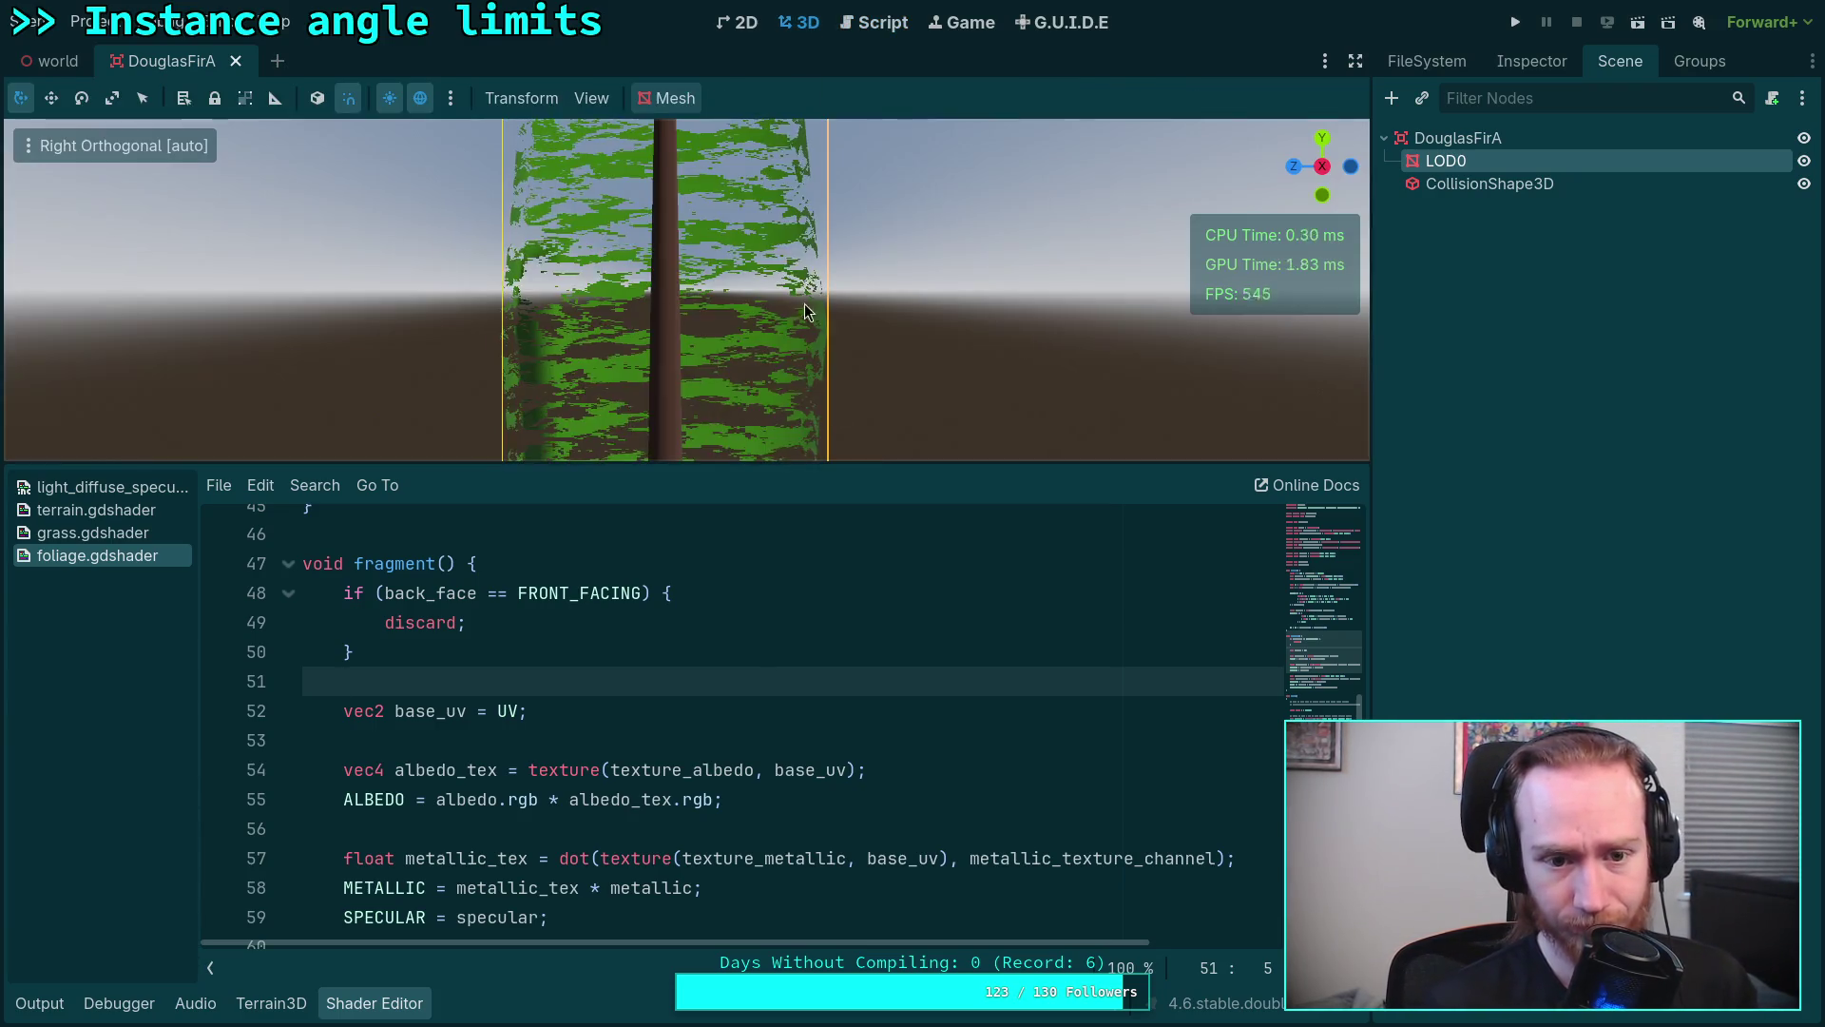
click(58, 60)
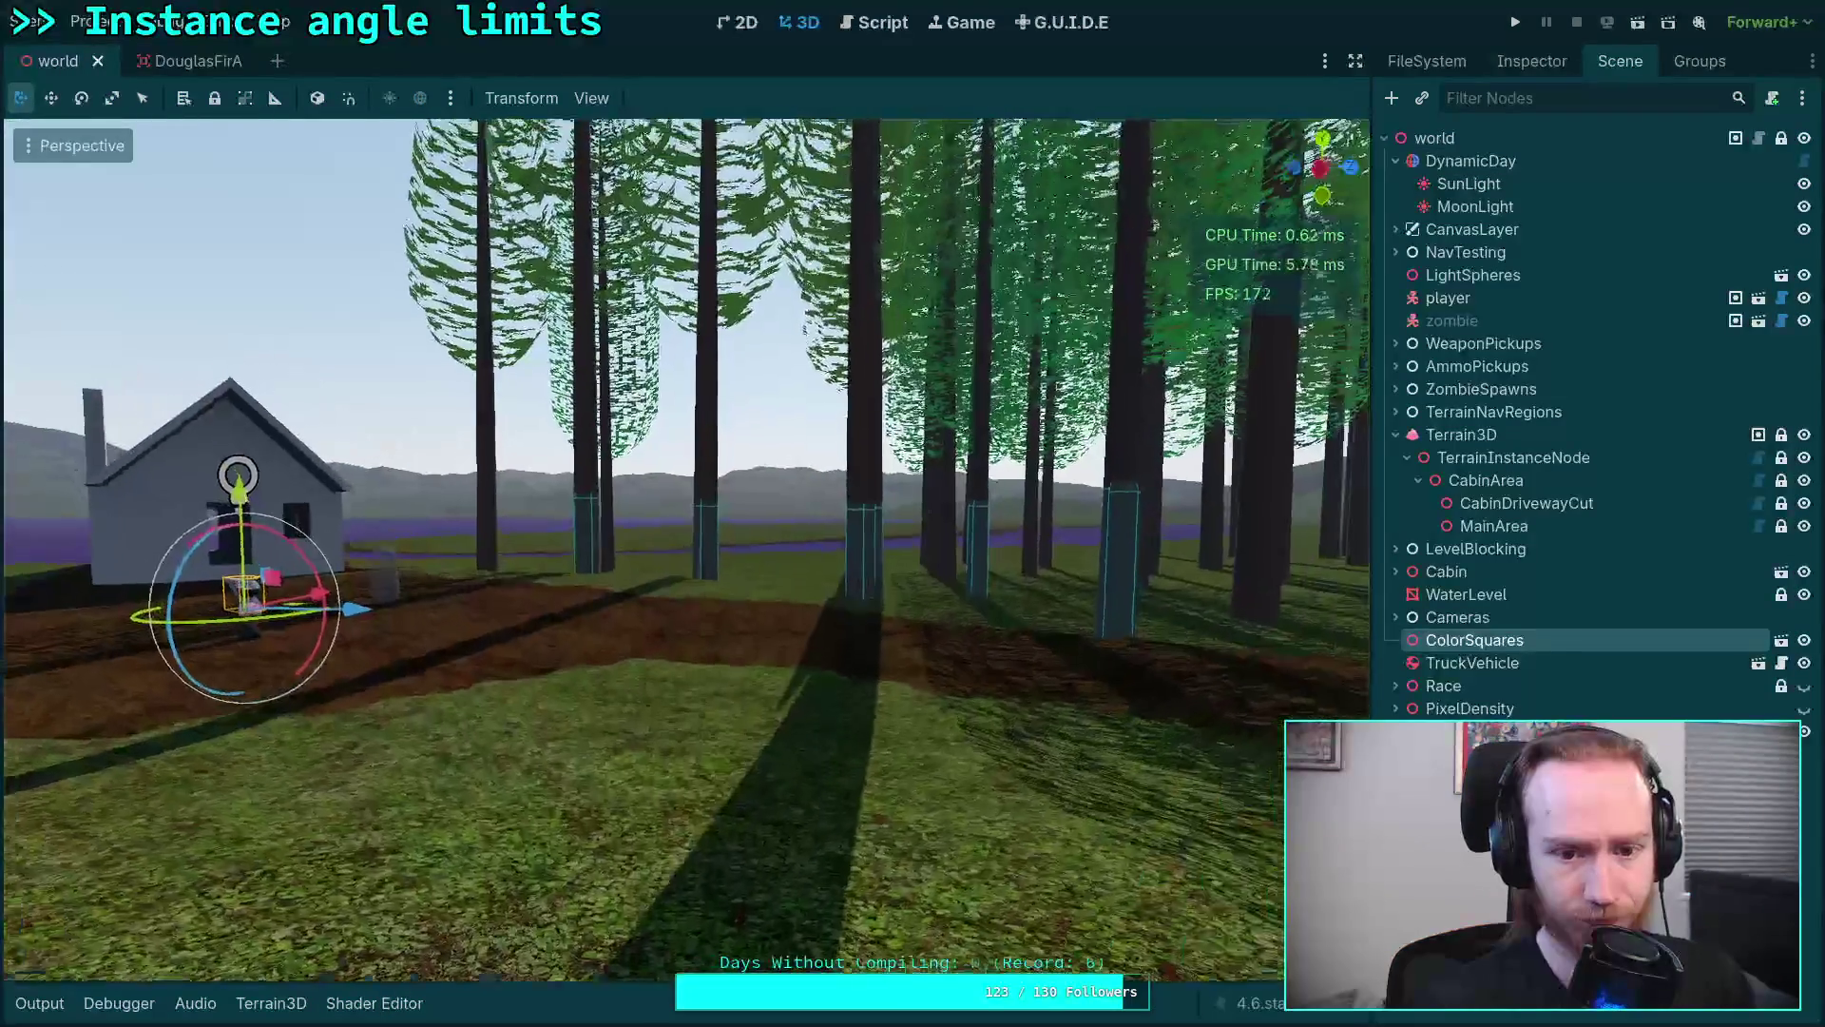
key(w)
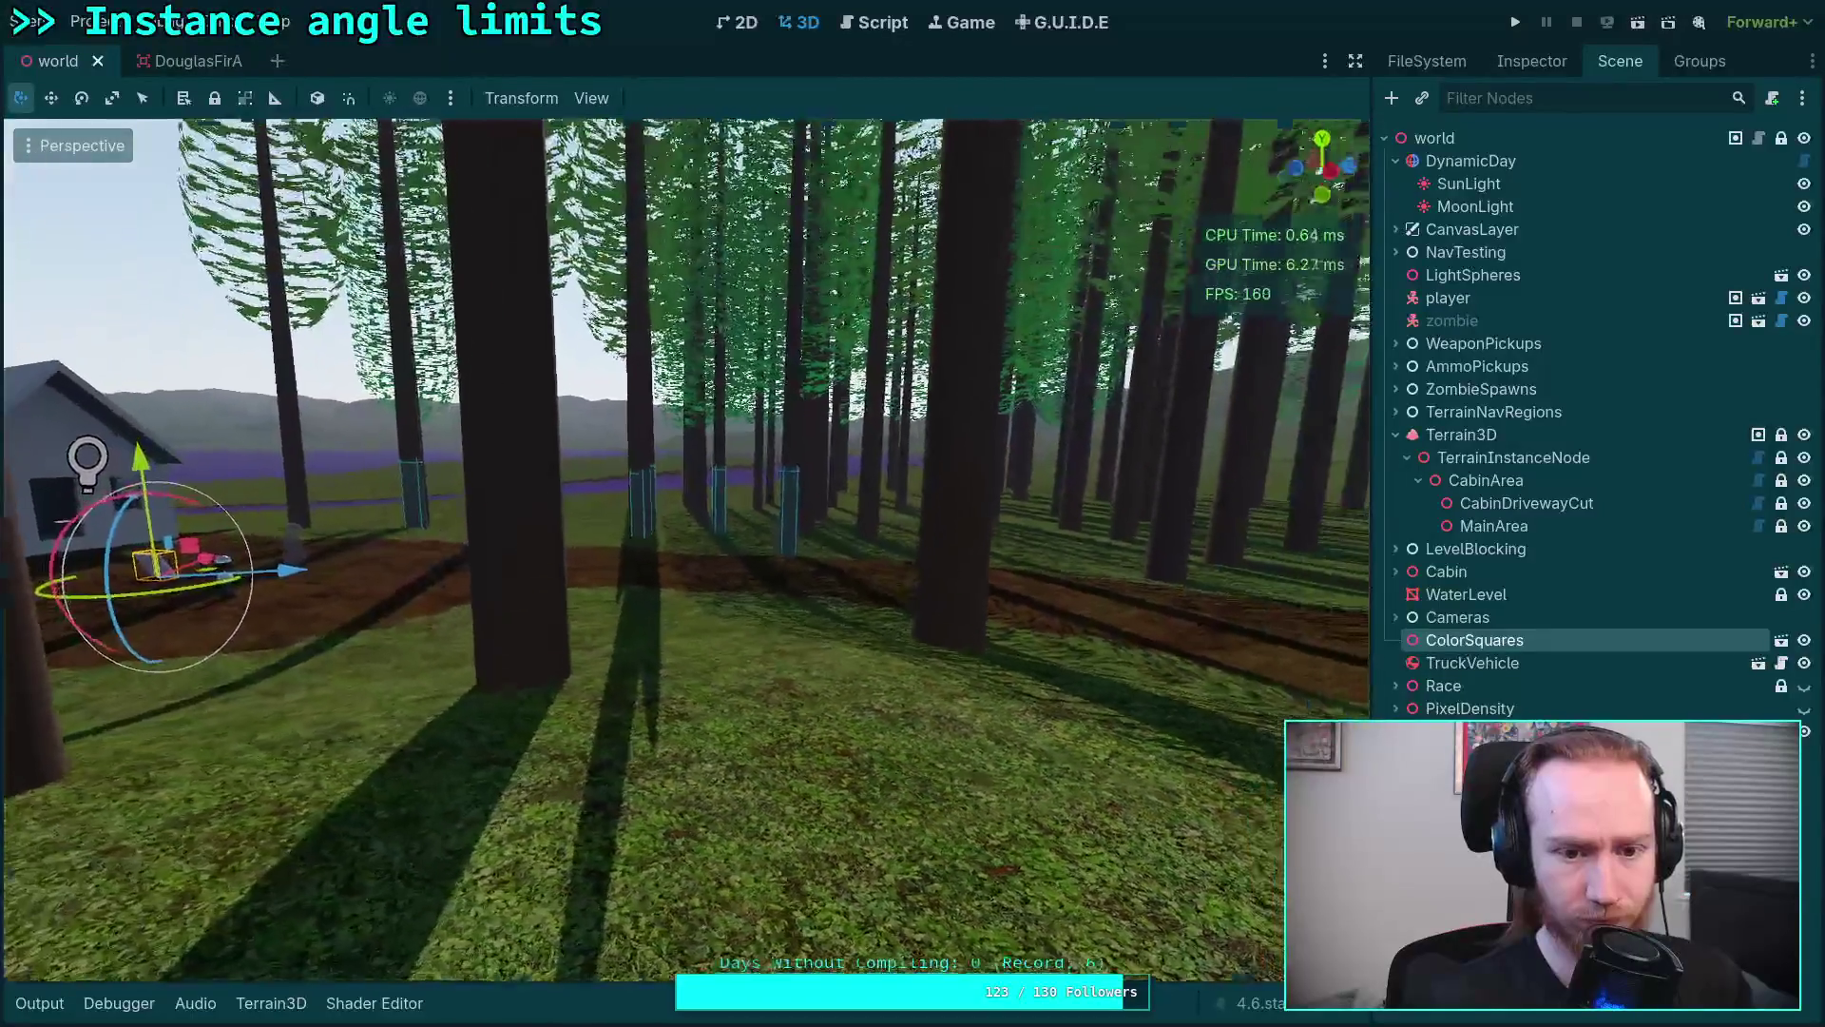
key(w)
key(q)
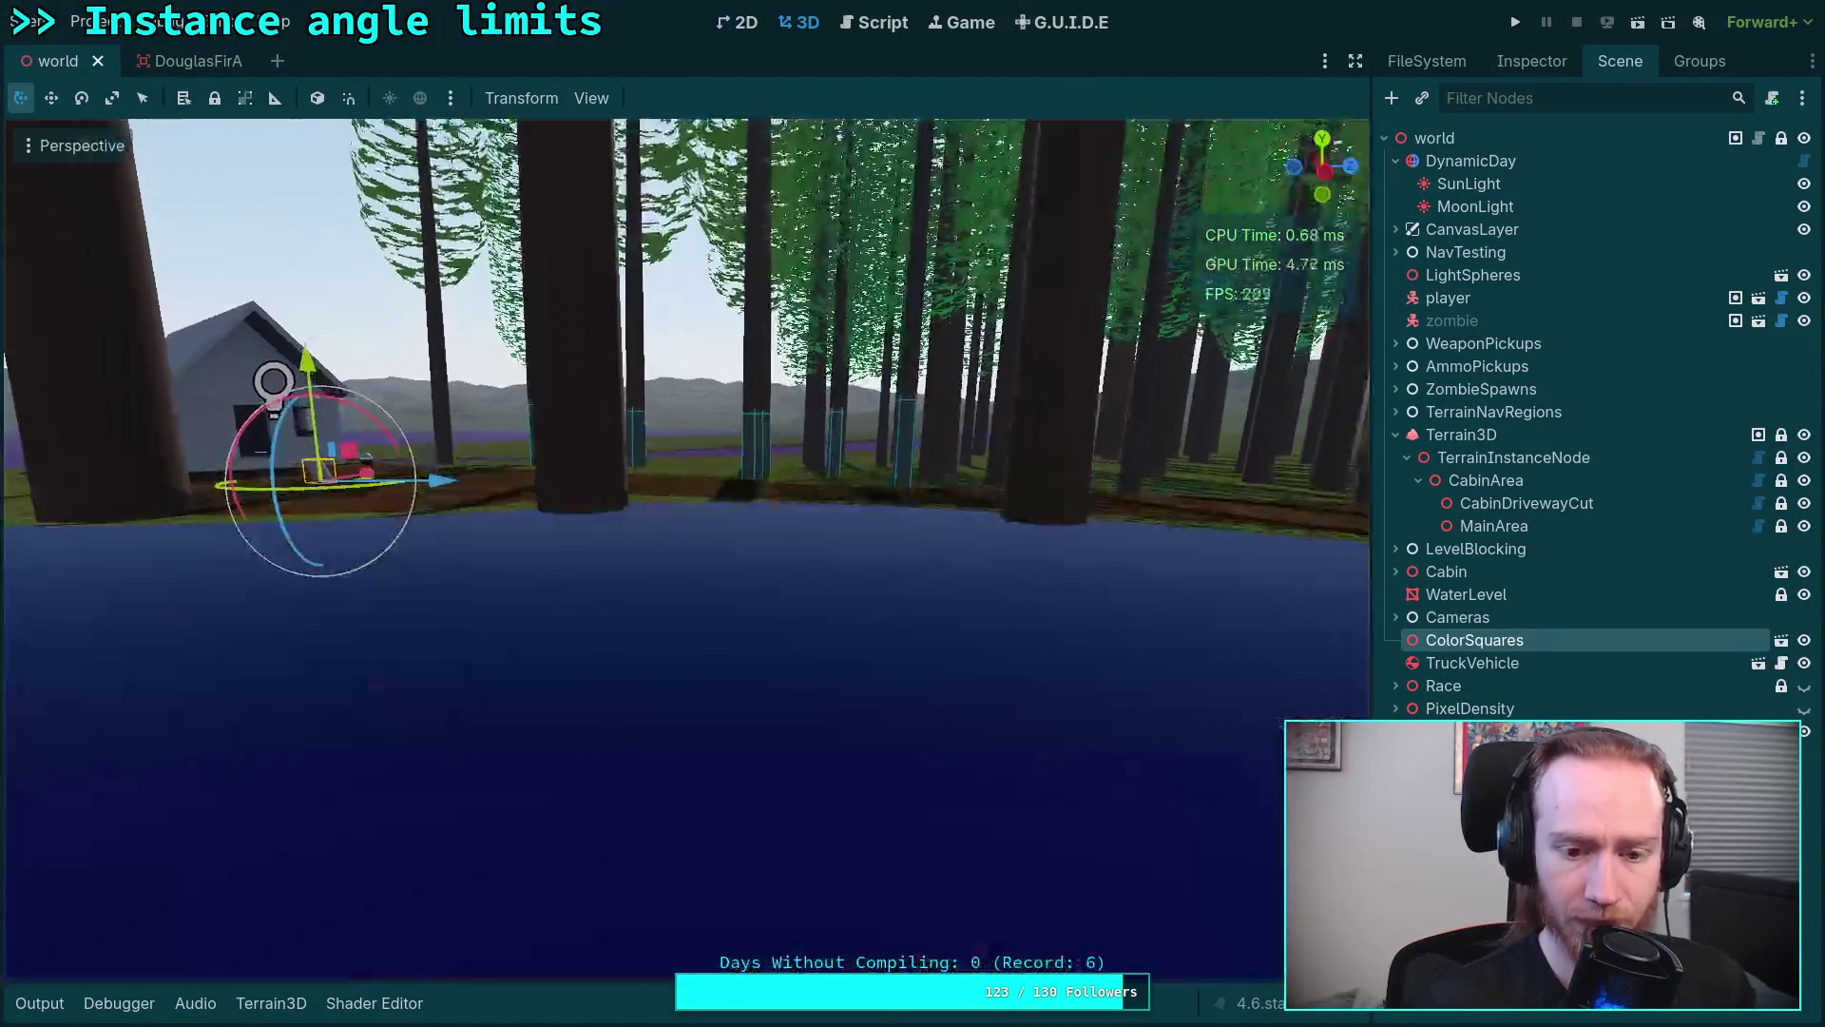
key(ctrl+F3)
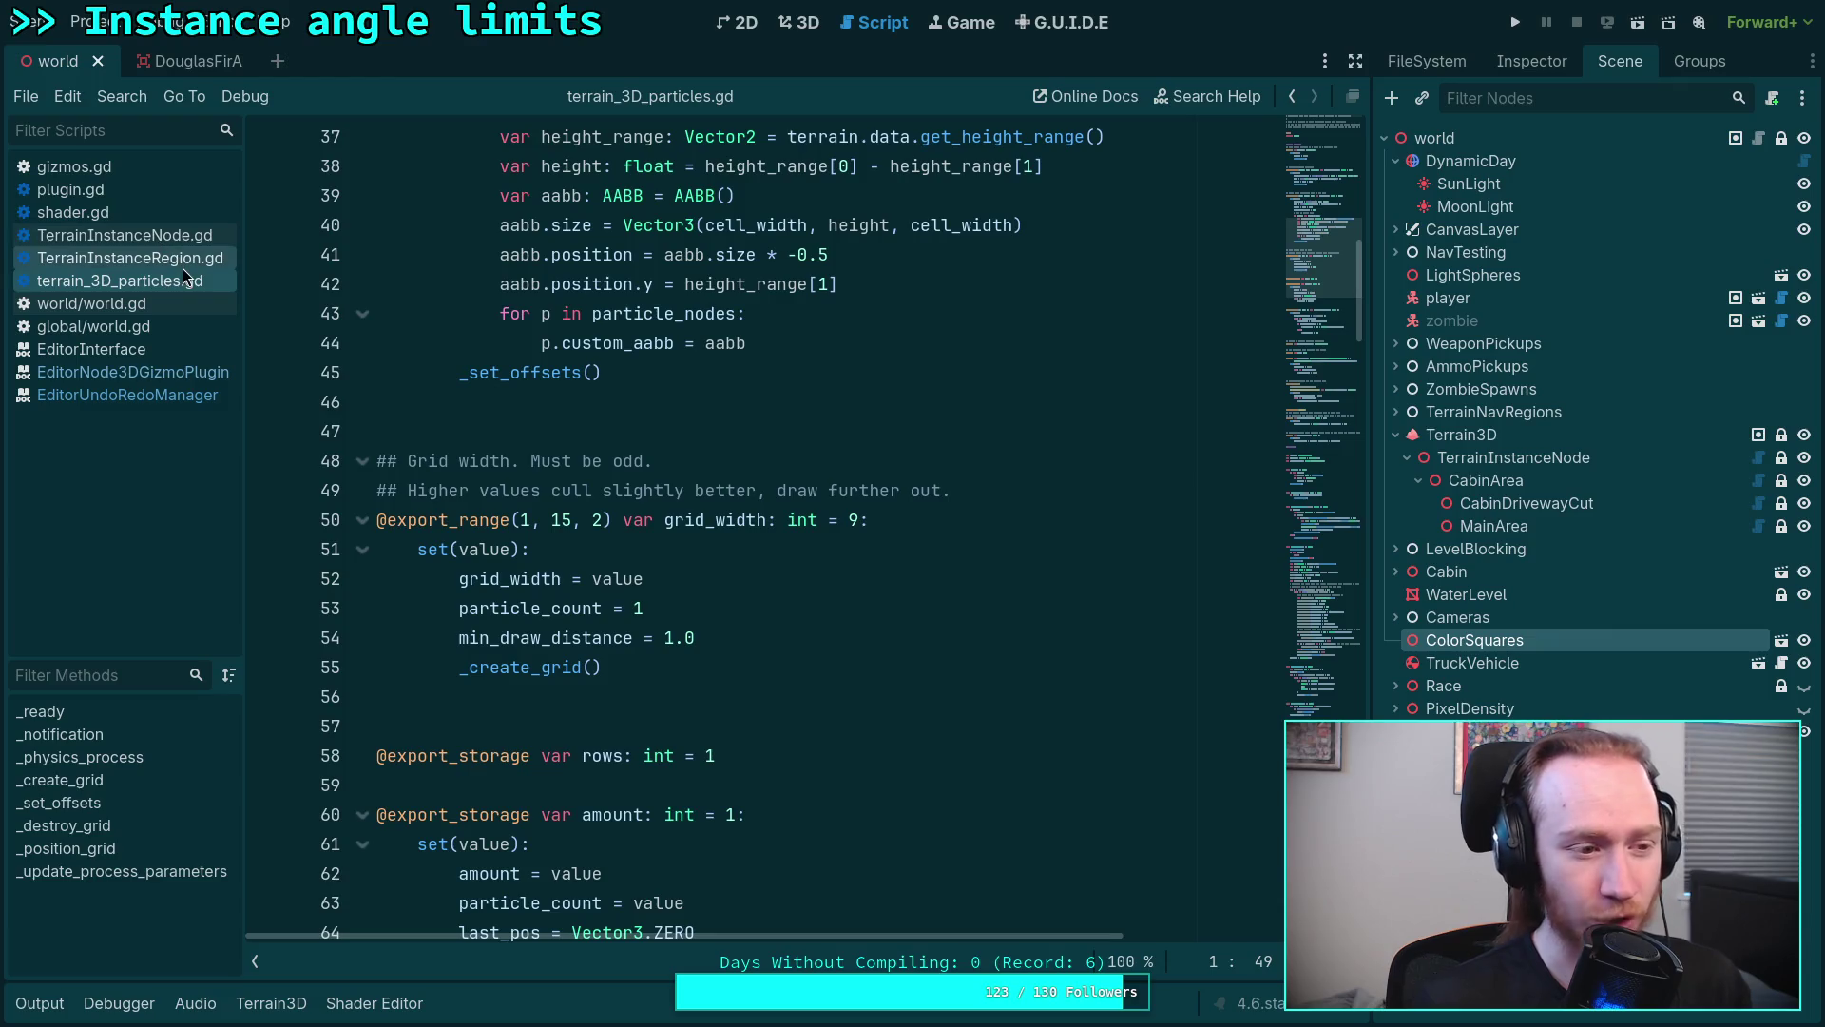
scroll(223, 291, up, 8)
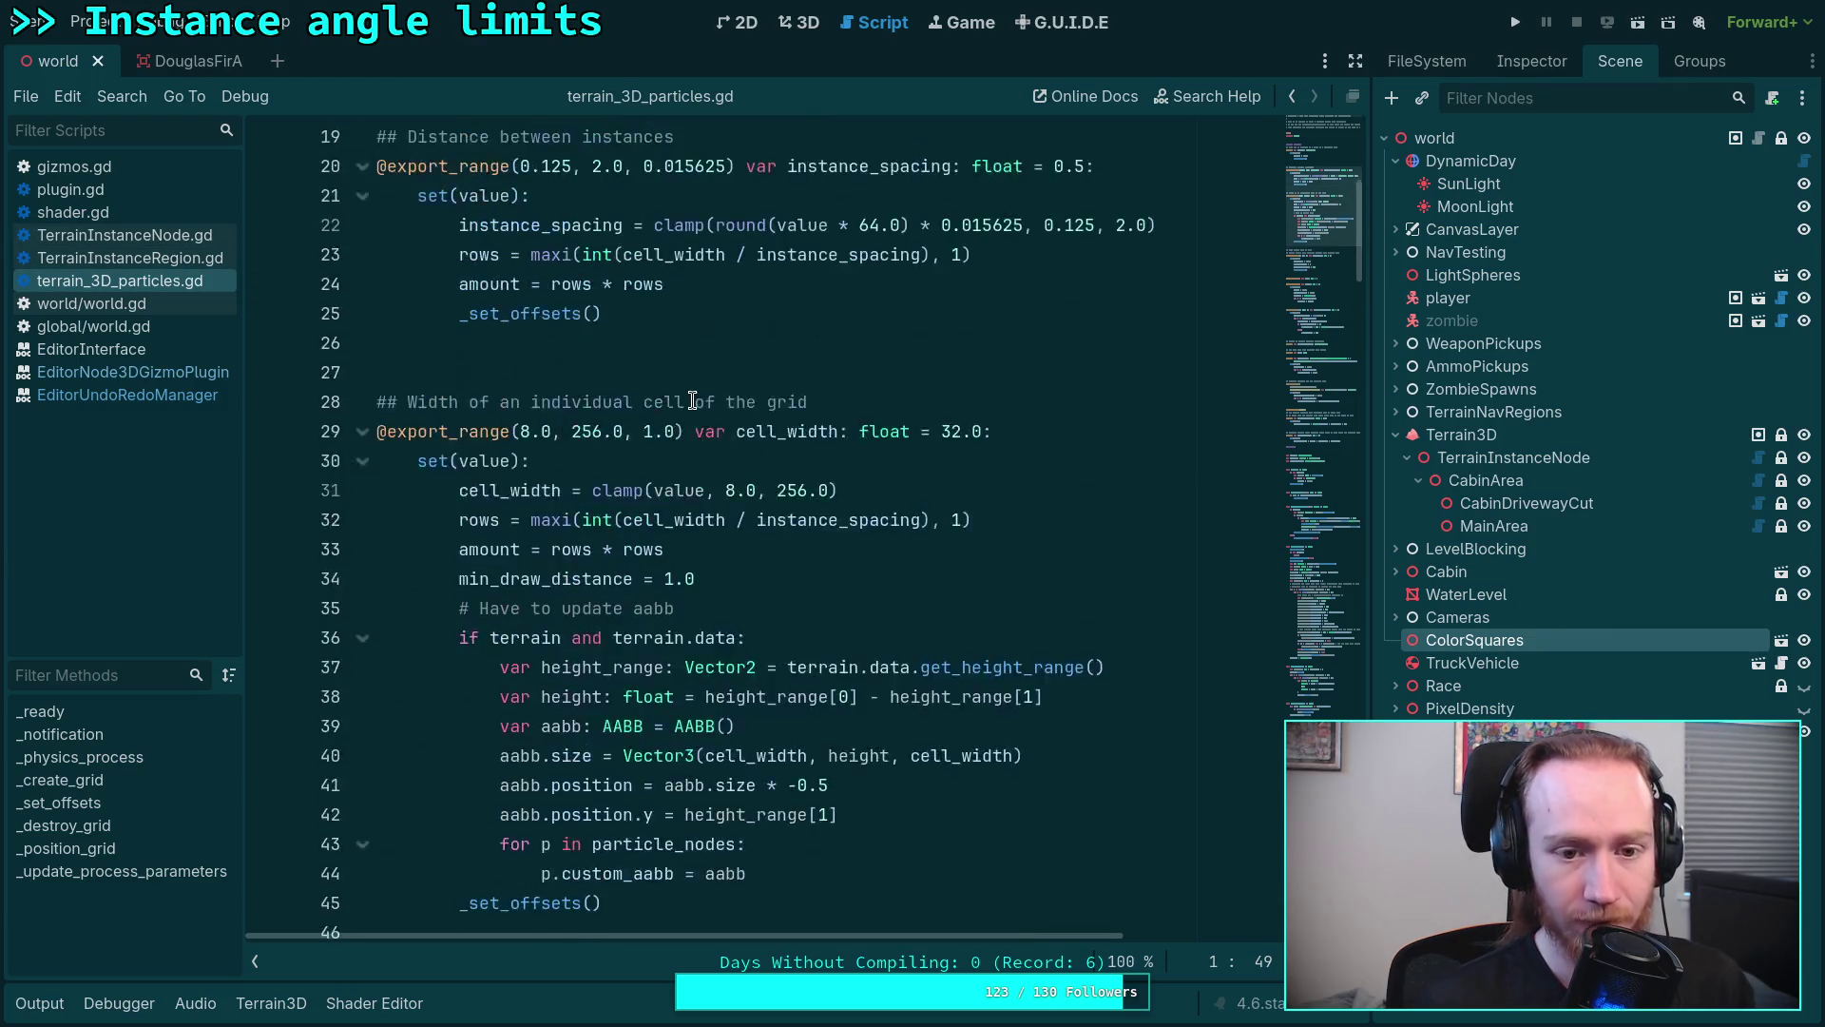
Step: Browse the render_mode autocompletion list after specular_toon, leaving the line unchanged
click(373, 1002)
scroll(857, 701, up, 10)
scroll(880, 709, up, 4)
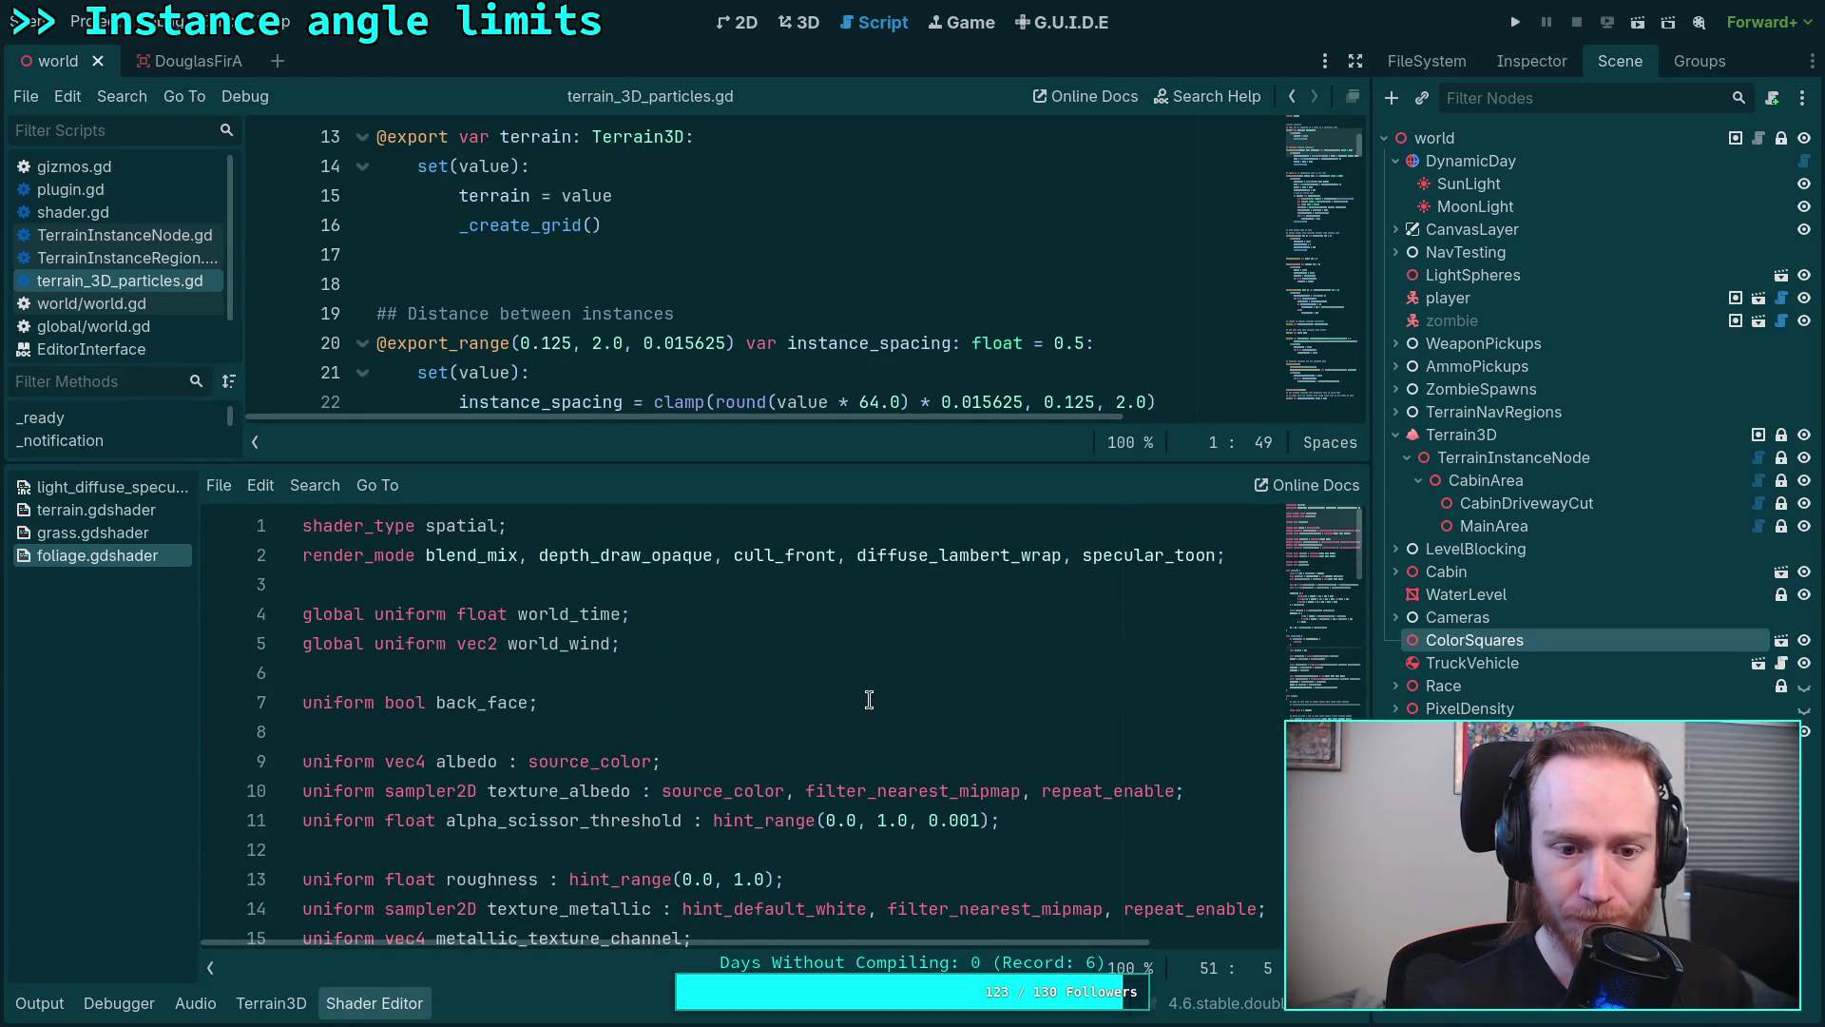
click(1217, 555)
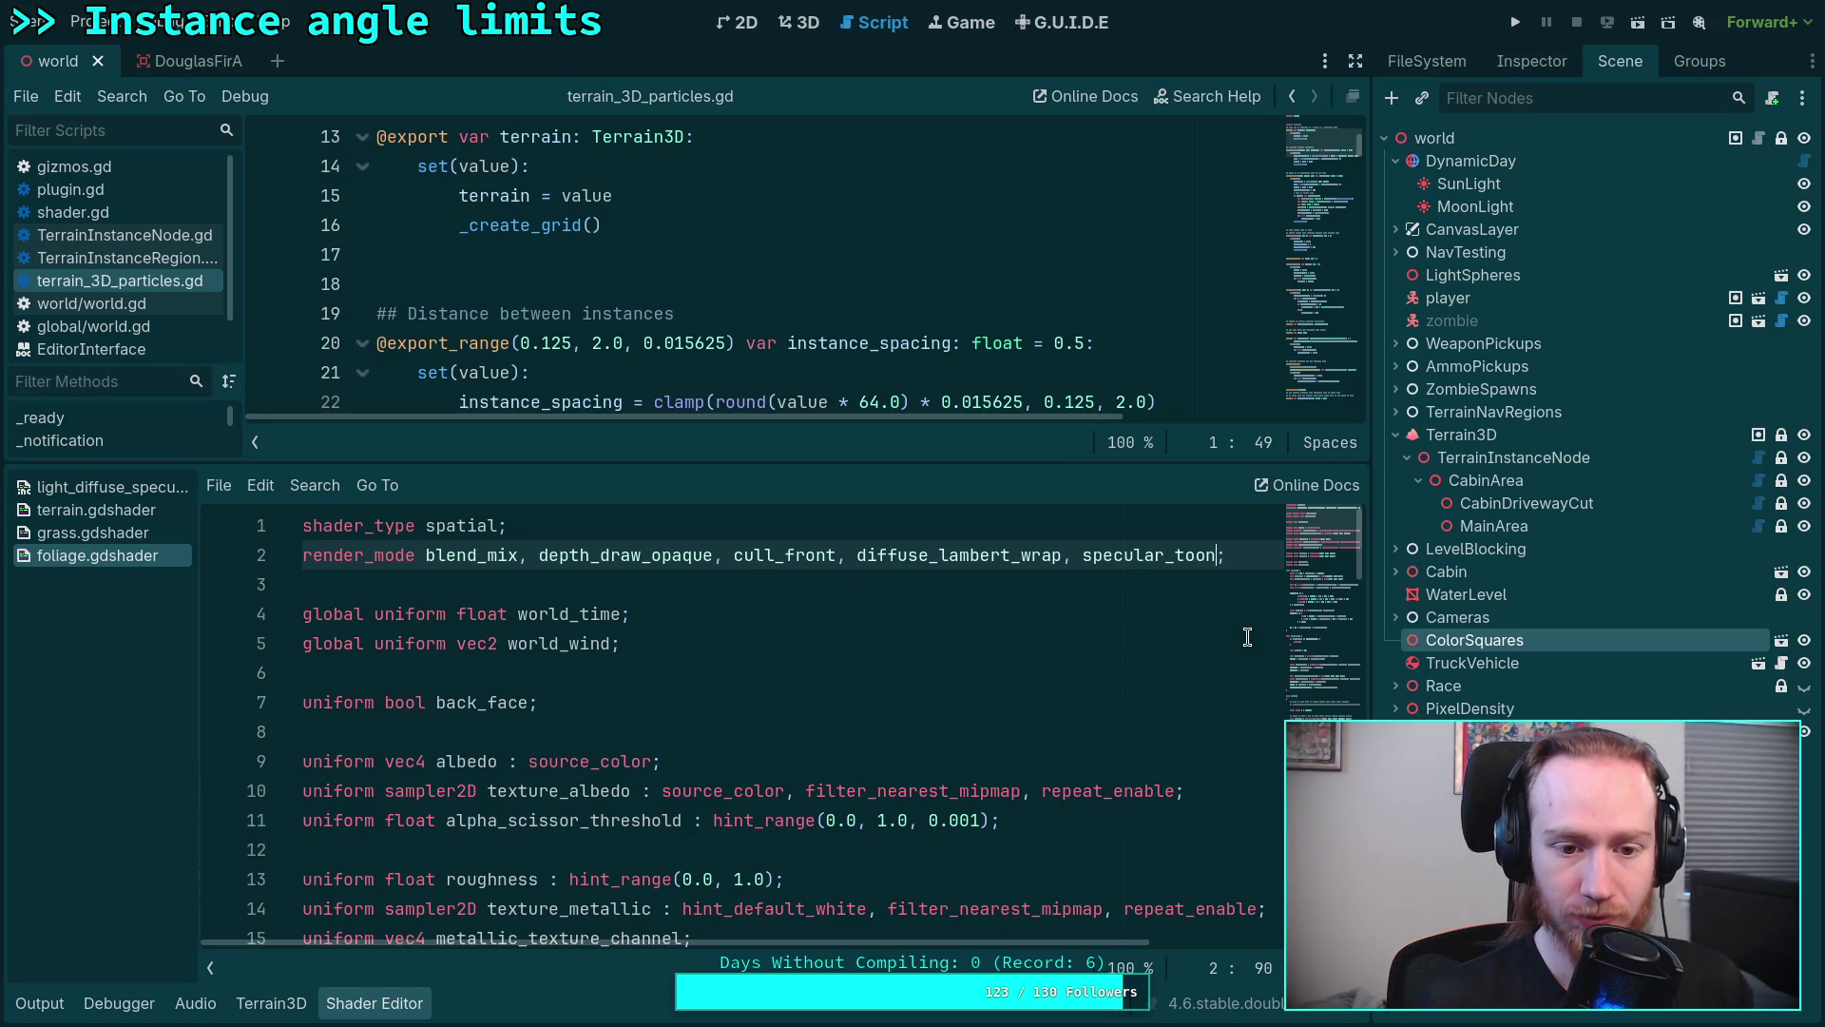
text(,)
key(ctrl+space)
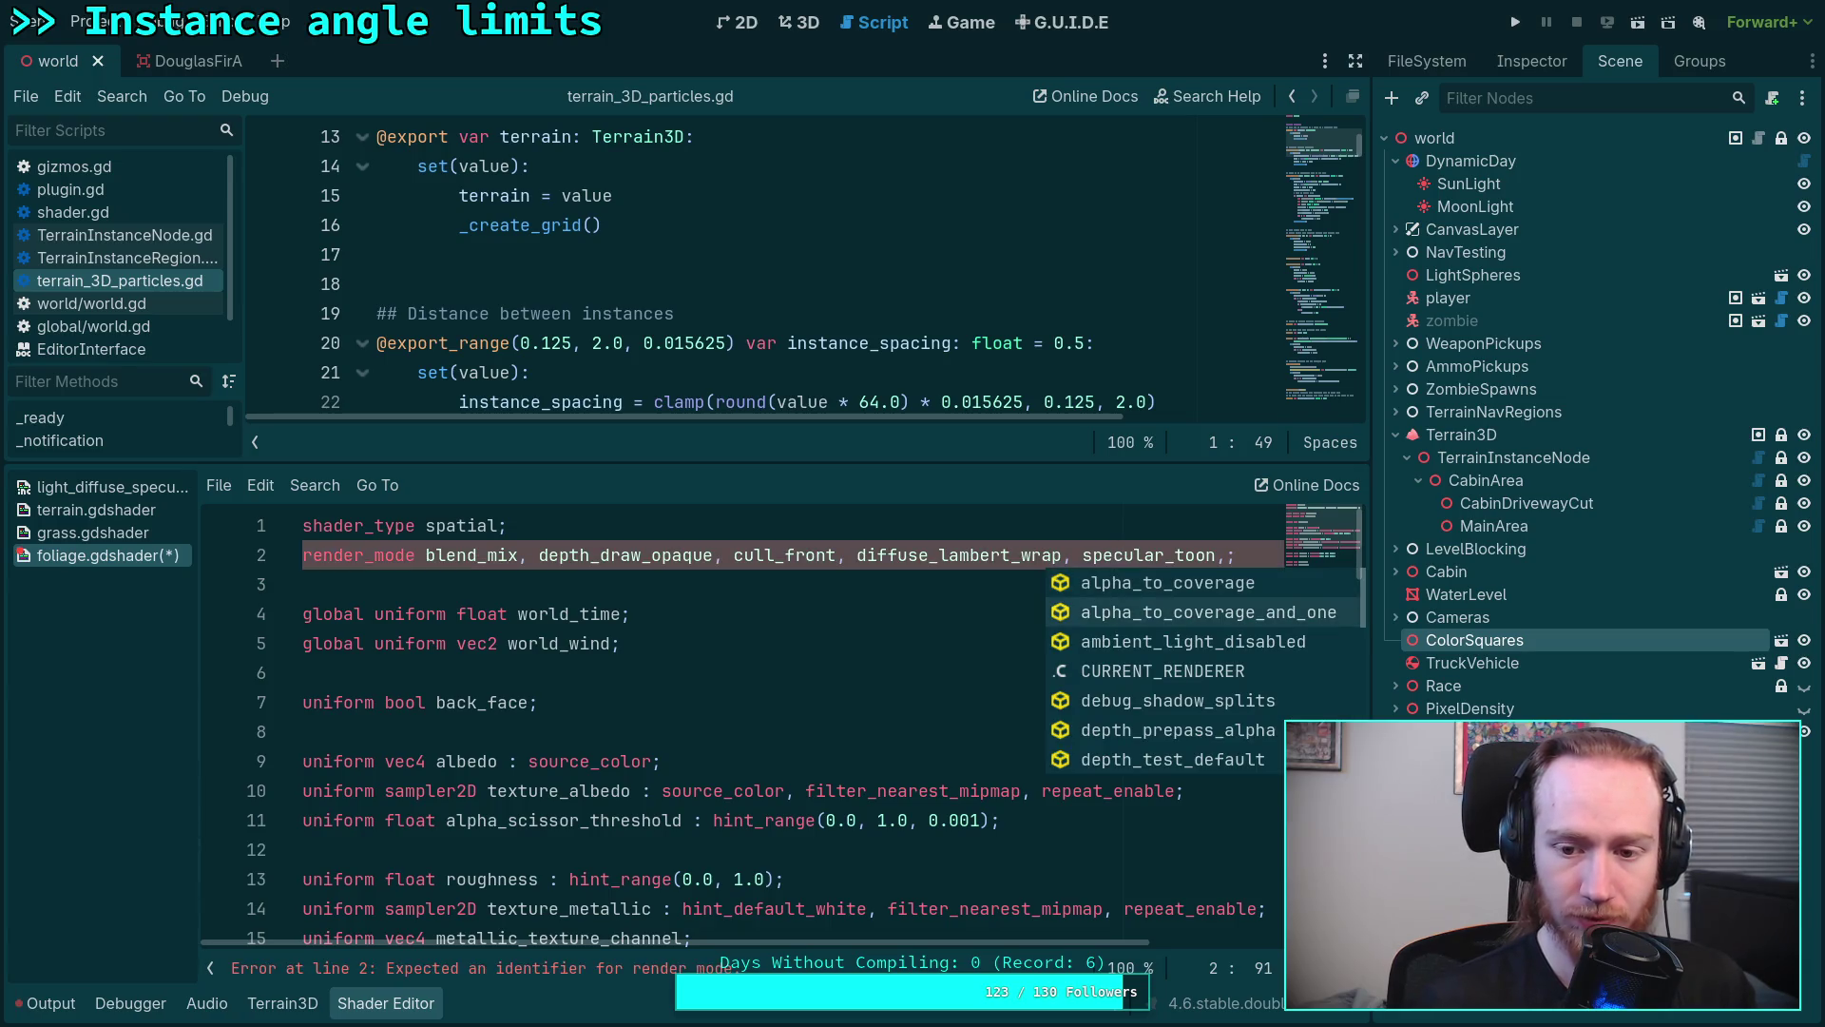
key(Down)
key(Down)
key(Down)
key(Down)
key(Down)
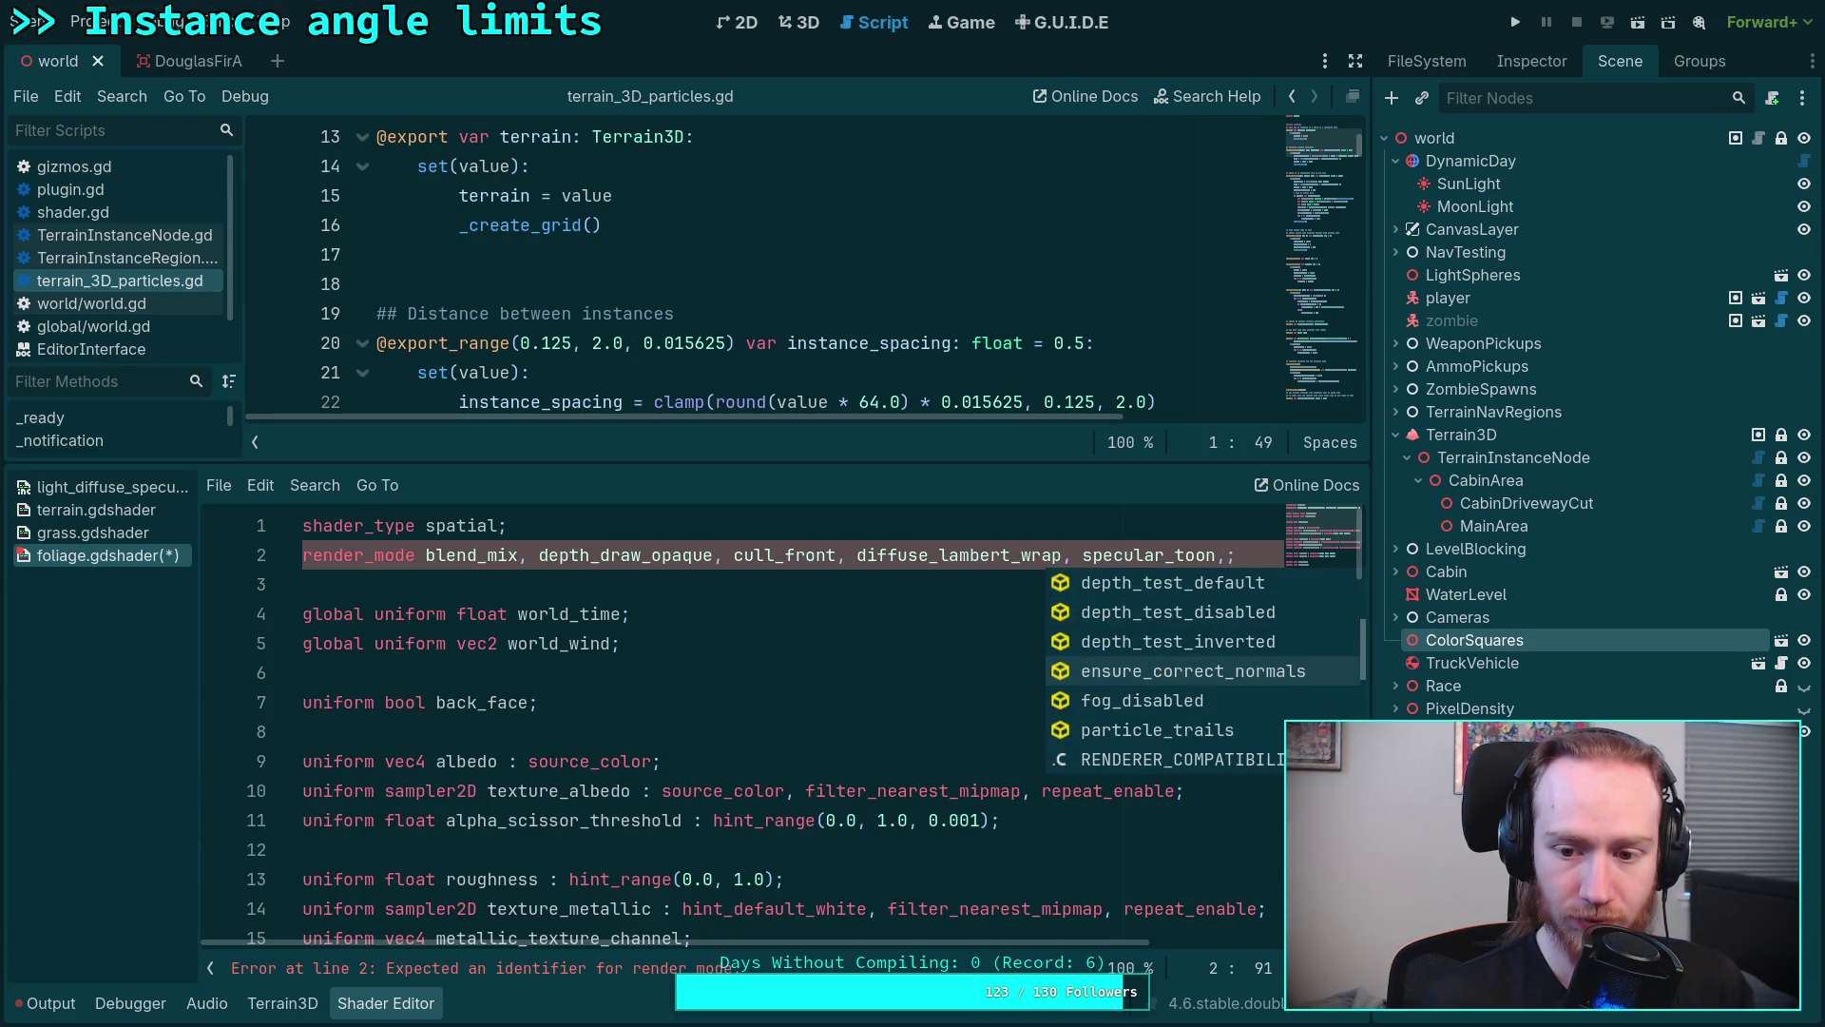
key(Up)
key(Up)
key(Down)
key(Down)
key(Down)
key(Down)
key(Down)
key(Down)
key(Down)
key(Down)
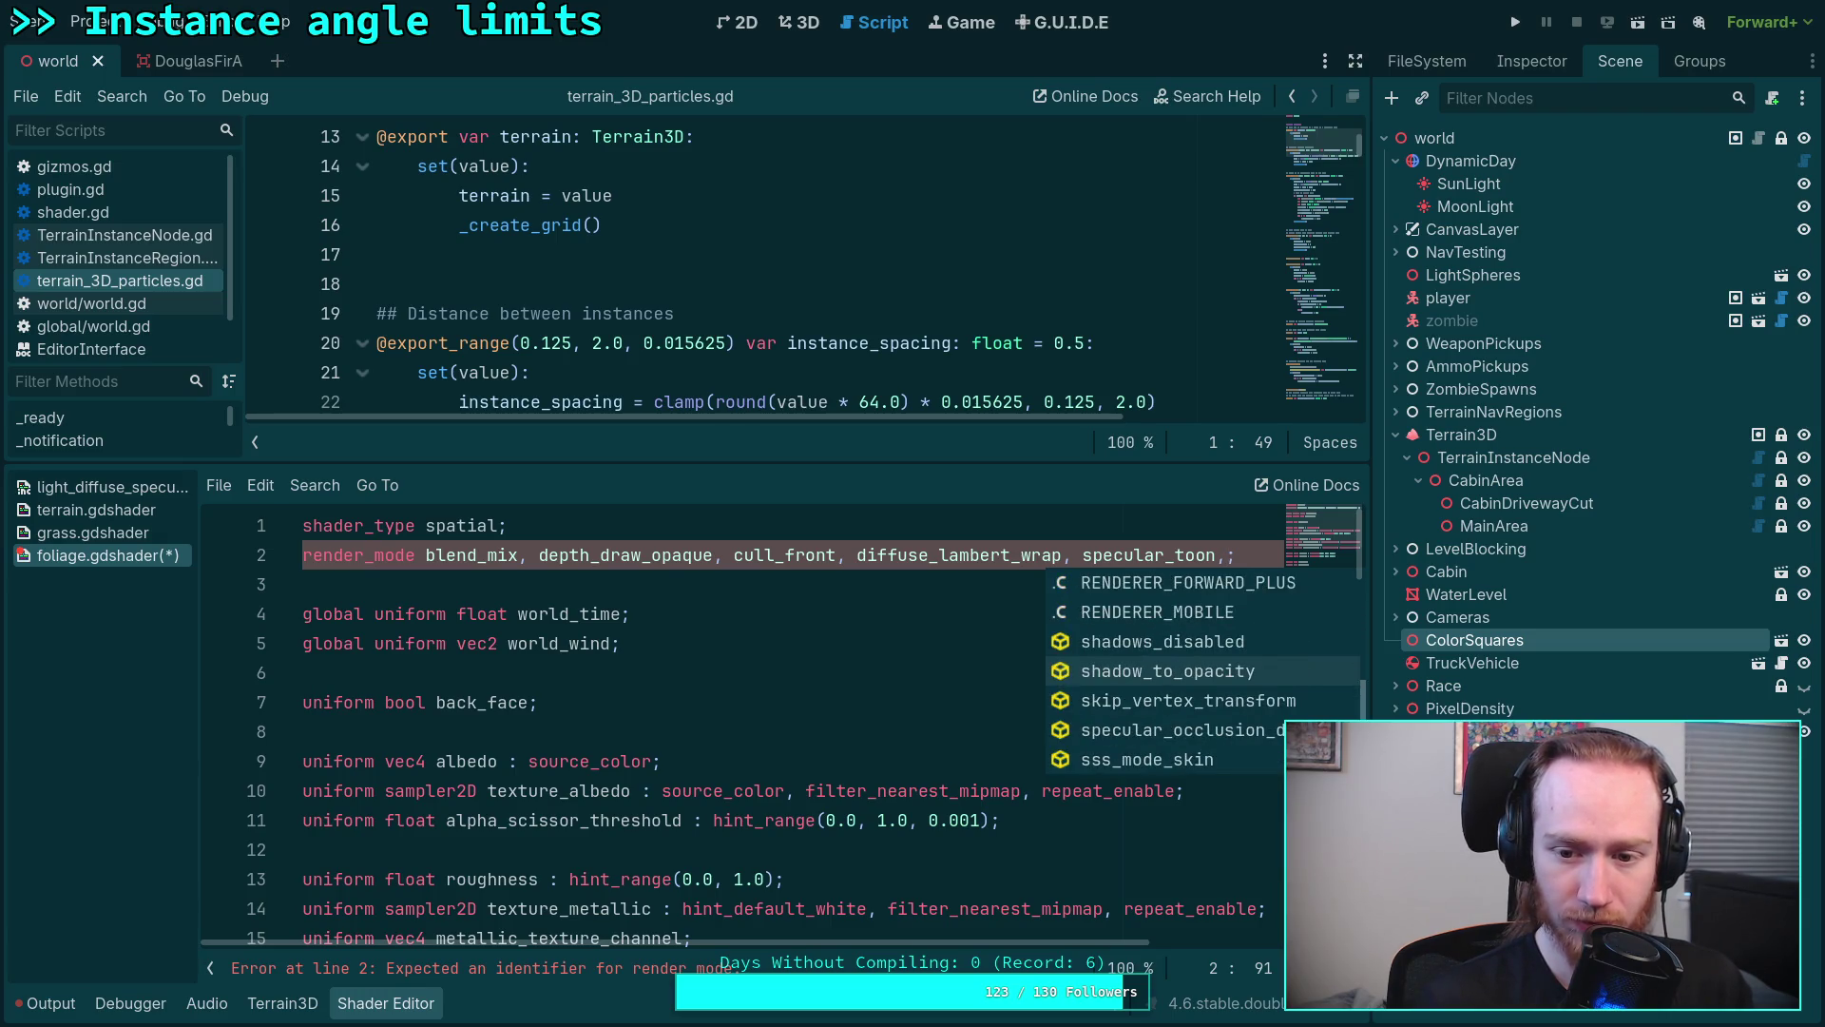
key(Down)
key(Down)
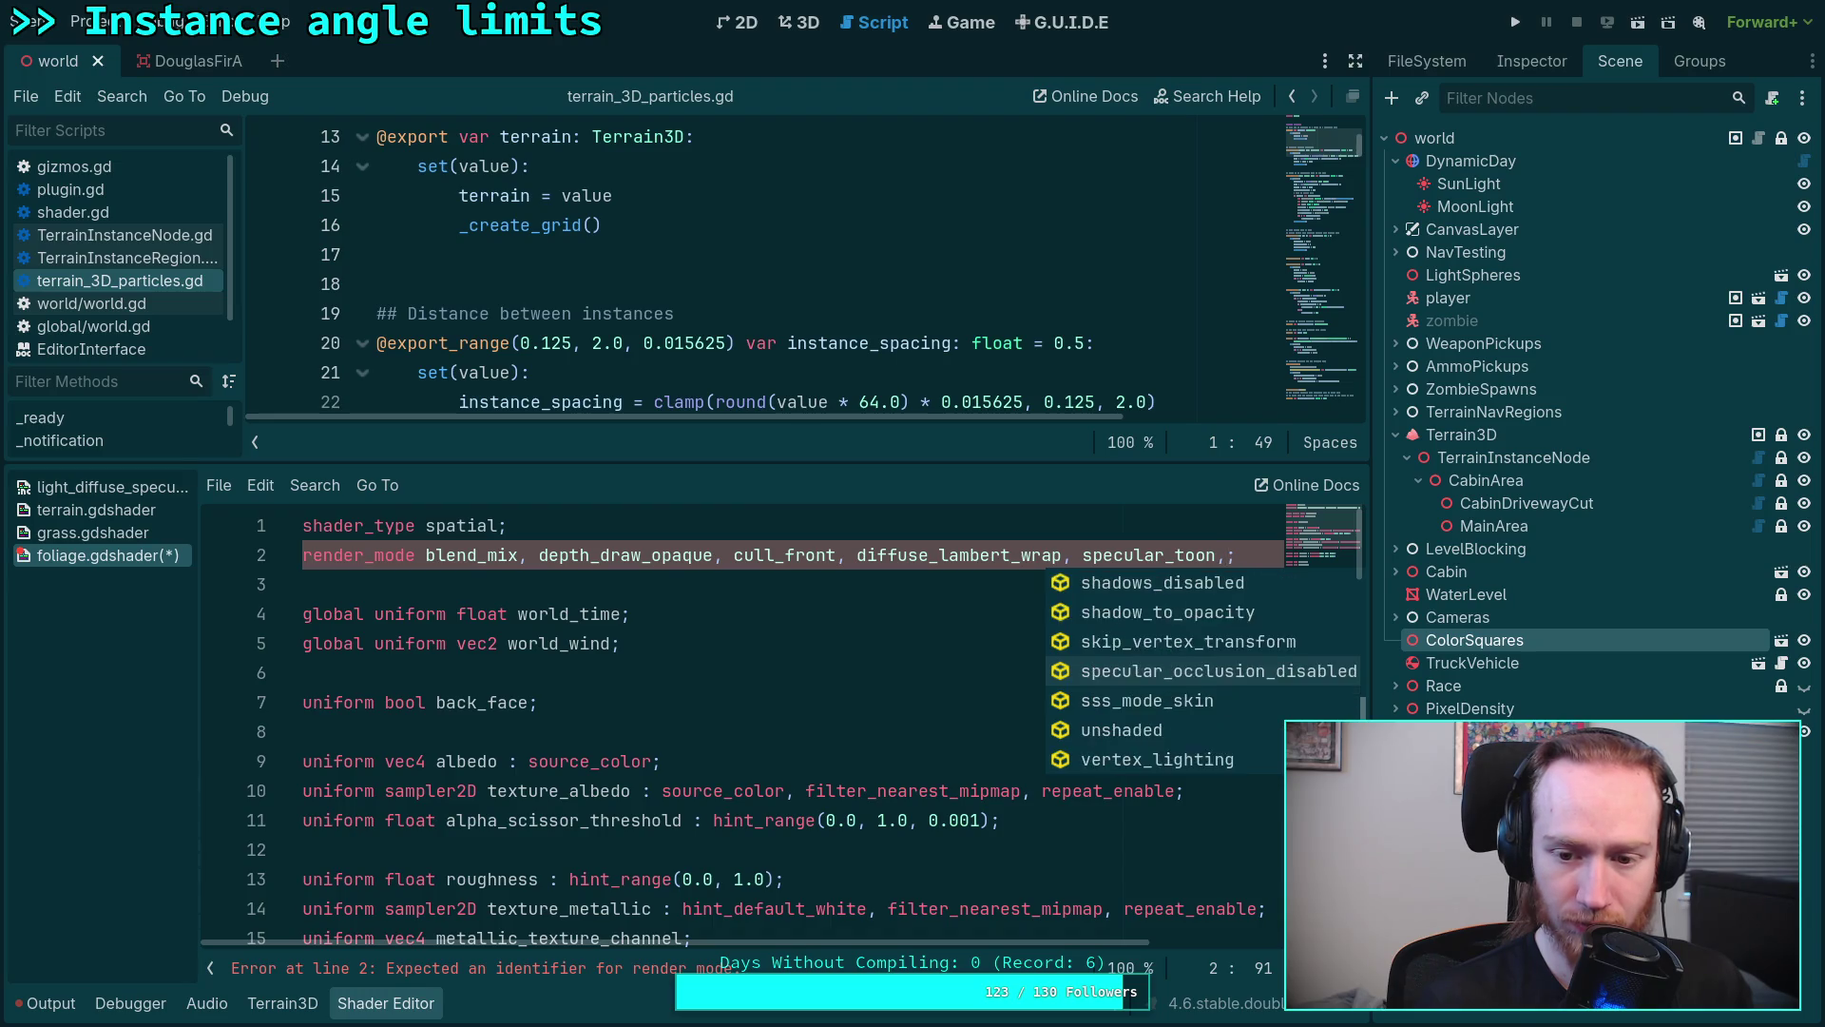
key(Down)
key(Down)
key(Down)
key(Down)
key(Down)
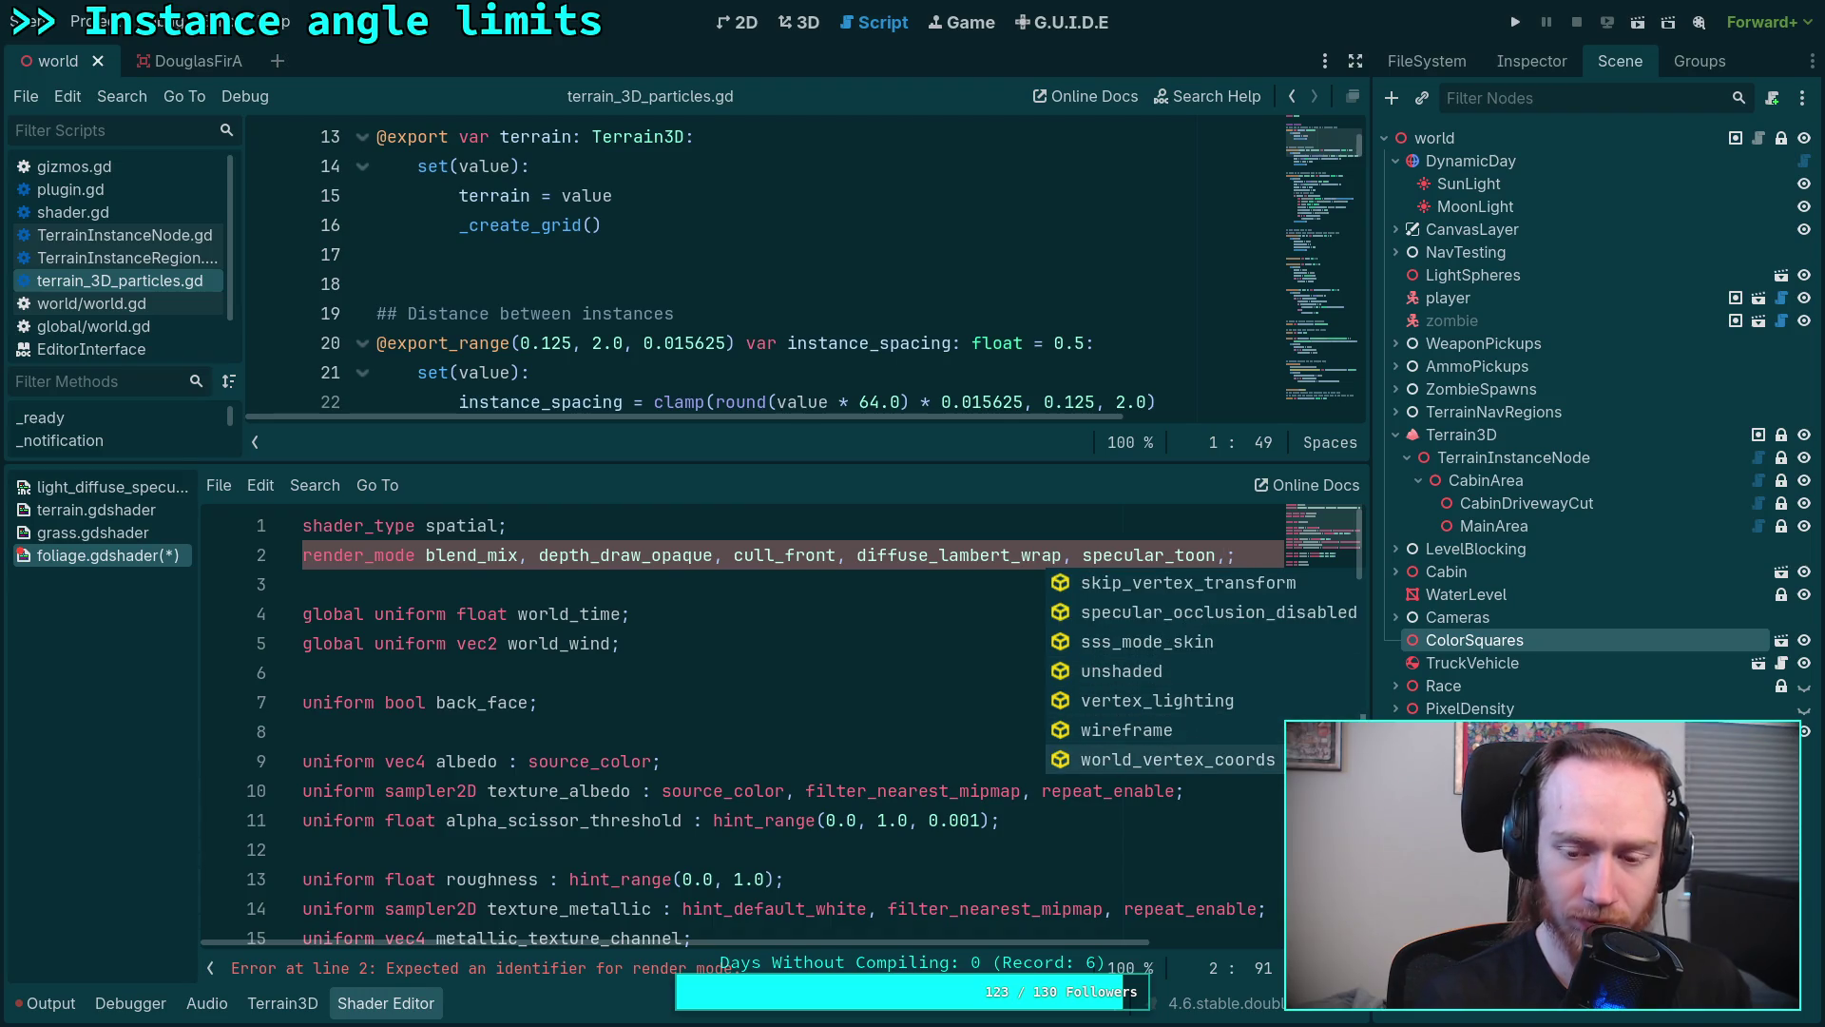
key(BackSpace)
click(891, 590)
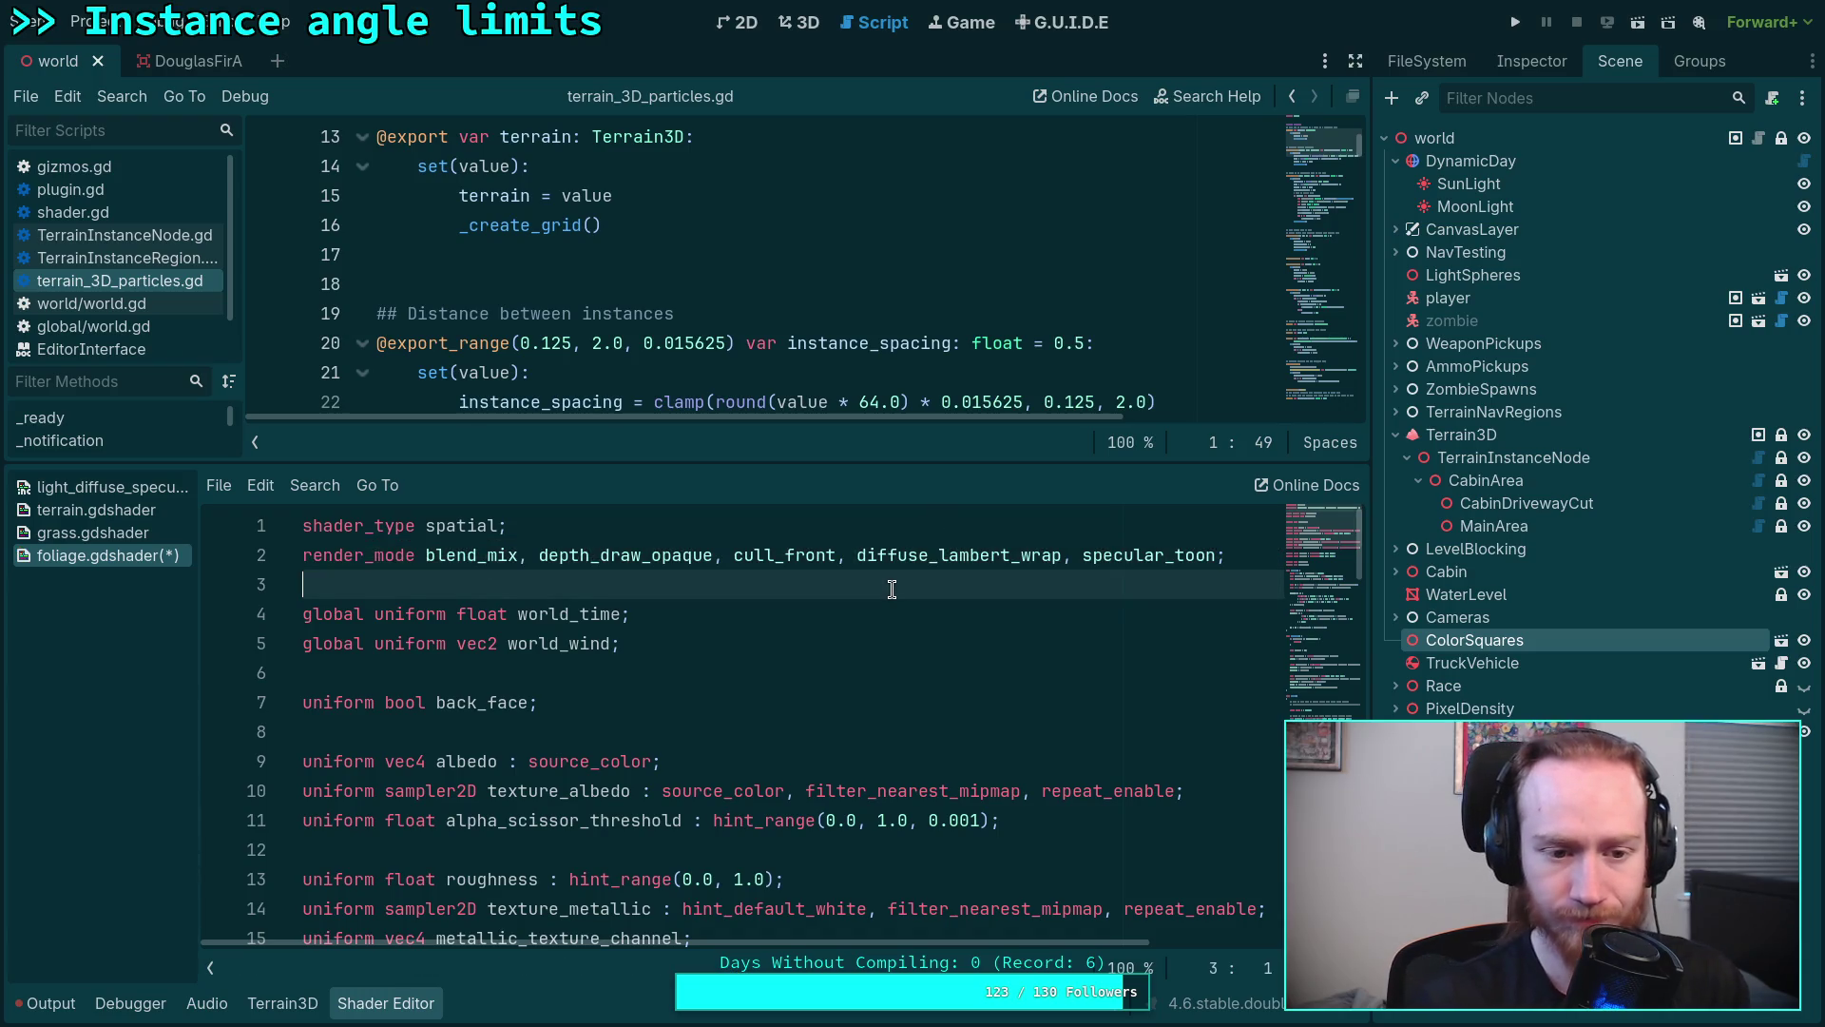
key(ctrl+s)
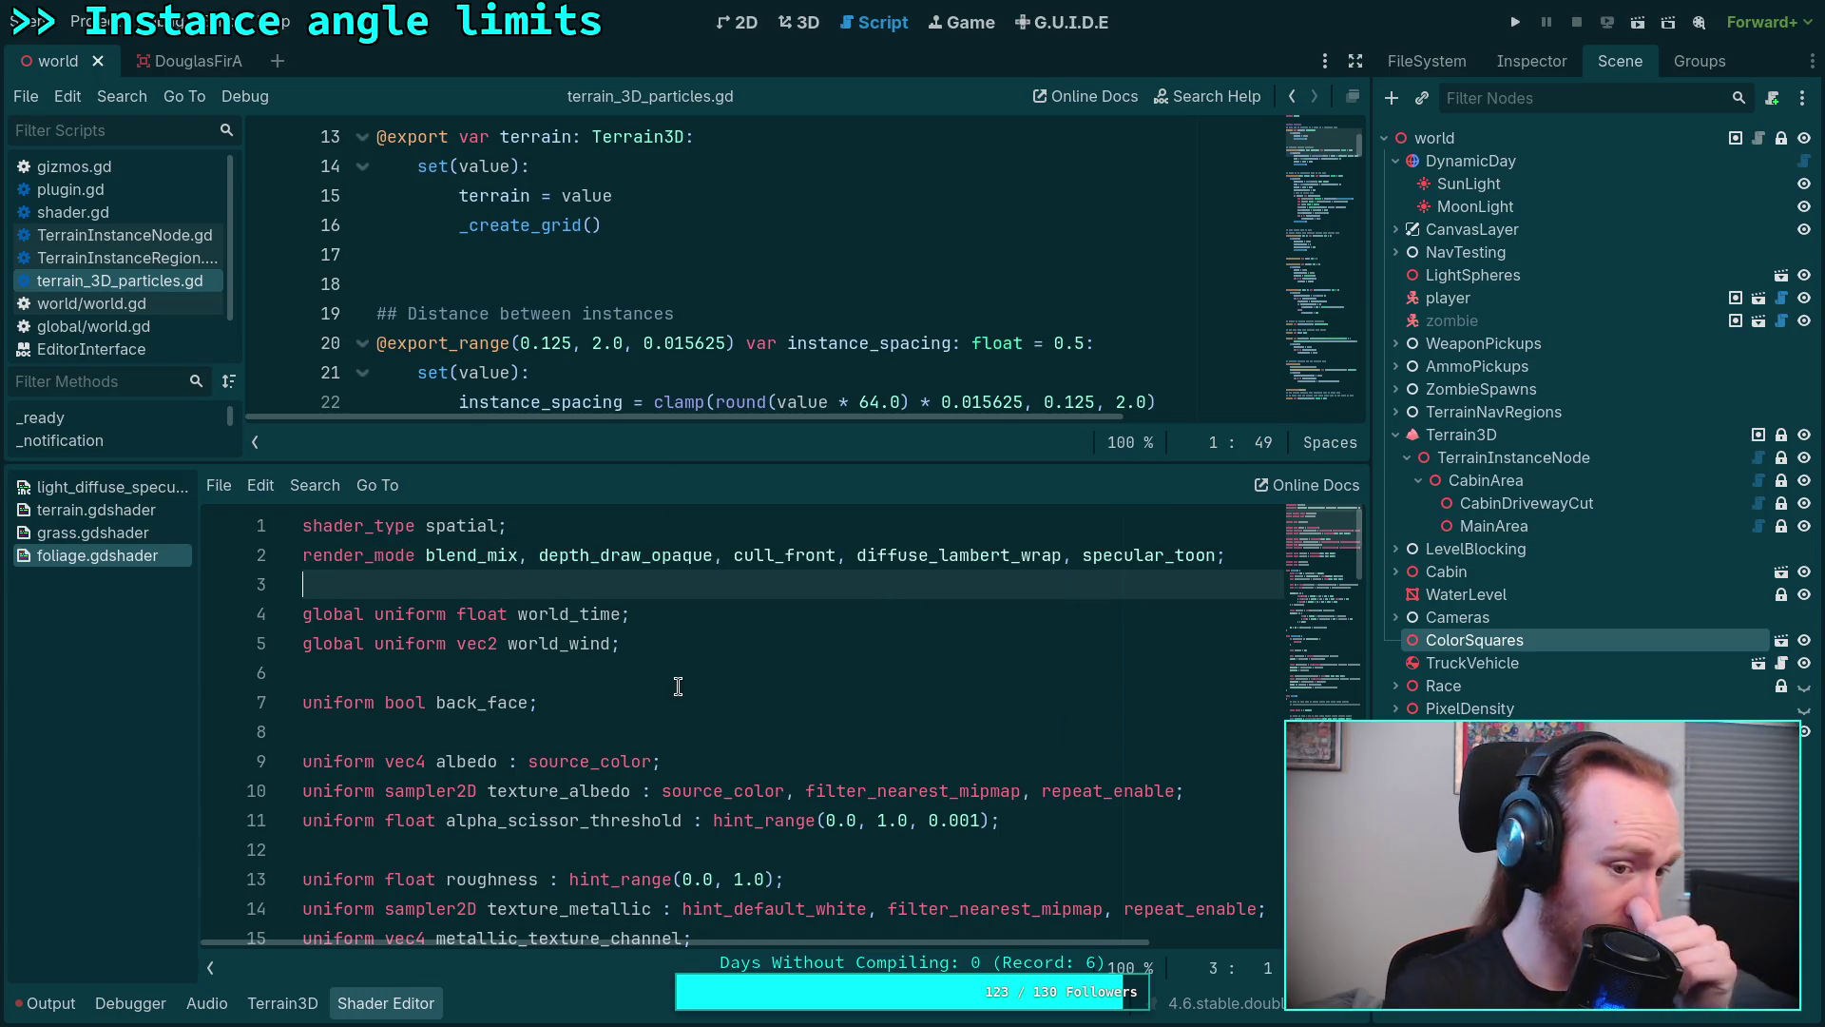
scroll(685, 695, down, 5)
scroll(684, 694, down, 8)
scroll(678, 691, down, 7)
scroll(664, 690, down, 2)
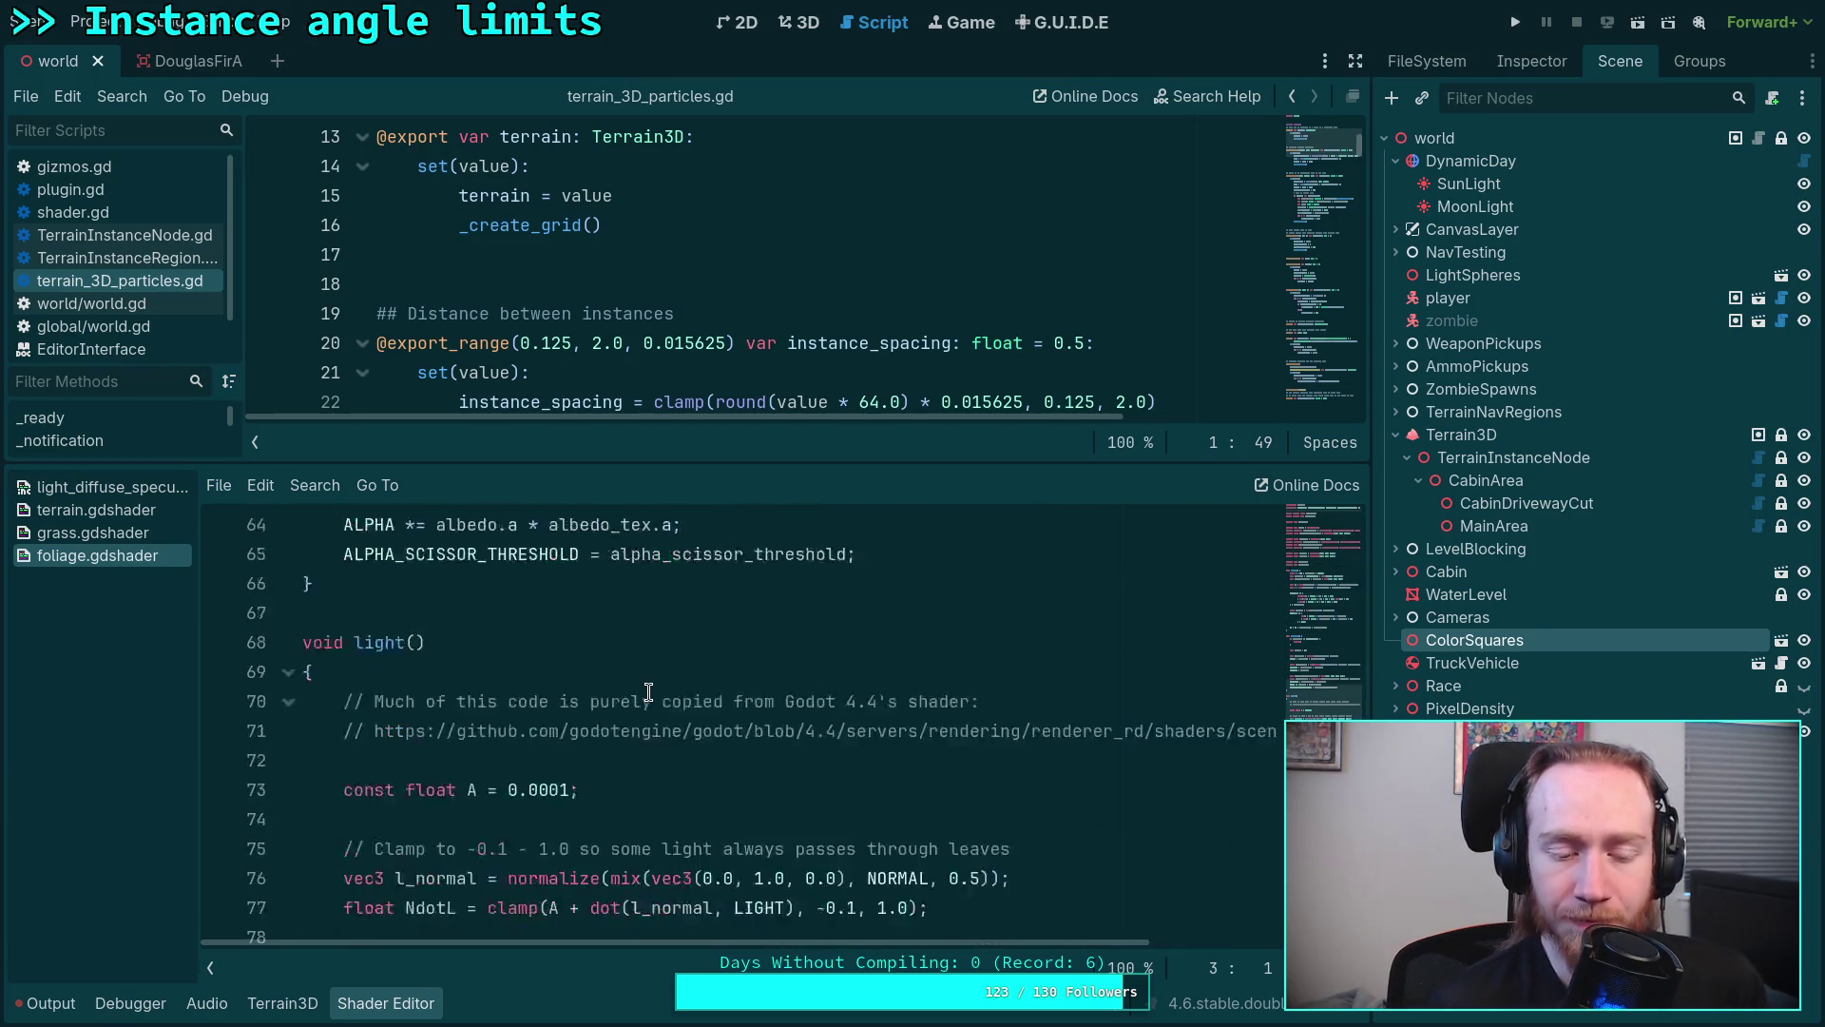
scroll(648, 685, down, 4)
scroll(644, 684, down, 3)
click(488, 860)
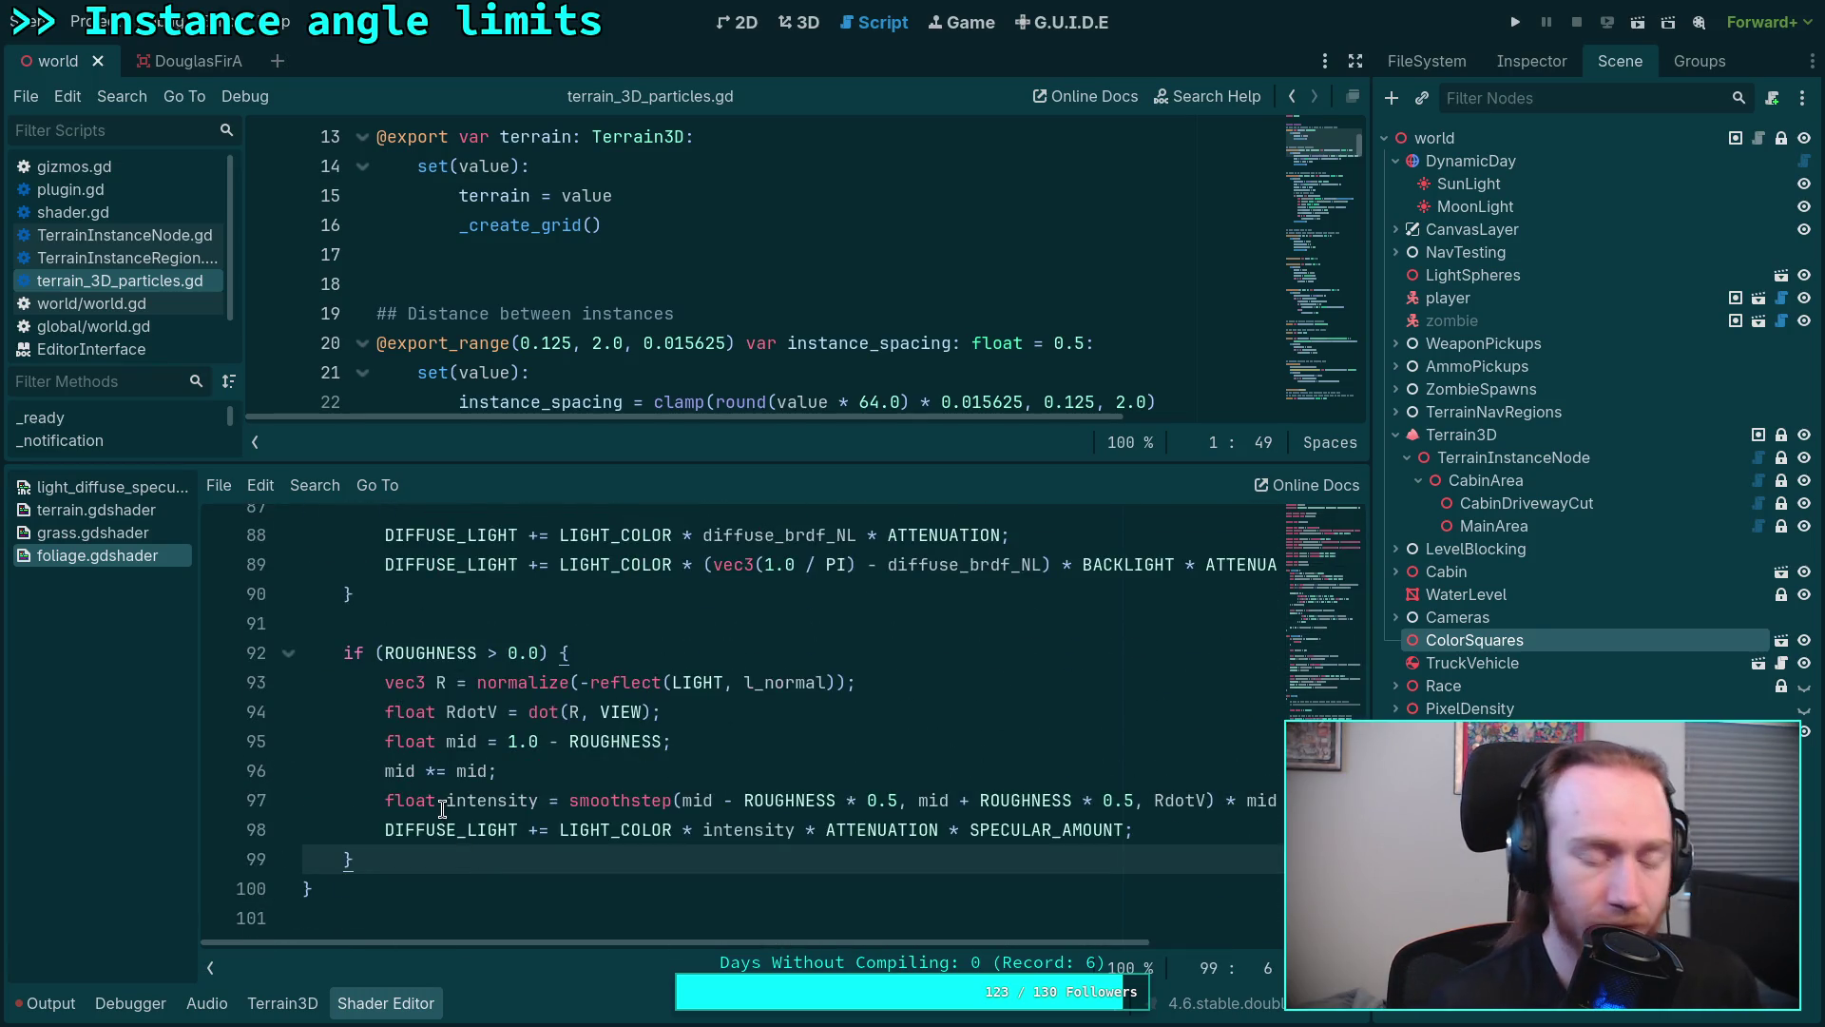
key(Return)
key(Return)
text(SH)
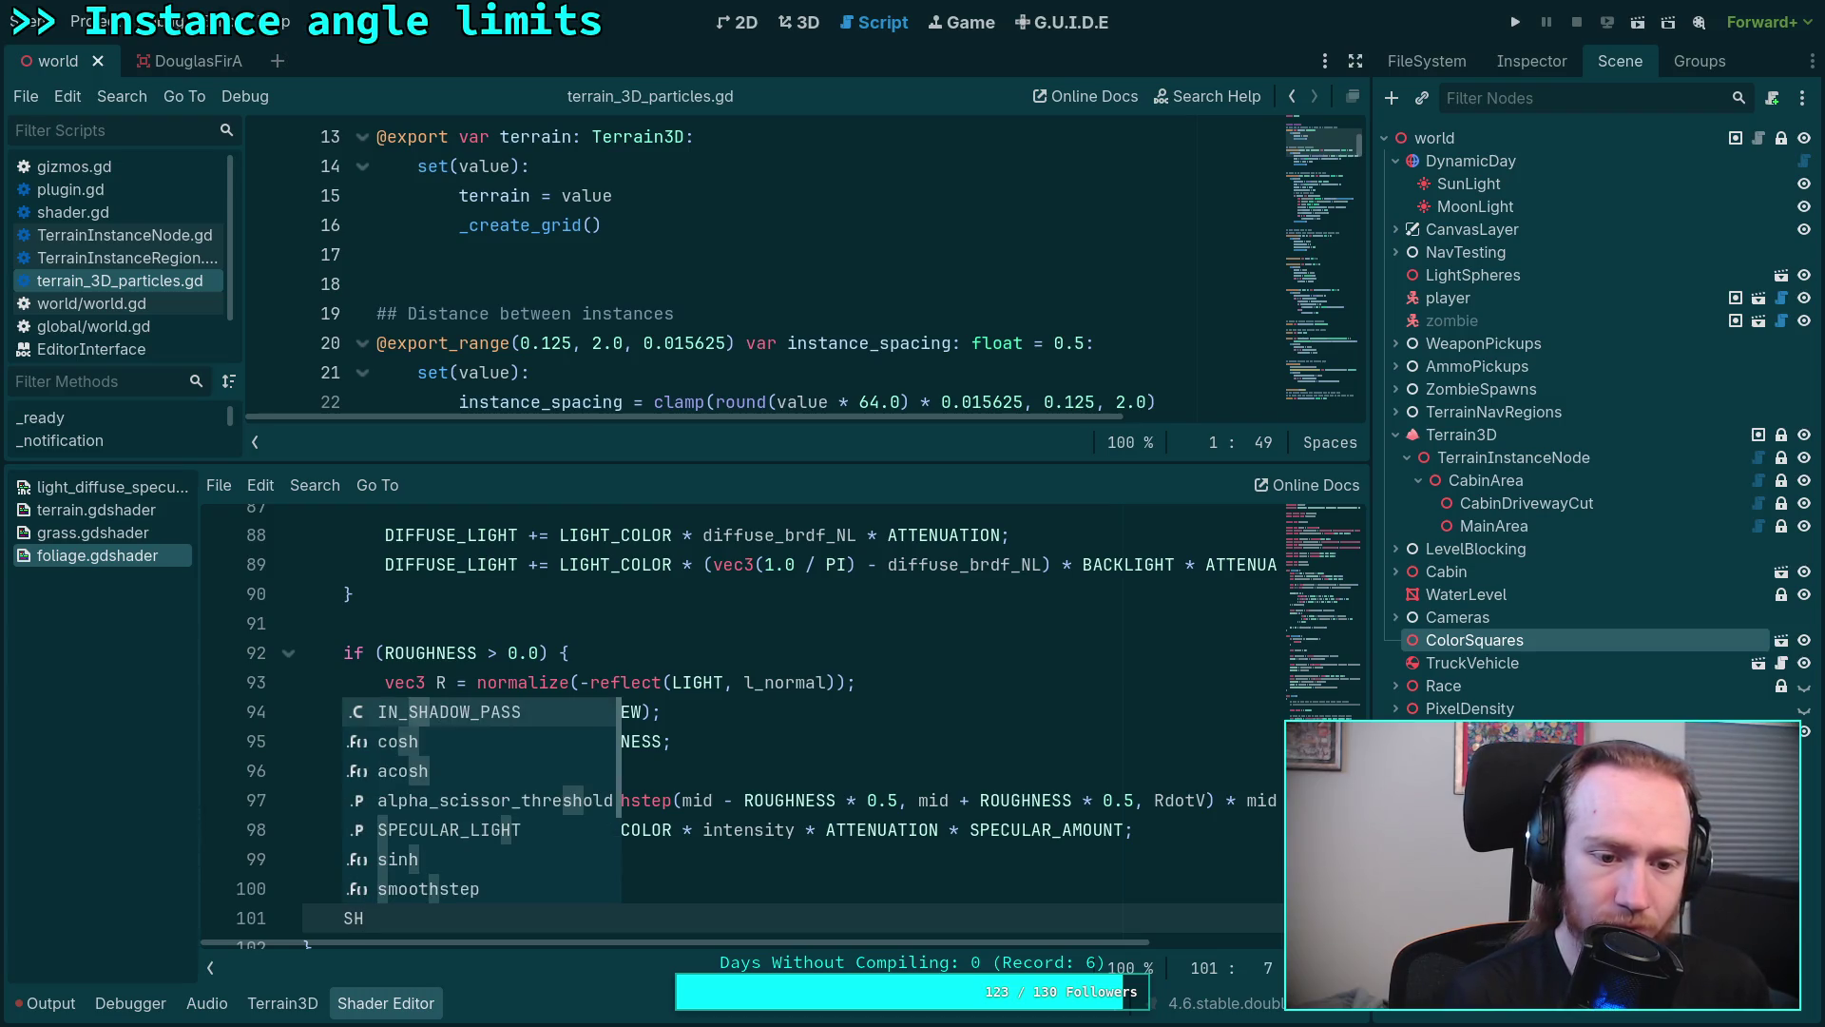
text(A)
key(BackSpace)
key(BackSpace)
key(BackSpace)
key(BackSpace)
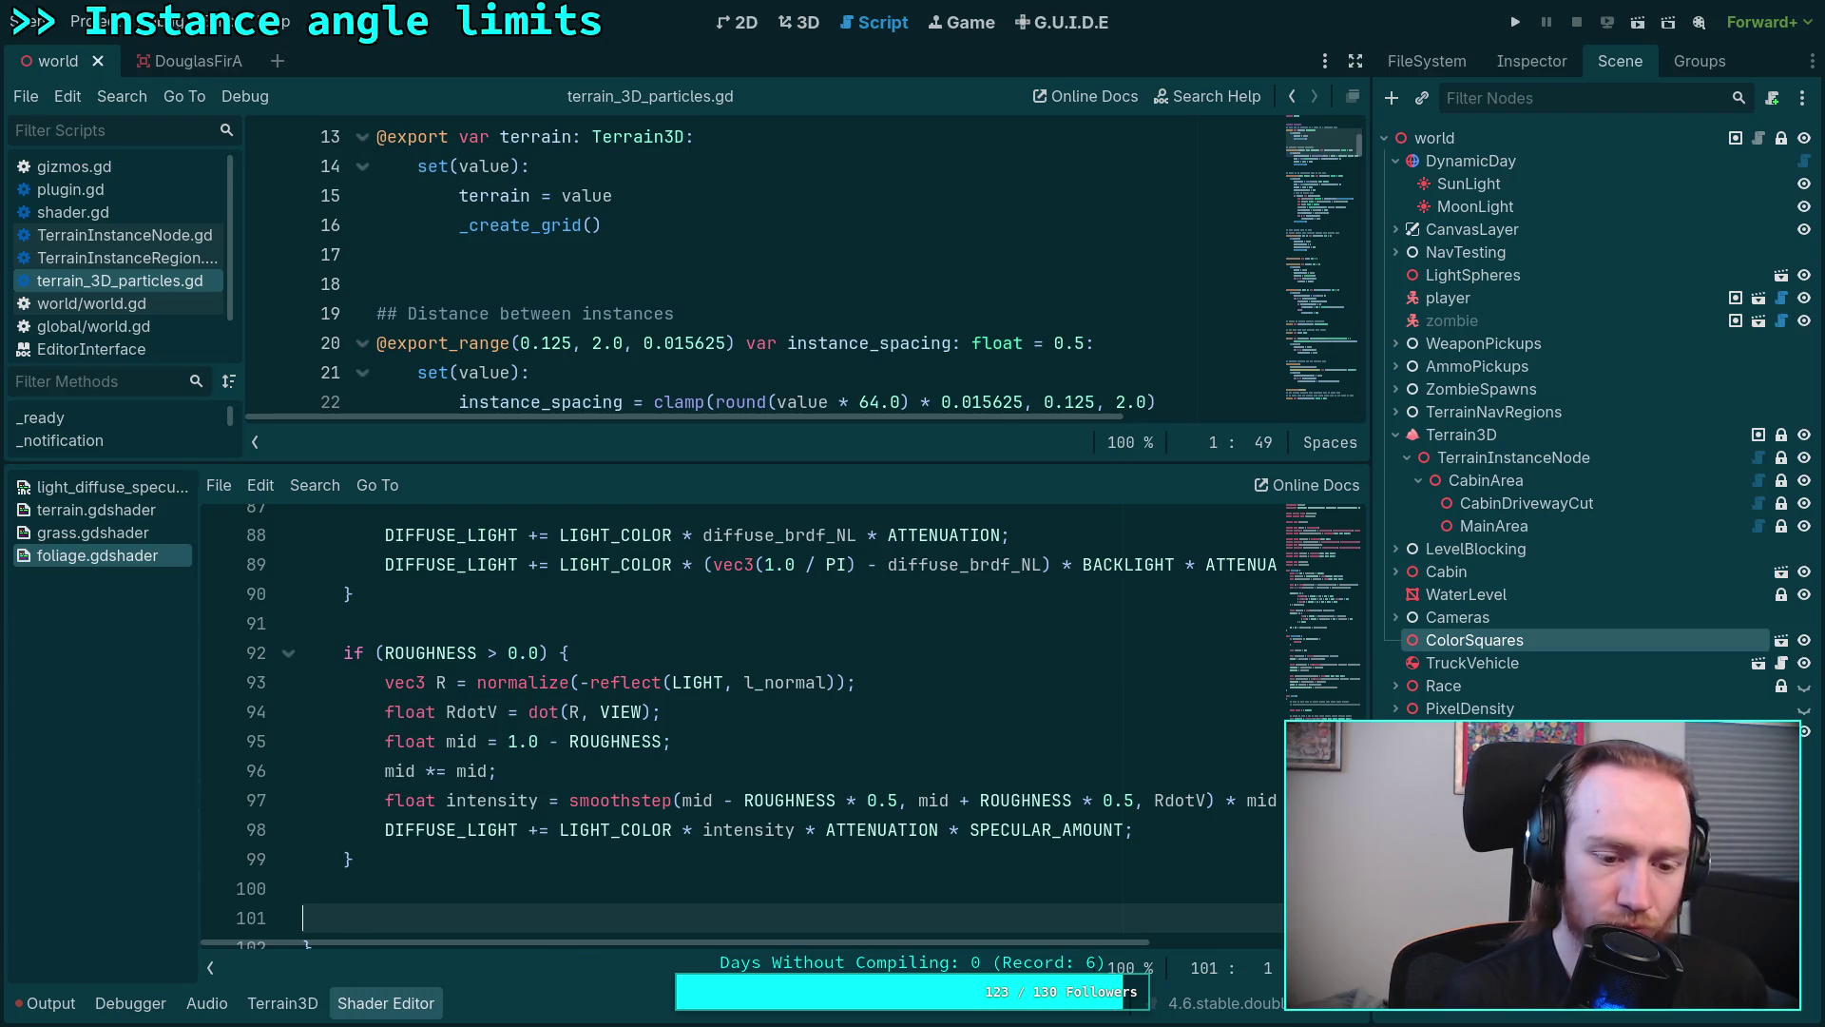
key(BackSpace)
key(BackSpace)
key(ctrl+s)
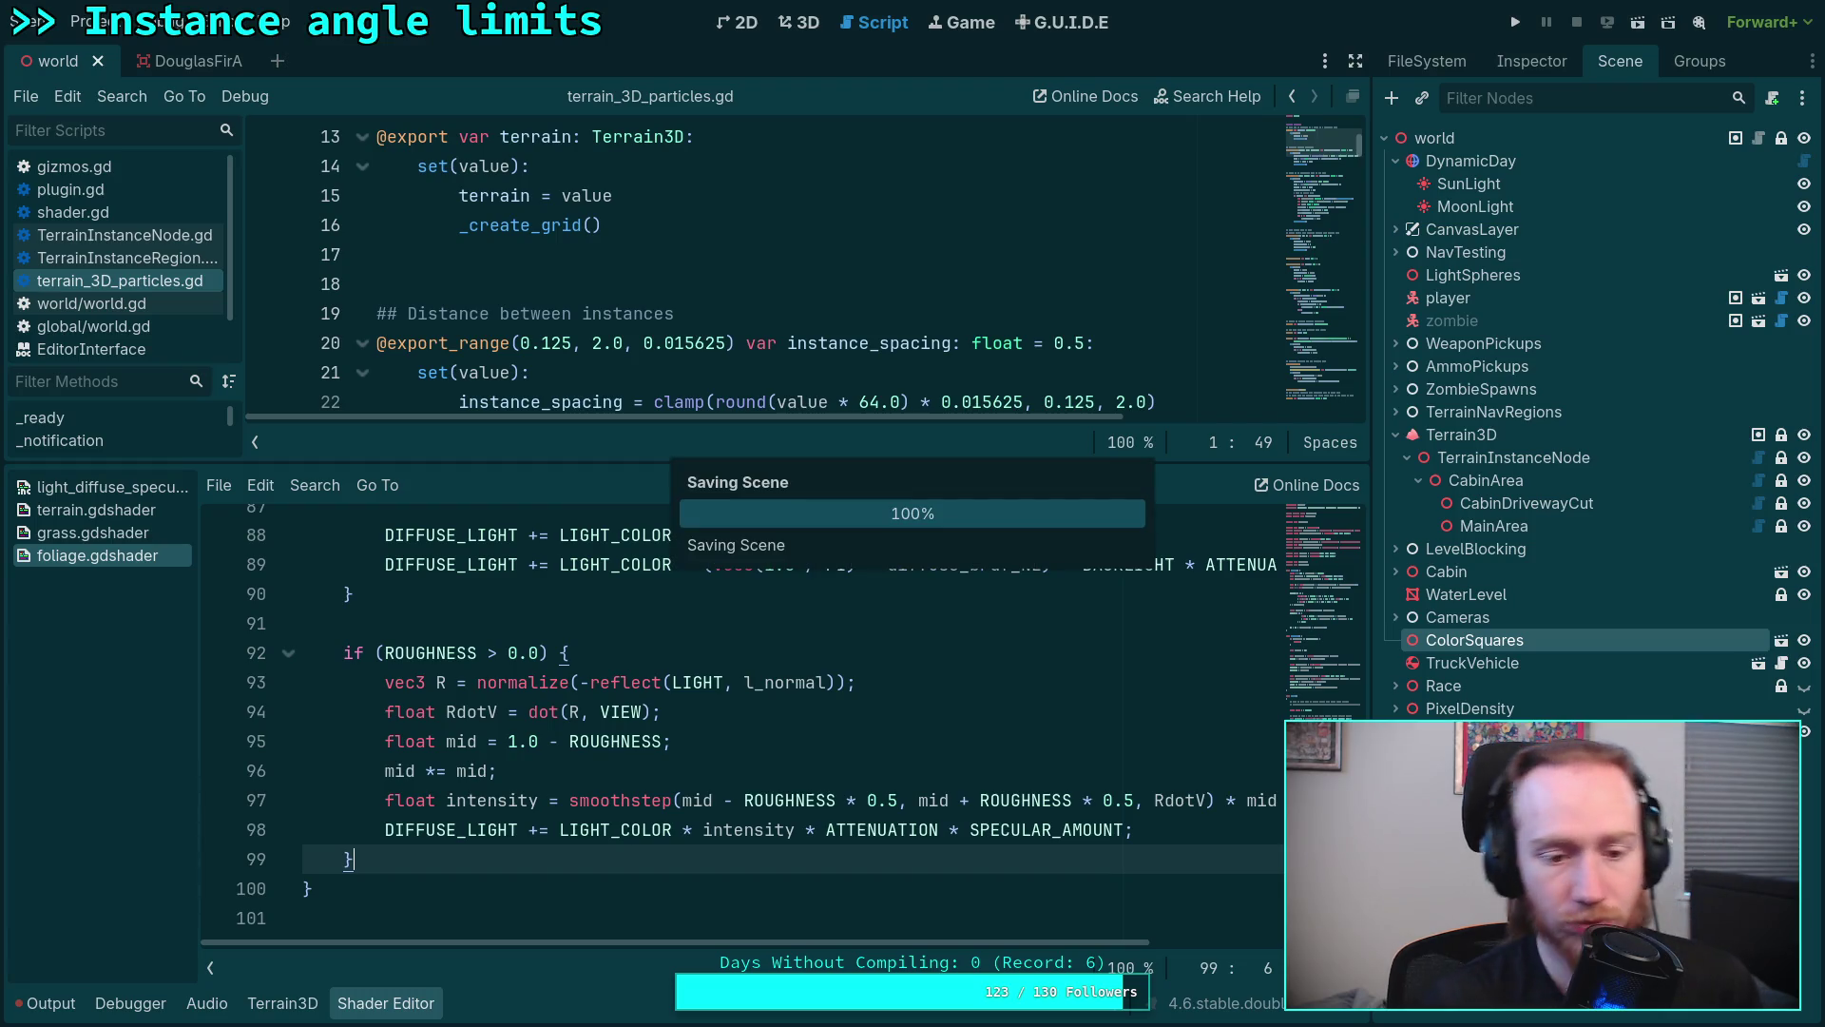
scroll(540, 768, up, 2)
scroll(541, 767, up, 2)
scroll(540, 767, up, 2)
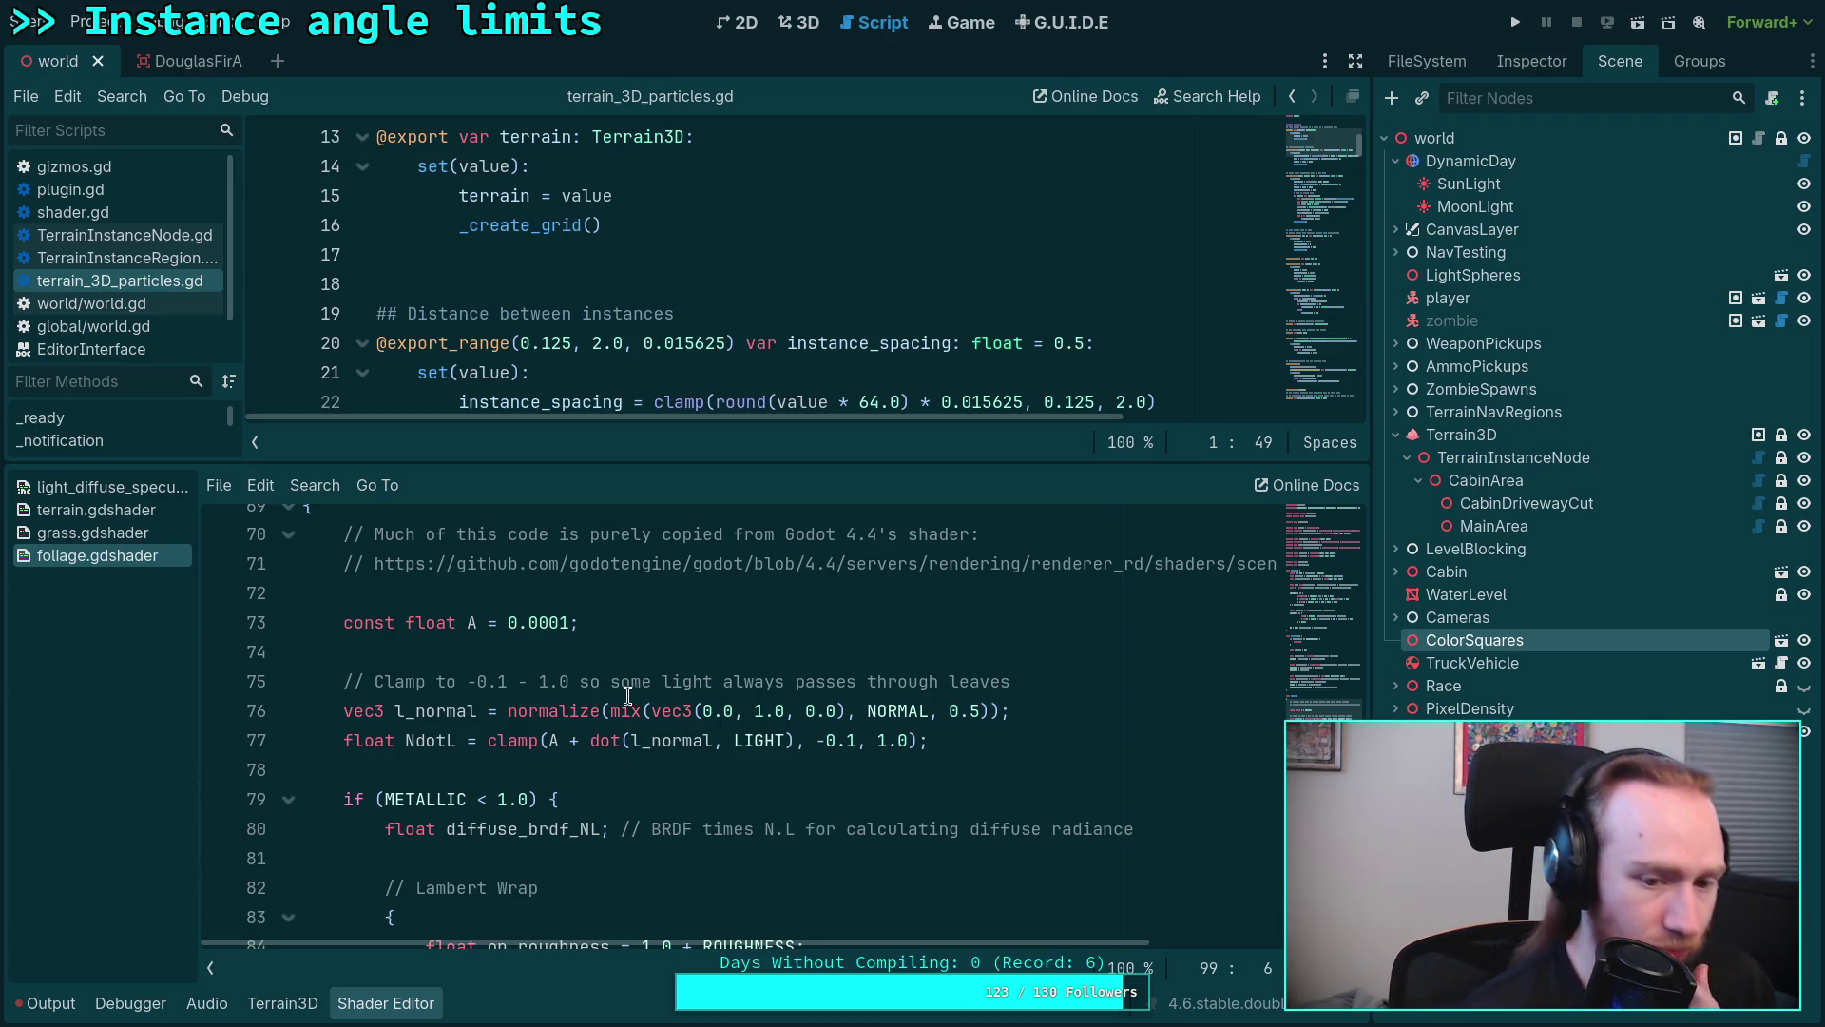
click(828, 739)
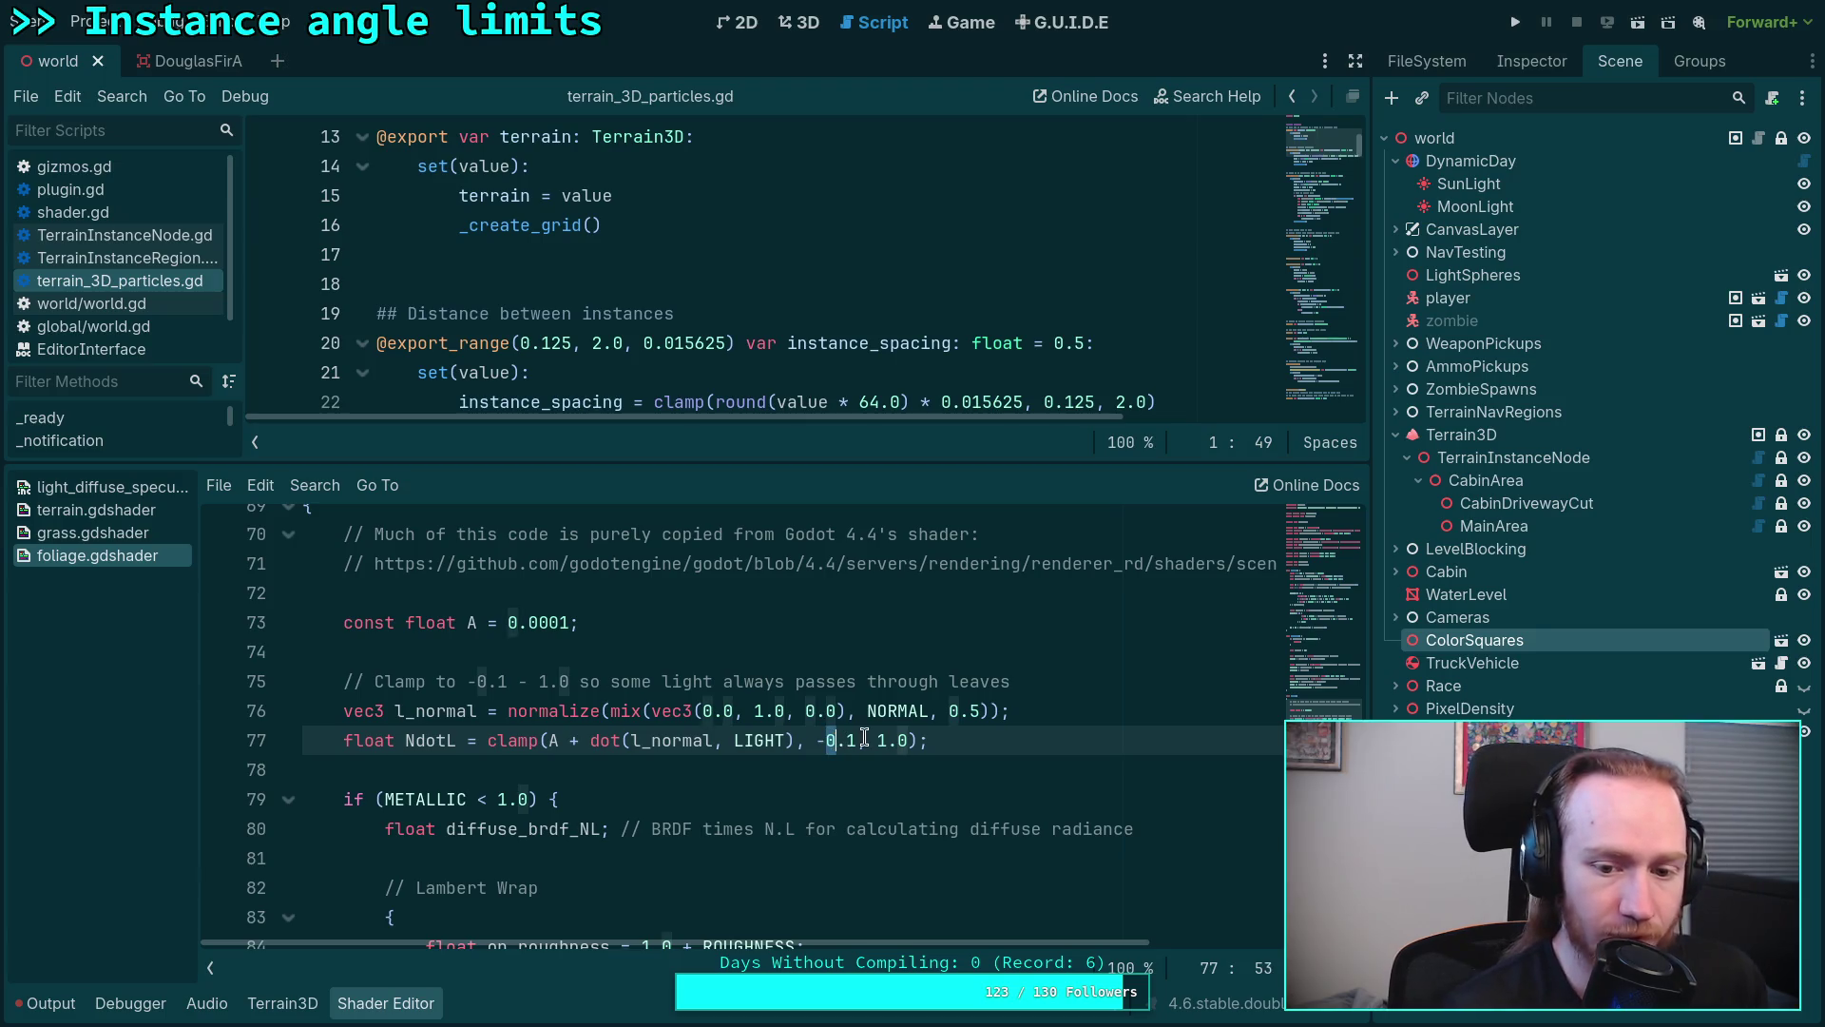
text(1.0)
key(ctrl+s)
click(795, 18)
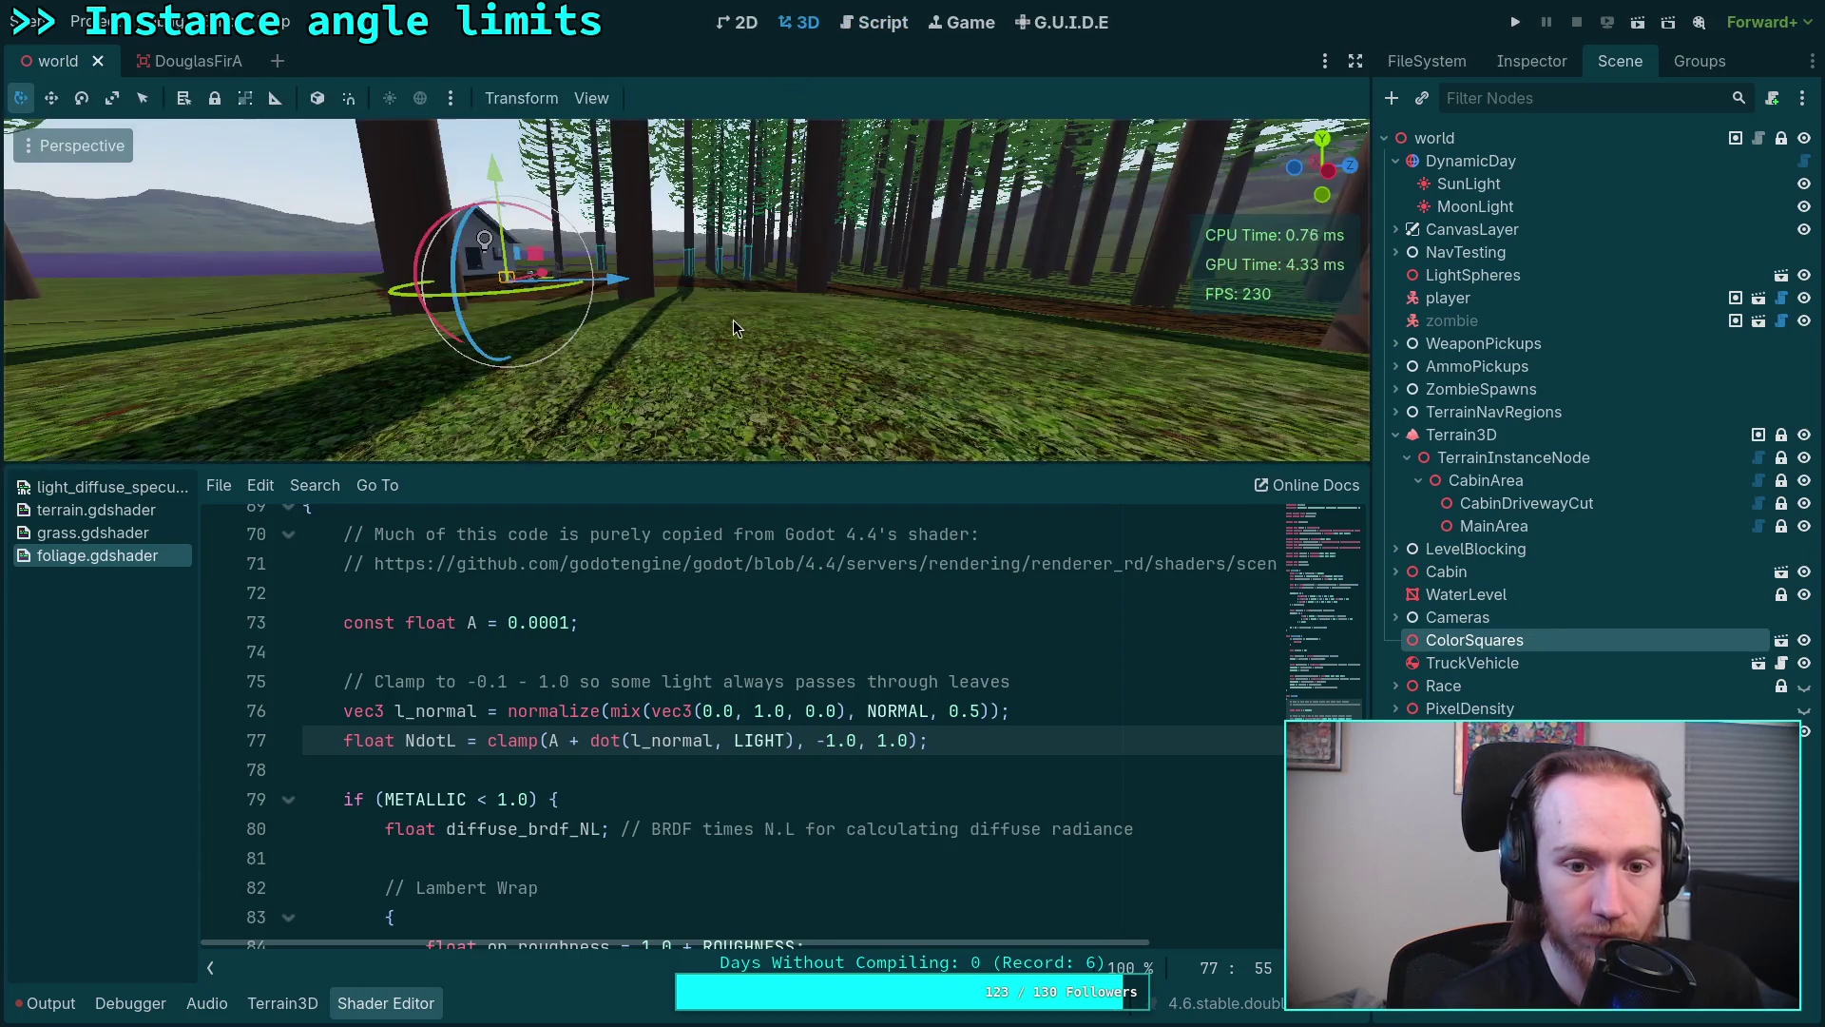
drag(527, 140, 878, 29)
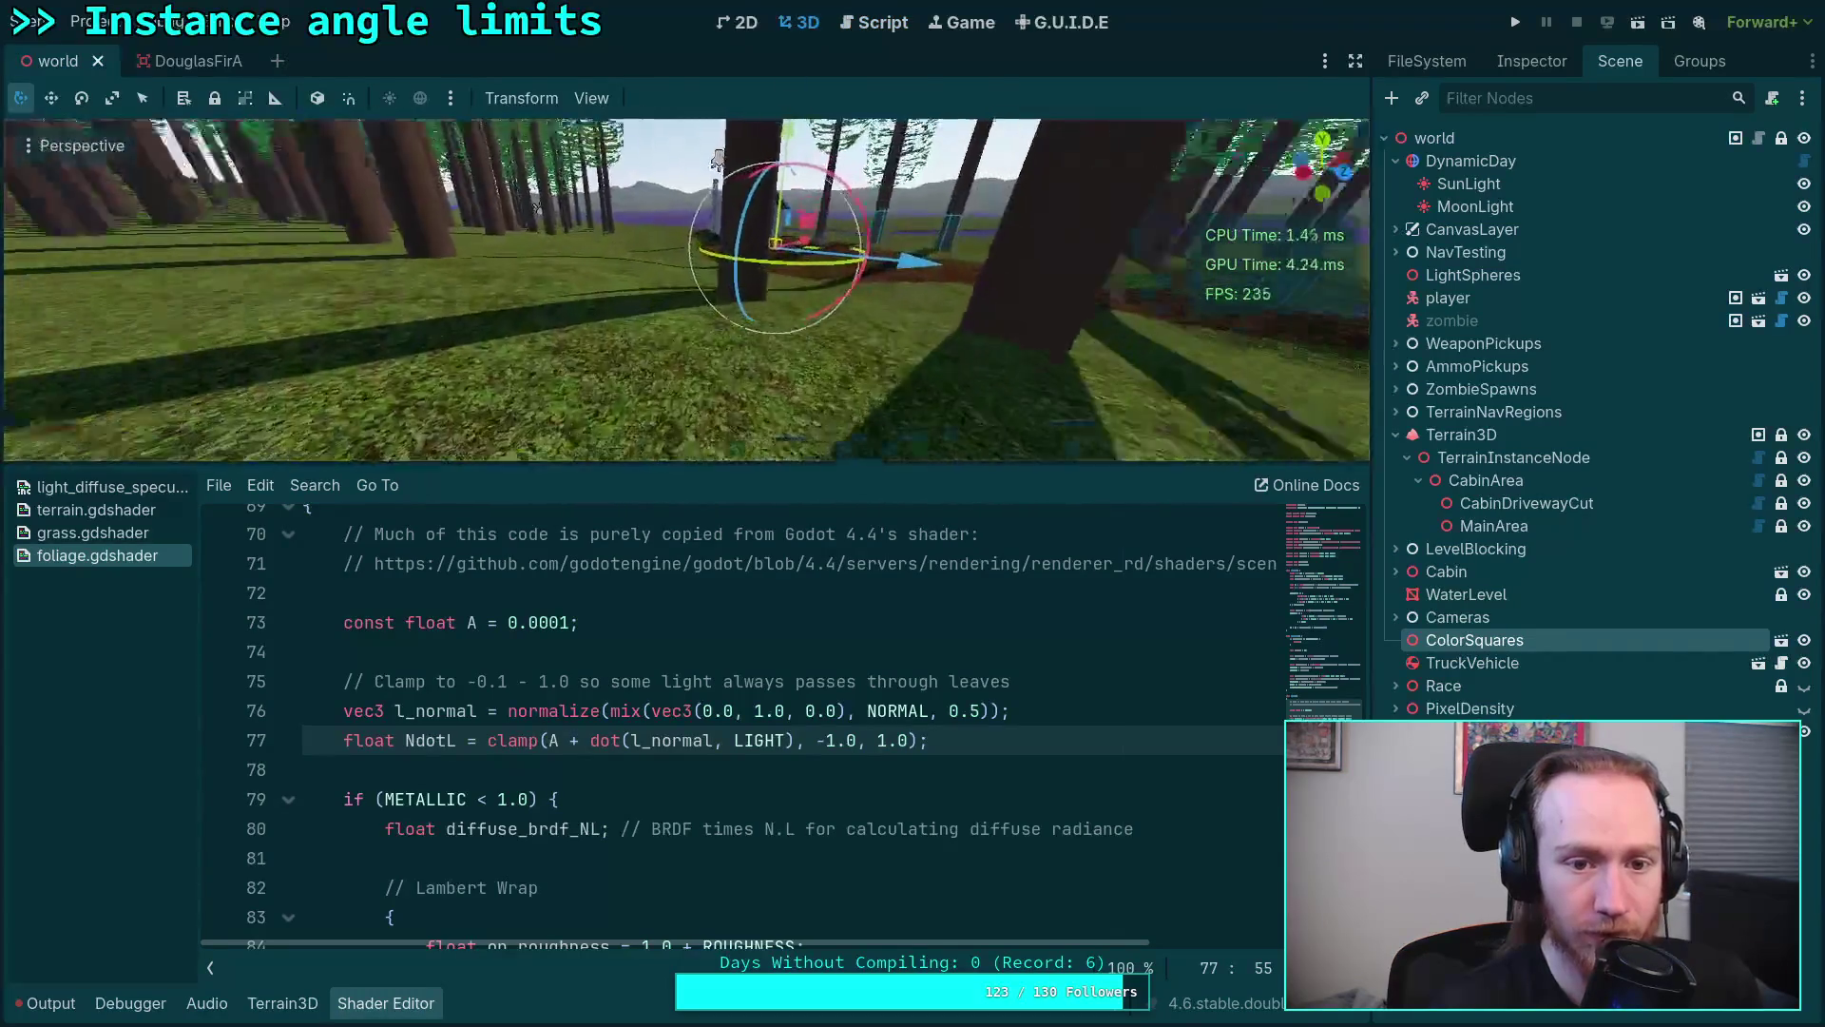
click(877, 29)
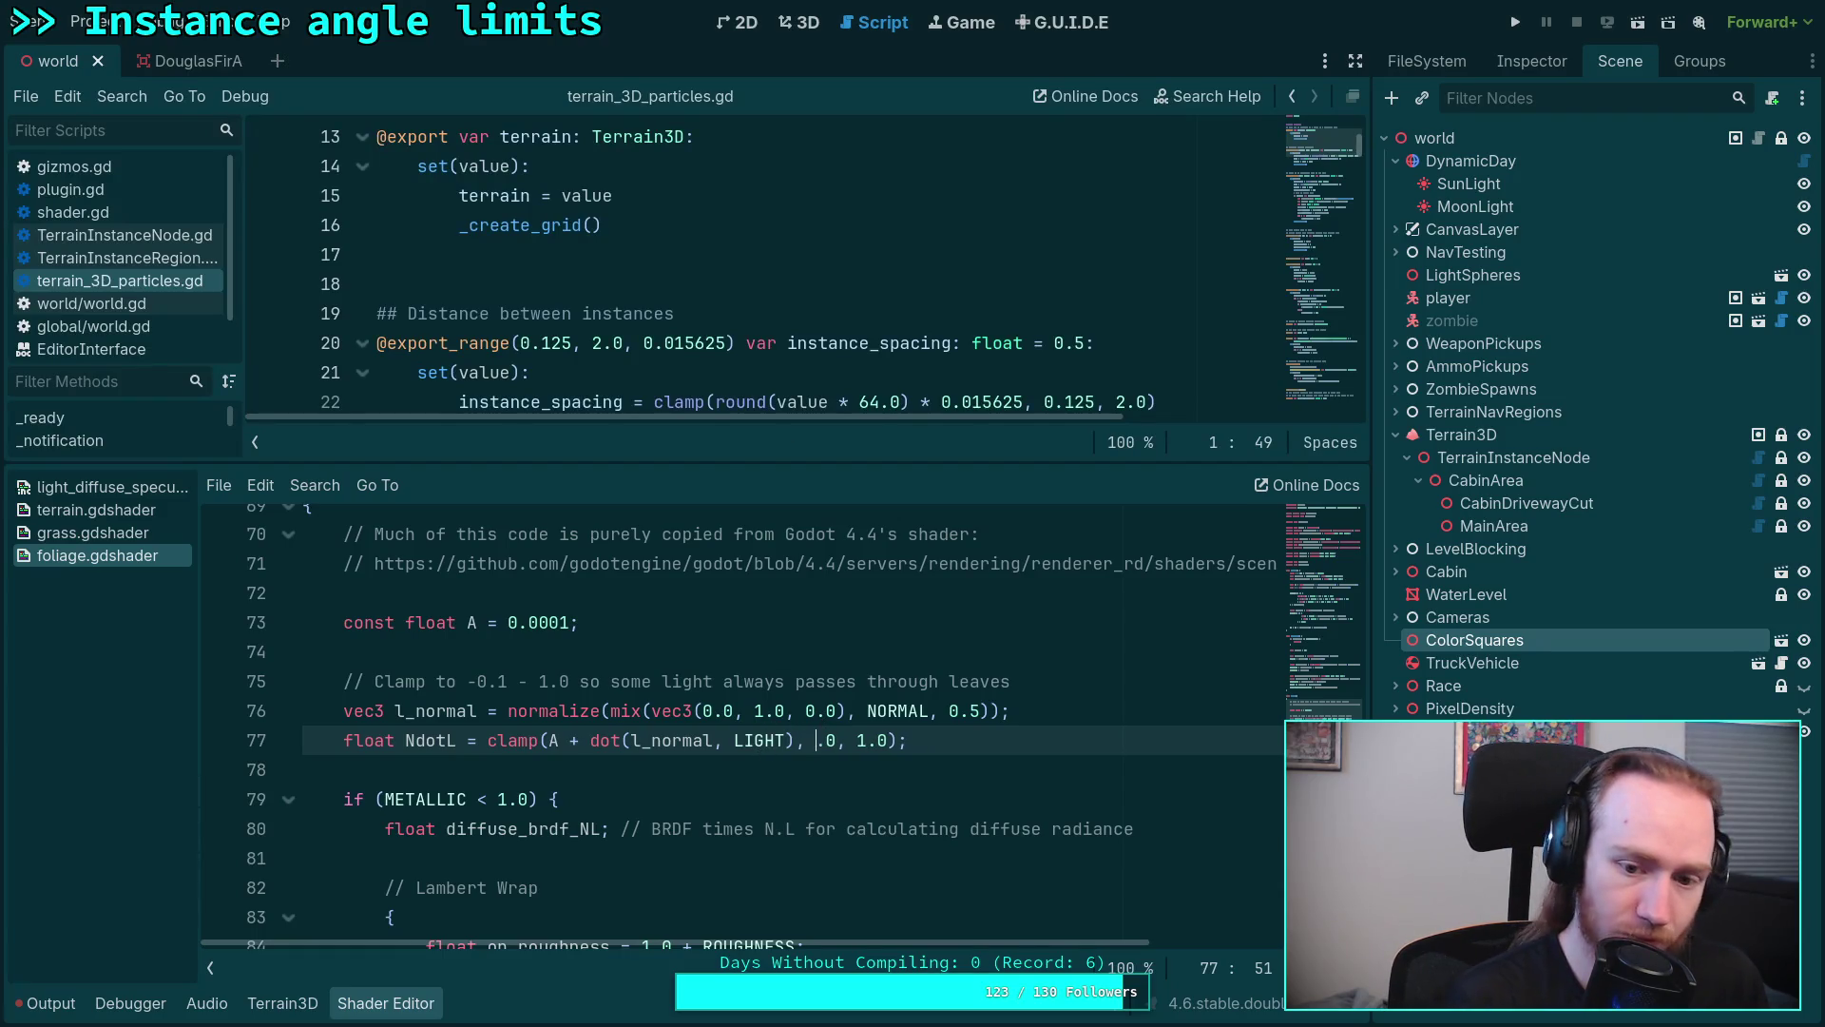
key(Return)
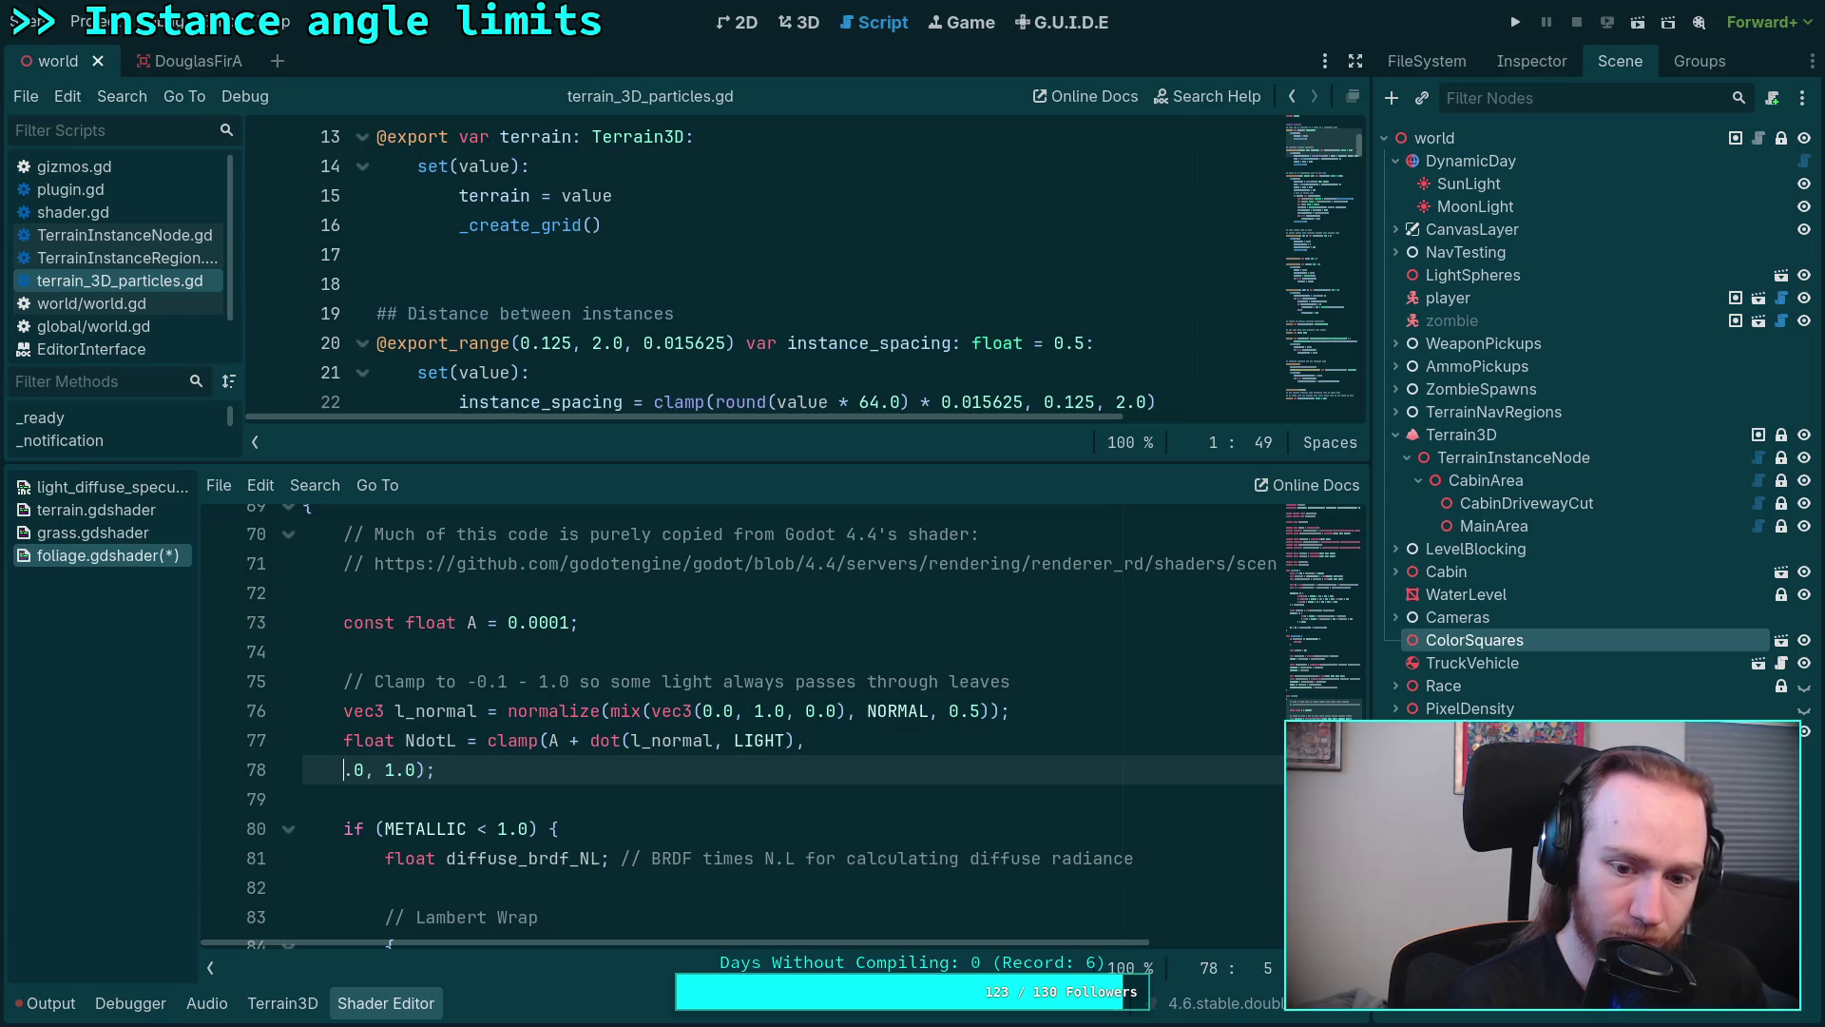
key(BackSpace)
key(Return)
key(BackSpace)
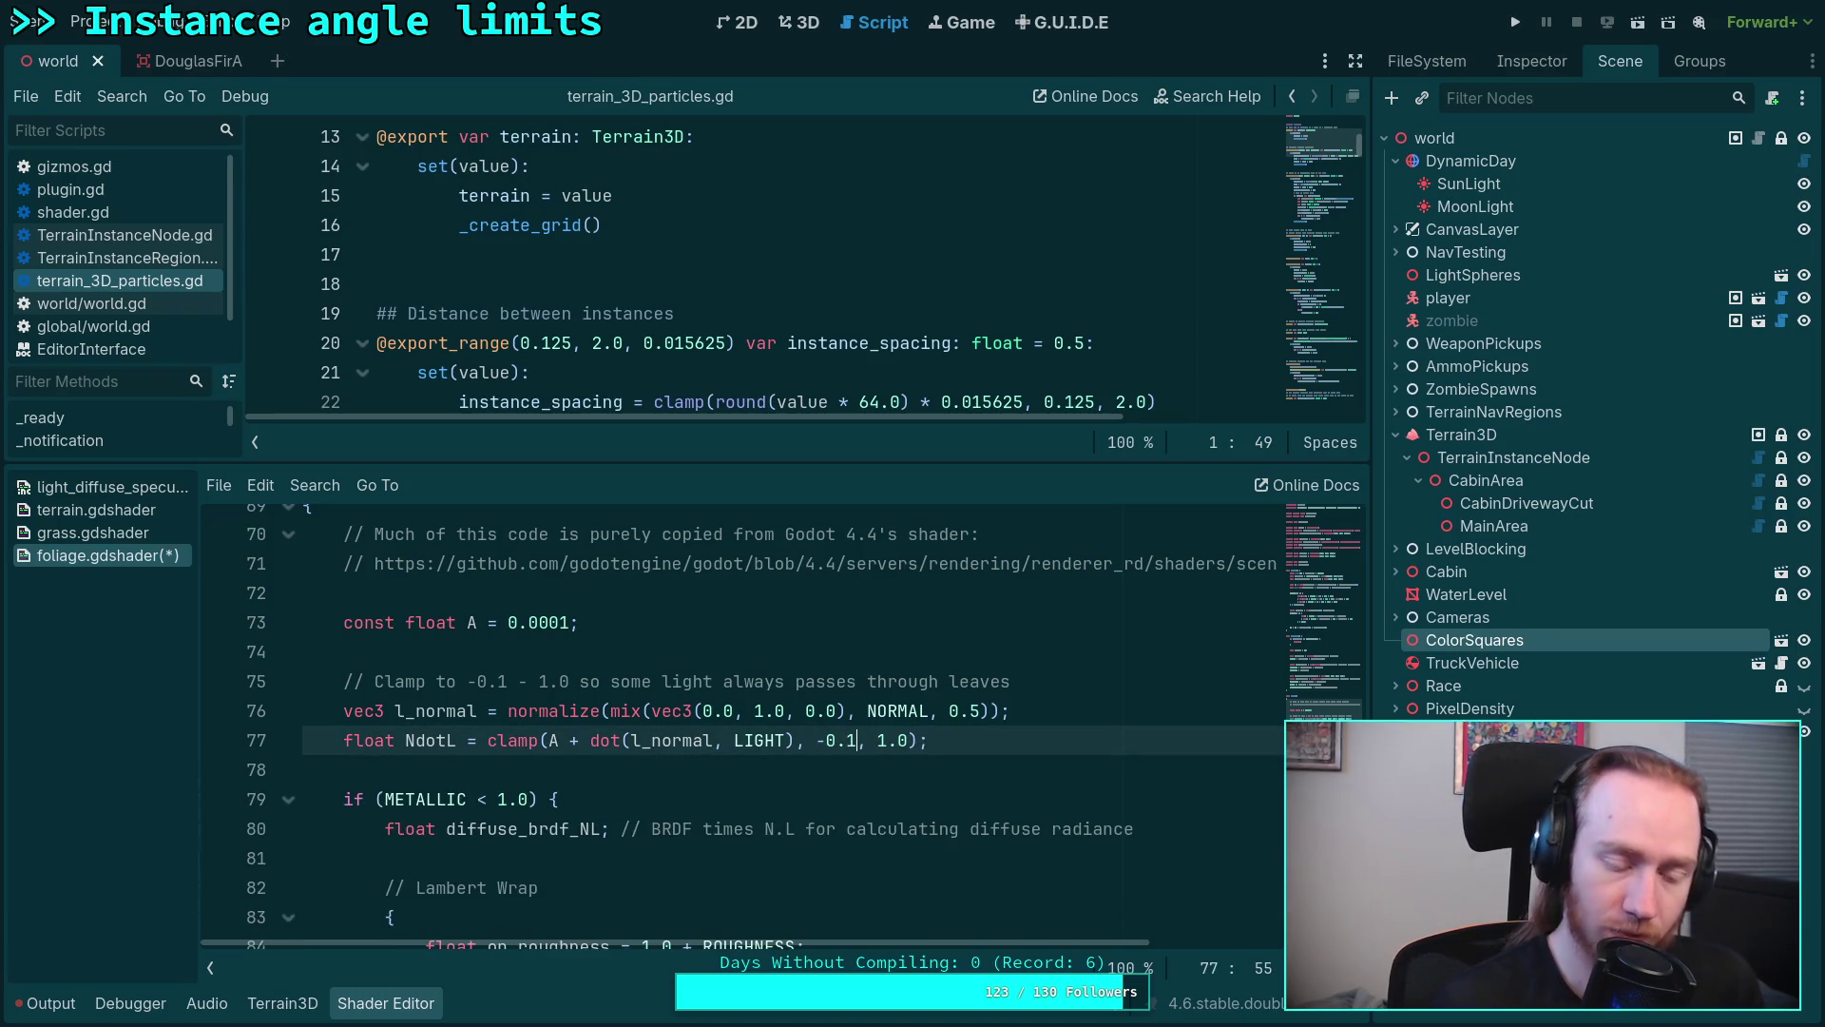
scroll(711, 780, up, 2)
drag(308, 655, 537, 741)
click(466, 694)
drag(303, 652, 513, 889)
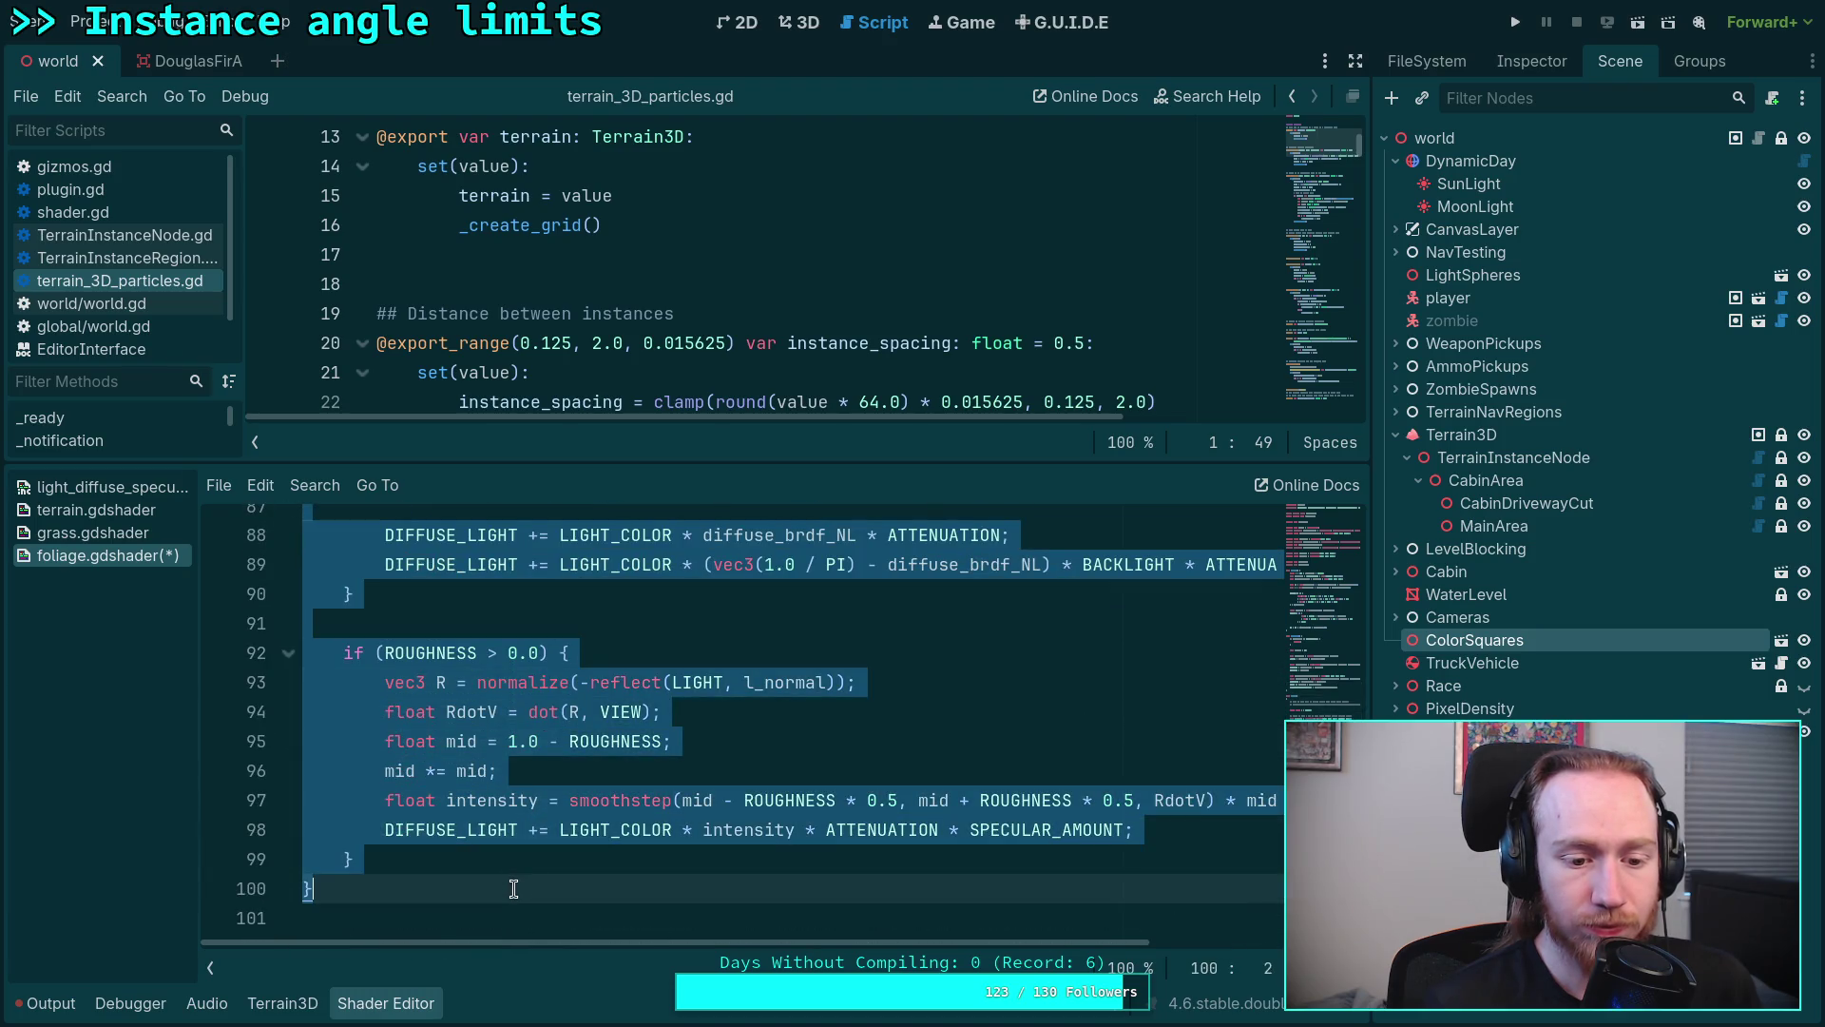
scroll(594, 825, up, 2)
scroll(595, 823, up, 1)
scroll(598, 818, up, 3)
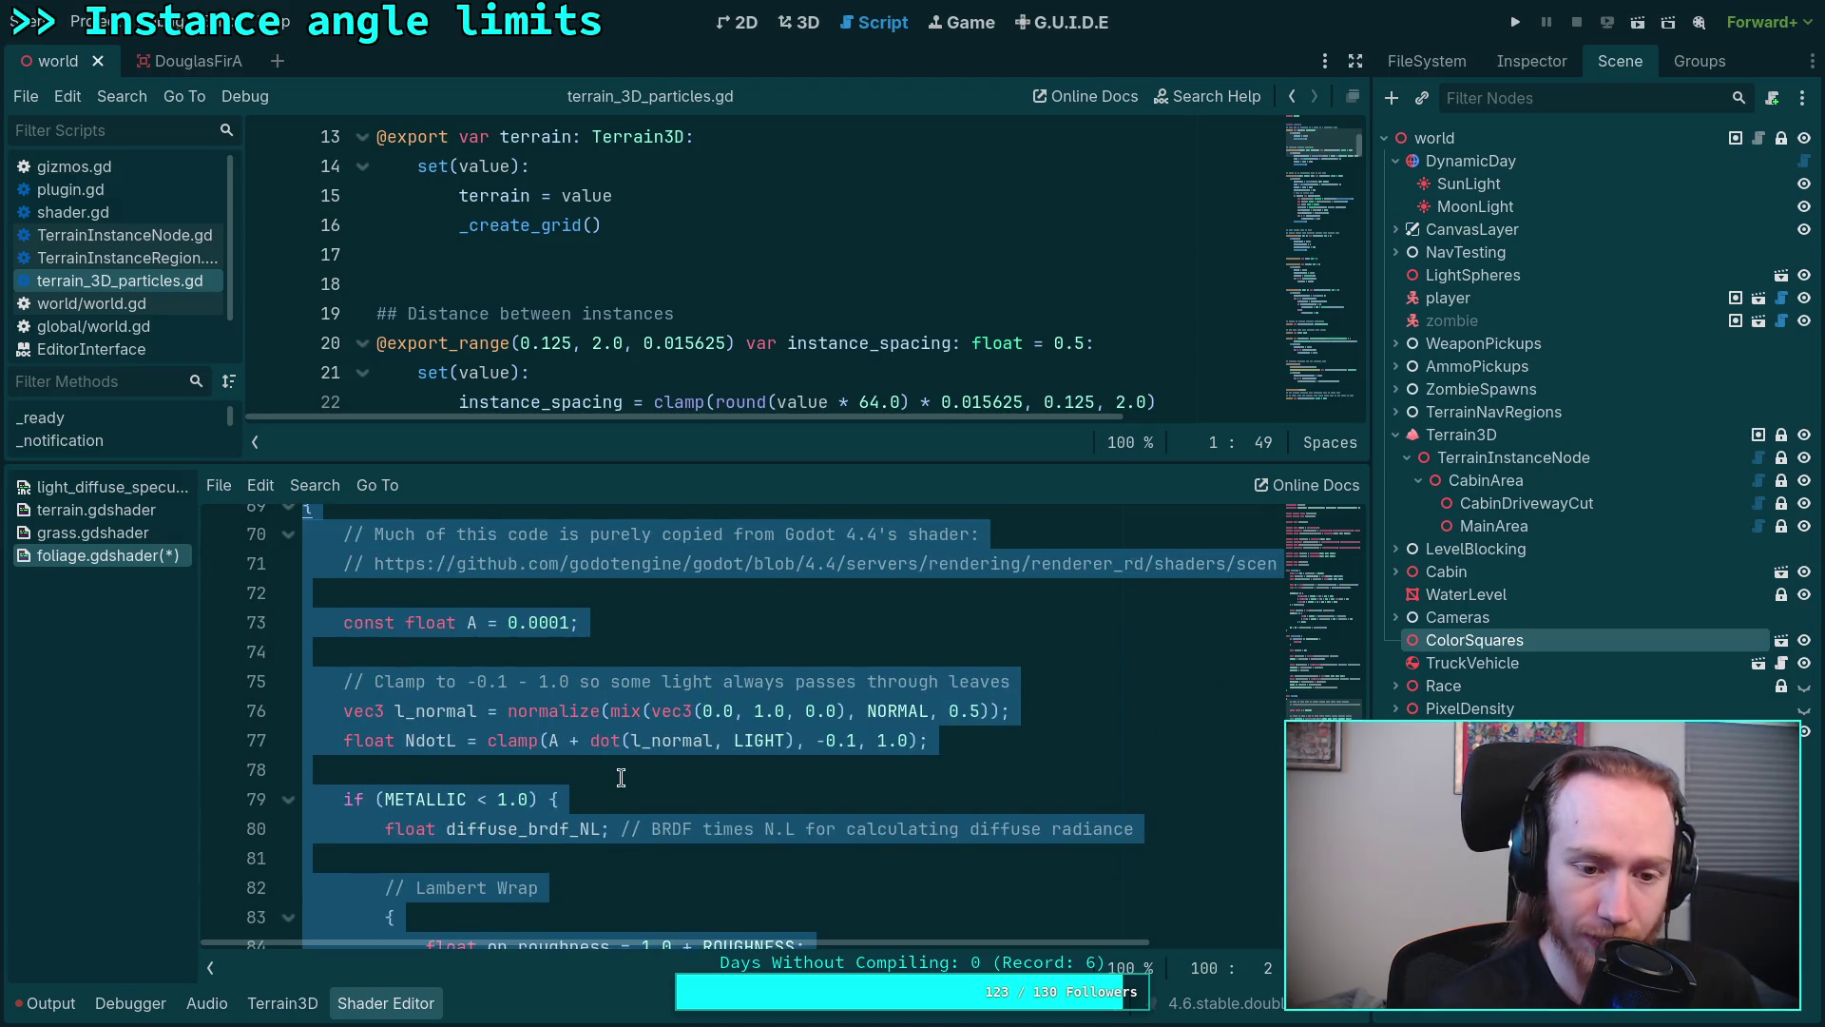
scroll(620, 776, up, 10)
scroll(1312, 655, up, 5)
scroll(1257, 562, up, 5)
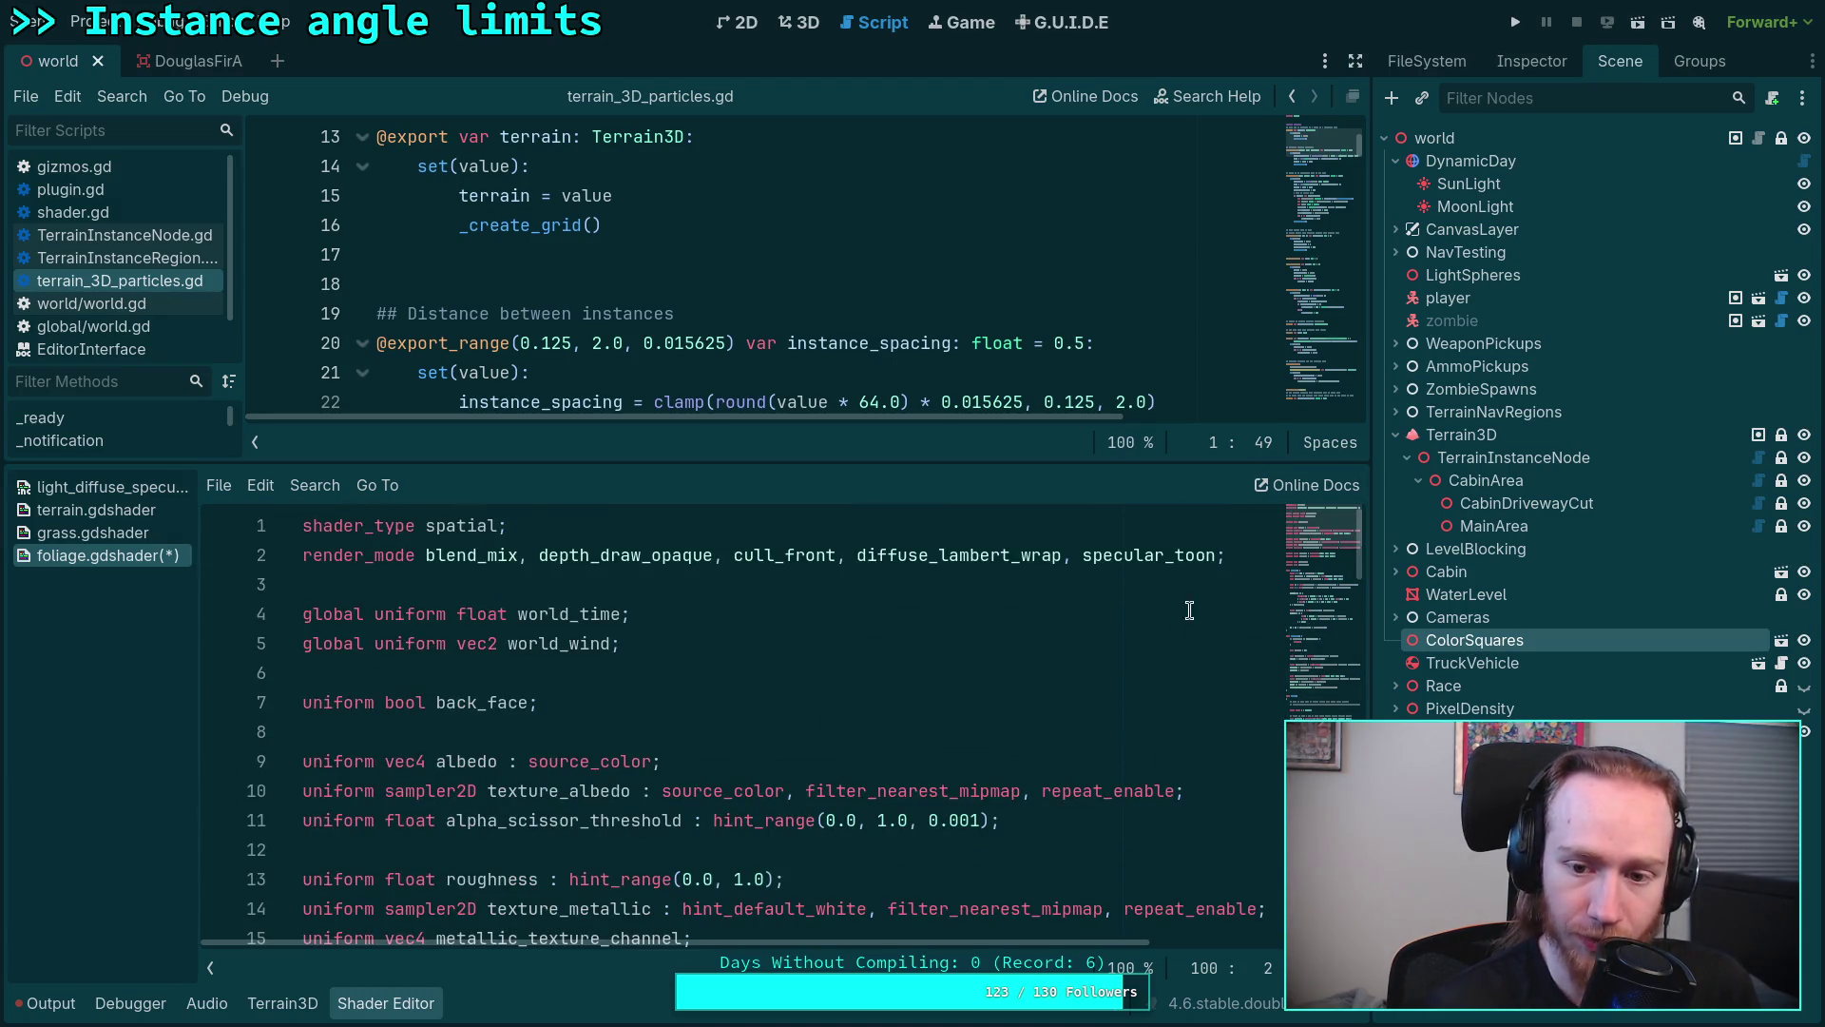
Step: Wrap the entire light() function in a /* */ block comment
drag(853, 555, 1222, 552)
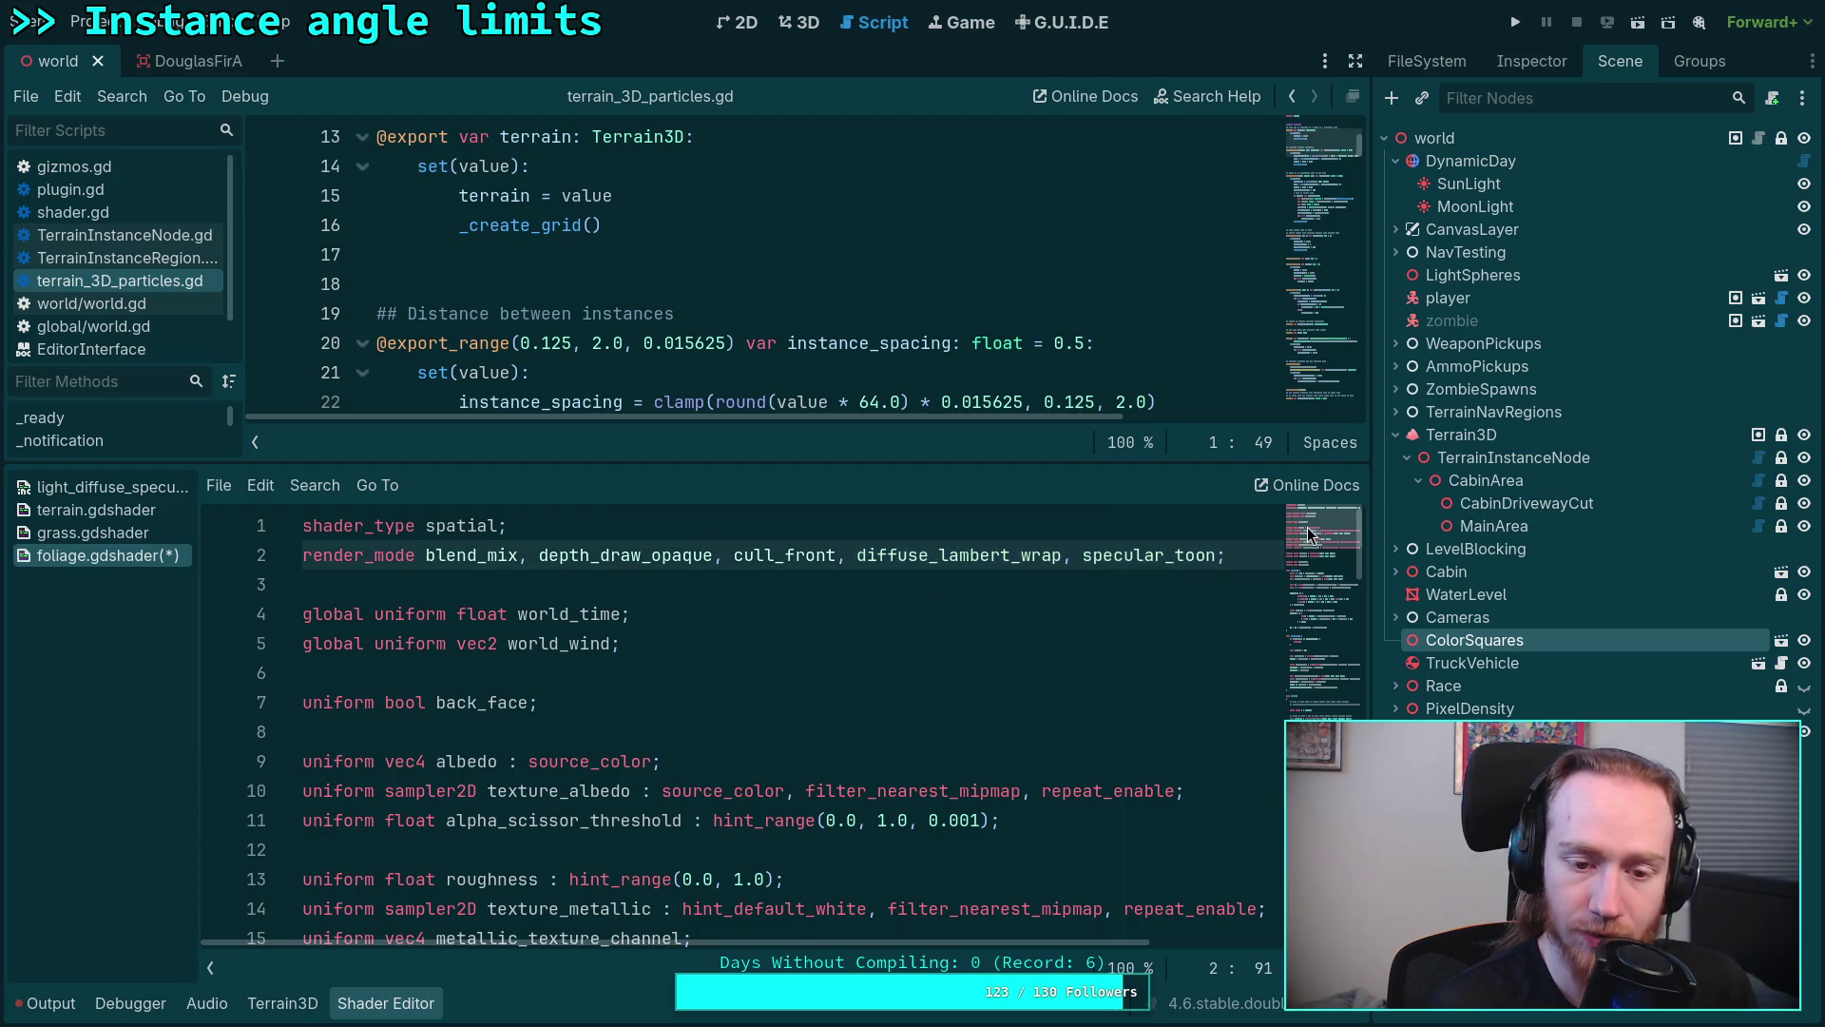
scroll(1308, 526, down, 20)
scroll(1307, 526, down, 5)
scroll(804, 727, up, 4)
scroll(806, 727, up, 1)
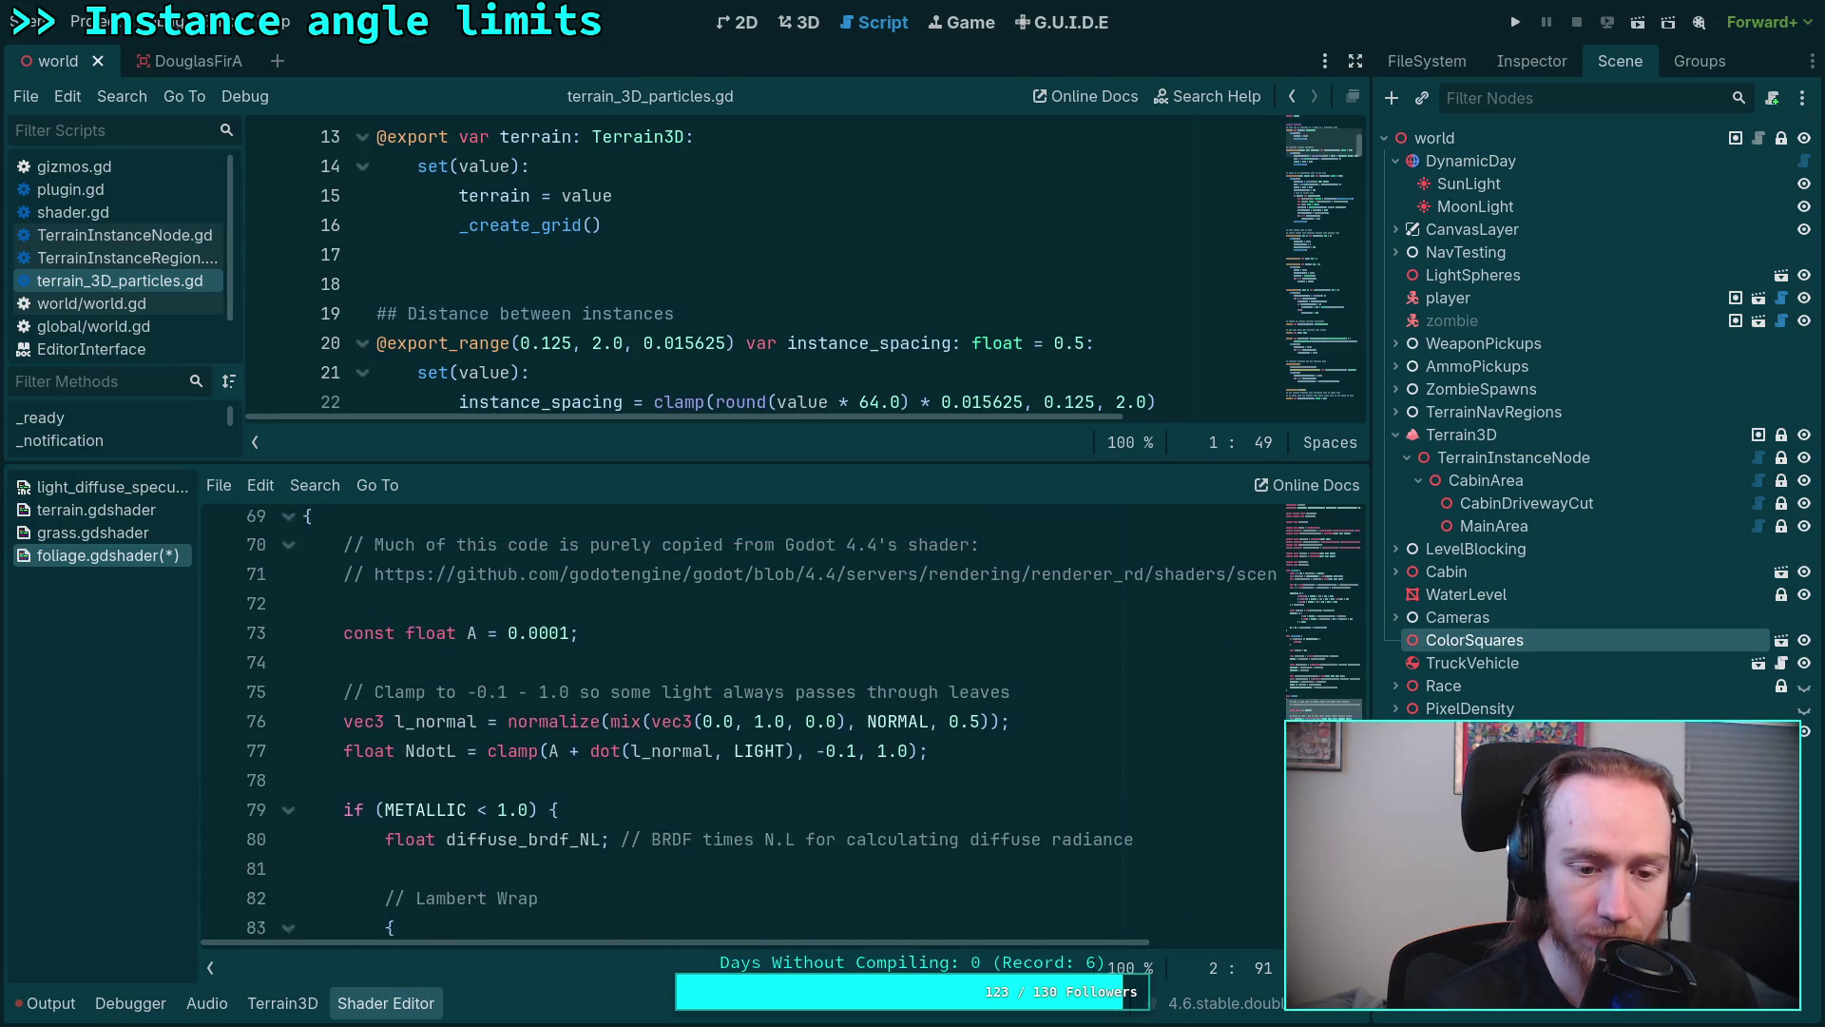
scroll(805, 728, up, 1)
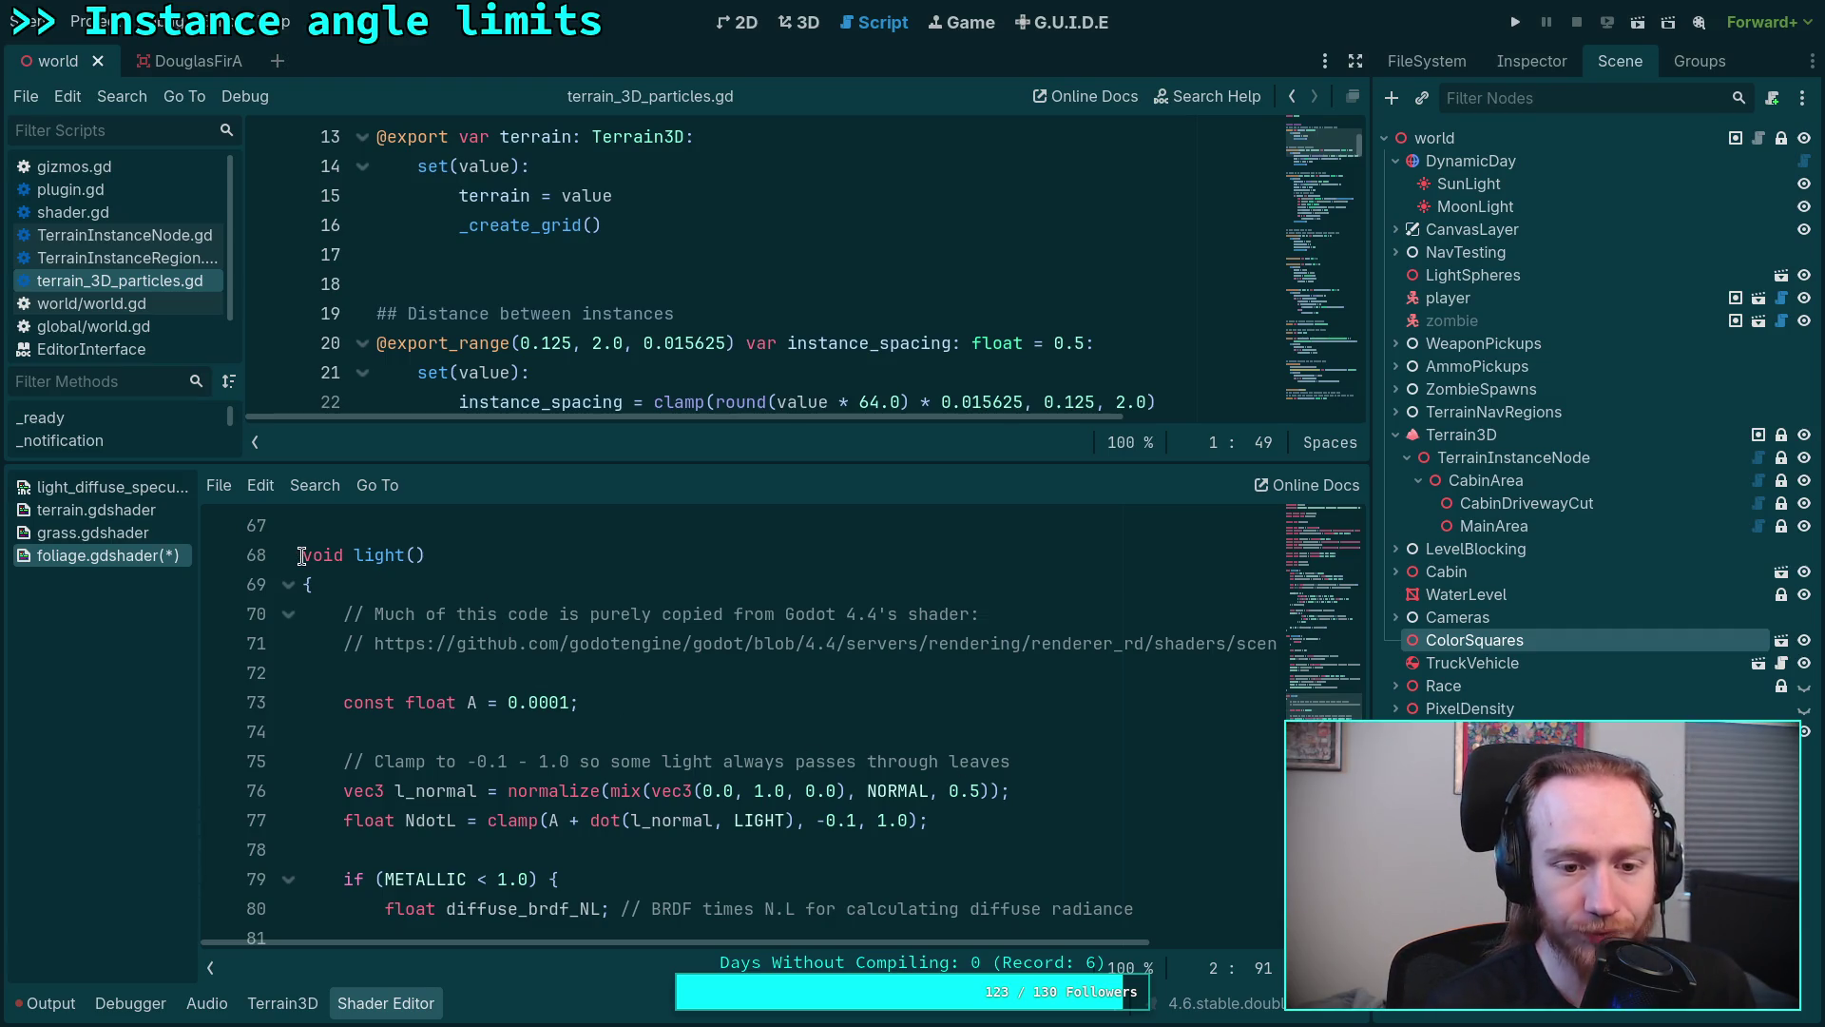
click(431, 671)
scroll(435, 679, up, 3)
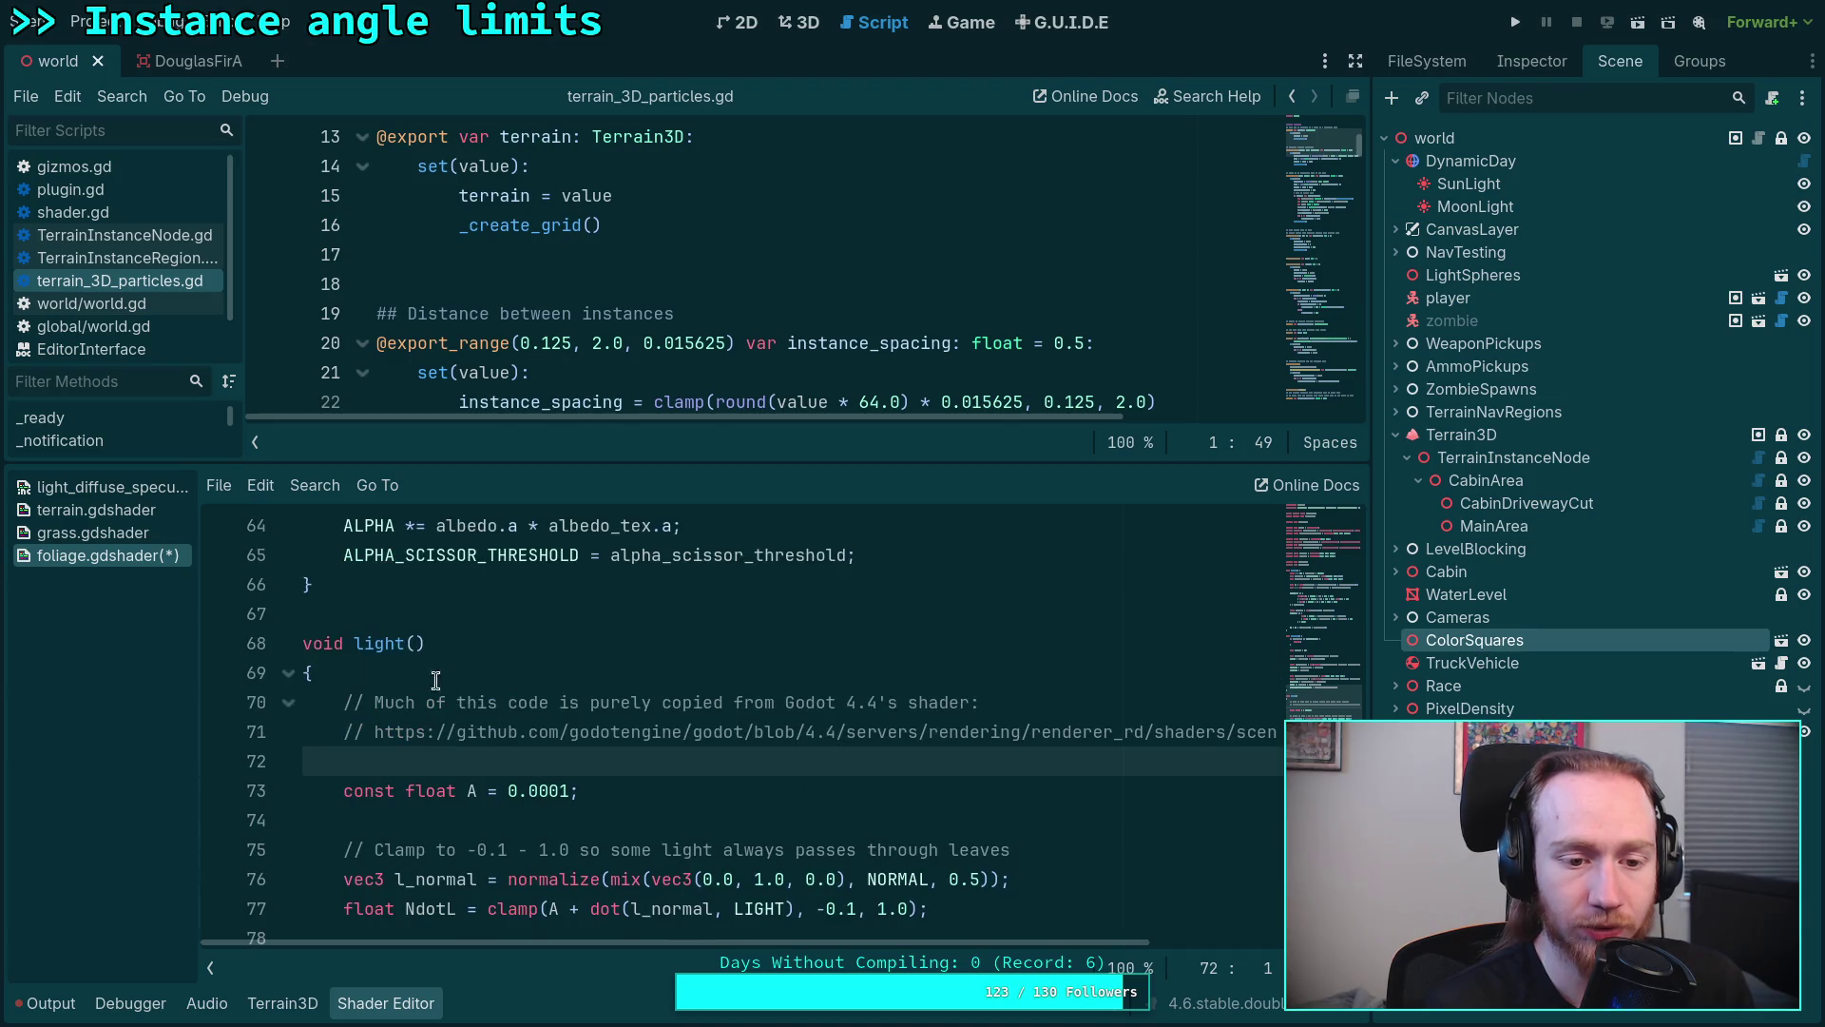
click(299, 646)
key(Up)
key(Return)
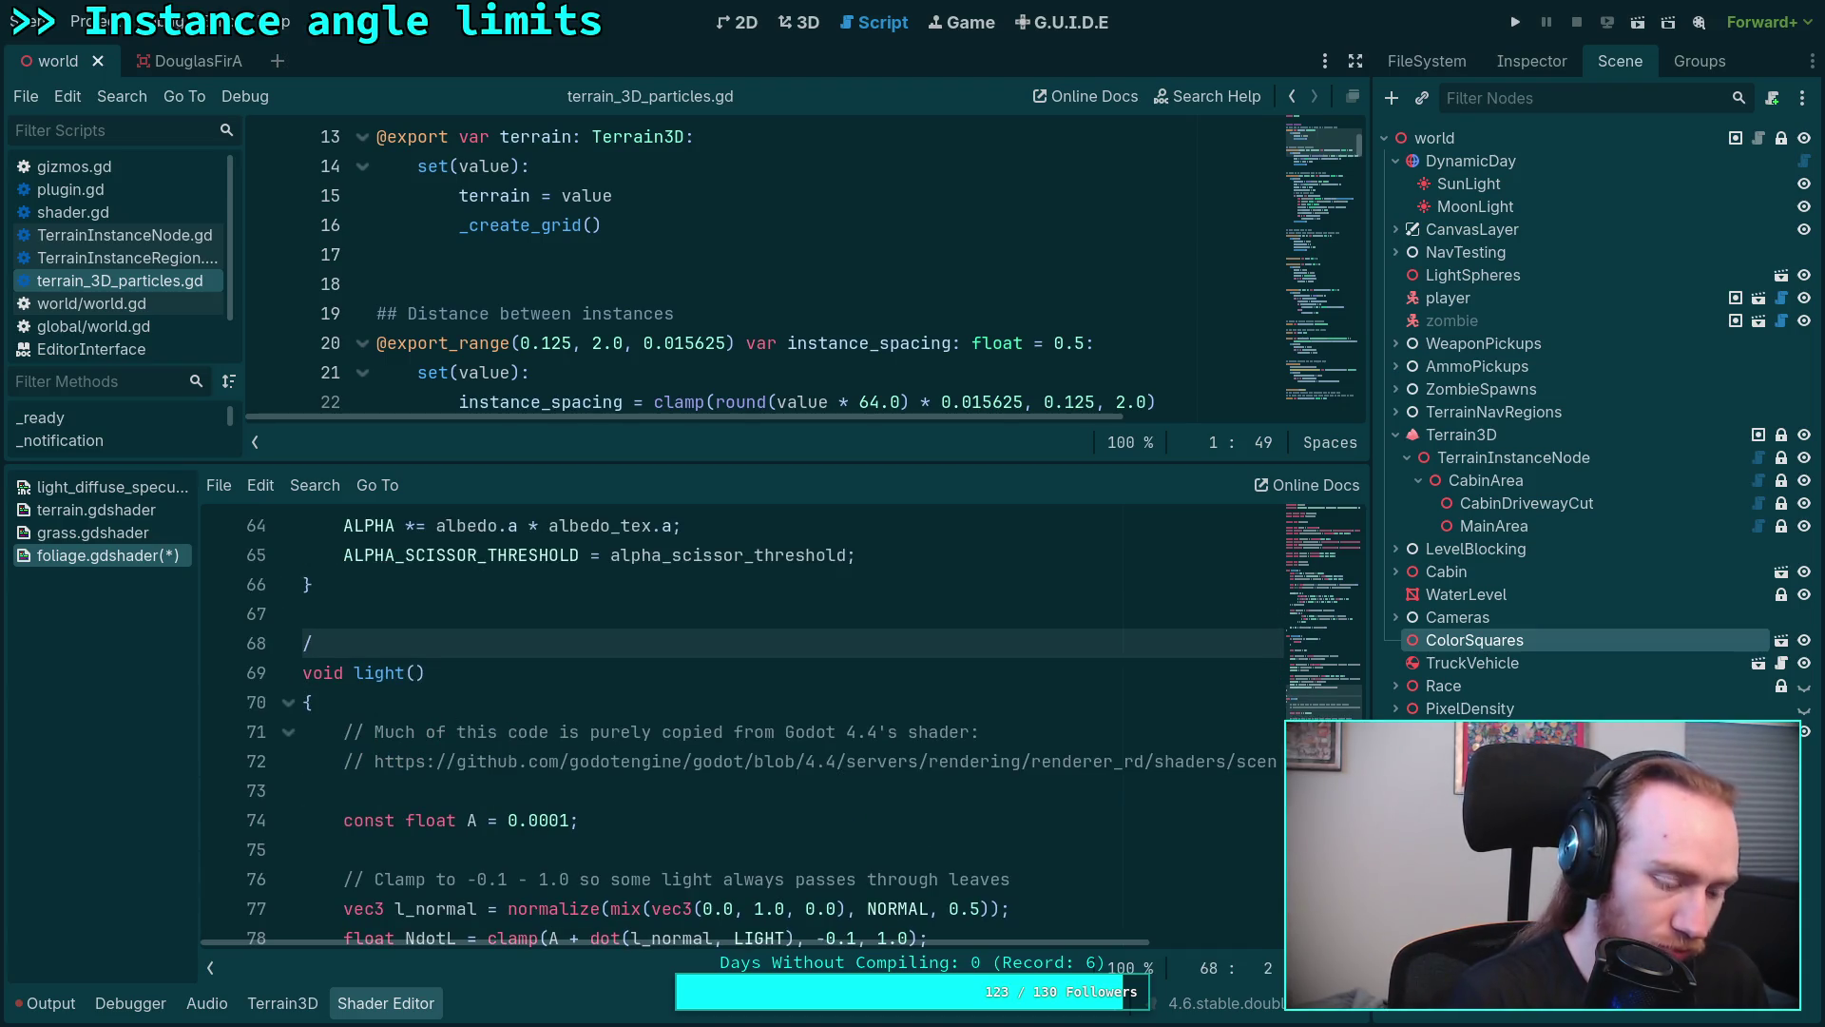
key(Delete)
key(Delete)
scroll(373, 641, down, 8)
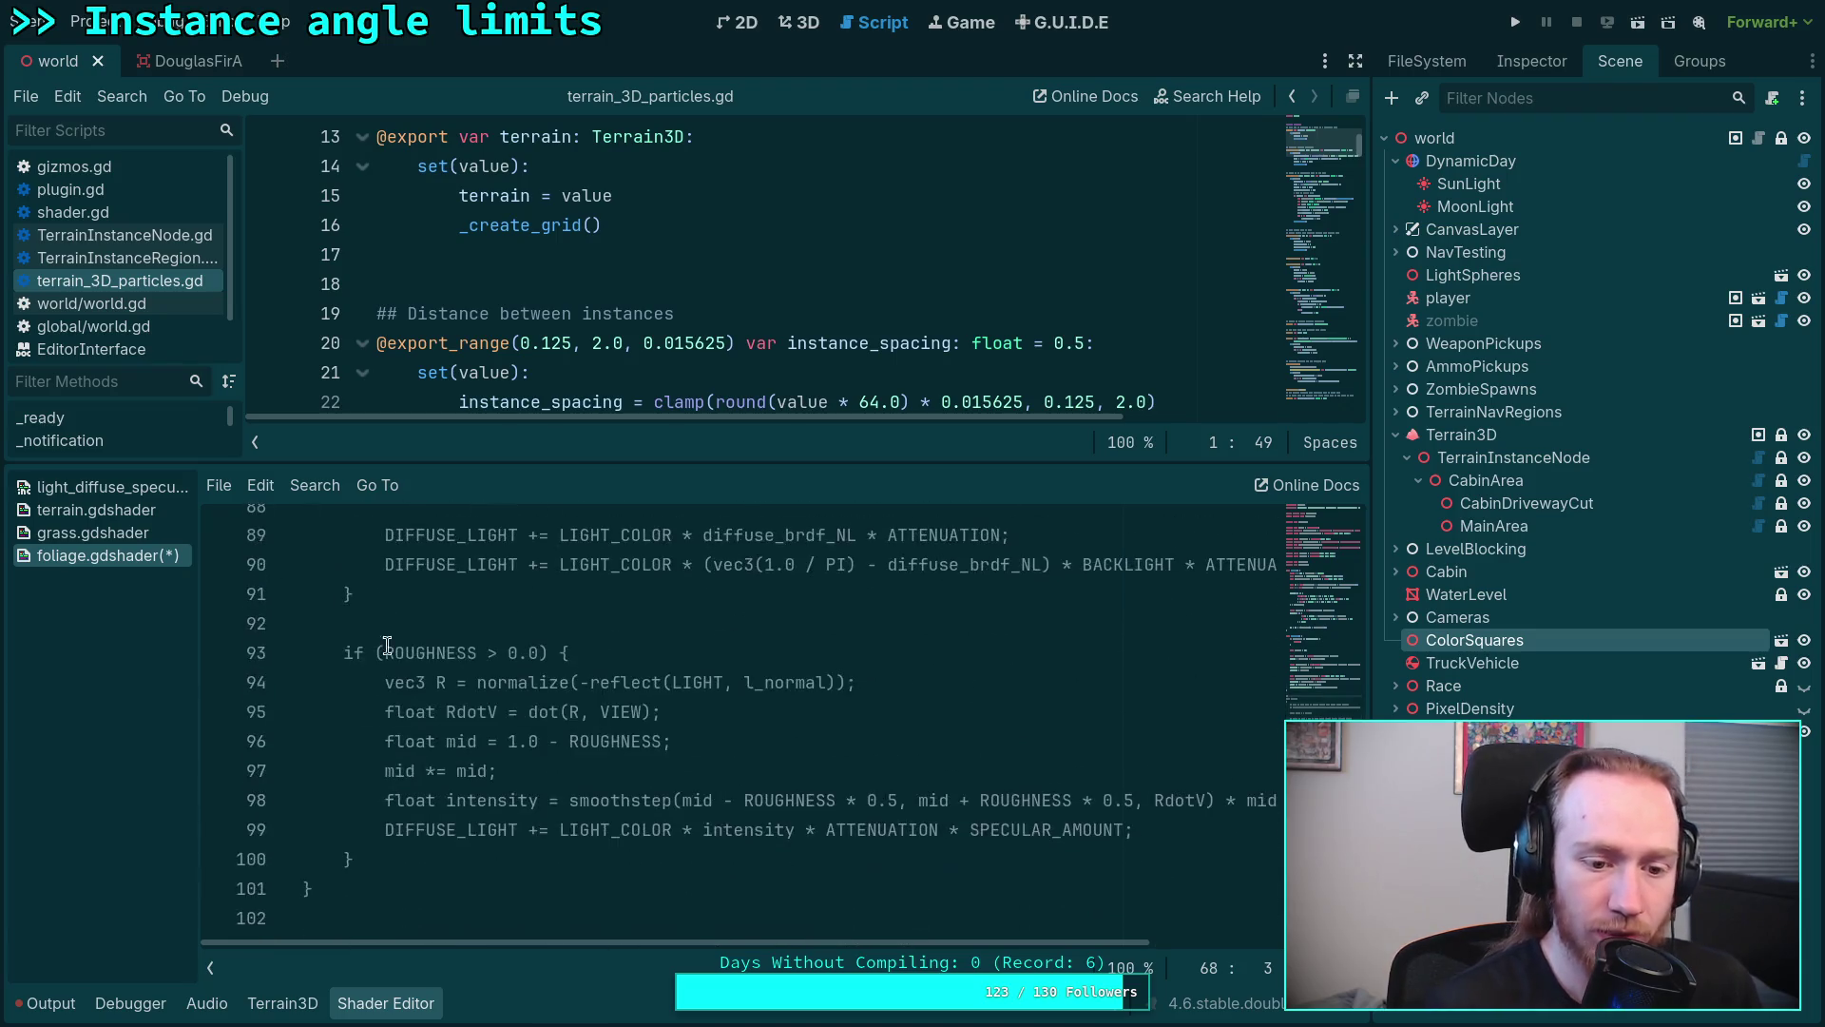
click(417, 903)
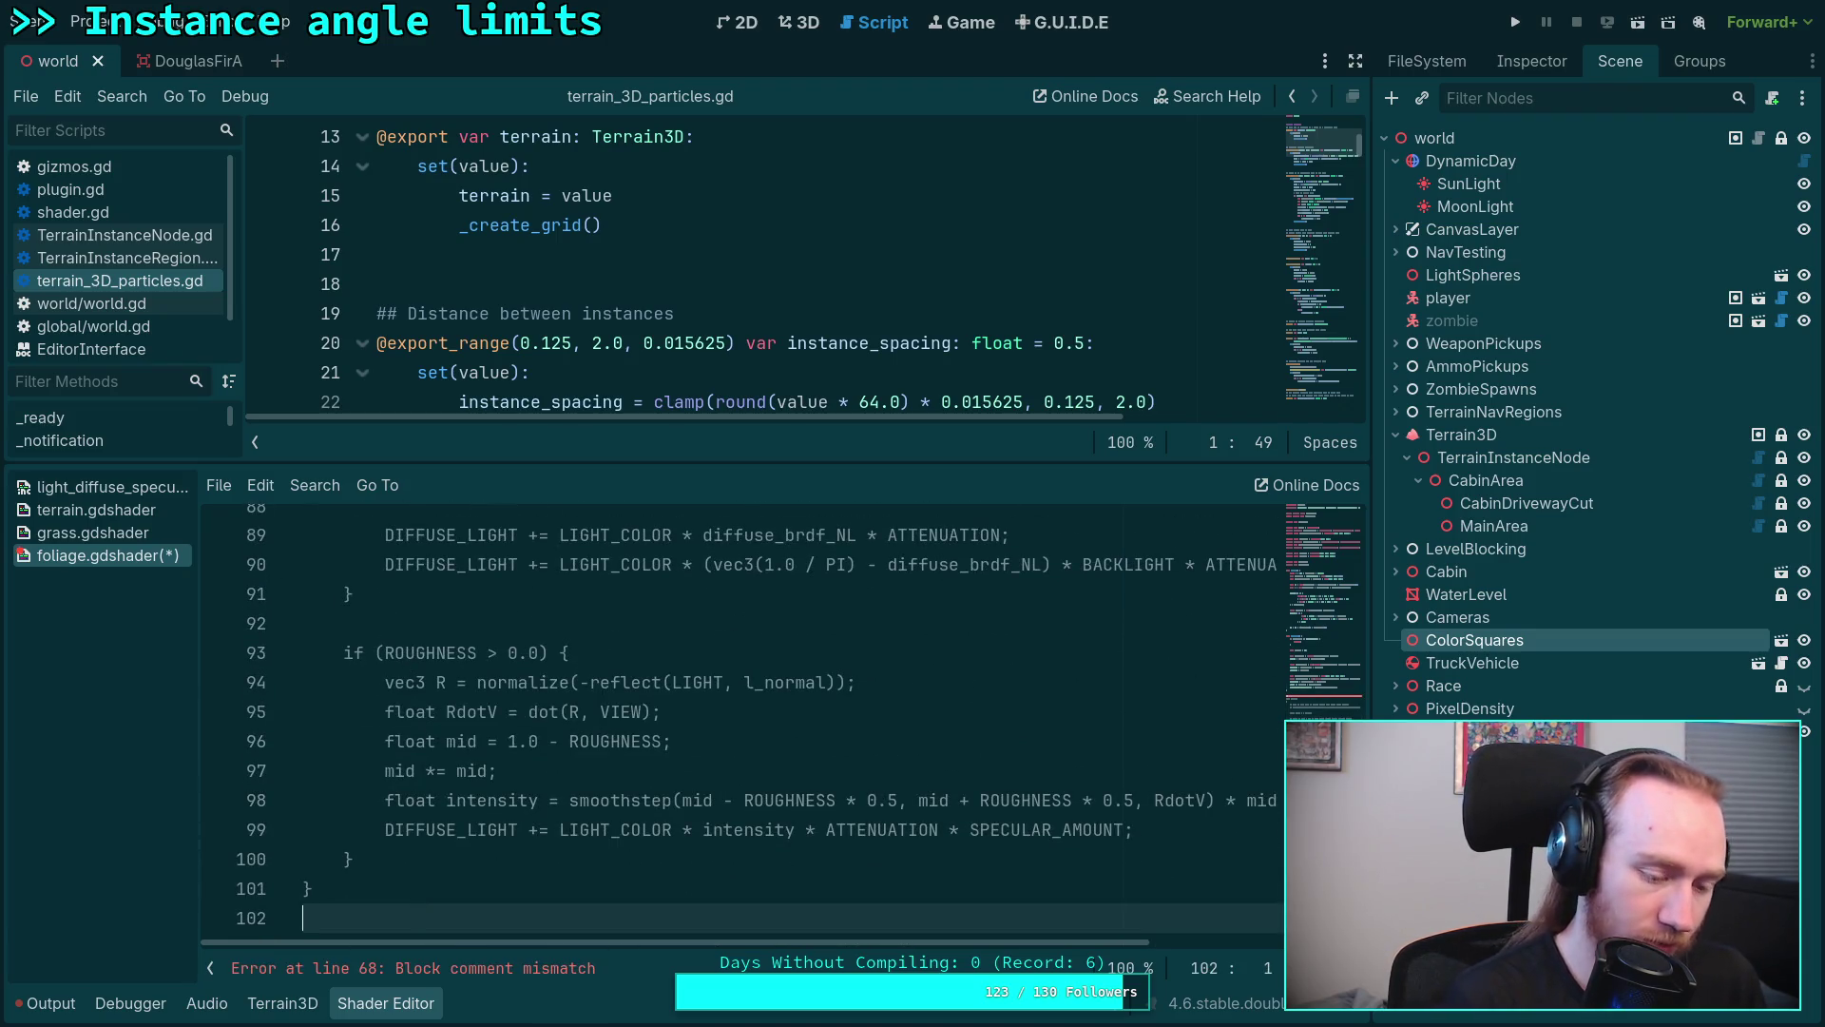
text(*/)
Step: Save the shader and switch to the 3D scene view
key(ctrl+s)
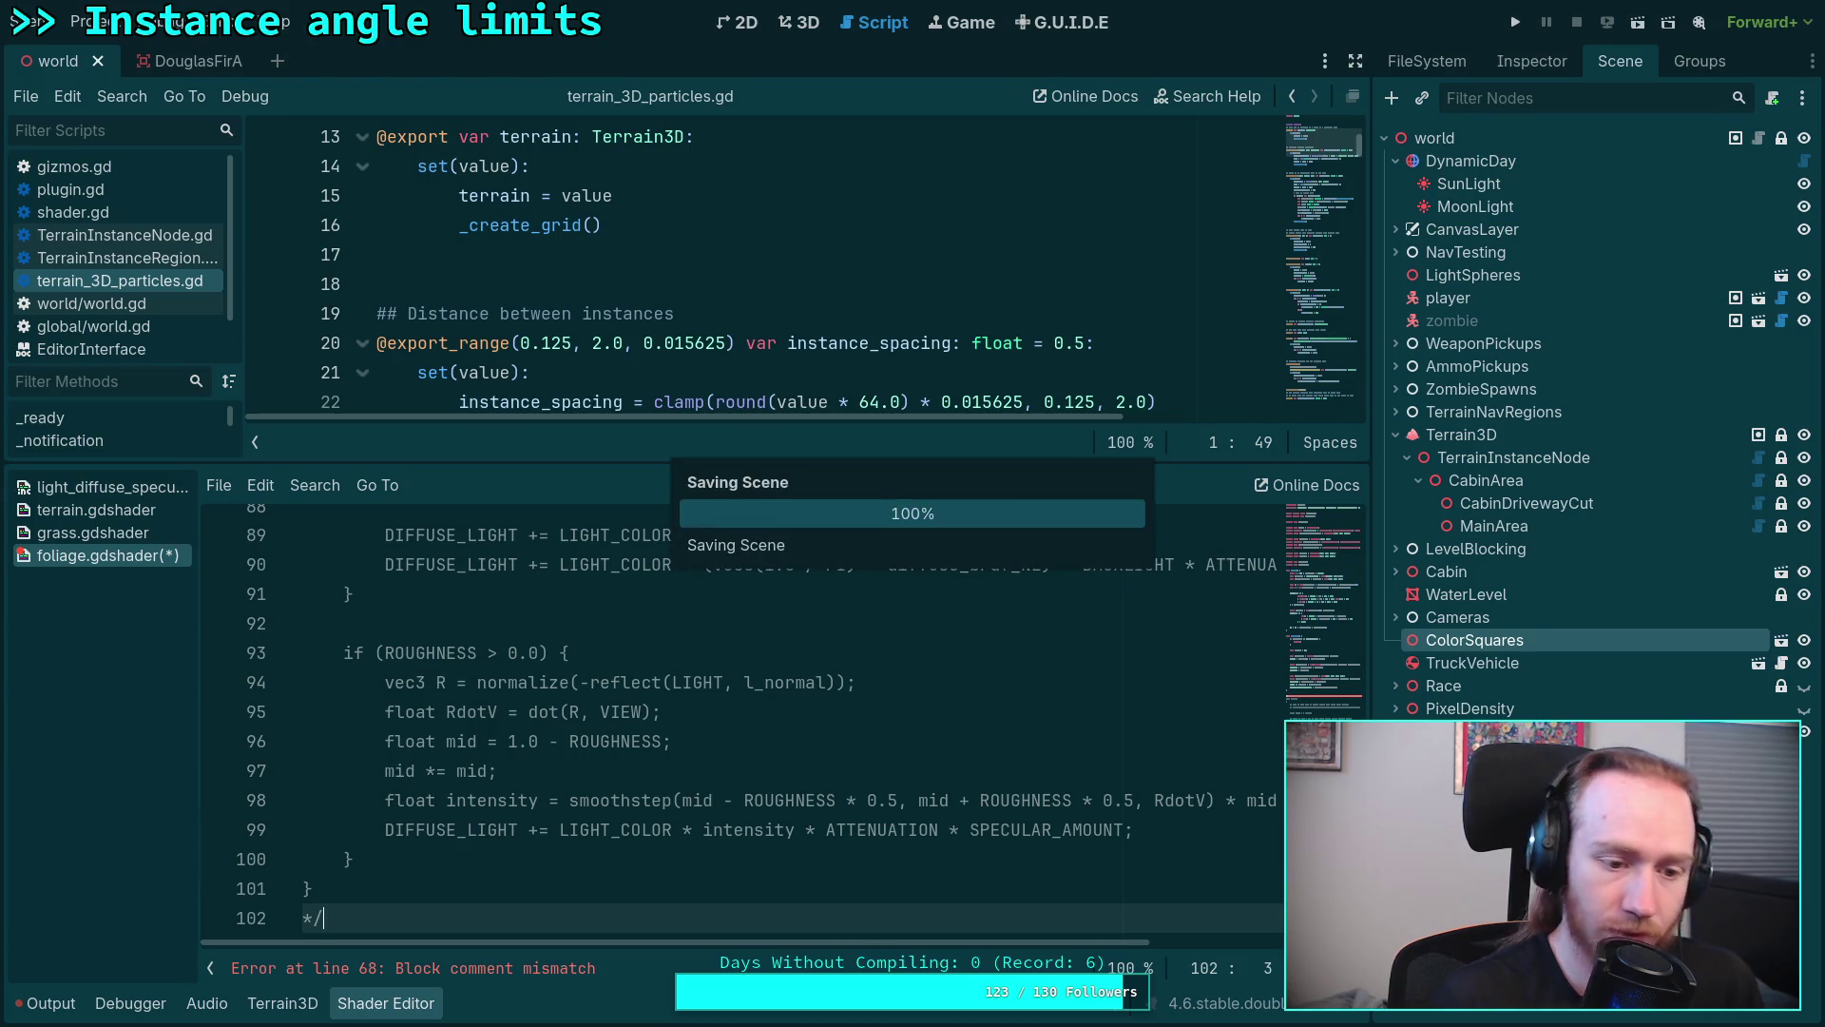
click(791, 23)
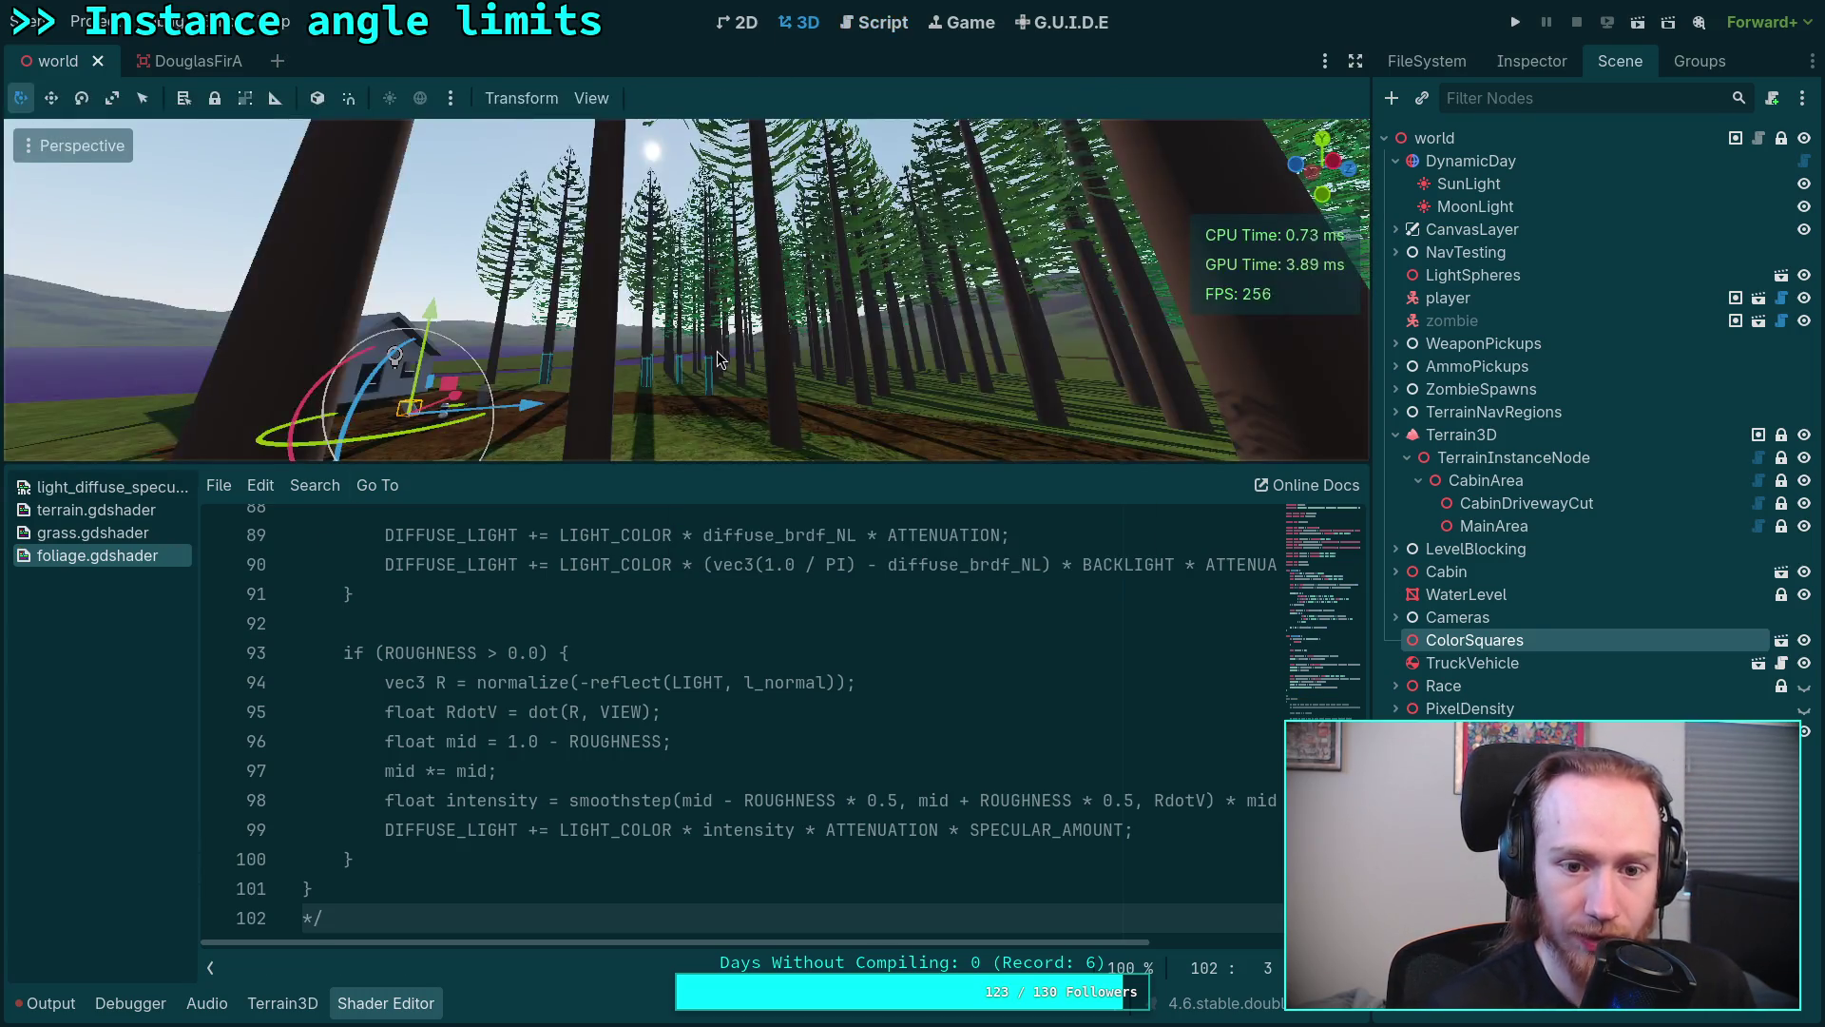
Step: Fly toward the cabin while reviewing the ALPHA and cull_front lines, saving the scene
key(w)
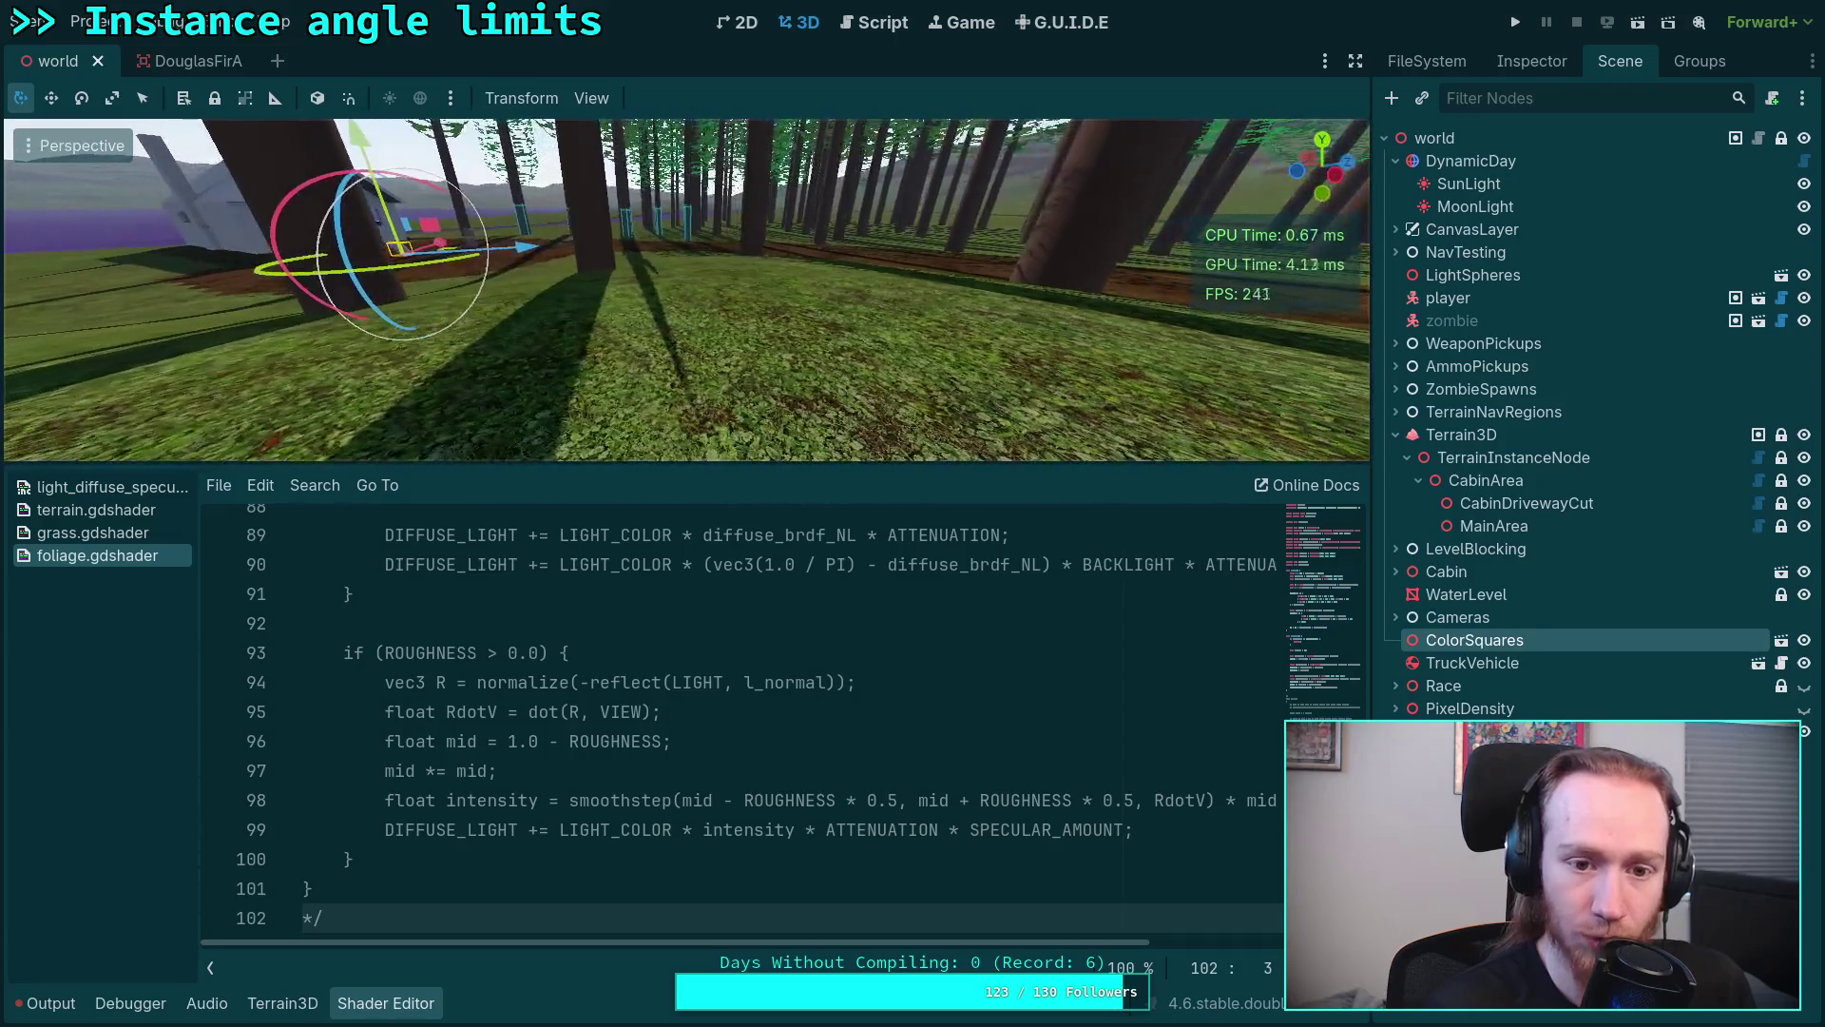
scroll(586, 731, up, 5)
scroll(582, 744, up, 7)
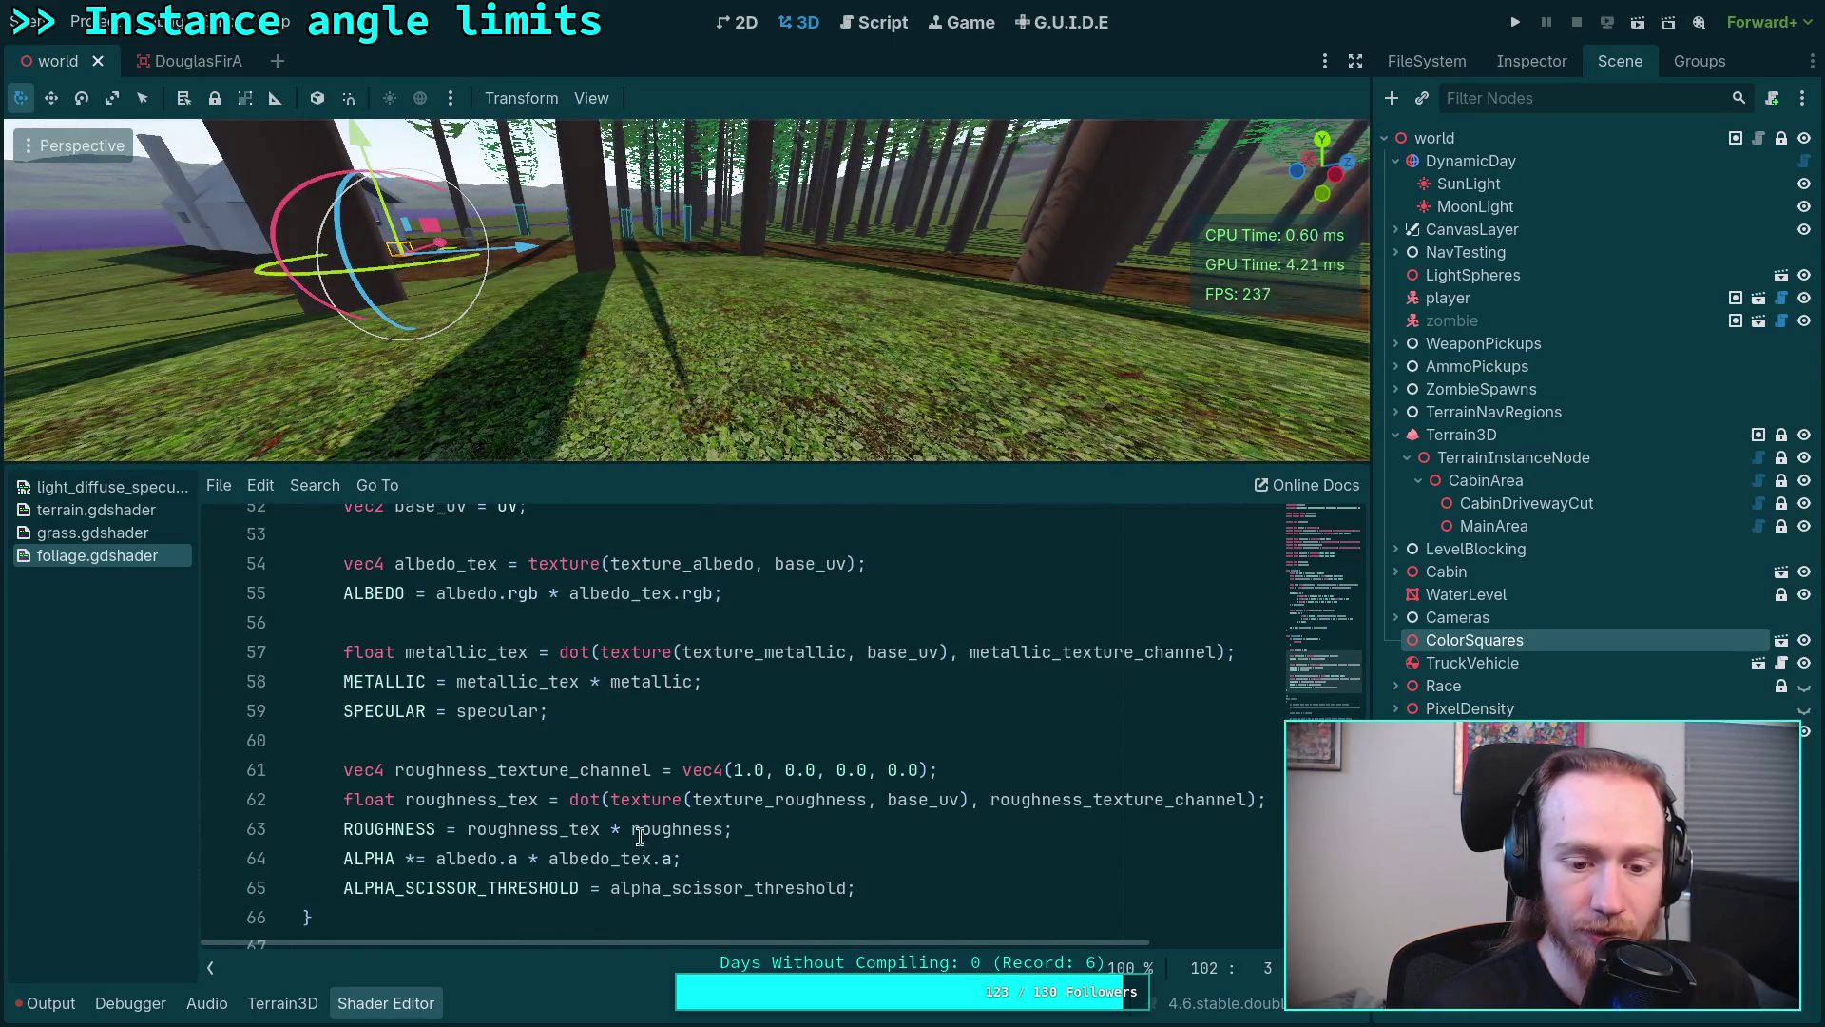
click(676, 856)
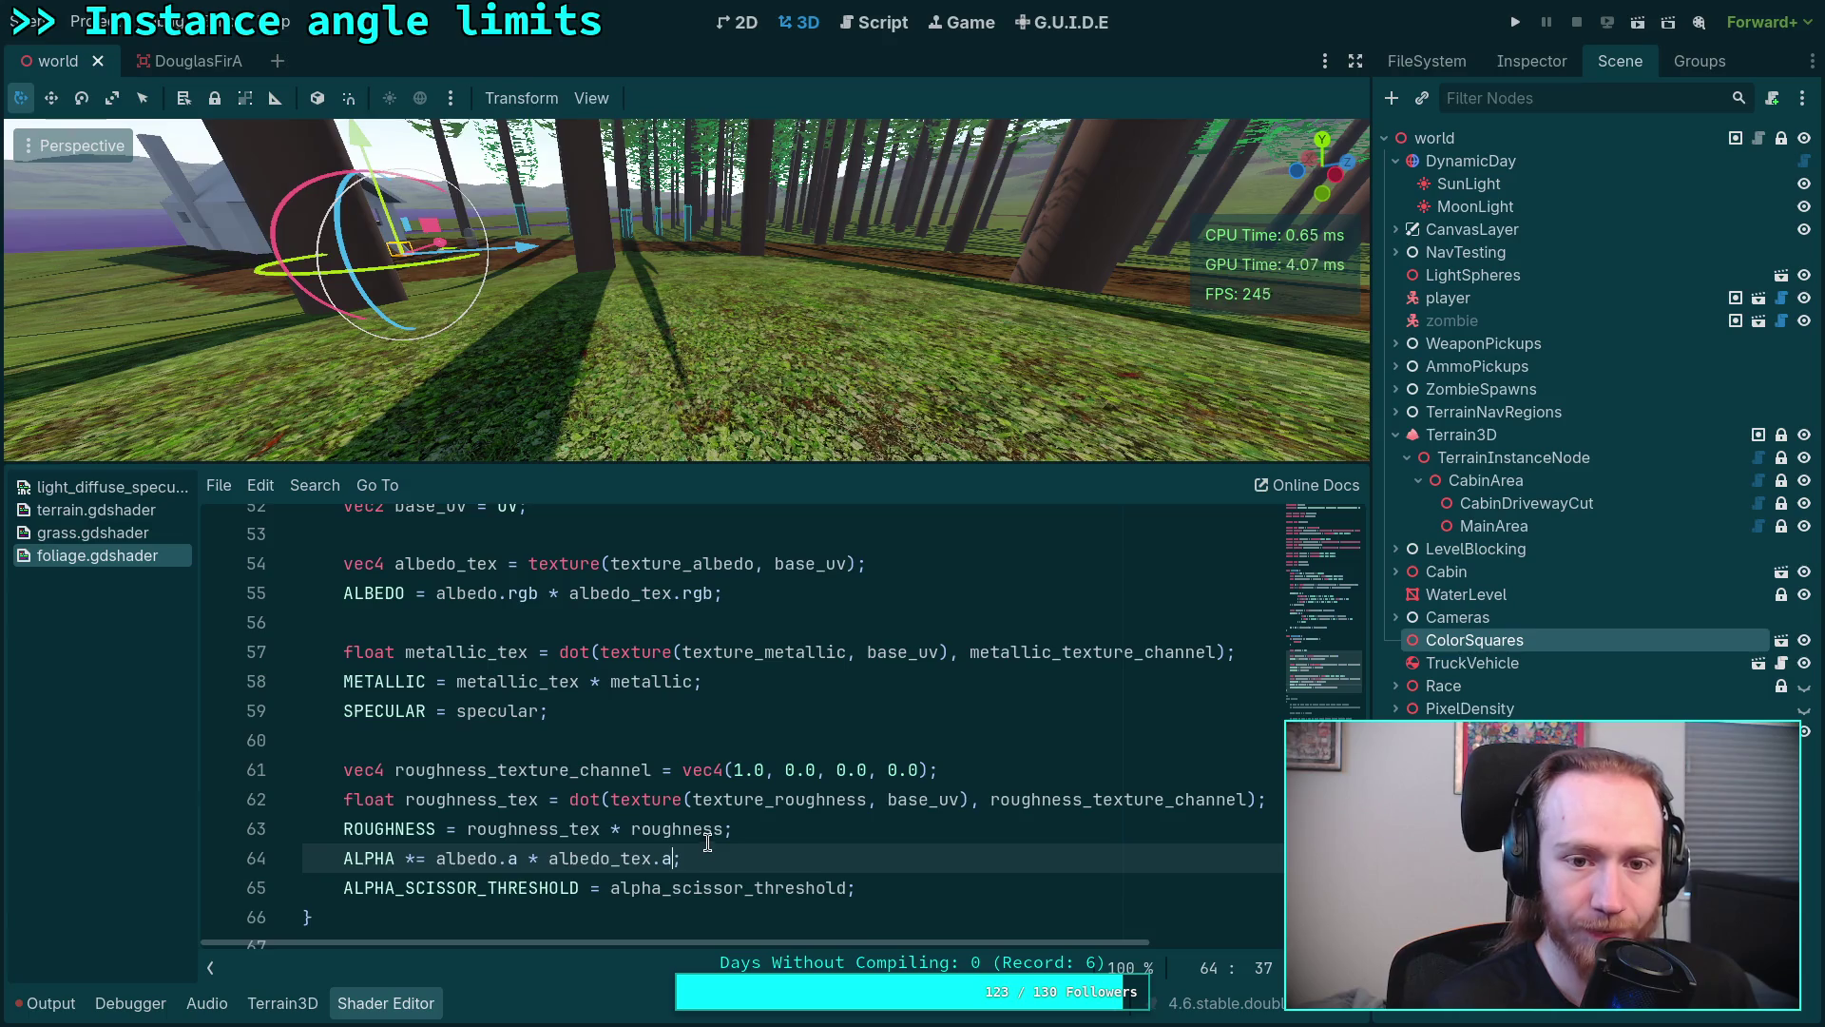
key(s)
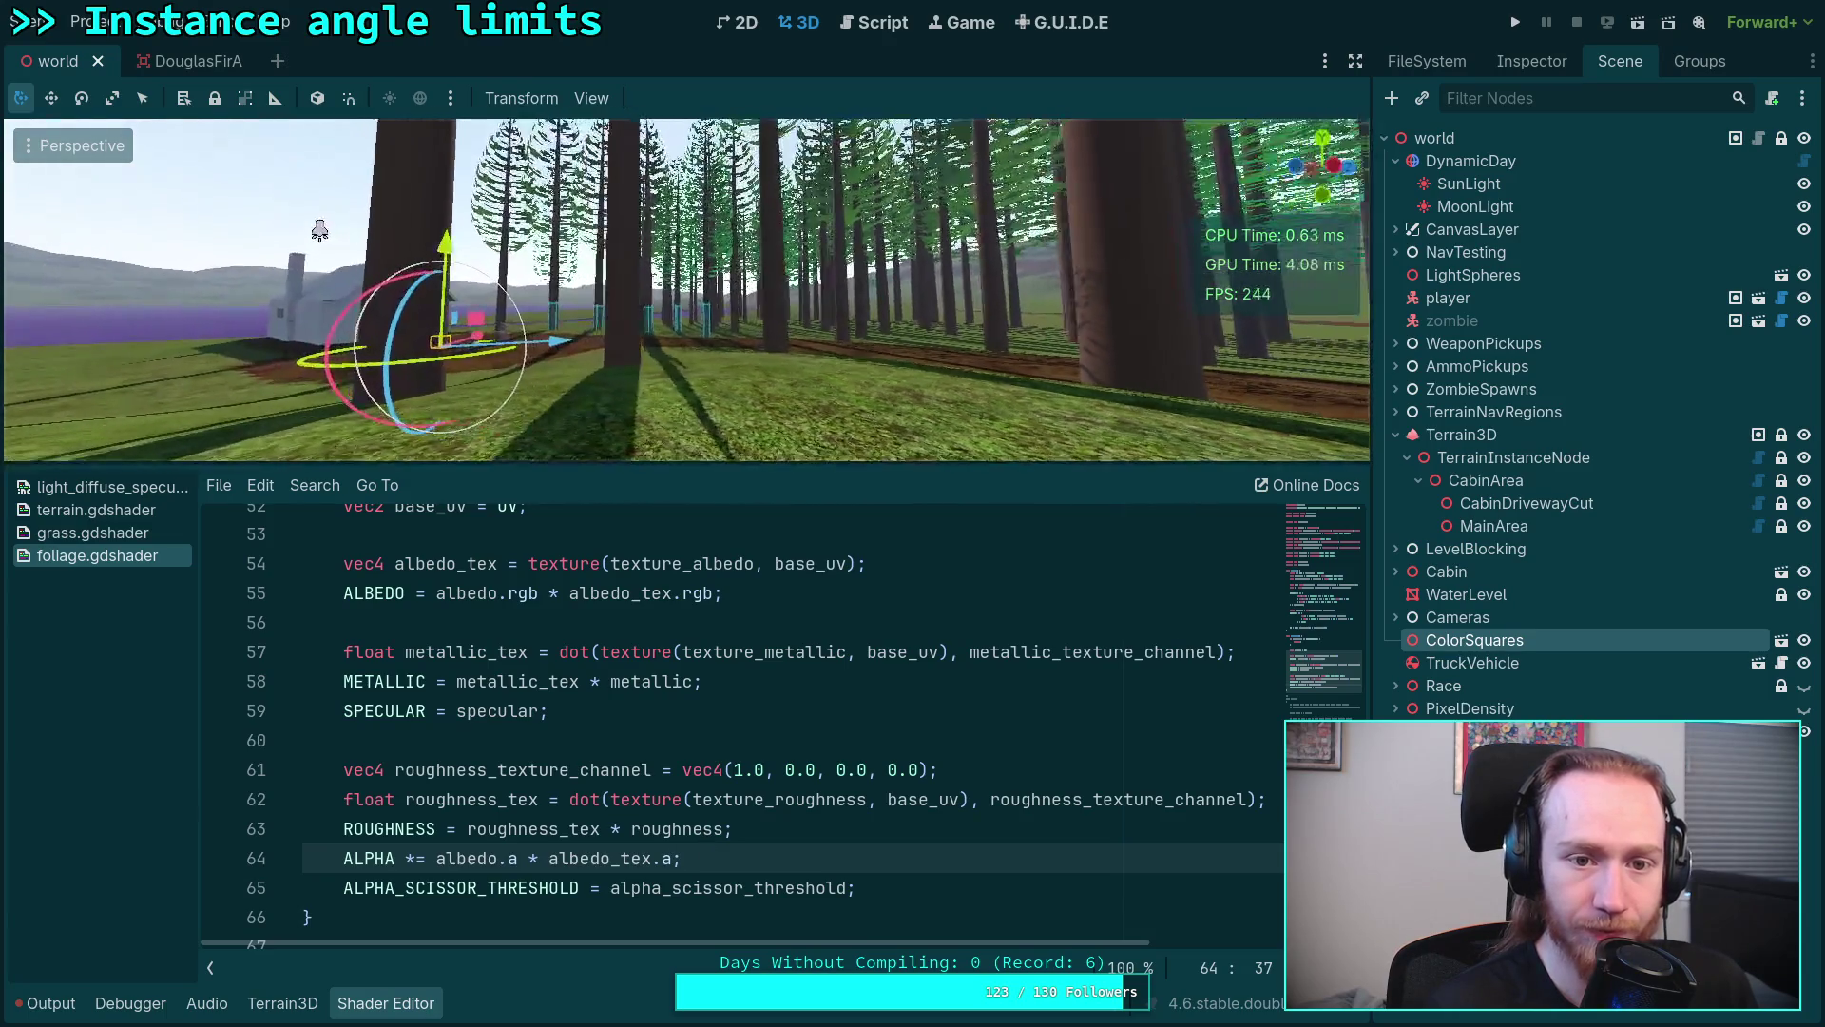
key(w)
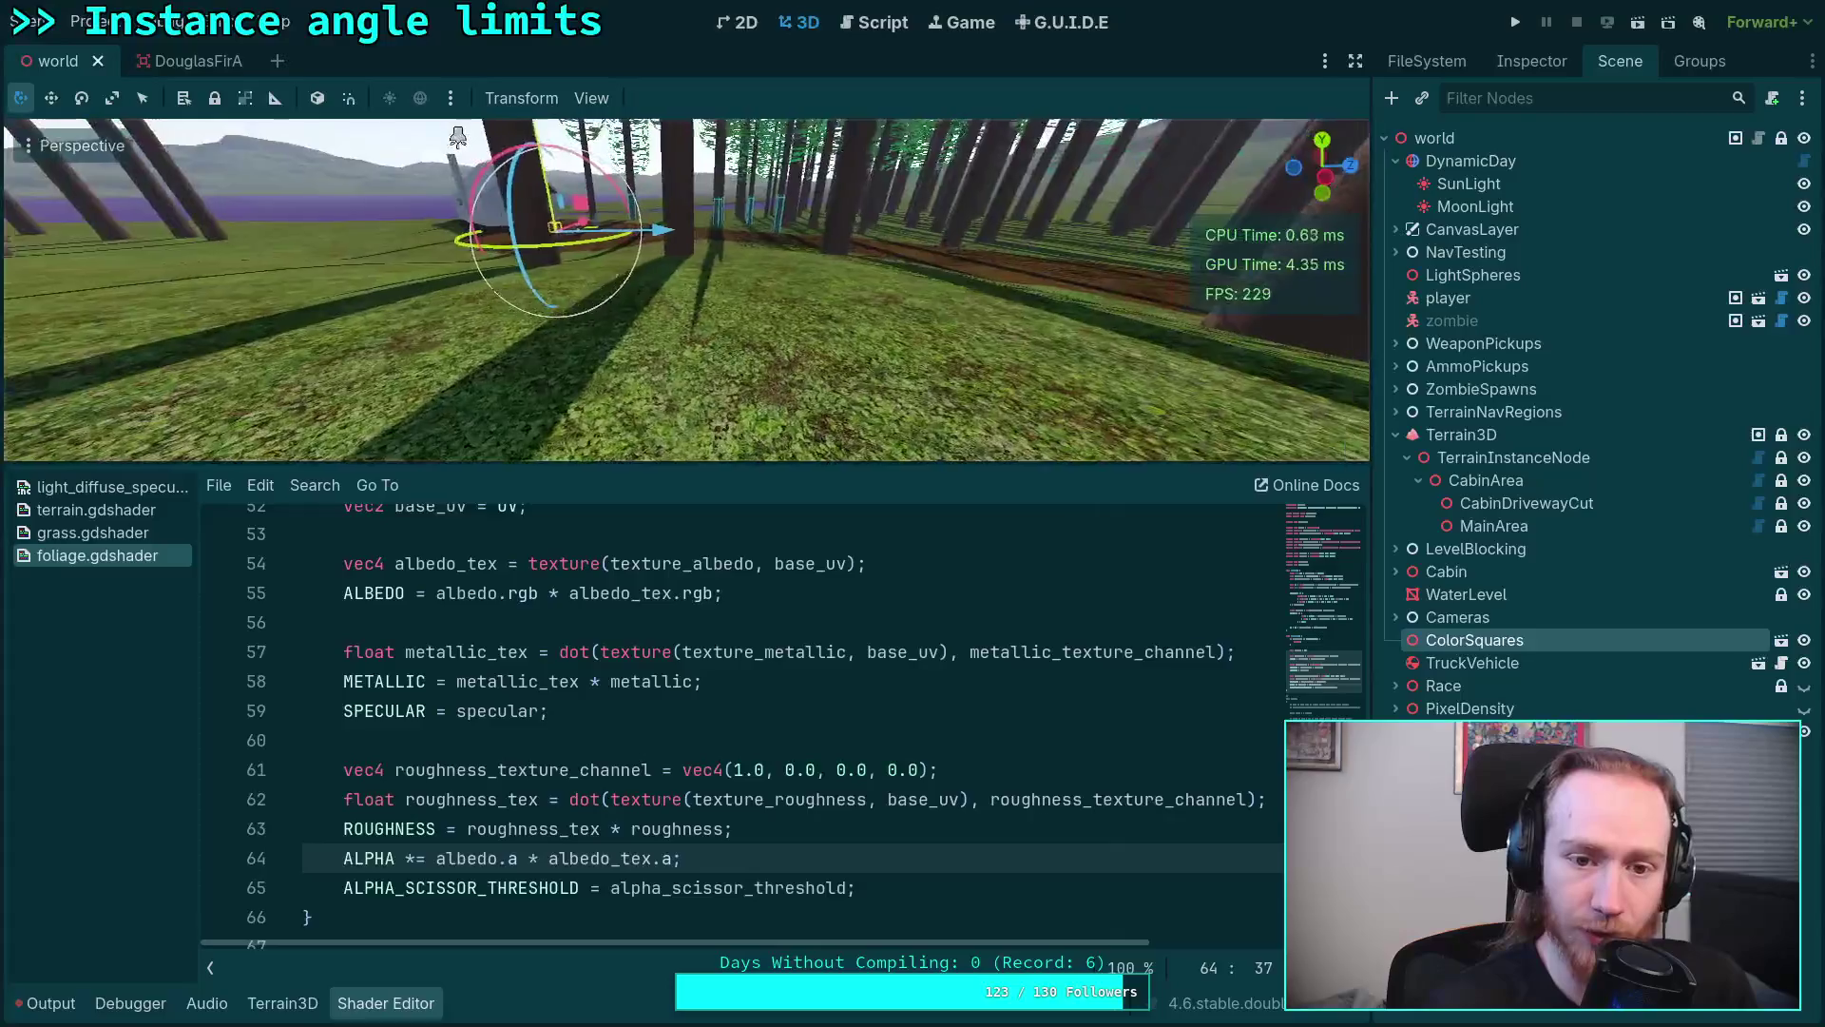
scroll(643, 765, up, 5)
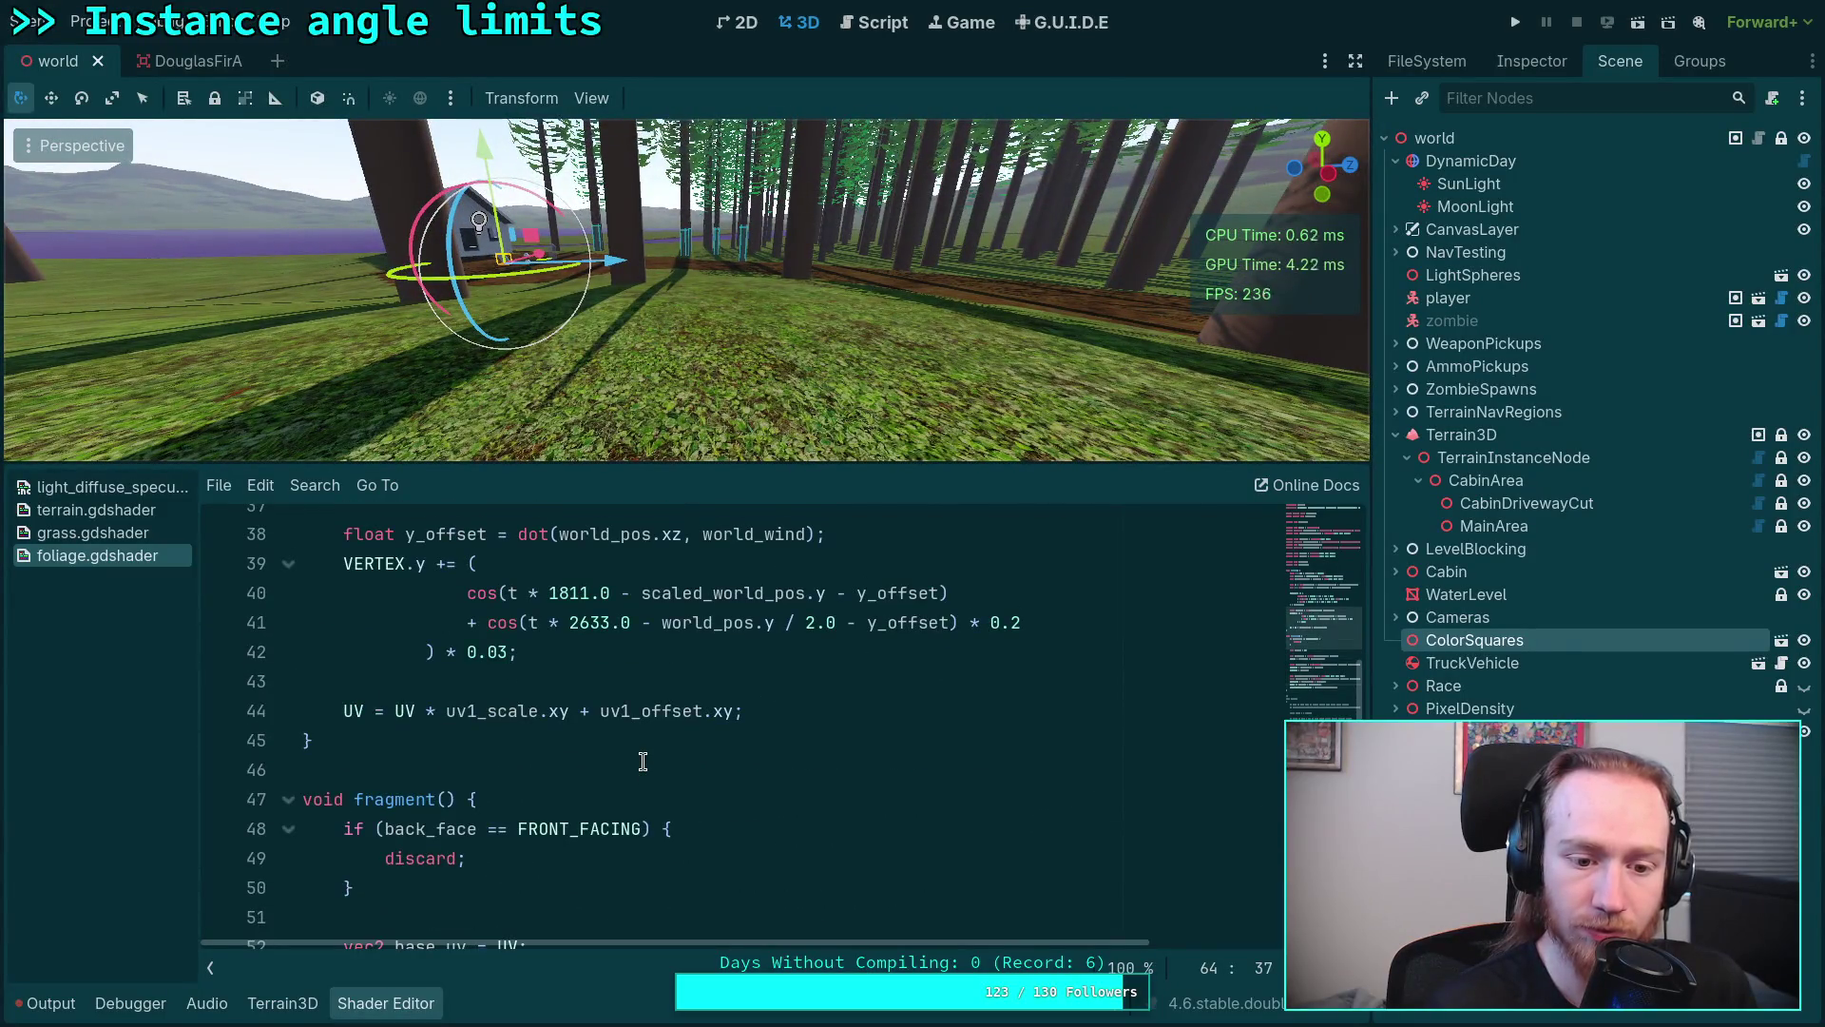
scroll(643, 765, up, 5)
scroll(643, 766, up, 5)
scroll(643, 765, up, 2)
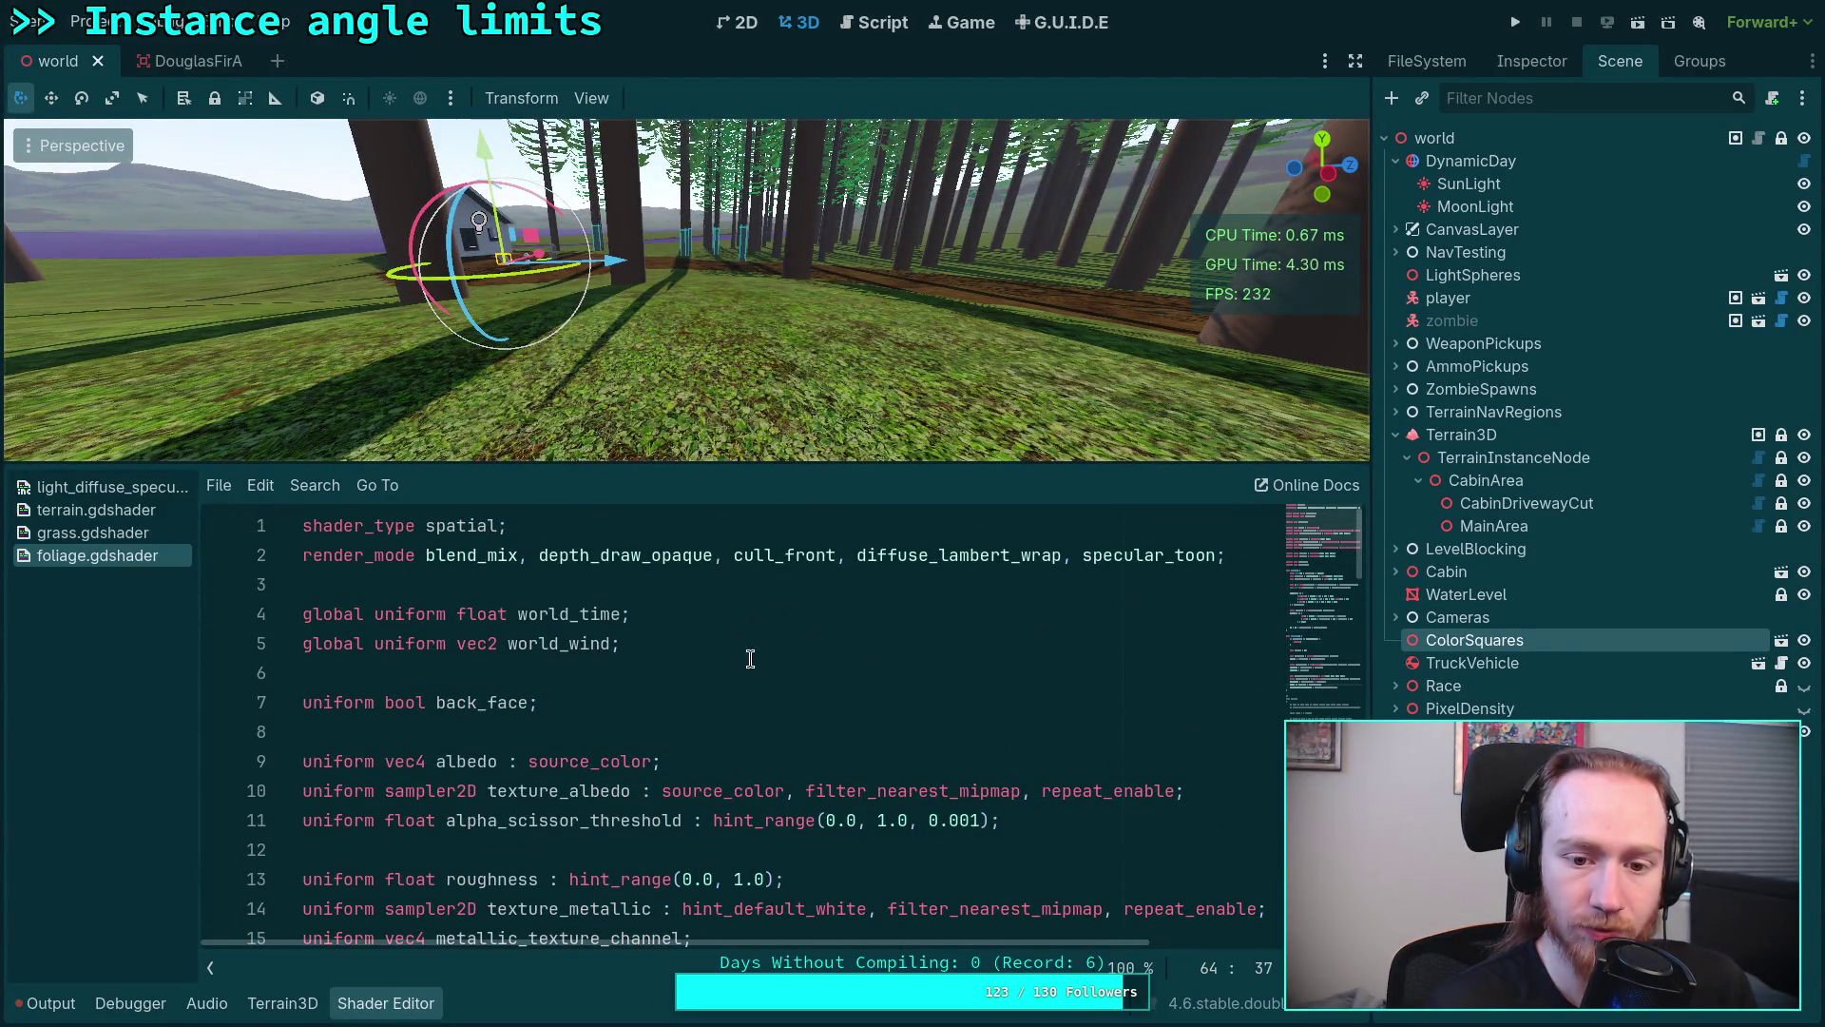
drag(781, 557, 834, 553)
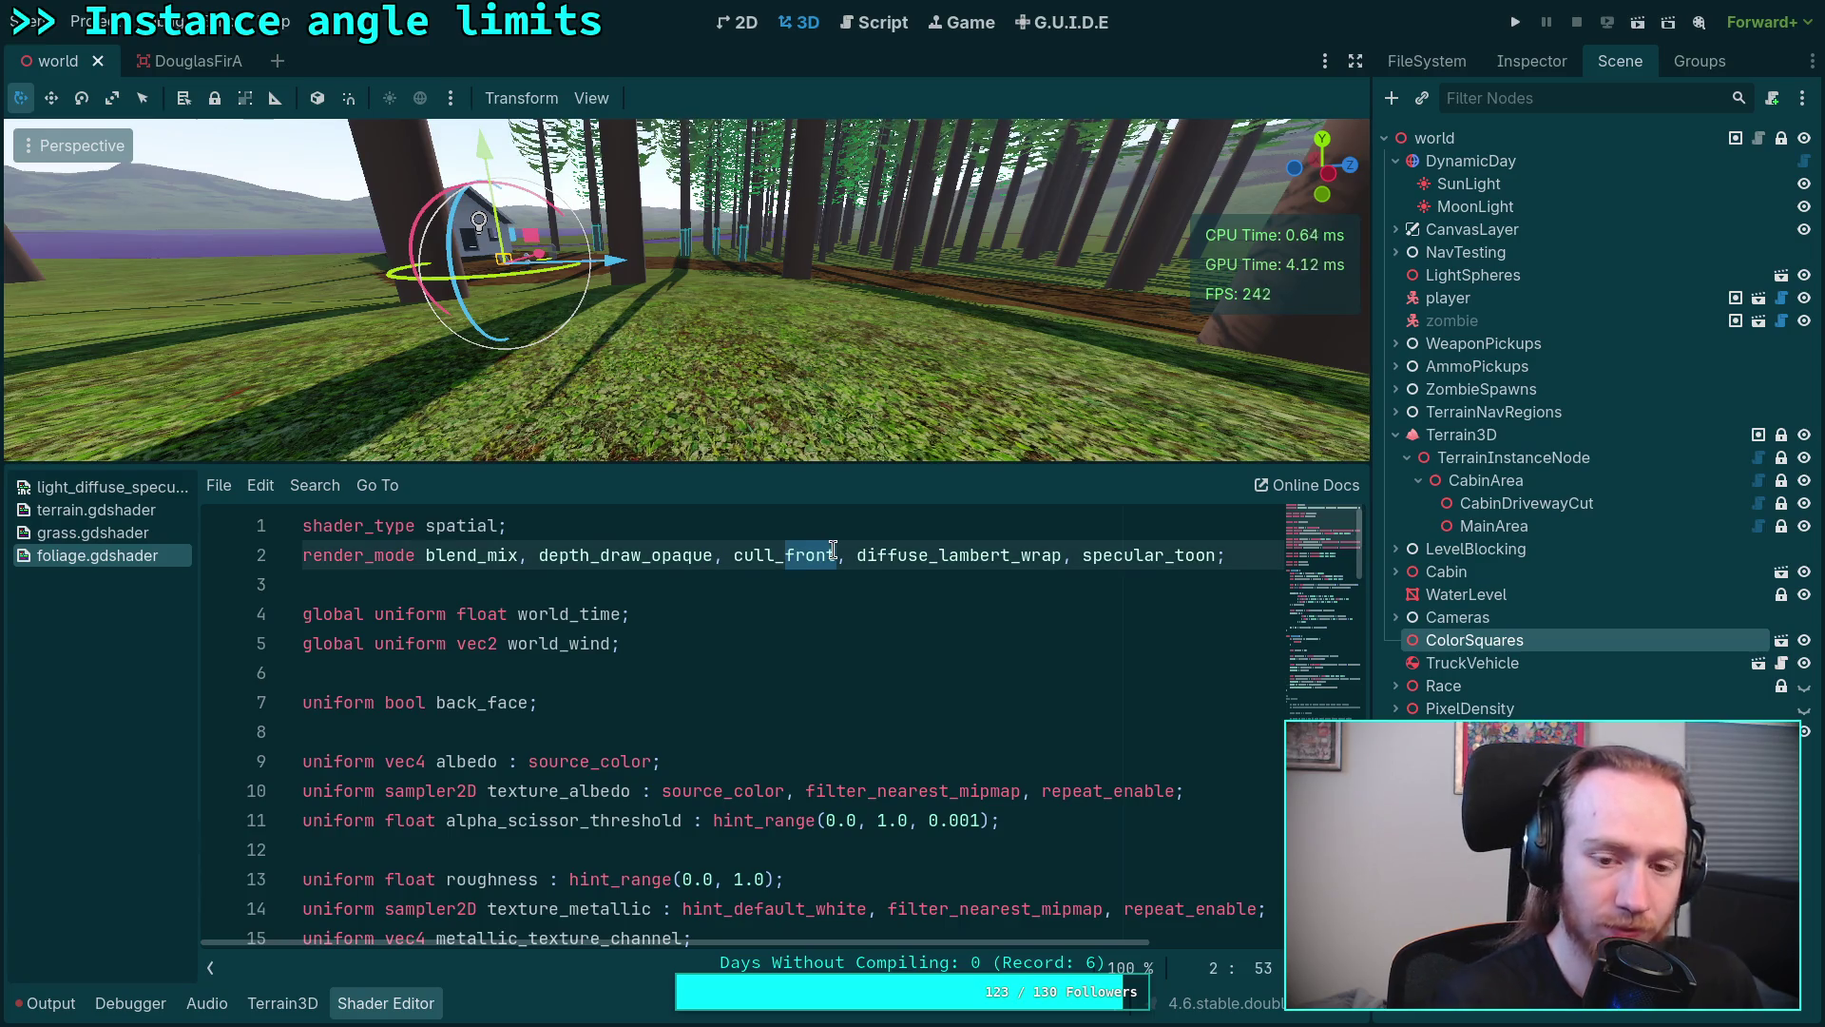
text(disable, d)
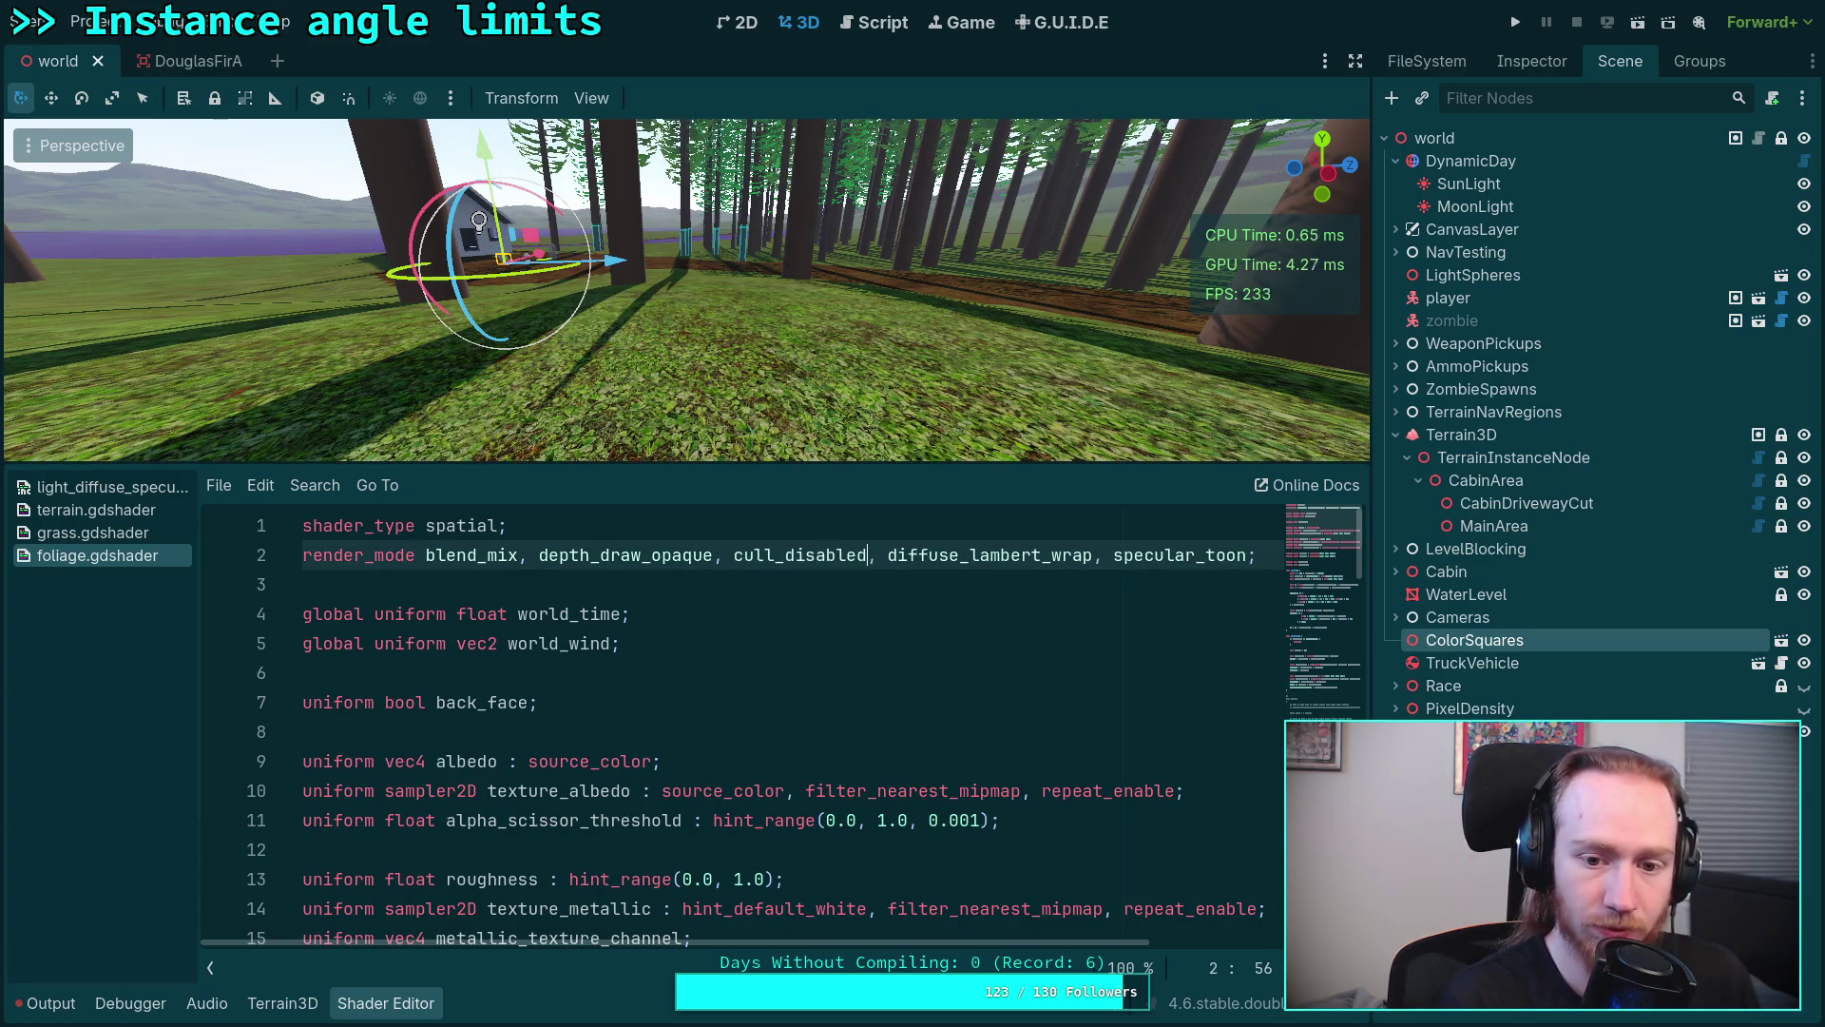
key(ctrl+s)
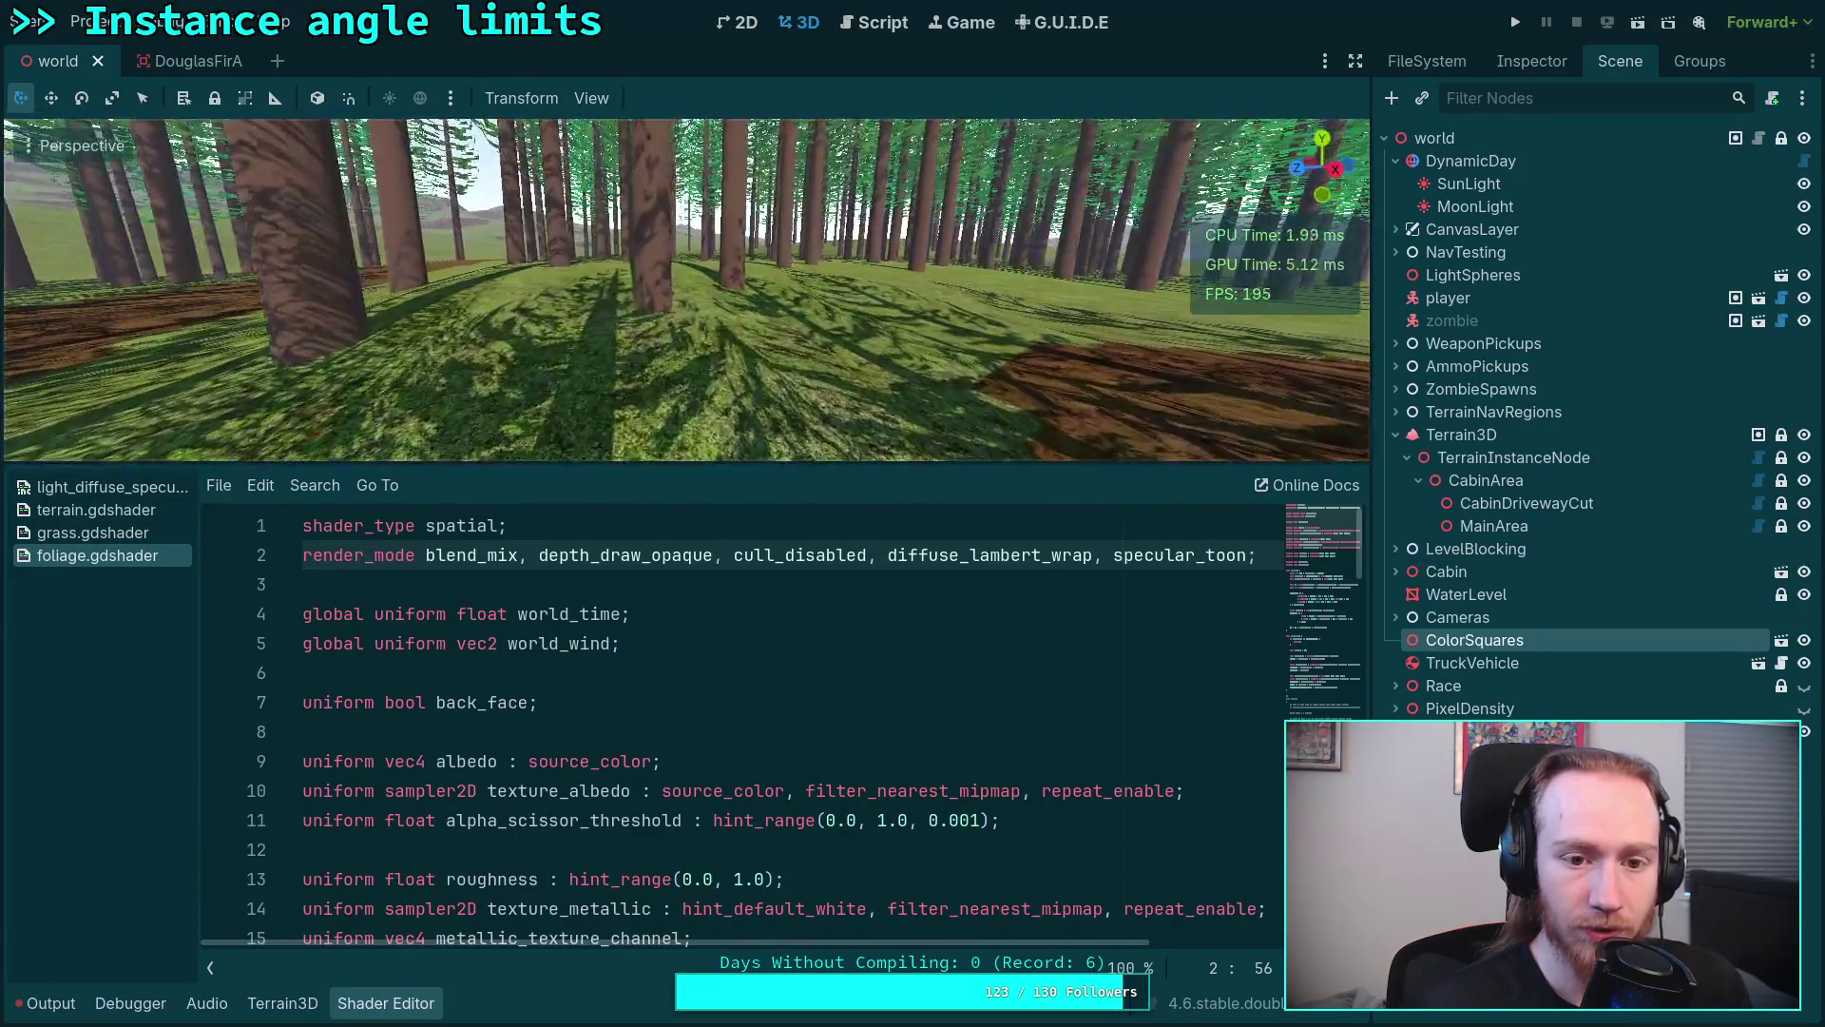
scroll(684, 648, down, 5)
scroll(686, 664, down, 5)
scroll(689, 683, down, 4)
scroll(689, 683, down, 4)
scroll(692, 712, down, 2)
scroll(699, 742, up, 2)
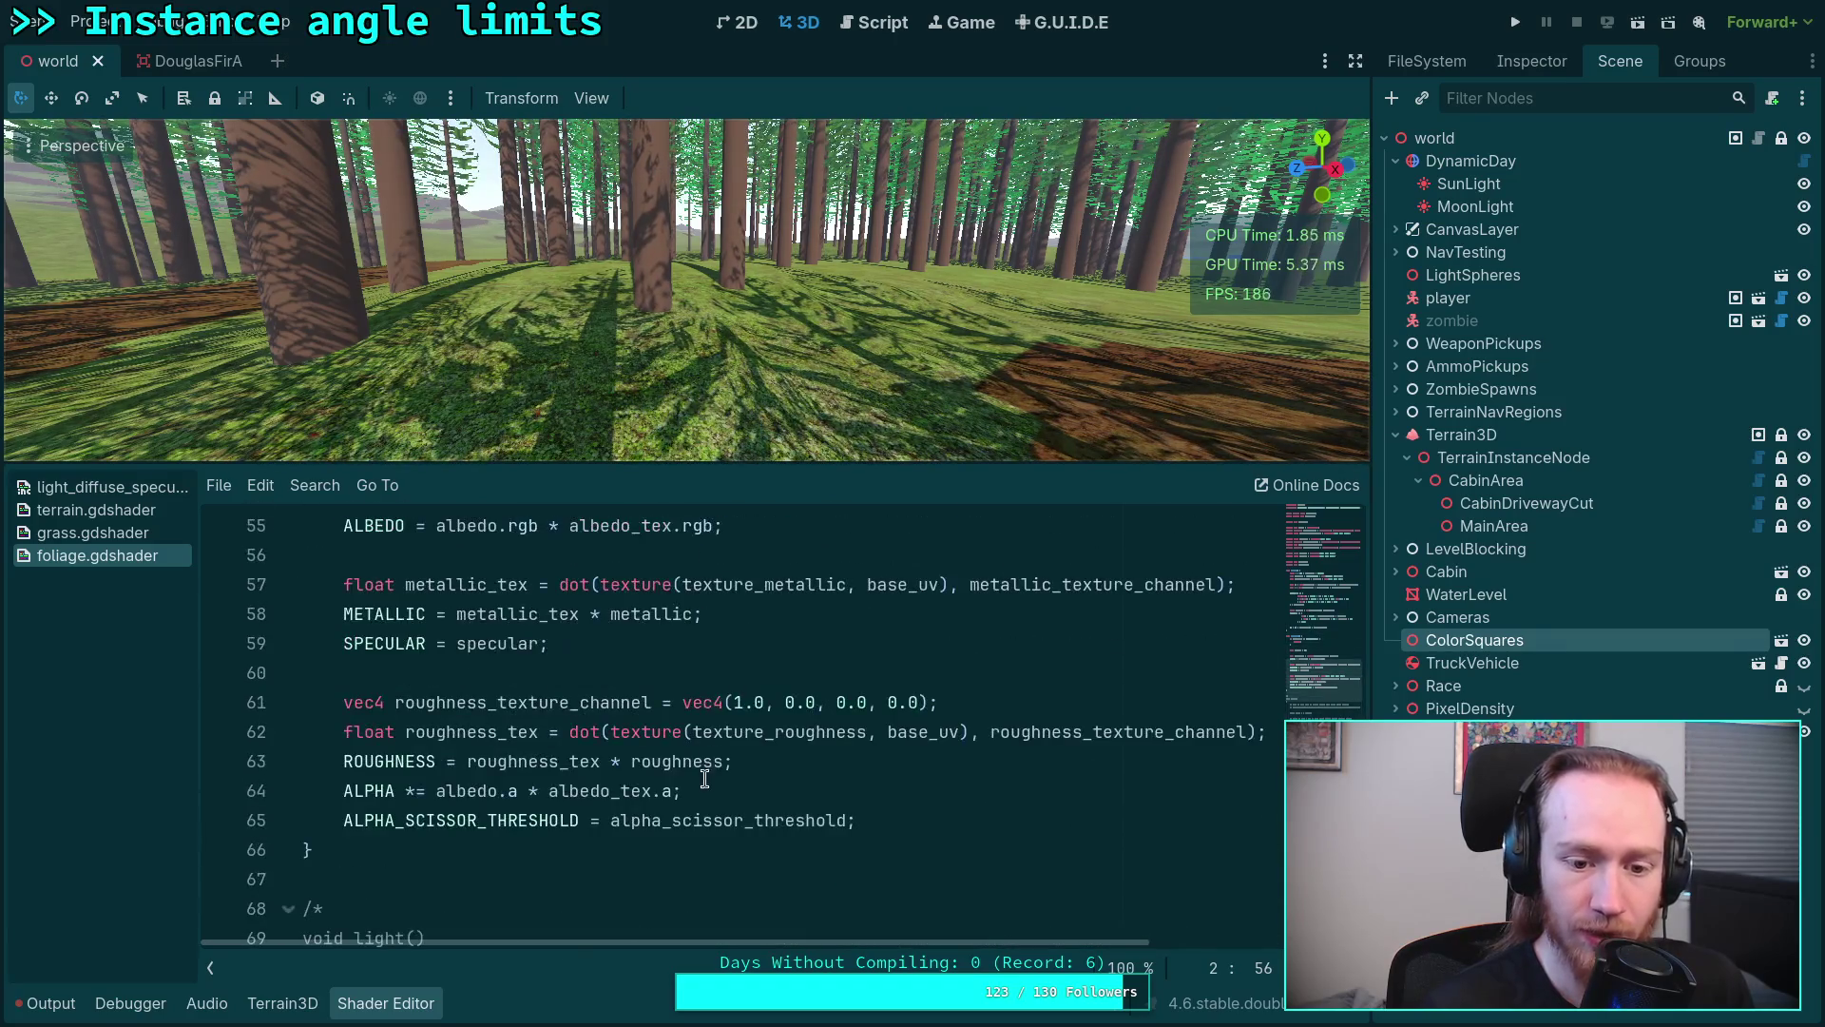
Step: Delete the closing */ marker on the last line, save, and hide the shader editor
click(707, 781)
scroll(707, 780, down, 1)
click(326, 817)
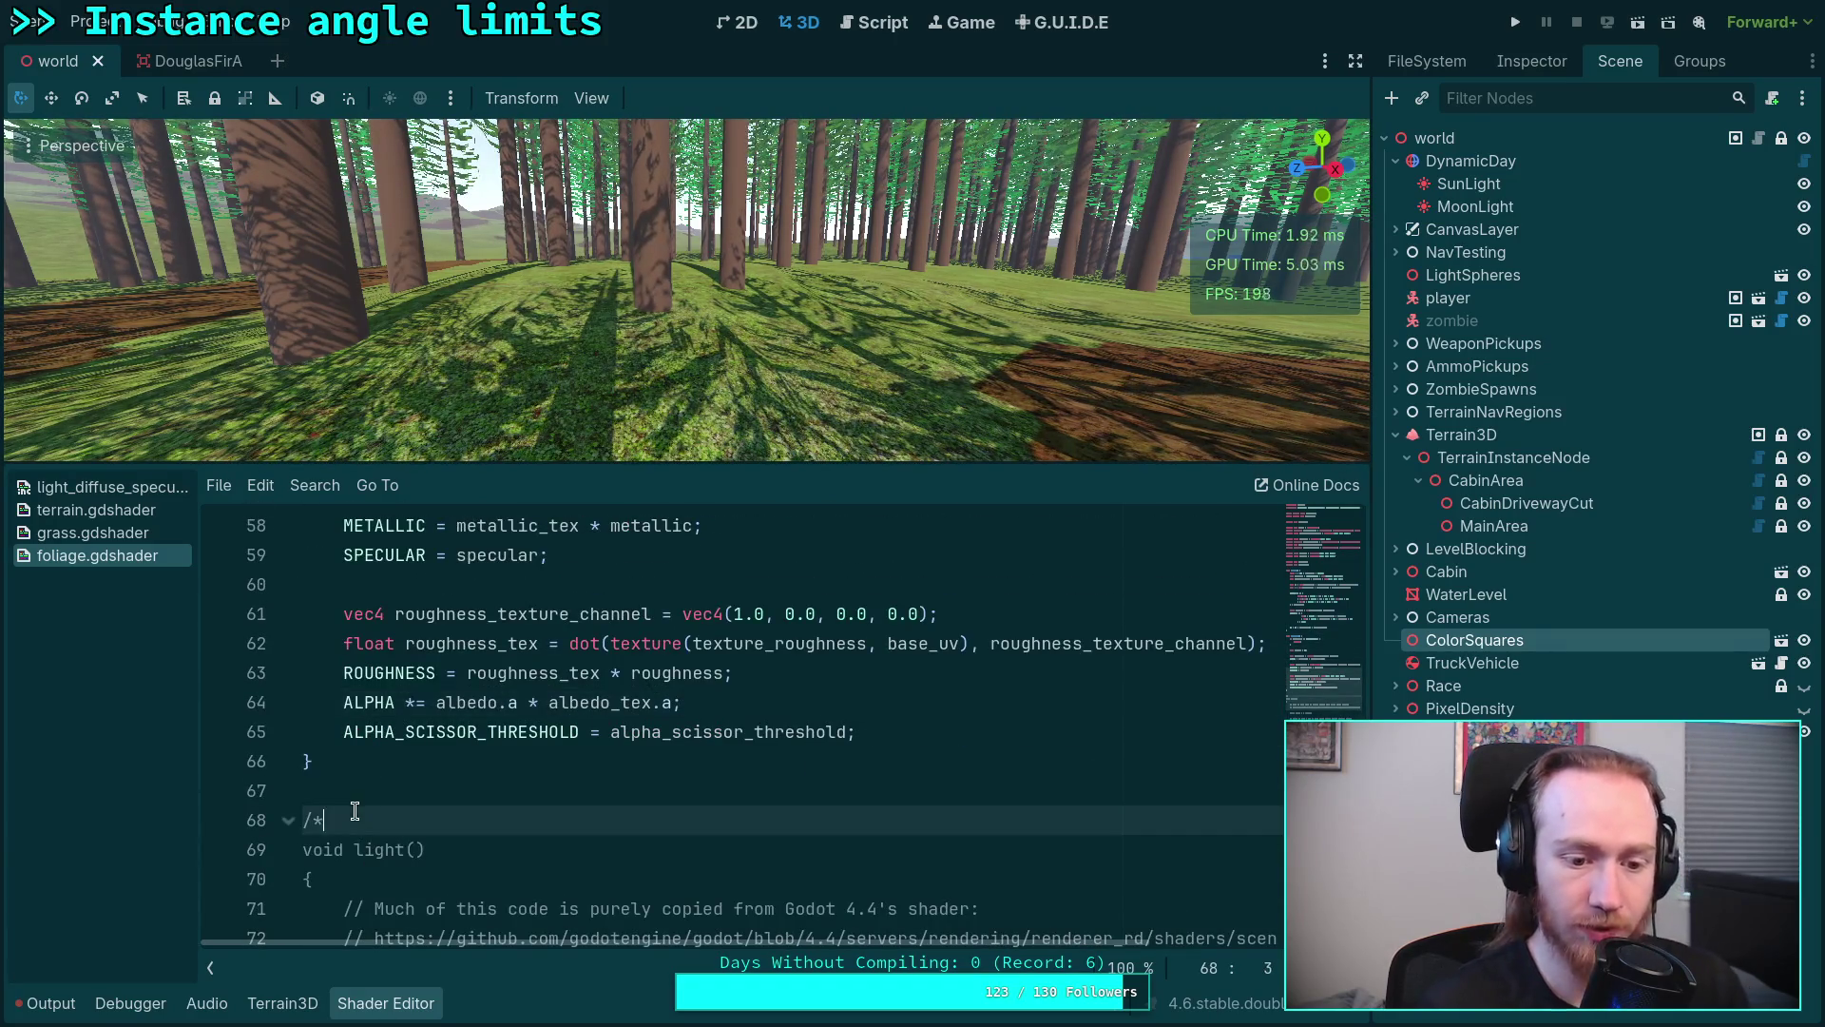
scroll(485, 755, down, 8)
scroll(487, 754, down, 2)
scroll(428, 827, up, 5)
scroll(357, 884, down, 5)
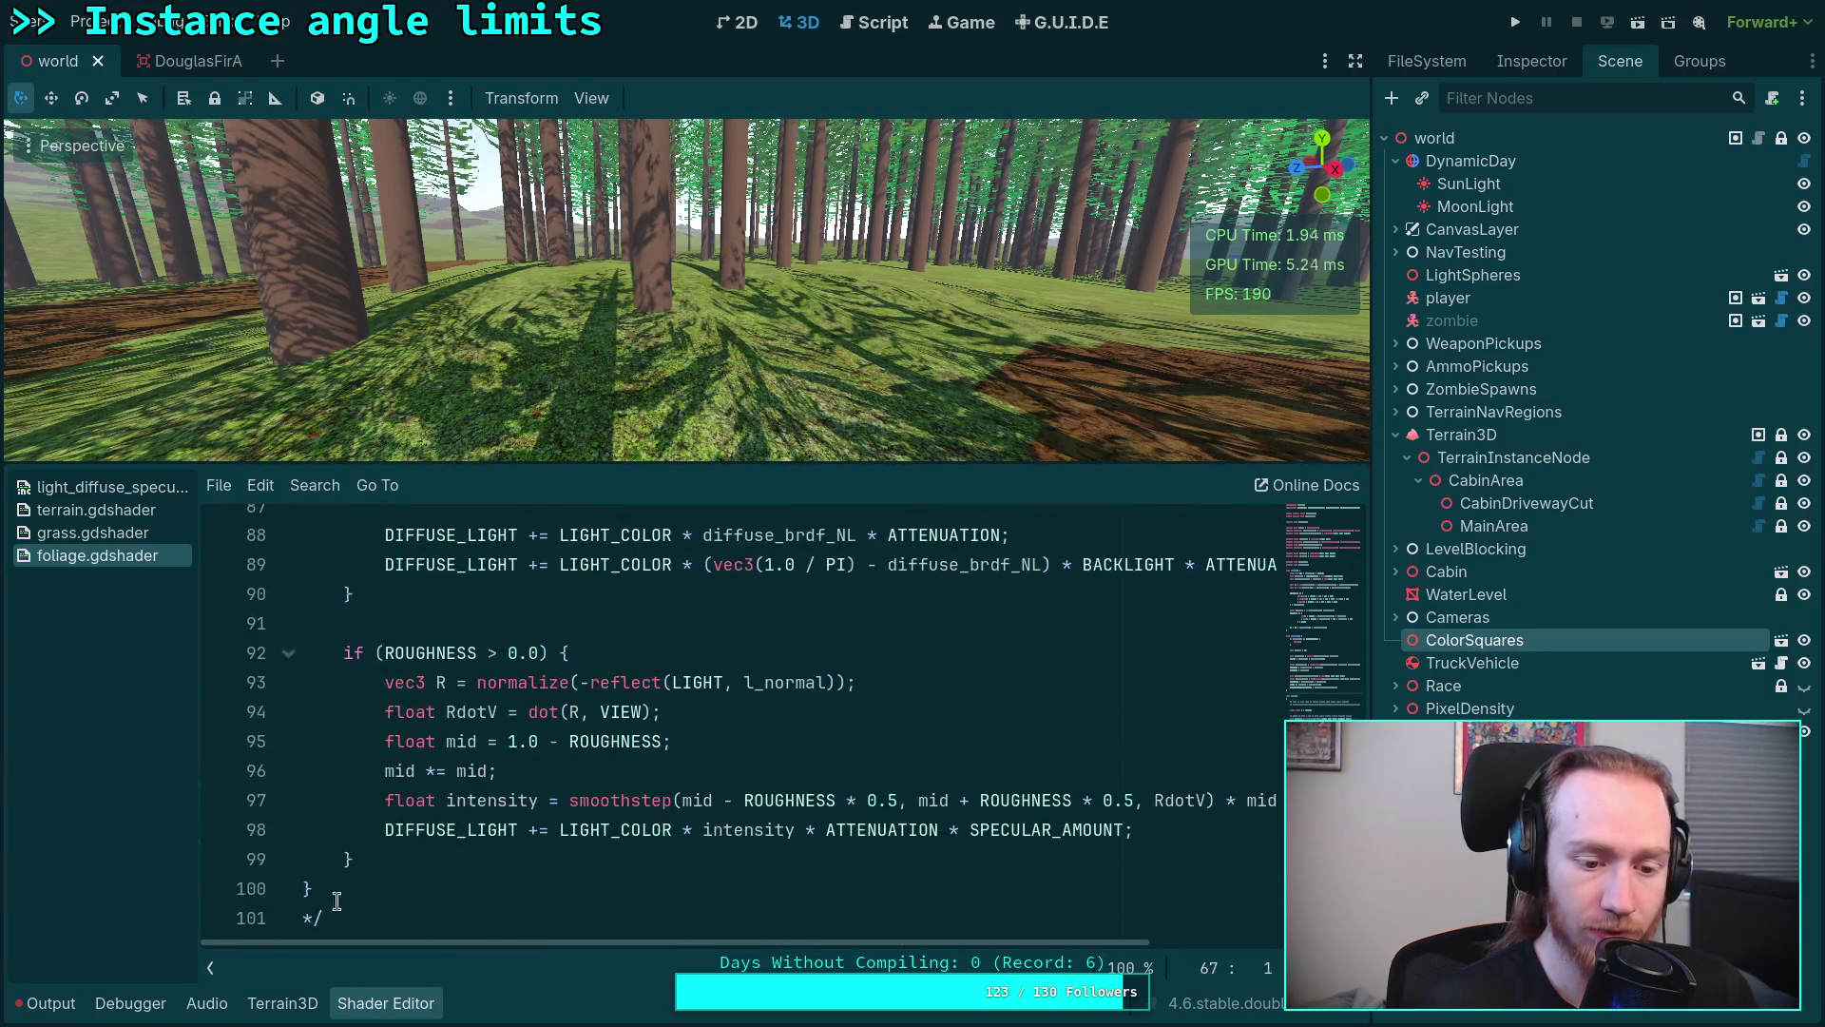
click(325, 915)
key(BackSpace)
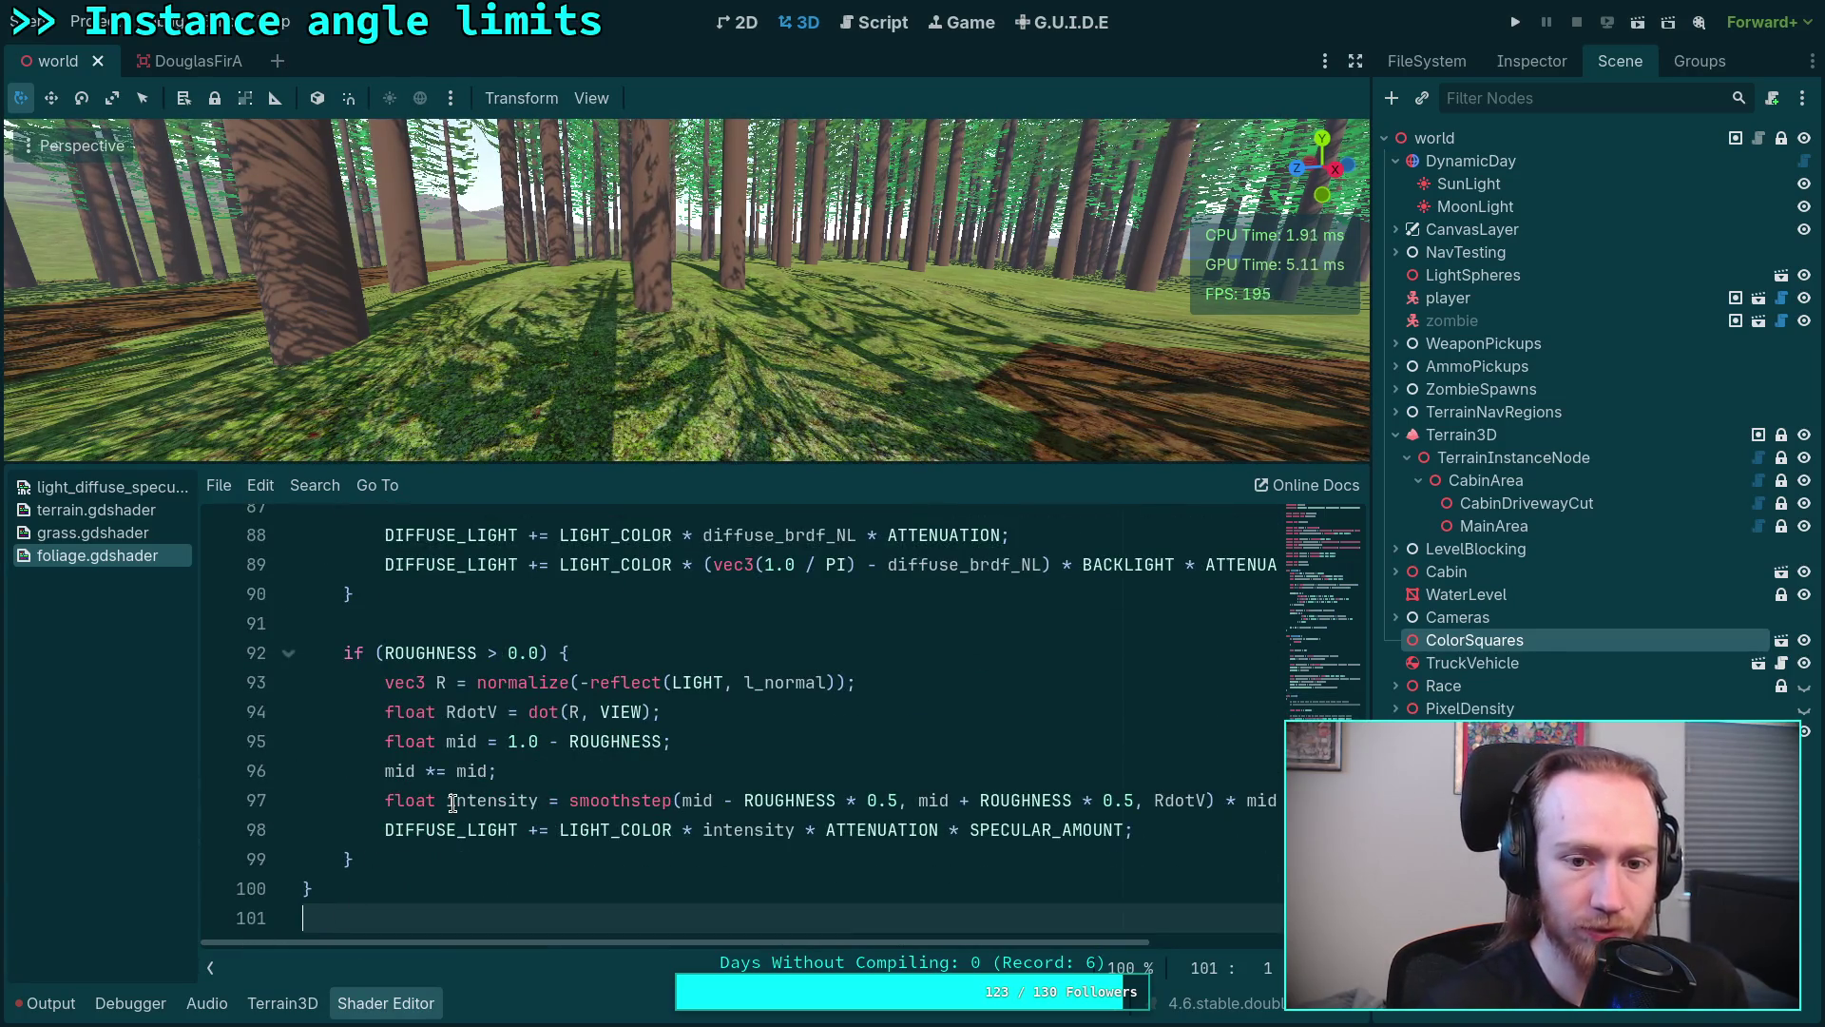
key(ctrl+s)
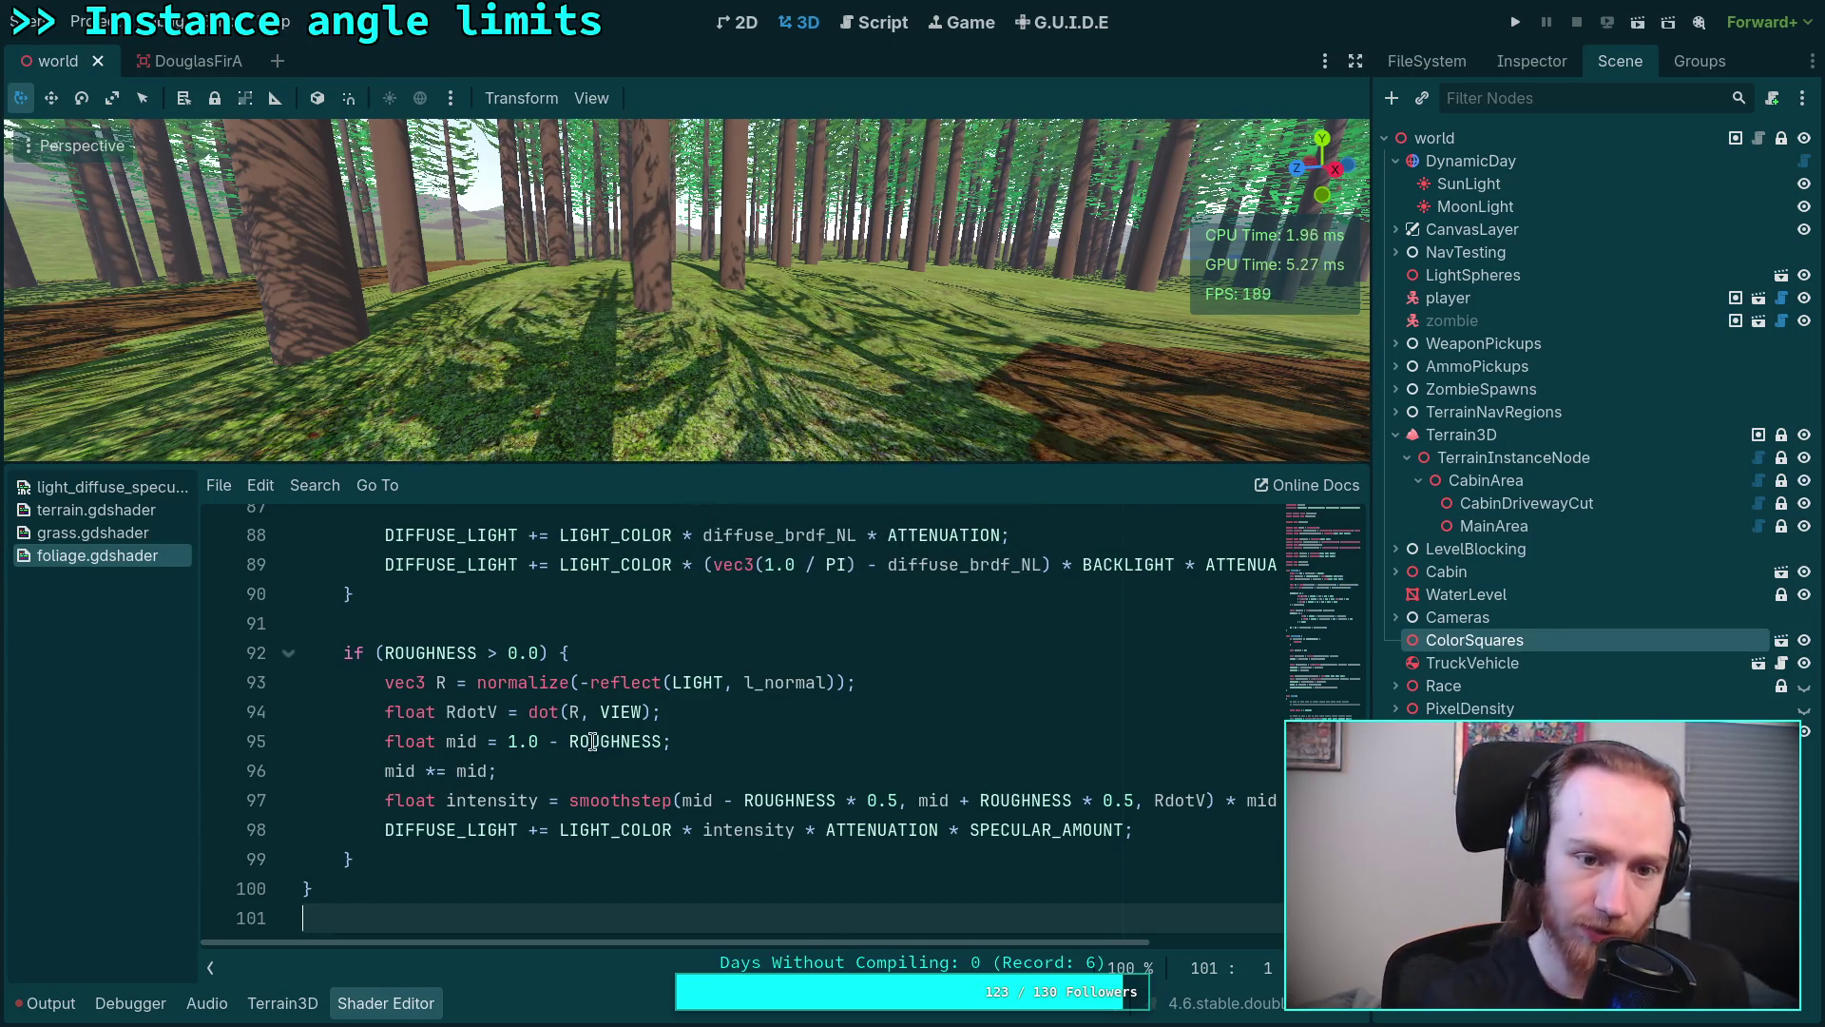
scroll(592, 741, up, 2)
scroll(570, 755, up, 5)
scroll(528, 785, up, 3)
scroll(485, 820, up, 3)
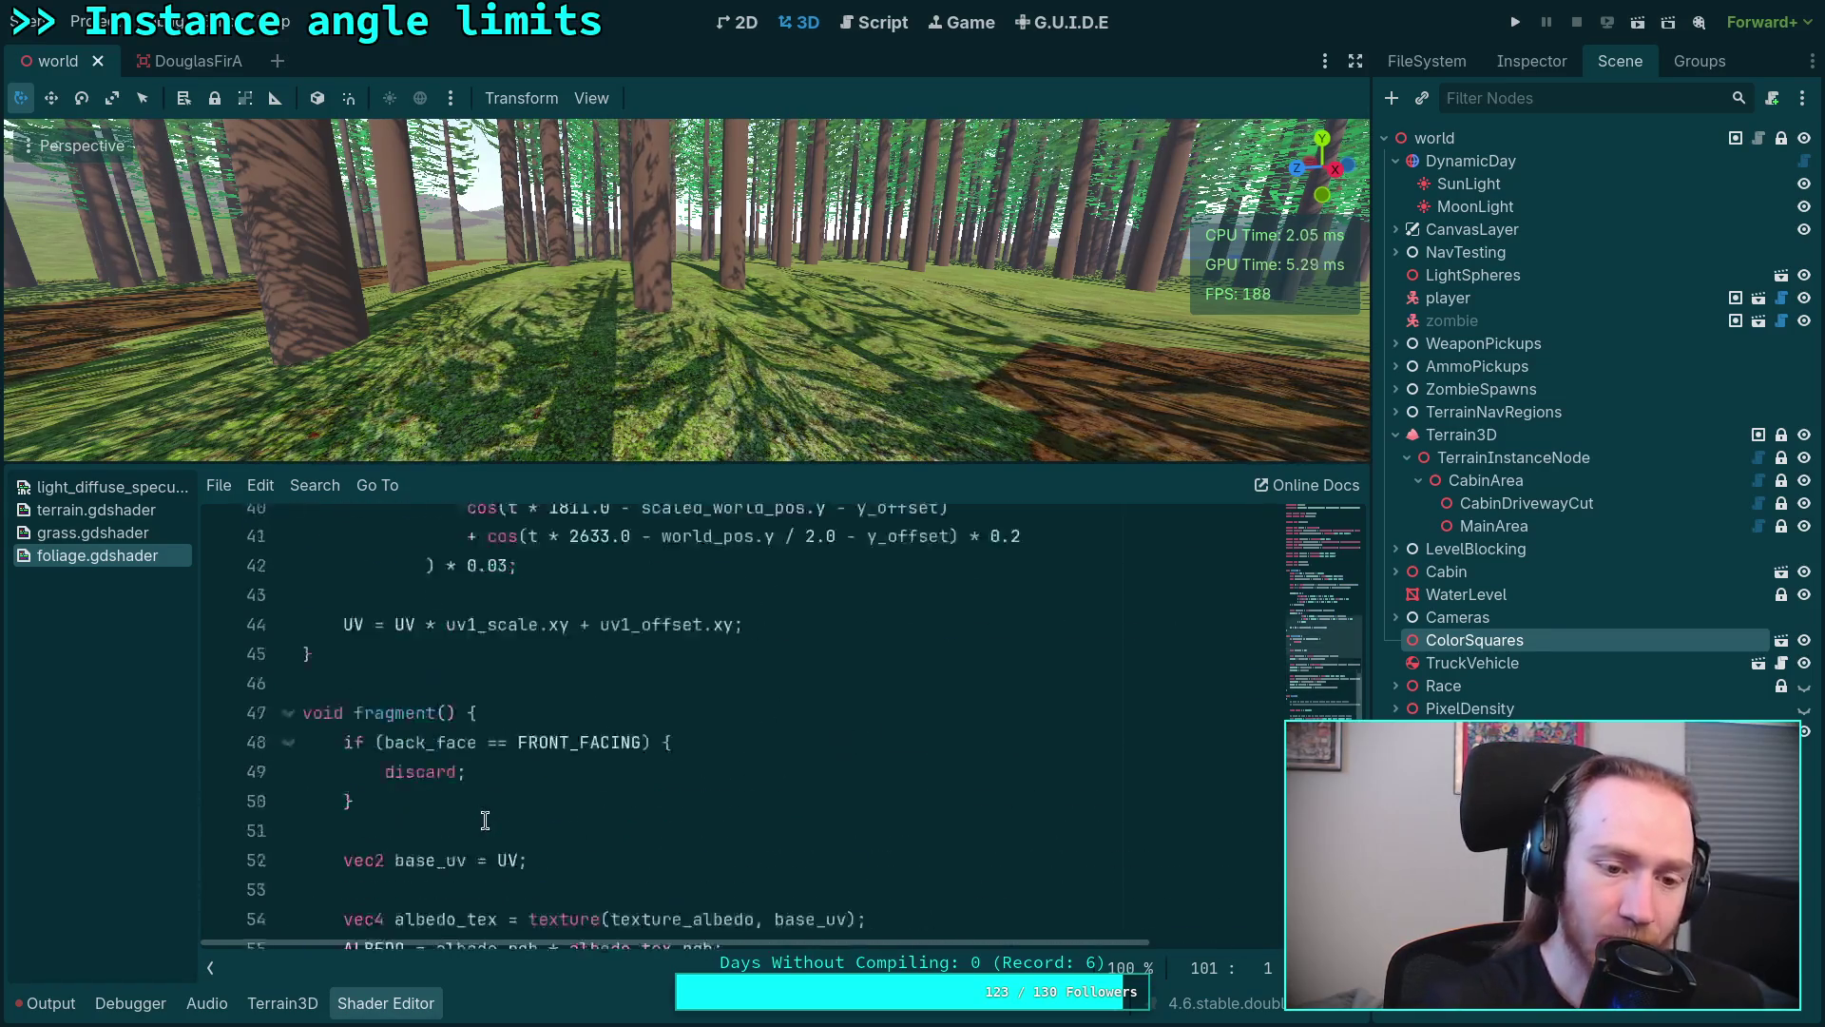
scroll(485, 820, up, 7)
scroll(530, 807, up, 2)
scroll(551, 708, down, 4)
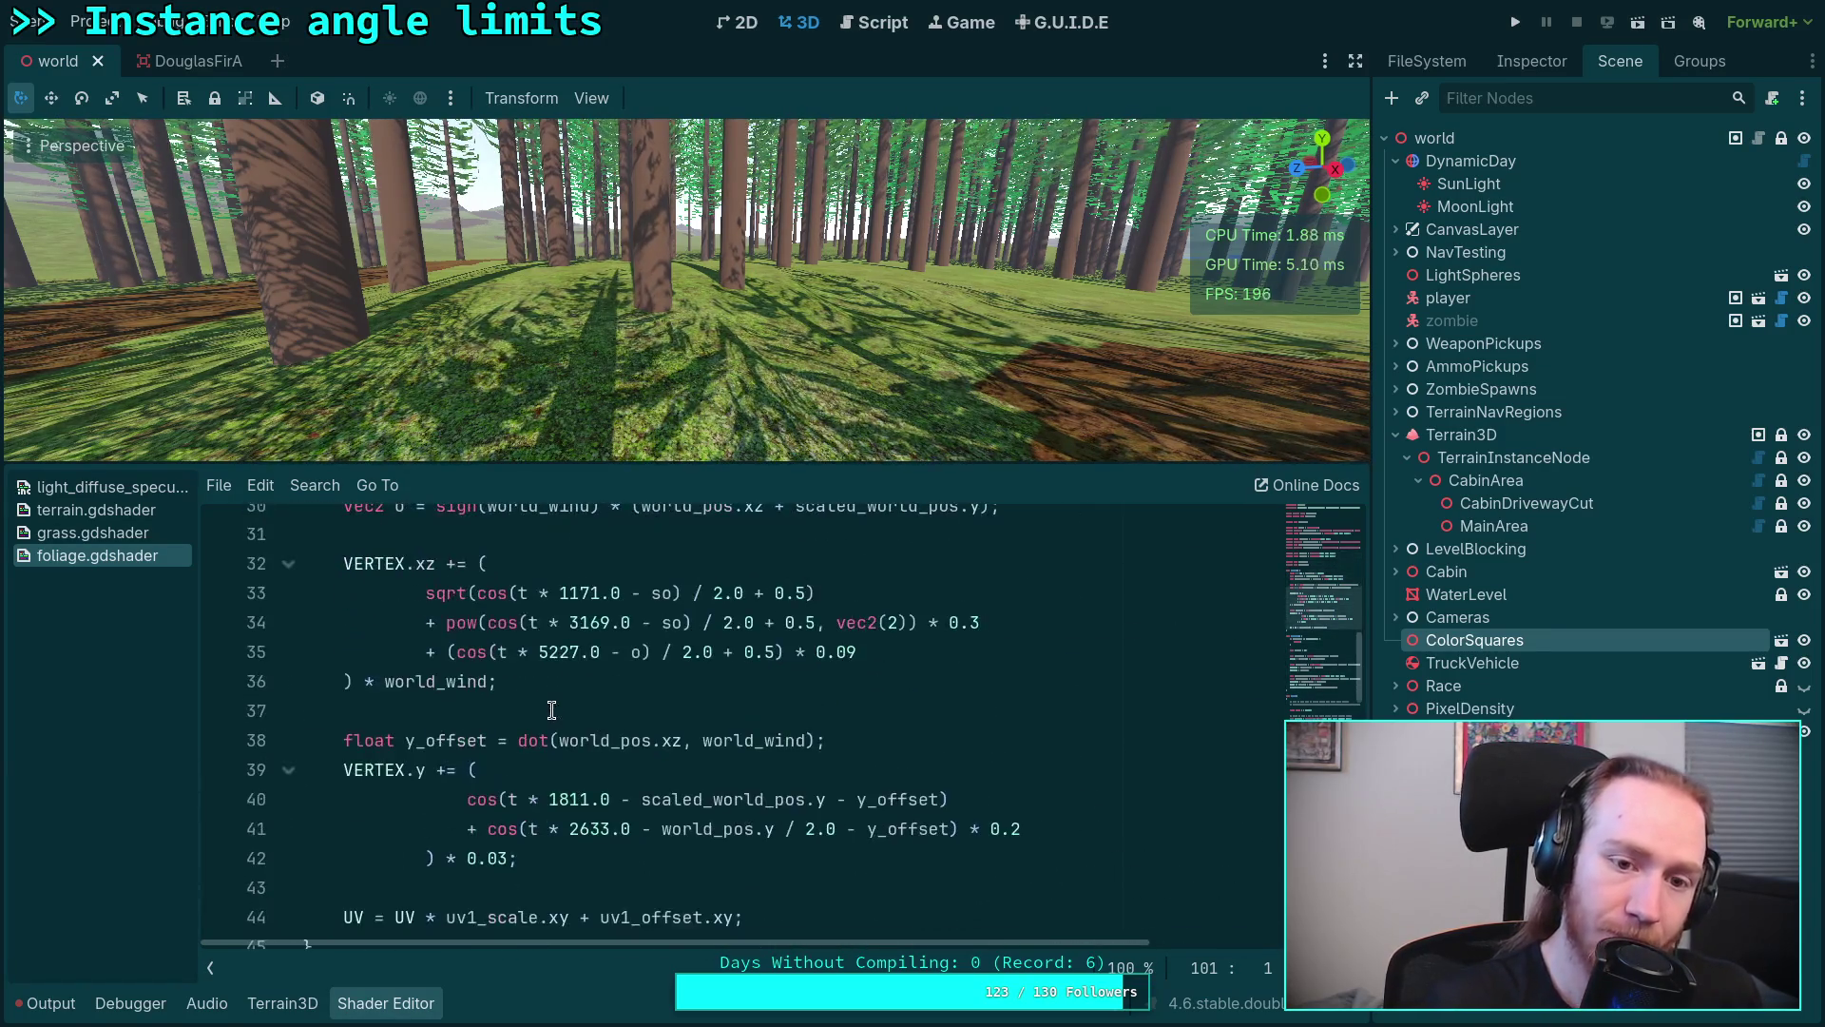
click(385, 1003)
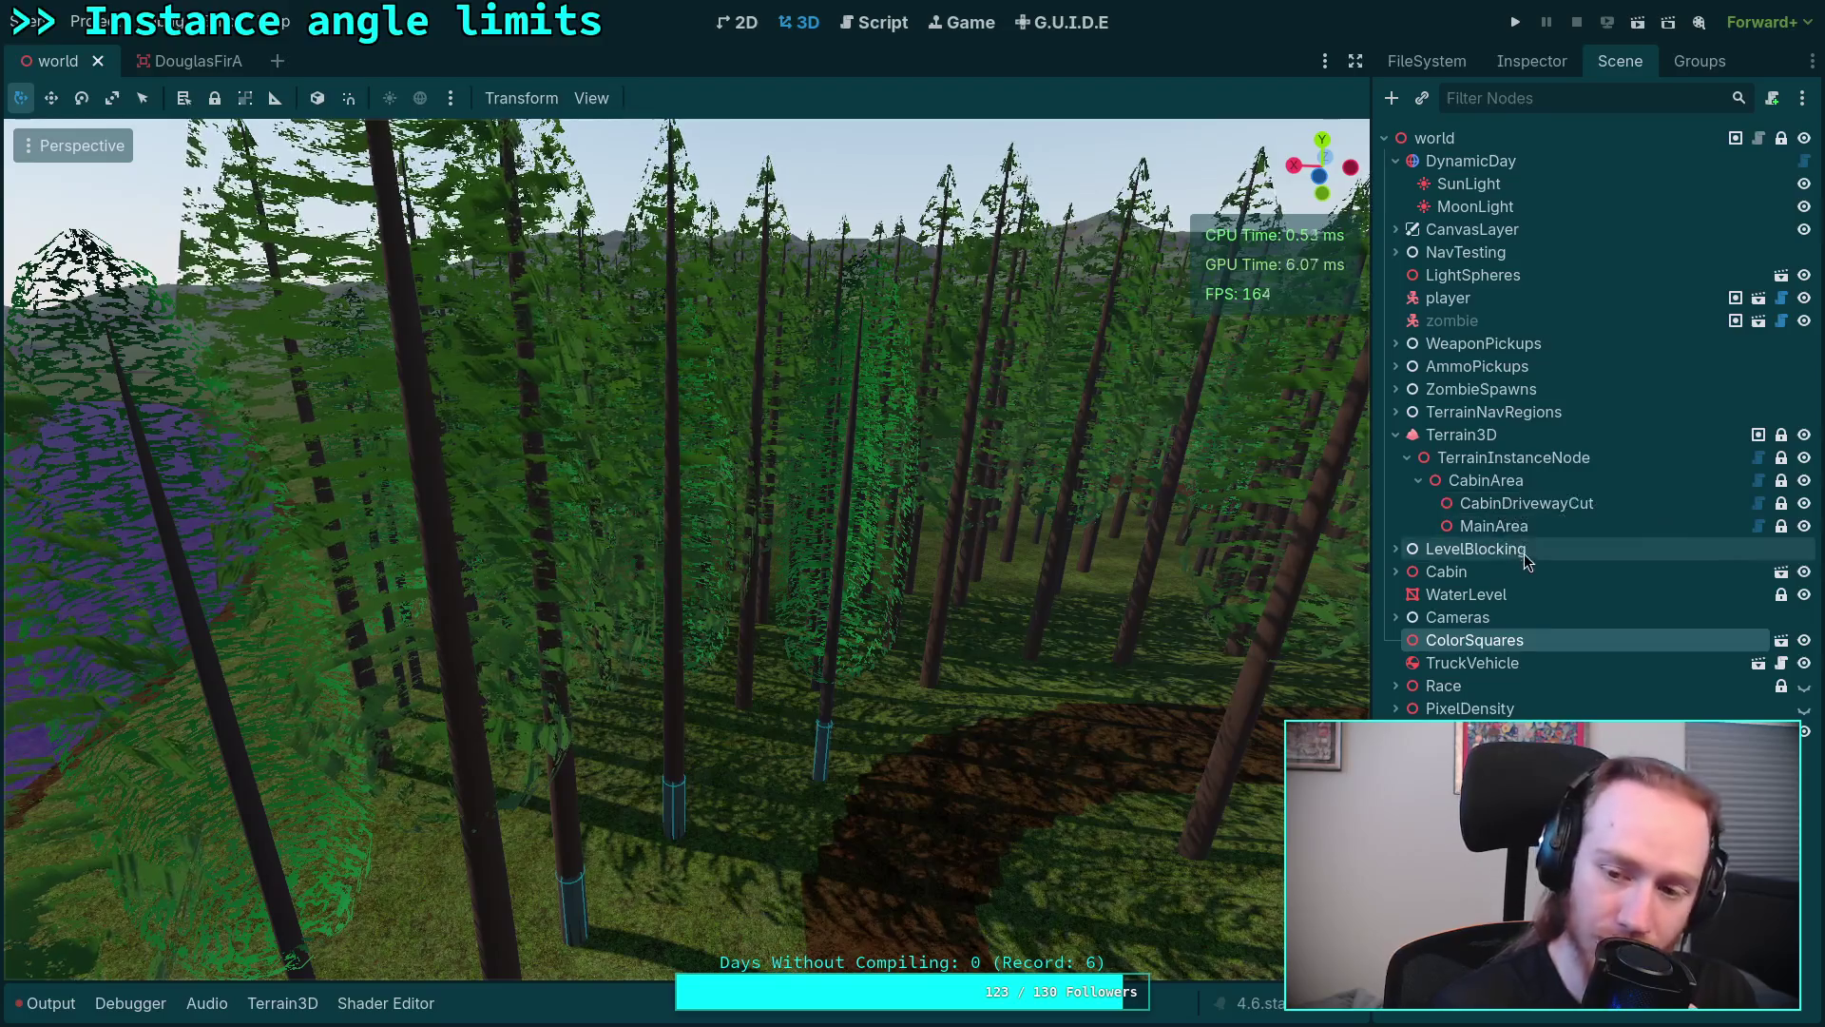
click(1512, 68)
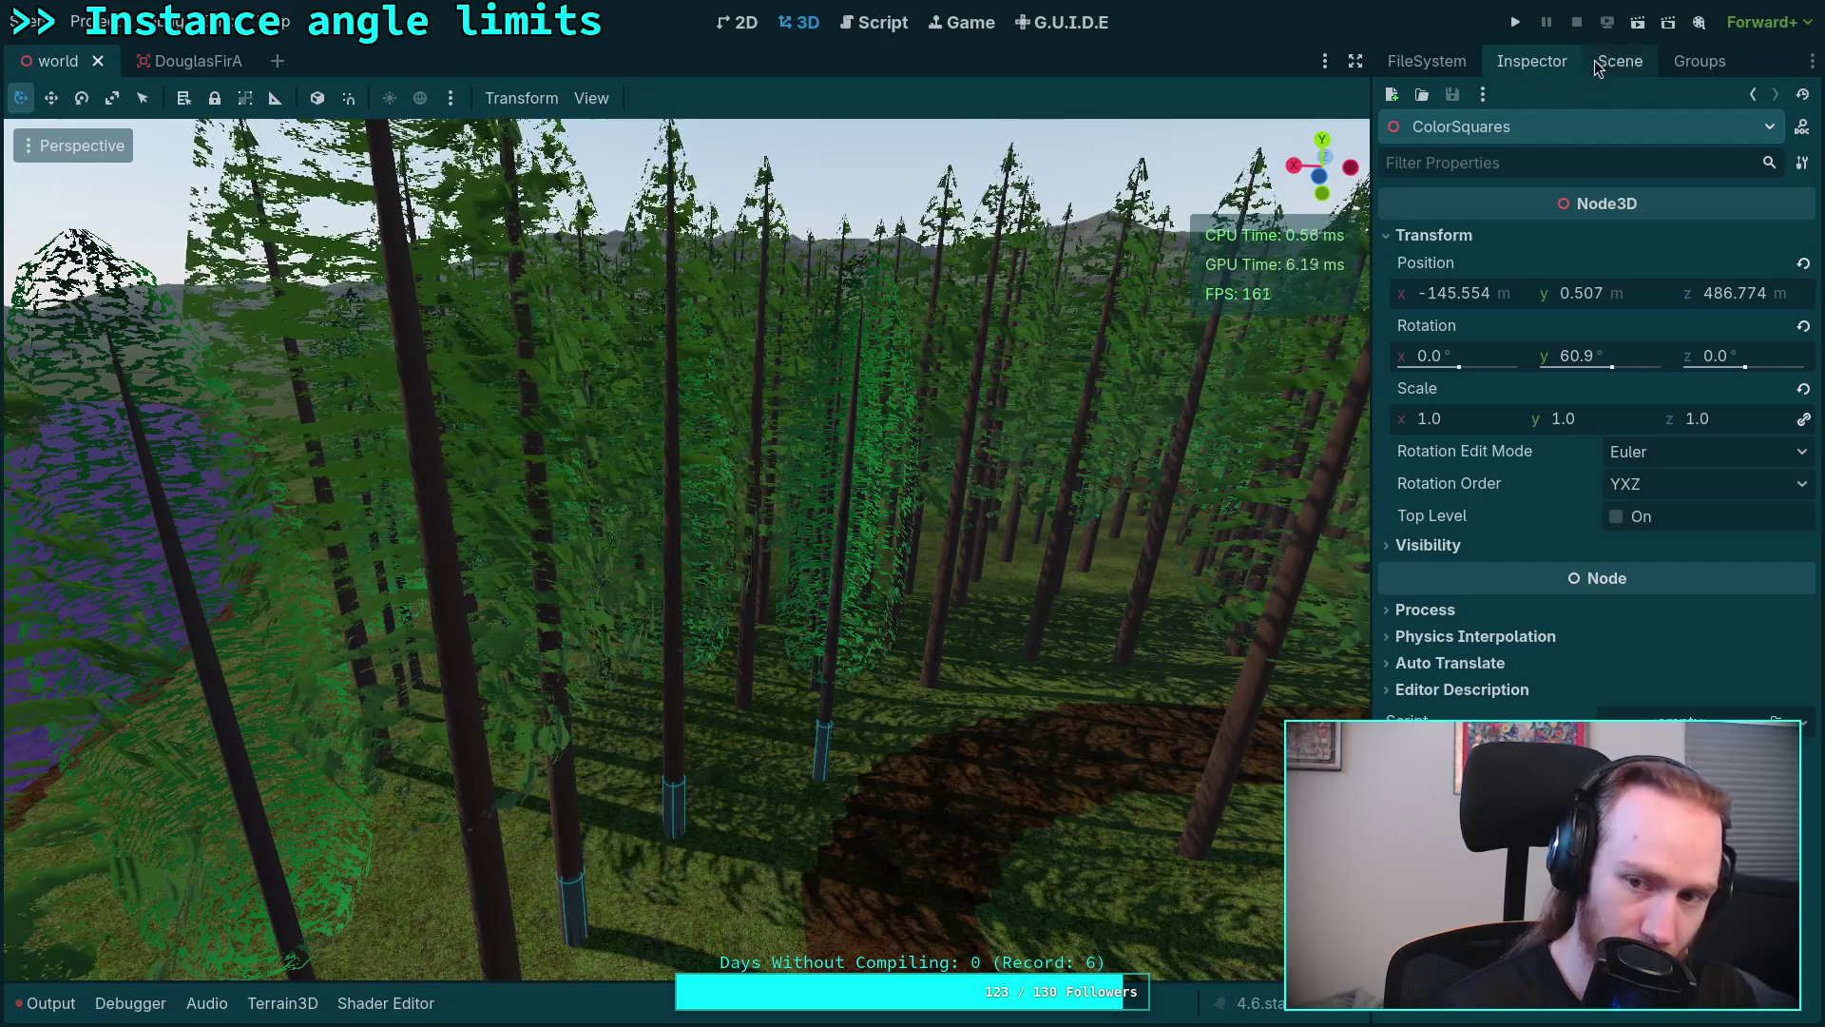
click(1621, 63)
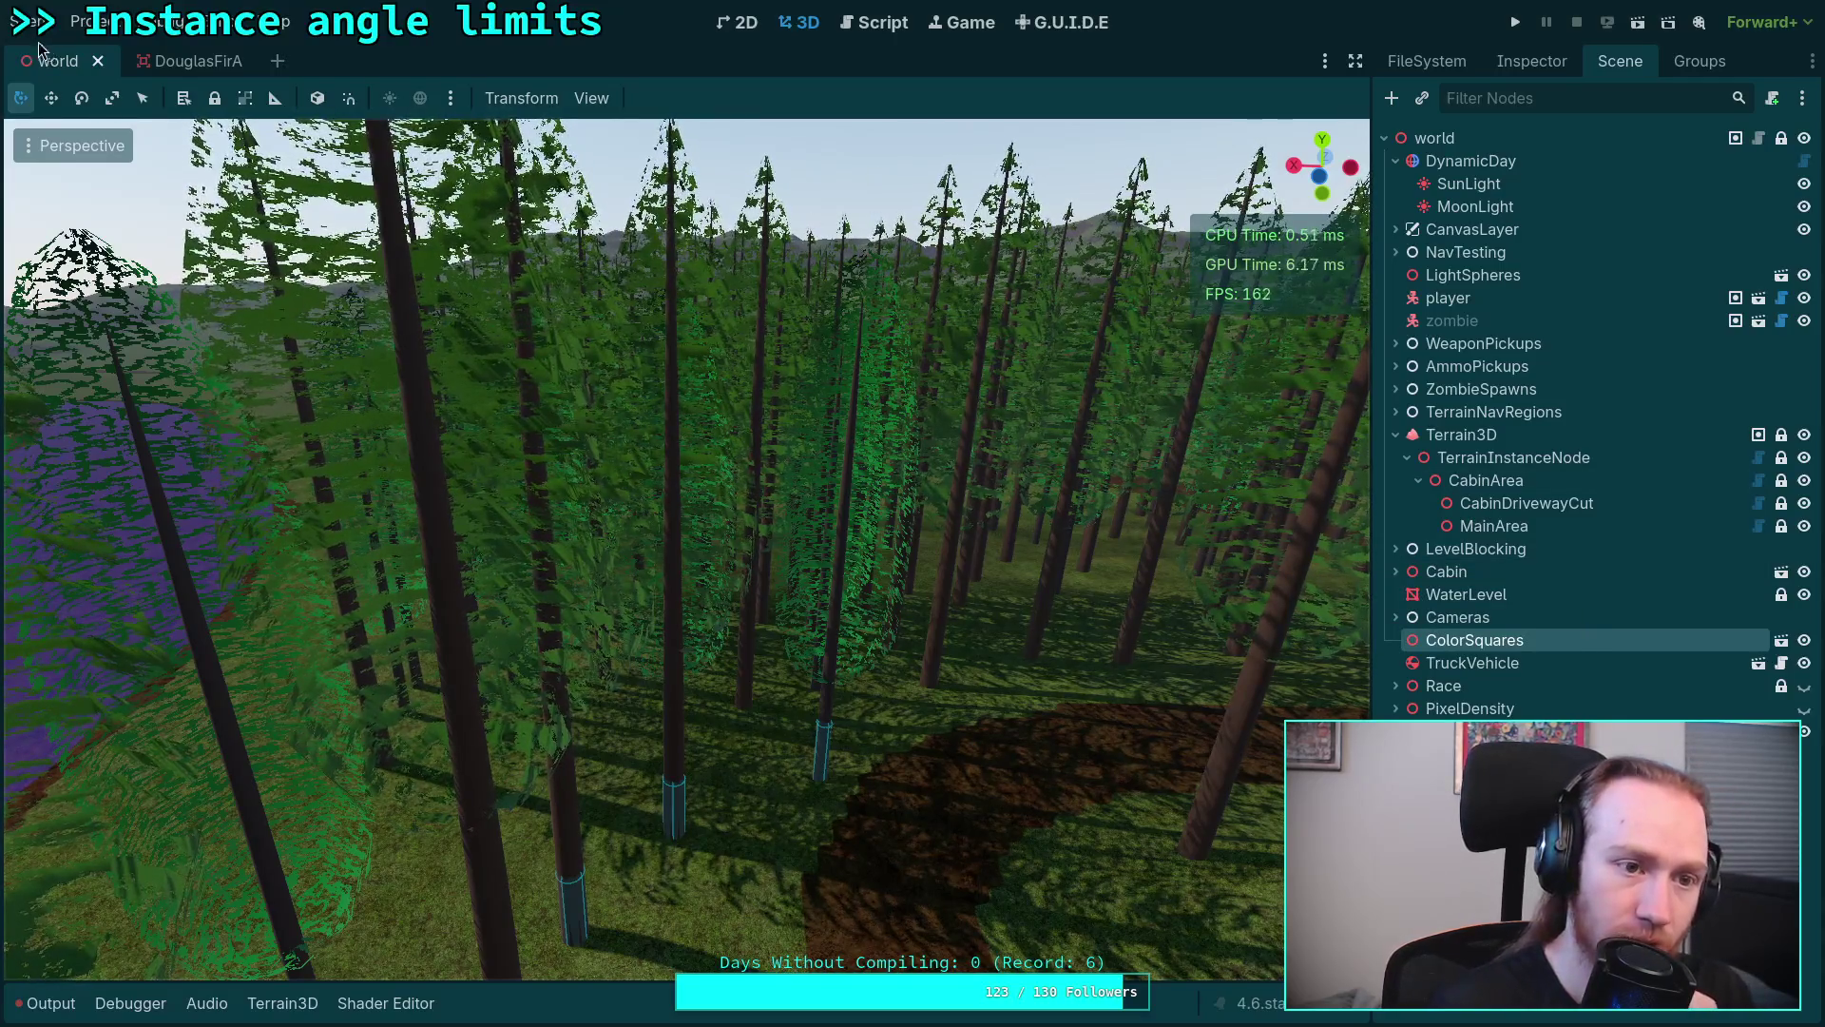
Step: View the DouglasFirA tree in perspective from the right side and a tilted orbit
click(179, 61)
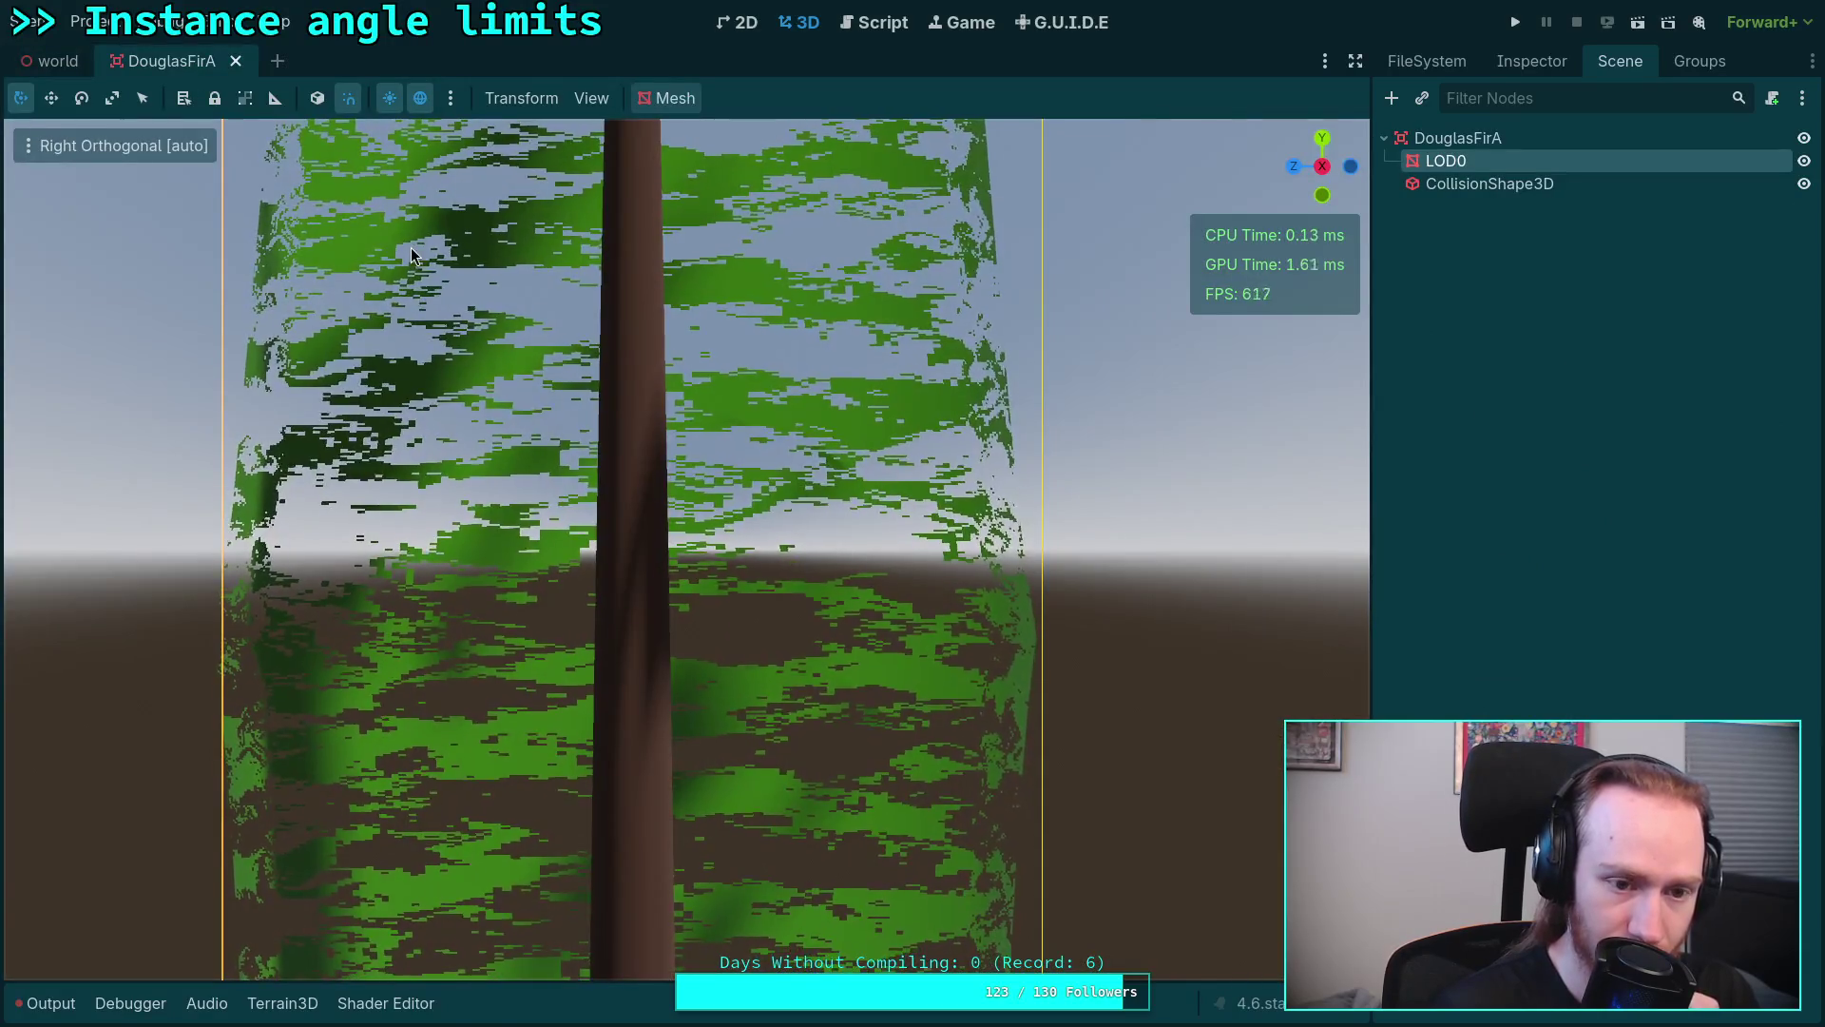
key(KP_5)
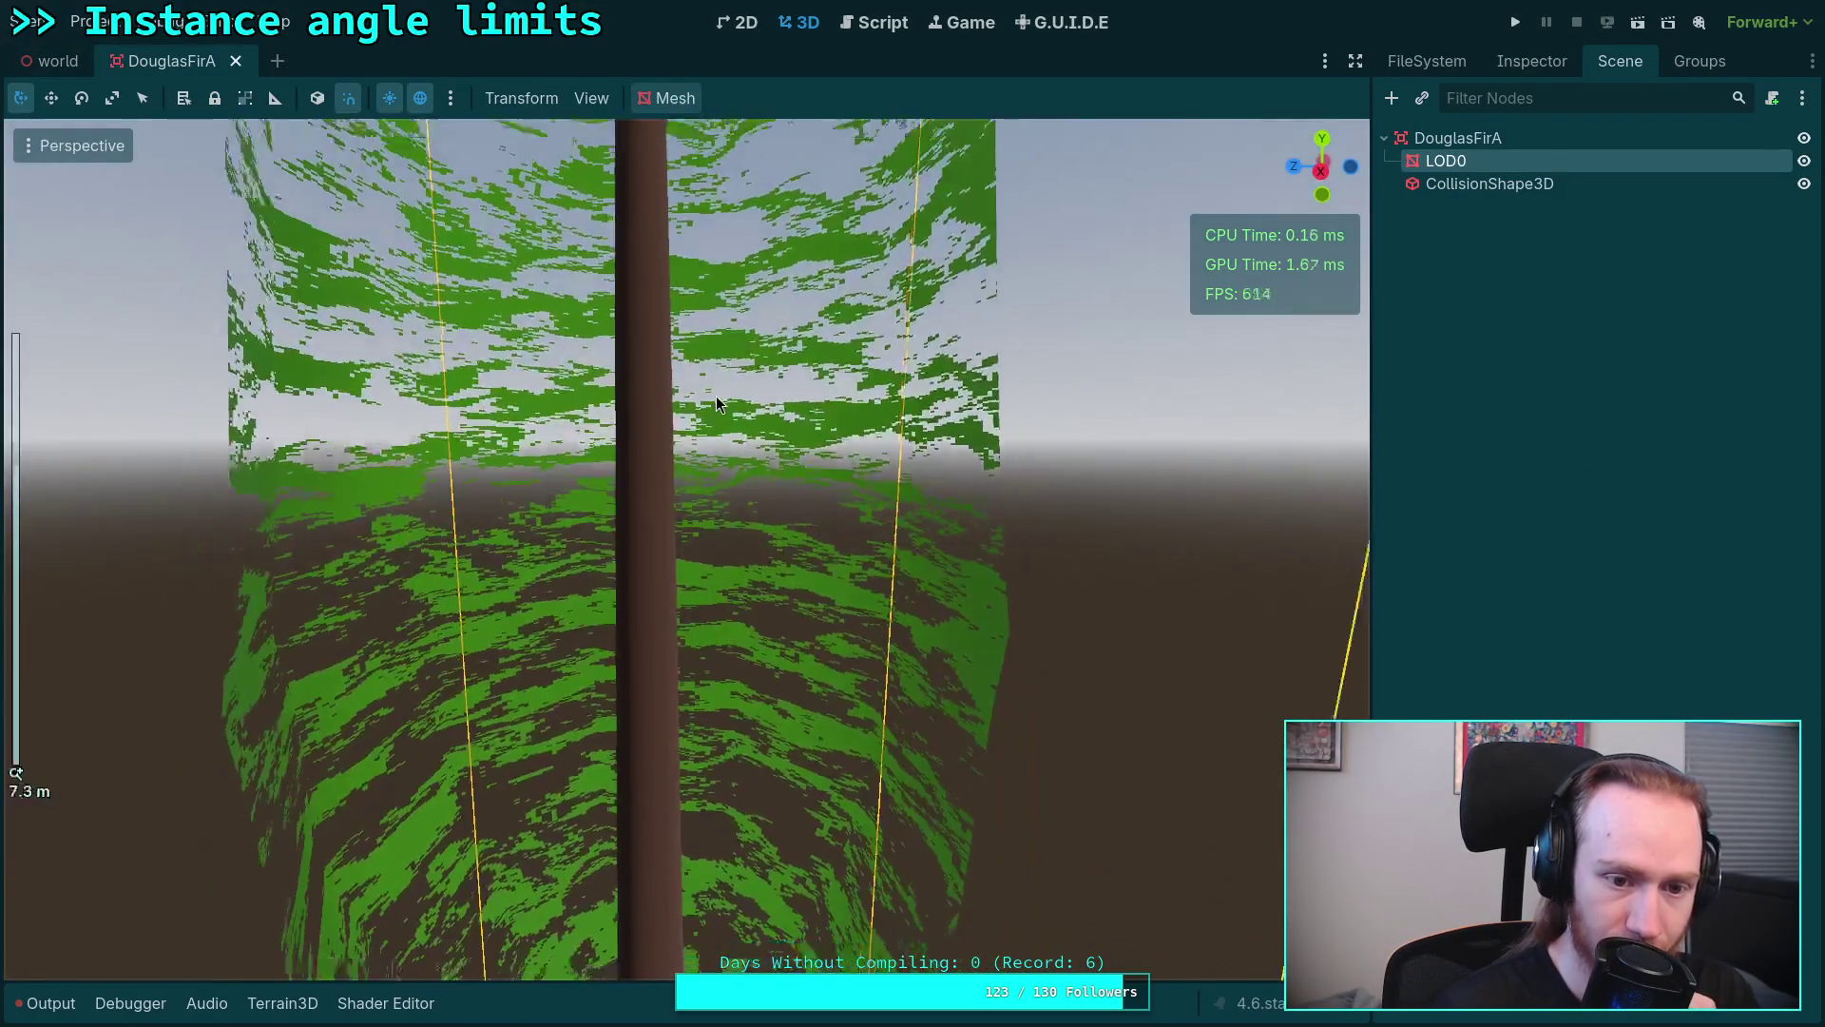
scroll(716, 395, down, 5)
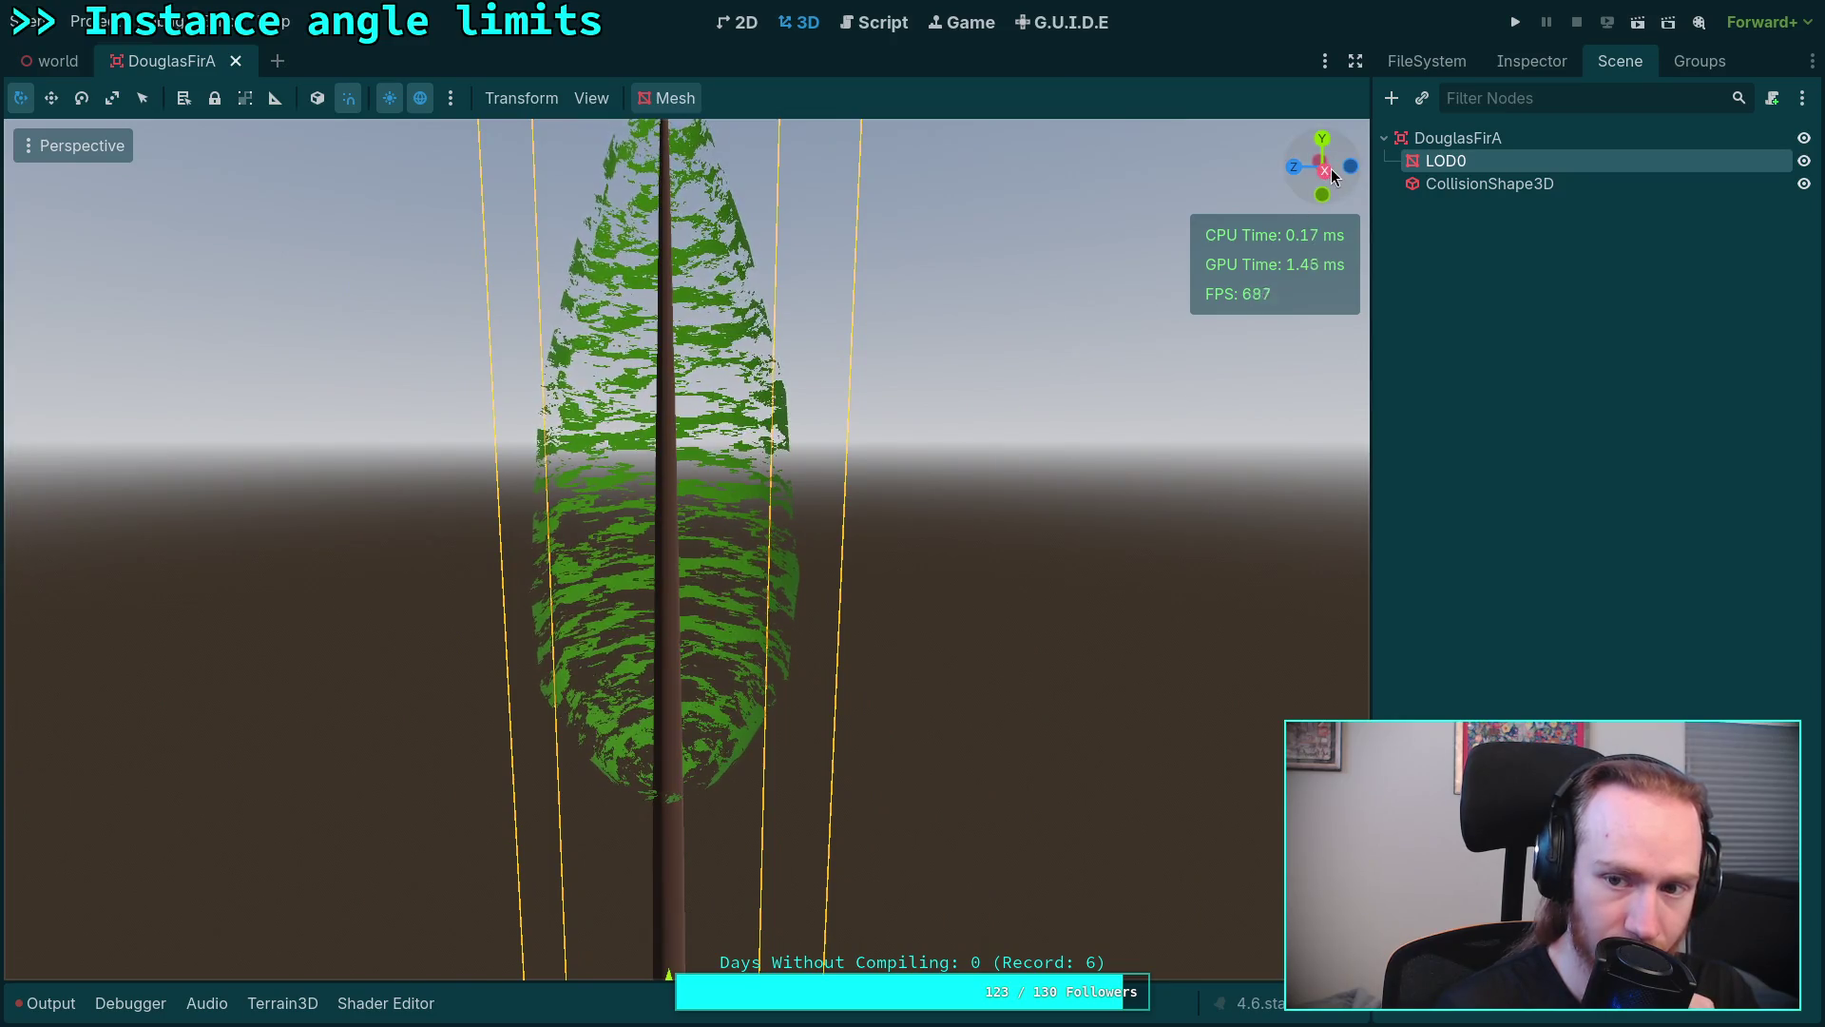
click(1323, 170)
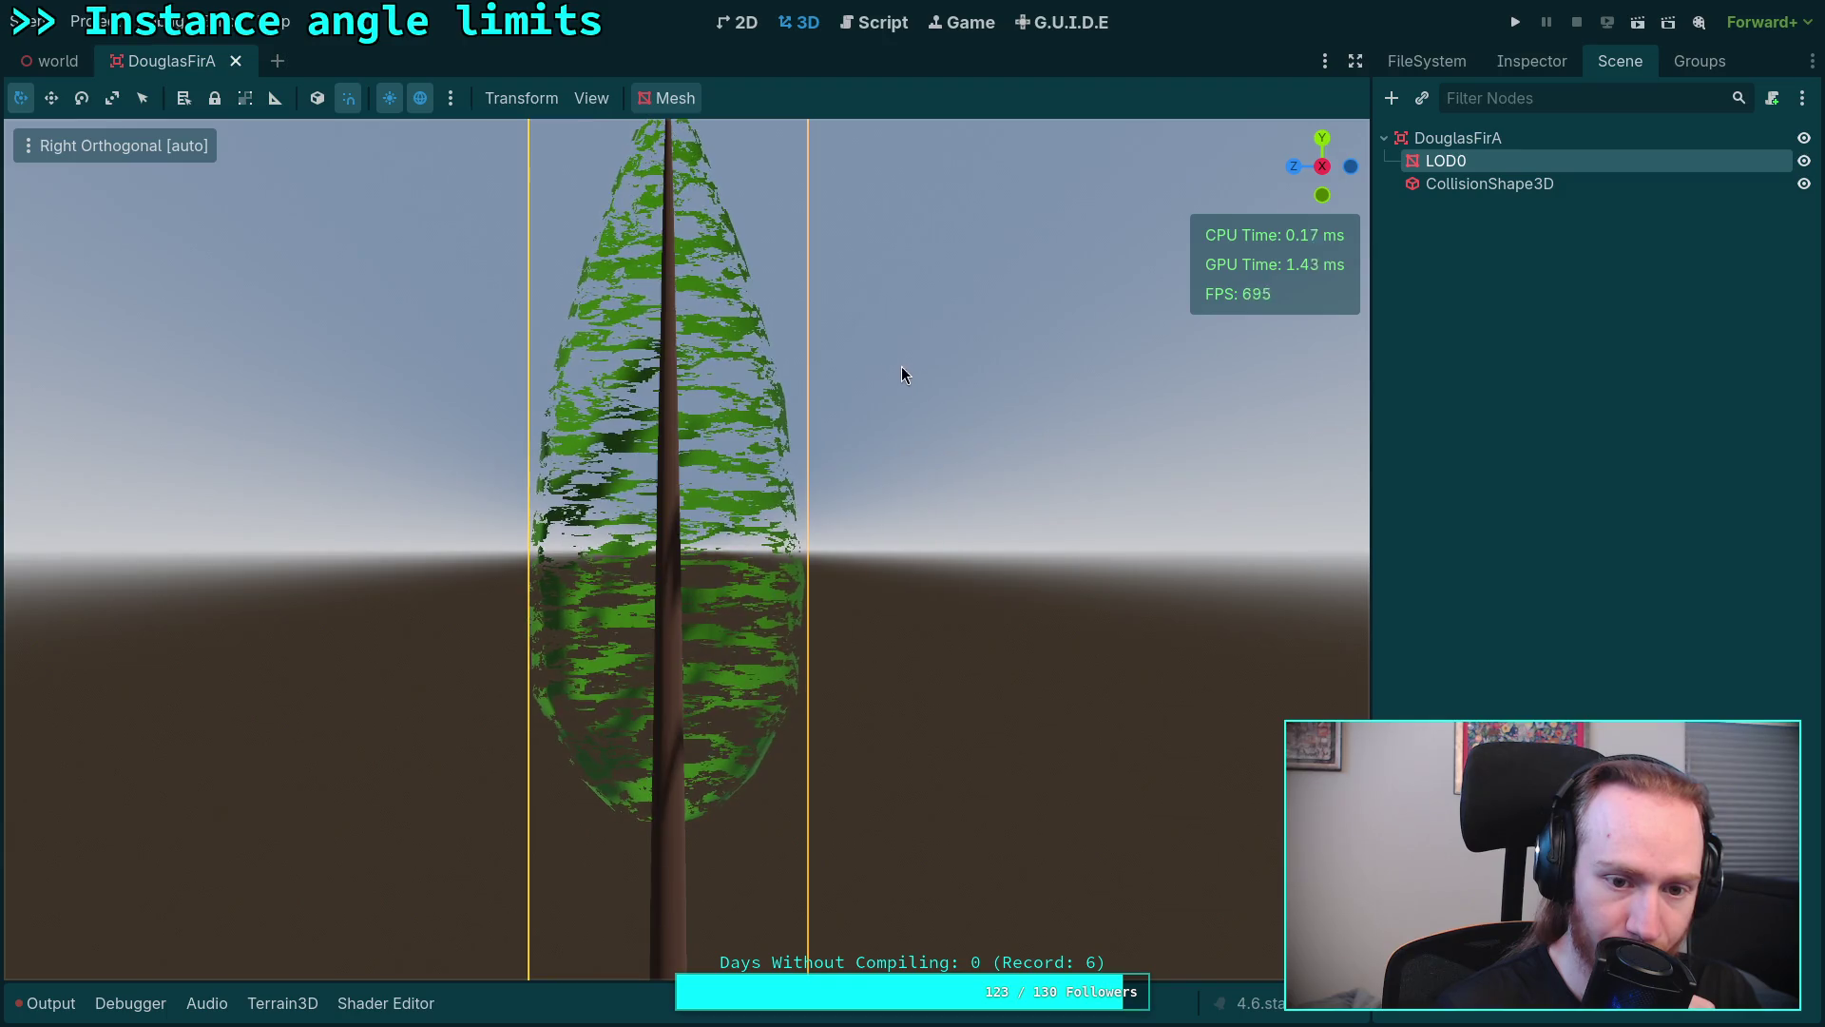
mouse_move(851, 387)
mouse_down()
mouse_move(521, 494)
mouse_move(381, 476)
mouse_up()
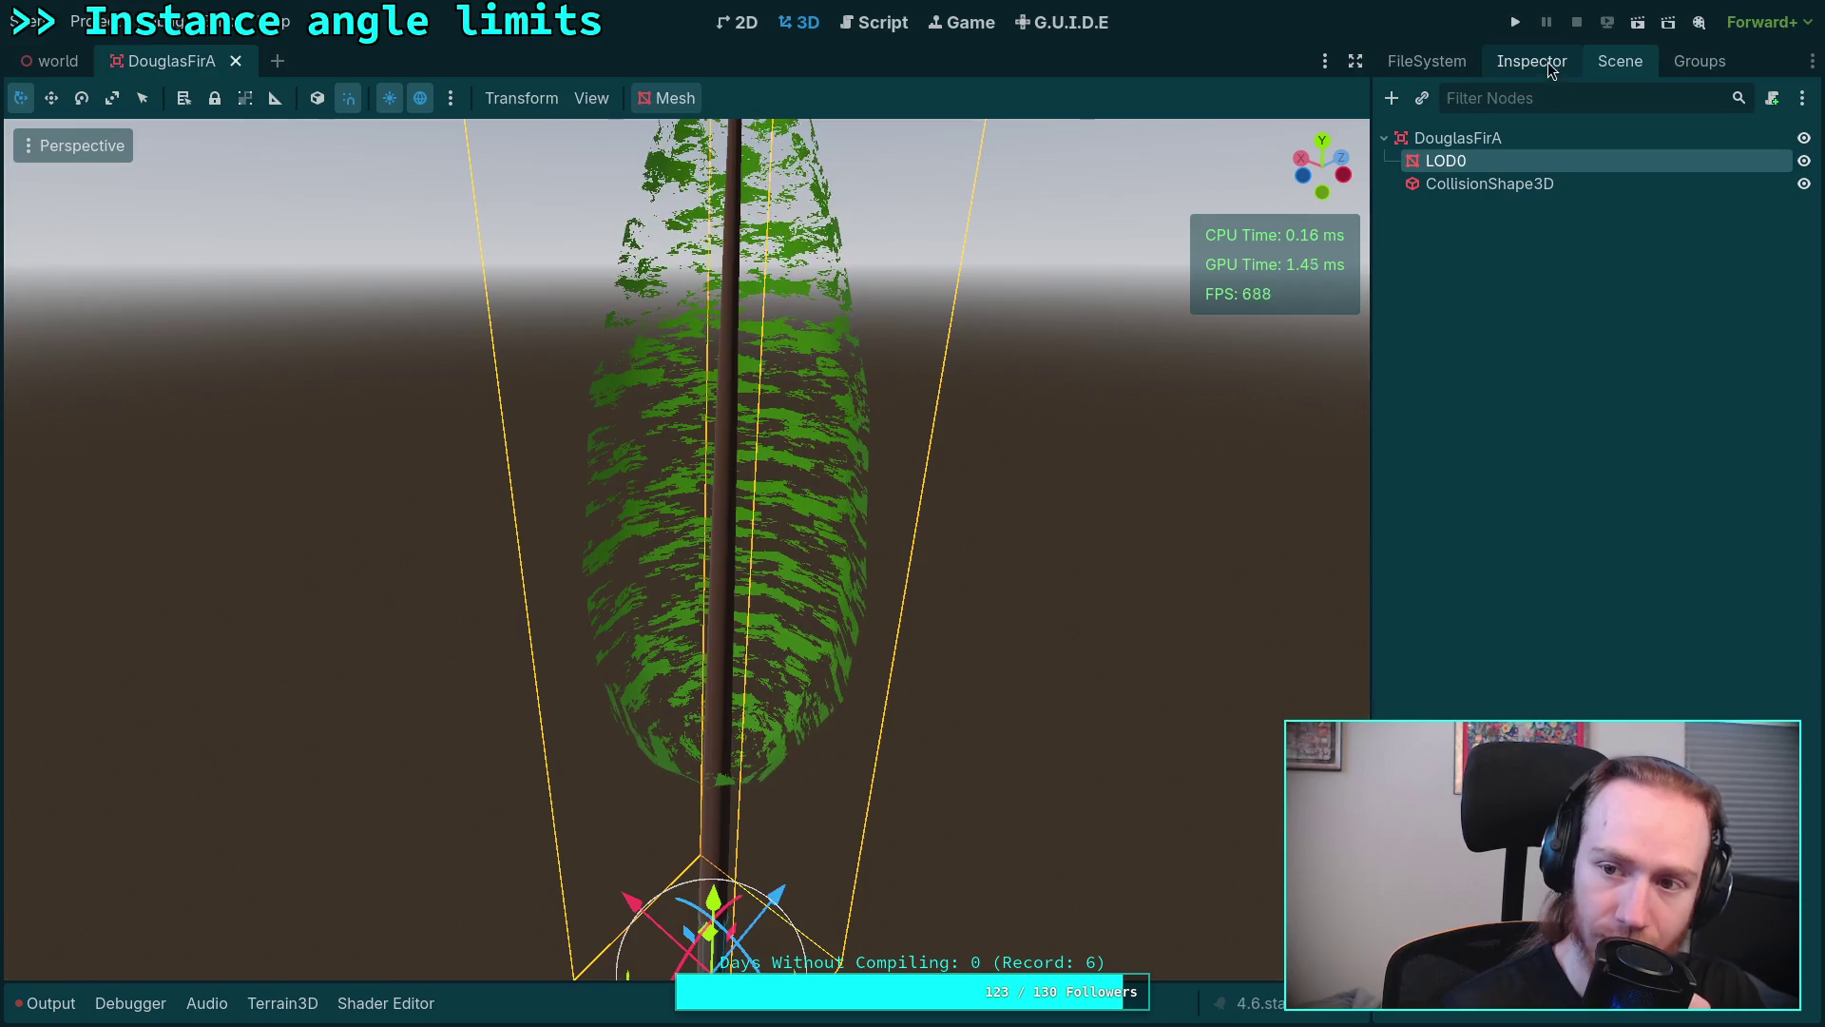
Step: Show LOD0's properties, expanding Global Illumination and the shadow casting options
click(1548, 62)
scroll(1481, 527, down, 2)
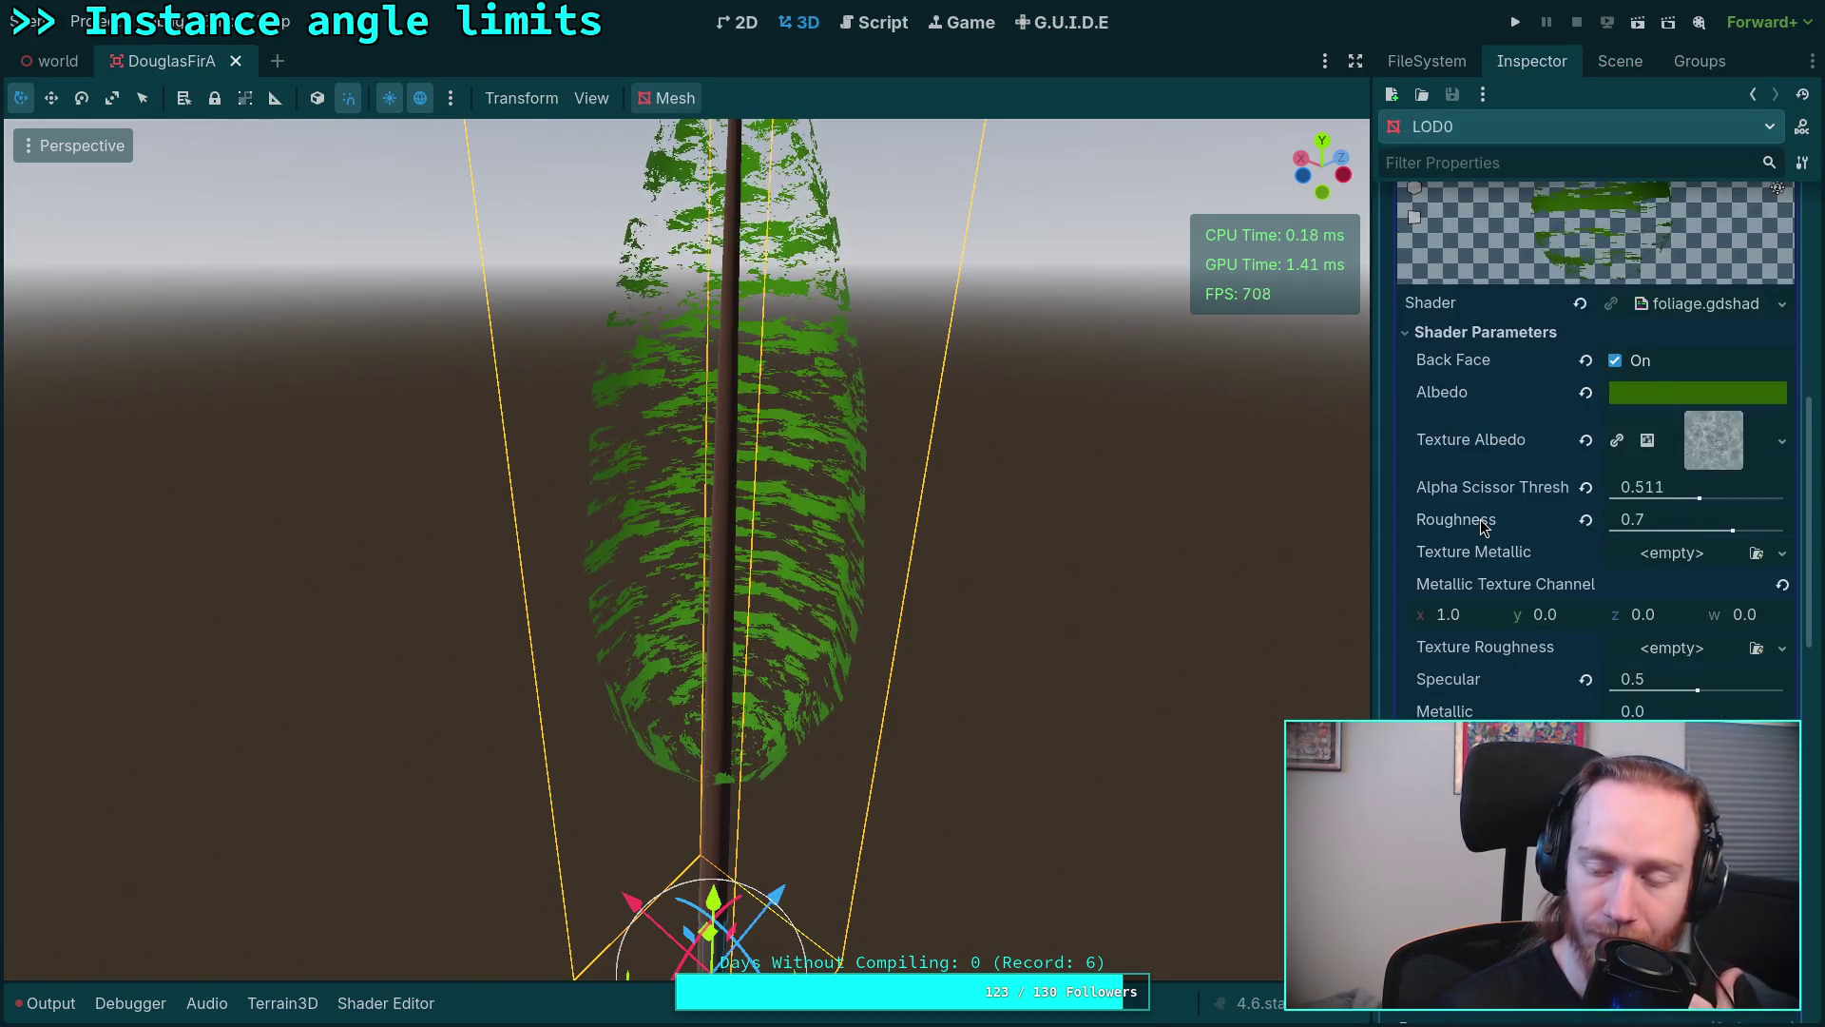
scroll(1481, 528, down, 2)
scroll(1481, 528, up, 5)
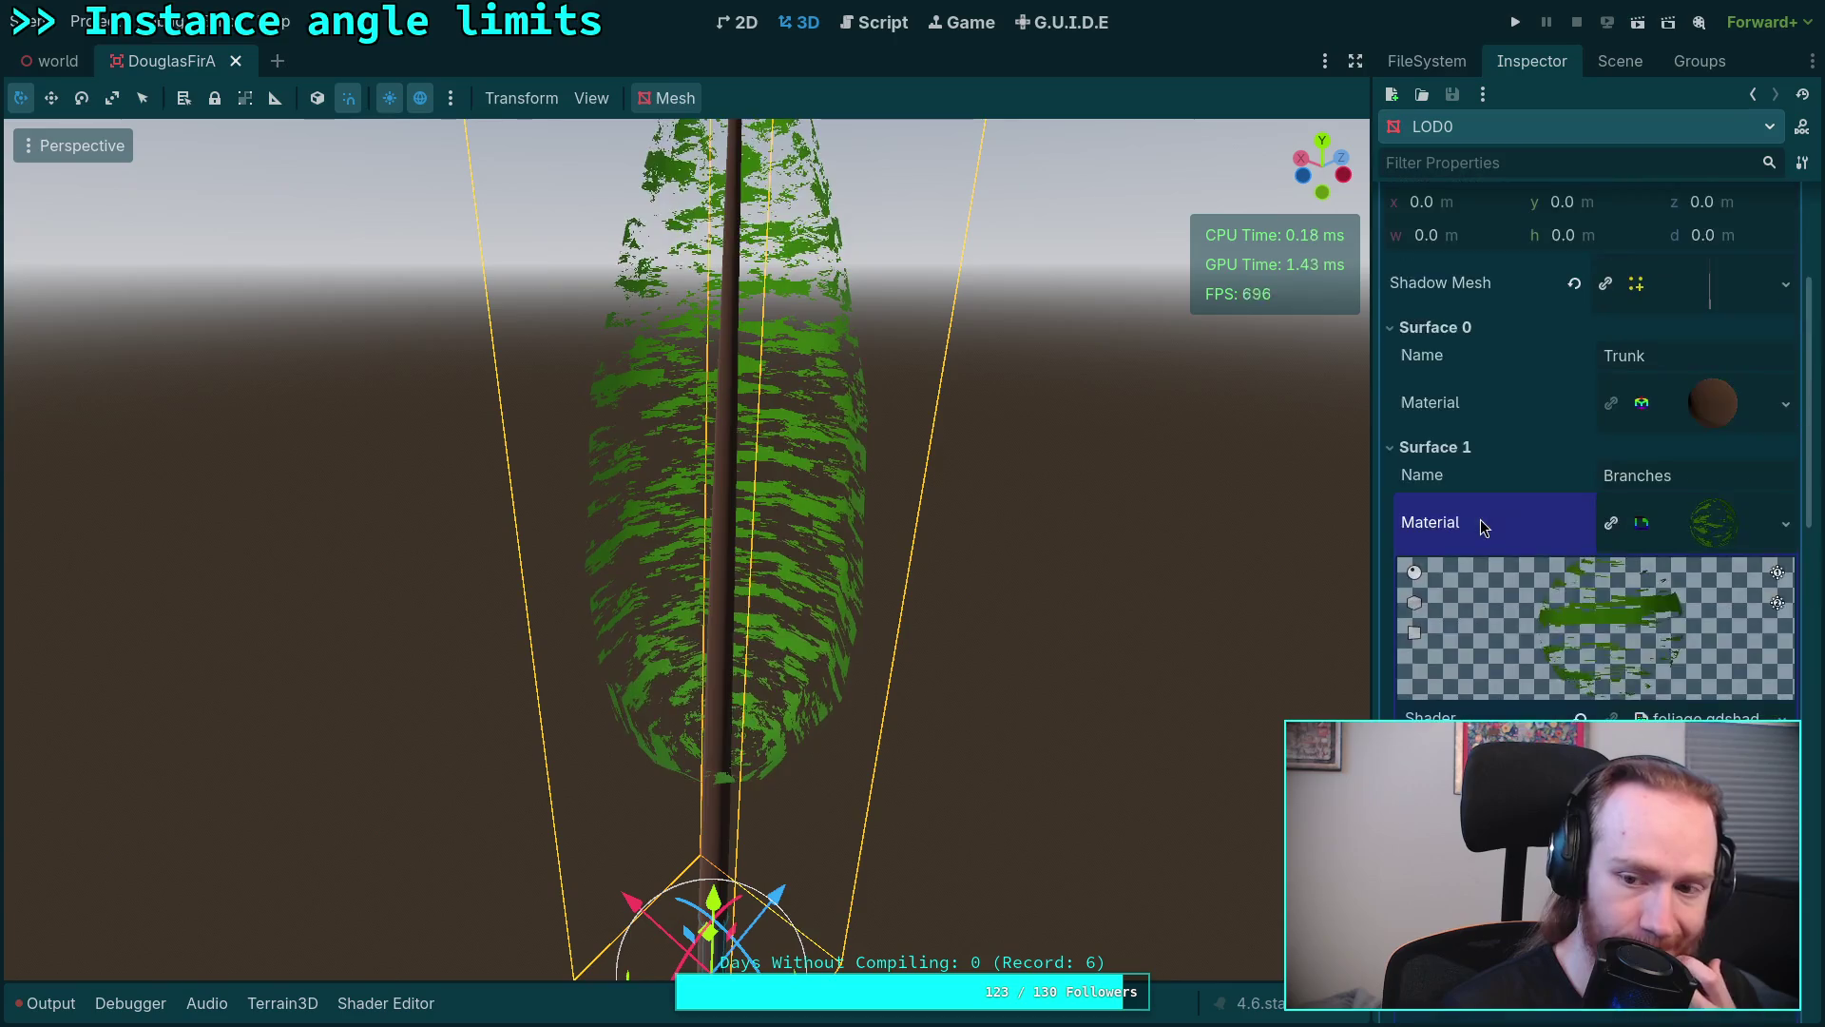
scroll(1552, 454, up, 3)
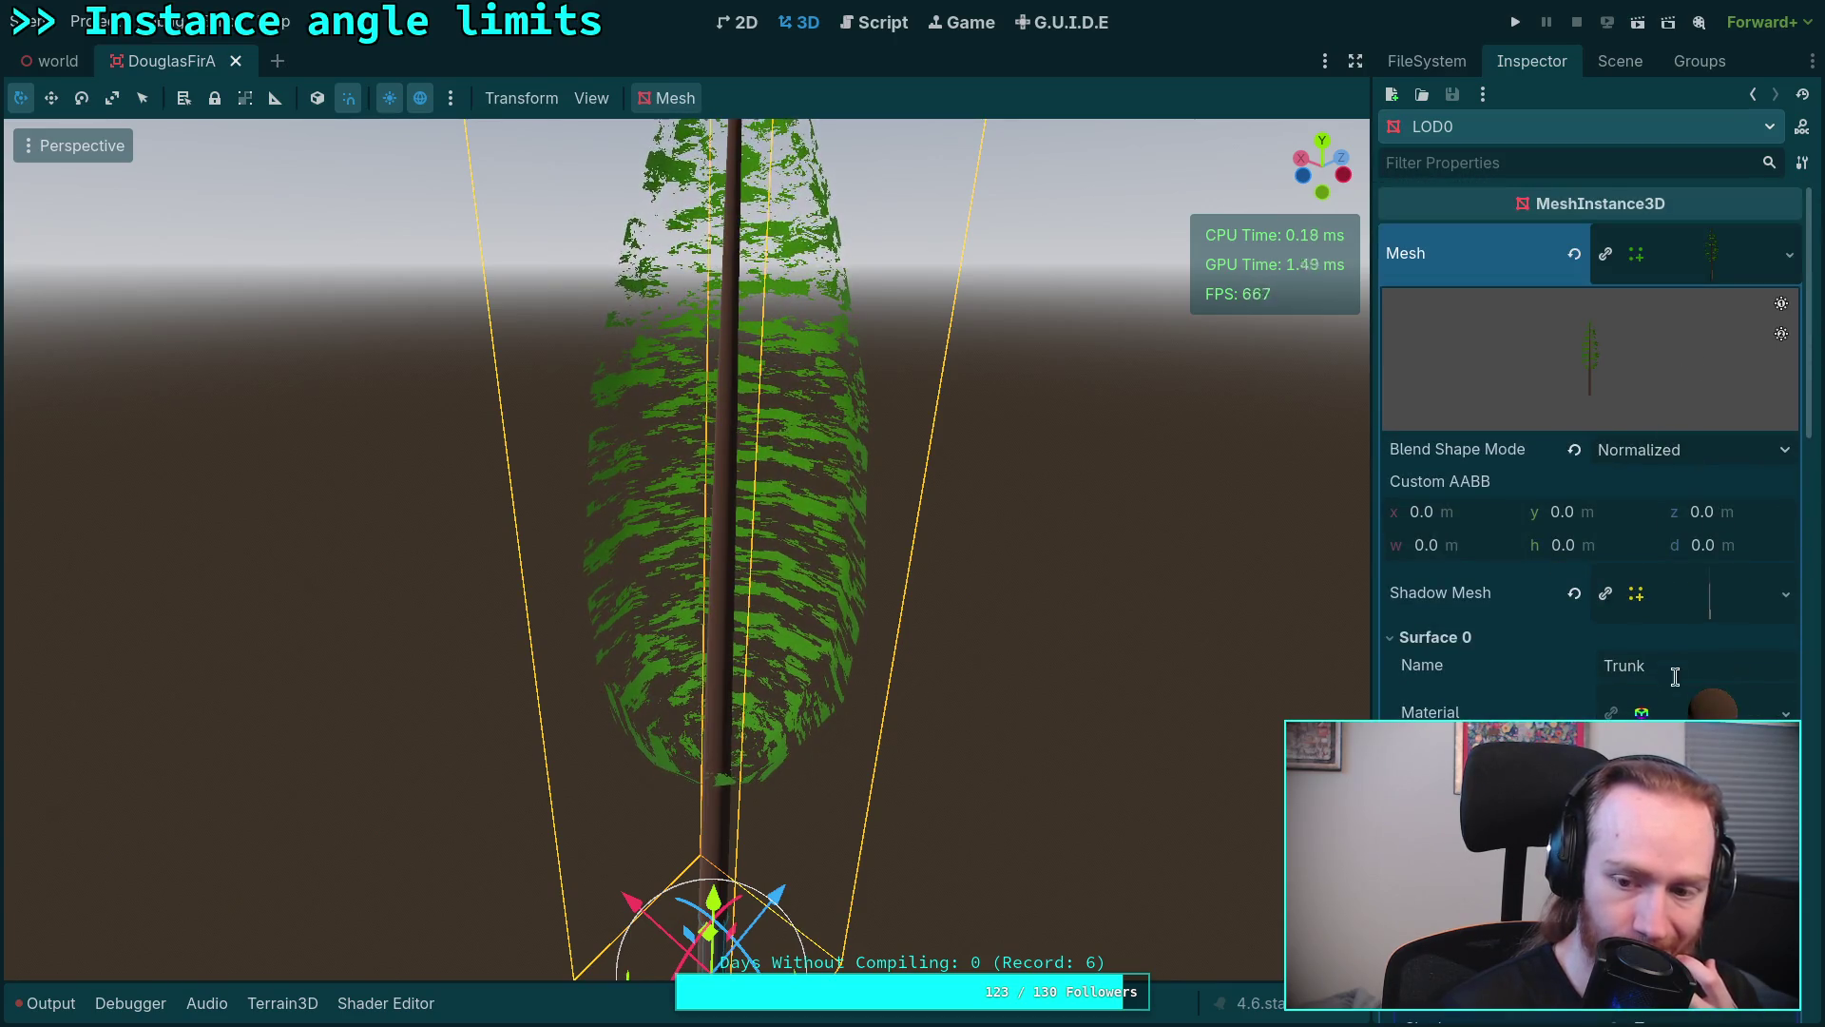
scroll(1557, 704, down, 2)
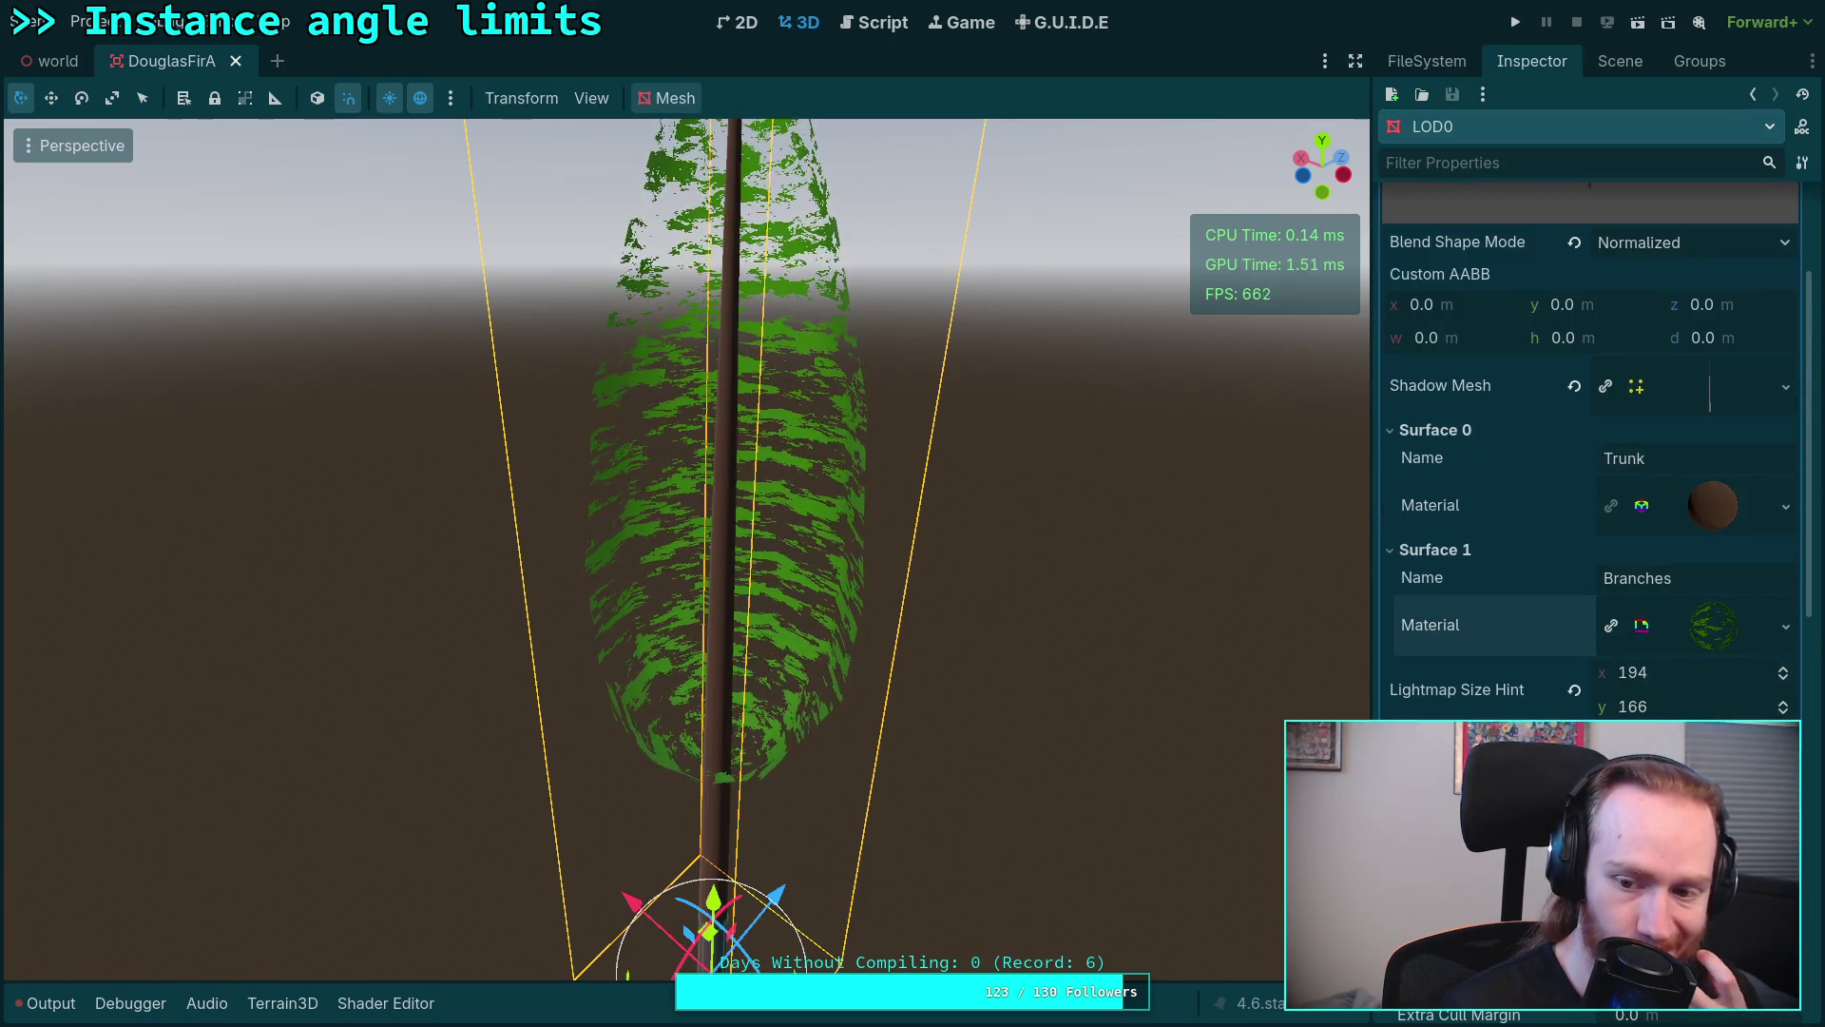
scroll(1526, 694, down, 3)
scroll(1525, 694, down, 2)
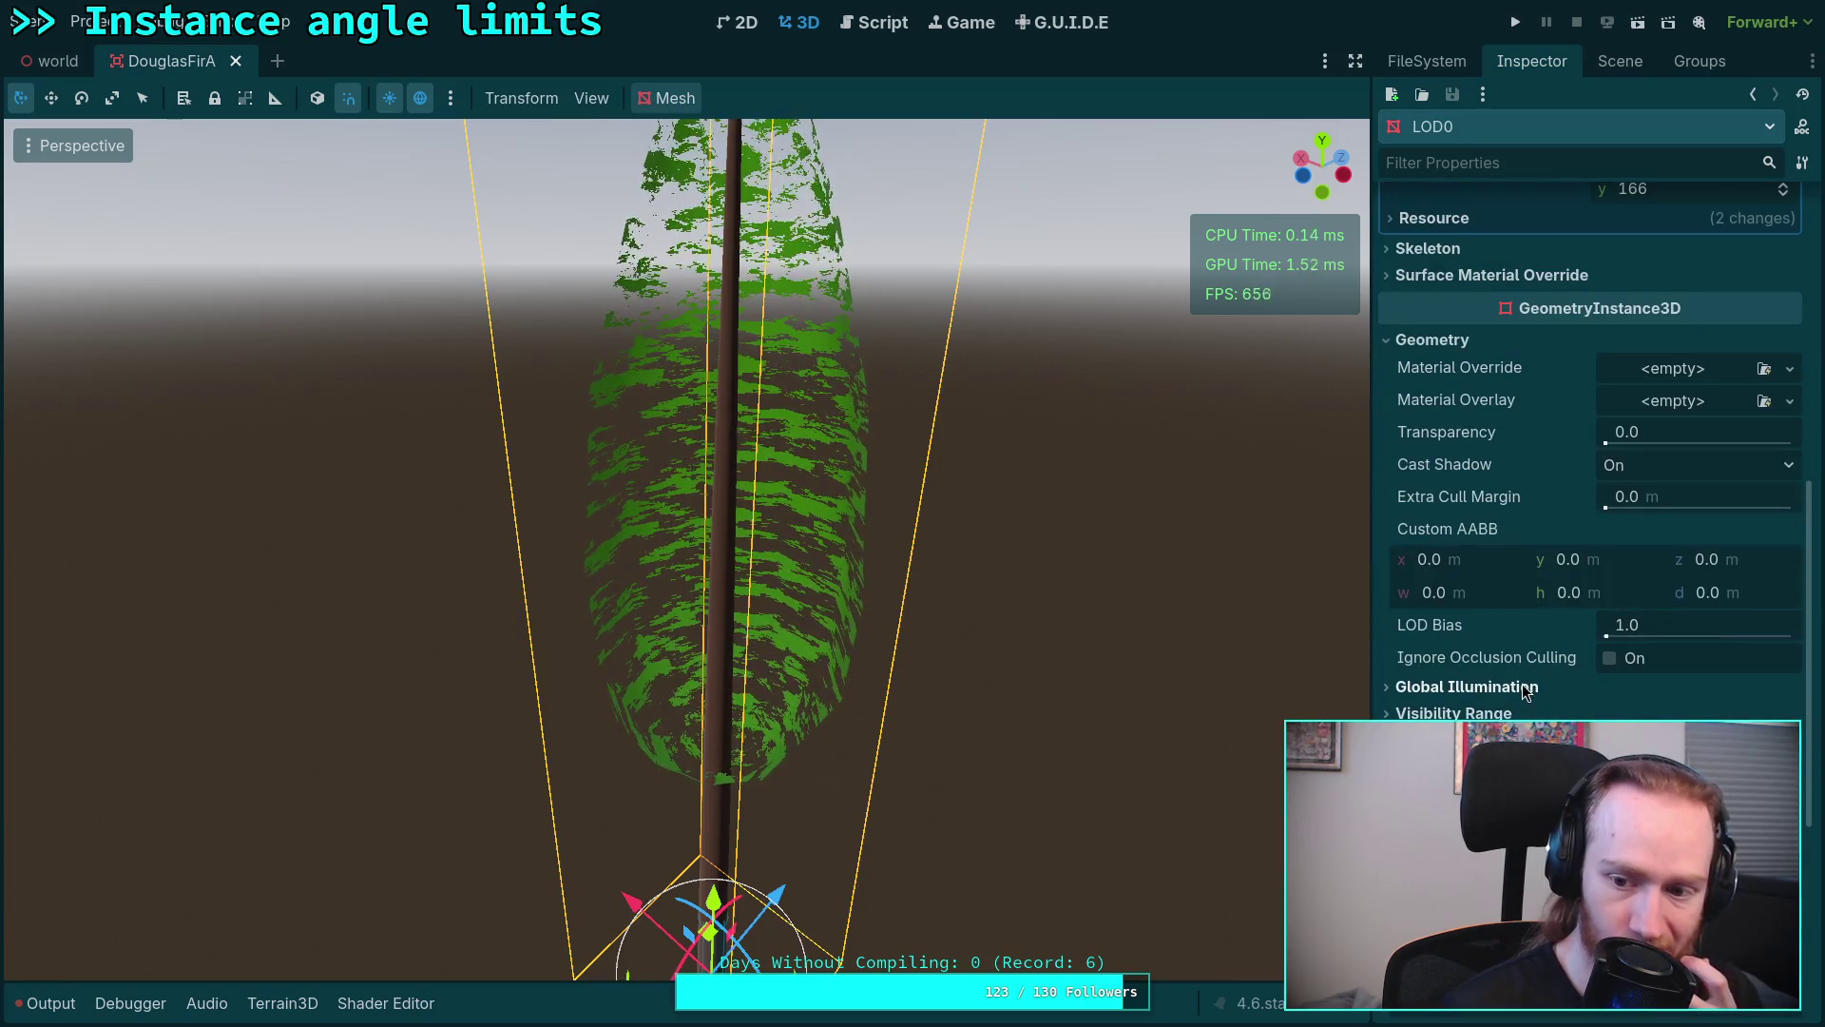
click(1503, 689)
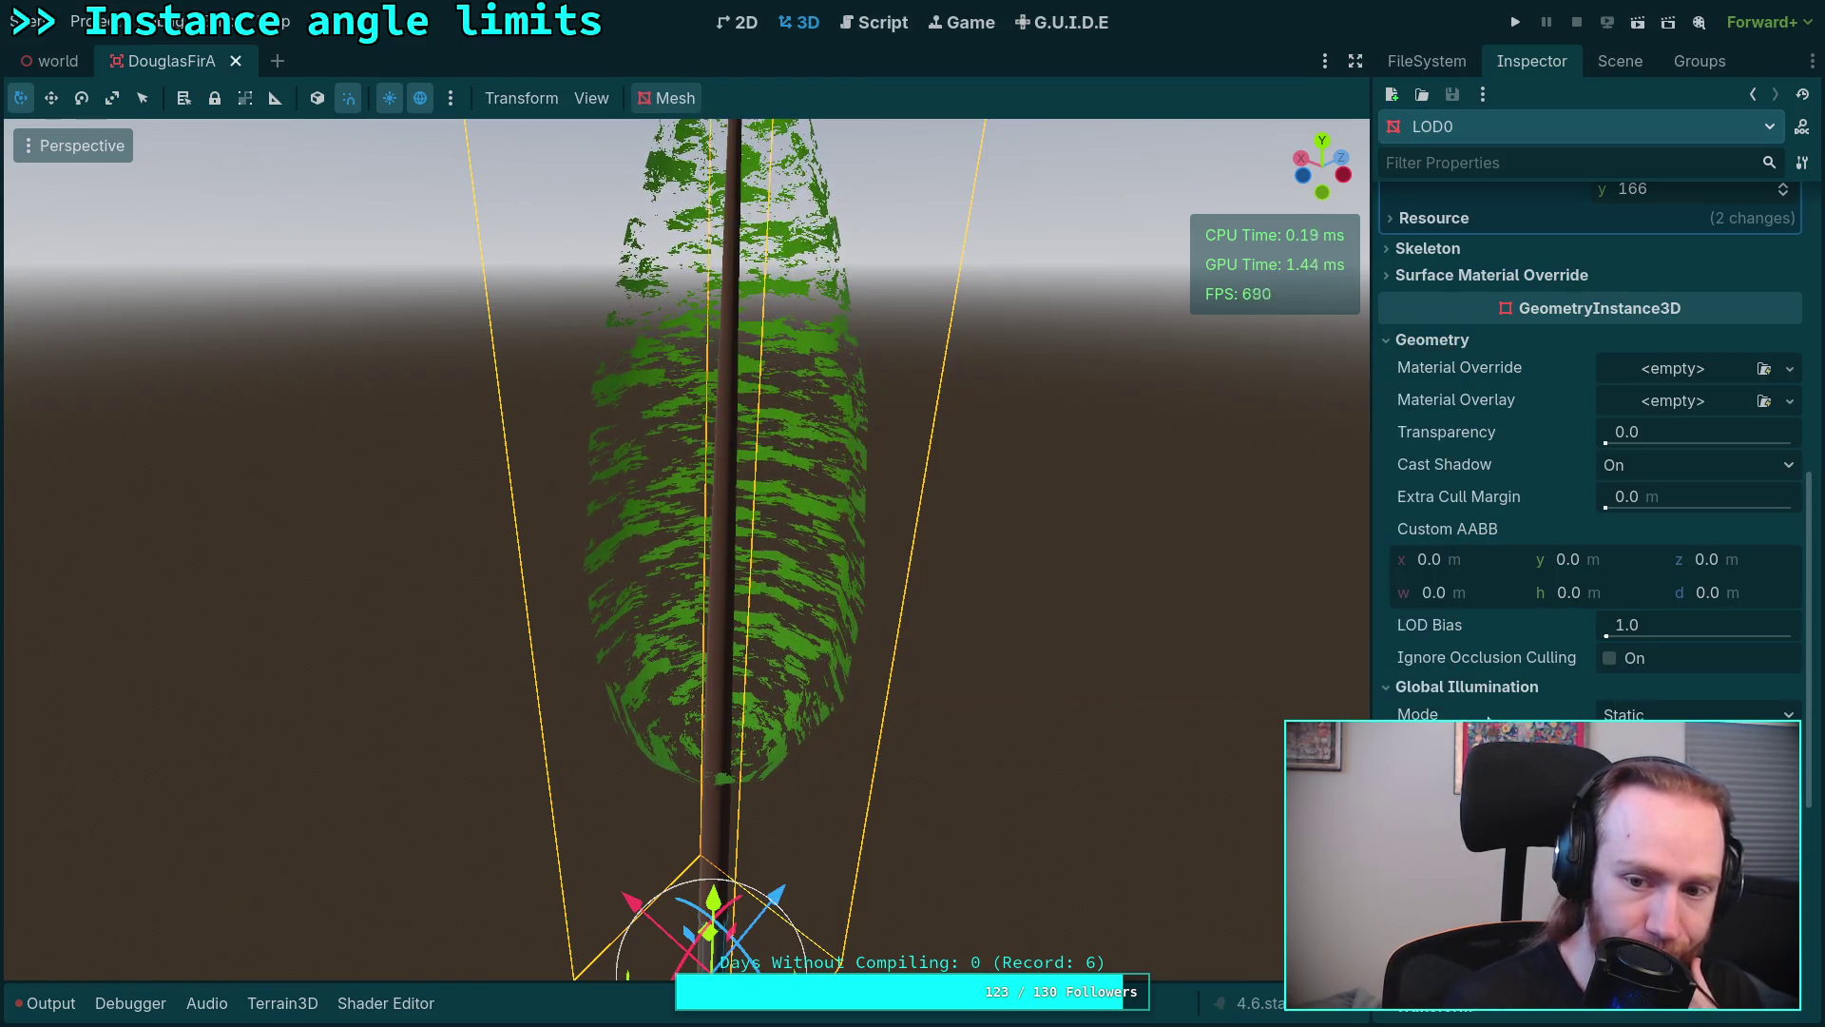
scroll(1590, 427, down, 3)
scroll(1589, 428, down, 1)
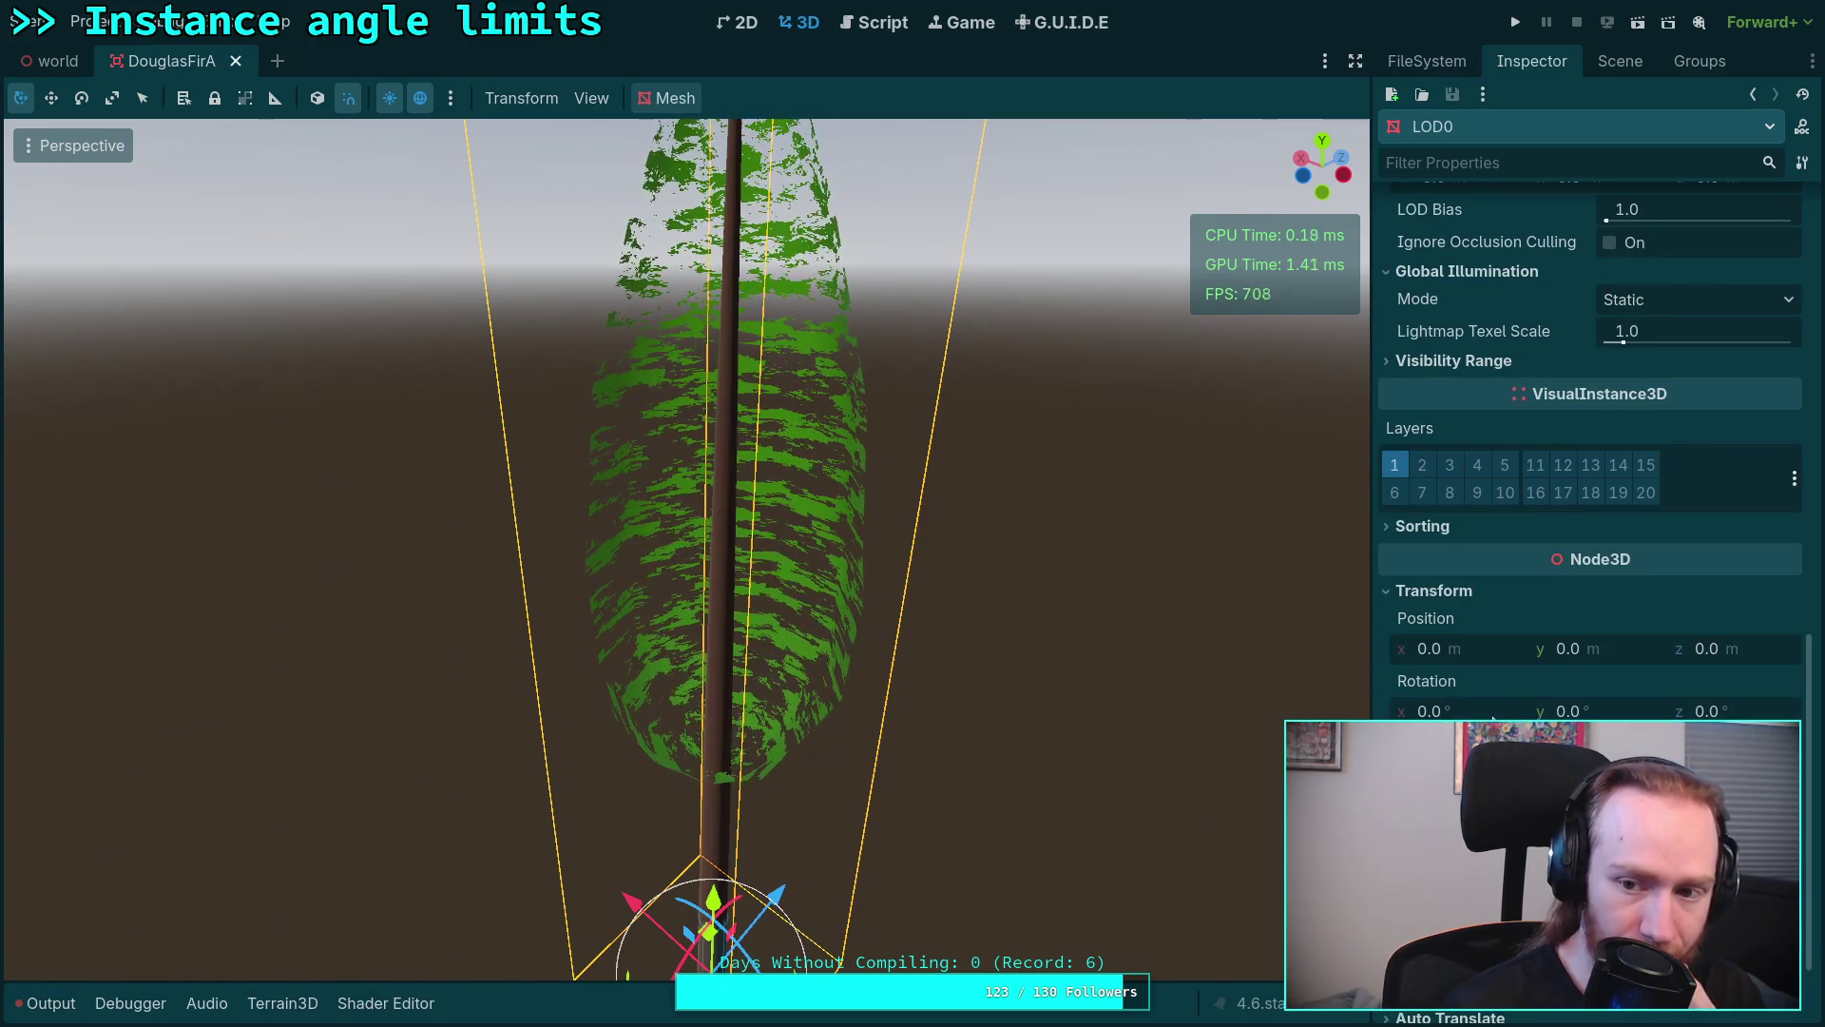
scroll(1494, 717, down, 1)
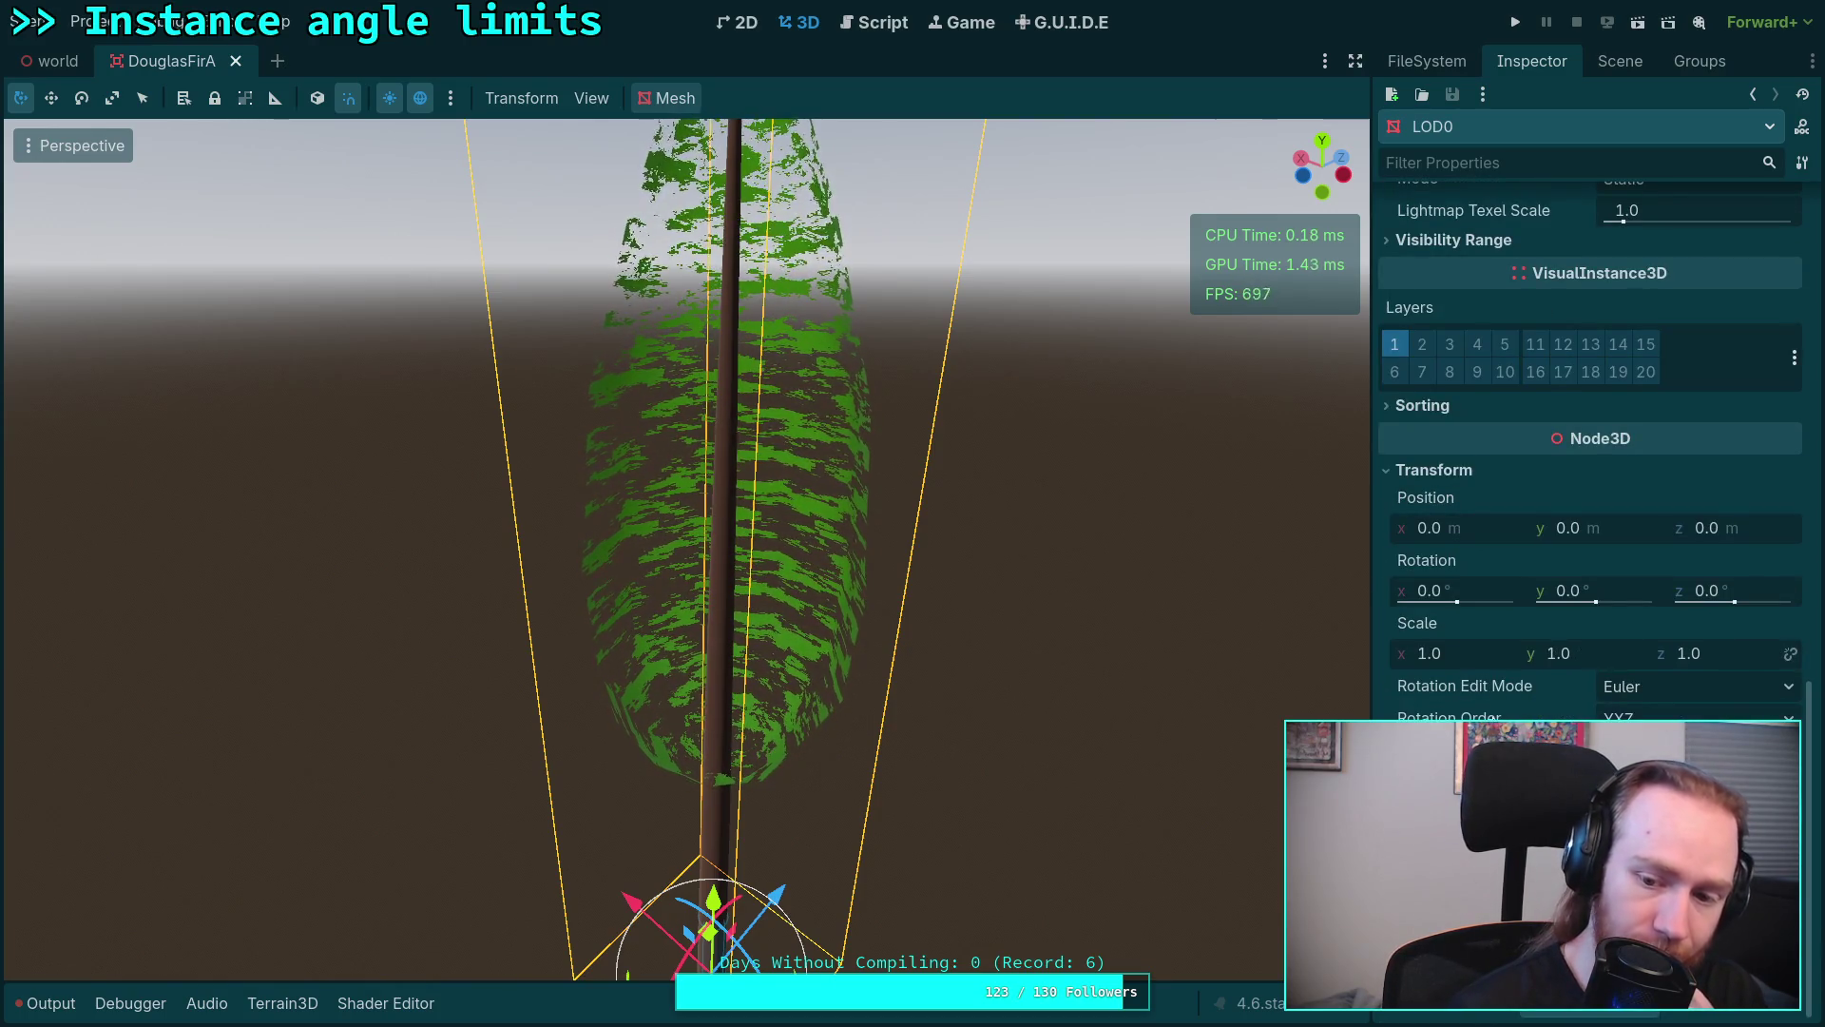
scroll(1494, 717, up, 3)
scroll(1492, 720, up, 3)
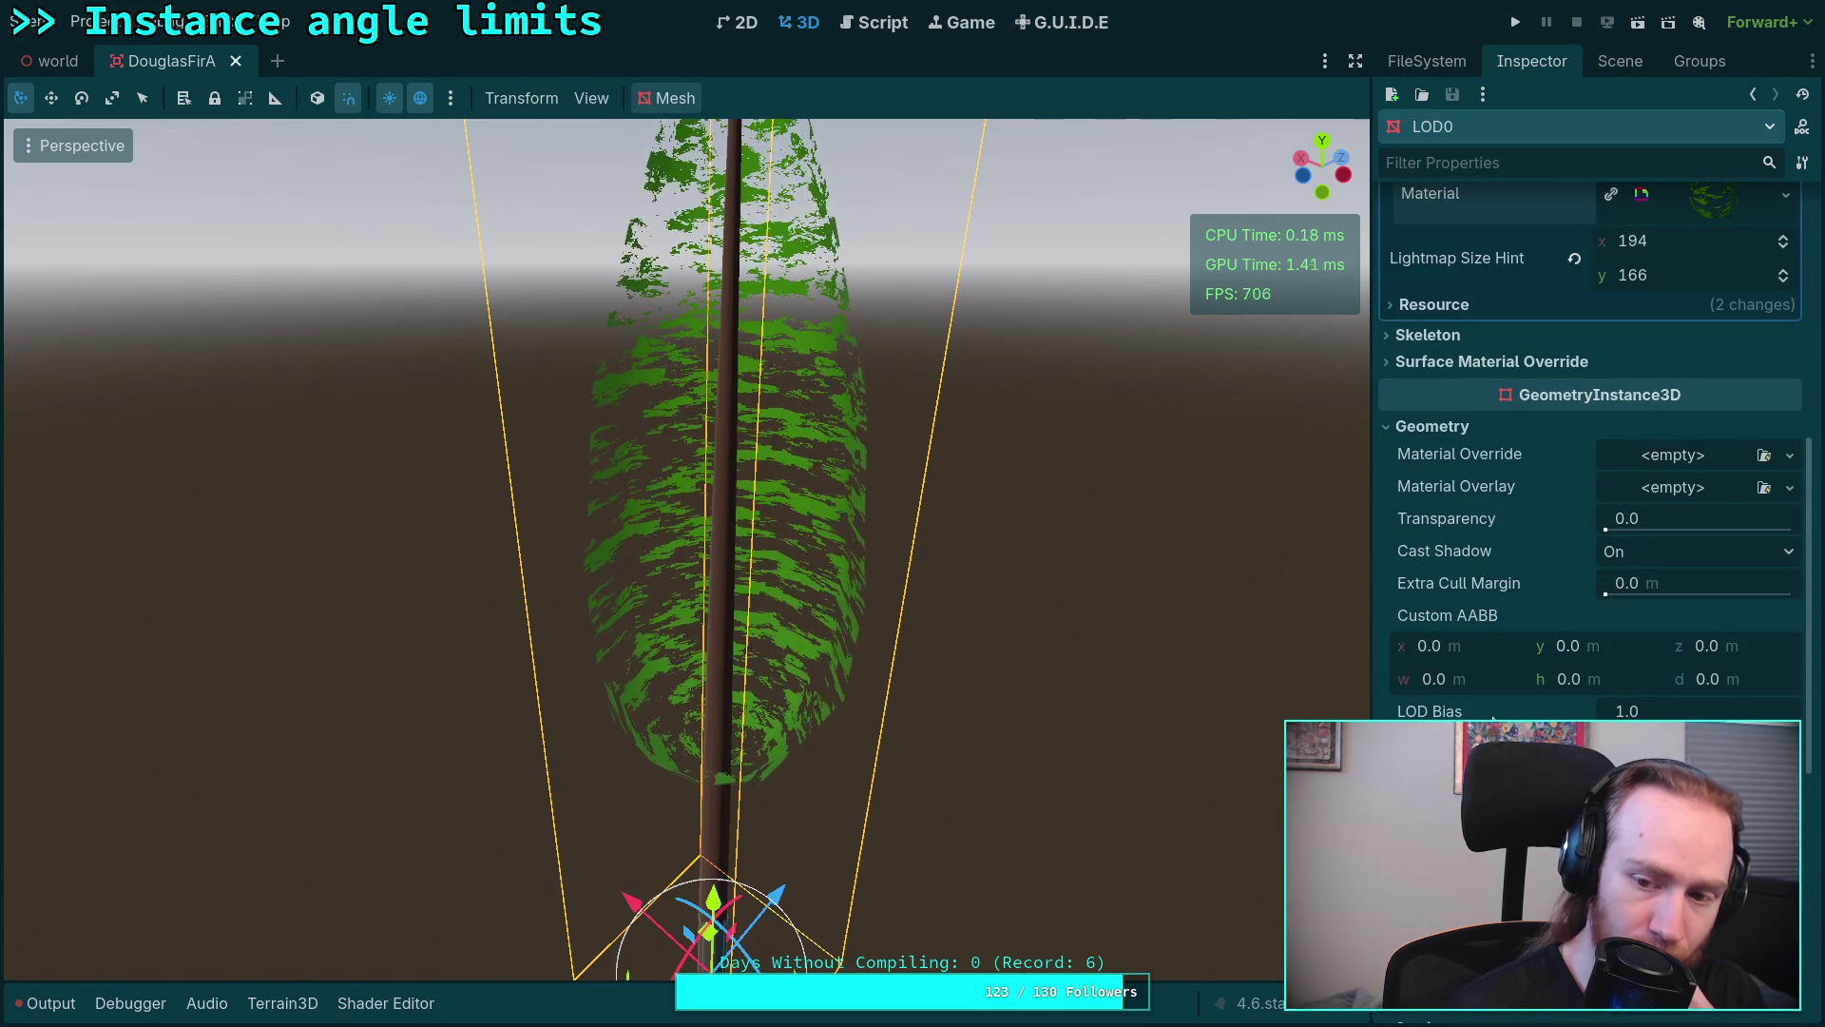
click(1664, 554)
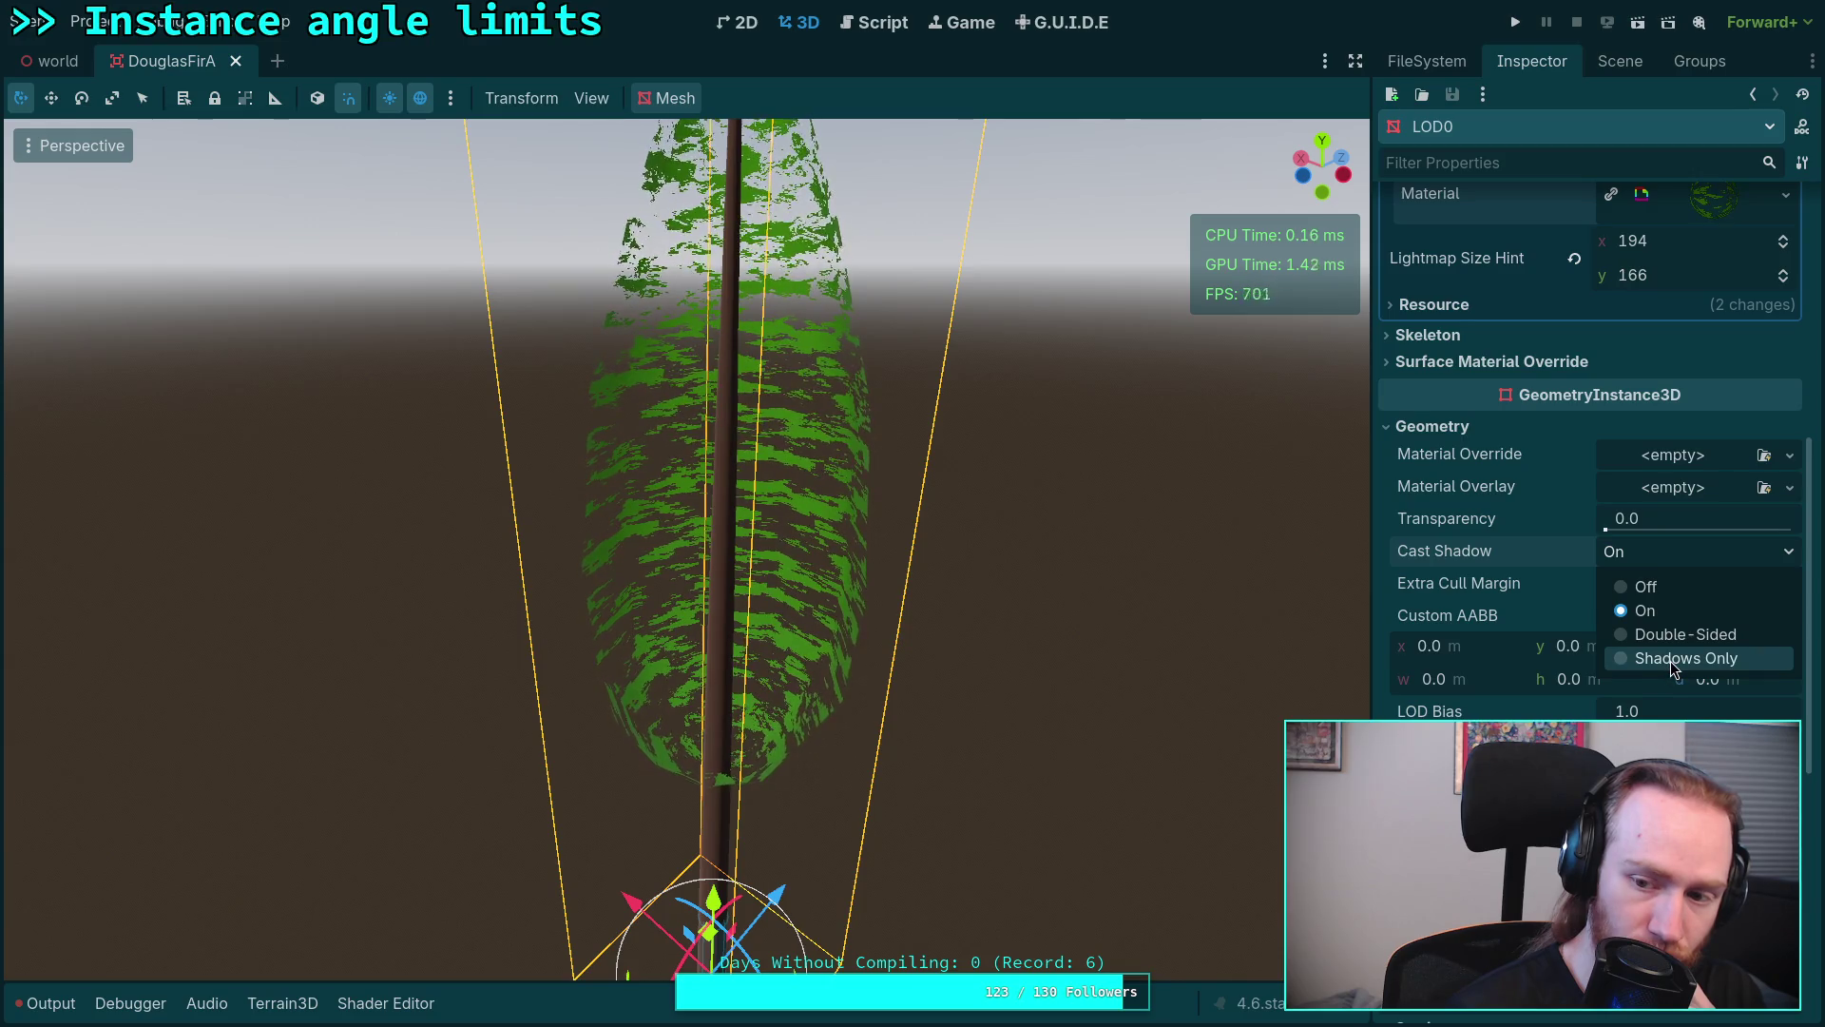
Step: Try Shadows Only and Double-Sided shadow casting on the tree, then revert to On
click(1675, 658)
click(1667, 555)
click(1661, 633)
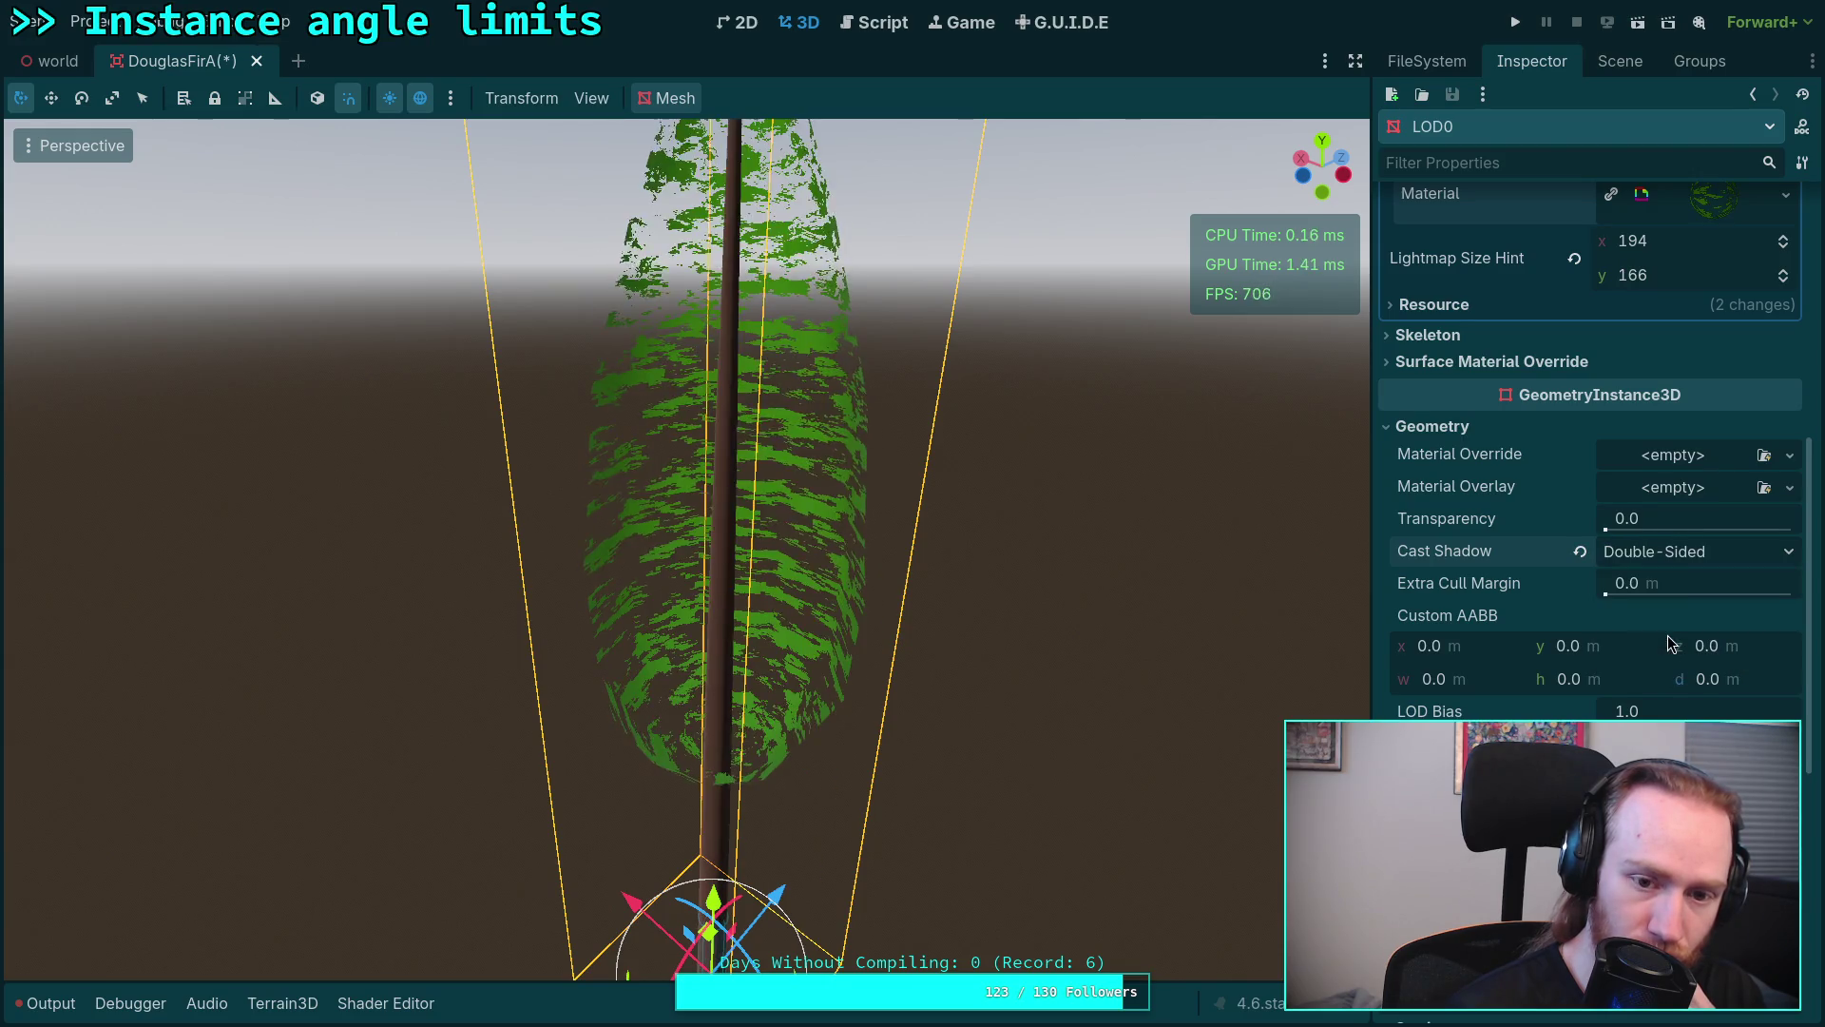
click(1682, 553)
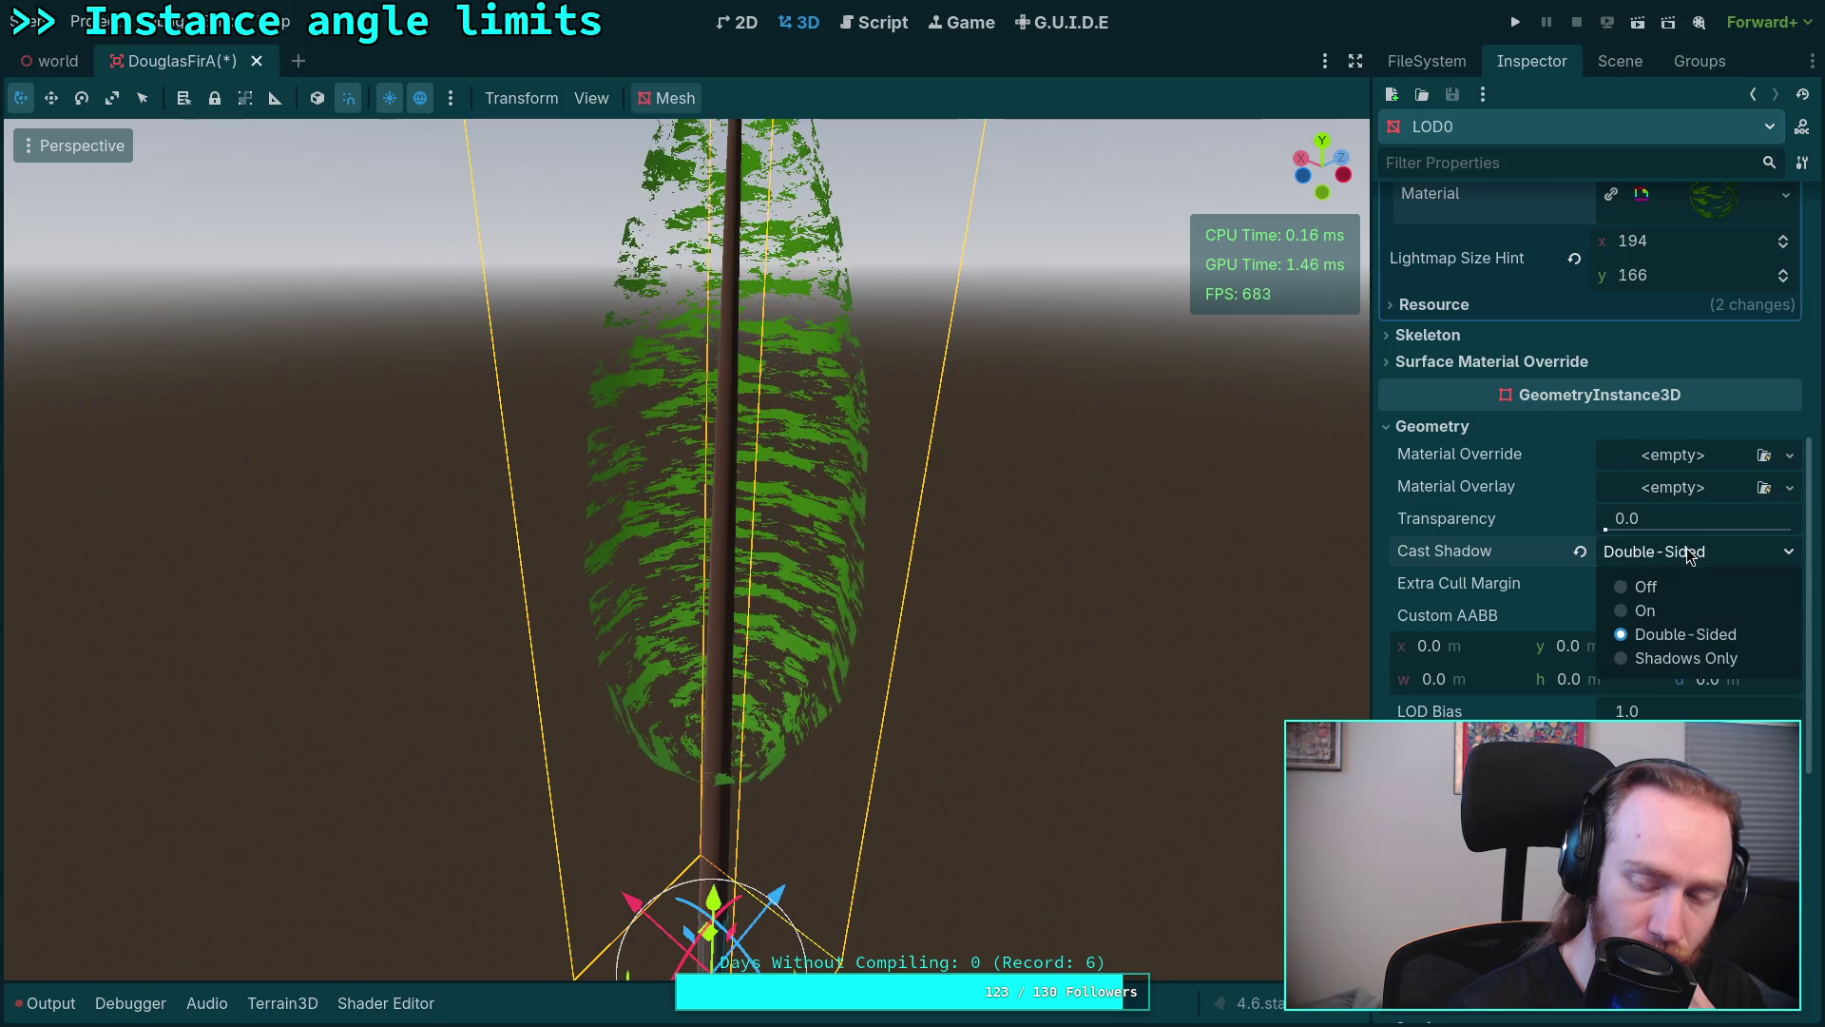
click(1670, 610)
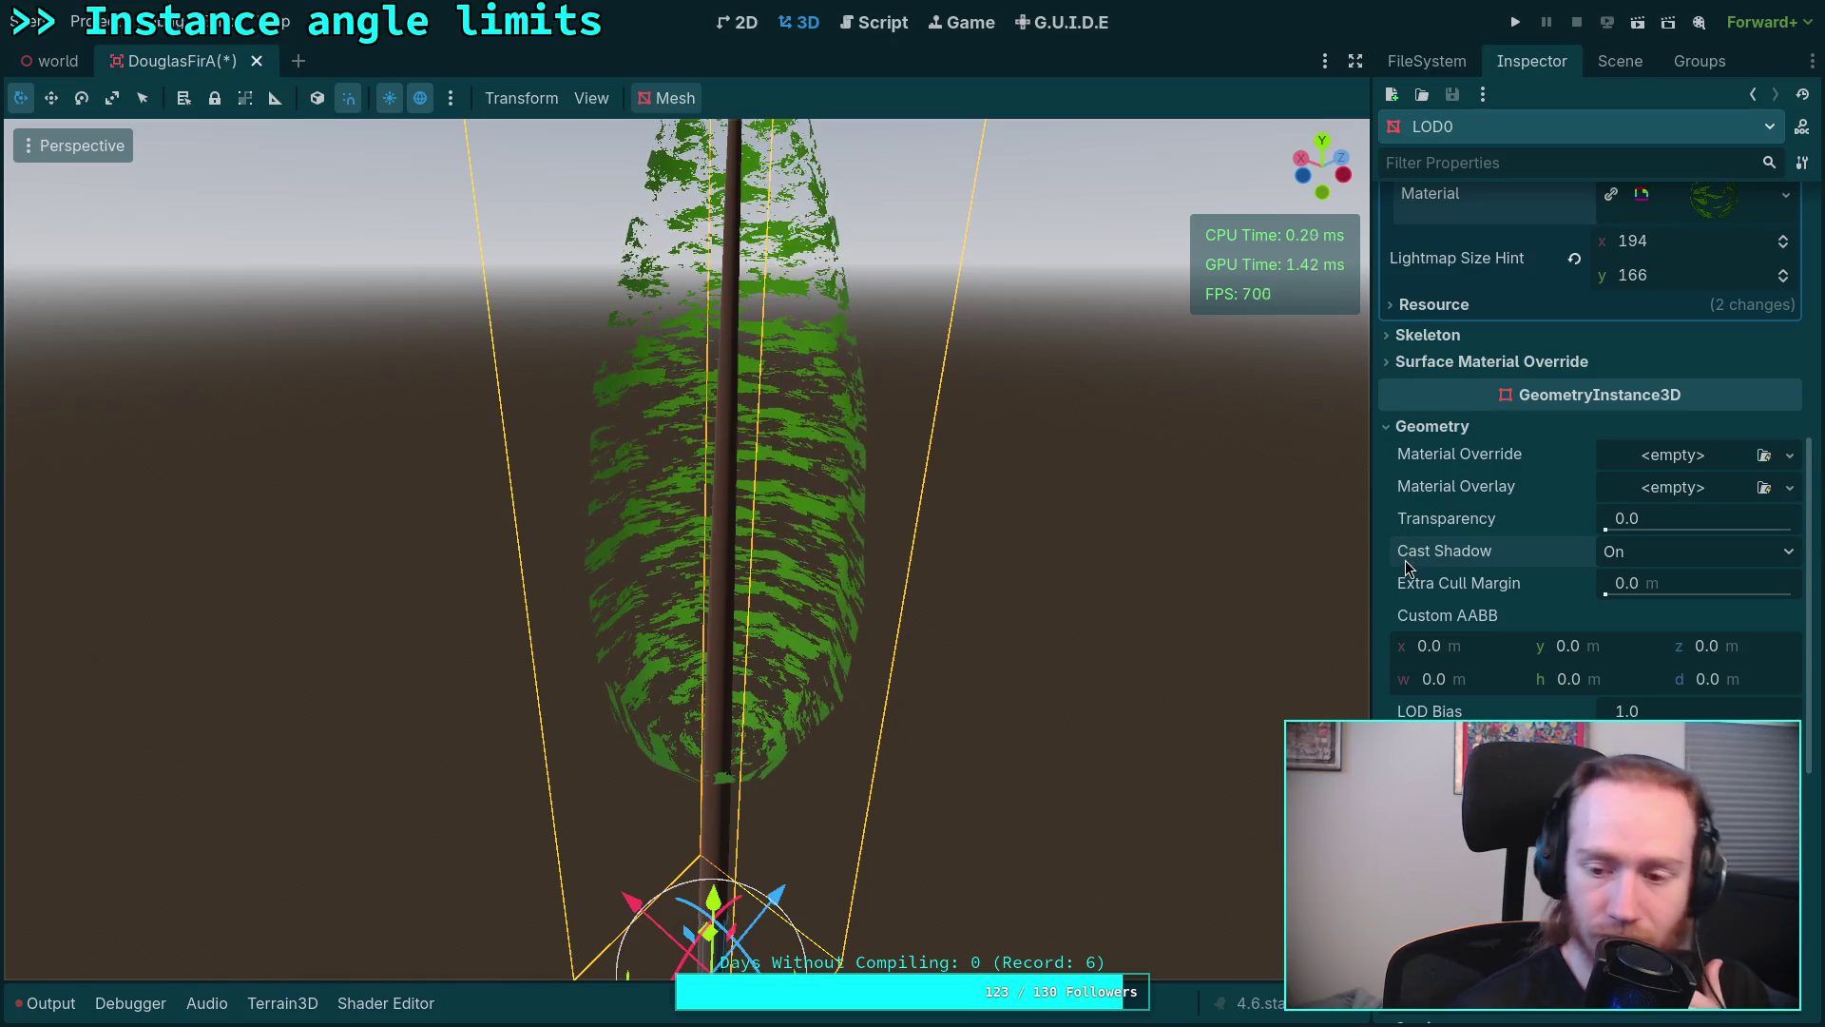
mouse_move(1443, 551)
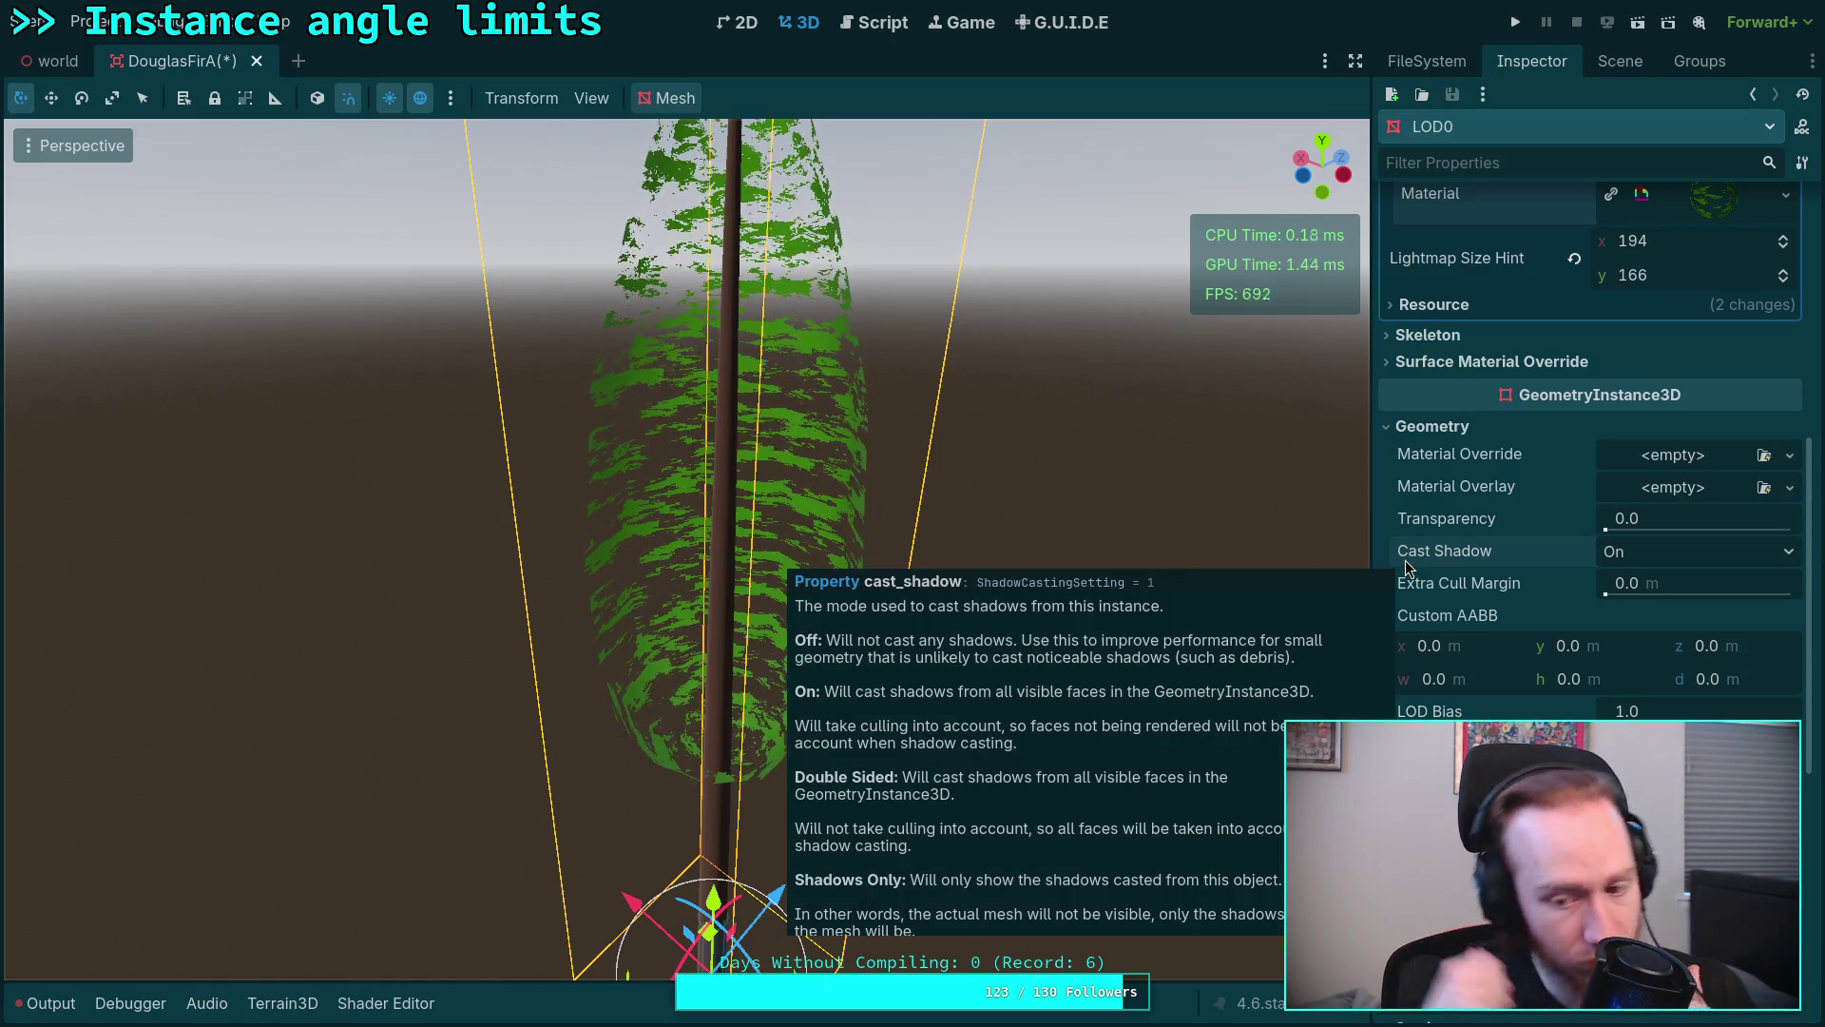
scroll(1408, 666, down, 5)
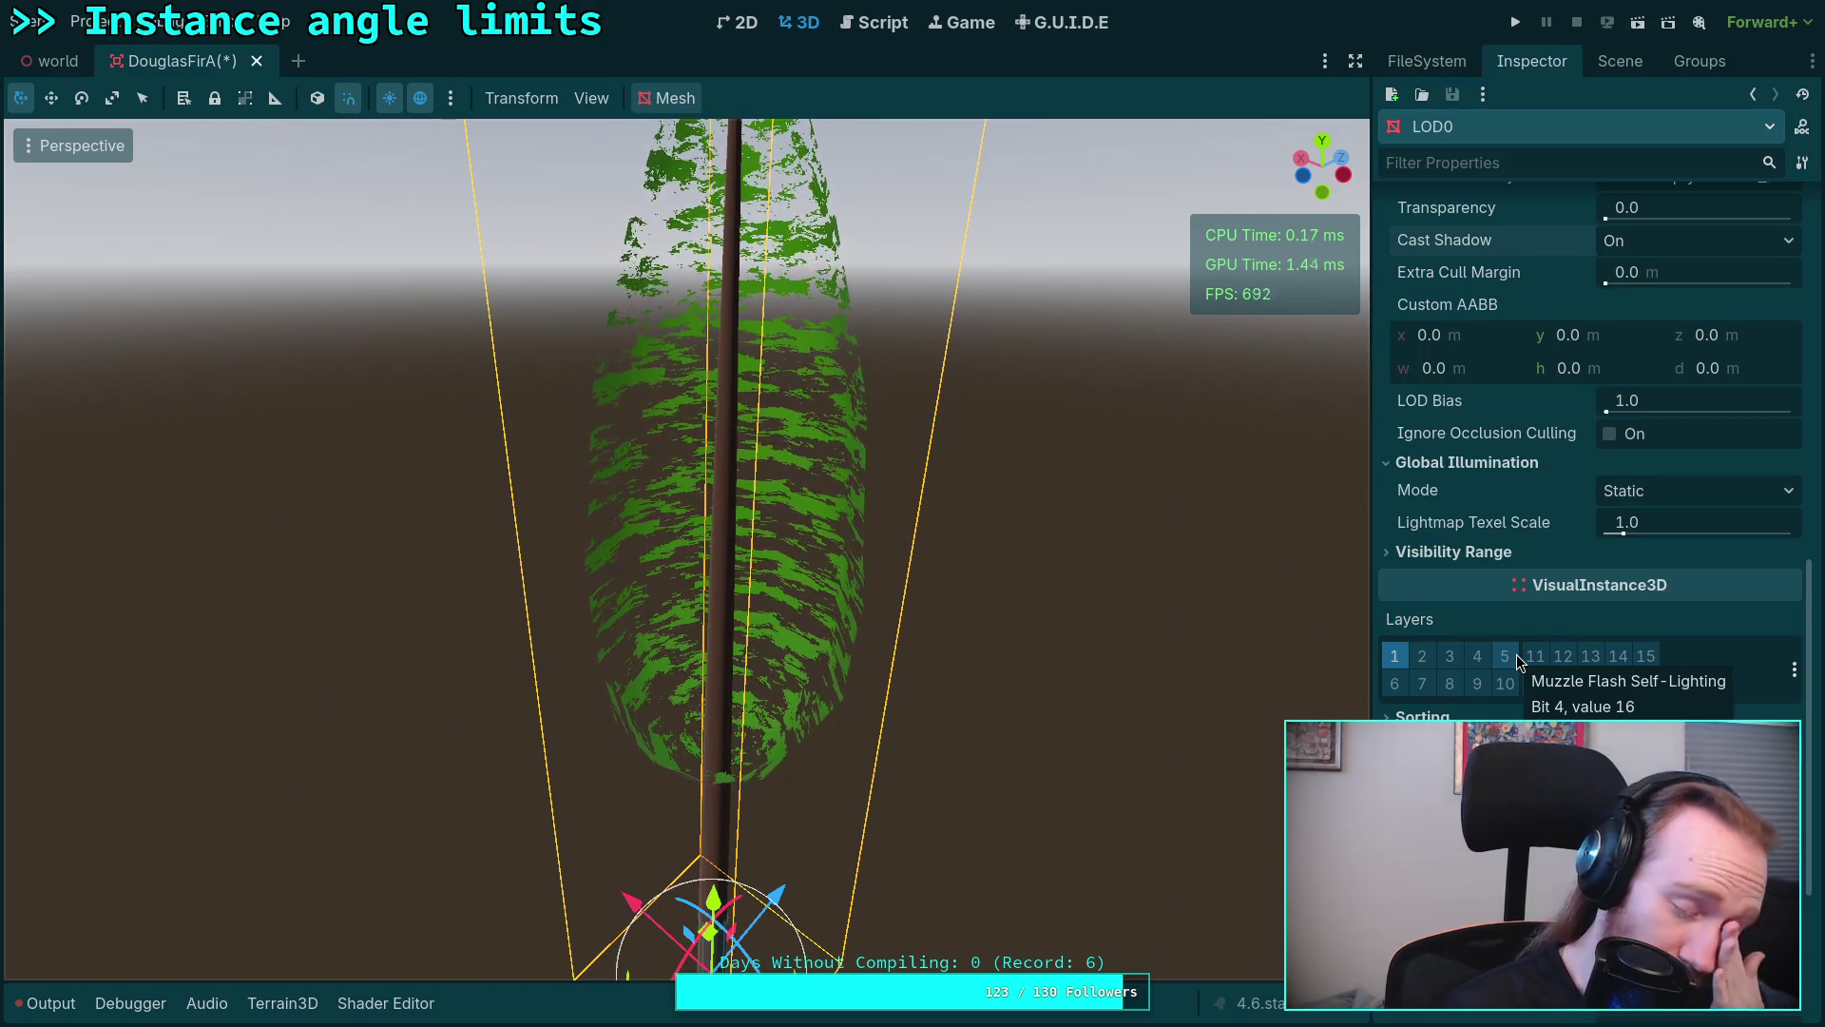
Step: Save the DouglasFirA scene and switch back to the world scene
key(ctrl+s)
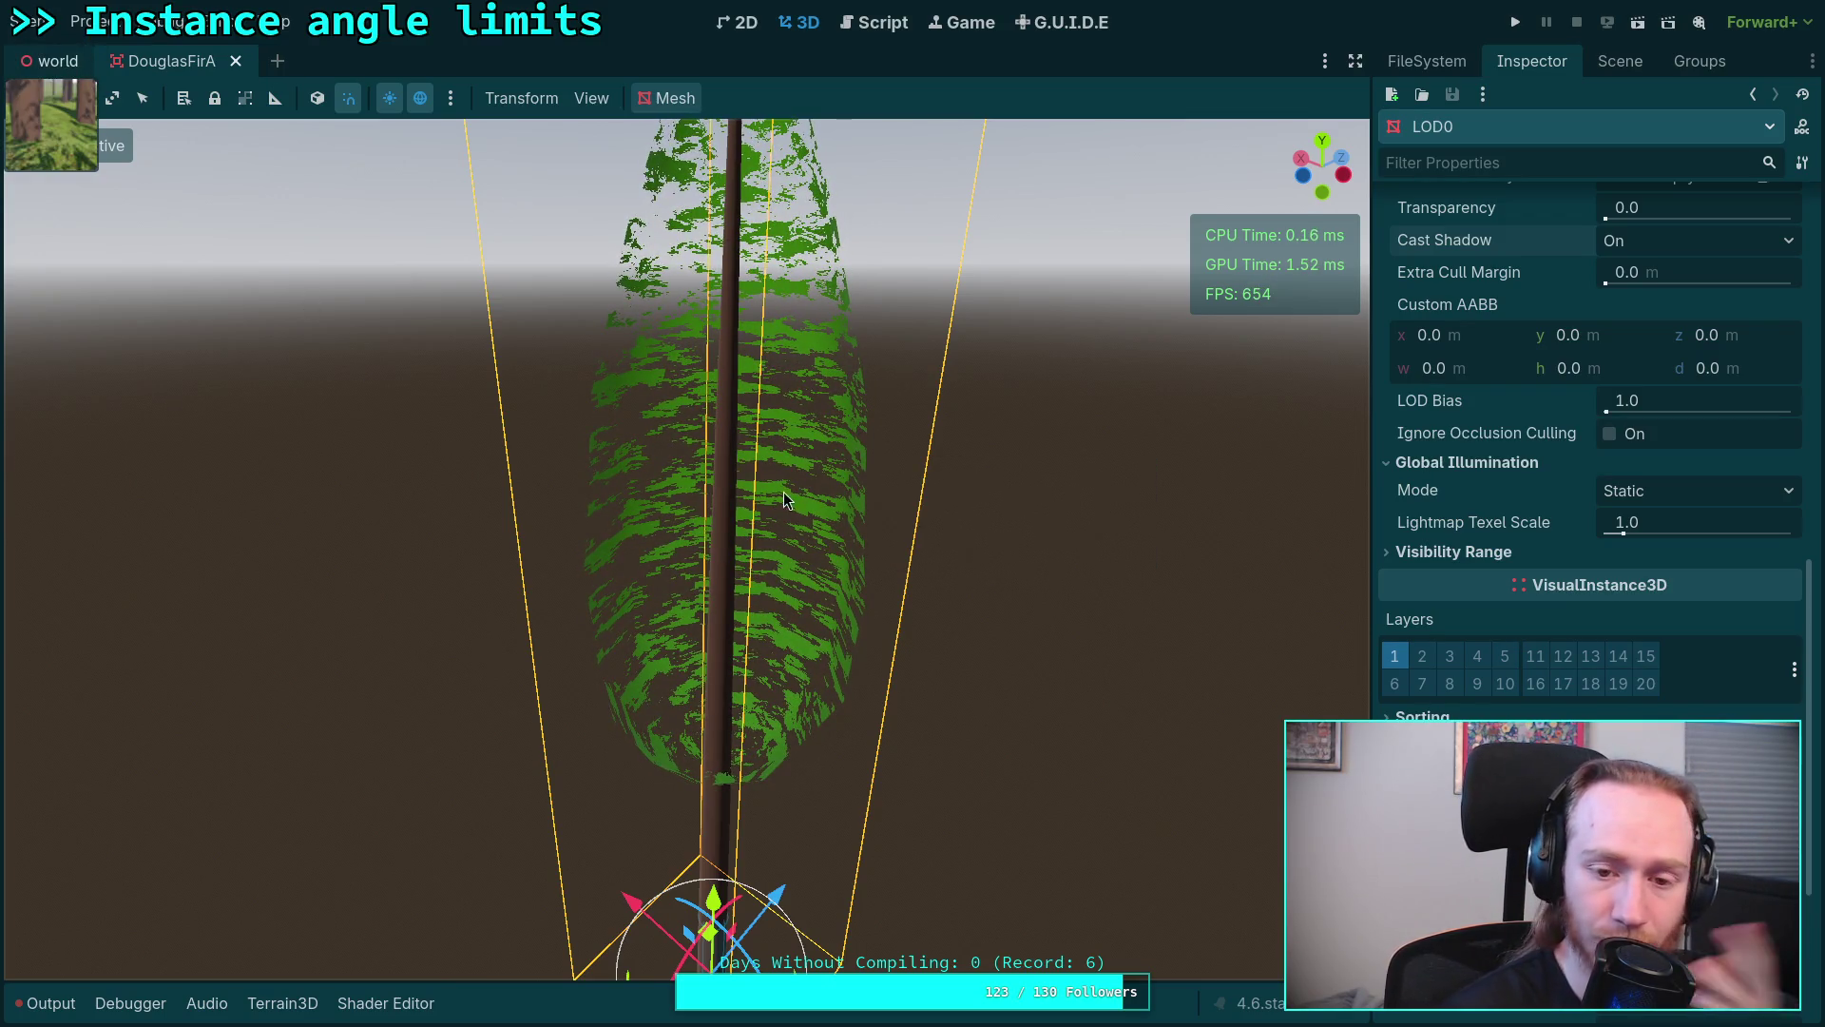
key(ctrl+Tab)
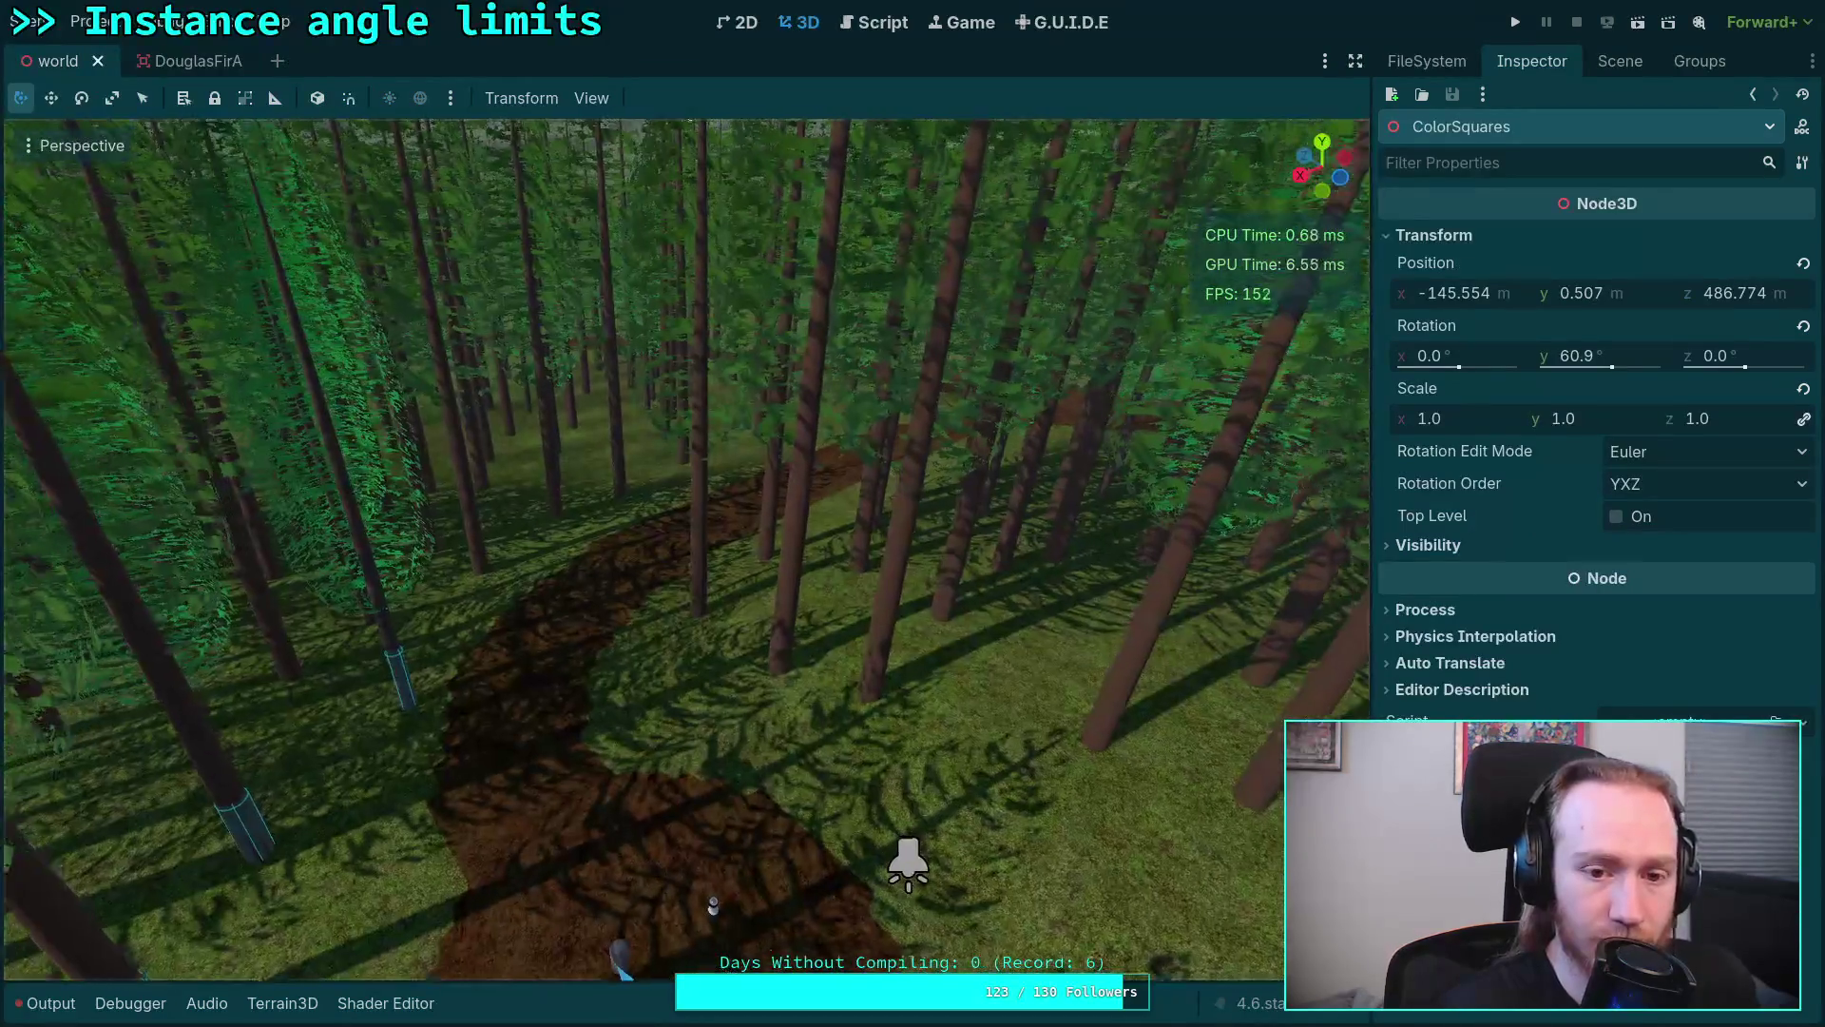
key(w)
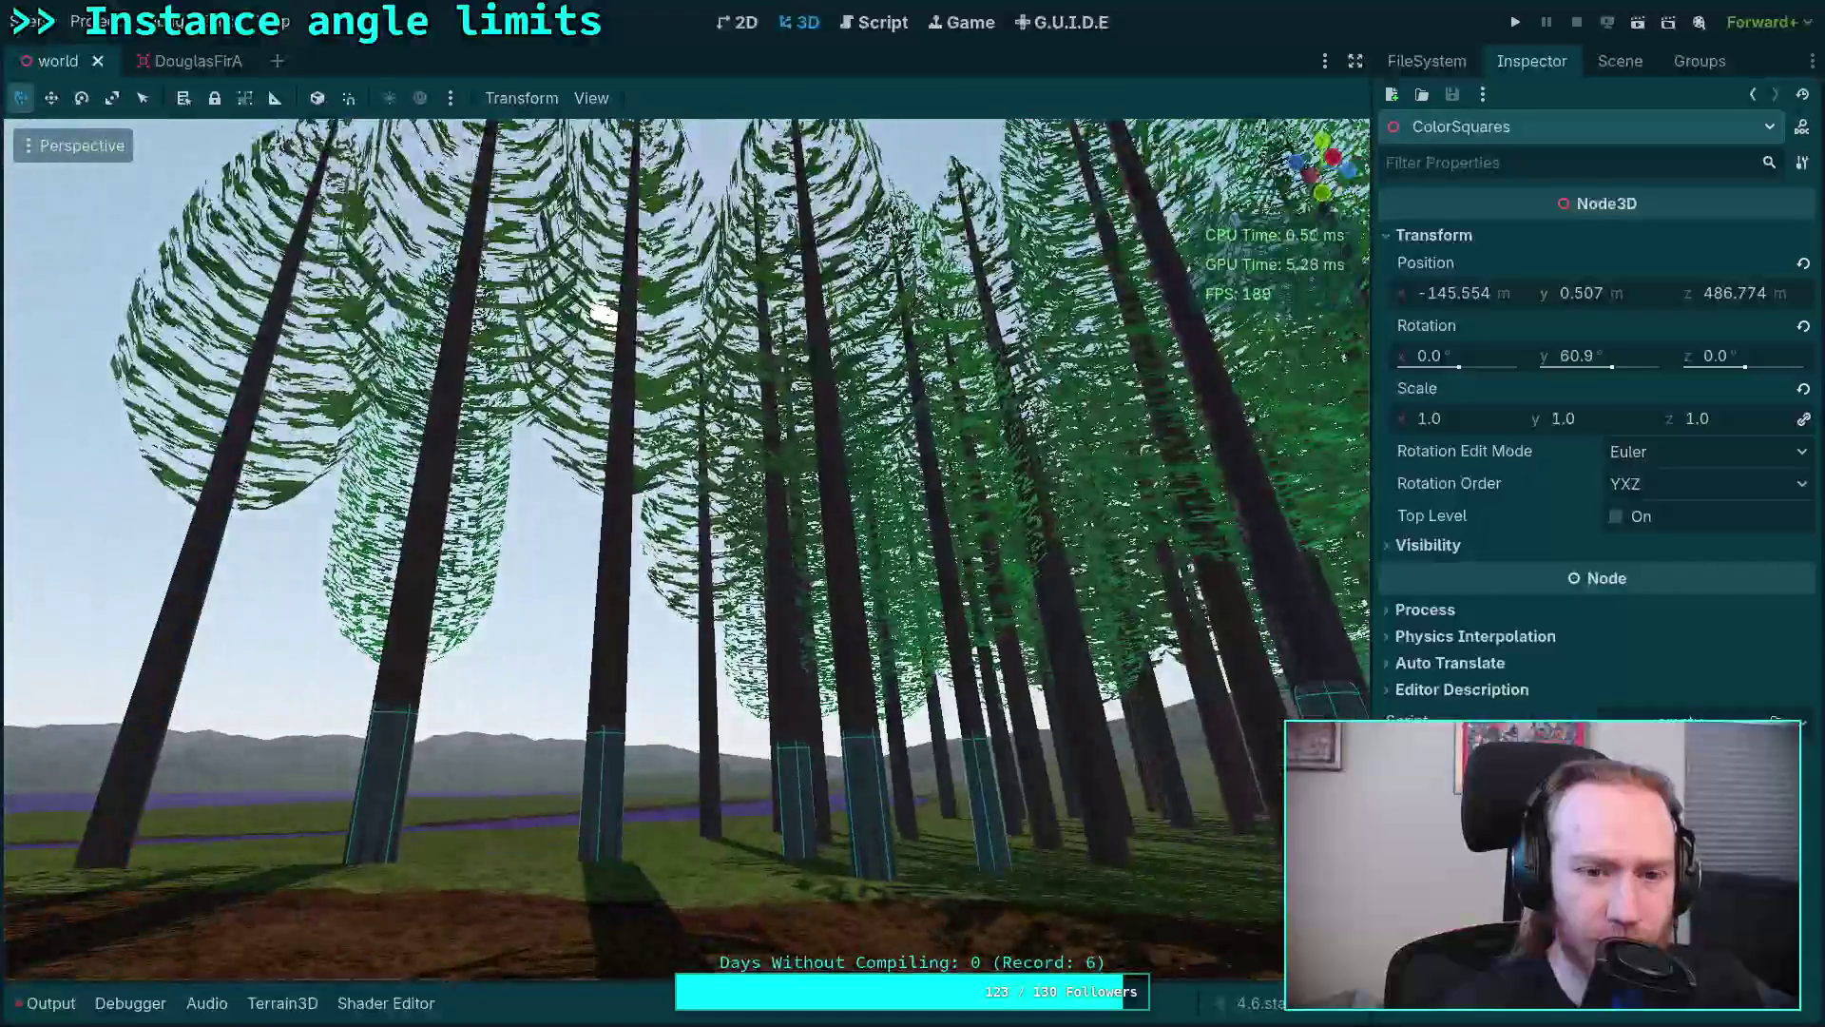
key(w)
key(w)
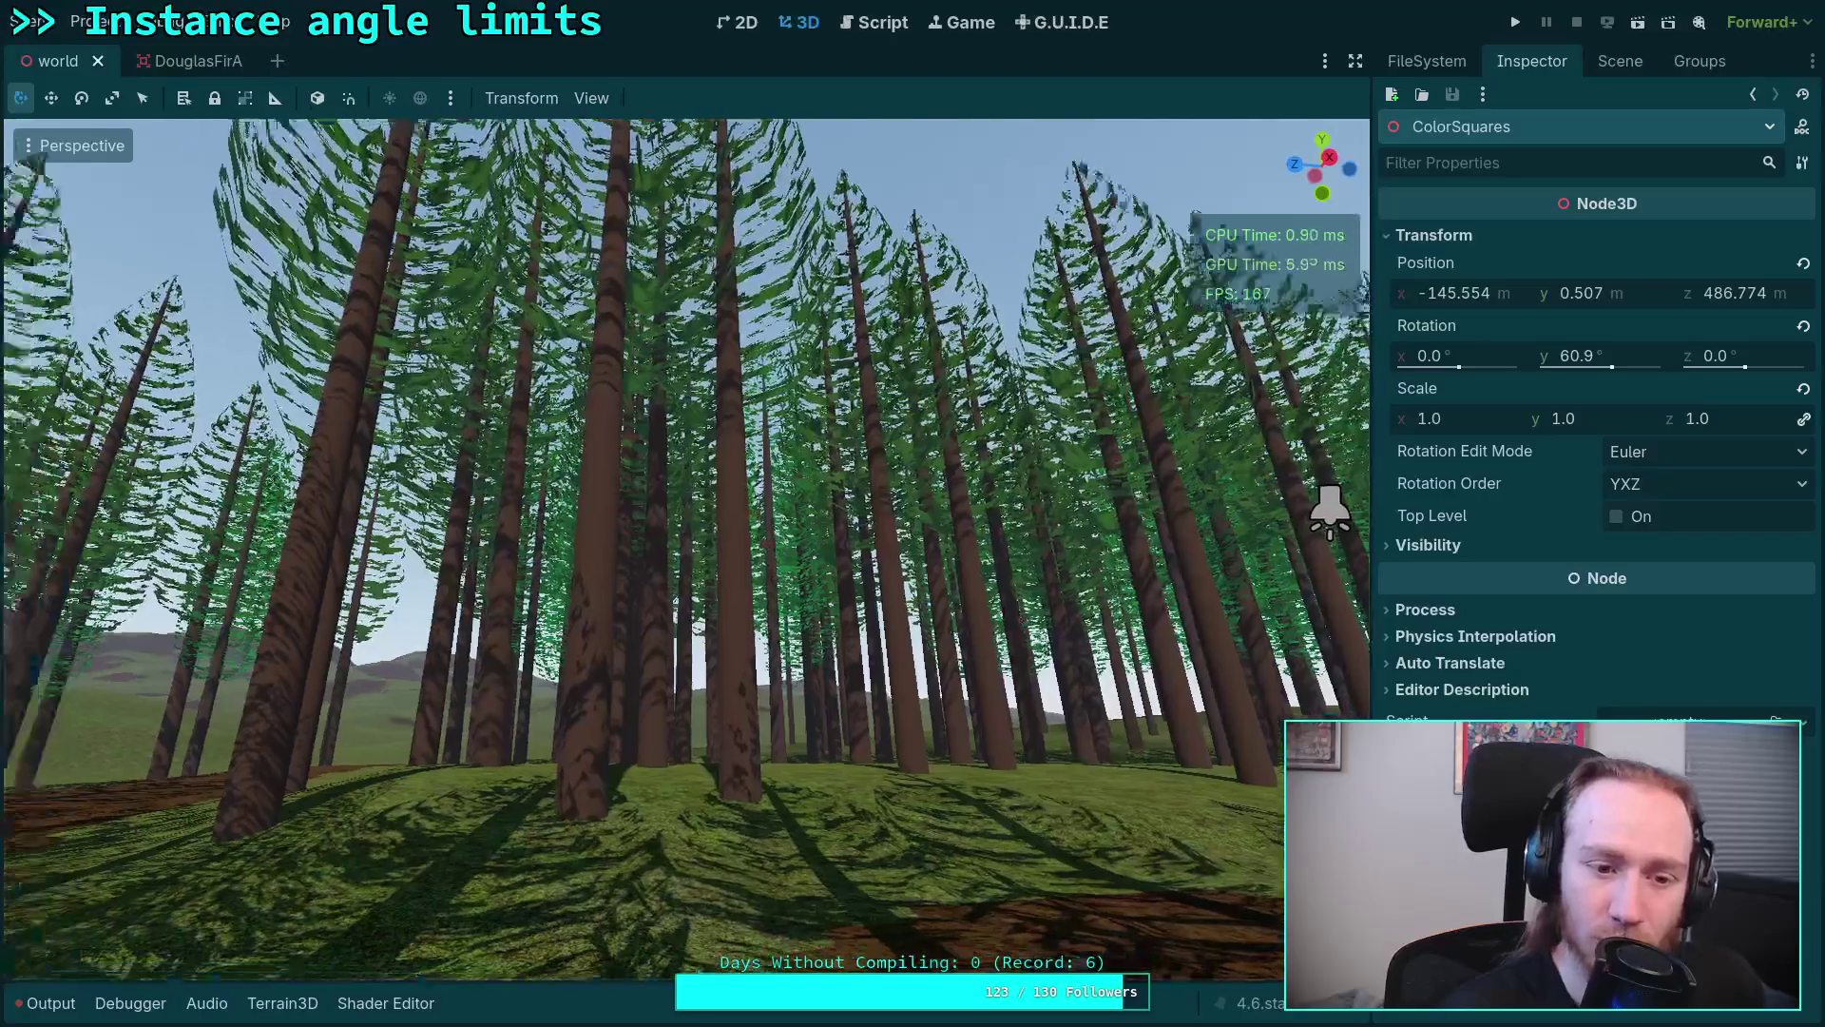
key(e)
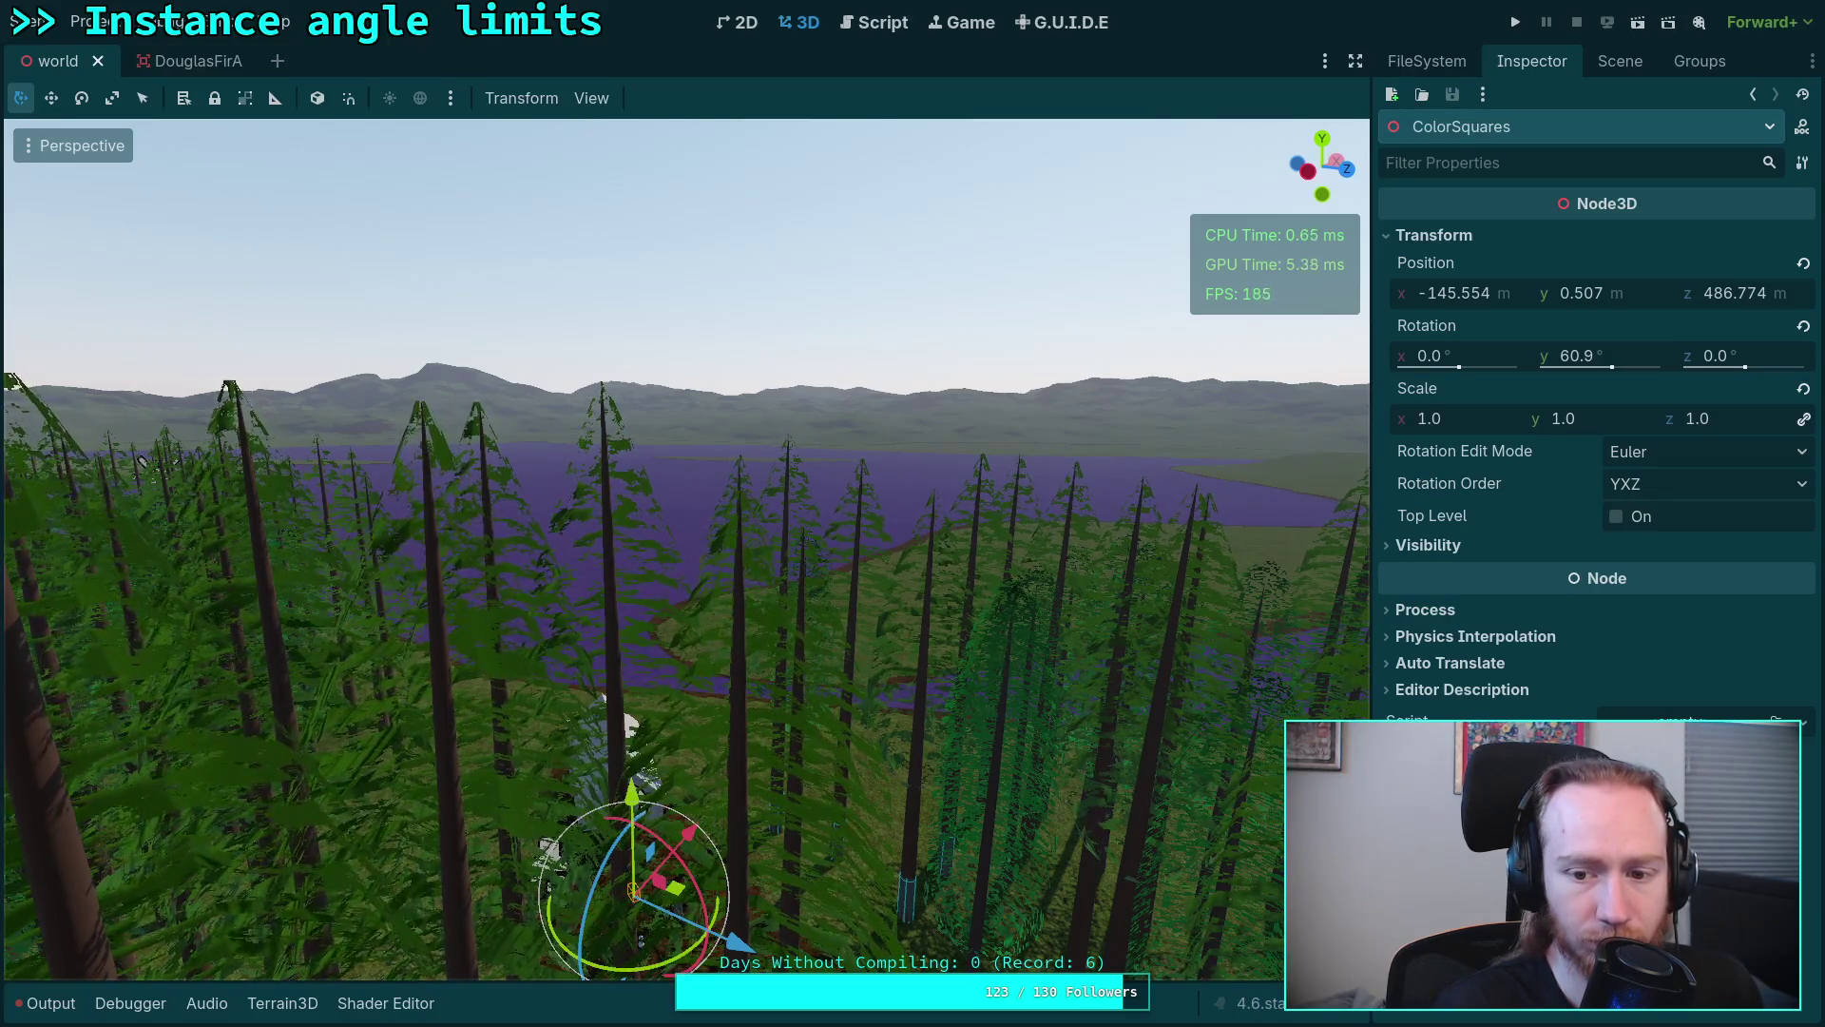
Step: Comment out sway terms on lines 34–35 and zero the vertical bob on line 42
click(385, 1003)
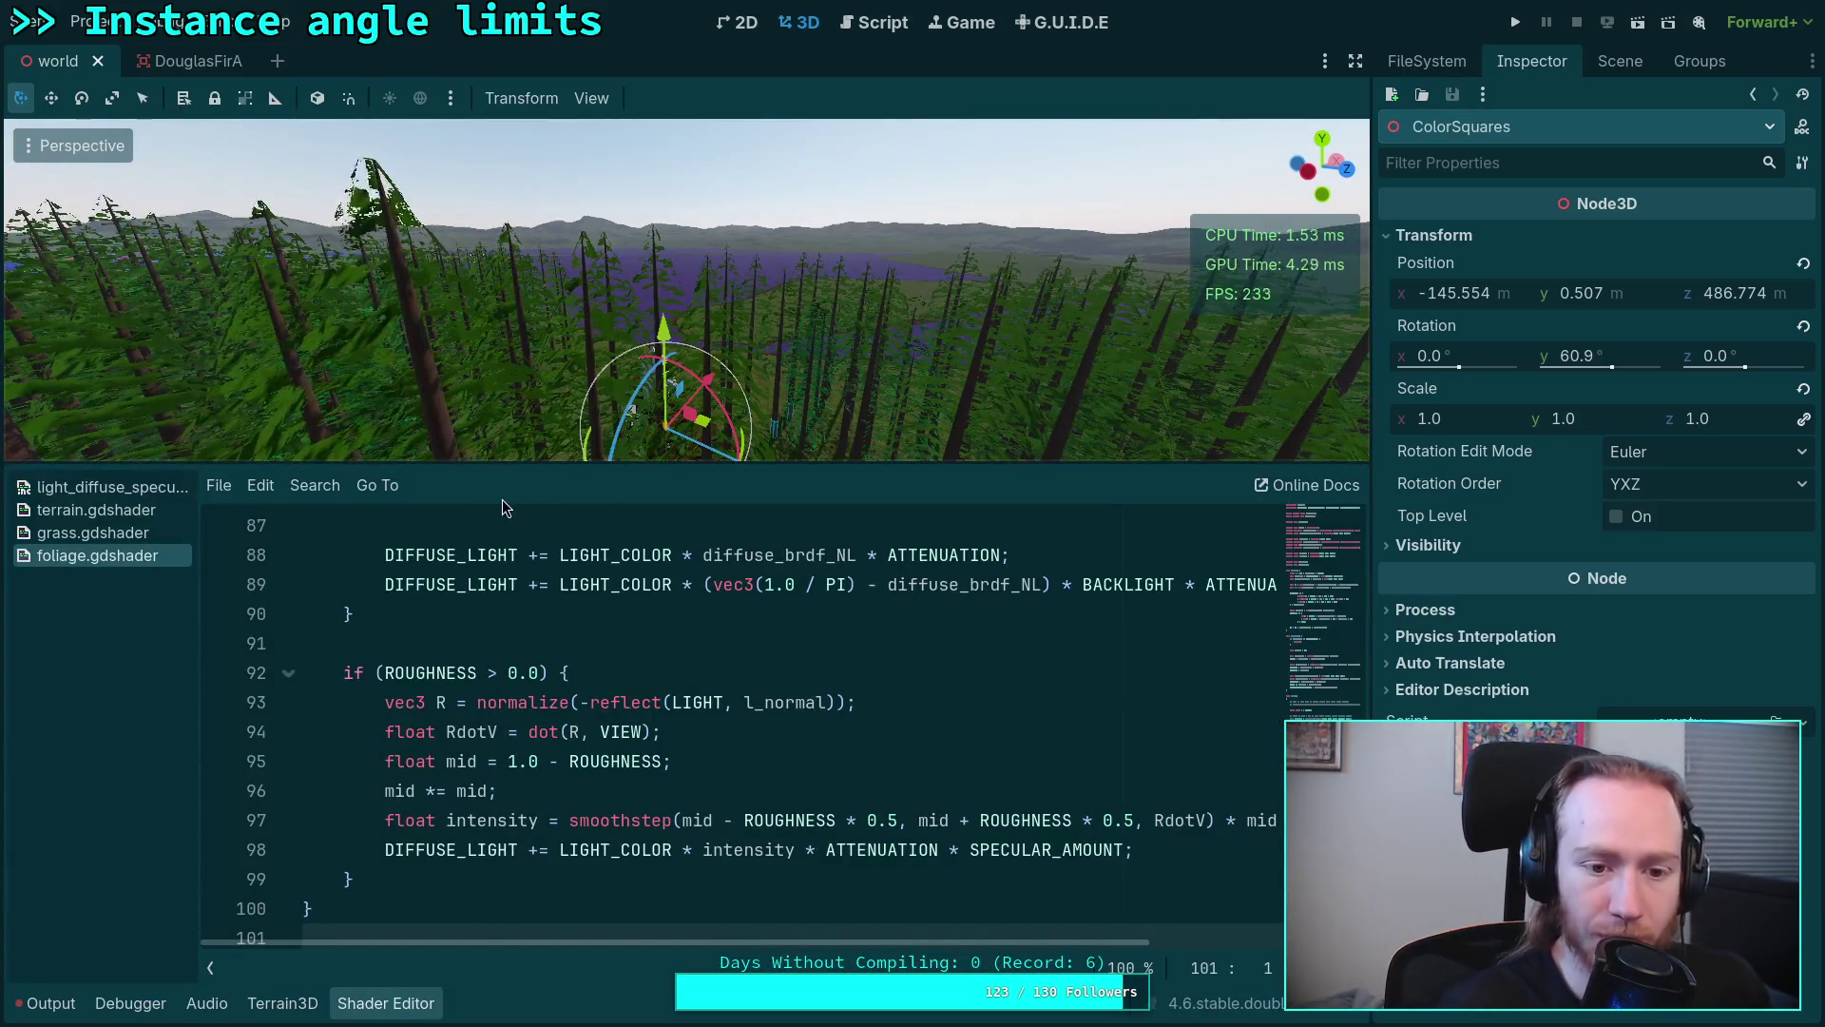
drag(552, 464, 553, 691)
scroll(589, 873, up, 3)
scroll(588, 873, up, 5)
scroll(589, 873, up, 3)
scroll(589, 872, up, 1)
scroll(571, 869, up, 1)
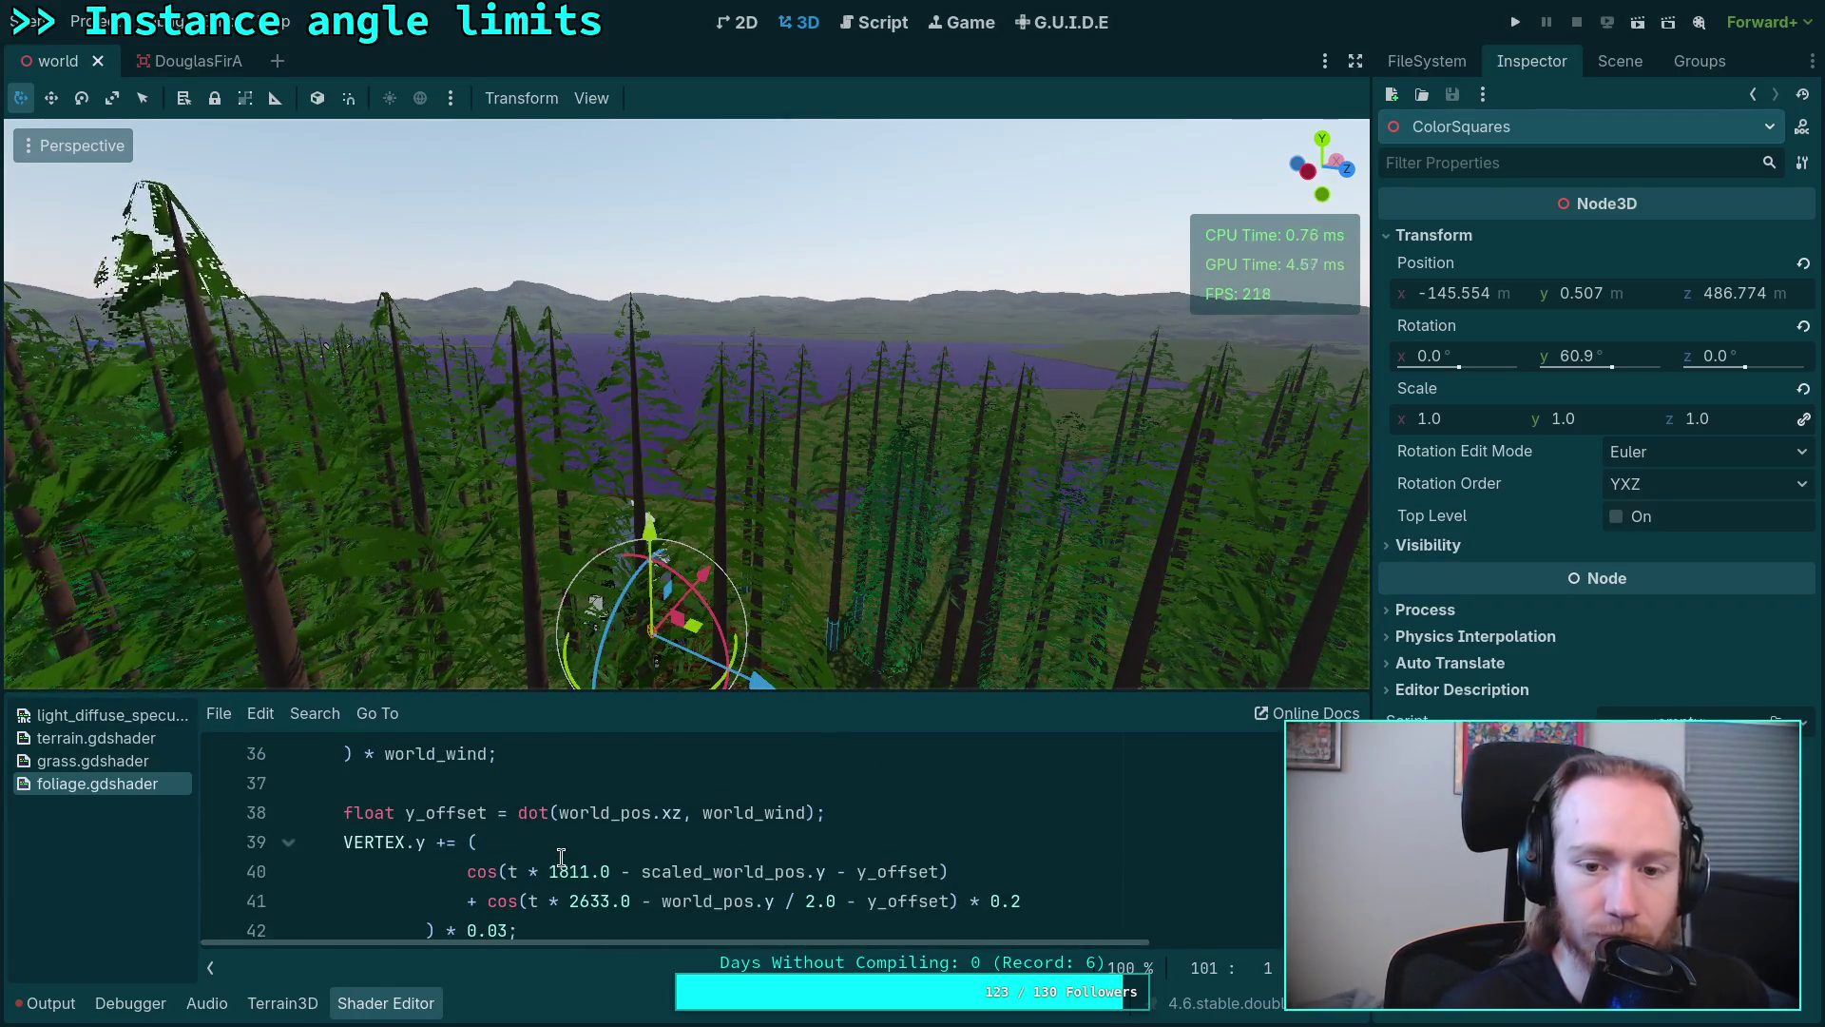
scroll(560, 855, up, 1)
scroll(560, 857, up, 2)
scroll(557, 852, up, 4)
scroll(545, 847, down, 5)
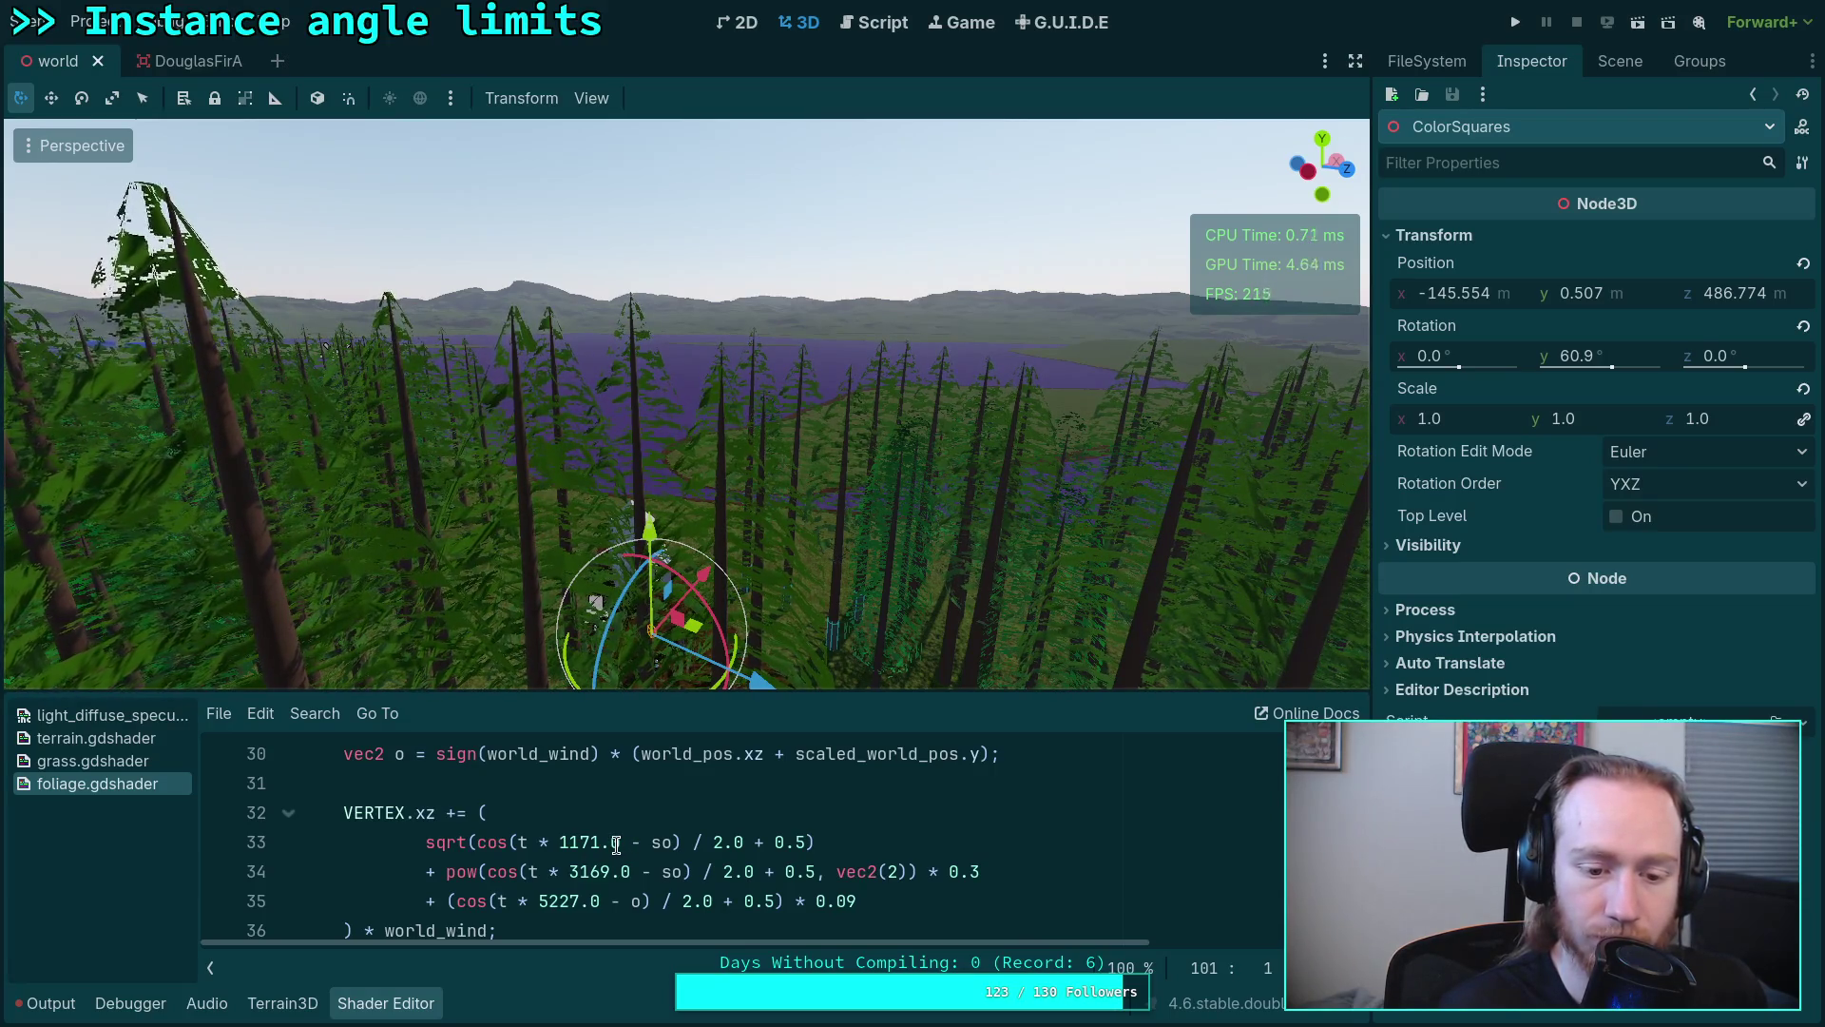
scroll(617, 844, down, 1)
click(425, 782)
text(==)
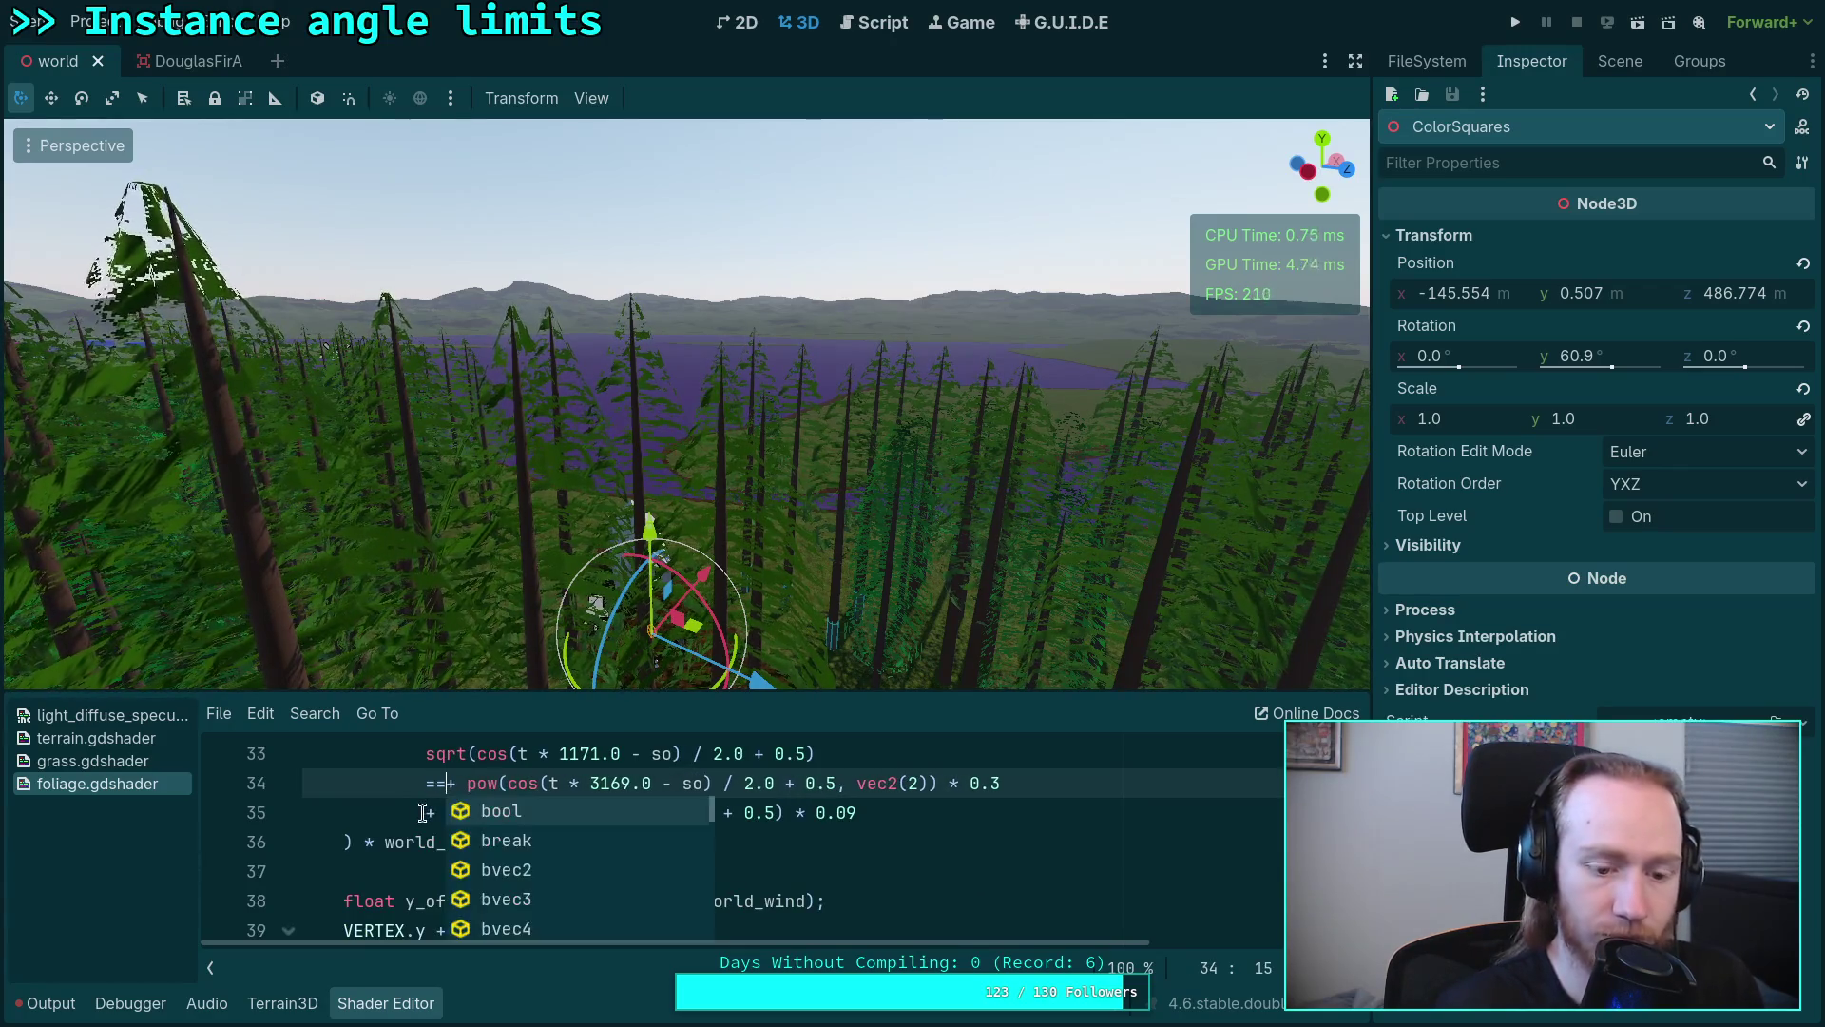
key(BackSpace)
key(BackSpace)
text(//)
click(424, 811)
text(//)
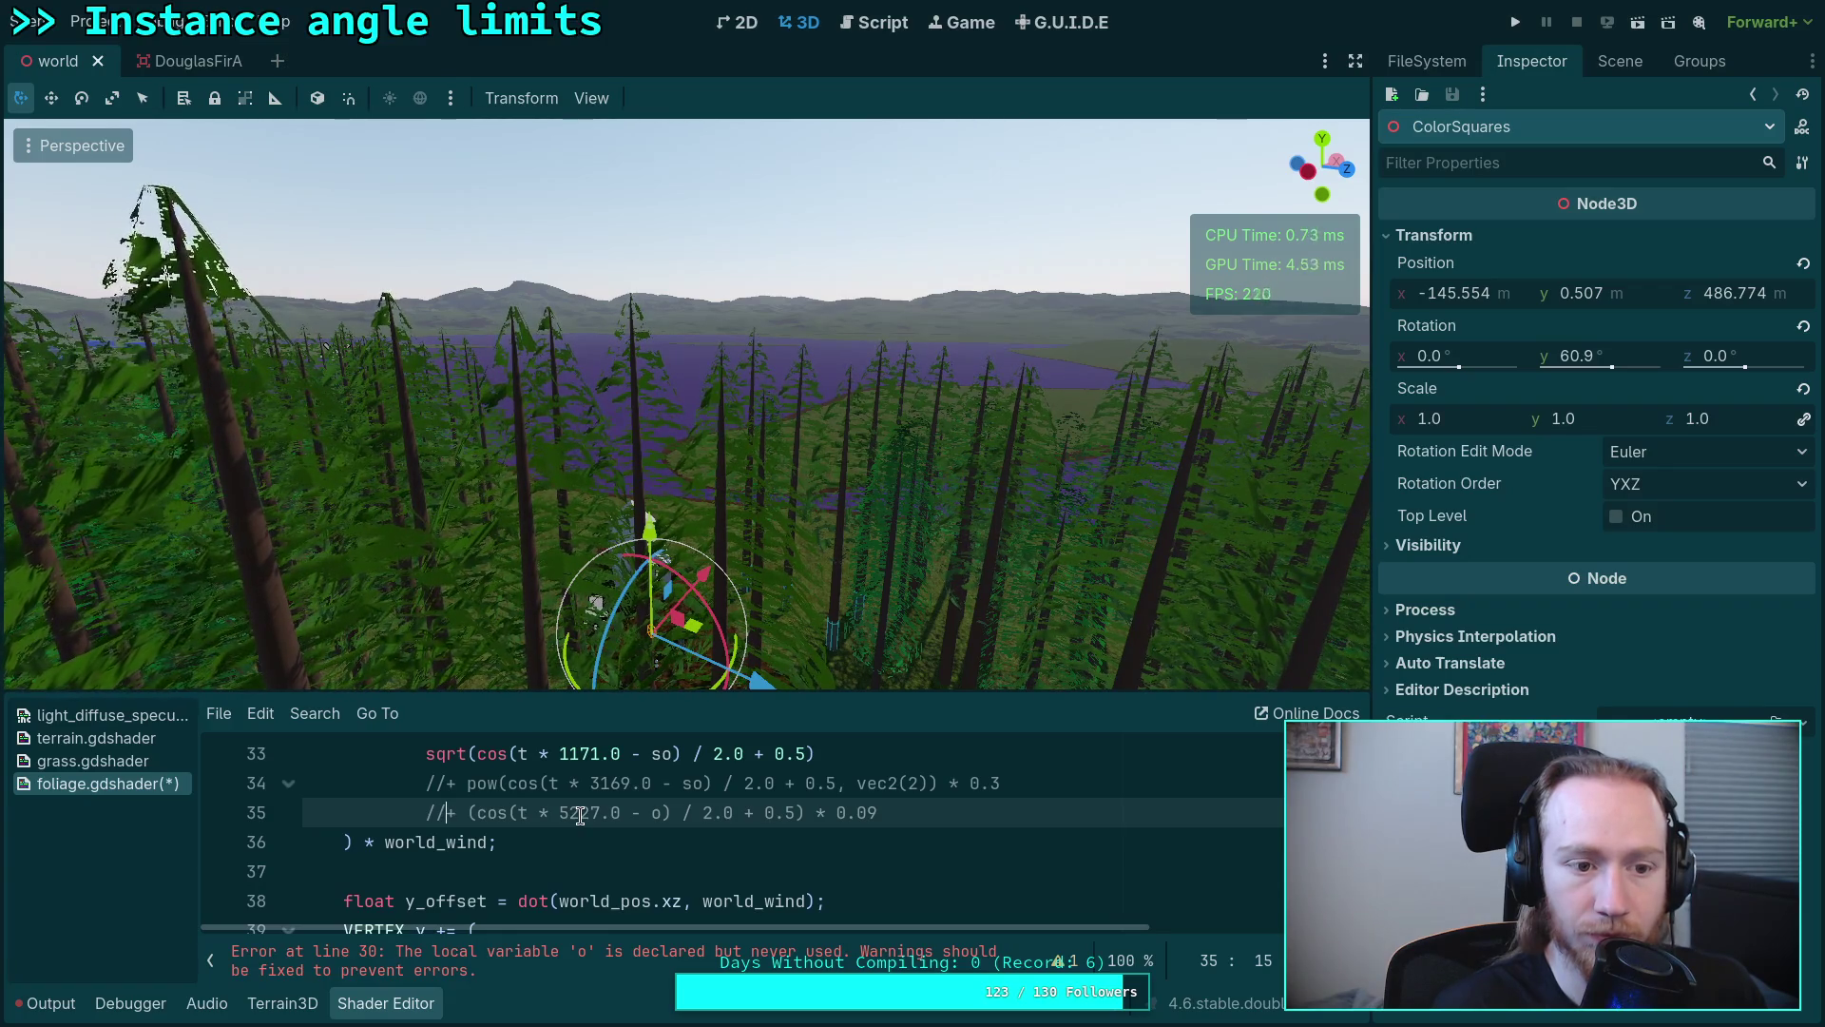
scroll(578, 814, down, 1)
scroll(570, 816, down, 1)
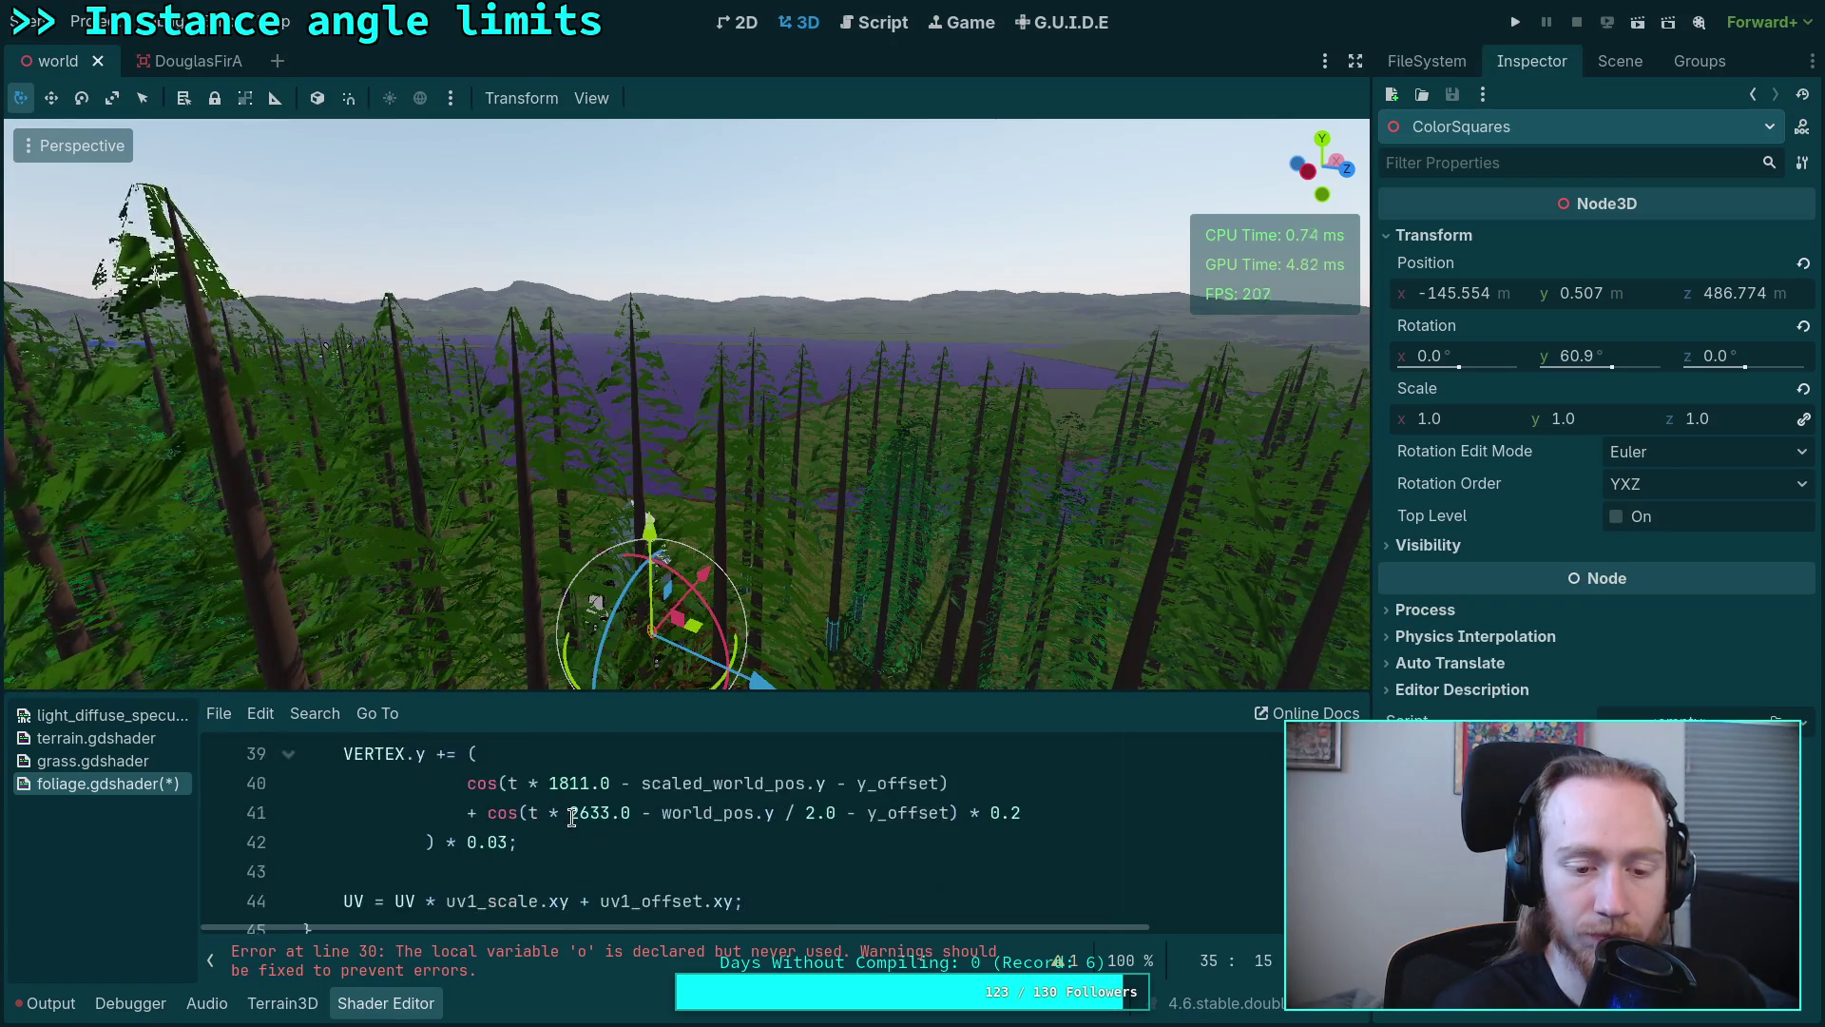
click(504, 841)
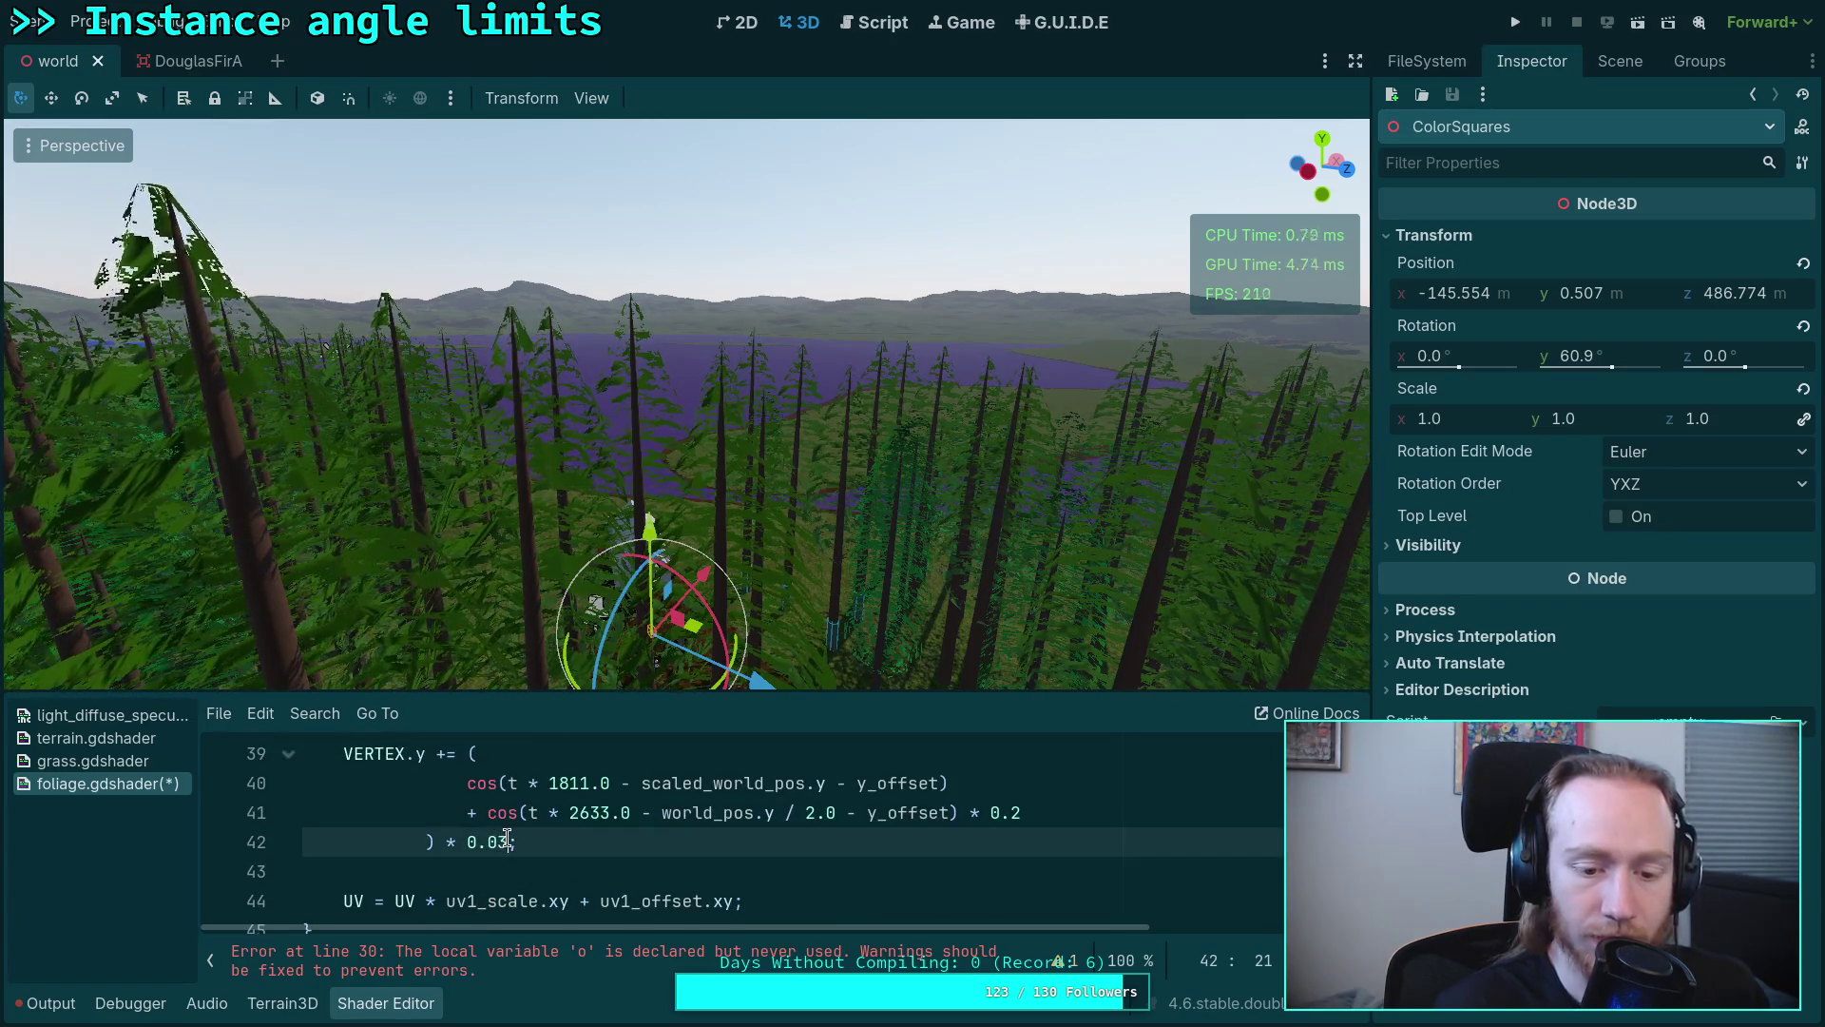
text(*)
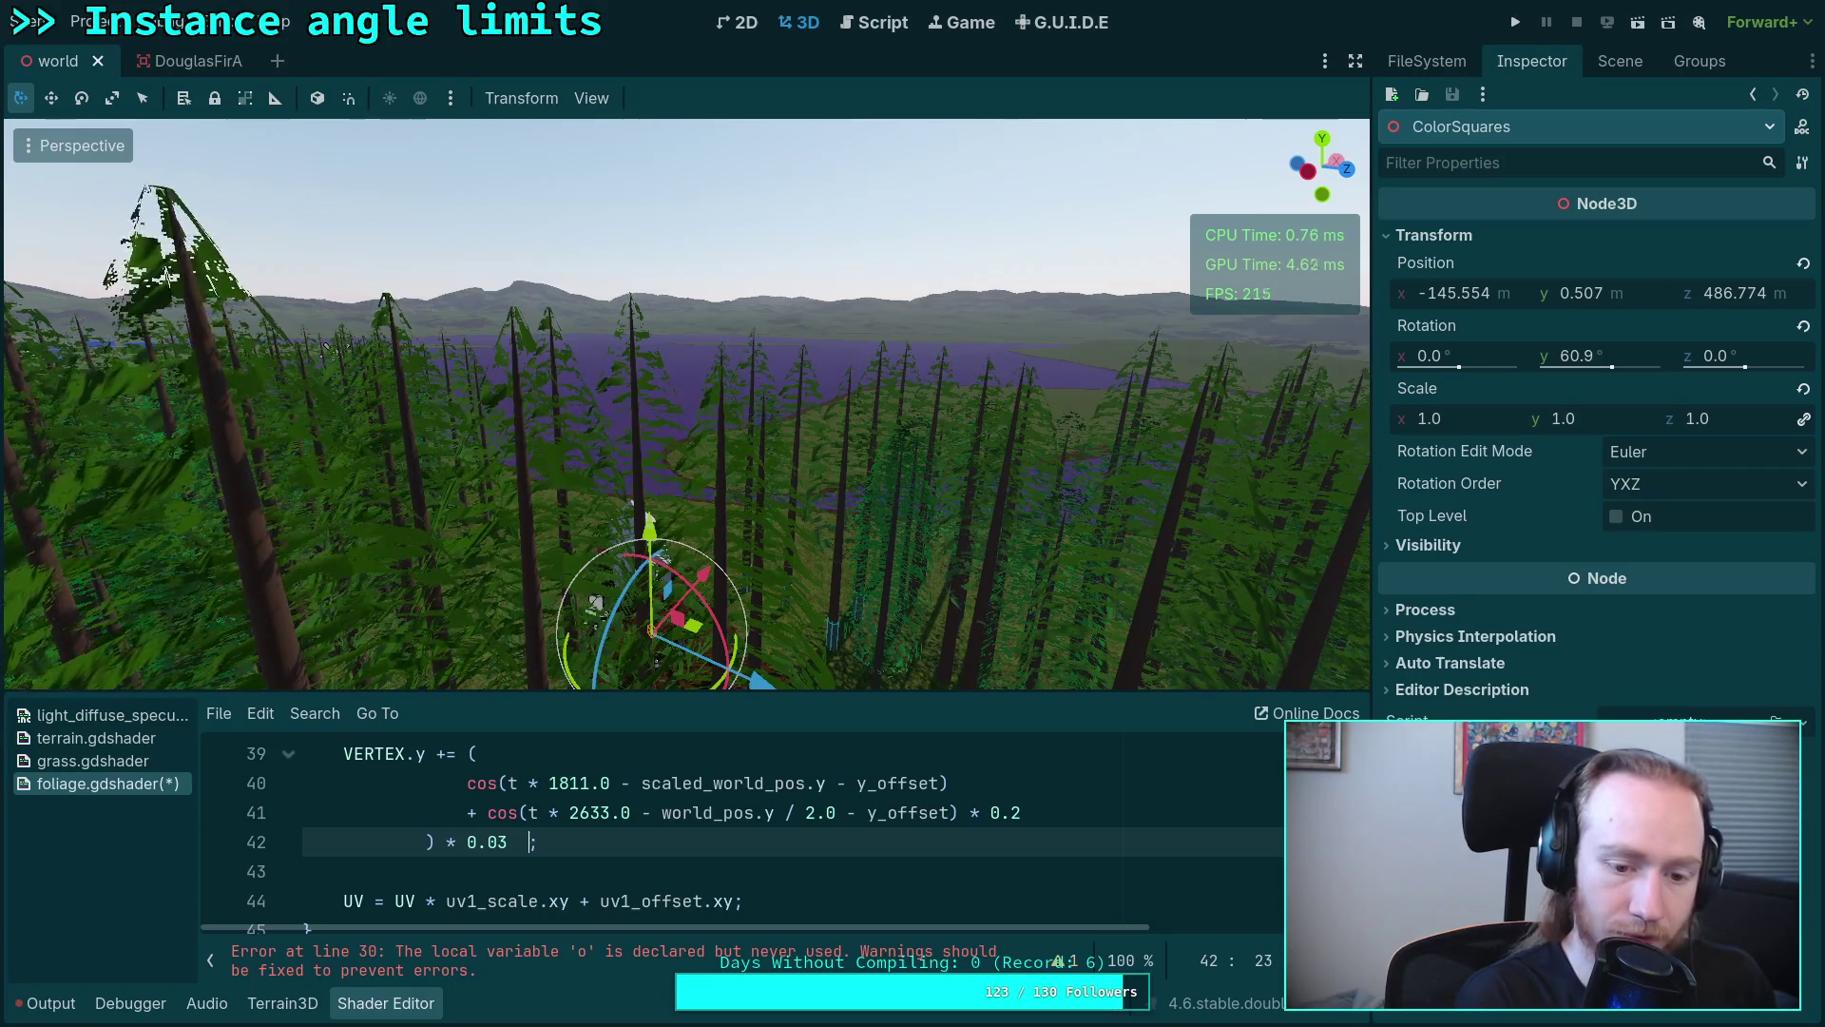
text(0.0)
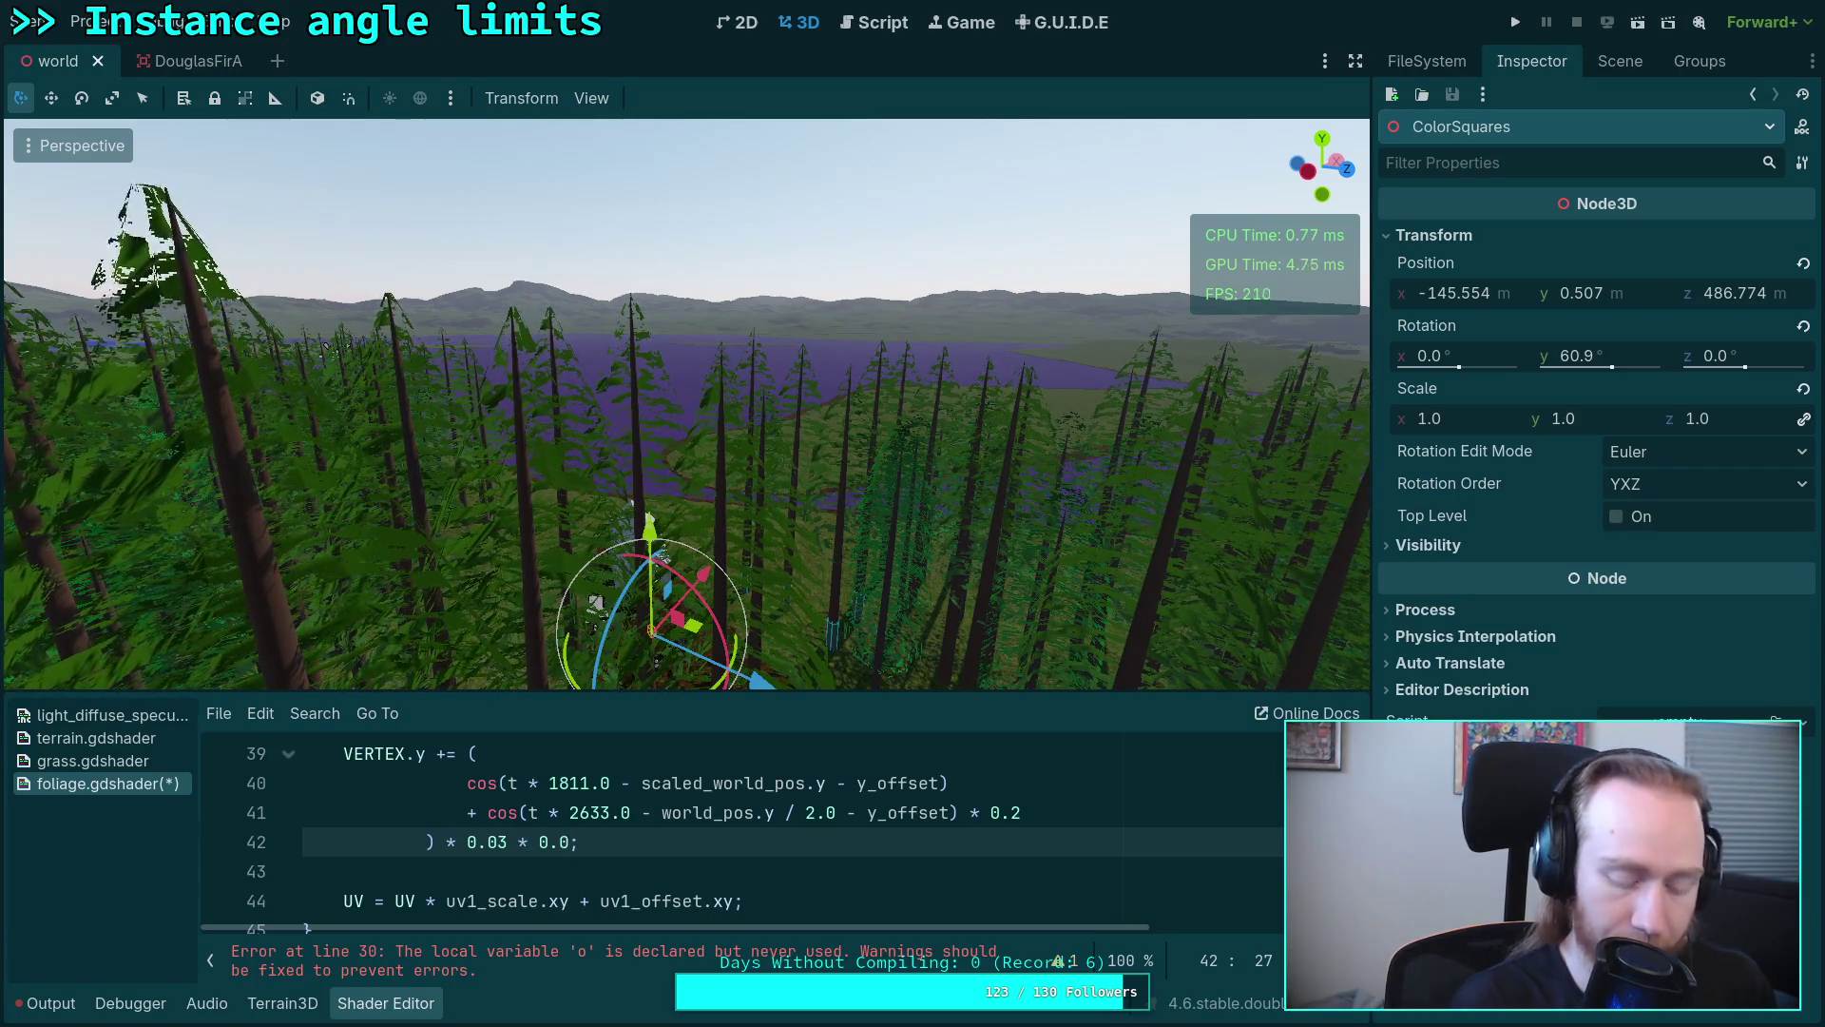
key(ctrl+s)
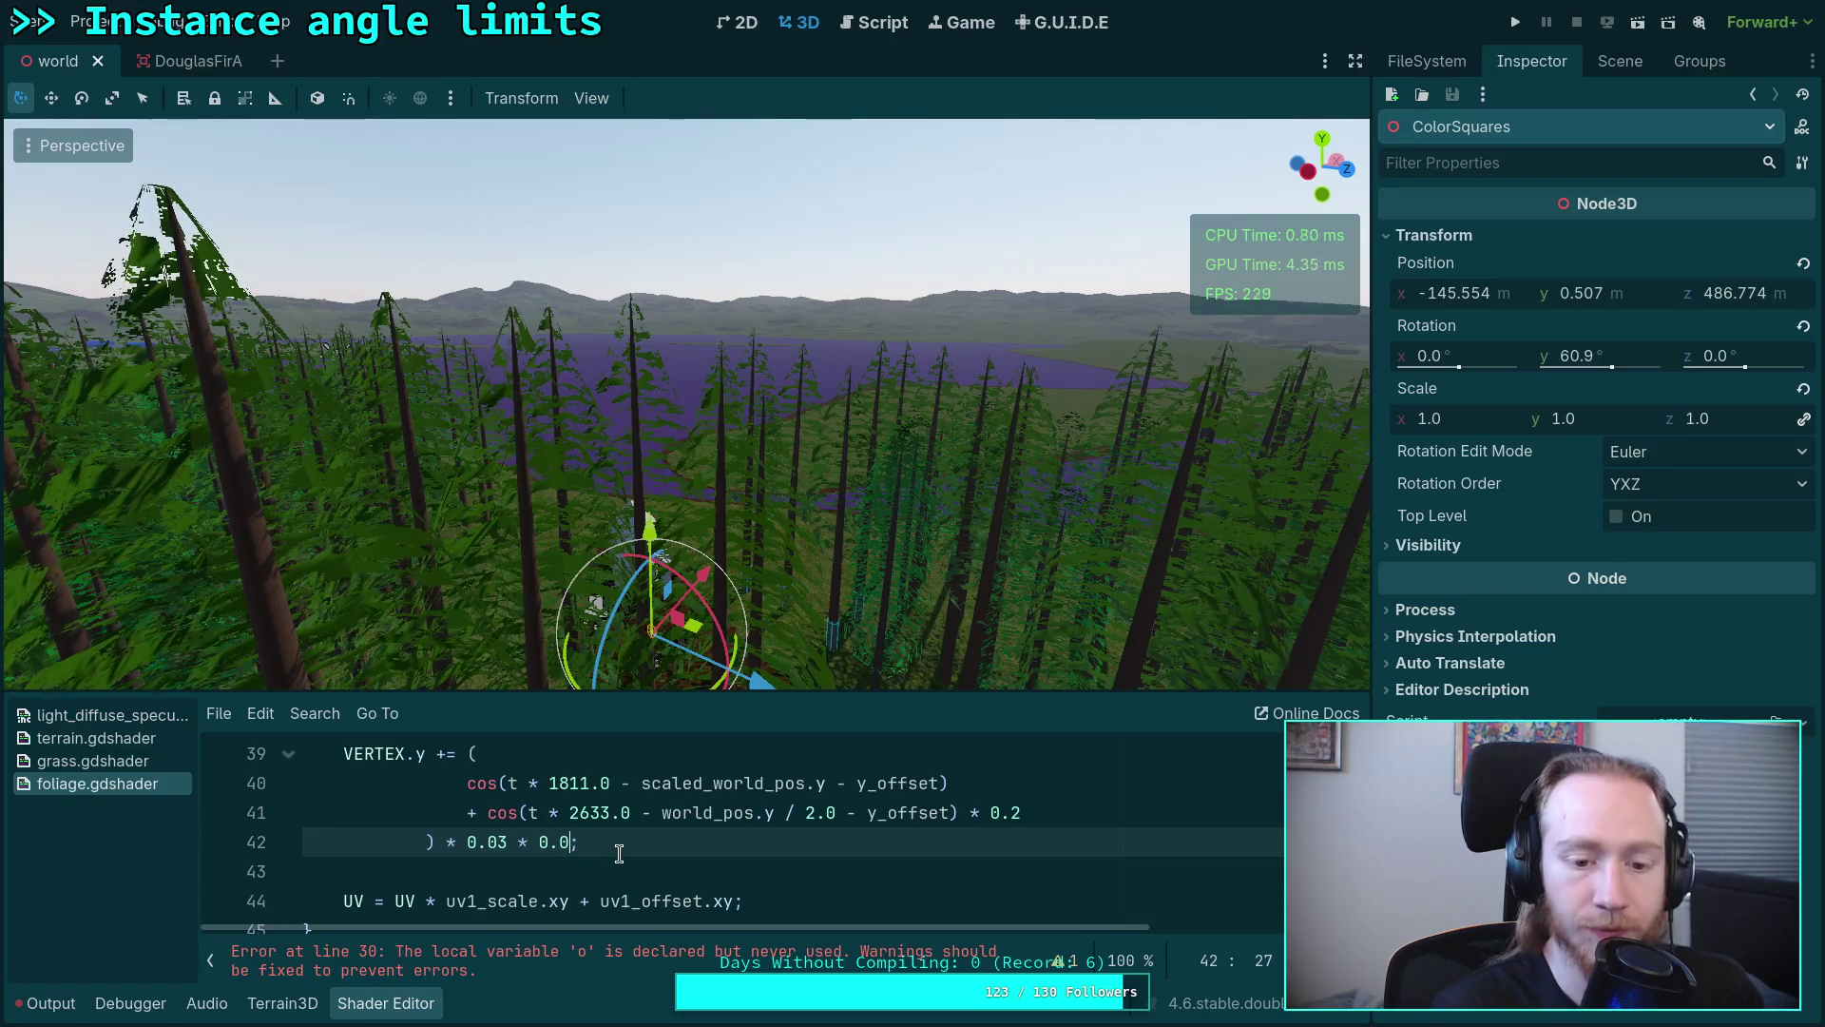
scroll(628, 850, up, 1)
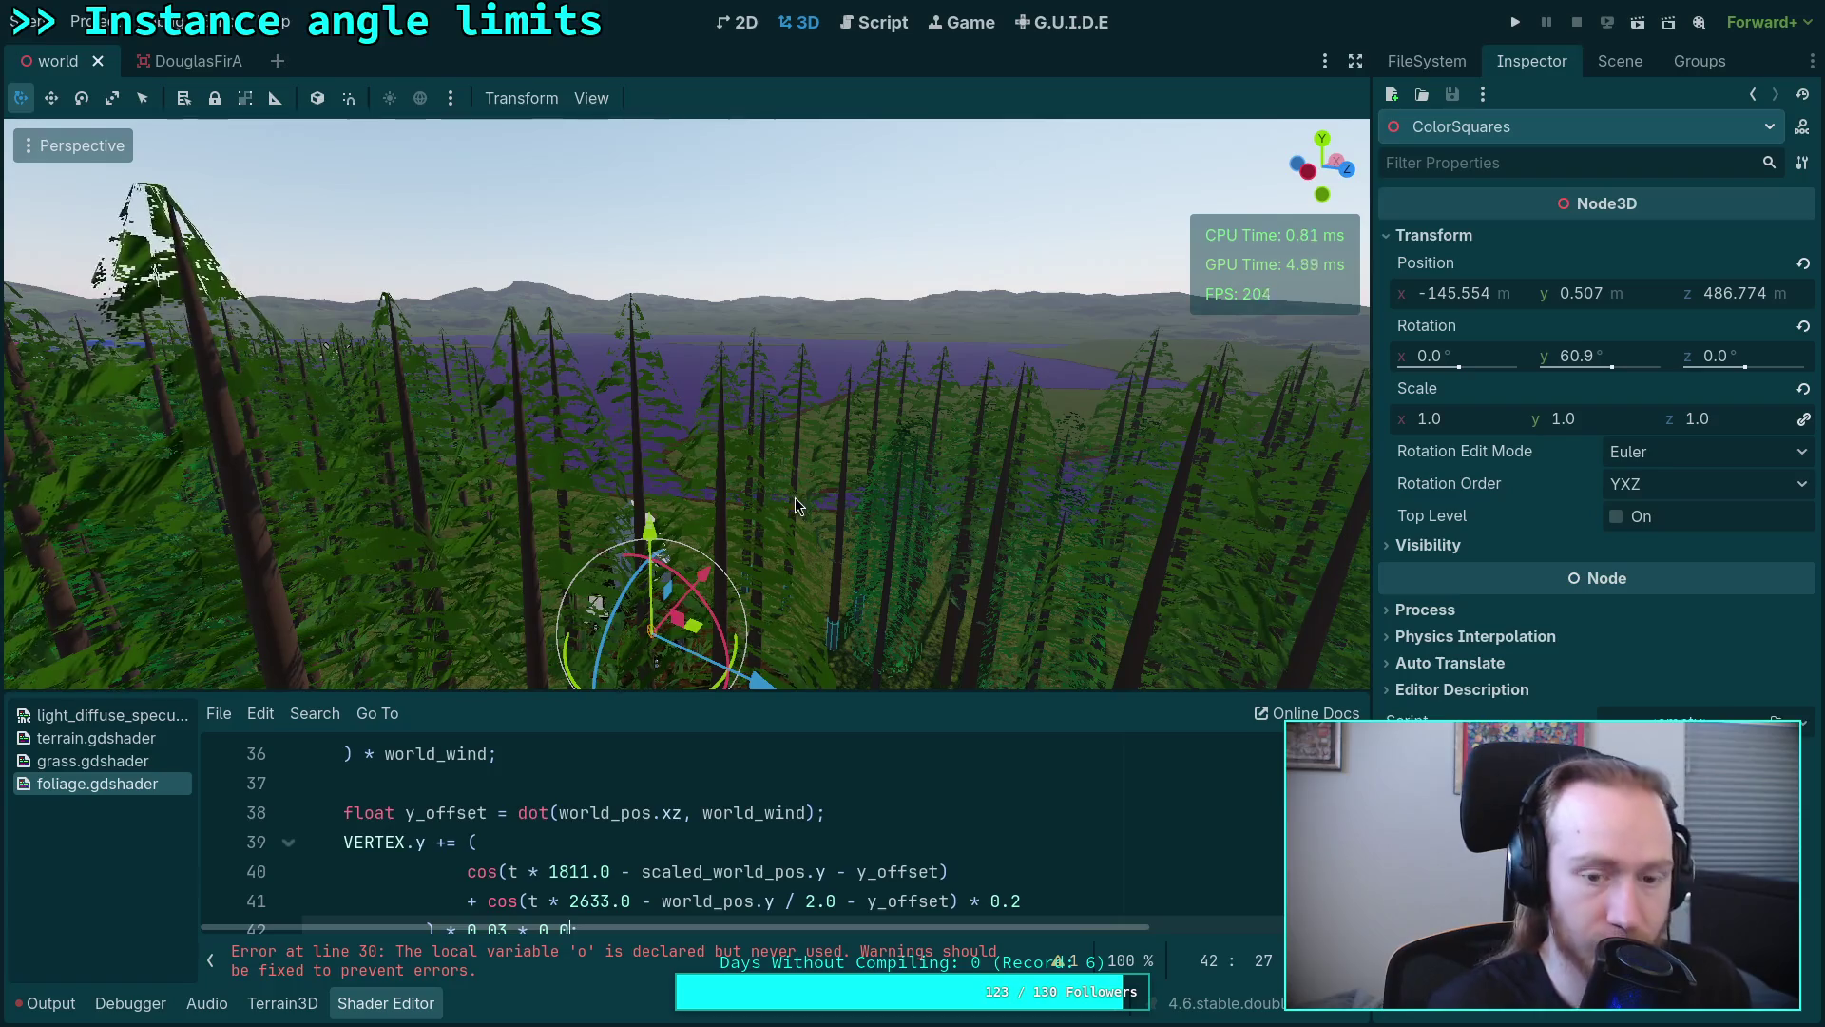
mouse_move(685, 429)
mouse_down()
mouse_move(684, 570)
mouse_move(684, 357)
mouse_up()
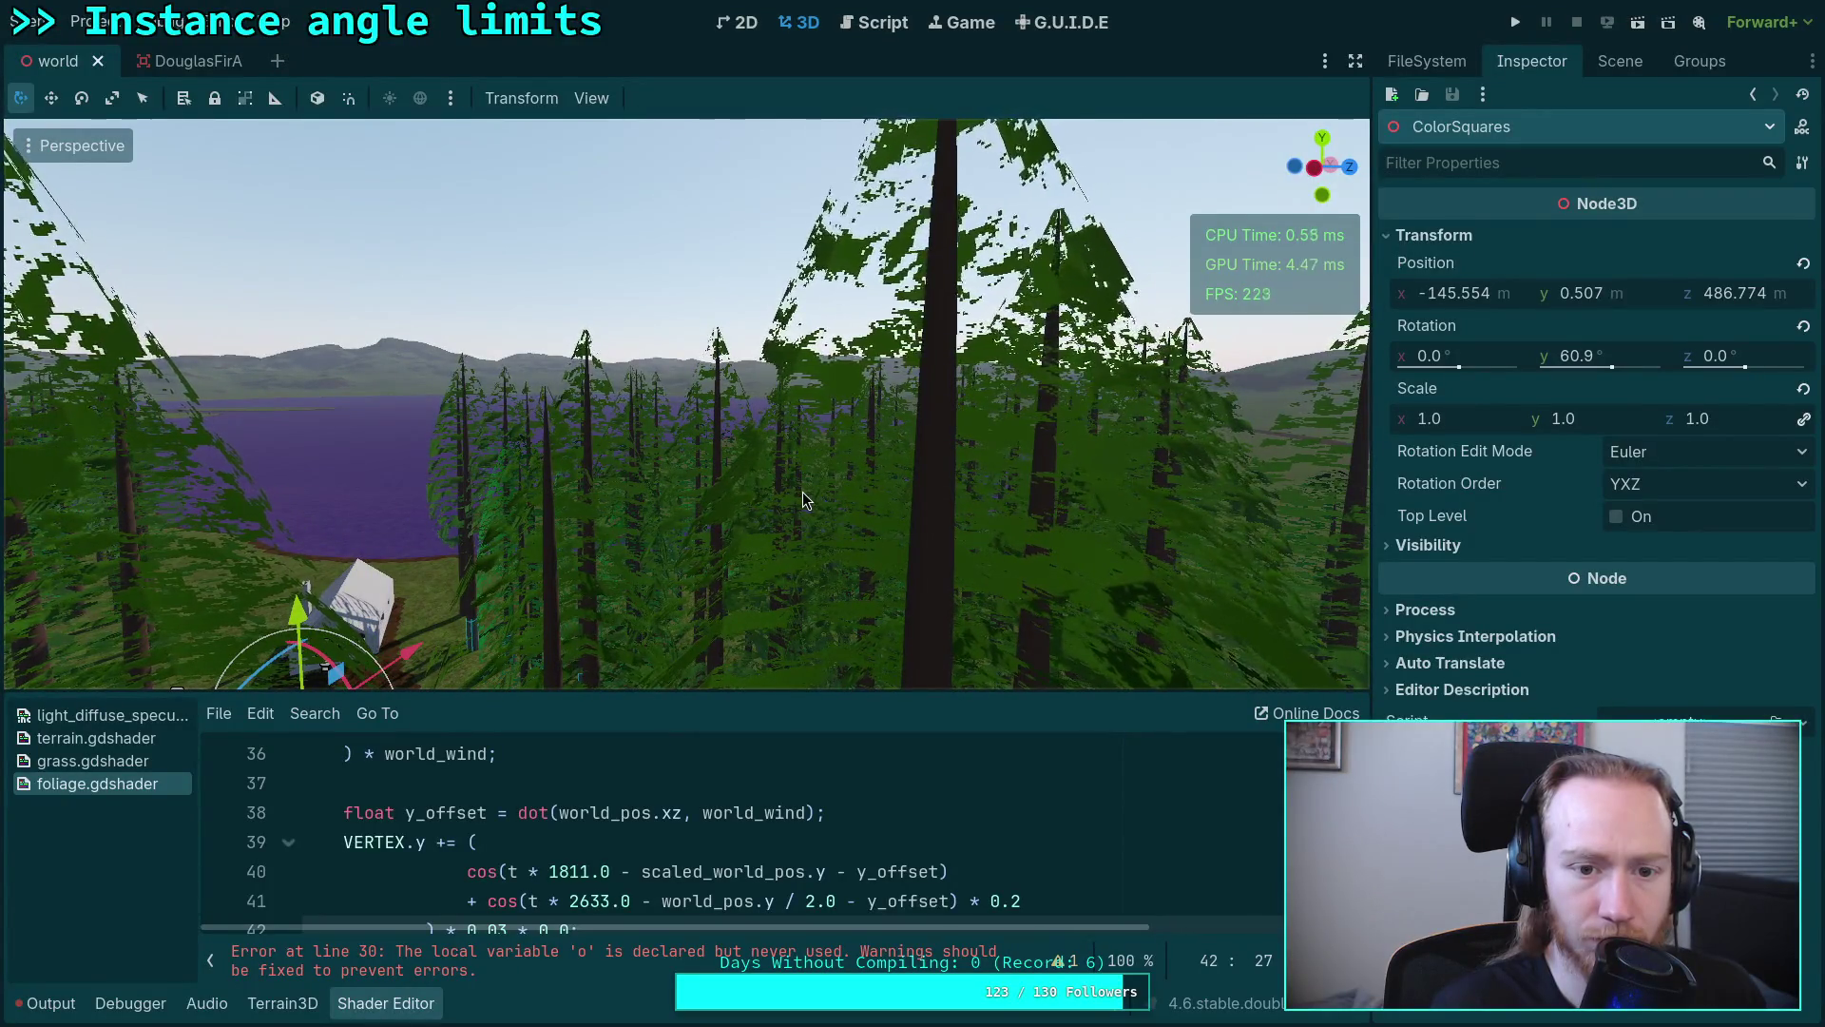
scroll(803, 499, down, 3)
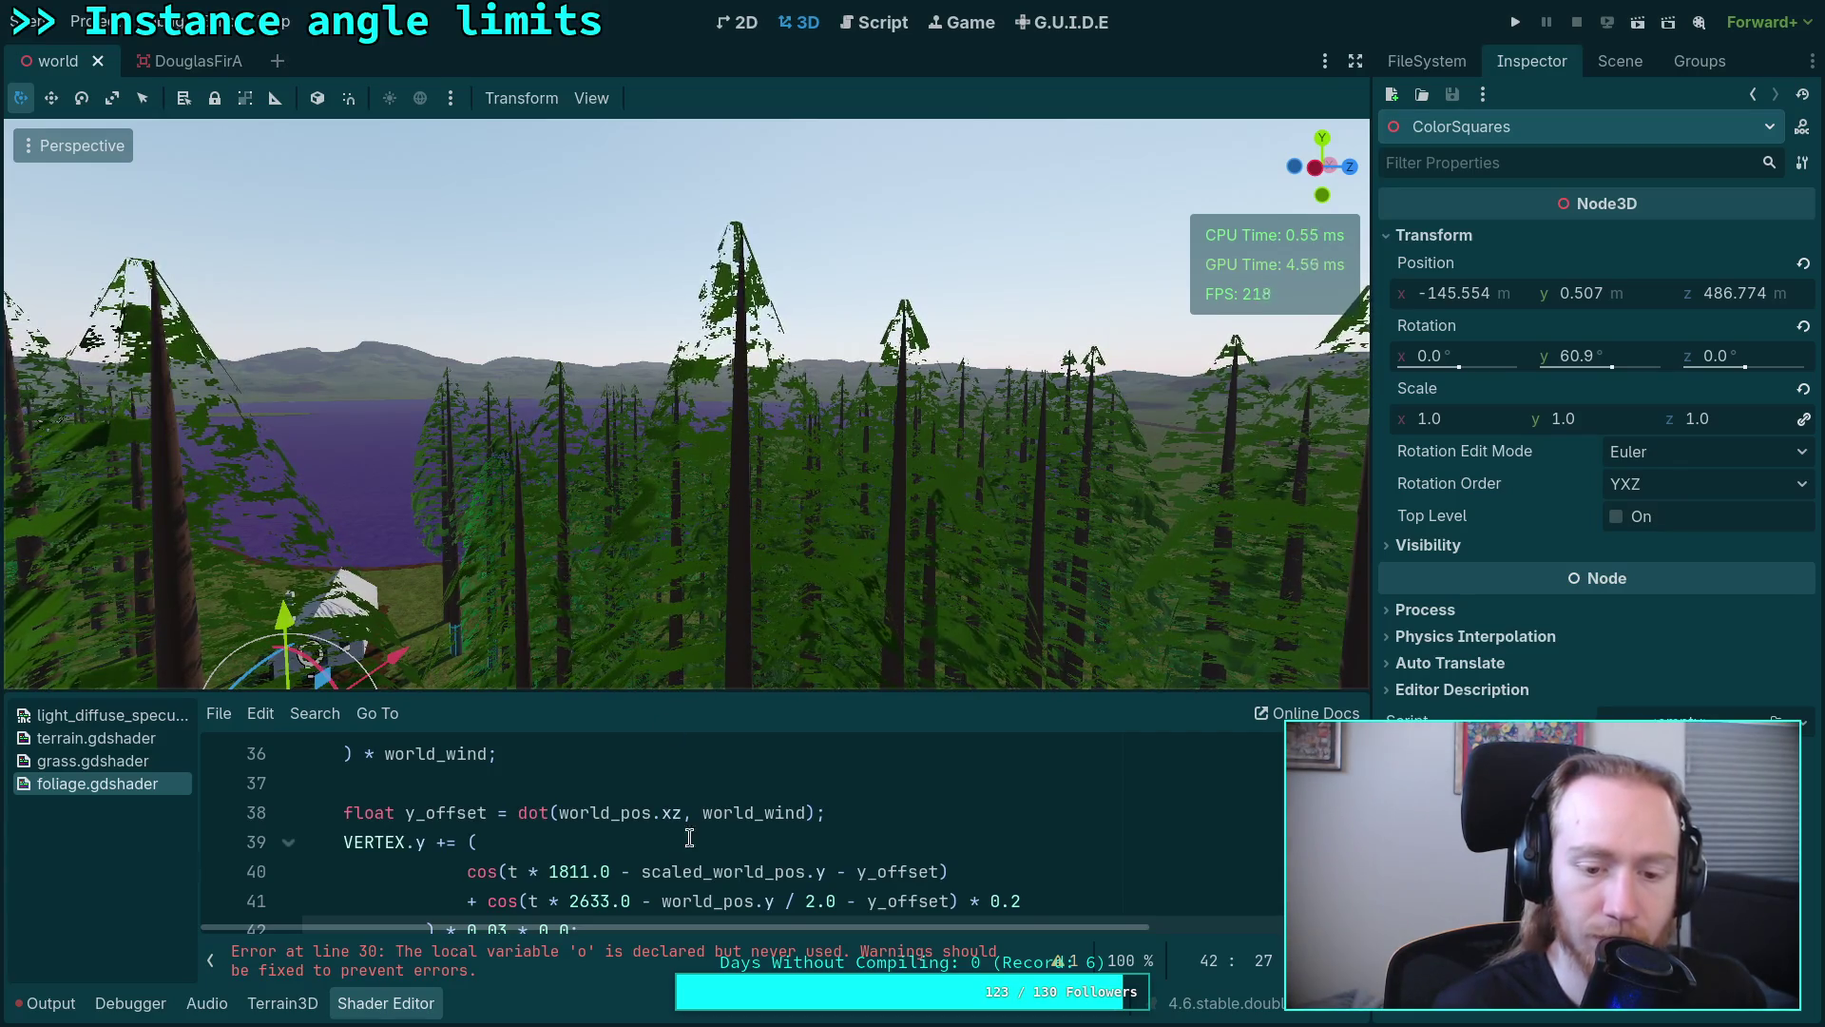
scroll(712, 861, up, 2)
scroll(712, 863, up, 1)
scroll(712, 862, up, 2)
scroll(721, 843, down, 1)
scroll(720, 843, up, 1)
click(774, 843)
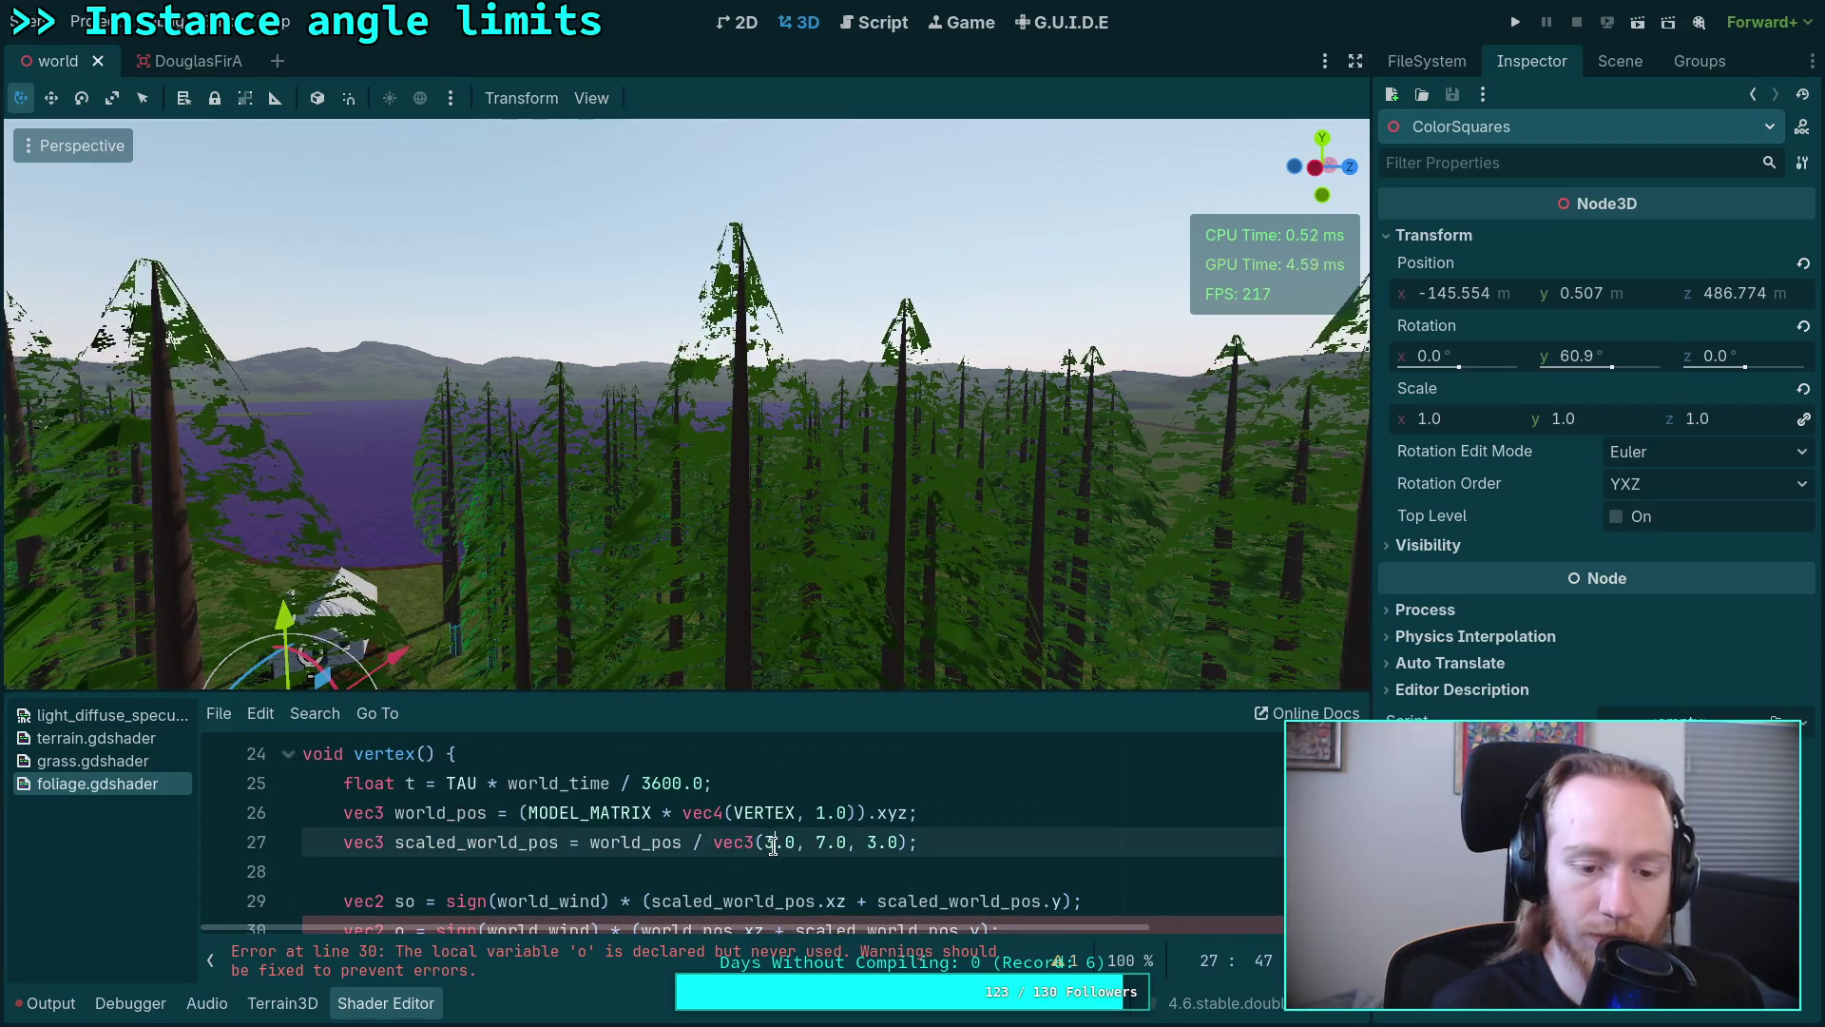
Step: Change the world-position x scale to 10.0 and check the trees in the viewport
key(Delete)
text(10)
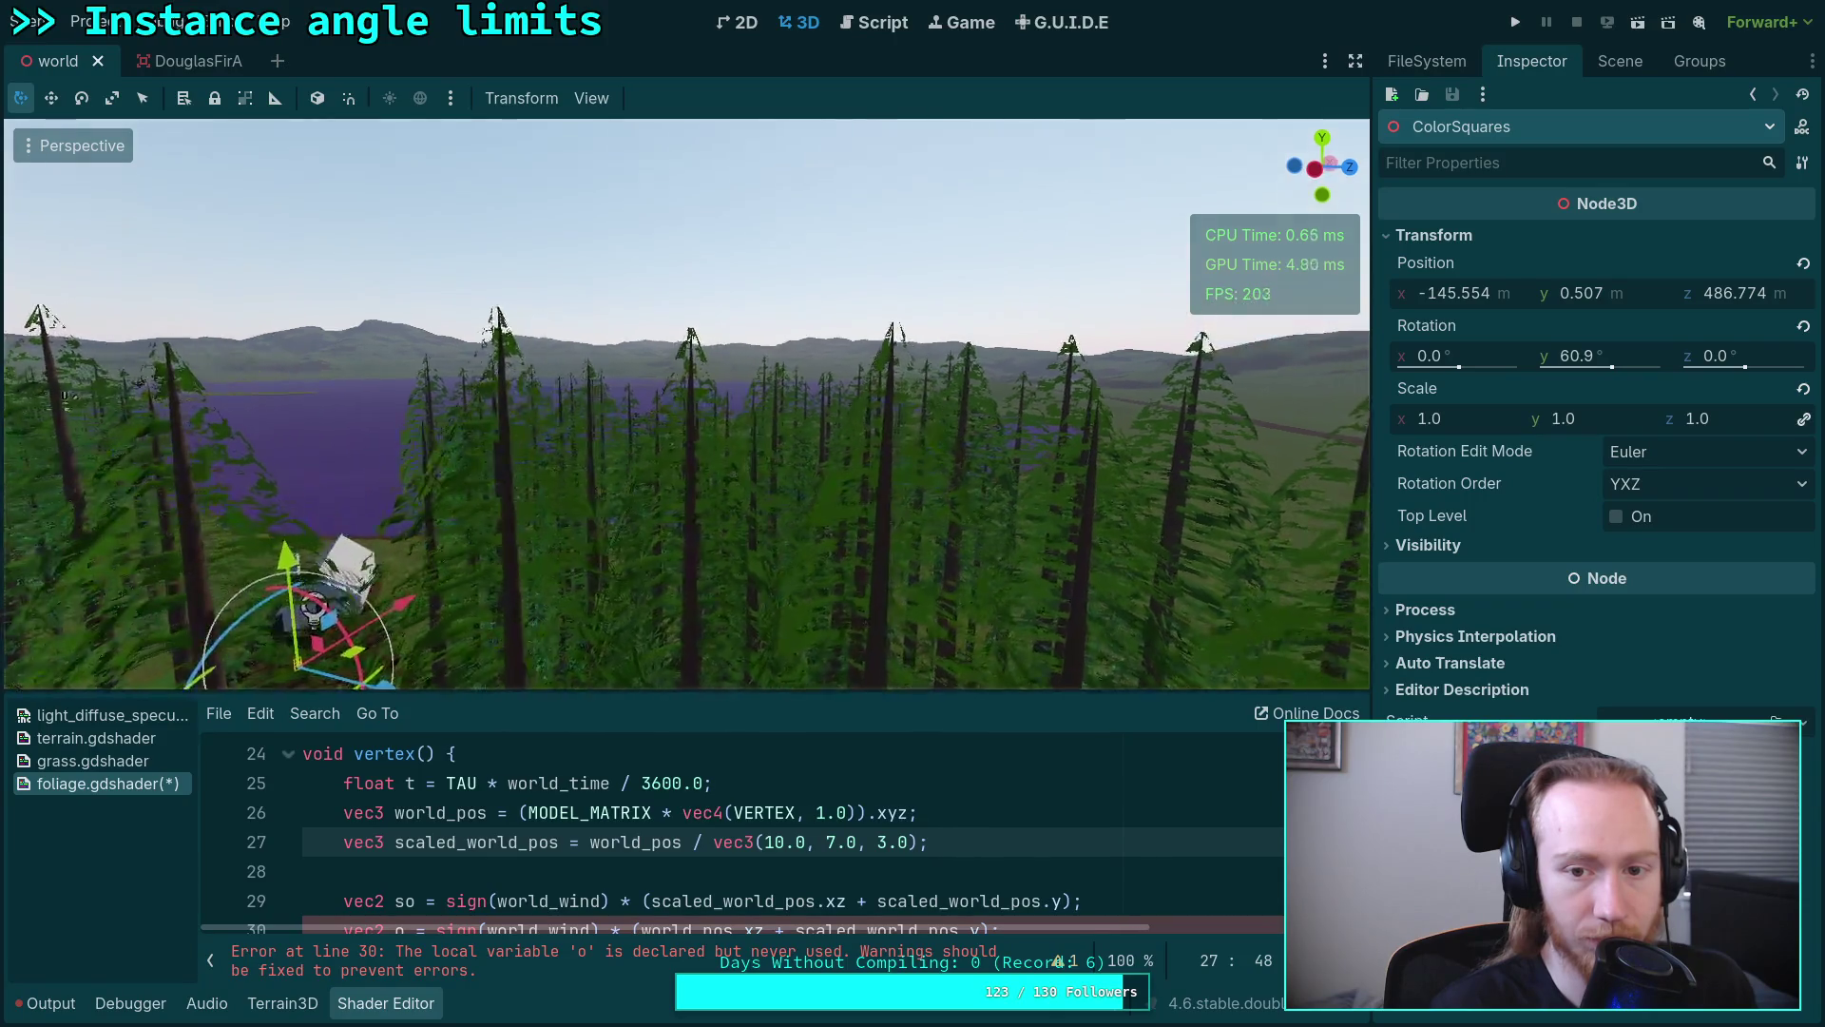
key(s)
key(s)
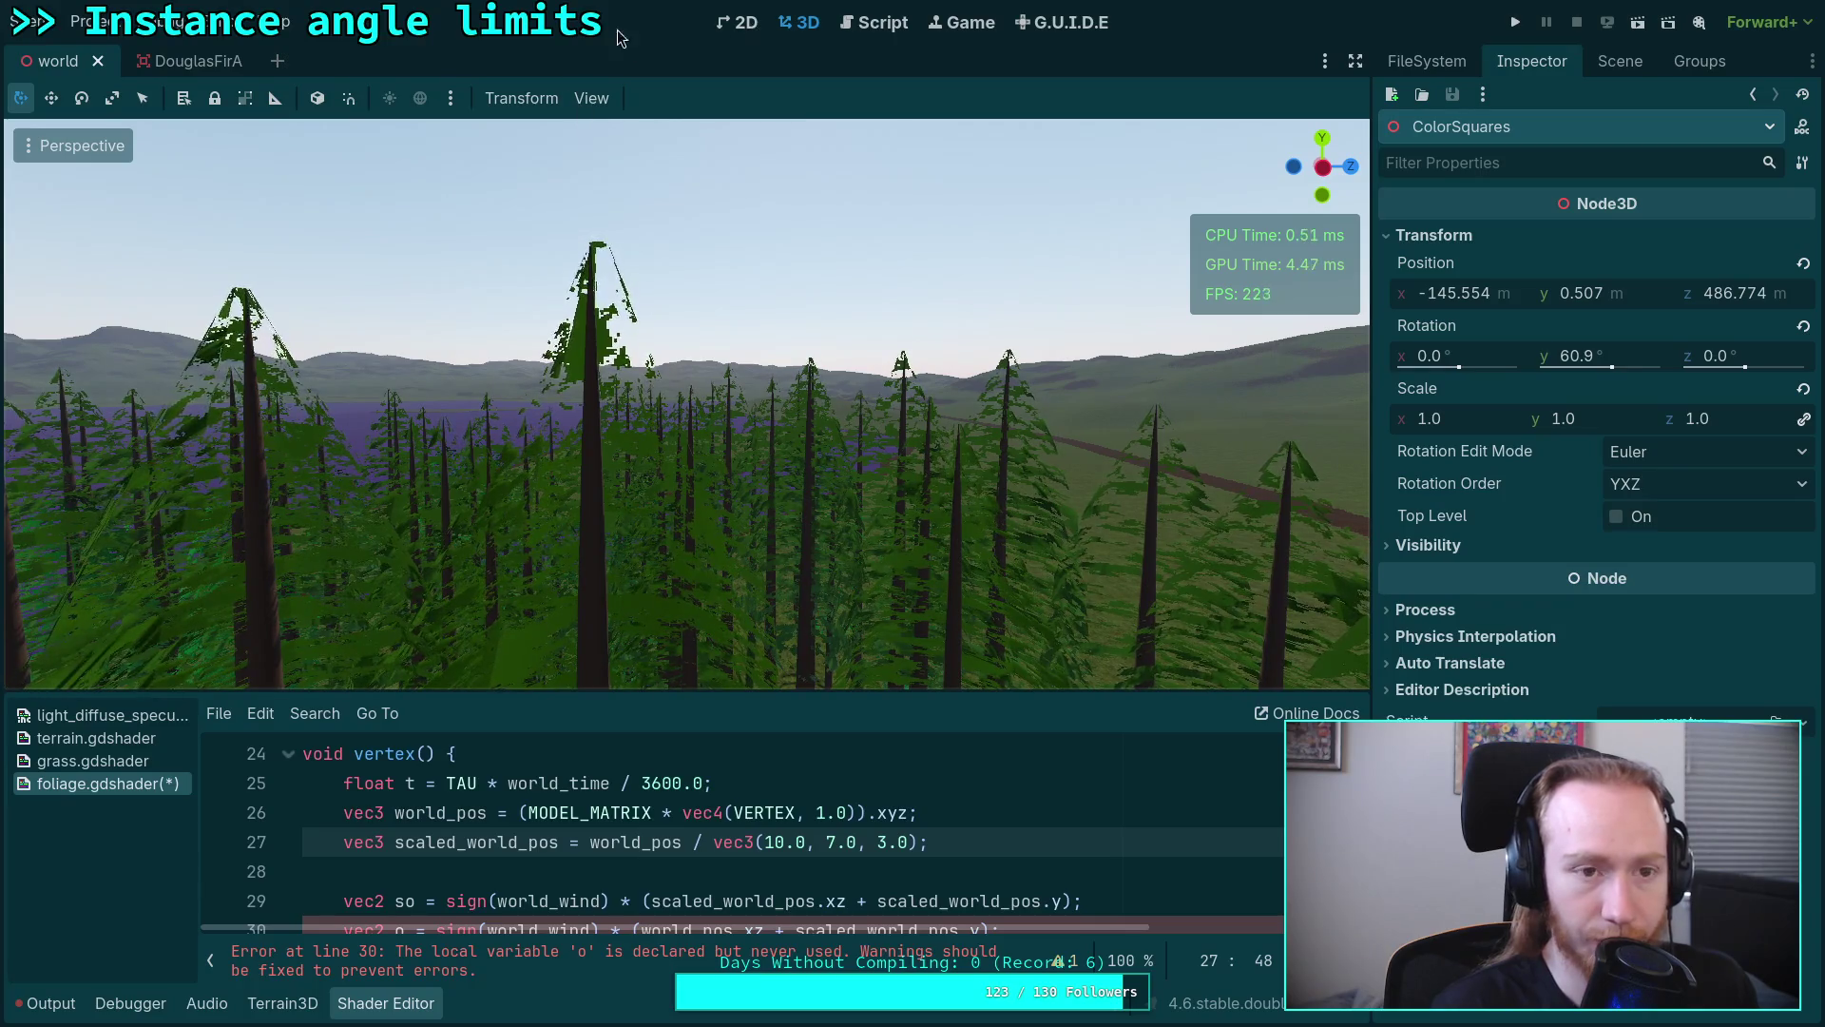
click(89, 21)
Step: Set the world_wind shader global's y component to 0.0 and close Project Settings
click(142, 55)
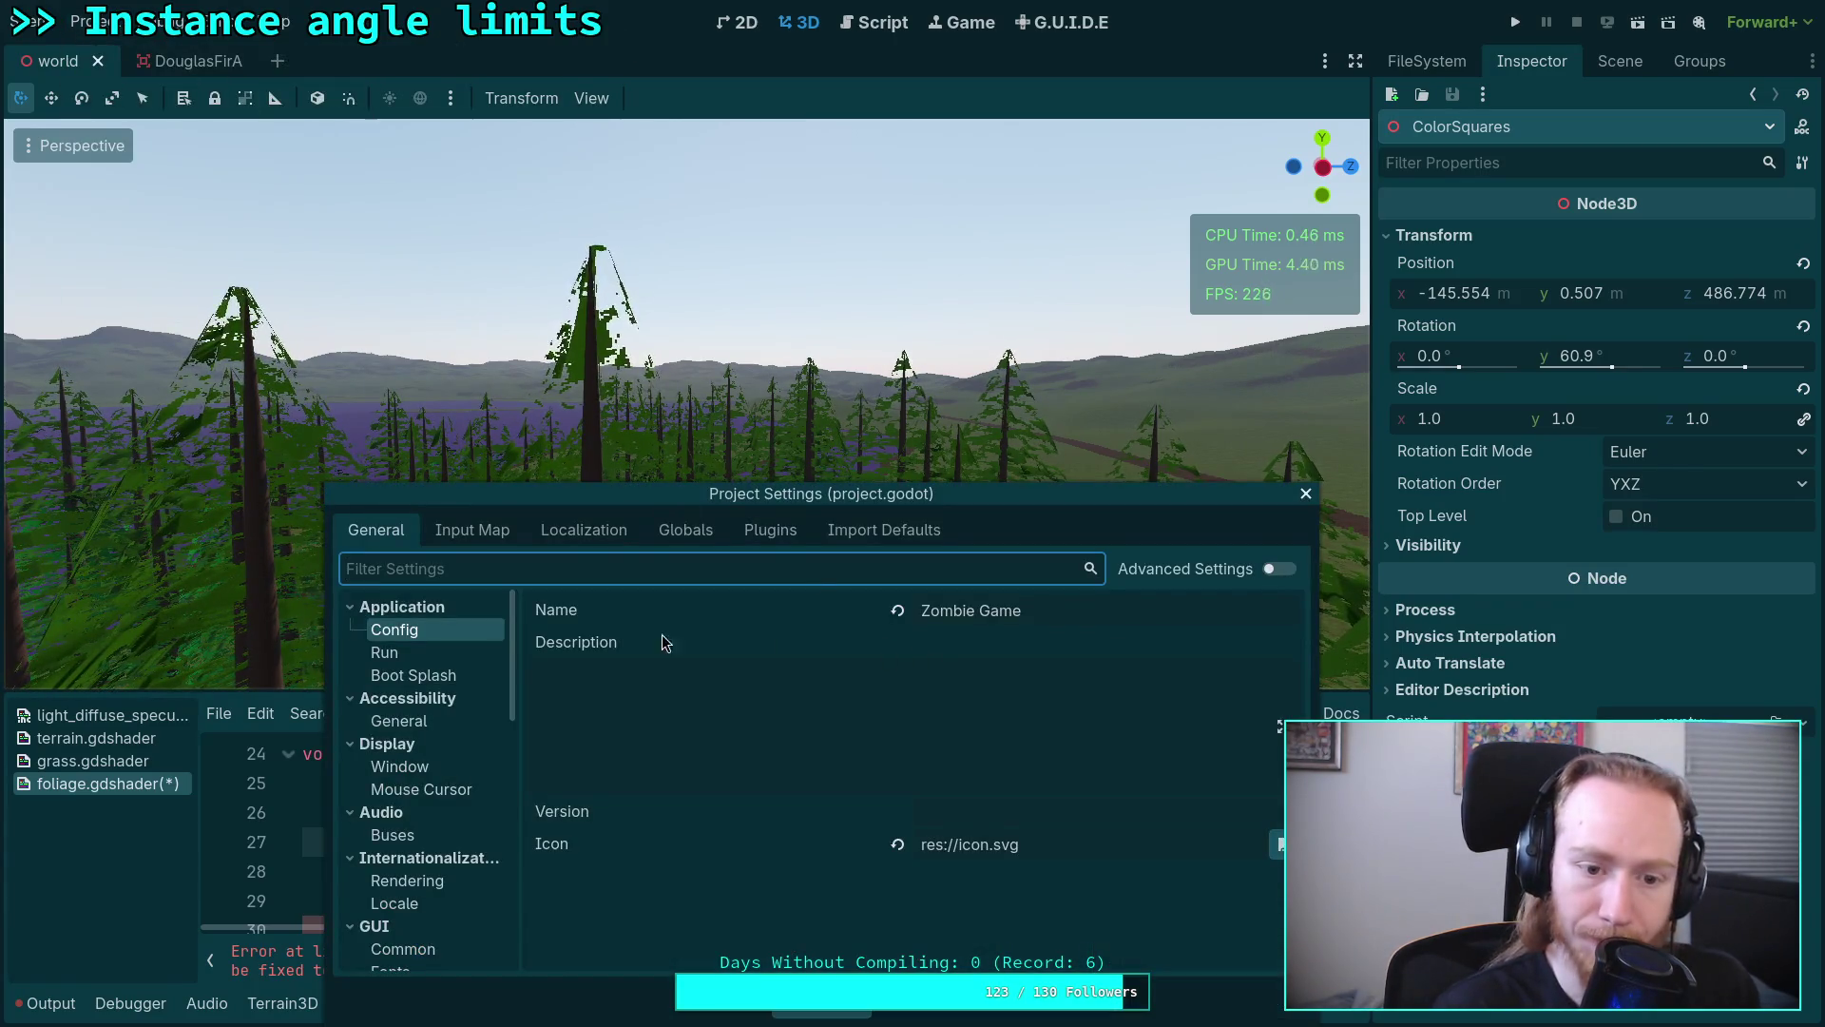
click(691, 533)
click(515, 571)
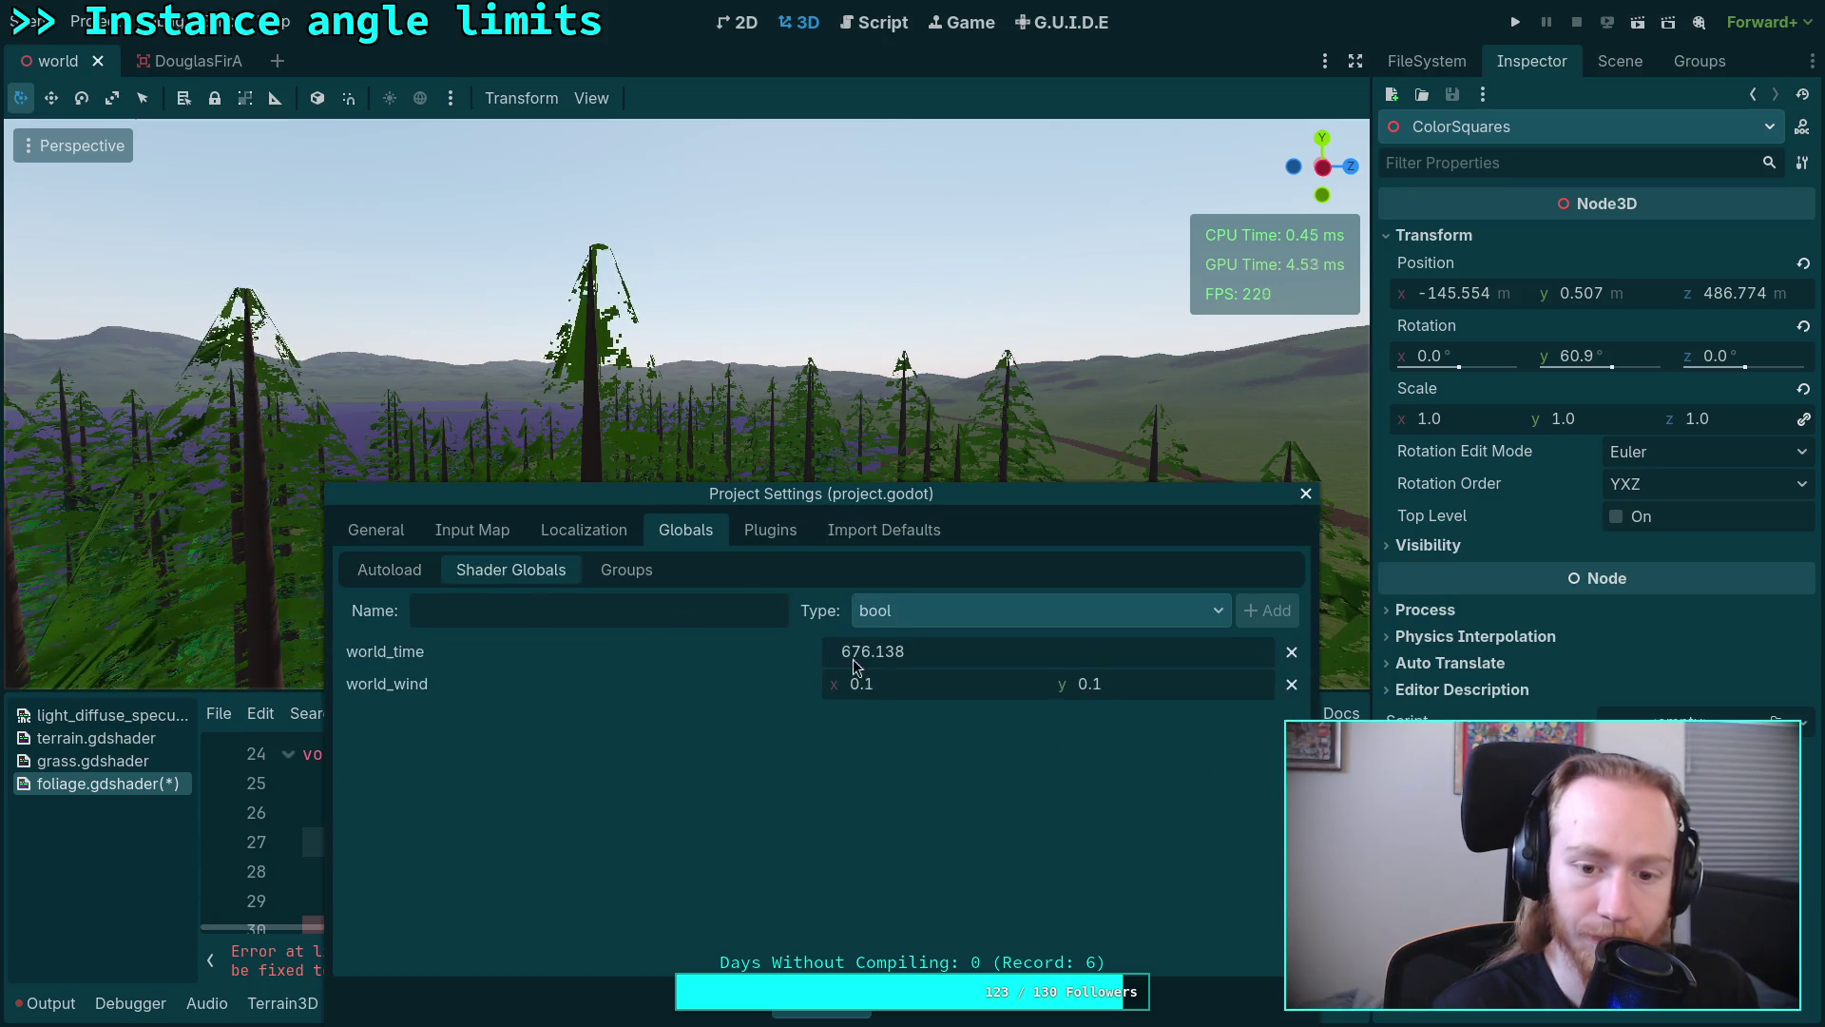
click(955, 685)
click(1139, 685)
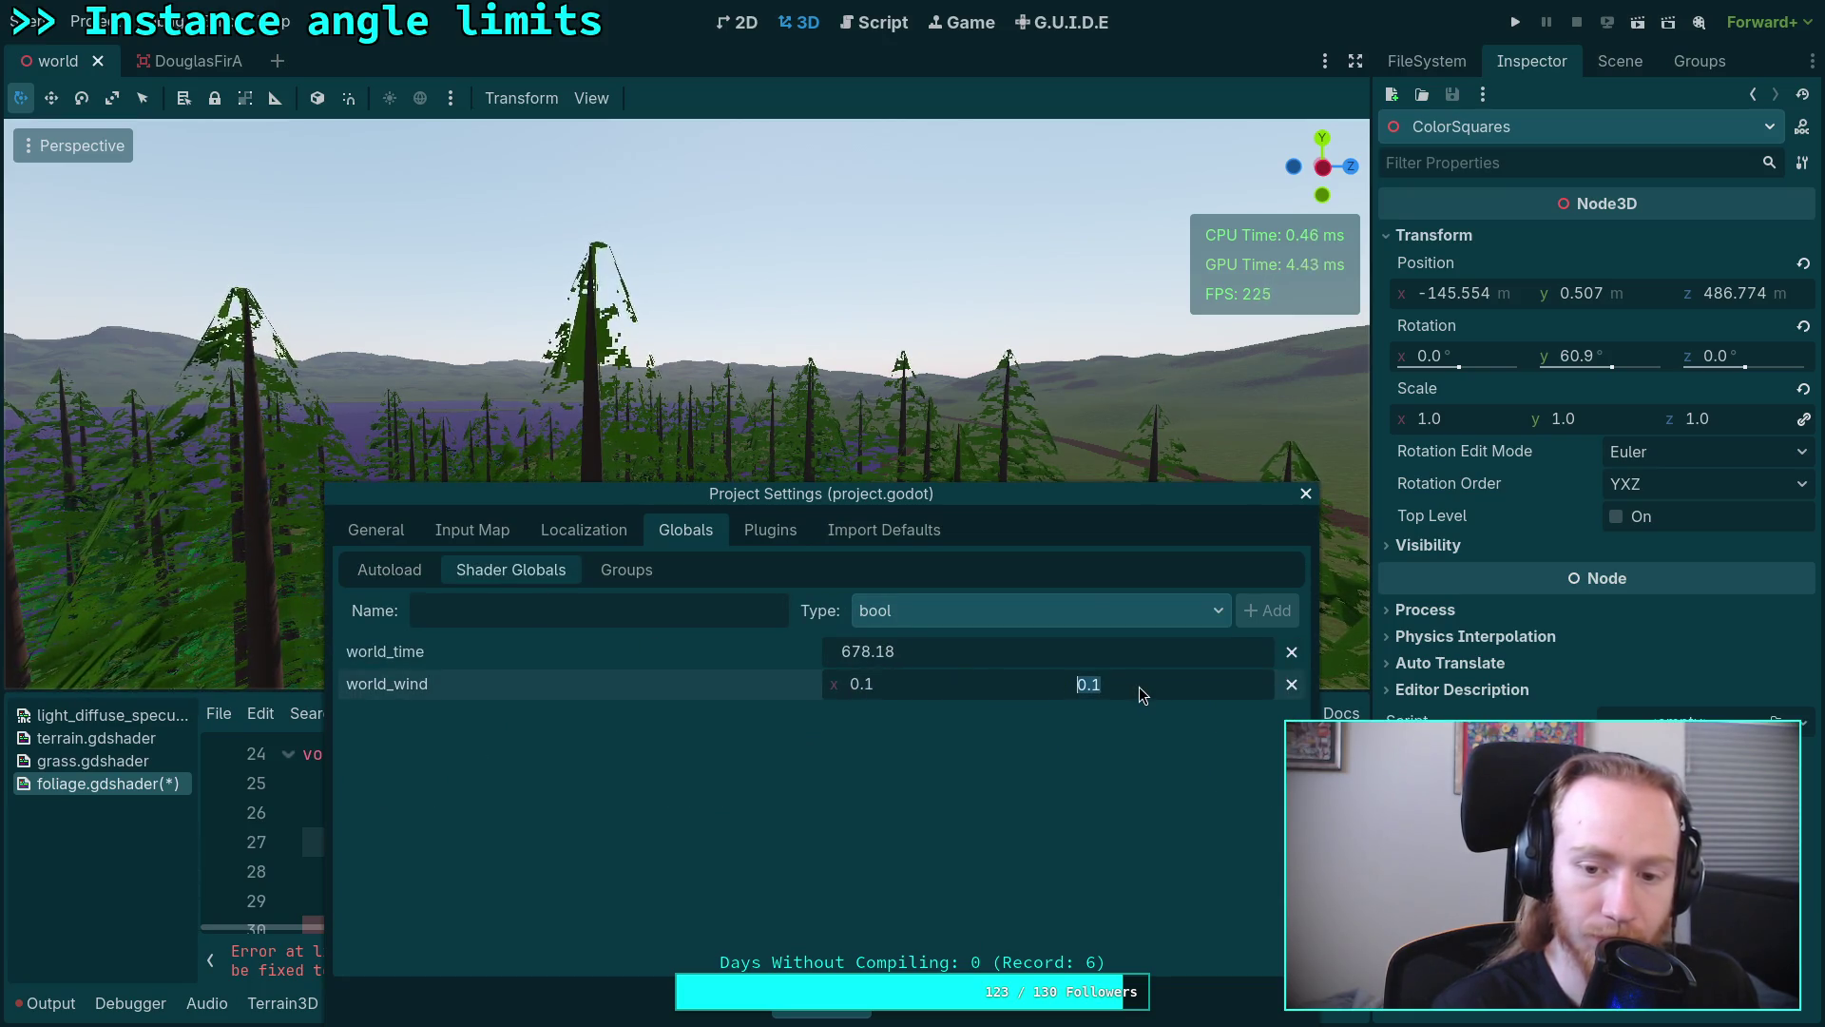
text(0)
key(Return)
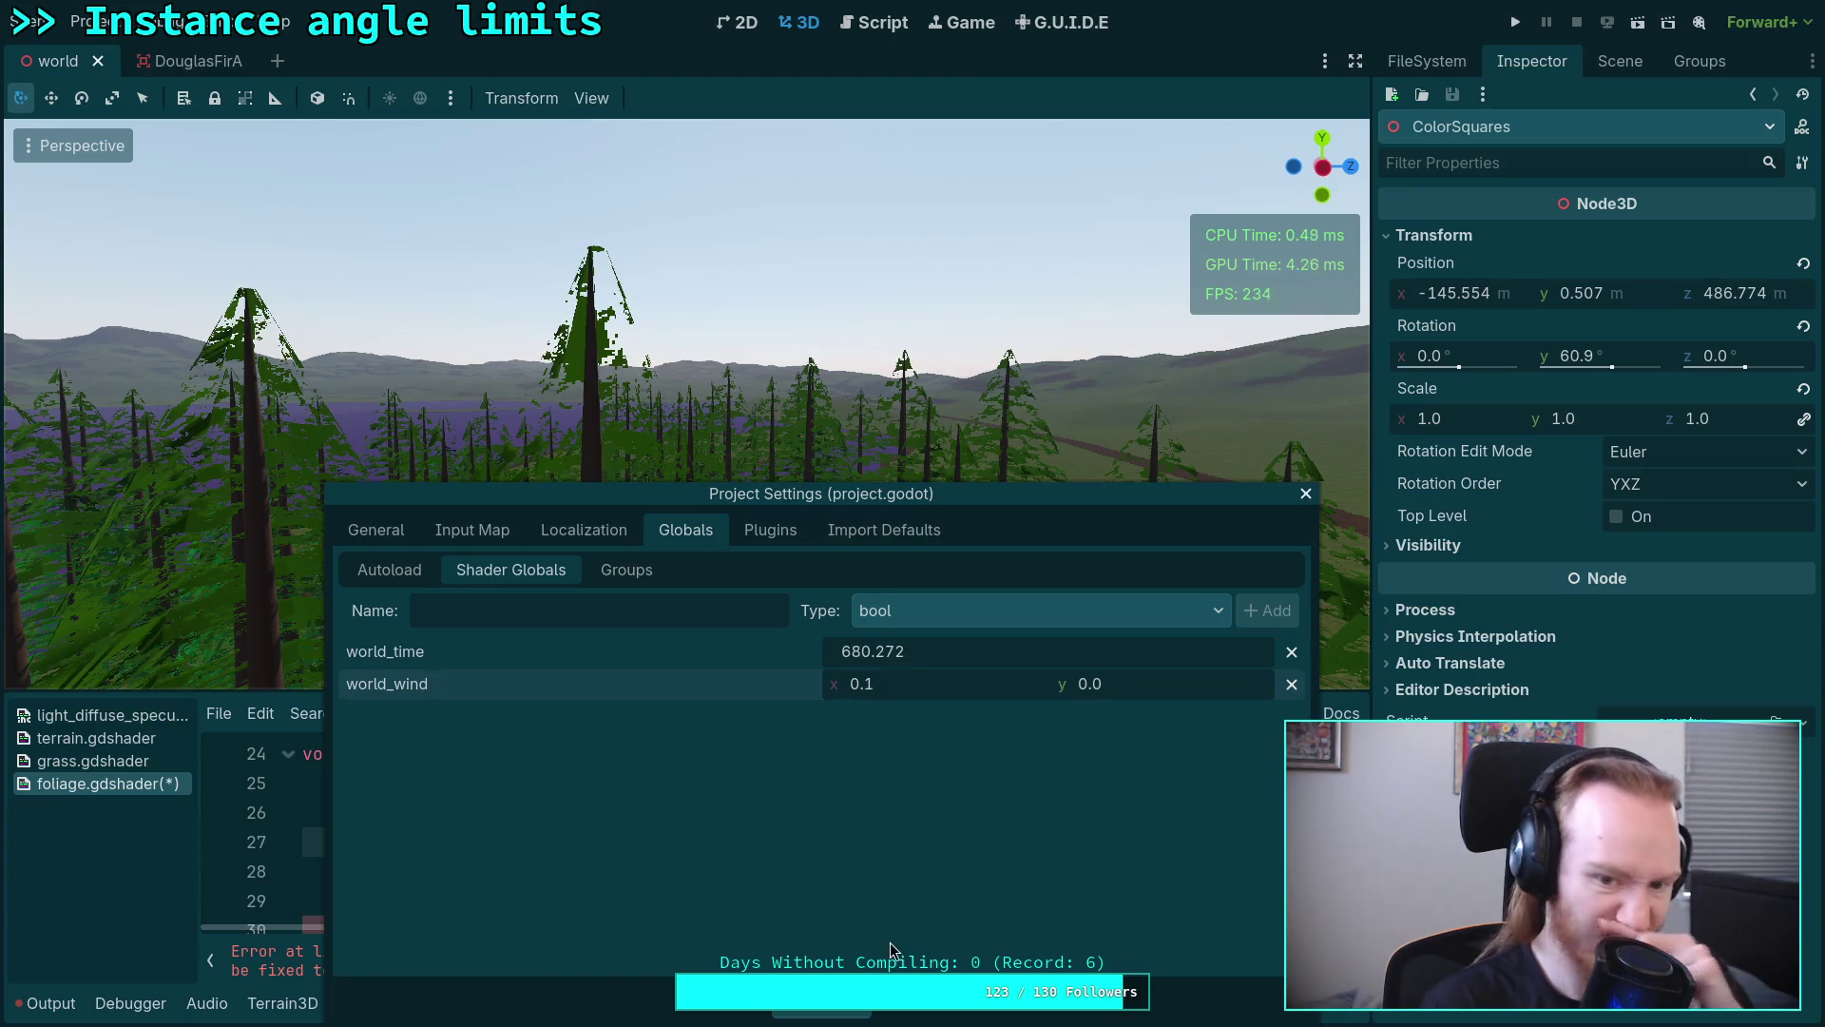
click(799, 1009)
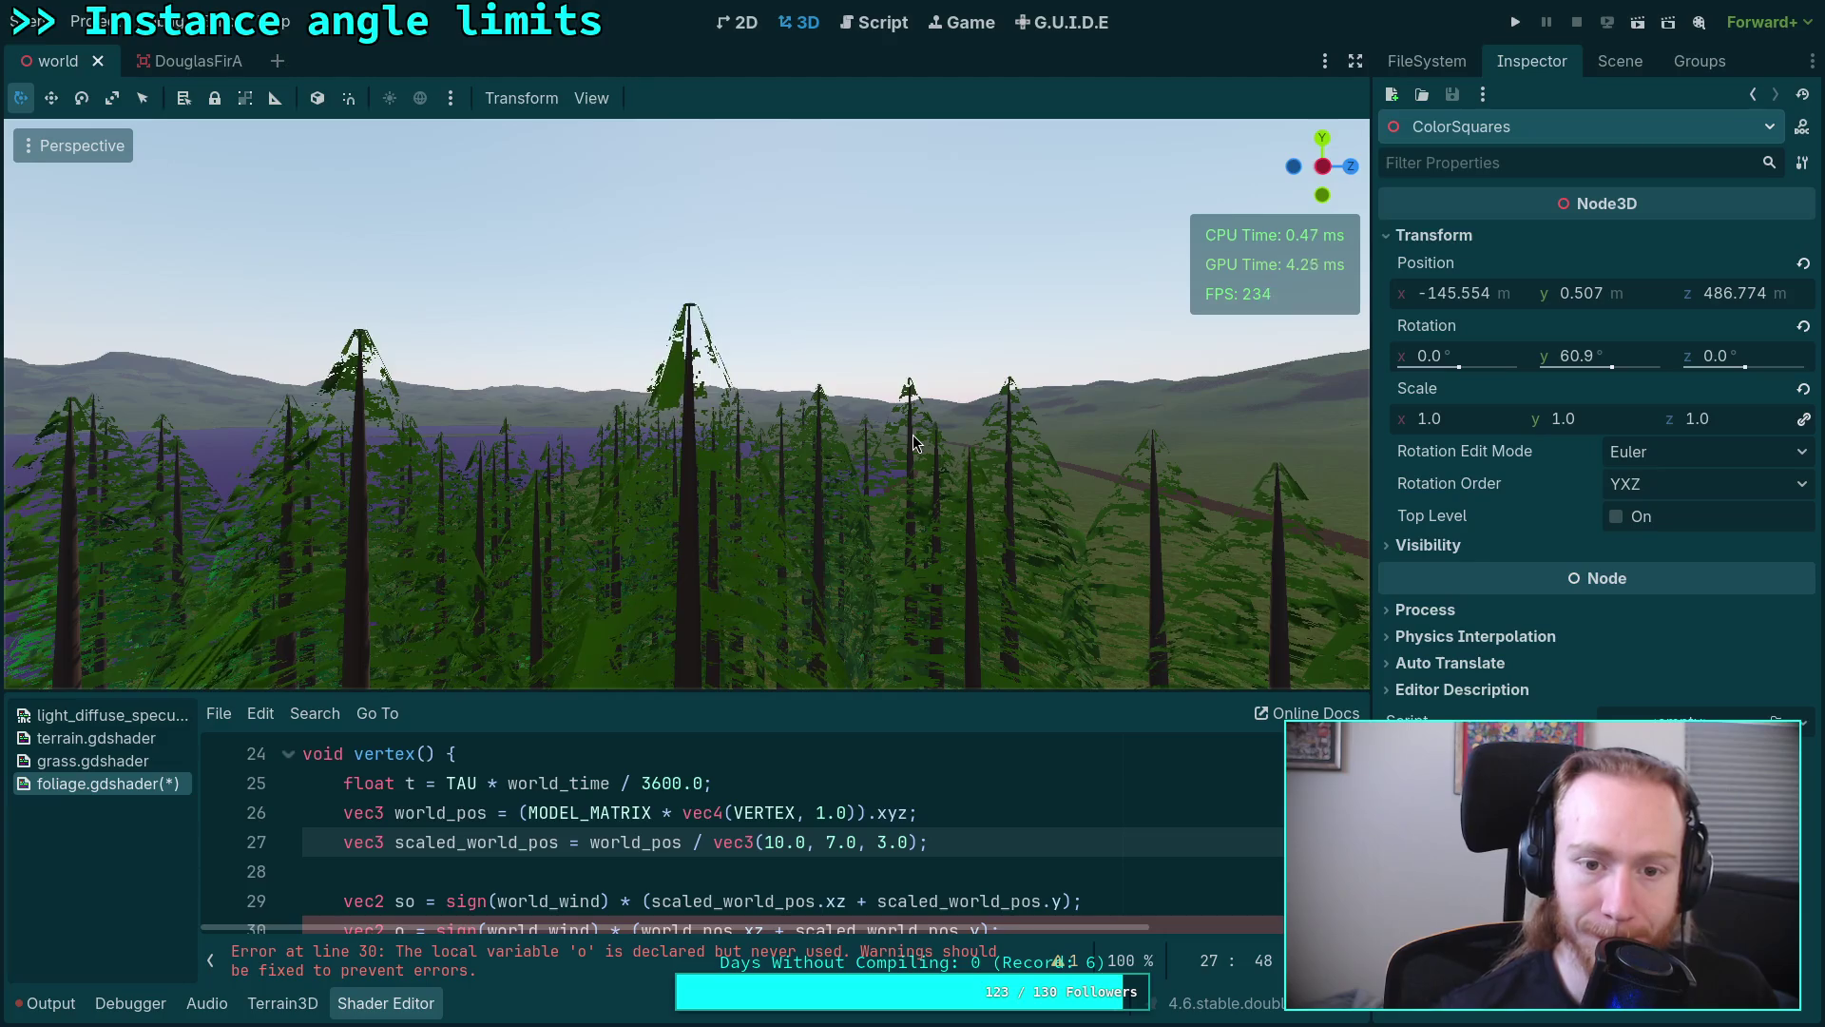
Step: Fly the camera through the forest to watch foliage sway, then enlarge the shader editor
click(1324, 169)
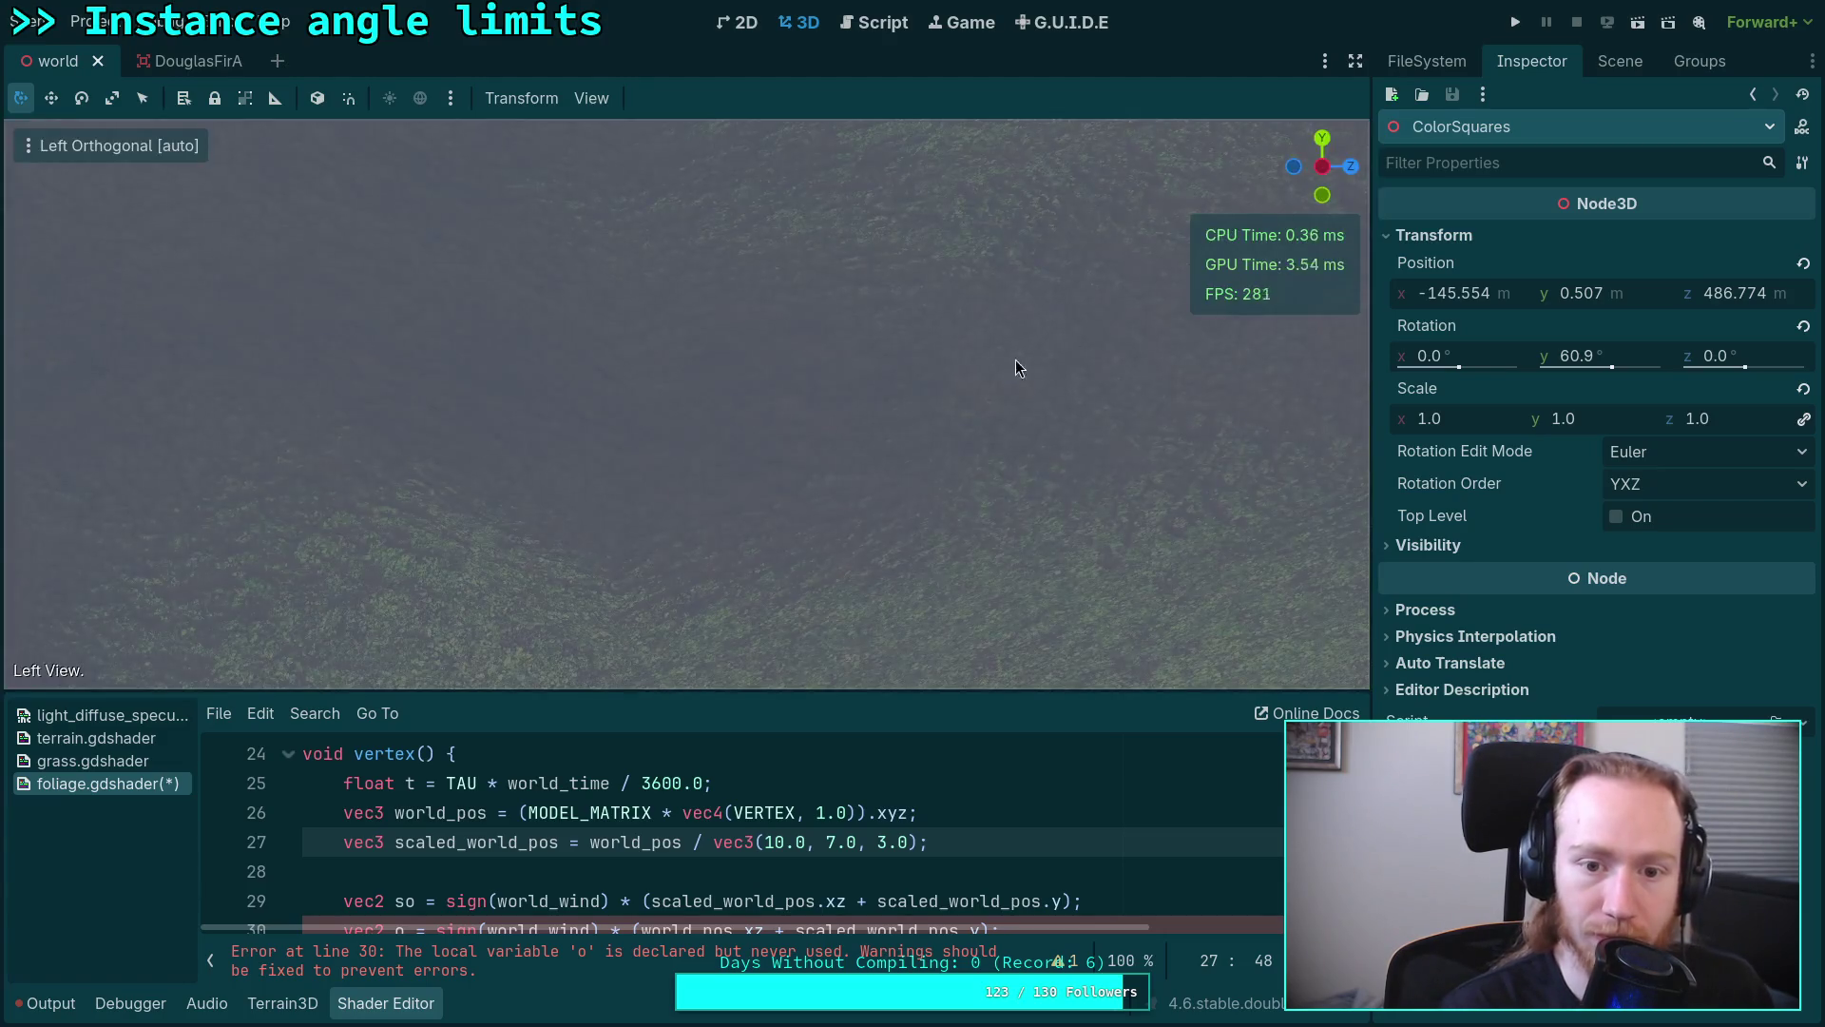
scroll(901, 380, down, 10)
scroll(900, 382, down, 5)
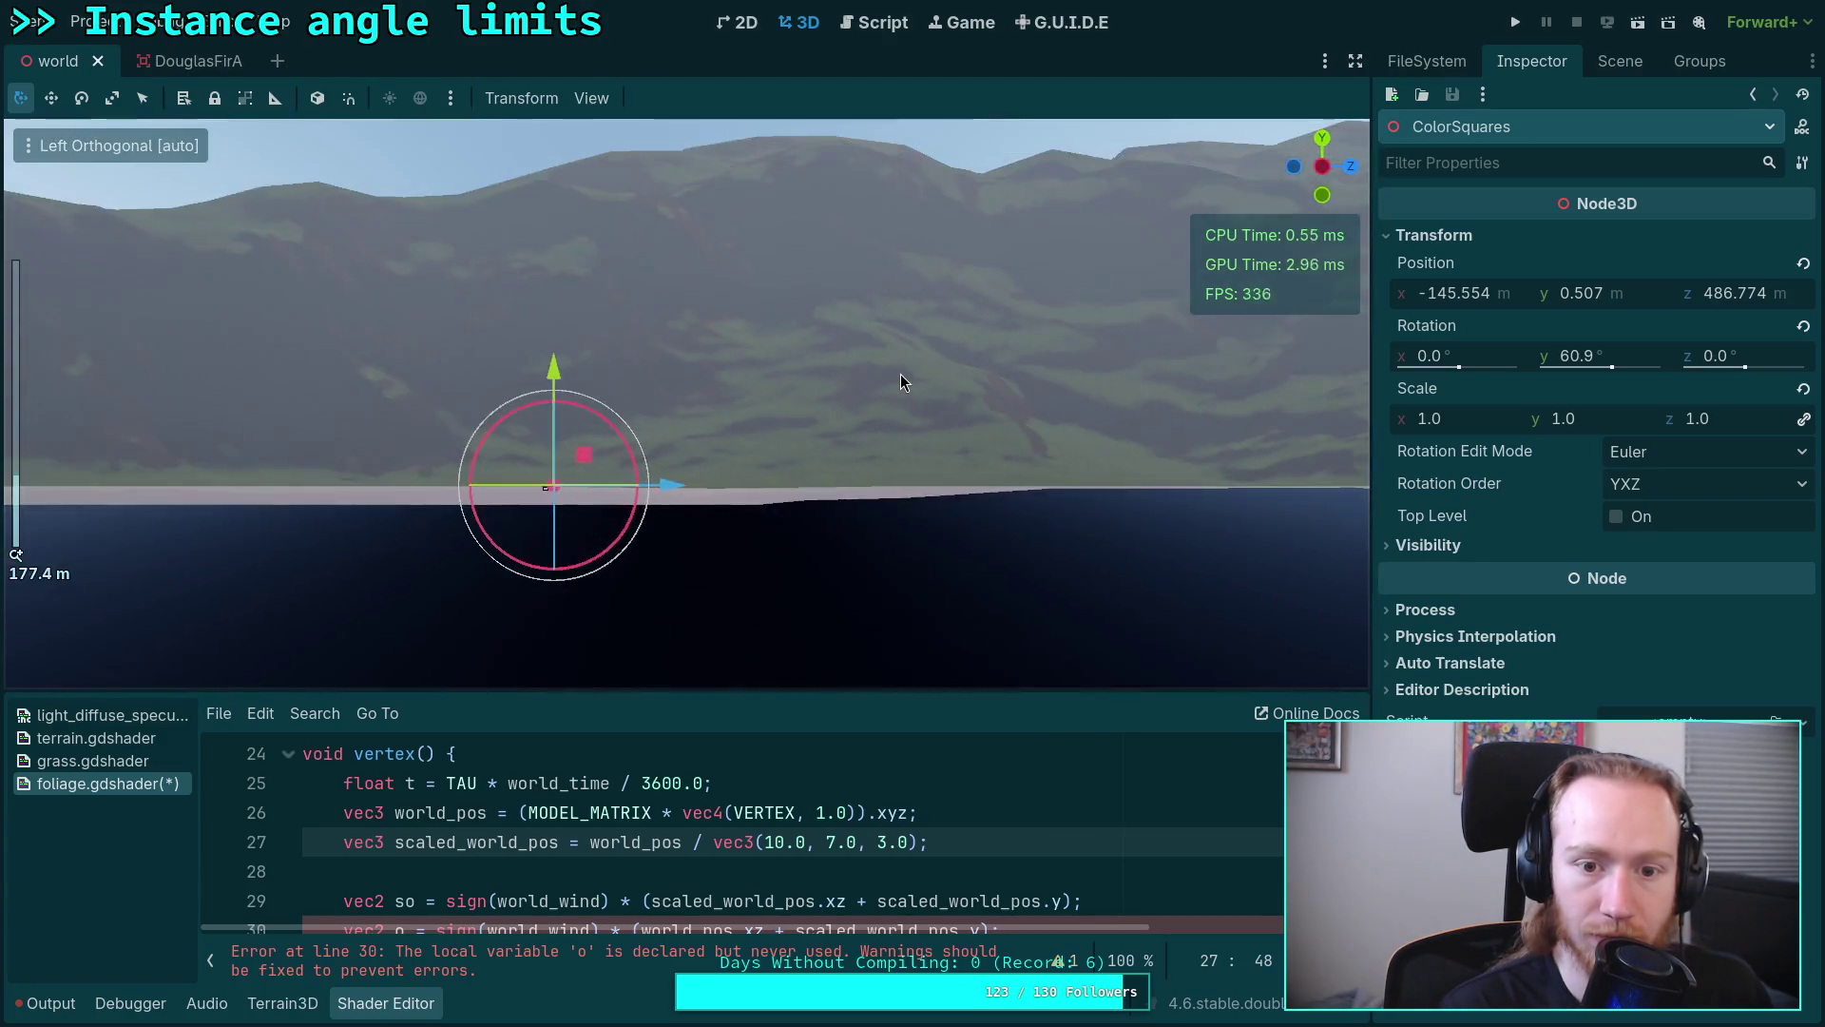
drag(721, 432, 729, 484)
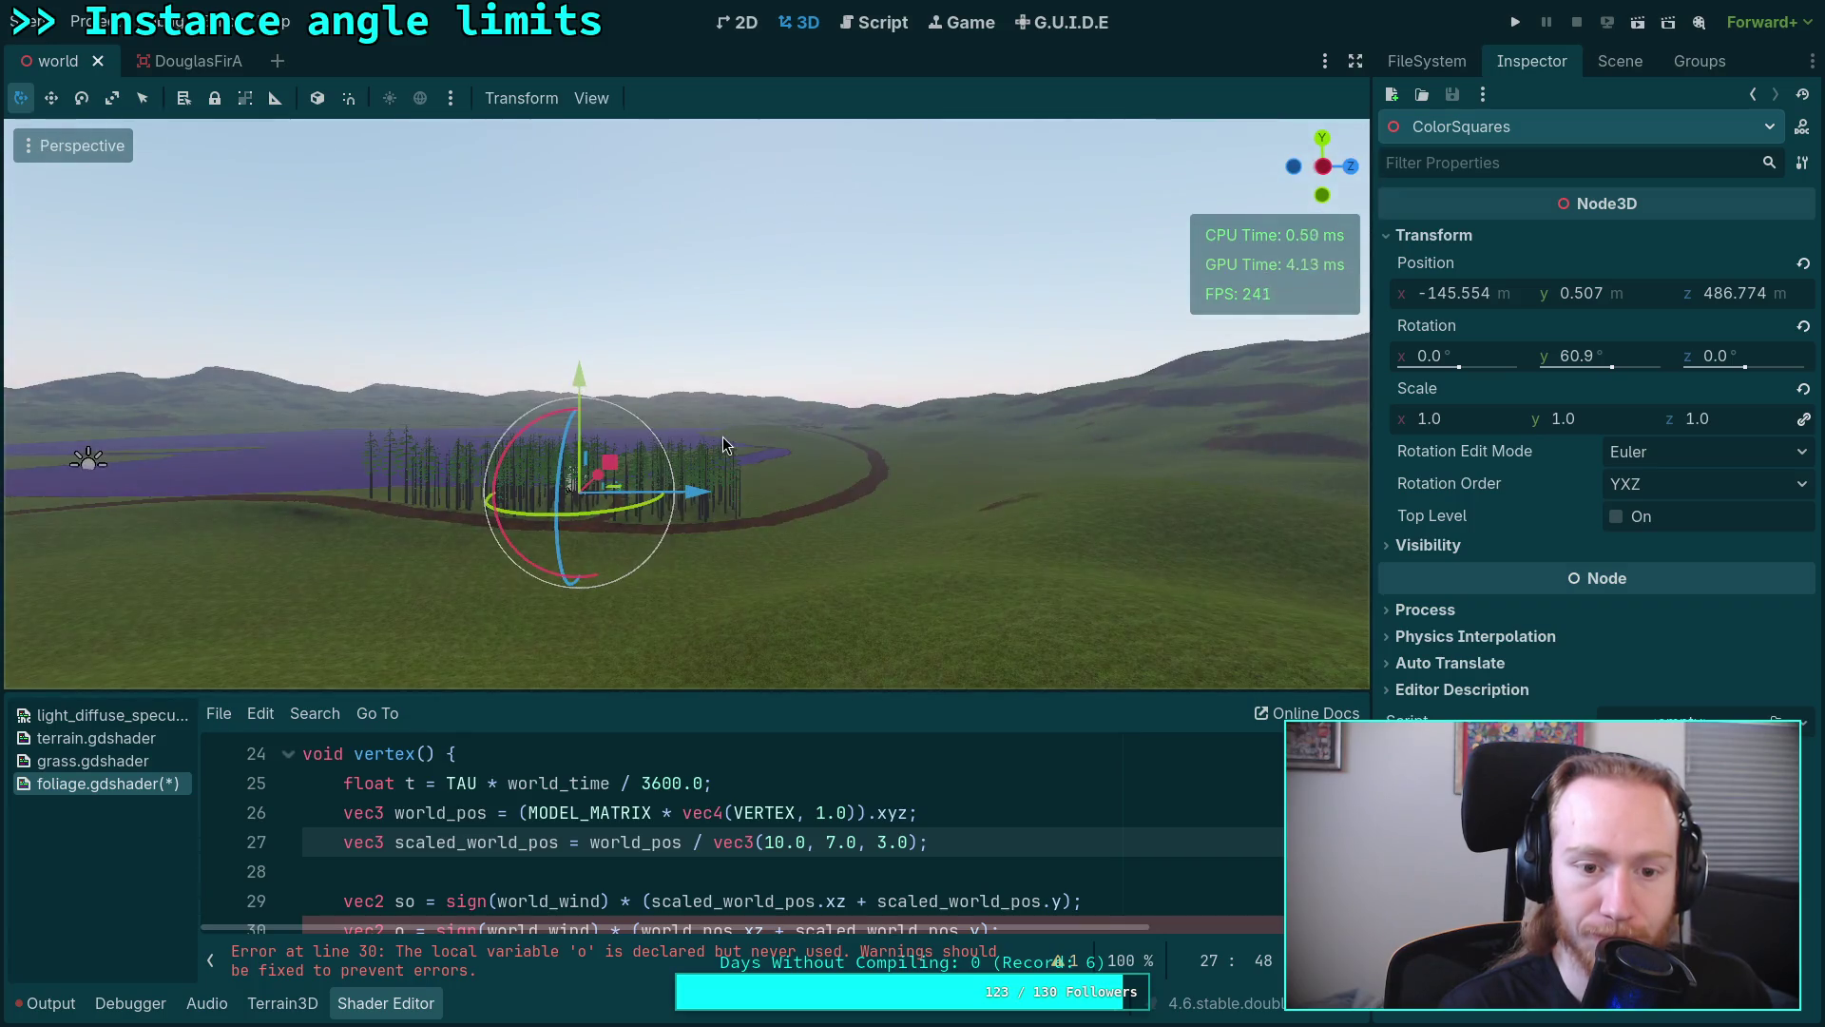
scroll(726, 484, up, 4)
scroll(720, 484, up, 4)
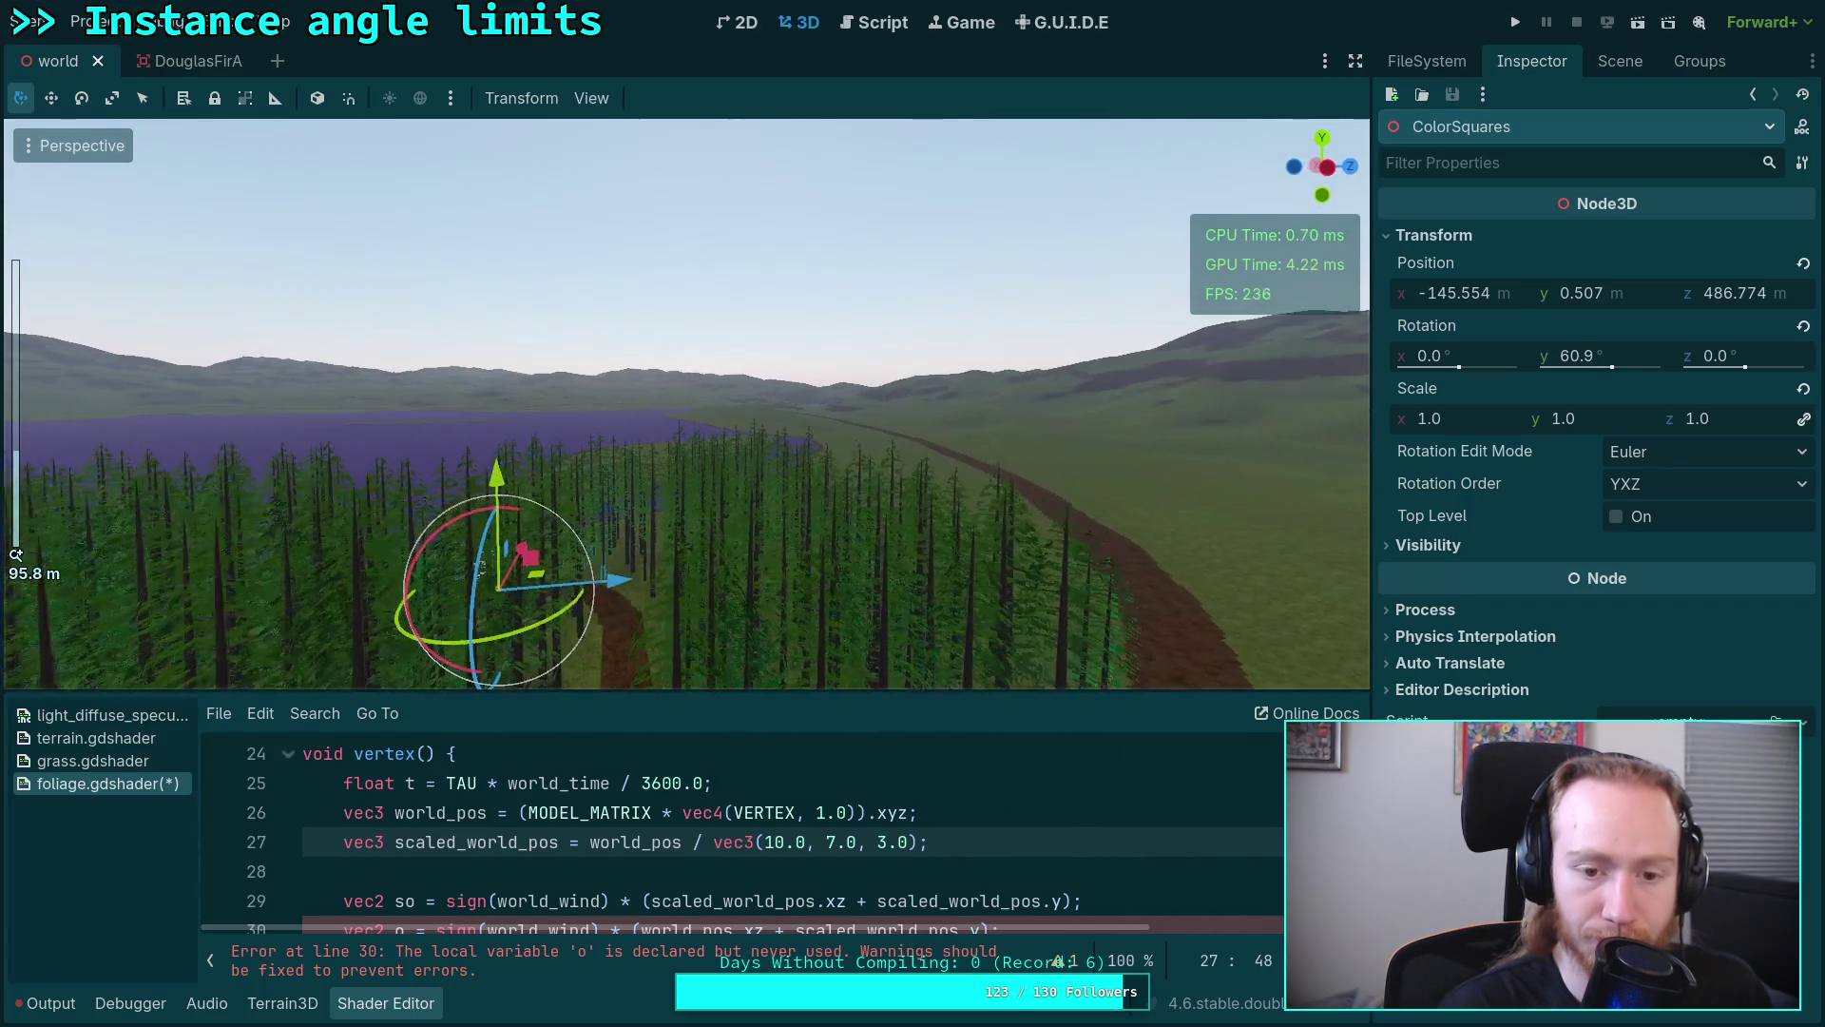
scroll(714, 483, up, 4)
scroll(715, 481, up, 3)
right_click(714, 481)
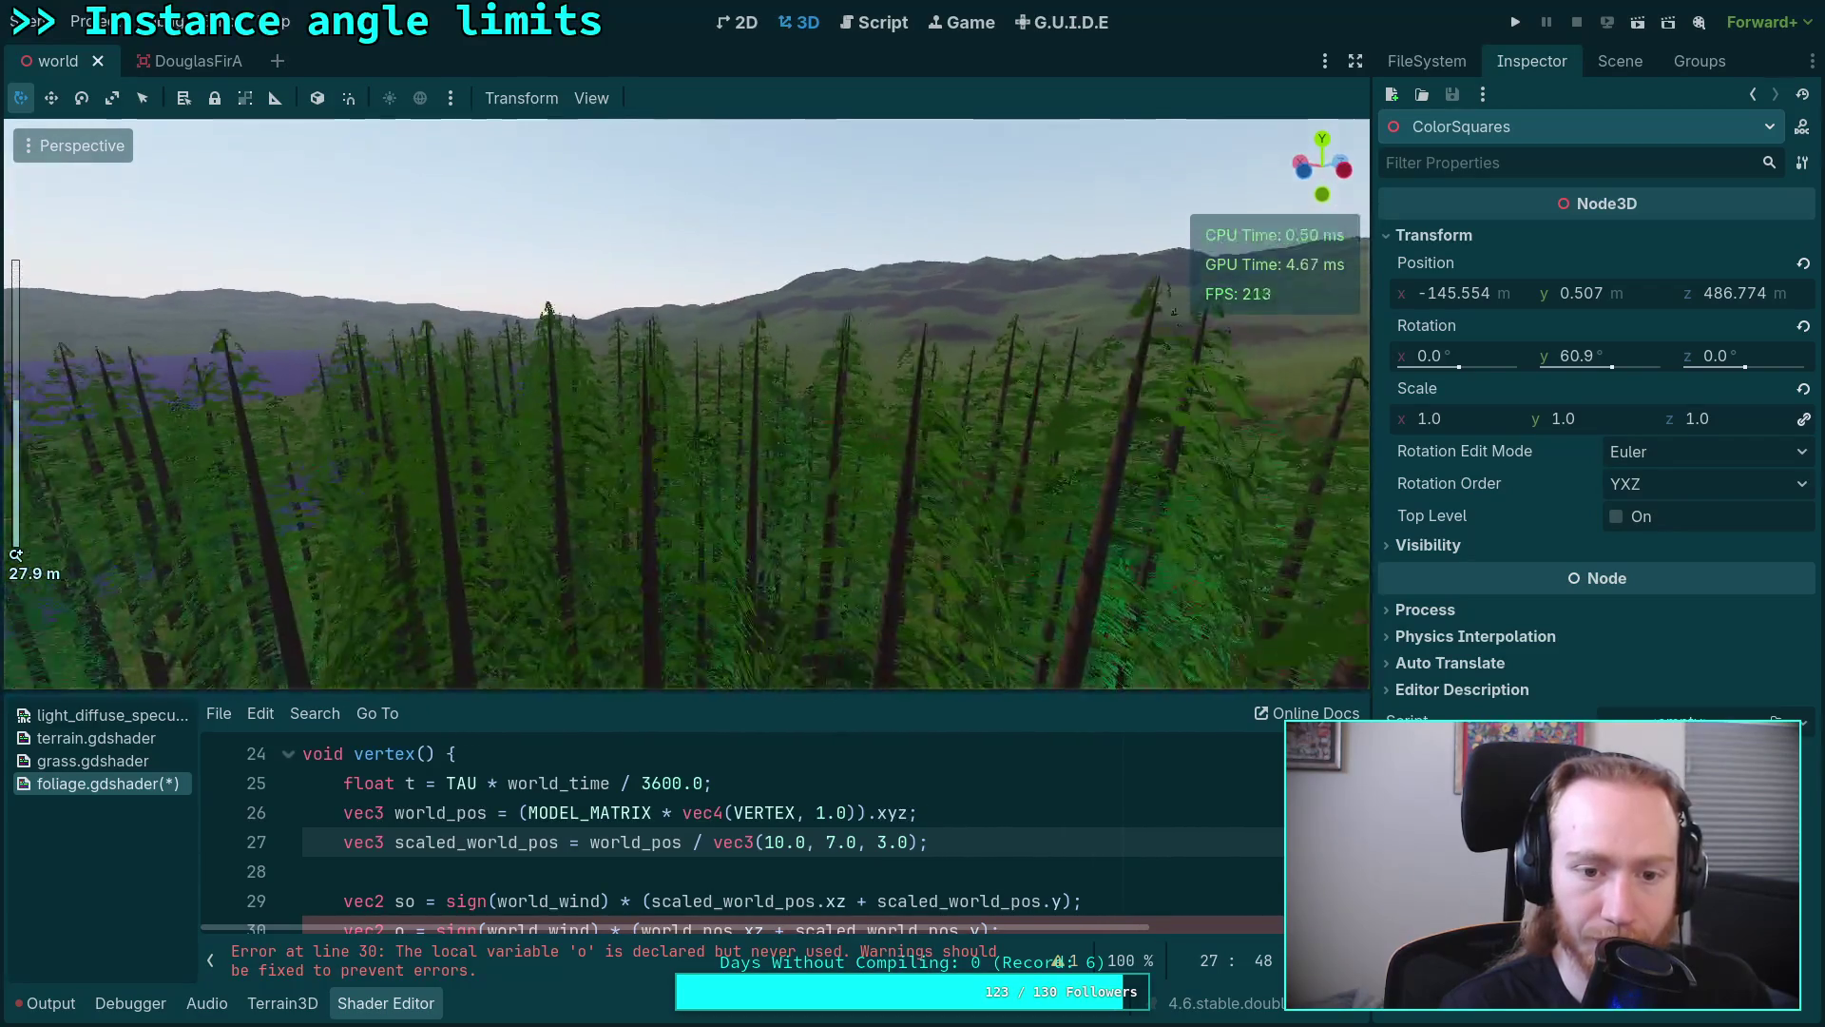
key(w)
key(s)
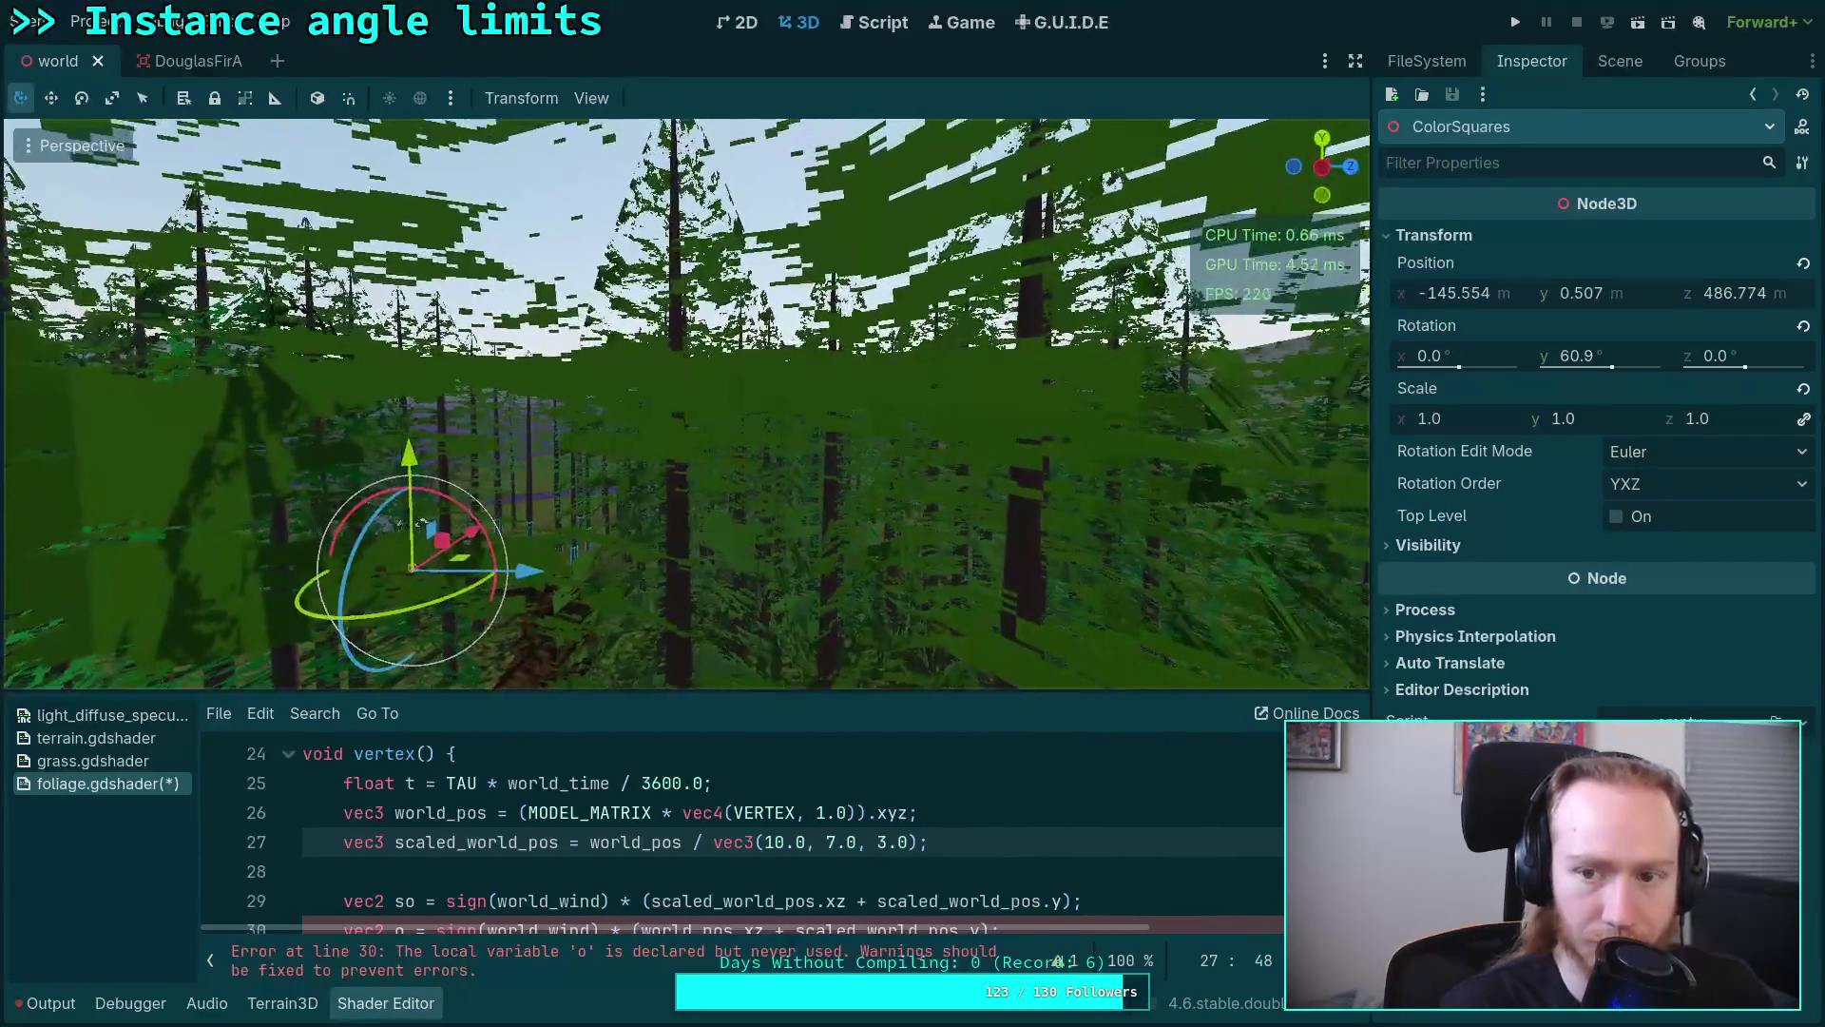
key(s)
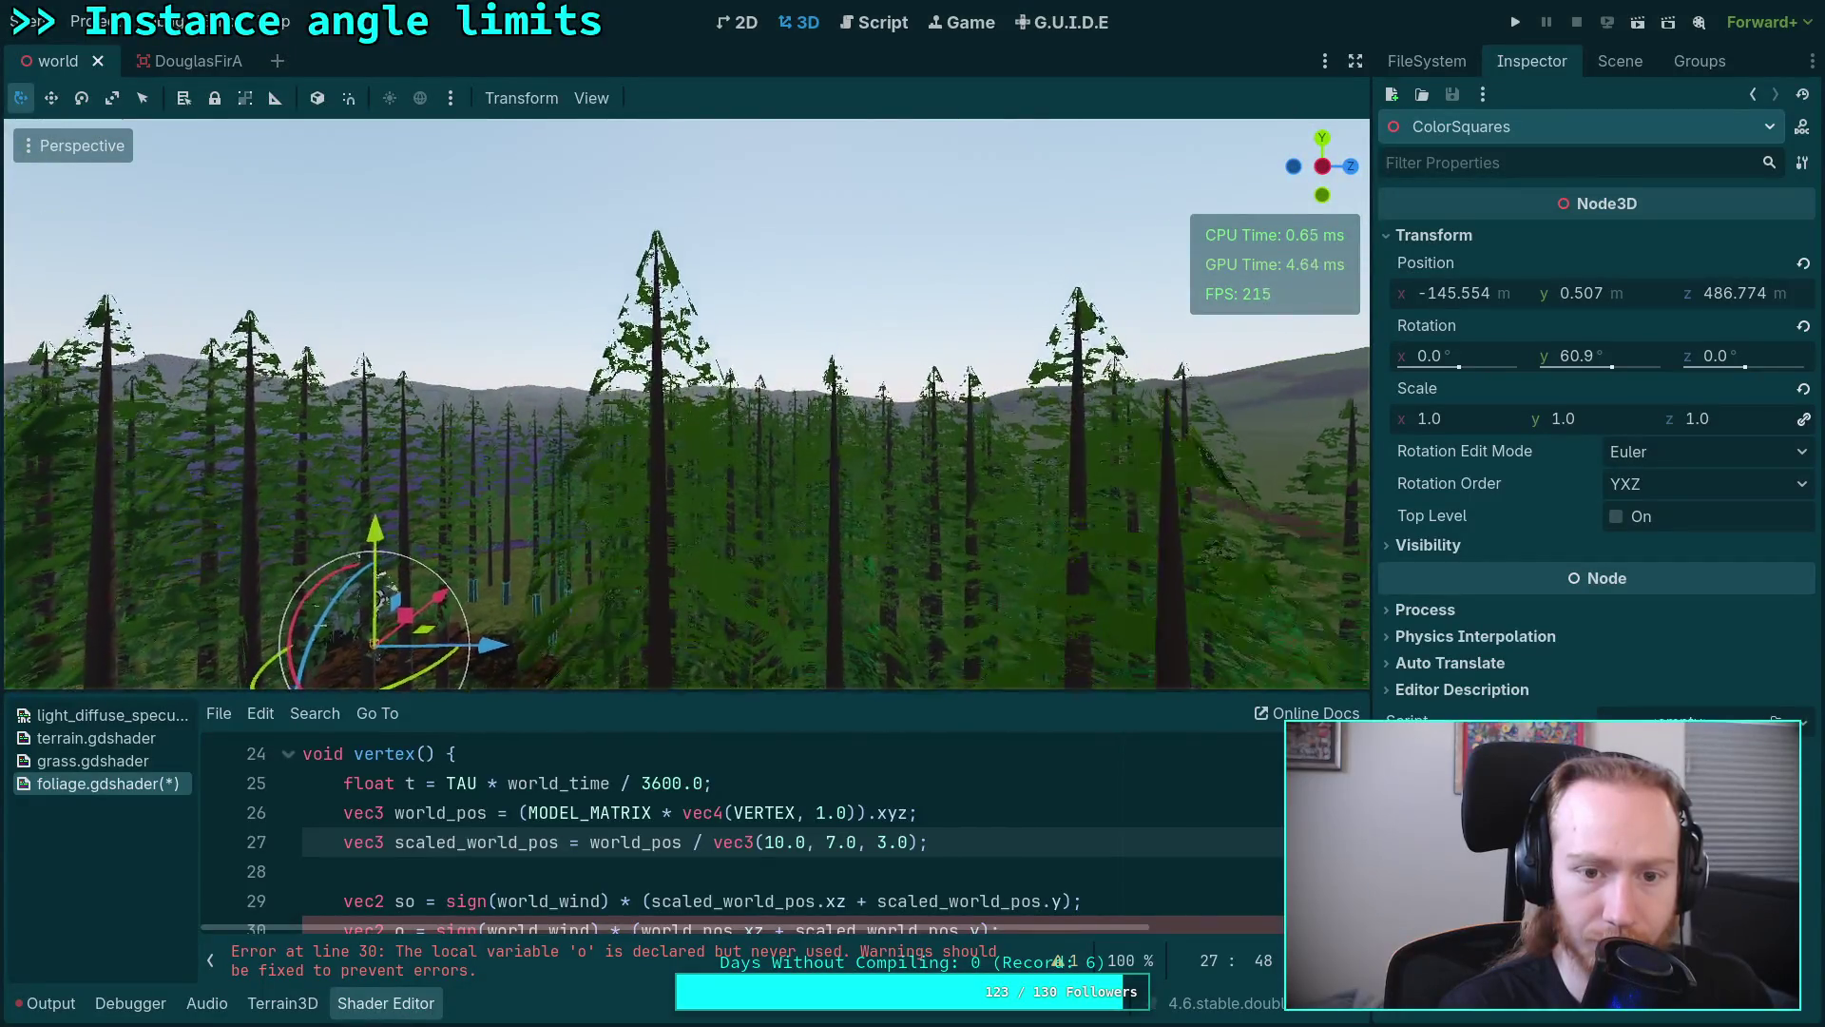
key(w)
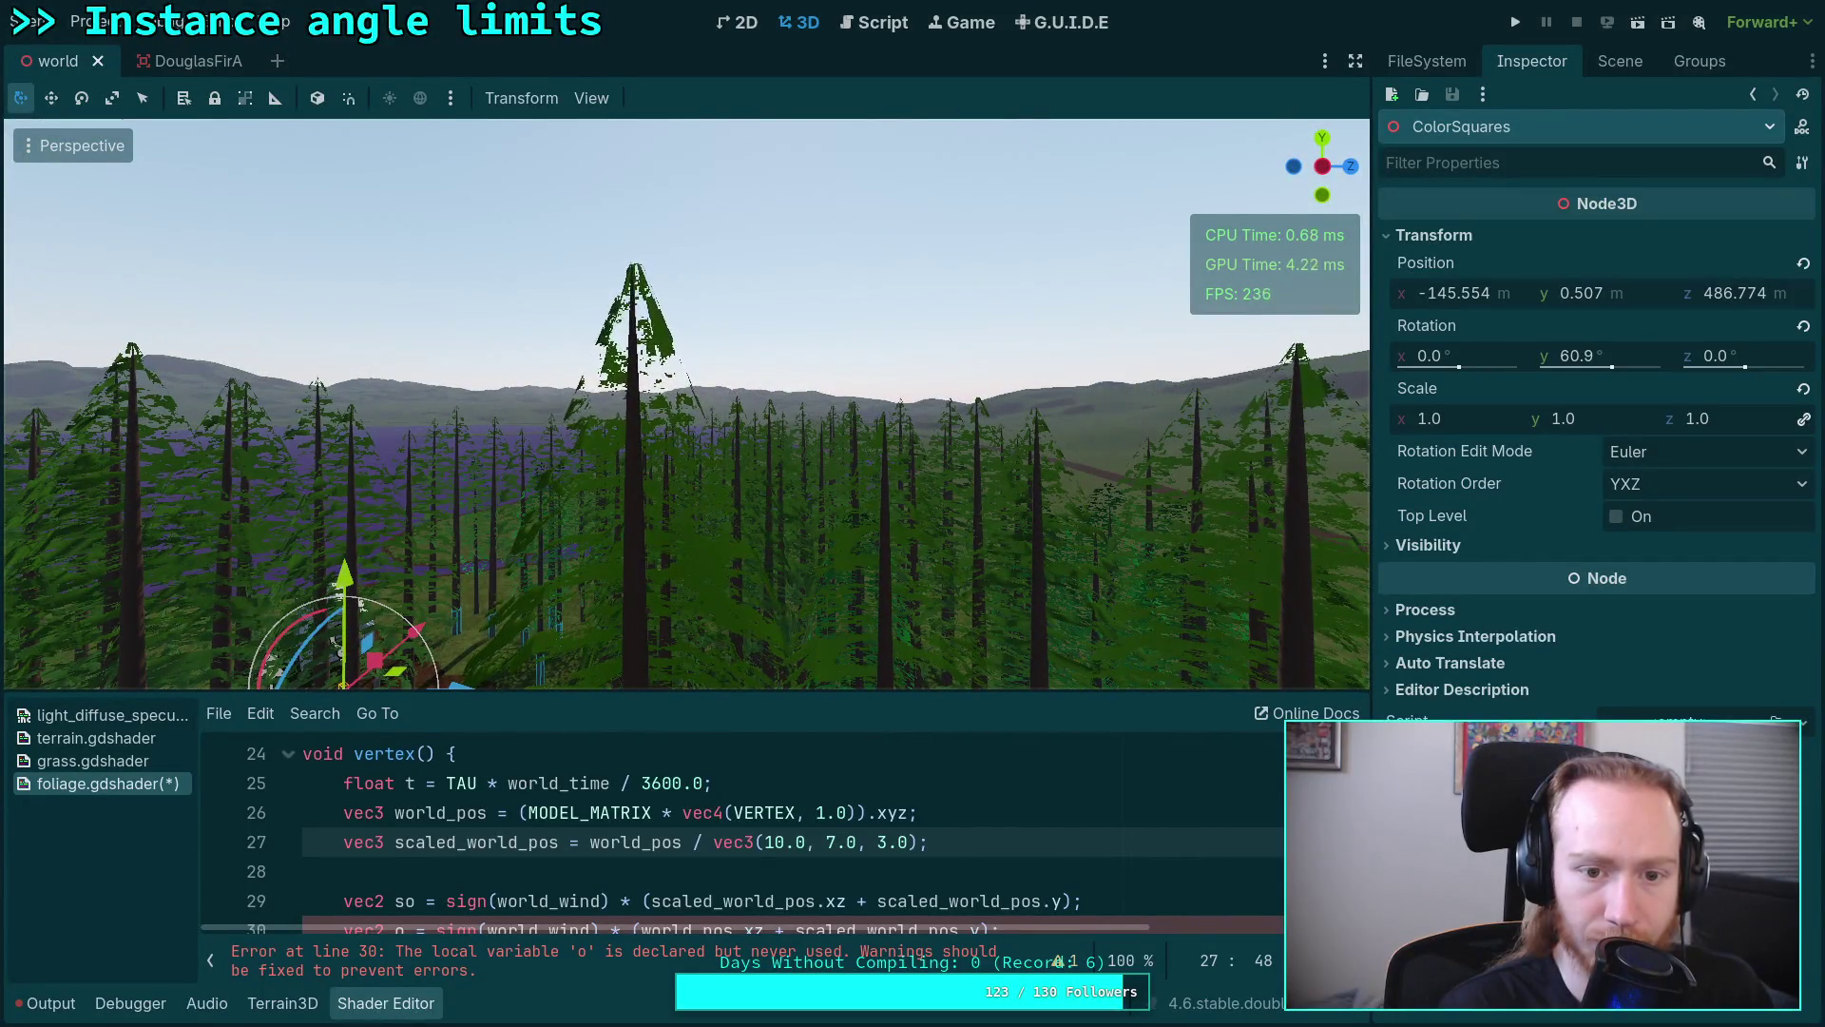
key(s)
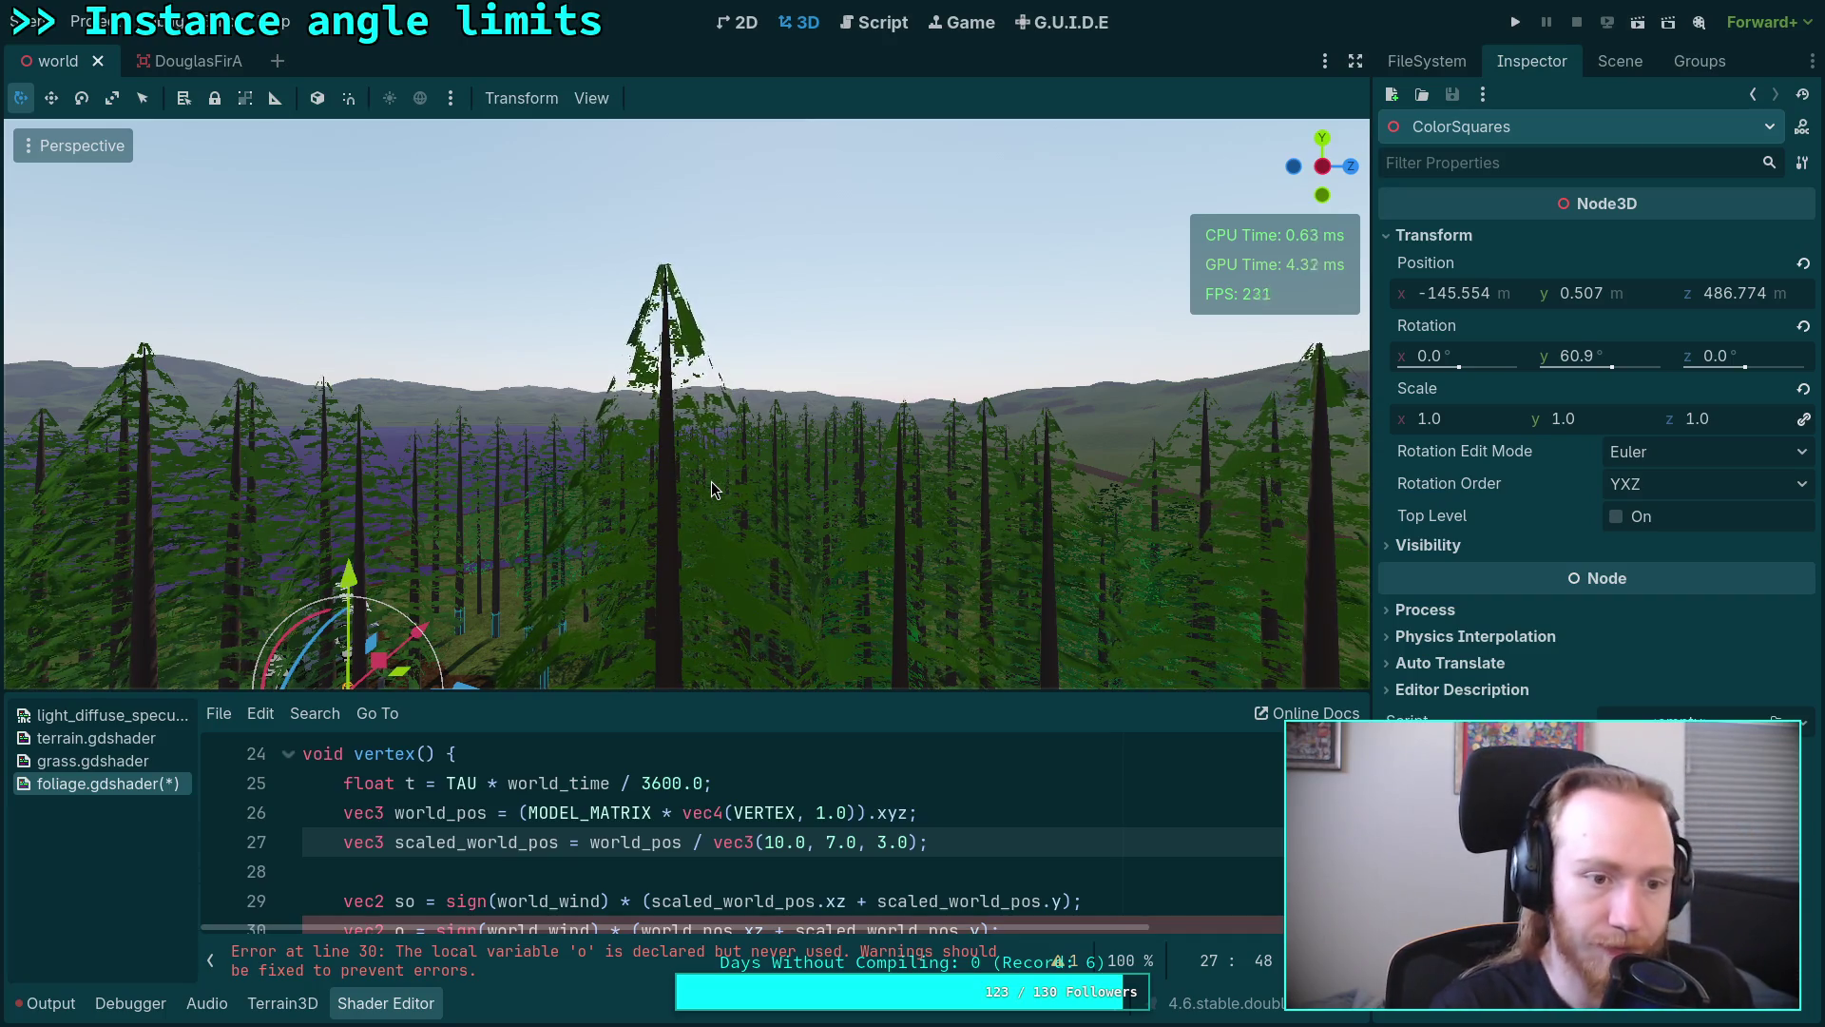
key(w)
key(w)
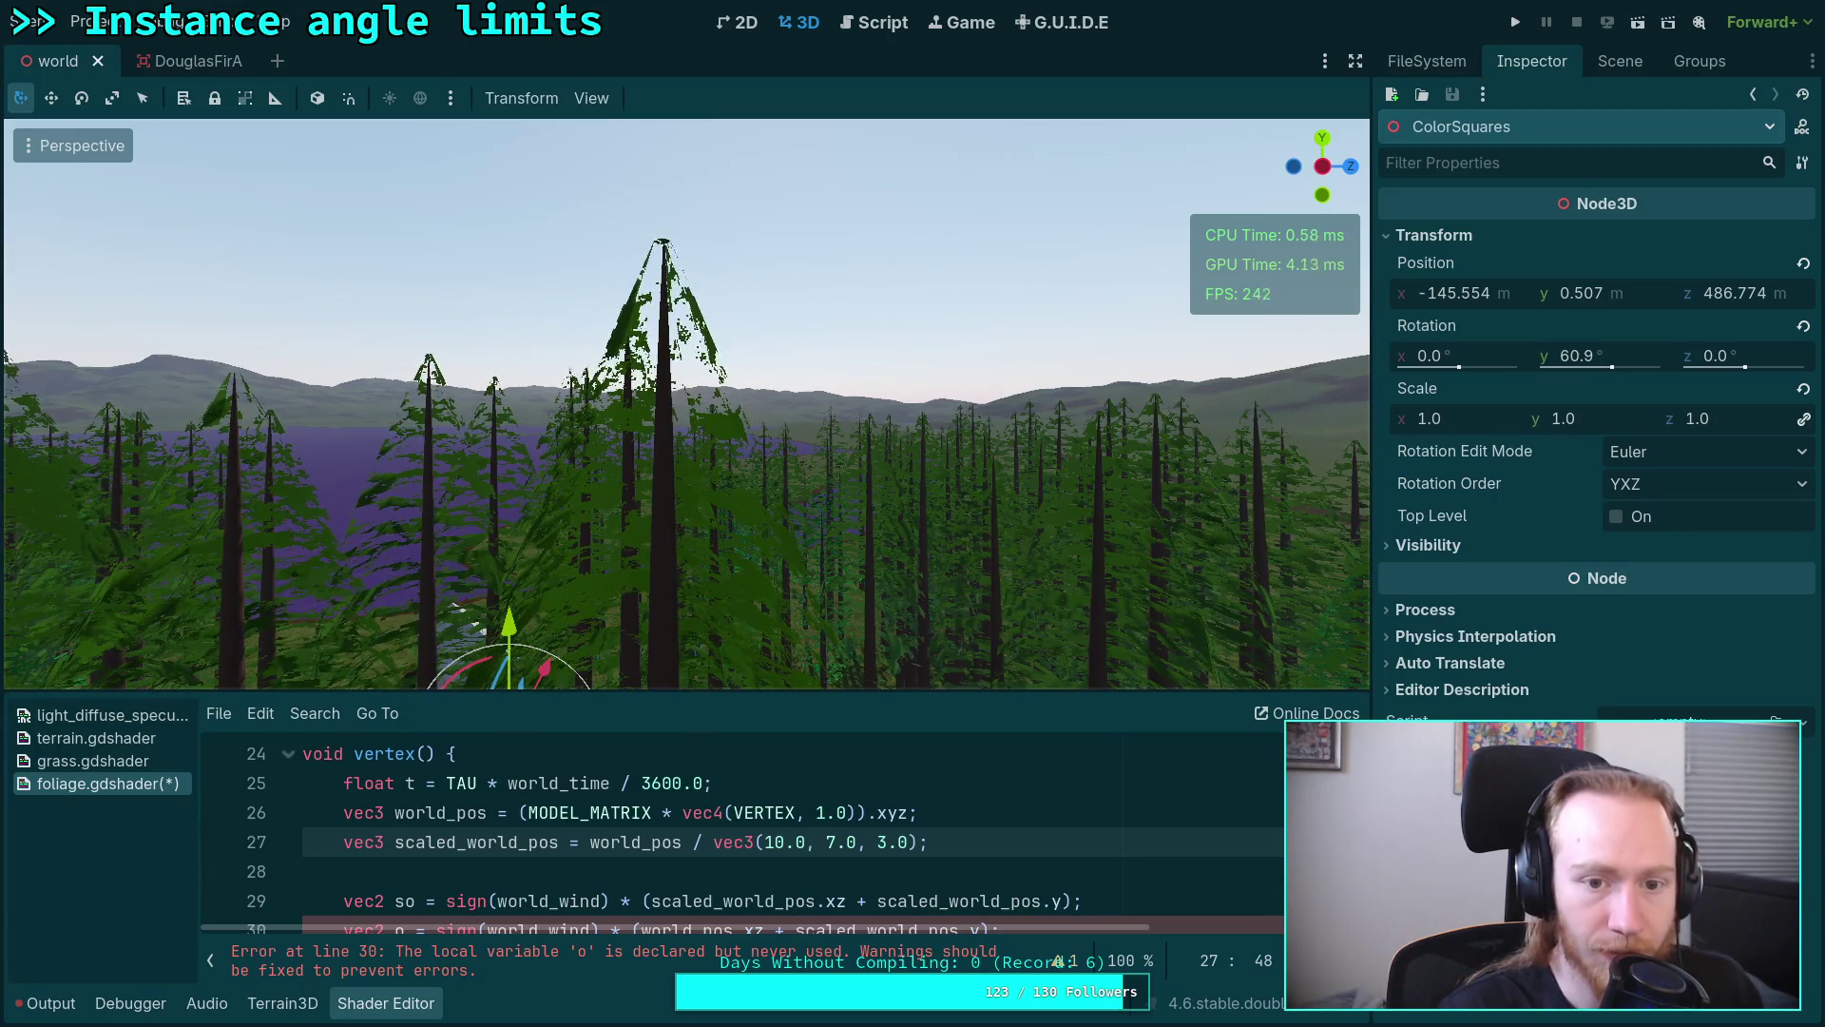
key(w)
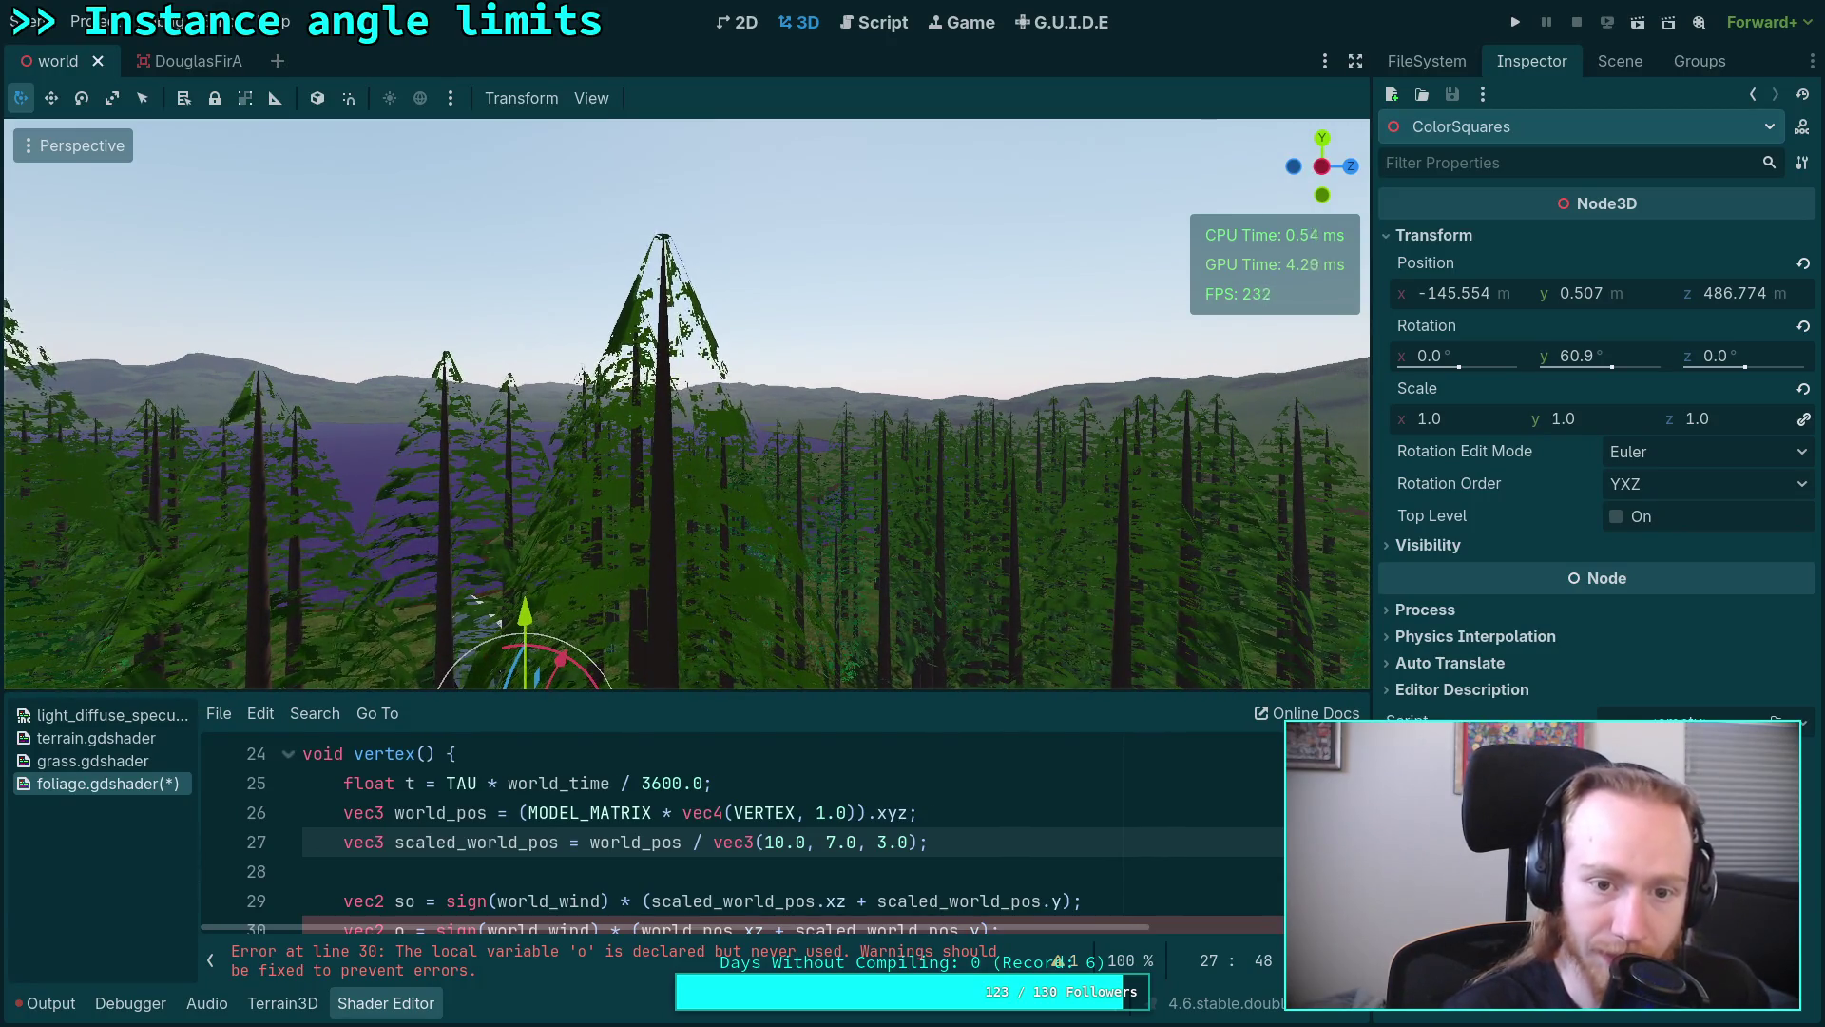
key(s)
key(w)
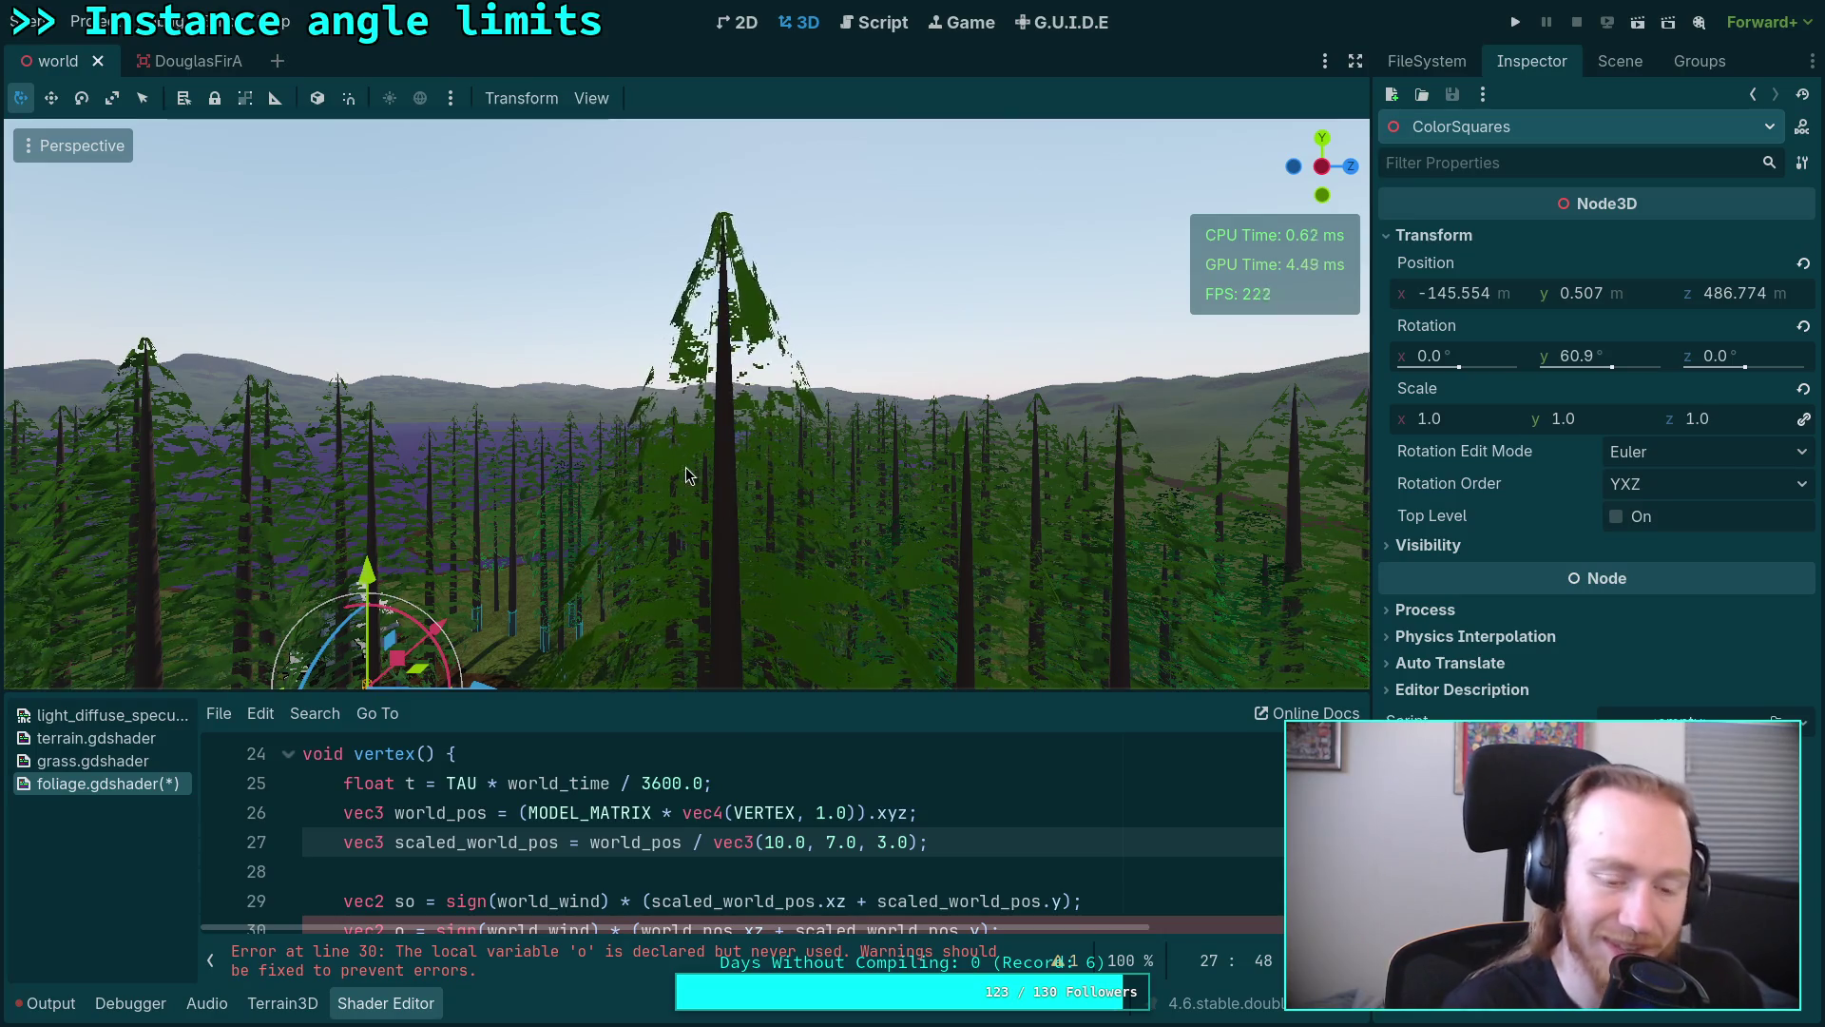
drag(779, 696, 777, 637)
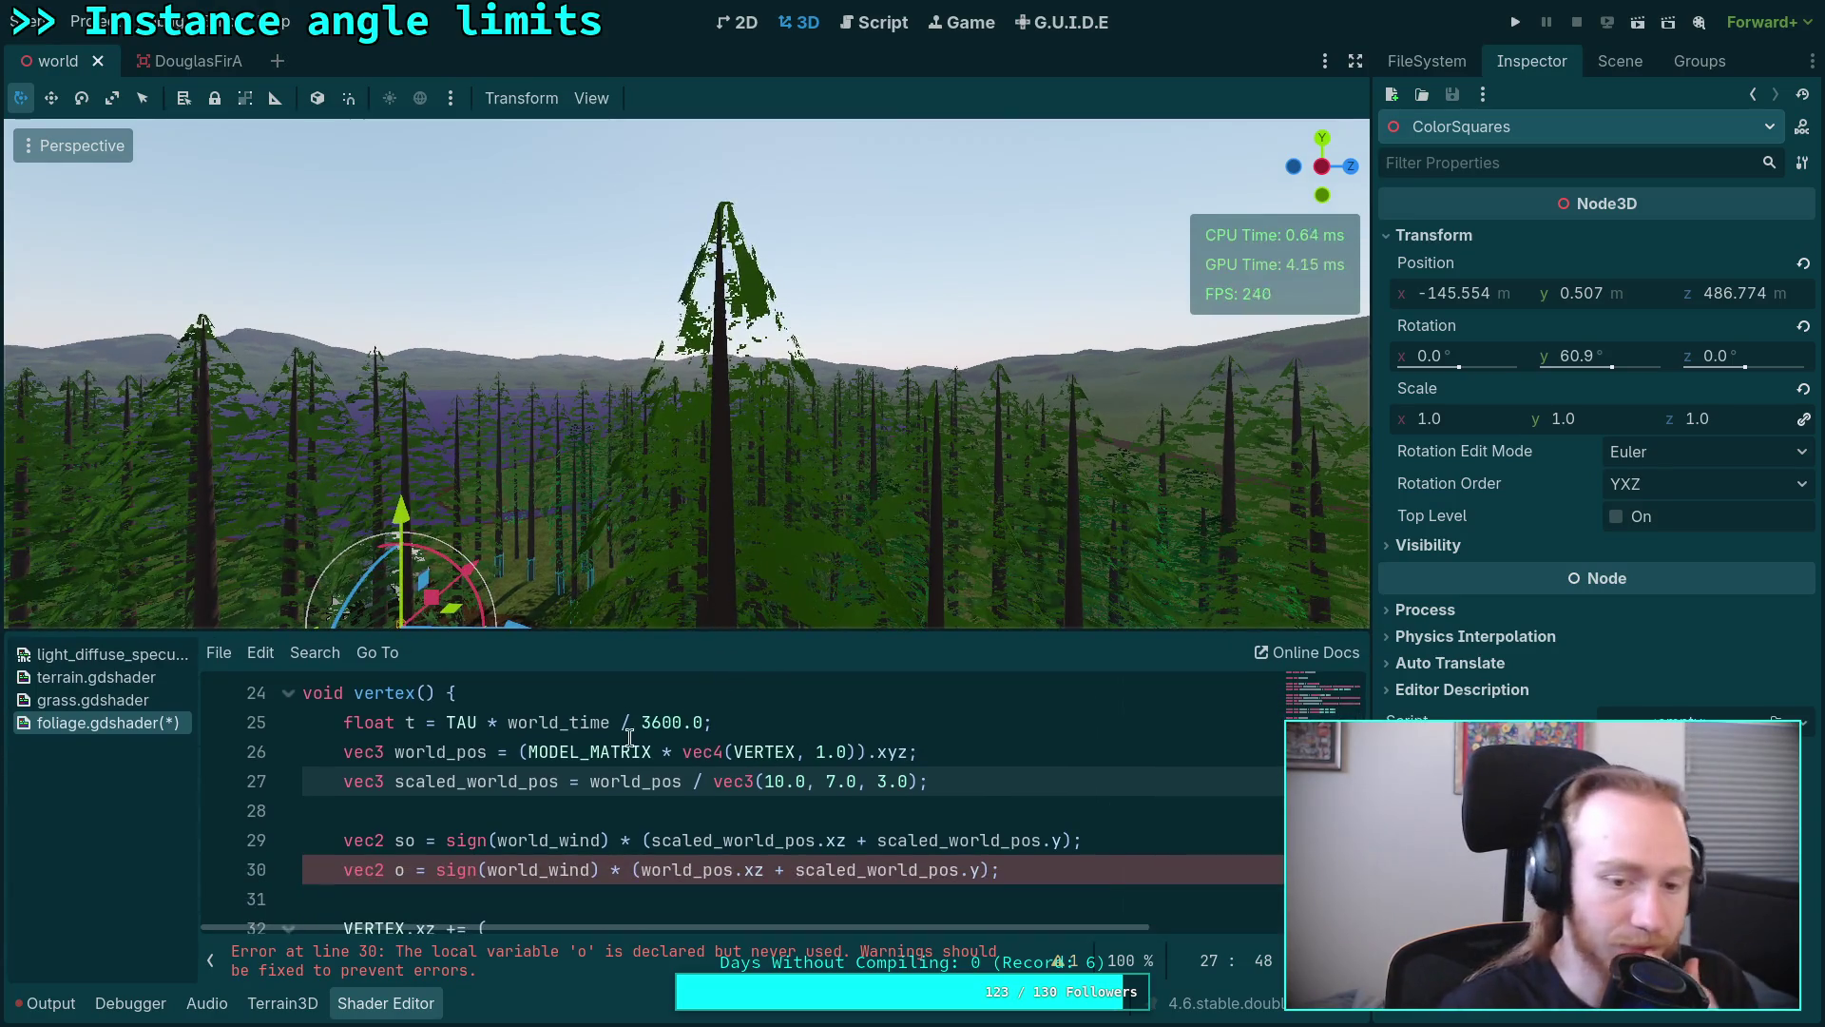
Step: Review MODEL_MATRIX on lines 26–27, then switch to the browser's GLSL cos() page
double_click(567, 753)
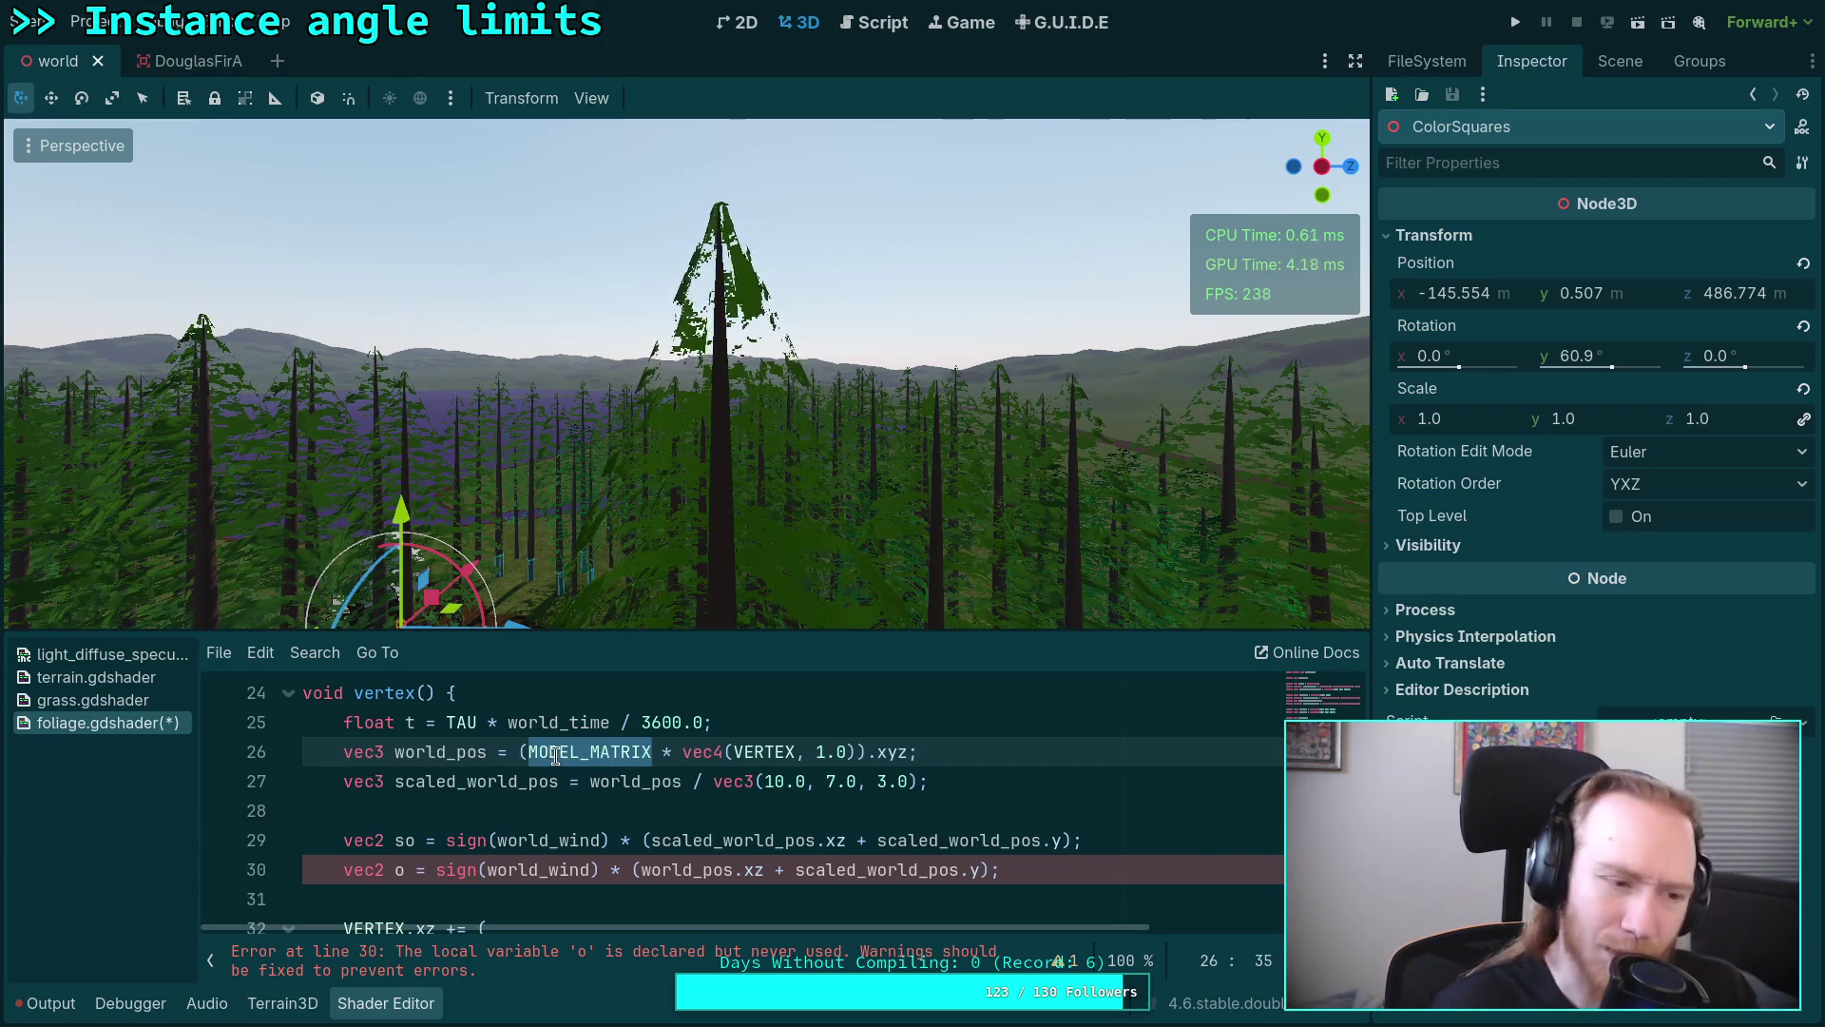
click(884, 791)
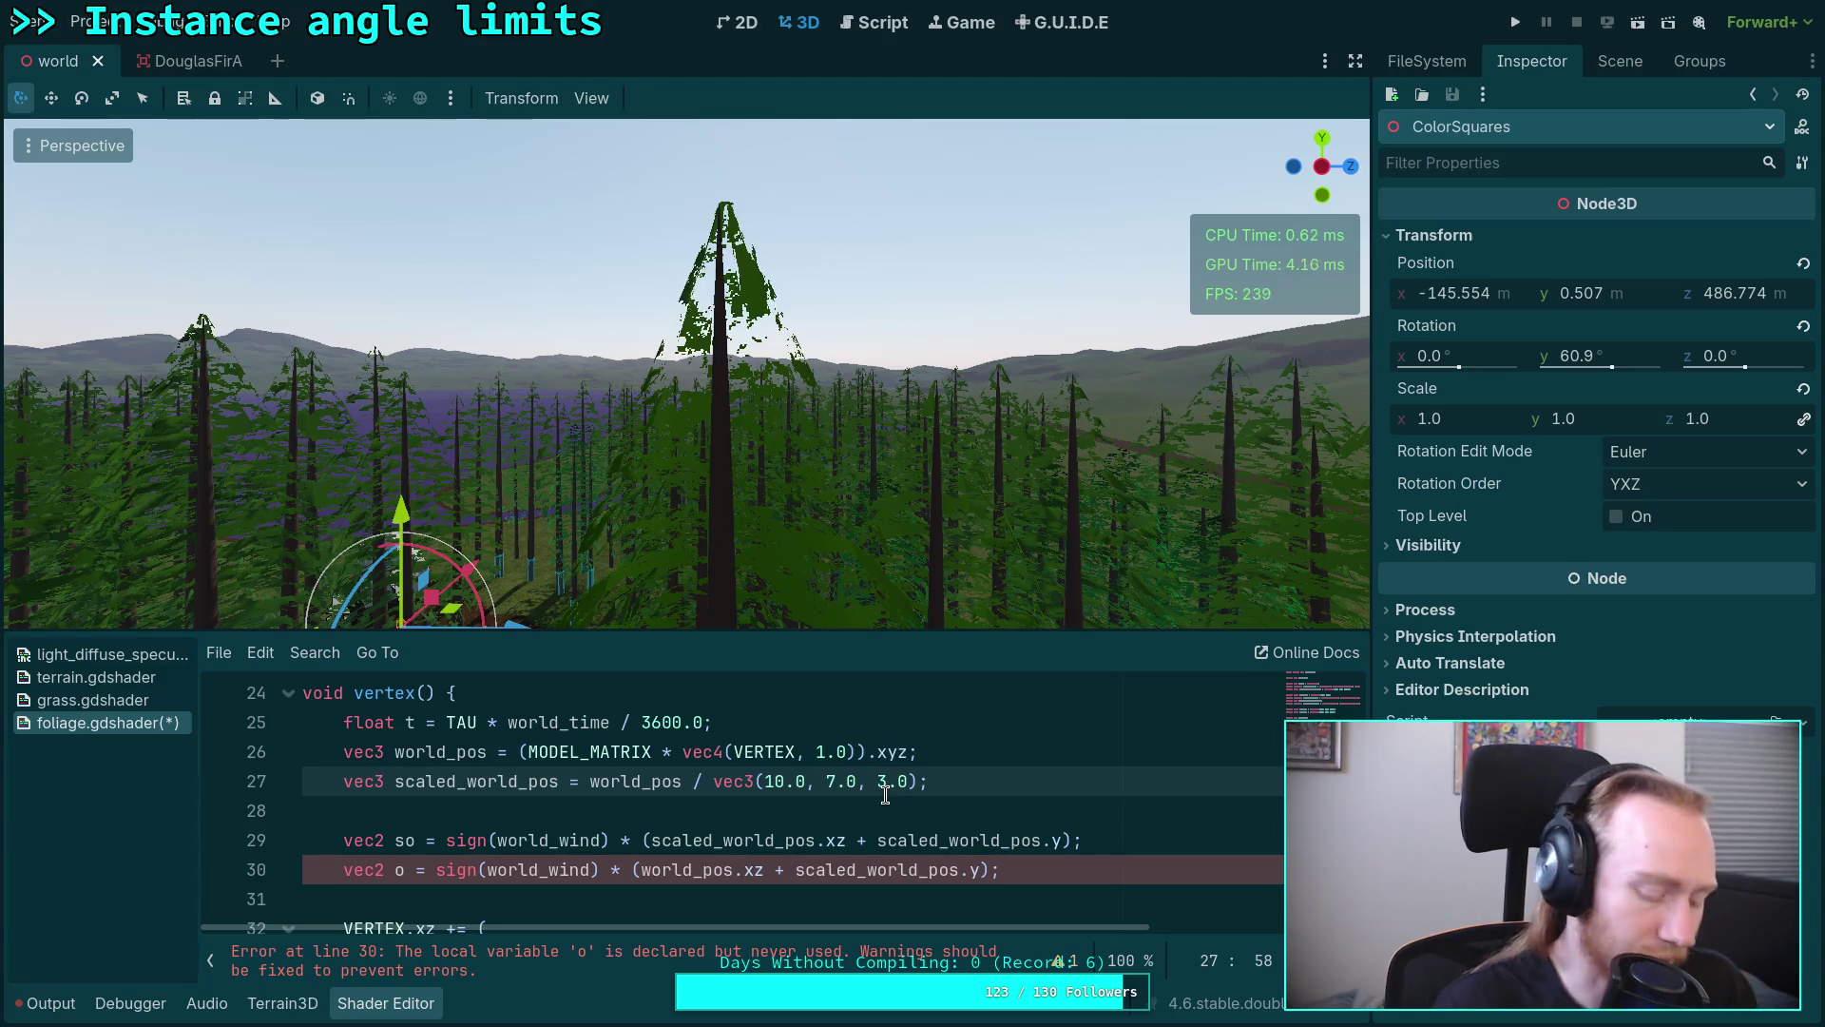
key(alt+Tab)
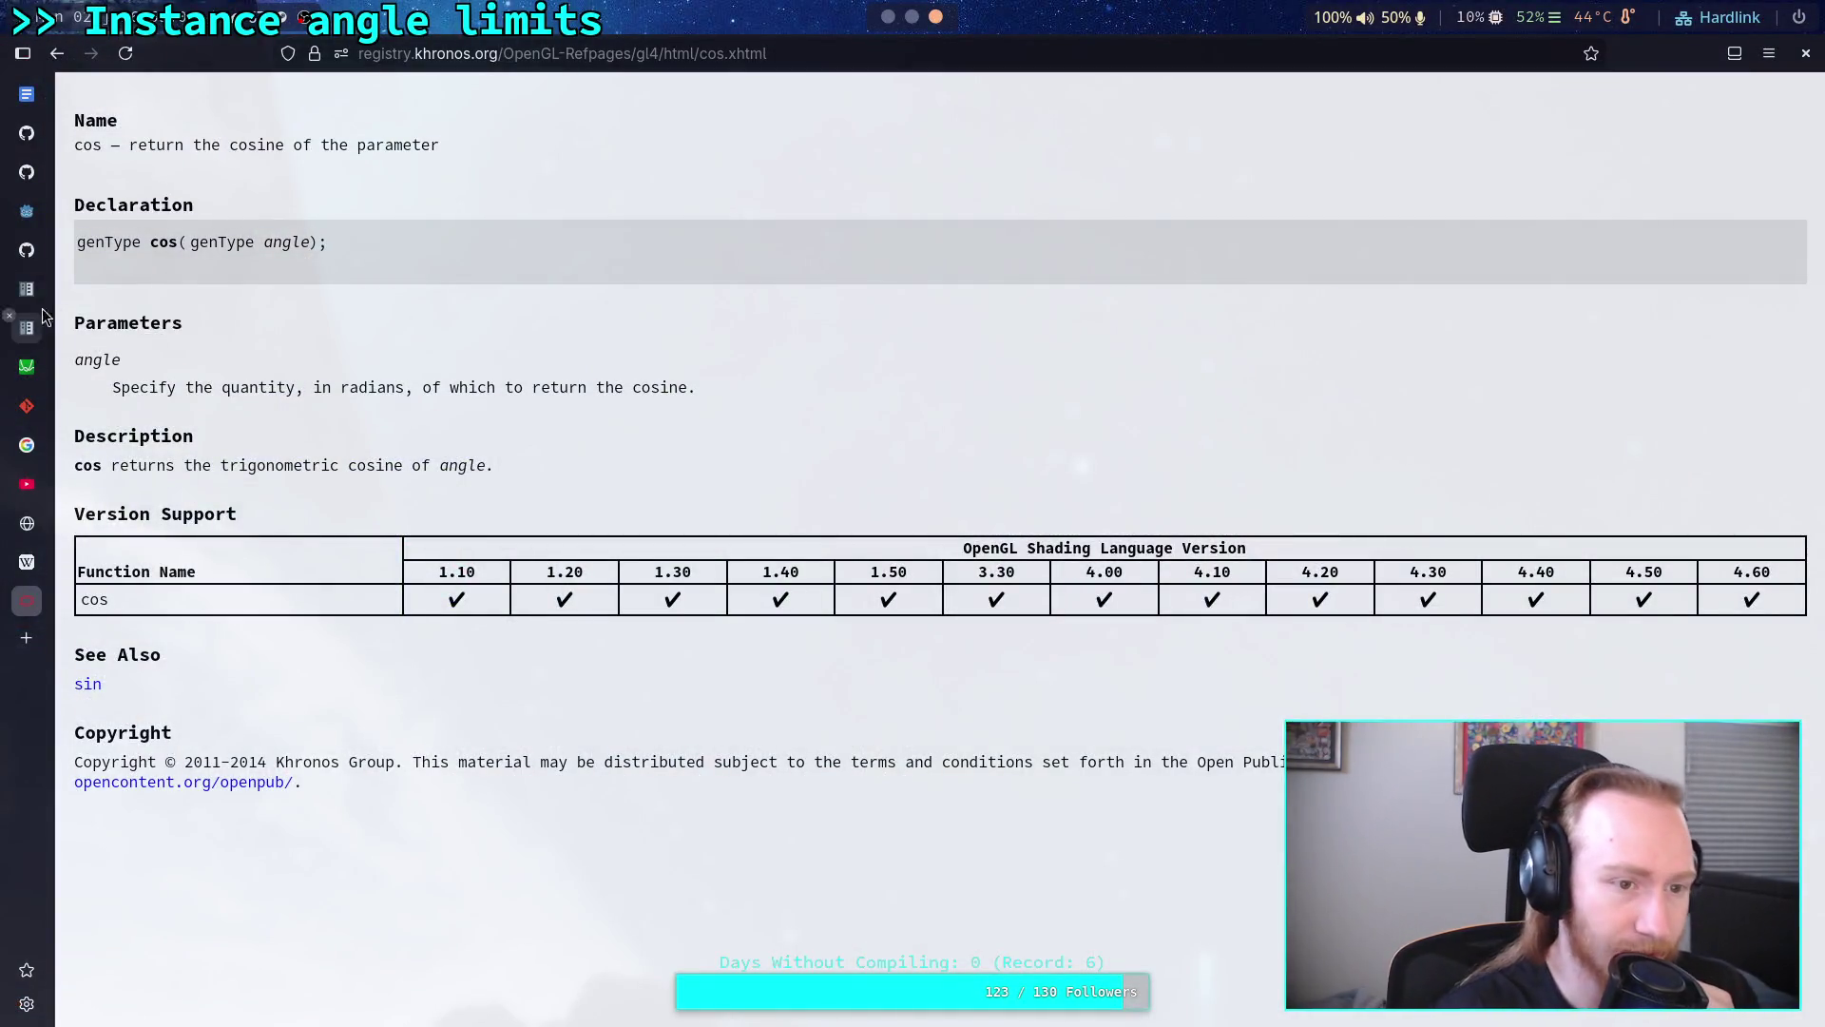
Step: Read the spatial shader fragment built-ins in Godot Docs, then return and look across the forest
click(26, 288)
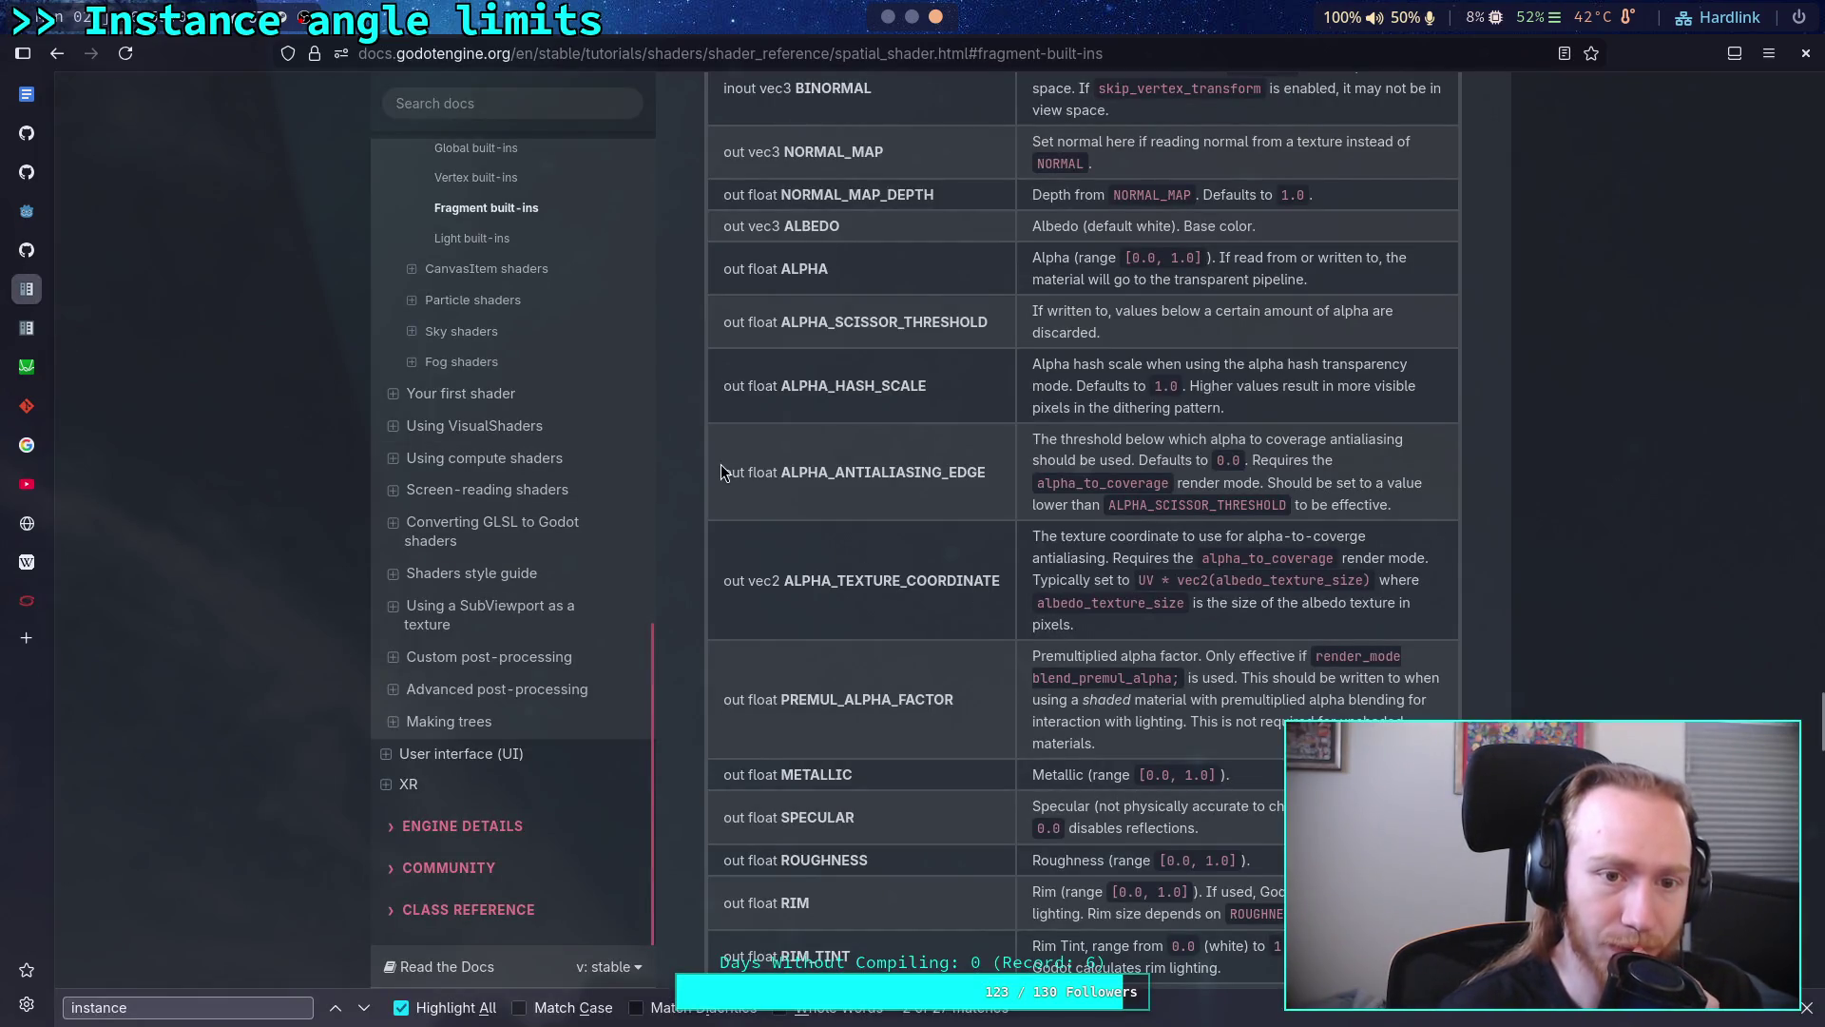
scroll(720, 471, up, 1)
scroll(980, 490, up, 4)
scroll(992, 505, up, 4)
scroll(966, 473, up, 4)
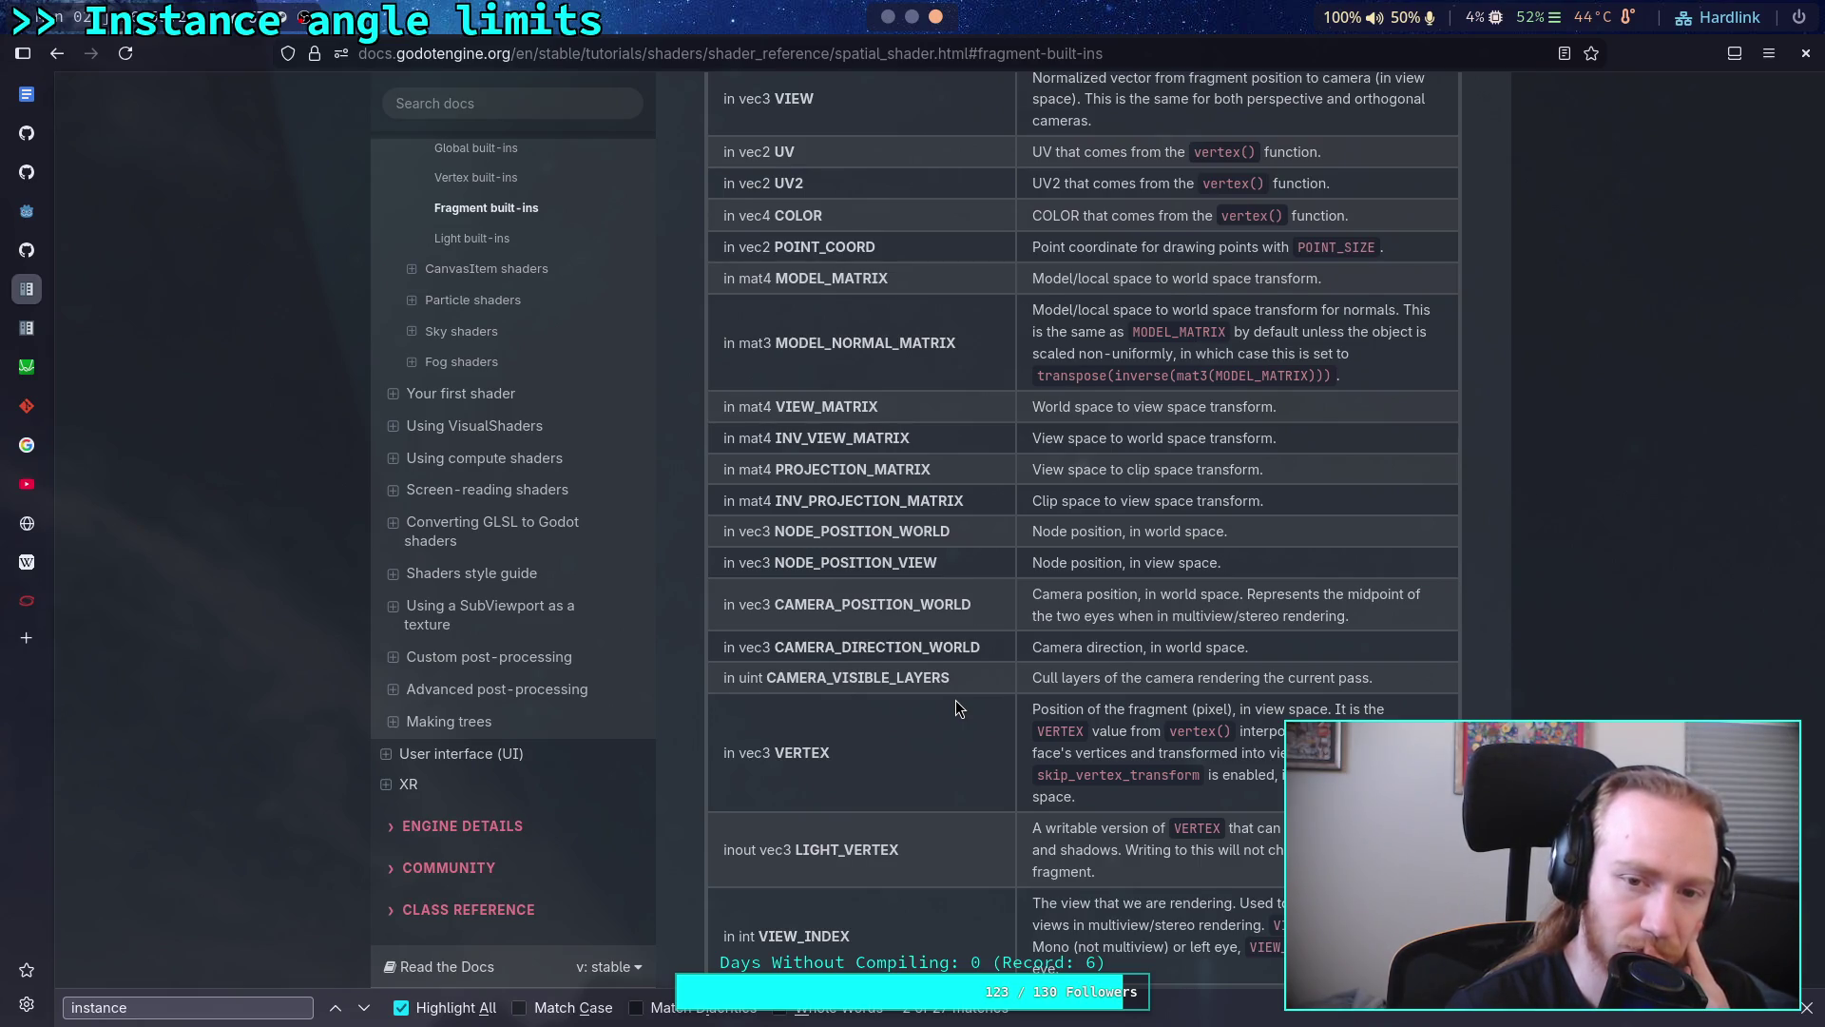
scroll(956, 701, up, 2)
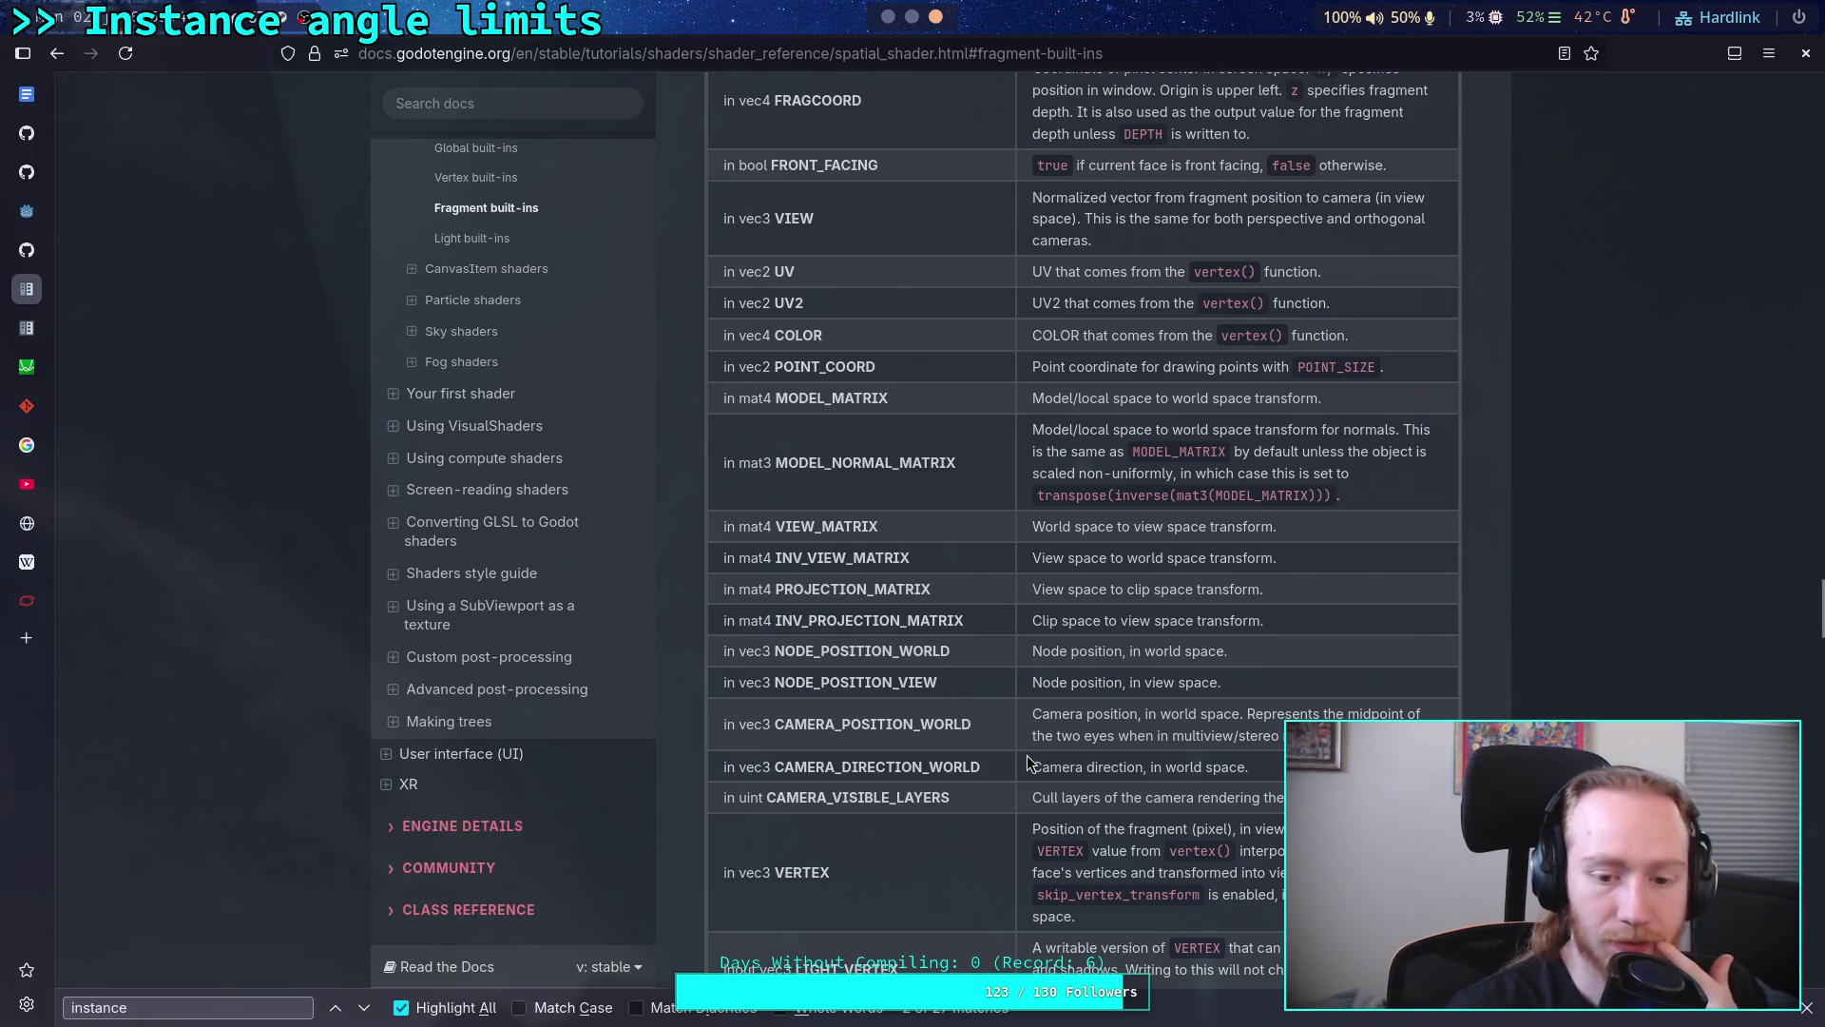
scroll(1028, 760, down, 1)
scroll(1027, 760, down, 3)
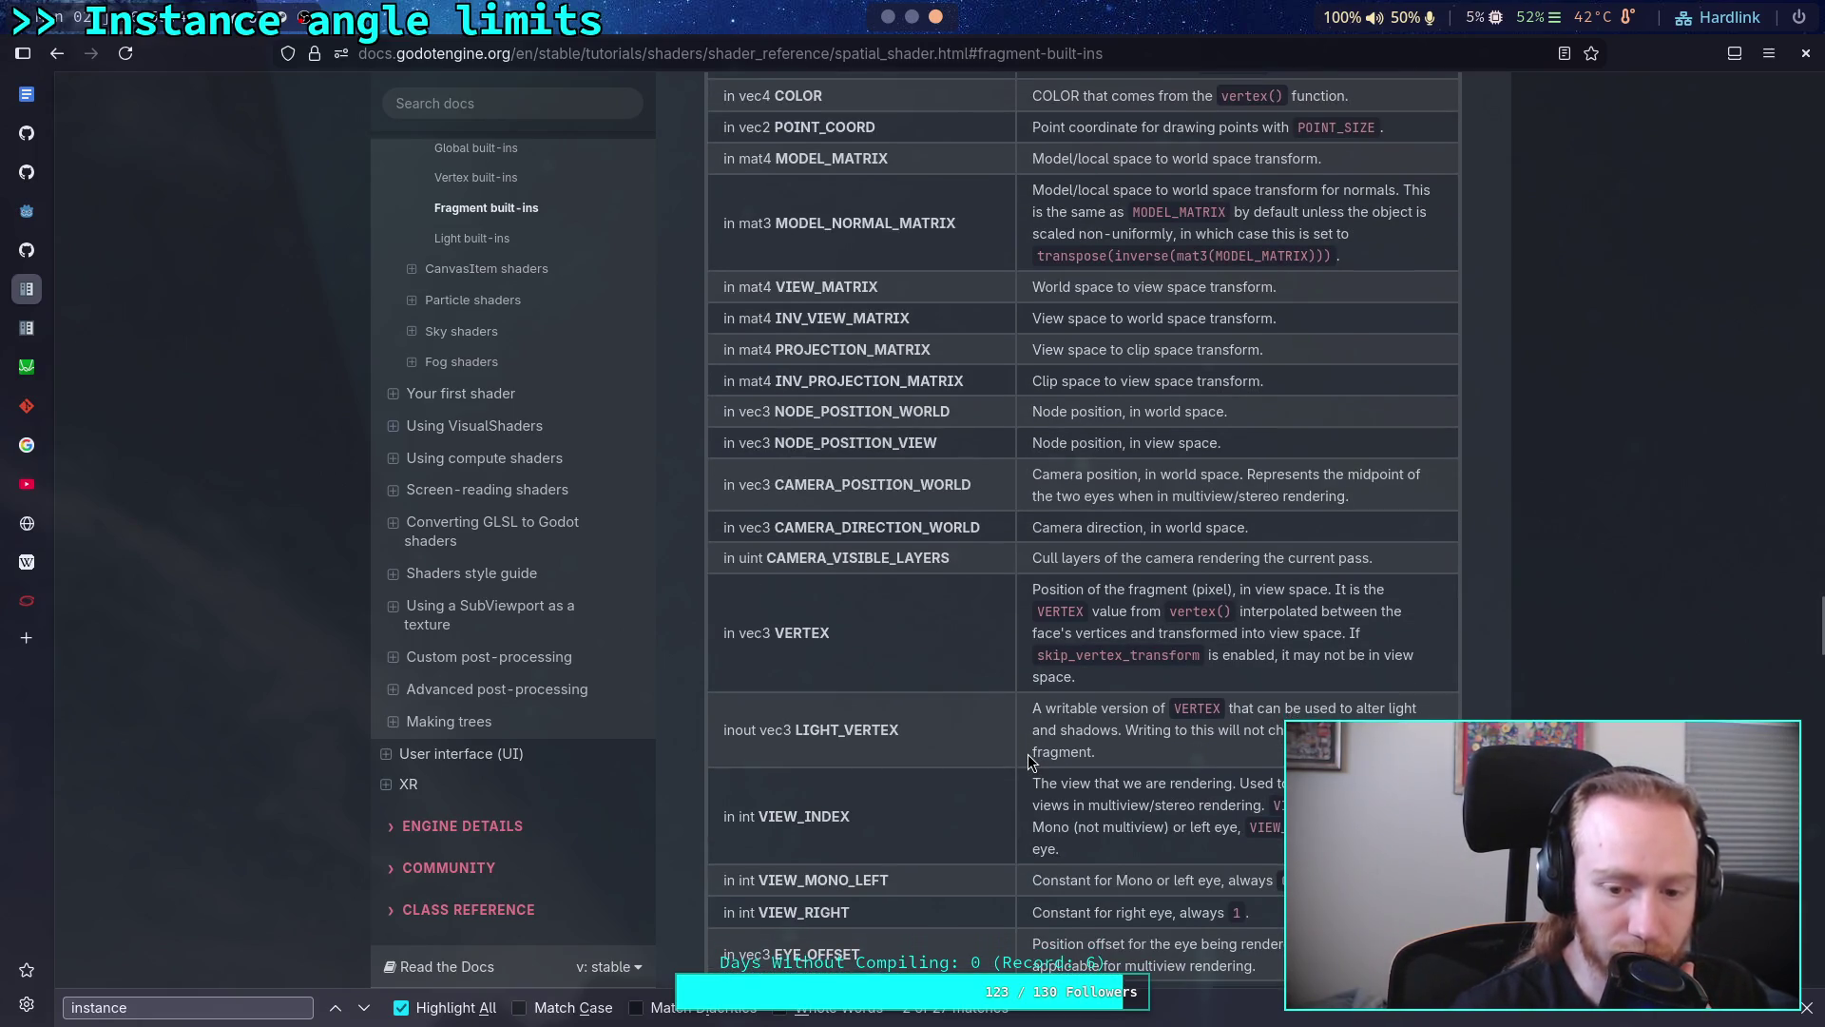
scroll(1029, 760, down, 2)
scroll(1028, 759, down, 4)
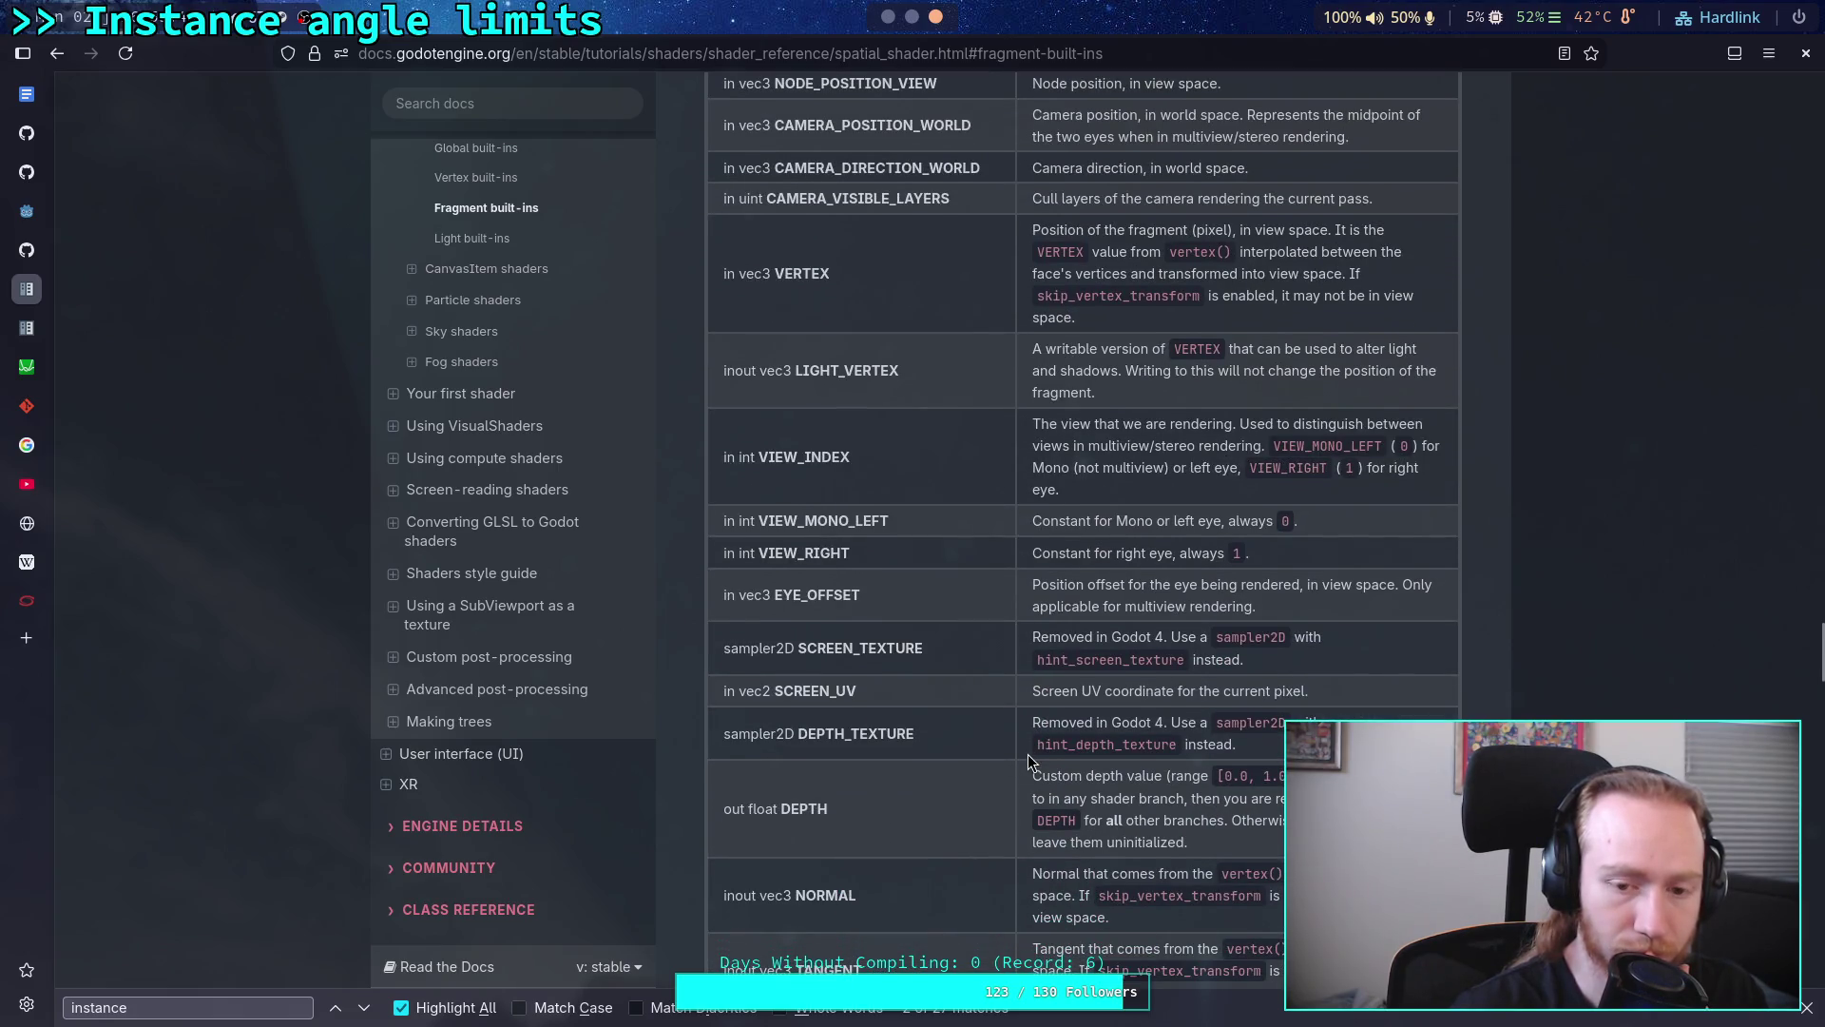
scroll(1029, 760, up, 5)
scroll(1029, 760, up, 2)
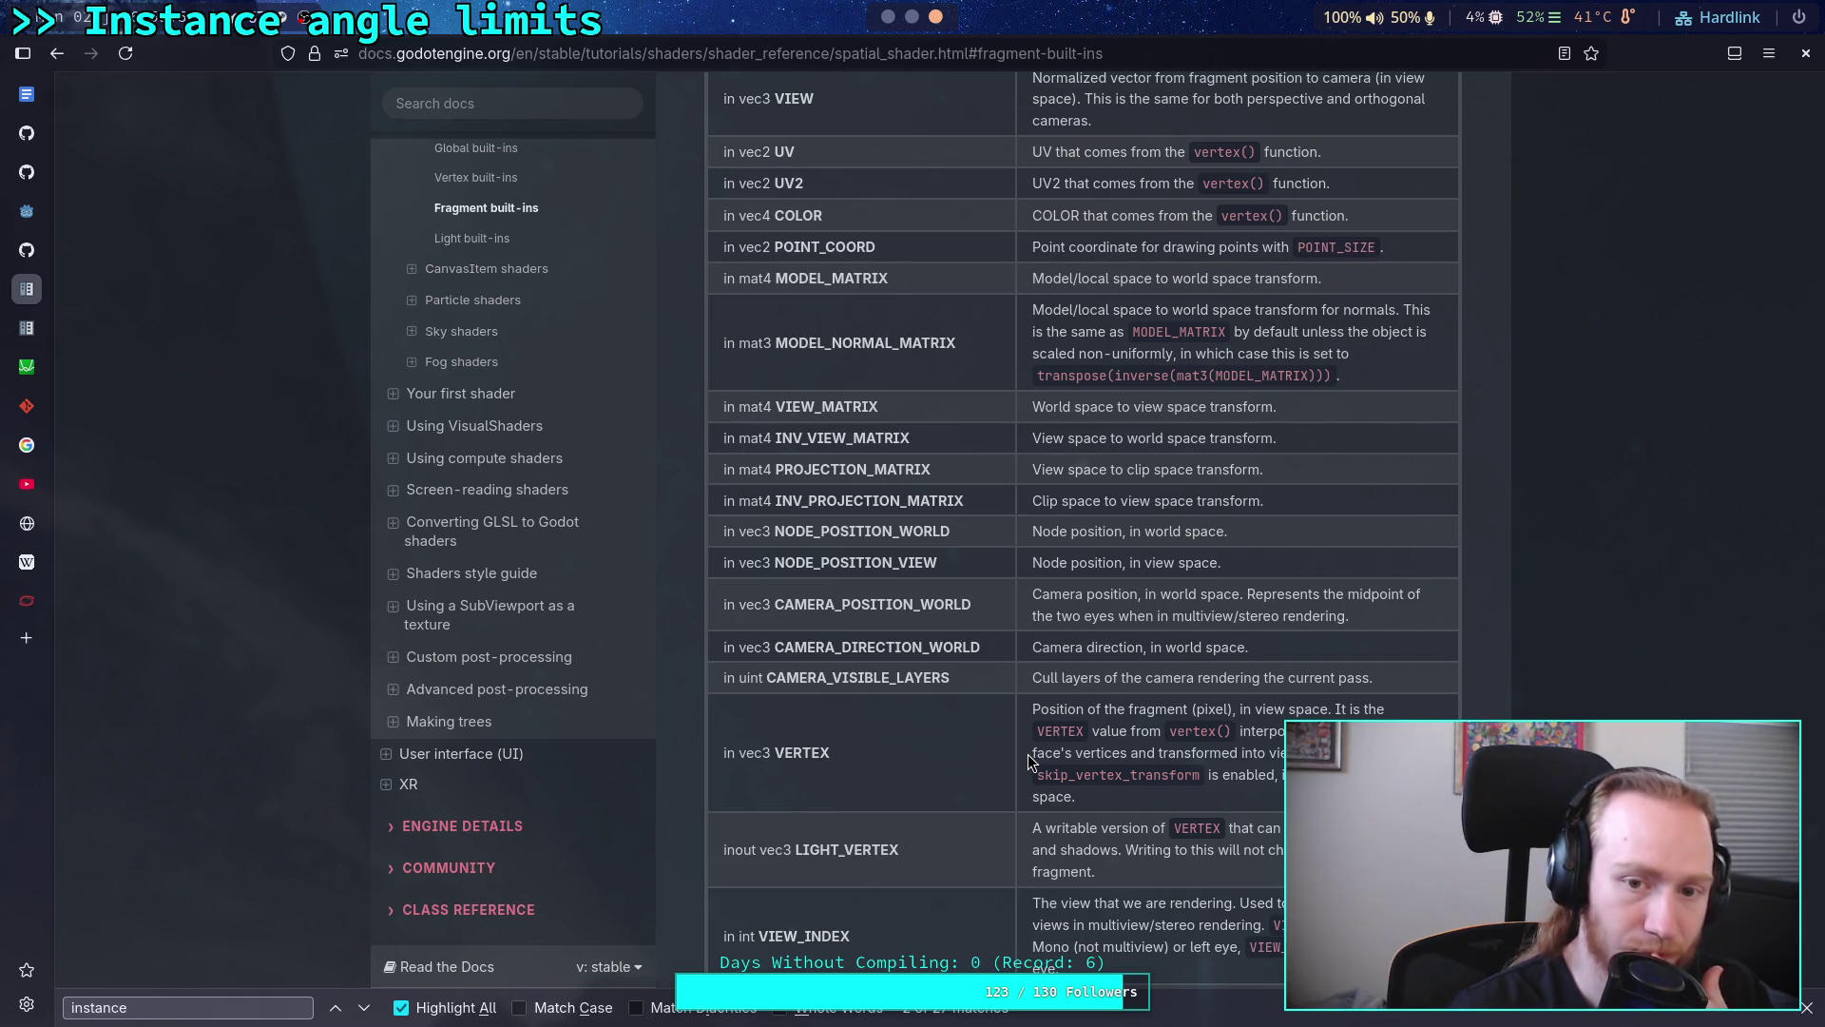
scroll(1028, 760, up, 2)
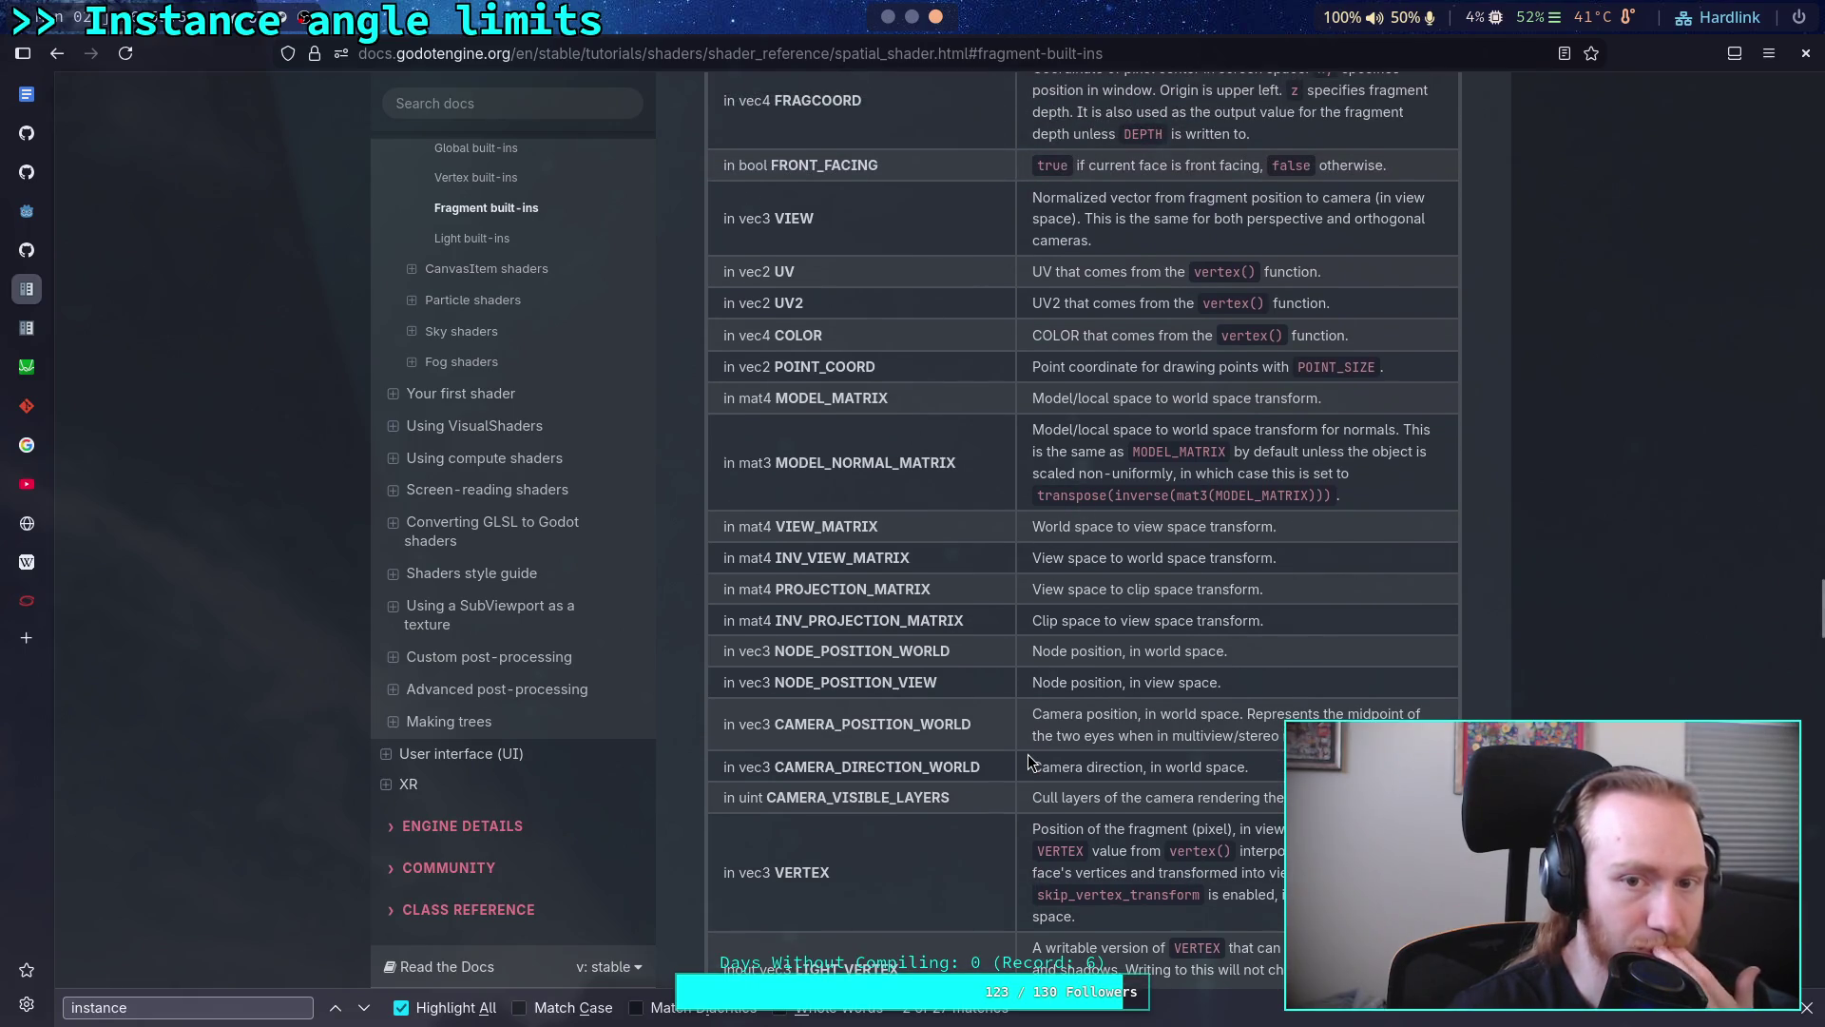
scroll(1028, 760, up, 1)
scroll(1028, 756, up, 1)
scroll(1028, 755, down, 2)
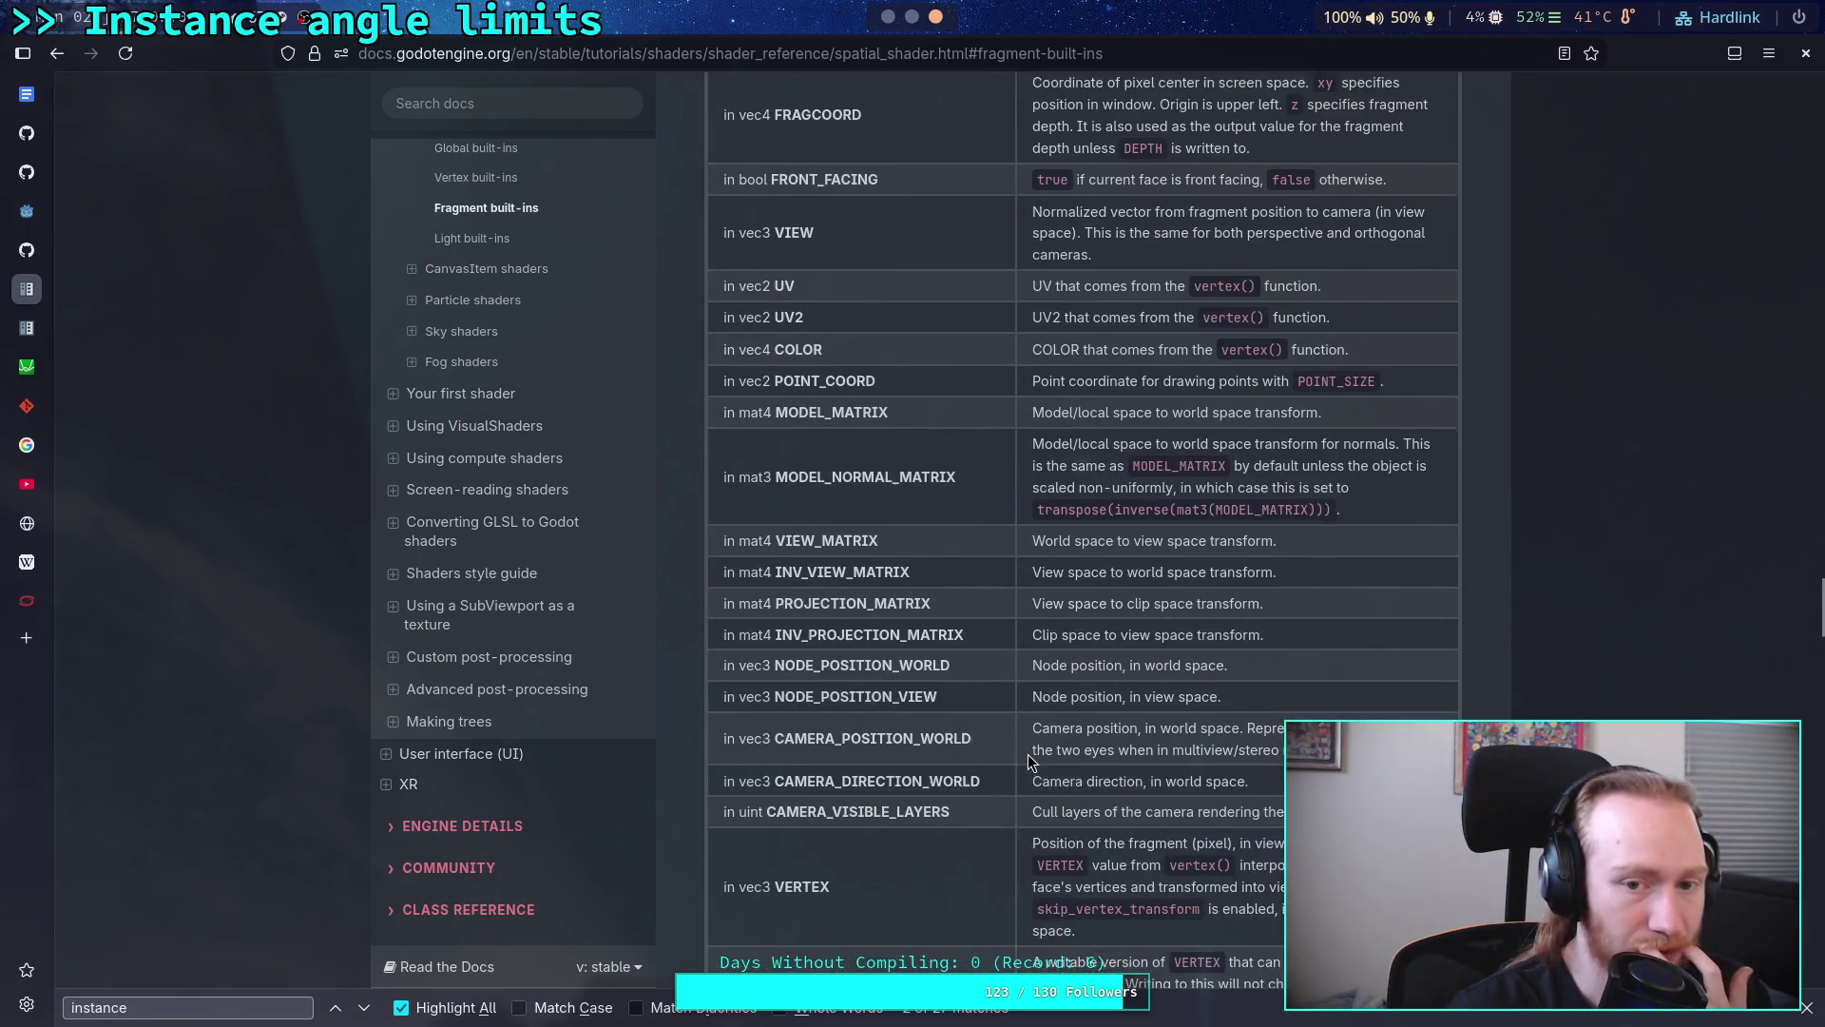
scroll(1028, 756, down, 2)
scroll(1028, 761, down, 2)
scroll(1028, 761, down, 3)
scroll(1028, 761, down, 1)
scroll(1028, 761, down, 2)
scroll(1028, 759, down, 2)
scroll(1028, 760, down, 1)
scroll(1029, 760, down, 1)
scroll(1028, 759, down, 2)
scroll(1029, 760, down, 1)
scroll(1028, 759, up, 3)
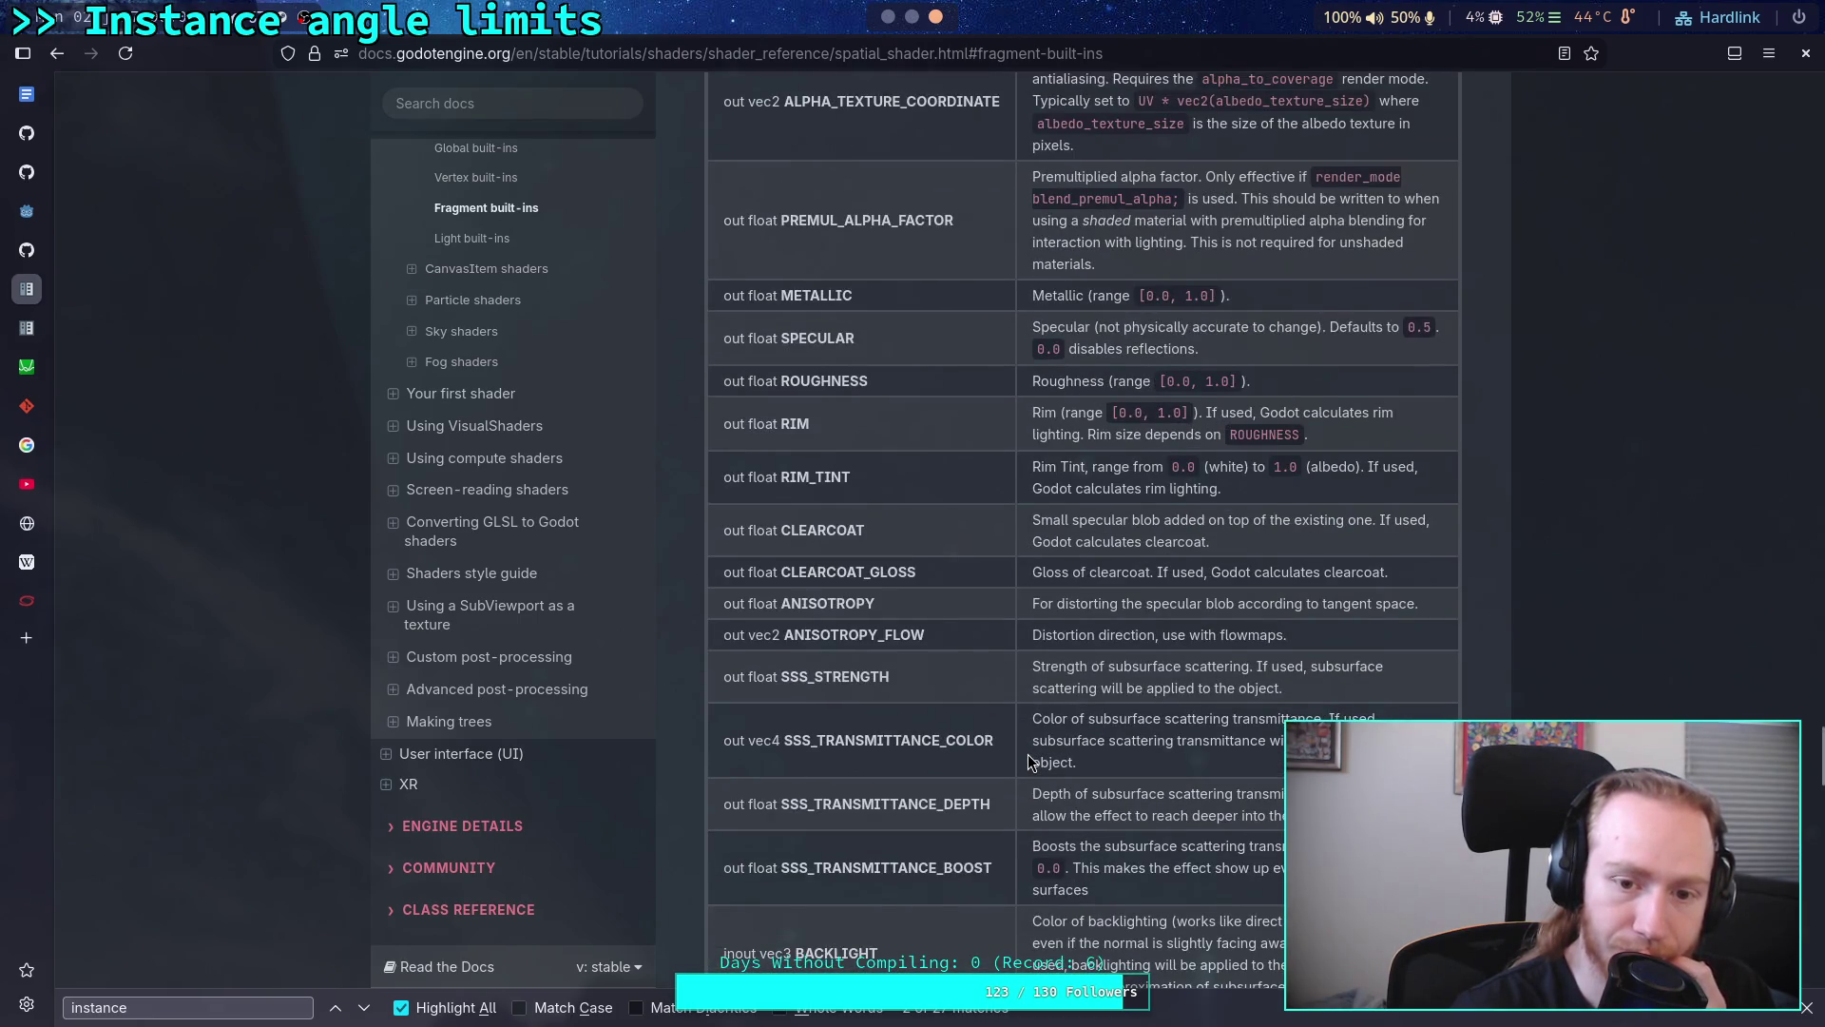
scroll(1028, 760, up, 2)
scroll(1028, 759, up, 1)
scroll(1028, 761, up, 1)
scroll(1028, 760, up, 1)
scroll(1027, 759, up, 1)
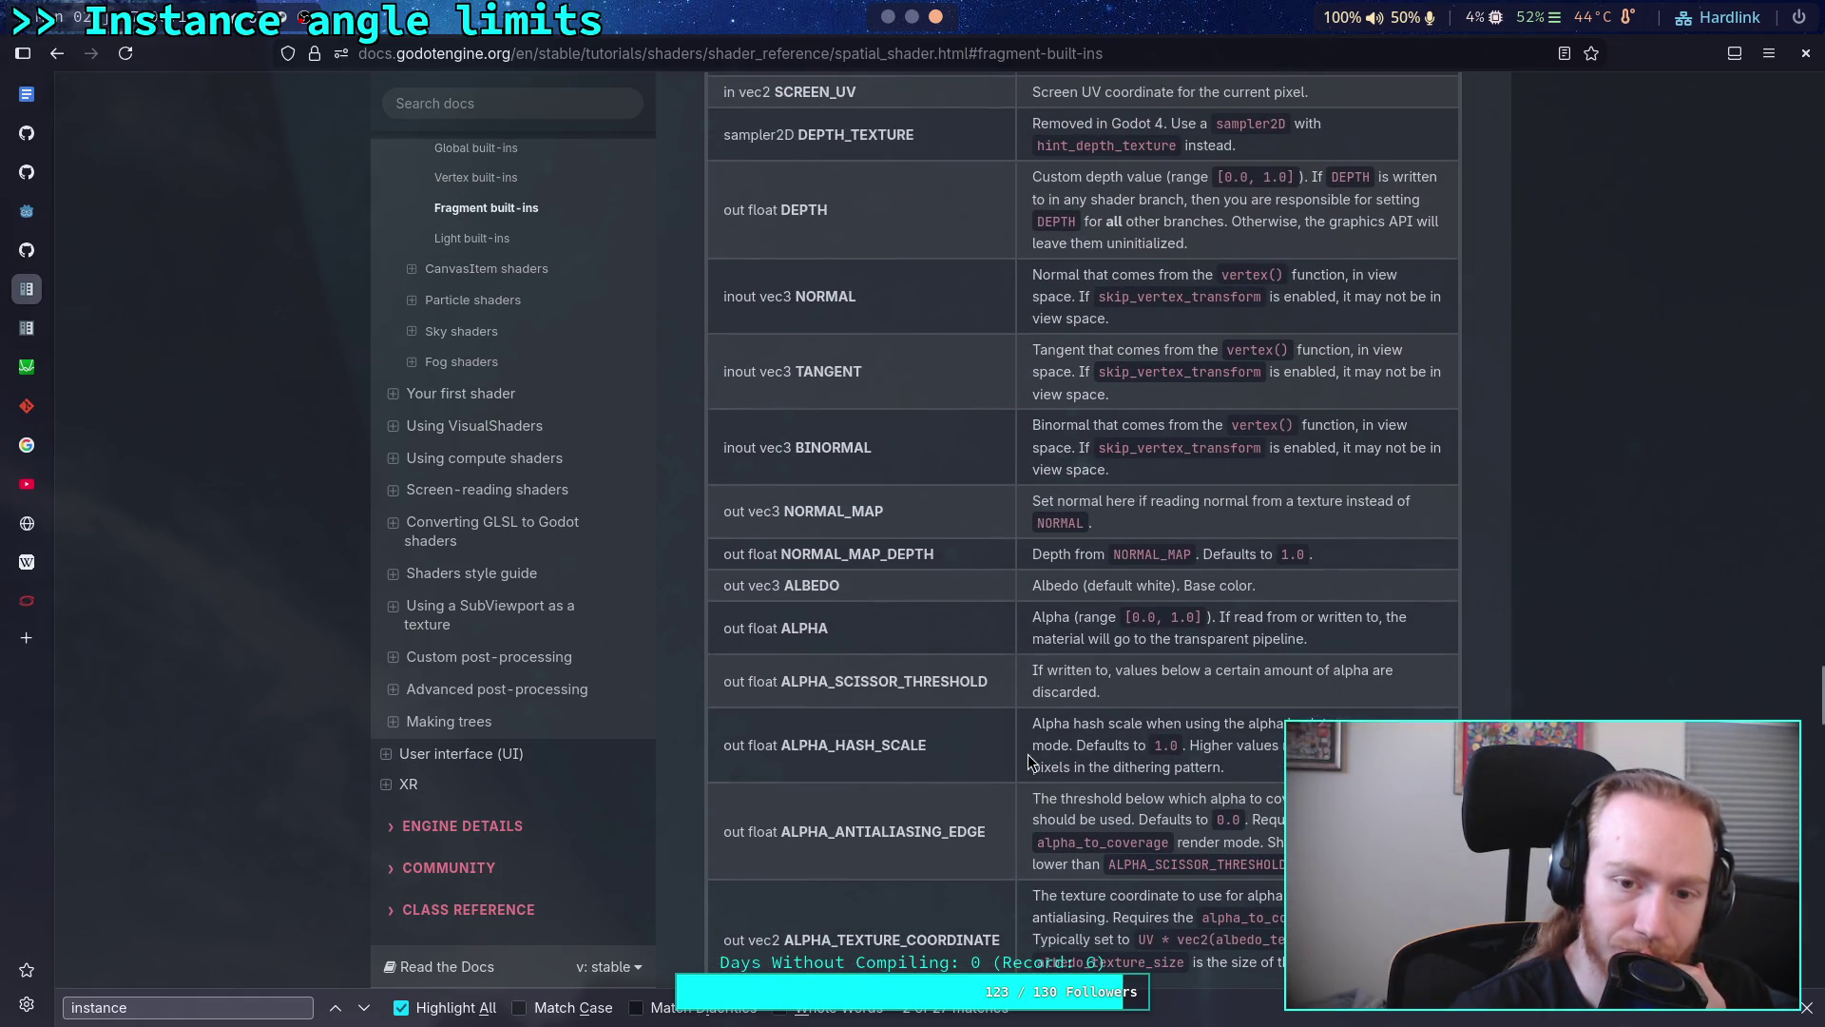
scroll(1029, 760, up, 1)
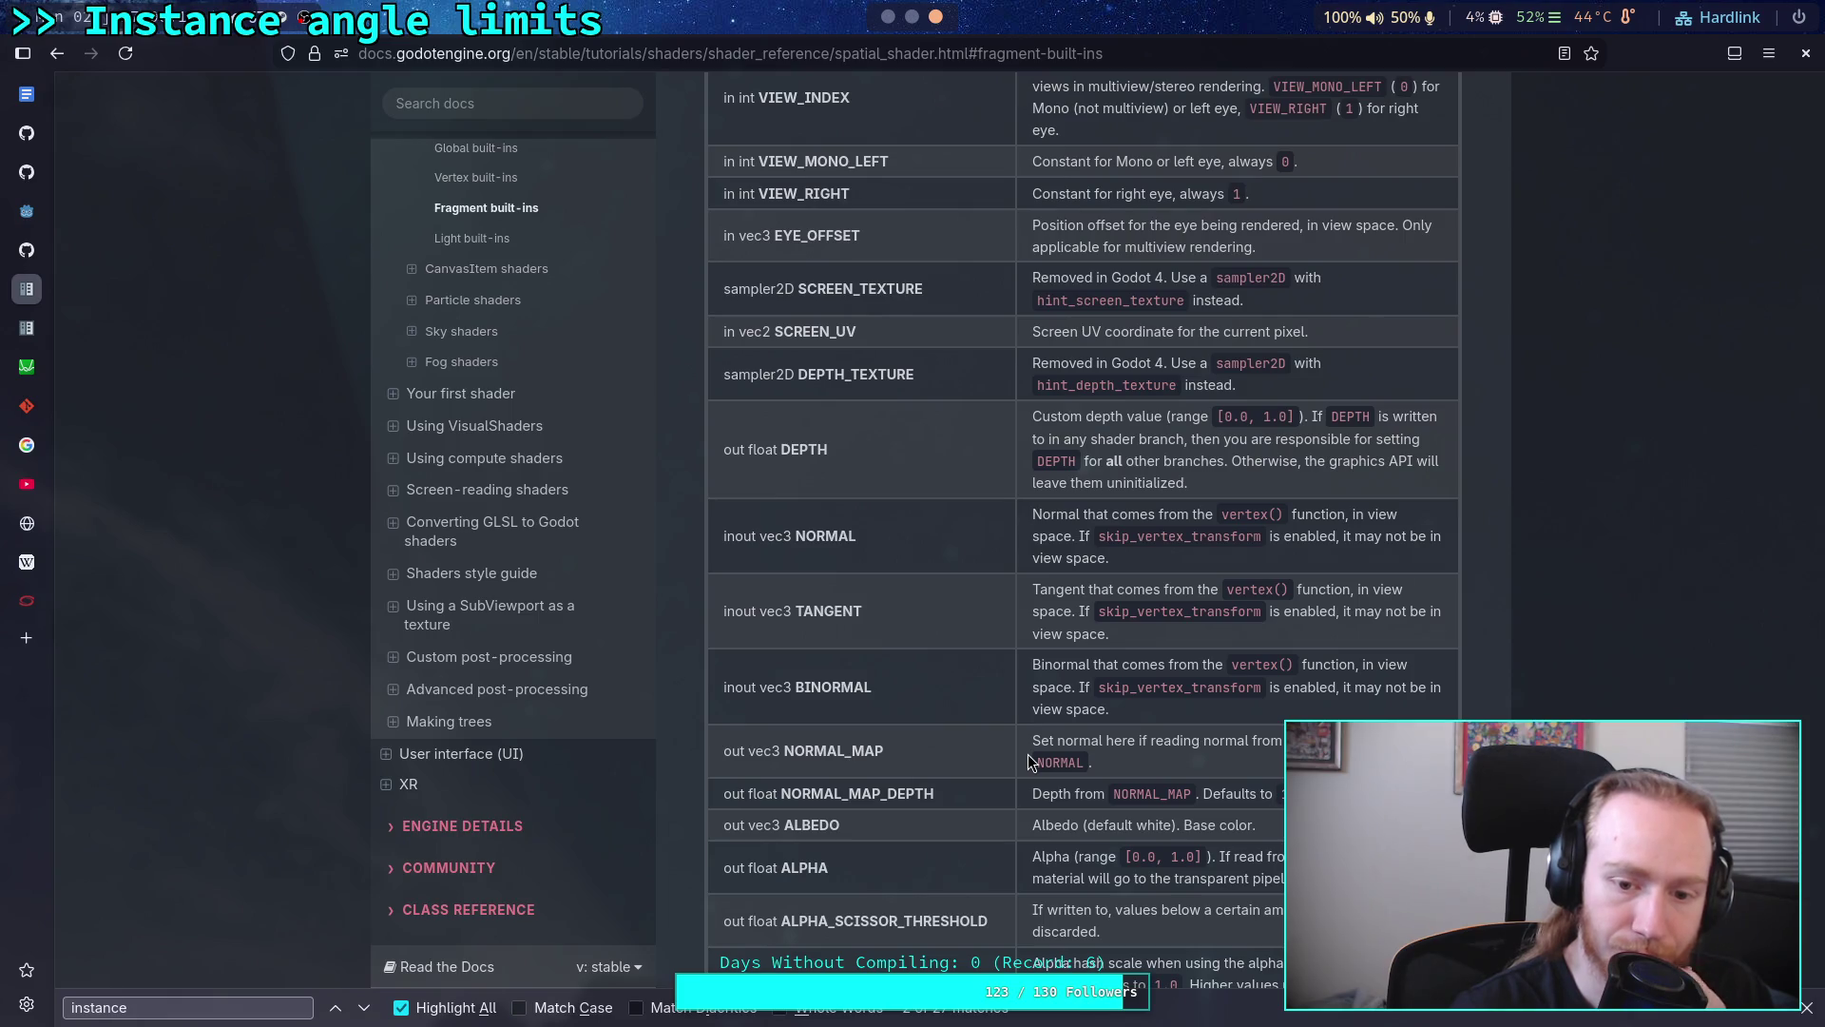
scroll(1027, 760, up, 2)
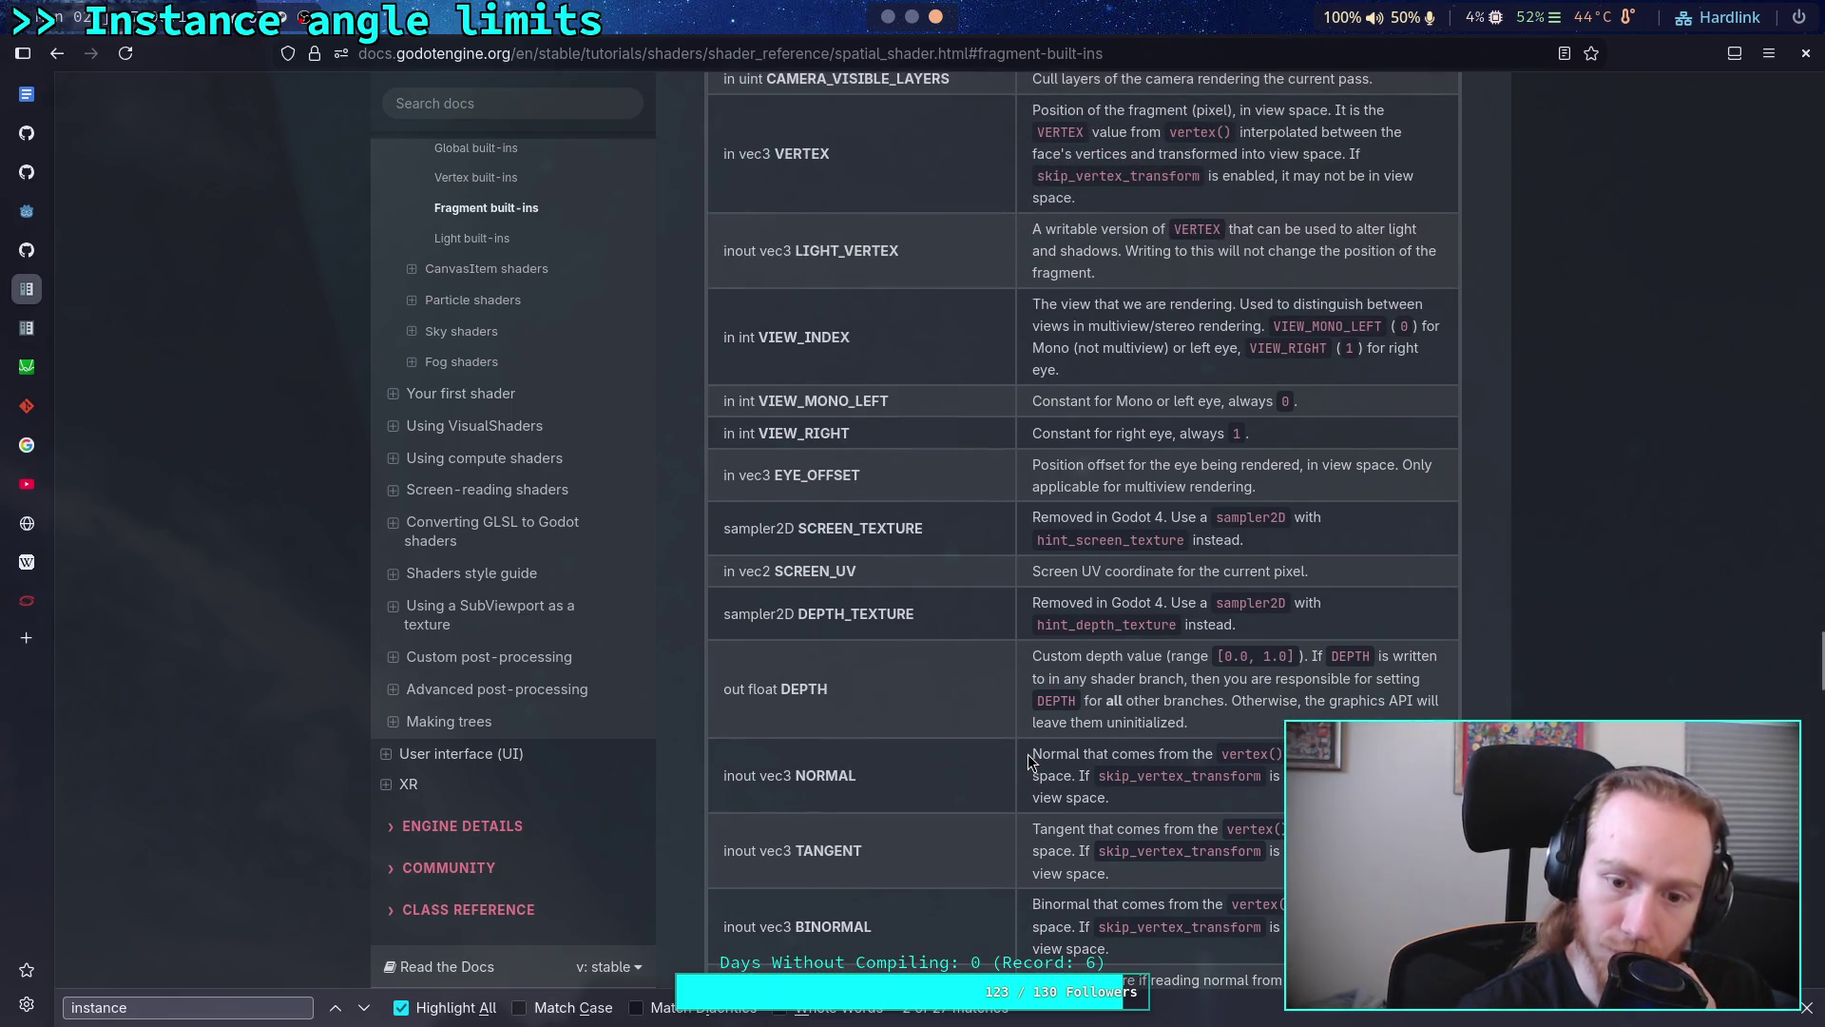
scroll(1029, 760, up, 1)
scroll(1028, 759, up, 1)
scroll(1029, 759, up, 1)
scroll(1029, 760, up, 1)
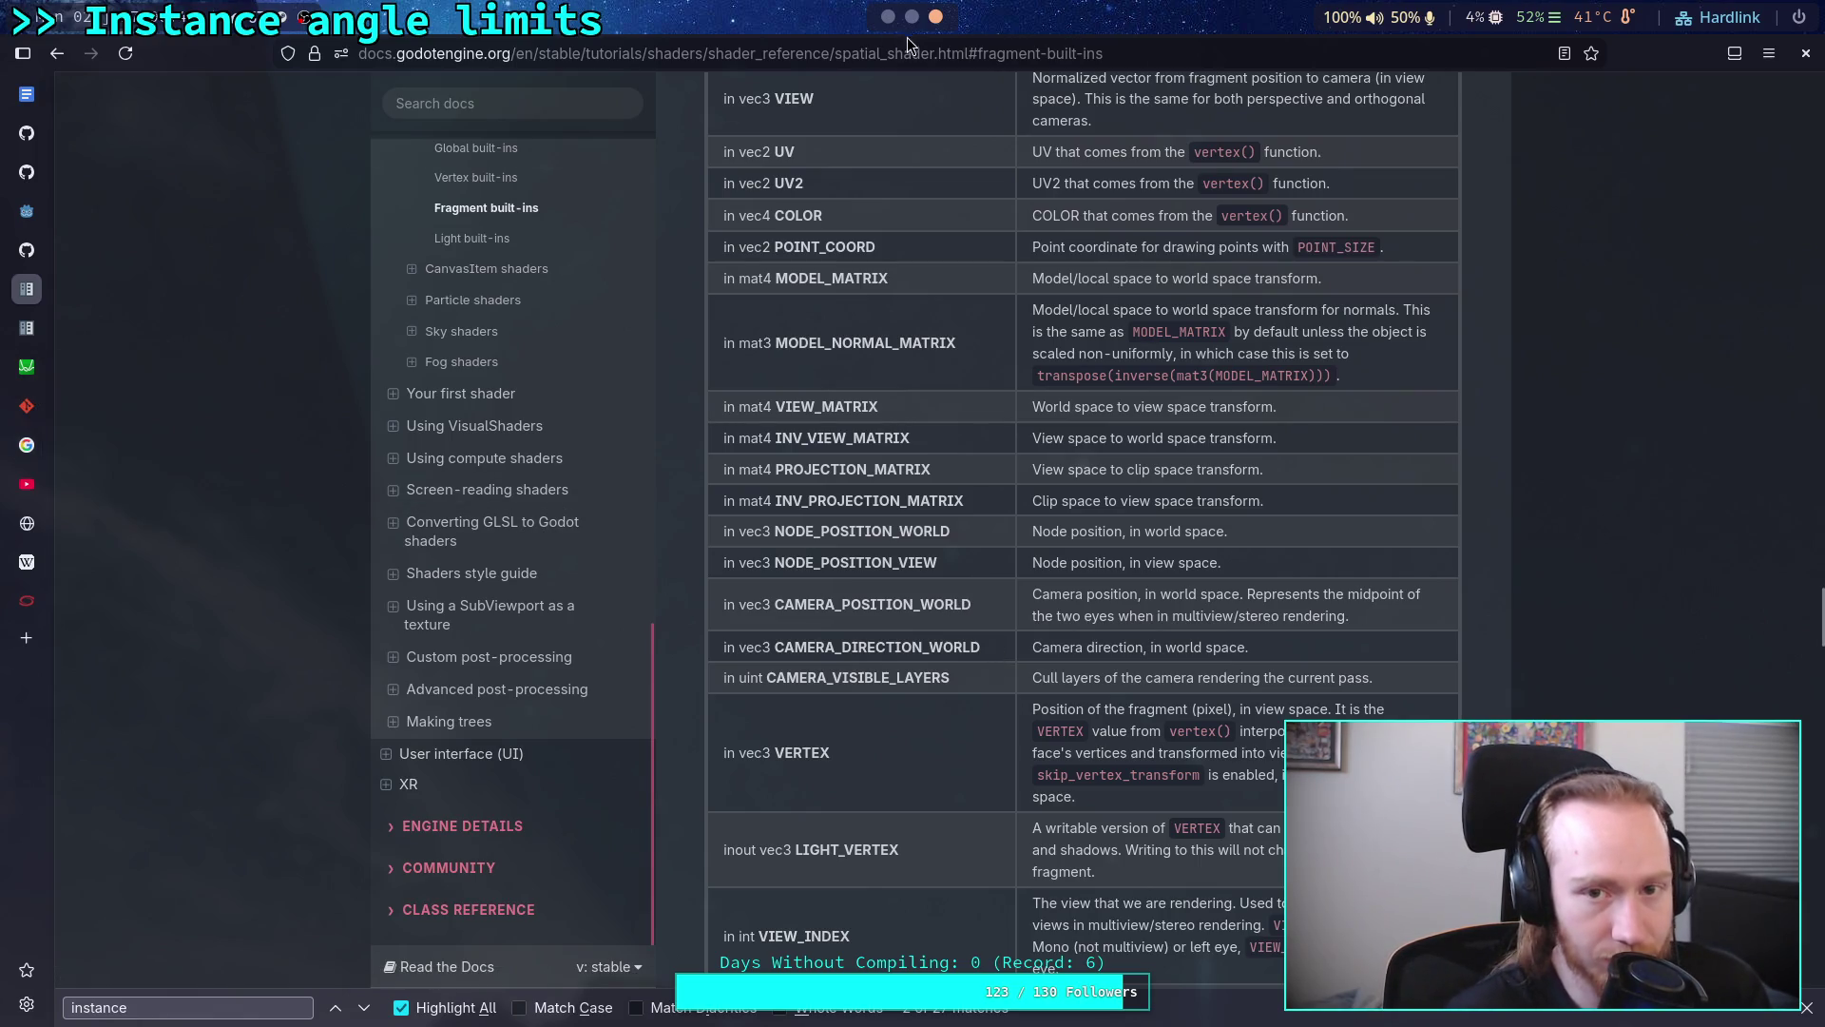
key(alt+Tab)
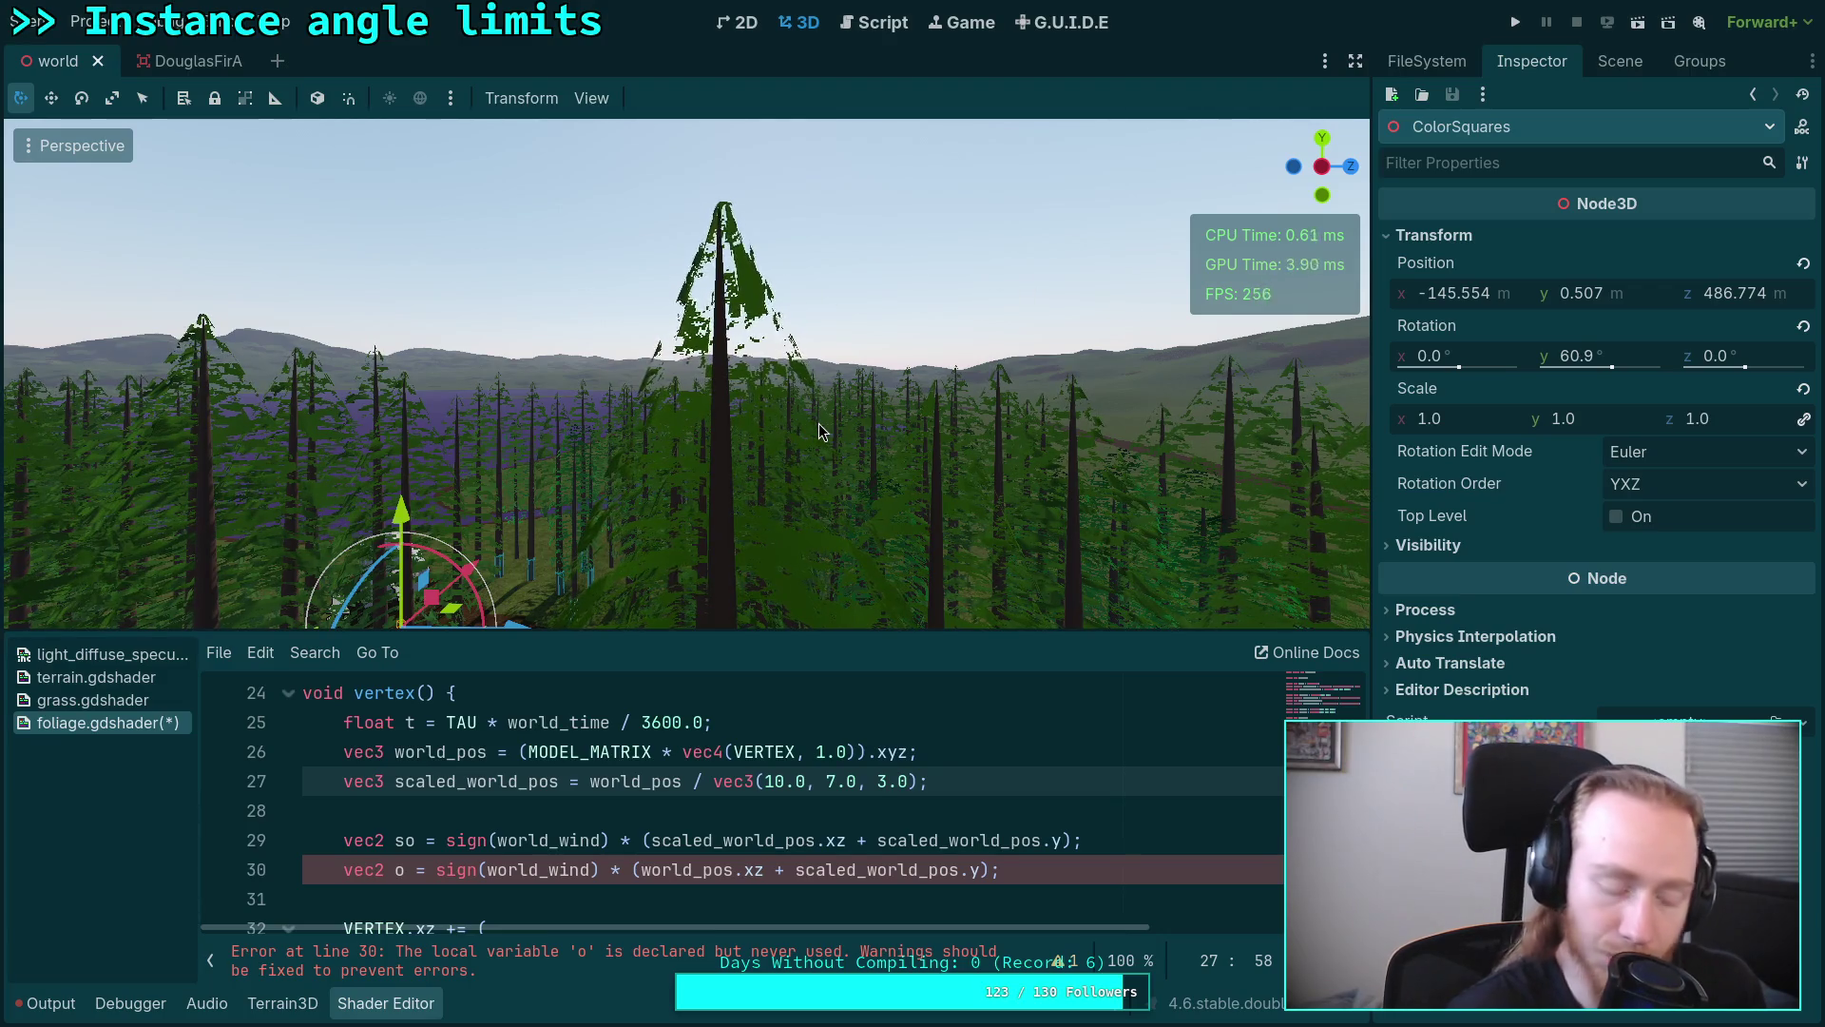
drag(821, 433, 741, 427)
drag(684, 371, 628, 373)
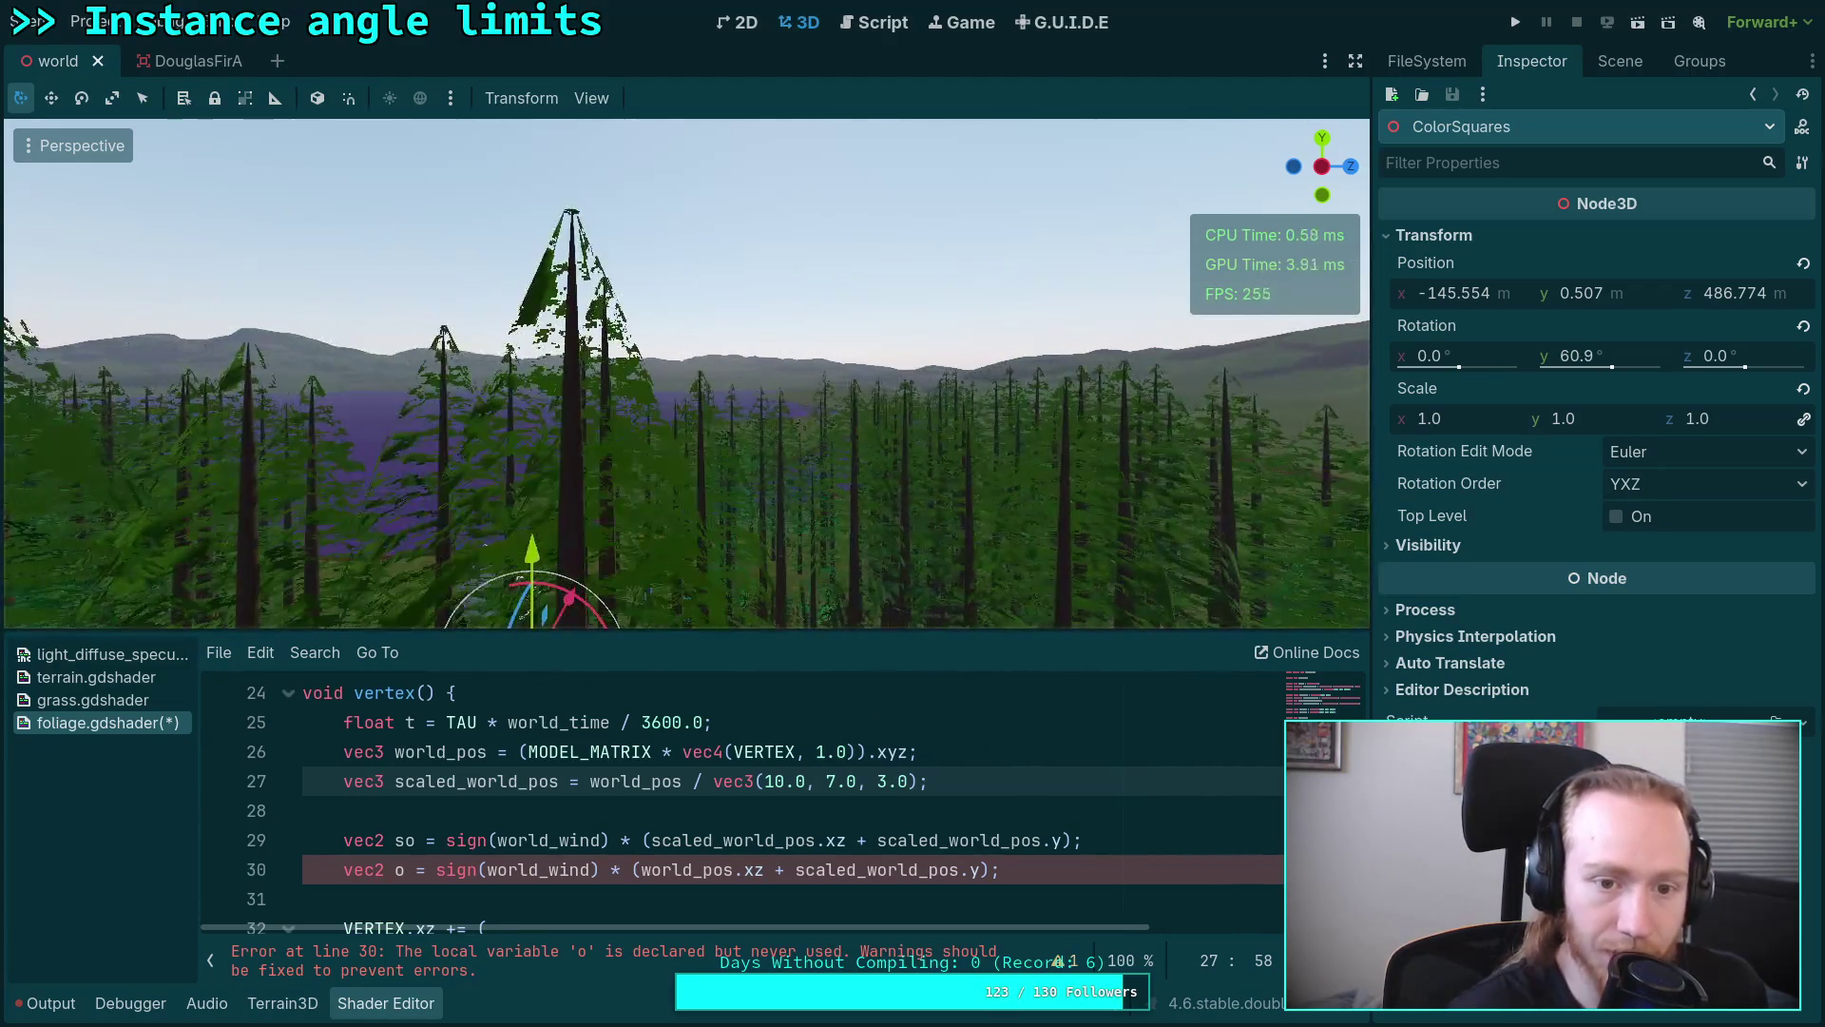
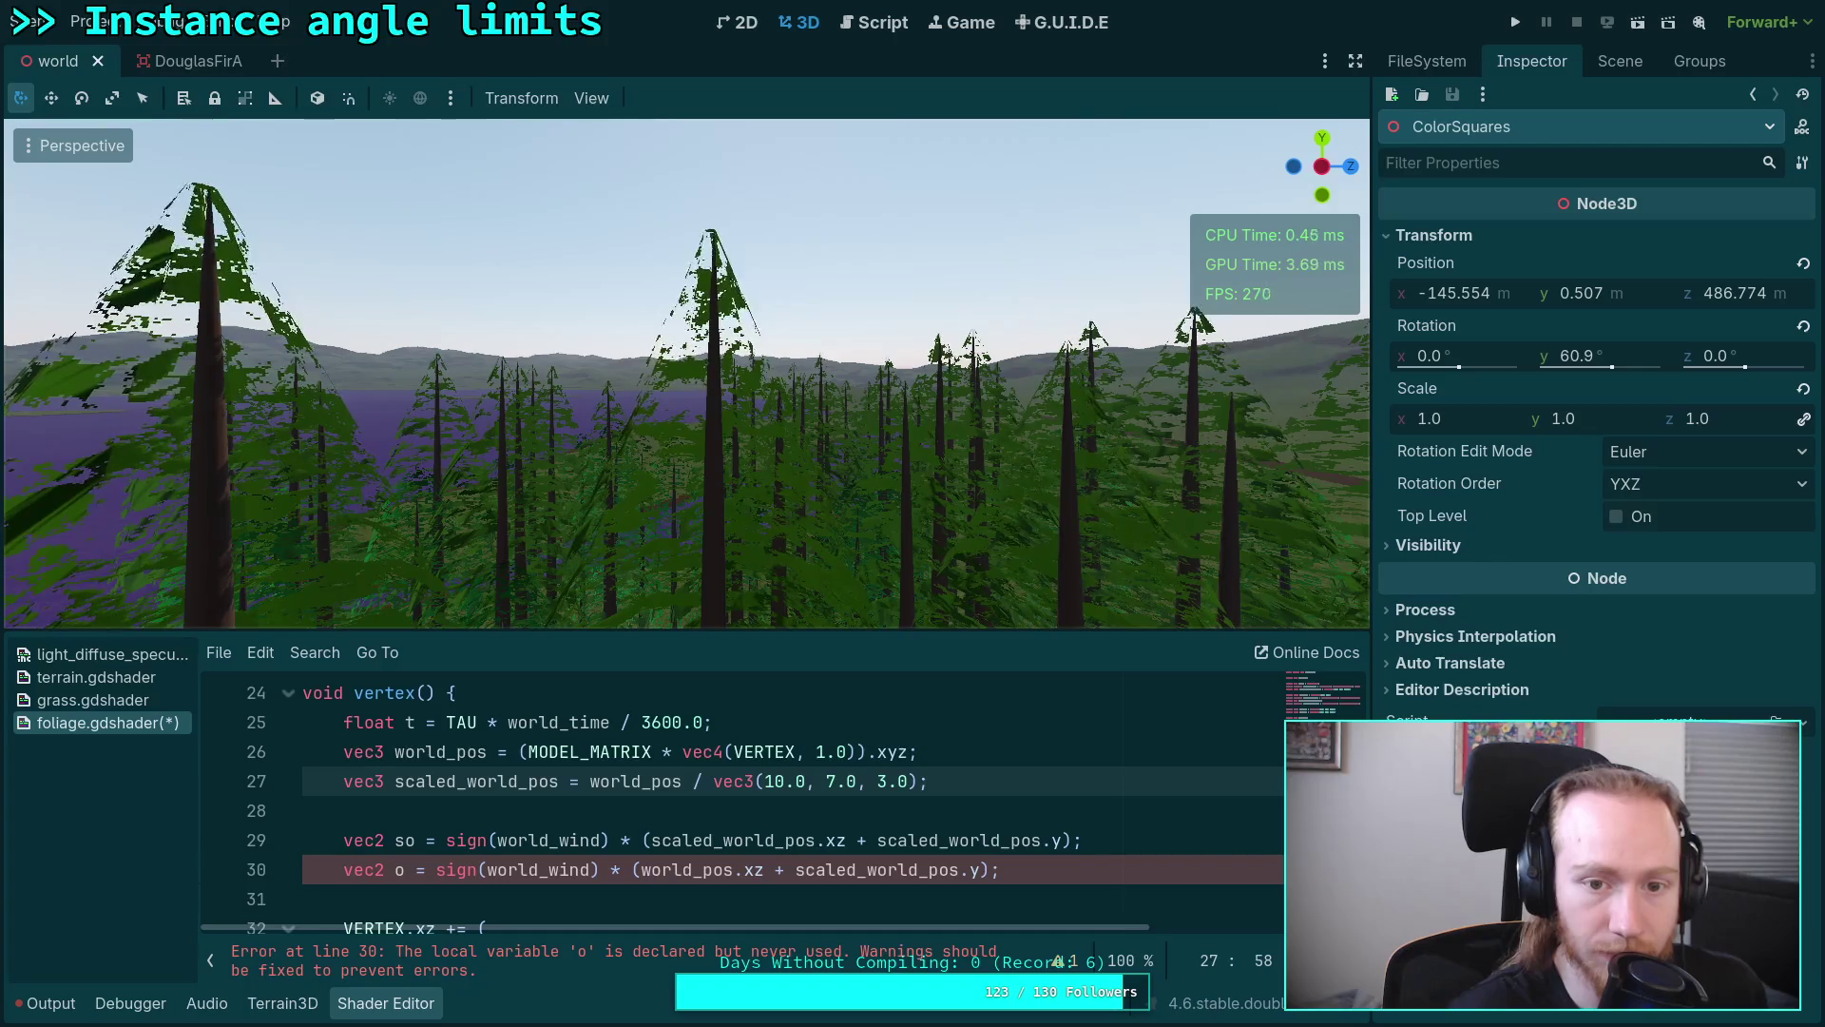
Step: Fly the viewport camera around the forest to inspect the instanced trees up close
key(s)
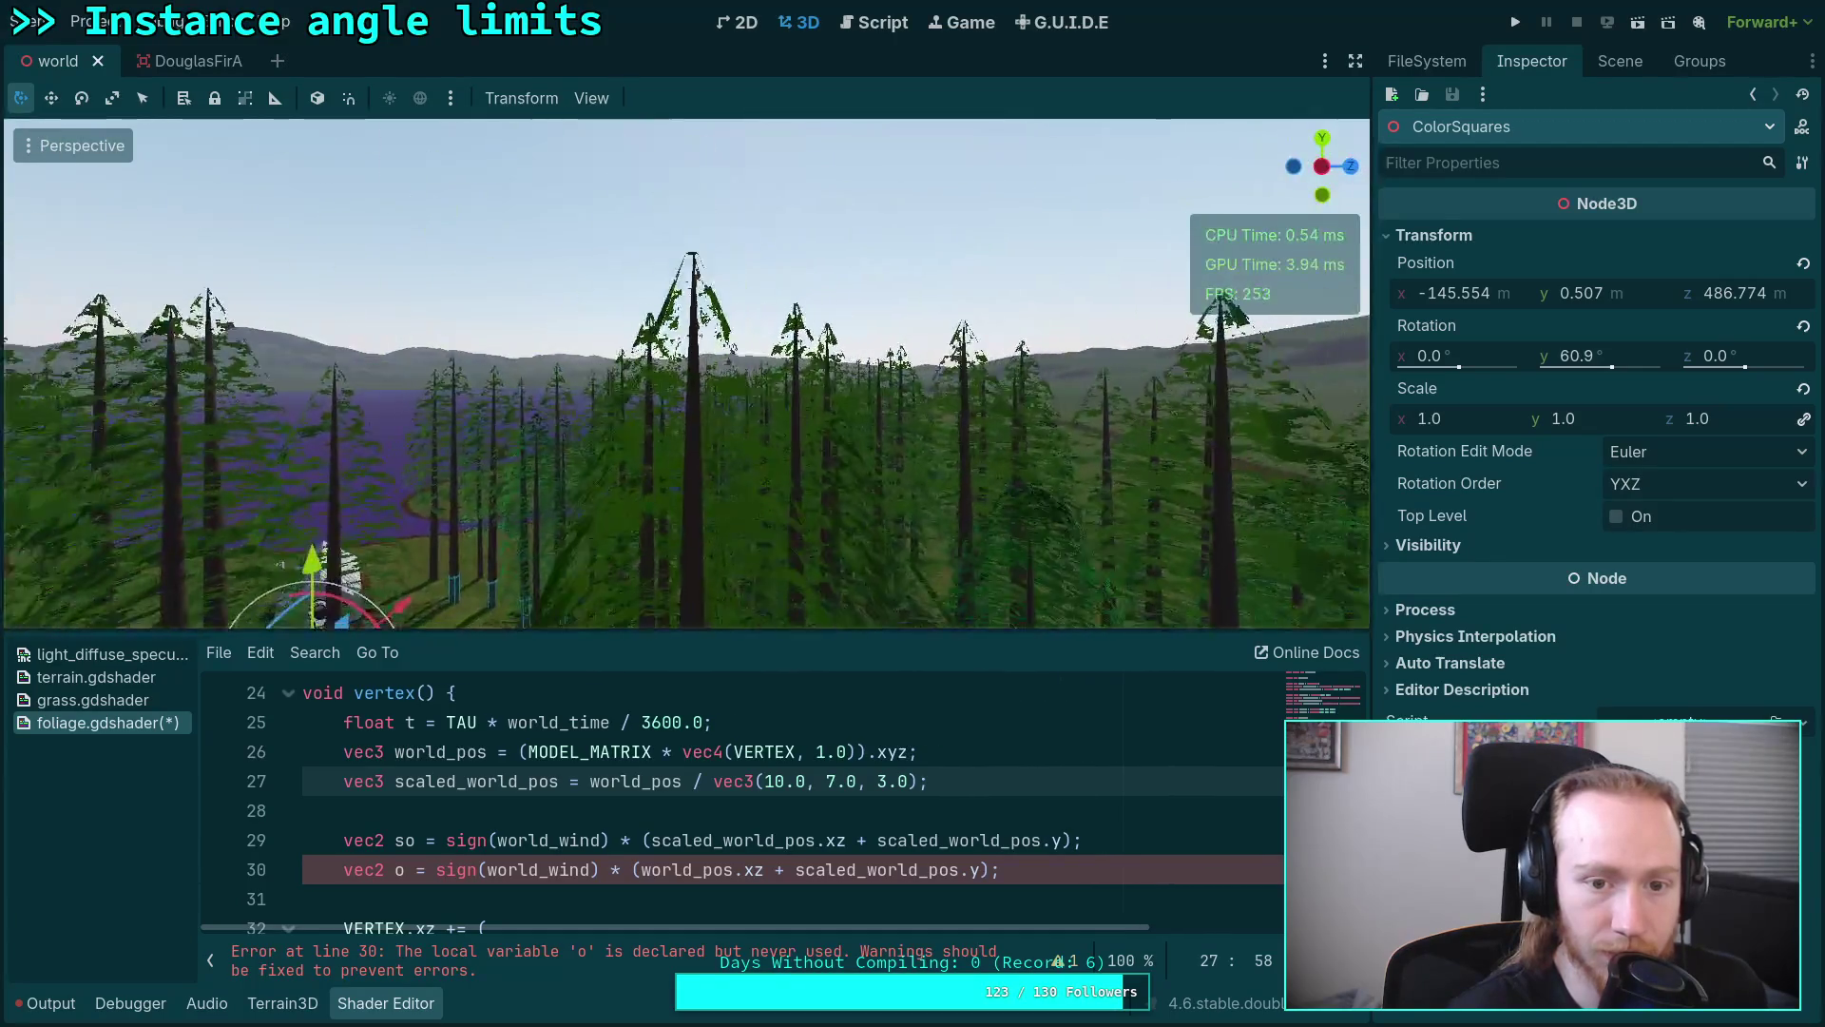
key(a)
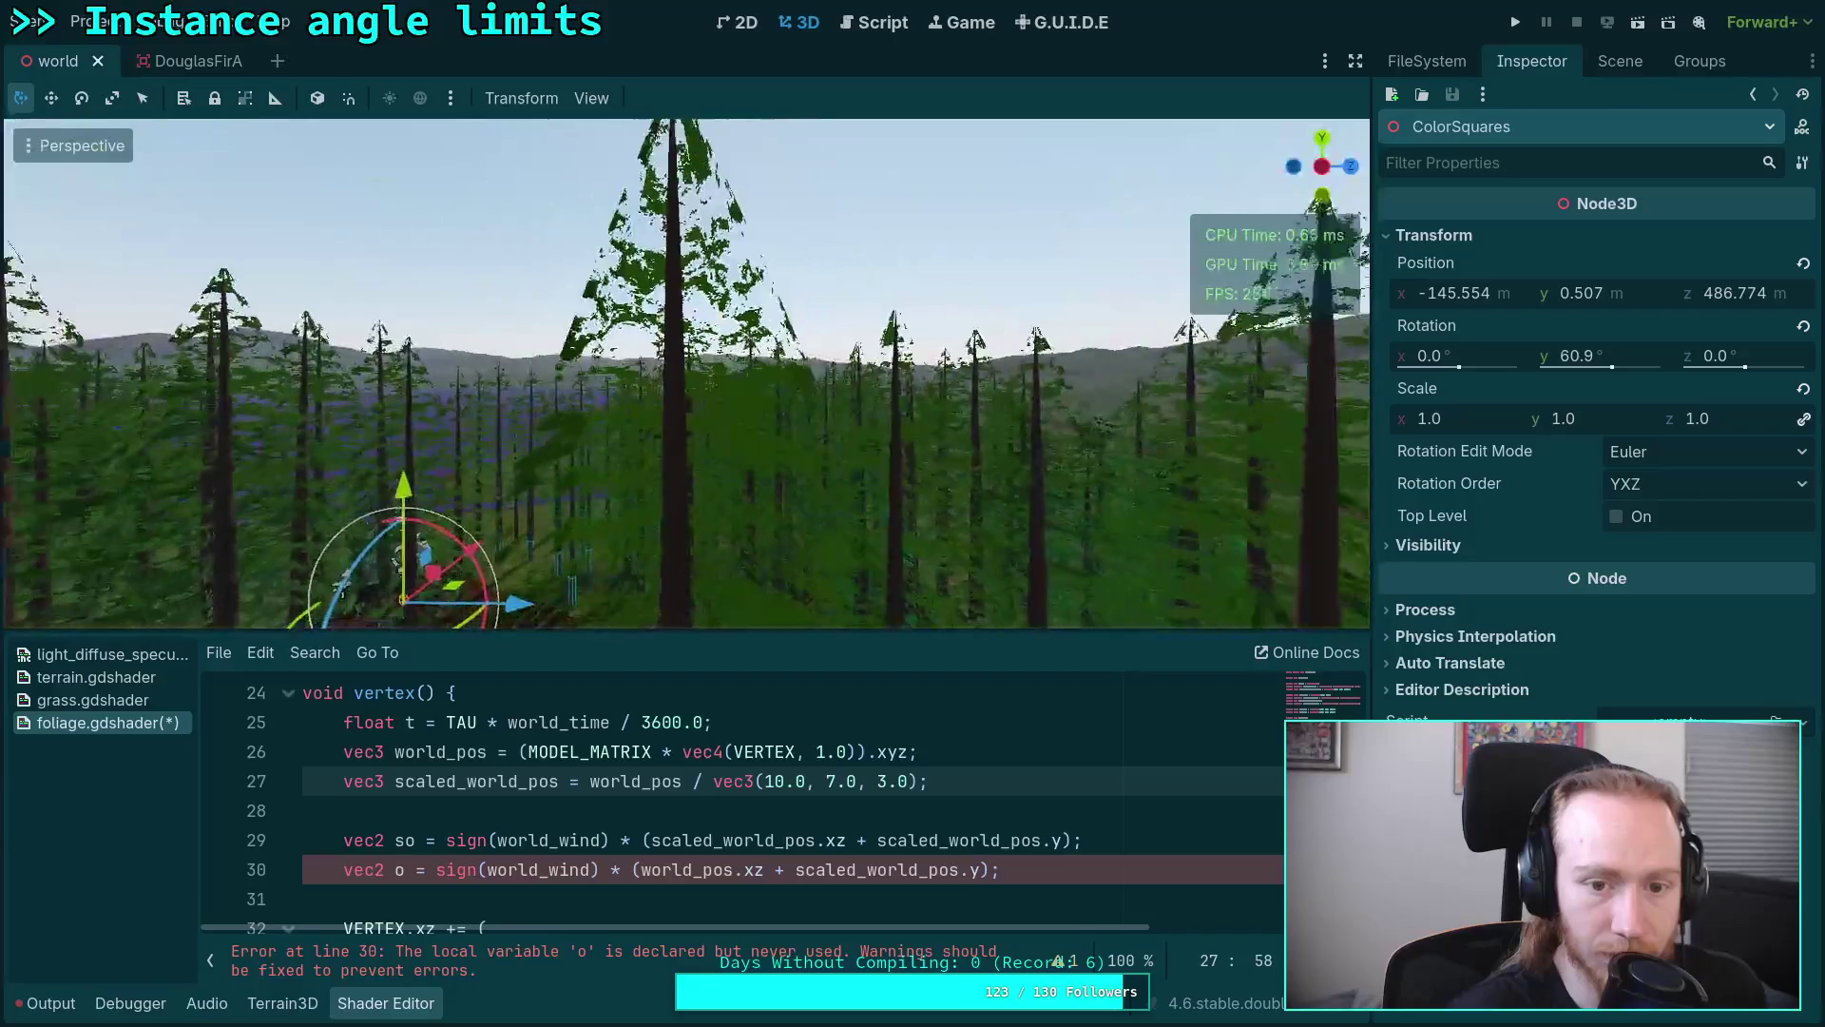
key(d)
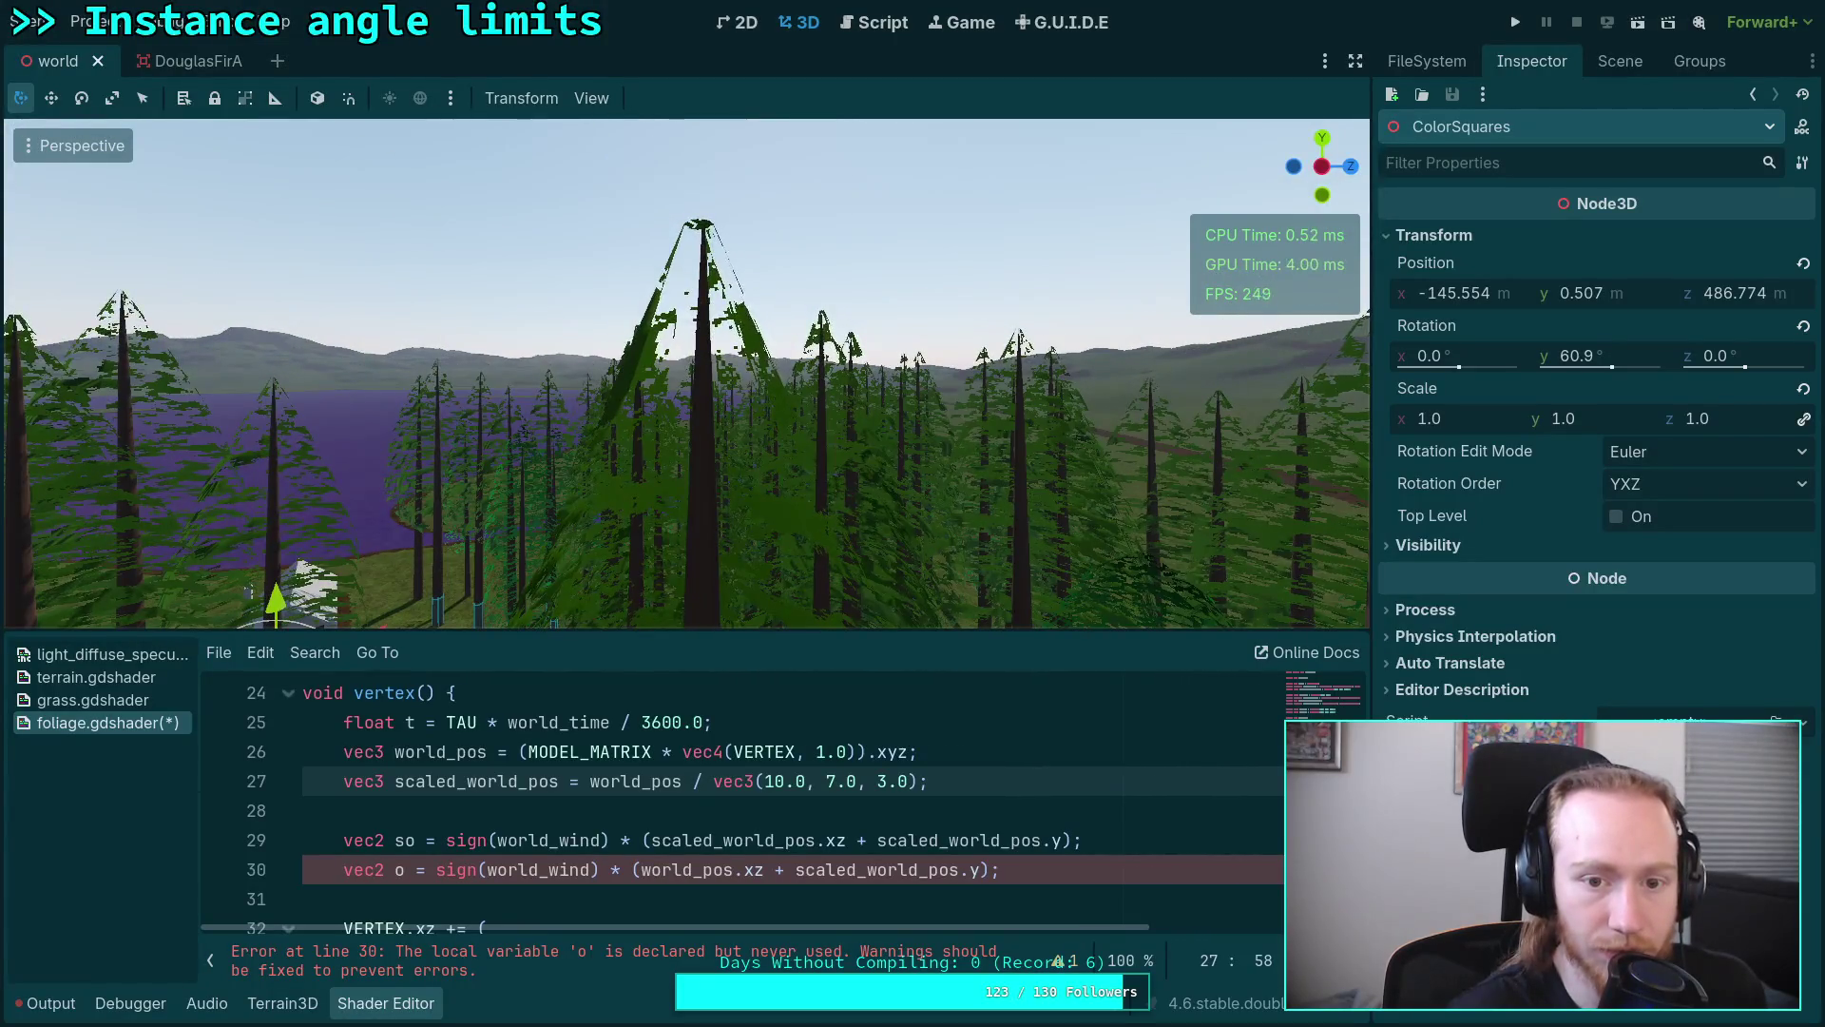
key(s)
key(w)
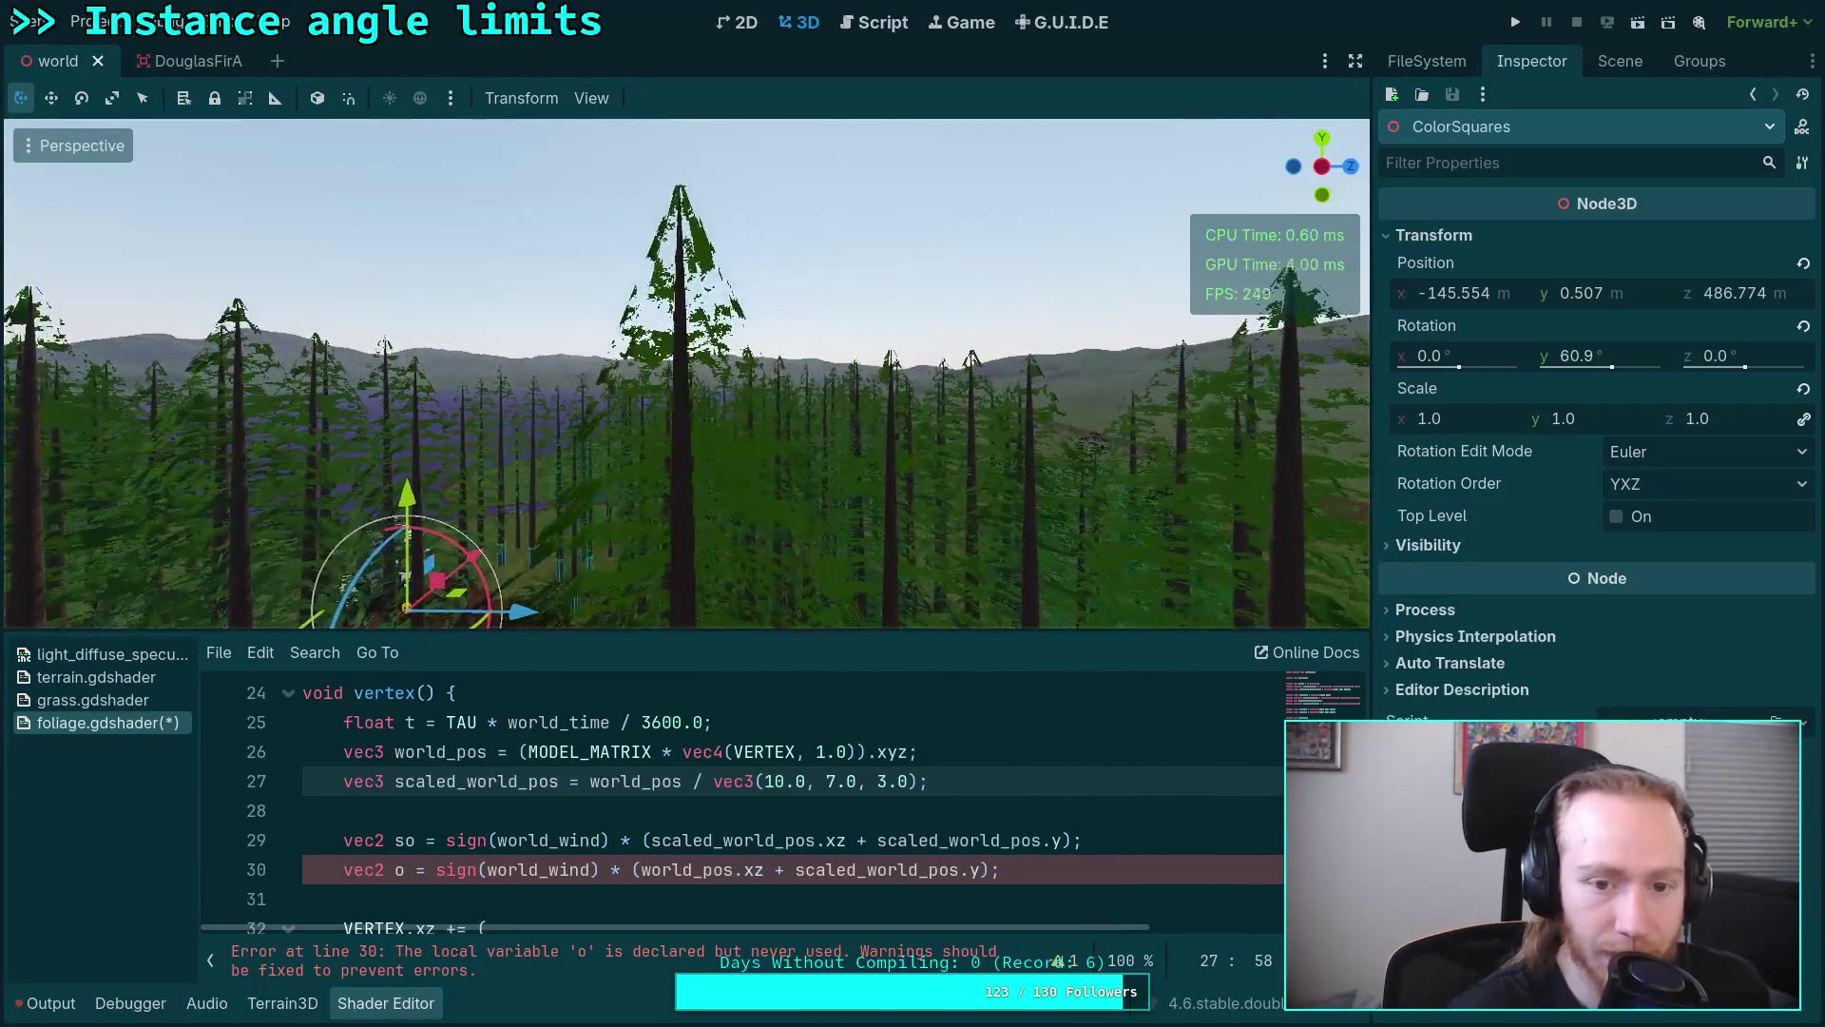
key(e)
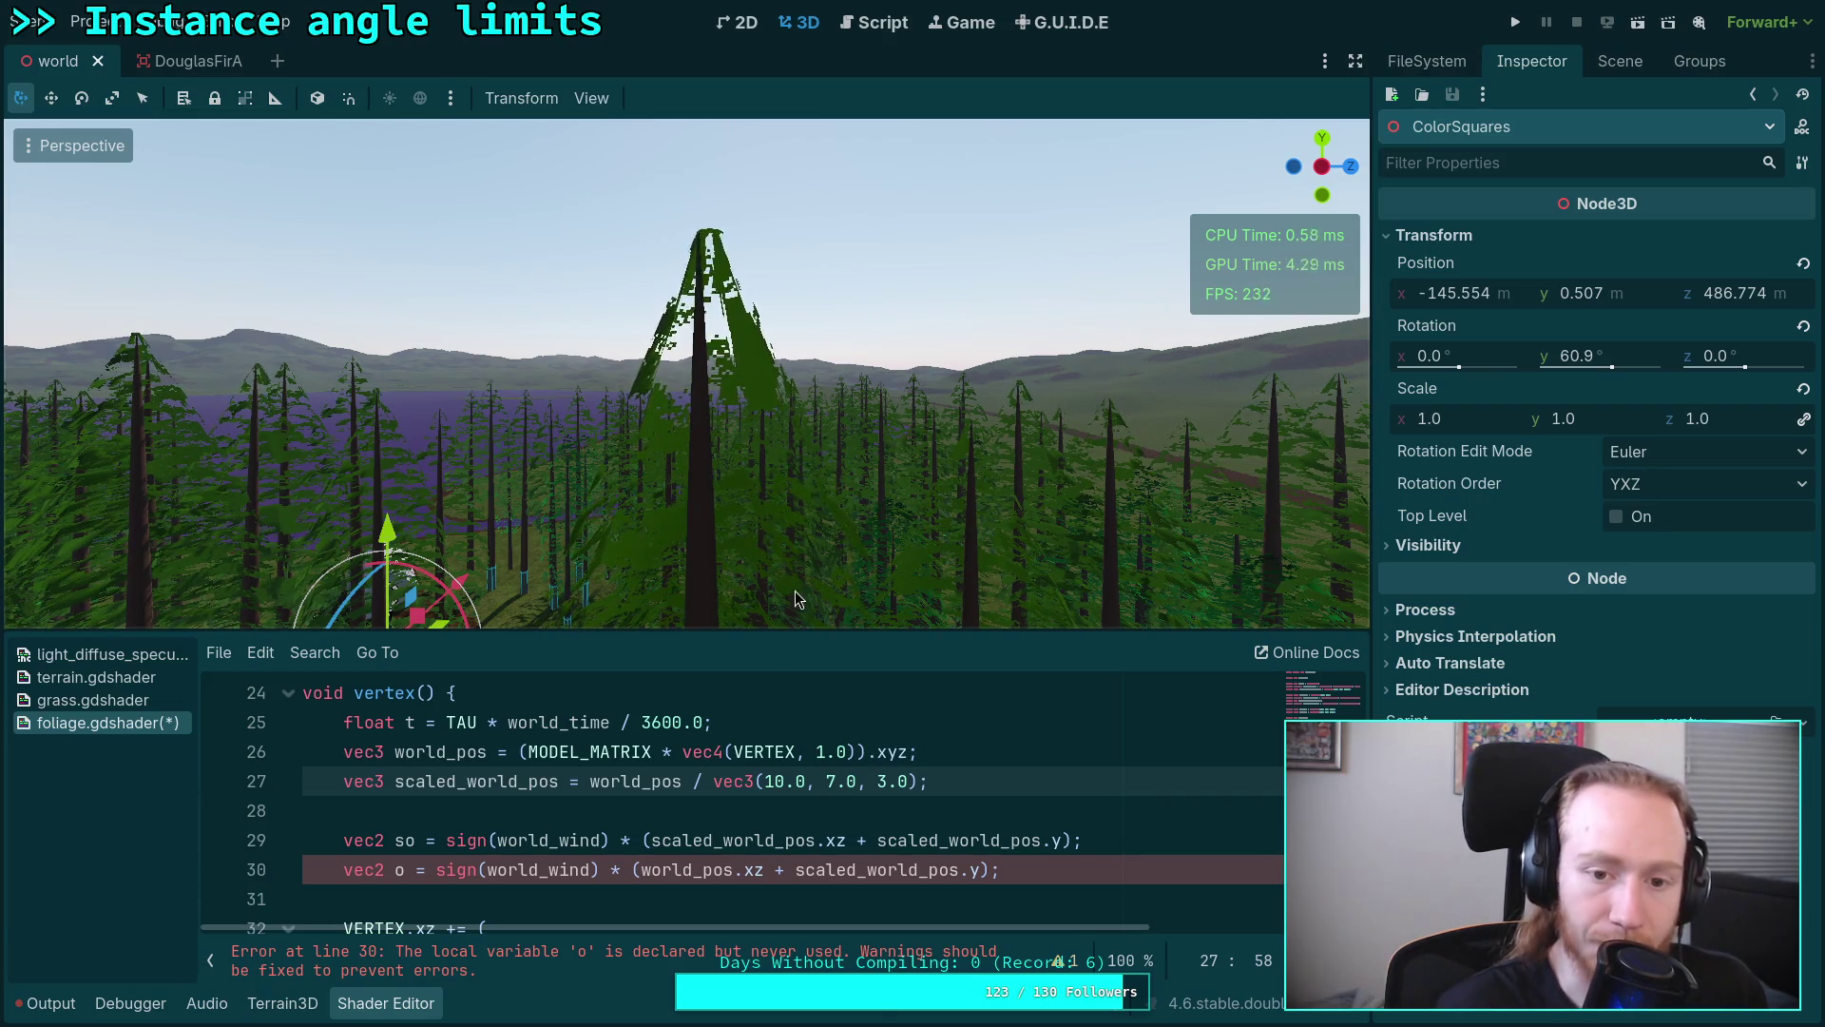
Step: Cycle workspaces to reach the browser showing the spatial shader docs
key(super+1)
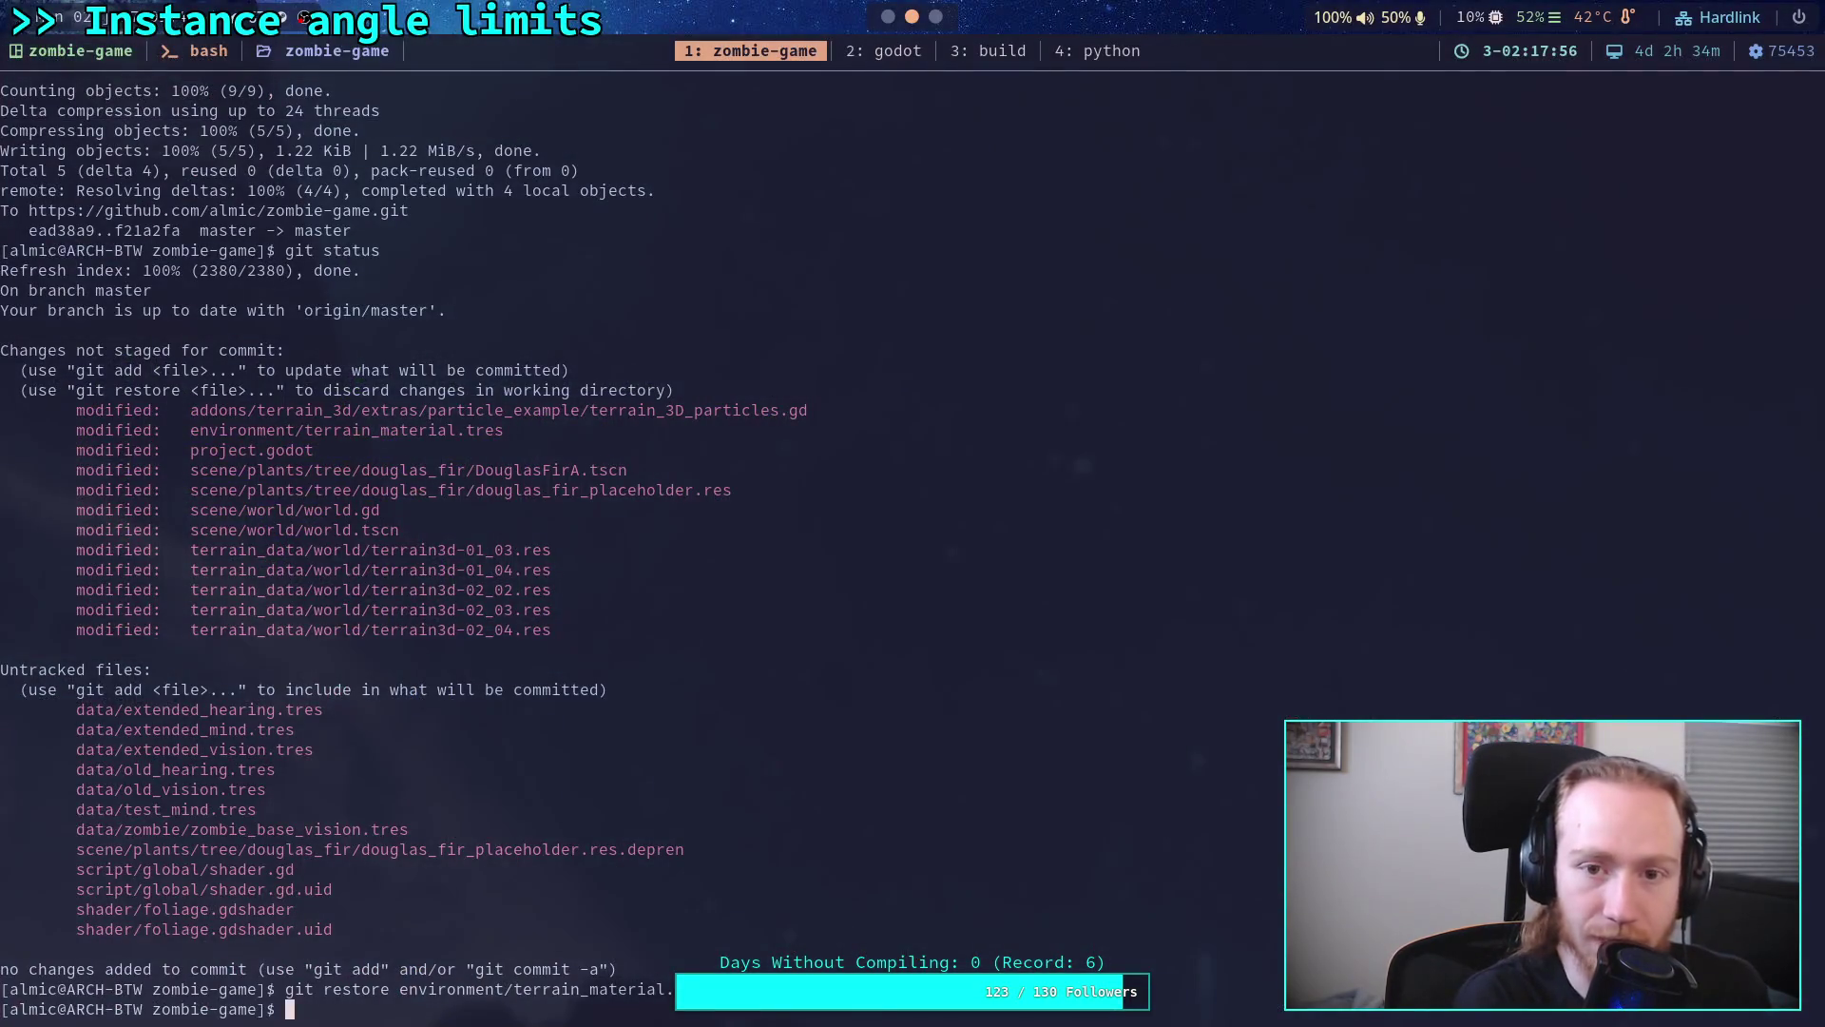
key(super+2)
key(super+3)
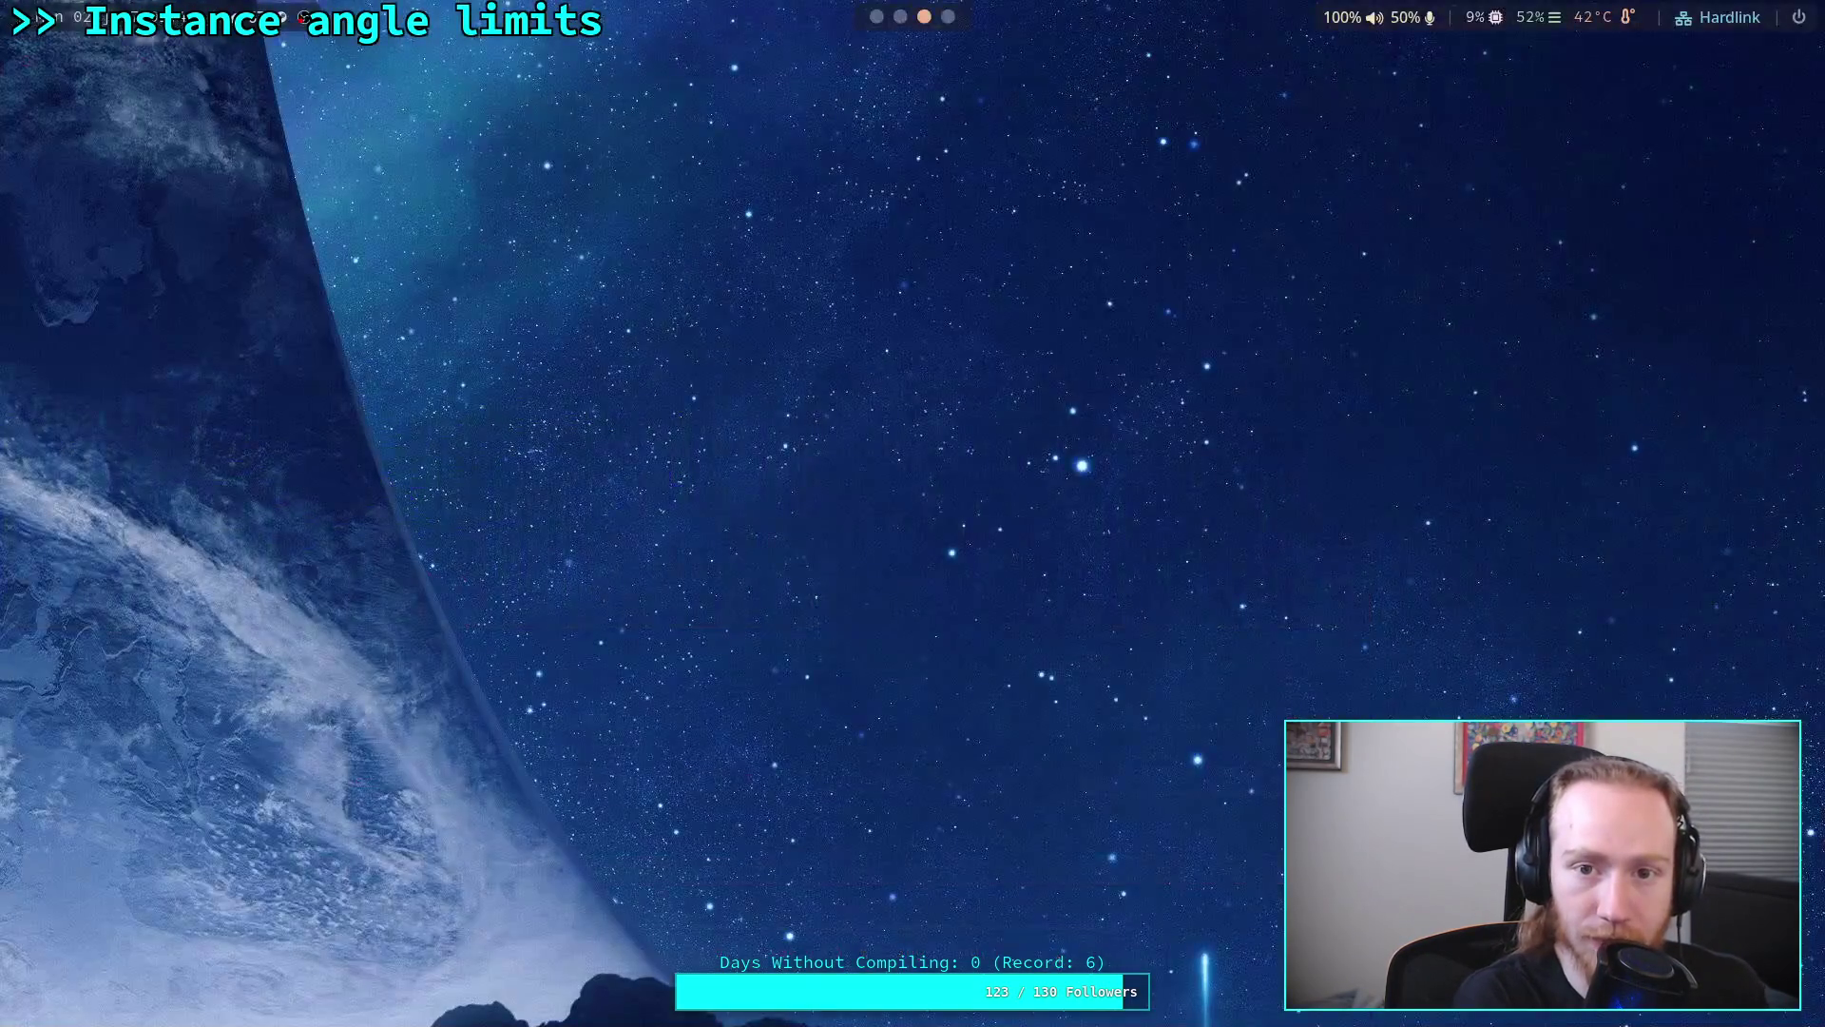
key(super+4)
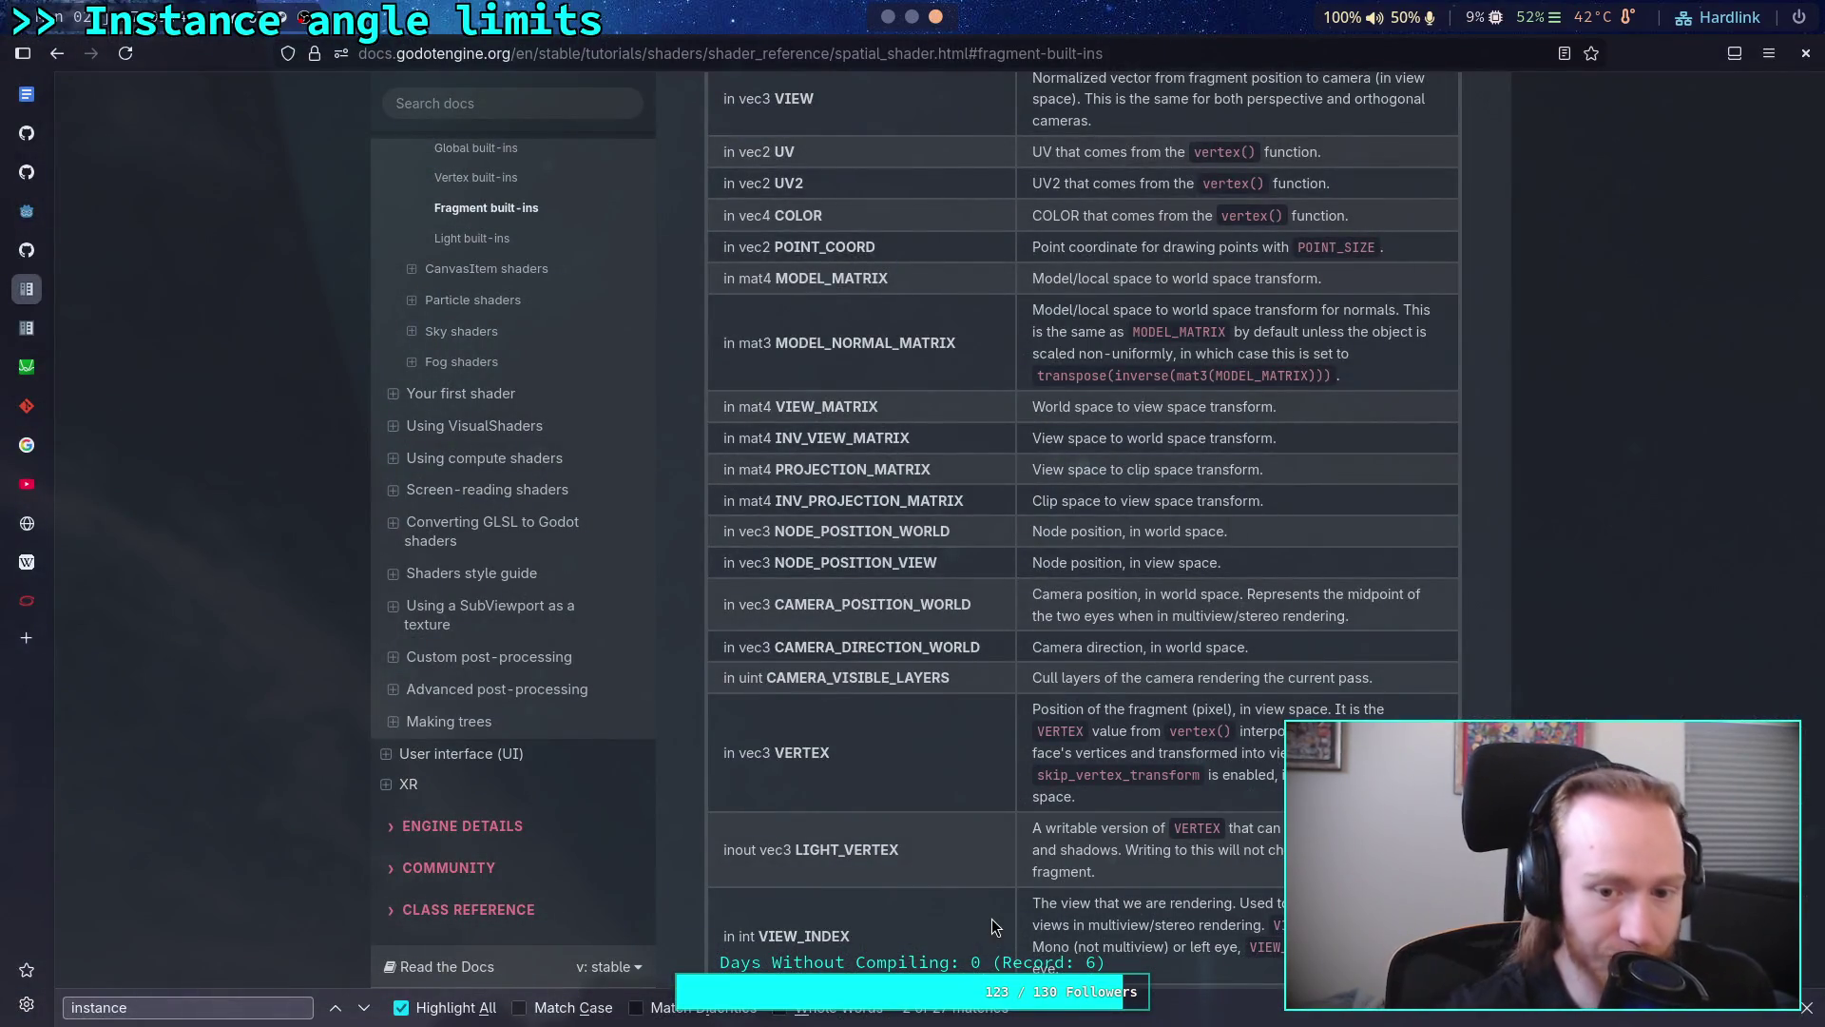
scroll(992, 918, down, 3)
scroll(992, 823, down, 3)
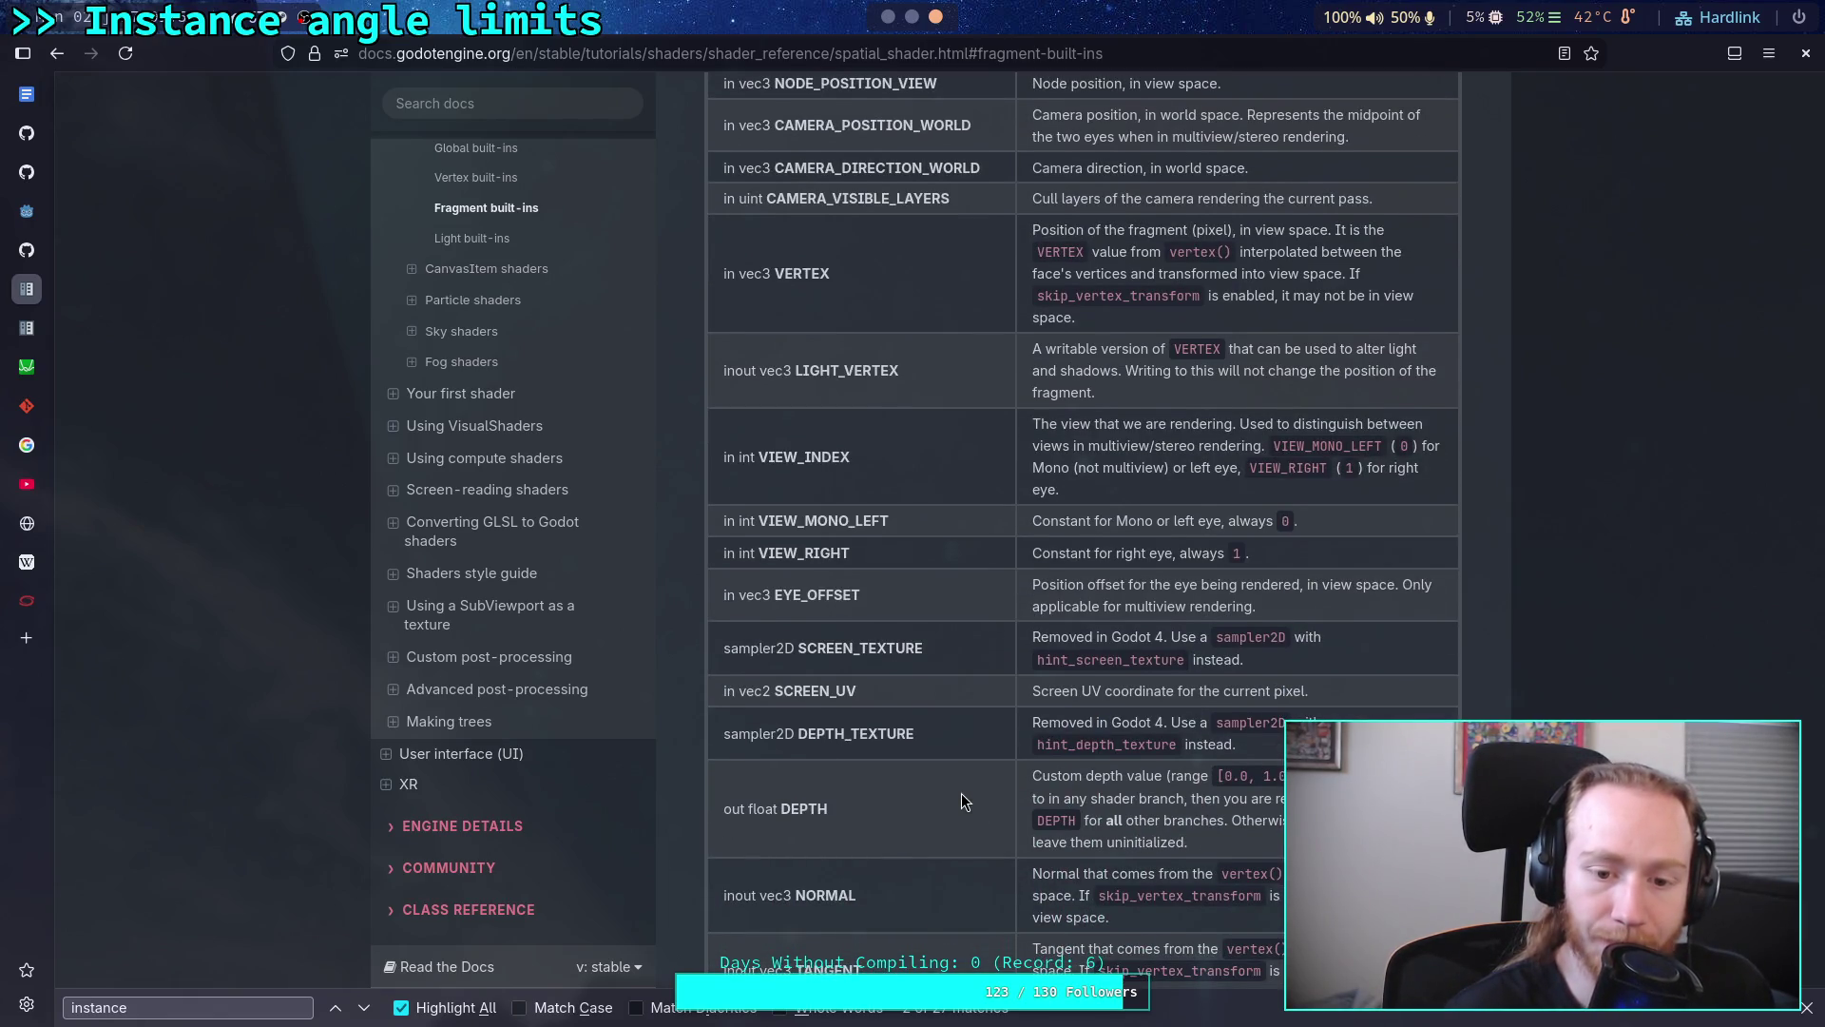
scroll(962, 801, down, 3)
scroll(961, 800, down, 3)
scroll(962, 800, up, 10)
scroll(961, 801, up, 5)
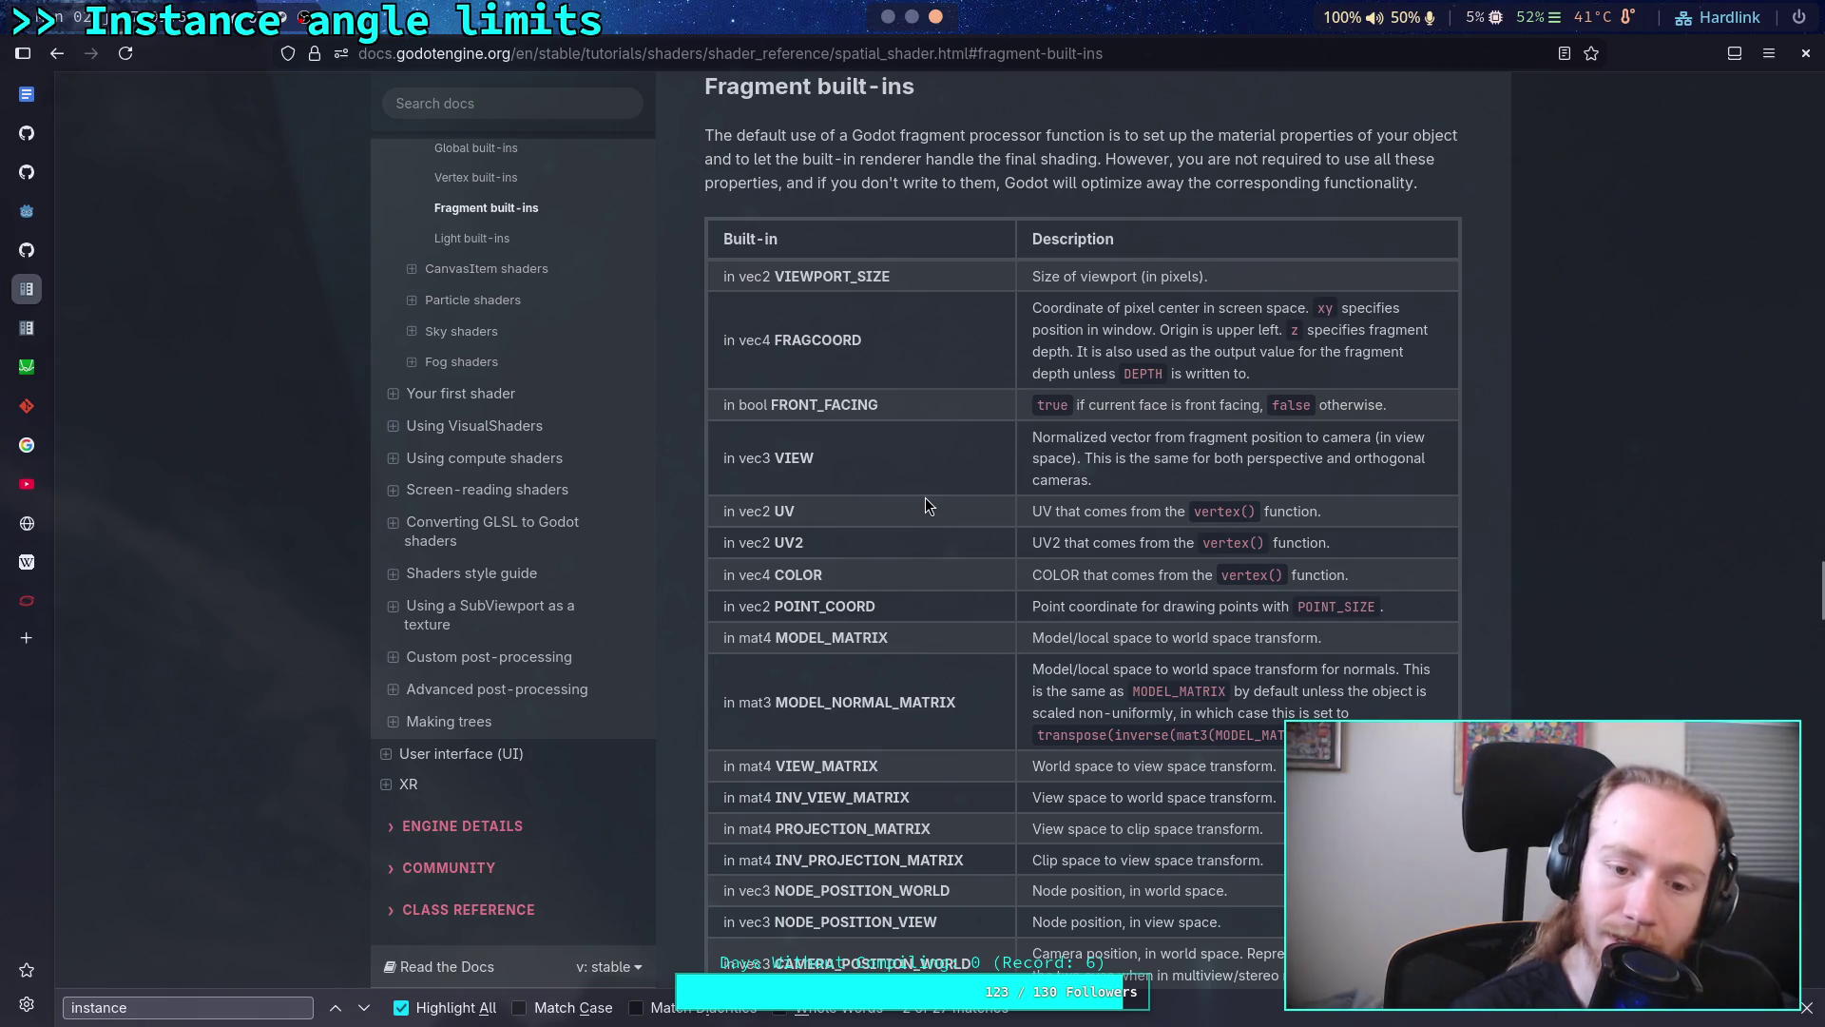
scroll(926, 504, down, 5)
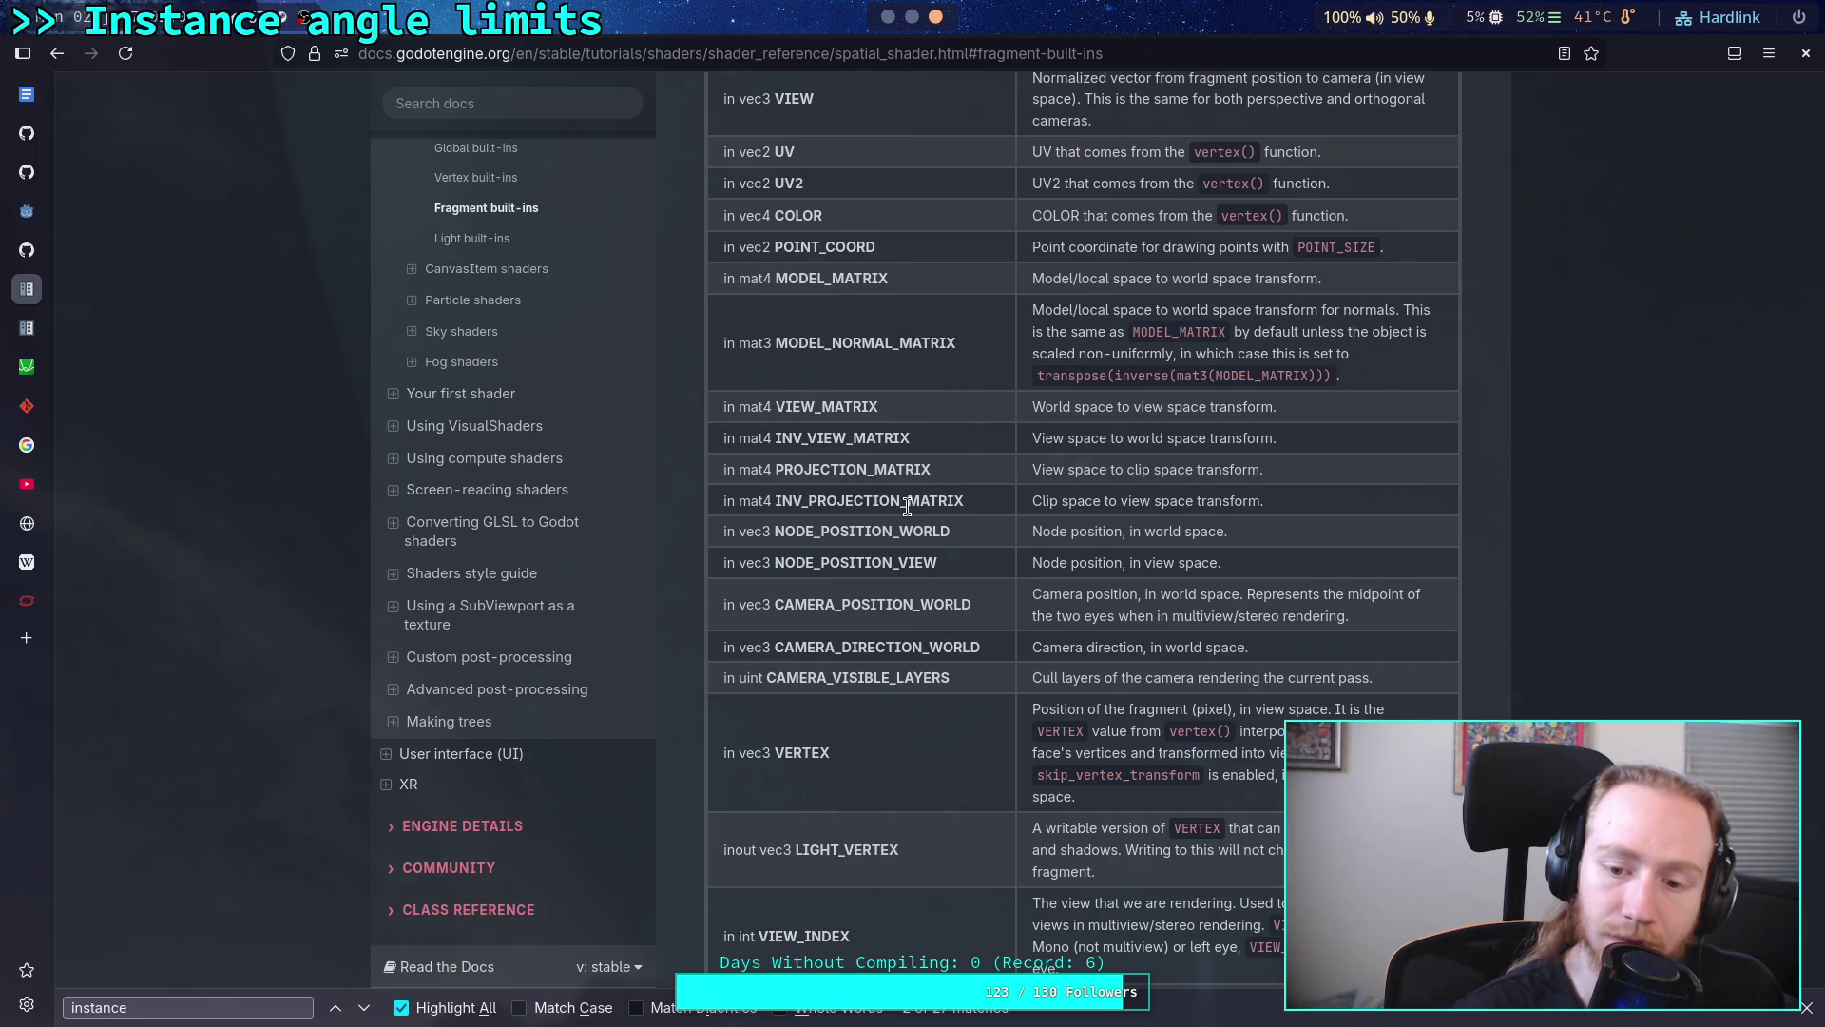
scroll(479, 516, up, 3)
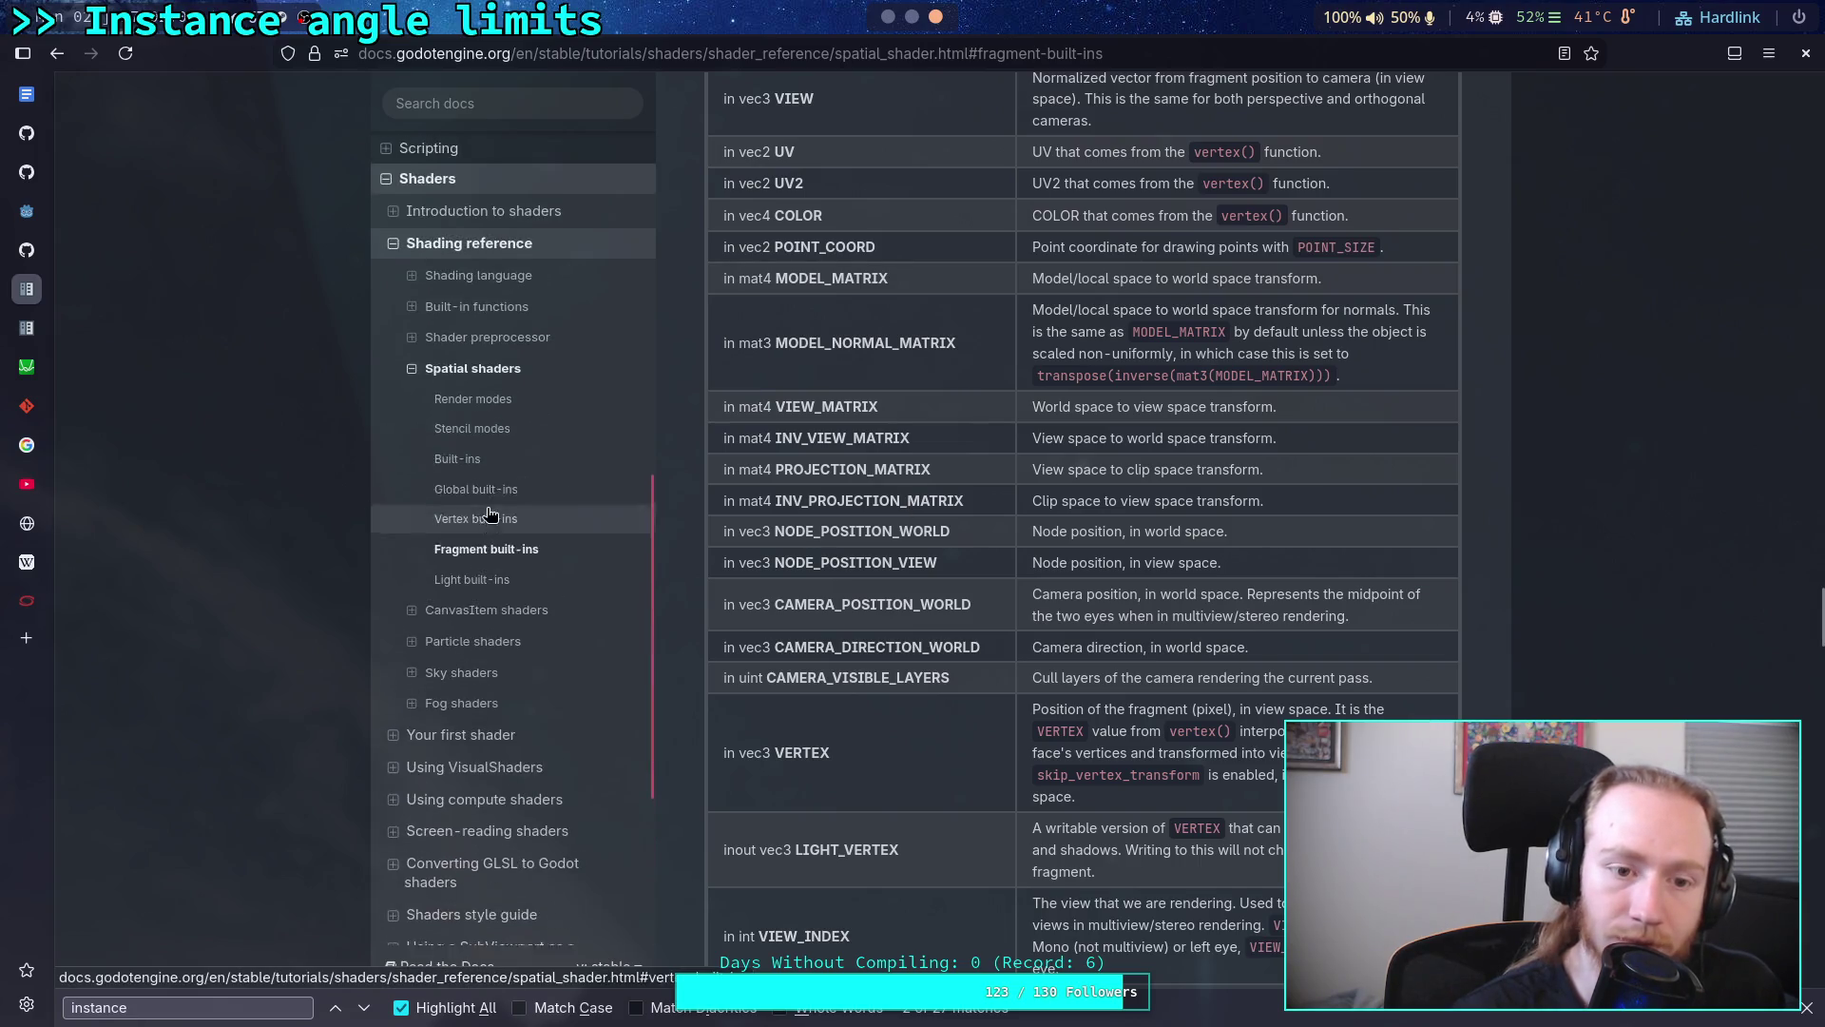
Step: Jump from the fragment built-ins table to the Vertex built-ins section
click(477, 517)
scroll(964, 590, up, 2)
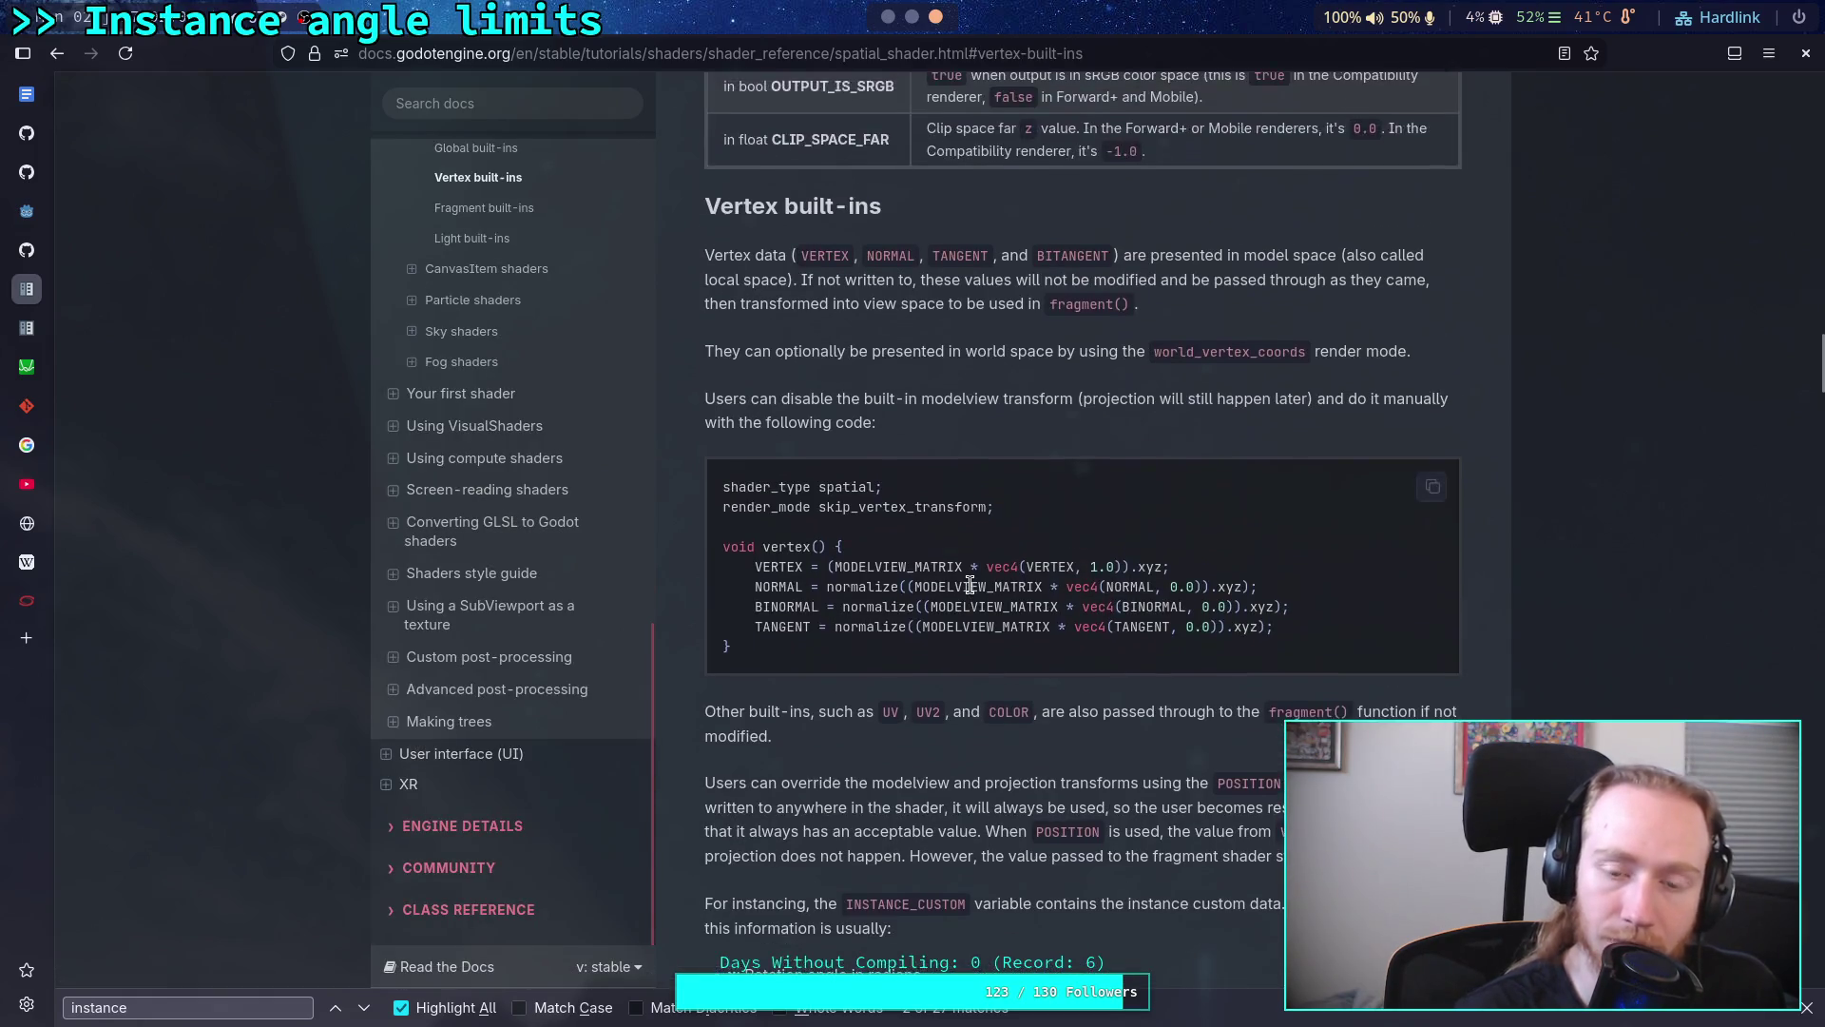
scroll(967, 592, up, 3)
scroll(976, 593, up, 4)
scroll(1072, 731, down, 5)
scroll(1083, 727, down, 5)
scroll(1099, 723, down, 3)
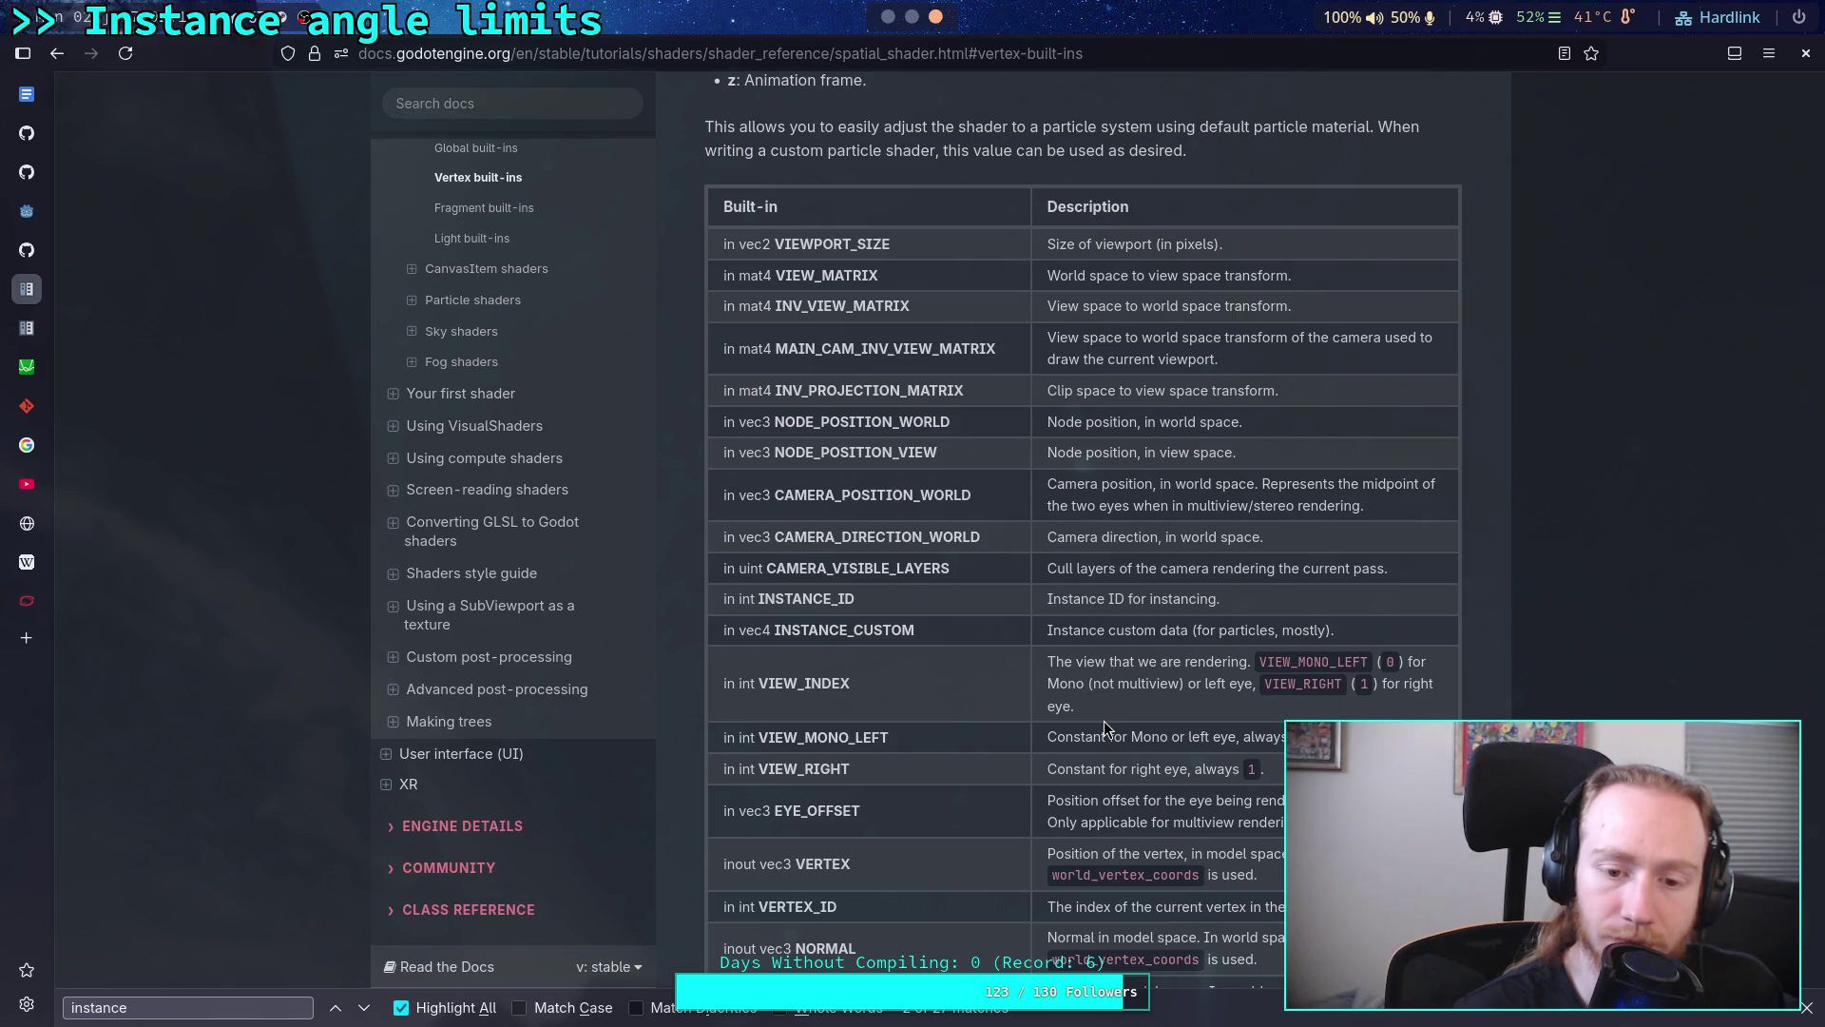
scroll(1104, 727, down, 1)
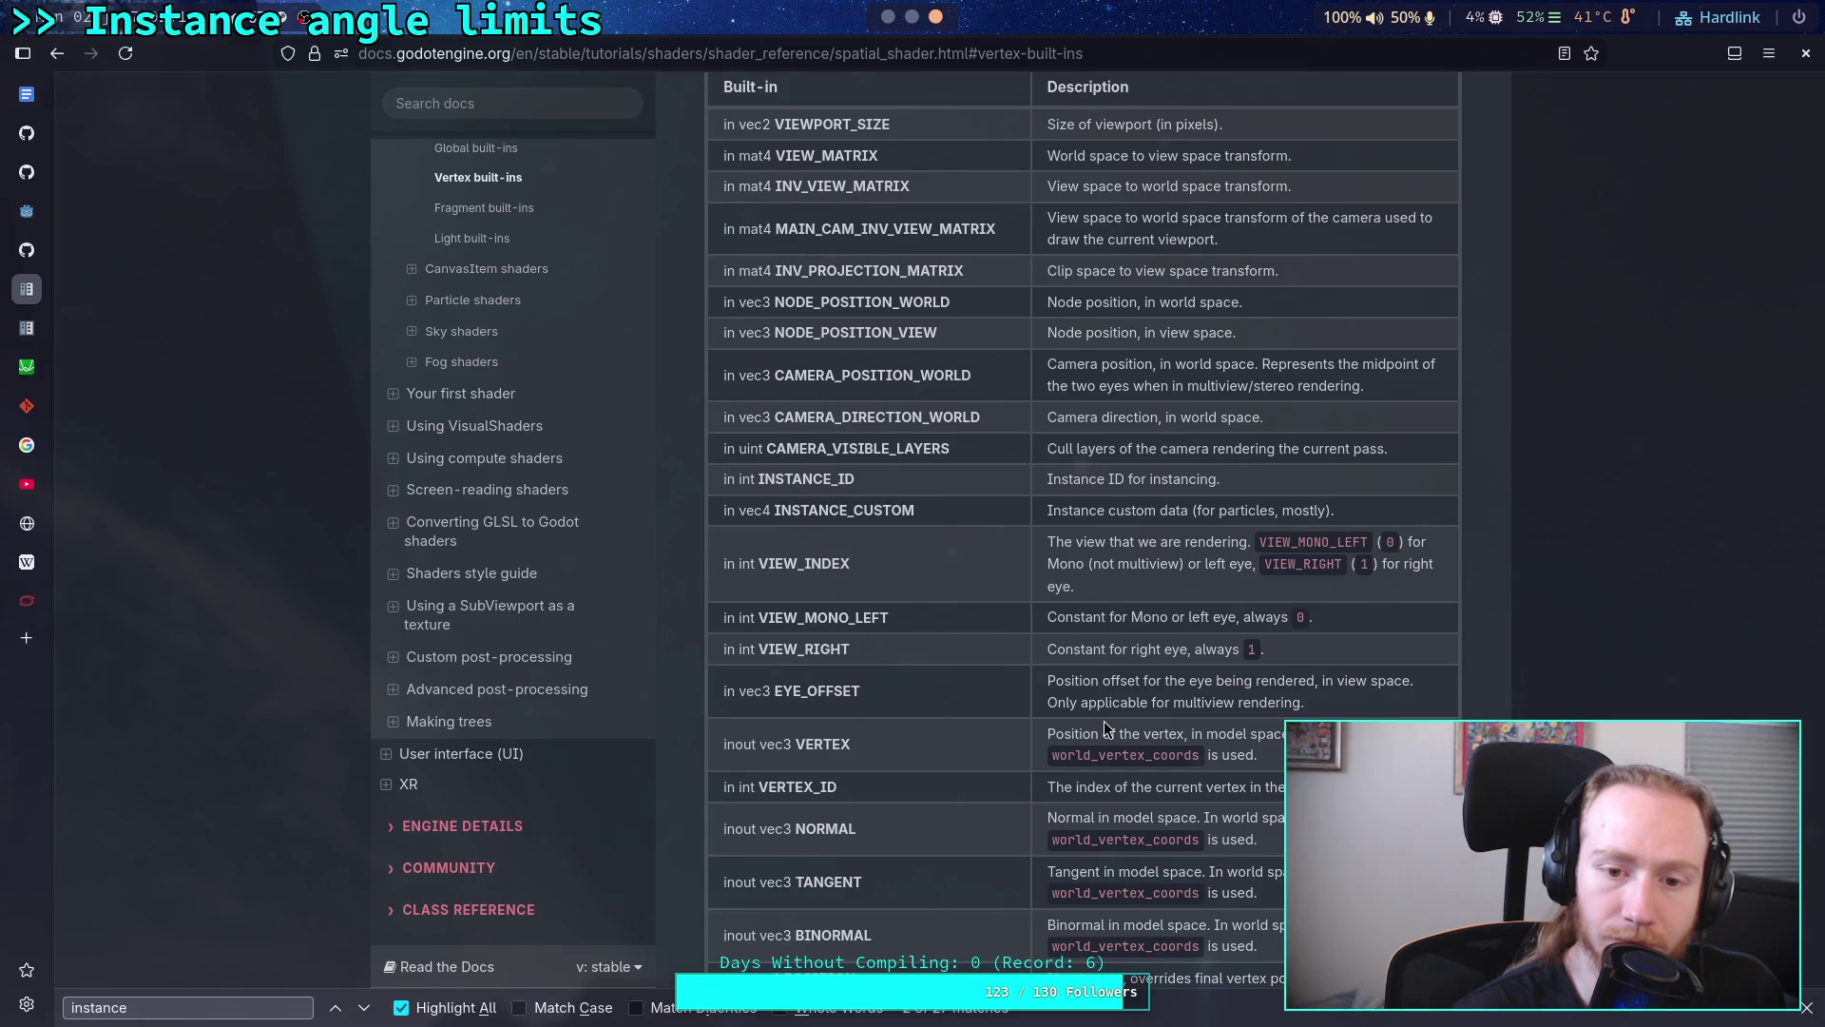
scroll(1104, 727, down, 2)
scroll(1104, 727, down, 2)
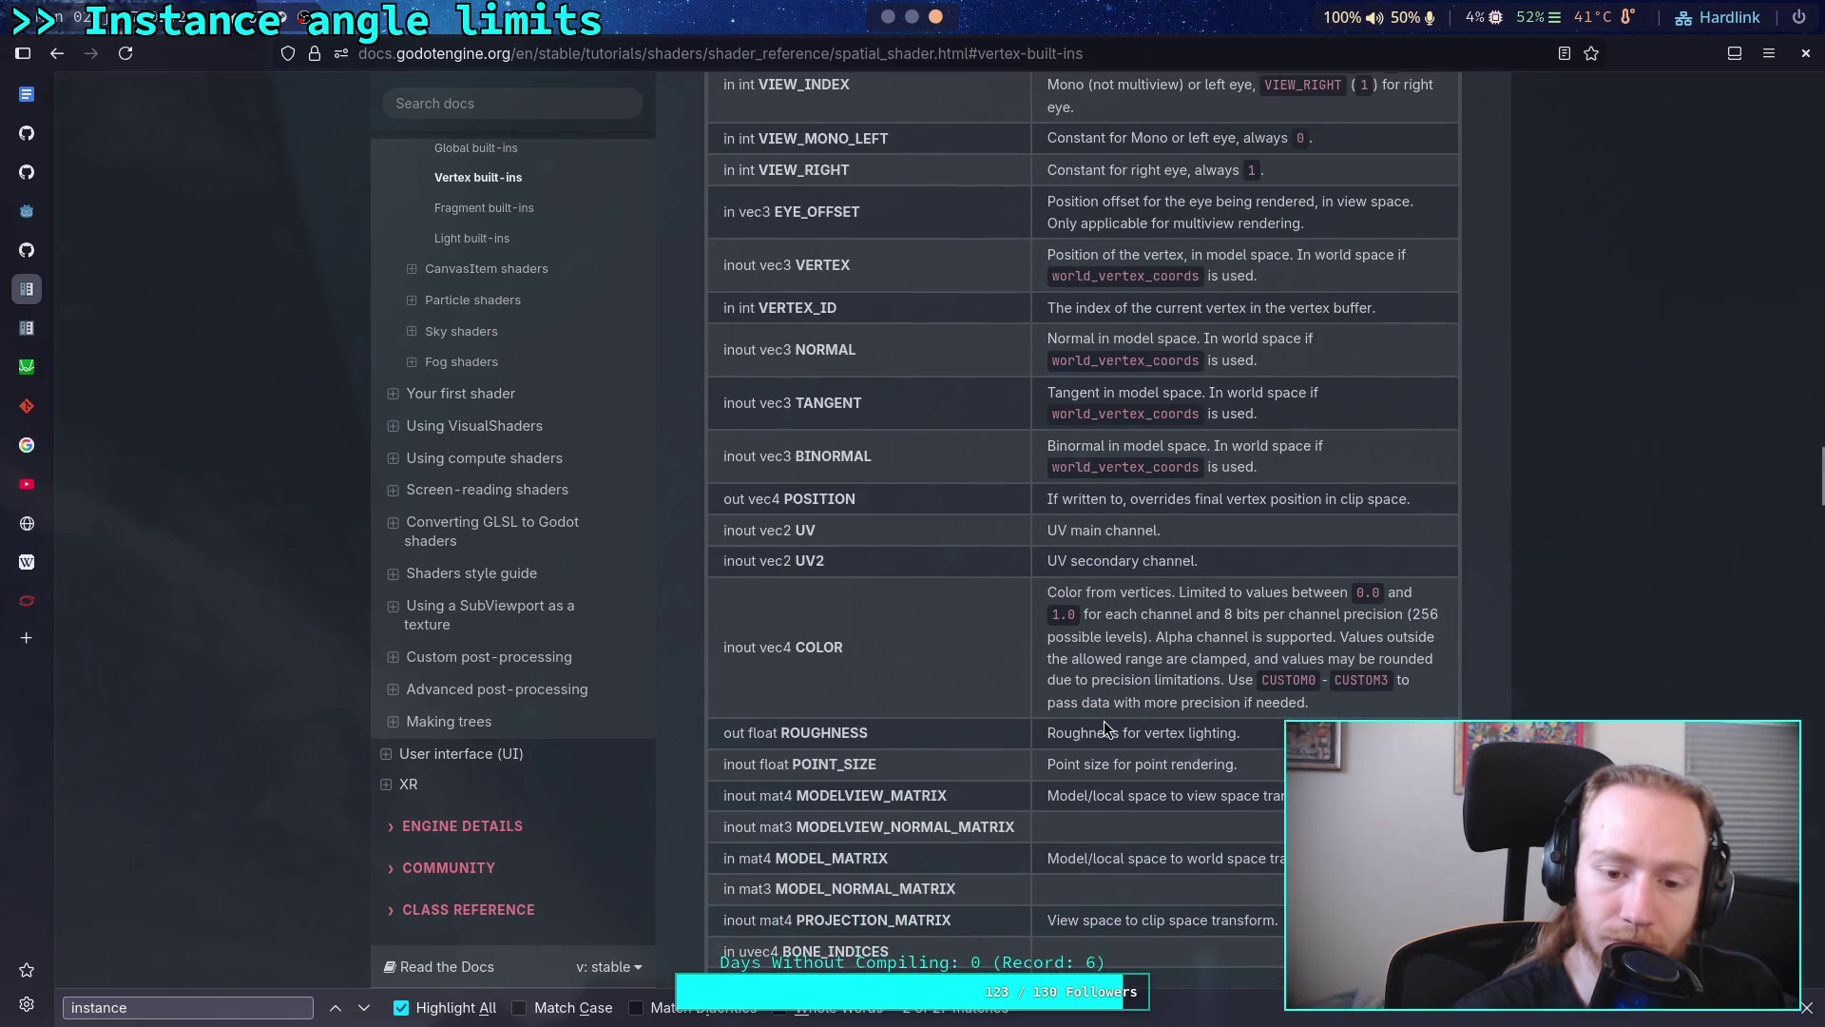
scroll(1103, 728, down, 2)
scroll(1103, 727, down, 1)
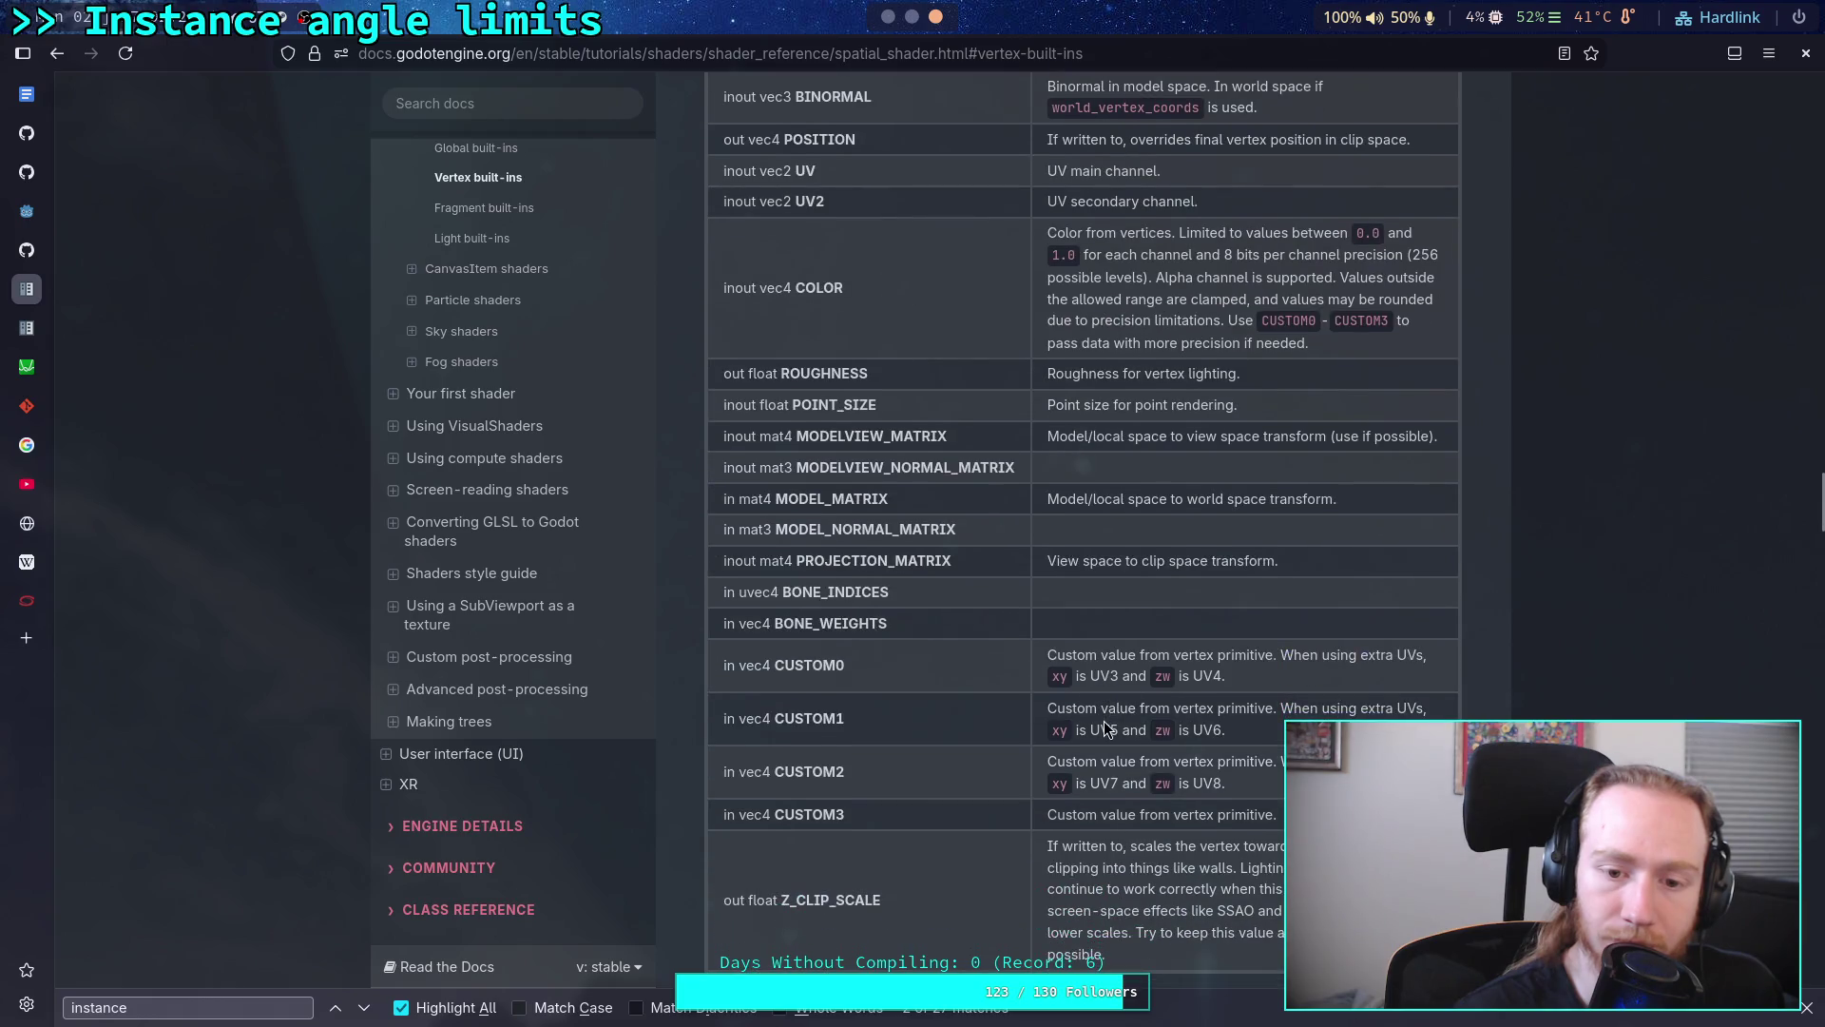
scroll(1104, 728, down, 1)
scroll(1102, 721, up, 1)
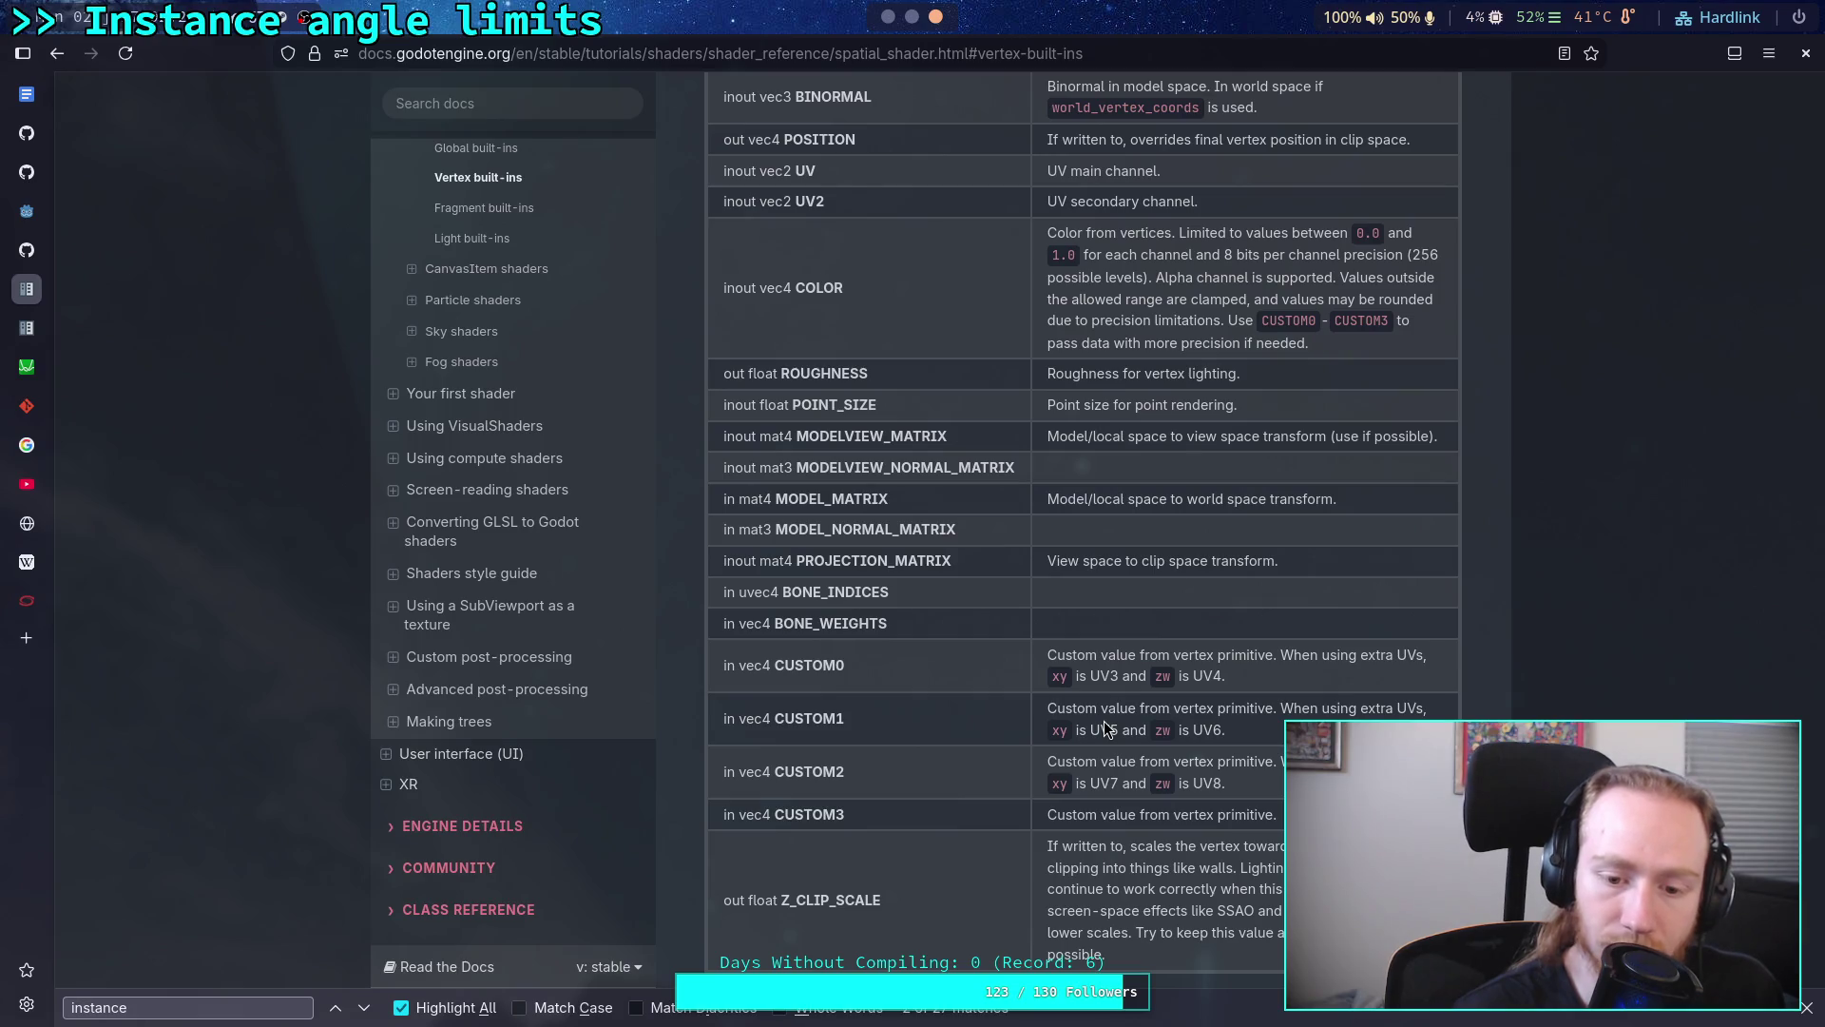
scroll(1103, 727, up, 1)
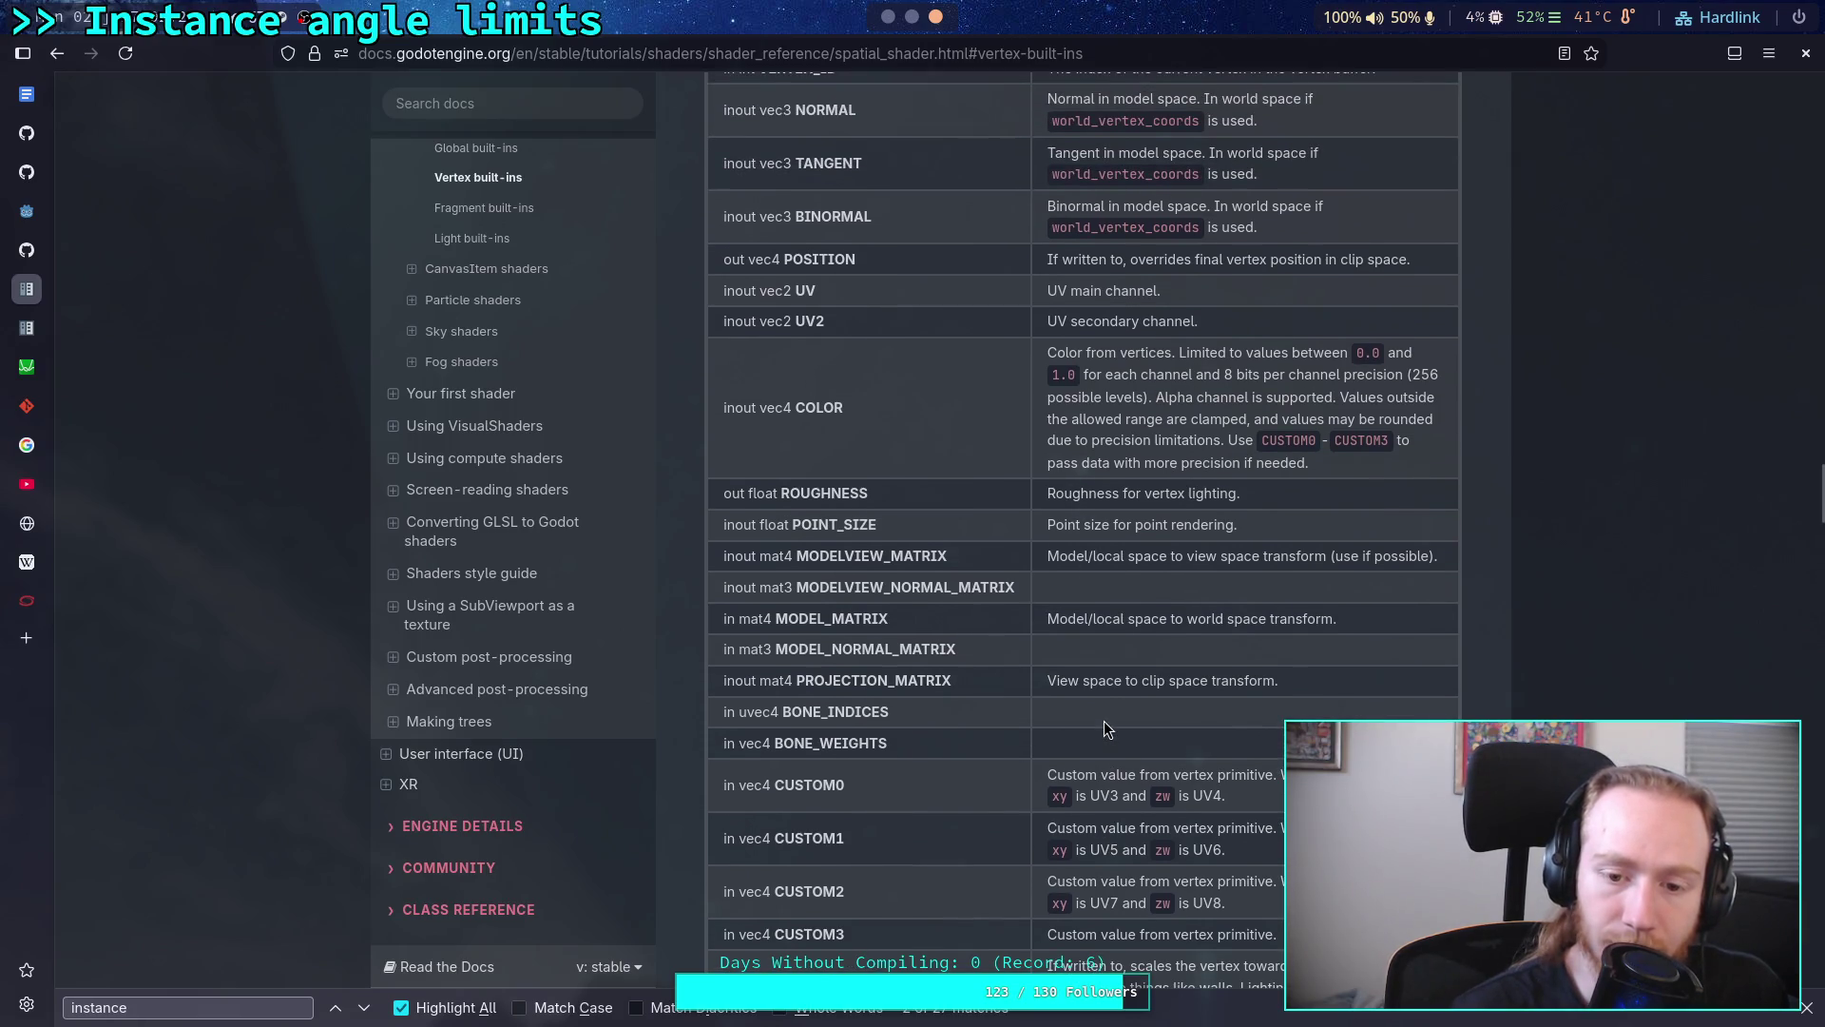
scroll(1104, 728, up, 1)
scroll(1105, 728, up, 1)
scroll(1103, 728, up, 1)
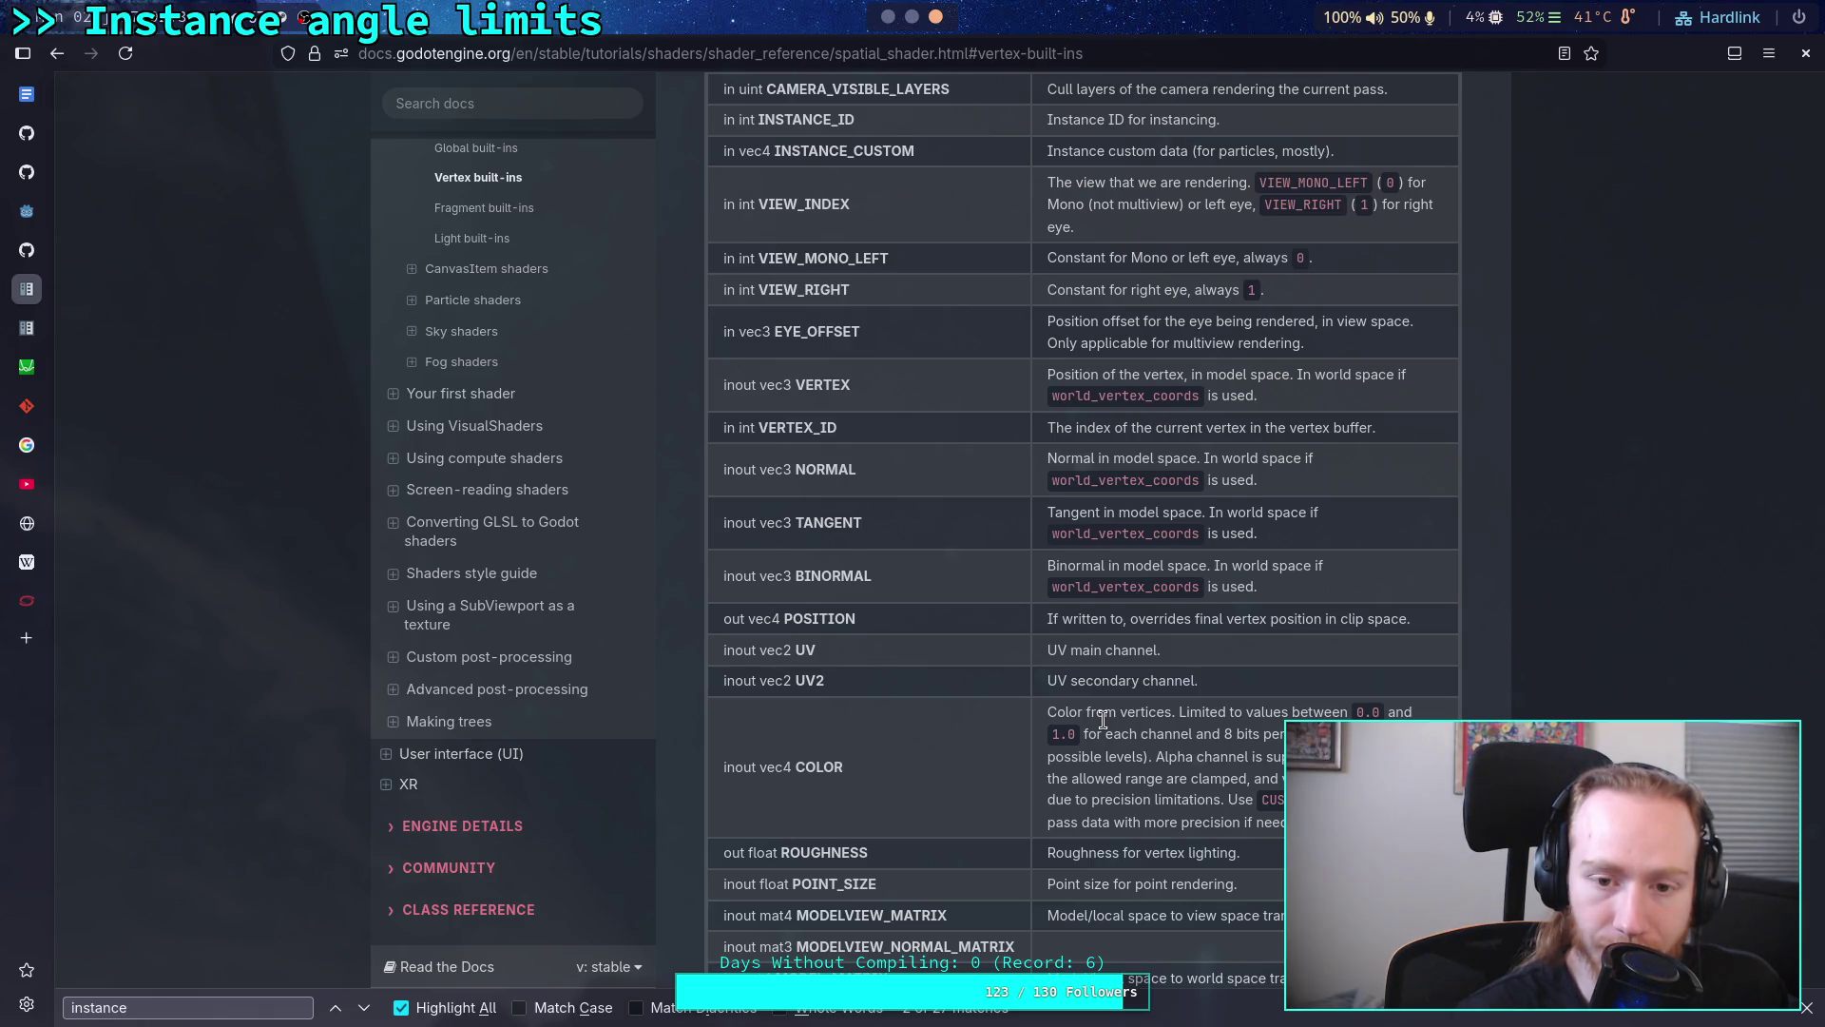
scroll(1102, 718, up, 1)
scroll(1103, 729, up, 1)
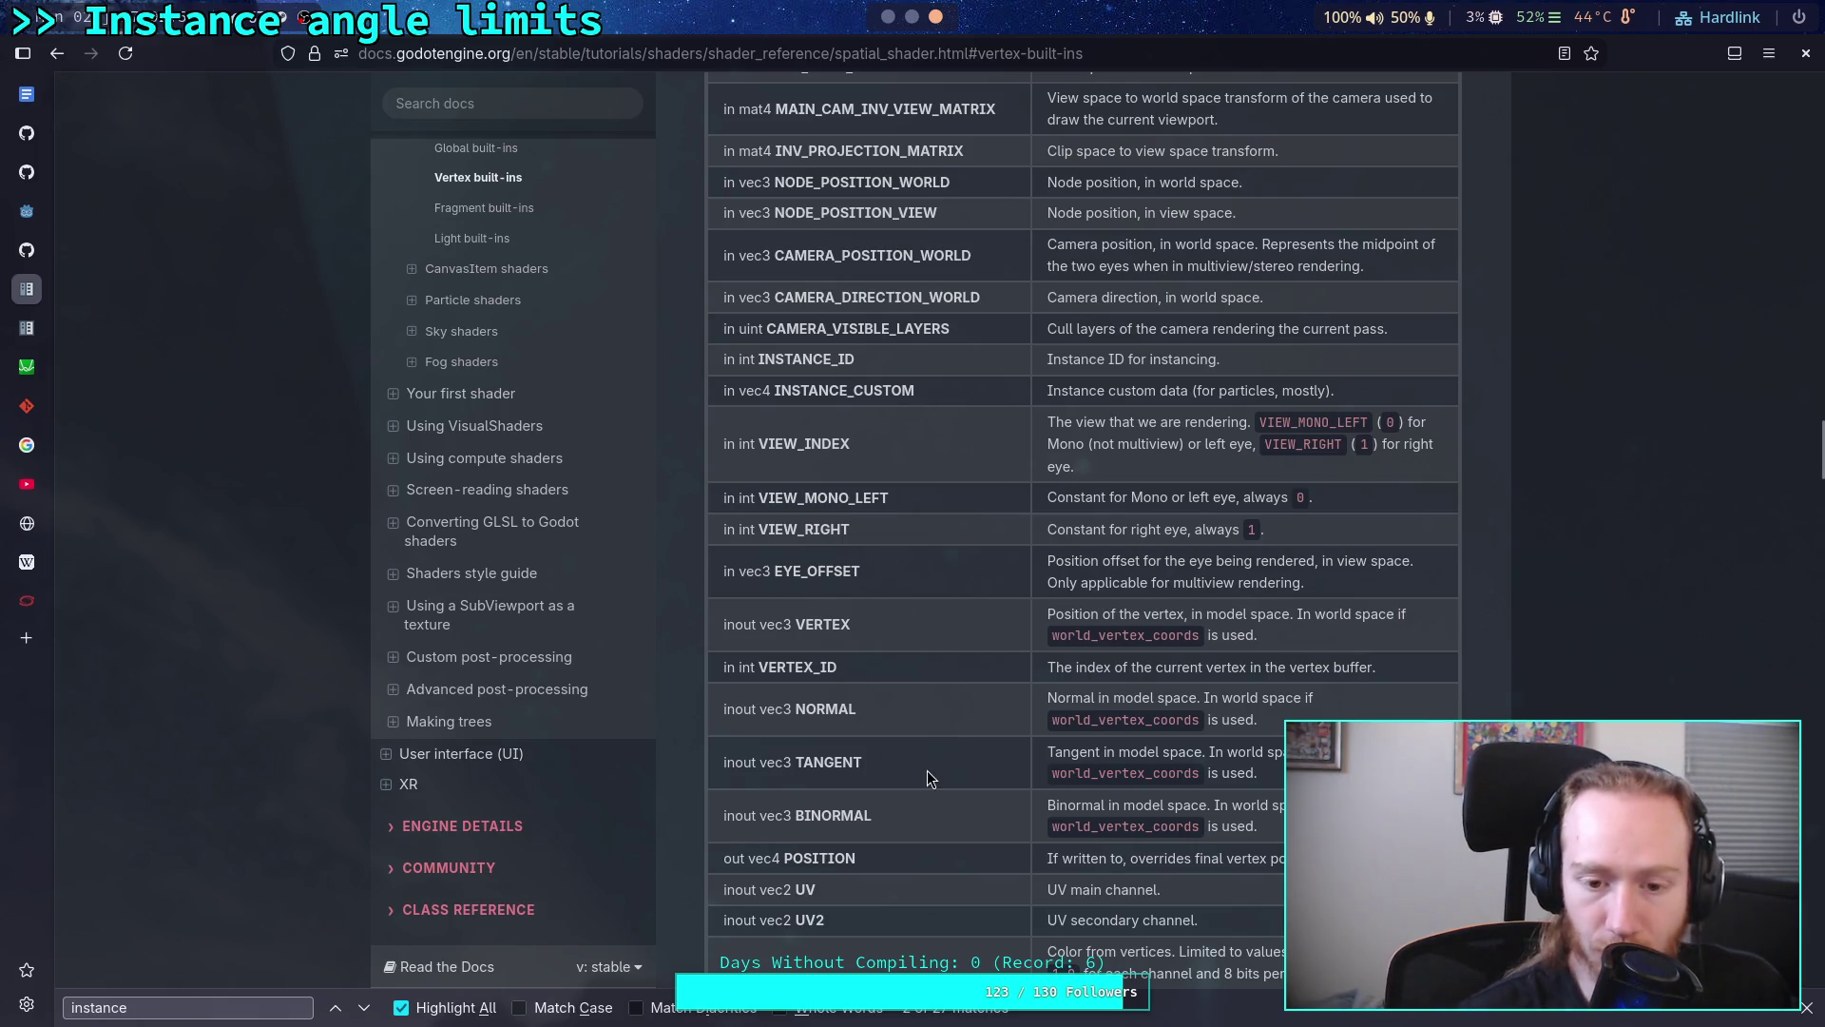
scroll(910, 755, up, 5)
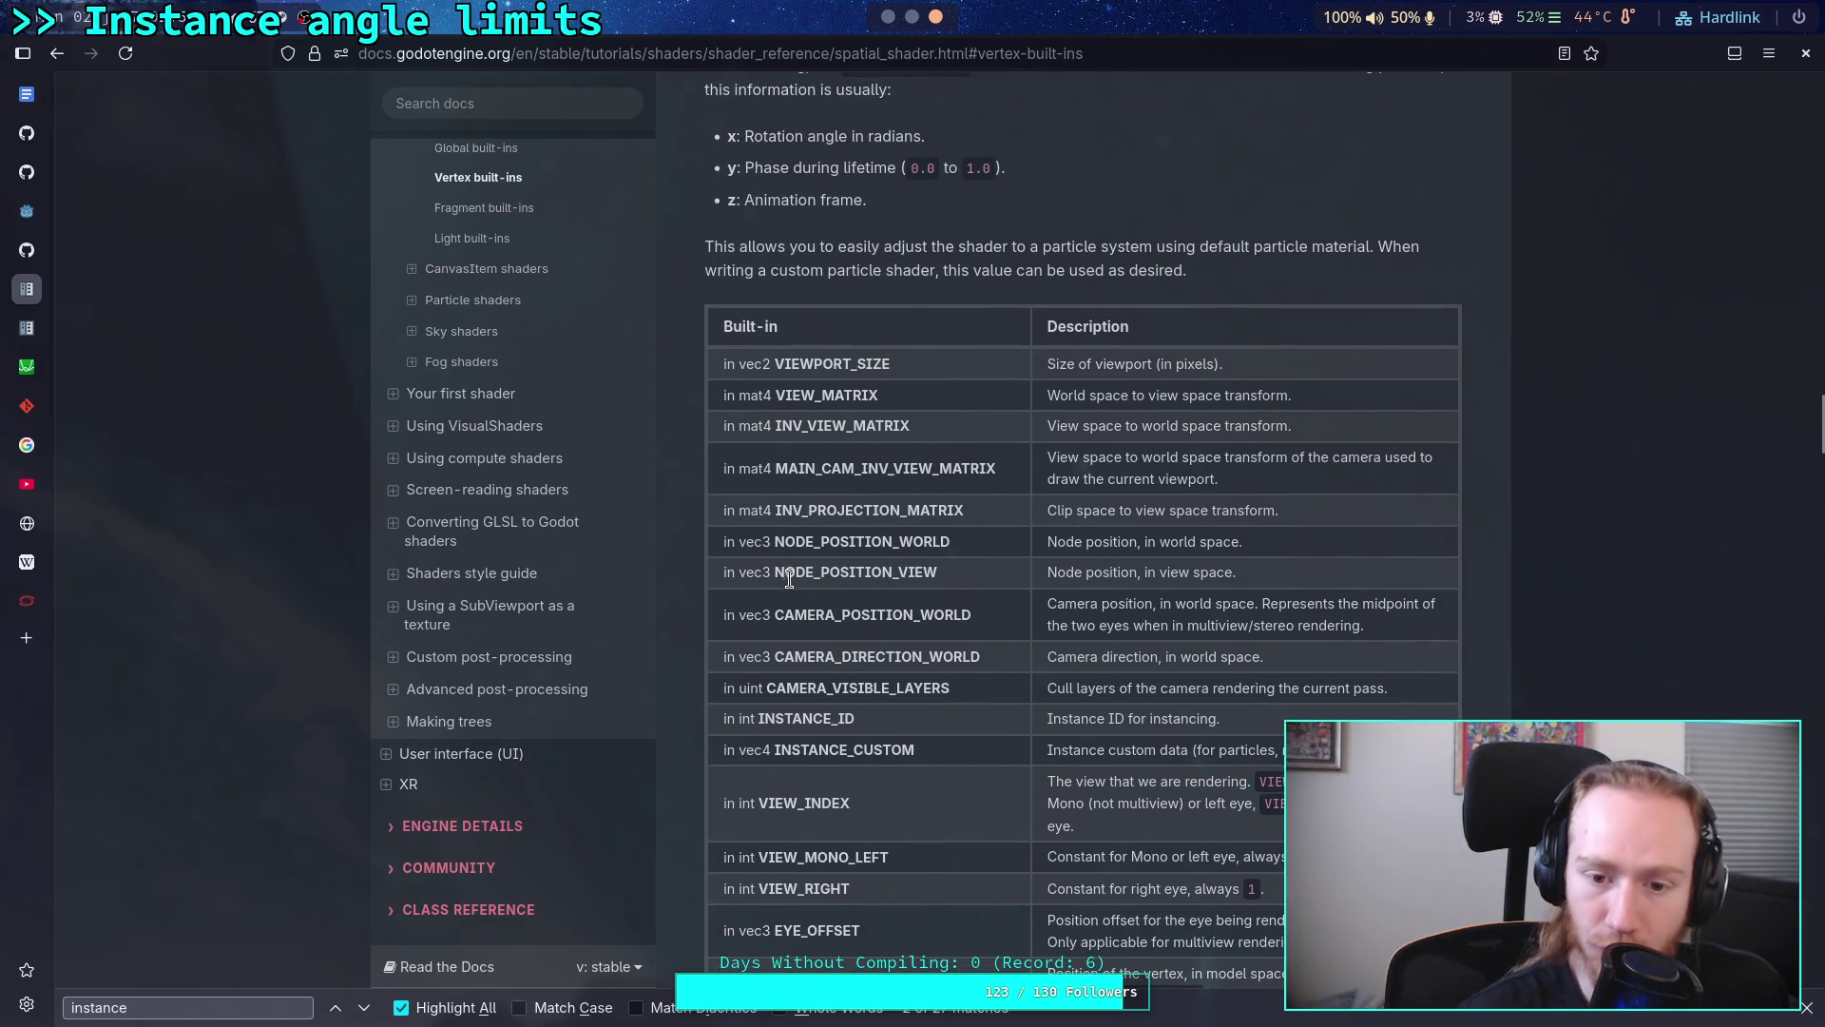
Step: Highlight NODE_POSITION_WORLD in the vertex built-ins table, then return to the Godot editor
drag(774, 540, 983, 547)
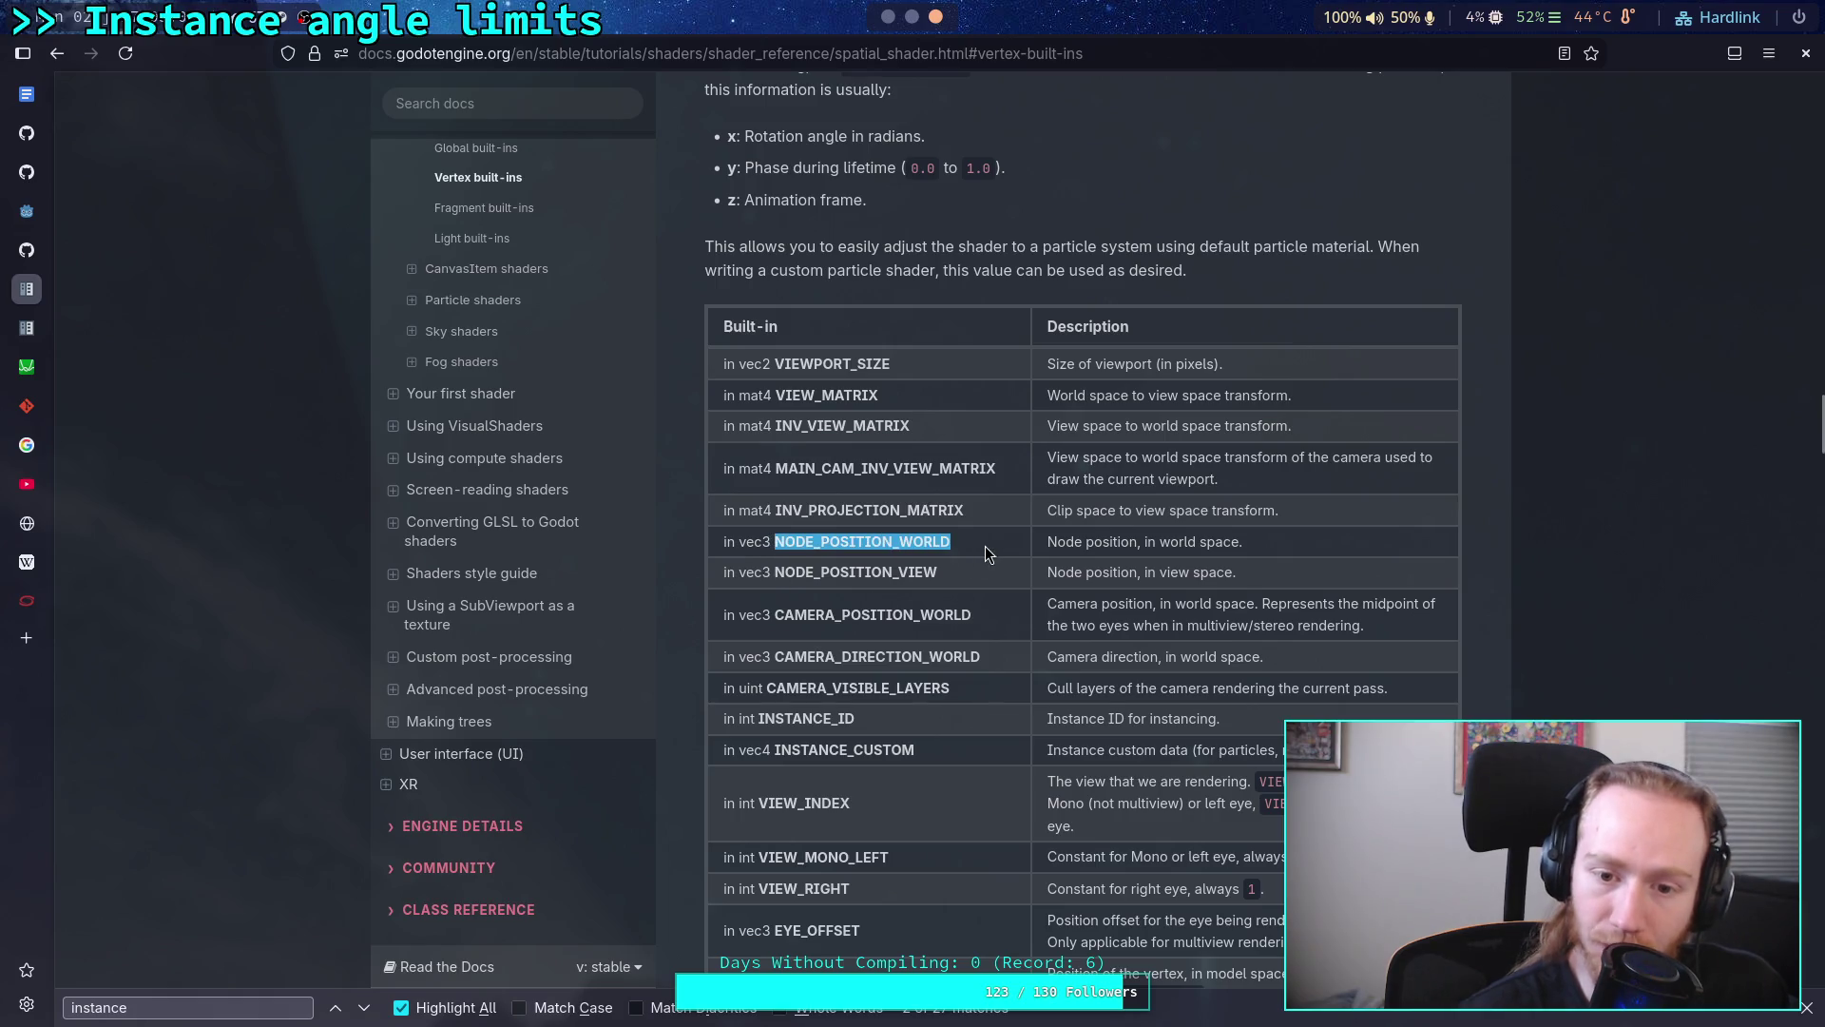
click(985, 553)
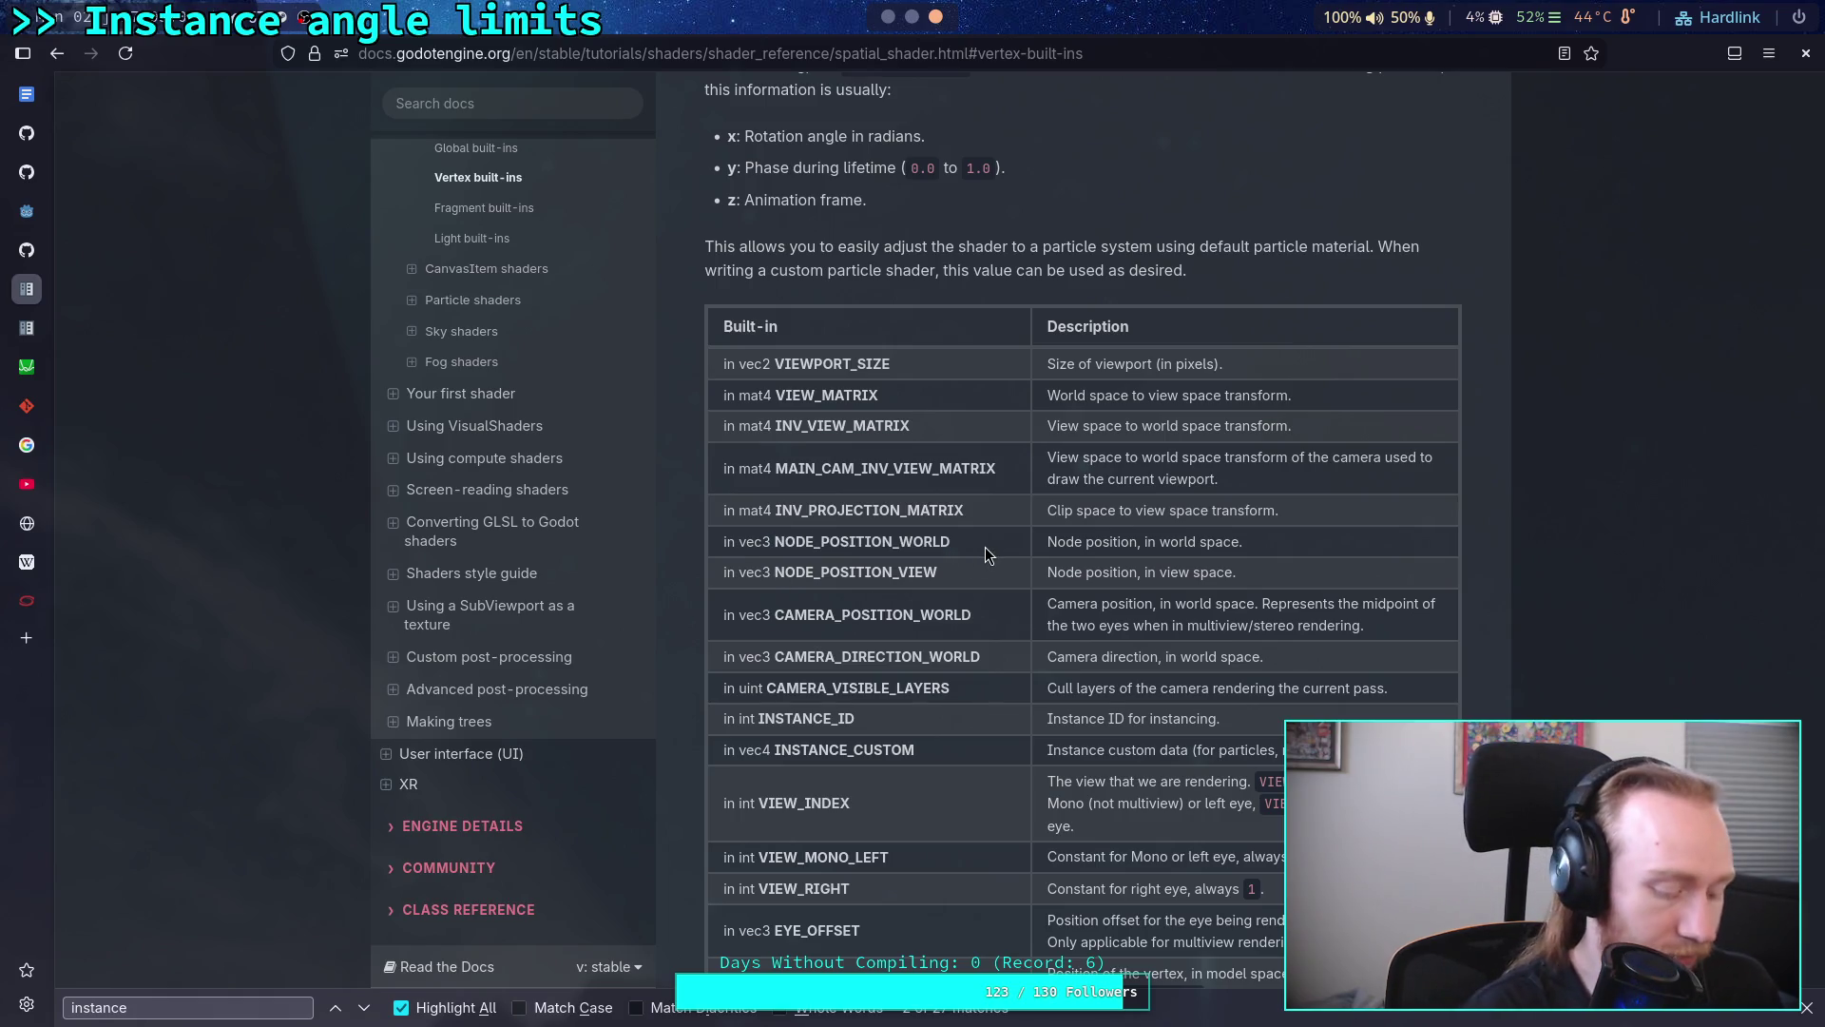
key(alt+Tab)
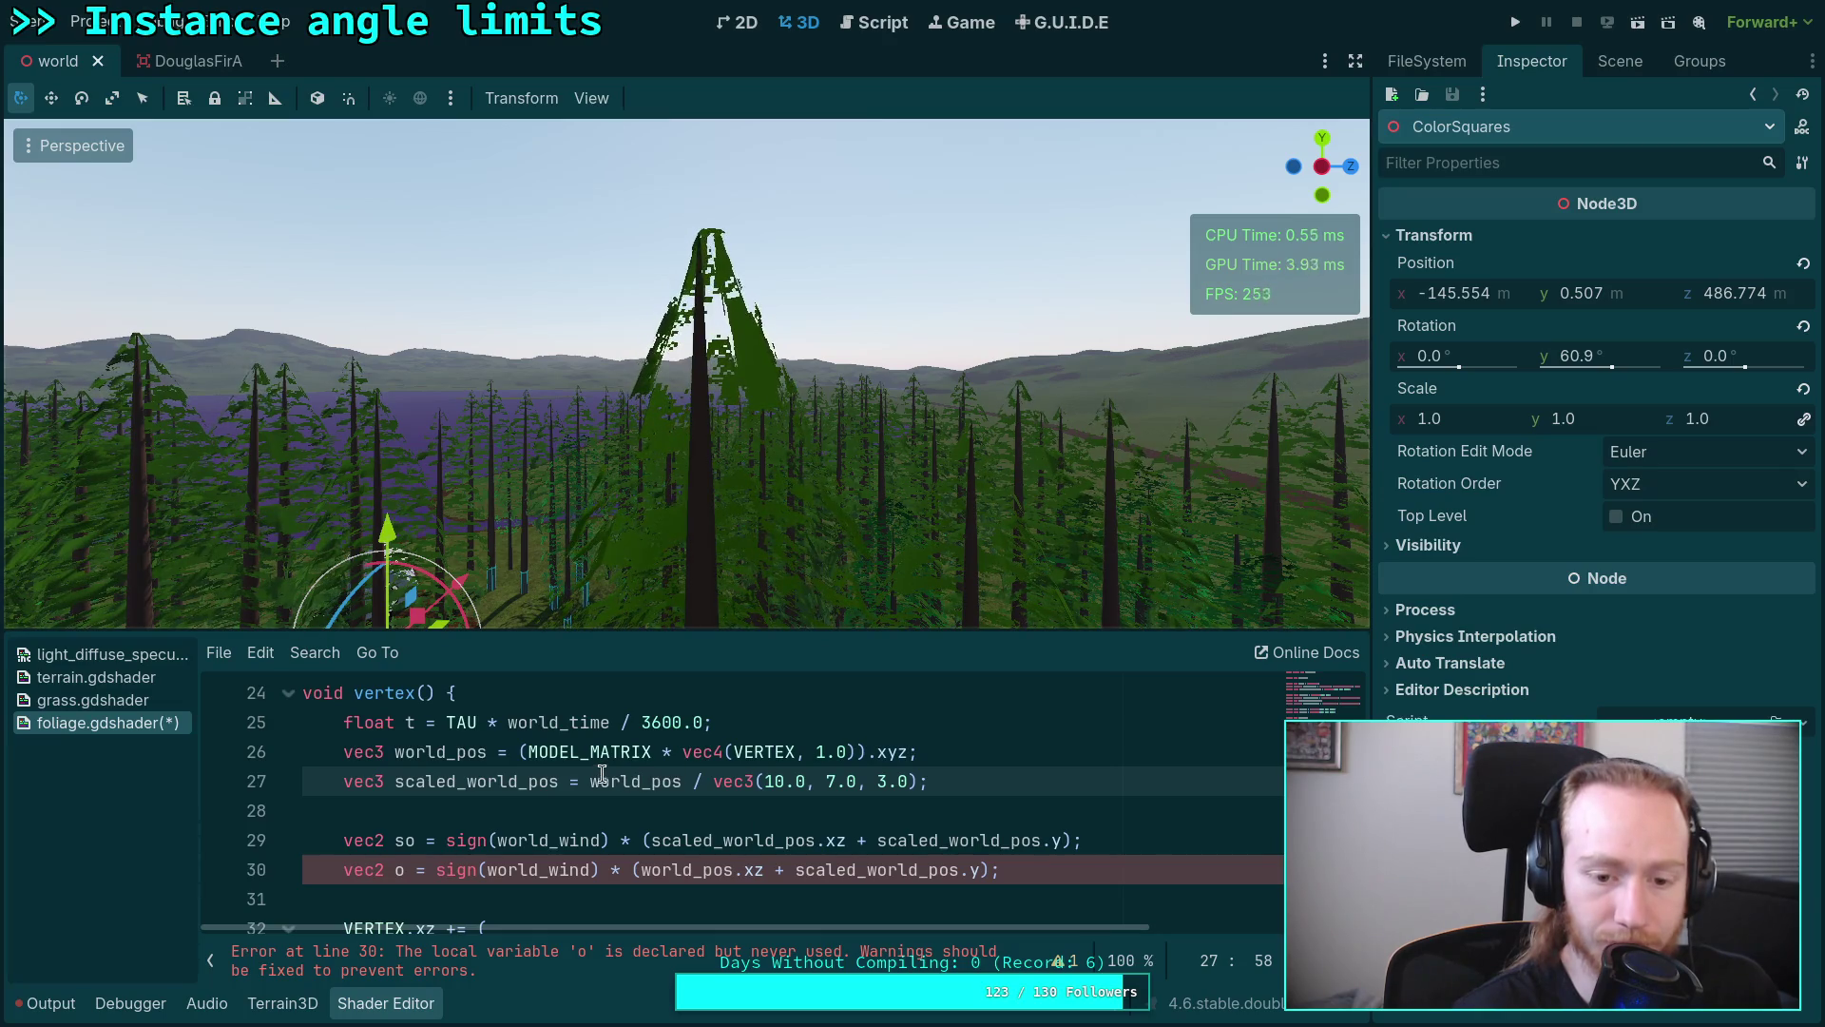
Step: Replace the MODEL_MATRIX world position expression on line 26 with NODE_POSITION_WORLD plus VERTEX
double_click(573, 747)
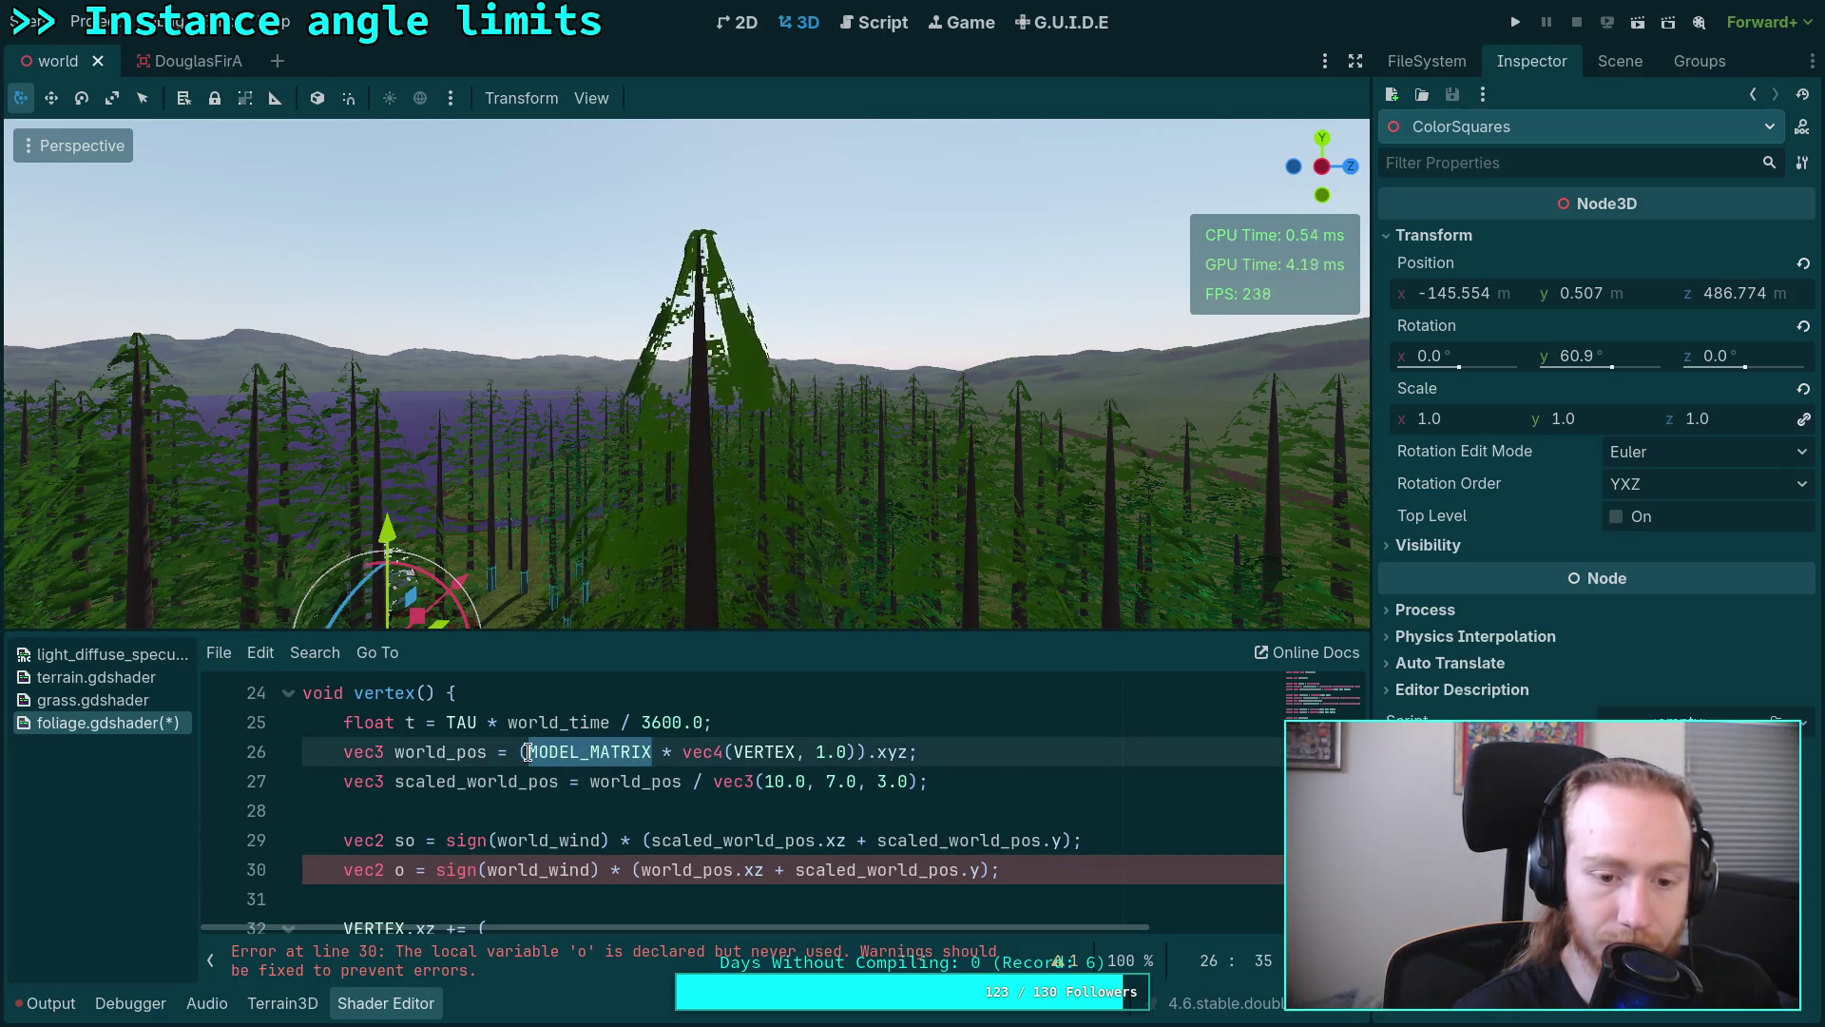
key(Left)
drag(521, 752, 907, 752)
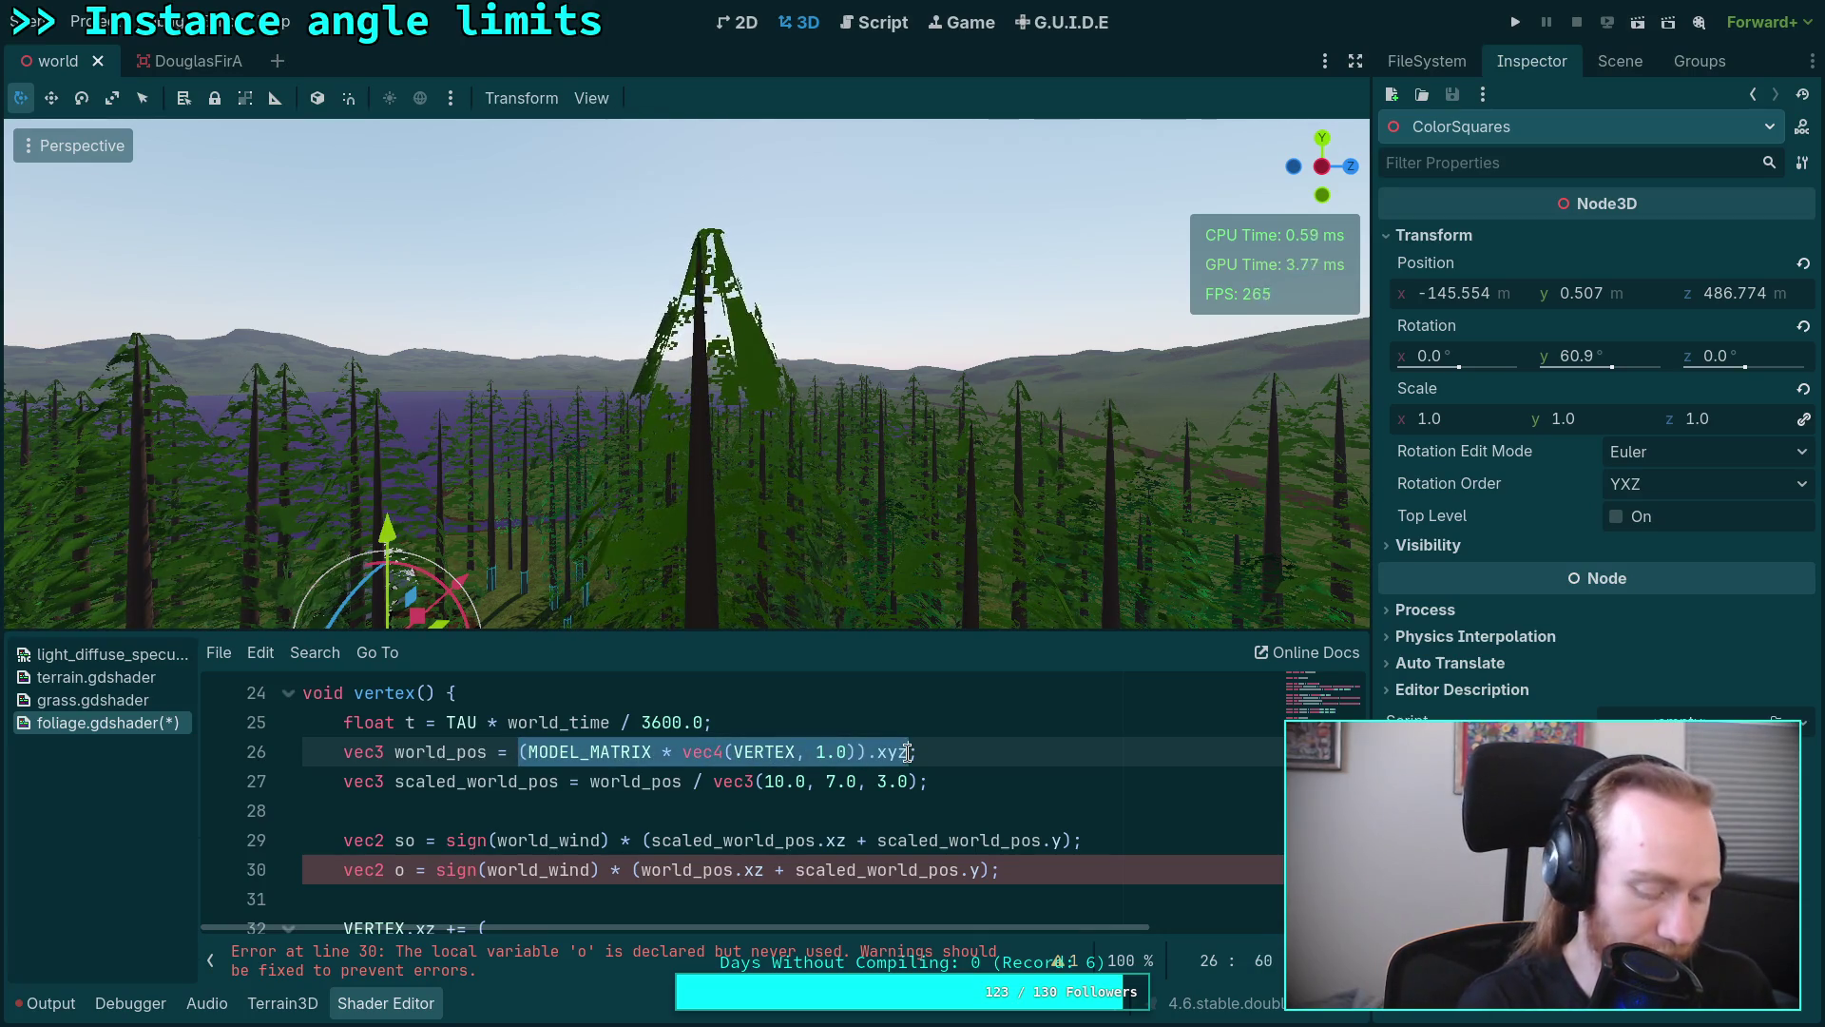
text(NODE_;)
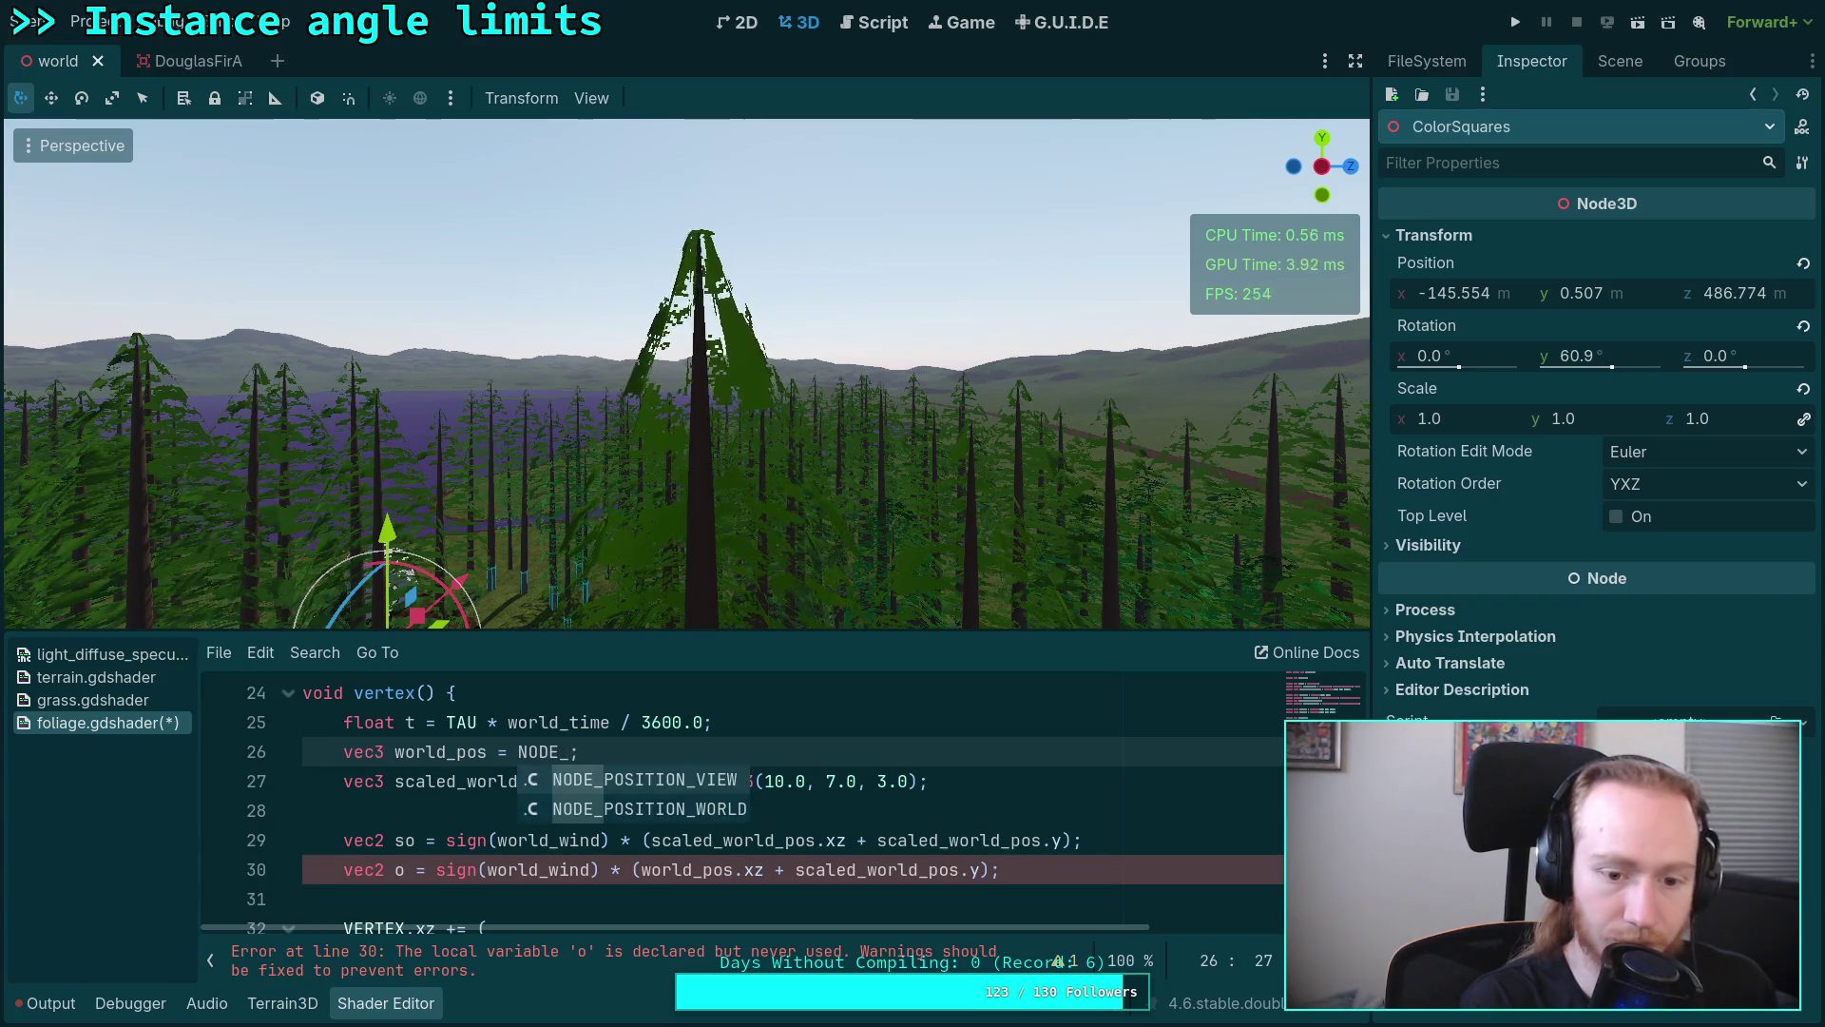
key(Down)
key(Return)
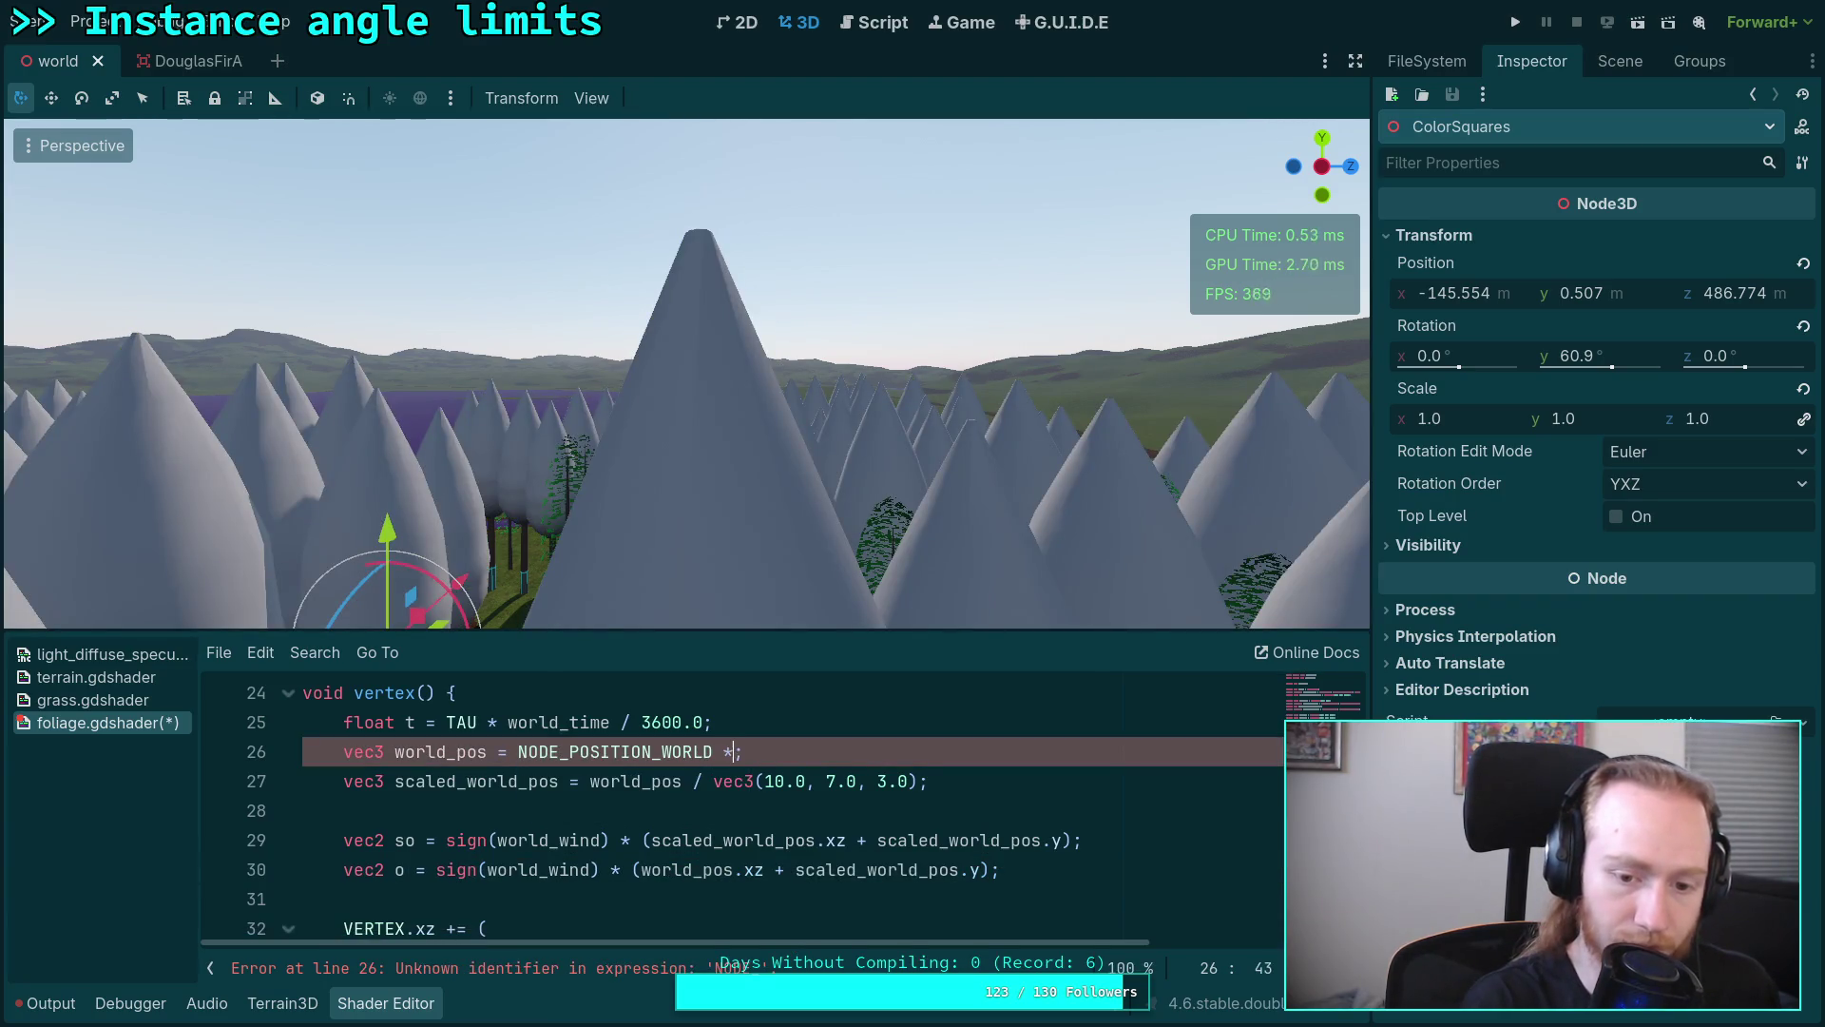
text(EX)
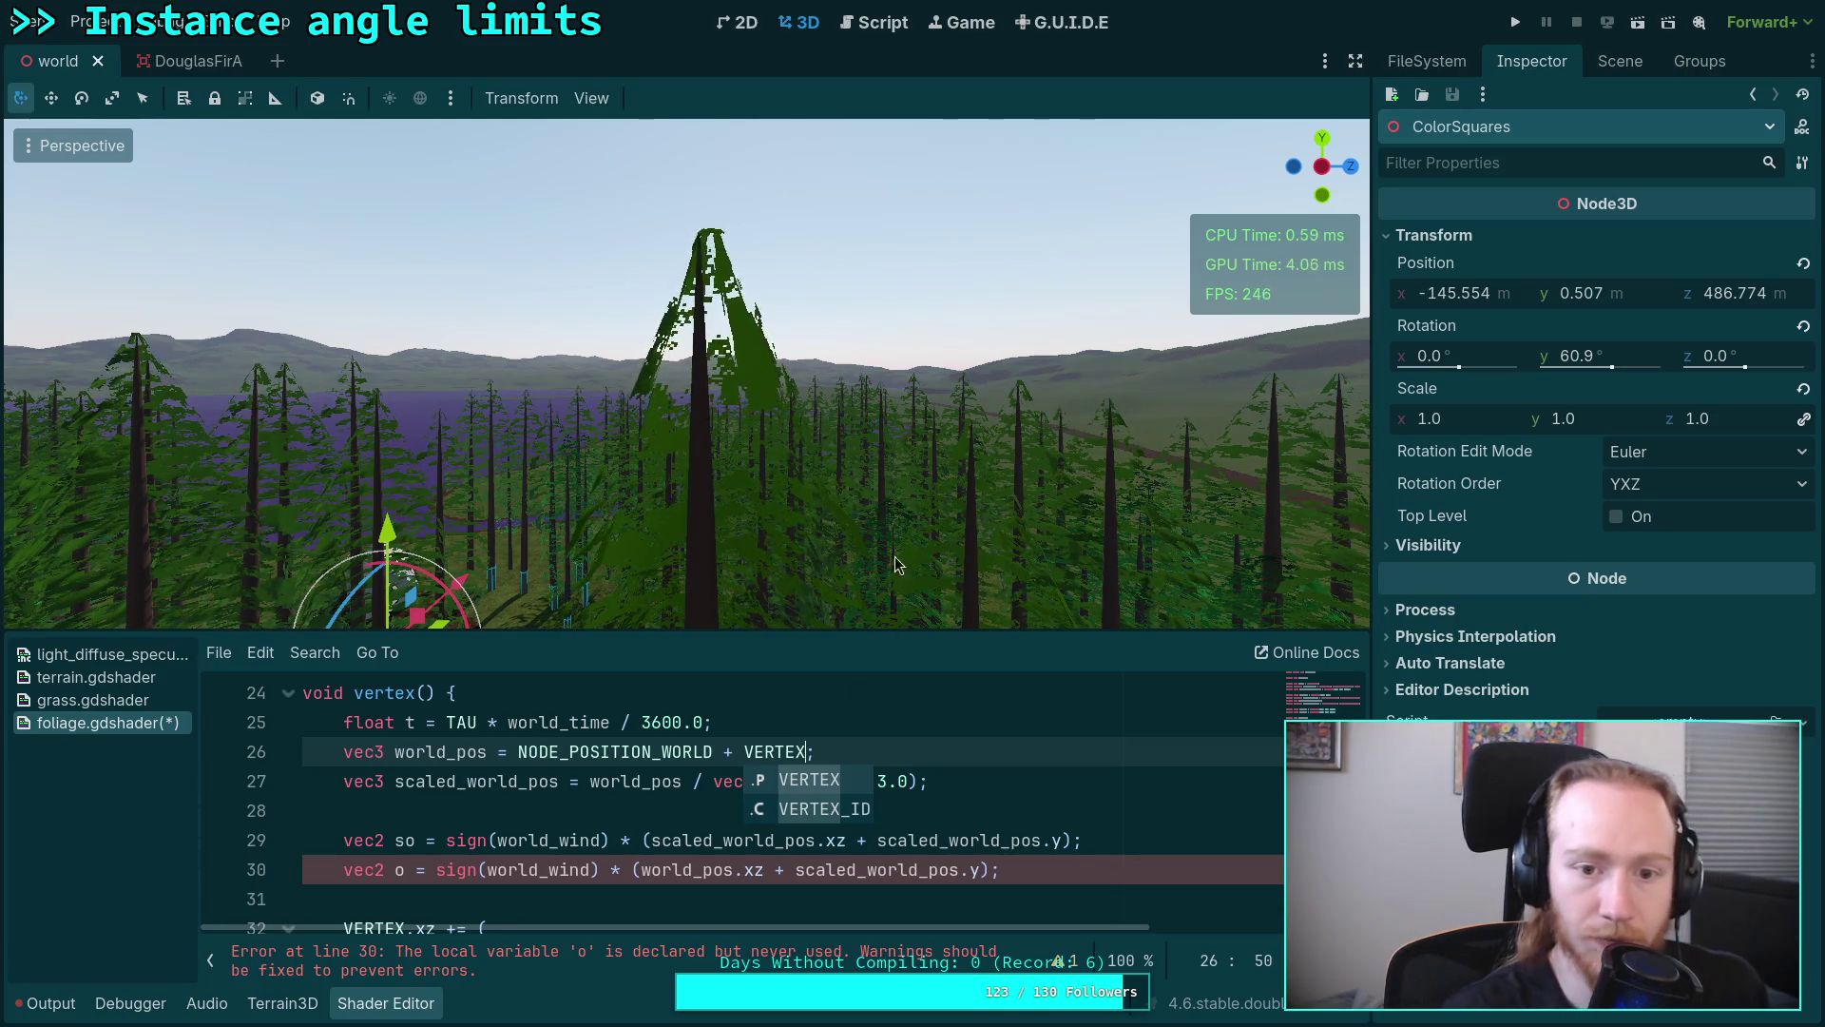
Step: Fly around the trees to check the result, then switch to the shader docs in the browser
key(s)
key(d)
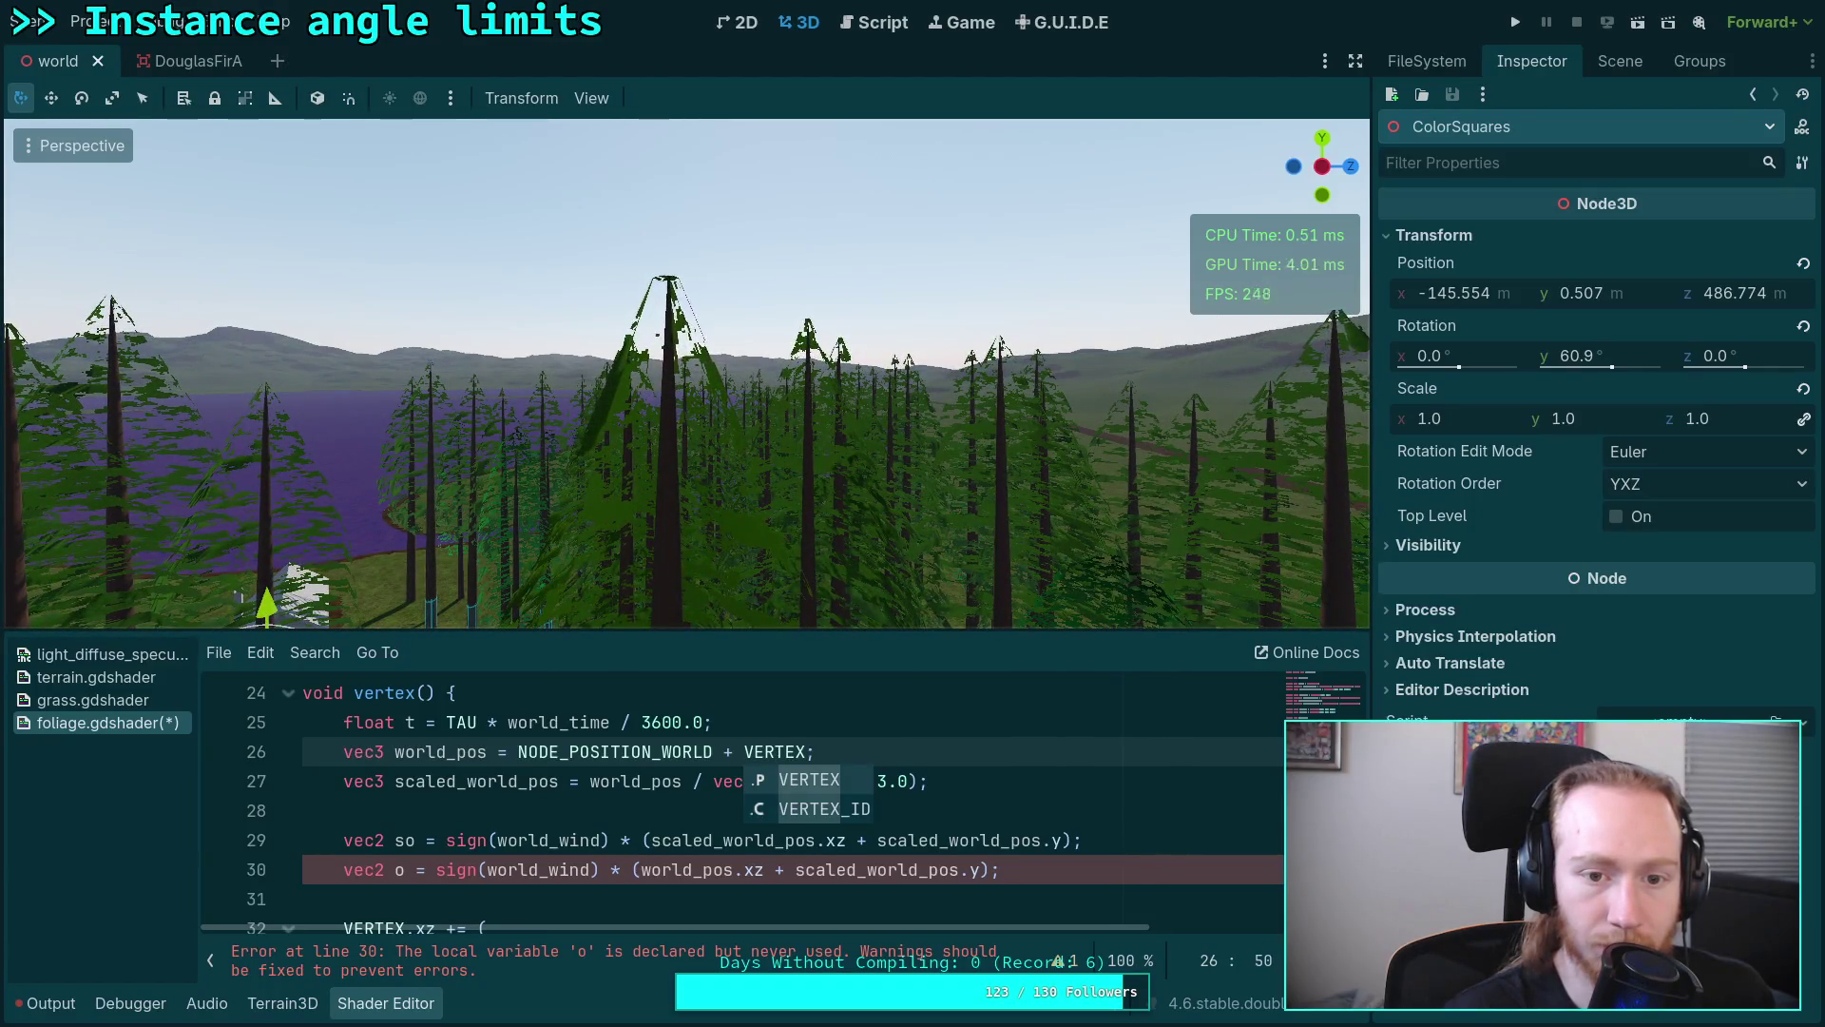
key(d)
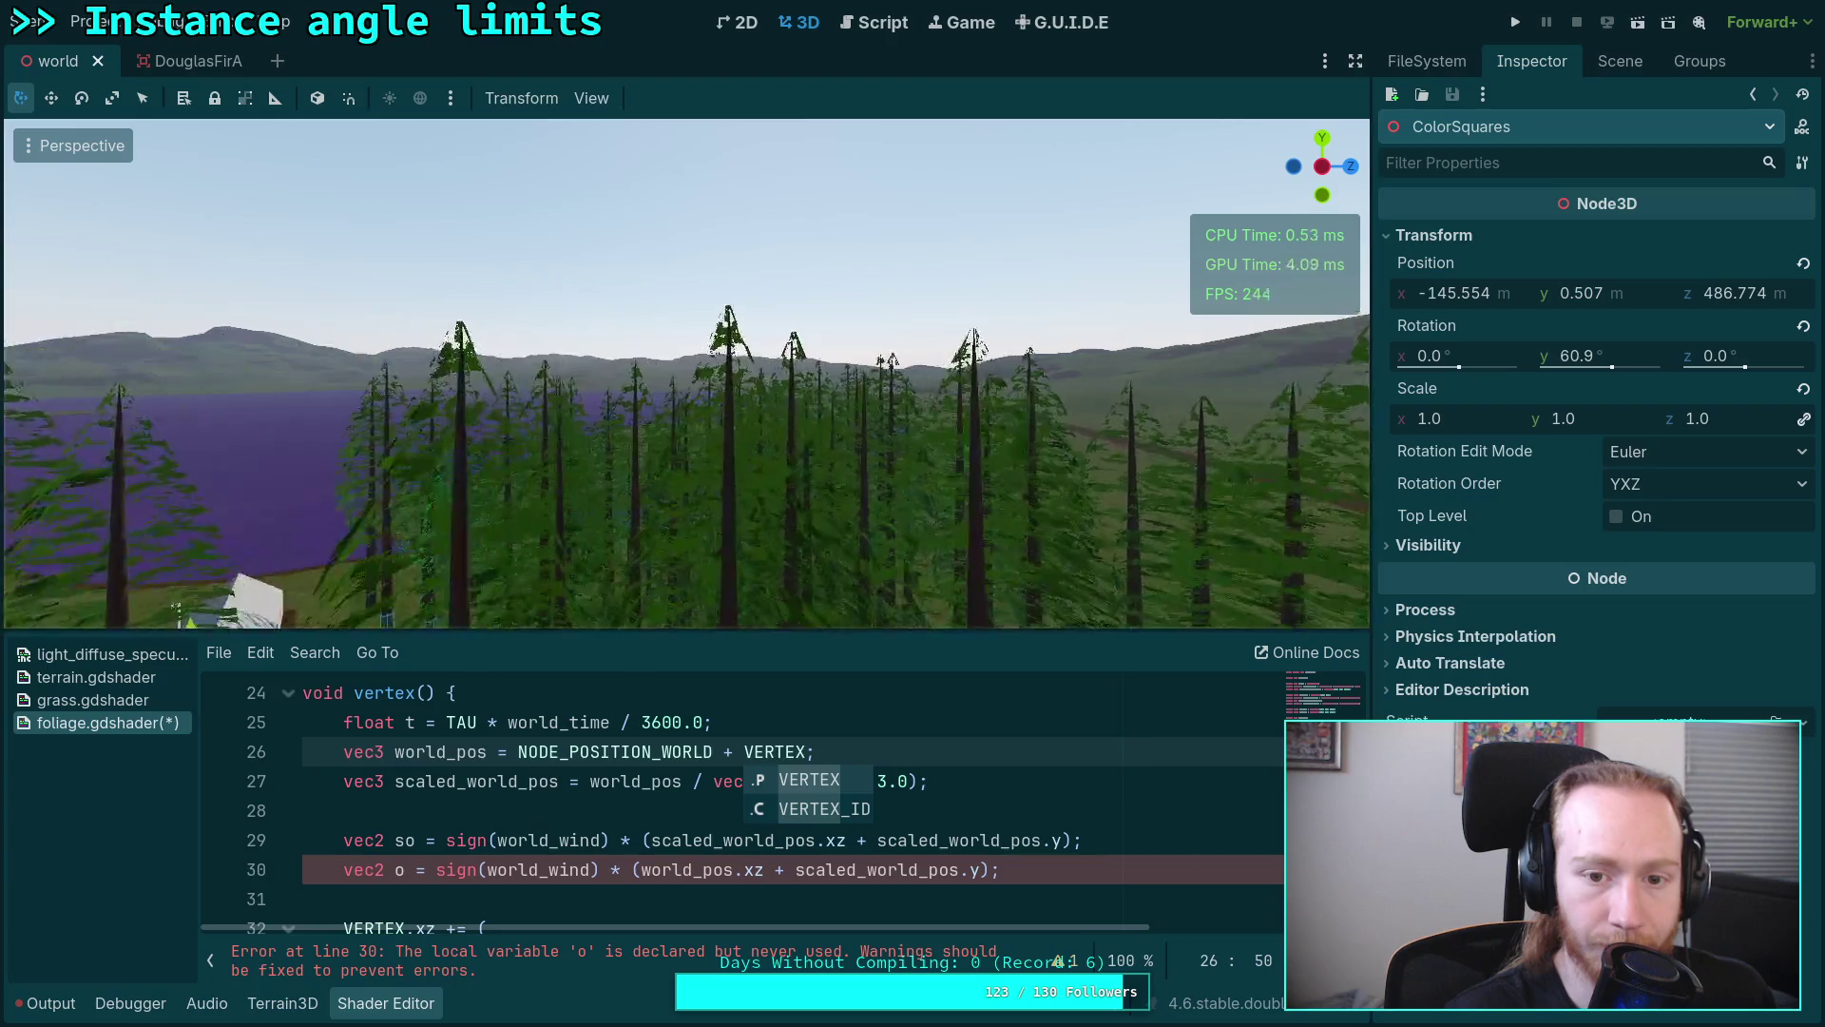
key(s)
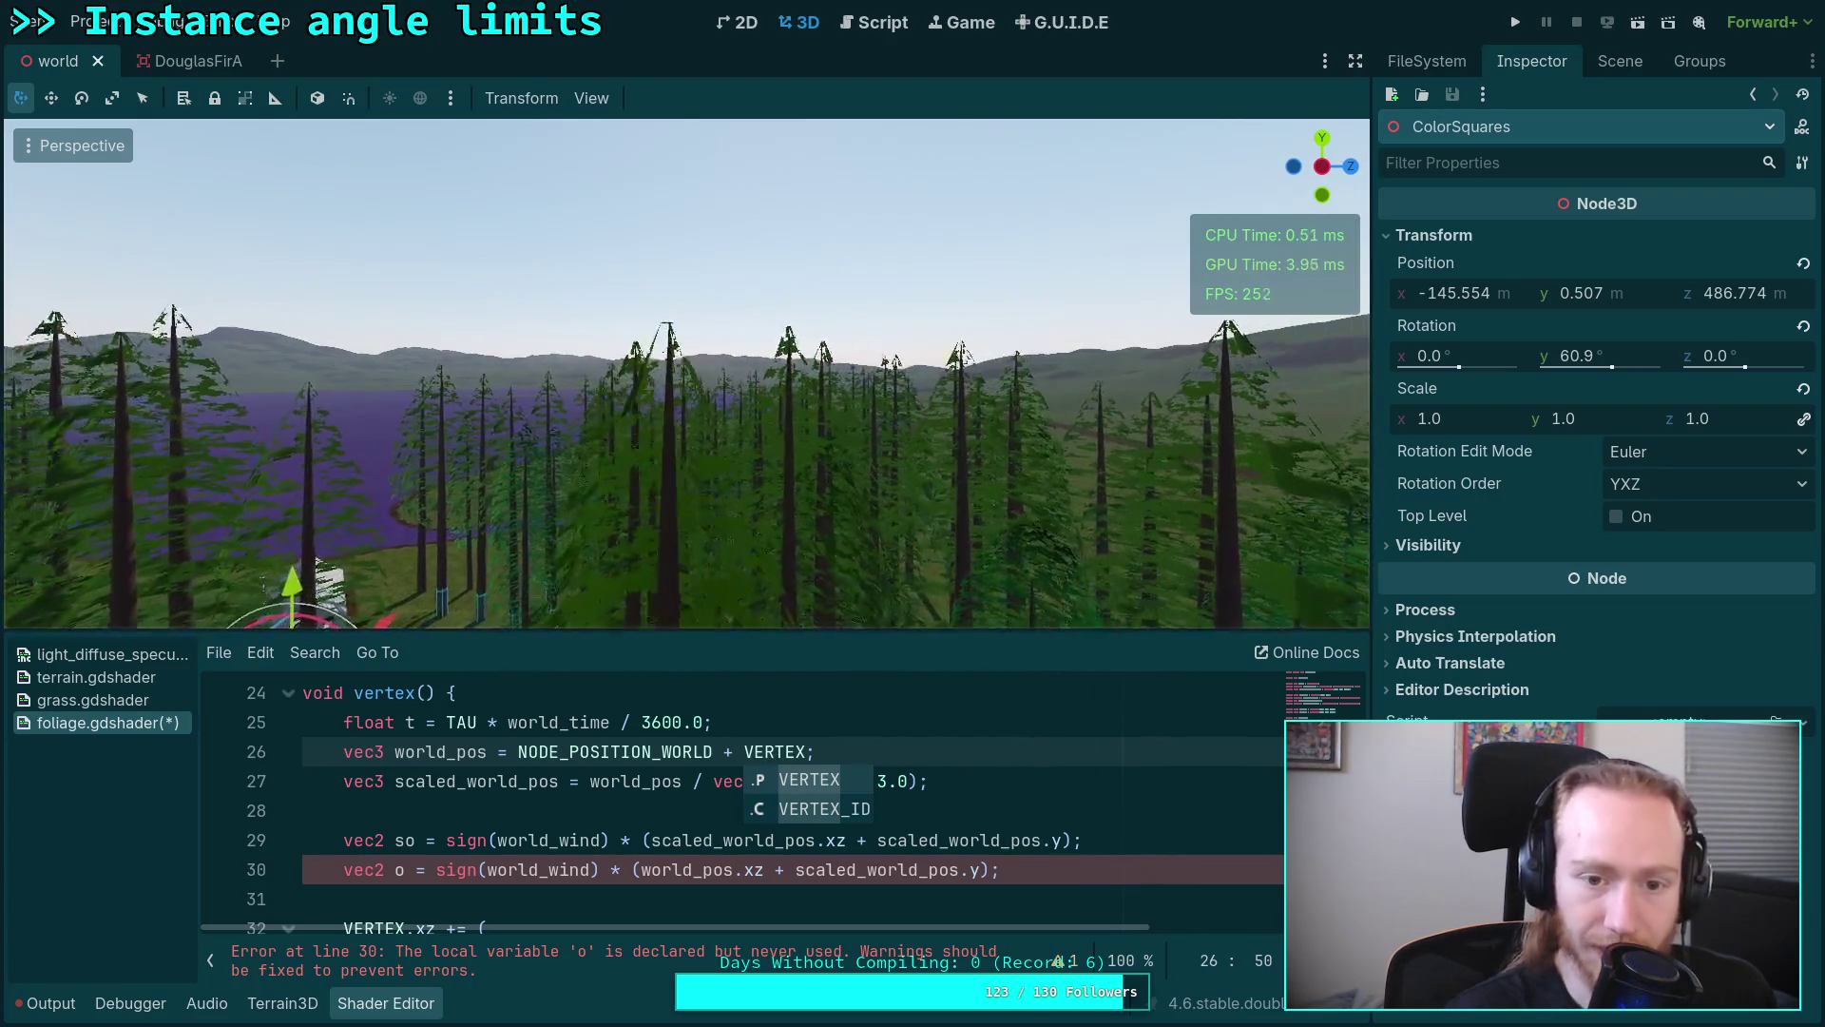
key(s)
key(w)
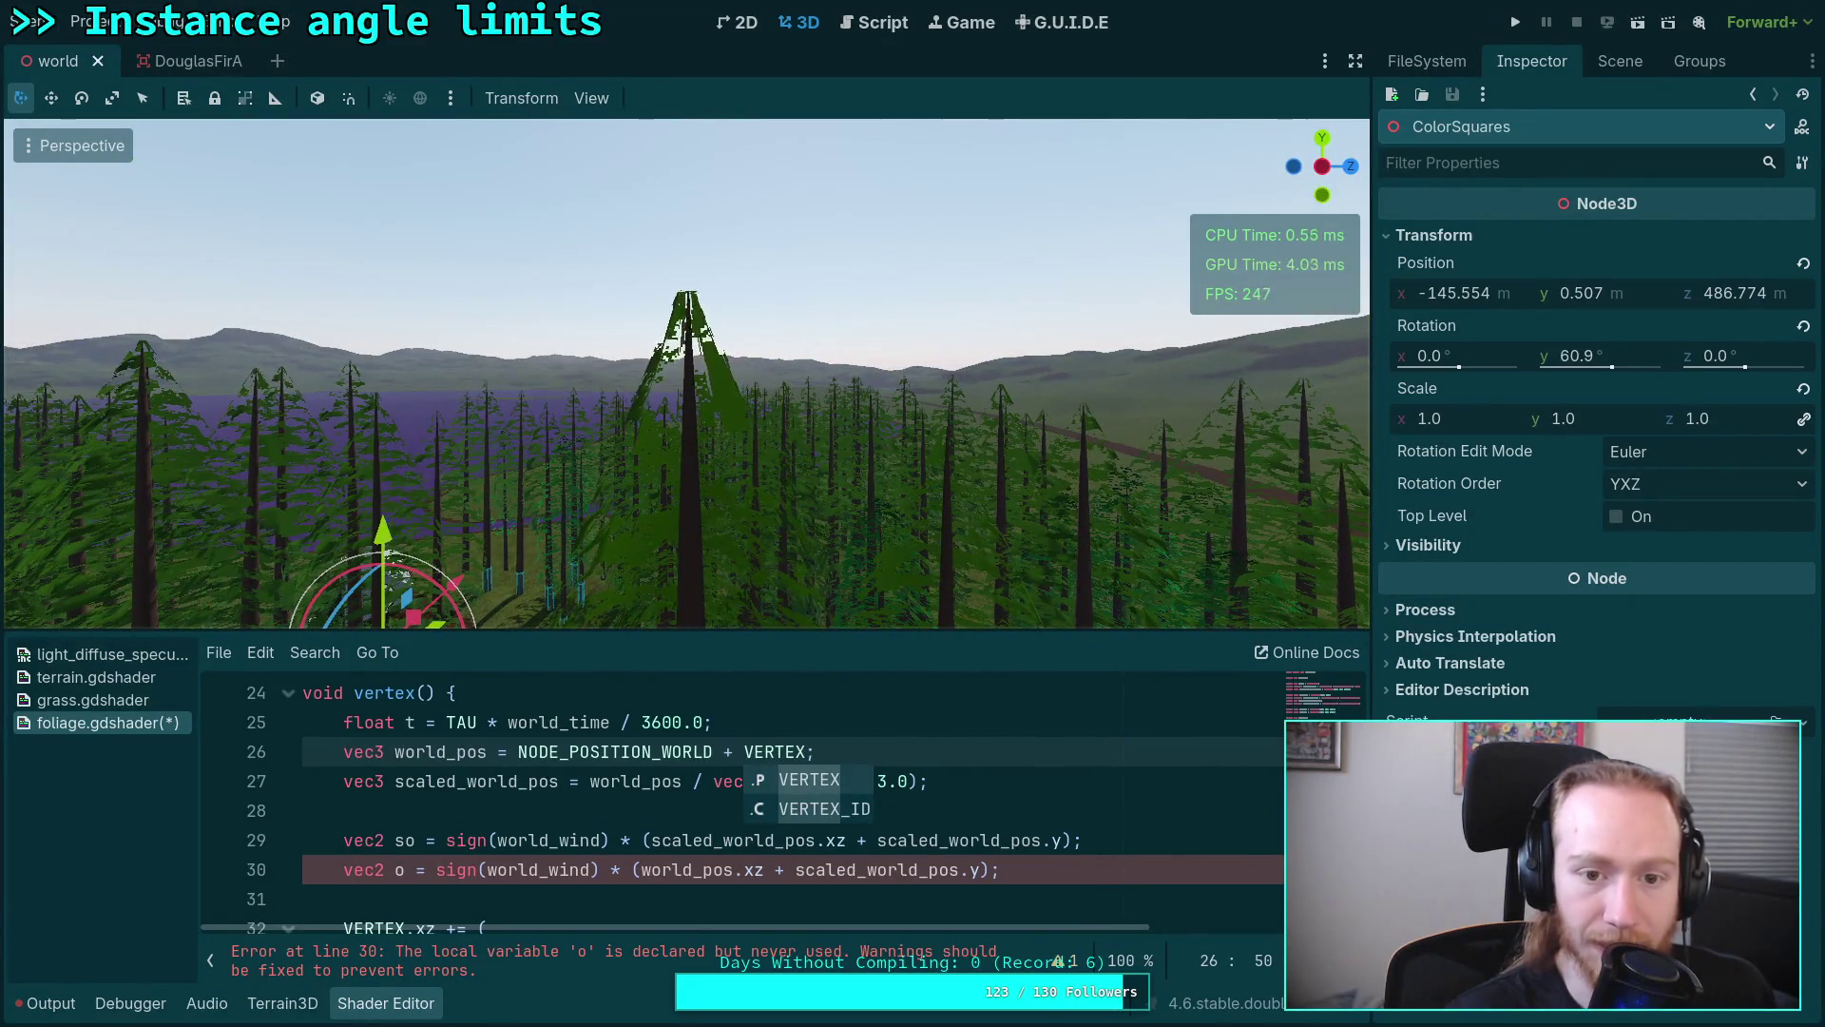
key(Left)
key(Left)
key(Left)
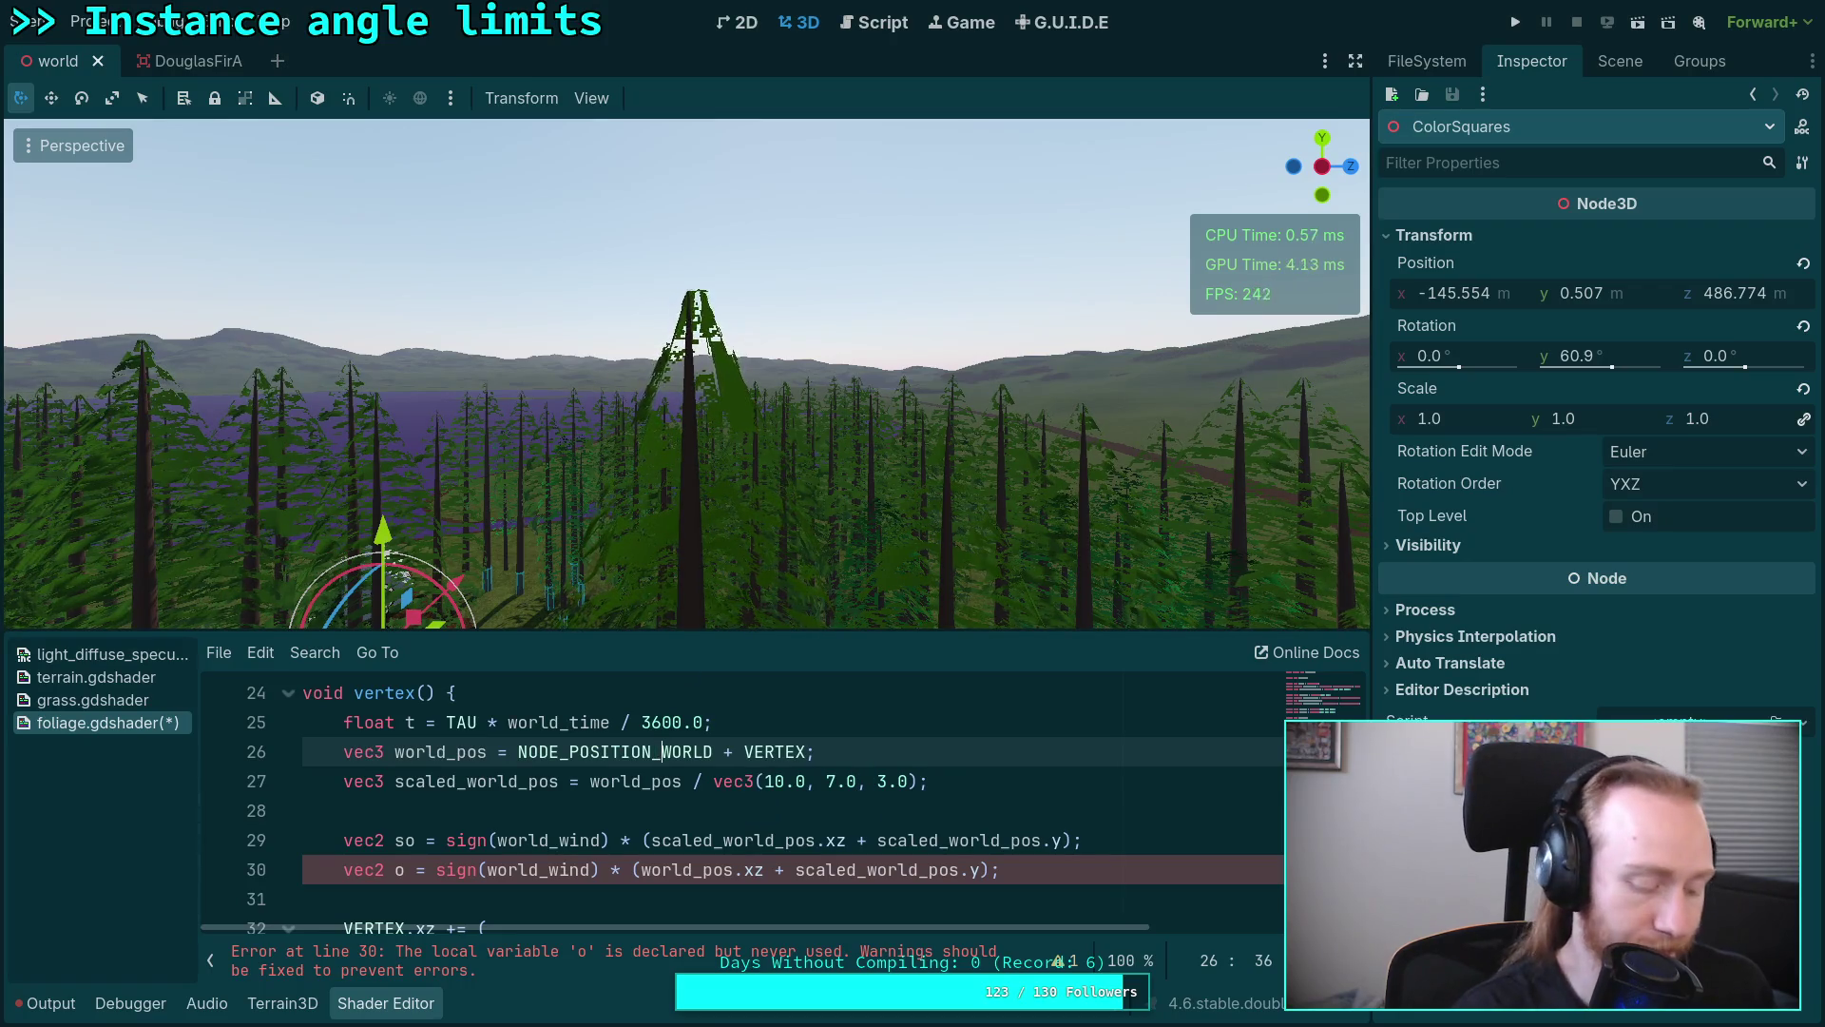
key(super+Right)
key(super+Right)
key(super+Right)
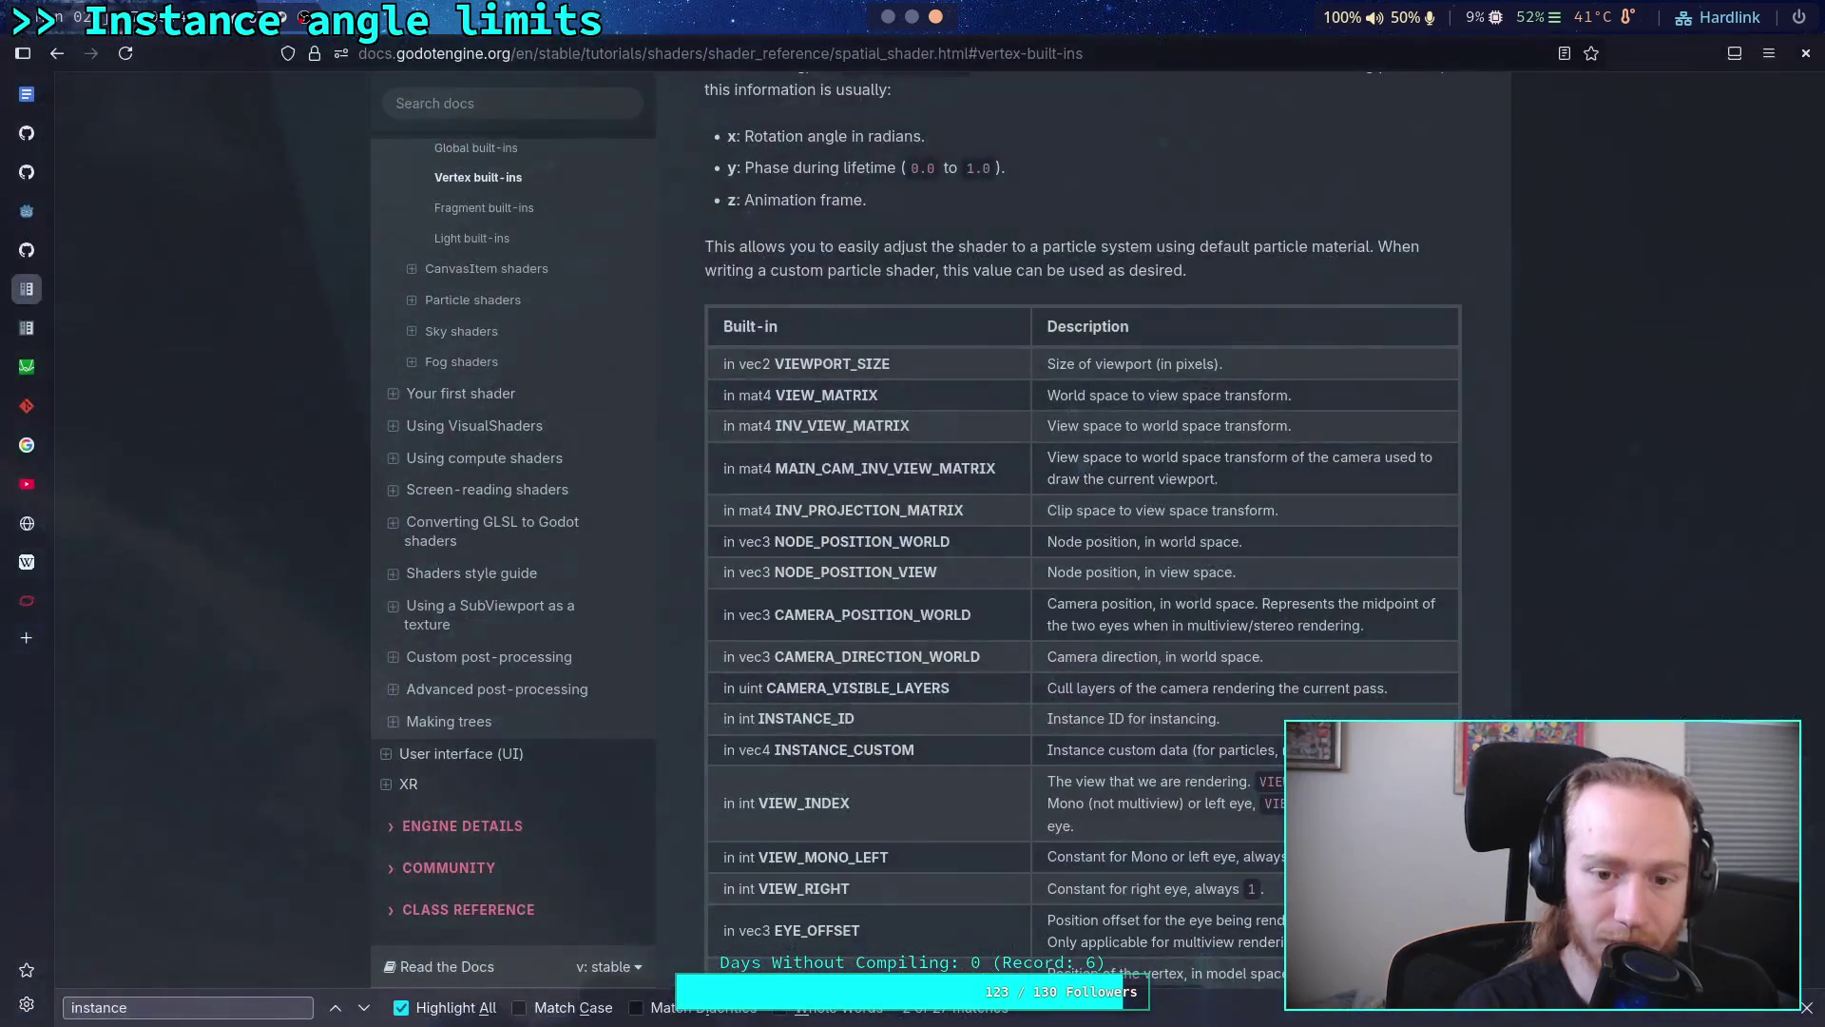
scroll(951, 806, down, 1)
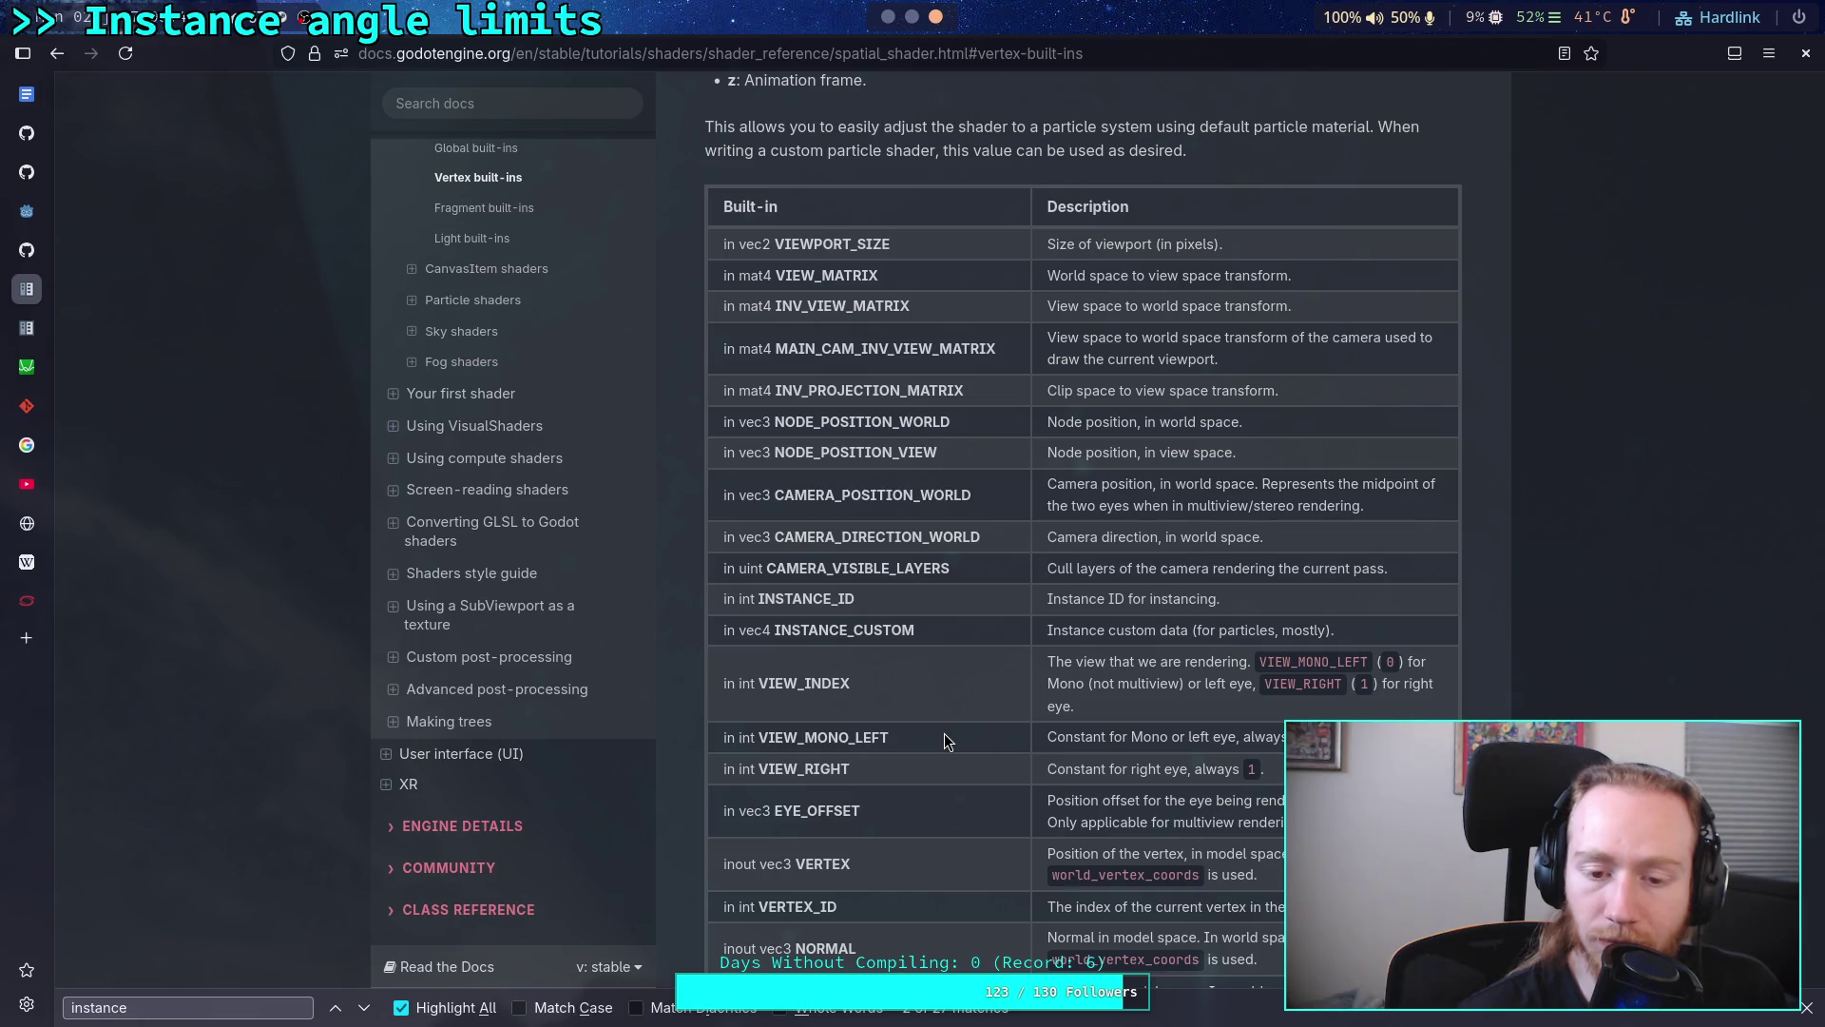
scroll(945, 741, down, 1)
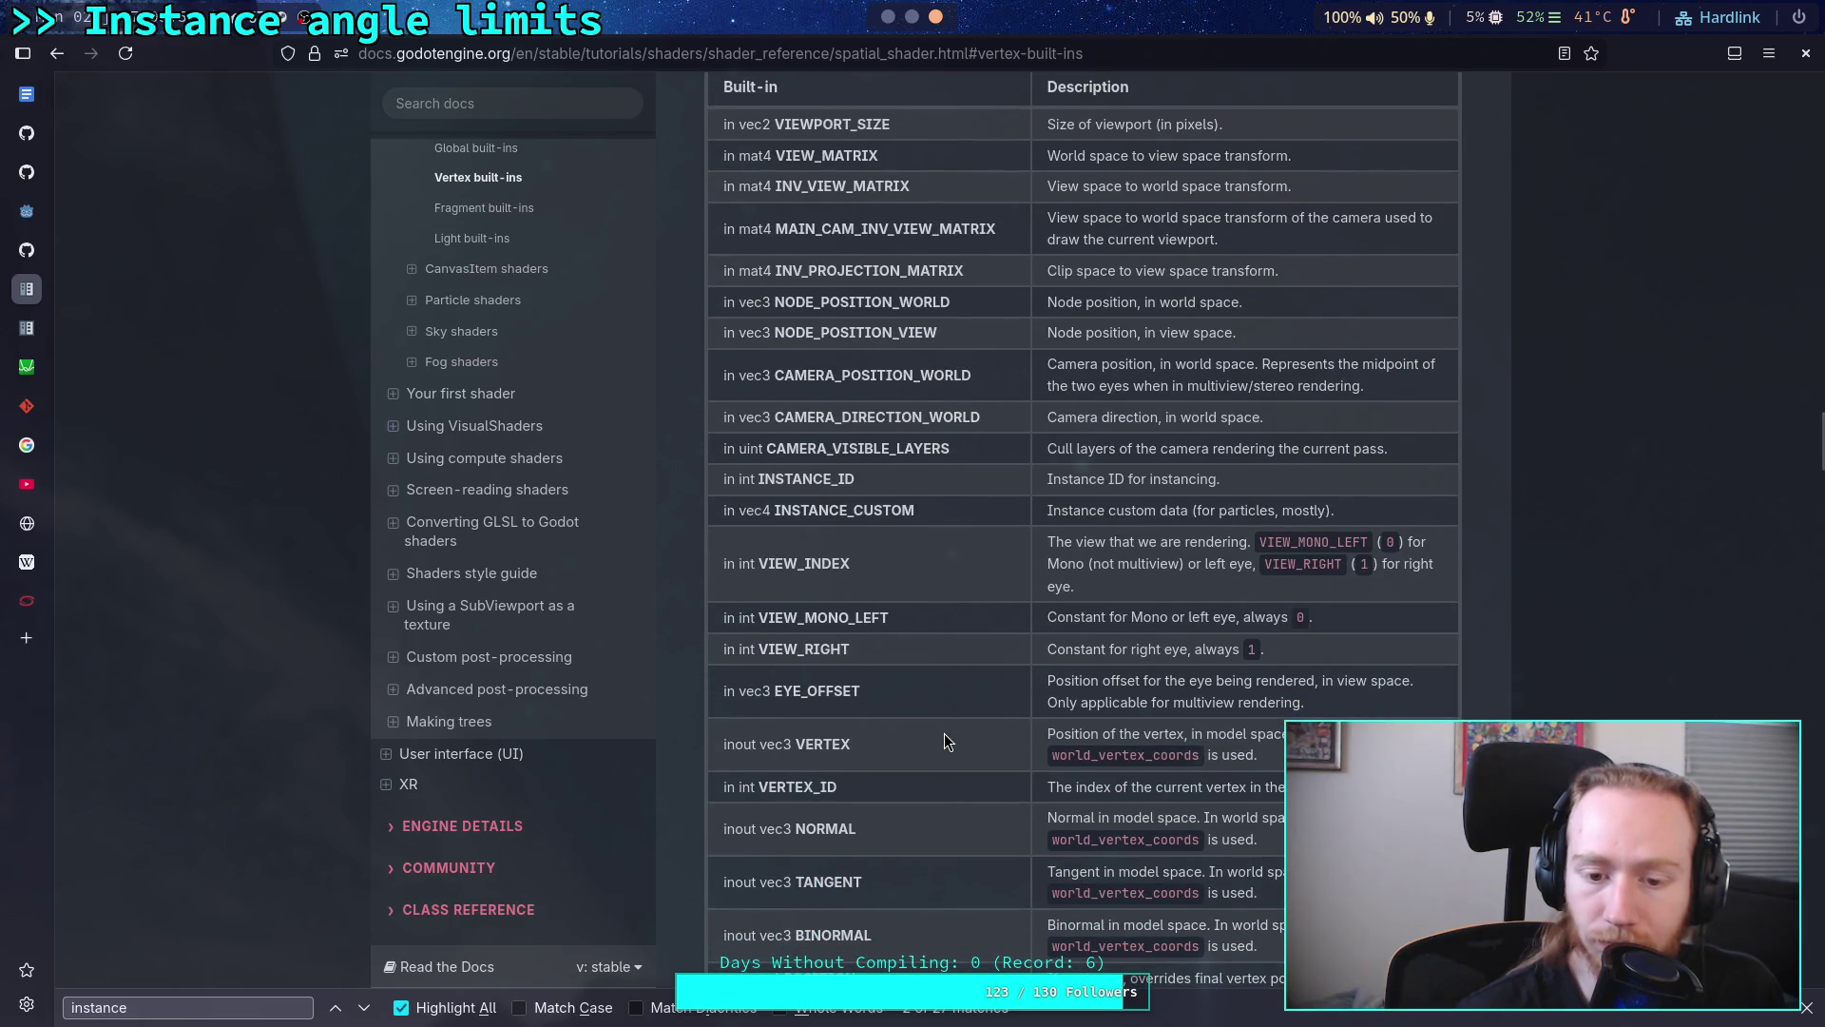
scroll(943, 741, down, 1)
scroll(944, 740, down, 1)
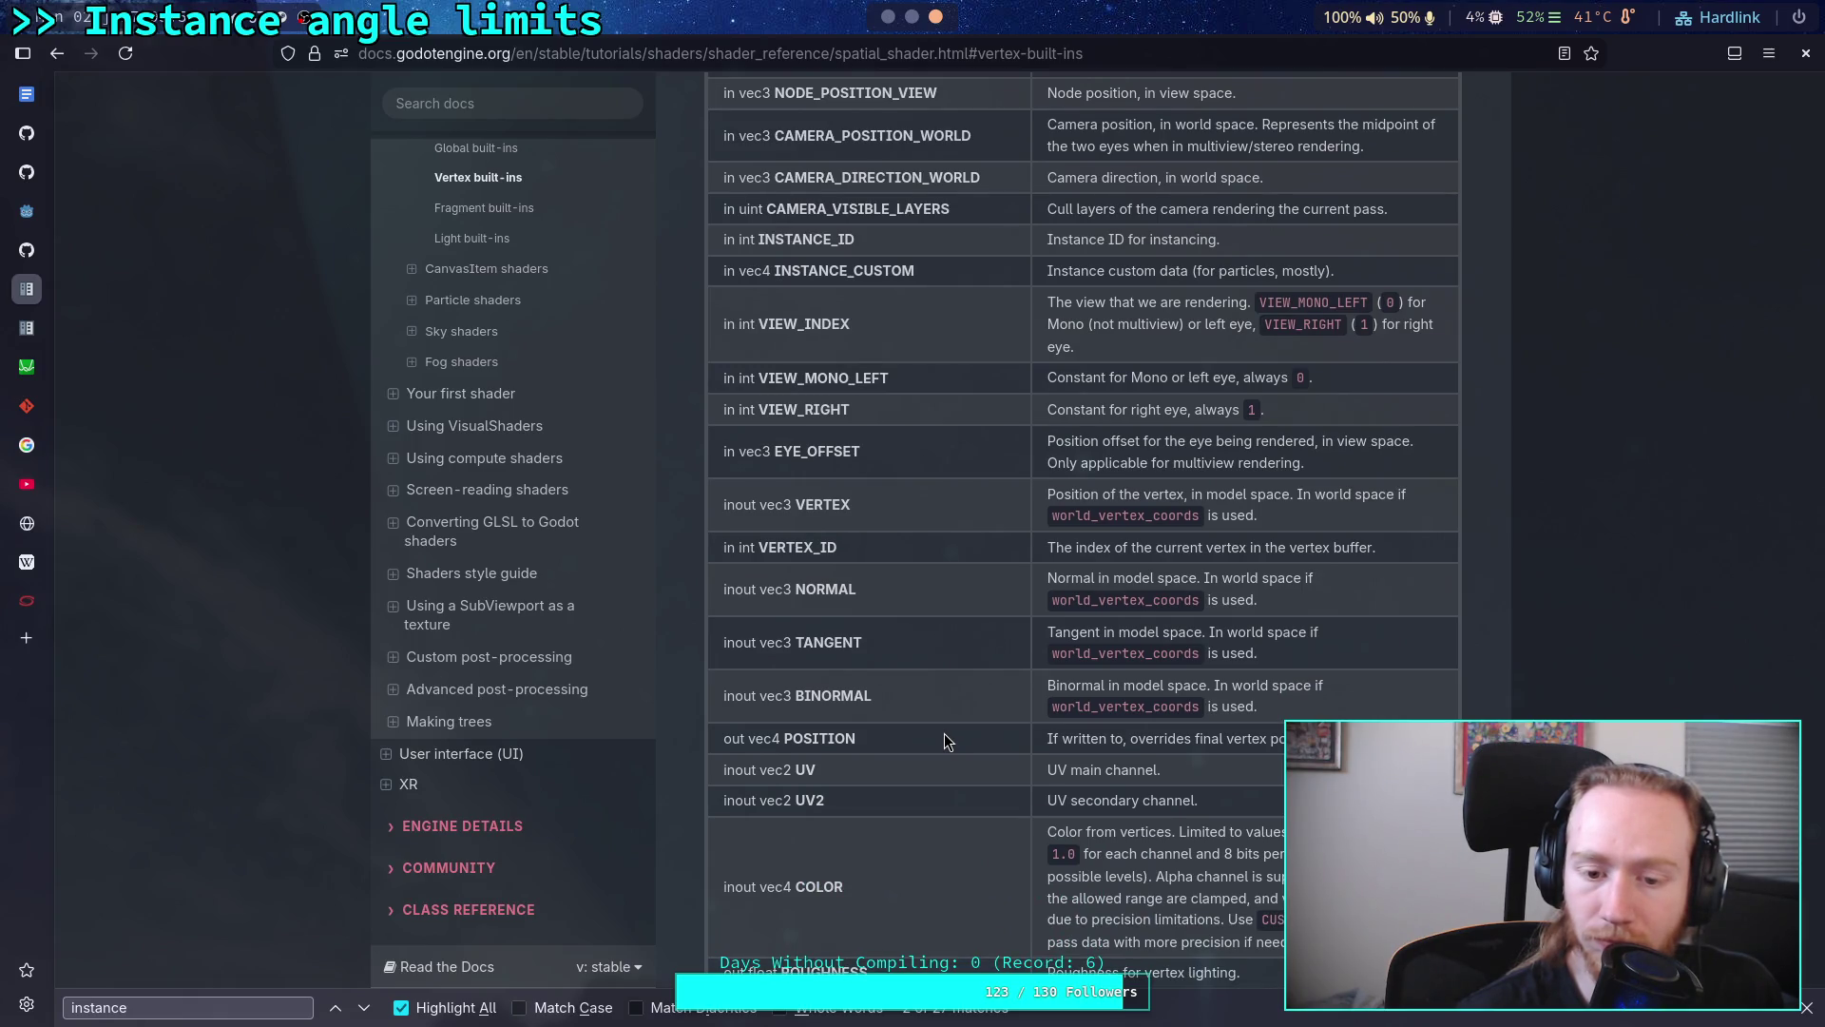
scroll(944, 740, down, 1)
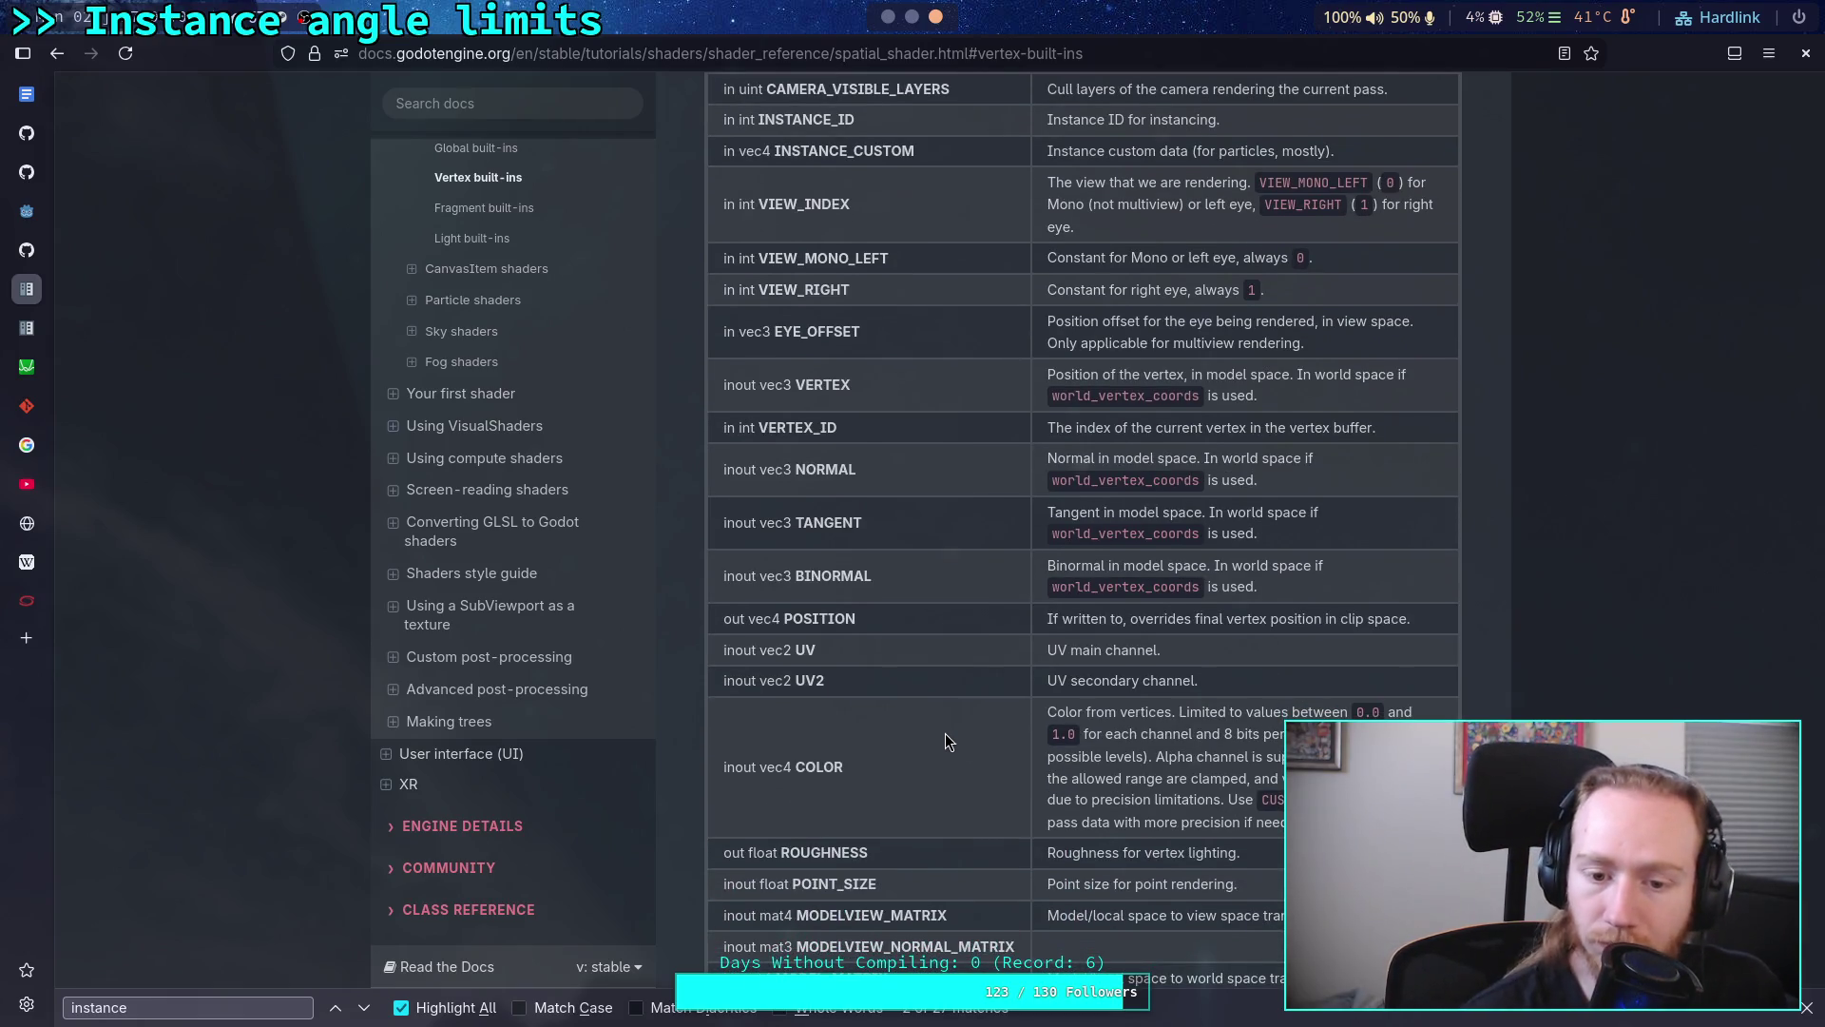
scroll(964, 739, down, 1)
scroll(964, 733, down, 1)
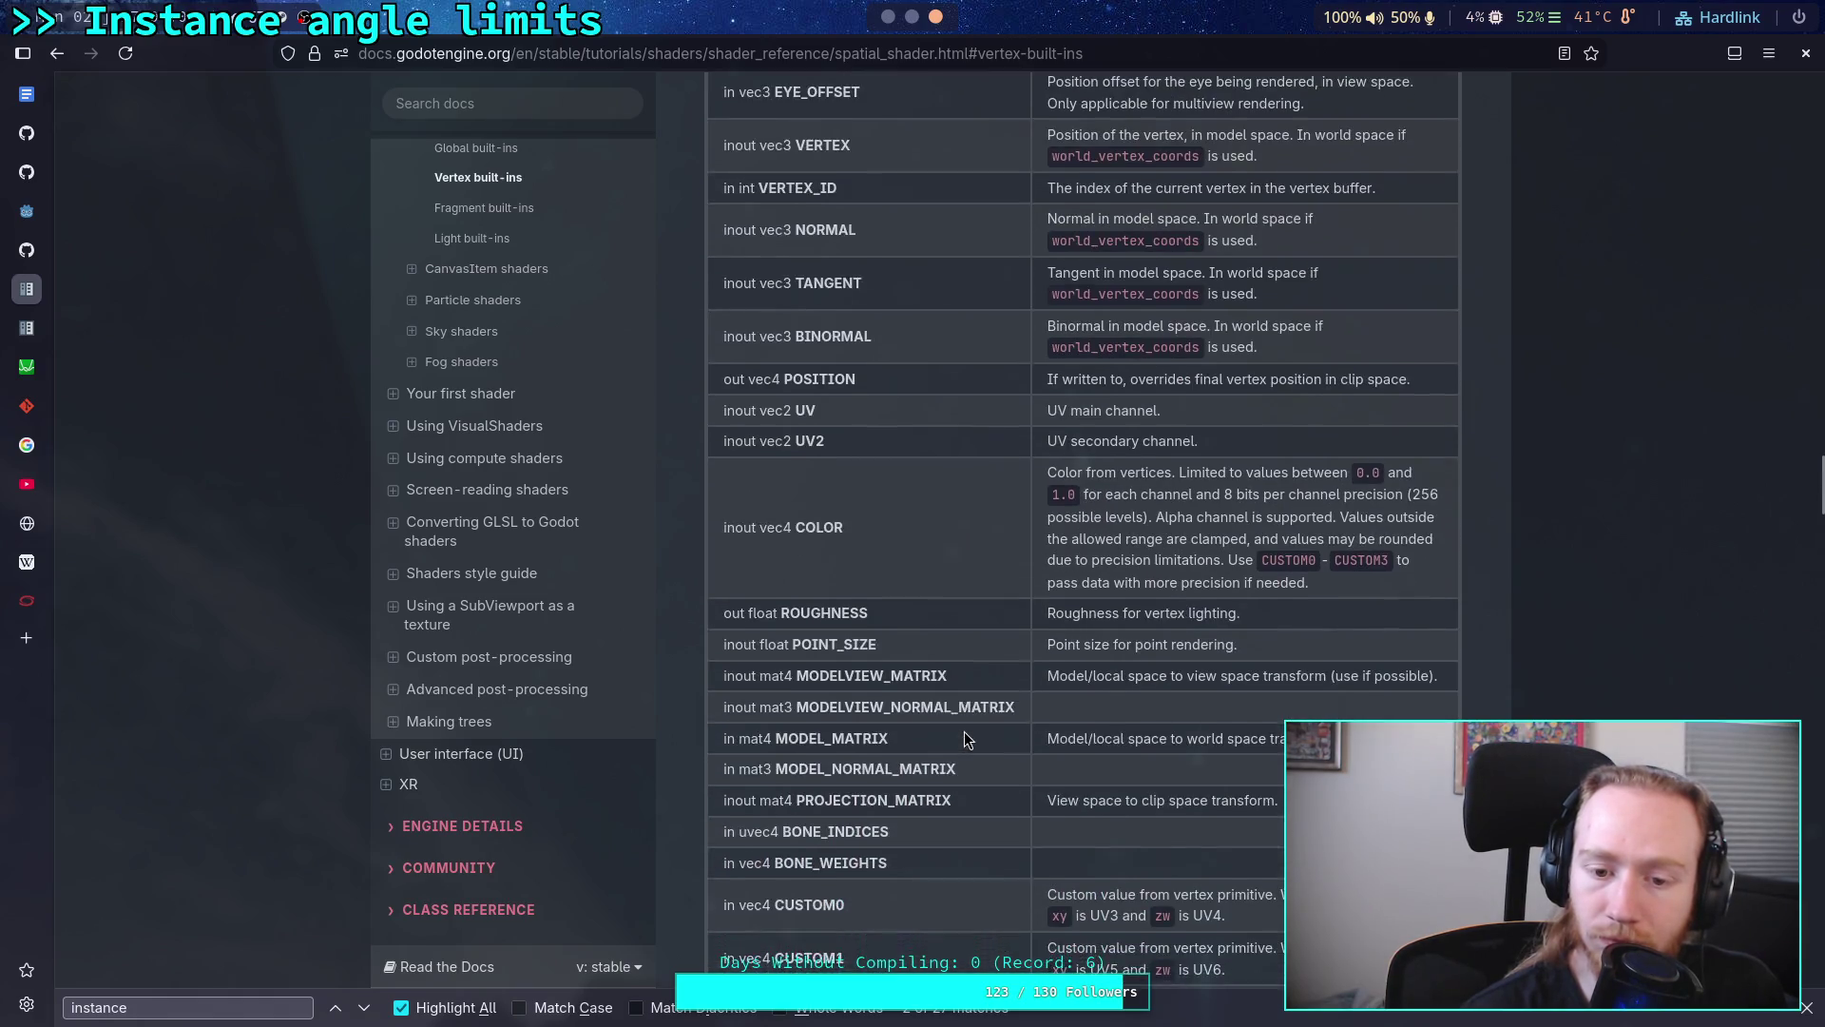
scroll(963, 735, down, 1)
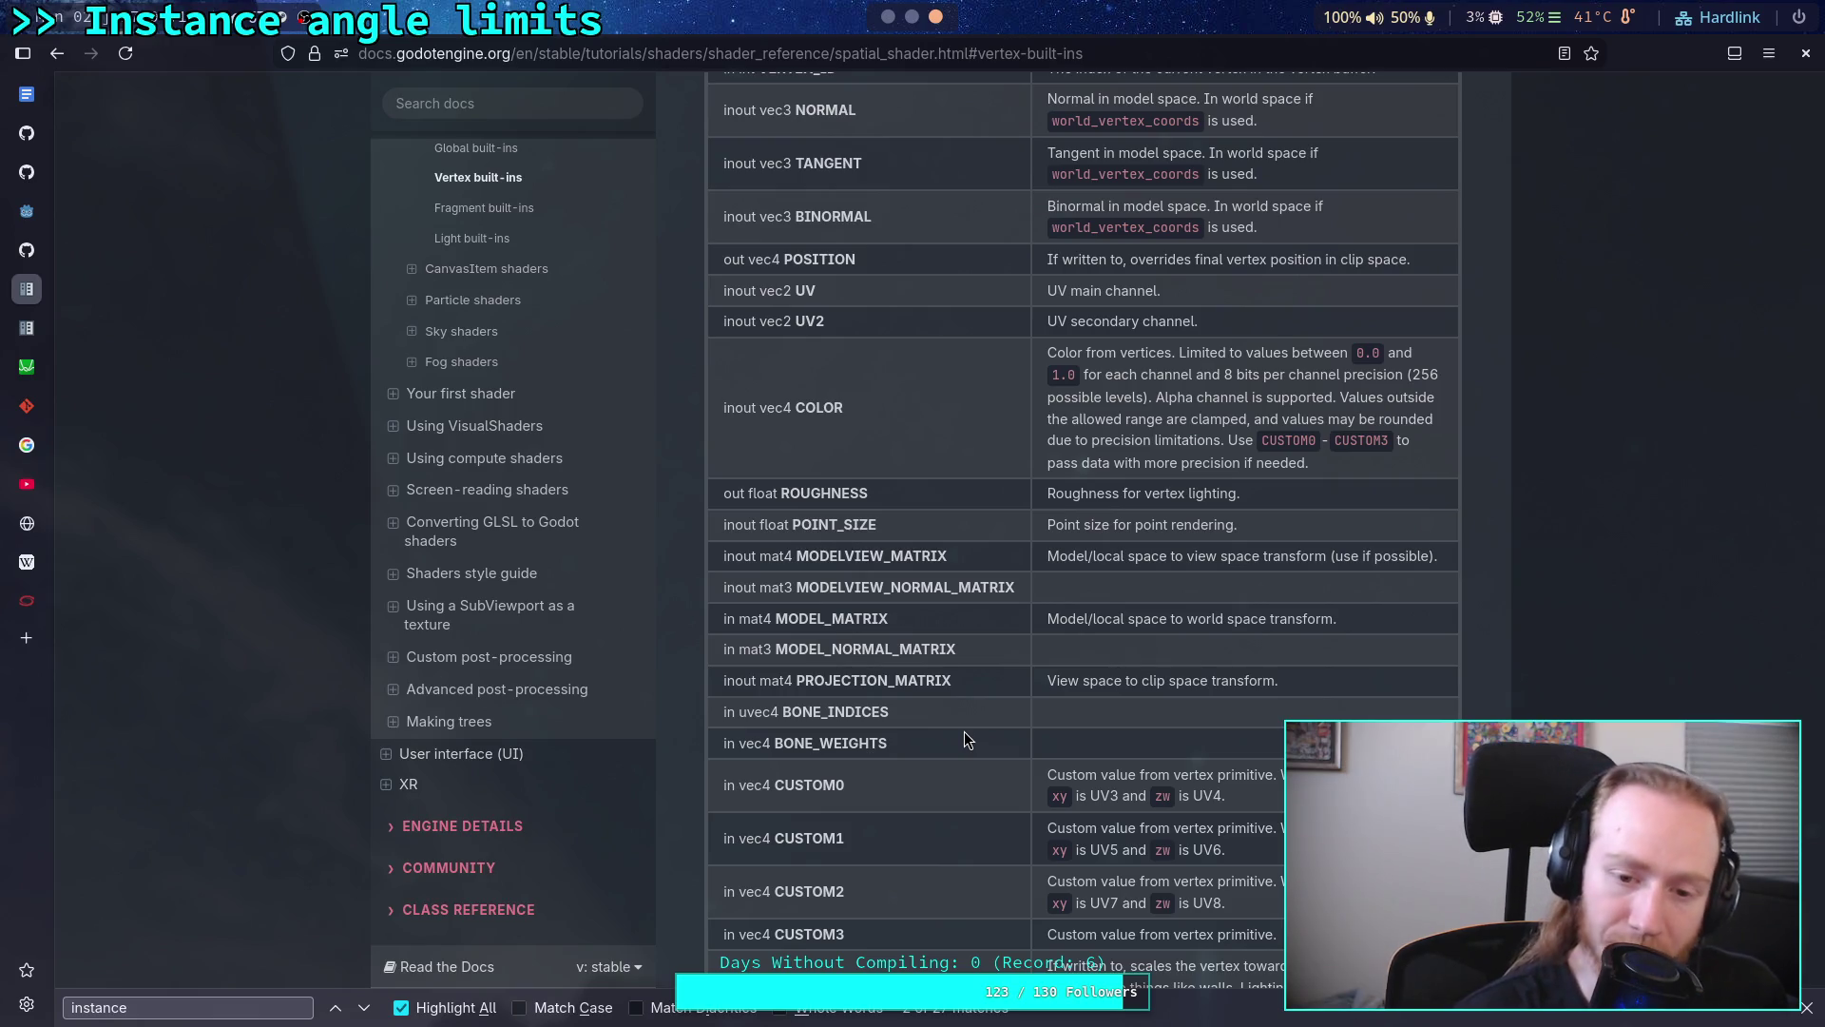
Step: Return from the vertex built-ins table to the foliage shader in the editor
key(alt+Tab)
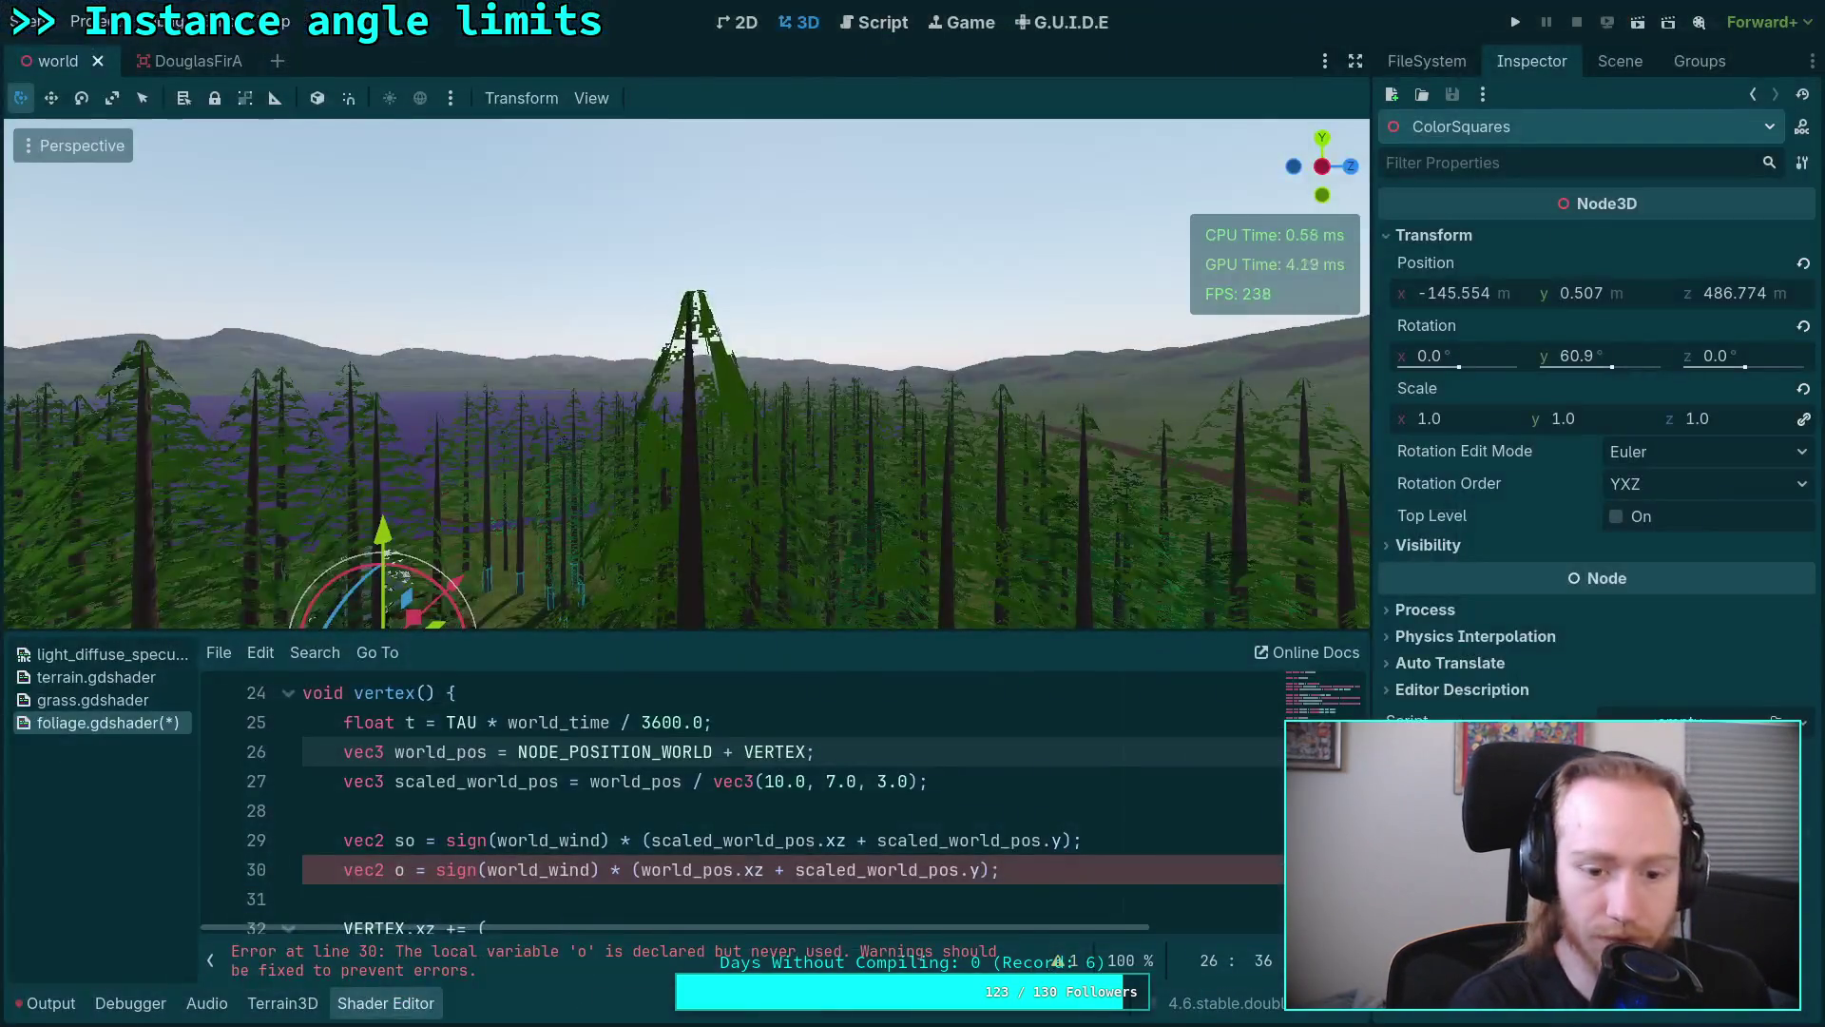
Step: Drop NODE_POSITION_WORLD and rewrite line 26's operand as vec4(VERTEX, 1.0)
key(ctrl+Left)
key(ctrl+shift+Right)
key(ctrl+shift+Right)
key(BackSpace)
text((vec3)
key(BackSpace)
text(4*)
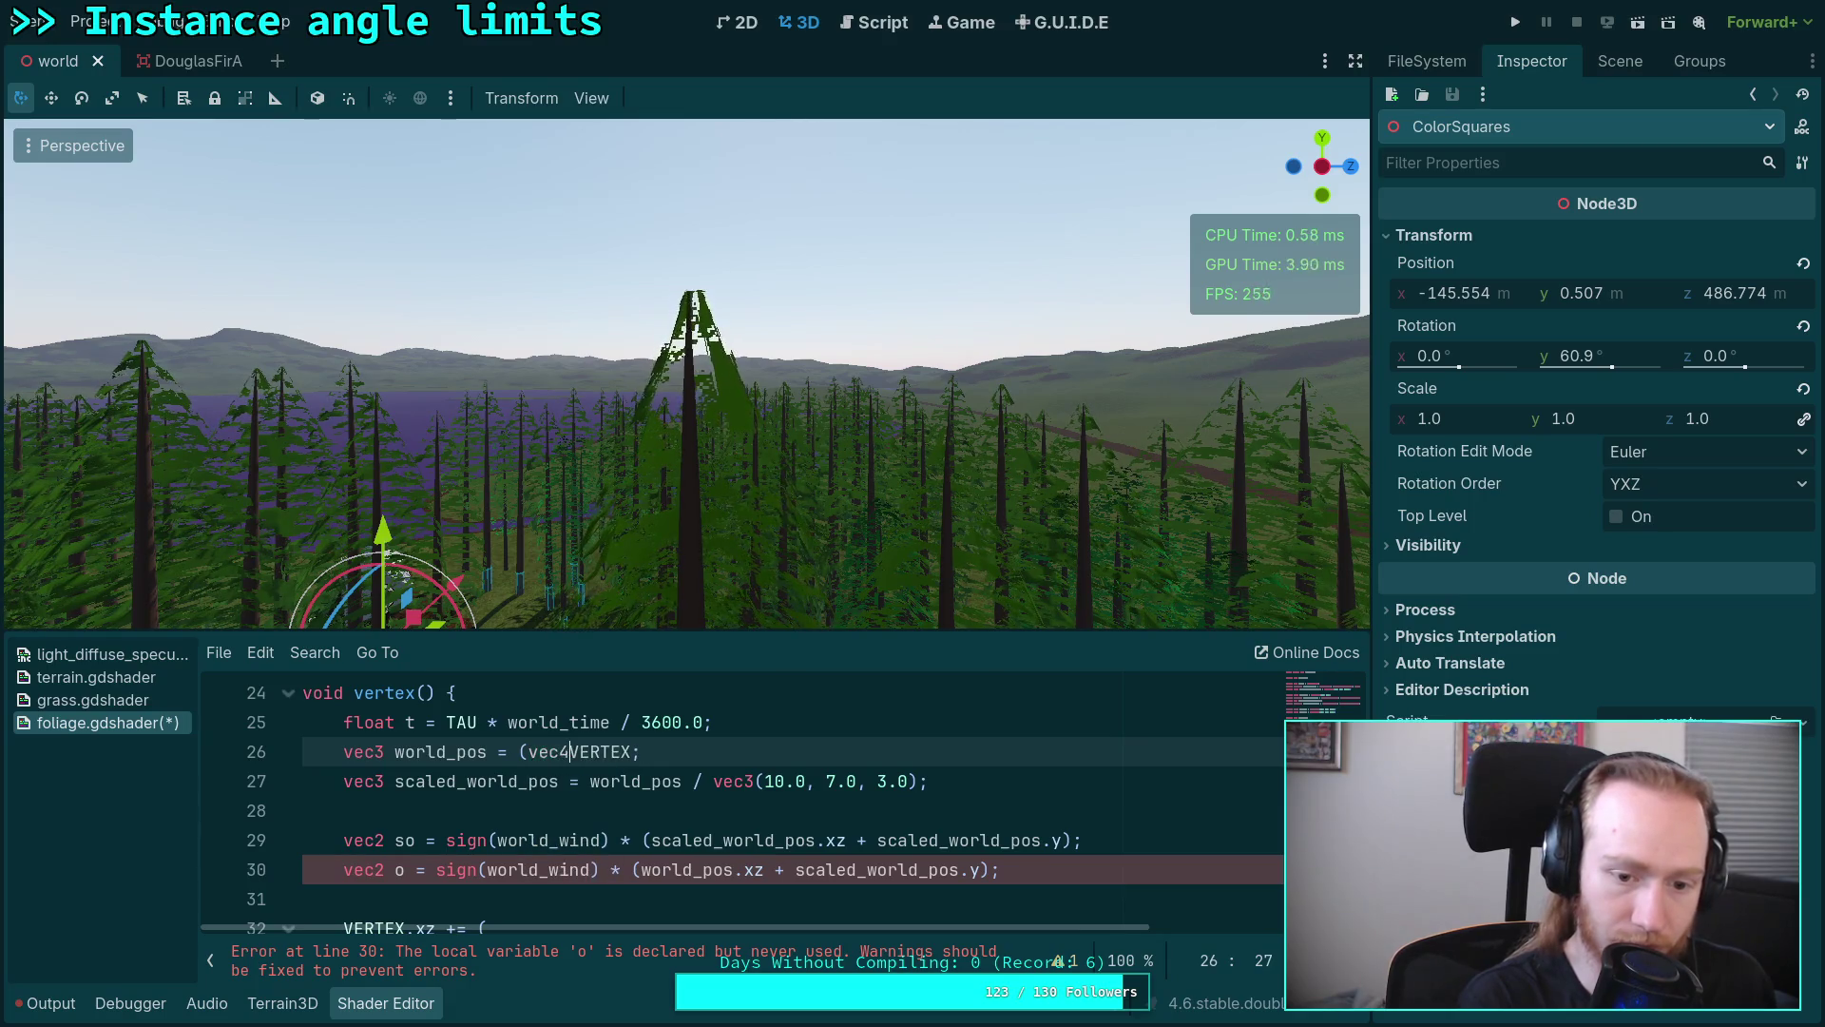
key(Left)
key(BackSpace)
text(()
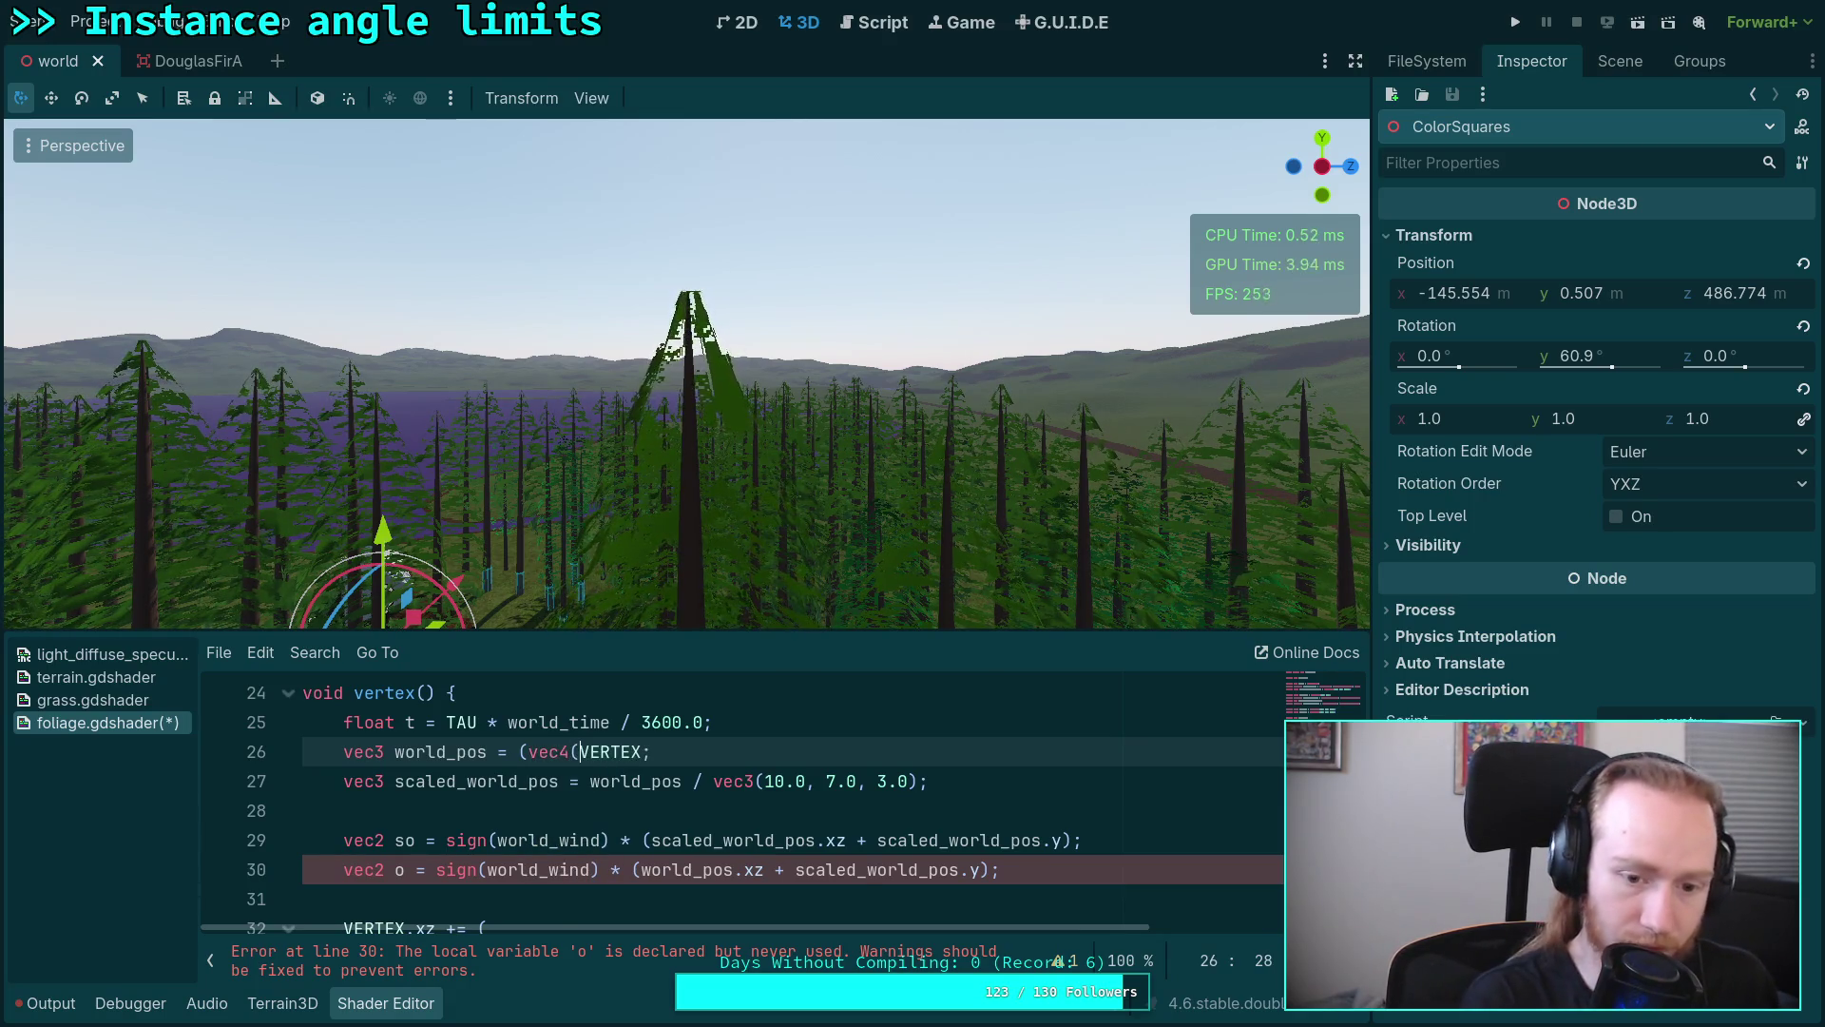
key(Right)
key(Right)
key(Right)
key(Right)
key(Right)
key(Right)
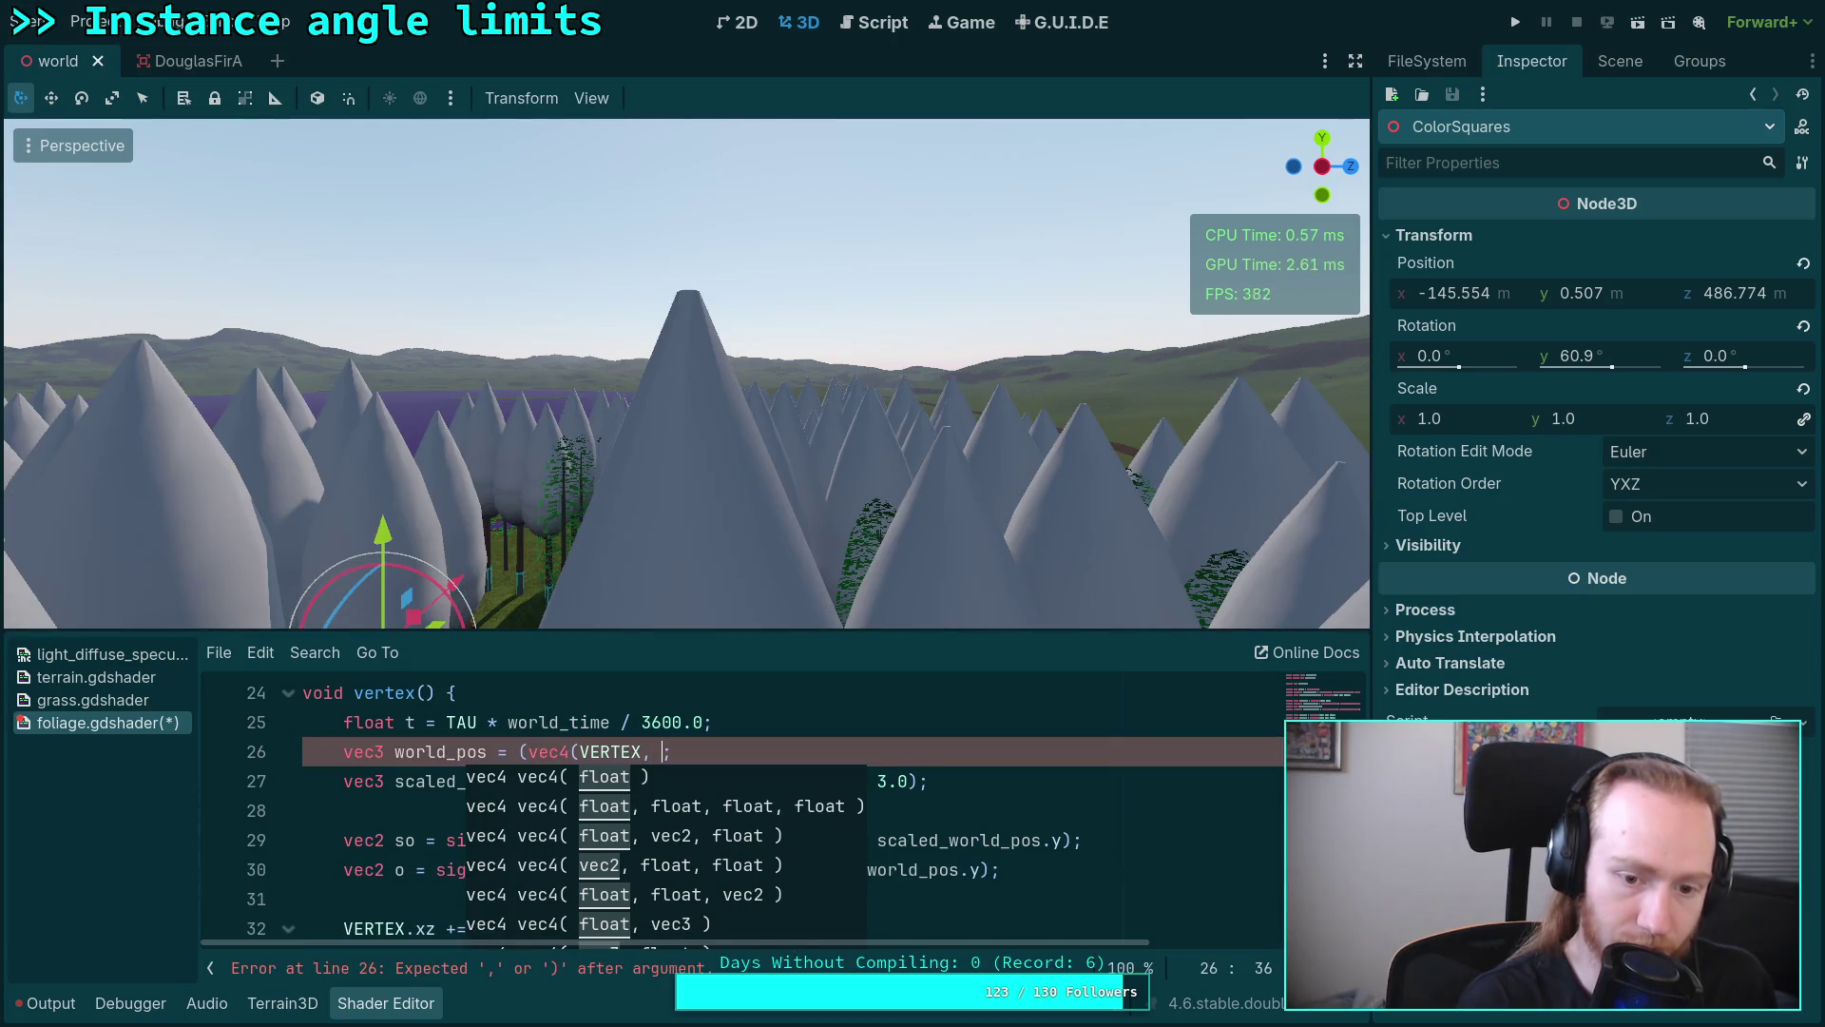
text(1.0) * M)
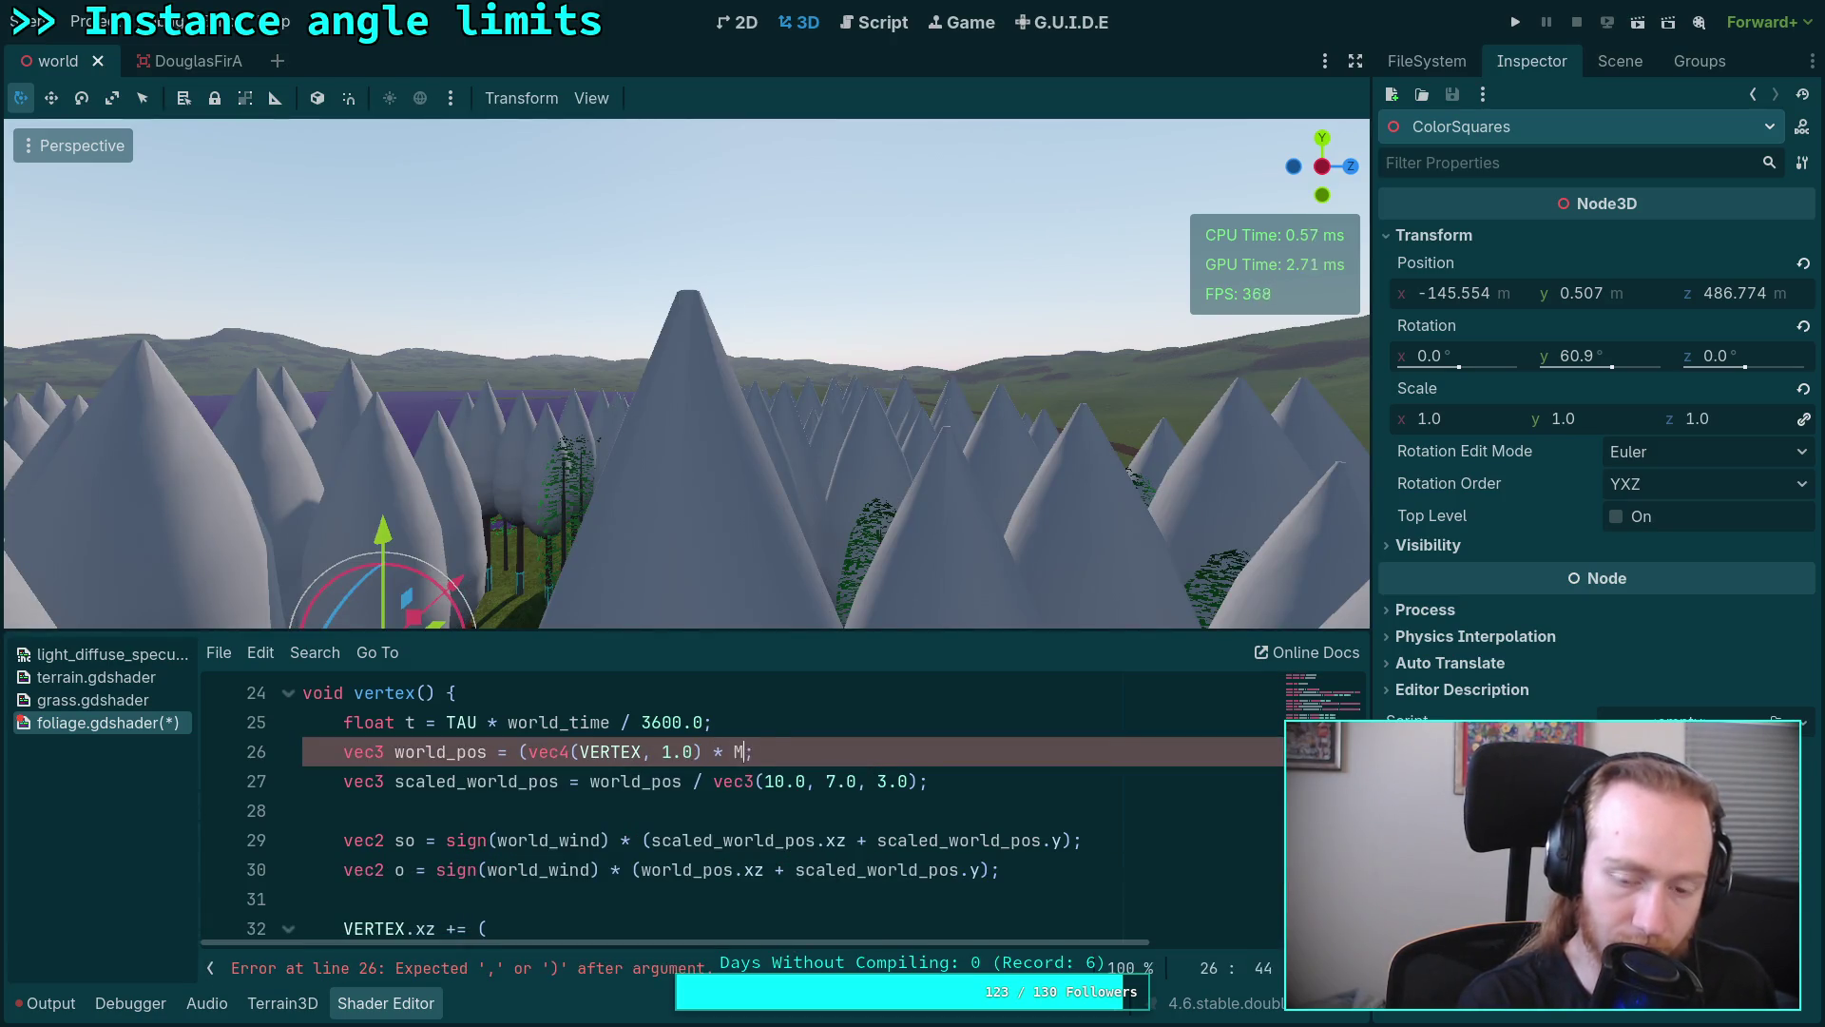
Step: Multiply by MODEL_MATRIX (after trying MODELVIEW_MATRIX) and leave the line so the shader recompiles
key(Down)
key(Return)
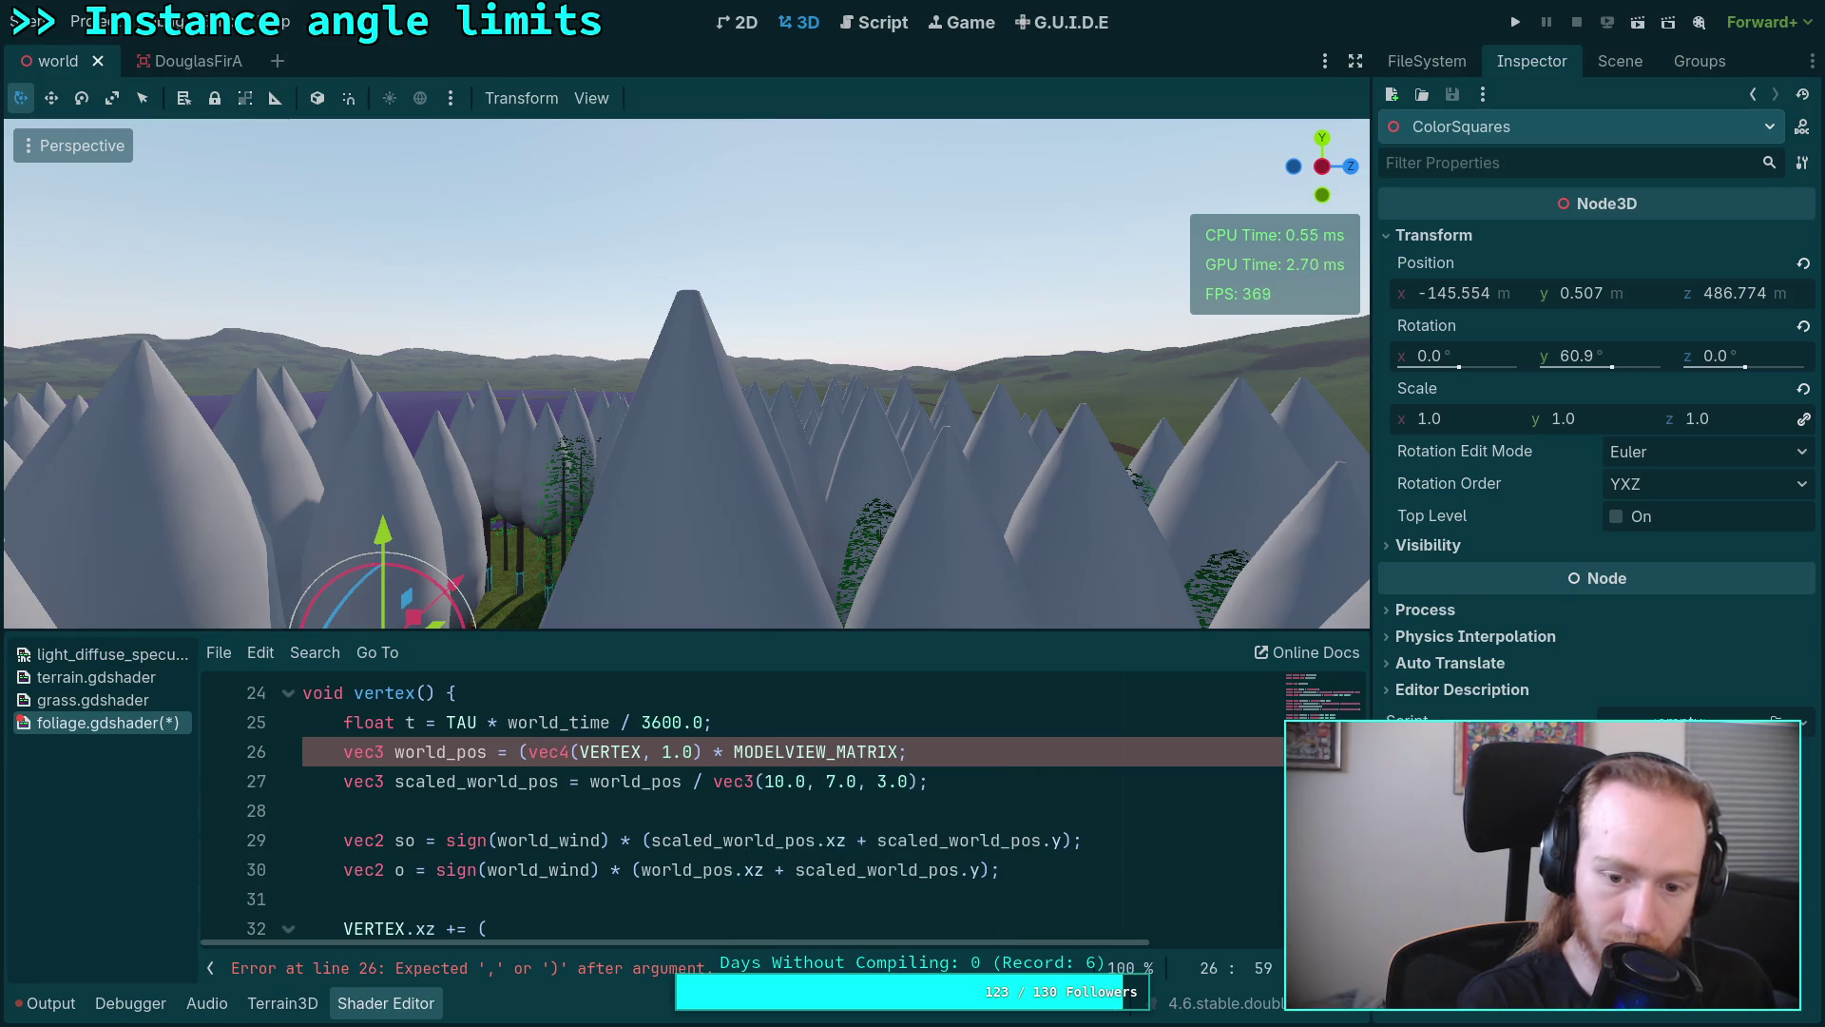
text(L)
key(Return)
text().x)
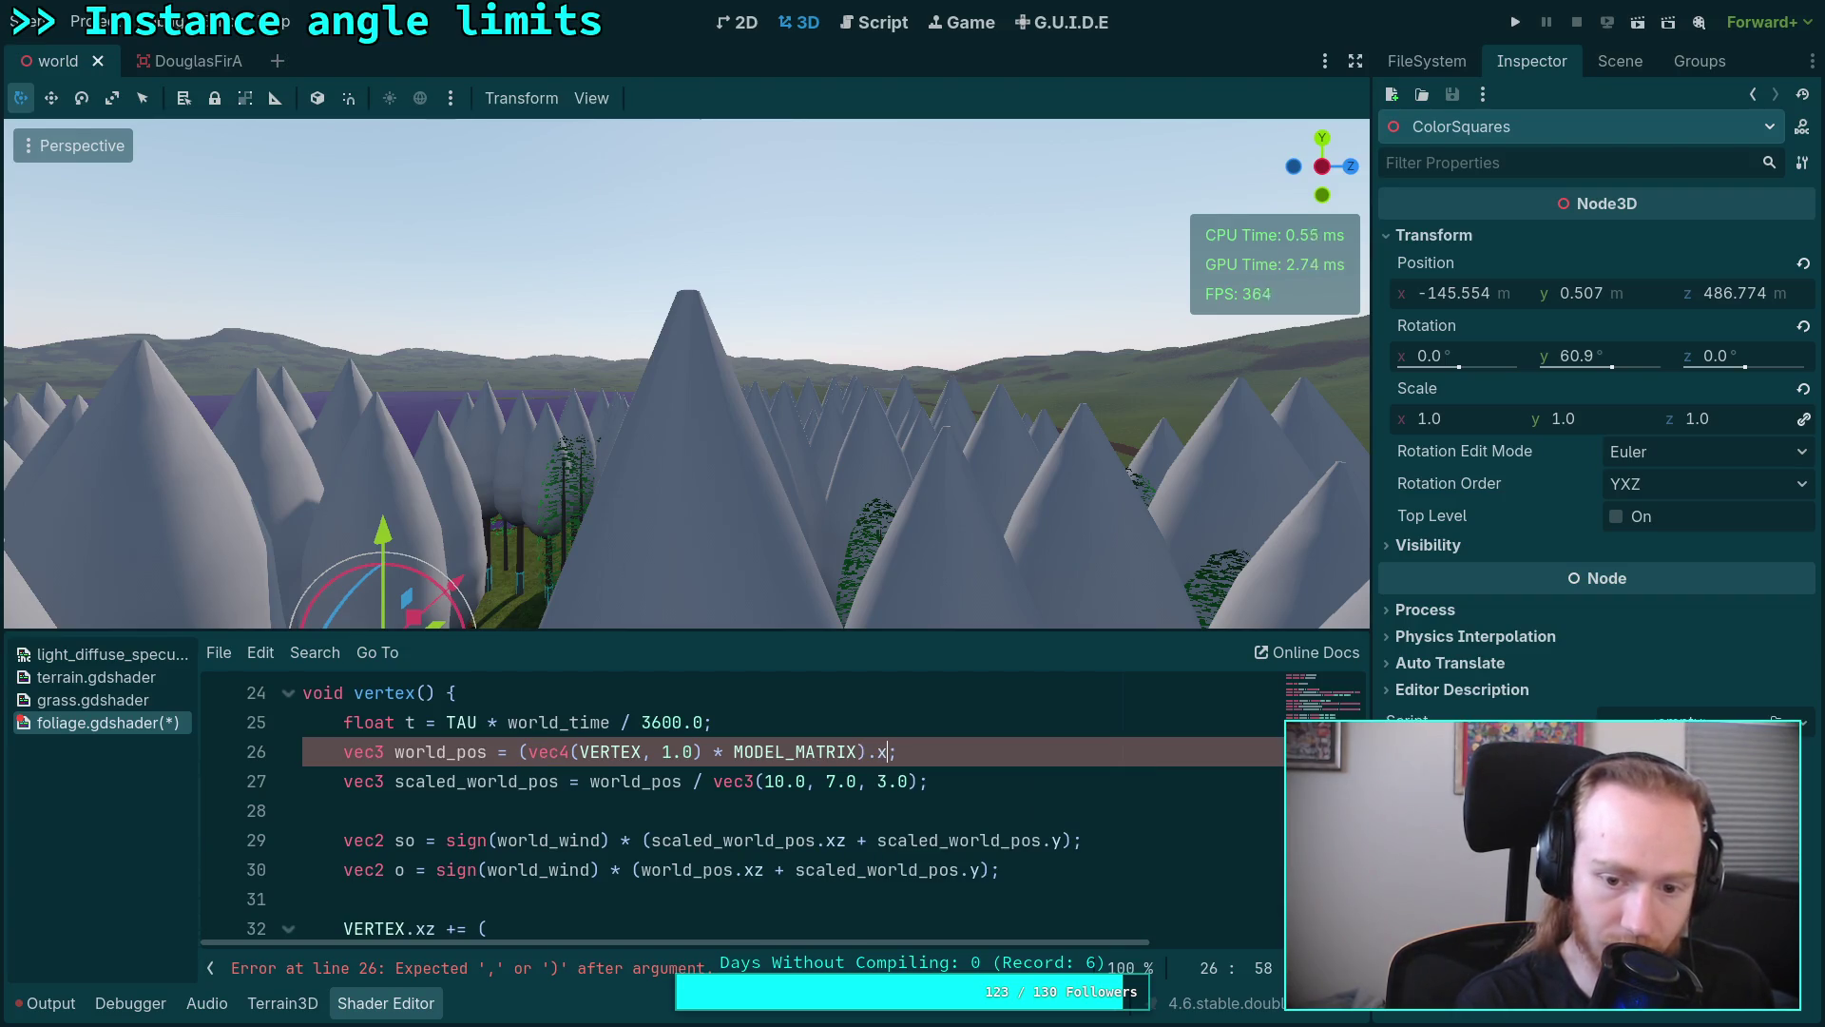
text(yz)
click(581, 839)
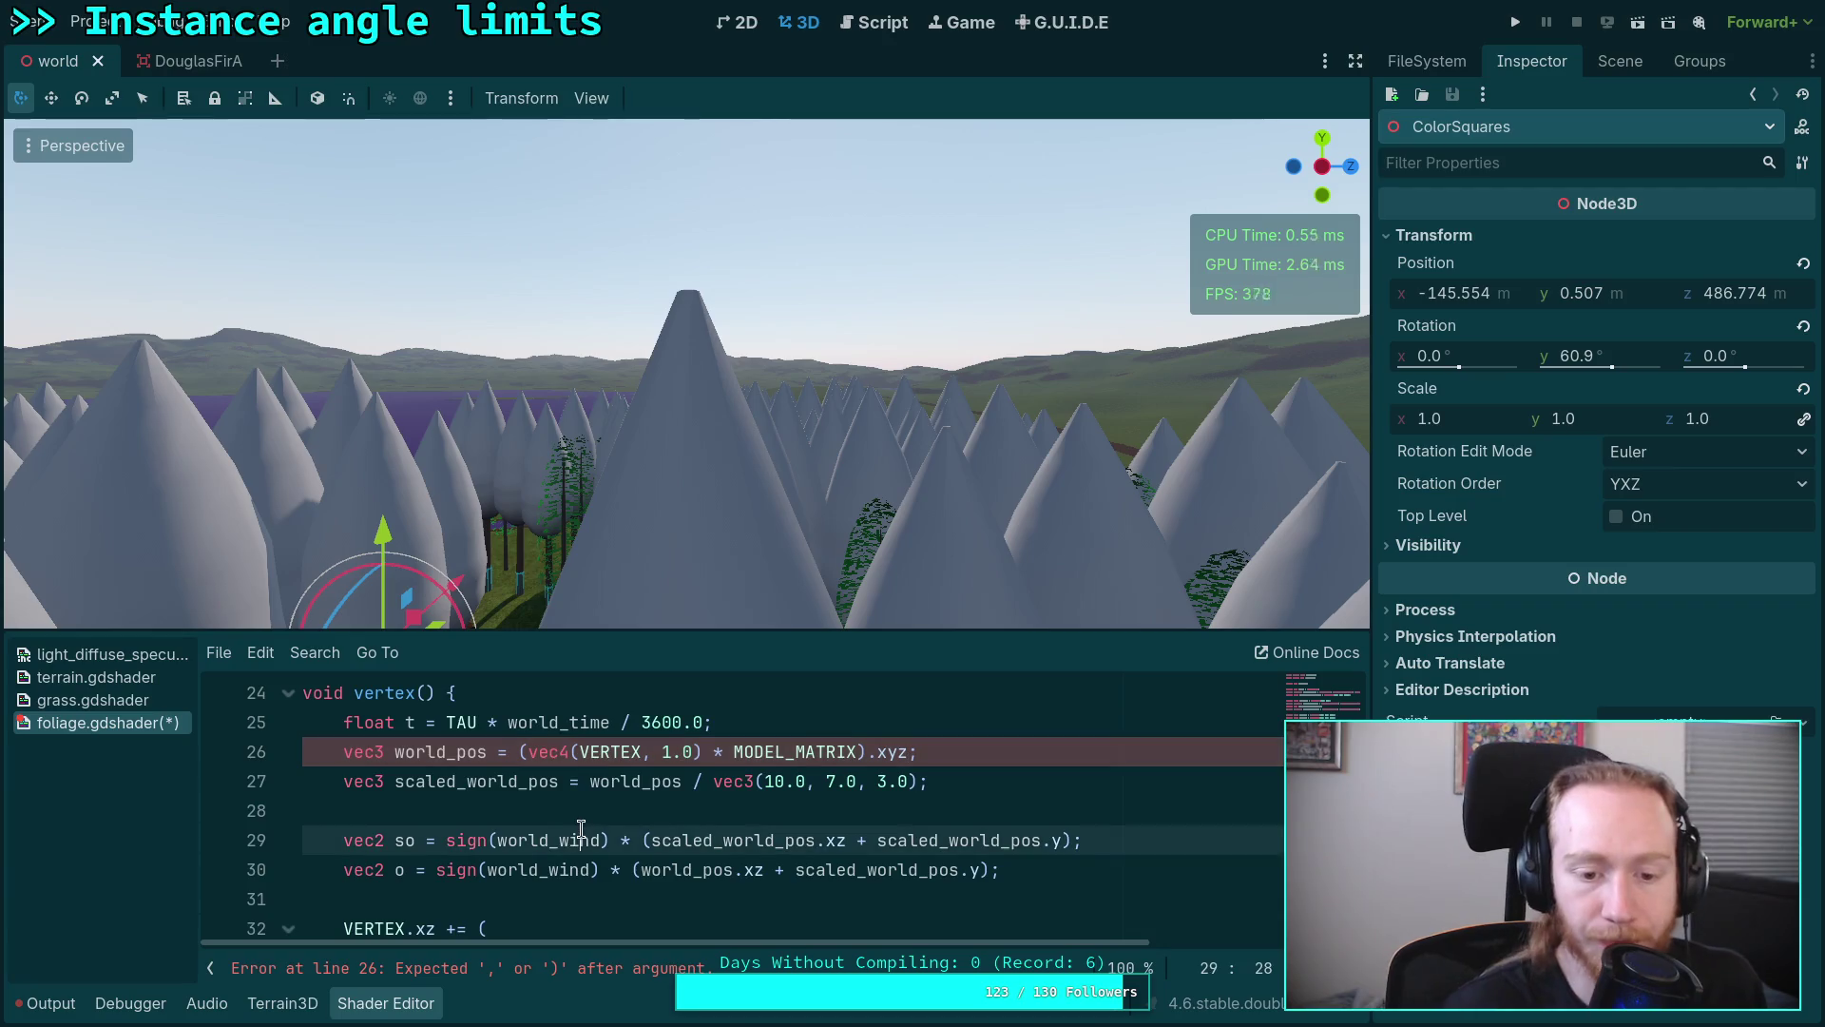
click(597, 808)
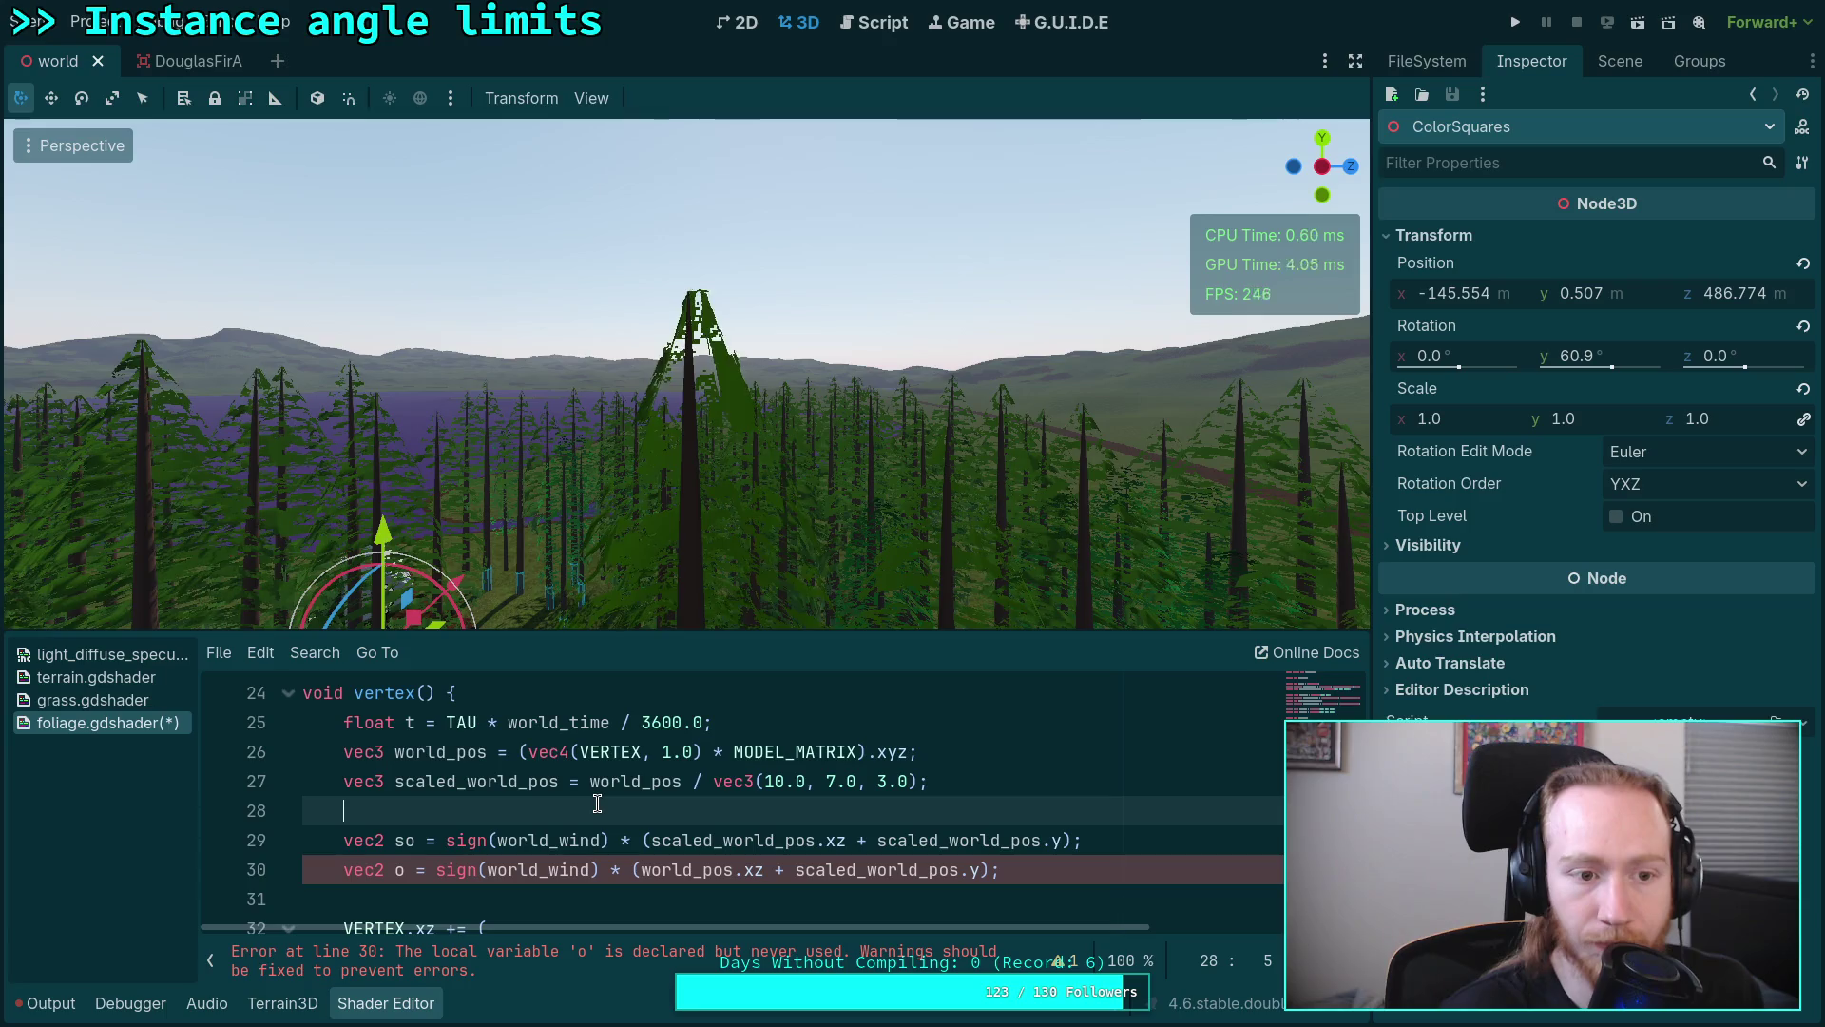
Step: Fly back over the lake to confirm the trees render, then switch to the shader docs
key(s)
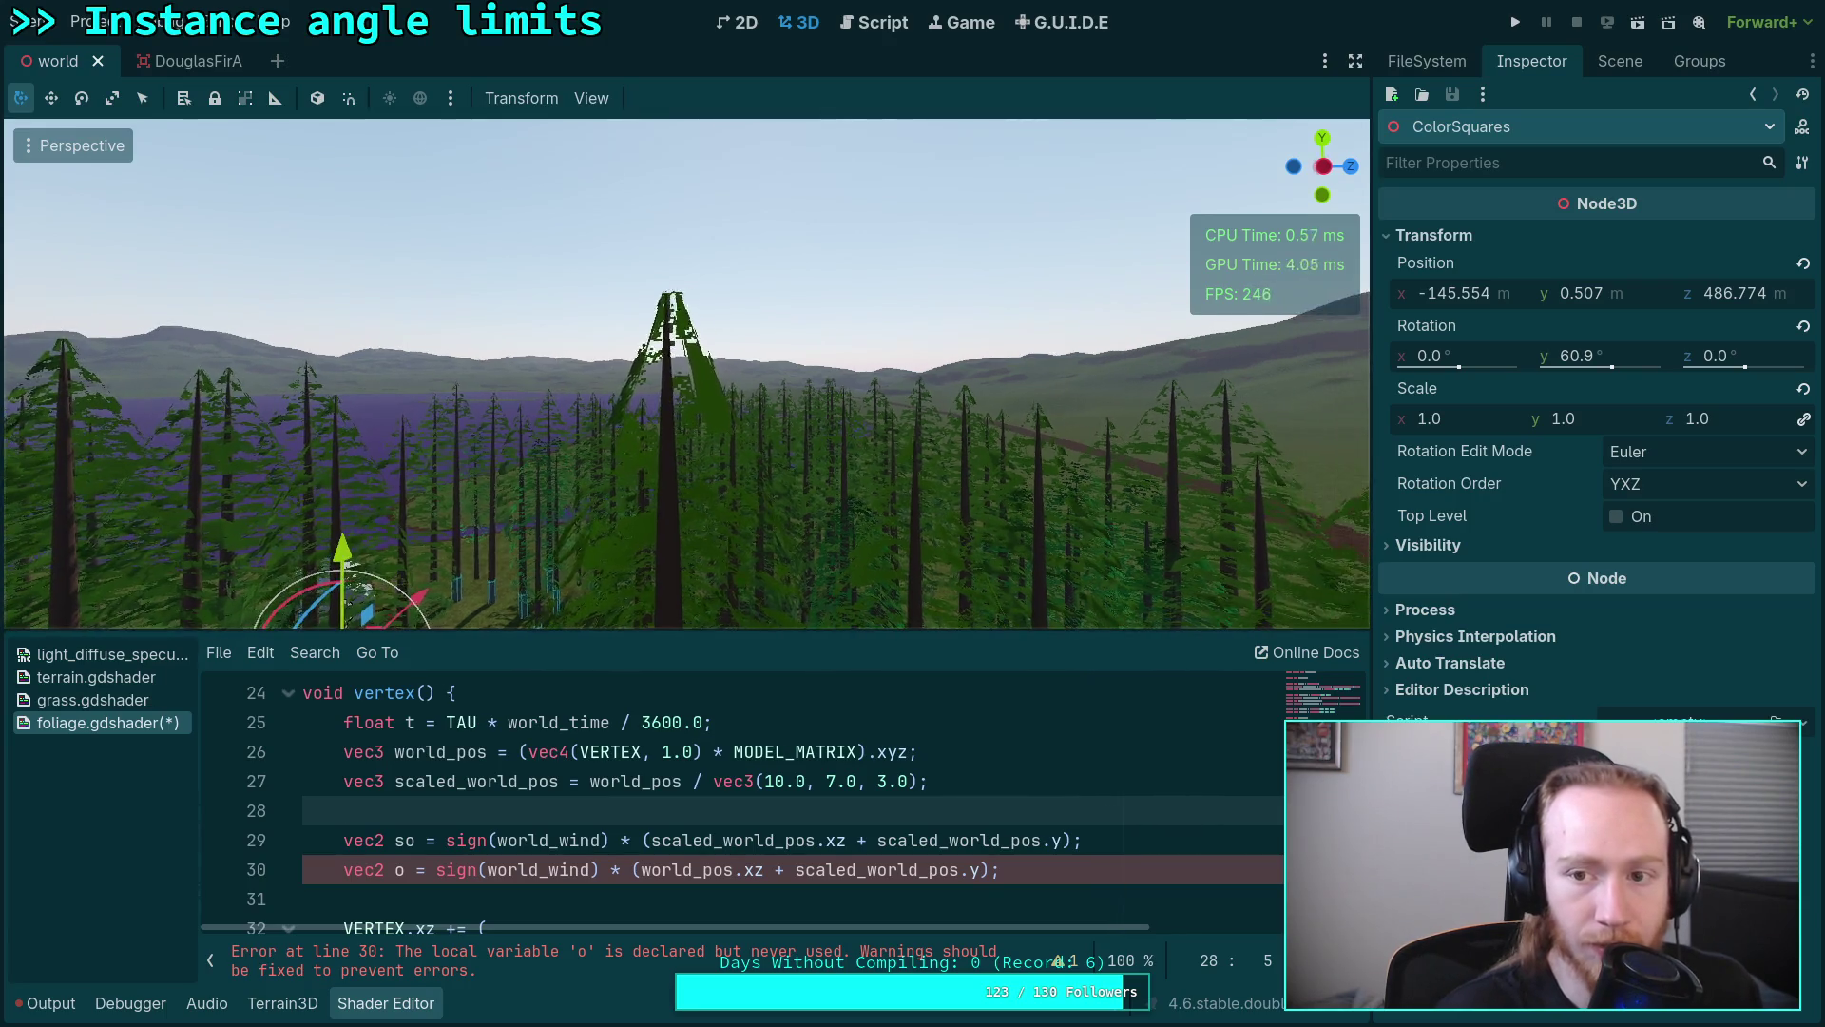
key(s)
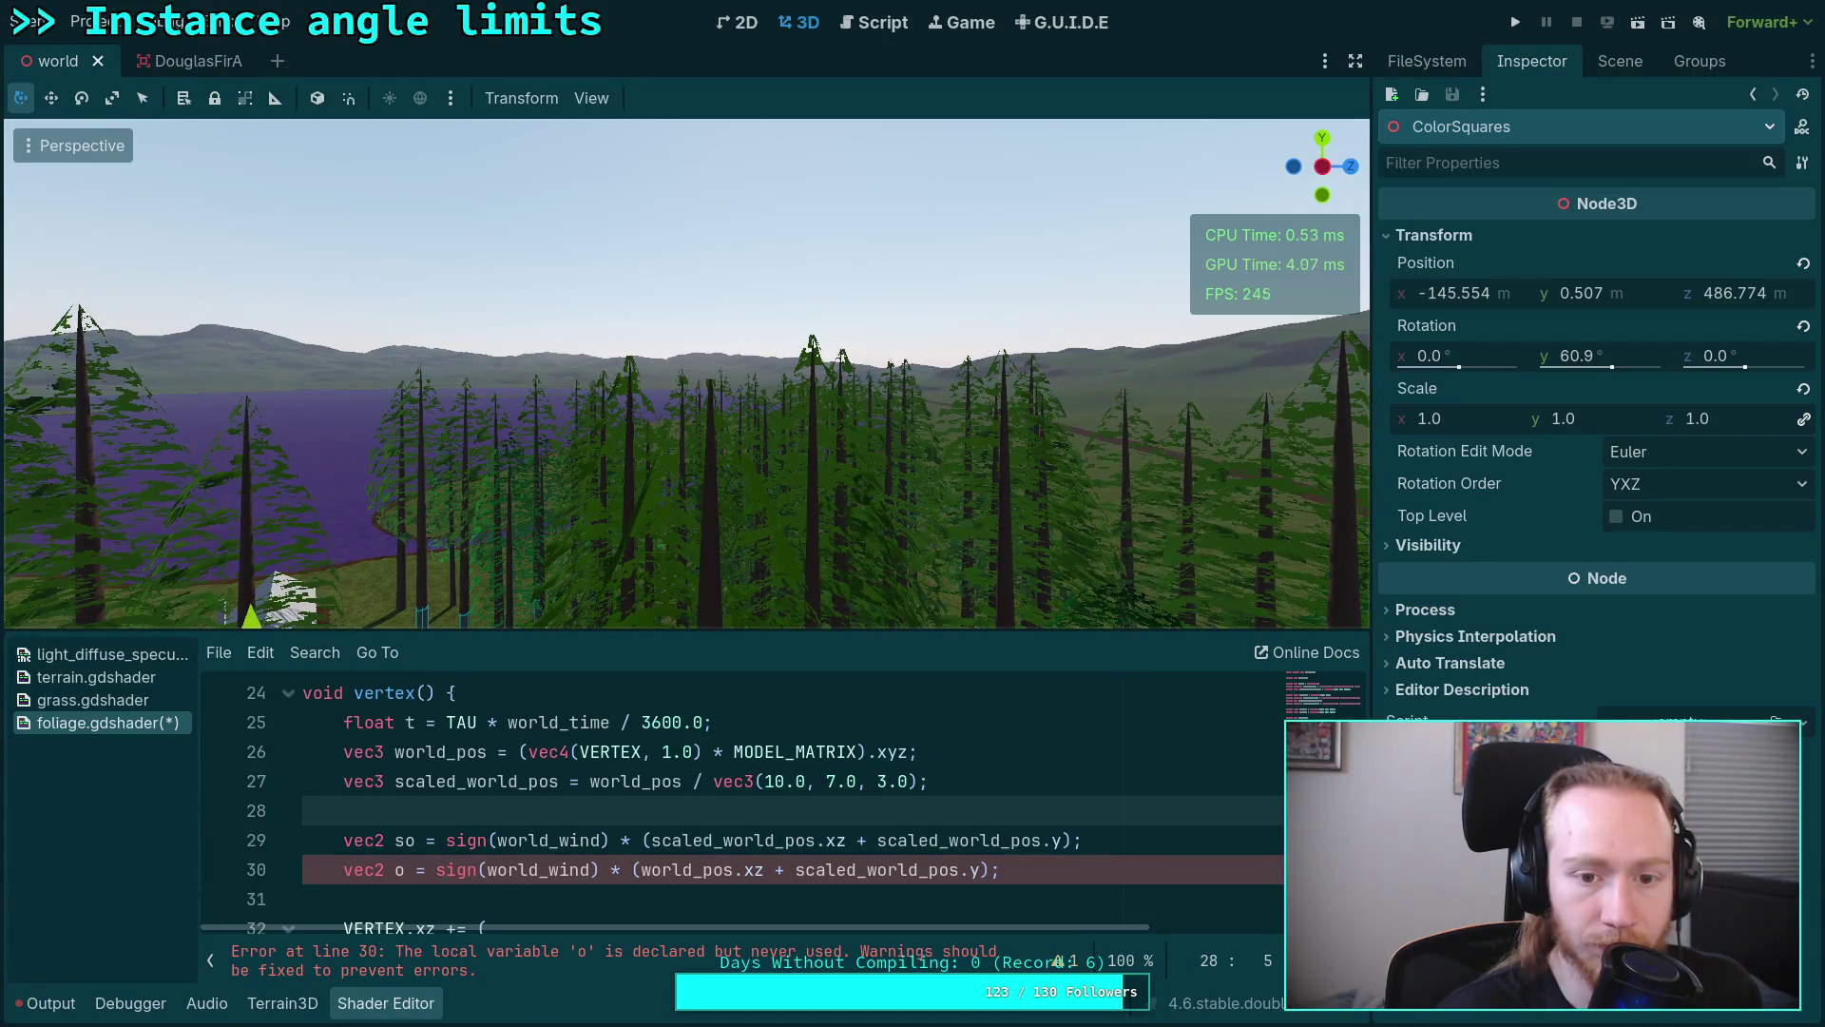
key(w)
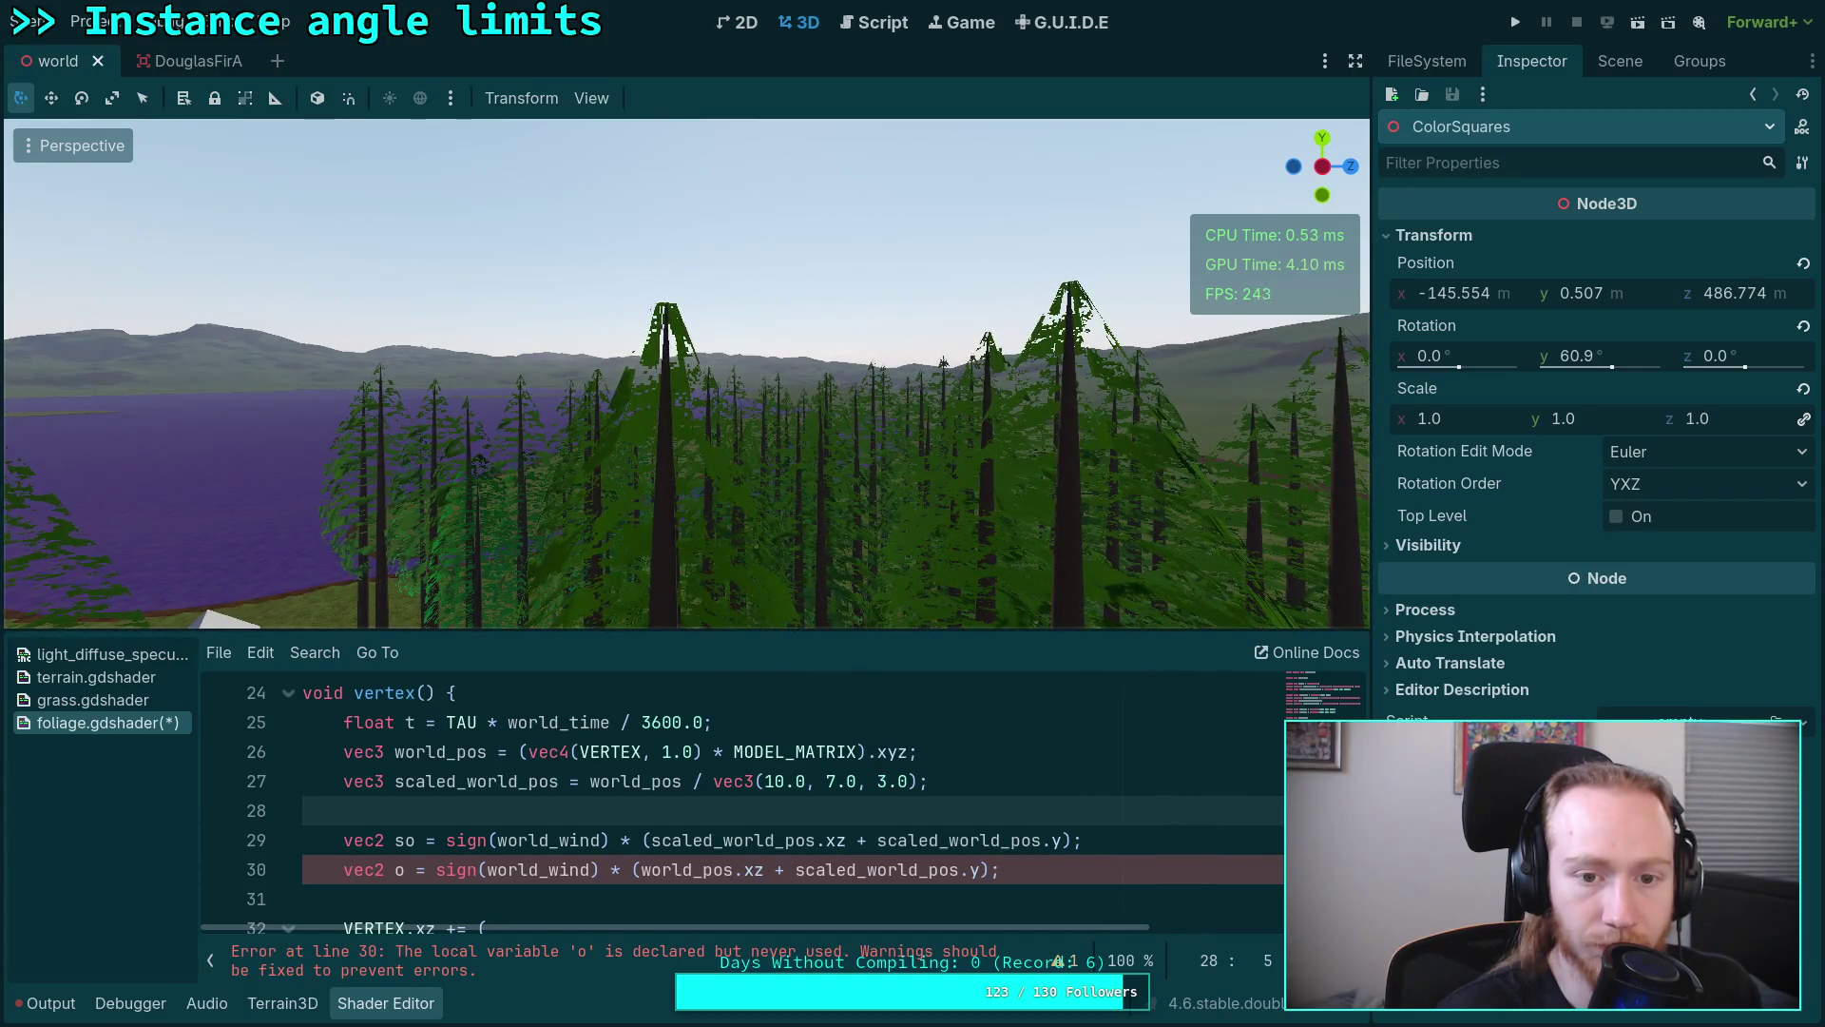
key(s)
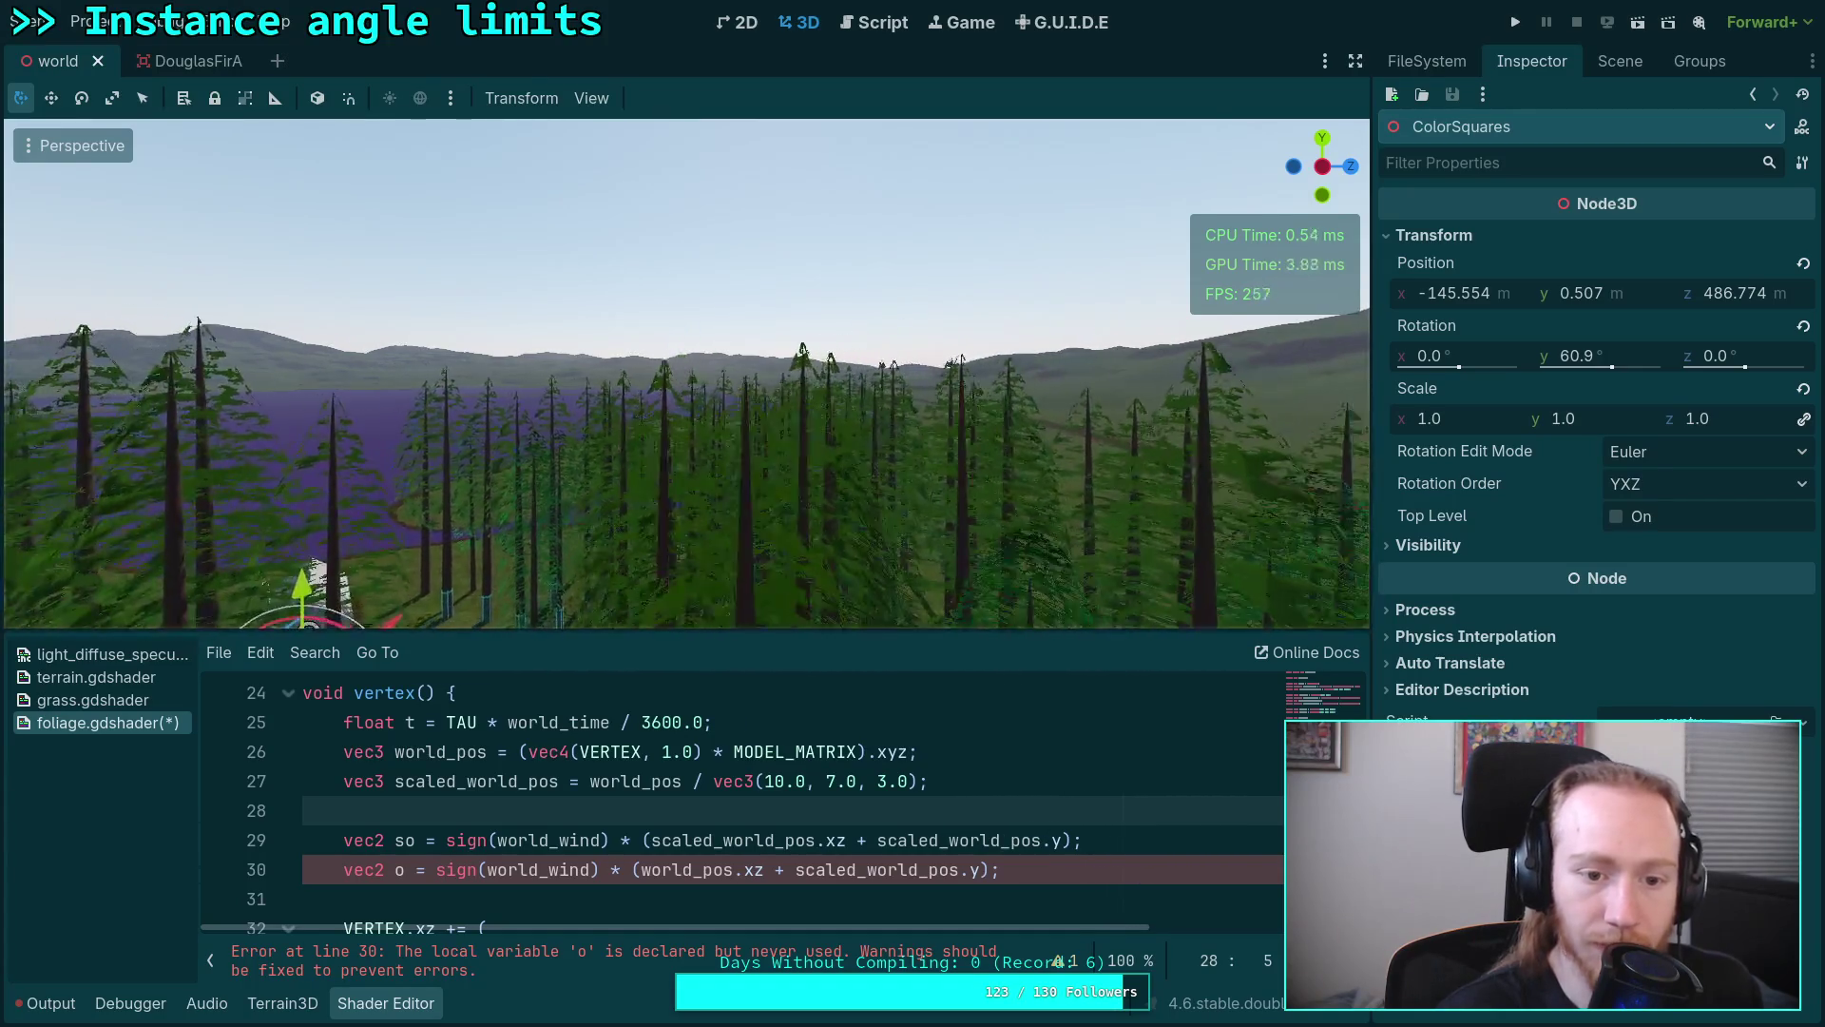
key(s)
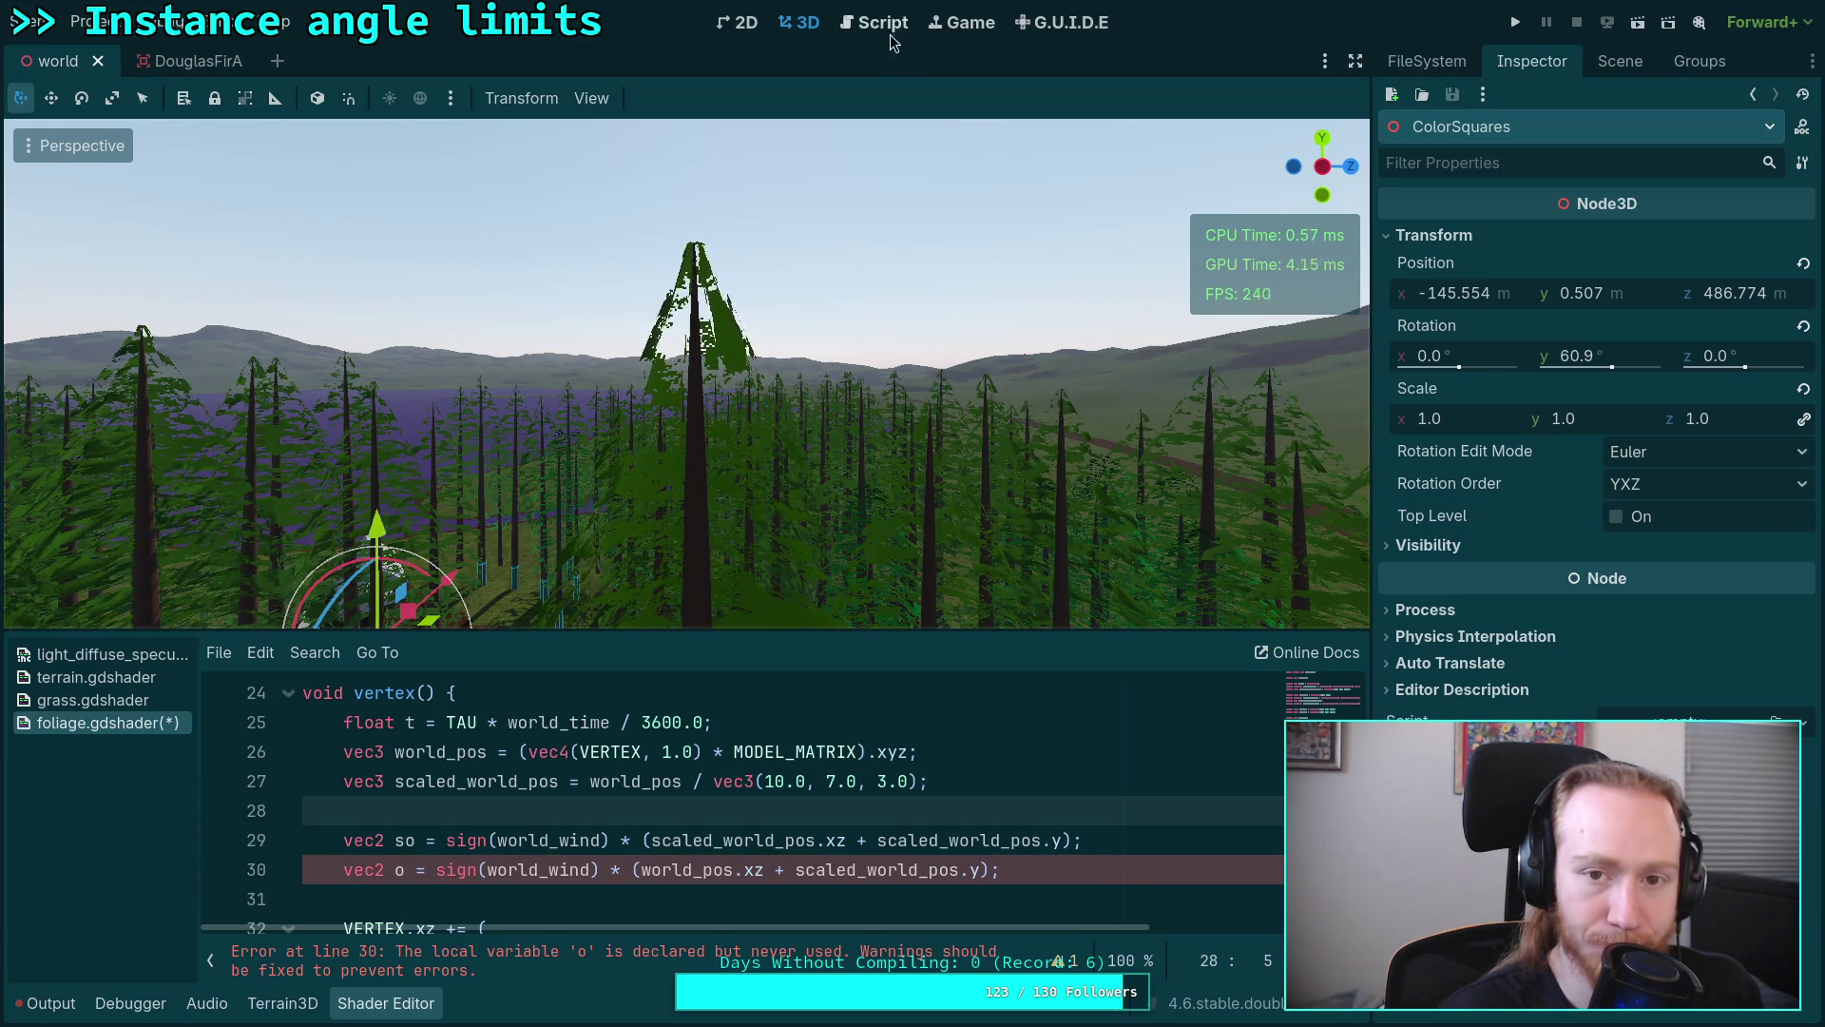
key(alt+Tab)
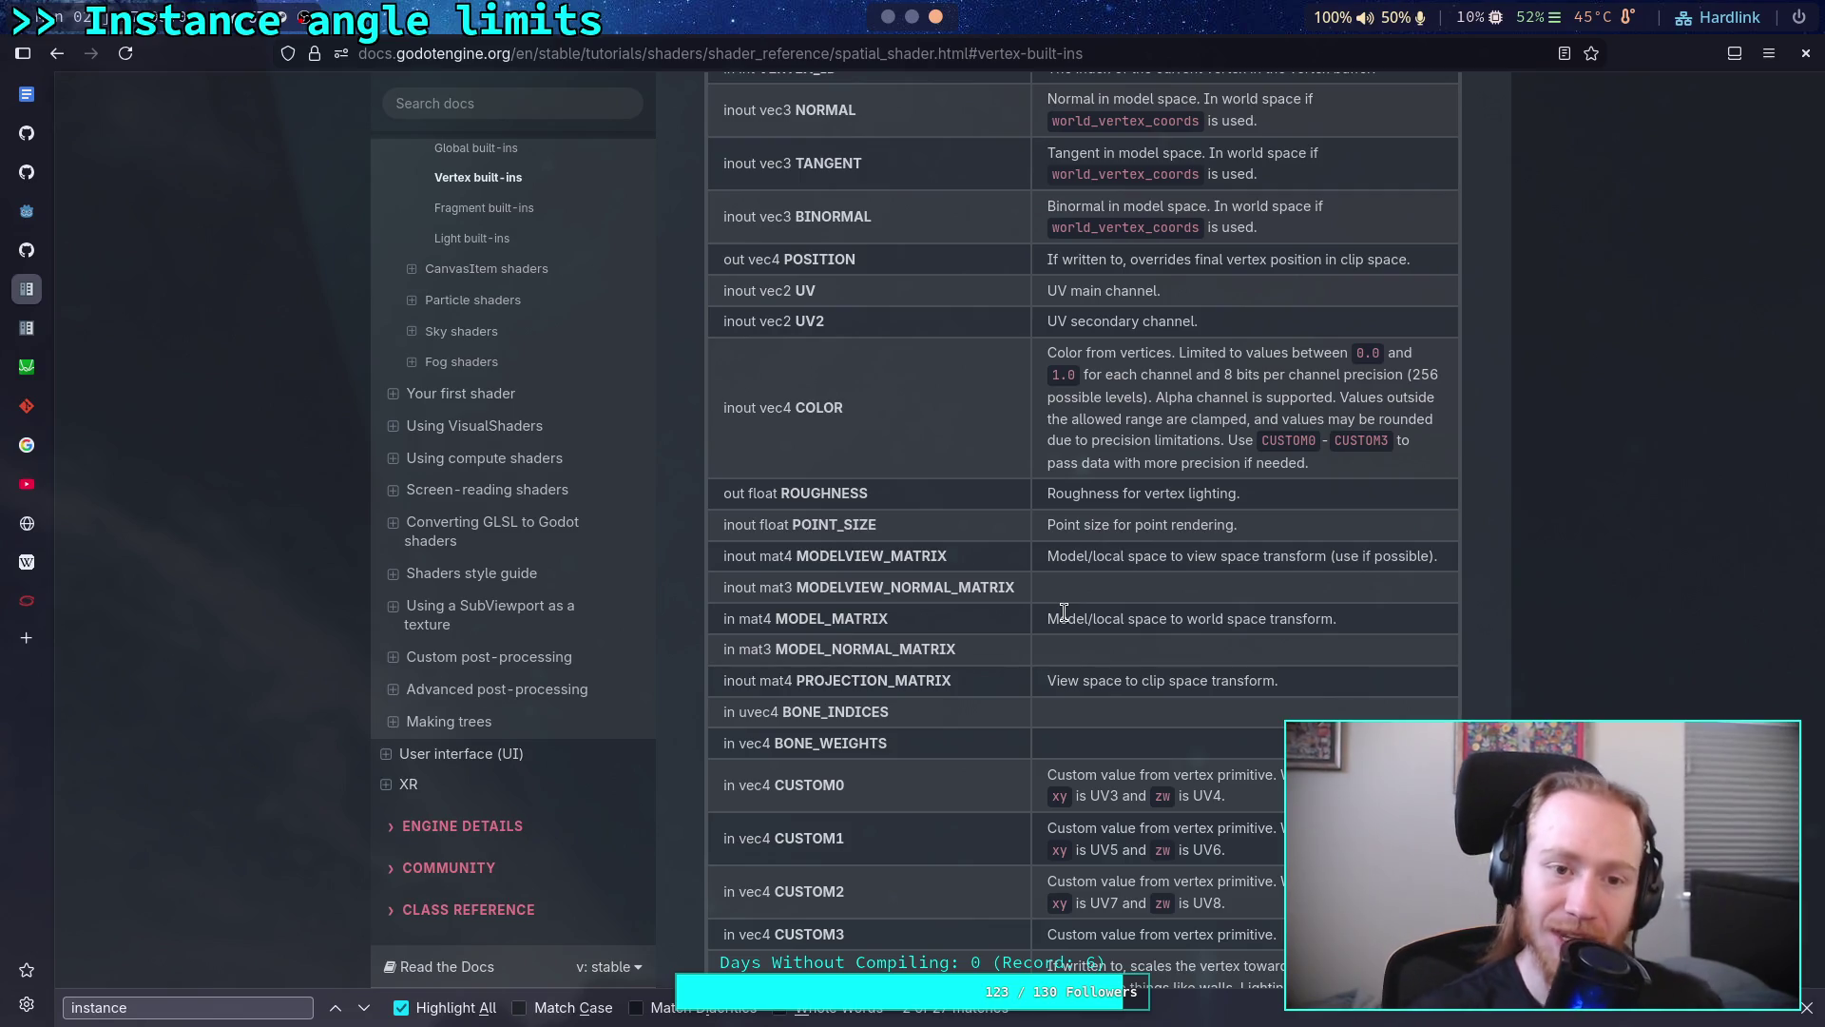
scroll(1153, 628, down, 5)
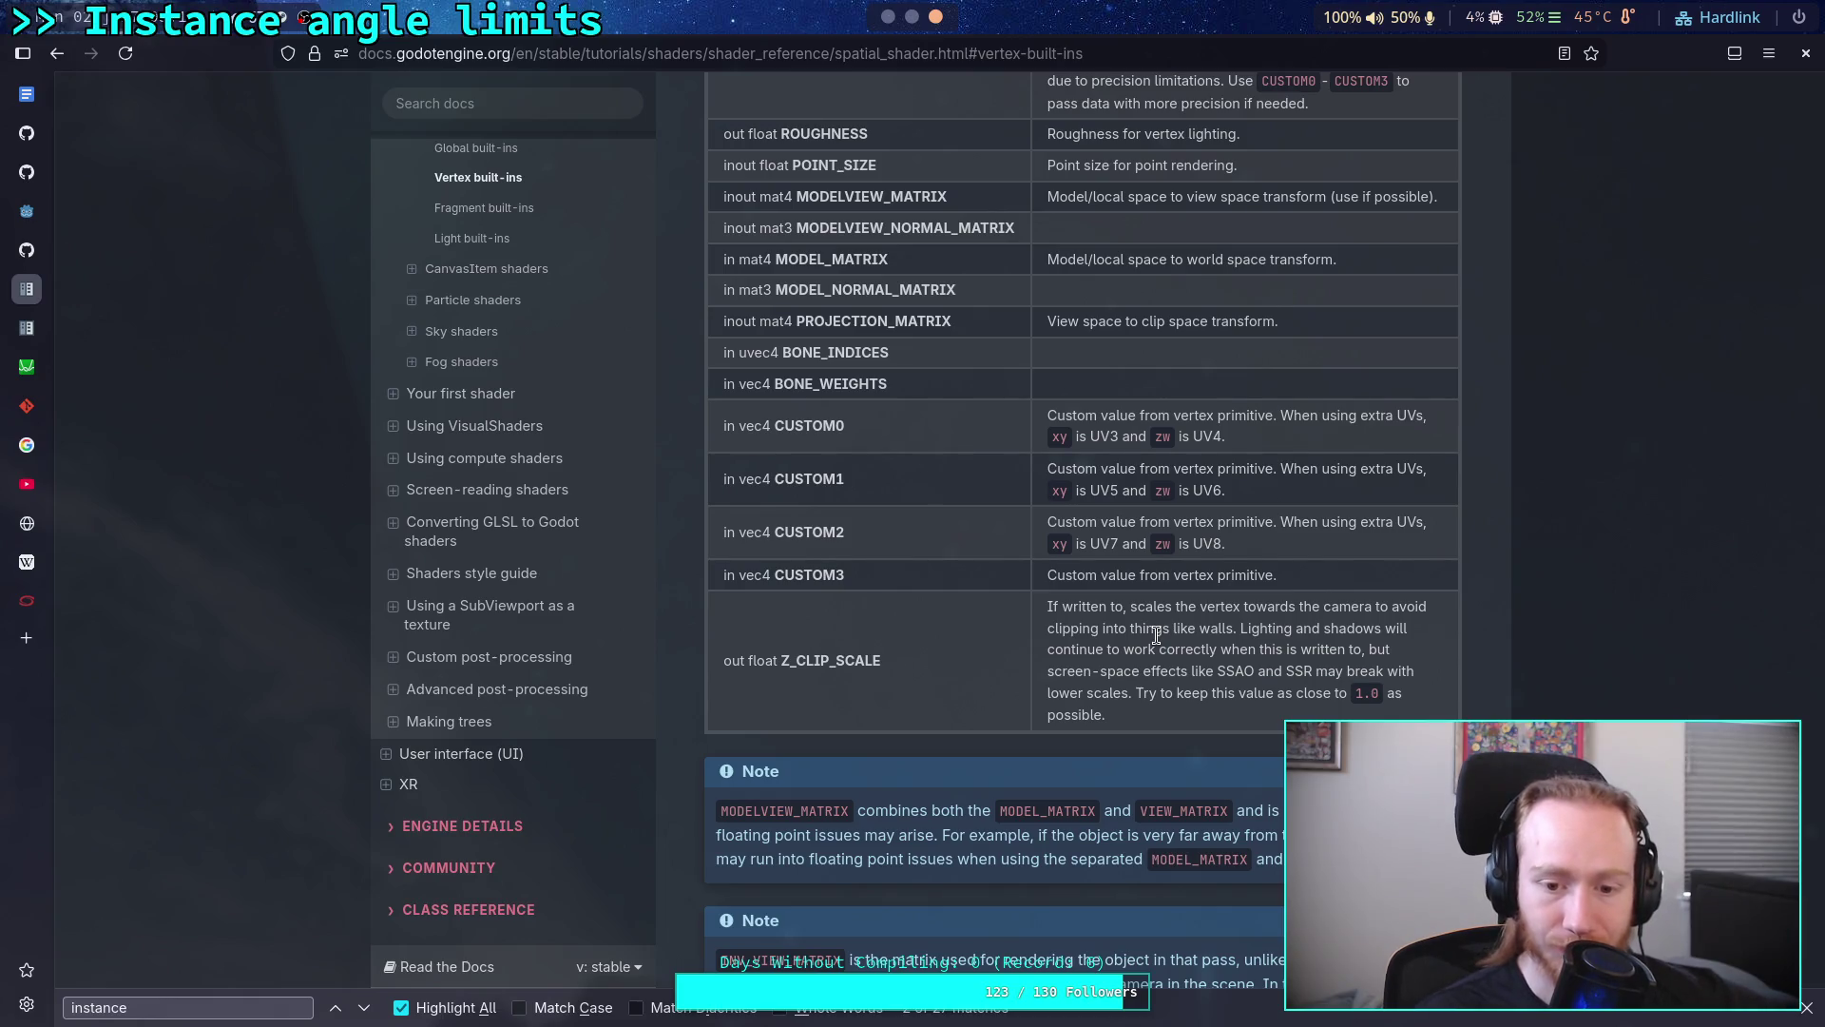
scroll(1156, 636, down, 3)
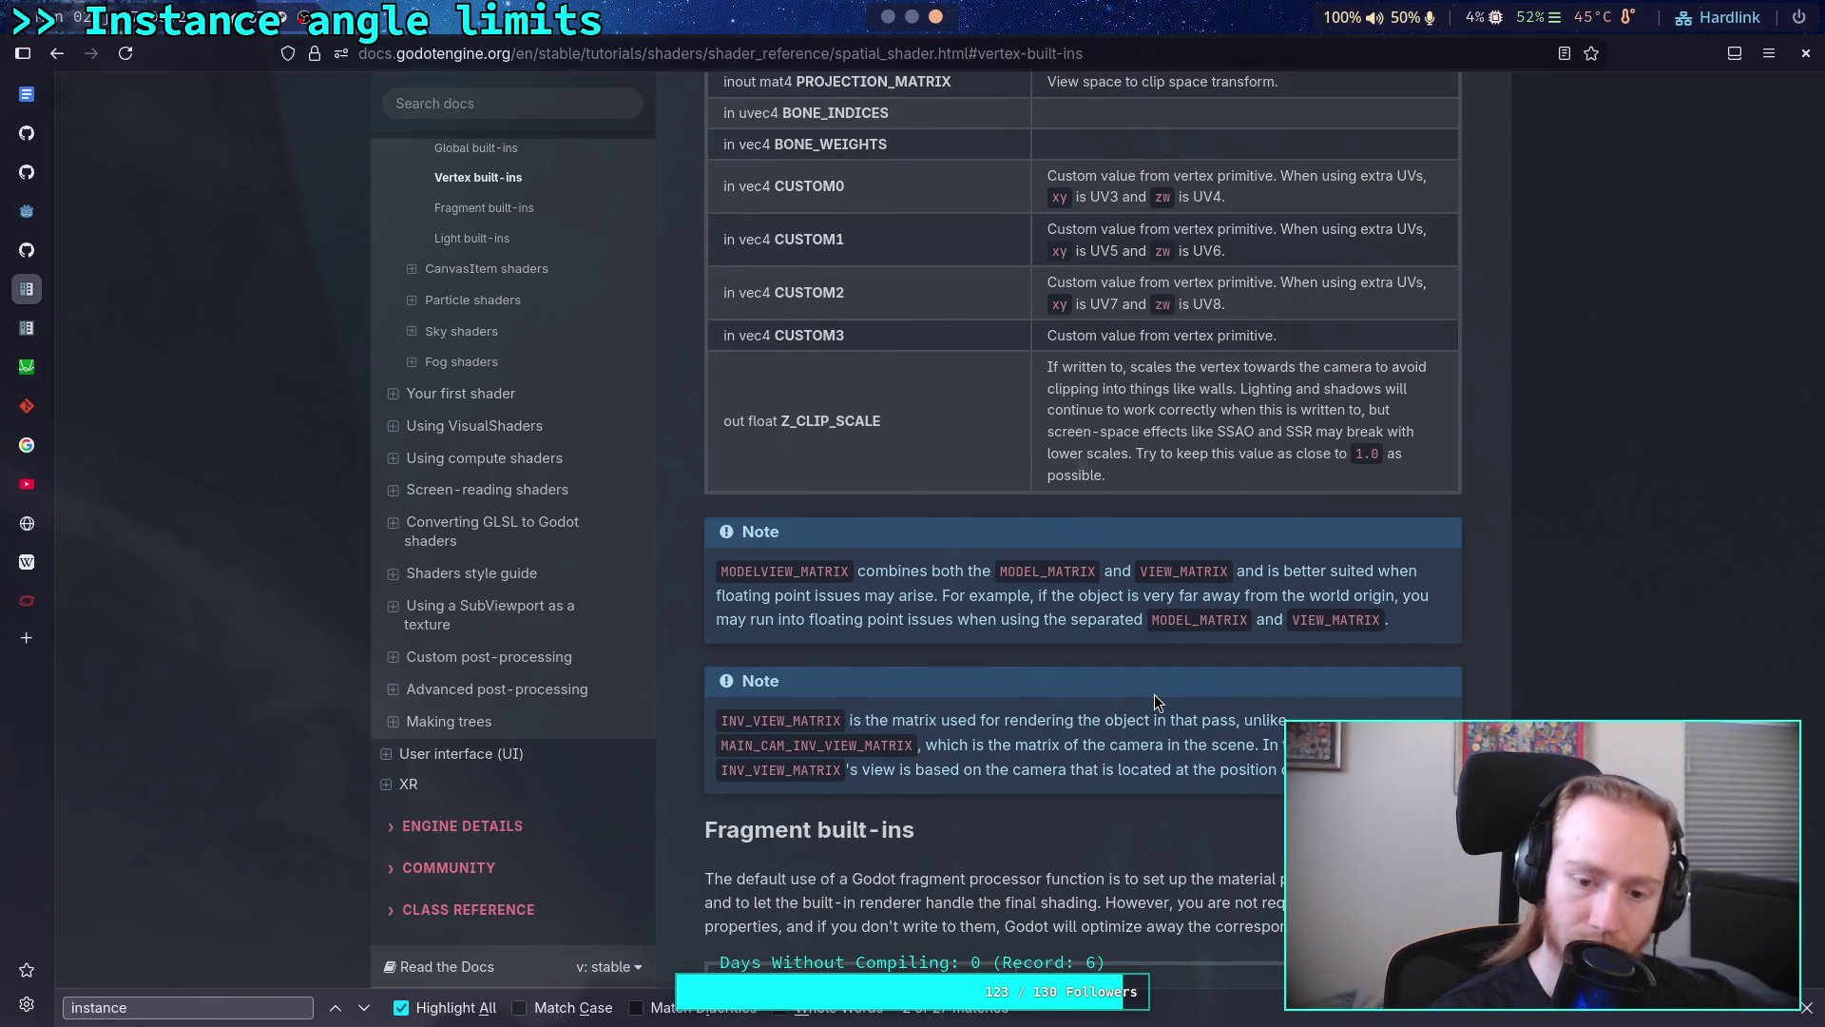
scroll(1154, 694, up, 5)
scroll(1079, 705, up, 3)
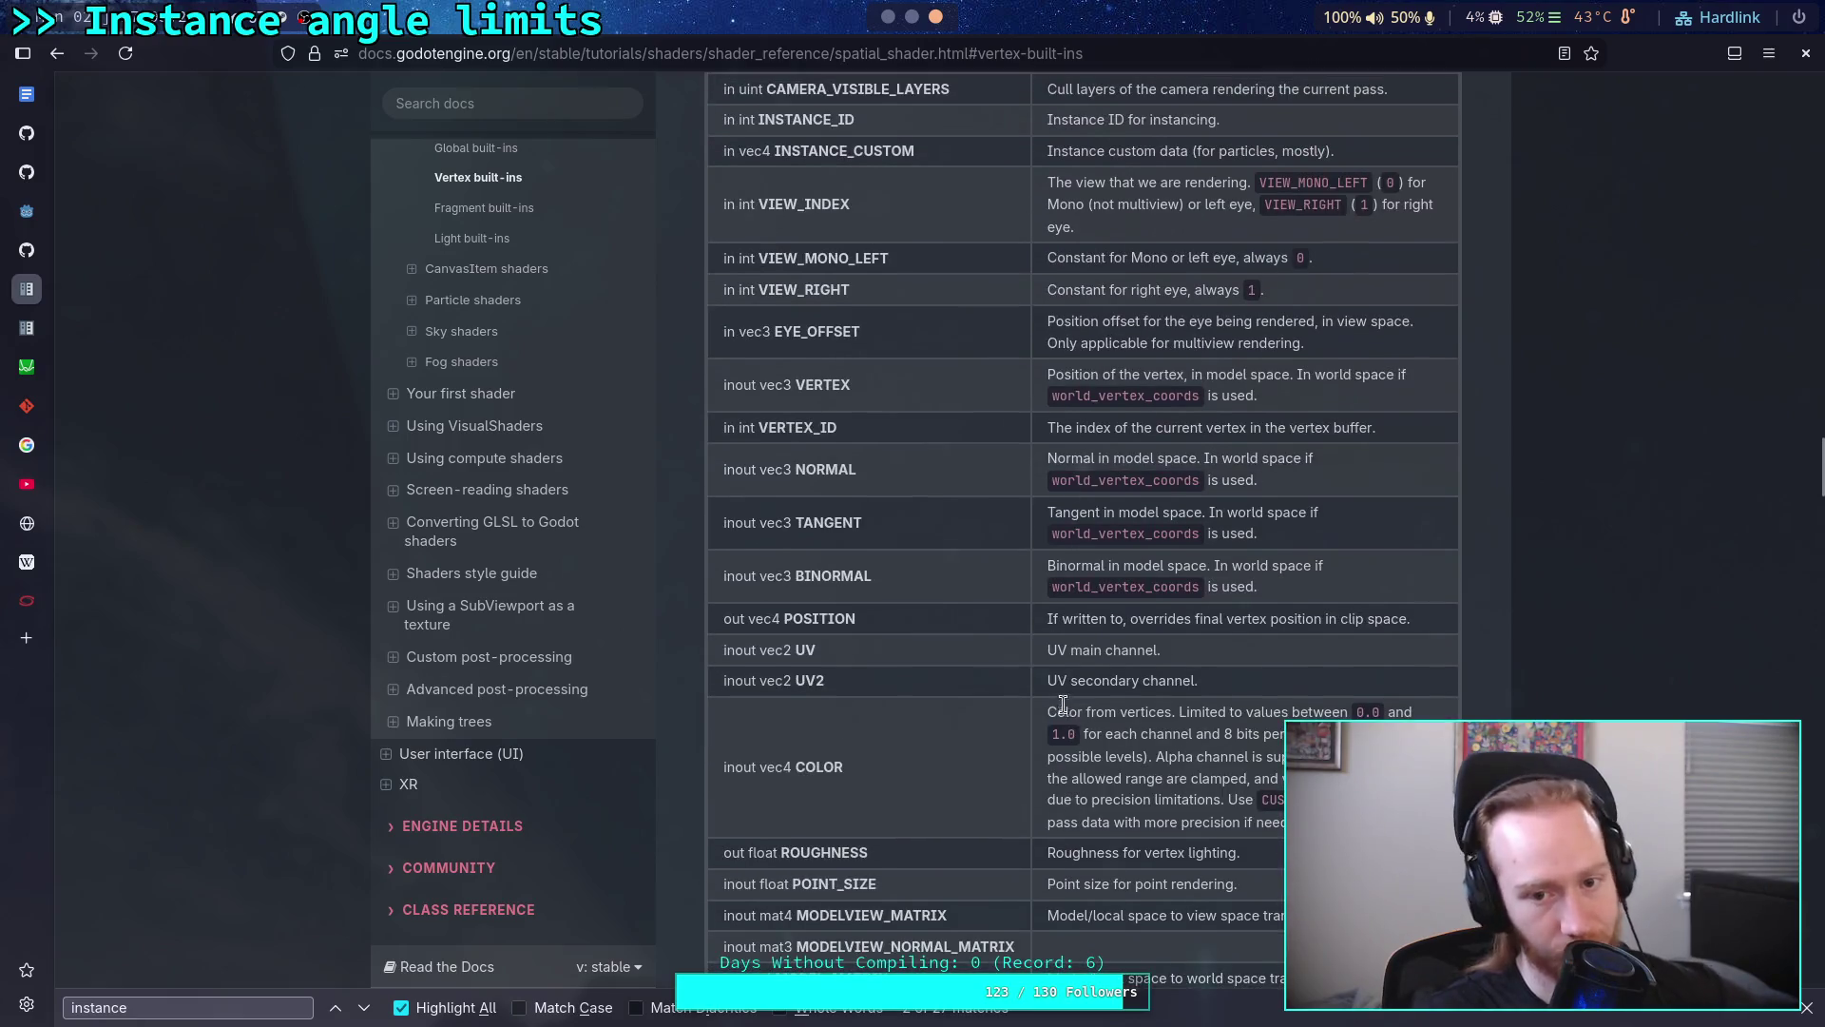
scroll(1062, 706, up, 3)
scroll(1058, 685, up, 2)
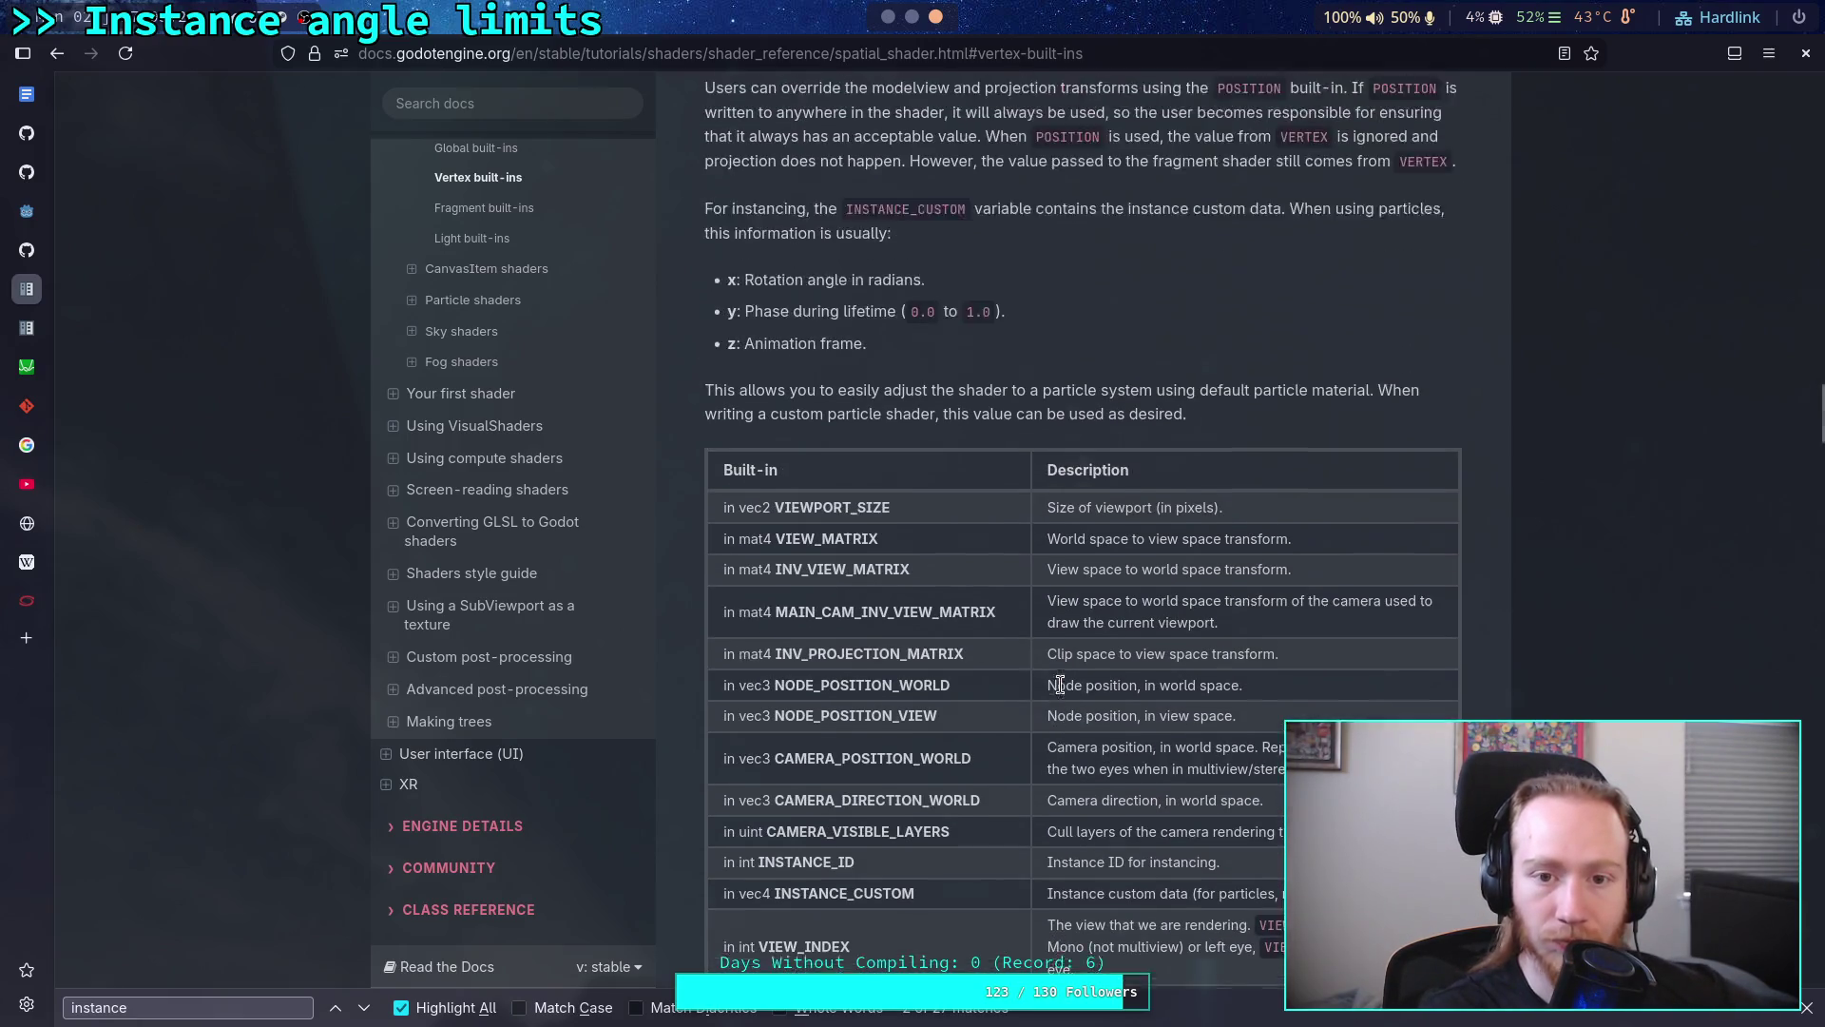
scroll(1060, 688, up, 2)
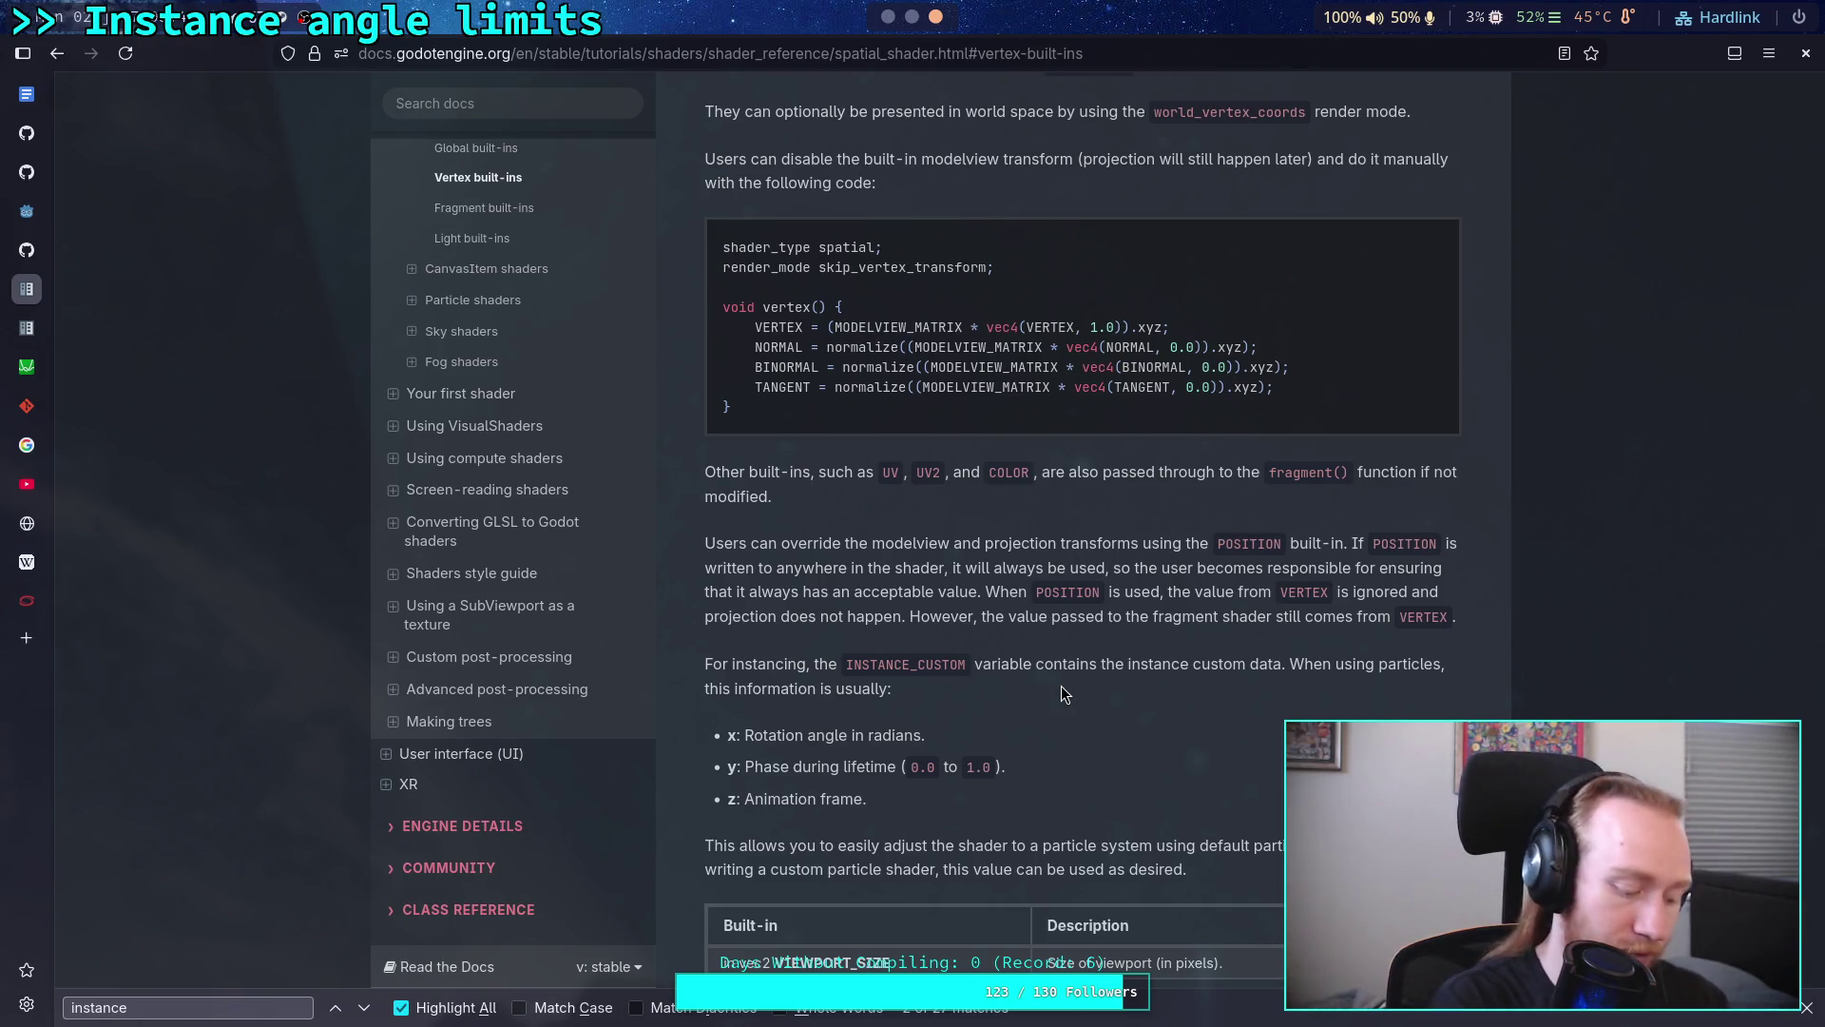
Step: Leave the skip_vertex_transform example and bring the Godot editor back into view
key(super+1)
key(super+2)
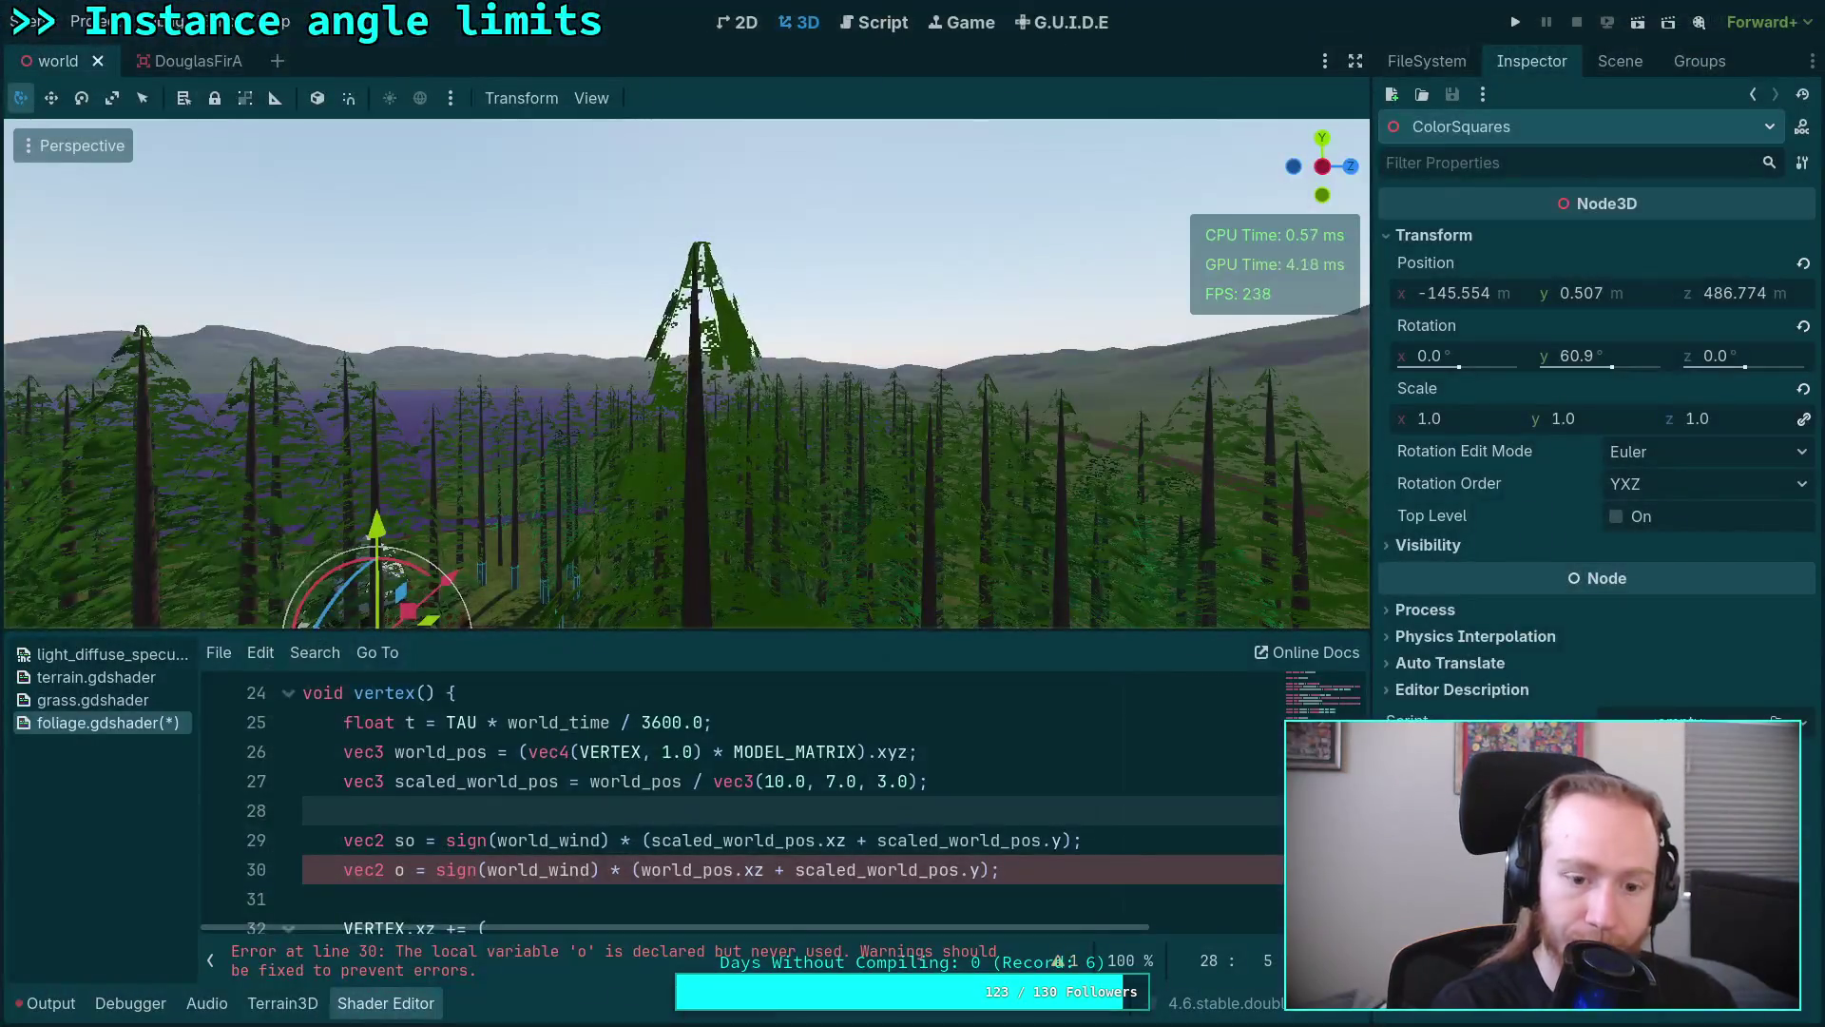
Step: Reorder line 26 to MODEL_MATRIX * vec4(VERTEX, 1.0), then switch to the documentation workspace
drag(528, 751, 723, 752)
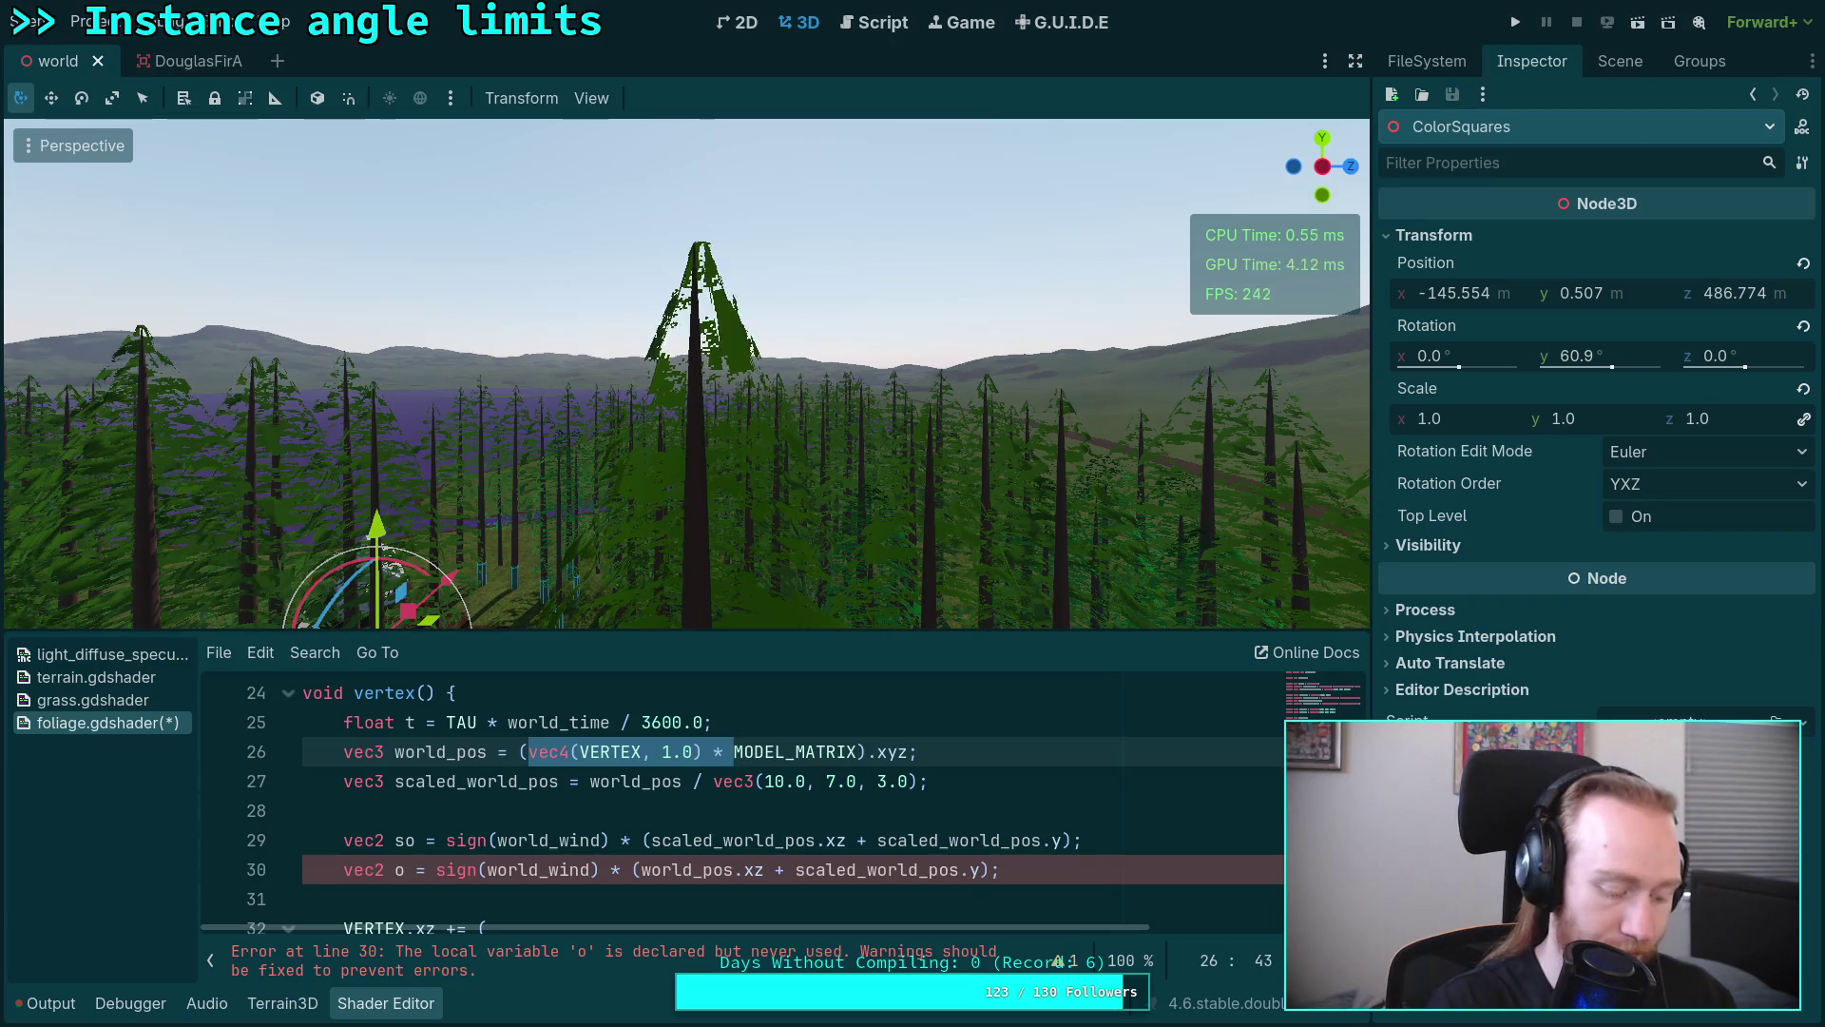
key(BackSpace)
text(* )
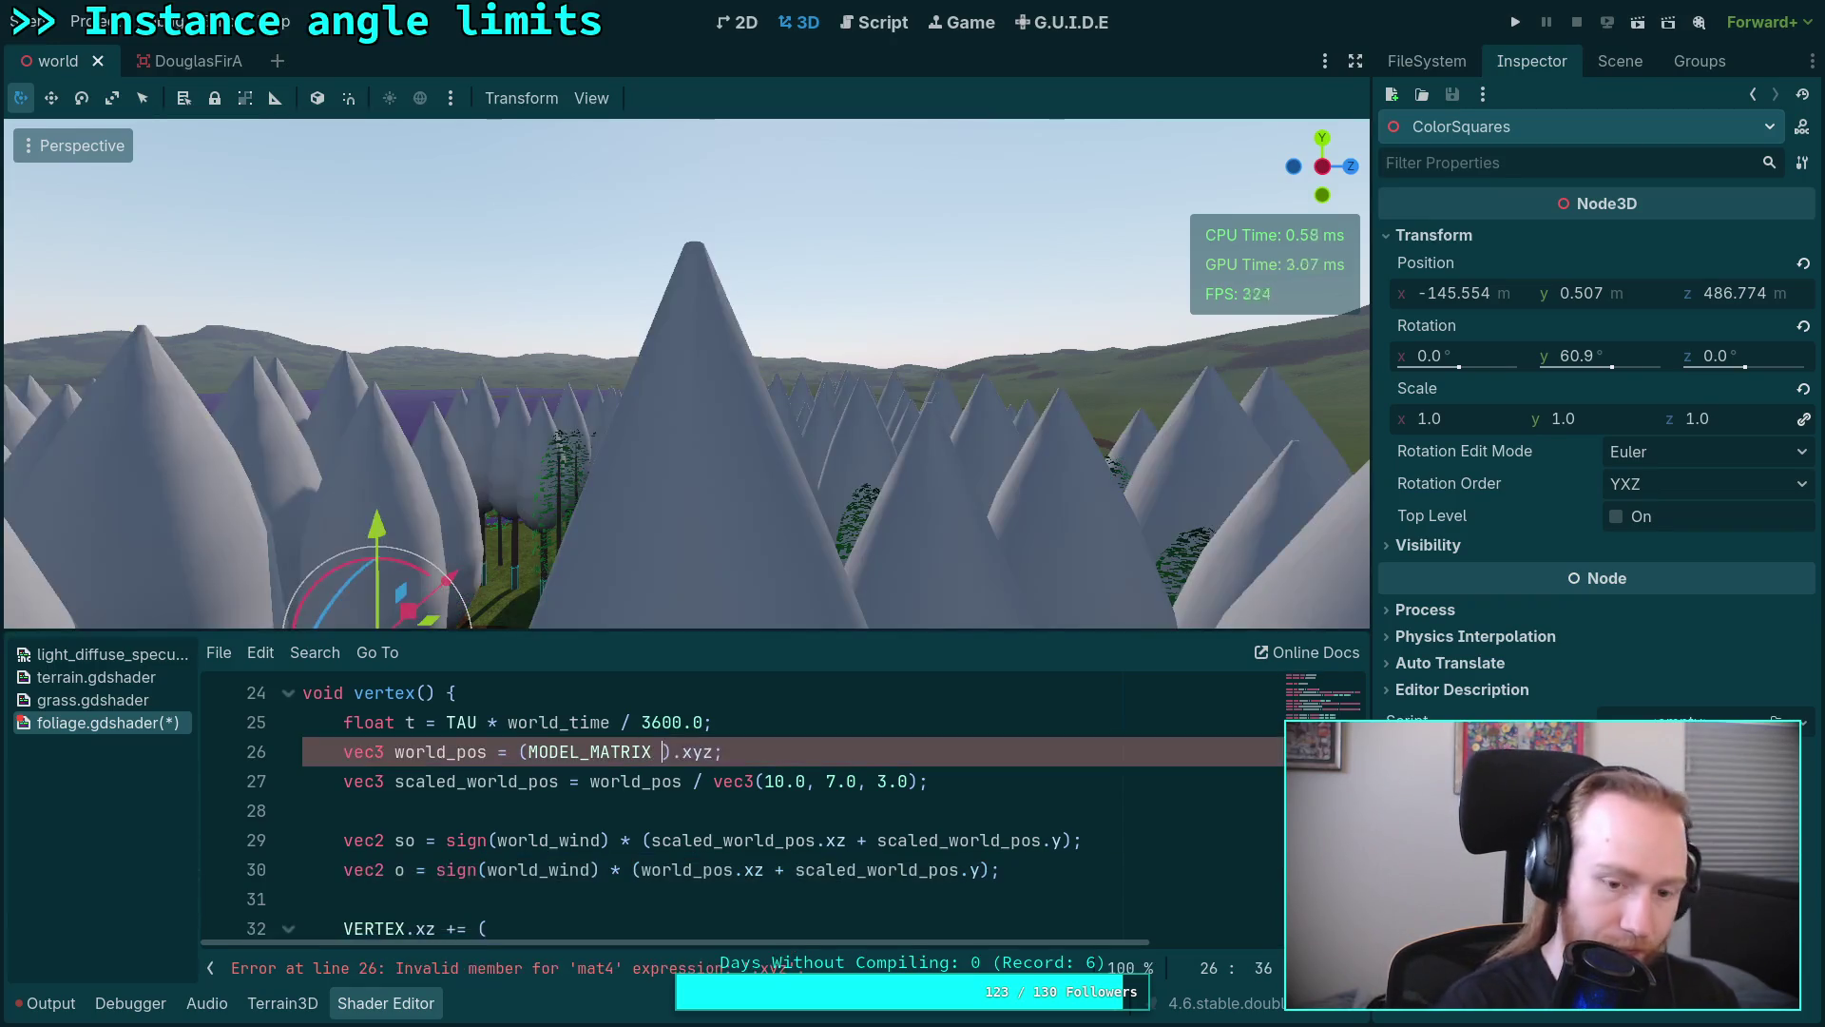
text(vec4(VERTEX, 1.0))
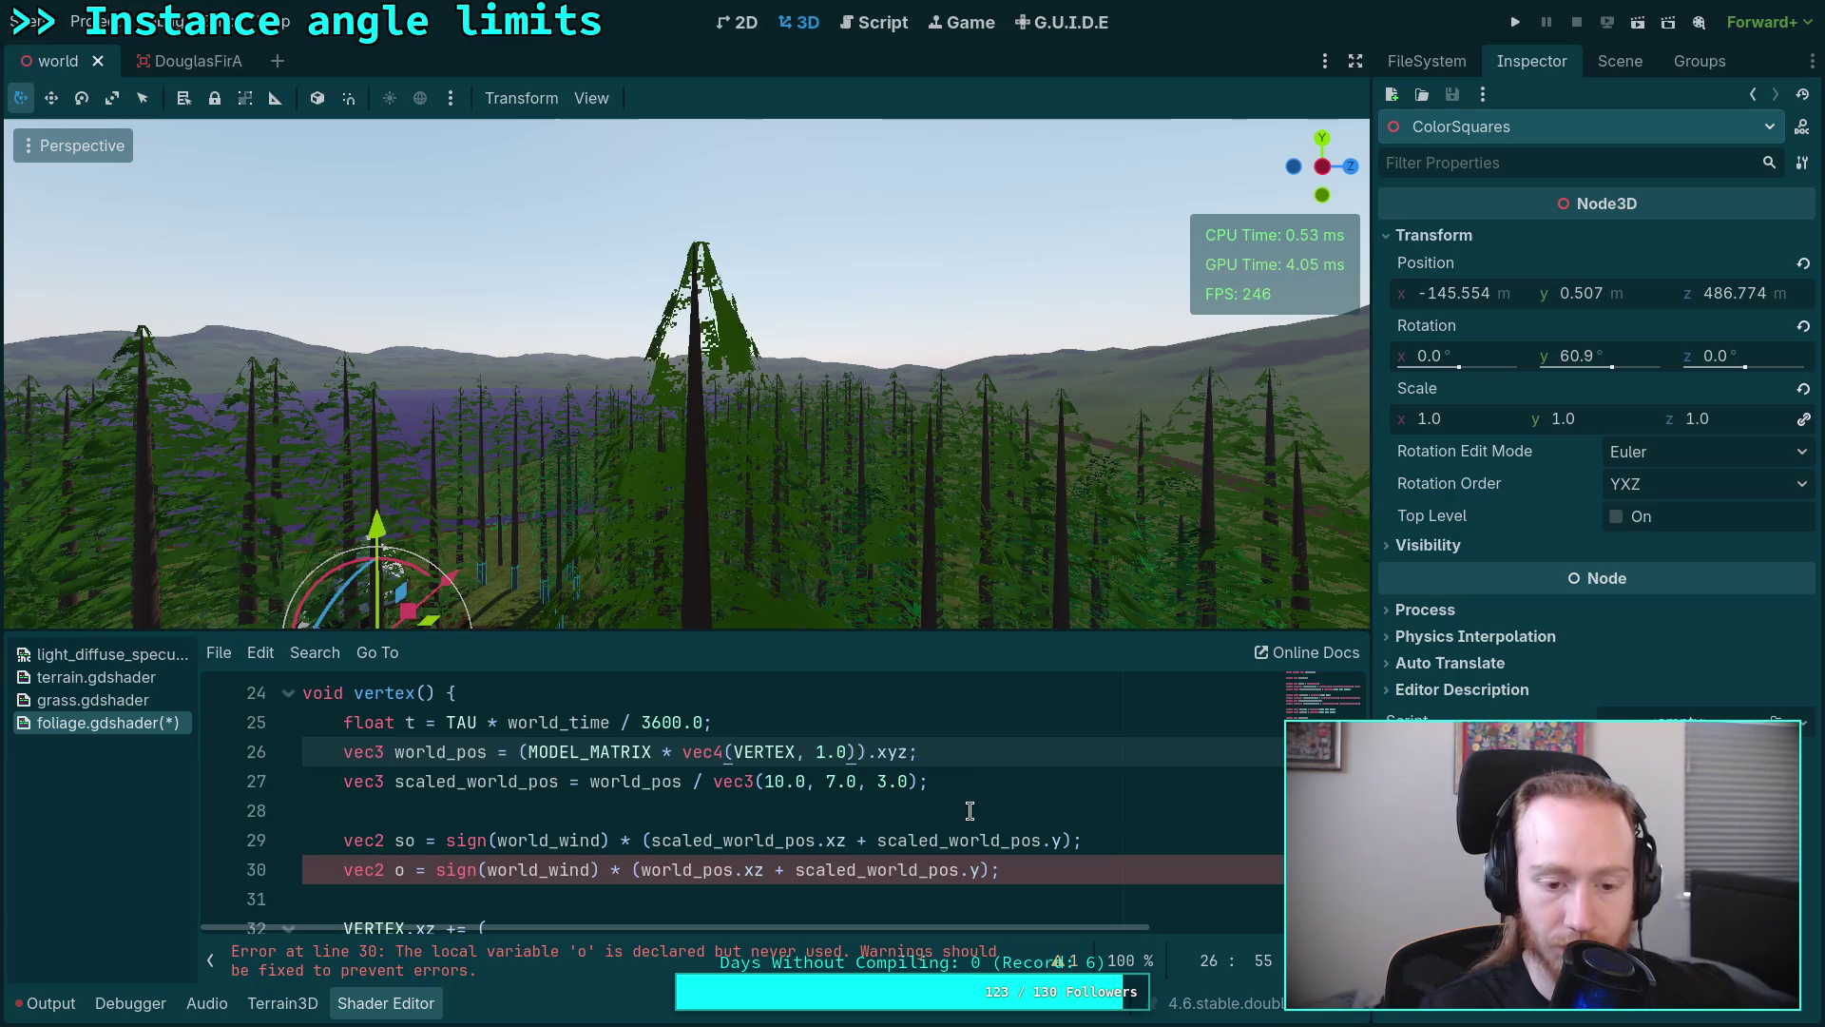
click(985, 782)
click(946, 802)
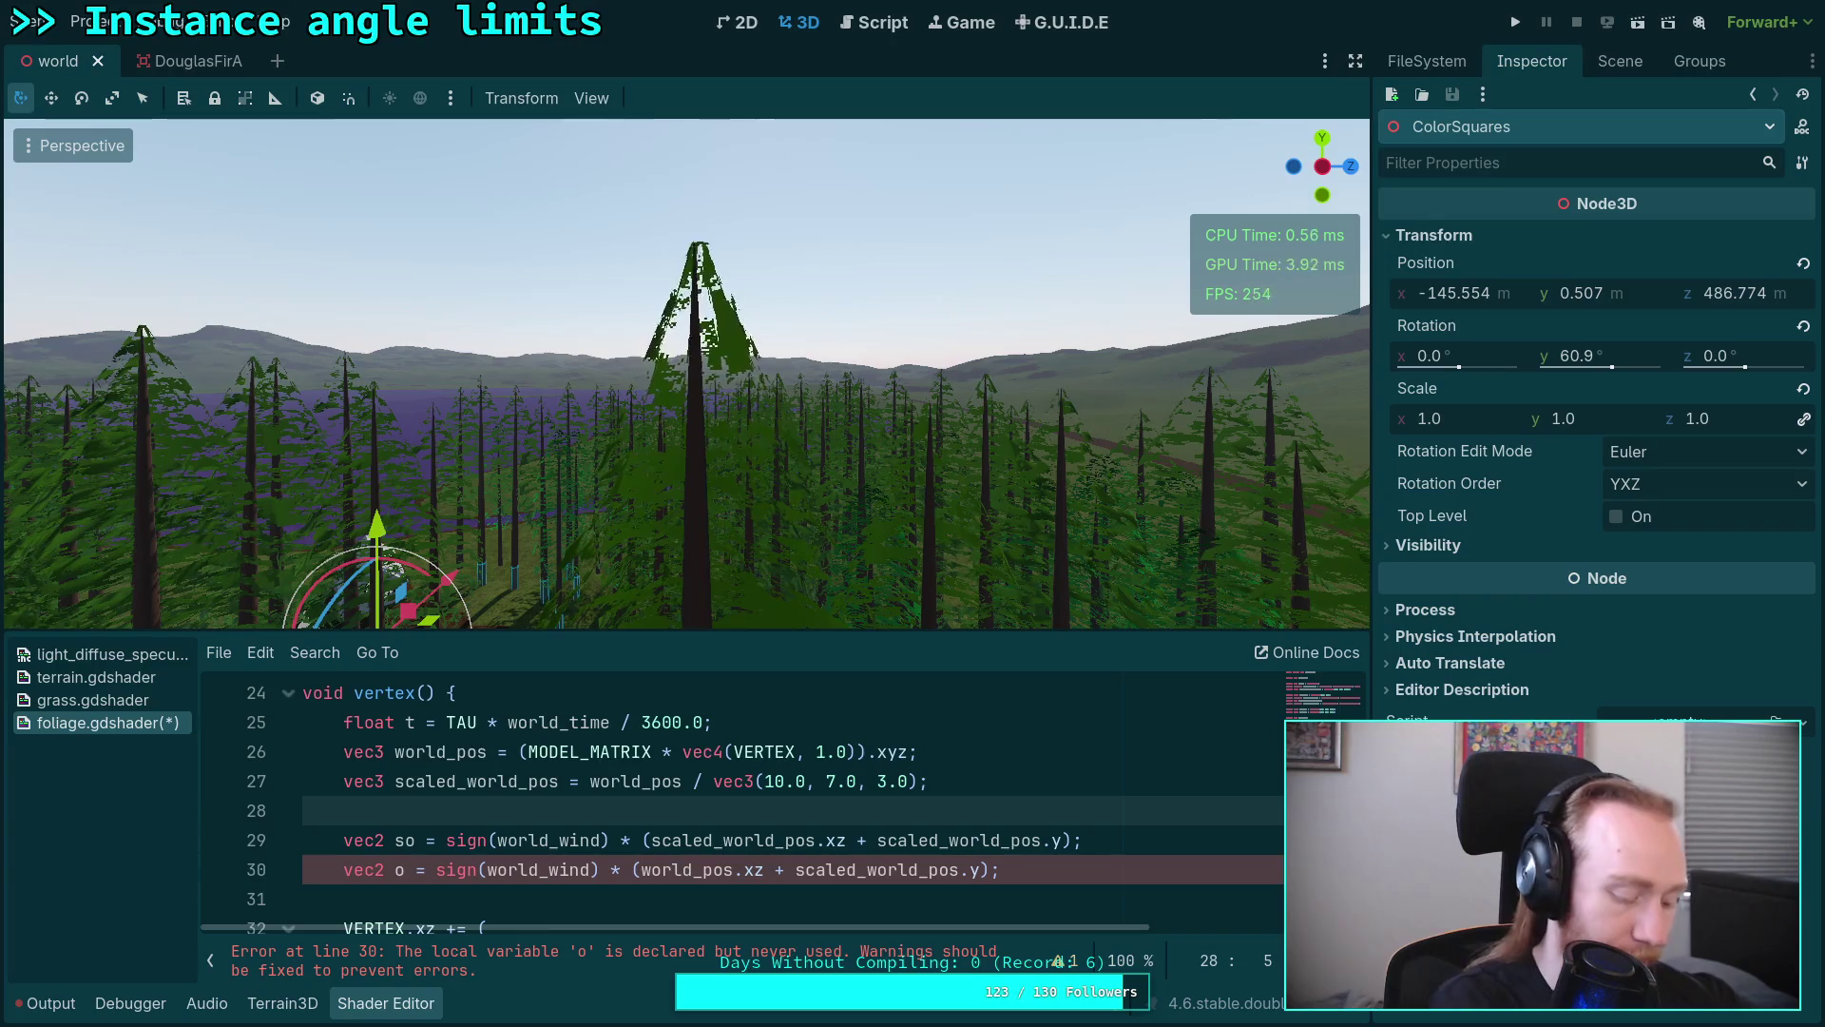
key(super+3)
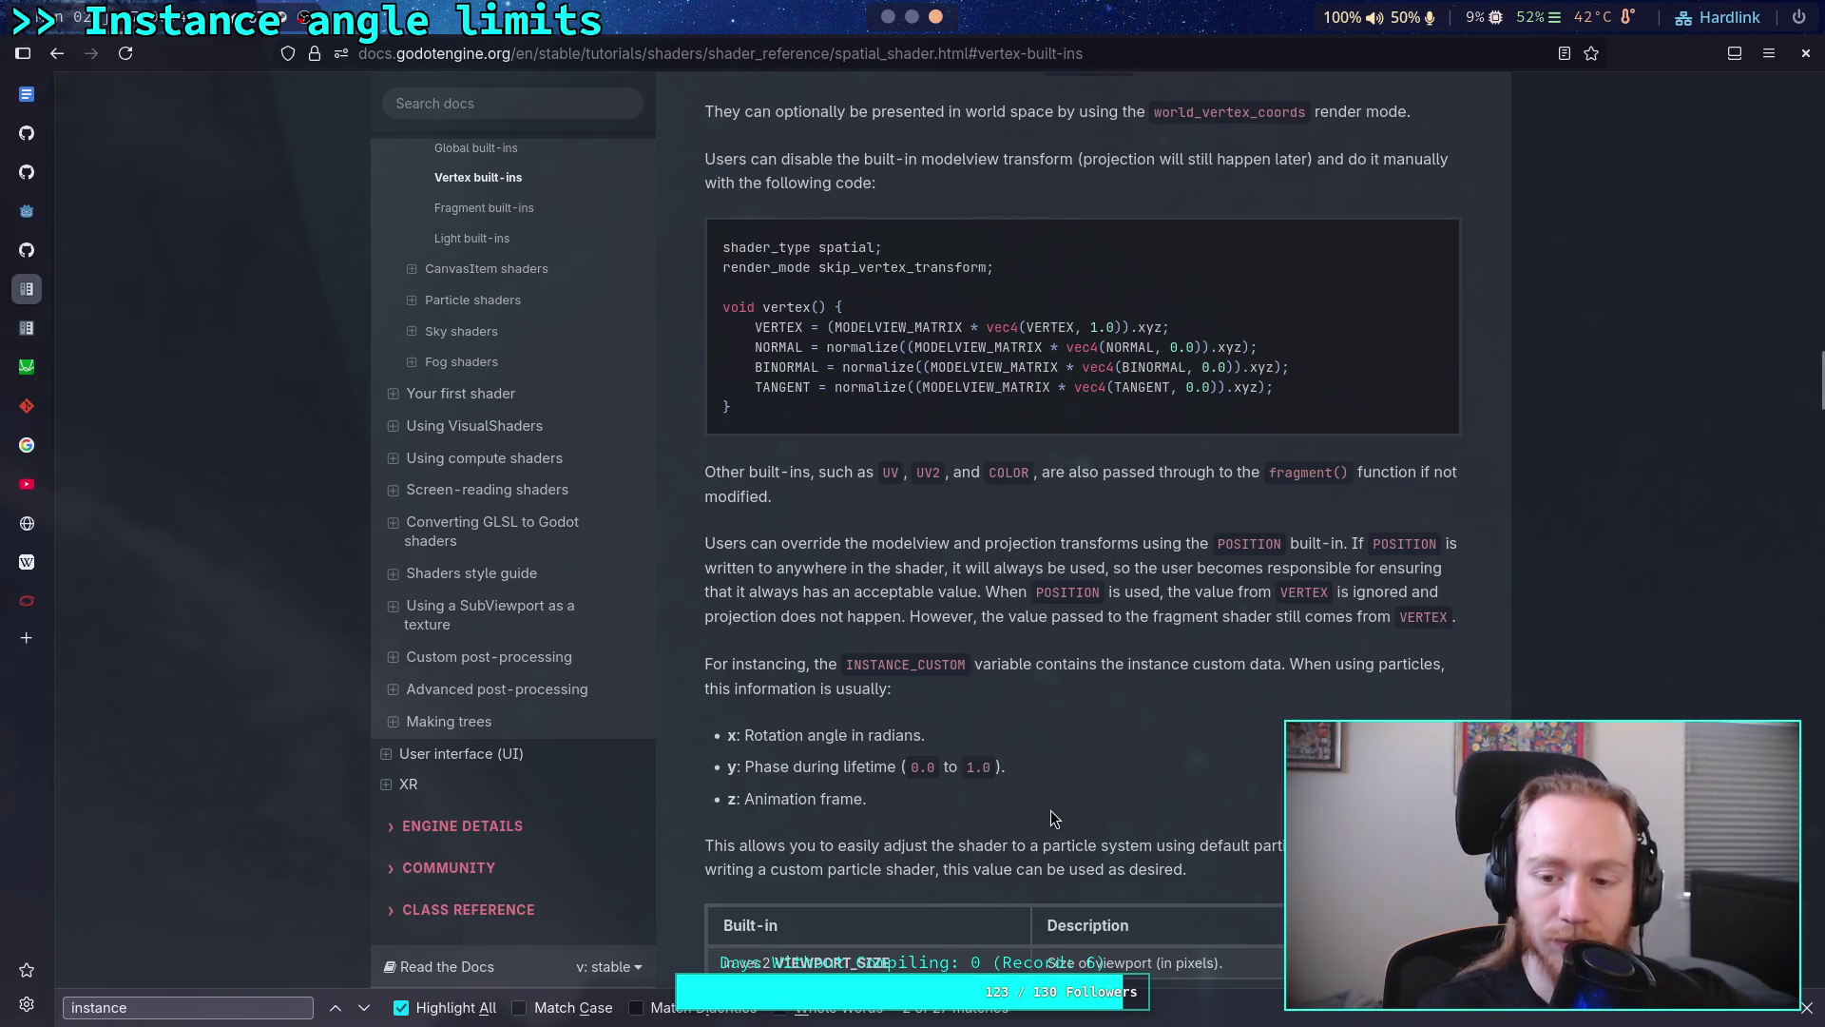
scroll(1051, 819, down, 2)
scroll(1051, 819, down, 2)
scroll(1052, 819, down, 2)
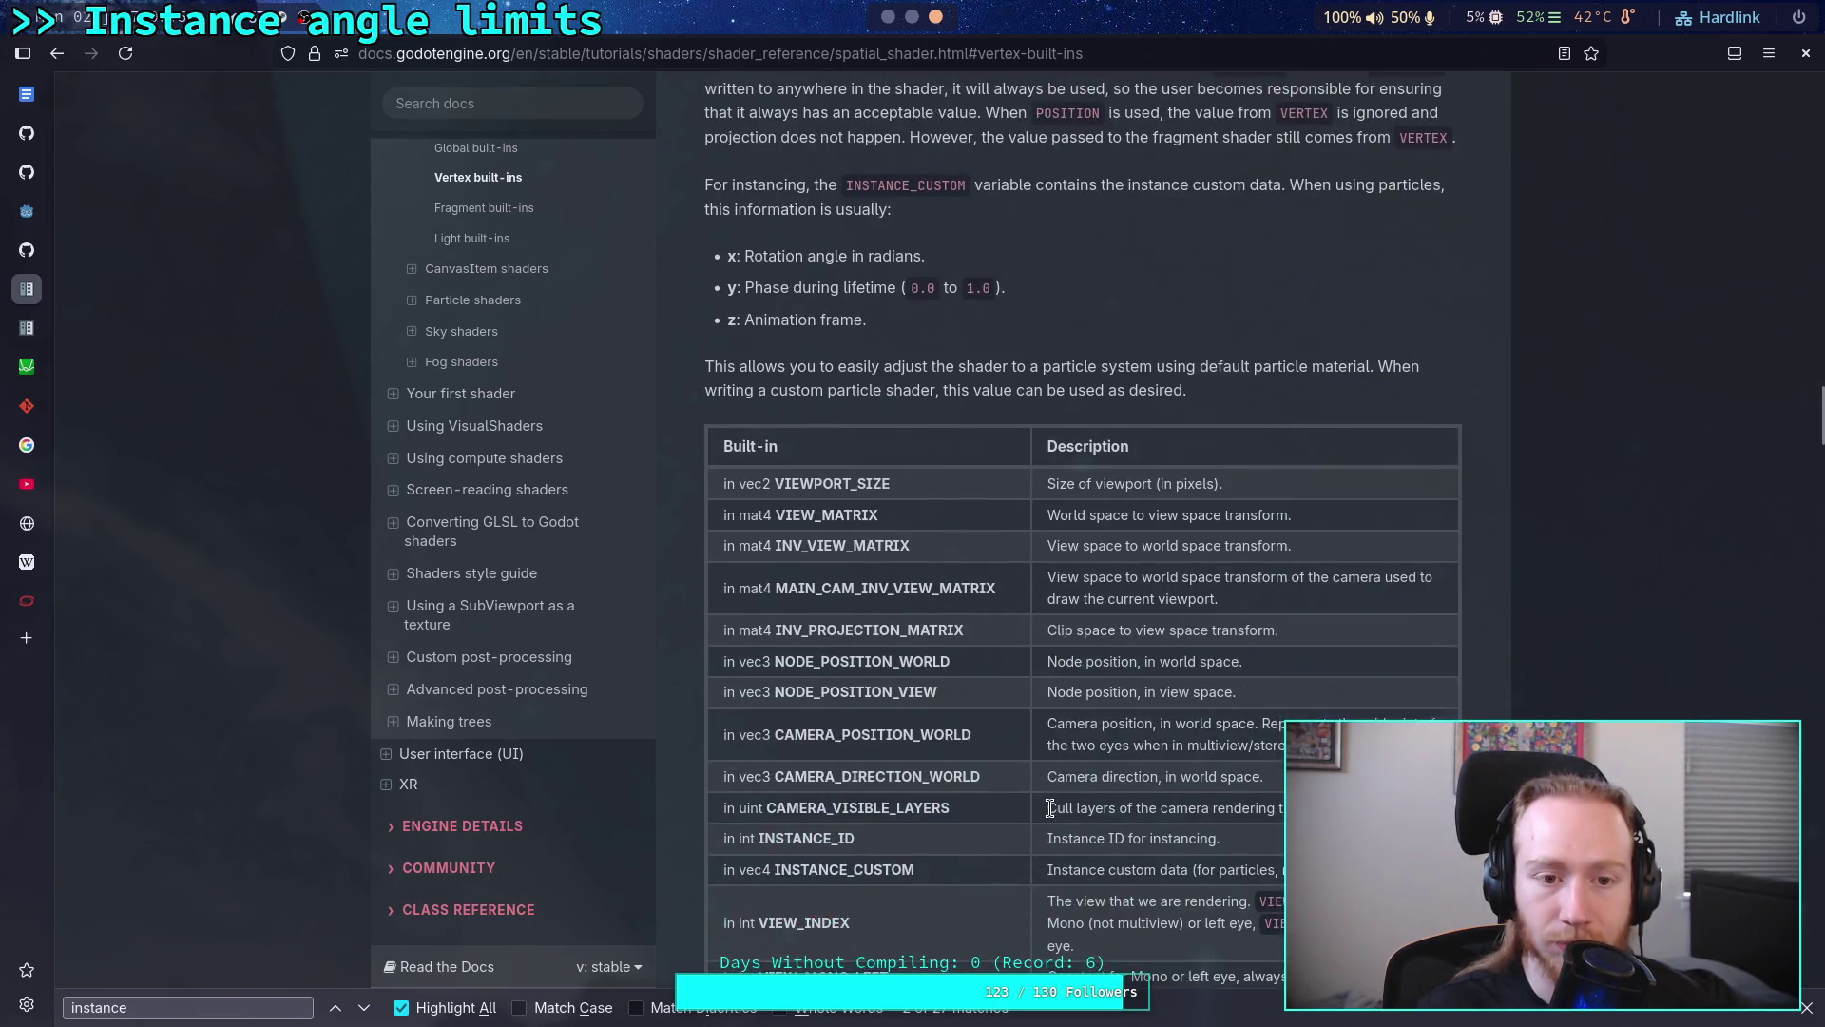
scroll(811, 717, up, 3)
scroll(590, 671, up, 3)
scroll(1021, 691, up, 2)
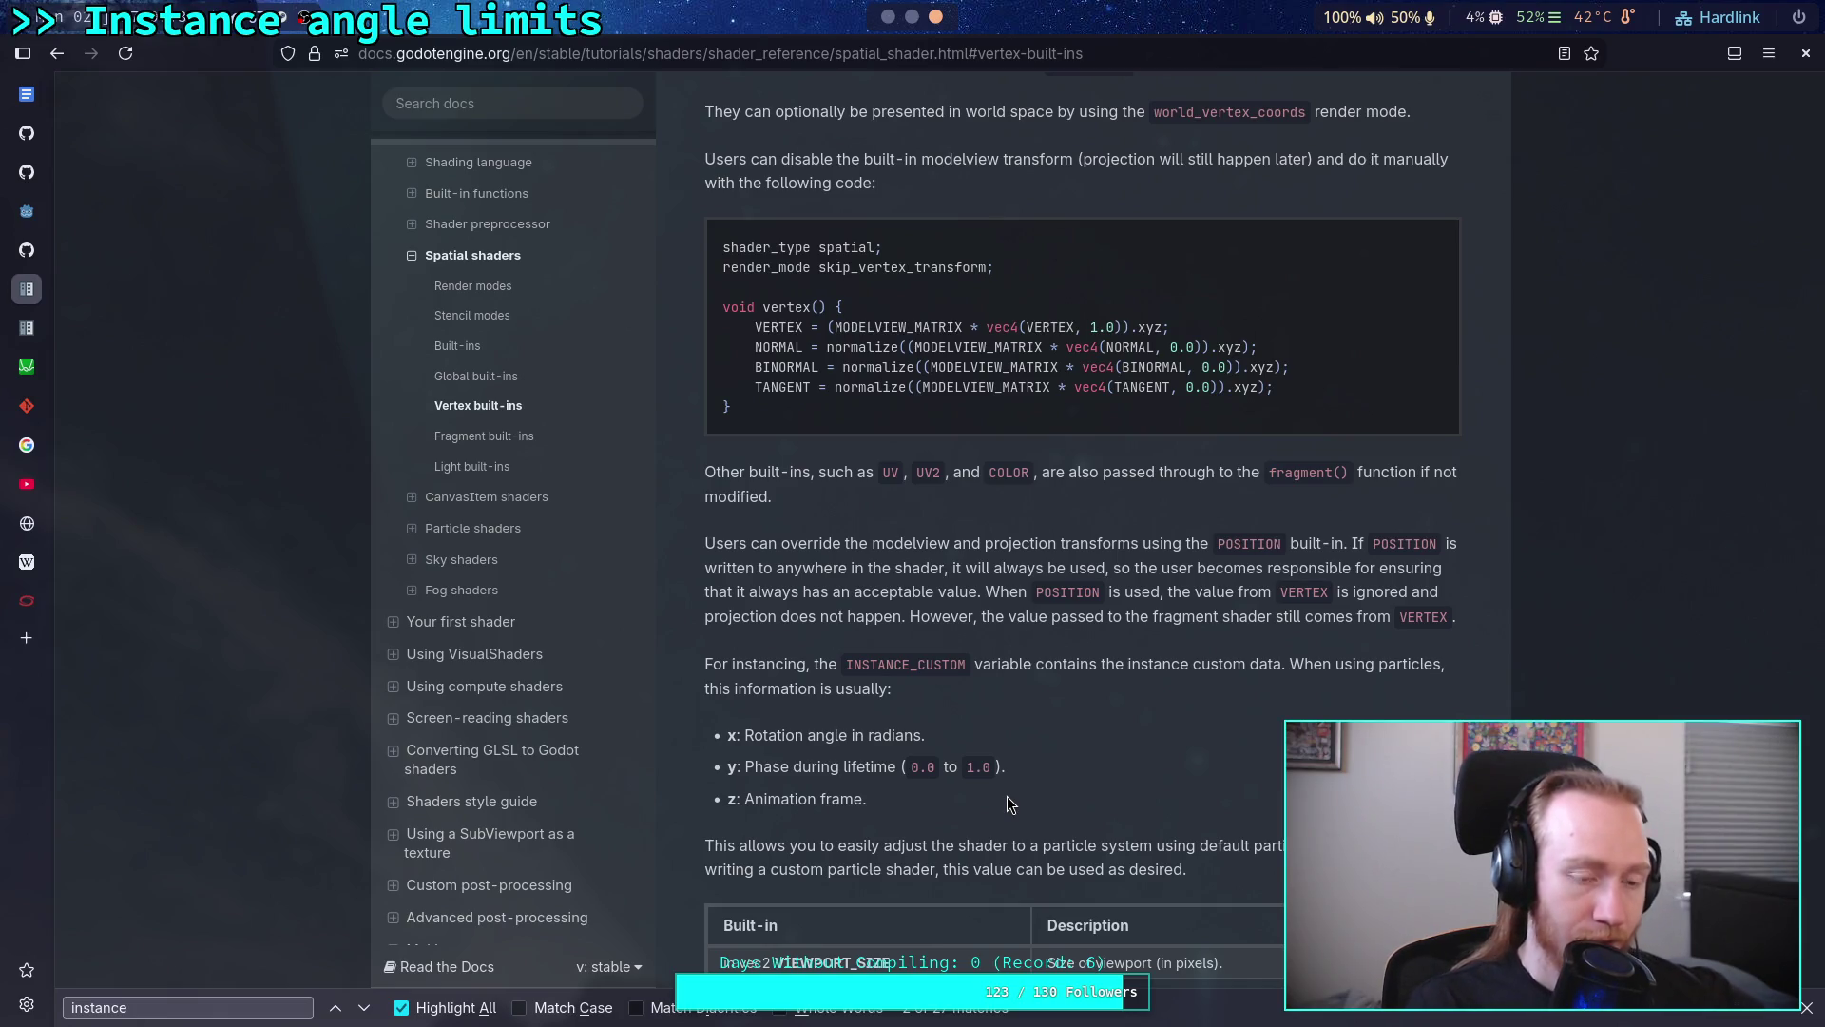
Step: Navigate to the MultiMesh class reference at the set_instance_color method
key(alt+Left)
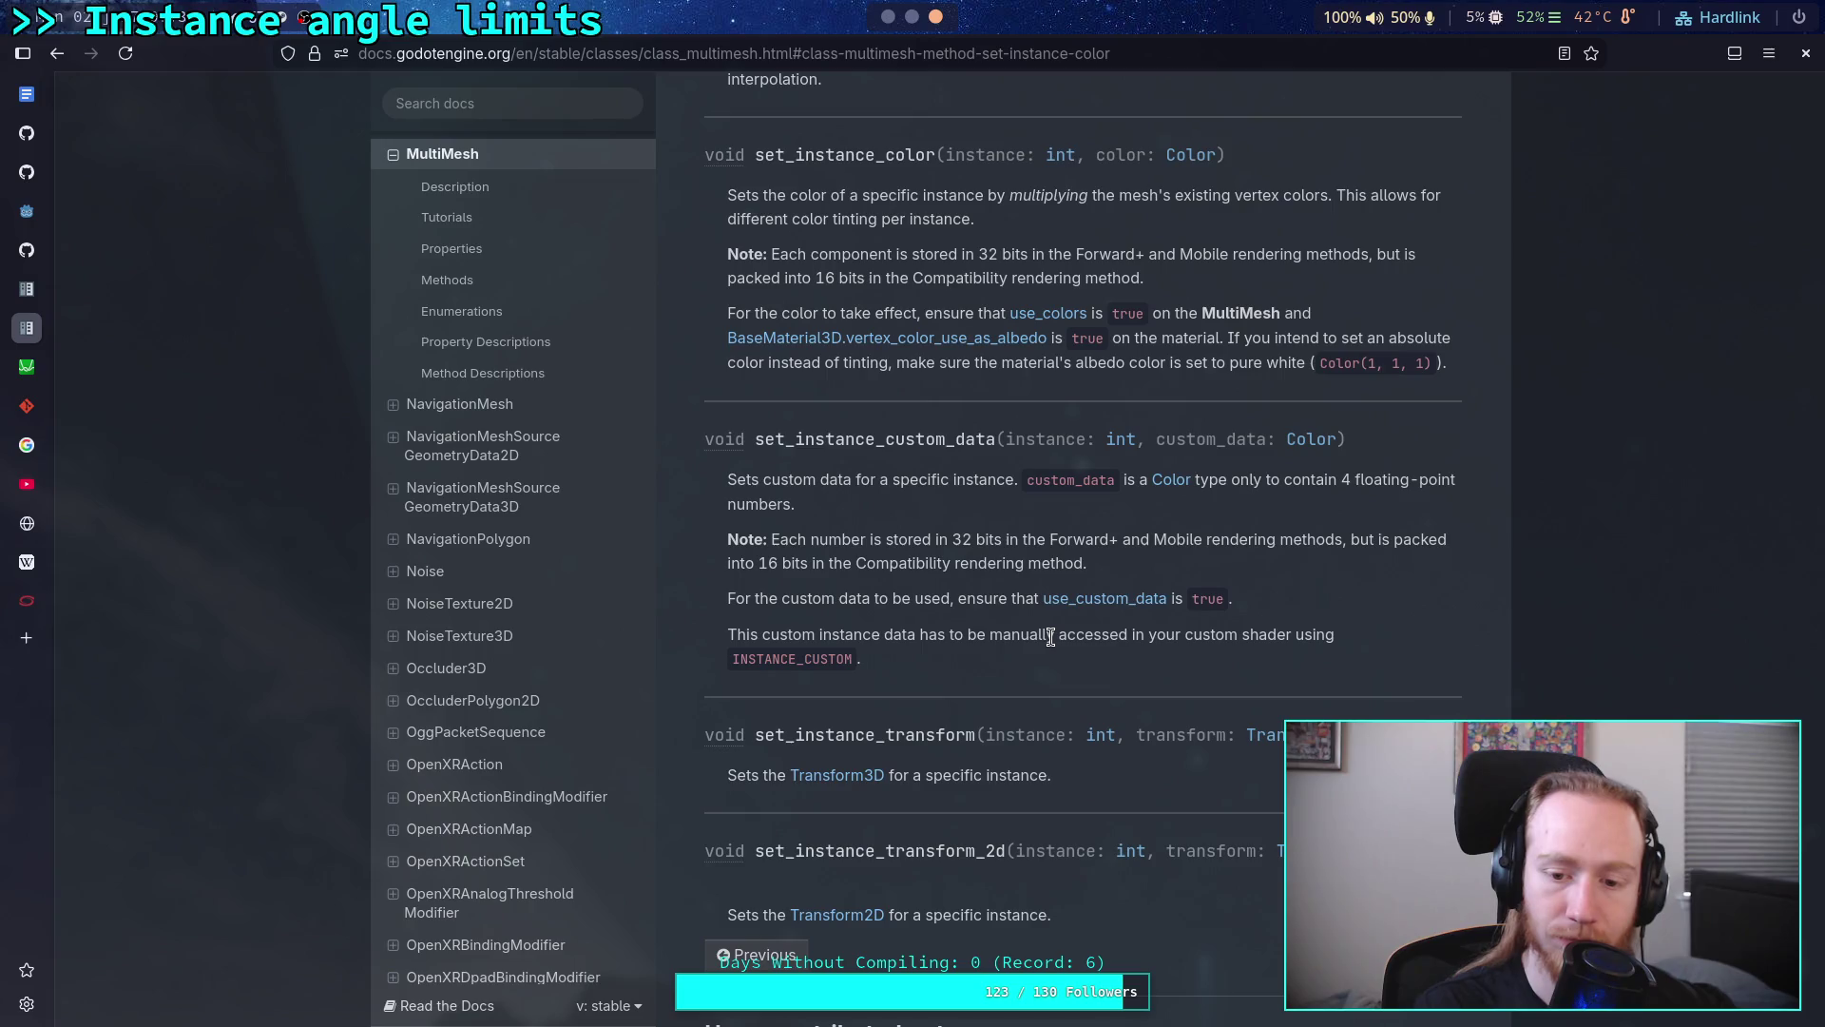
scroll(1051, 637, up, 2)
scroll(1050, 637, up, 3)
scroll(1050, 638, up, 4)
scroll(1051, 638, up, 1)
scroll(1051, 638, up, 1)
scroll(1052, 637, up, 3)
scroll(1051, 638, up, 3)
scroll(1052, 638, up, 4)
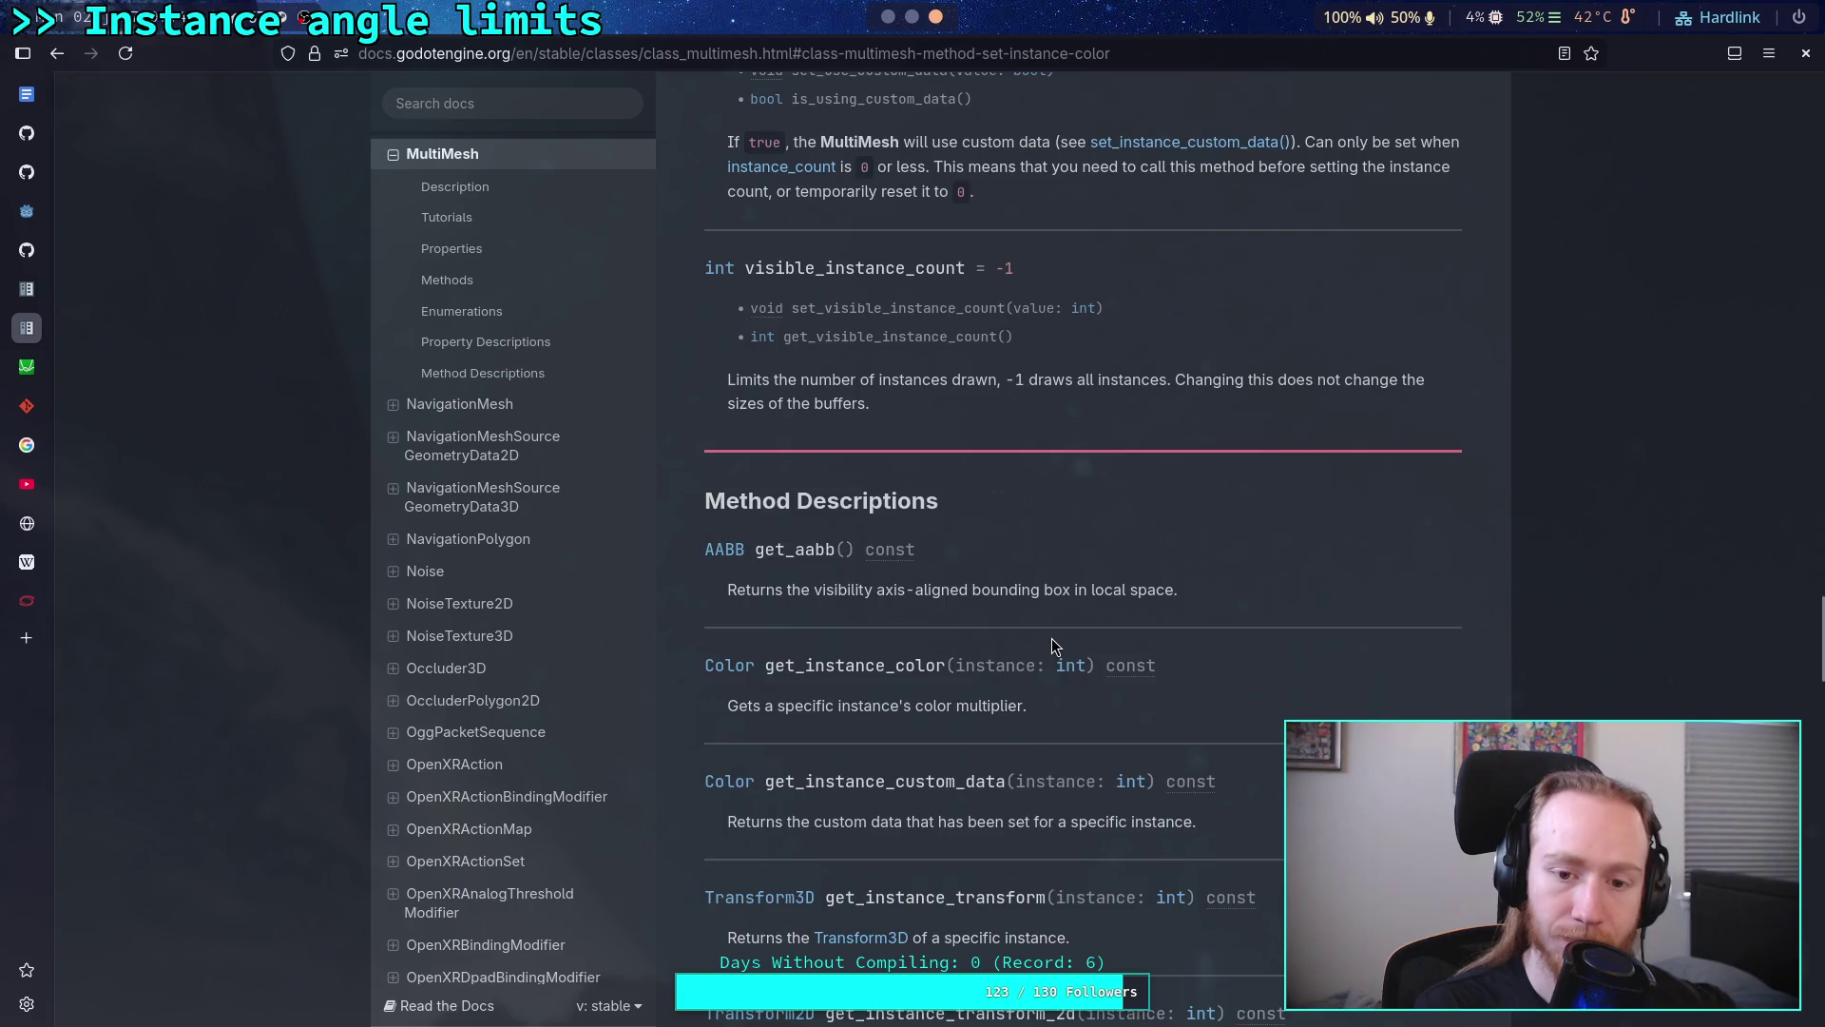
scroll(1051, 638, up, 3)
scroll(1051, 637, up, 3)
scroll(1051, 637, up, 5)
scroll(1050, 637, up, 2)
scroll(1050, 637, up, 4)
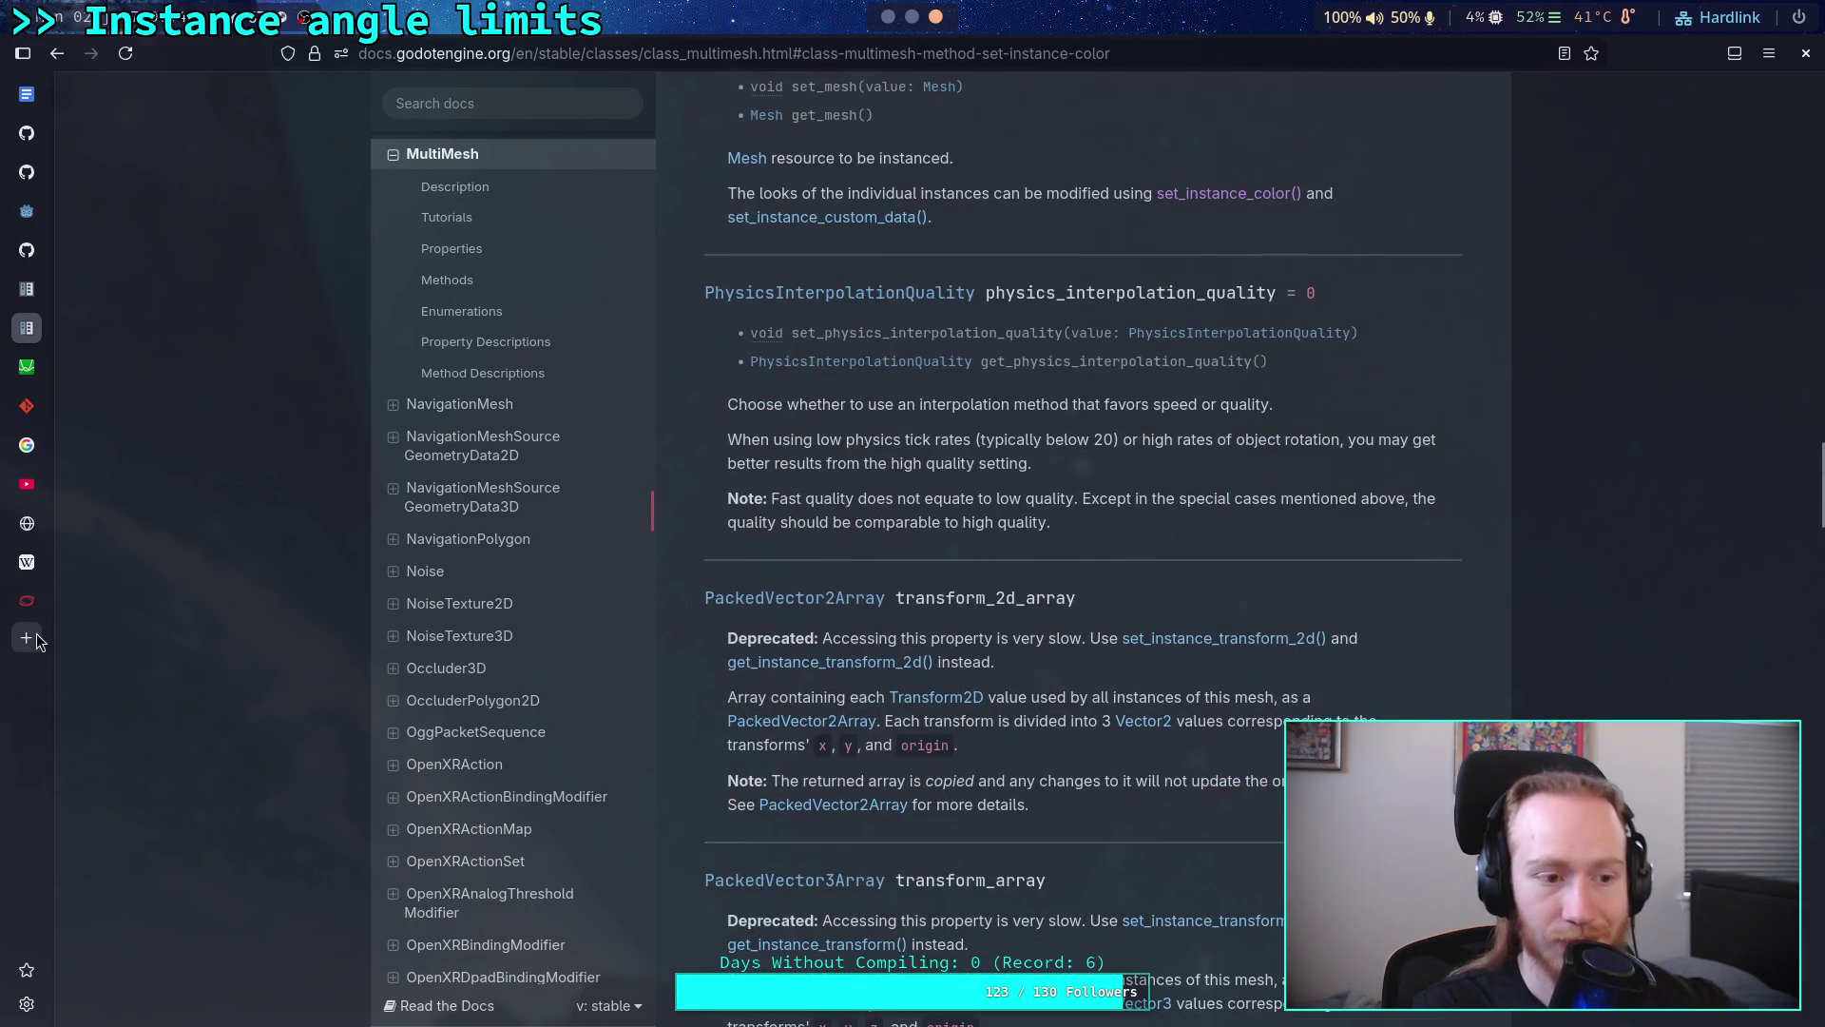
Step: Open a new blank browser tab after reviewing the MultiMesh properties
click(27, 637)
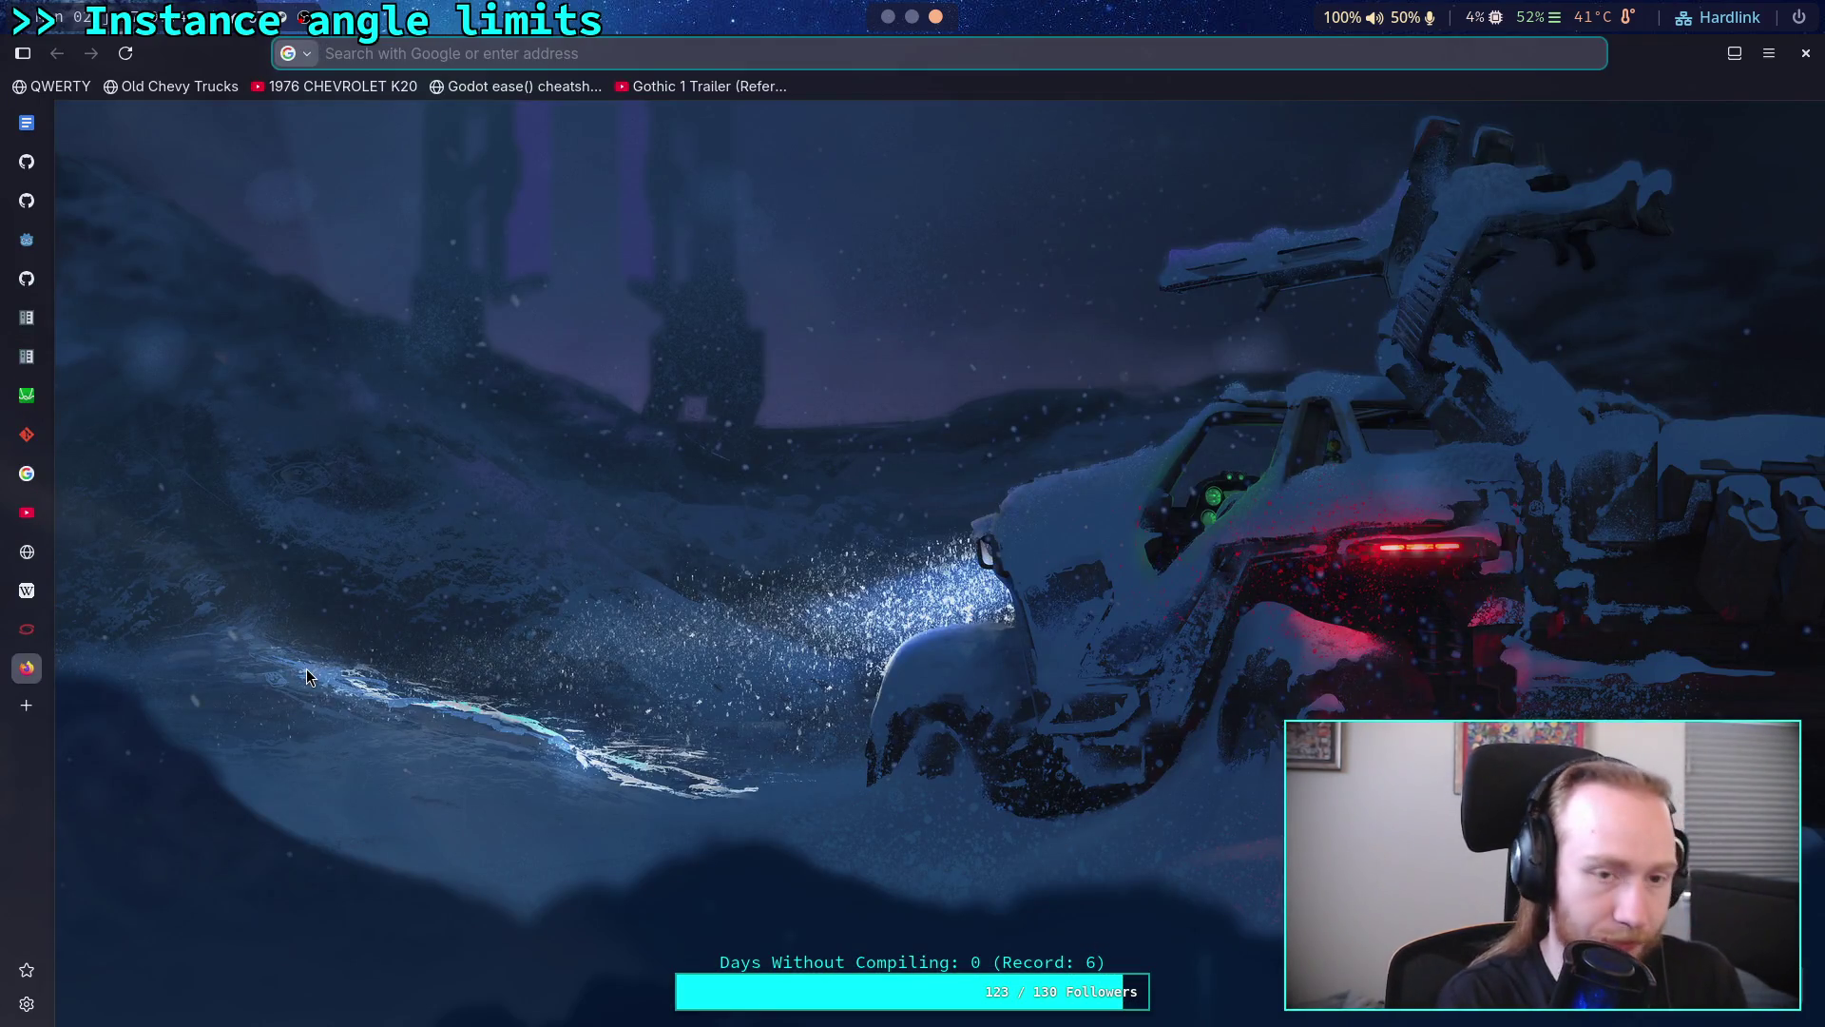
text(godot multimesh instance )
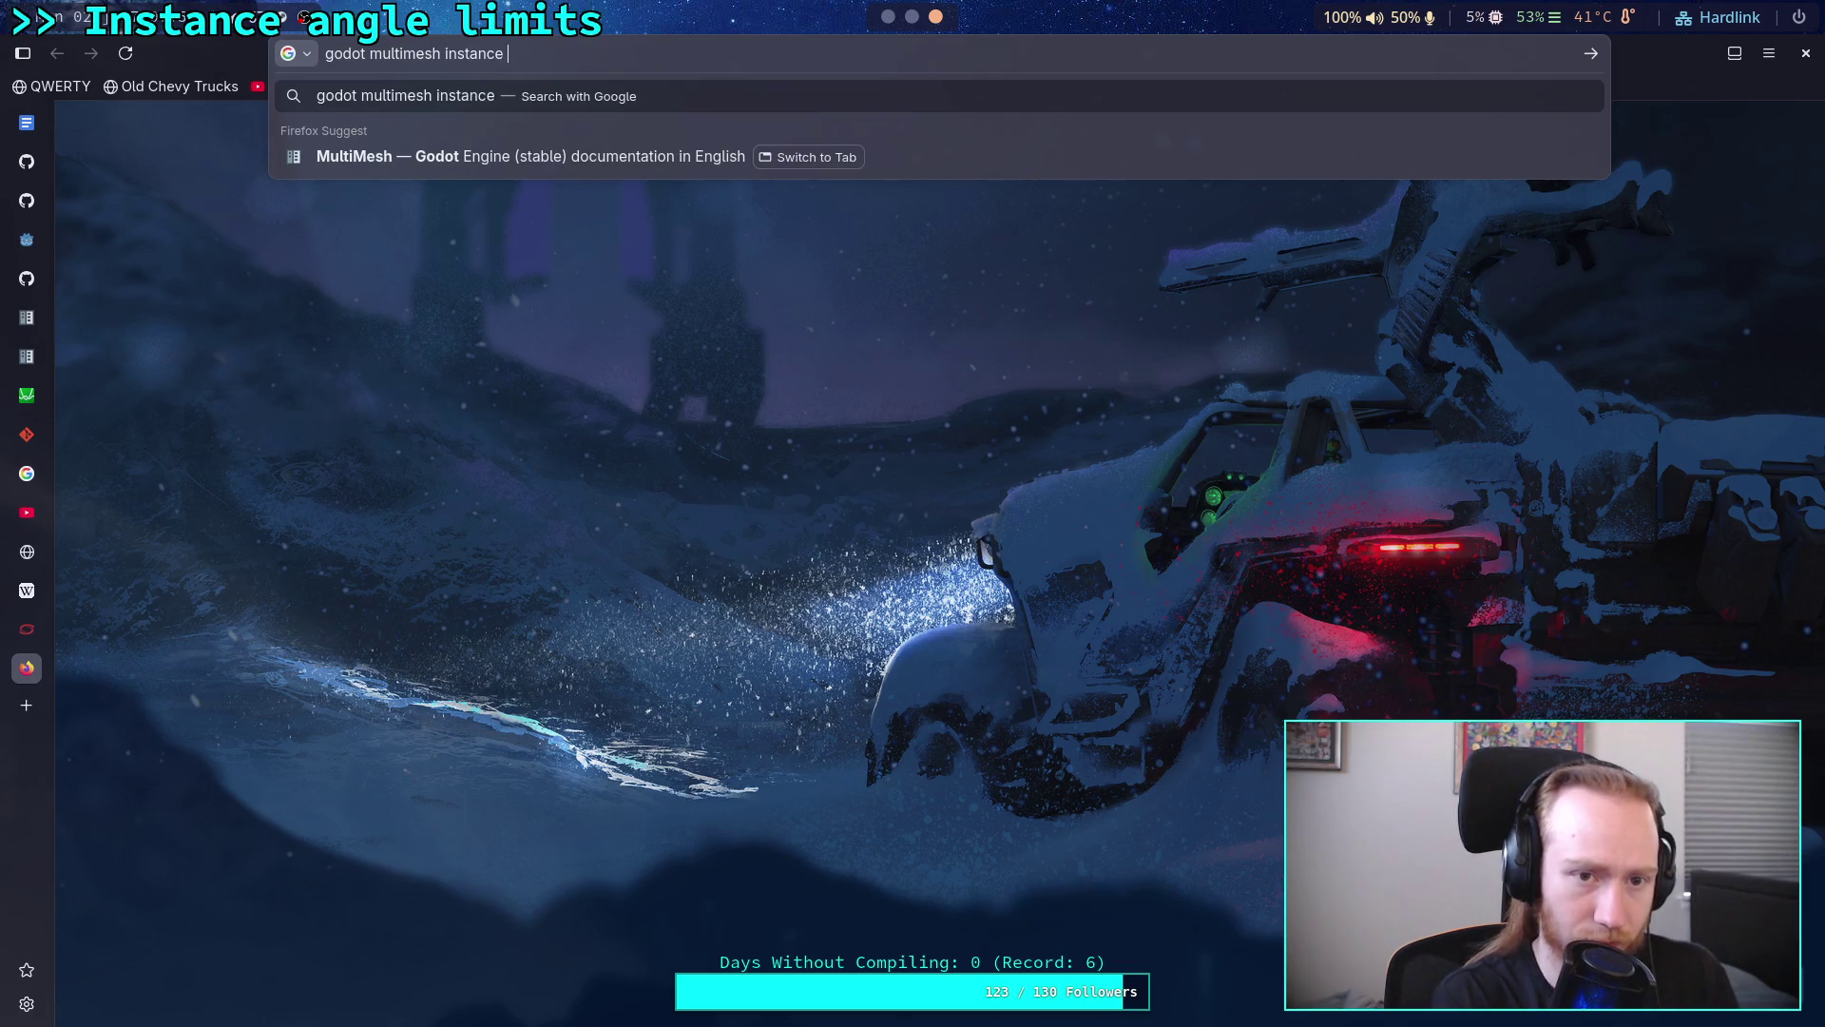
Step: Search Google for 'godot multimesh vertex shader tree' and select part of the query for editing
key(BackSpace)
key(BackSpace)
key(BackSpace)
key(BackSpace)
key(BackSpace)
key(BackSpace)
key(BackSpace)
key(BackSpace)
key(BackSpace)
text(vertex shader)
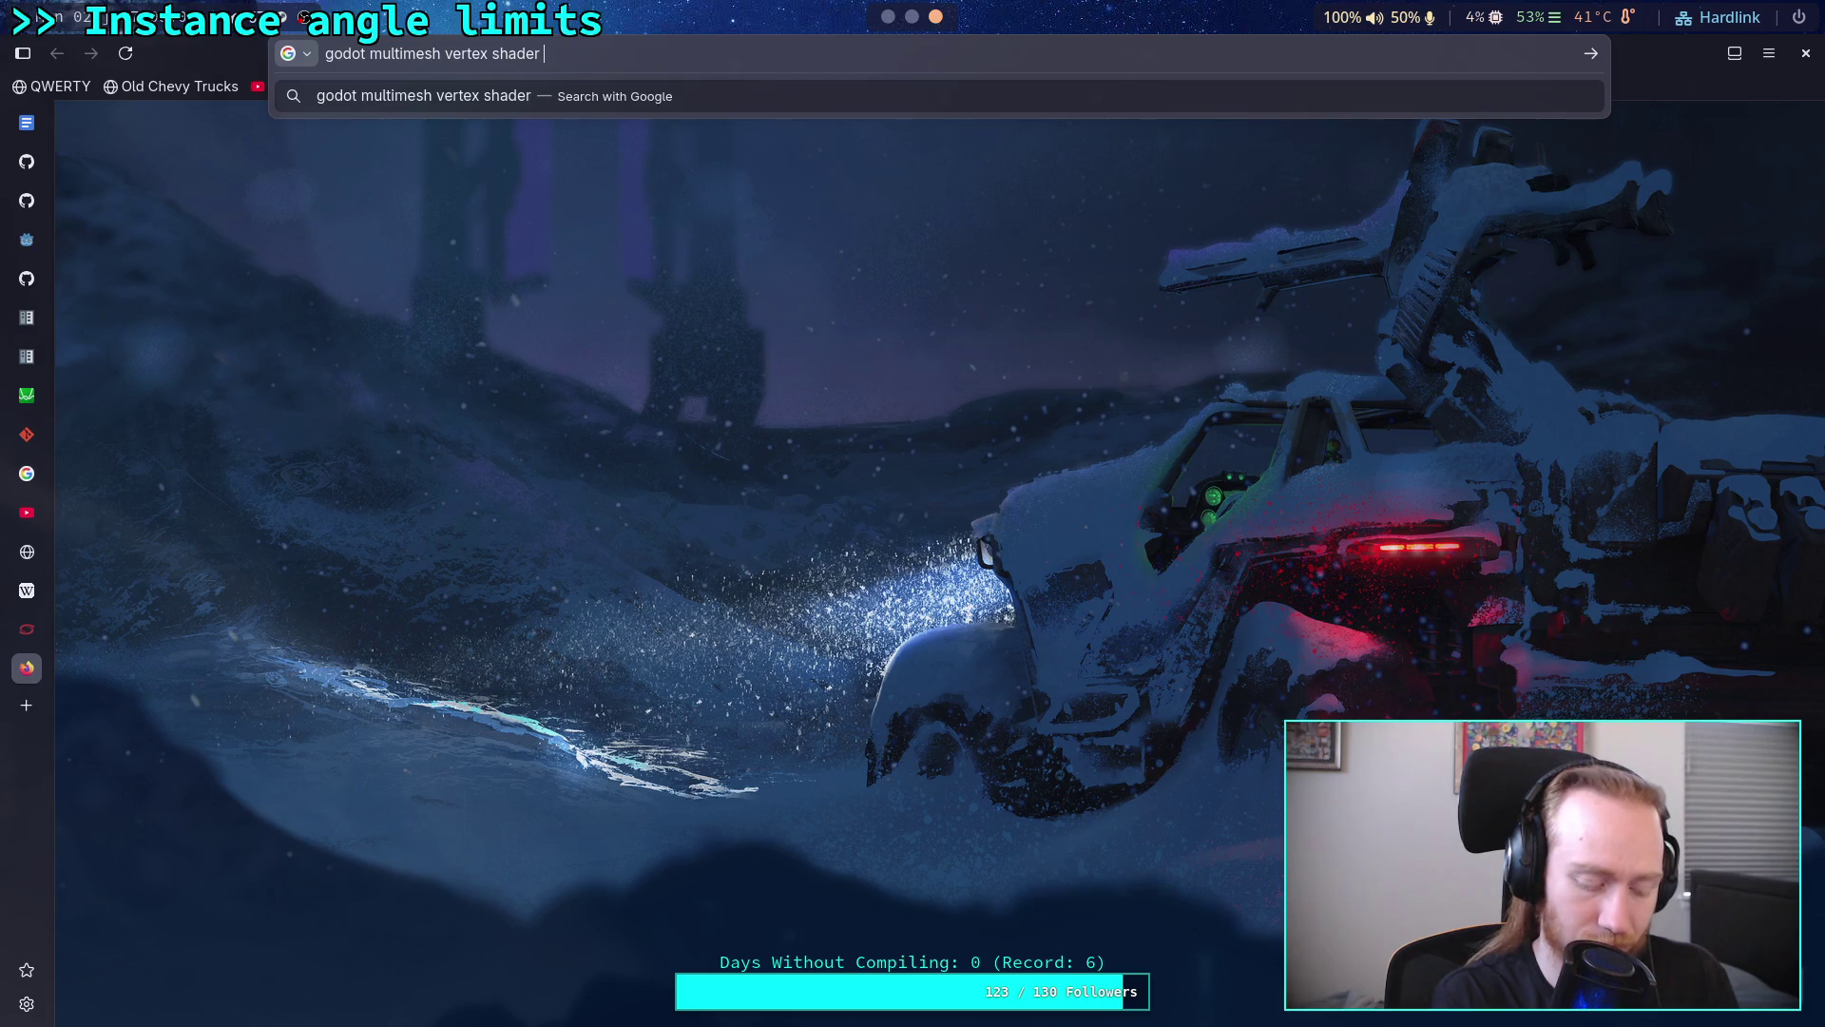
text(tree)
key(Return)
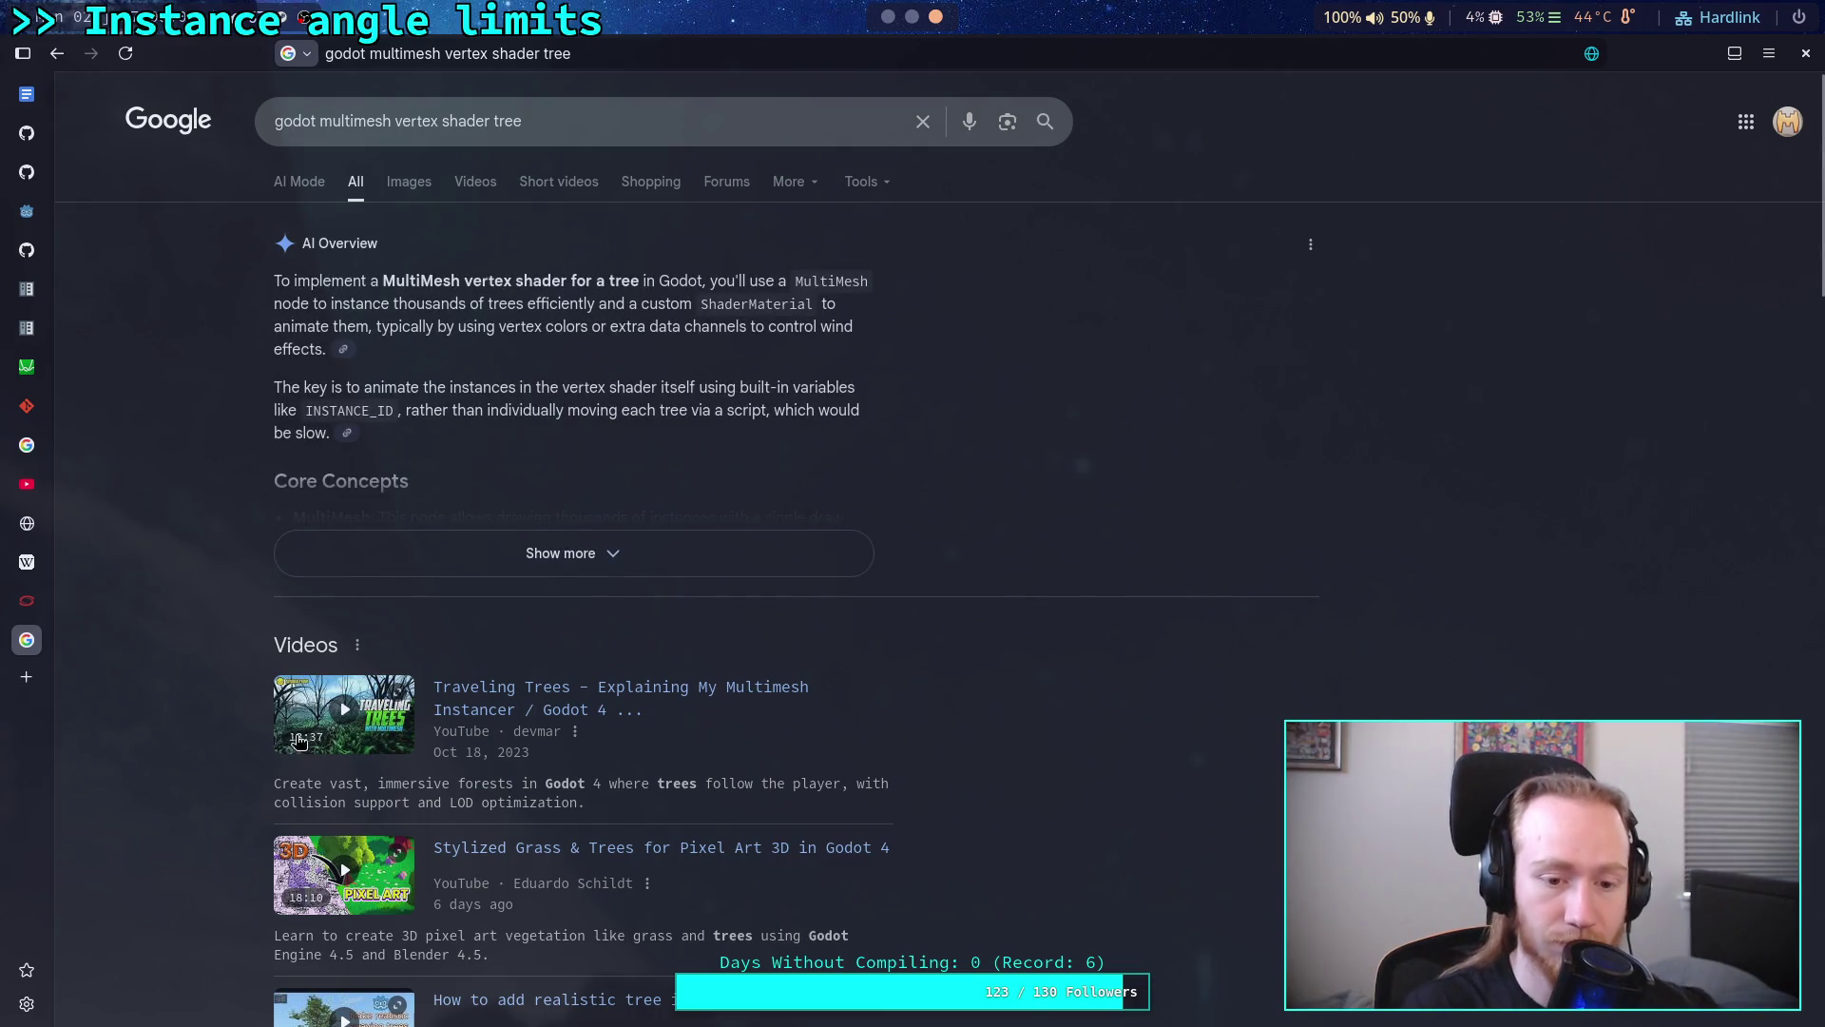
scroll(192, 792, down, 1)
scroll(181, 785, down, 1)
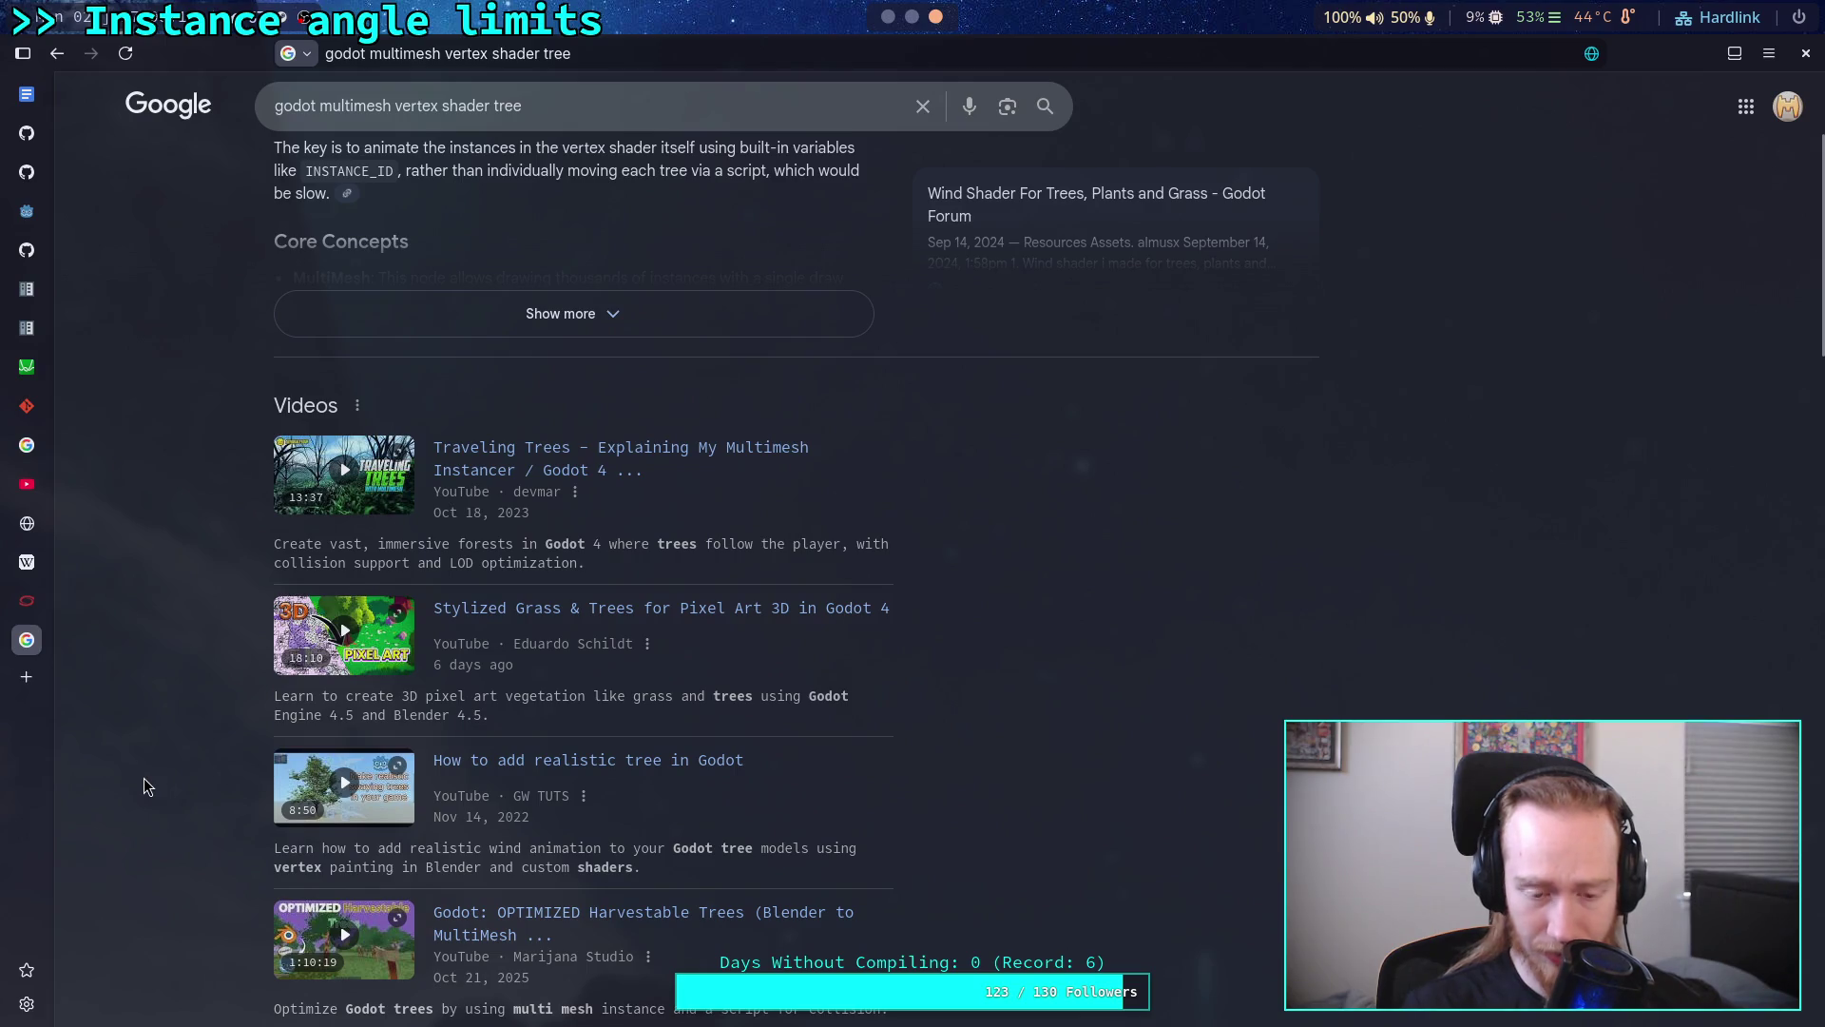
scroll(144, 786, down, 1)
scroll(143, 786, down, 1)
scroll(144, 785, down, 1)
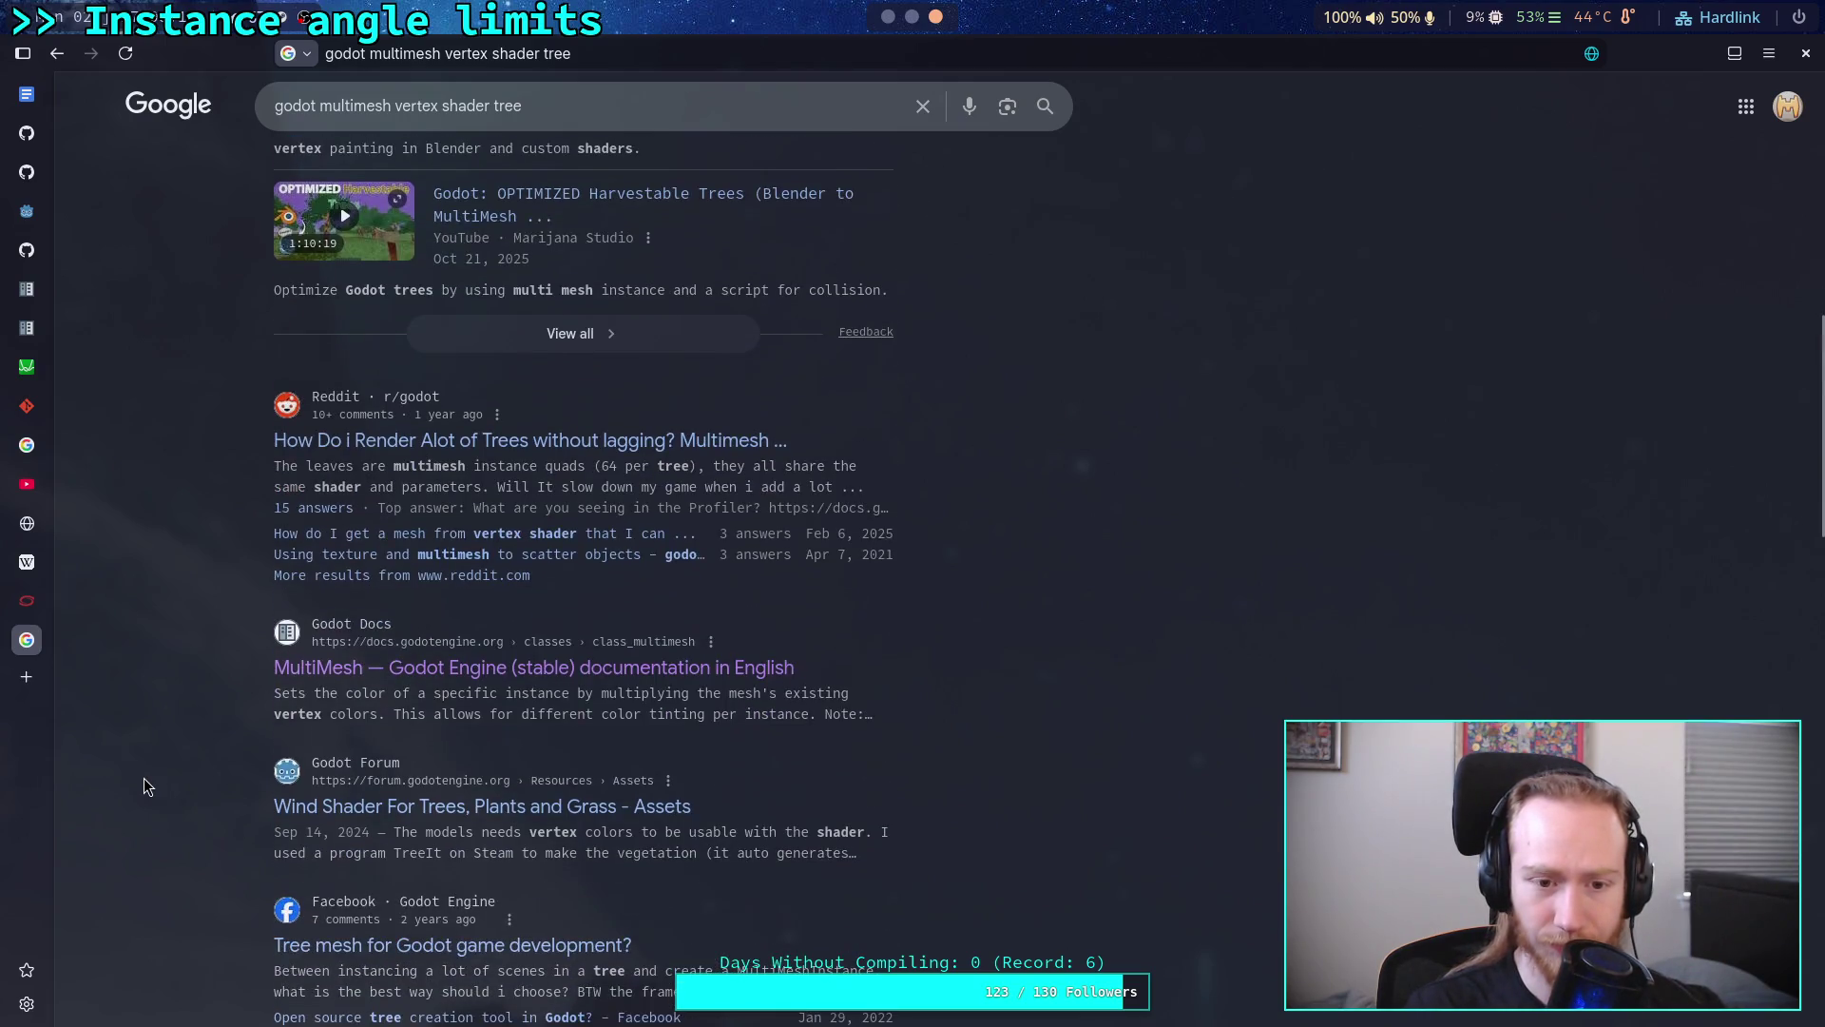
scroll(144, 786, down, 1)
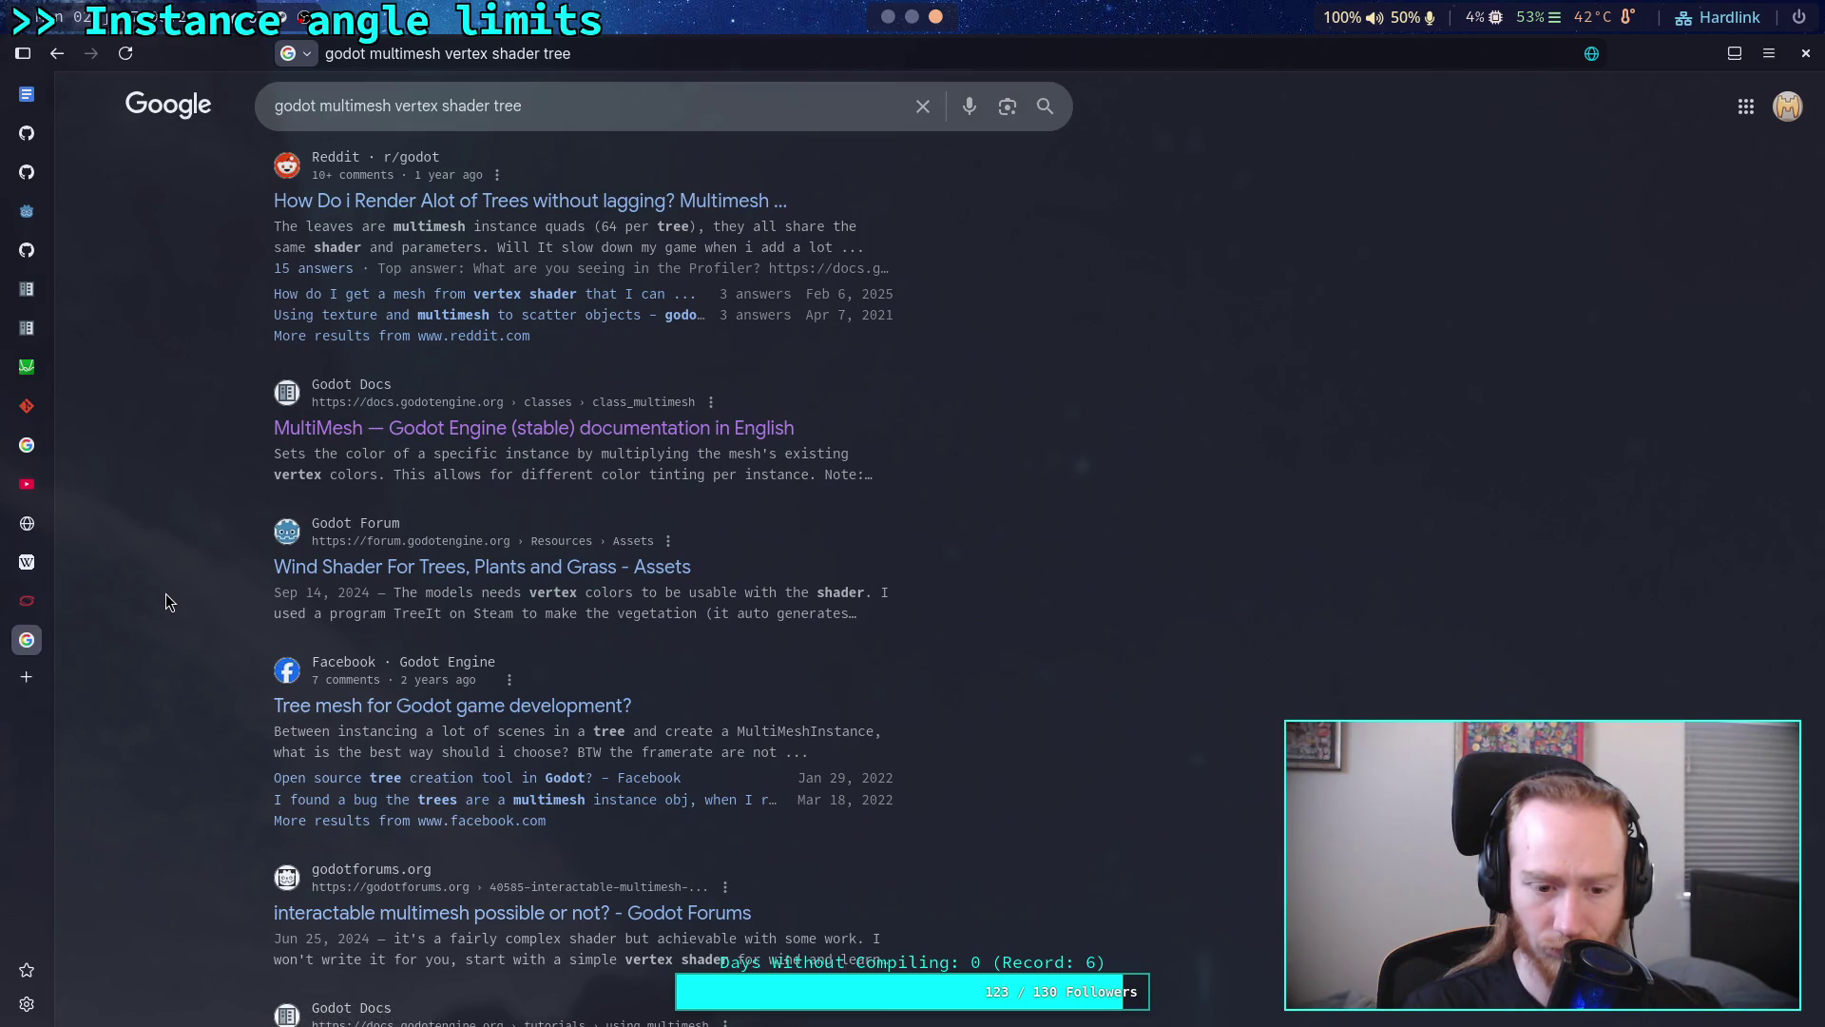
scroll(166, 600, down, 2)
scroll(179, 606, down, 1)
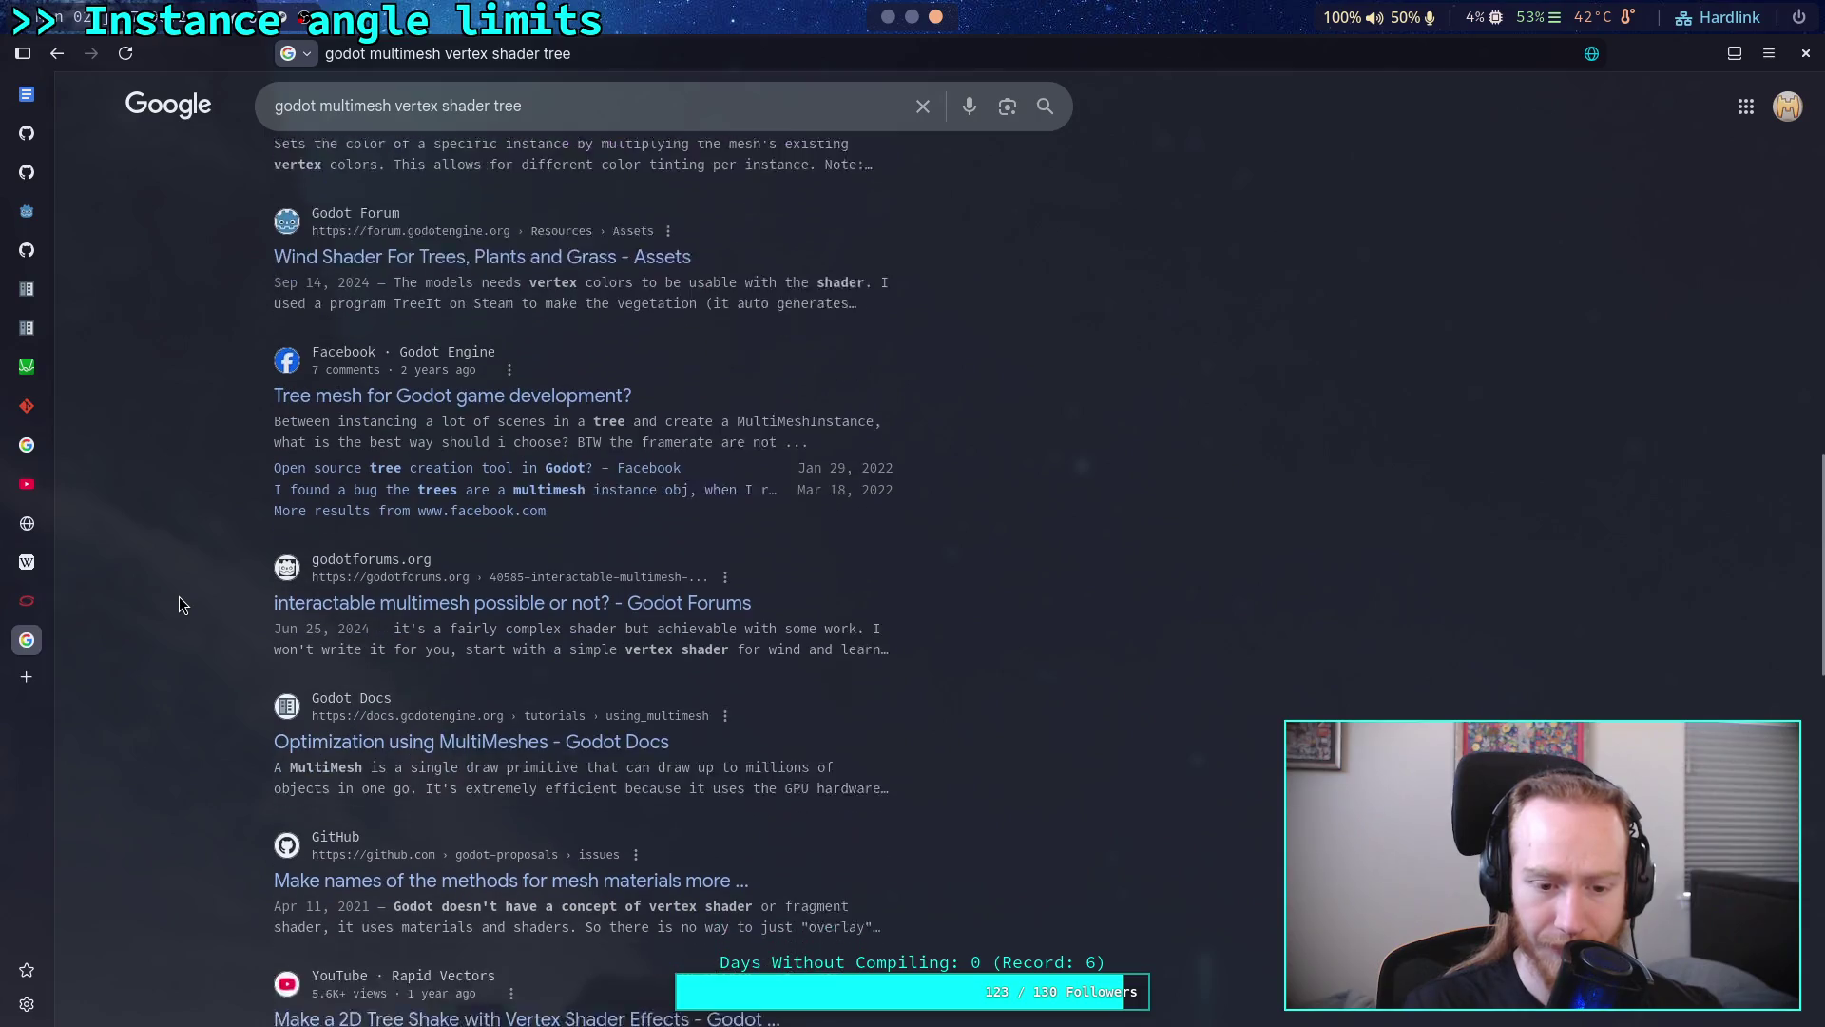
click(569, 106)
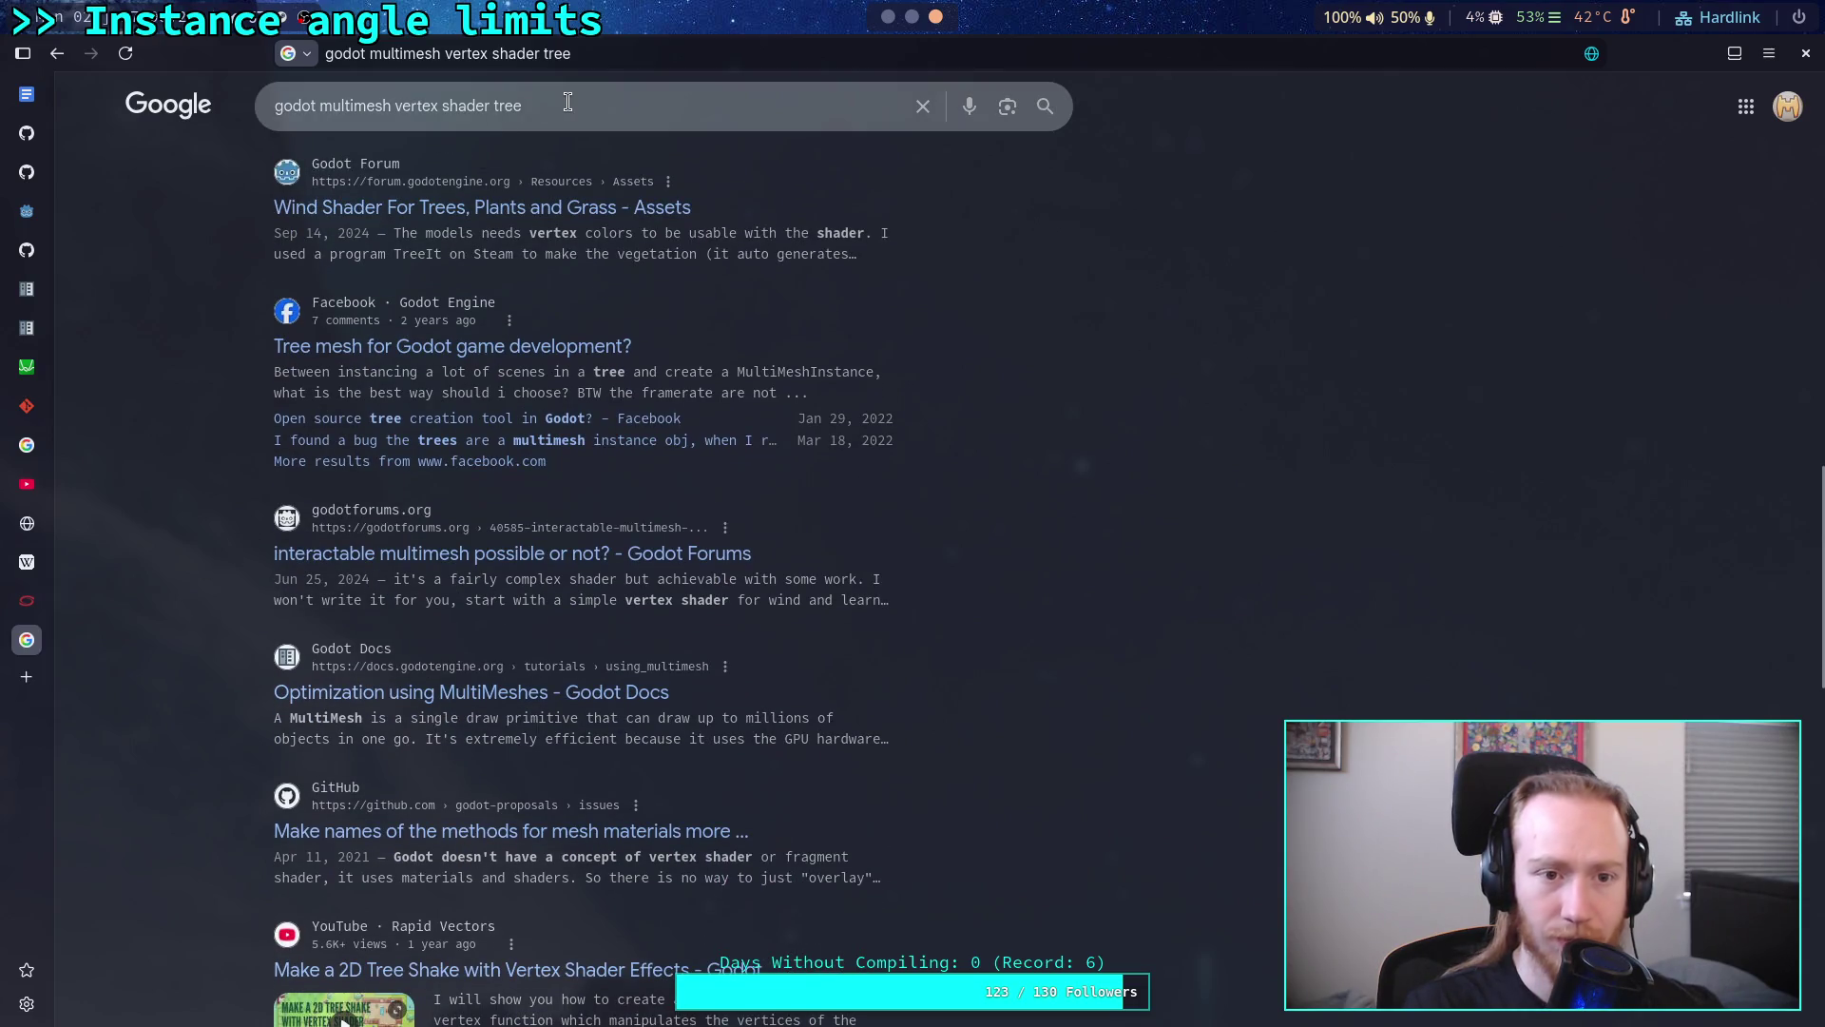
drag(567, 107, 395, 107)
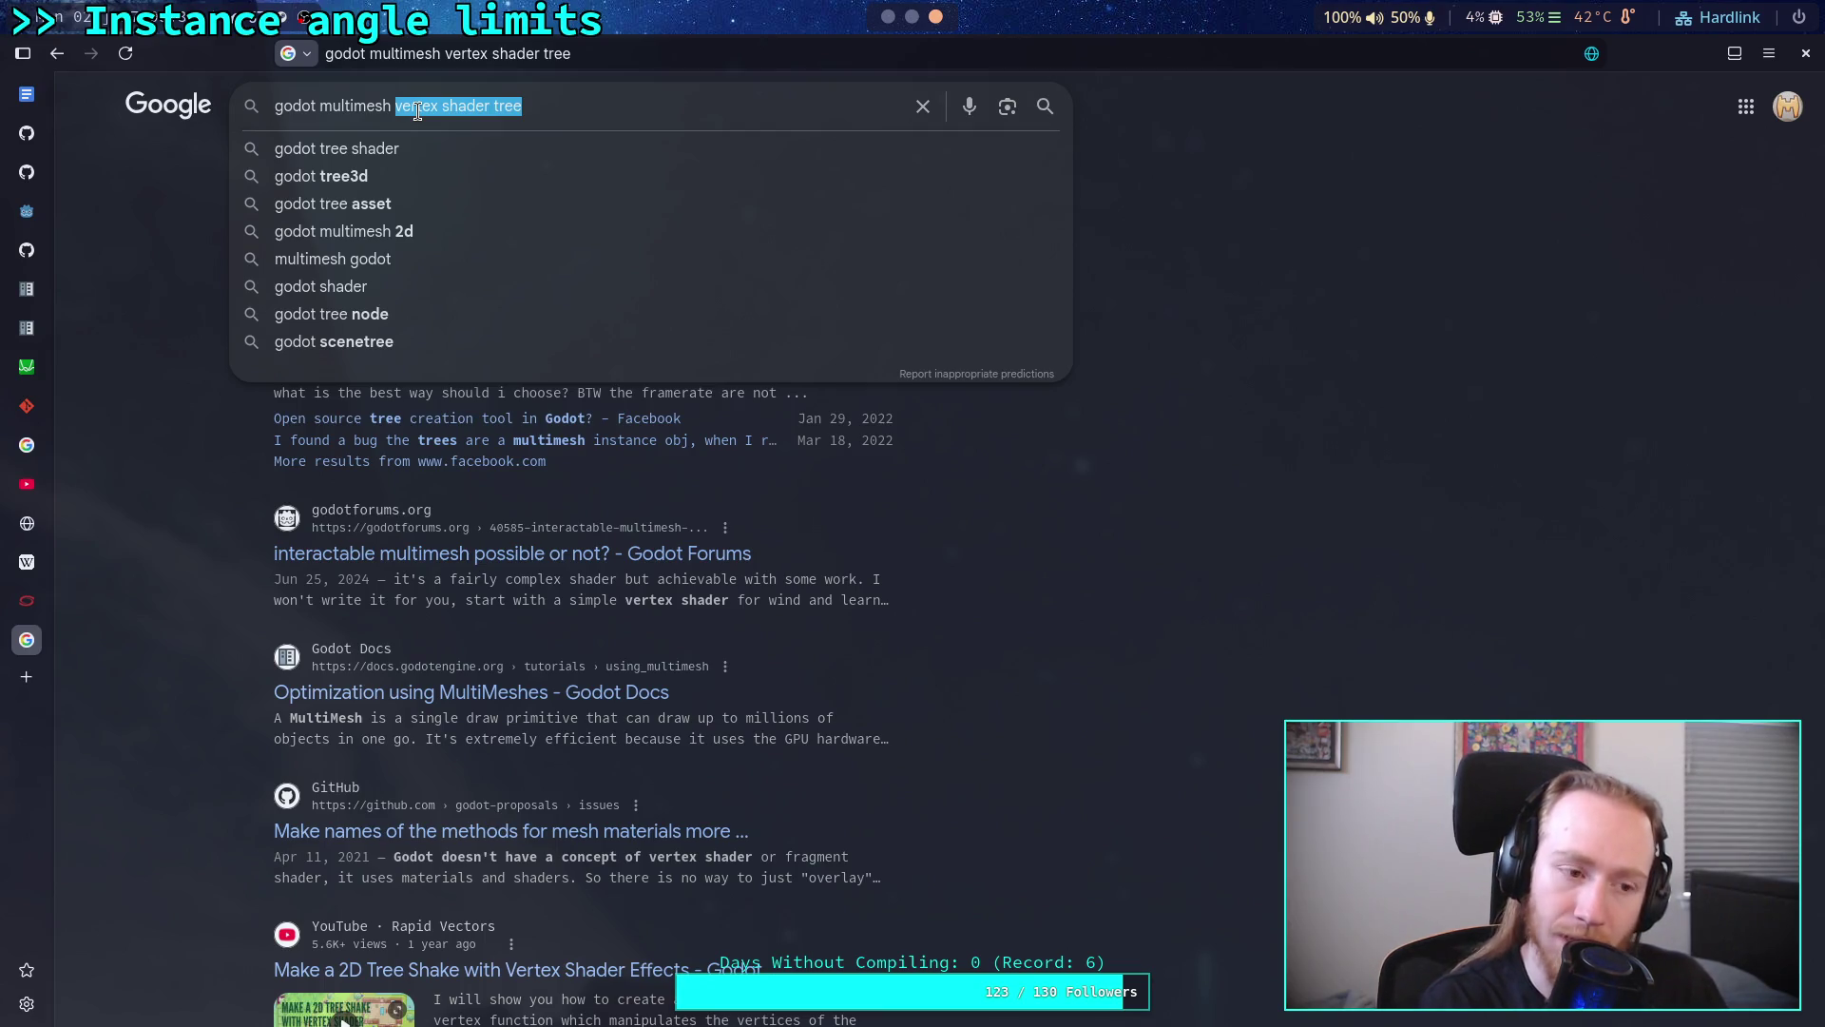
text(inst)
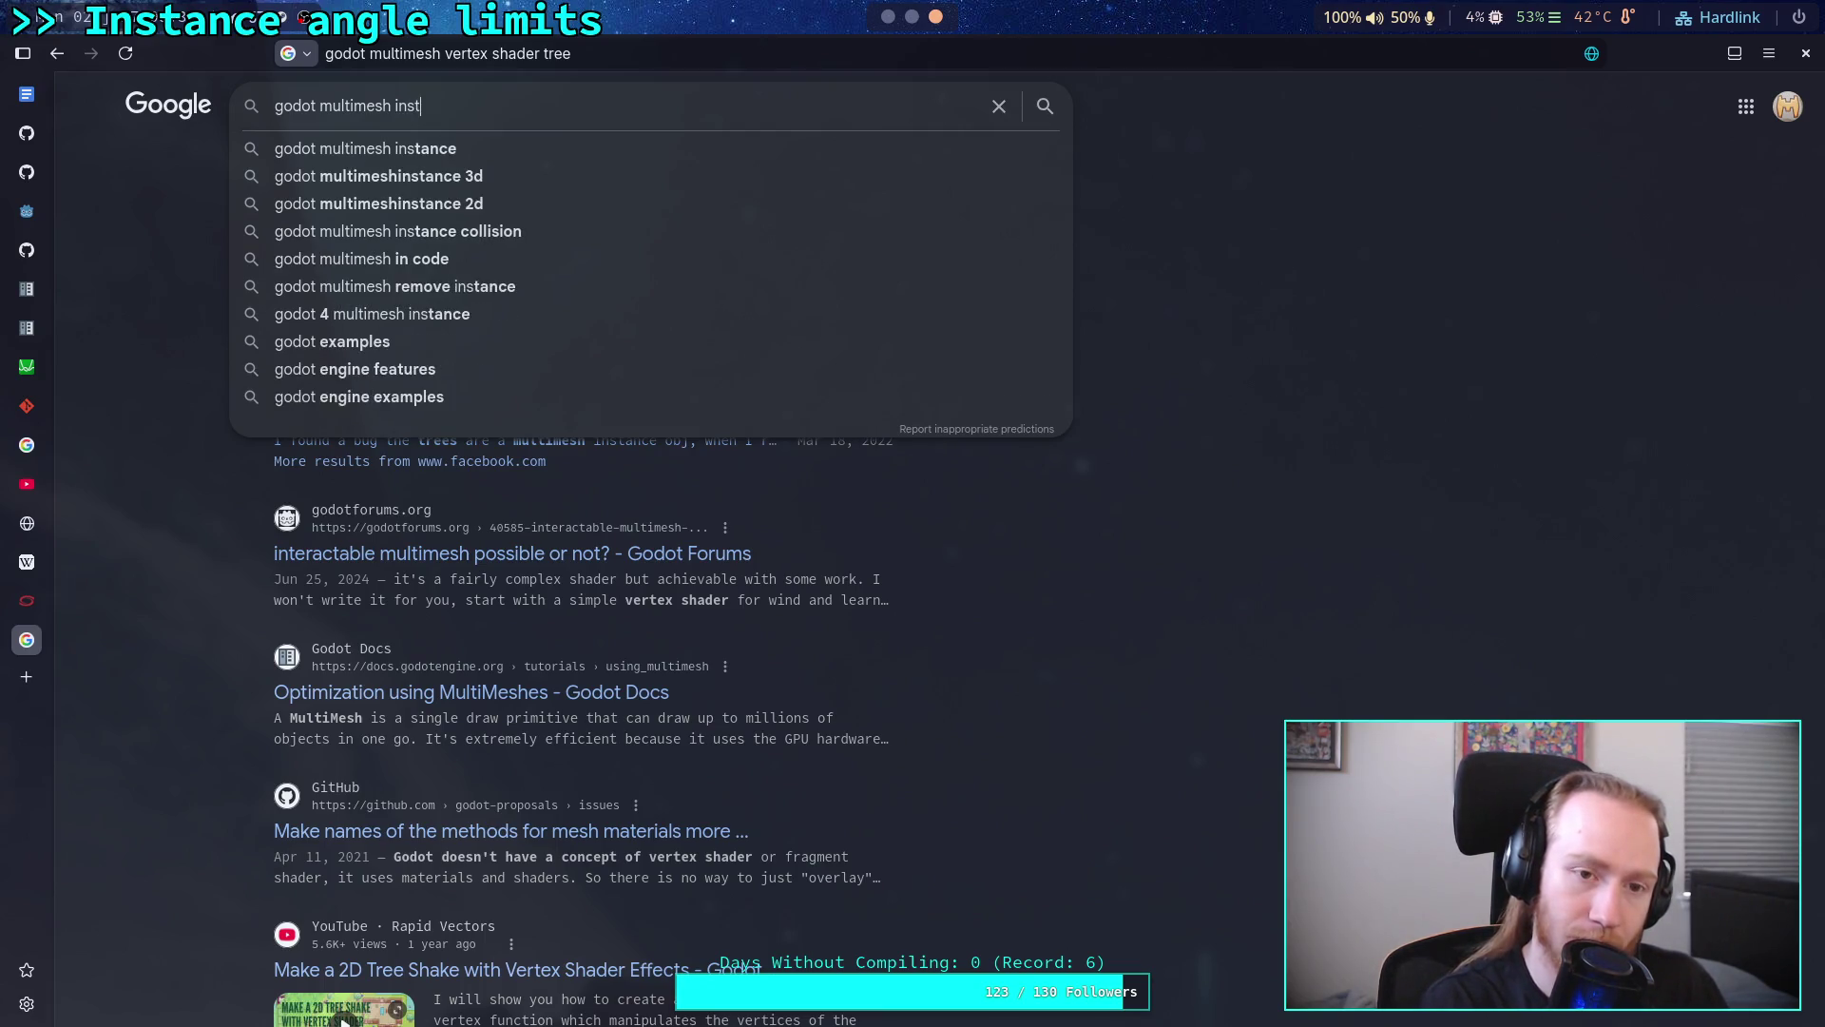
text(an)
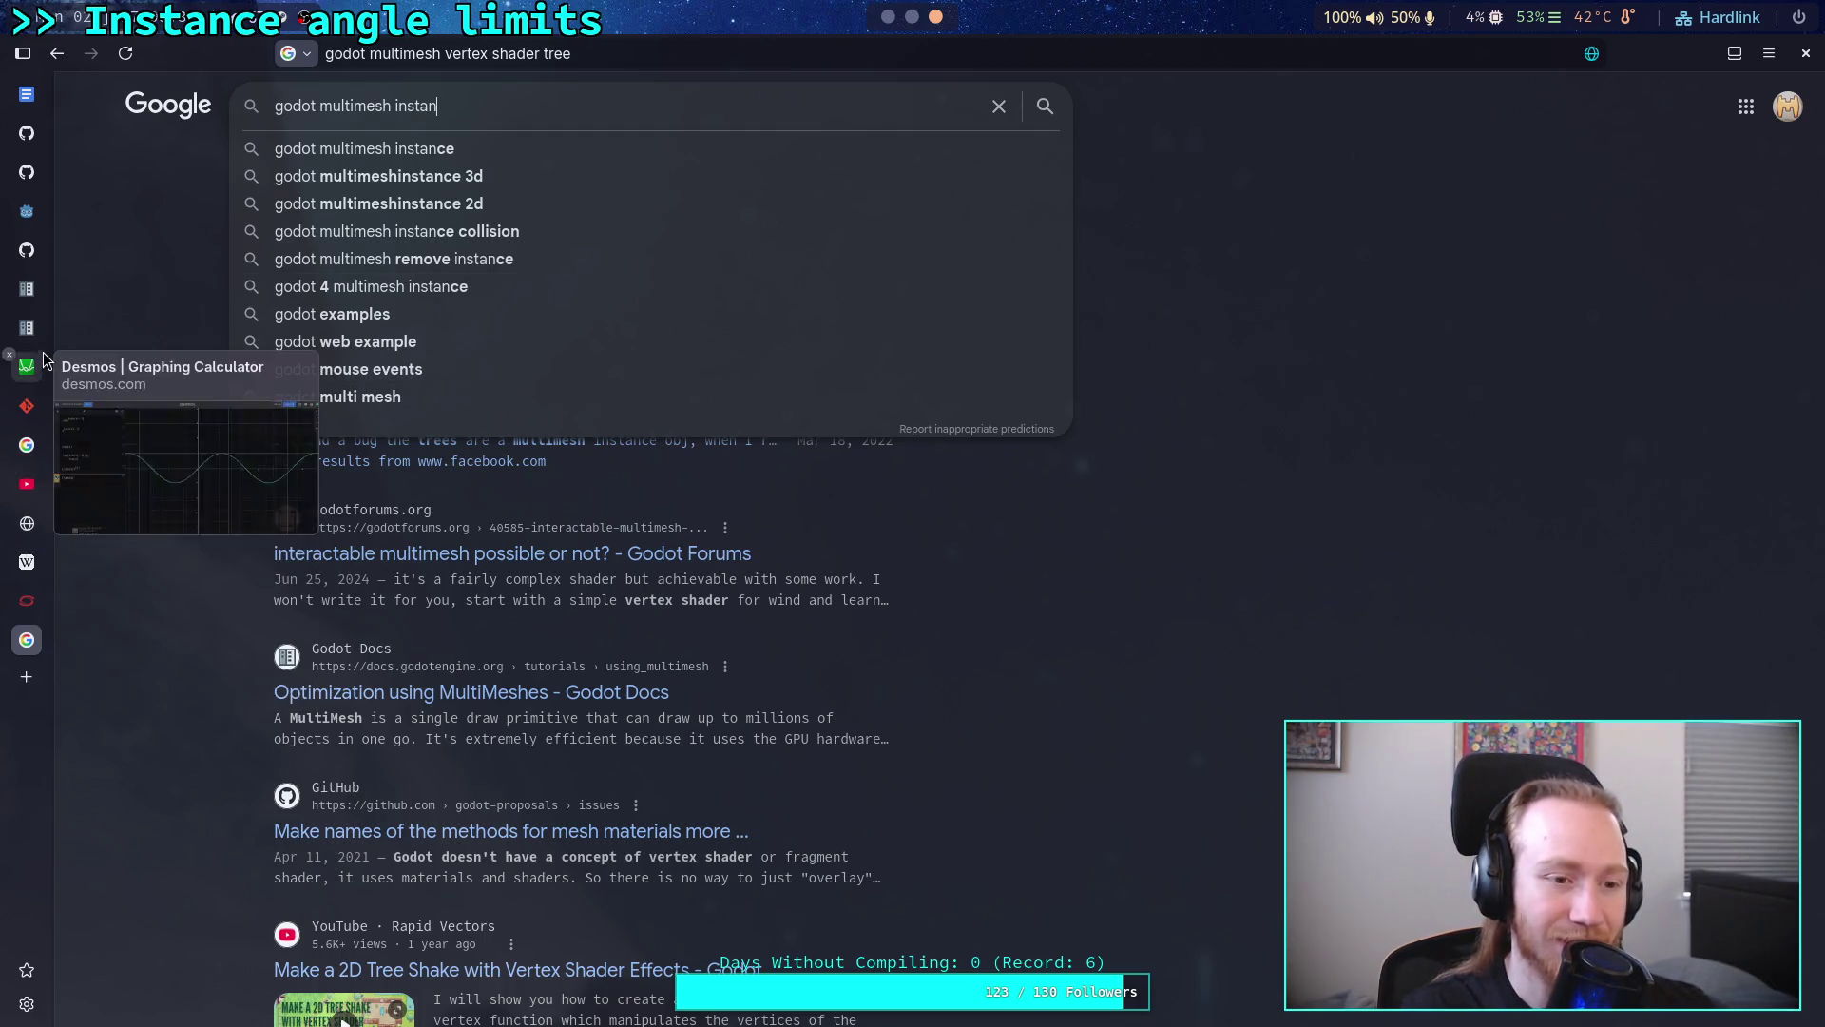
Step: Switch from the browser to the tmux godot window showing Godot source in Neovim
click(921, 20)
key(ctrl+b)
key(2)
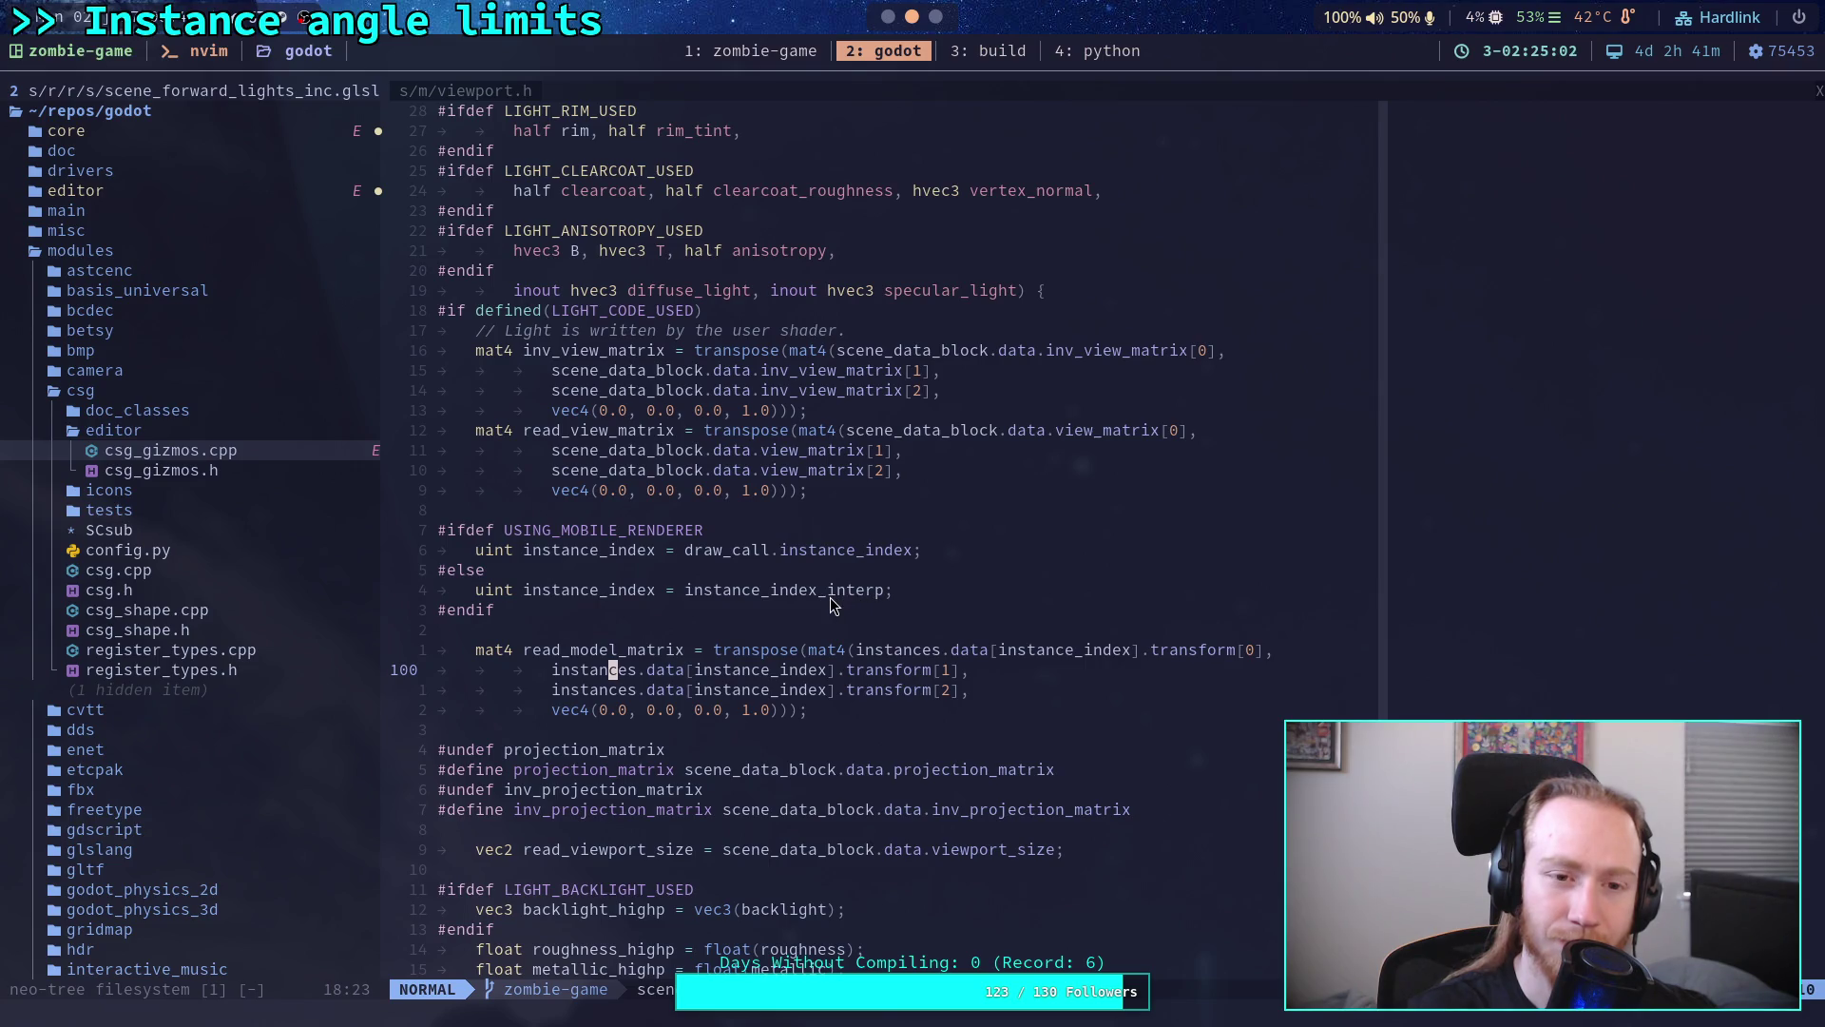
scroll(834, 606, down, 2)
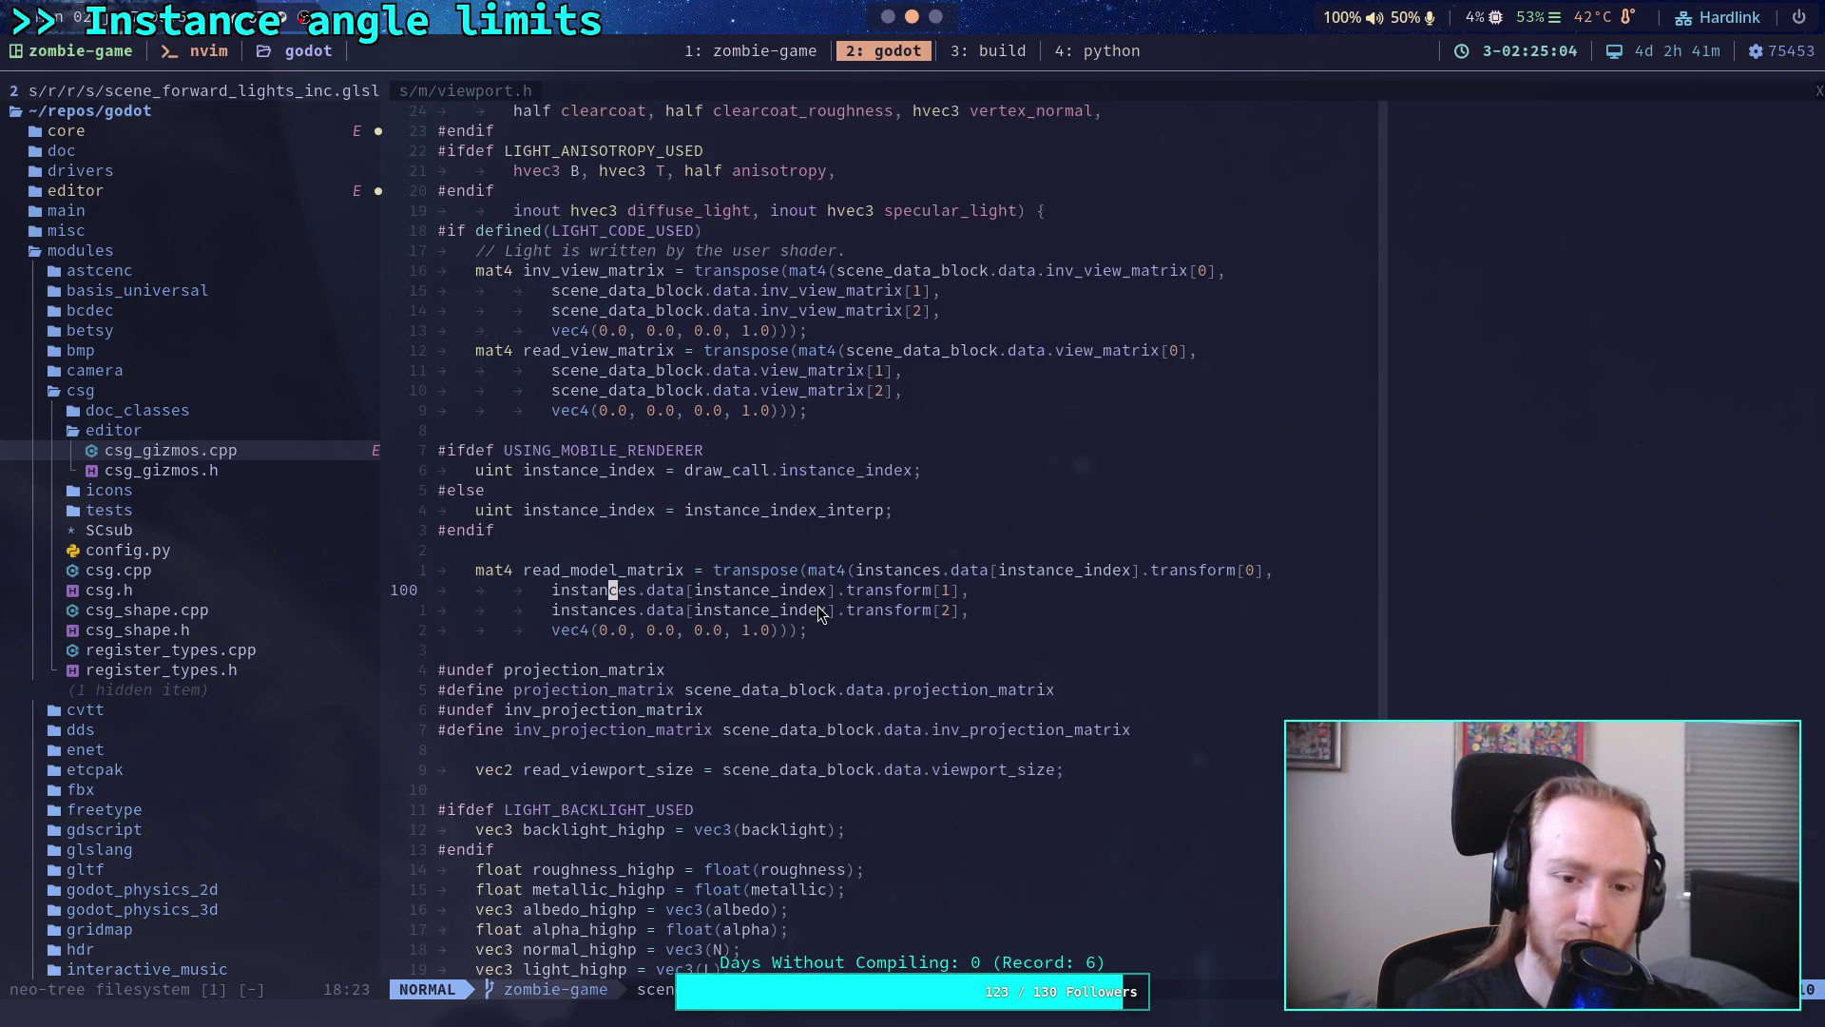
scroll(835, 614, down, 2)
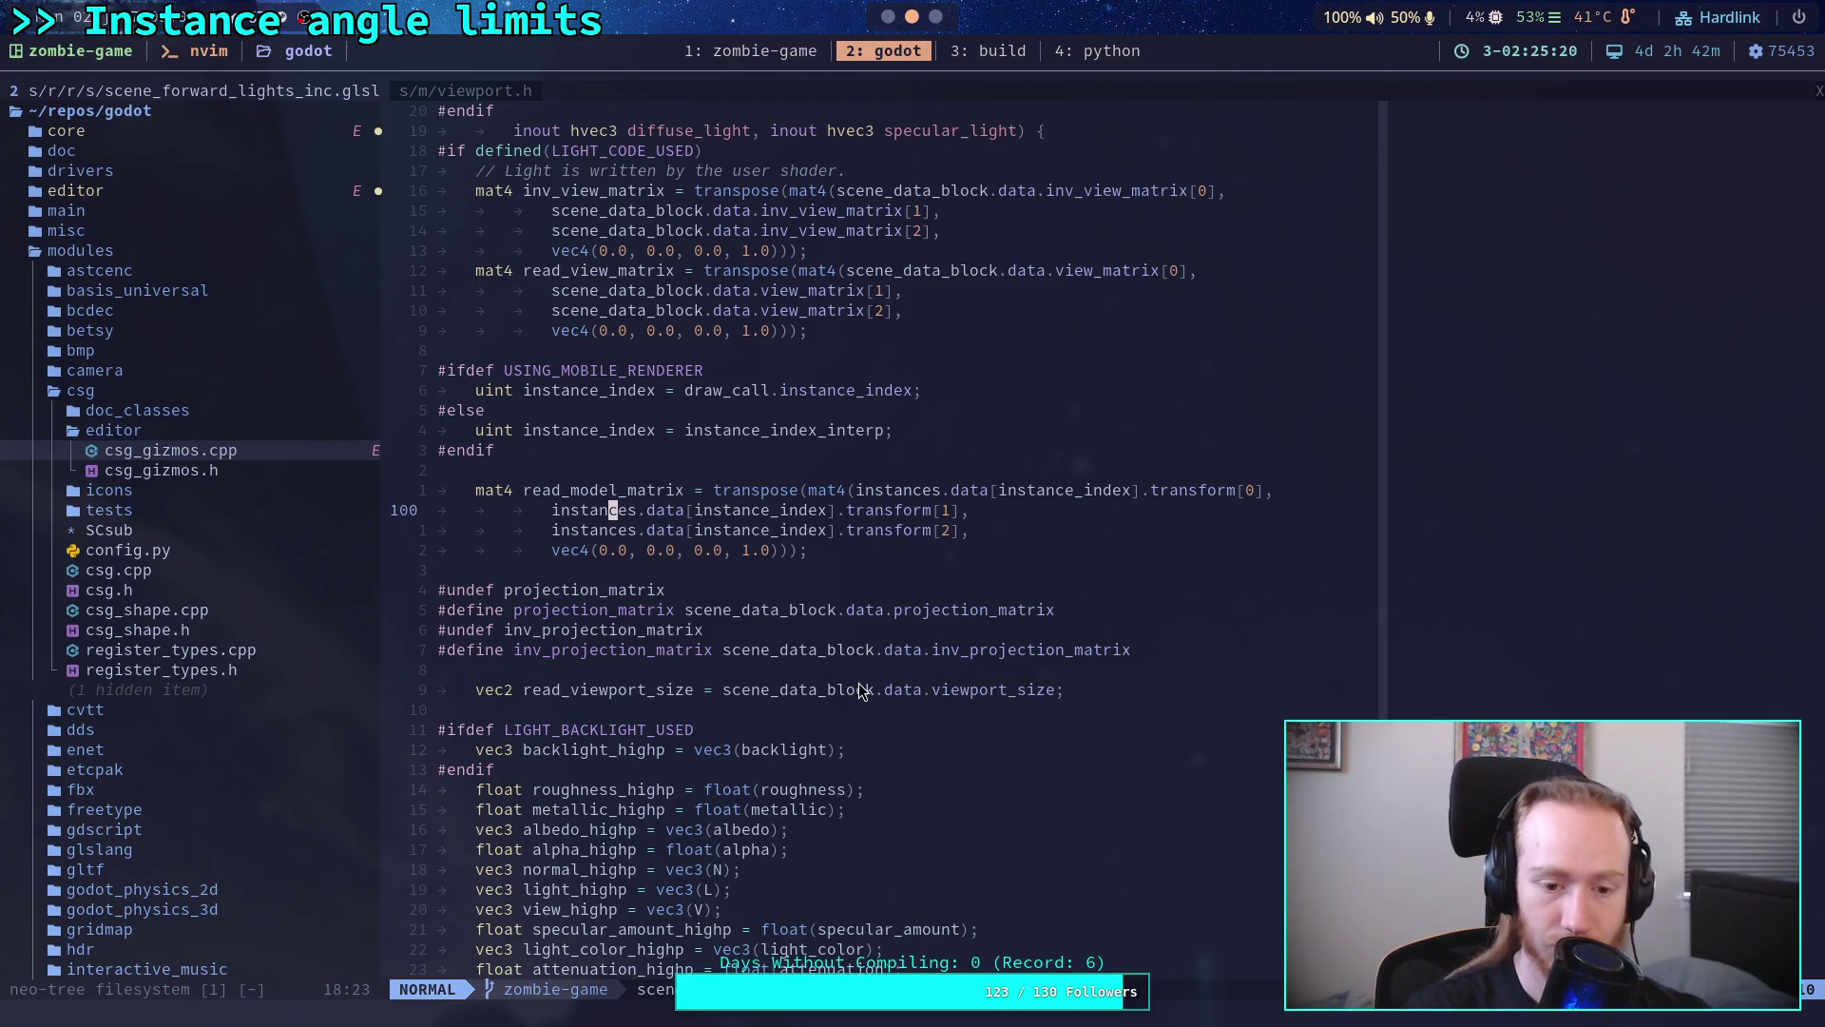
scroll(855, 670, down, 4)
double_click(614, 414)
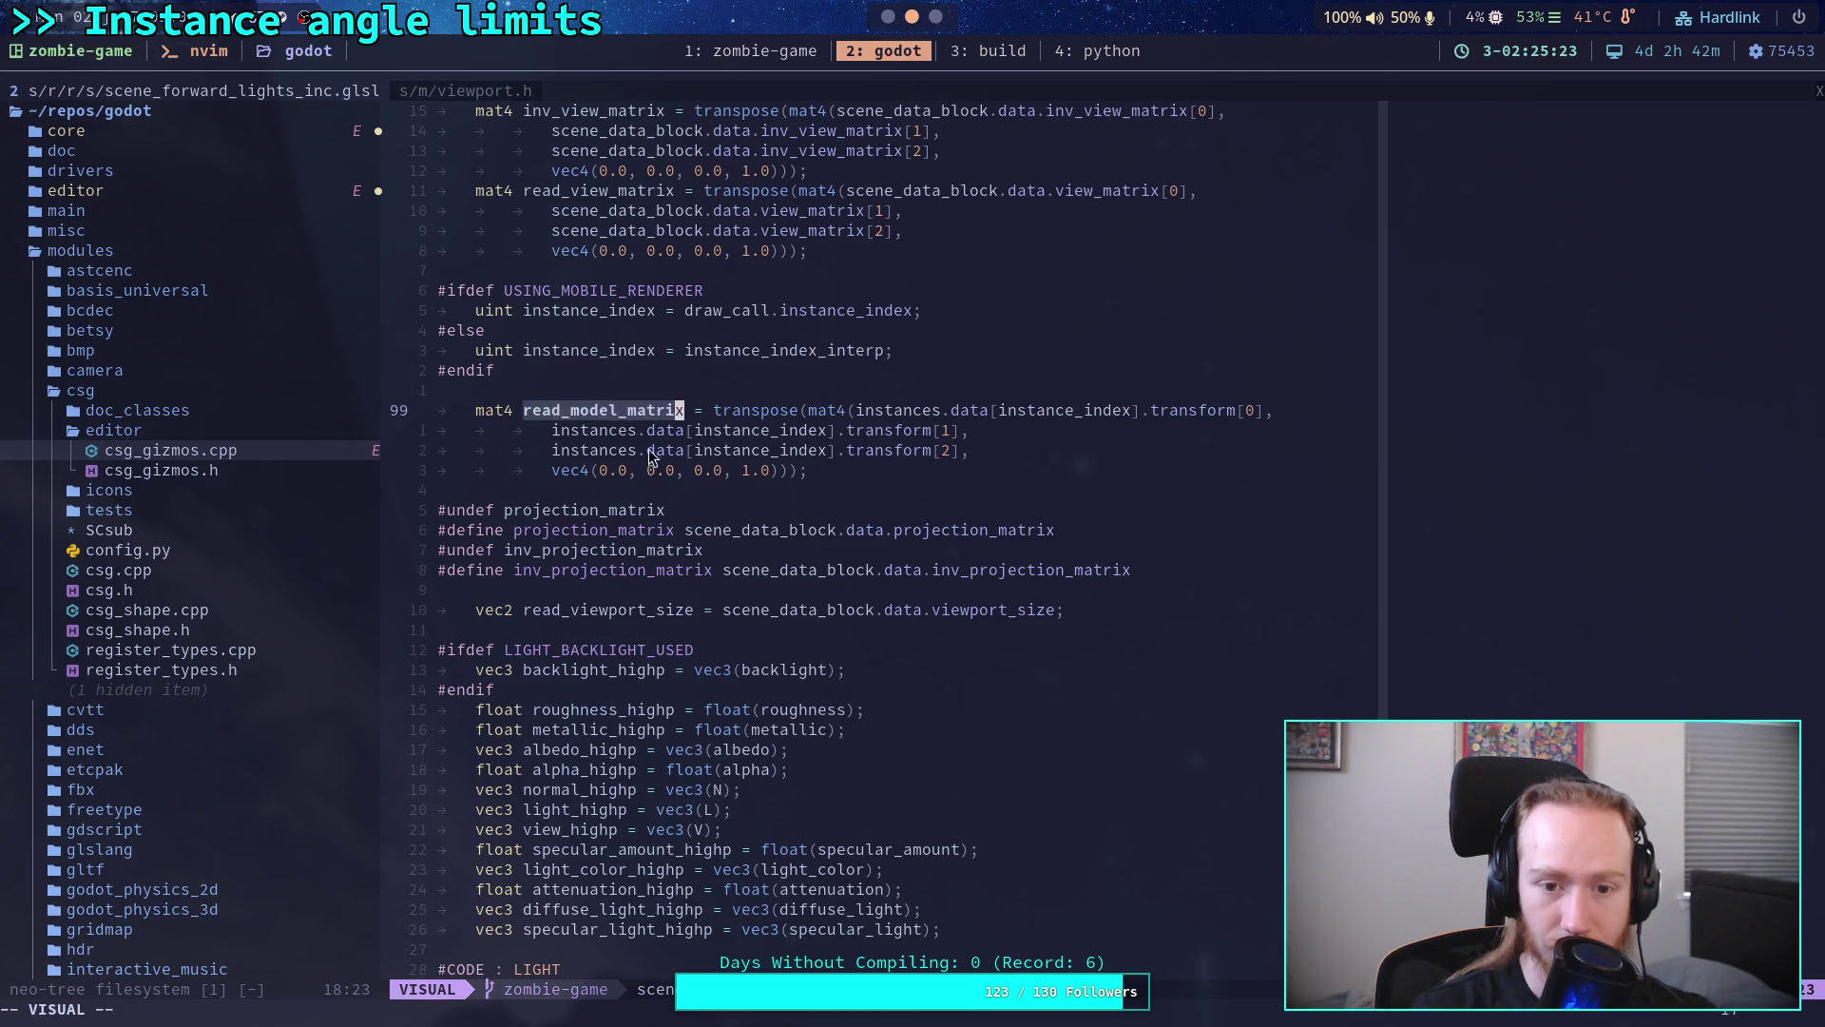
scroll(934, 657, up, 2)
scroll(935, 656, up, 2)
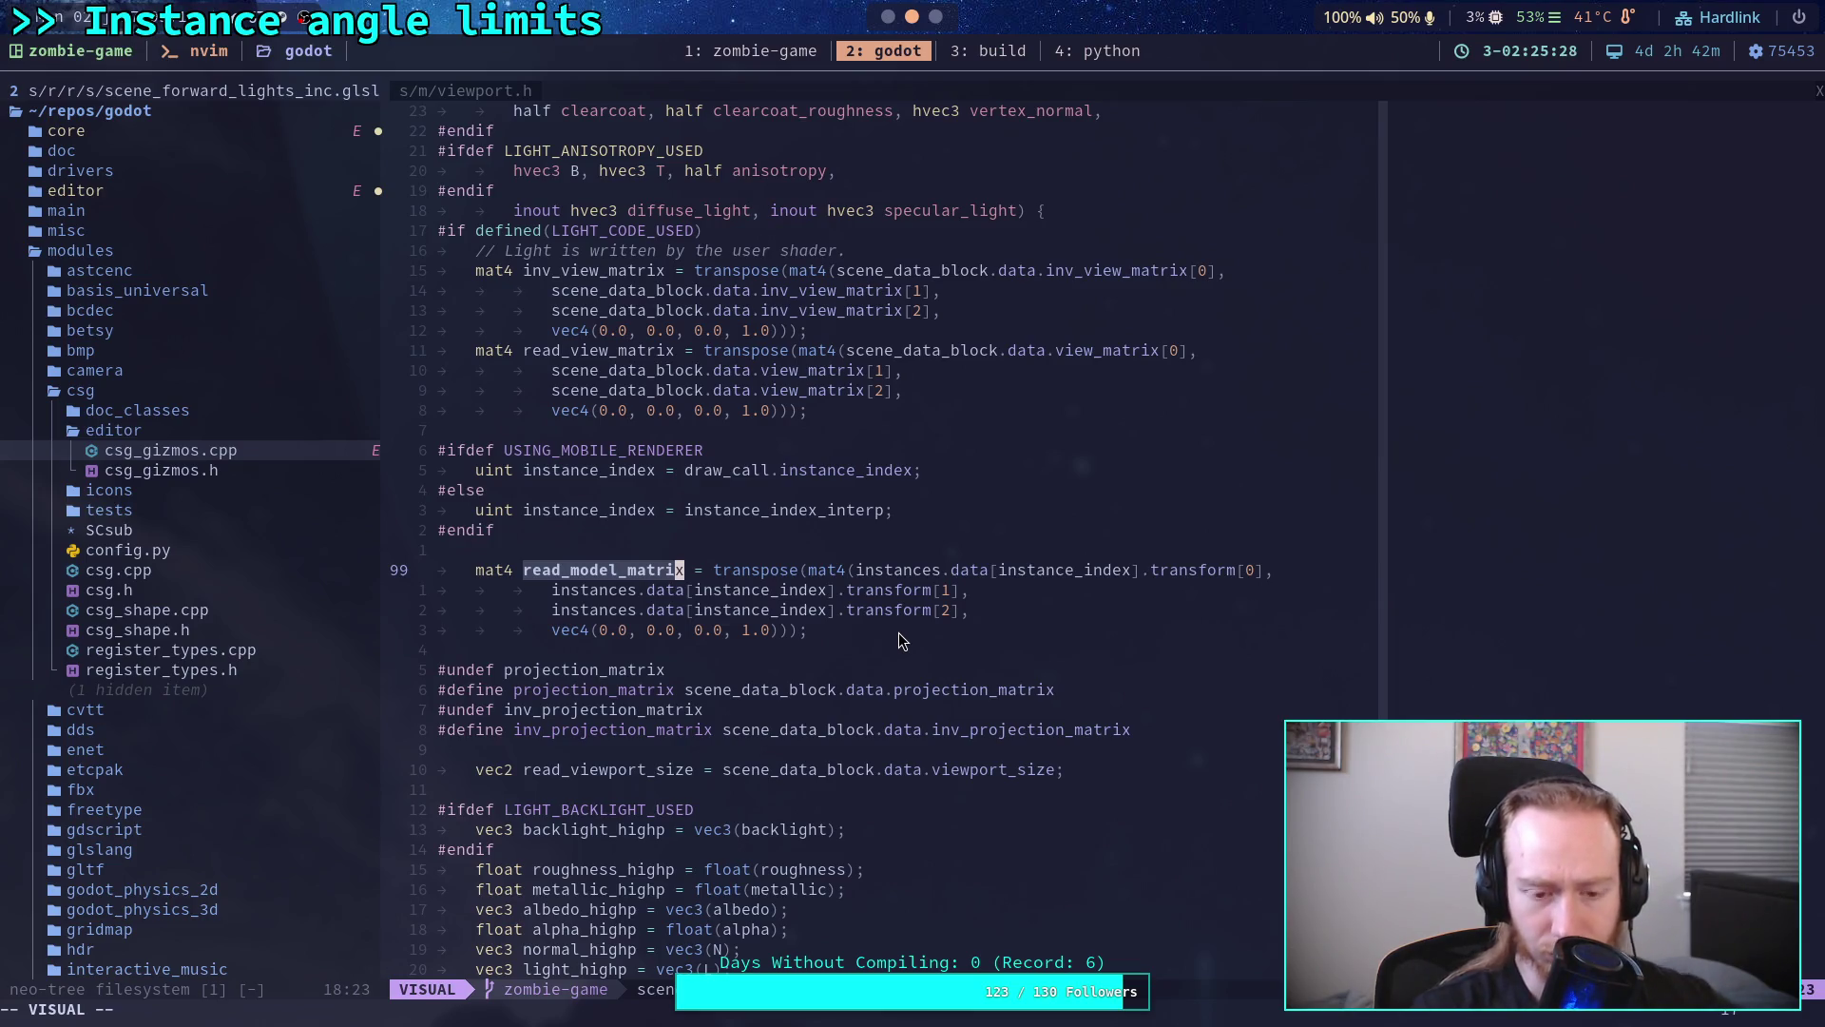
scroll(899, 641, up, 3)
scroll(898, 640, up, 3)
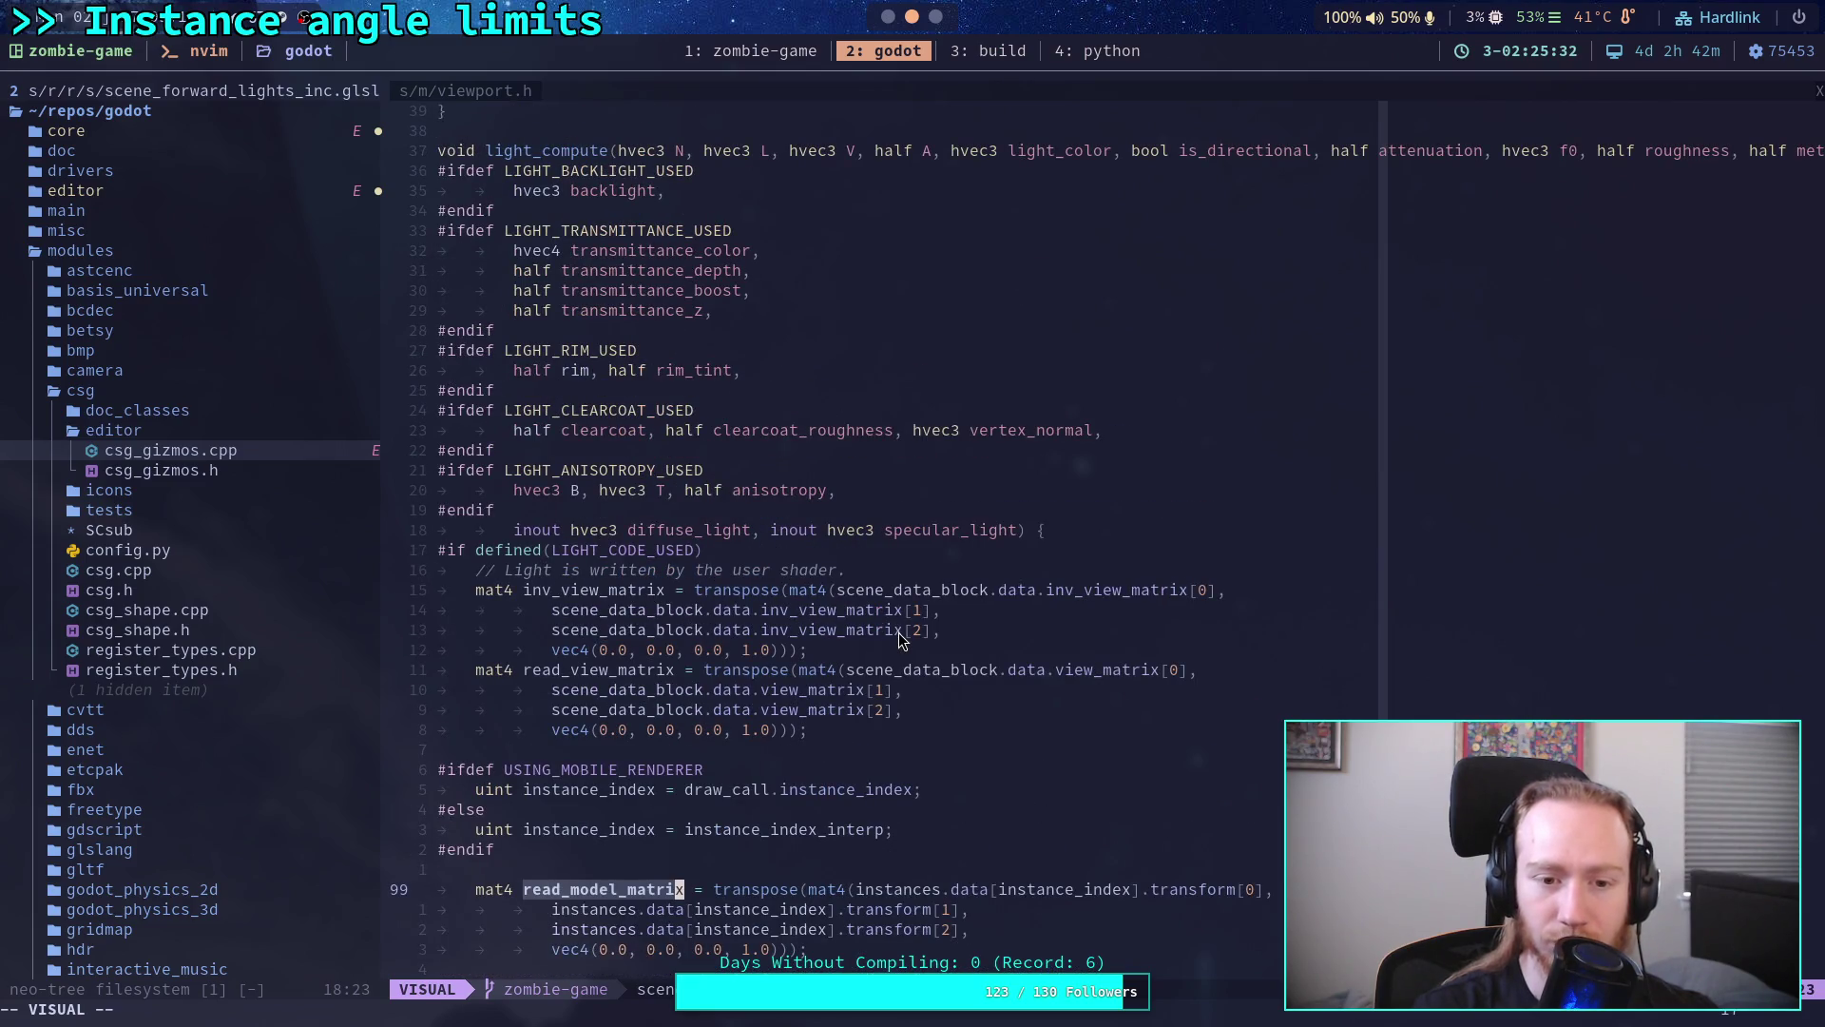
scroll(899, 640, down, 3)
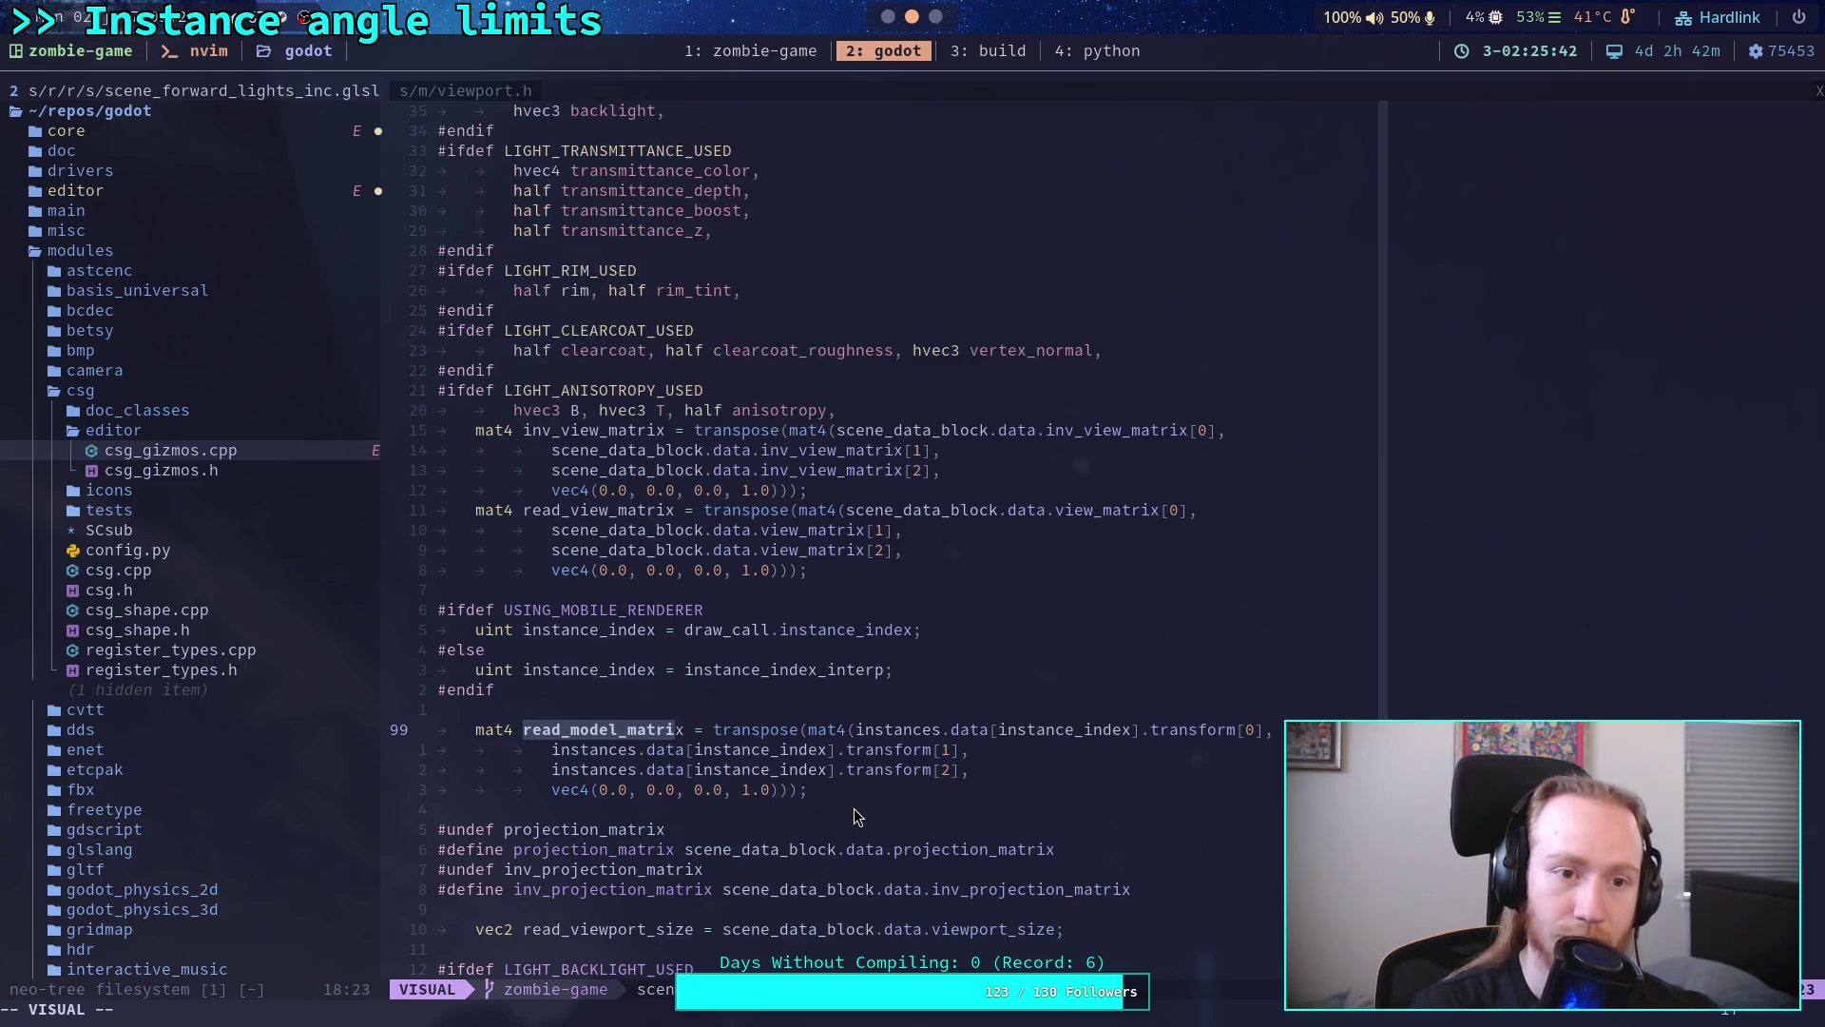
scroll(855, 810, up, 4)
scroll(312, 565, down, 6)
scroll(297, 550, down, 9)
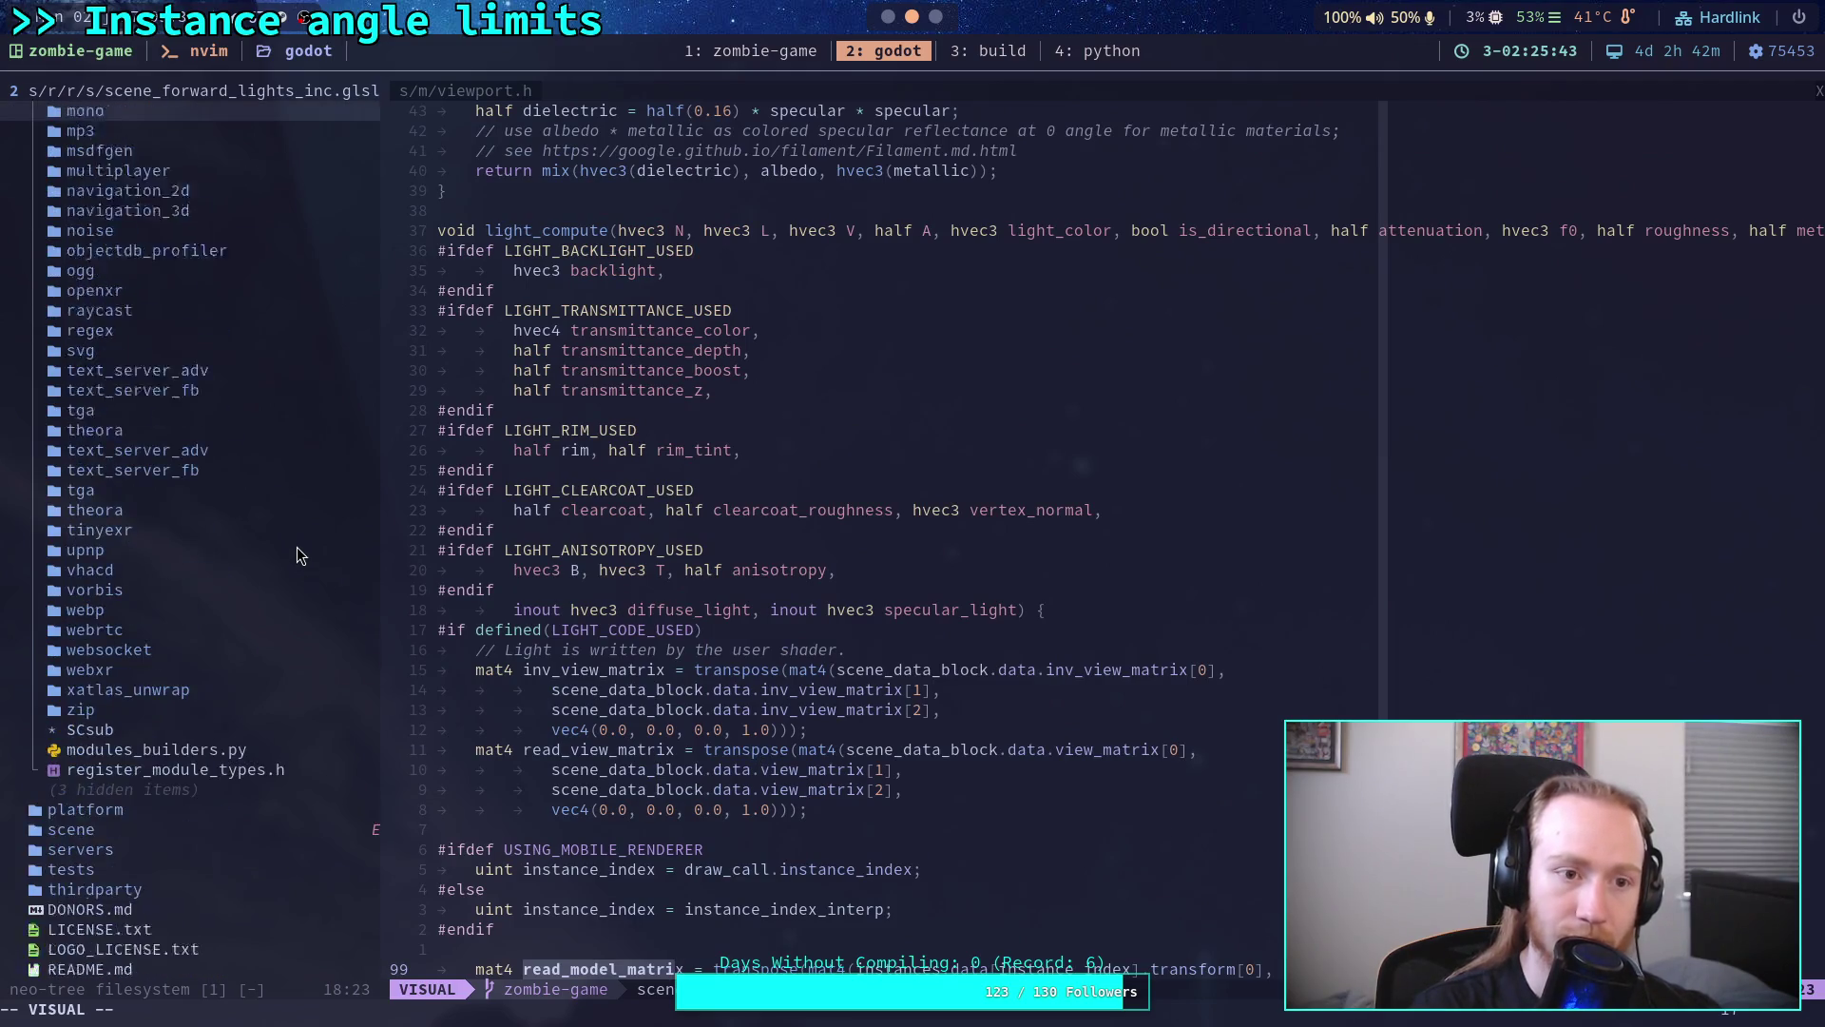
scroll(297, 555, down, 7)
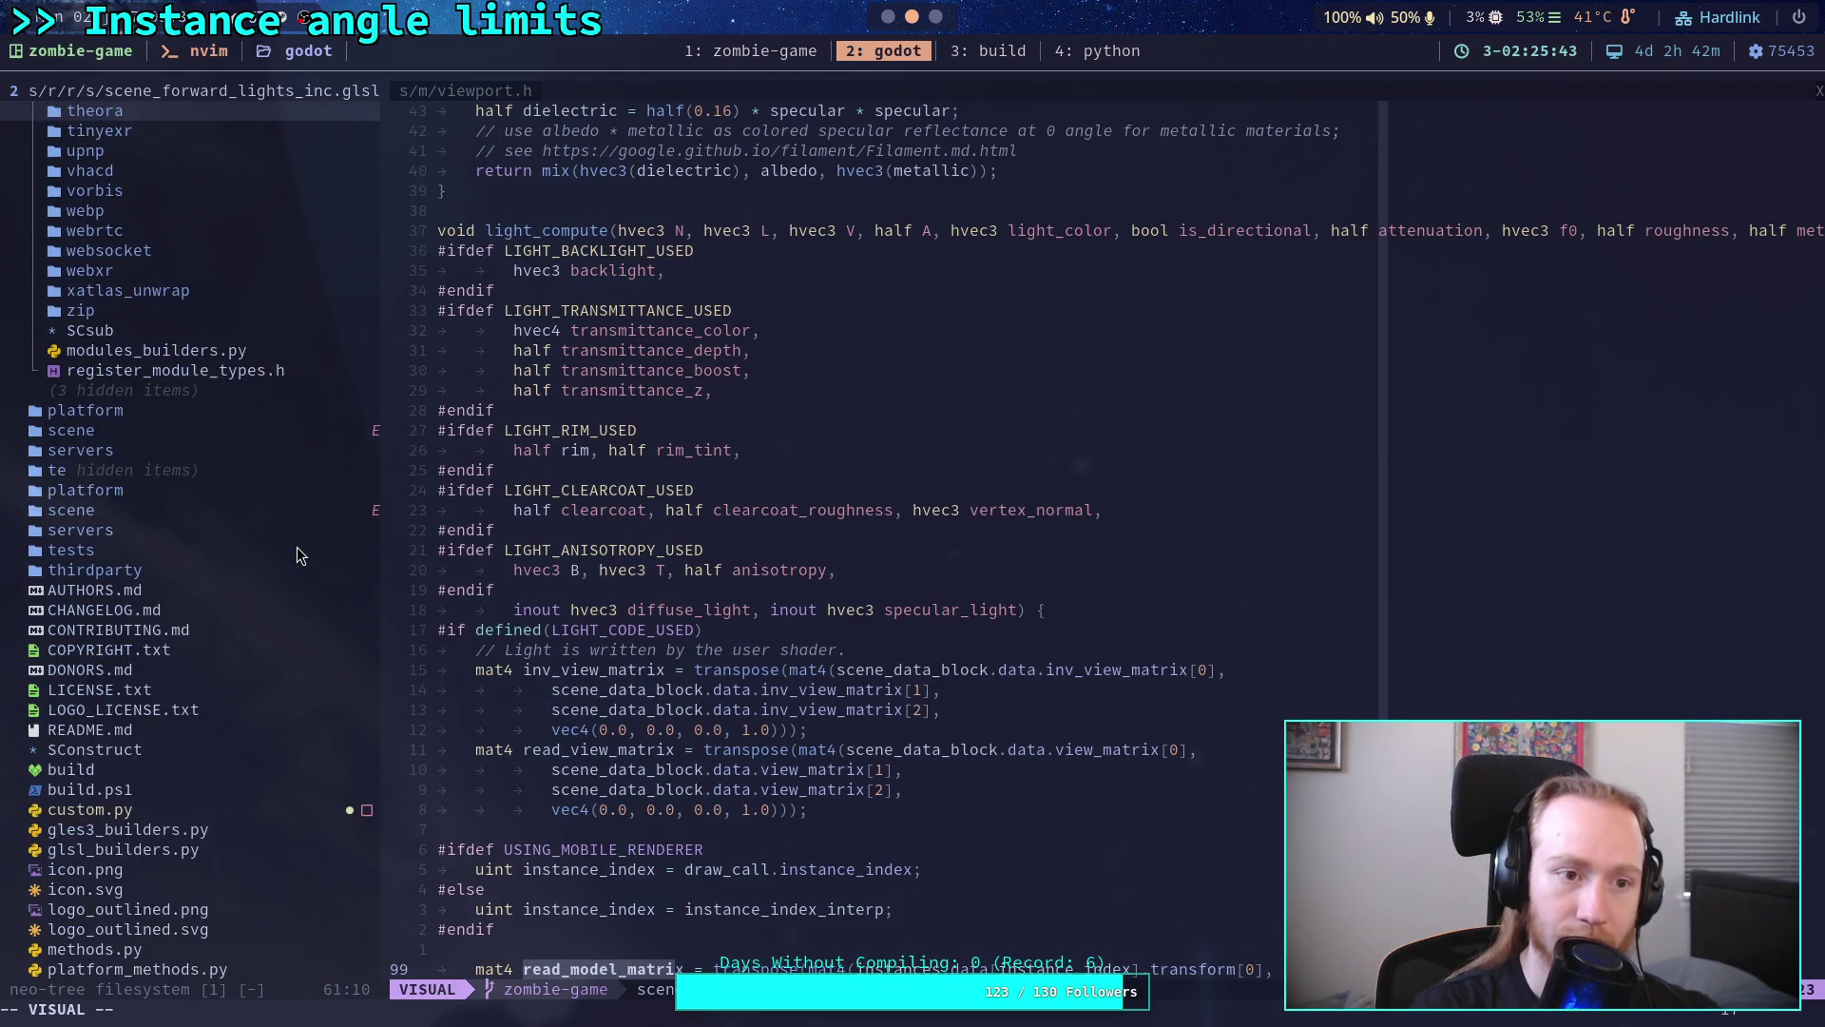
Step: Expand the servers, rendering and renderer_rd folders in the neo-tree project tree
click(95, 451)
key(Return)
key(j)
key(j)
key(j)
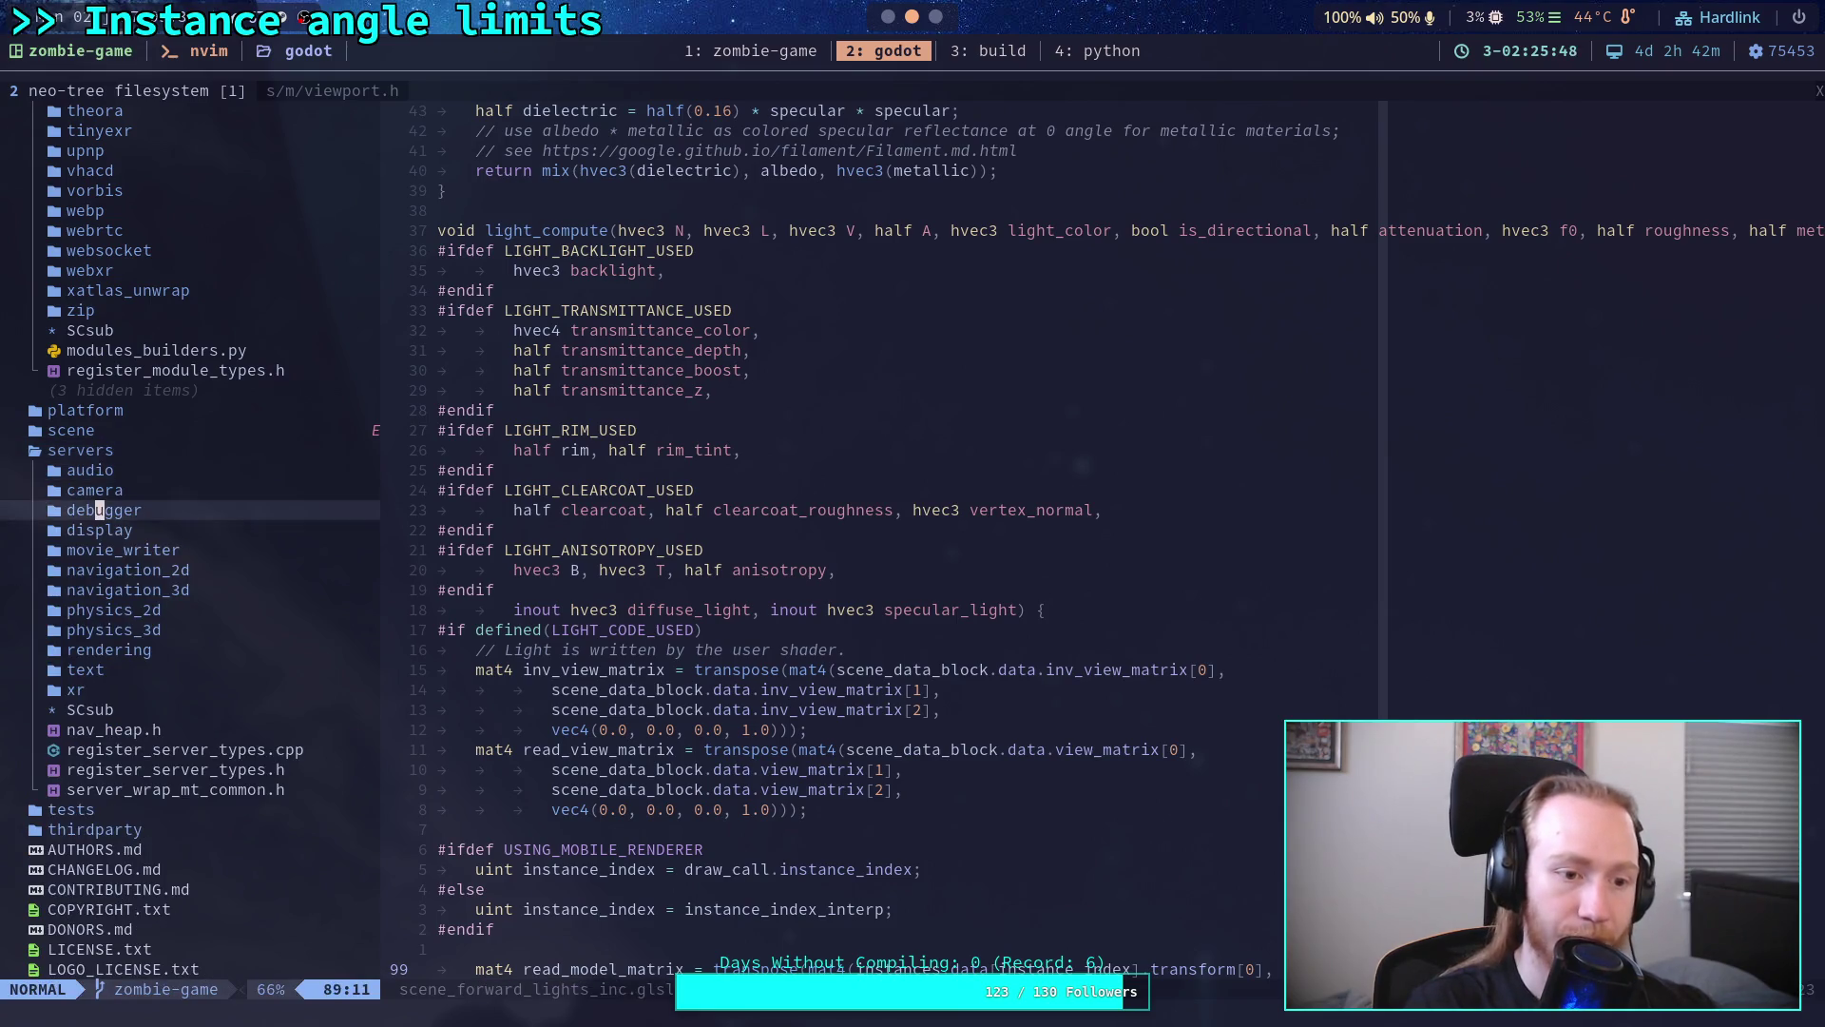
click(708, 407)
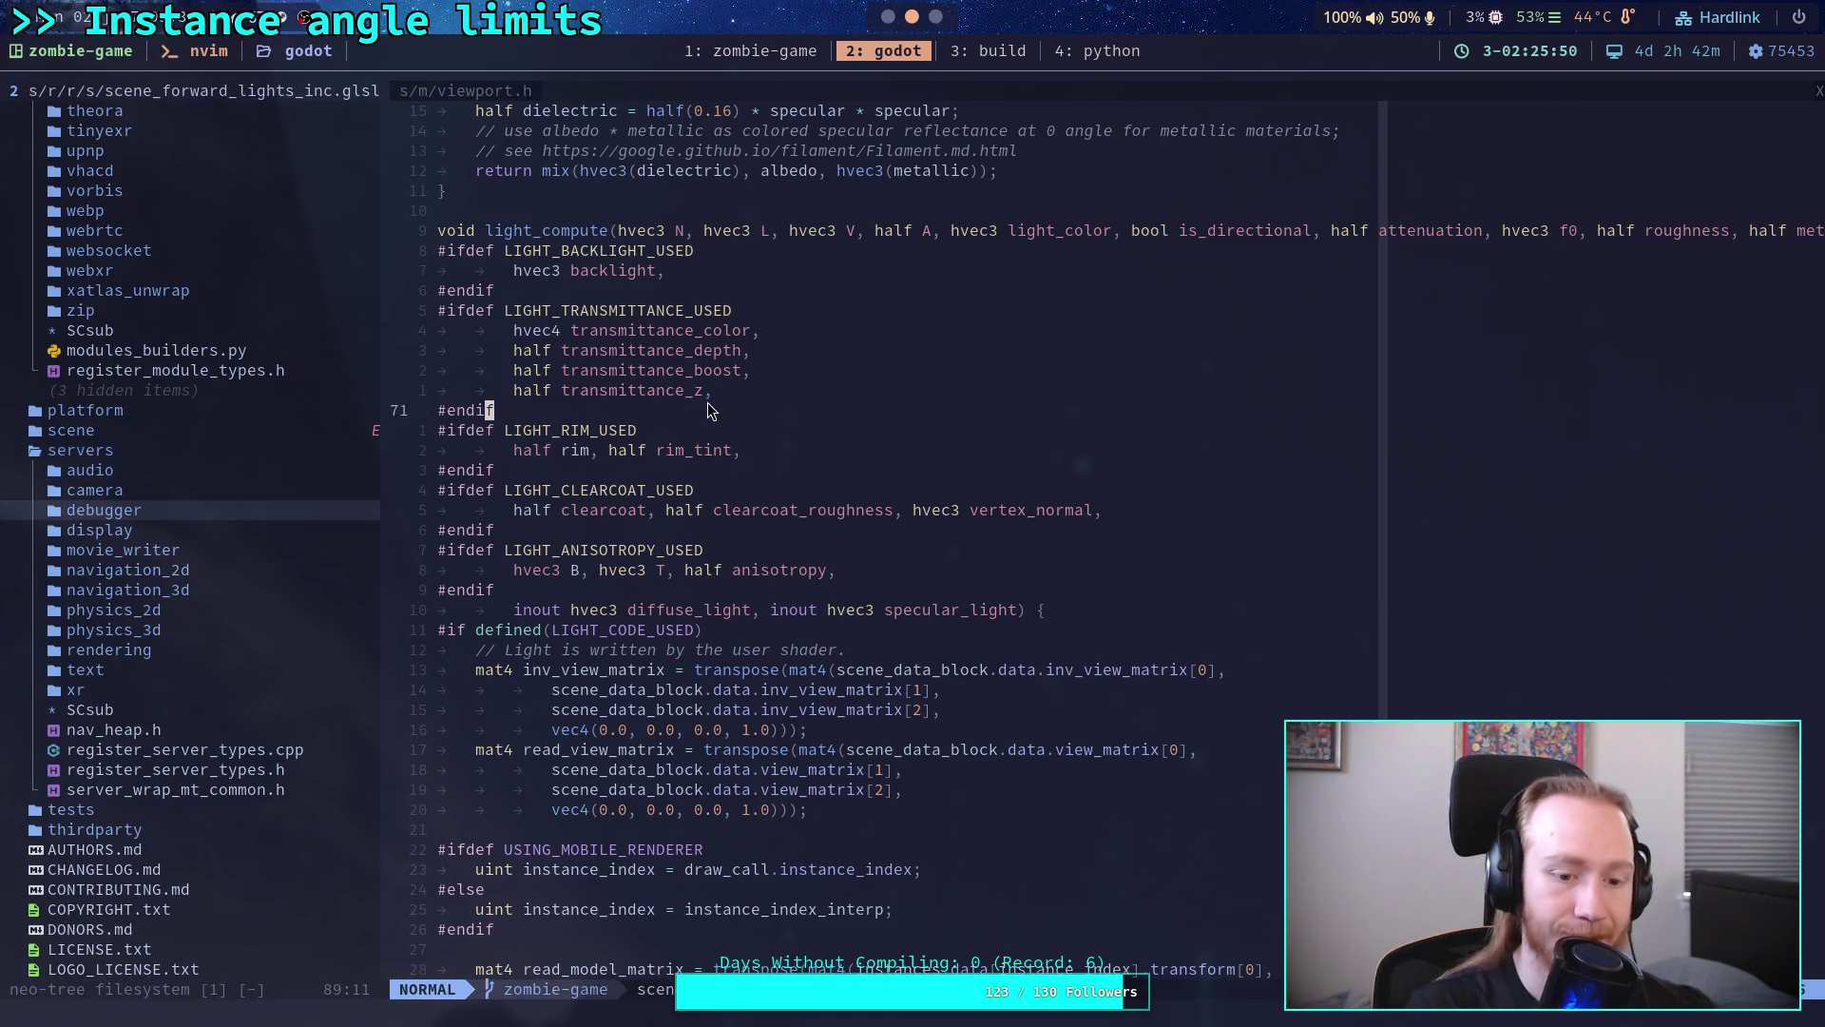
click(138, 649)
key(Return)
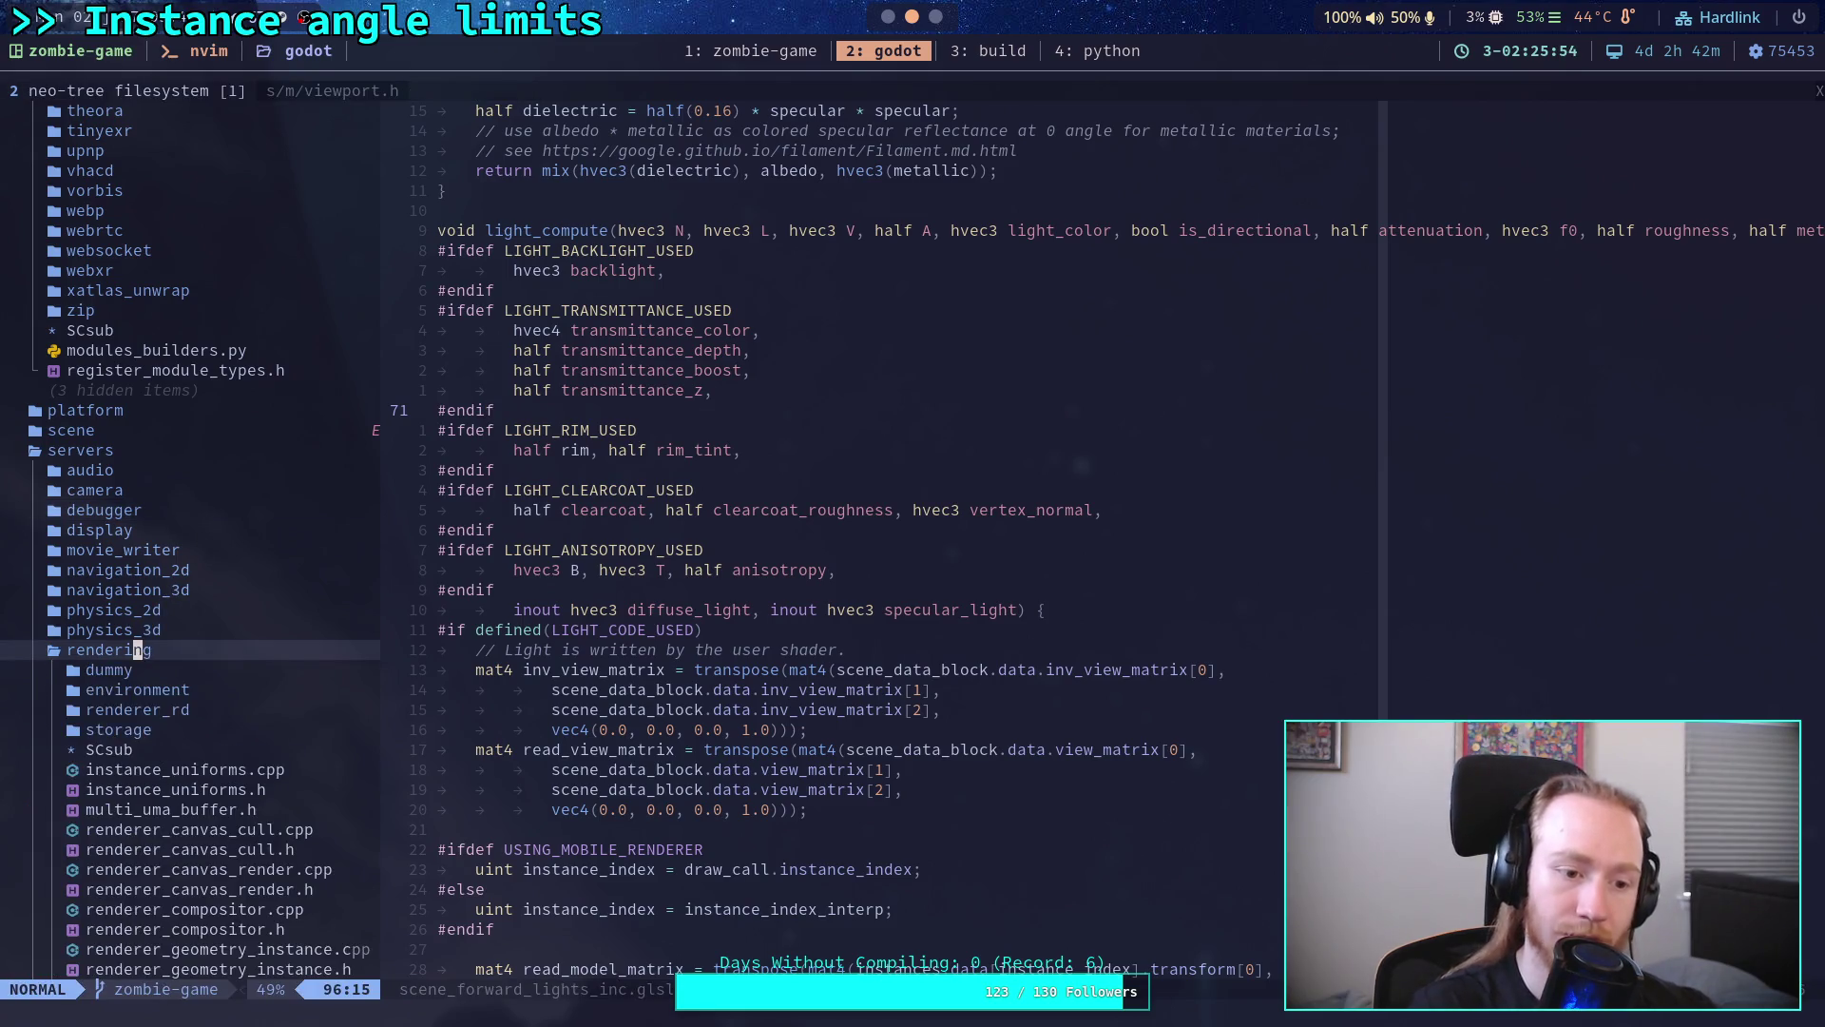
key(j)
key(j)
key(j)
key(Return)
click(905, 451)
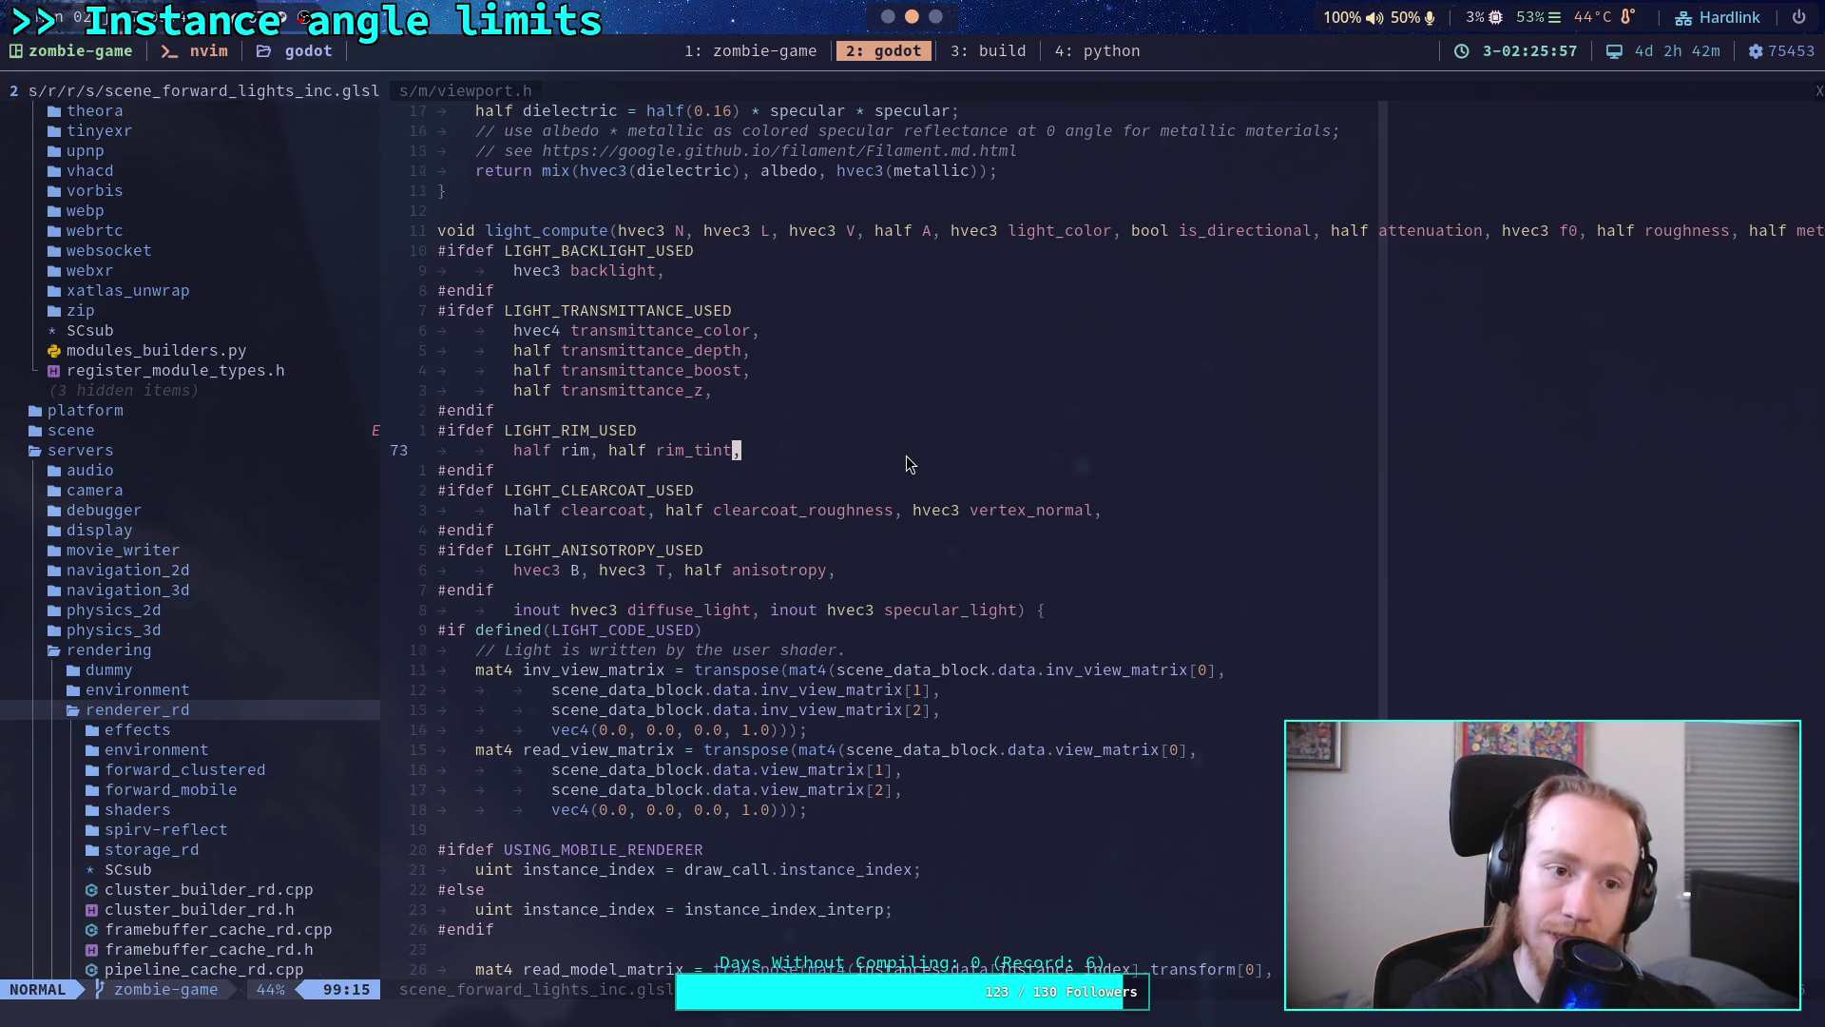
scroll(274, 623, down, 3)
scroll(275, 623, down, 1)
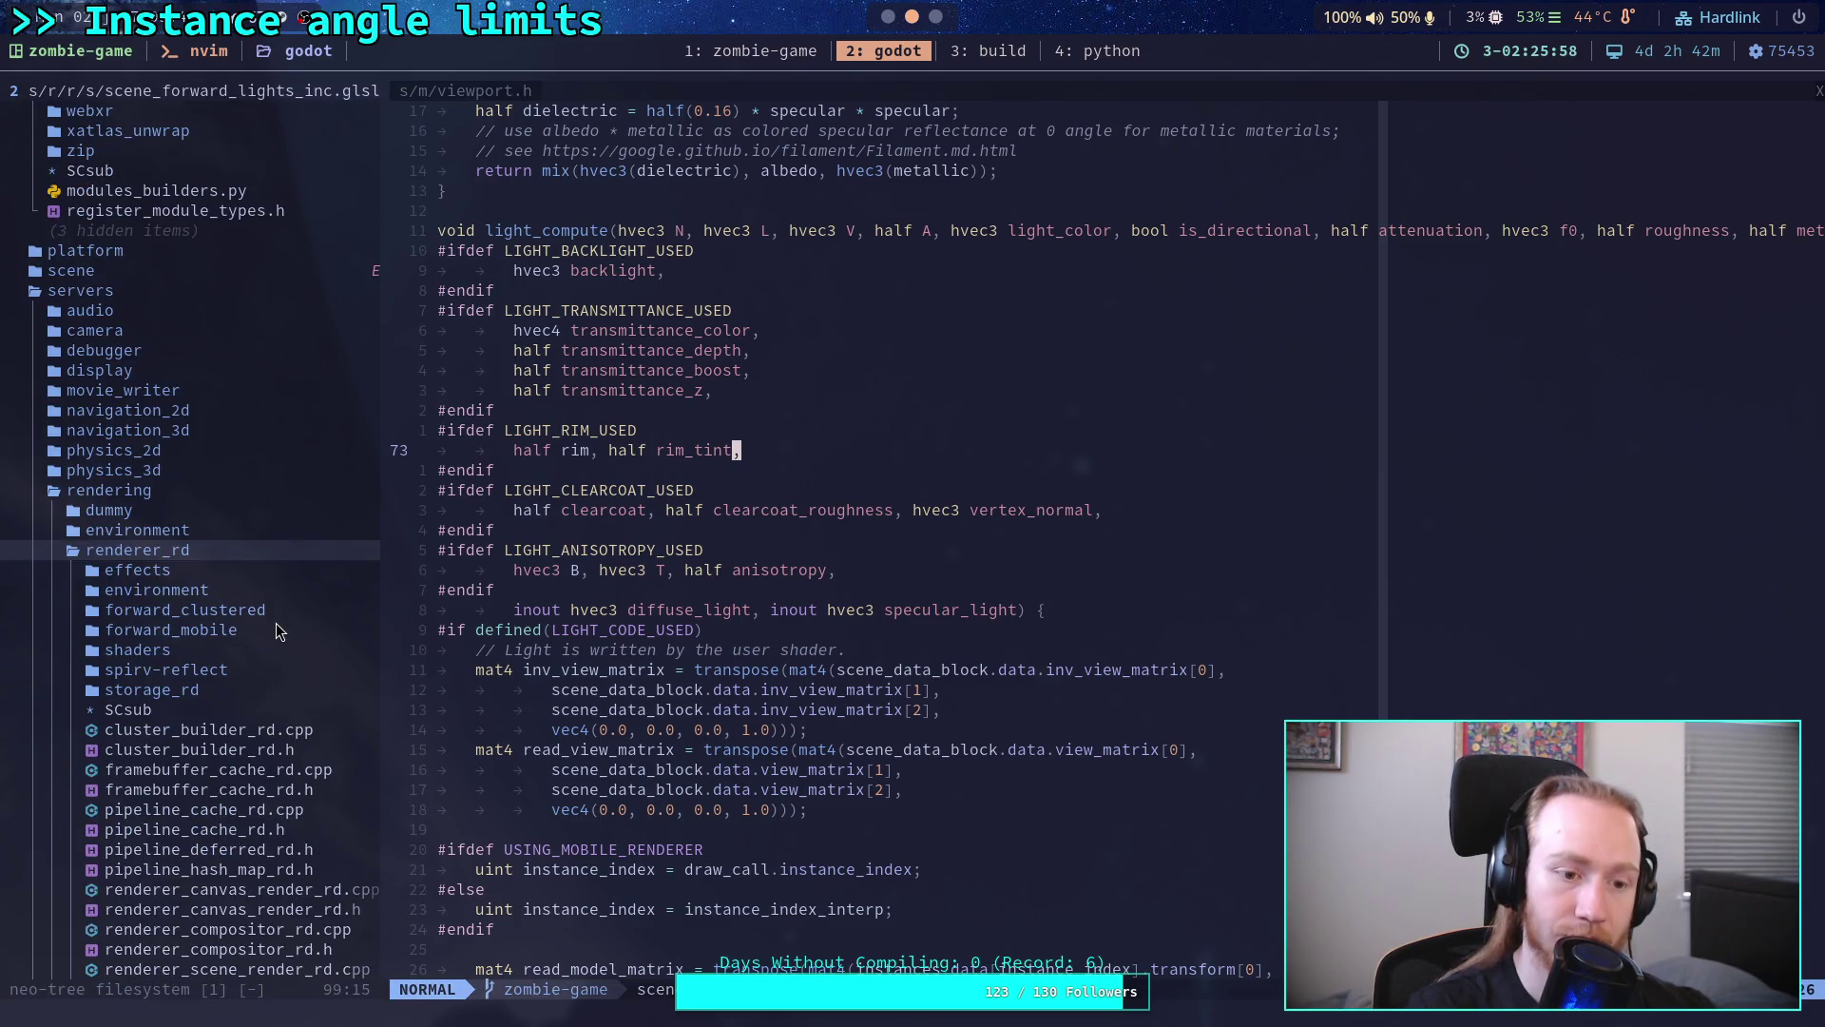
Step: Expand the shaders folder to list the GLSL files, then leave Neovim for the browser
click(211, 651)
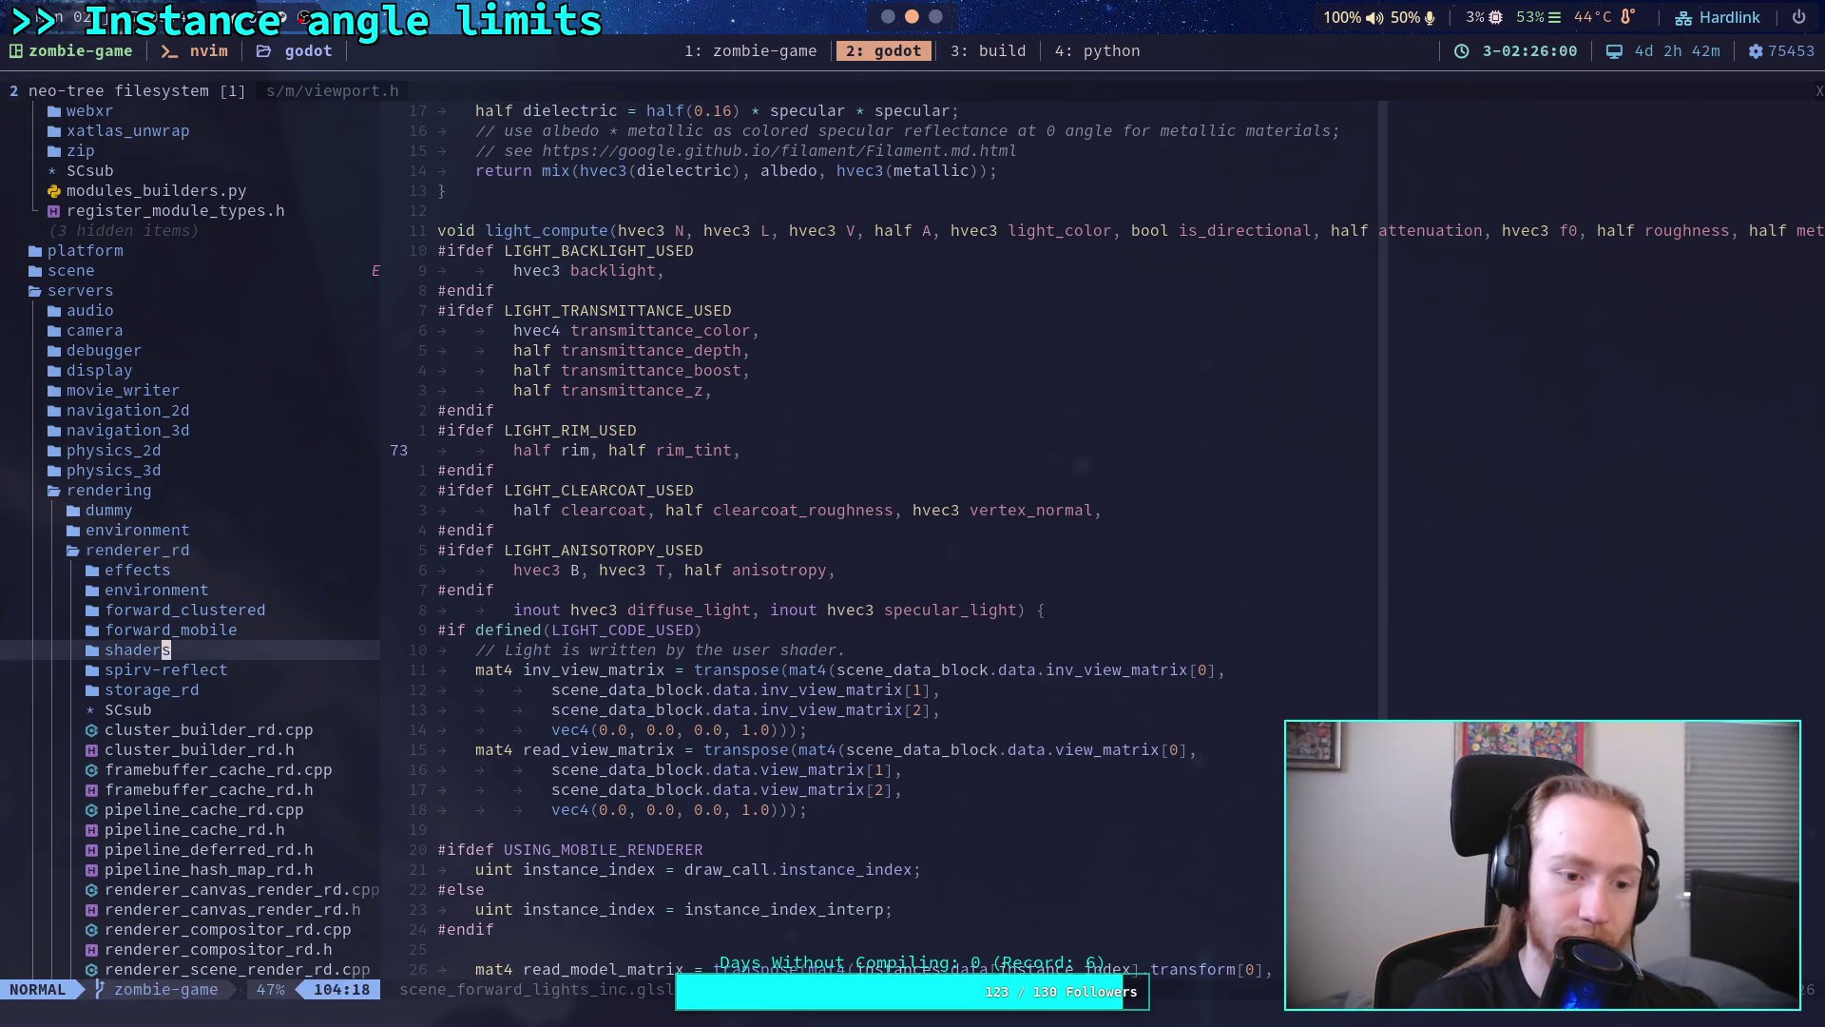
key(Return)
scroll(262, 593, down, 5)
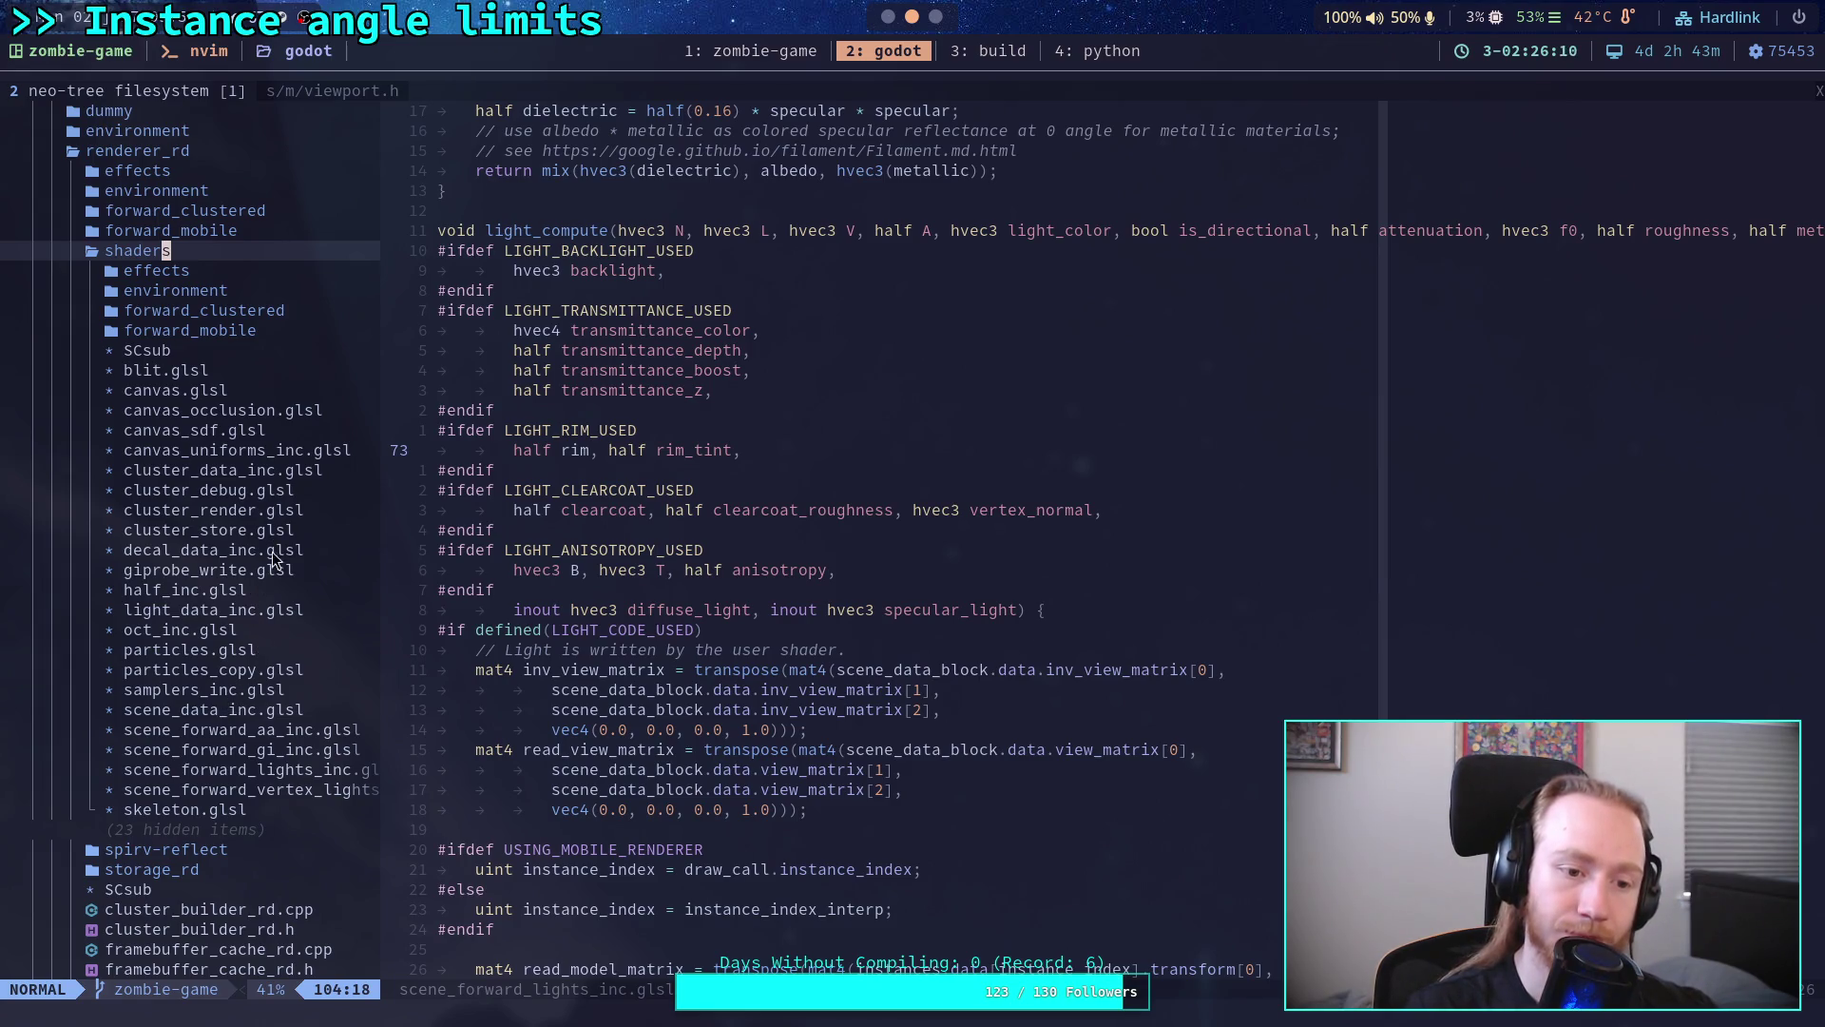
click(670, 539)
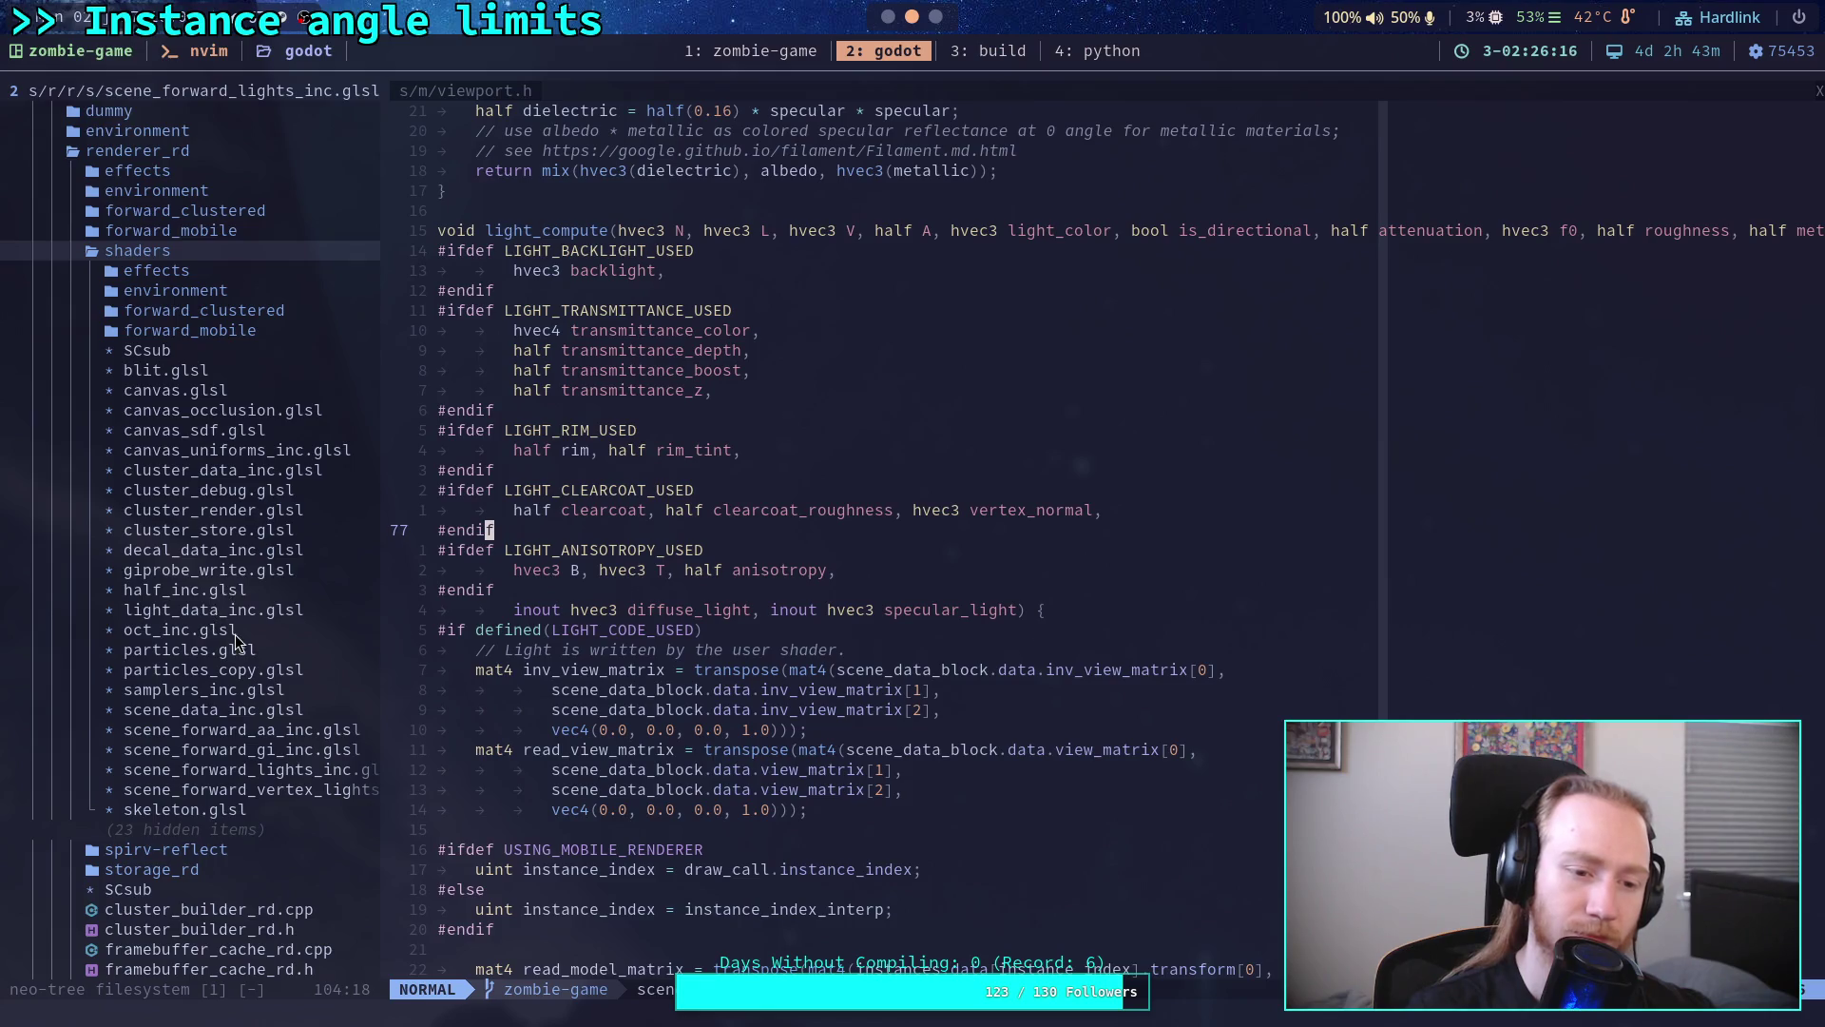
scroll(272, 626, down, 2)
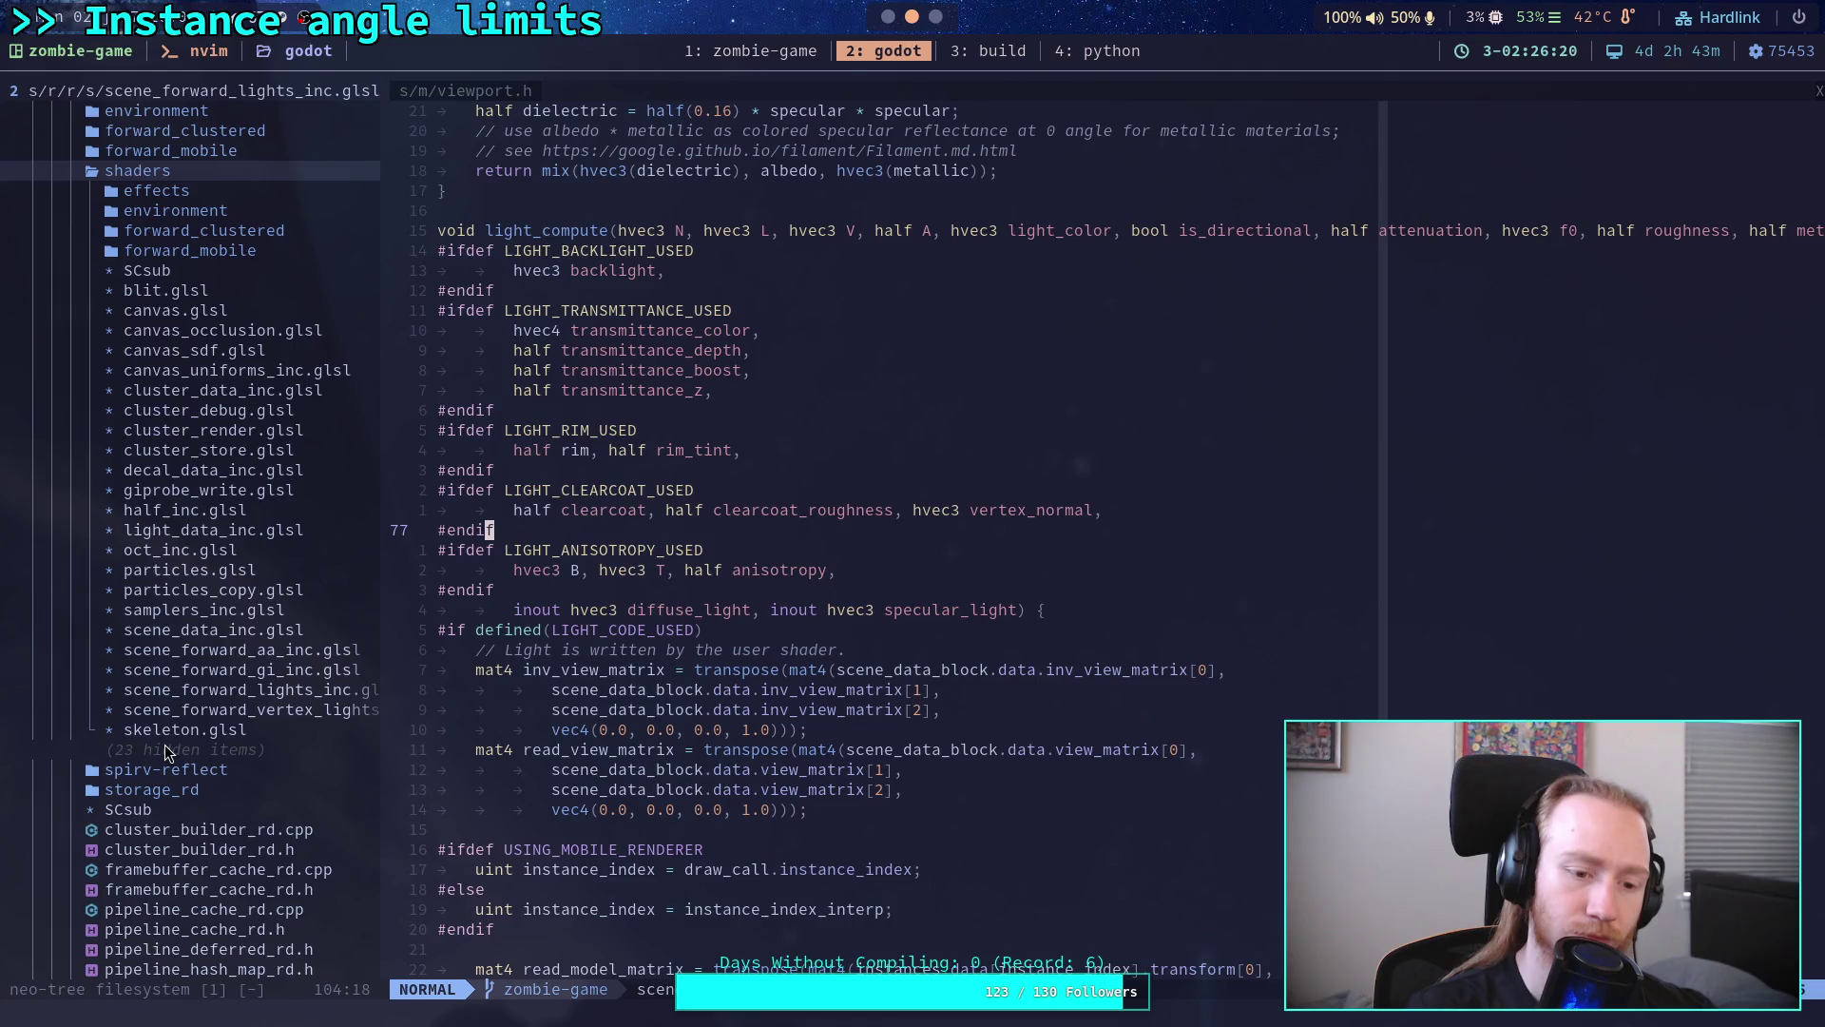
scroll(226, 697, down, 2)
scroll(225, 697, down, 6)
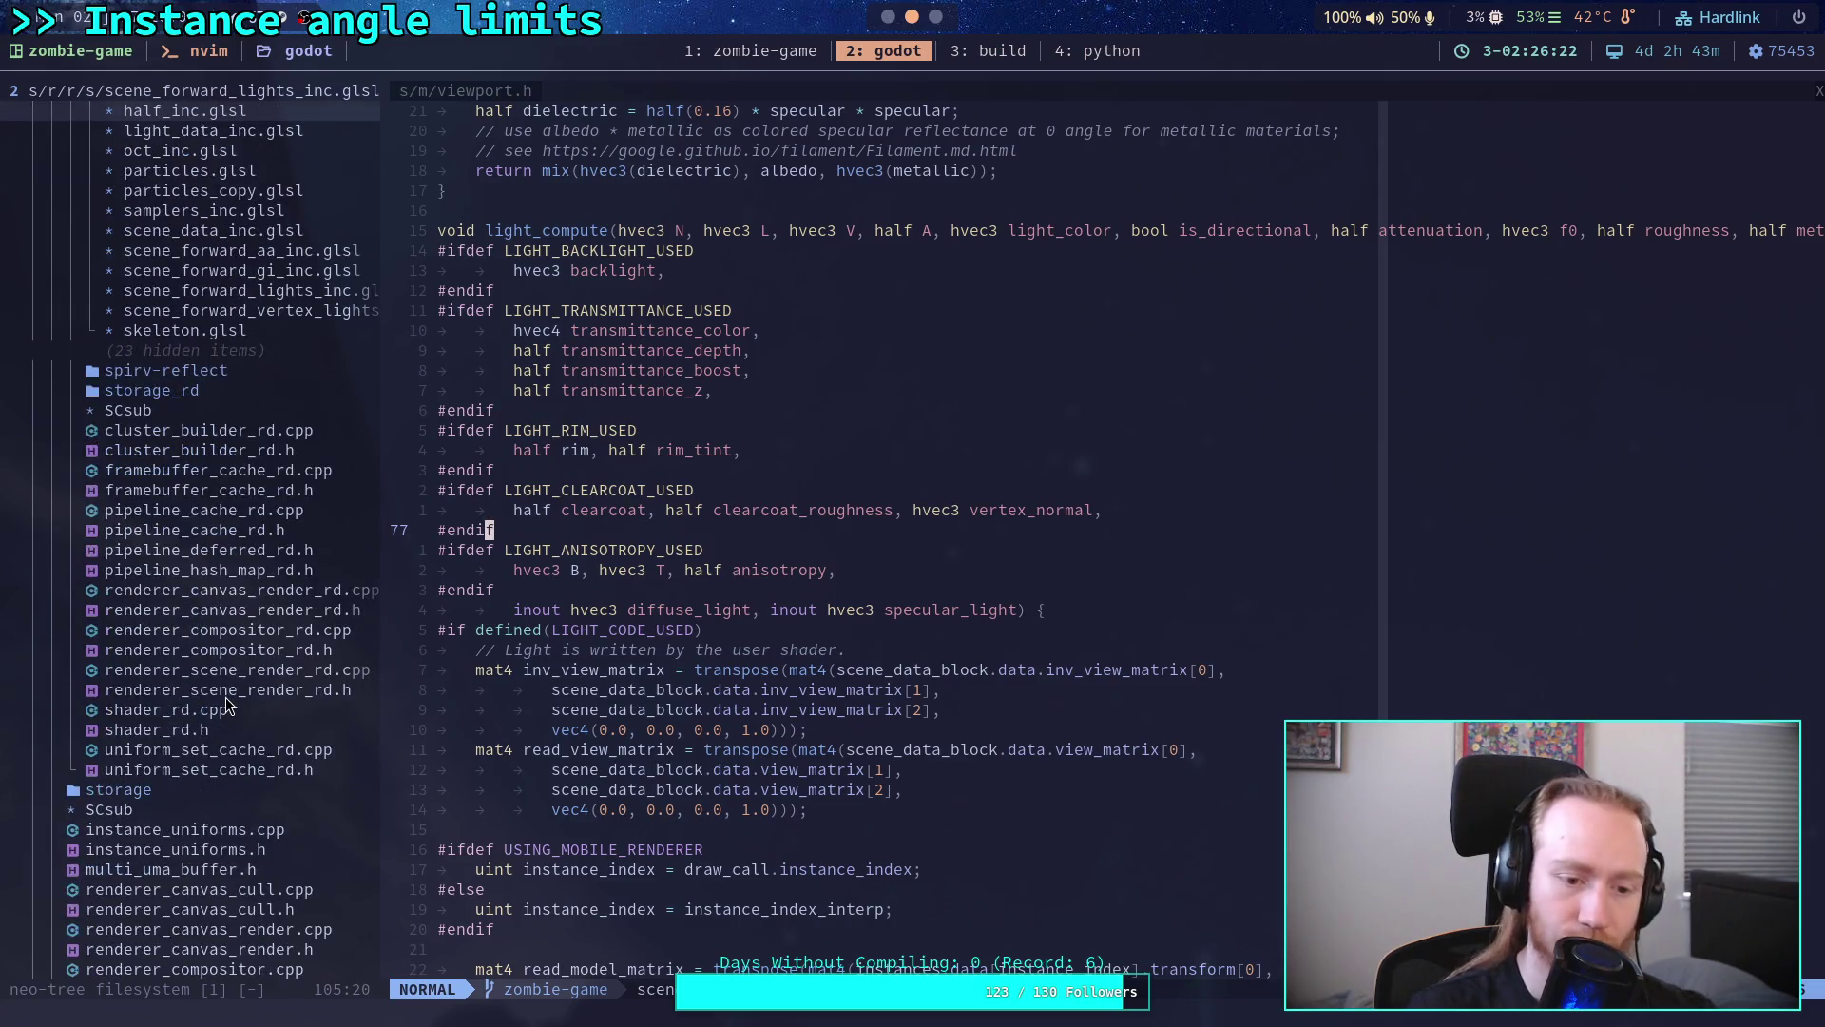
click(886, 610)
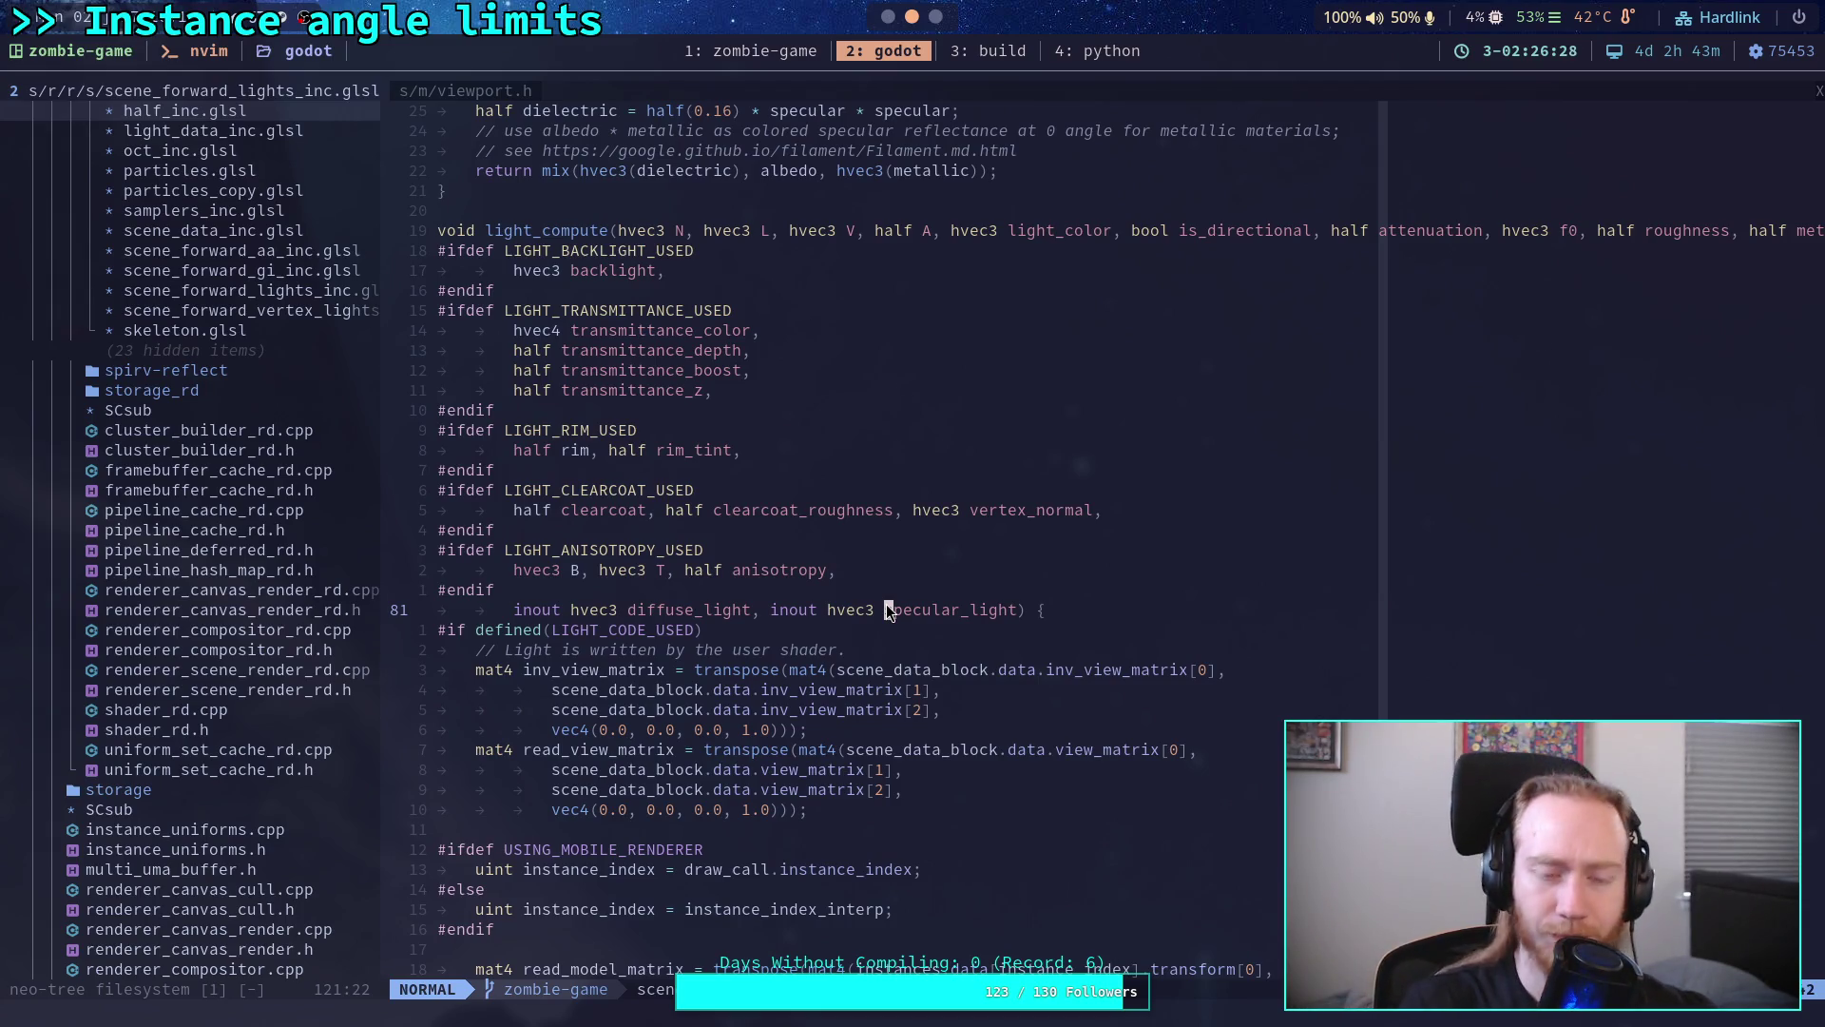
scroll(863, 600, down, 4)
scroll(842, 586, down, 3)
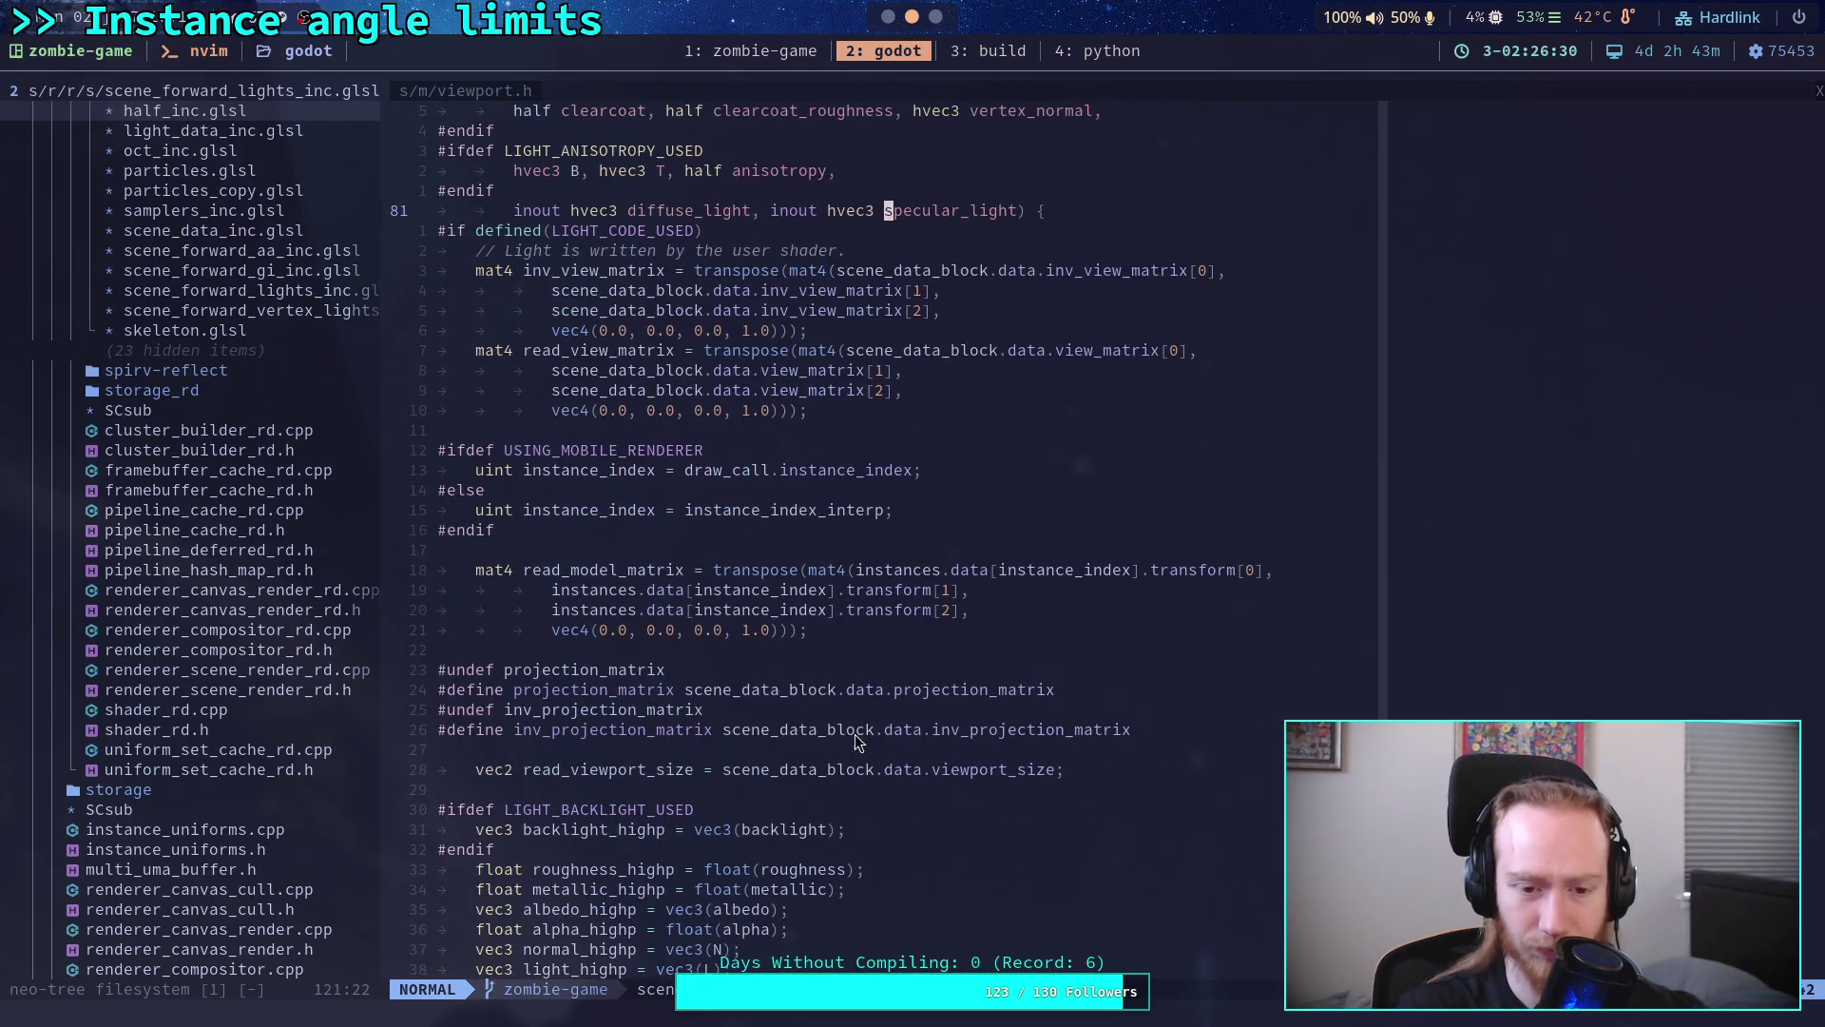
scroll(868, 777, down, 2)
scroll(869, 778, down, 2)
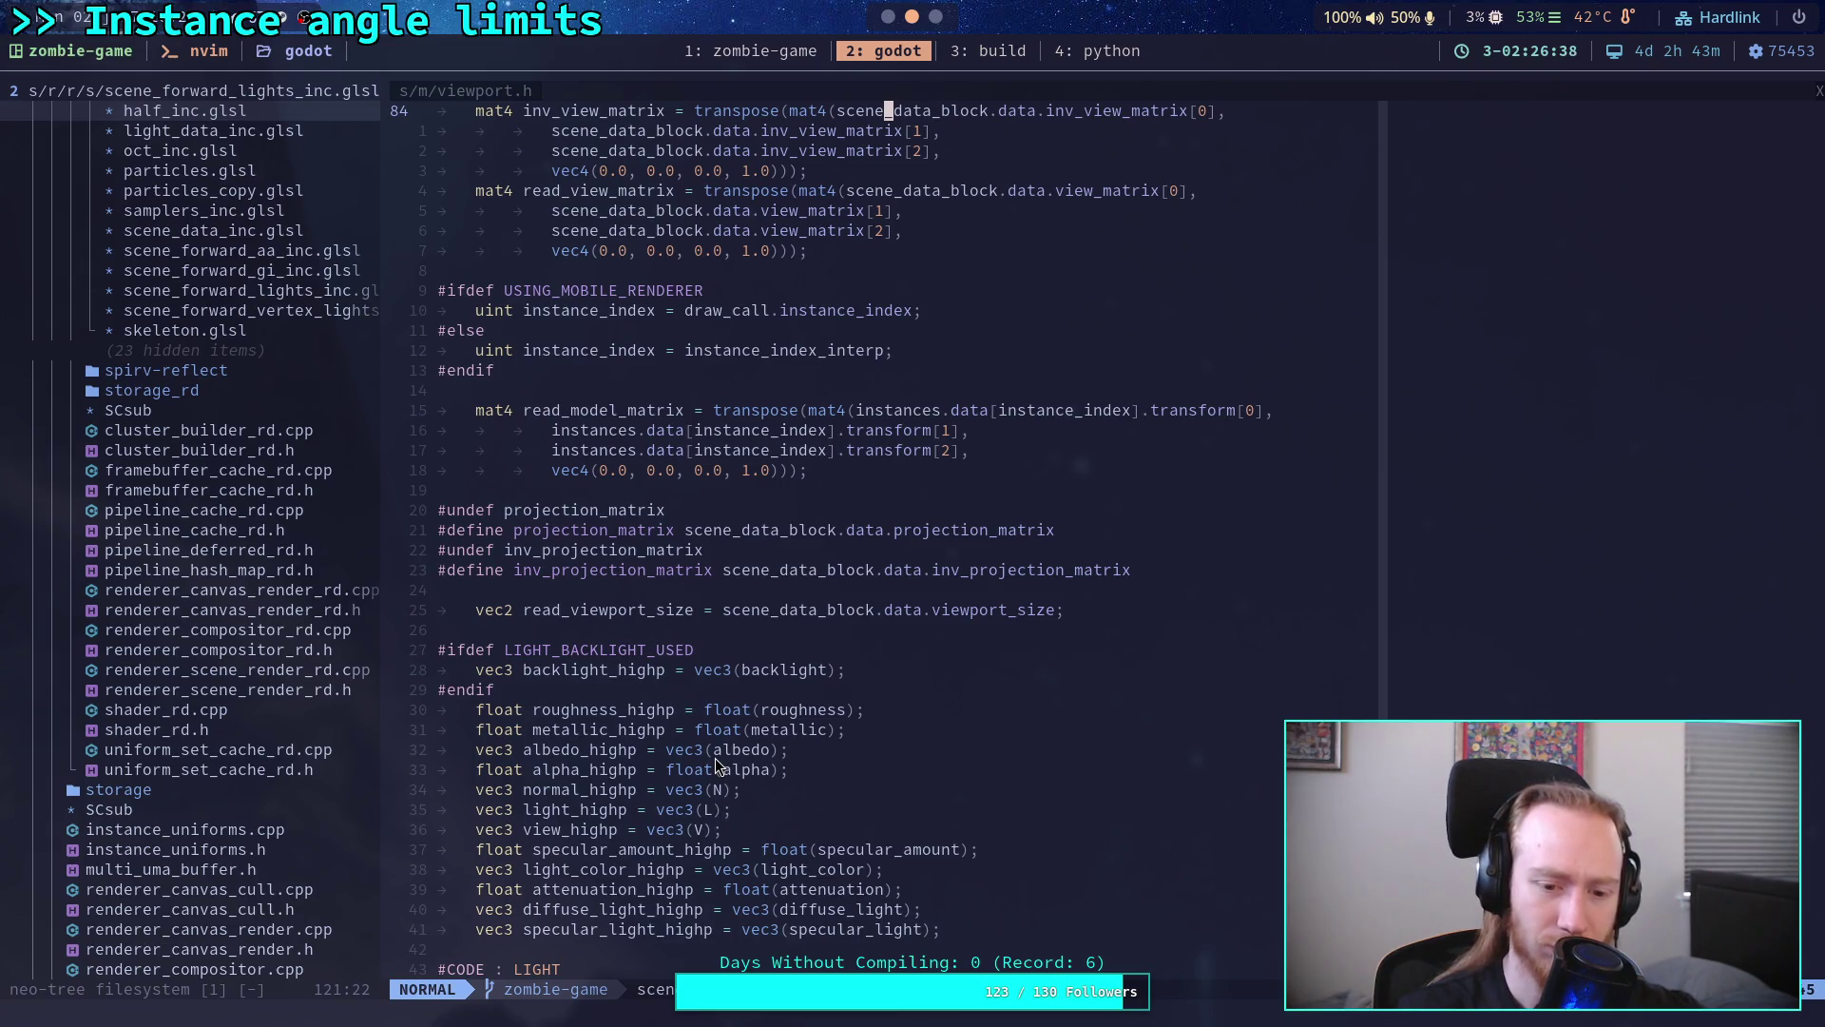
scroll(715, 767, up, 1)
scroll(715, 767, up, 1)
scroll(715, 767, up, 1)
scroll(715, 766, up, 1)
scroll(716, 766, up, 1)
scroll(717, 766, up, 1)
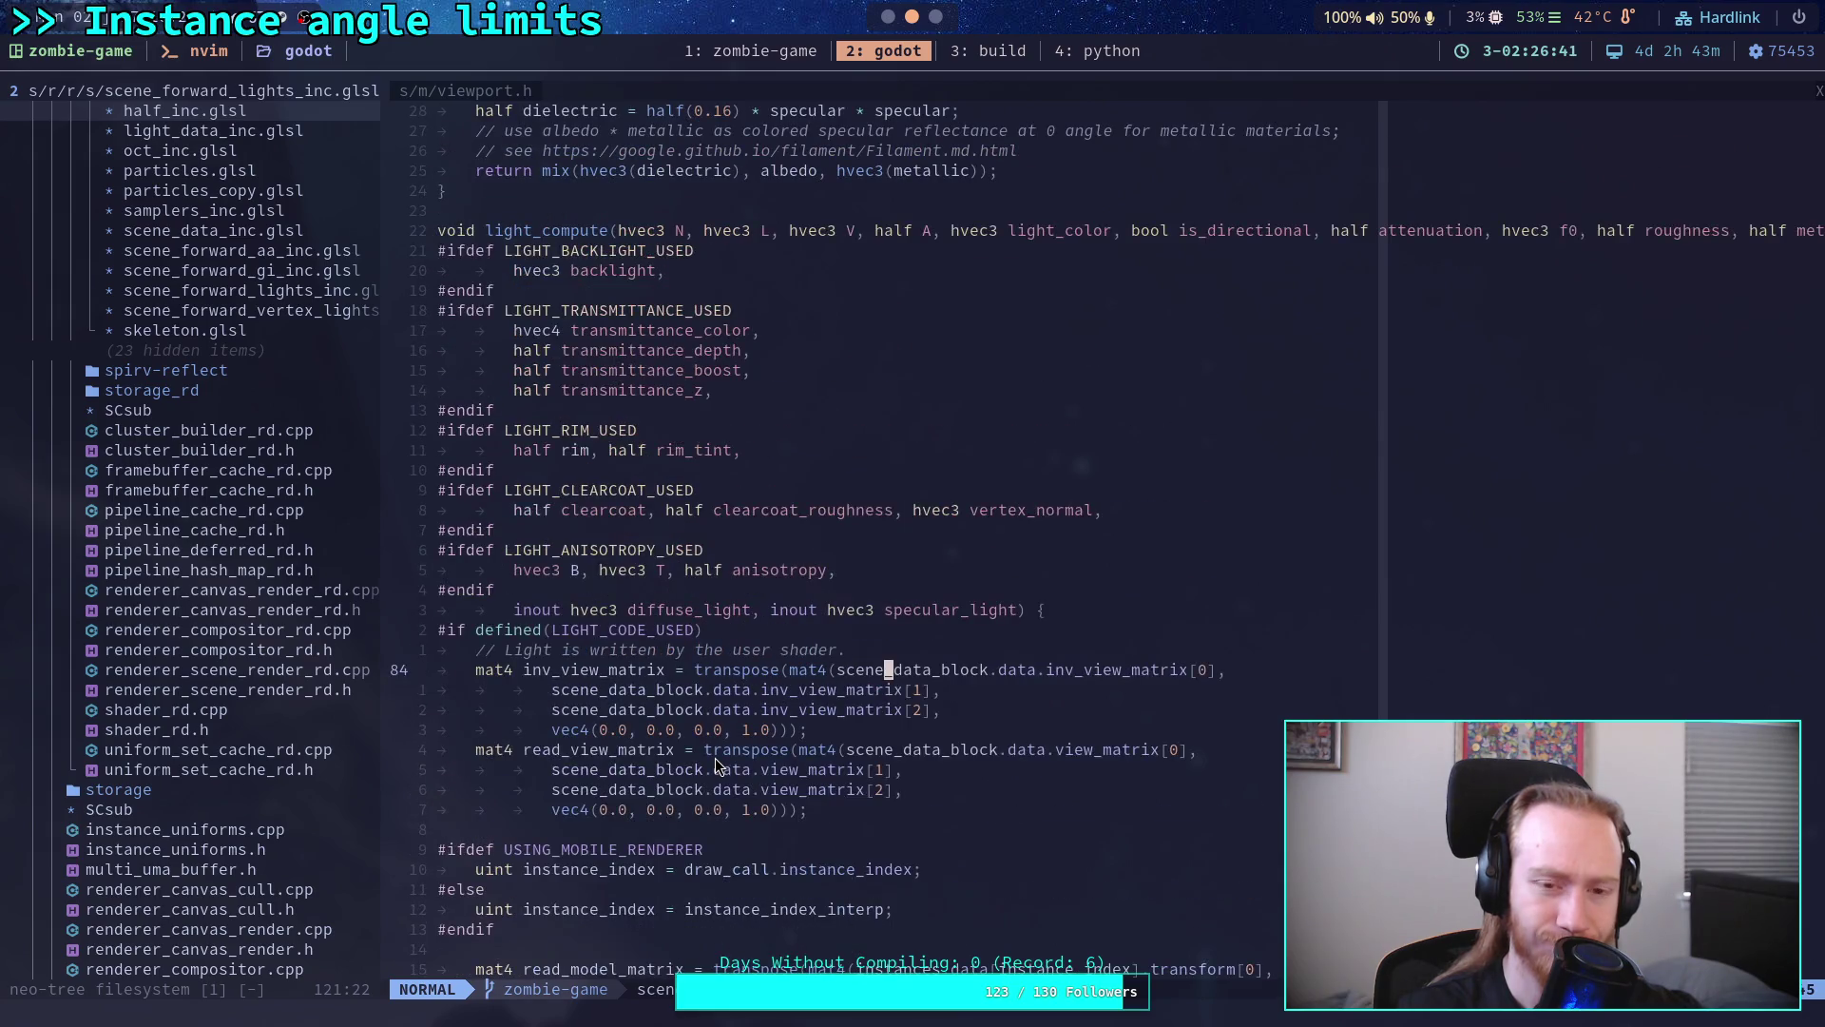
key(super+3)
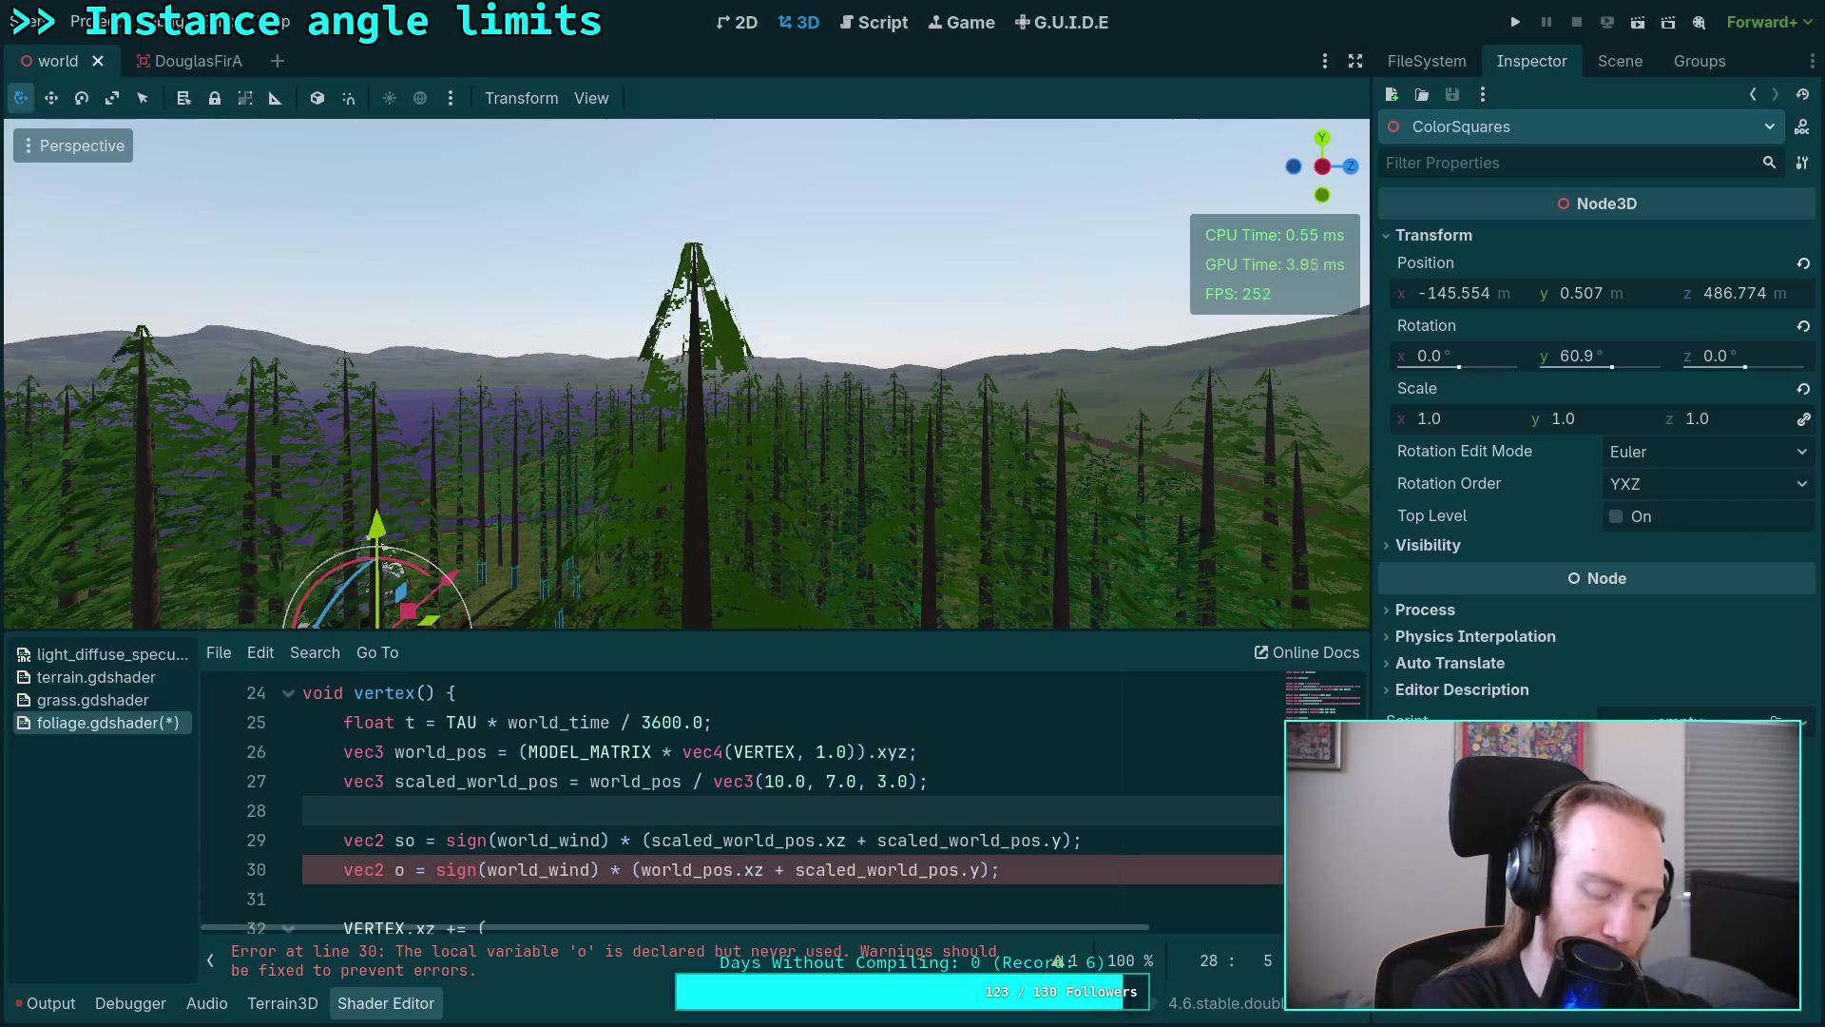
Step: Dismiss the search suggestions and bring up the Godot Docs MultiMesh reference tab
click(132, 585)
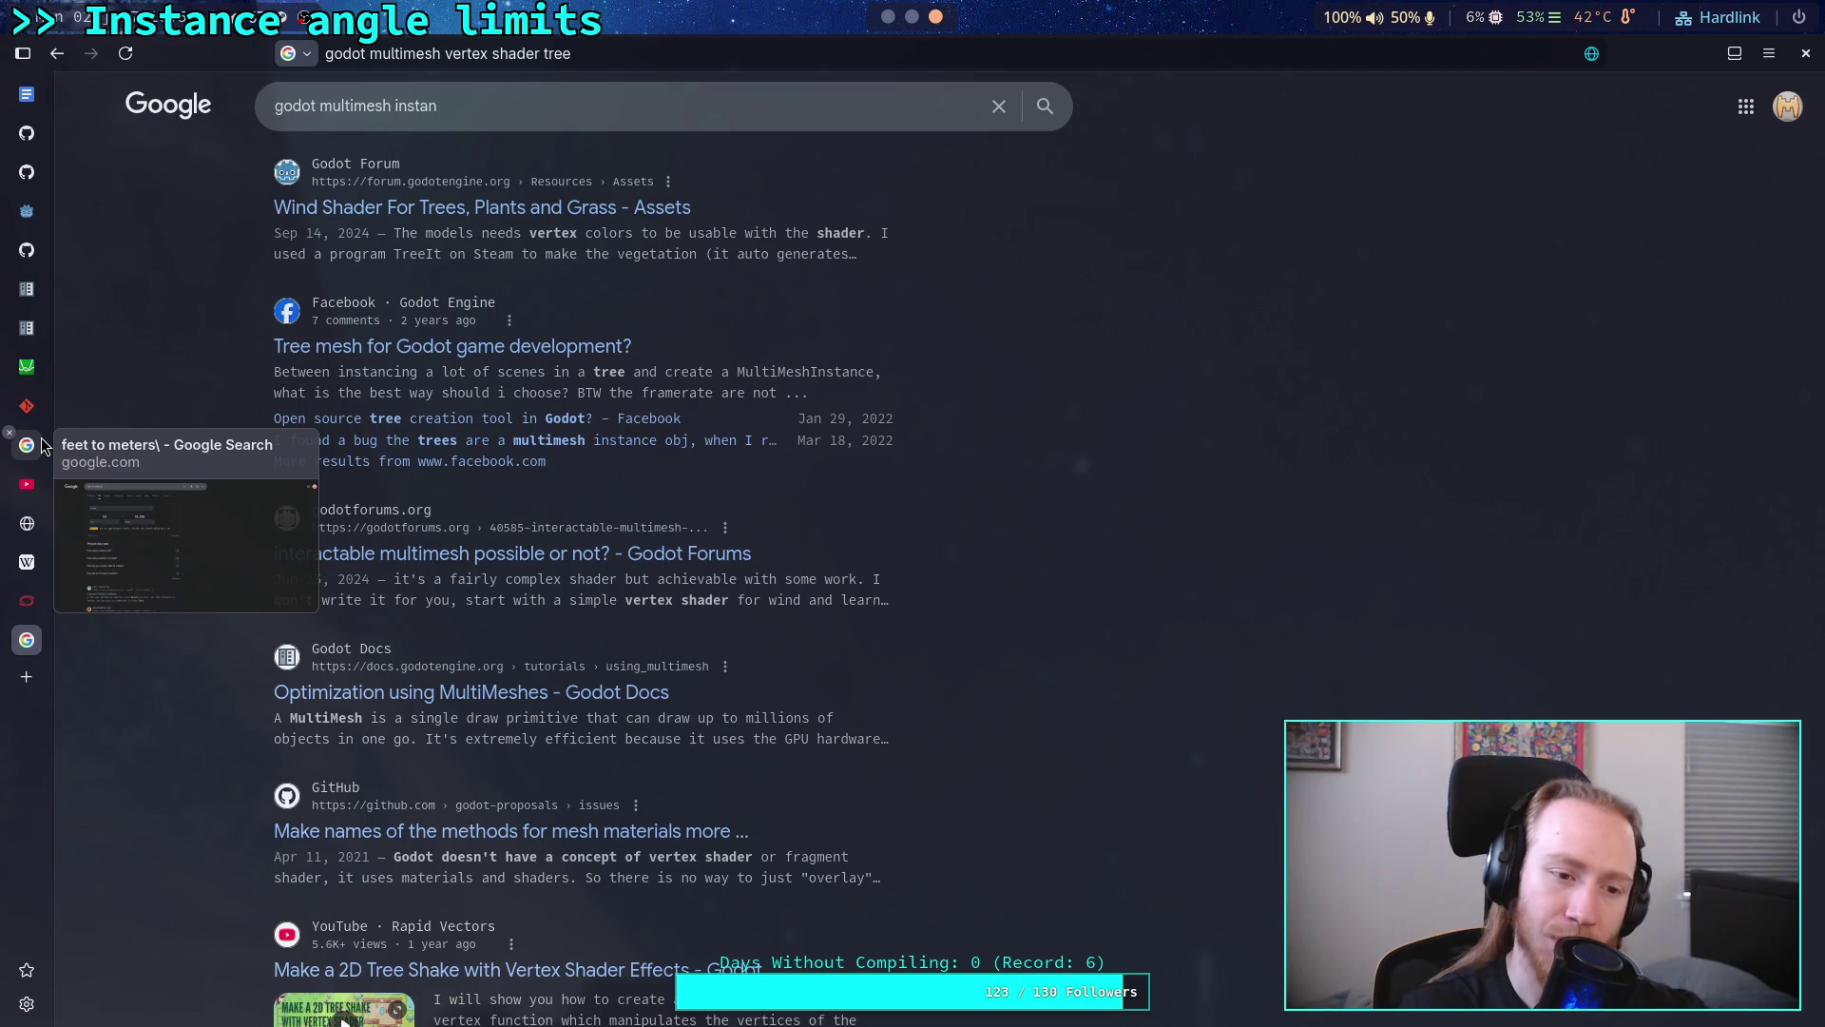
click(39, 326)
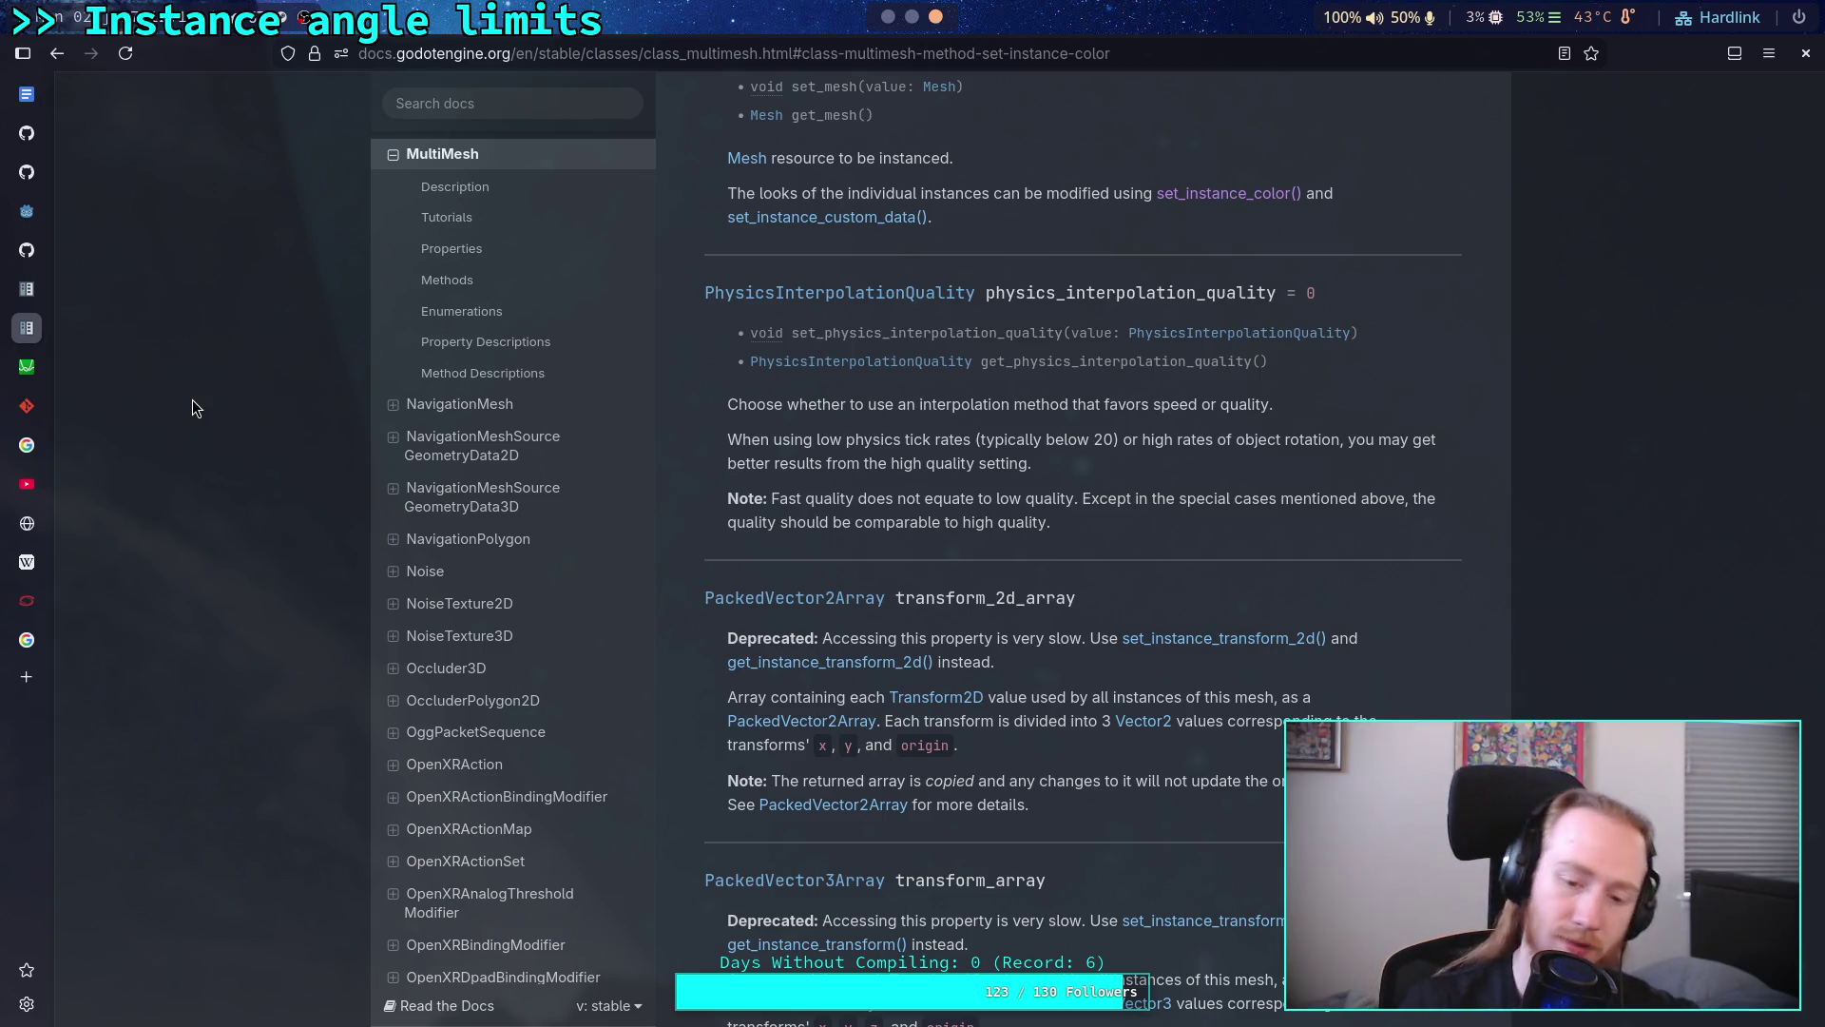
scroll(1005, 649, up, 5)
scroll(1005, 648, up, 5)
scroll(994, 671, up, 5)
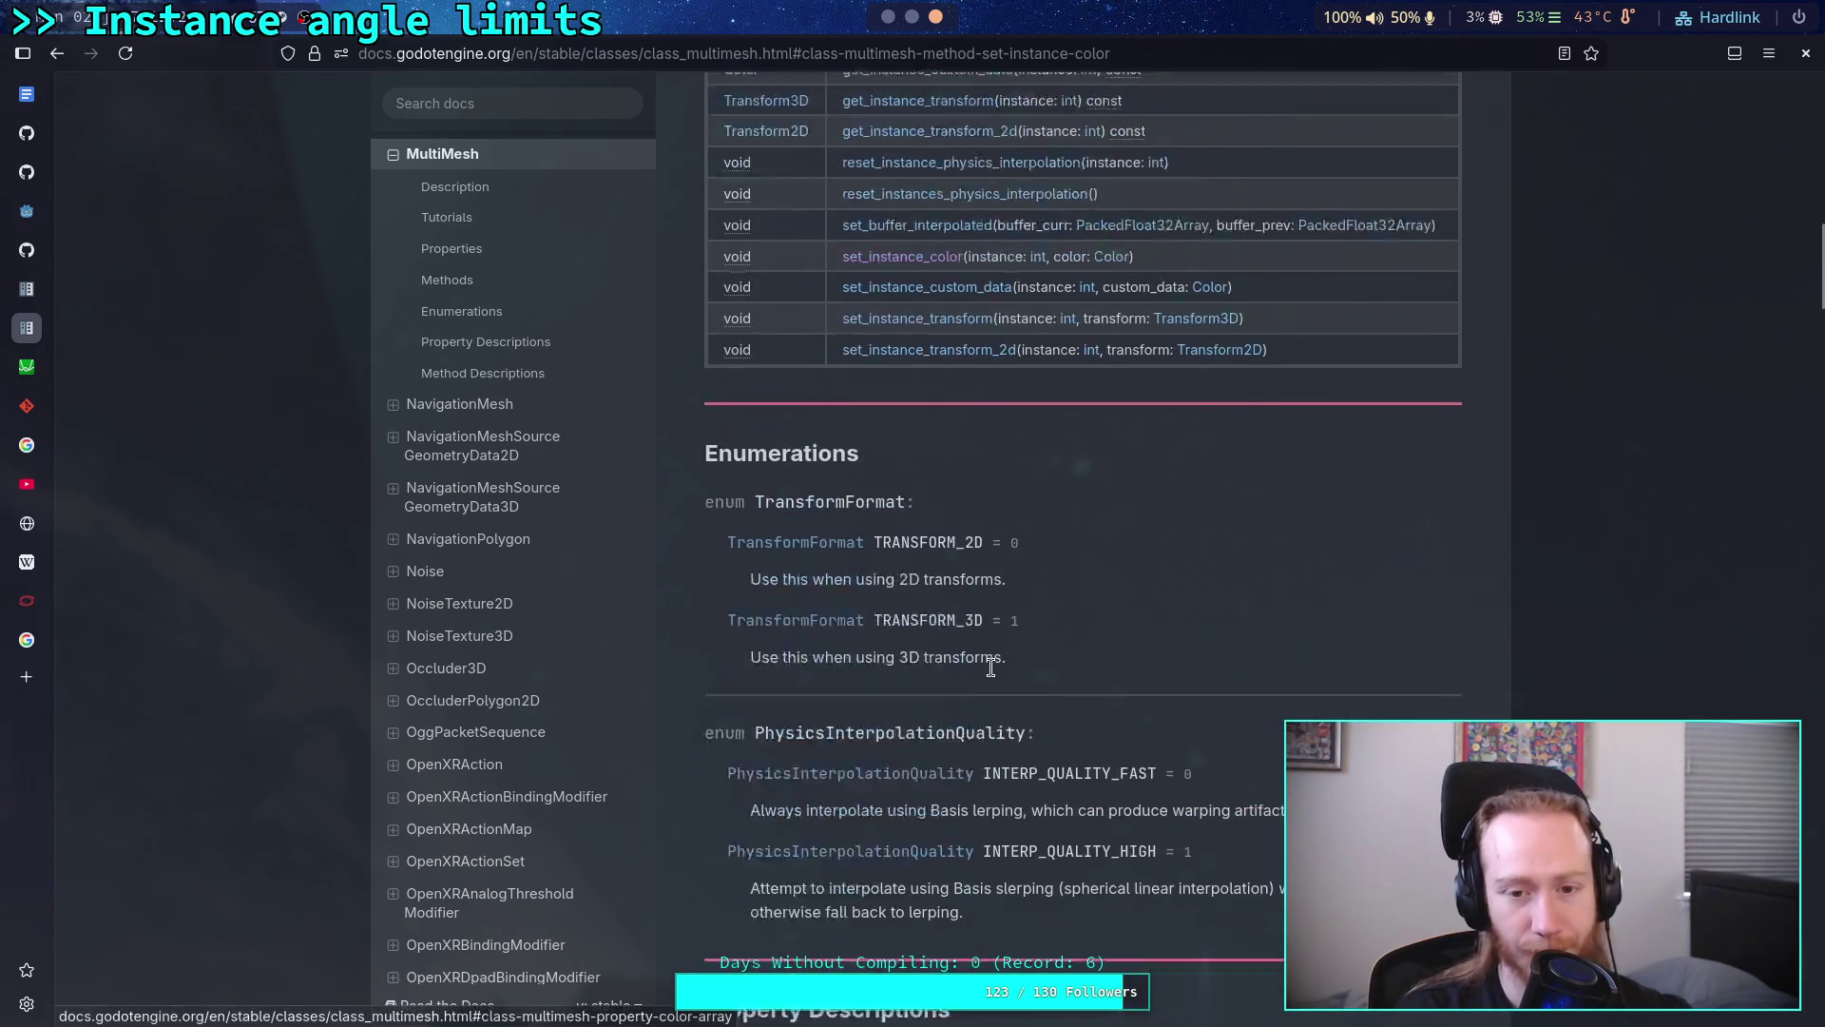
scroll(974, 625, up, 3)
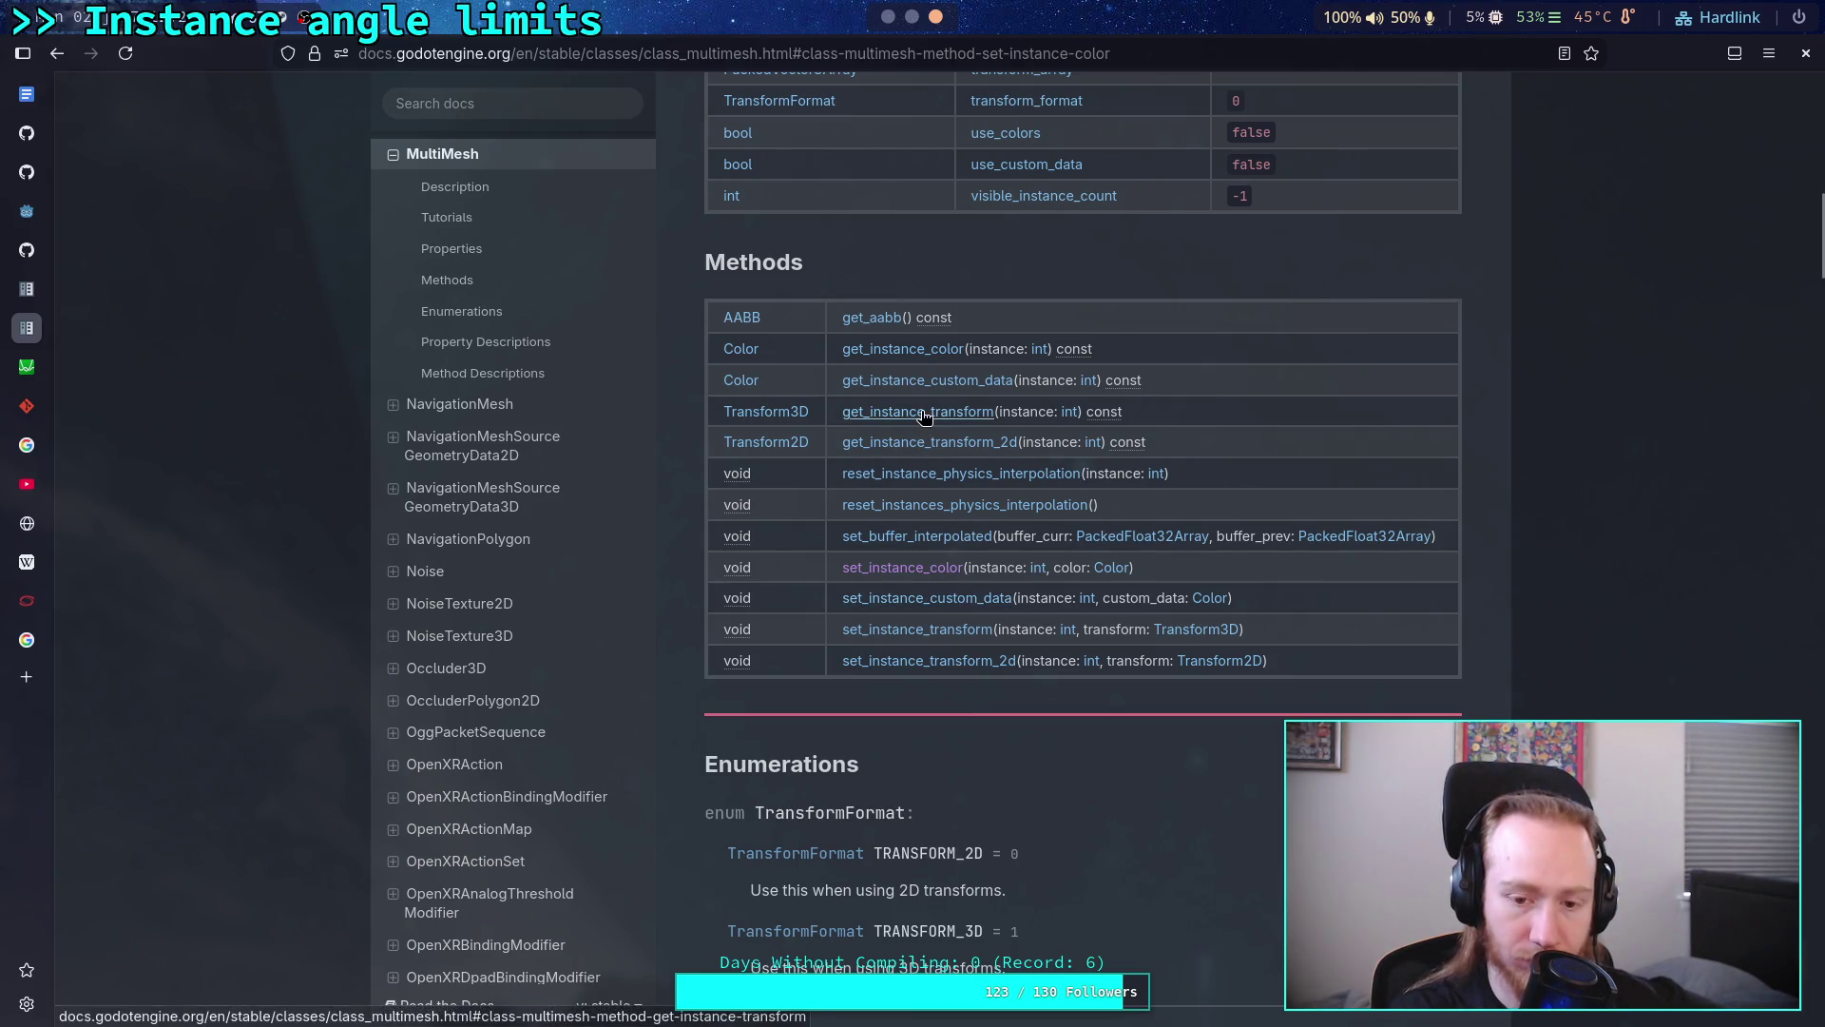
Step: Jump to the set_instance_transform method details, then return to Google and select the old query
click(899, 631)
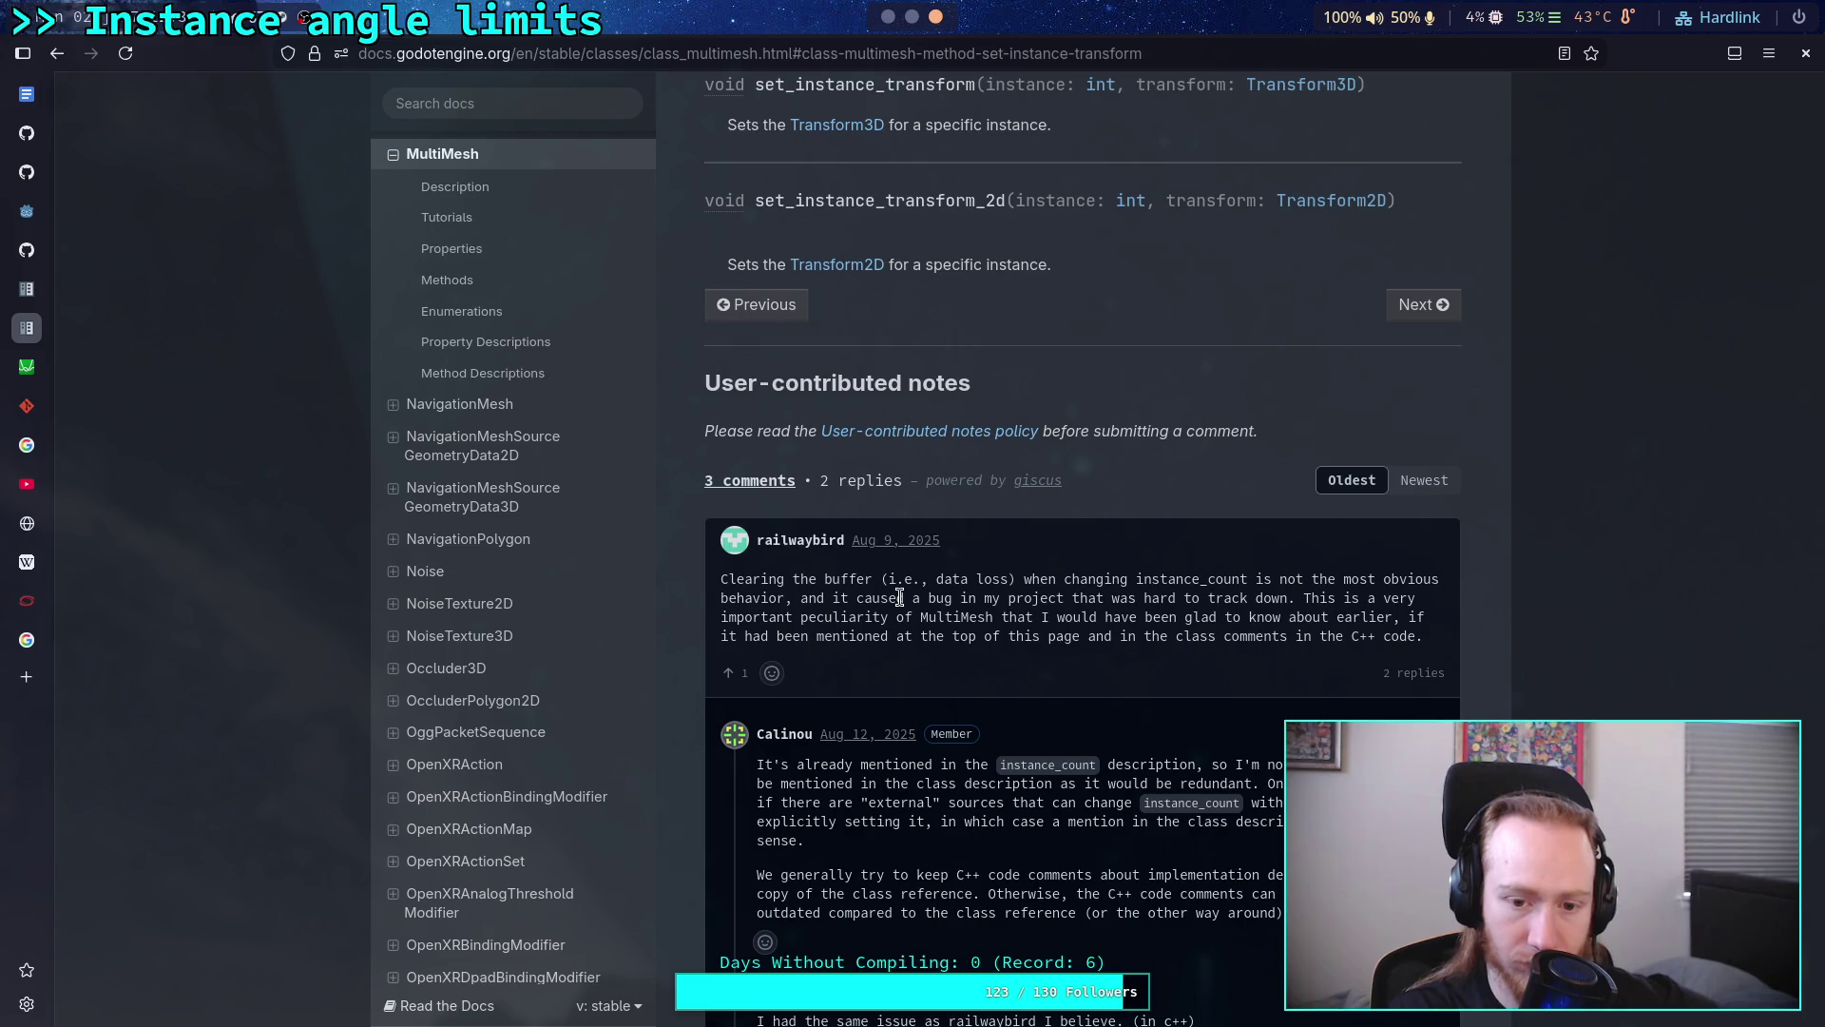
scroll(898, 598, down, 5)
scroll(899, 598, down, 3)
scroll(899, 597, down, 1)
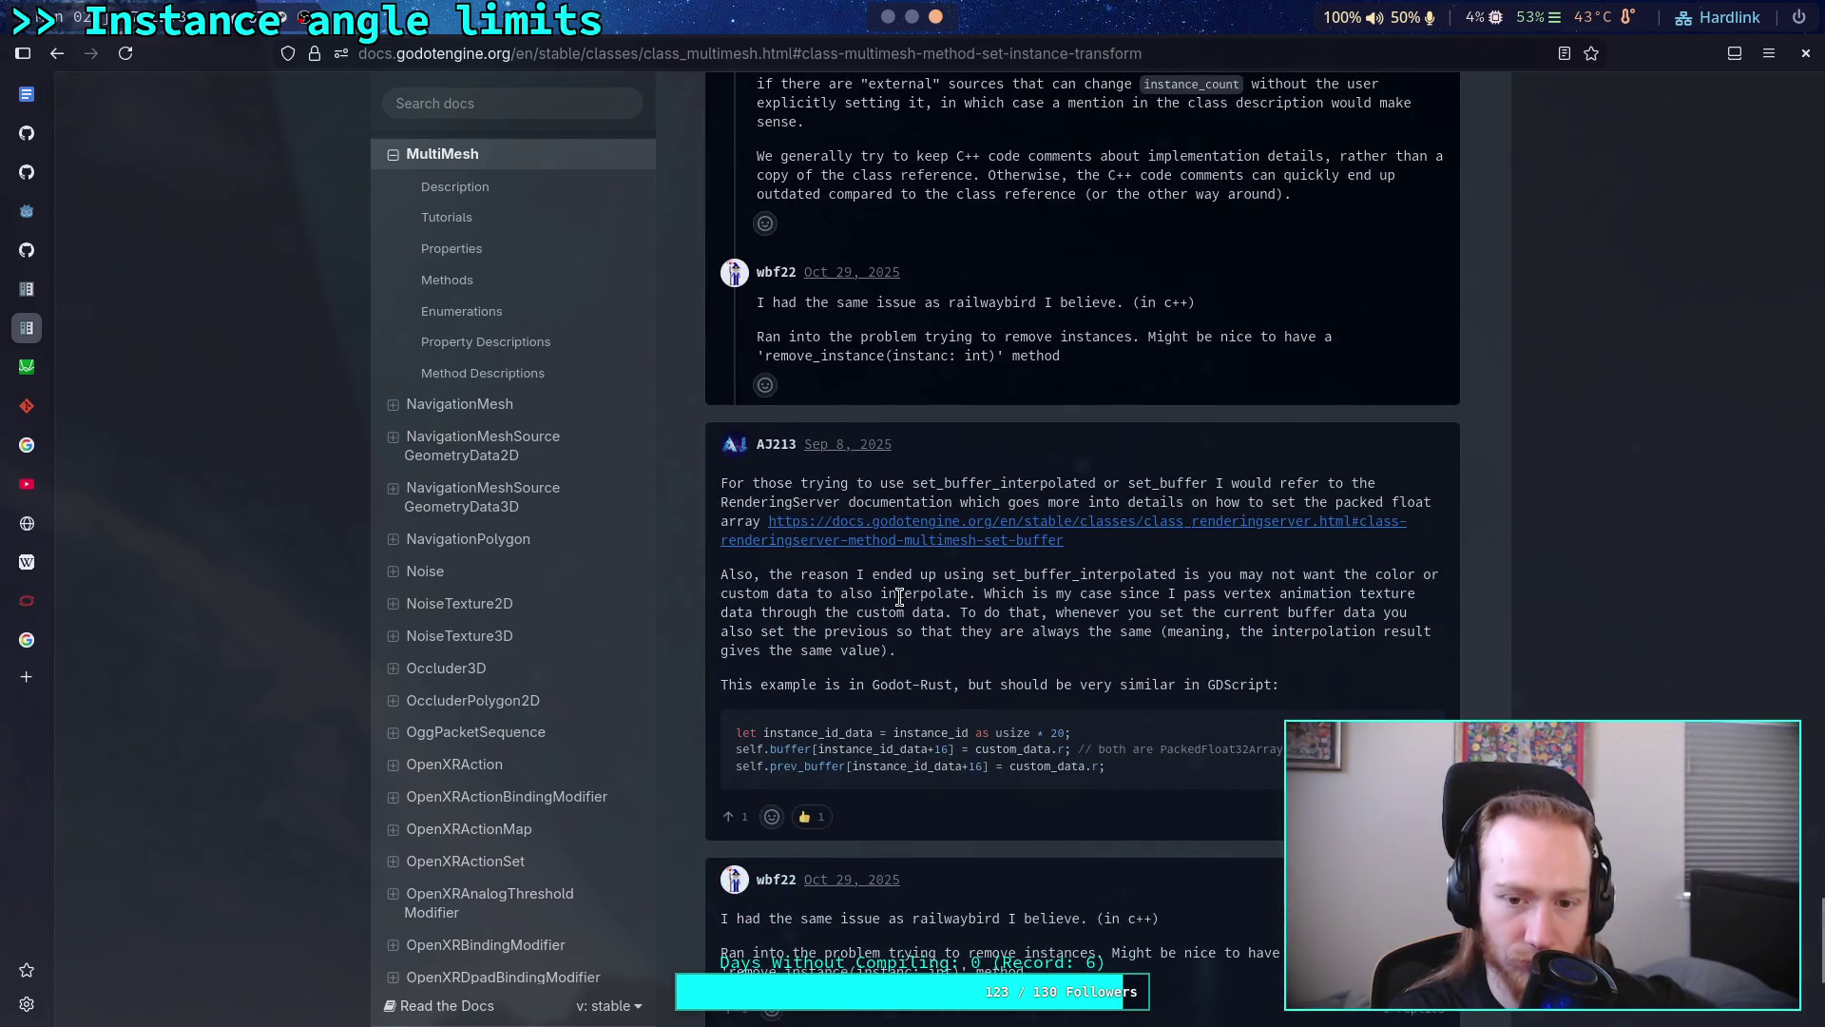
scroll(899, 598, down, 3)
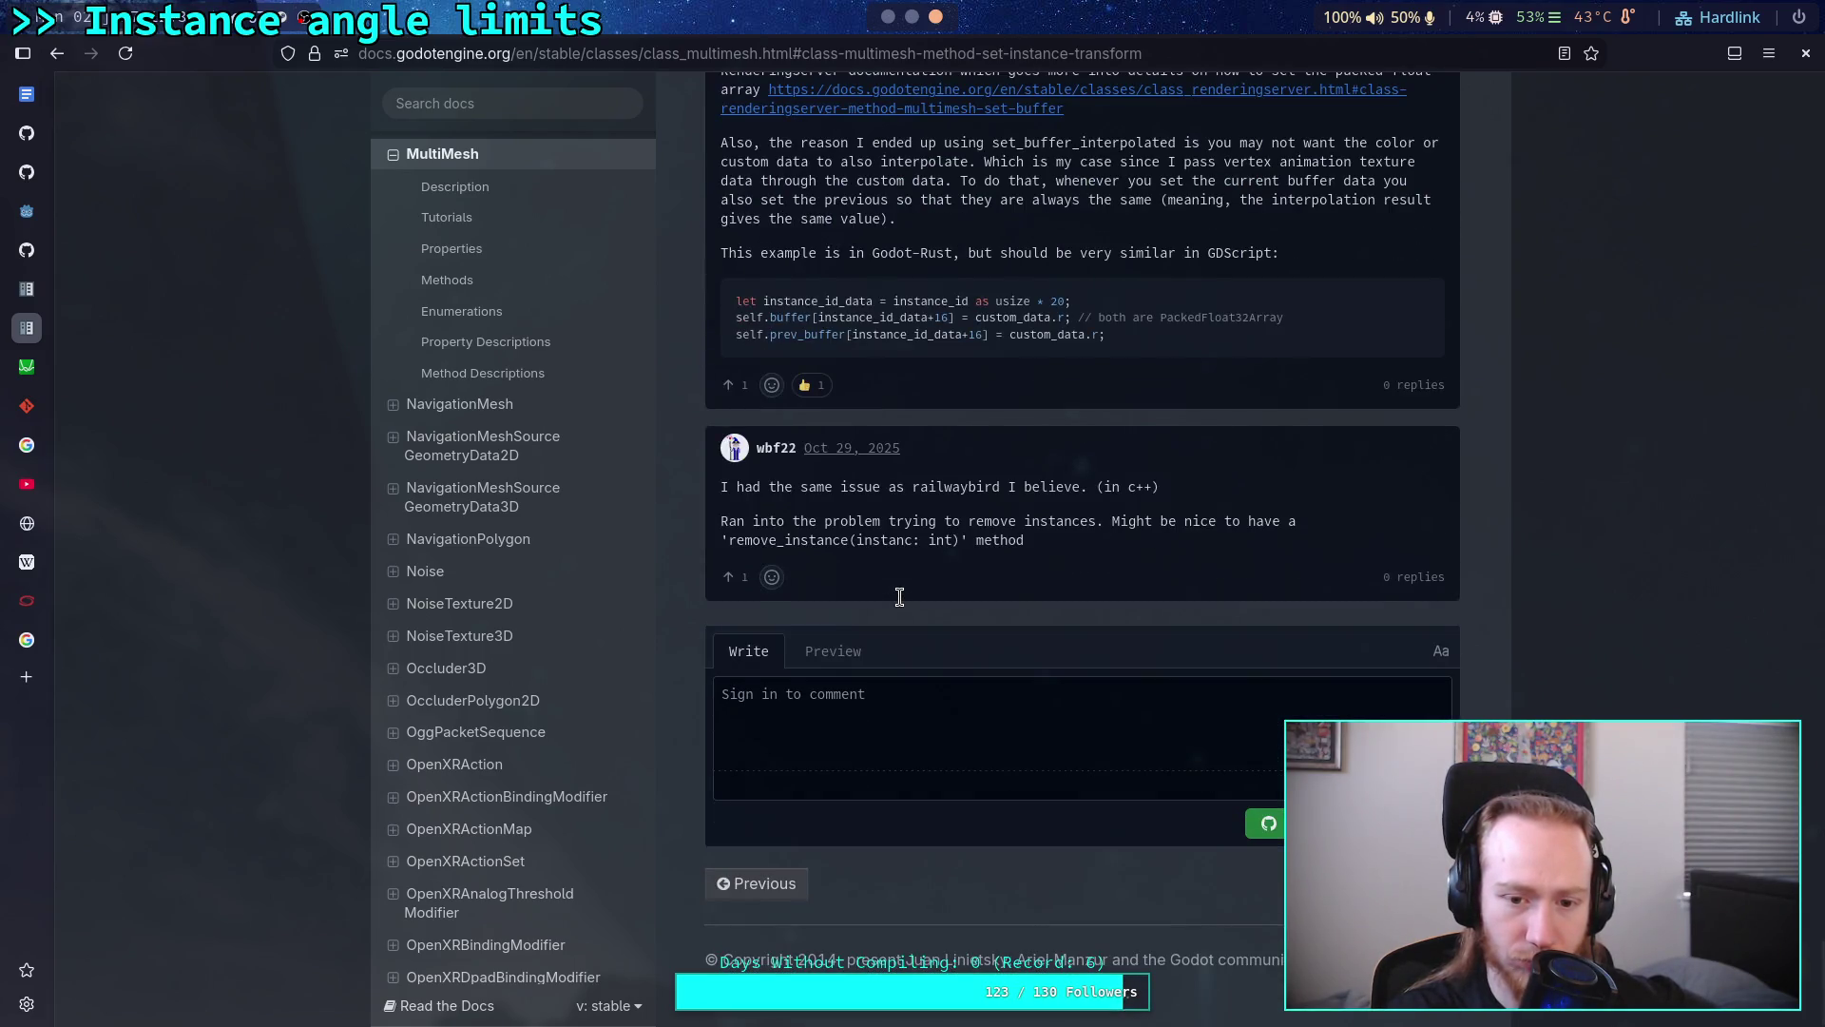
scroll(899, 598, up, 1)
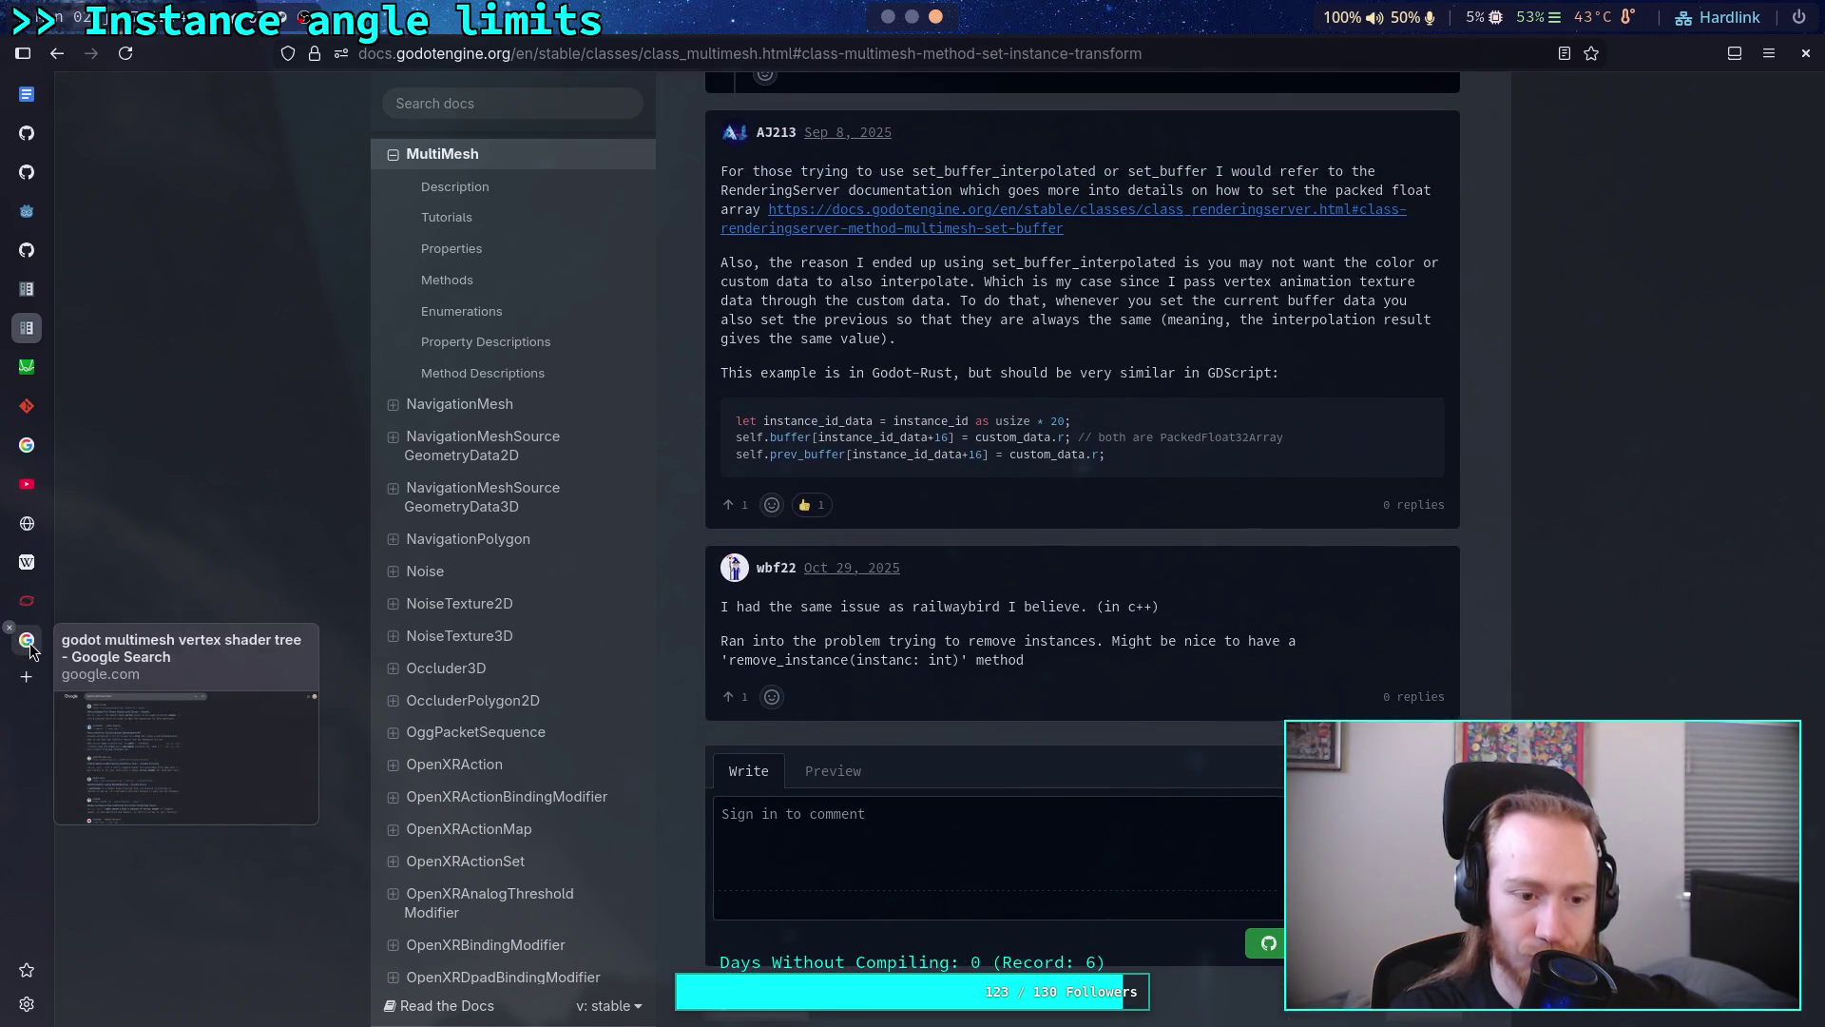
click(28, 641)
click(618, 122)
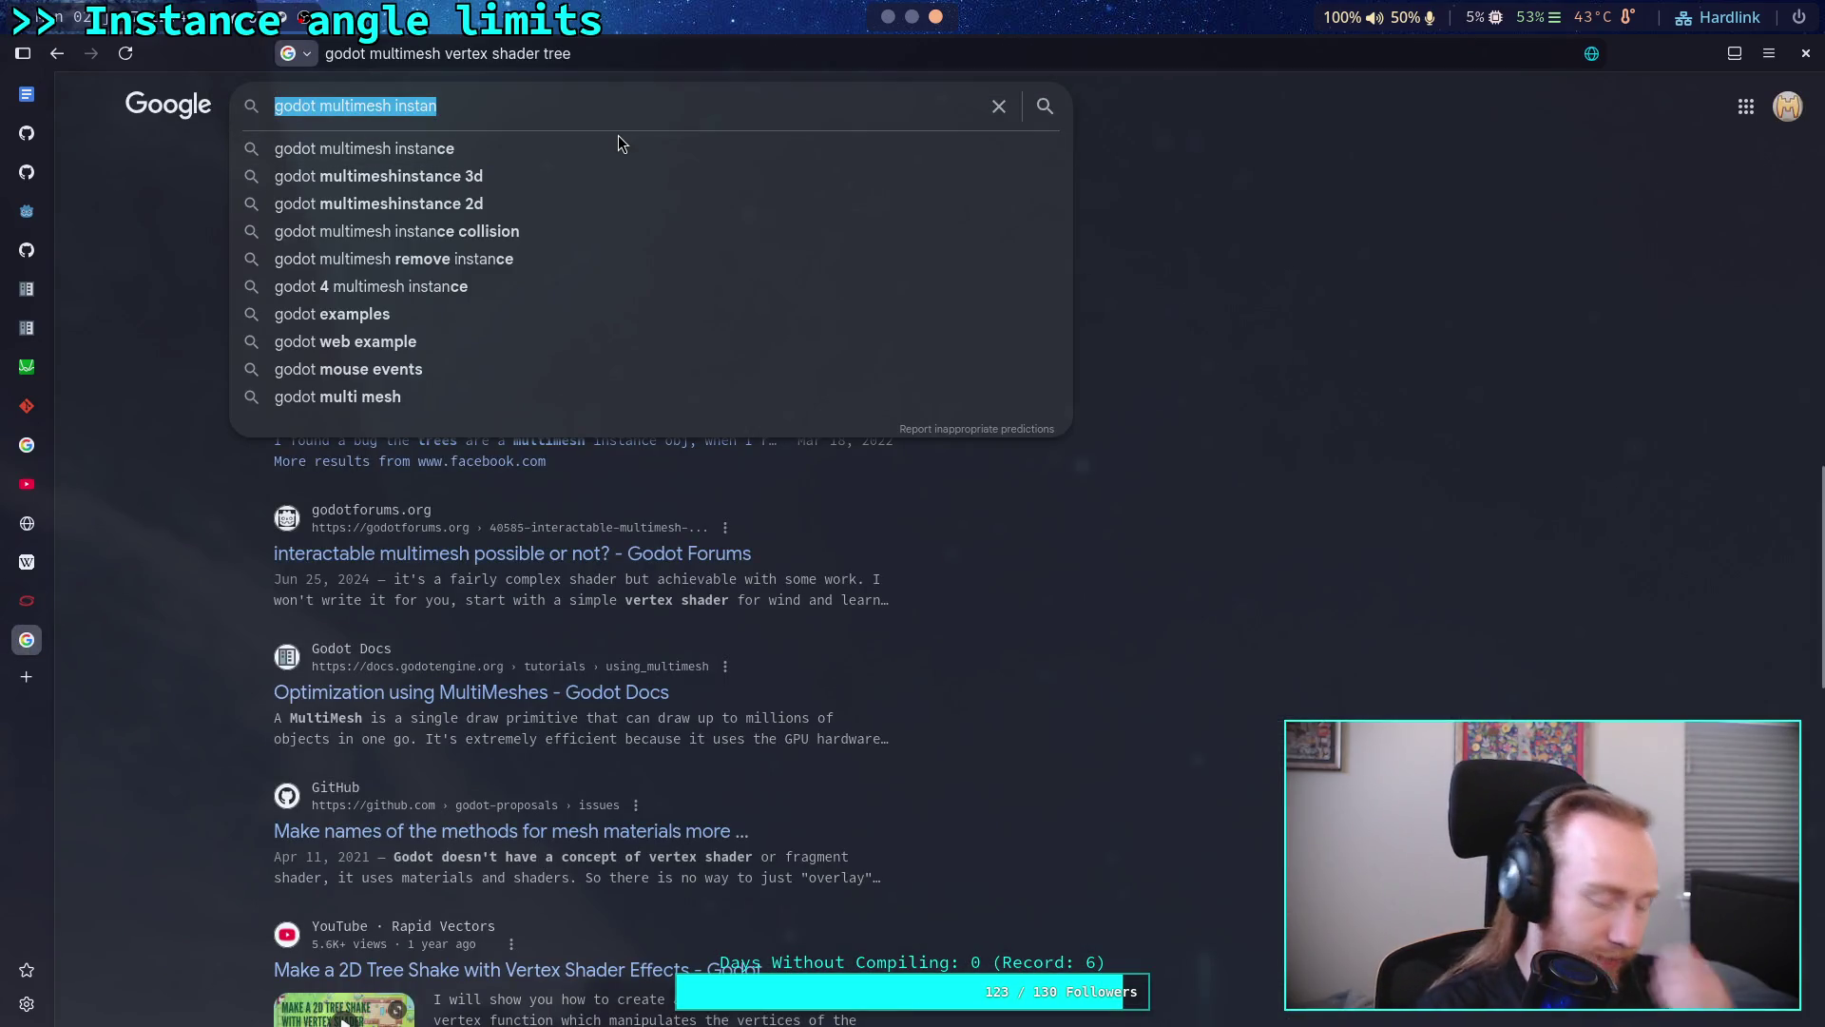
text(godot multimesh tree)
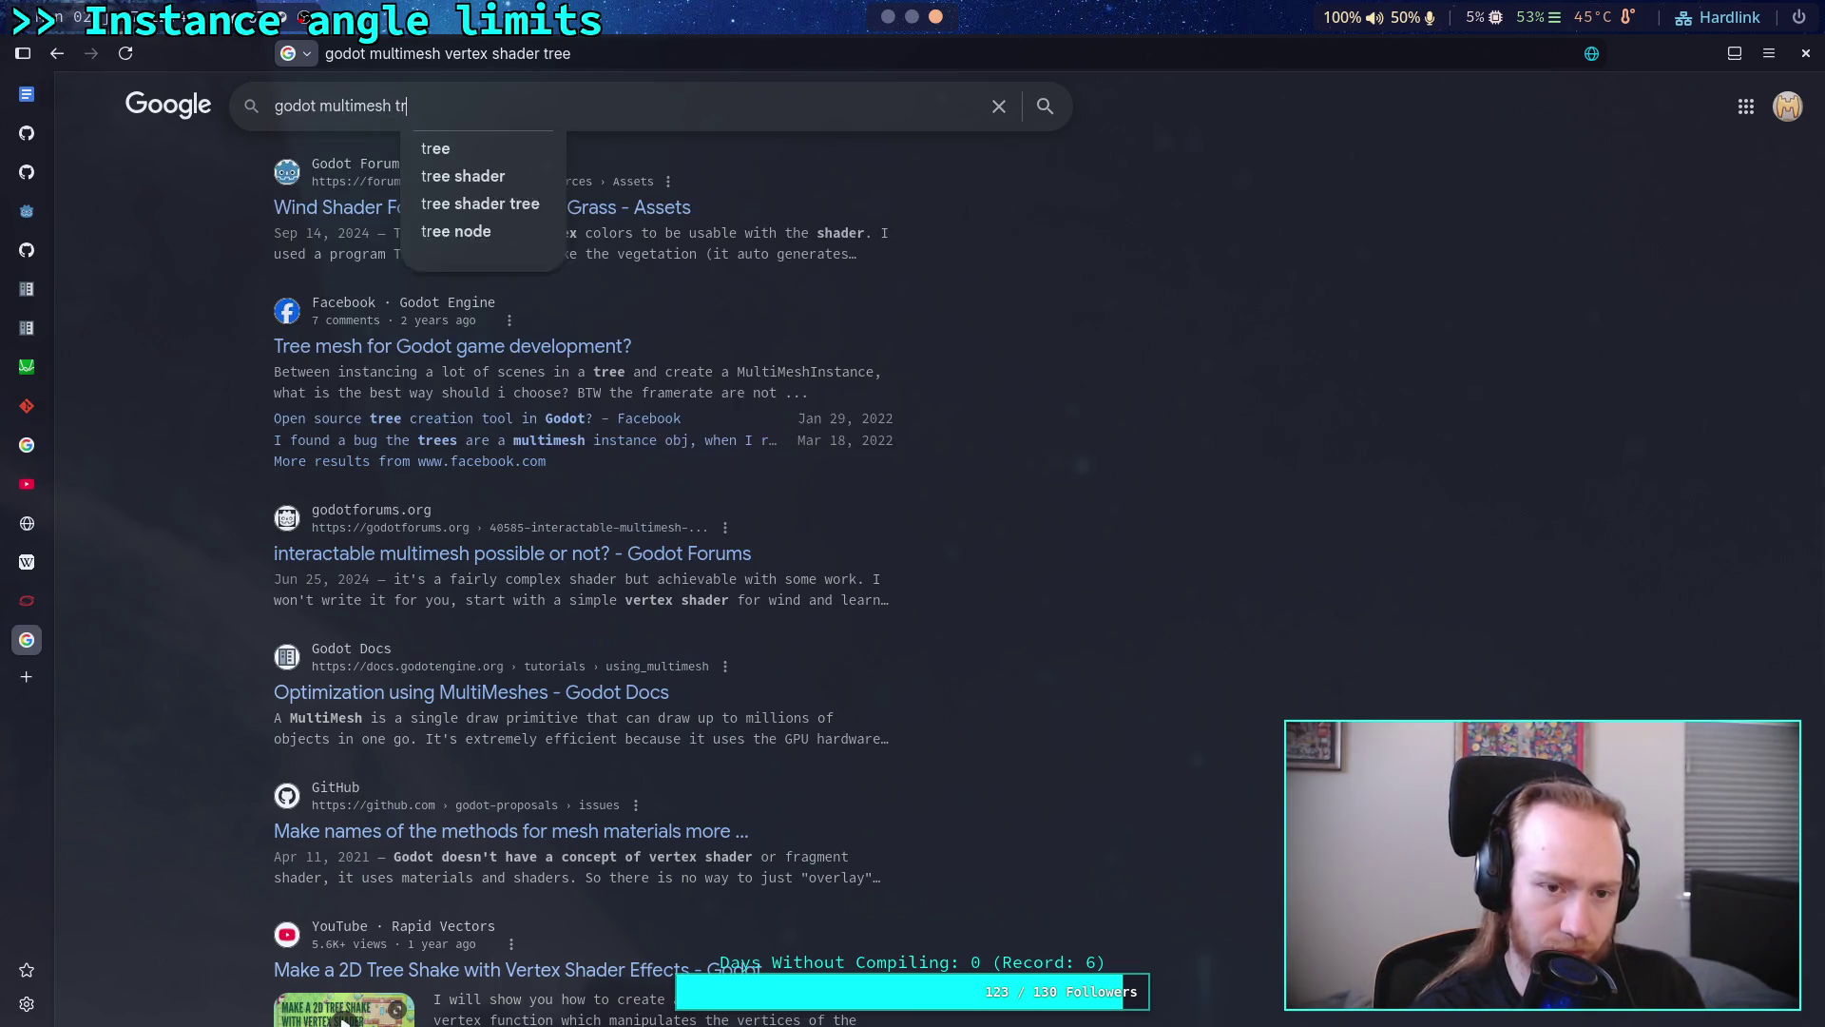
Step: Search 'godot multimesh tree' and open the Traveling Trees YouTube tutorial
key(Return)
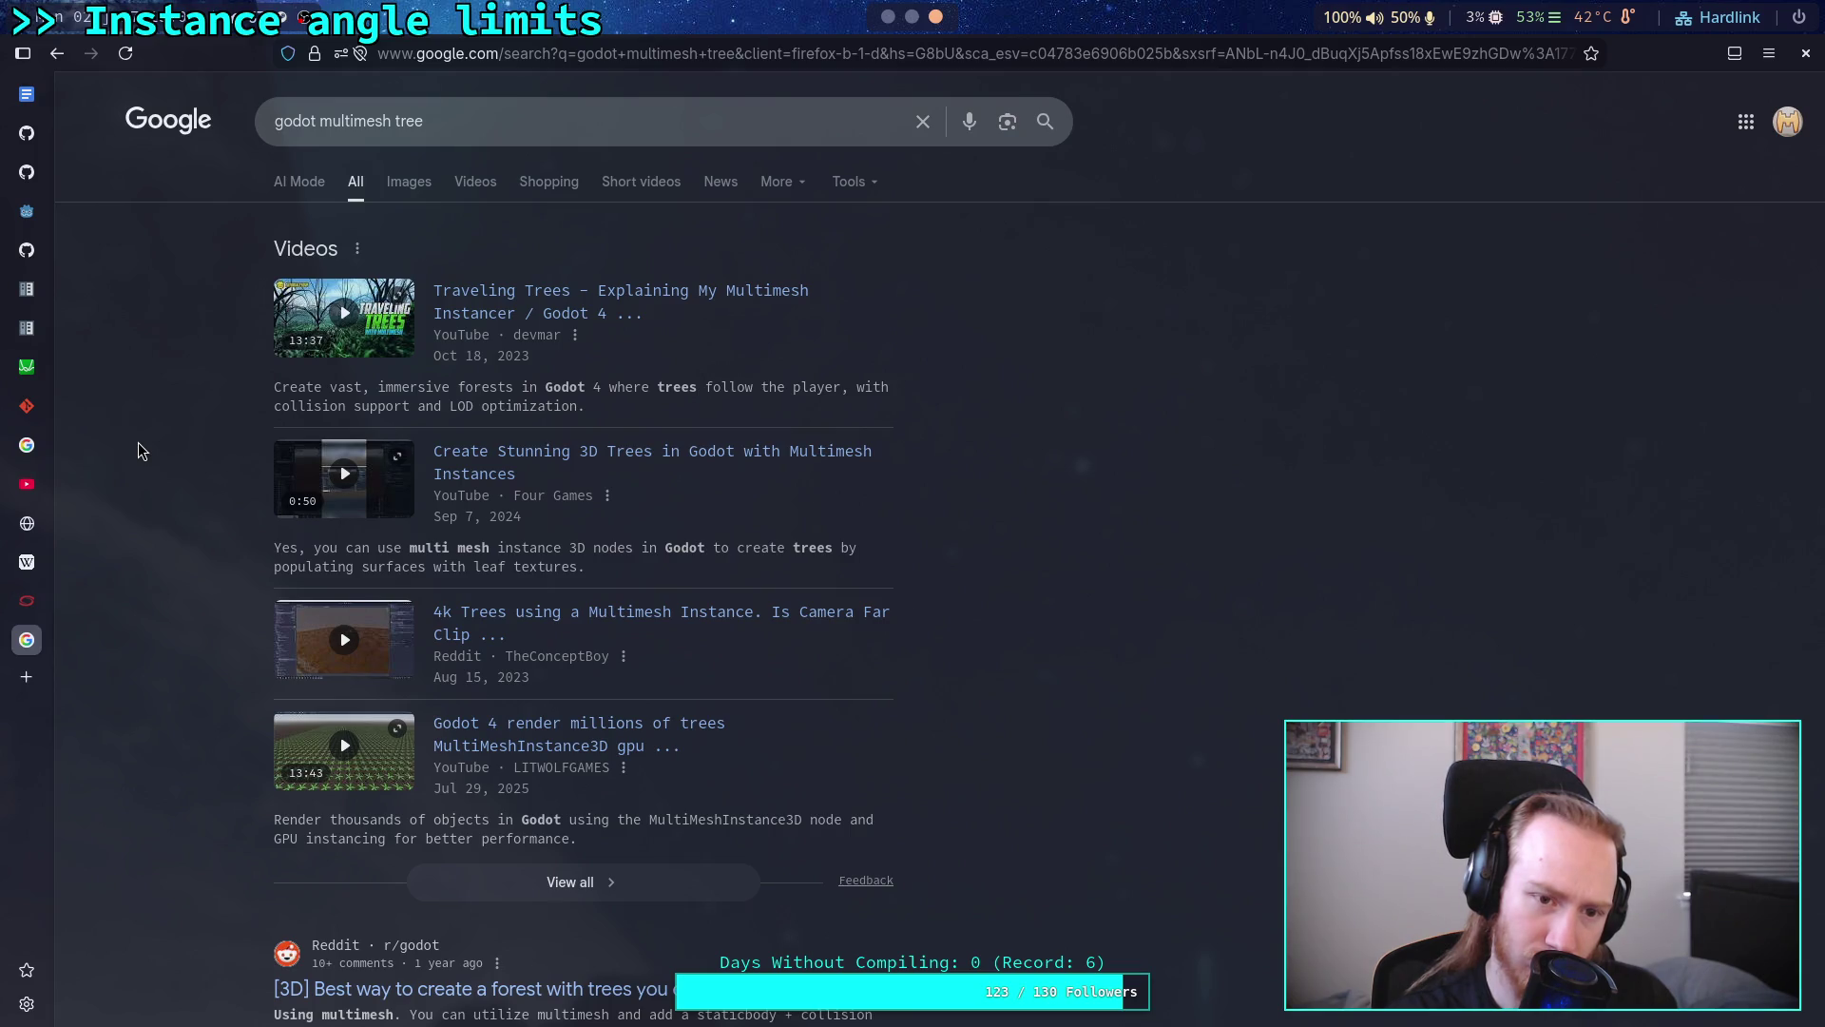
click(582, 289)
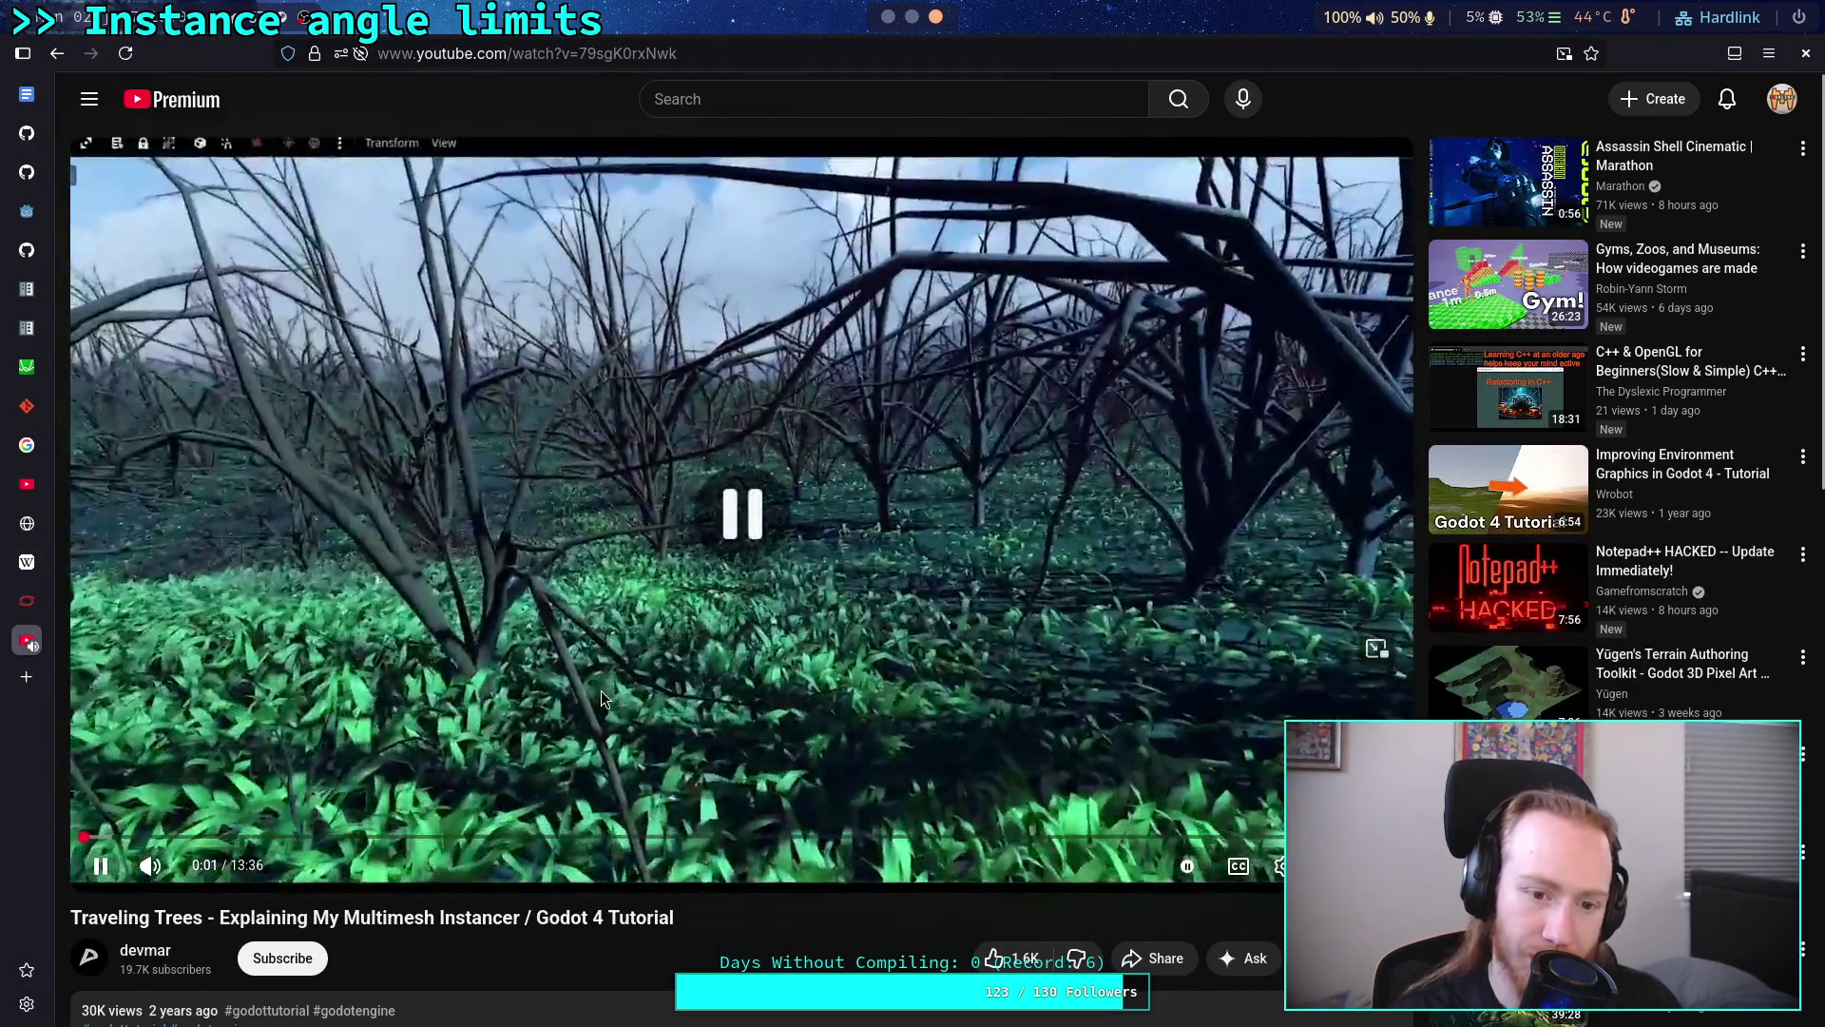
Step: Scrub the Traveling Trees tutorial between its instancer code and forest explanation
click(601, 690)
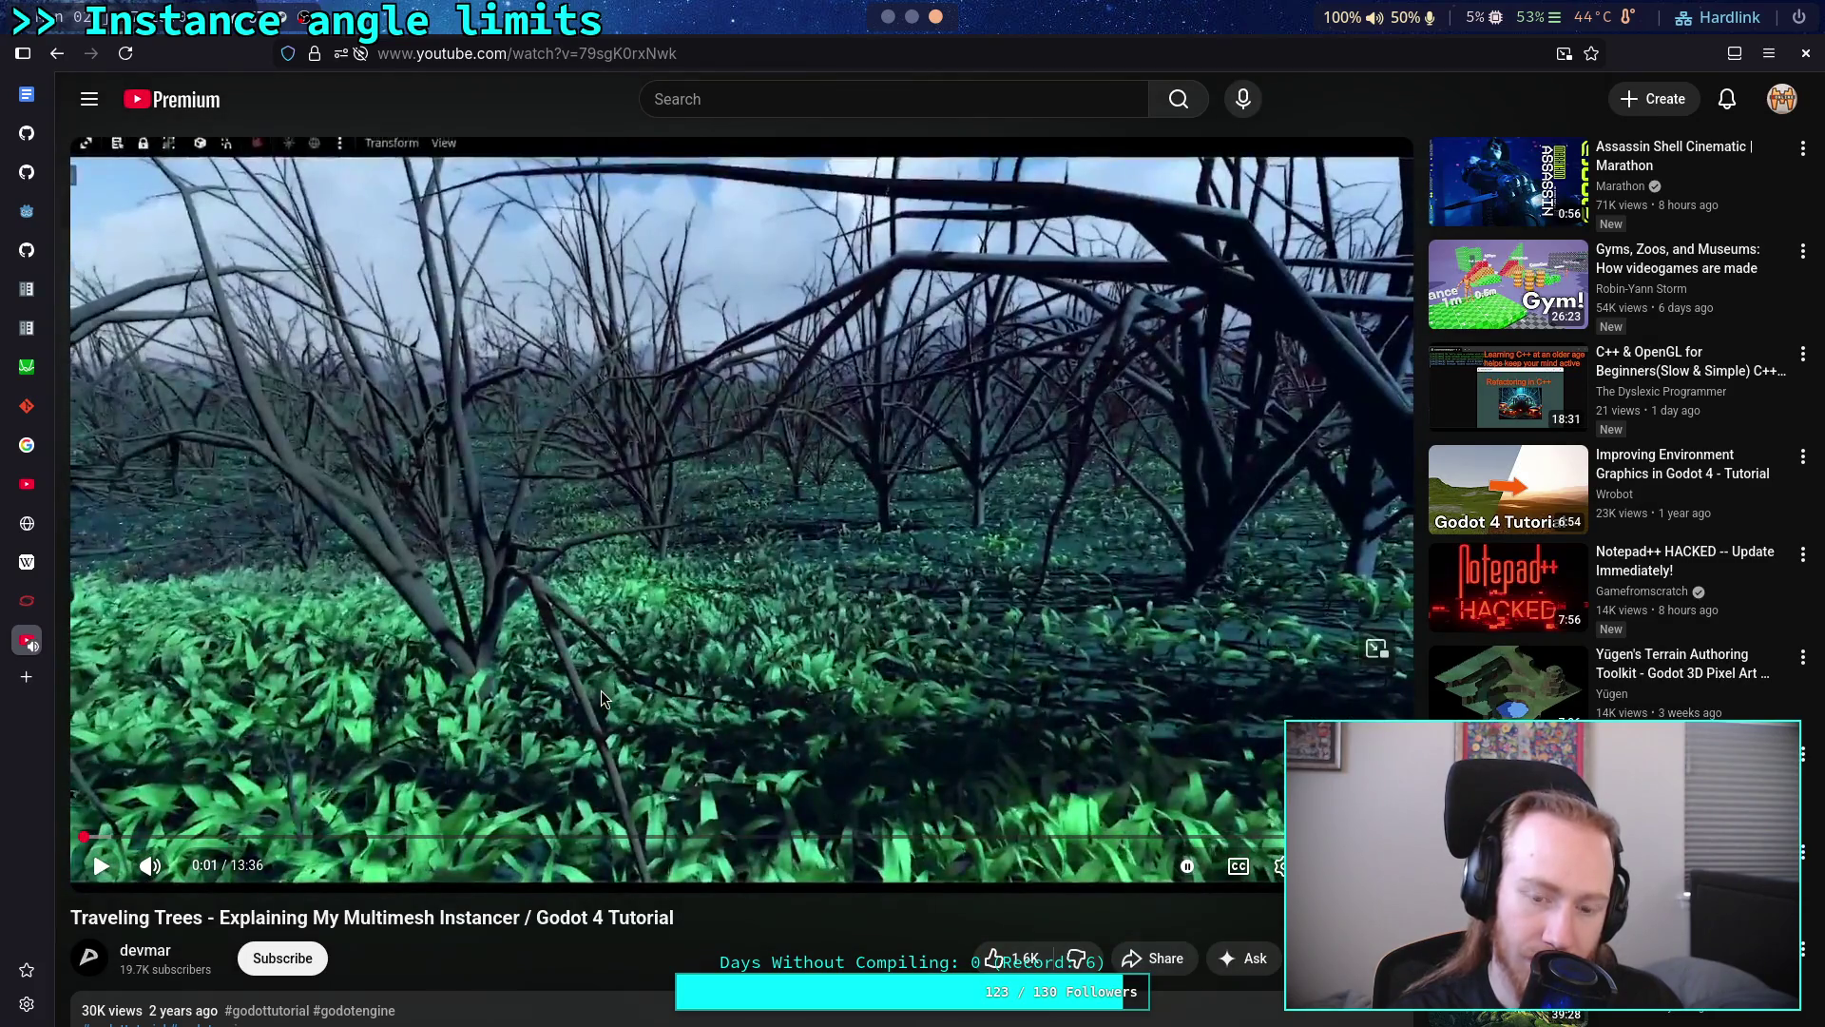
click(572, 715)
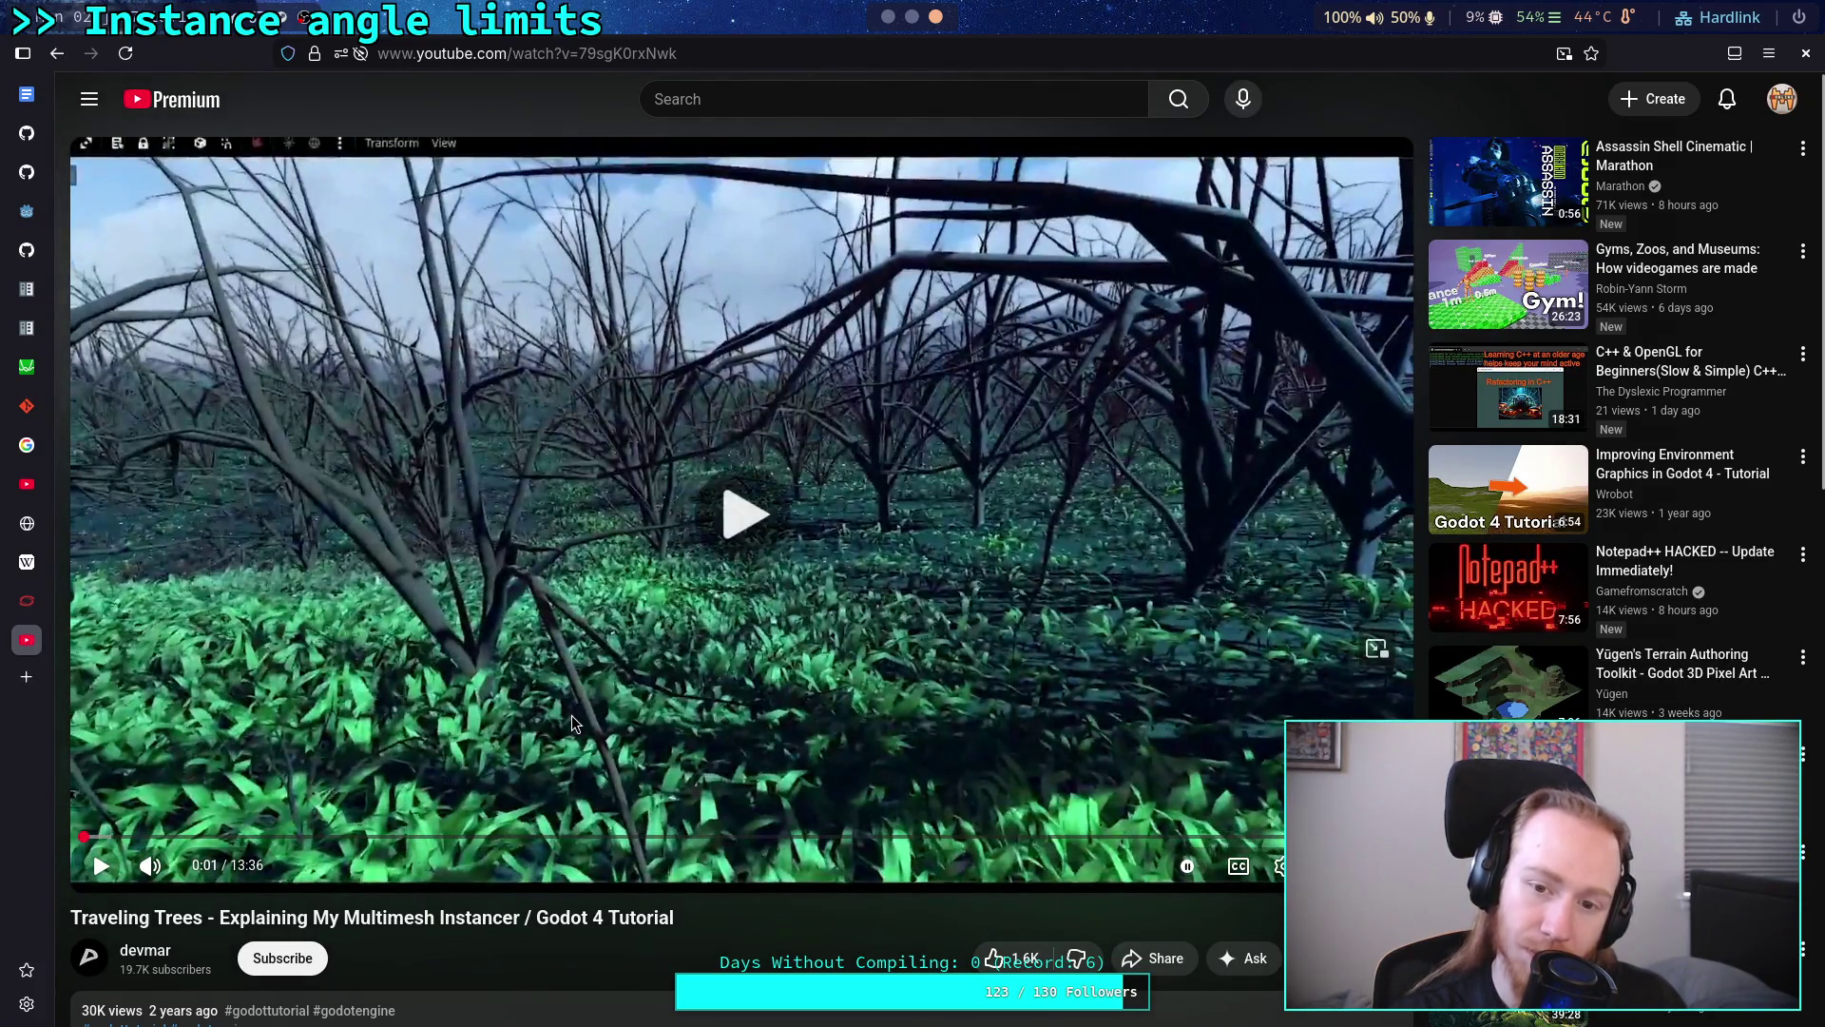
click(548, 709)
drag(199, 838, 612, 840)
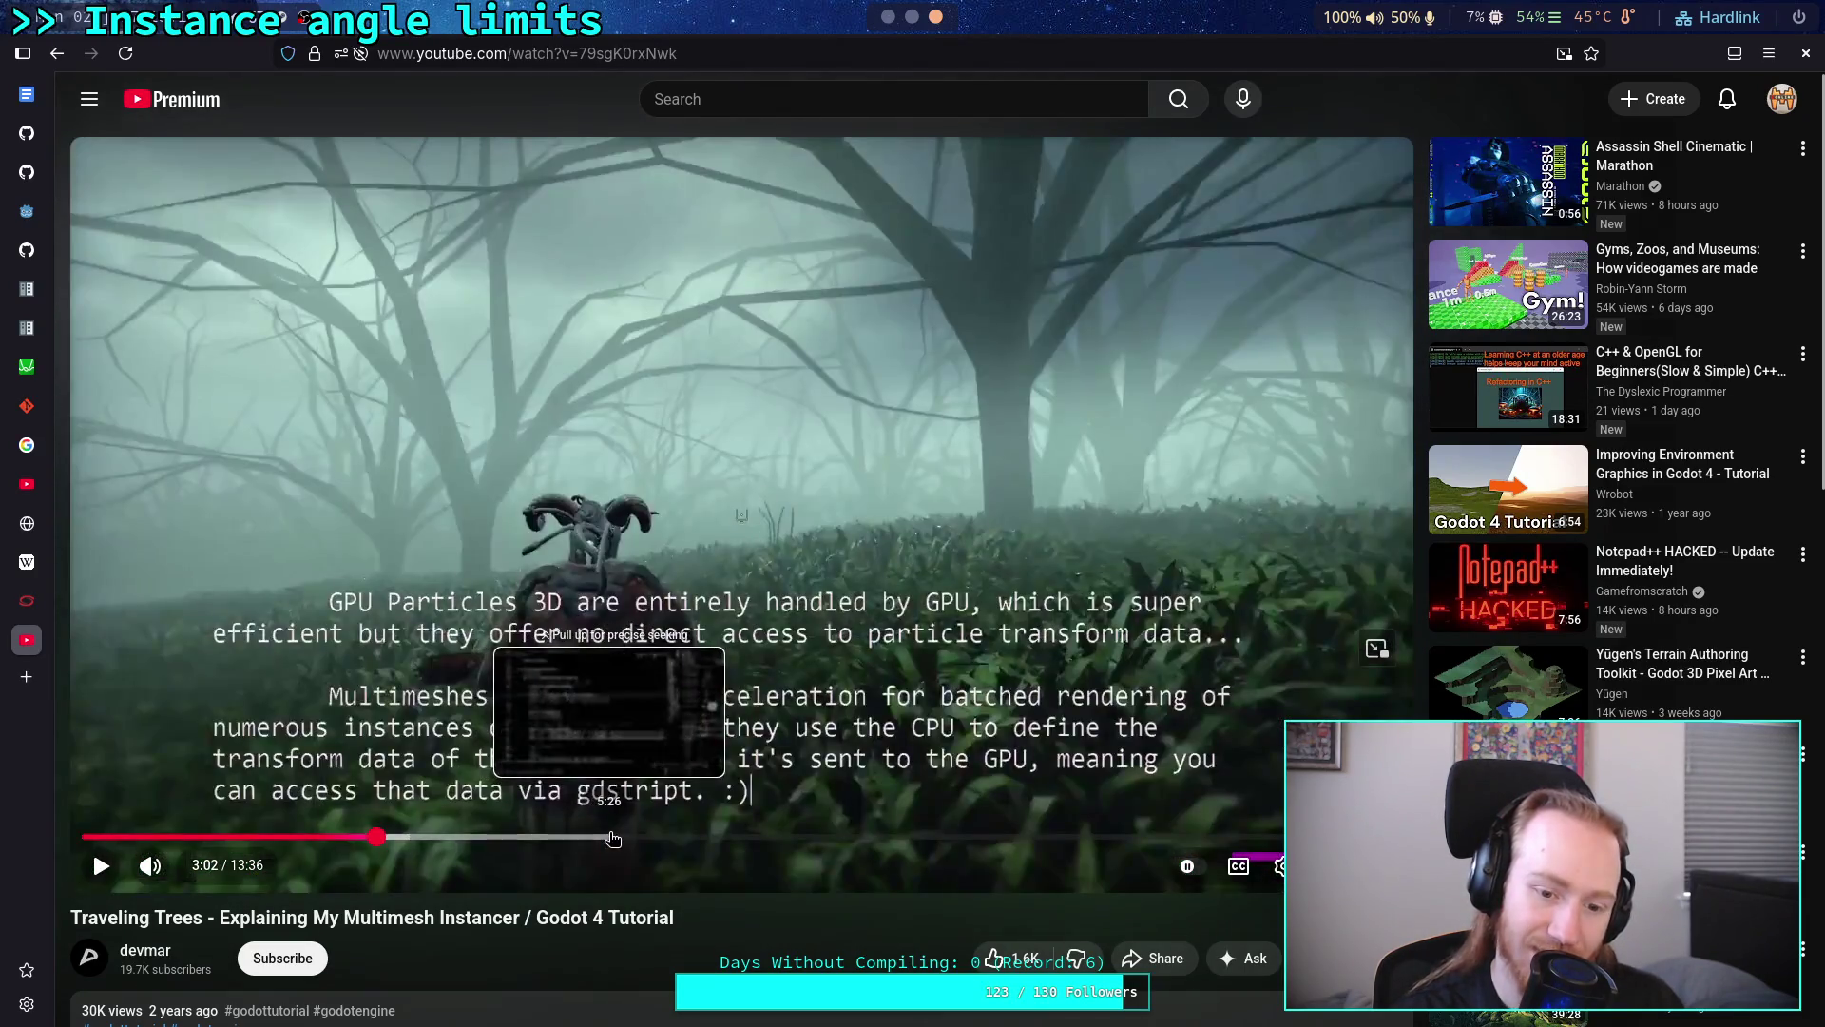
click(613, 840)
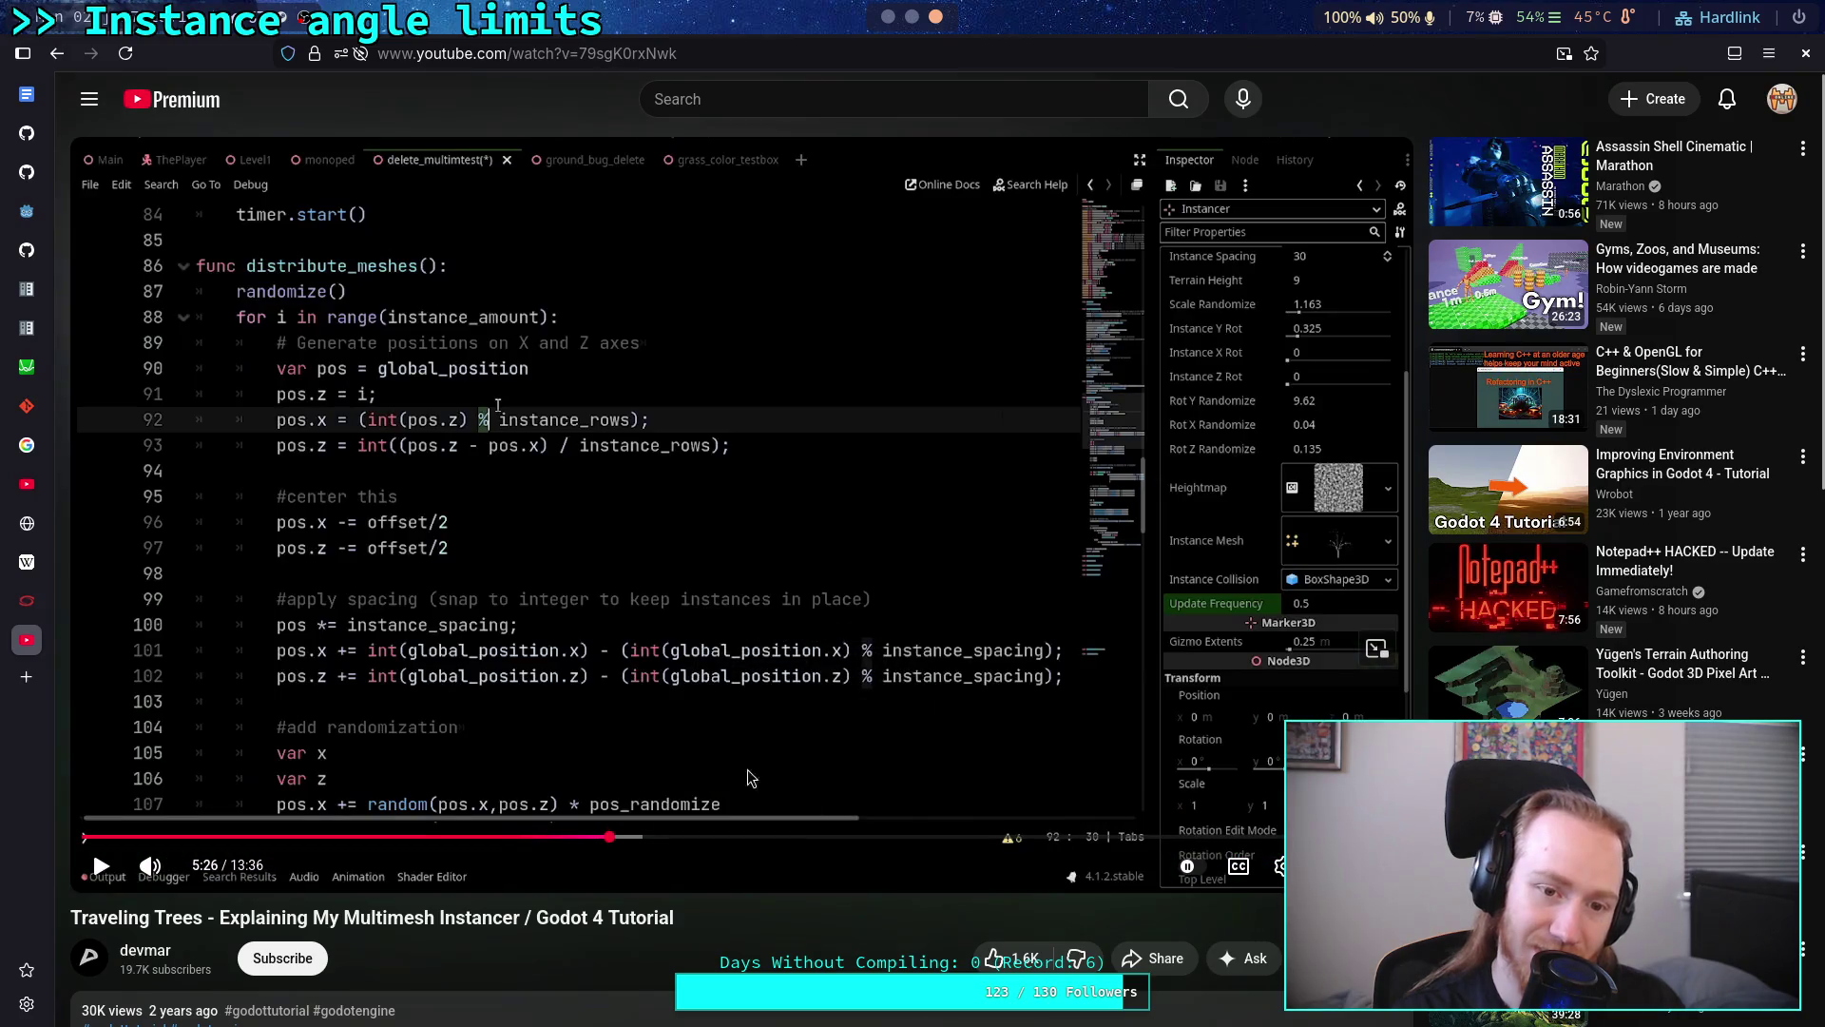
click(445, 840)
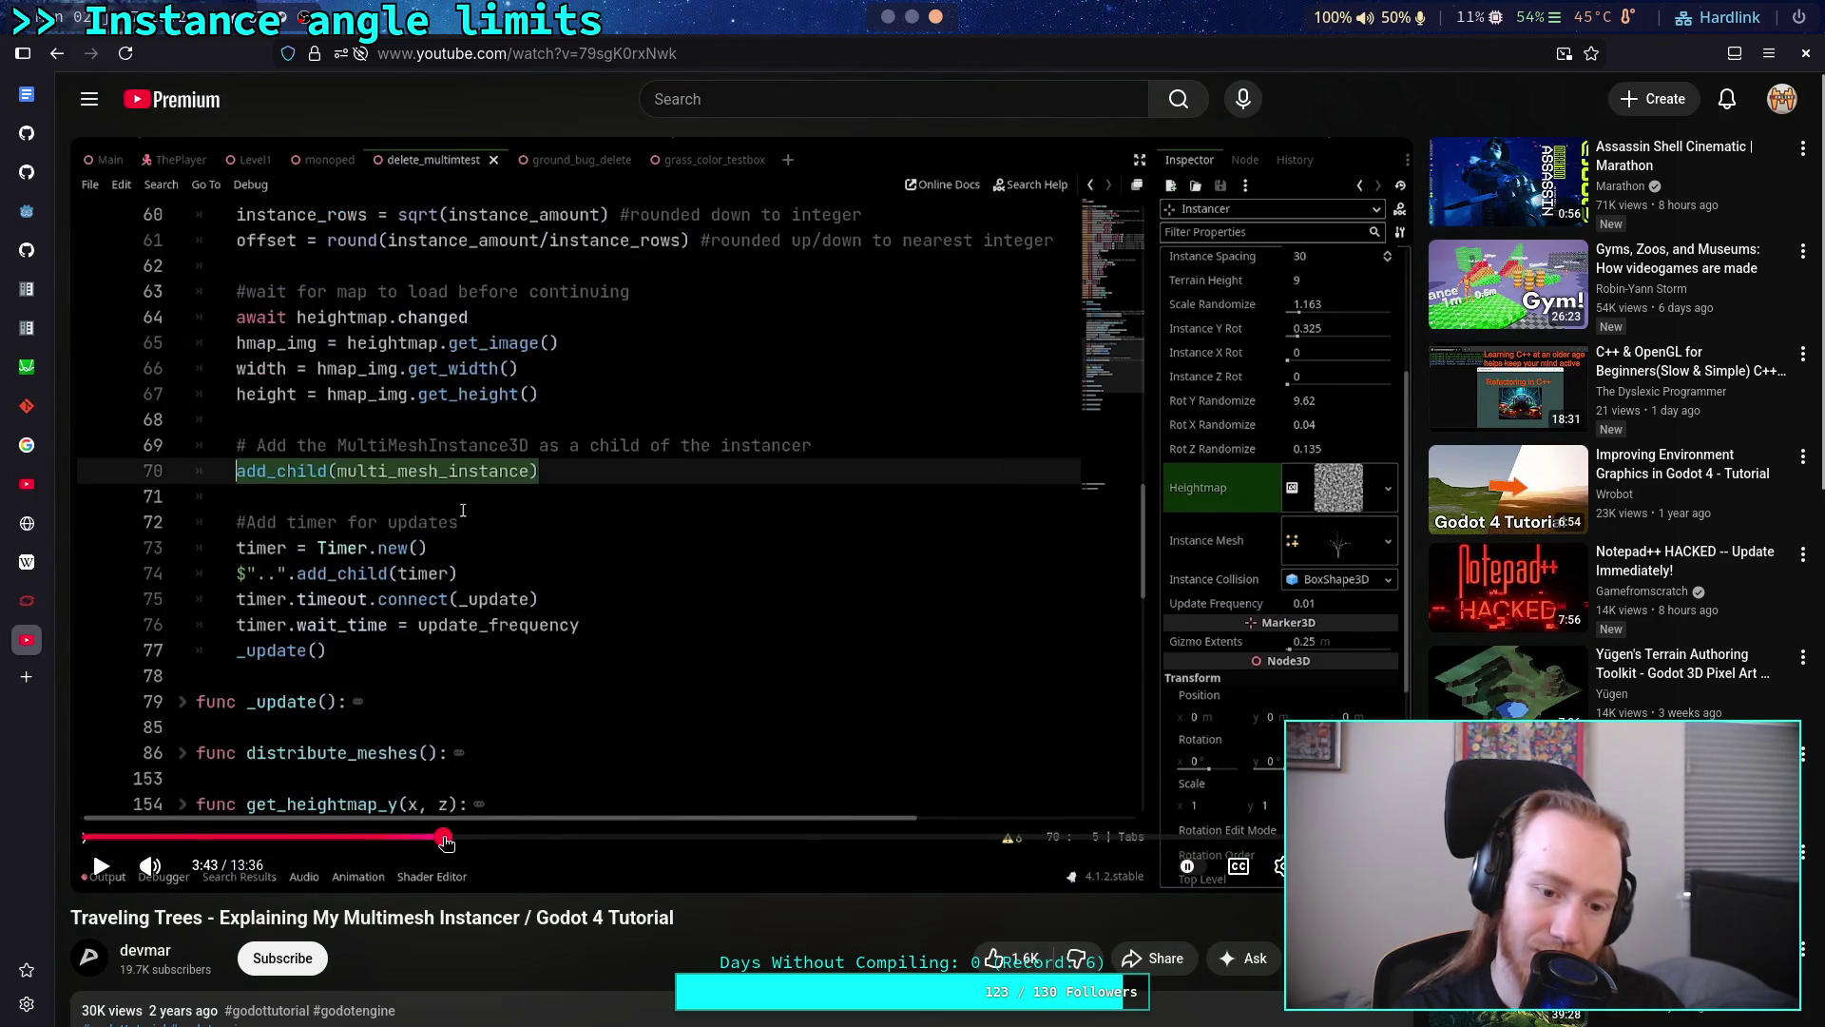
click(368, 840)
Step: Step through the captioned multimesh versus GPU particles explanation, pausing at 2:51, then go to the terminal
click(428, 771)
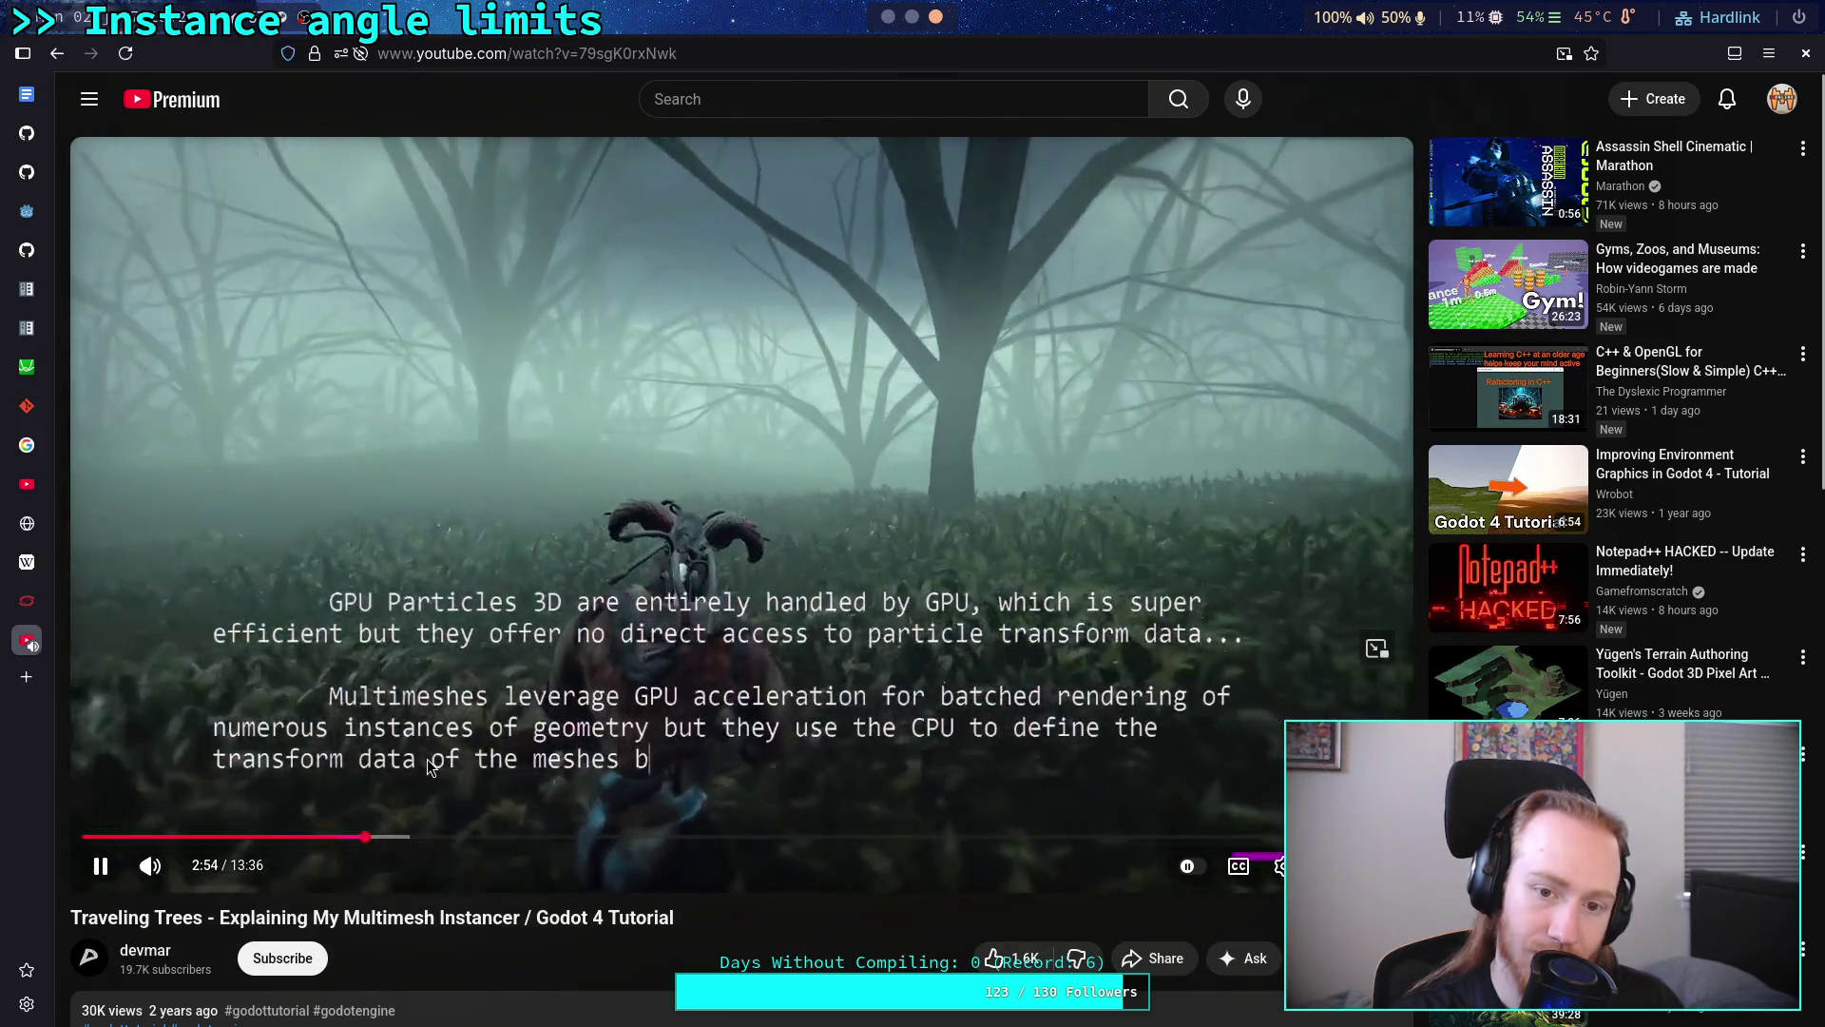
click(428, 770)
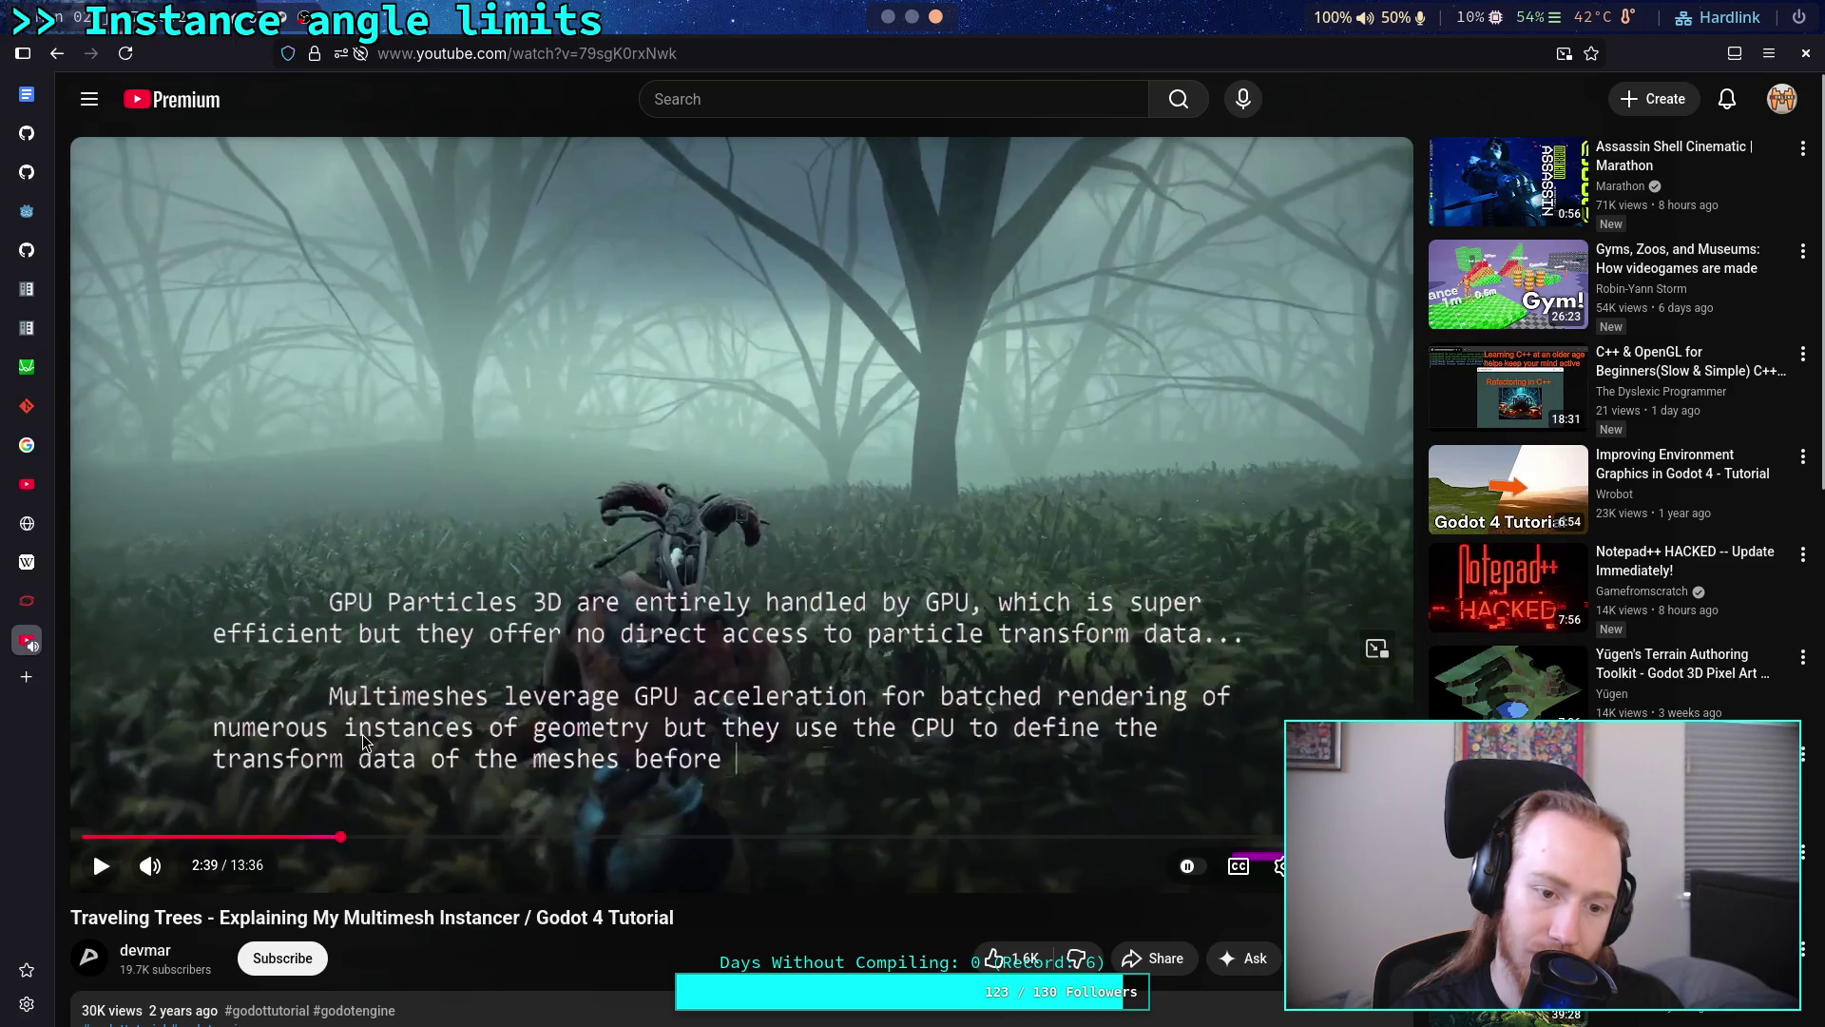
click(341, 840)
click(362, 739)
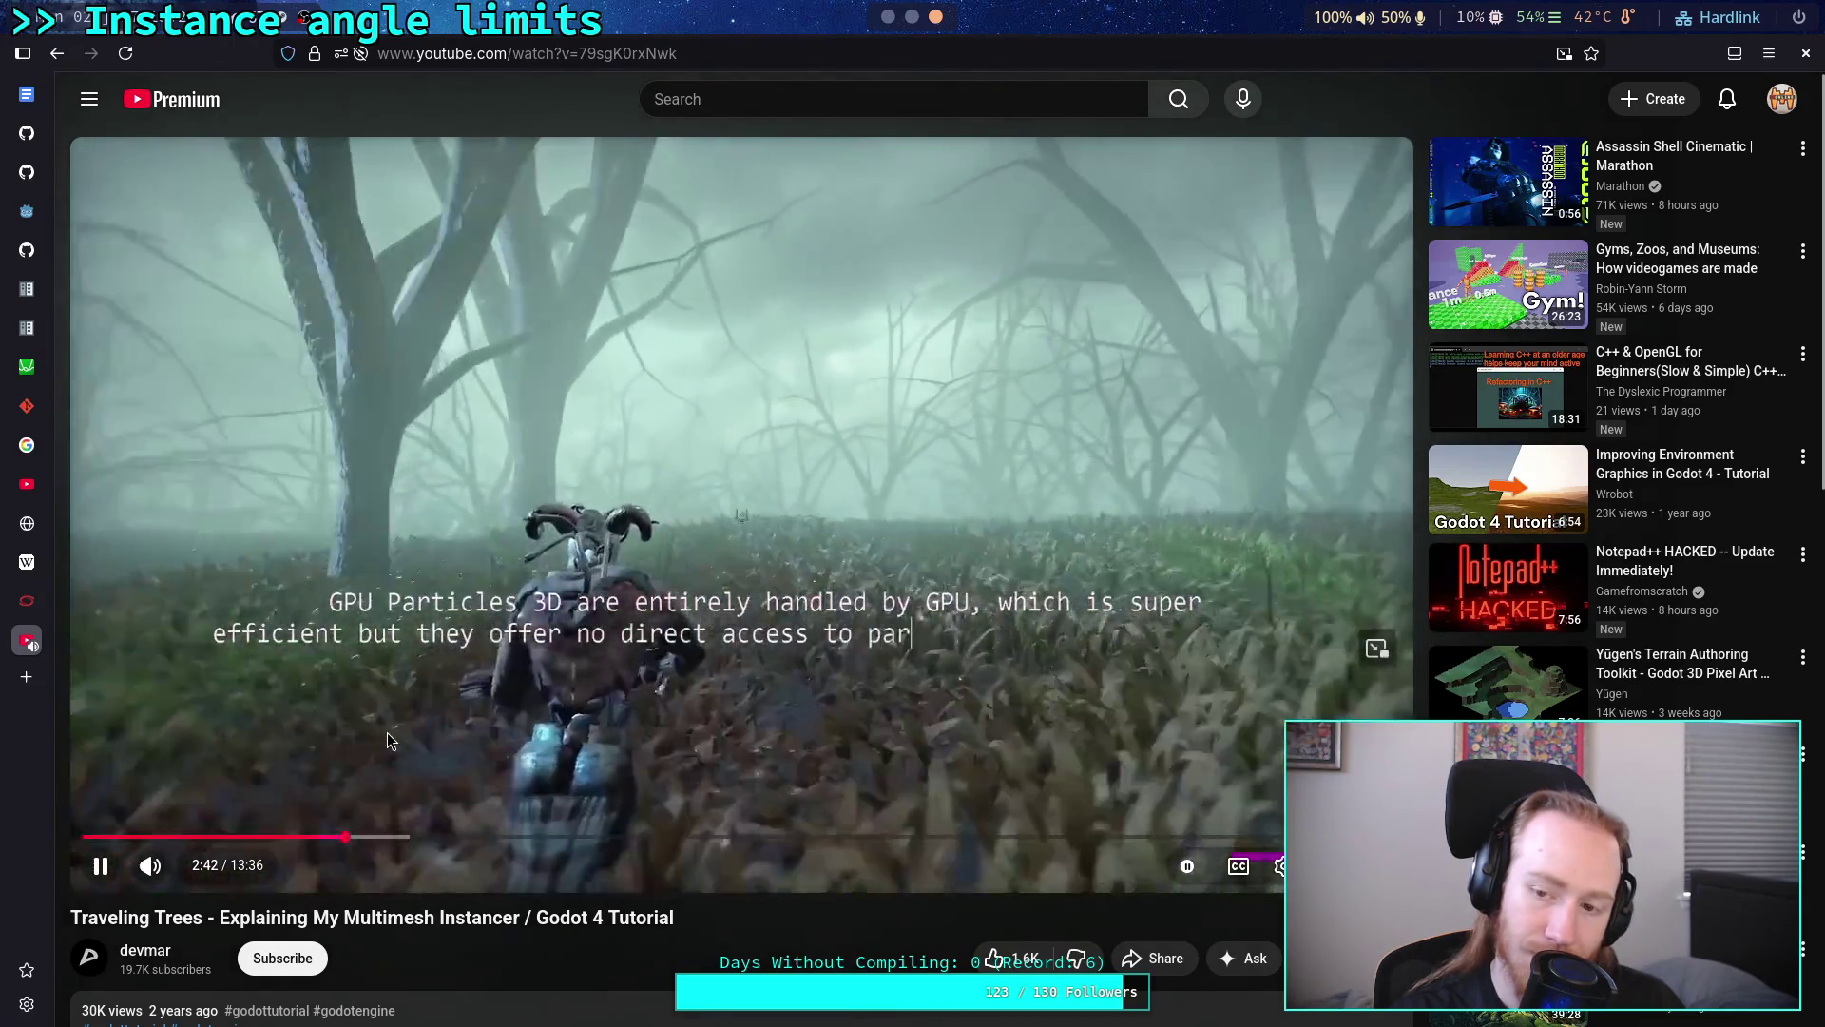
click(501, 729)
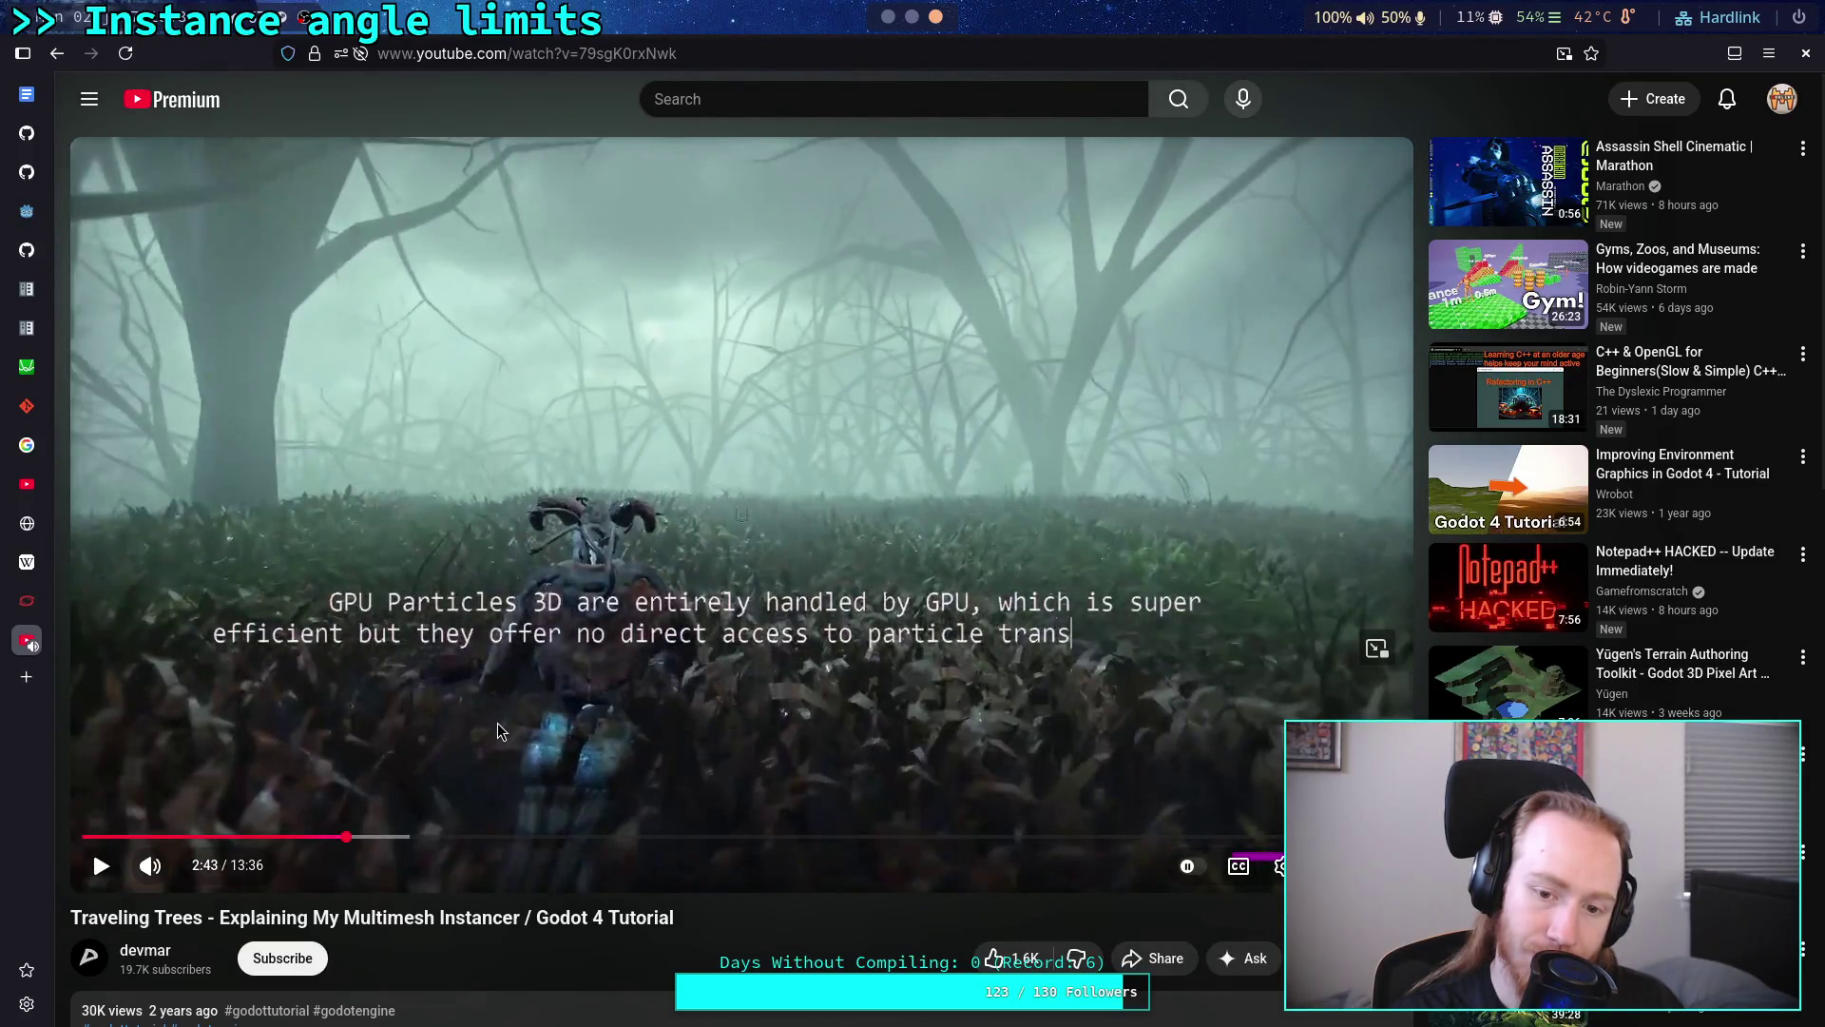
click(498, 731)
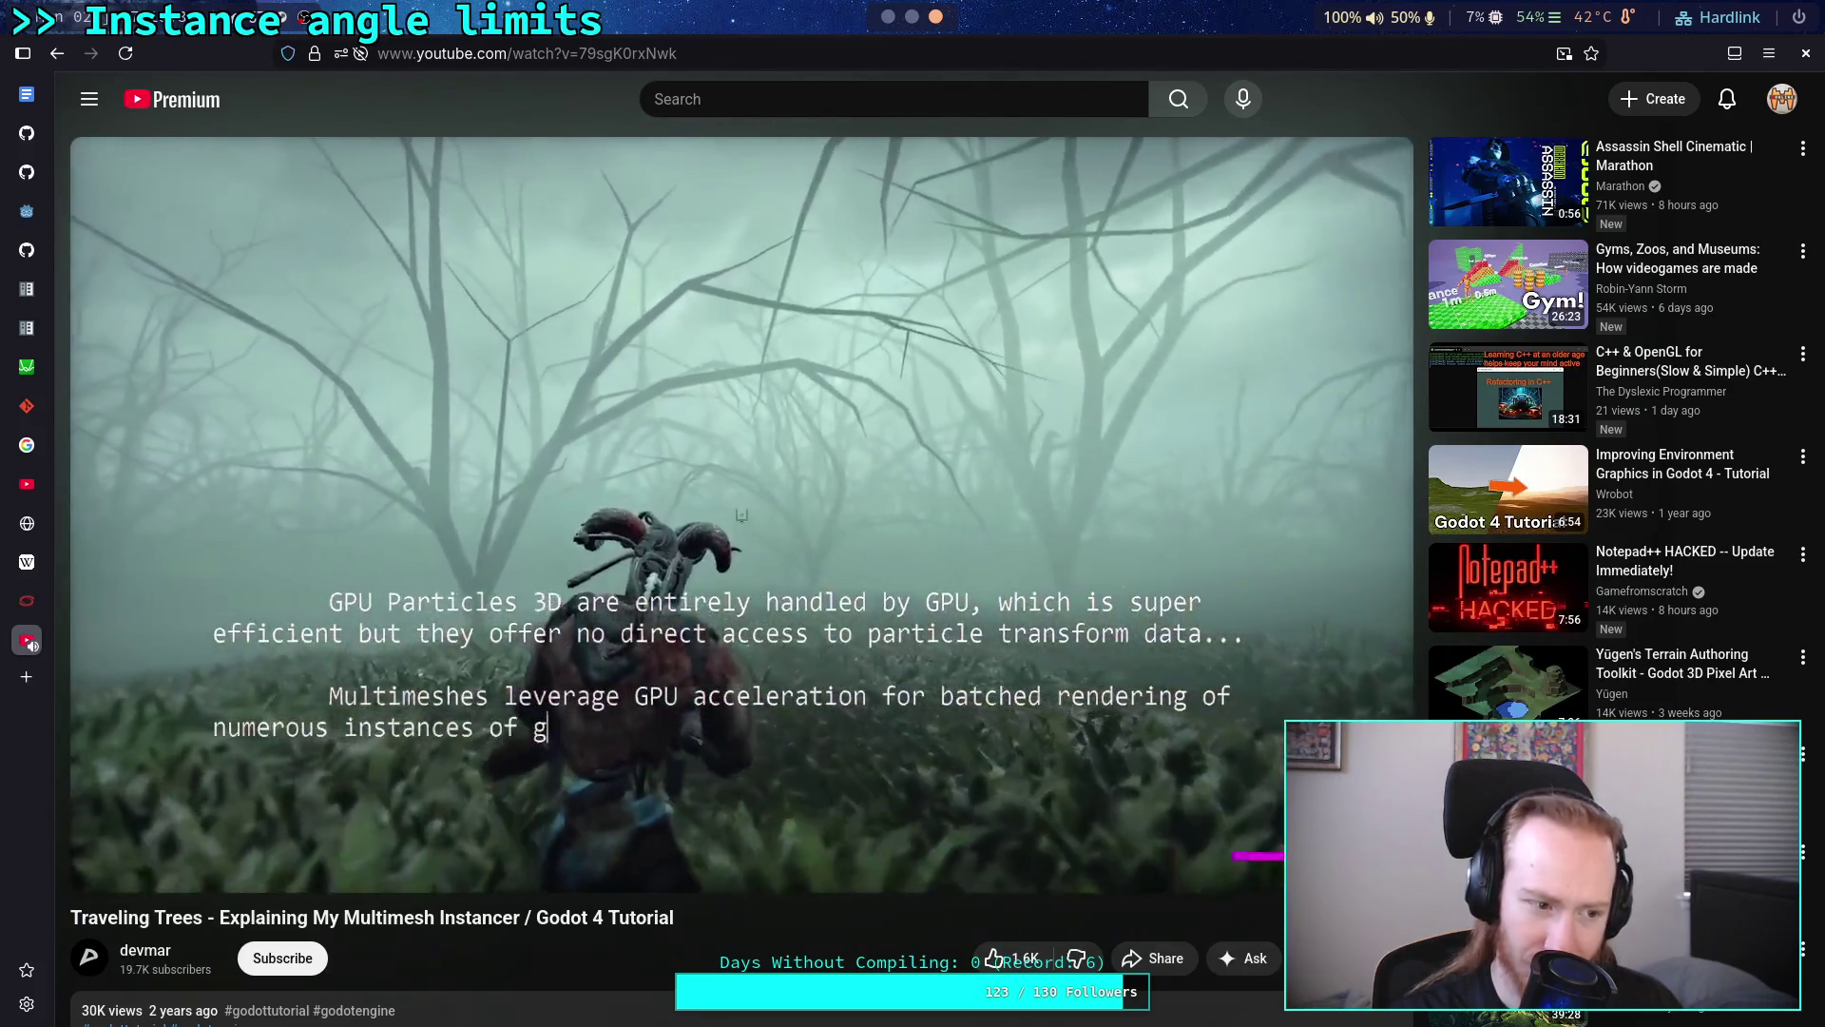
click(487, 730)
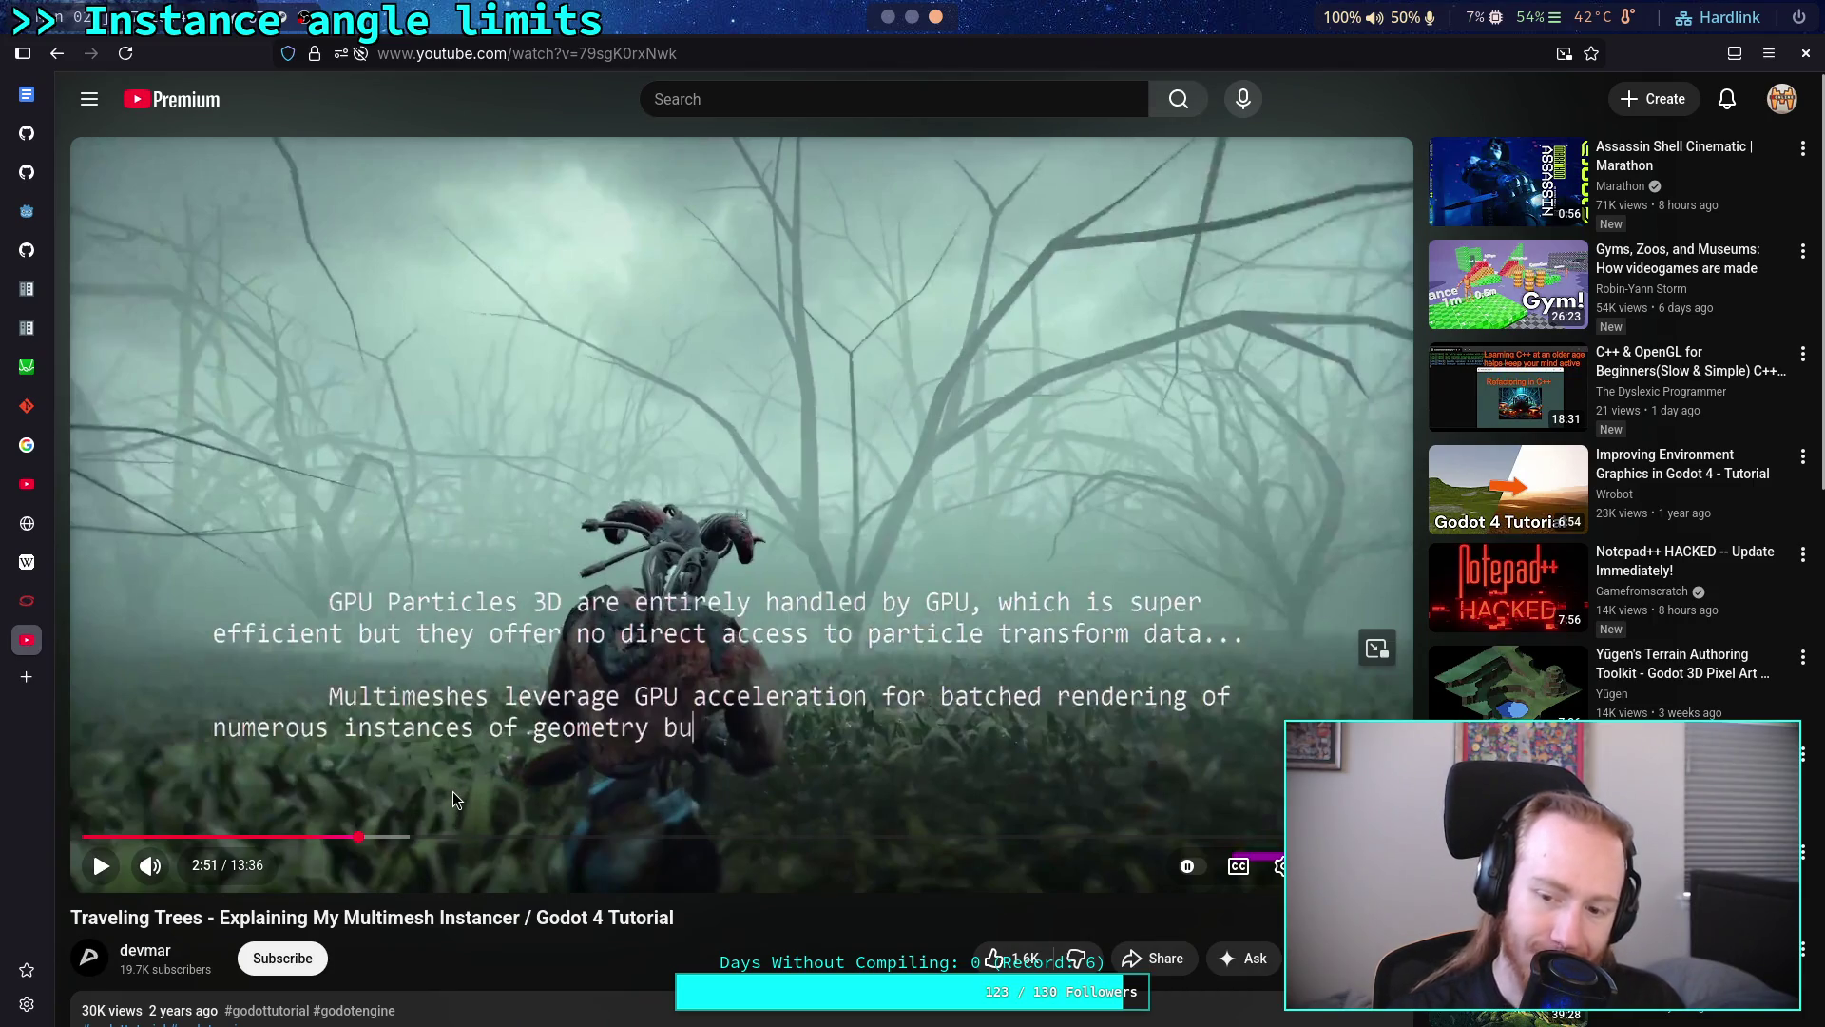
key(alt+Tab)
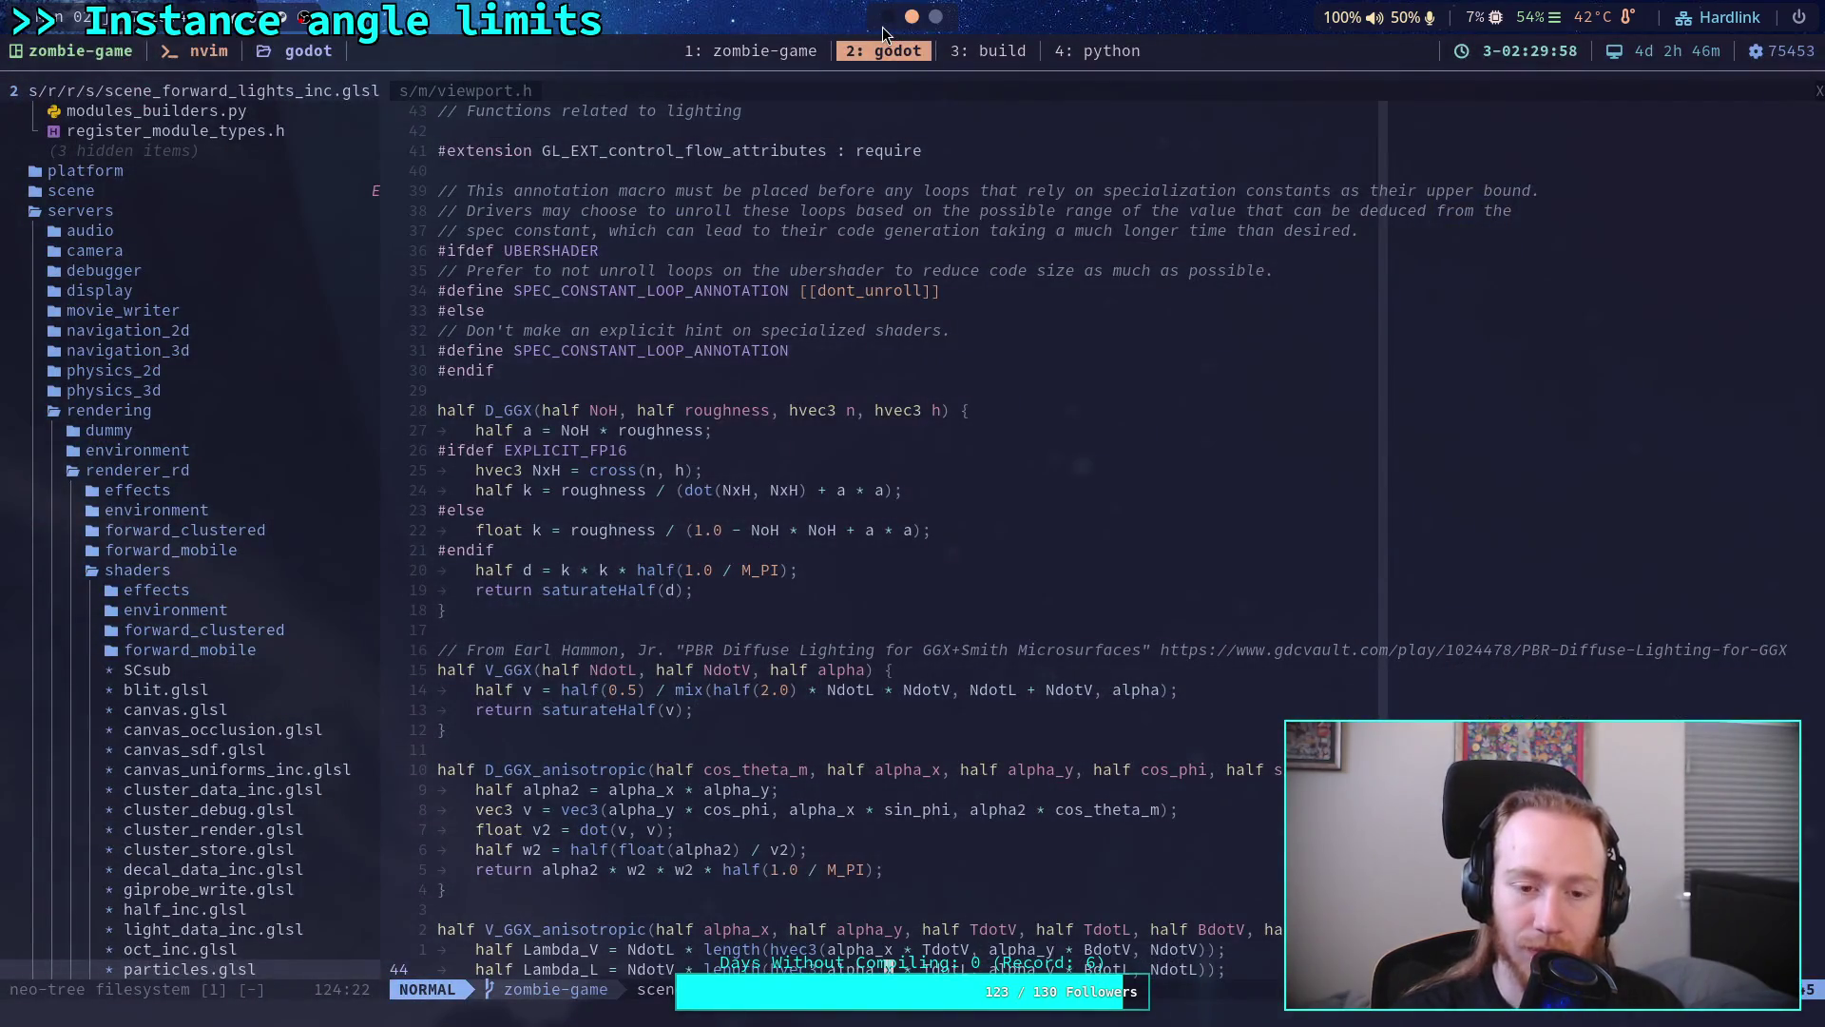
key(alt+Tab)
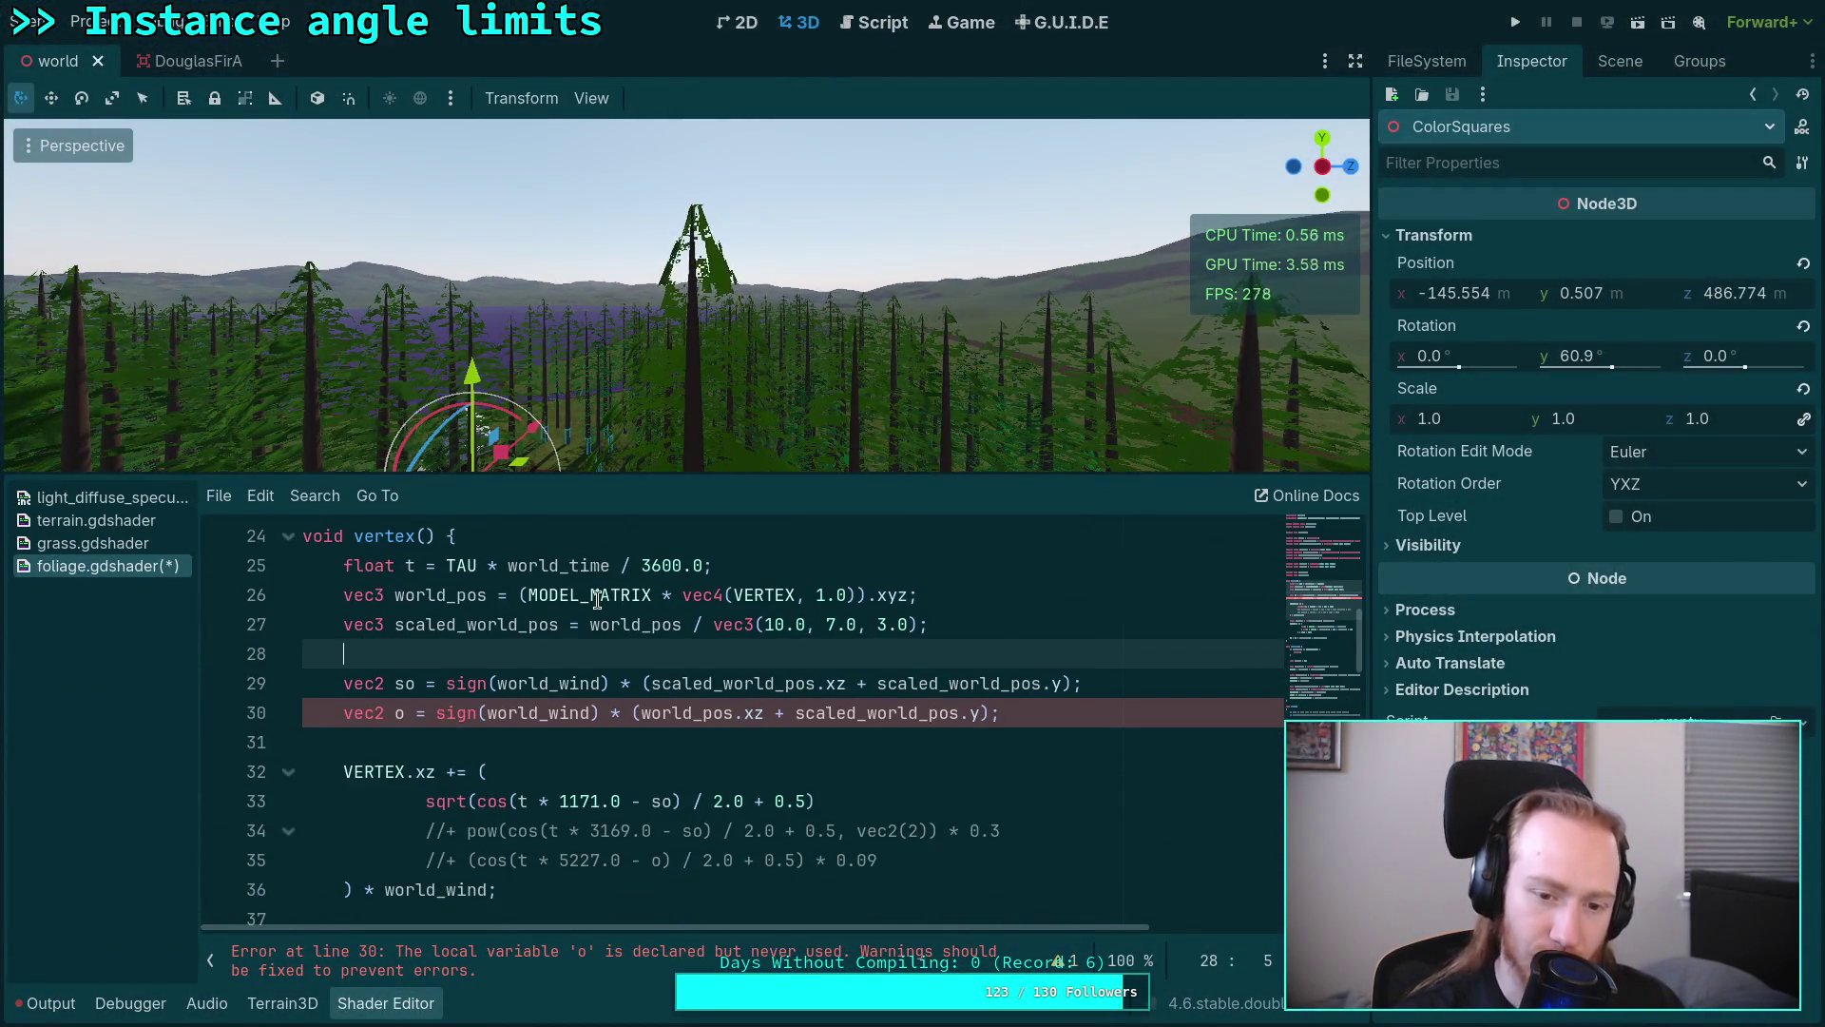
double_click(596, 595)
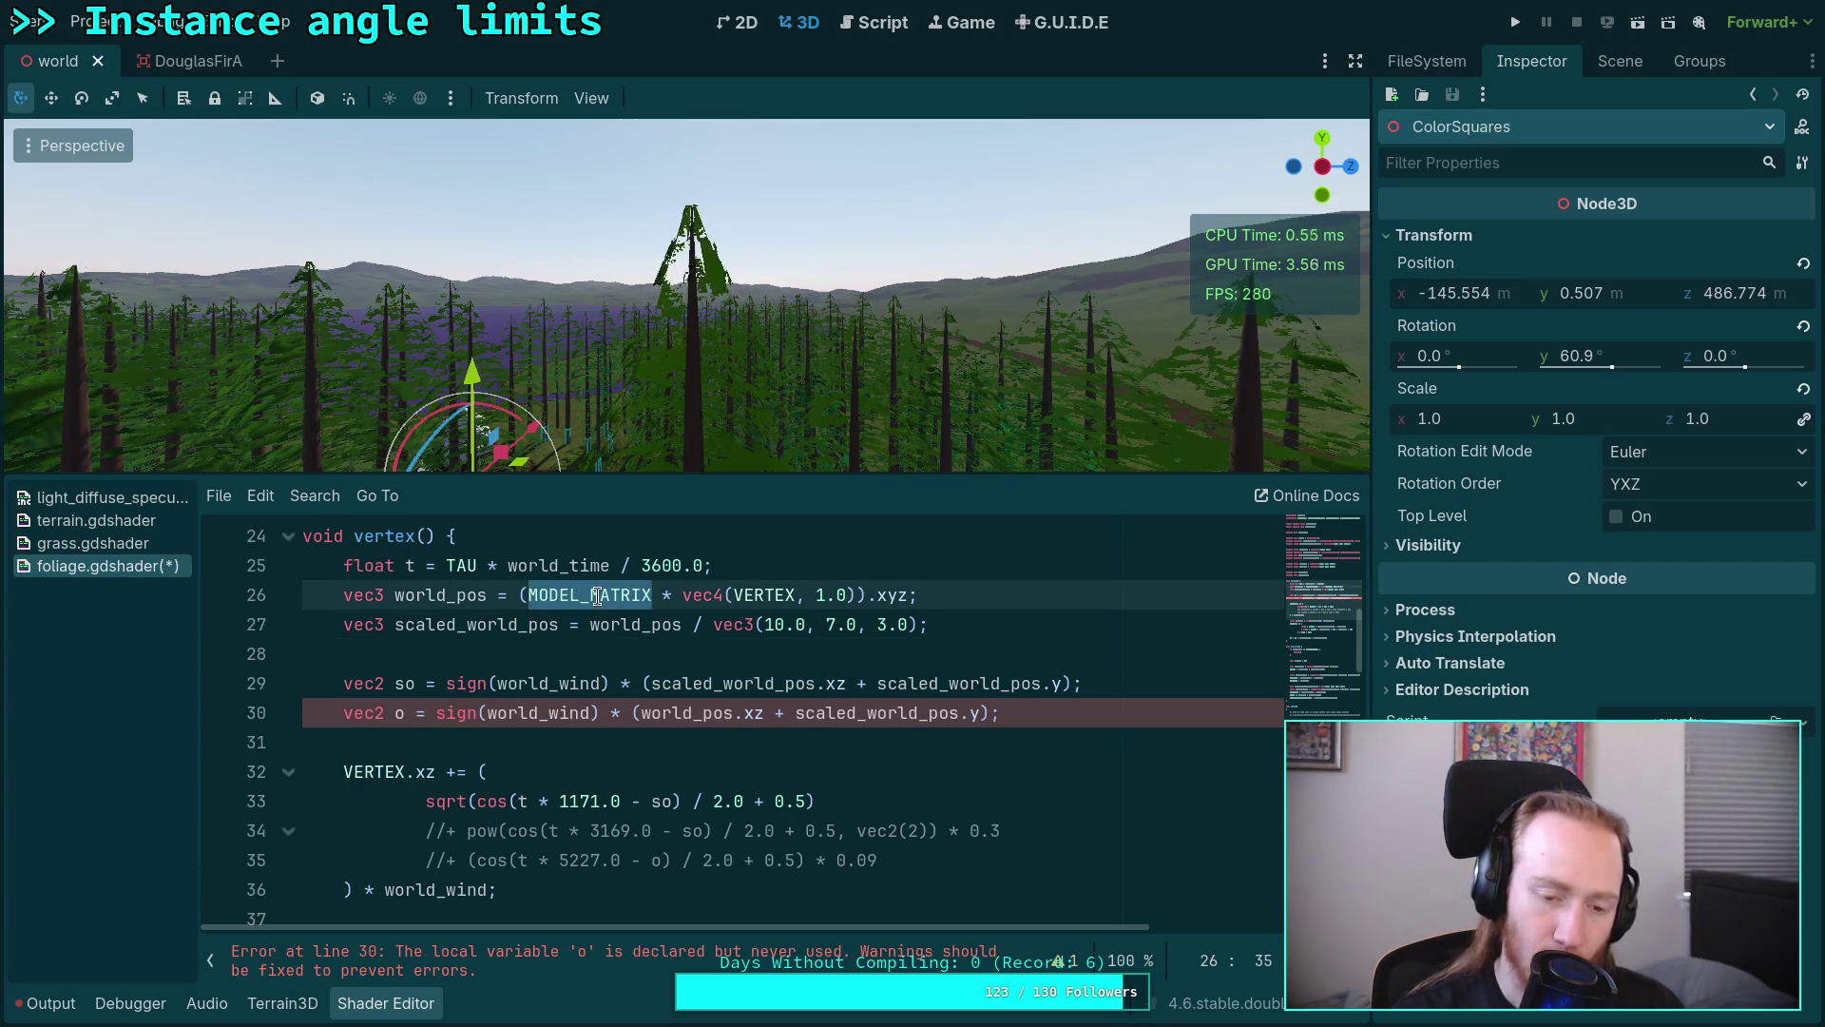
click(561, 645)
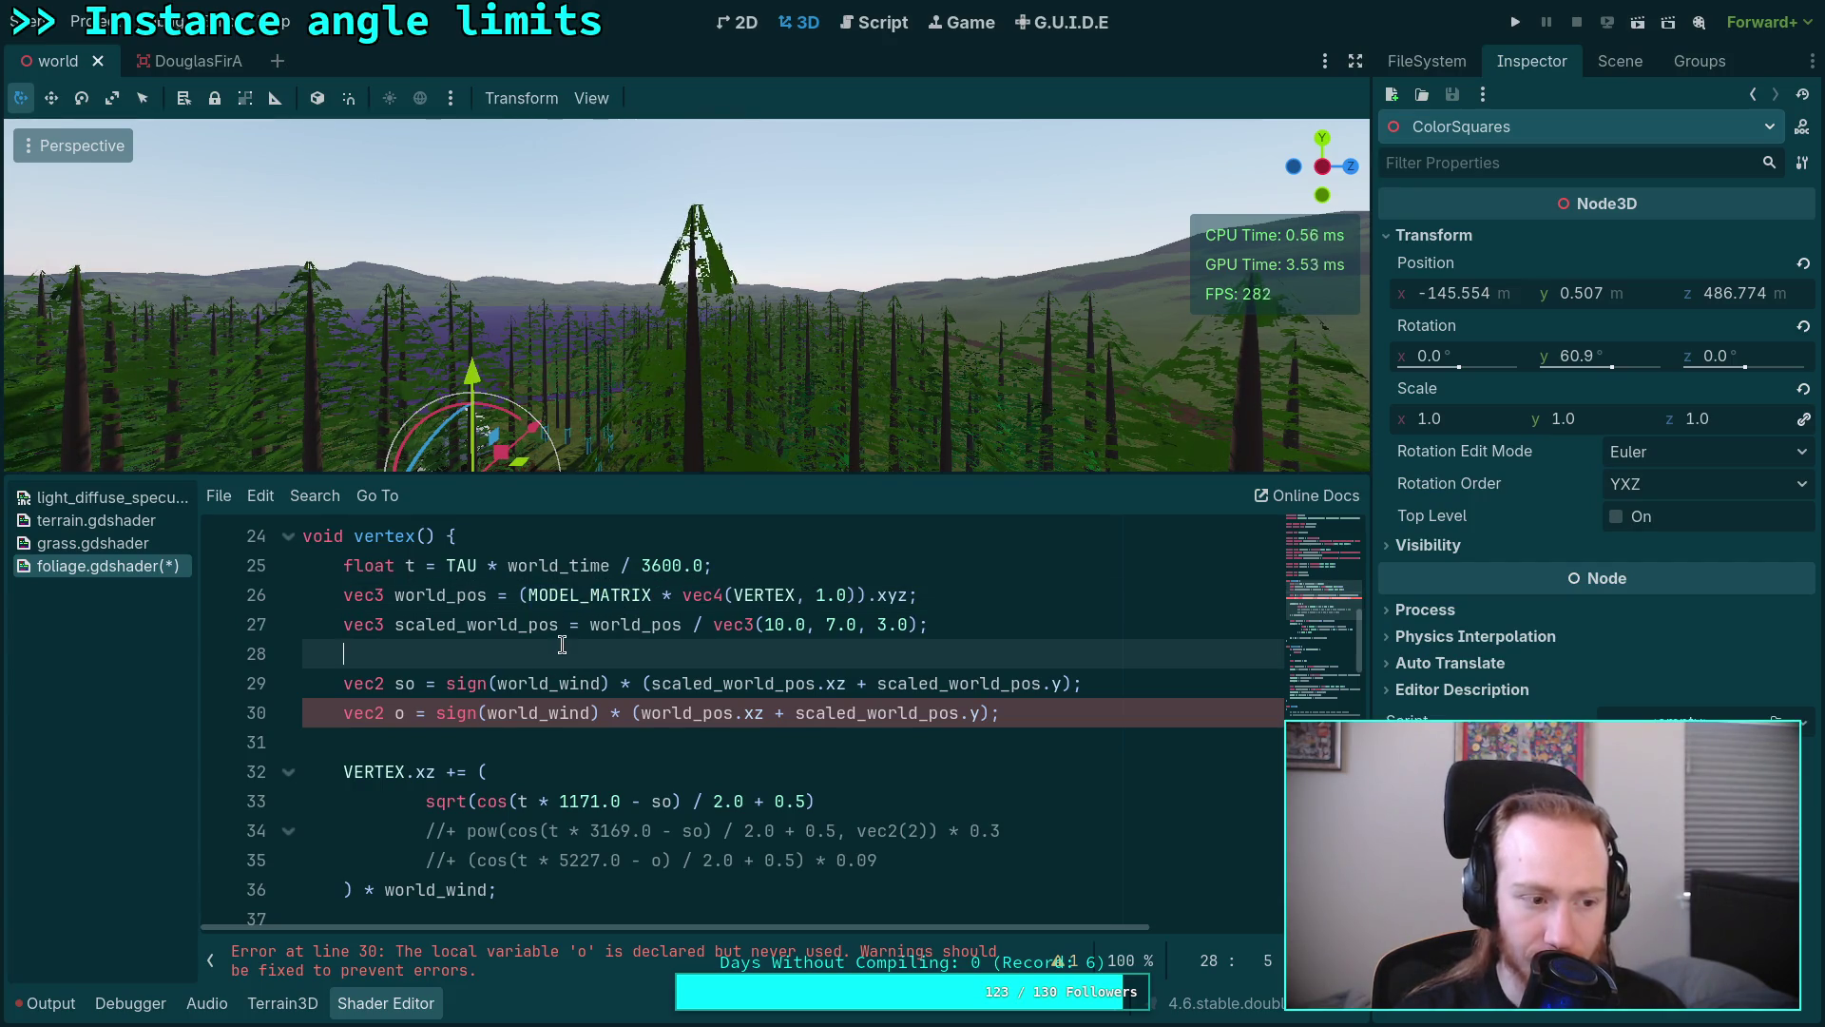
scroll(611, 703, up, 1)
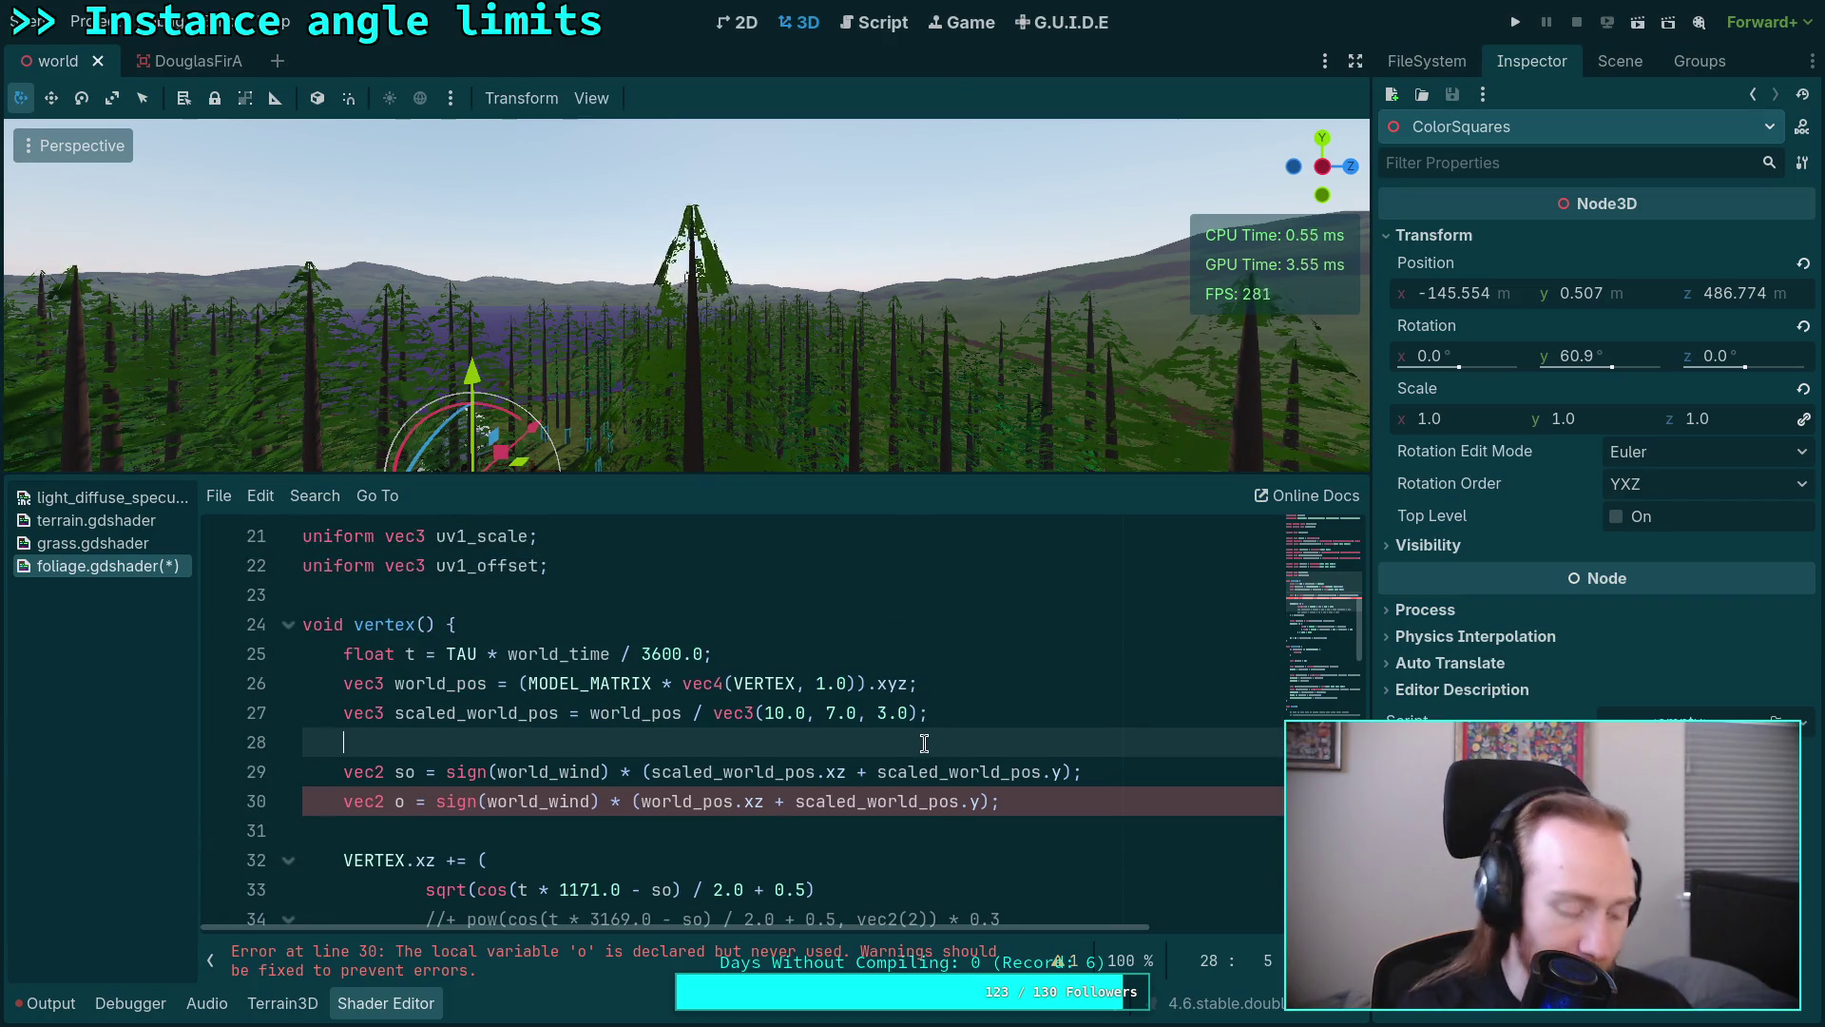
key(super+2)
key(super+2)
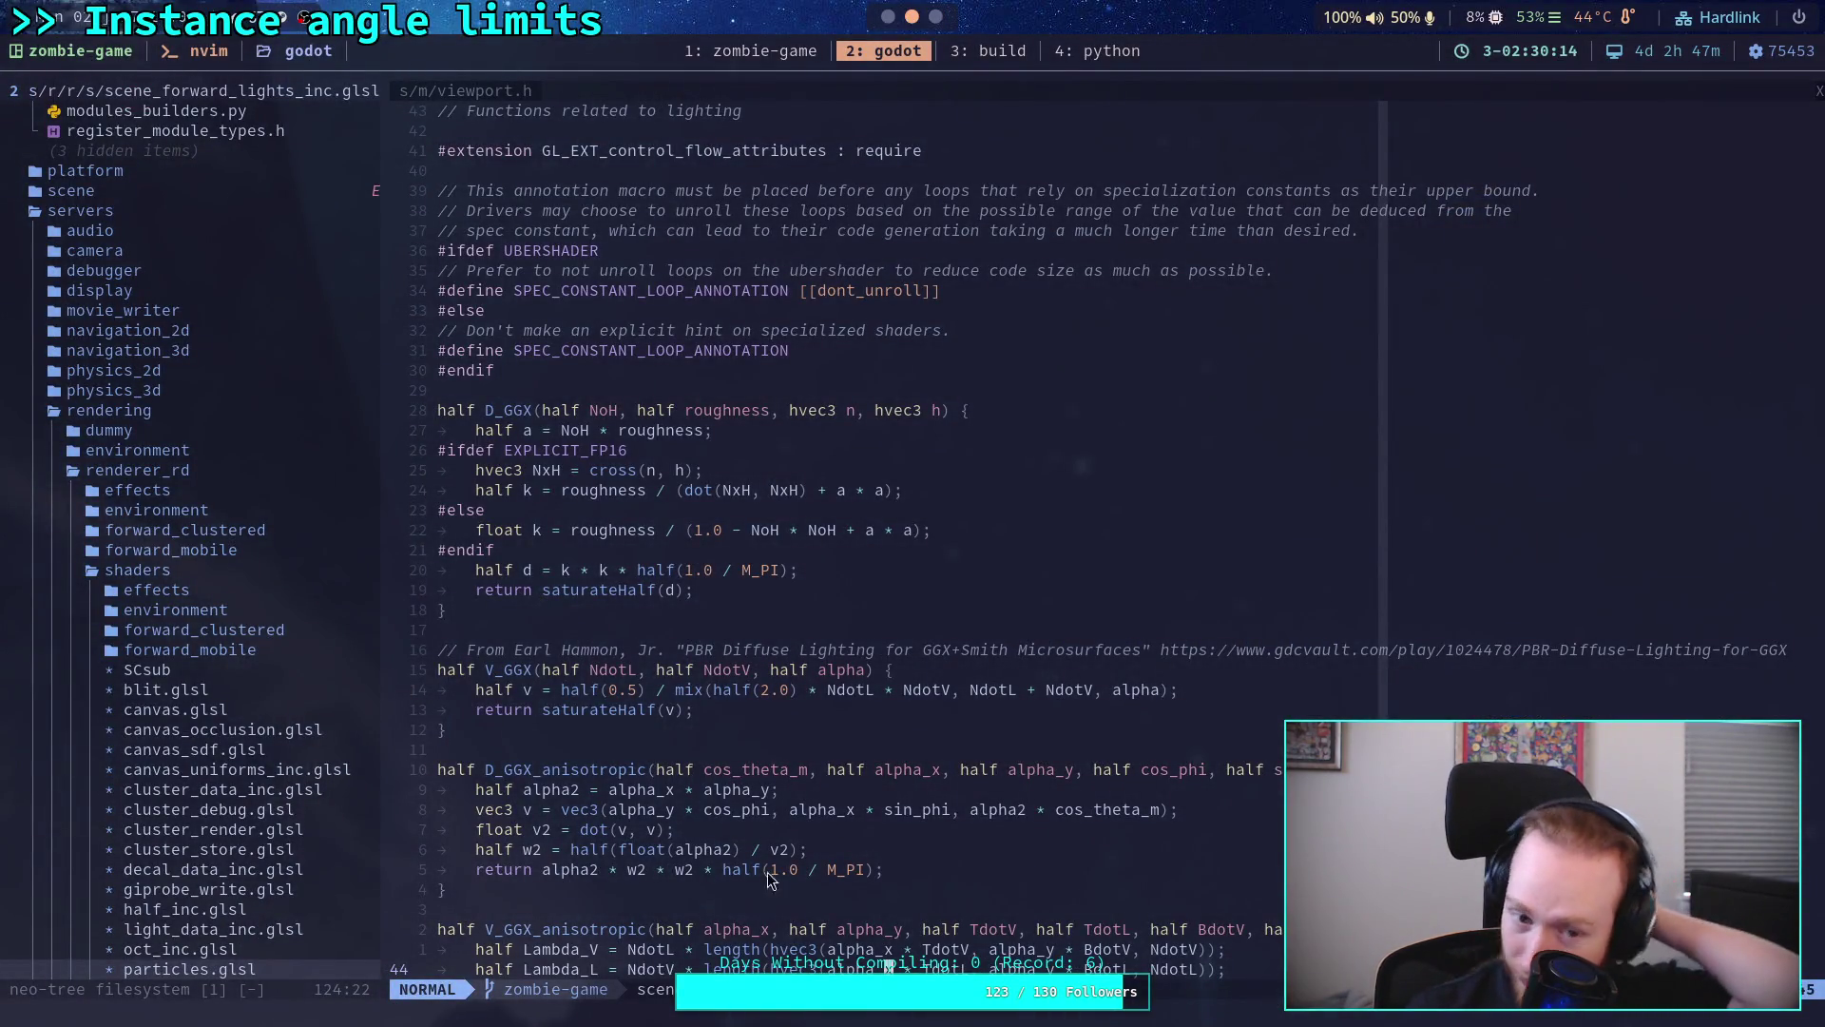
scroll(769, 715, down, 15)
scroll(769, 715, down, 14)
scroll(769, 715, down, 9)
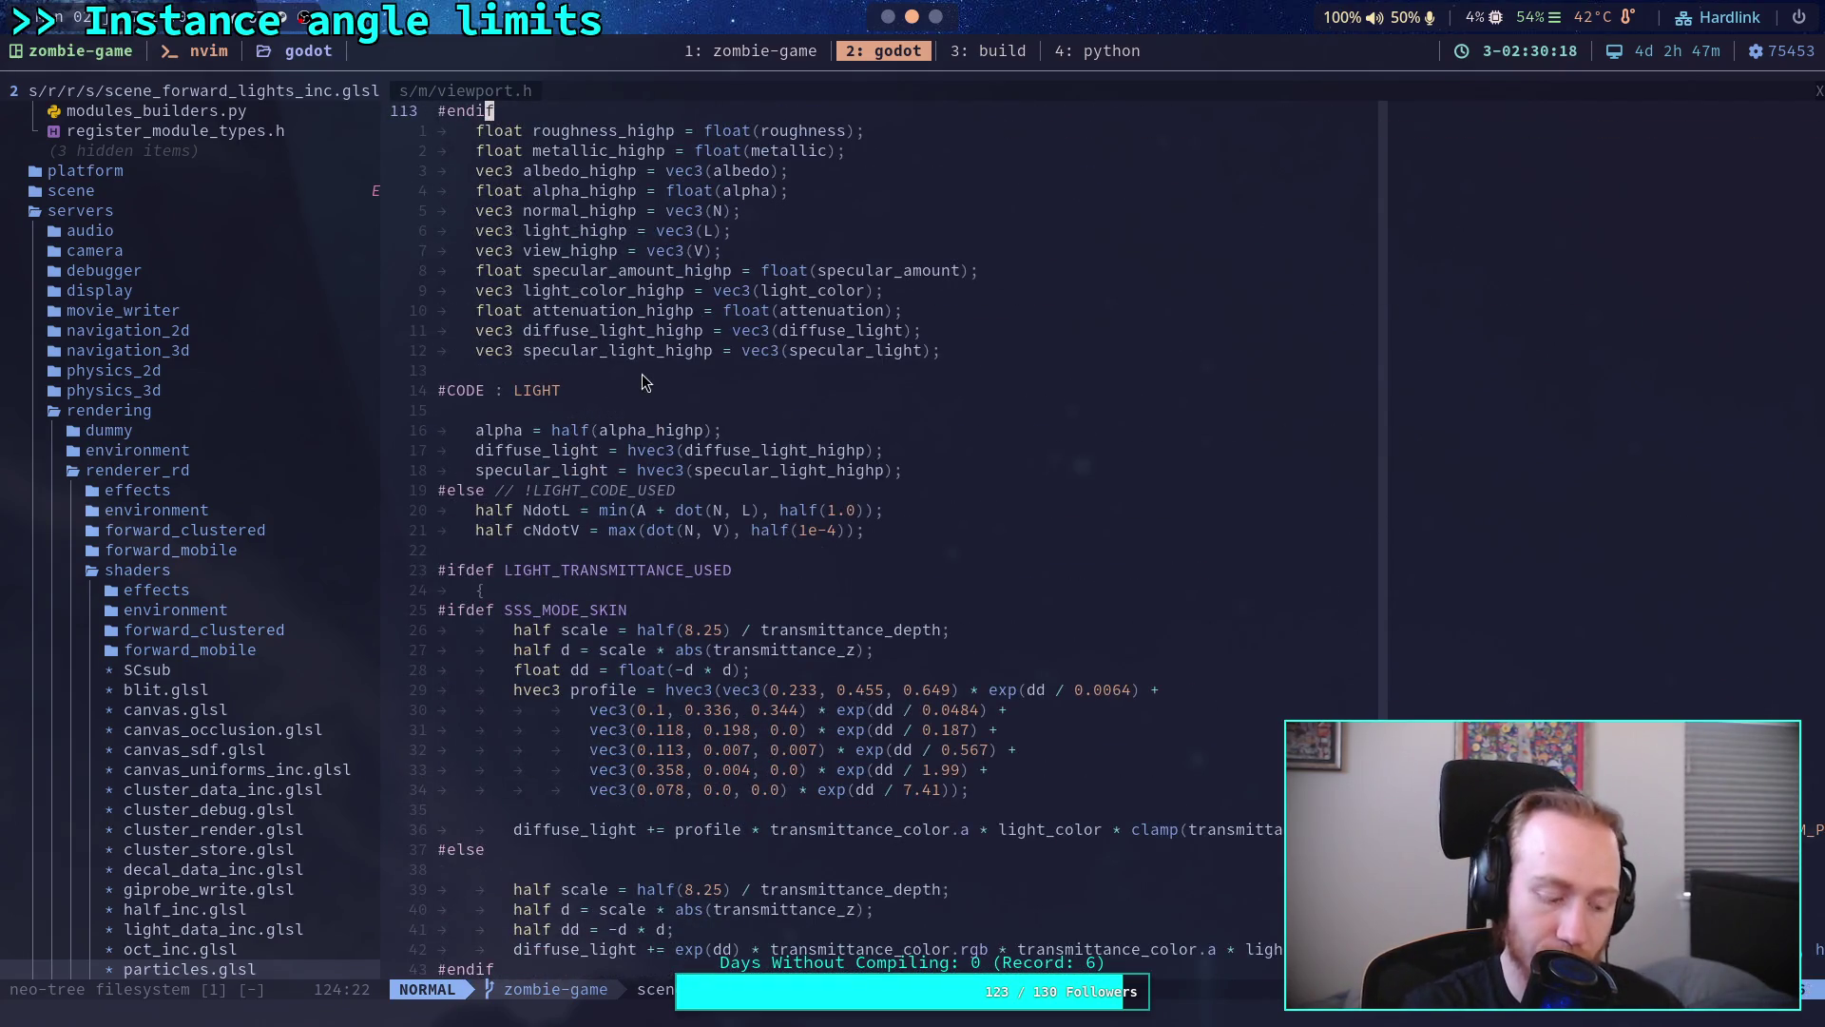
text(jAdiffuse_lambert_wrap)
Step: Undo the accidental diffuse_lambert_wrap paste on line 114 of the lights shader
key(Escape)
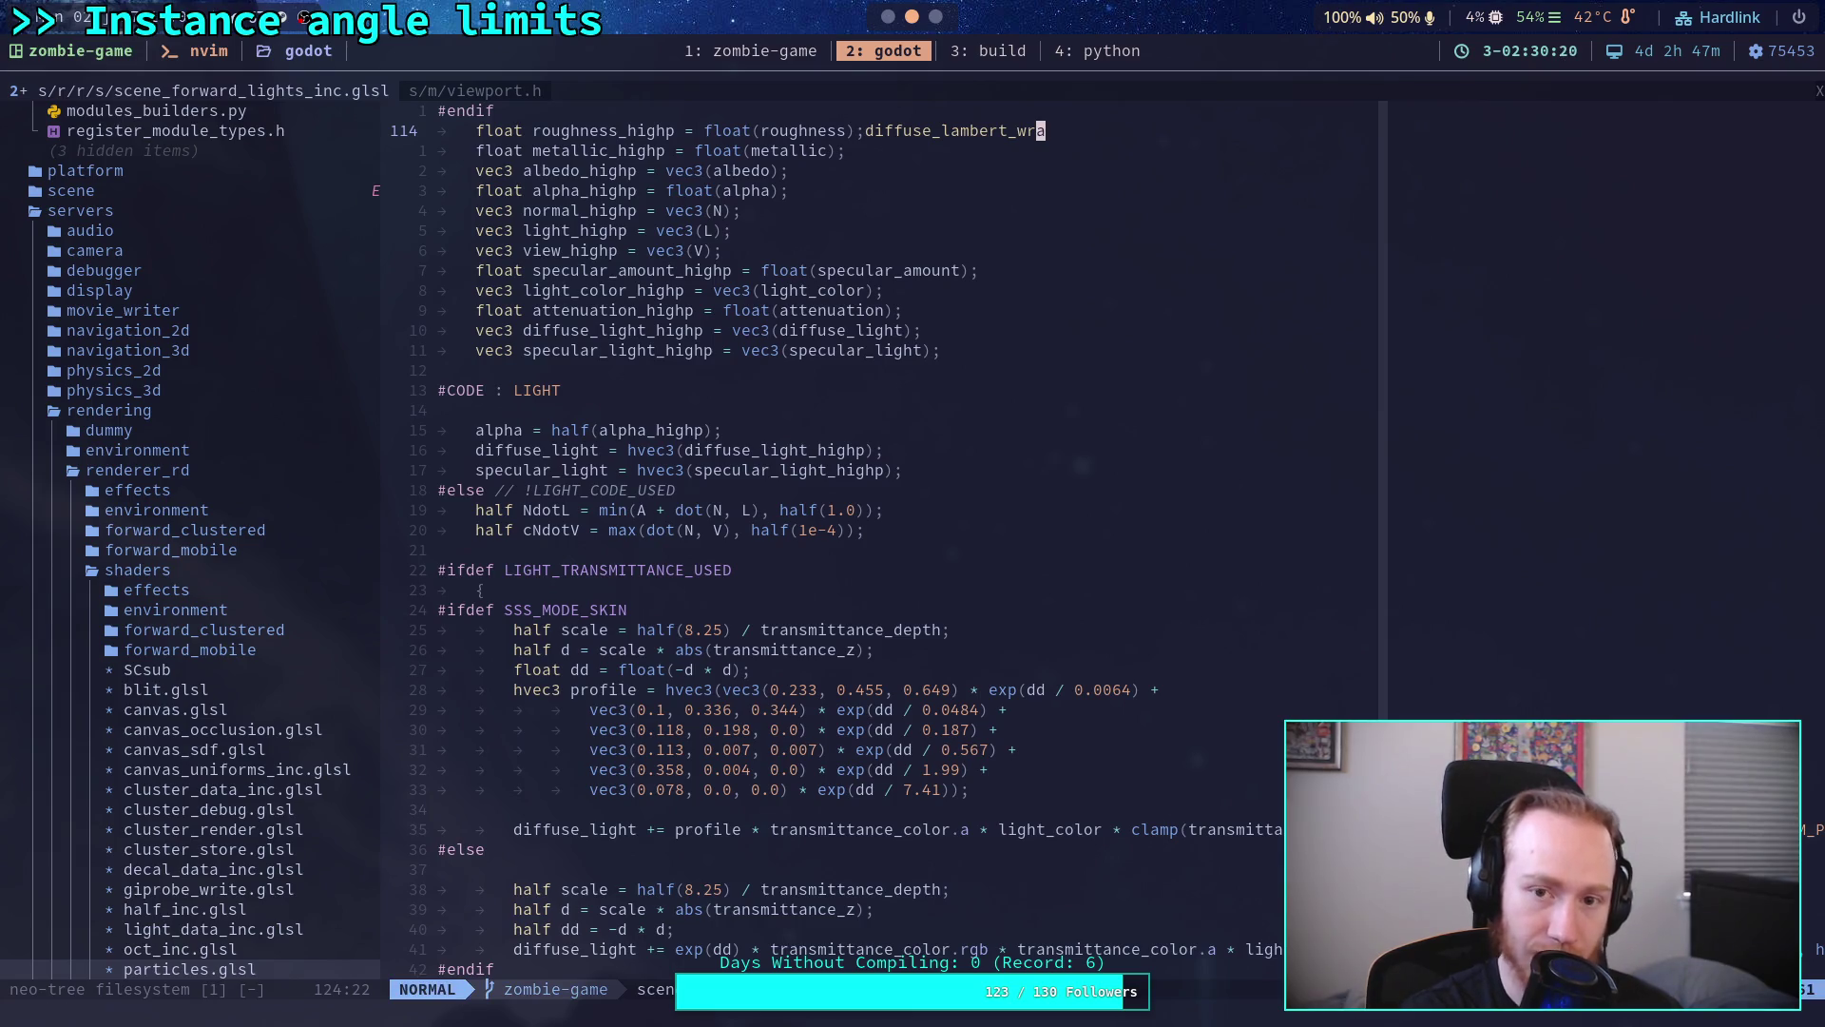
text(p)
key(Escape)
key(u)
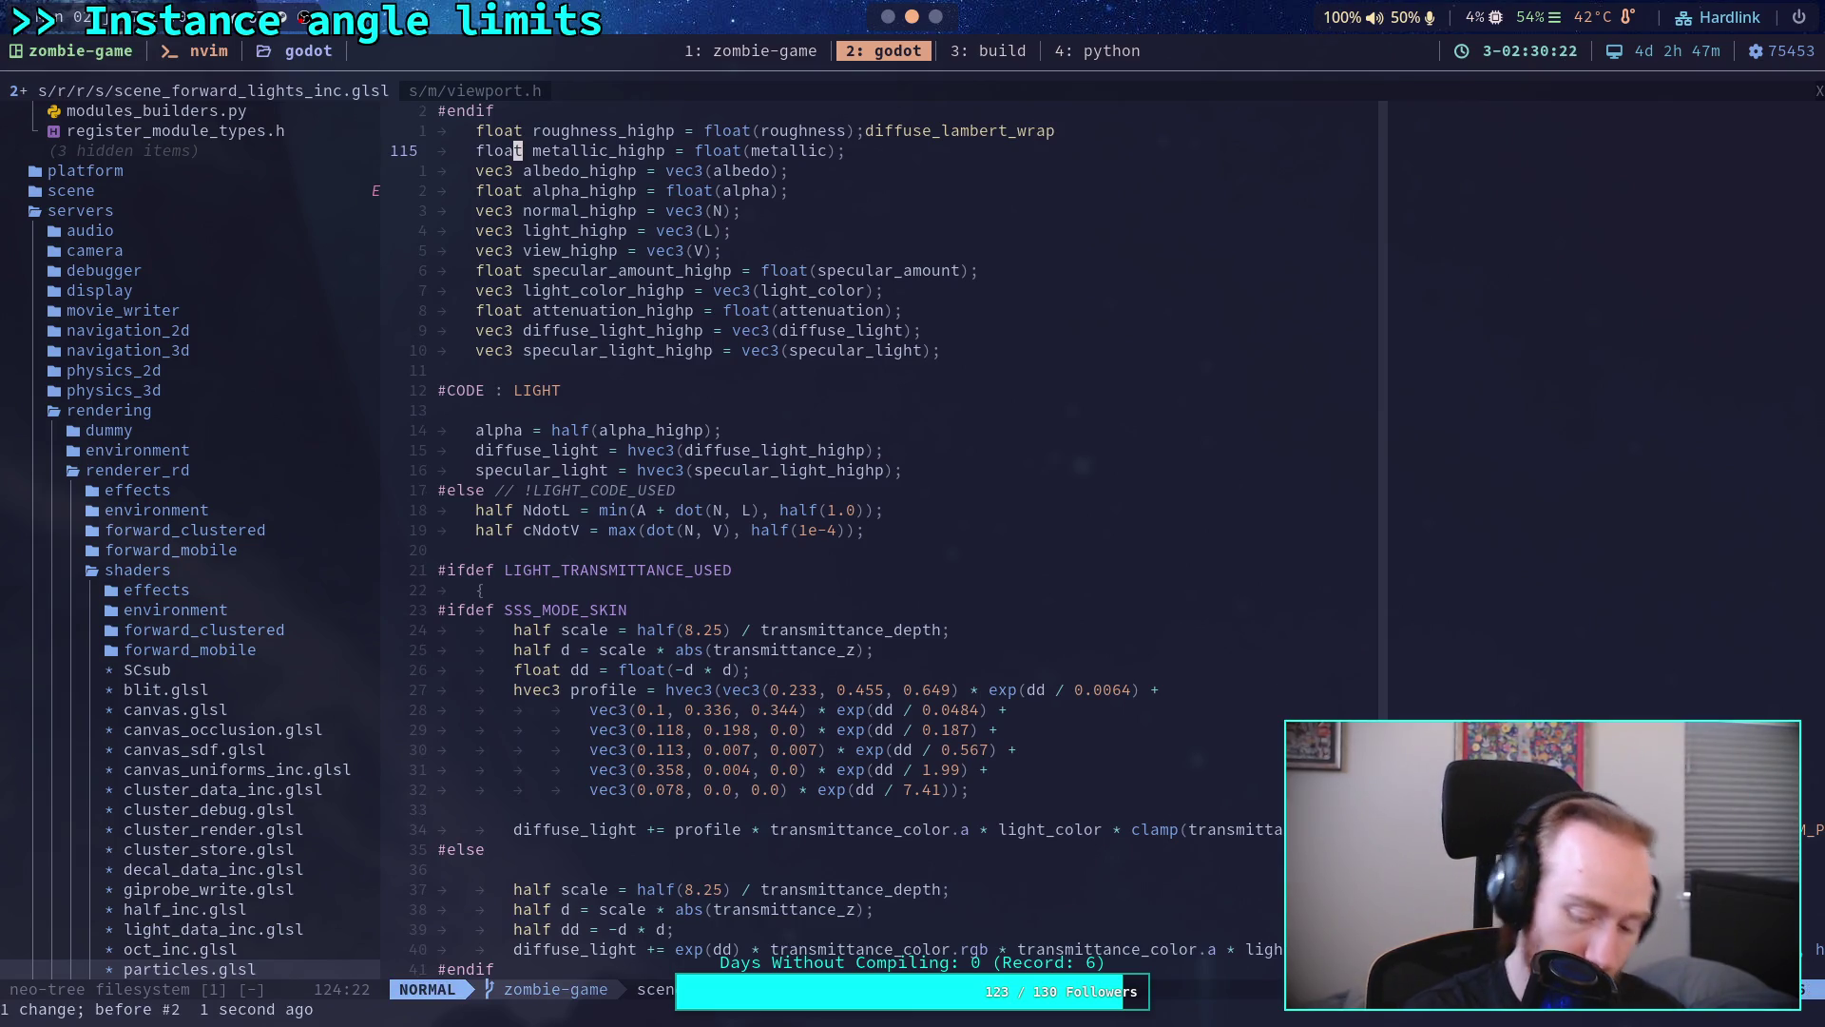
key(u)
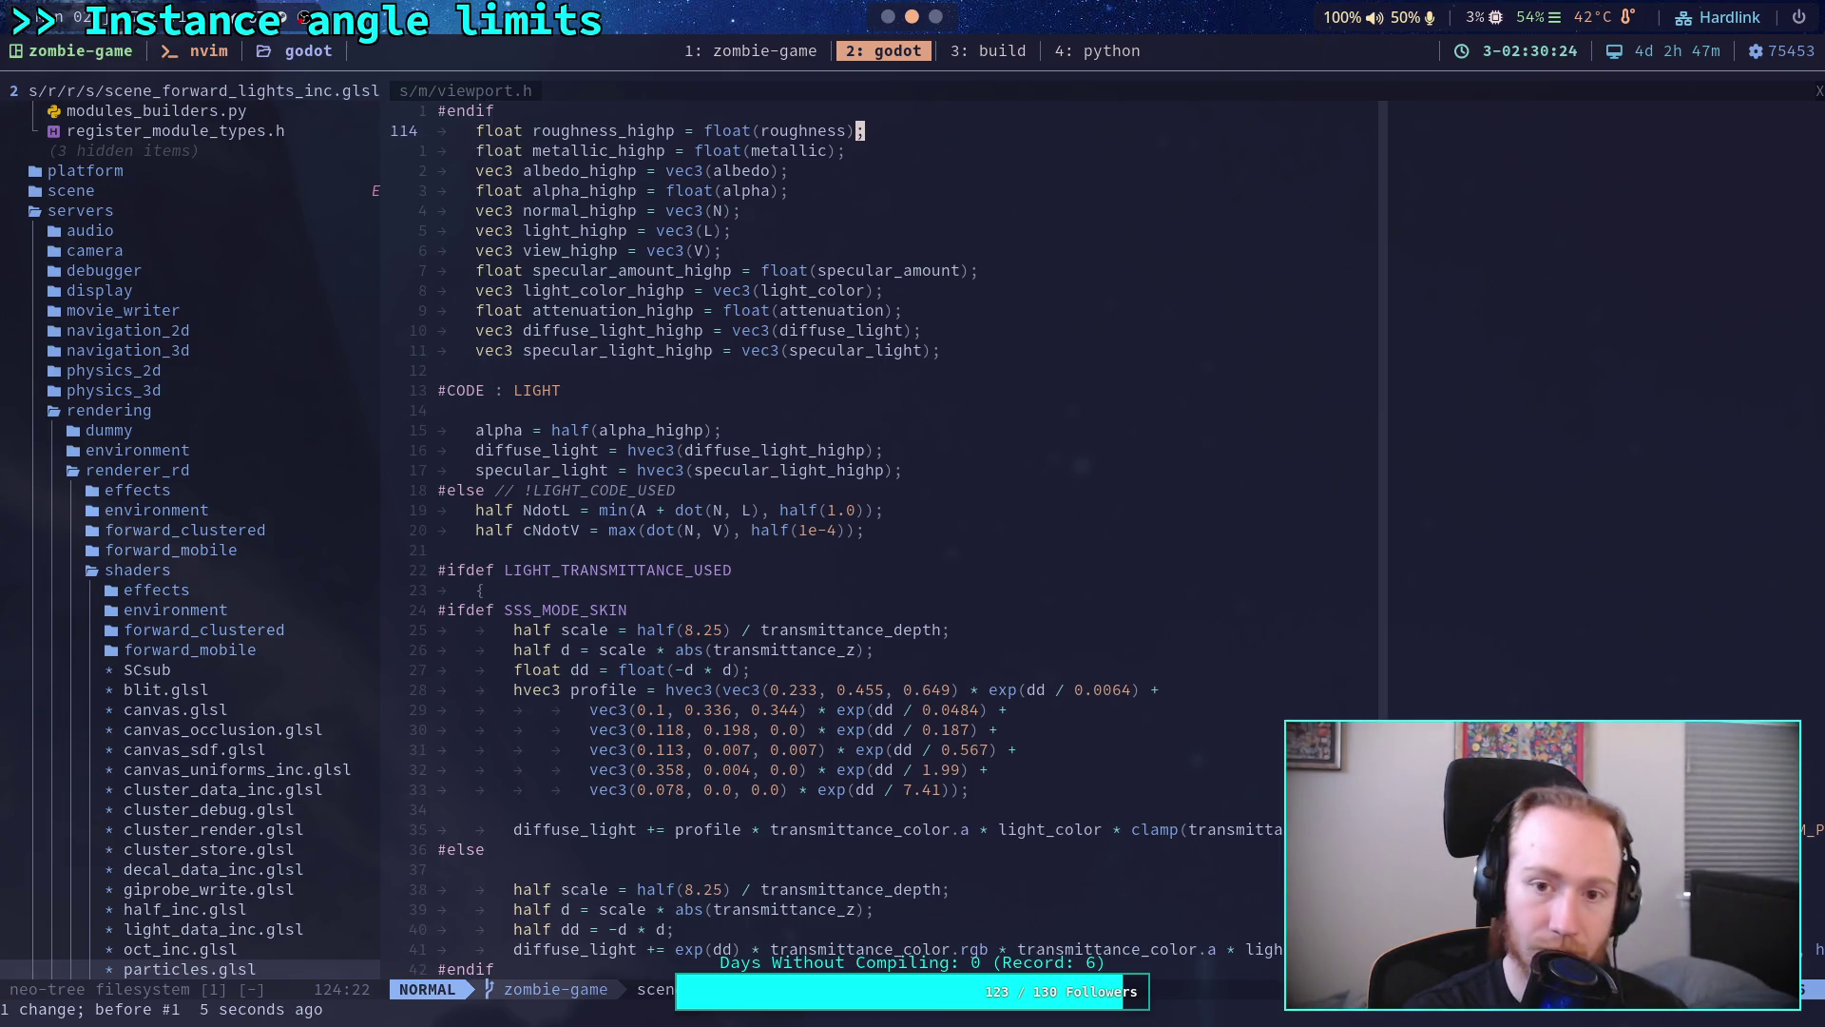
Step: Start a Telescope live grep over the Godot source
key(space)
key(f)
key(g)
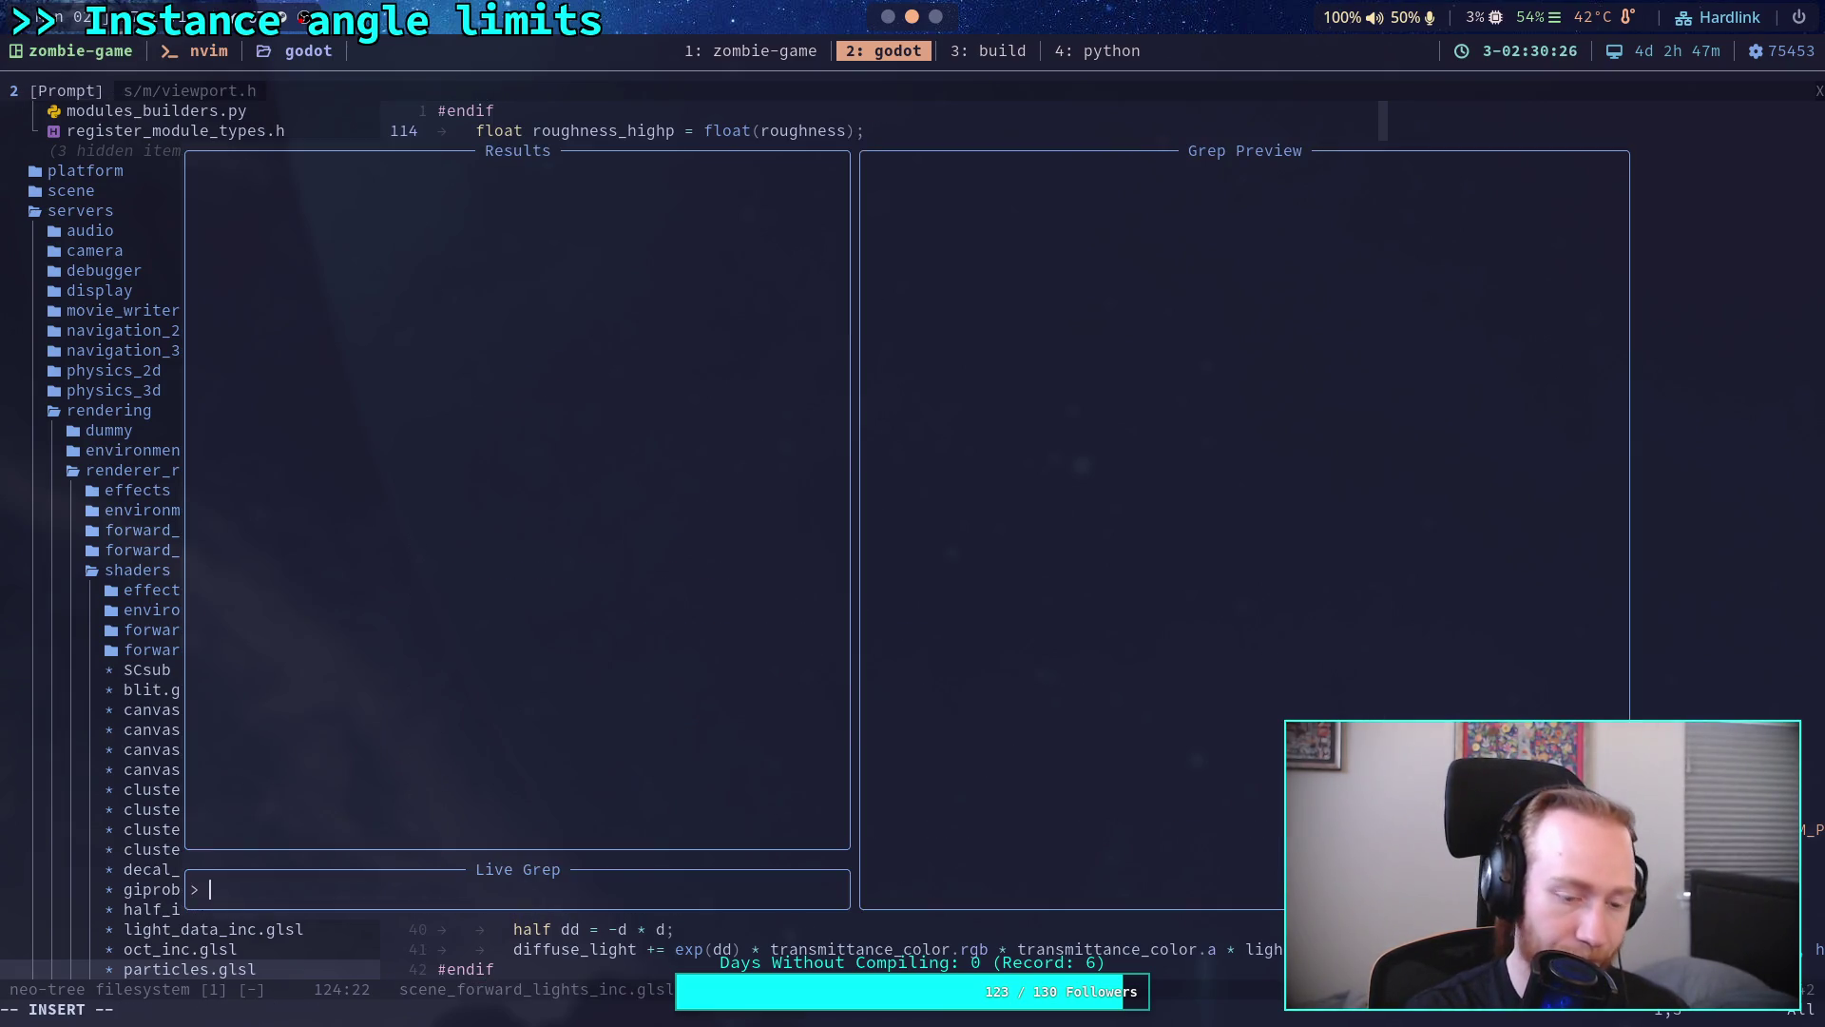
text(# CODE : VERTEX)
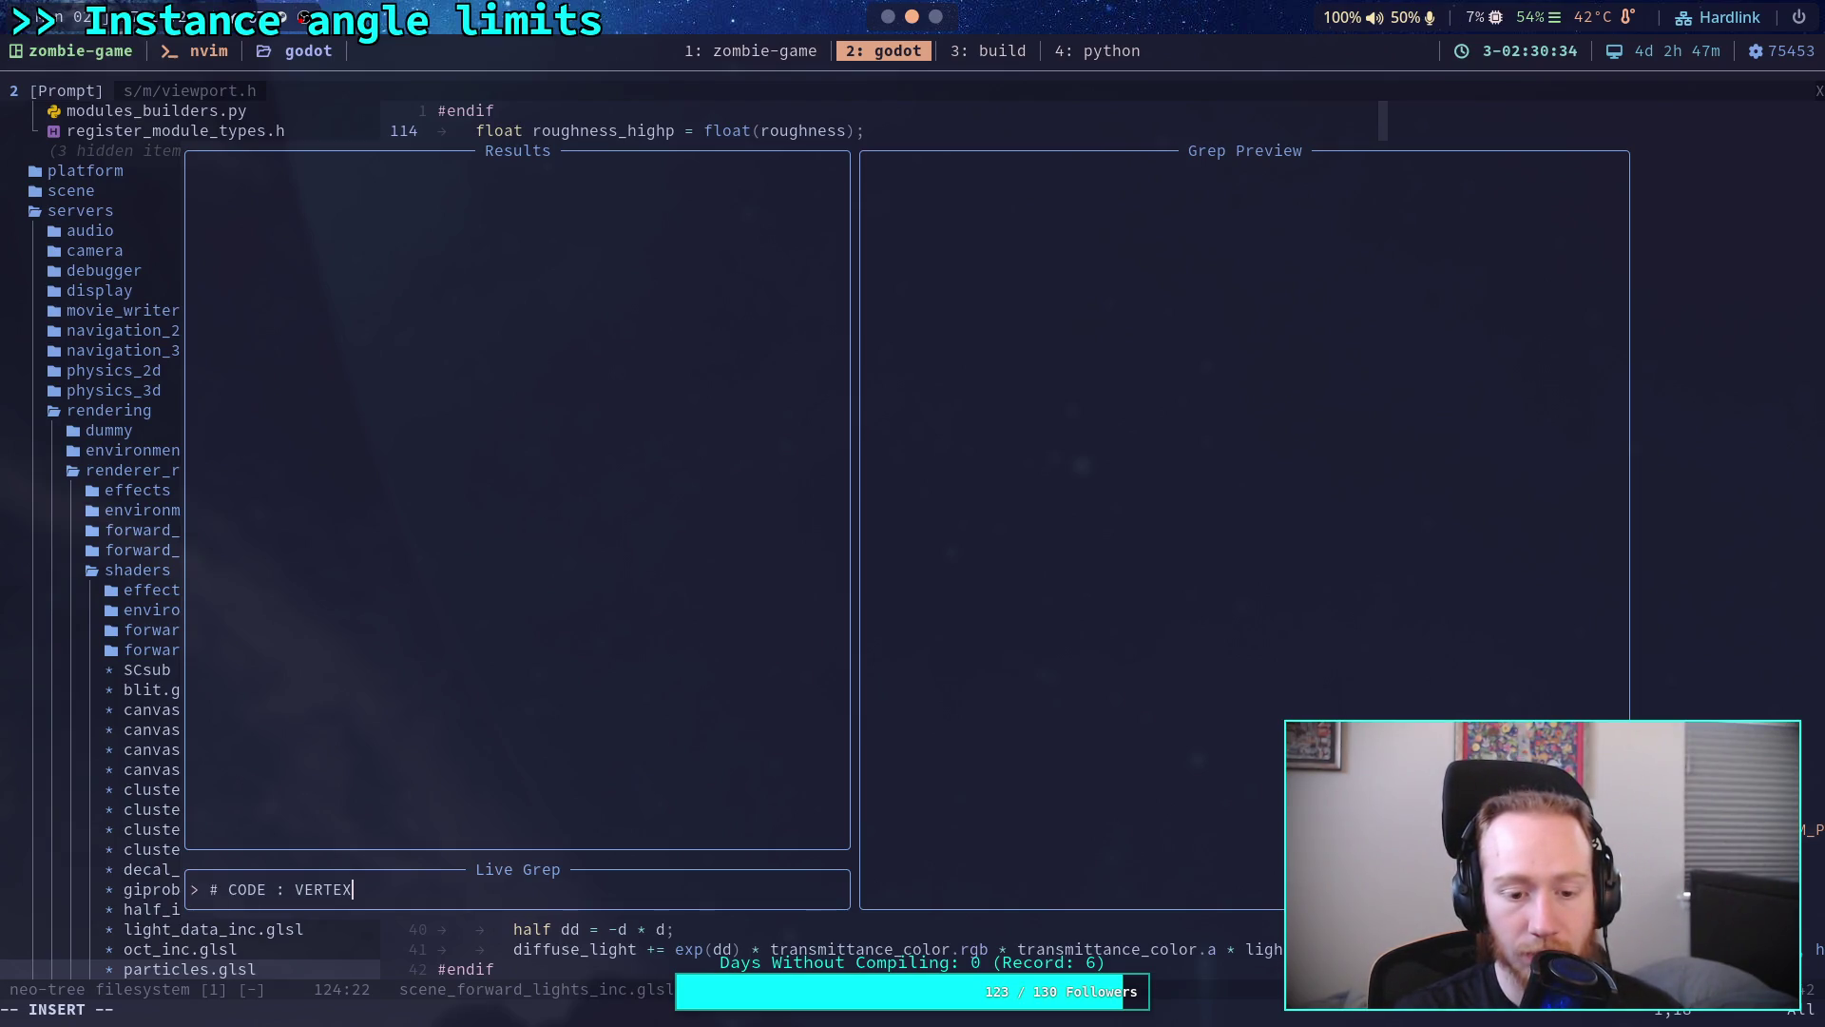
Step: Live grep '#CODE : V' and open scene_forward_clustered.glsl at its vertex code marker
key(Escape)
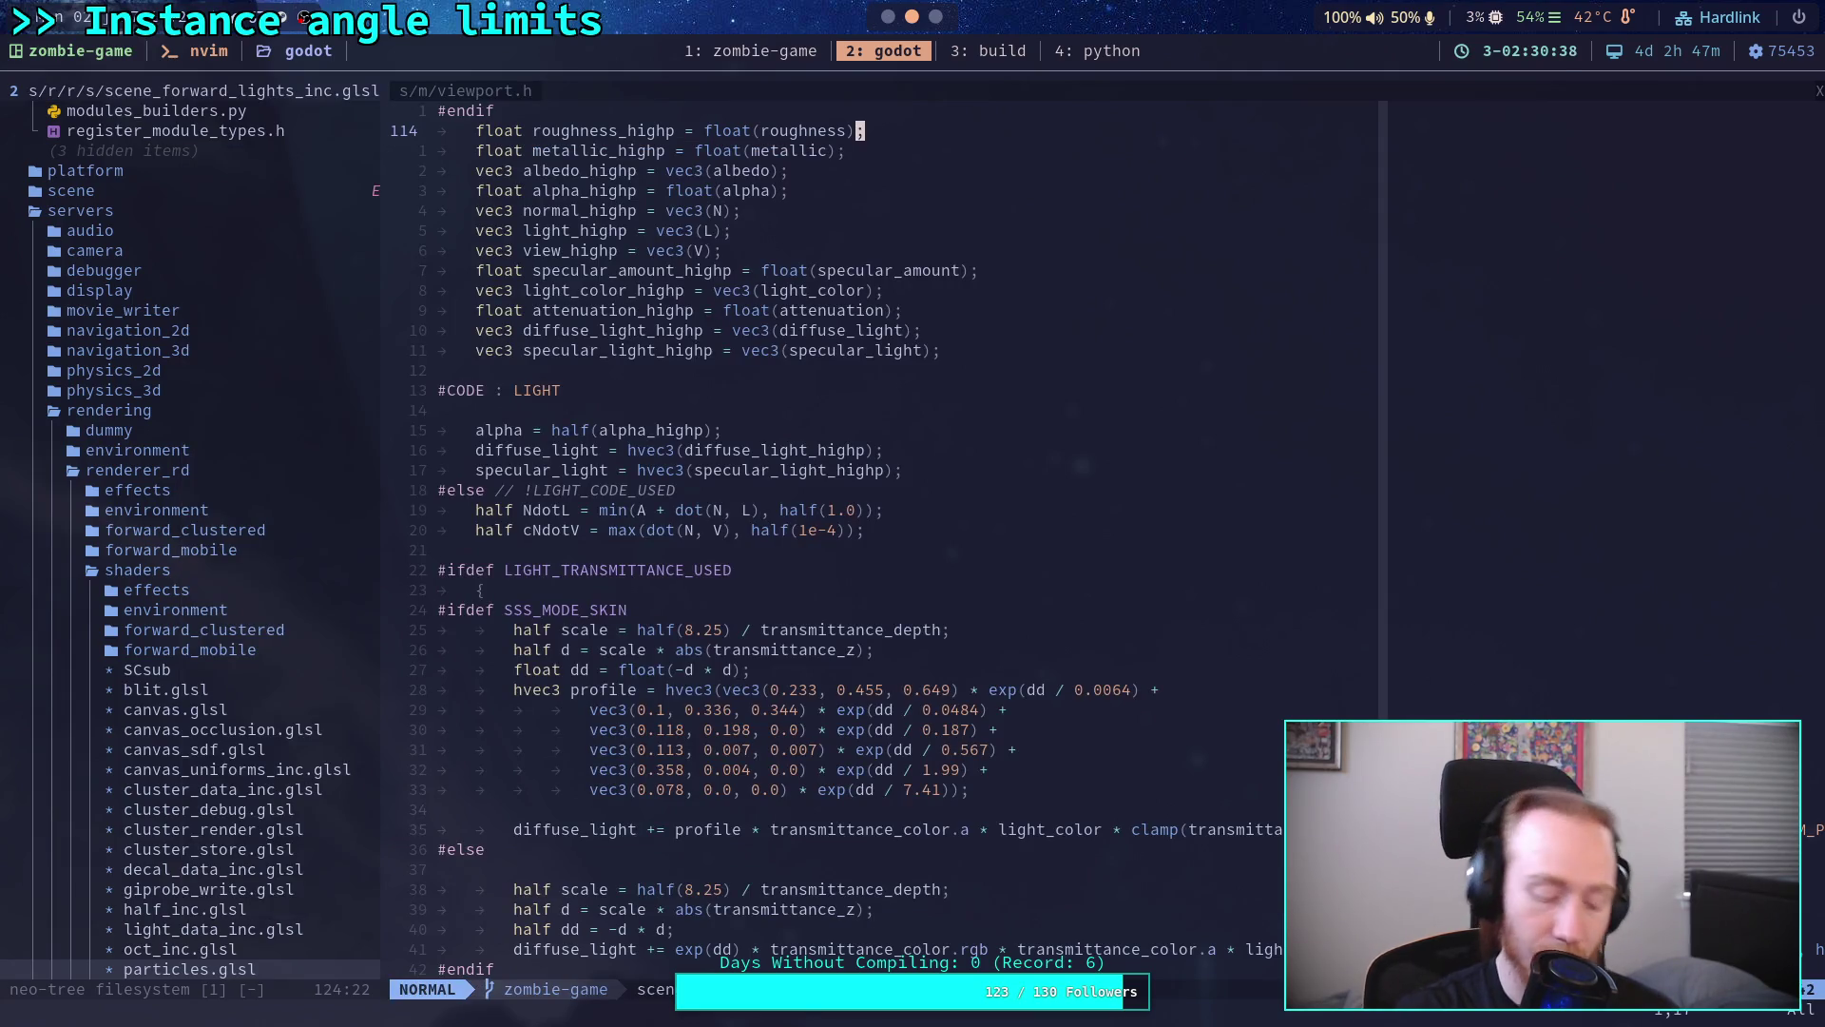
key(space)
text(fg)
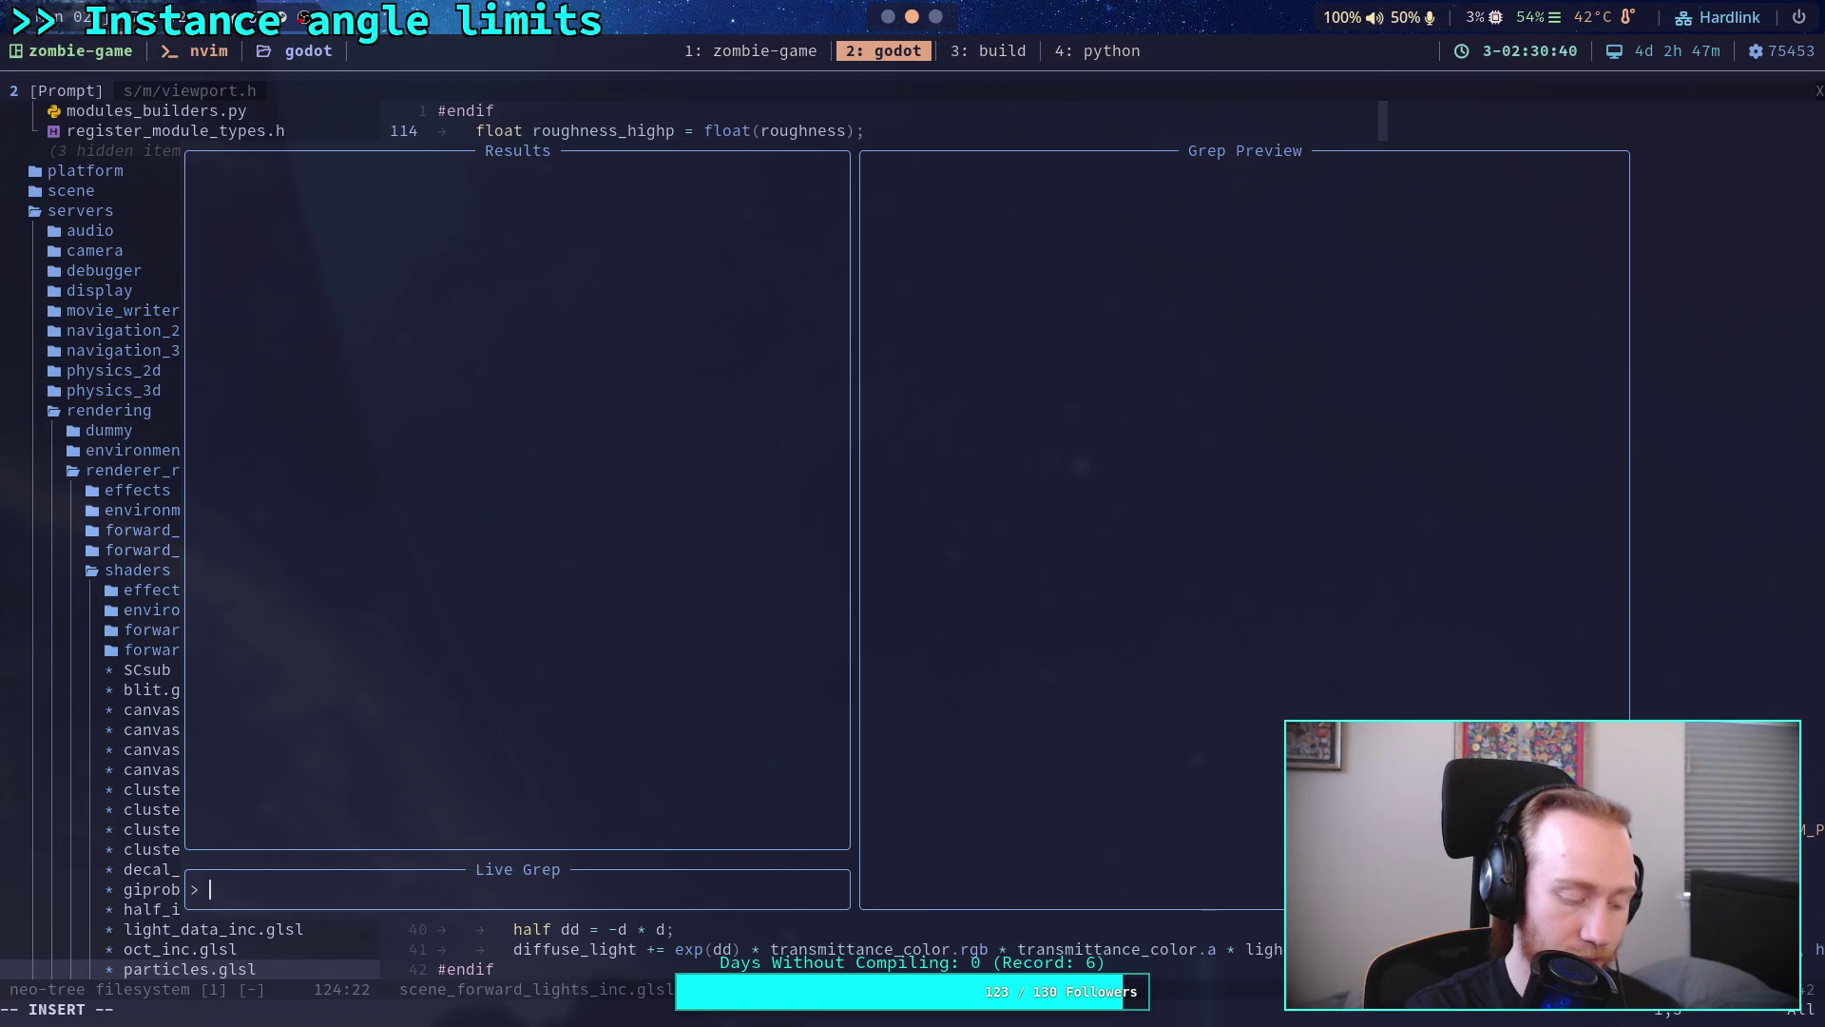
text(#CODE : )
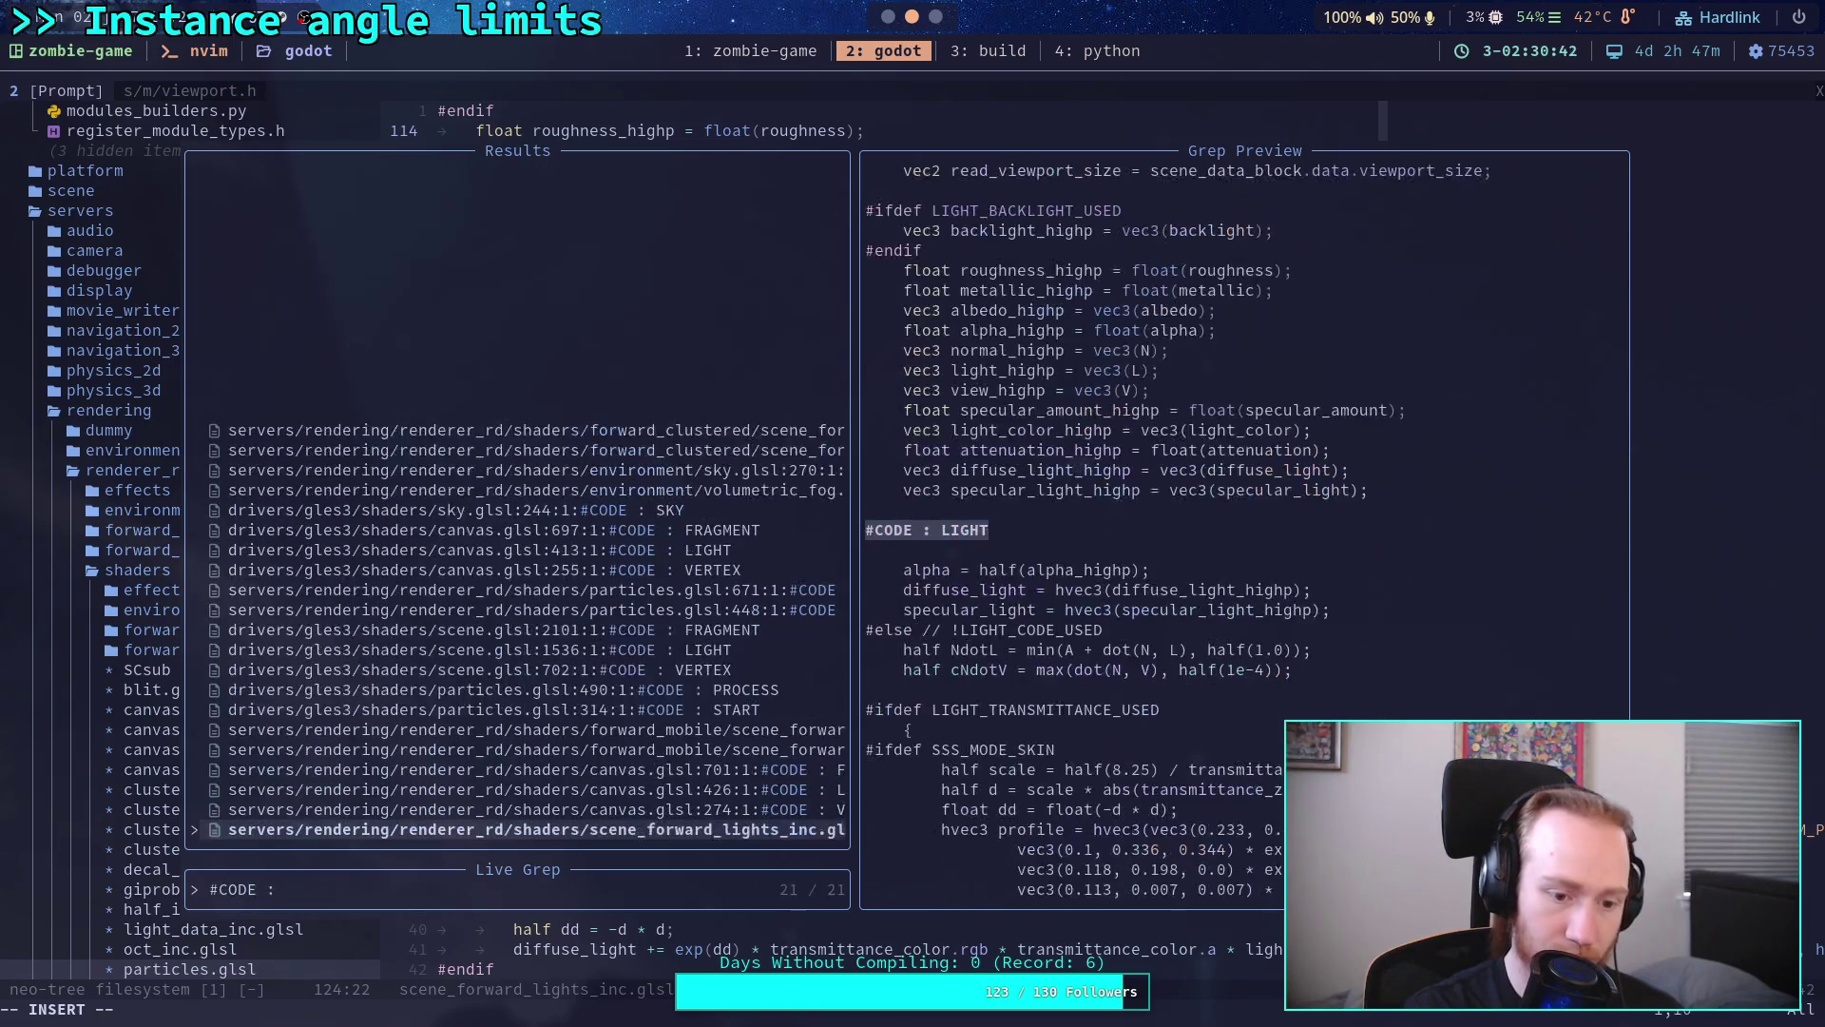
text(V)
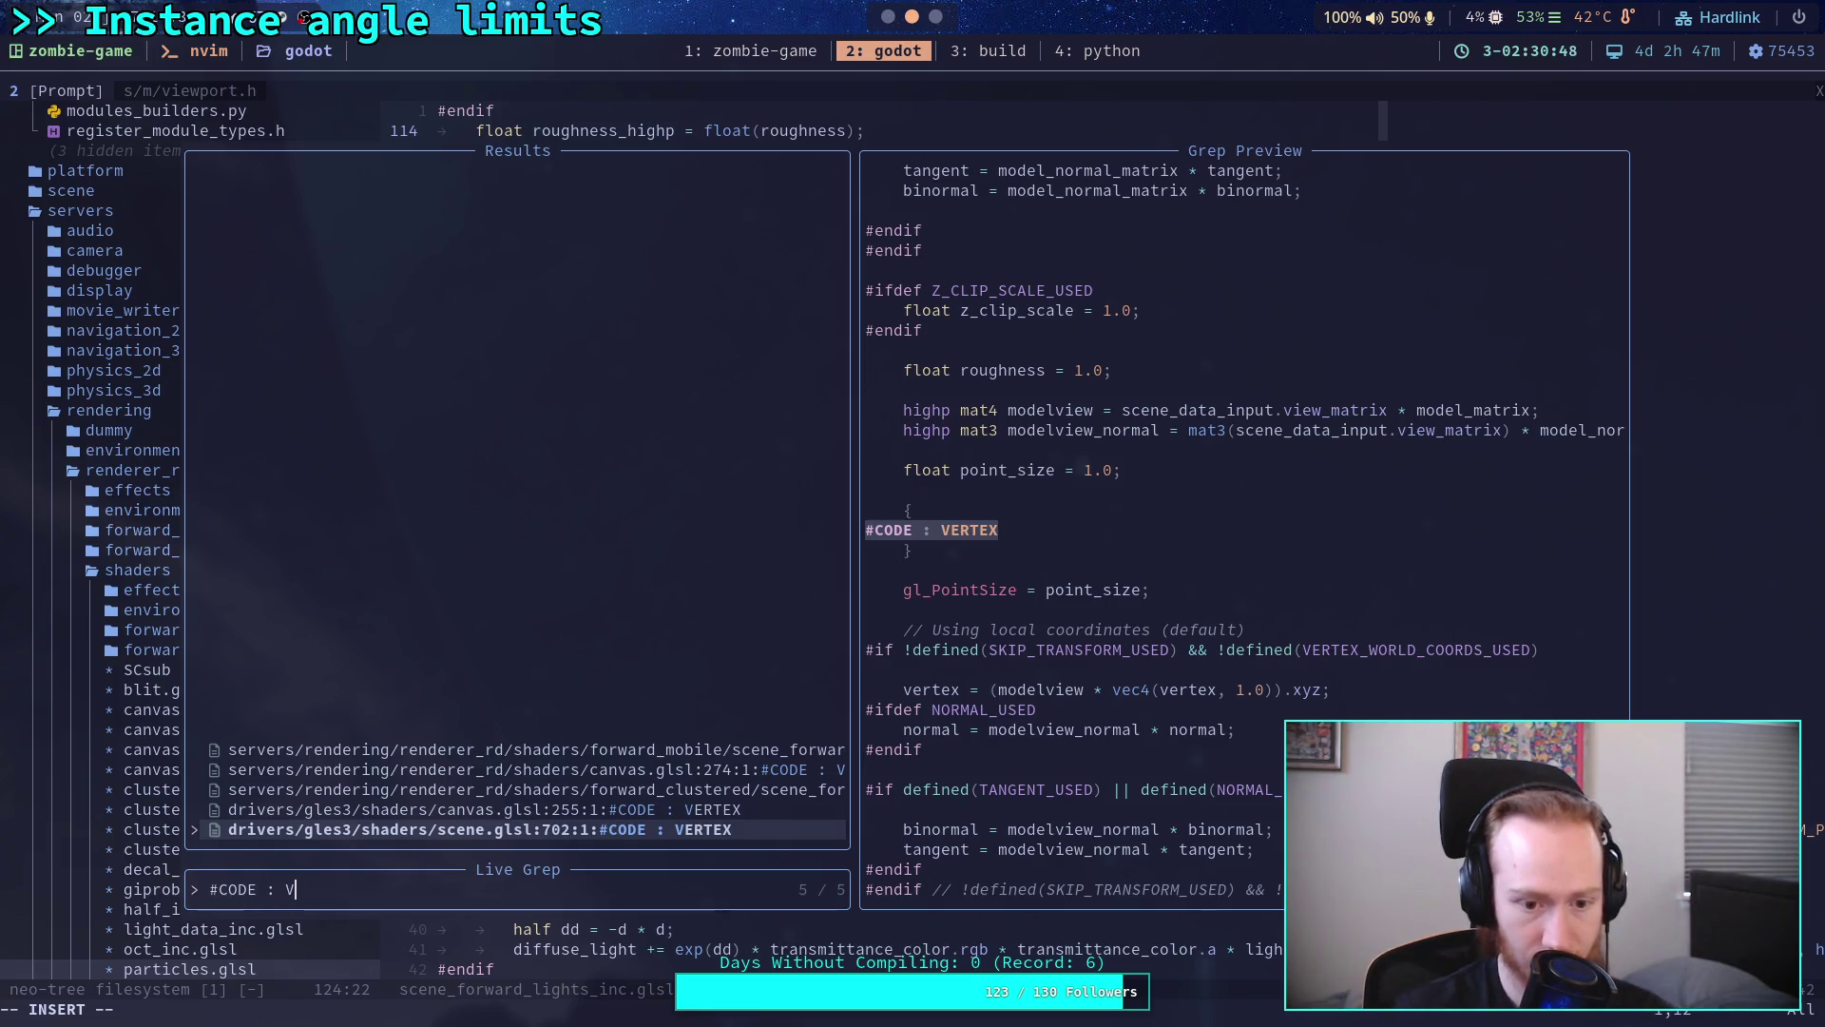
key(Up)
key(Up)
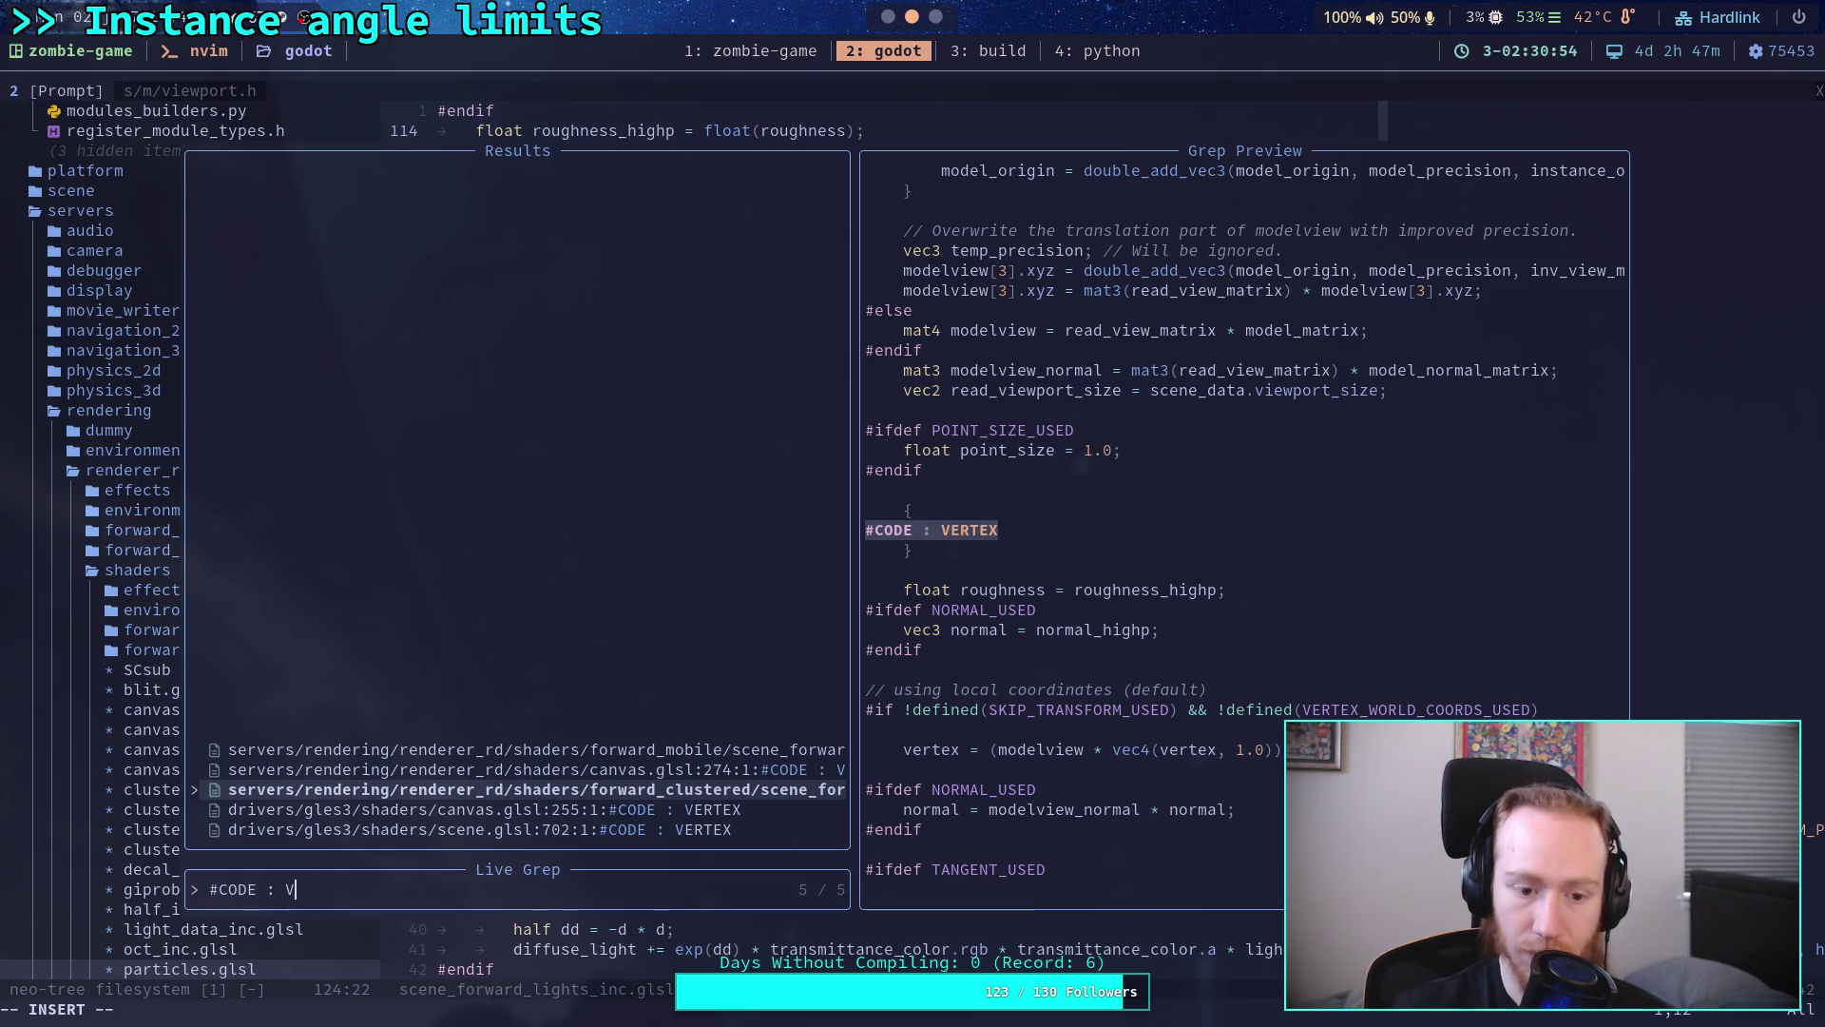
key(Return)
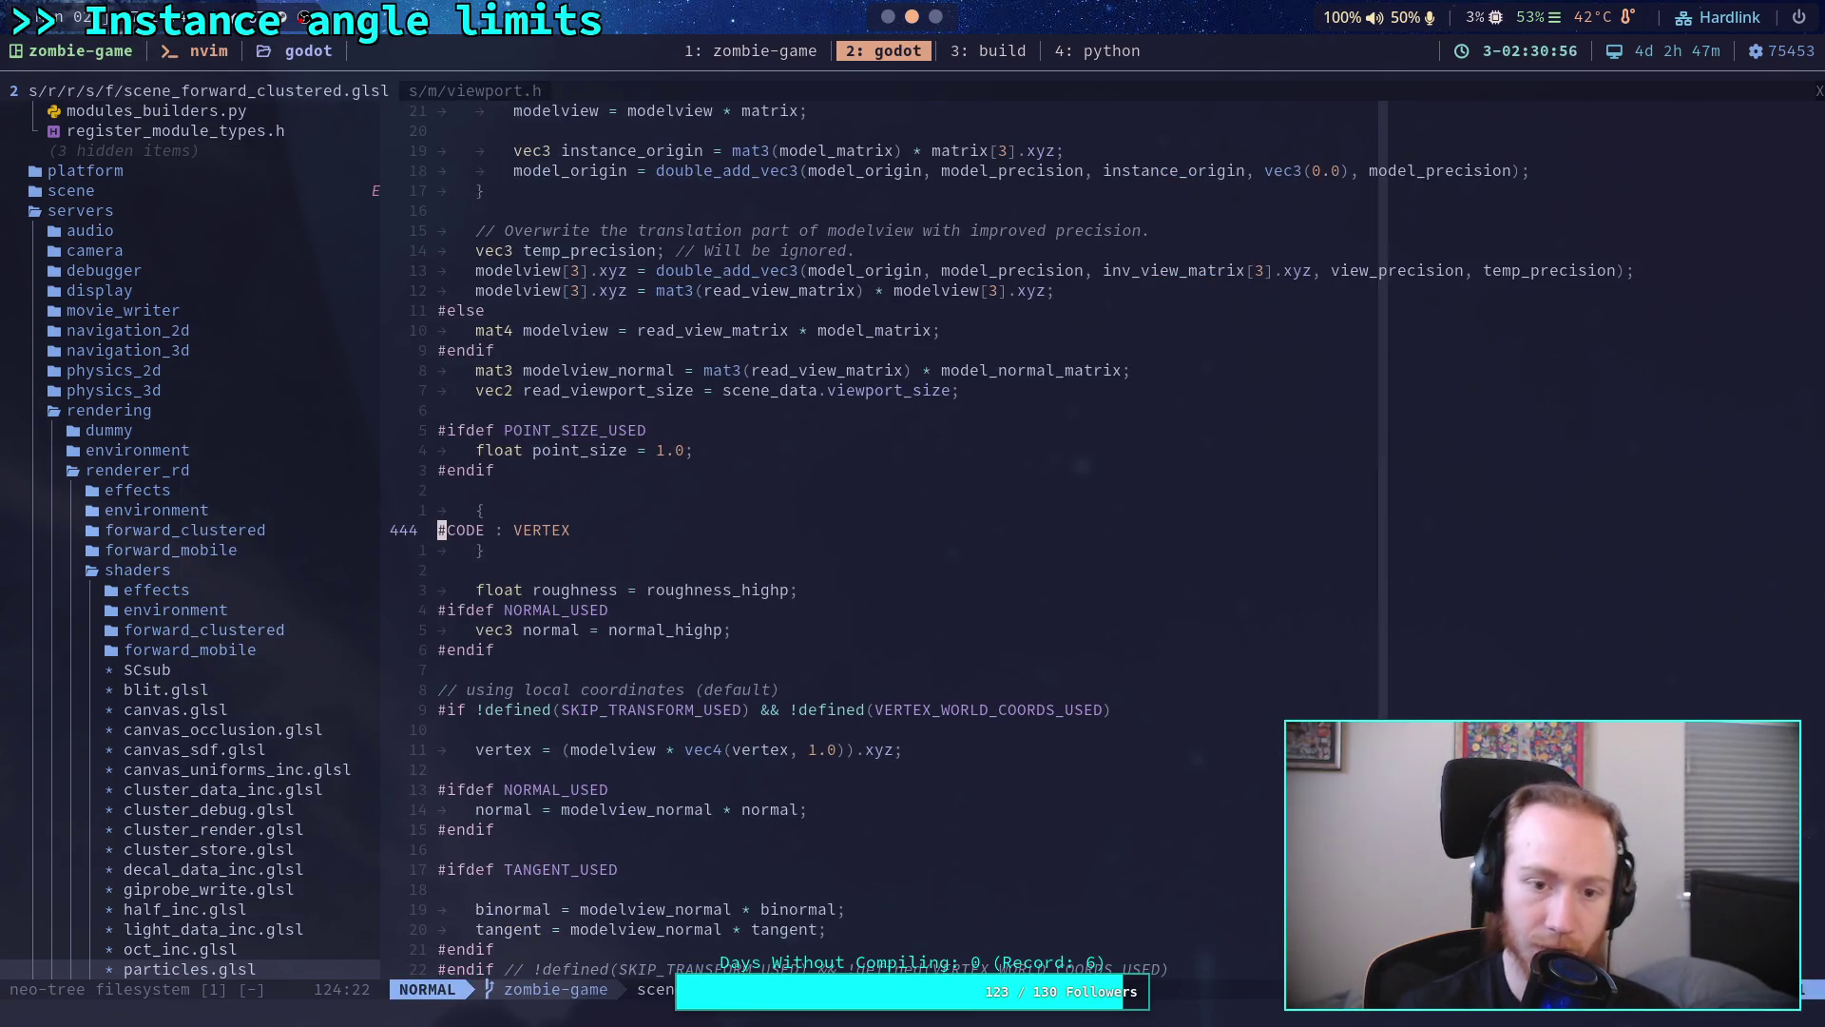
scroll(706, 625, up, 2)
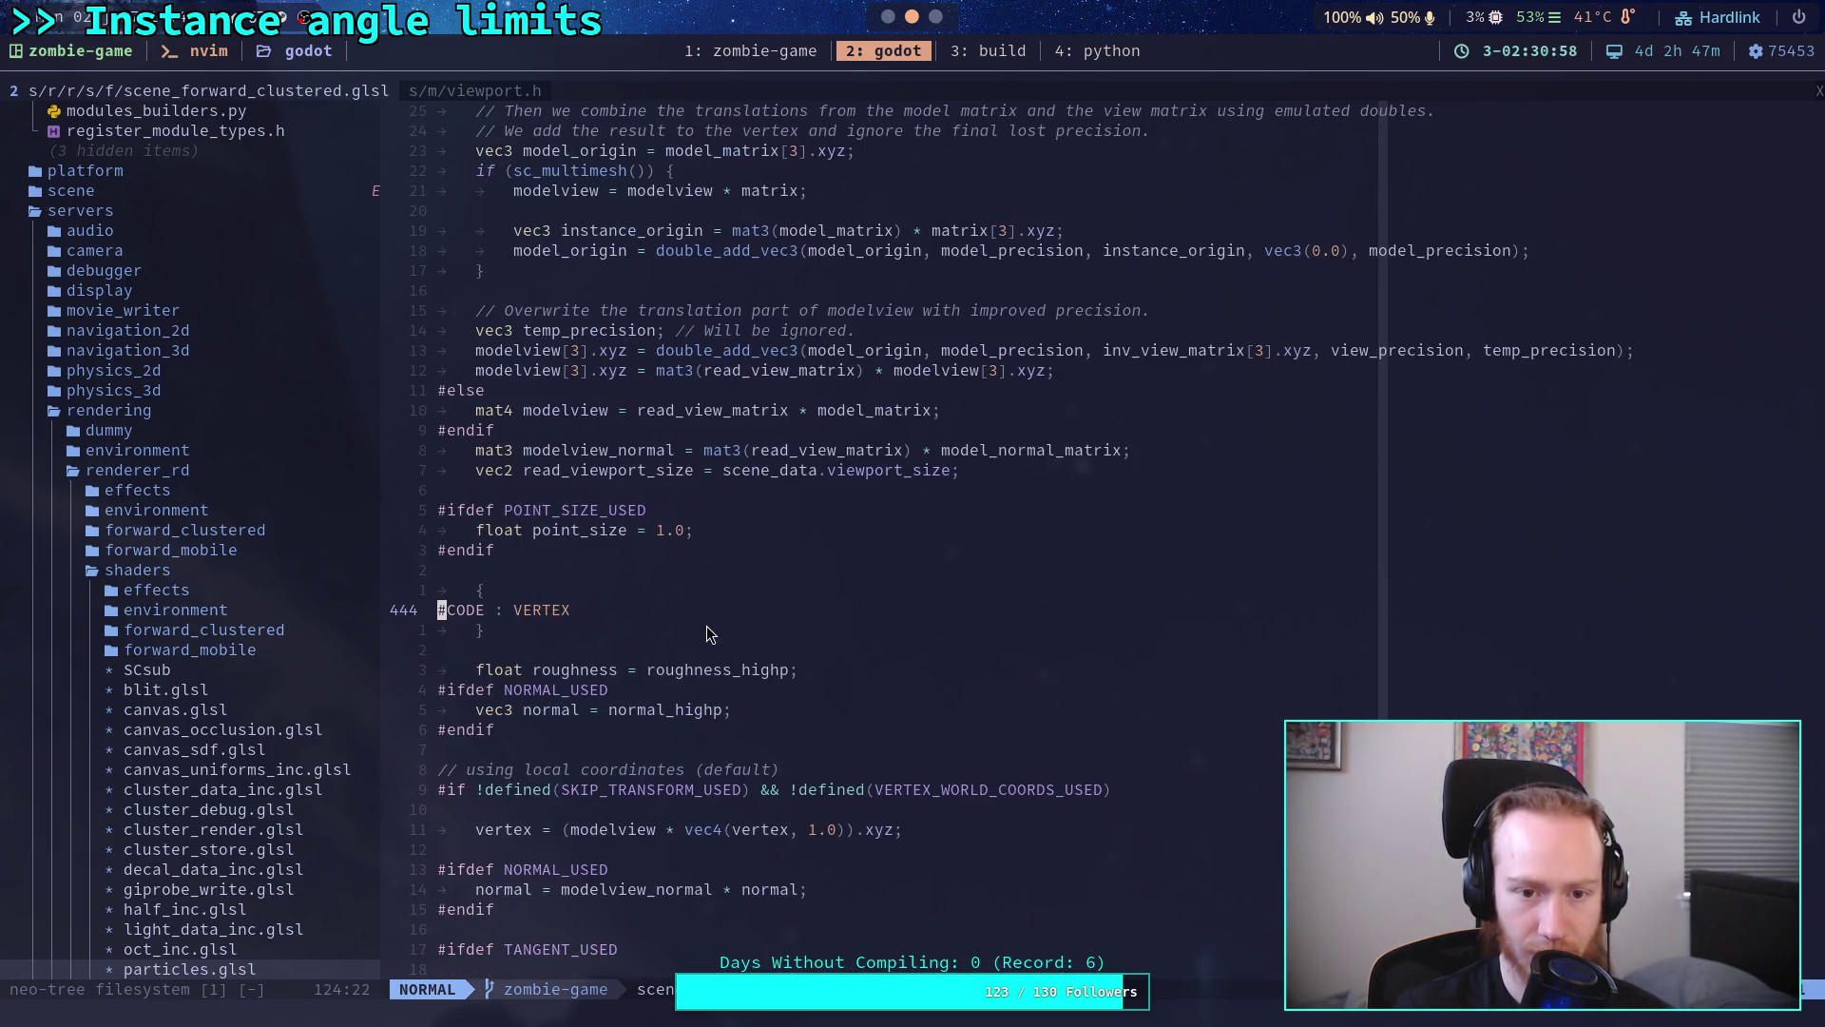
scroll(705, 626, up, 4)
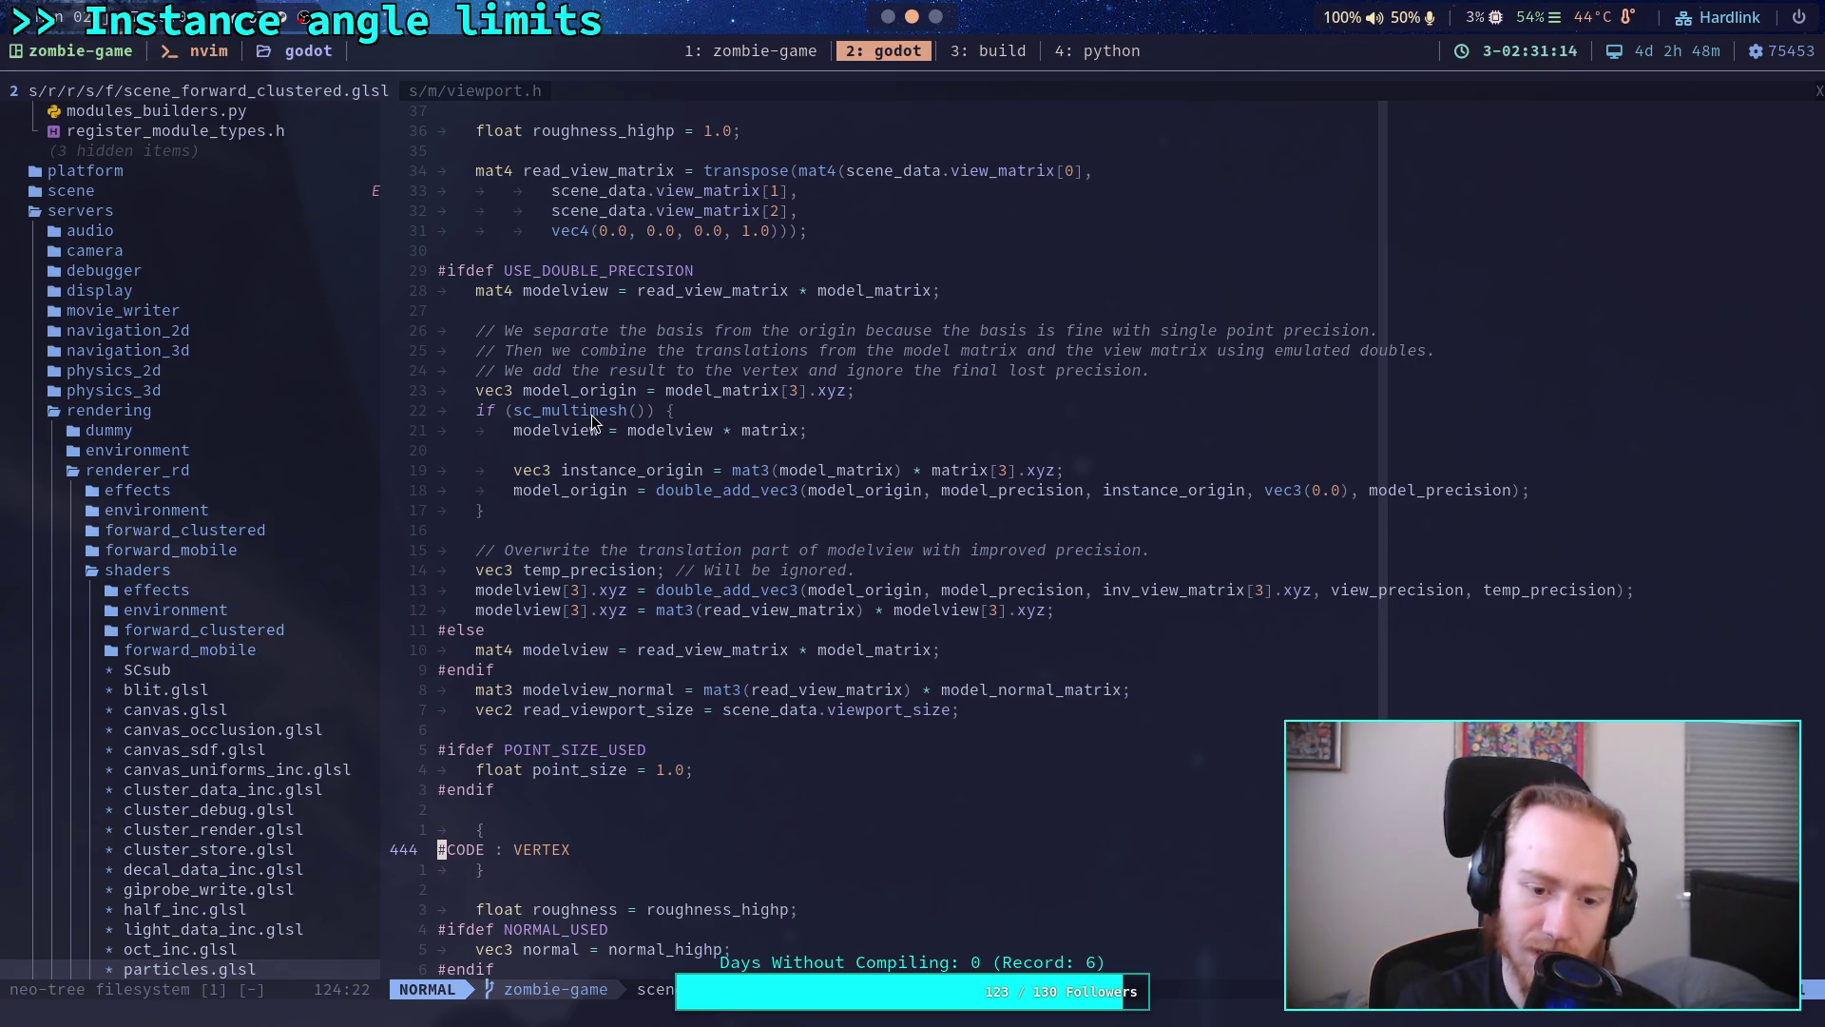
scroll(766, 662, up, 3)
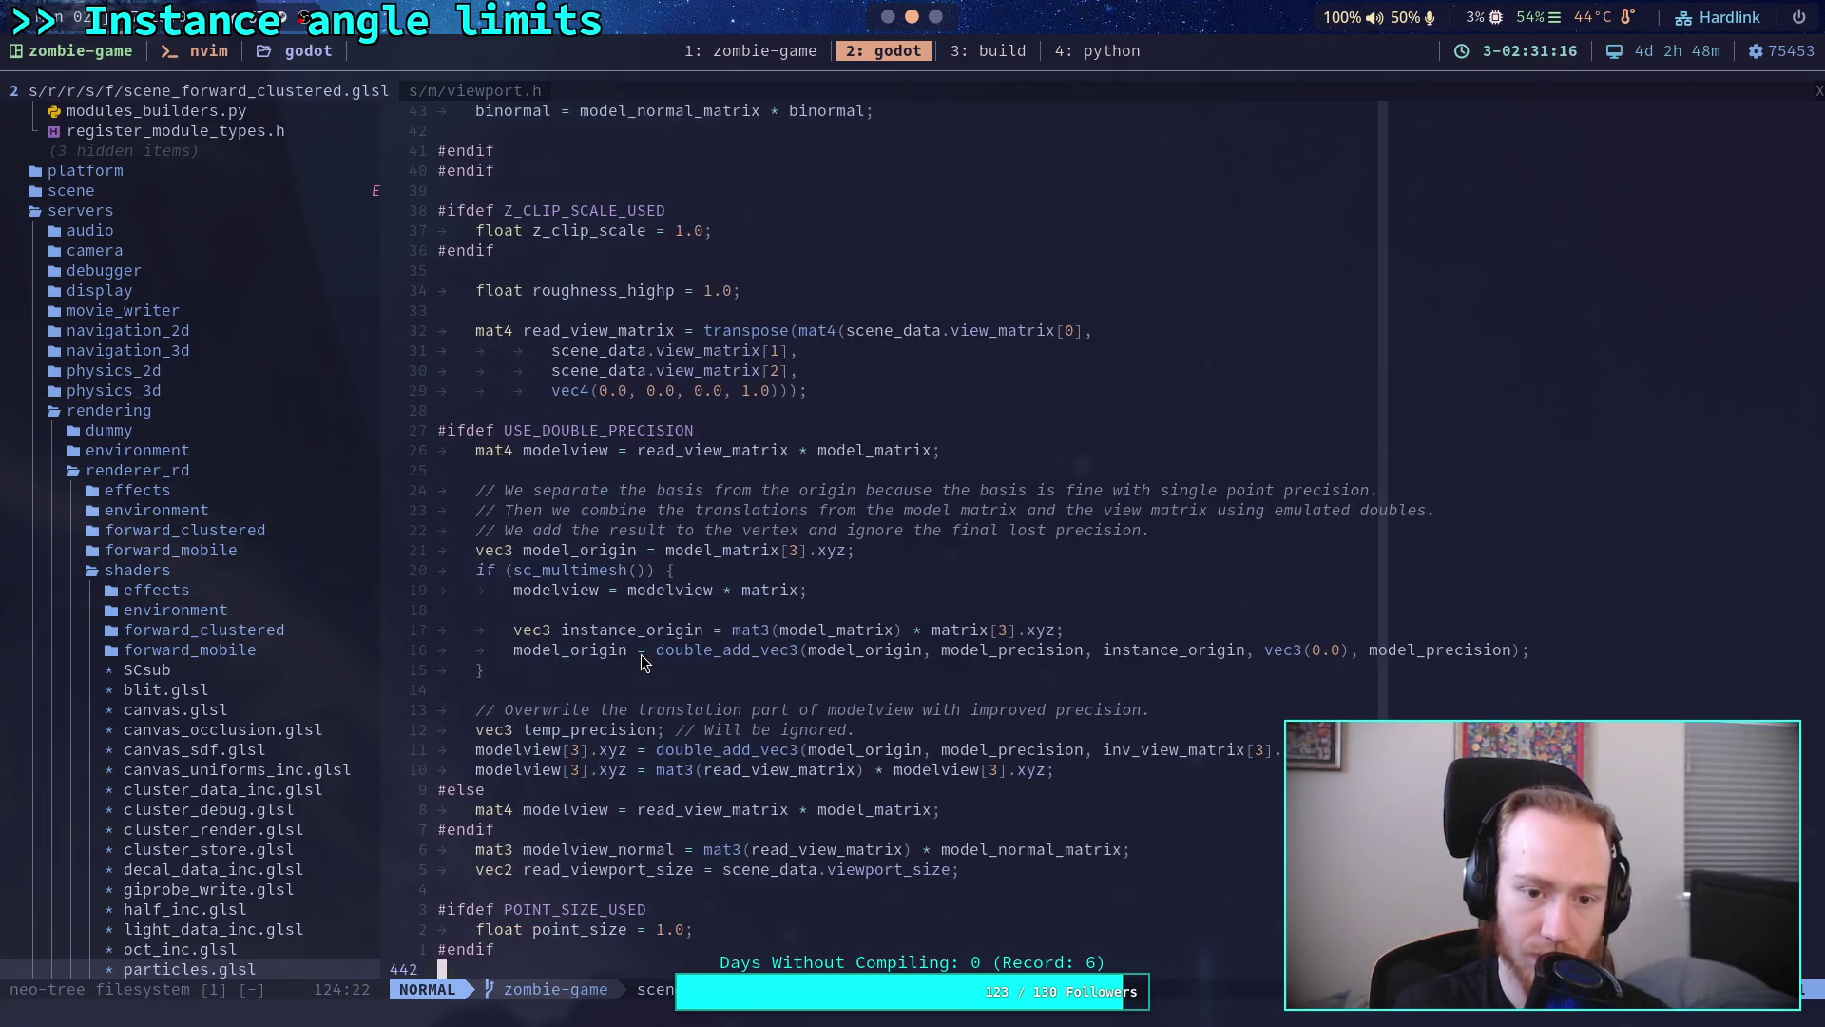
scroll(641, 655, down, 2)
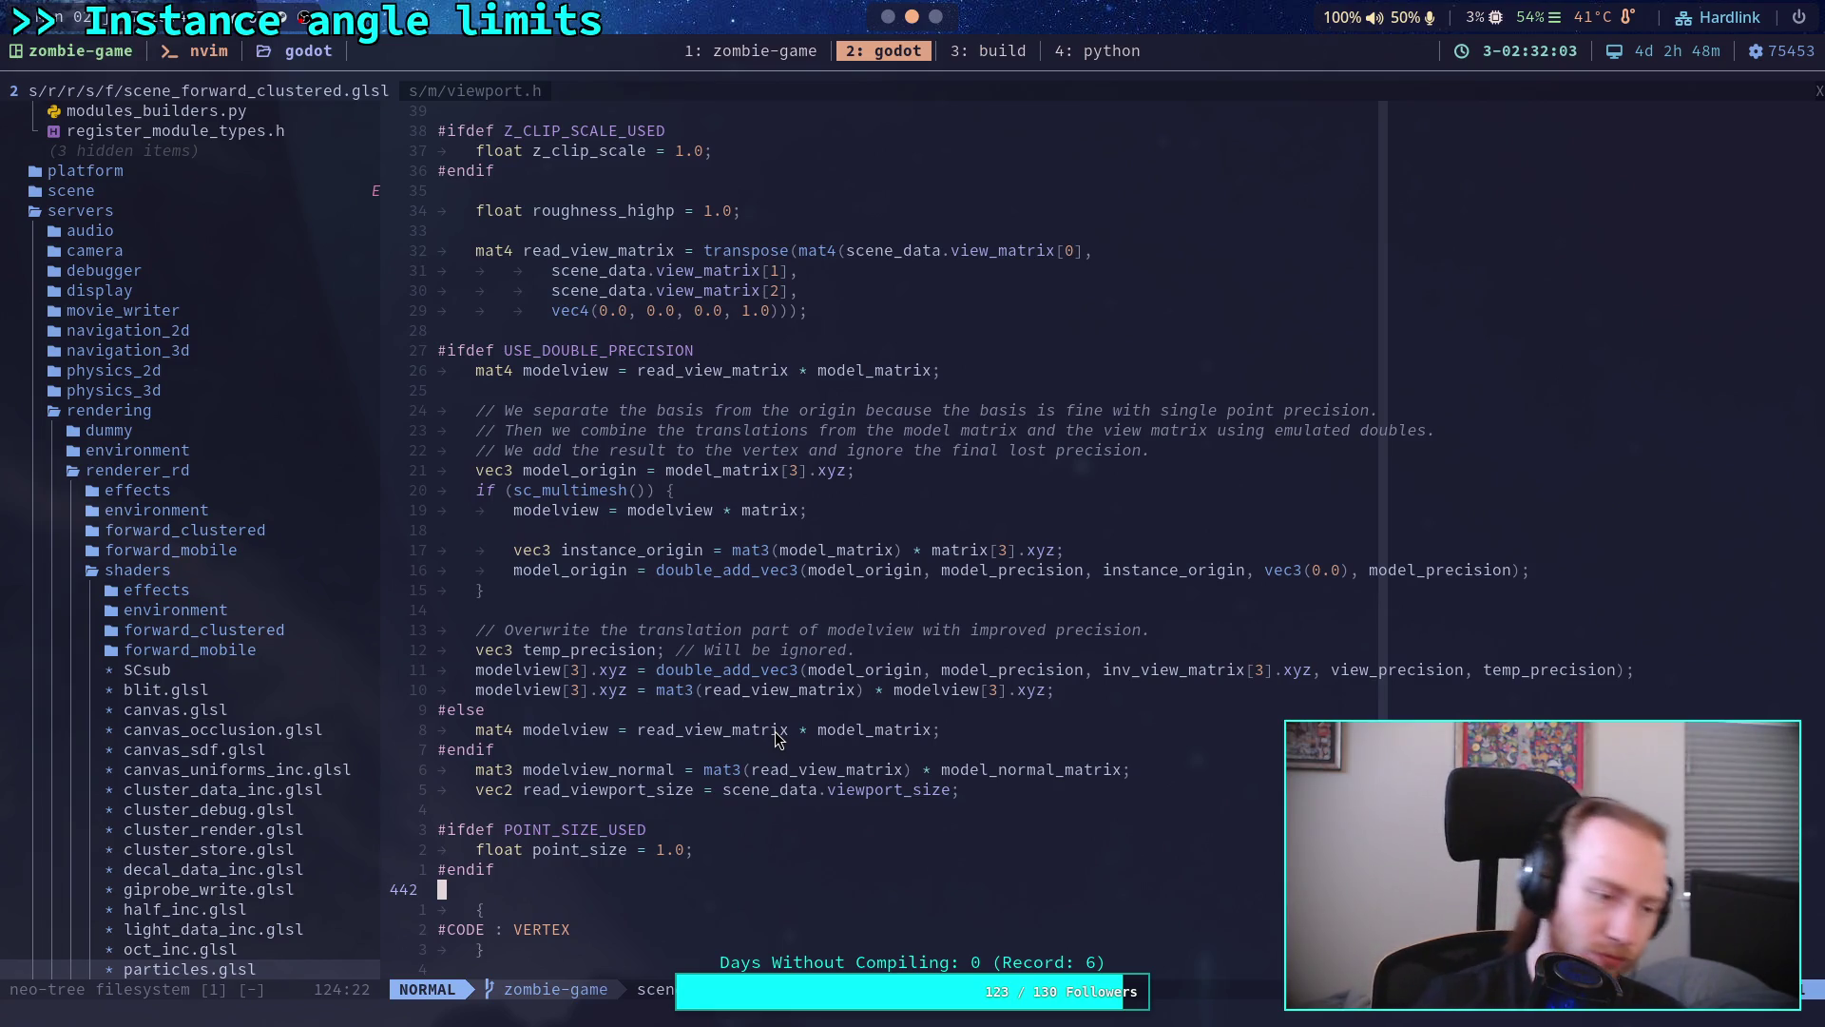
scroll(777, 738, up, 5)
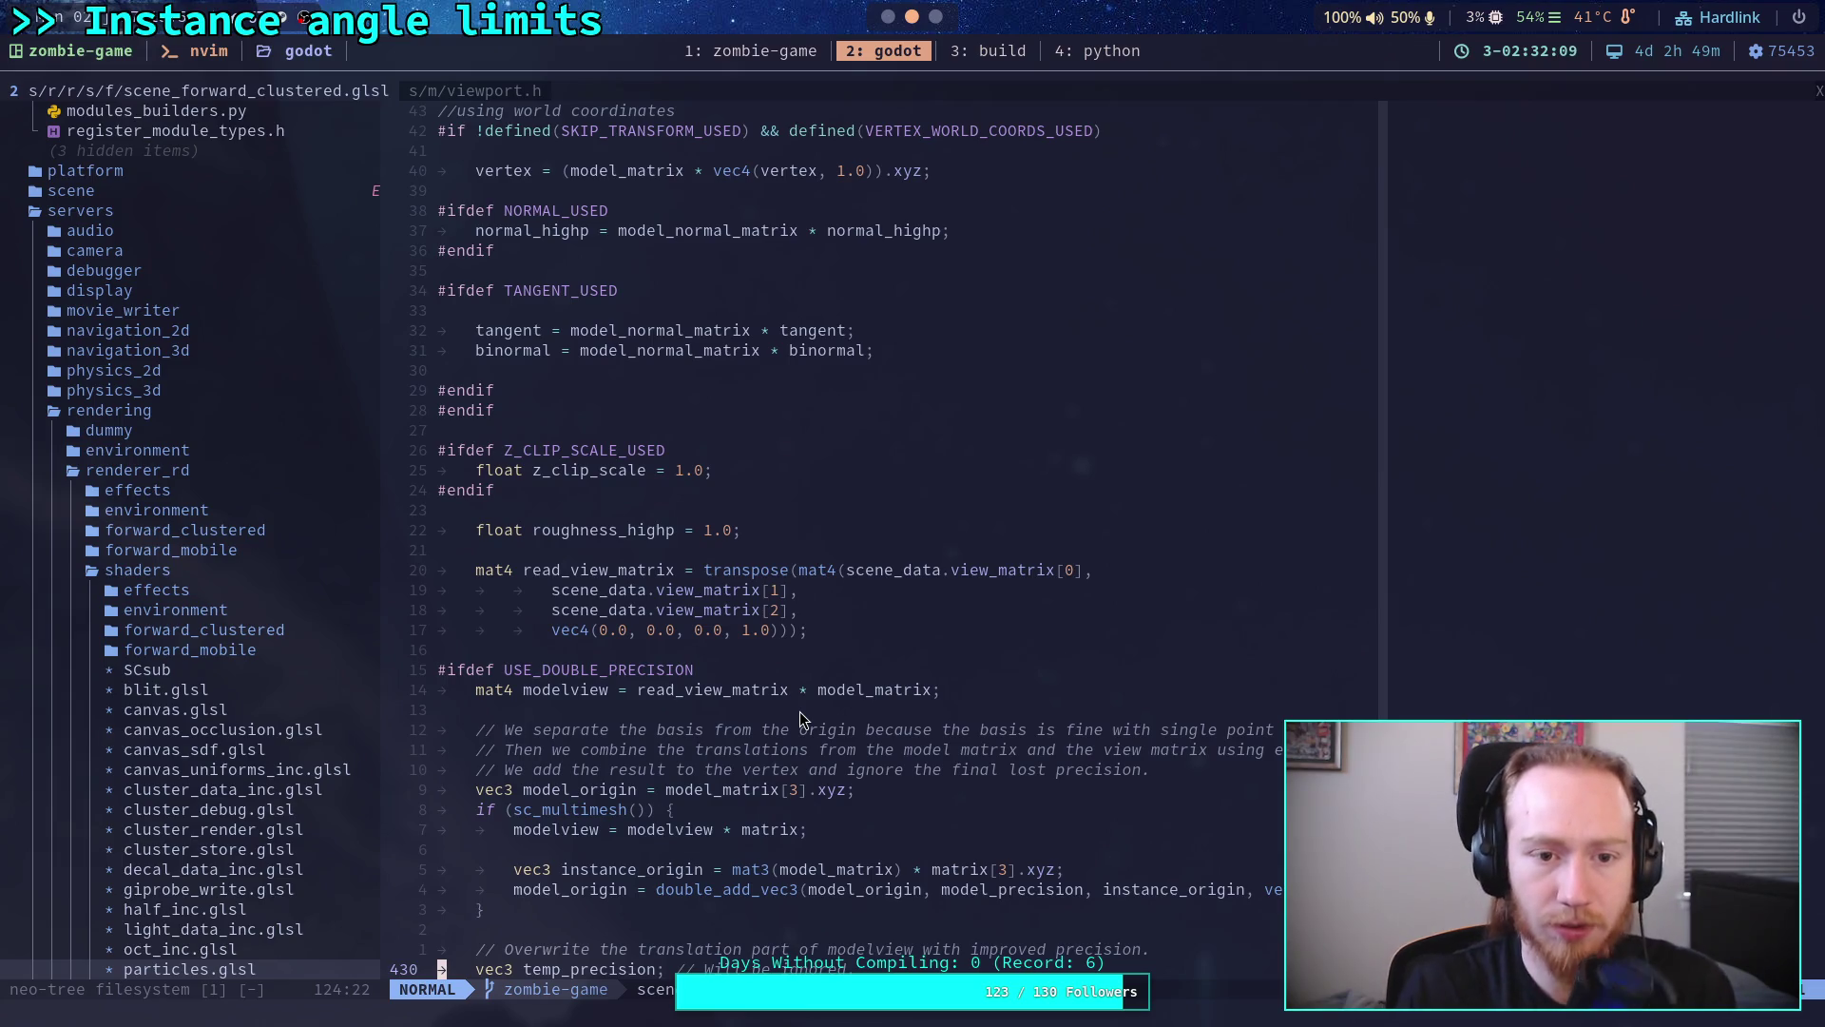
scroll(816, 735, up, 2)
scroll(825, 701, up, 2)
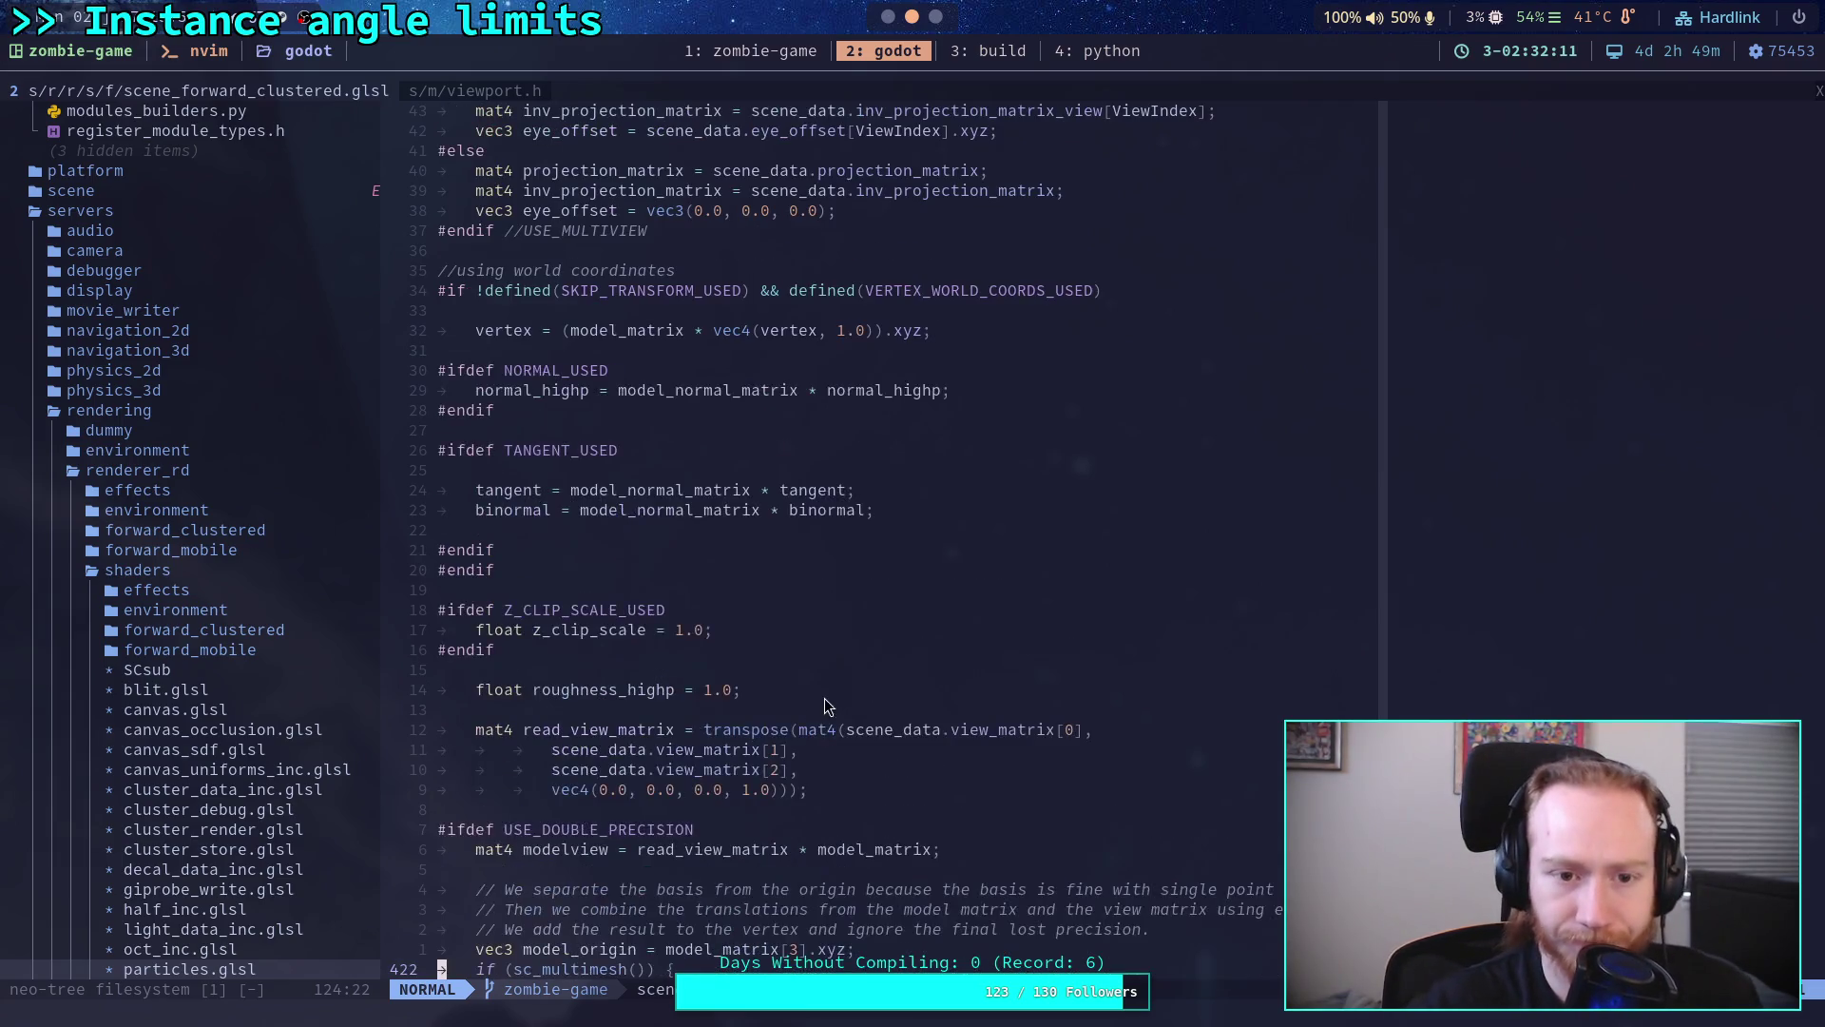
key(u)
key(u)
key(u)
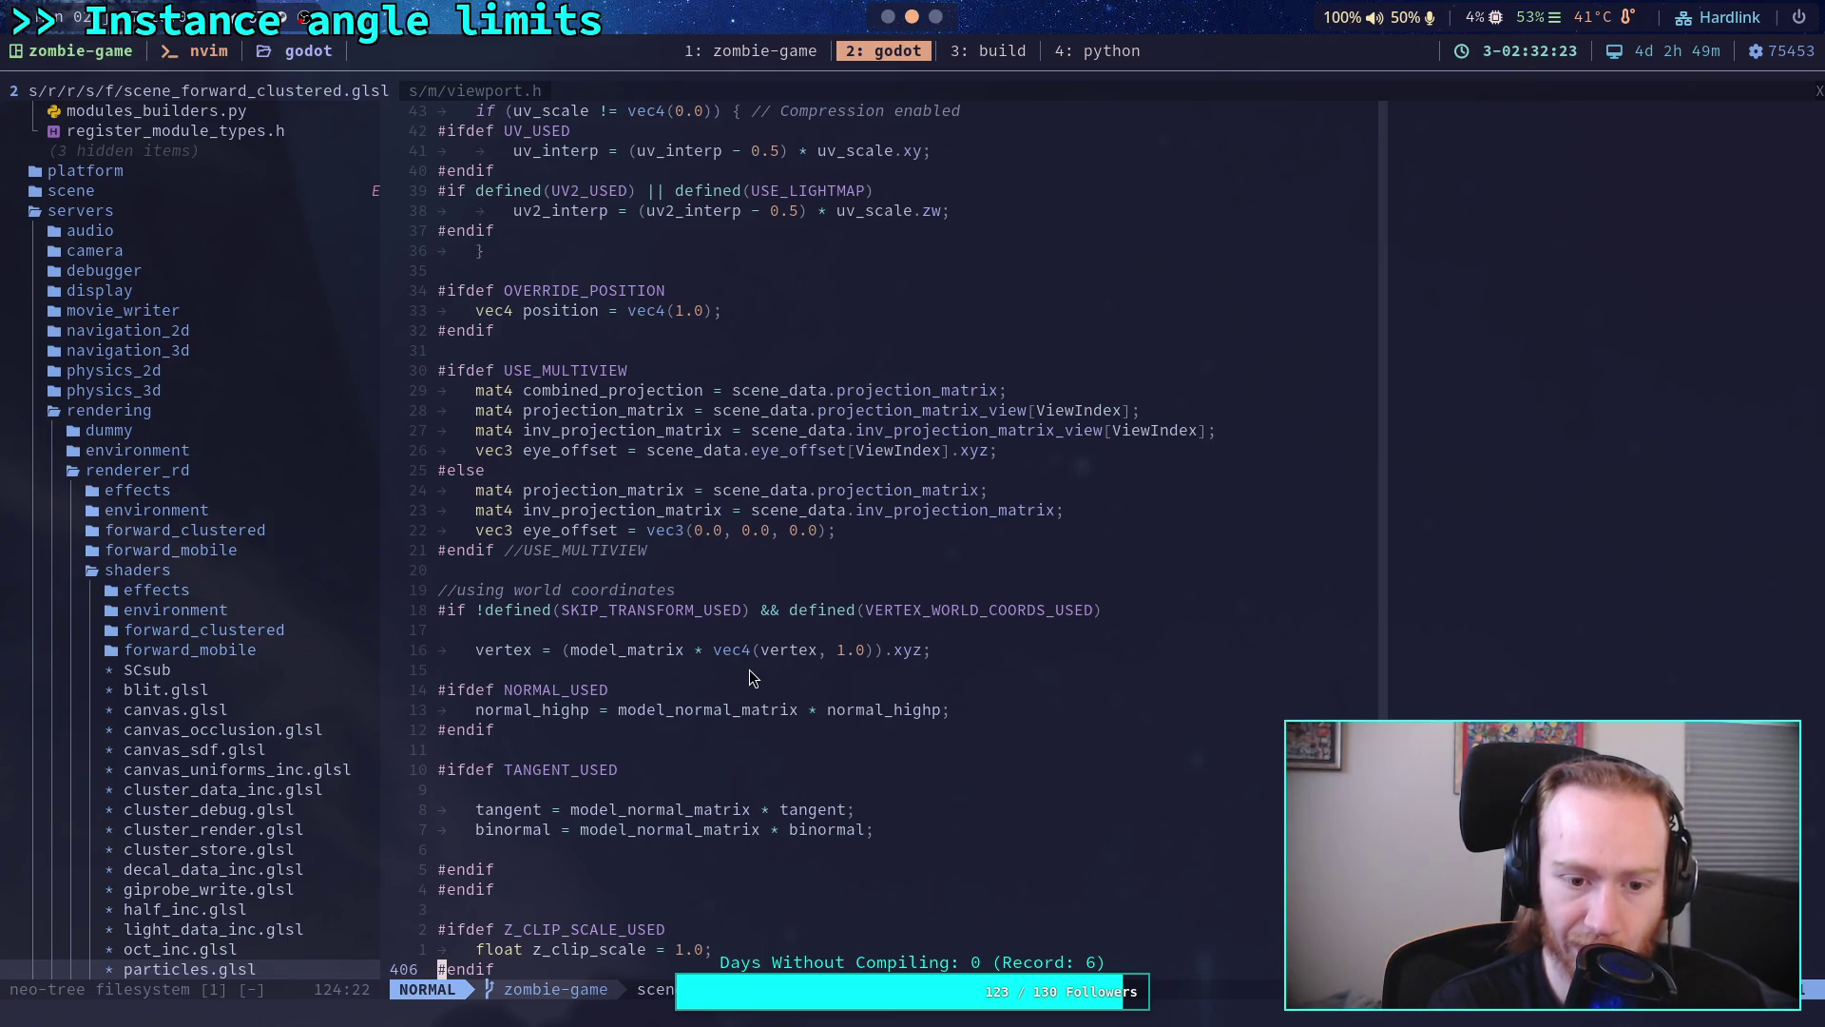
scroll(749, 669, up, 2)
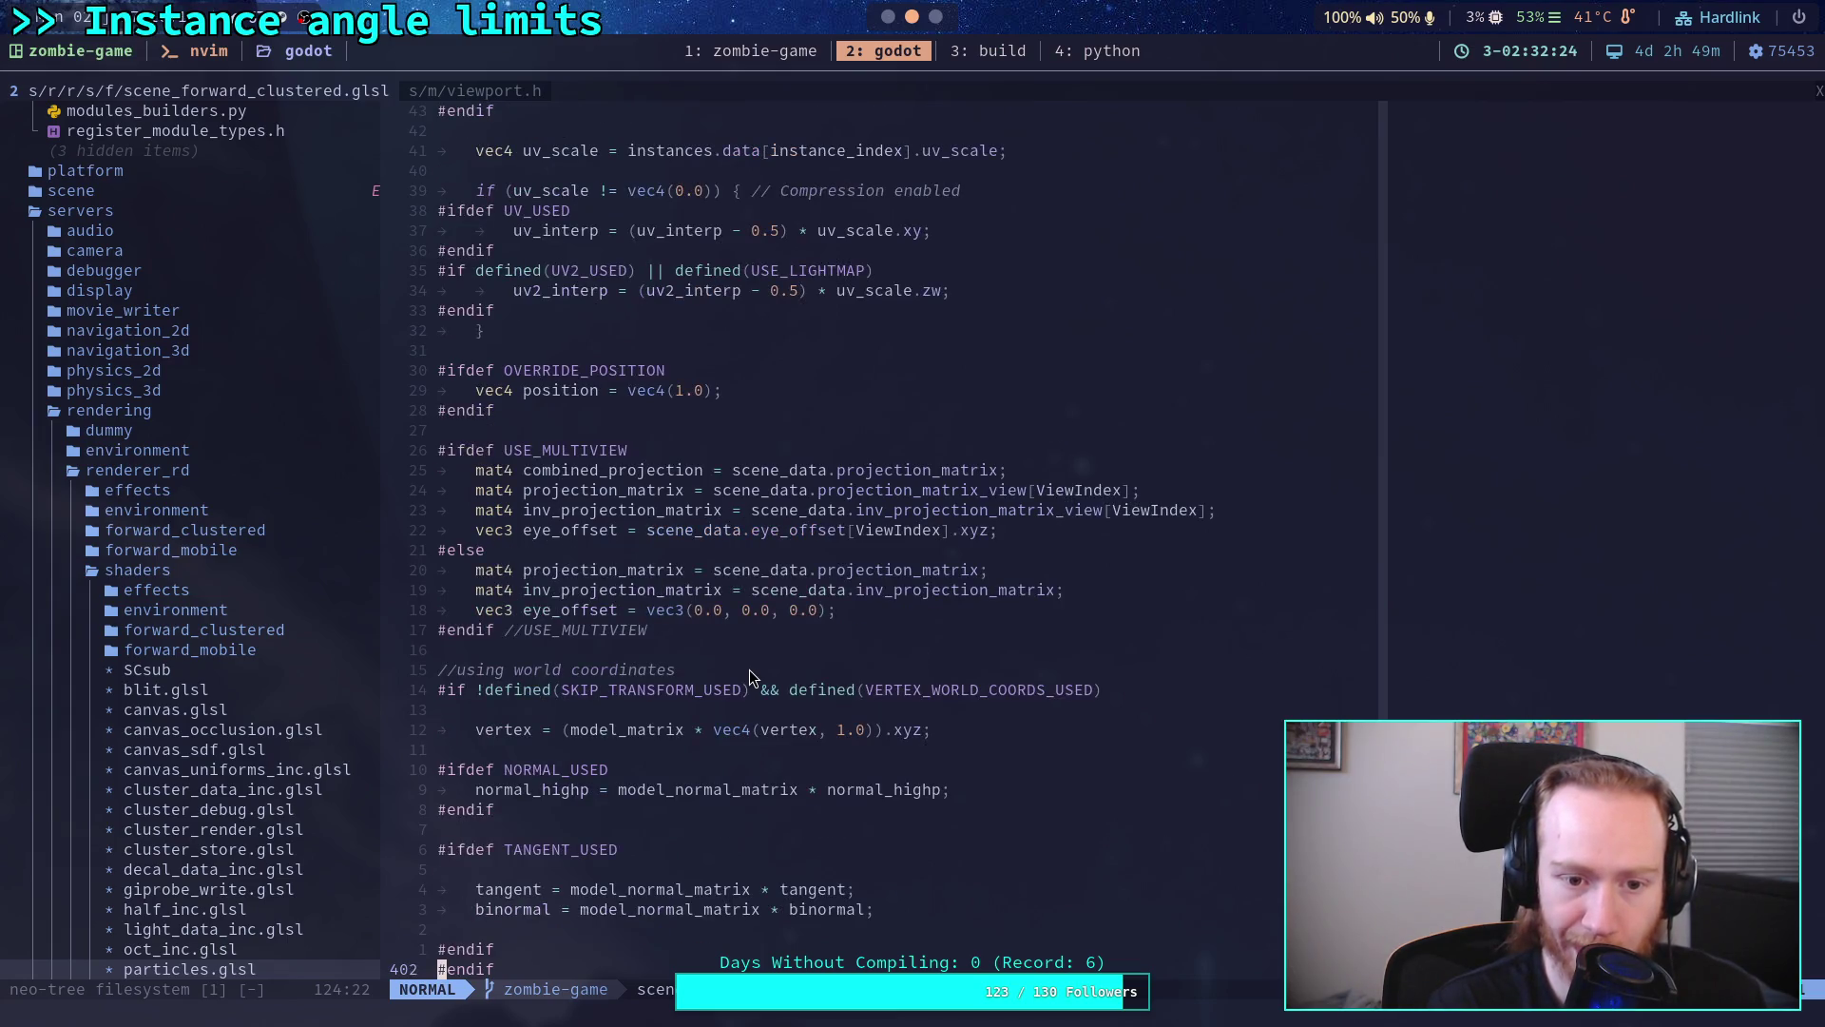
scroll(749, 668, up, 4)
scroll(750, 669, up, 1)
scroll(749, 669, up, 3)
scroll(749, 668, up, 3)
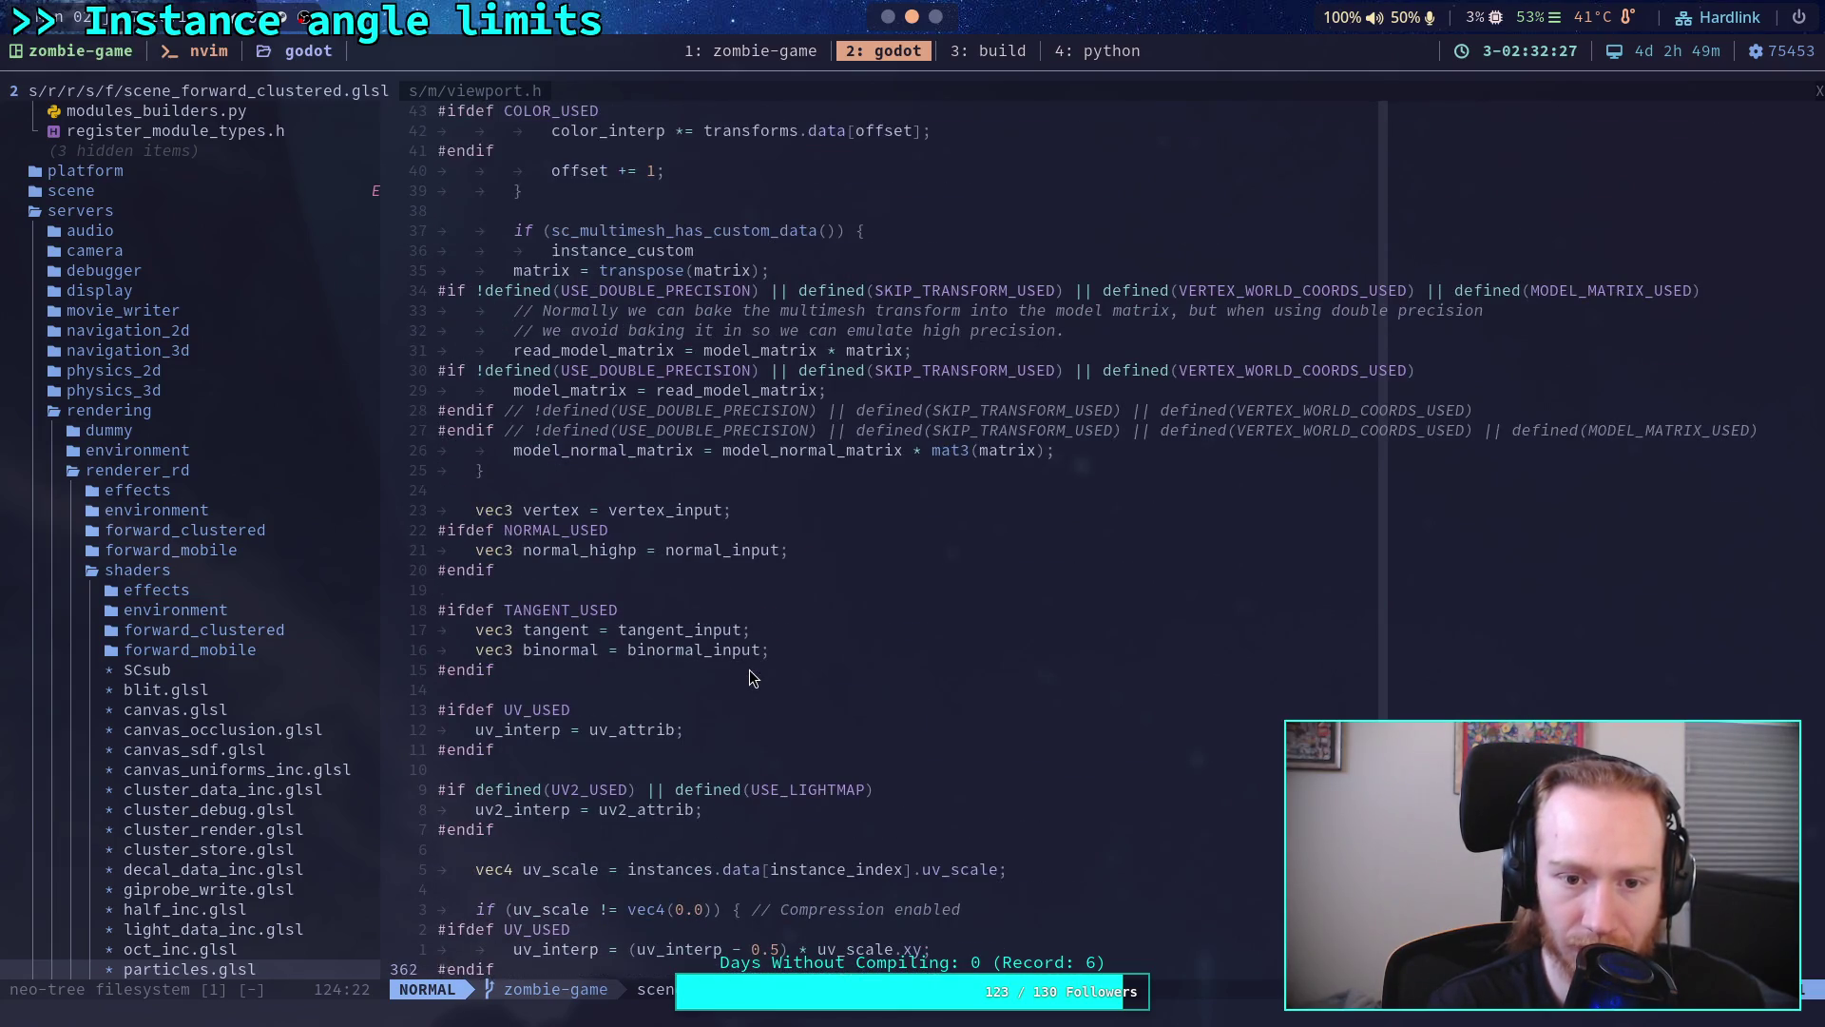
scroll(748, 668, up, 1)
scroll(749, 669, up, 5)
scroll(749, 669, up, 6)
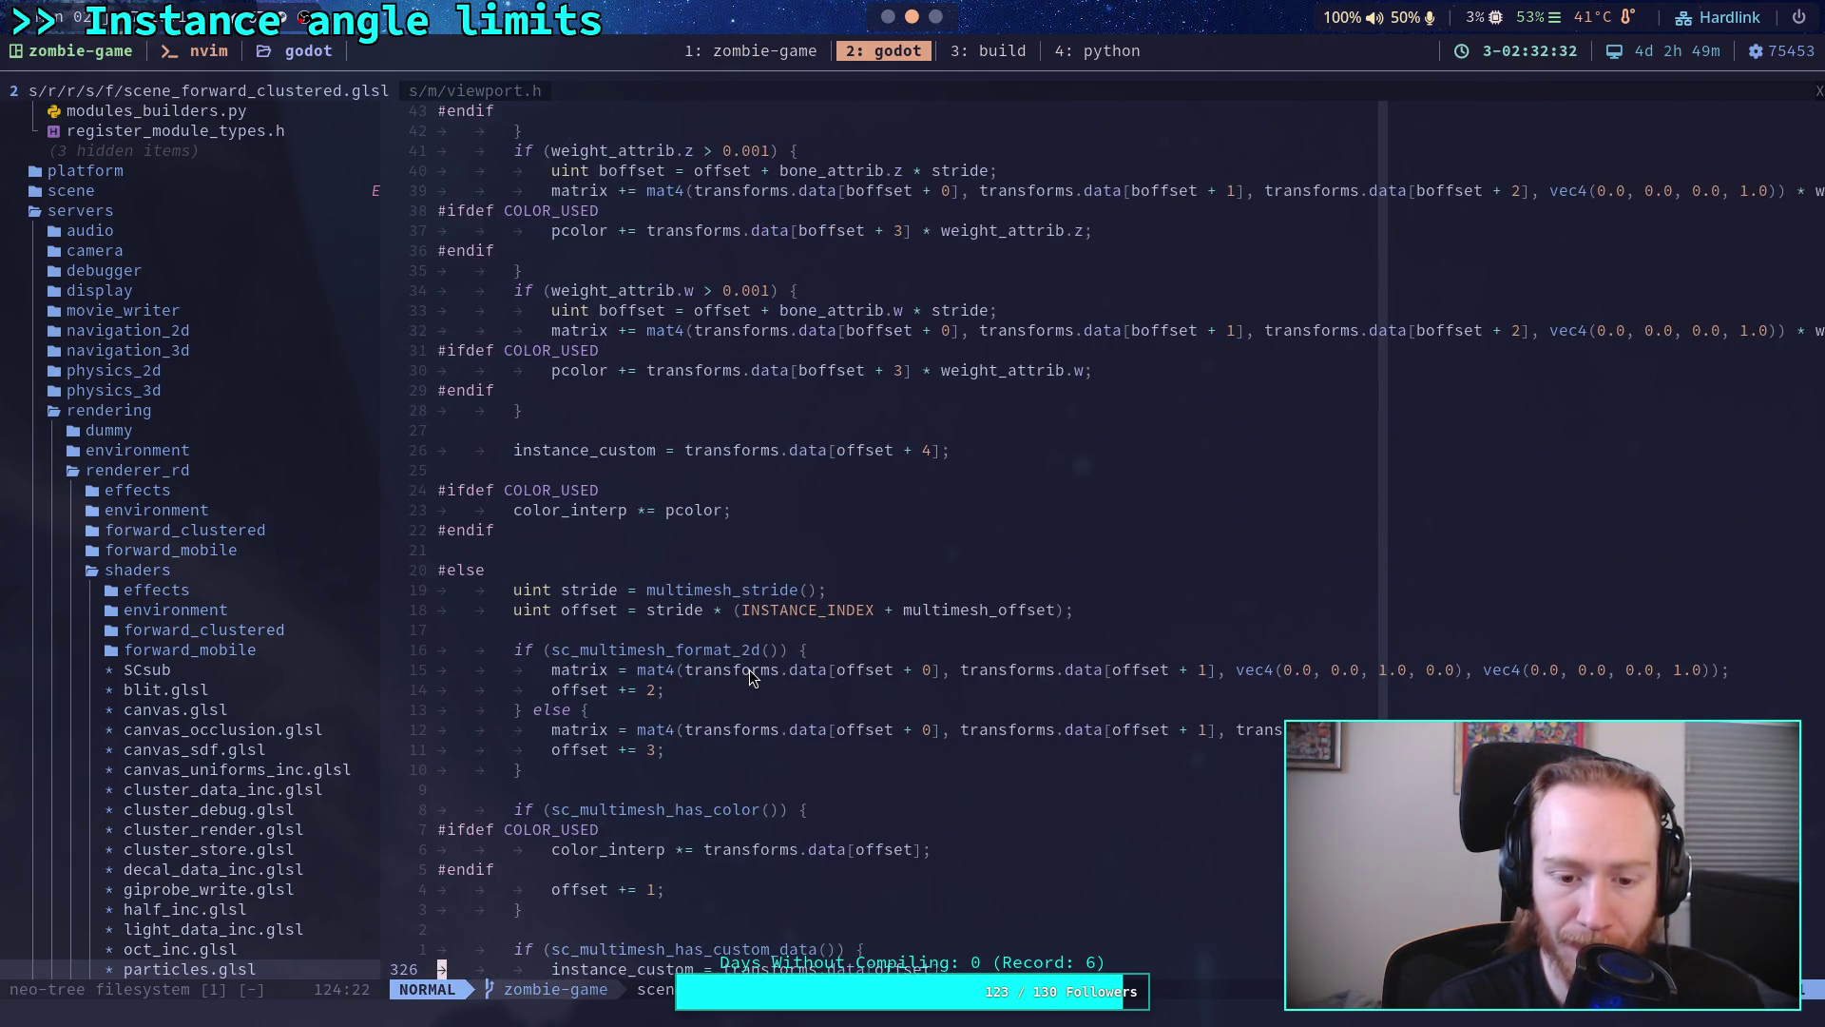
scroll(748, 668, up, 4)
scroll(749, 668, up, 5)
scroll(749, 669, up, 2)
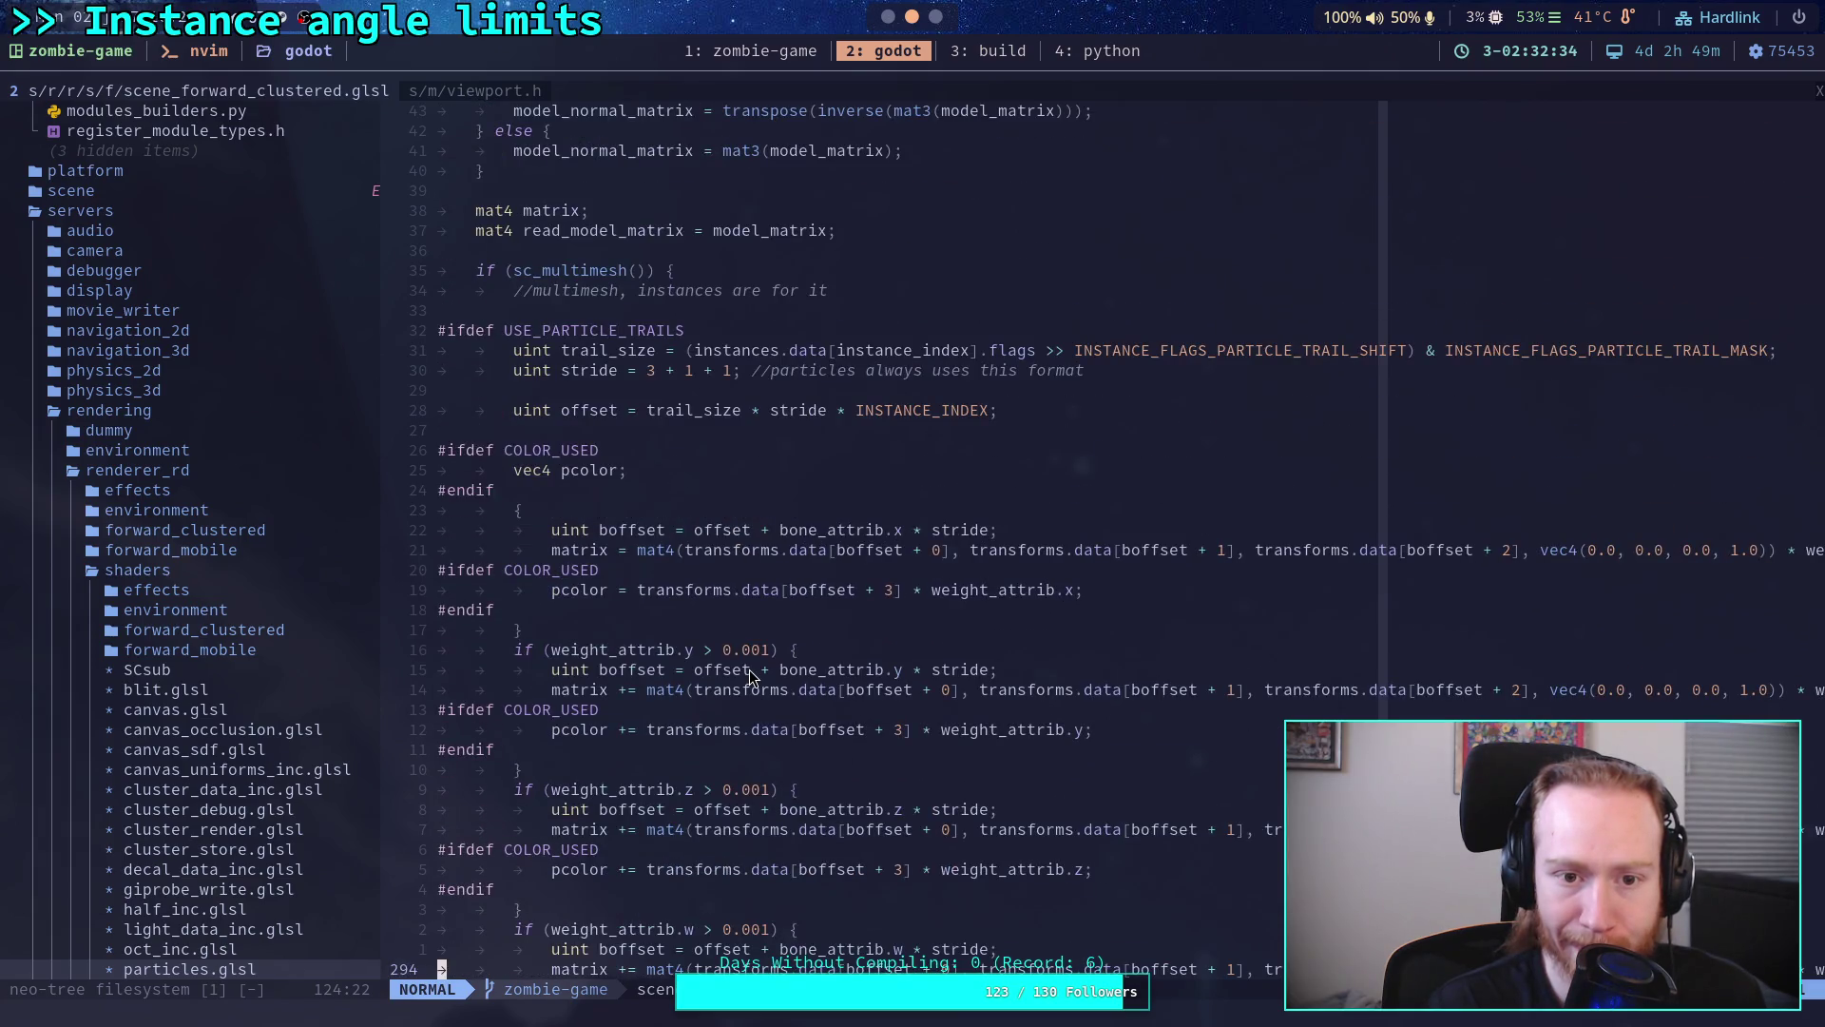
scroll(749, 669, up, 4)
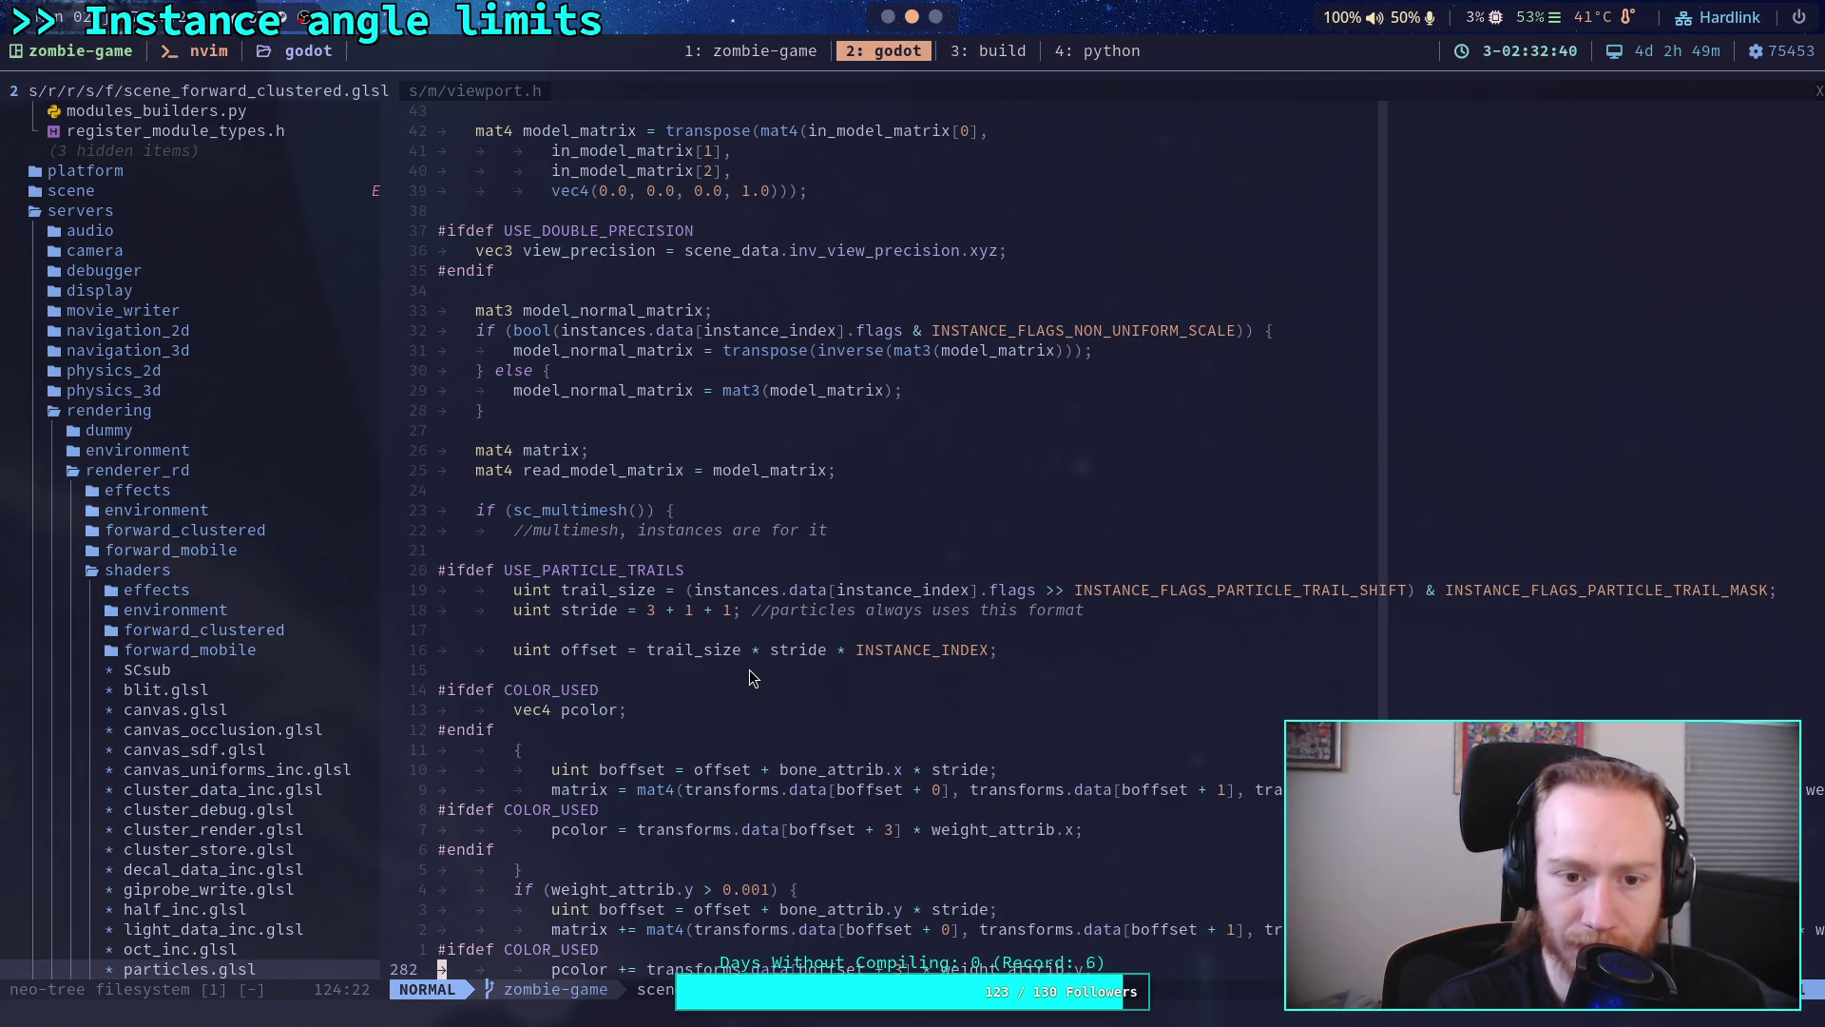
scroll(749, 669, down, 1)
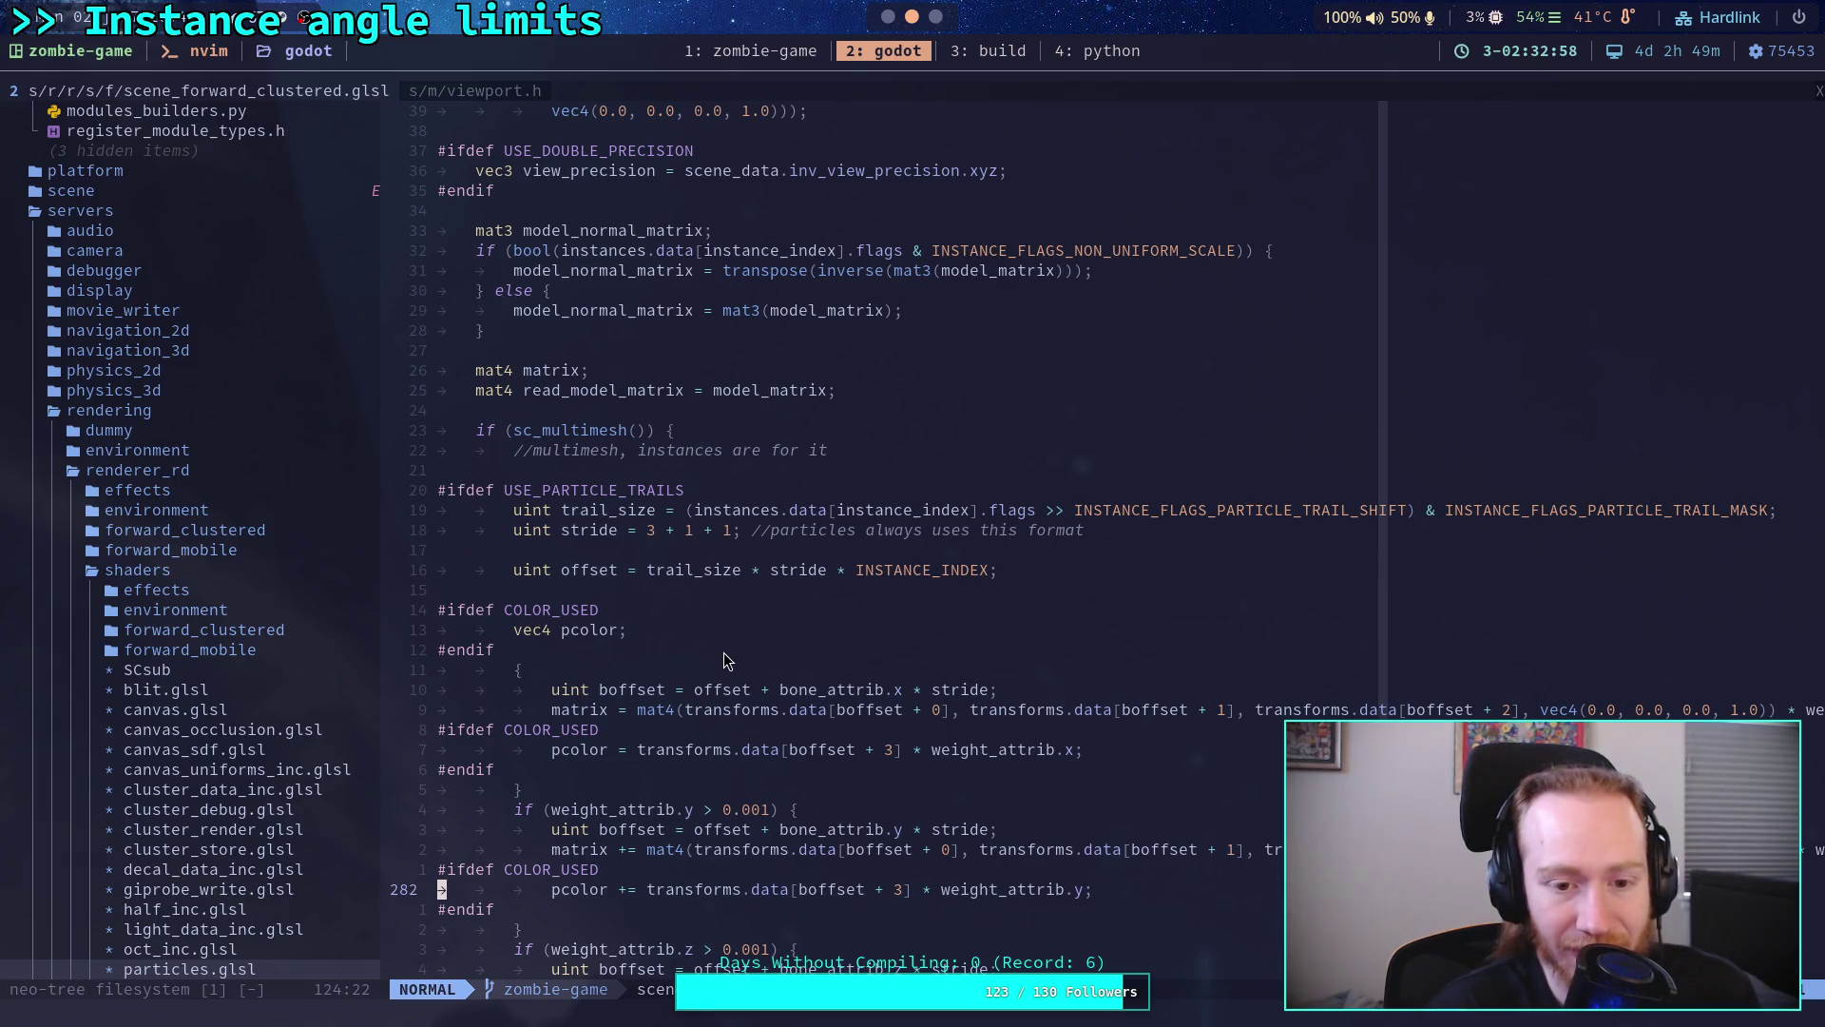
scroll(724, 644, up, 3)
scroll(722, 642, up, 1)
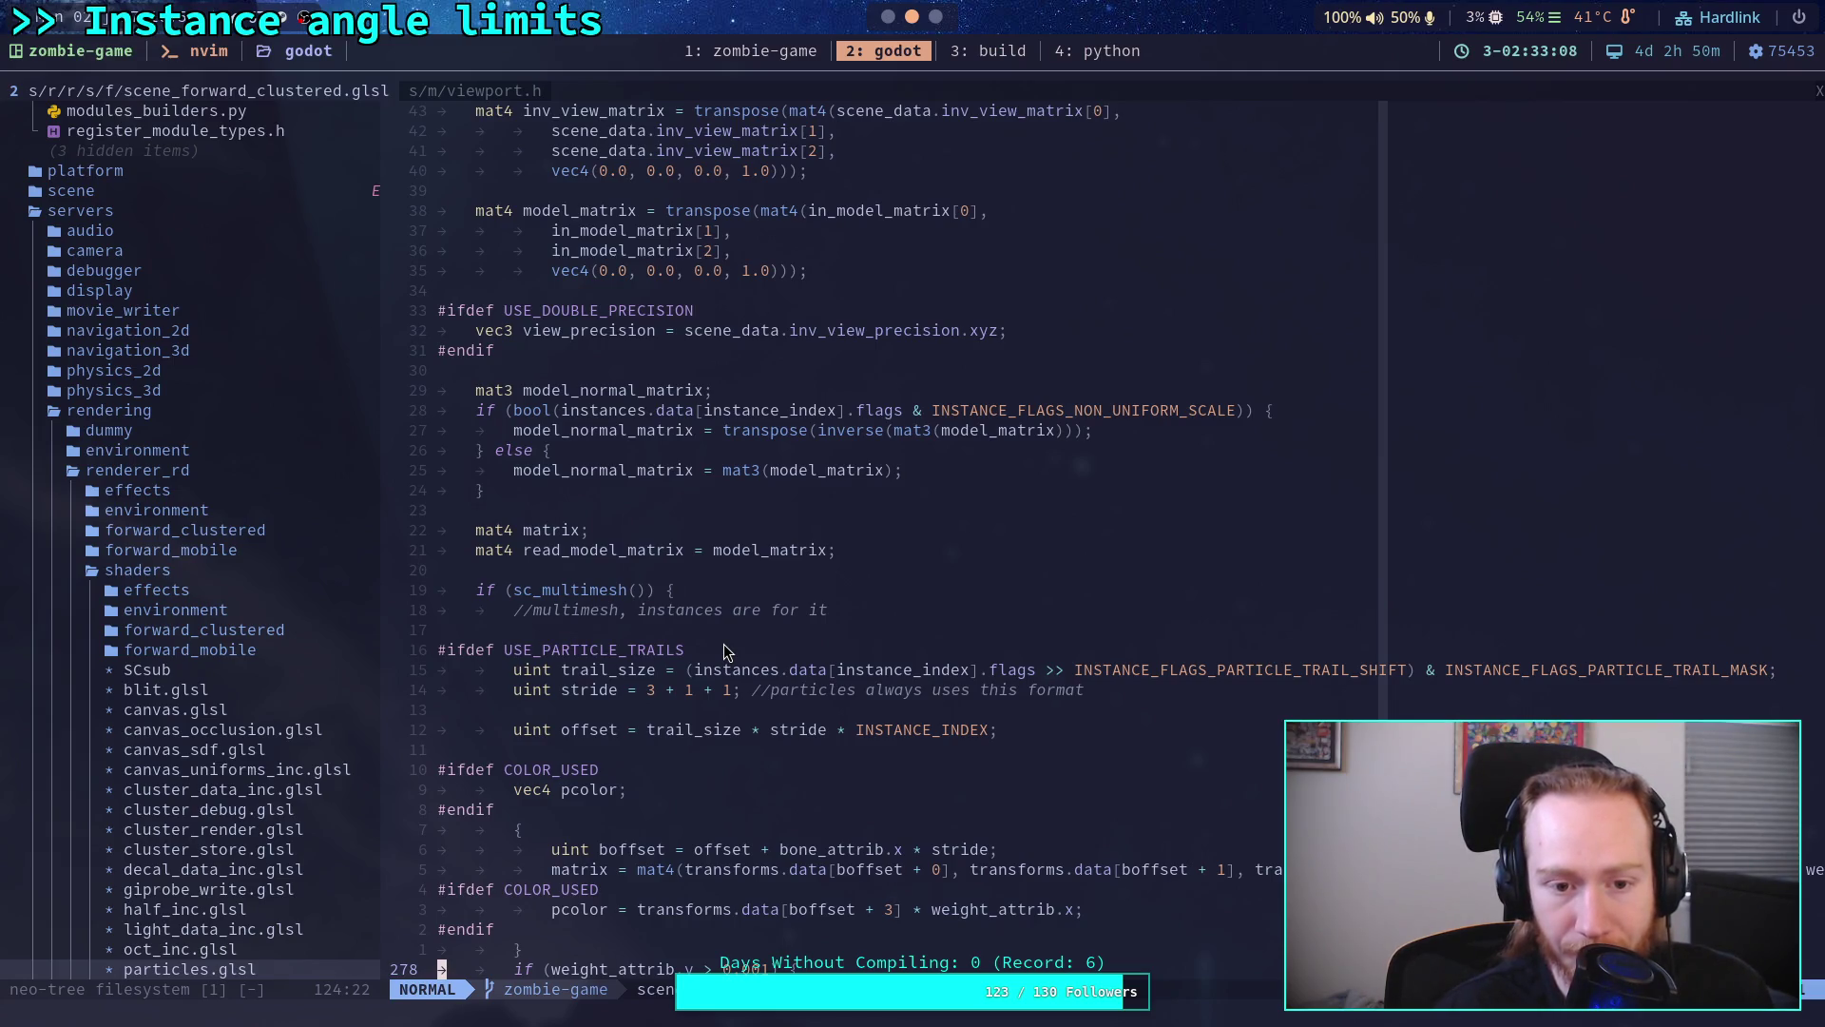
scroll(722, 644, up, 3)
scroll(723, 643, up, 4)
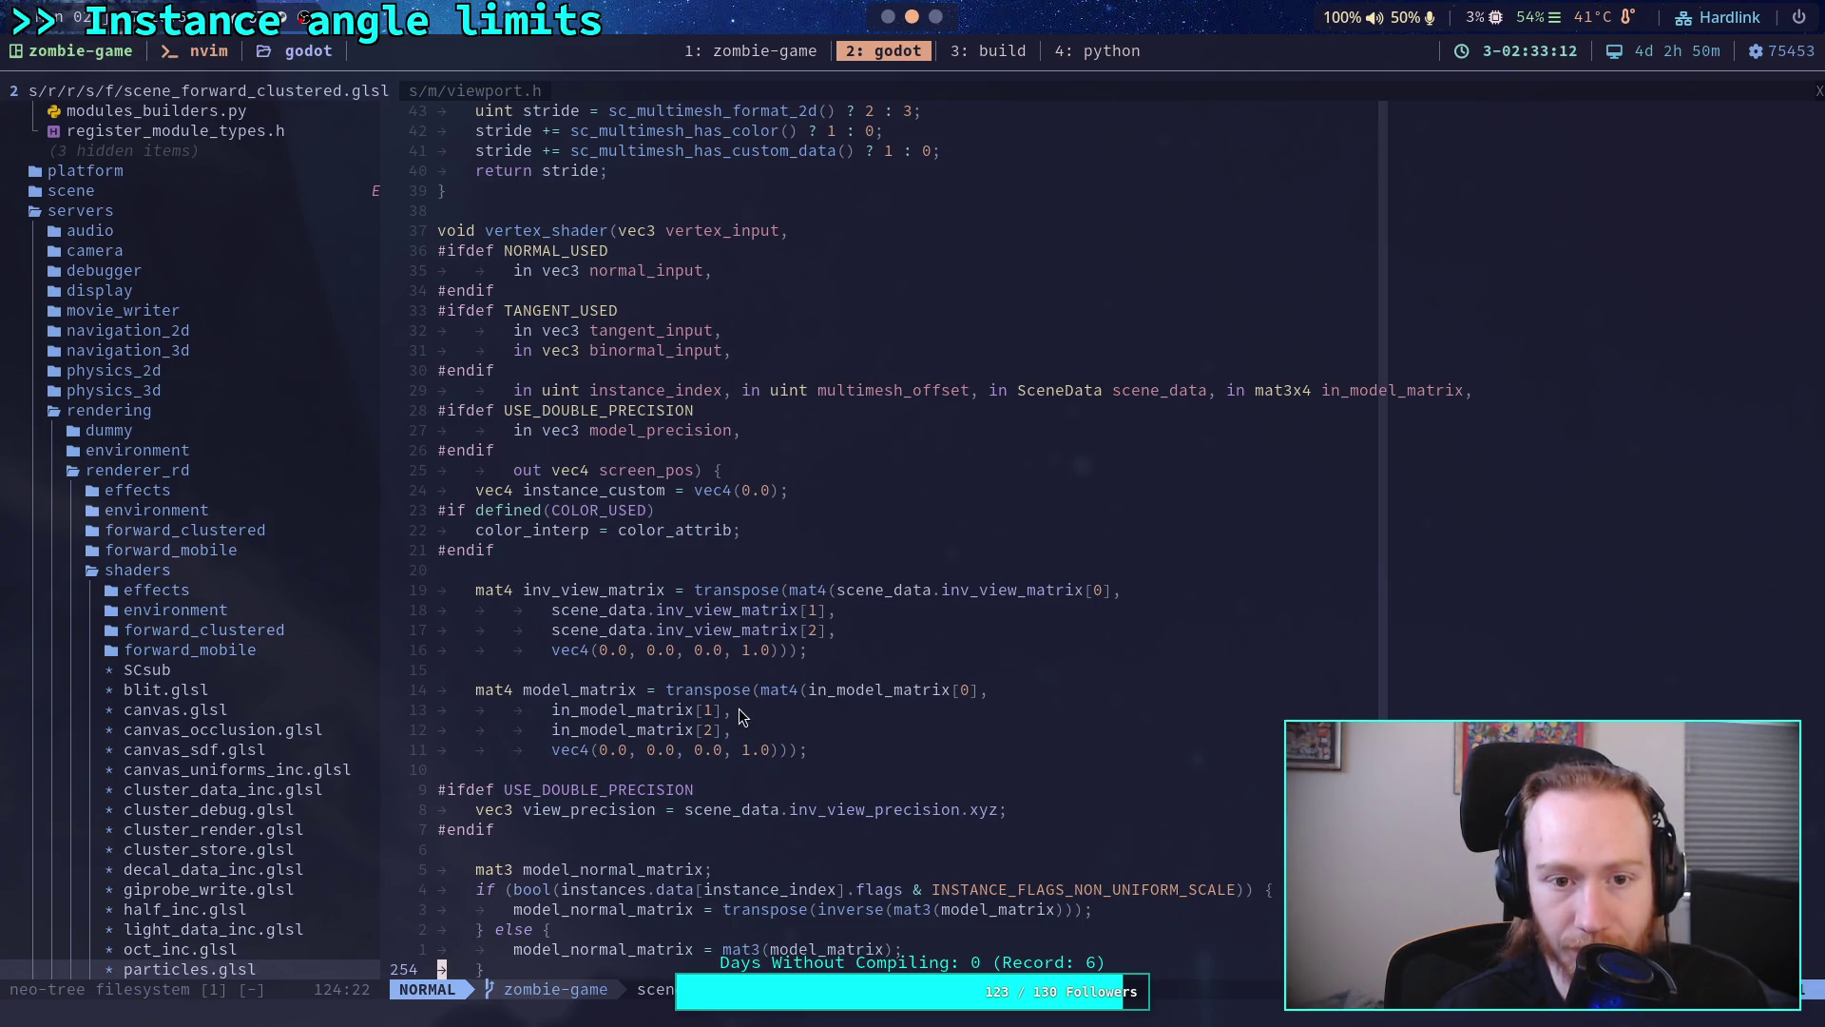
scroll(725, 709, down, 1)
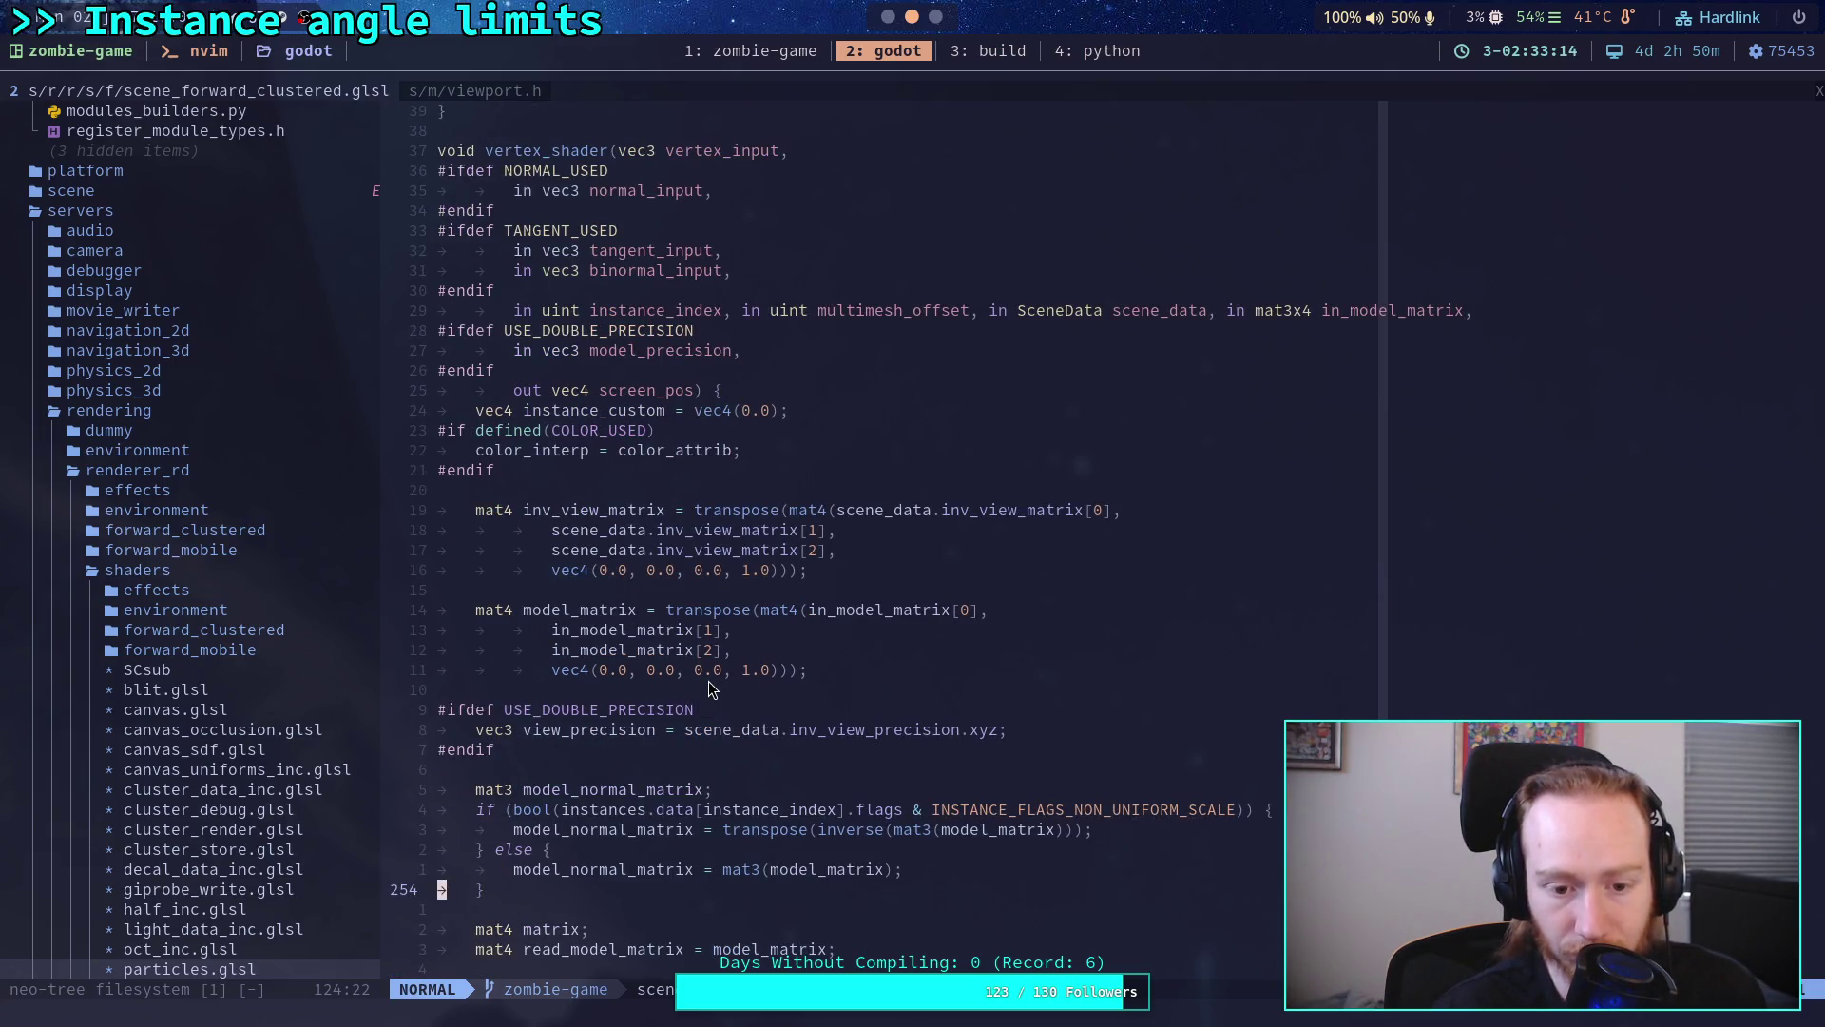
mouse_move(524, 609)
mouse_down()
mouse_move(807, 670)
mouse_move(478, 610)
mouse_up()
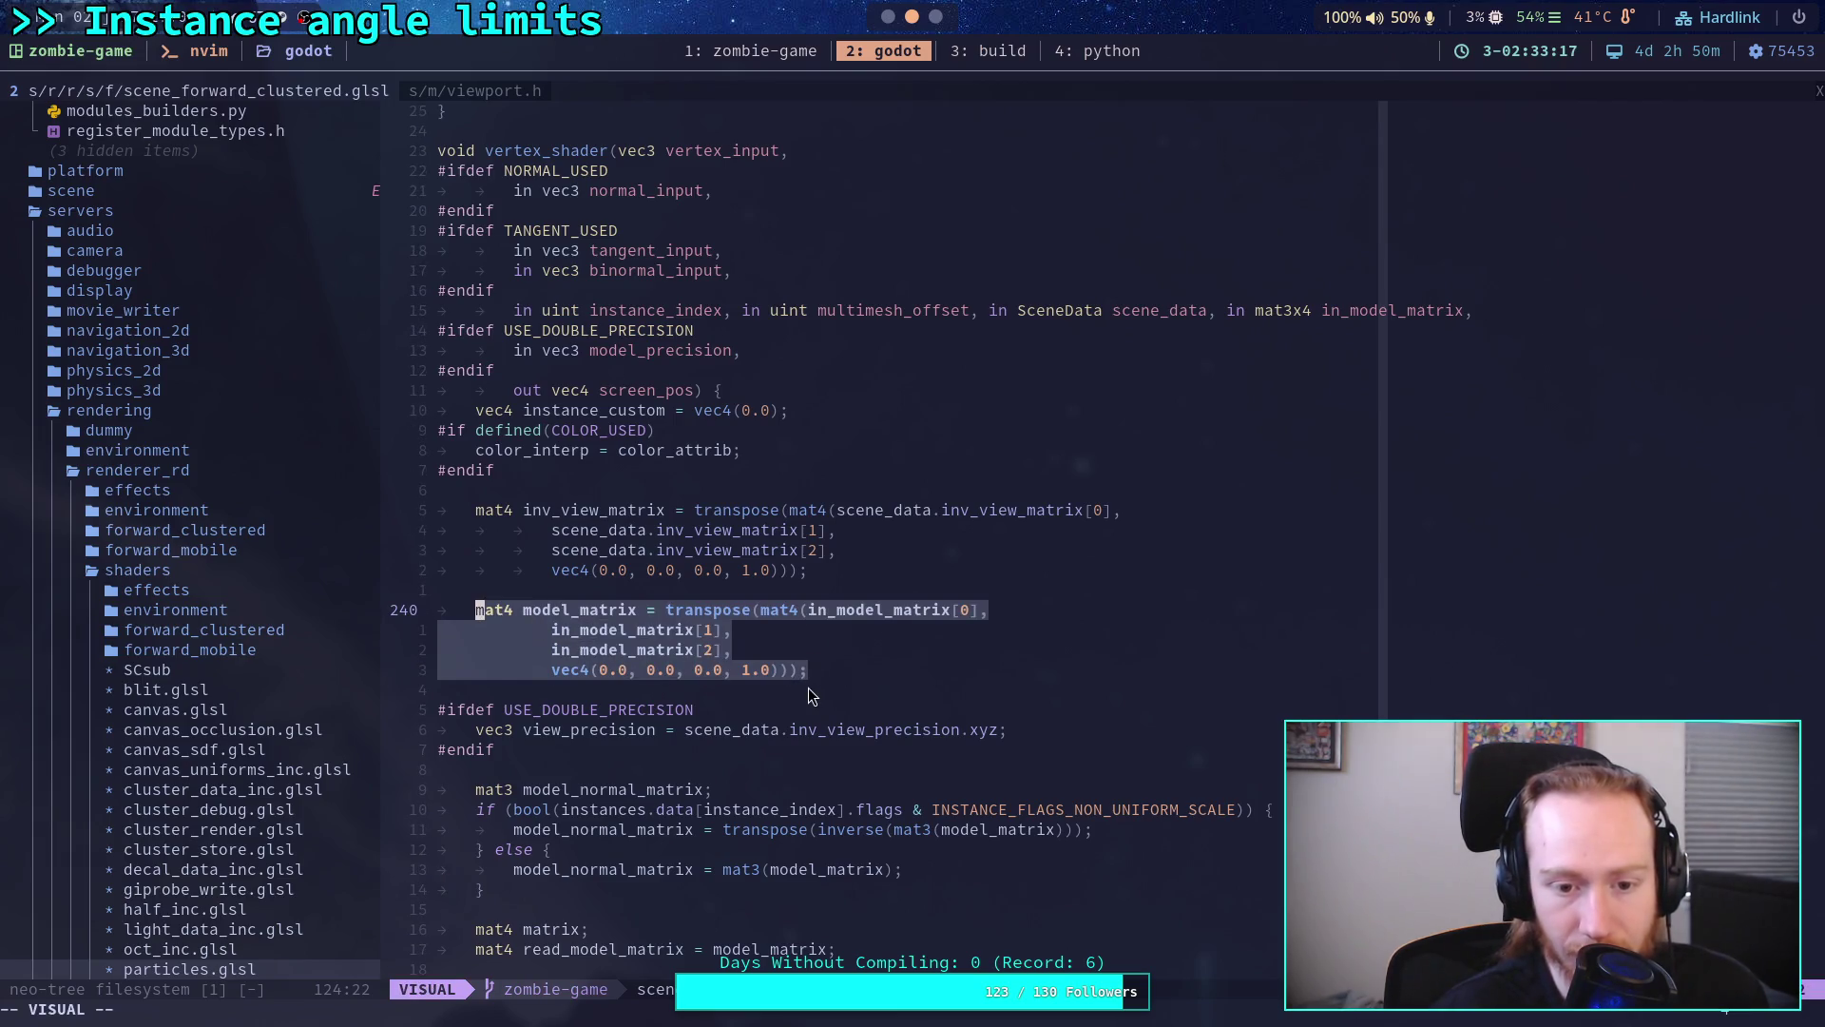
scroll(806, 686, down, 2)
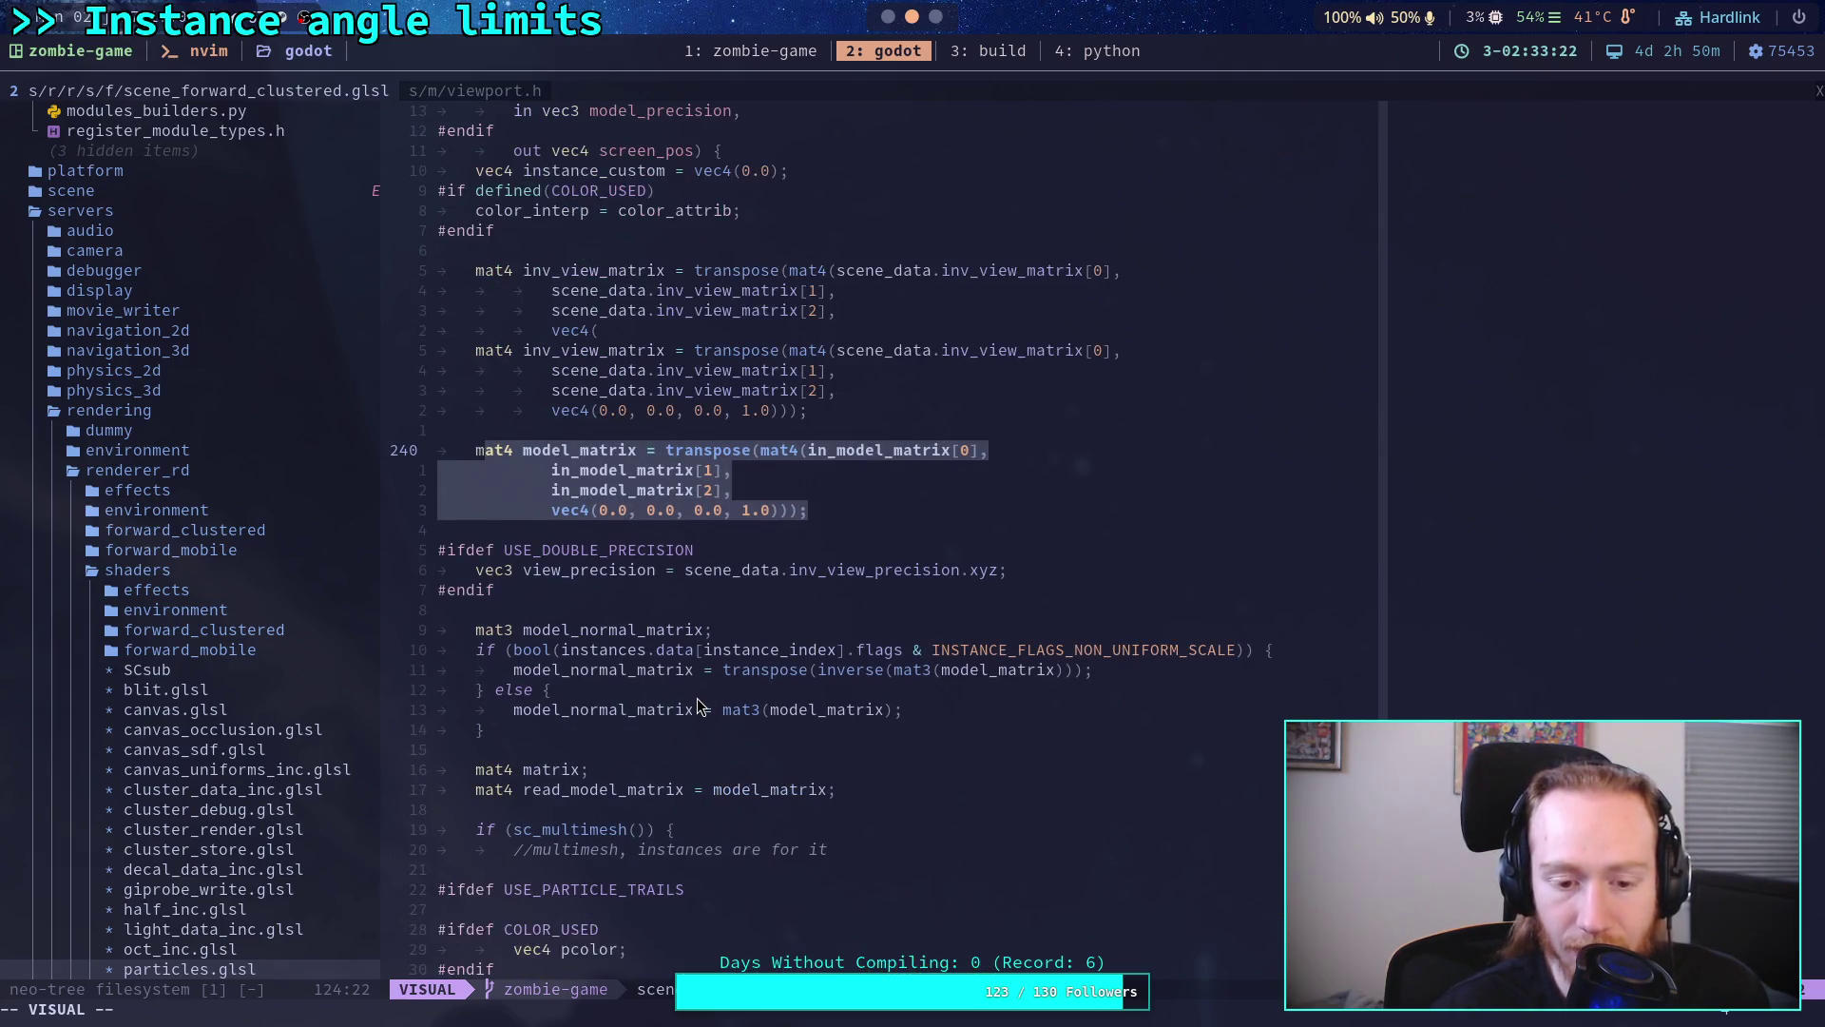
scroll(701, 694, down, 1)
scroll(697, 697, down, 1)
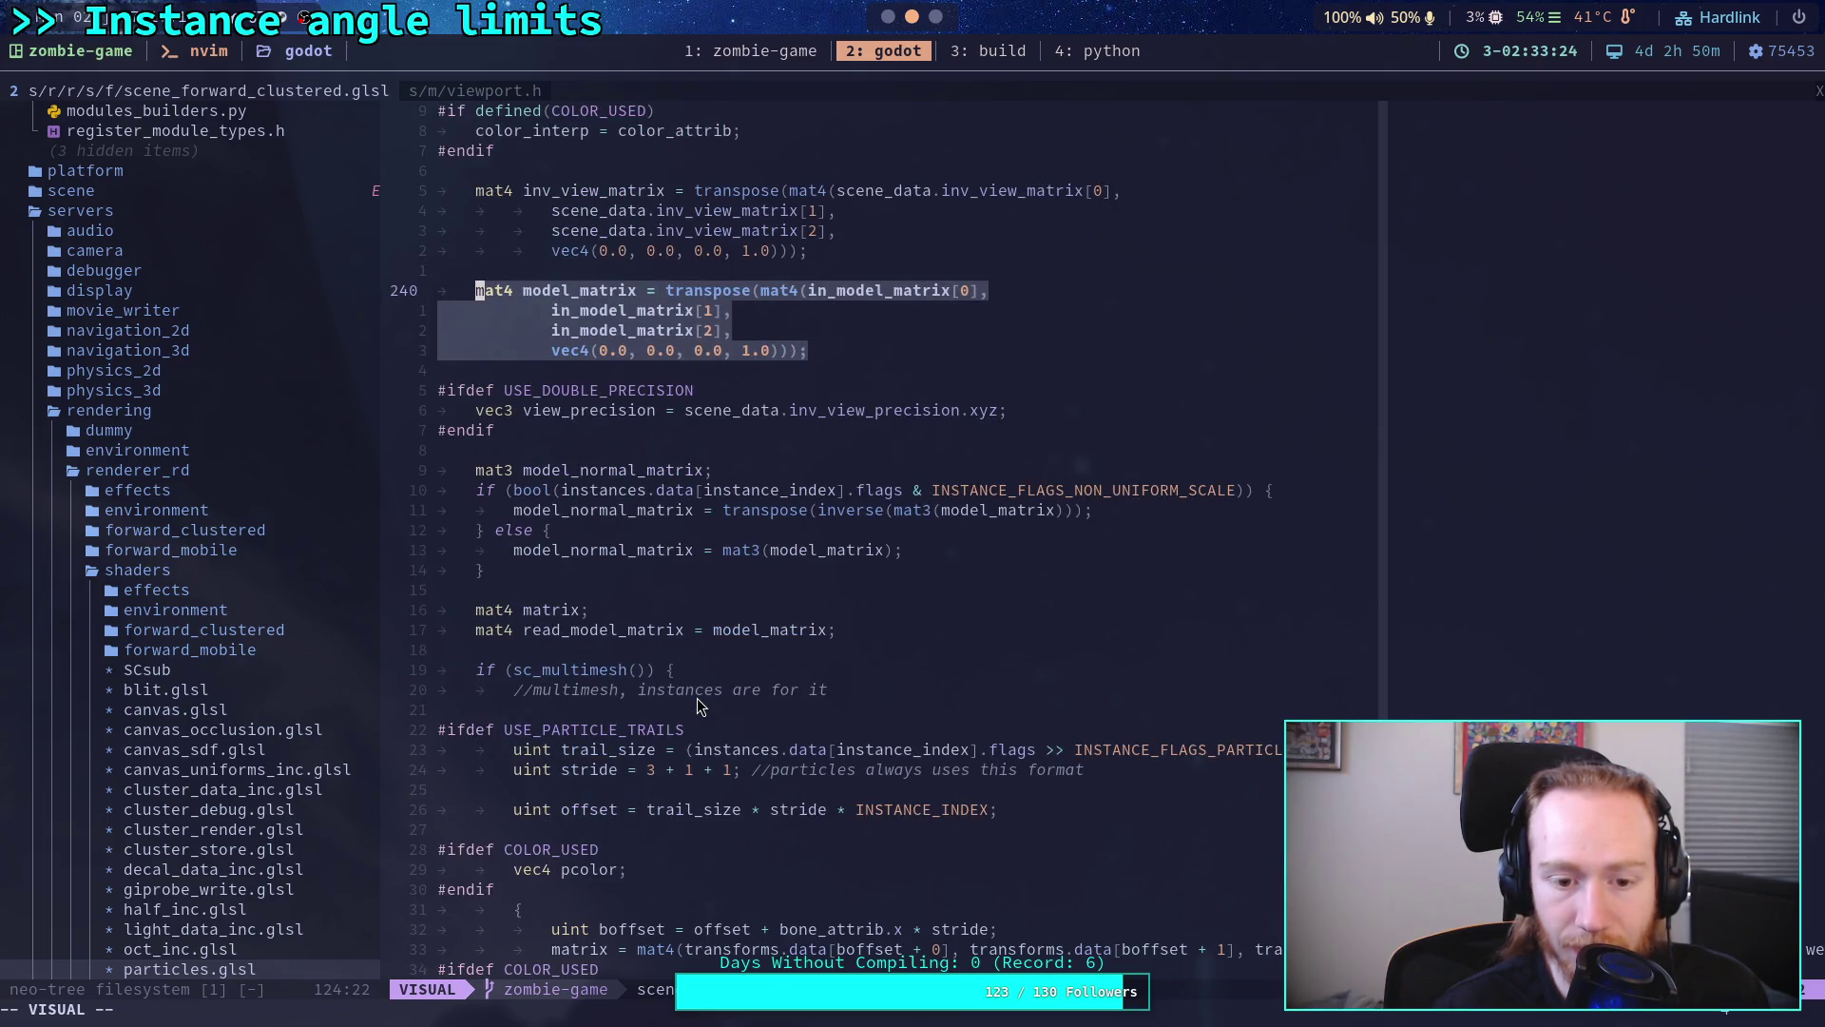
scroll(698, 697, down, 1)
scroll(698, 698, down, 1)
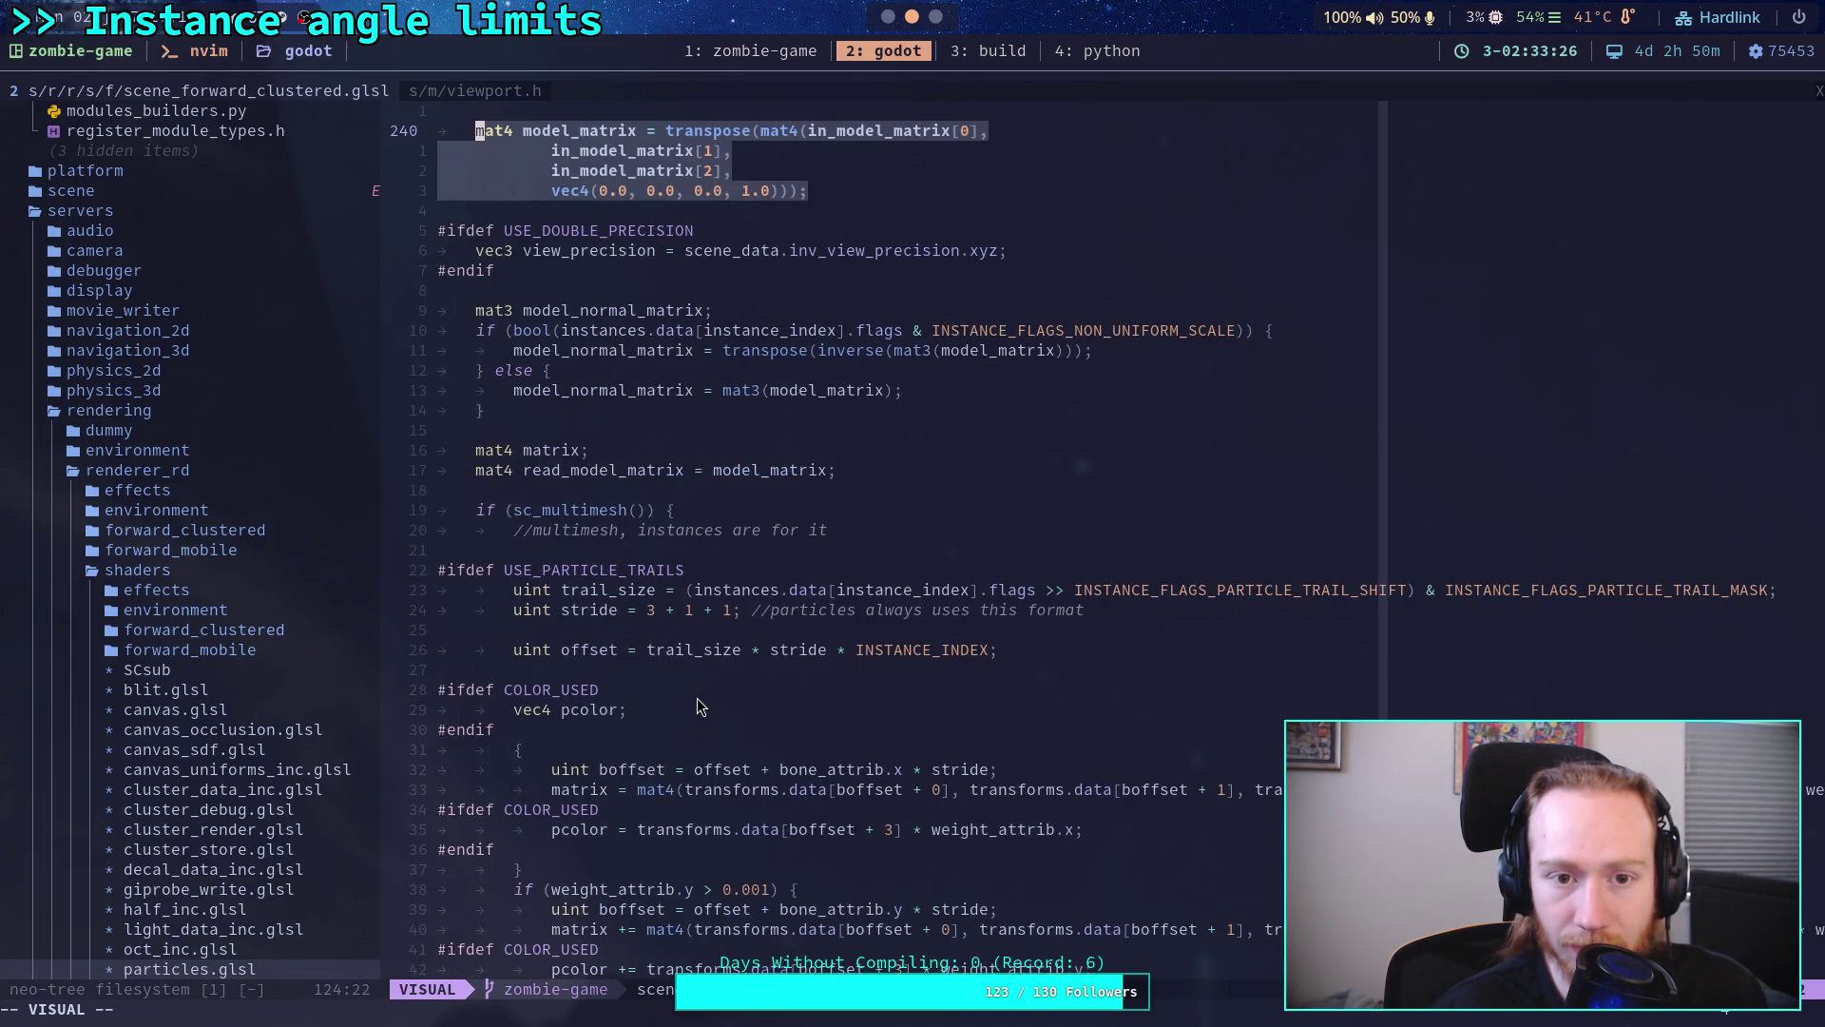
click(696, 697)
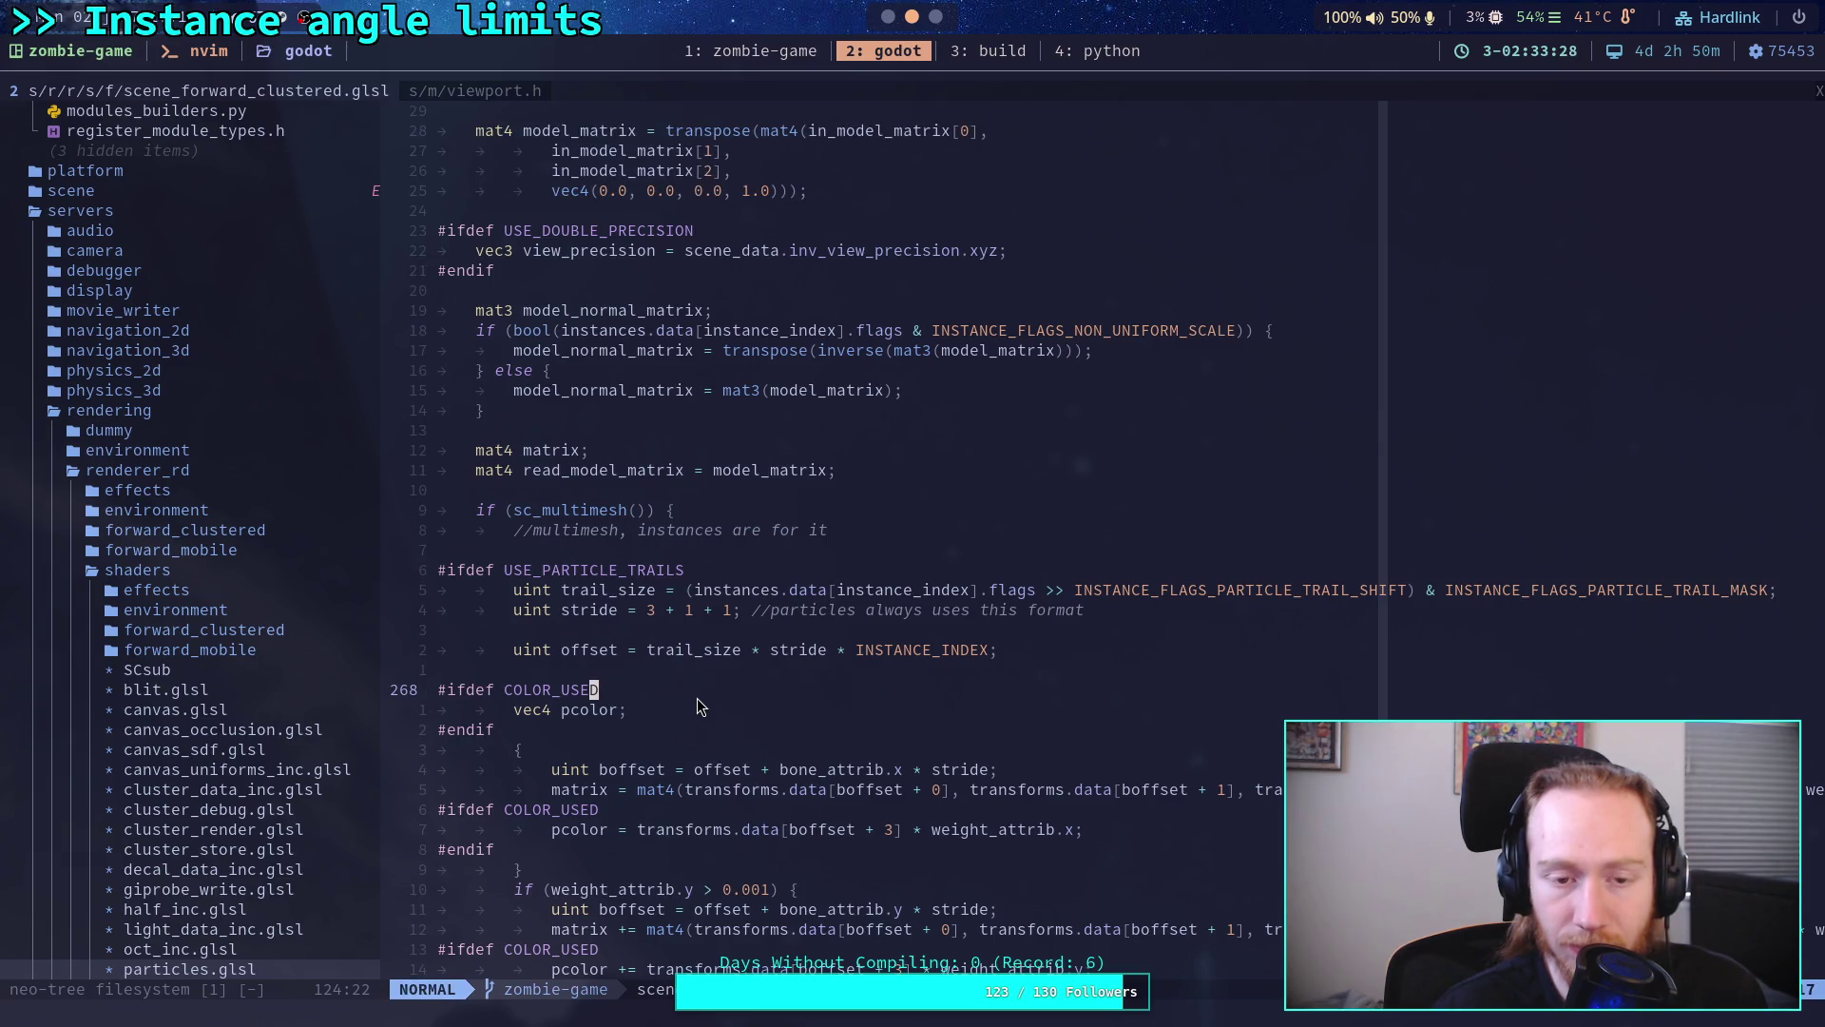
scroll(697, 697, up, 4)
scroll(698, 698, up, 4)
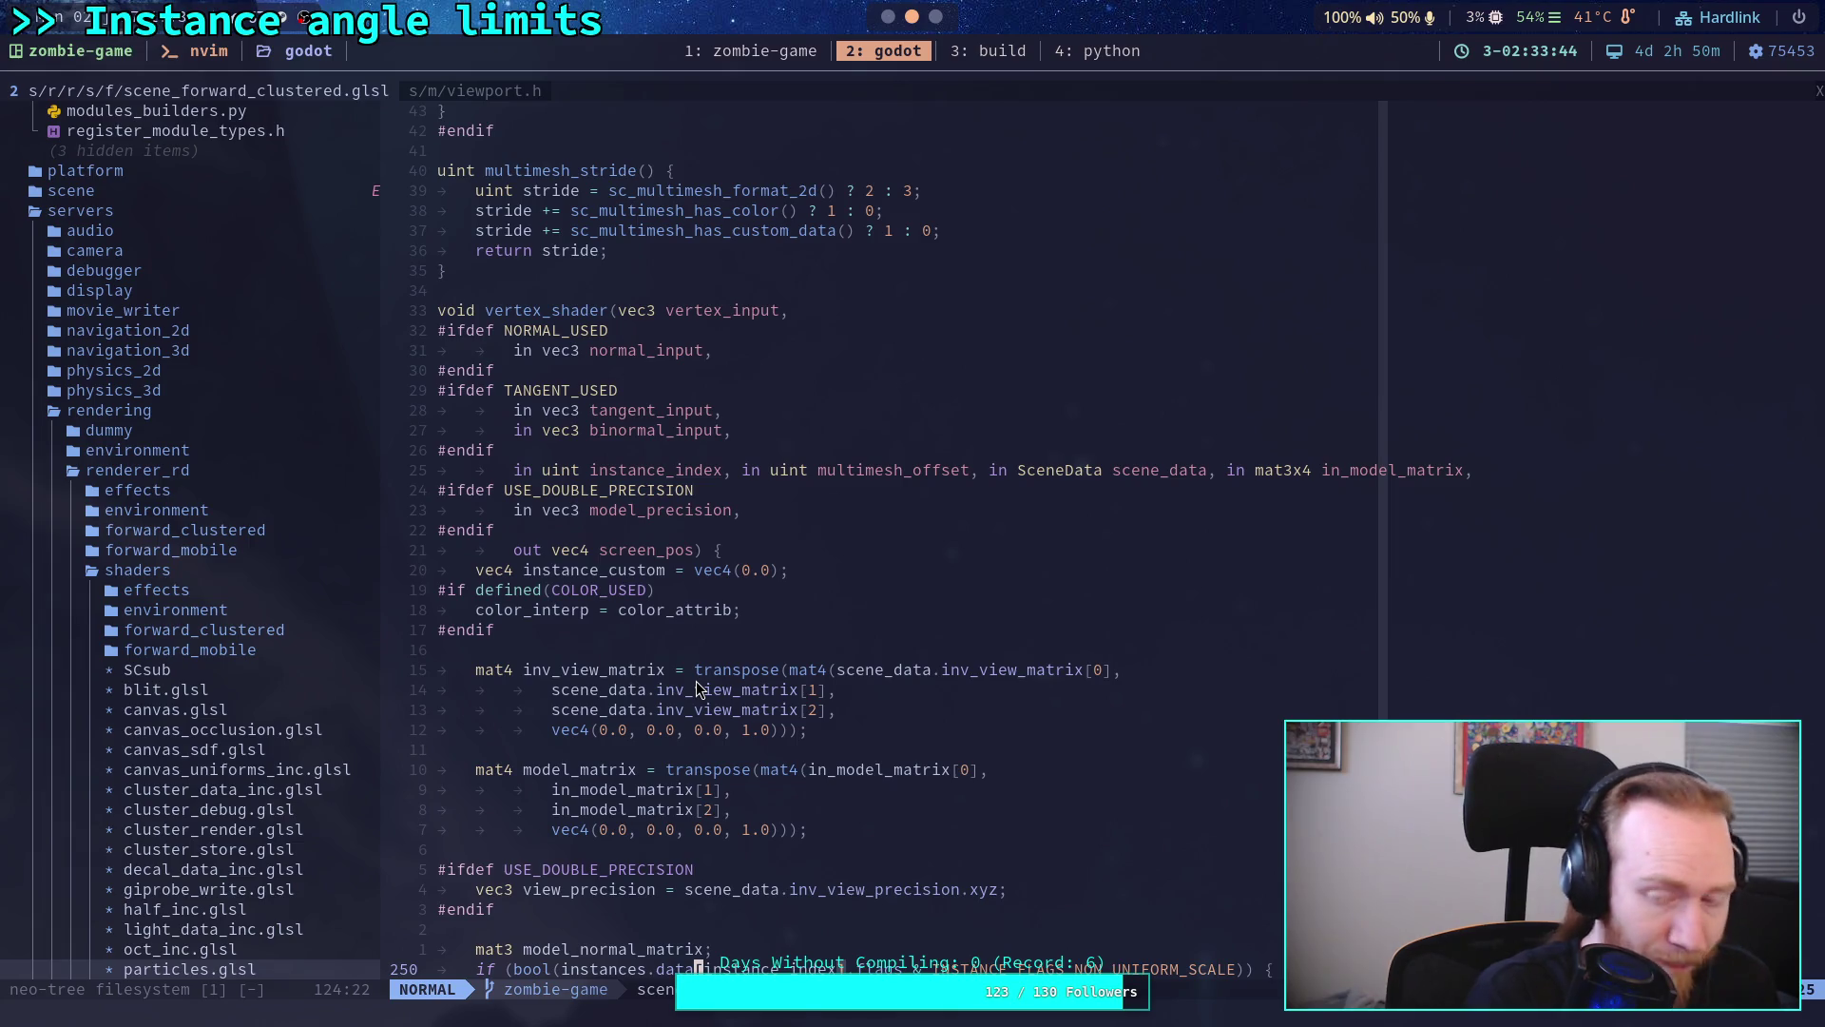
scroll(668, 715, down, 3)
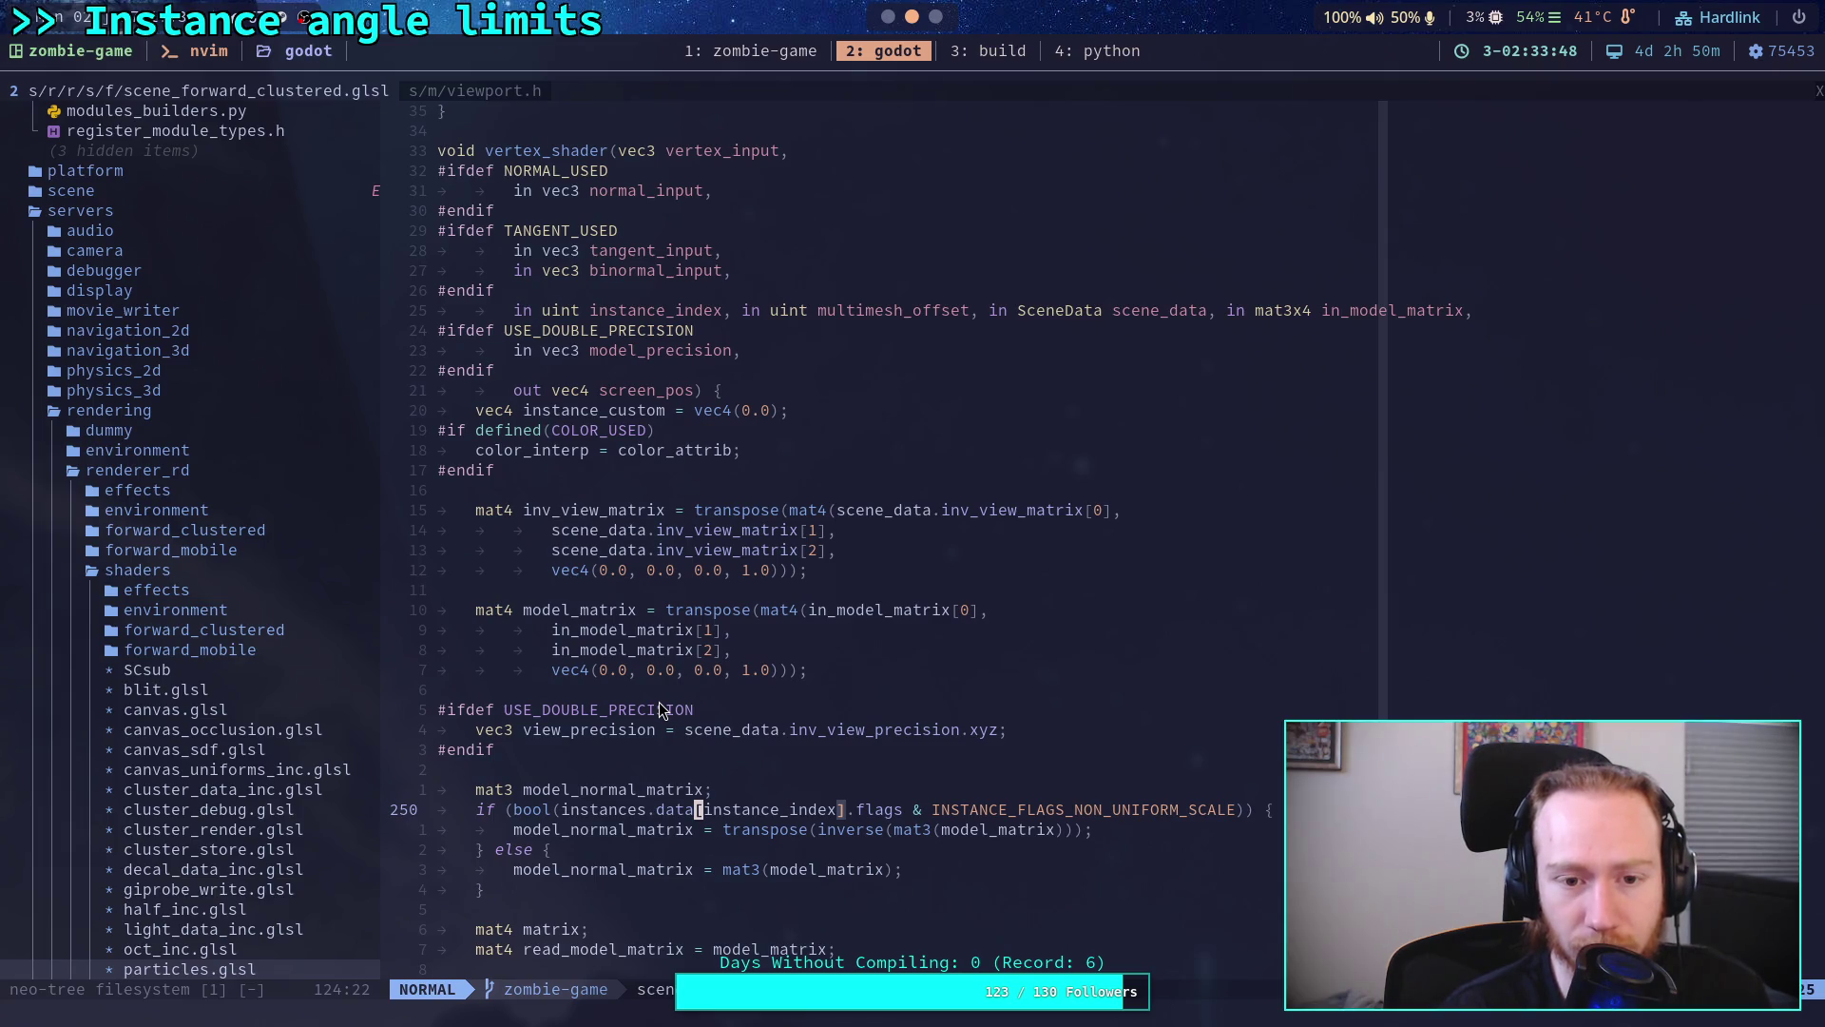
scroll(660, 709, down, 2)
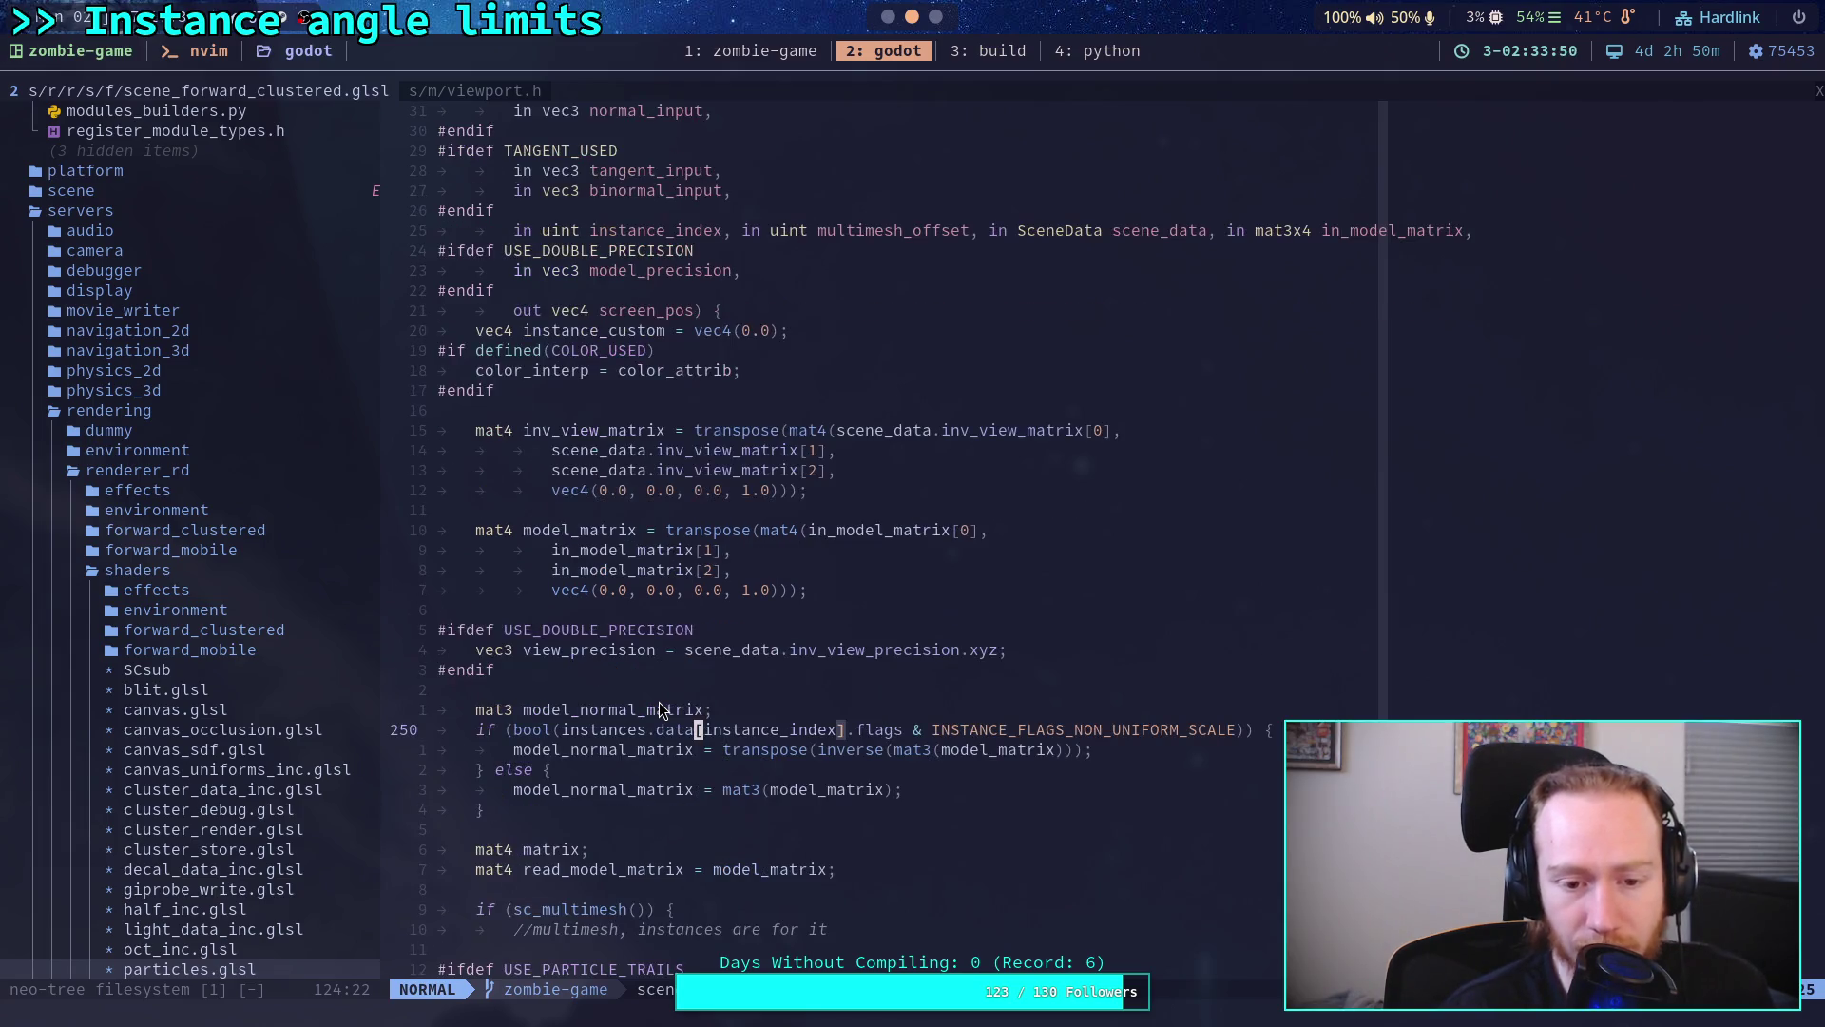
scroll(660, 708, down, 2)
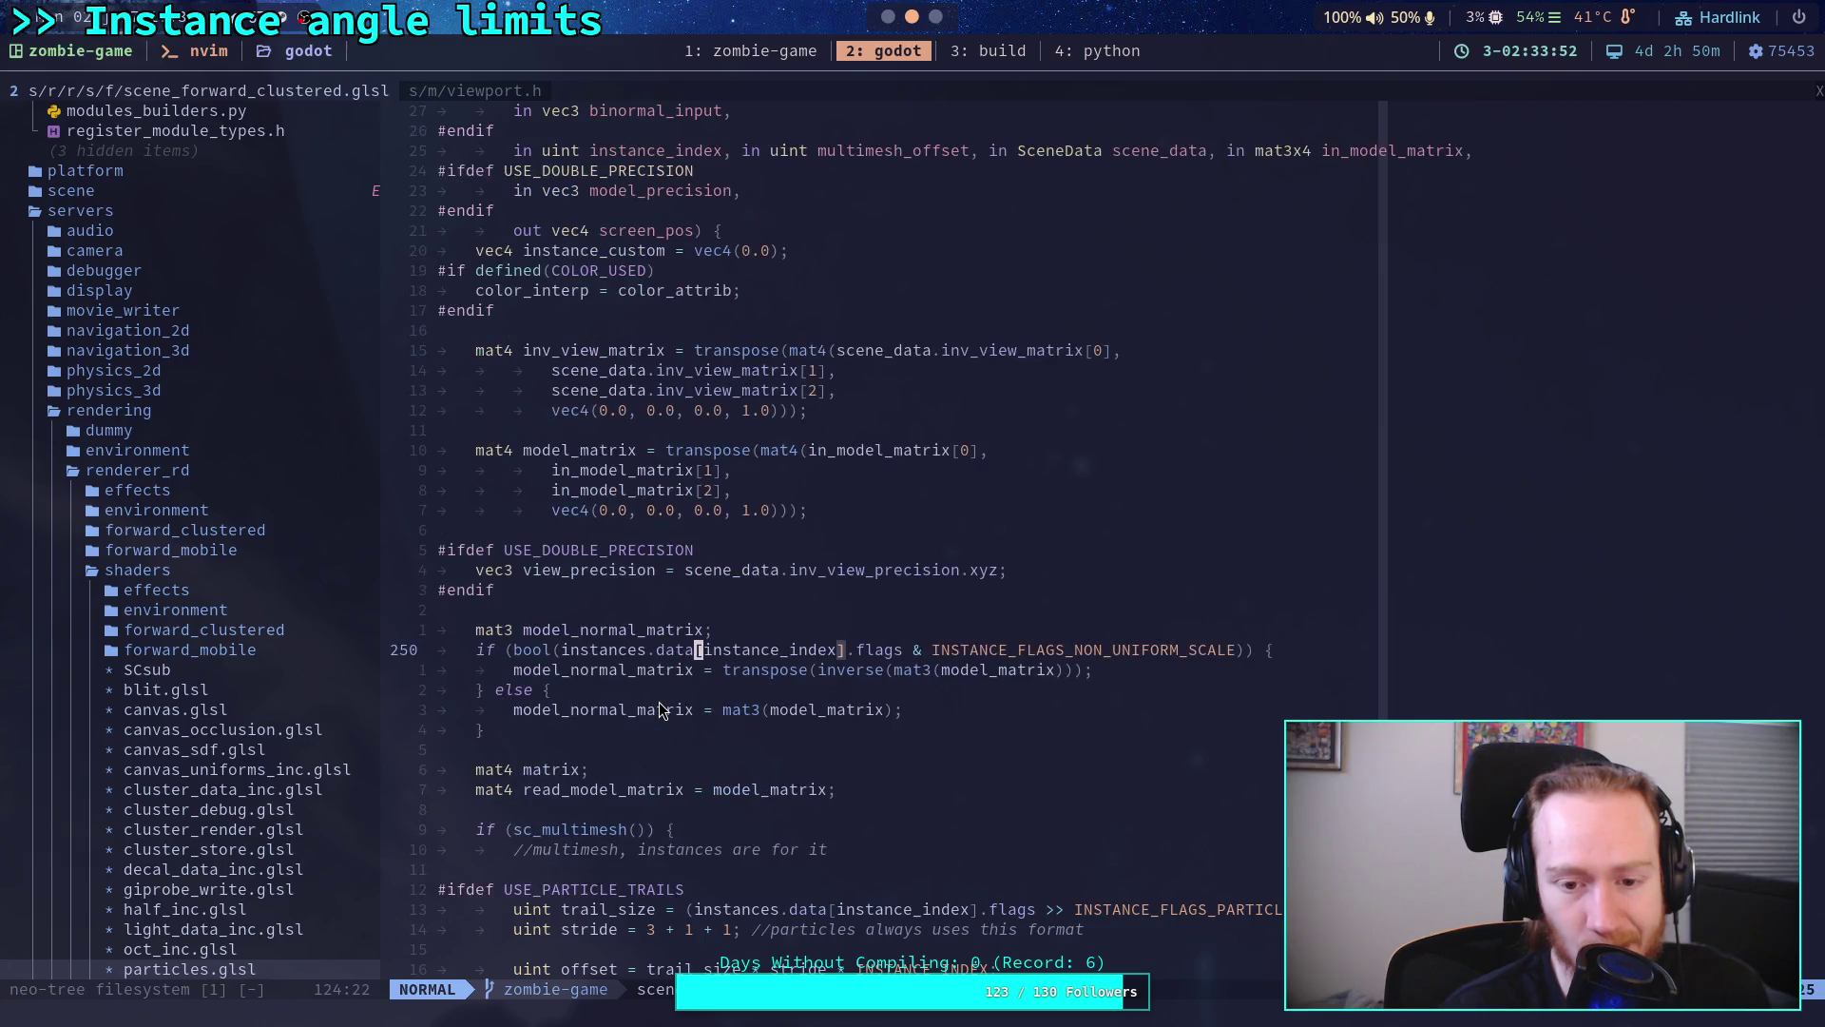
scroll(660, 709, down, 2)
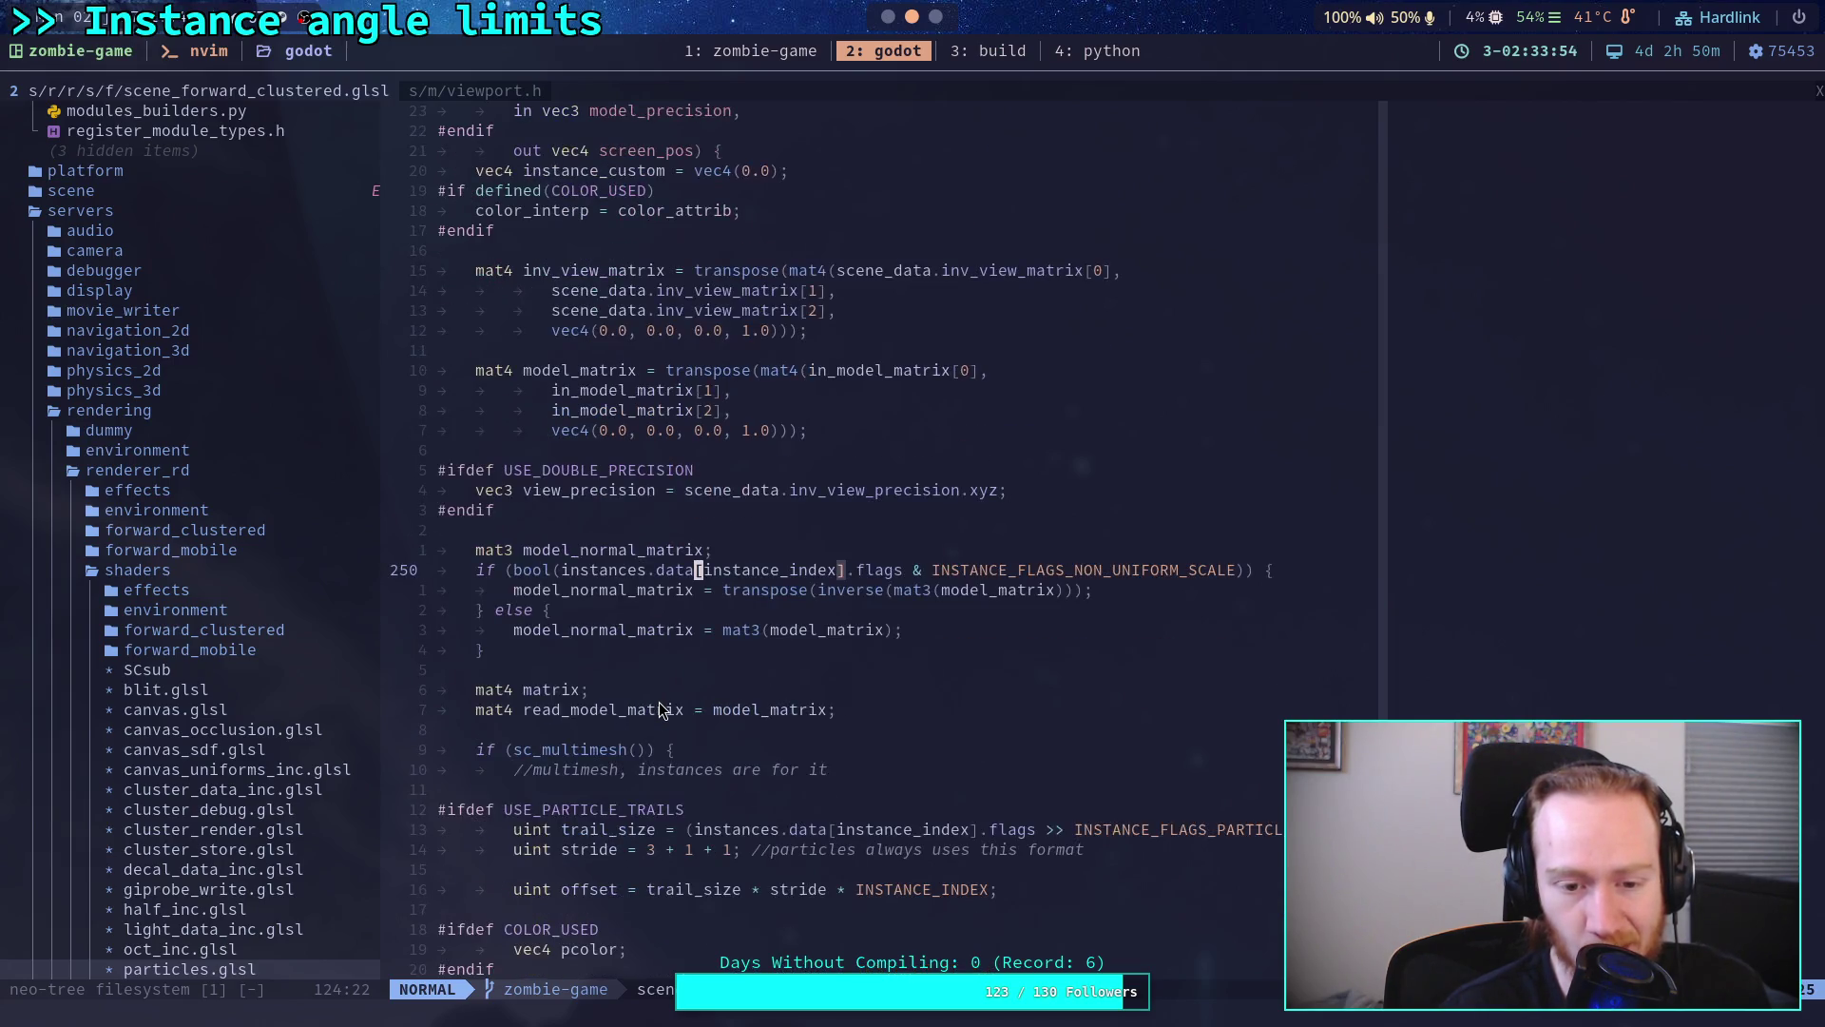
scroll(660, 709, down, 2)
scroll(659, 708, down, 2)
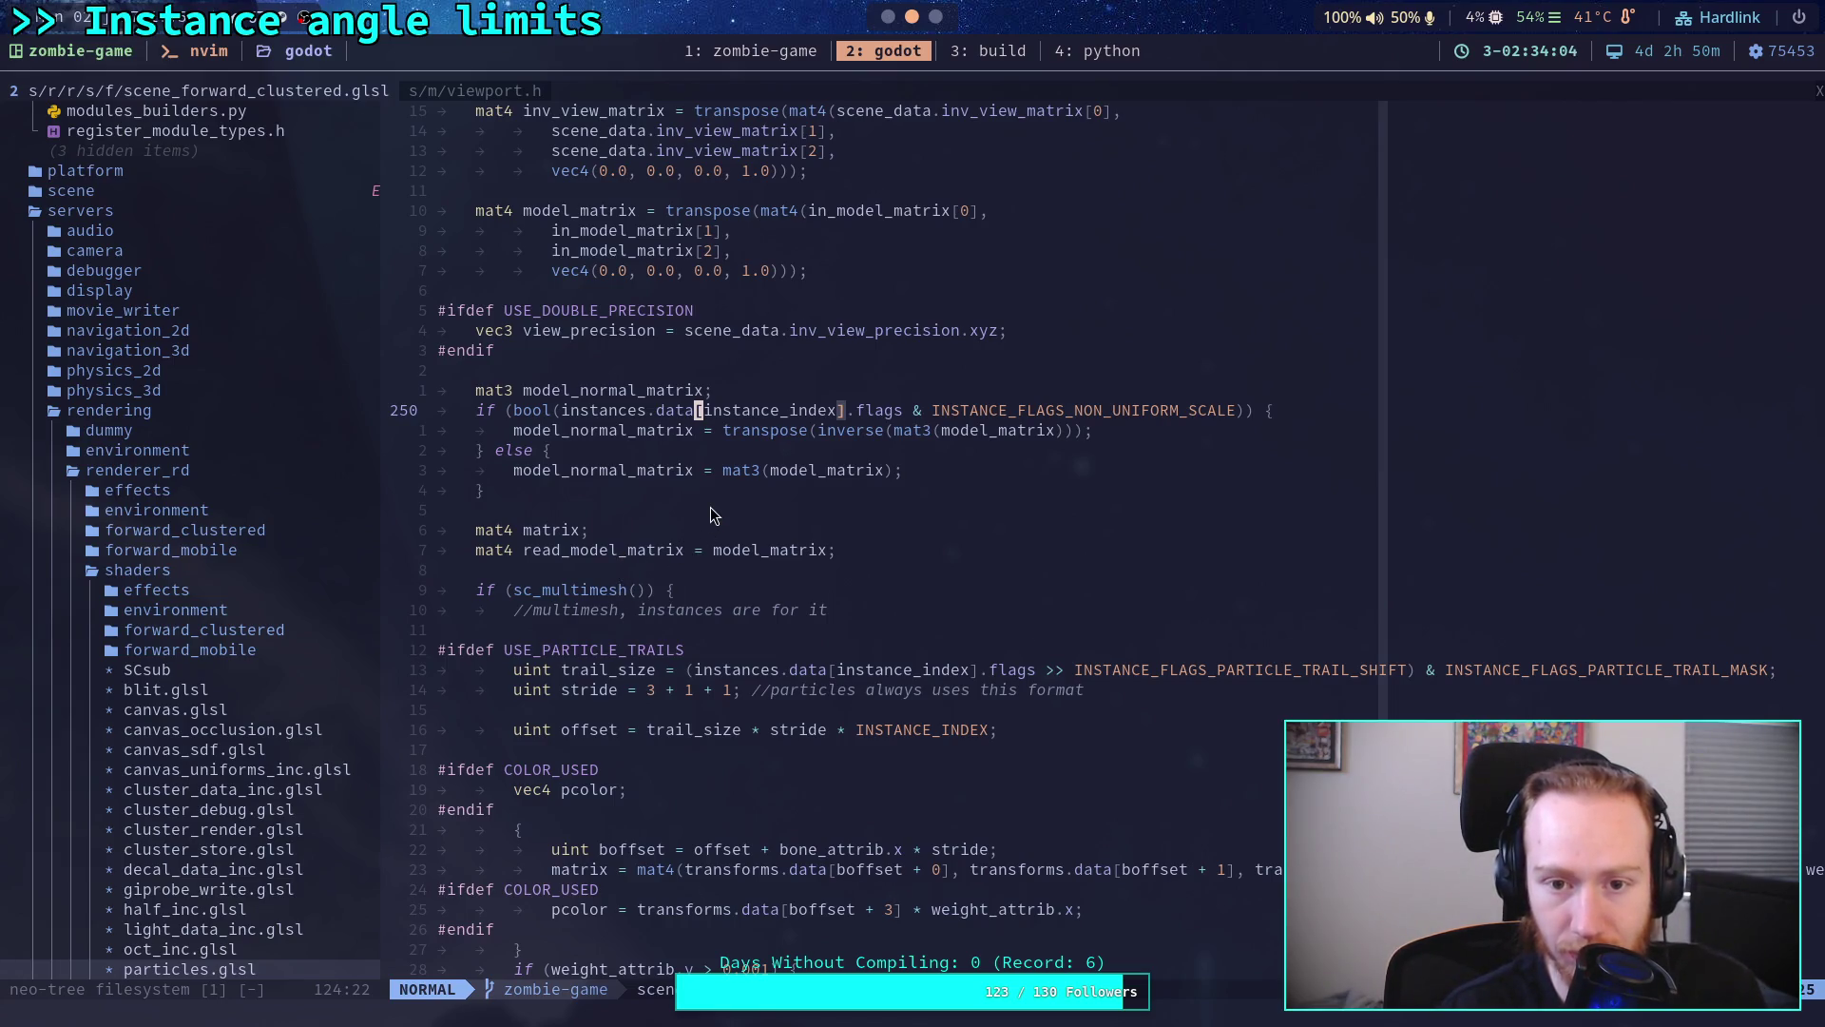
Step: Open particles.glsl from the shaders file tree
click(697, 649)
click(320, 959)
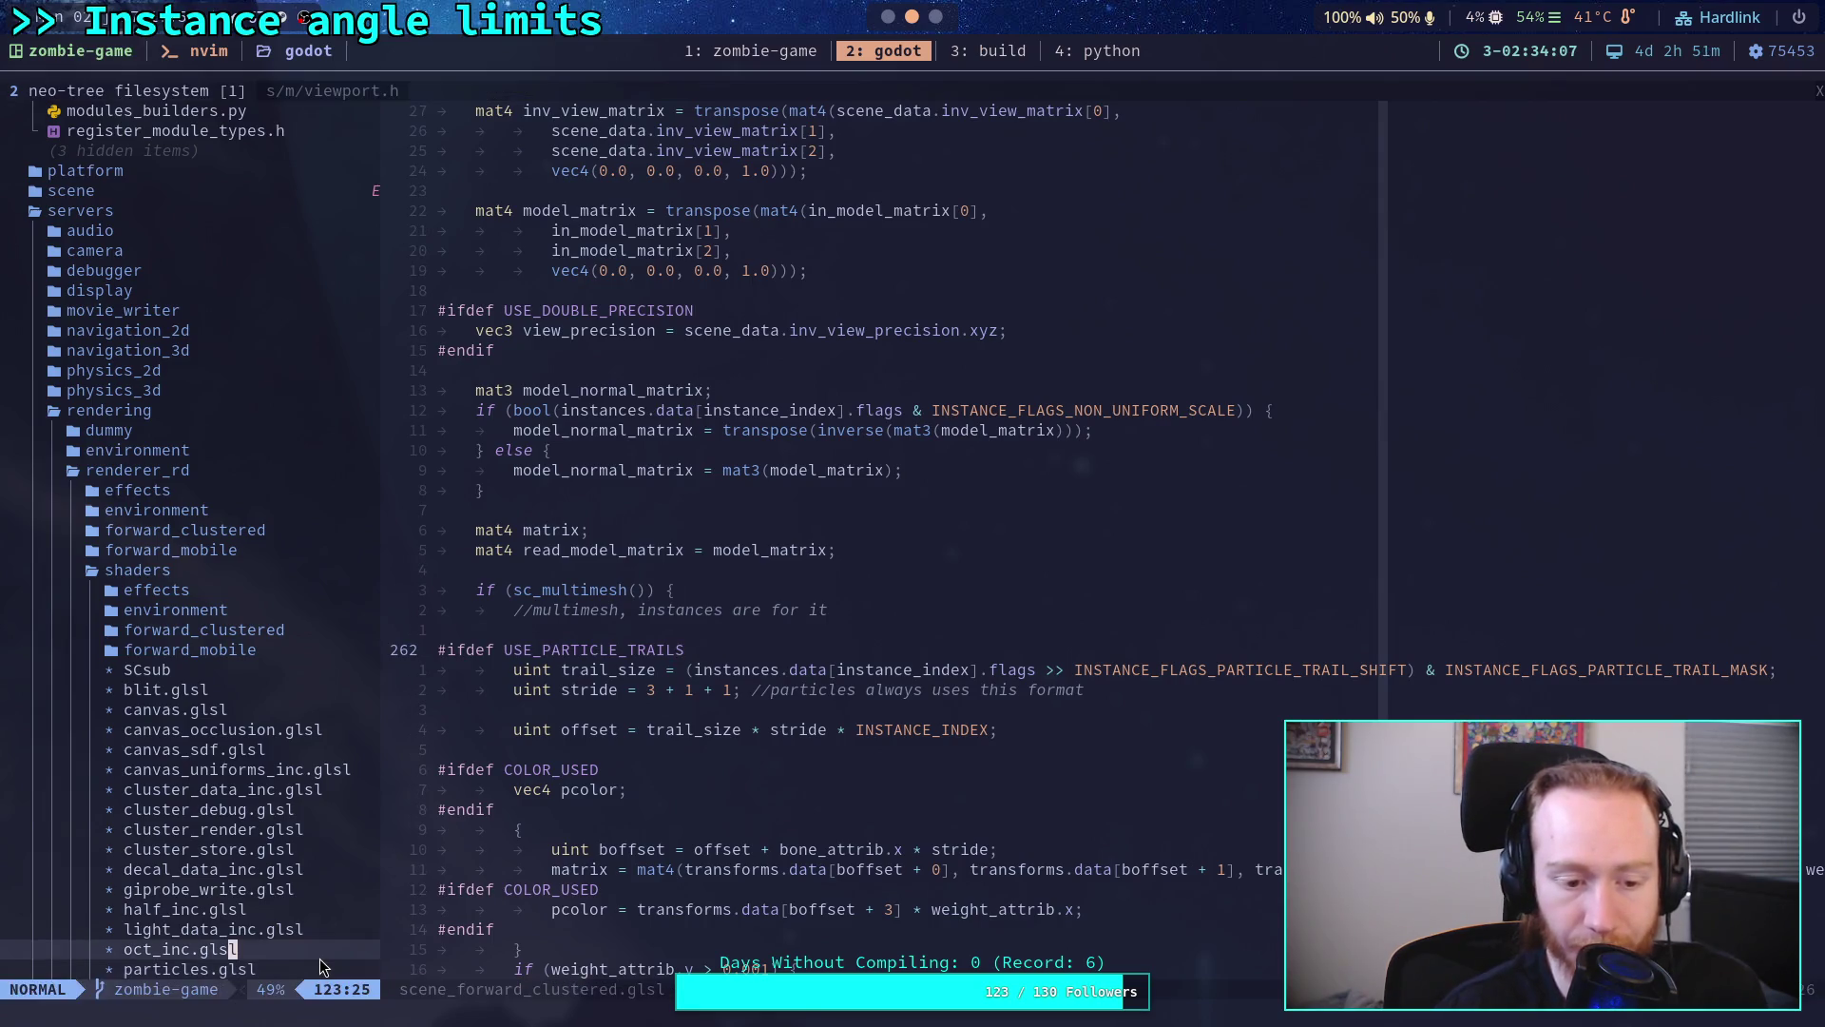
key(j)
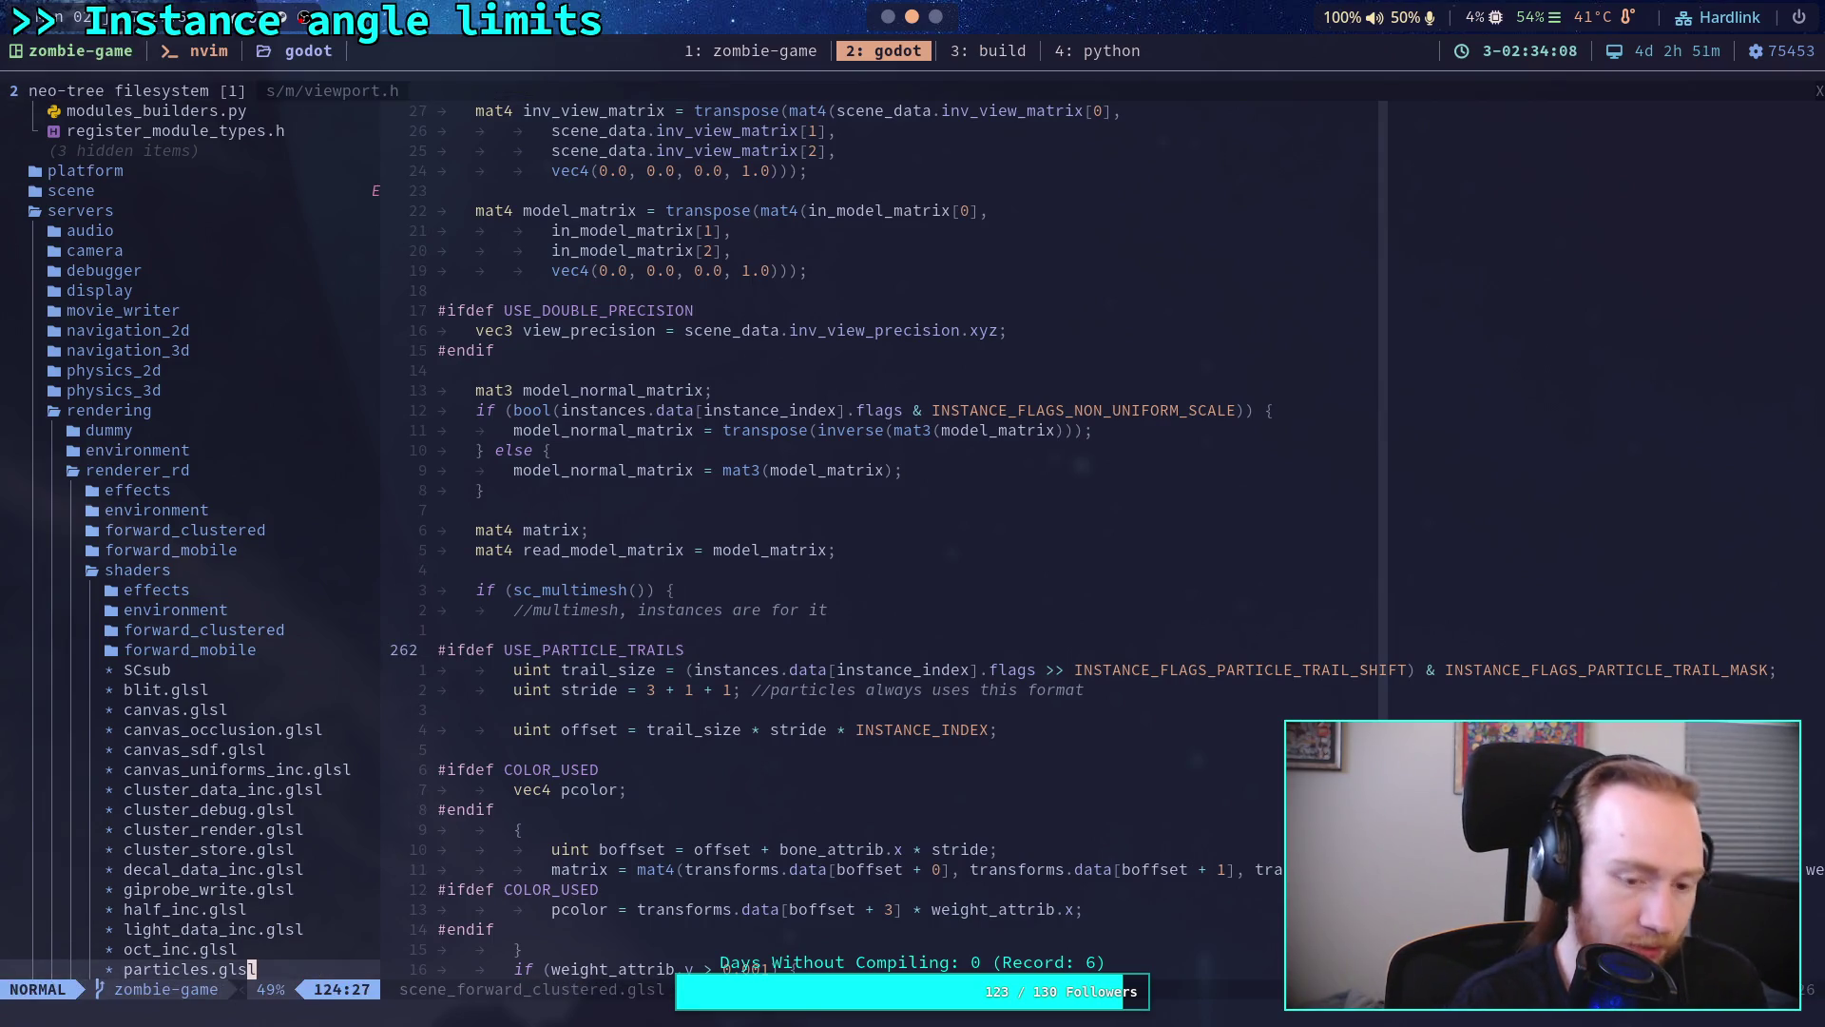
key(Return)
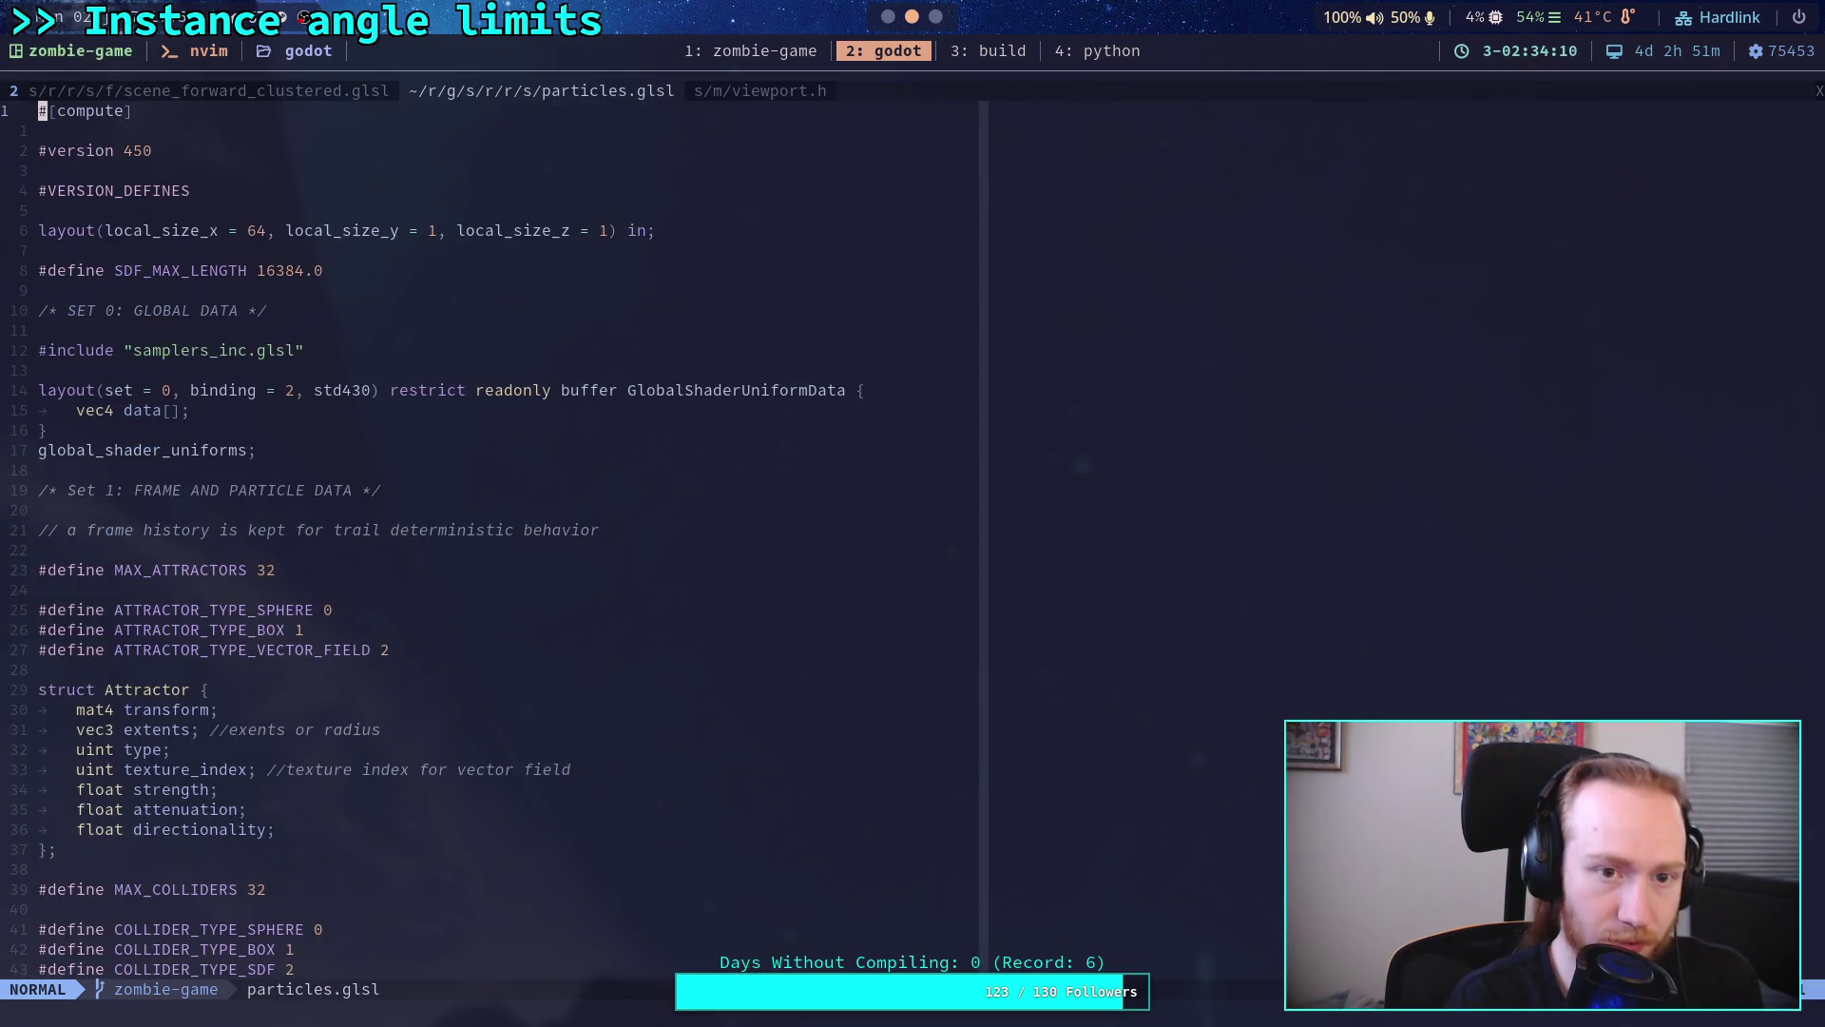
Step: Live grep '#CODE : LIG' and open scene_forward_lights_inc.glsl at its light code marker
key(space)
text(fg)
text(#)
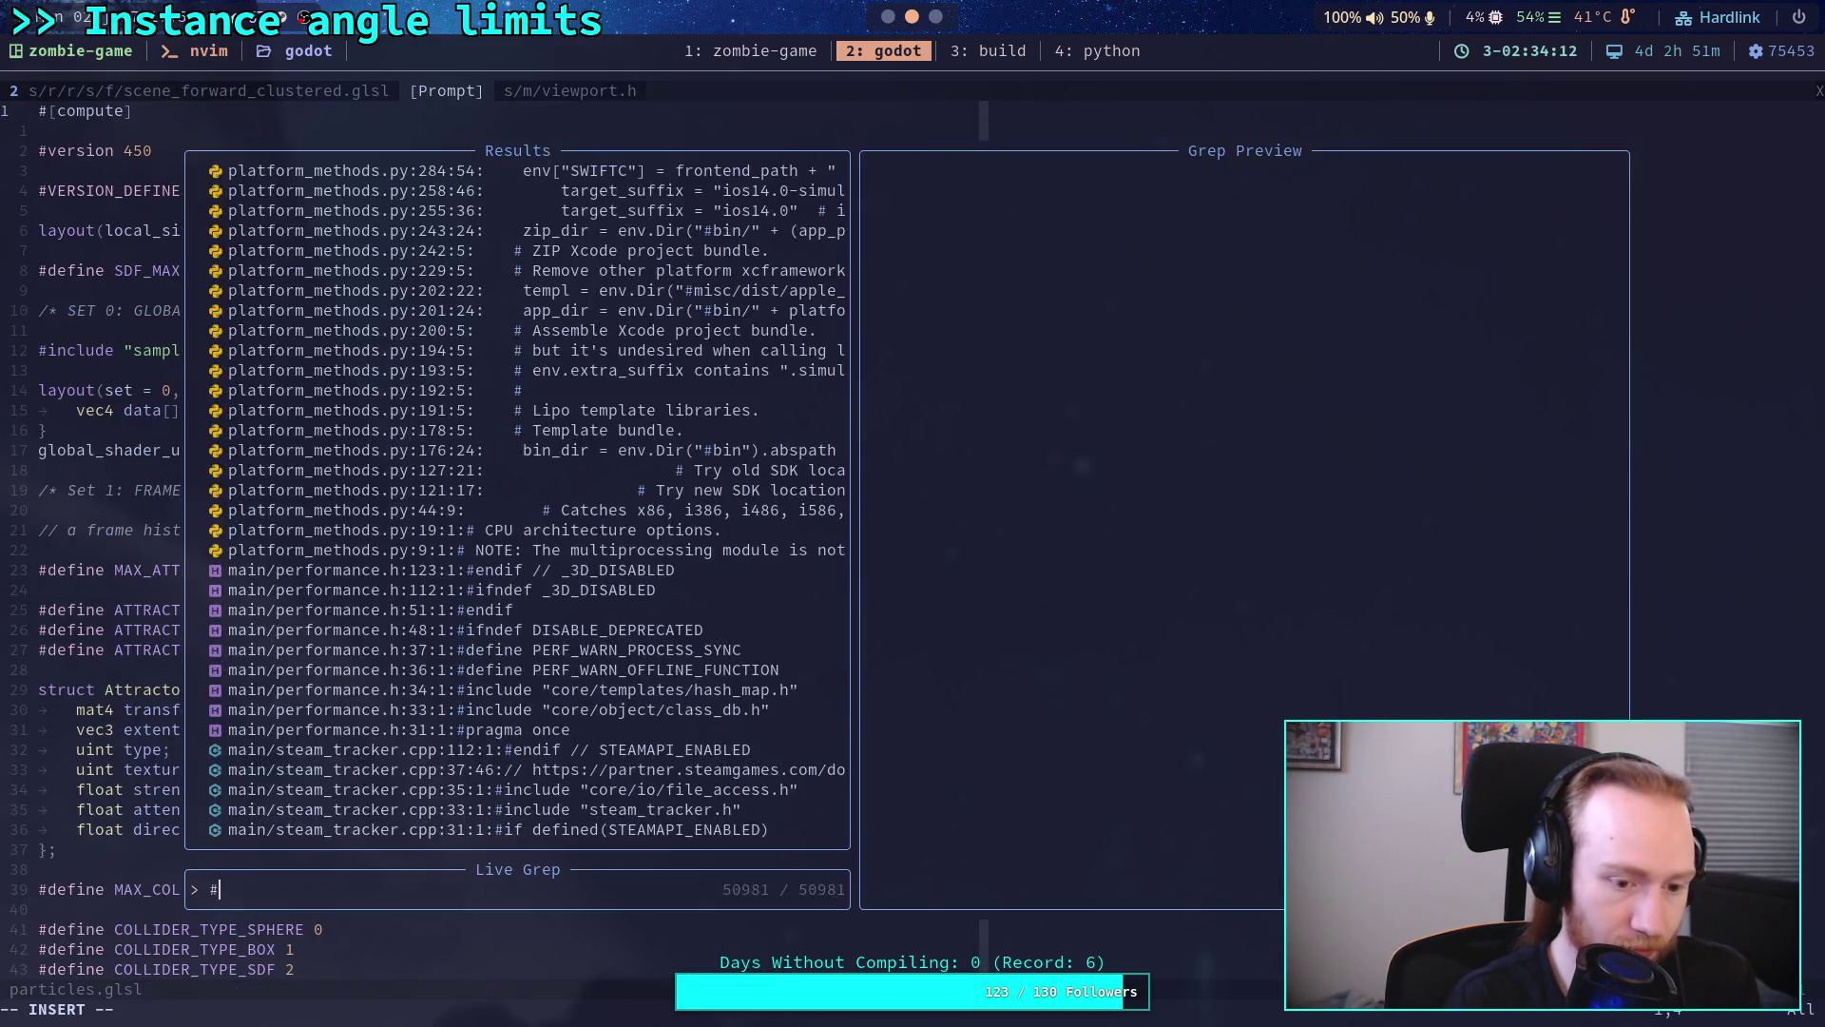
text(CODE : LIG)
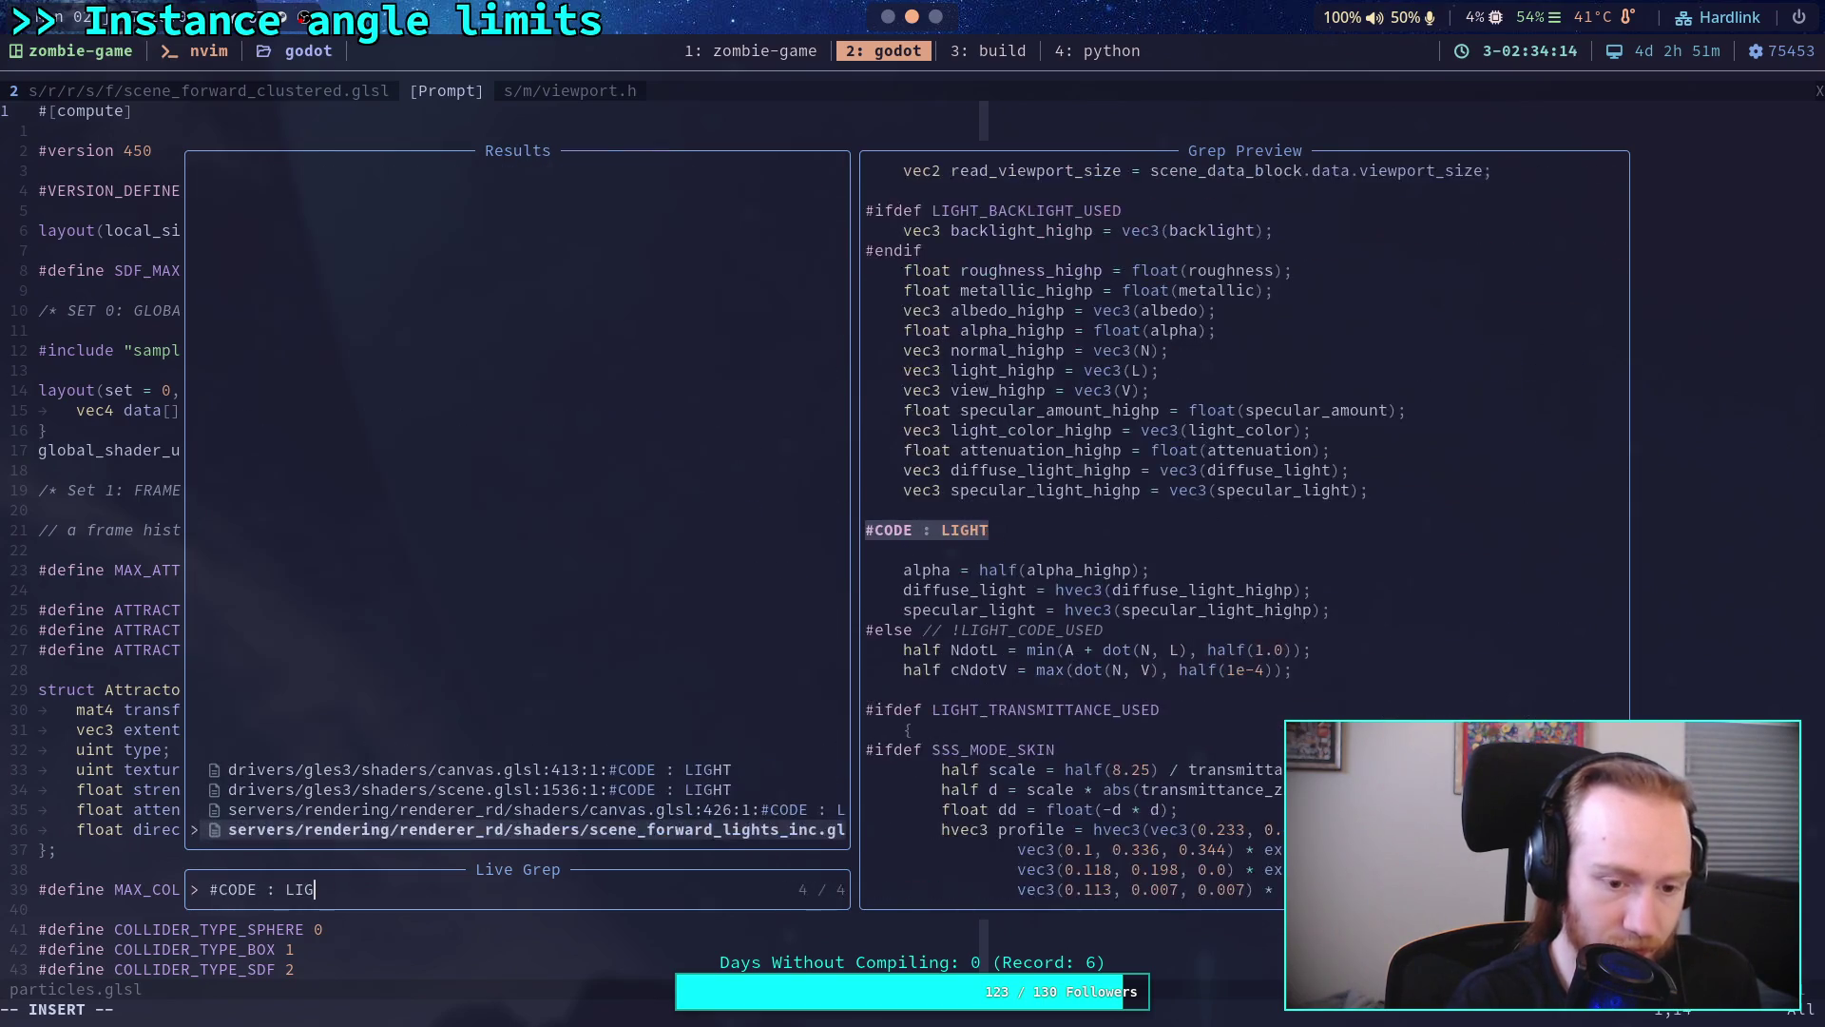
key(Up)
key(Up)
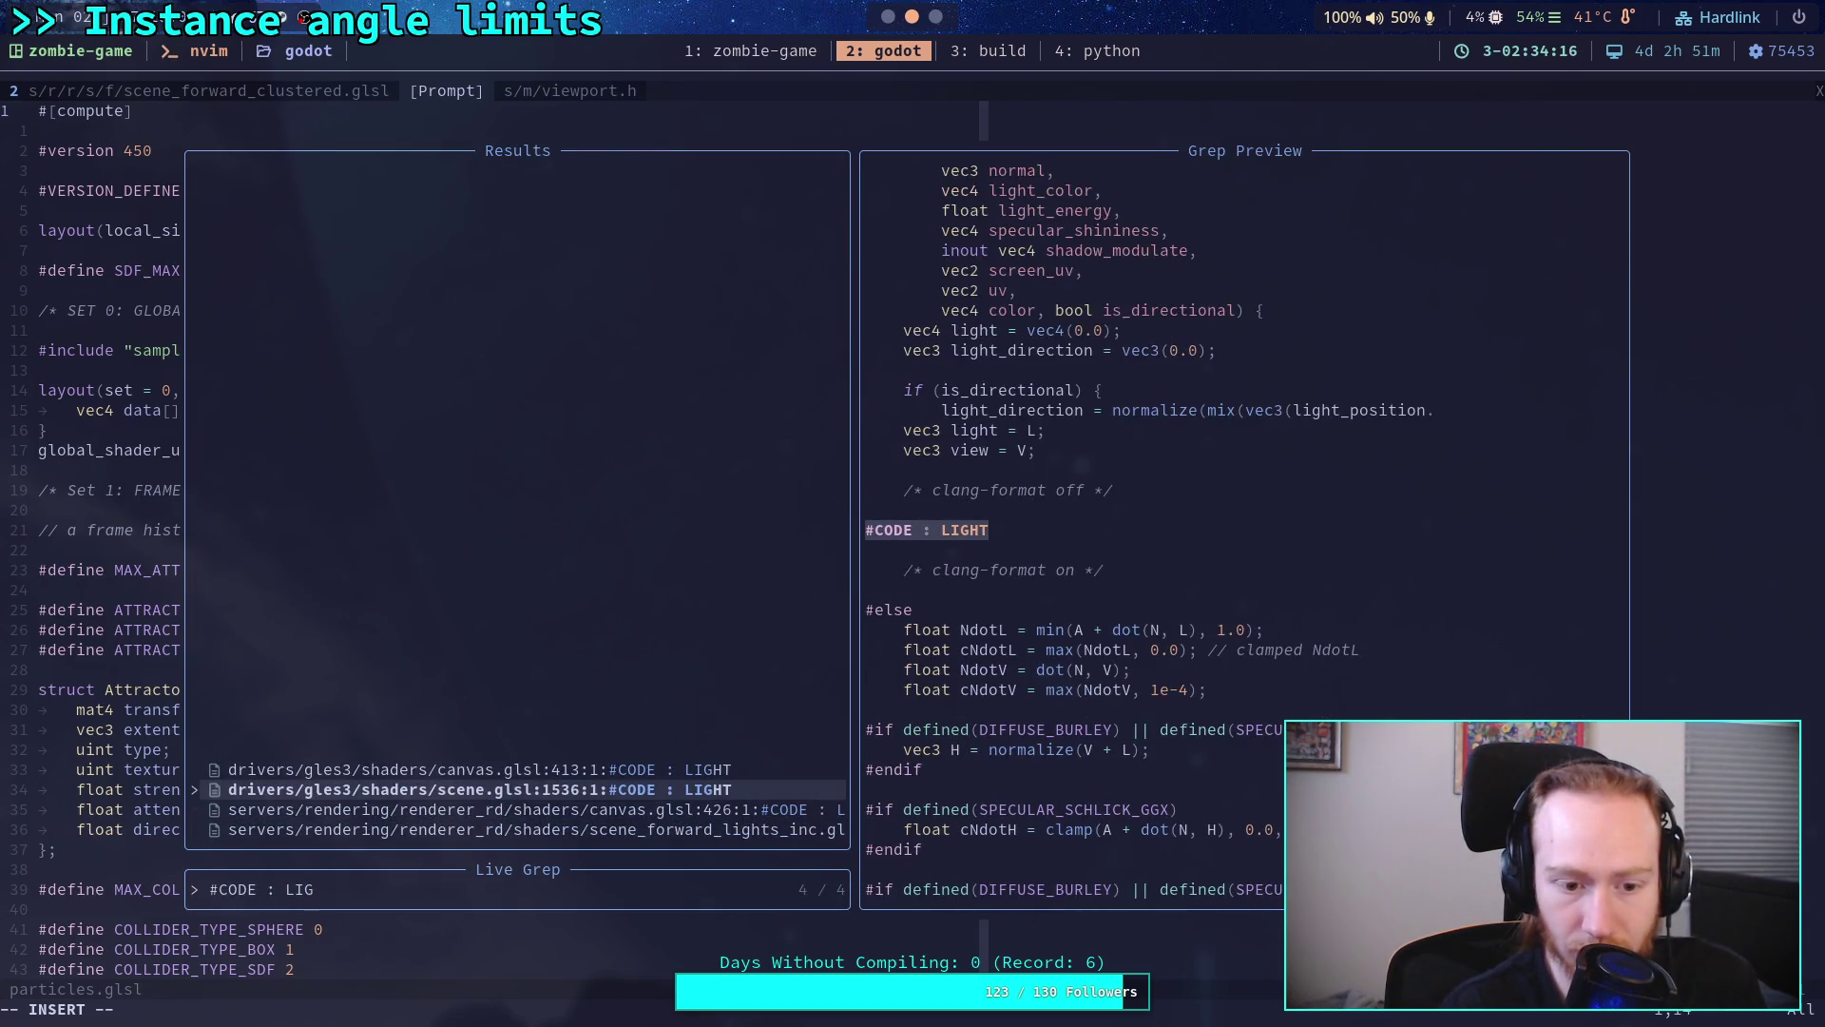
key(Down)
key(Down)
key(Return)
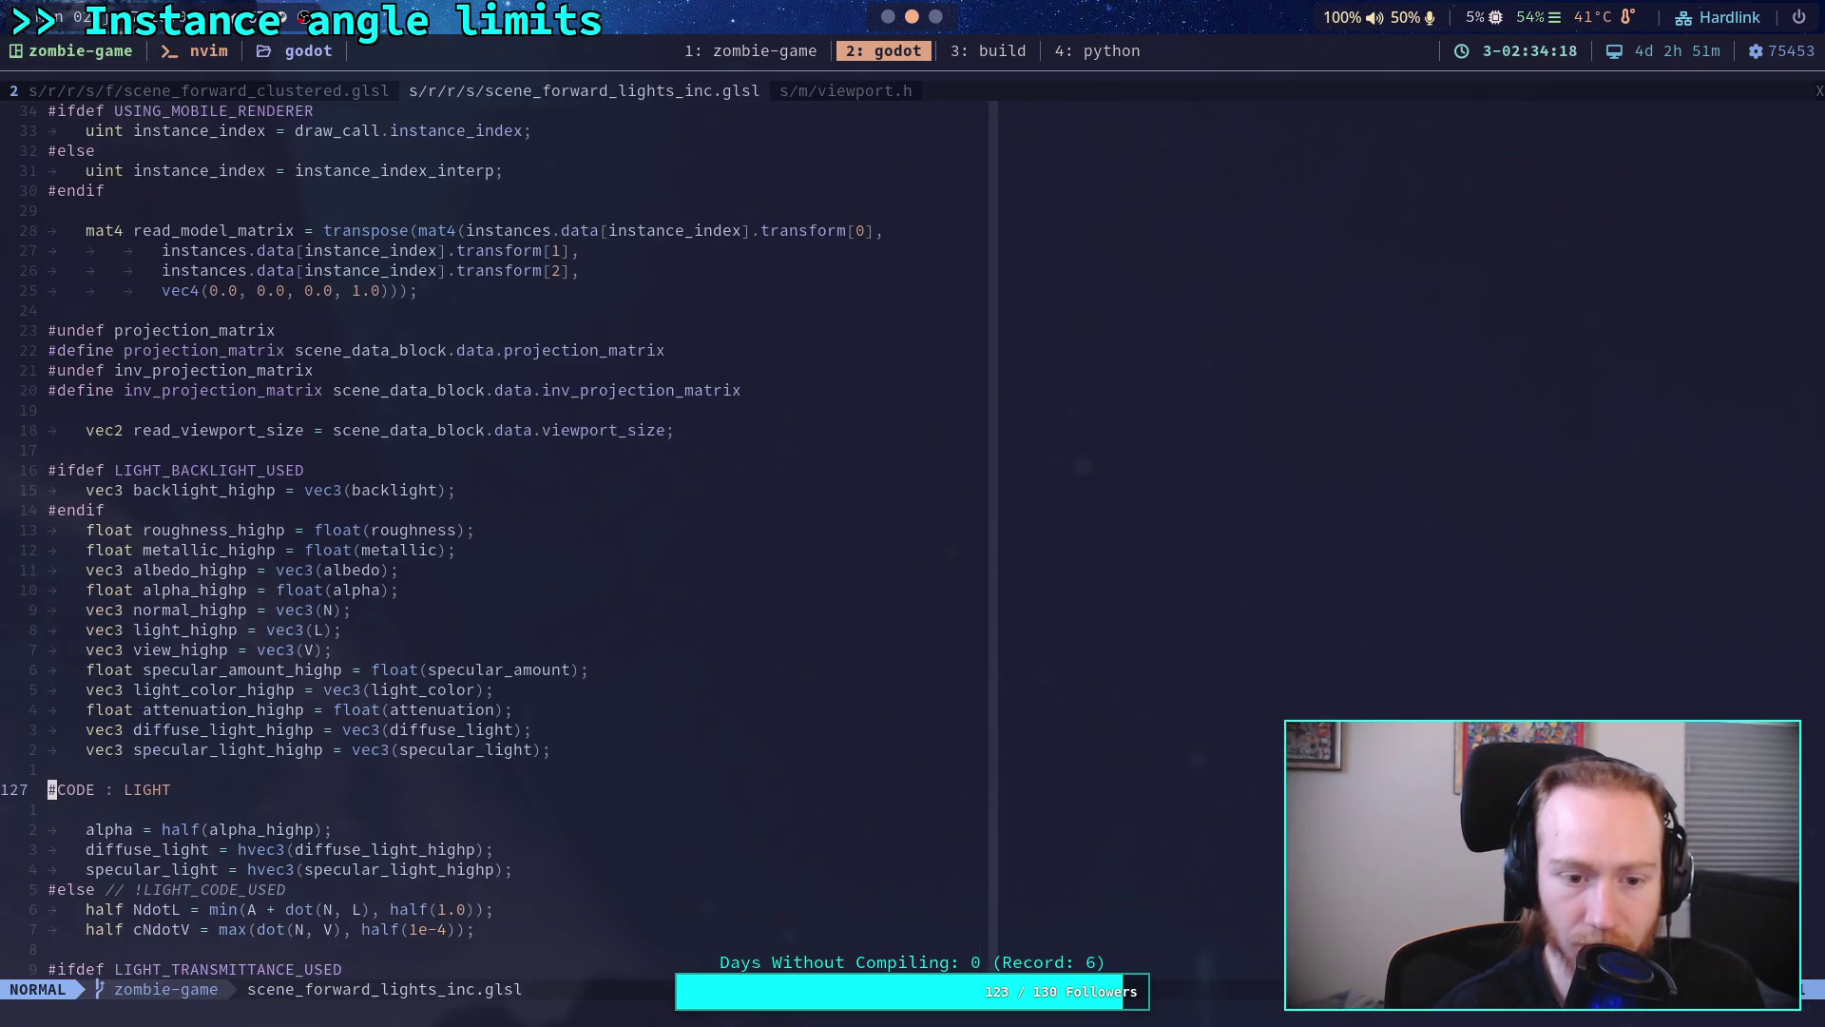
scroll(606, 823, down, 1)
scroll(555, 786, down, 4)
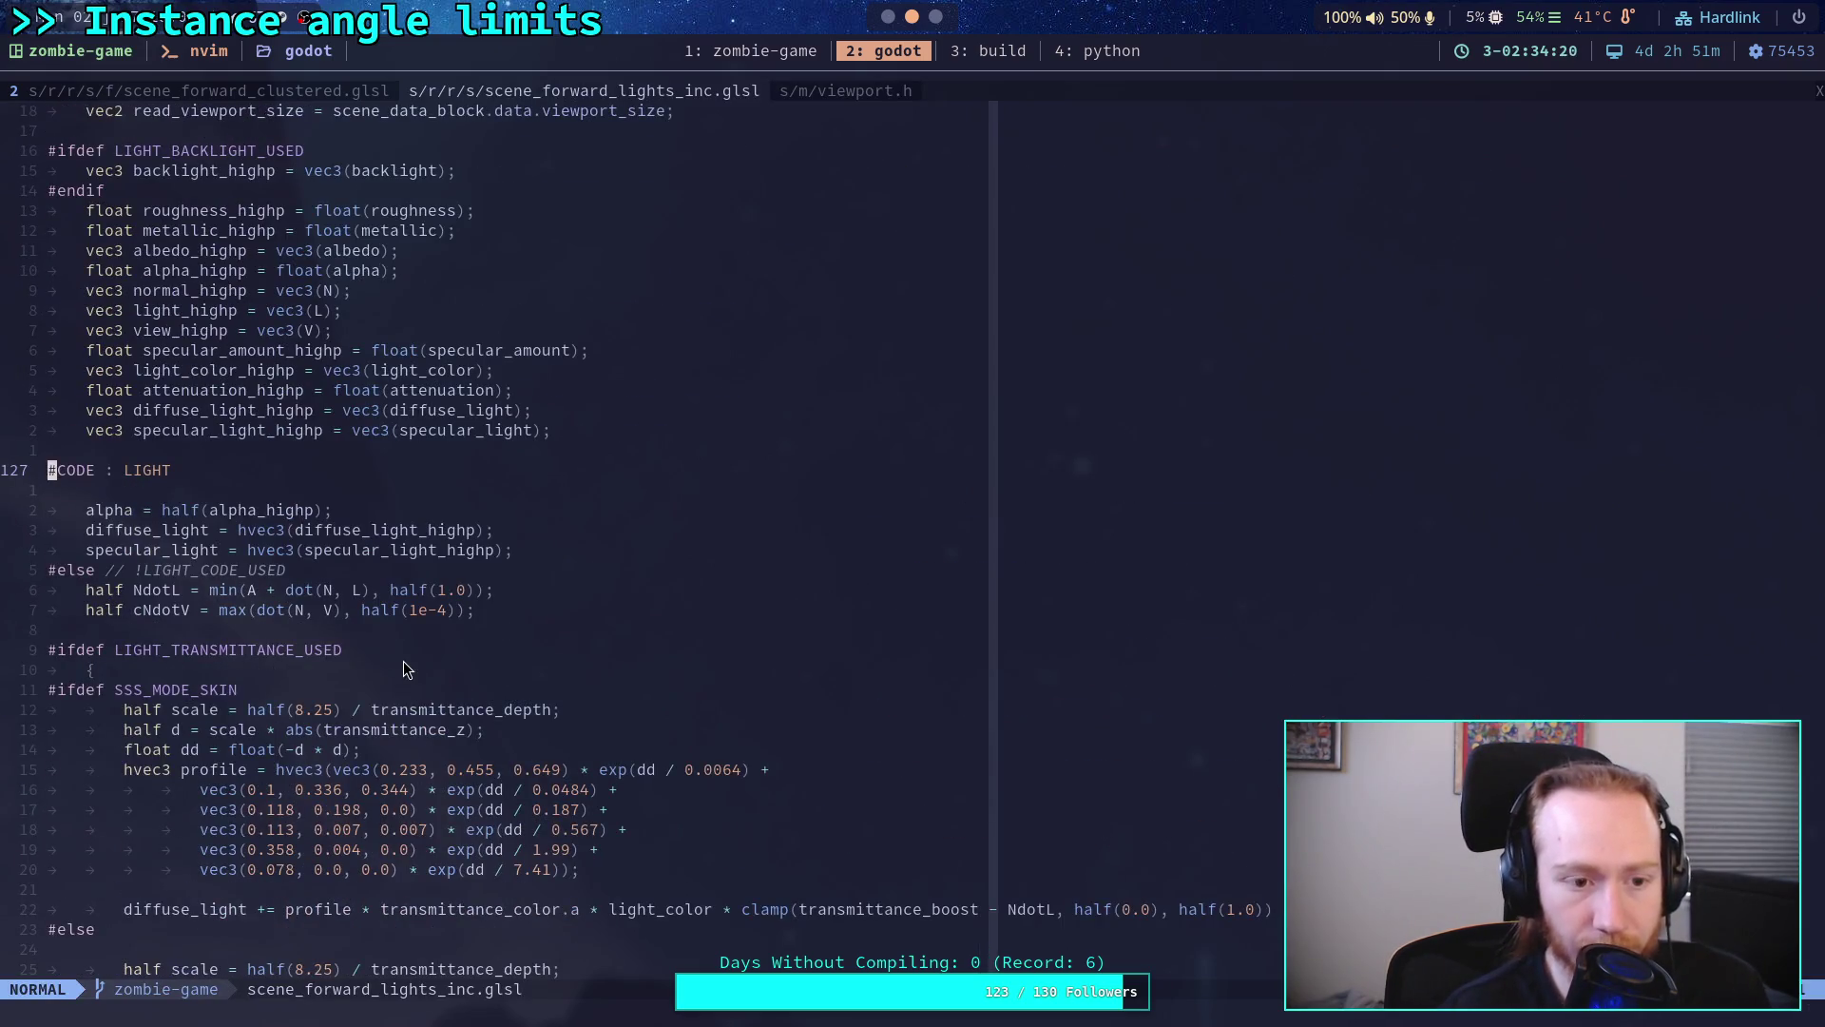
scroll(404, 659, up, 4)
scroll(306, 629, up, 3)
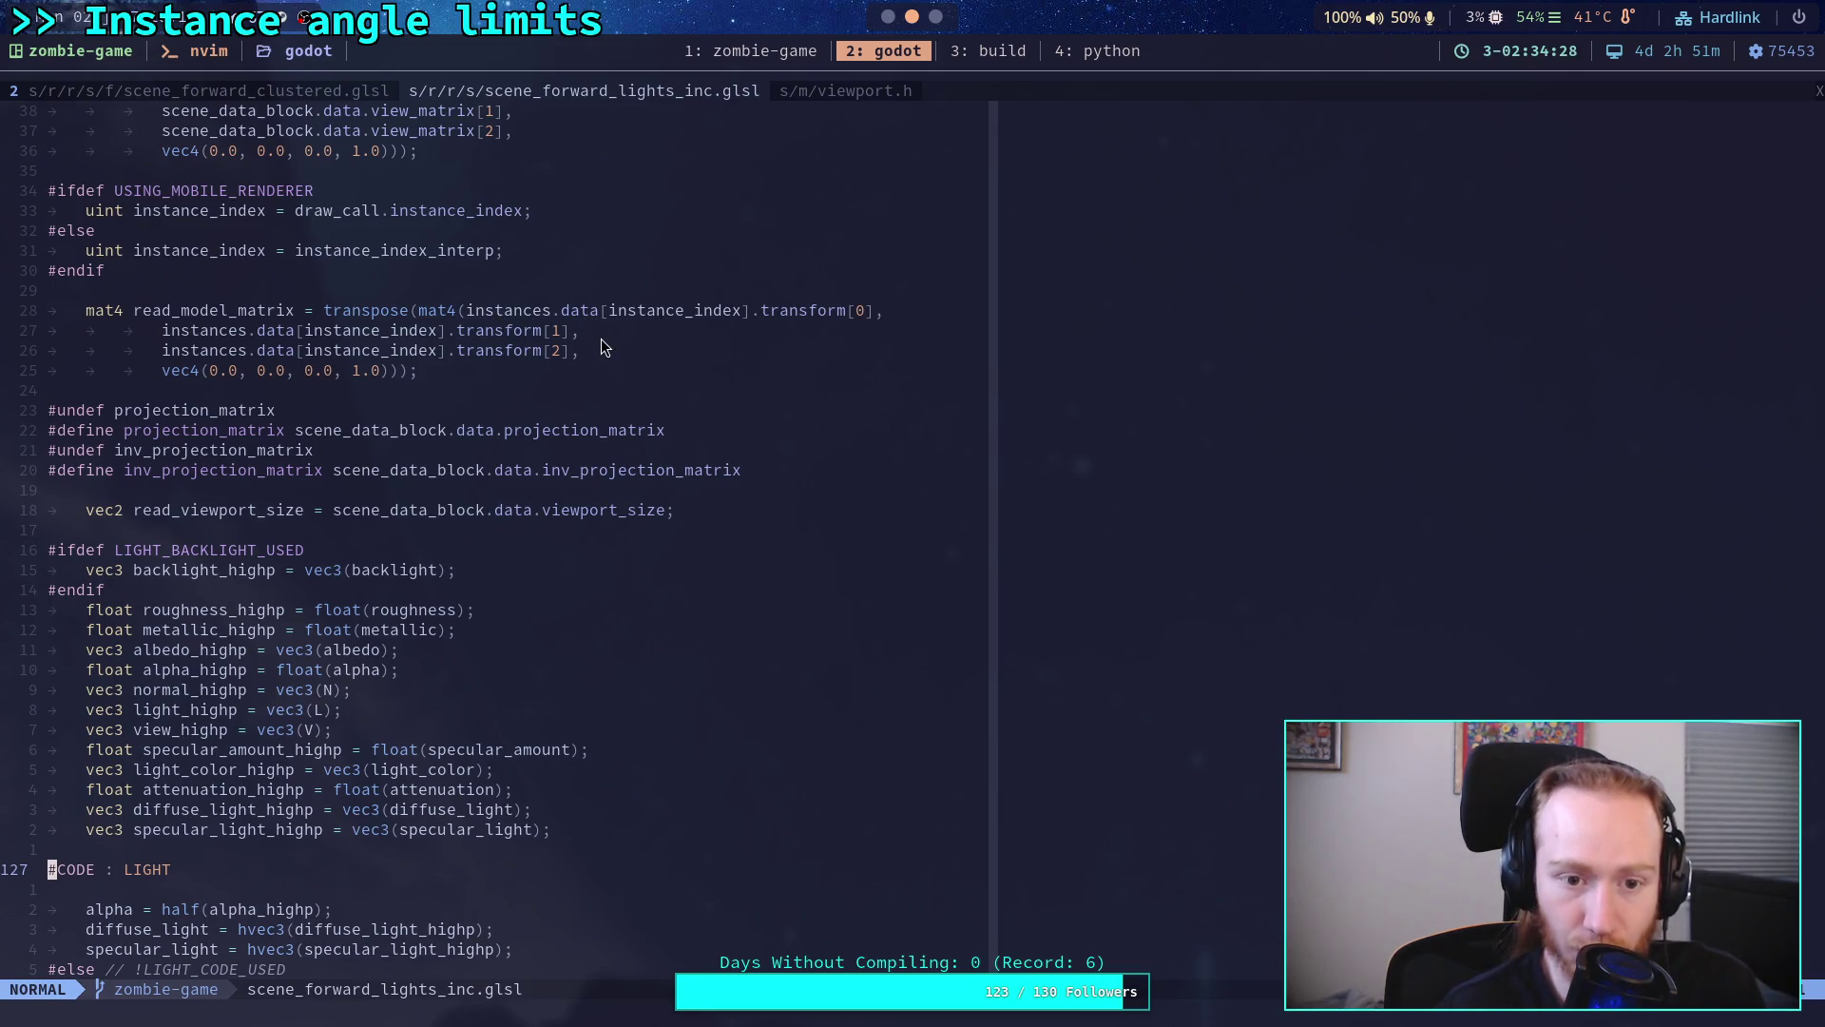
Step: Switch back to the scene_forward_clustered.glsl buffer
click(321, 92)
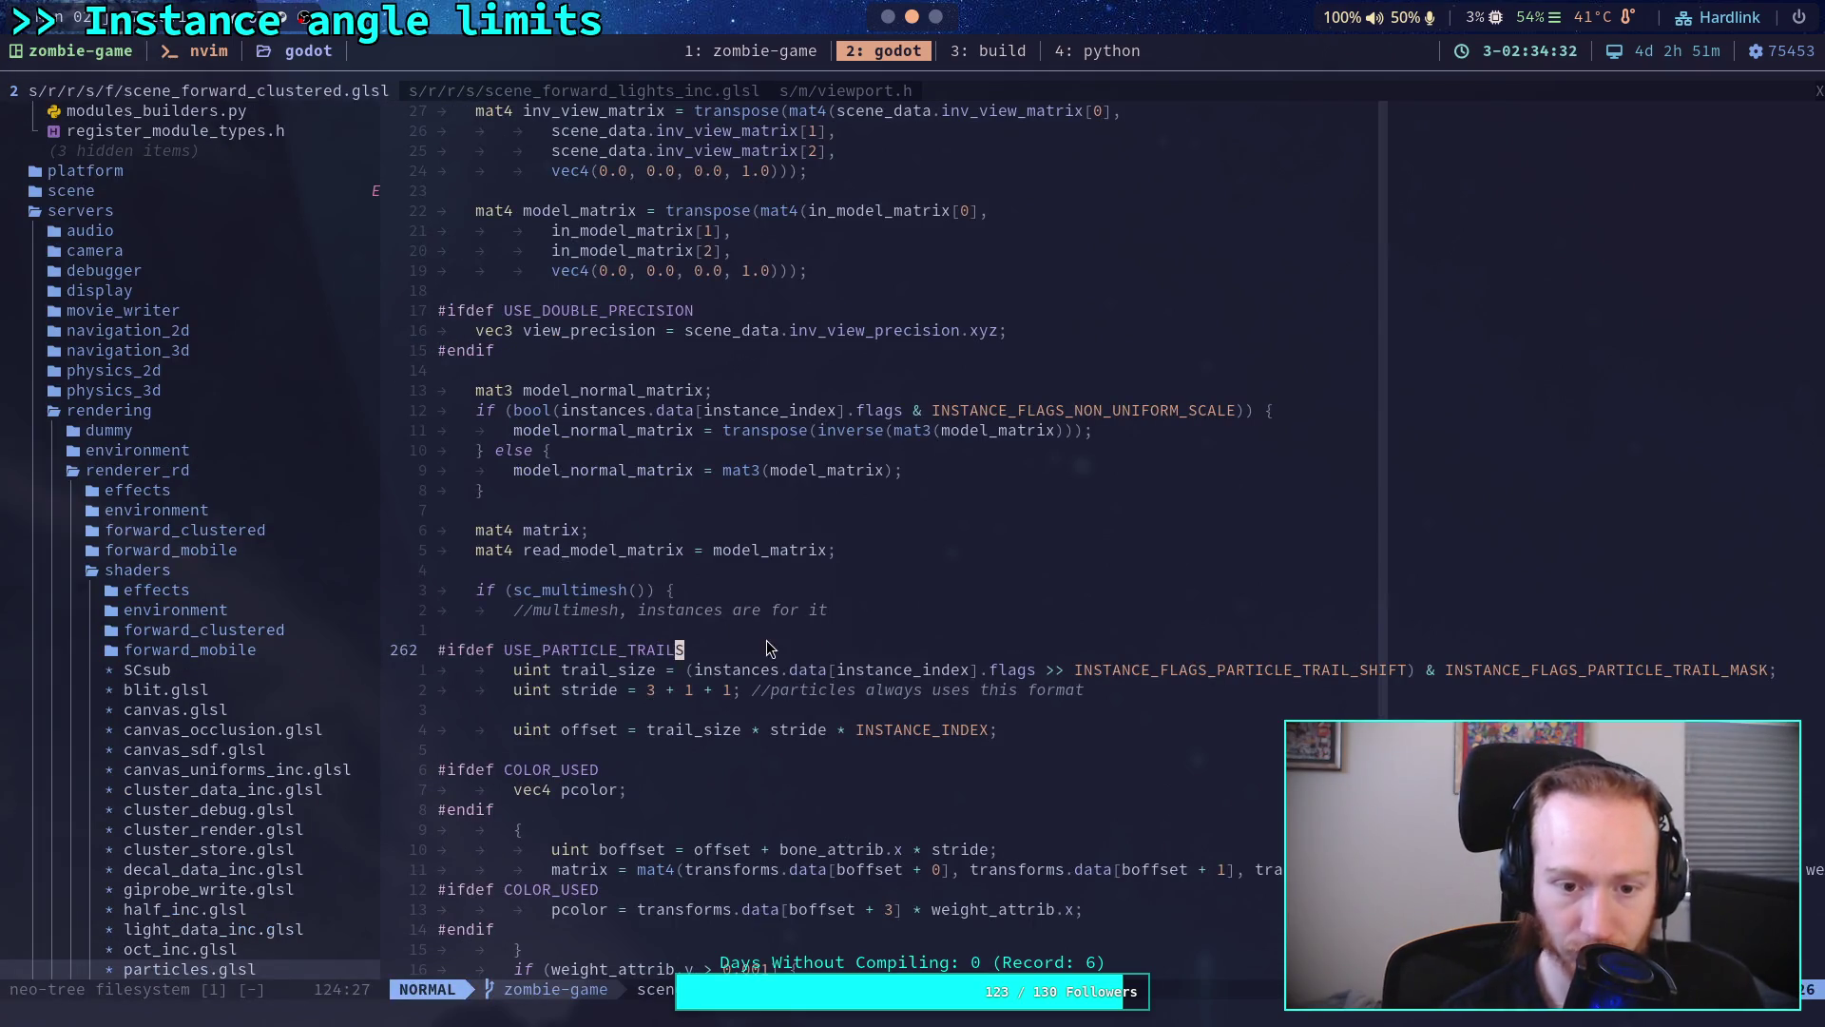
scroll(784, 546, up, 3)
scroll(792, 605, up, 3)
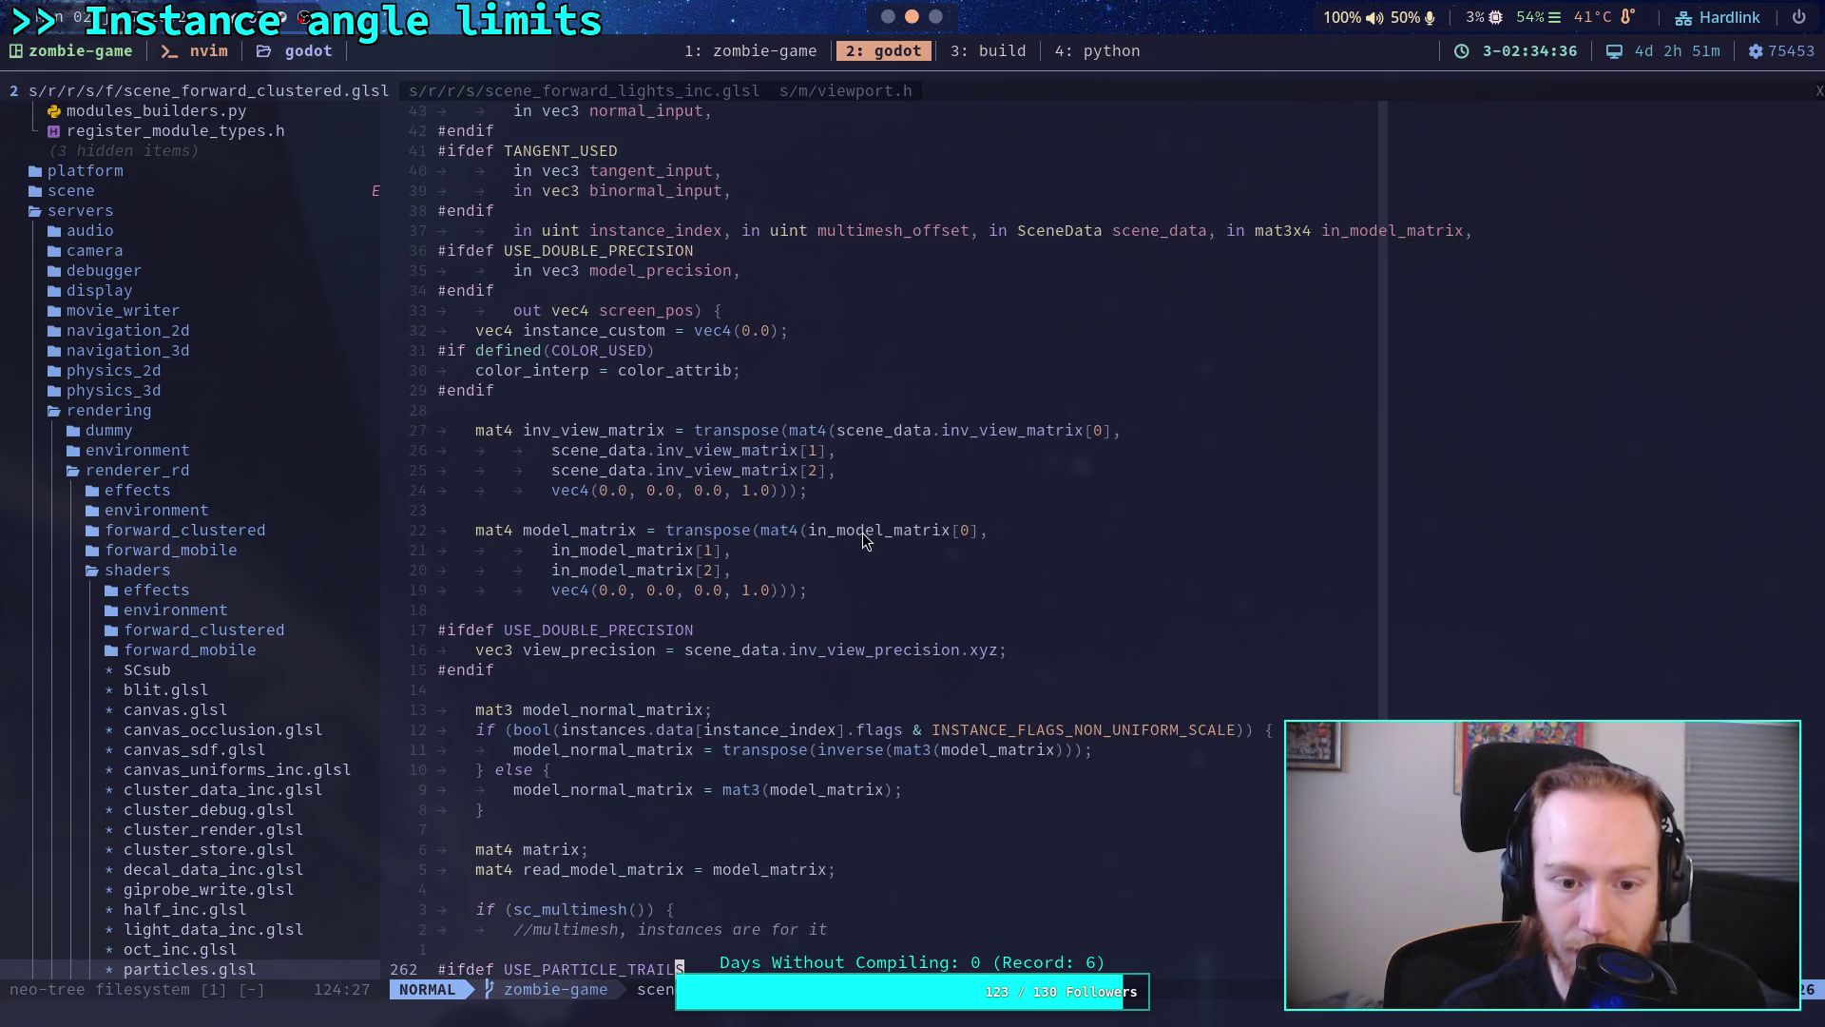
scroll(863, 531, up, 5)
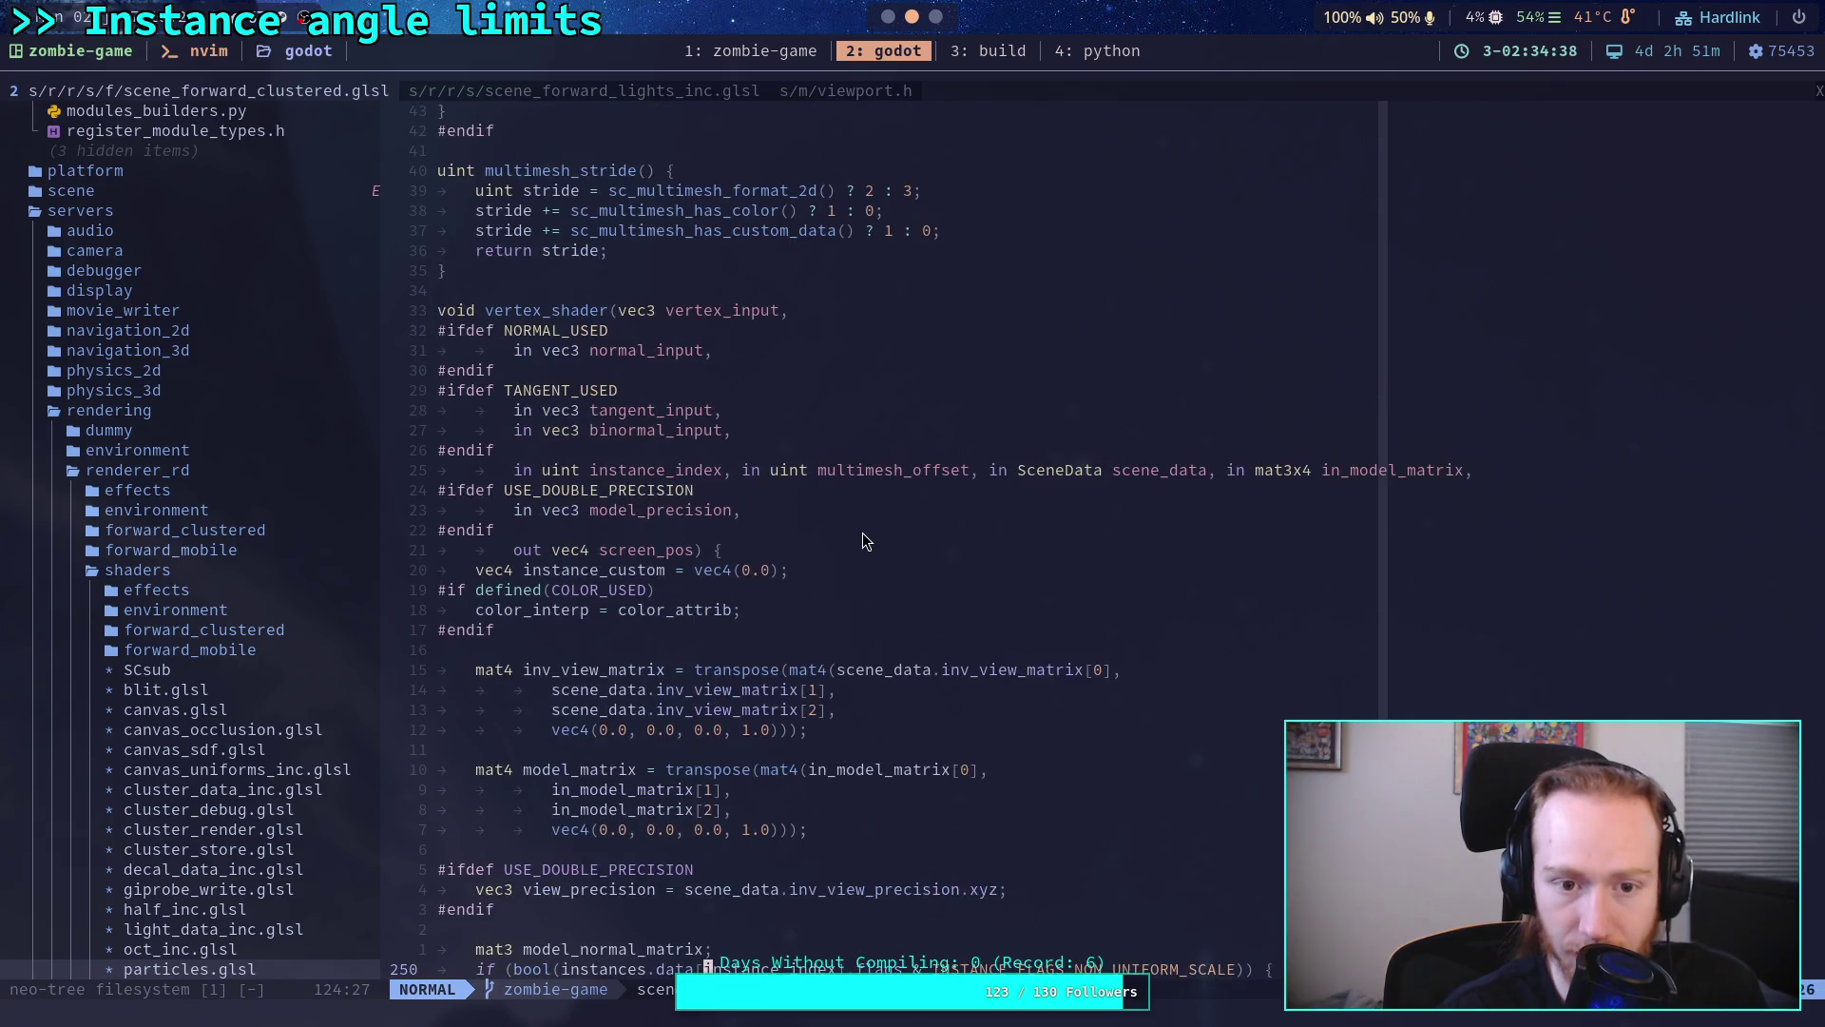
scroll(863, 531, up, 2)
scroll(862, 533, up, 1)
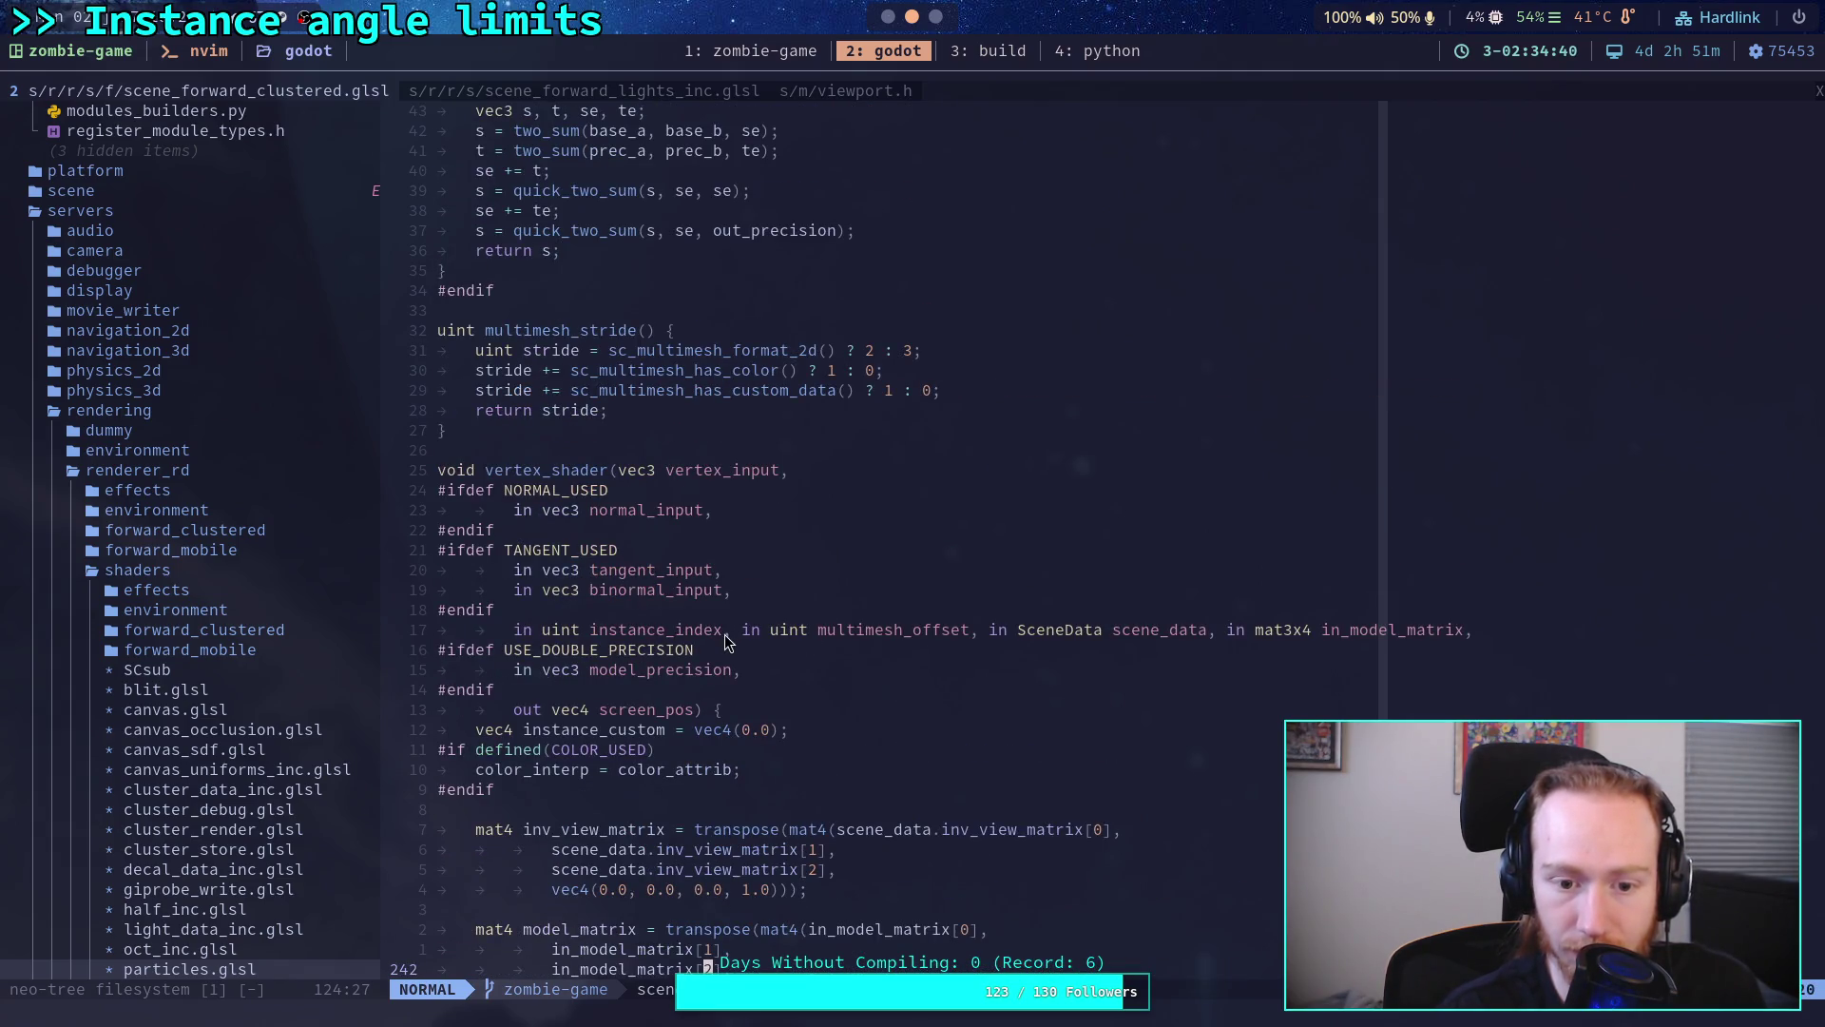
scroll(733, 604, down, 13)
scroll(733, 605, down, 13)
scroll(734, 605, down, 13)
scroll(733, 605, down, 13)
scroll(734, 609, down, 14)
scroll(733, 609, down, 14)
scroll(733, 609, down, 14)
scroll(734, 610, down, 14)
scroll(734, 610, down, 17)
scroll(733, 610, down, 17)
scroll(732, 611, down, 17)
scroll(733, 611, down, 17)
scroll(734, 610, down, 8)
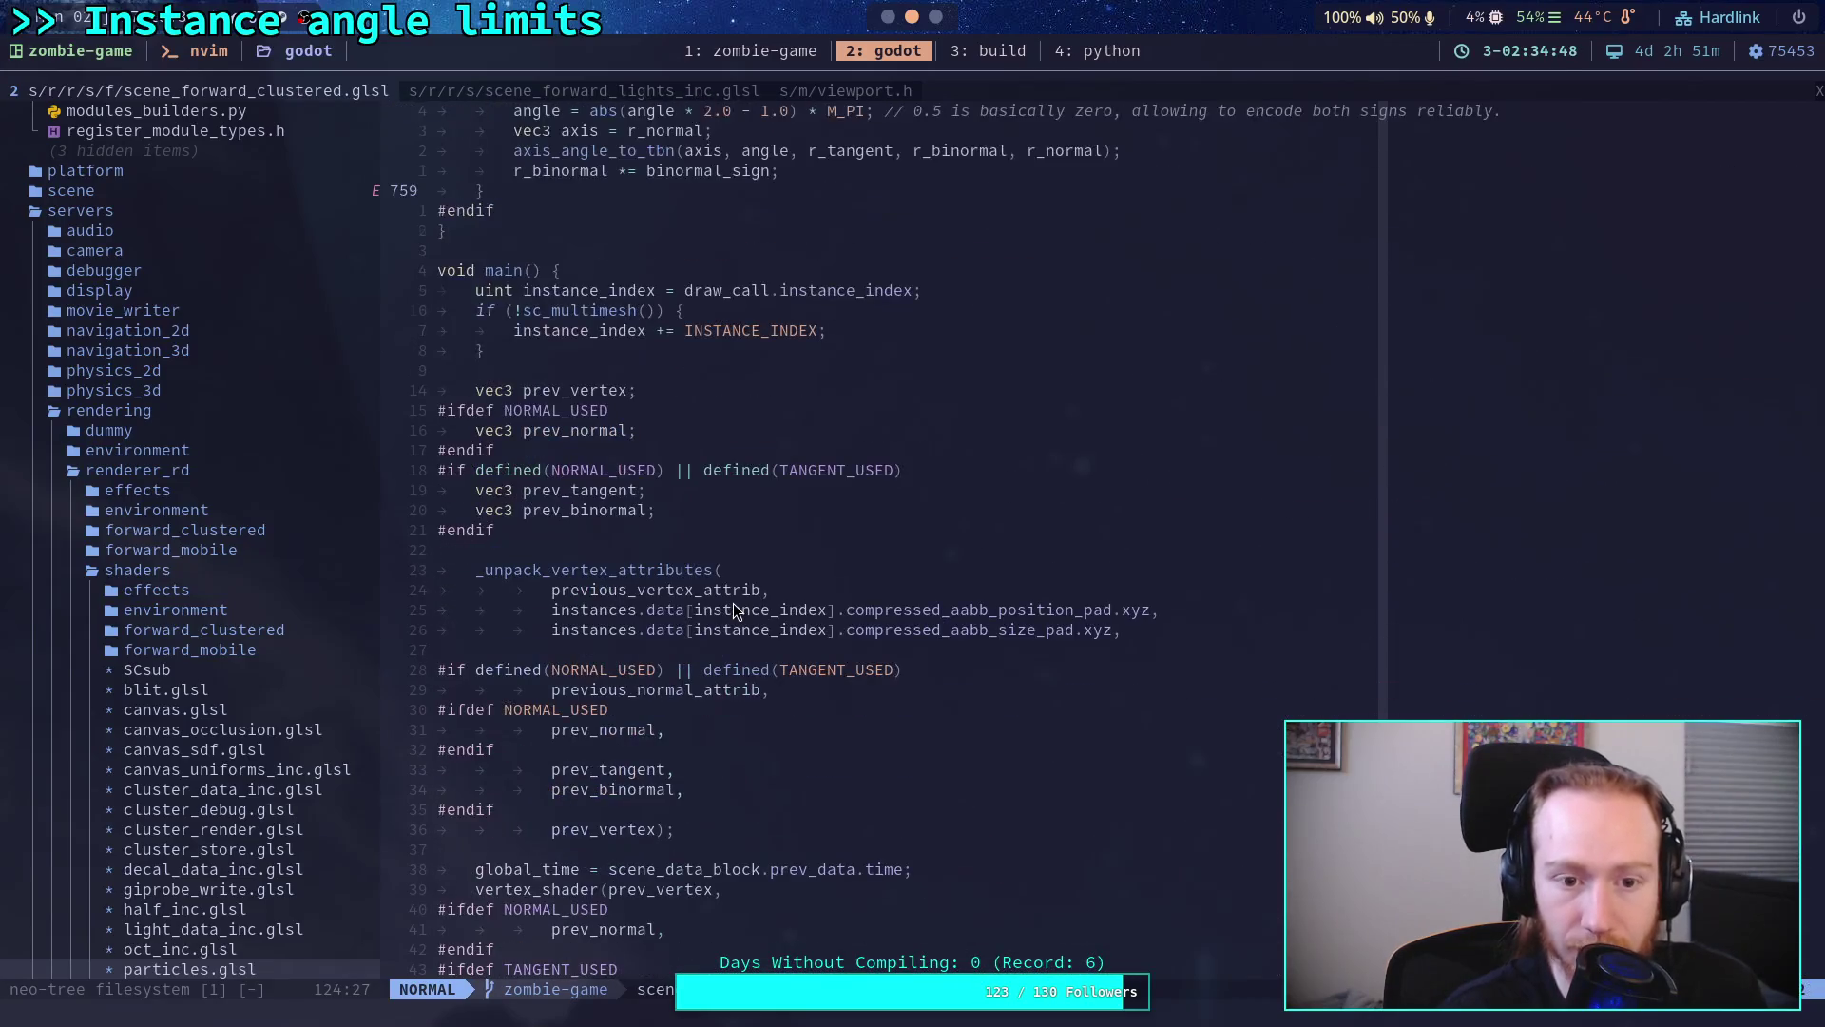
scroll(717, 537, down, 2)
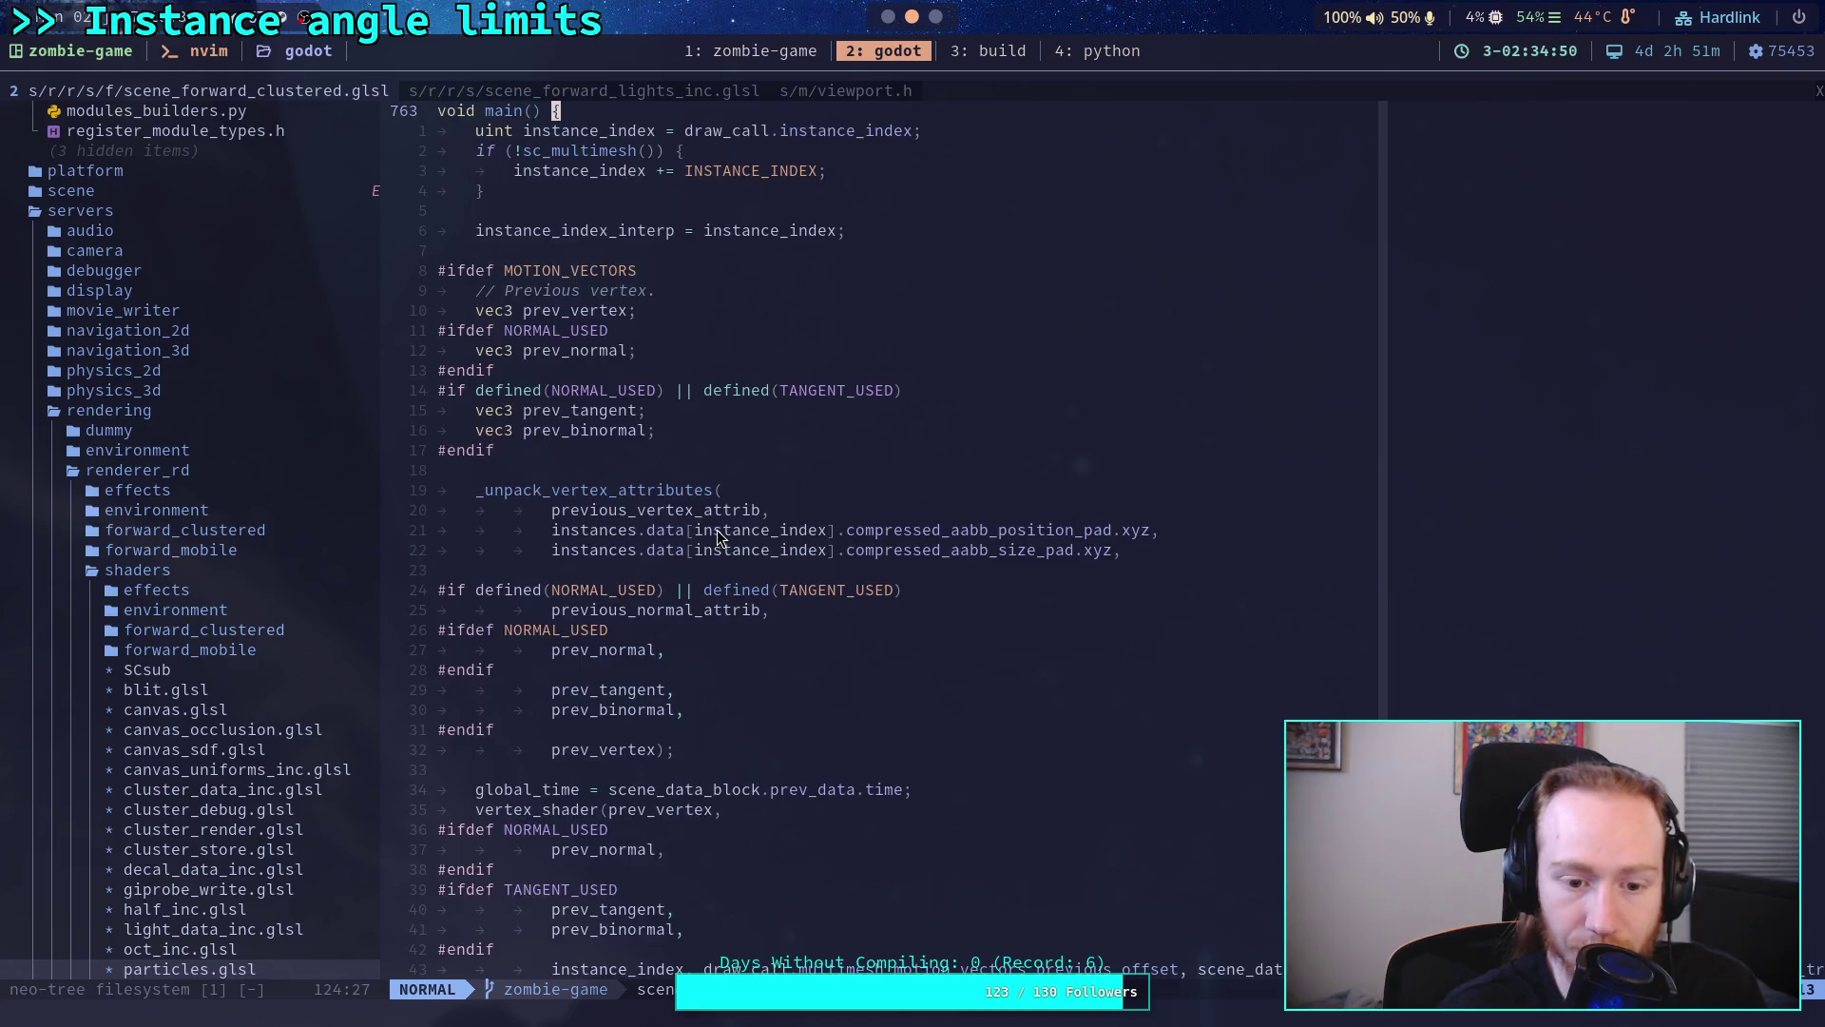
scroll(717, 538, down, 5)
scroll(716, 538, down, 3)
scroll(718, 538, down, 1)
scroll(717, 538, down, 5)
scroll(717, 538, down, 7)
scroll(717, 538, down, 8)
scroll(717, 537, down, 6)
scroll(718, 537, down, 7)
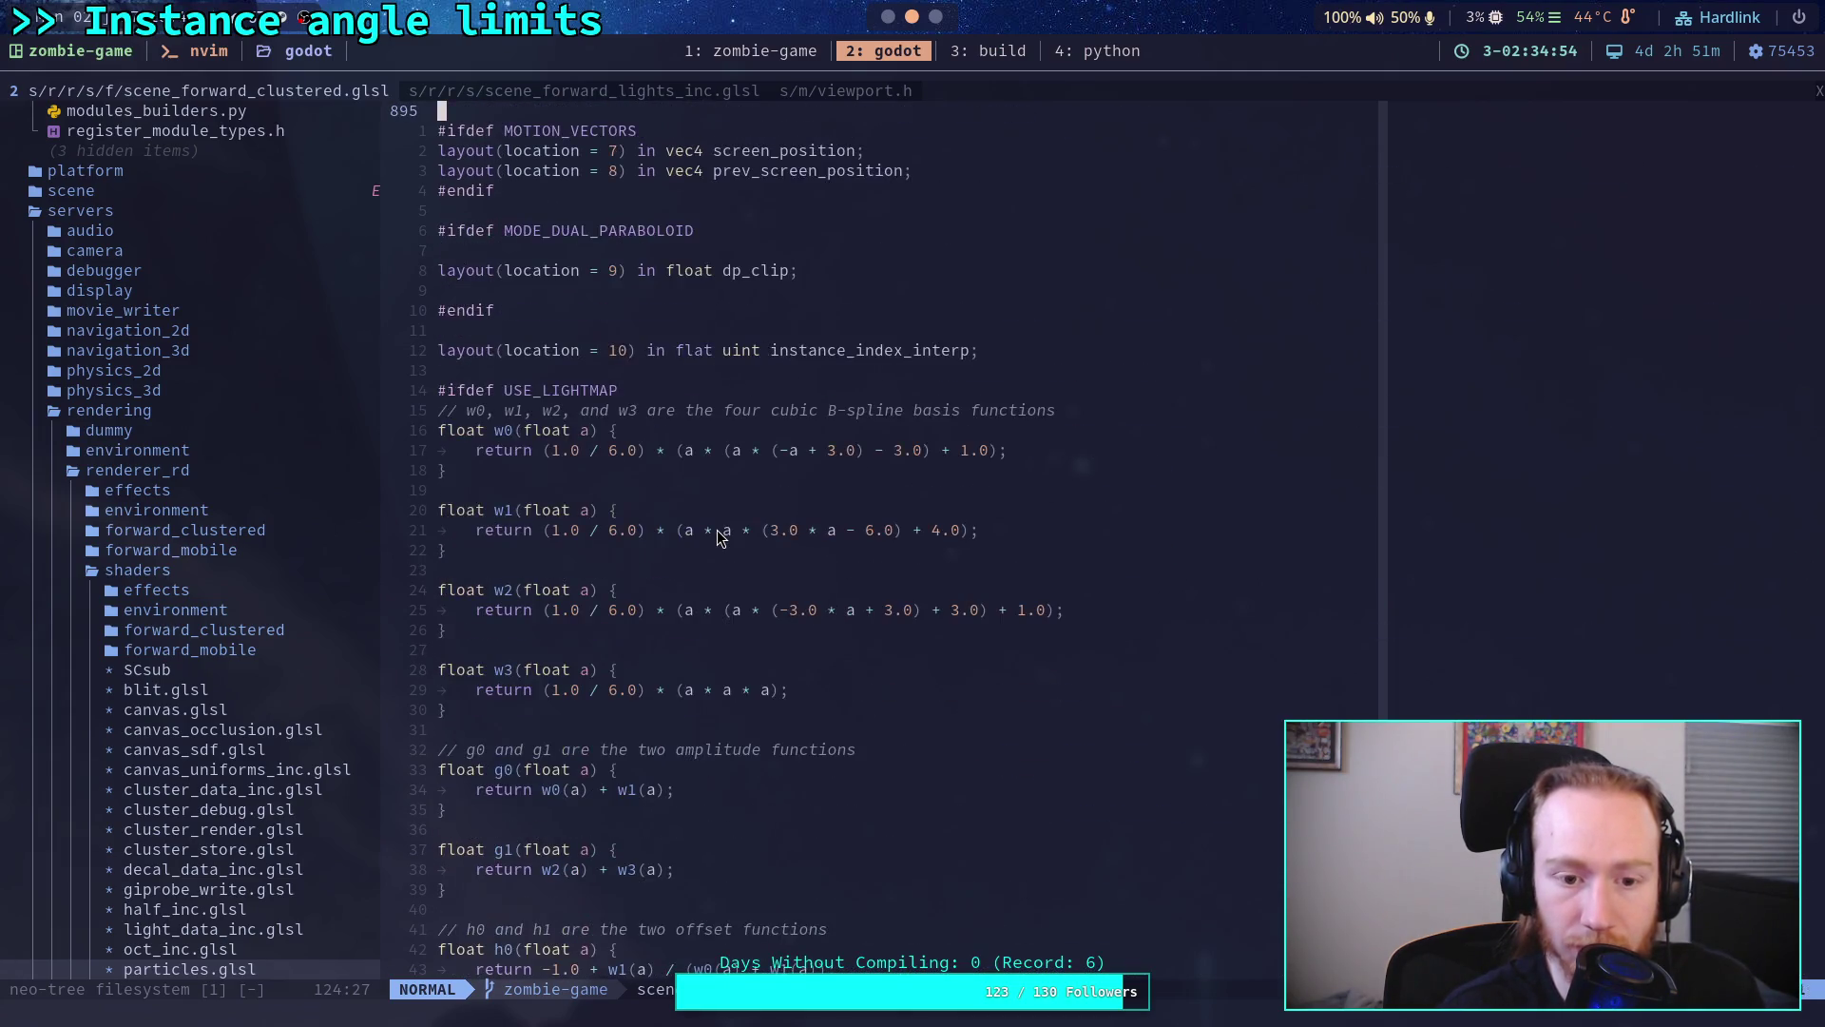
scroll(718, 537, down, 9)
scroll(717, 538, up, 10)
scroll(717, 538, up, 12)
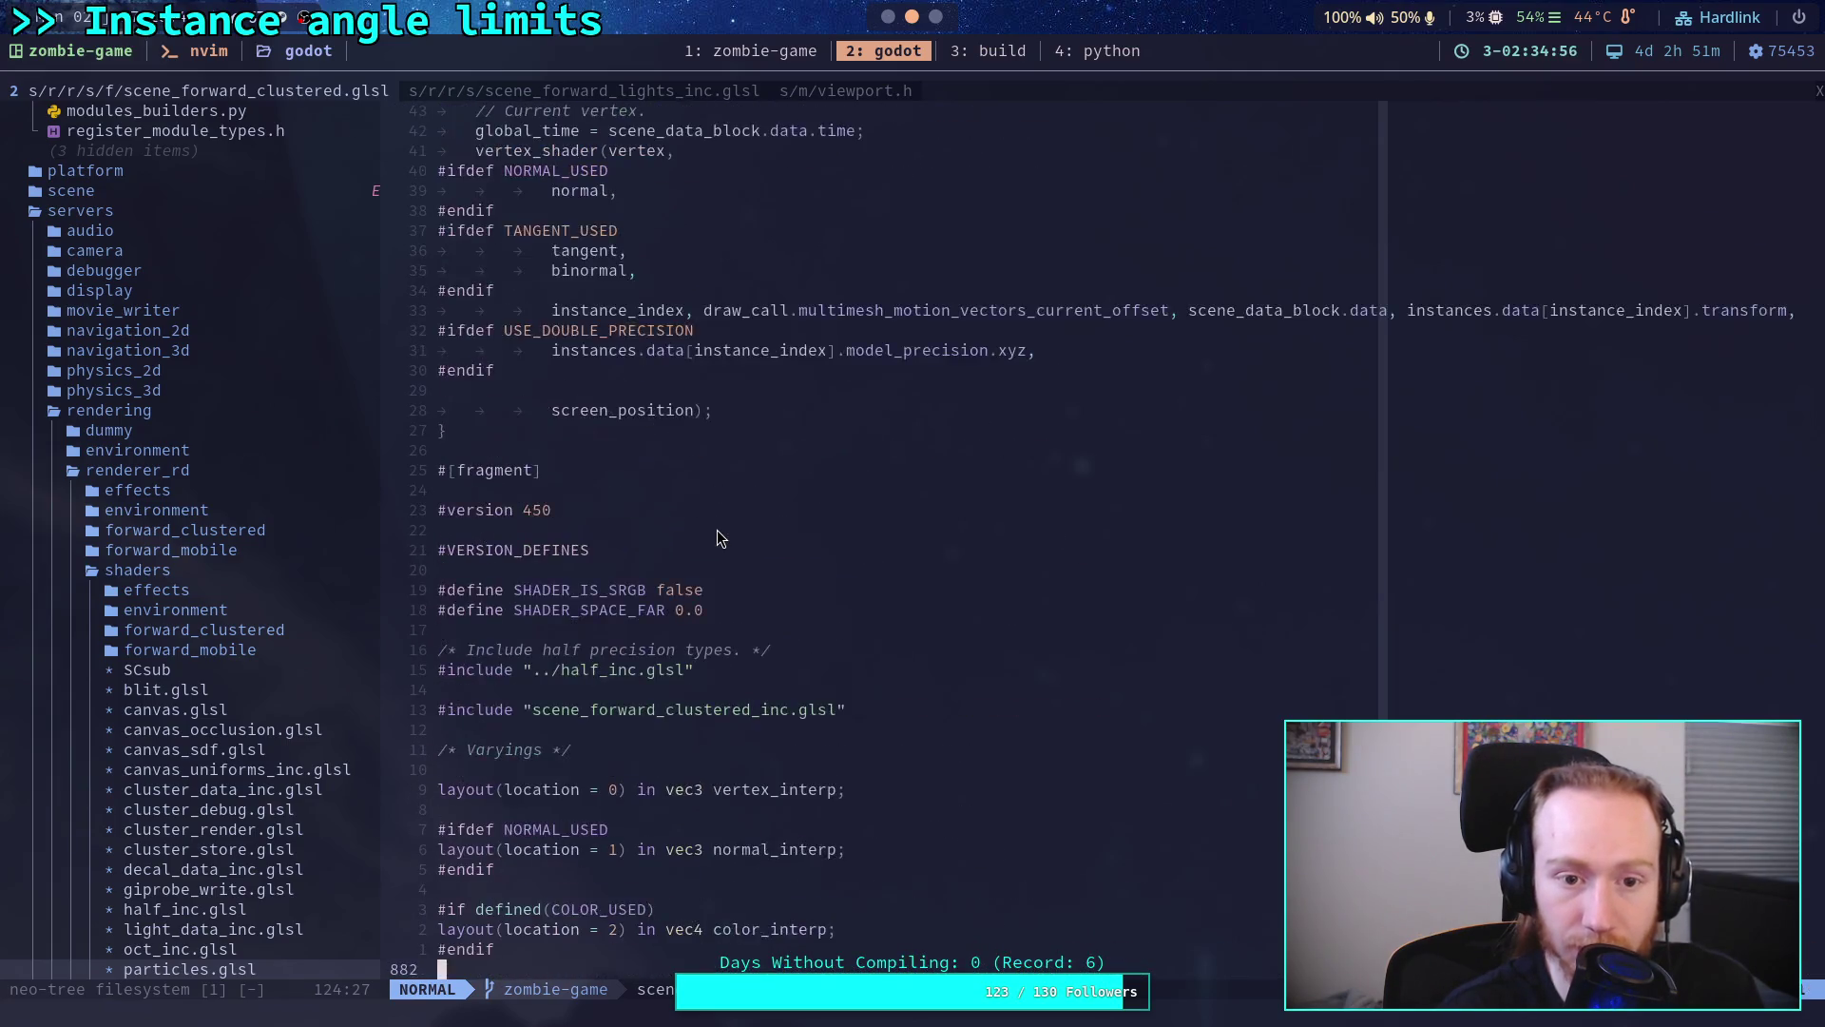
scroll(717, 537, up, 6)
scroll(718, 537, up, 2)
scroll(718, 538, down, 1)
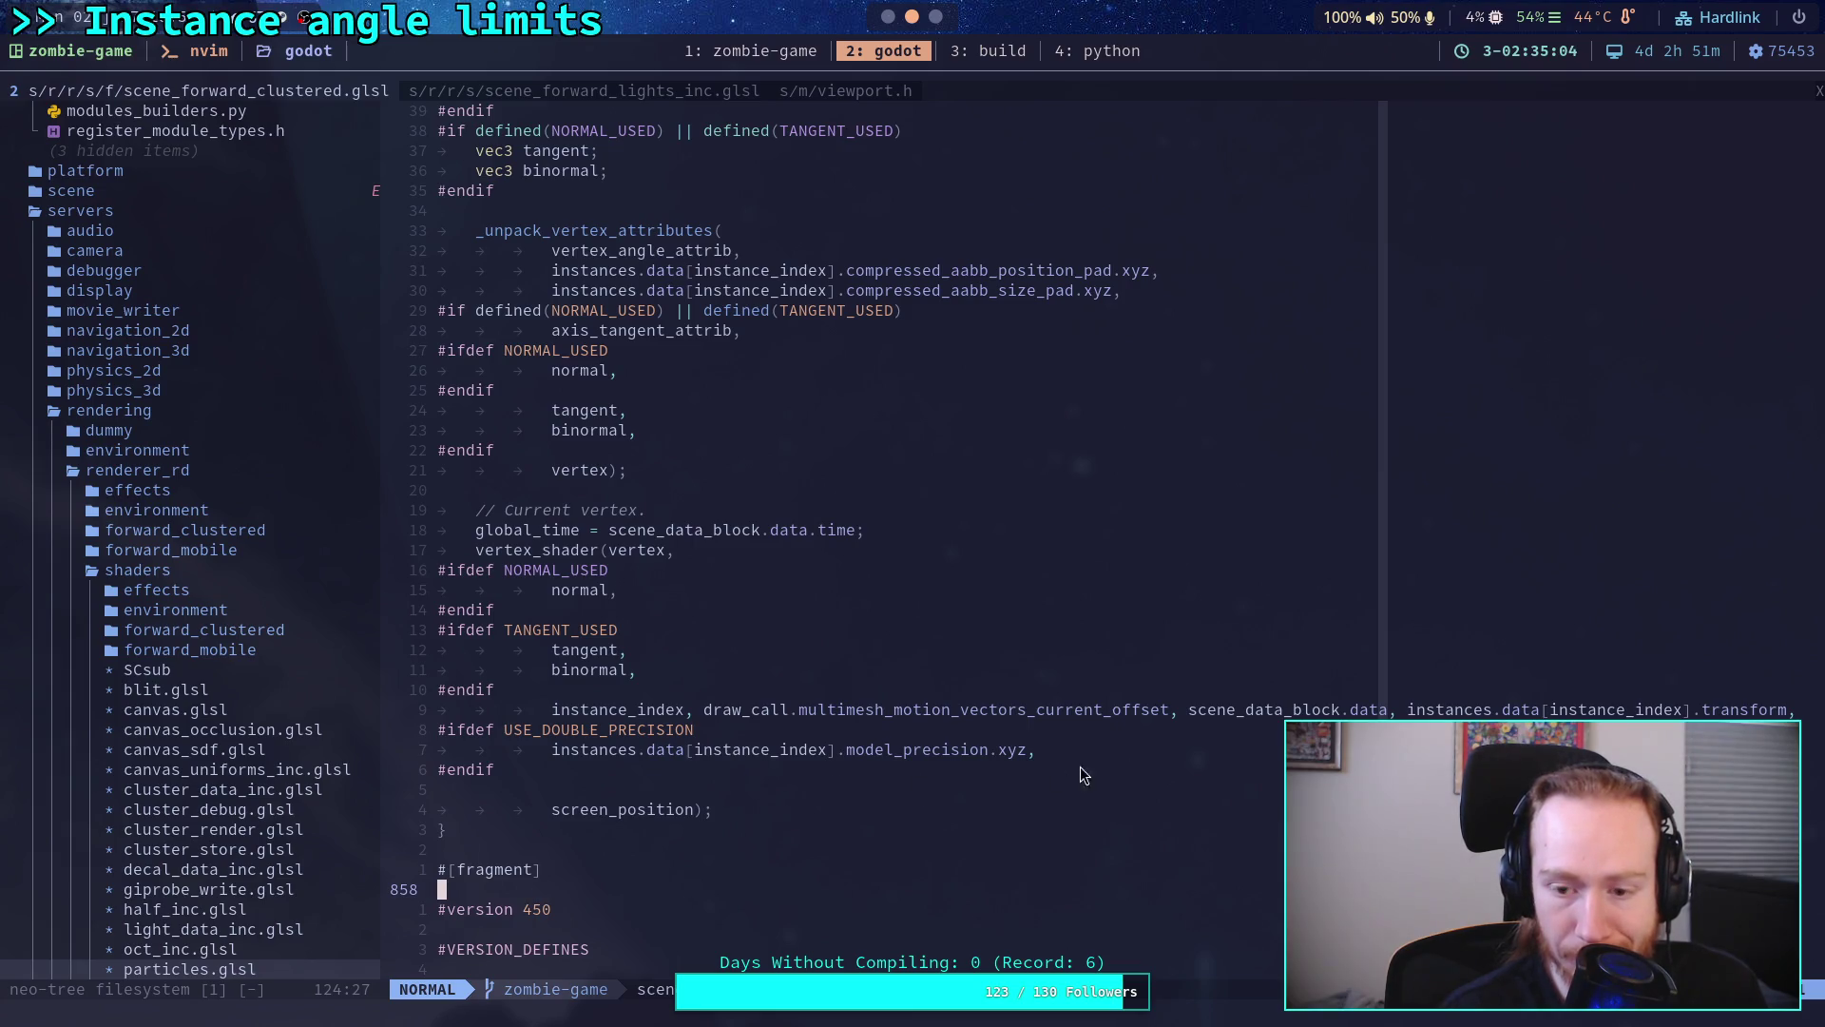
click(1722, 709)
key(e)
key(b)
key(shift+f)
key(t)
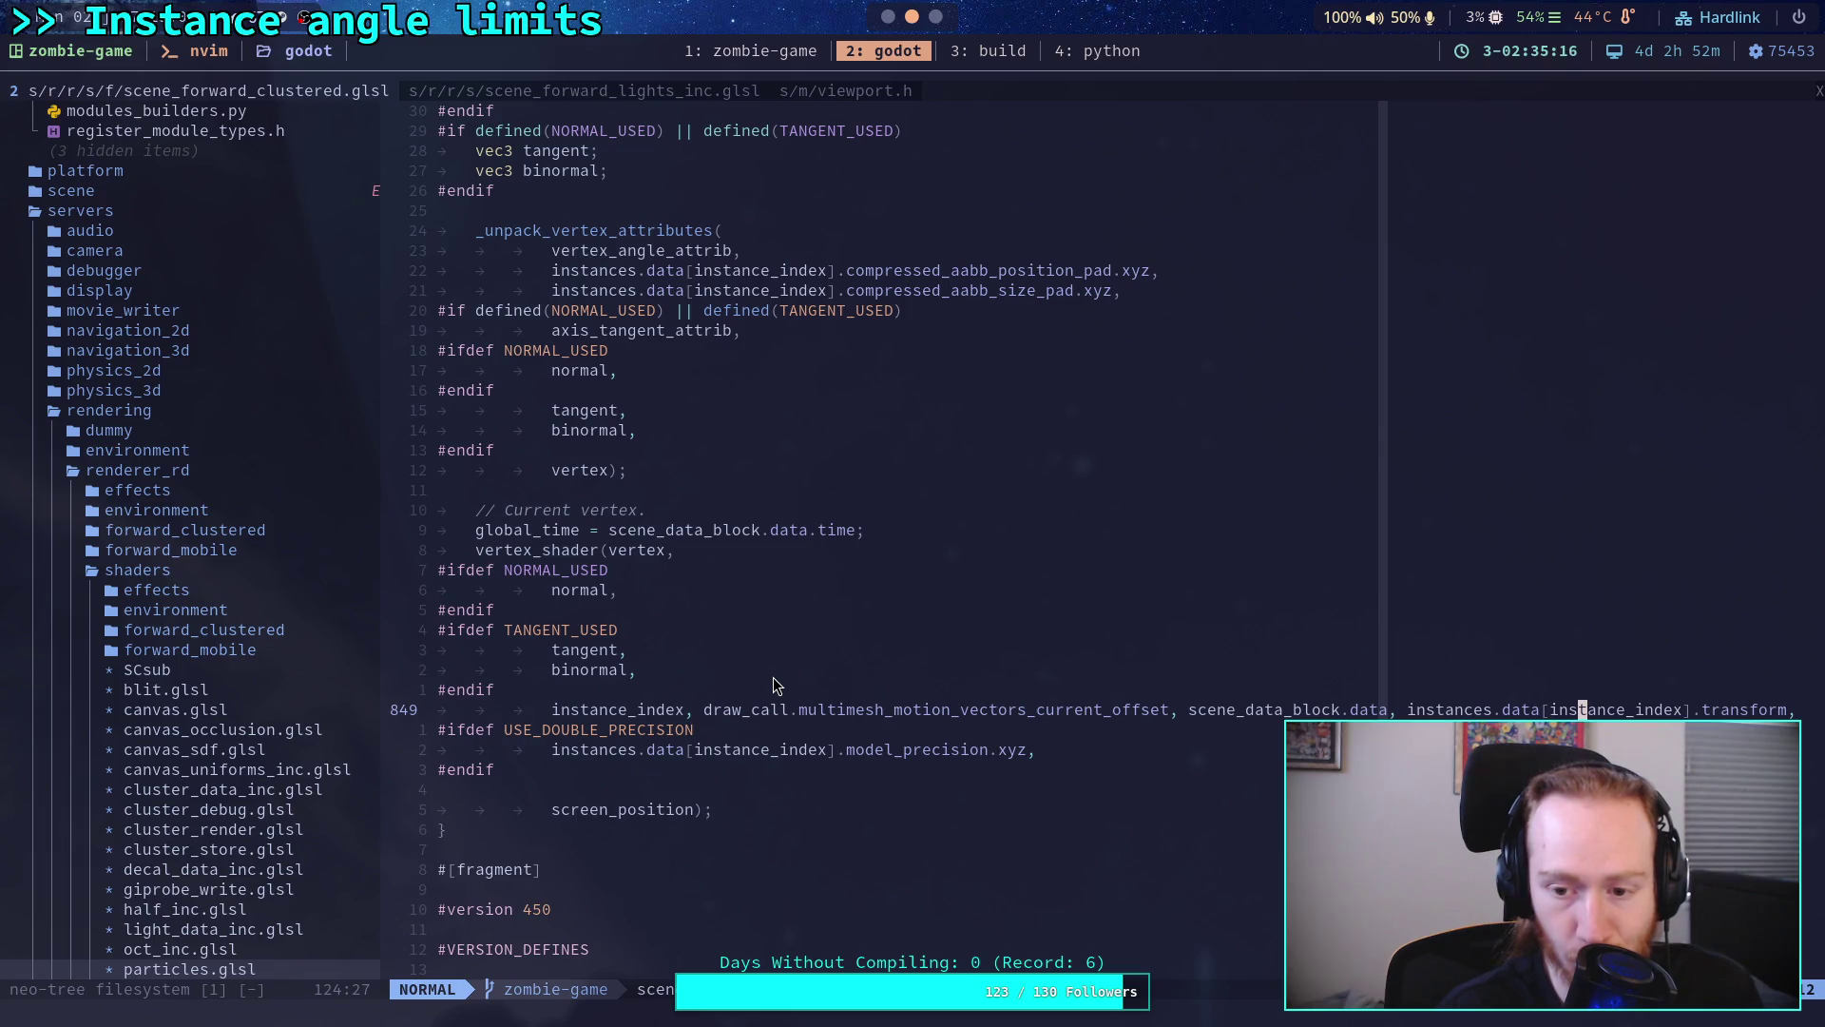
scroll(773, 684, up, 2)
scroll(773, 684, up, 2)
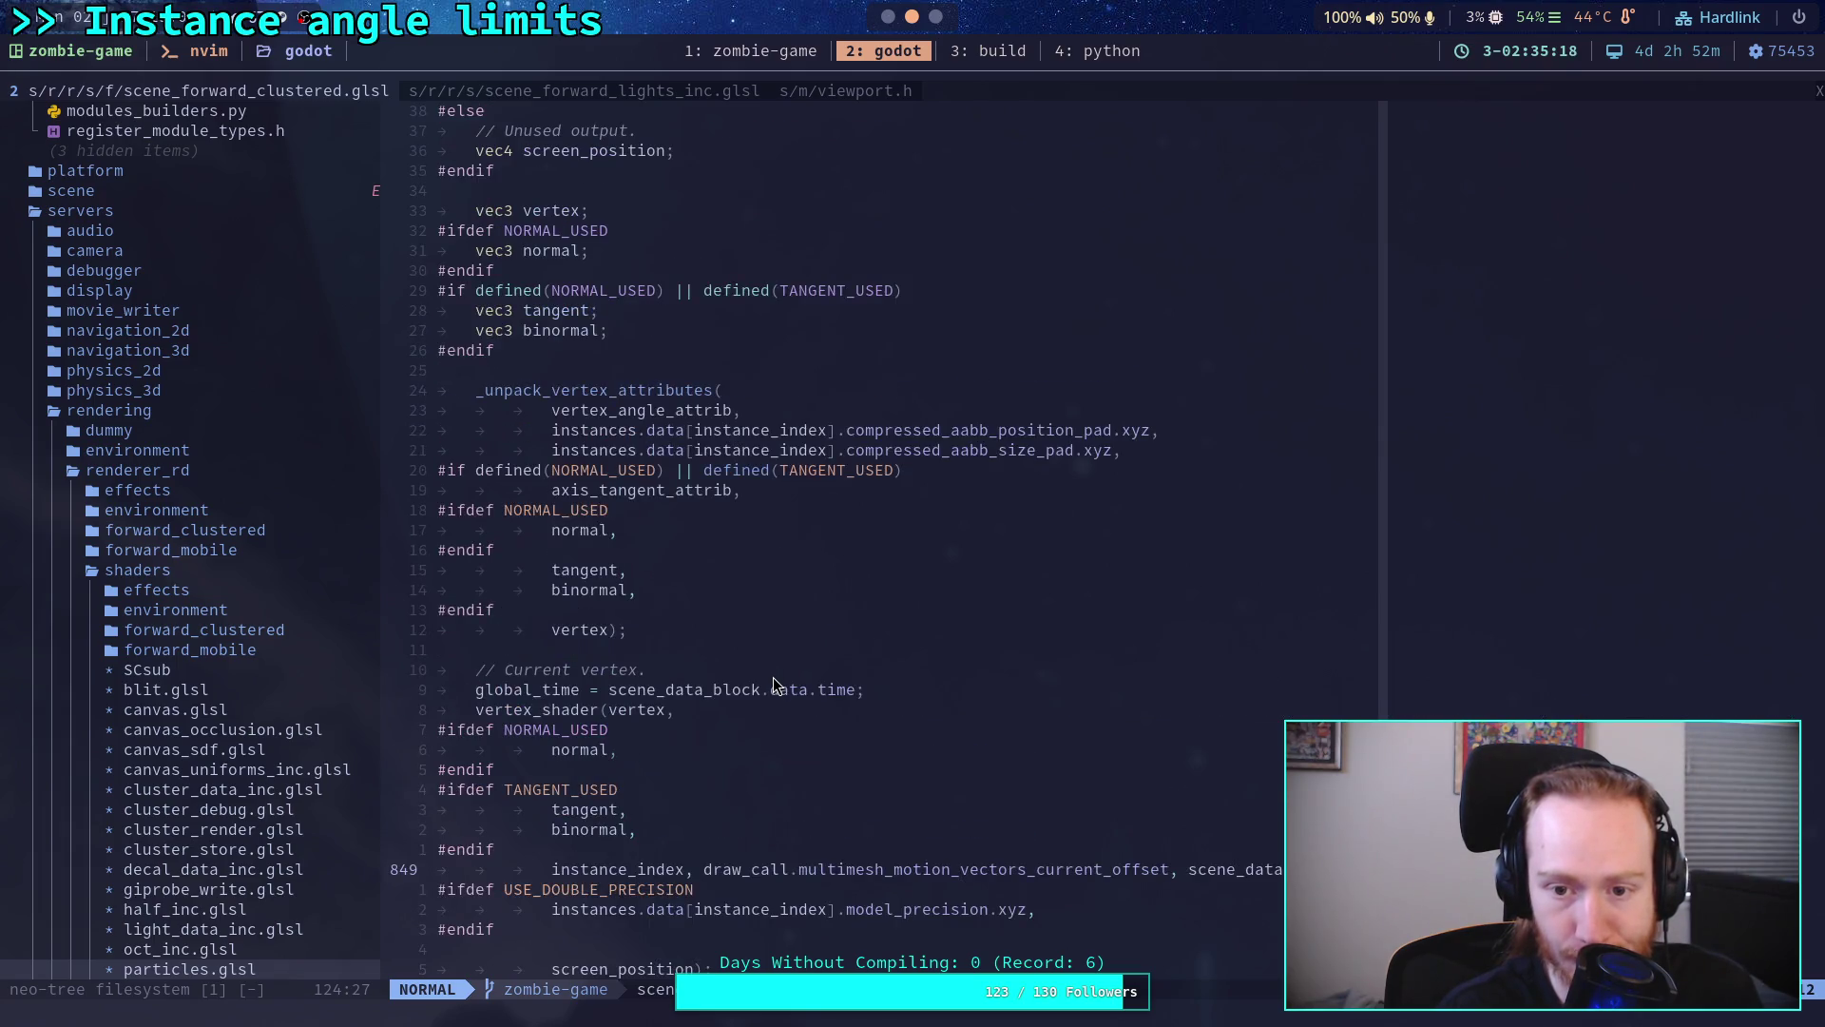
scroll(772, 685, up, 5)
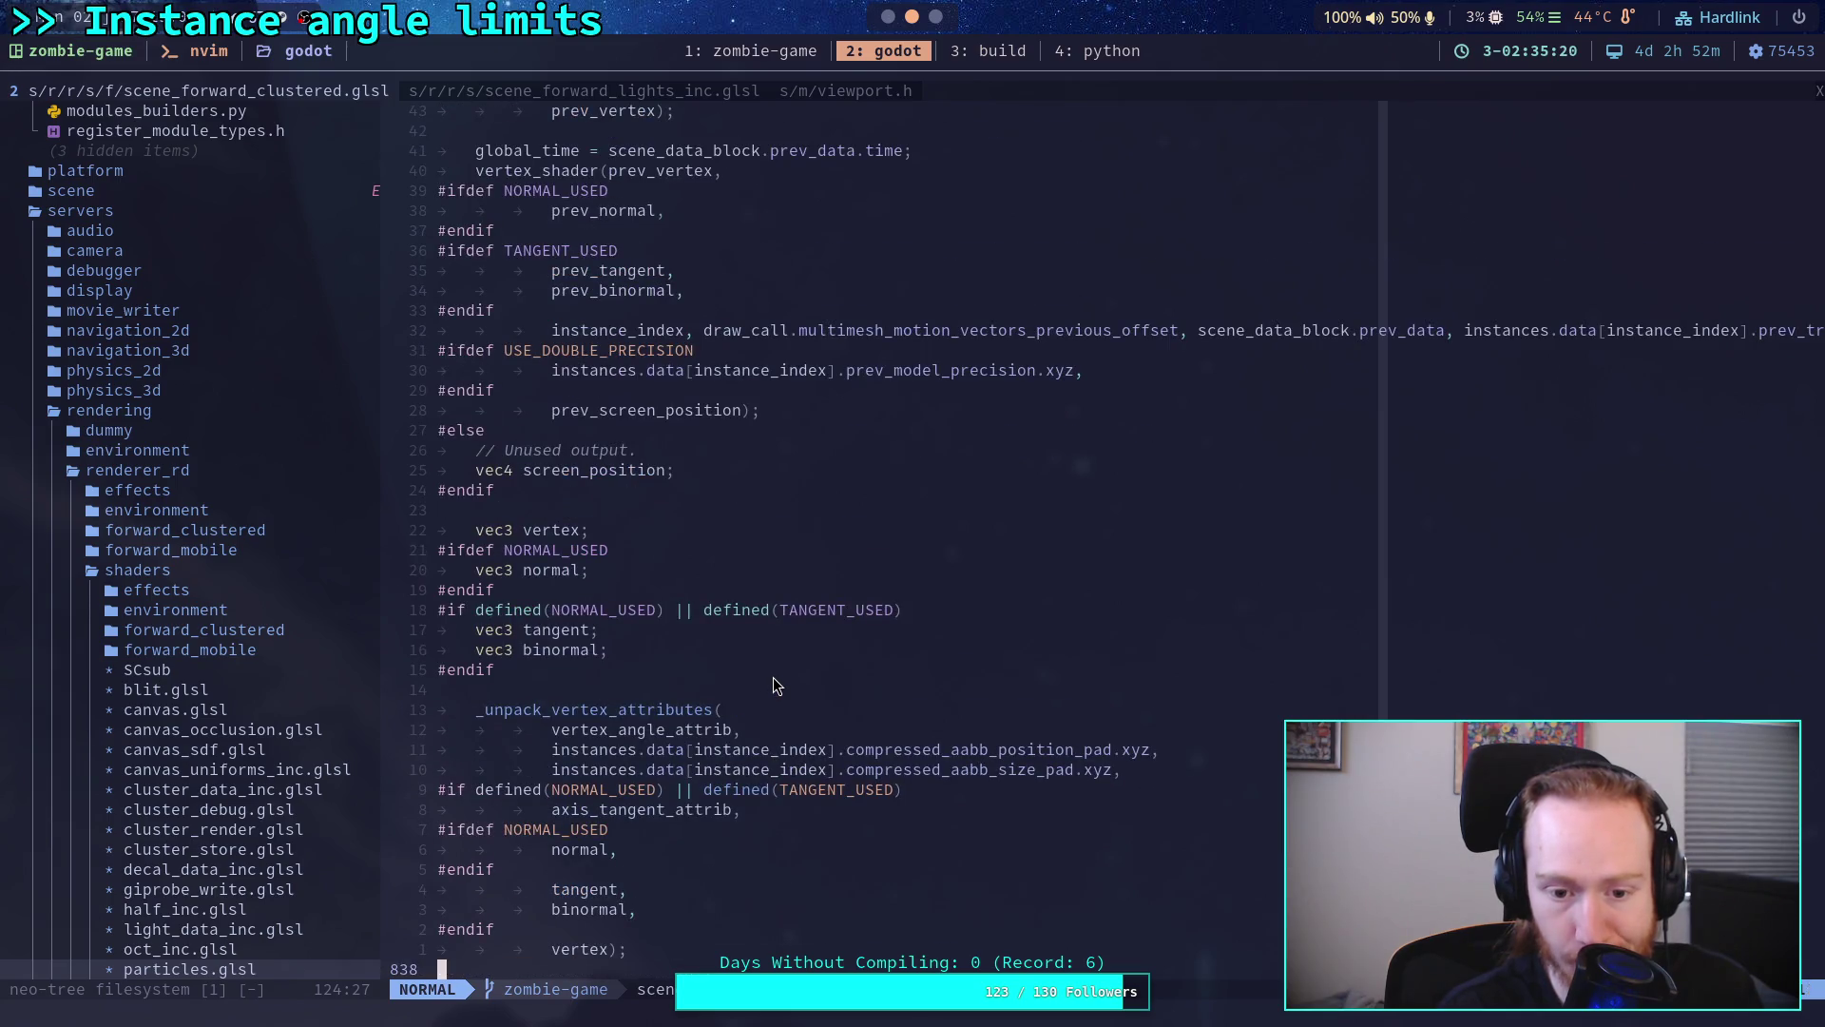
scroll(774, 684, up, 8)
scroll(774, 685, up, 8)
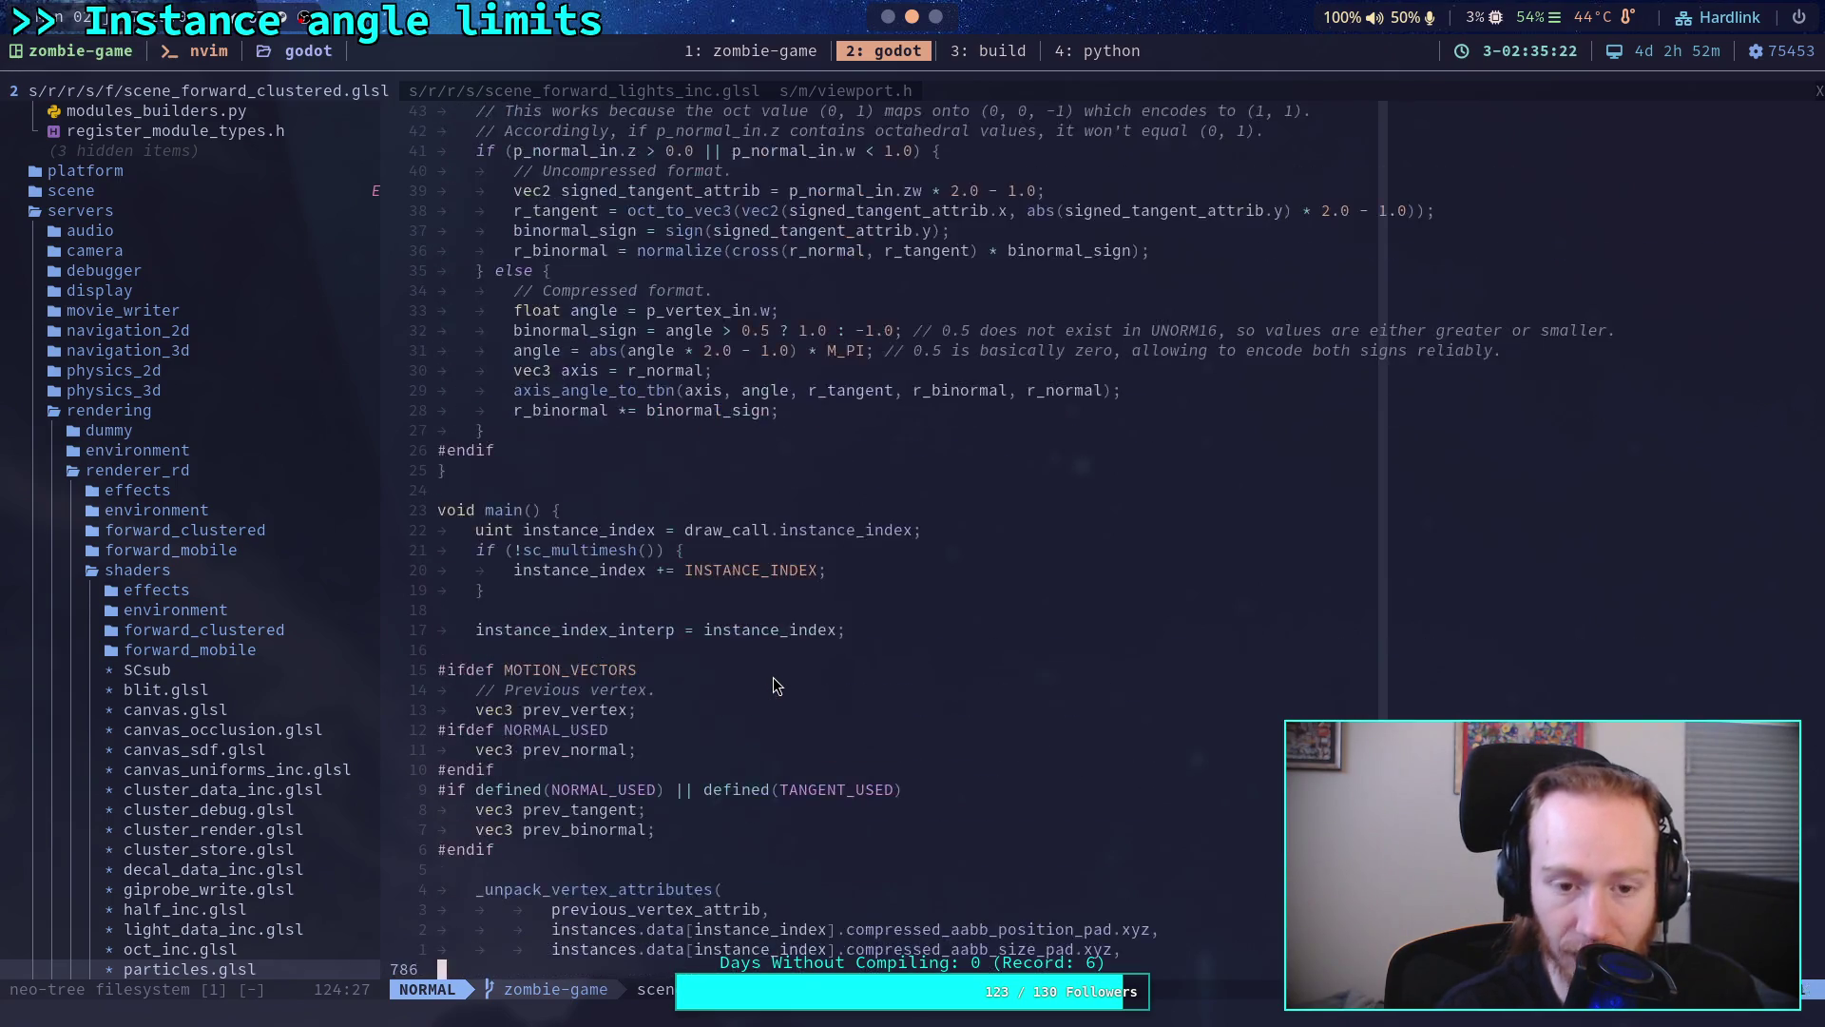
scroll(772, 685, up, 8)
scroll(773, 685, up, 8)
scroll(773, 680, up, 8)
scroll(773, 679, up, 8)
scroll(774, 679, up, 8)
scroll(773, 679, up, 8)
scroll(773, 678, up, 5)
scroll(774, 677, up, 5)
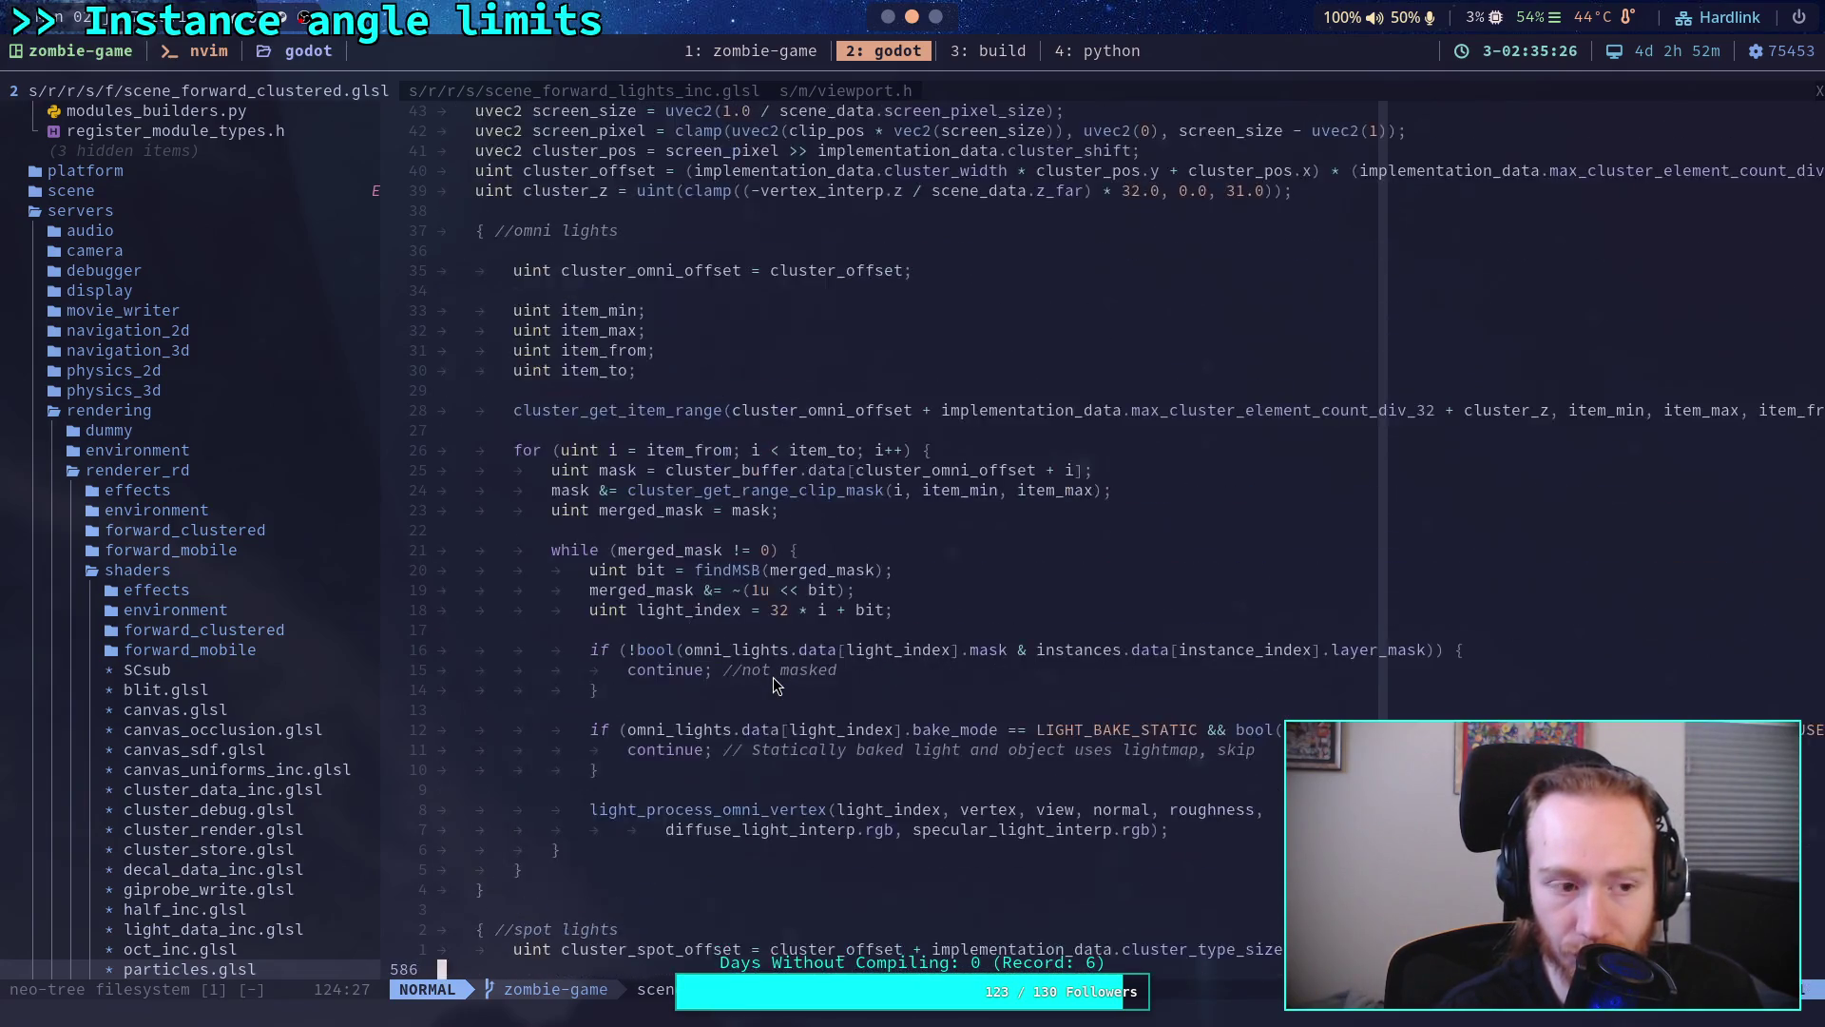
scroll(773, 677, up, 5)
scroll(773, 677, up, 5)
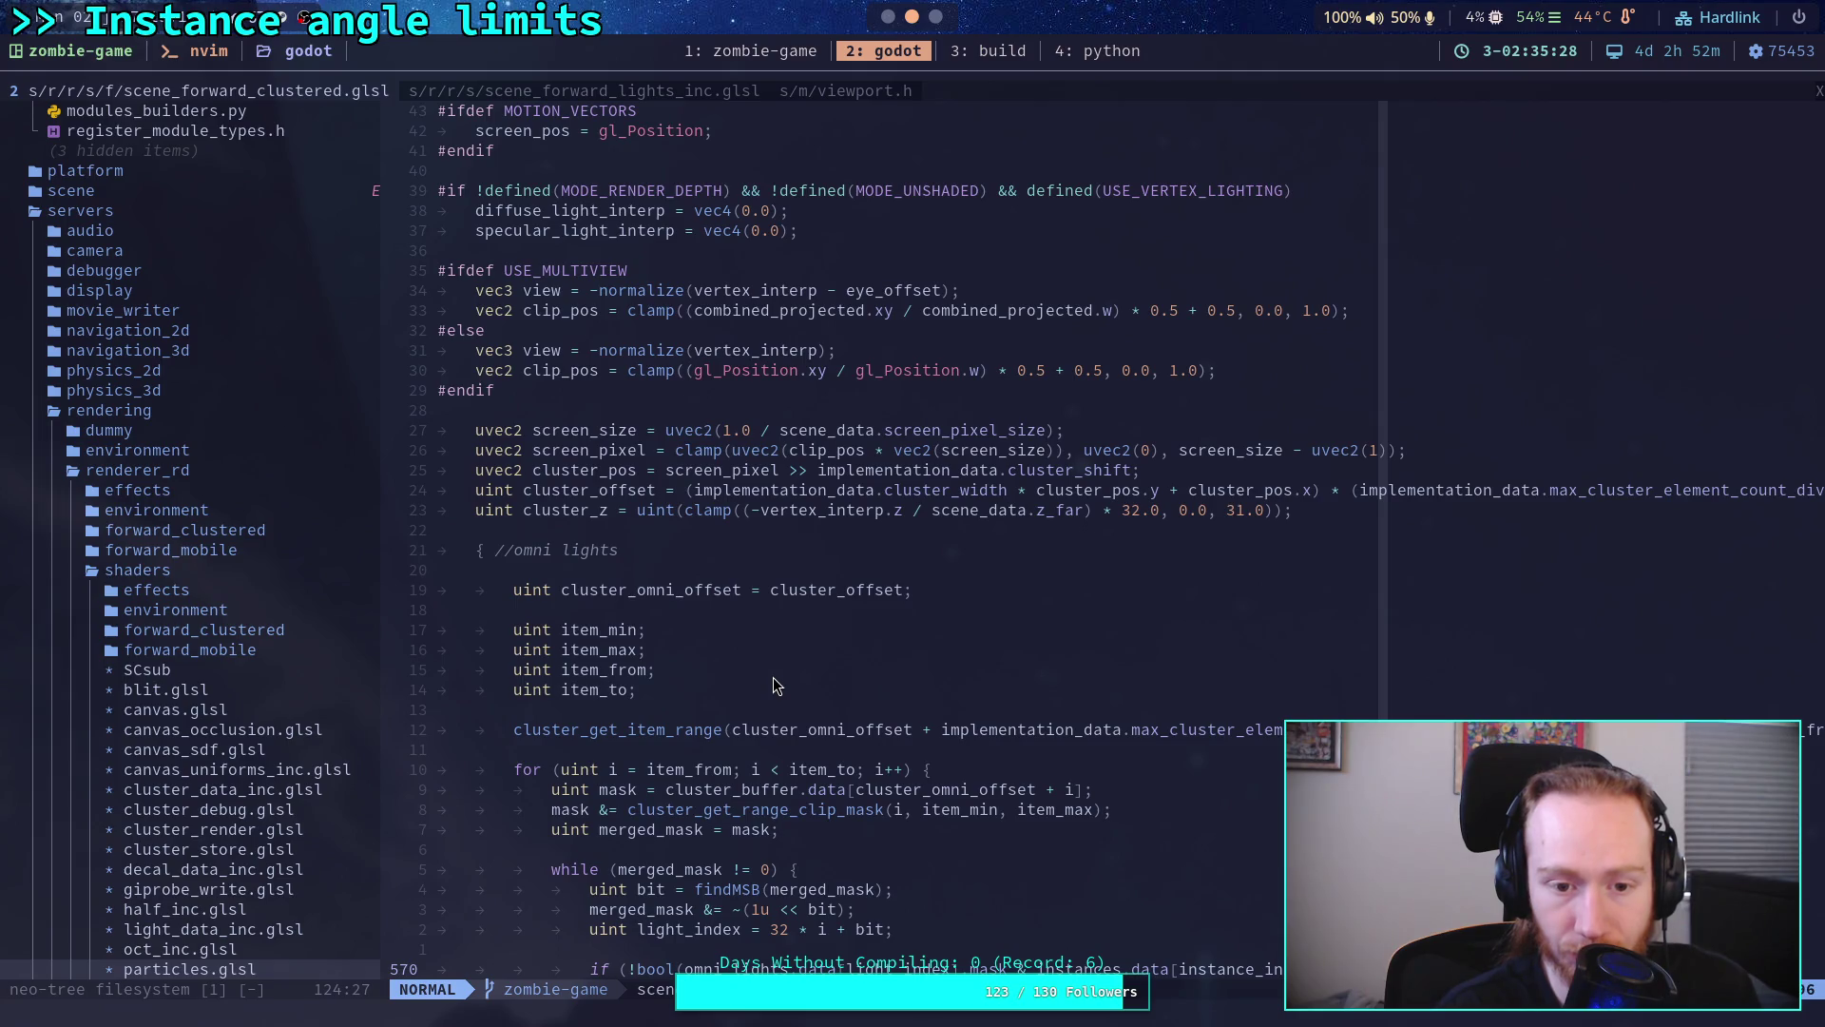
scroll(772, 677, up, 4)
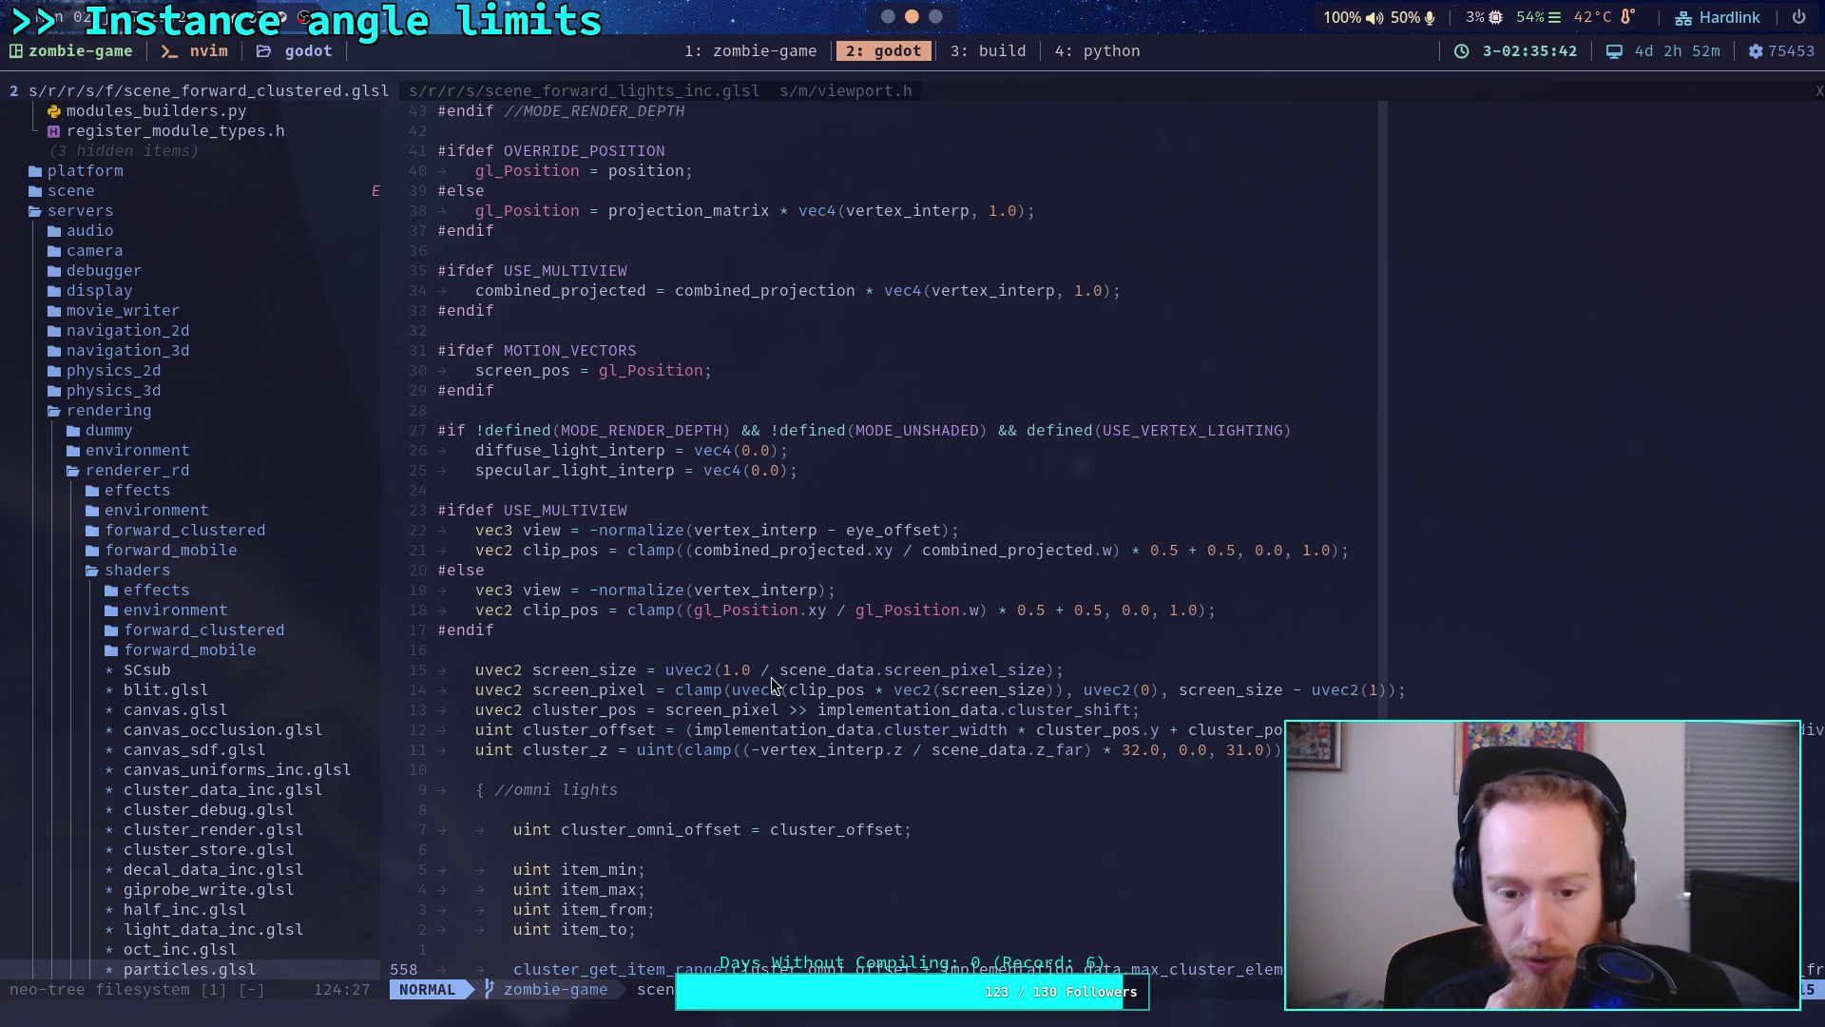
scroll(746, 715, up, 8)
scroll(745, 706, up, 7)
scroll(804, 630, down, 18)
scroll(804, 637, down, 10)
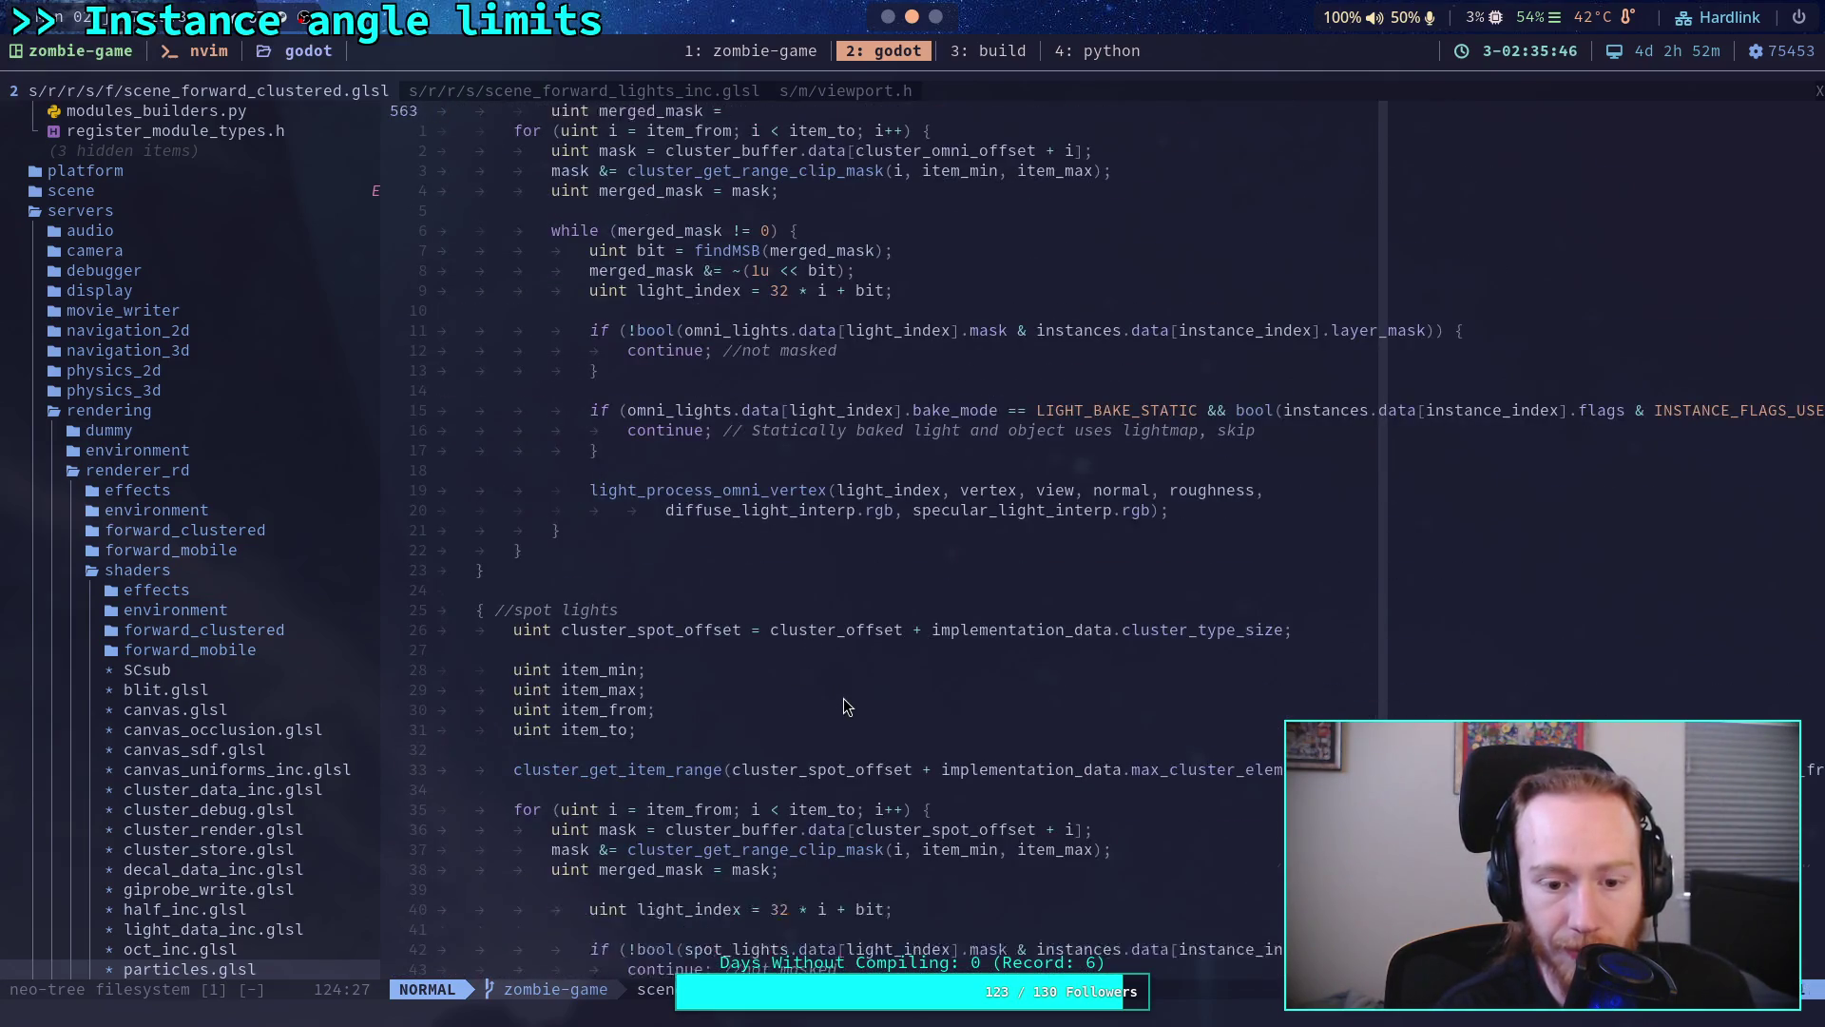
scroll(844, 705, down, 8)
scroll(842, 706, up, 4)
scroll(842, 707, up, 8)
scroll(852, 705, down, 9)
scroll(851, 698, down, 14)
scroll(840, 694, down, 5)
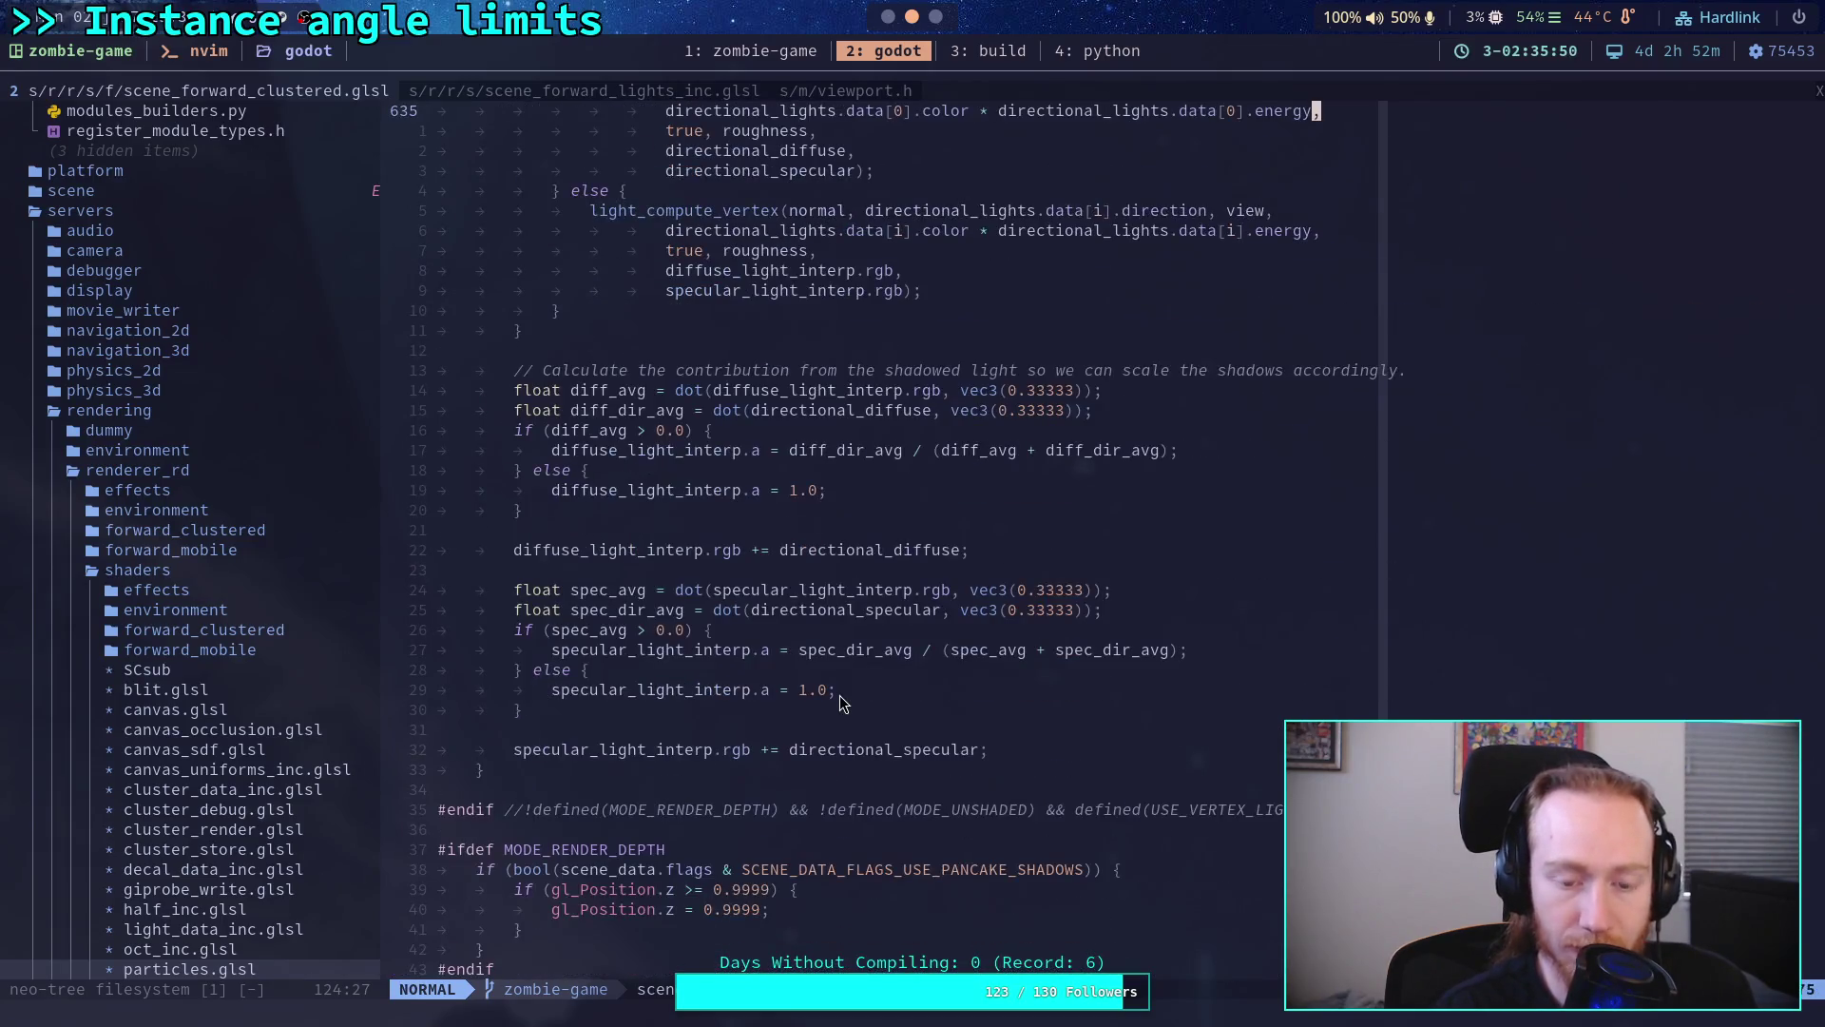
scroll(840, 702, up, 3)
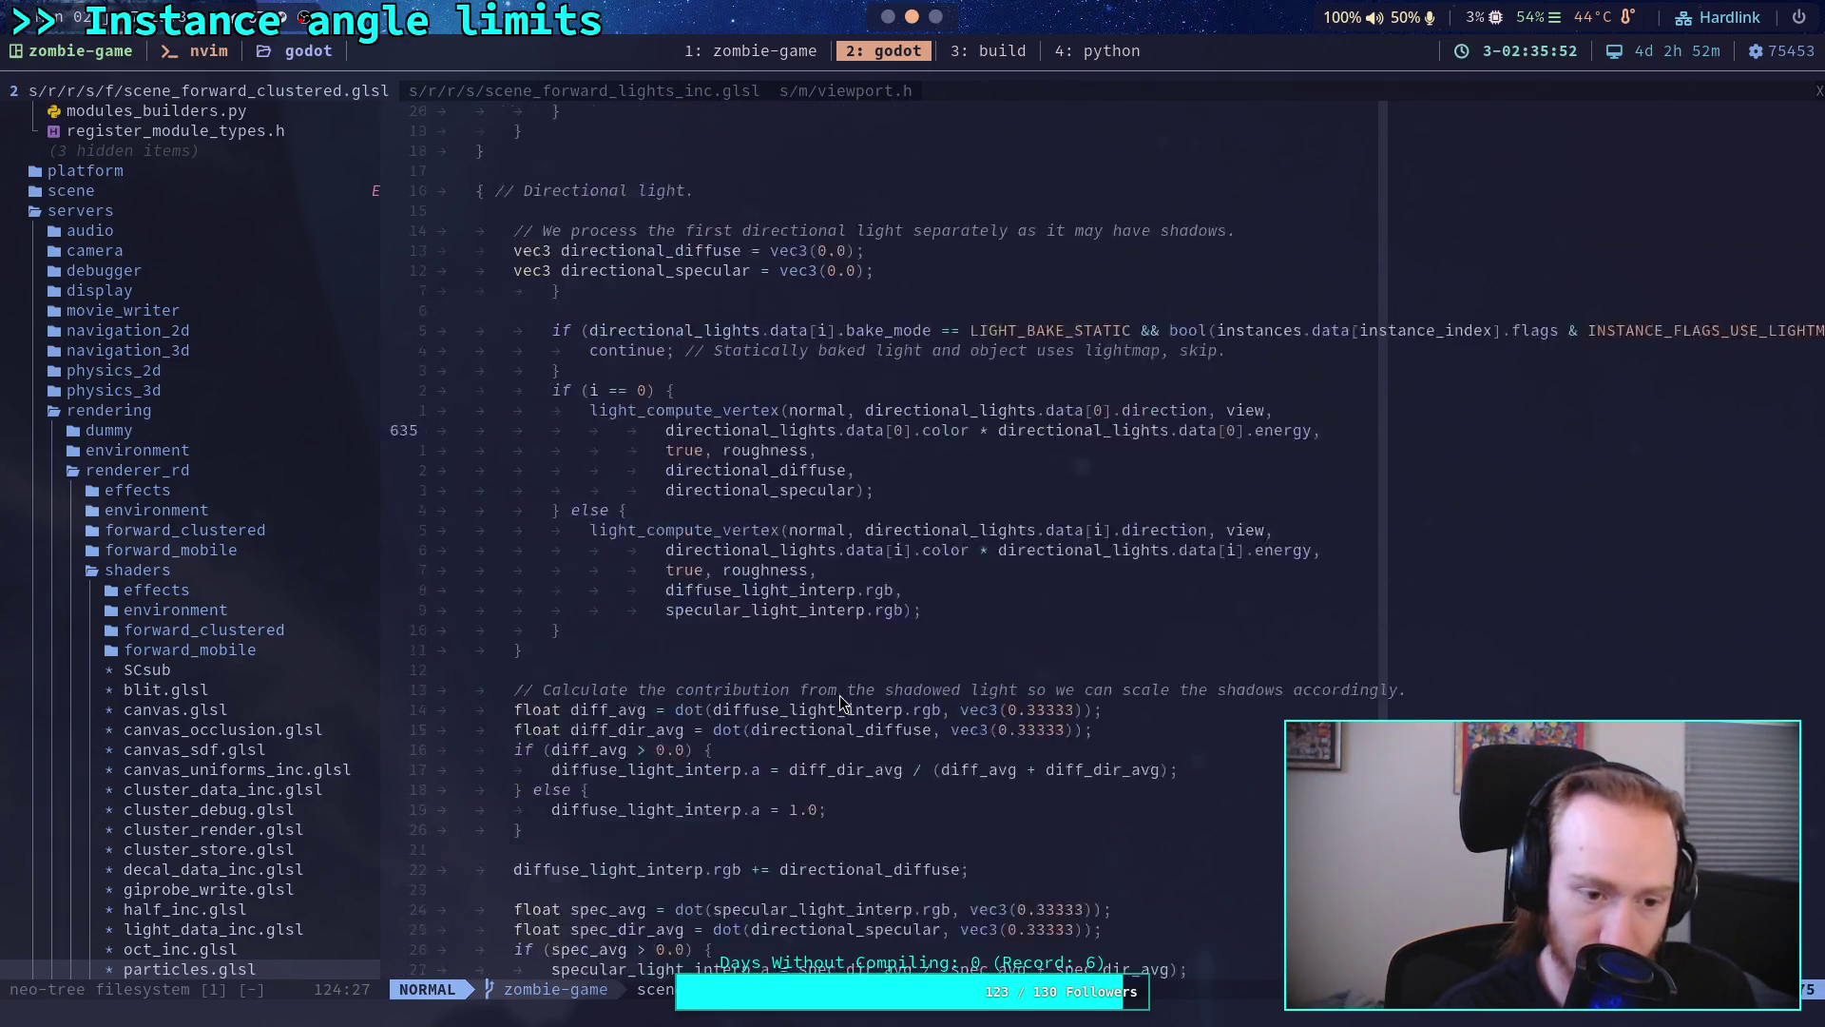
scroll(840, 702, up, 4)
scroll(841, 701, up, 1)
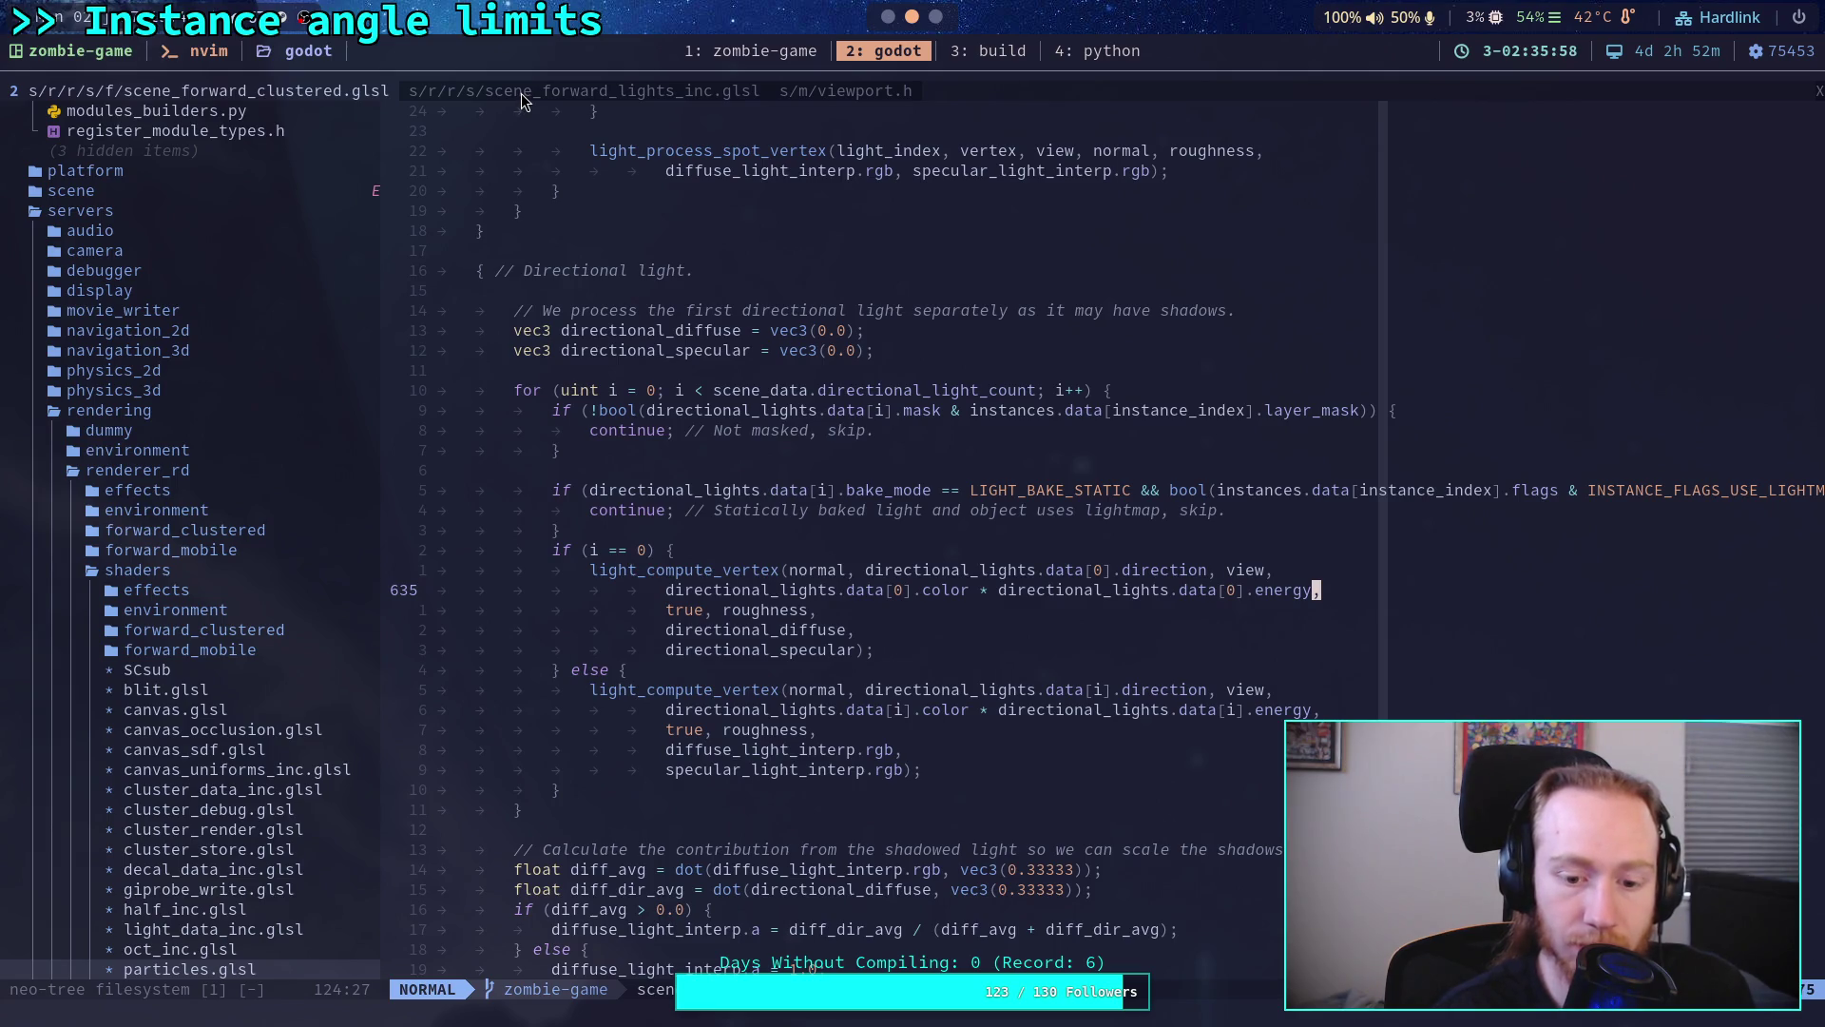
scroll(804, 750, up, 8)
scroll(803, 750, up, 8)
scroll(803, 750, up, 7)
scroll(803, 751, up, 9)
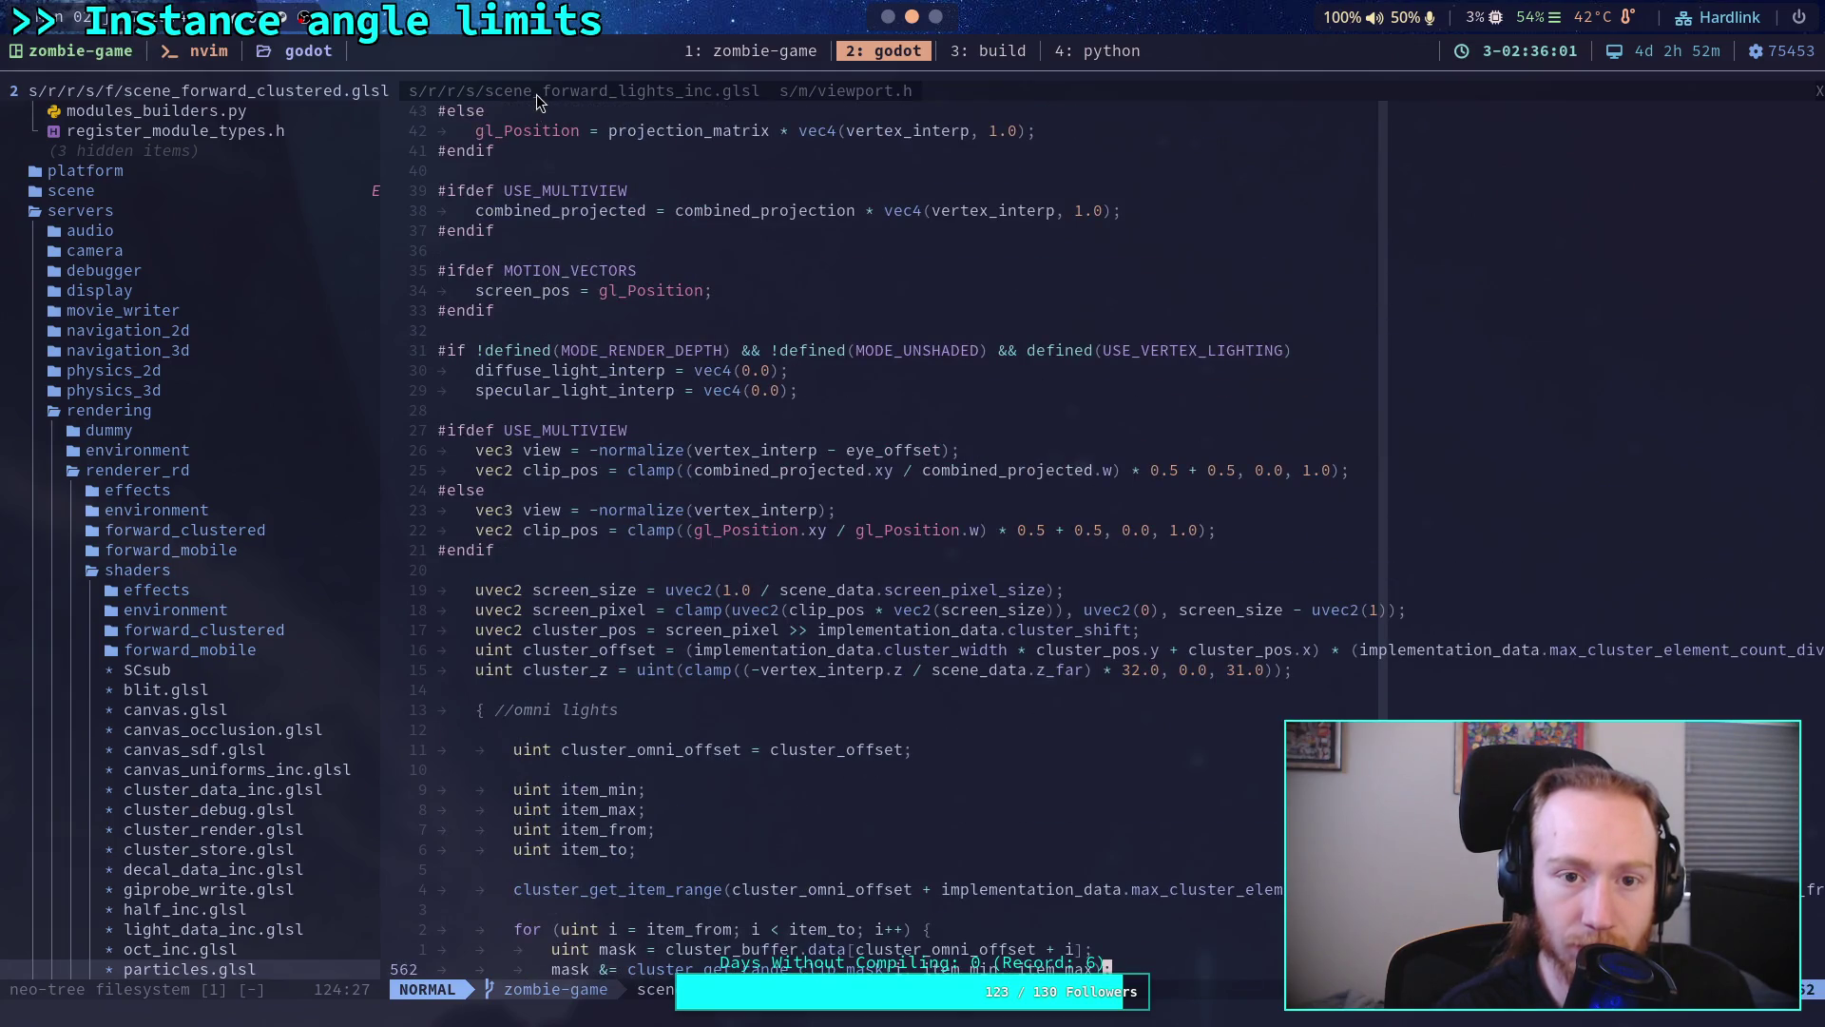
scroll(792, 735, up, 4)
scroll(792, 735, up, 4)
scroll(791, 733, up, 9)
scroll(791, 734, up, 8)
scroll(792, 734, up, 8)
scroll(792, 734, up, 8)
scroll(791, 735, up, 8)
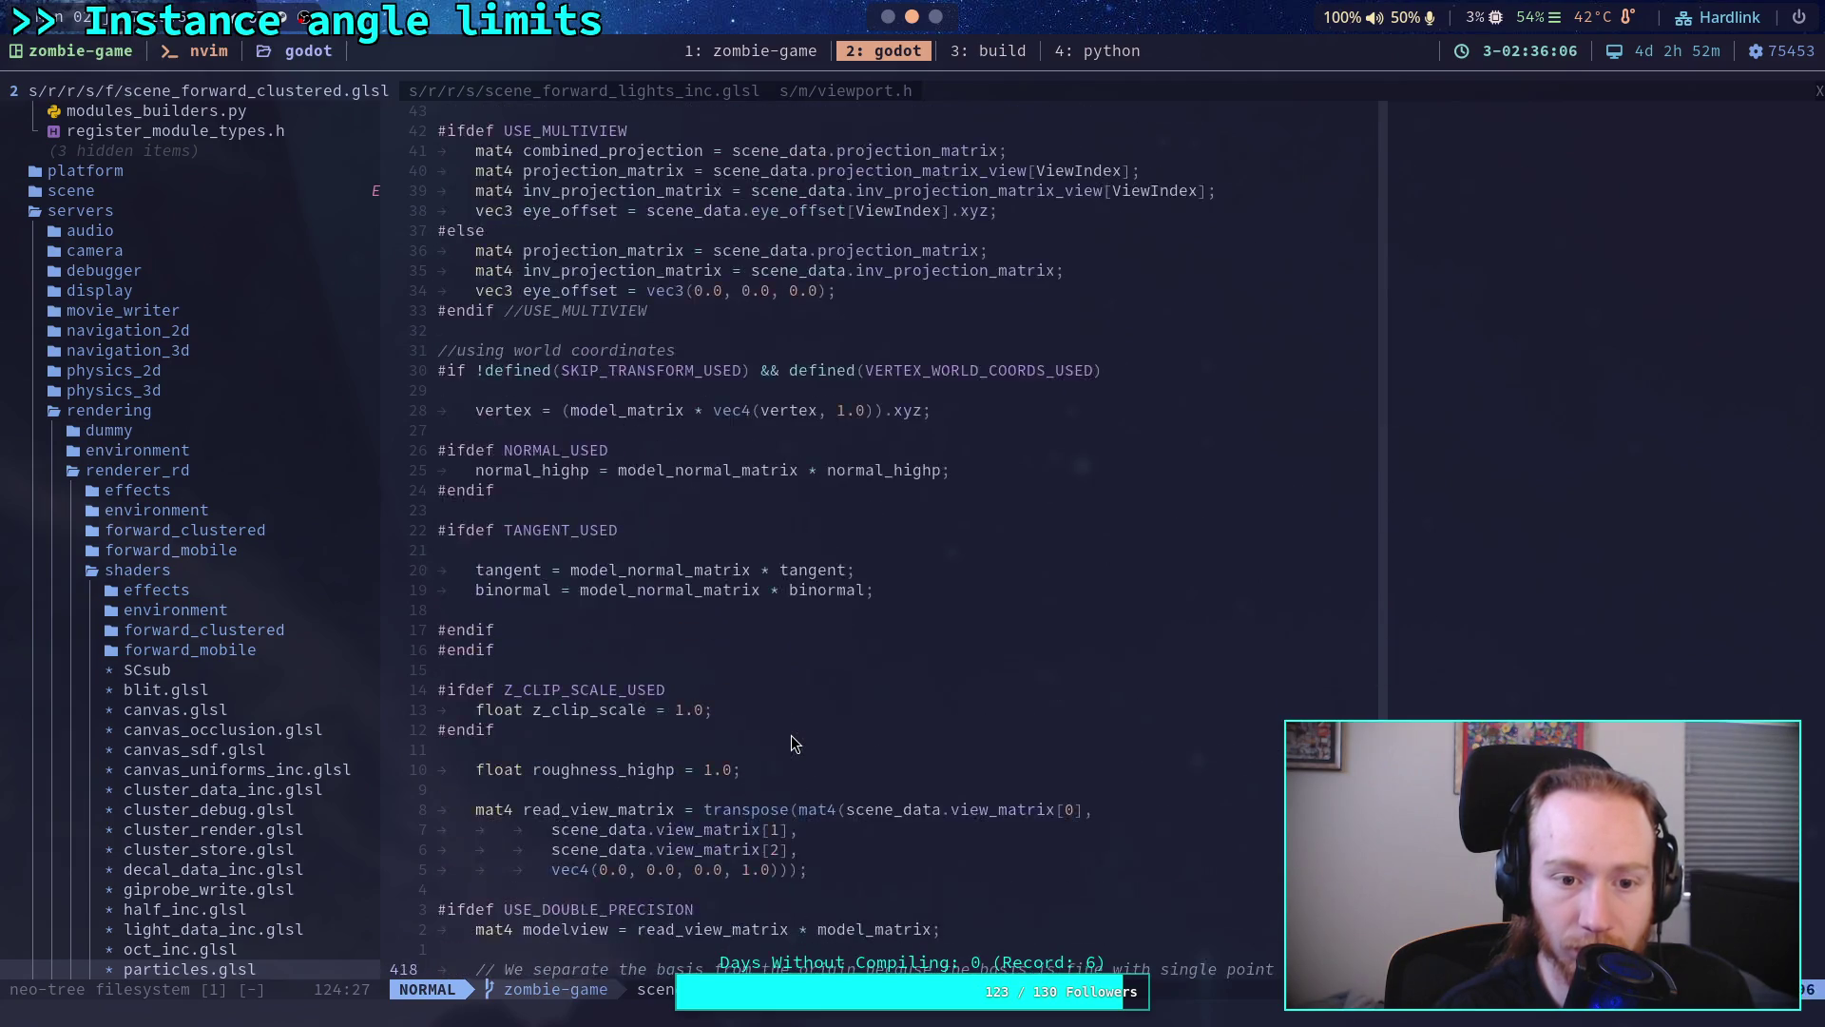
scroll(792, 734, up, 10)
scroll(792, 735, up, 10)
scroll(792, 734, up, 10)
scroll(792, 734, up, 10)
scroll(791, 737, up, 6)
scroll(791, 737, up, 6)
scroll(791, 737, up, 6)
scroll(792, 737, up, 5)
scroll(792, 741, down, 3)
scroll(792, 742, down, 3)
scroll(792, 742, down, 3)
scroll(791, 742, down, 3)
scroll(792, 739, down, 6)
scroll(792, 740, down, 6)
scroll(792, 738, down, 6)
scroll(790, 739, down, 6)
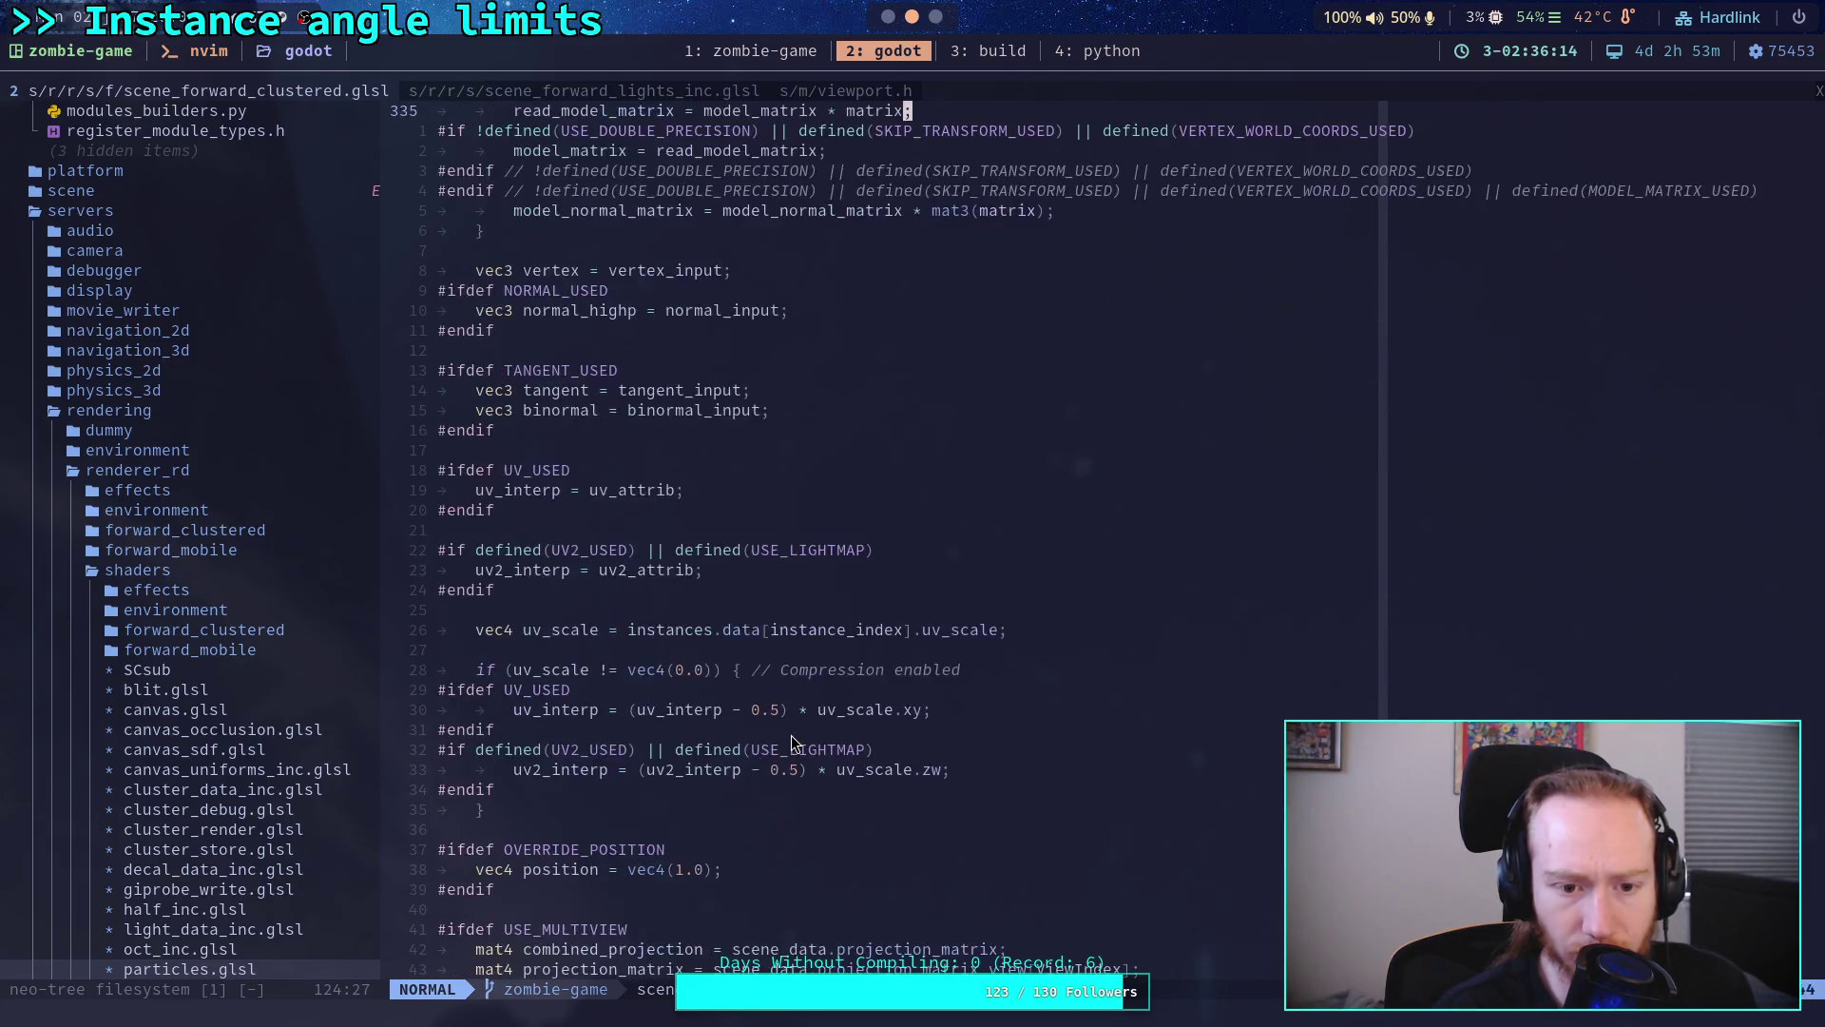
scroll(790, 735, down, 5)
scroll(791, 734, down, 5)
scroll(791, 735, down, 5)
scroll(792, 734, down, 5)
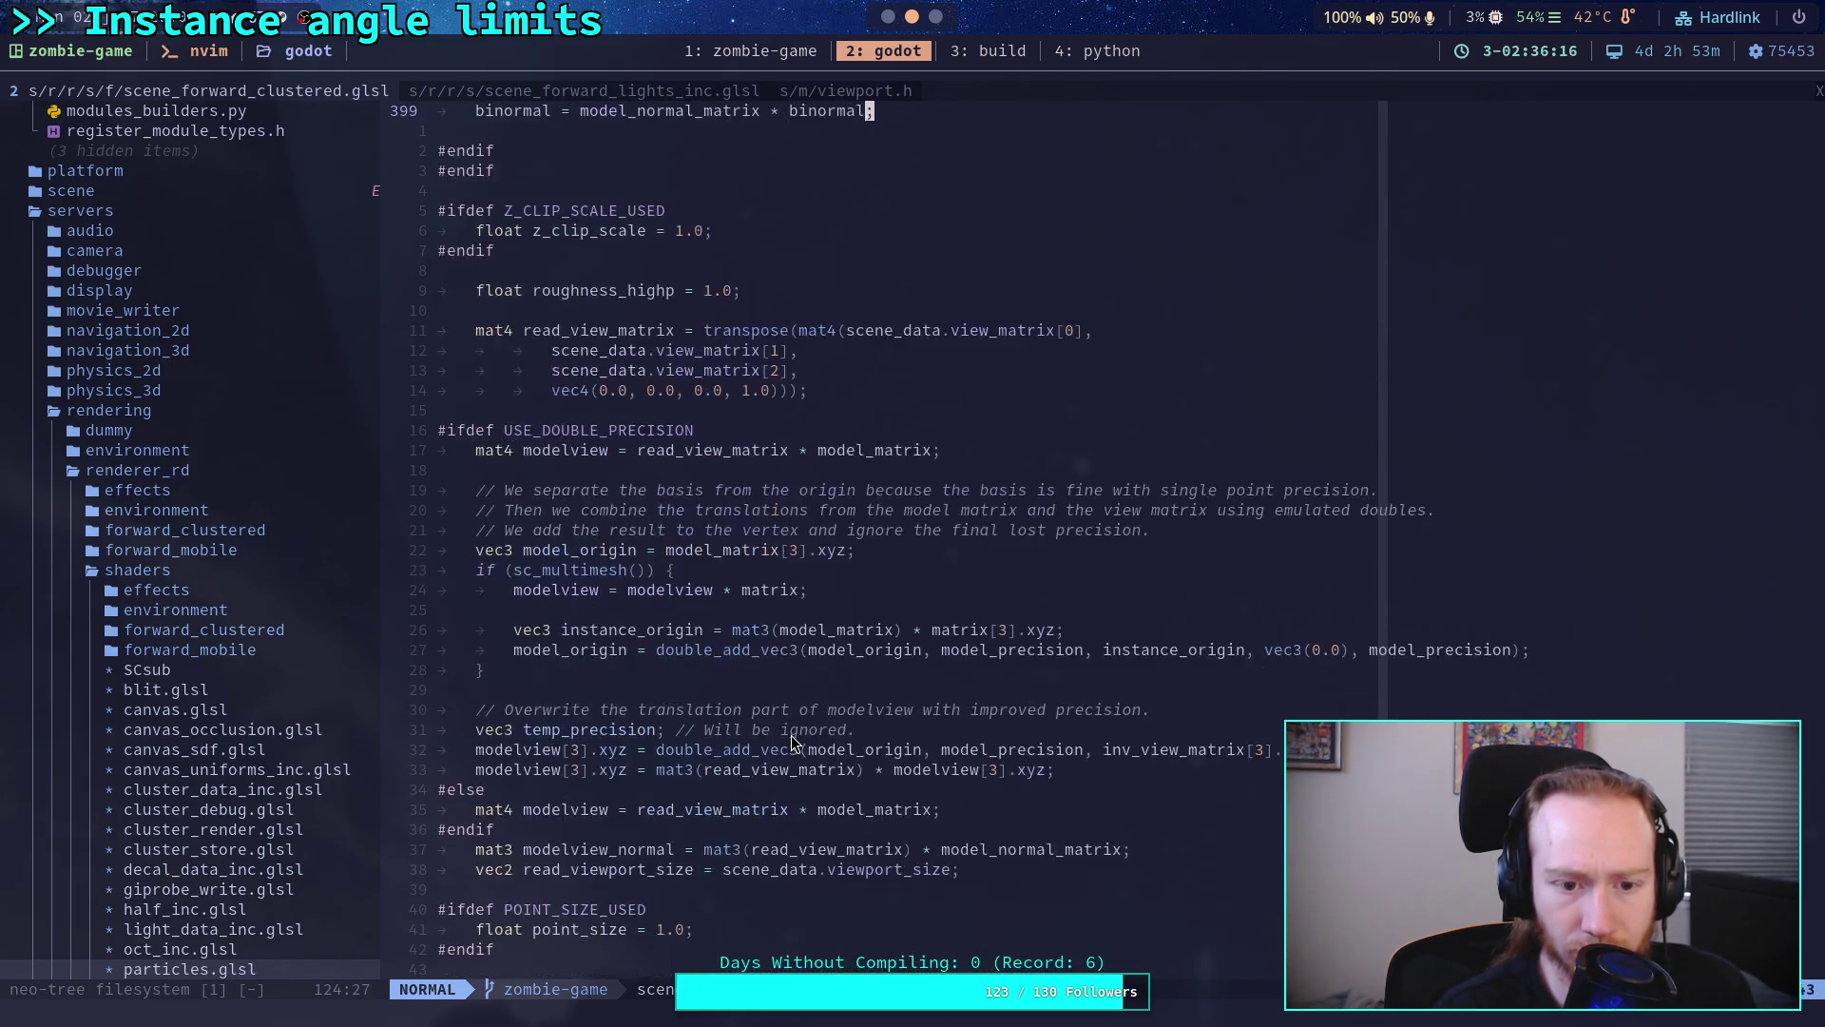
scroll(792, 735, down, 7)
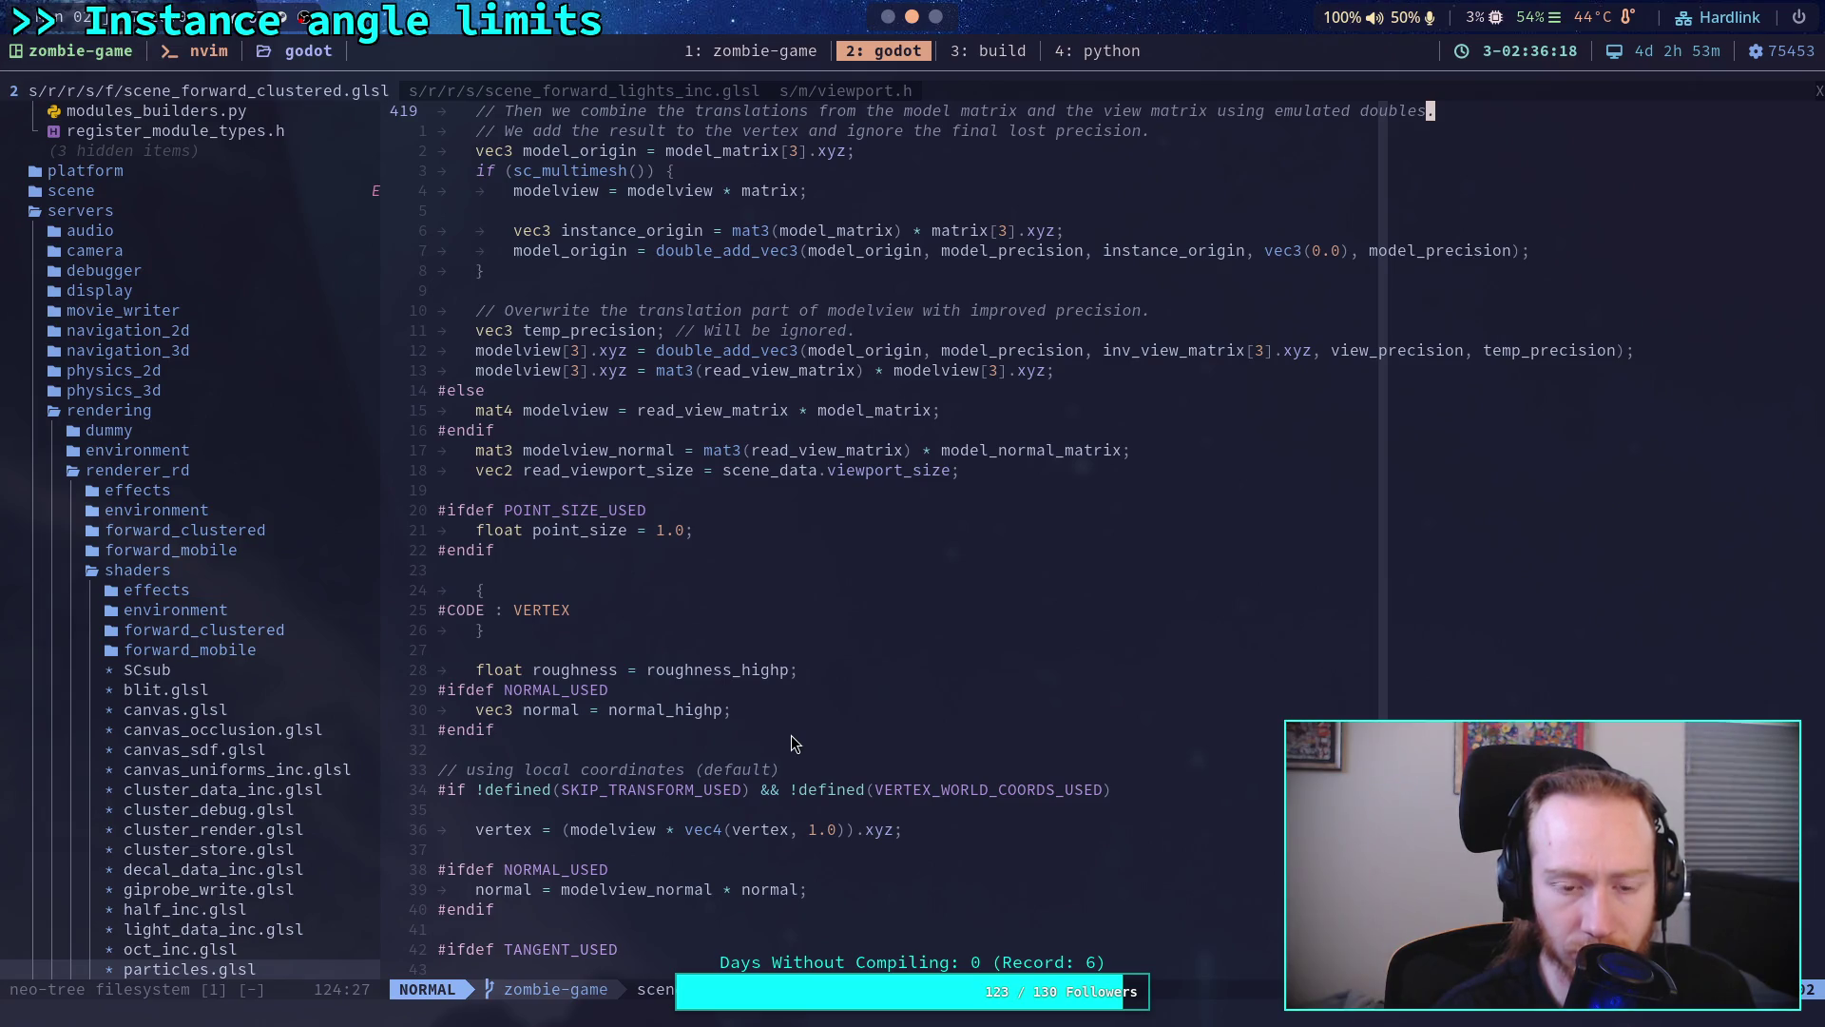
scroll(792, 744, down, 2)
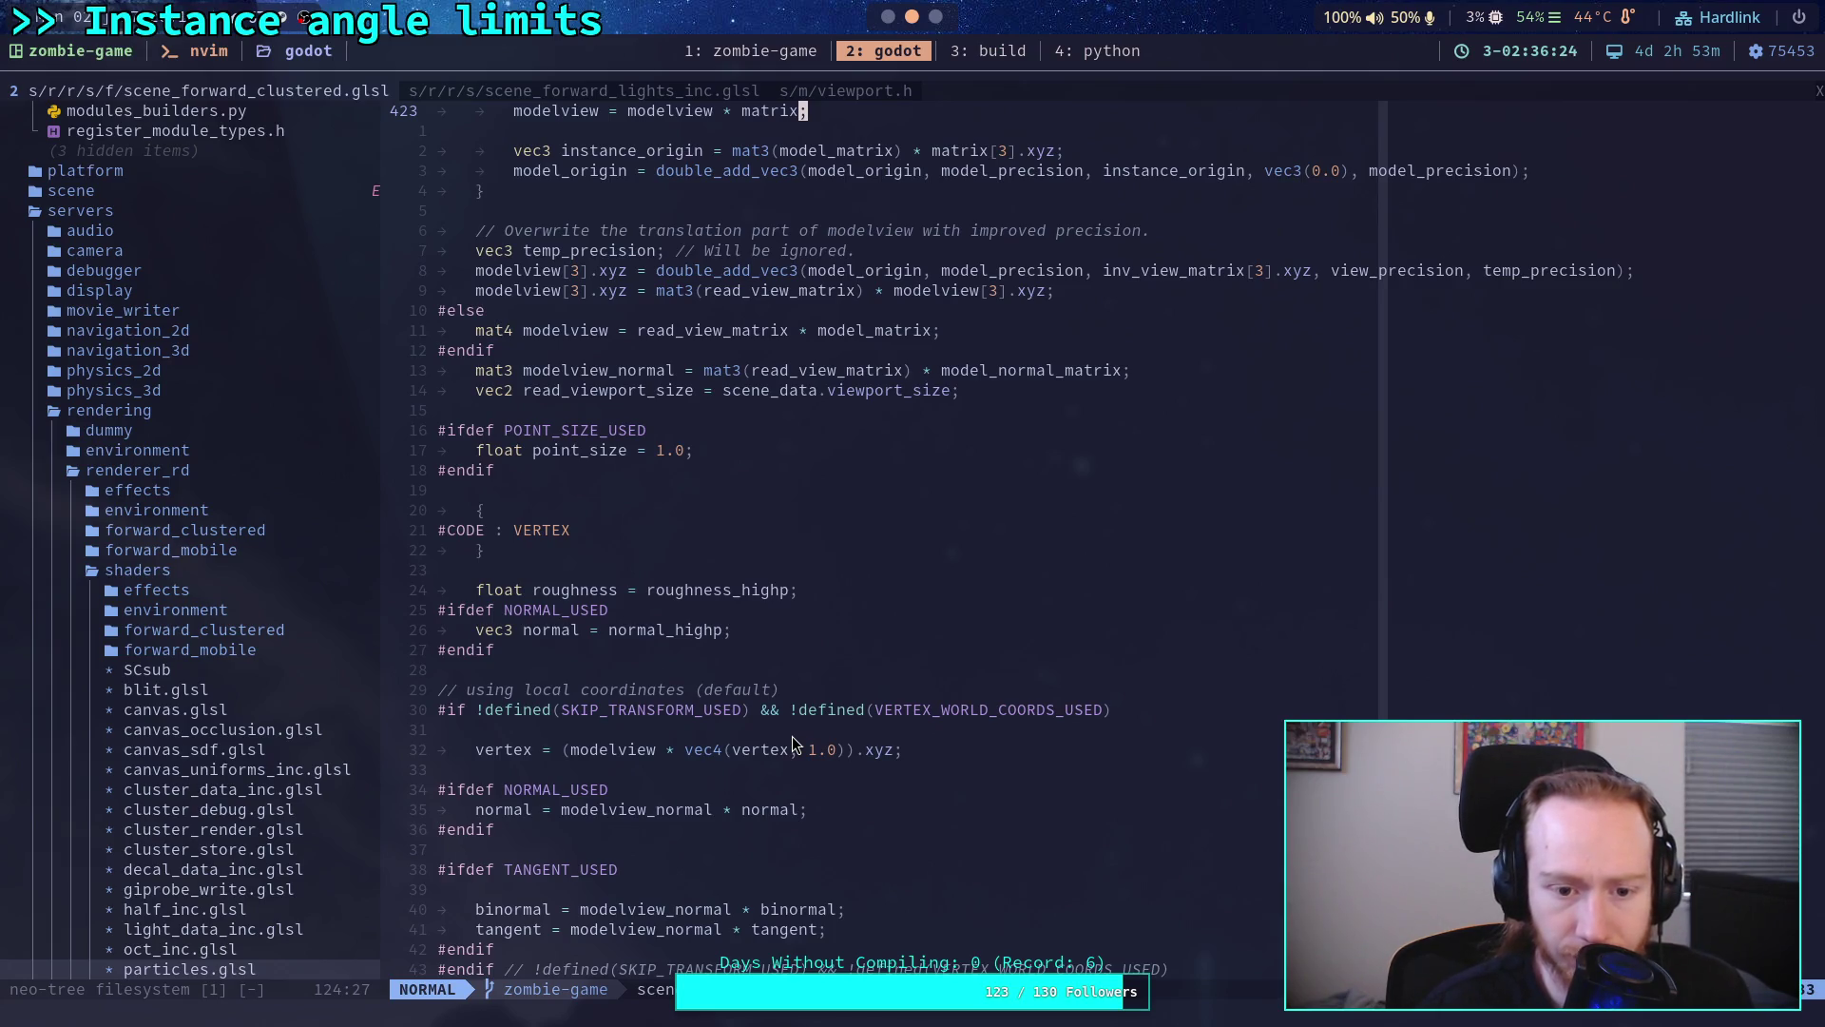
scroll(835, 709, up, 4)
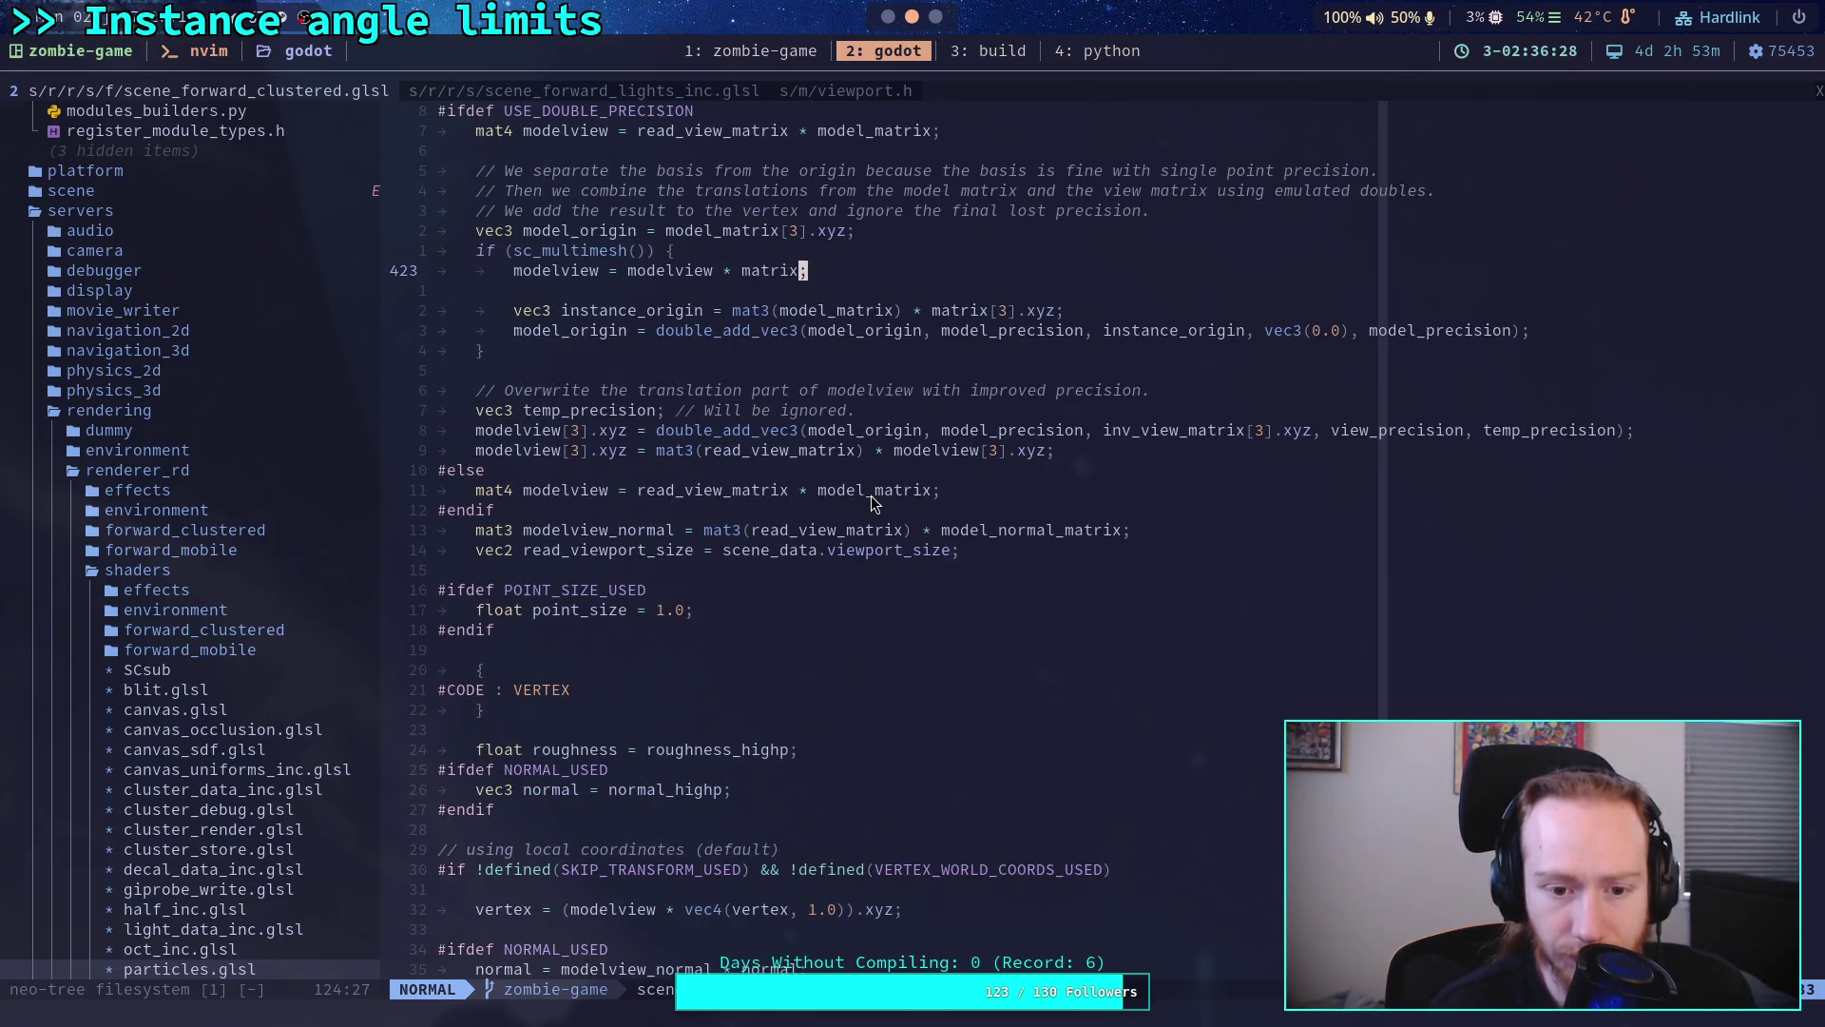
scroll(872, 494, up, 4)
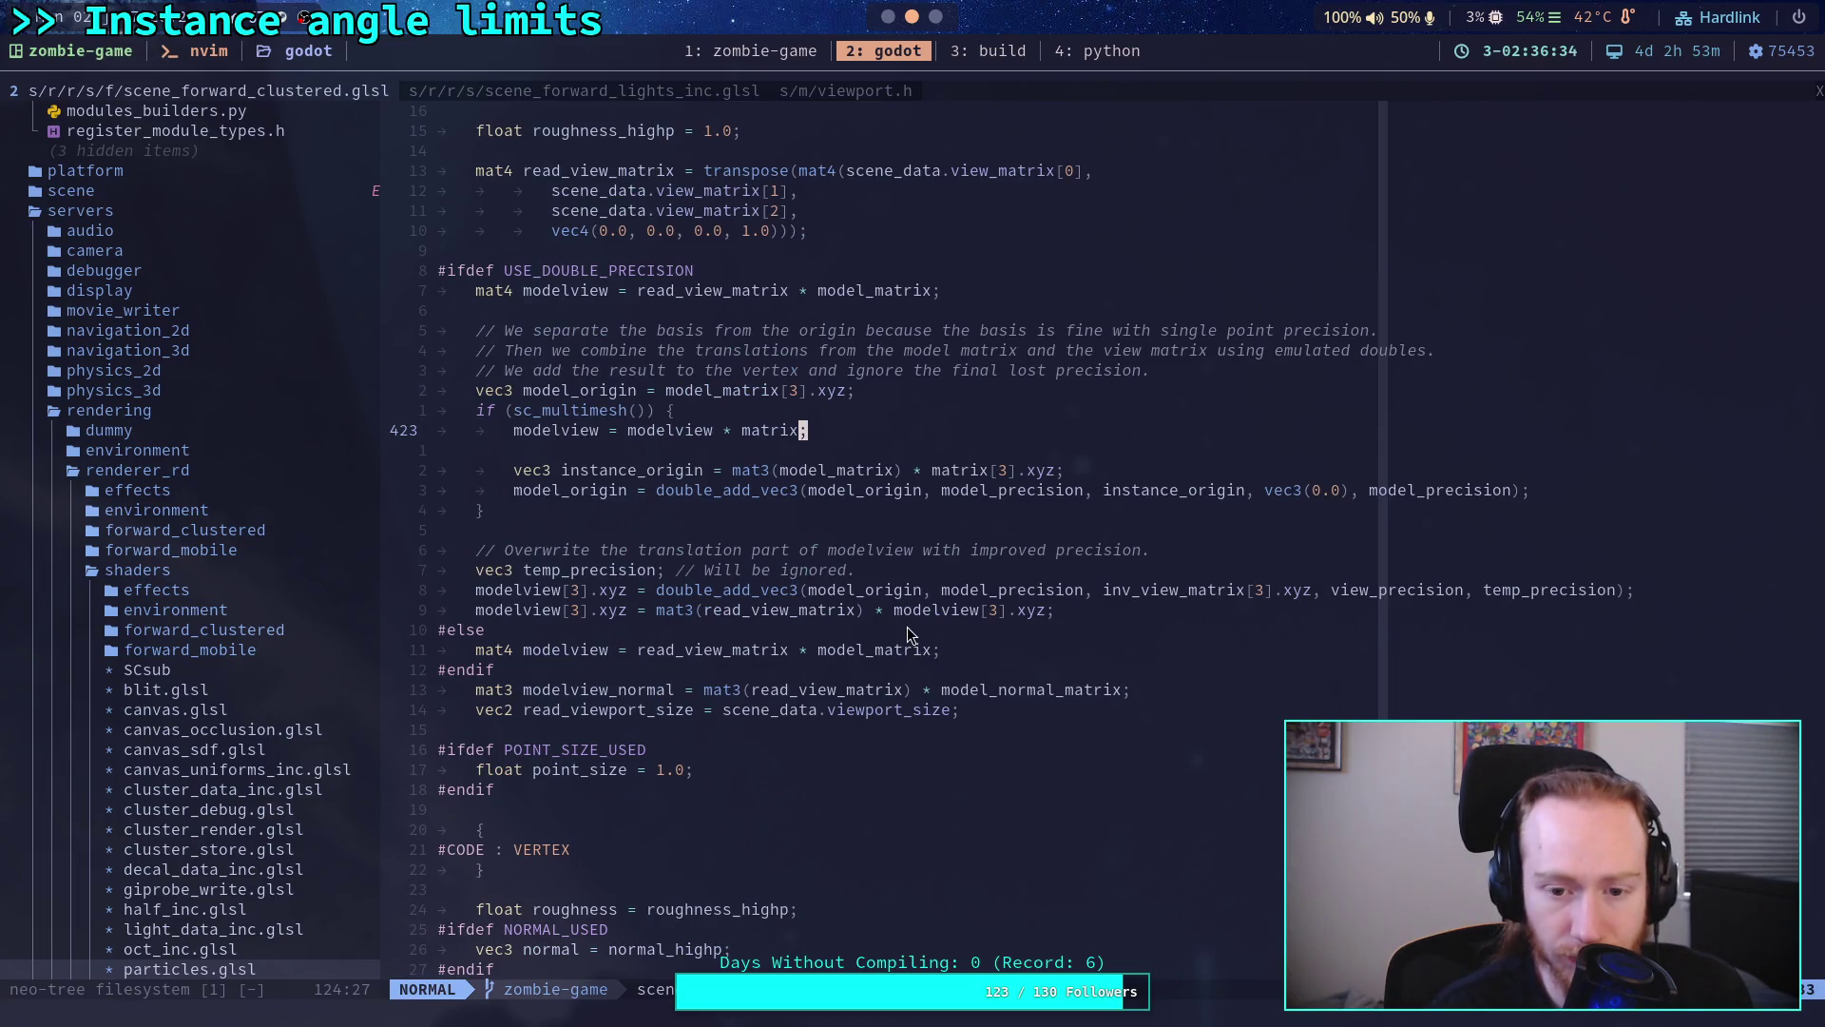
scroll(910, 614, up, 1)
scroll(911, 604, up, 2)
scroll(911, 604, up, 1)
scroll(912, 603, up, 3)
scroll(912, 602, up, 2)
scroll(911, 604, up, 5)
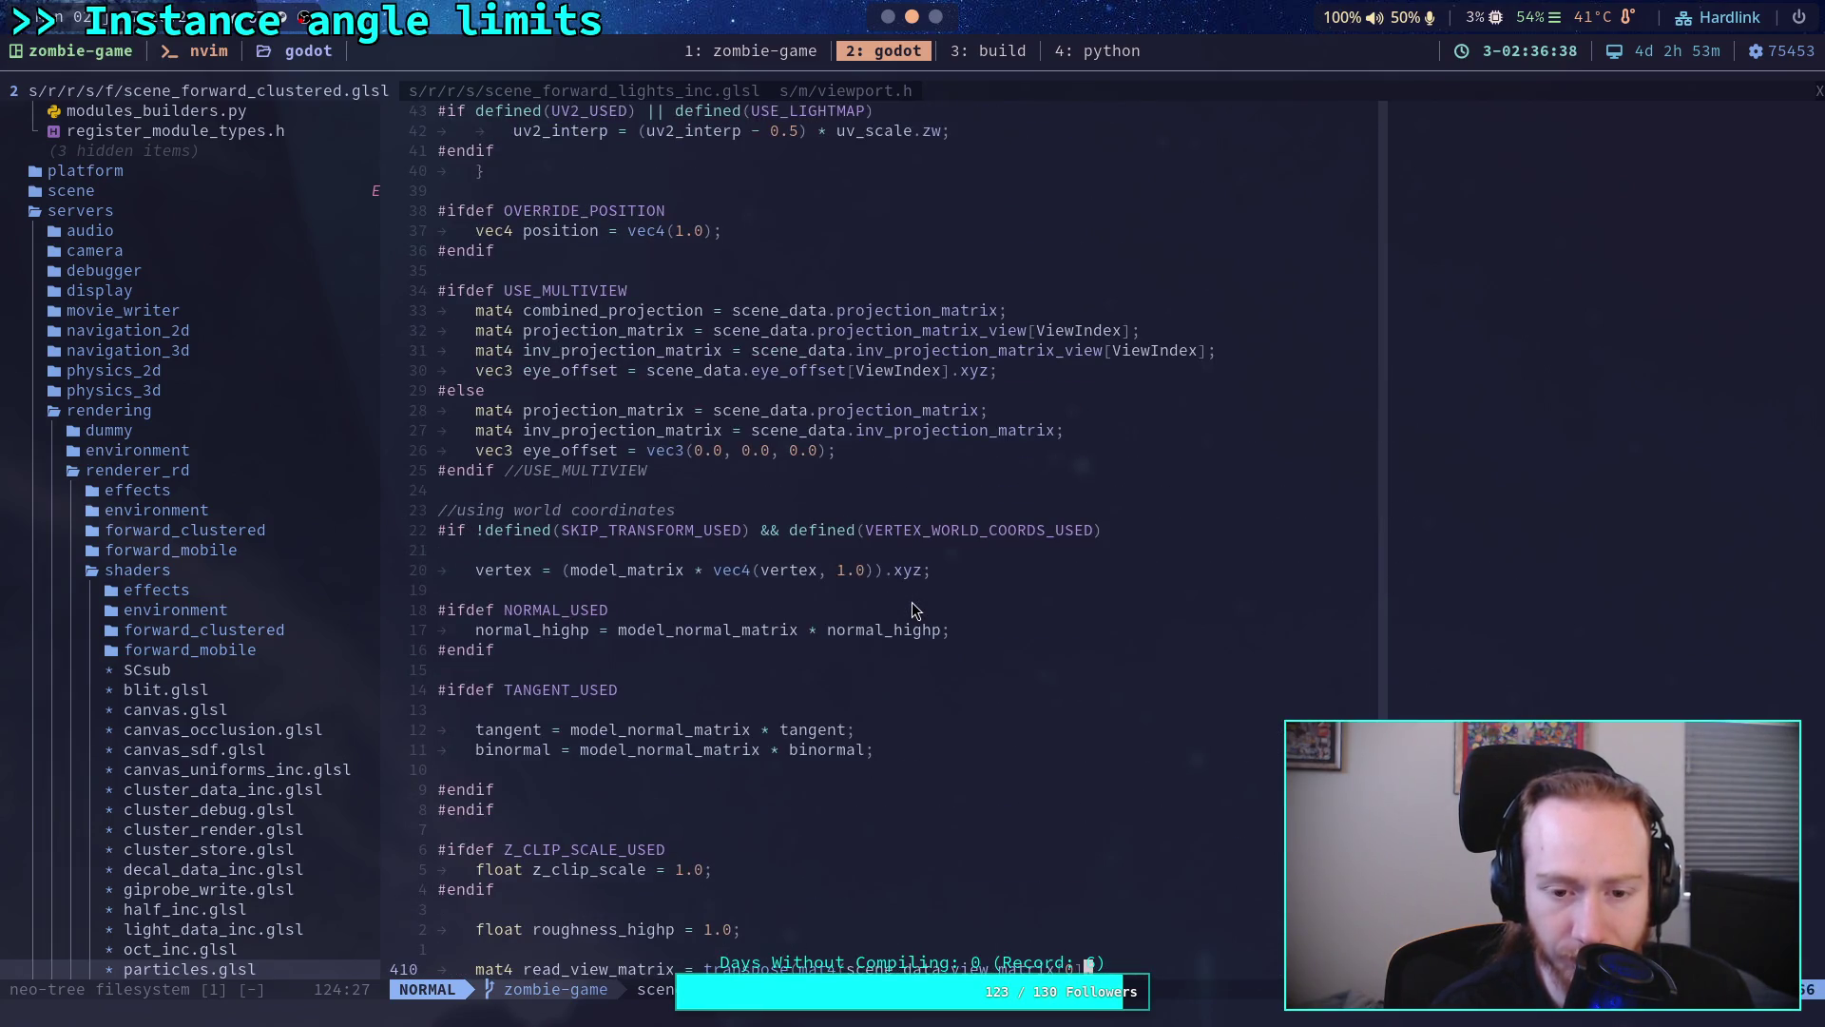
scroll(912, 610, up, 1)
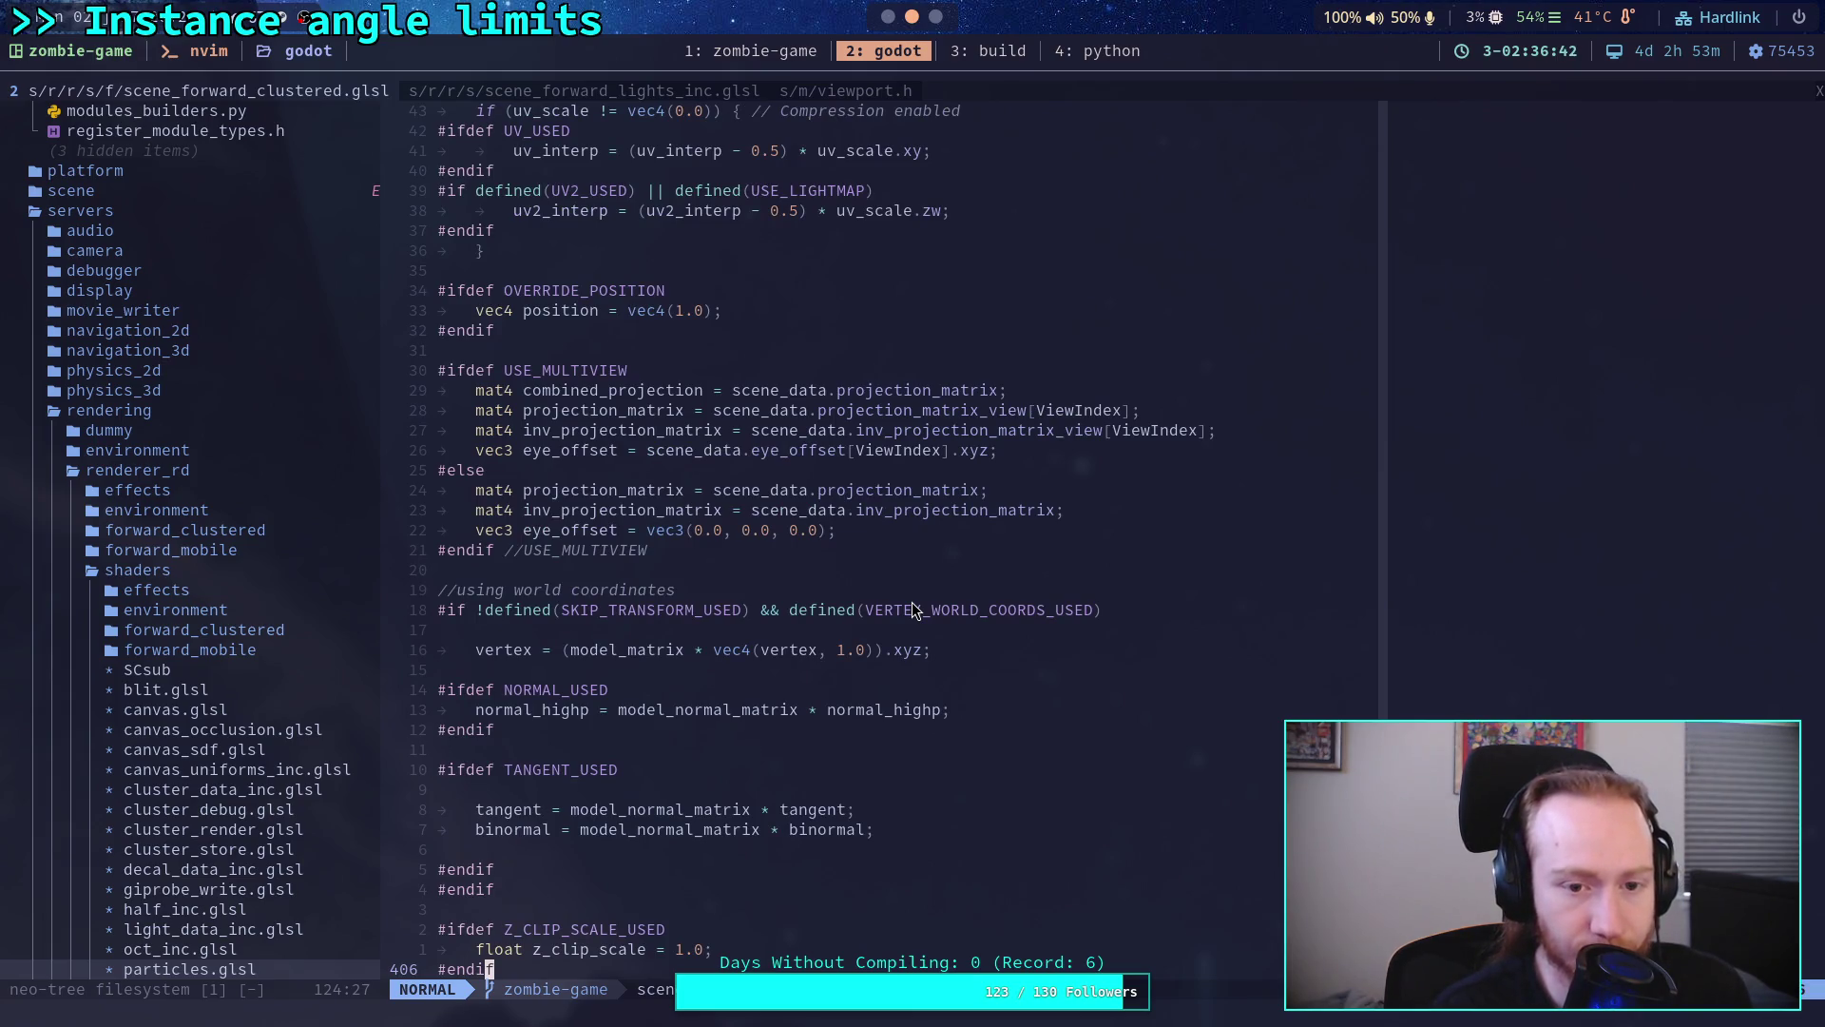
scroll(910, 610, up, 1)
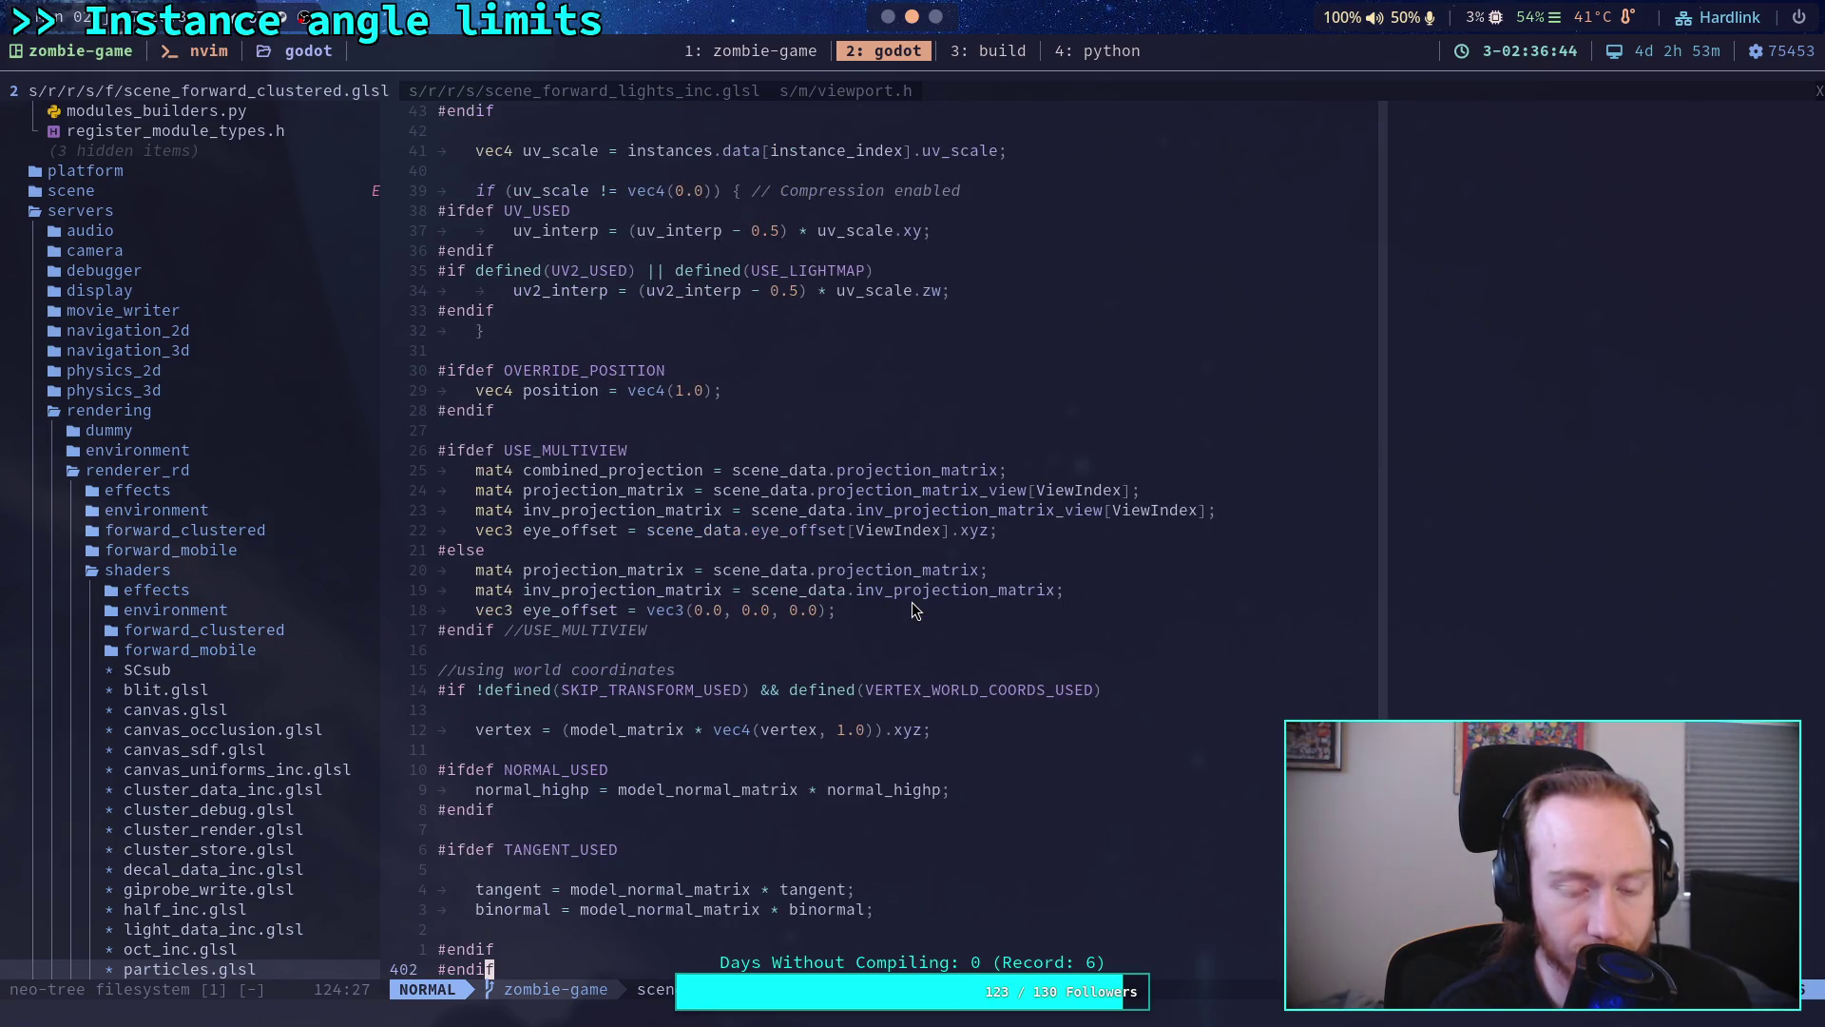
scroll(910, 610, down, 1)
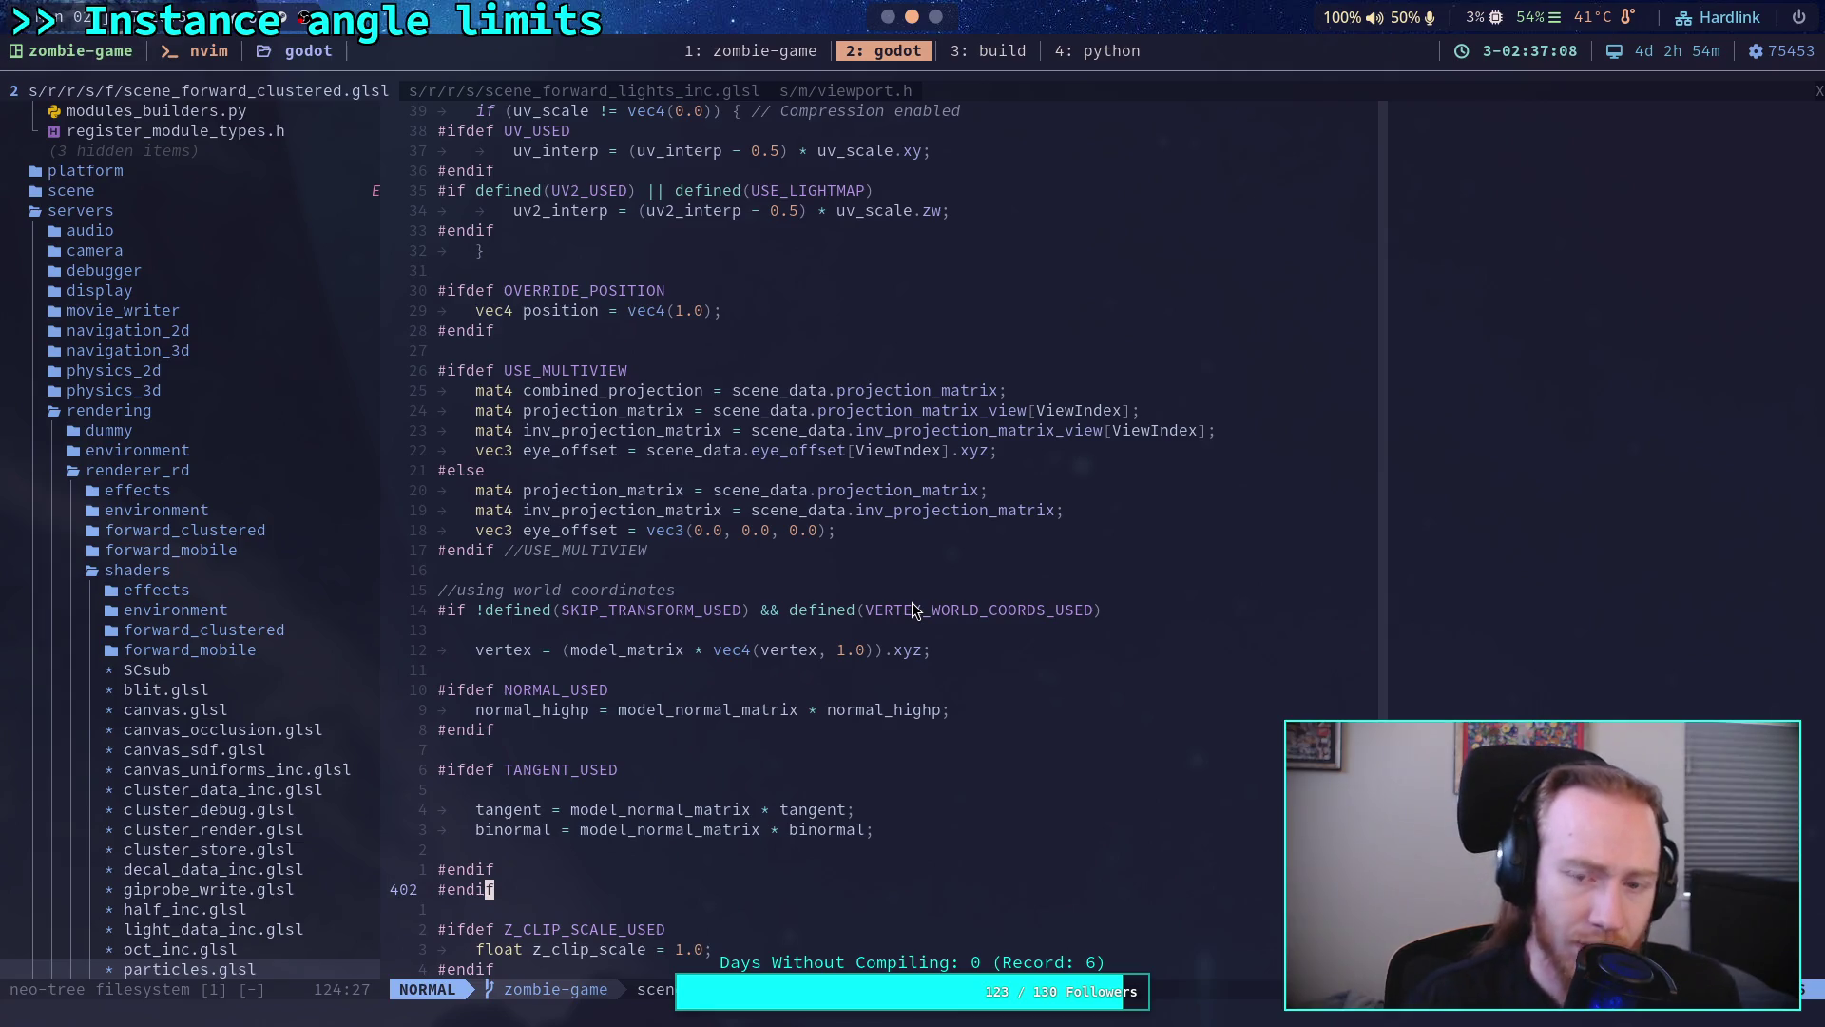
Step: Switch from the Neovim shader source back to the Godot editor workspace
key(super+2)
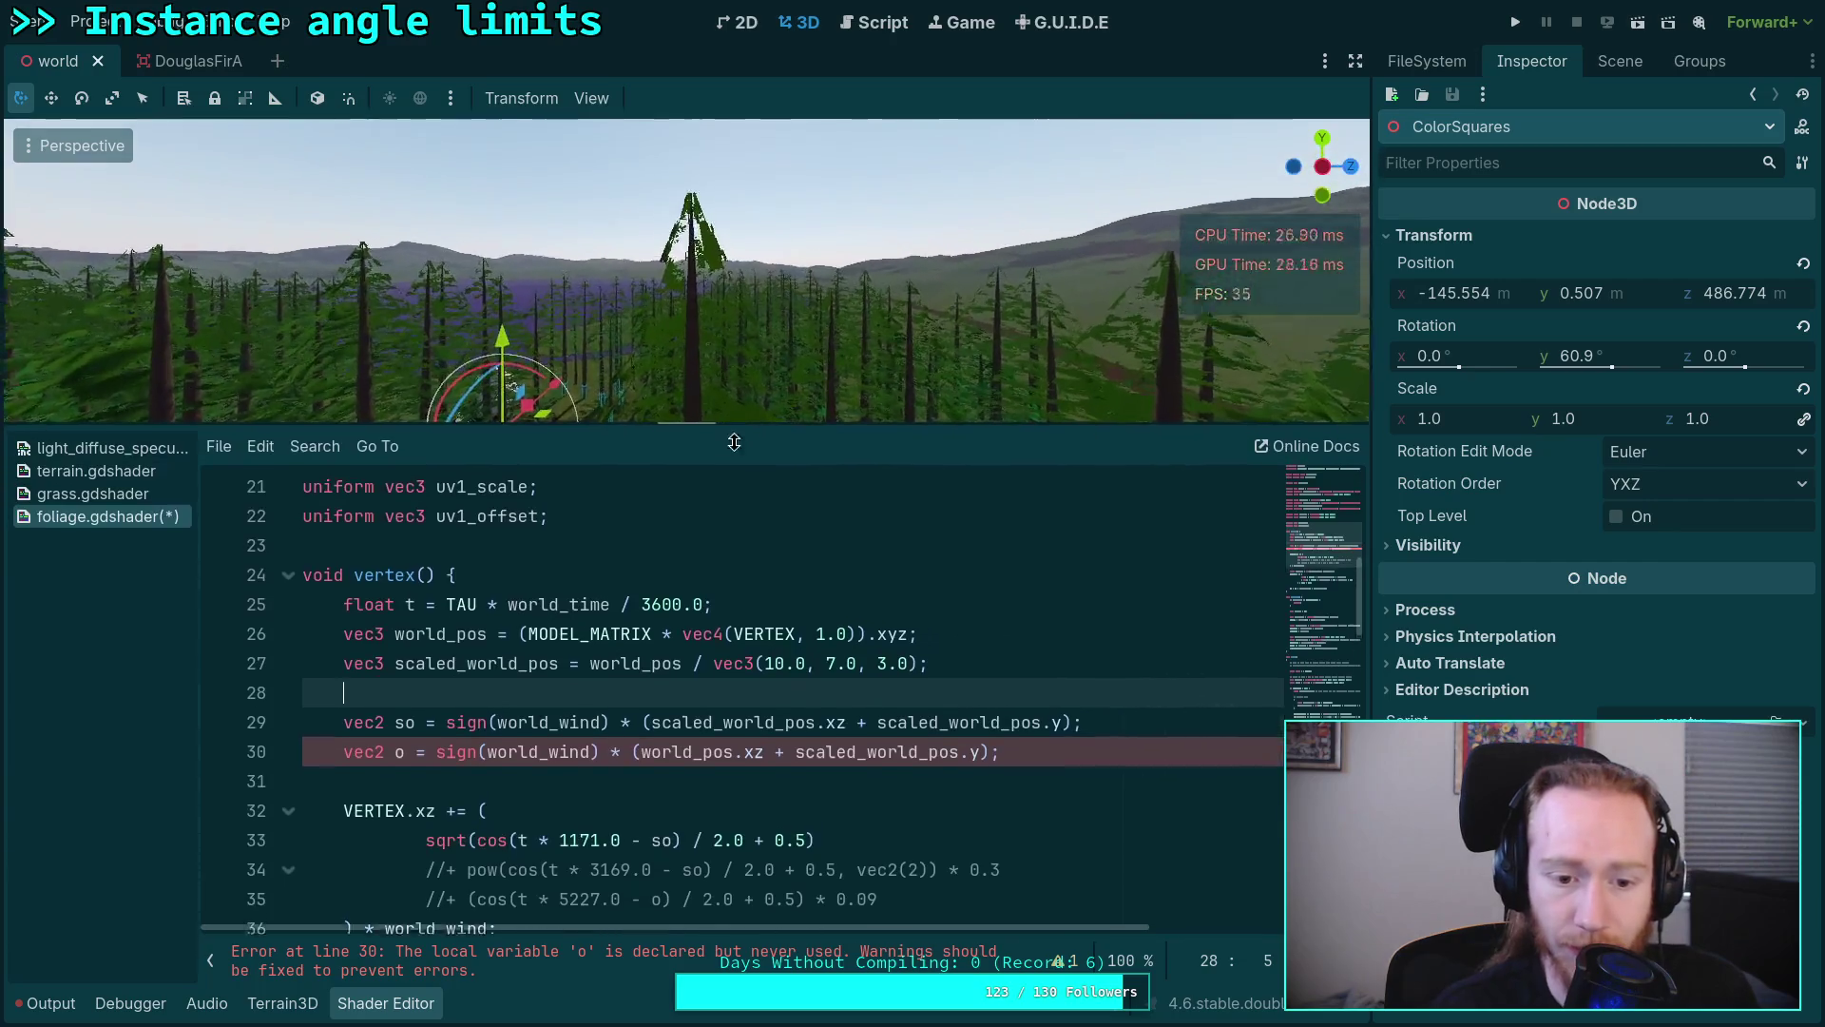
Step: Multiply the horizontal sway's world_wind by 0.0 on line 36 of the vertex shader
drag(744, 473, 743, 468)
scroll(564, 665, down, 2)
scroll(564, 666, down, 1)
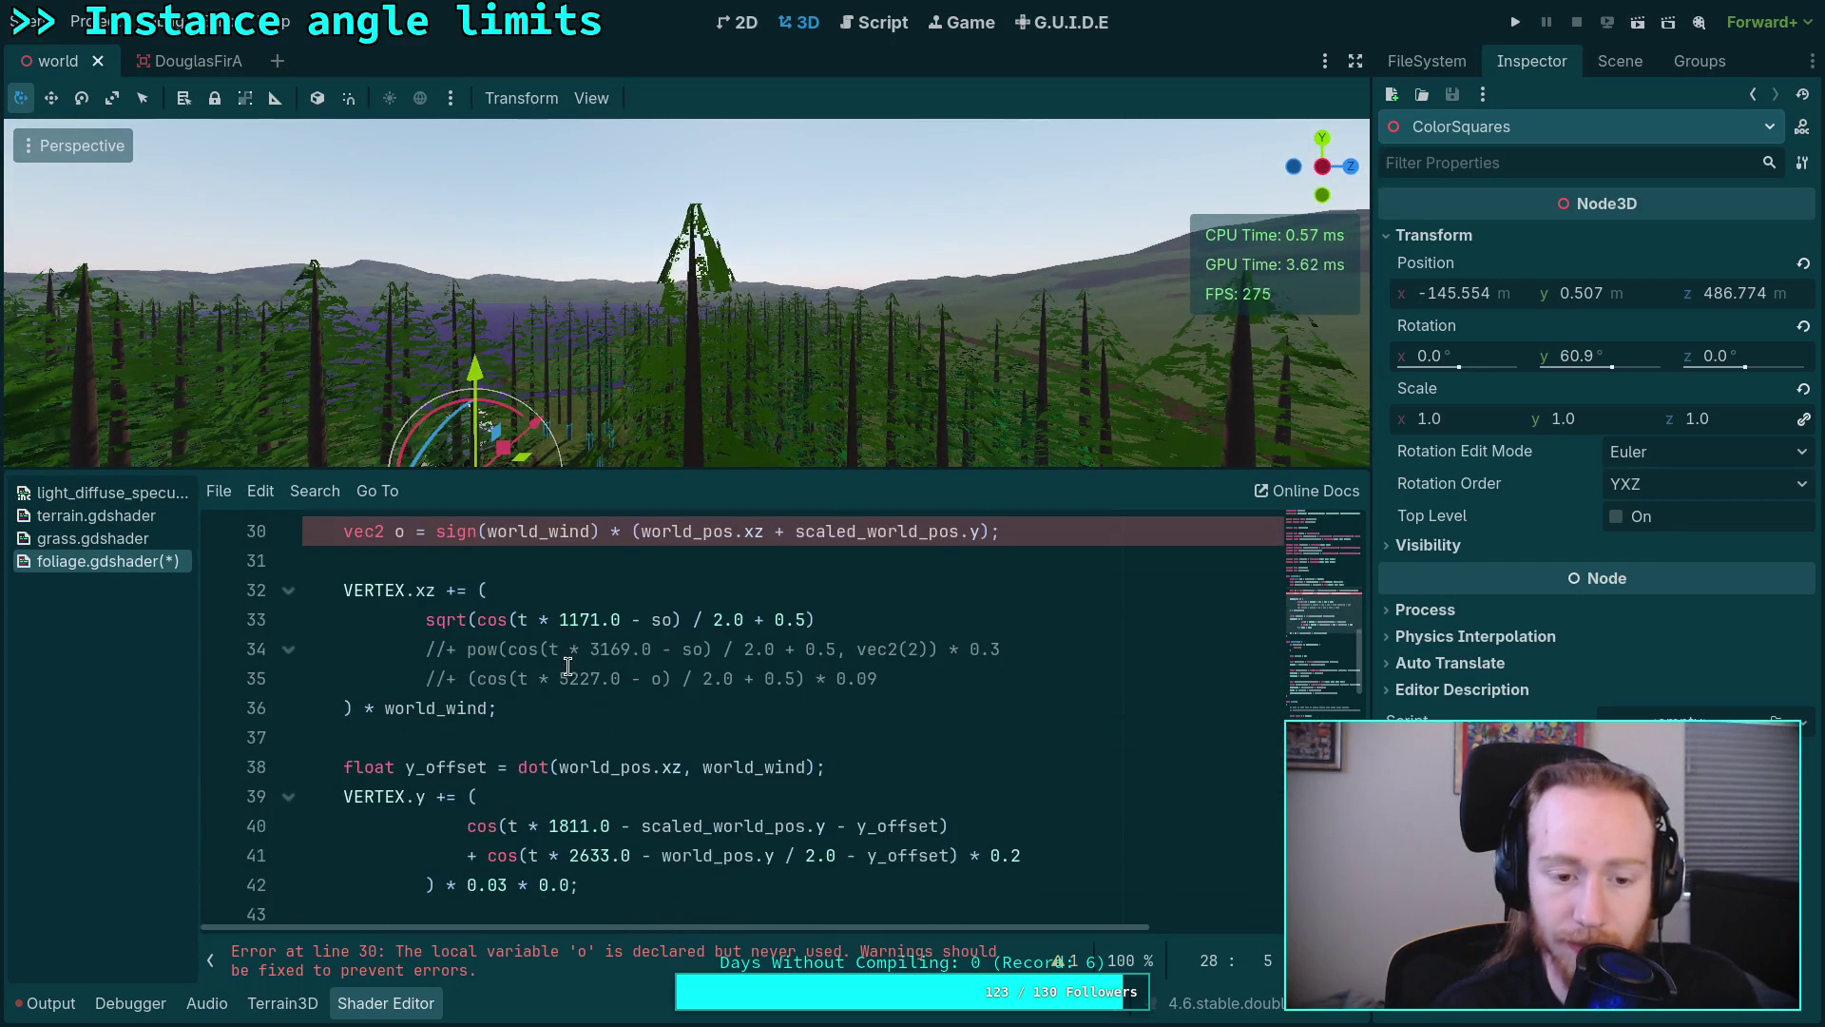
click(492, 708)
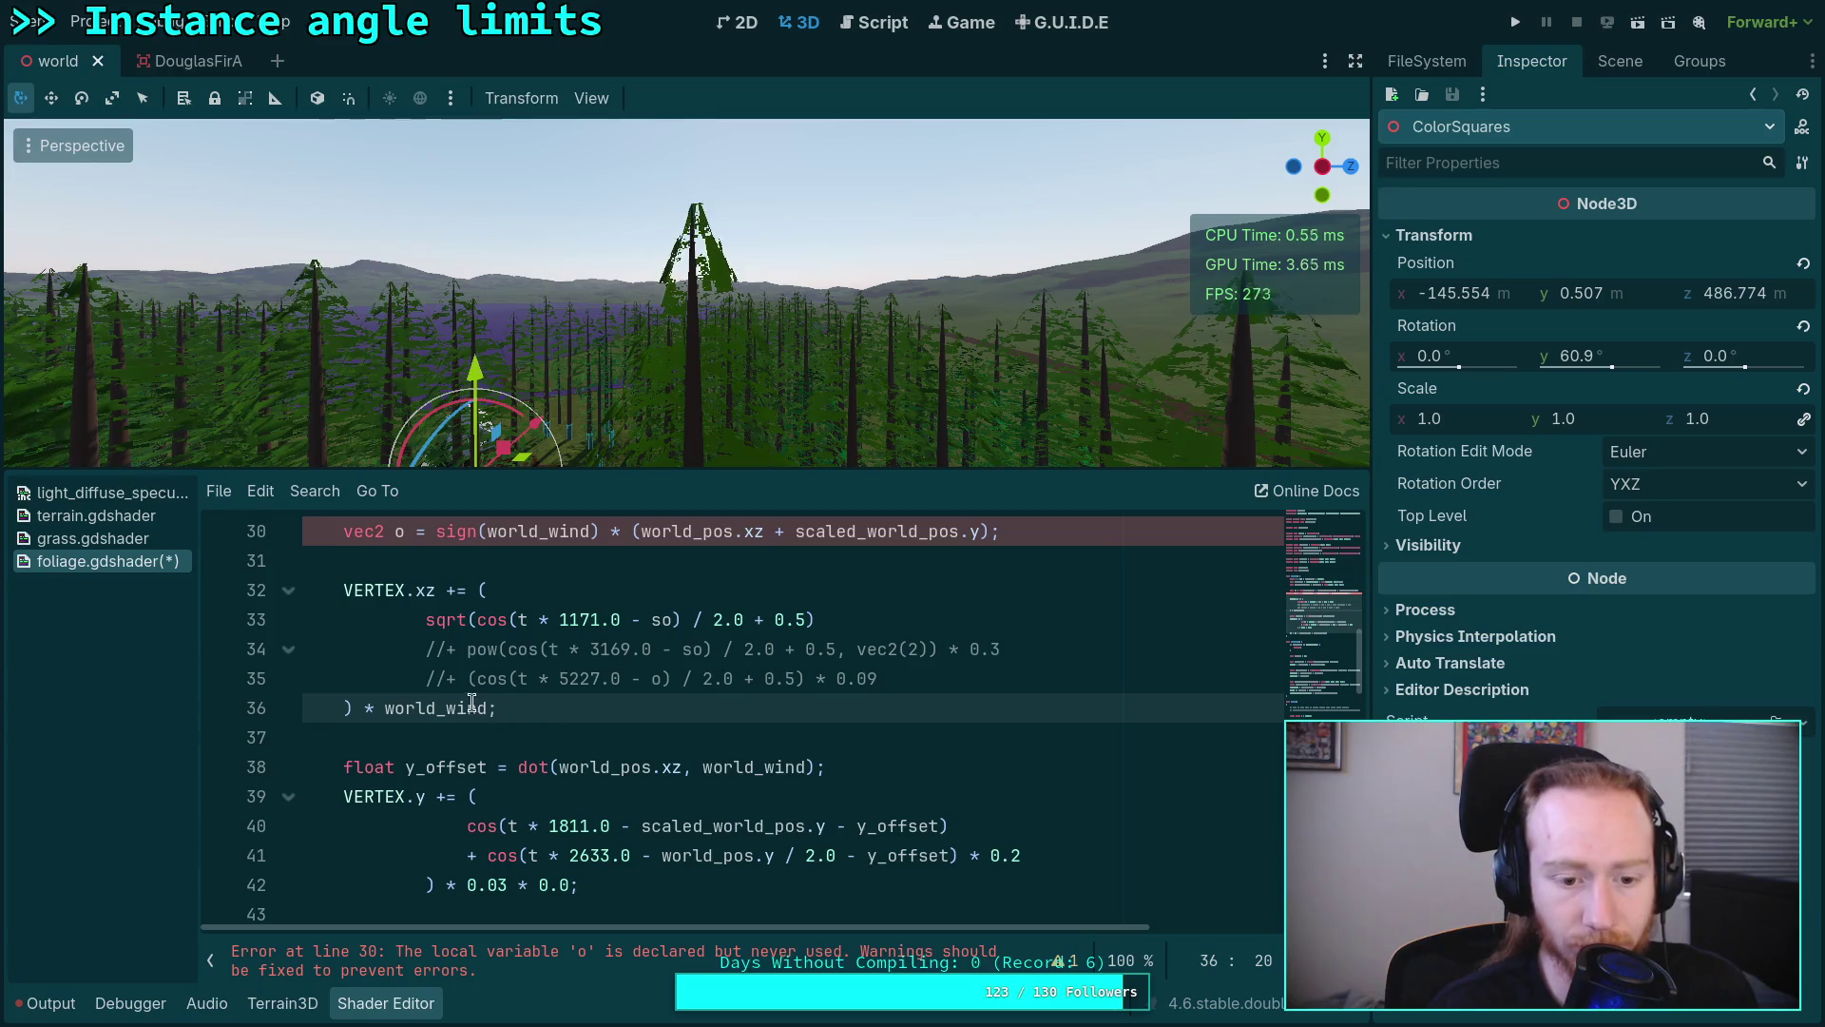
scroll(487, 684, down, 2)
scroll(486, 661, up, 1)
text(* 0.0)
click(815, 828)
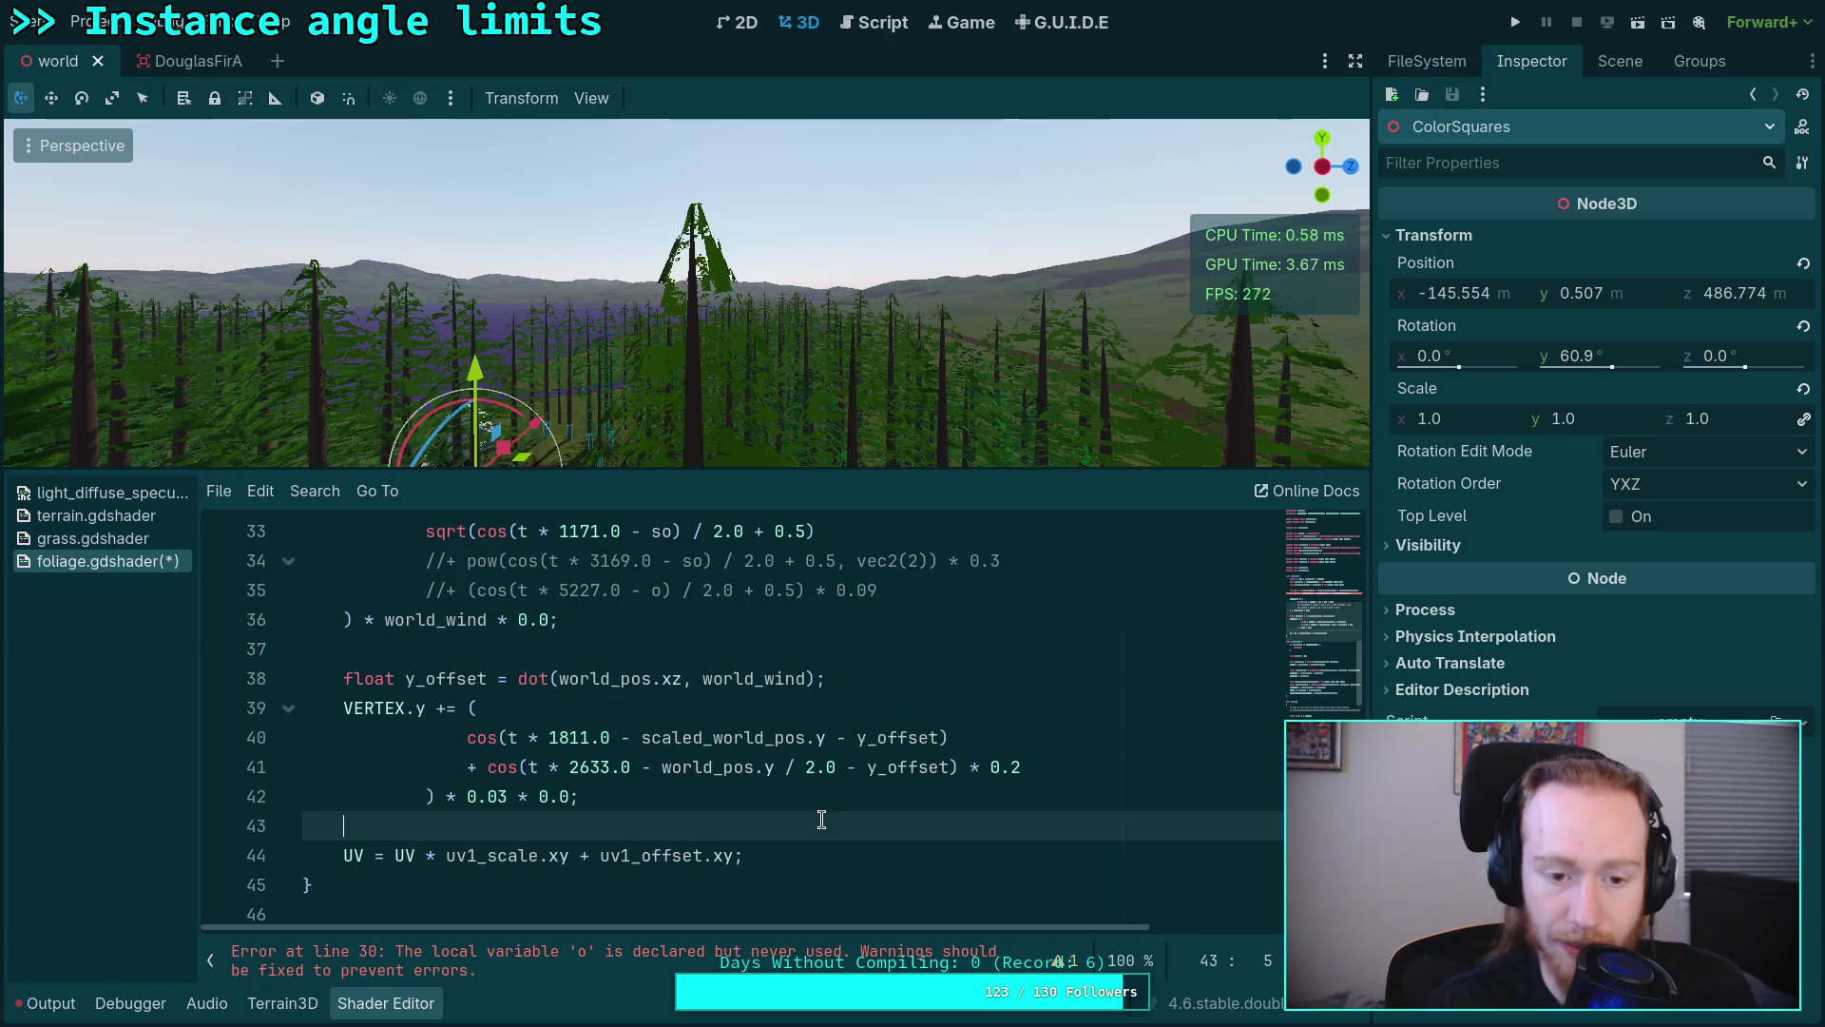
scroll(816, 833, down, 4)
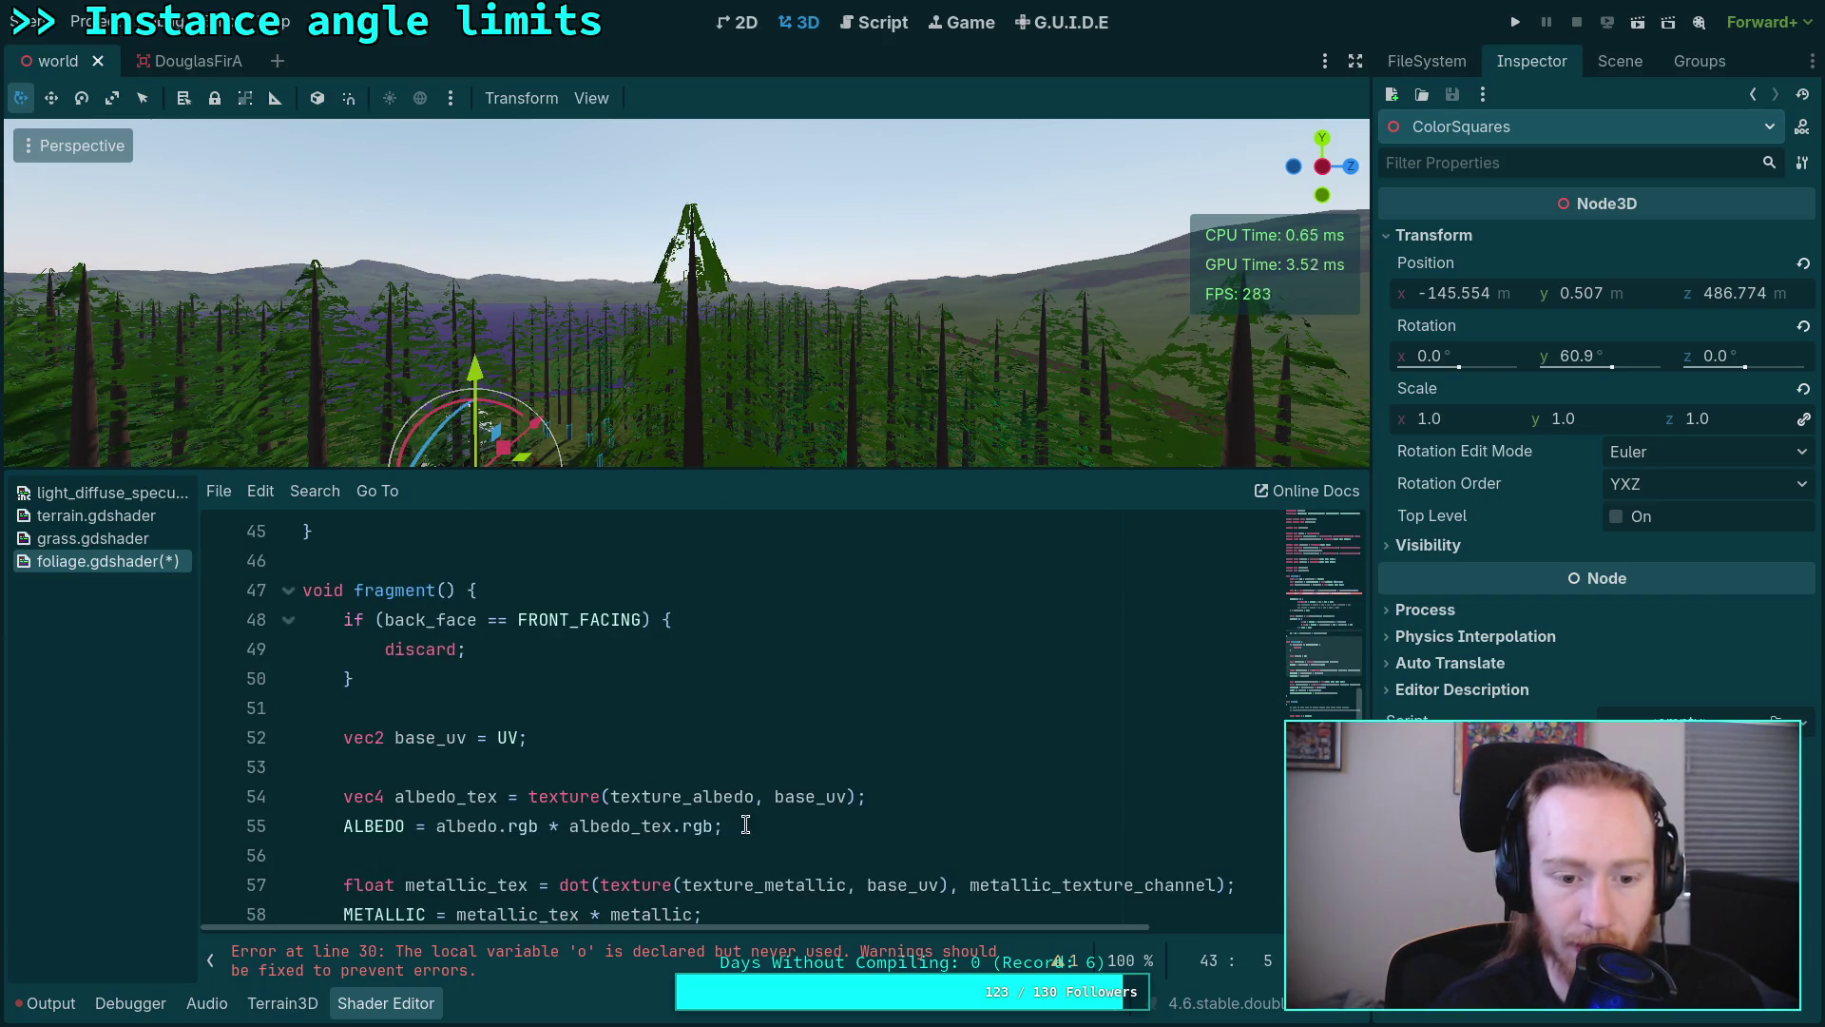
scroll(518, 700, down, 1)
scroll(529, 725, down, 1)
scroll(529, 720, up, 2)
Step: Insert blank lines after the discard block at the start of fragment() for a debug line
click(607, 690)
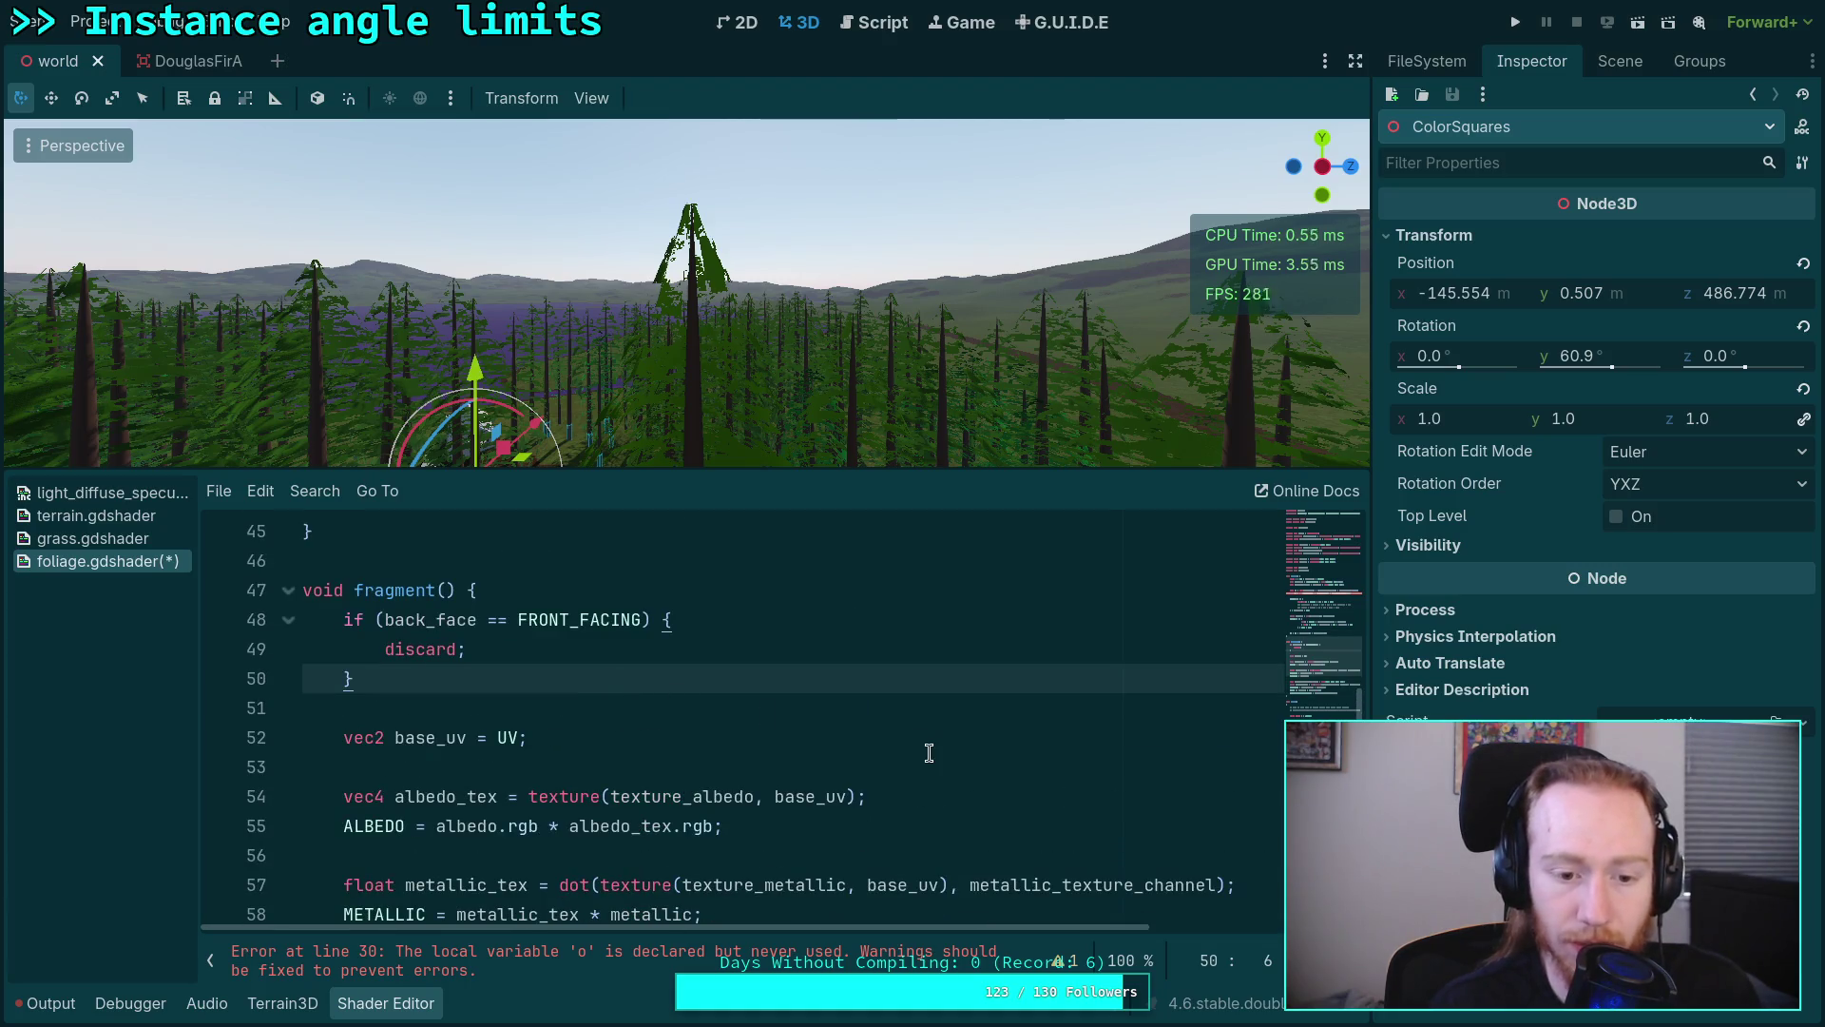
key(Down)
key(Down)
key(Up)
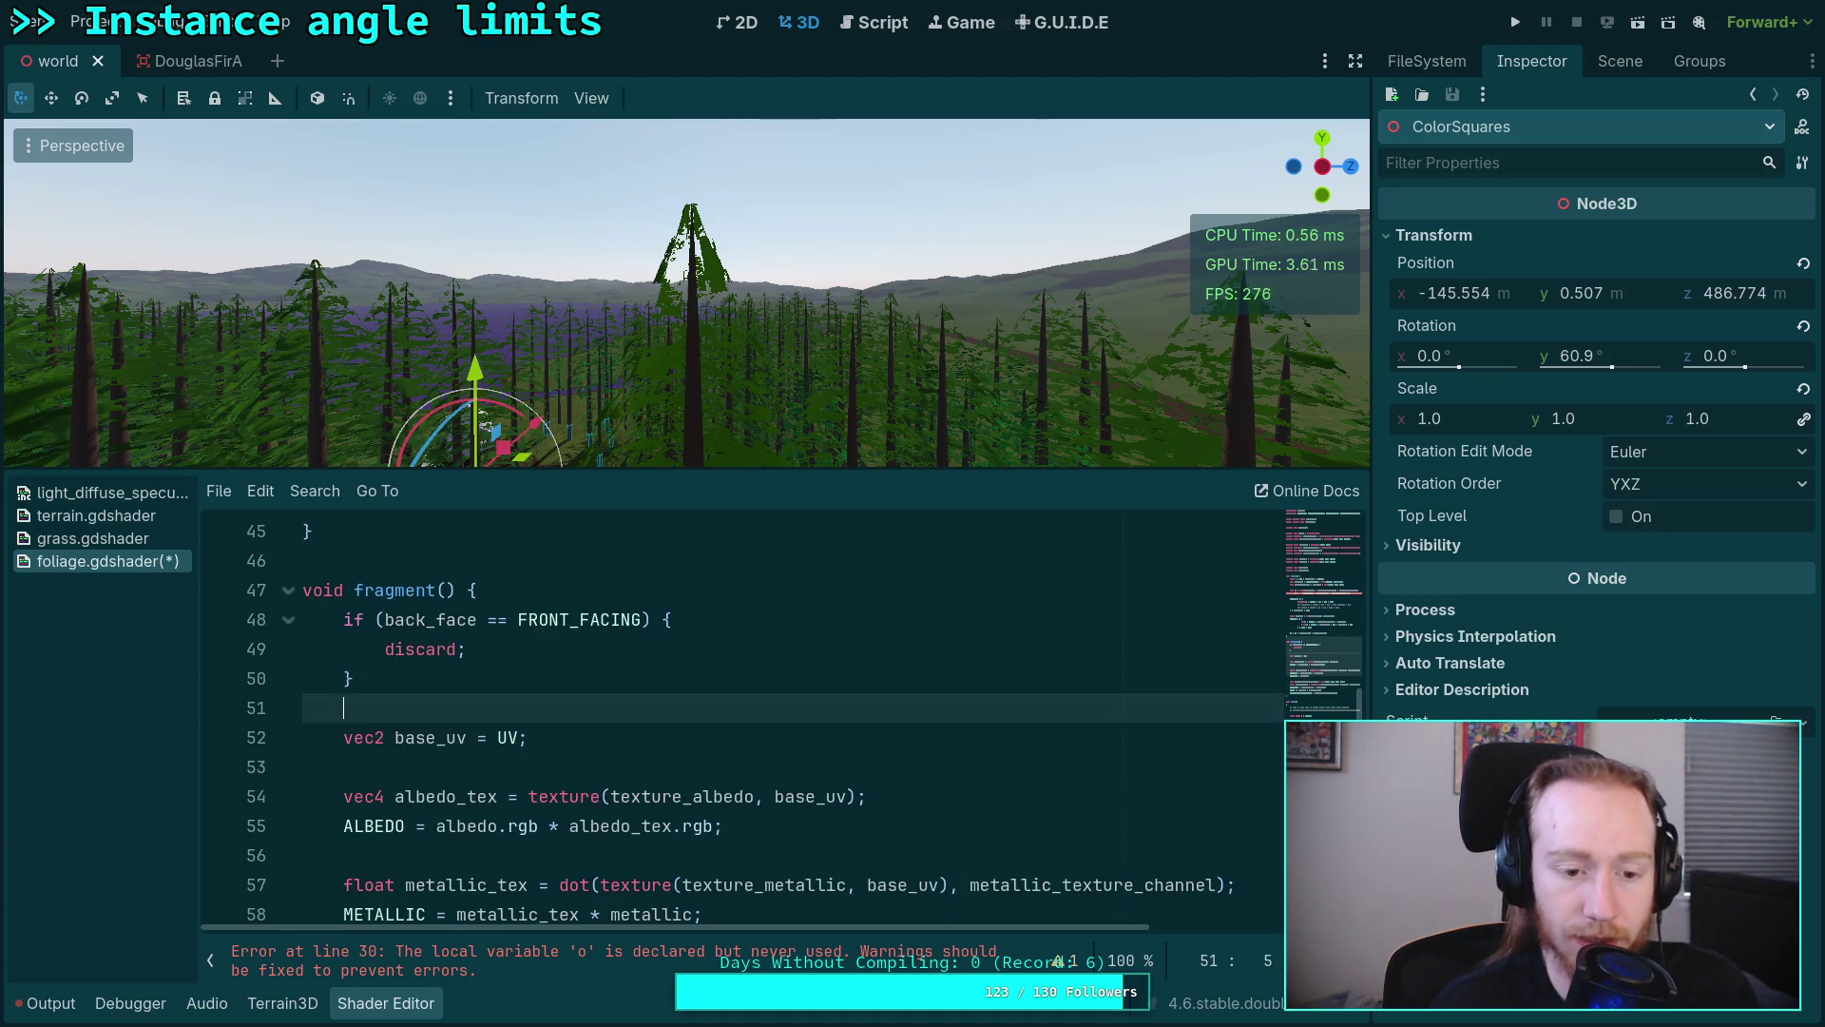
key(Return)
key(Return)
key(Up)
text(MOD)
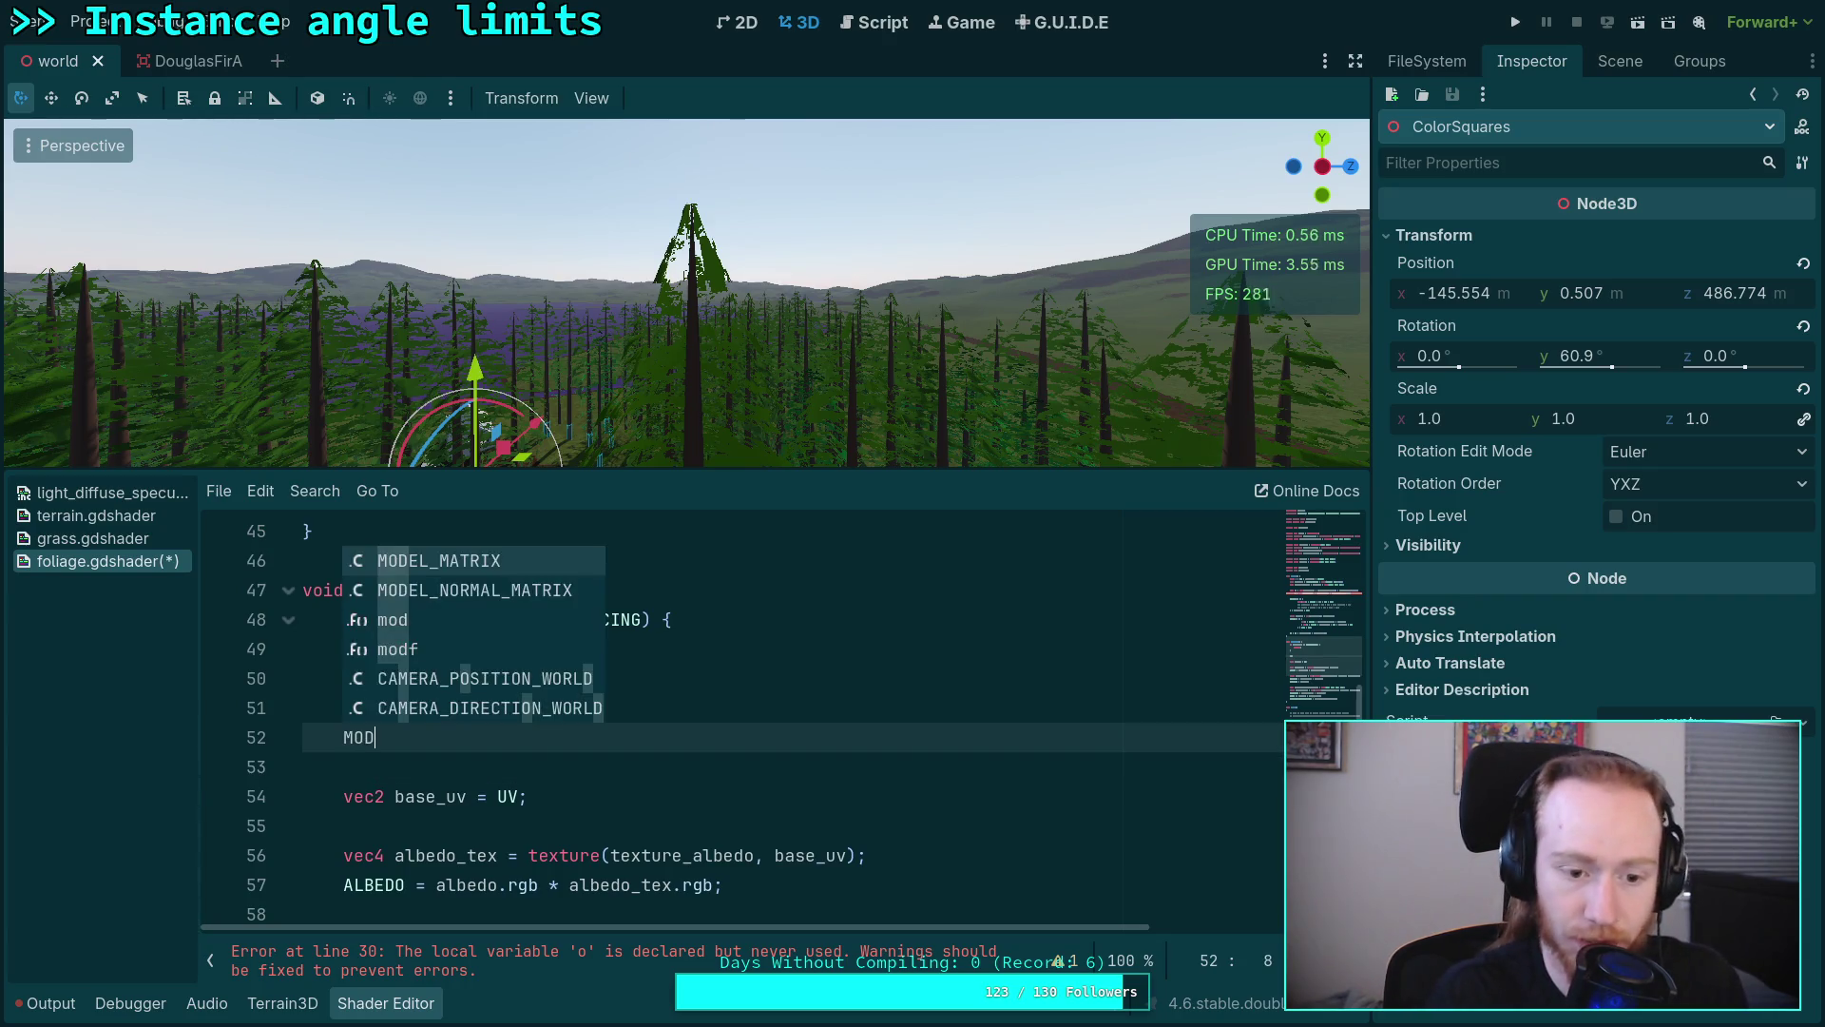
Step: Write the debug line ALBEDO = MODEL_MATRIX[0].xyz at the start of fragment()
key(BackSpace)
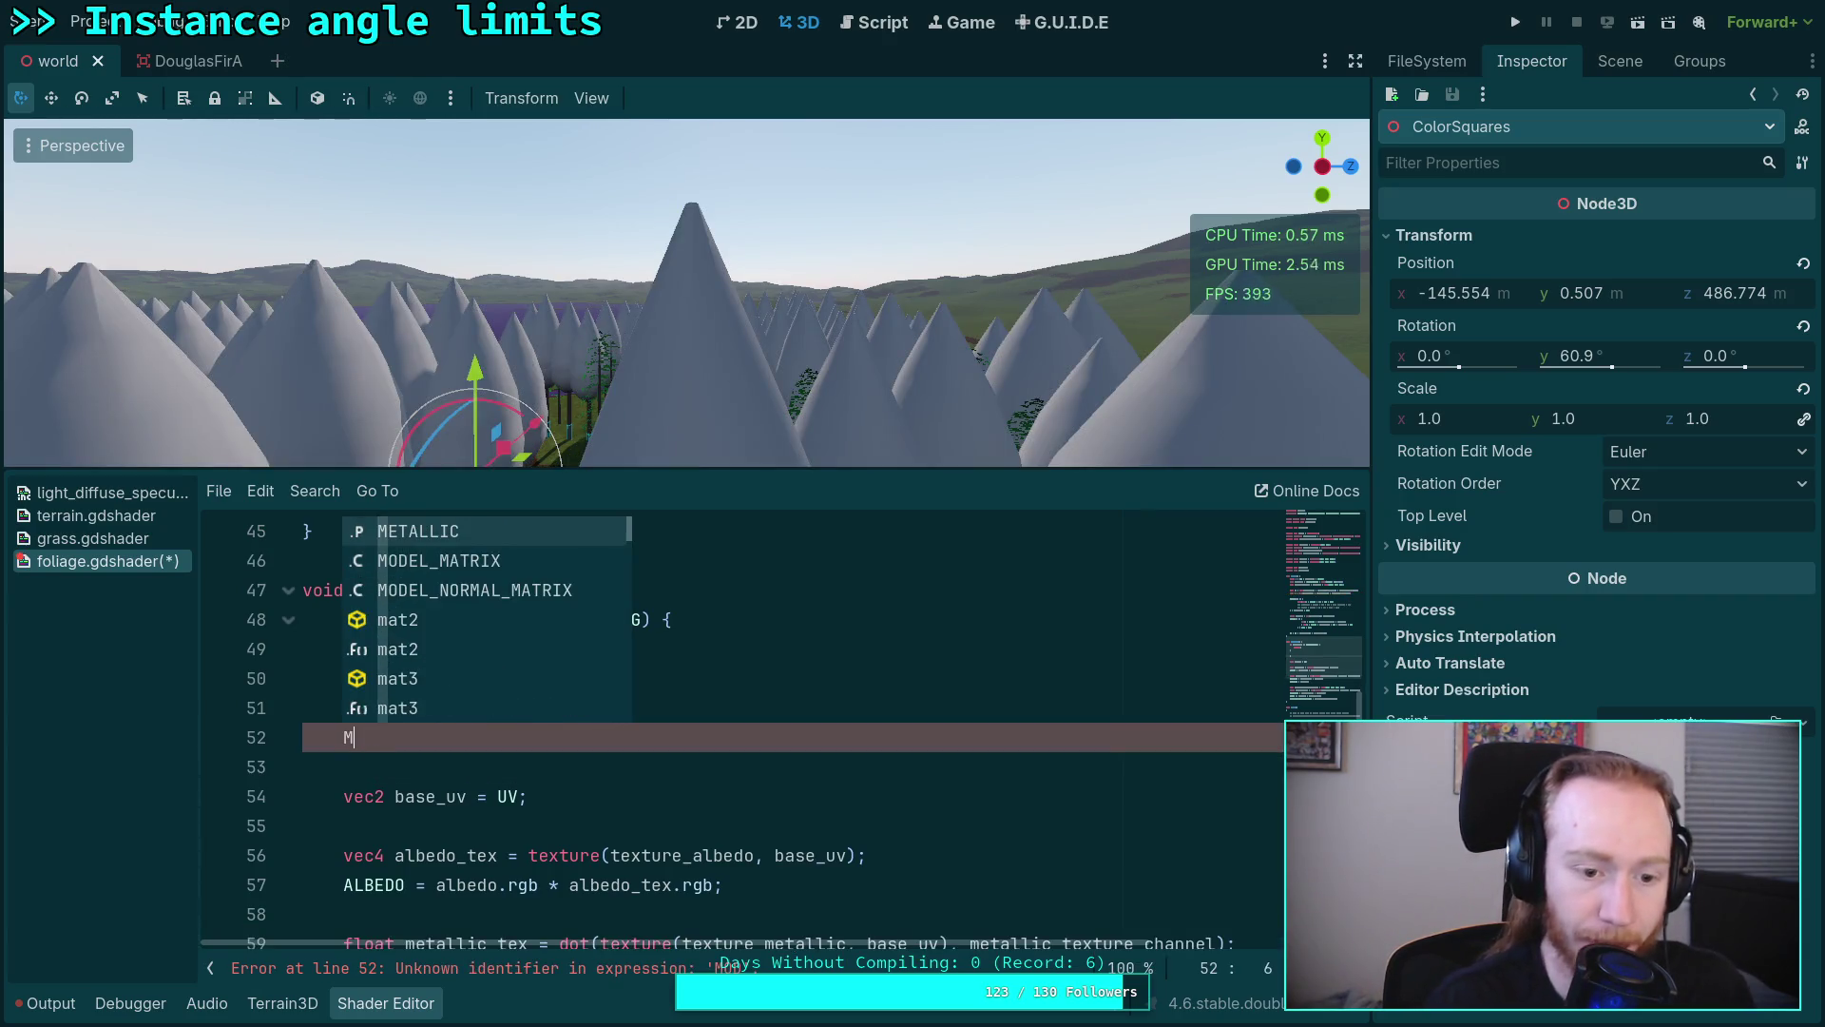
key(BackSpace)
text(ALB)
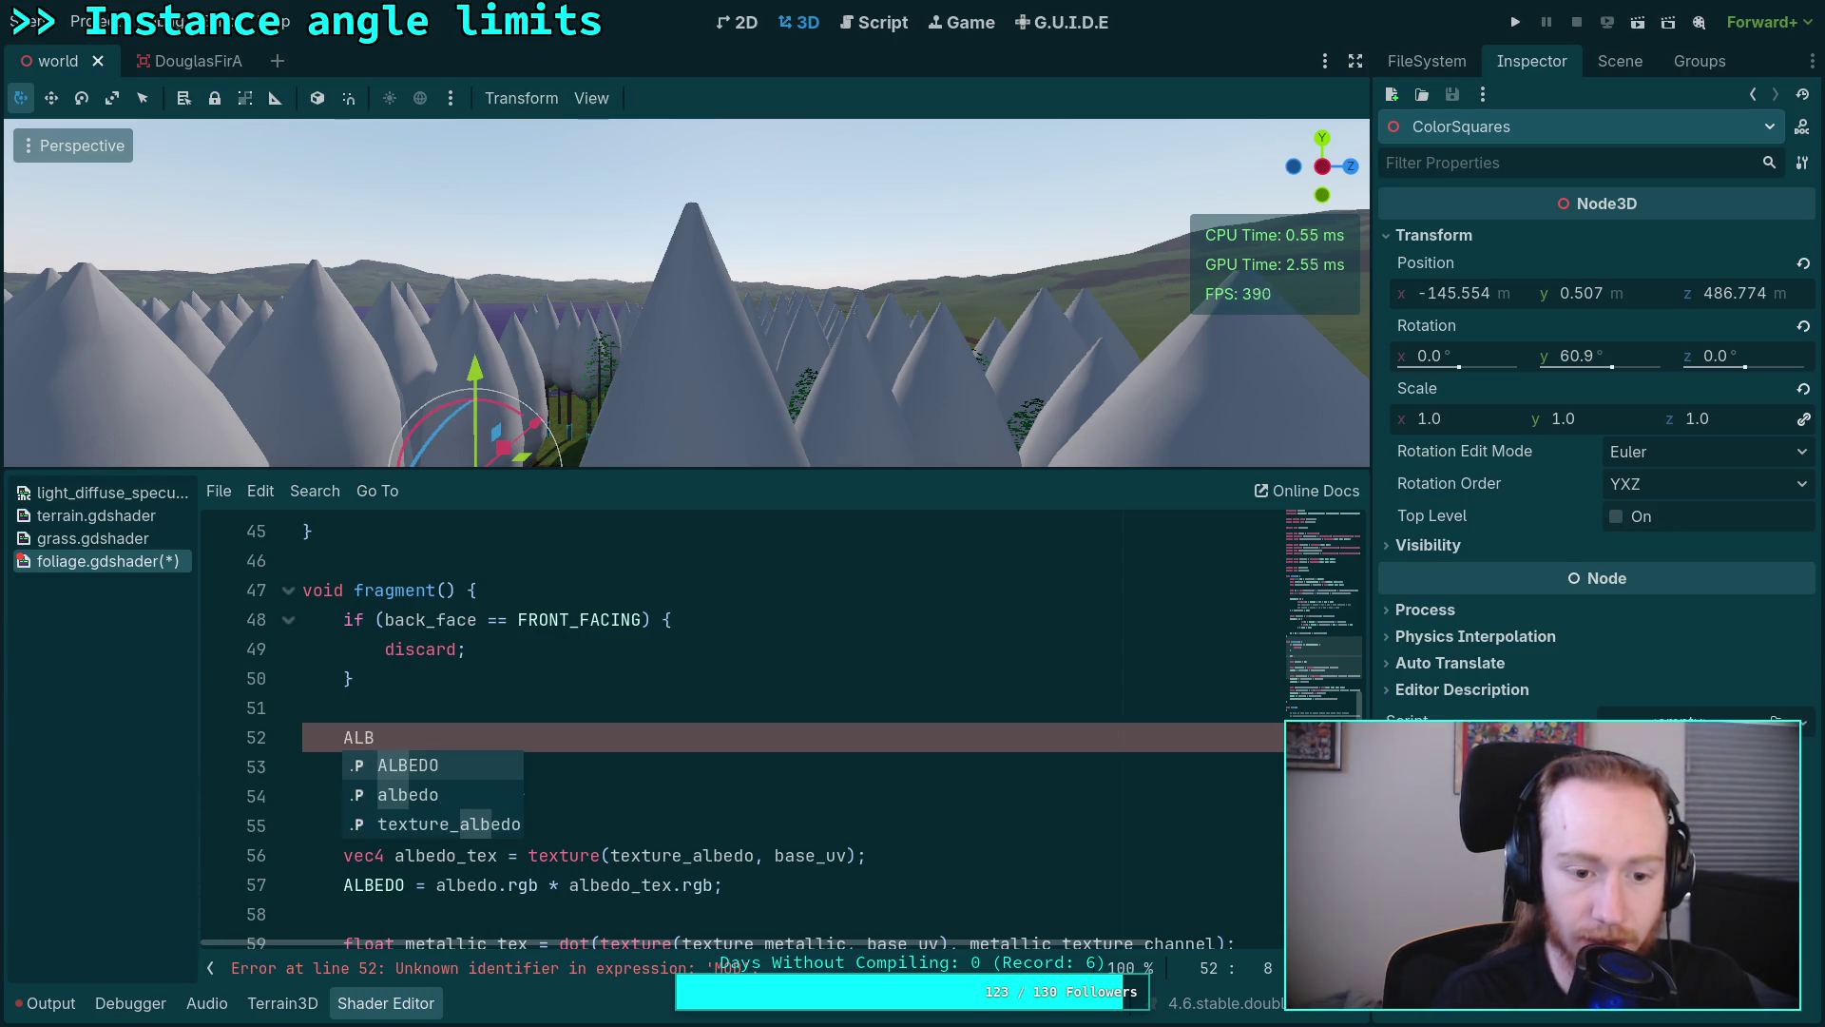
key(Return)
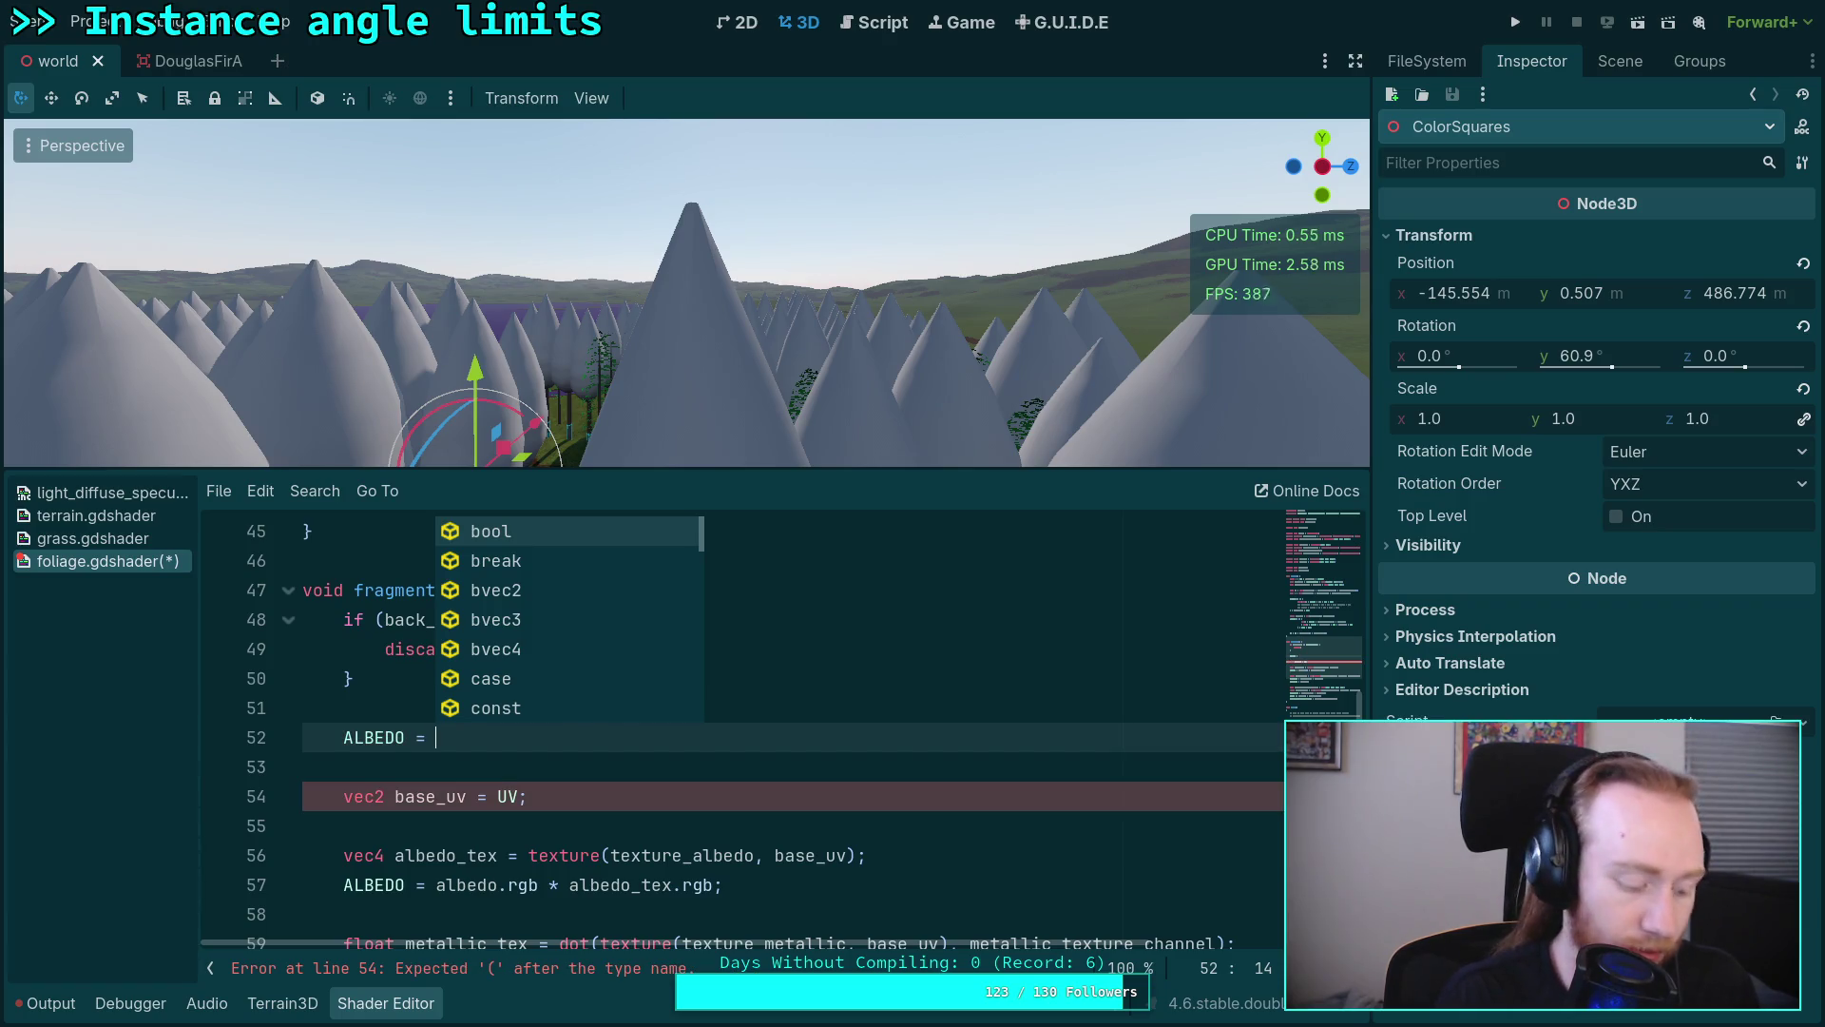
text(MOD)
key(Return)
text(.)
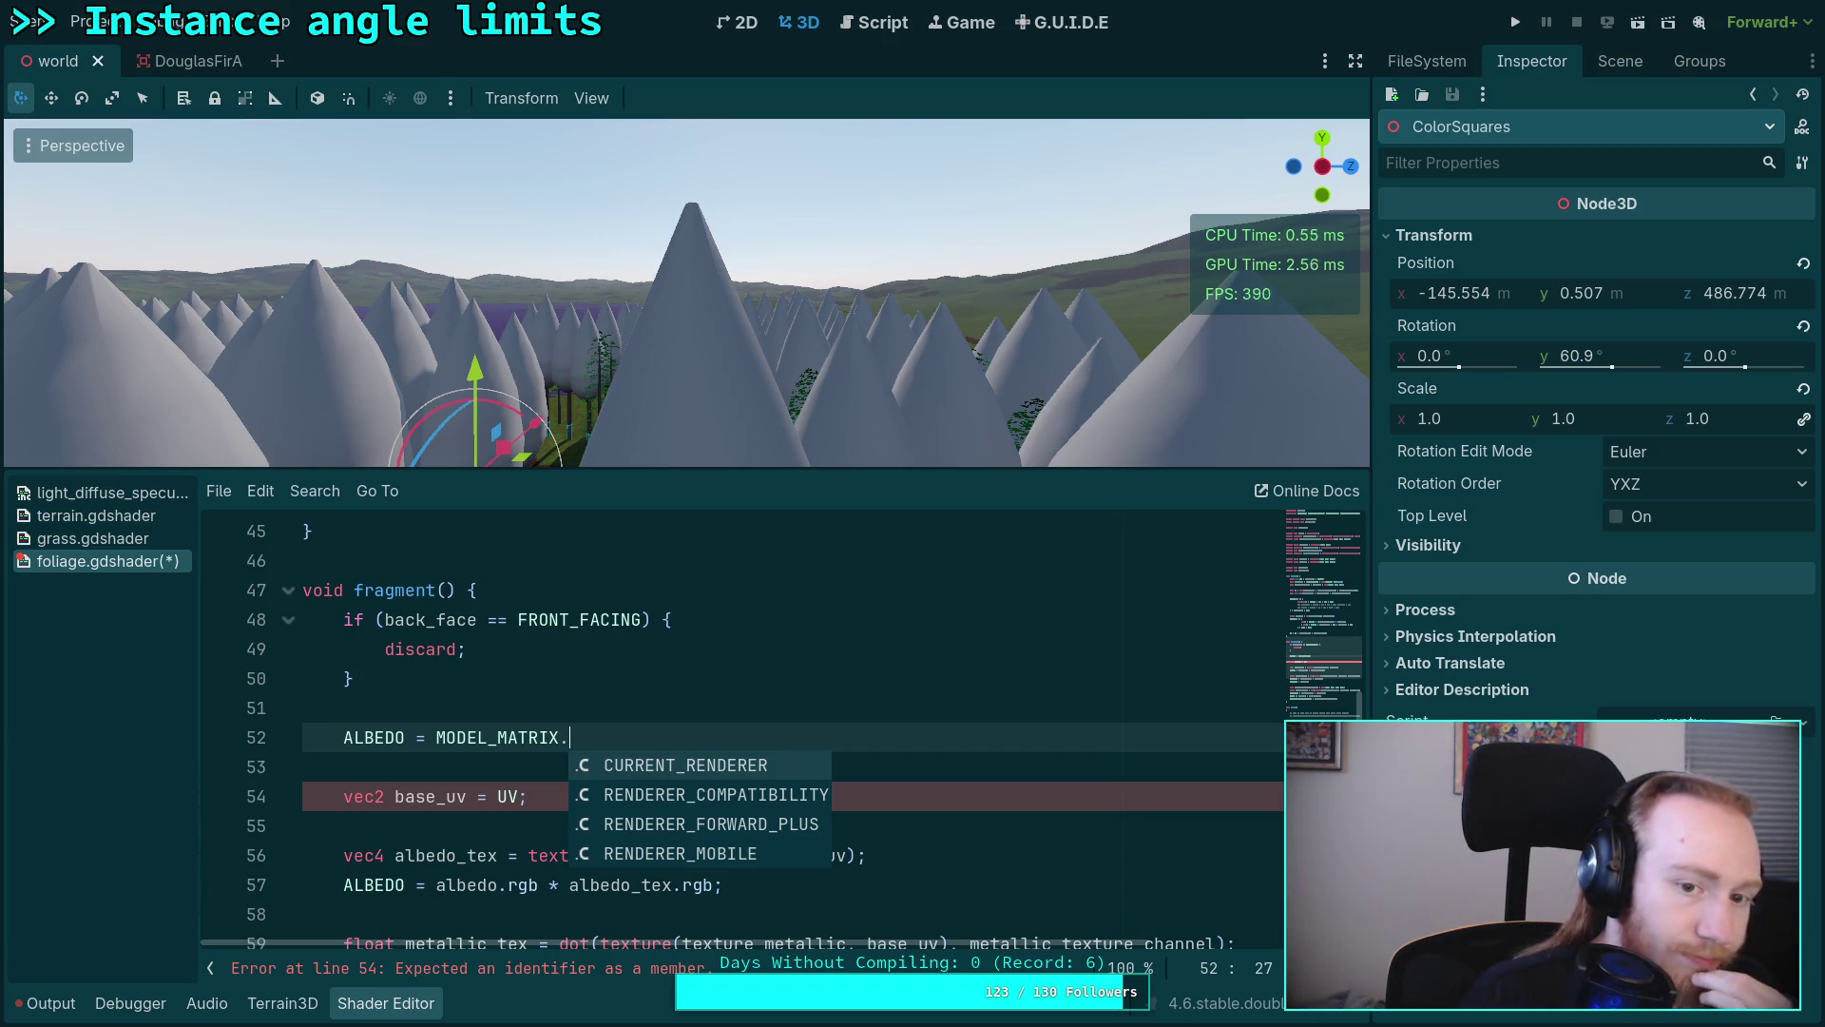
key(Escape)
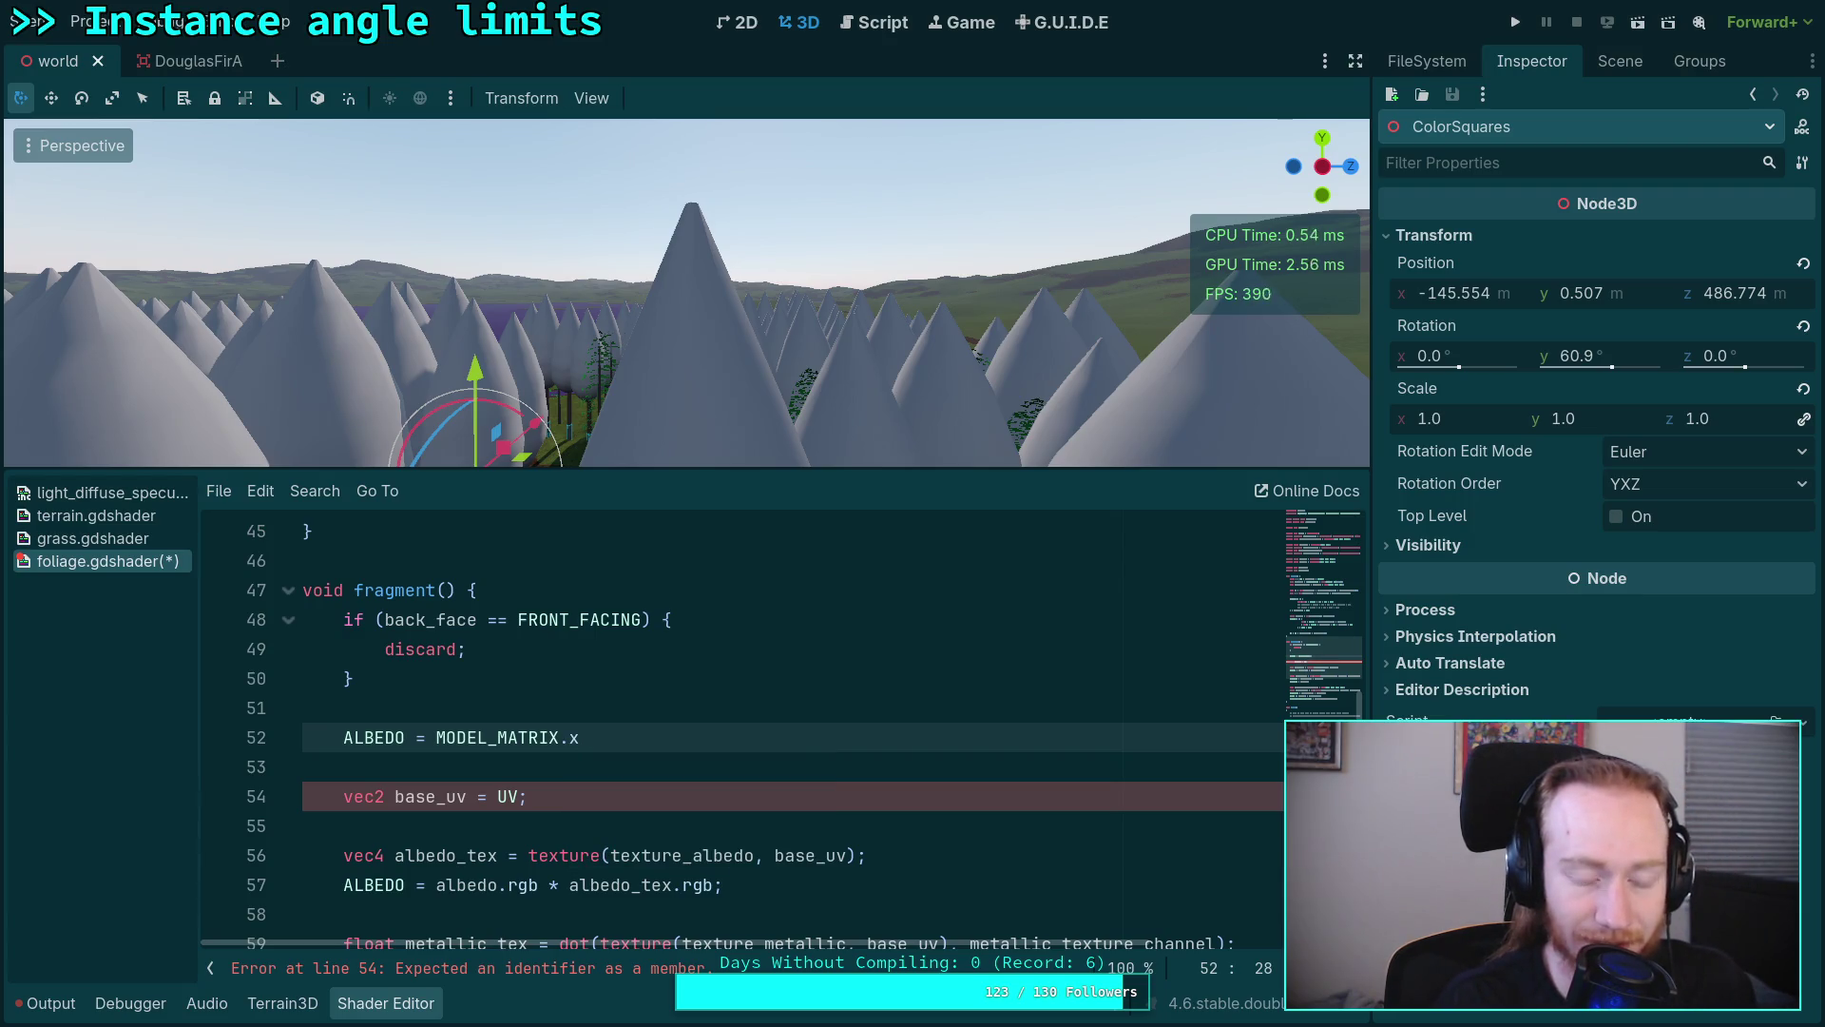
text(;)
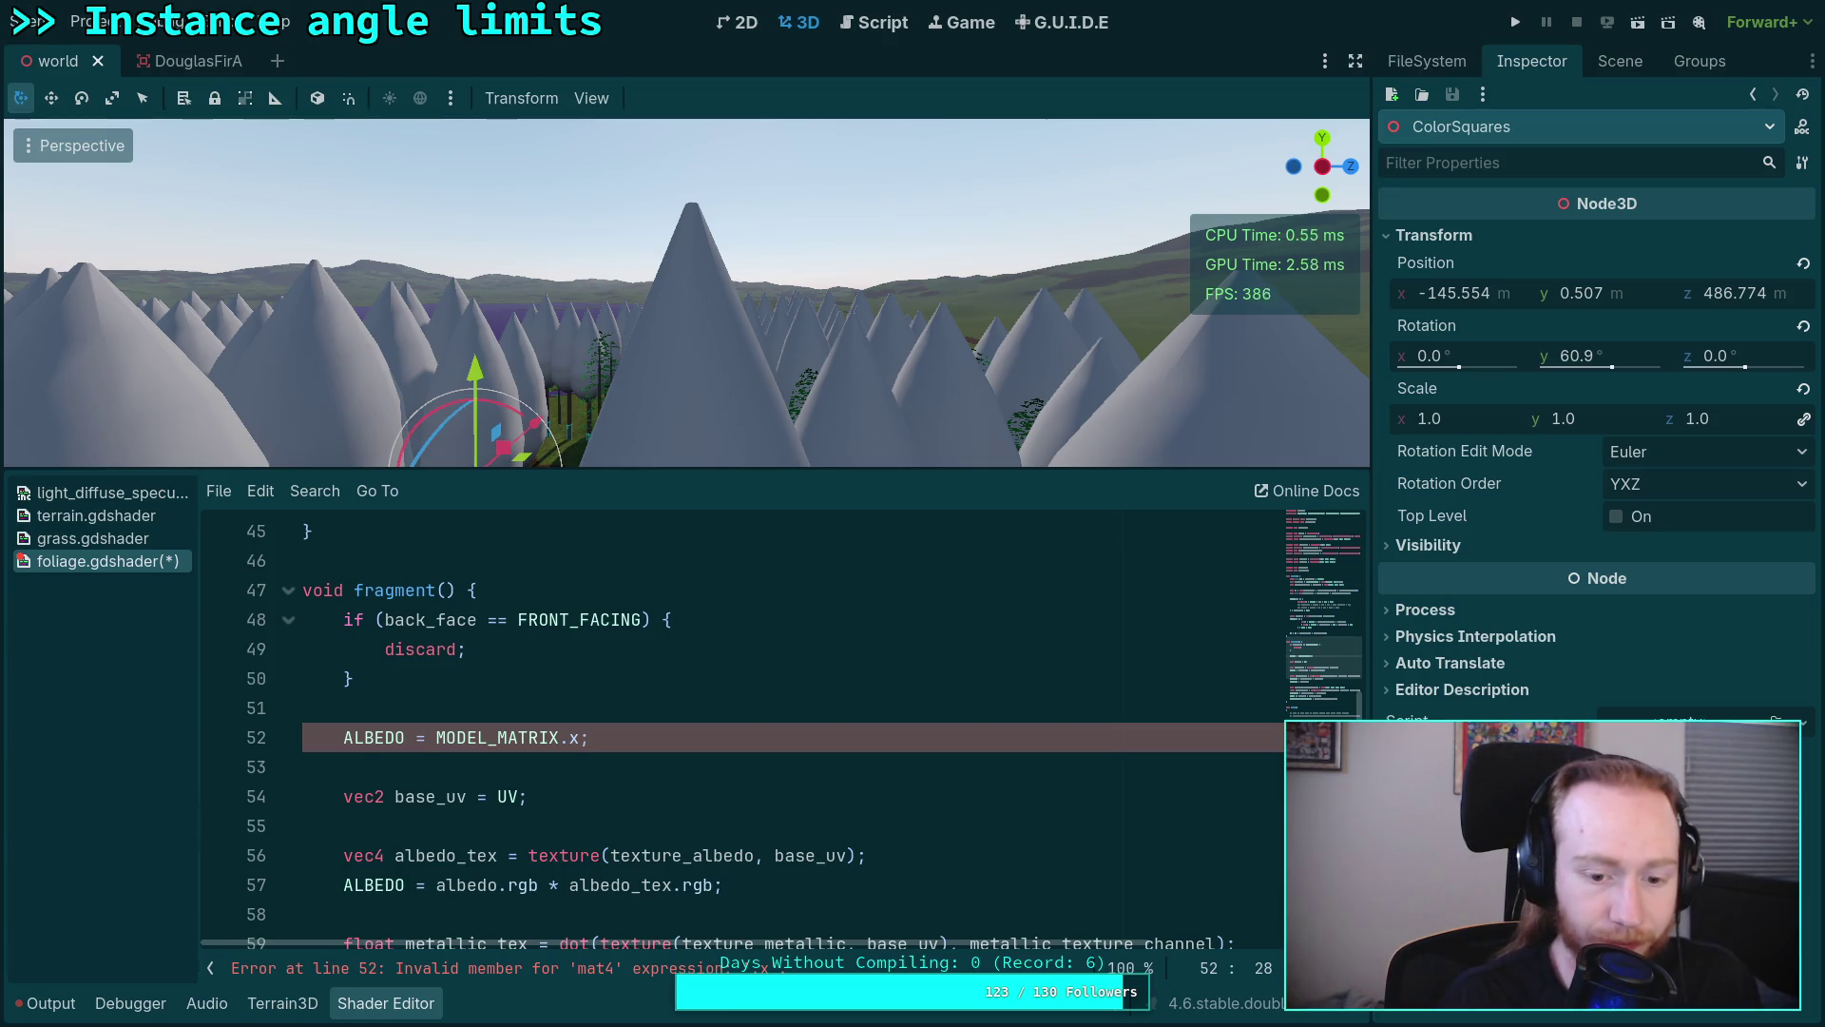
text([0)
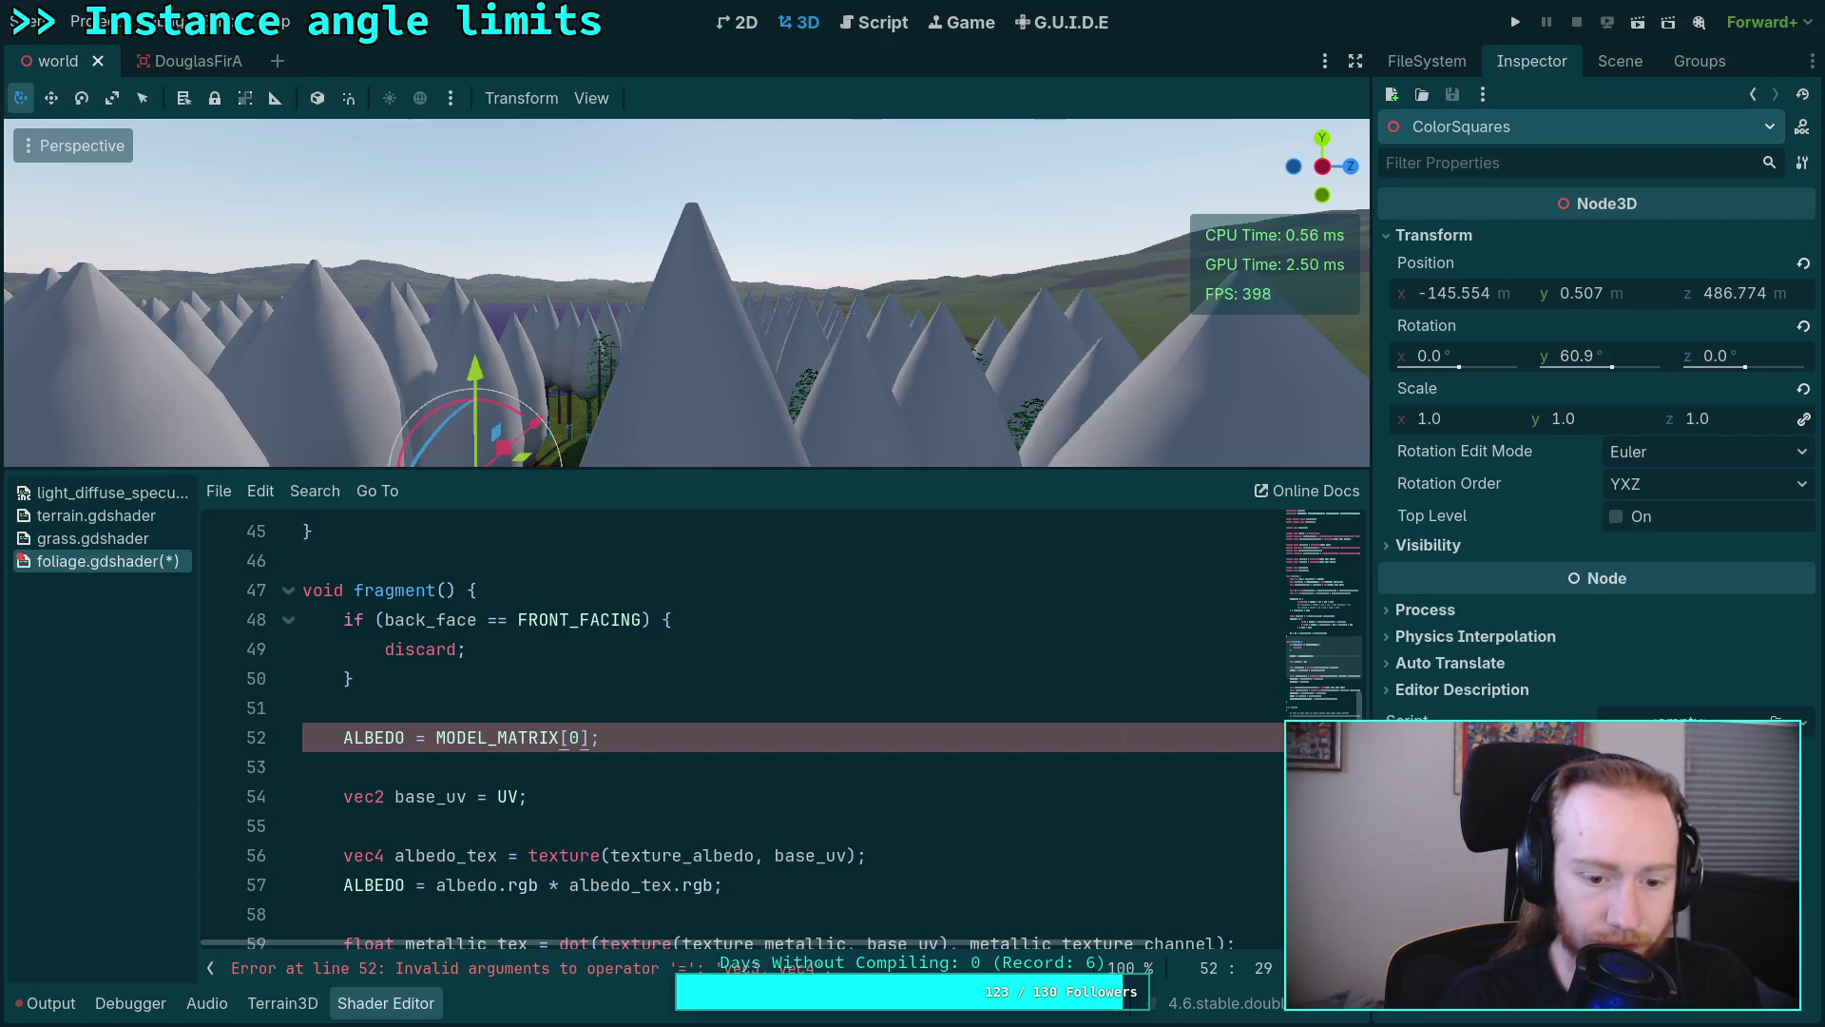
text(.)
text(xyz)
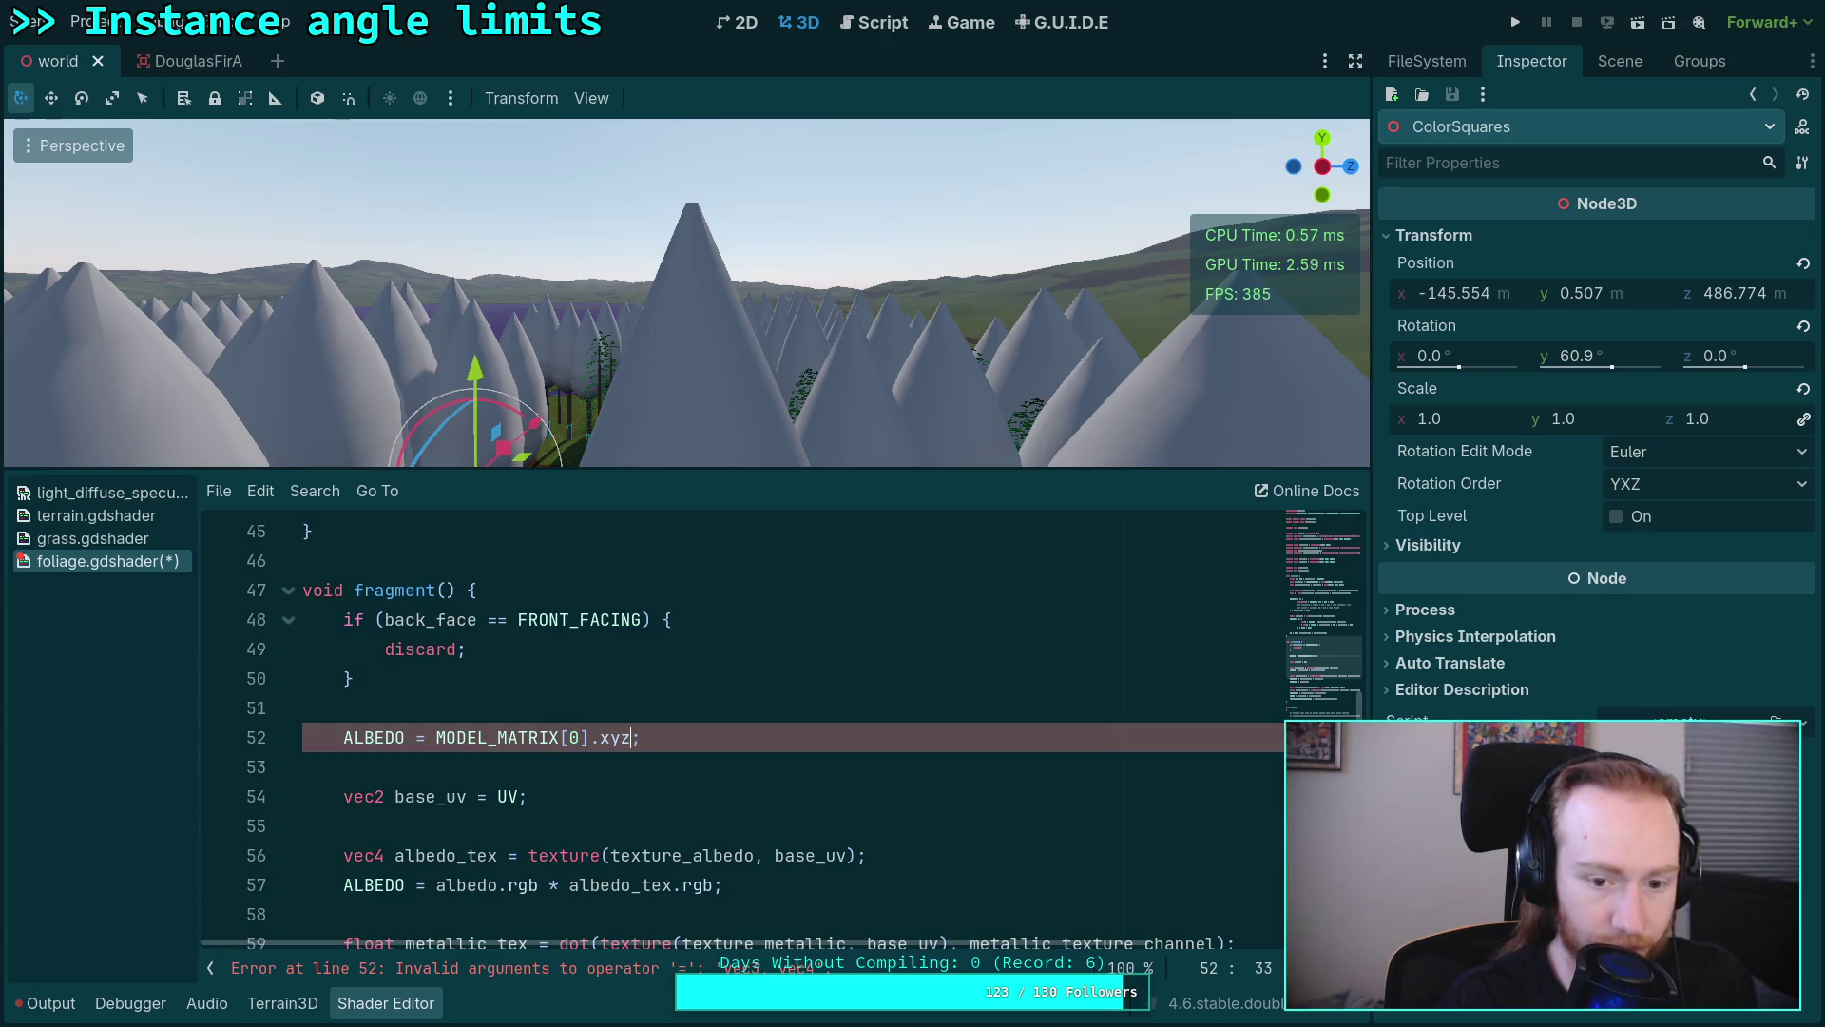
key(End)
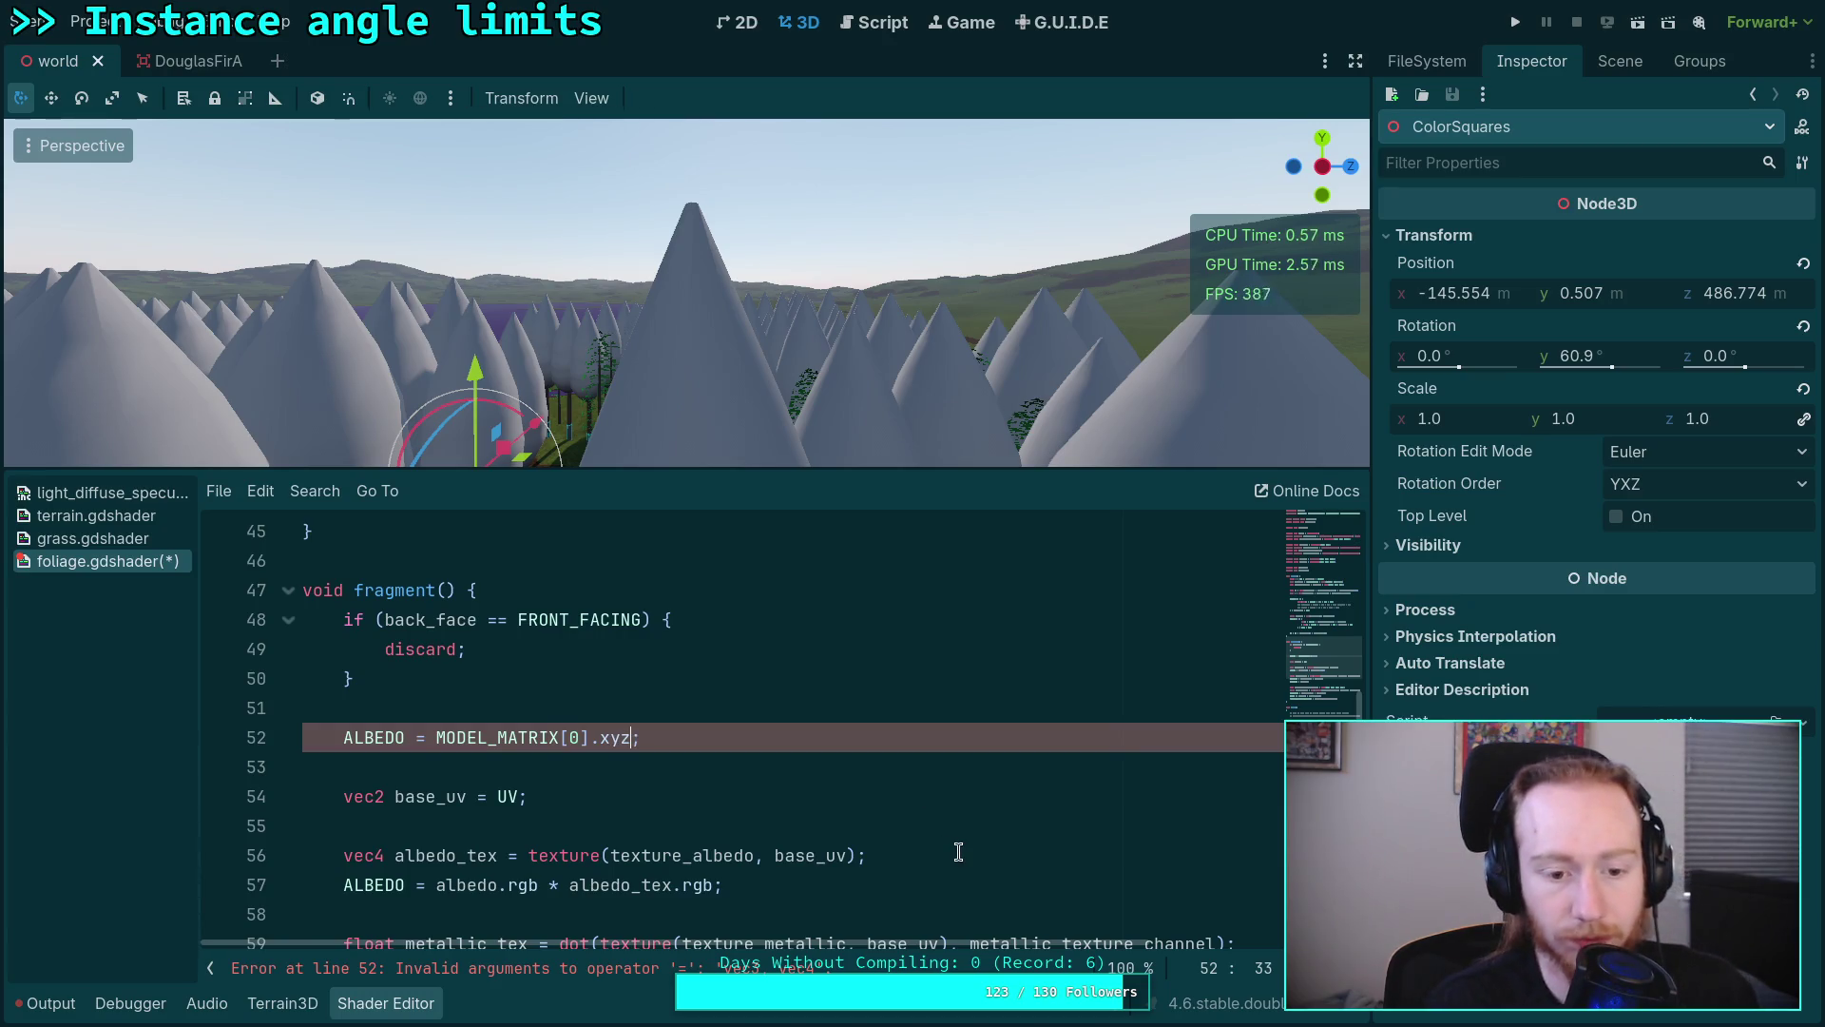
key(Return)
text(return;)
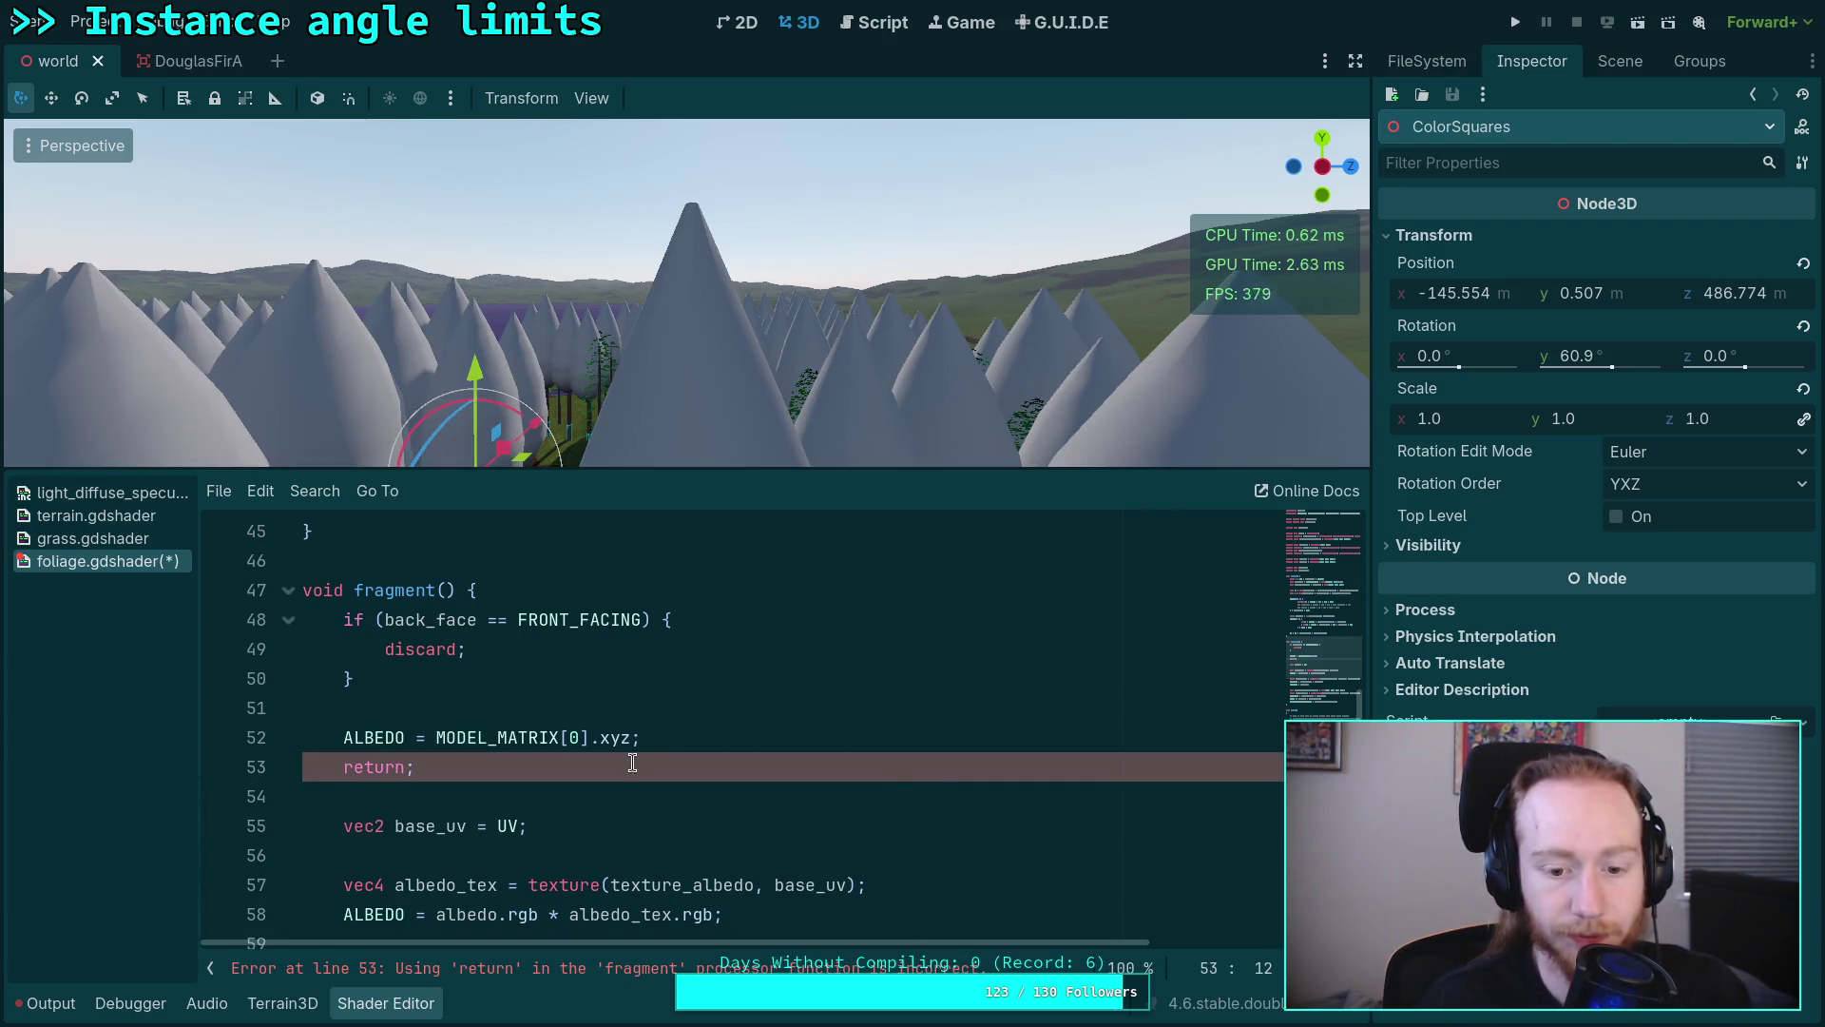
Step: Delete the stray return line and start a /* comment below the debug albedo line
double_click(358, 765)
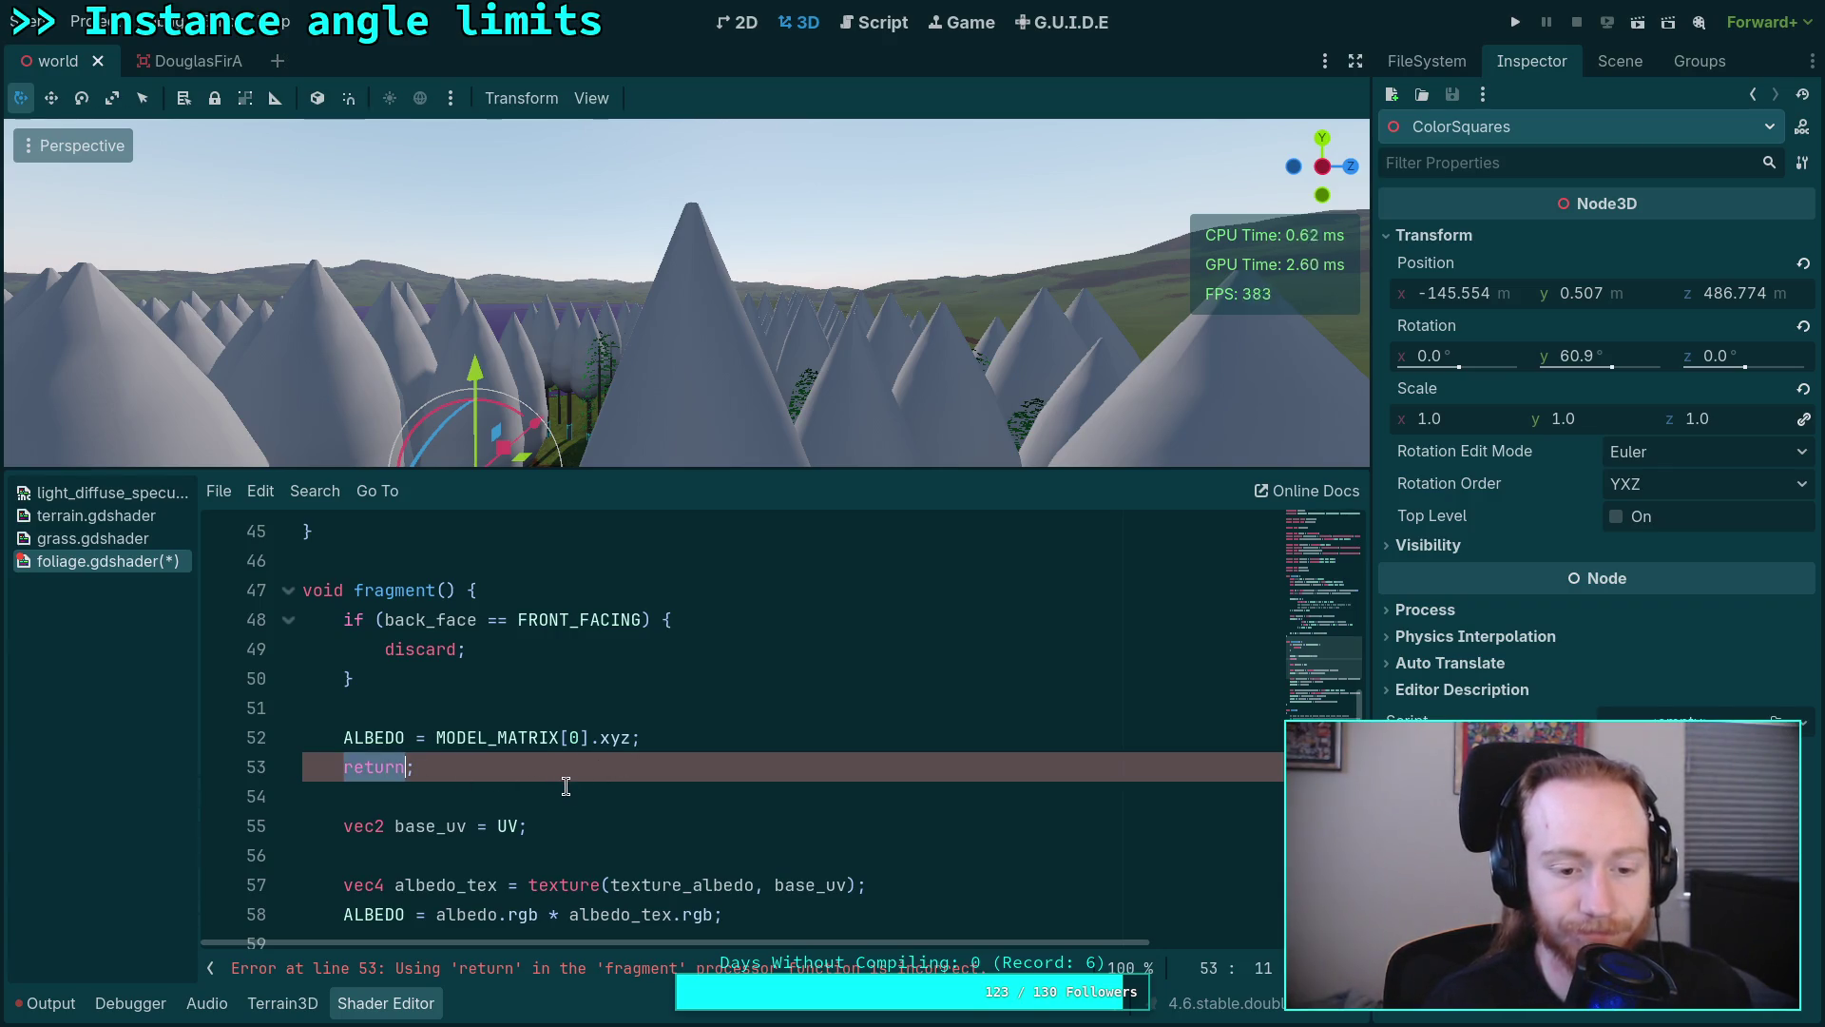
scroll(546, 772, down, 1)
click(428, 680)
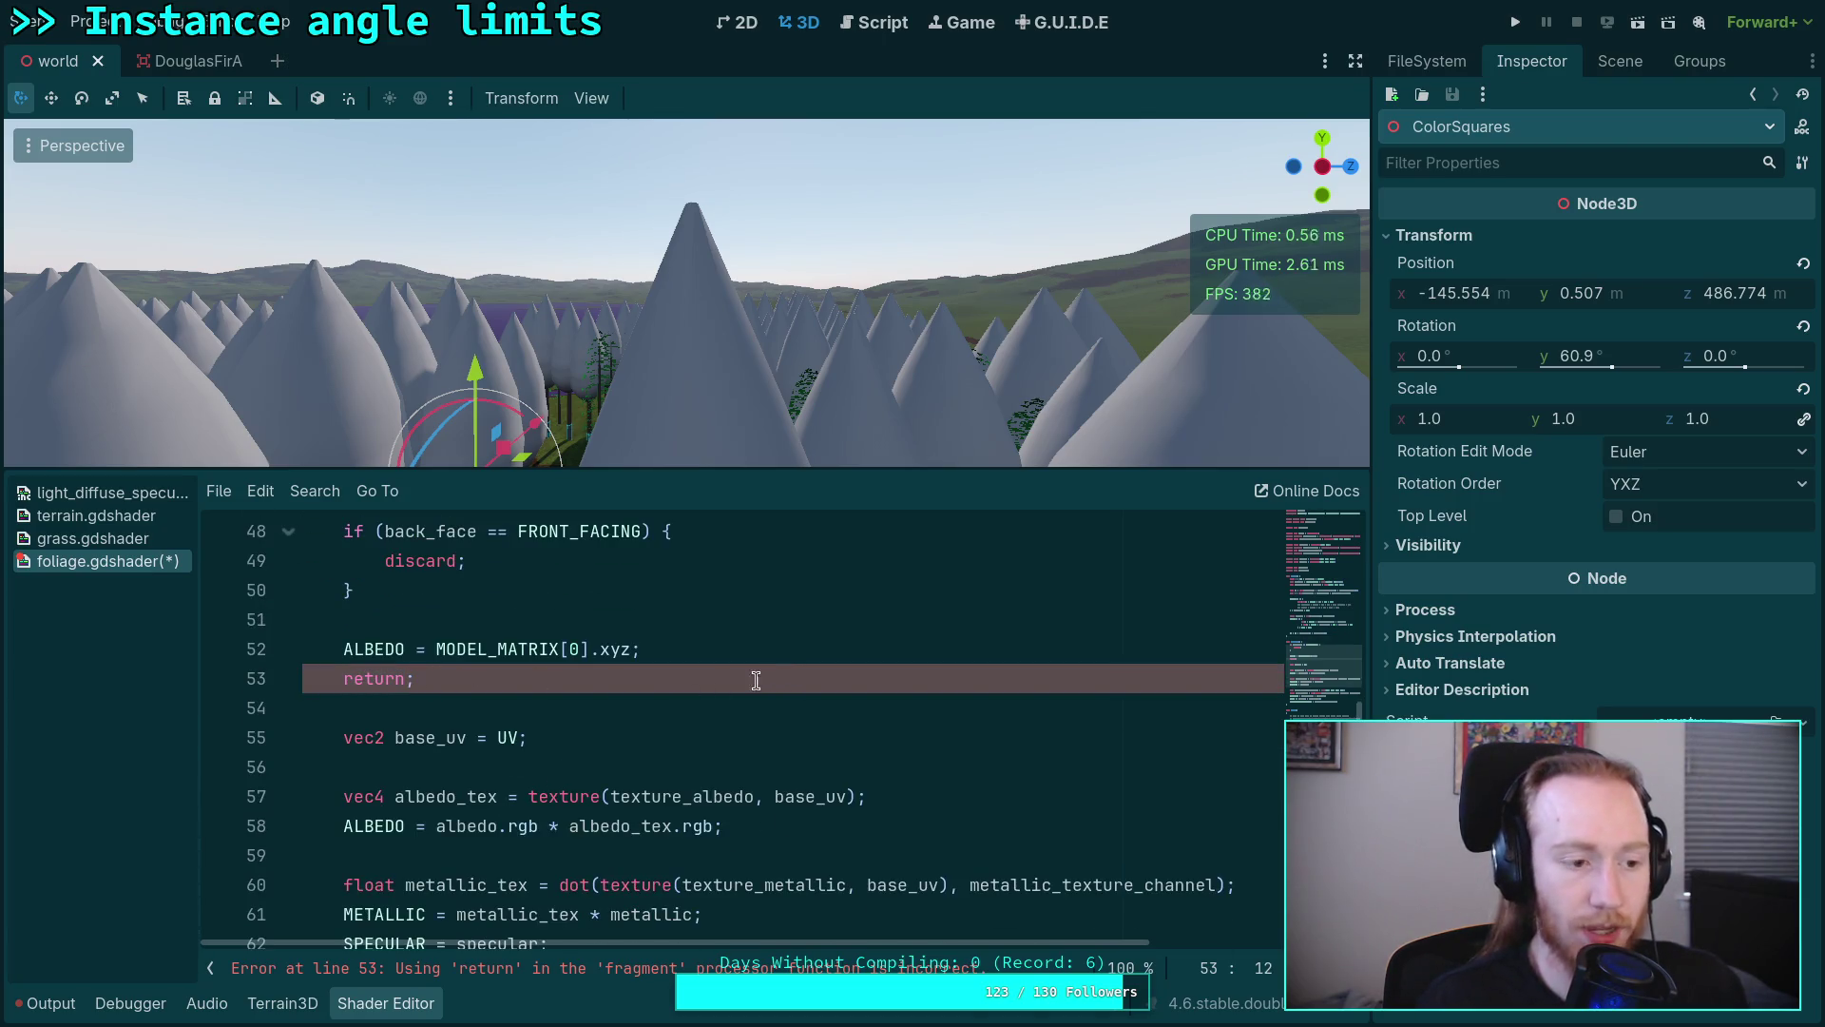
double_click(389, 679)
scroll(404, 796, up, 1)
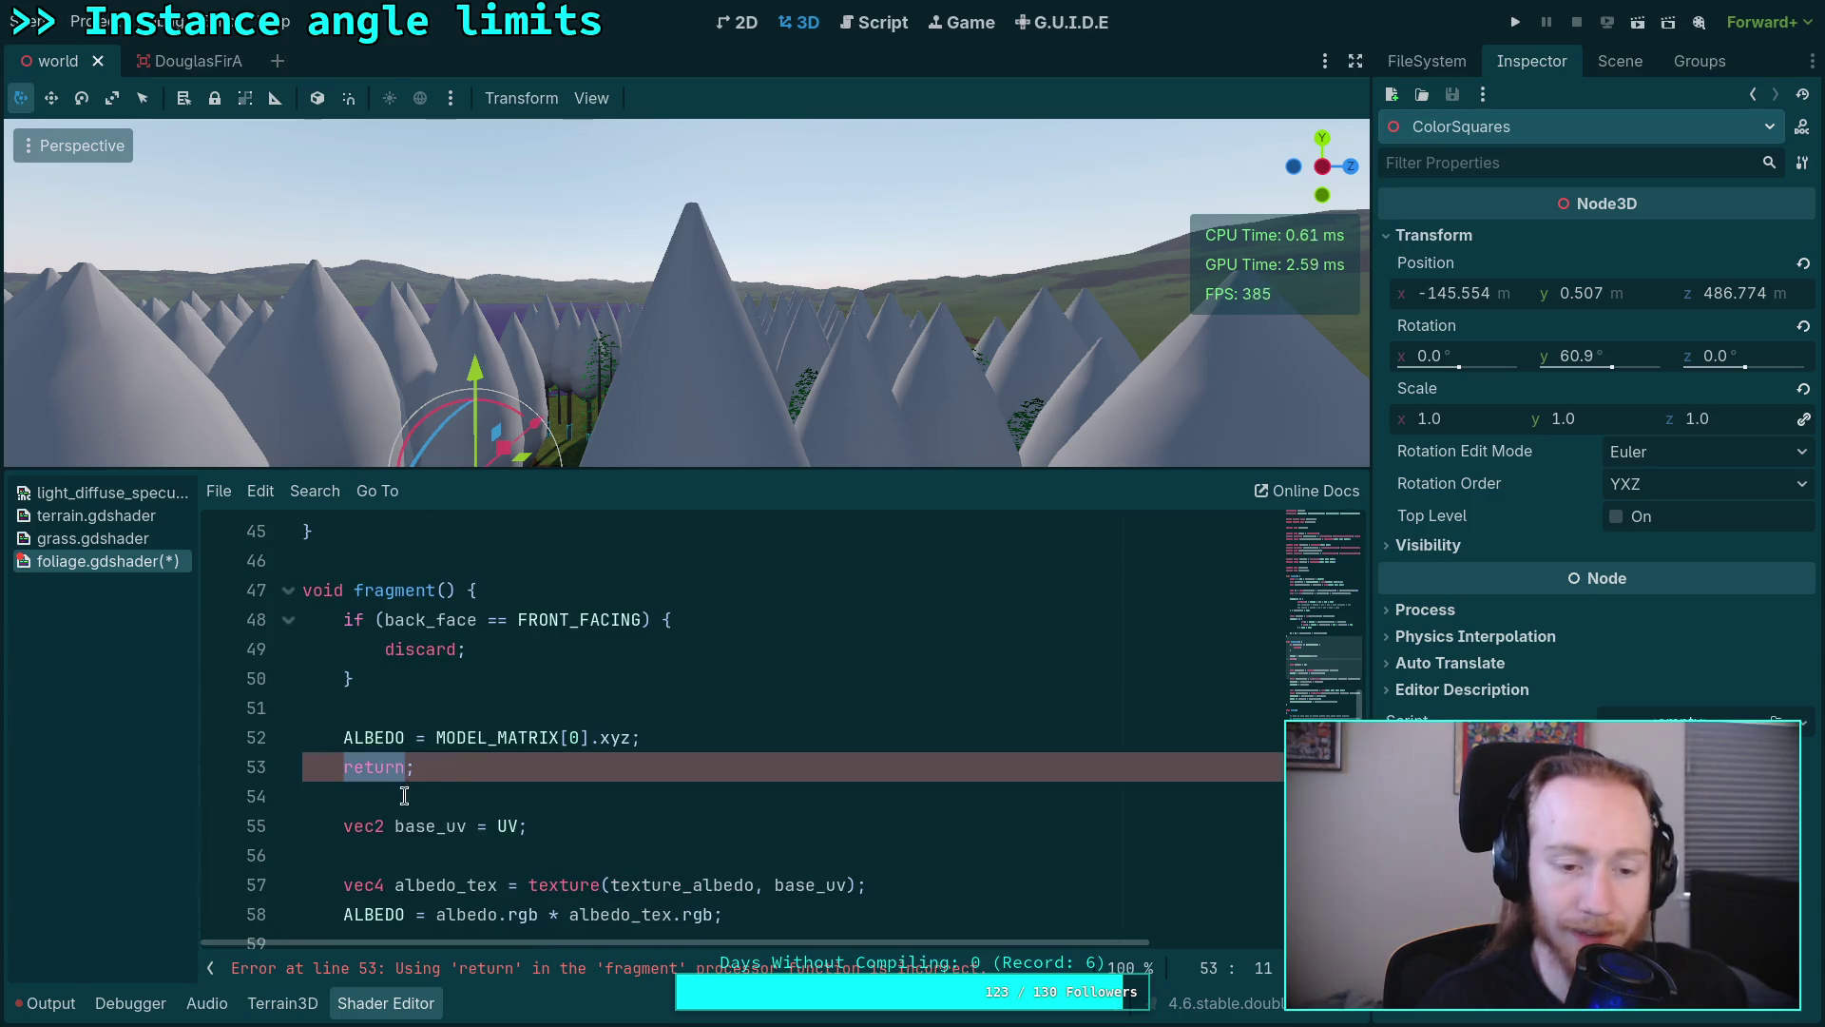
drag(428, 768, 190, 771)
key(Delete)
key(Delete)
key(Return)
text(/)
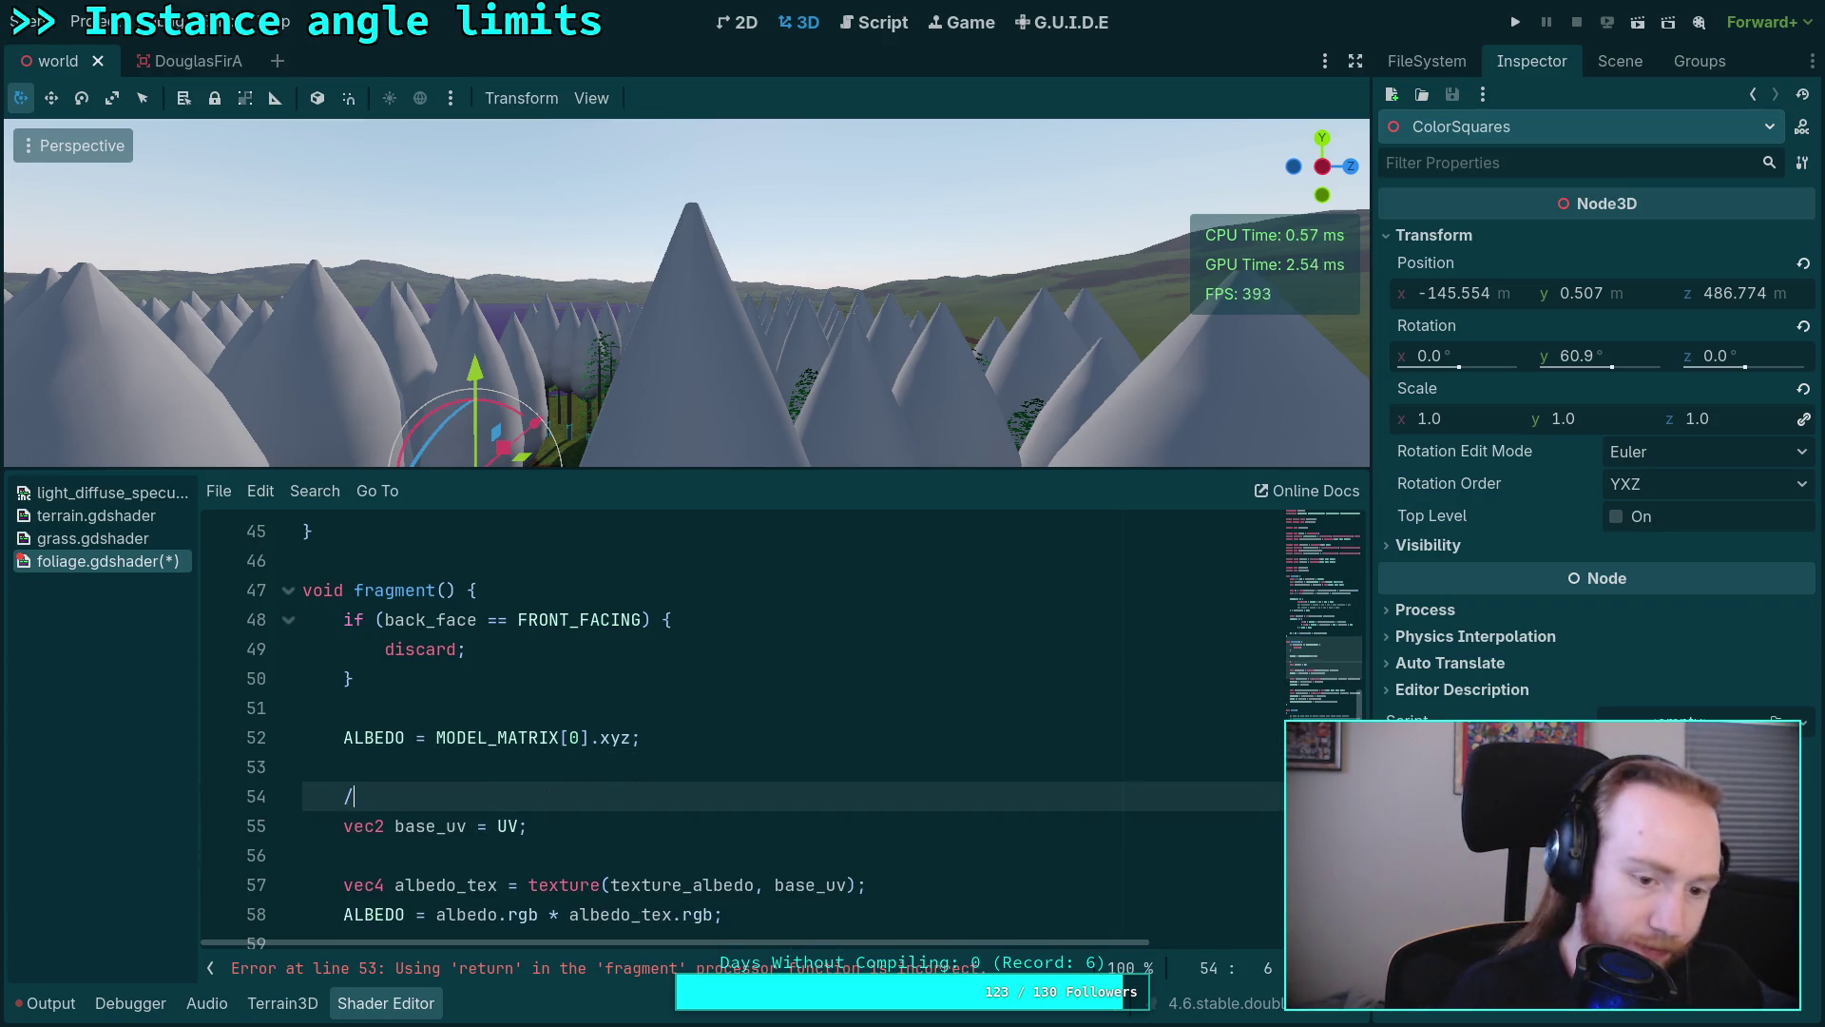
text(*)
key(Delete)
key(Delete)
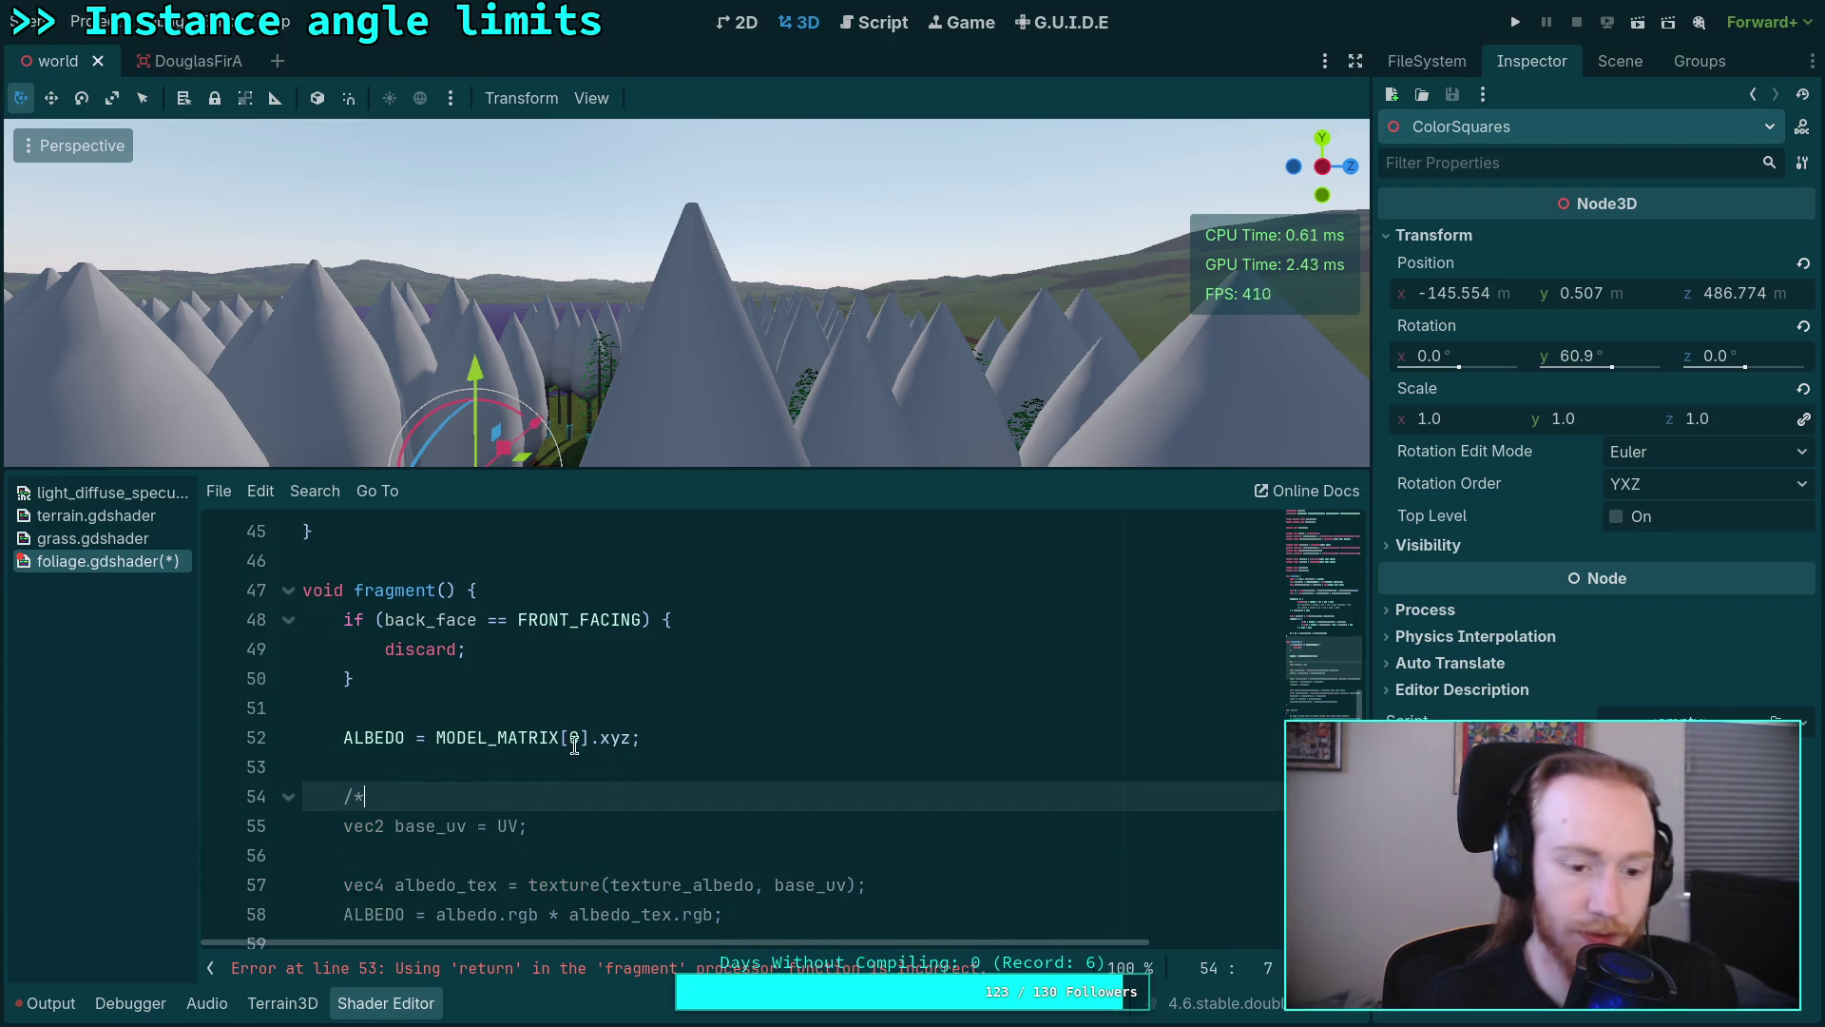
scroll(856, 713, down, 5)
Step: Close the comment after ALPHA_SCISSOR_THRESHOLD so the trees recompile showing the red debug colour
click(997, 757)
key(Return)
text(*)
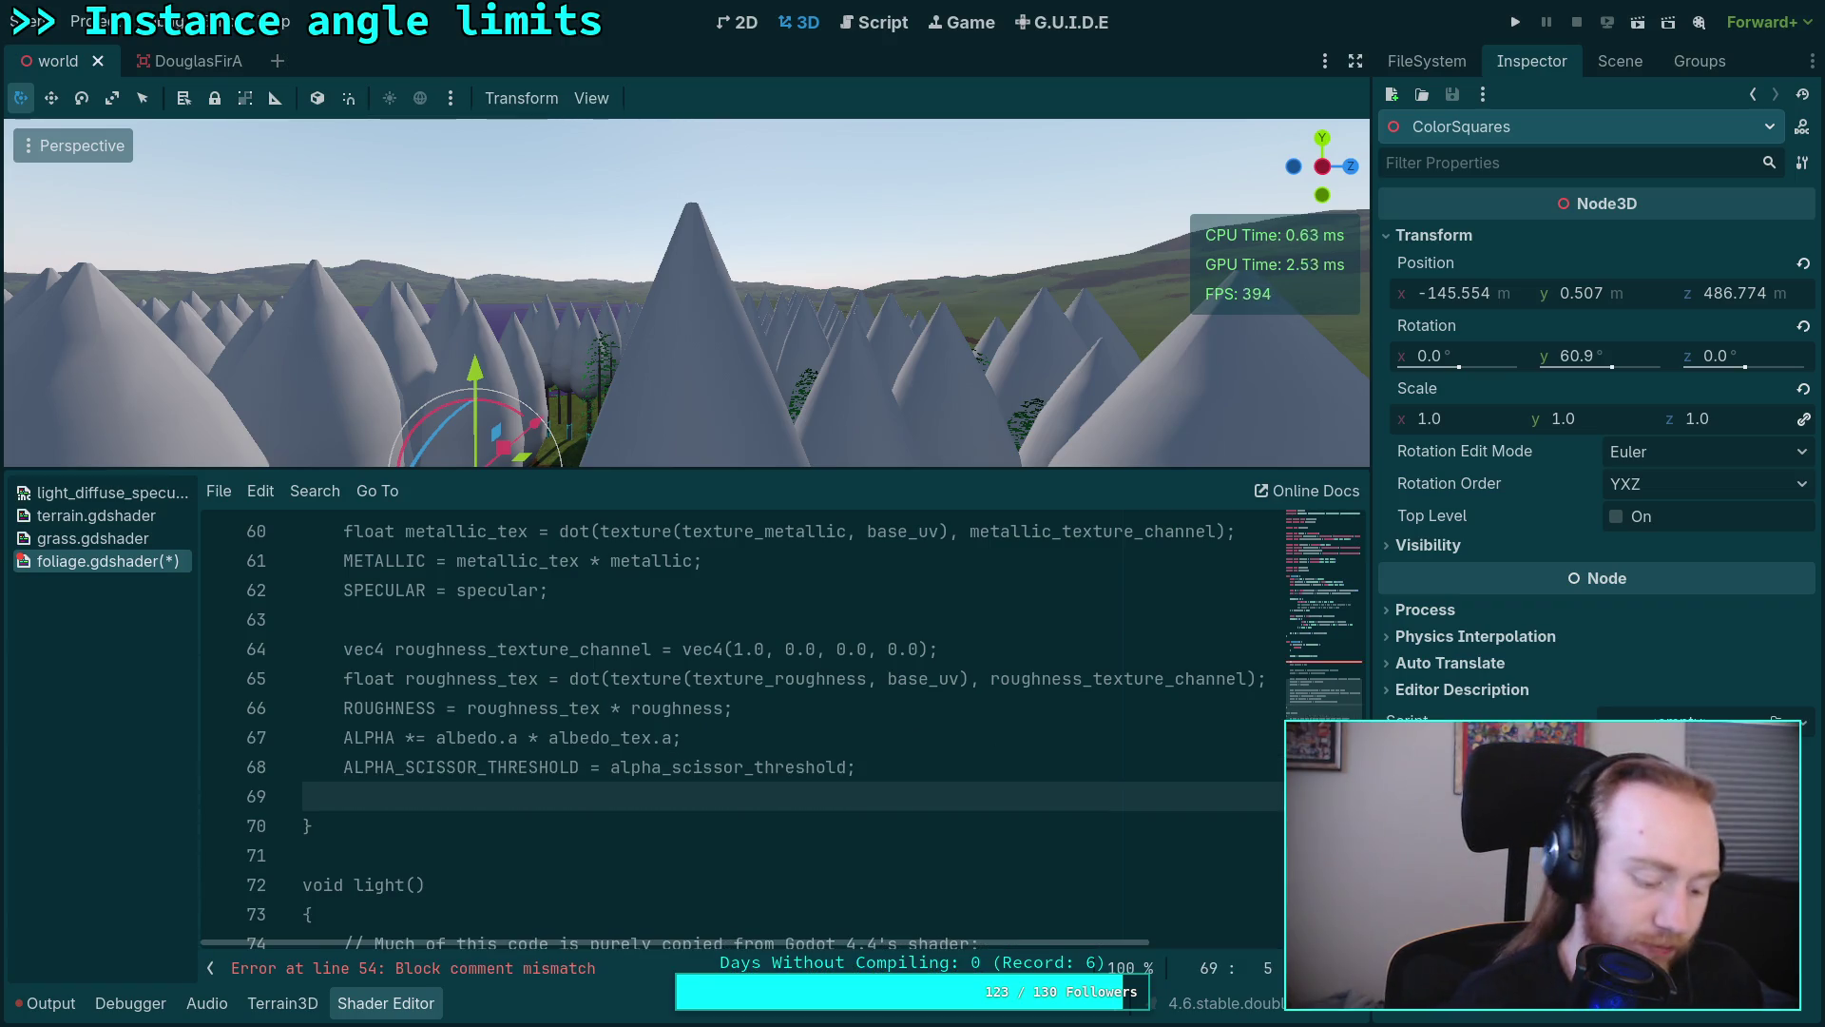
text(/)
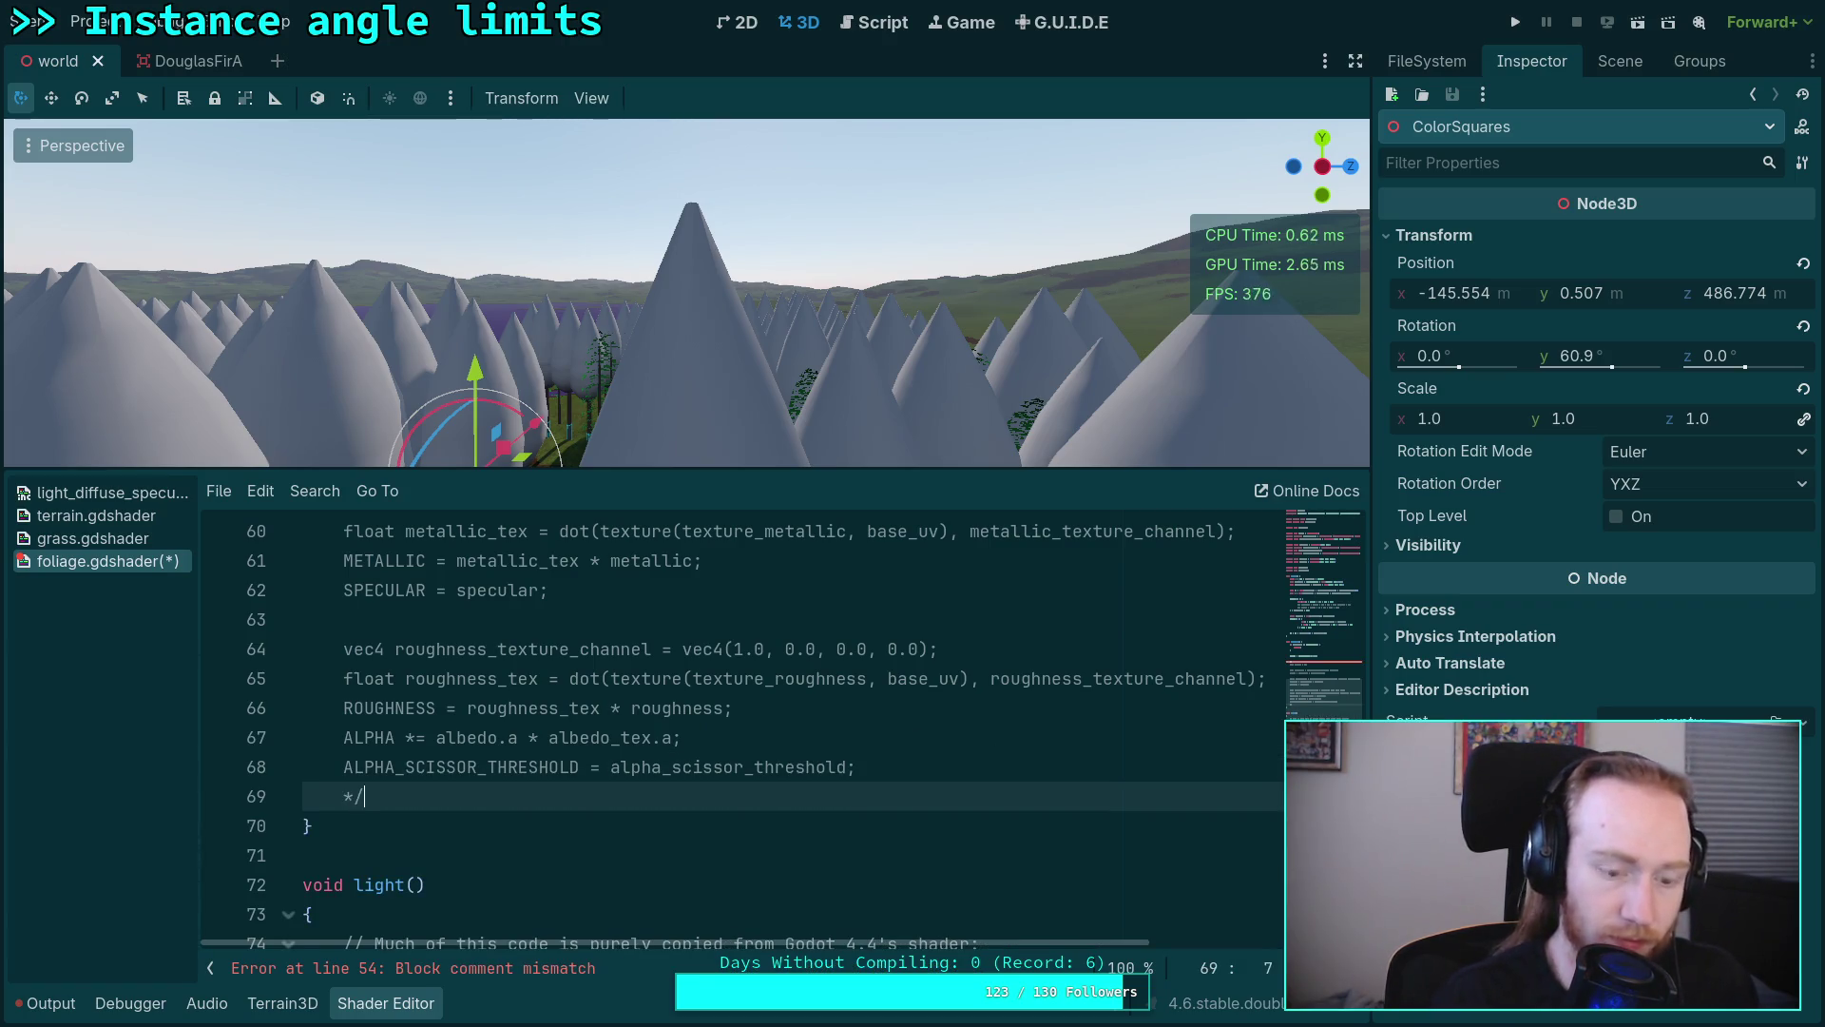
click(1077, 742)
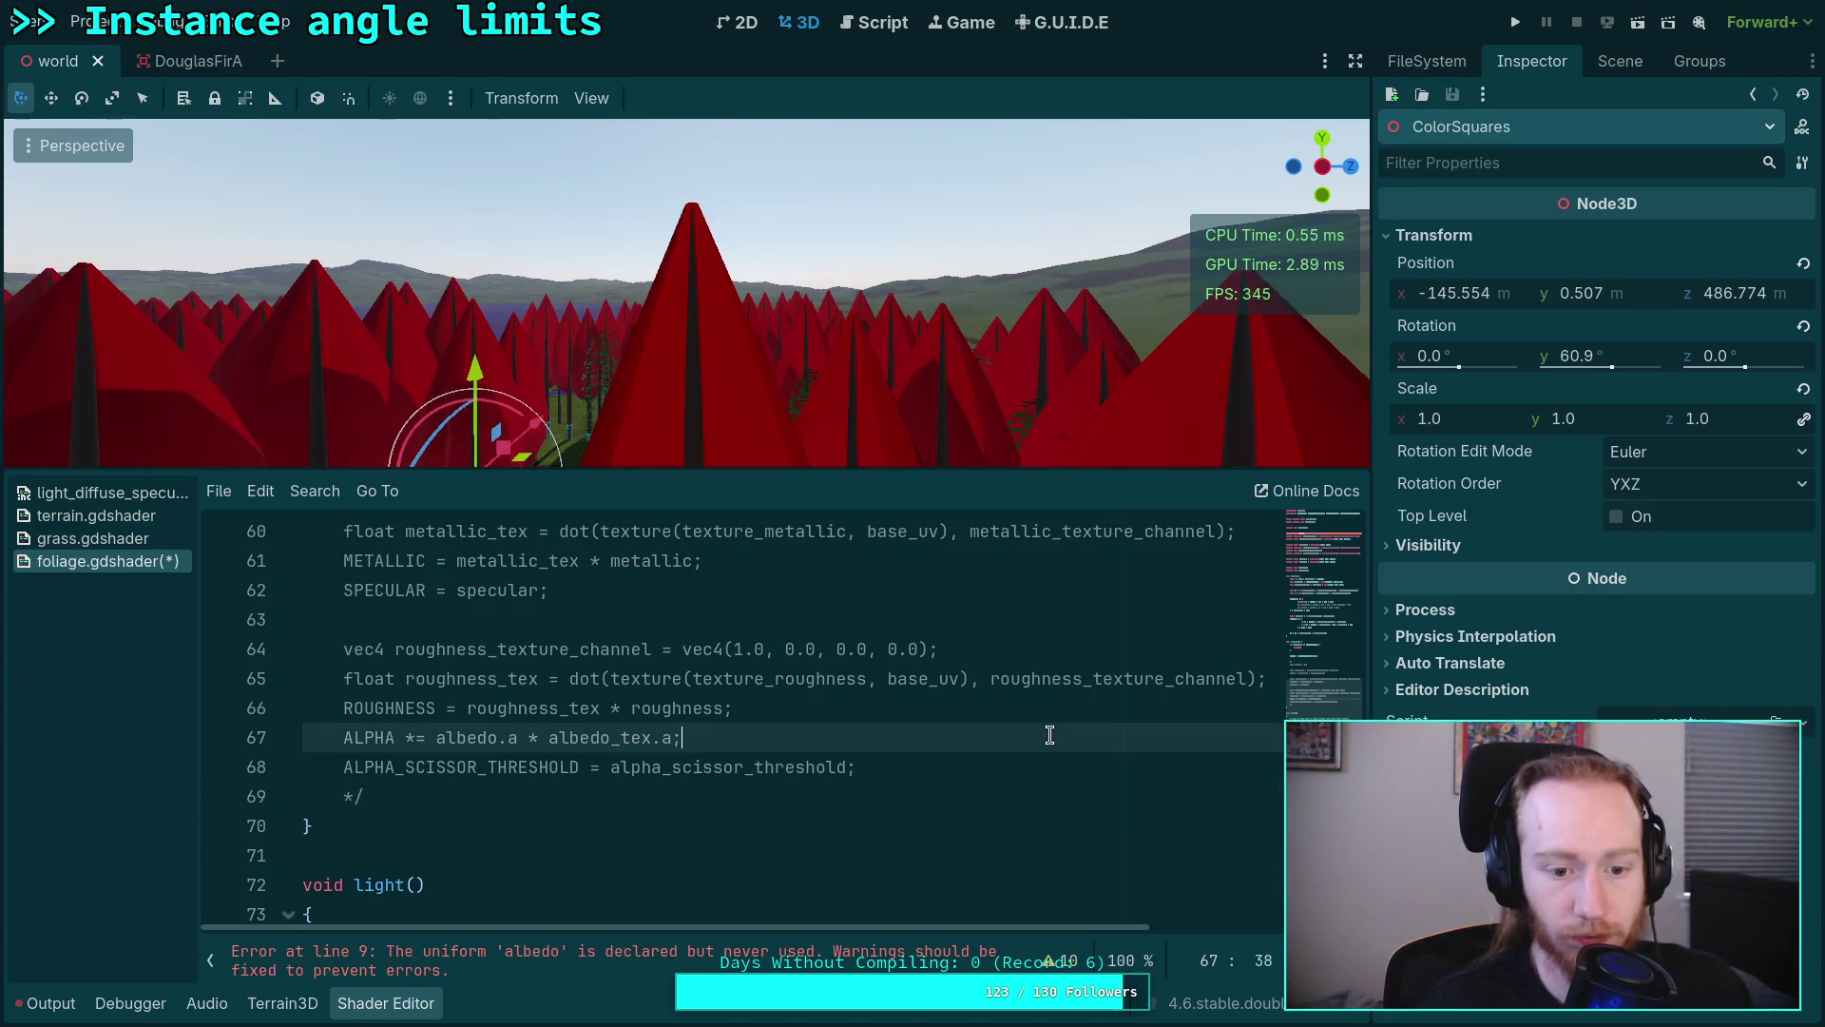
scroll(854, 752, up, 5)
scroll(855, 752, up, 5)
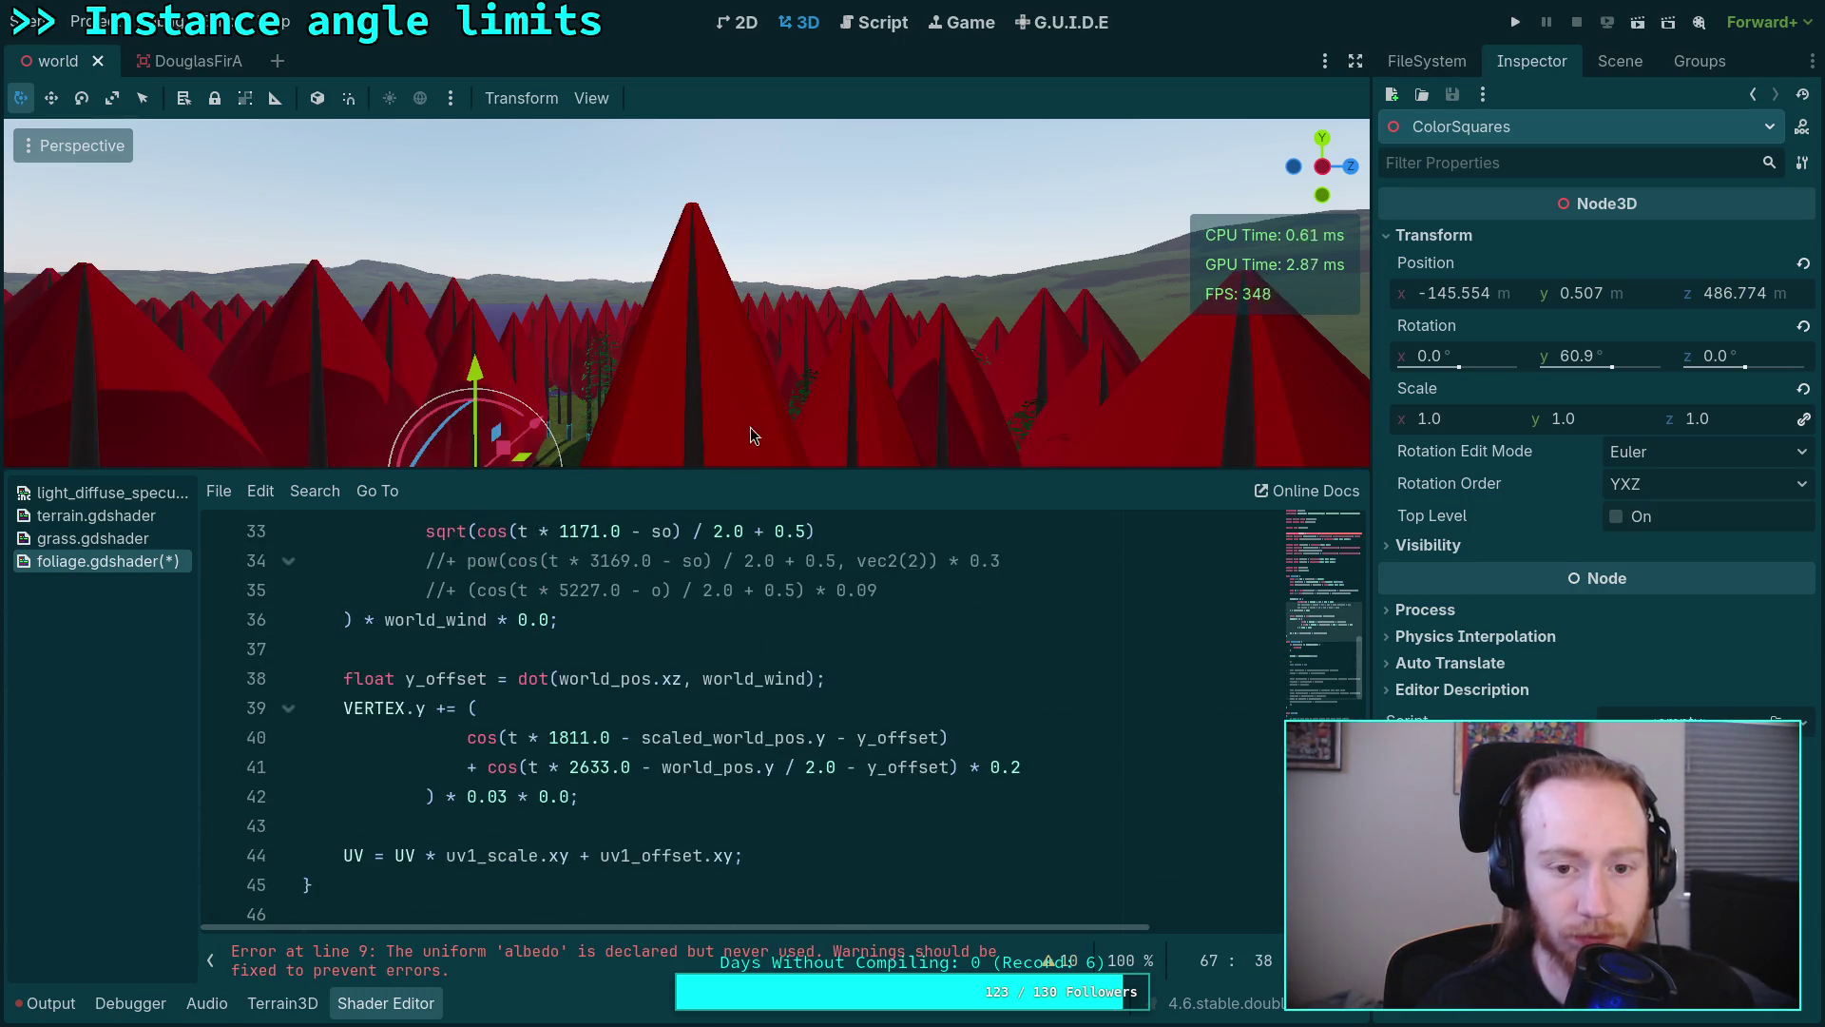
Step: Fly into the red foliage, then change the debug colour index to MODEL_MATRIX[1]
right_click(743, 457)
key(w)
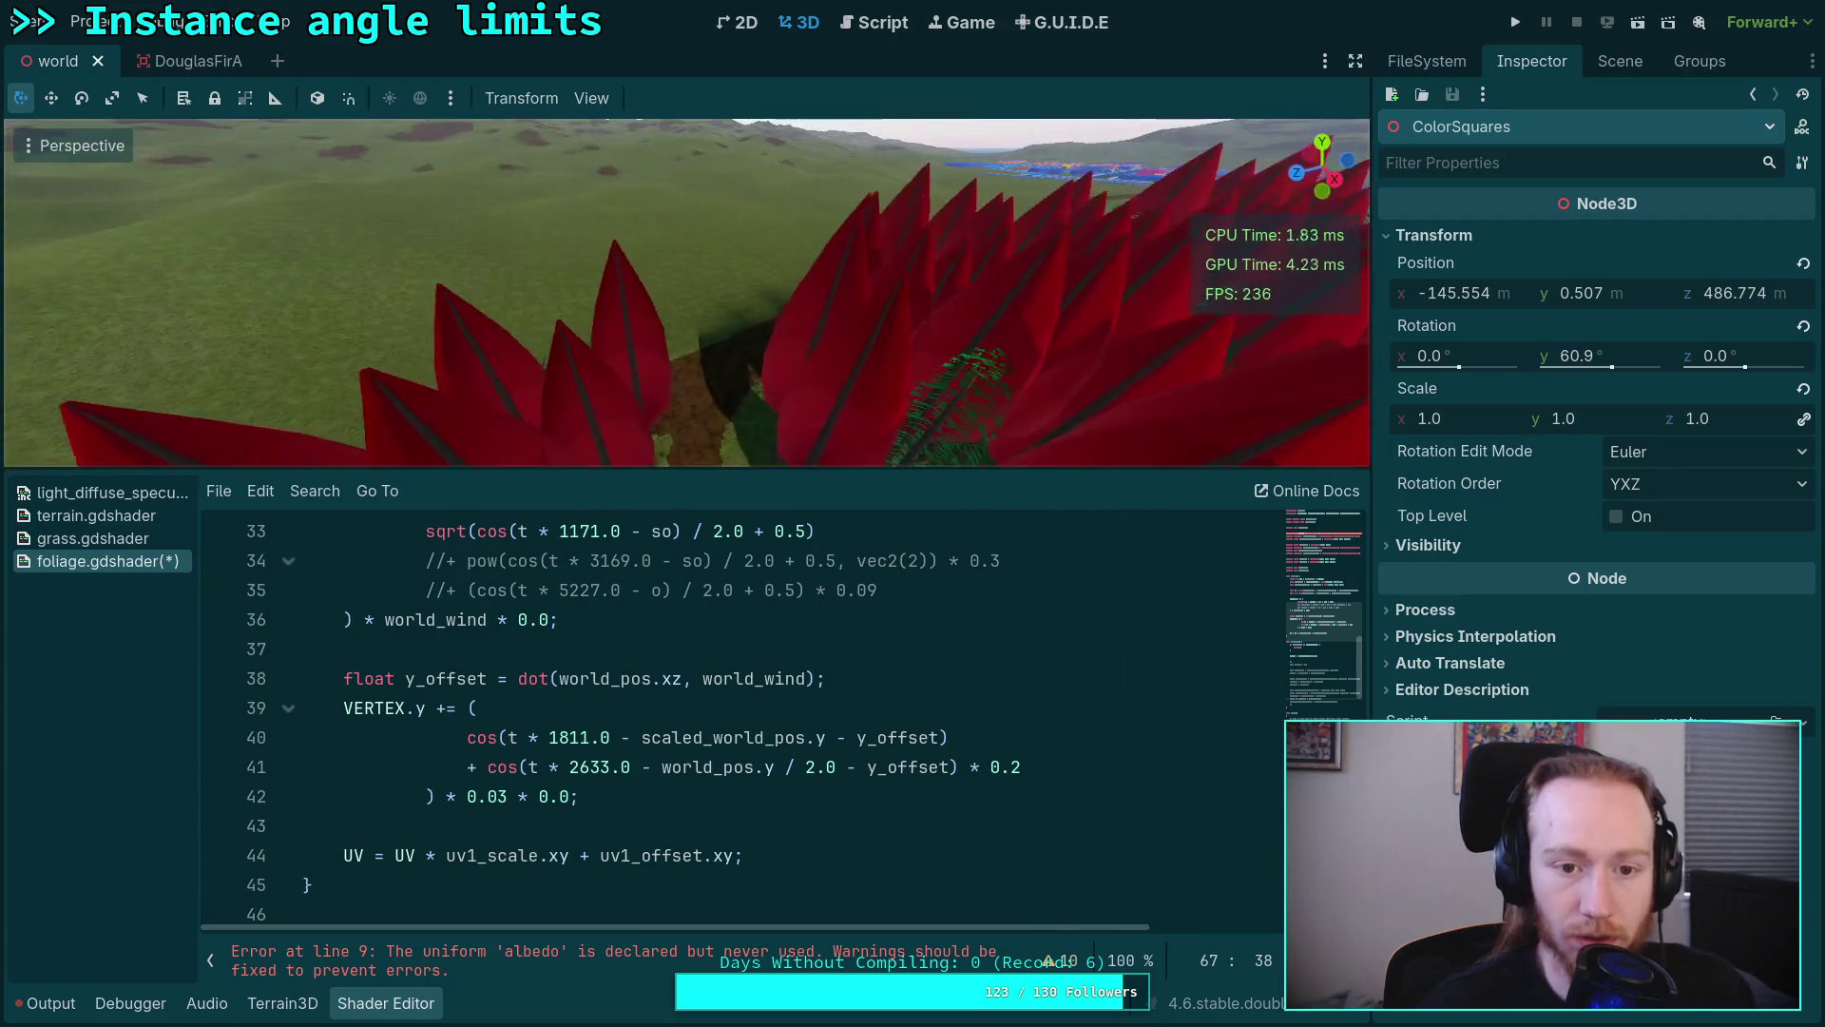
scroll(548, 721, down, 6)
scroll(549, 722, up, 2)
click(571, 737)
text(1].xyz;)
click(596, 771)
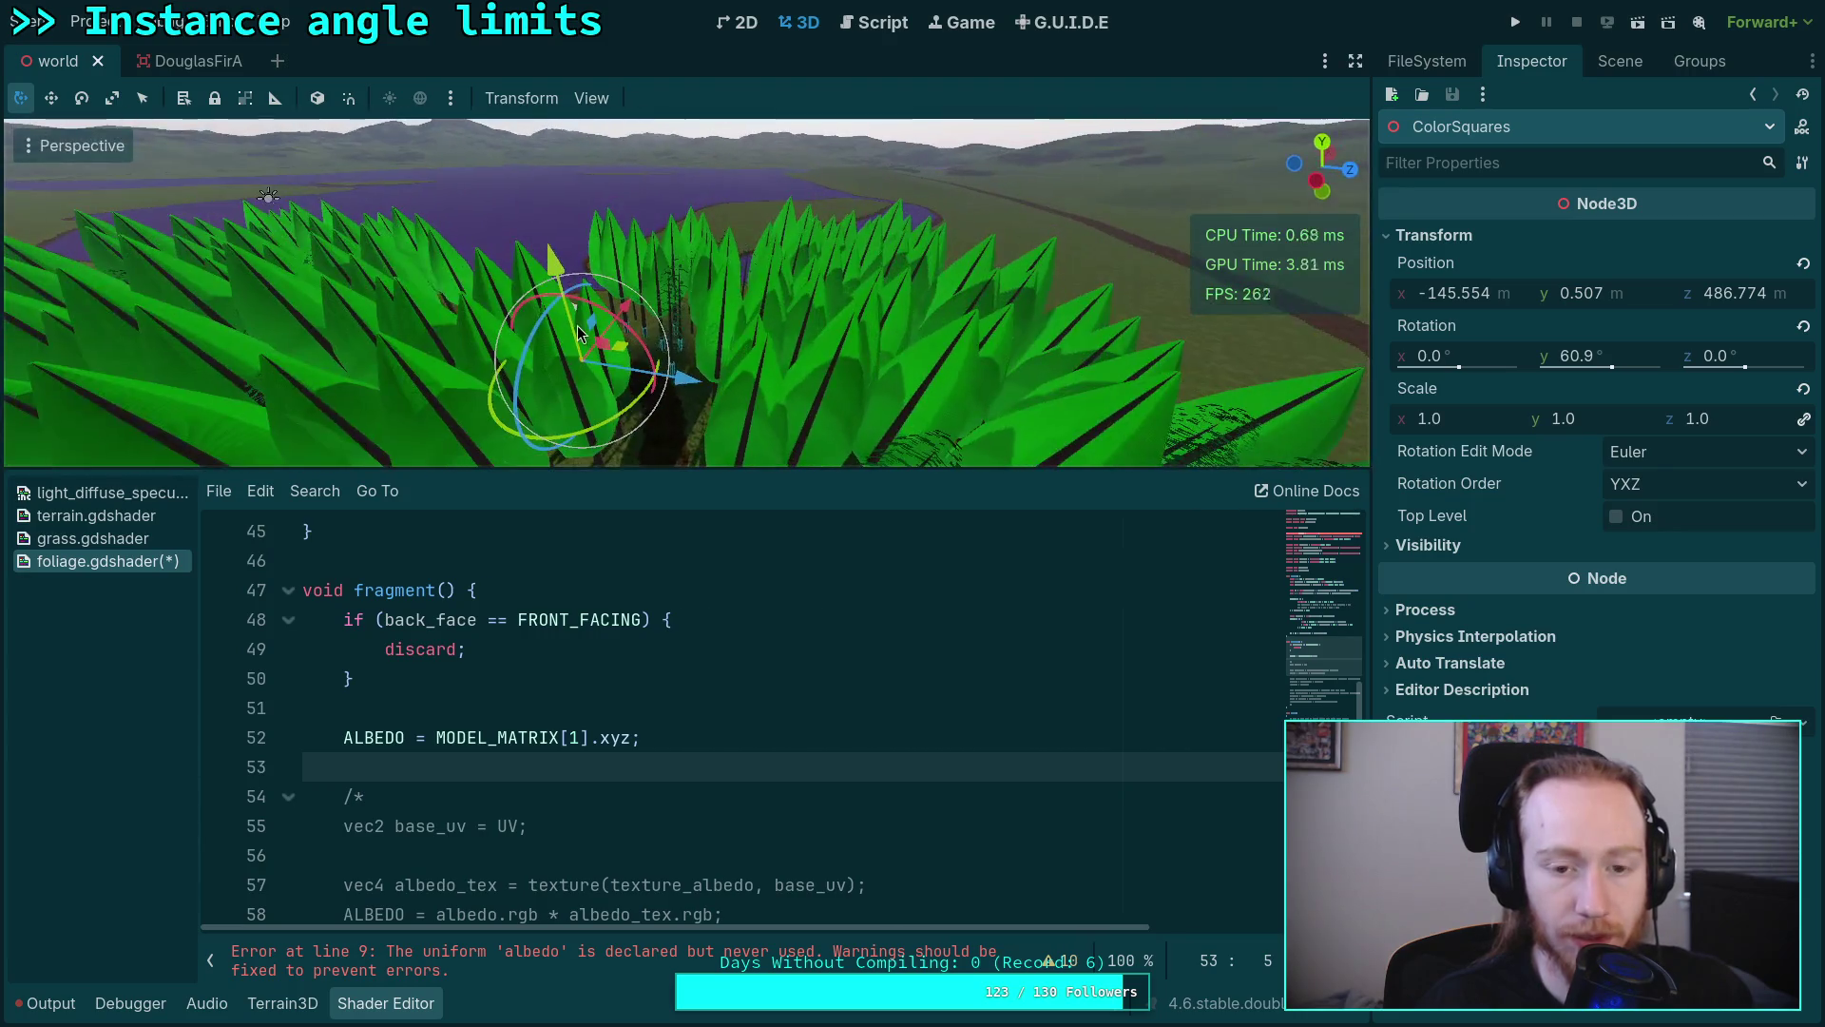
Step: Change the debug colour to MODEL_MATRIX[2] turning trees blue, then switch to the engine source workspace
double_click(573, 735)
text(2)
click(574, 774)
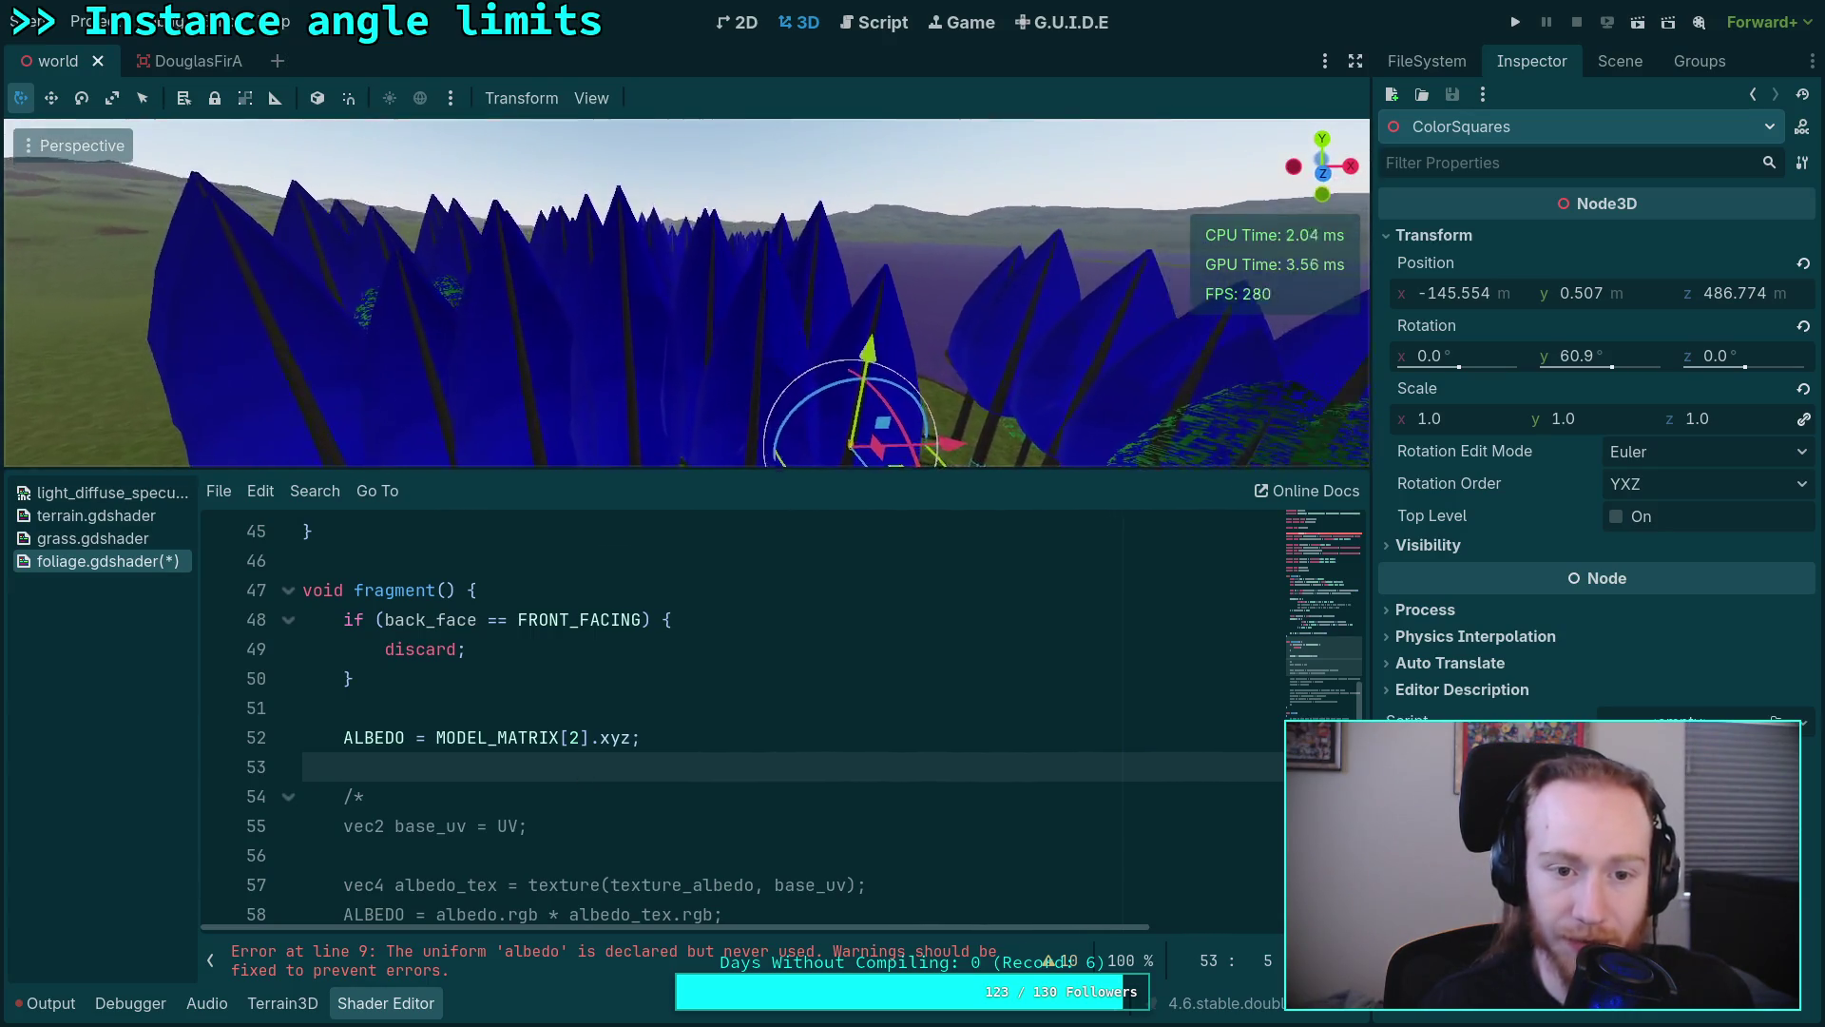
key(e)
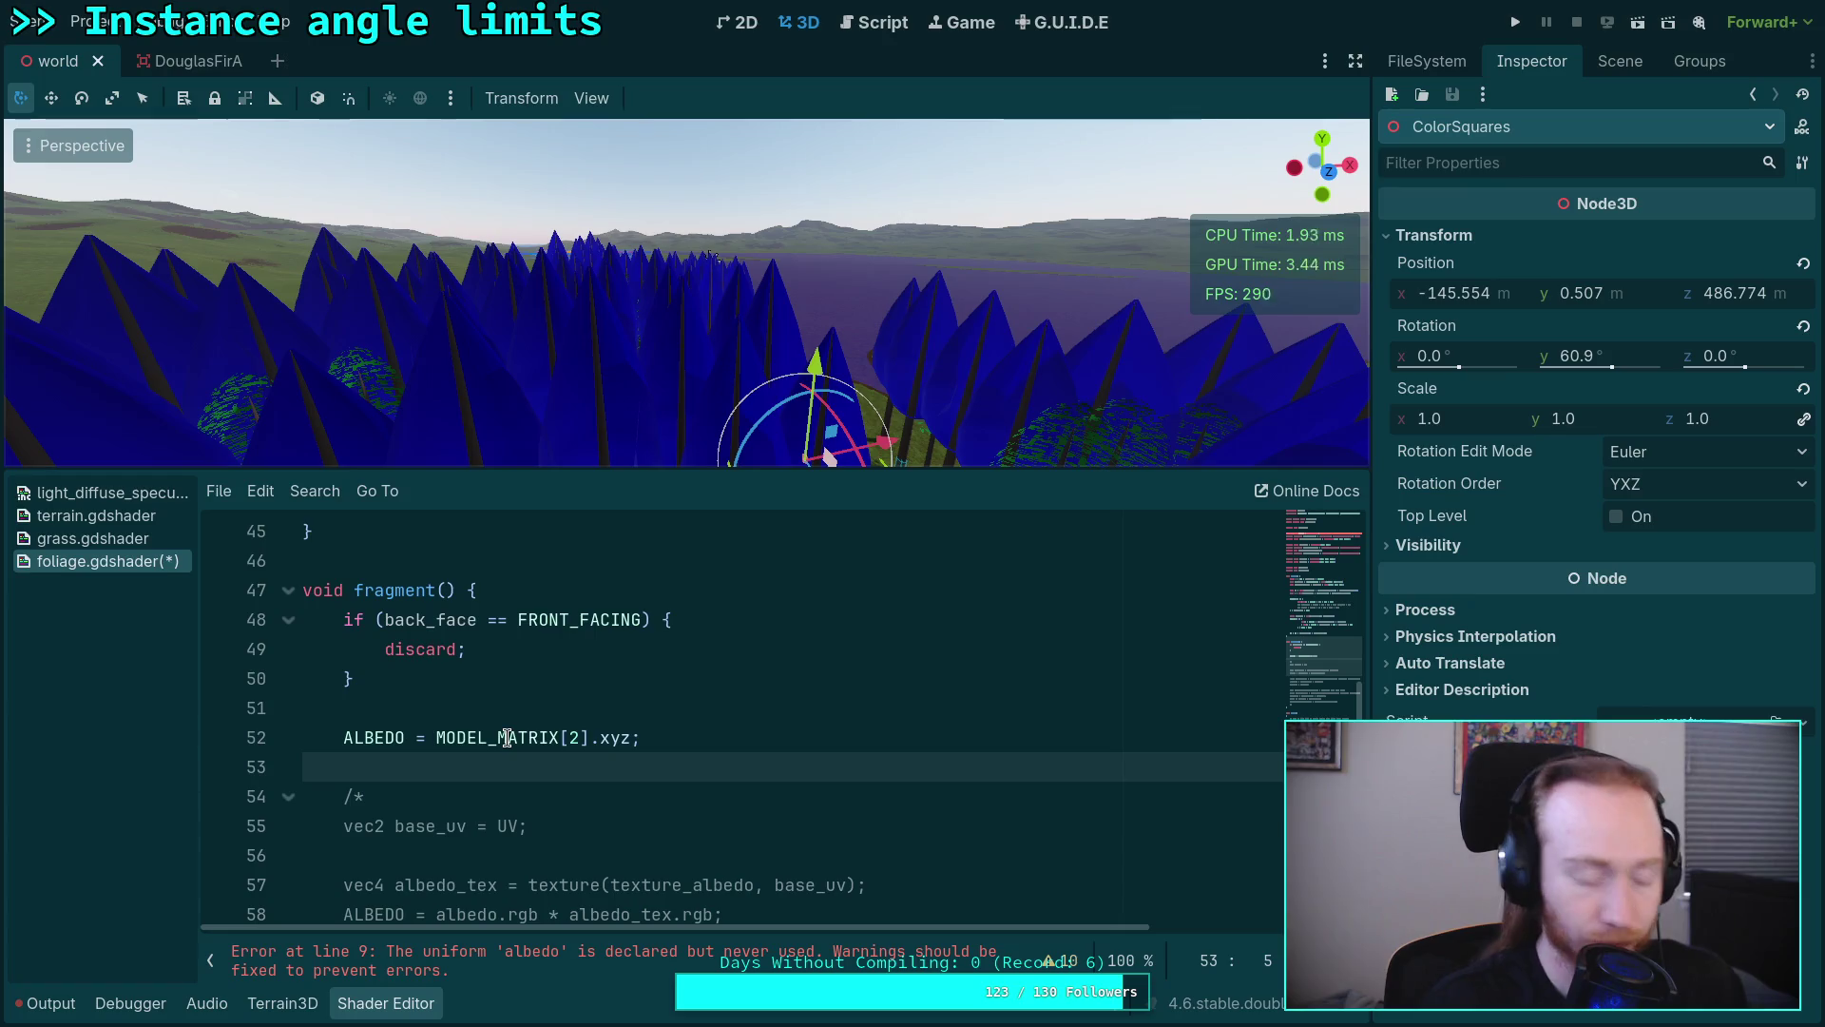
key(super+2)
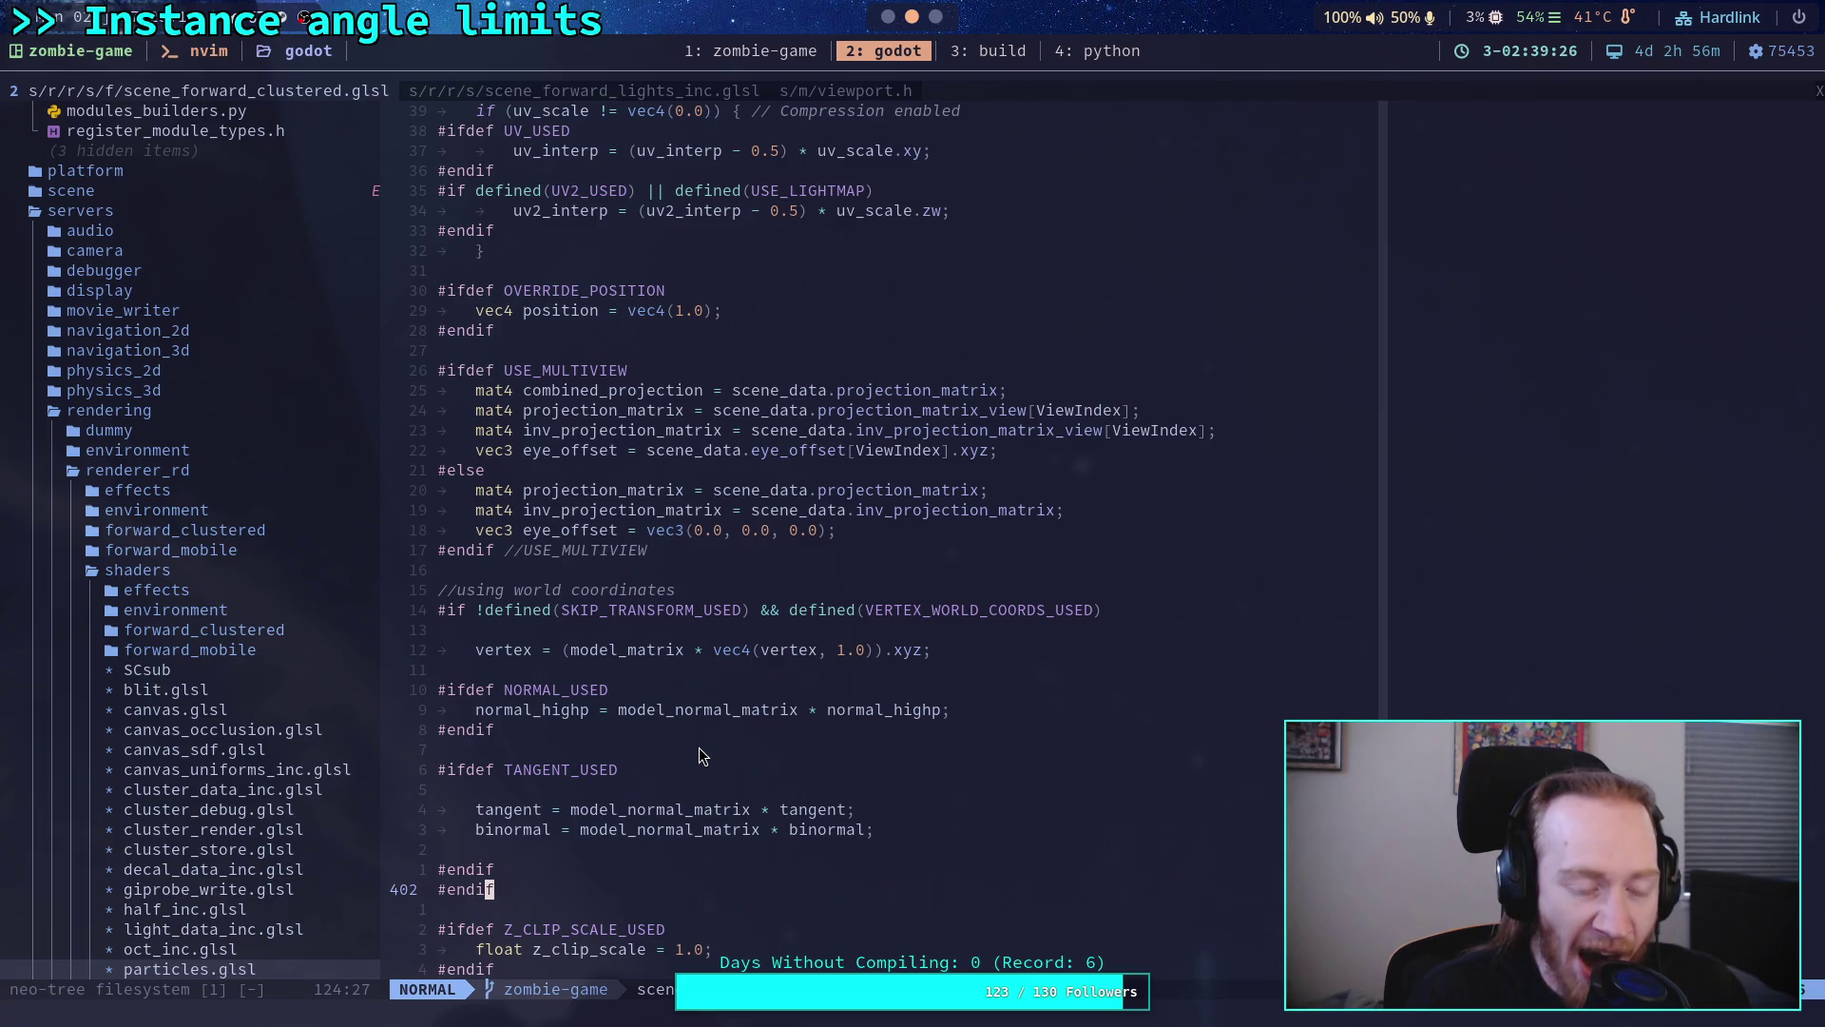
Step: Clear the MODEL_MATRIX[2].xyz debug value from the albedo line and switch to the browser
key(alt+Tab)
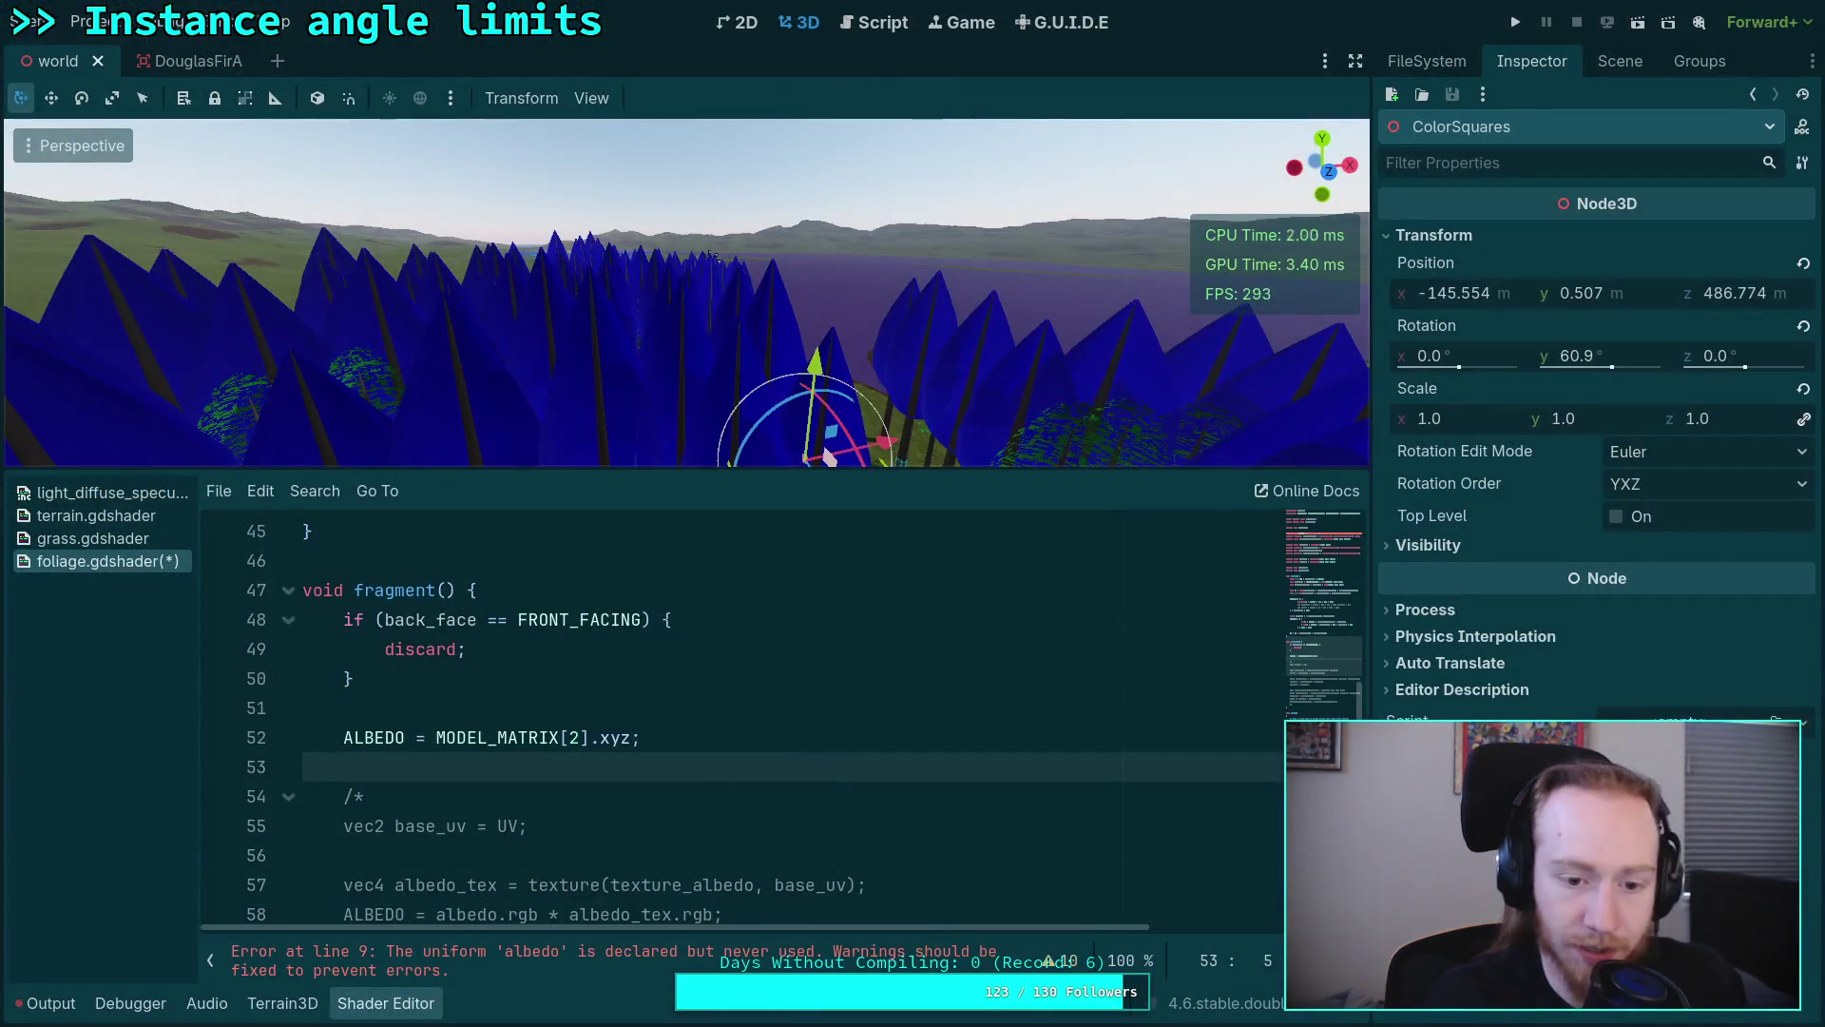
drag(435, 737, 637, 738)
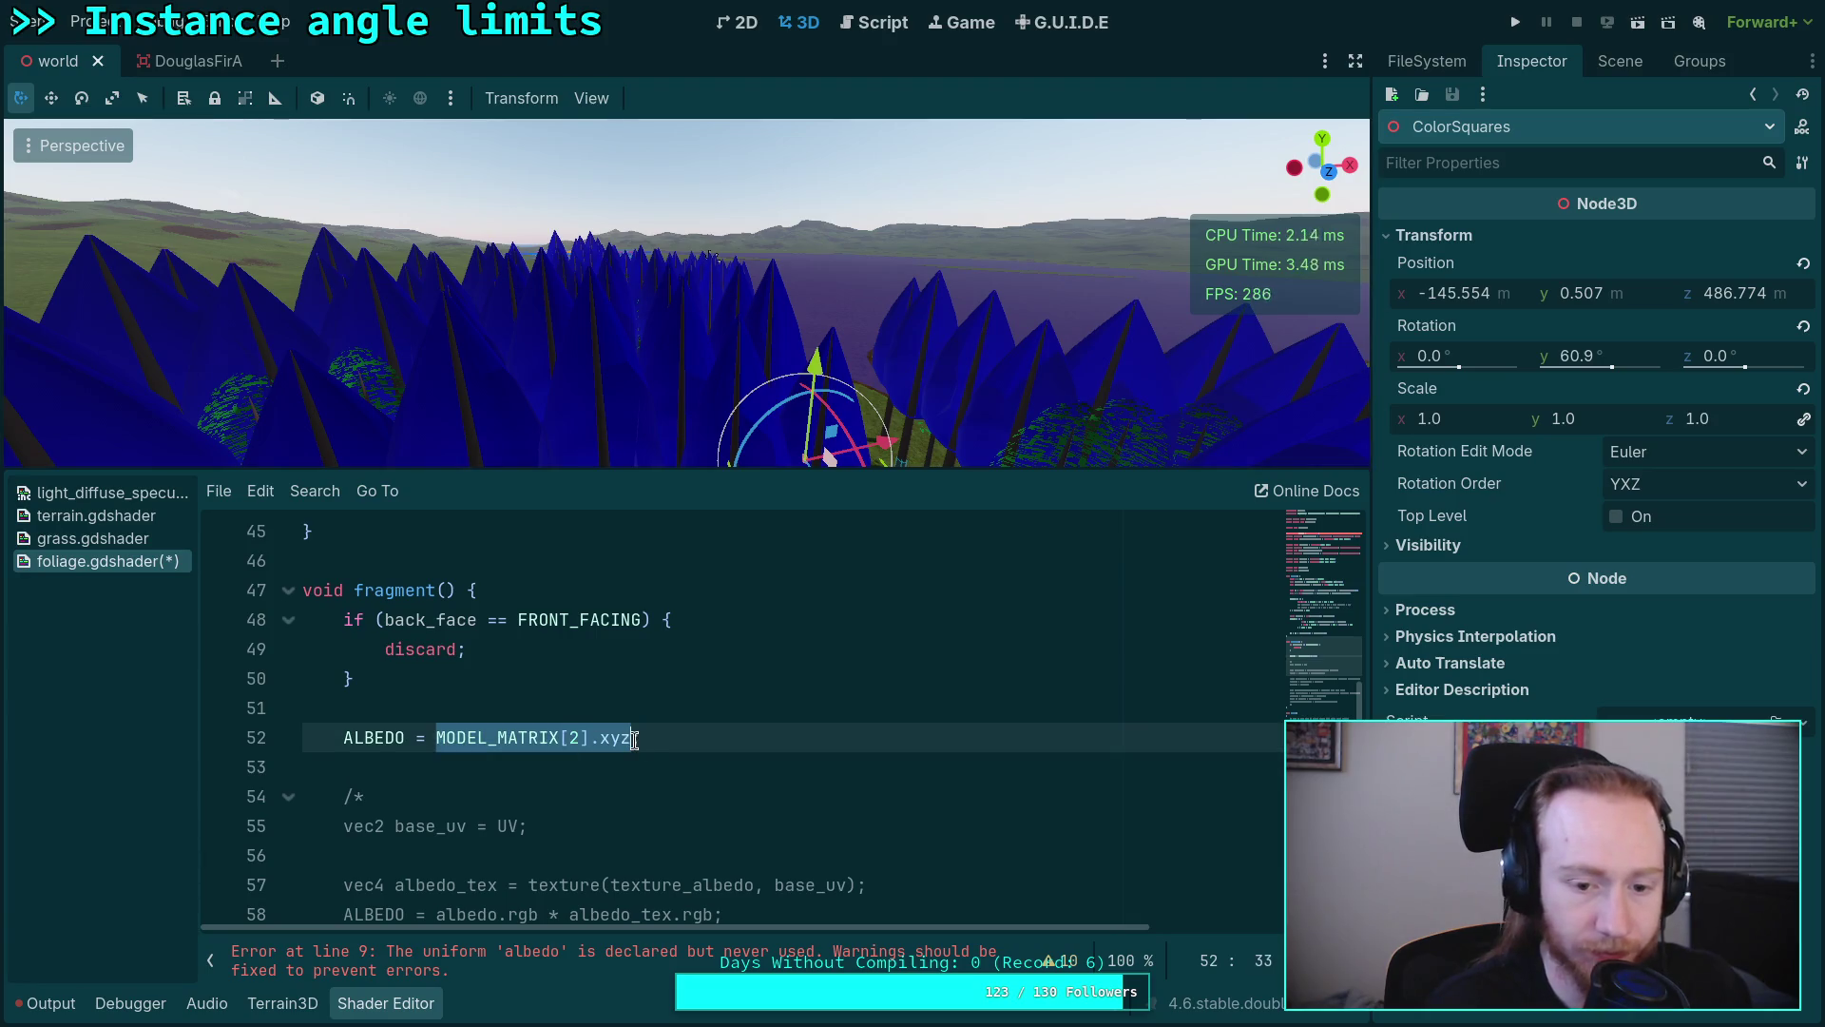
text(IN)
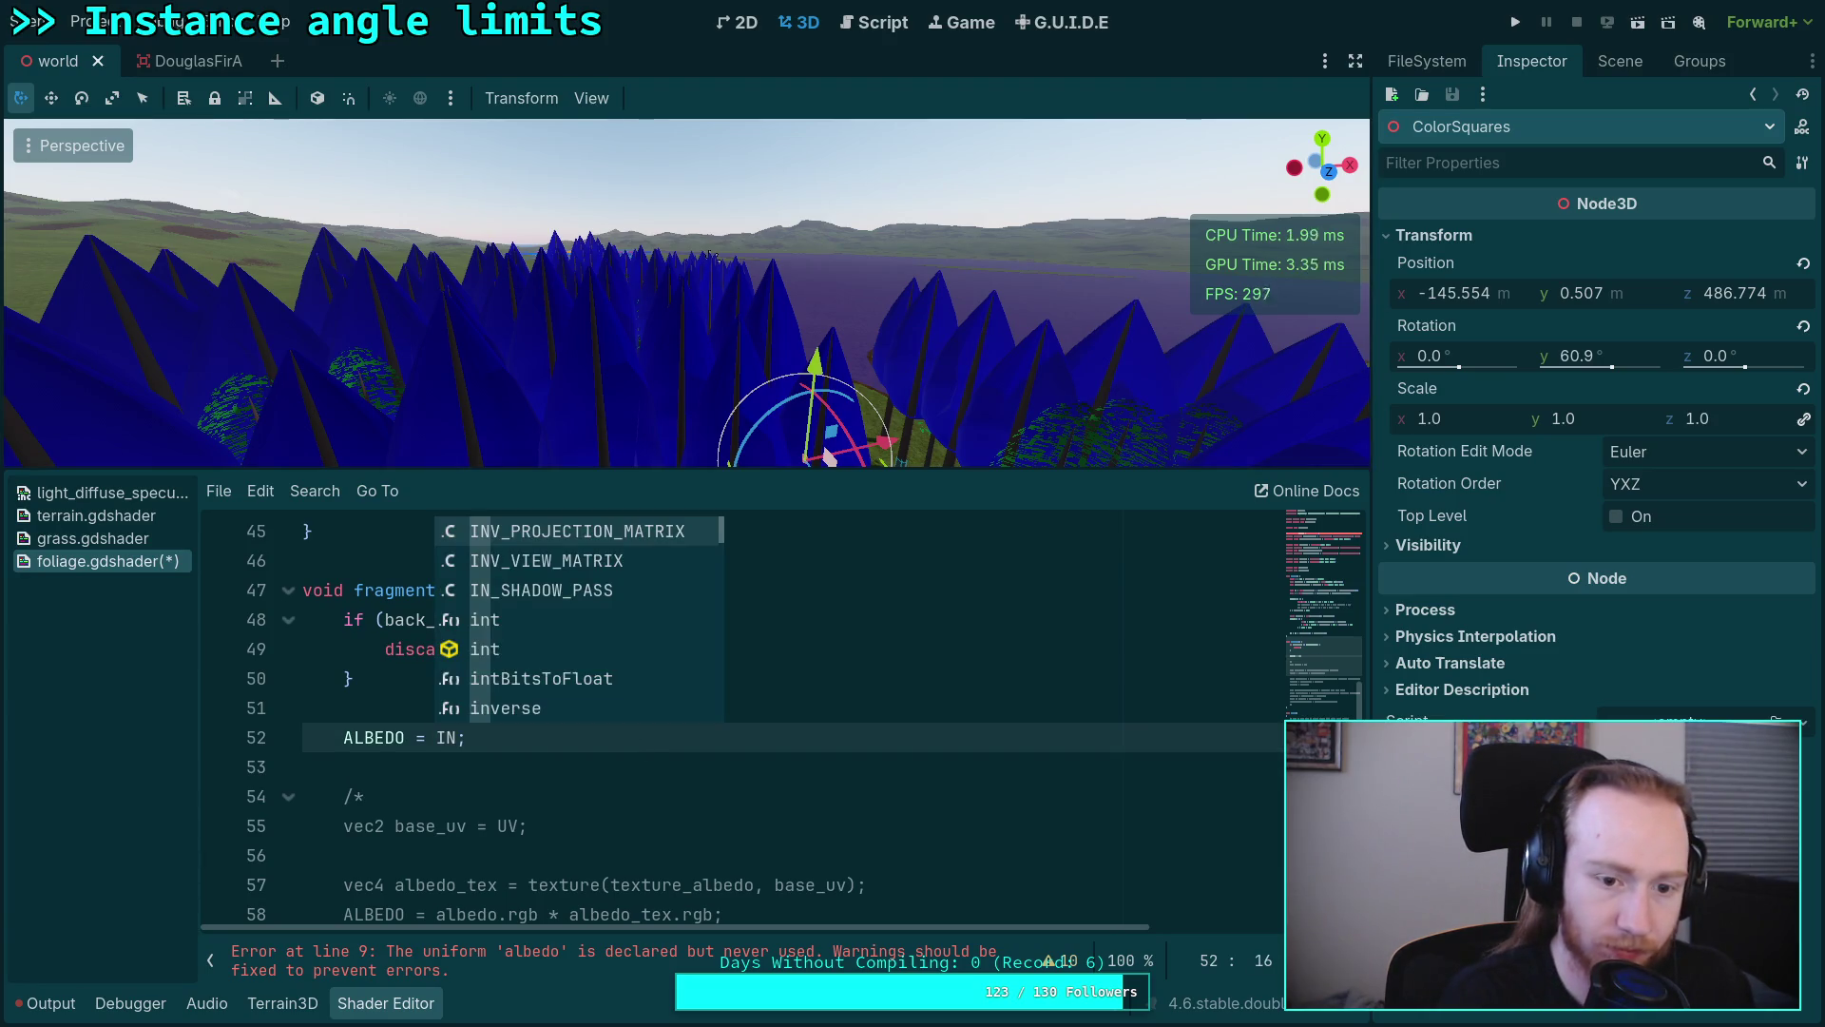
text(ST)
key(BackSpace)
key(BackSpace)
key(BackSpace)
key(BackSpace)
text(CUST)
key(BackSpace)
key(BackSpace)
key(BackSpace)
key(alt+Tab)
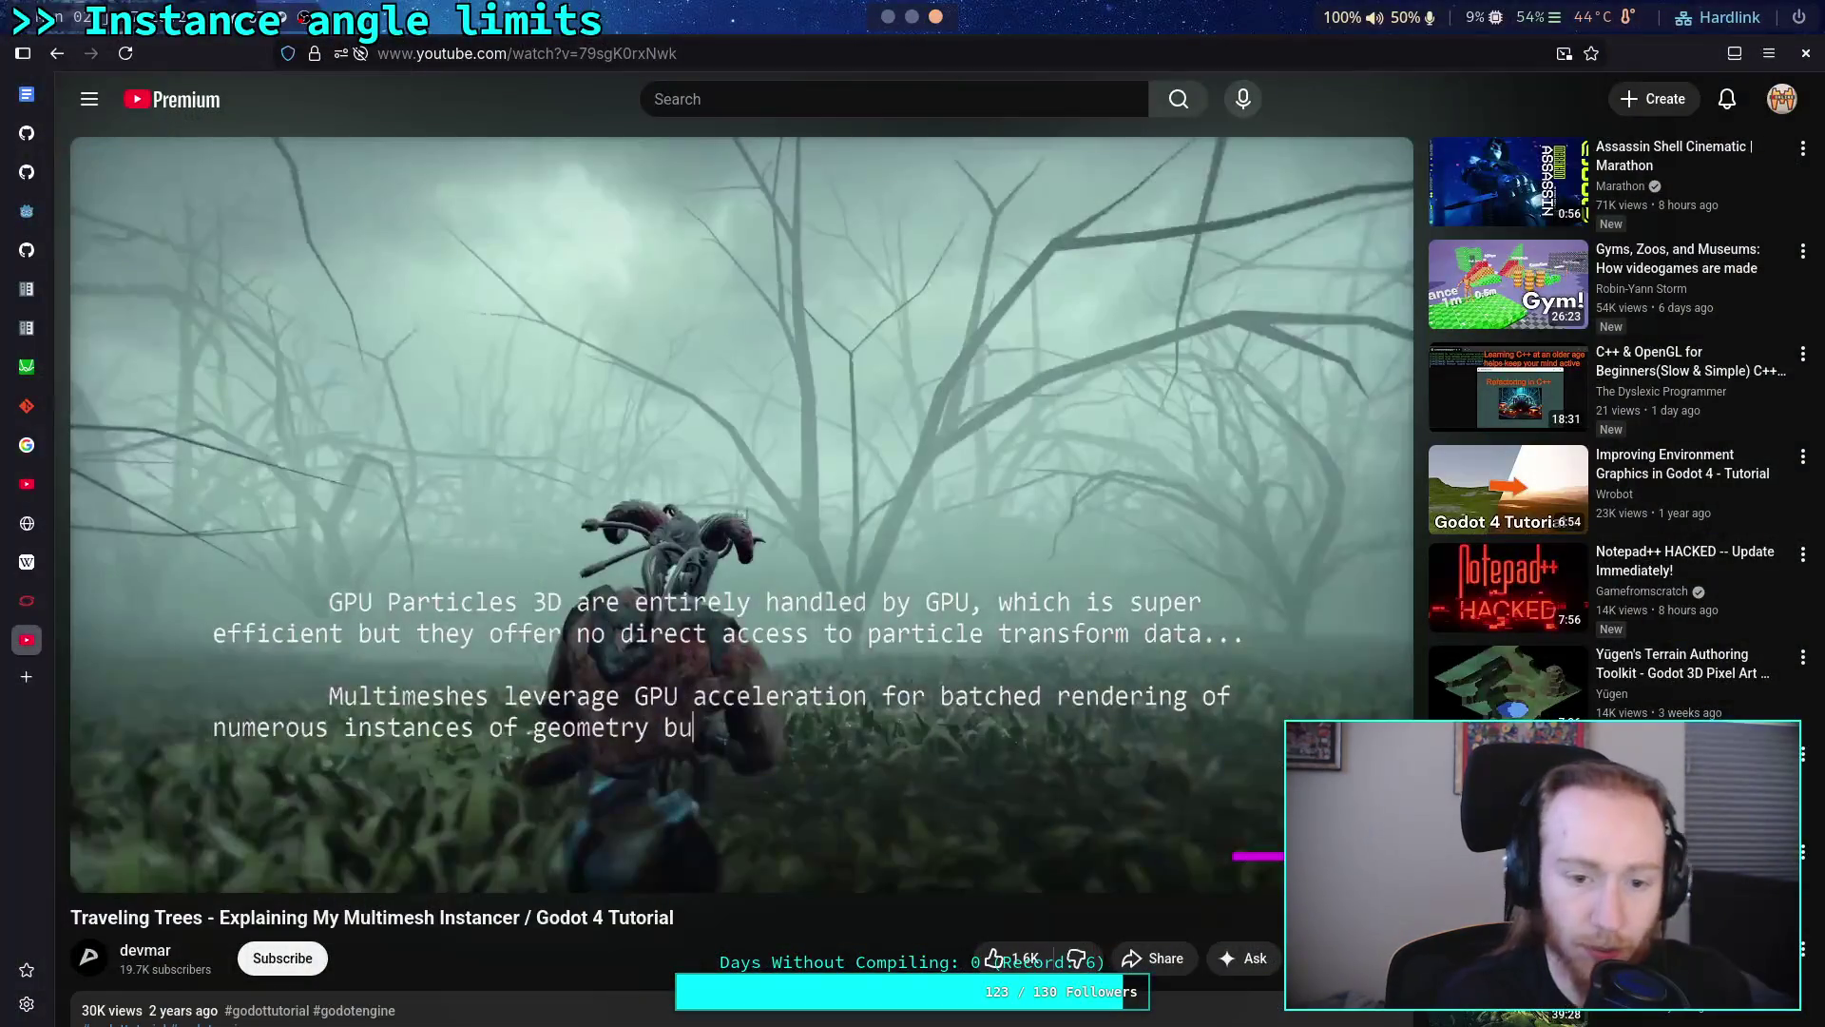
Step: Browse the Fragment built-ins tables of the Spatial shaders docs page, then return to Godot
click(25, 288)
click(506, 435)
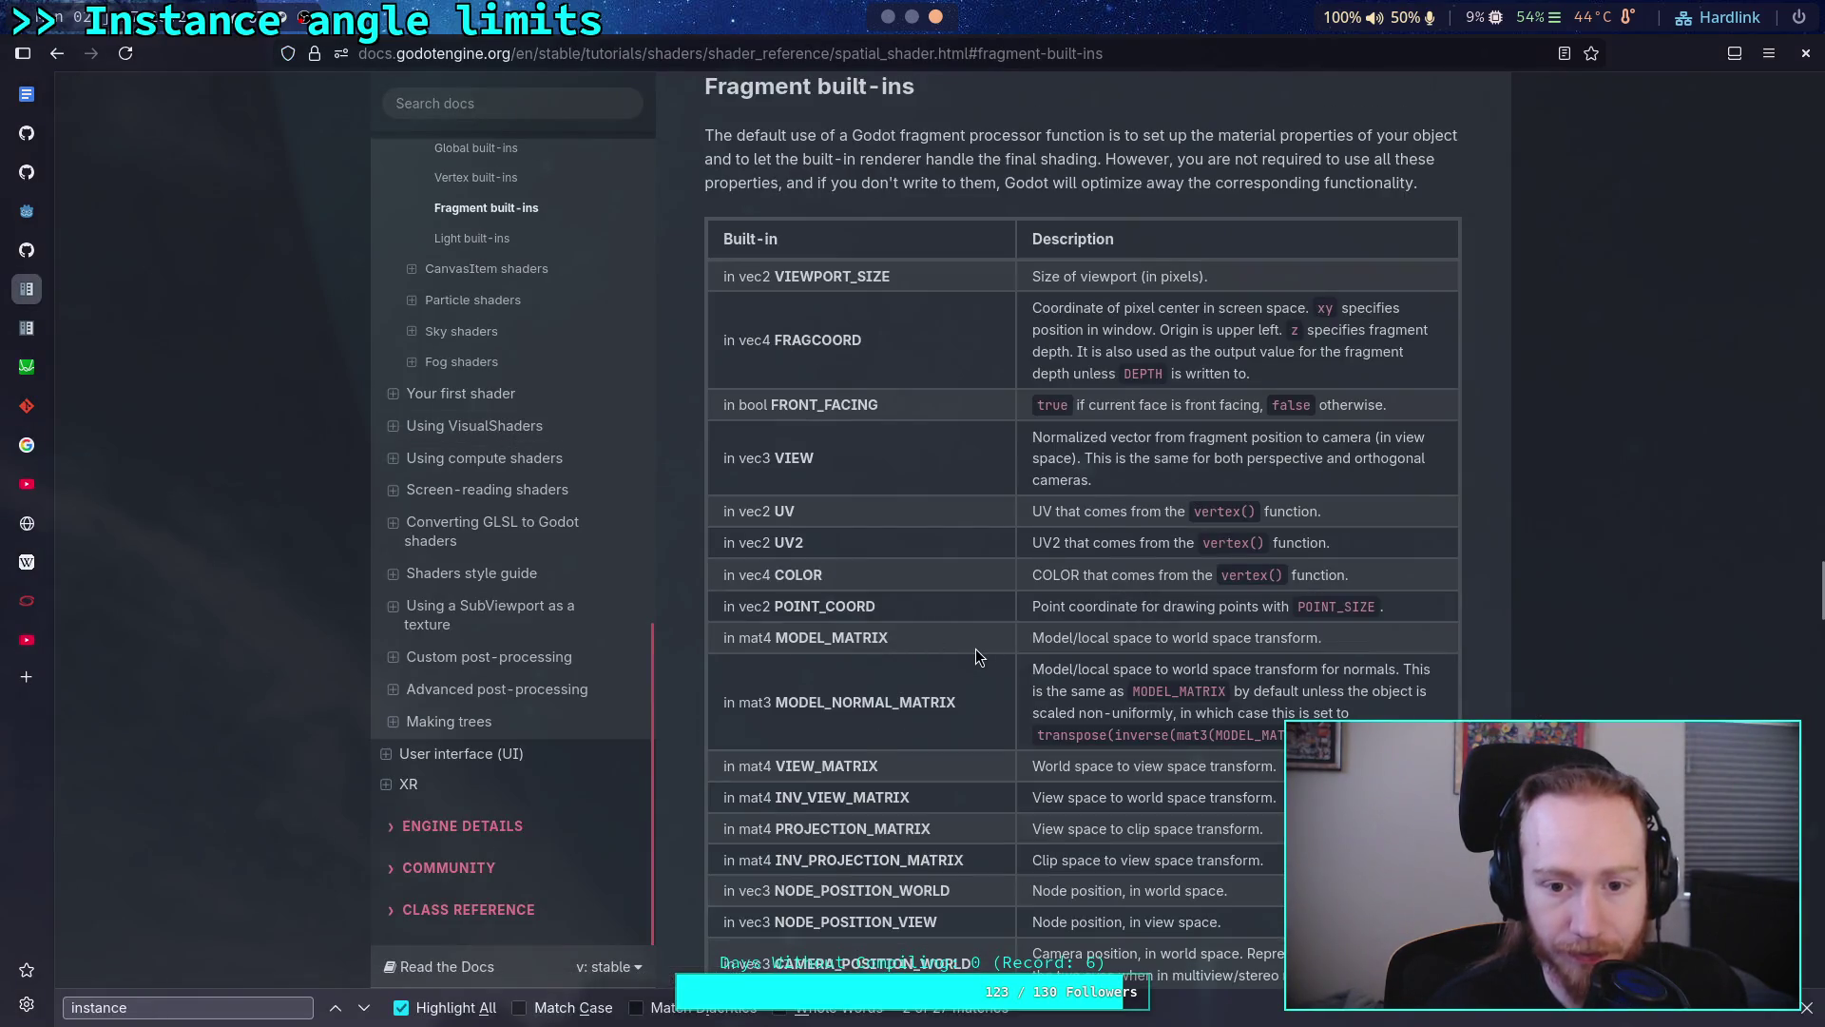
scroll(977, 648, down, 3)
scroll(1009, 641, down, 3)
scroll(1008, 640, down, 2)
scroll(1007, 641, down, 2)
scroll(1007, 640, down, 5)
scroll(1009, 641, down, 4)
scroll(1008, 640, down, 3)
scroll(1007, 640, down, 3)
scroll(1008, 640, down, 3)
scroll(1008, 641, up, 3)
scroll(1008, 639, up, 3)
scroll(1007, 640, up, 2)
scroll(1007, 640, up, 3)
scroll(1009, 640, up, 5)
scroll(1008, 640, up, 4)
scroll(1008, 640, up, 1)
scroll(1008, 640, up, 1)
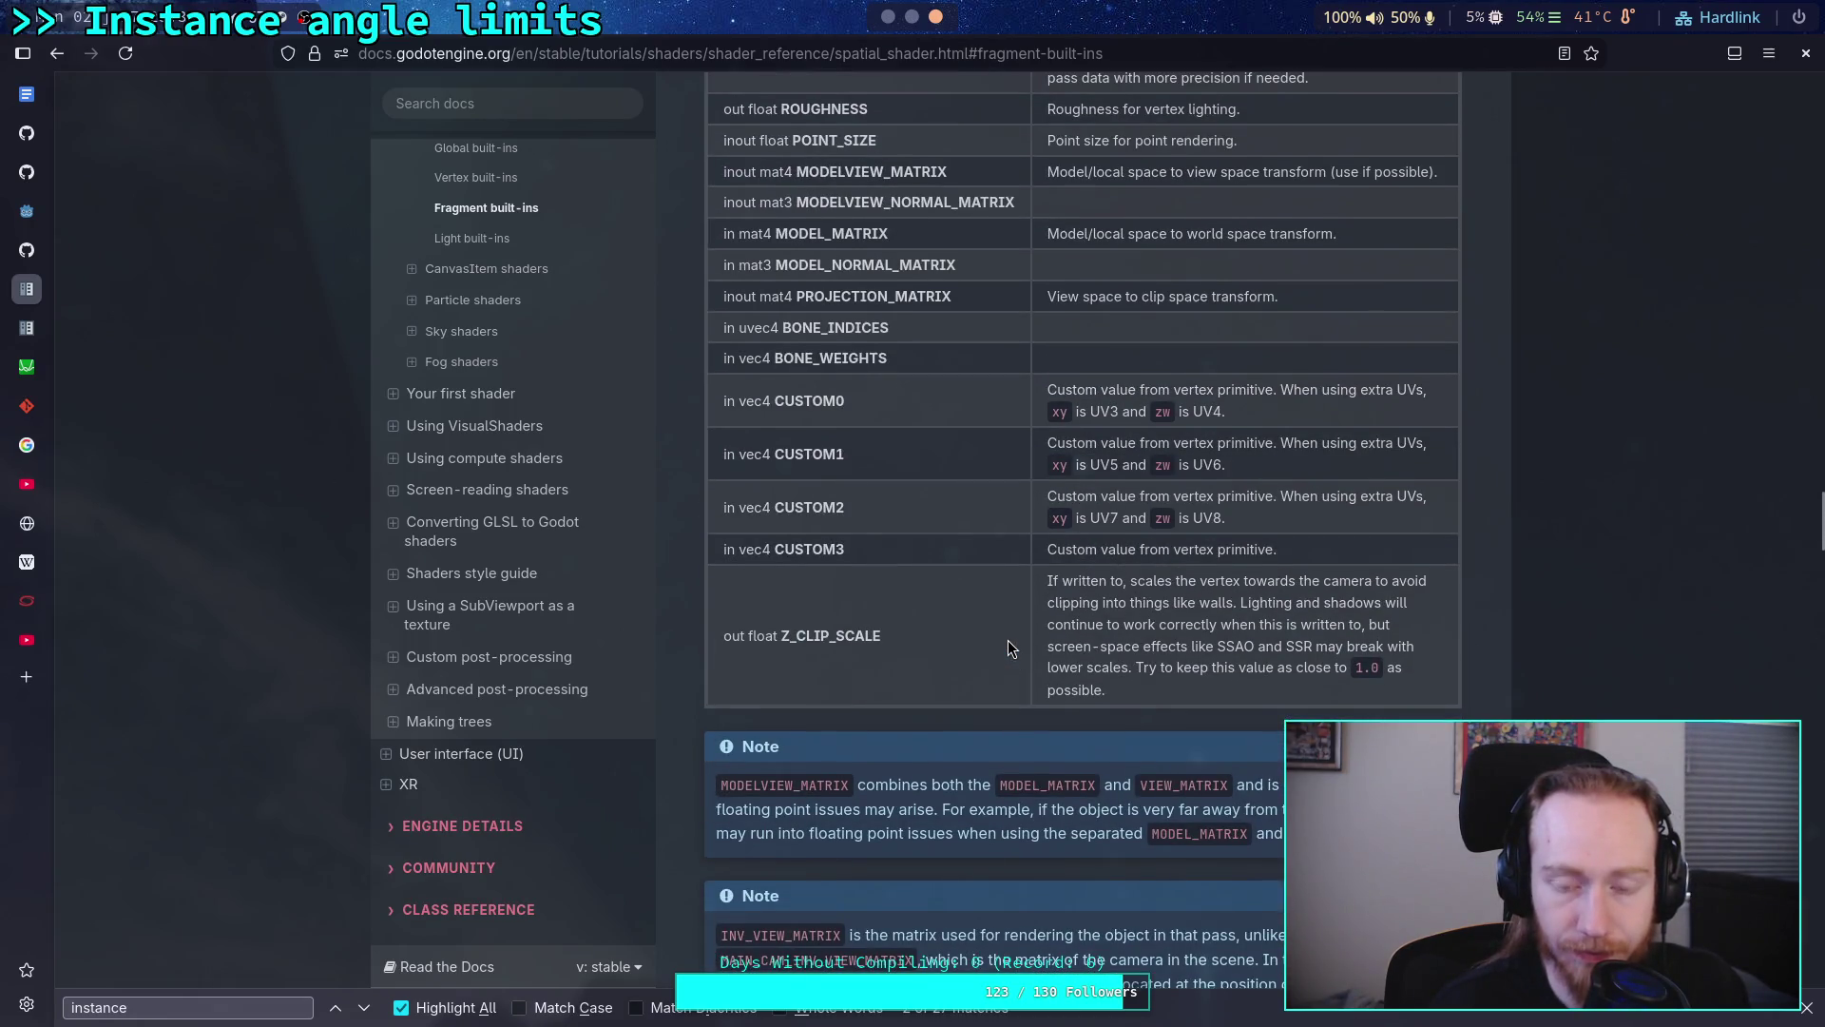
scroll(1009, 641, up, 3)
scroll(1008, 641, up, 2)
scroll(1007, 641, up, 3)
scroll(1008, 641, down, 3)
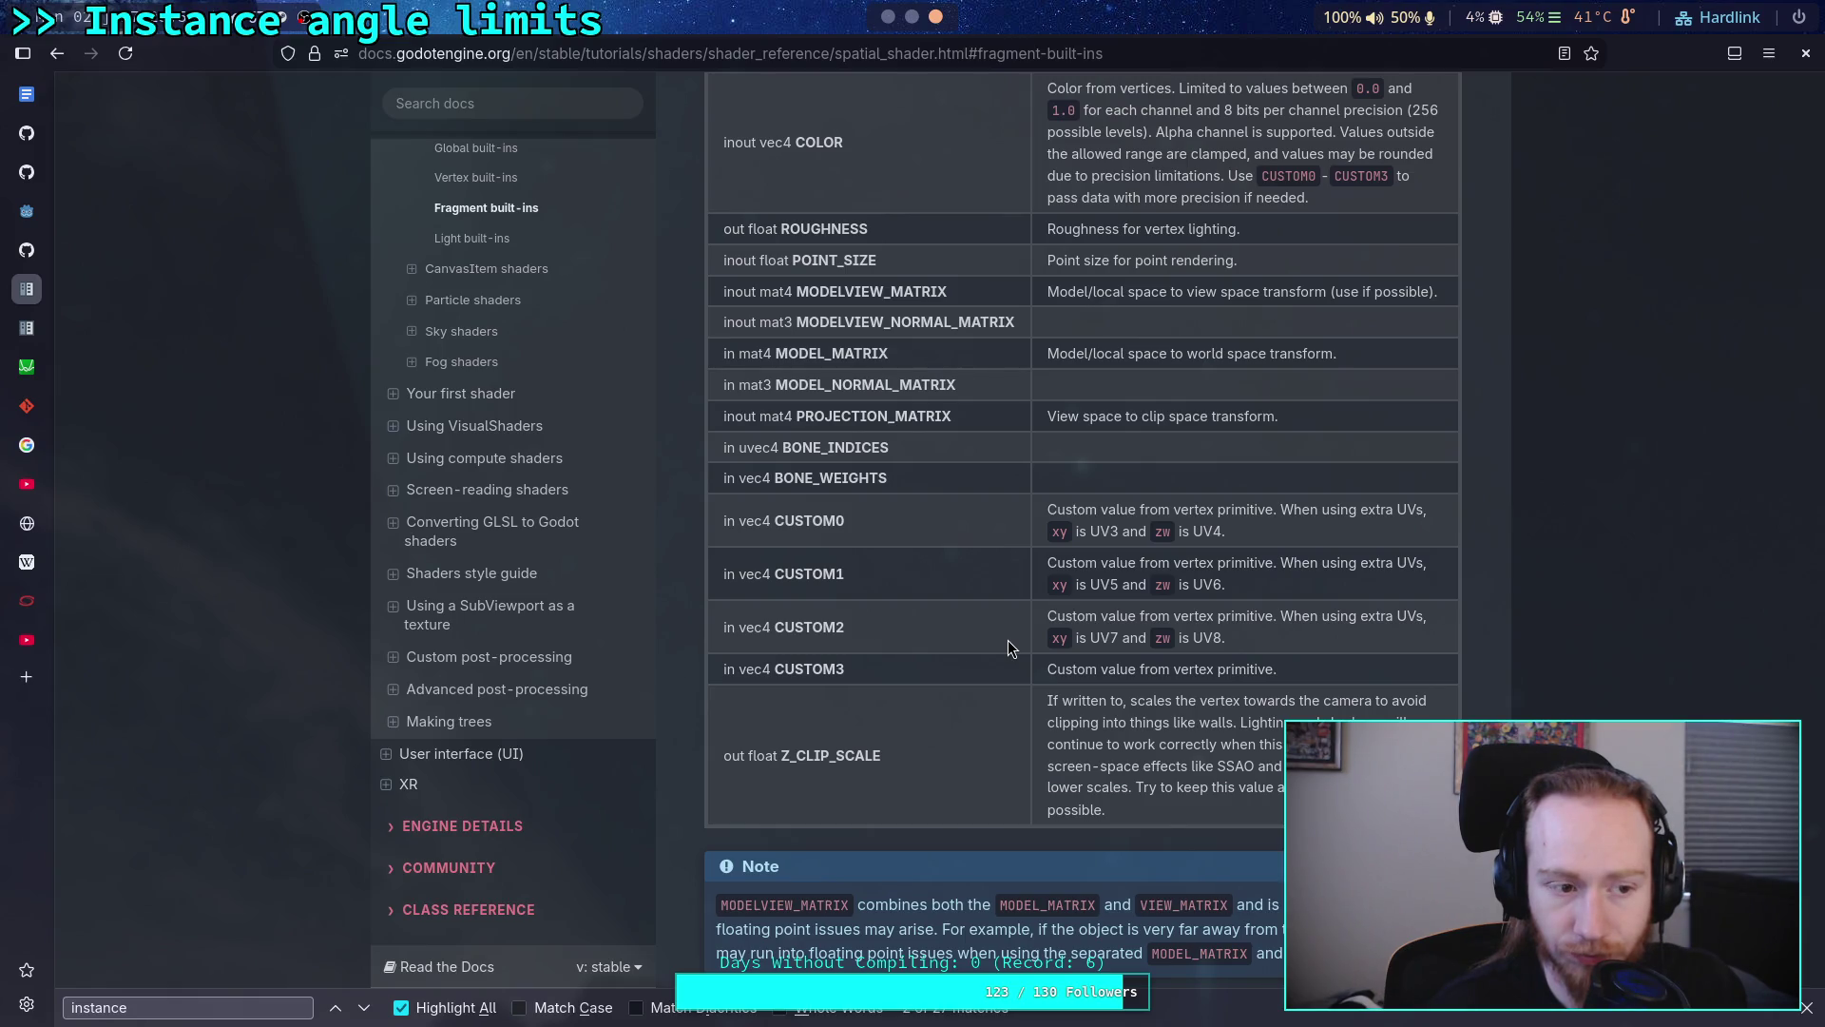
scroll(1008, 645, up, 3)
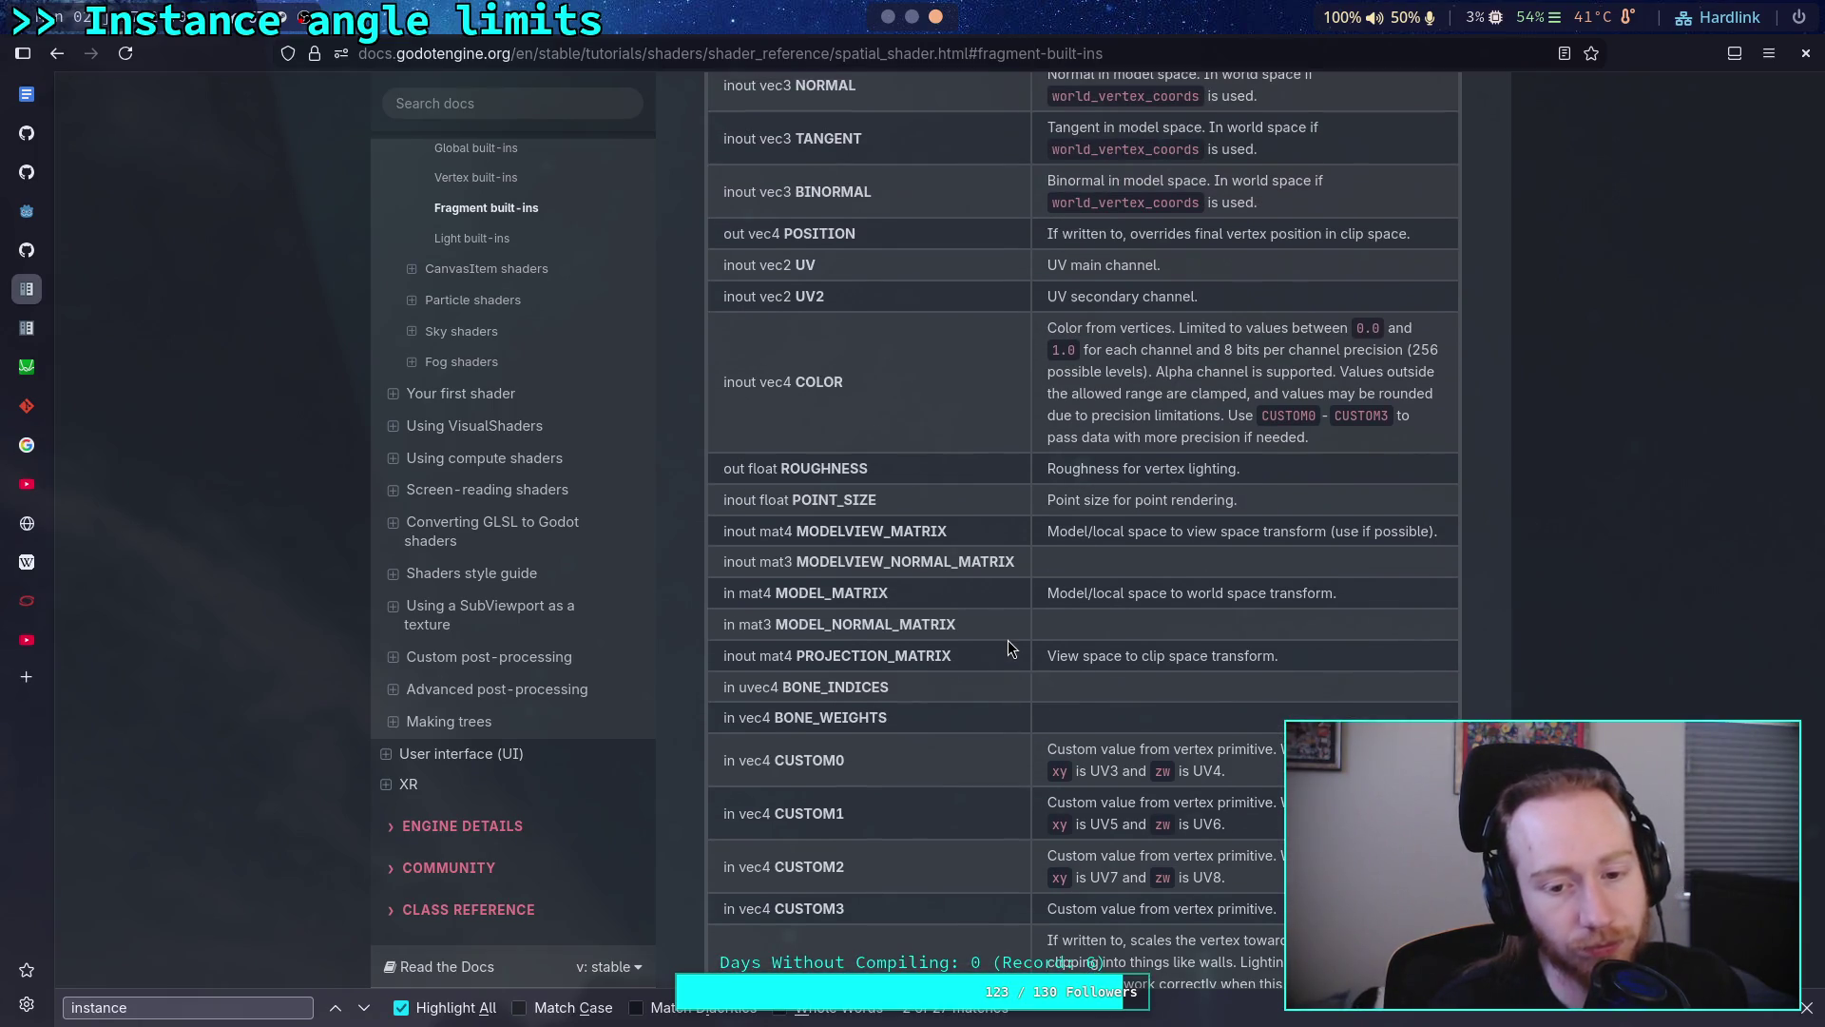
scroll(1009, 645, up, 3)
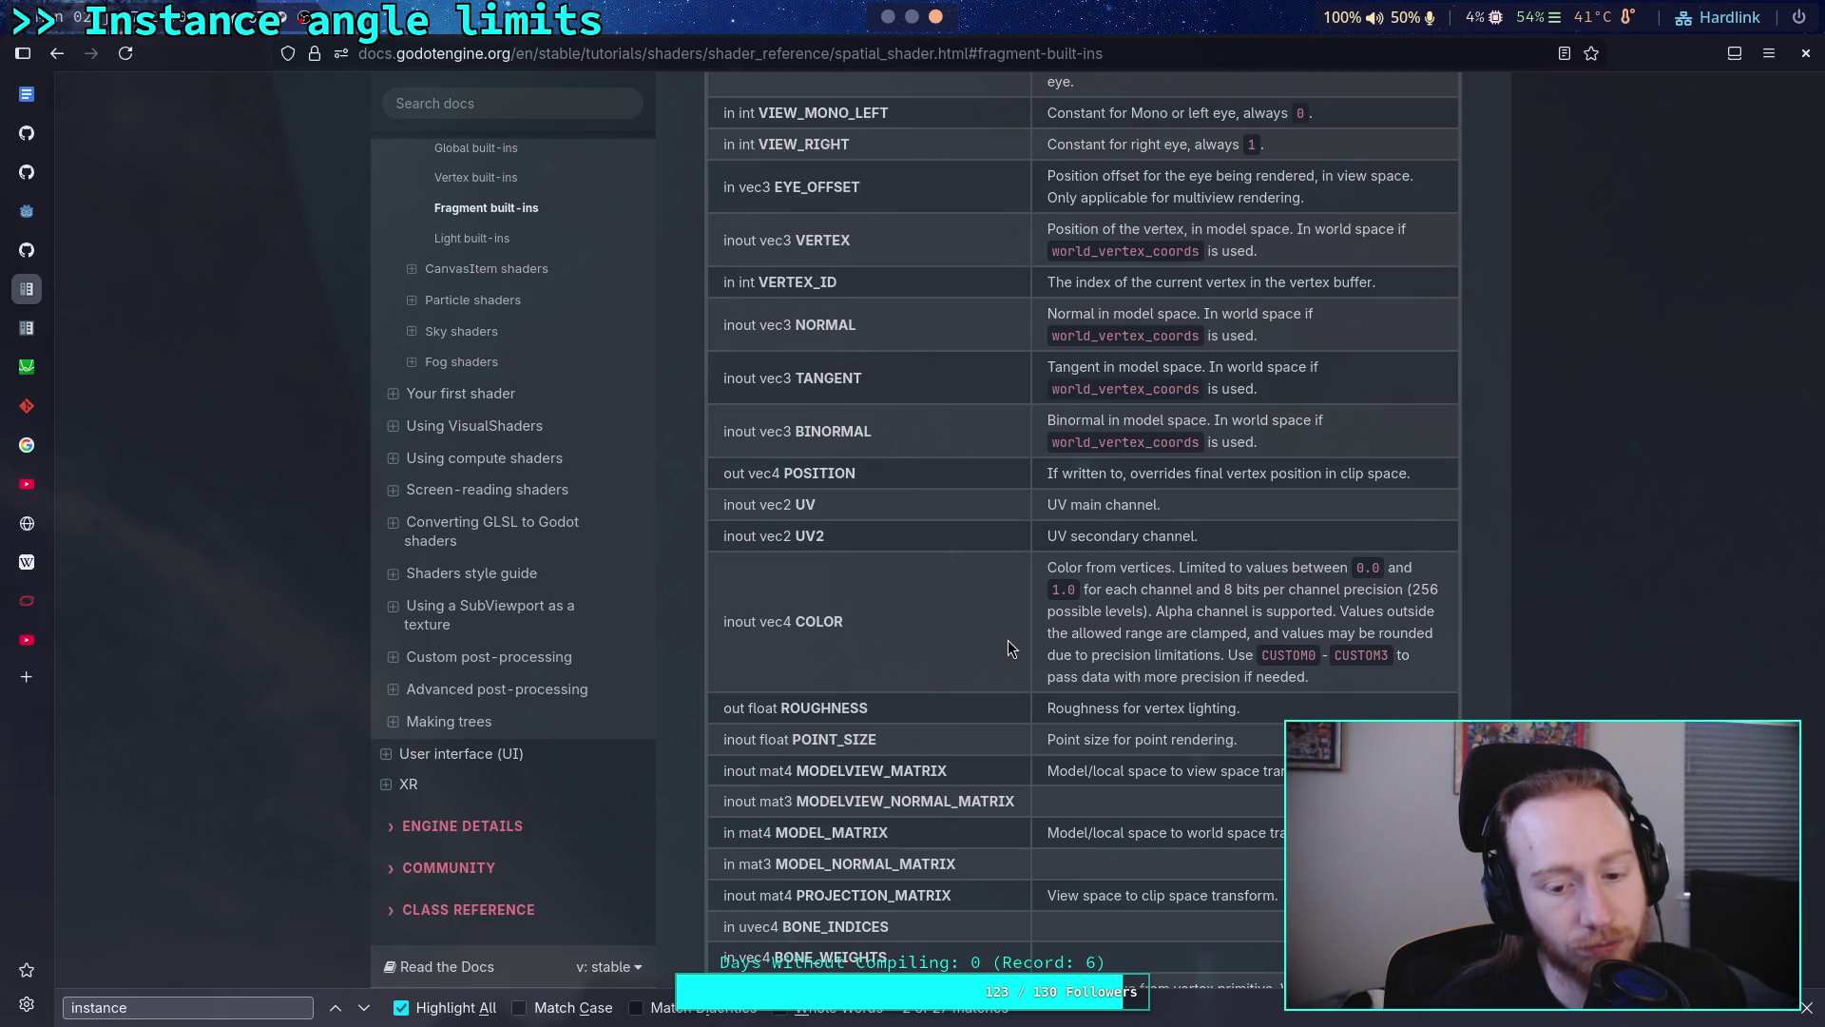
scroll(1009, 640, down, 2)
scroll(1008, 640, up, 2)
scroll(1008, 648, up, 2)
scroll(1009, 647, up, 3)
scroll(1008, 648, up, 2)
scroll(568, 596, up, 3)
scroll(894, 598, up, 5)
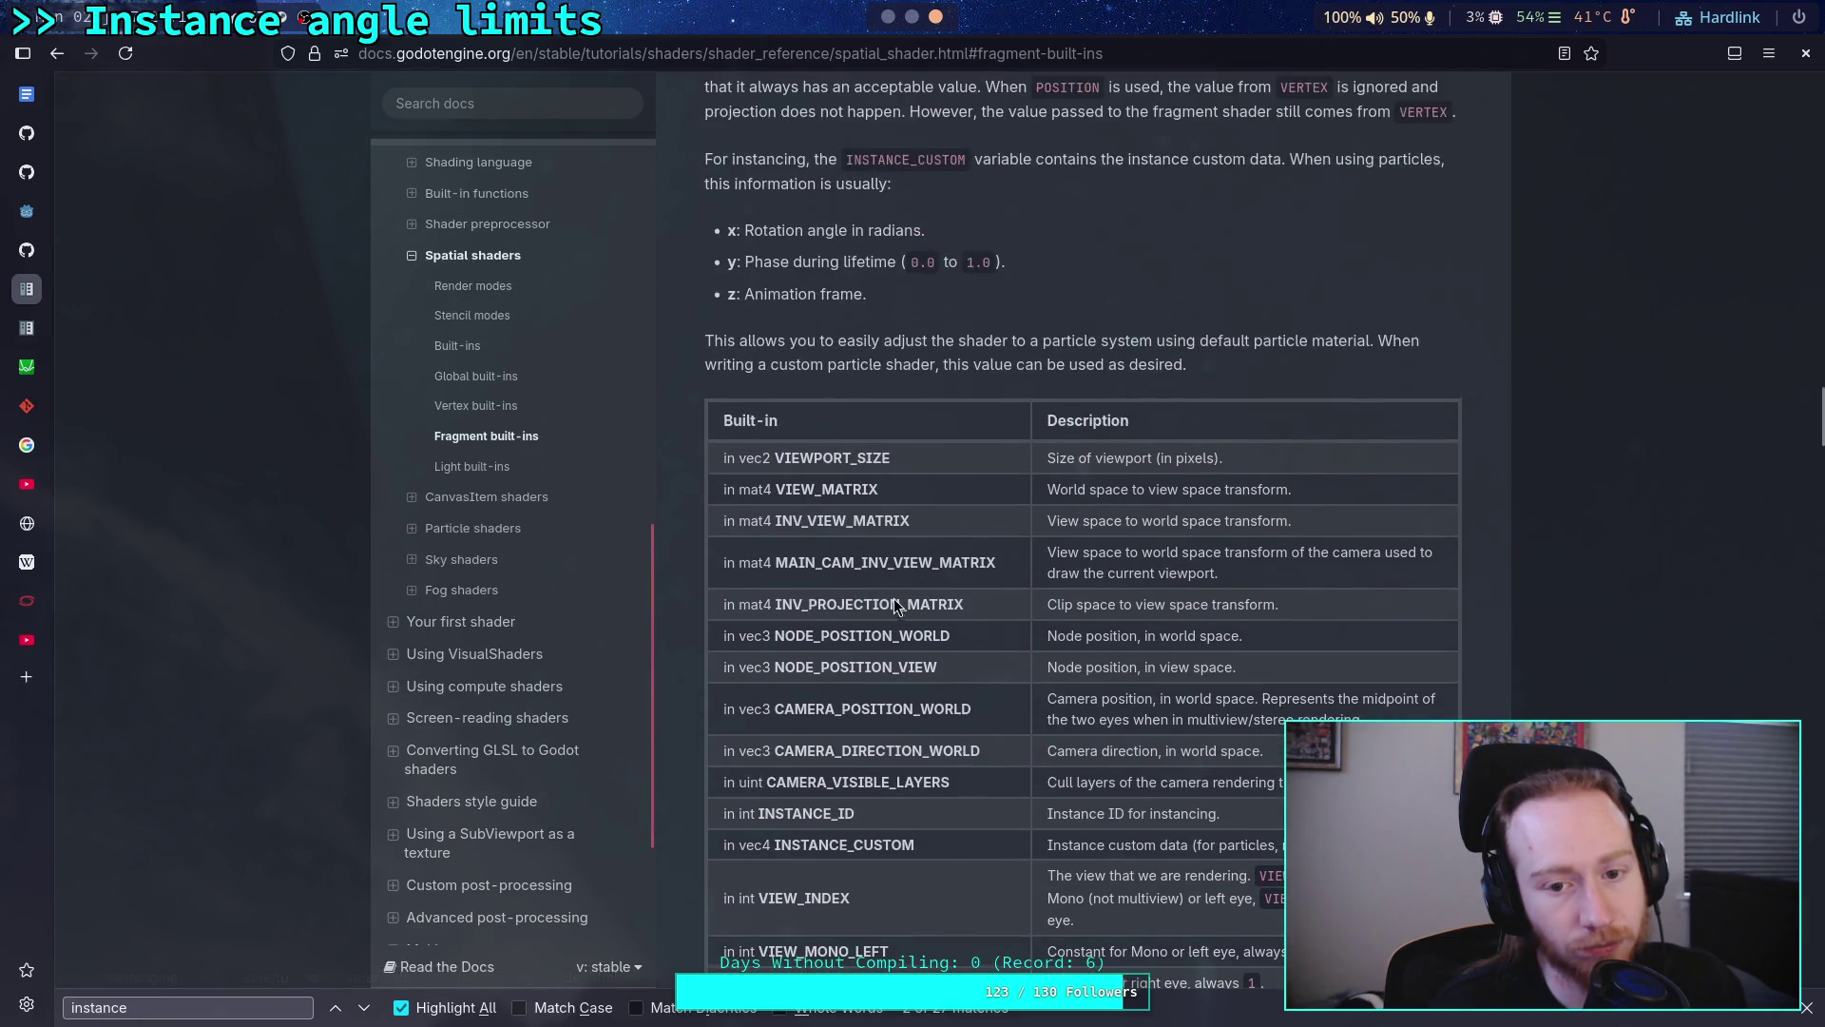
scroll(1000, 651, up, 3)
scroll(1000, 652, up, 1)
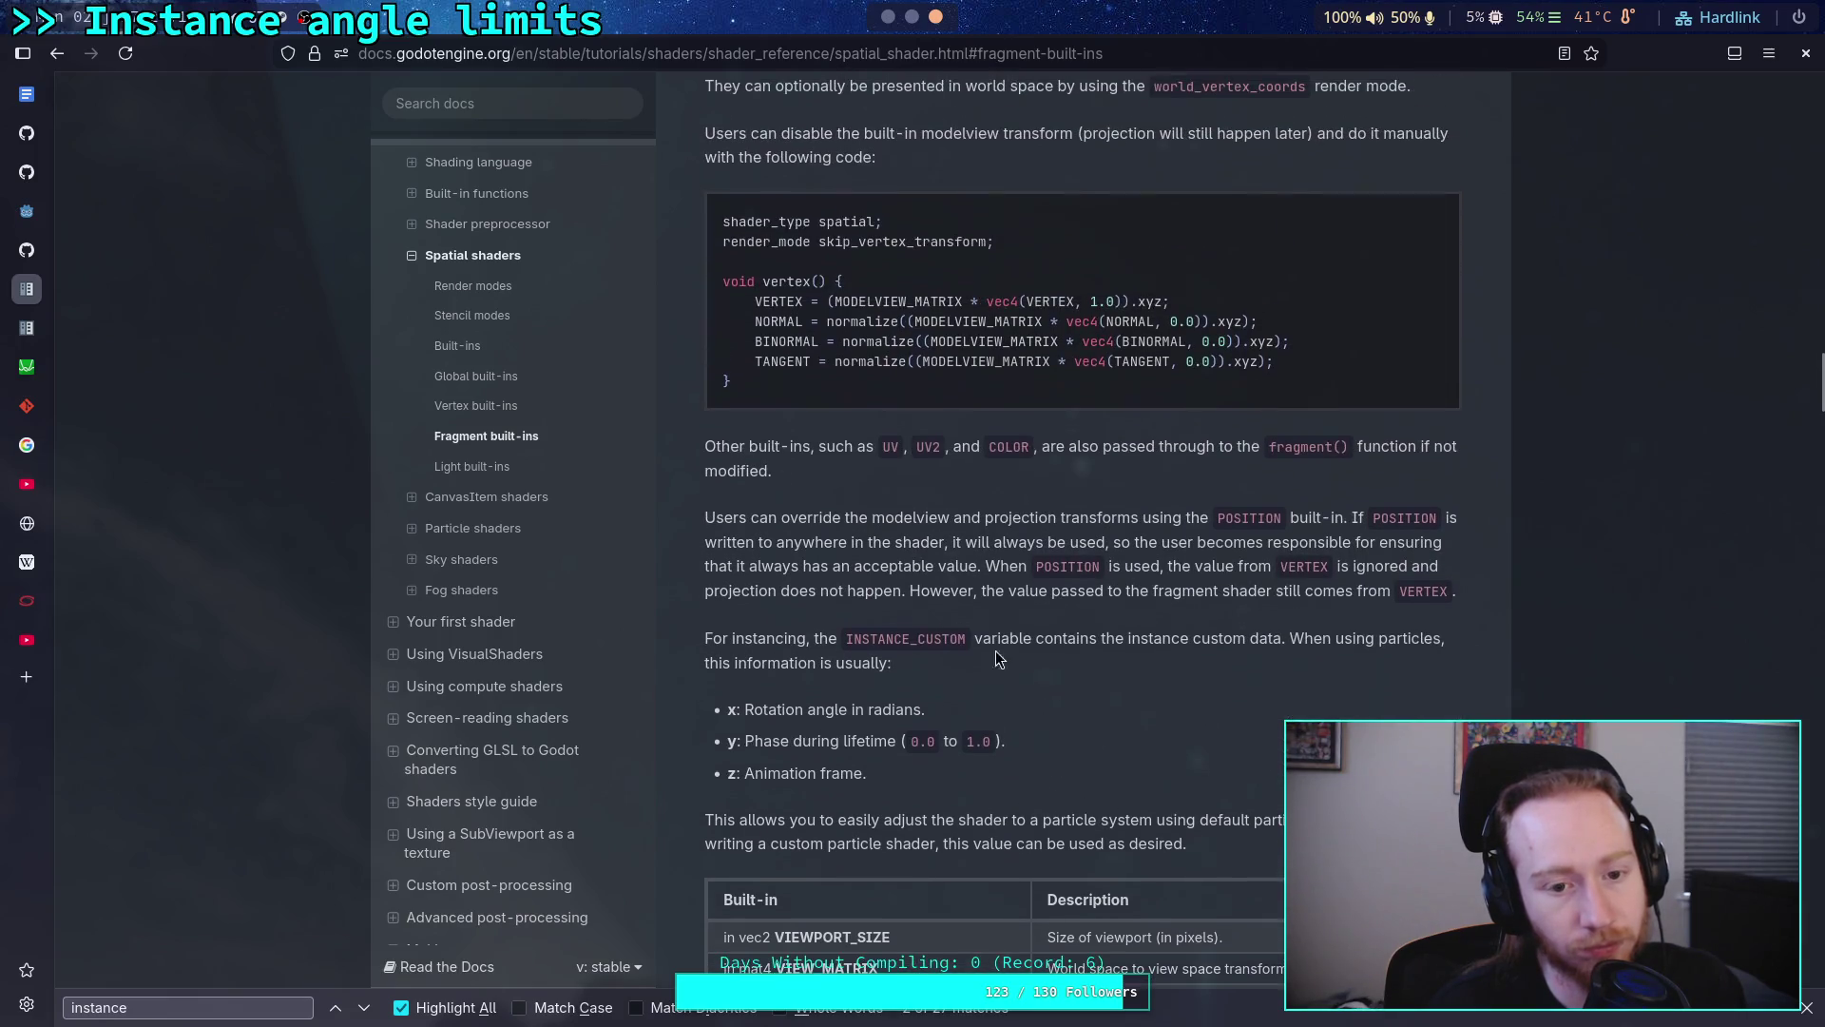
click(514, 435)
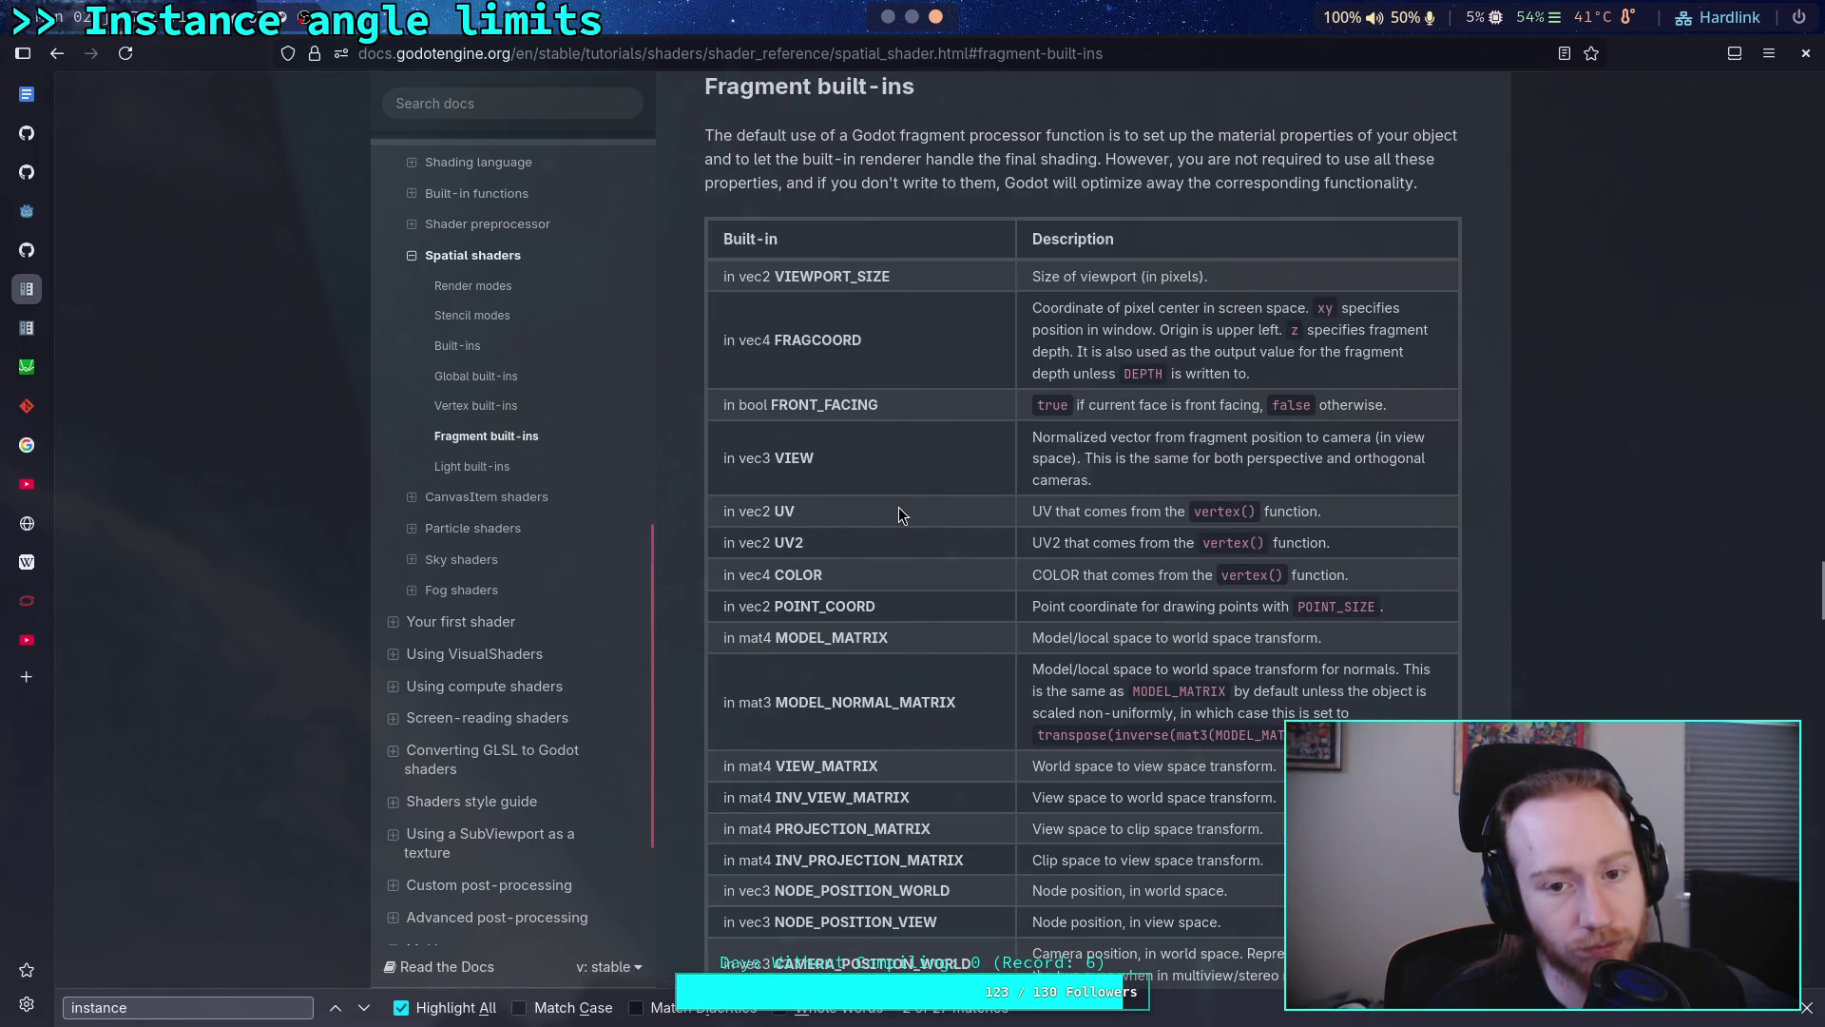
scroll(898, 515, down, 1)
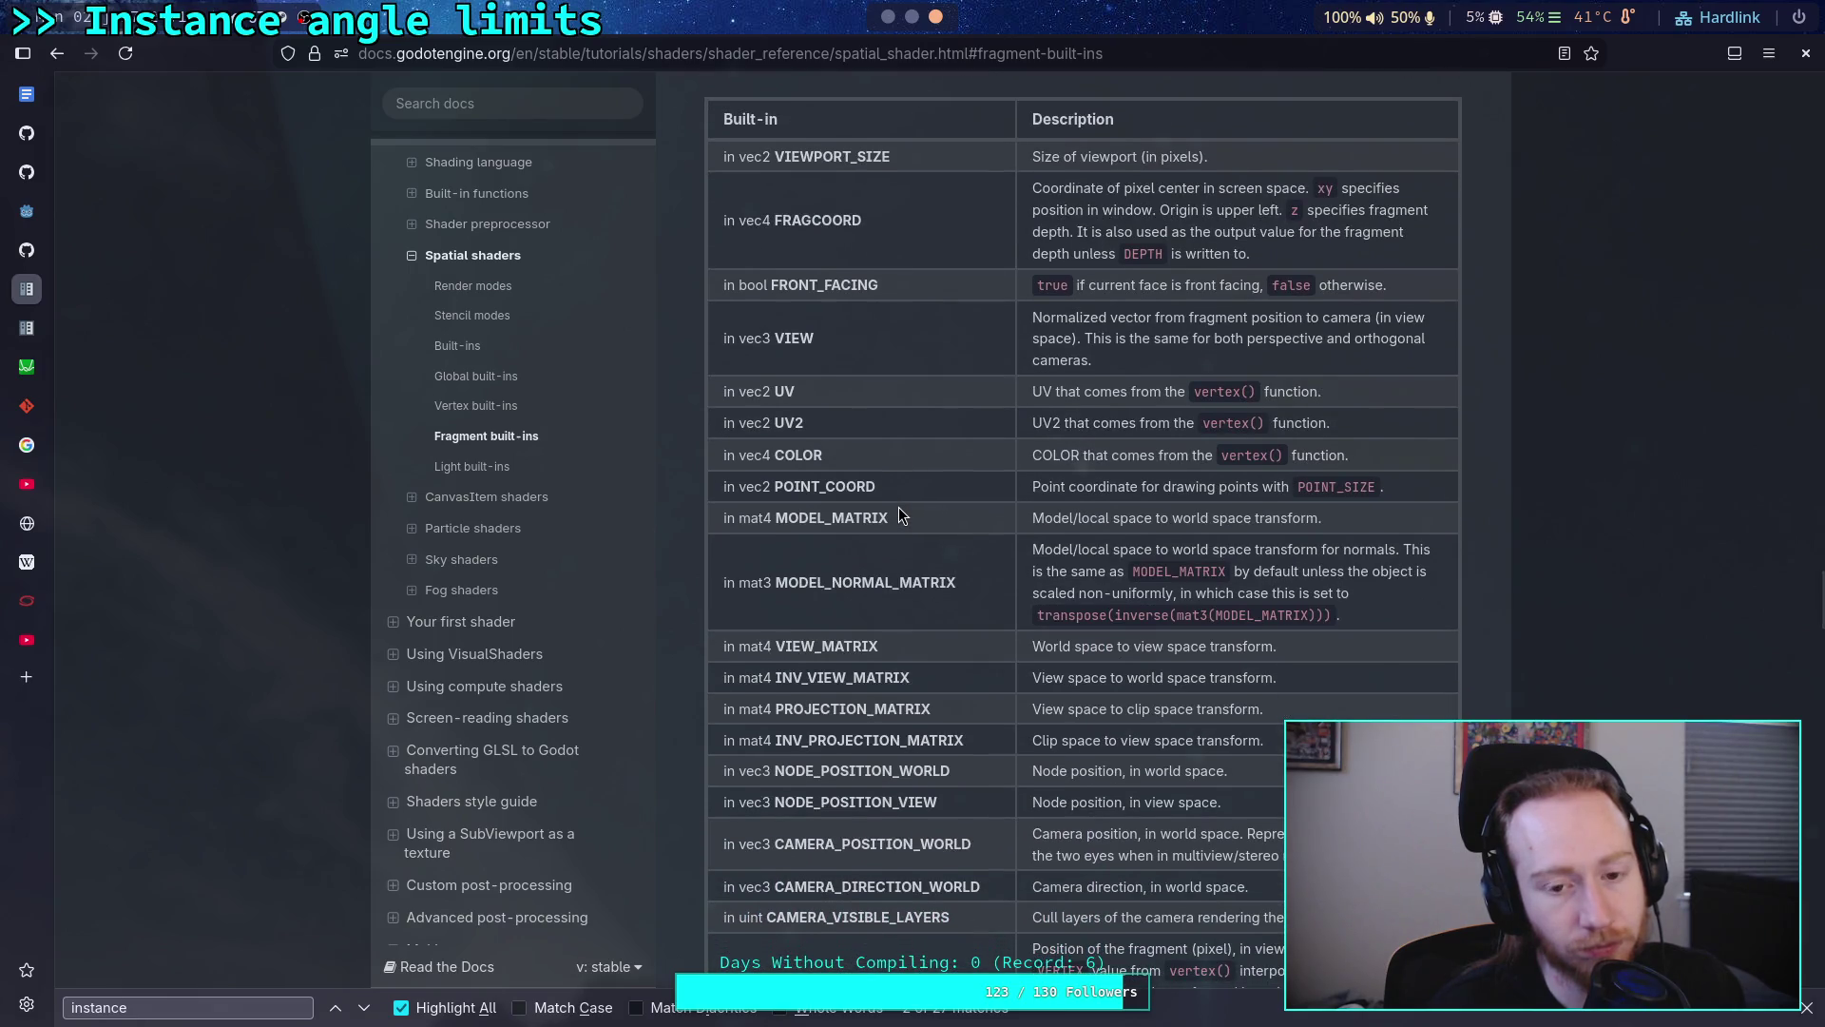
scroll(899, 515, down, 1)
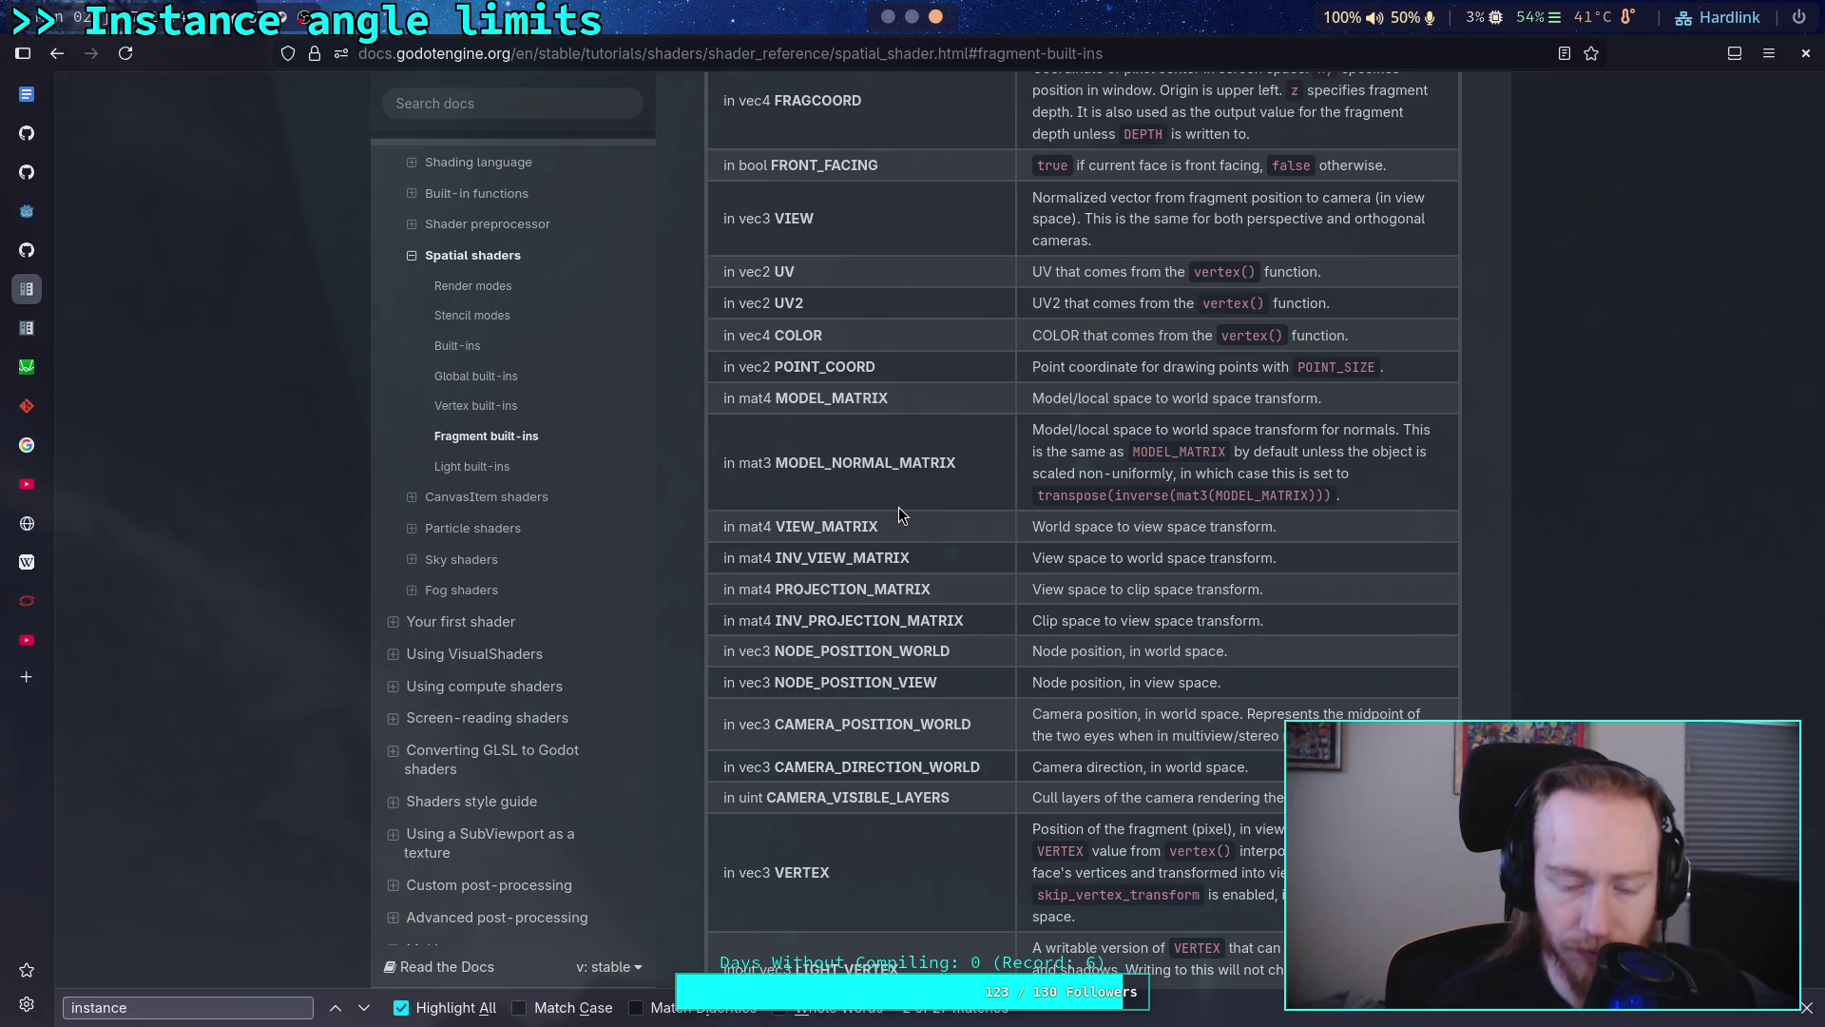
key(alt+Tab)
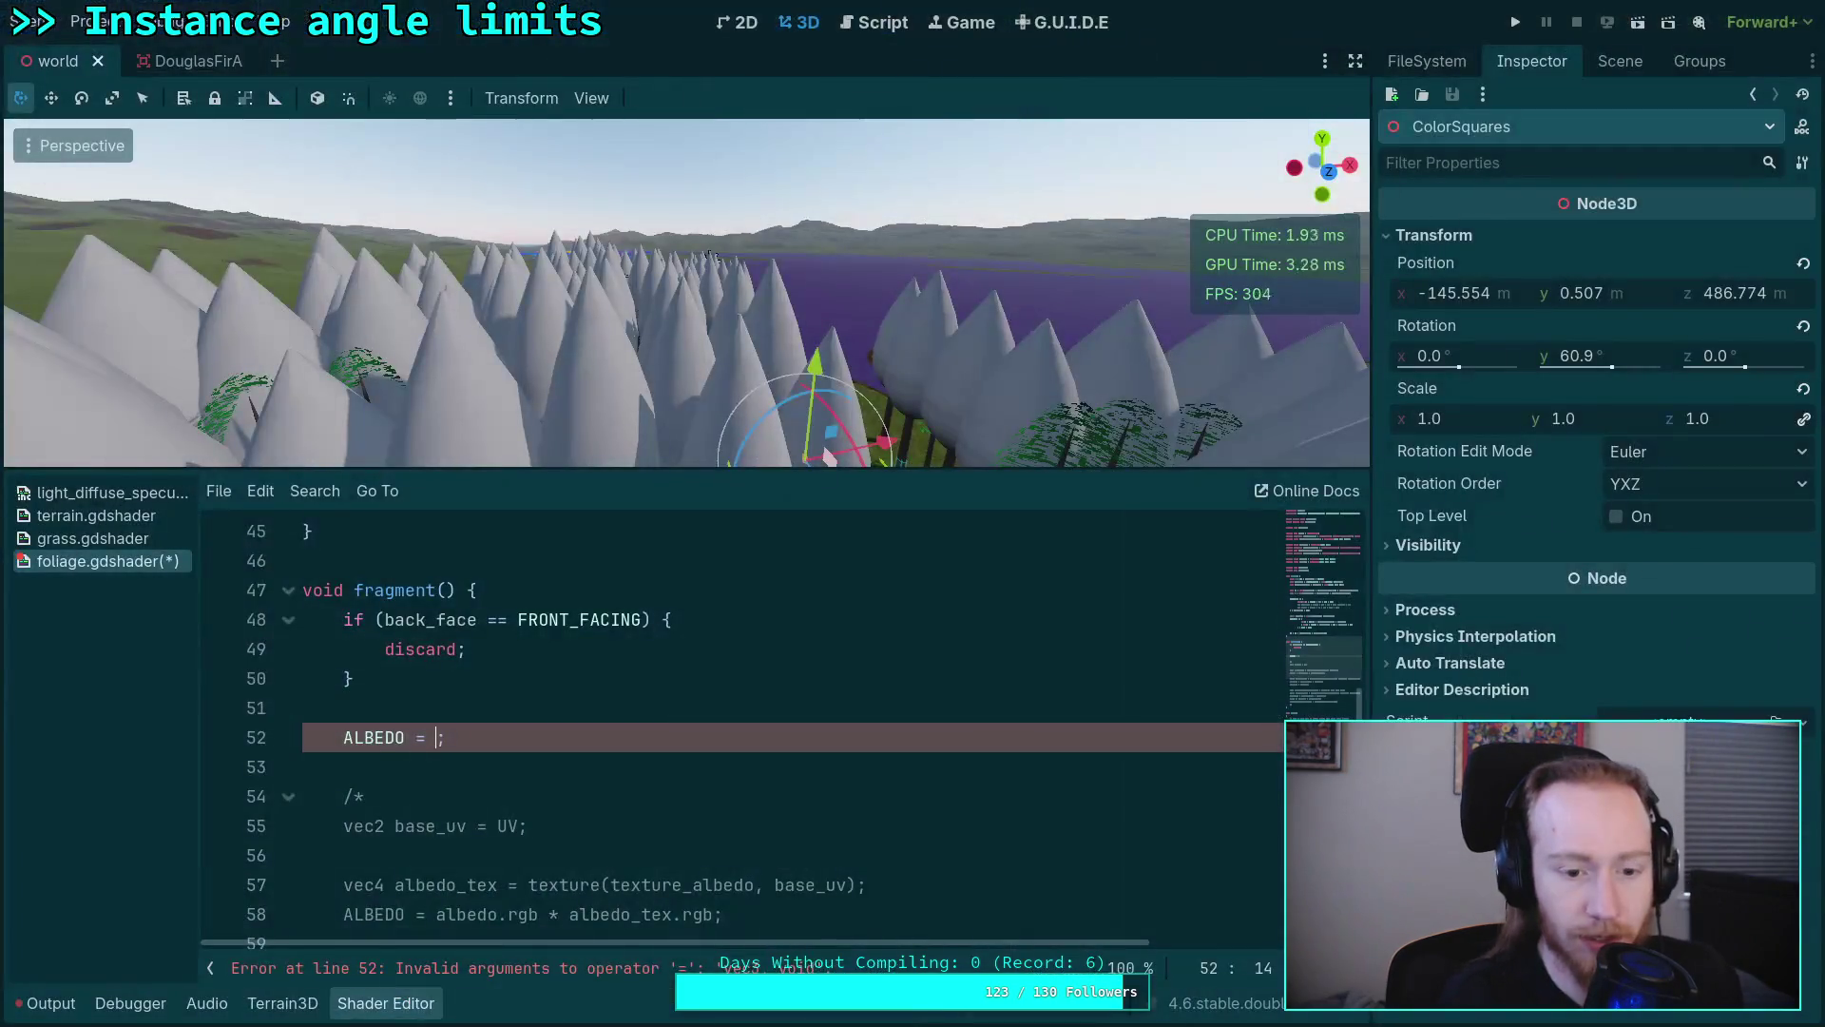
text(MOD)
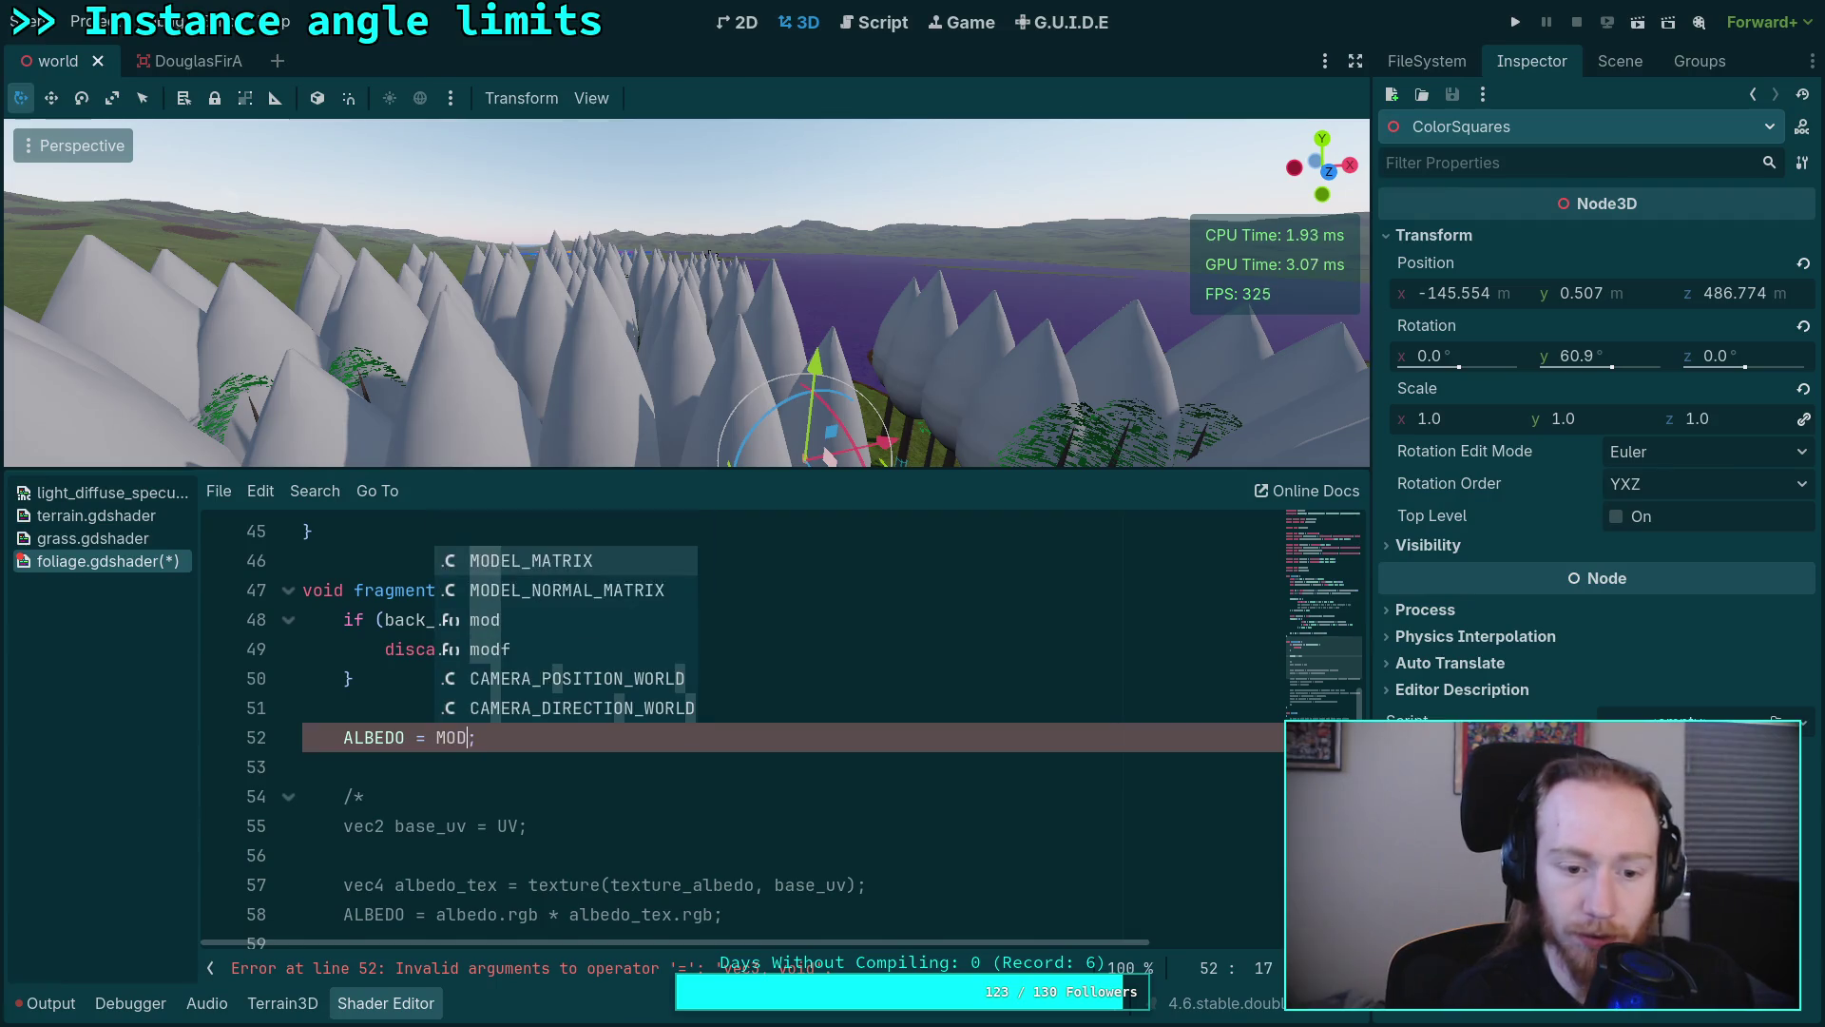
text(ELVIE)
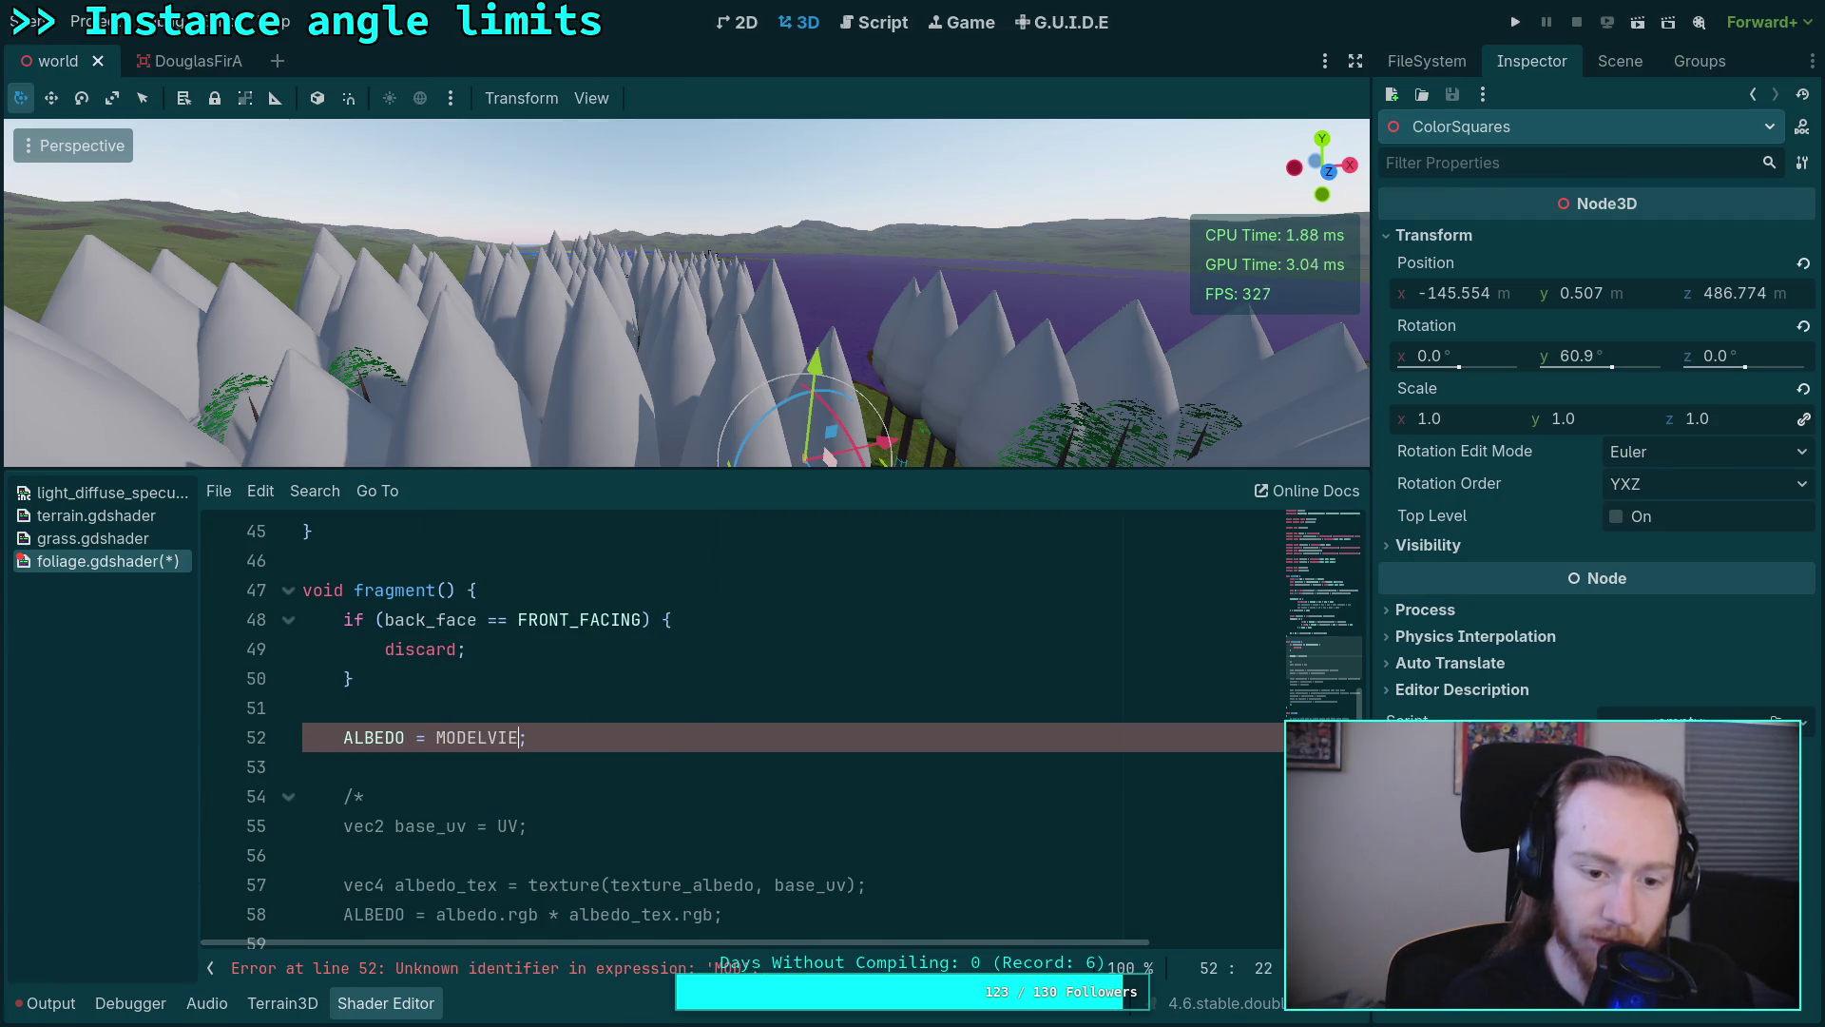
Step: Leave the albedo value on line 52 blank again and return to the shader documentation
key(BackSpace)
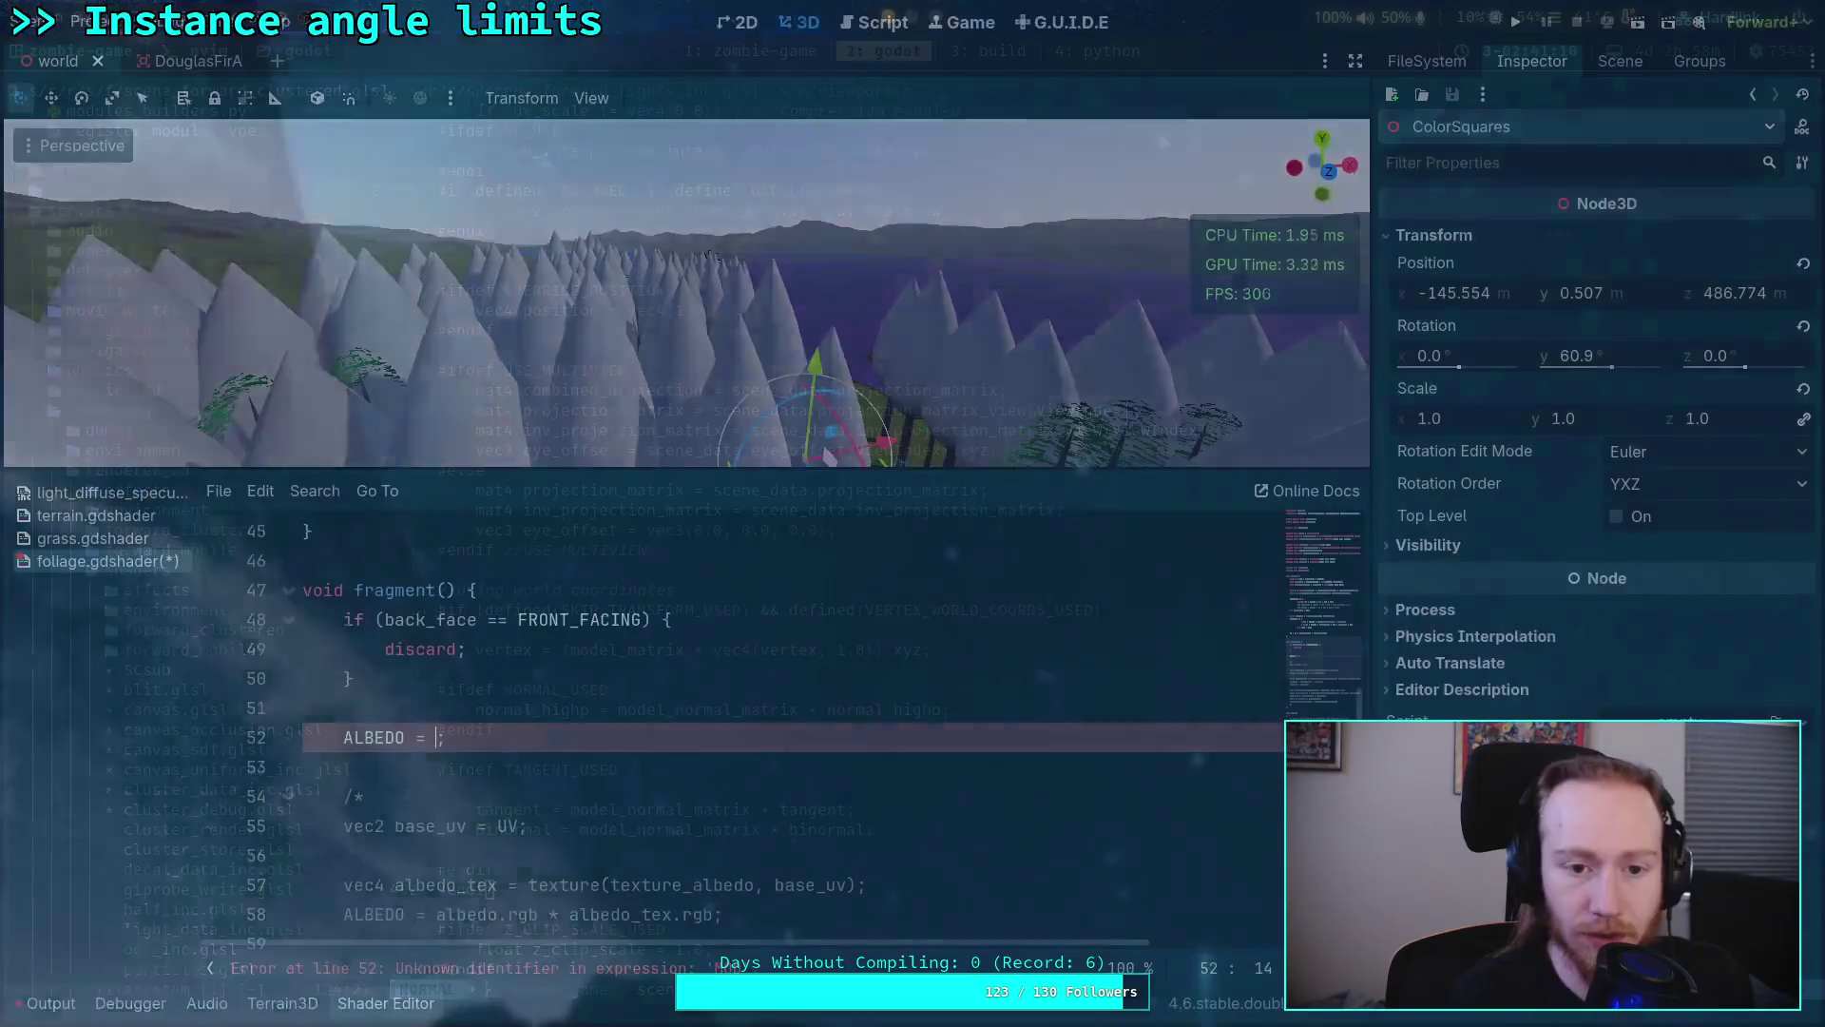
key(super+2)
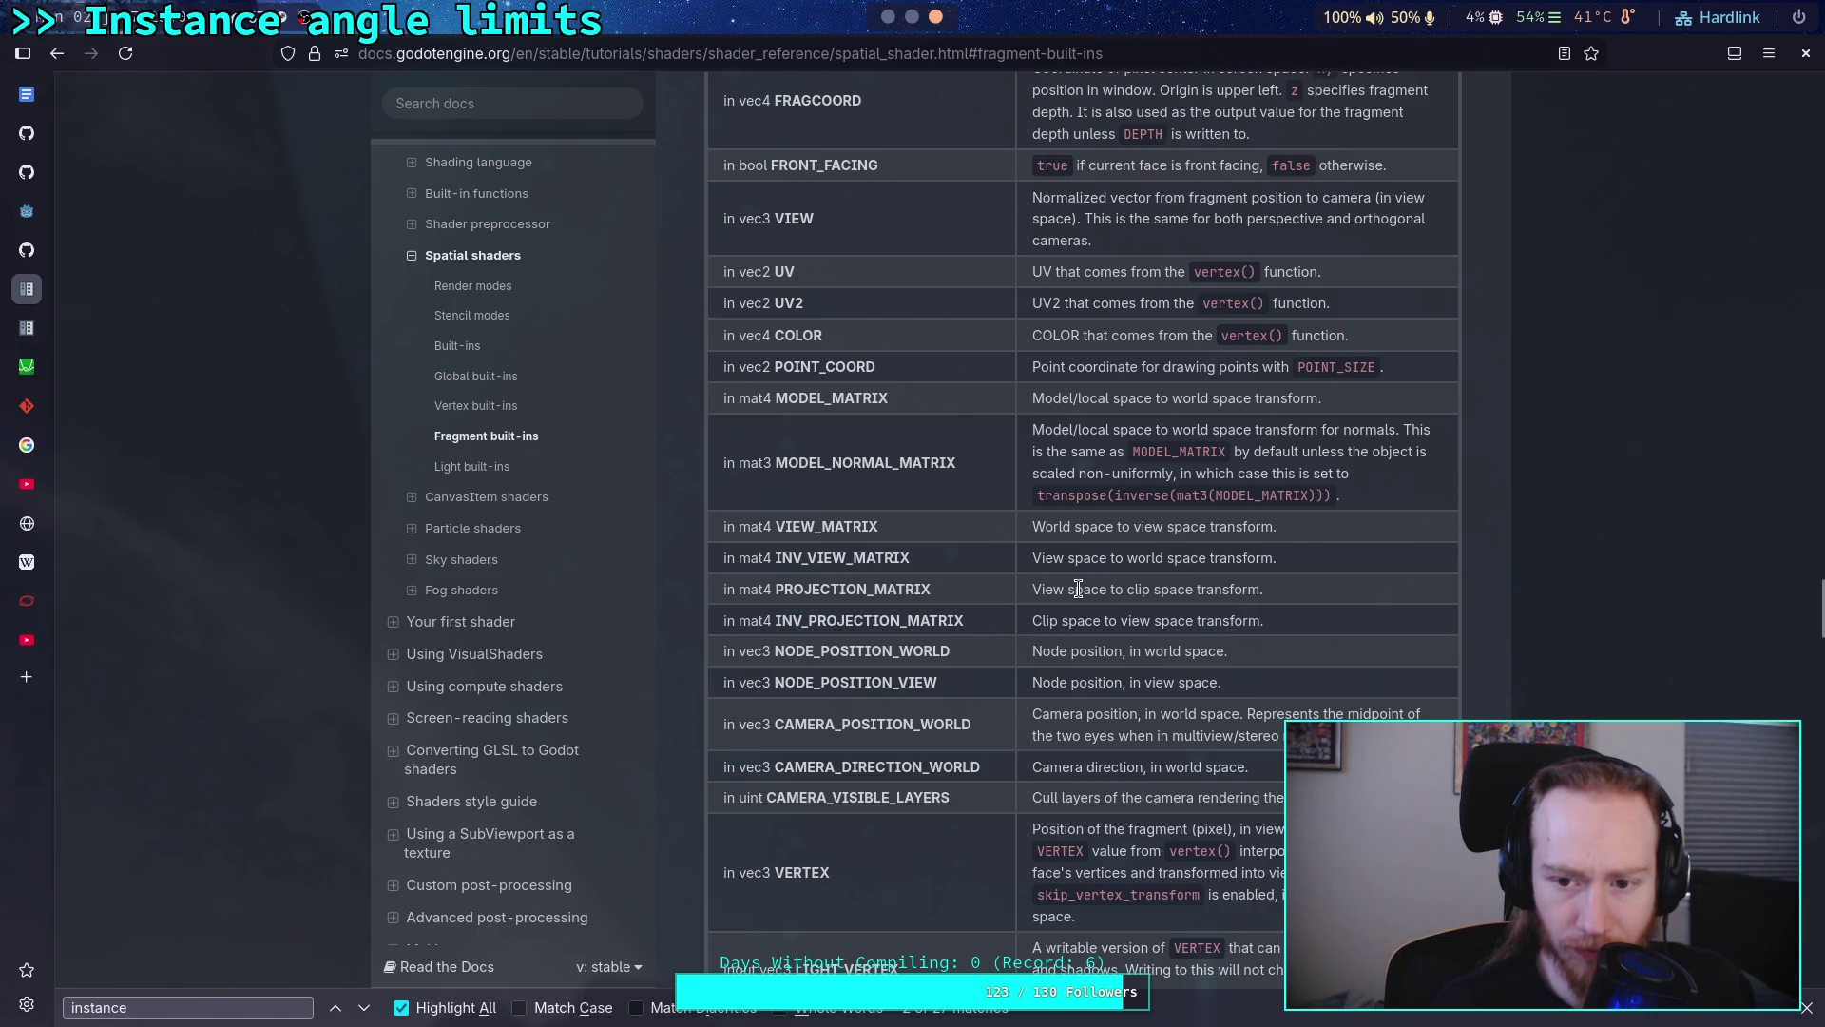
scroll(1086, 585, up, 2)
scroll(1085, 599, up, 1)
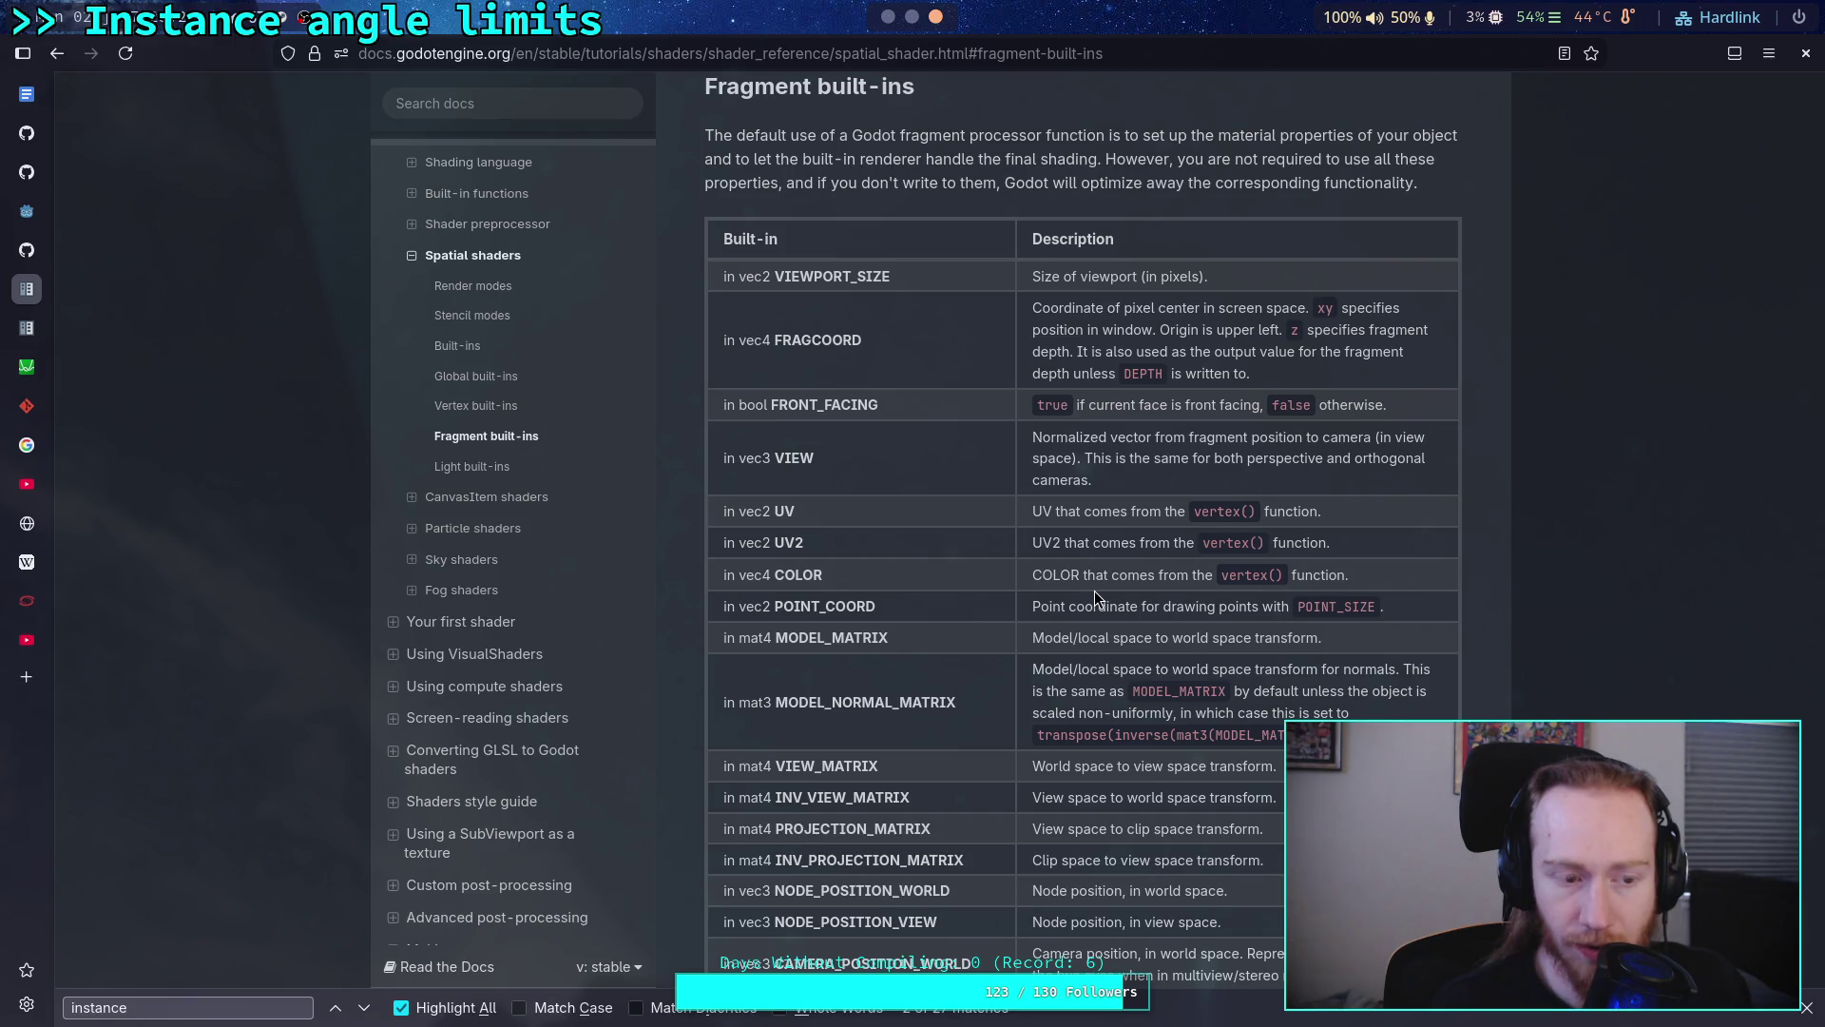
scroll(1093, 591, up, 3)
scroll(1094, 591, up, 5)
scroll(1094, 591, up, 4)
scroll(1094, 590, up, 2)
scroll(1094, 589, up, 1)
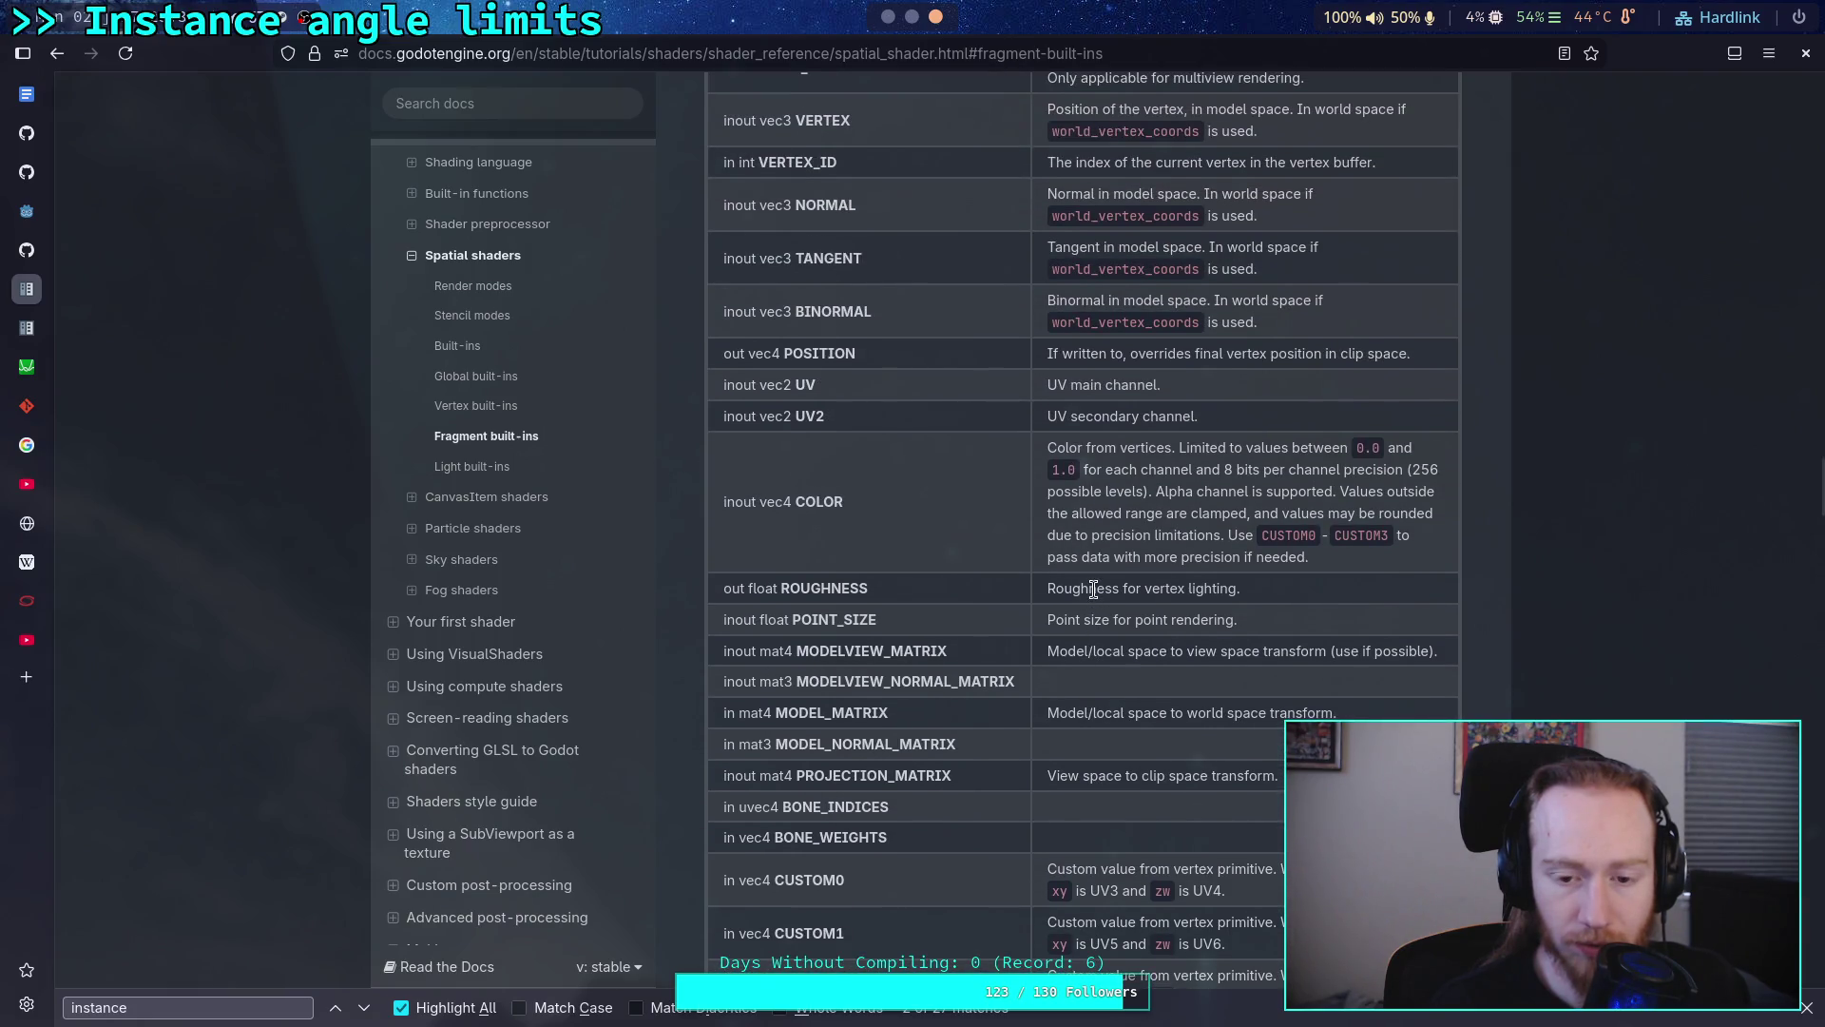
scroll(1094, 588, up, 1)
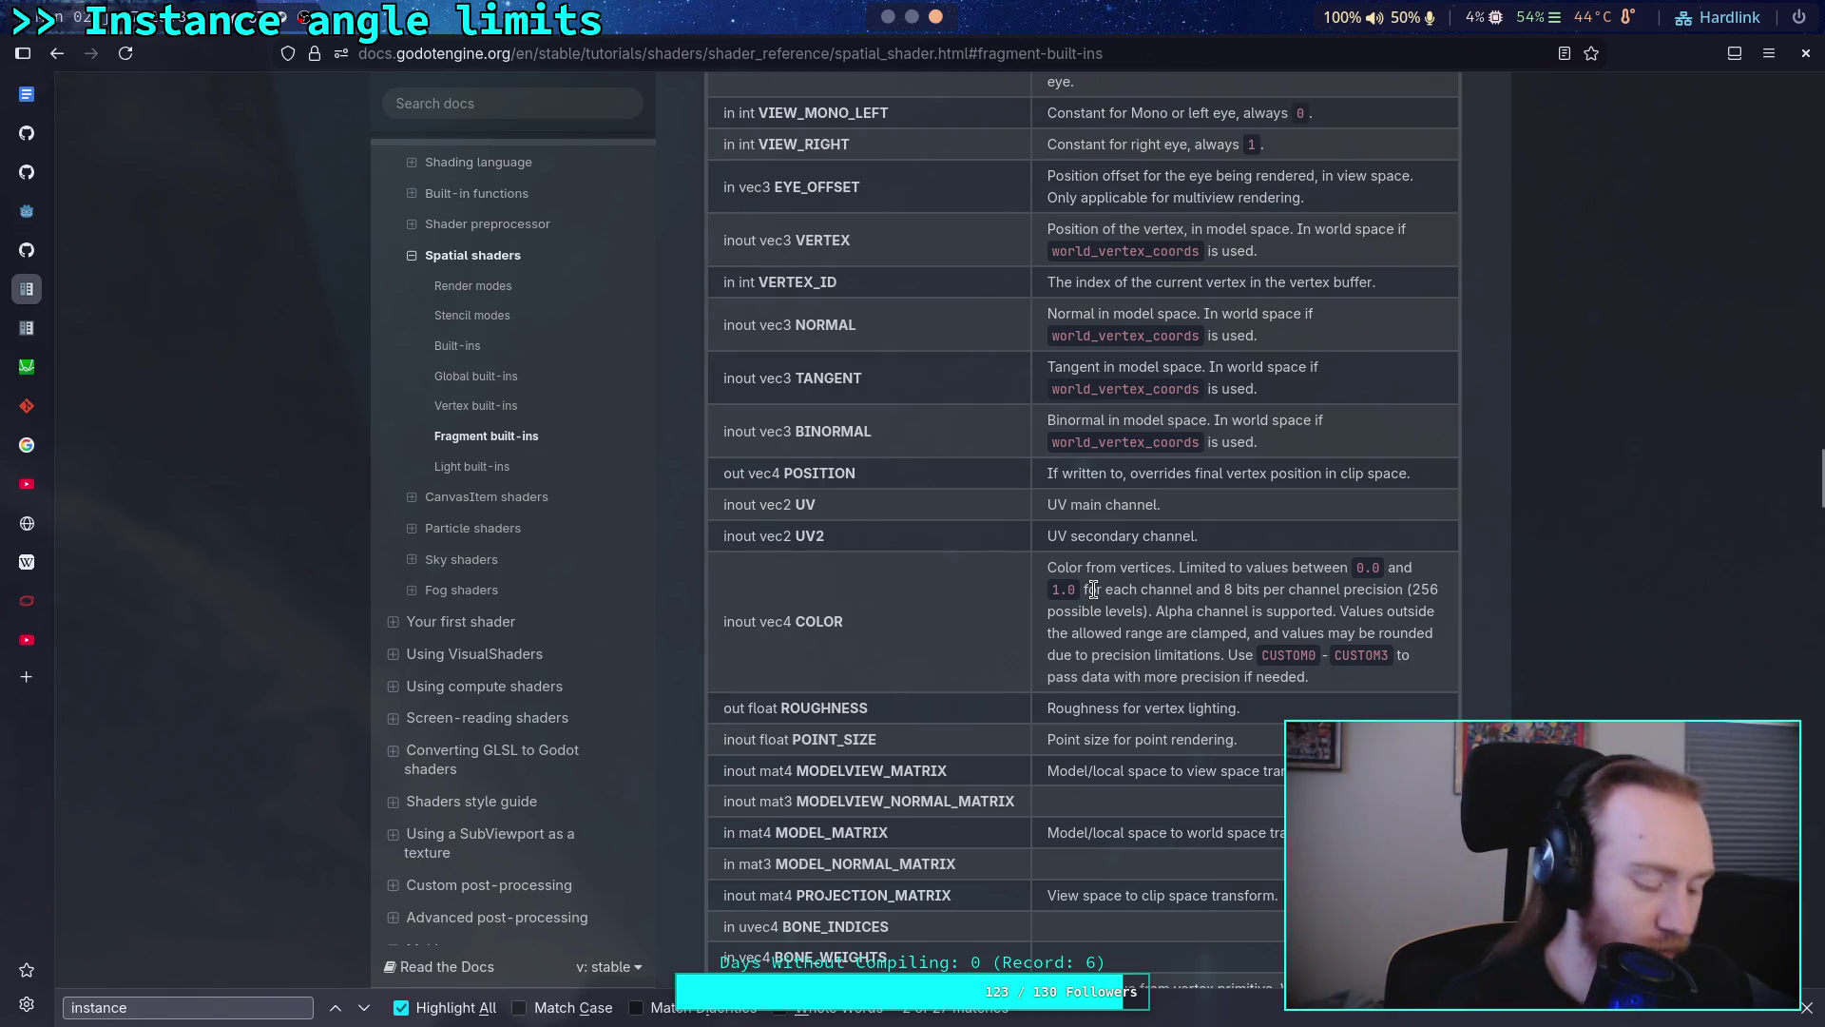
Step: Switch from the vertex built-ins docs table back to the Godot shader editor
key(alt+Tab)
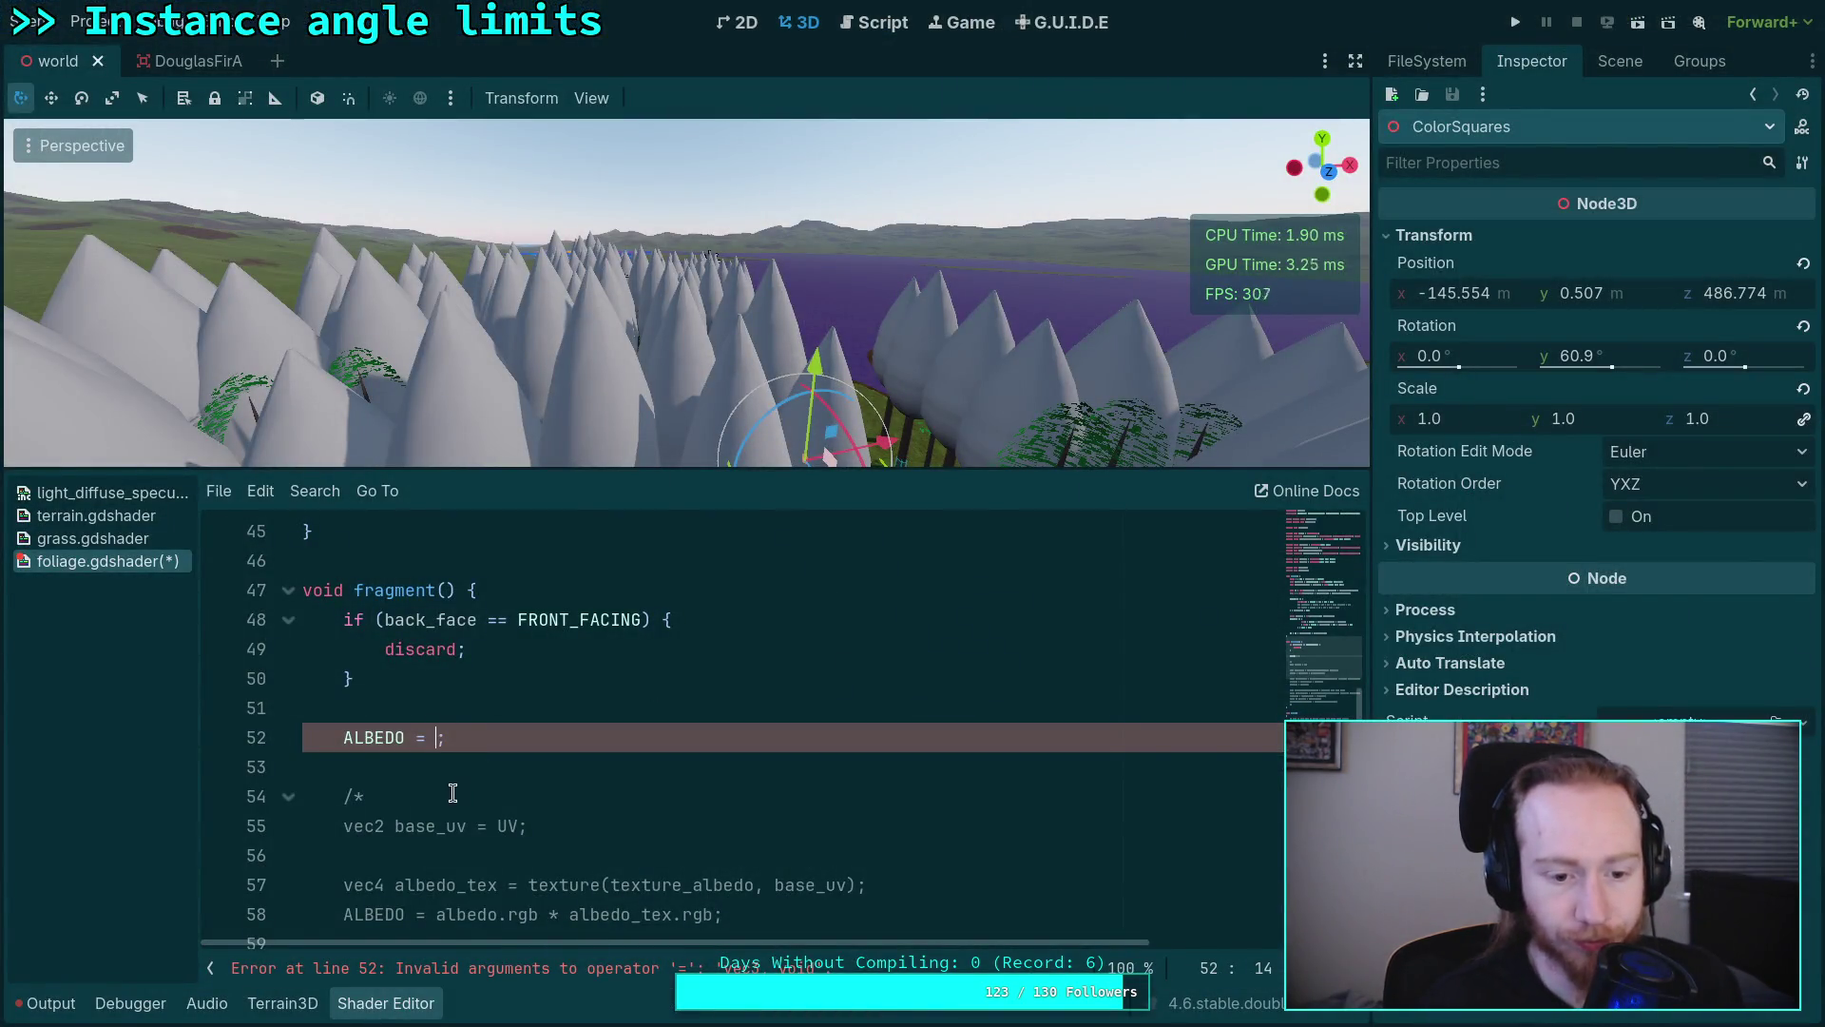
Step: Delete the debug albedo line and both comment markers from the fragment shader
drag(449, 794, 483, 714)
key(BackSpace)
scroll(470, 671, down, 6)
click(442, 627)
key(BackSpace)
key(BackSpace)
key(BackSpace)
key(BackSpace)
scroll(442, 649, up, 6)
scroll(542, 698, up, 4)
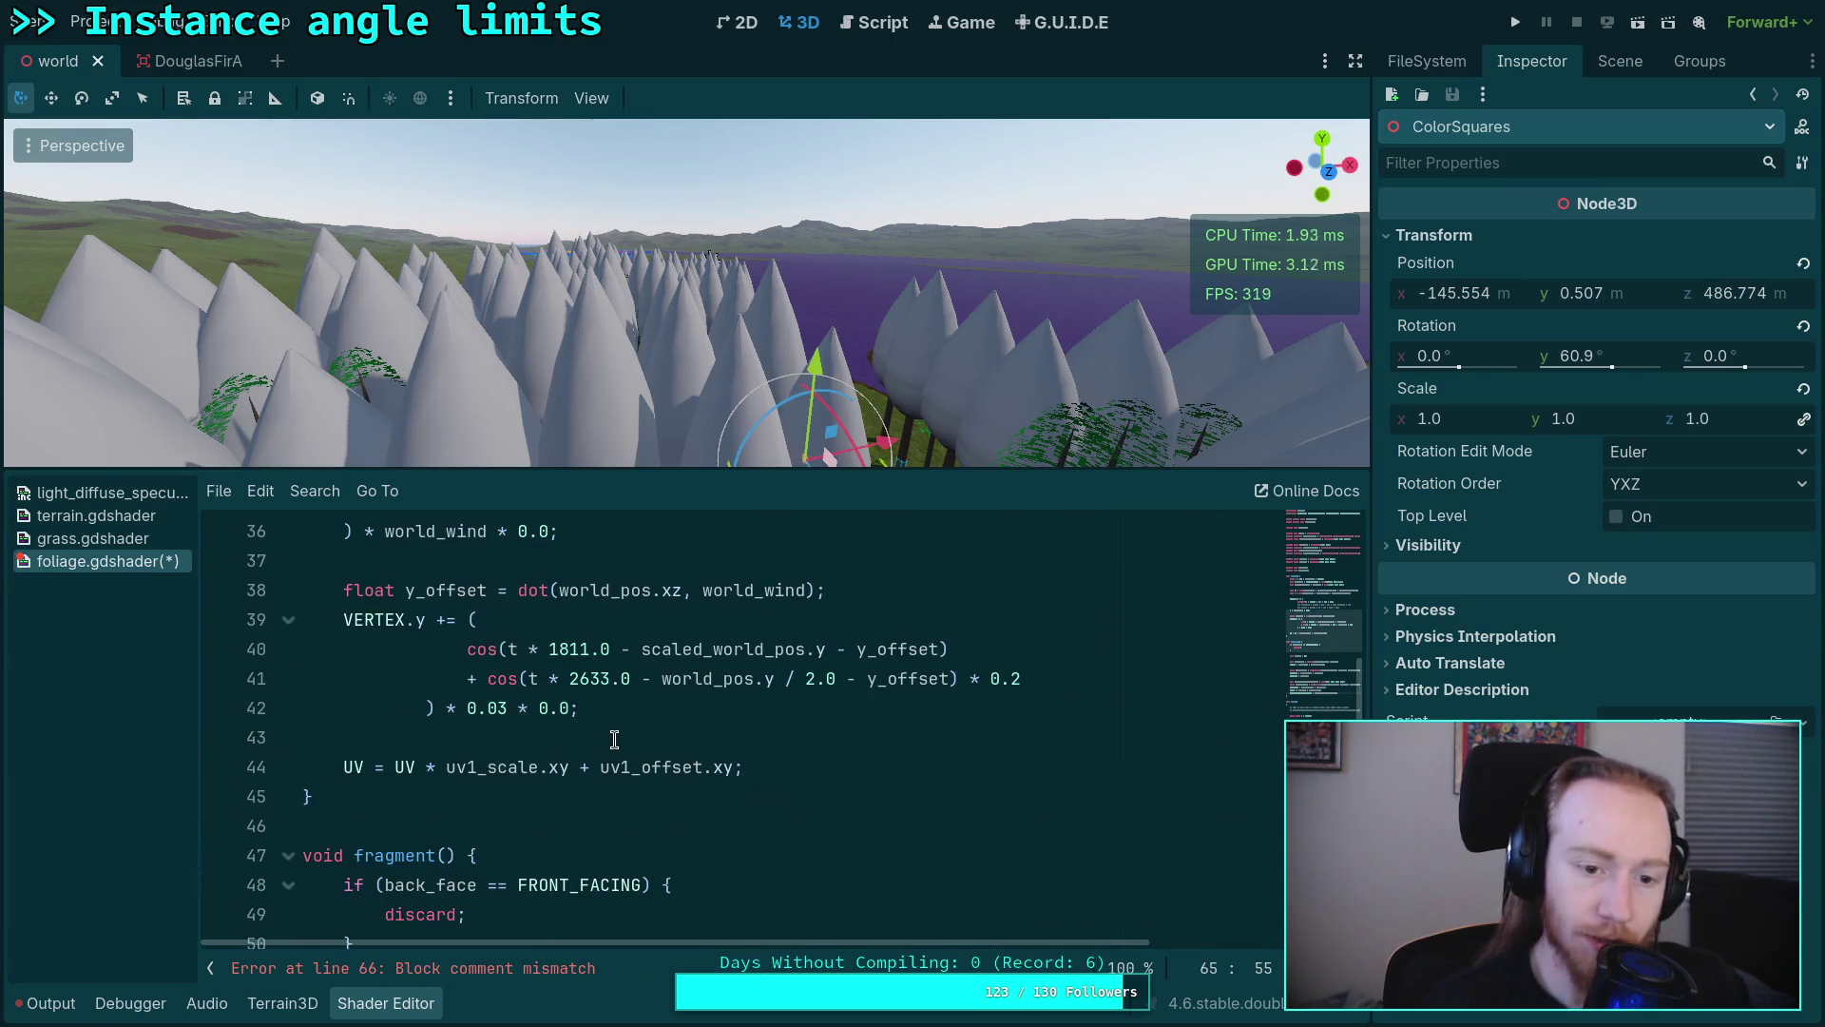
scroll(614, 739, up, 2)
scroll(614, 738, up, 2)
scroll(556, 739, up, 1)
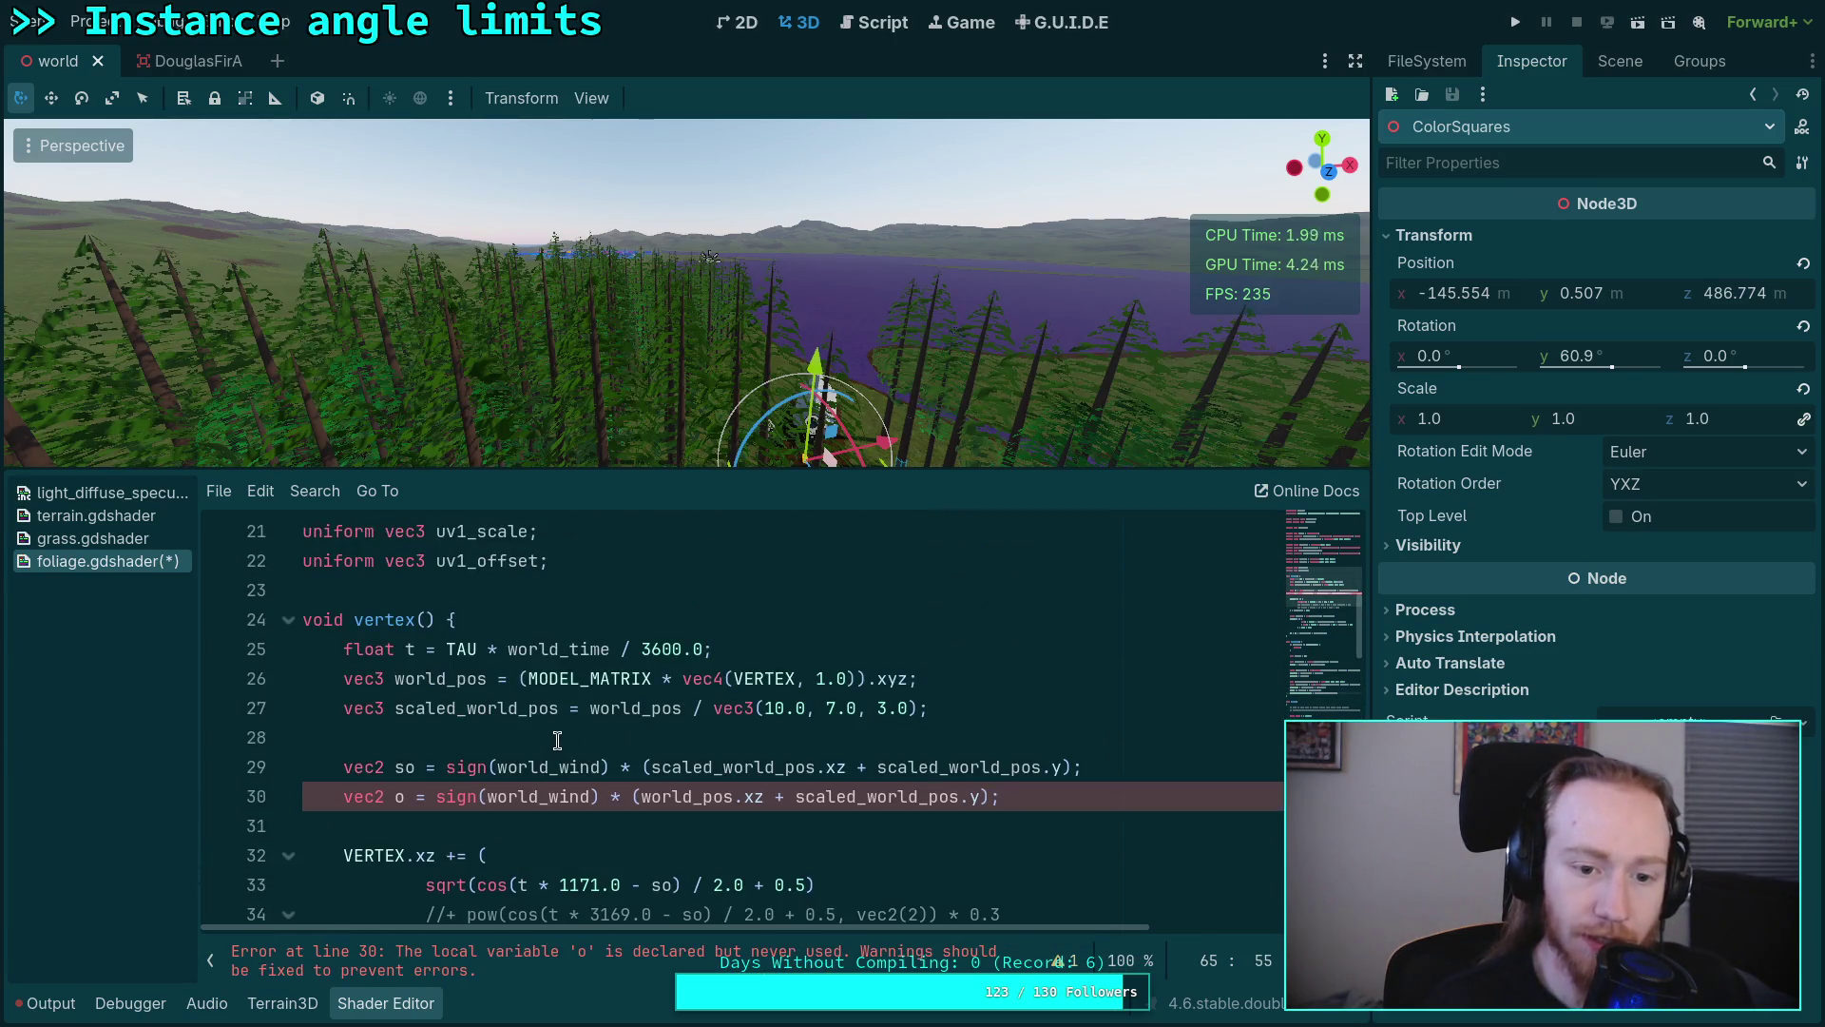
Step: Compute world_pos with MODELVIEW_MATRIX on line 26 and fly through the textured trees
click(576, 679)
text(VIEW)
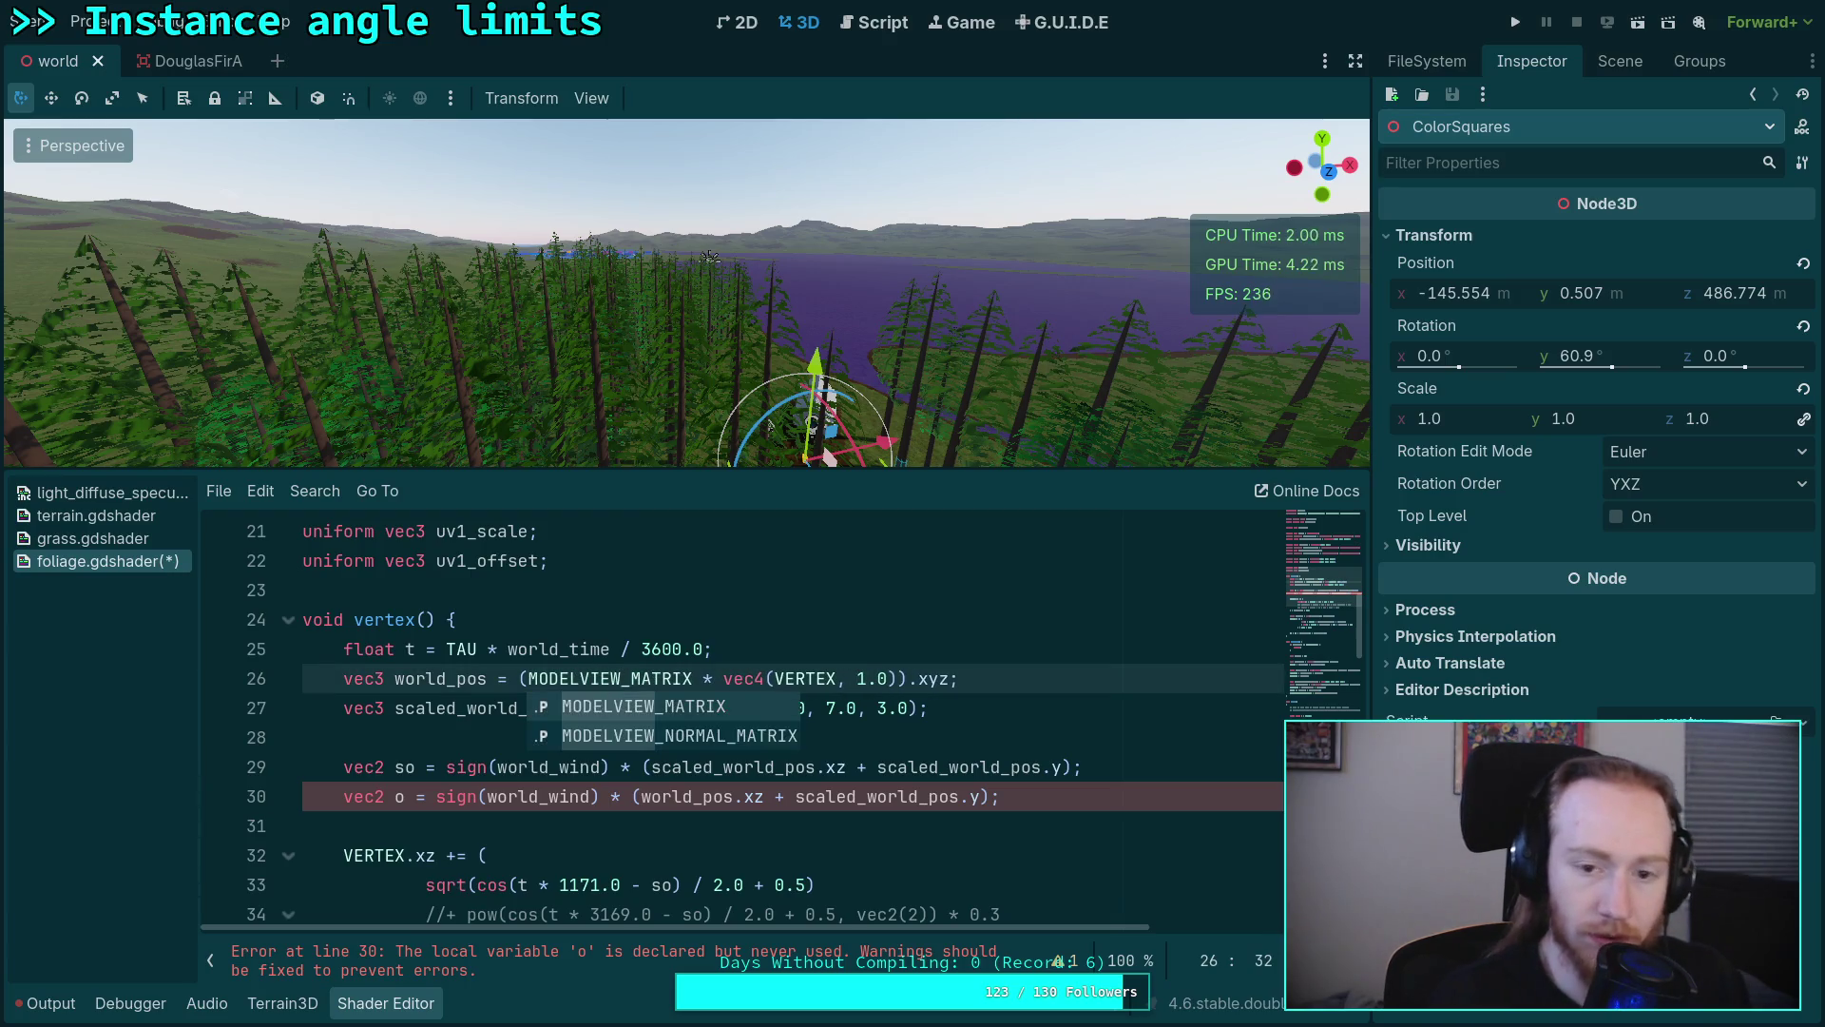
click(958, 680)
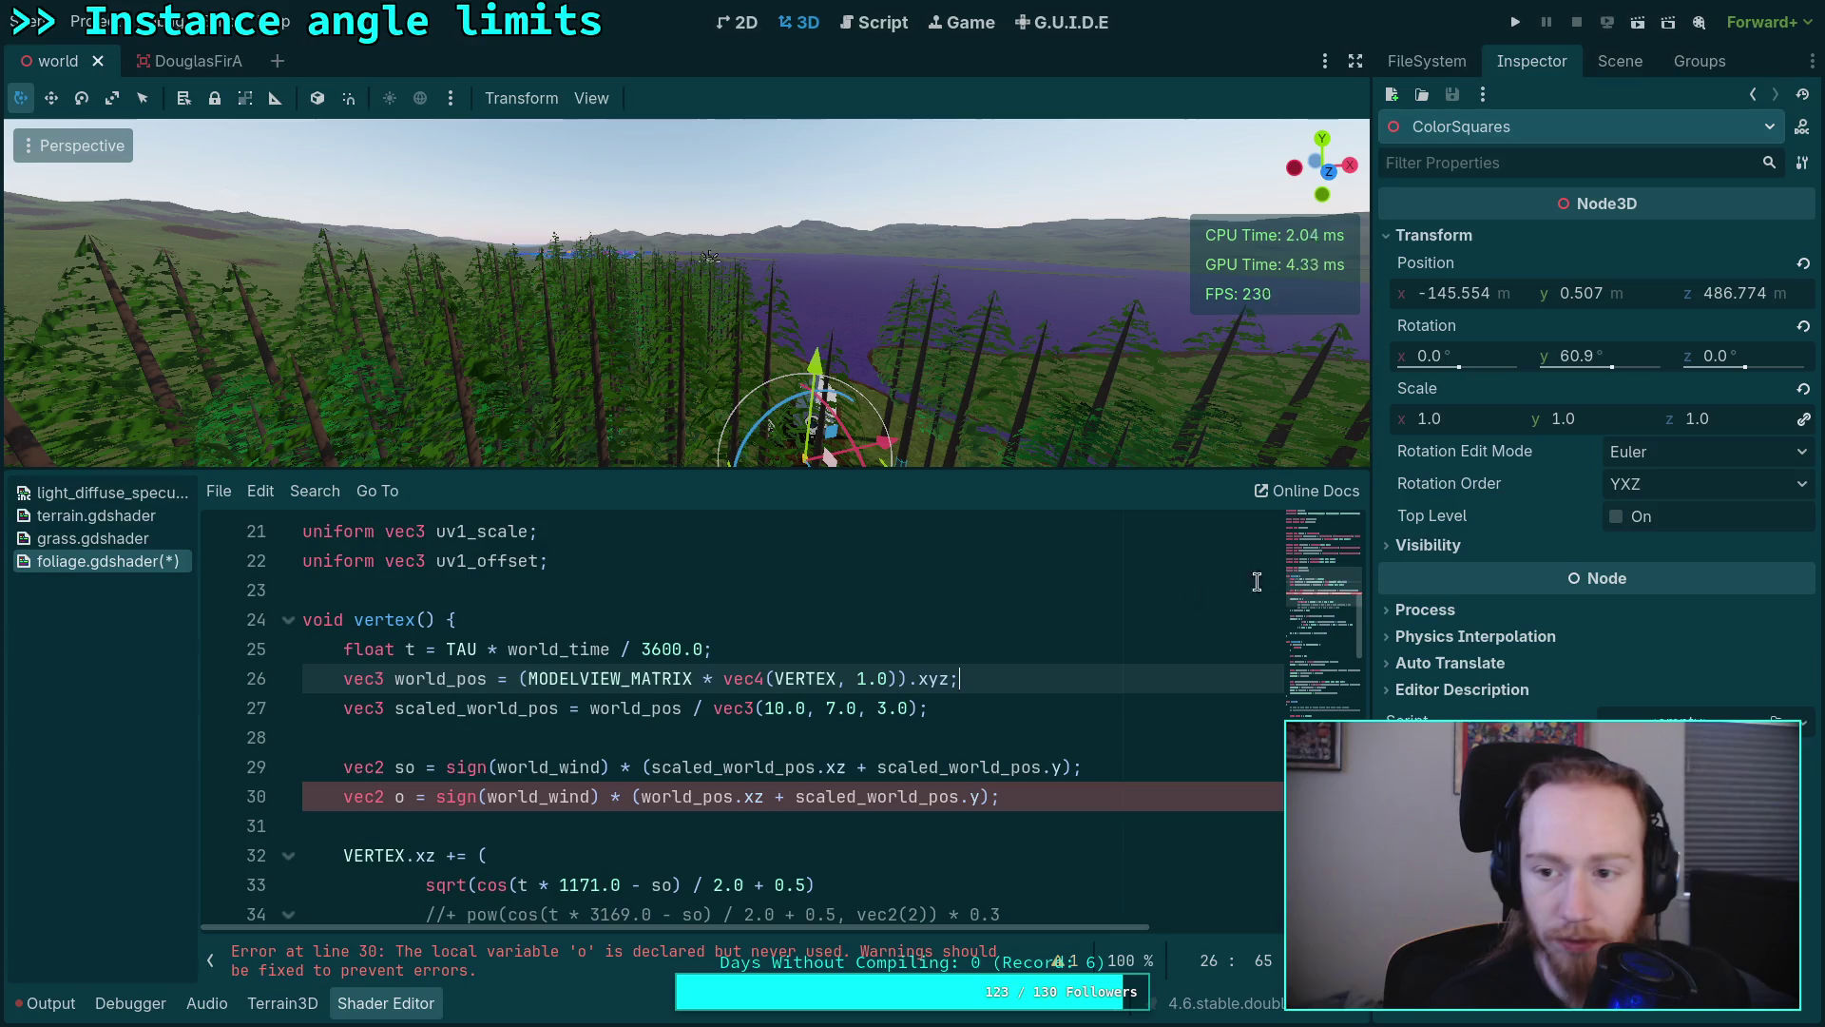
key(w)
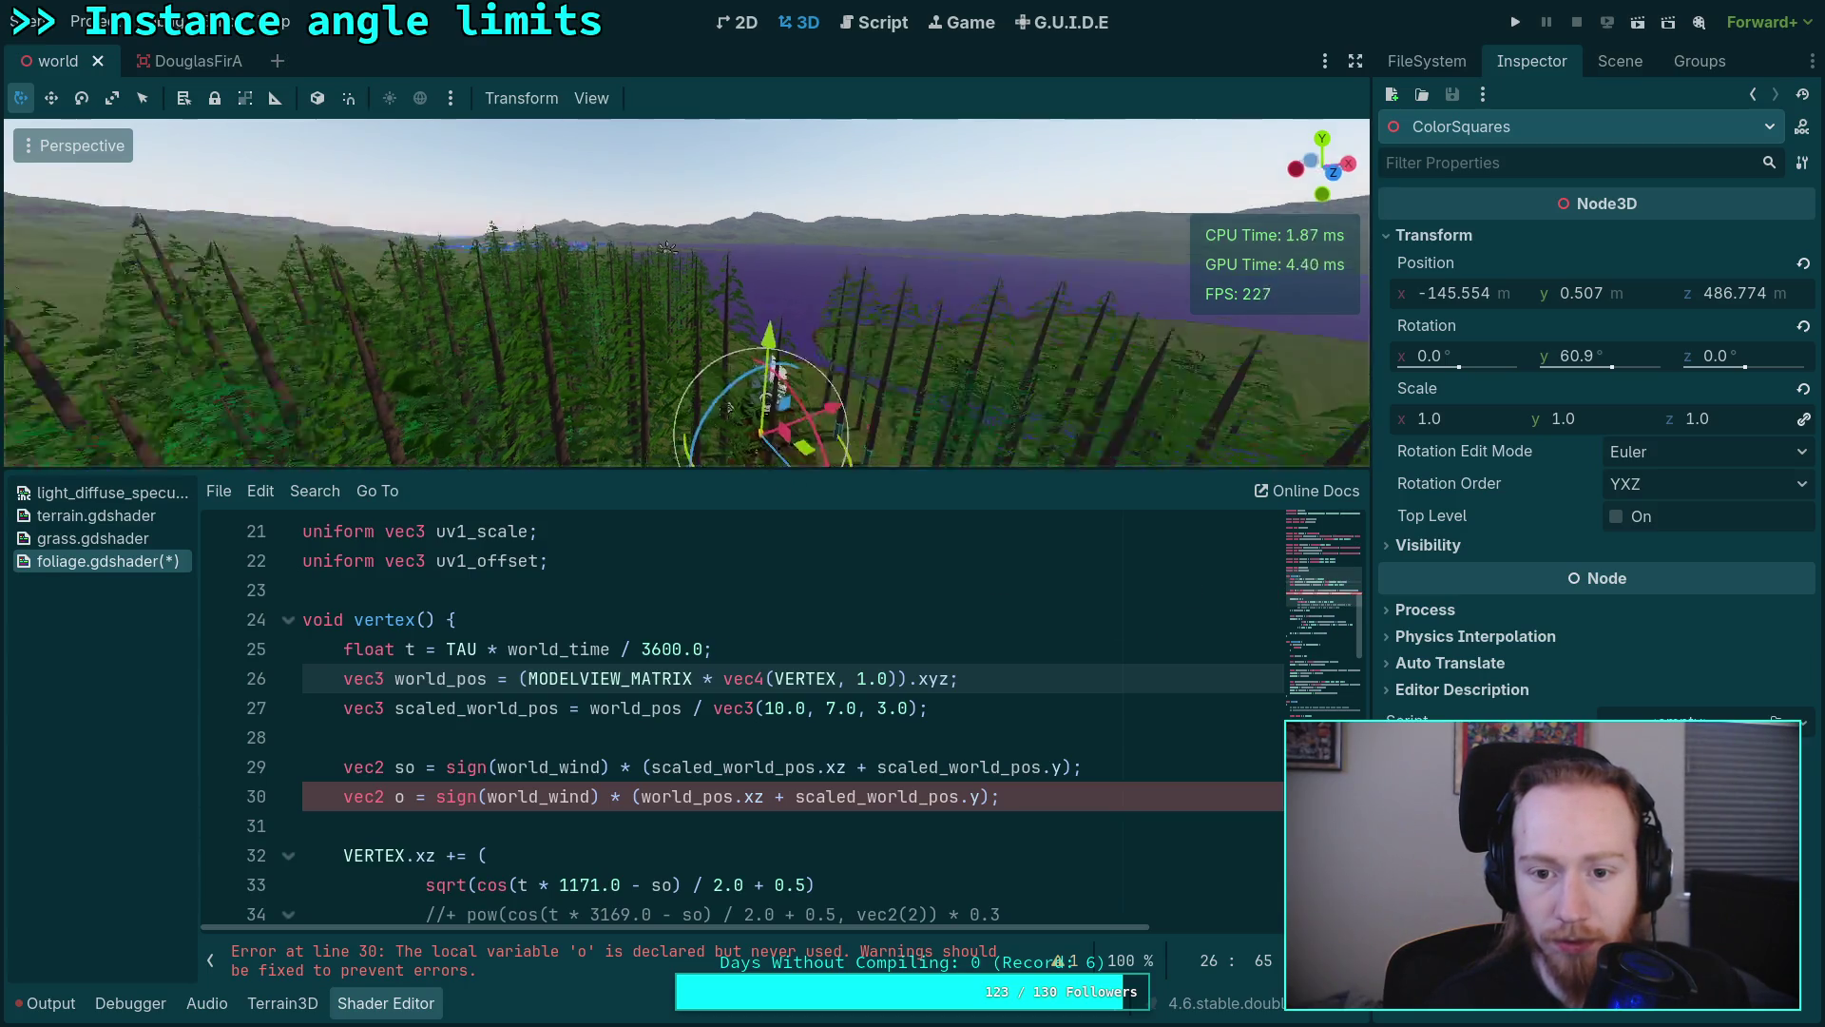
key(s)
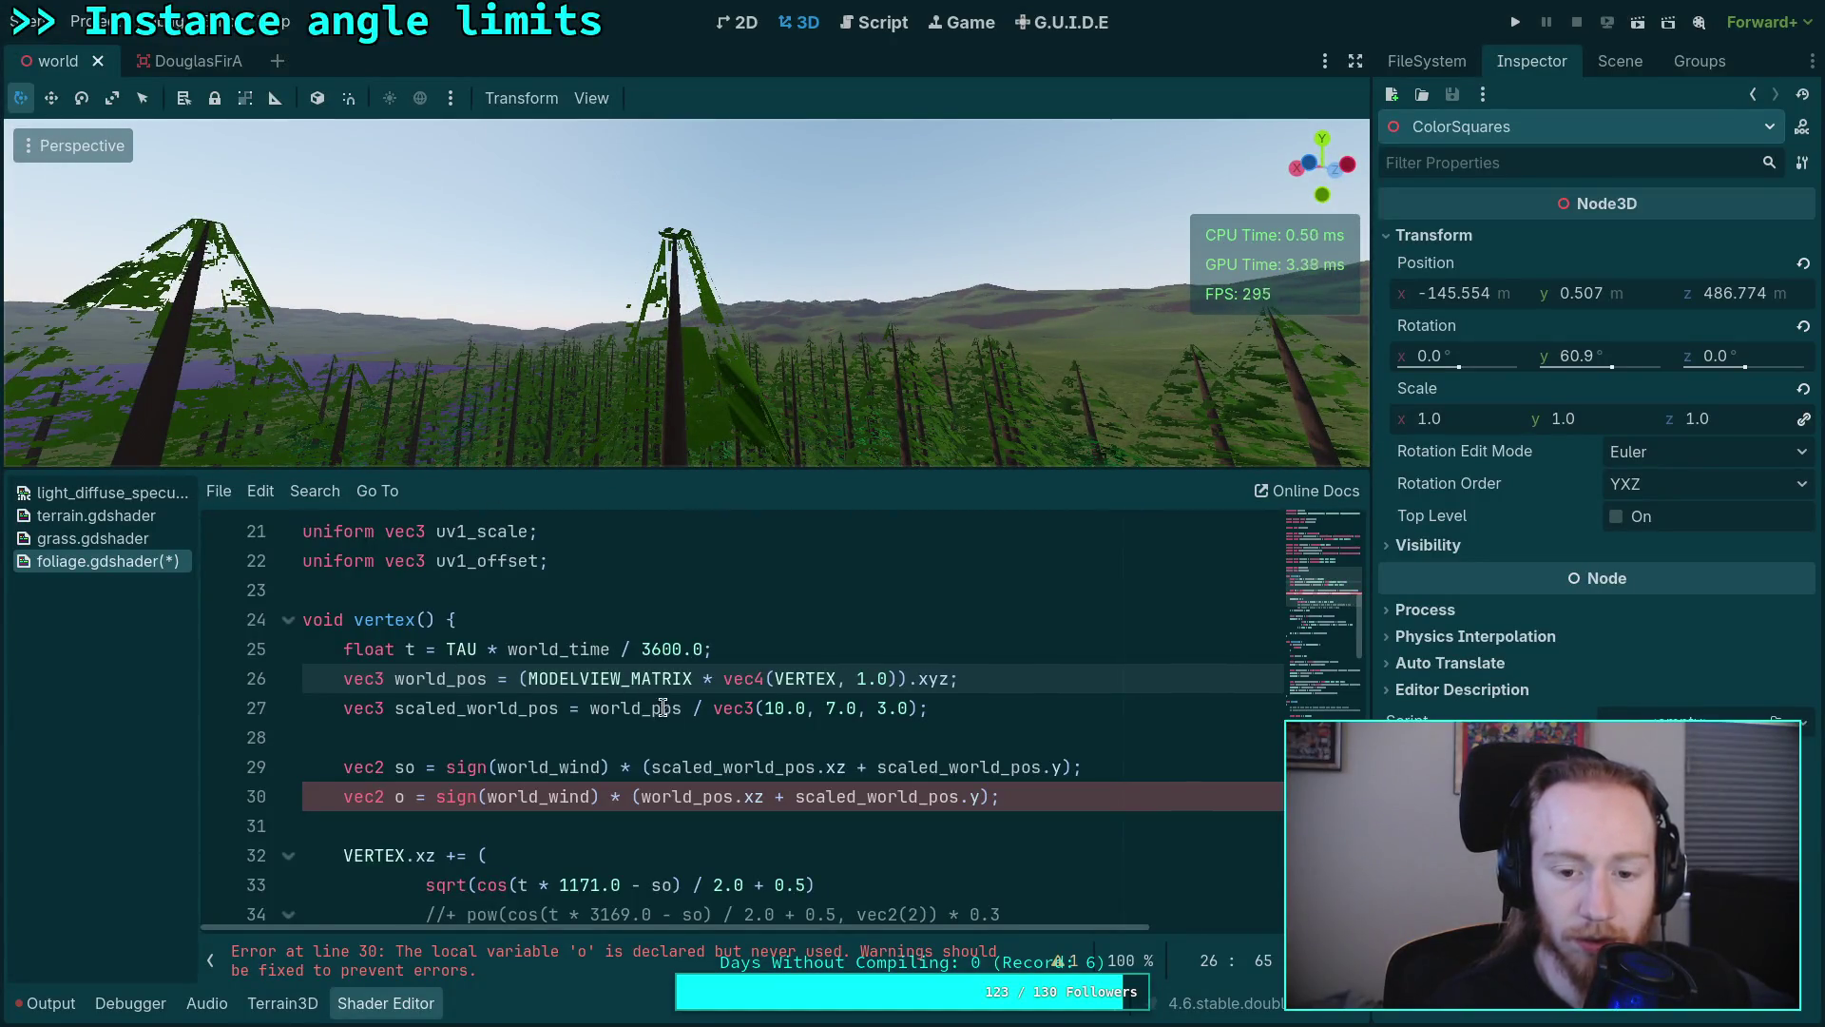
scroll(663, 708, down, 2)
Step: Delete the ' * 0.0' multiplier after world_wind on line 36 to restore horizontal sway
drag(547, 795, 500, 796)
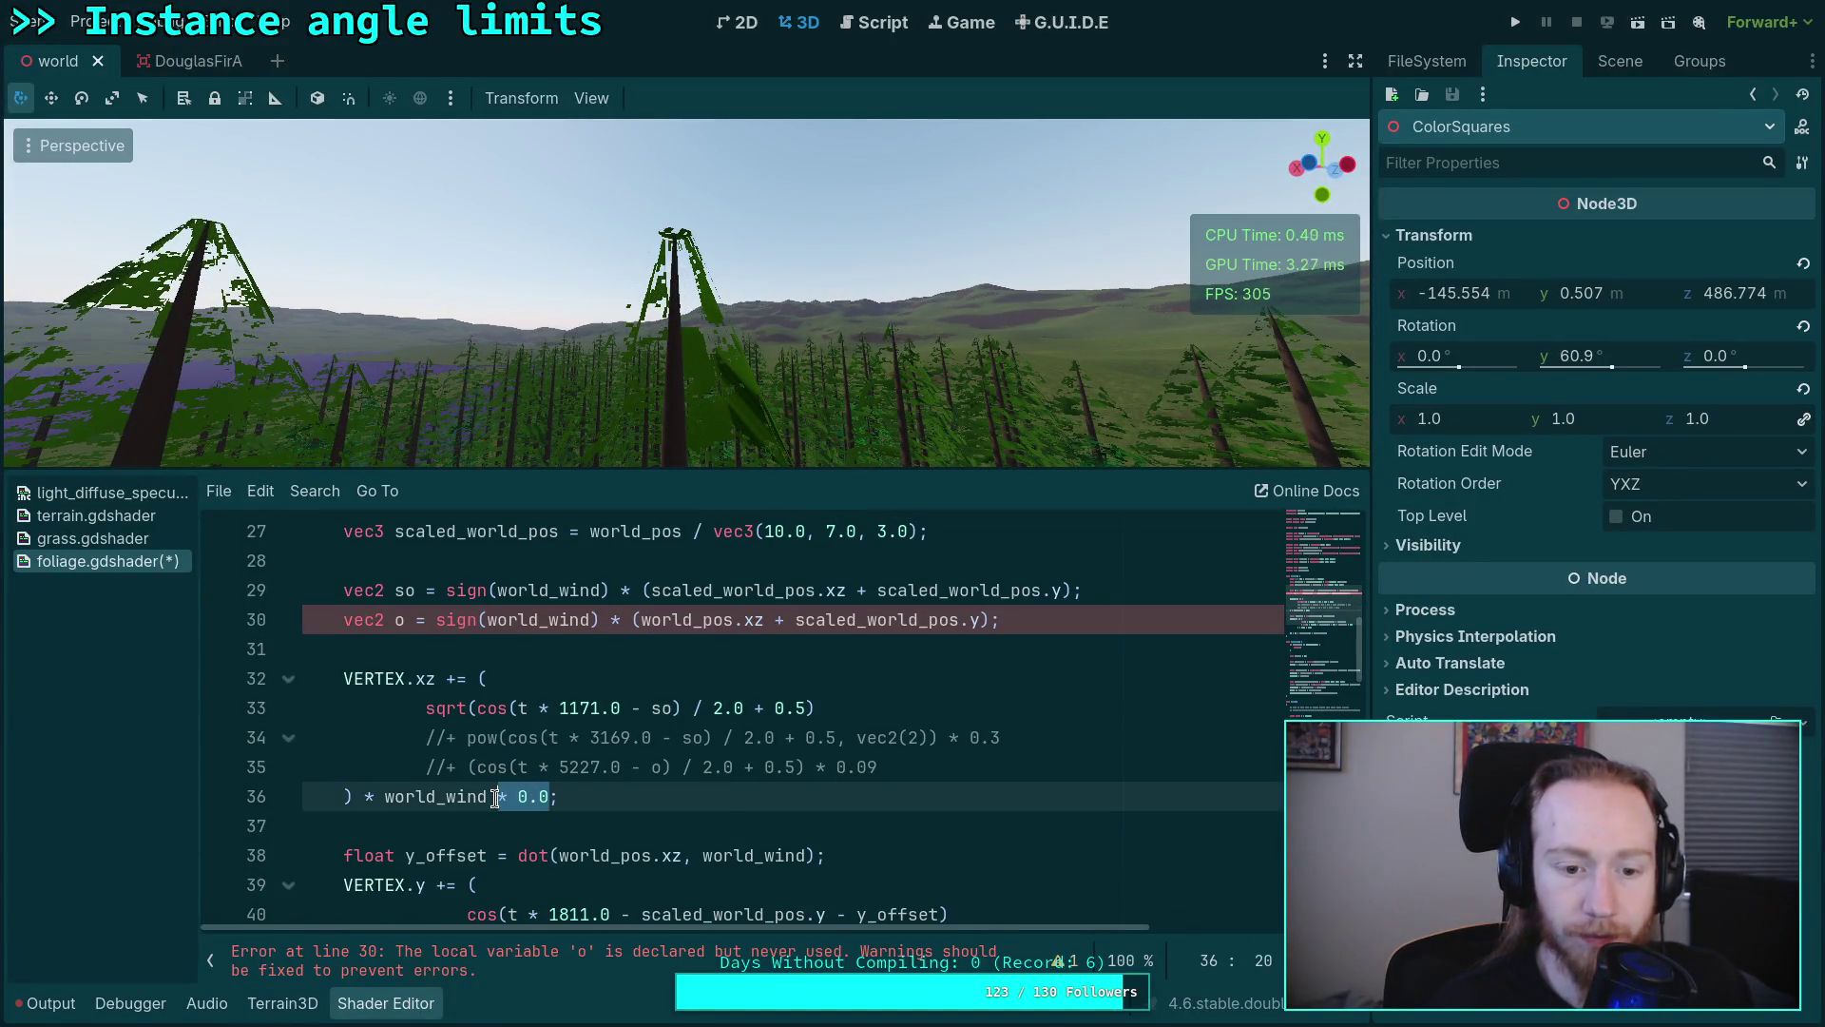
scroll(601, 789, down, 1)
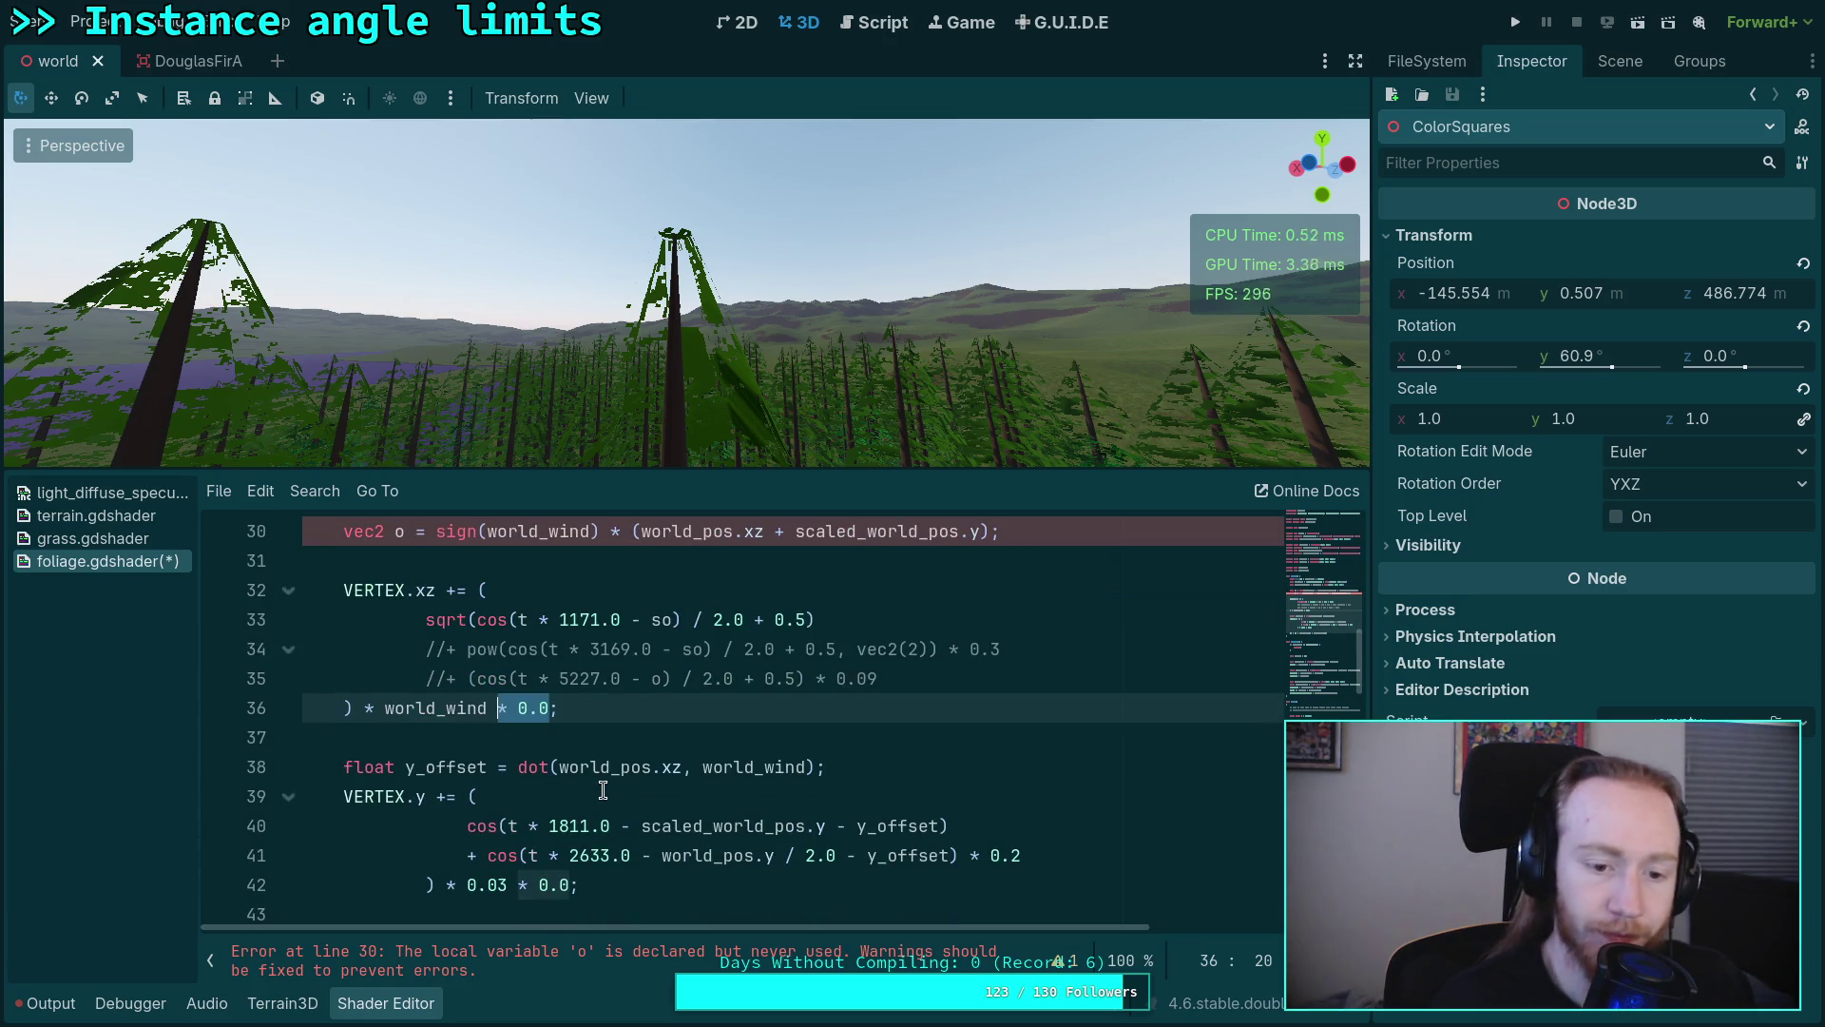
key(BackSpace)
click(663, 741)
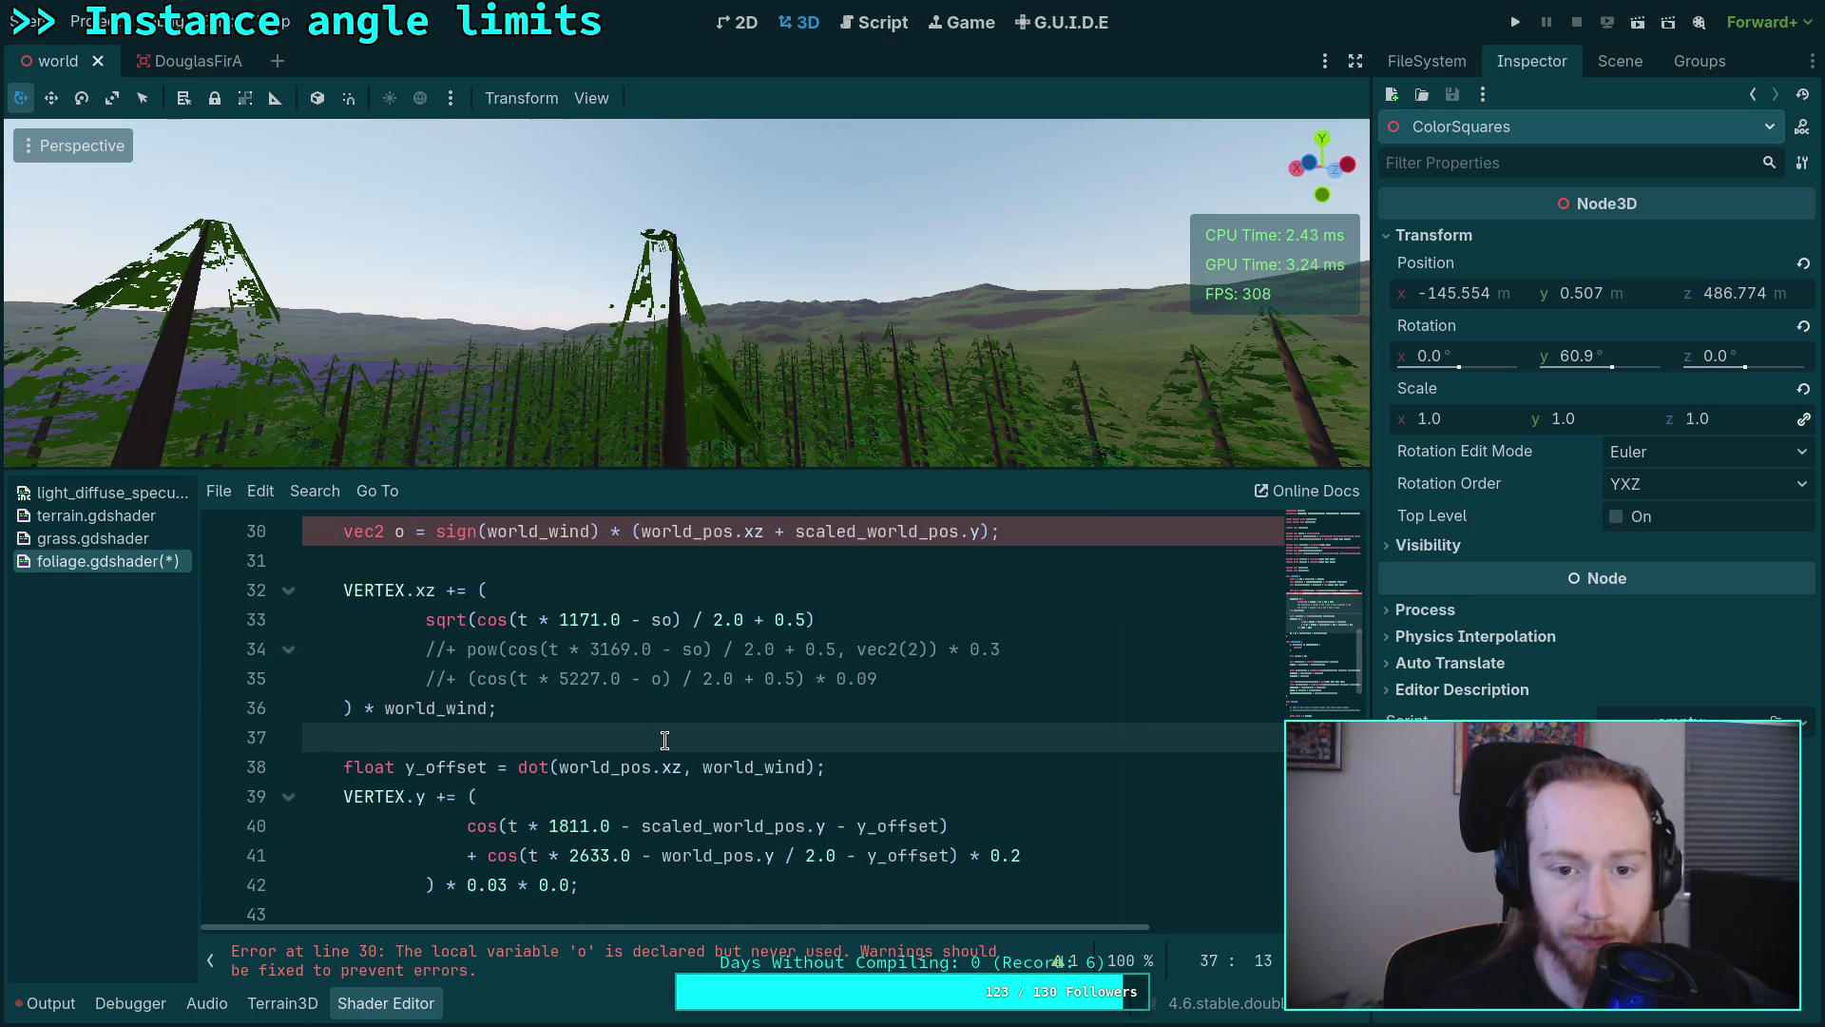
scroll(663, 739, up, 2)
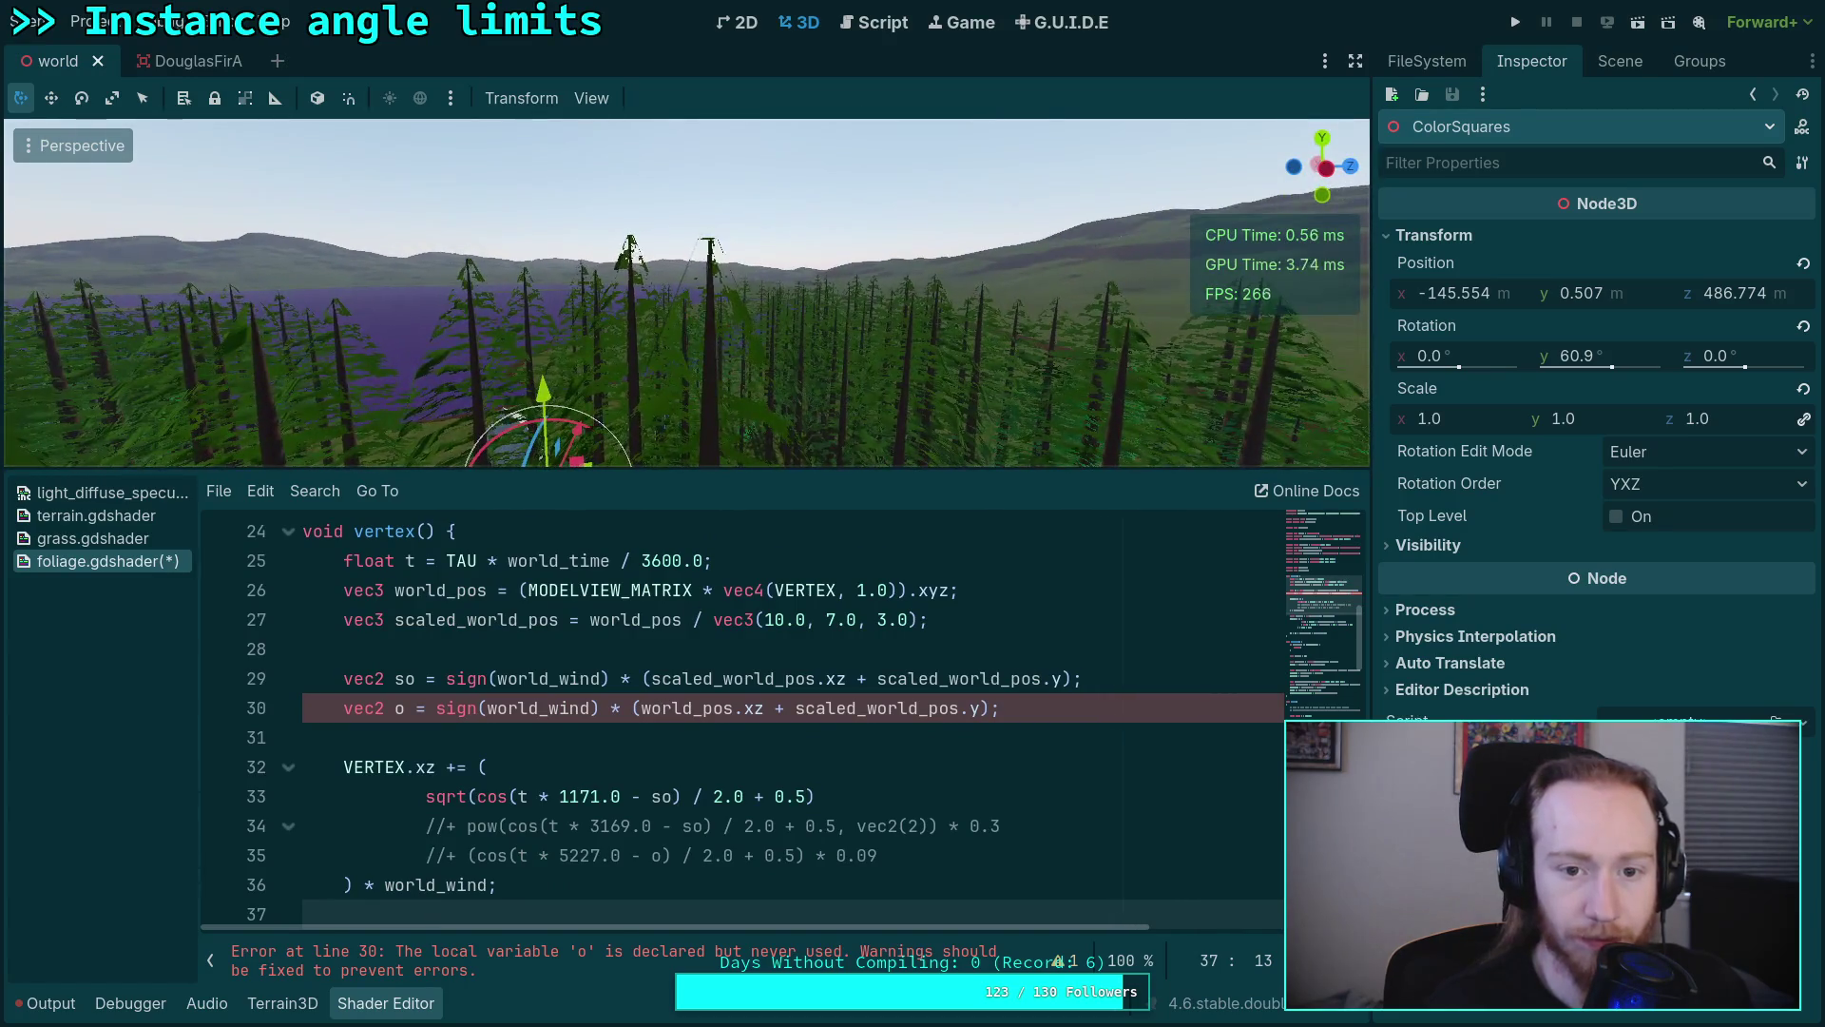
Step: Orbit and fly through the forest toward the lake to watch the trees sway
drag(1320, 177, 1321, 178)
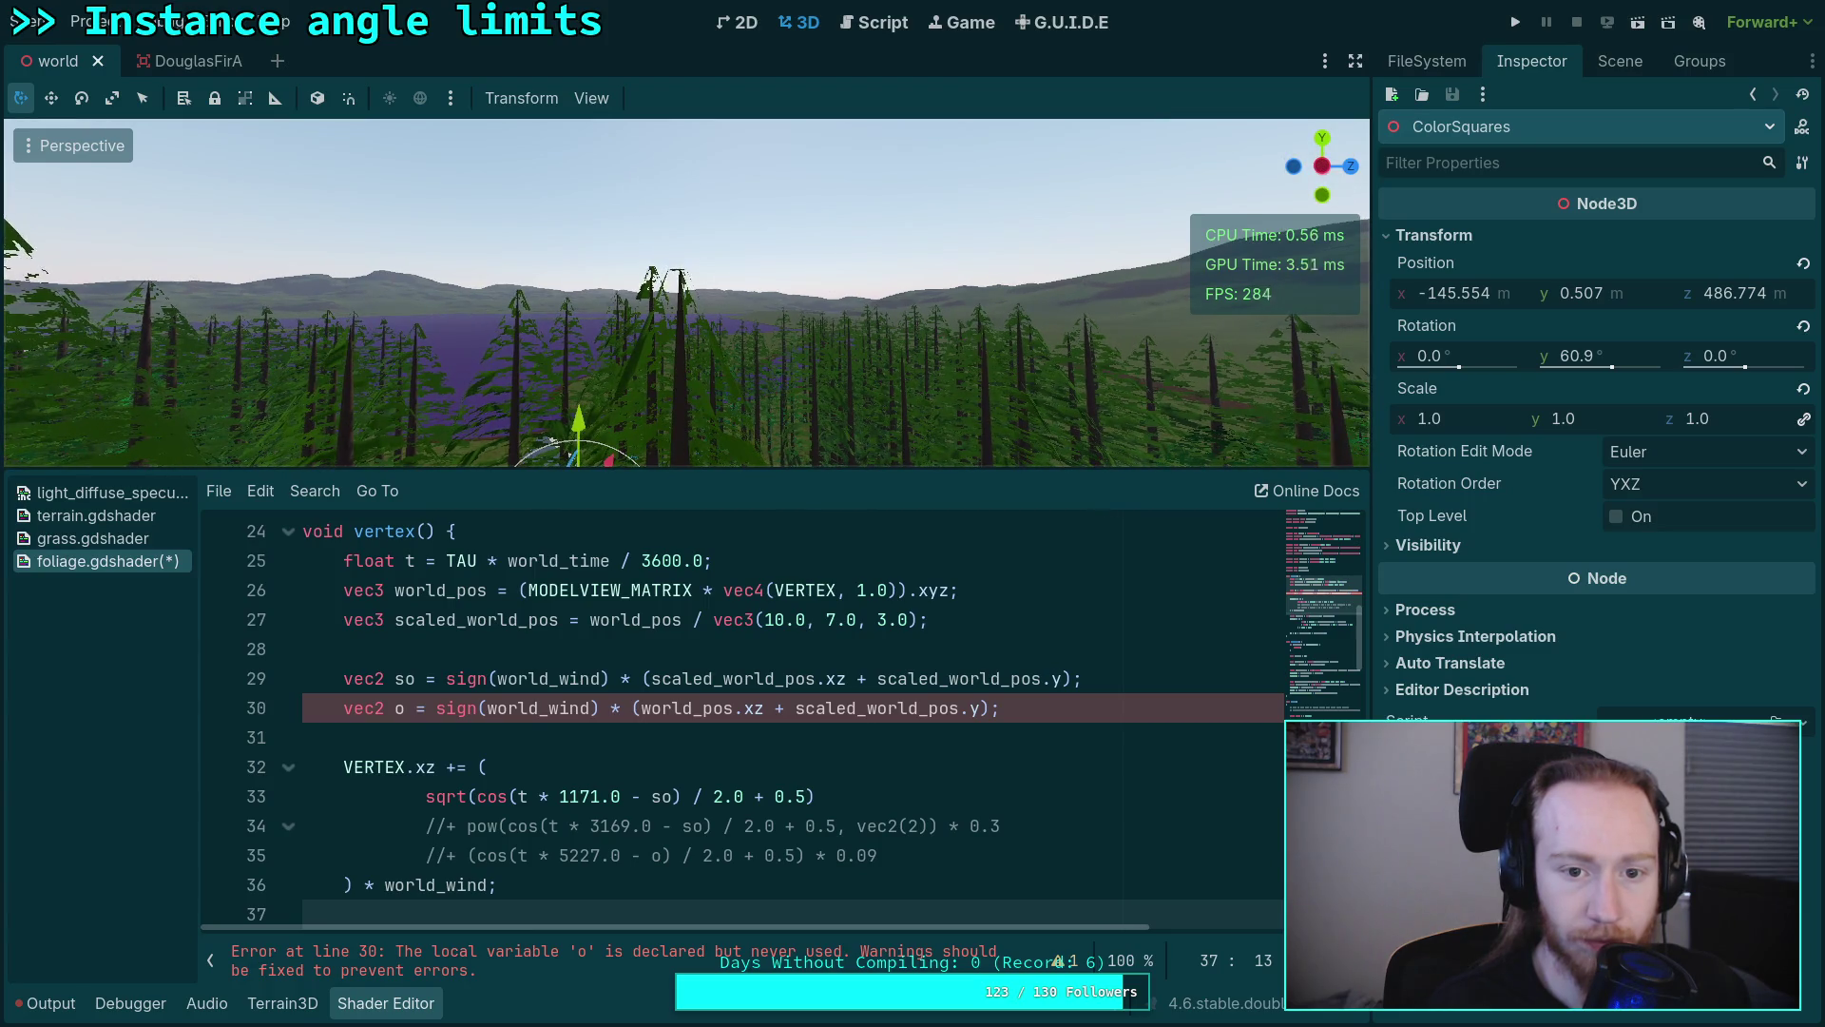
key(w)
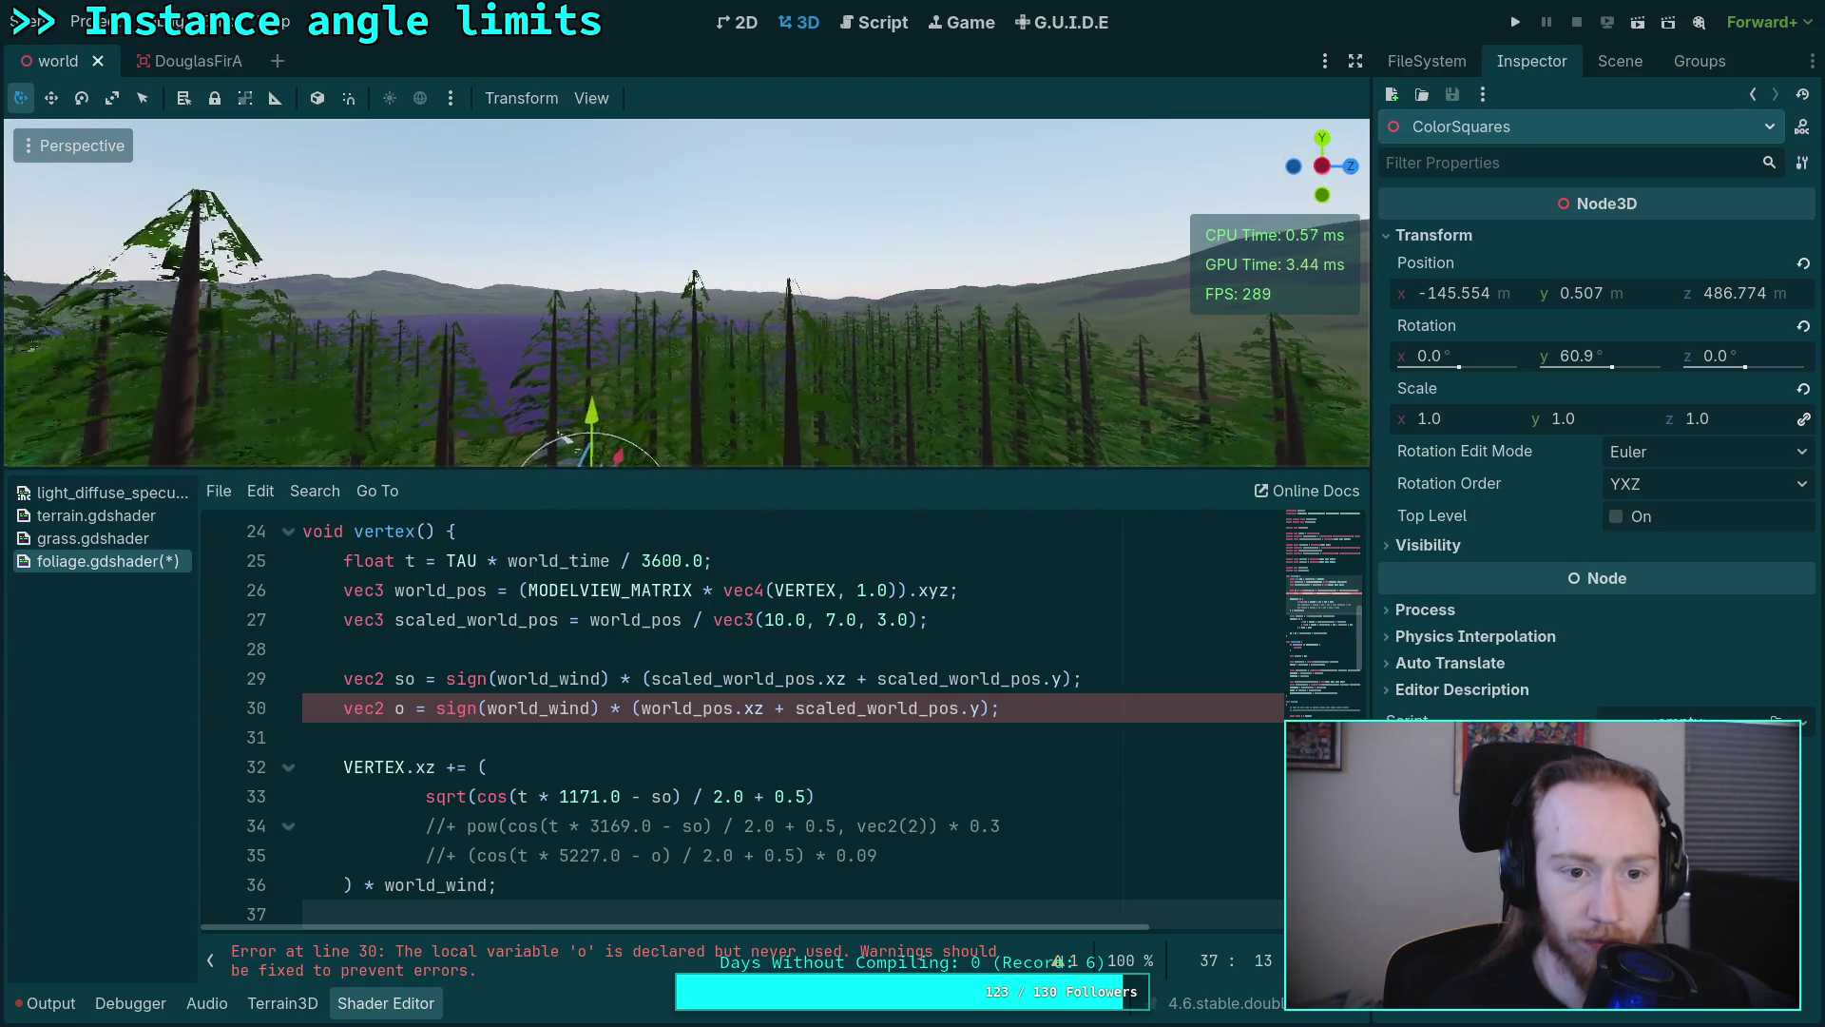
key(w)
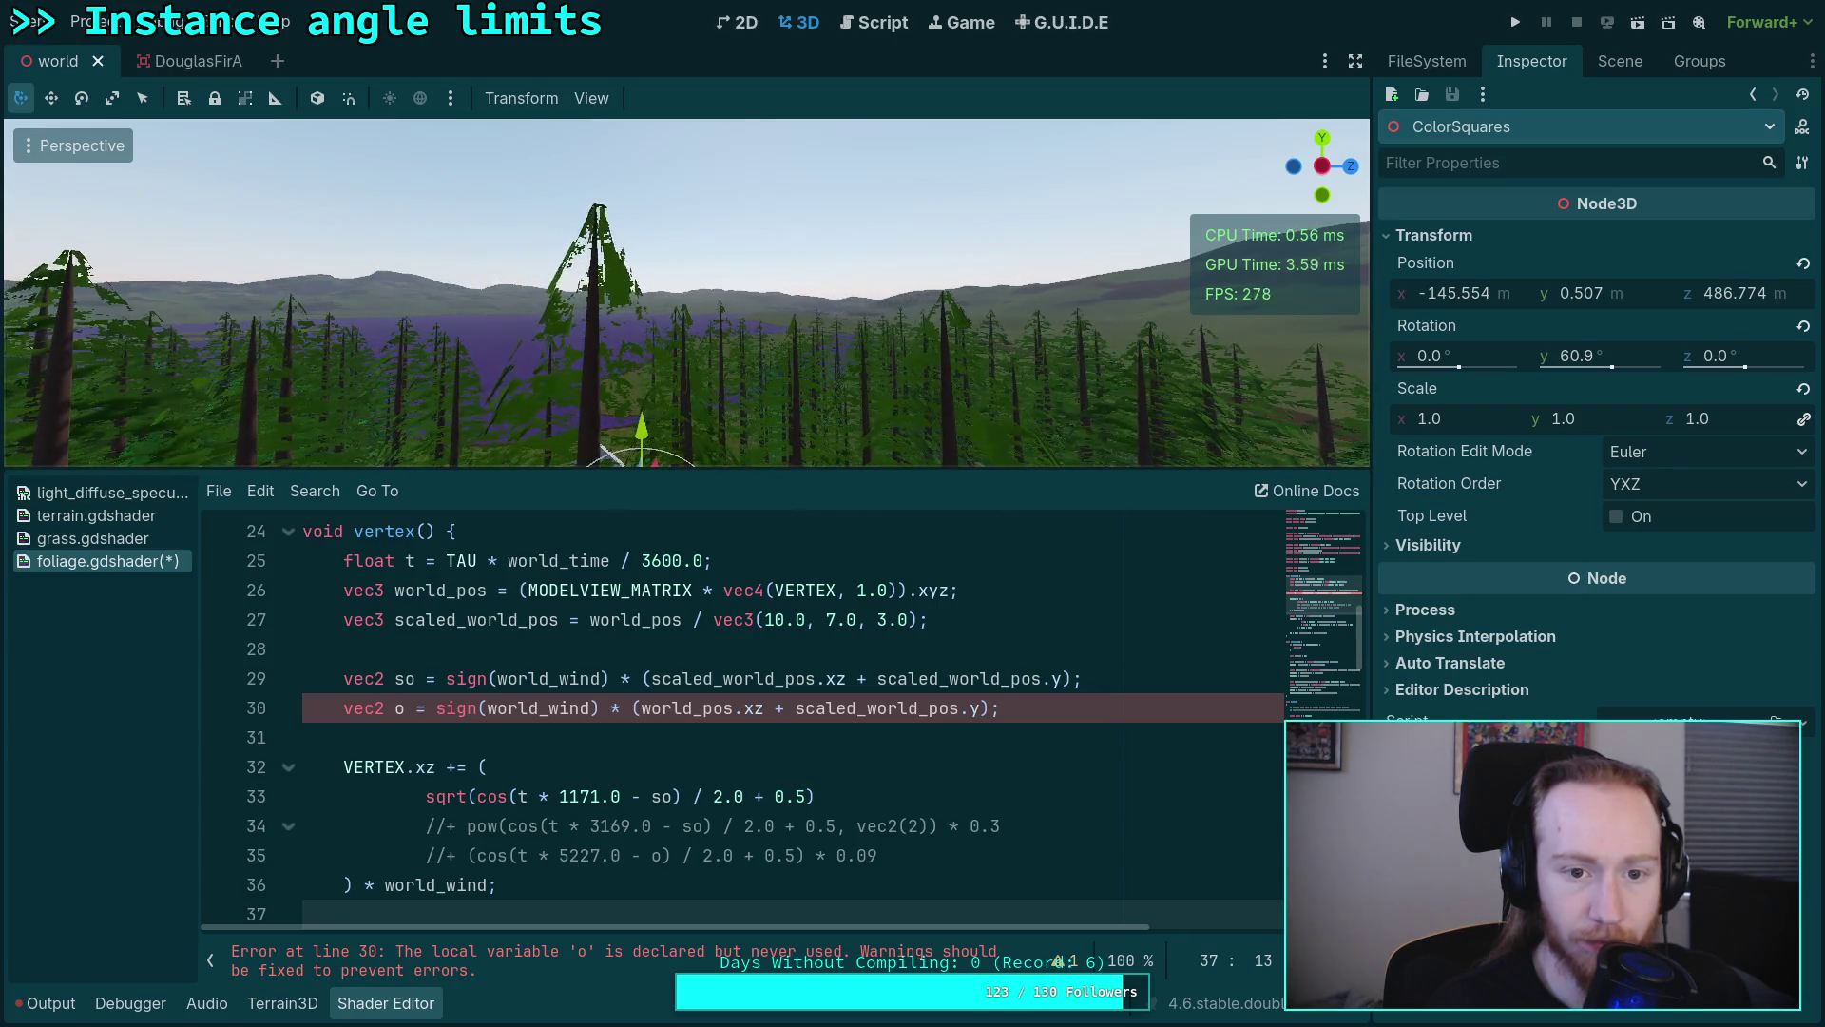
key(w)
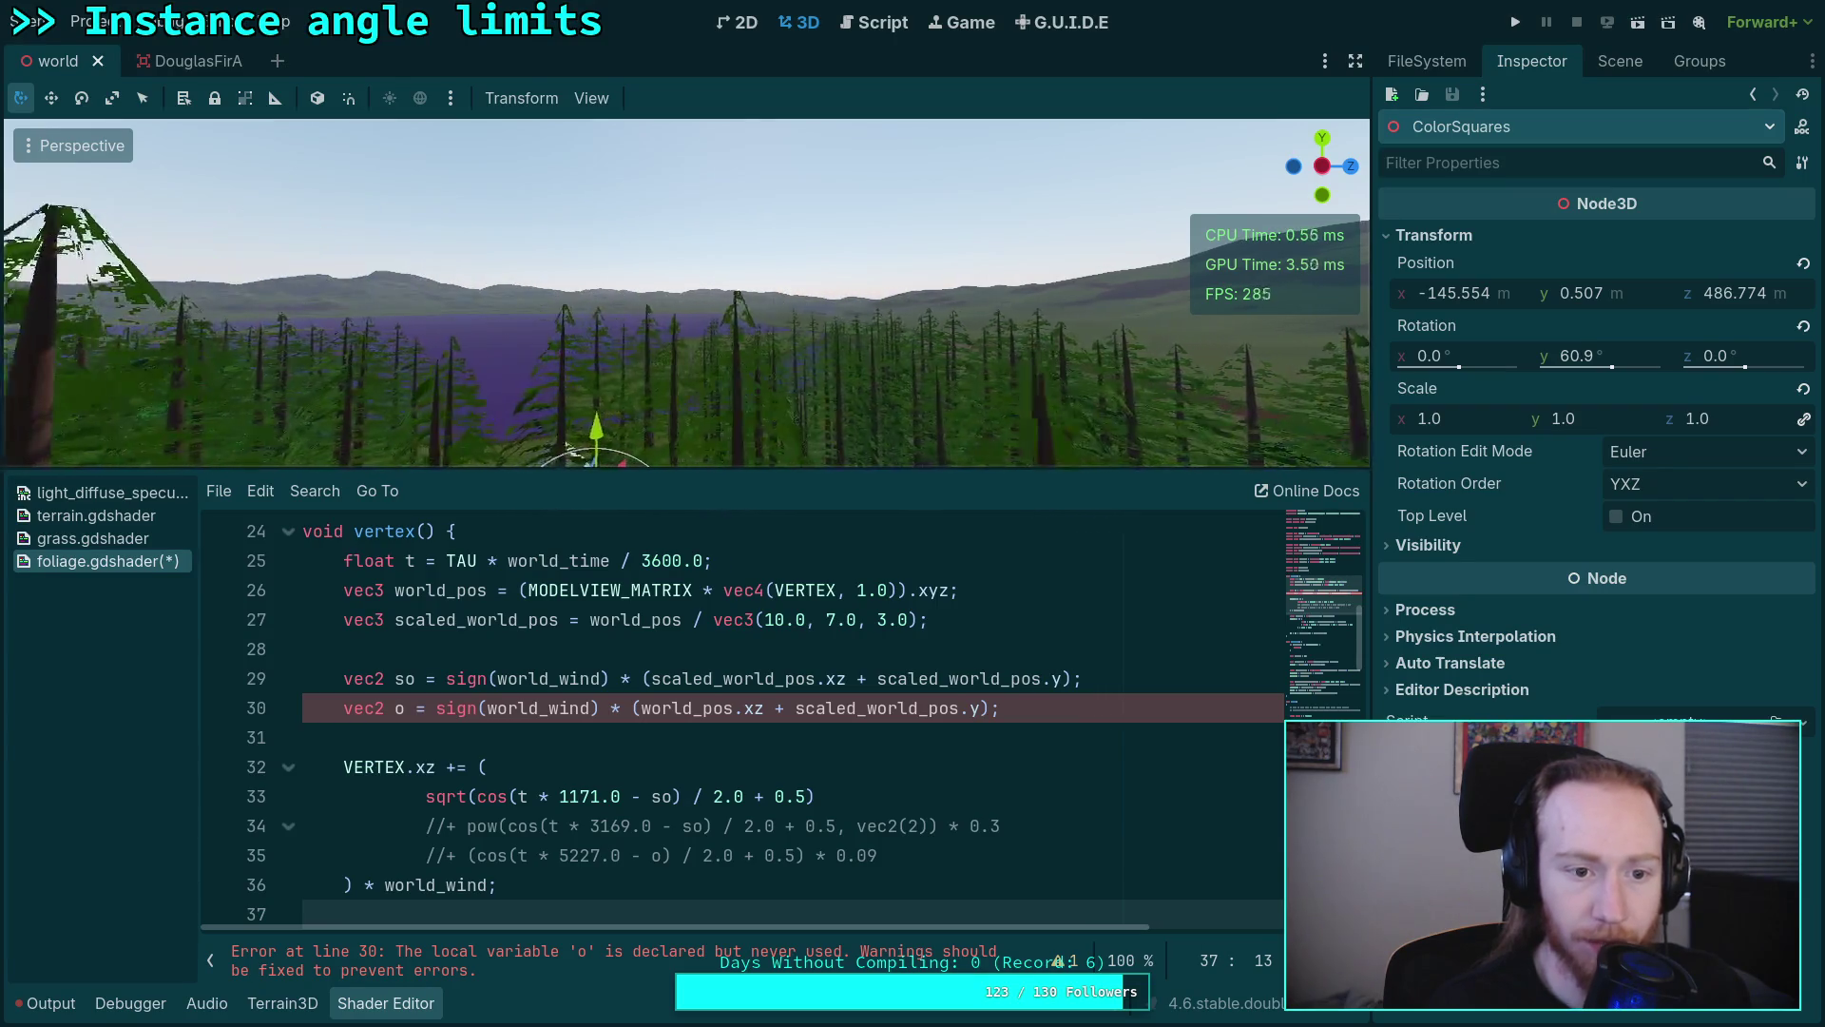
key(w)
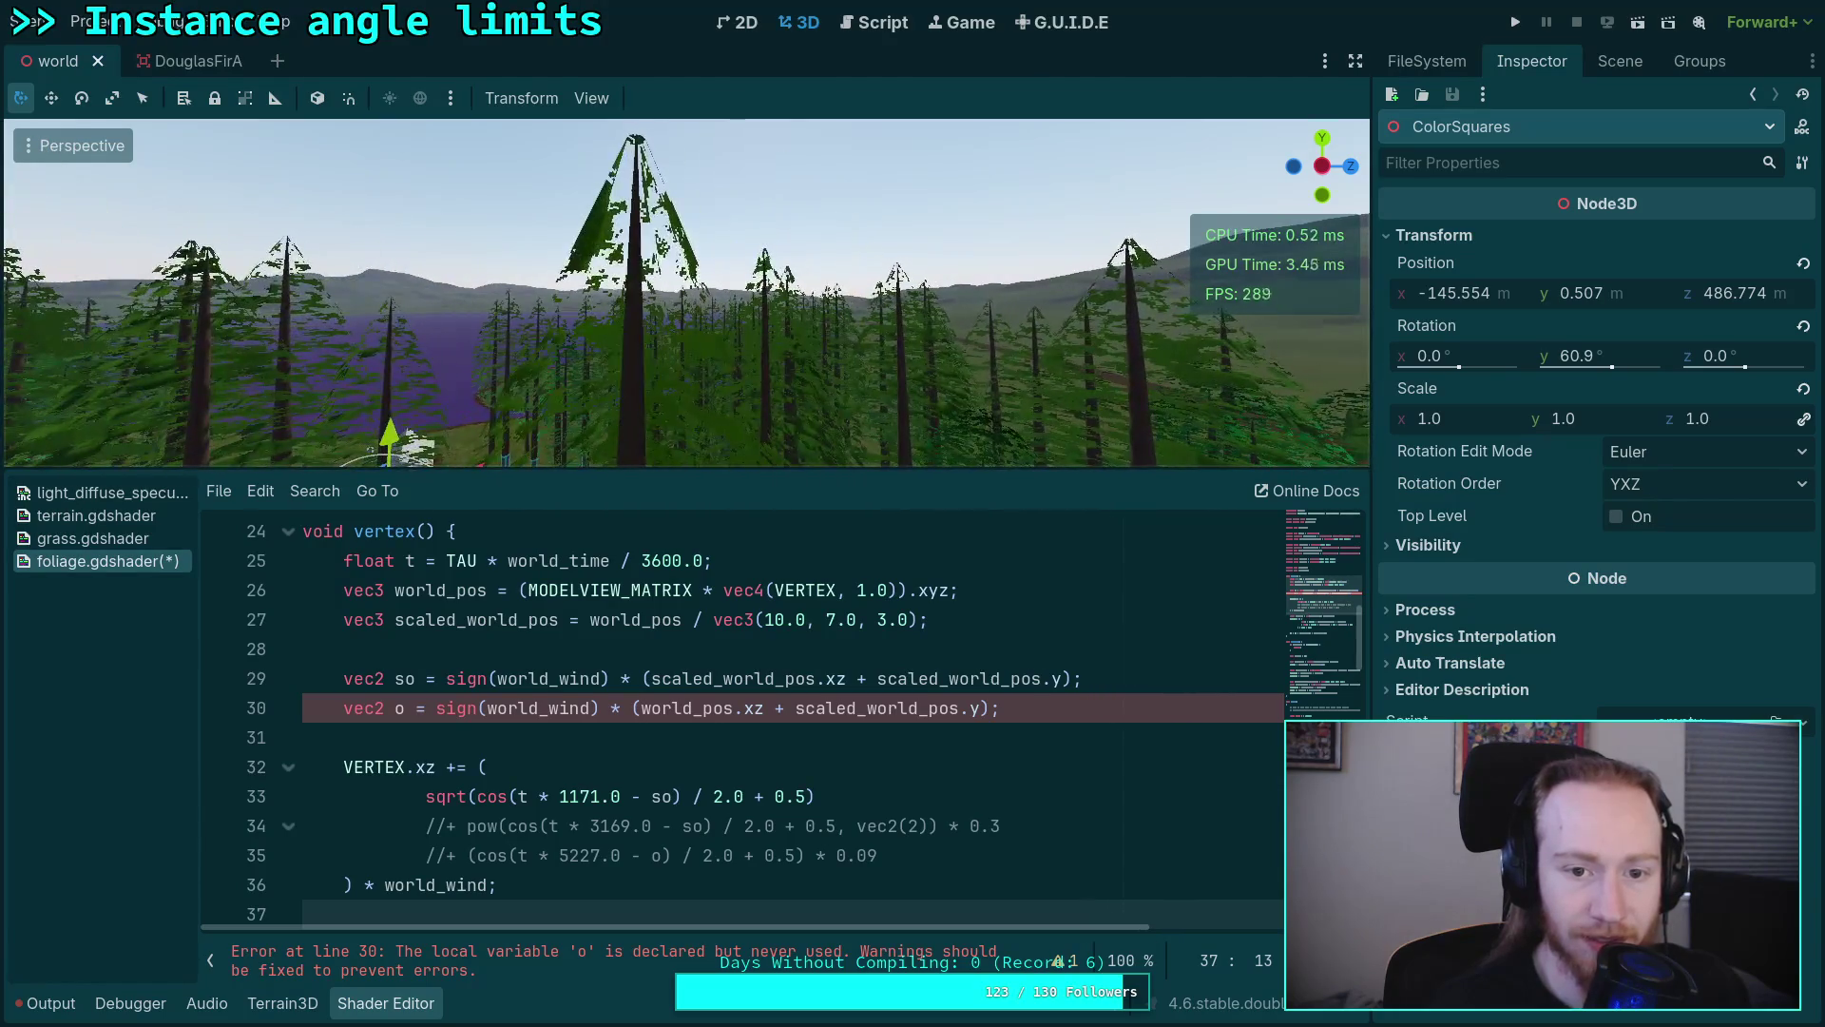
key(w)
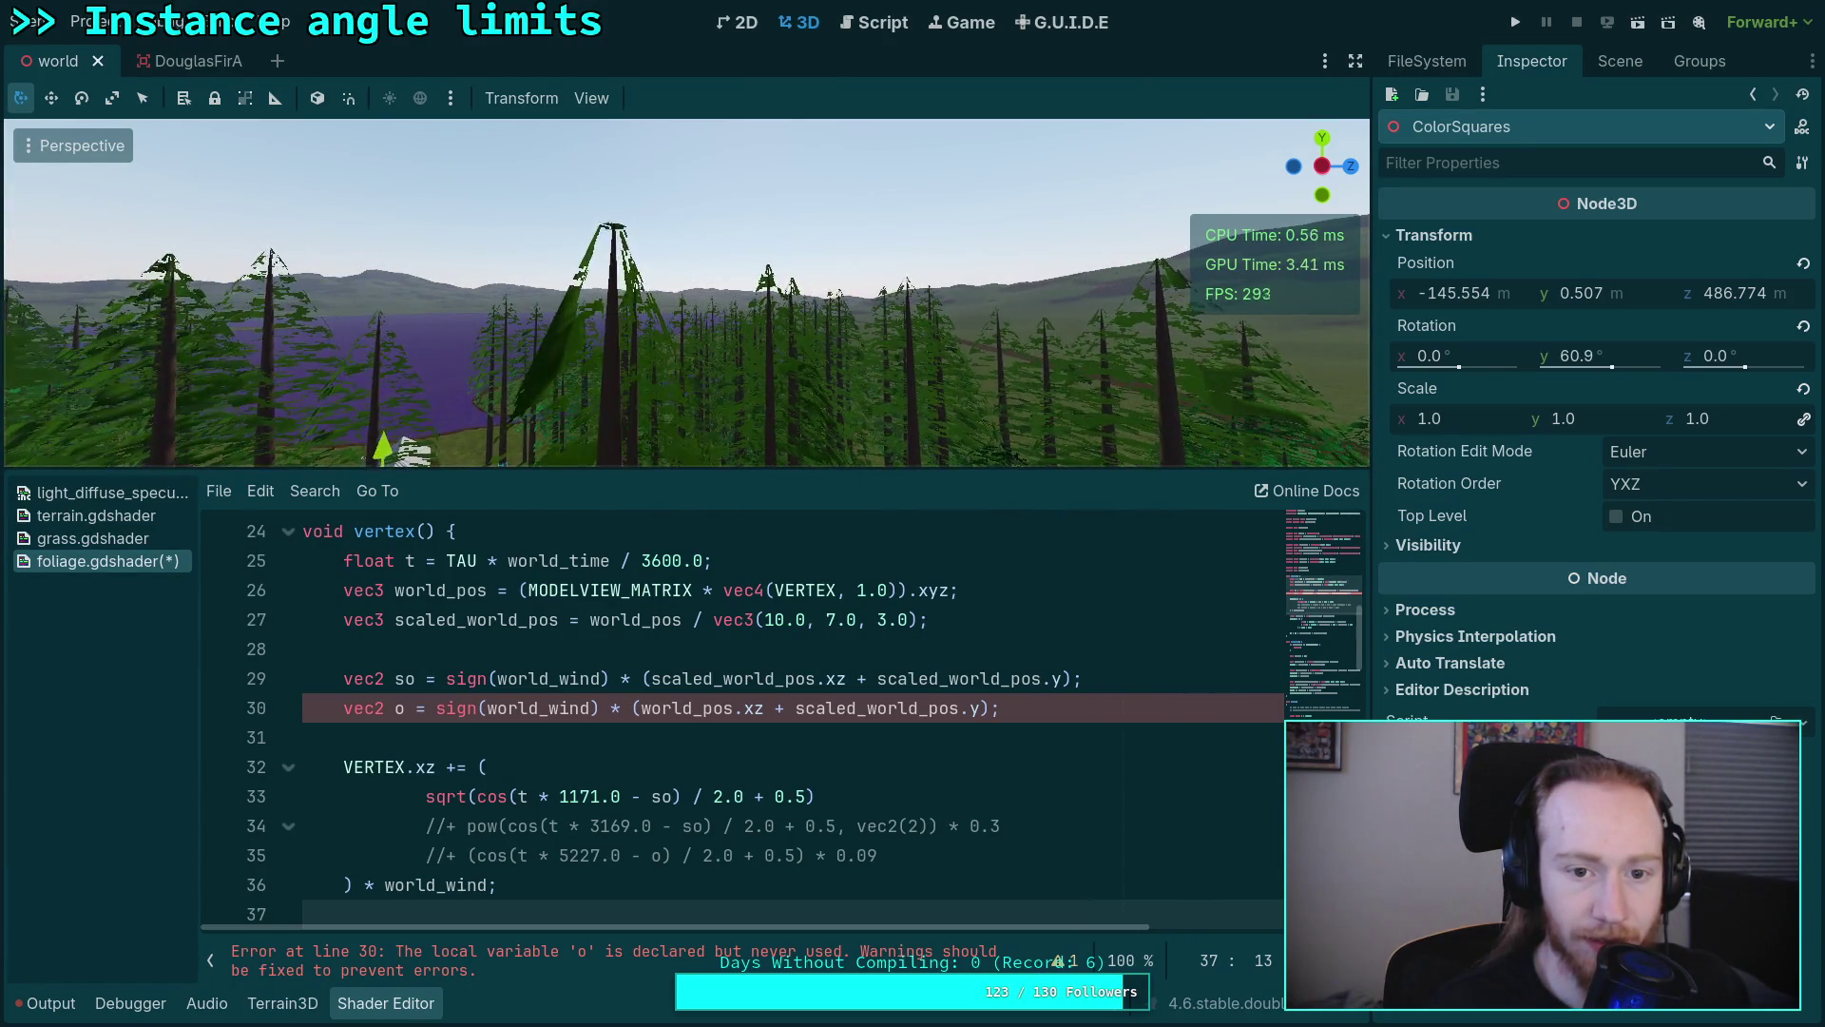
key(w)
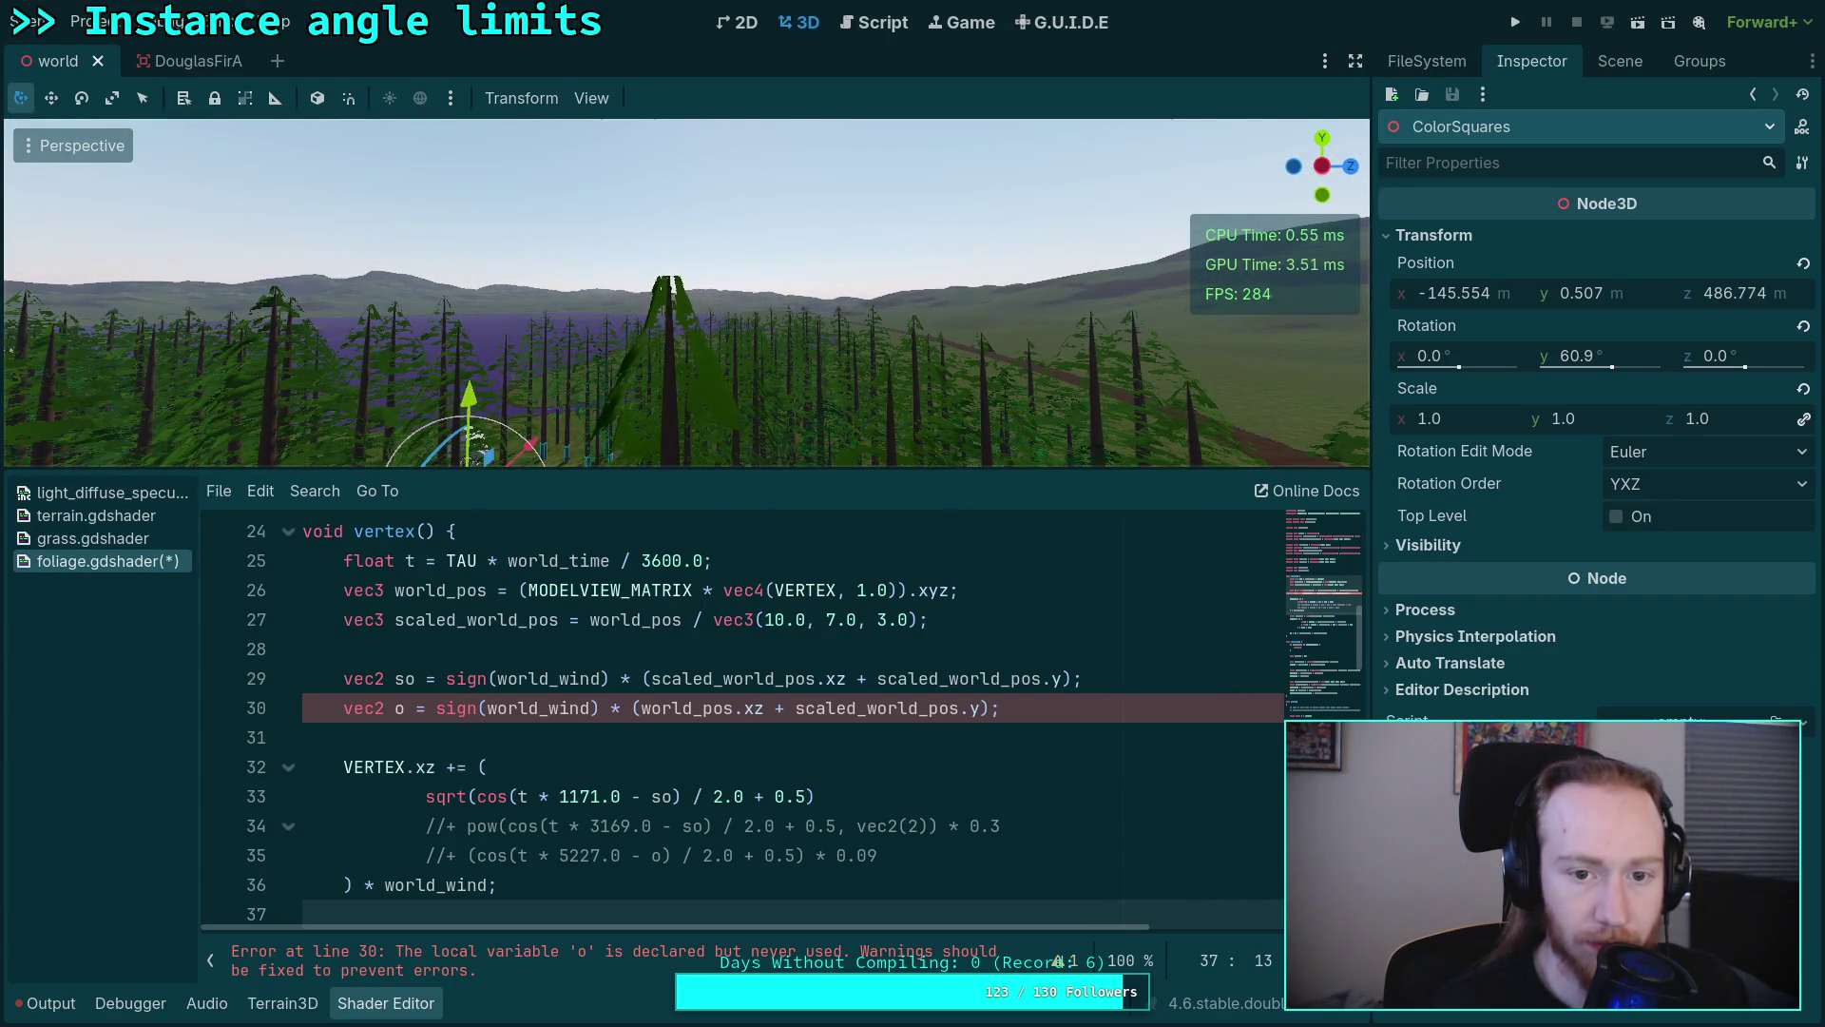
scroll(812, 724, up, 1)
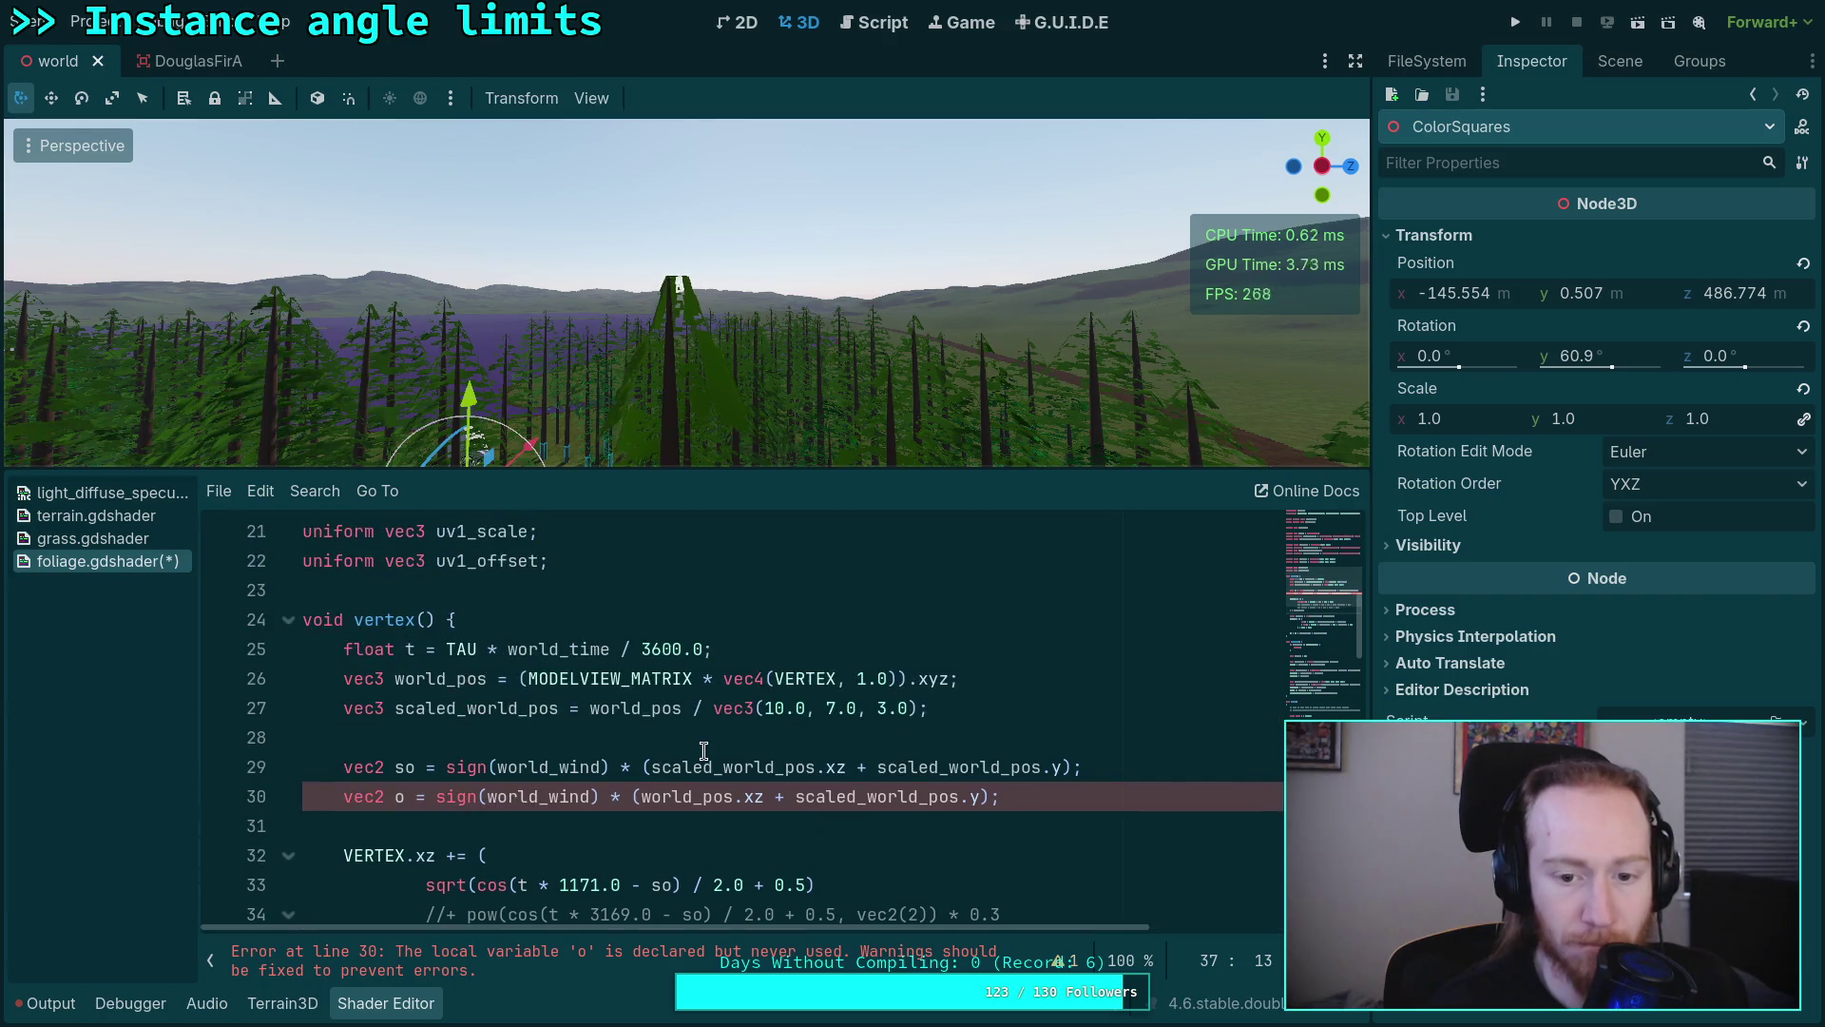
click(577, 690)
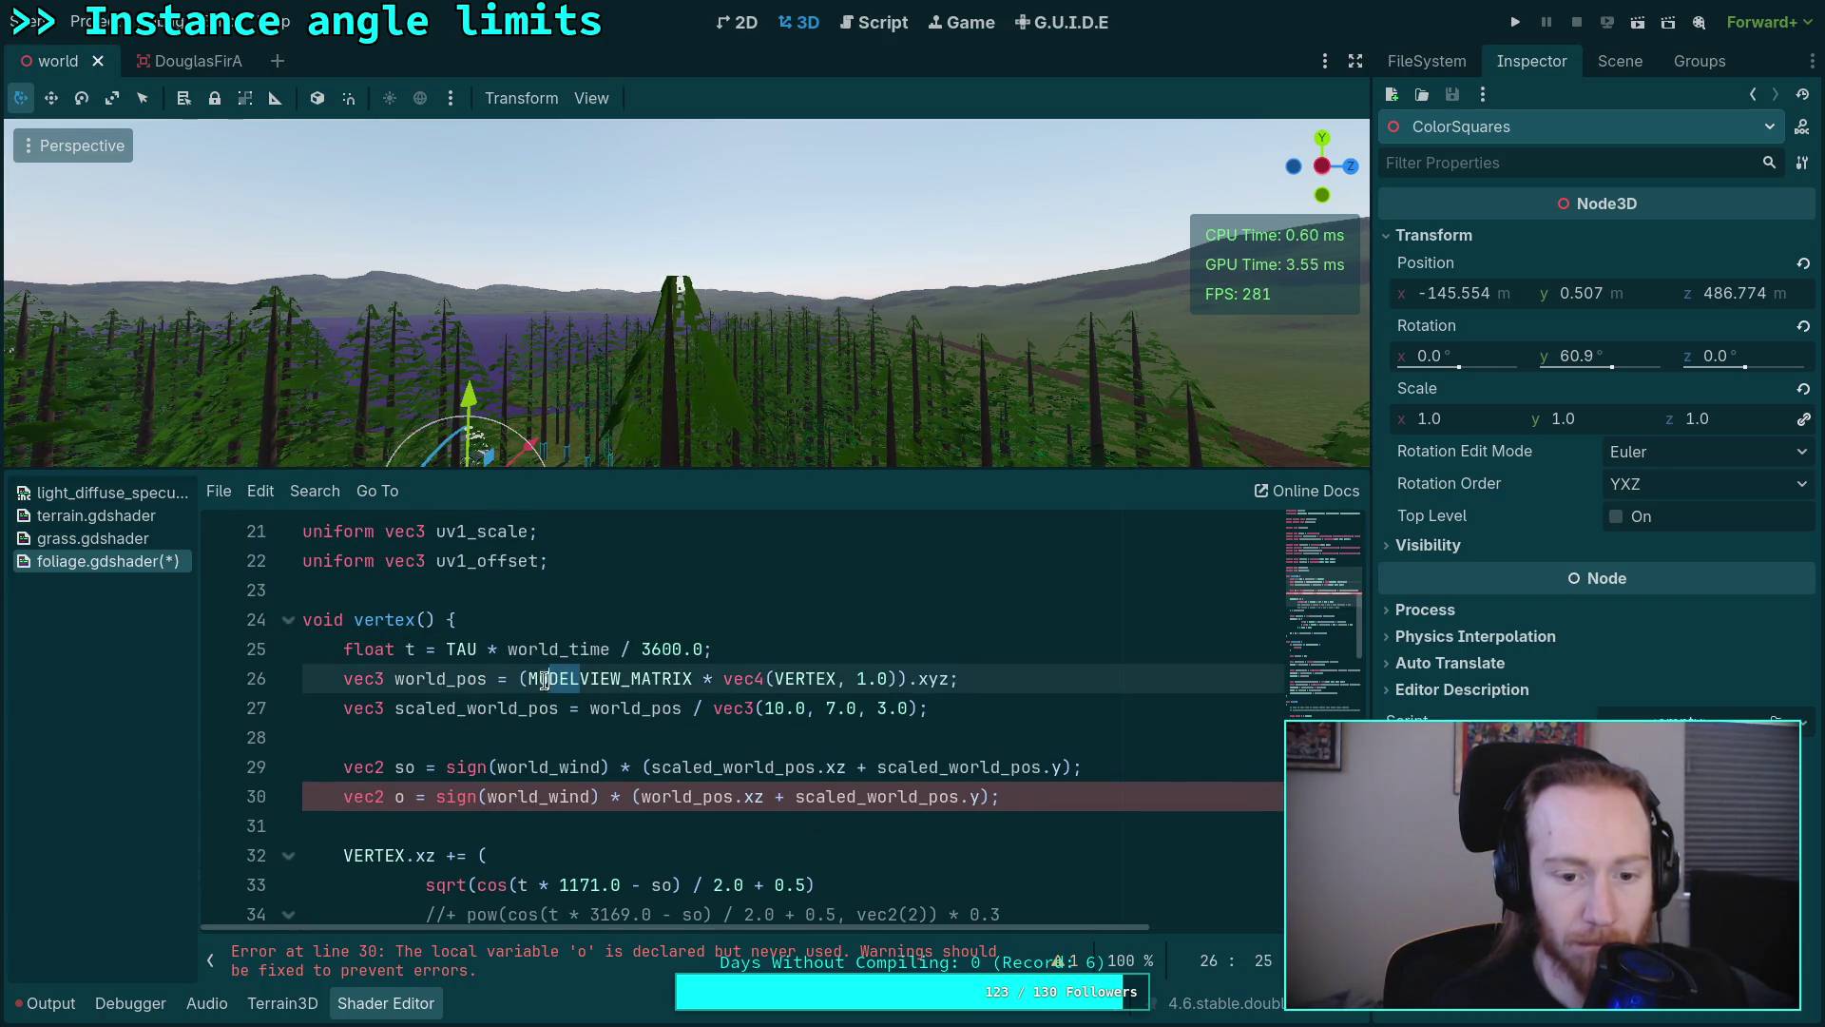
Step: Change the foliage world_pos matrix from MODELVIEW_MATRIX through VIEW_MATRIX to MODEL_MATRIX
key(BackSpace)
key(BackSpace)
key(BackSpace)
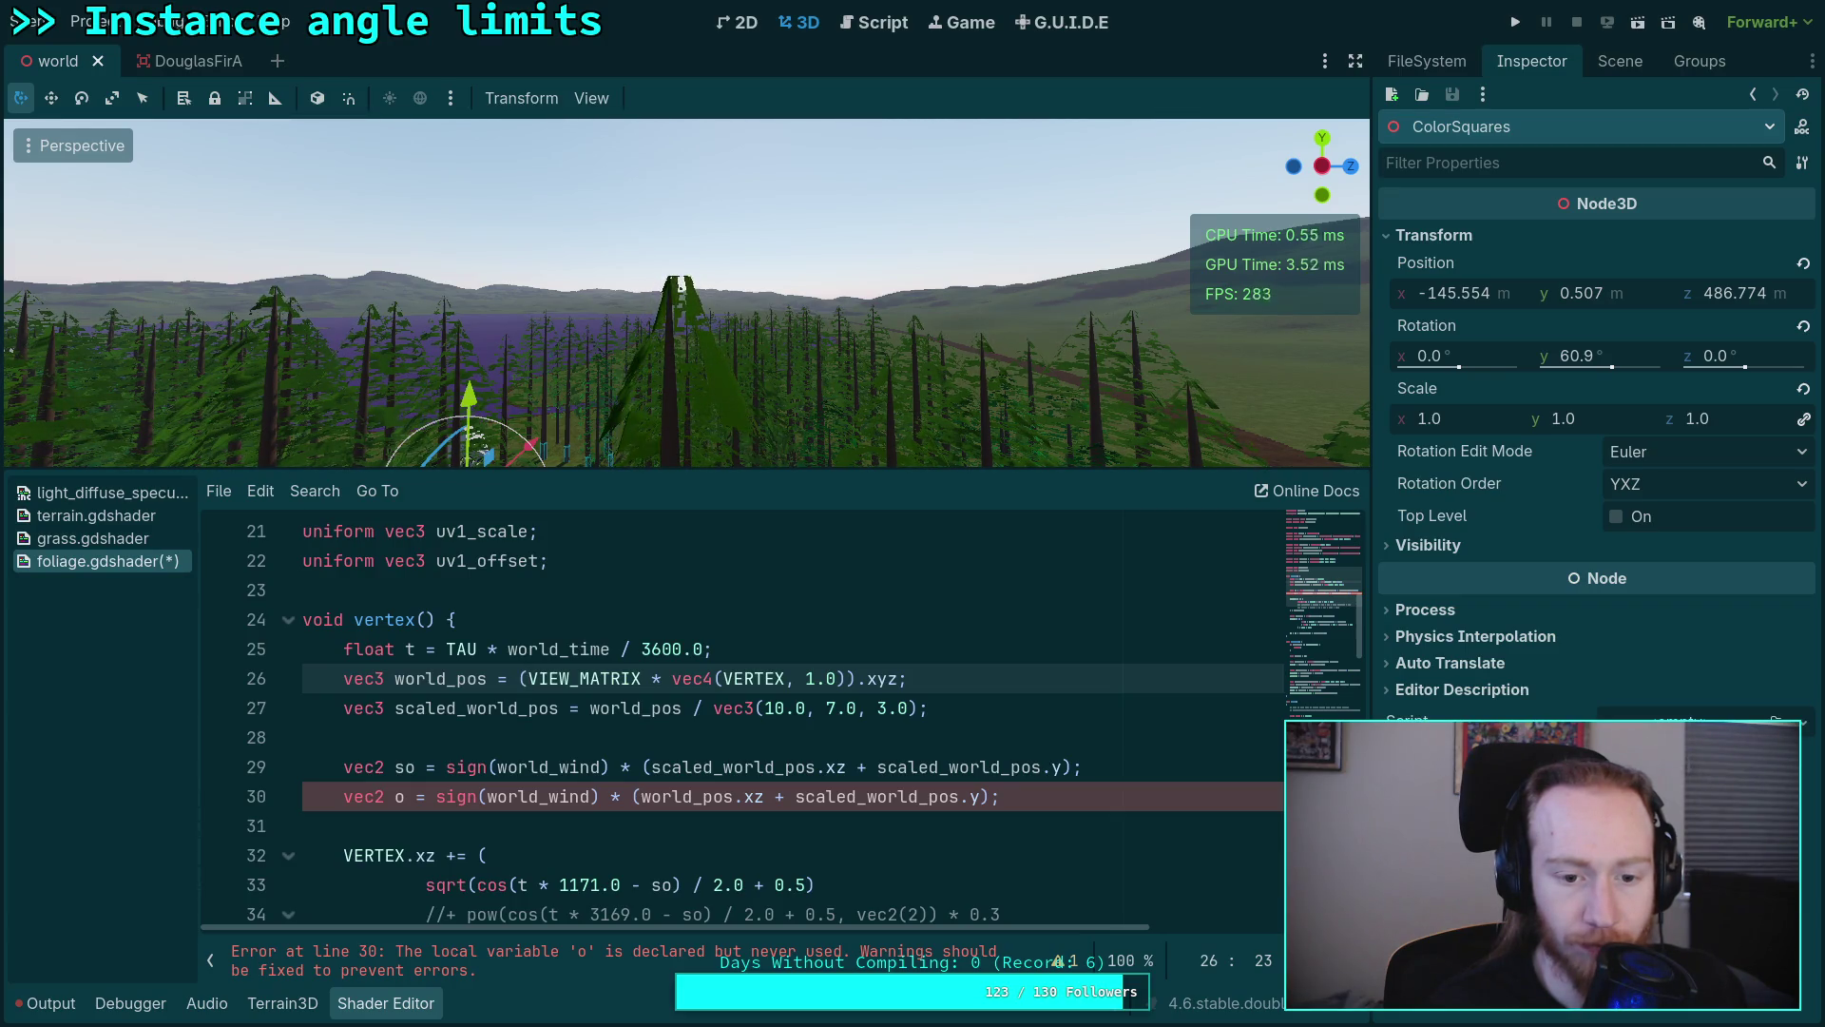
key(Delete)
key(Delete)
key(Delete)
key(Delete)
text(MODEL)
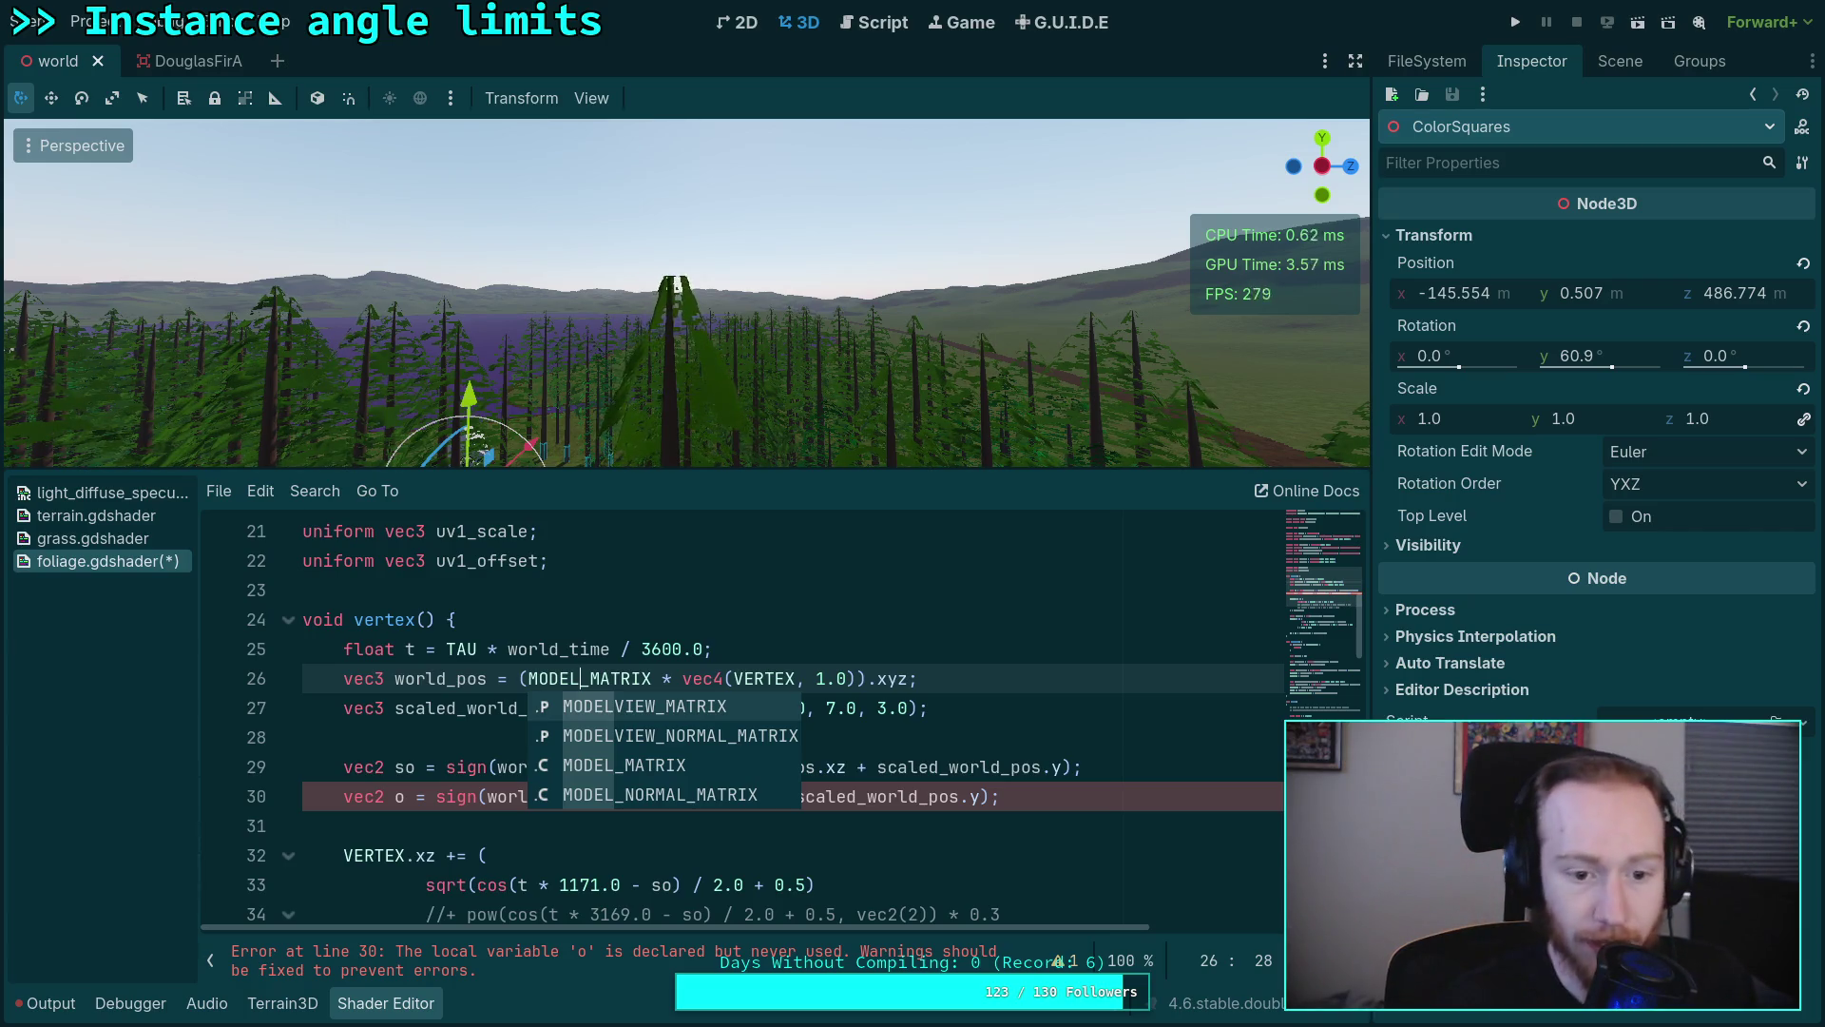
click(390, 749)
scroll(807, 855, down, 1)
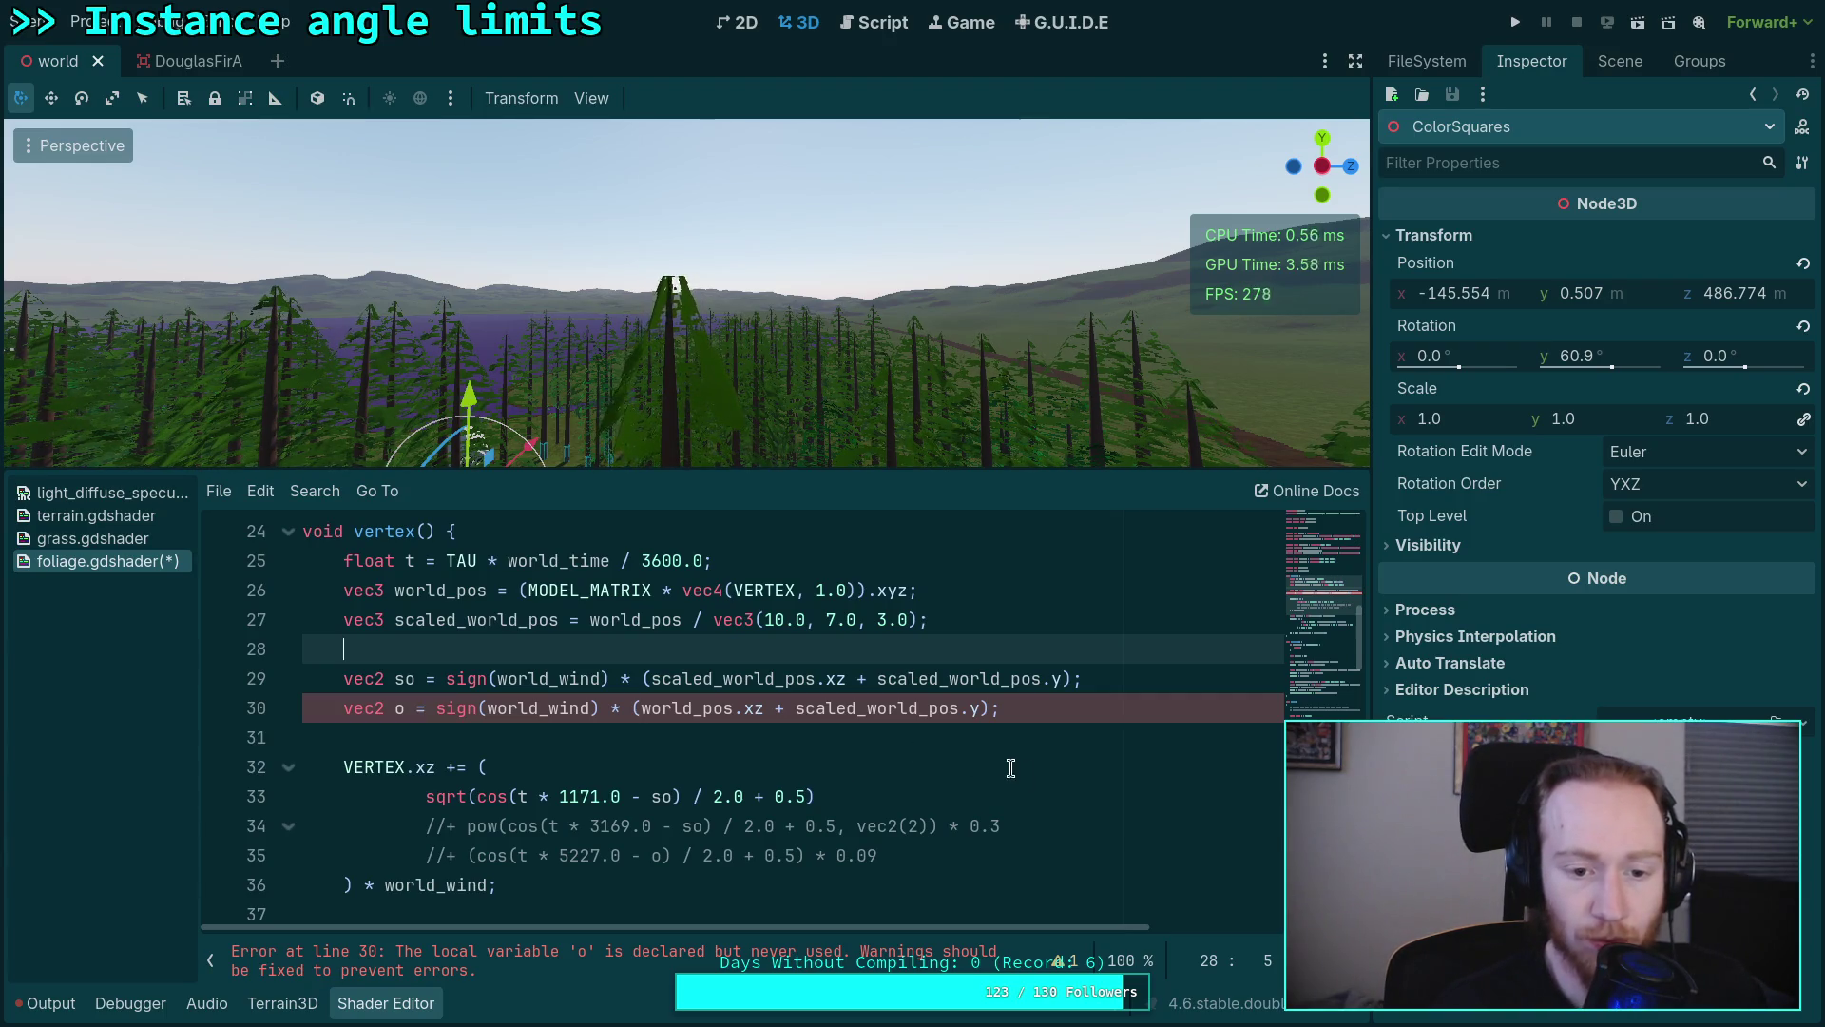
Step: Compare against grass.gdshader's world-space vertex line, then return to foliage.gdshader
click(93, 538)
scroll(640, 764, down, 5)
scroll(641, 768, down, 2)
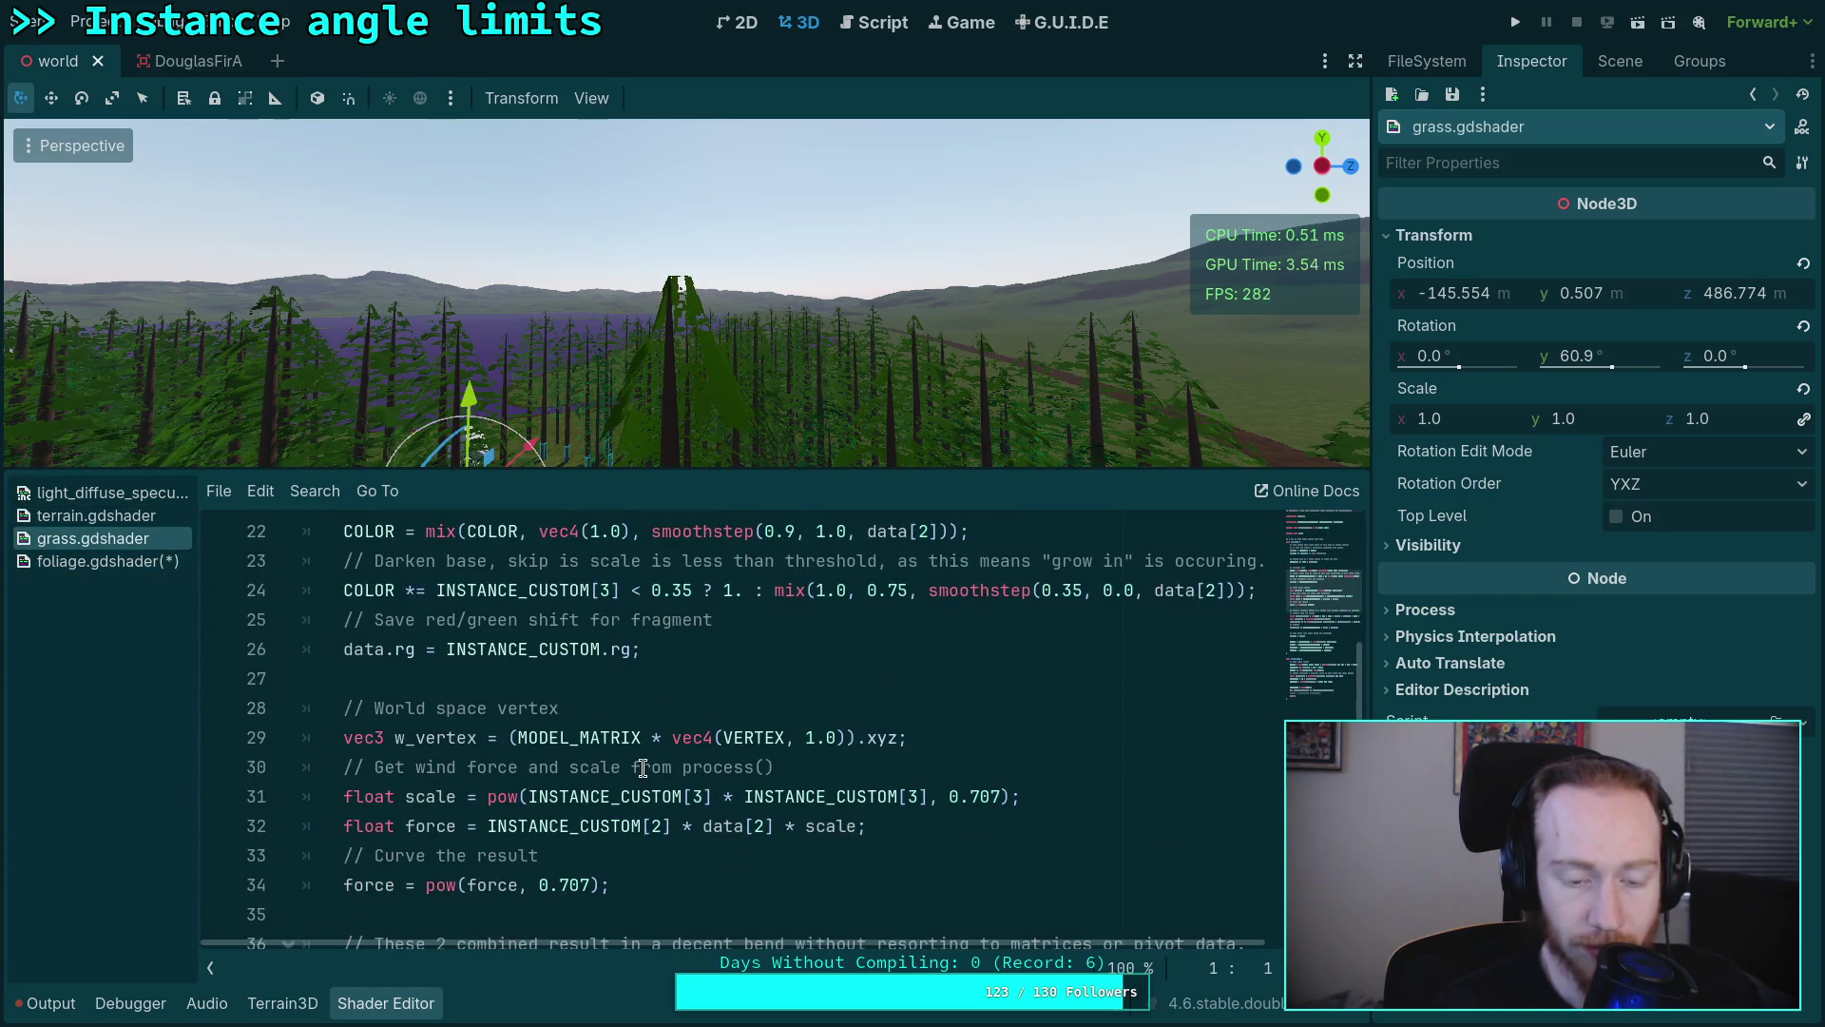
scroll(640, 767, down, 1)
click(127, 563)
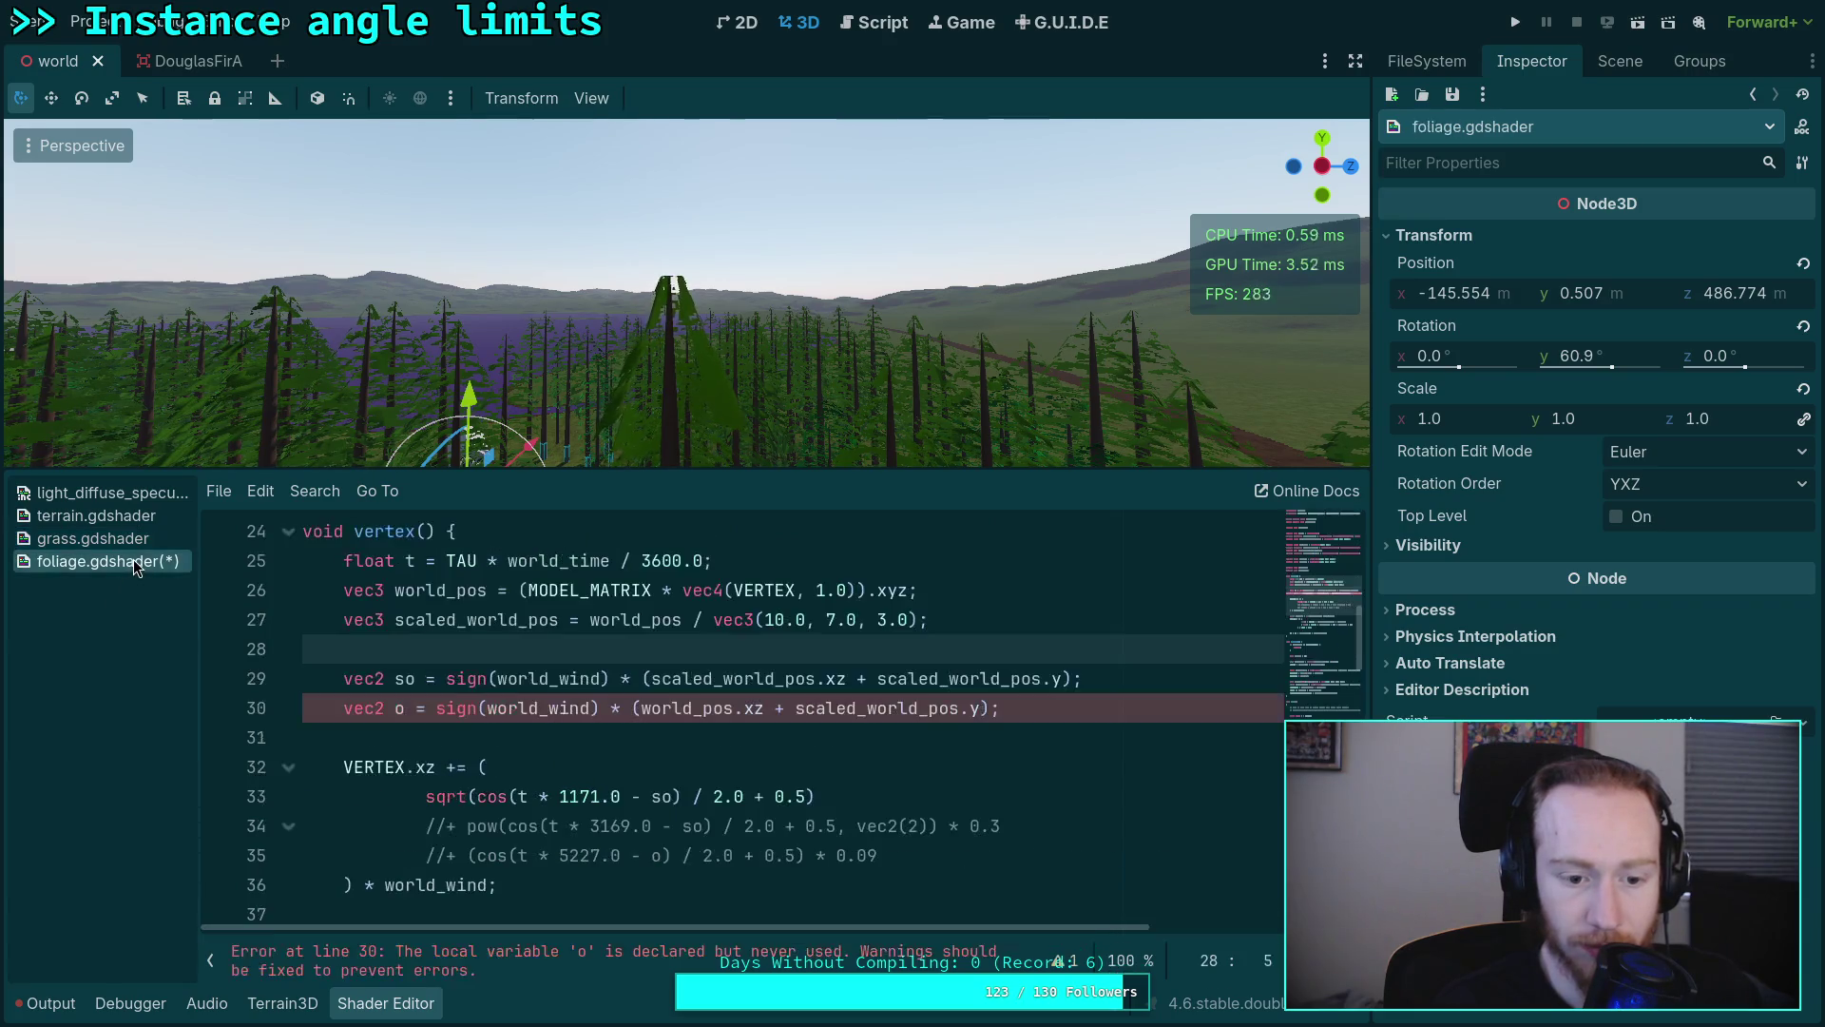
scroll(961, 733, up, 1)
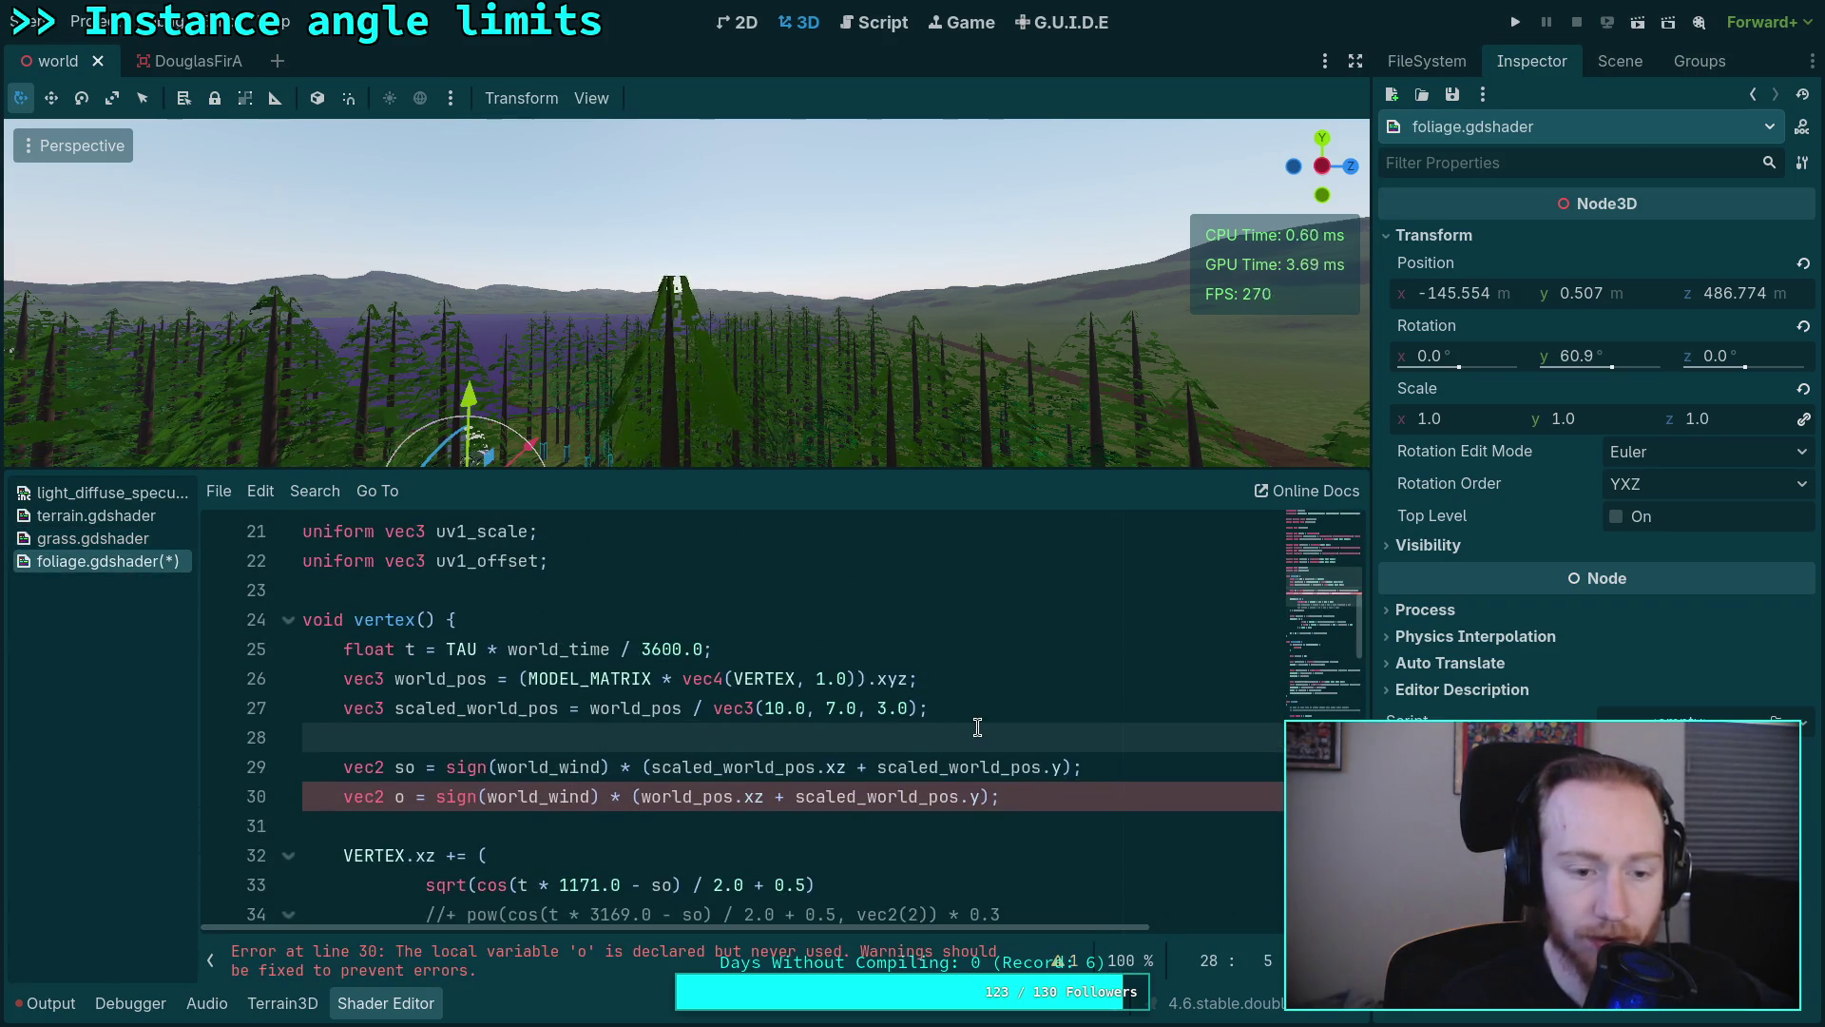